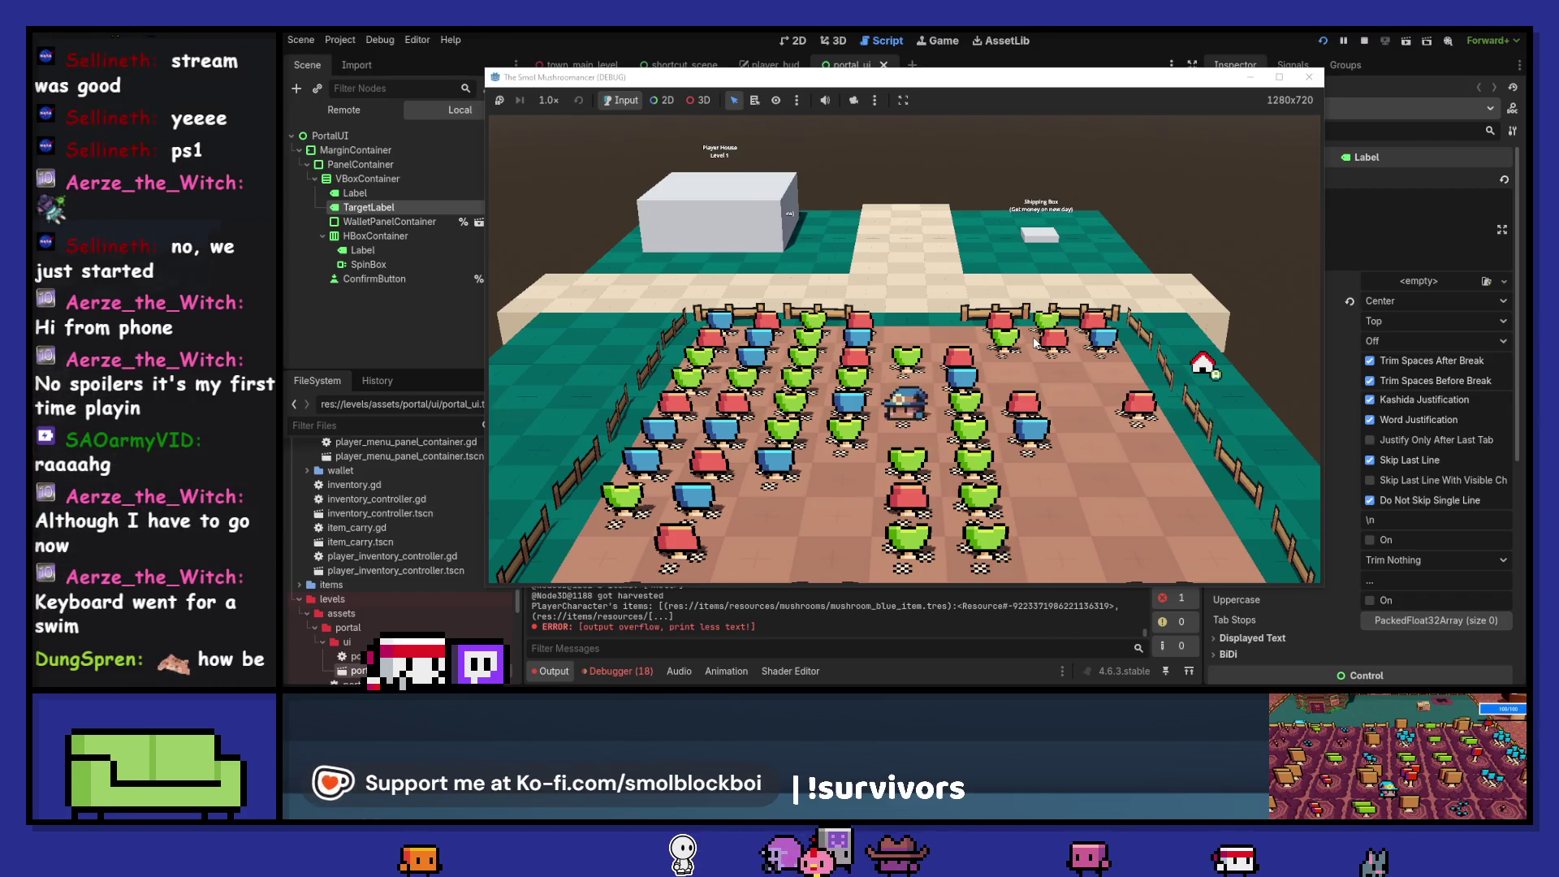
Check the player inventory, then walk the character toward the house.
key(i)
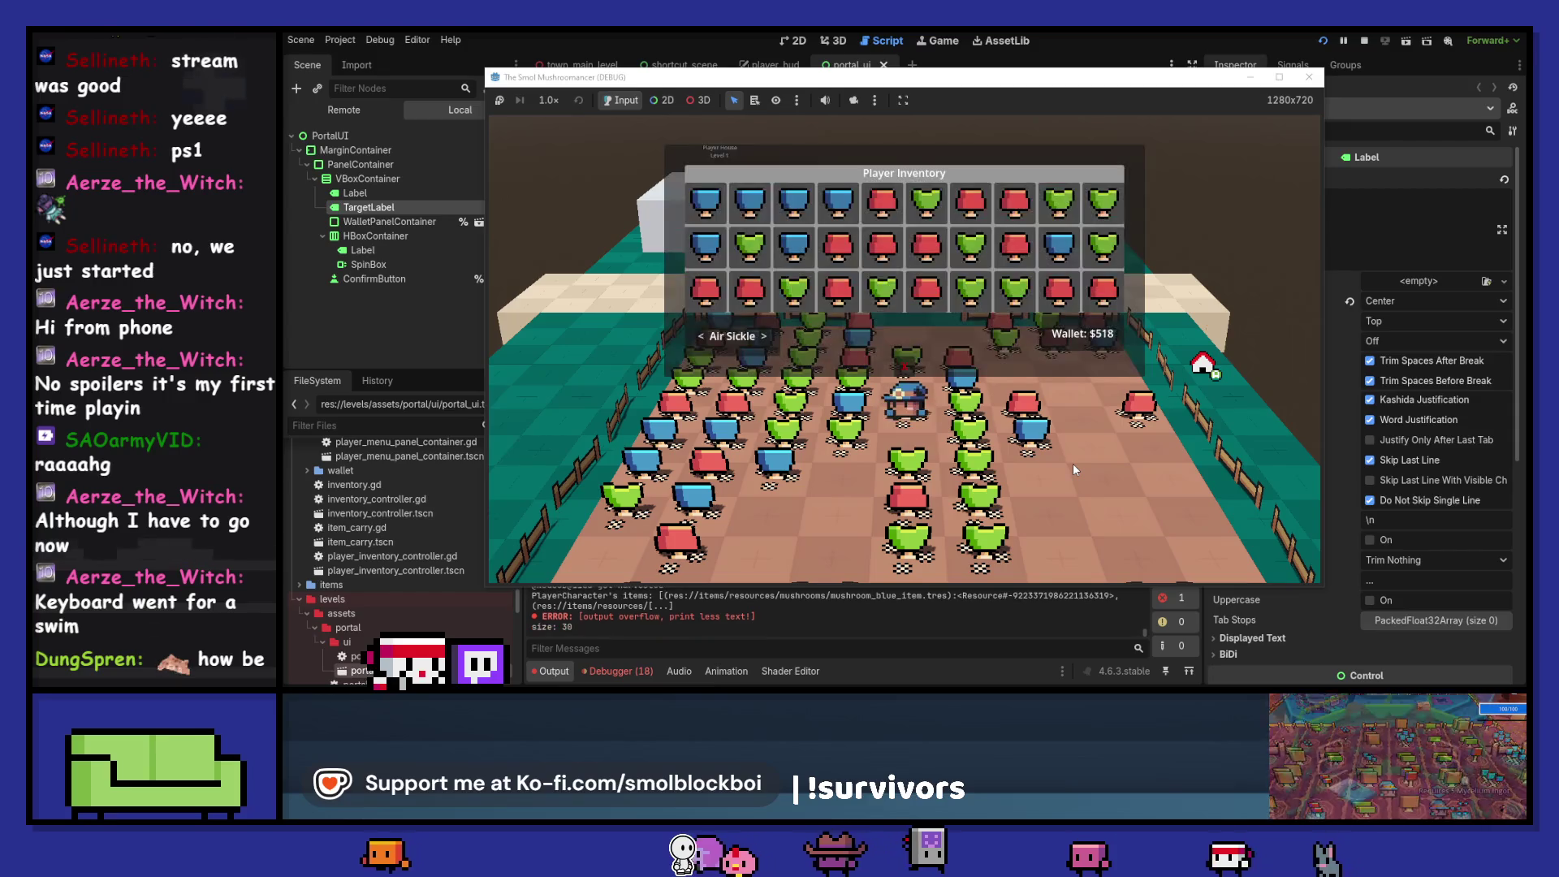
key(i)
key(w)
key(w)
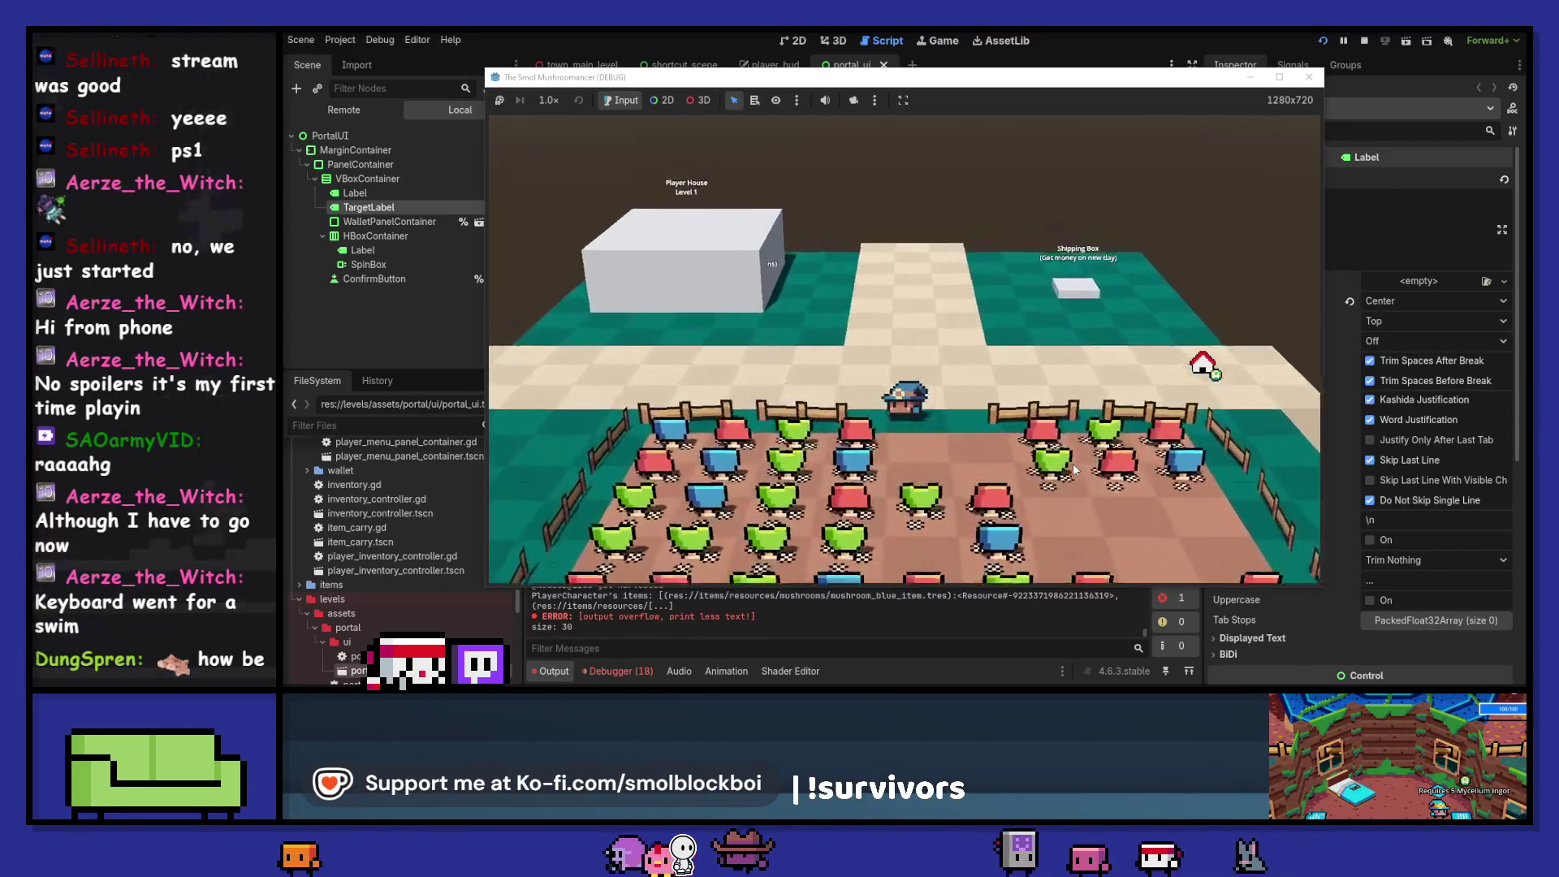
Brew red, green and blue mushrooms into Smol potions, then walk to the Shipping Box.
key(e)
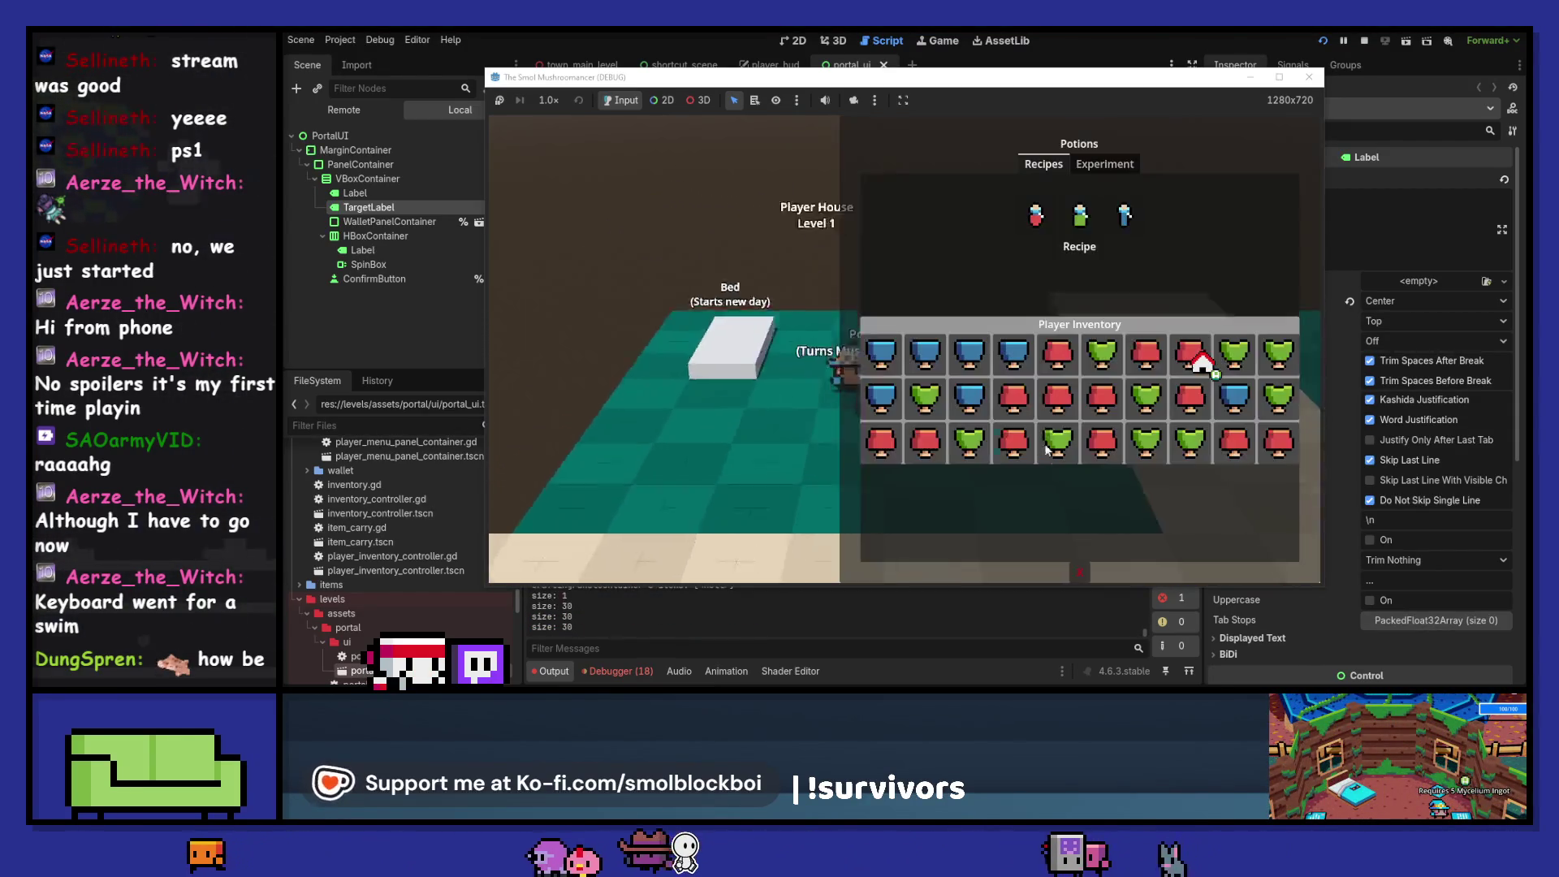
click(1034, 217)
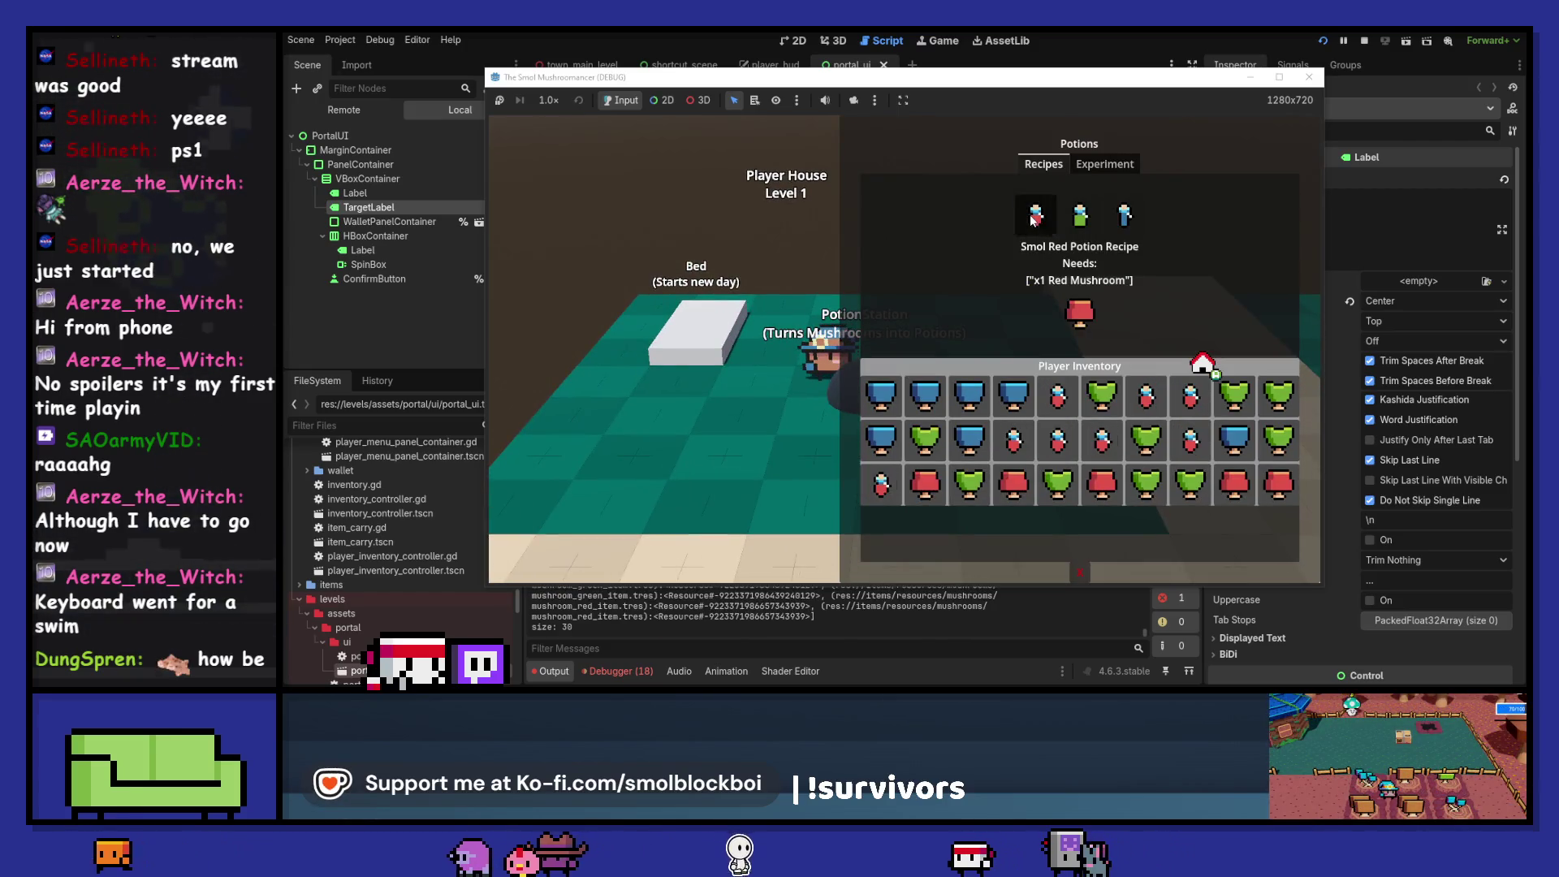
click(1033, 218)
click(1081, 219)
click(1081, 219)
click(1124, 216)
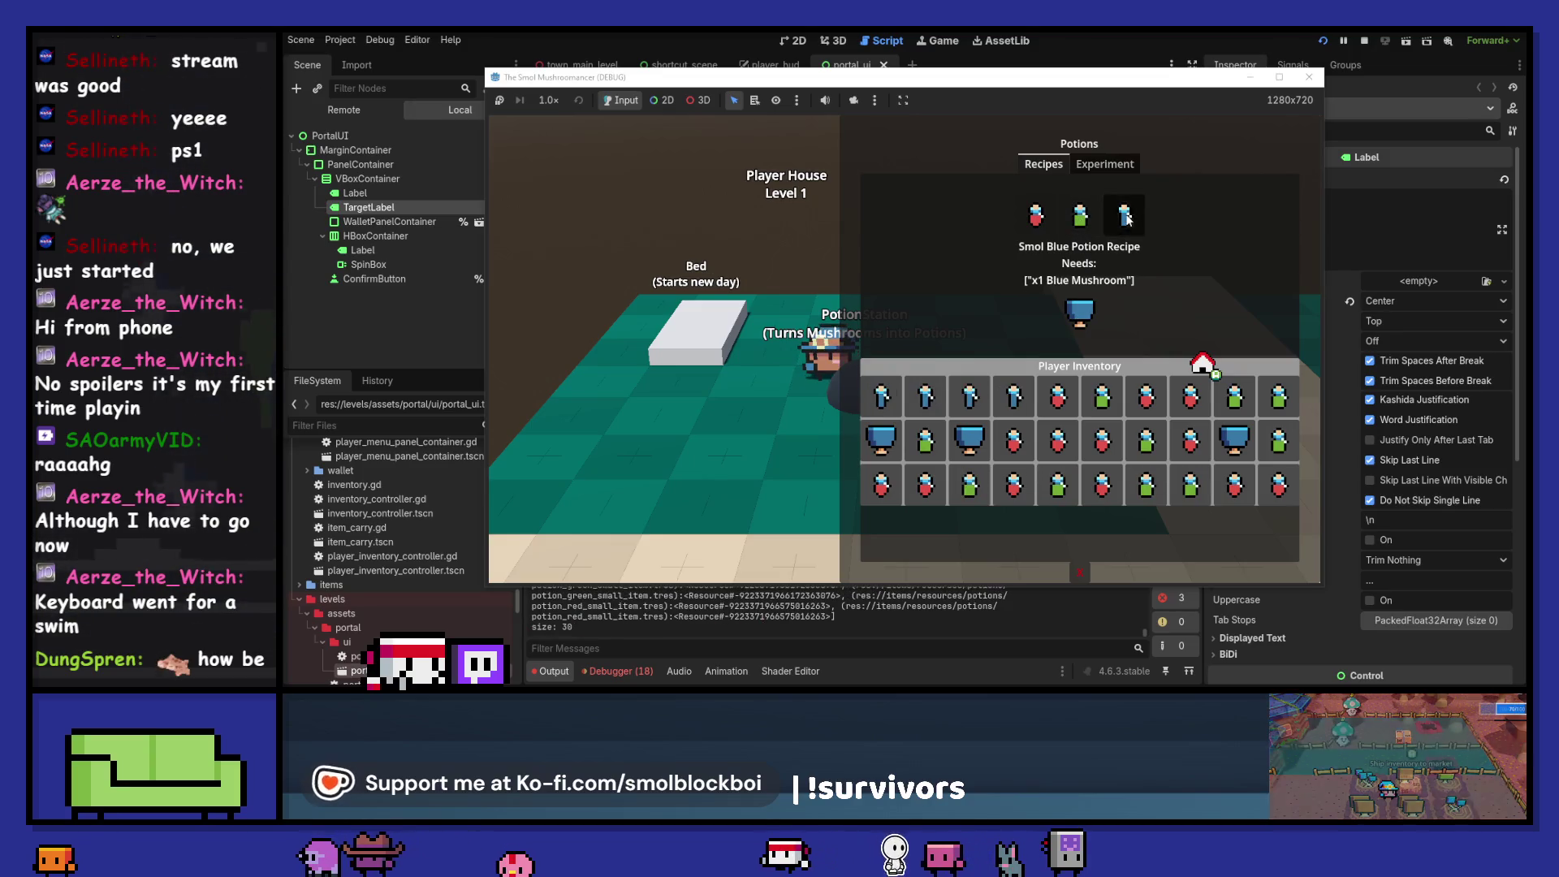
key(e)
key(d)
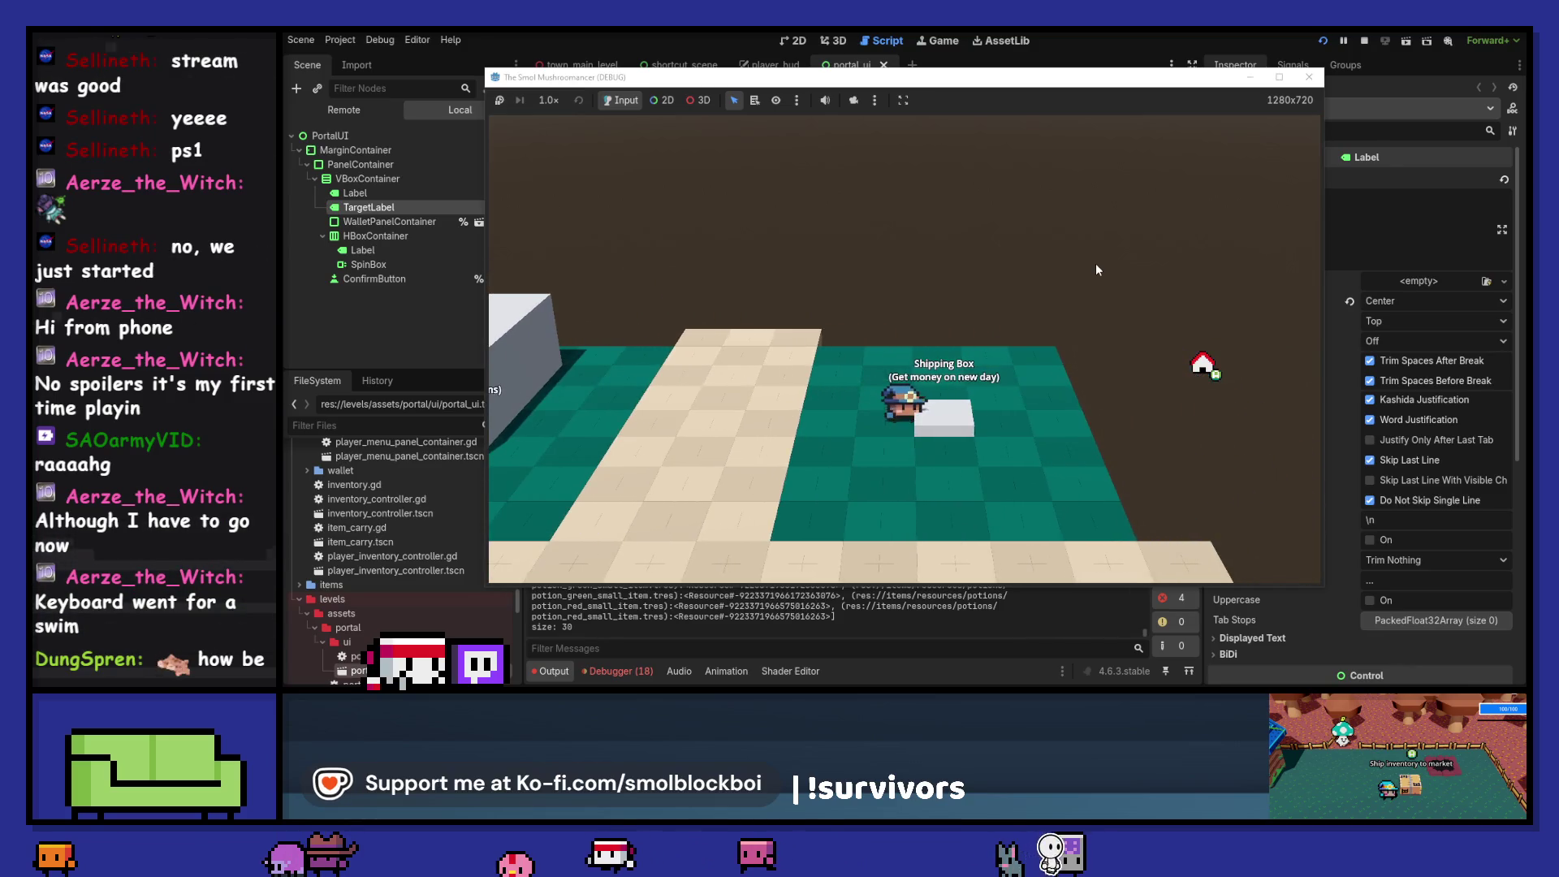
Walk past the Shipping Box, through the wooden gateway, and right toward the Player Shop.
key(s)
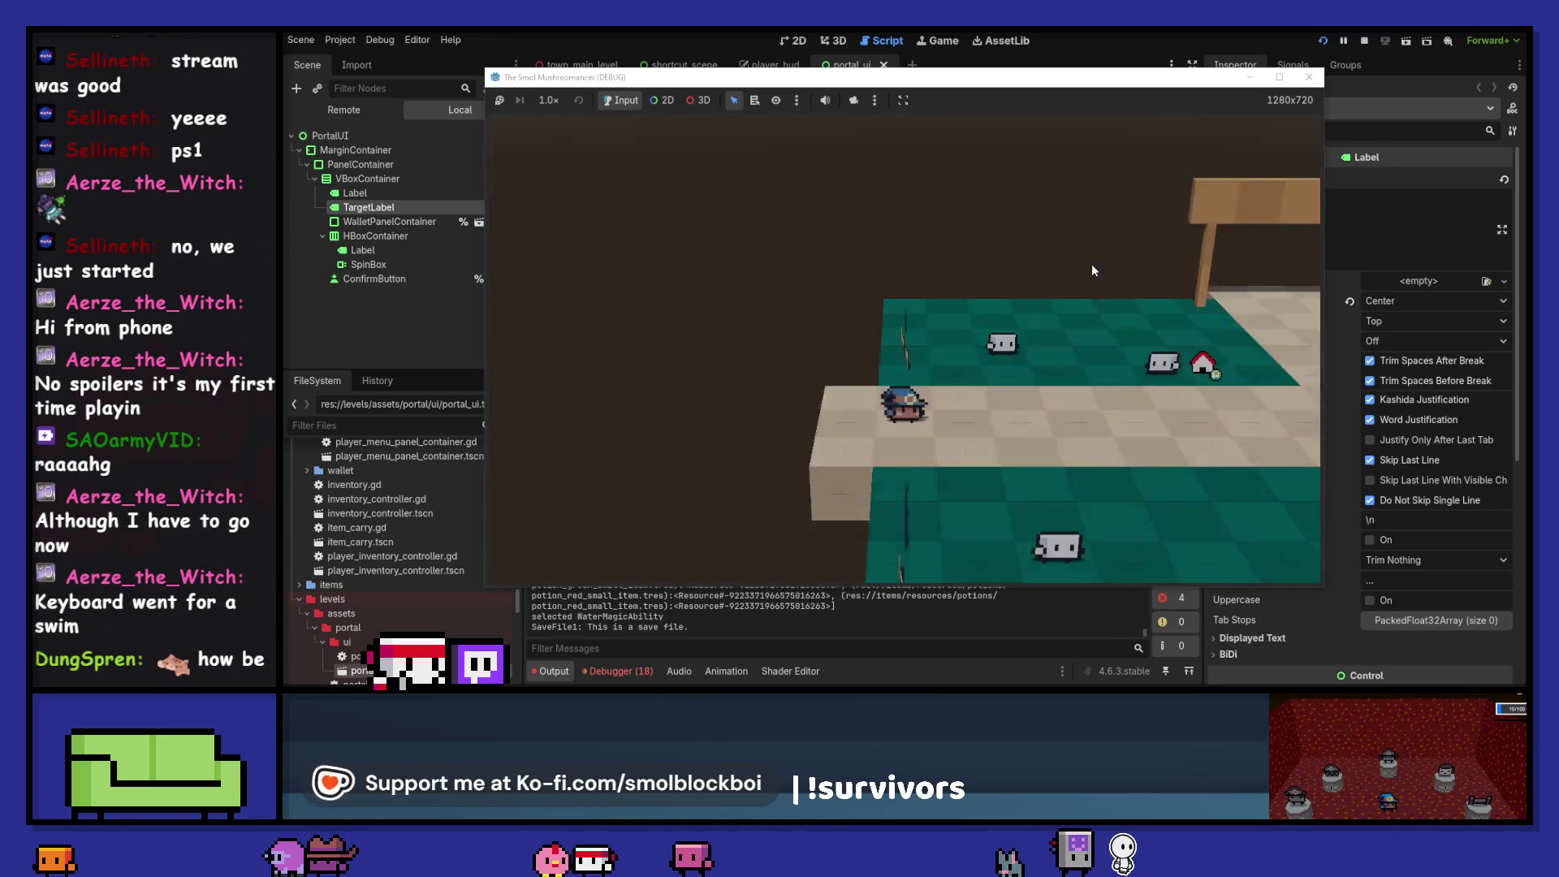
key(w)
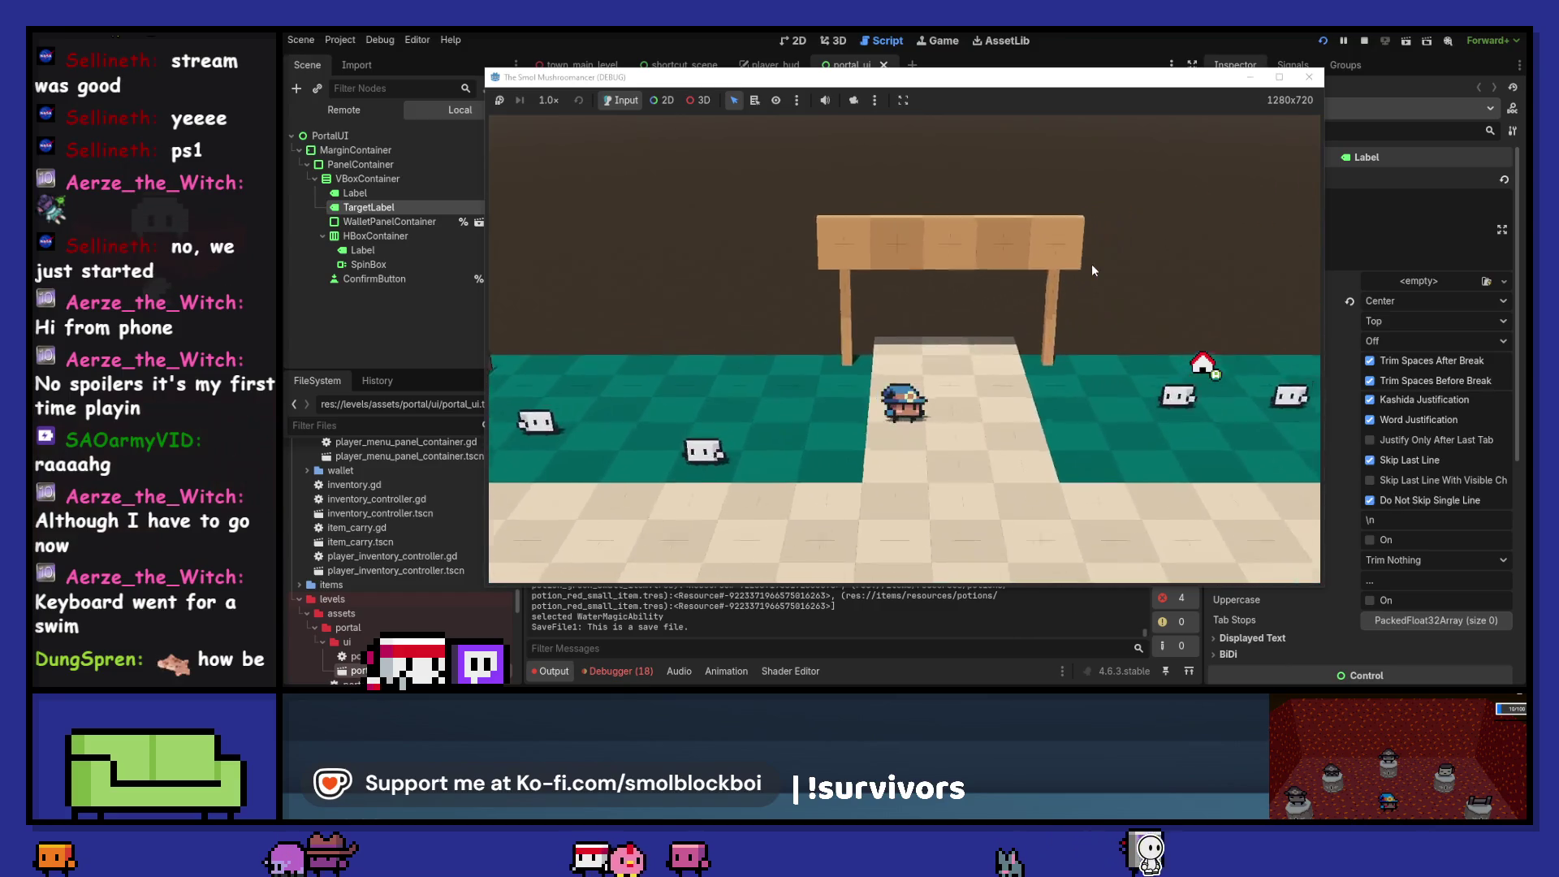
key(d)
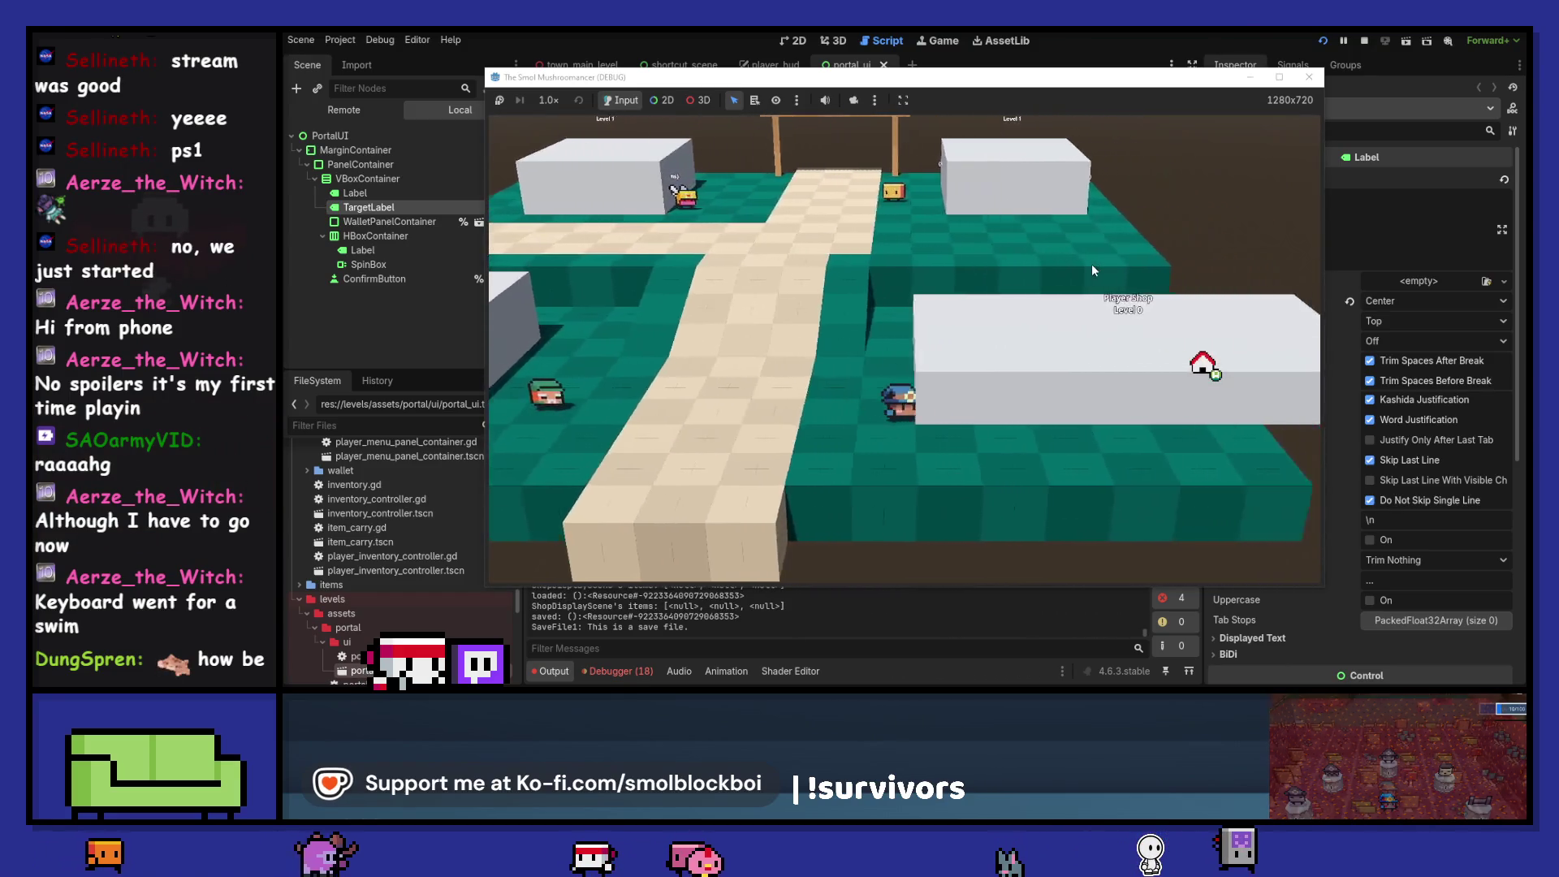
key(d)
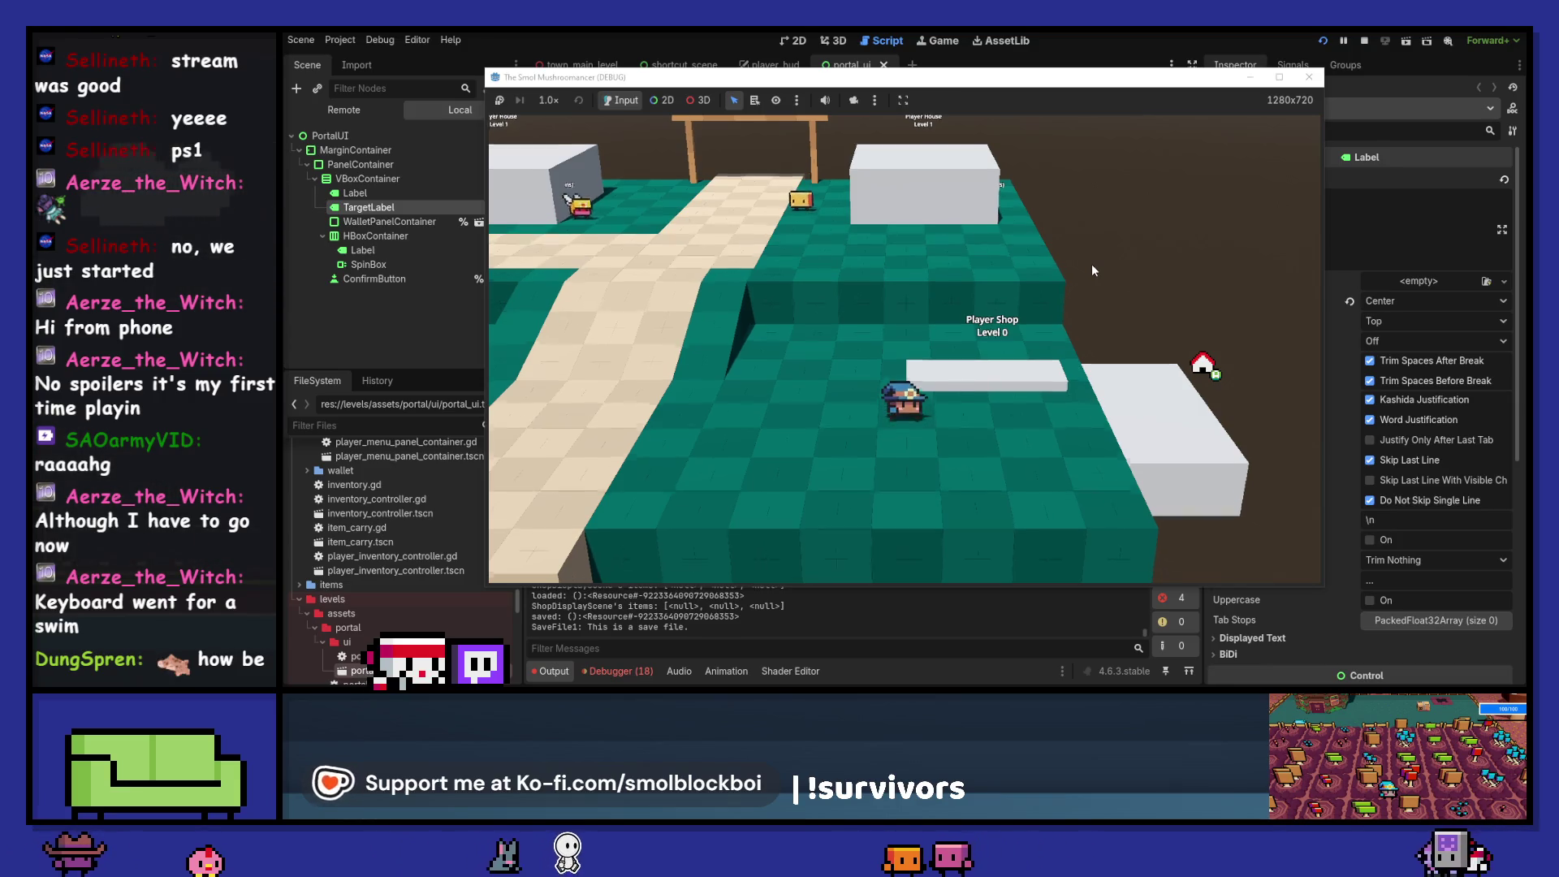
key(s)
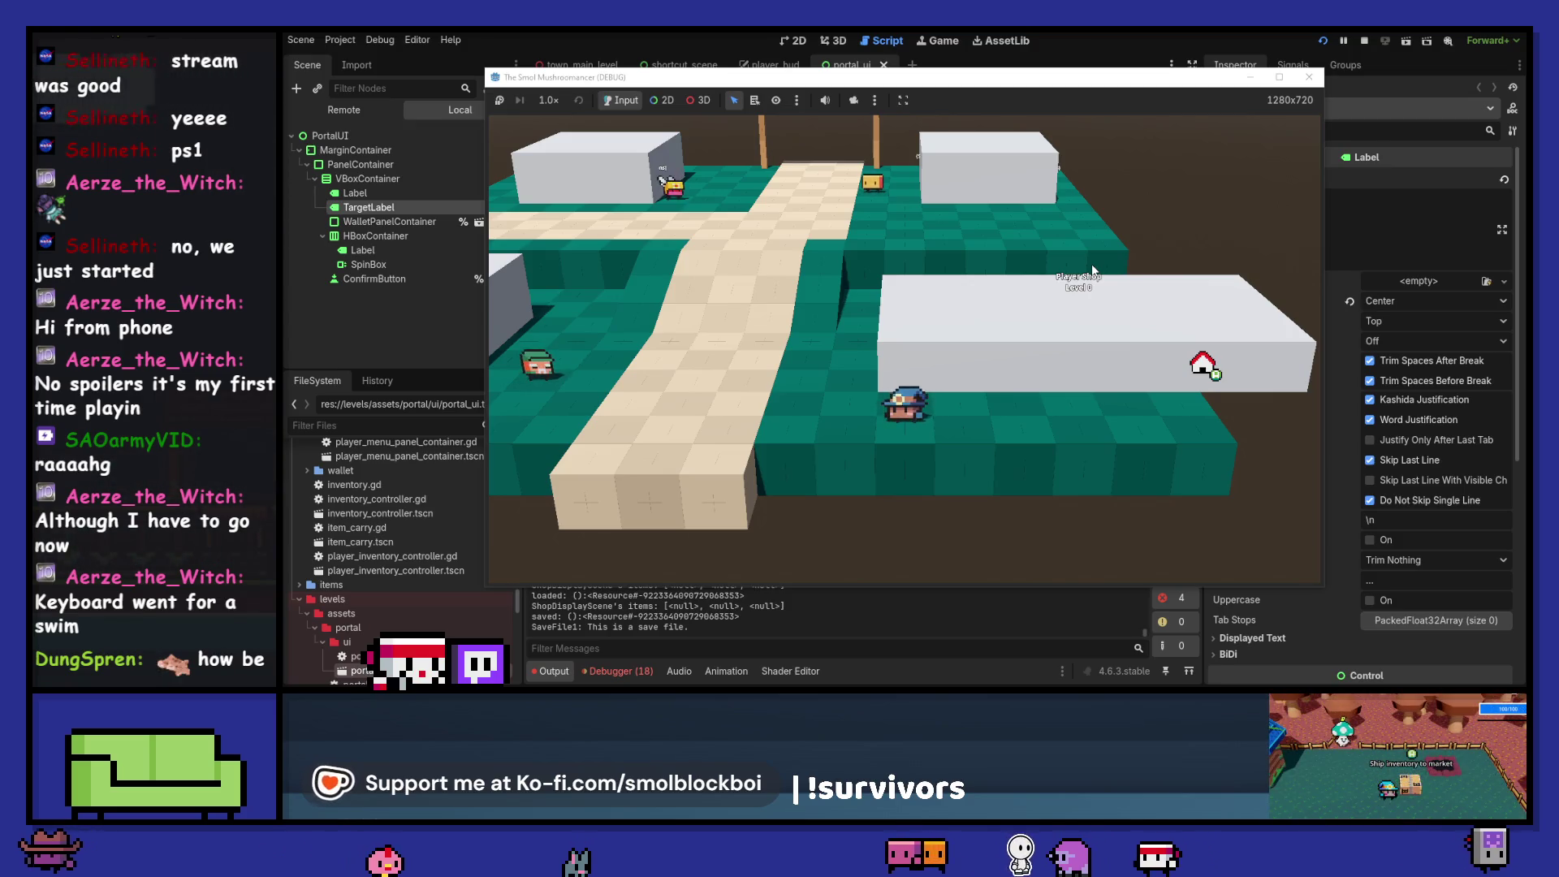
key(w)
key(e)
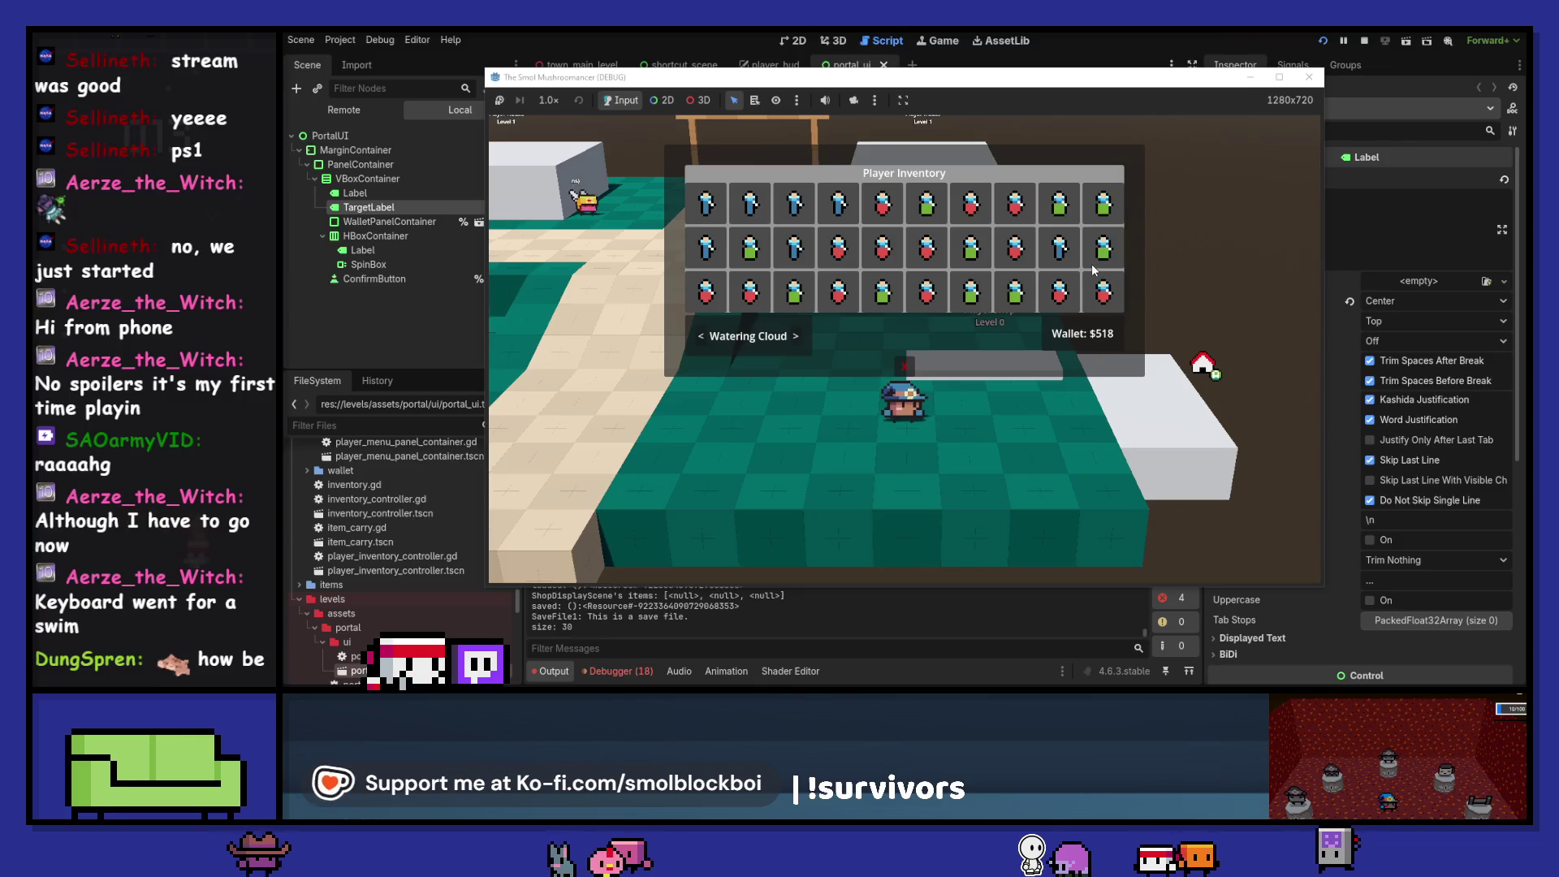
key(e)
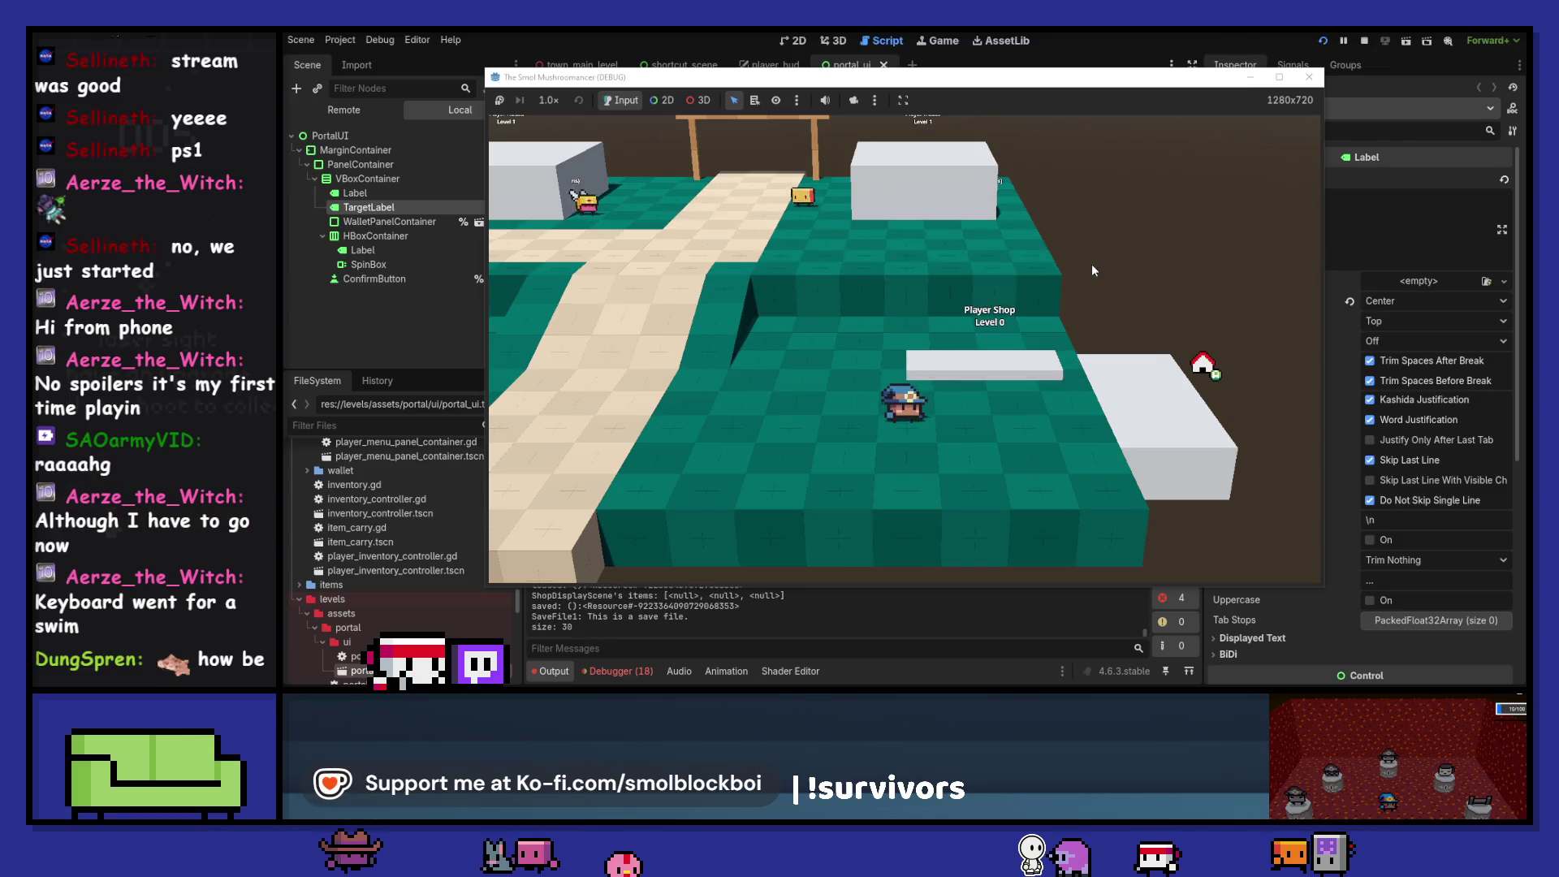
Stop the running game by closing its debug window.
click(1308, 78)
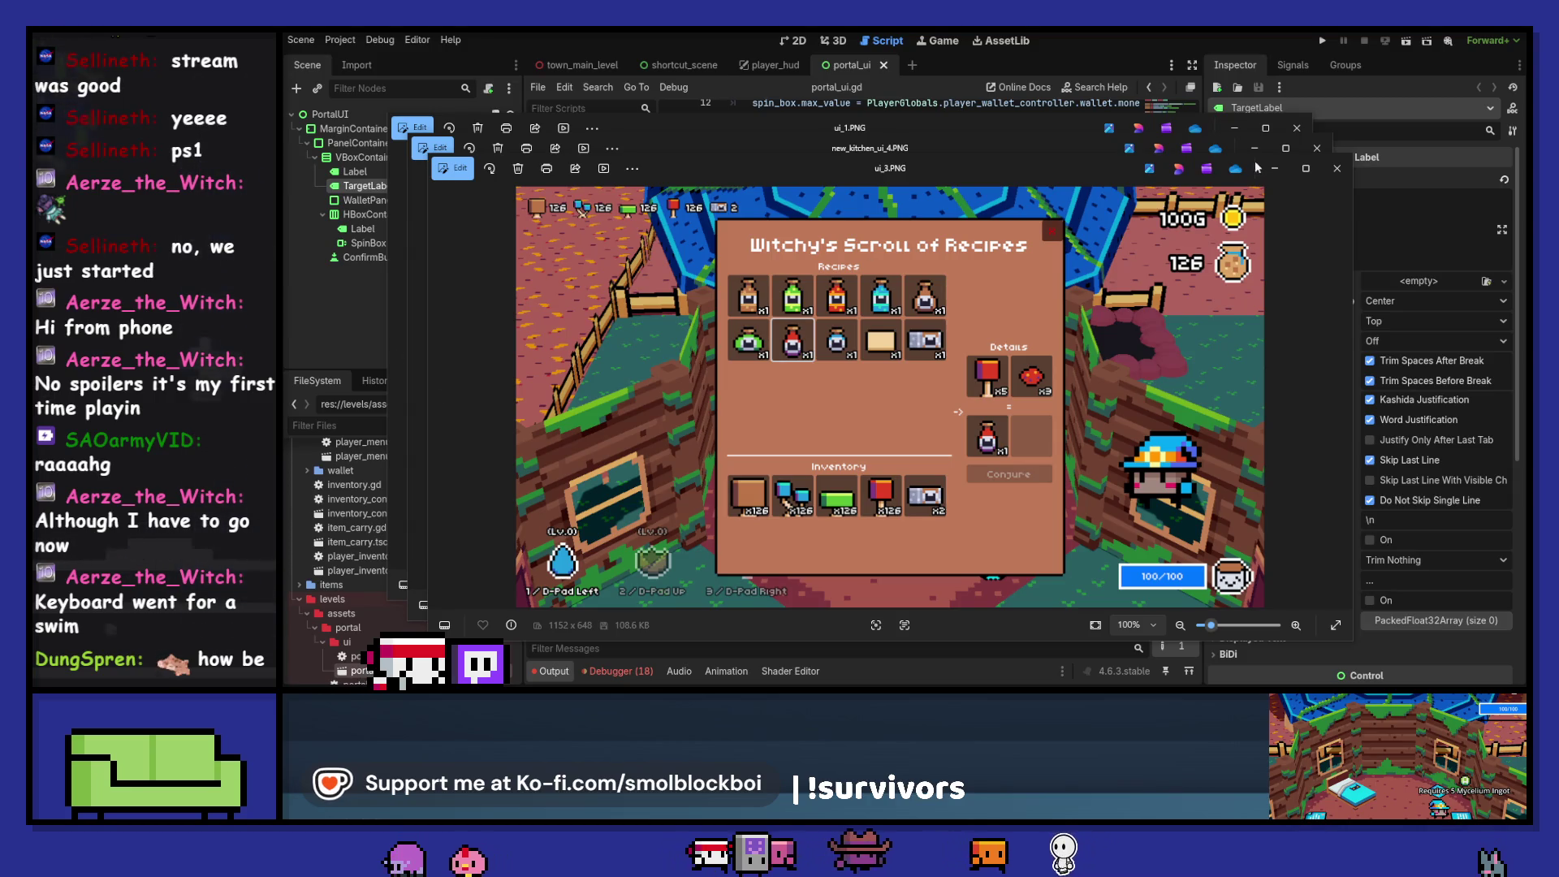
Close the ui_3, new_kitchen_ui_4 and ui_1 mockup screenshots.
click(1337, 168)
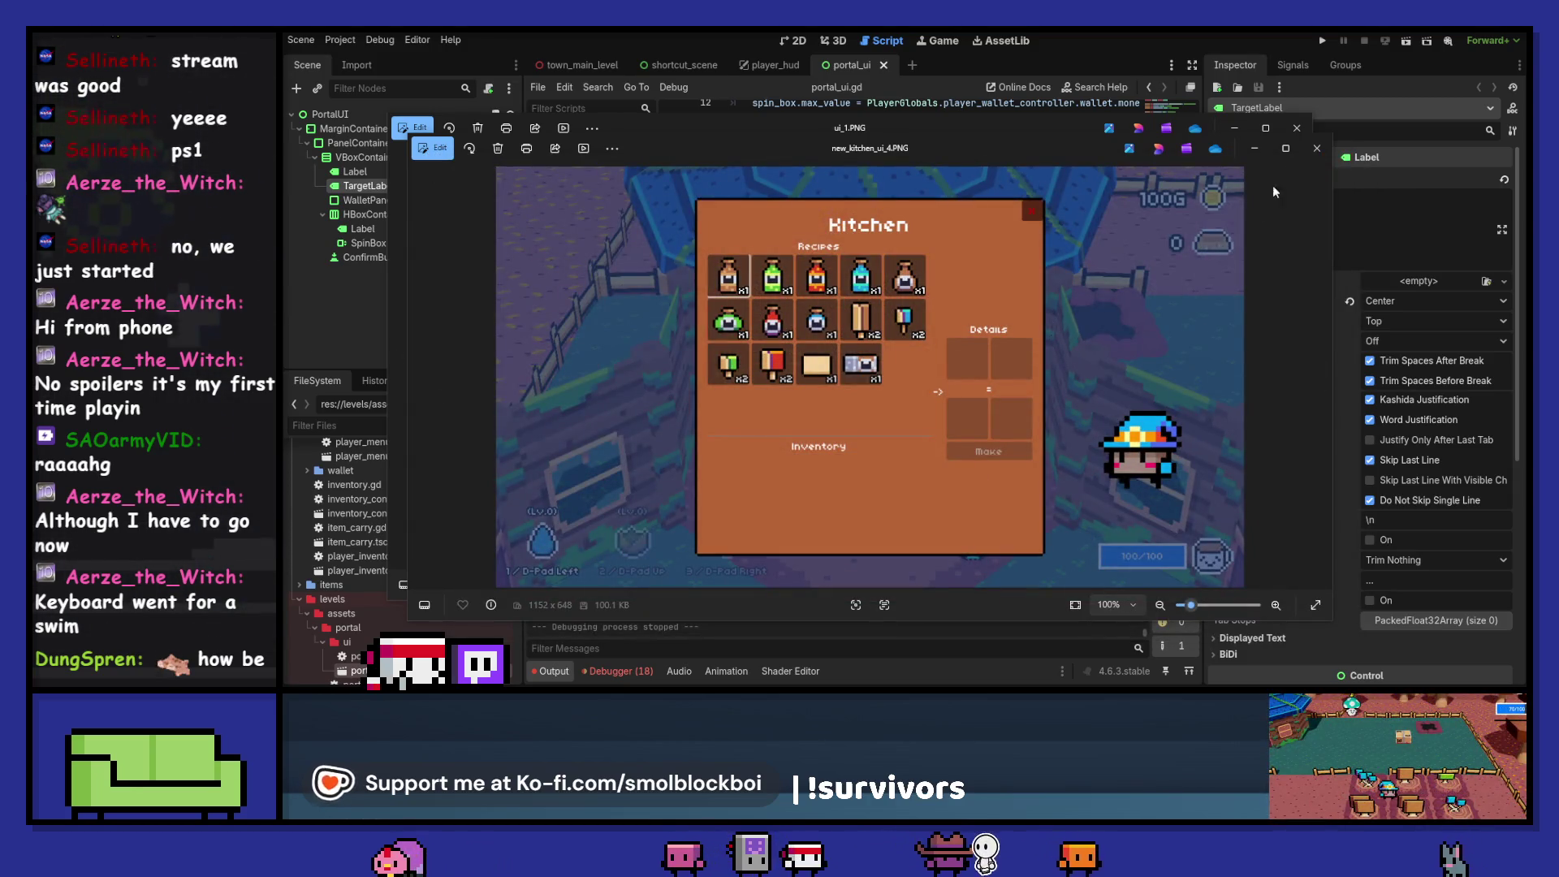
click(1316, 147)
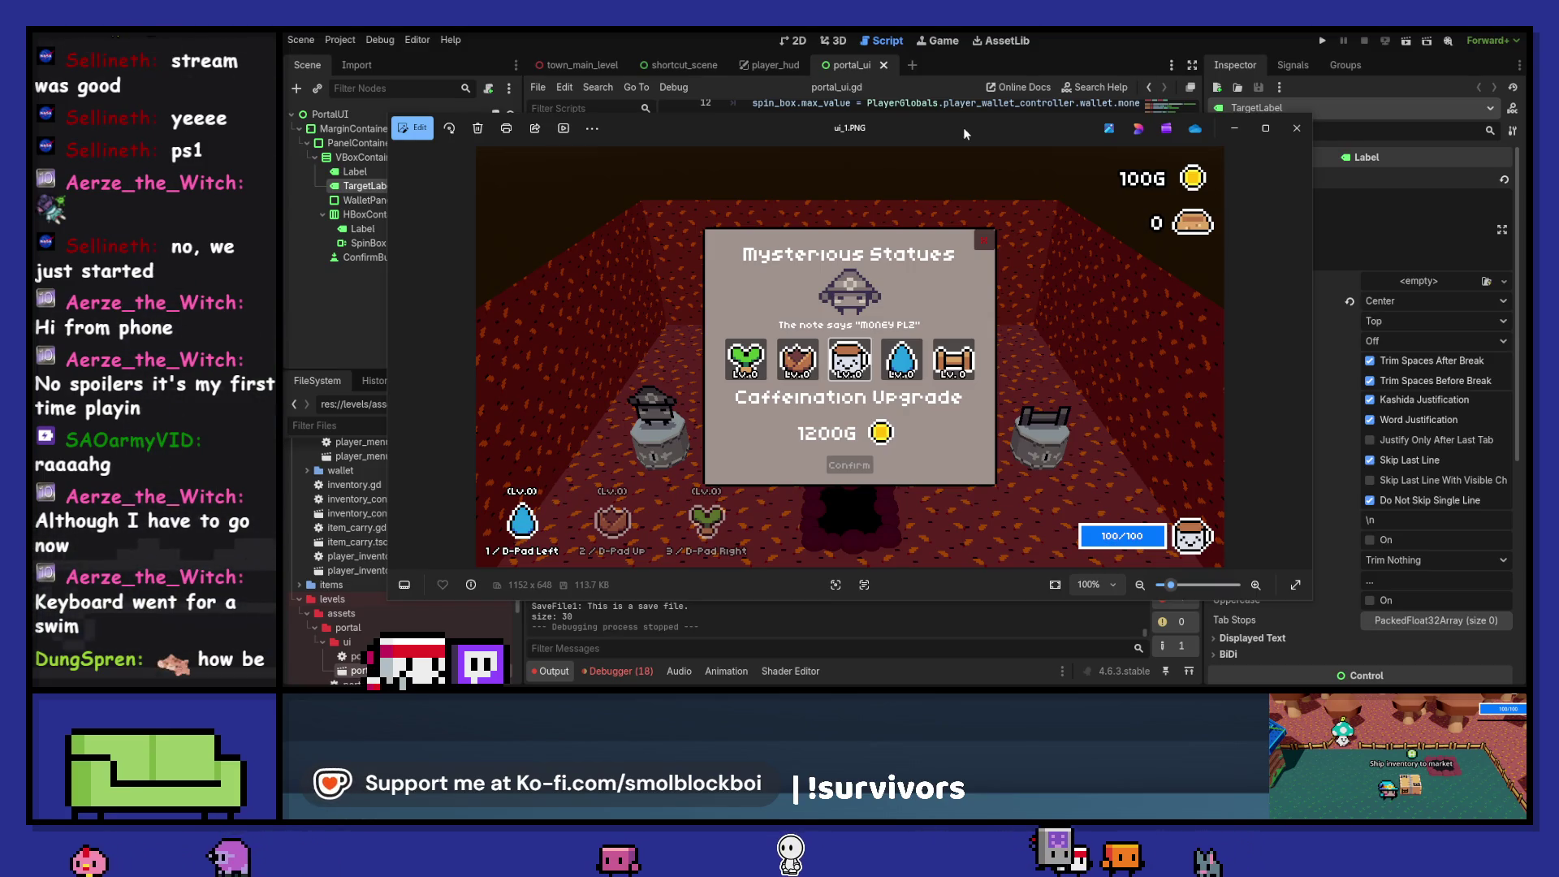
key(alt+F4)
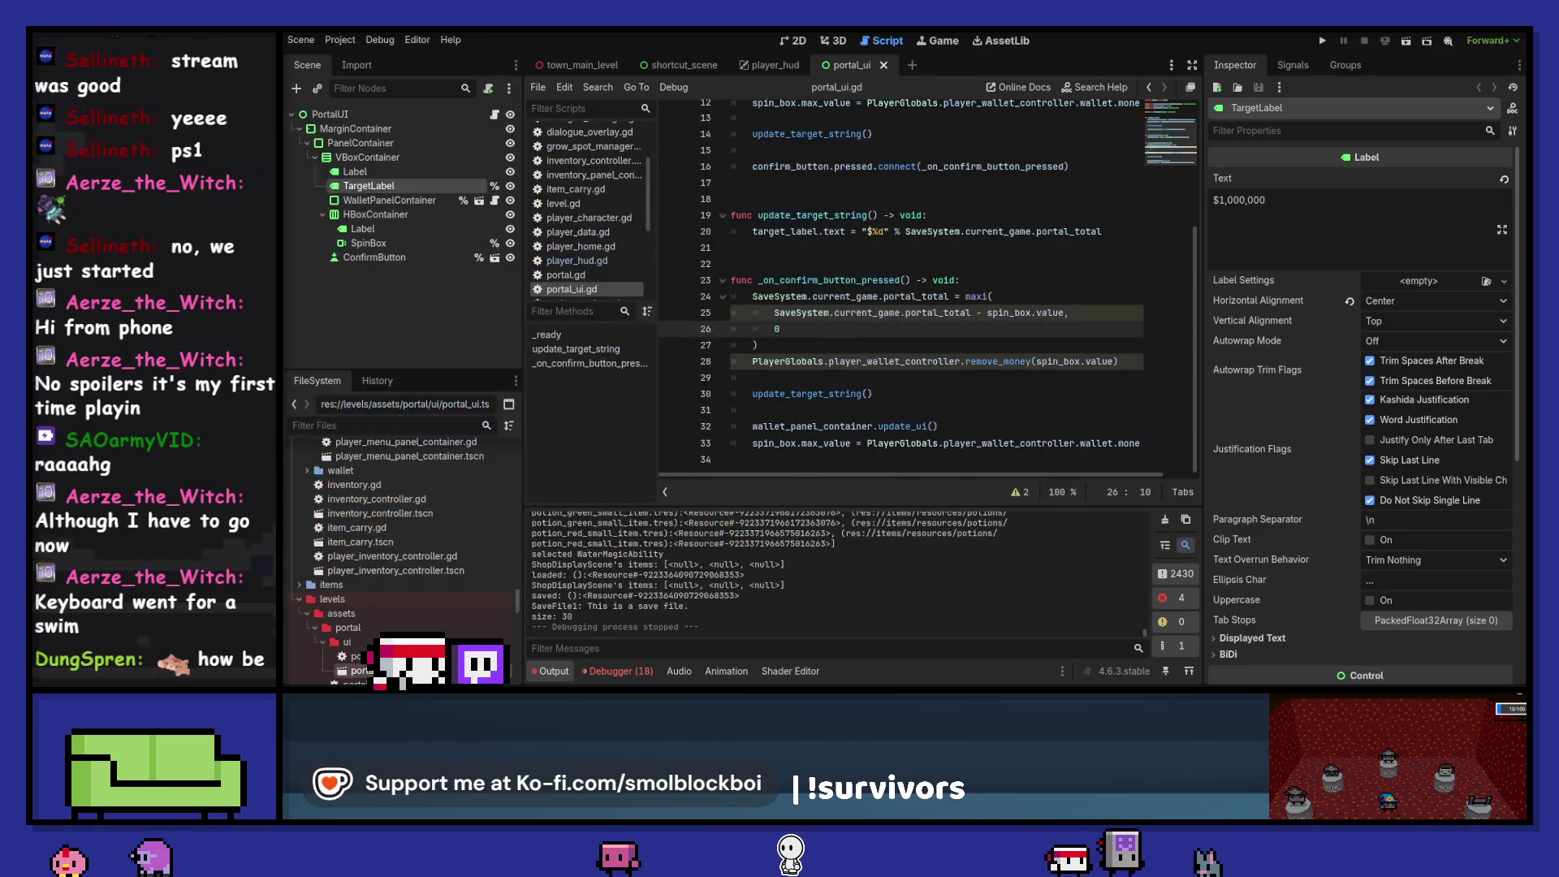
Browse the FileSystem dock, collapsing the buildings and characters folders.
click(402, 602)
scroll(402, 601, down, 5)
scroll(393, 571, up, 10)
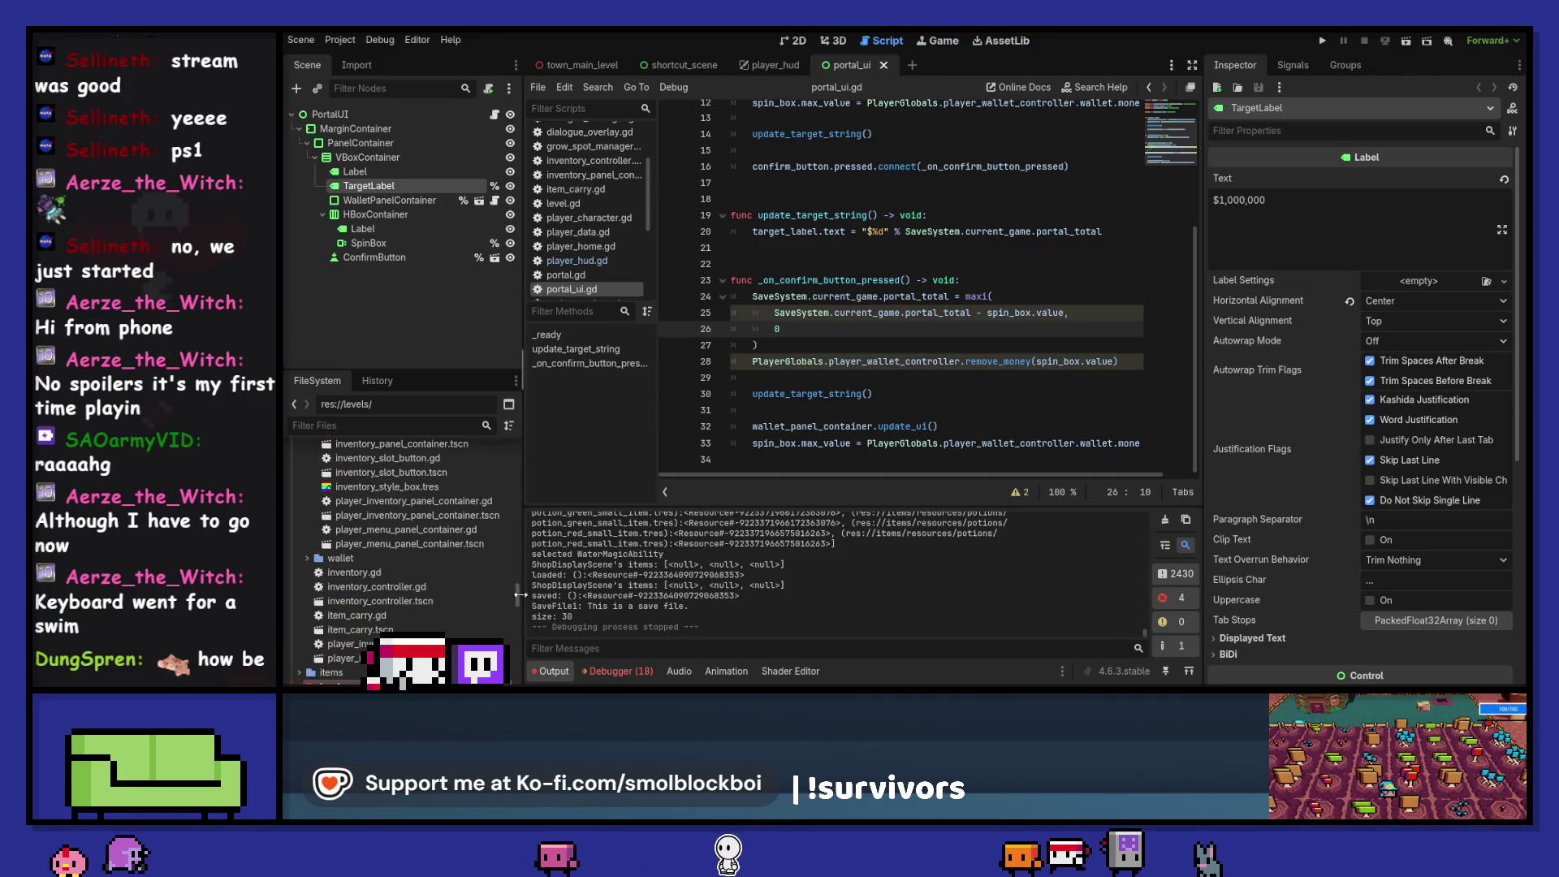
scroll(375, 574, up, 15)
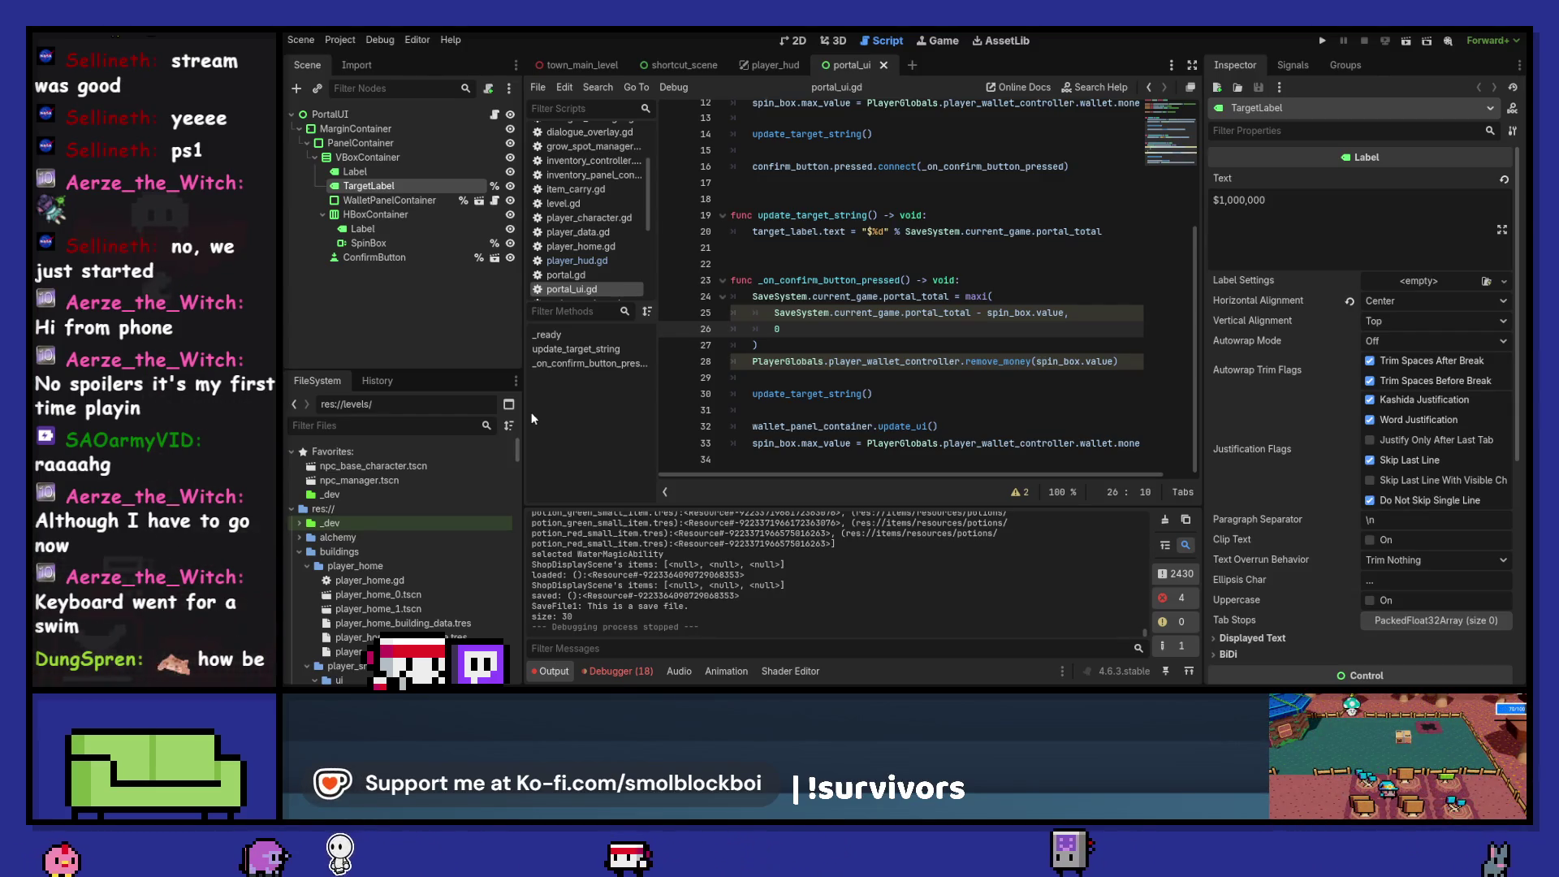
click(300, 551)
click(299, 566)
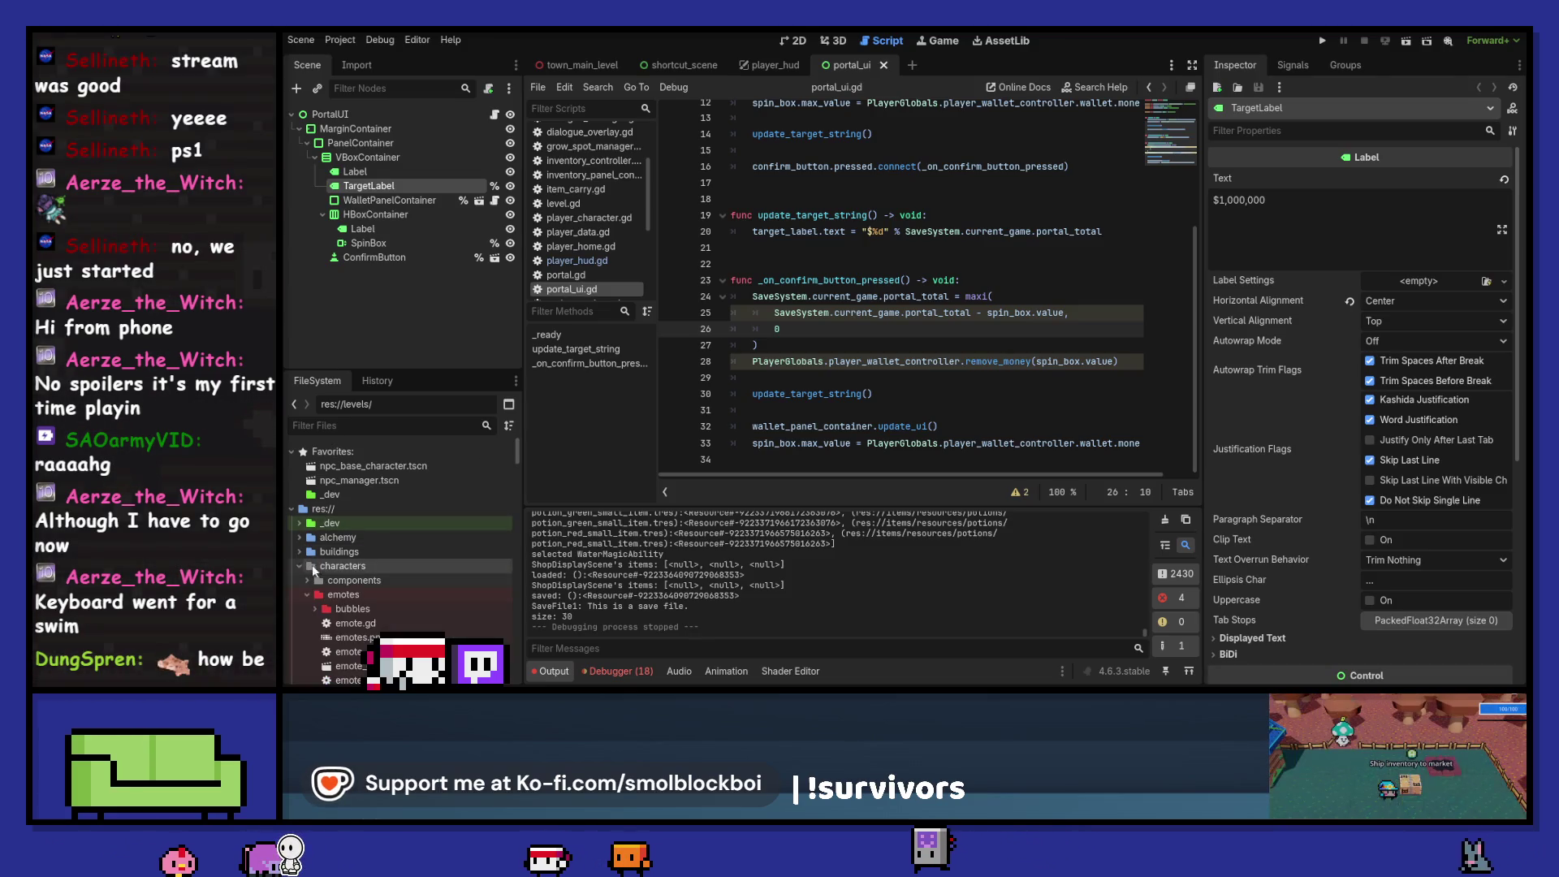
click(300, 566)
scroll(299, 570, down, 1)
scroll(299, 568, down, 2)
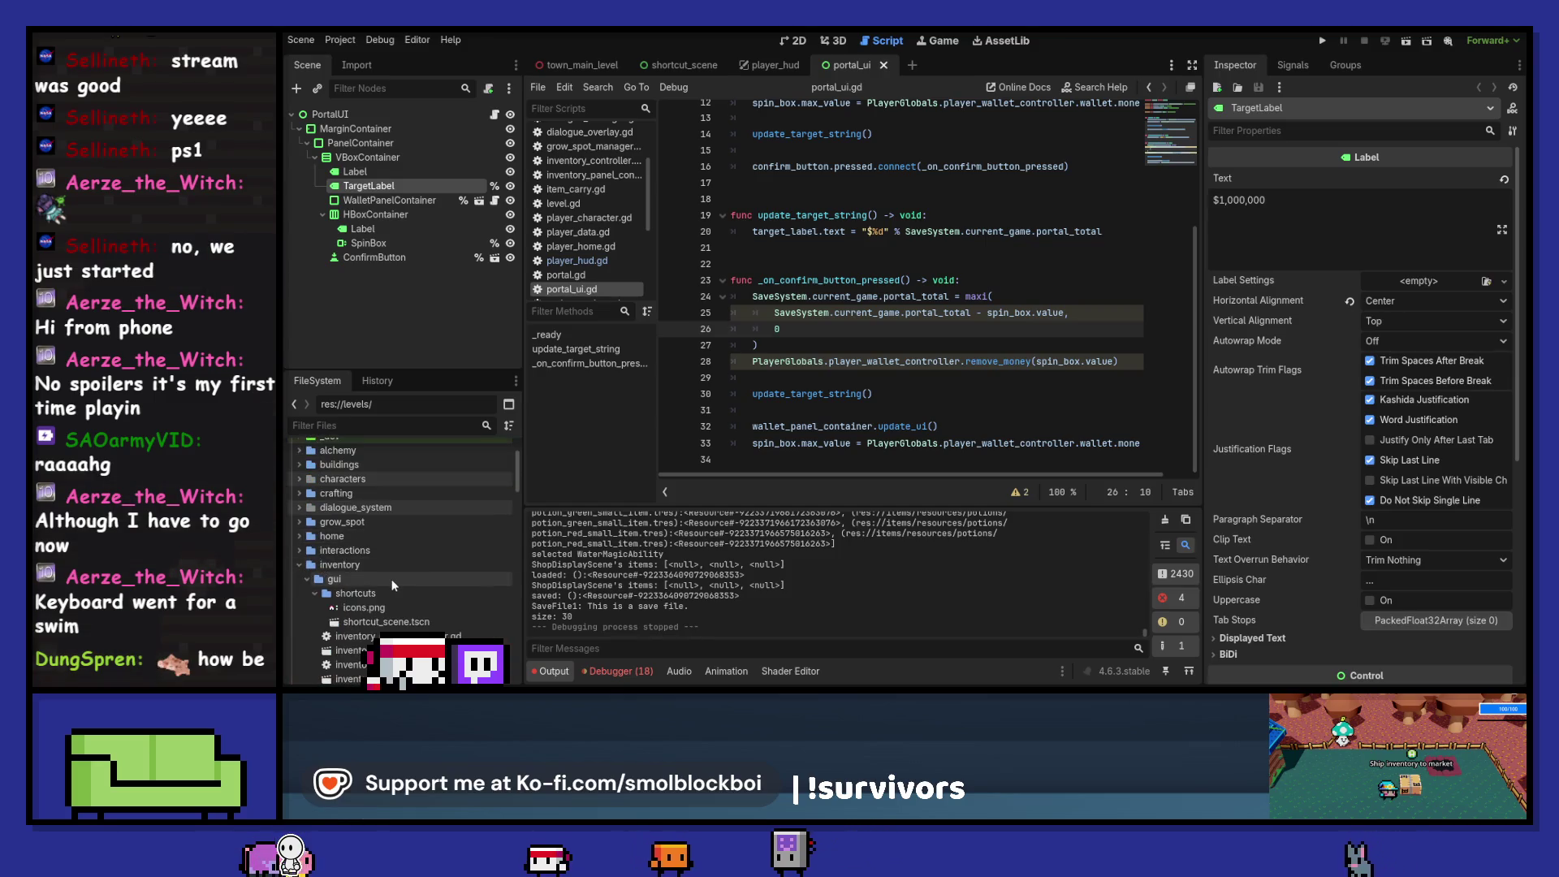
scroll(363, 571, down, 2)
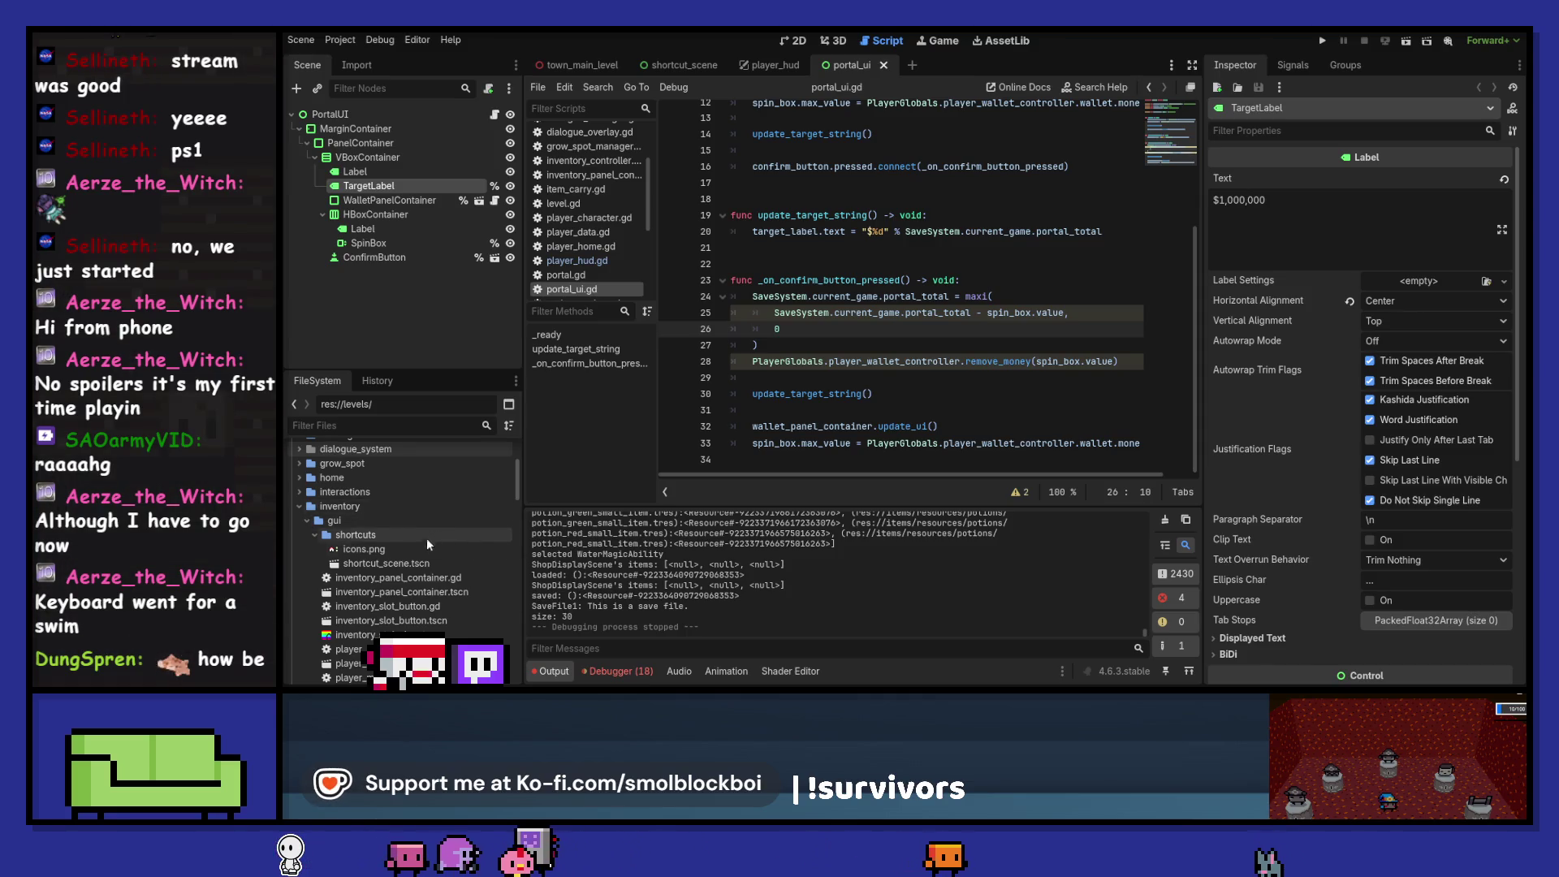
Create a new 'ui' folder at the project root.
click(423, 534)
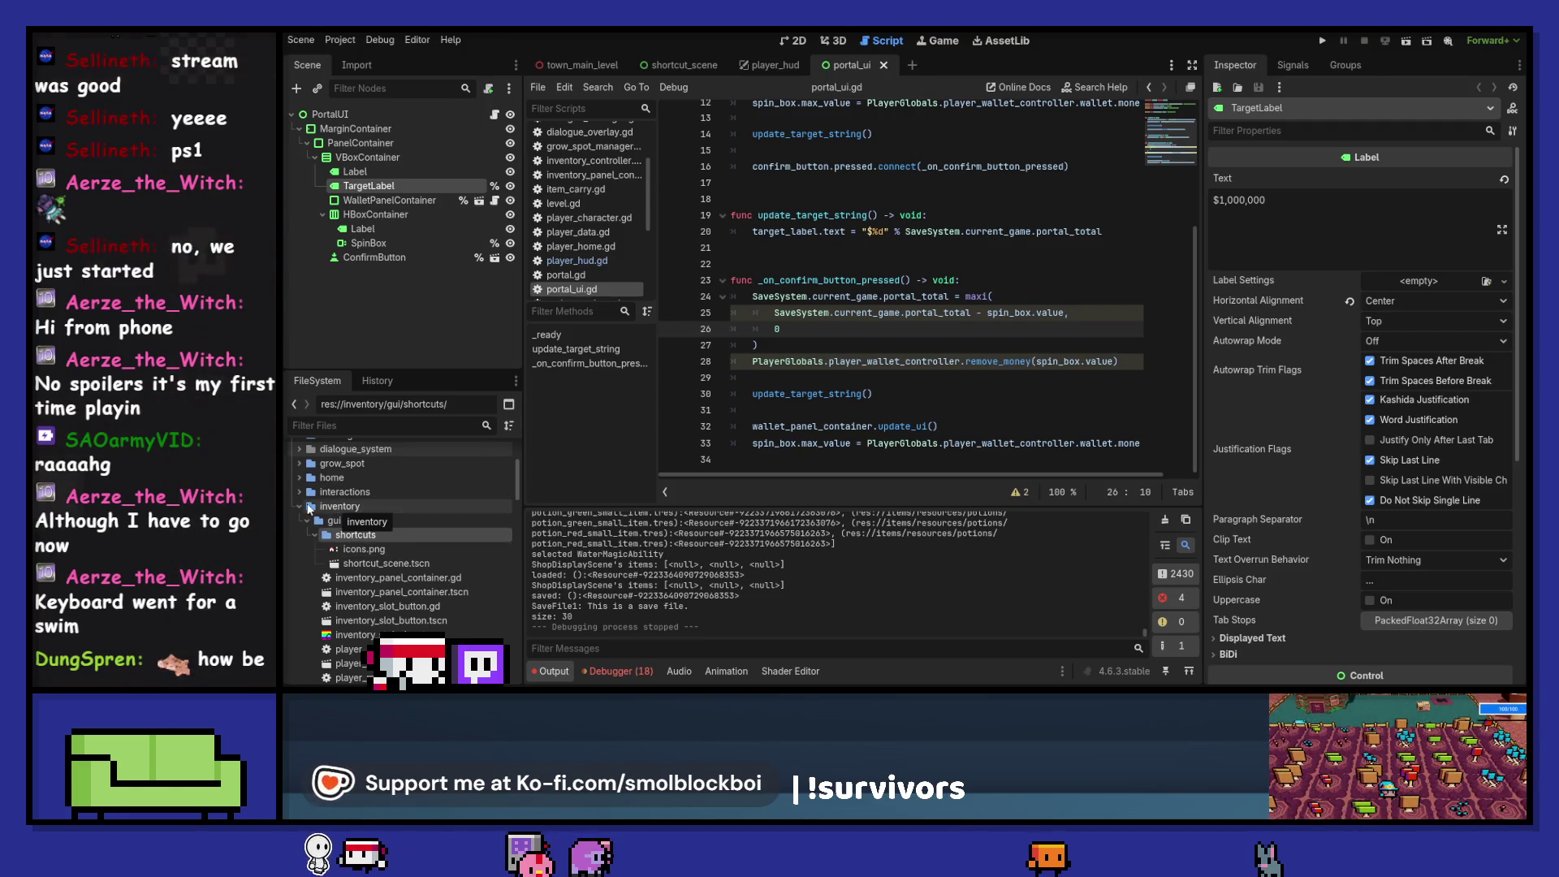
text(ui)
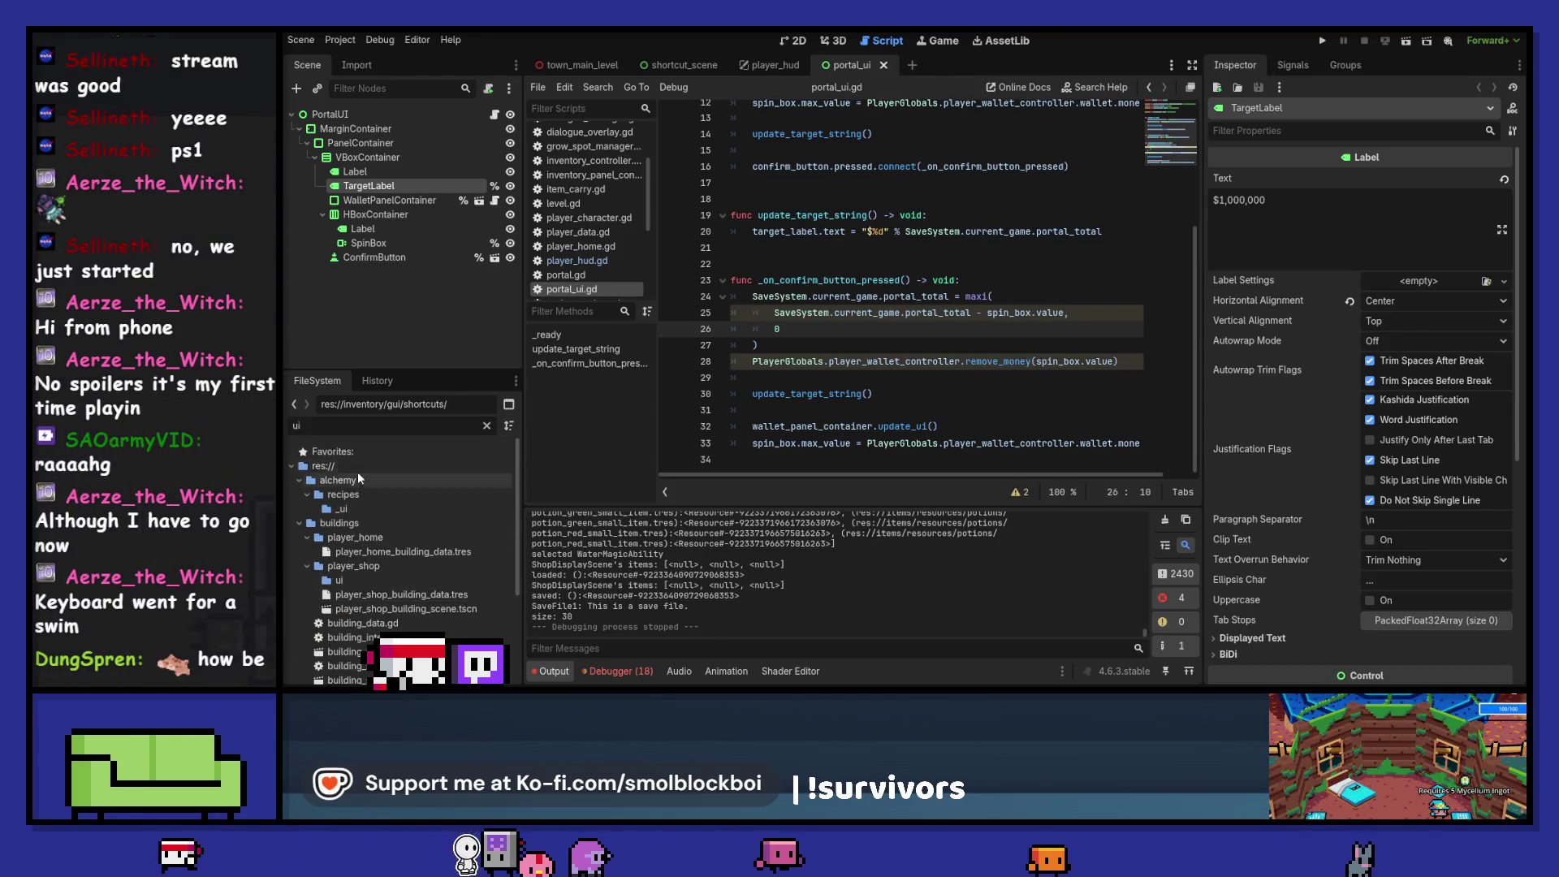
right_click(357, 469)
mouse_move(406, 479)
click(627, 477)
text(ui)
click(841, 409)
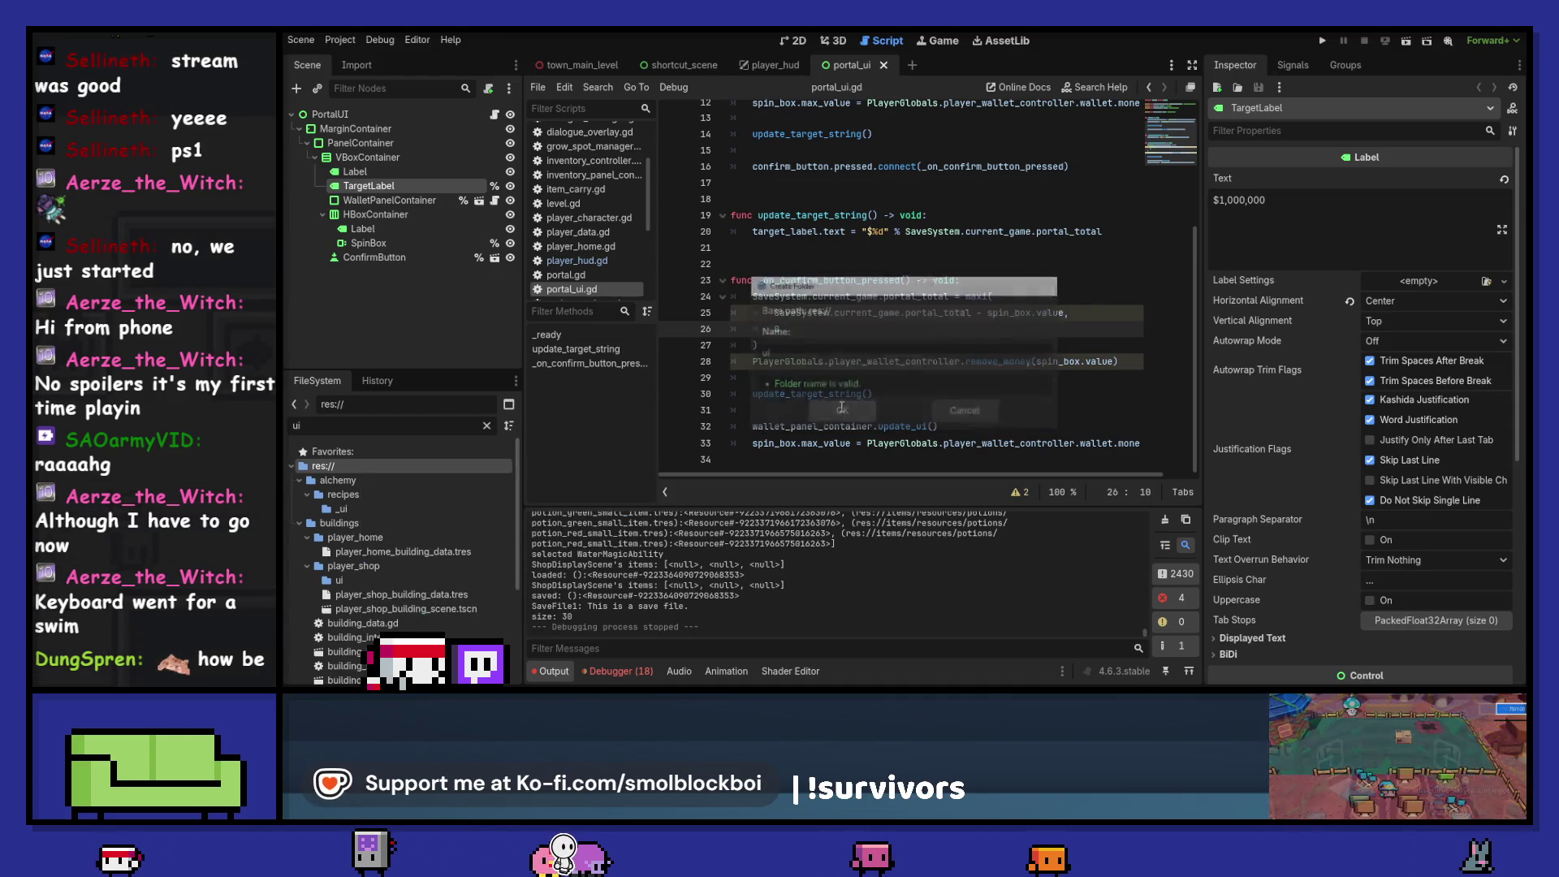
Clear the file filter and move the shortcuts folder into the ui folder.
click(486, 425)
scroll(414, 542, down, 3)
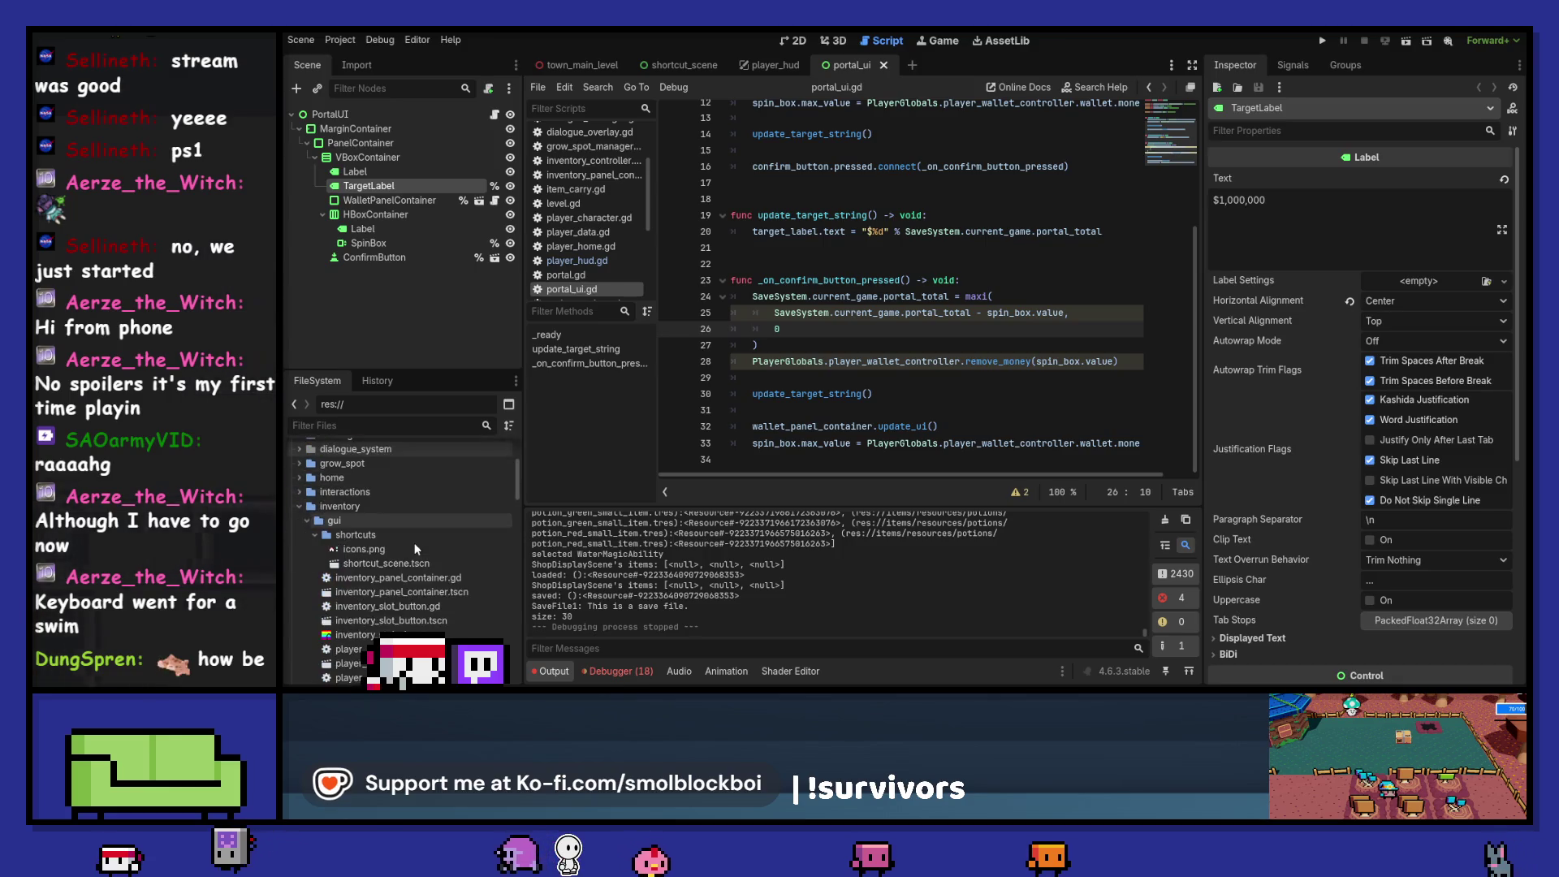
mouse_move(372, 532)
mouse_down()
mouse_move(410, 536)
mouse_move(381, 531)
mouse_up()
scroll(390, 530, down, 5)
scroll(406, 538, down, 3)
scroll(399, 542, down, 3)
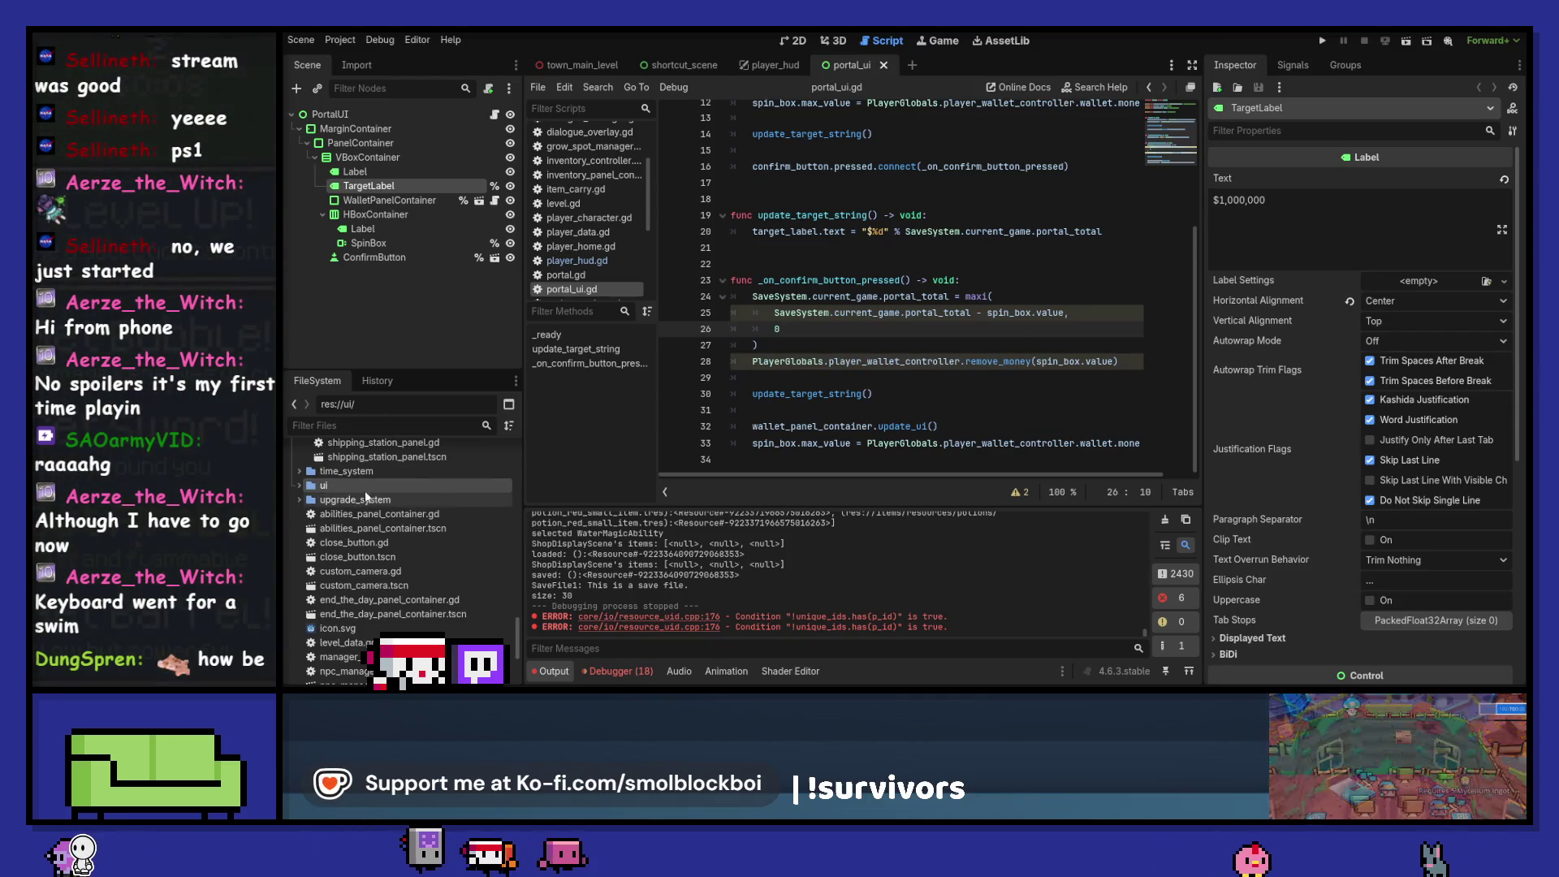
Expand the ui and shortcuts folders and run the project with F5.
click(300, 485)
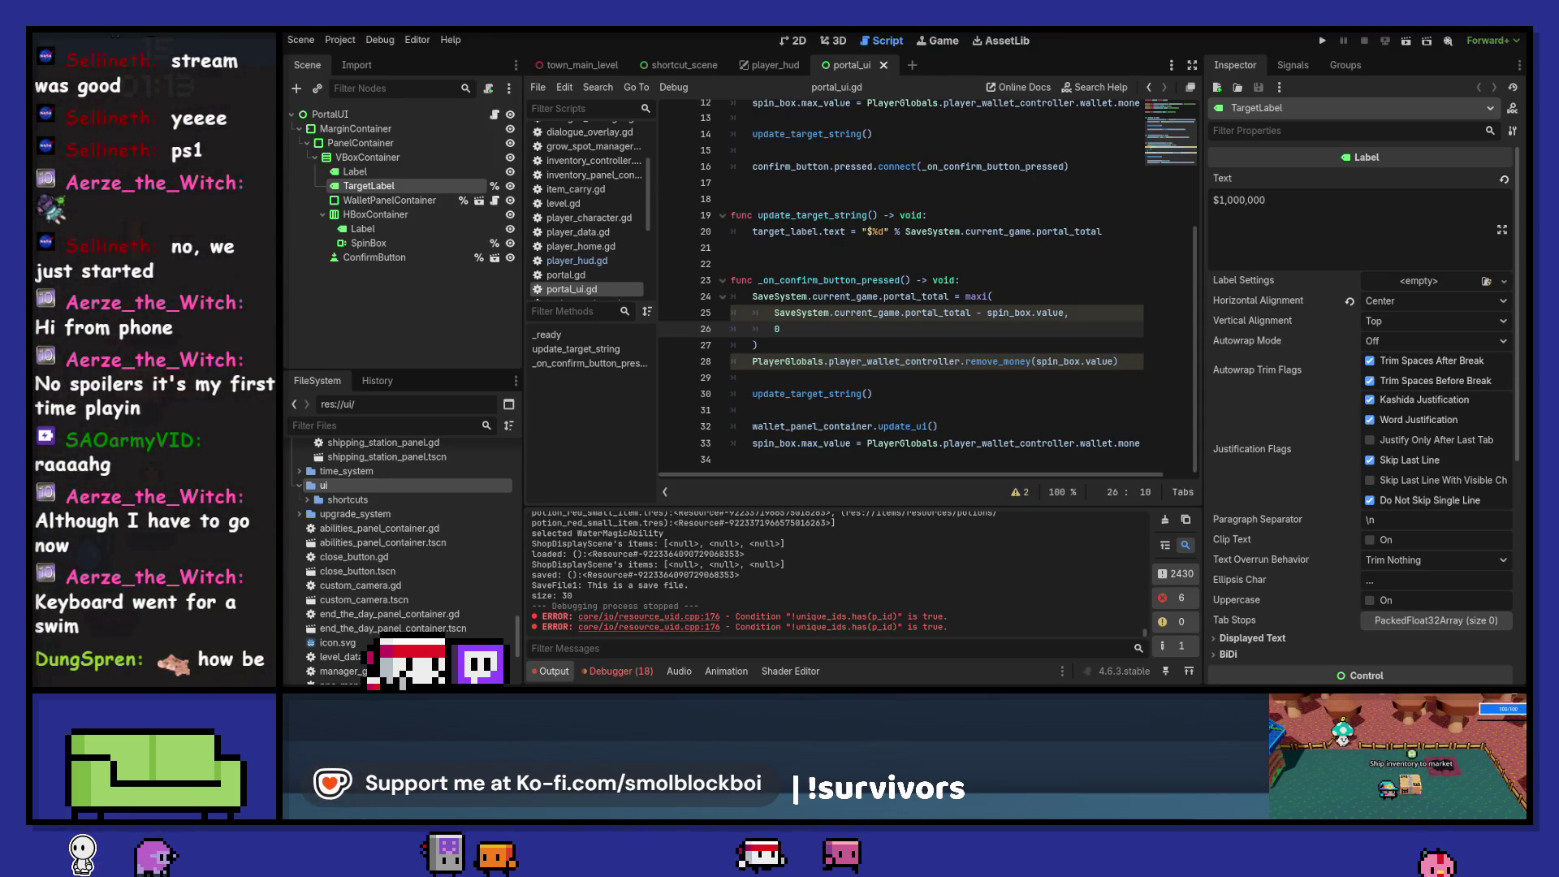
double_click(398, 499)
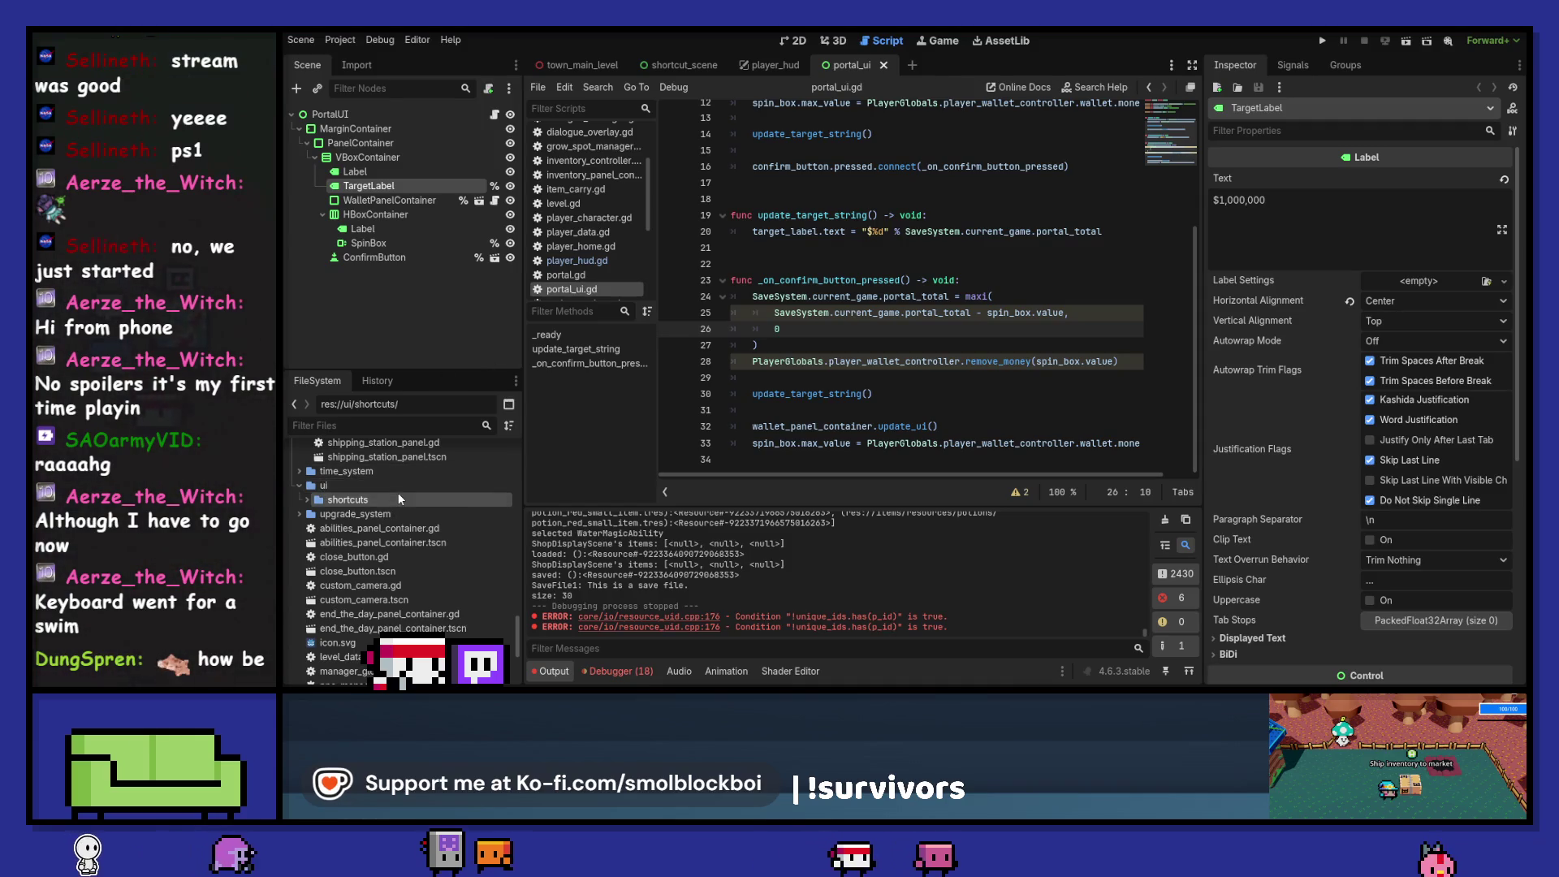
click(415, 484)
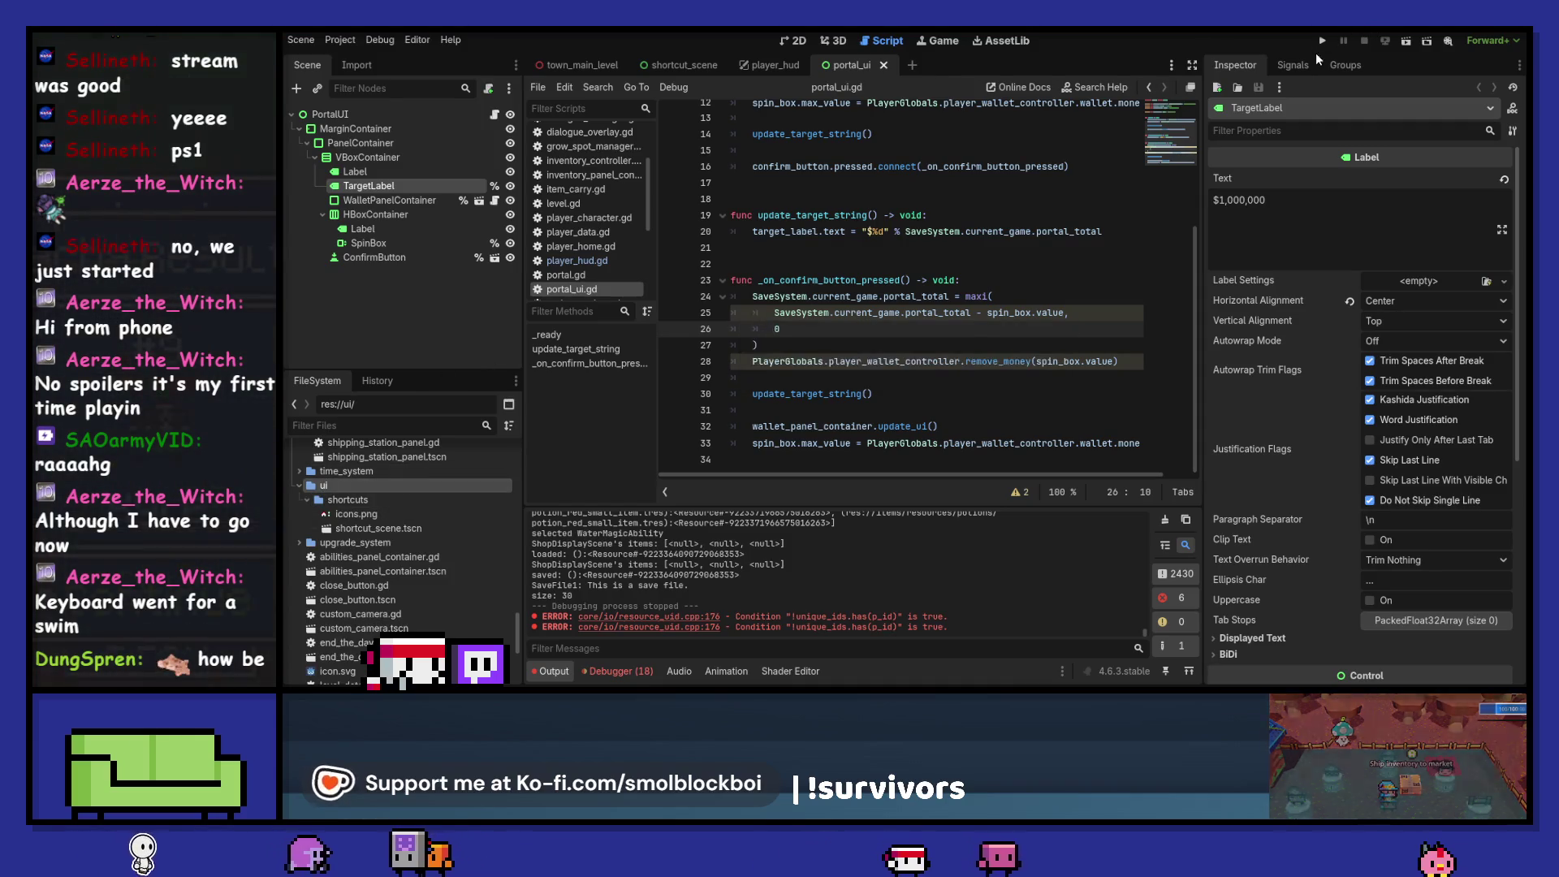
key(F5)
scroll(919, 432, down, 3)
Load a level, walk to the portal arch, stop with F8, and collapse shortcuts.
click(929, 426)
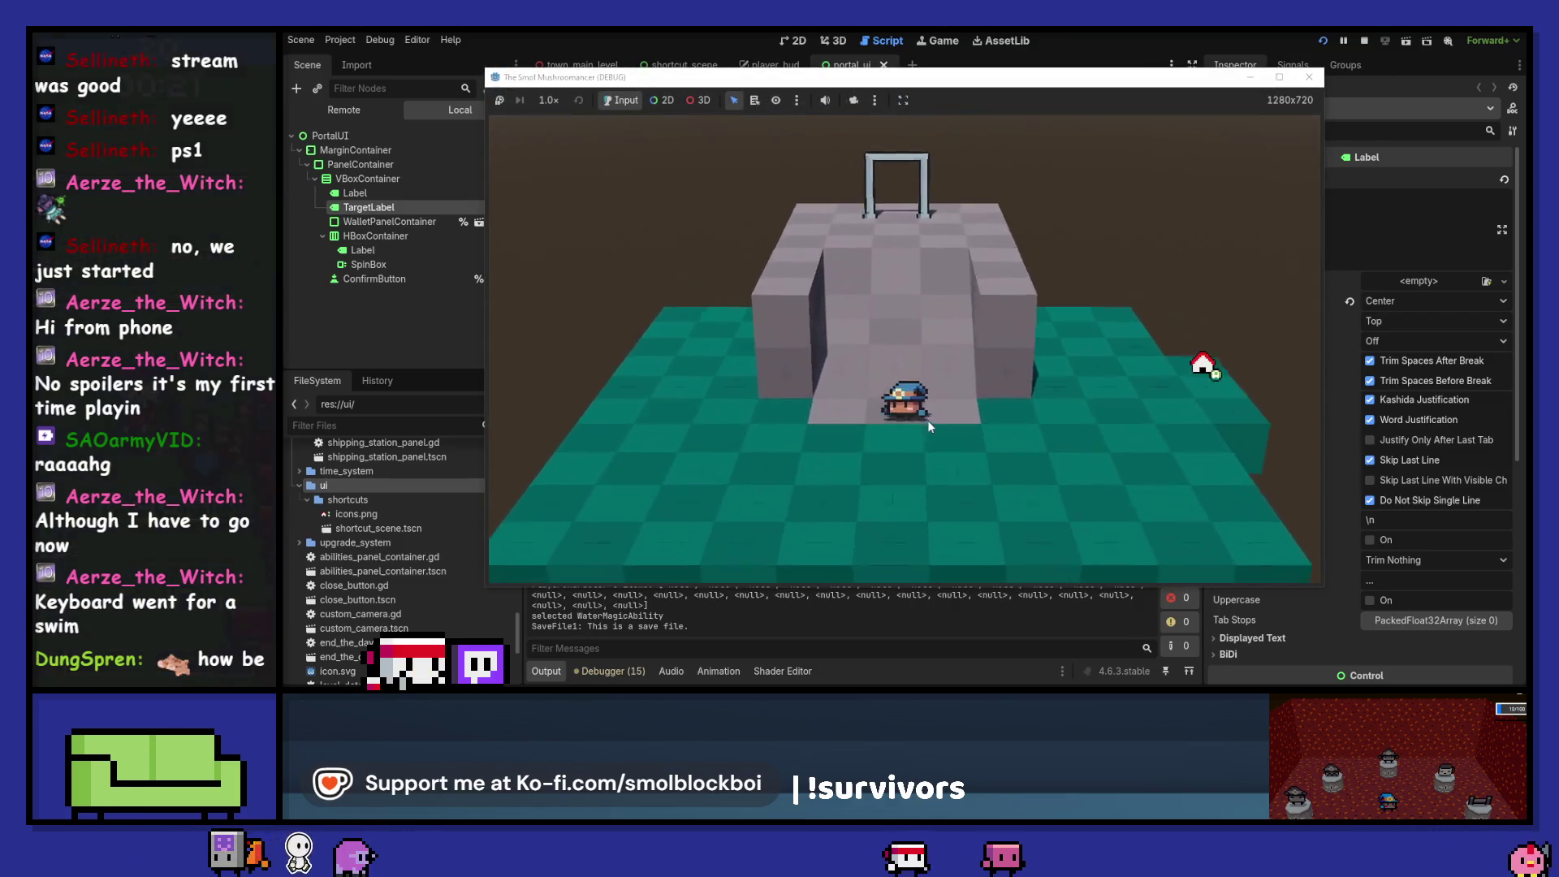
key(w)
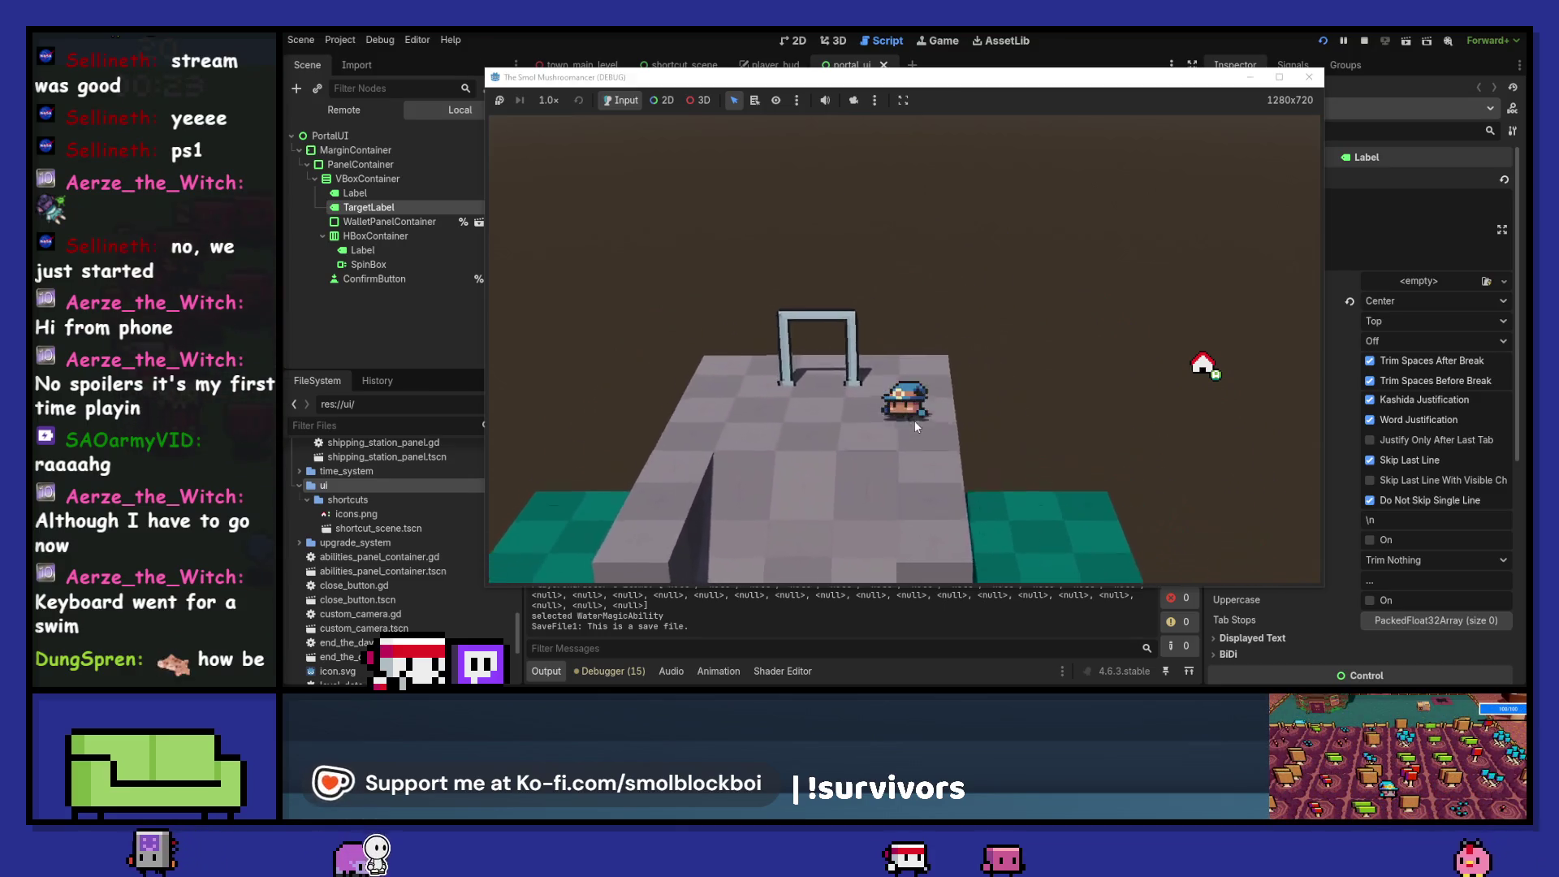
key(F8)
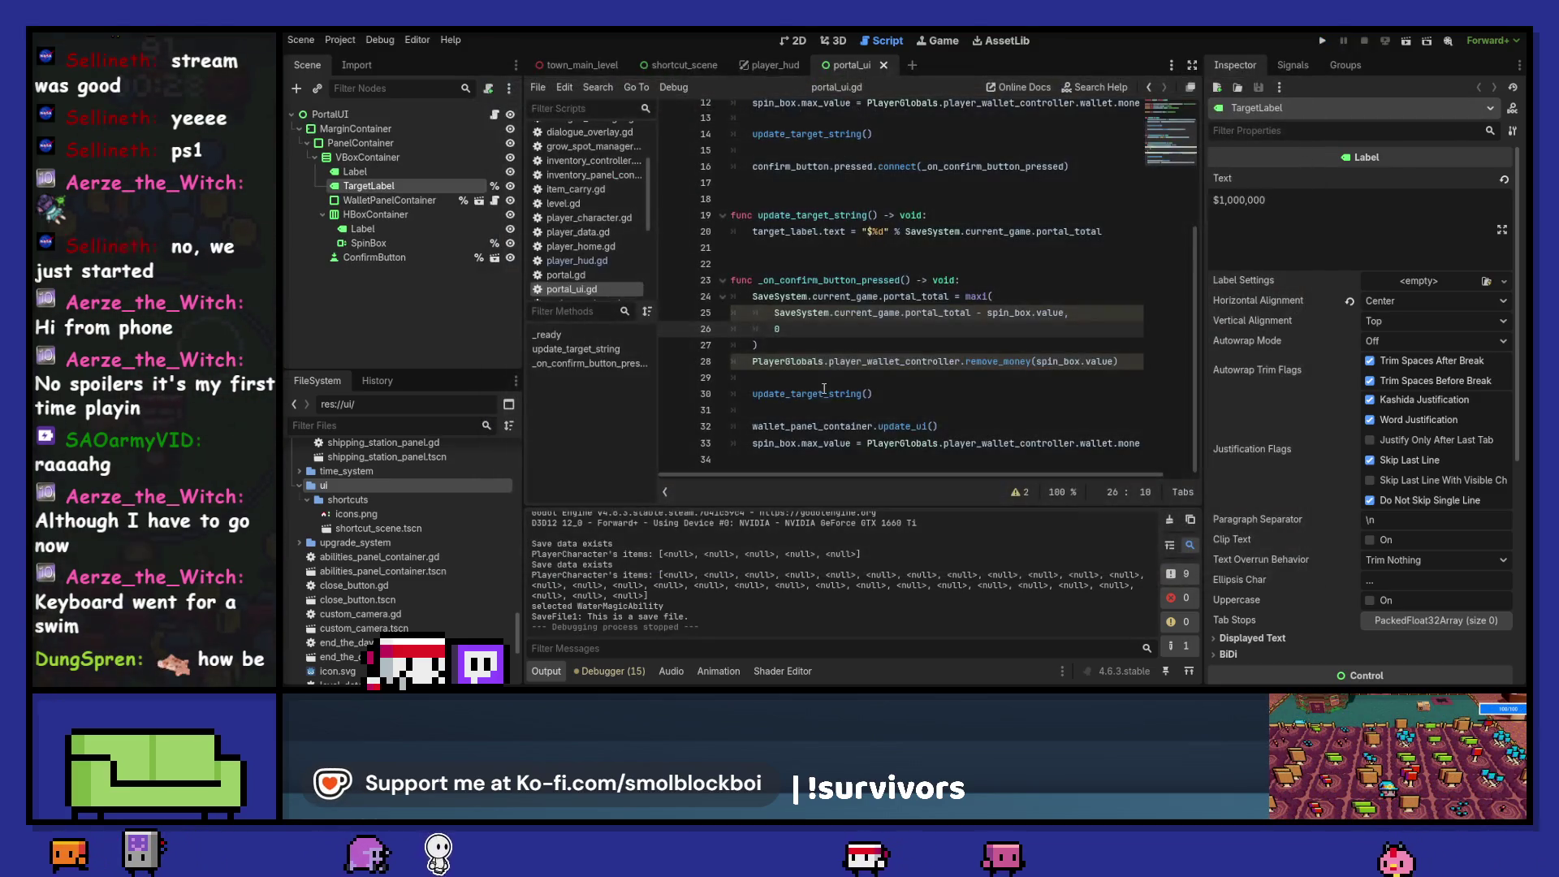
click(378, 499)
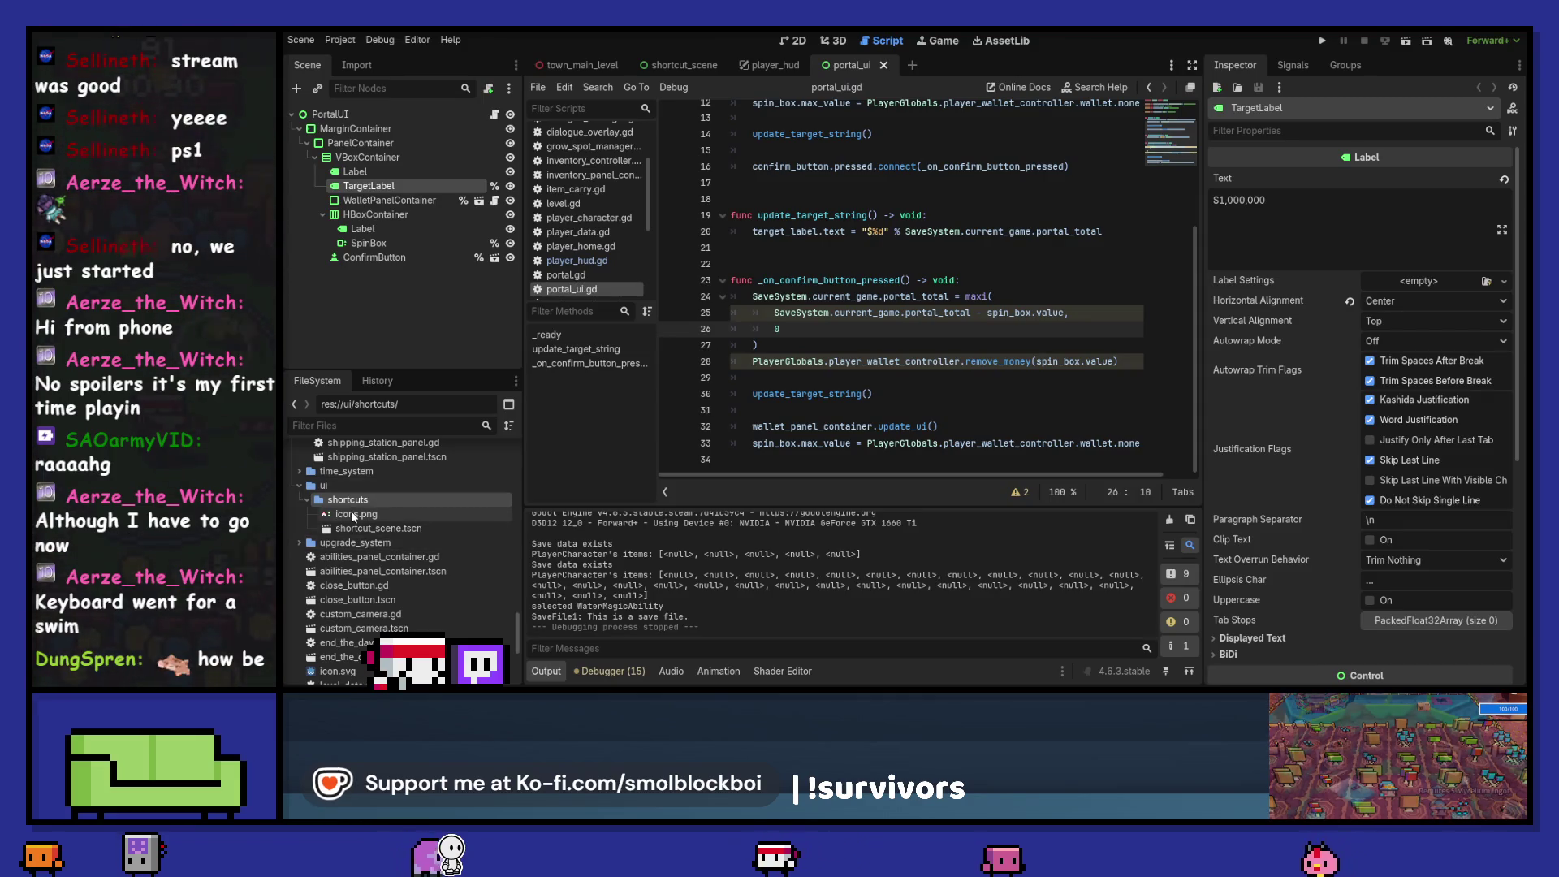
double_click(393, 498)
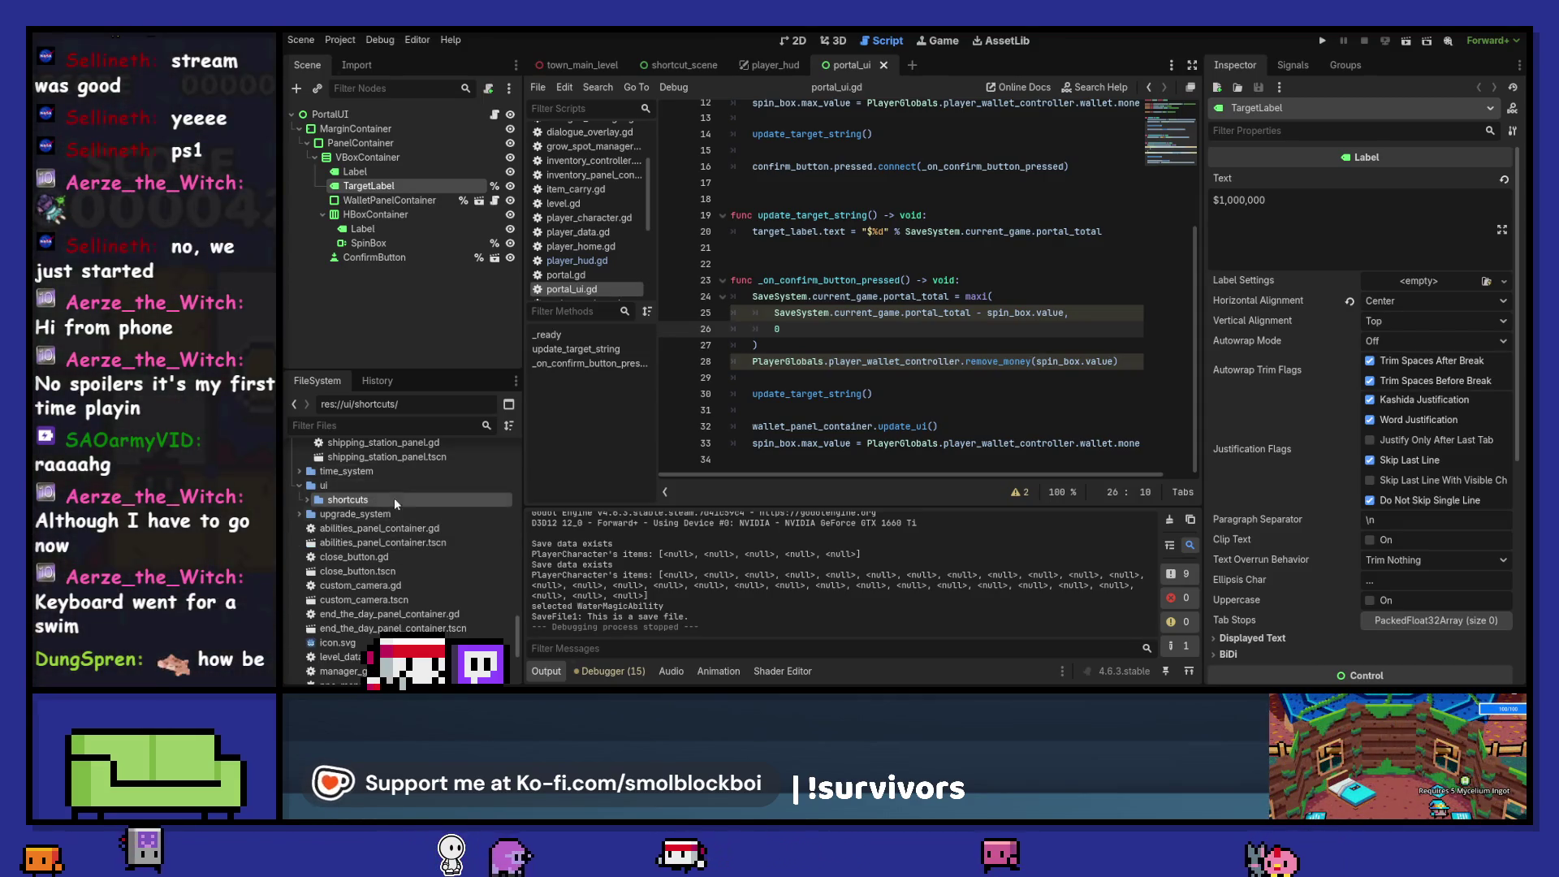
Save the scene, create an 'abilities' folder inside ui, and start a new empty scene.
click(416, 483)
key(ctrl+s)
right_click(411, 485)
mouse_move(485, 458)
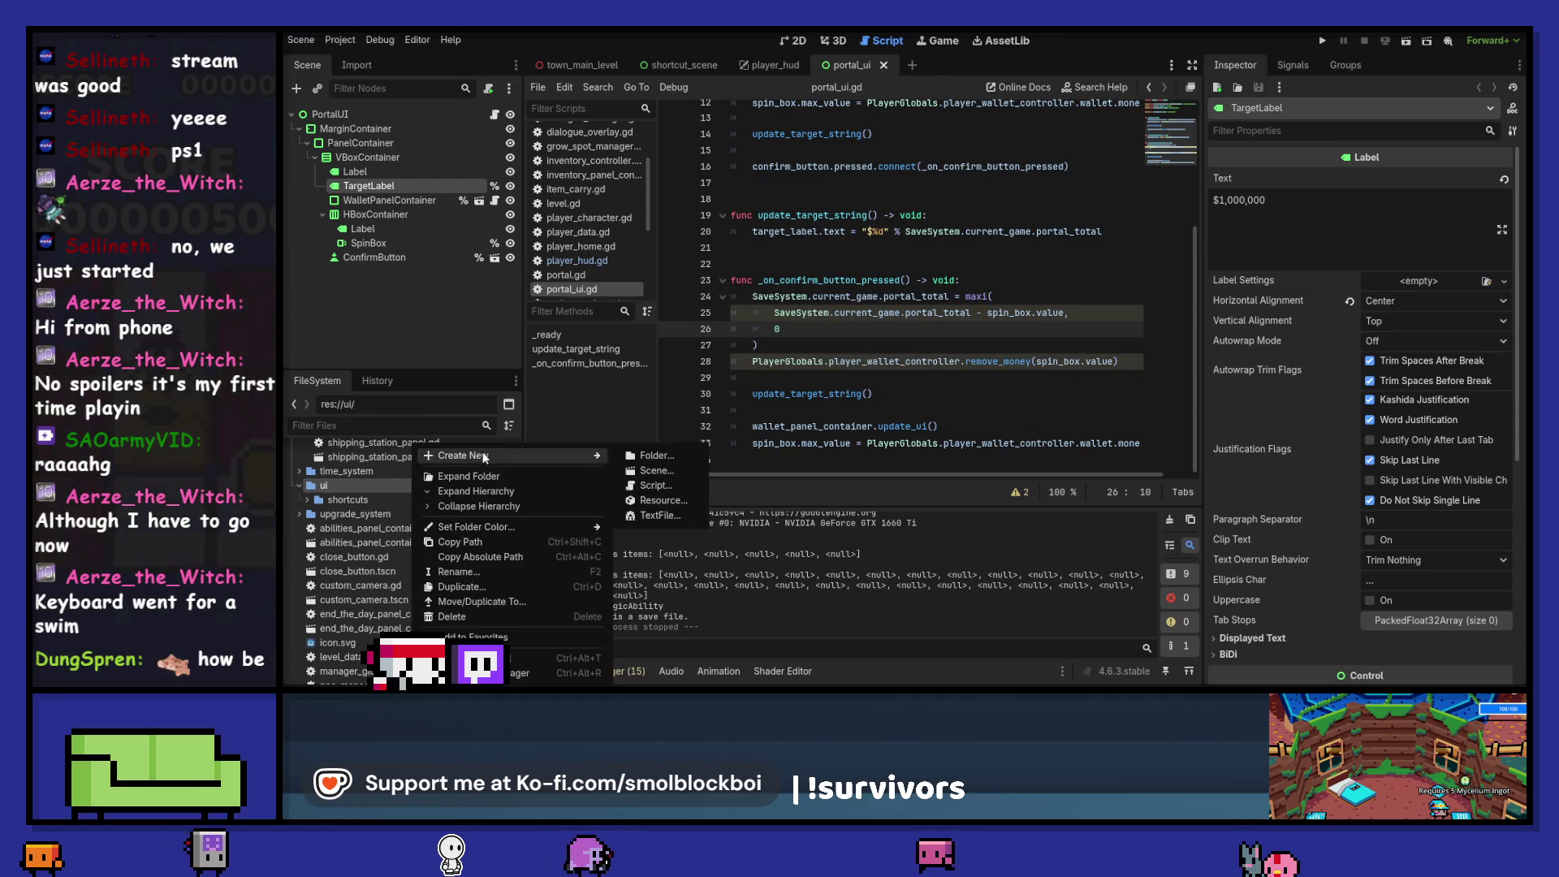
click(658, 456)
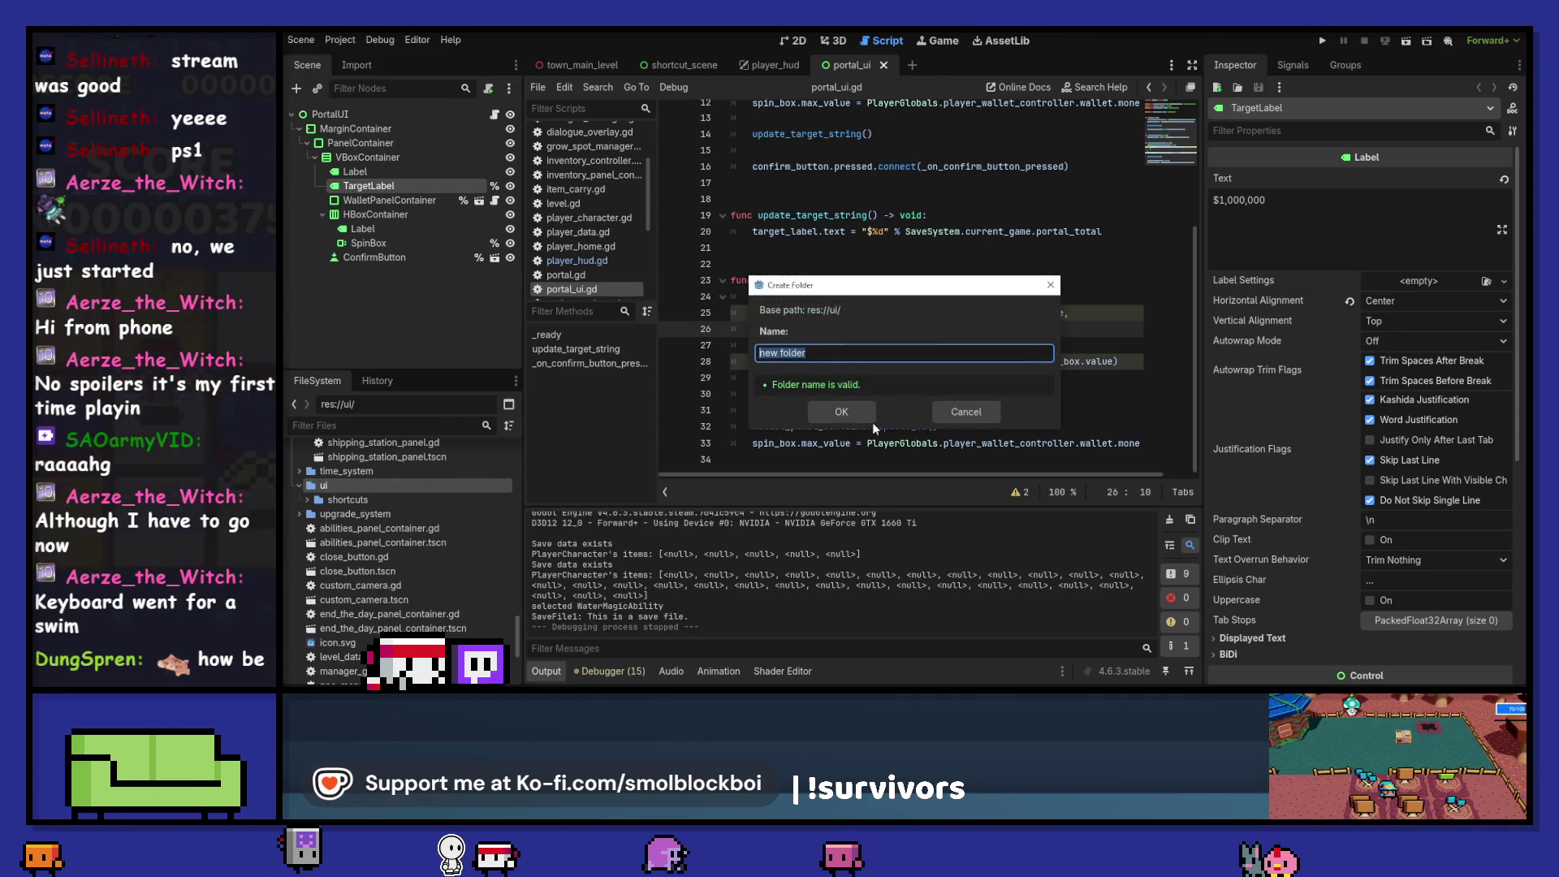
text(spe)
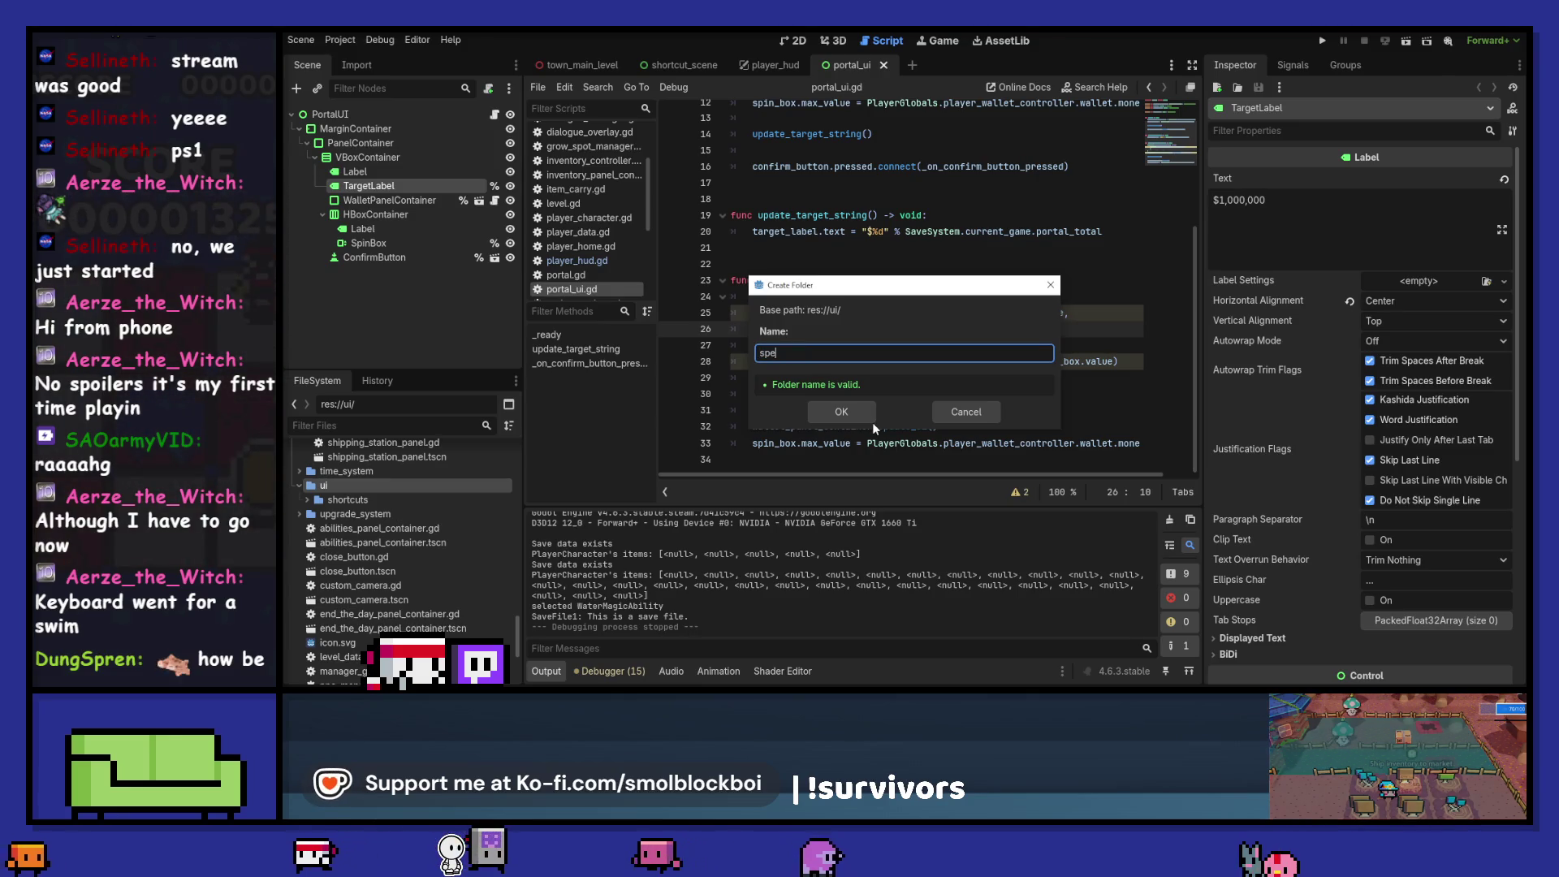
key(ctrl+a)
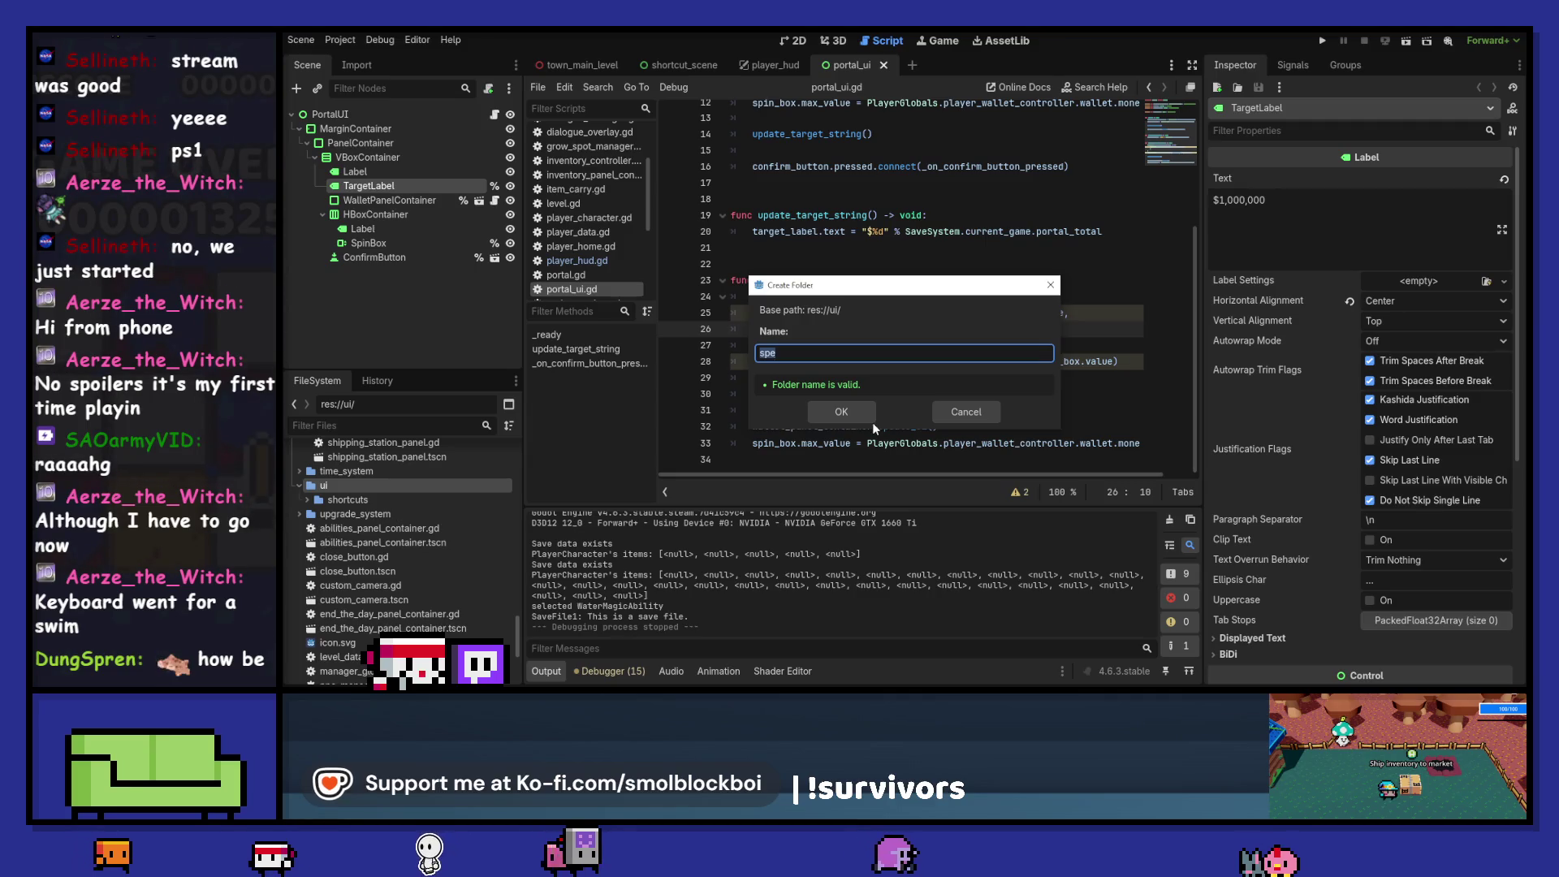
text(abil)
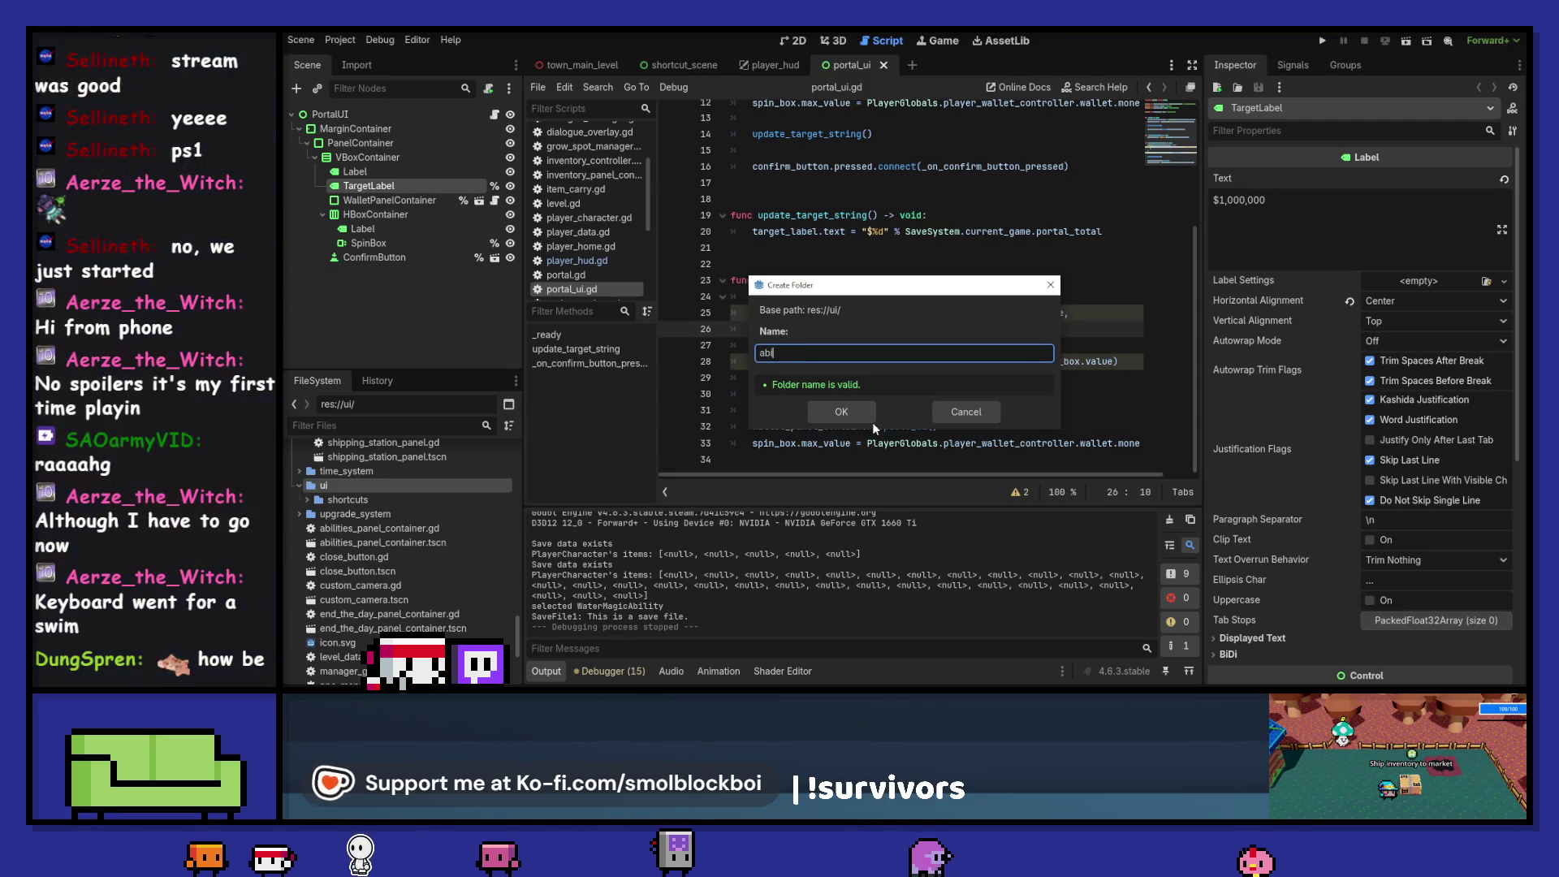
text(ities)
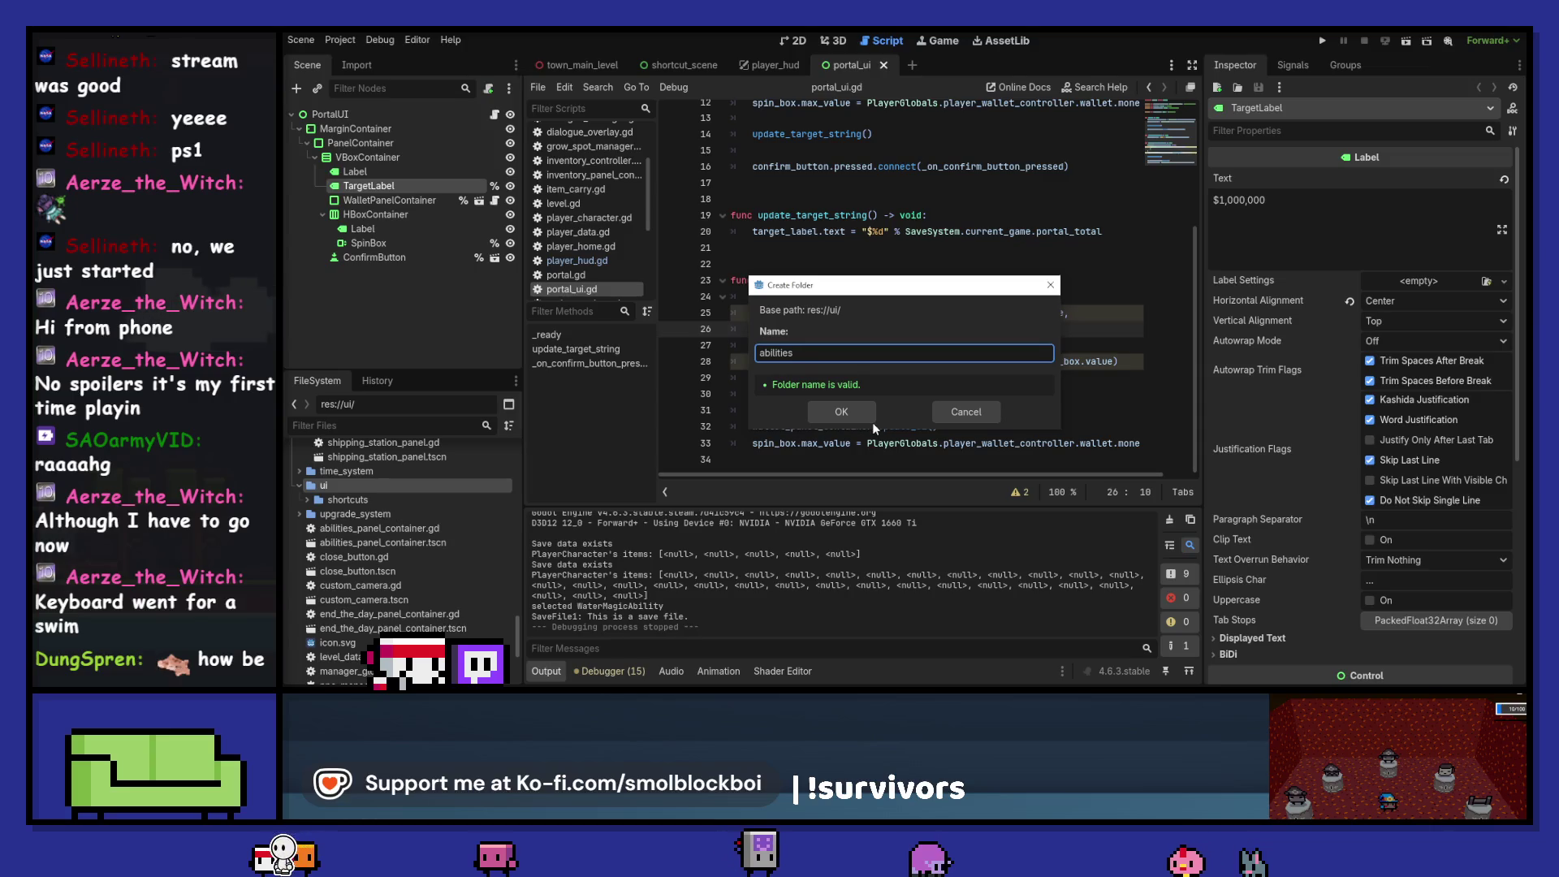
key(Return)
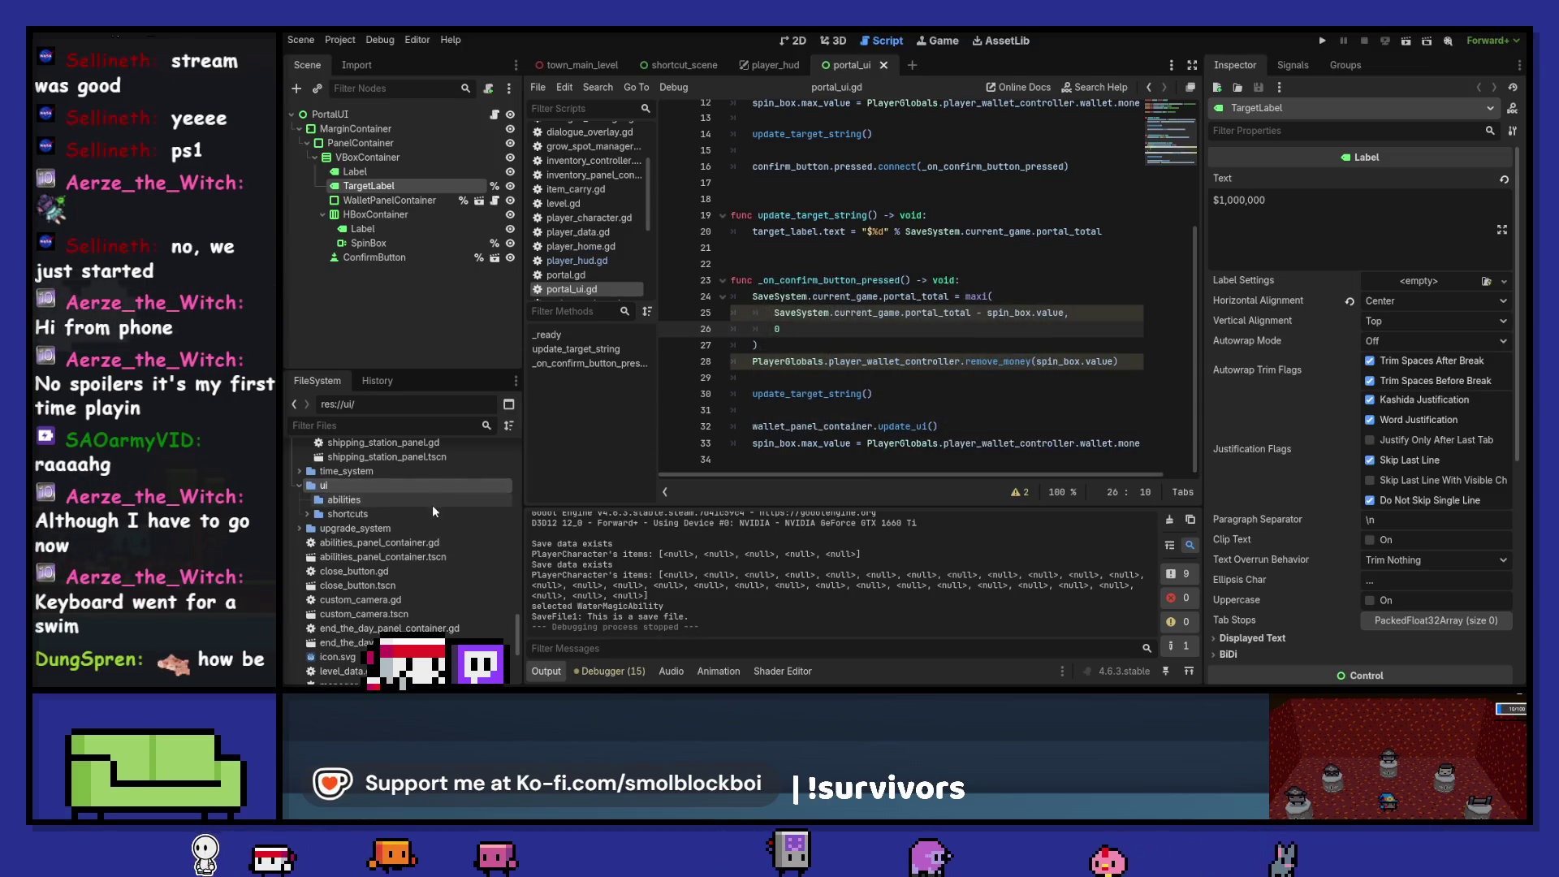
click(343, 500)
click(913, 65)
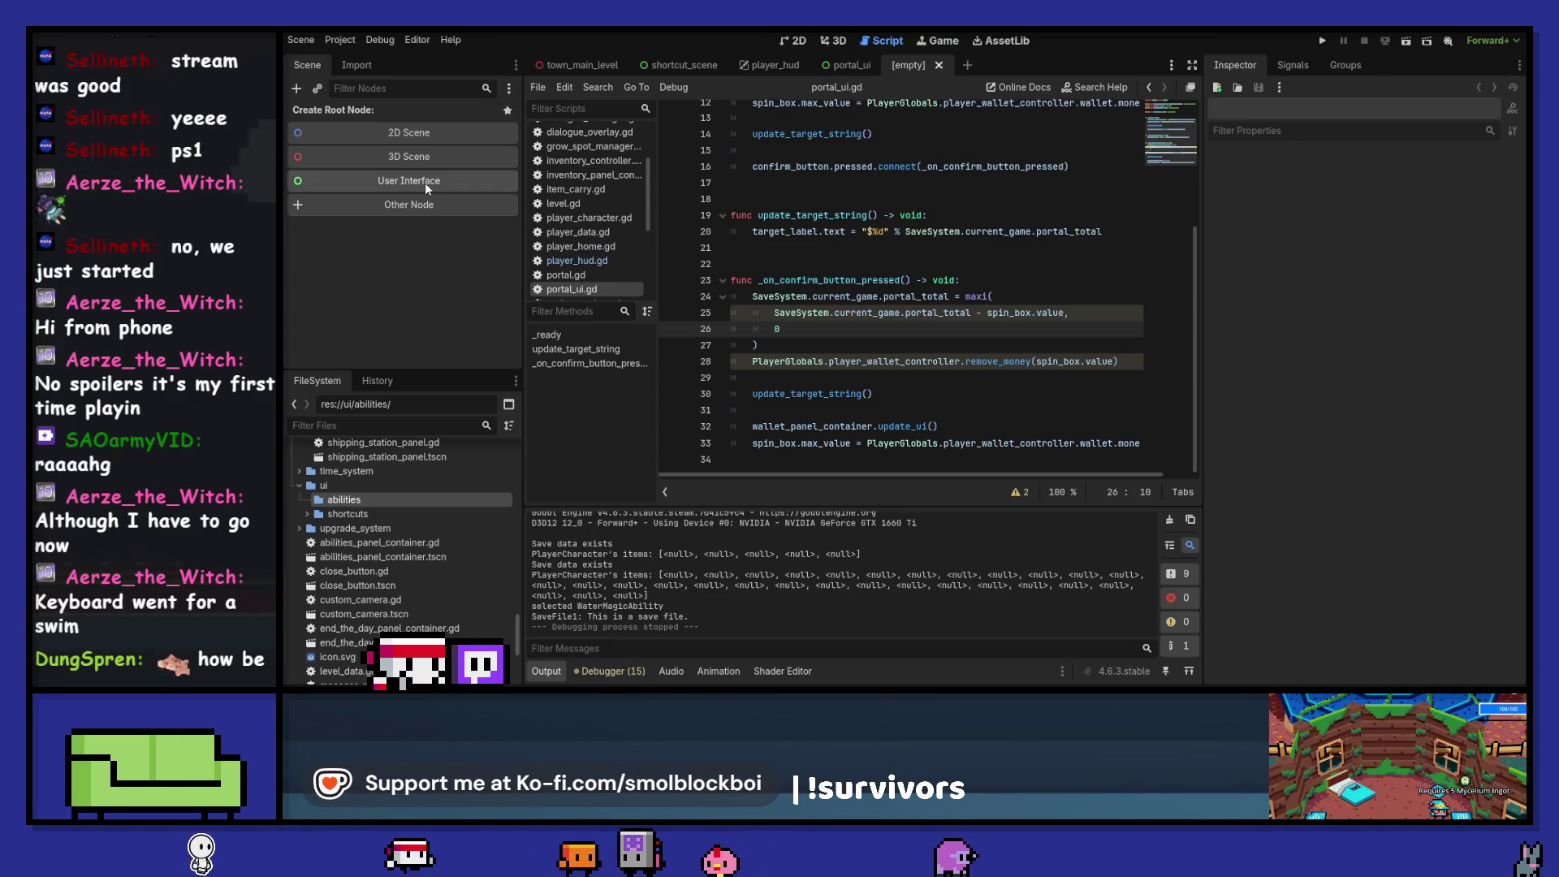
Open the player_menu_panel_container scene in 2D view and select AbilitiesPanelContainer.
click(404, 425)
text(player)
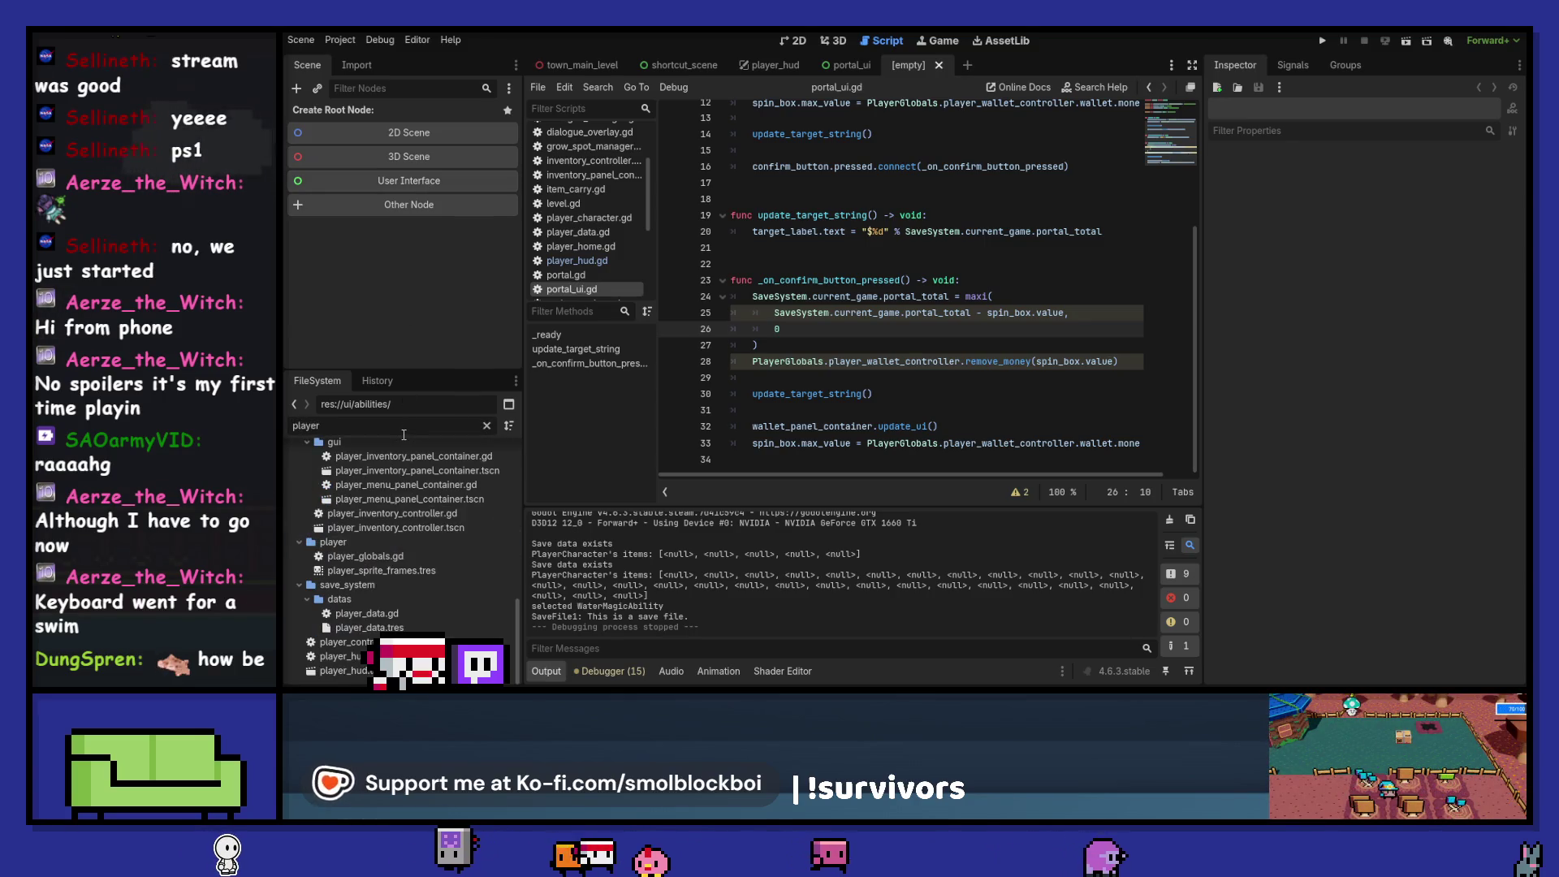
double_click(440, 498)
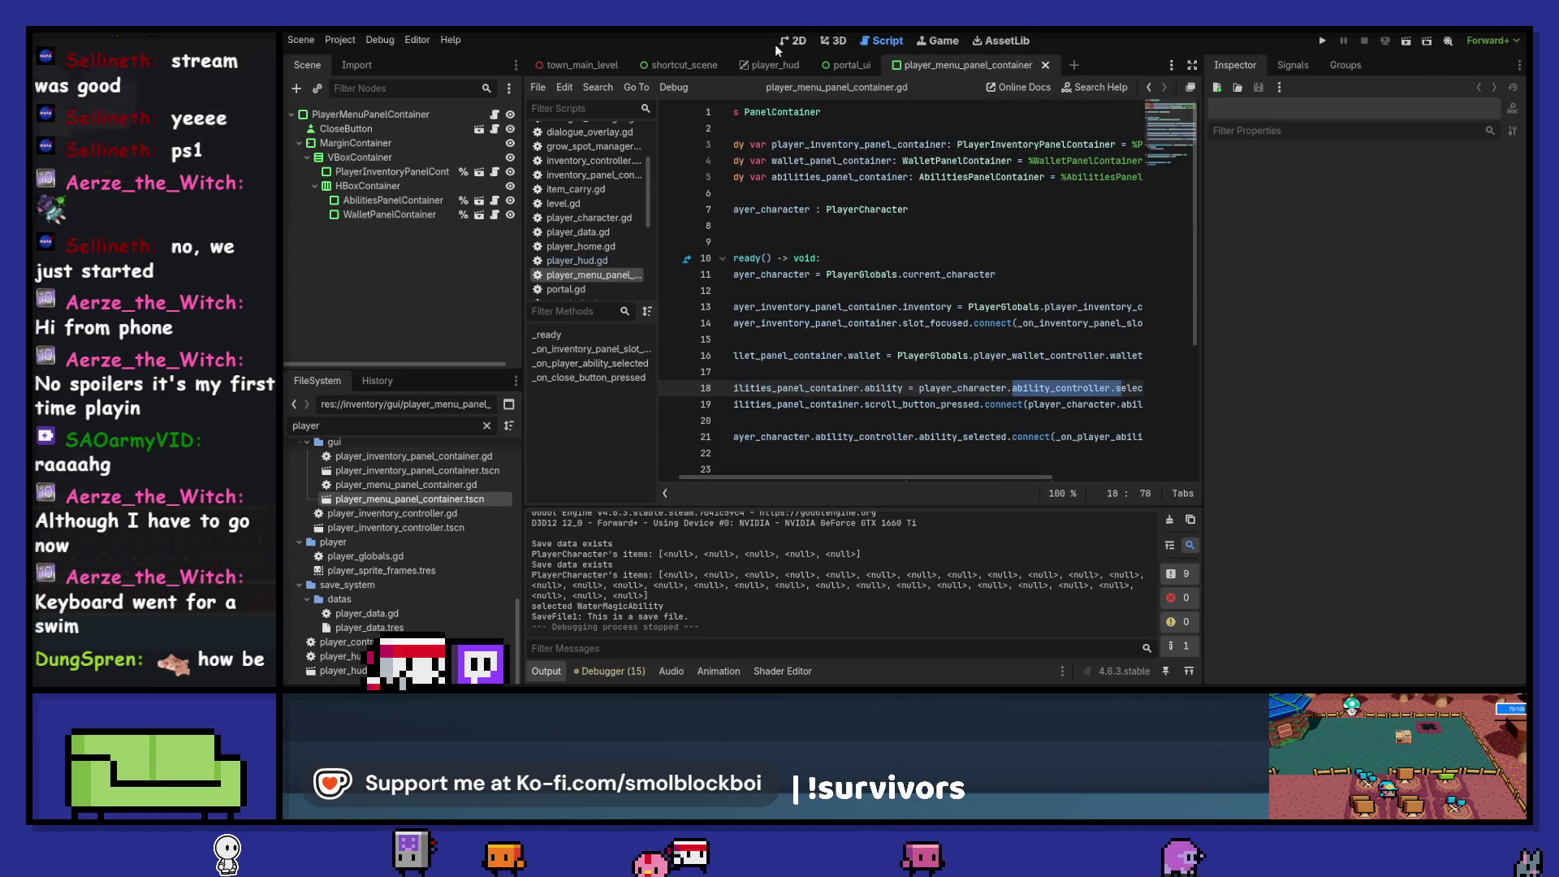
click(775, 44)
click(862, 320)
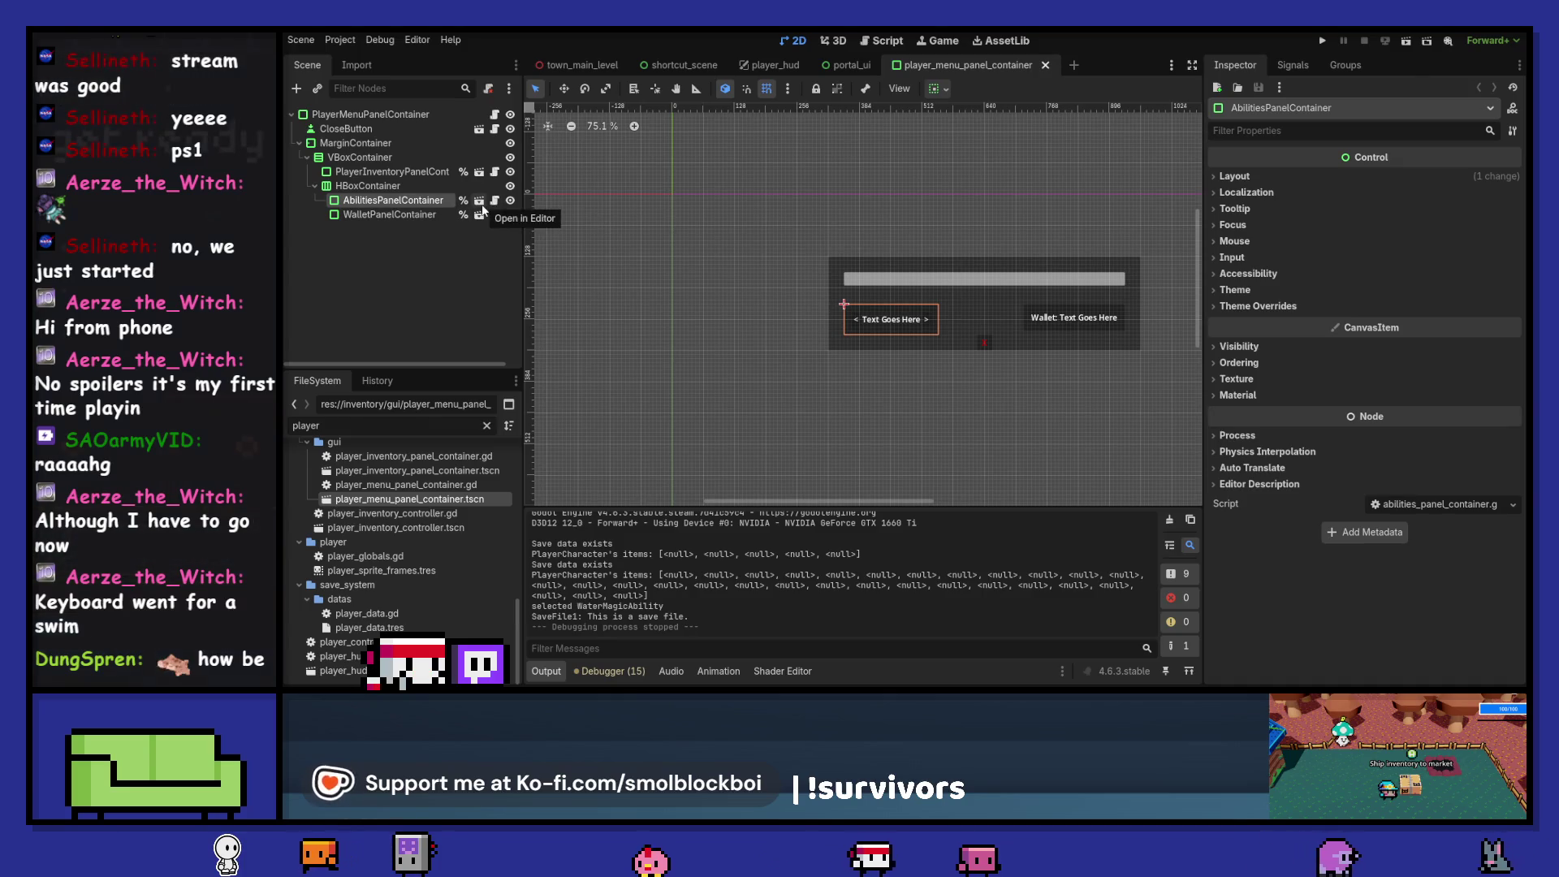
Move both abilities_panel_container files into ui/abilities and open that scene.
text(abil)
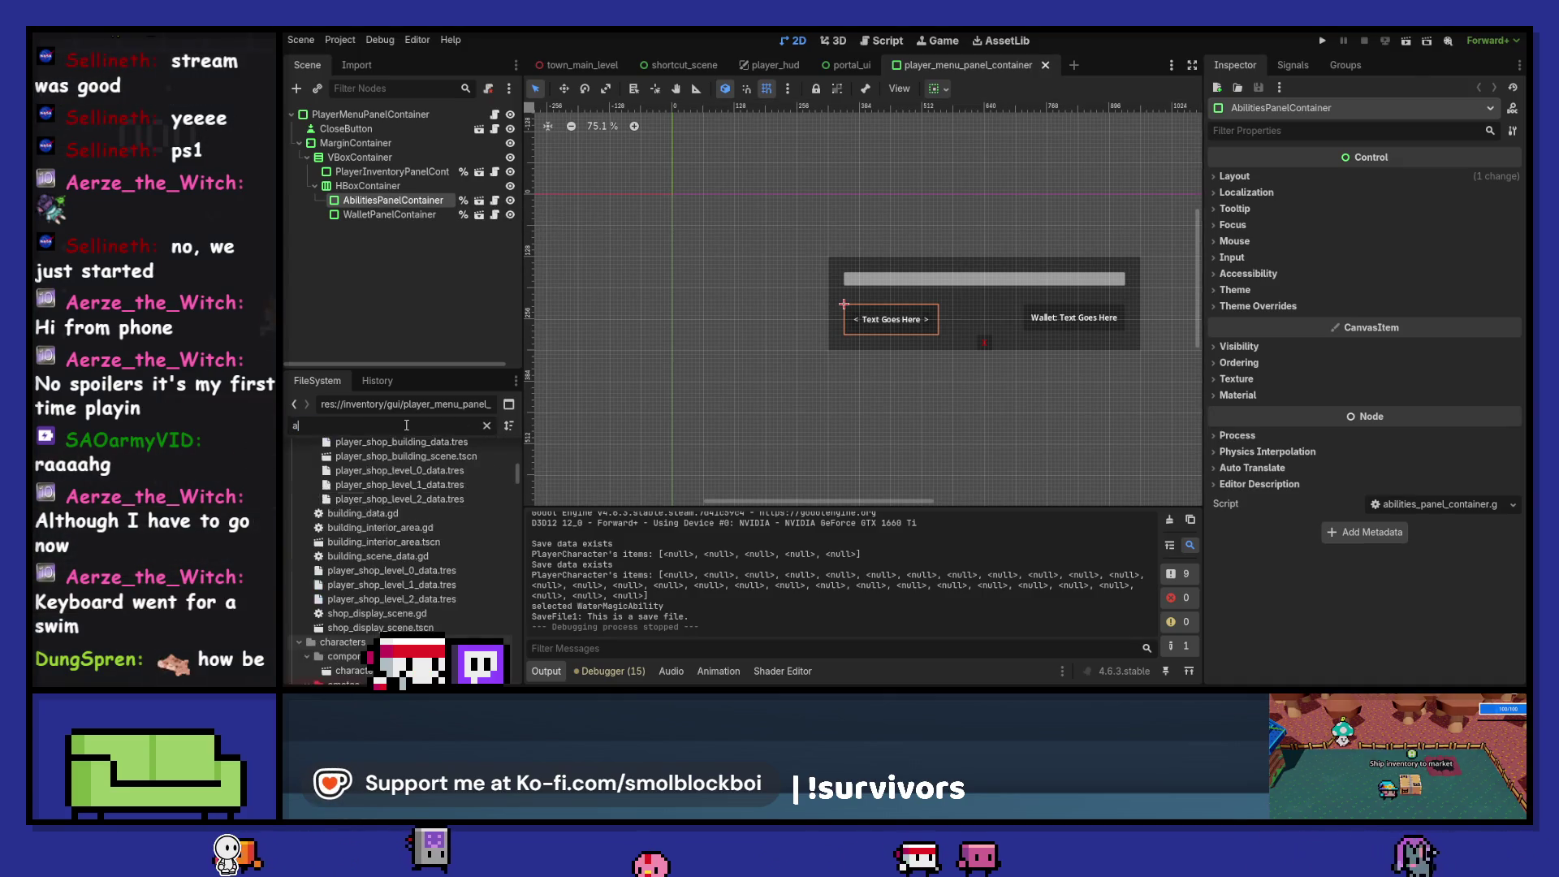
text(ities)
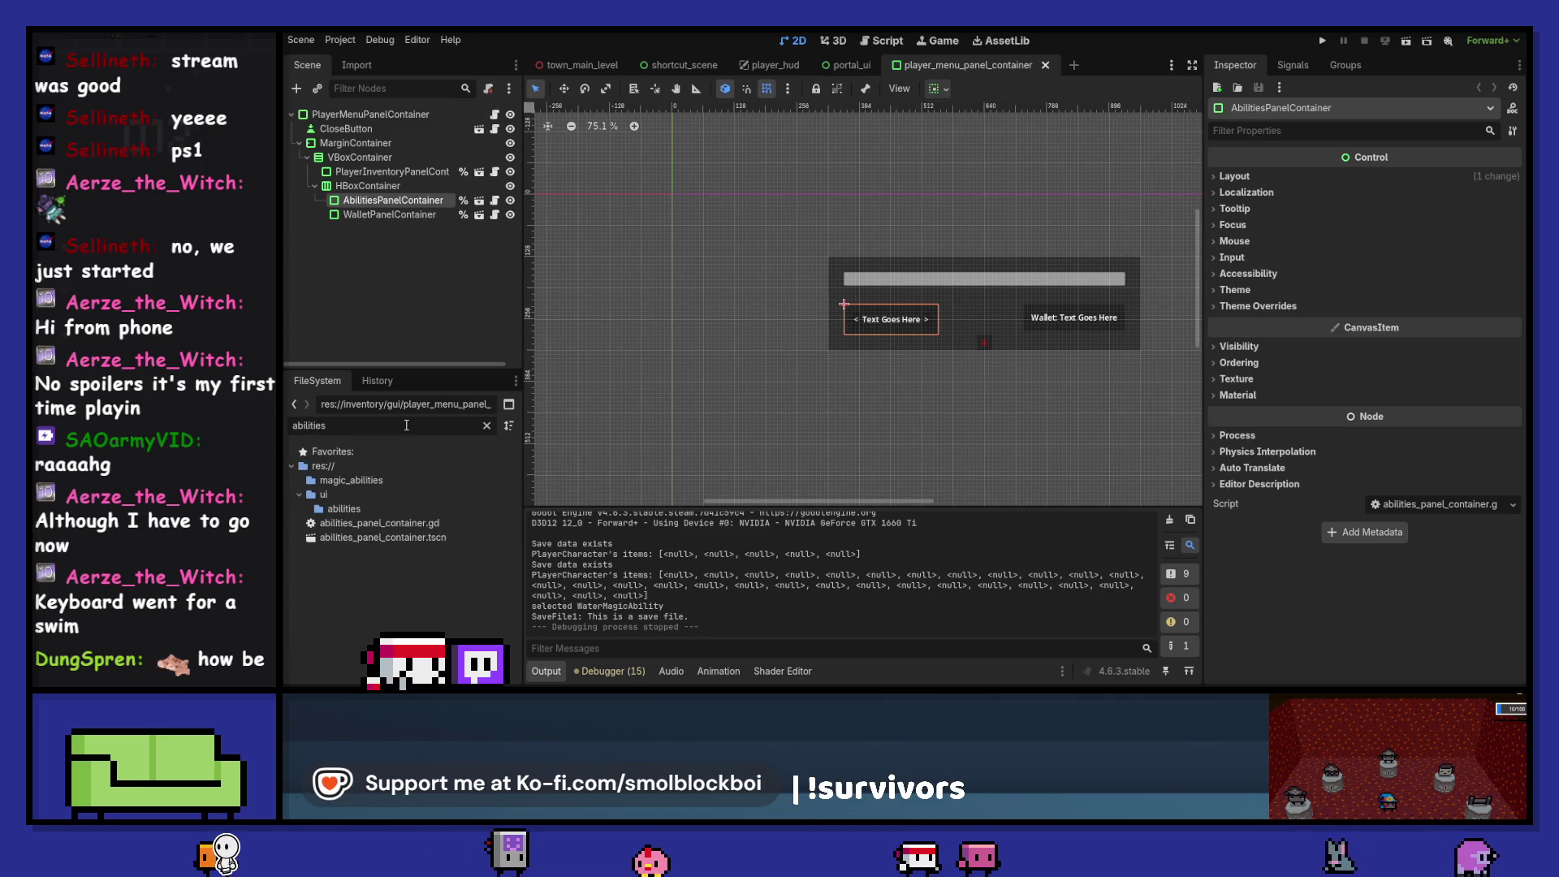
click(380, 524)
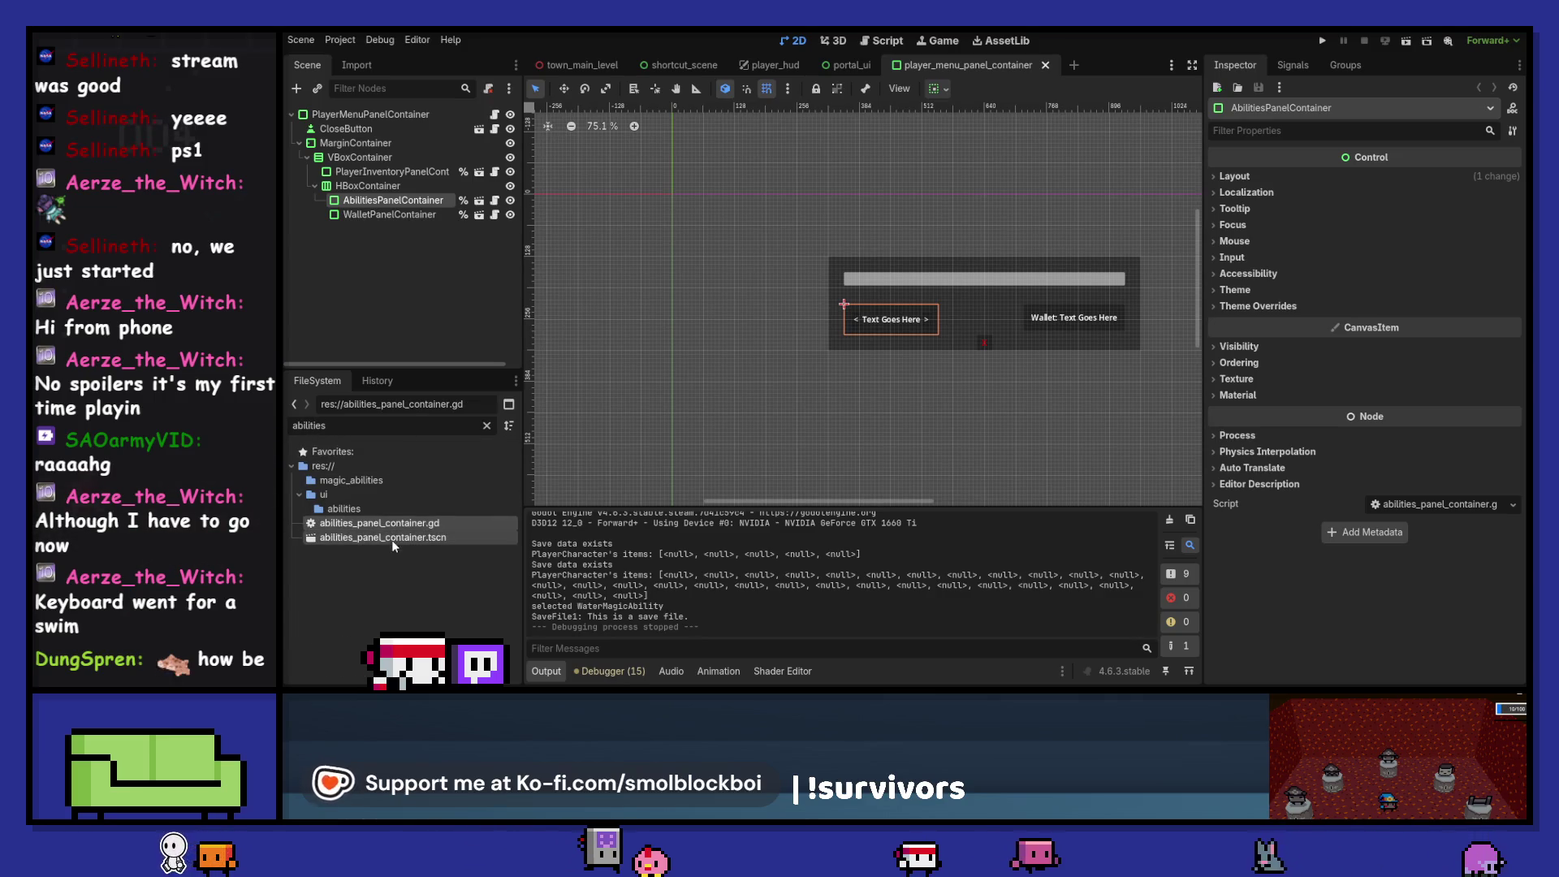
drag(388, 526, 345, 508)
click(845, 379)
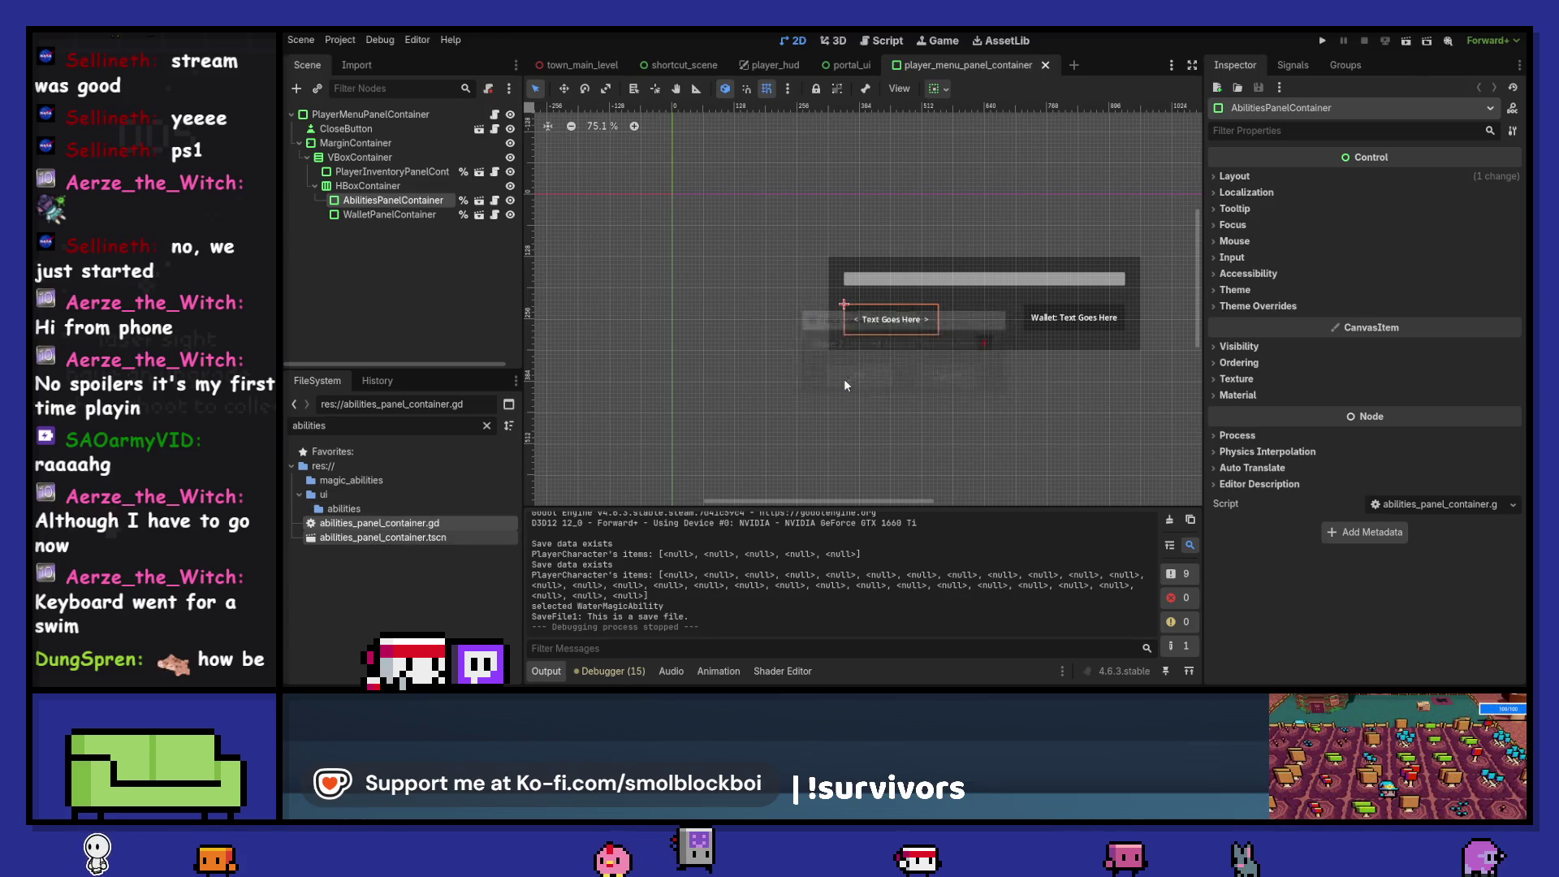
click(487, 425)
scroll(436, 509, down, 10)
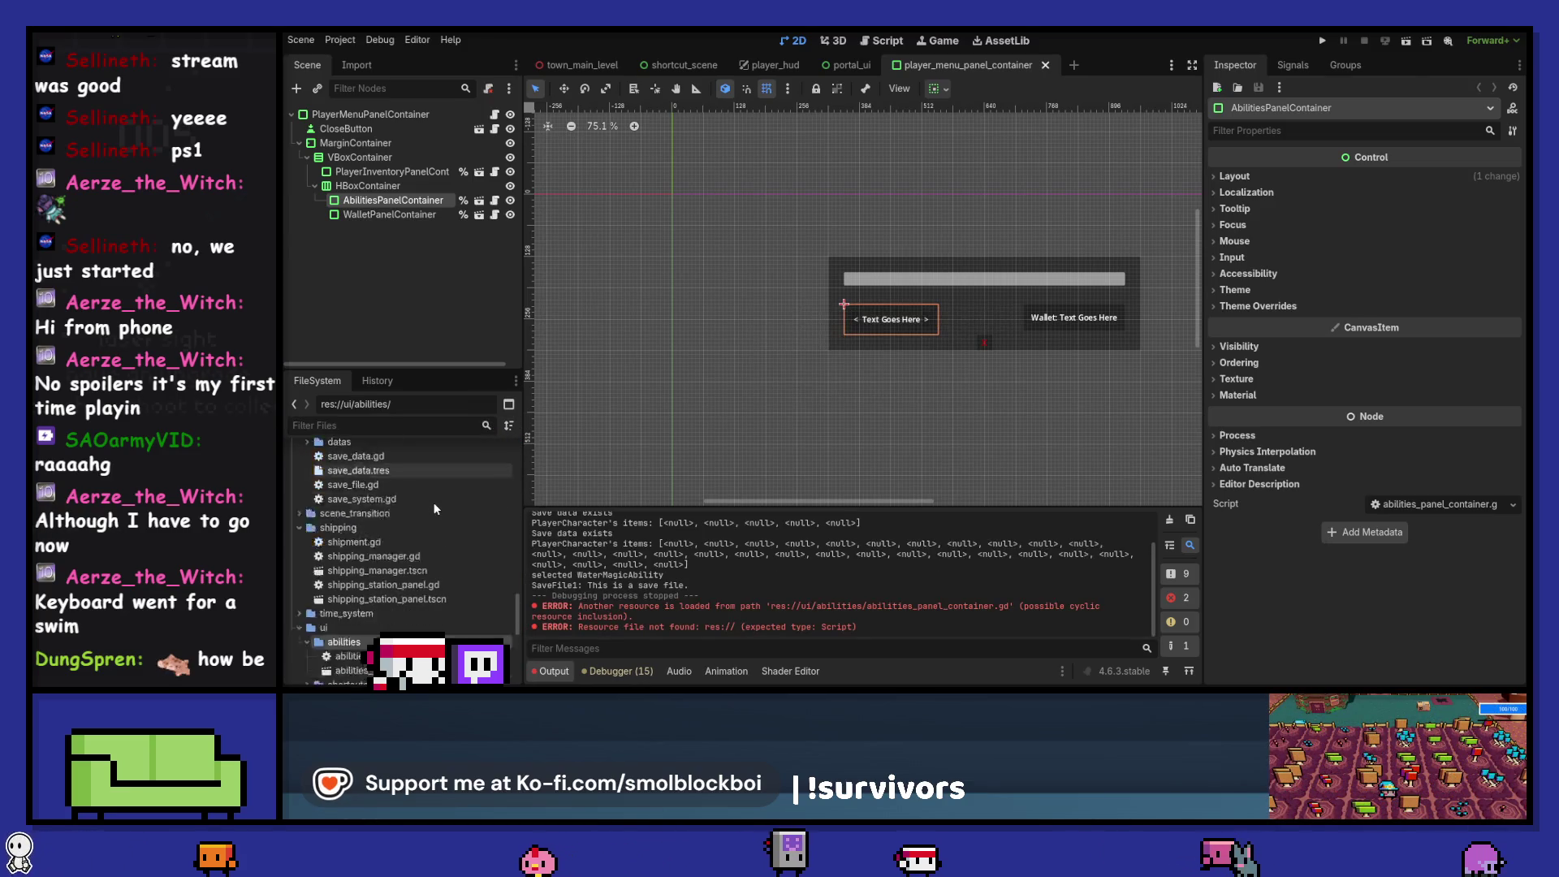
double_click(443, 555)
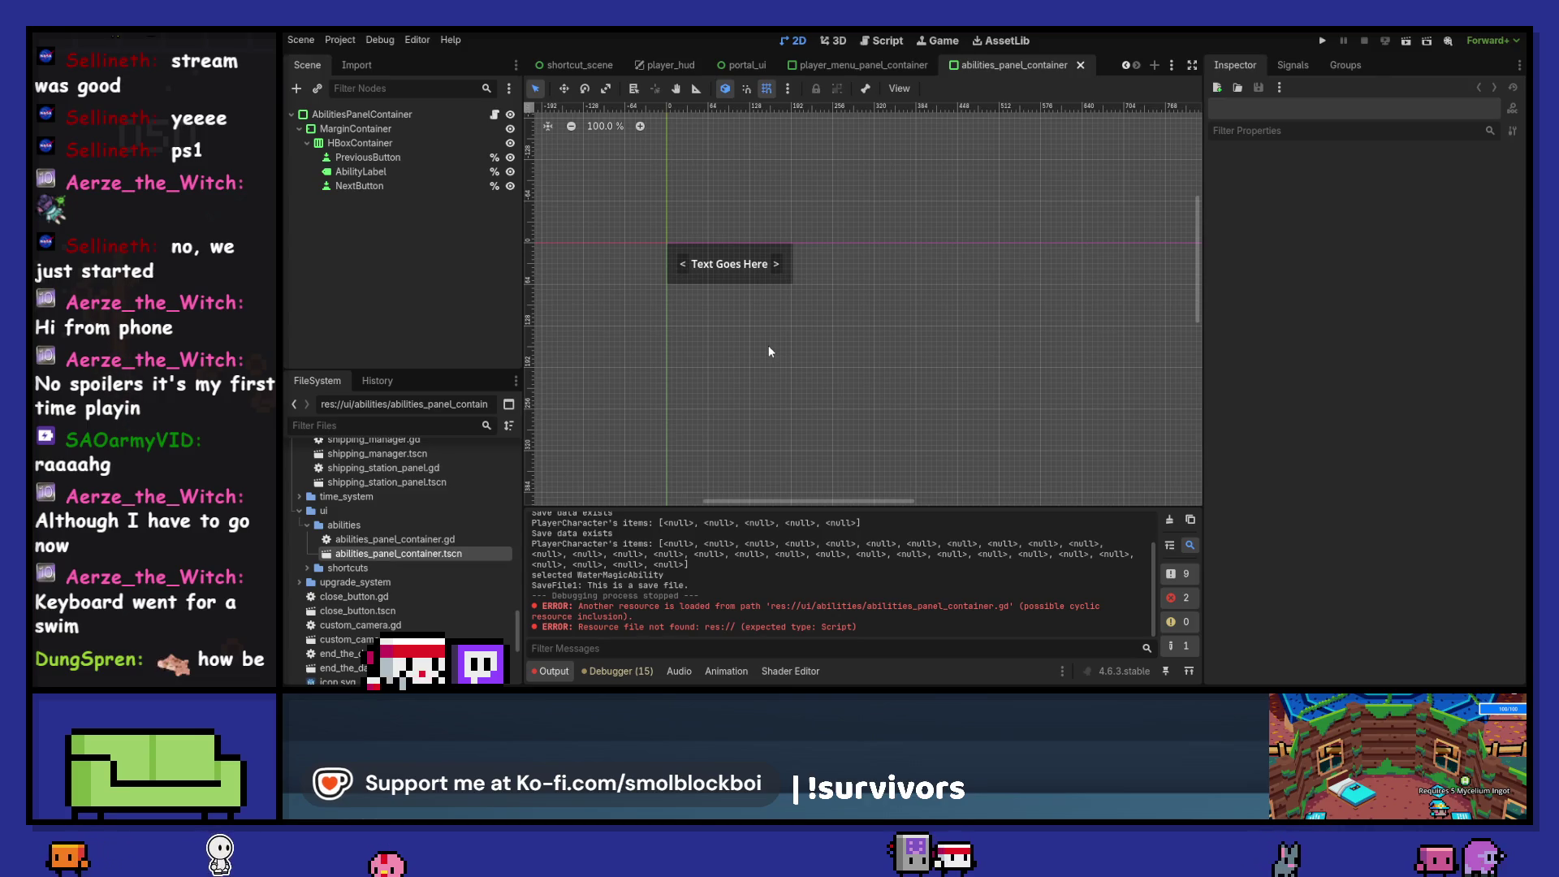
click(1167, 521)
click(495, 115)
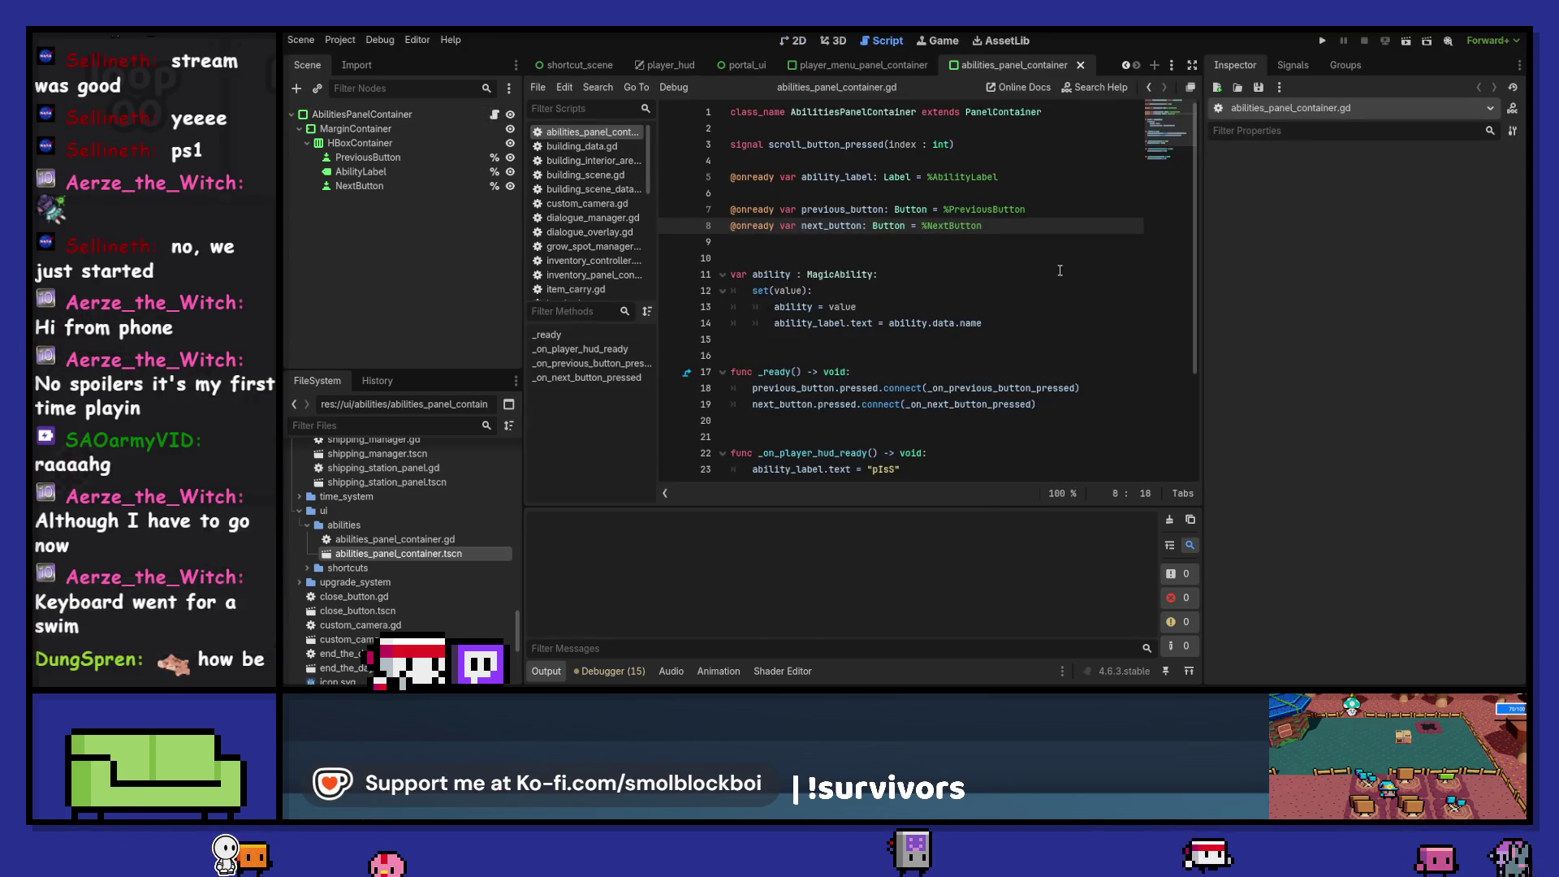
scroll(1060, 271, down, 1)
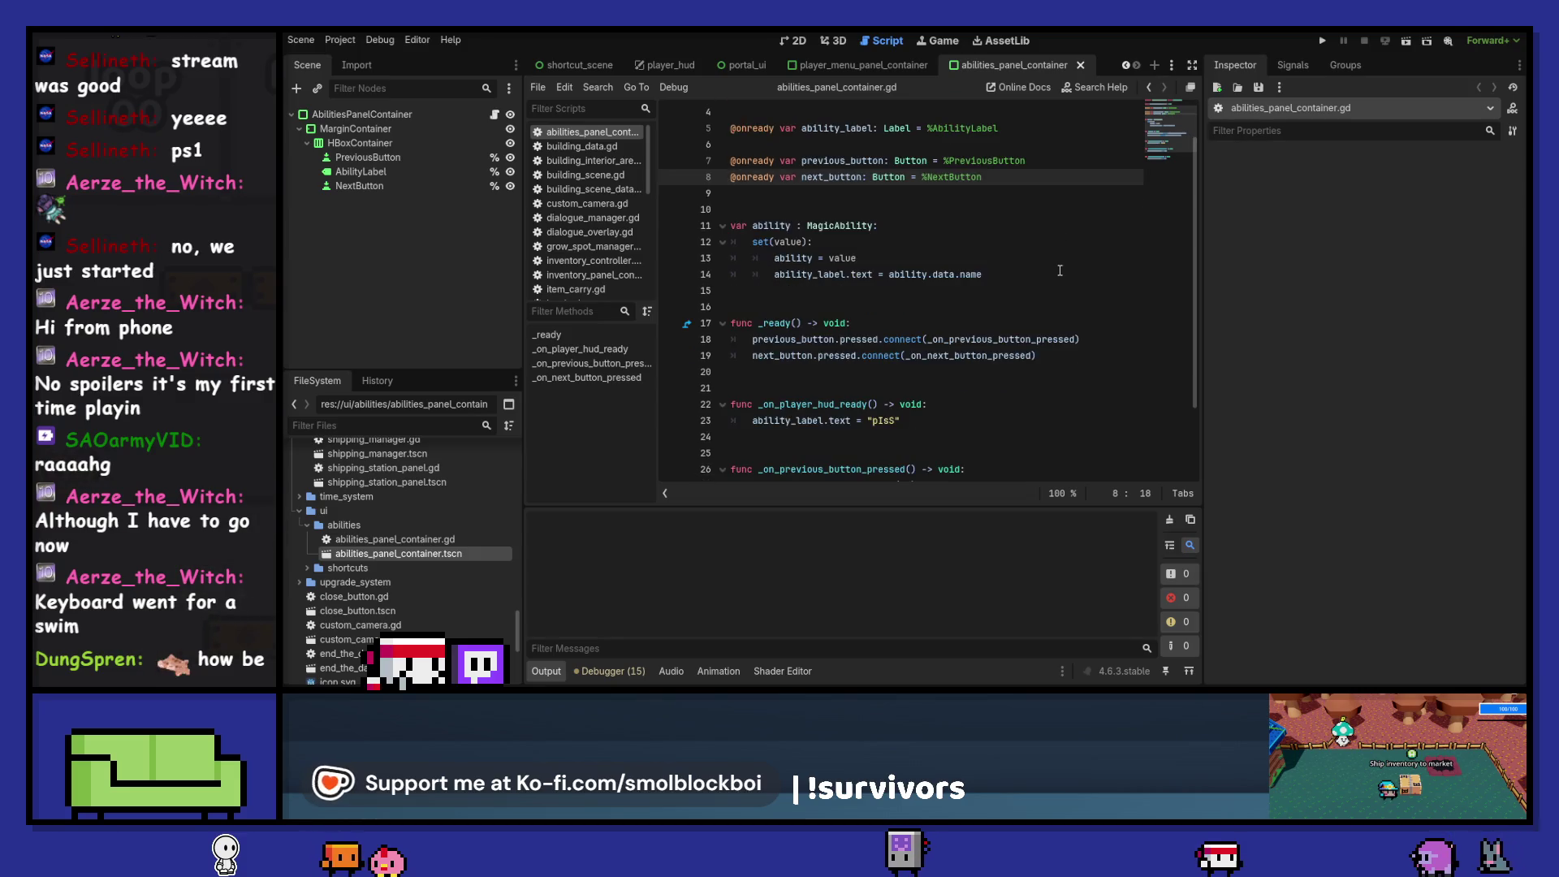
scroll(1059, 270, down, 2)
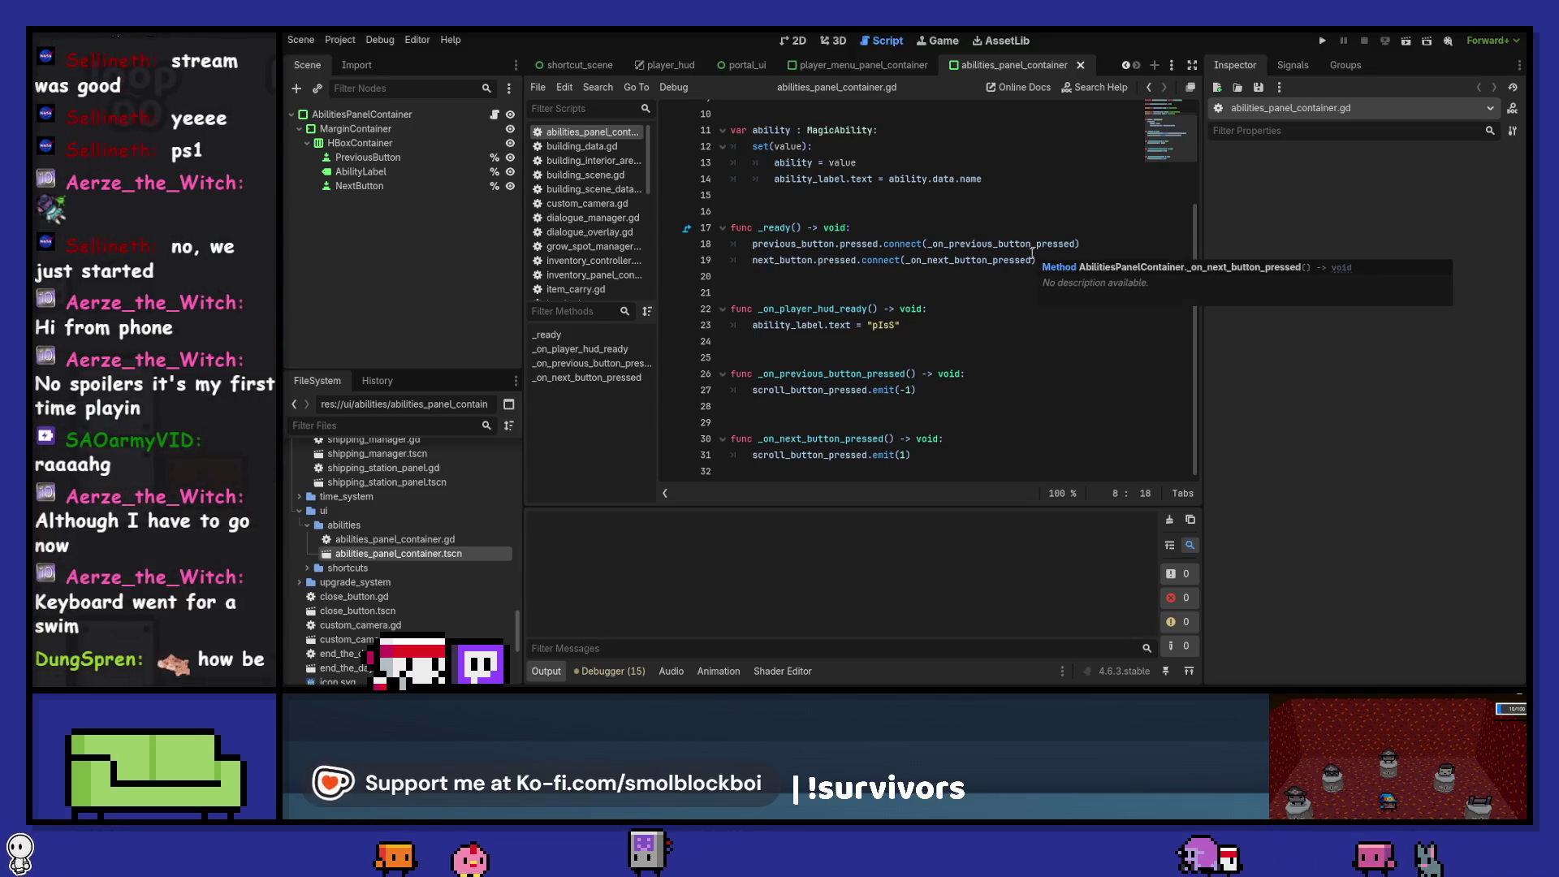
scroll(1033, 254, up, 3)
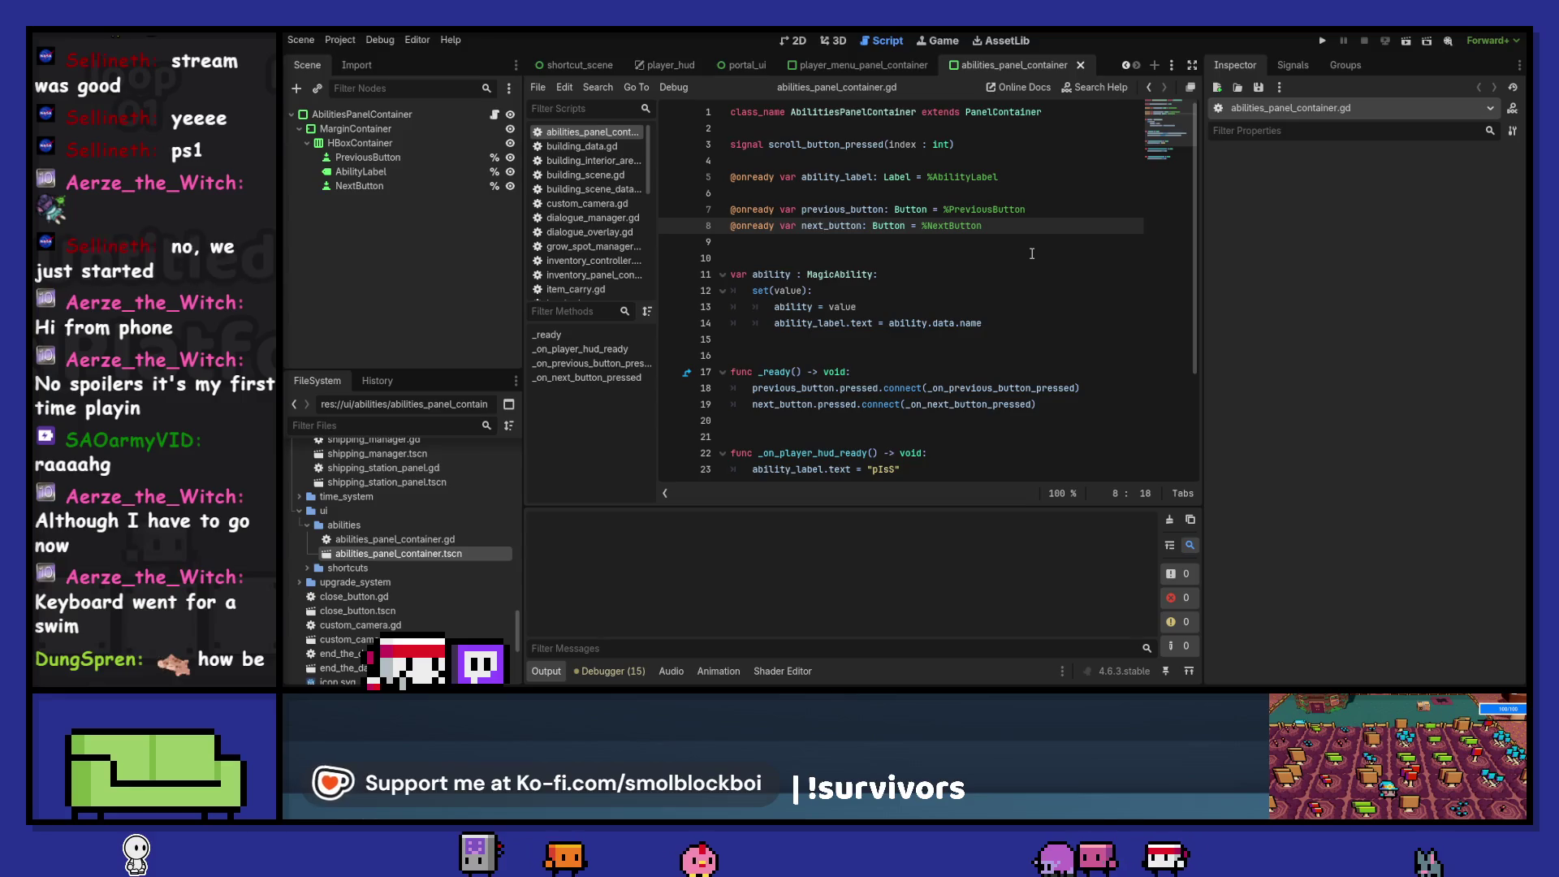
click(888, 65)
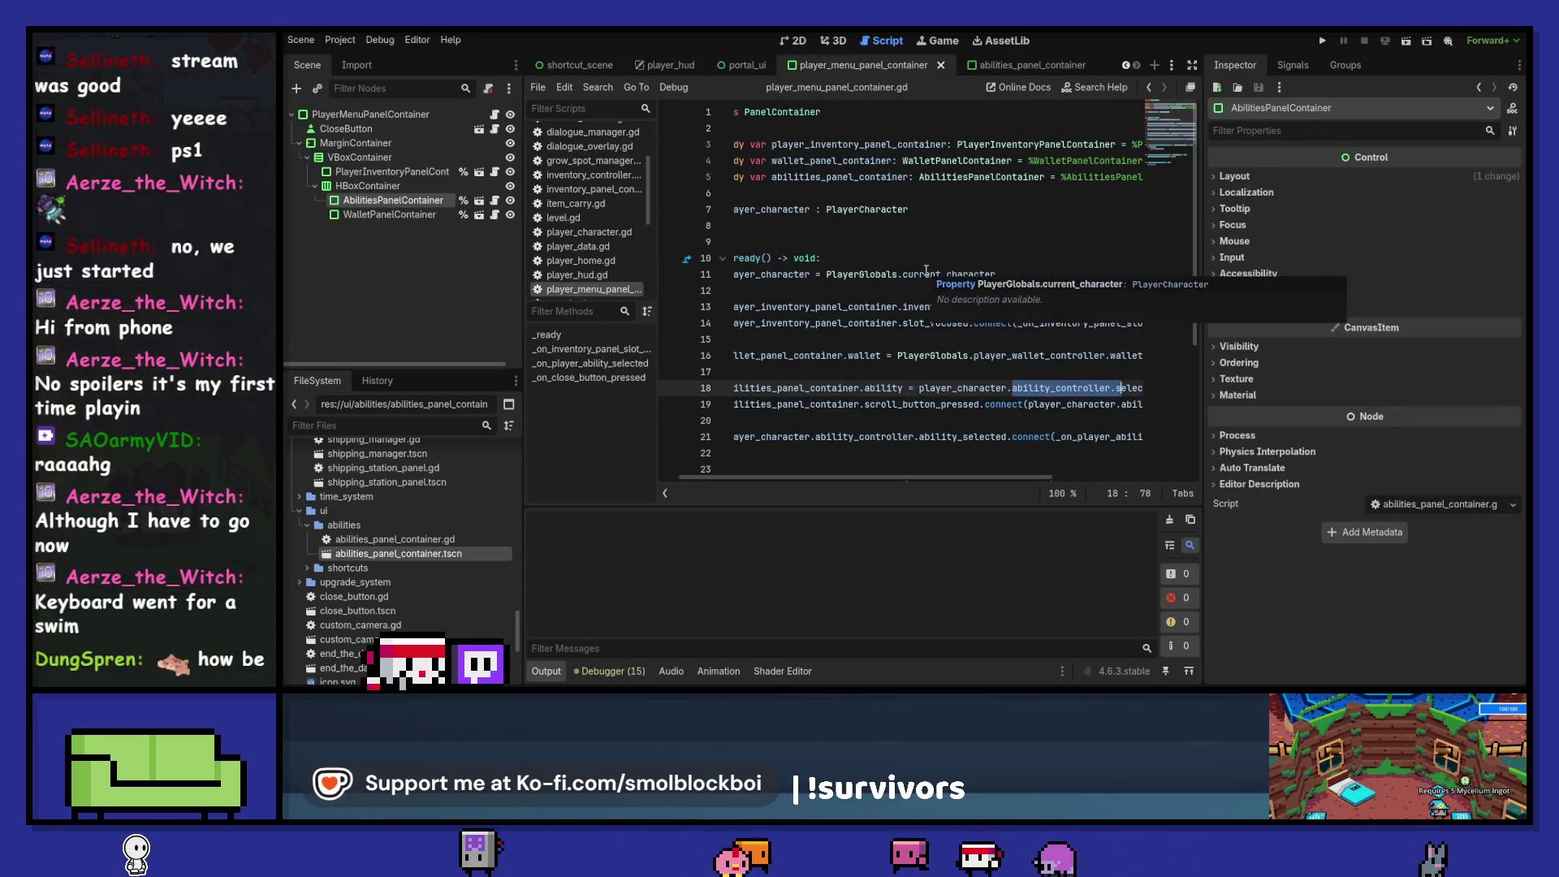
scroll(926, 272, left, 1)
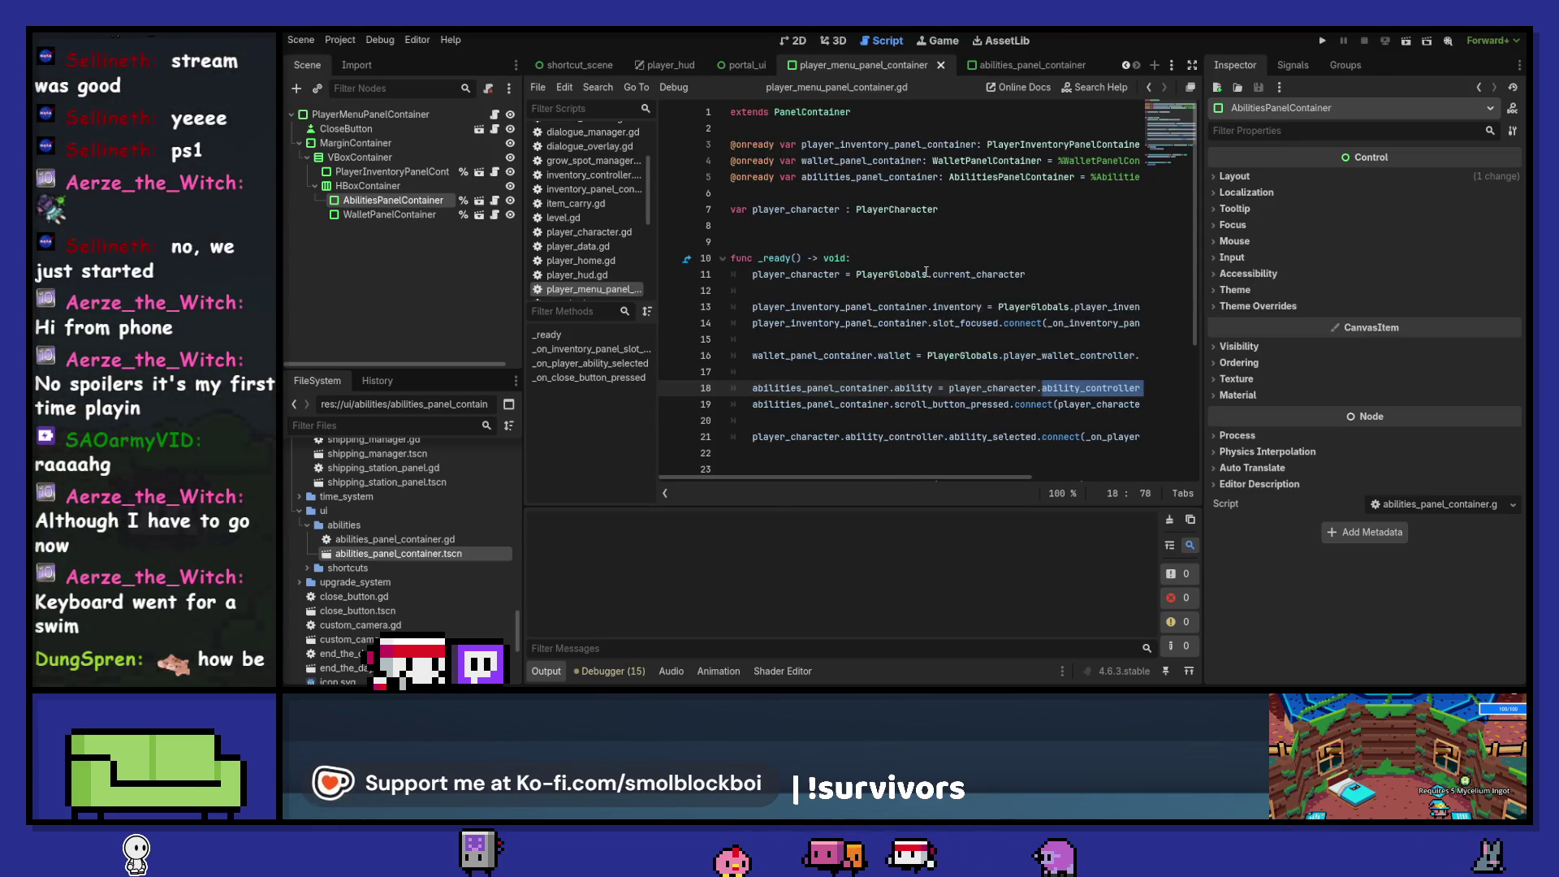
double_click(831, 172)
key(ctrl+f)
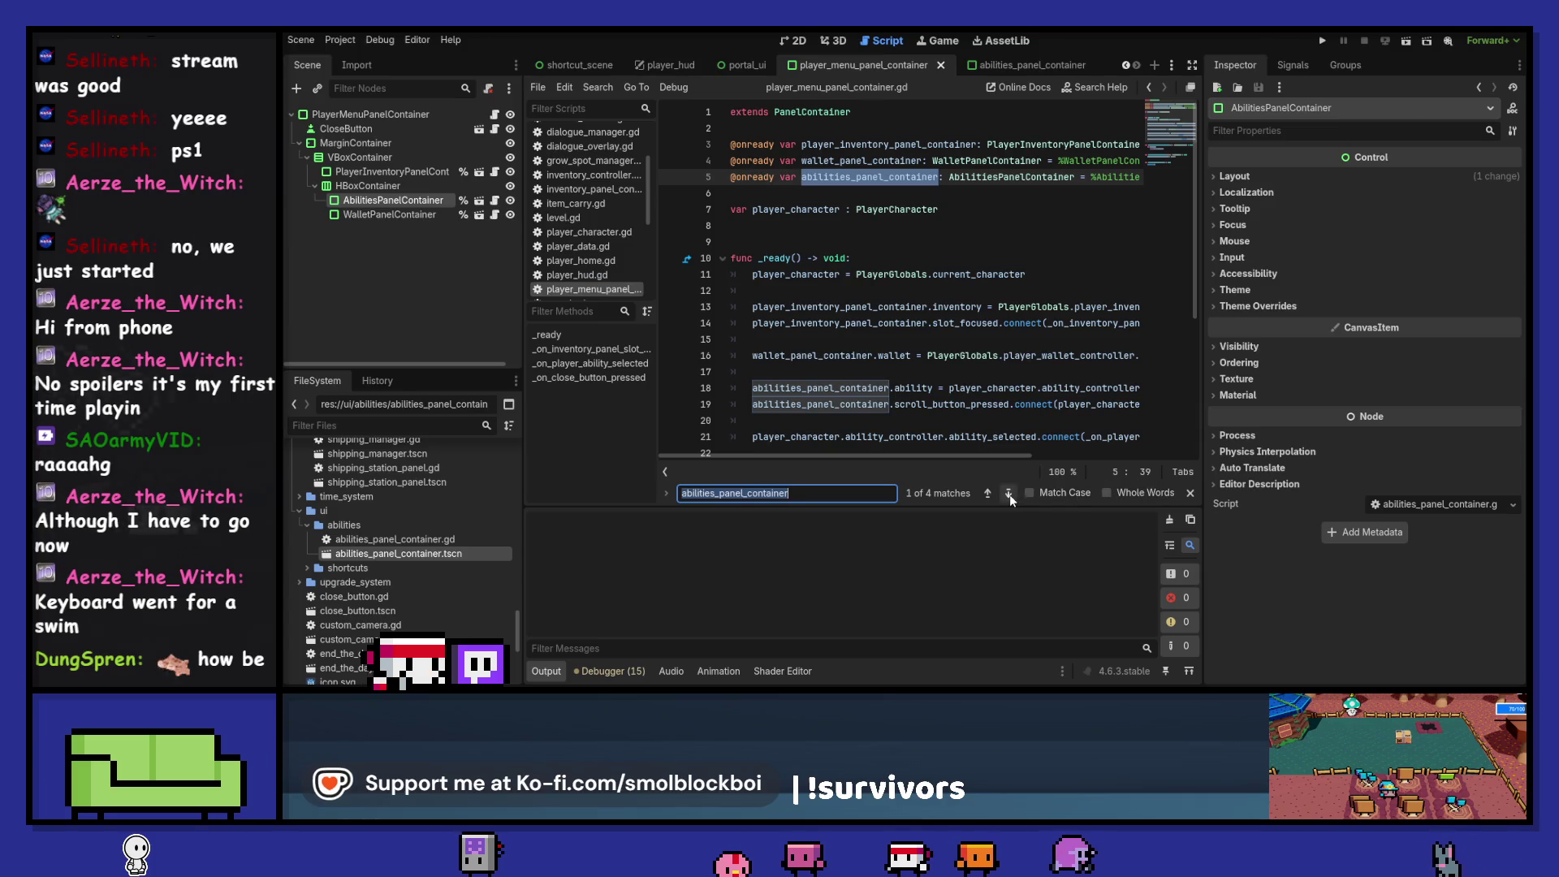
scroll(953, 390, right, 2)
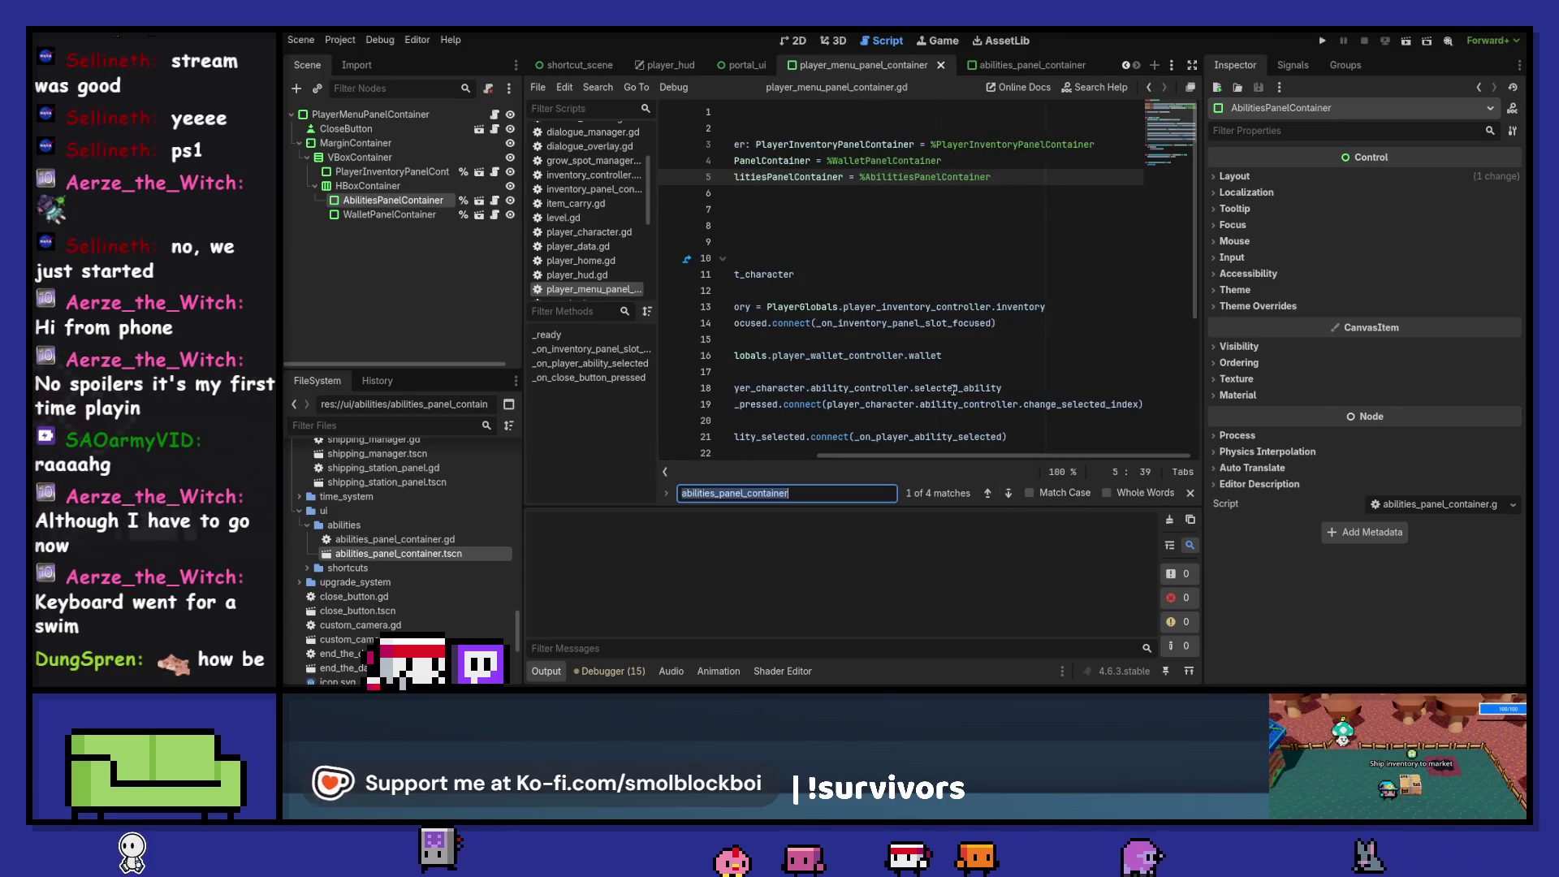
scroll(954, 390, left, 2)
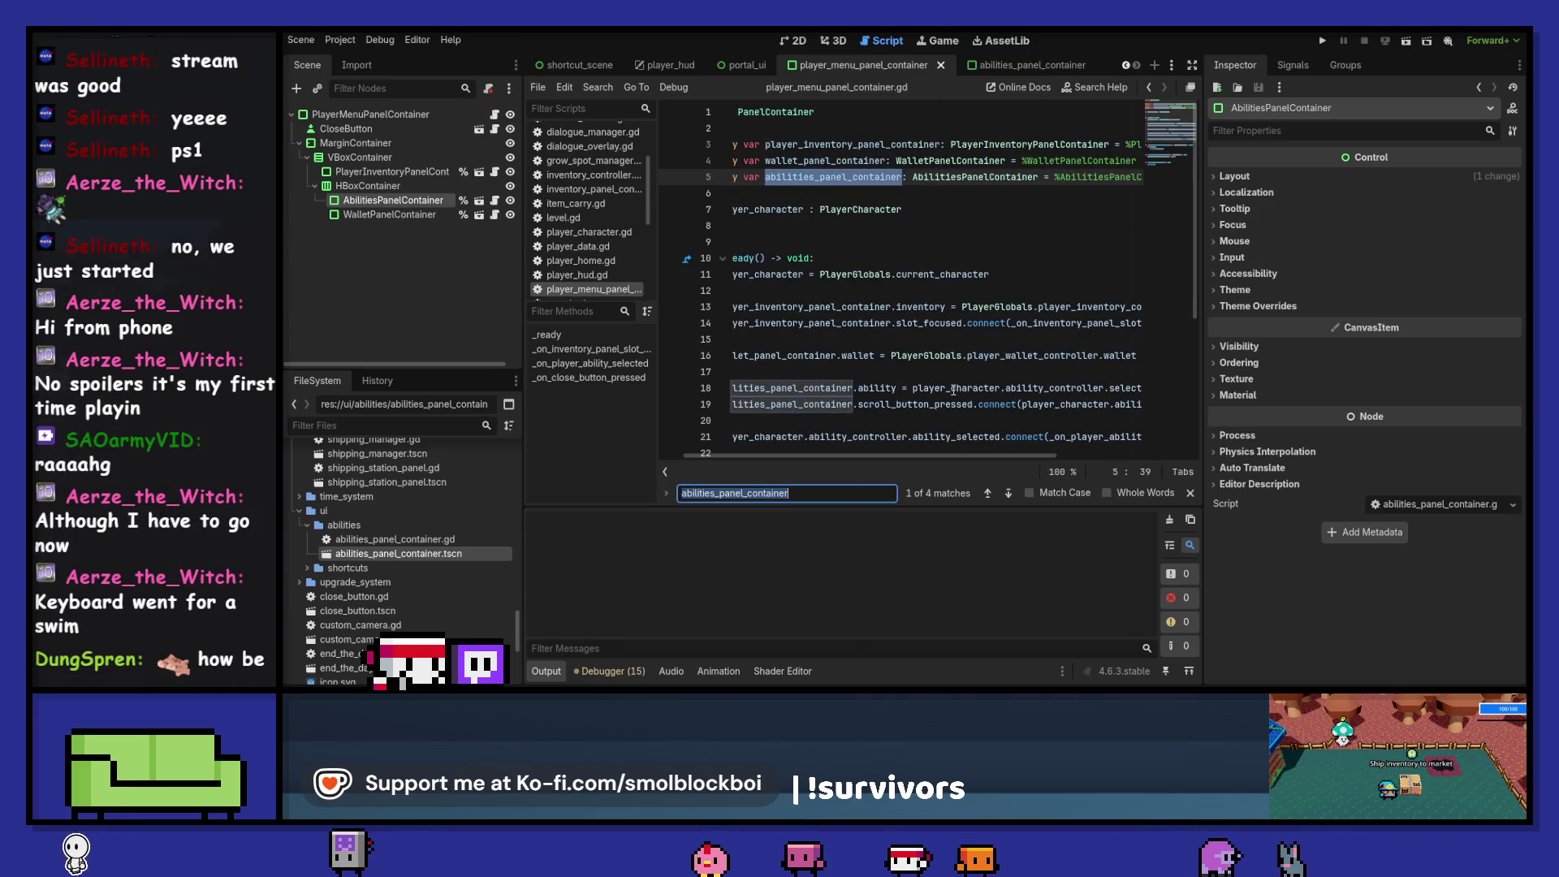
double_click(951, 388)
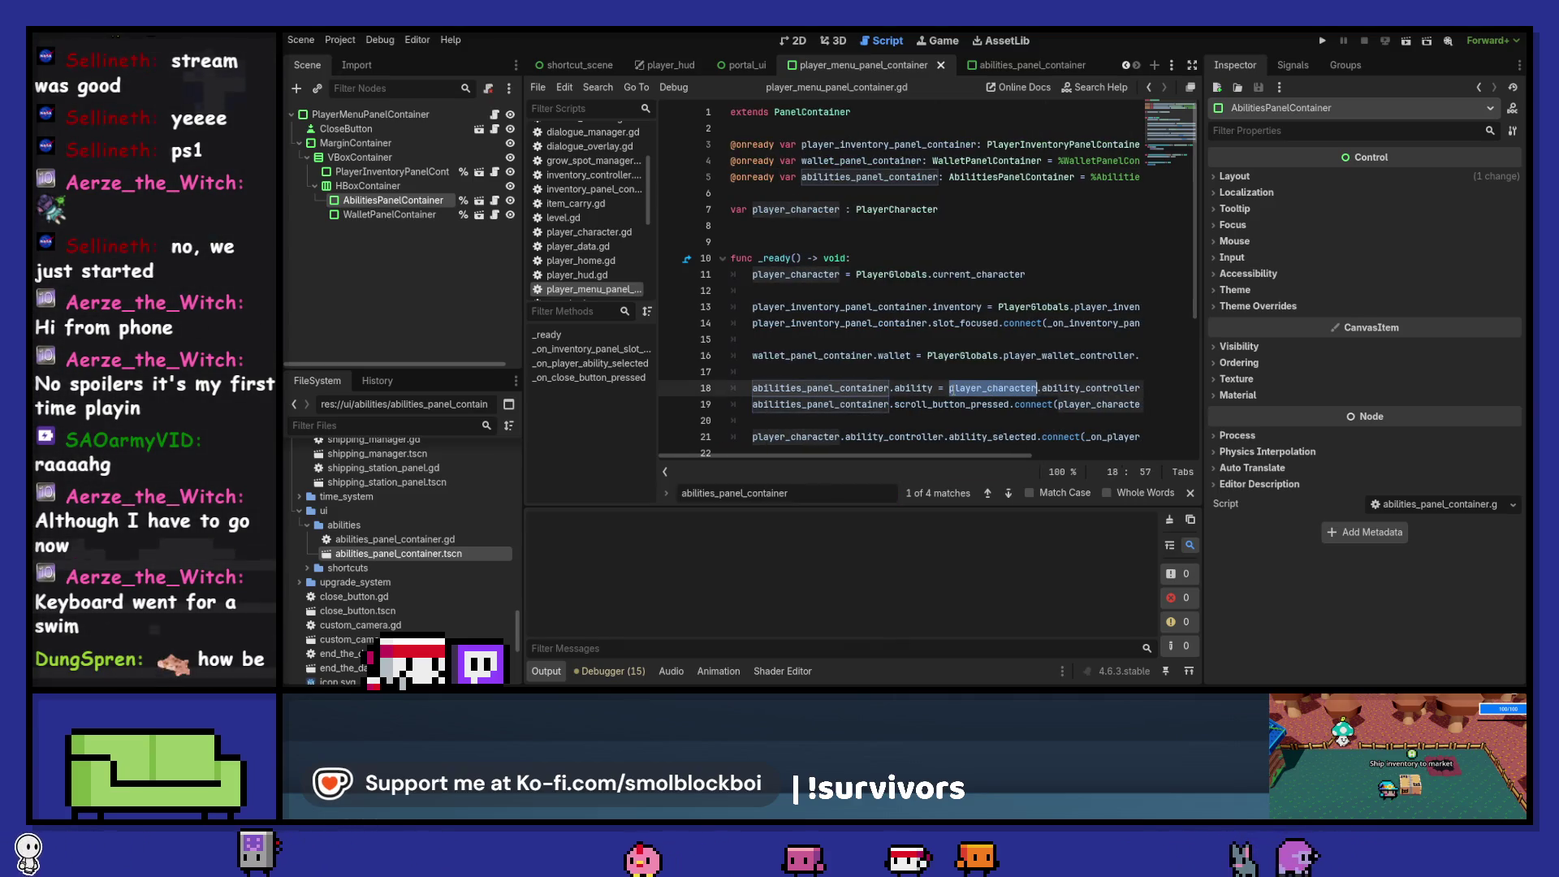
mouse_move(958, 379)
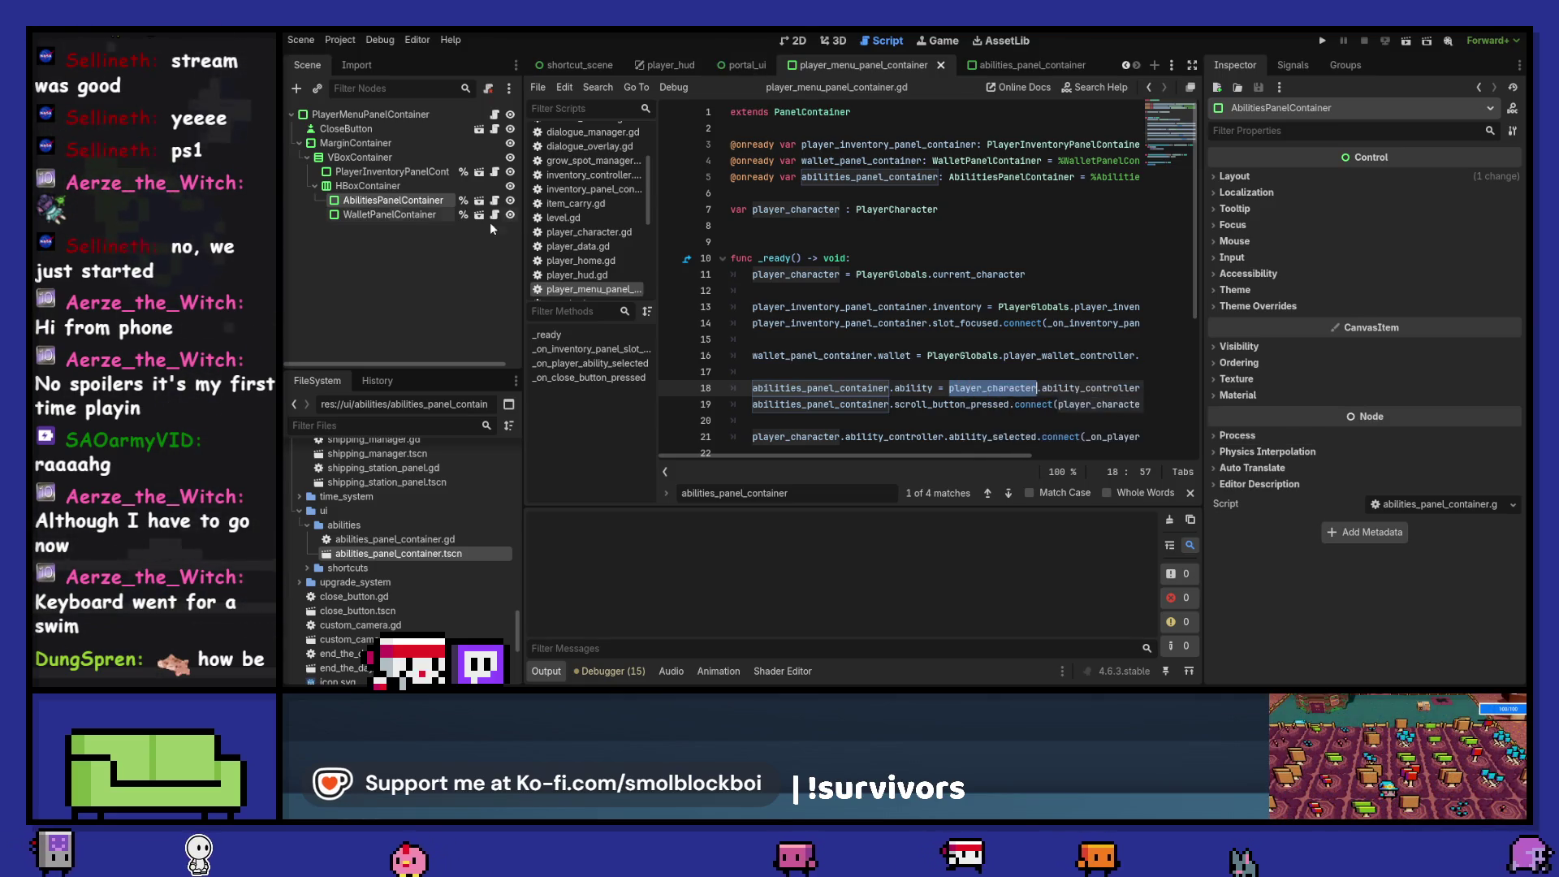
click(497, 200)
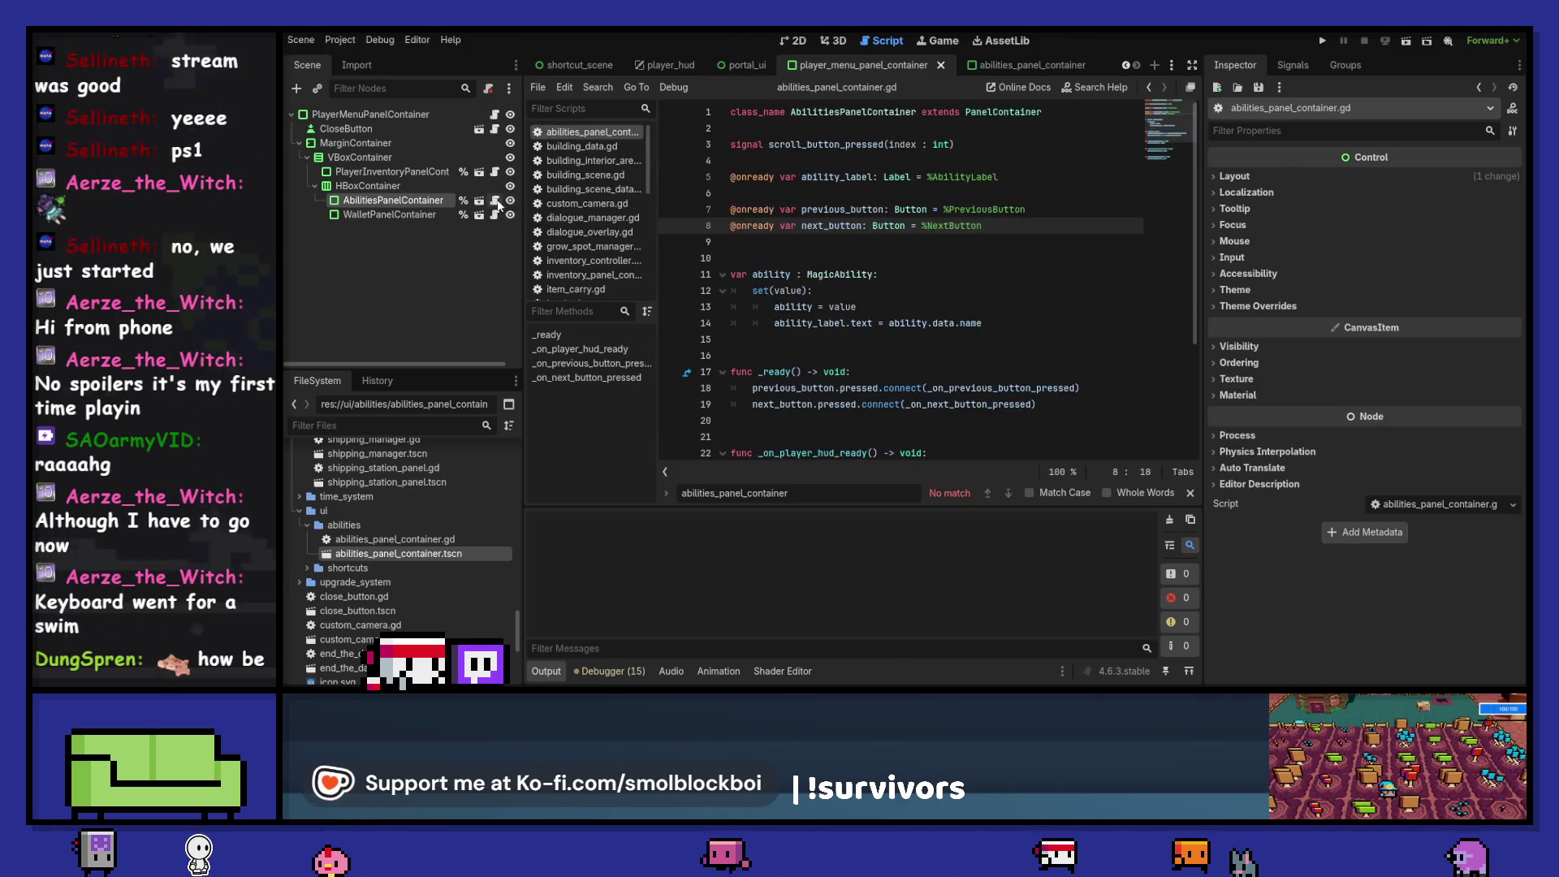
Declare 'var player : PlayerCharacter' below the button declarations.
click(802, 211)
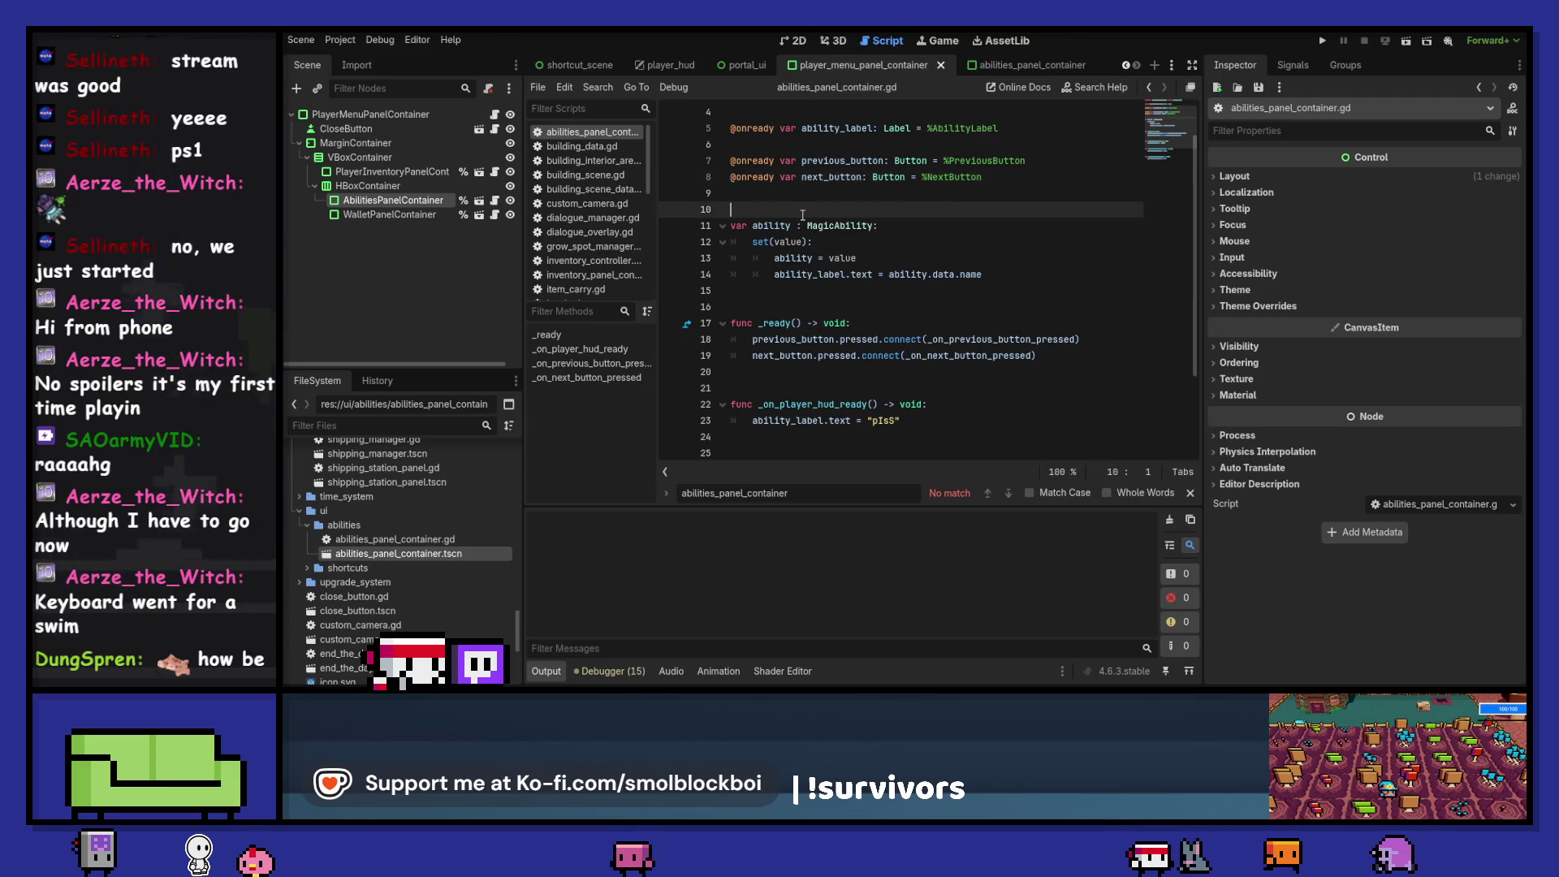
key(Return)
key(Up)
text(va)
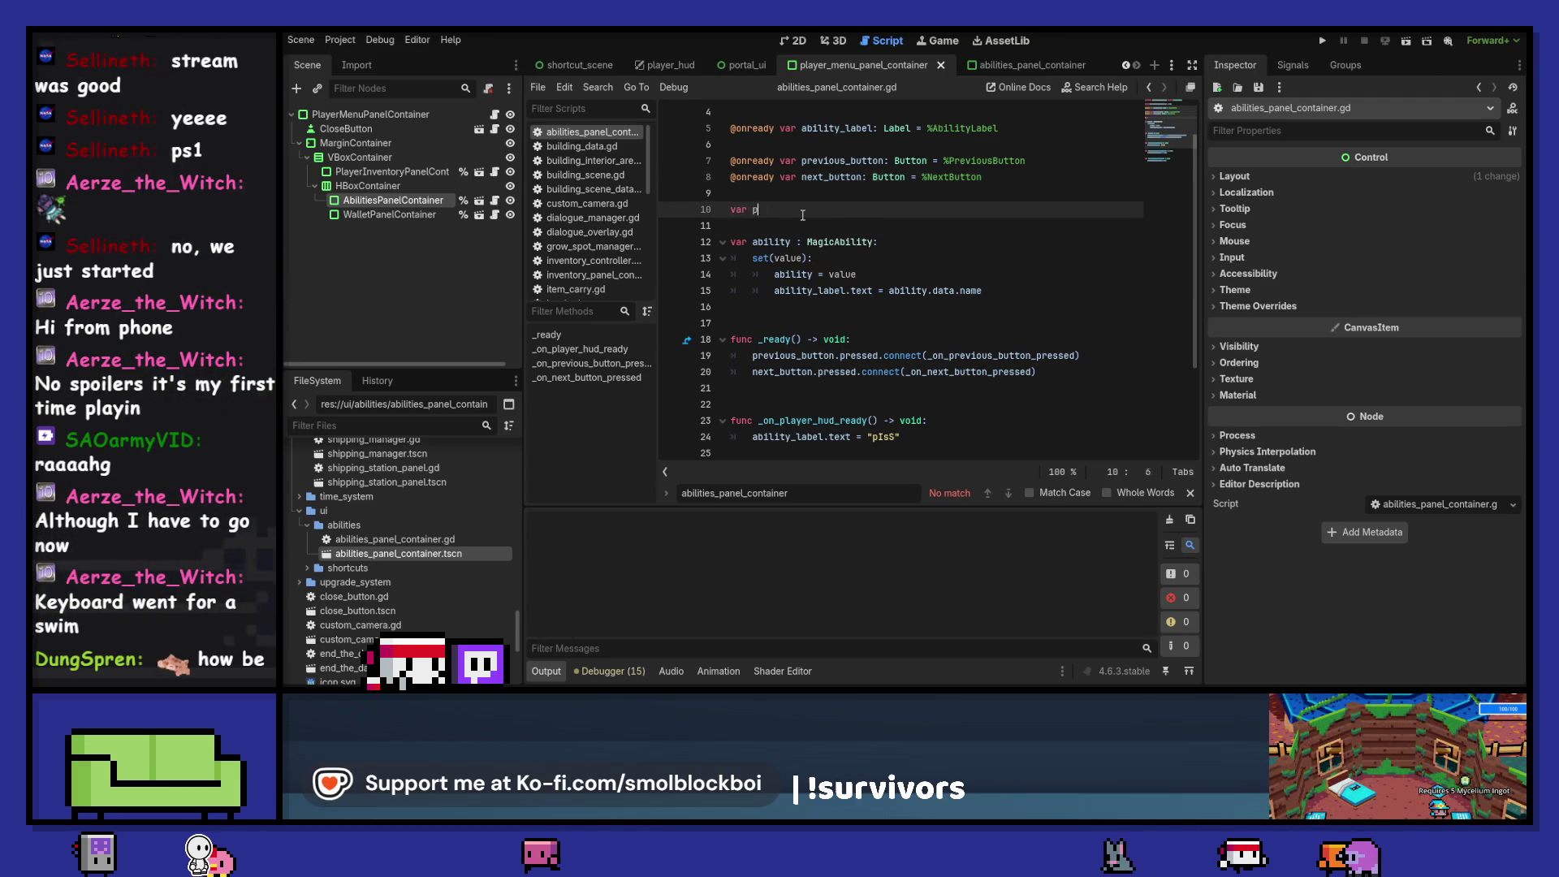
text(: Player)
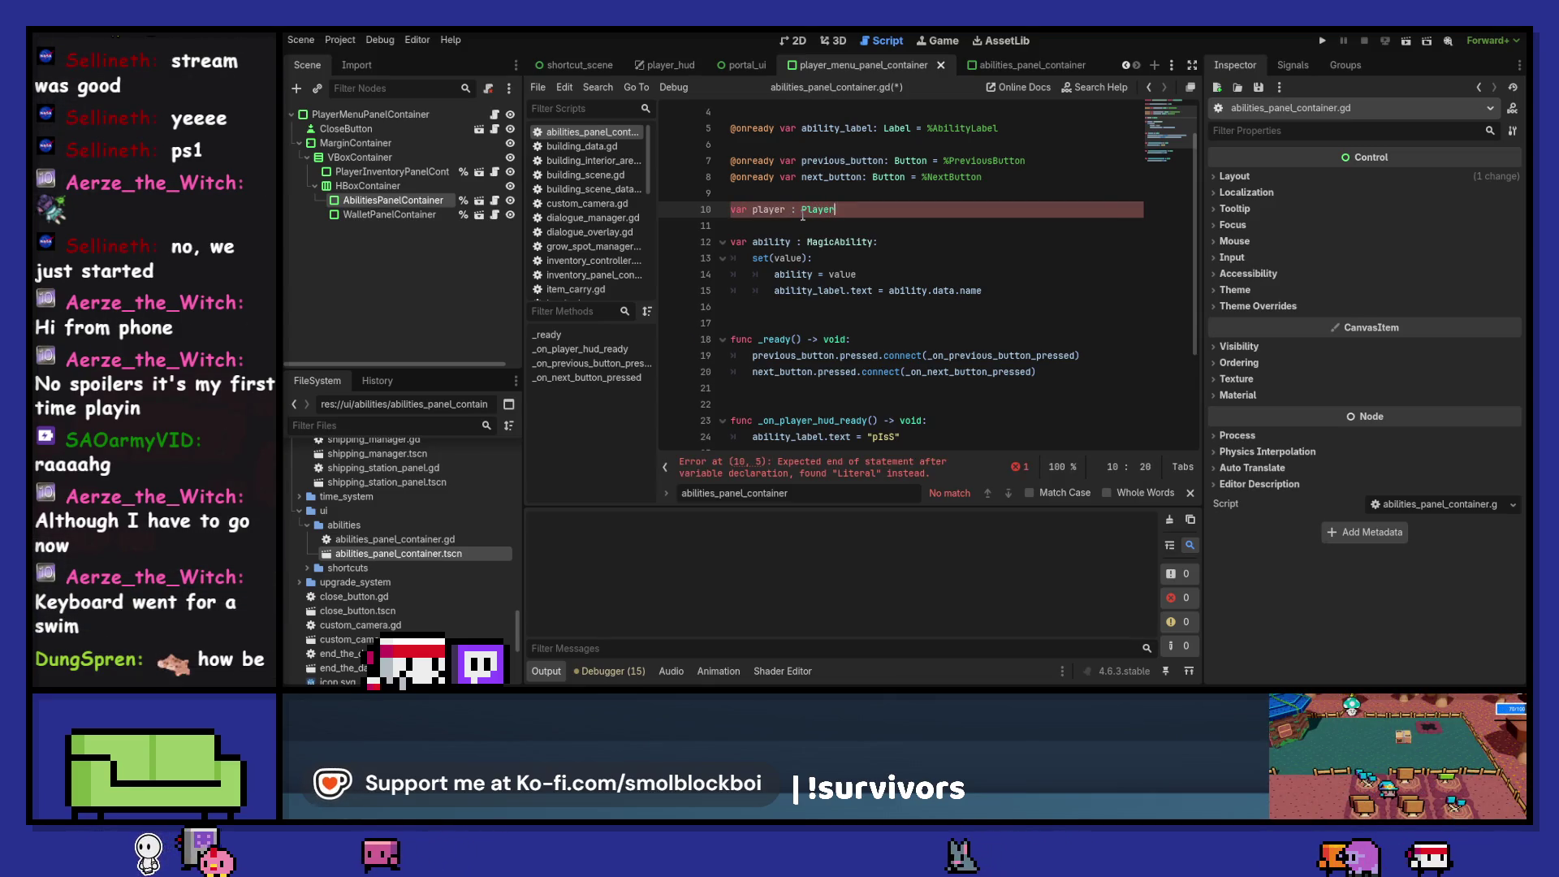
key(Return)
In _ready, set player = PlayerGlobals.current_character and save the script.
key(Down)
key(Down)
key(Down)
key(Down)
key(End)
key(Return)
key(Return)
key(Up)
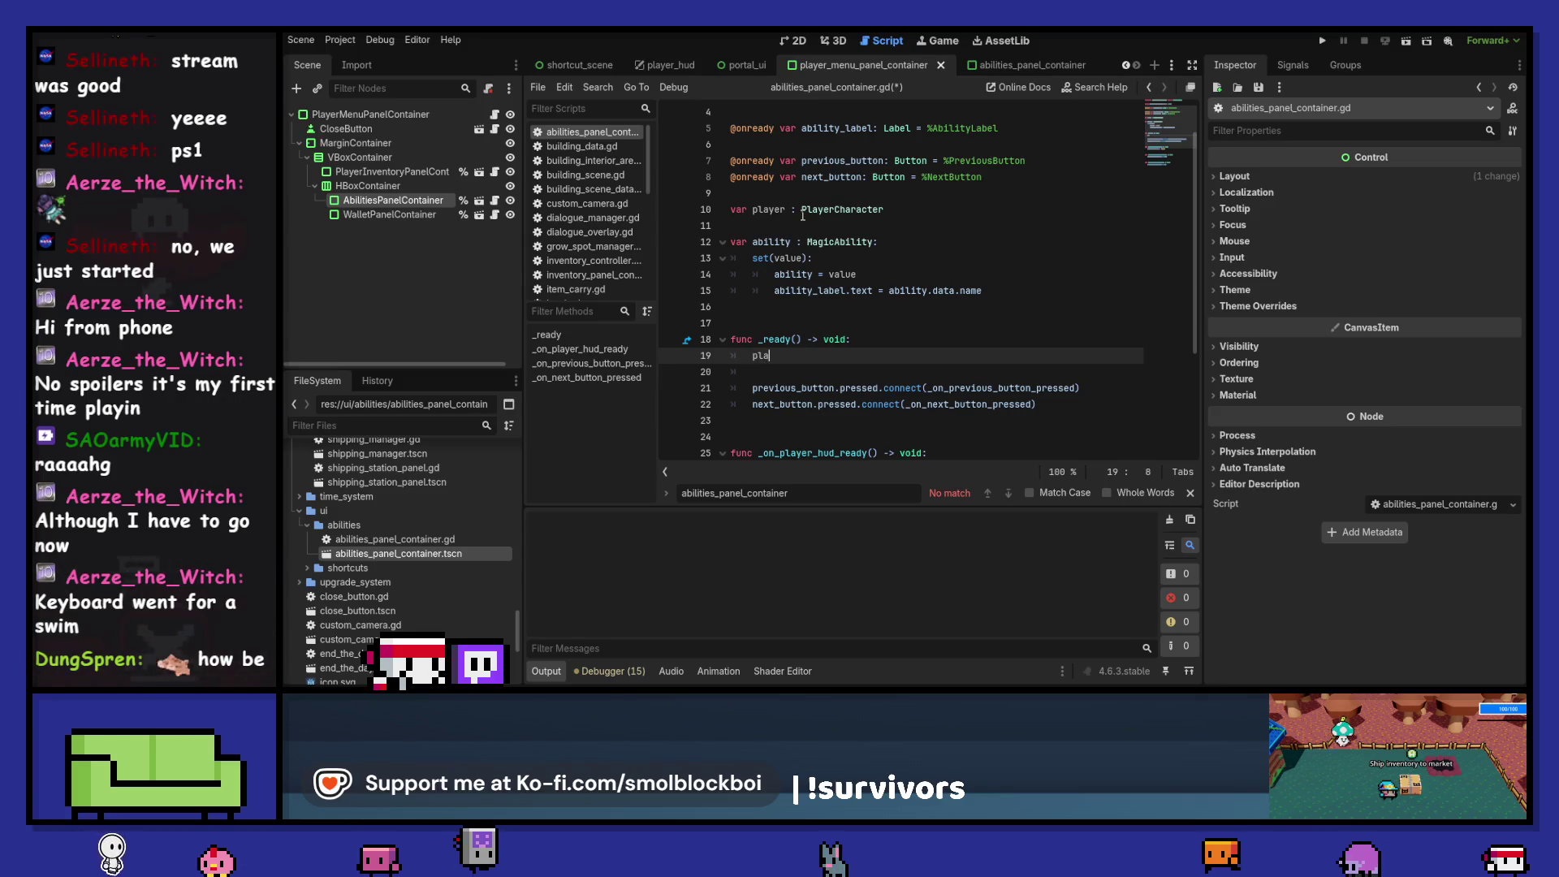
text(=)
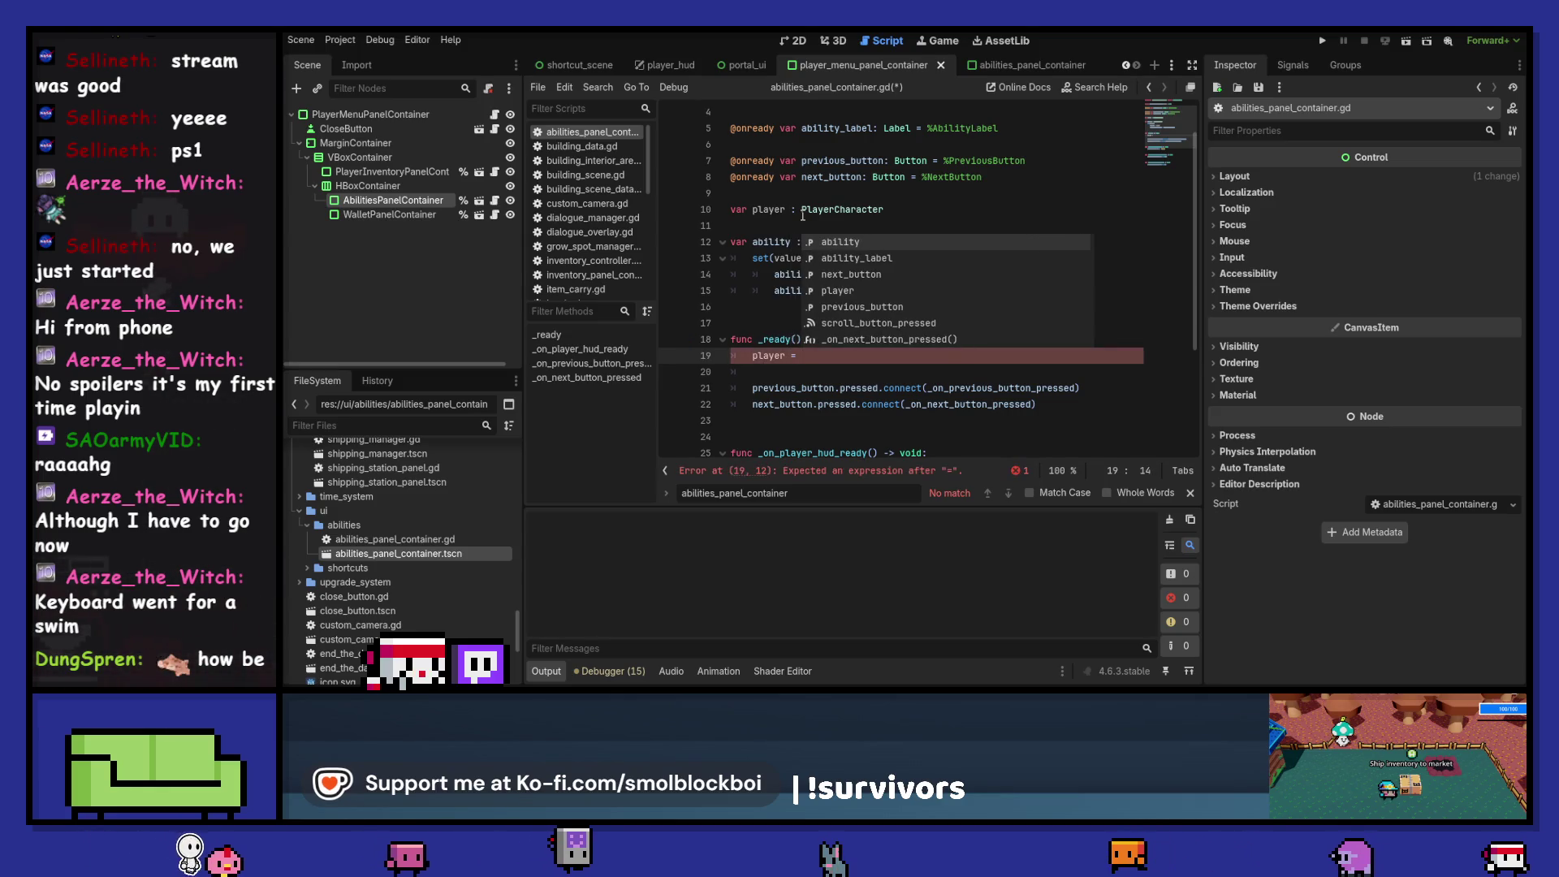
text(ayer)
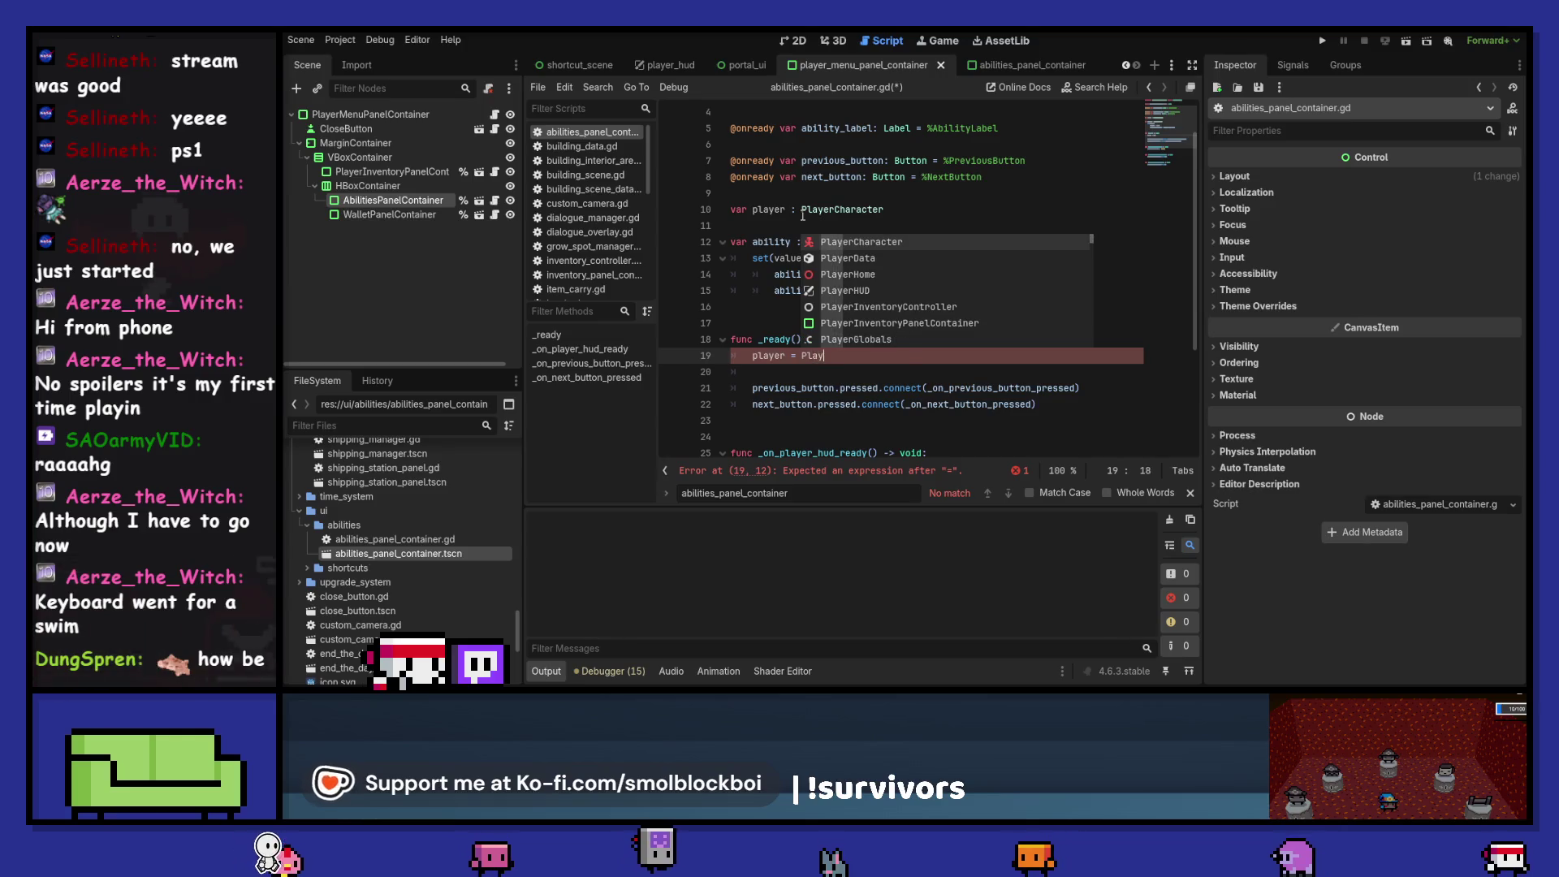
key(Return)
text(.cur)
key(Return)
key(ctrl+s)
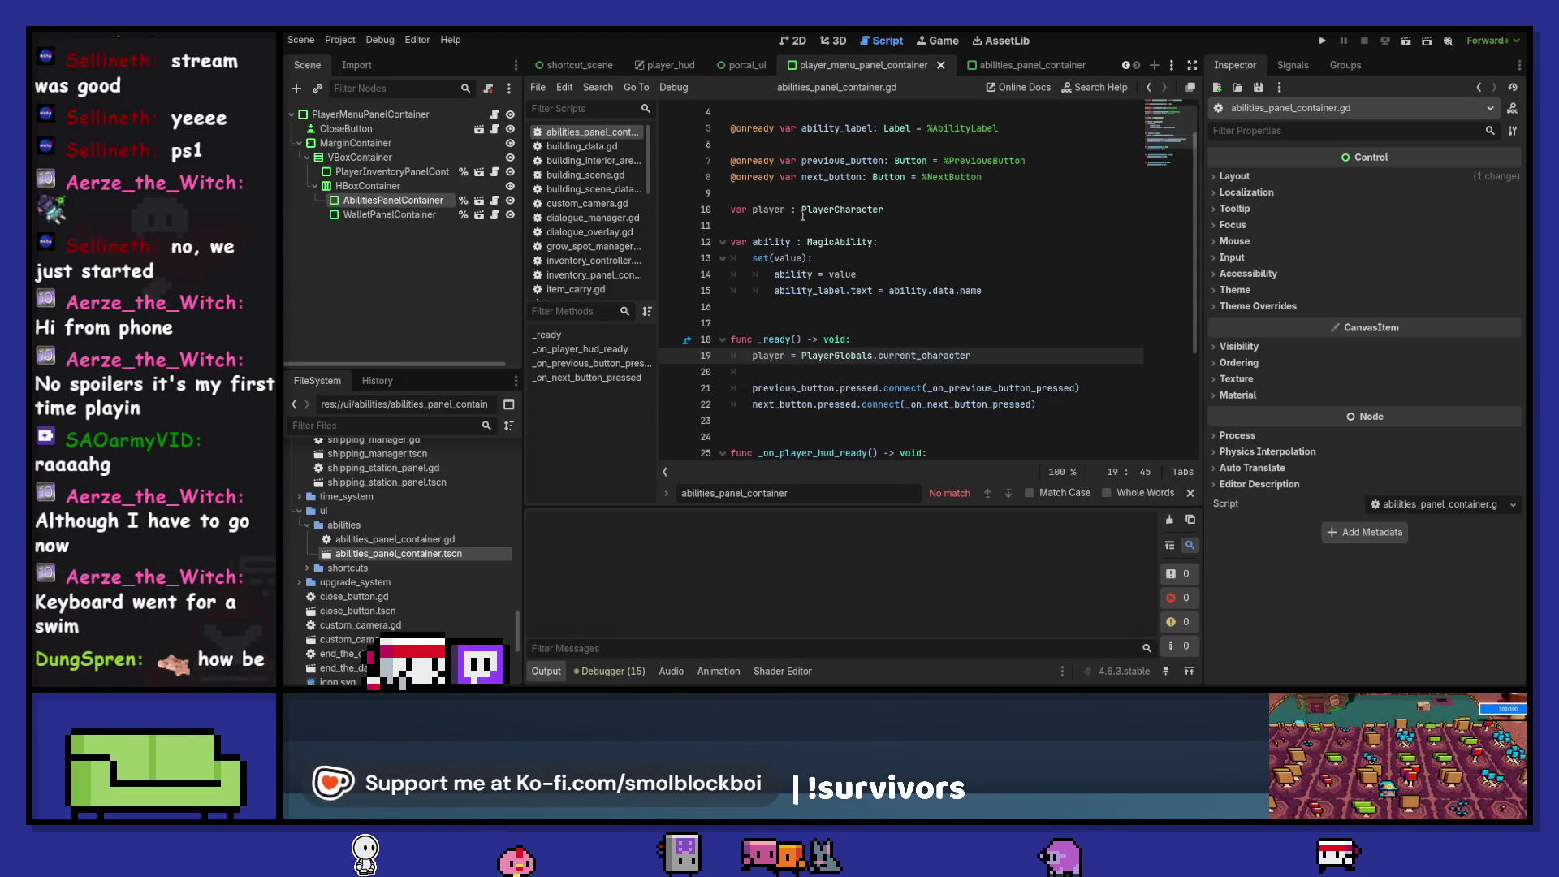
Add 'ability = player.ability_controller.selected_ability' on the next line of _ready.
key(Return)
text(ability =)
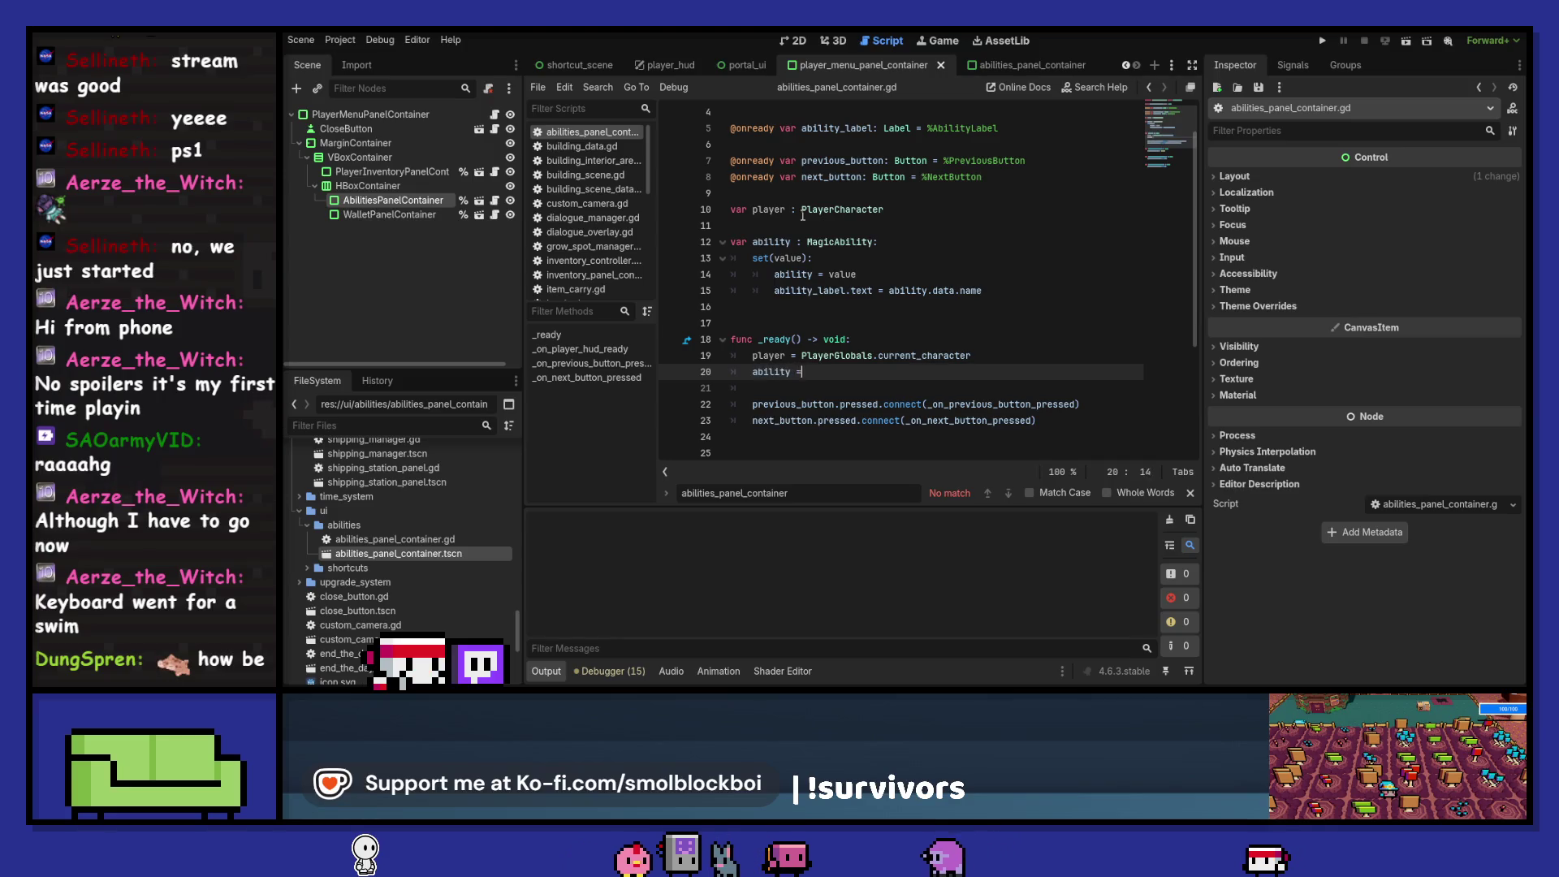
text(player.)
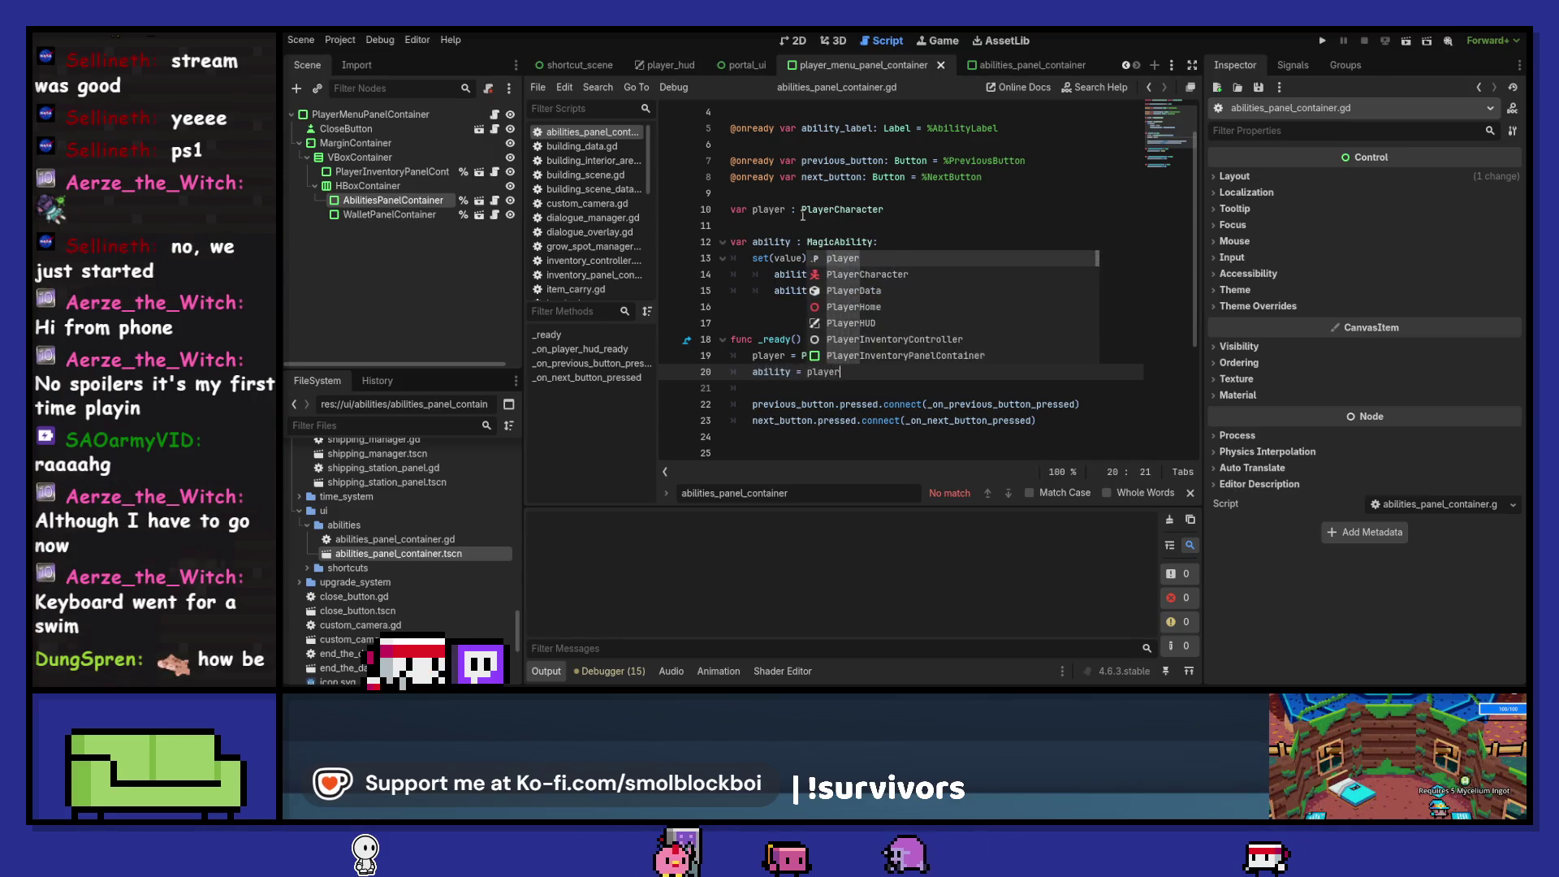
text(abil)
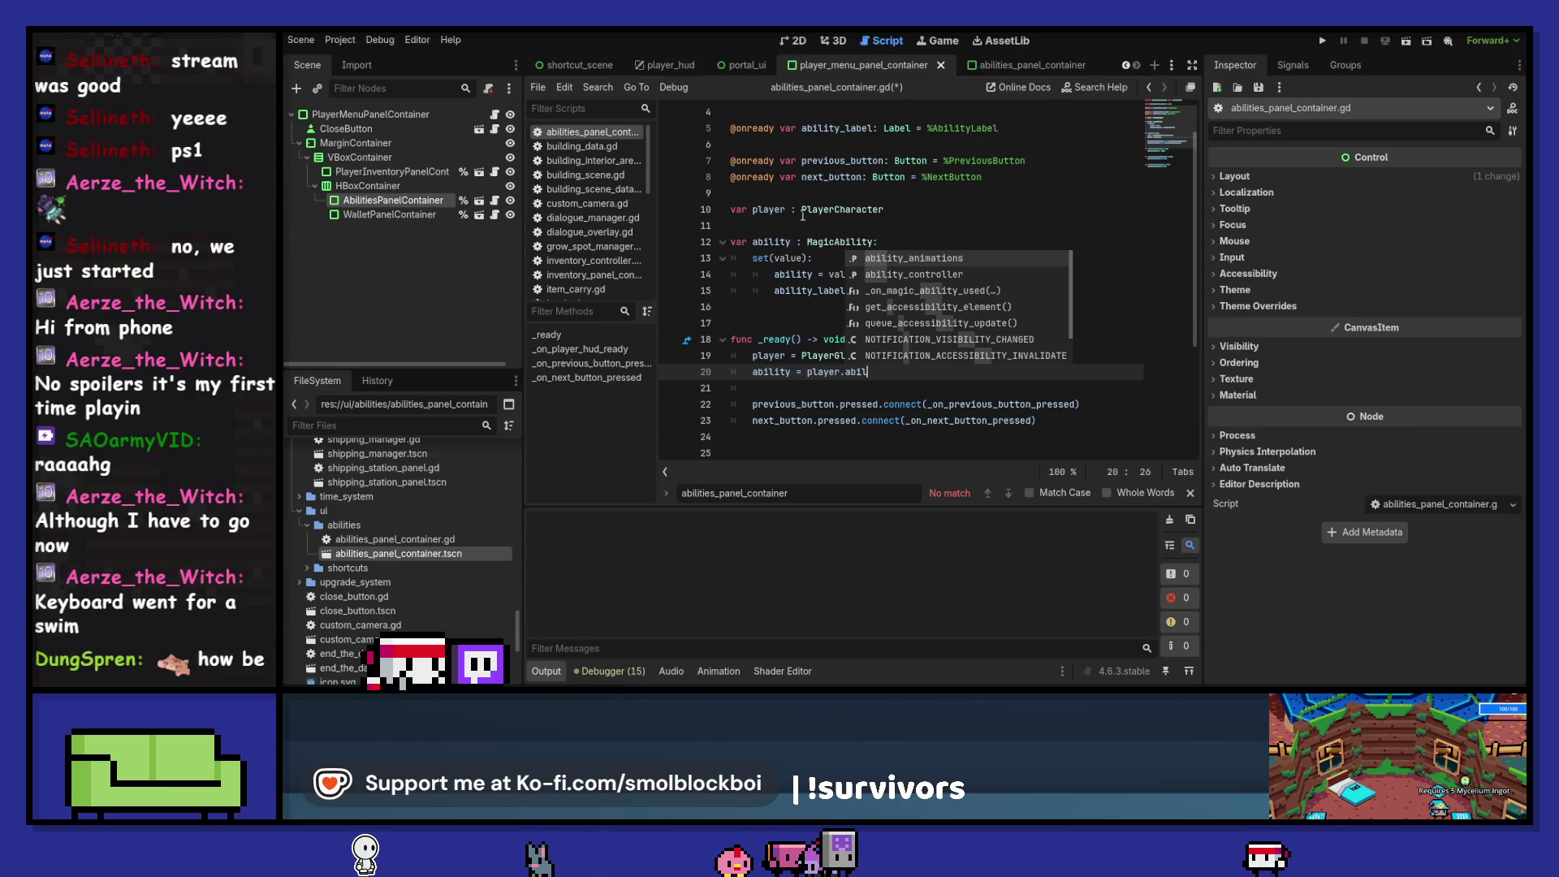
key(Down)
key(Return)
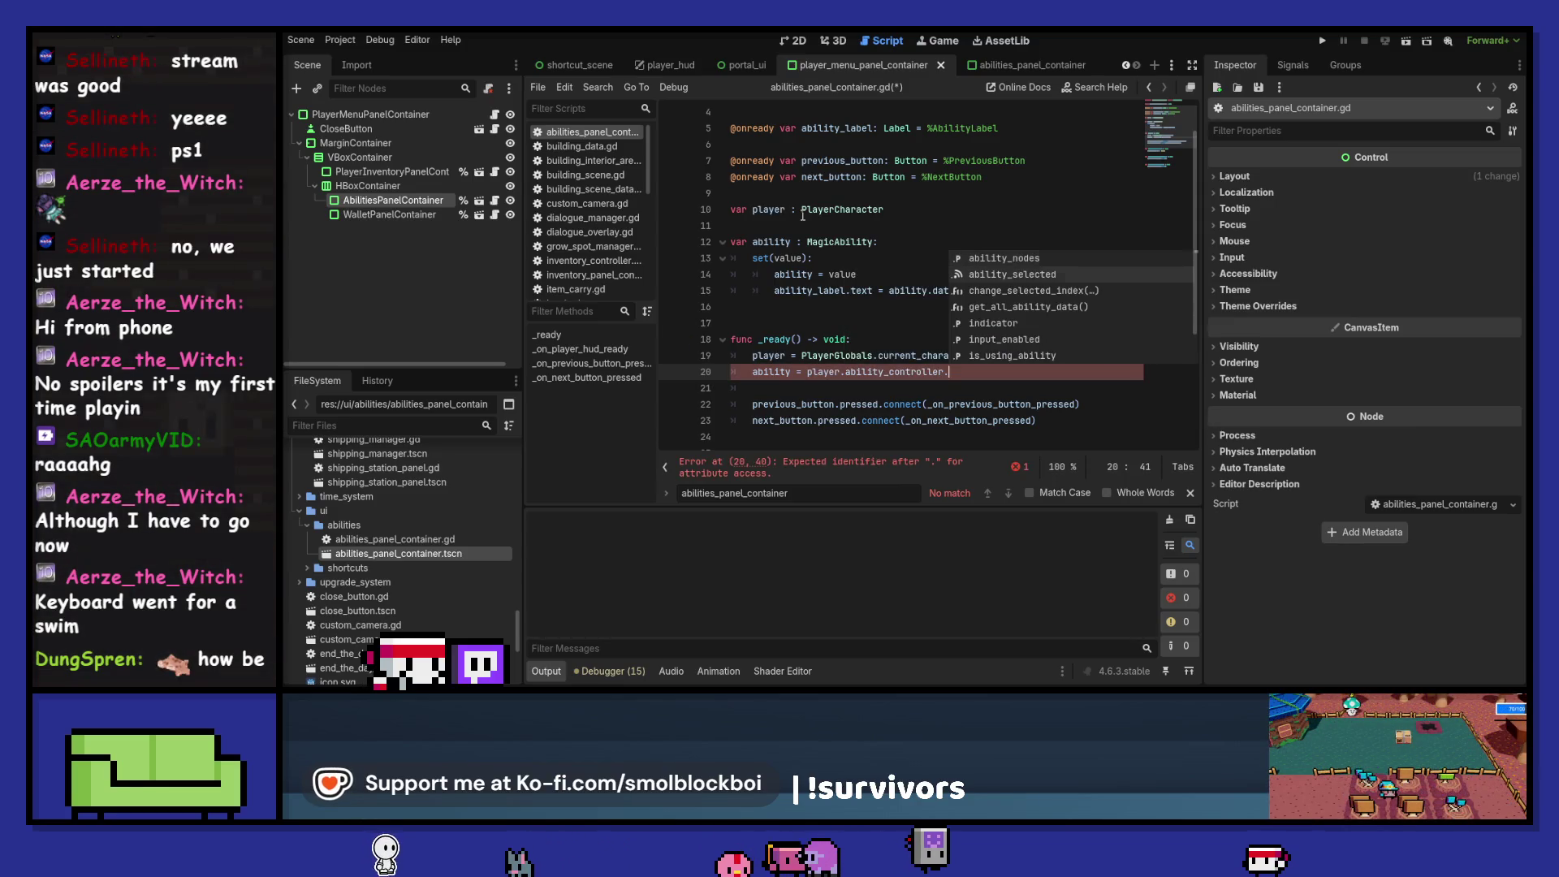
text(abilit)
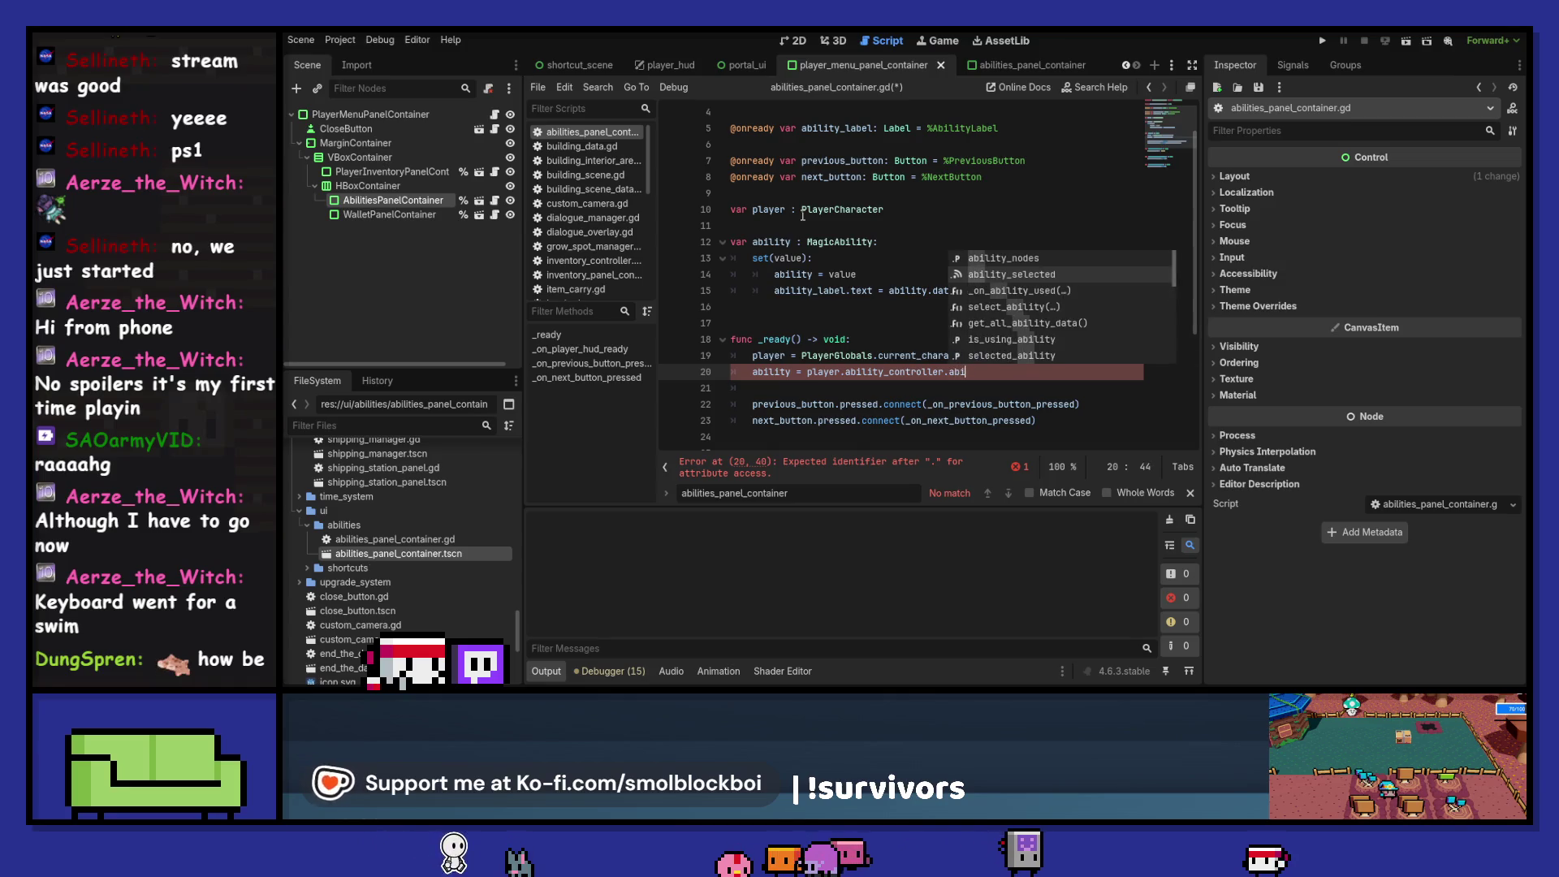
text(y)
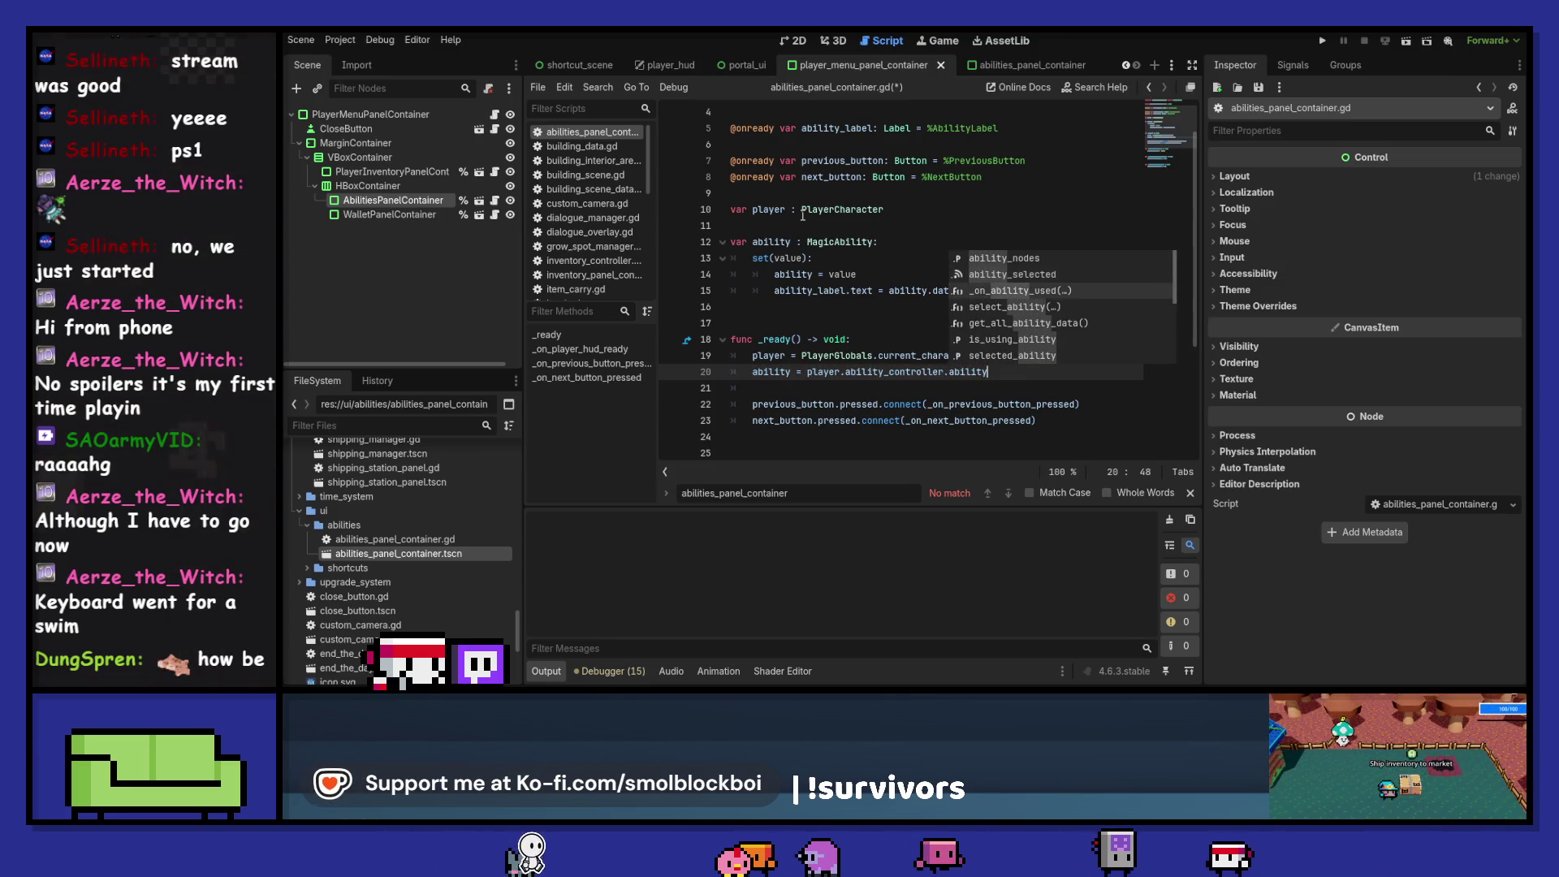
key(Down)
key(Down)
key(Return)
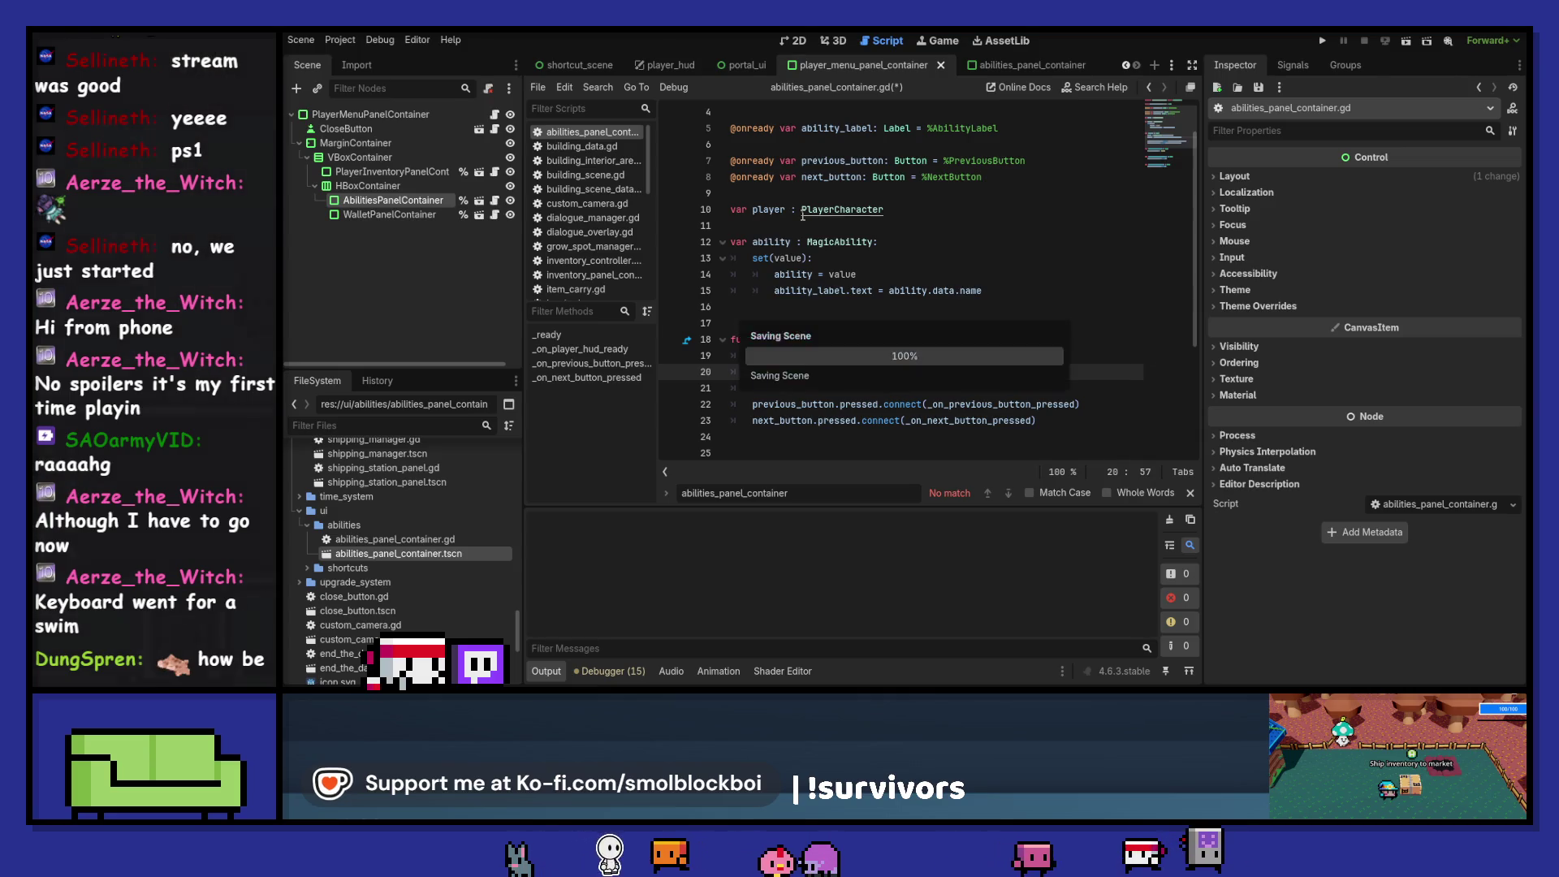
Review the ability references in the player menu script and the abilities panel container script.
click(495, 114)
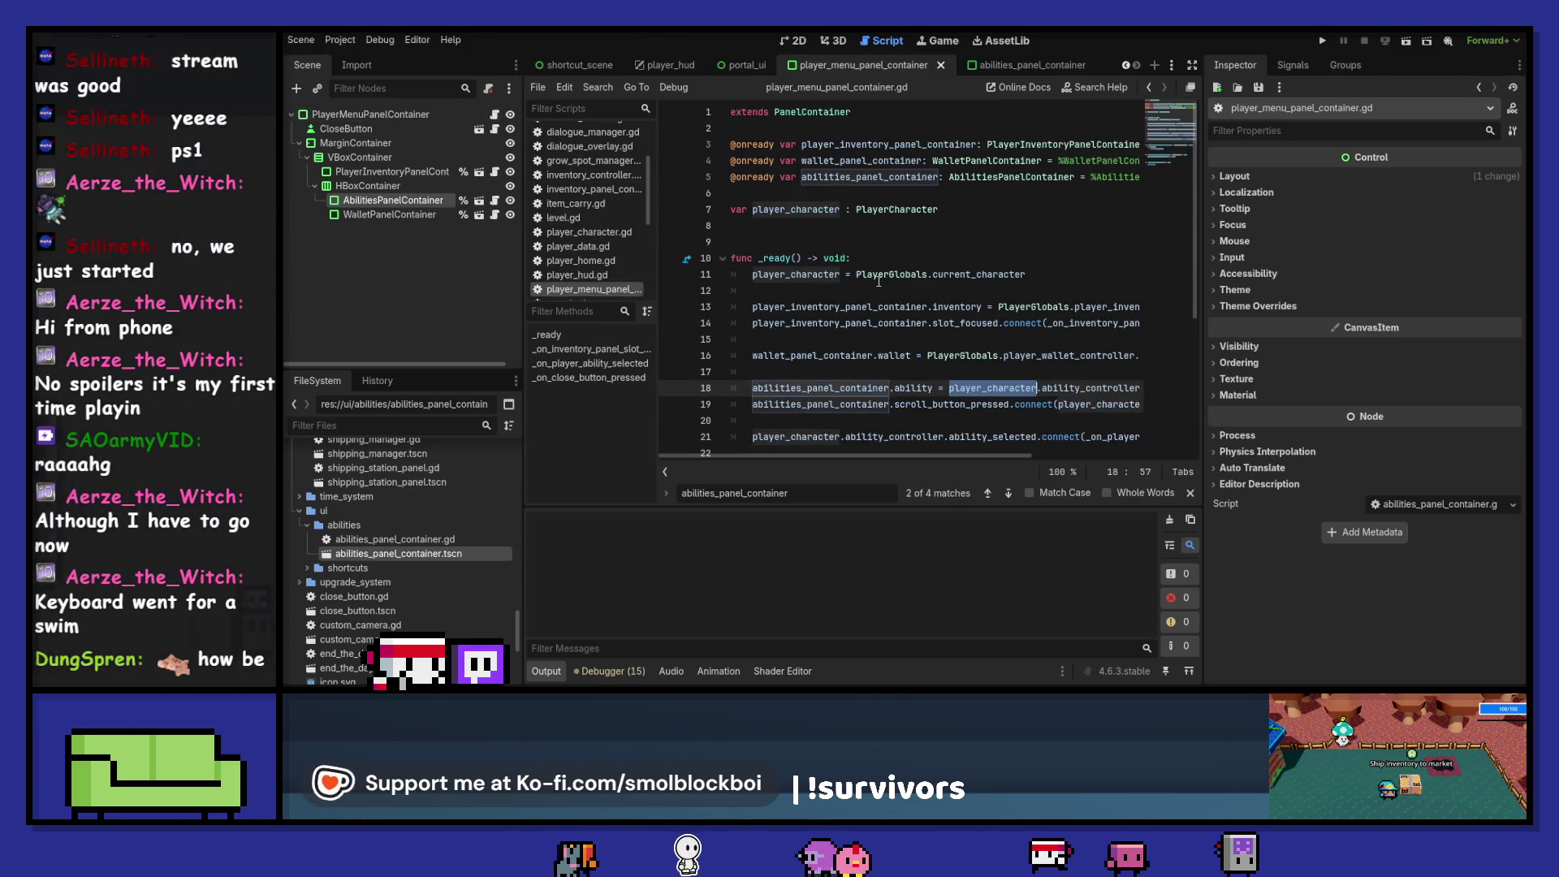
click(896, 387)
scroll(898, 384, down, 1)
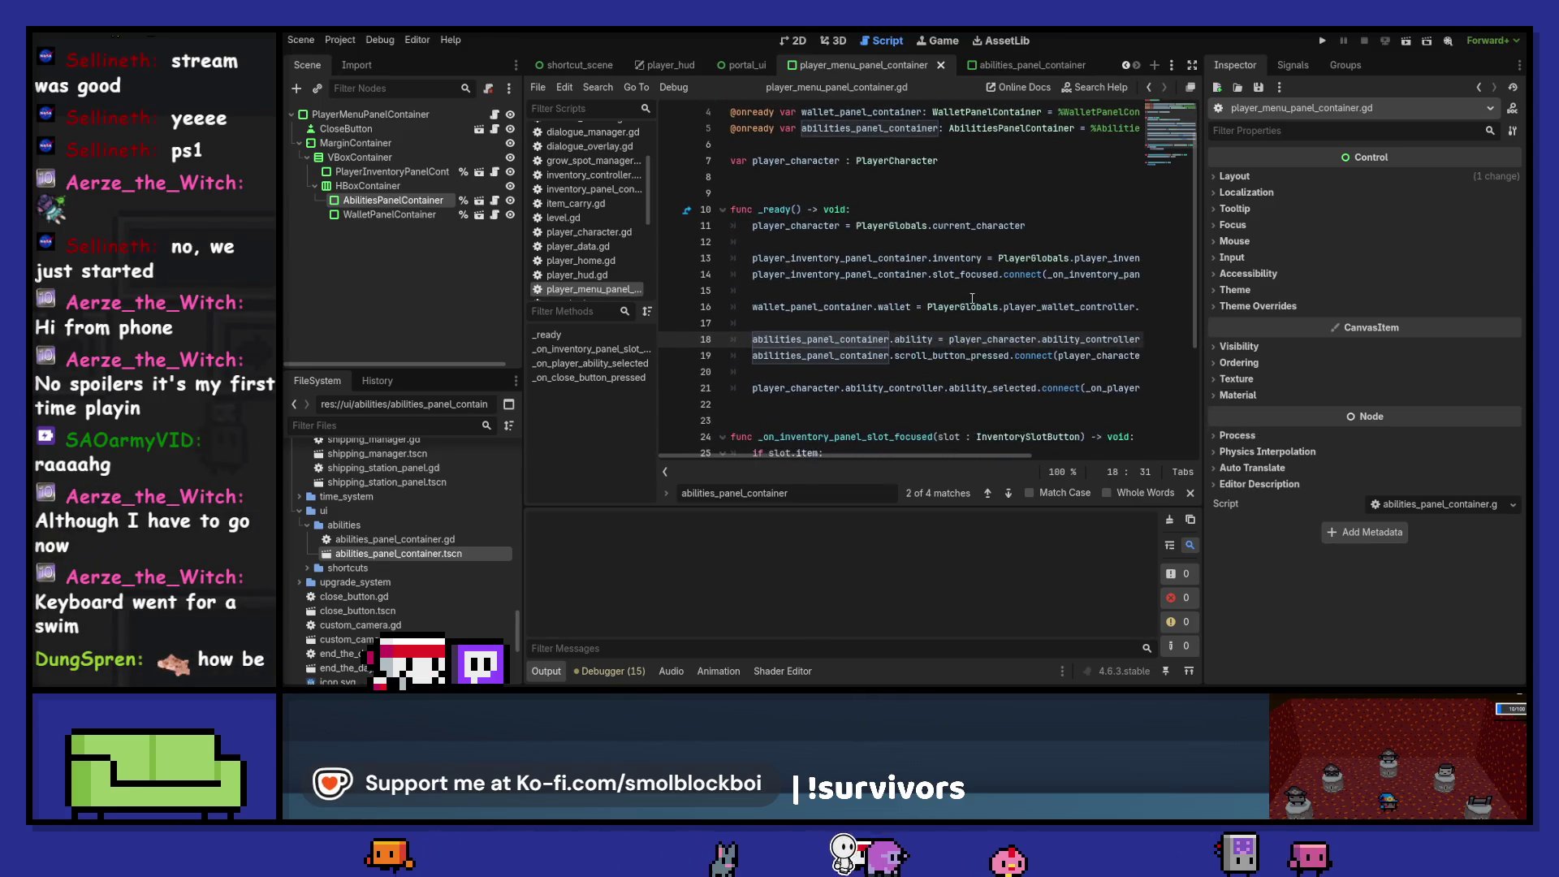
scroll(953, 322, up, 1)
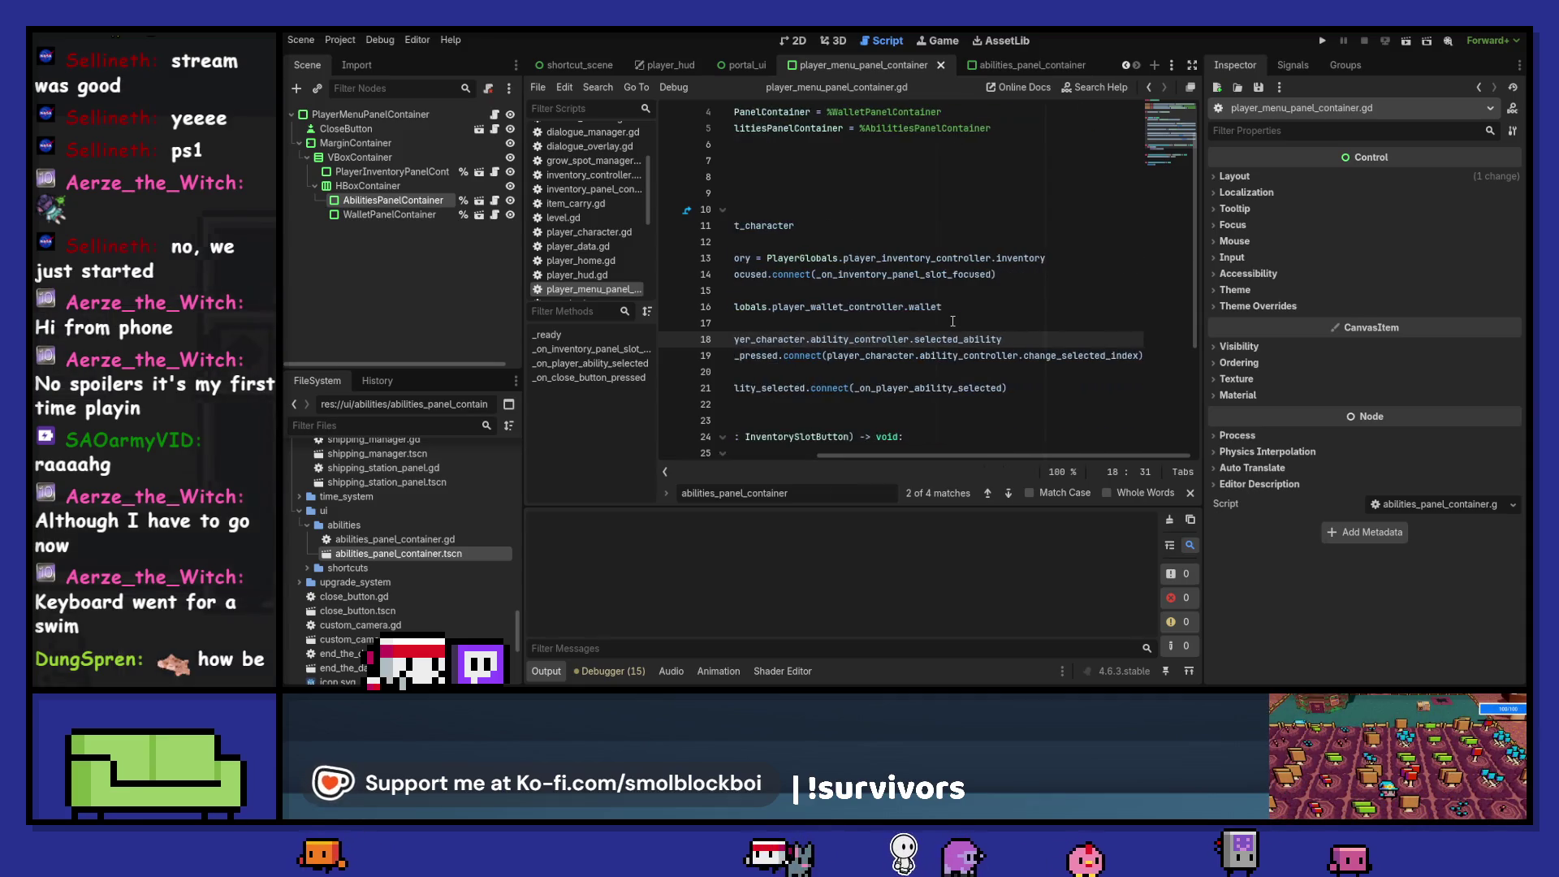
scroll(953, 321, down, 1)
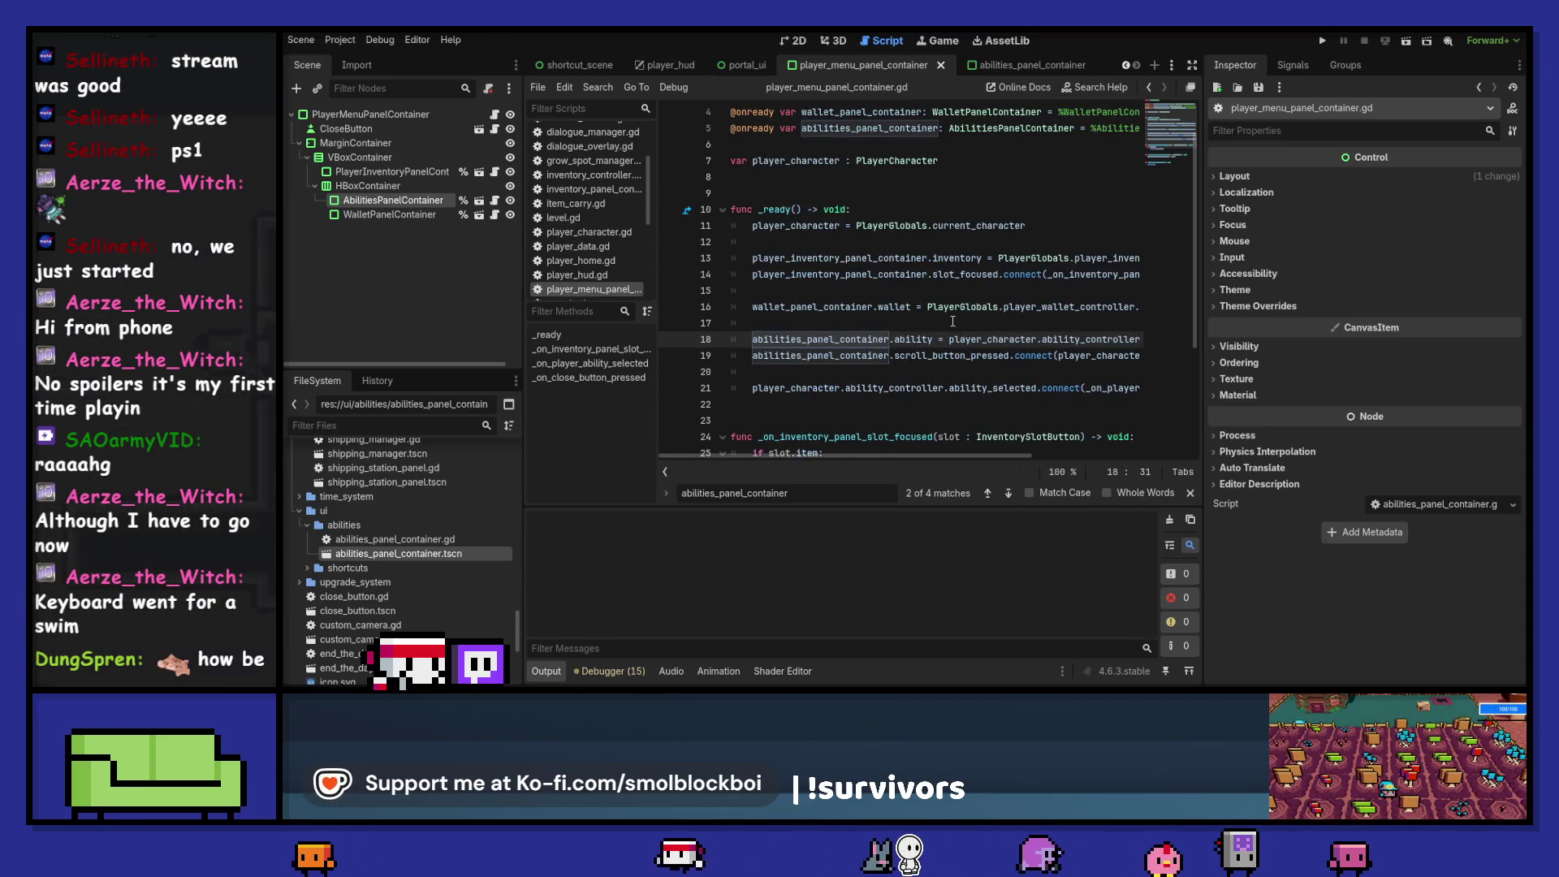
scroll(953, 322, right, 5)
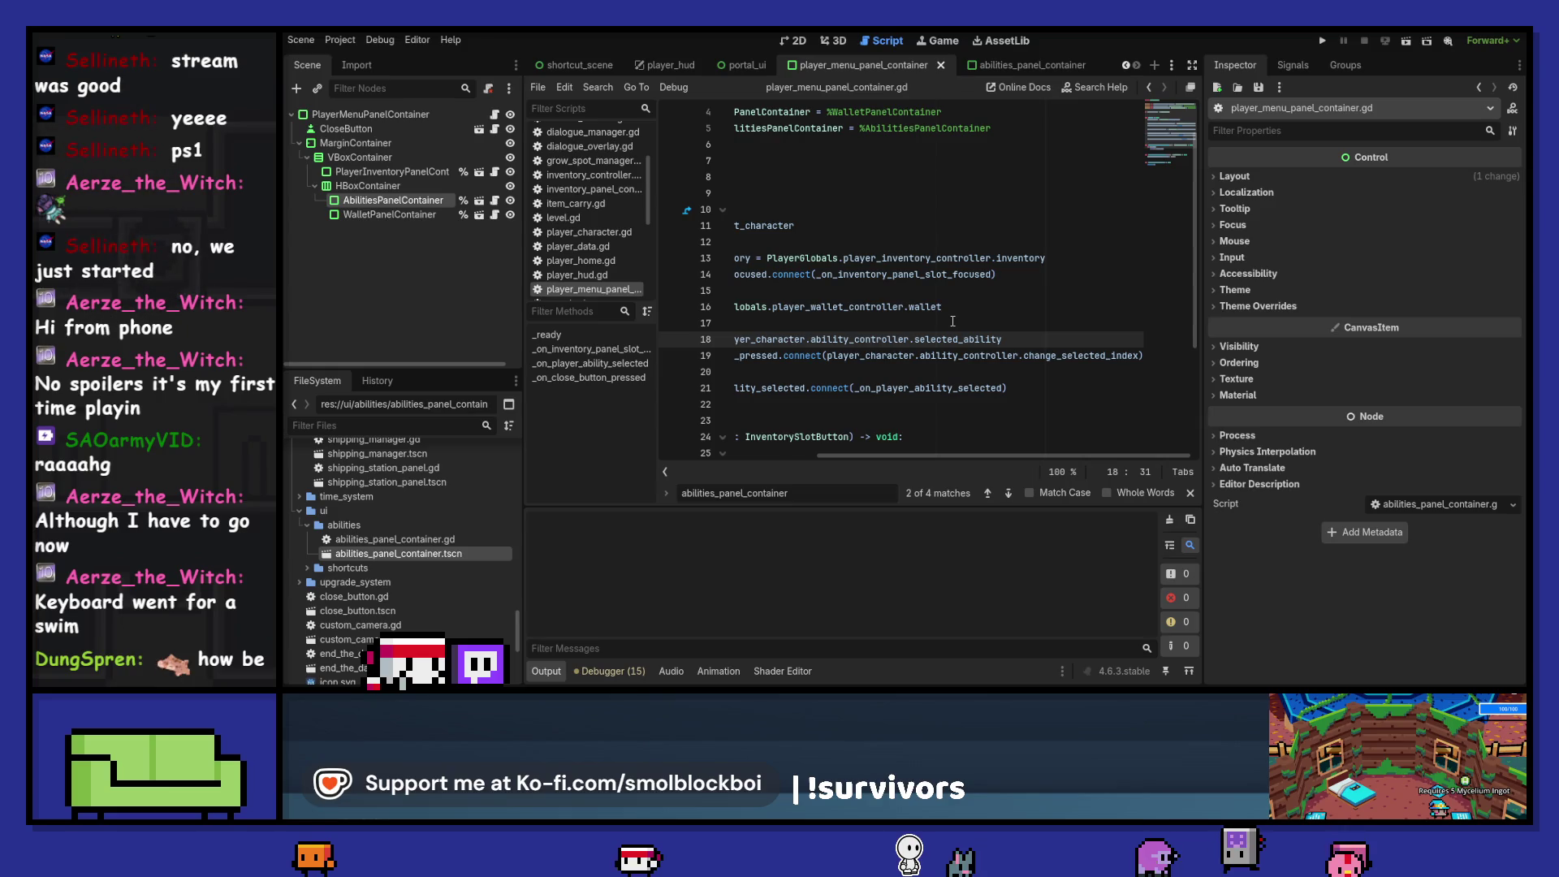
scroll(953, 322, left, 5)
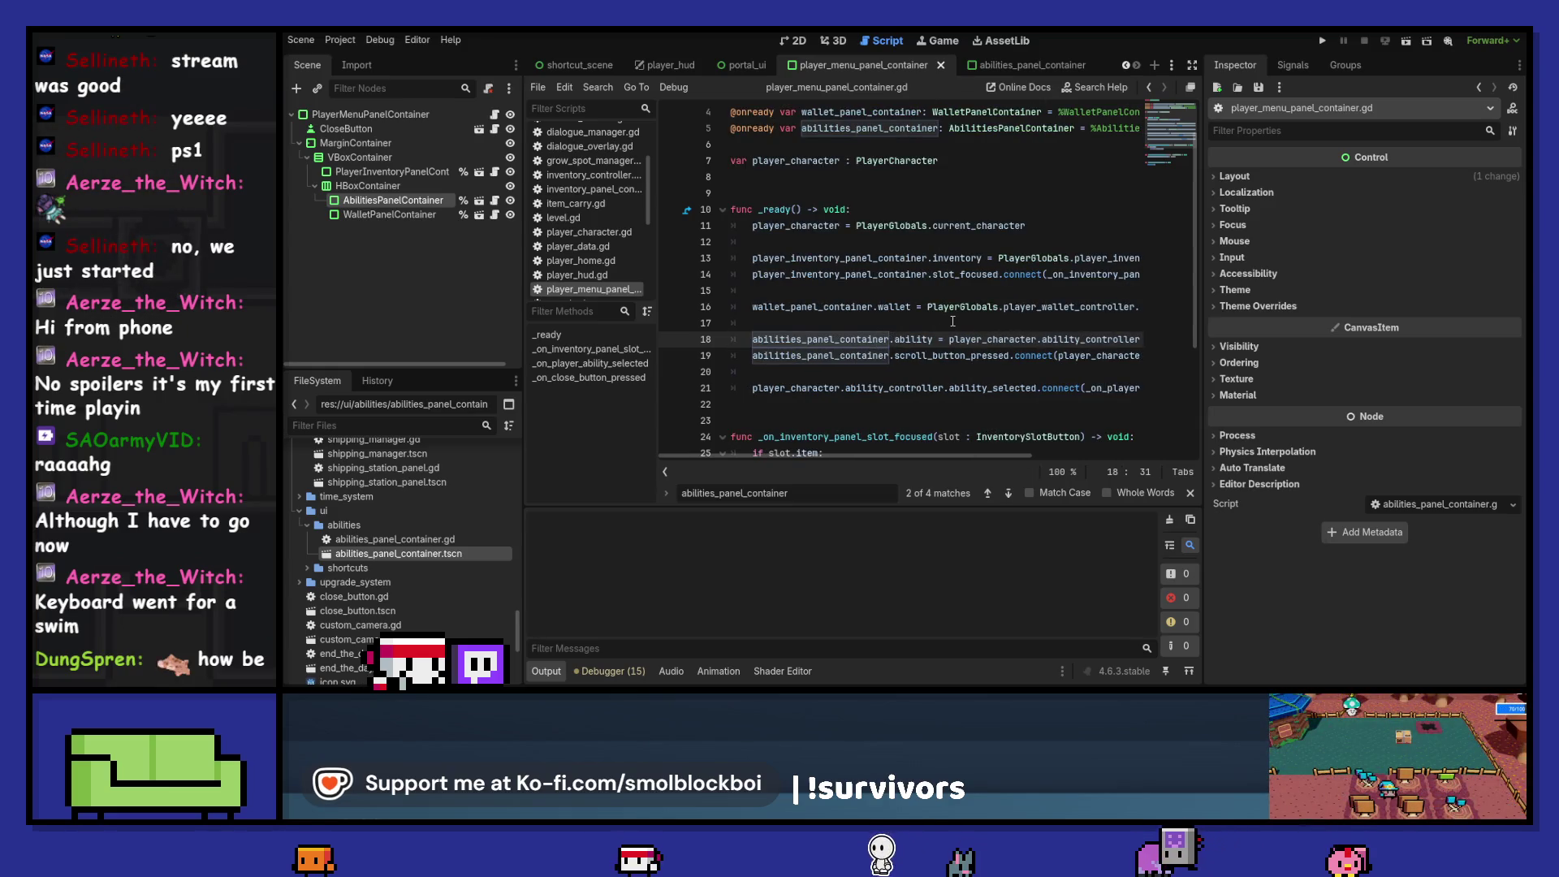
click(495, 201)
scroll(916, 323, down, 2)
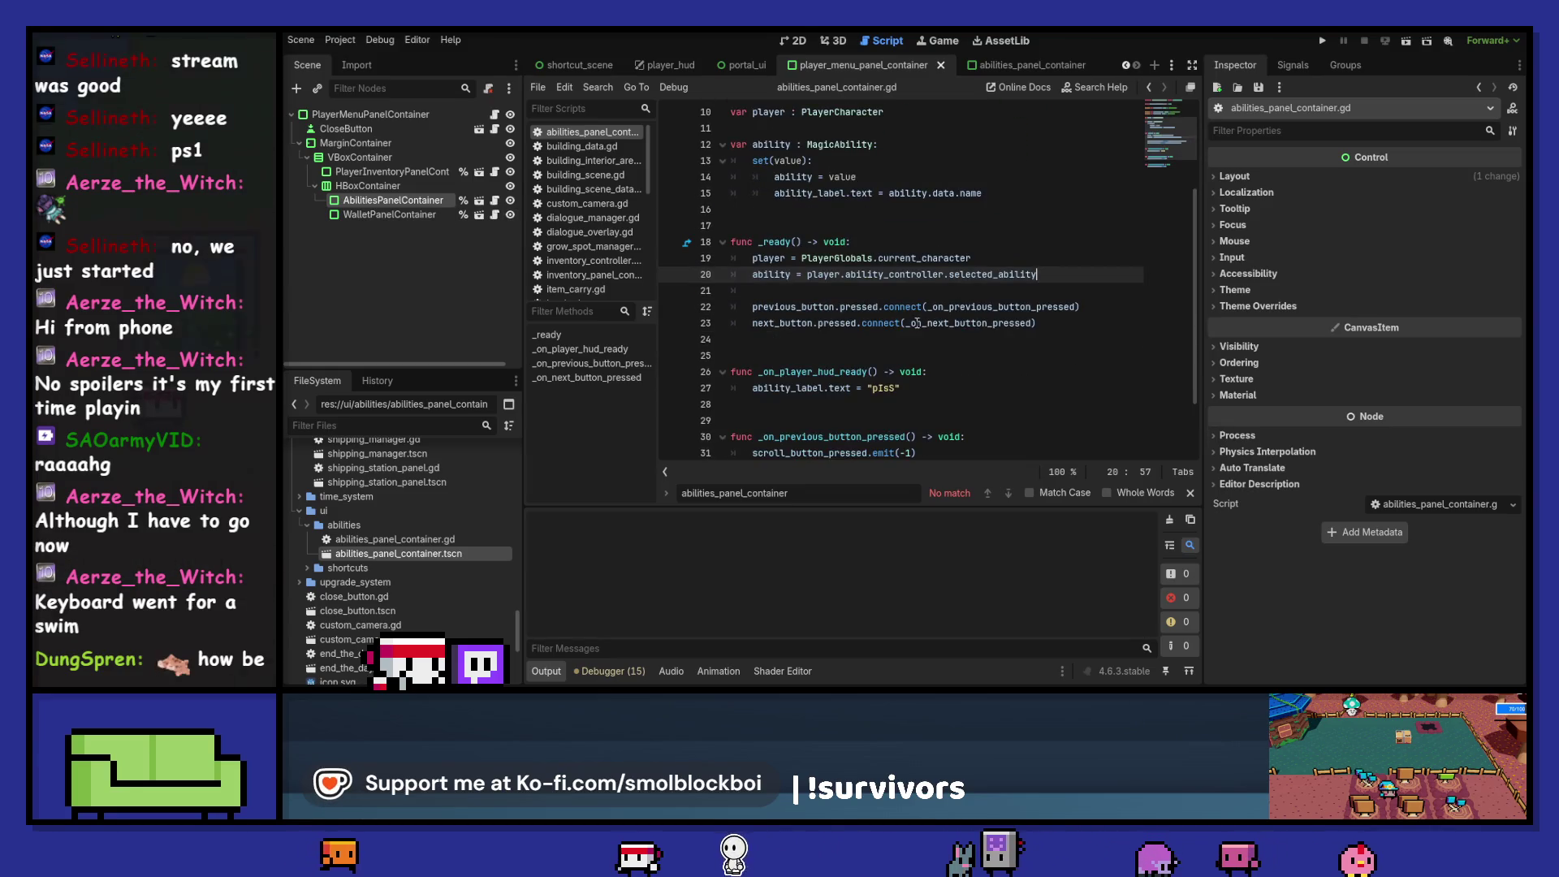
scroll(916, 323, down, 2)
key(alt+Left)
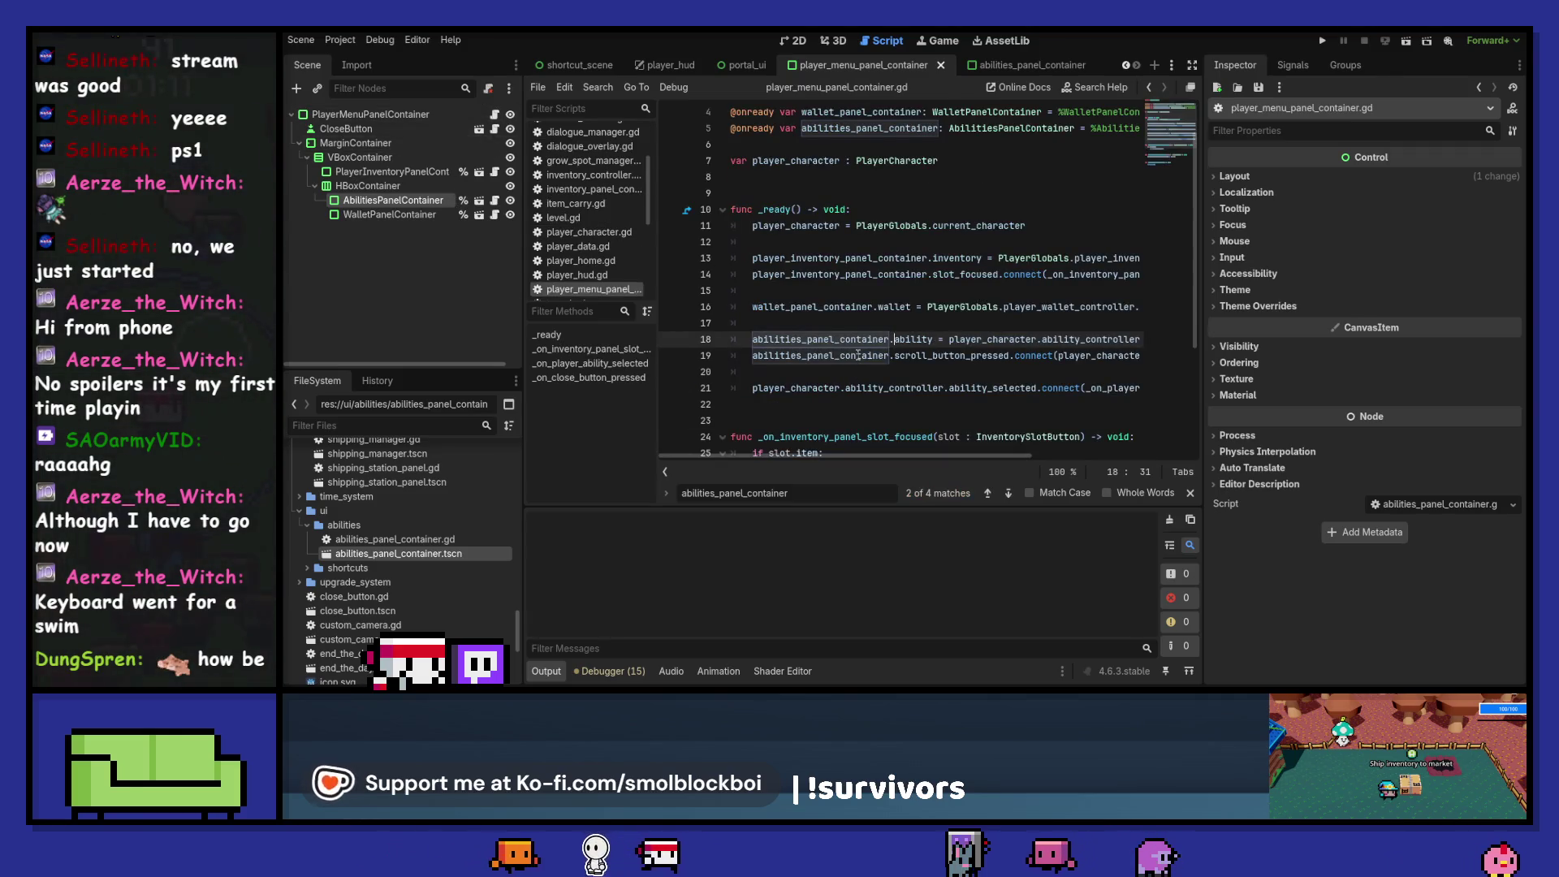
scroll(858, 354, right, 3)
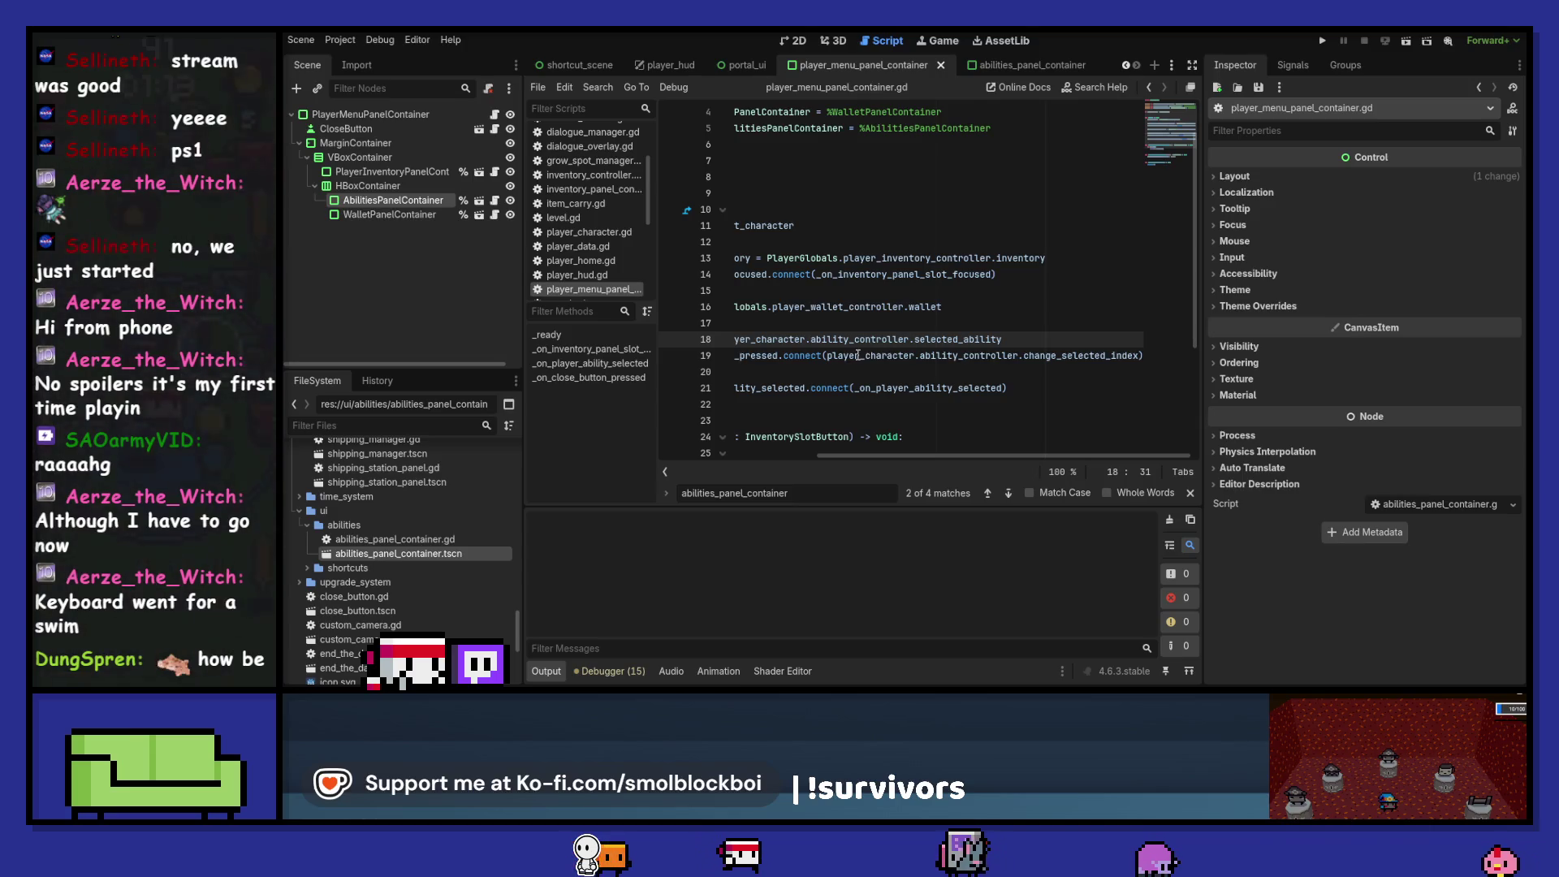
Delete the _on_player_ability_selected function, the abilities_panel_container lines and the ability_selected connection.
click(858, 355)
key(End)
scroll(858, 354, left, 3)
scroll(892, 372, down, 3)
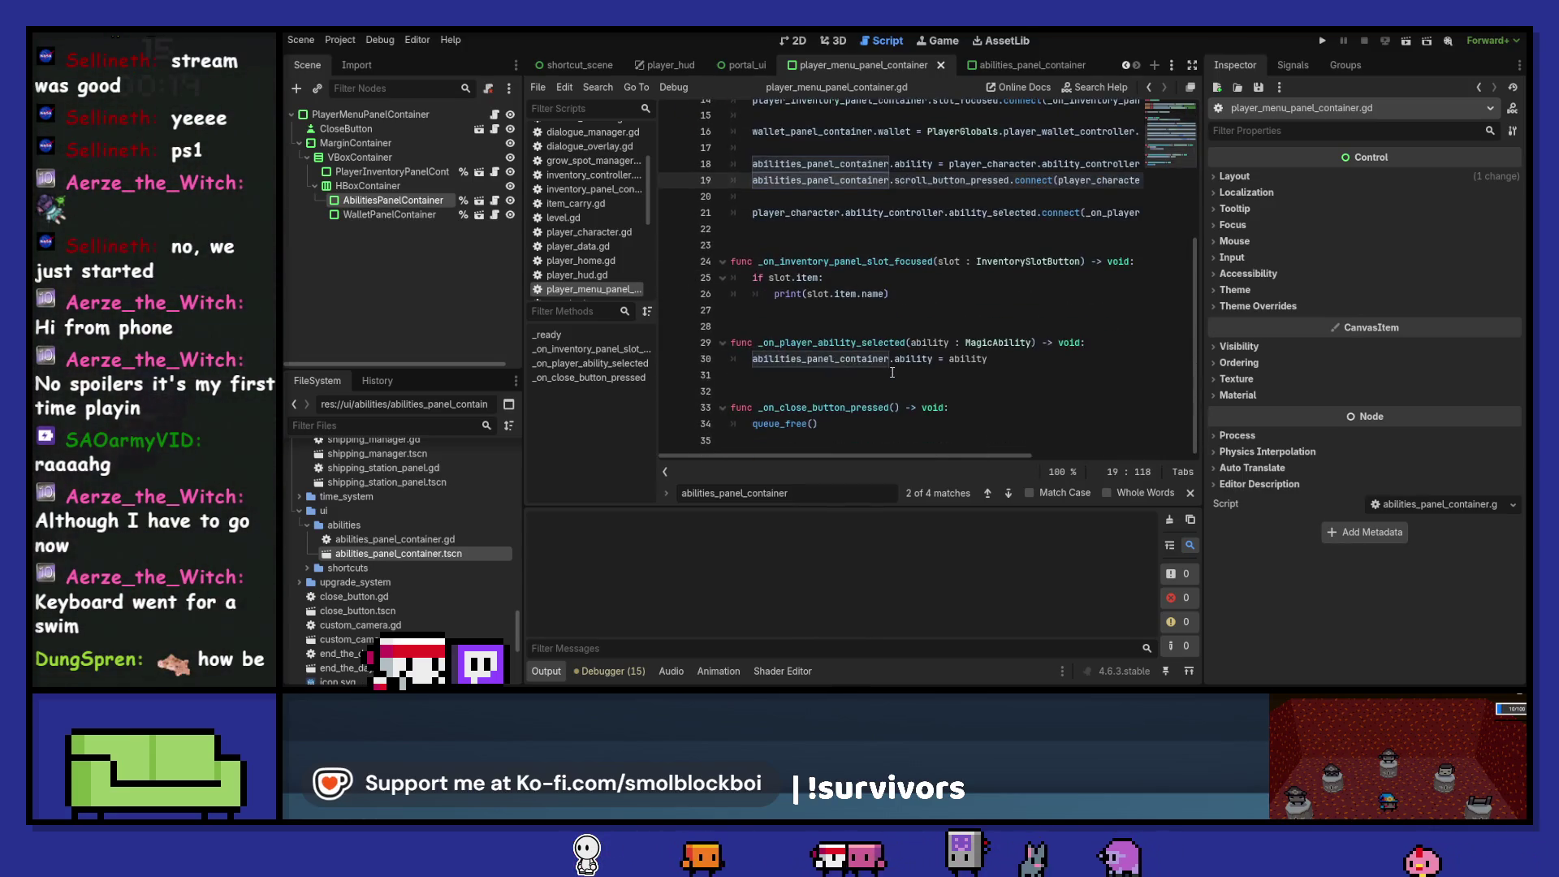
mouse_move(1042, 365)
mouse_down()
mouse_move(747, 341)
mouse_move(713, 310)
mouse_up()
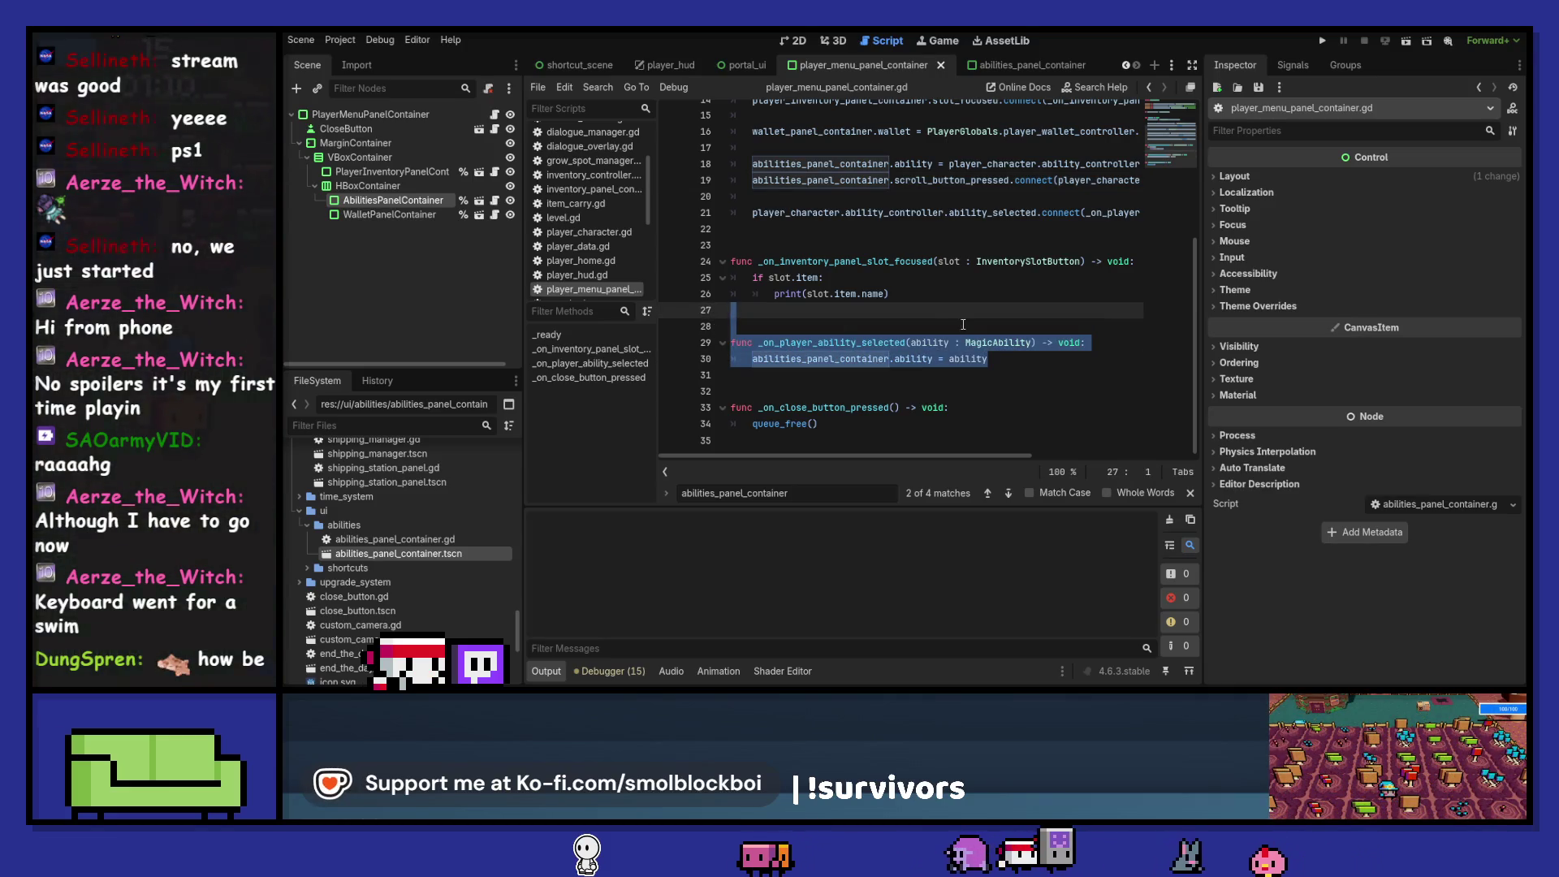
key(BackSpace)
key(BackSpace)
scroll(960, 319, up, 3)
drag(836, 375, 695, 325)
key(BackSpace)
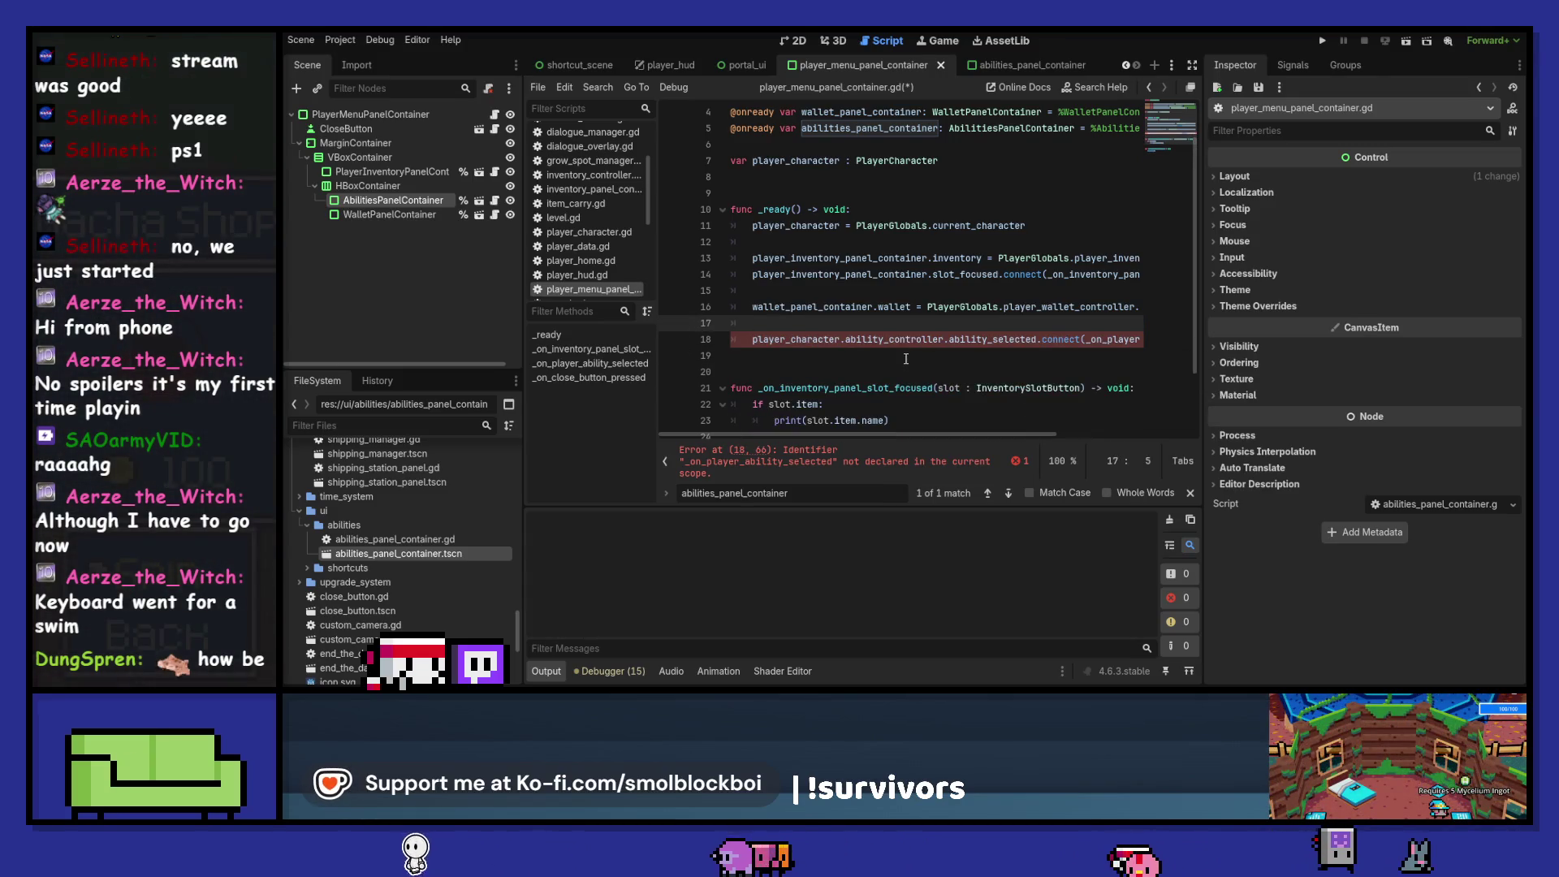
drag(812, 356, 715, 324)
key(BackSpace)
key(BackSpace)
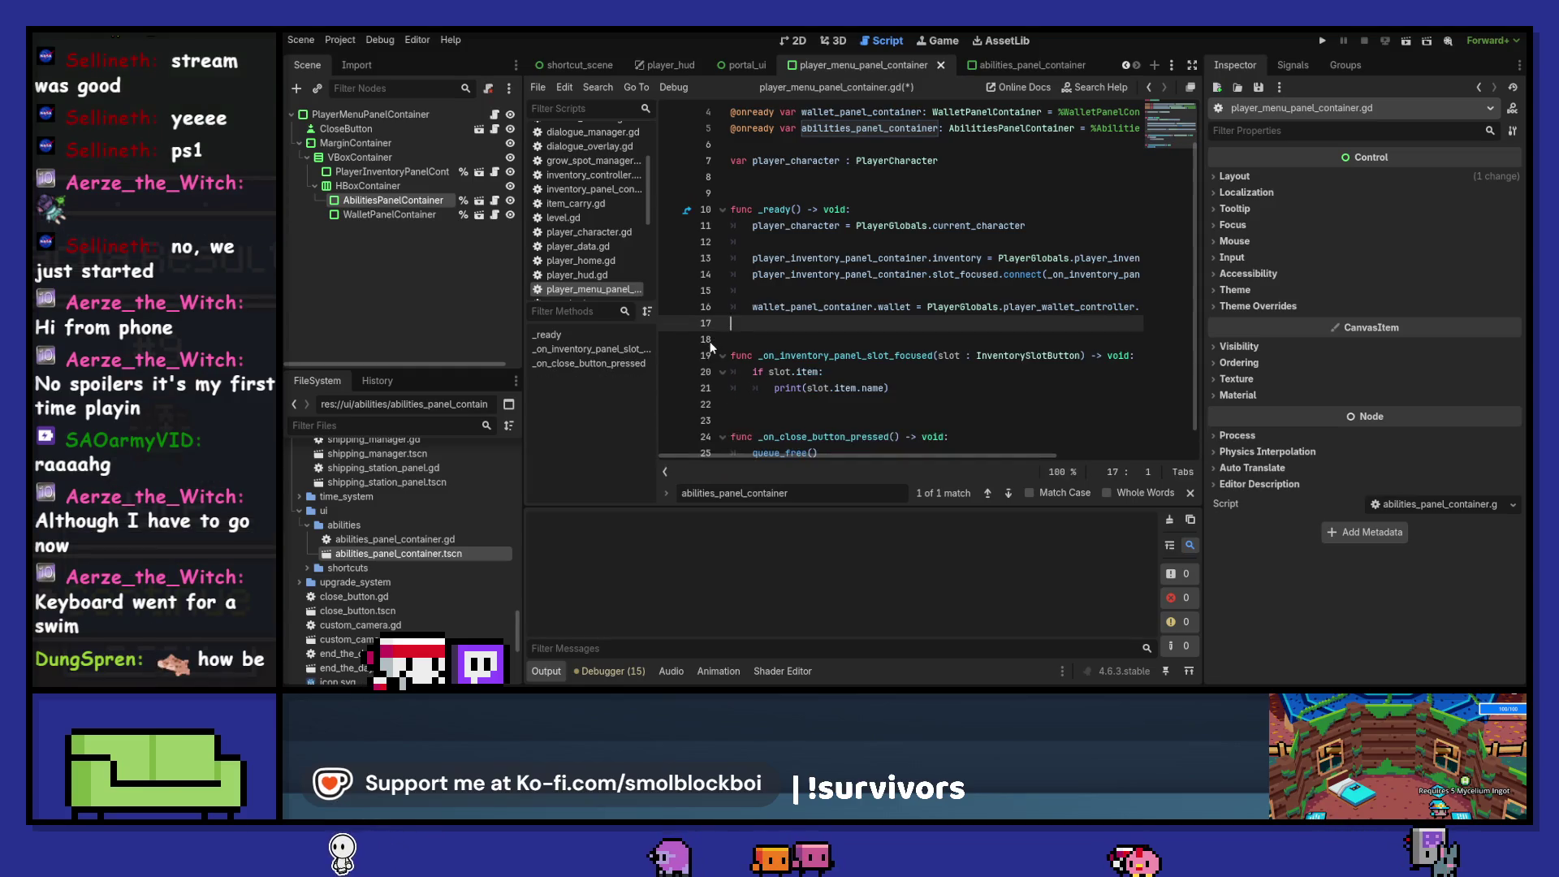
scroll(814, 244, up, 1)
double_click(813, 209)
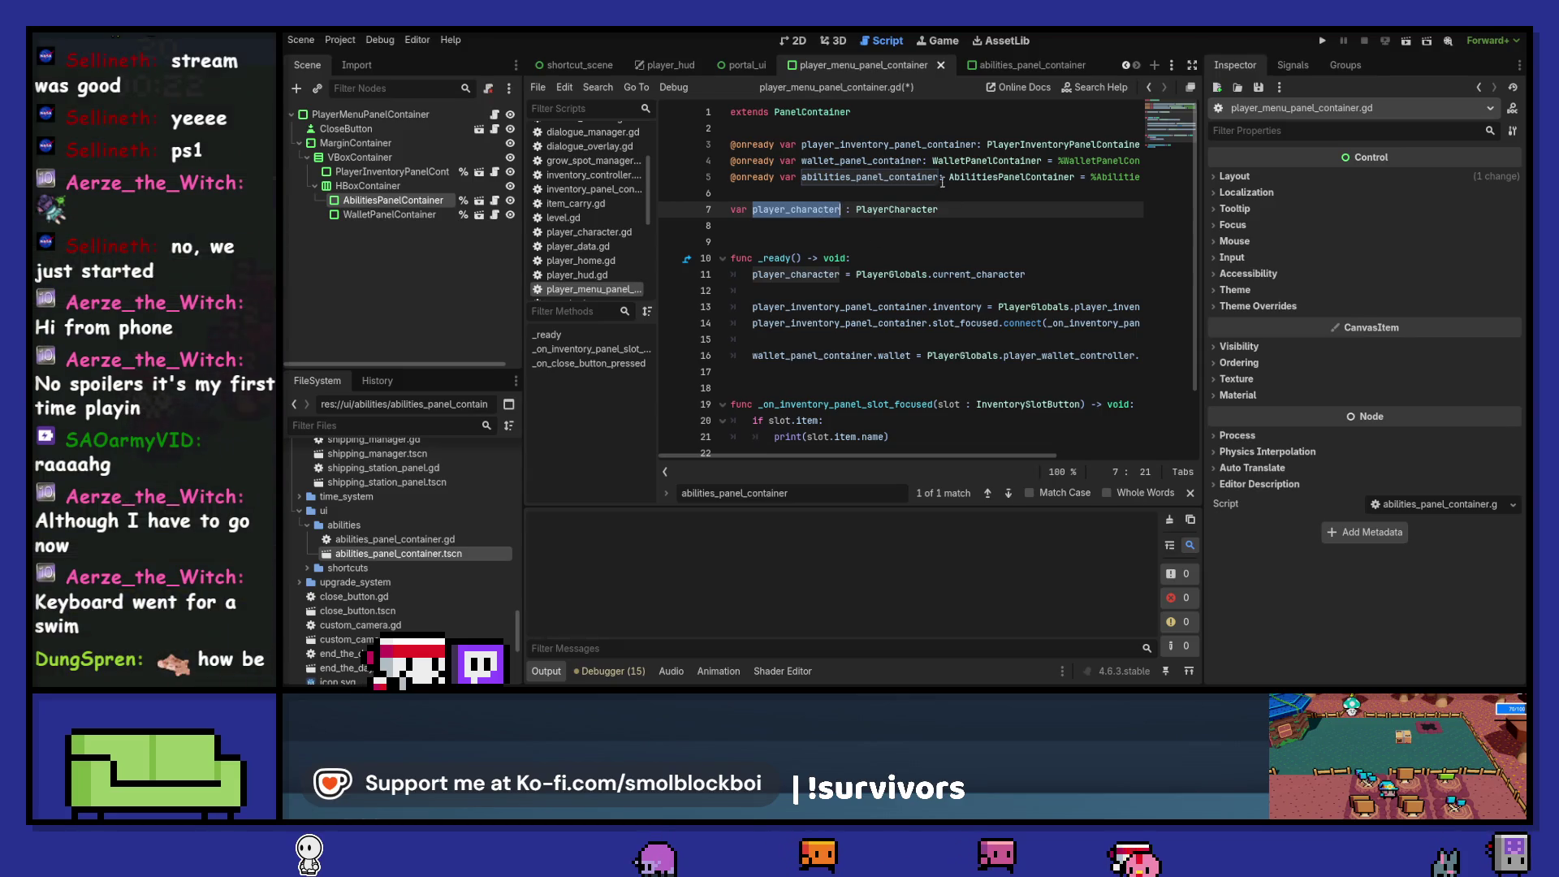
click(942, 192)
key(shift+Up)
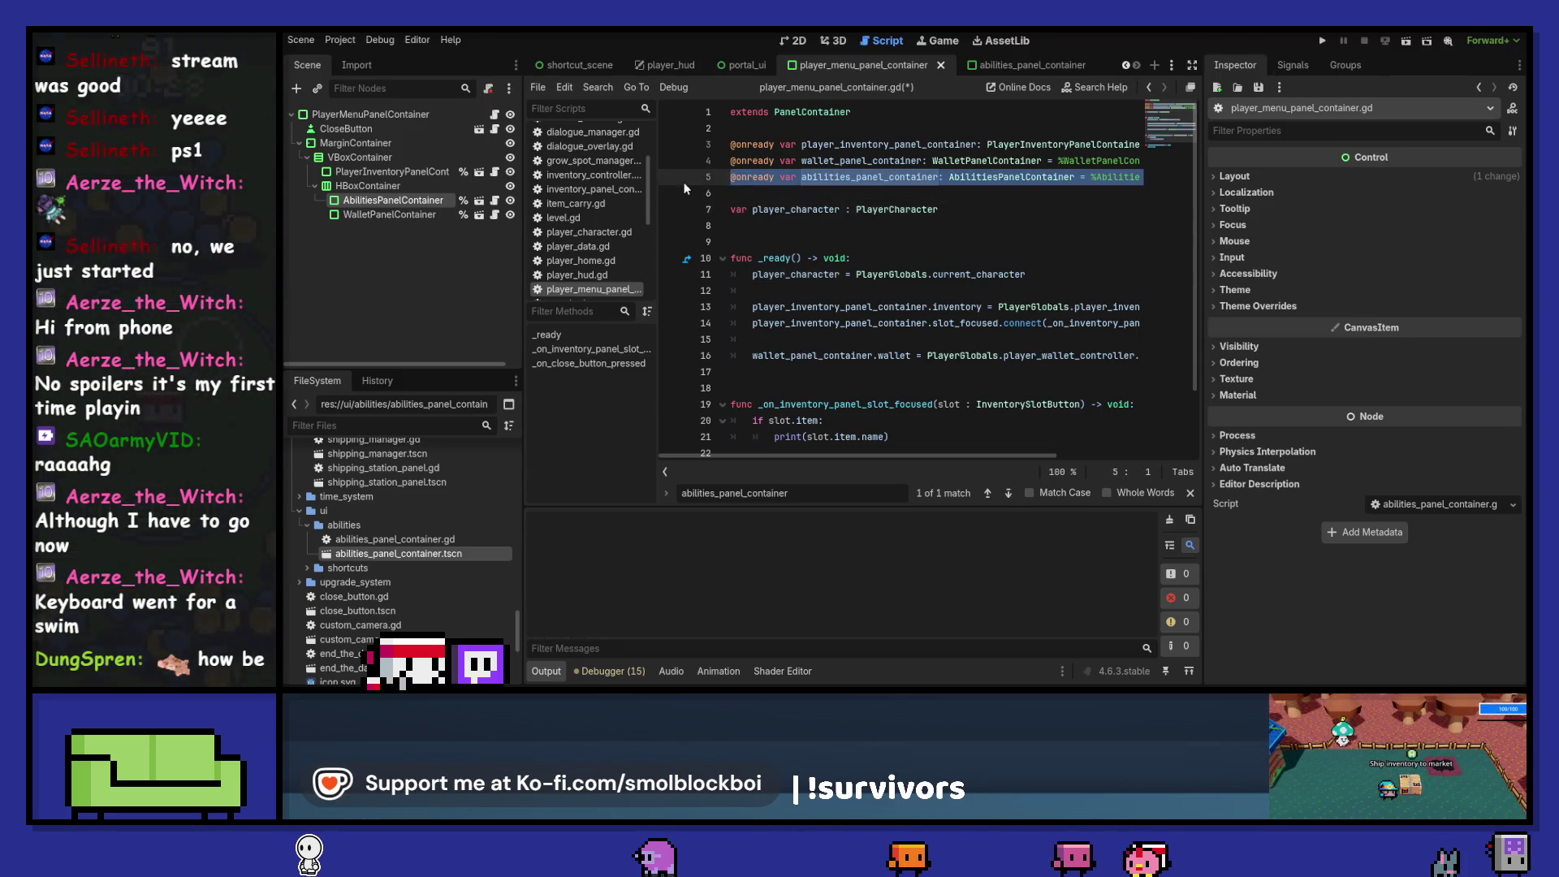
key(Delete)
key(ctrl+s)
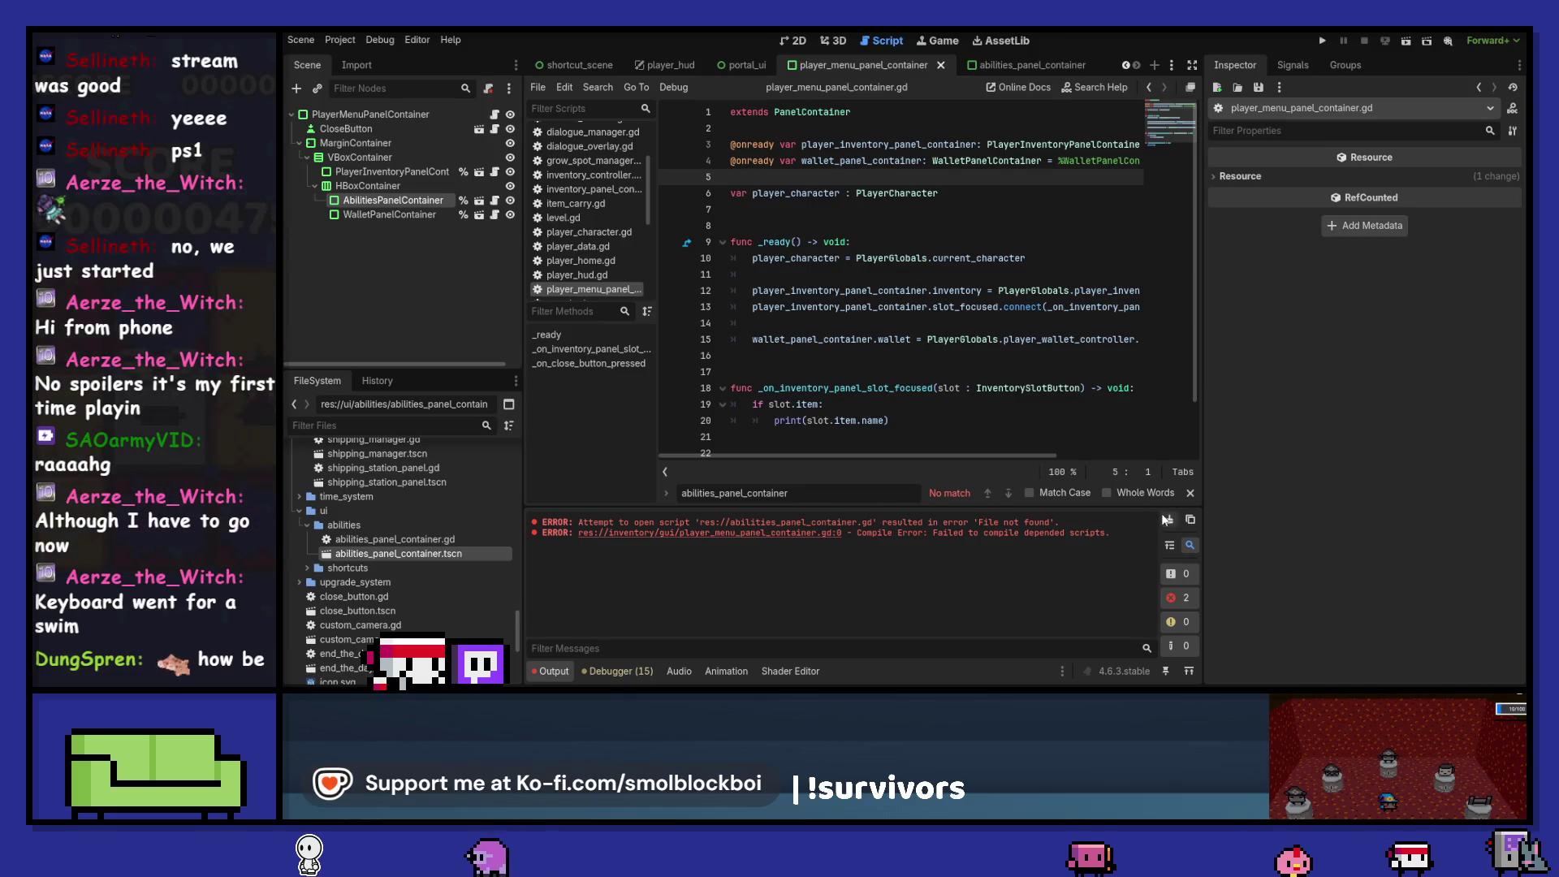
Clear the output errors and run the game on the mushroom farm level.
click(1169, 519)
click(1324, 41)
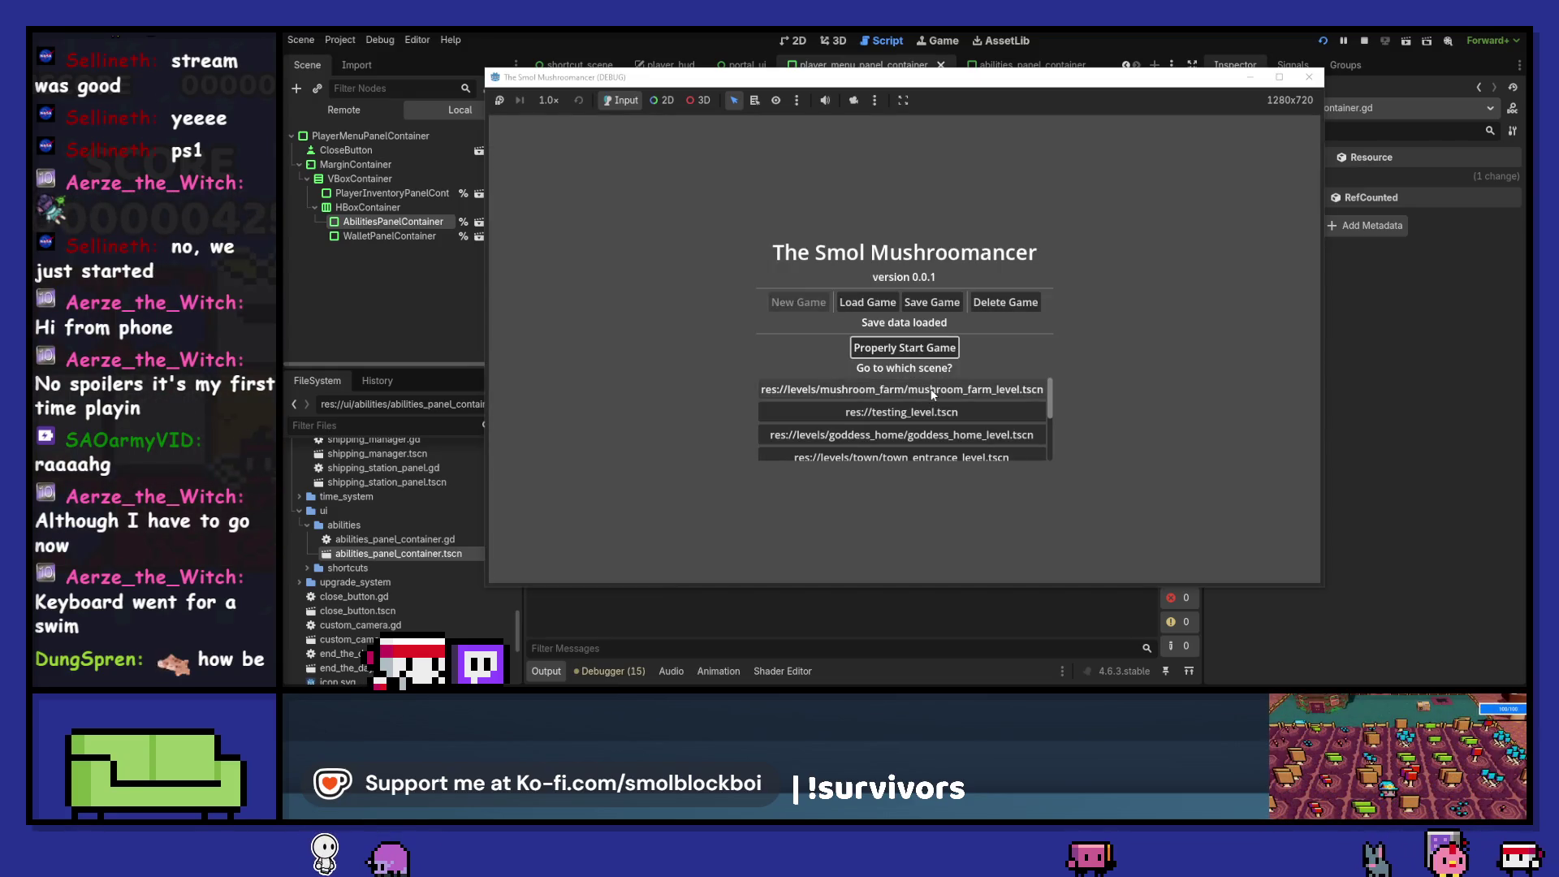
click(933, 395)
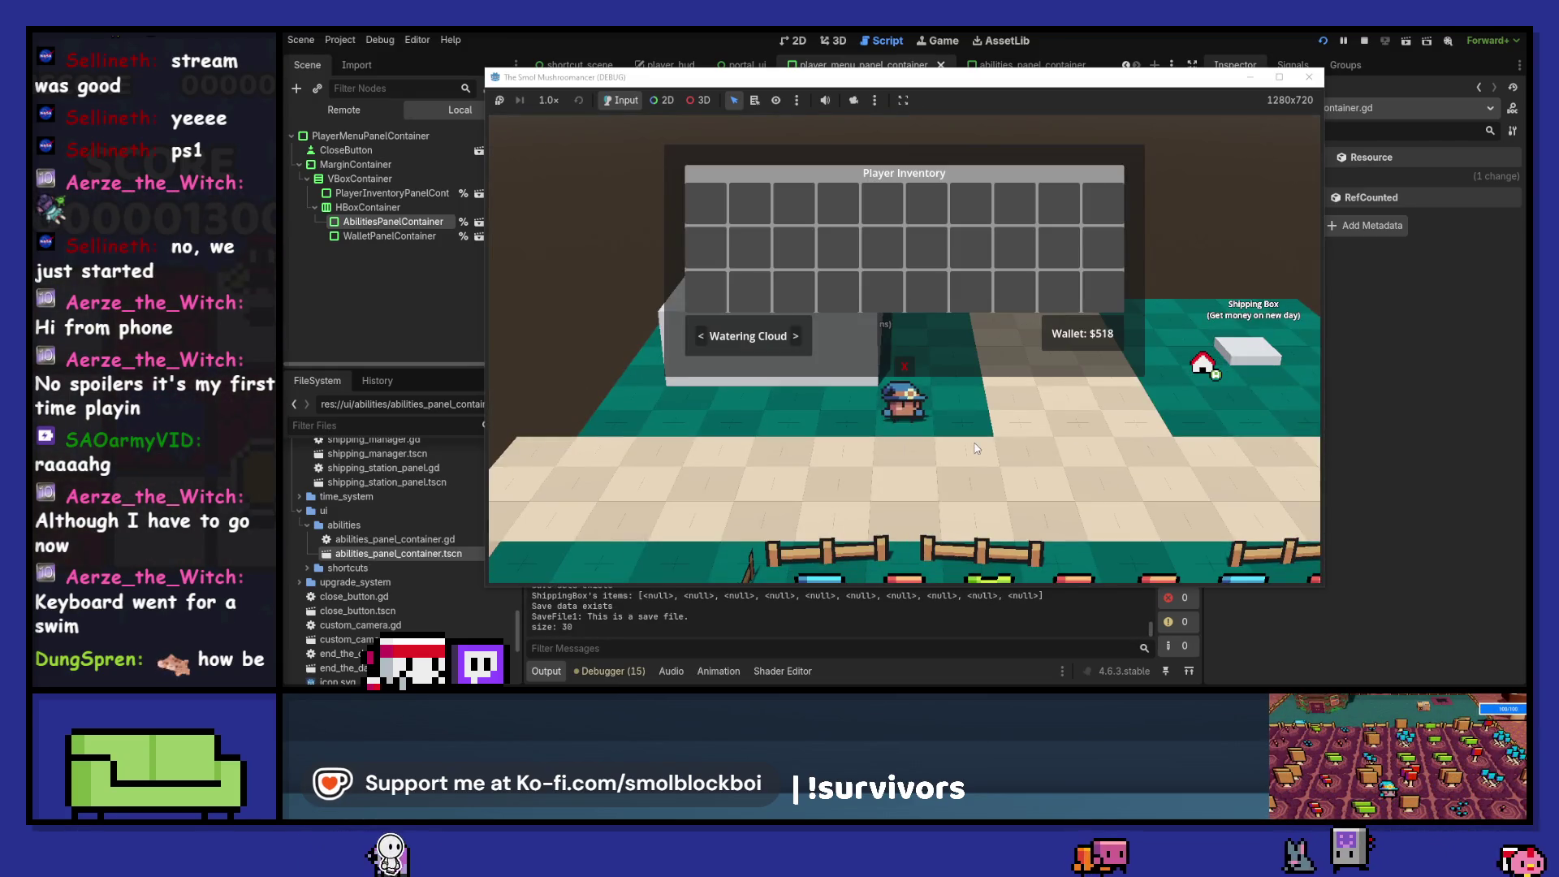
Cycle the ability selector through Fire Hammer, Air Sickle and Watering Cloud, then stop the game.
key(e)
key(e)
key(e)
key(Tab)
key(Tab)
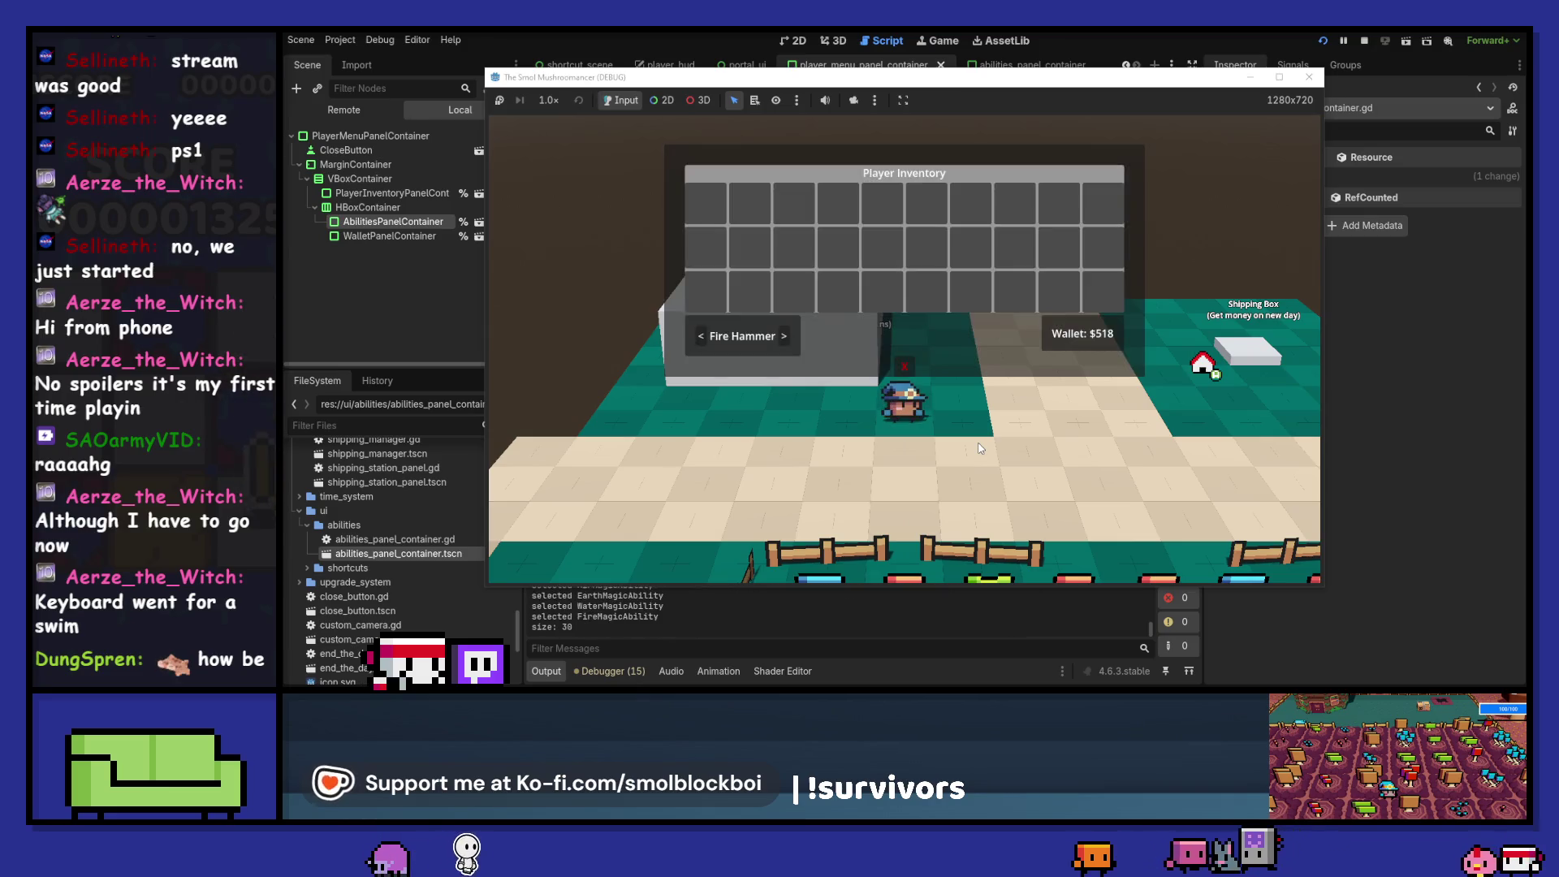
key(Tab)
key(q)
key(Tab)
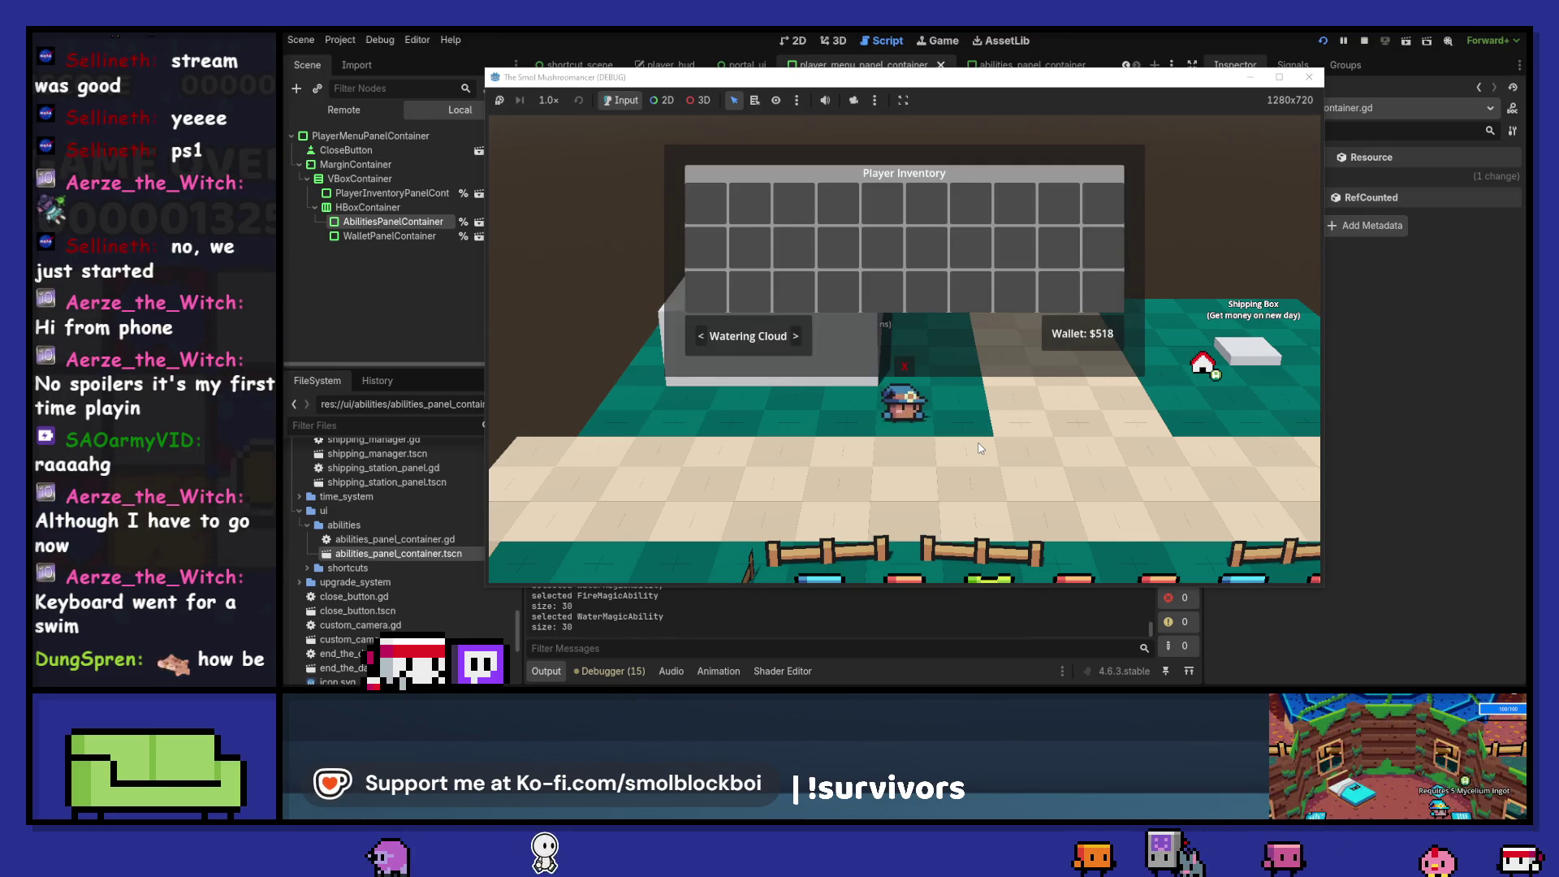
key(Tab)
key(e)
key(Tab)
key(Tab)
key(e)
key(Tab)
key(Tab)
key(e)
key(Tab)
key(Tab)
key(e)
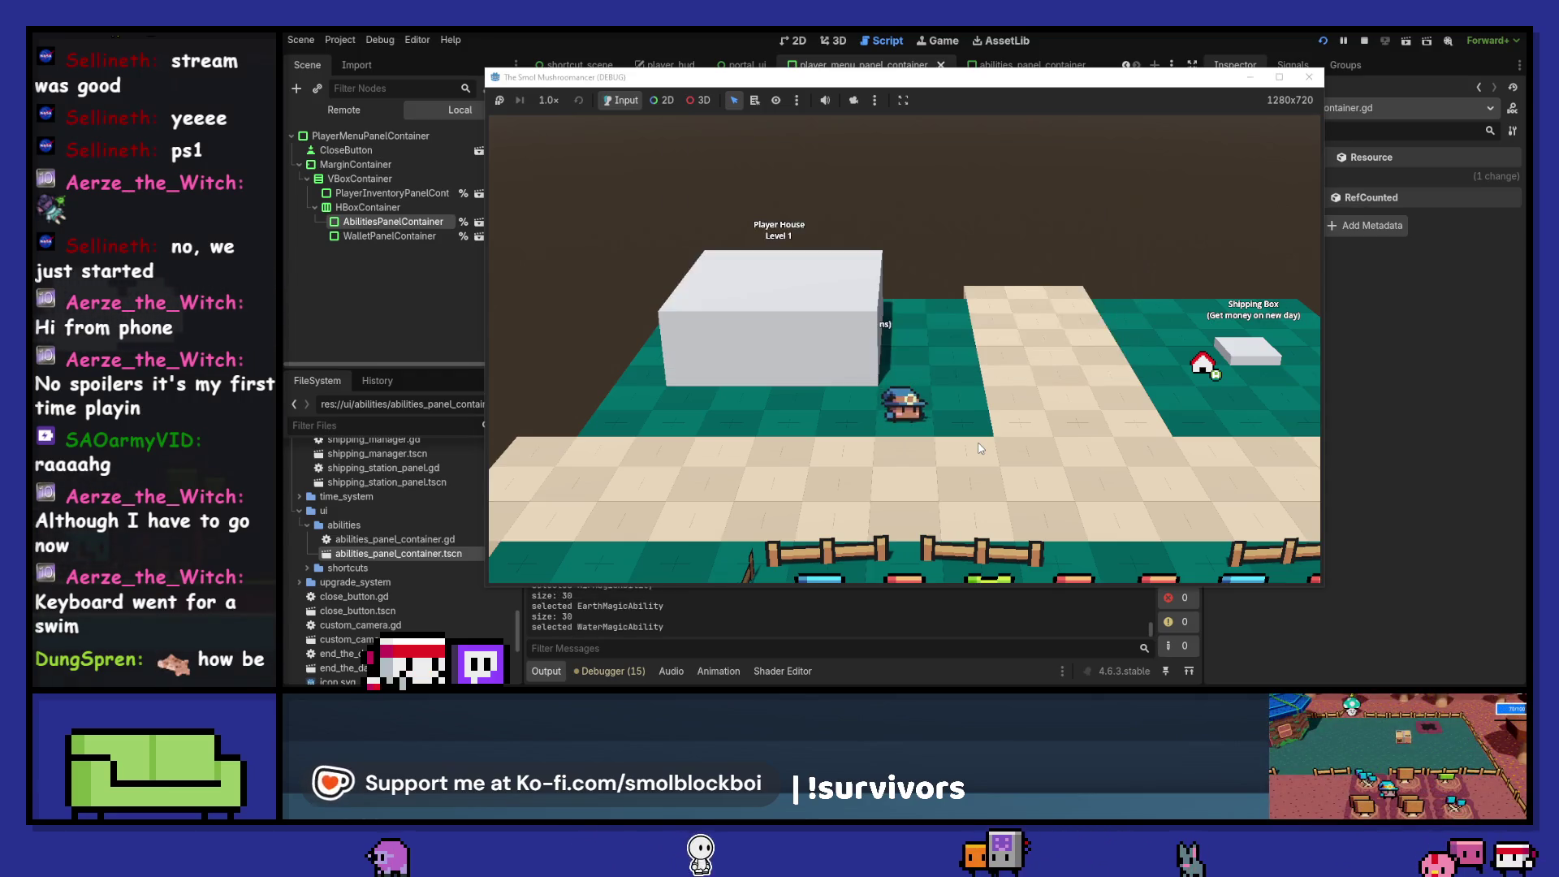
key(Tab)
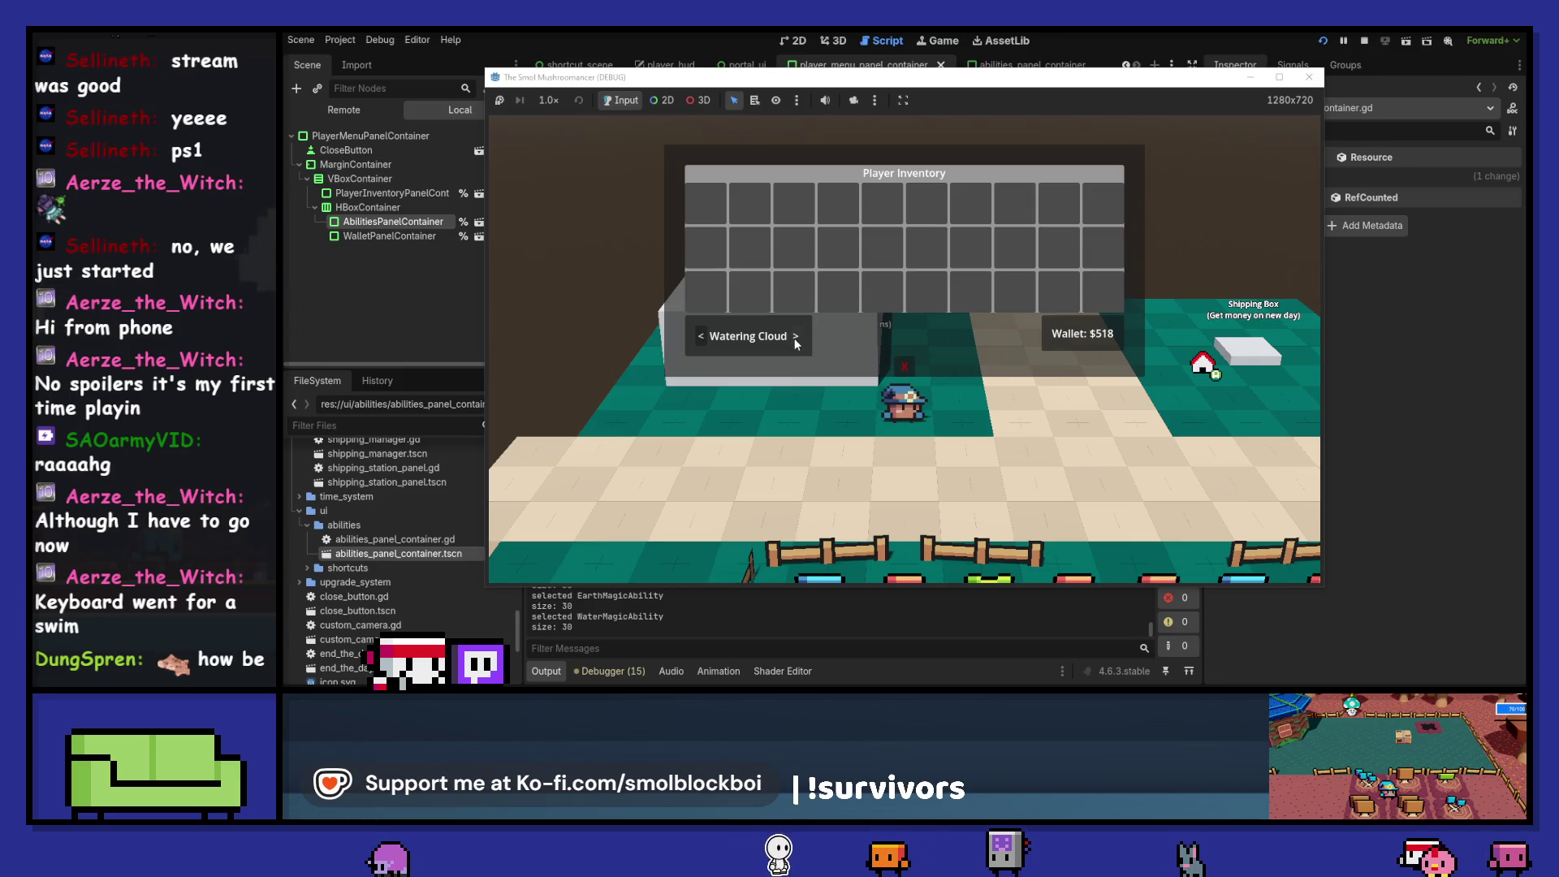
key(F8)
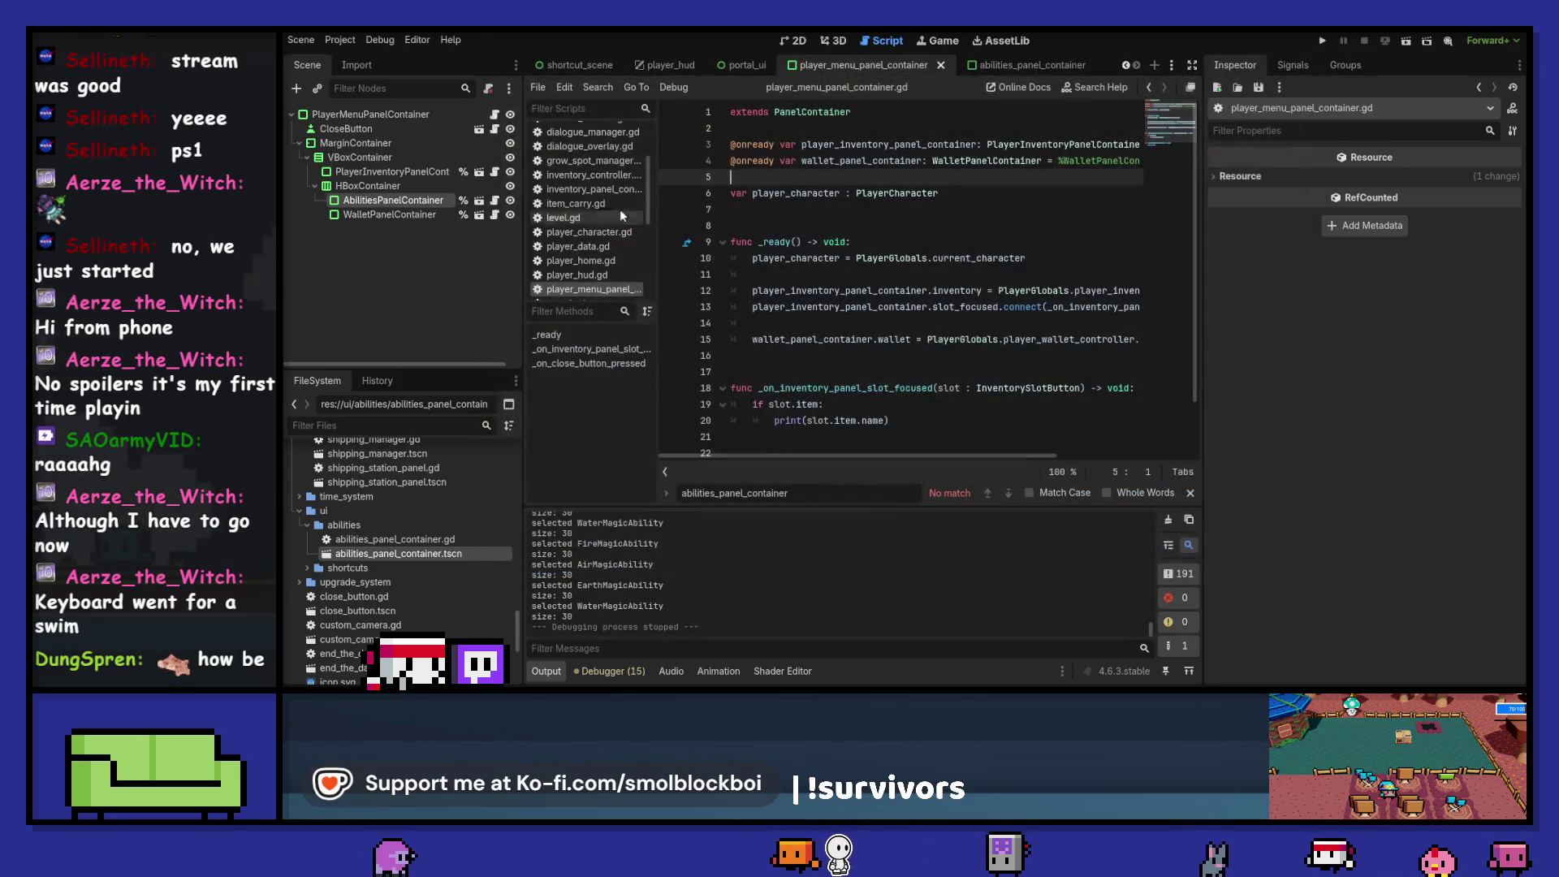
Open the abilities_panel_container scene in Godot and briefly bring up the system app search.
click(492, 202)
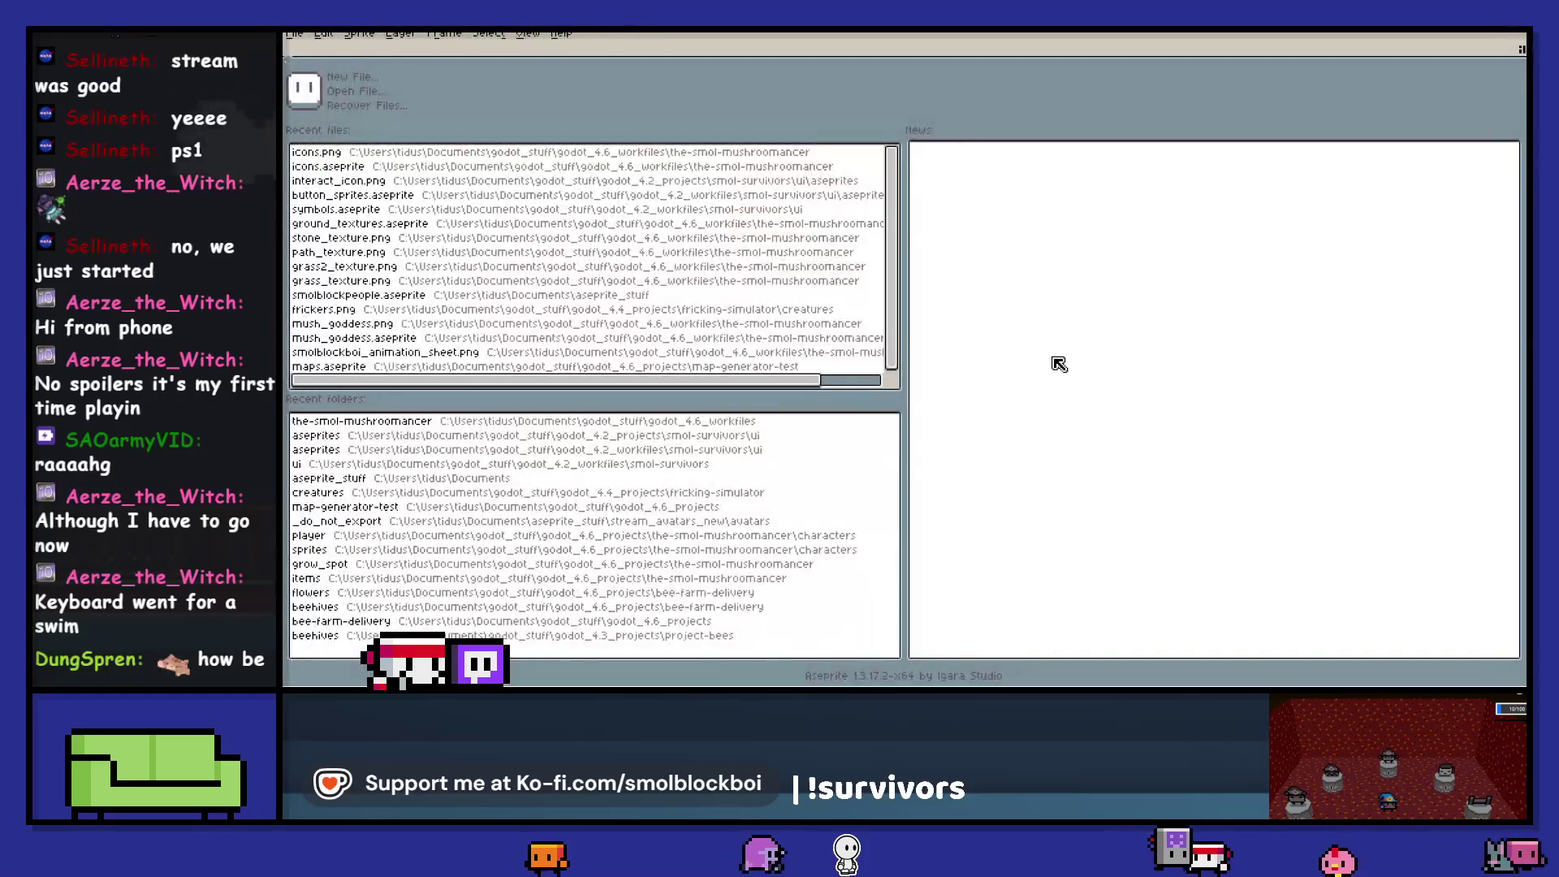
key(super)
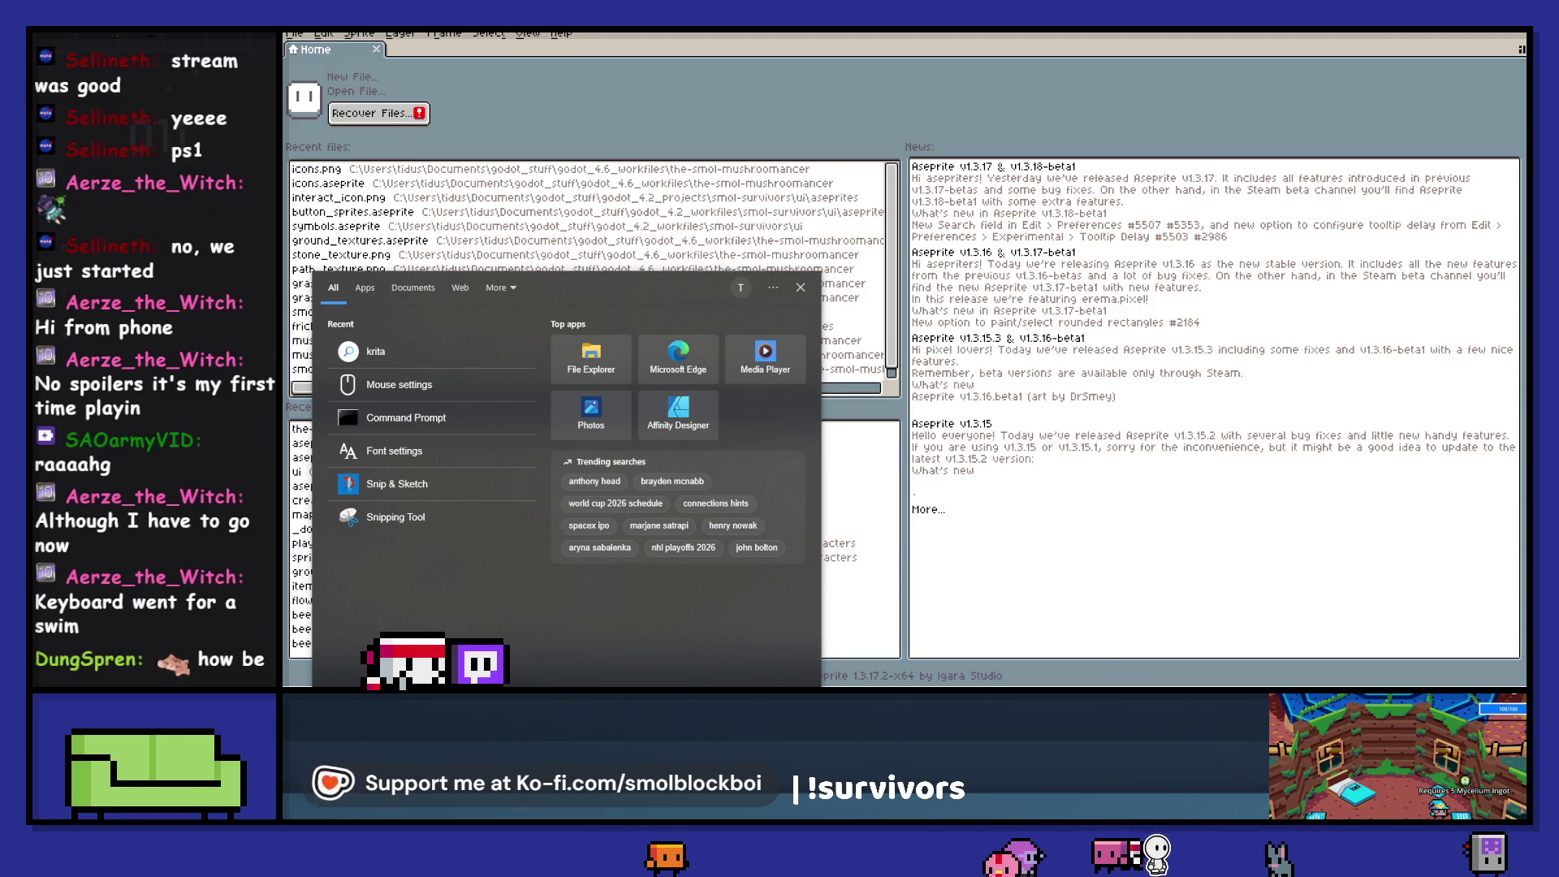
key(Escape)
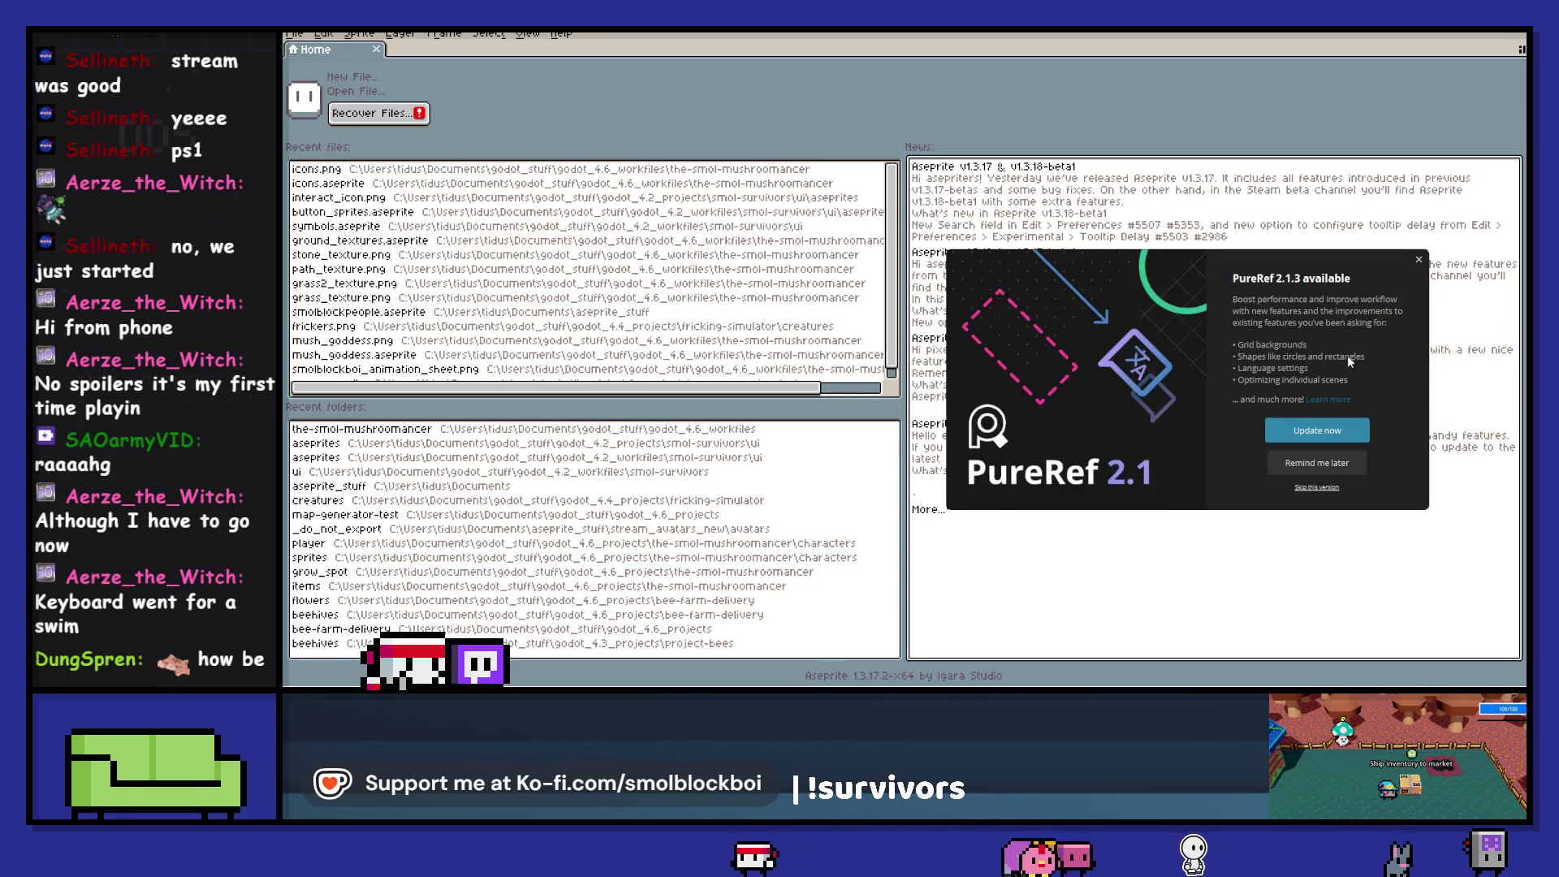
Dismiss the PureRef update notice, move the game screenshot aside, and open Aseprite's New Sprite dialog.
click(1326, 468)
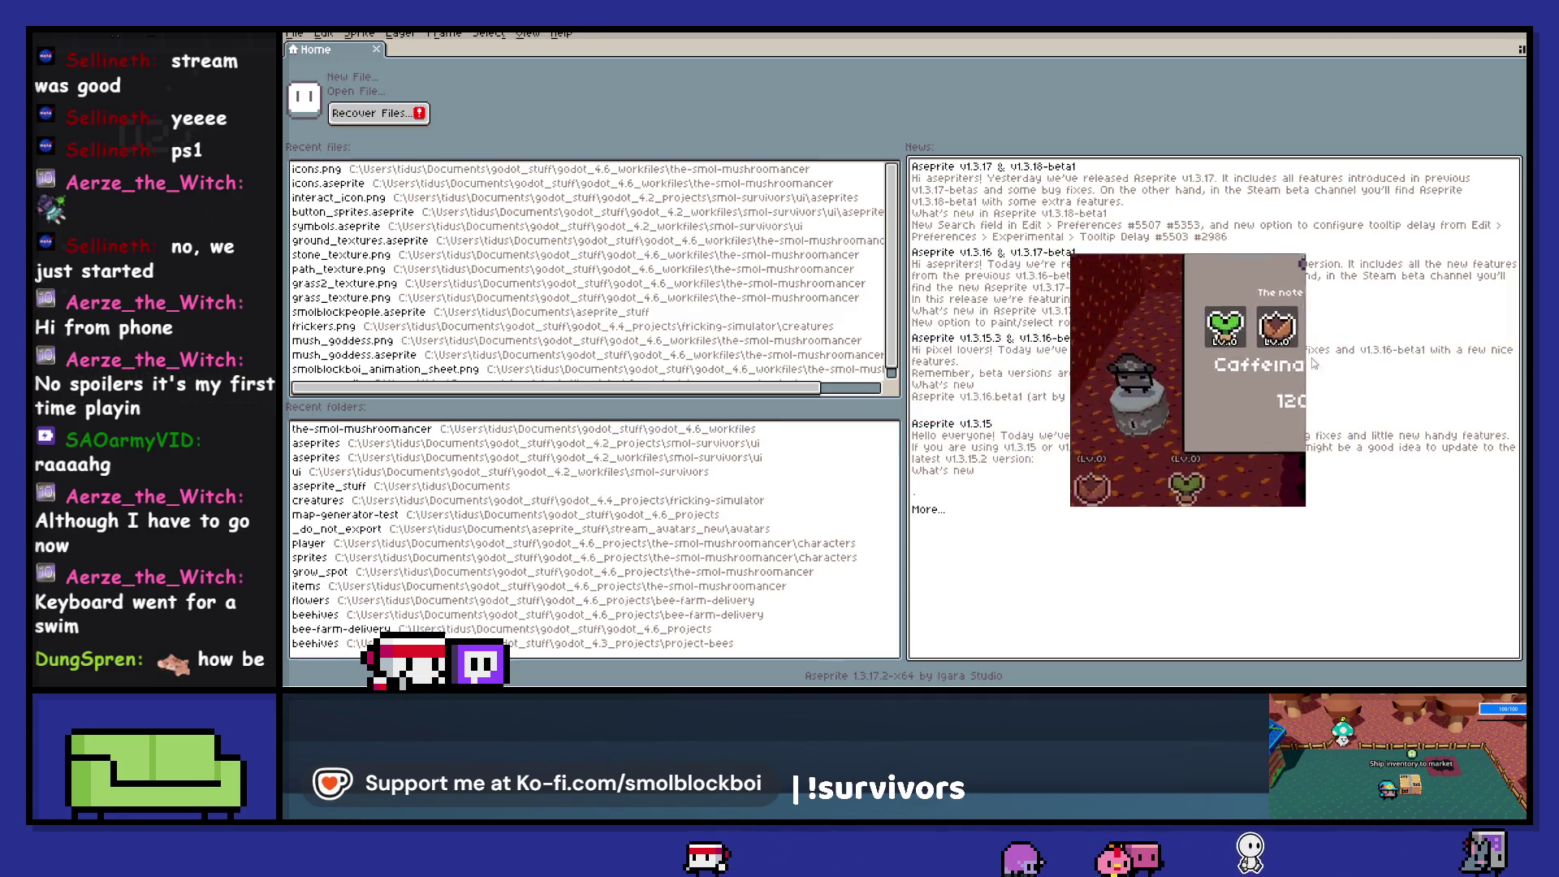
scroll(1216, 370, down, 2)
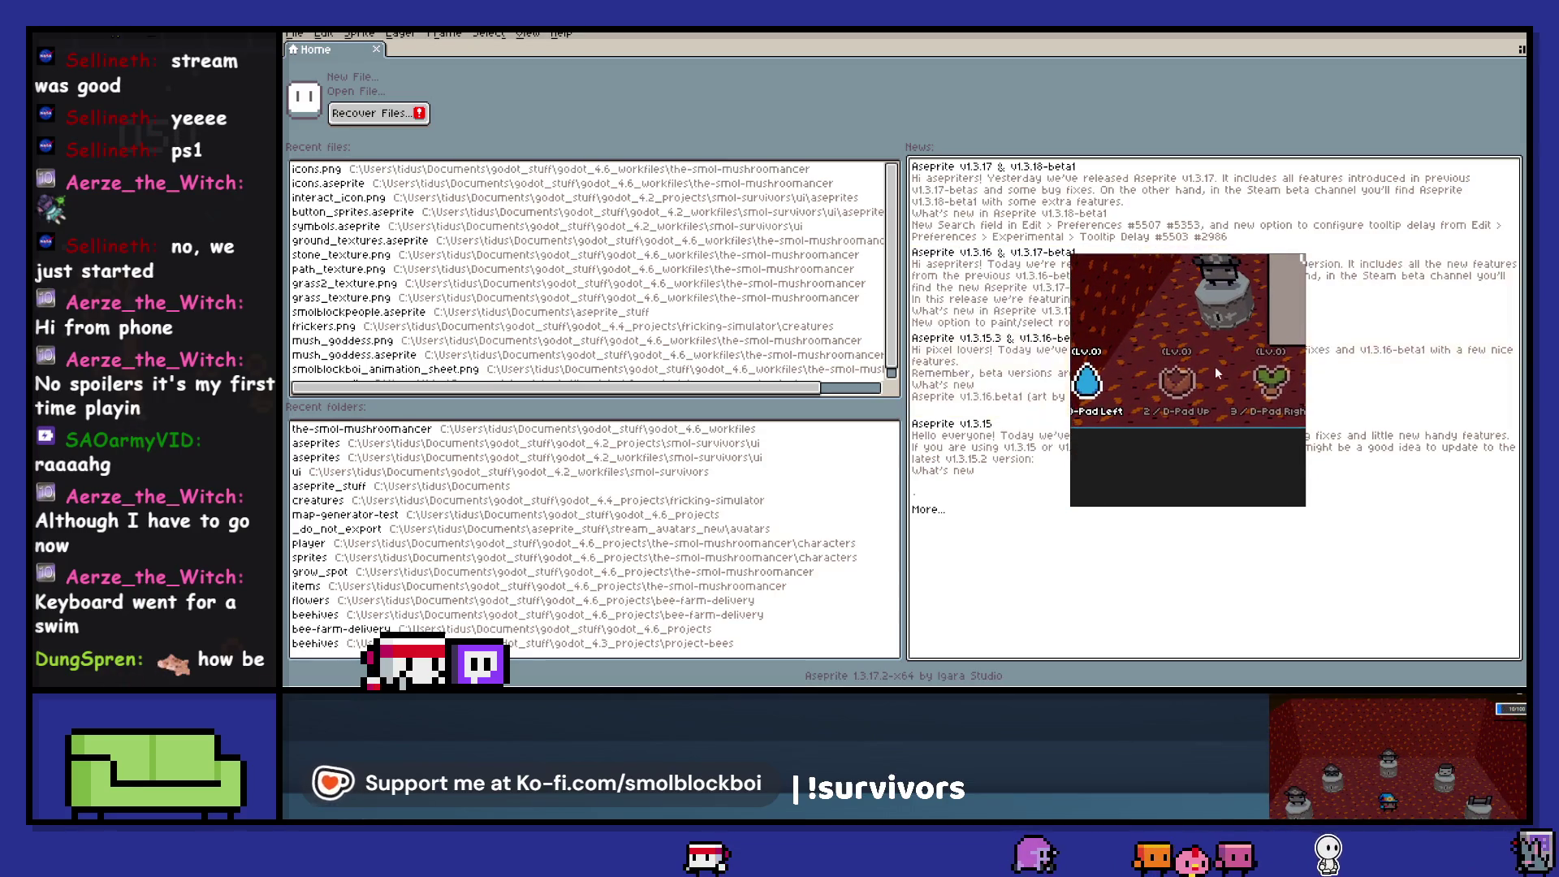
right_click(1213, 327)
click(1132, 277)
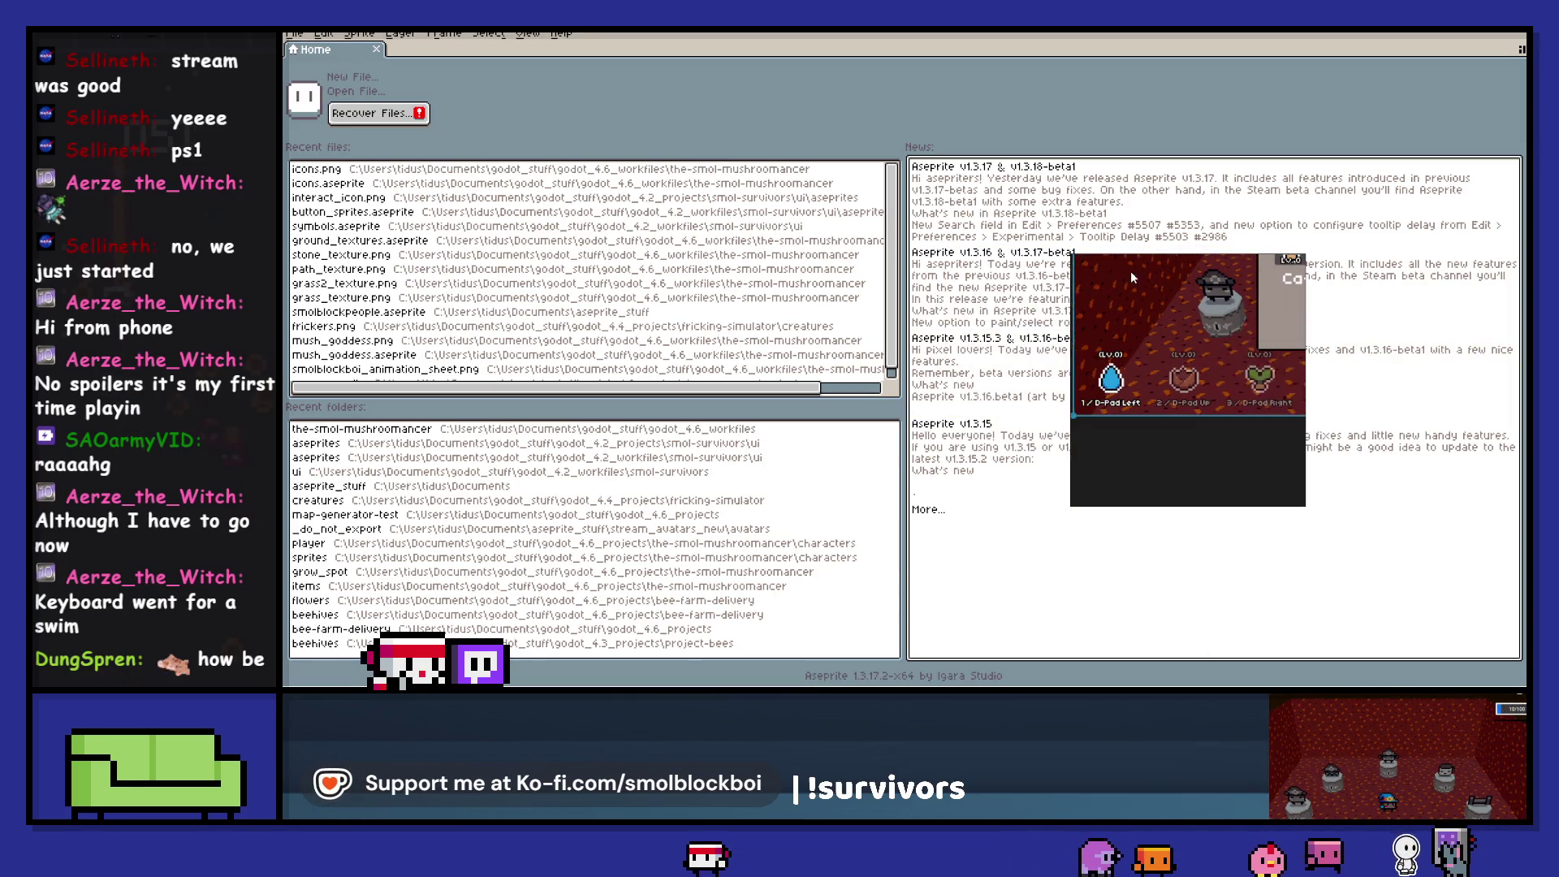
drag(1197, 340, 1209, 336)
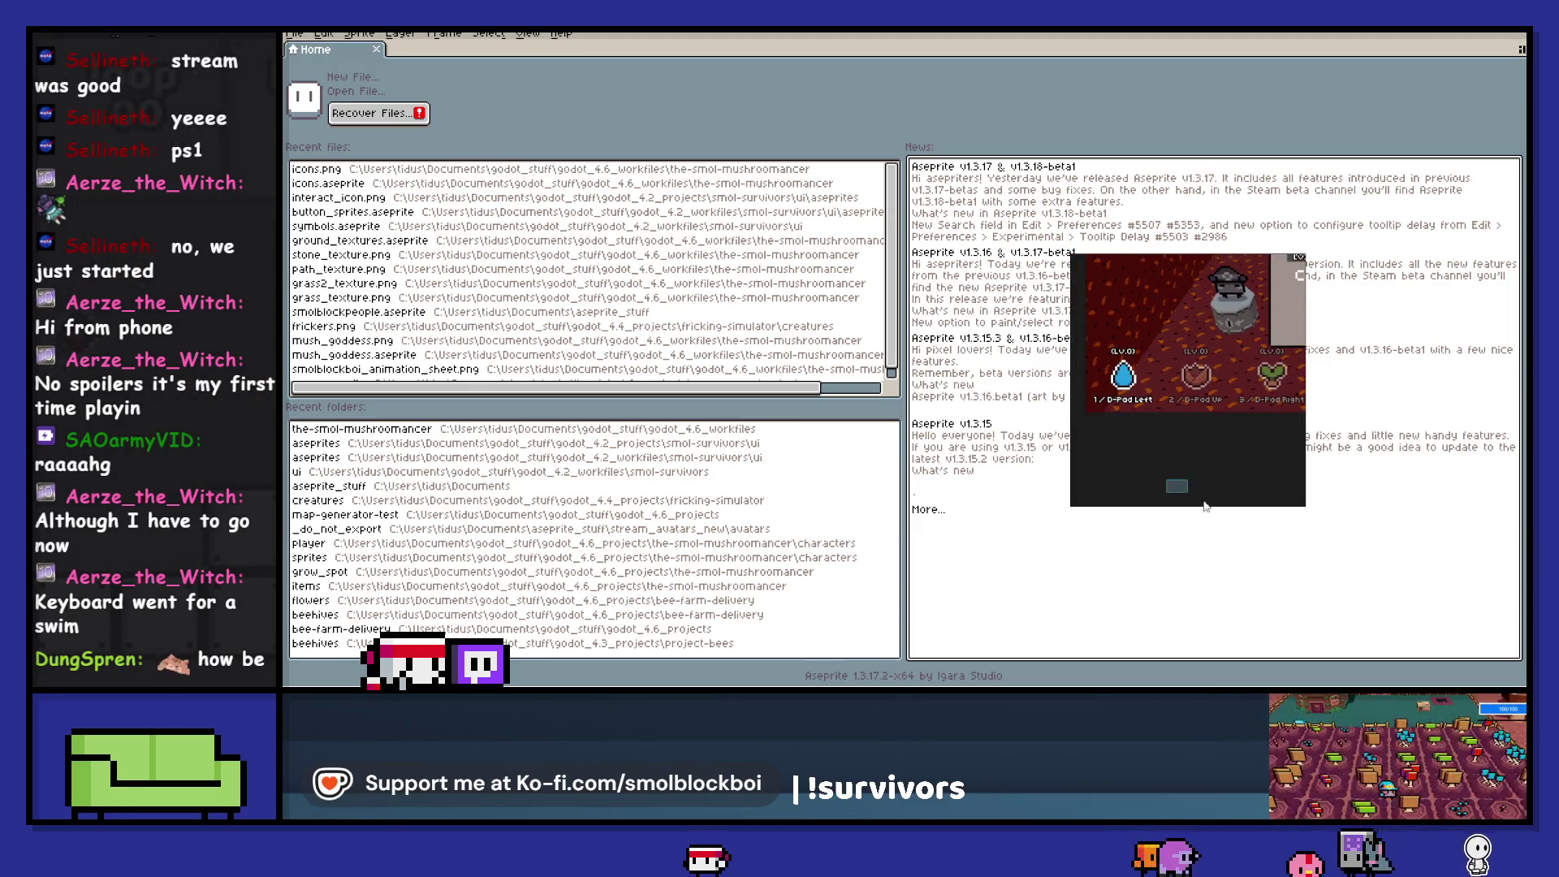
mouse_move(1133, 260)
mouse_down()
mouse_move(1279, 310)
mouse_move(1301, 384)
mouse_up()
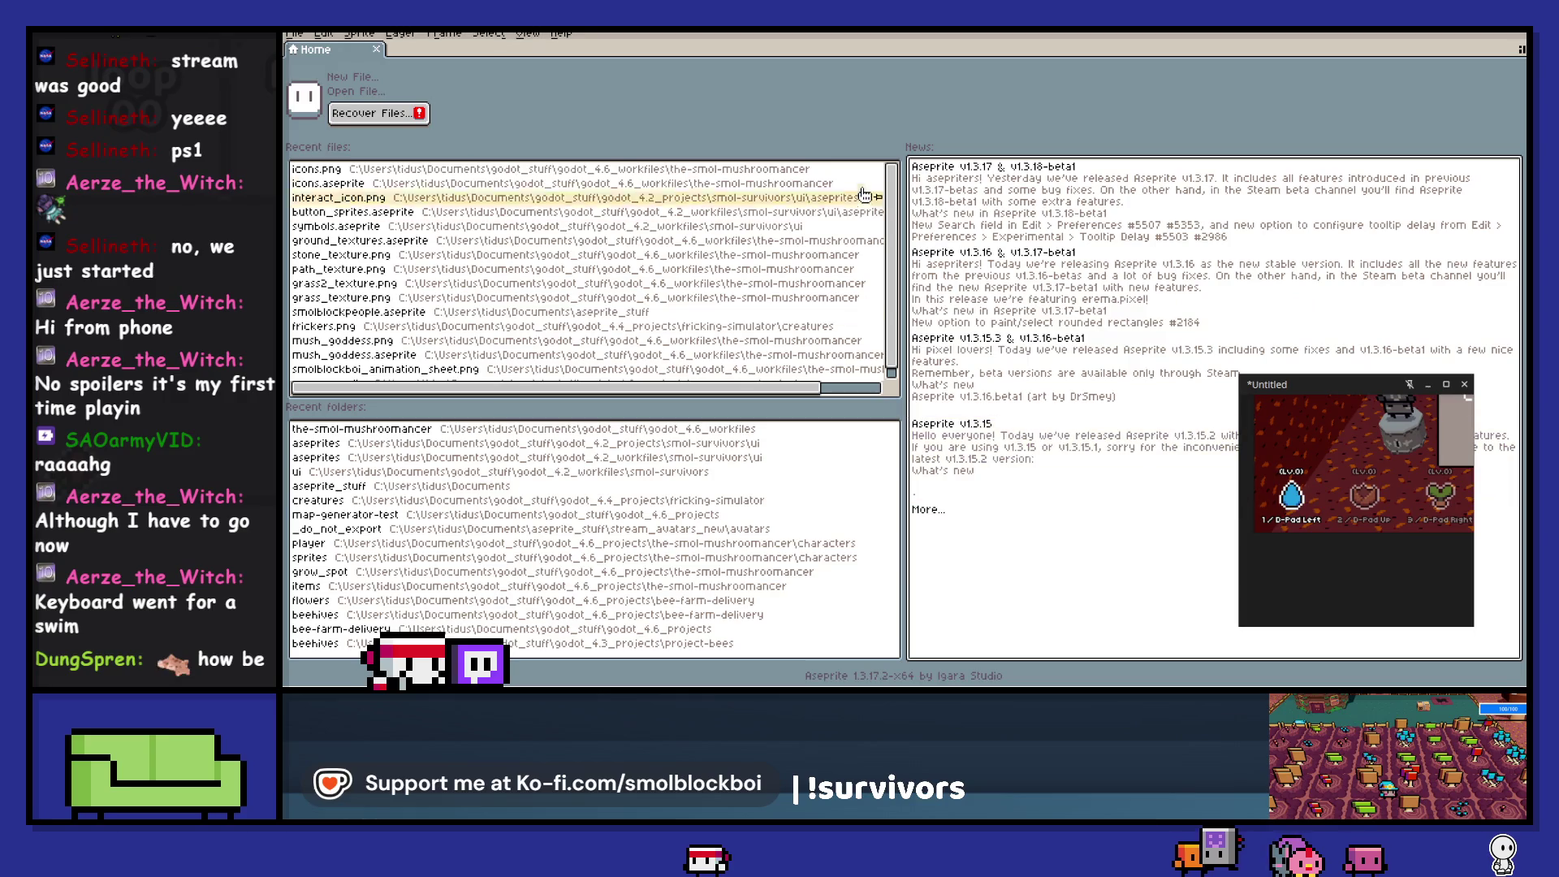
click(343, 78)
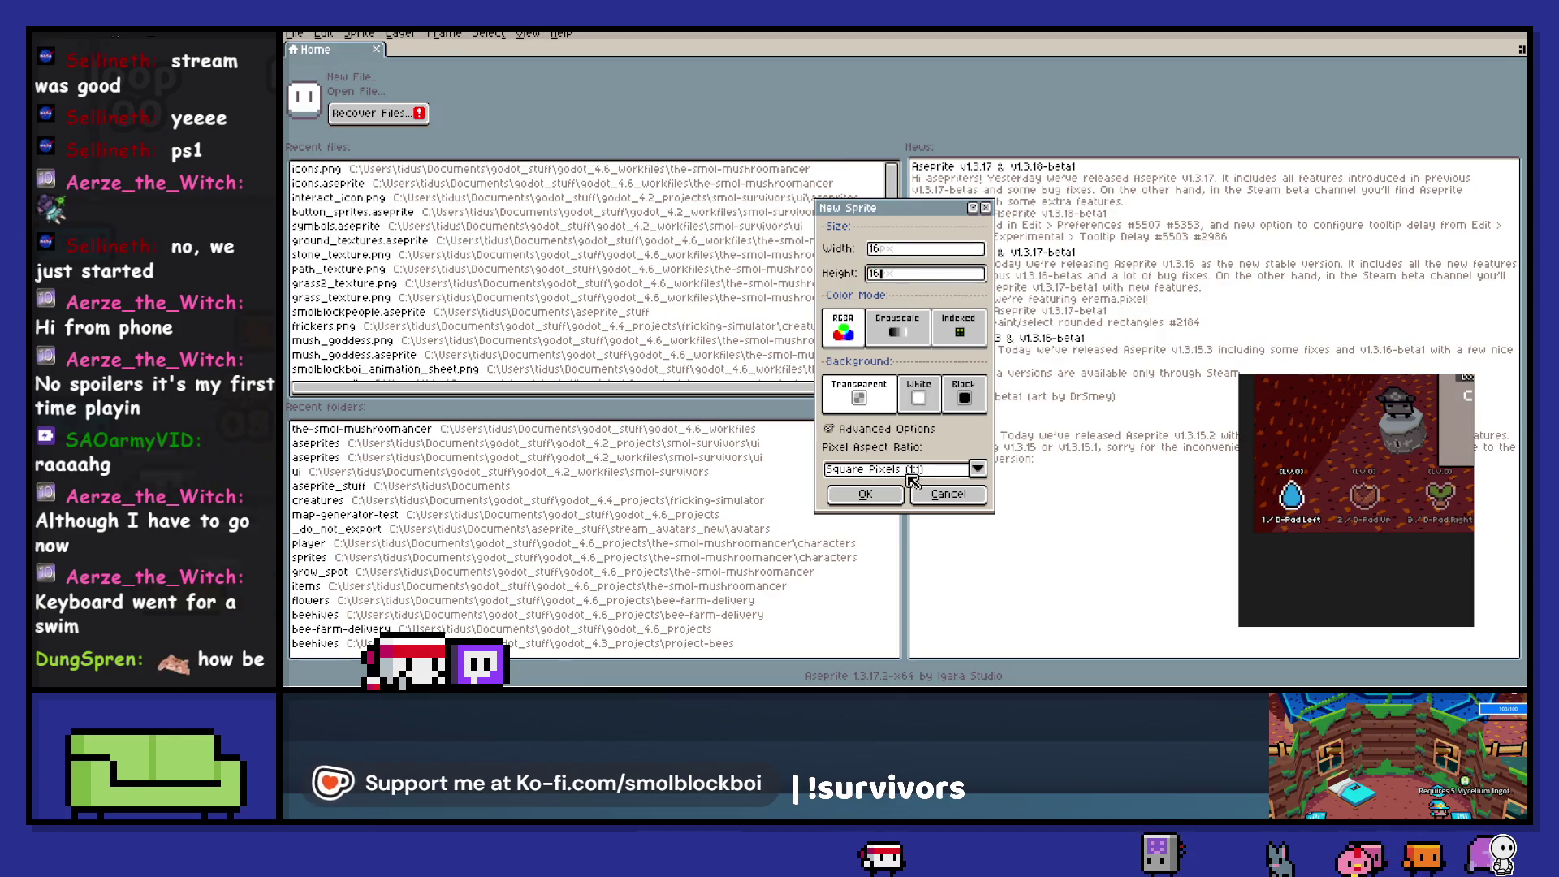
Create the 16×16 sprite and move the game preview to the upper right.
click(882, 491)
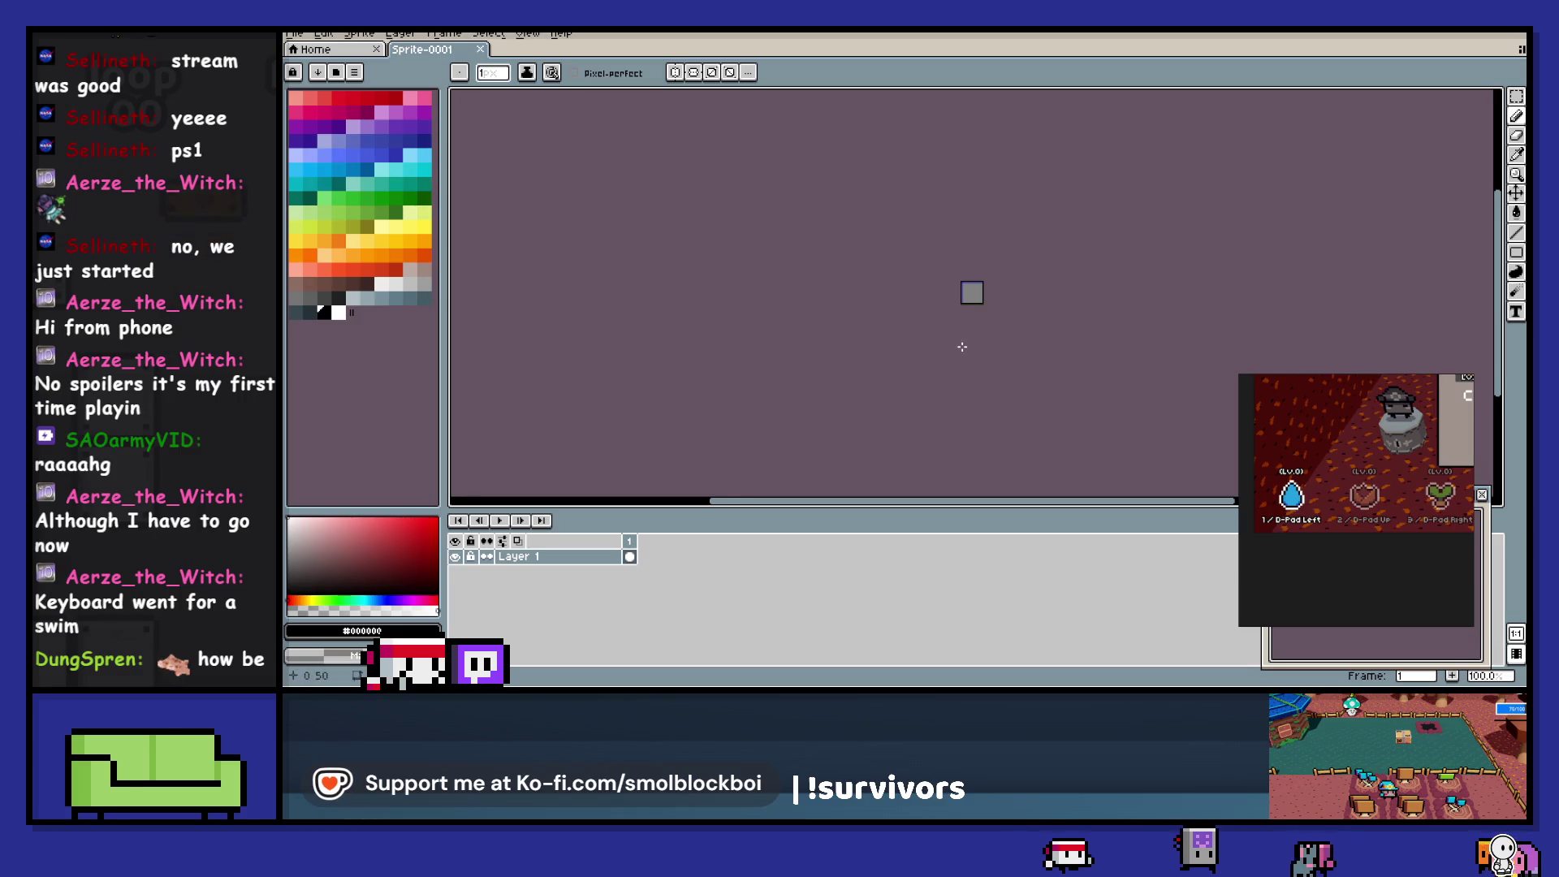
mouse_move(1367, 387)
mouse_down()
mouse_move(1179, 383)
mouse_move(1124, 407)
mouse_move(1400, 226)
mouse_move(1385, 235)
mouse_up()
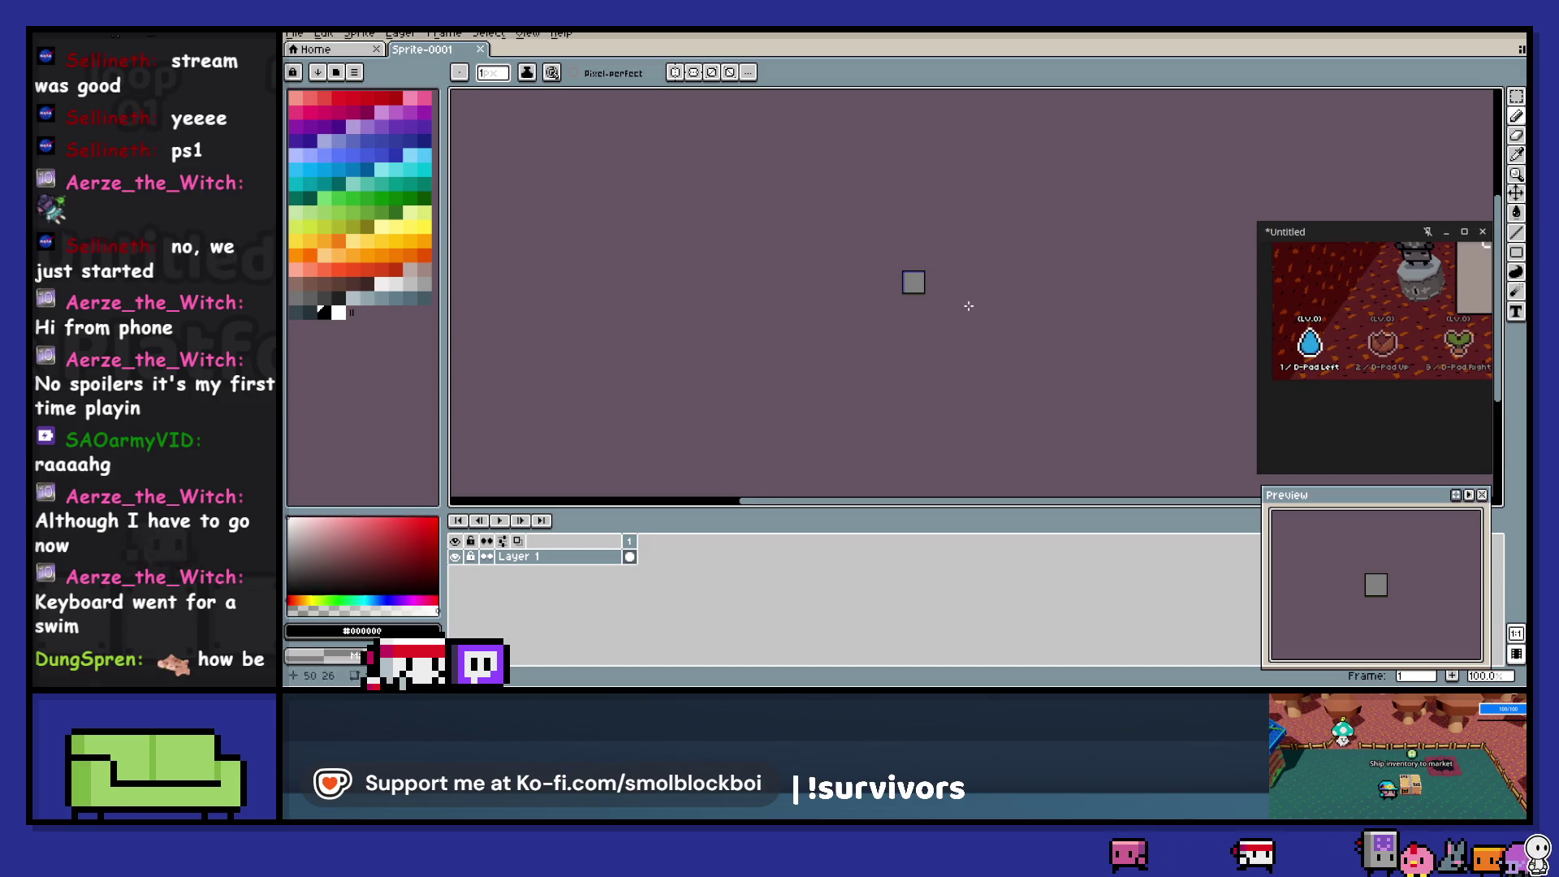
scroll(926, 291, up, 5)
Try out the mort-us-zughy-fx and AAP-64 palette presets.
click(336, 72)
text(mort)
double_click(407, 155)
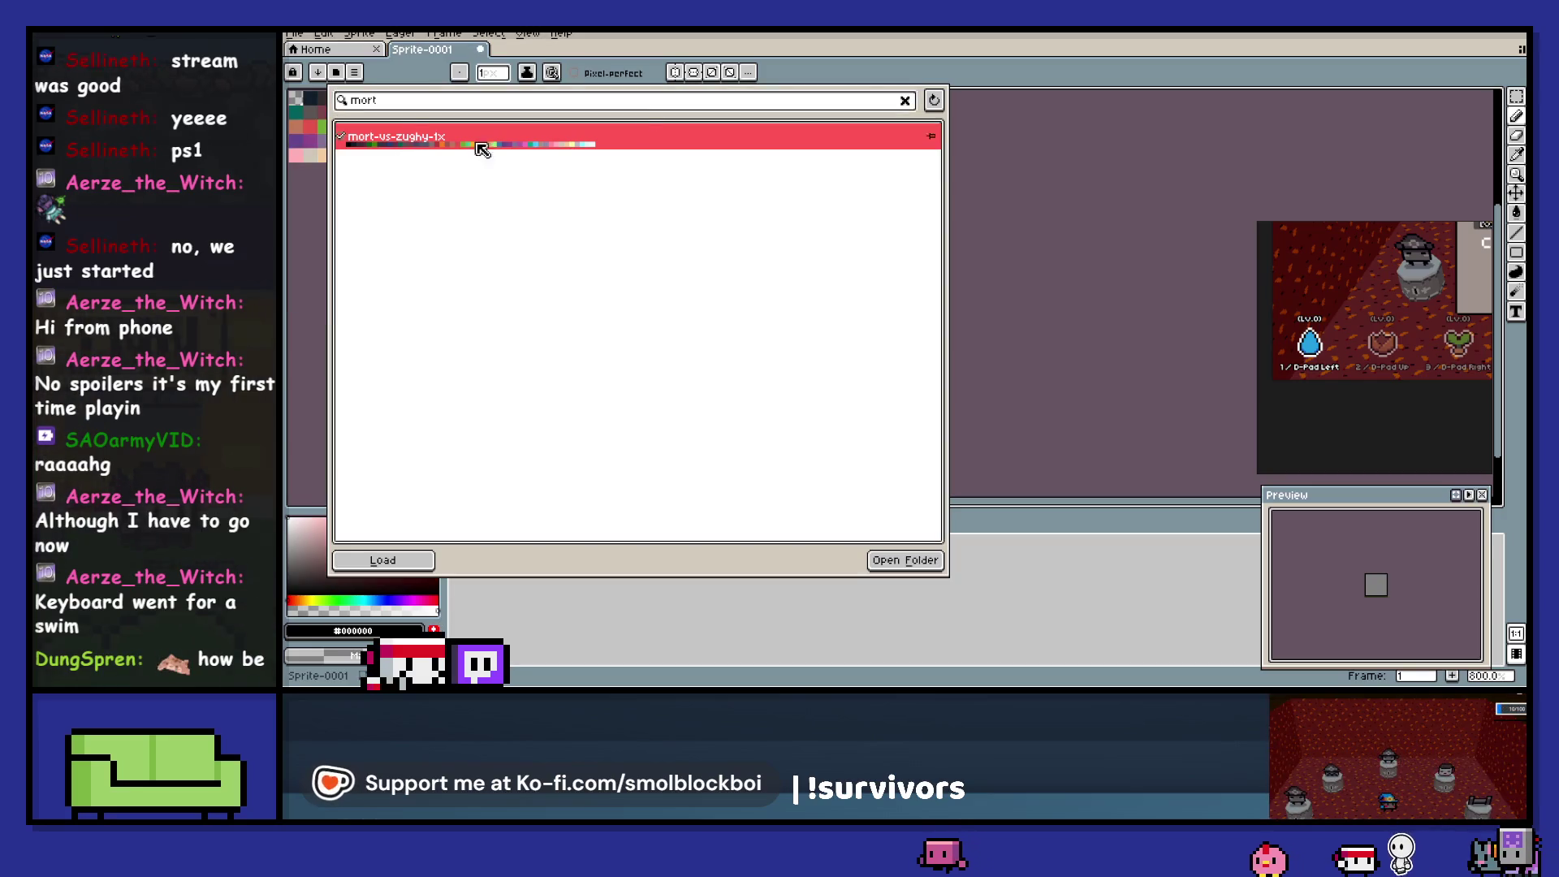
click(655, 153)
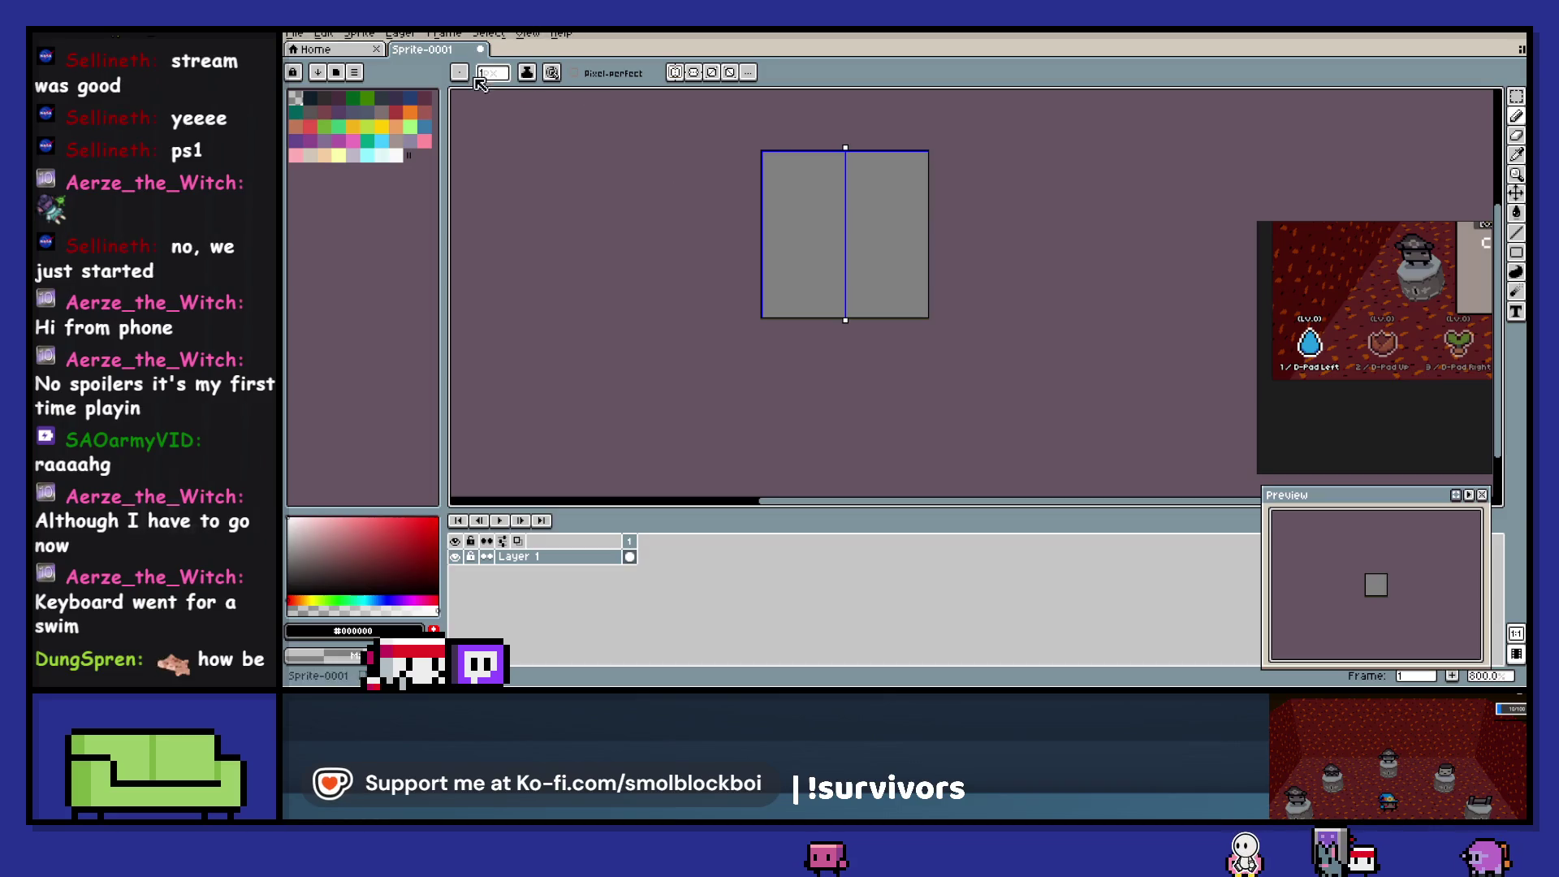
click(335, 73)
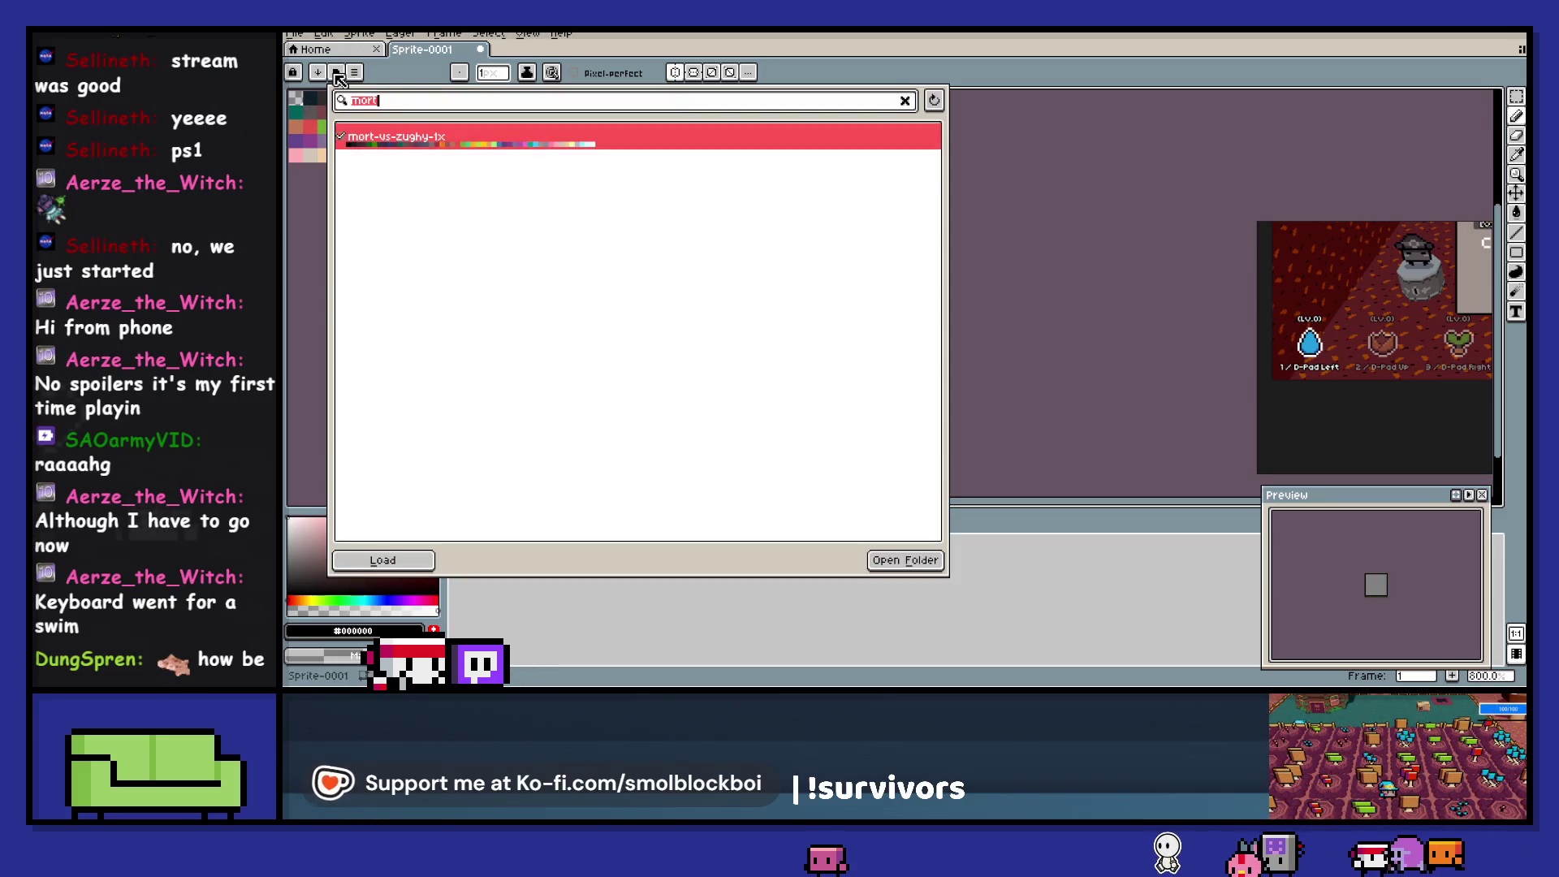
key(BackSpace)
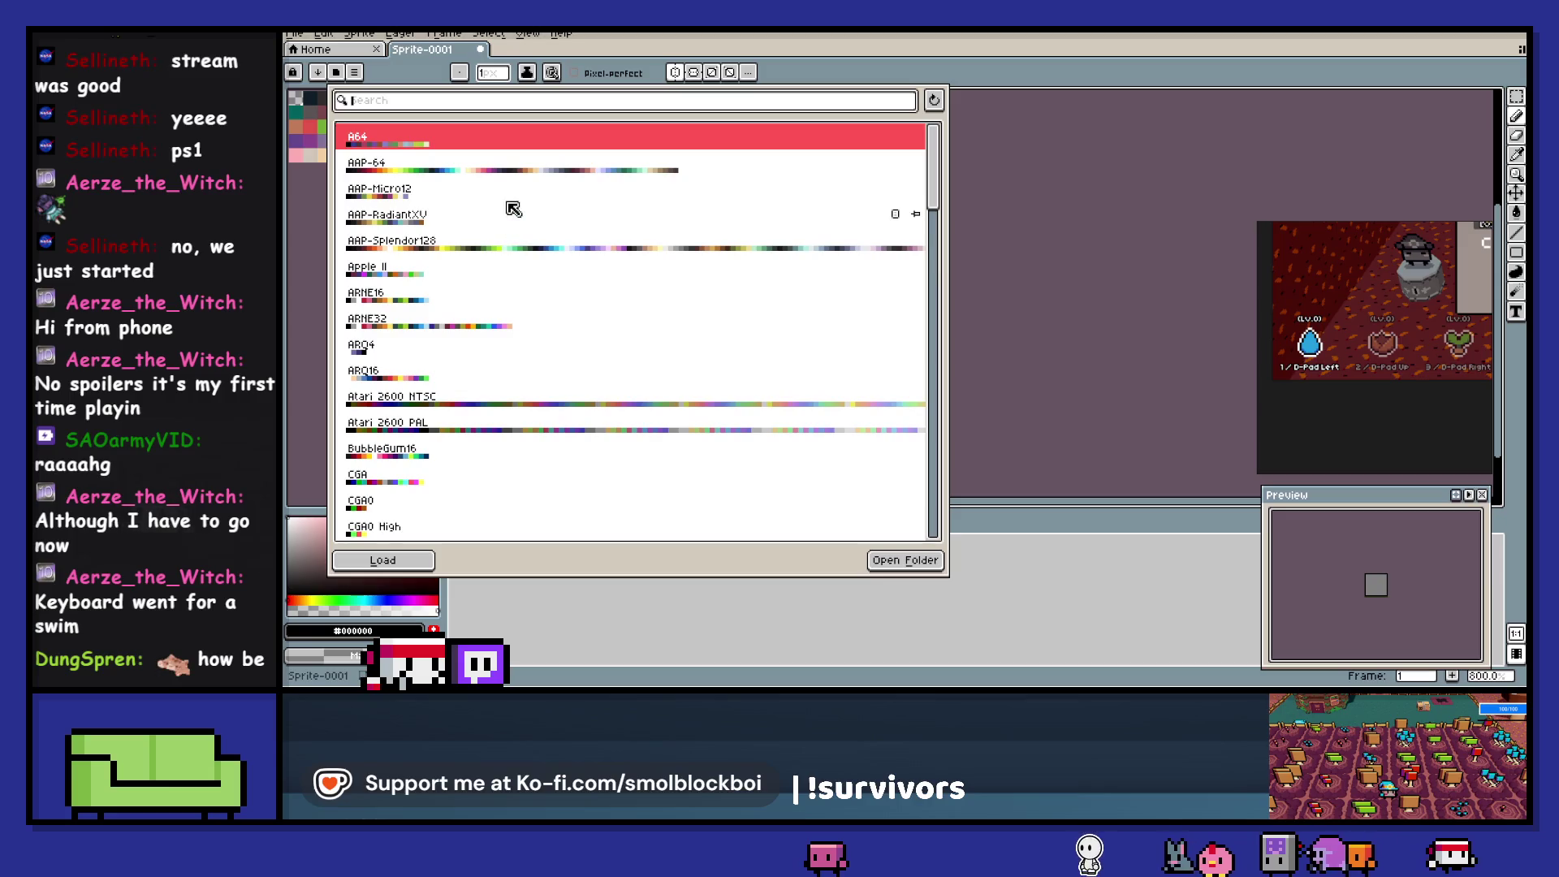
click(501, 168)
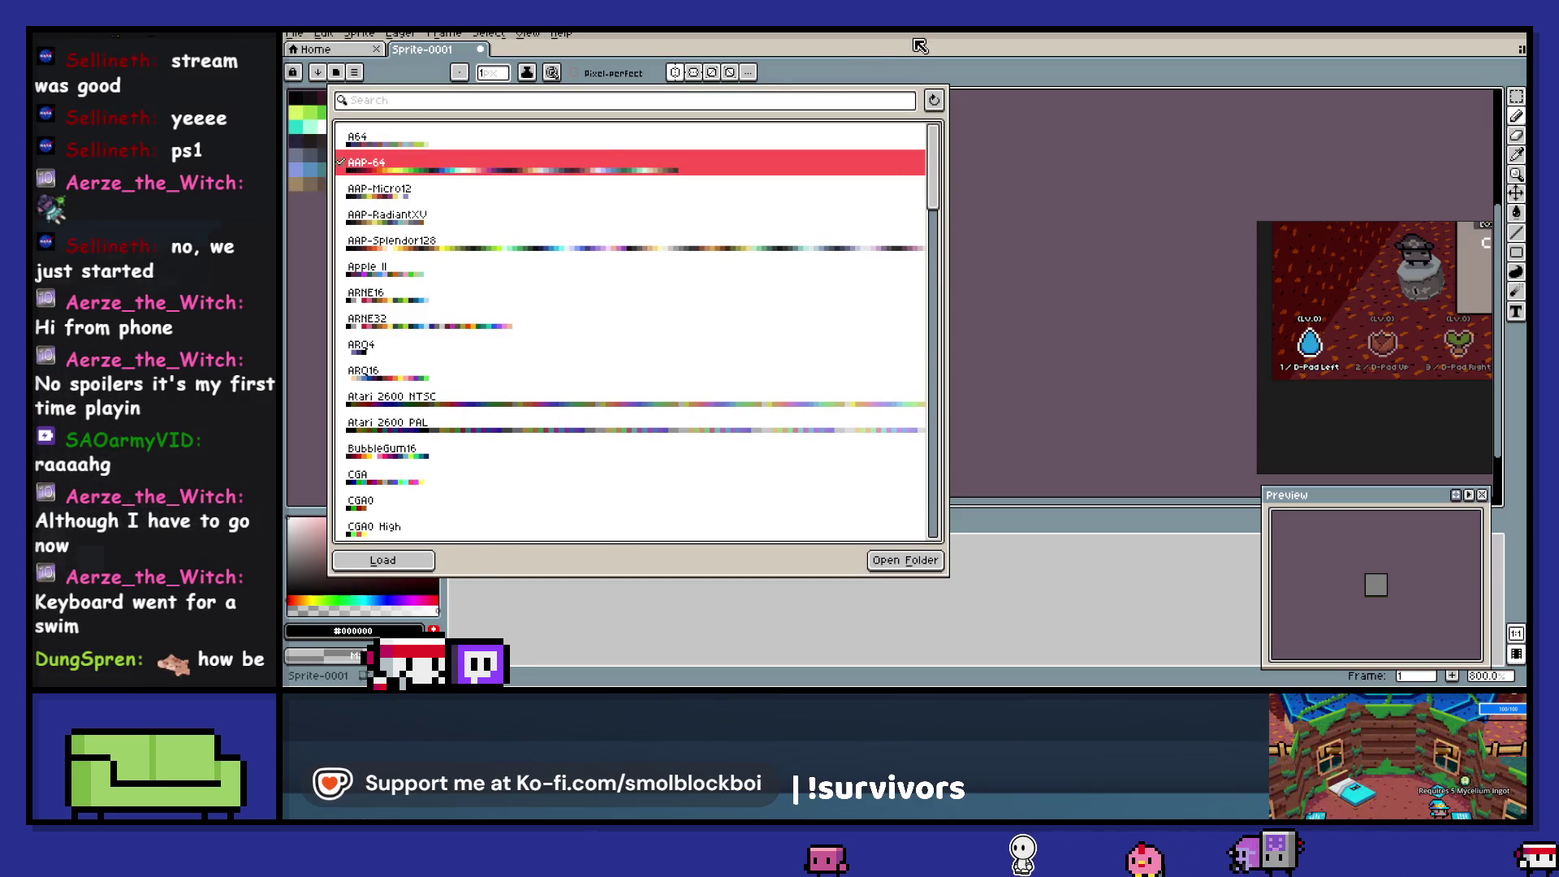
key(Escape)
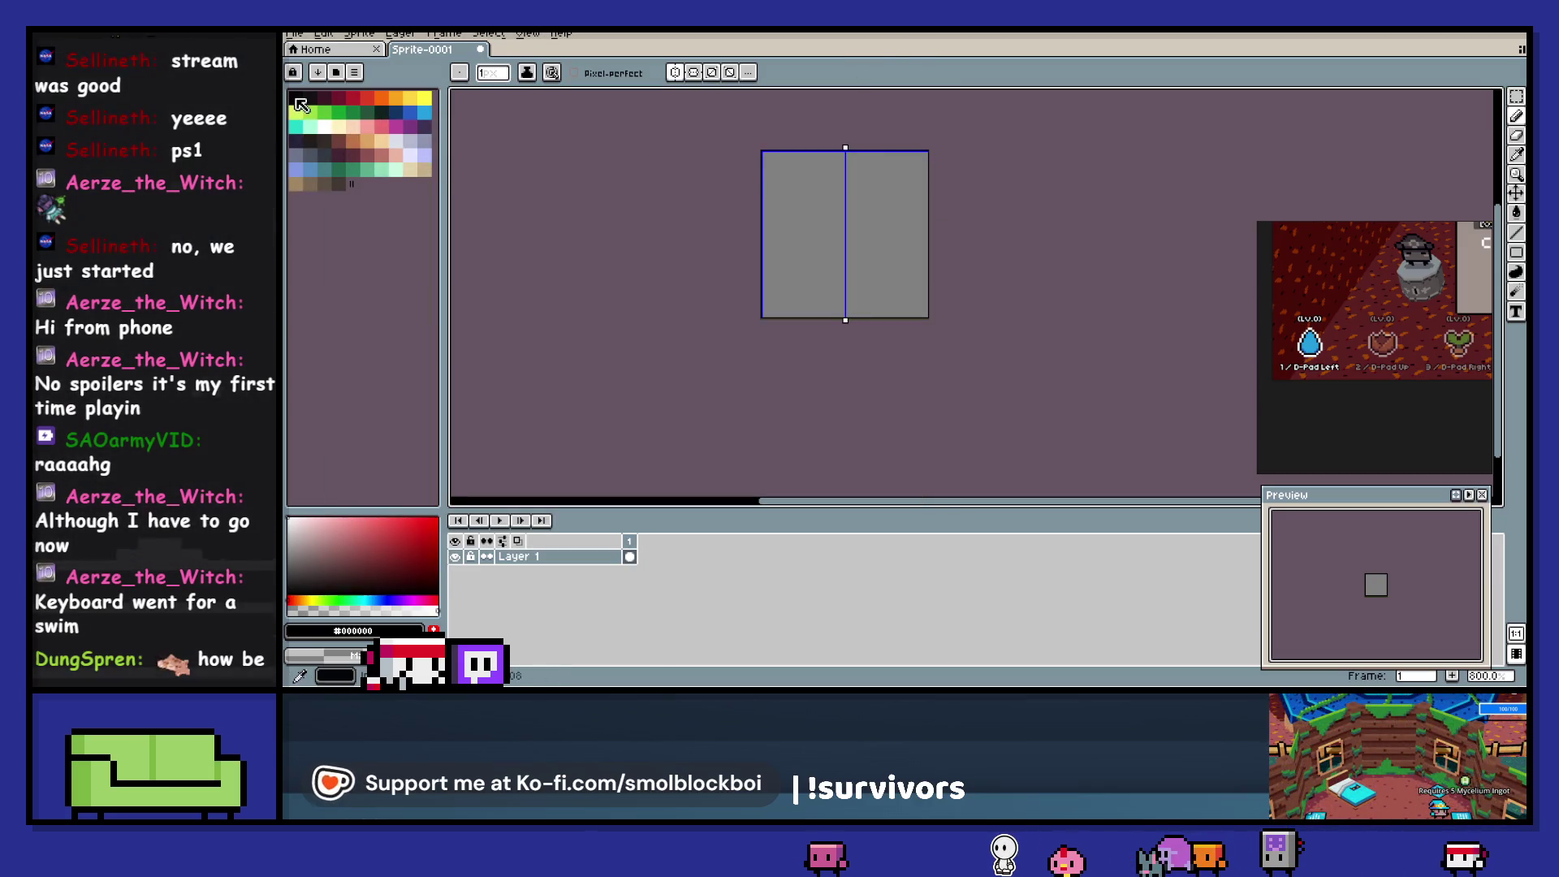
Search 'goo' to load the Google UI palette, then pick its black and check the values.
click(294, 96)
click(363, 631)
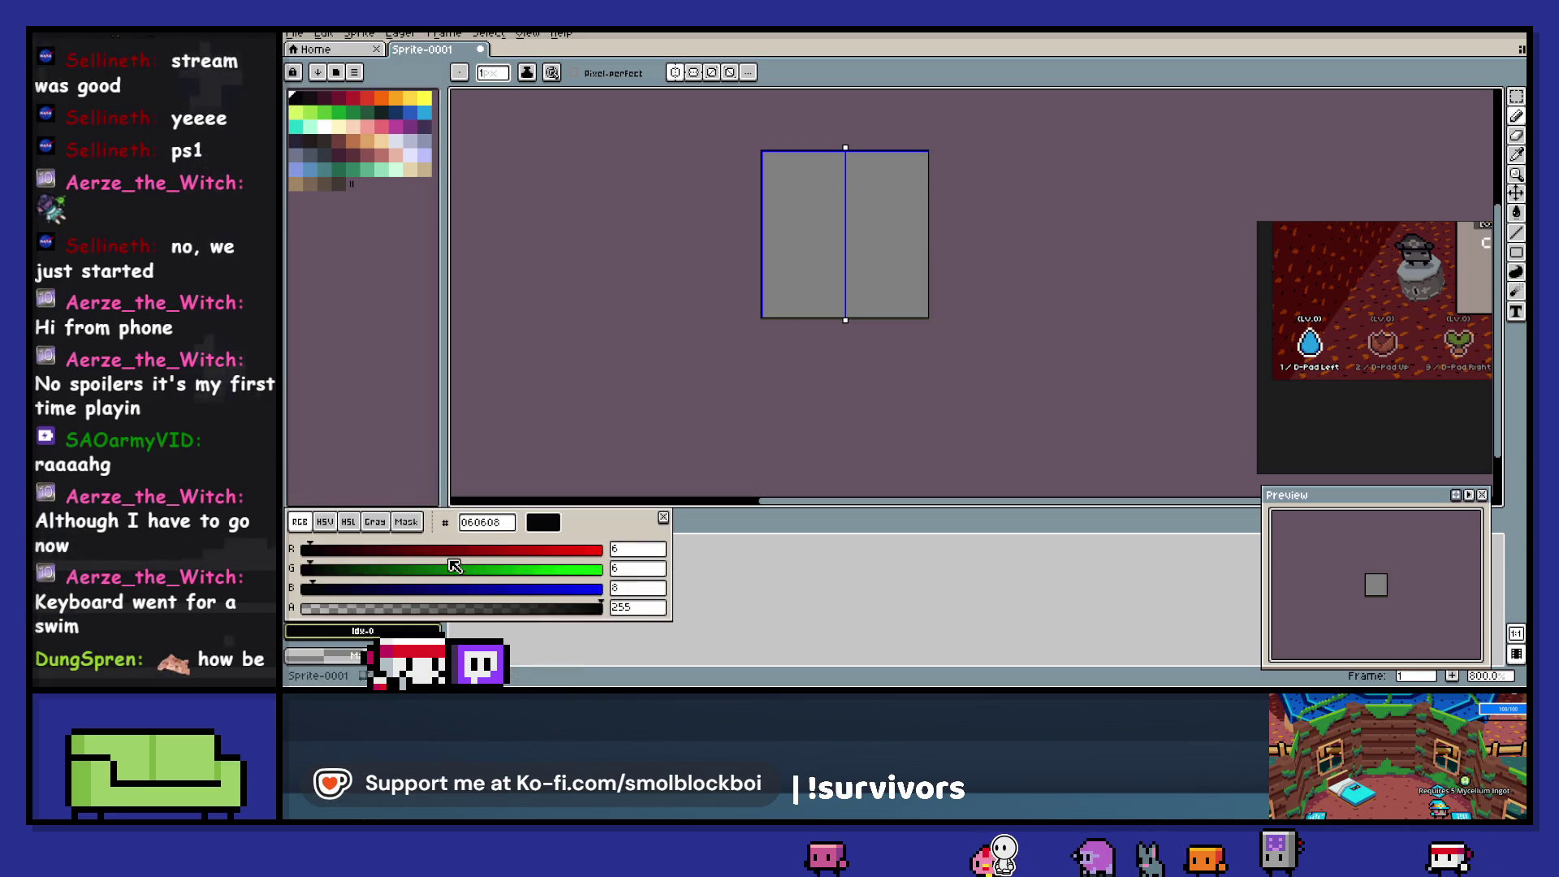
click(348, 83)
click(344, 79)
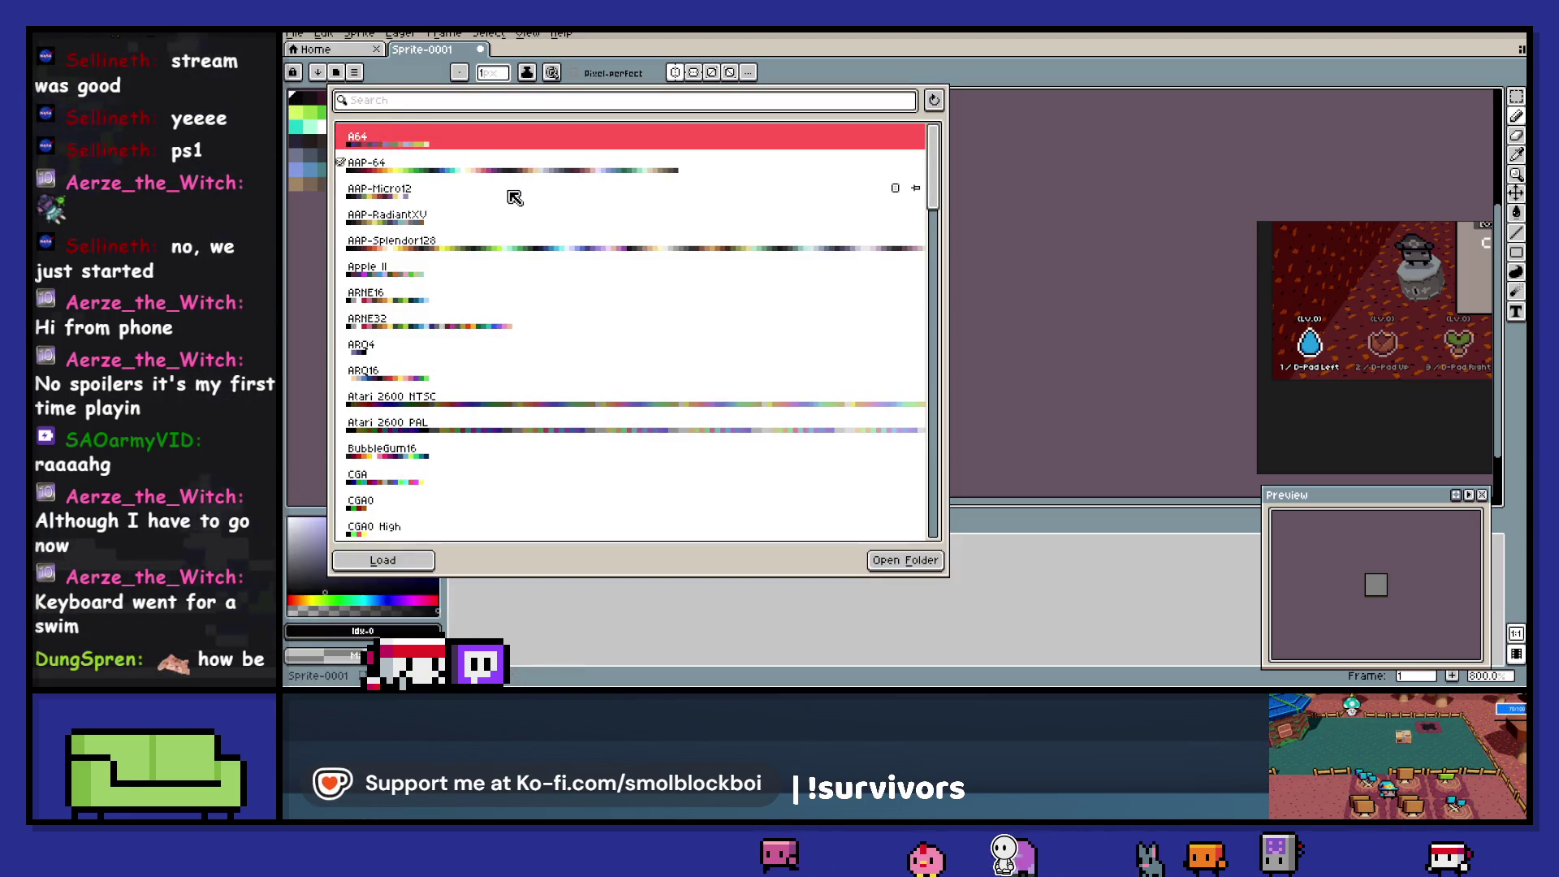
text(goo)
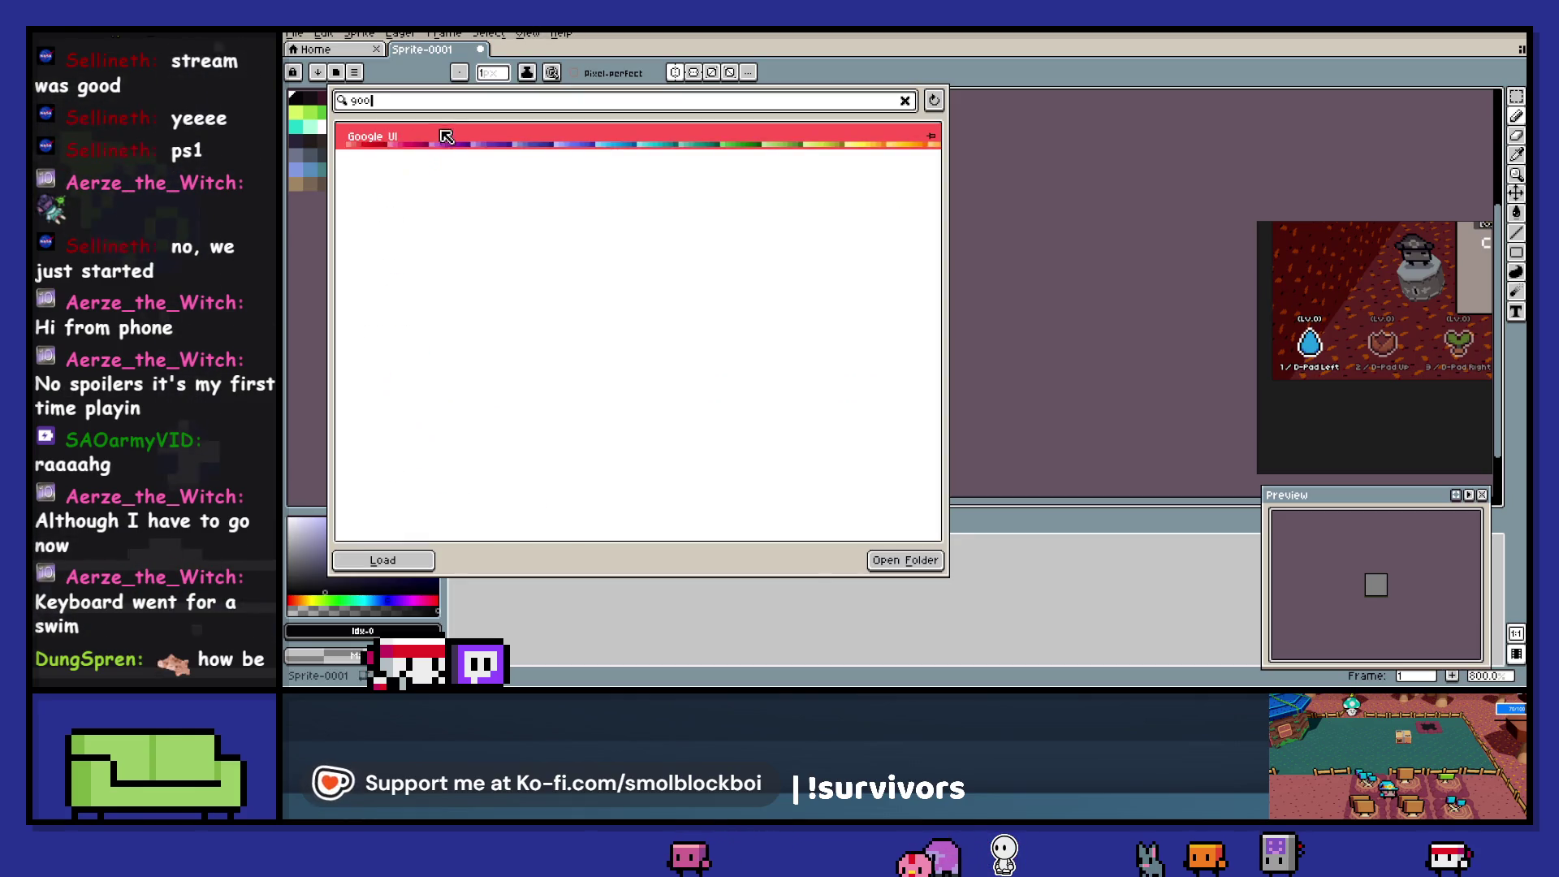
key(Return)
click(324, 312)
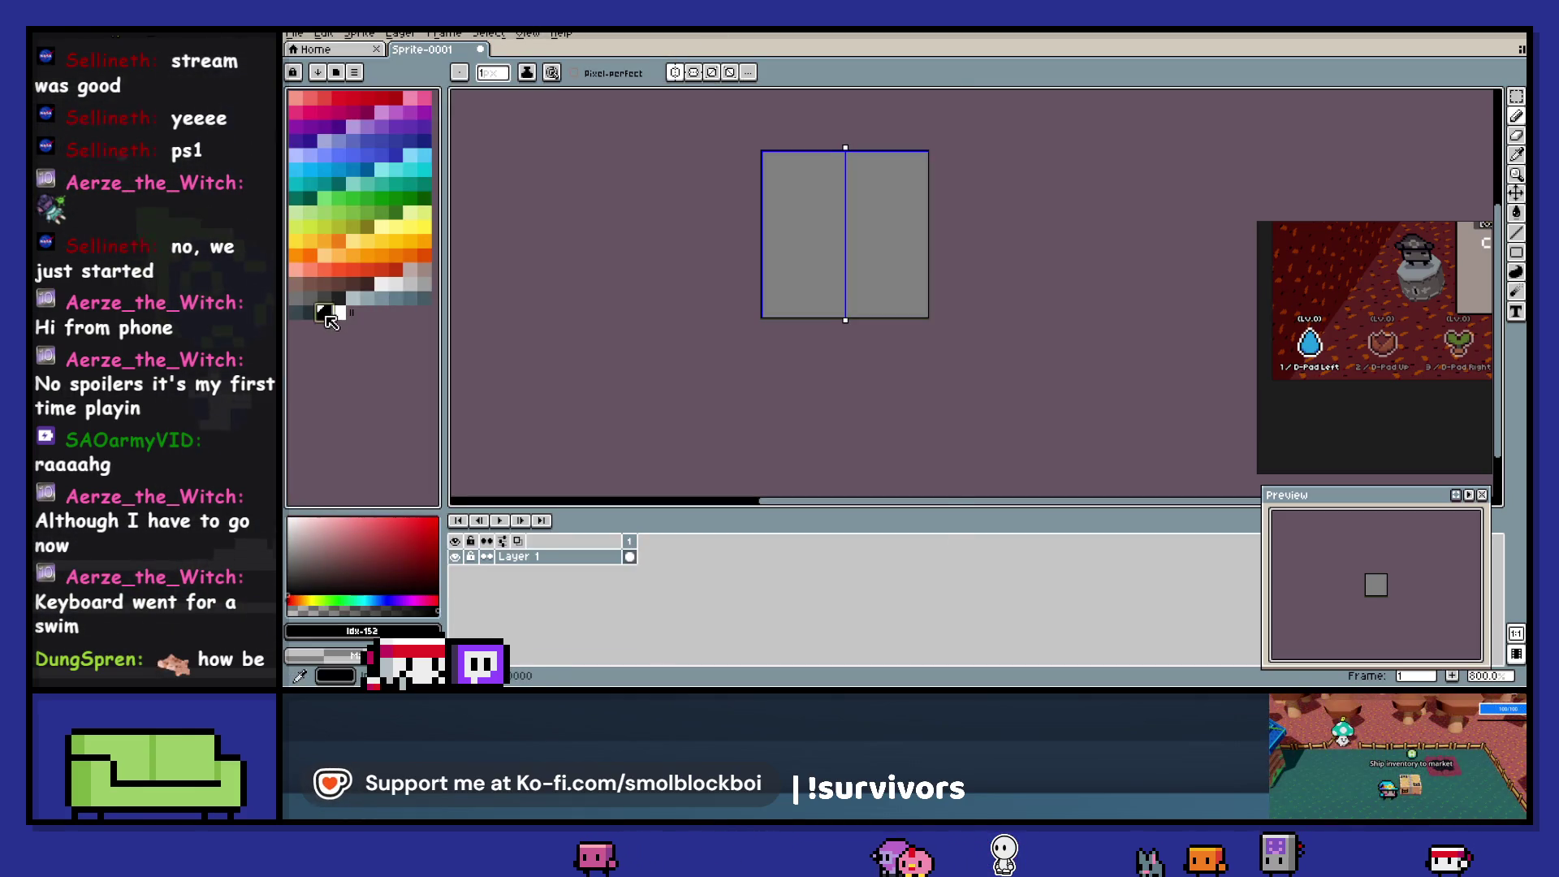
click(373, 631)
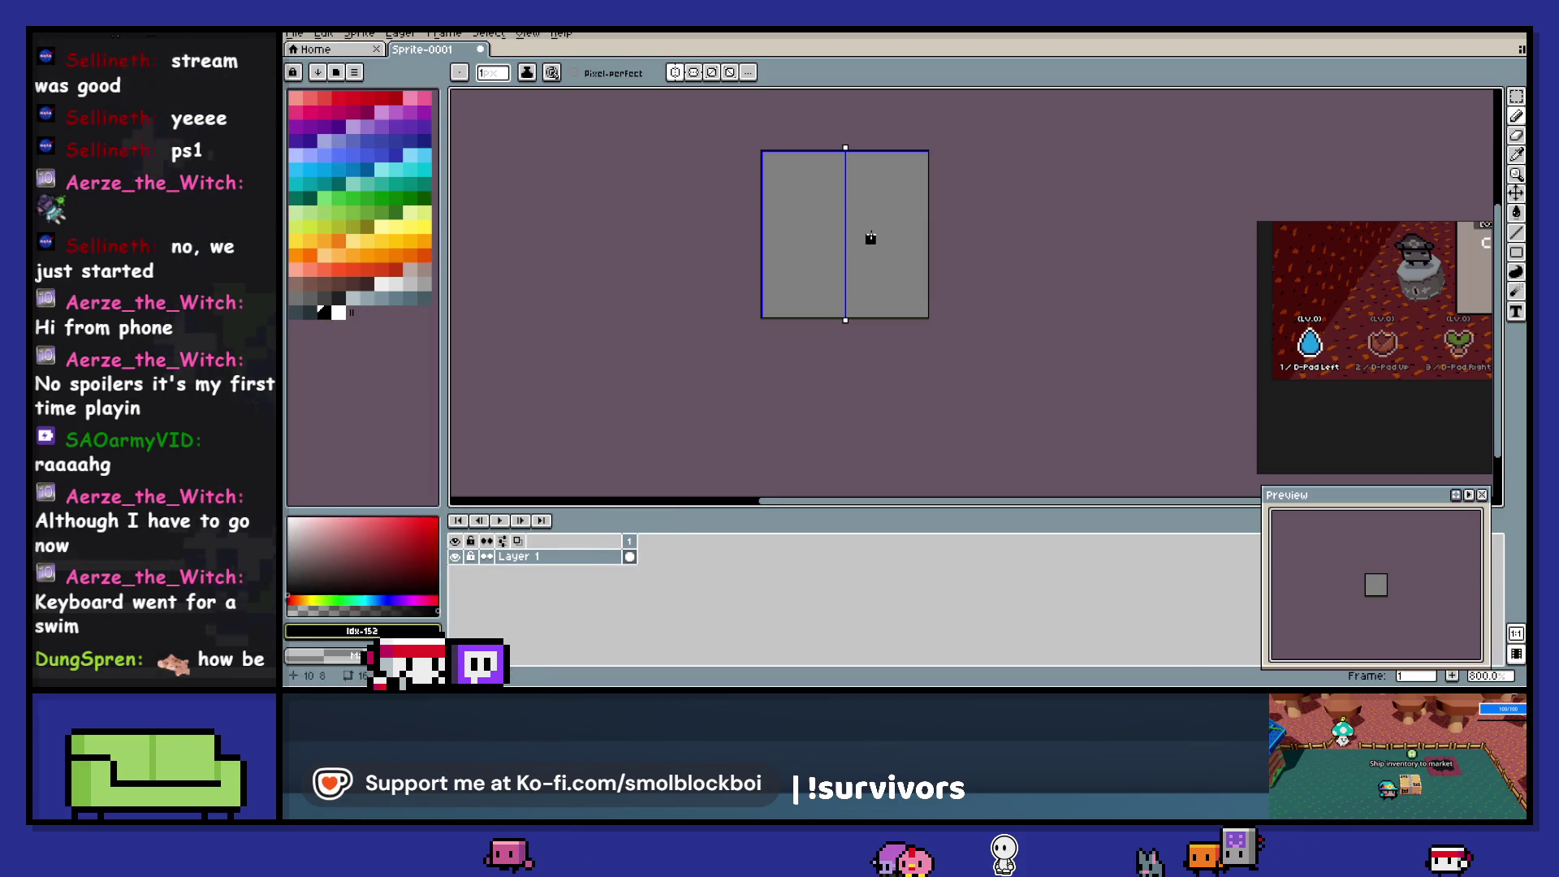
Paint the dark-green stem at canvas centre with mirrored green pixels beside it.
scroll(866, 240, up, 2)
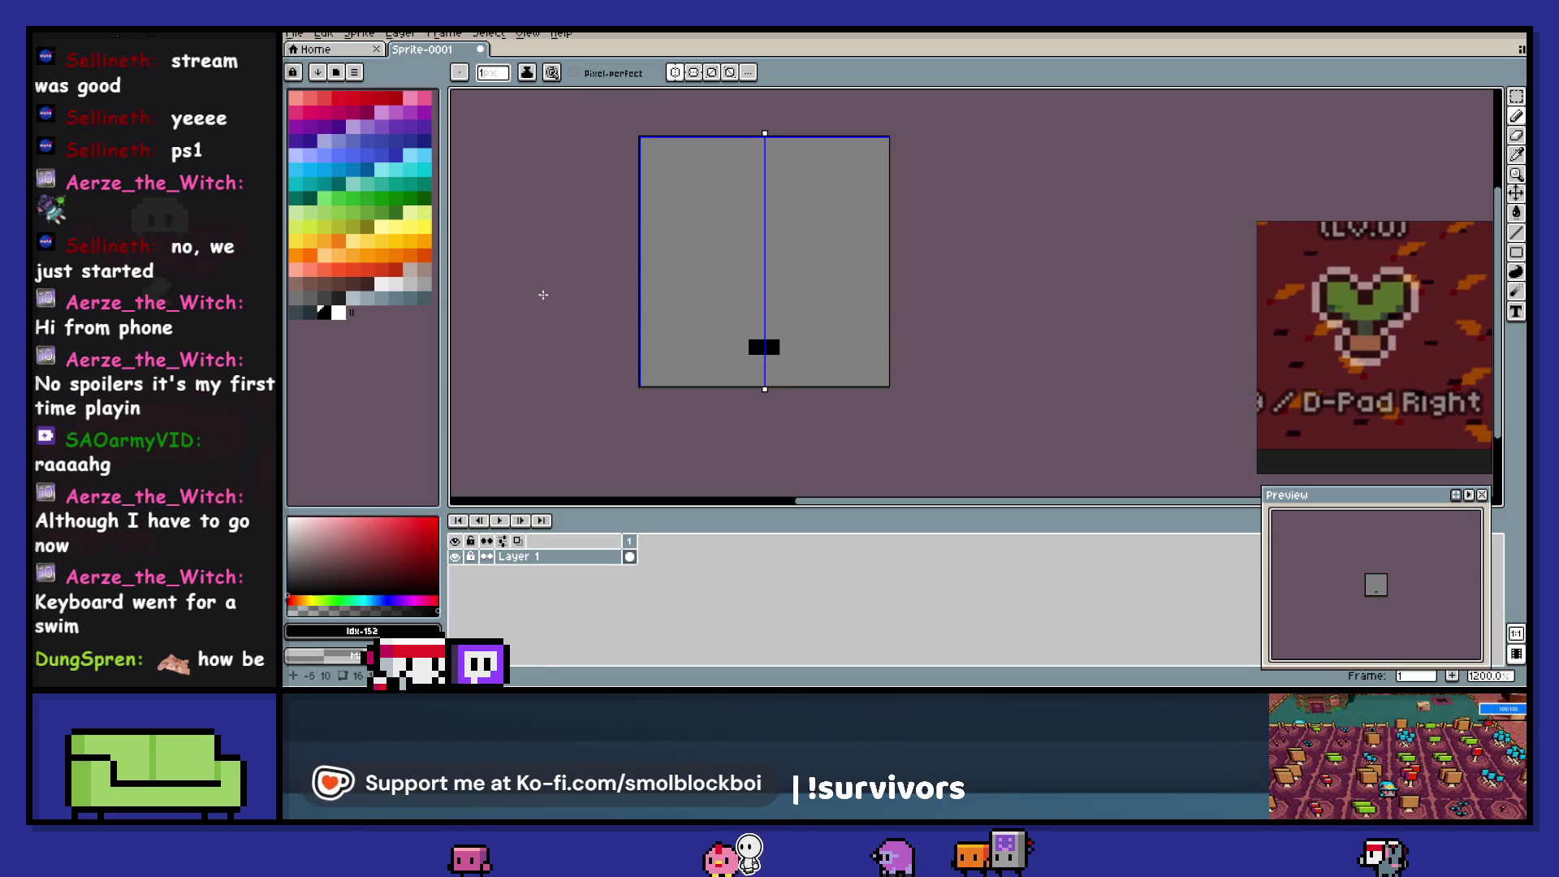
click(398, 212)
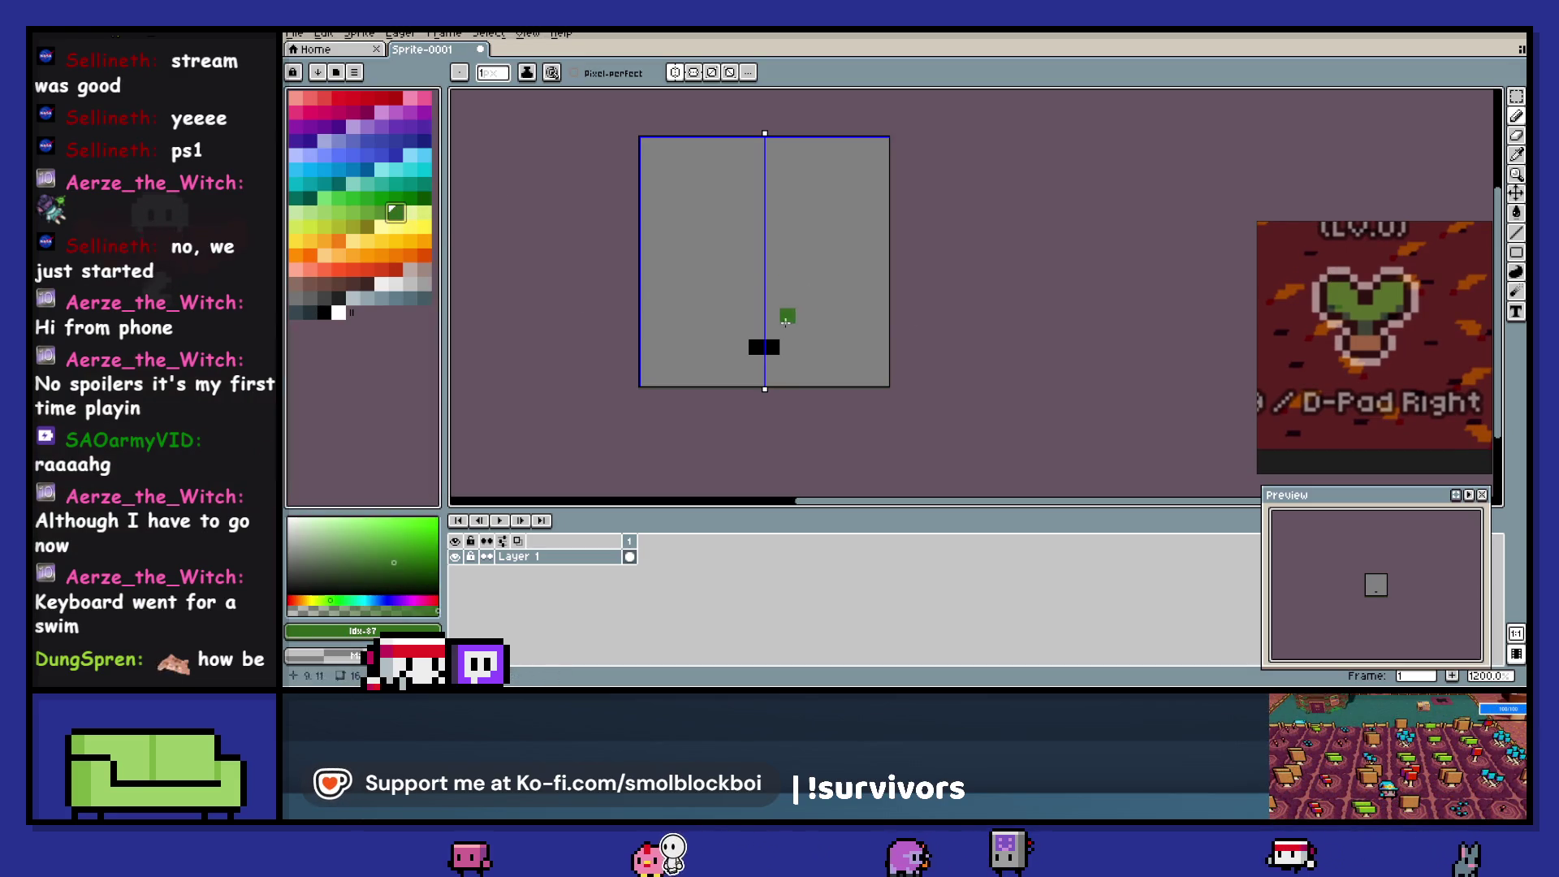
drag(771, 289, 757, 298)
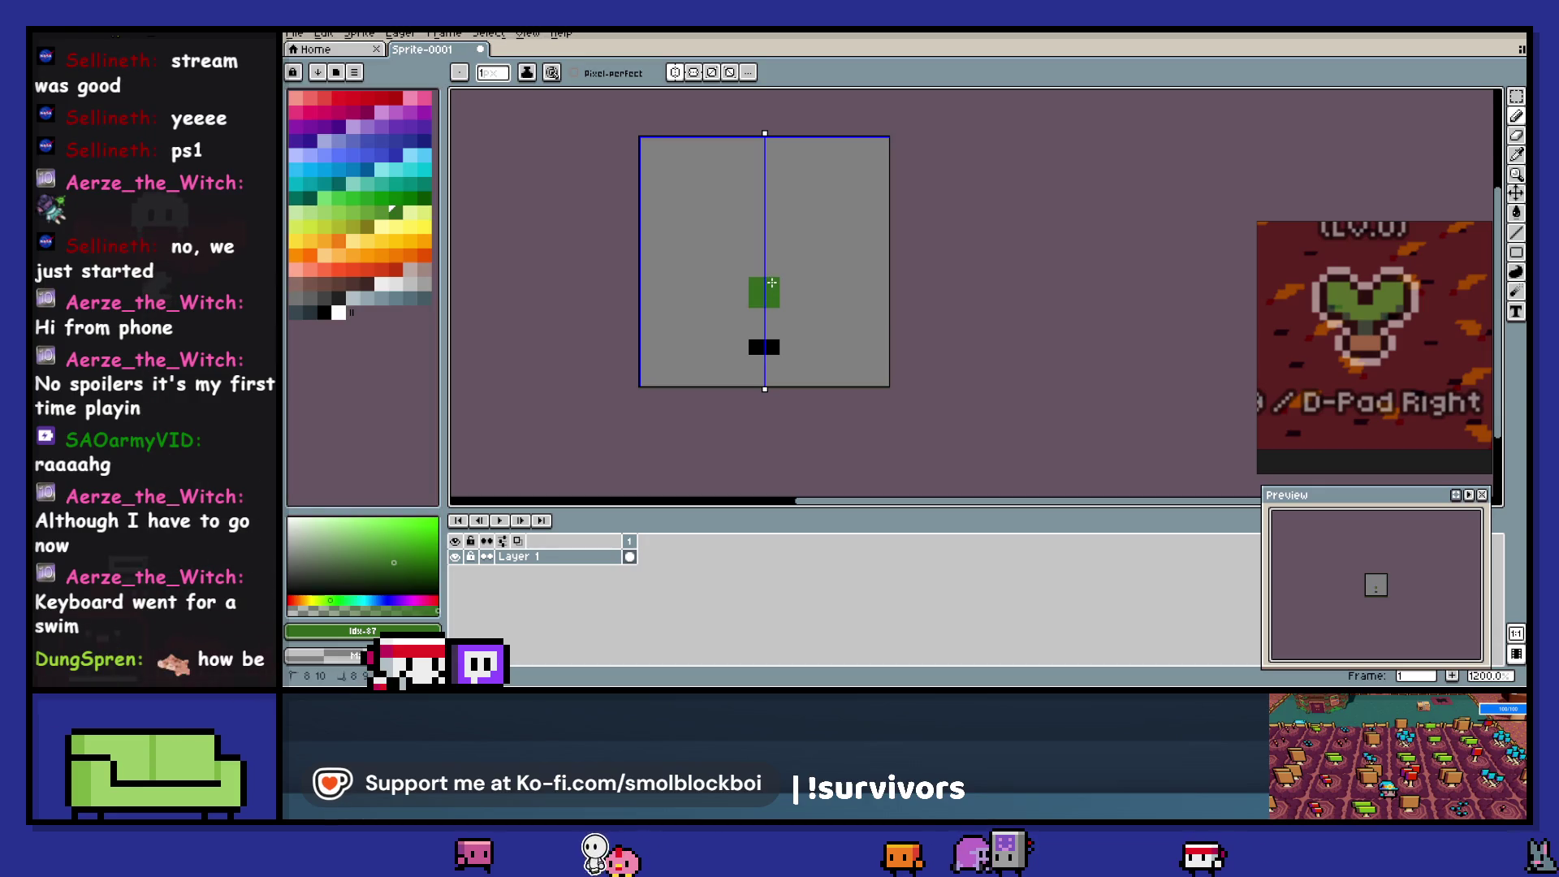
click(803, 269)
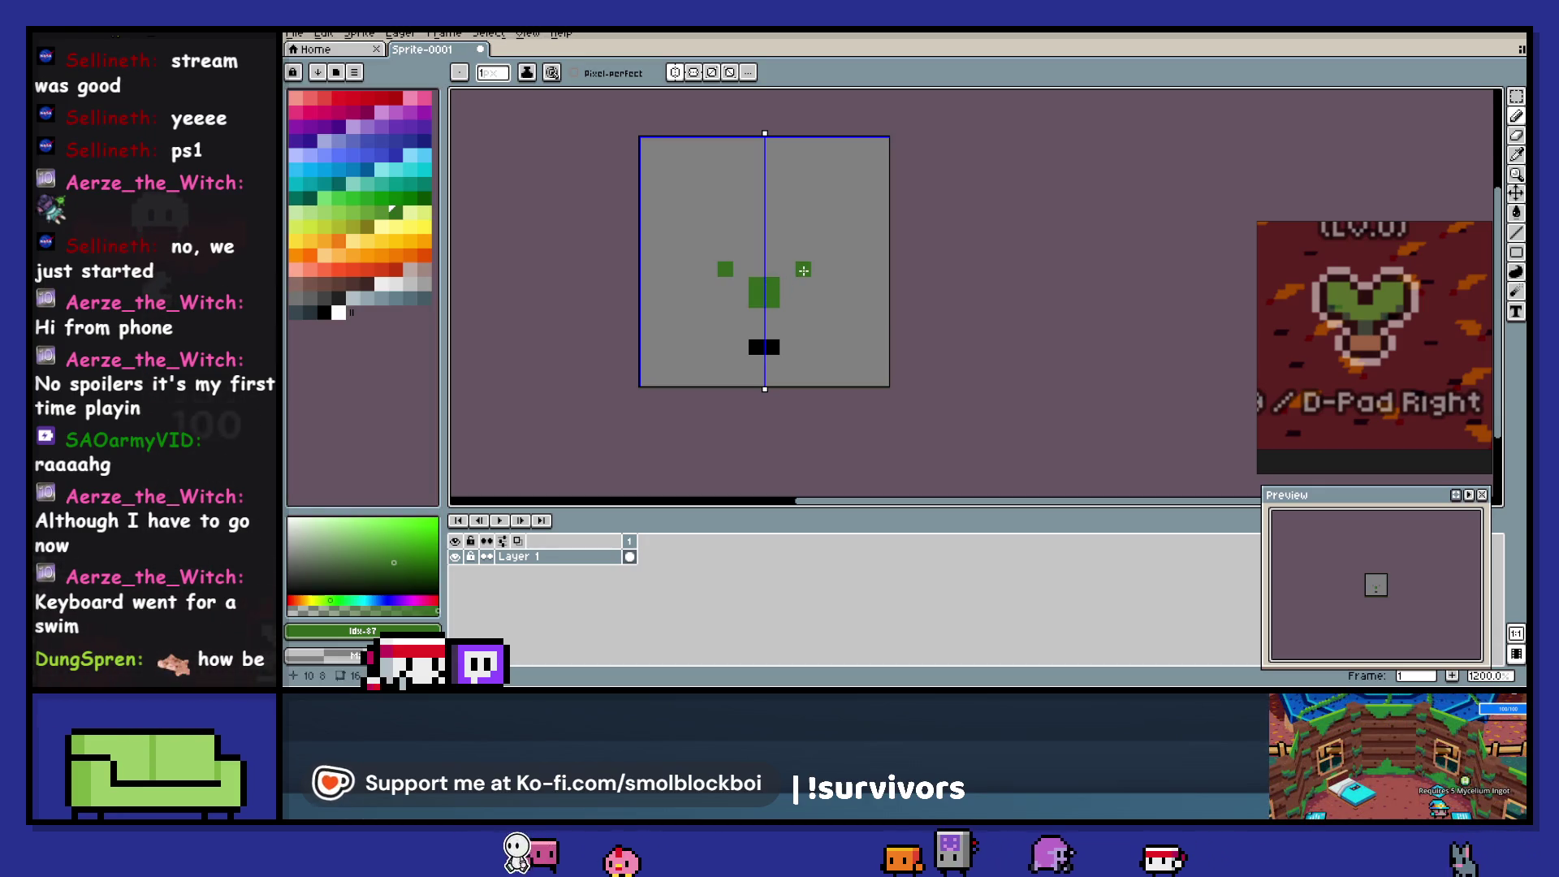
click(817, 271)
click(834, 254)
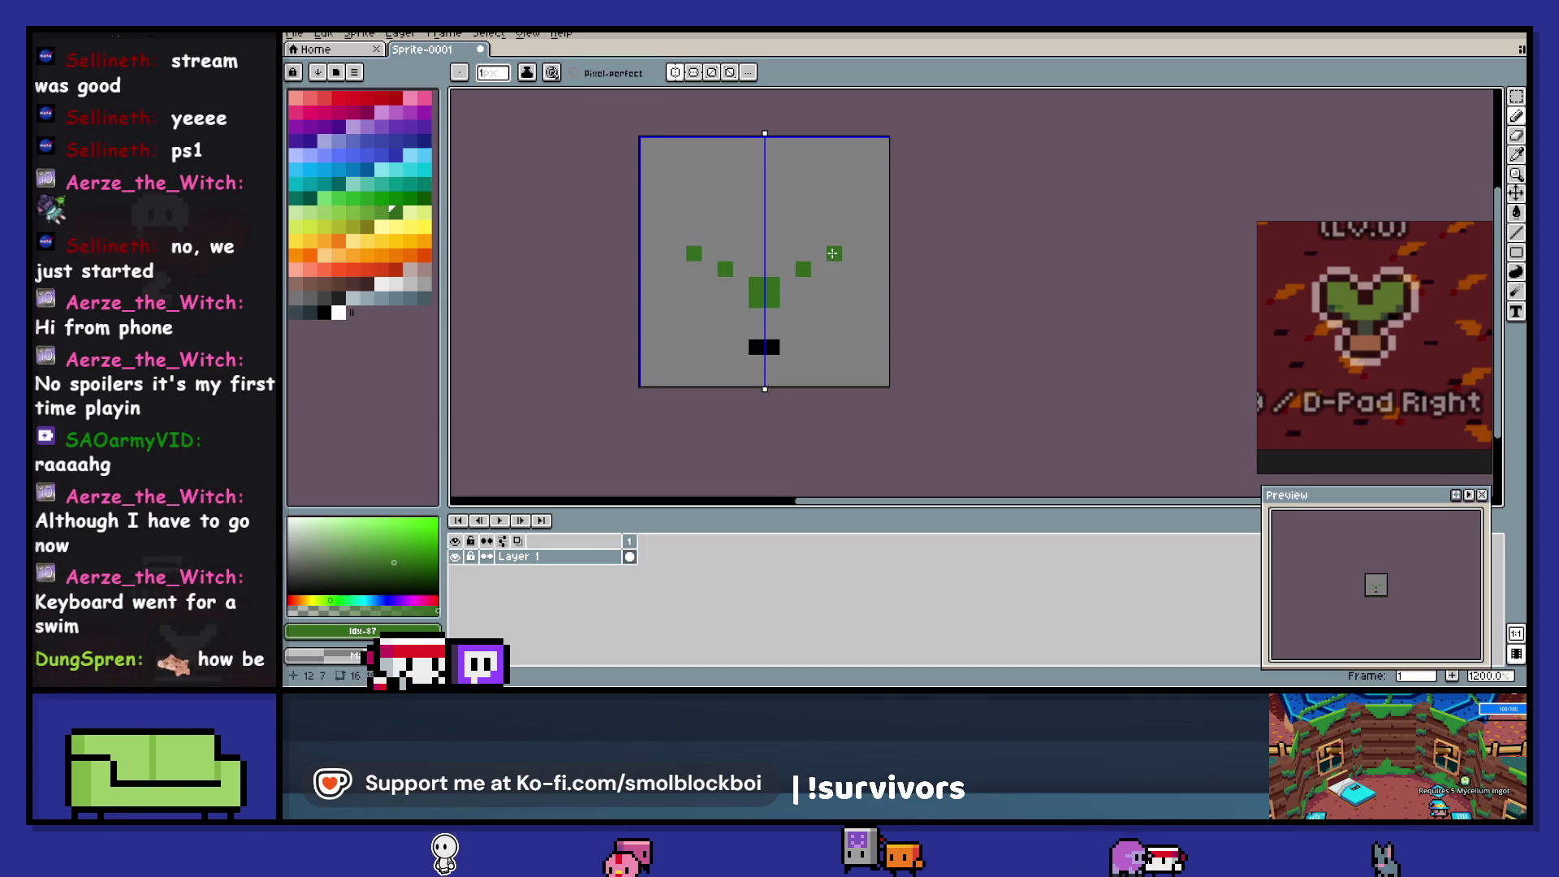
Draw two mirrored light-green leaves in a V and erase the stray tip pixels.
click(334, 205)
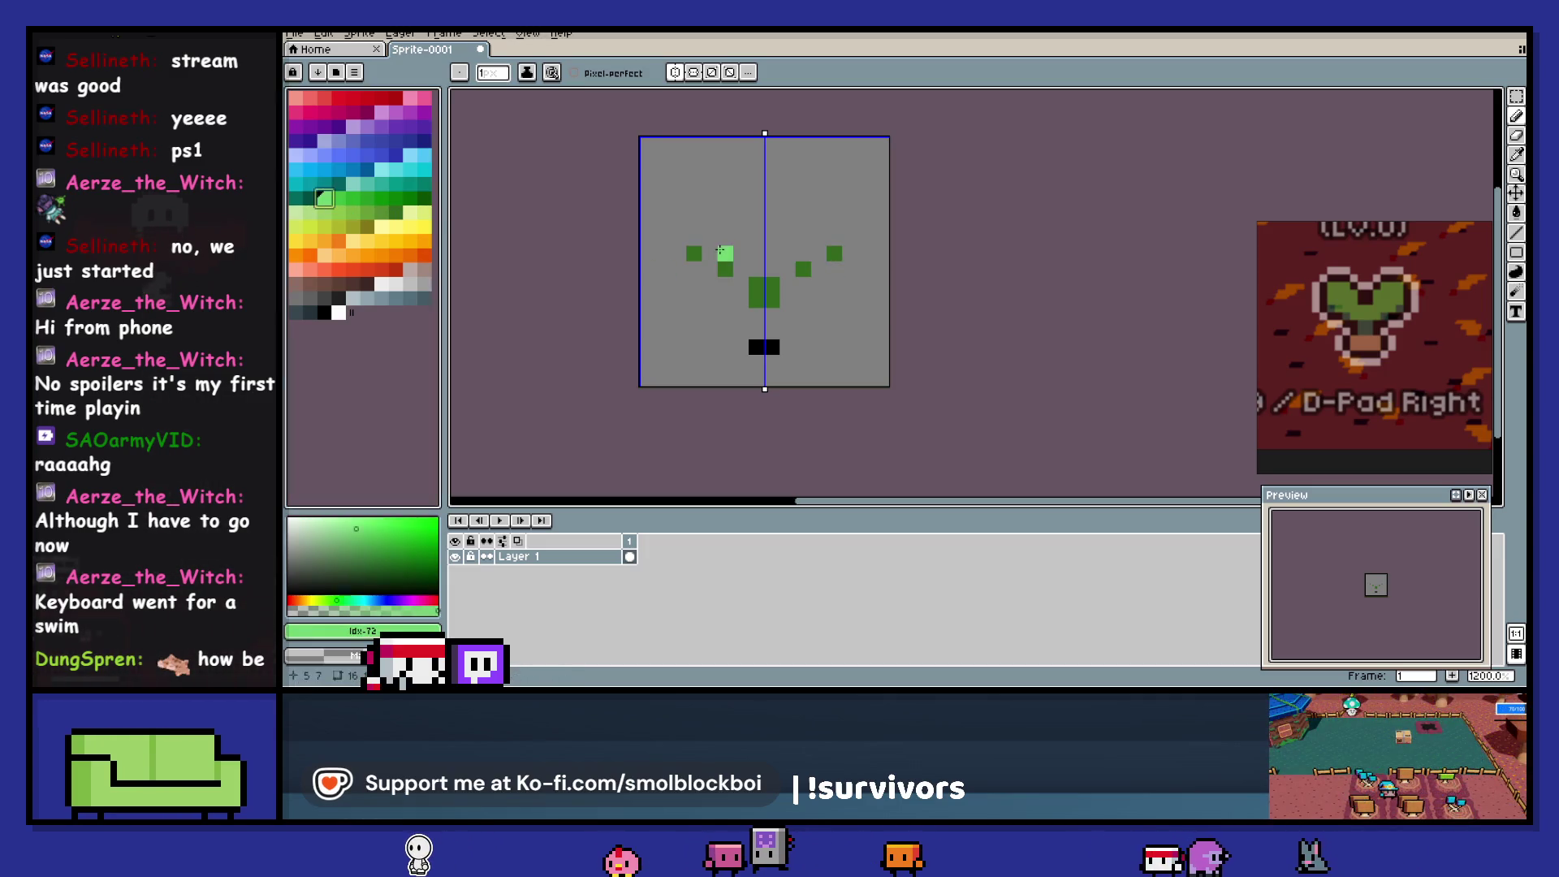
click(772, 270)
drag(778, 272, 801, 224)
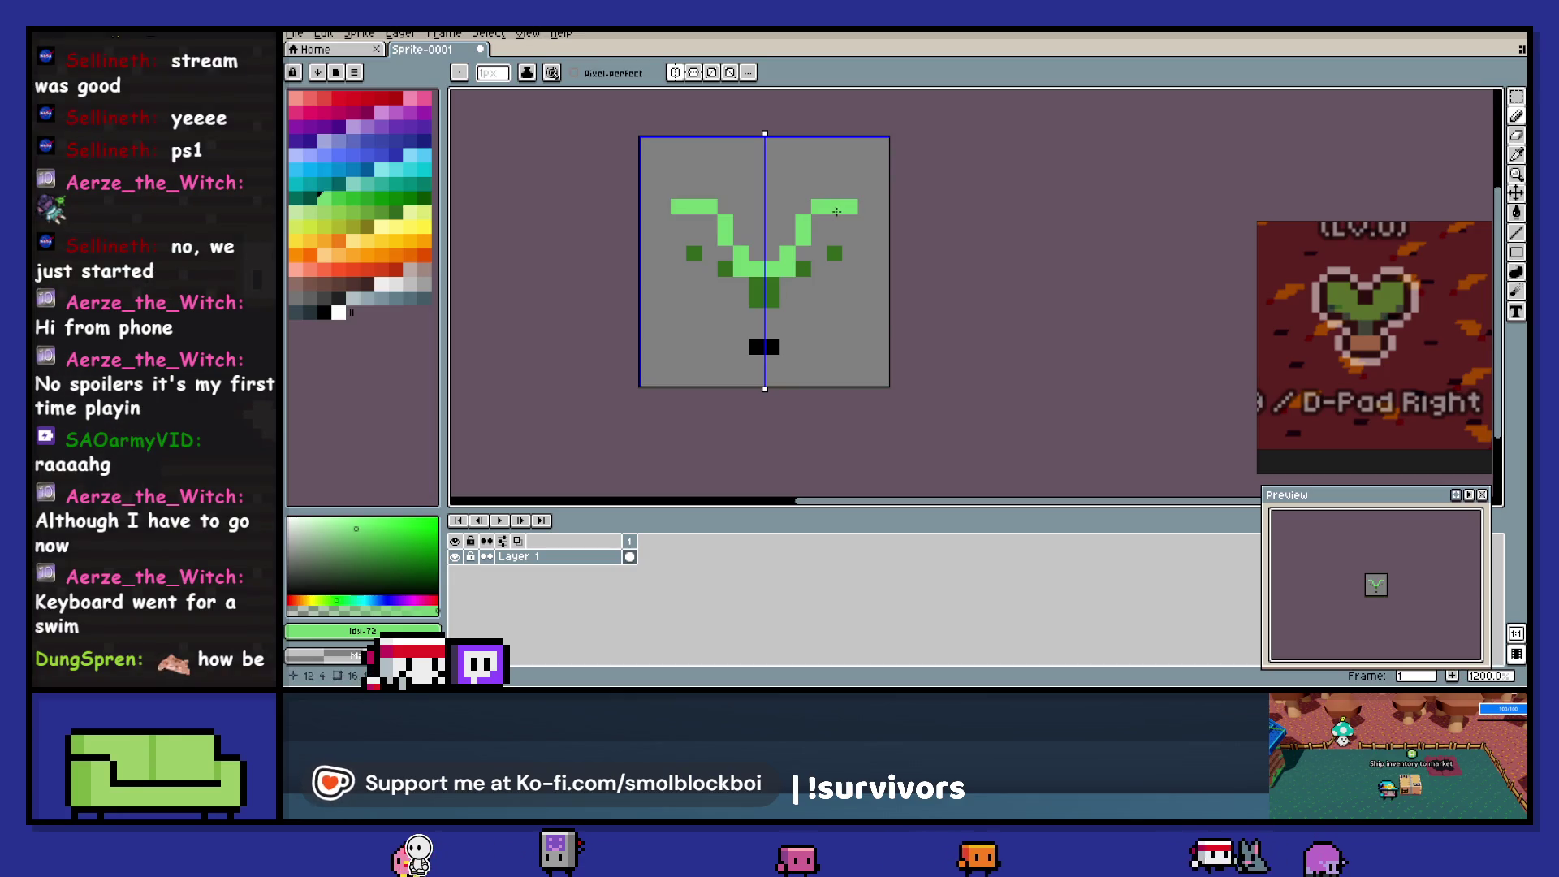
key(e)
click(849, 207)
drag(831, 212, 829, 237)
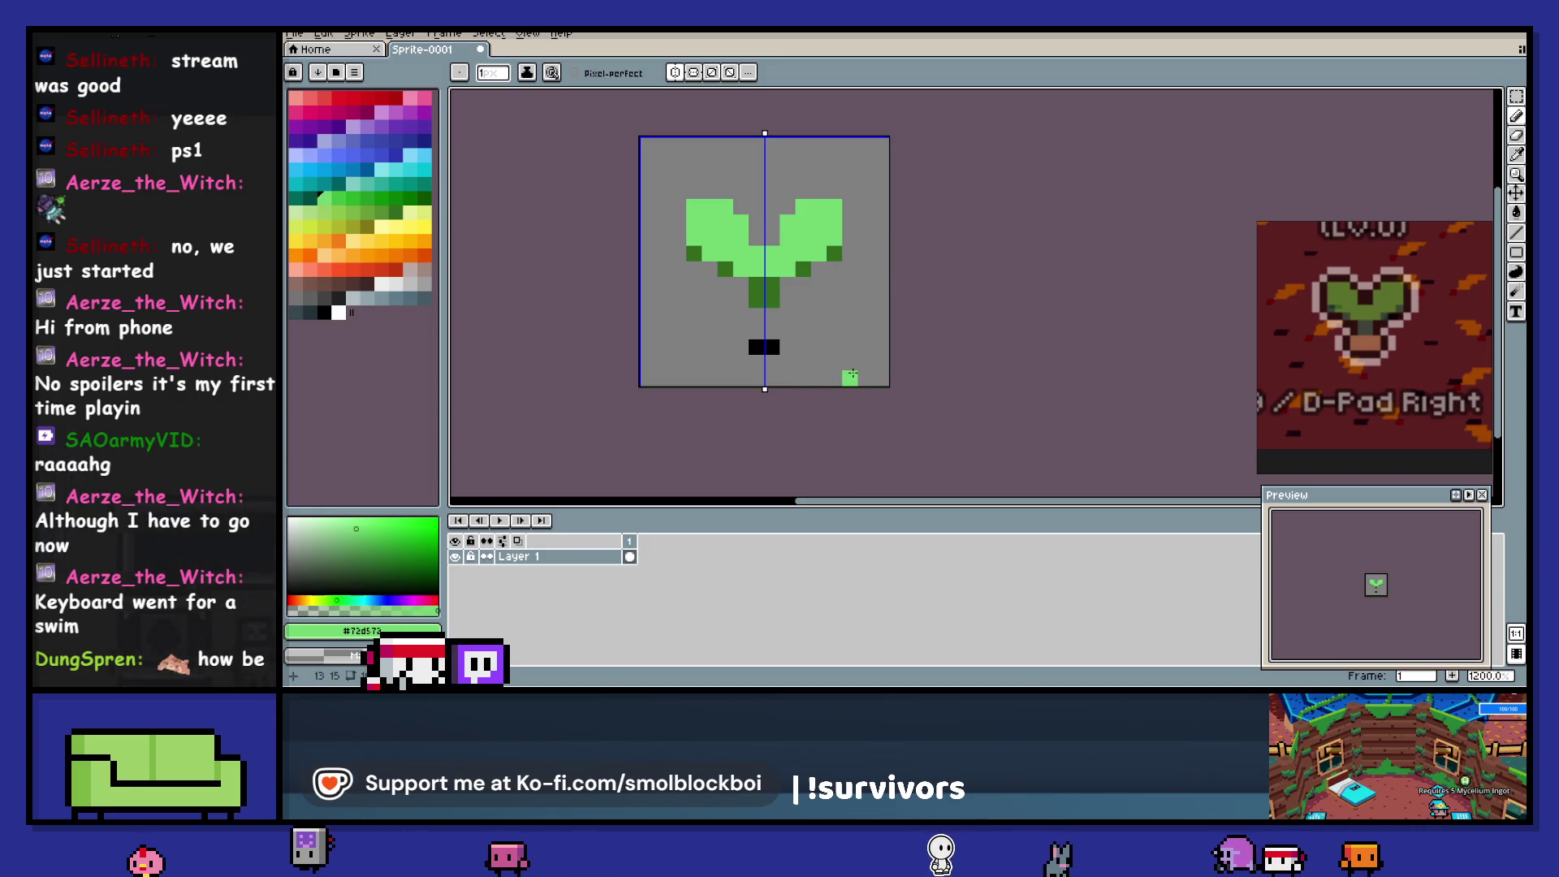
Paint a peach pot under the stem and erase the black pixel below it.
click(324, 255)
drag(741, 316, 788, 332)
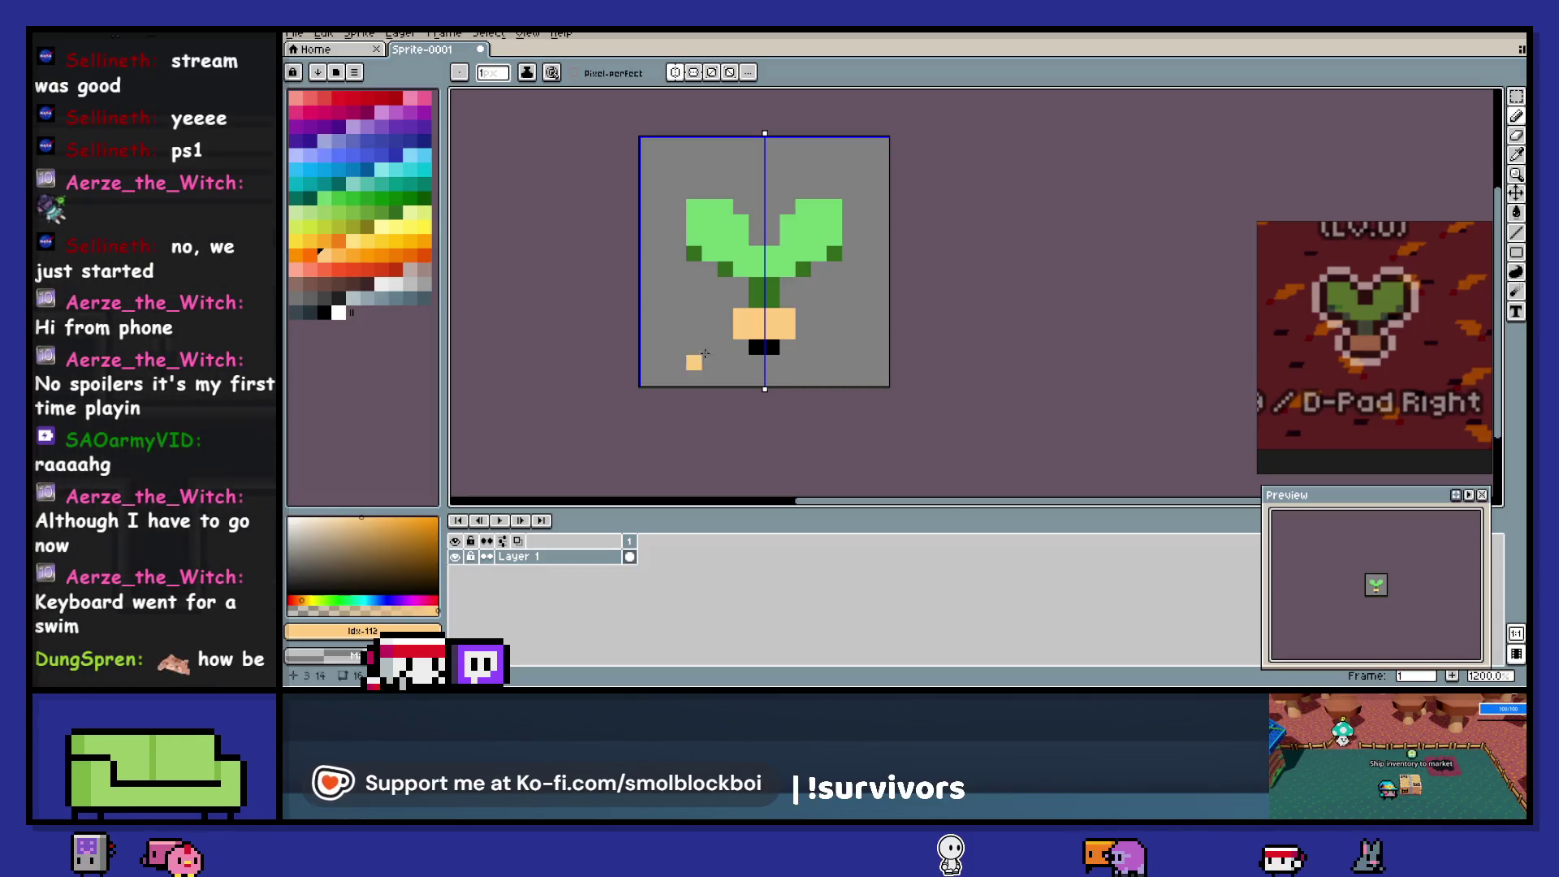
key(e)
click(773, 347)
Add a white outline around the sprout icon.
key(shift+o)
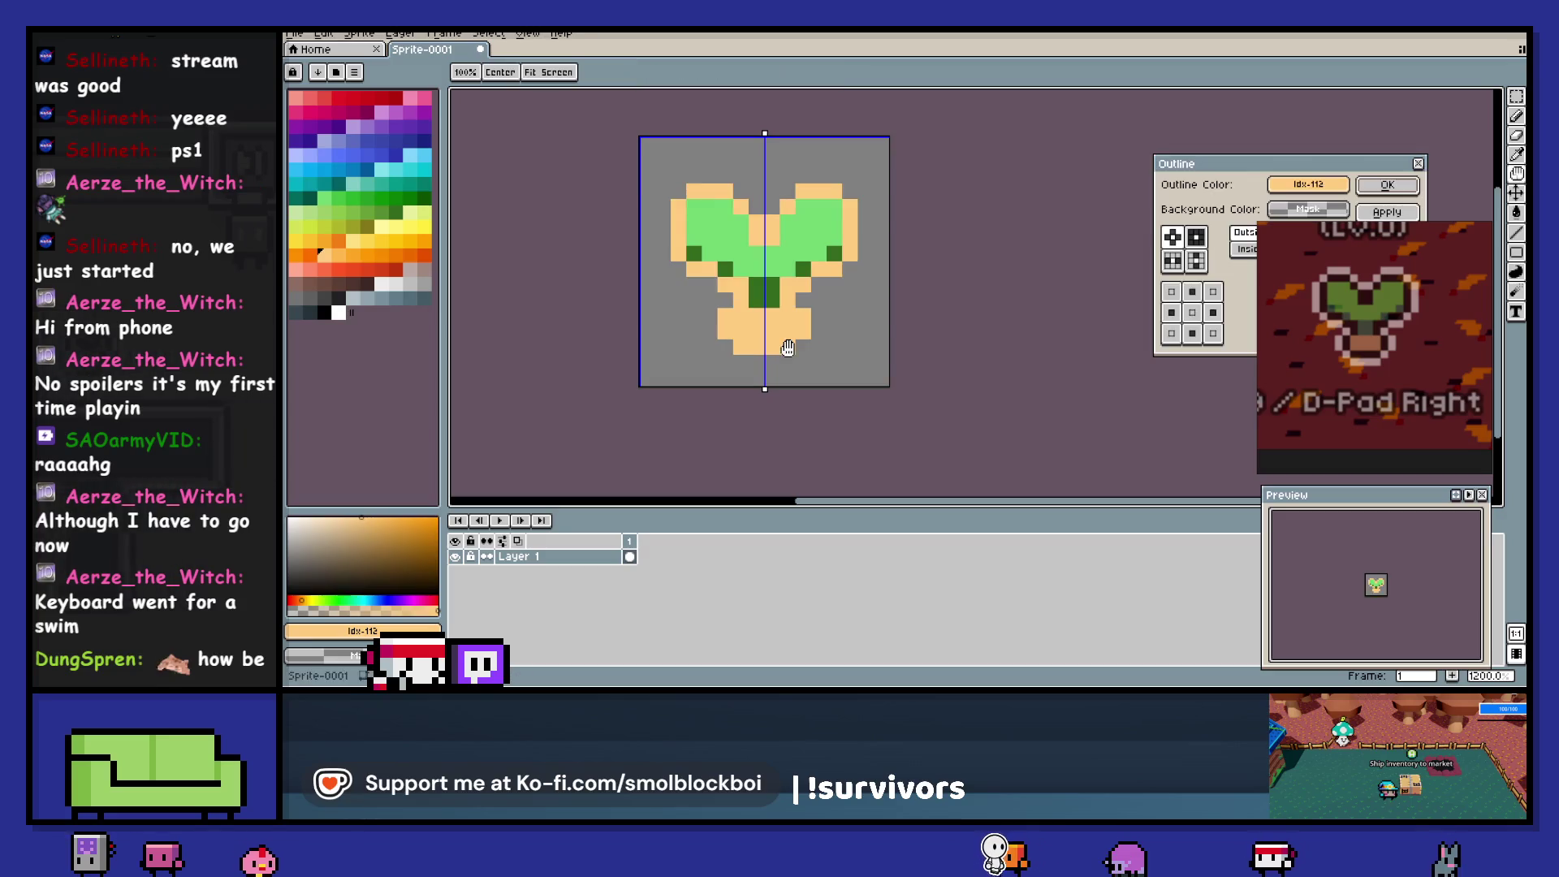
click(328, 310)
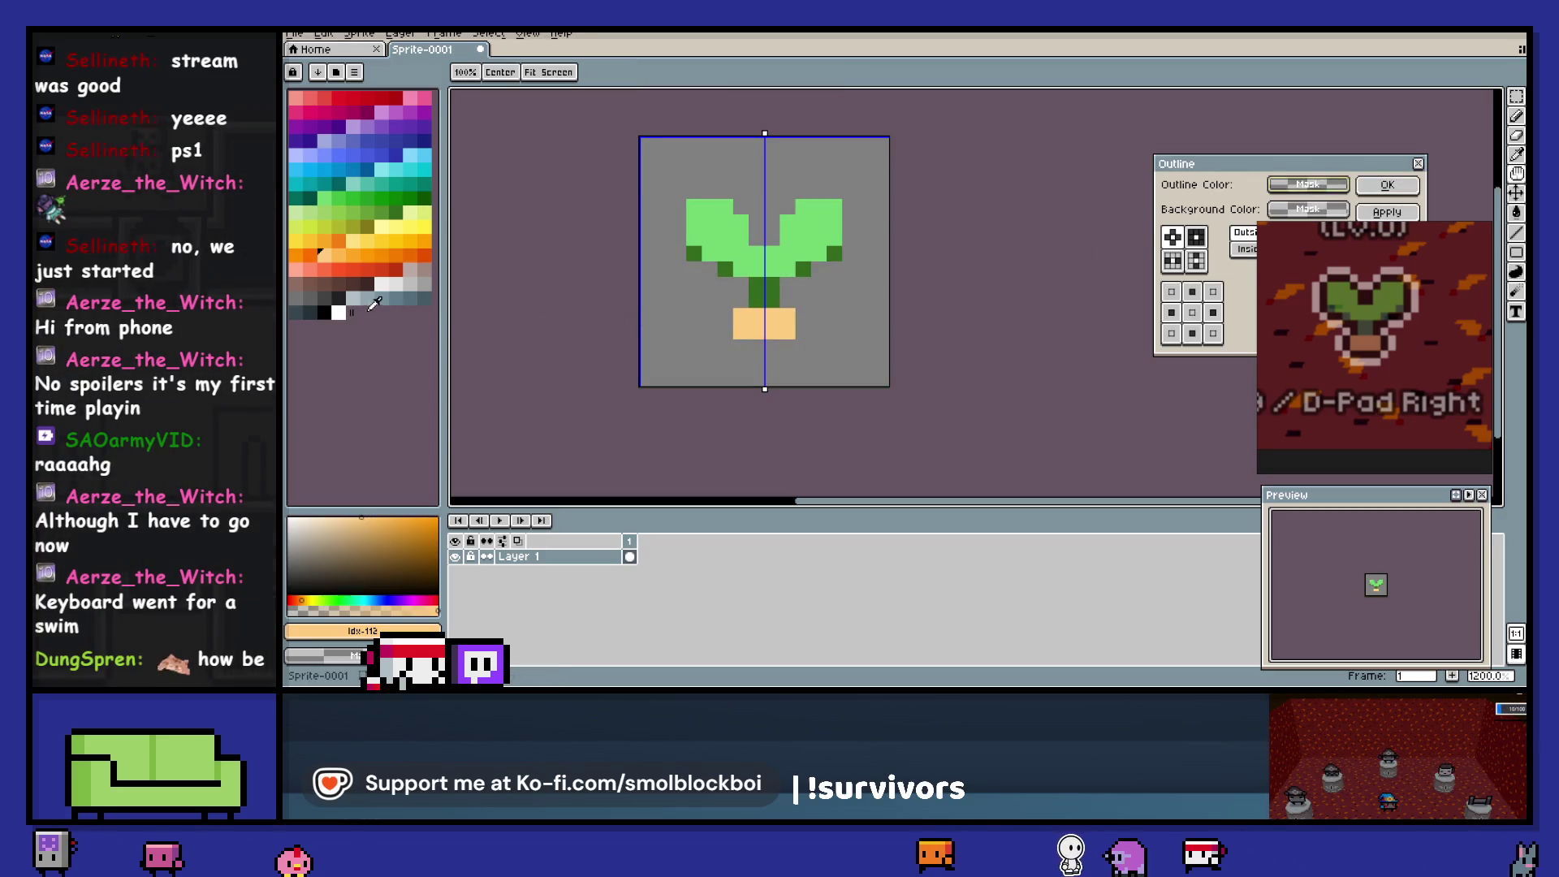
drag(1299, 192, 1027, 234)
click(328, 310)
click(339, 313)
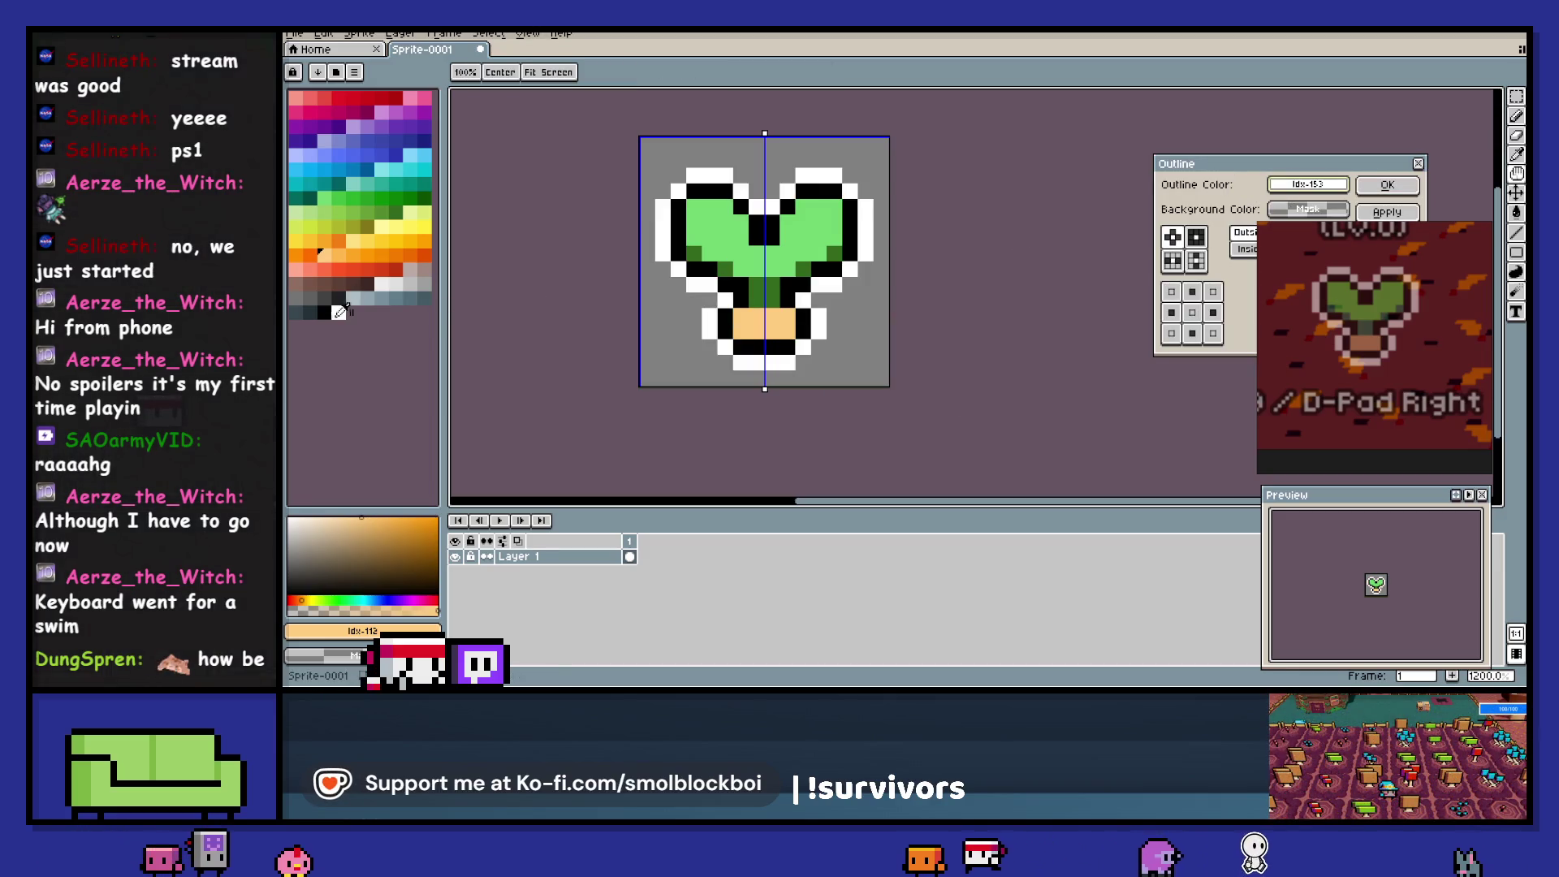
click(1397, 194)
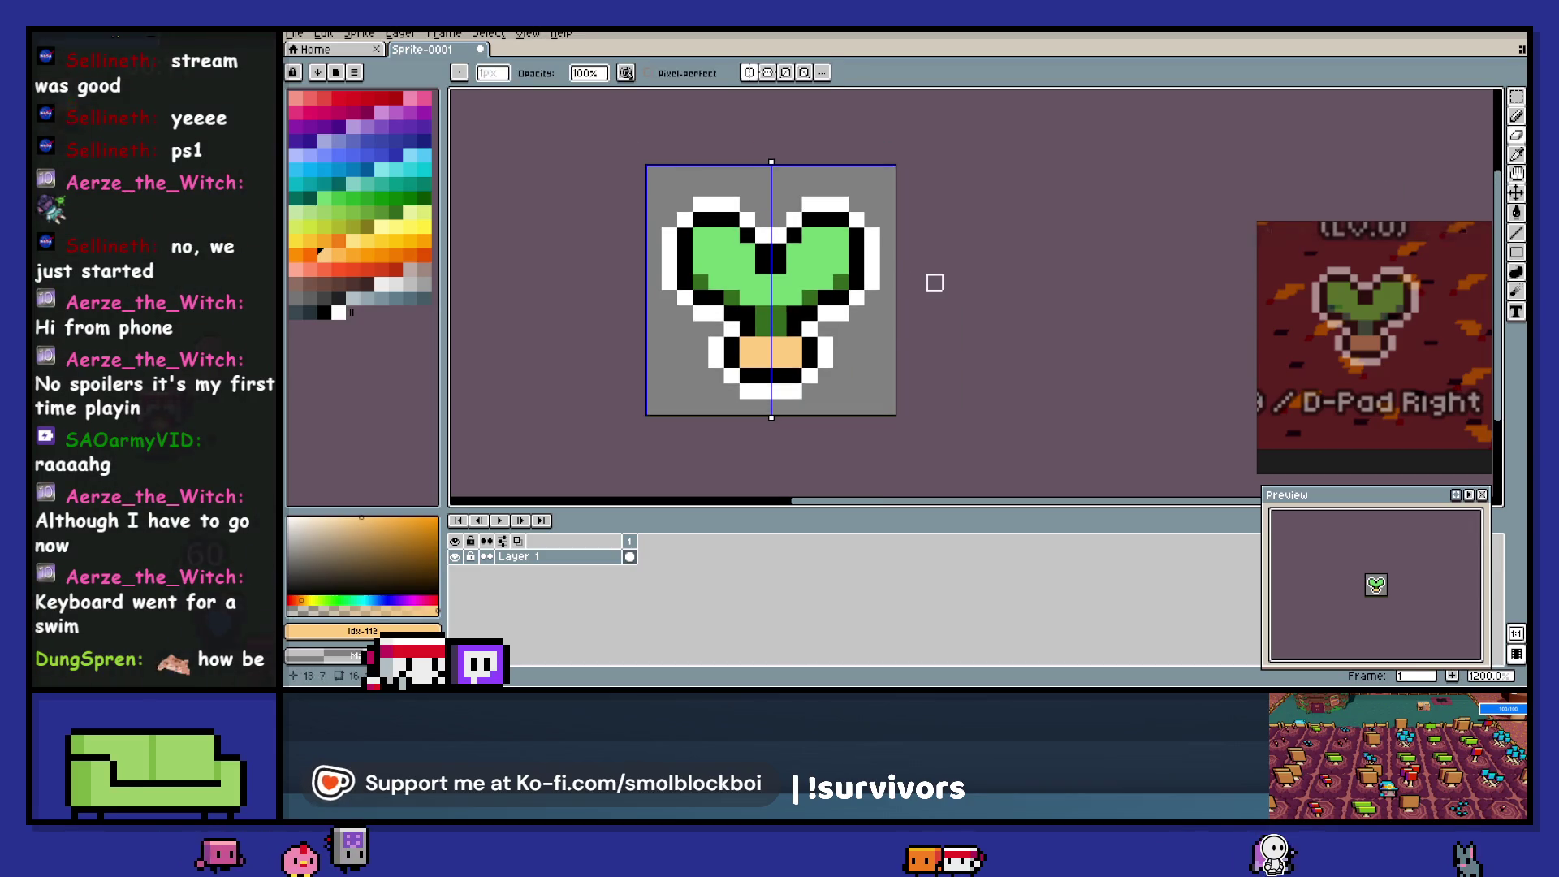
Search 'mort' and load the mort-us-zughy-1x palette preset.
click(317, 72)
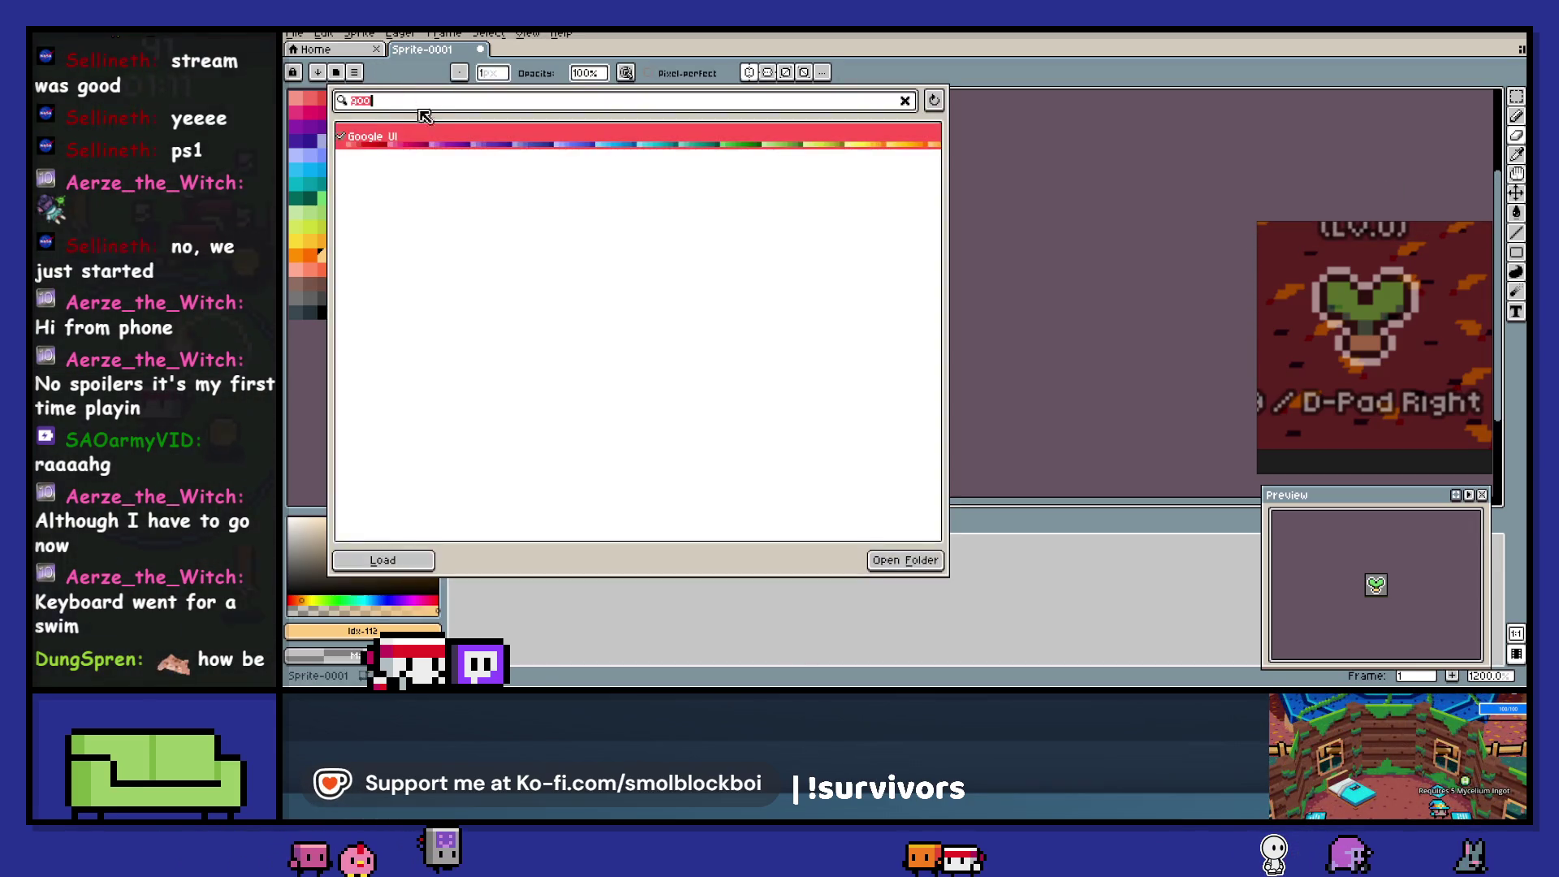
text(mort)
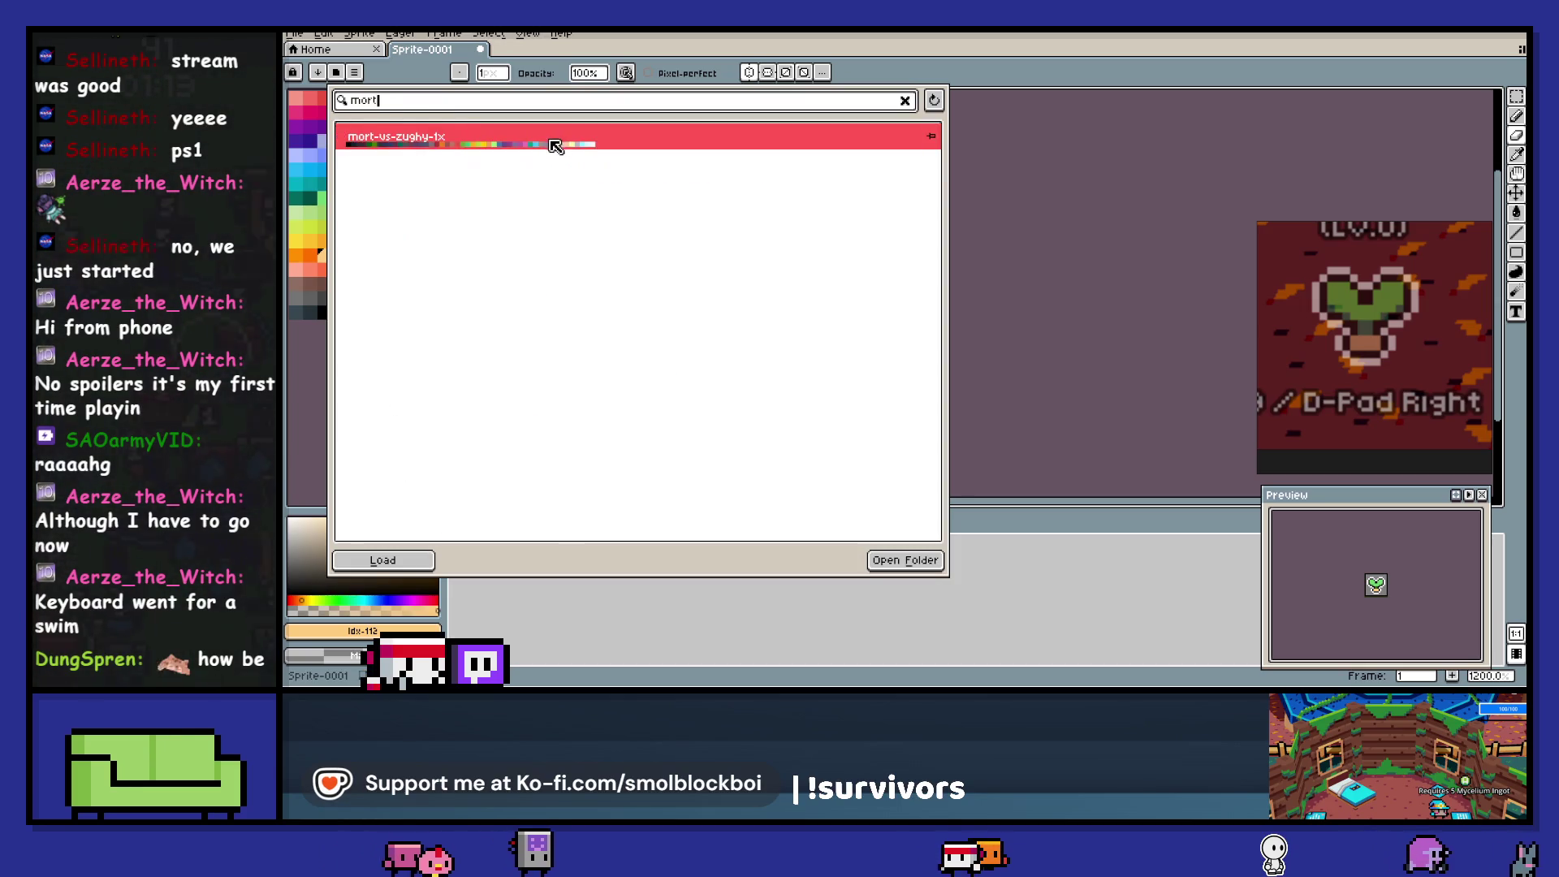
double_click(556, 144)
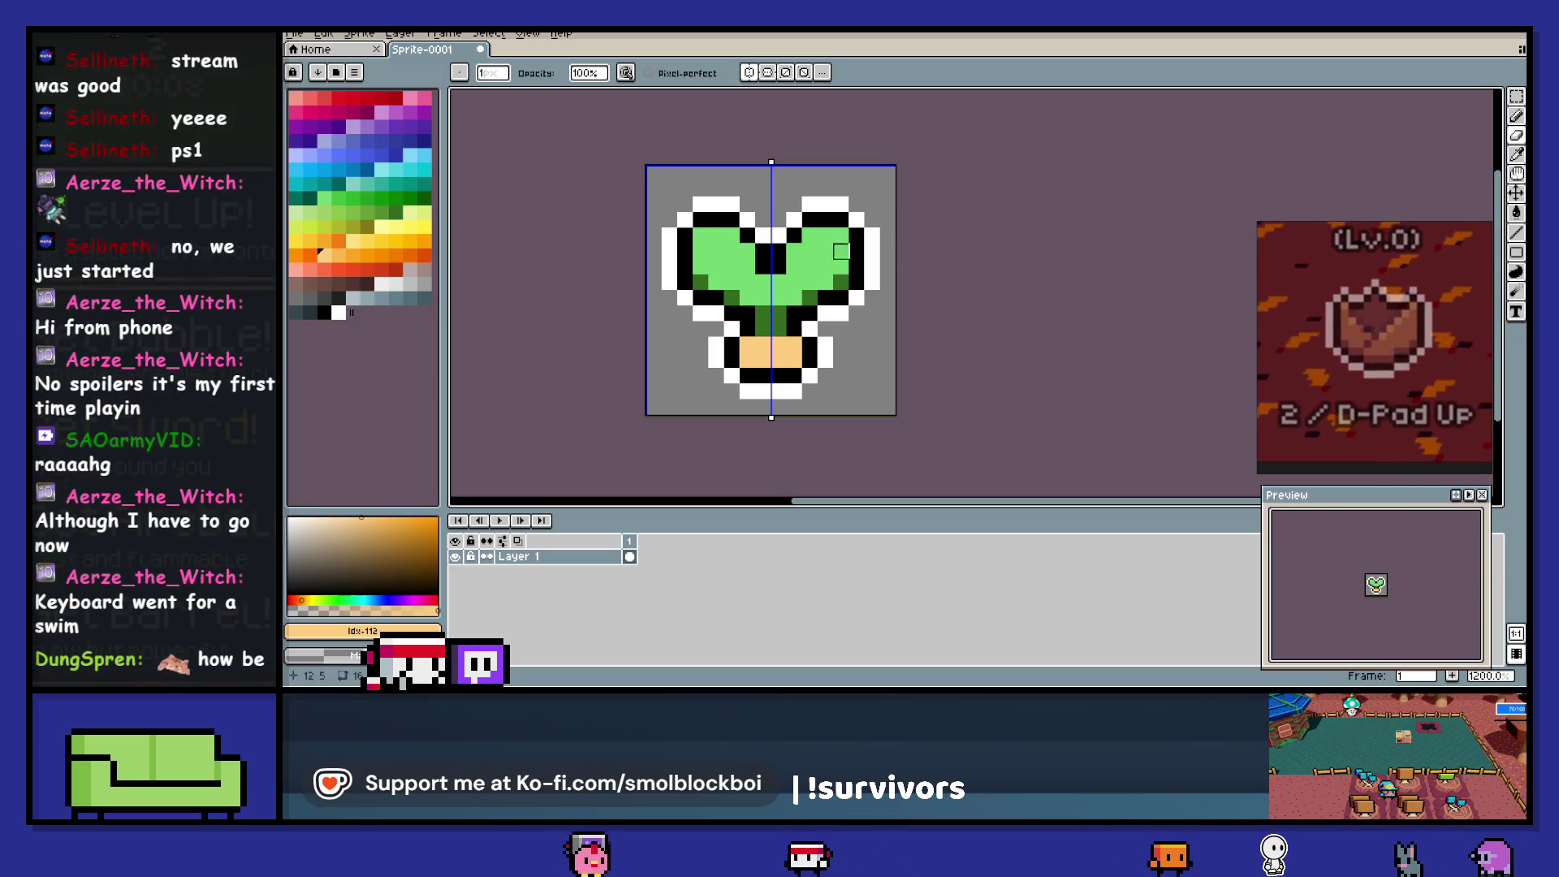
drag(826, 205, 851, 208)
key(ctrl+alt+c)
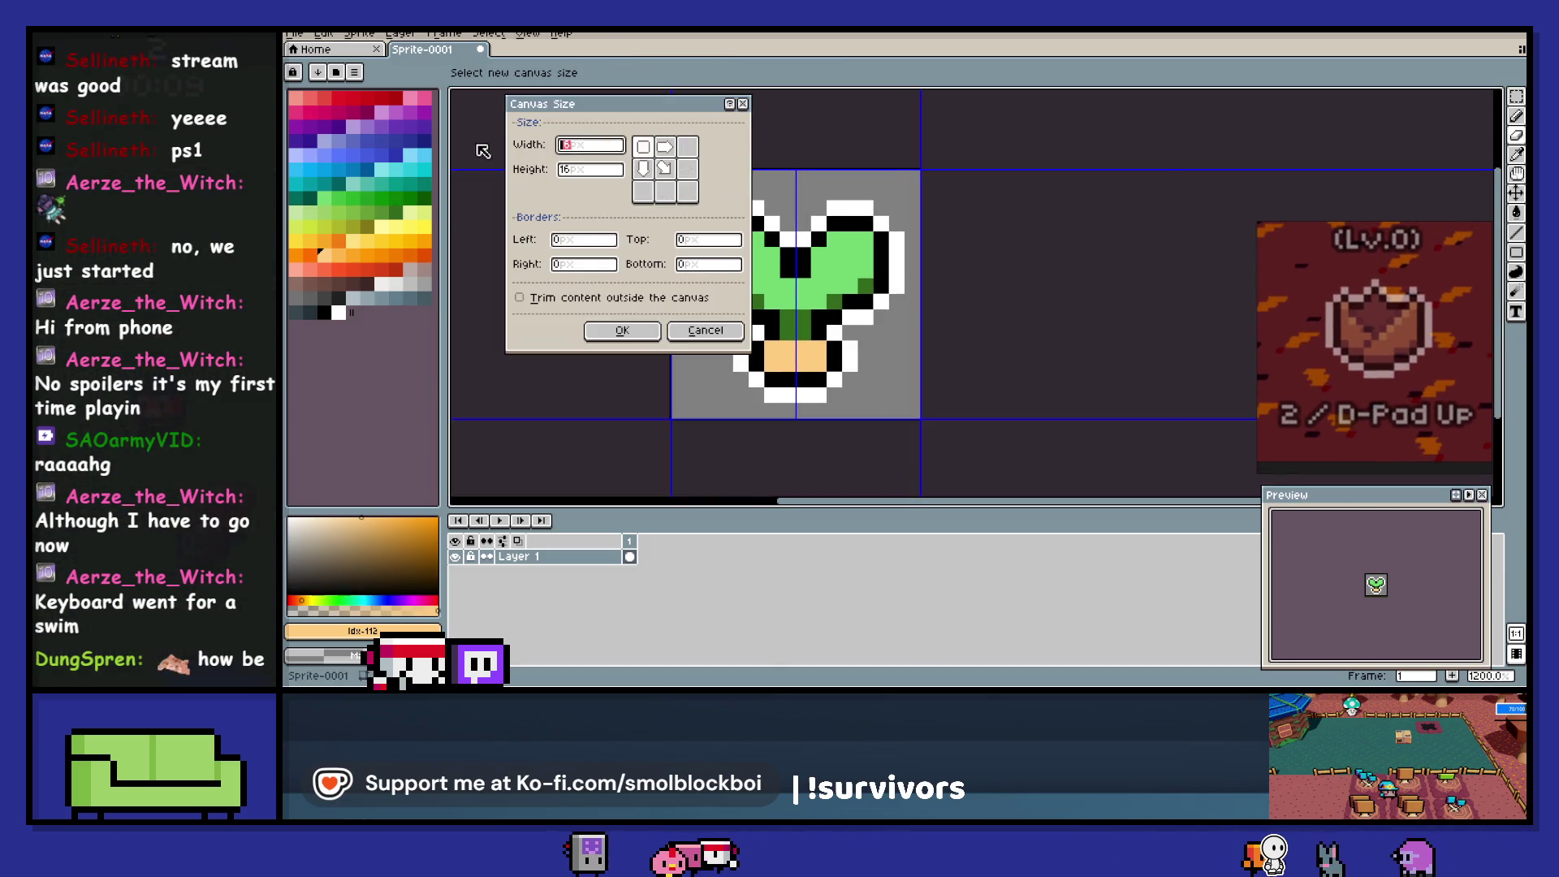
Widen the canvas to 32 pixels and mark the new area's centre with a green T guide.
text(32)
click(617, 330)
drag(574, 163, 818, 348)
key(b)
alt+click(633, 252)
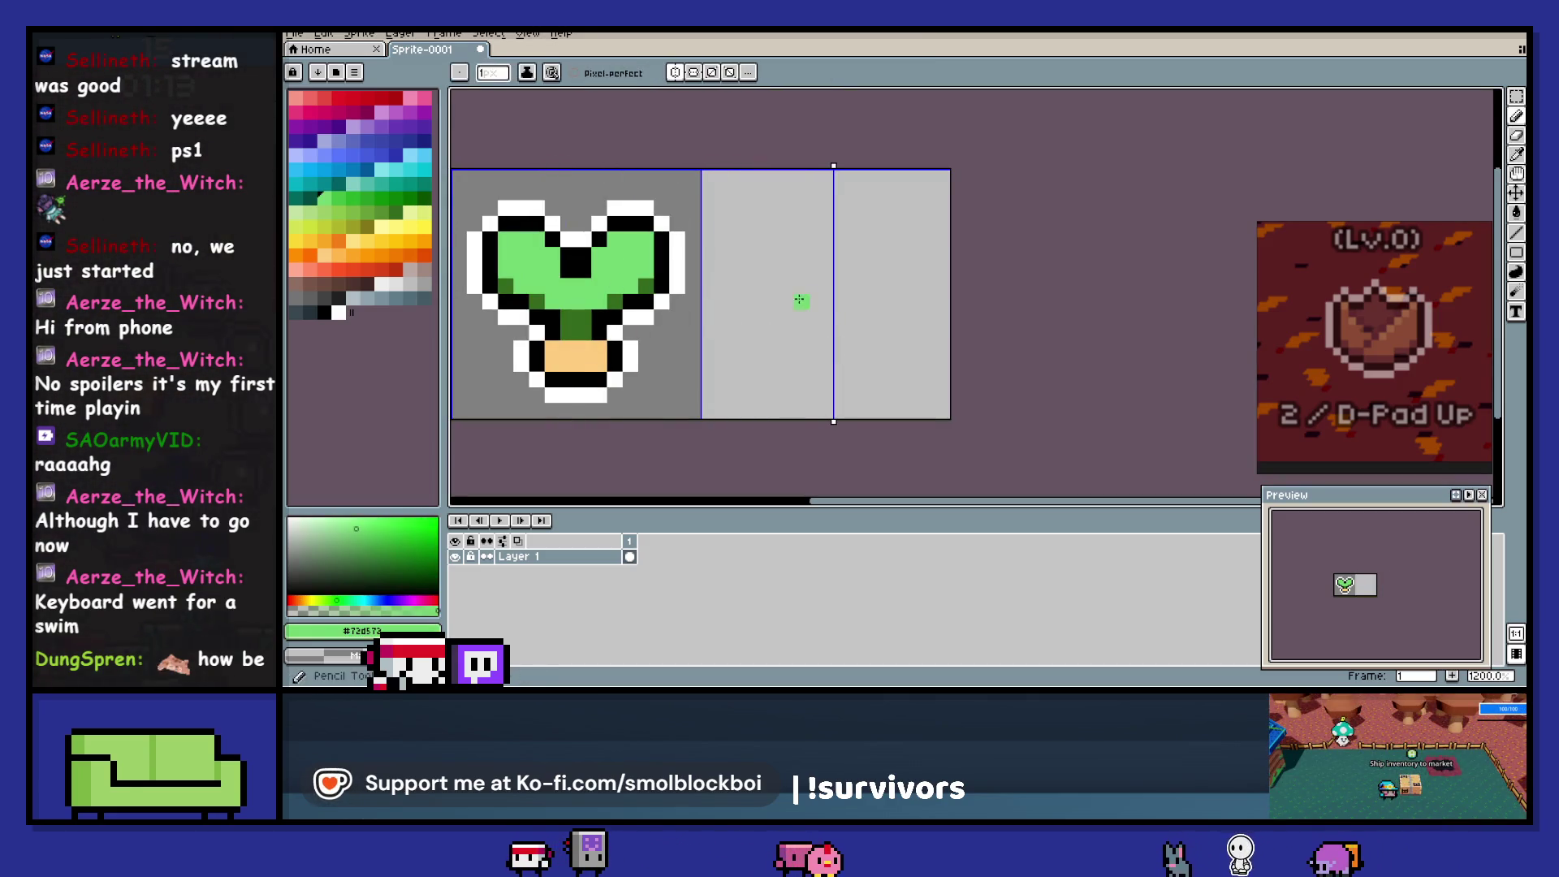
drag(834, 163, 826, 164)
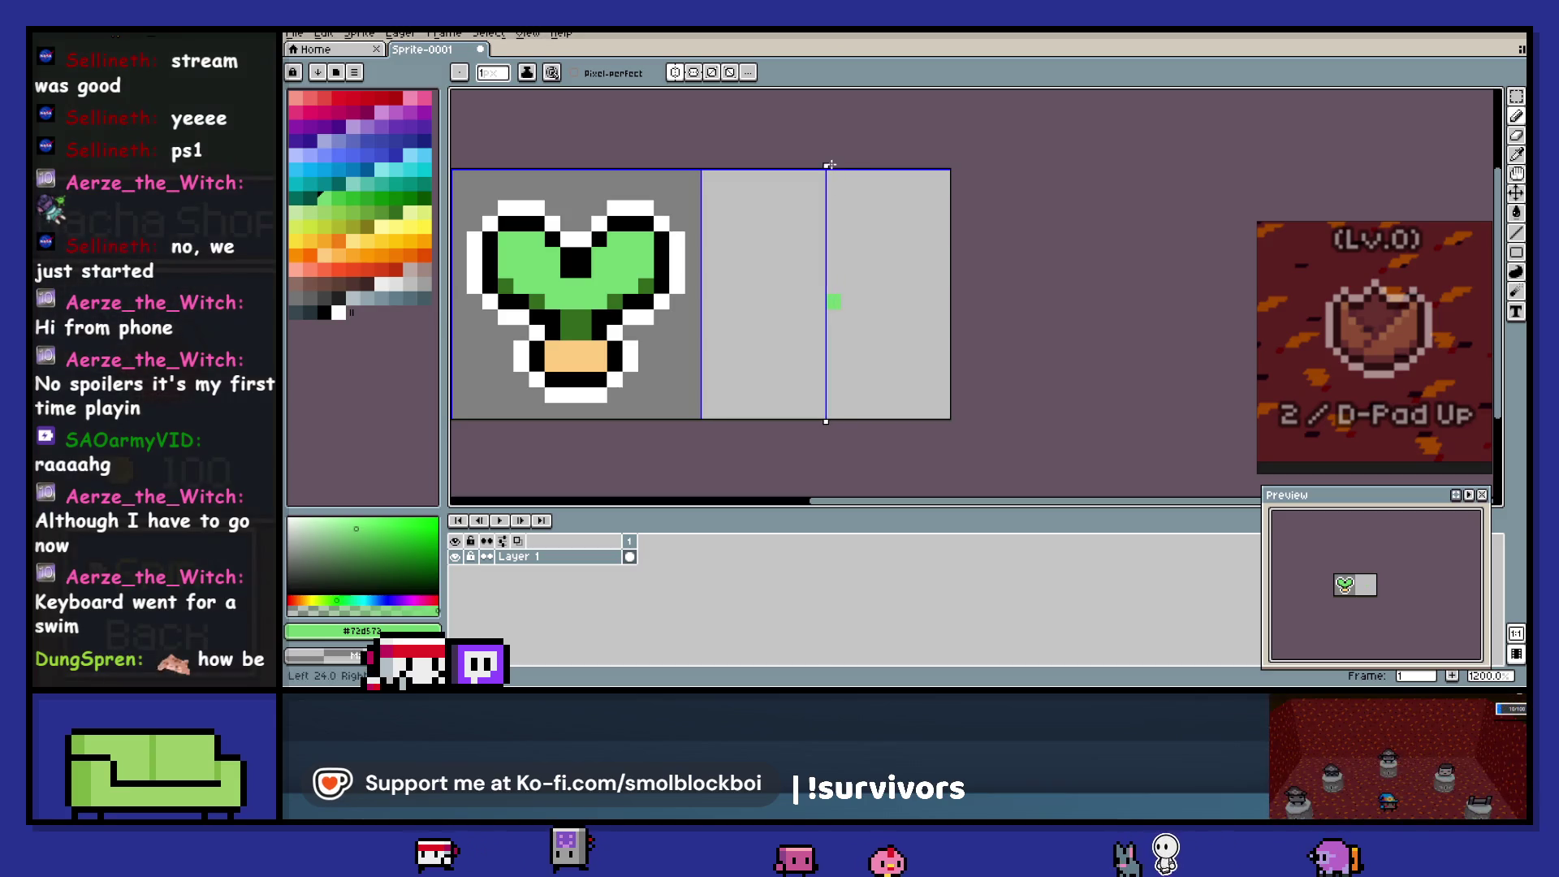
drag(833, 280, 841, 254)
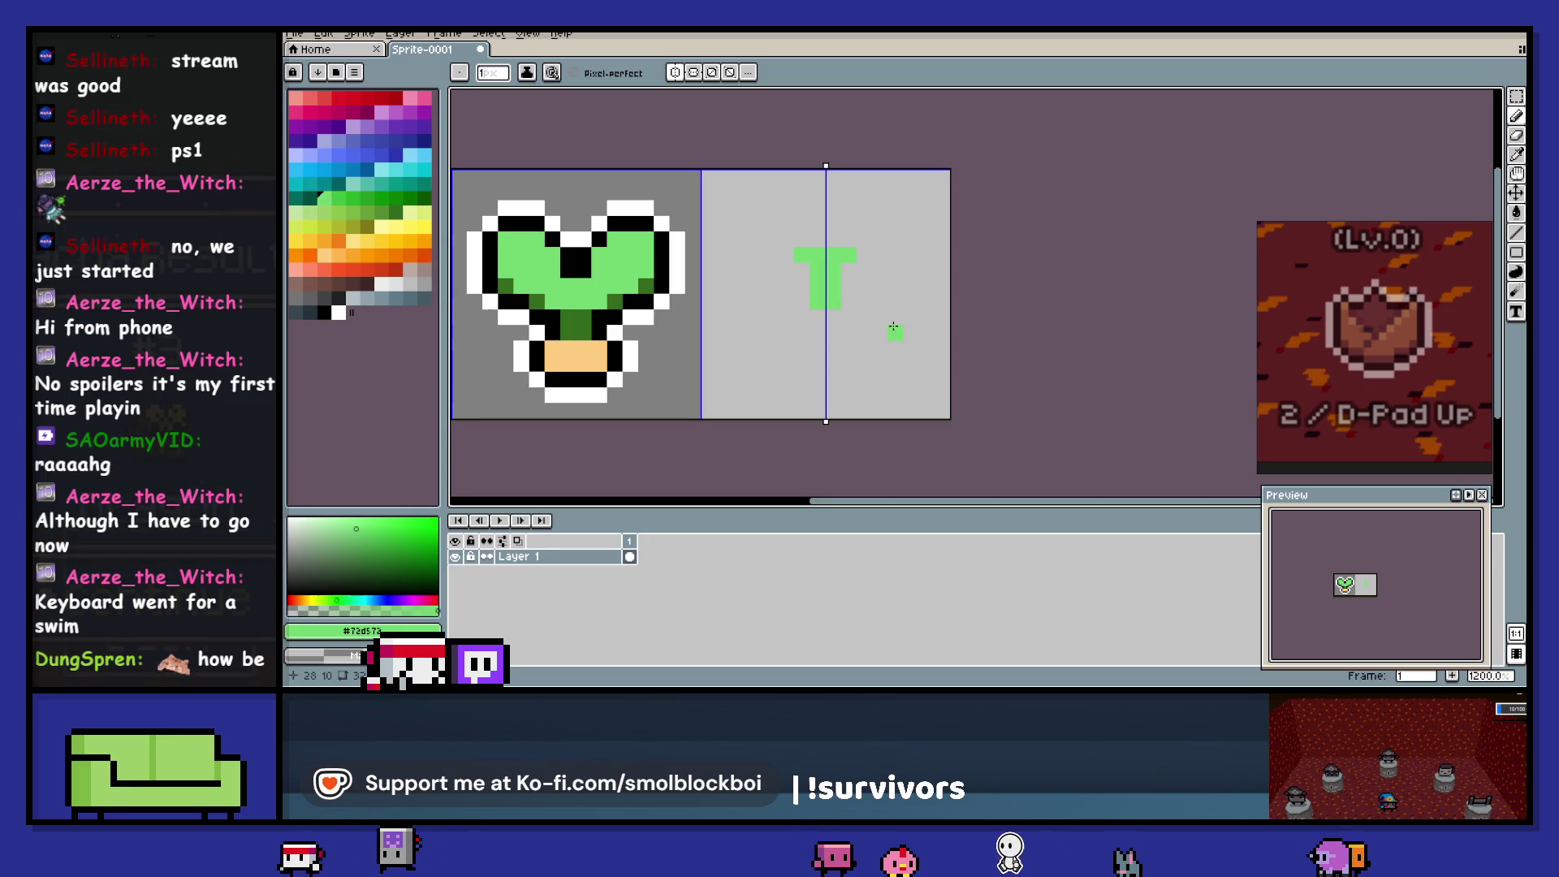
Draw the shield's black bottom curve and raise its mirrored sides.
alt+click(561, 345)
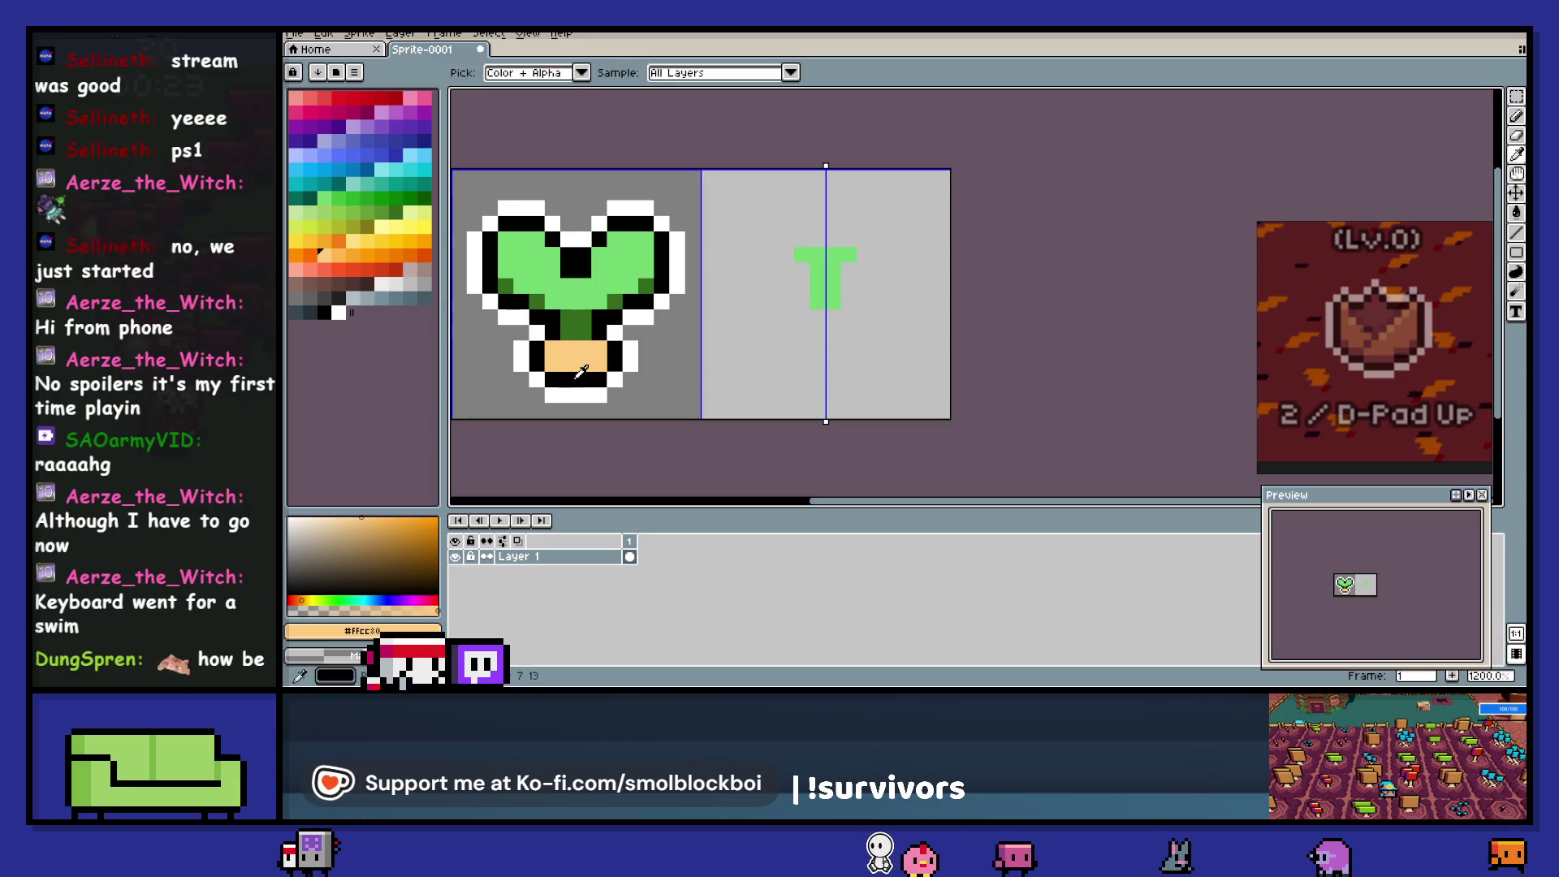
alt+click(893, 366)
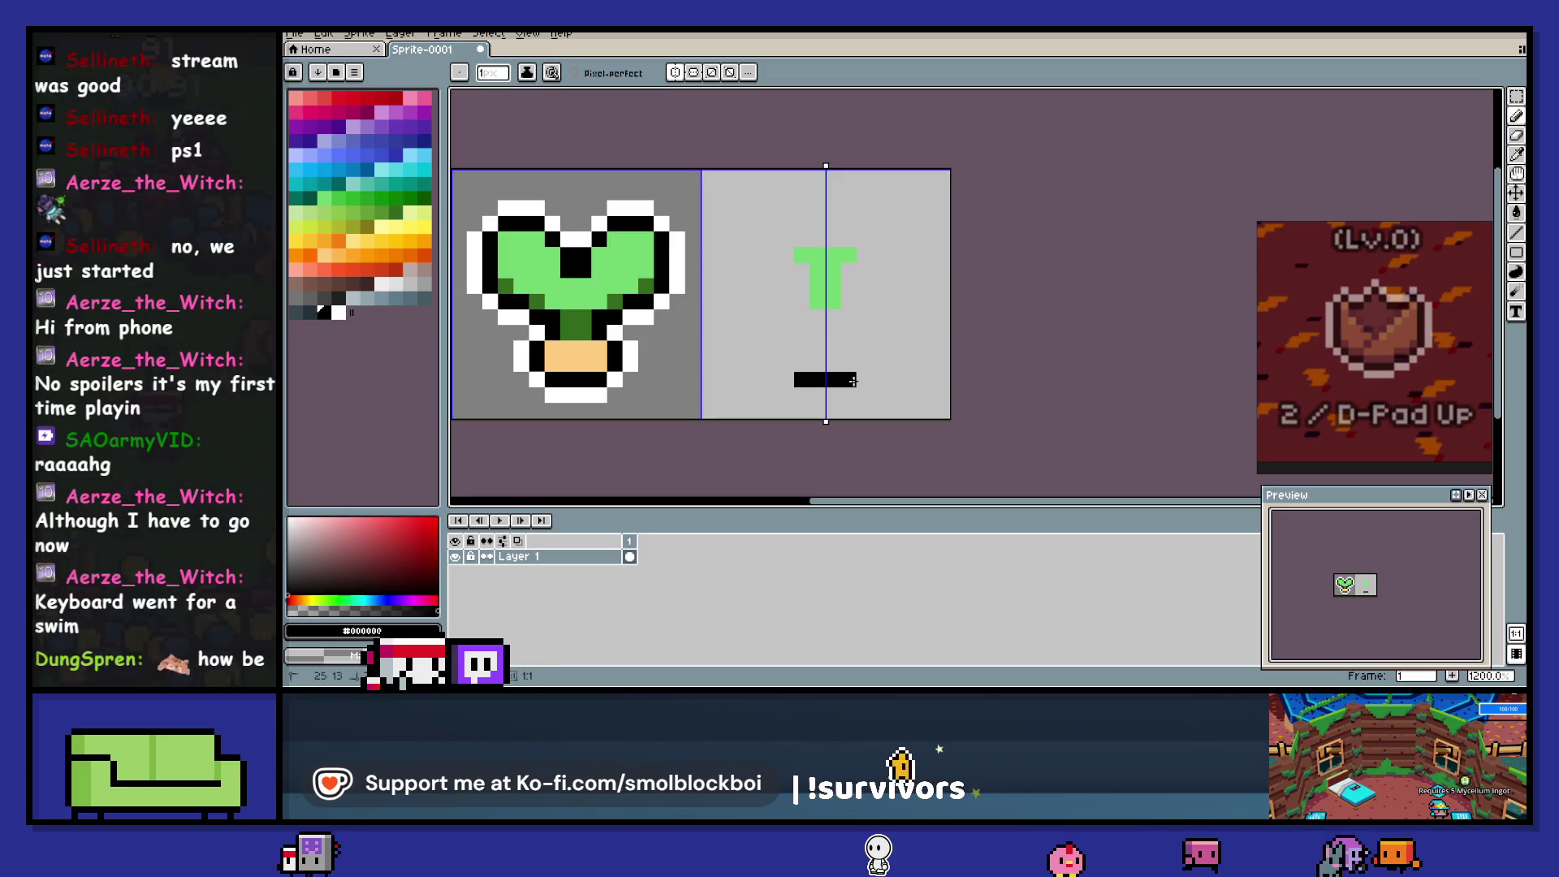
click(756, 349)
click(771, 364)
click(879, 364)
click(895, 349)
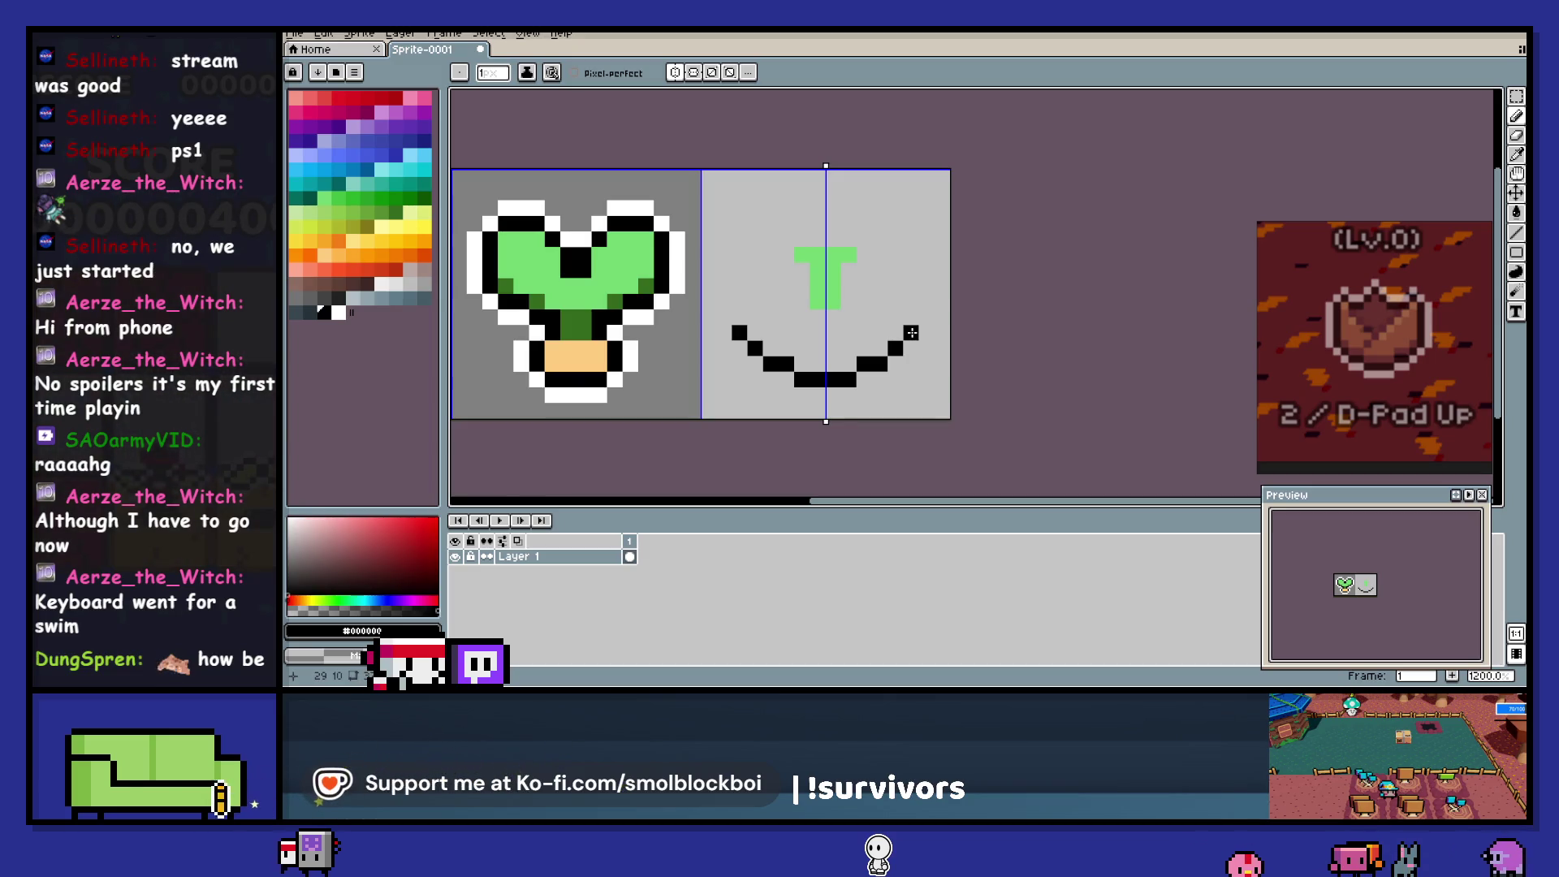
click(910, 317)
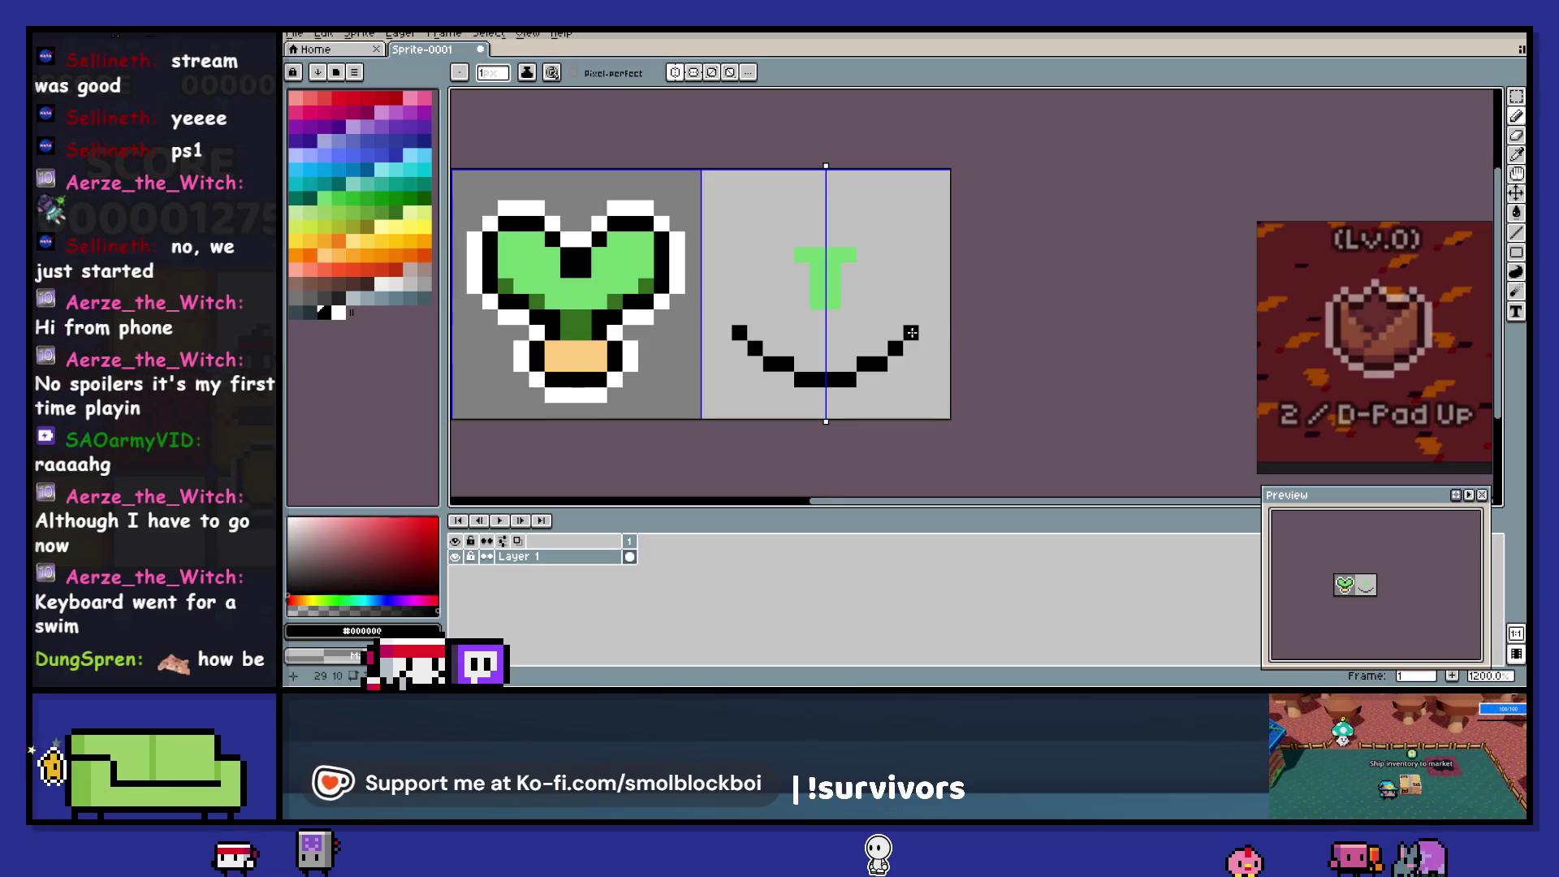
click(910, 307)
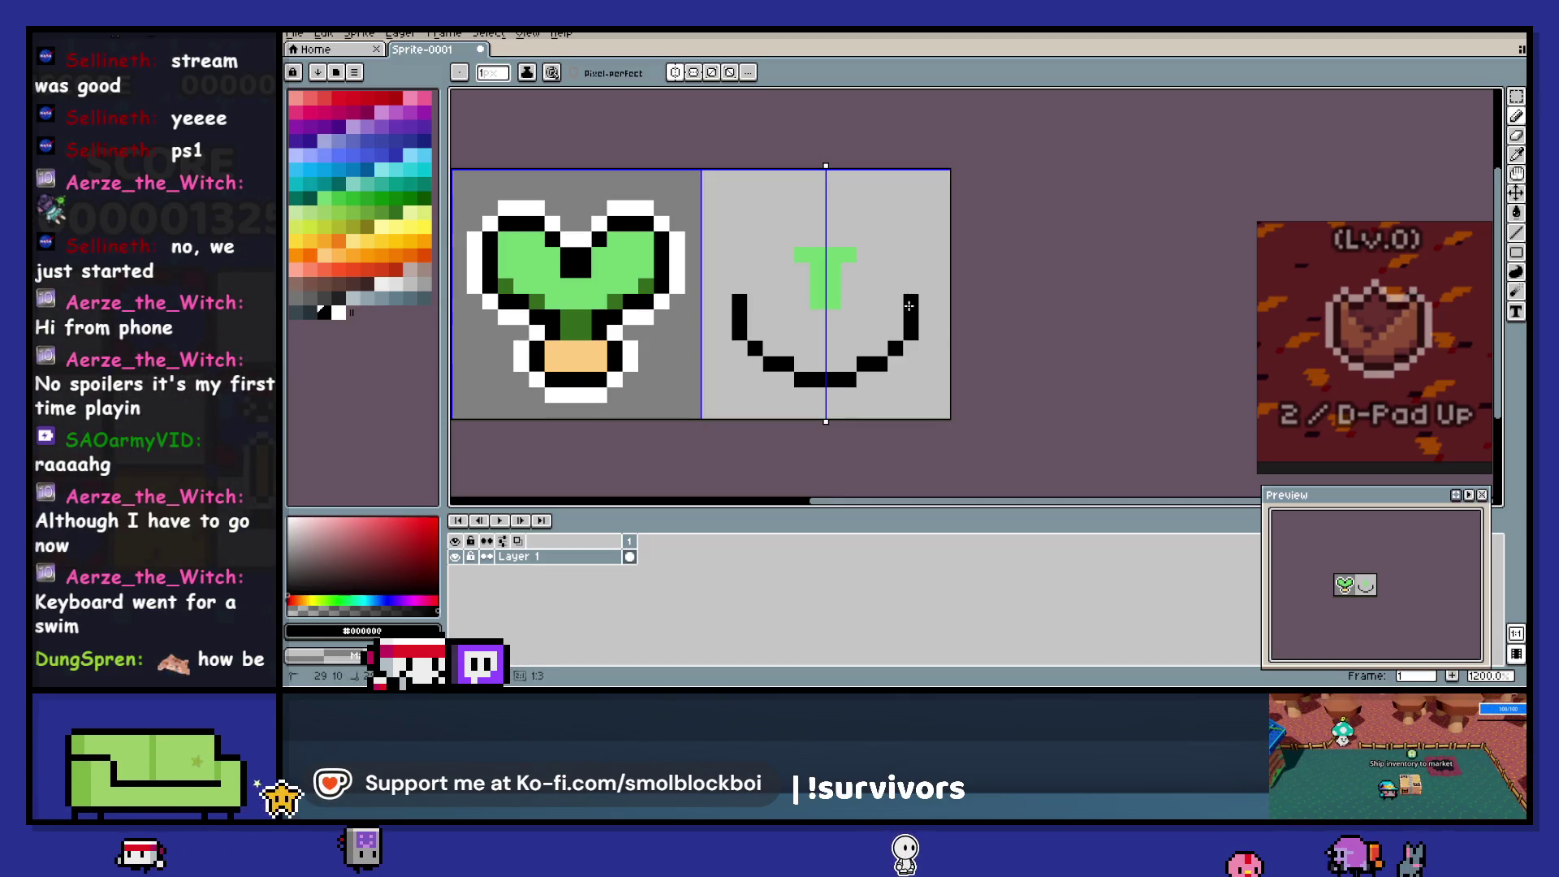
click(908, 290)
Close the shield outline's top around the T bar and erase the green guide pixels.
click(910, 270)
click(909, 255)
click(893, 239)
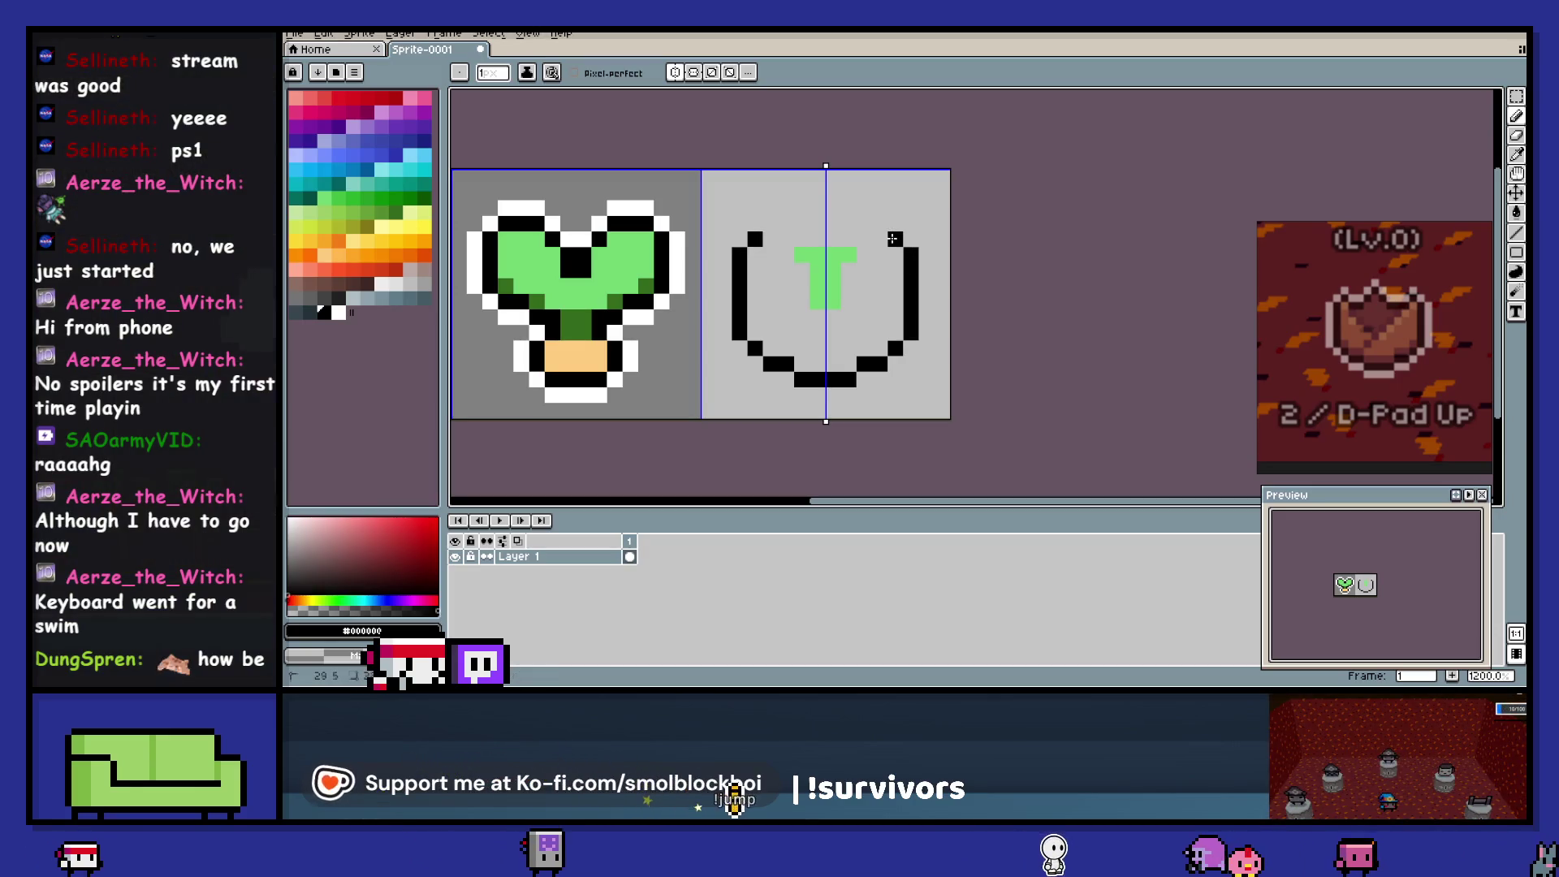
click(880, 254)
click(864, 253)
click(849, 255)
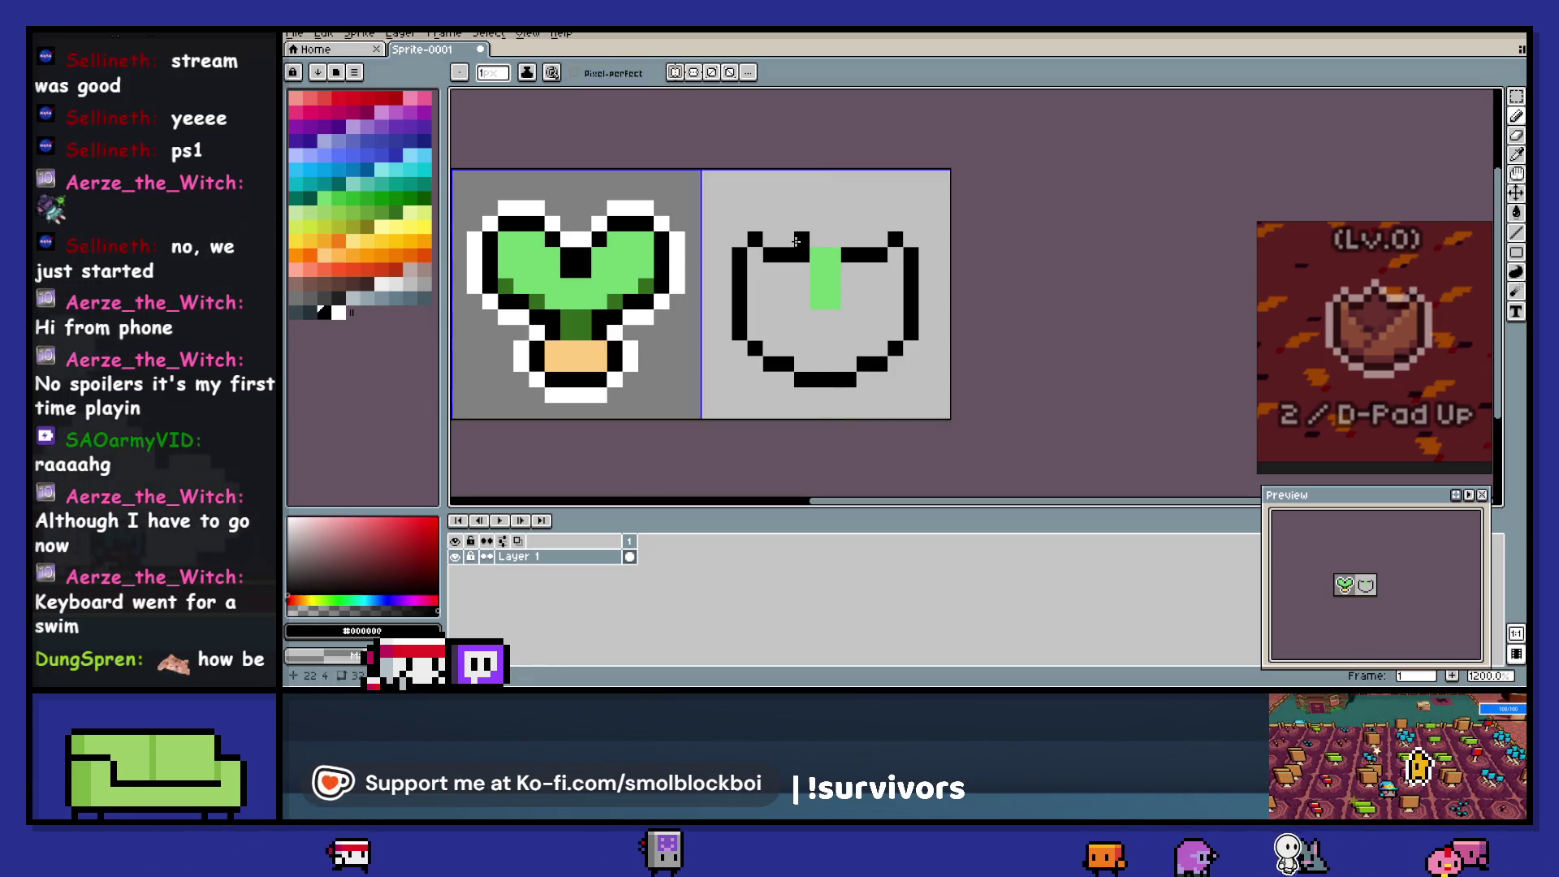
key(alt)
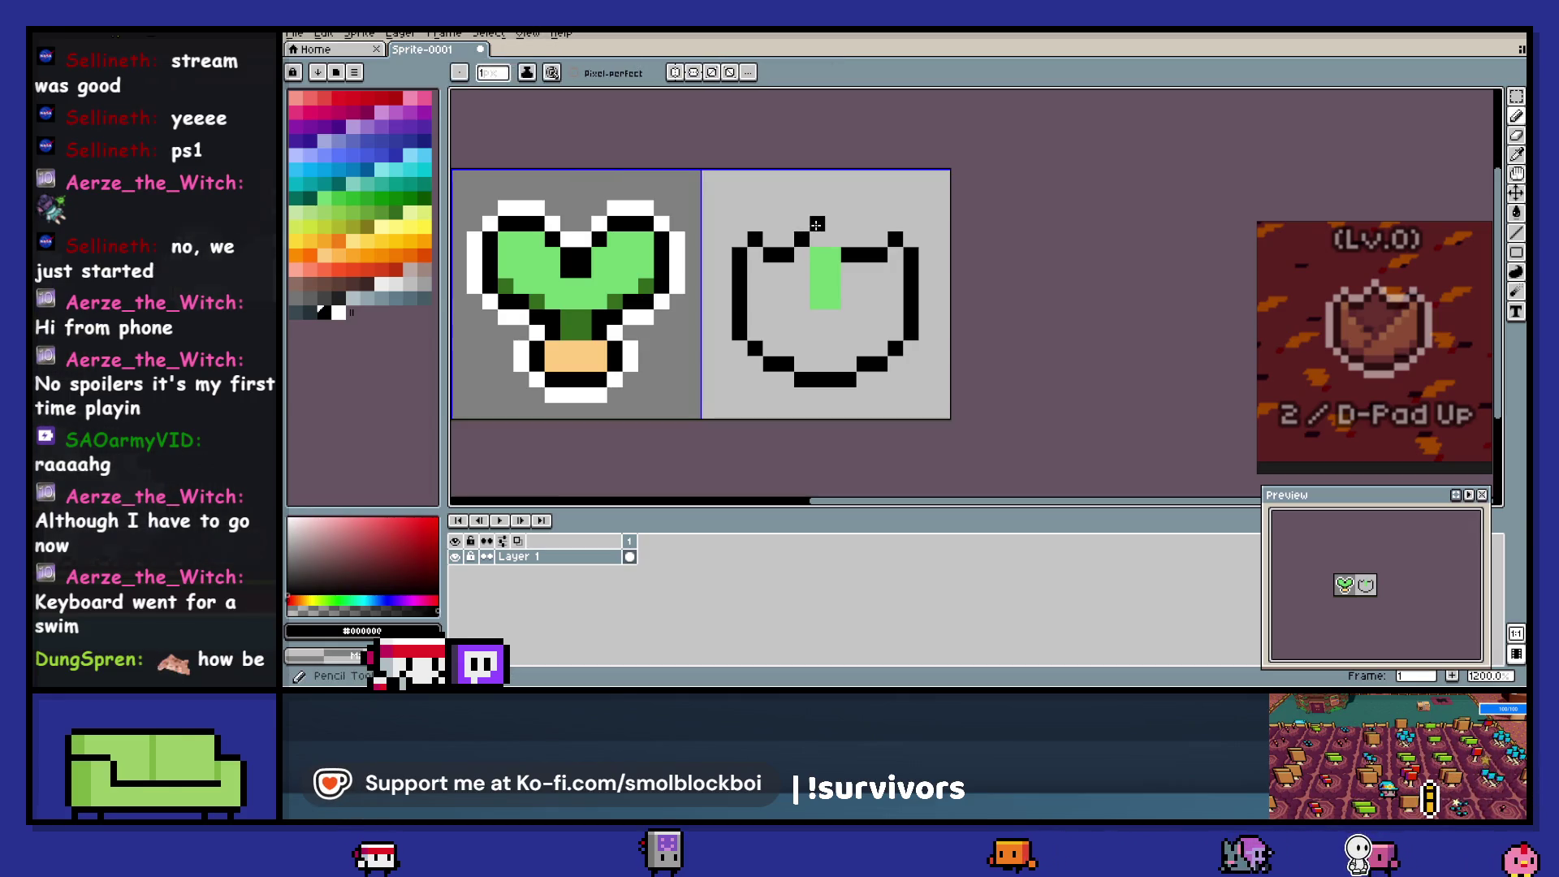
key(e)
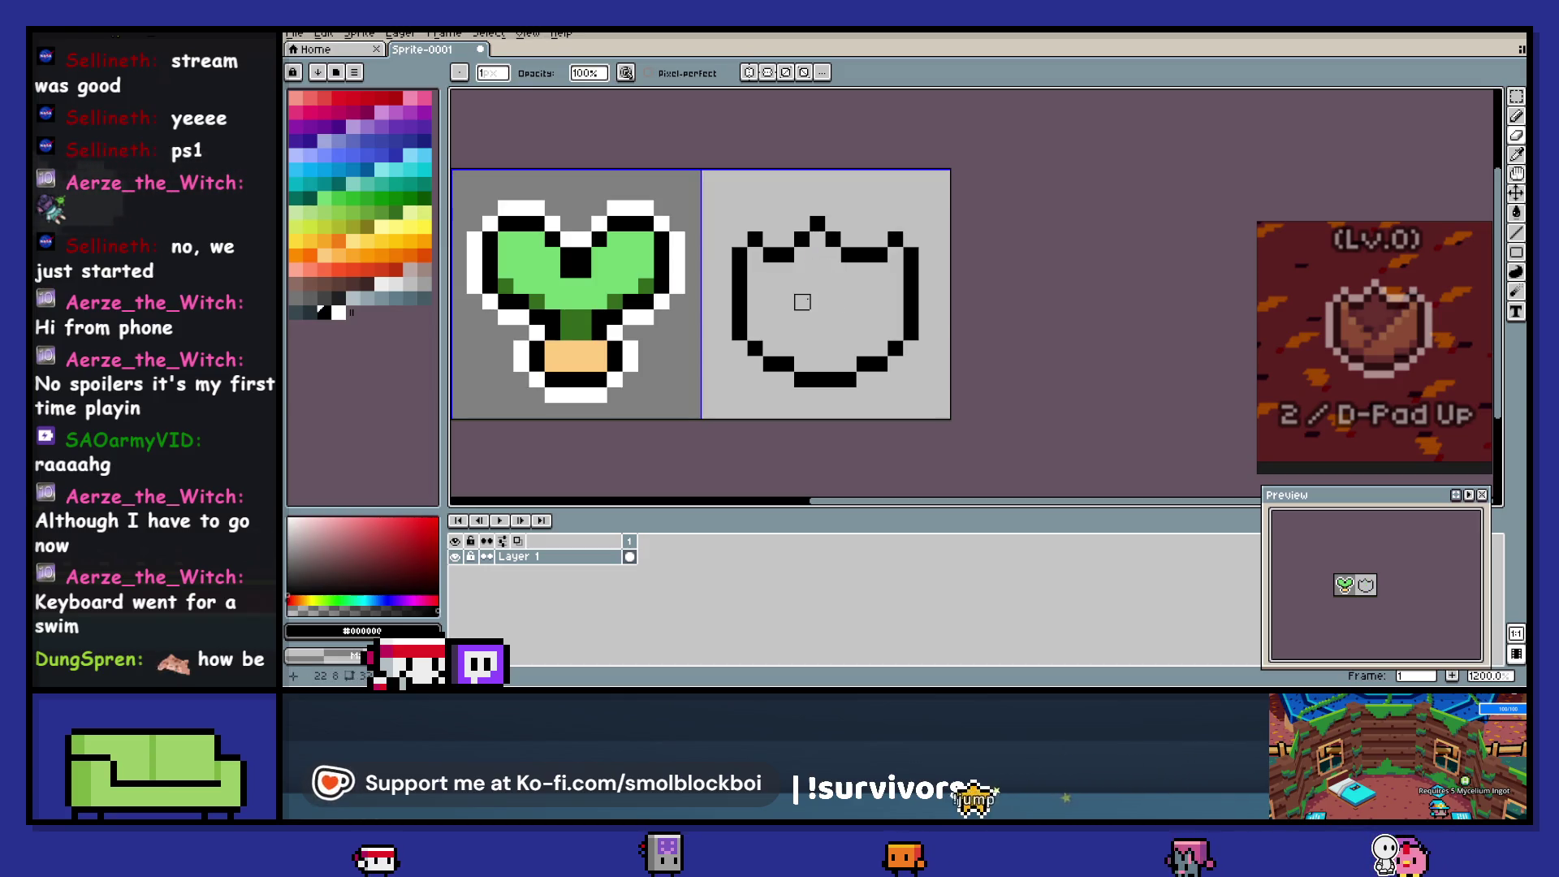
click(326, 284)
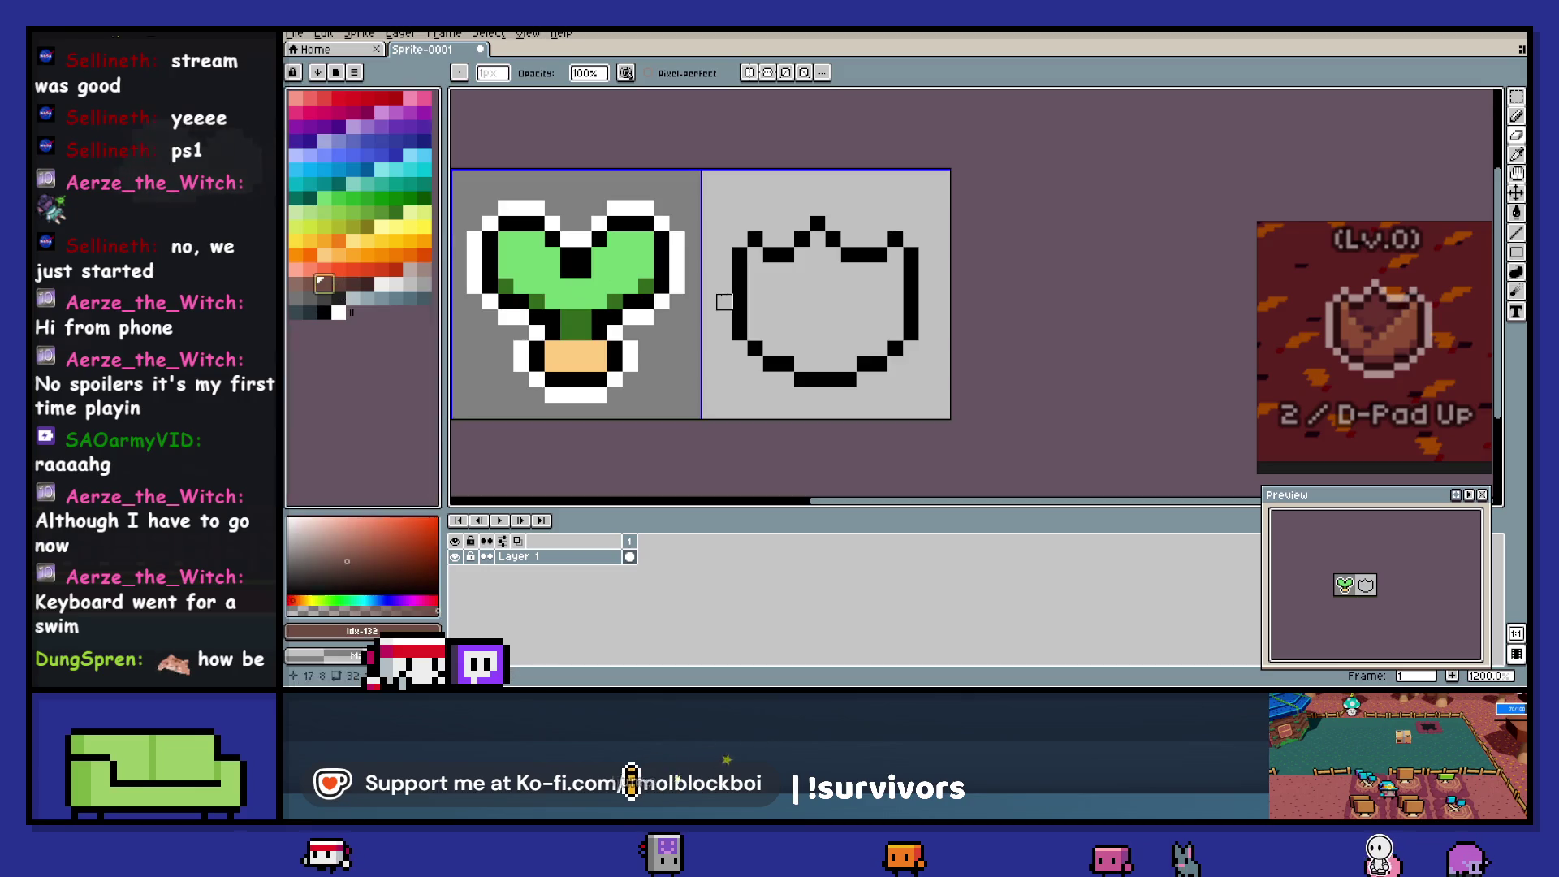
Fill the shield brown and draw a diagonal peach highlight plus a few peach pixels.
key(g)
click(825, 306)
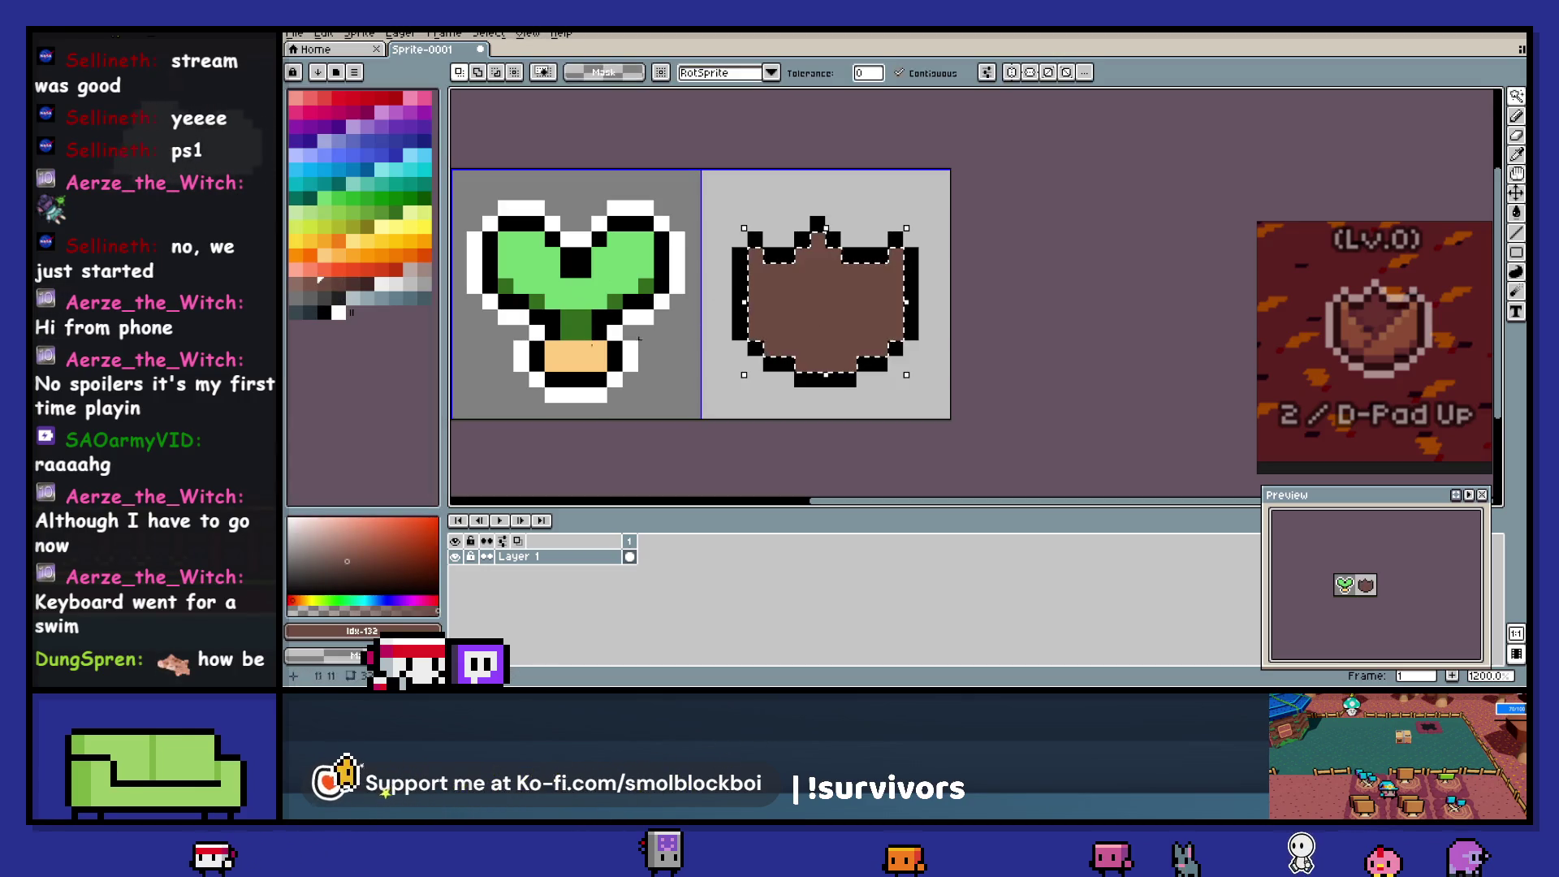
alt+click(569, 364)
key(w)
key(b)
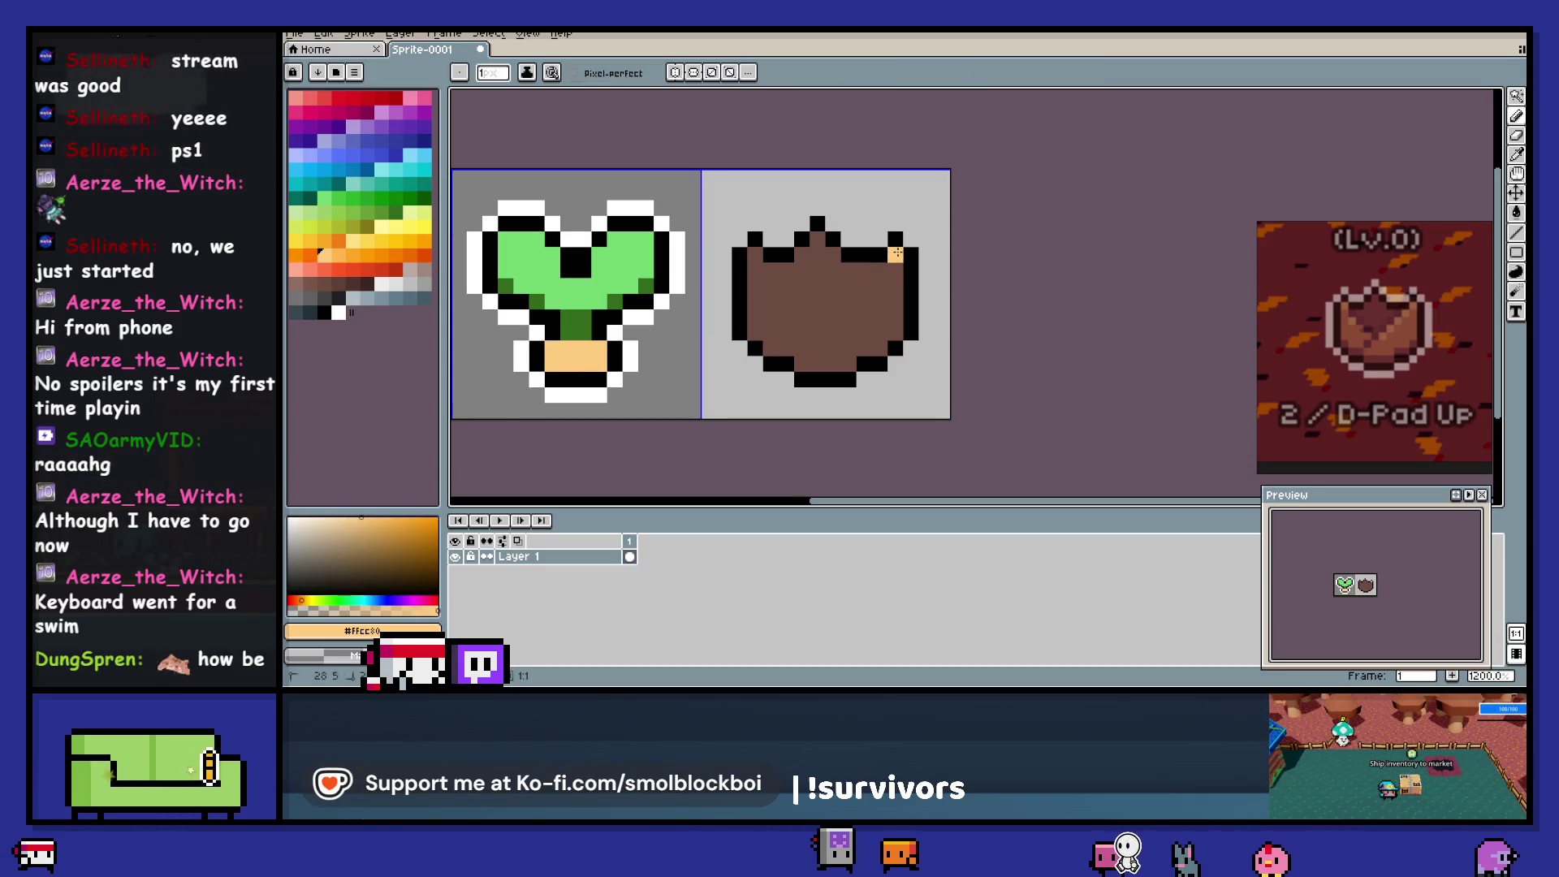
drag(896, 253, 830, 320)
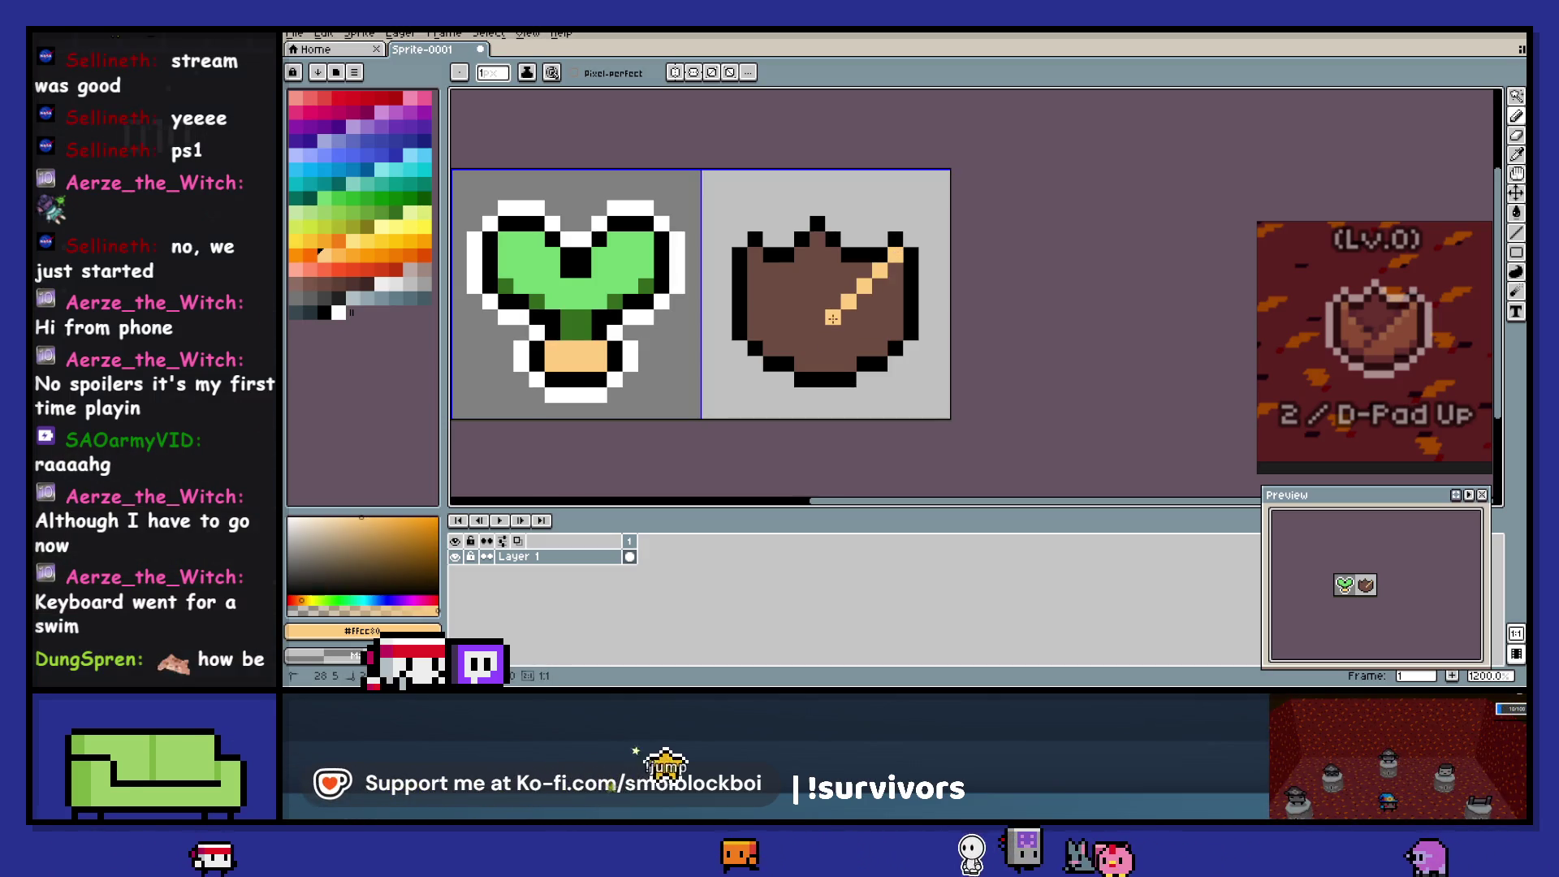
click(755, 255)
click(770, 284)
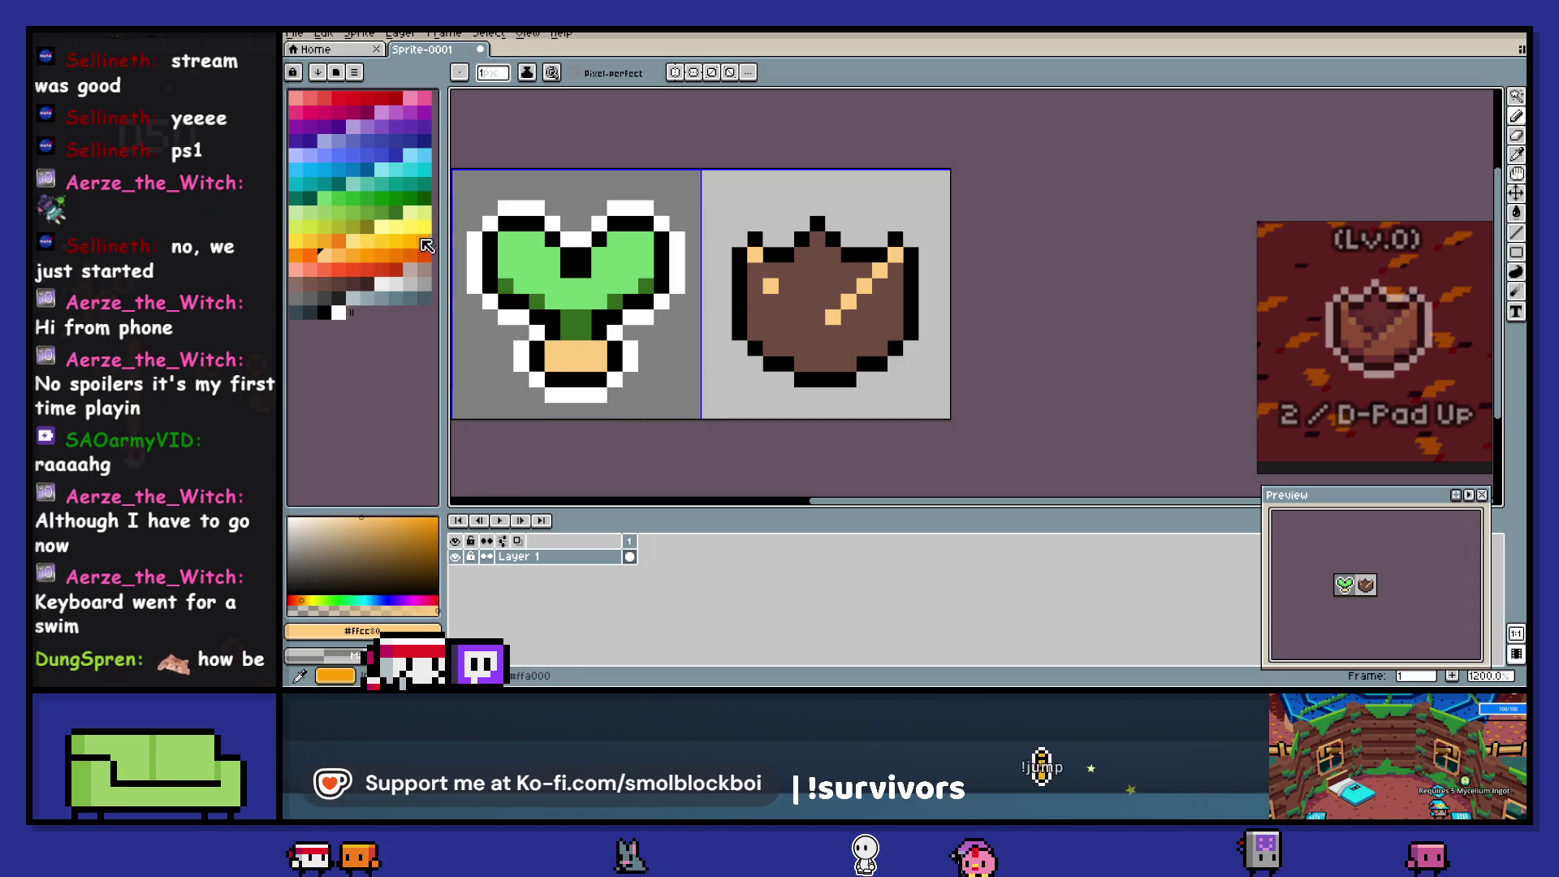
Recolour the left highlights orange and add yellow shading on the shield's lower left.
click(411, 241)
drag(754, 270, 783, 306)
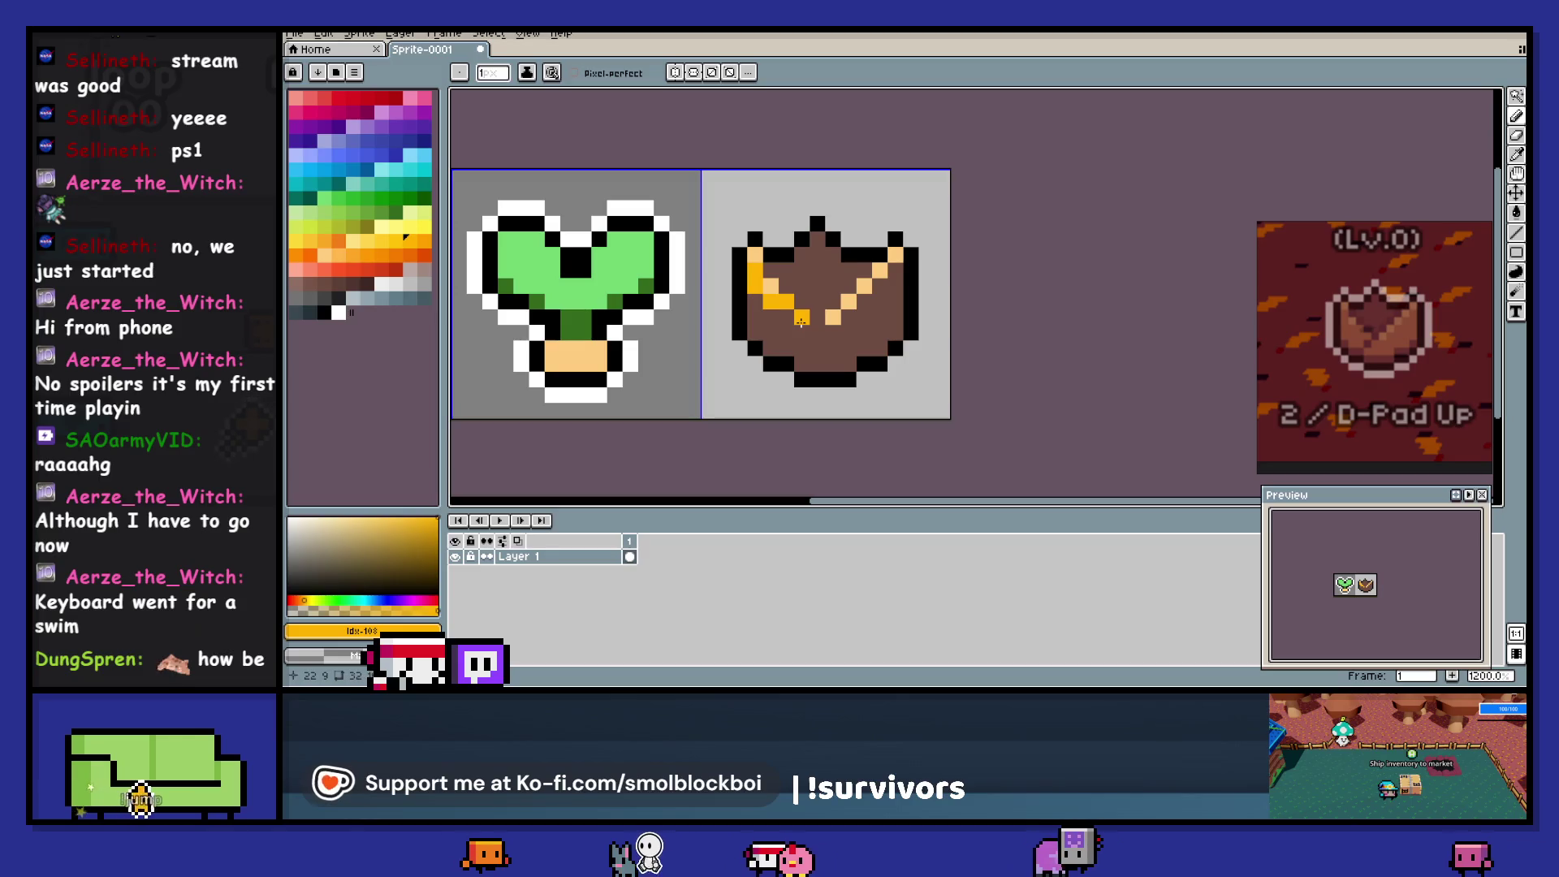
mouse_move(801, 322)
mouse_down()
mouse_move(758, 314)
mouse_move(775, 321)
mouse_up()
click(825, 358)
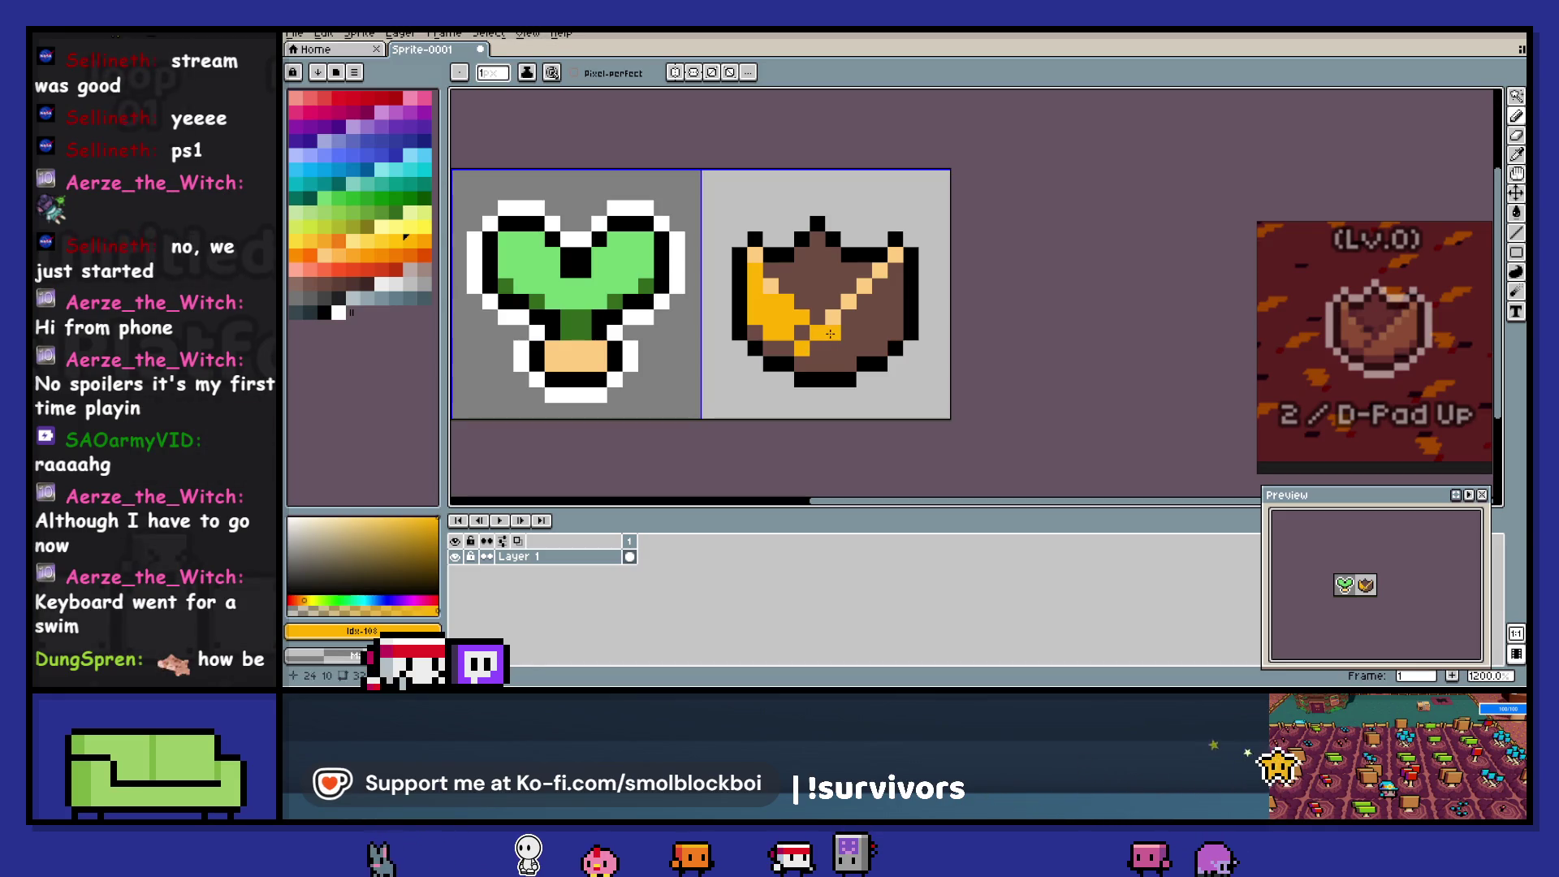
Fill the shield's lower area yellow and turn one of its pixels brown.
key(g)
click(845, 345)
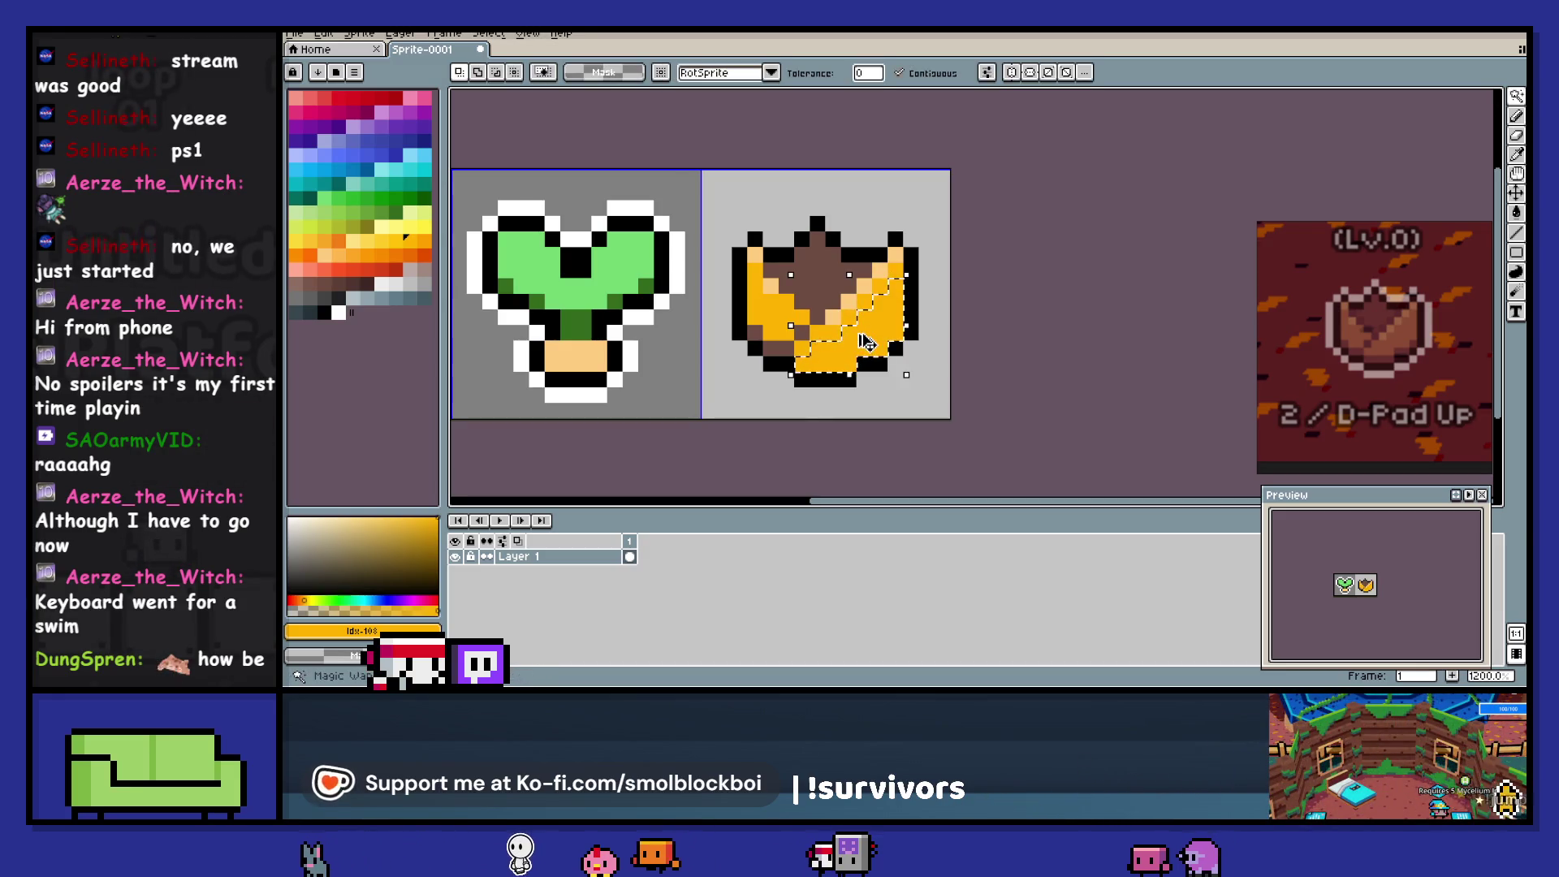
alt+click(820, 361)
key(b)
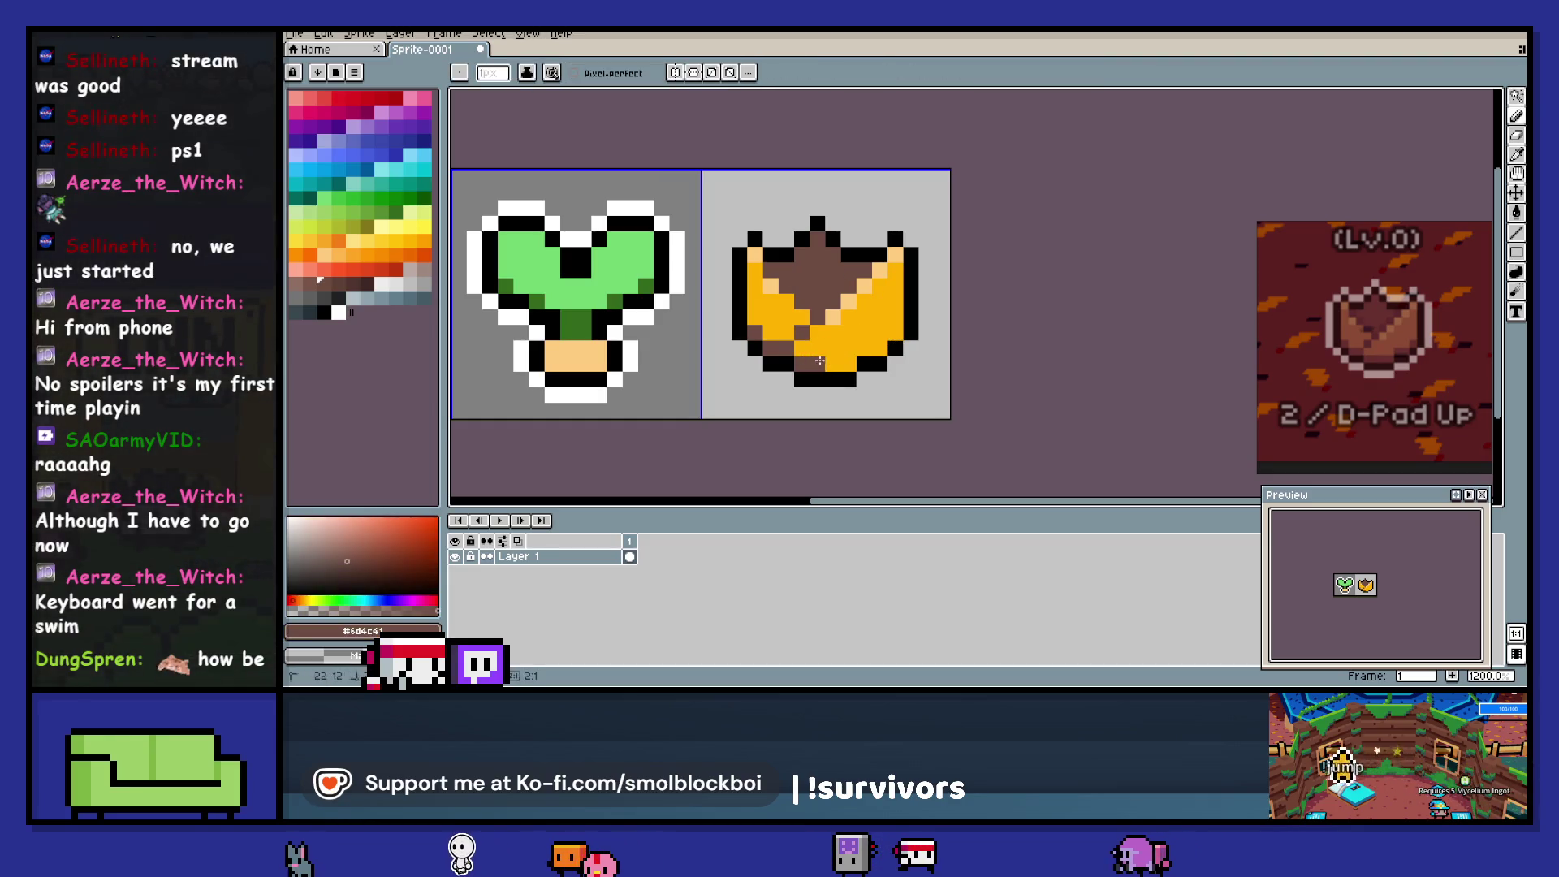
click(858, 352)
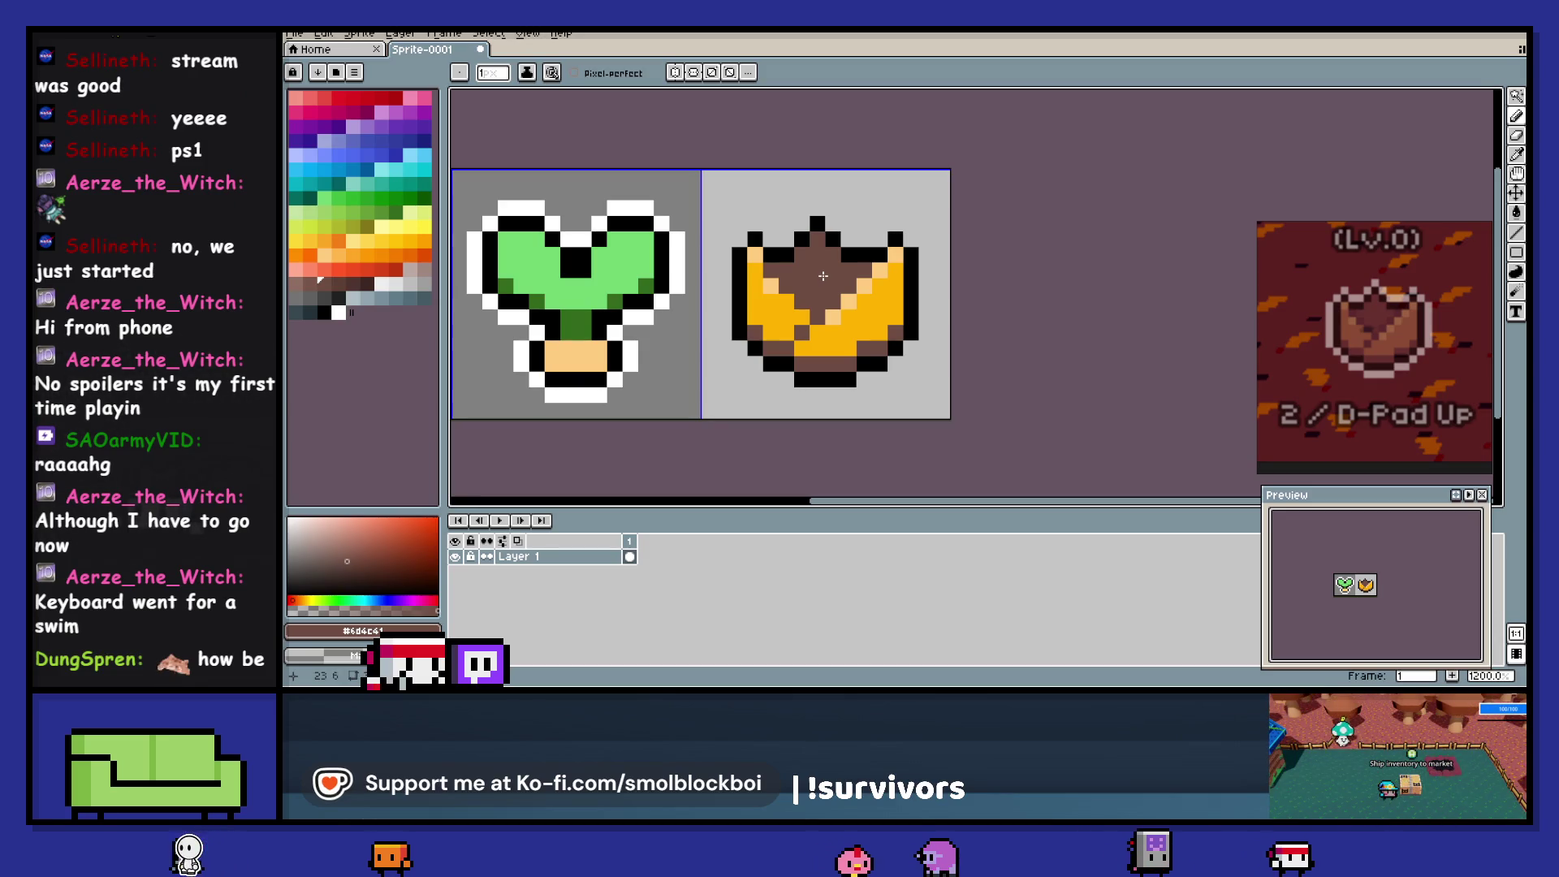
Paint an orange-and-brown diagonal lattice across the shield's centre and brown pixels along its left side.
alt+click(790, 278)
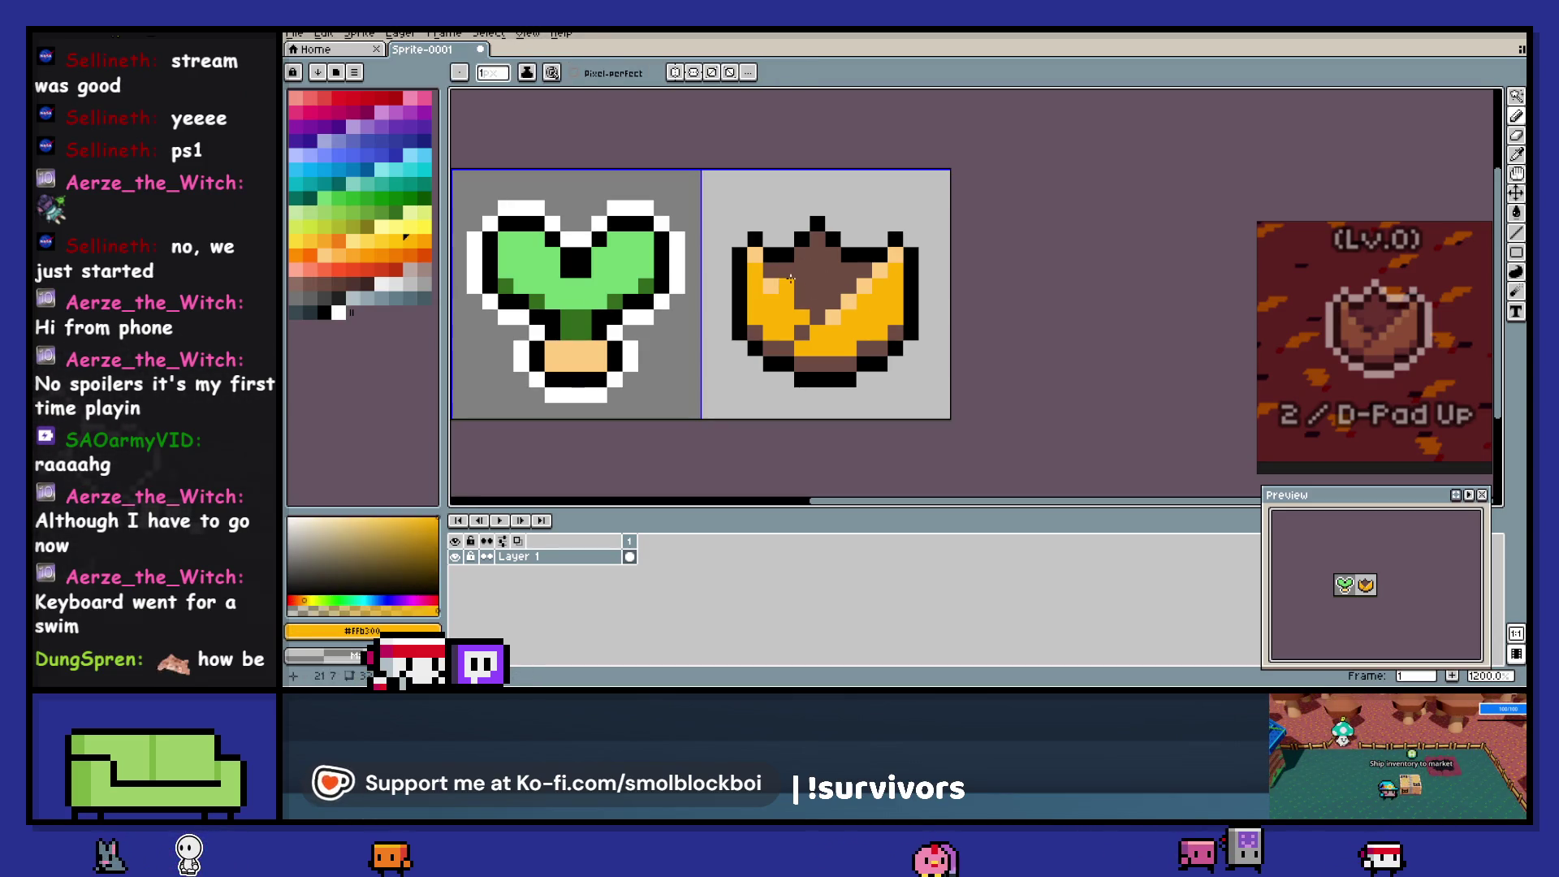
mouse_move(803, 277)
mouse_down()
mouse_move(845, 266)
mouse_move(813, 272)
mouse_up()
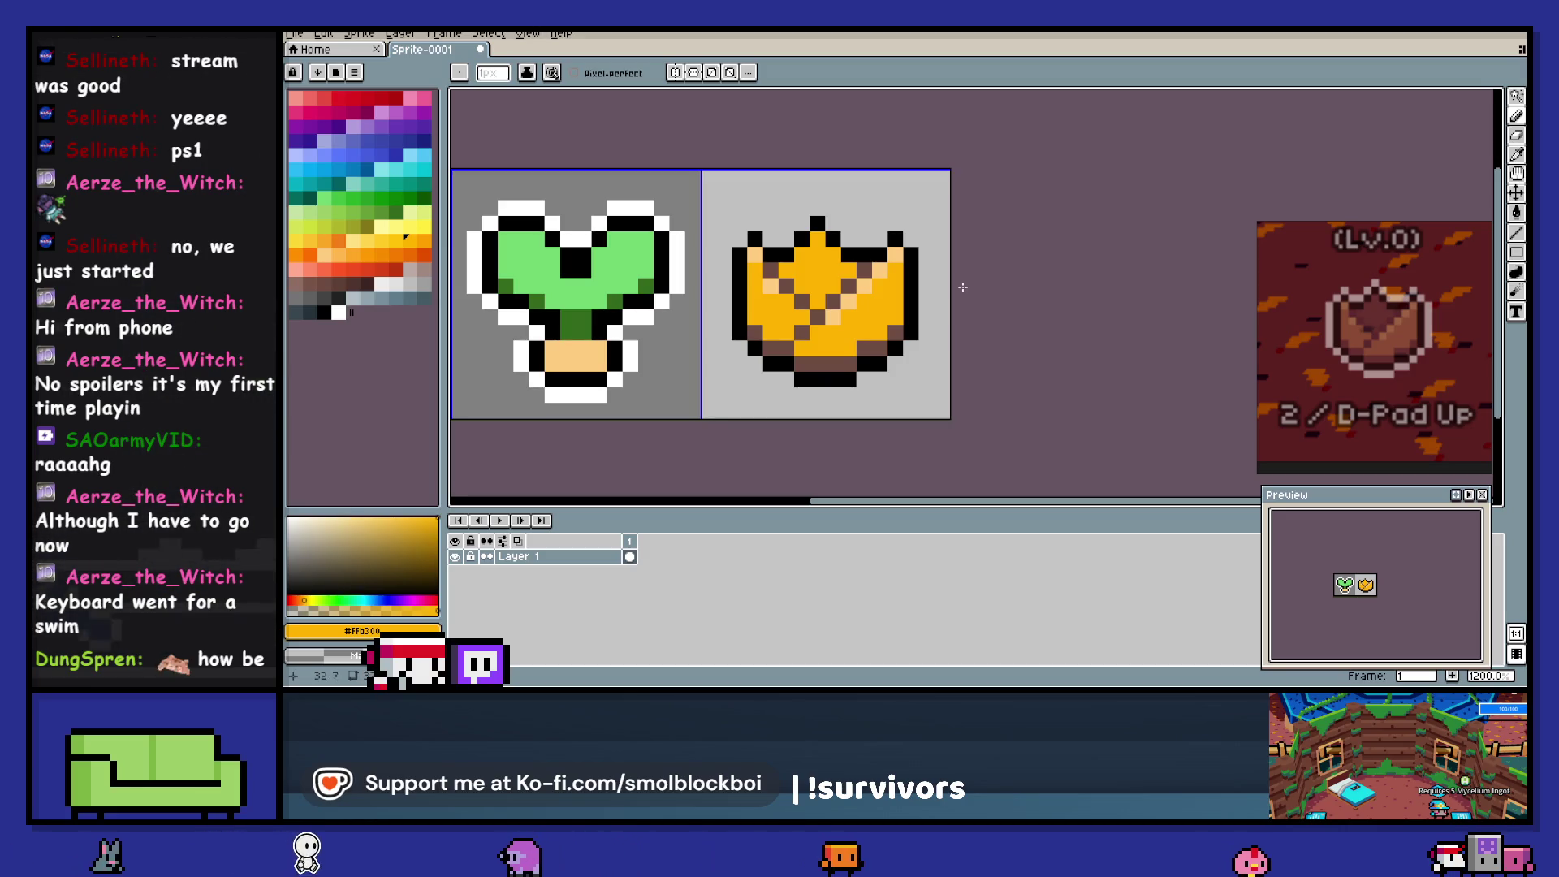
drag(962, 287, 991, 309)
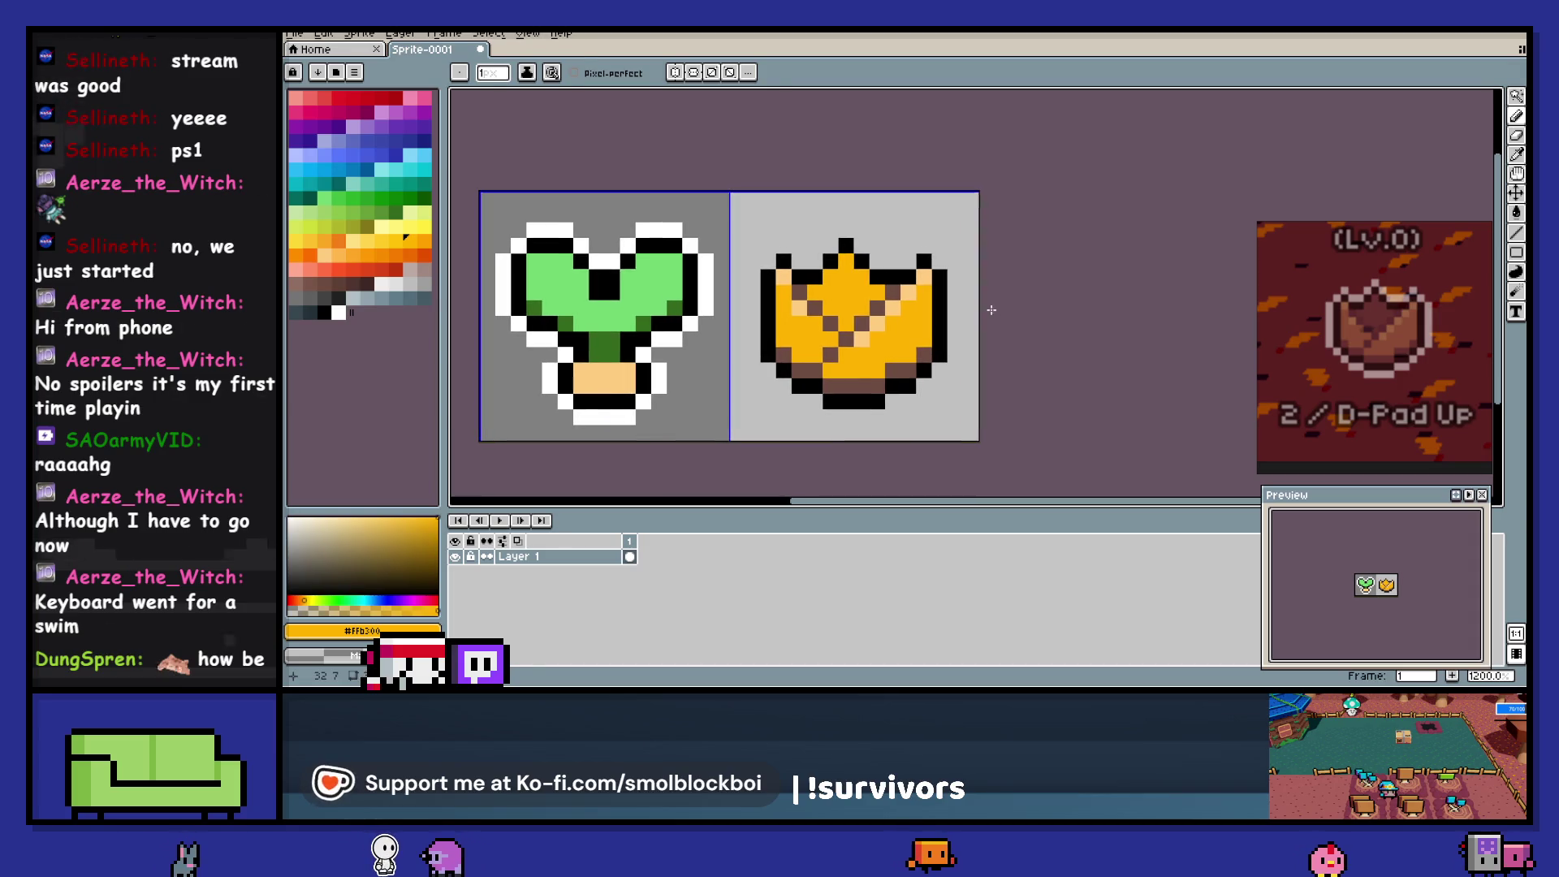
key(i)
alt+click(809, 305)
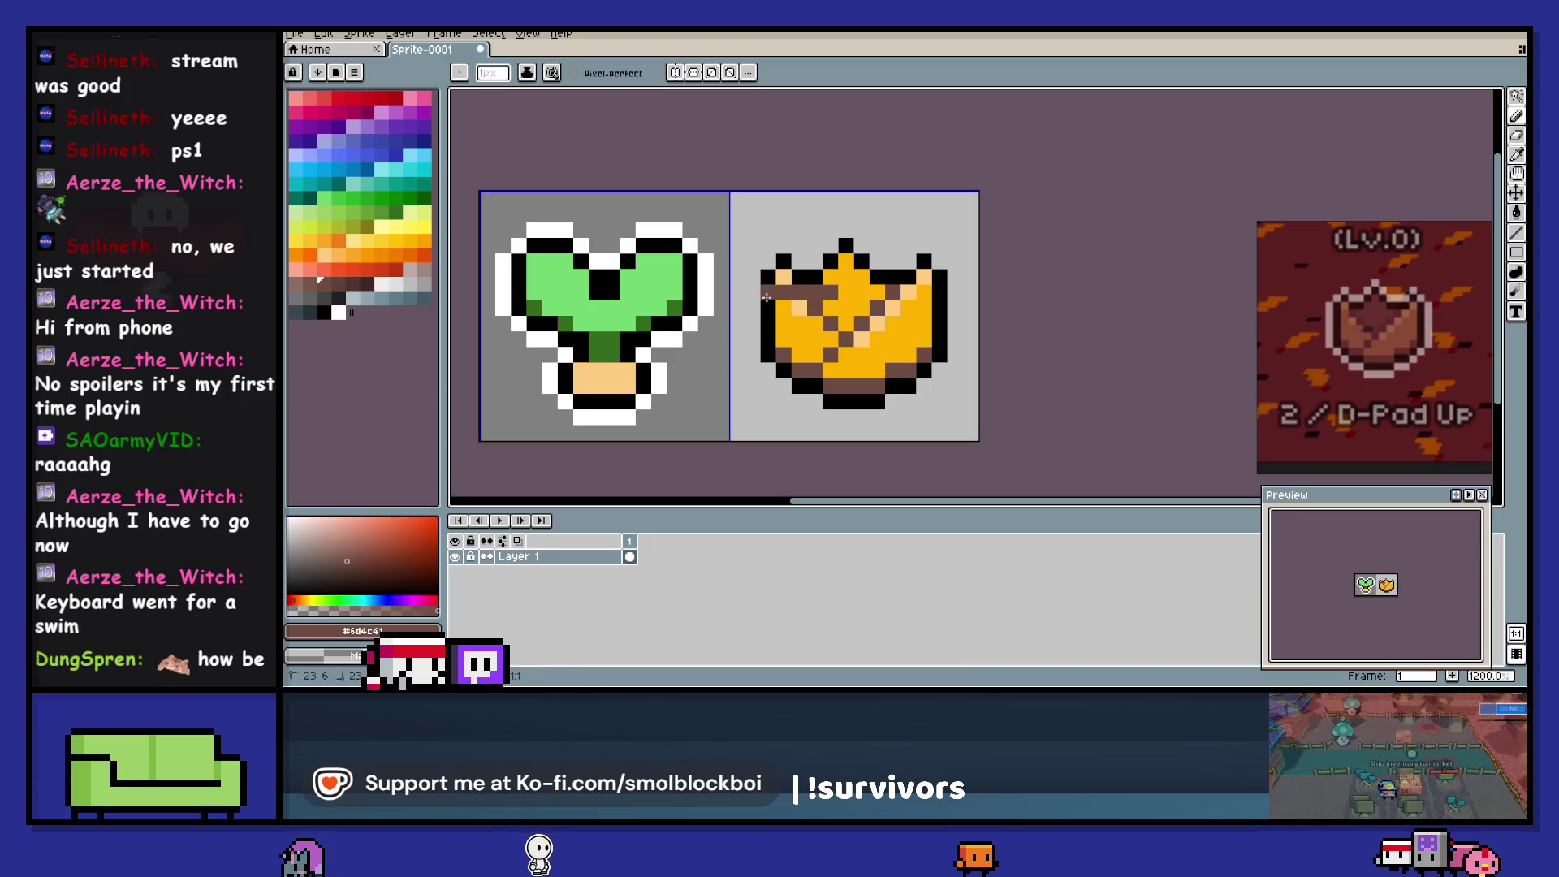
drag(837, 292, 792, 294)
key(shift+r)
click(325, 265)
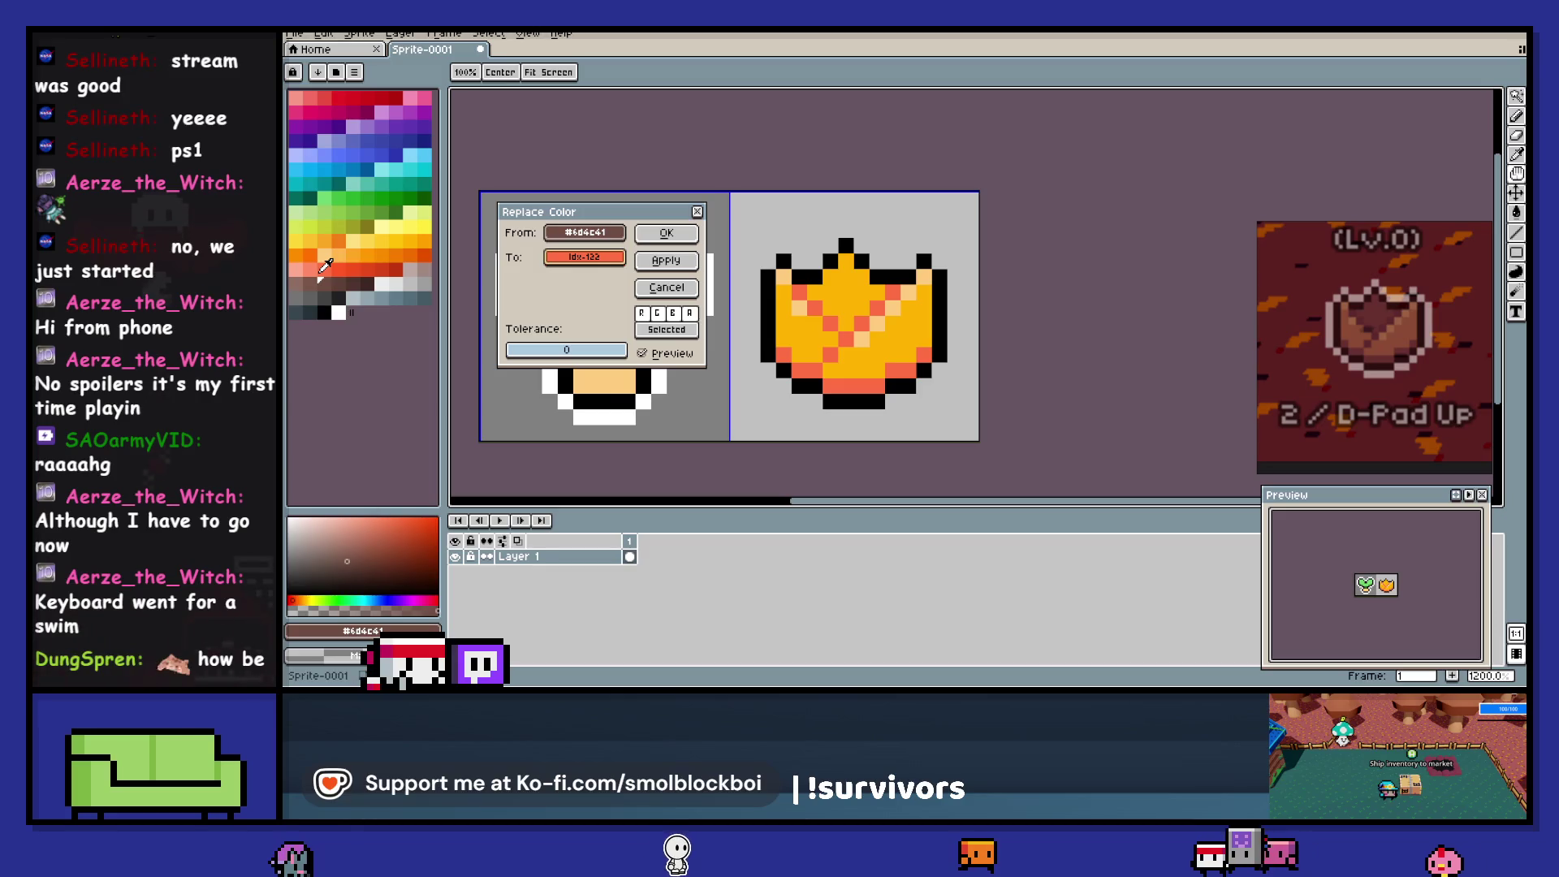
click(342, 265)
click(317, 279)
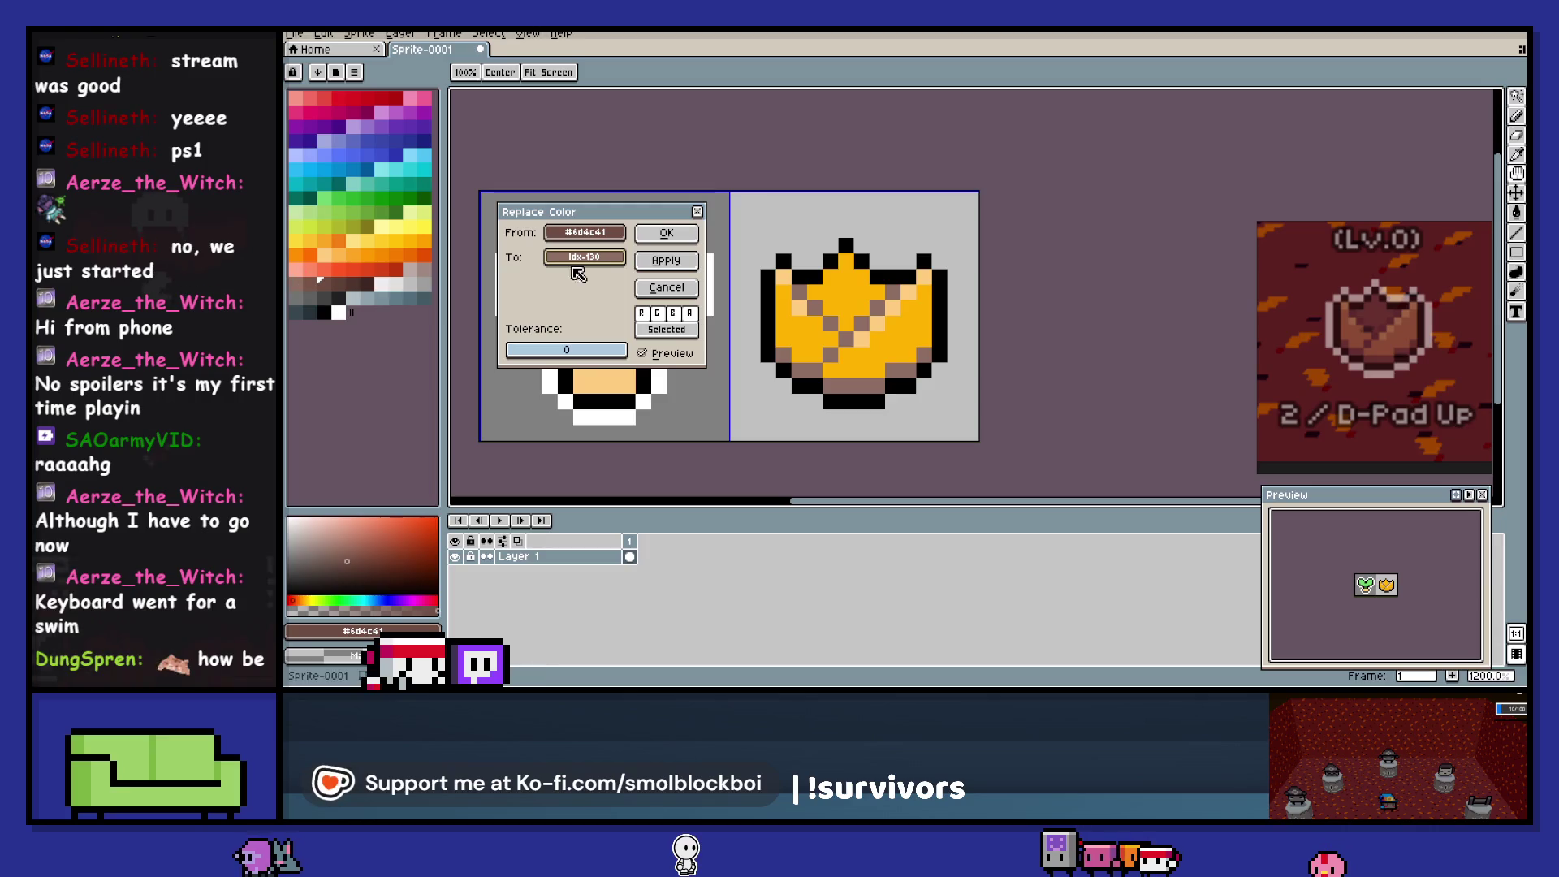
click(651, 281)
key(shift+r)
click(605, 260)
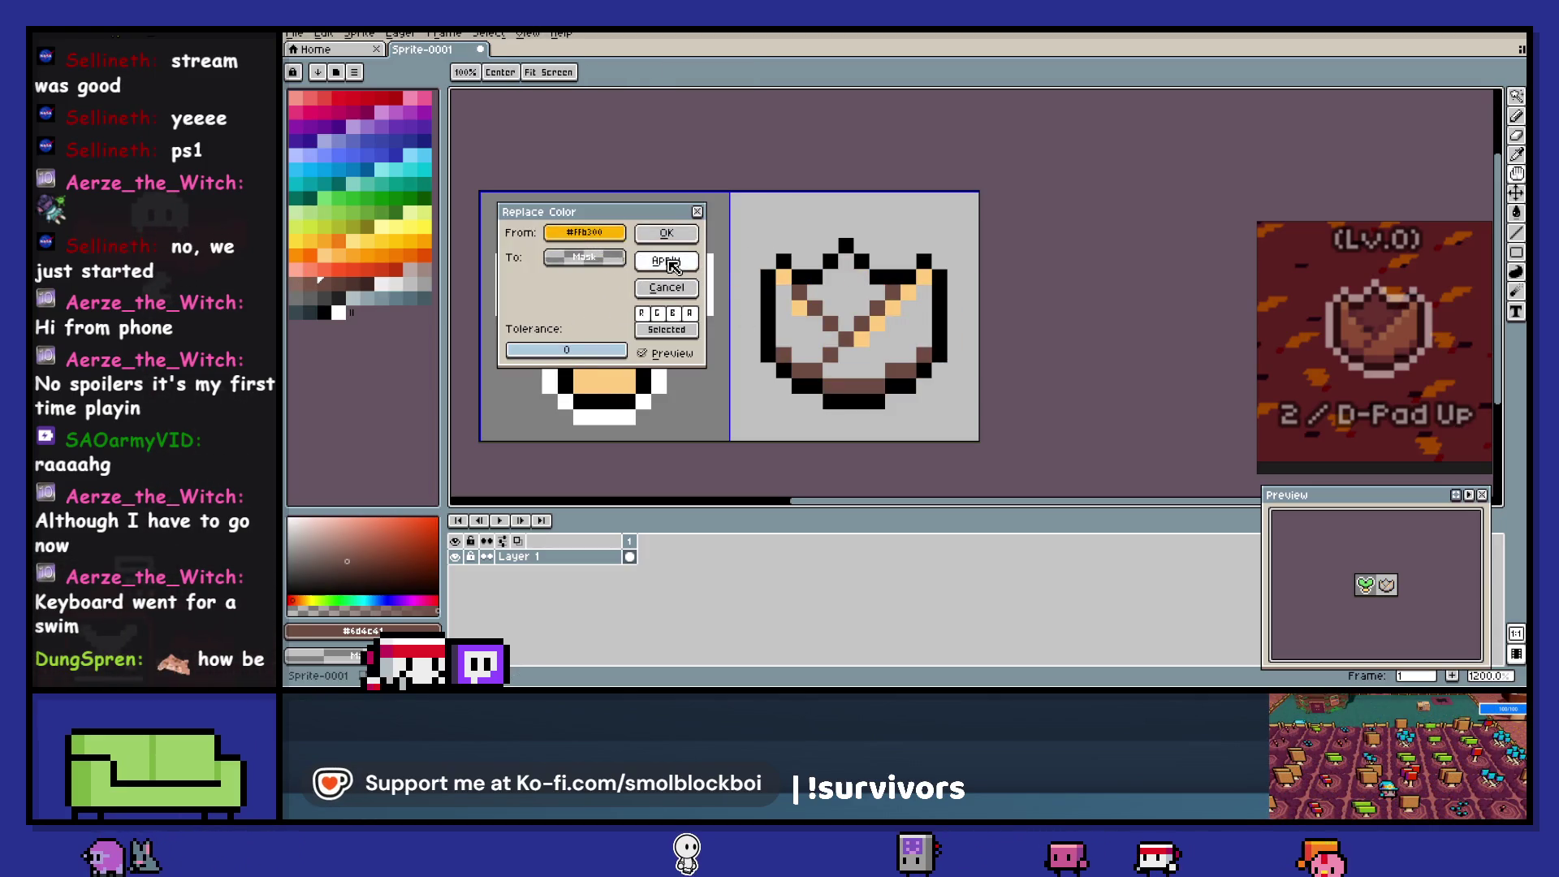
key(Escape)
key(ctrl+z)
key(shift+r)
click(586, 259)
click(355, 276)
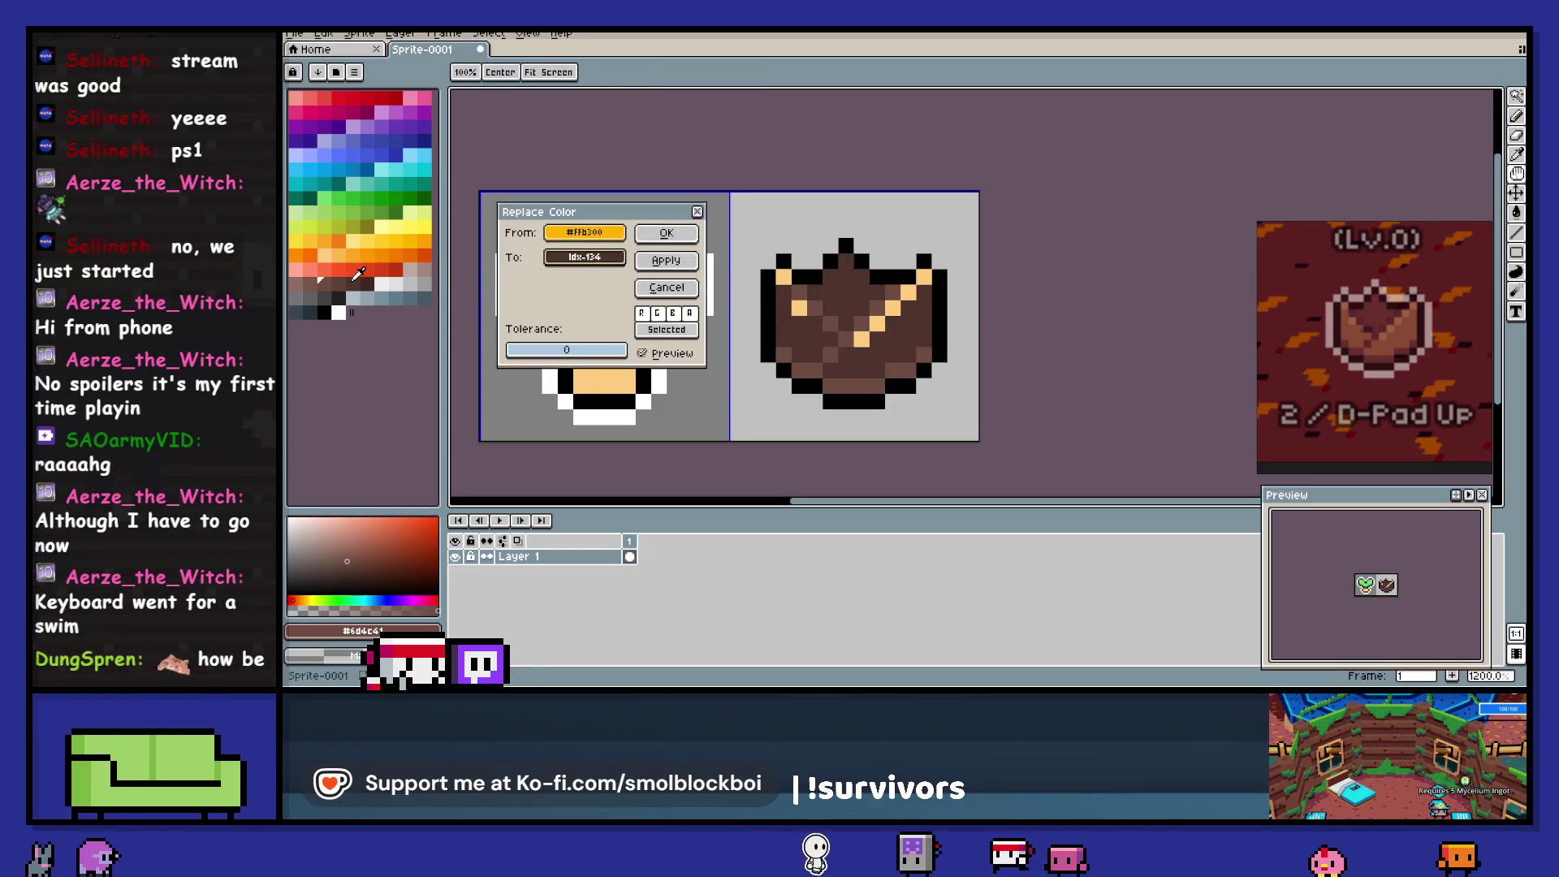
click(310, 276)
click(313, 272)
click(322, 269)
click(382, 242)
click(428, 246)
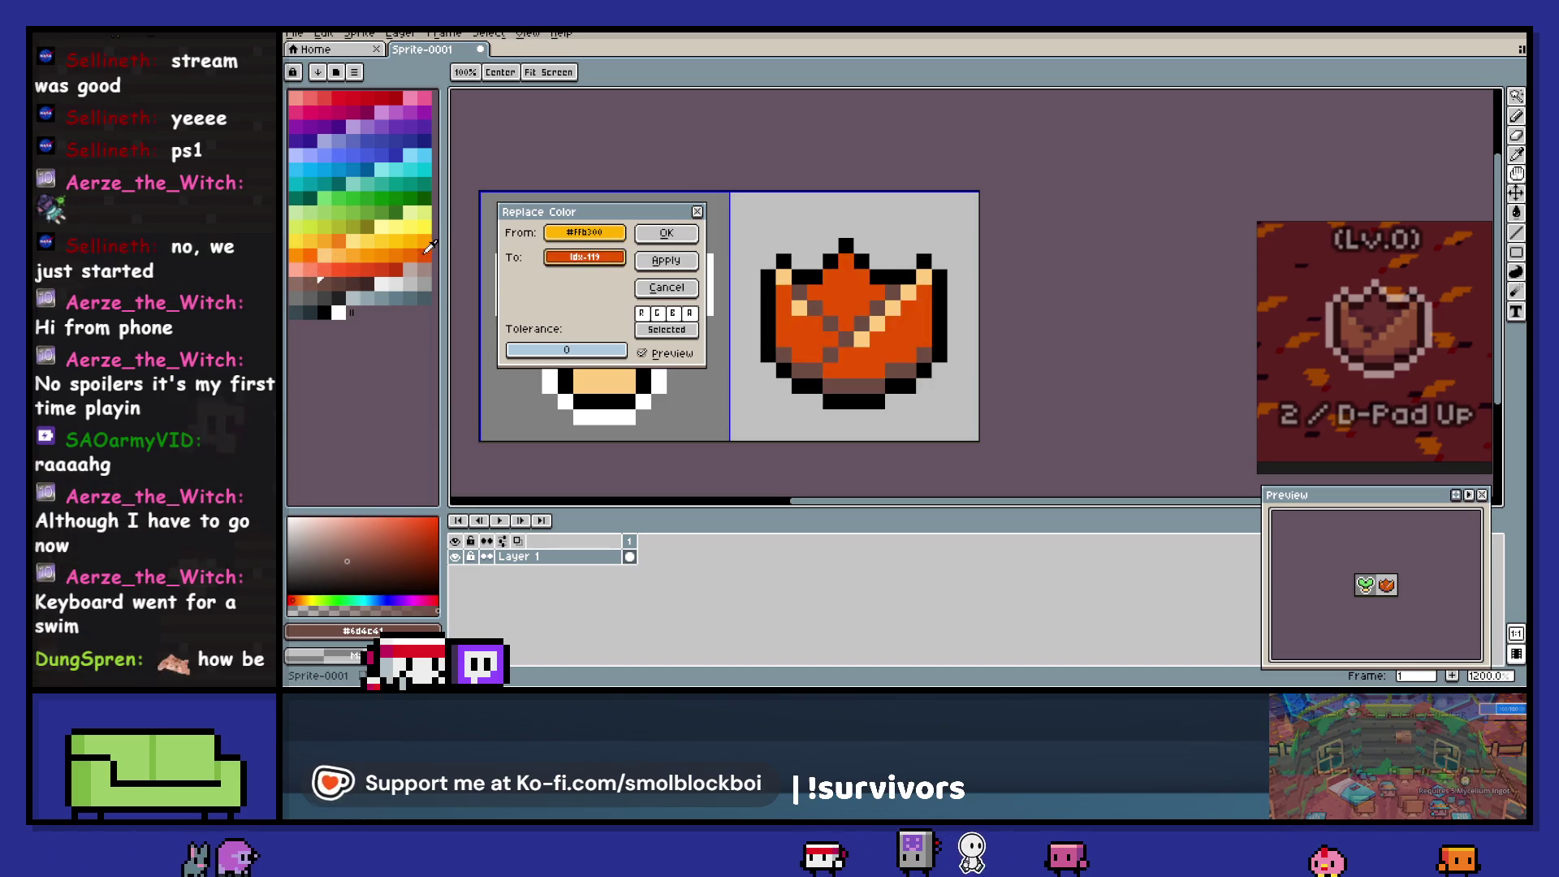
click(666, 284)
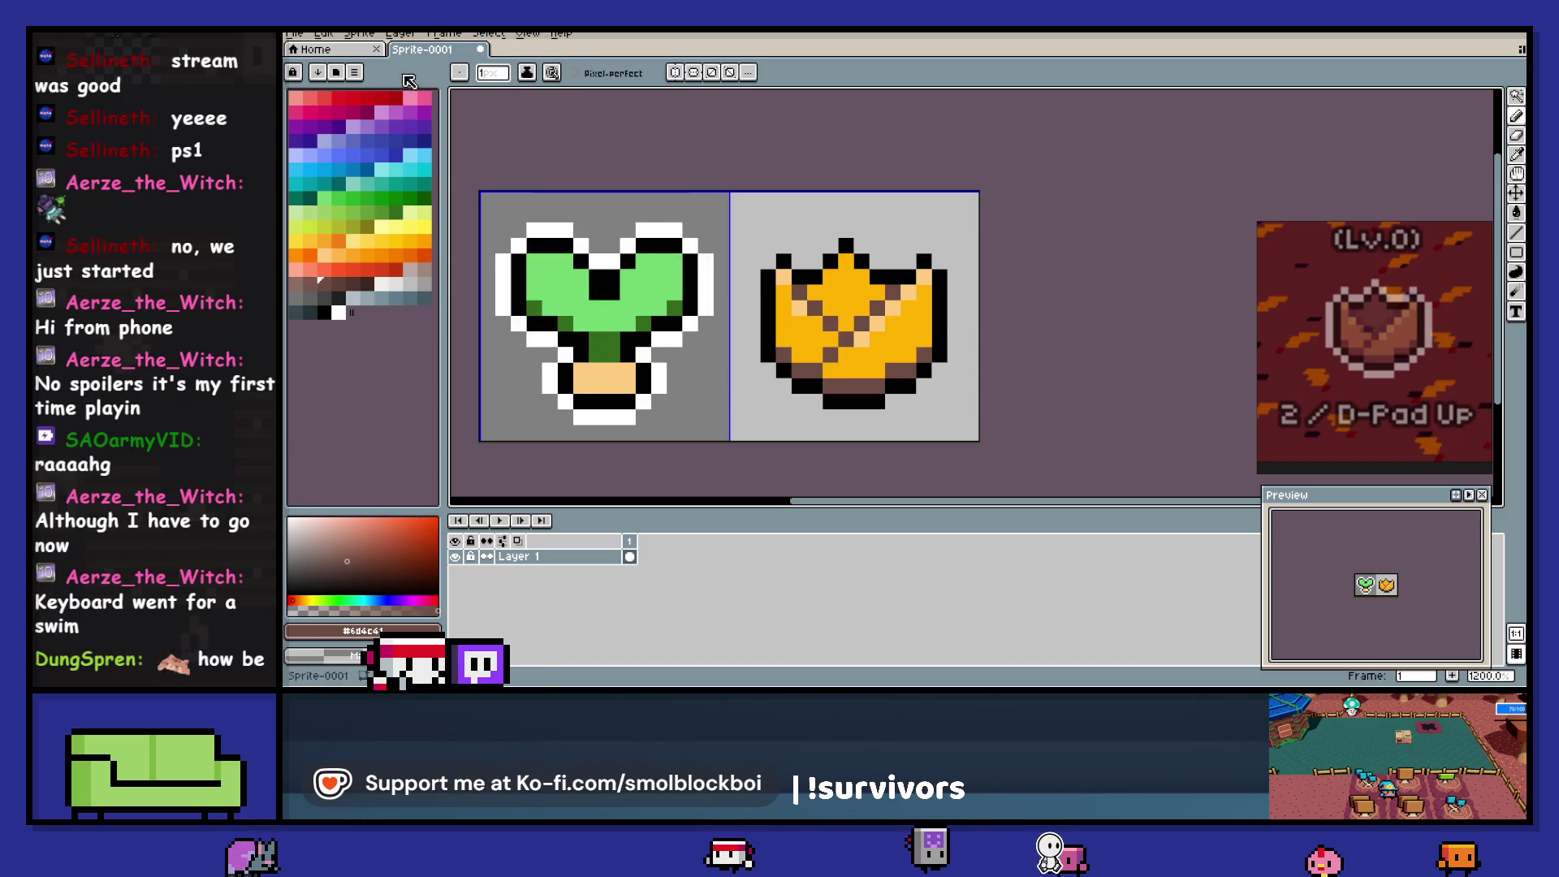
Load the mort-us-zughy-tx palette and choose the shield's yellow (#ffb300) as the colour to replace.
click(337, 72)
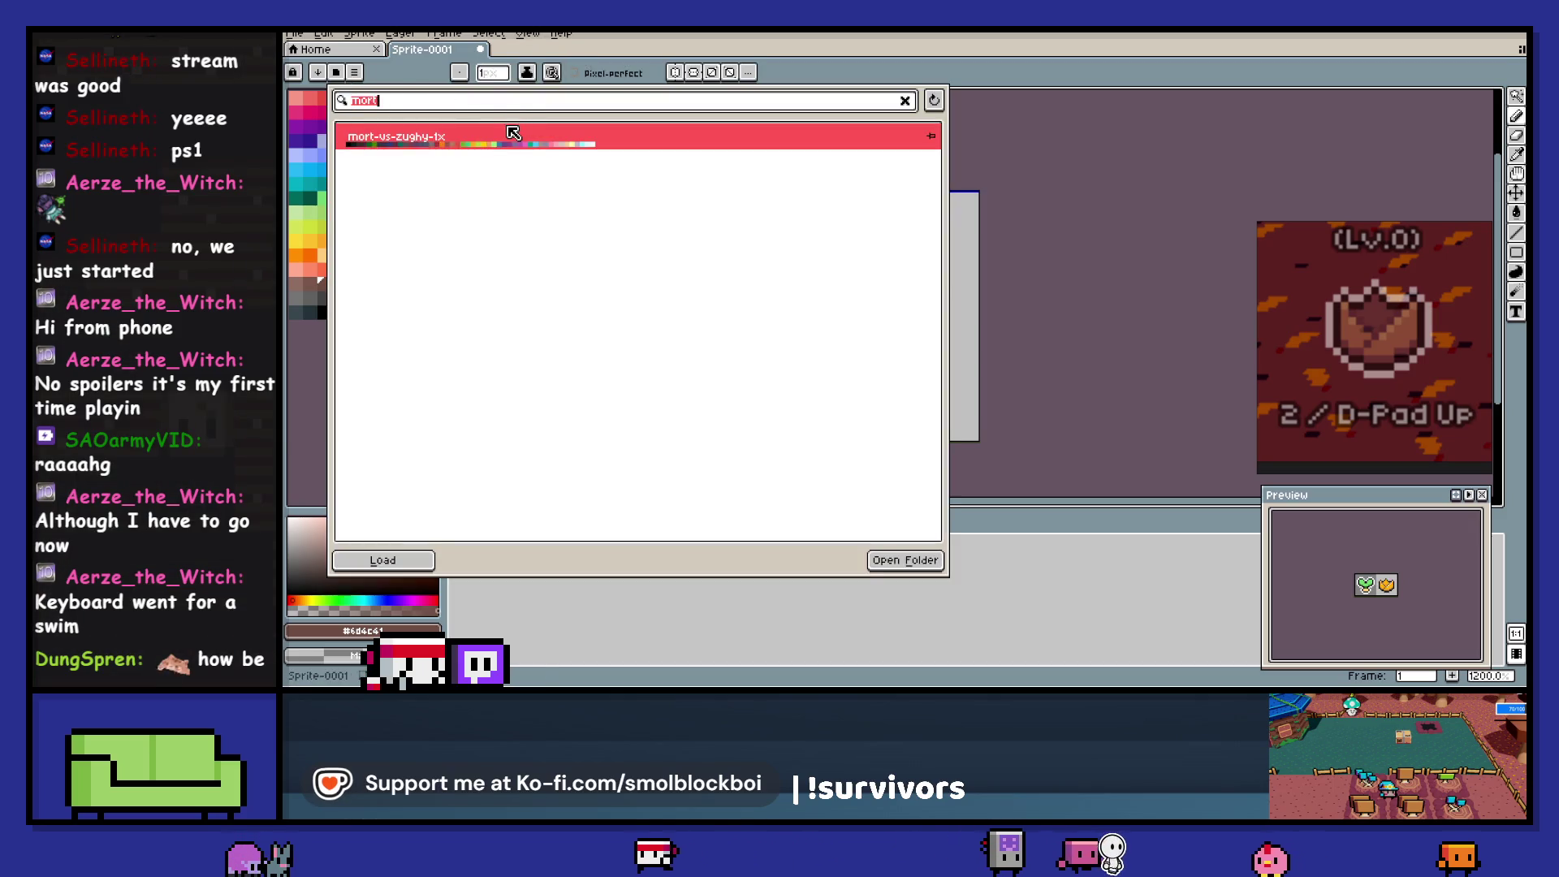
click(513, 132)
key(shift+r)
click(875, 325)
click(861, 375)
click(857, 357)
Replace the shield's yellow with a brown swatch from the new palette.
click(414, 110)
click(365, 112)
click(308, 126)
click(299, 119)
click(665, 233)
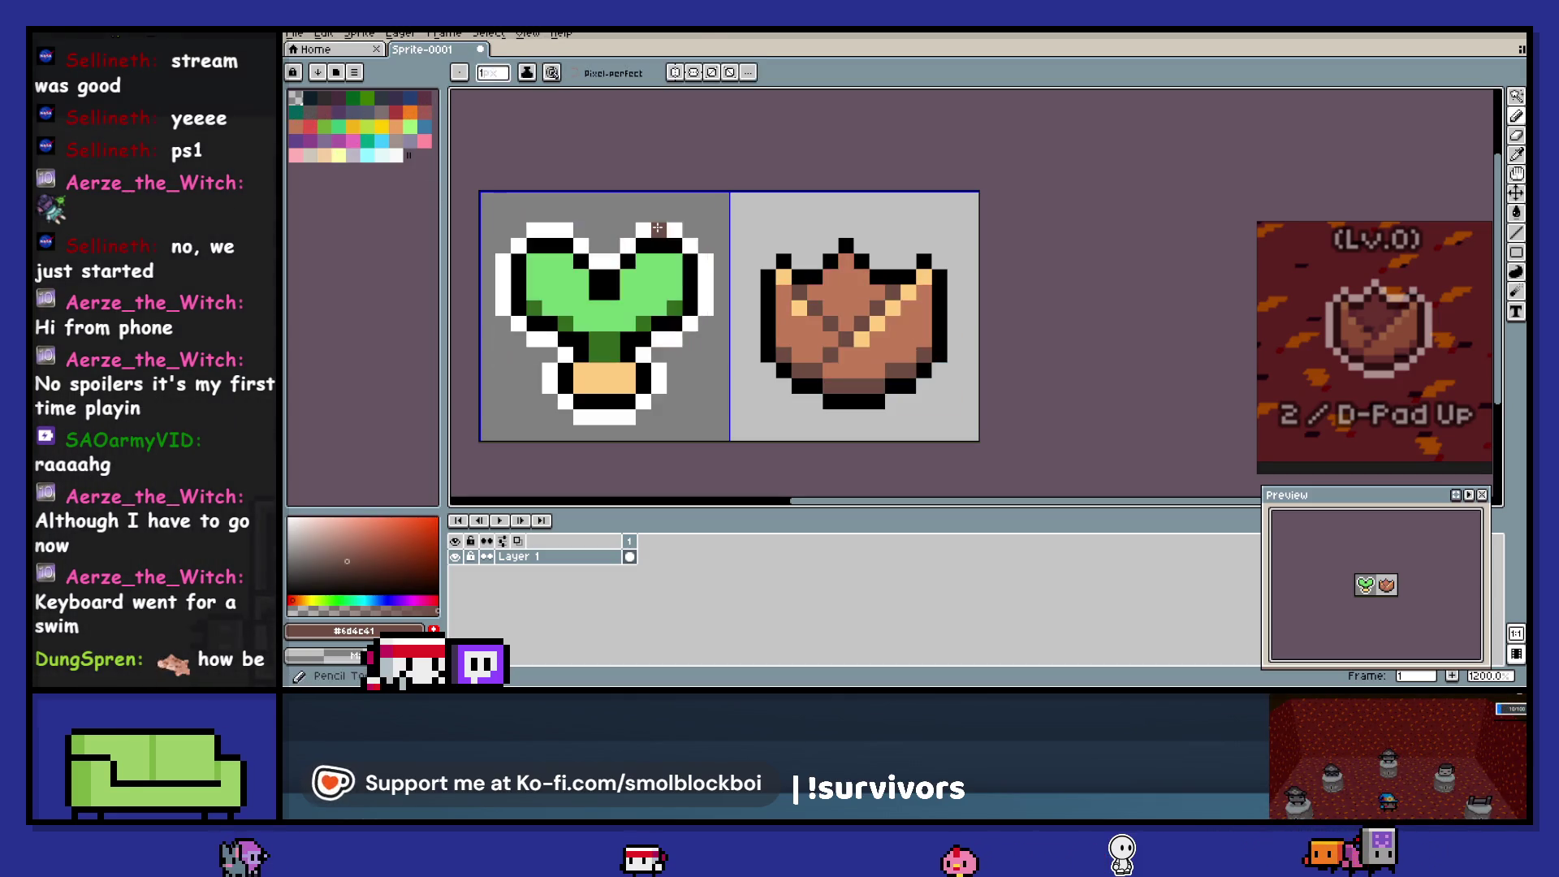
key(shift+r)
Recolour the shield's dark brown lattice (#6d4c41) to the muted brown Idx-19.
click(862, 375)
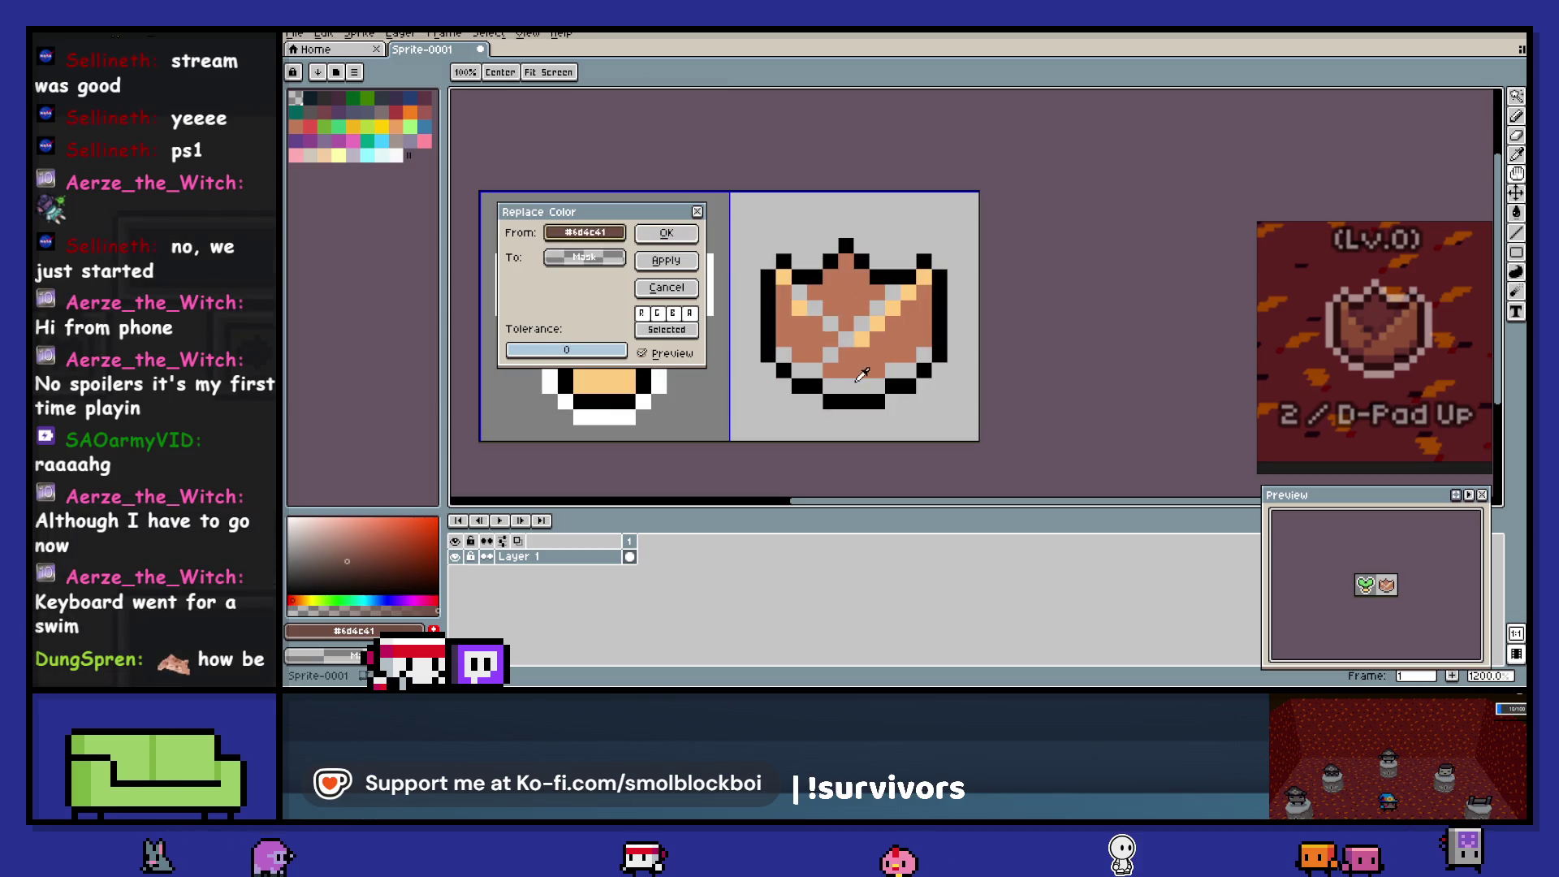
click(428, 94)
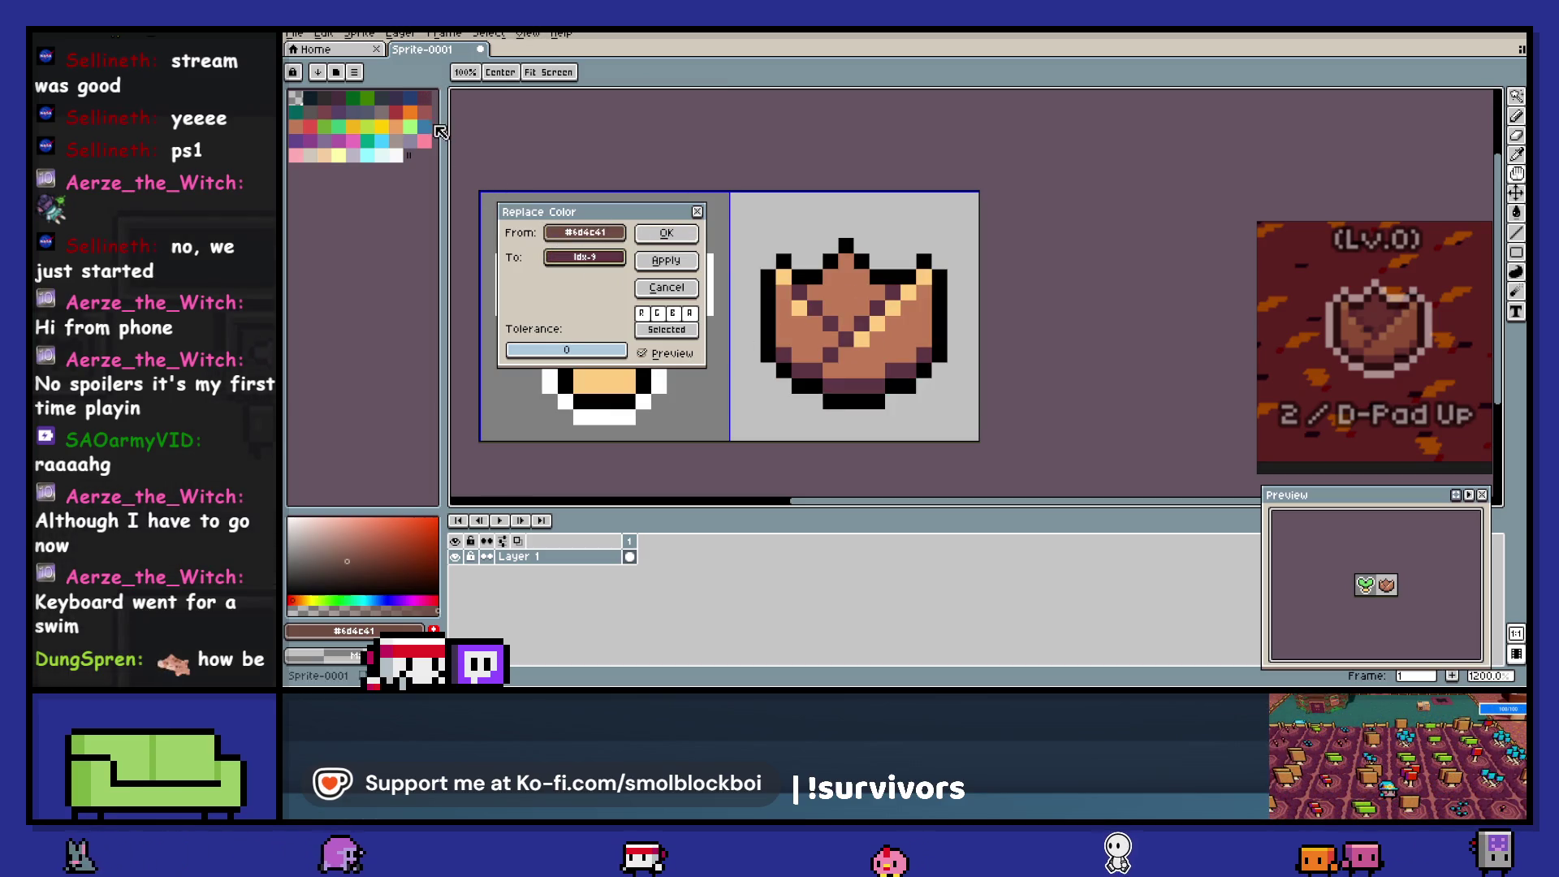
click(328, 110)
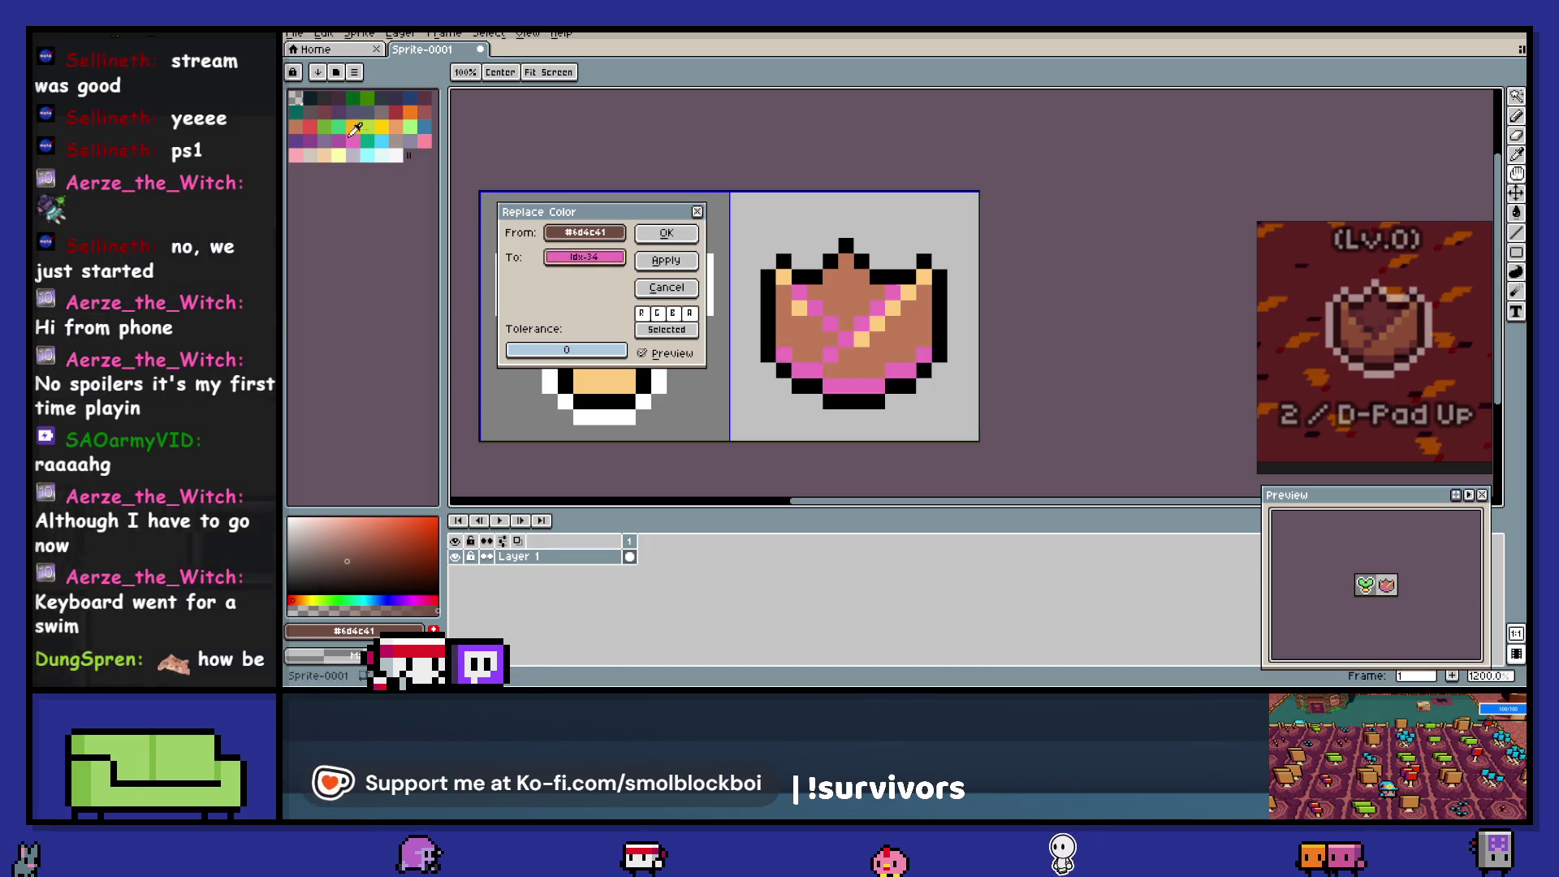
click(367, 98)
click(396, 110)
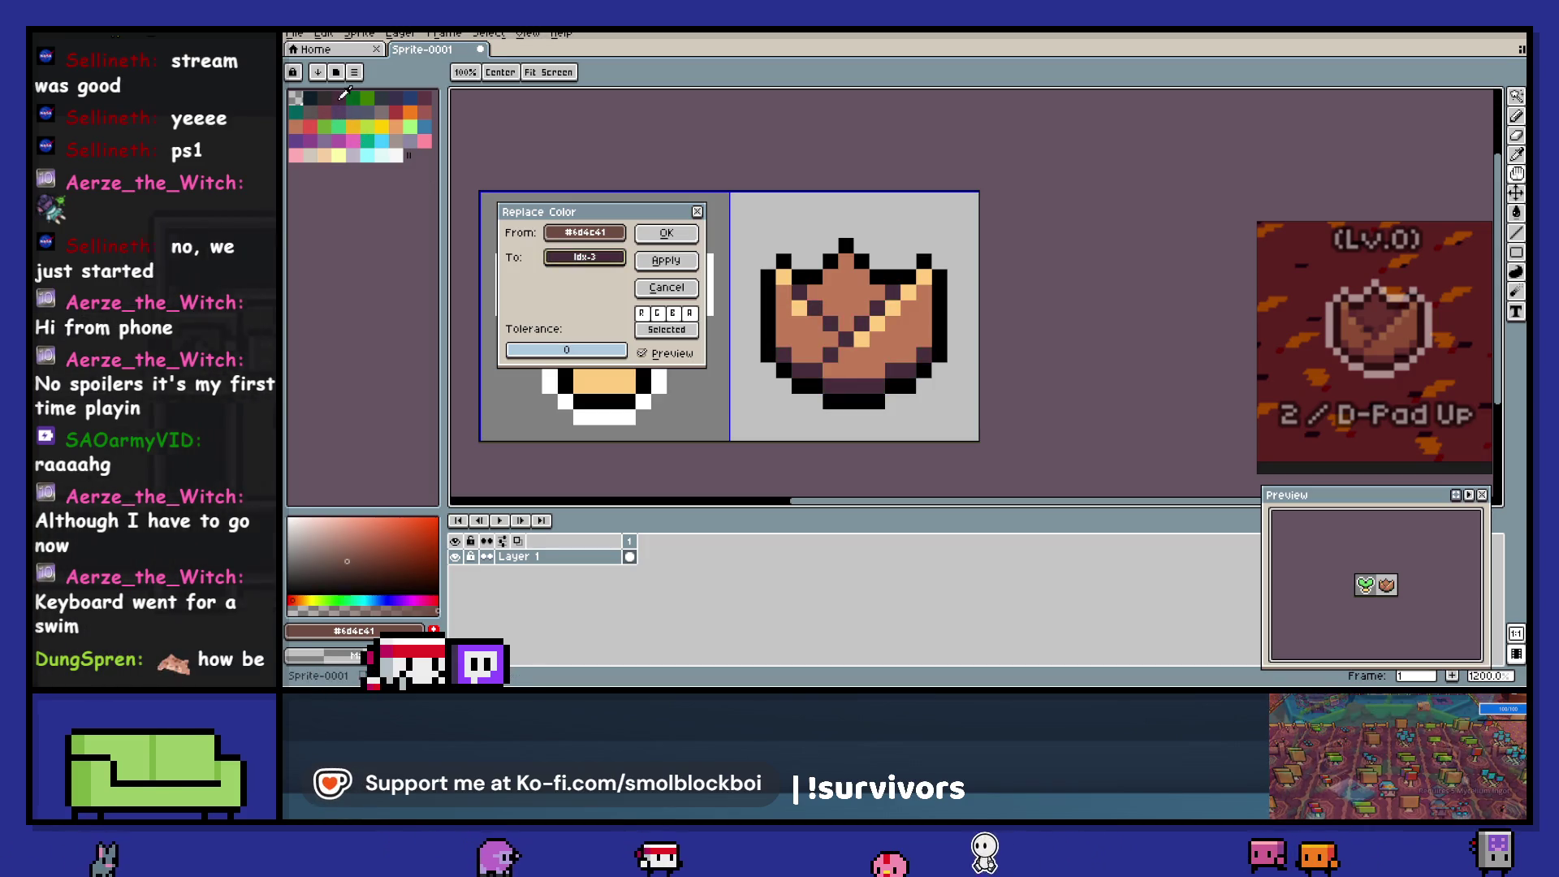
click(428, 109)
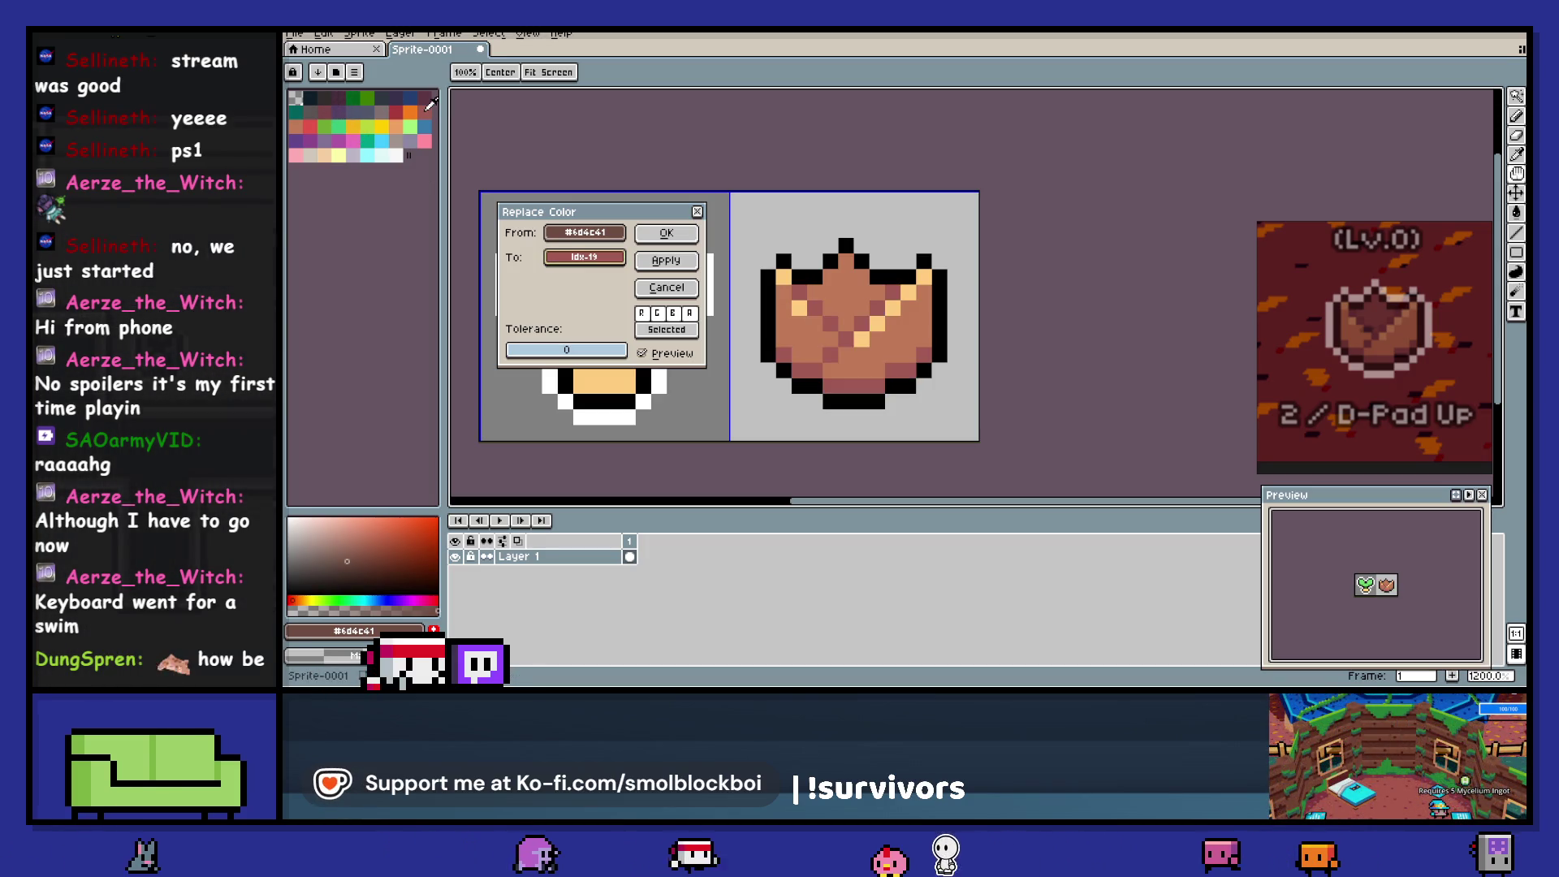
click(667, 235)
Try yellow, orange and mauve-brown for the tan highlights, then cancel the change.
key(shift+r)
click(803, 303)
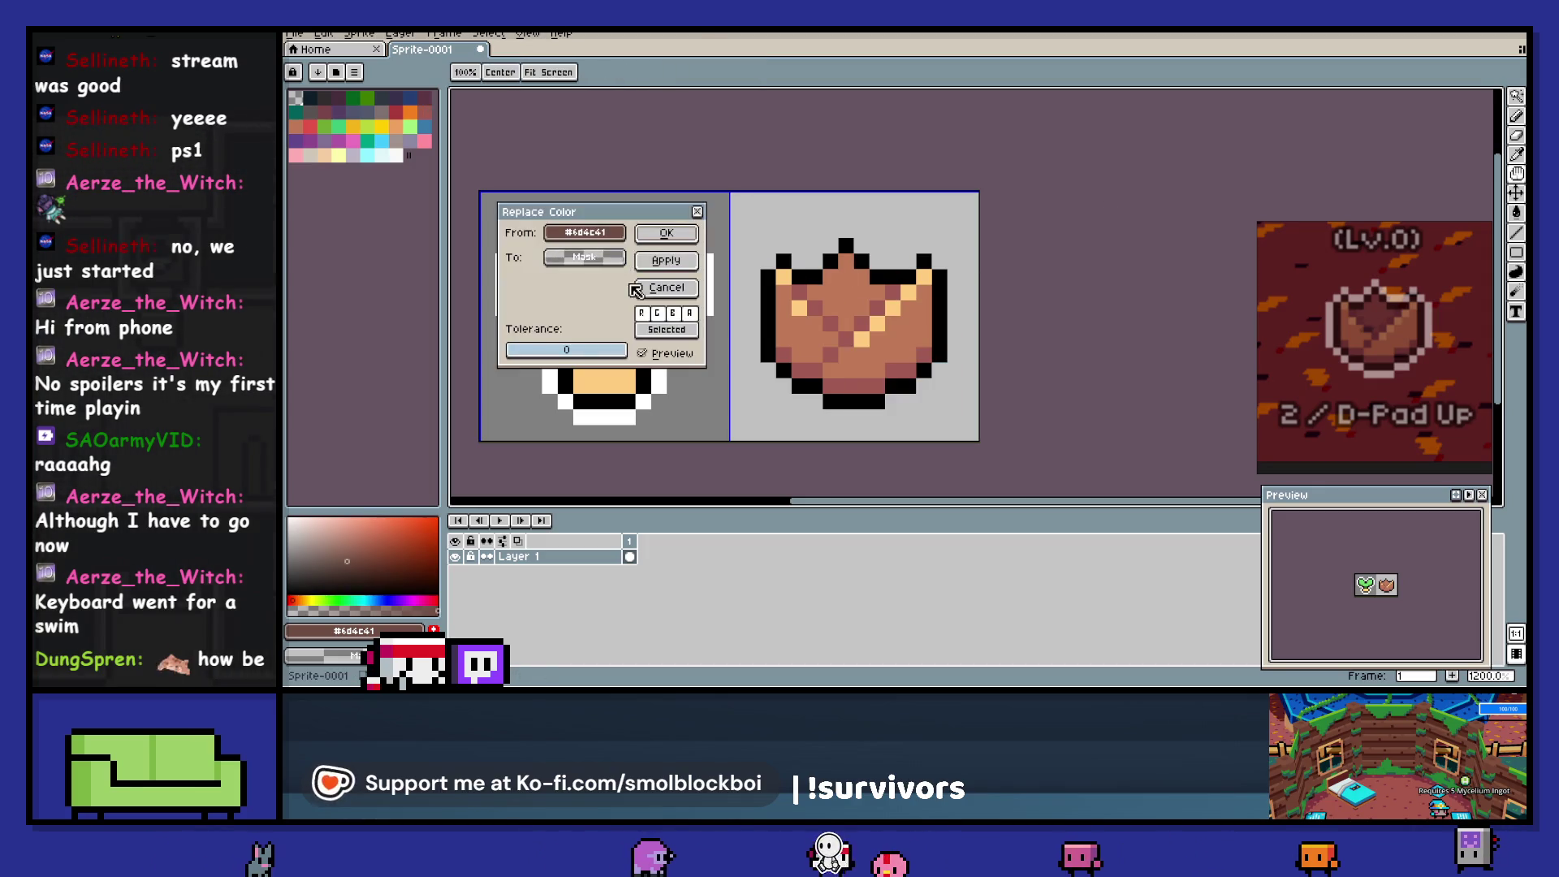
click(385, 124)
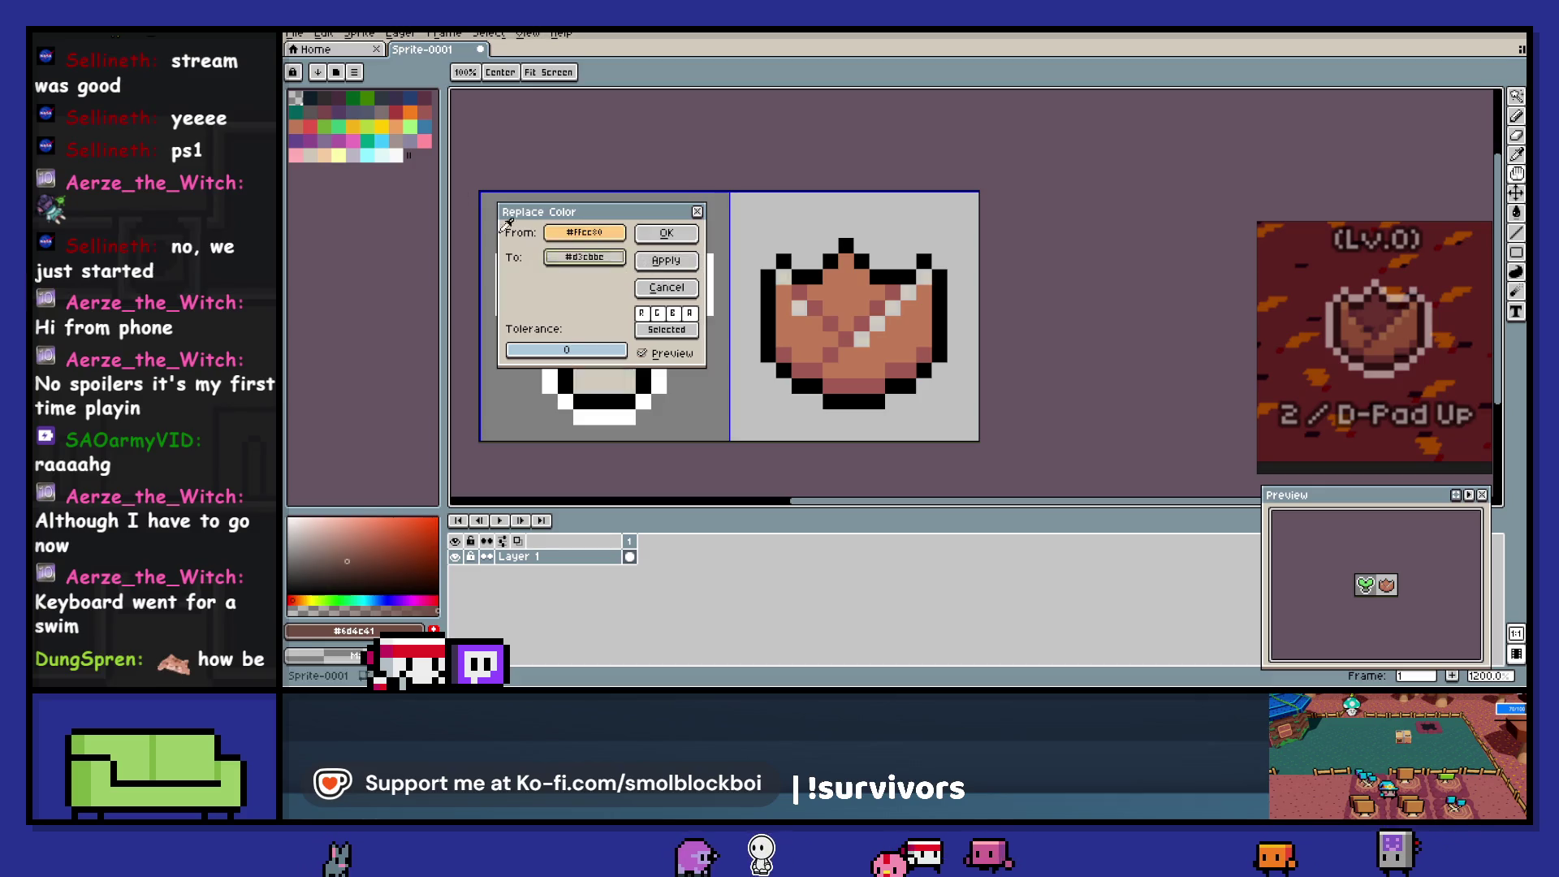
click(414, 110)
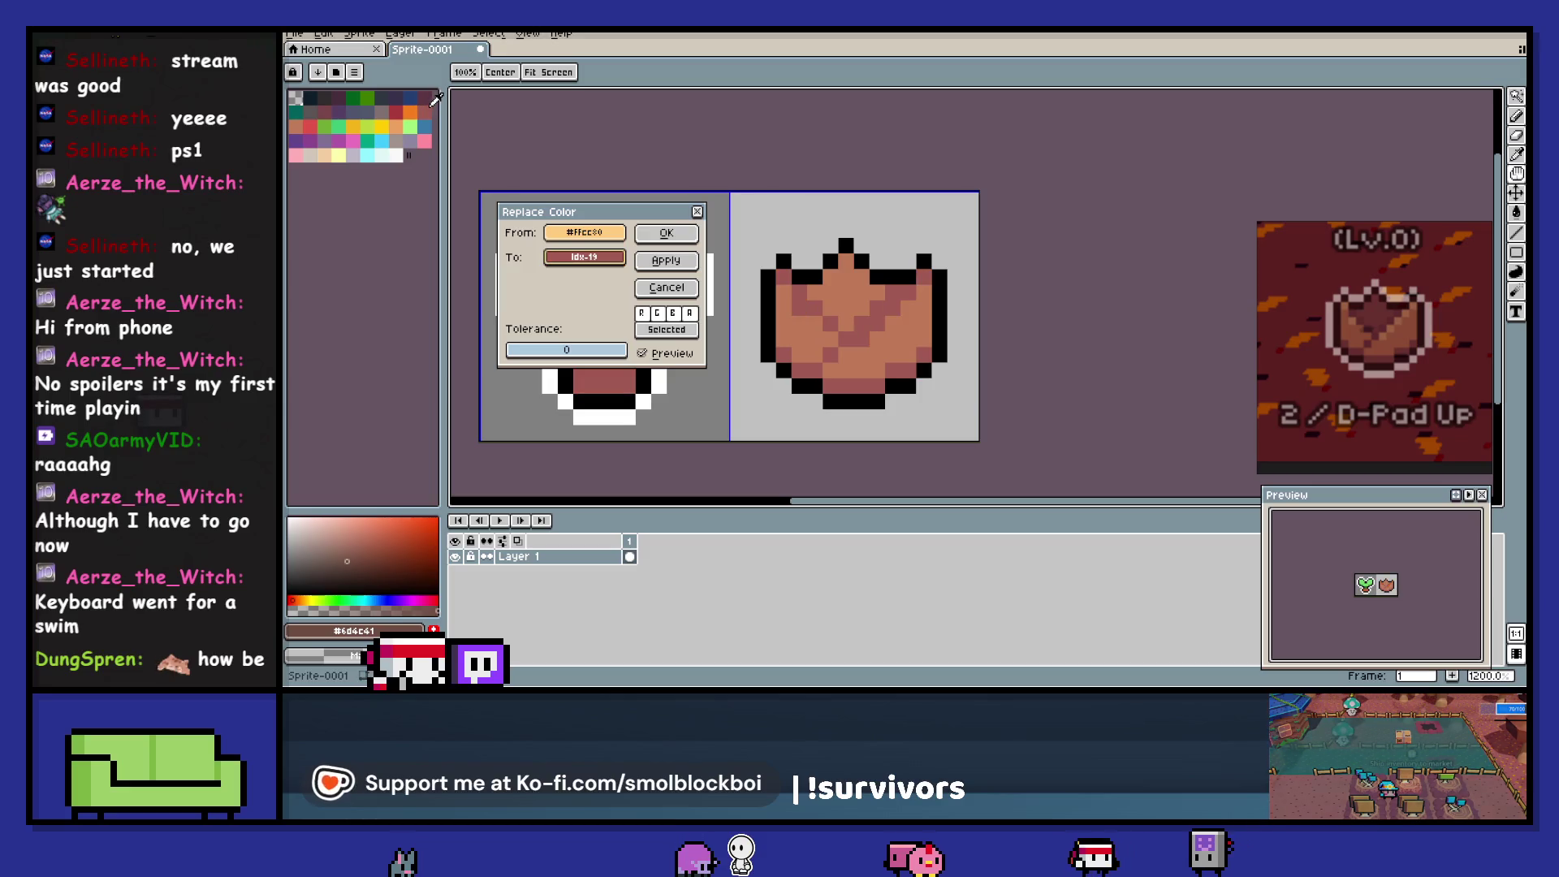
click(423, 102)
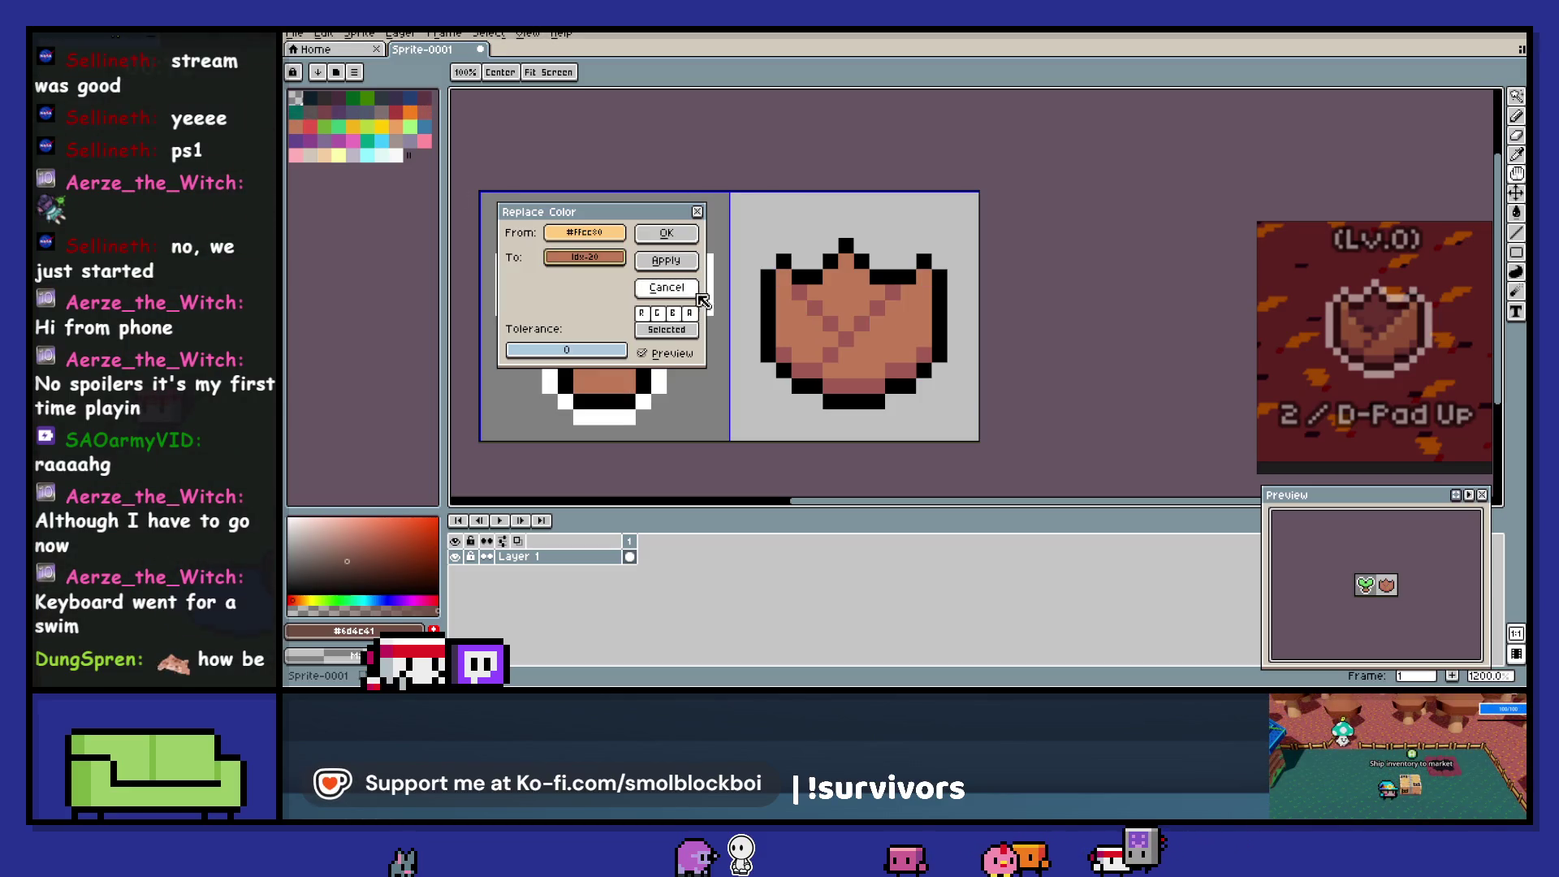
click(665, 289)
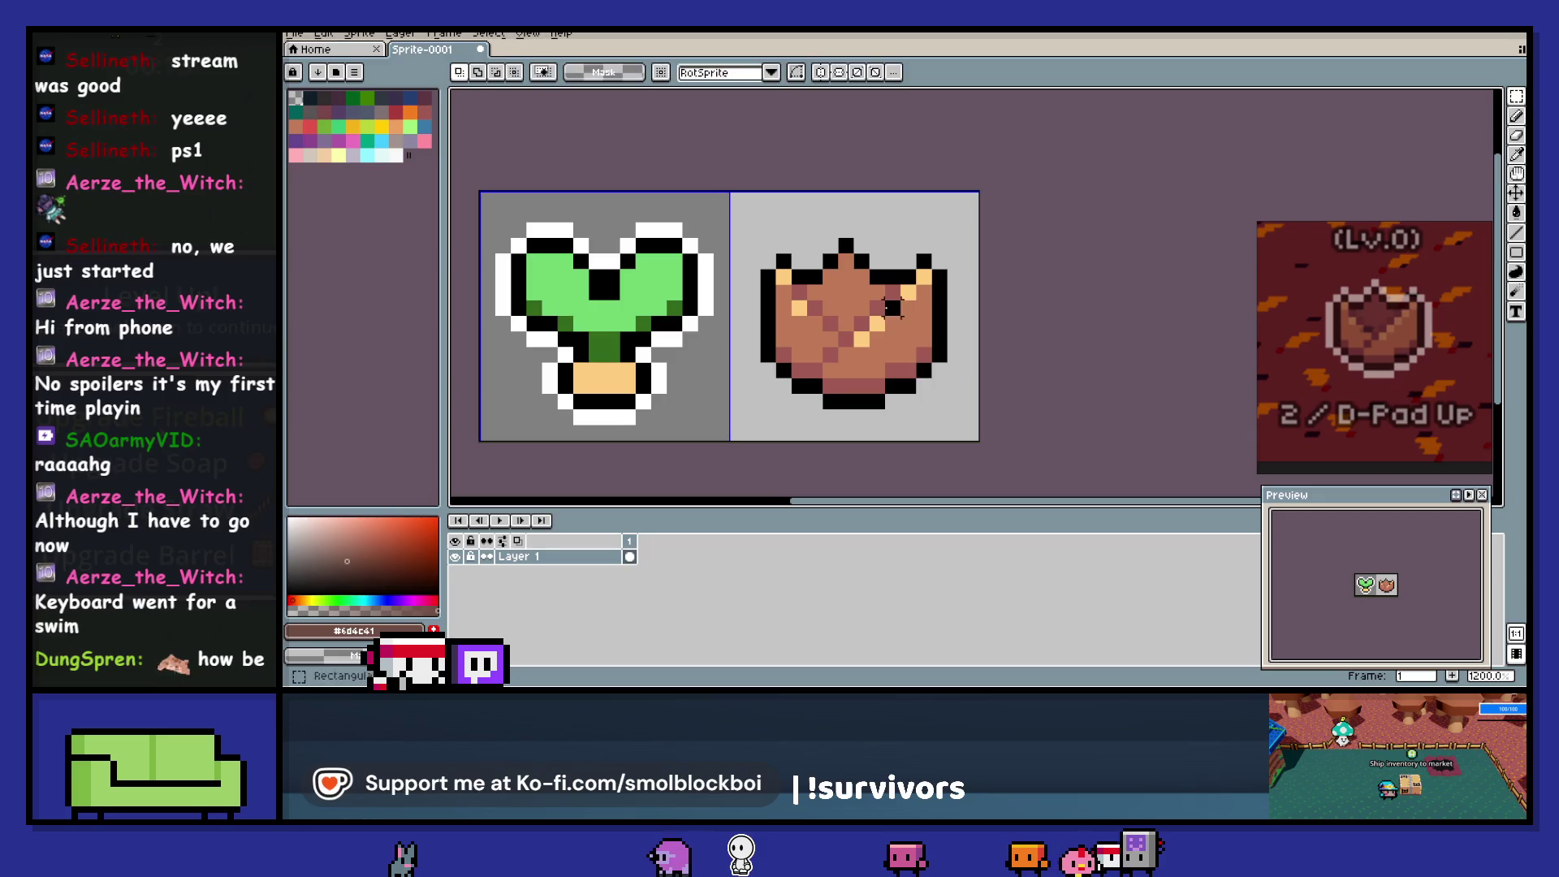
Recolour only the shield's tan highlights (#ffcc80) to the lighter peach Idx-42.
key(shift+r)
click(819, 309)
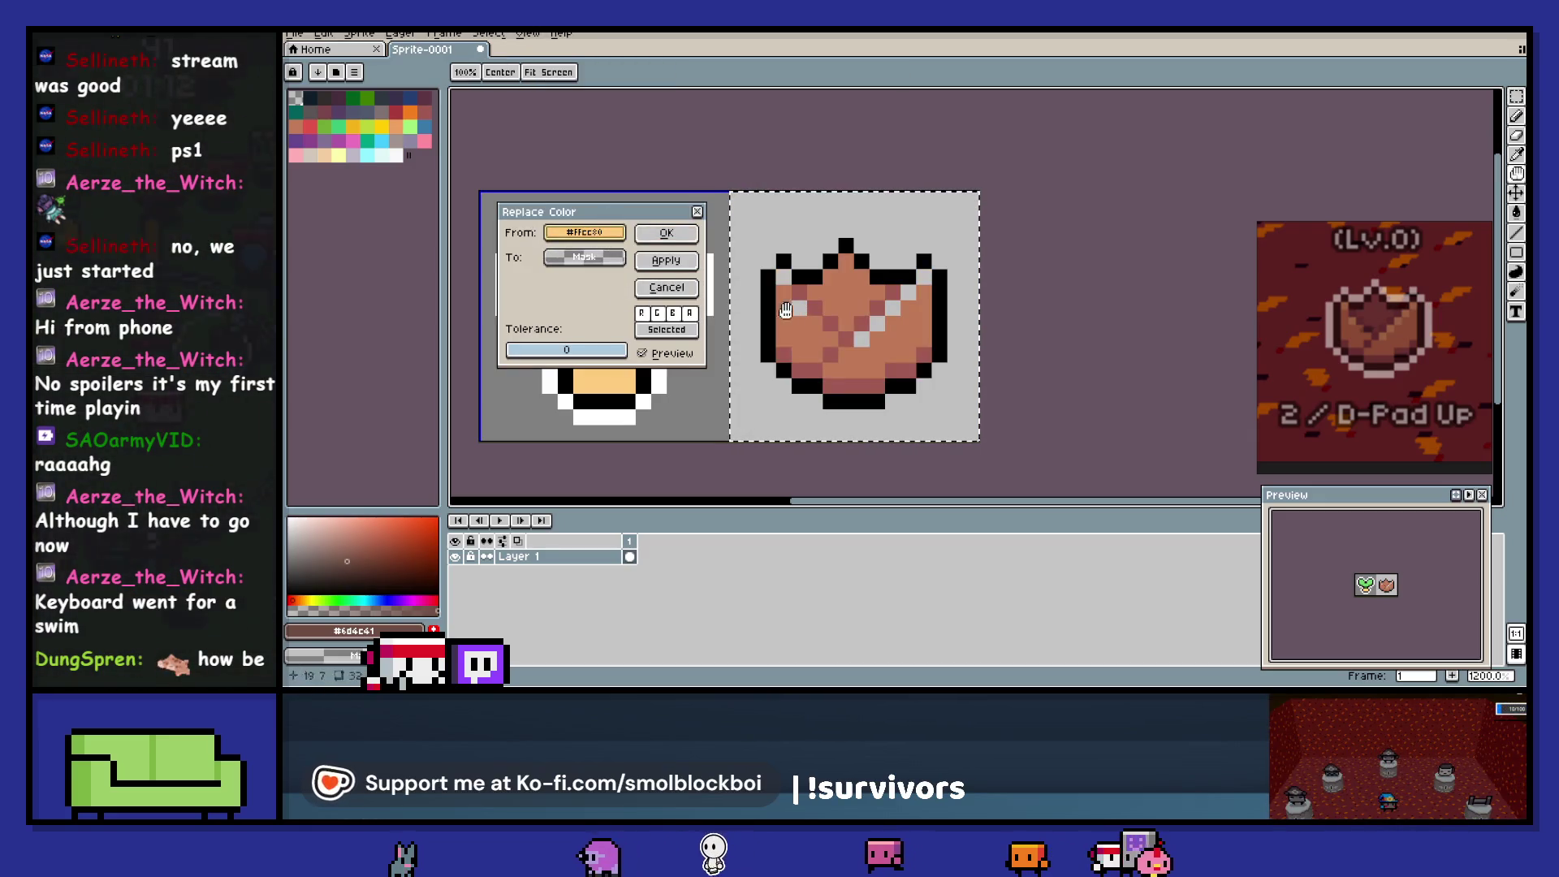
click(329, 153)
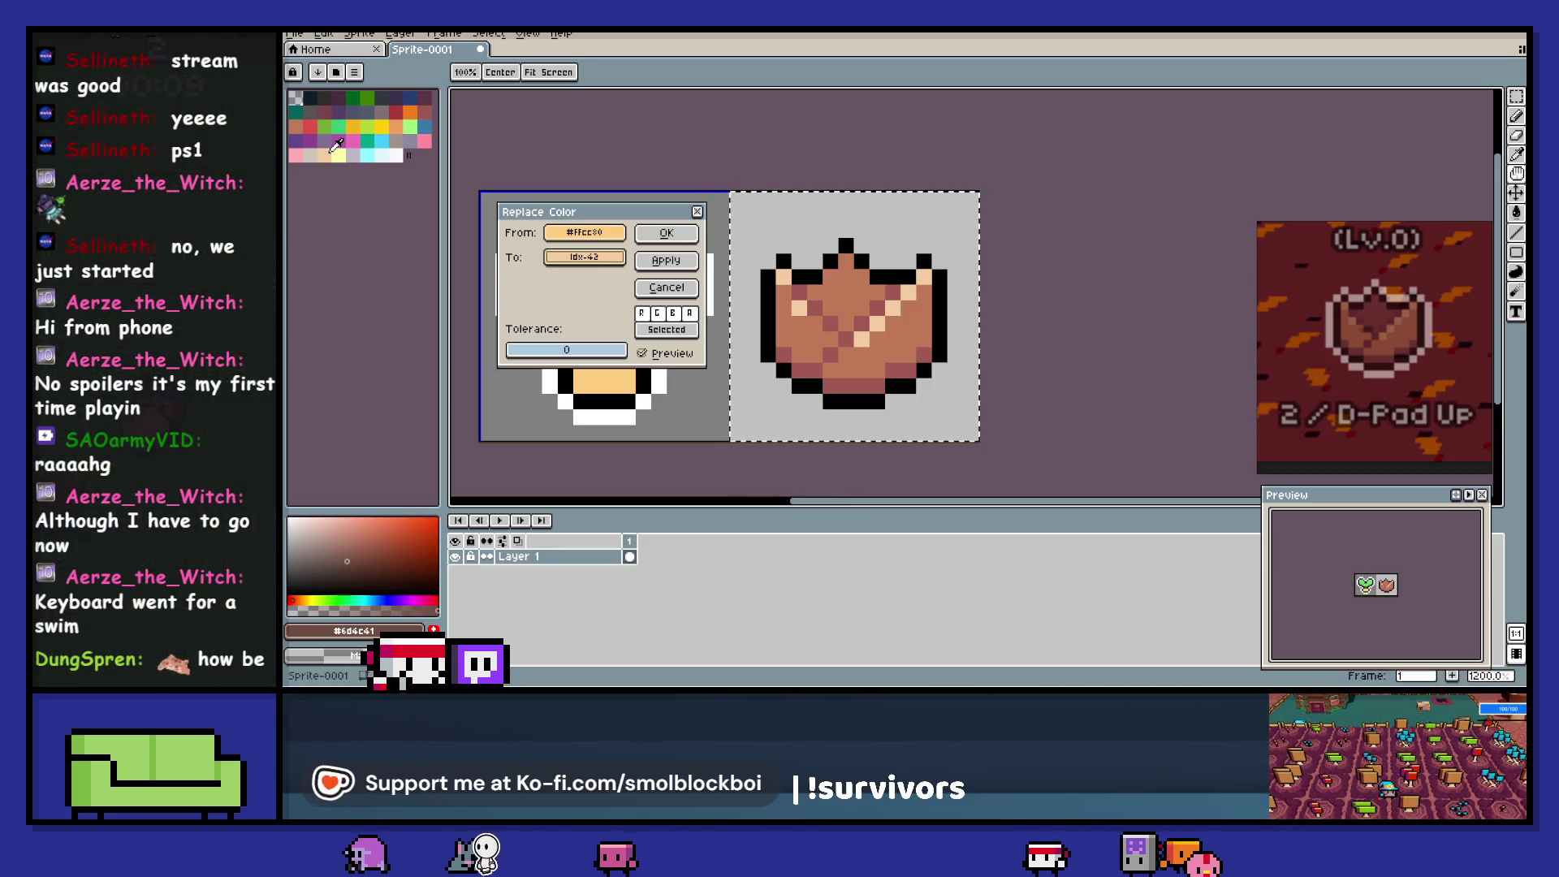
click(666, 233)
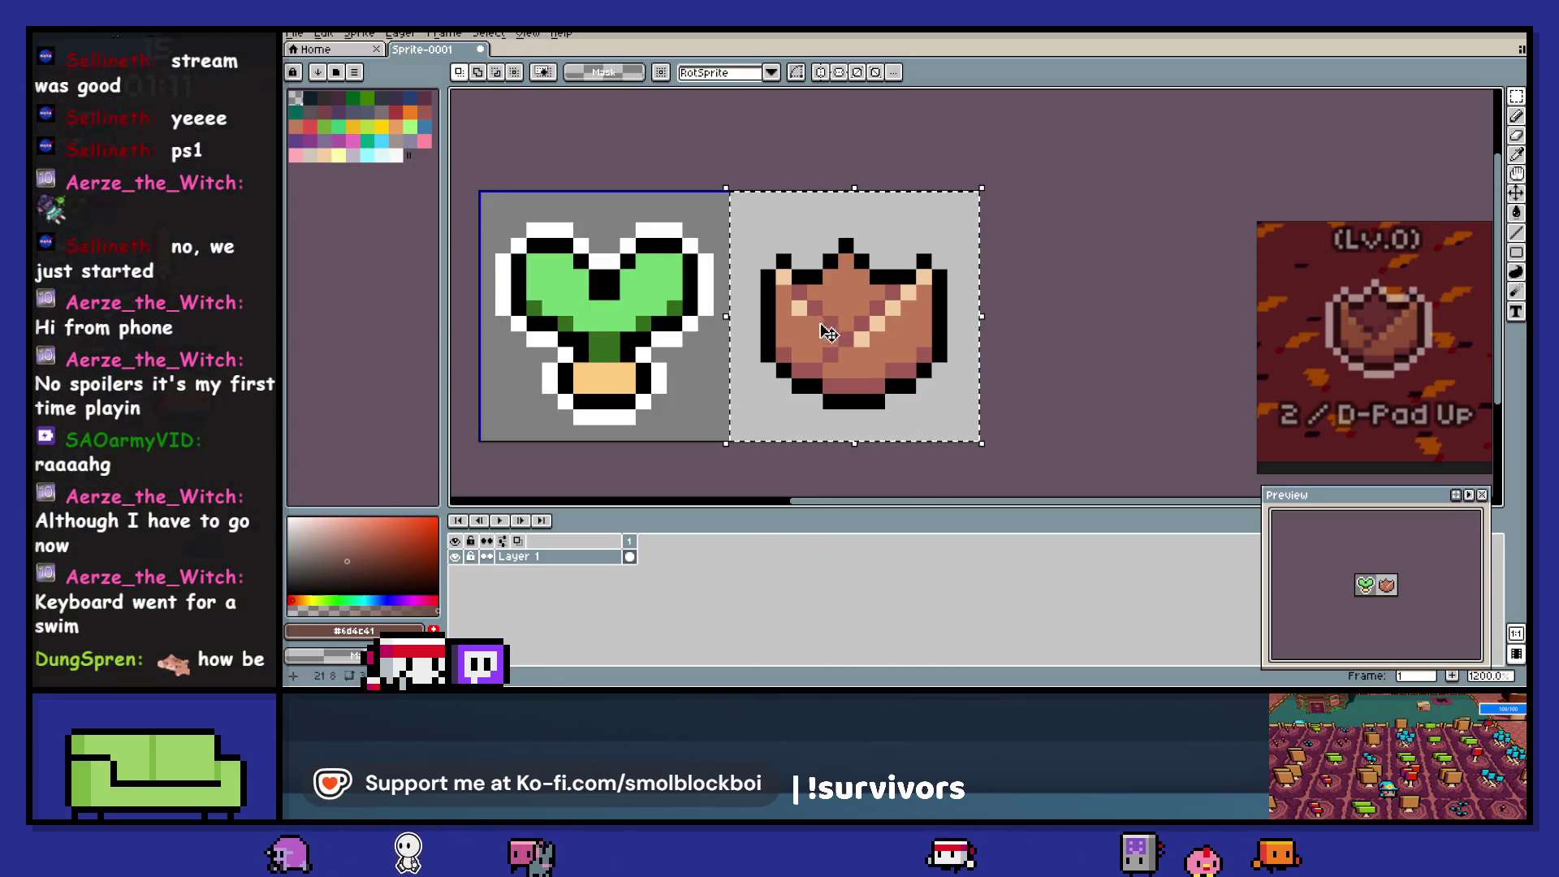
Select the shield's cross-shaped area by colour, then clear the selection again.
key(ctrl+d)
key(w)
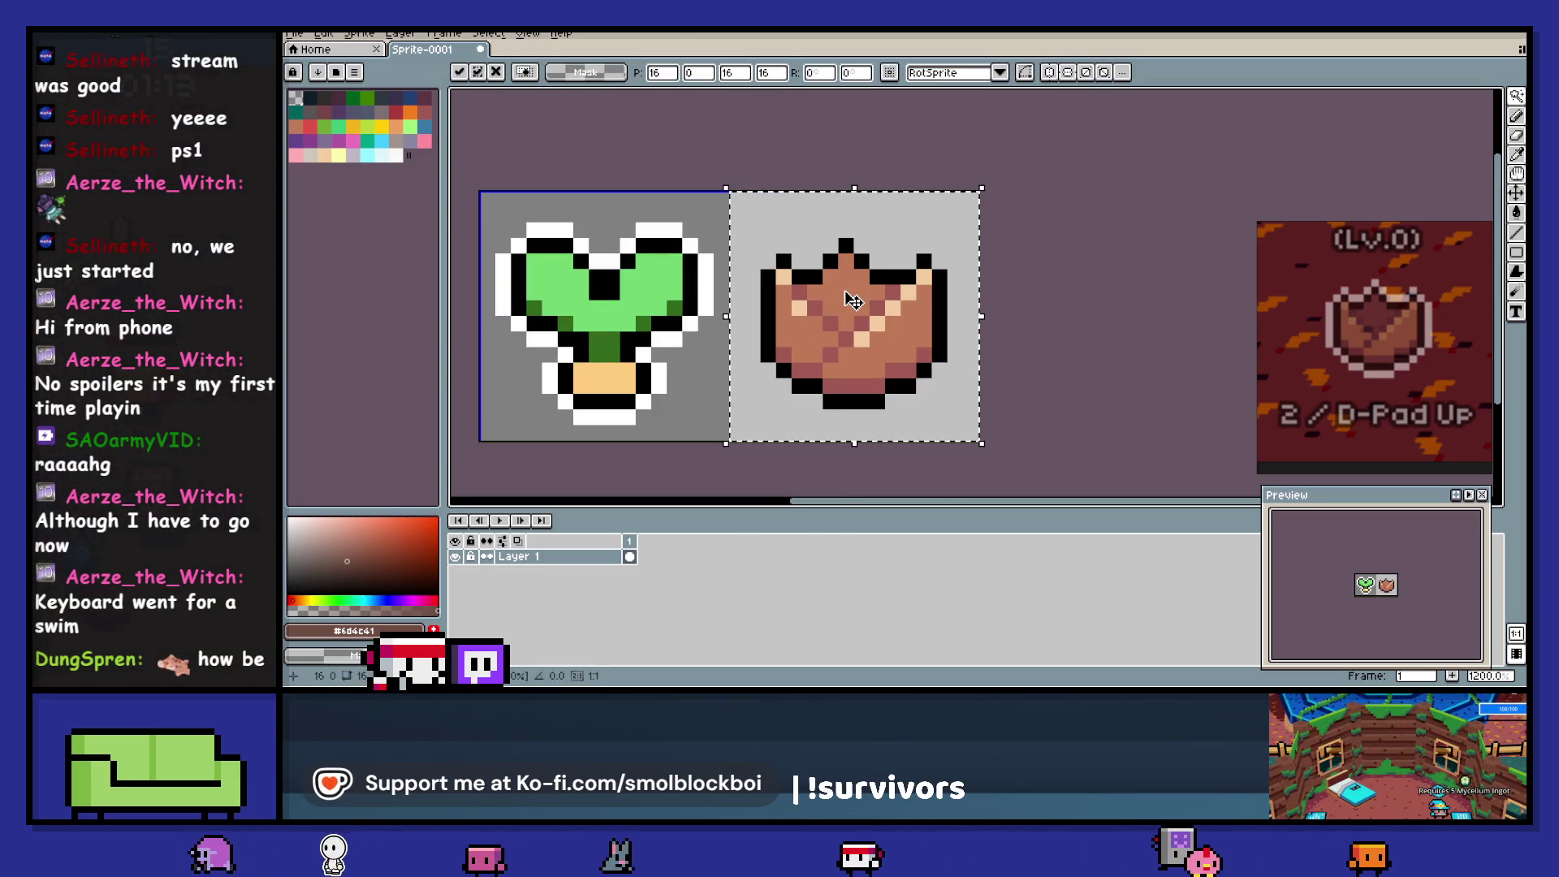
click(845, 291)
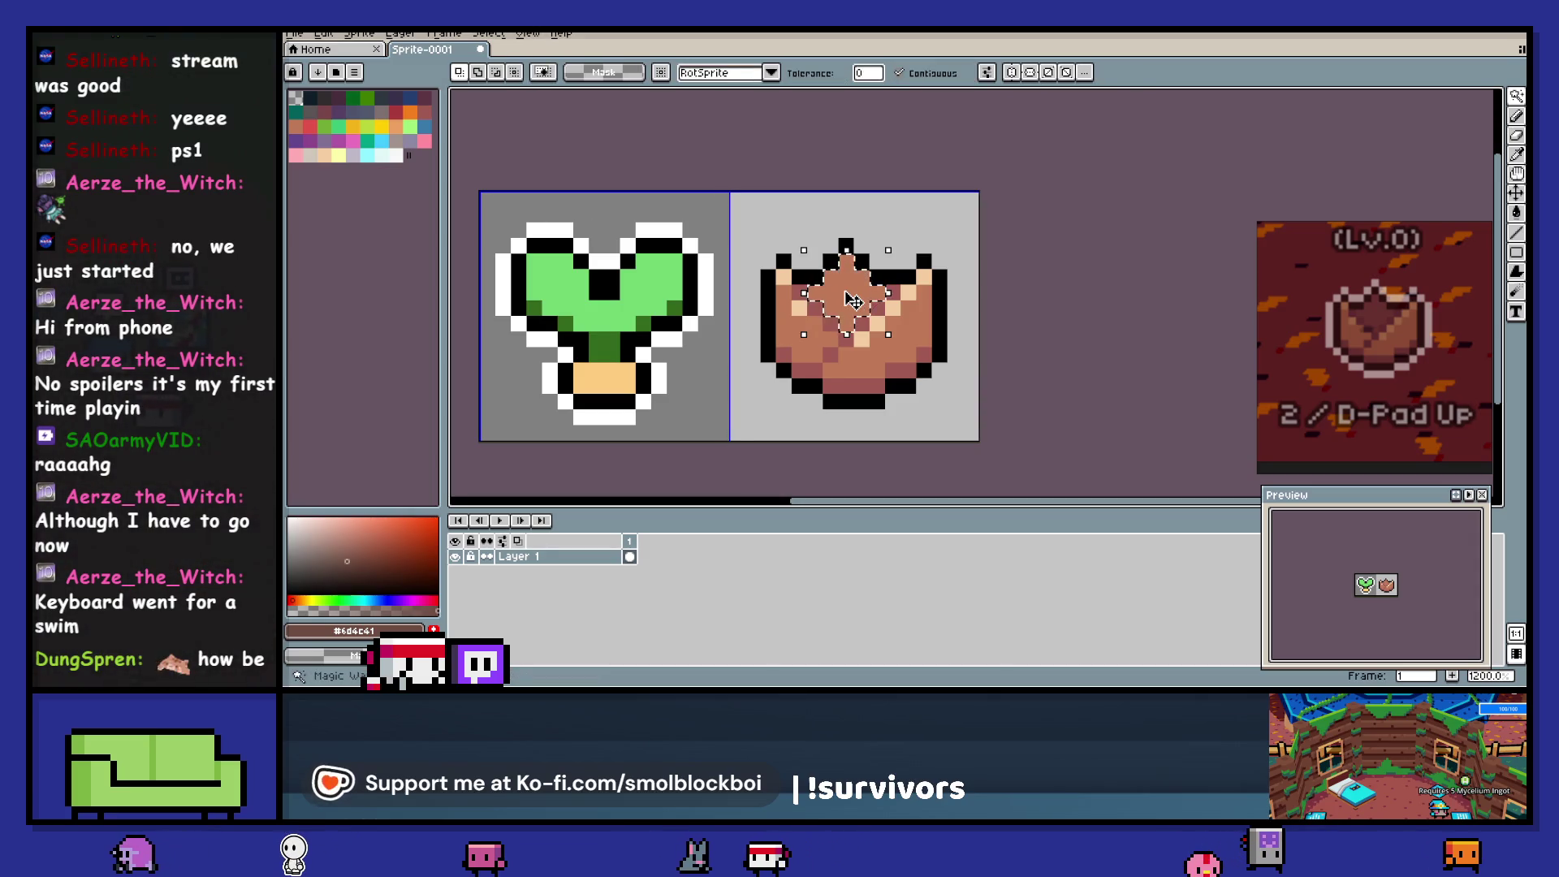
key(shift+d)
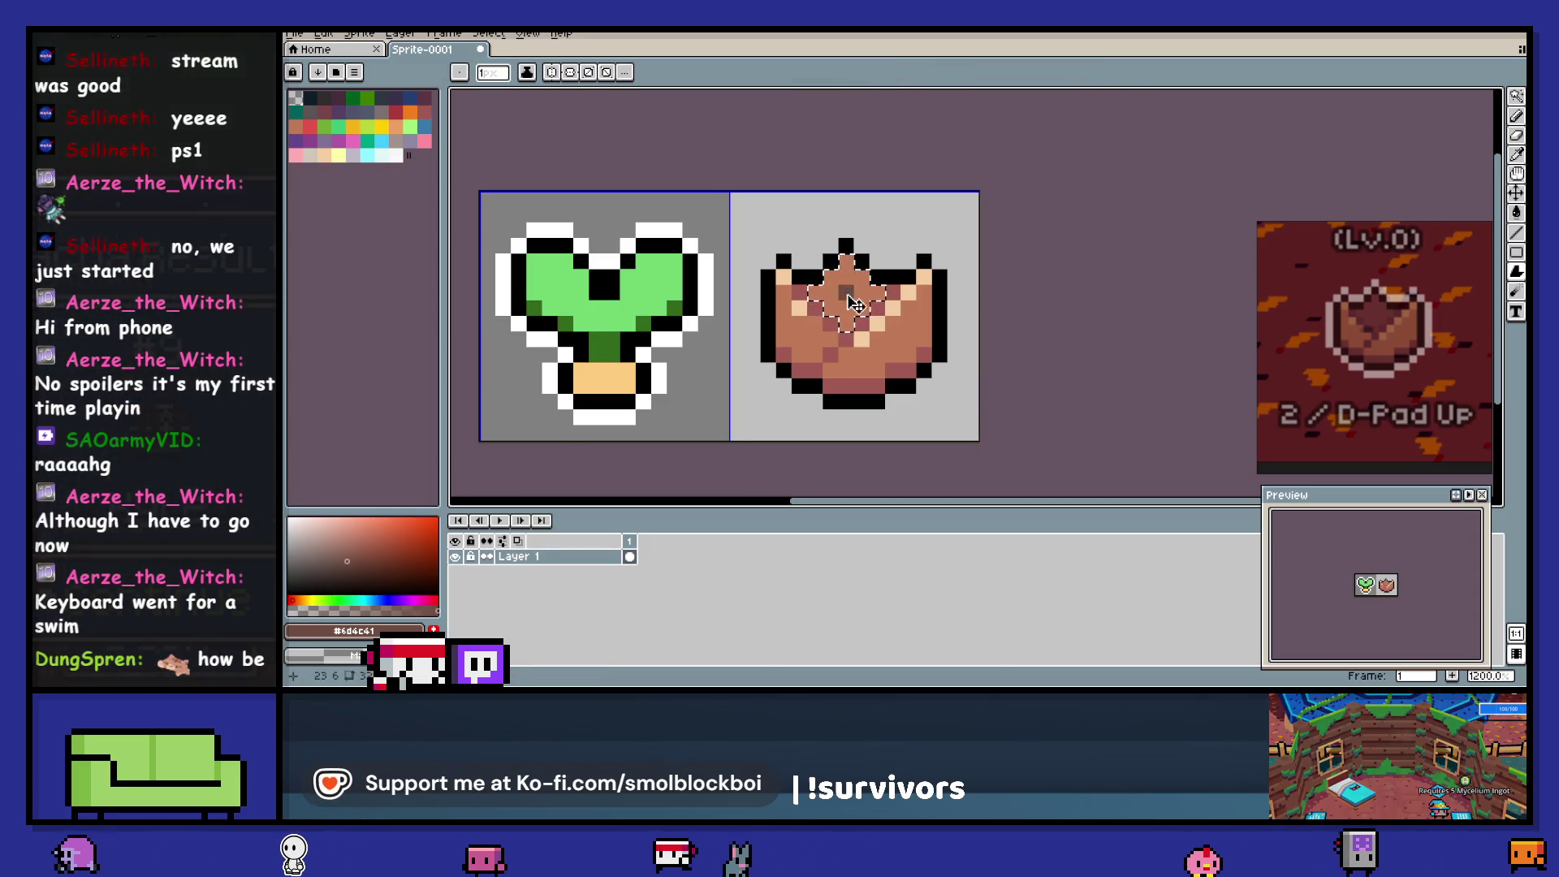
key(ctrl+d)
Pick a darker reddish-brown and pencil a diagonal stripe across the shield.
click(306, 131)
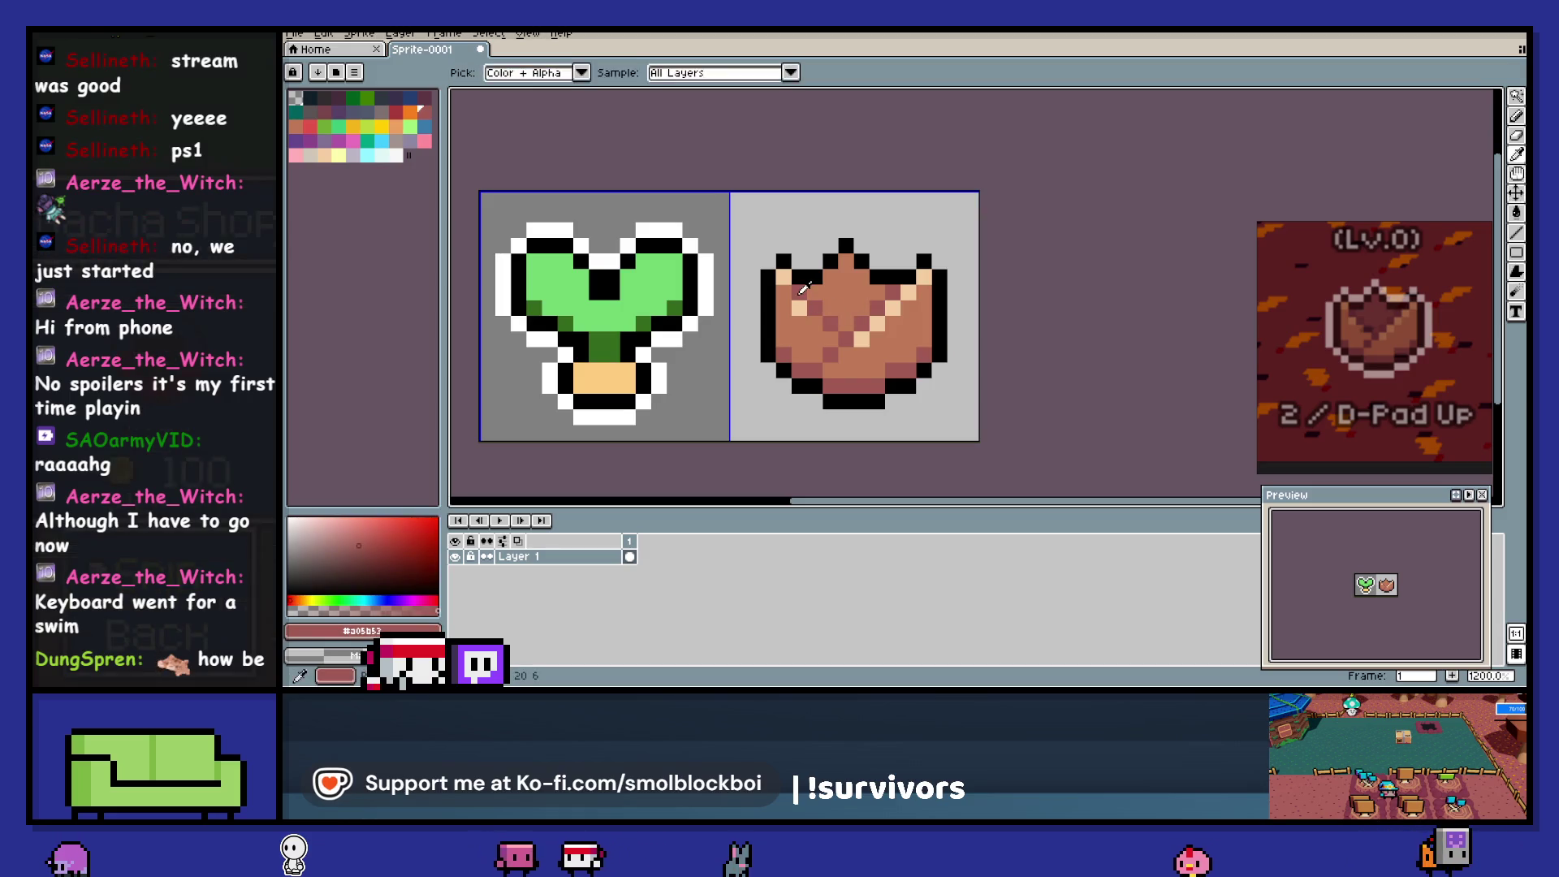
key(v)
click(324, 111)
key(b)
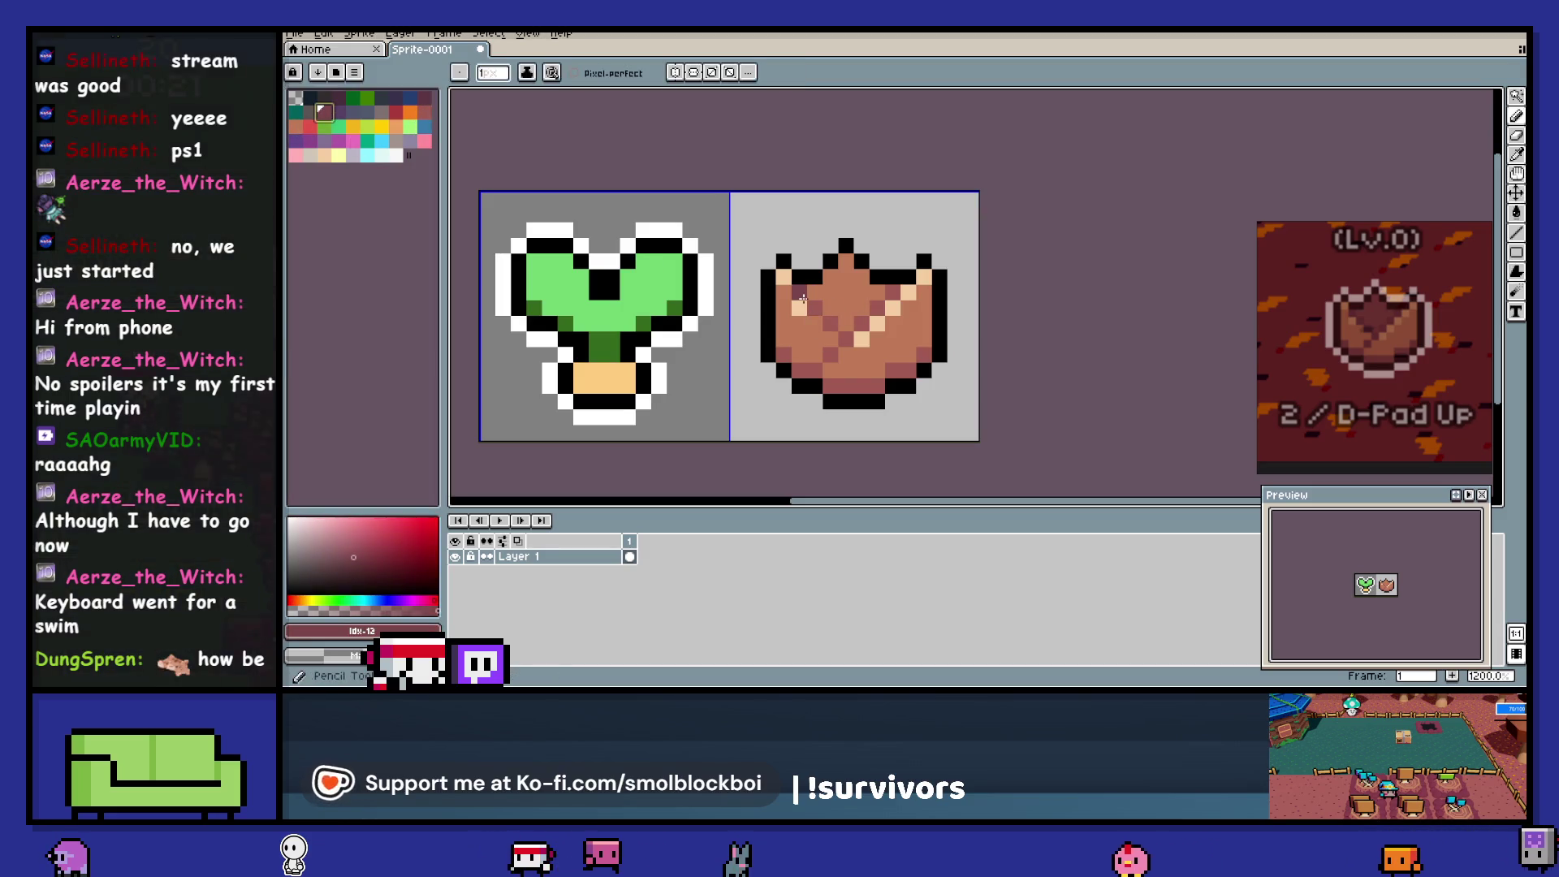
drag(846, 343, 898, 279)
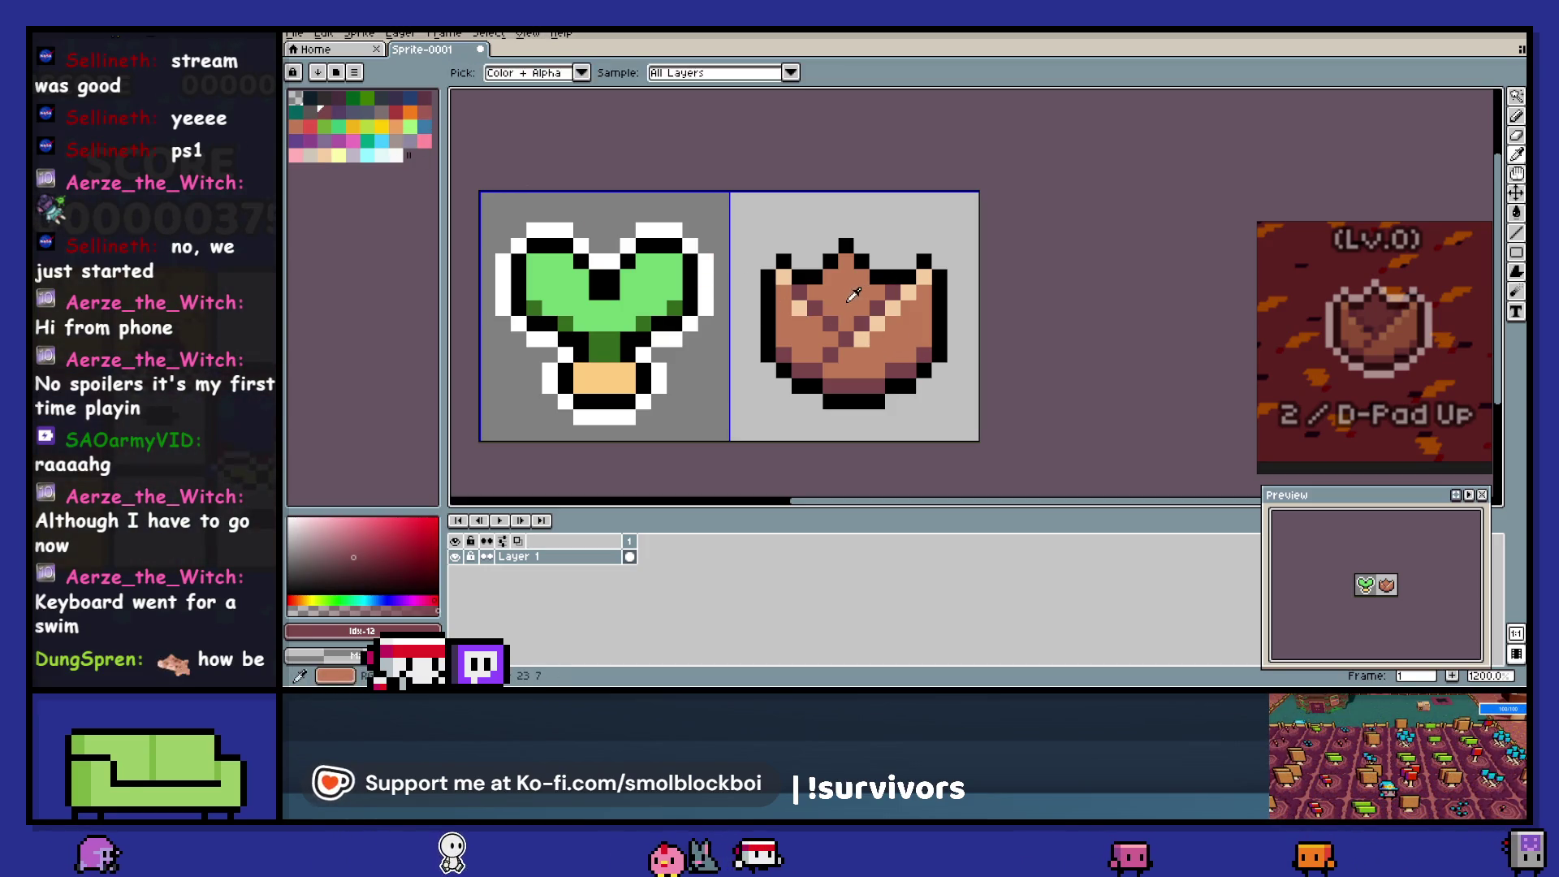
Magic-wand select the shield's brown centre region.
alt+click(769, 289)
key(w)
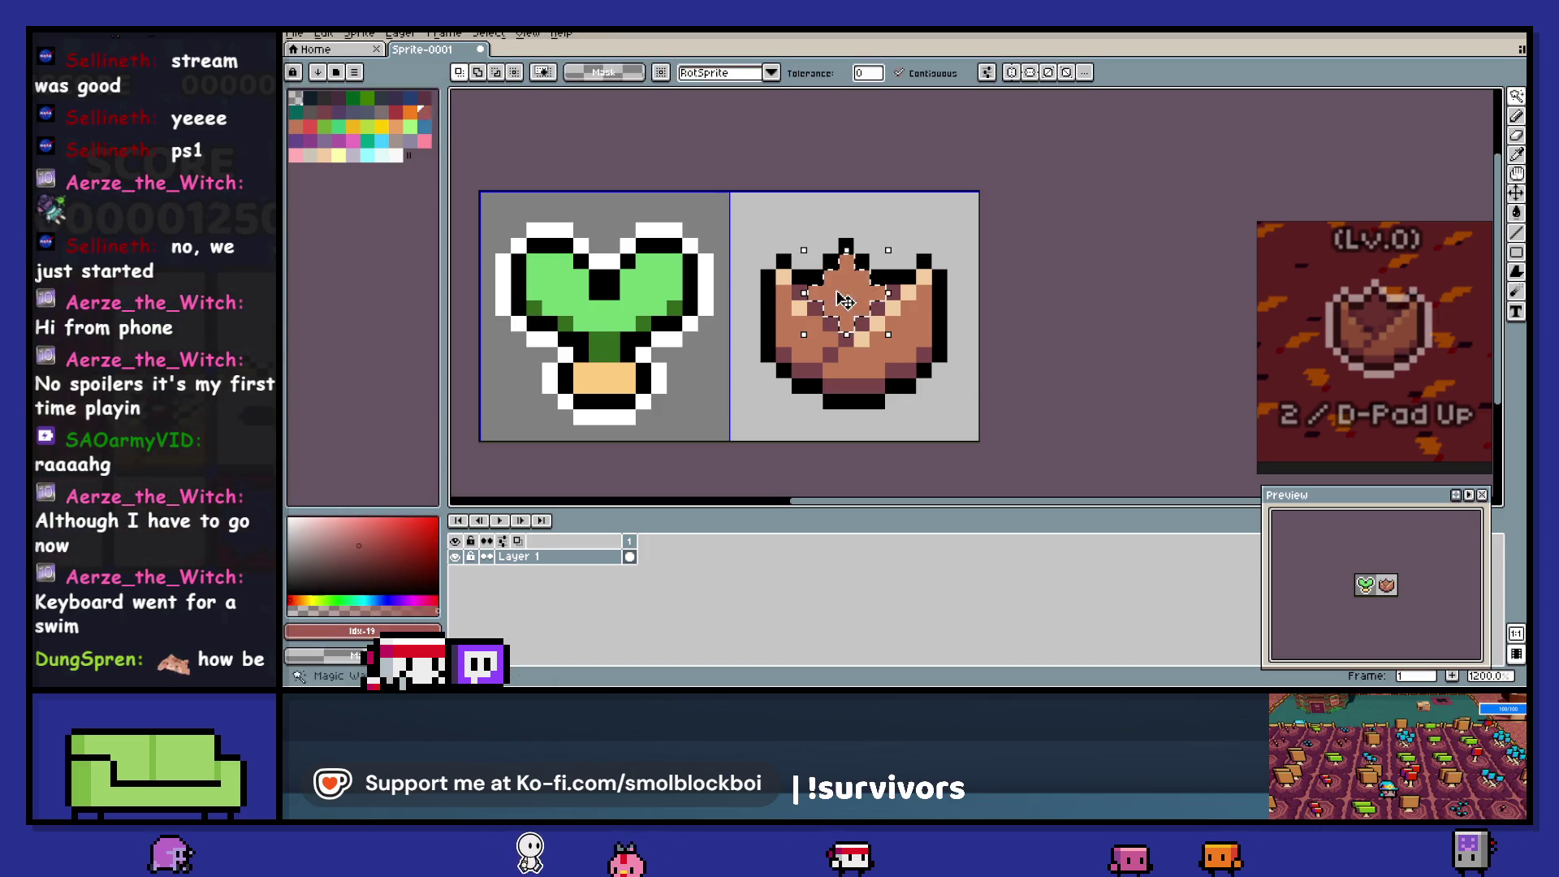
click(844, 276)
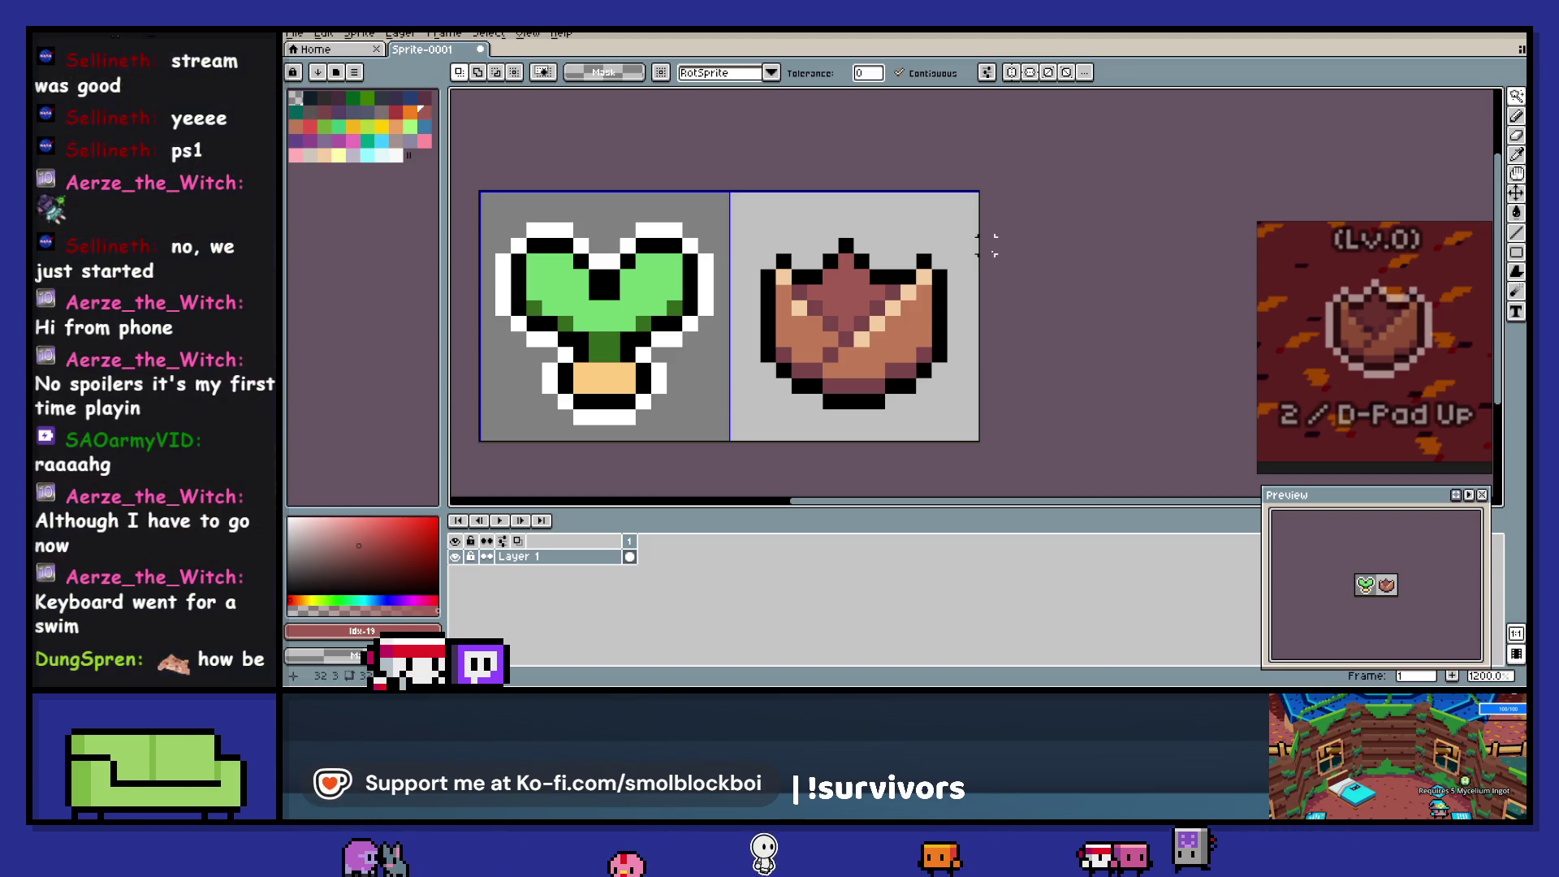
key(shift+o)
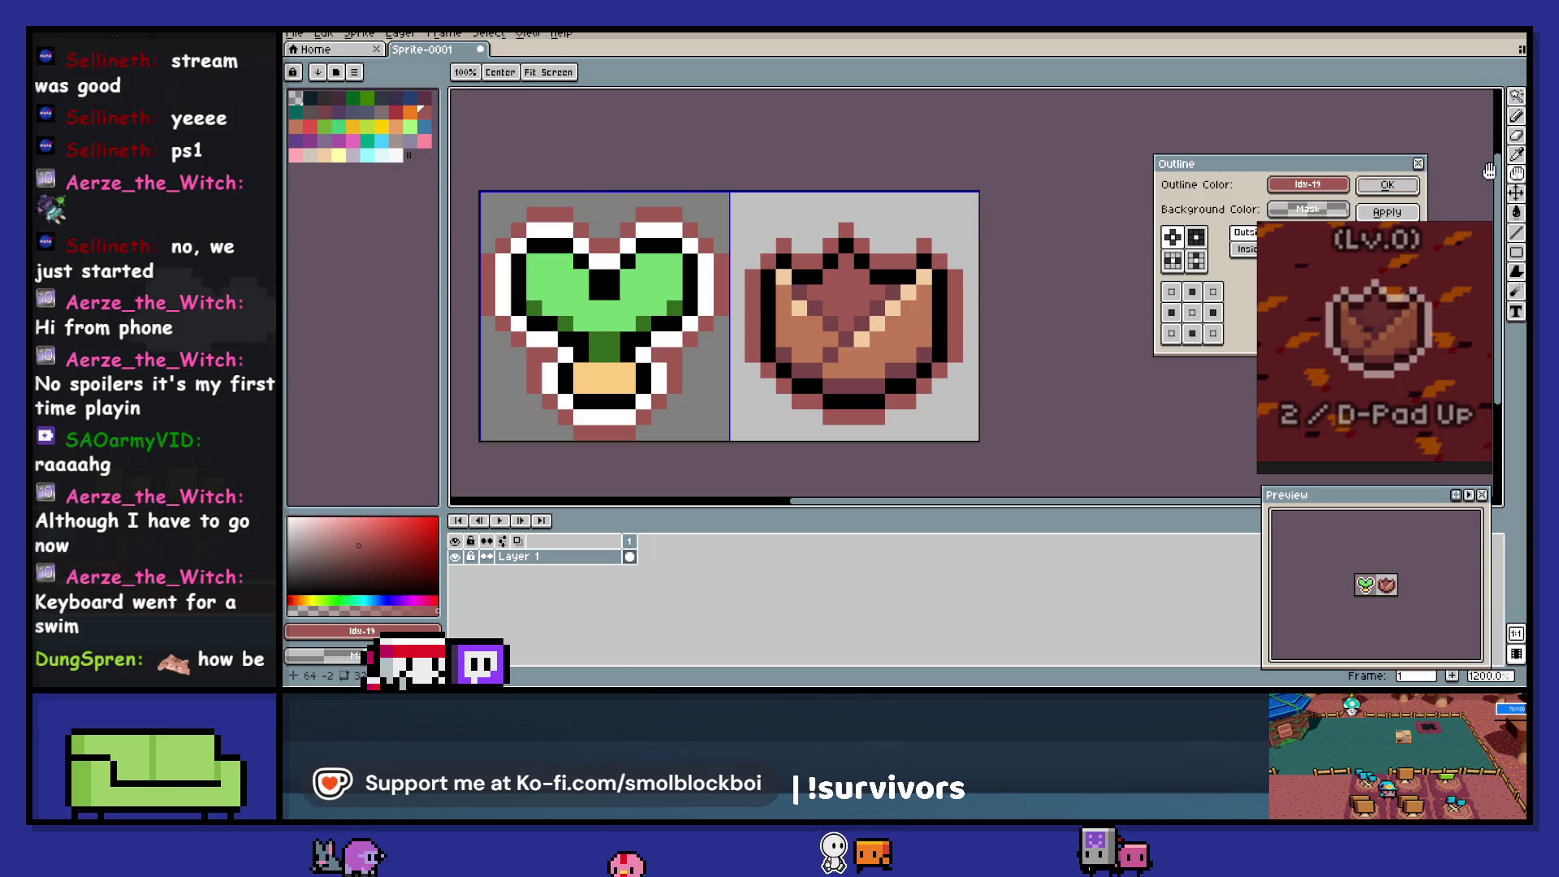
Discard the red outline preview and give only the rectangle-selected shield a white outline.
click(1419, 164)
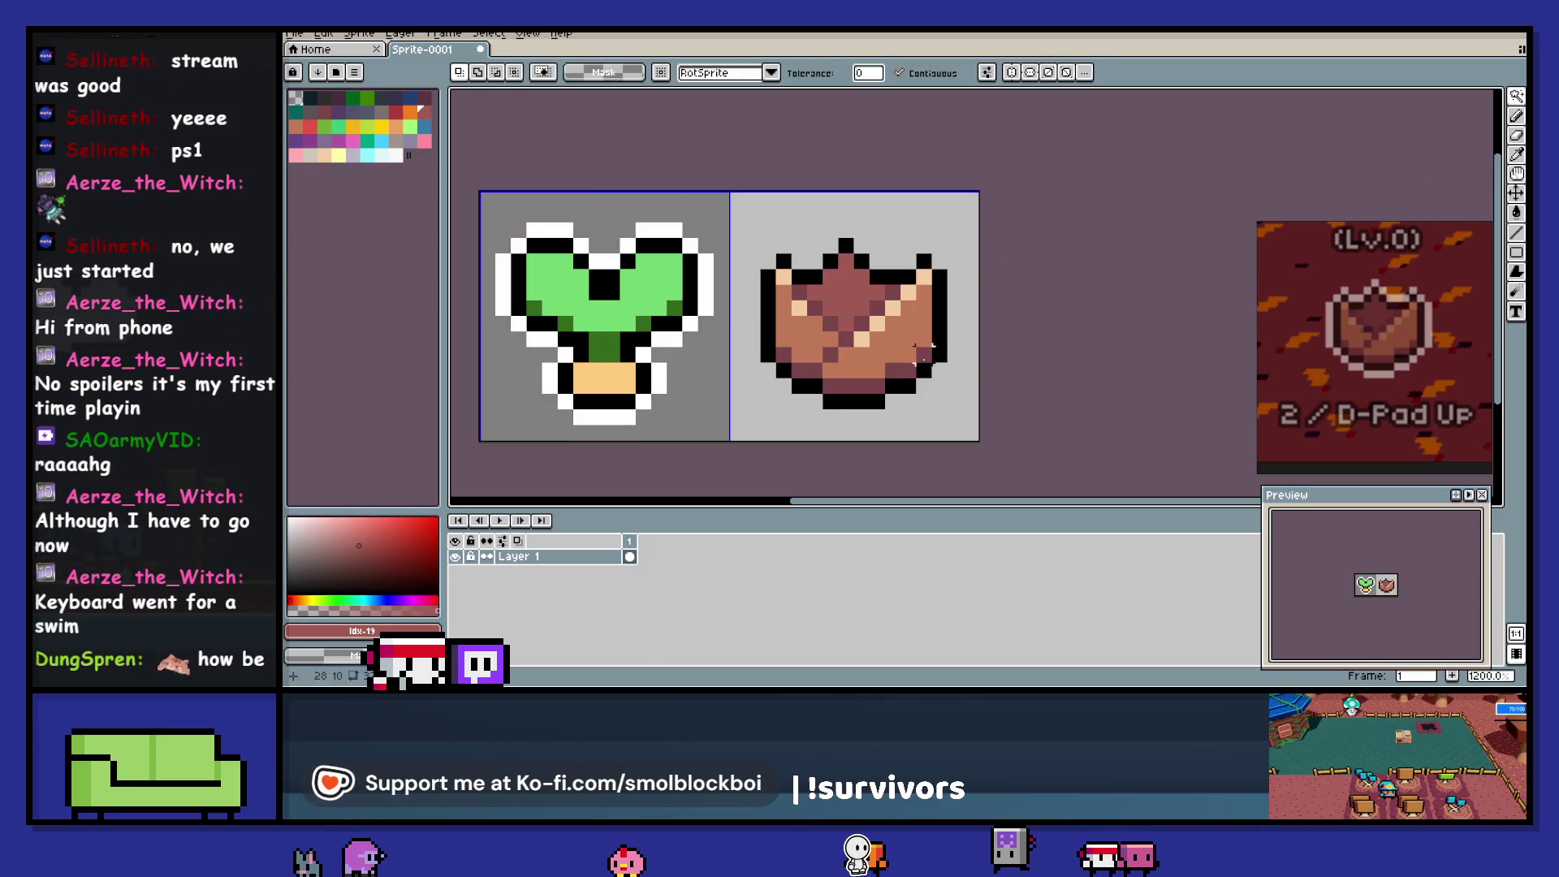
key(m)
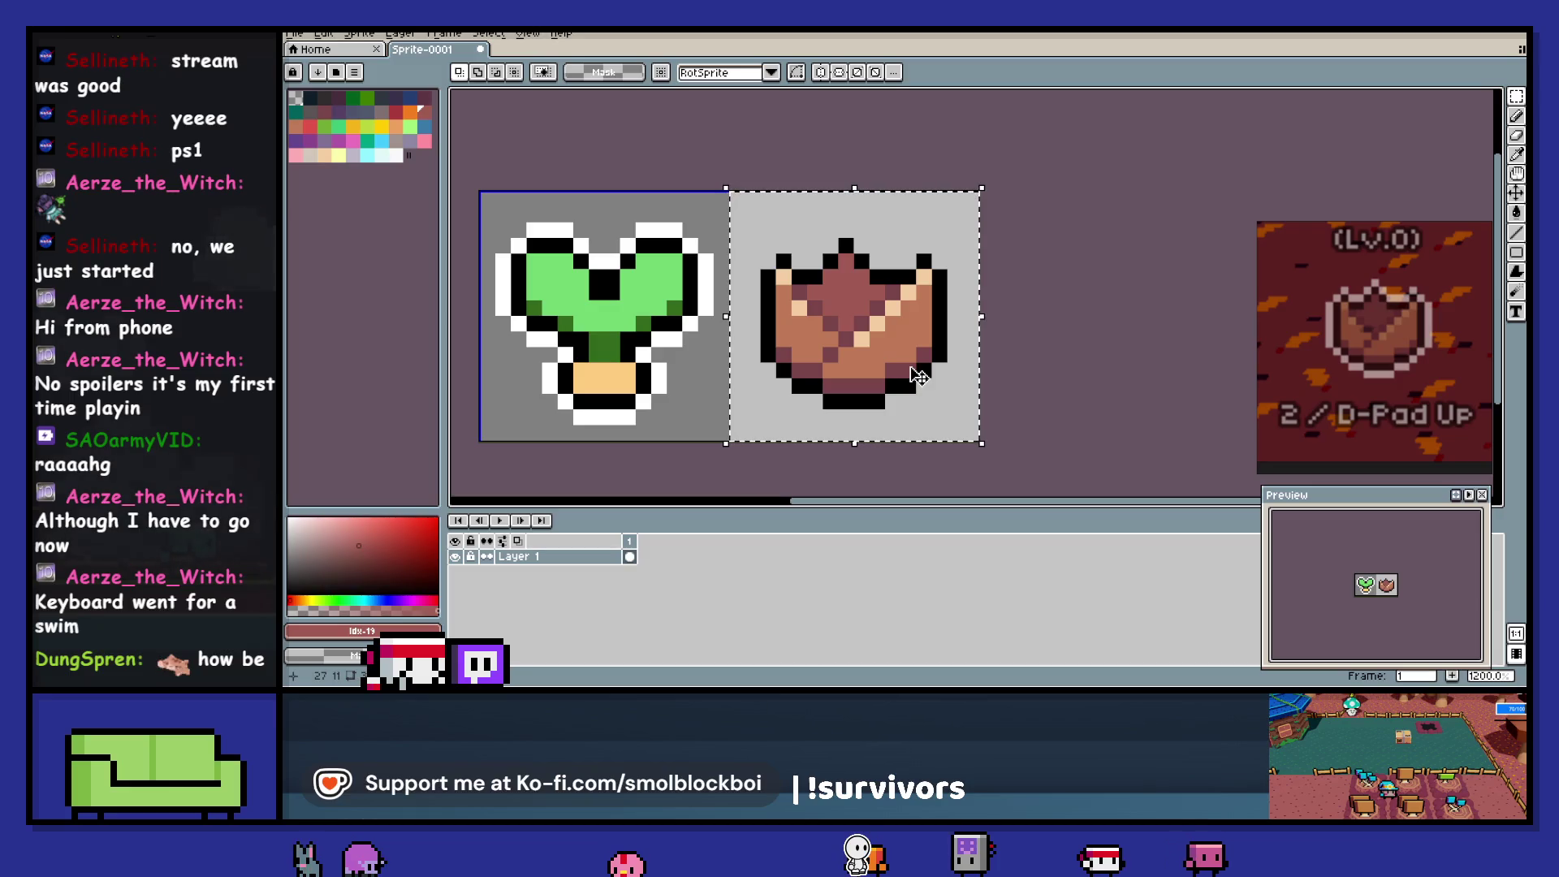
key(shift+o)
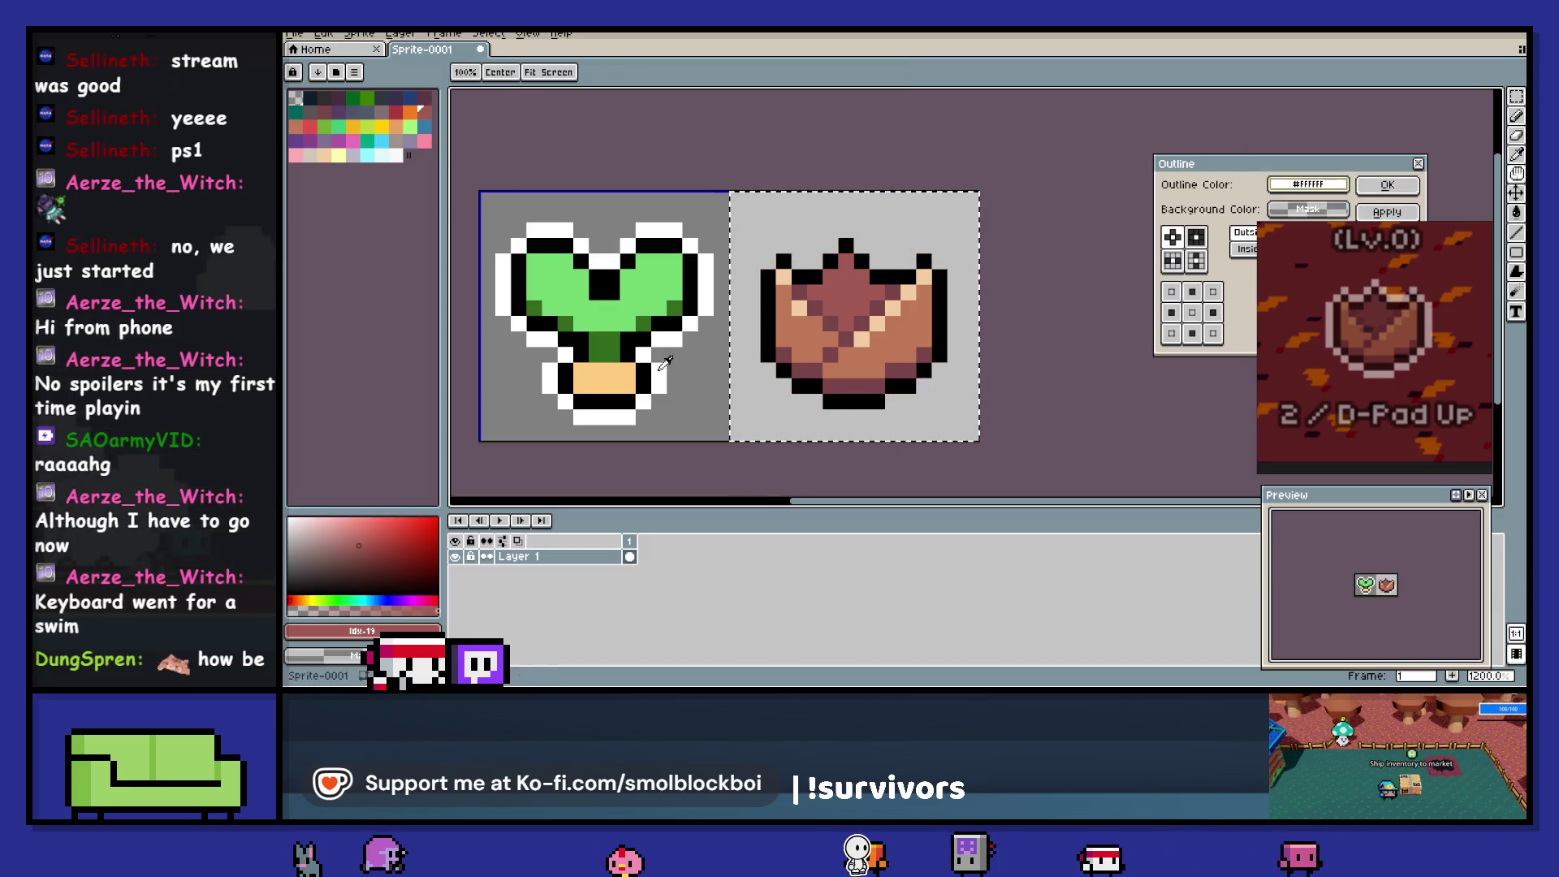
key(Return)
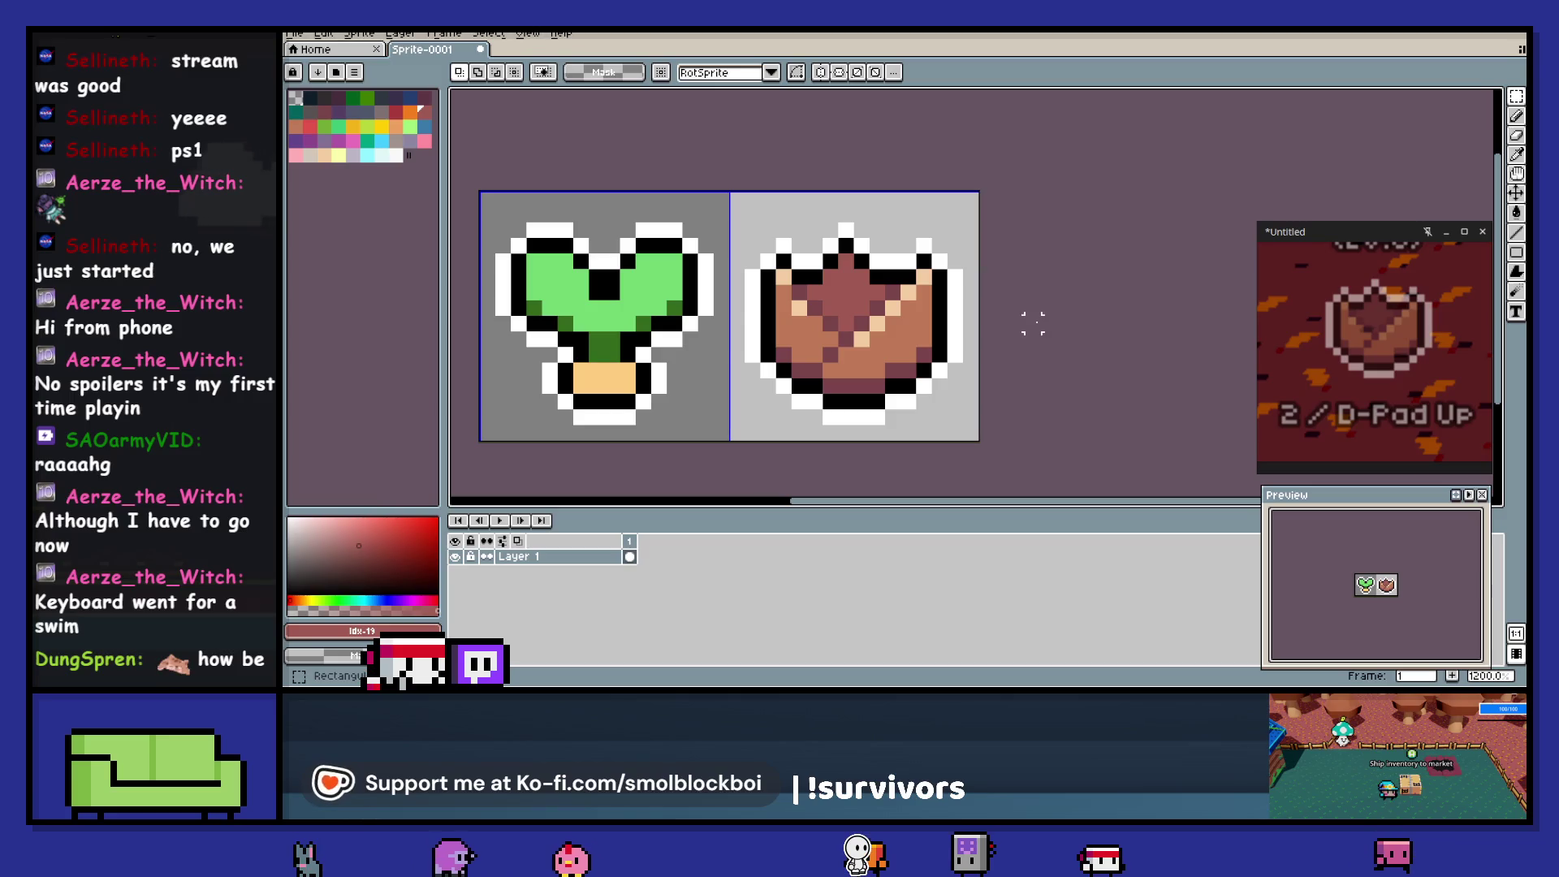
key(ctrl+alt+c)
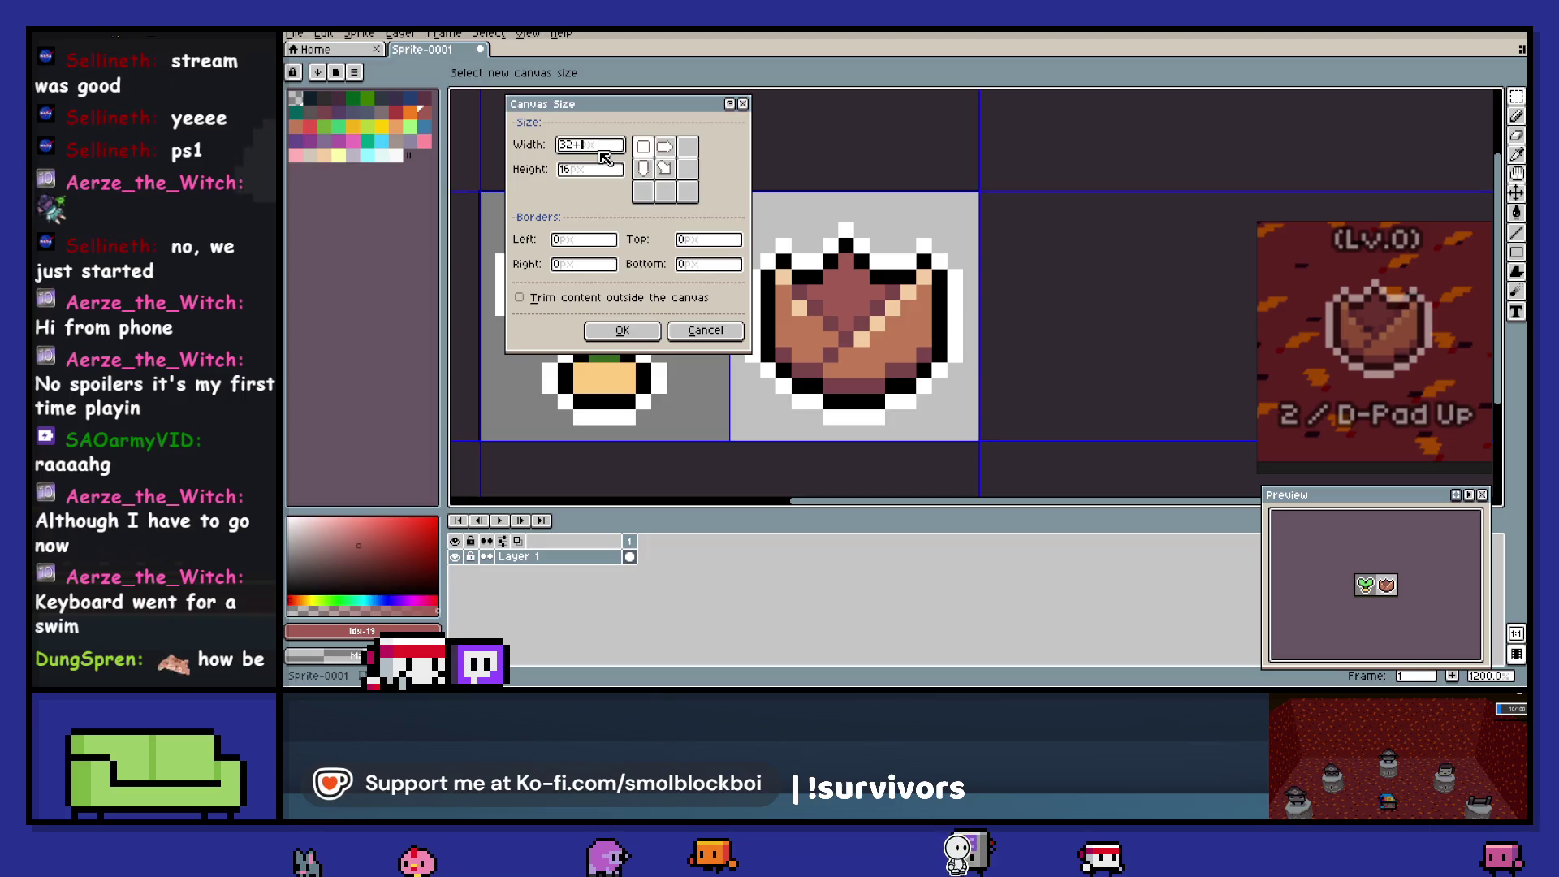
Widen the canvas by 16 to 48 pixels and centre vertical symmetry on the new tile.
text(16)
key(Return)
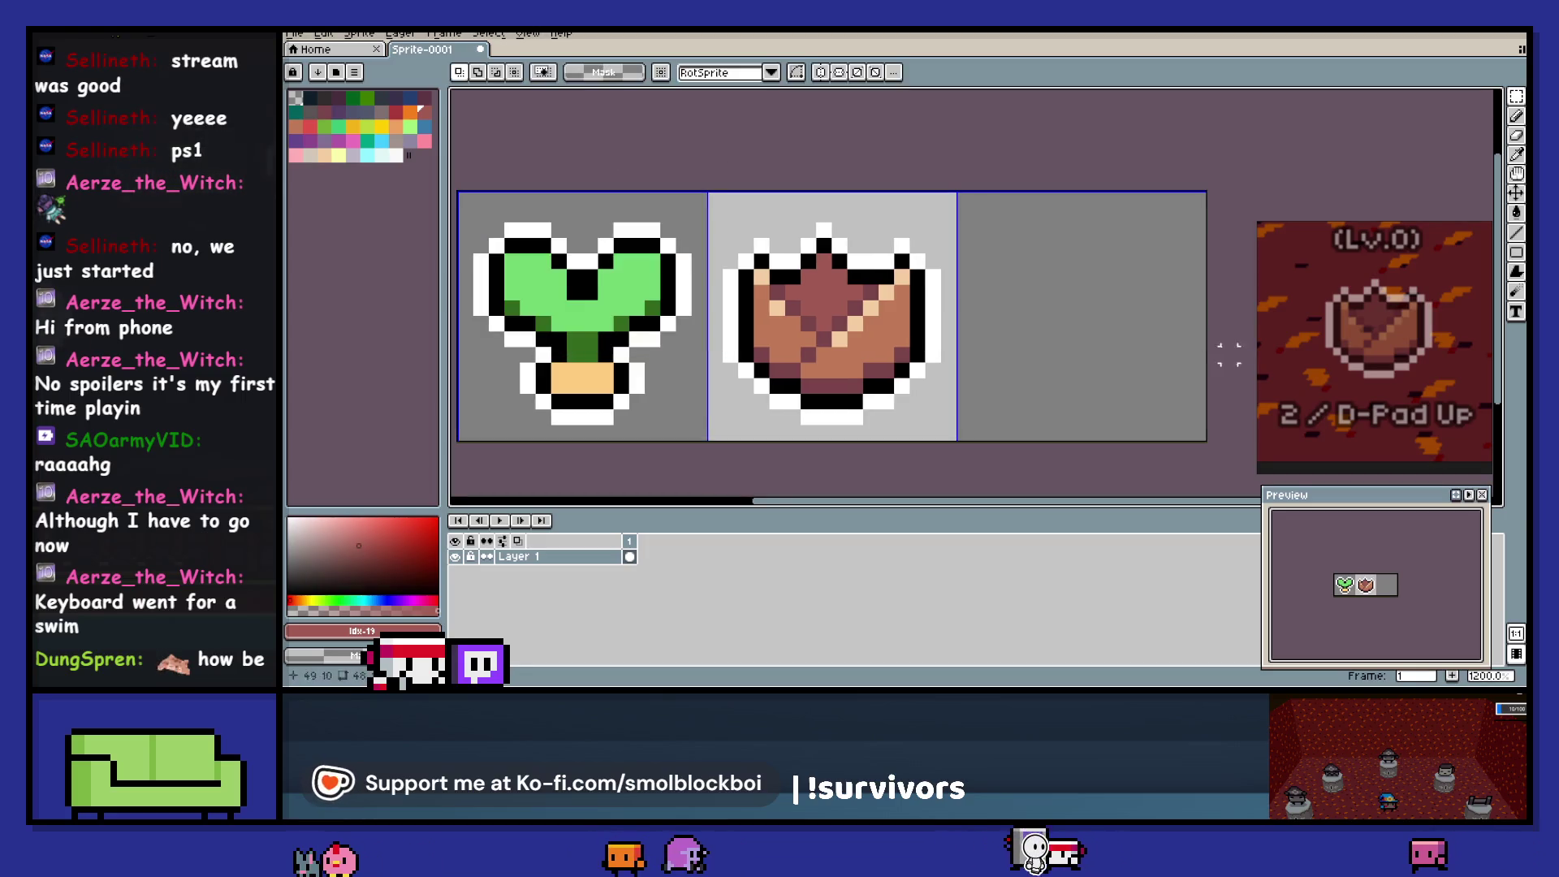
drag(1136, 316, 965, 267)
key(shift+s)
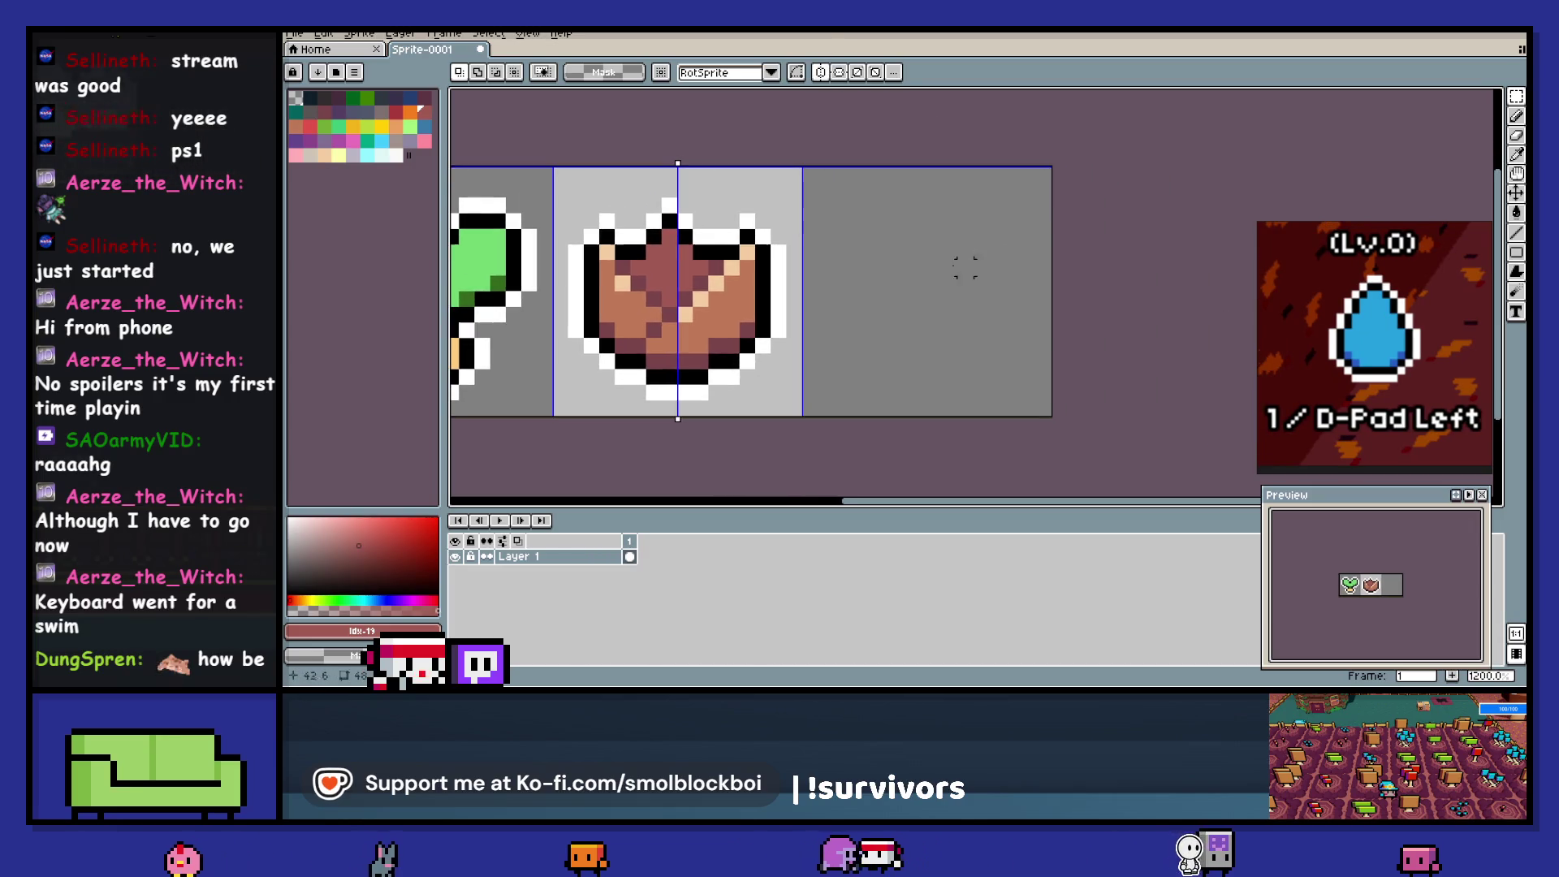
drag(678, 163, 927, 164)
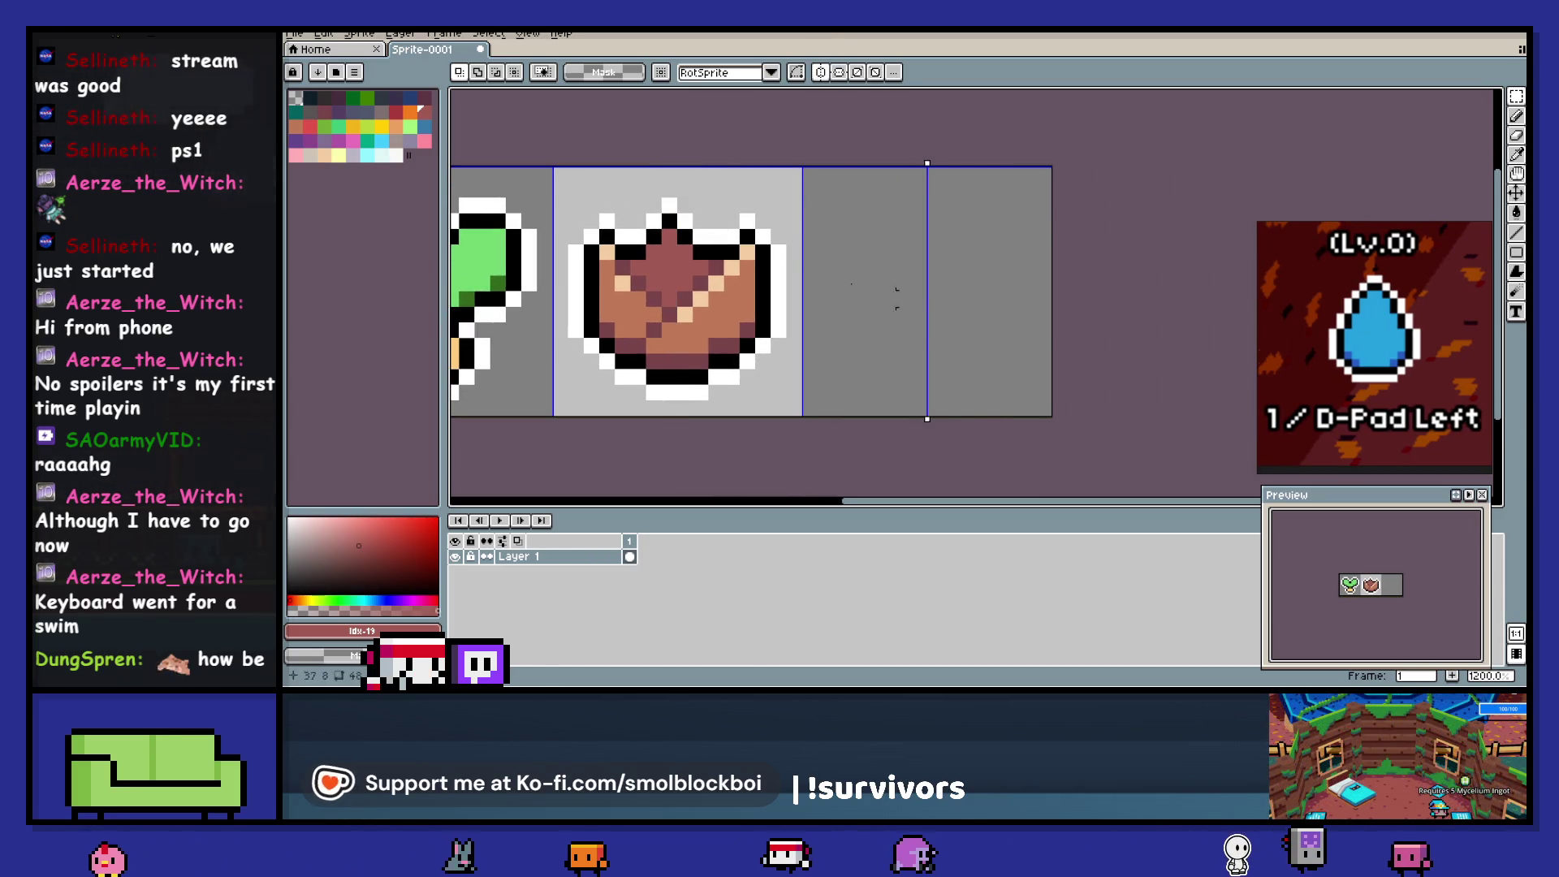
key(b)
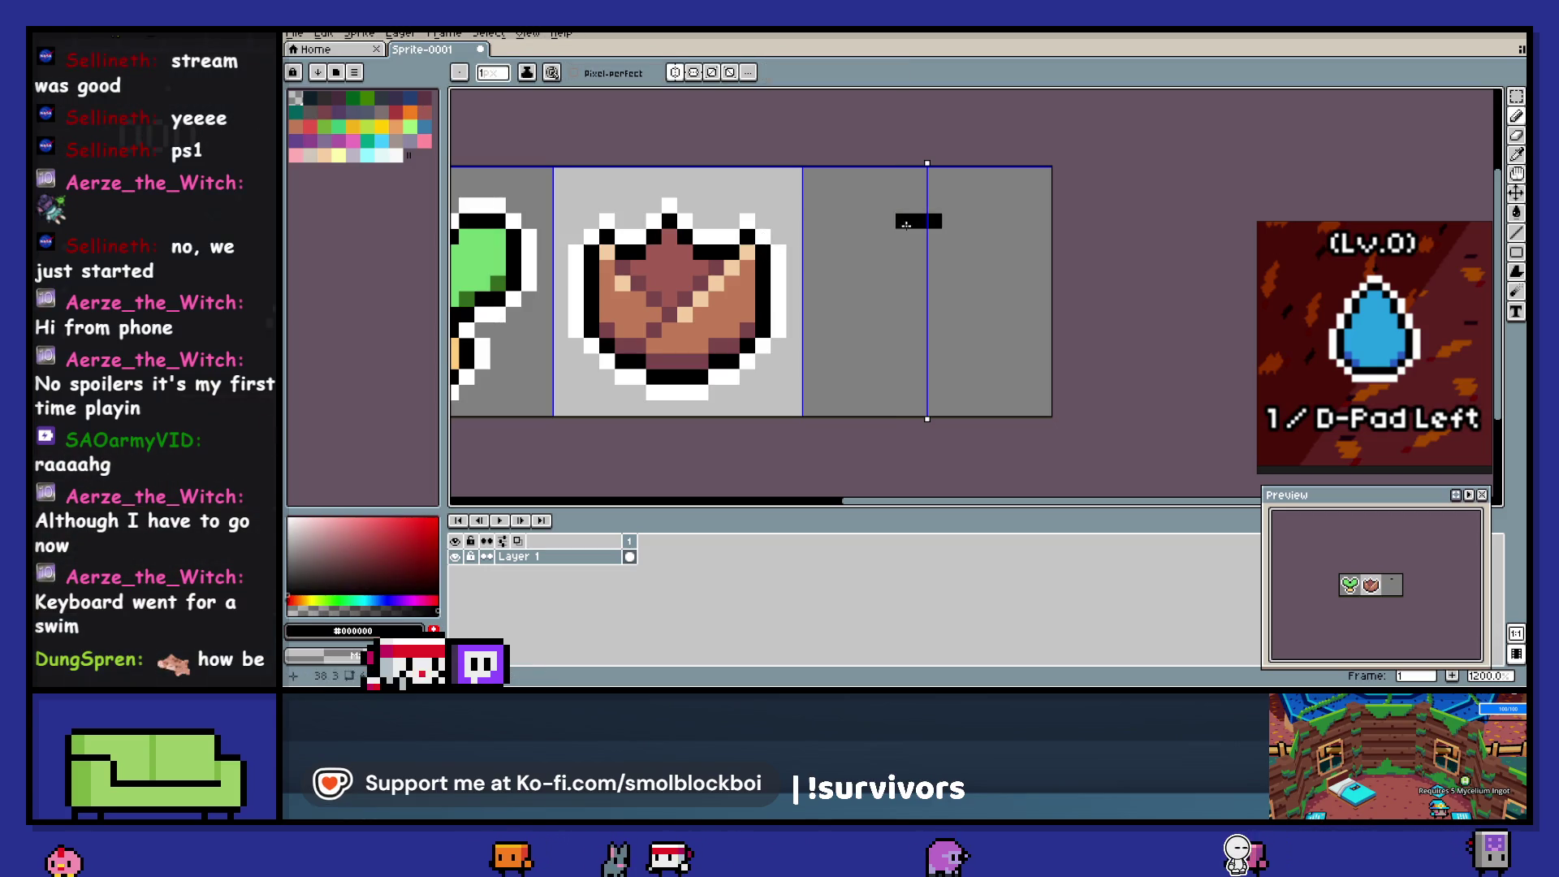
Draw the black teardrop outline from its tip down both mirrored sides.
drag(906, 225, 899, 236)
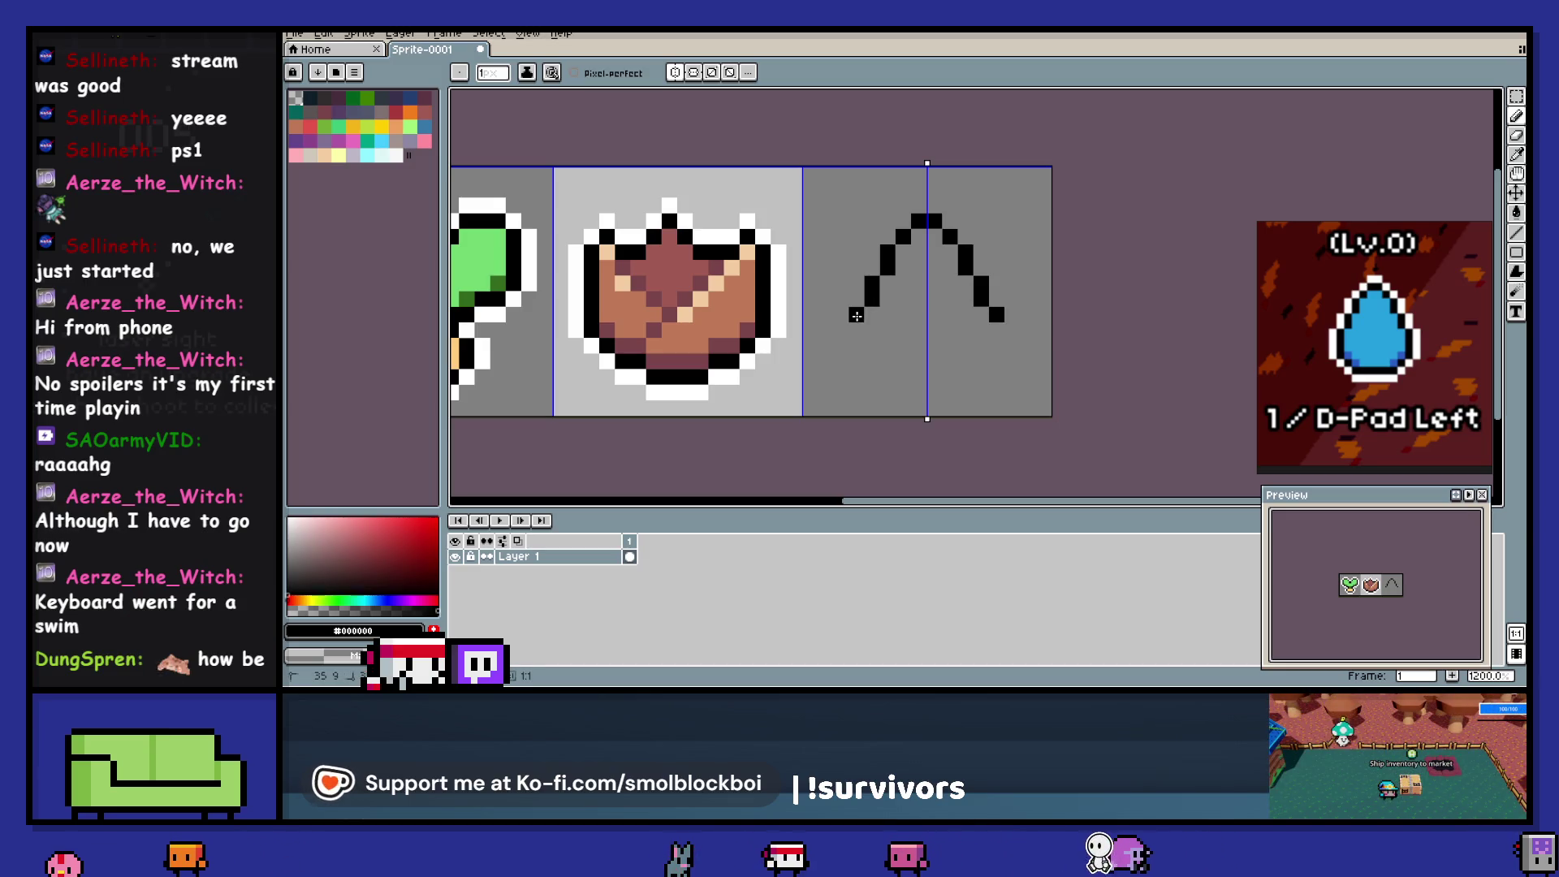
mouse_move(857, 316)
mouse_down()
mouse_move(856, 346)
mouse_move(961, 395)
mouse_up()
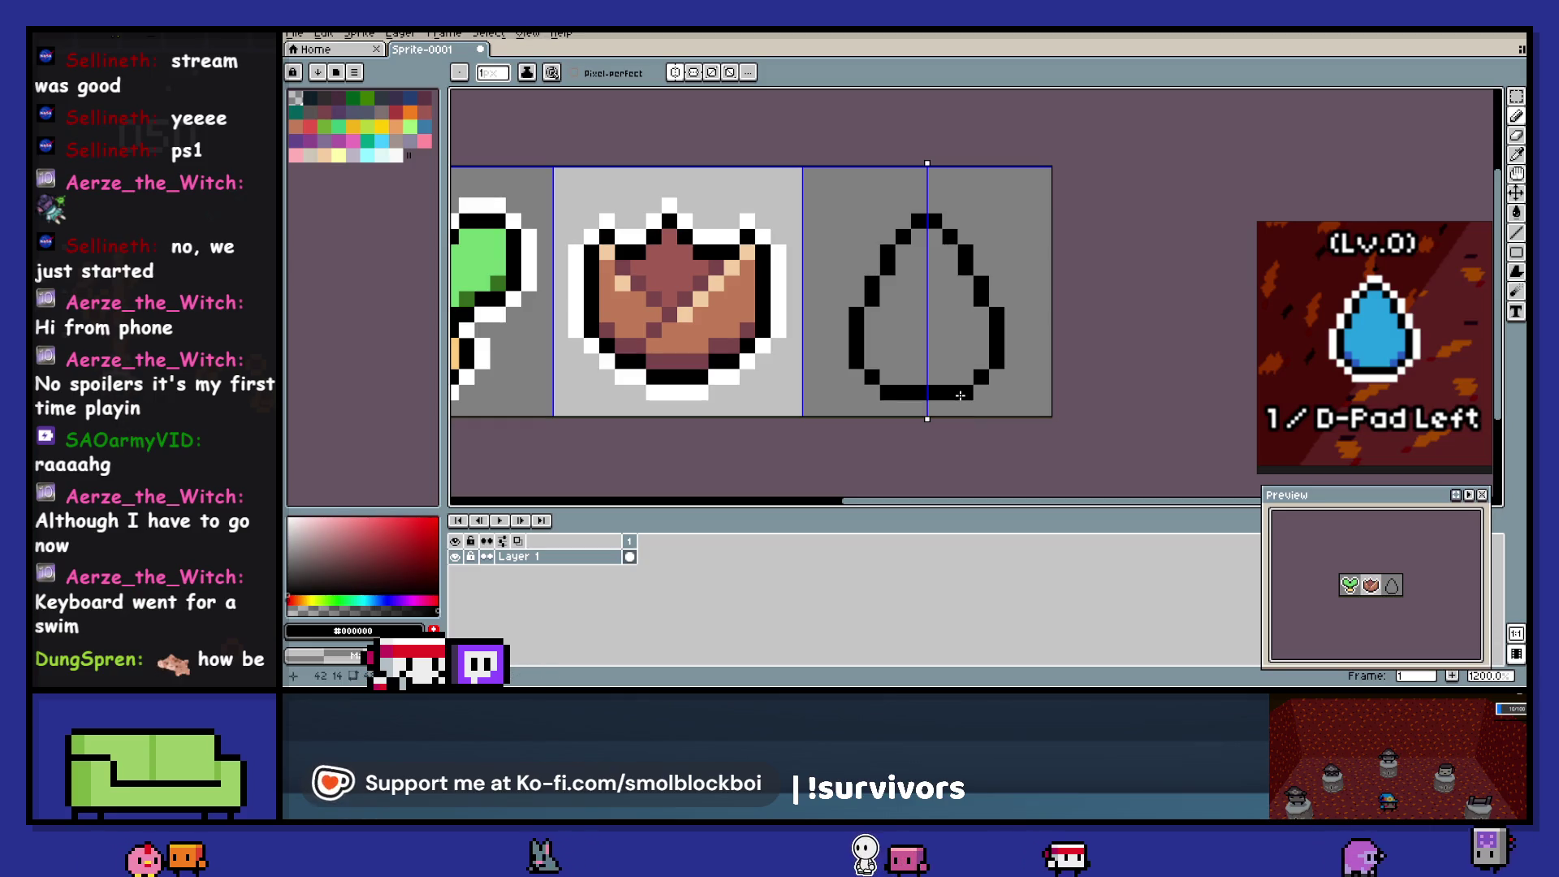
Shift the droplet's middle band up a pixel using rectangular selections.
key(m)
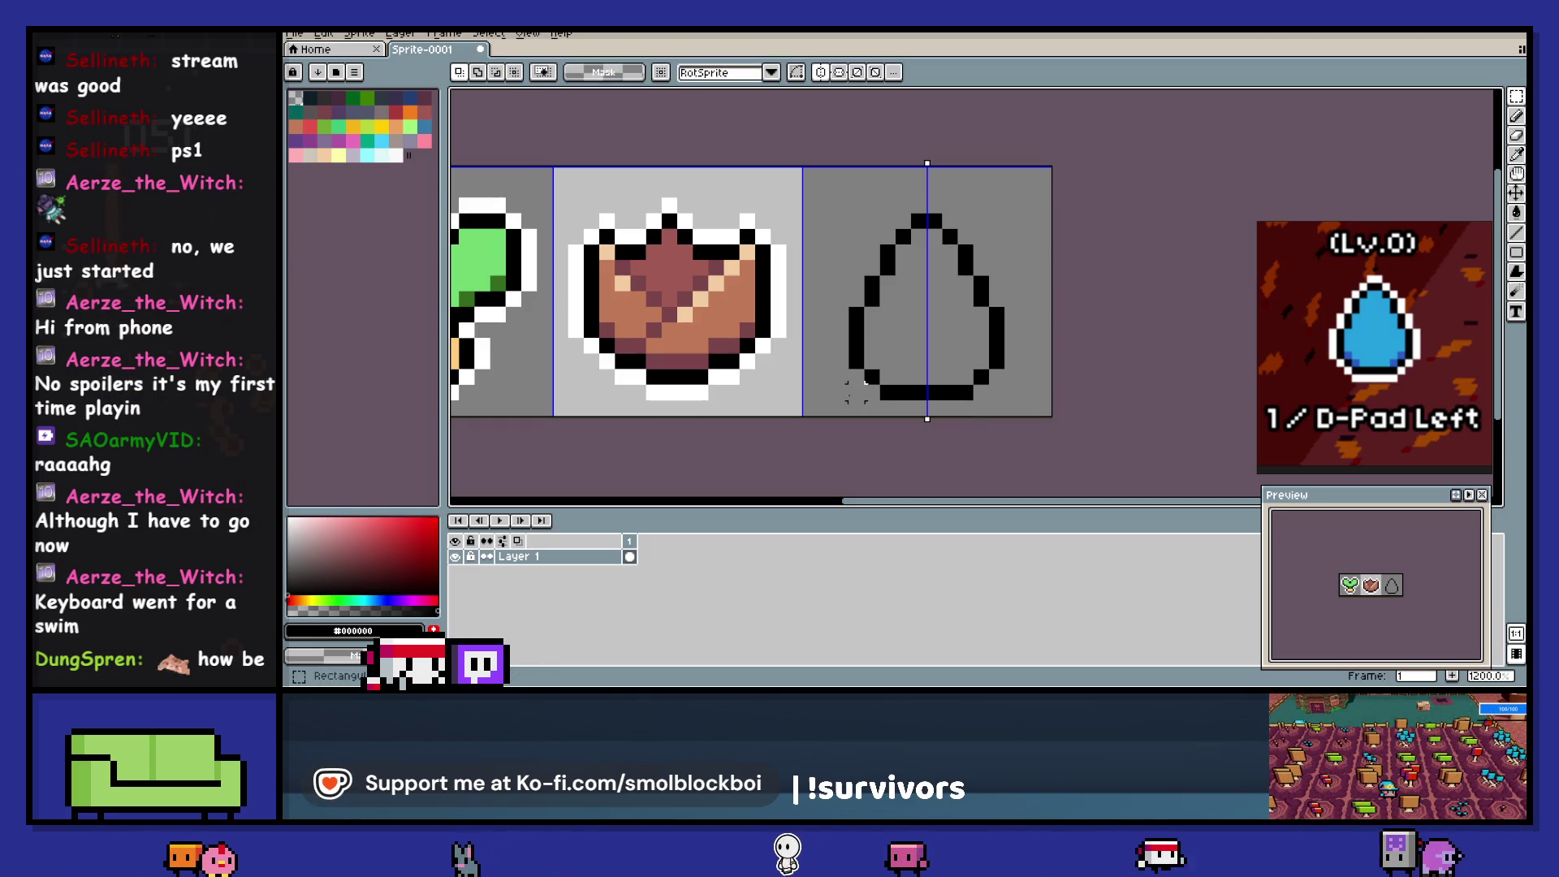
mouse_move(846, 351)
mouse_down()
mouse_move(1007, 402)
mouse_move(972, 359)
mouse_up()
key(Return)
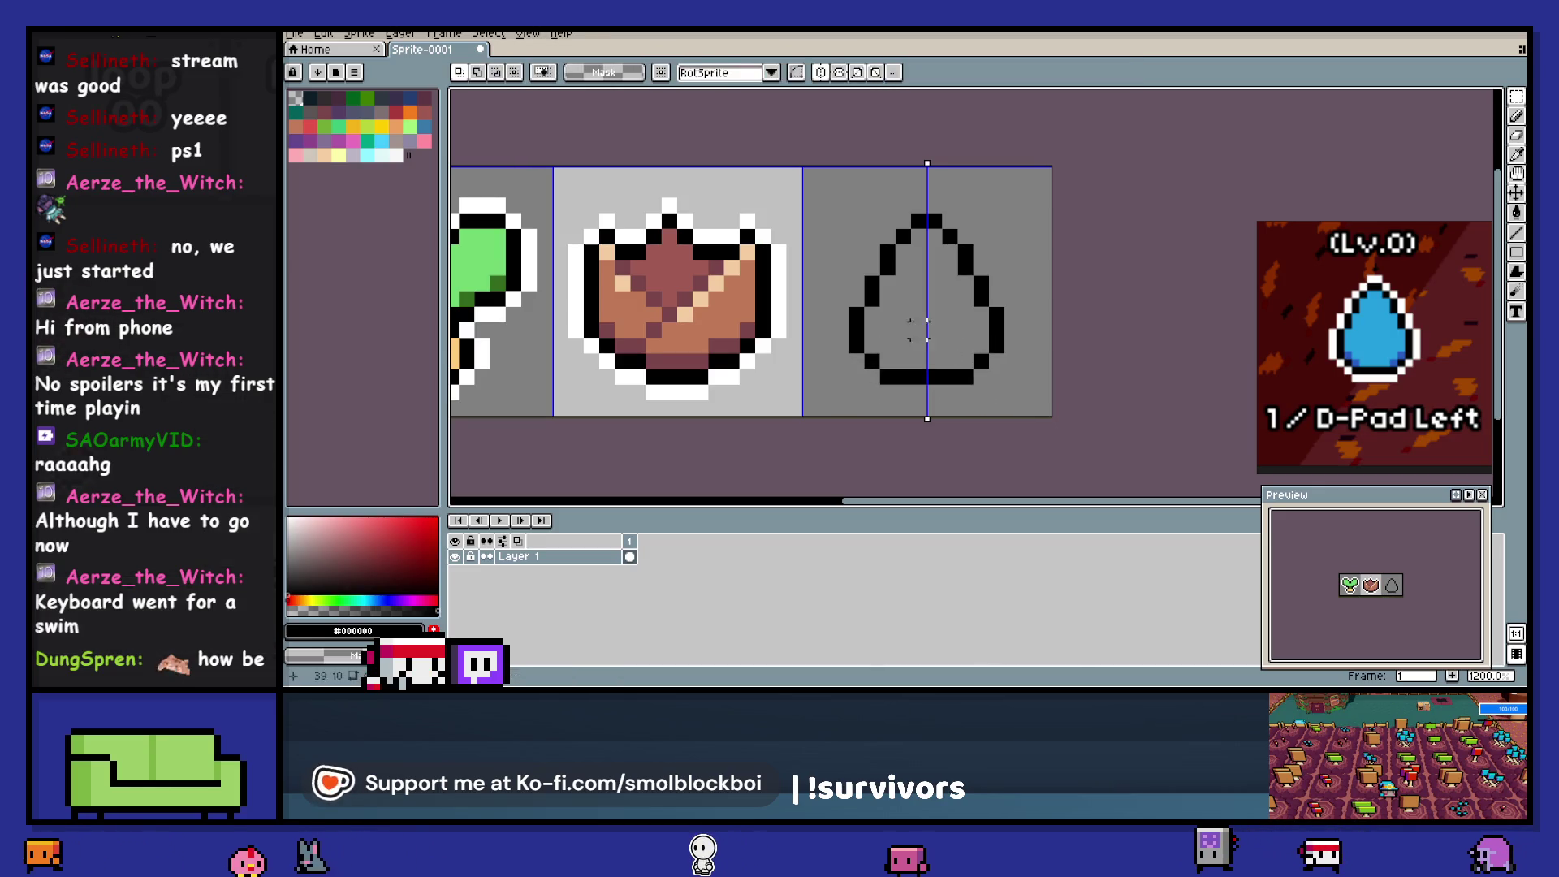
drag(846, 288, 1007, 325)
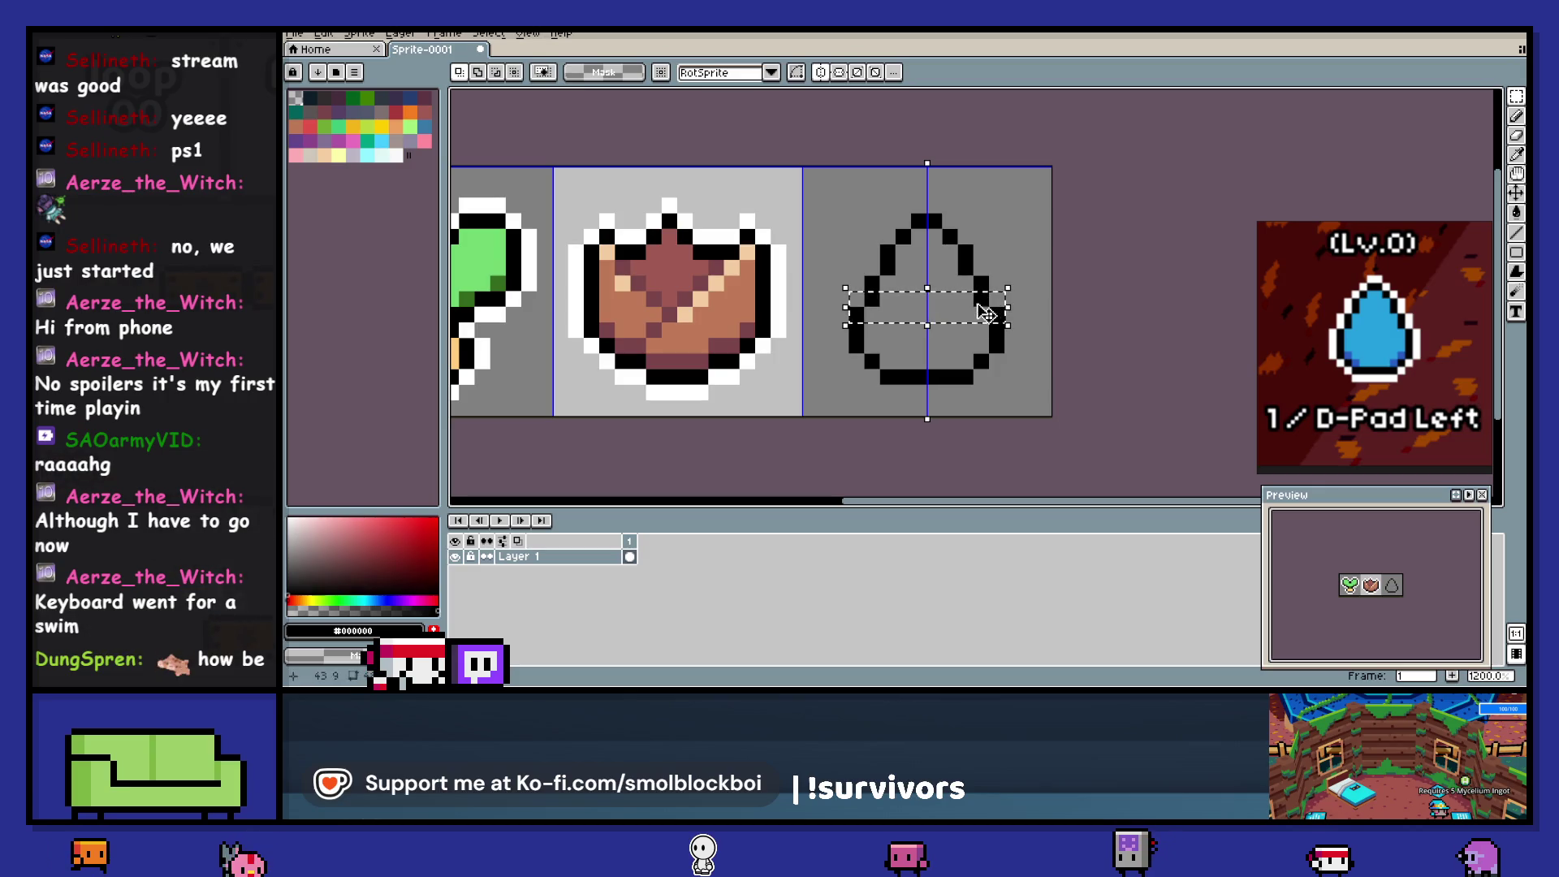
key(Up)
key(Return)
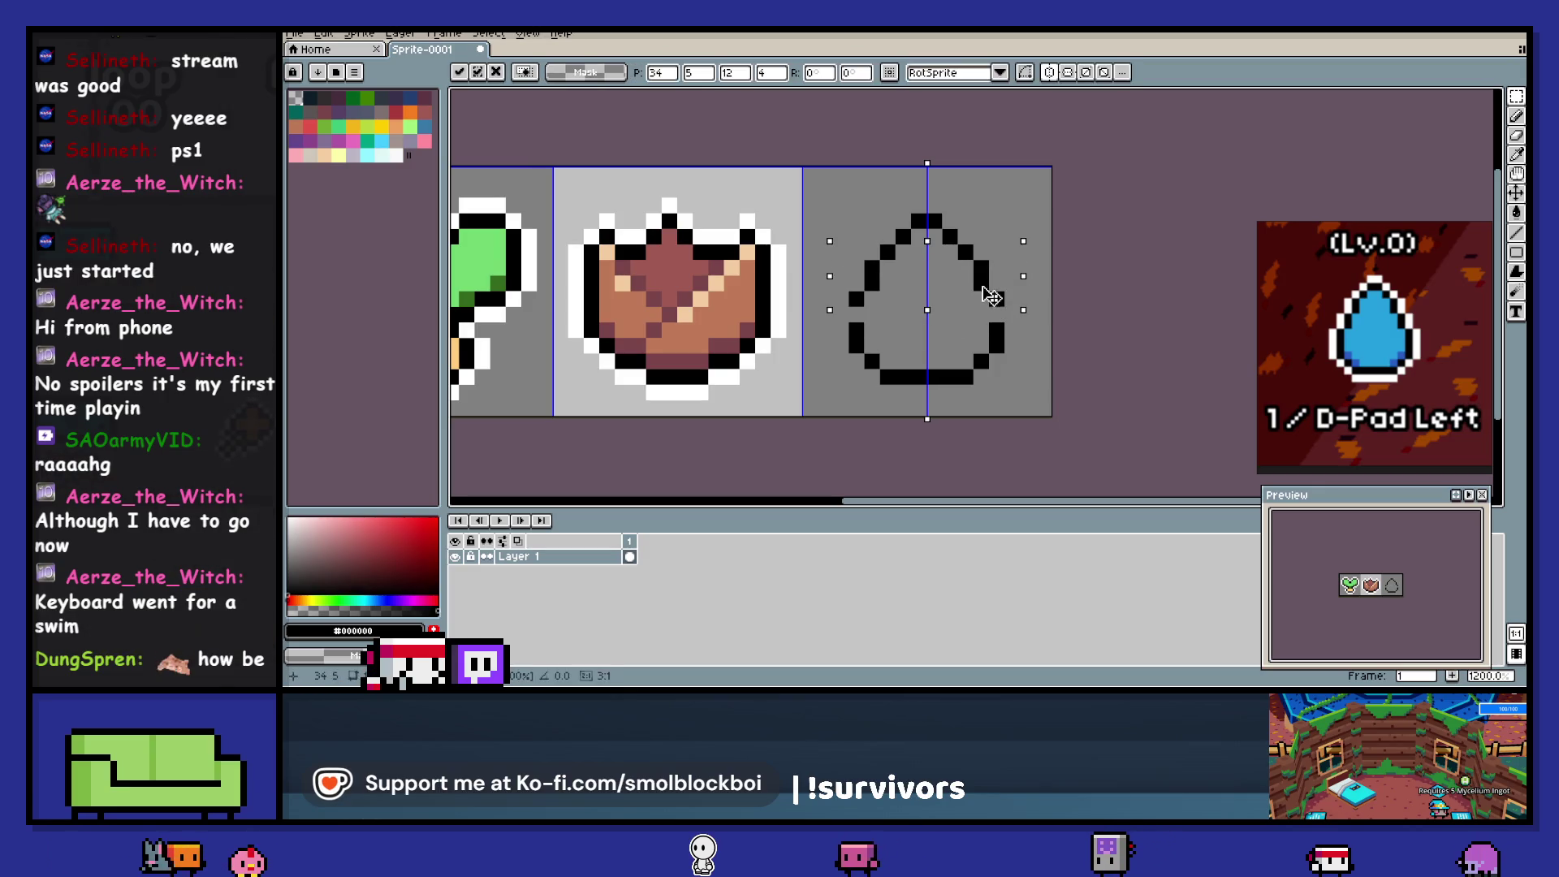
key(i)
Fill the mirrored missing pixels on both sides of the droplet outline.
key(b)
click(857, 315)
click(996, 315)
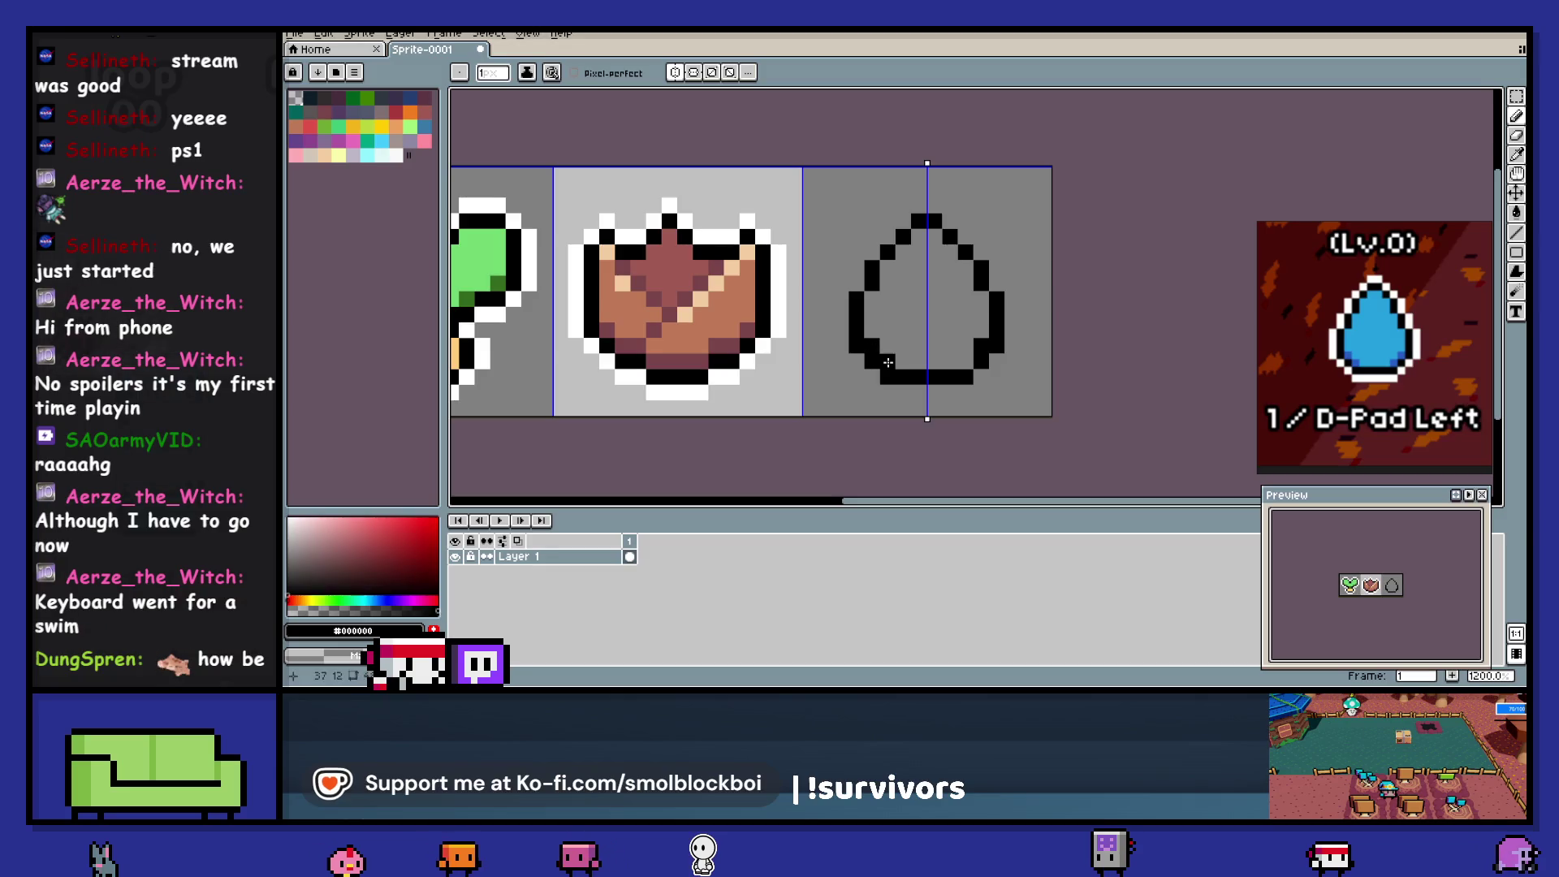
key(e)
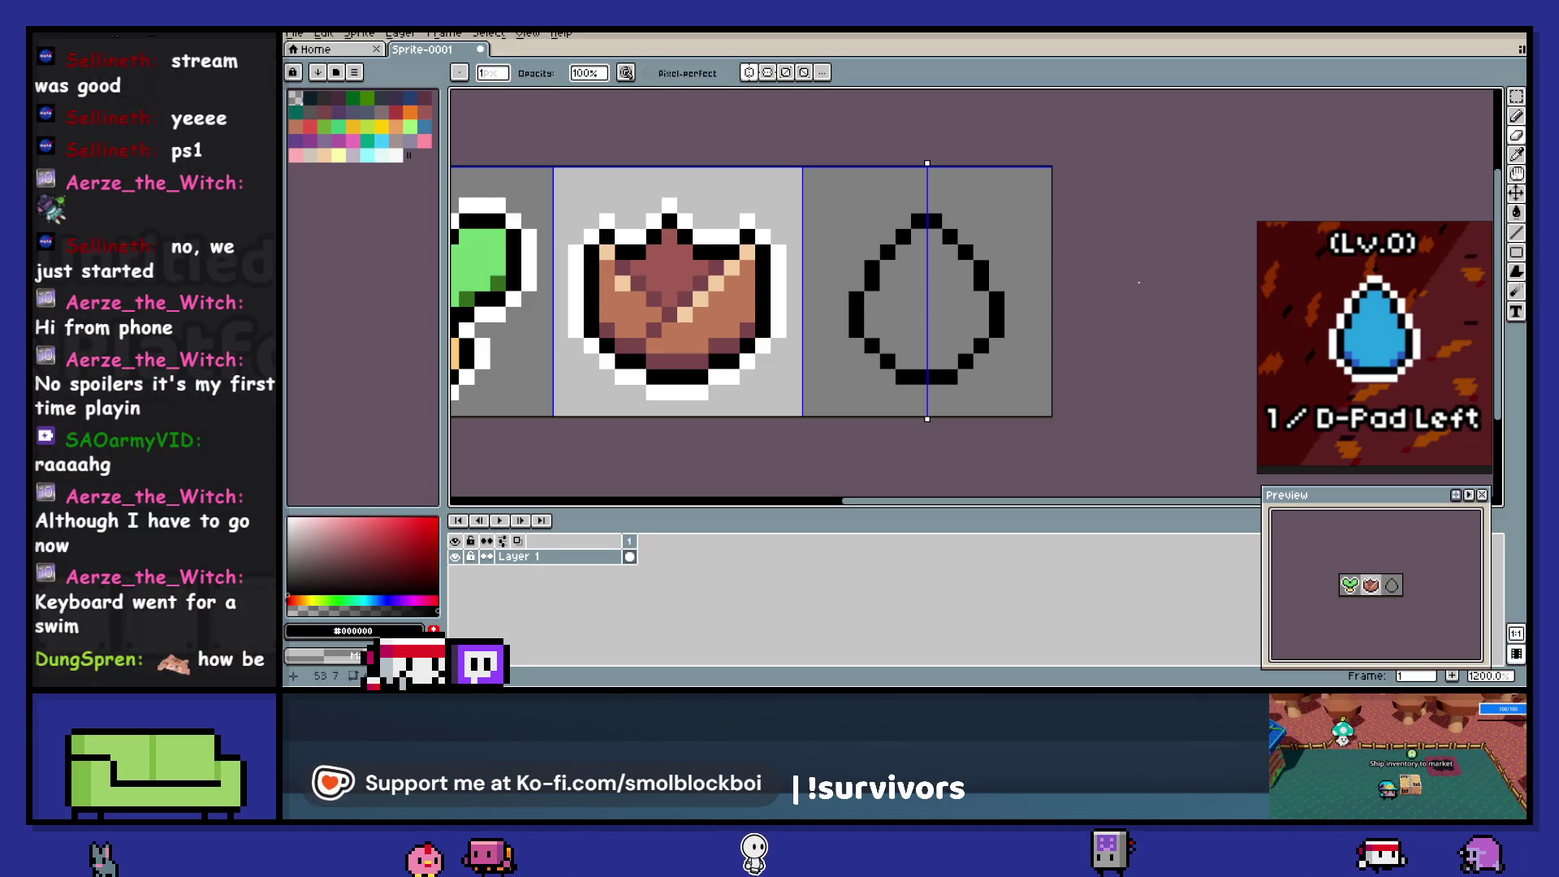
key(i)
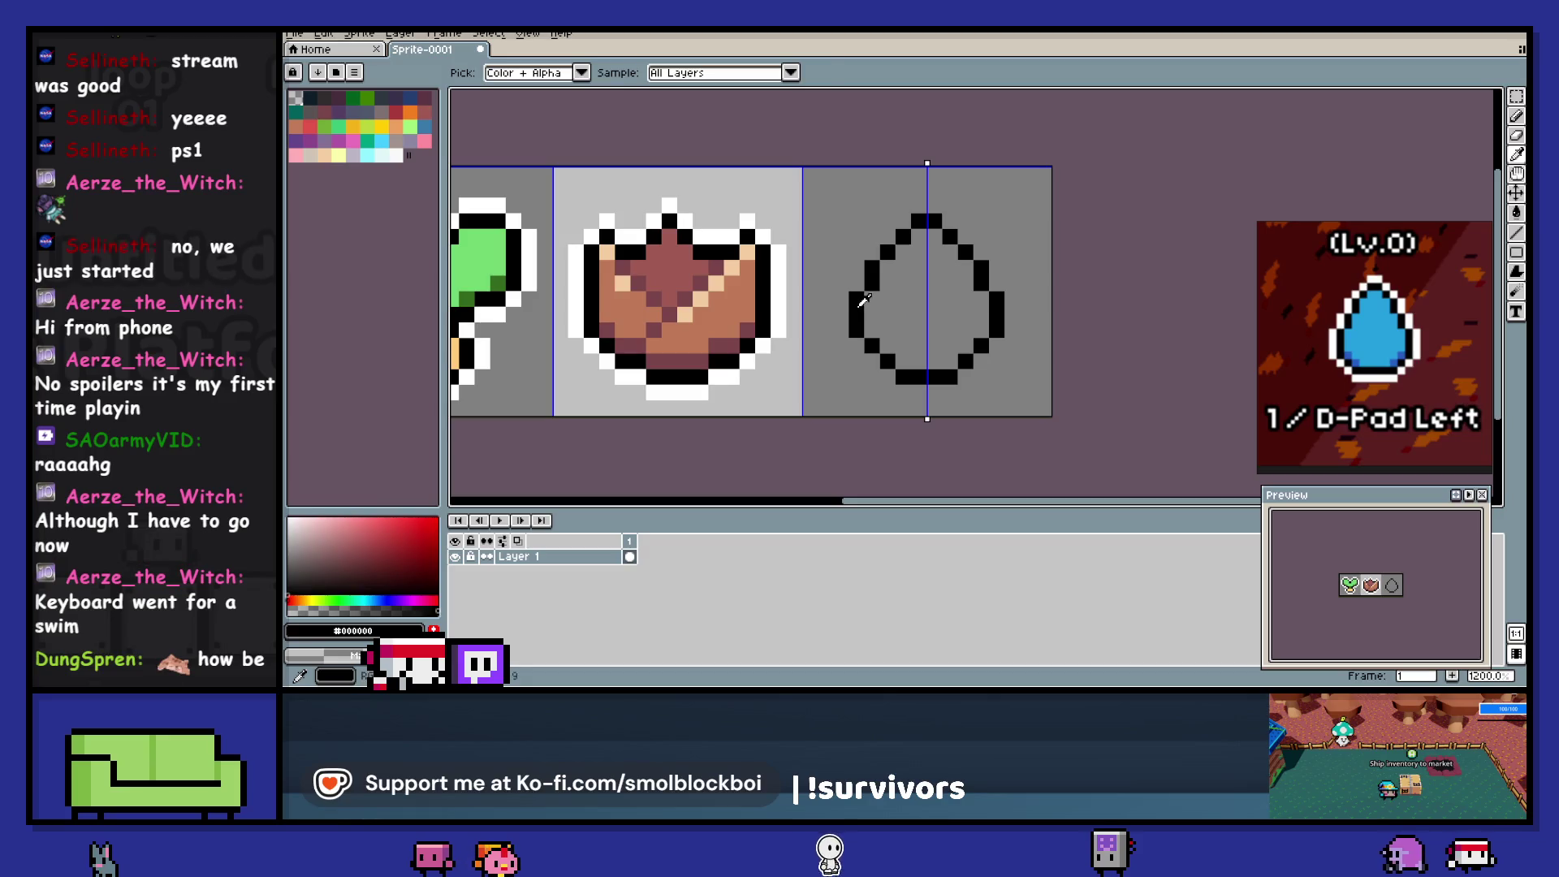
key(v)
key(ctrl+z)
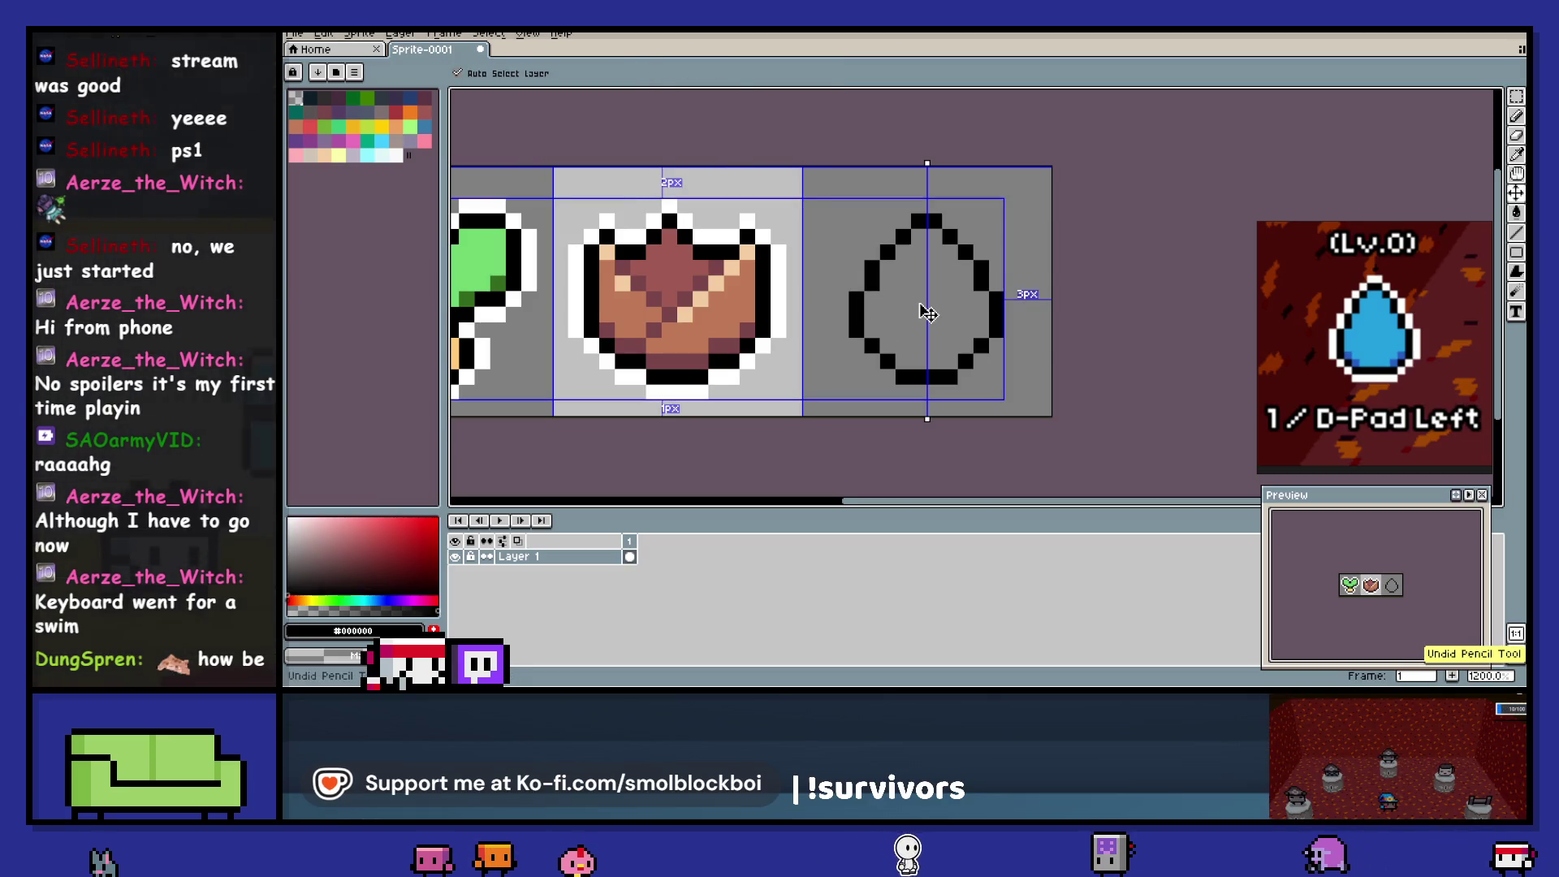
Adjust the droplet's lower corner pixels symmetrically for a wider, flatter base.
key(i)
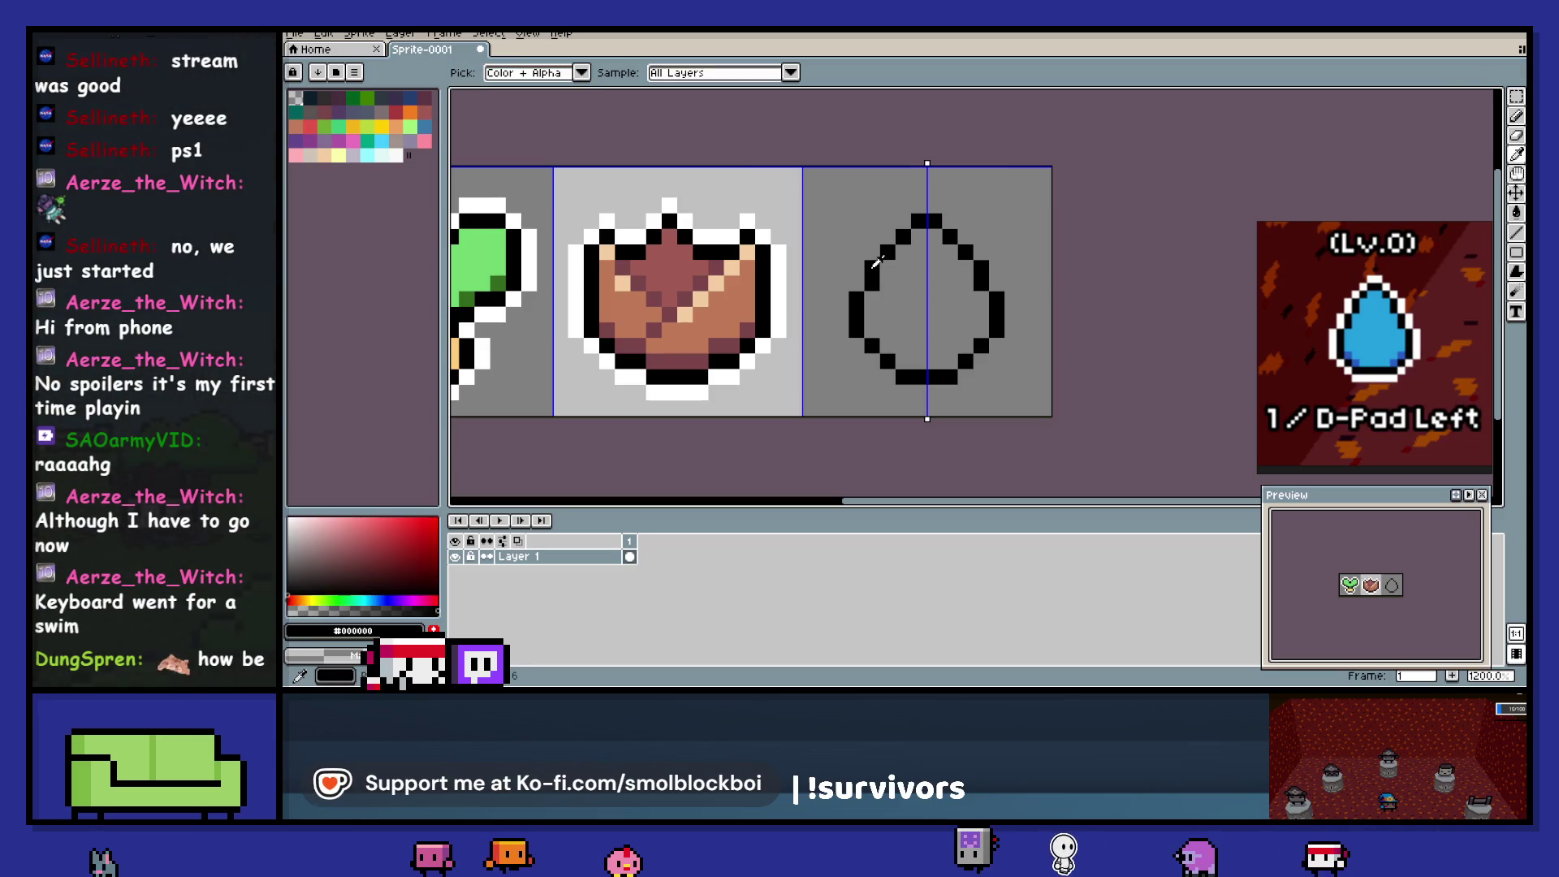
key(e)
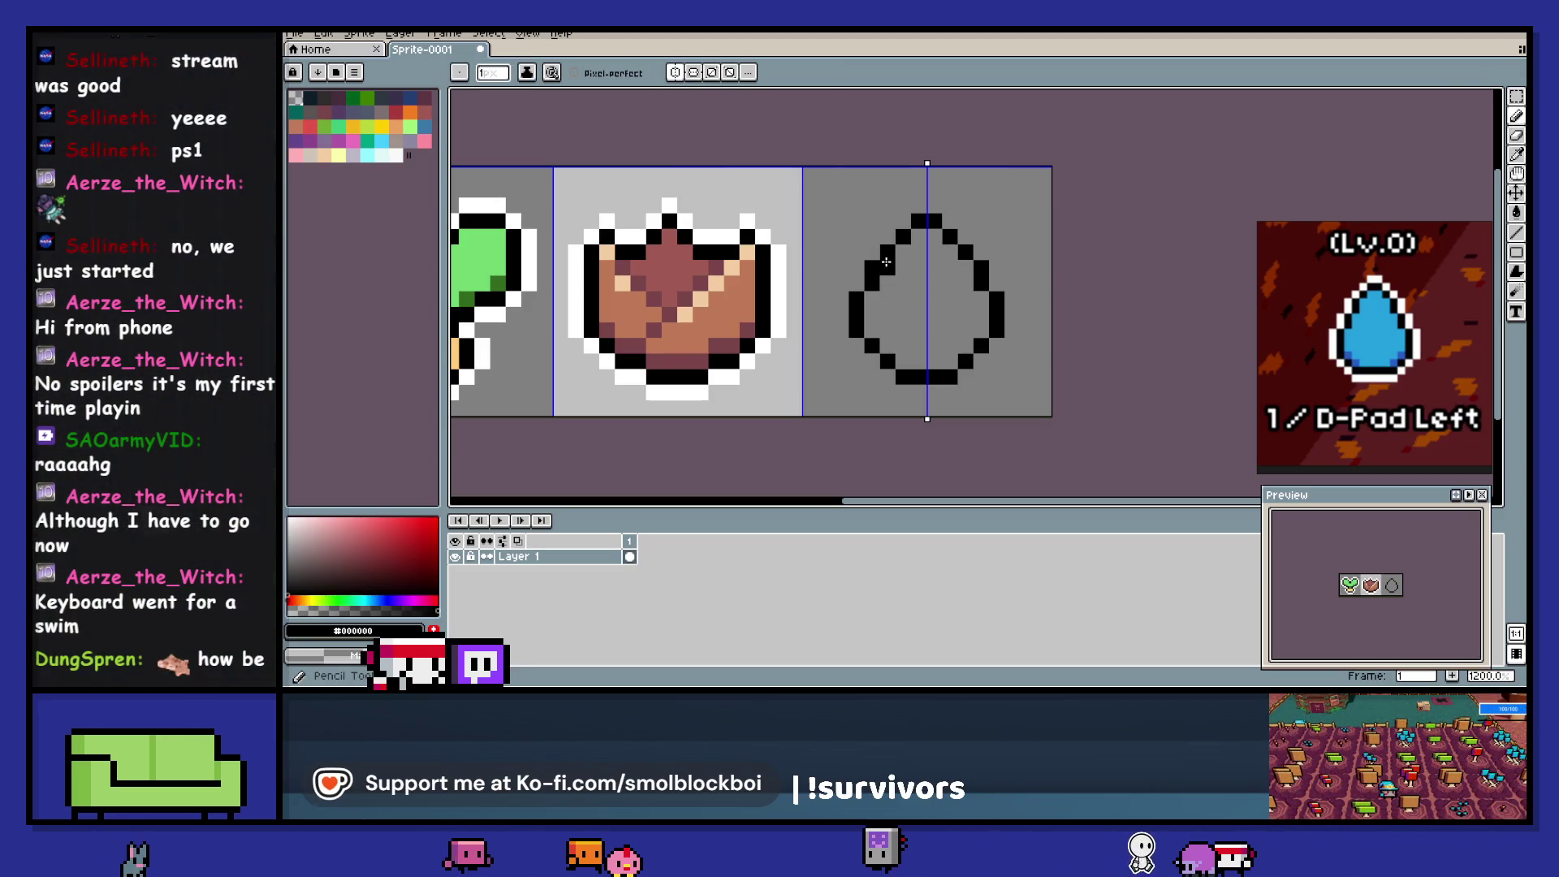
key(ctrl+z)
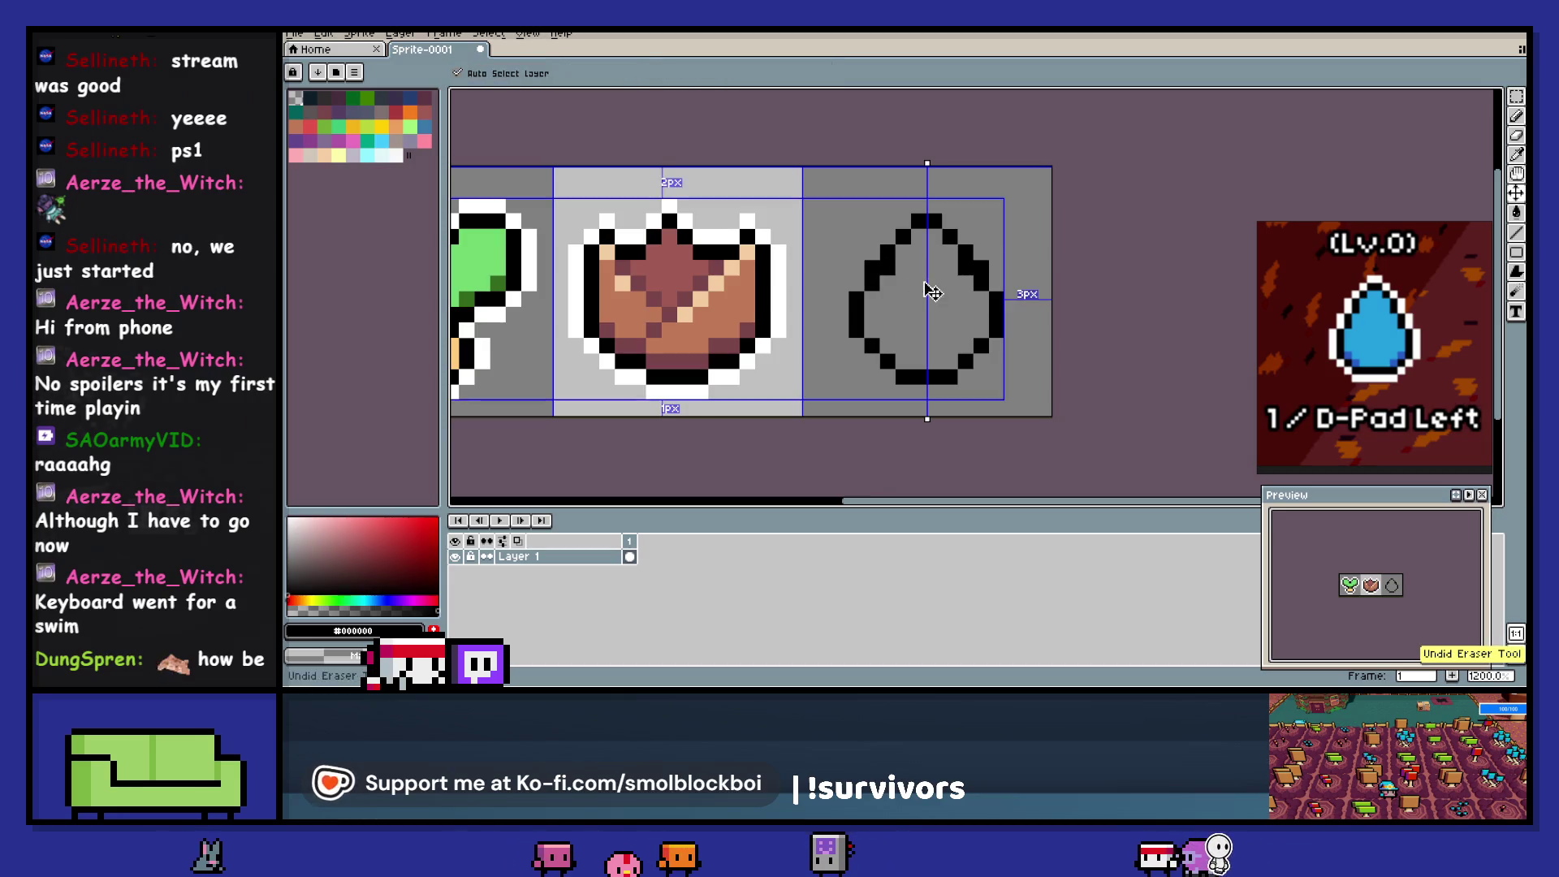
key(b)
click(861, 343)
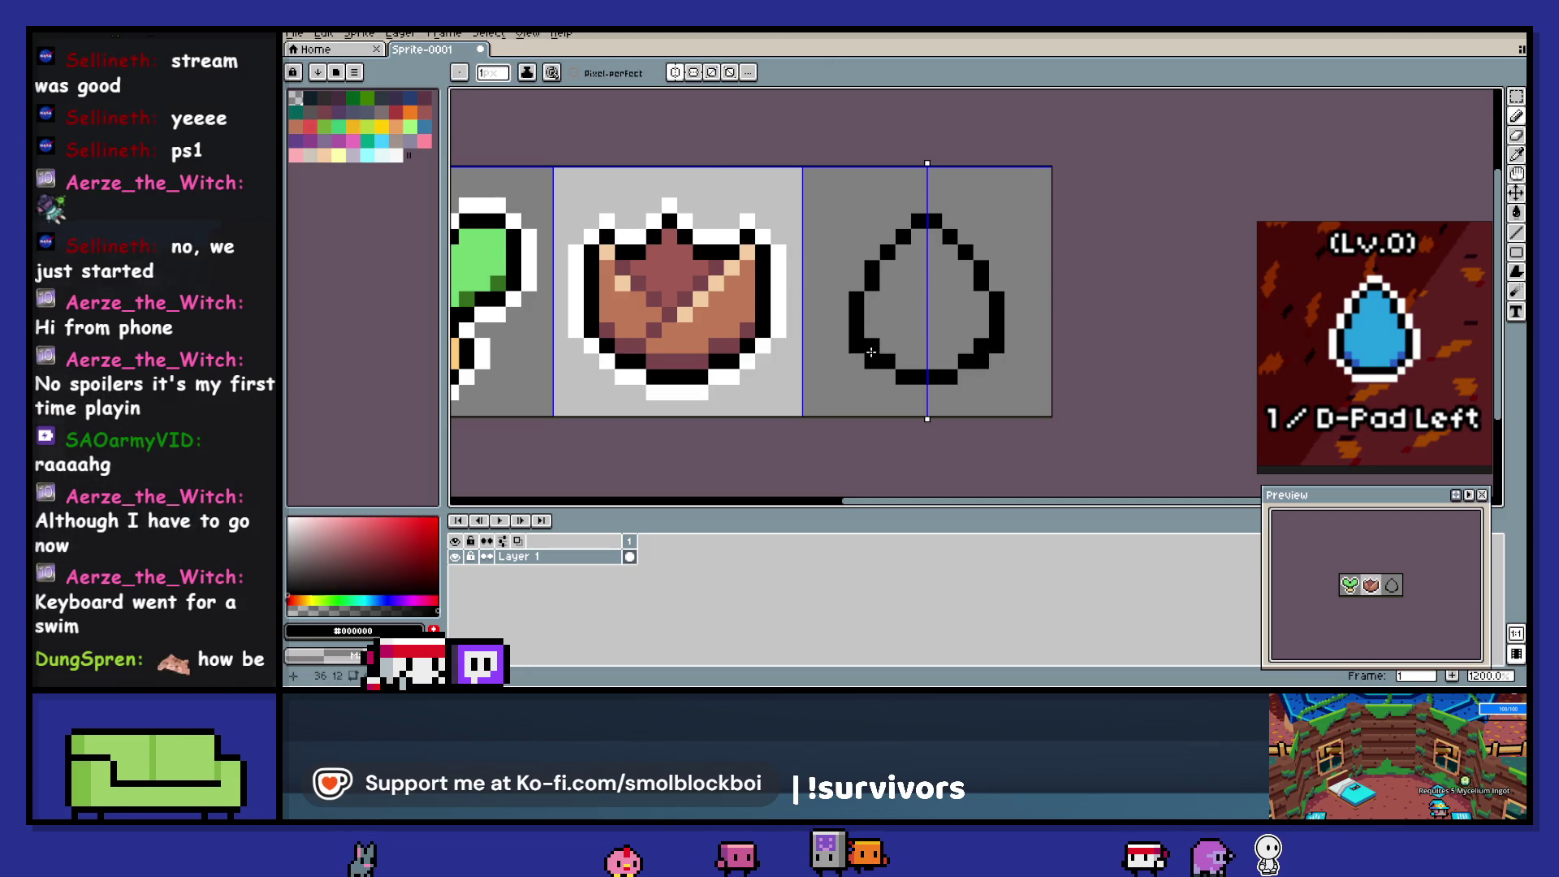
key(e)
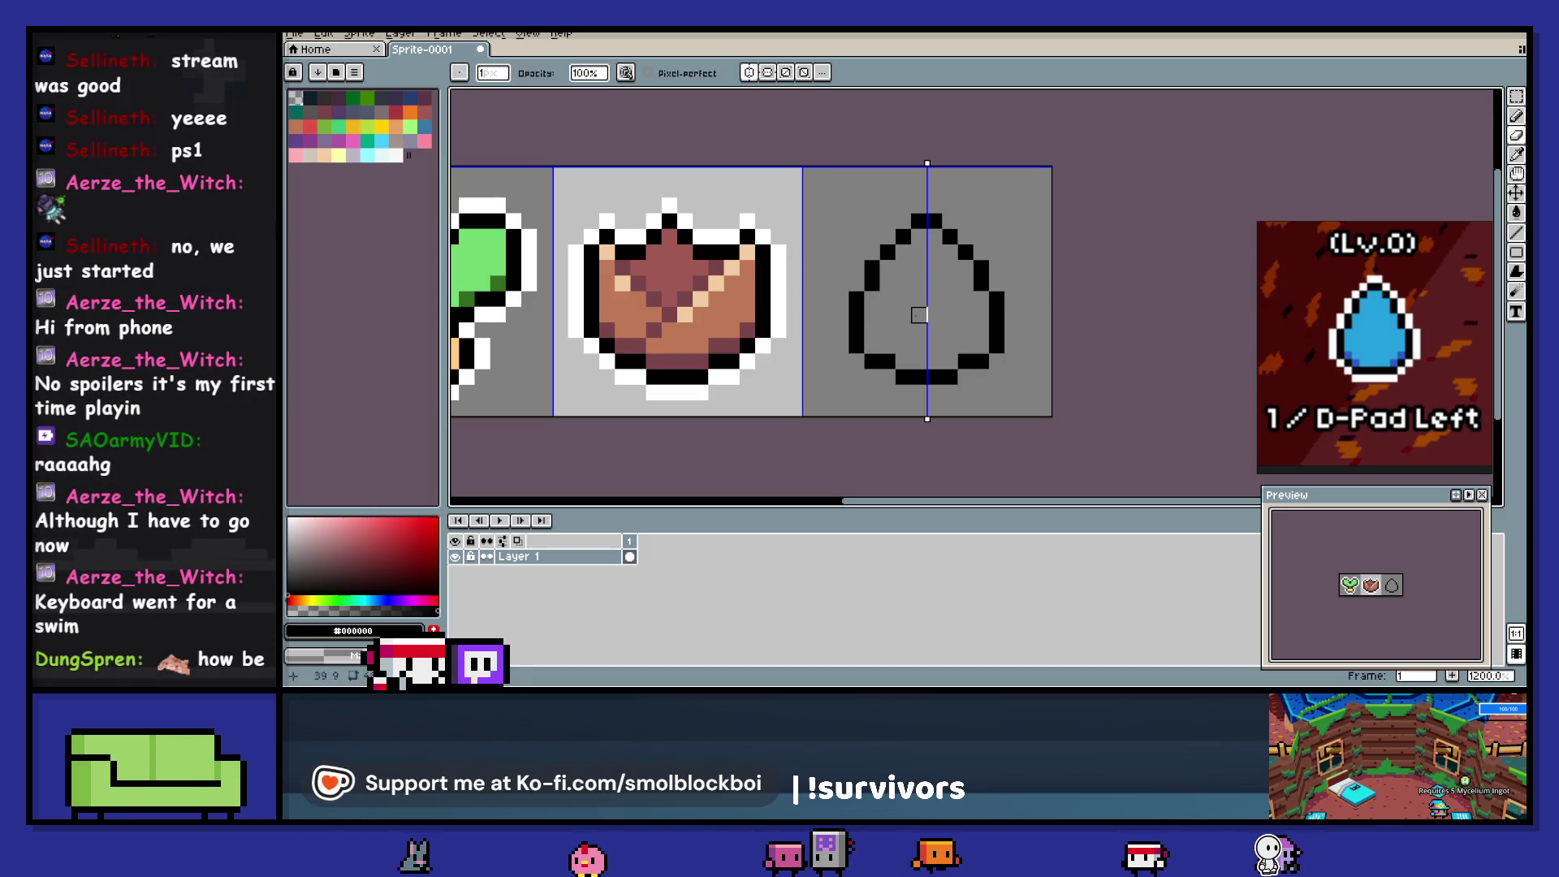
key(ctrl+z)
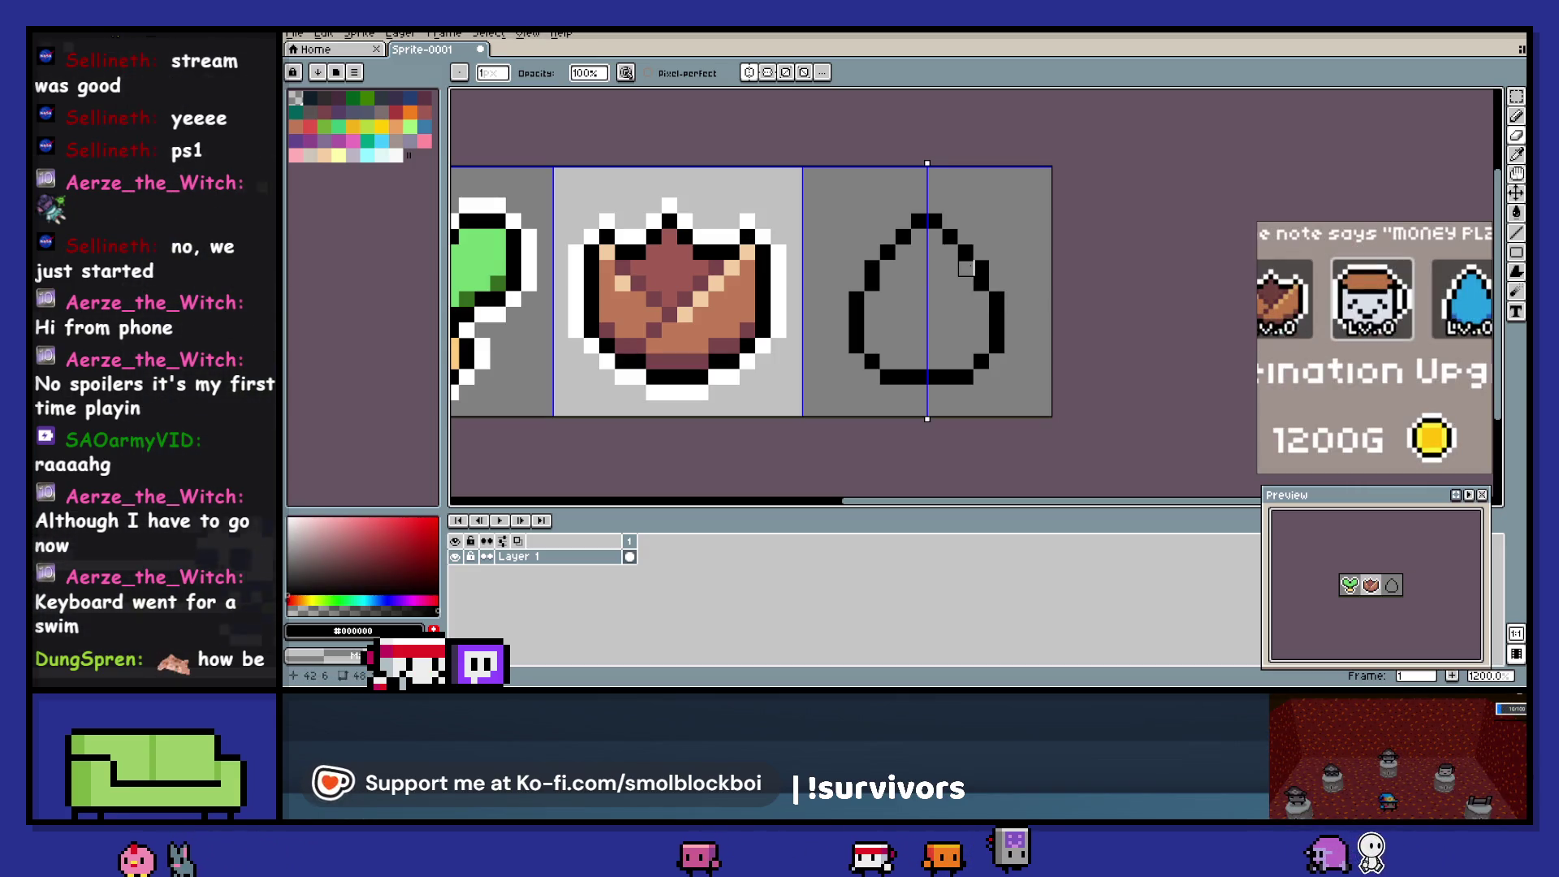
key(ctrl+y)
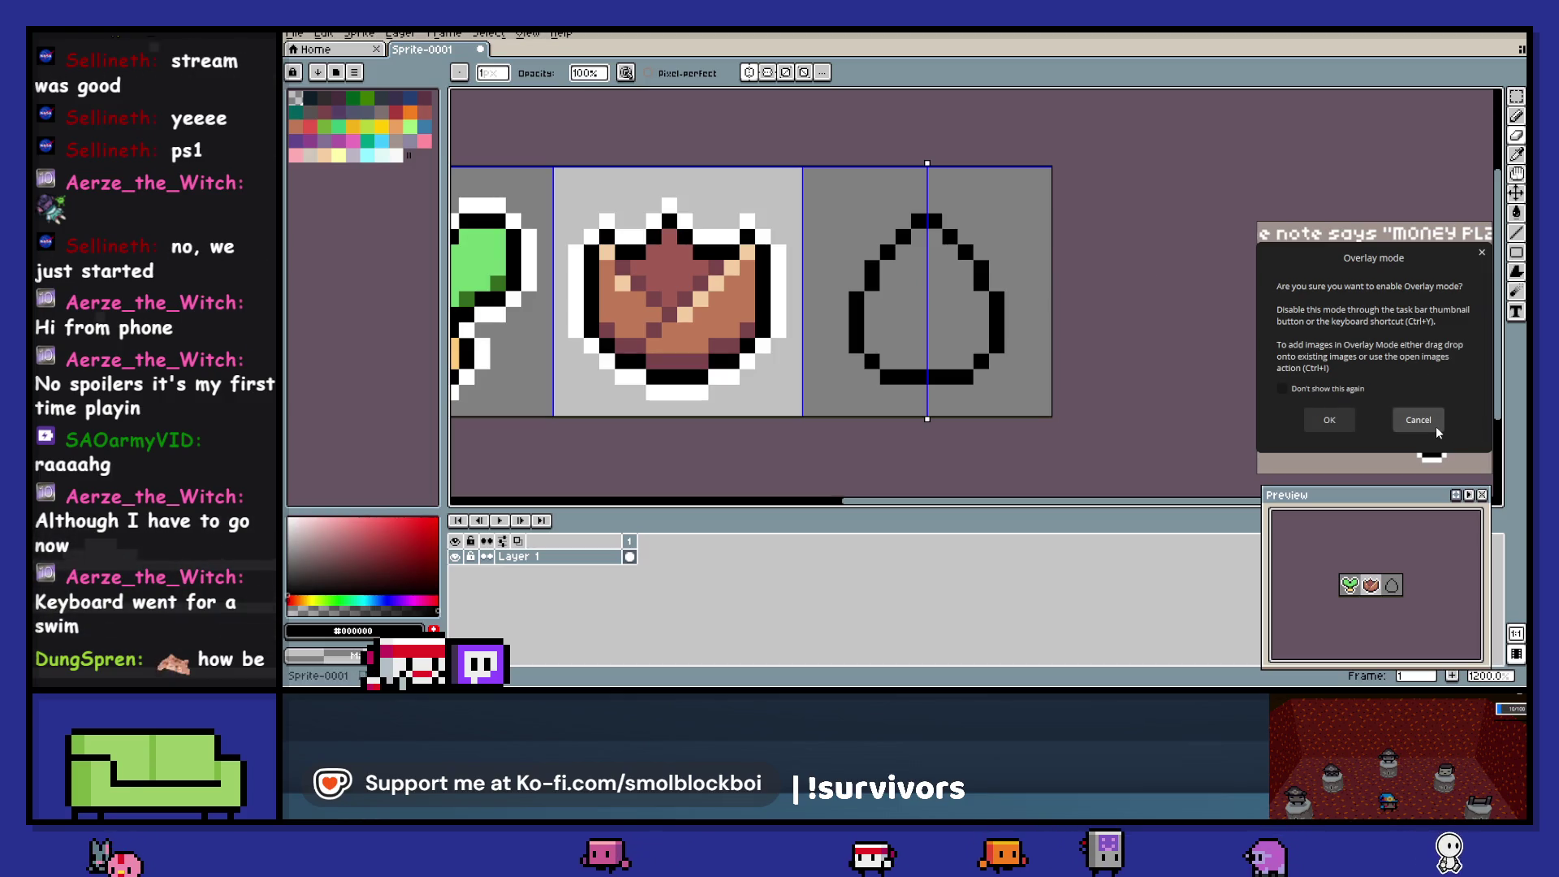
Restore the teardrop's top and move the droplet up one pixel.
click(1435, 428)
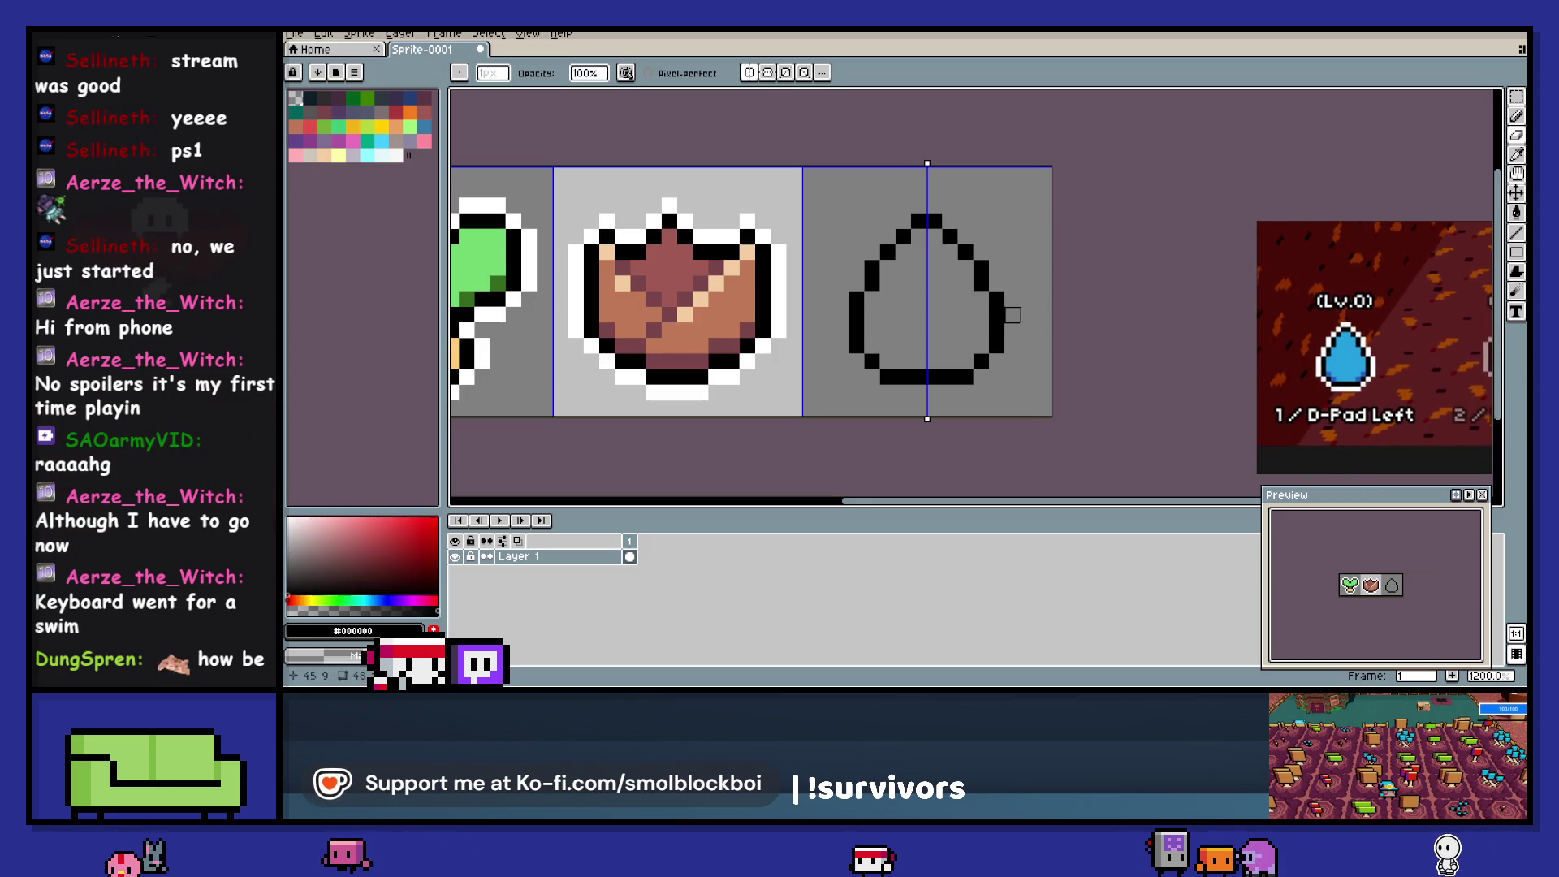
key(ctrl+z)
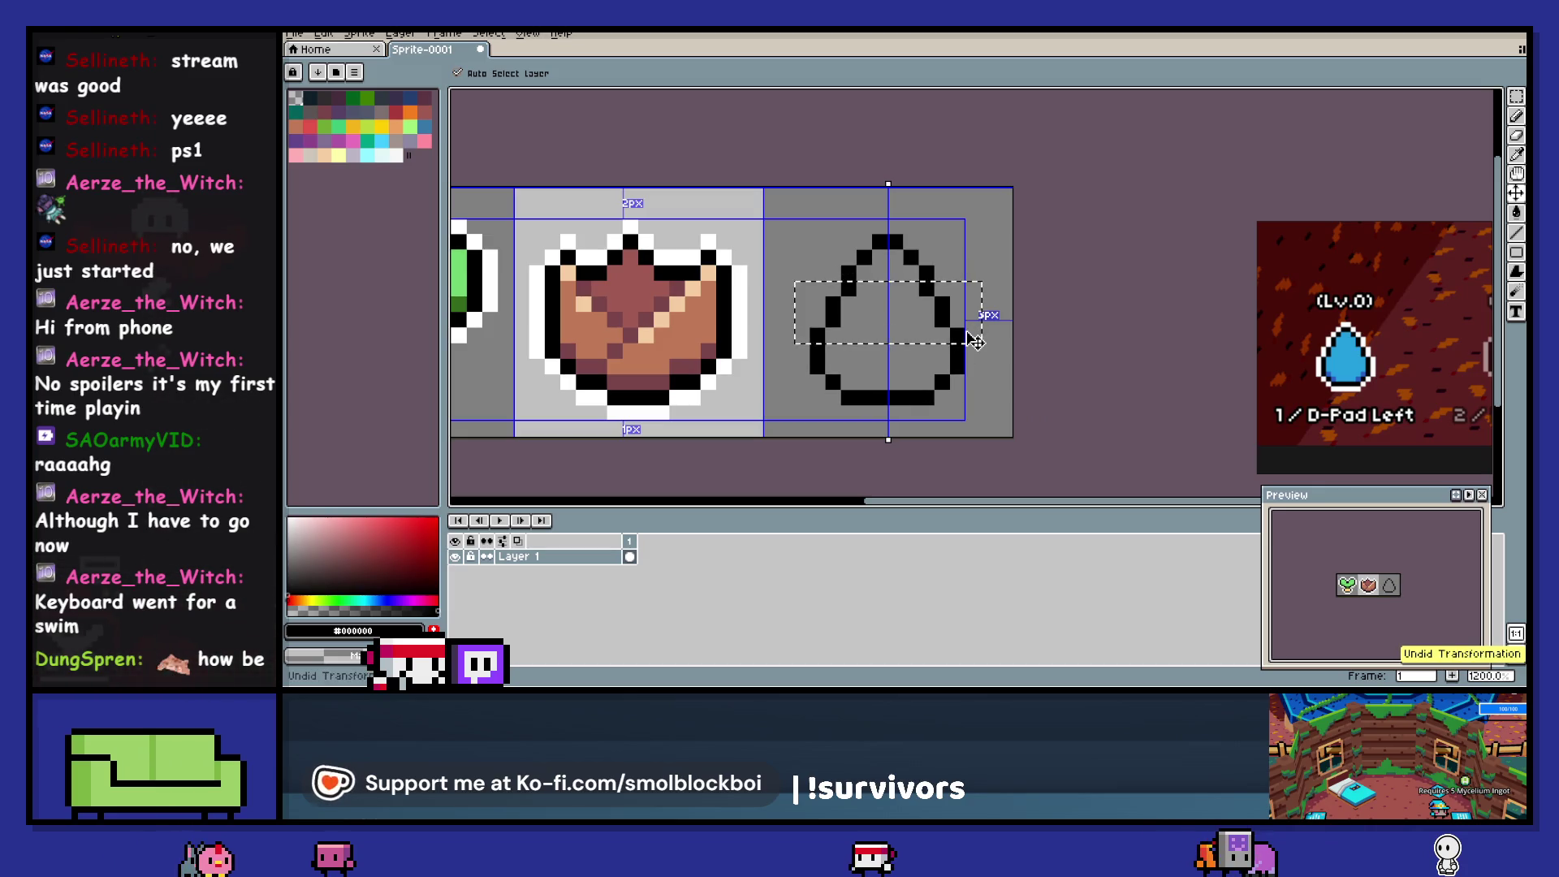
key(ctrl+z)
key(ctrl+z)
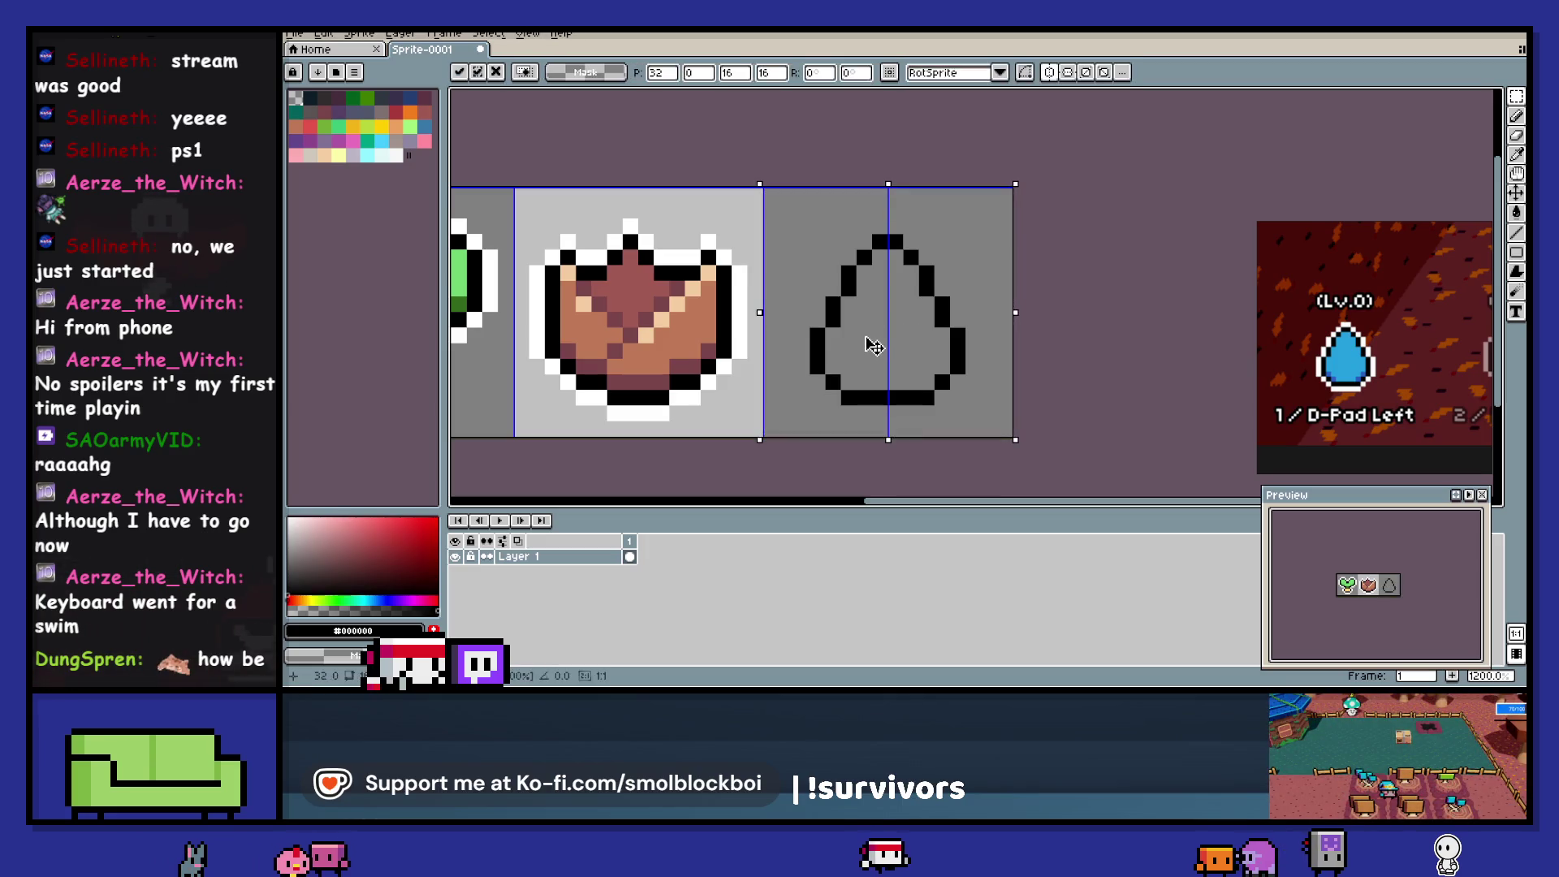
key(Up)
key(ctrl+d)
drag(873, 331, 911, 316)
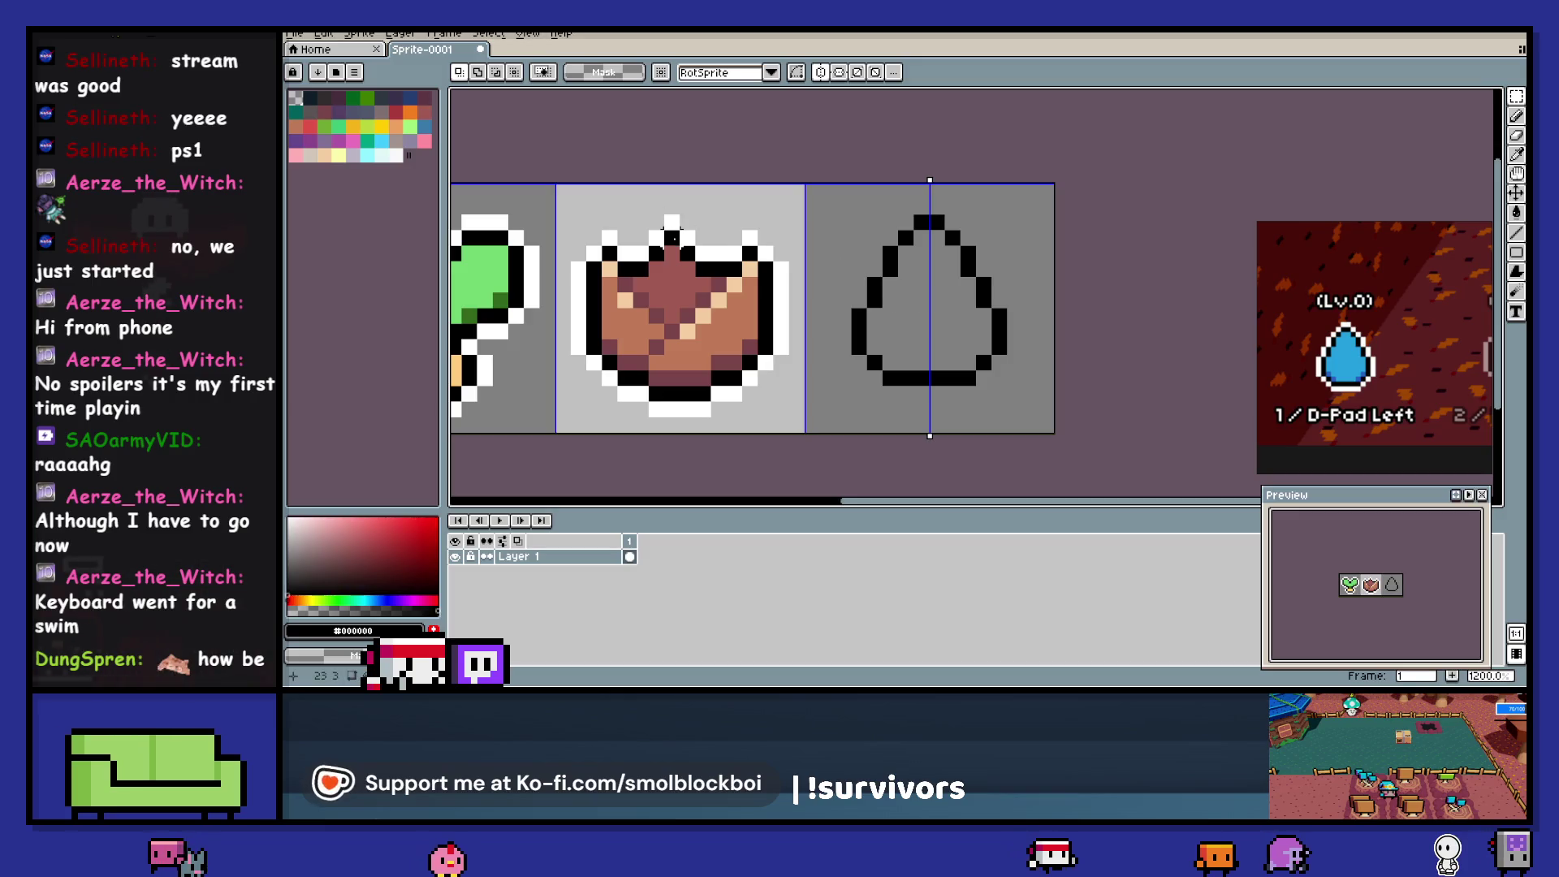
key(ctrl+z)
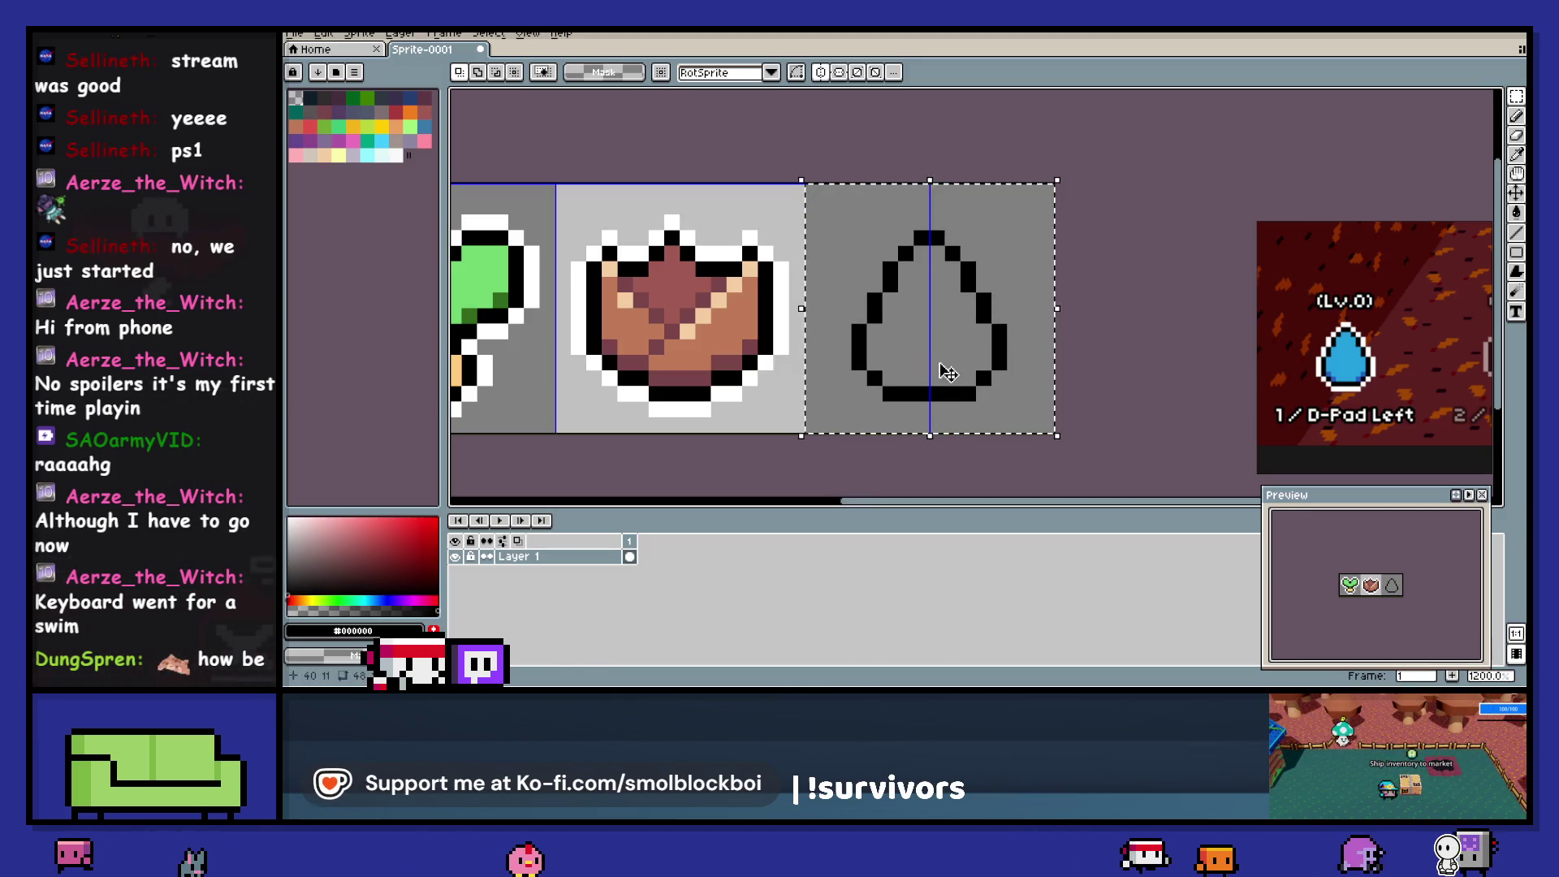
drag(954, 371, 954, 354)
key(ctrl+d)
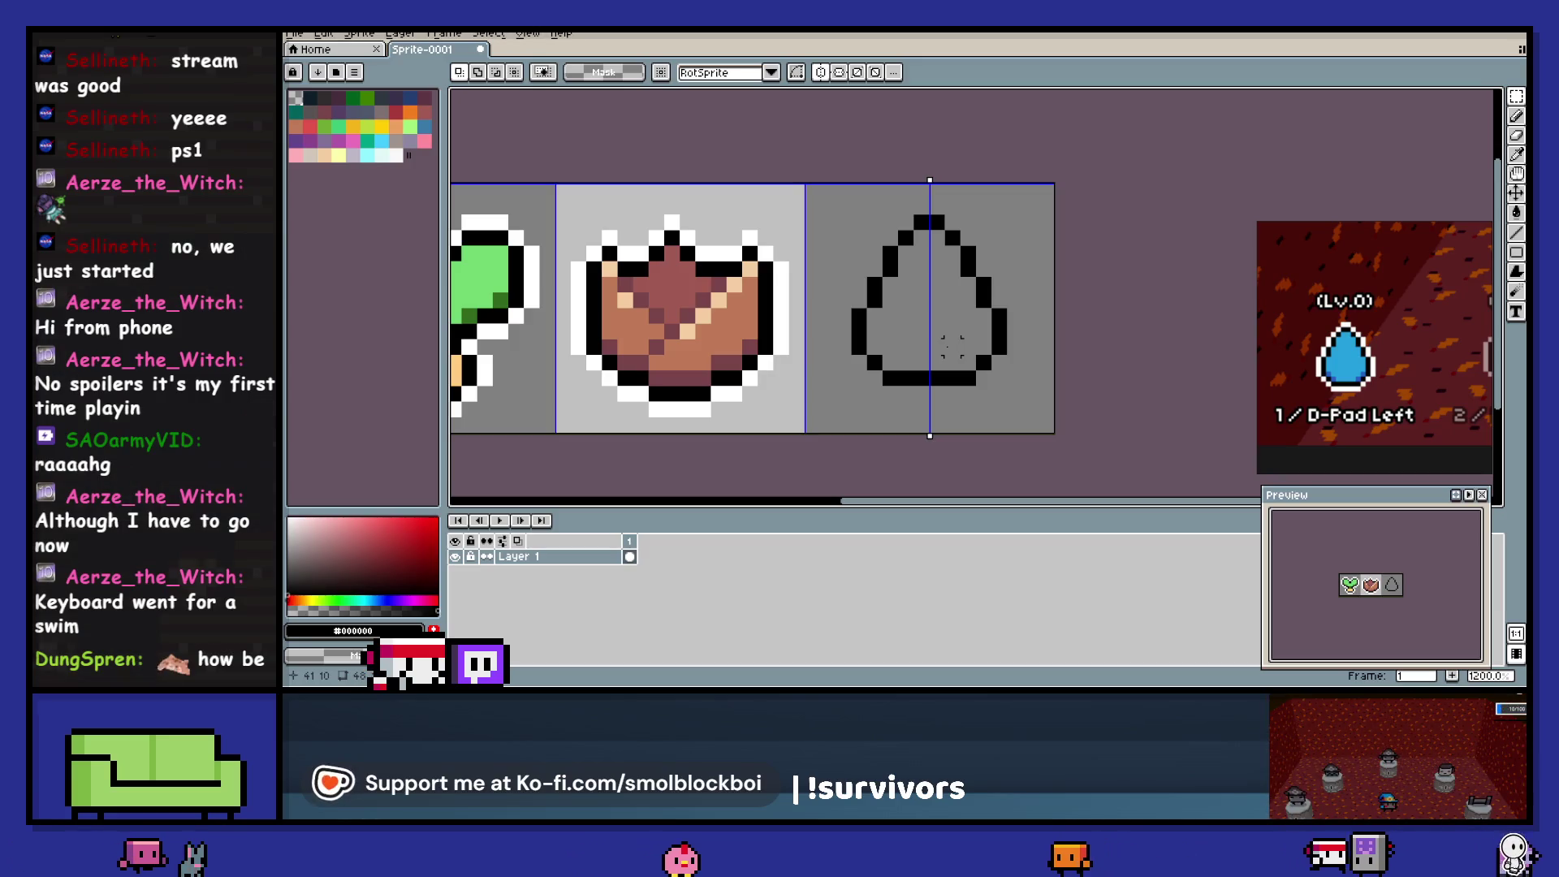
Add mirrored shoulder pixels and tidy the droplet's bottom, removing stray pixels.
key(i)
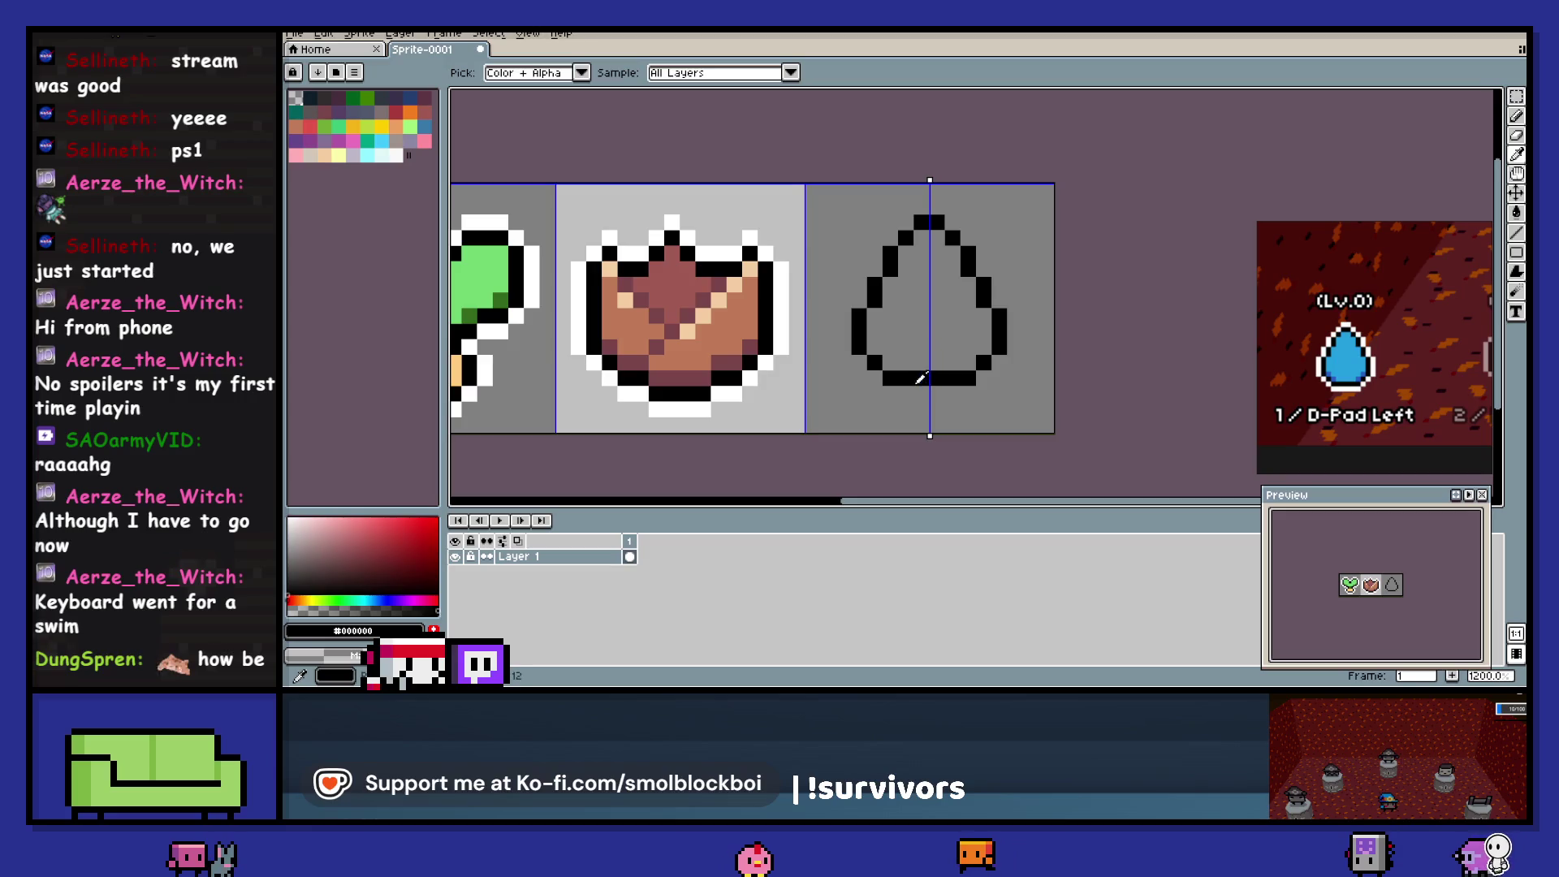
key(b)
click(906, 393)
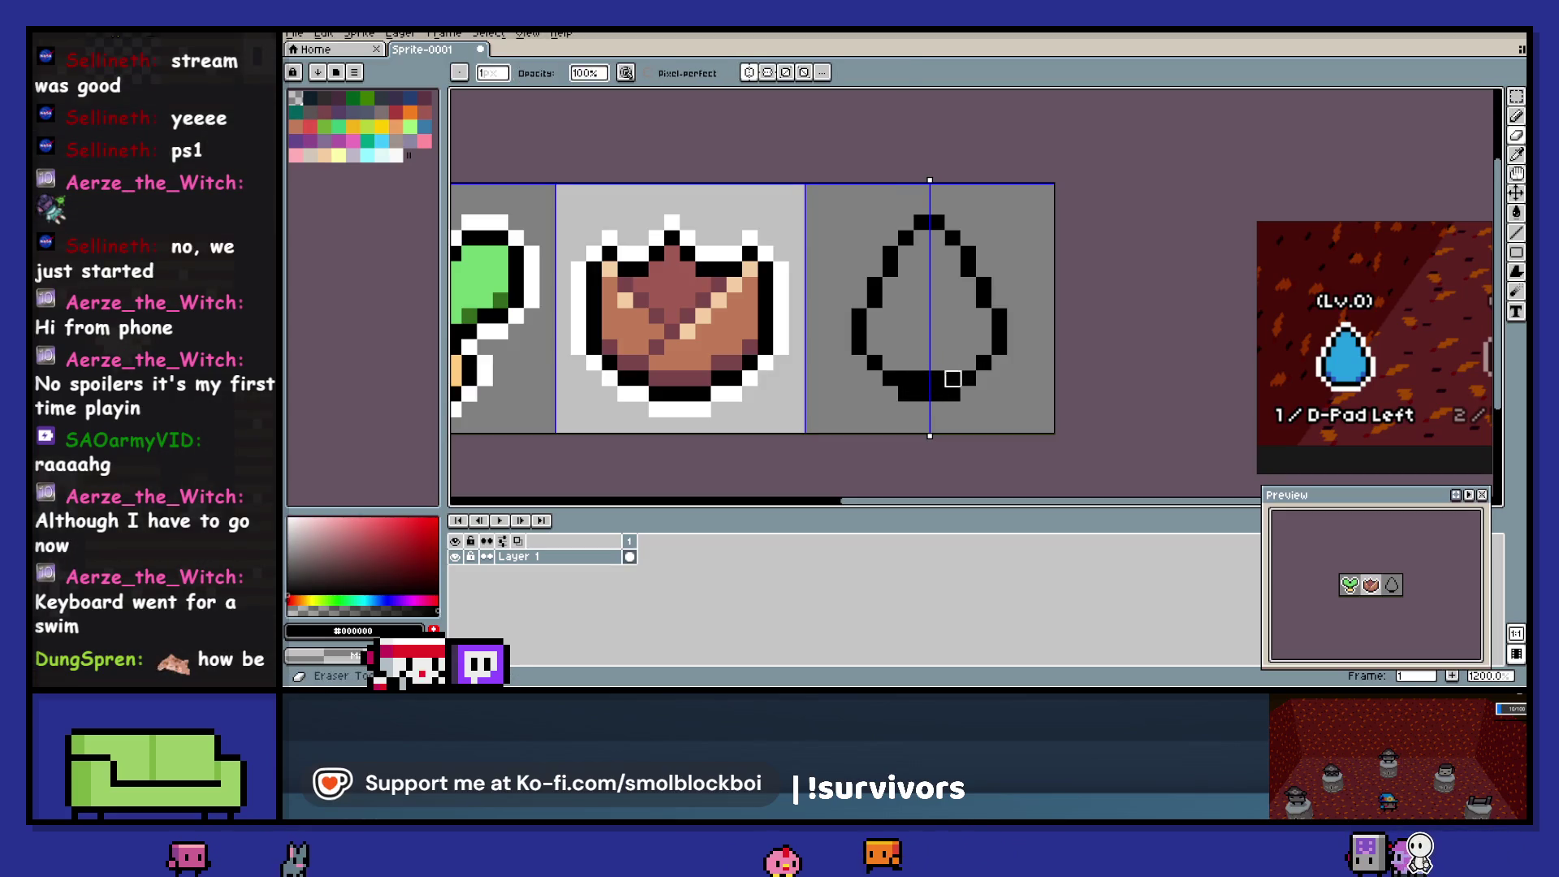
key(ctrl+z)
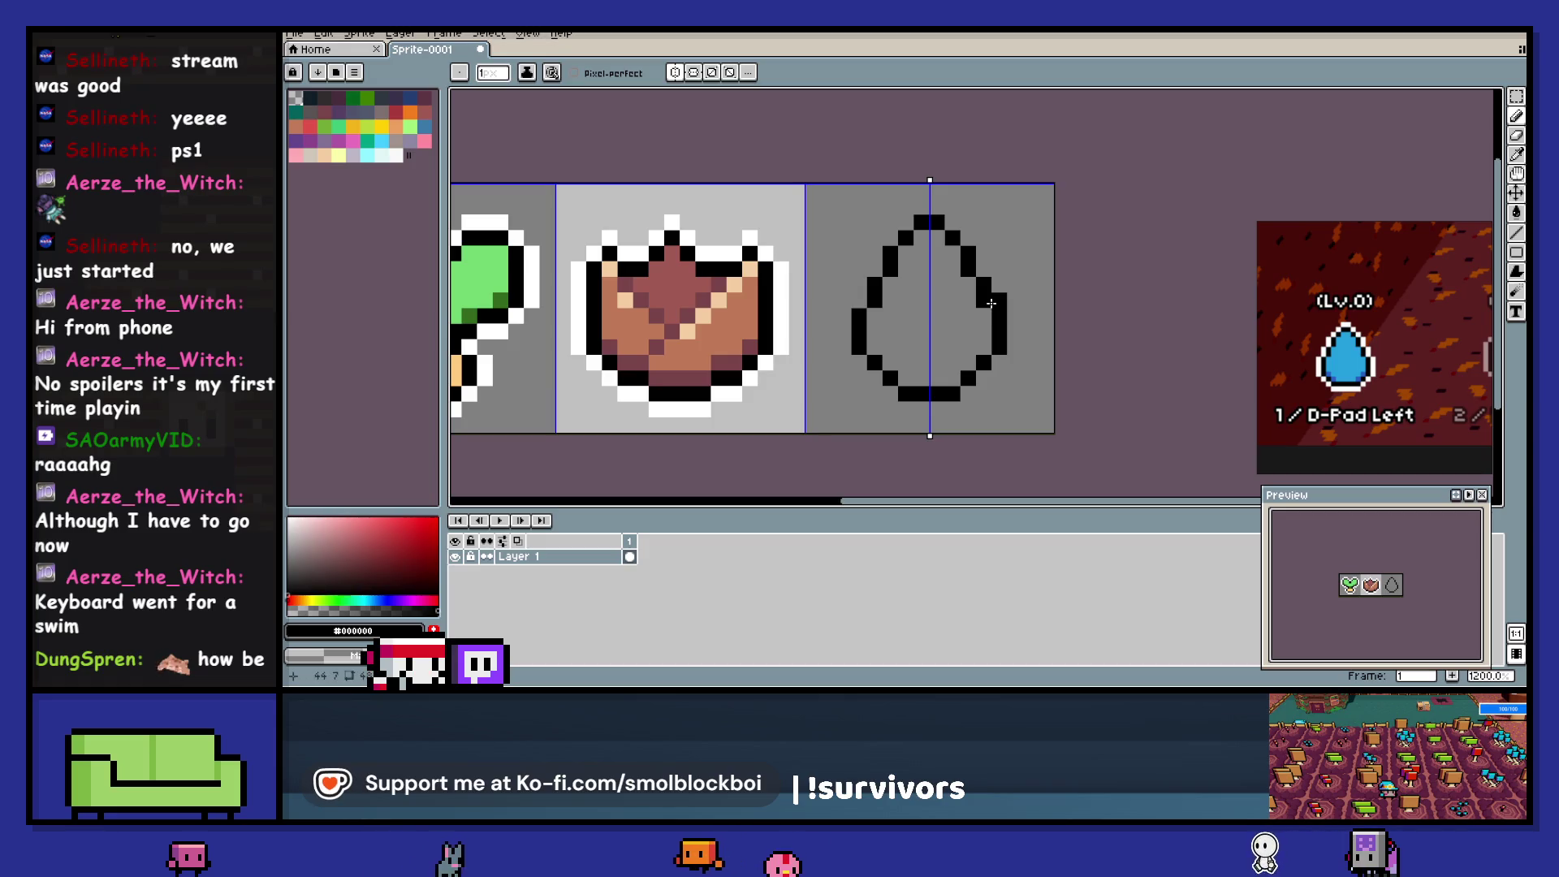
click(885, 311)
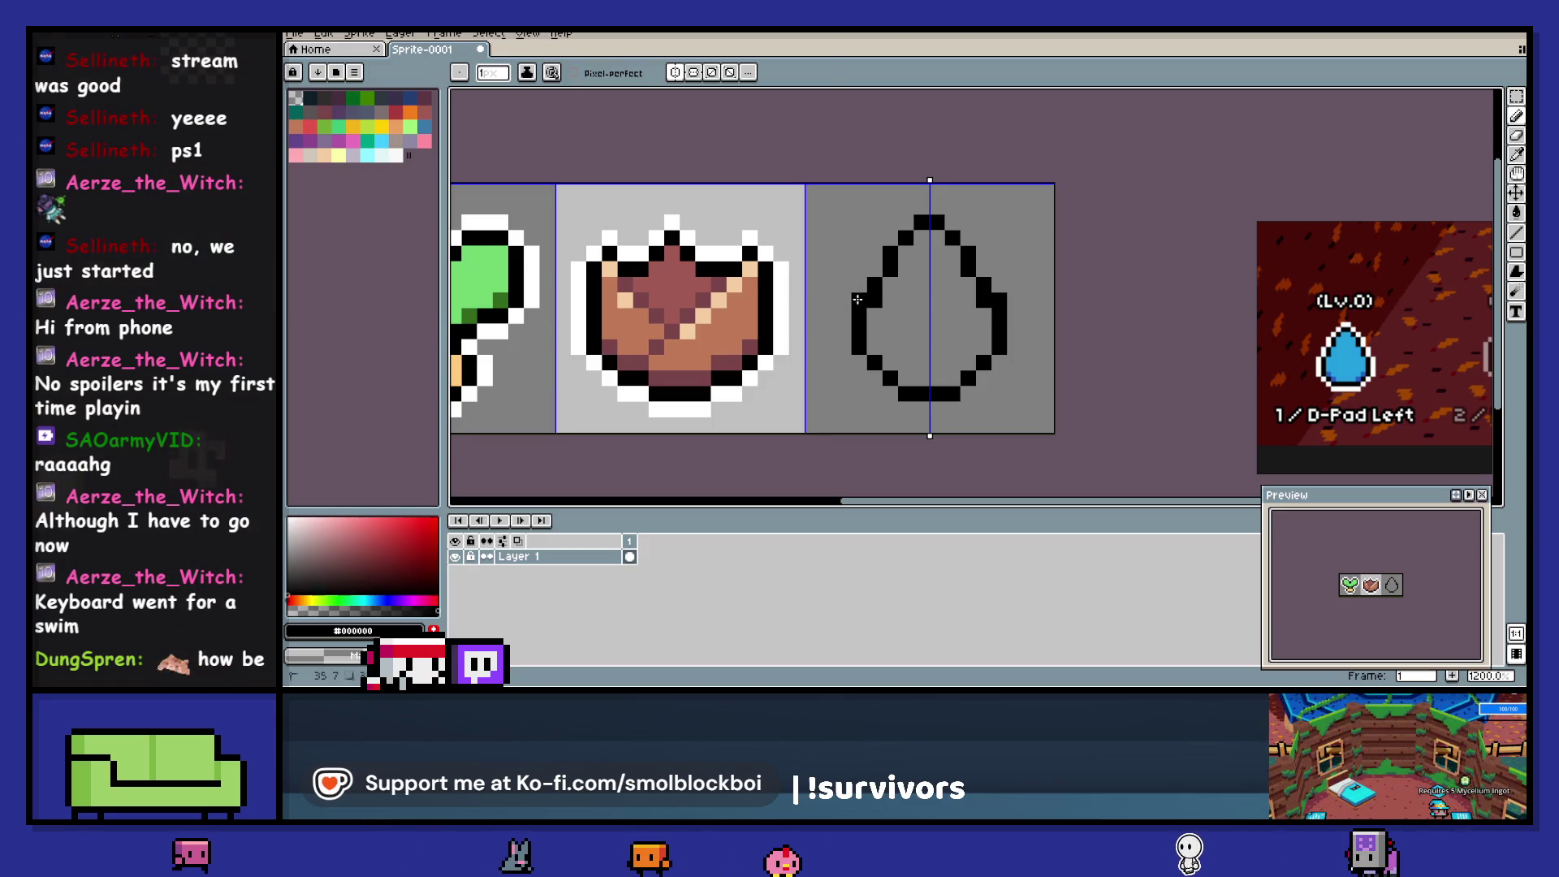
key(e)
key(ctrl+z)
key(b)
click(859, 288)
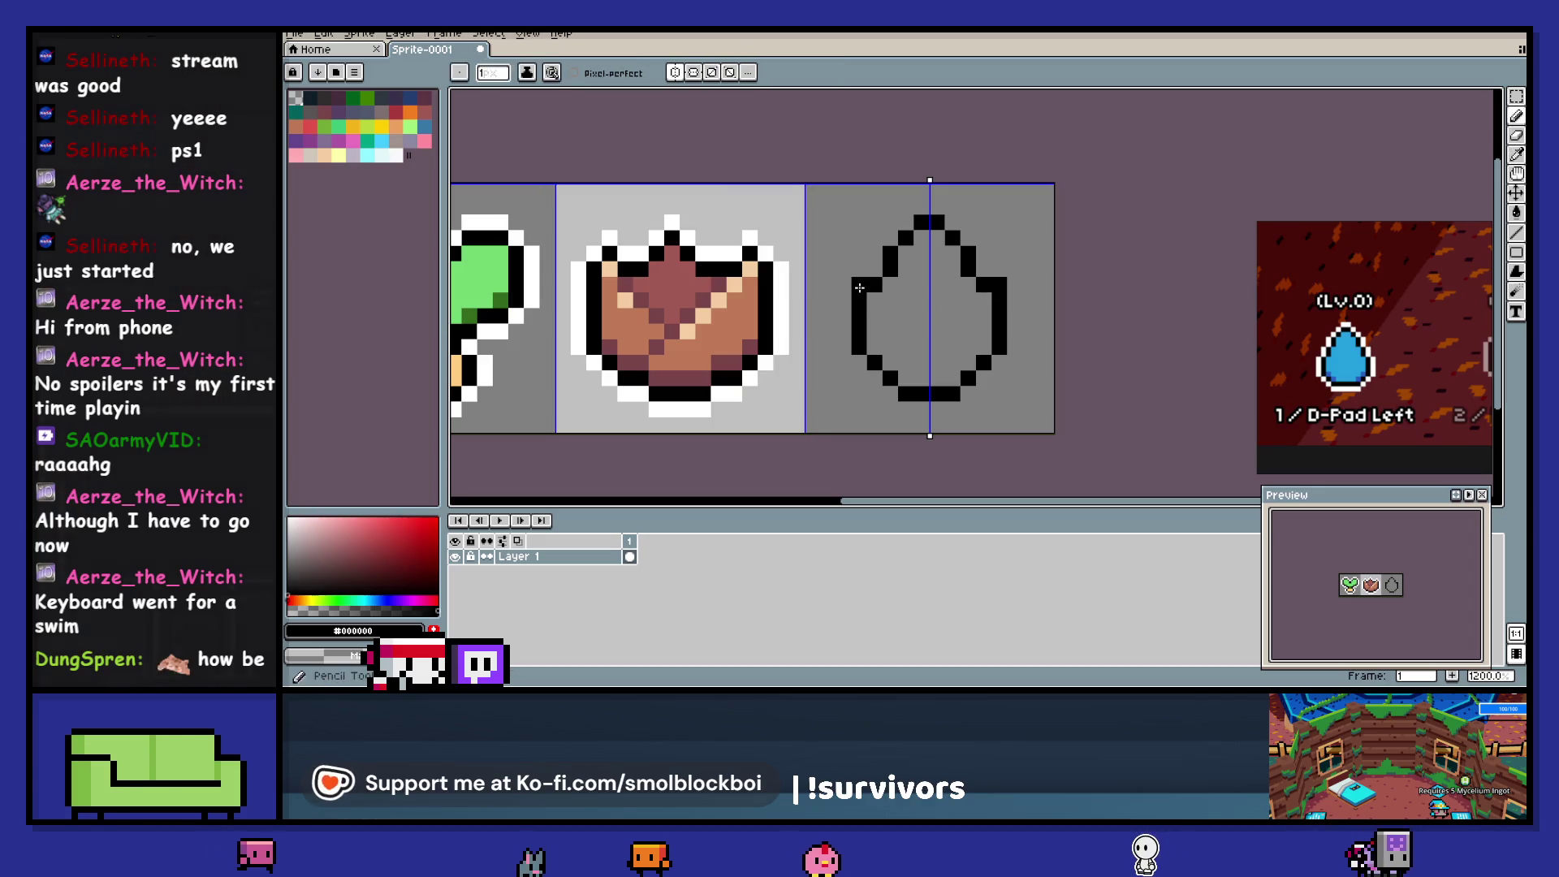
key(e)
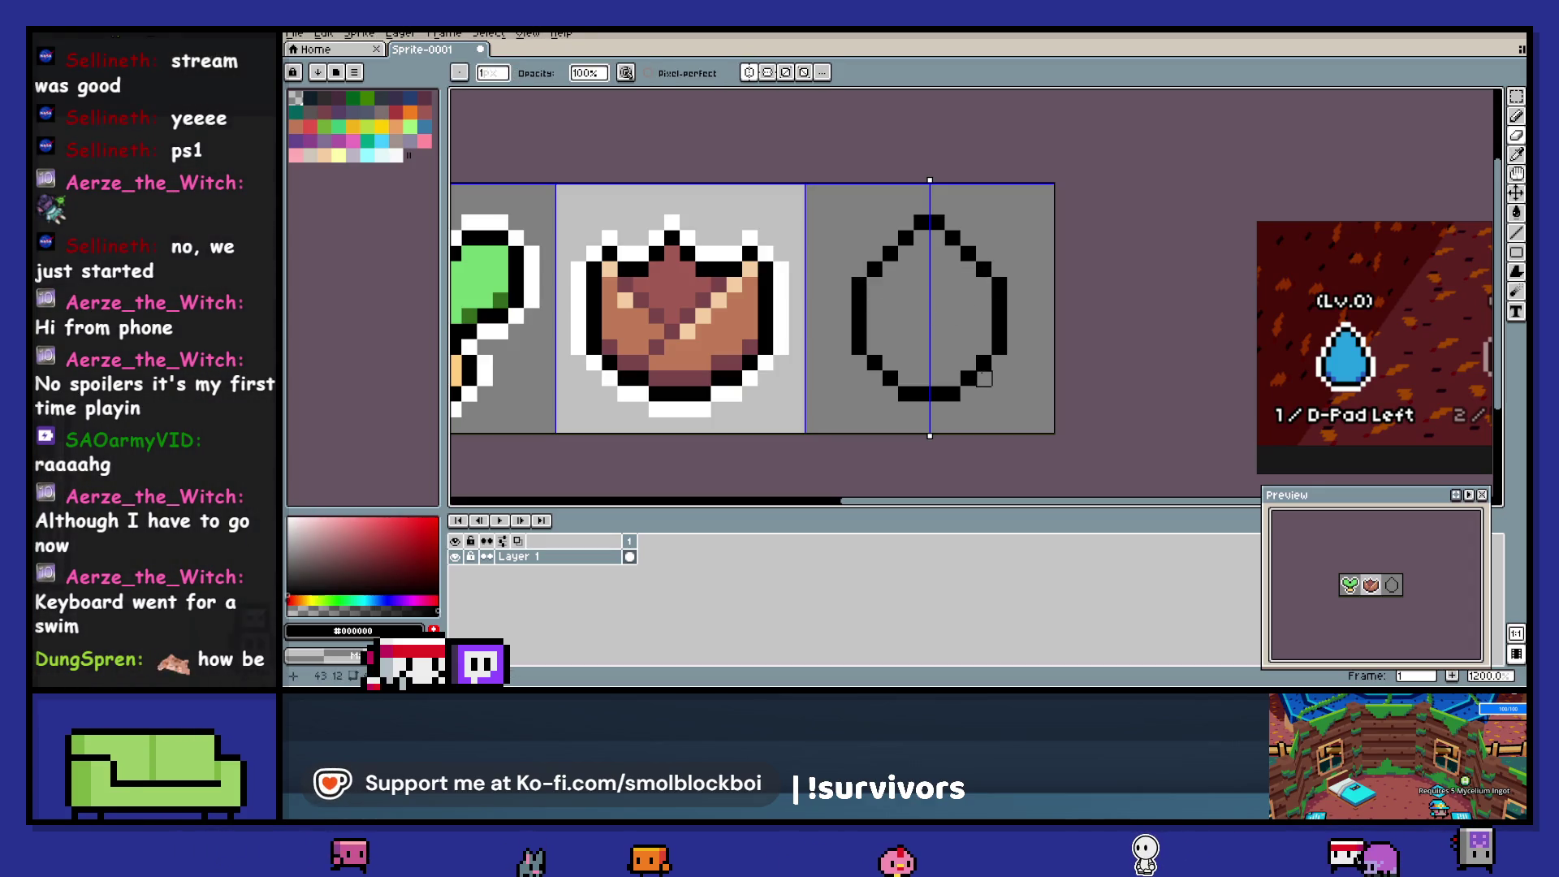
key(ctrl+z)
key(ctrl+z)
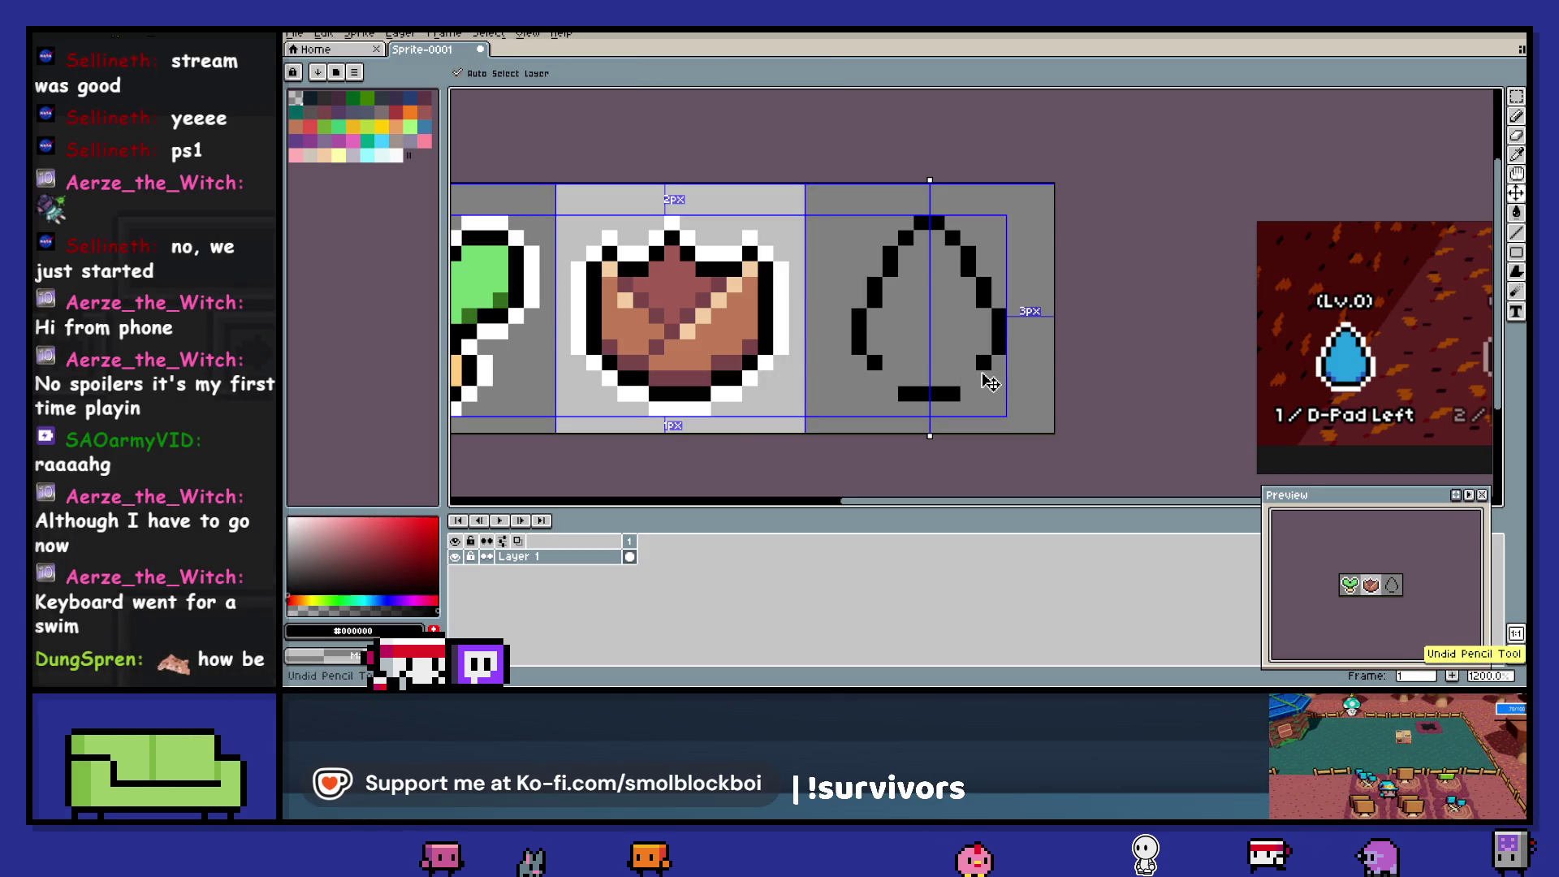
key(ctrl+y)
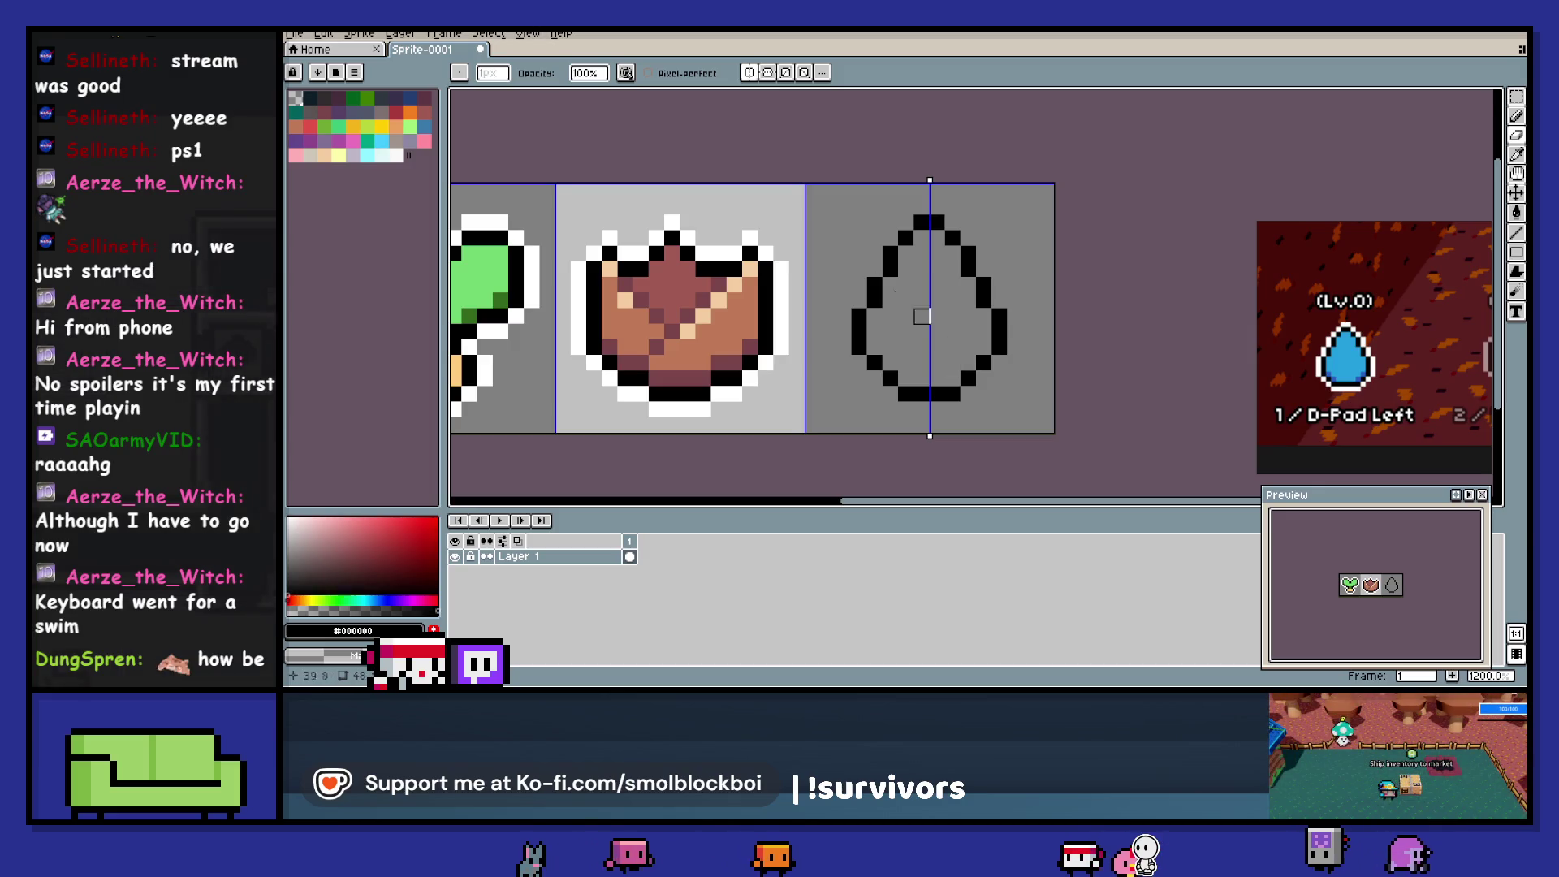
Select the droplet's tile so its outline can be cleared.
key(m)
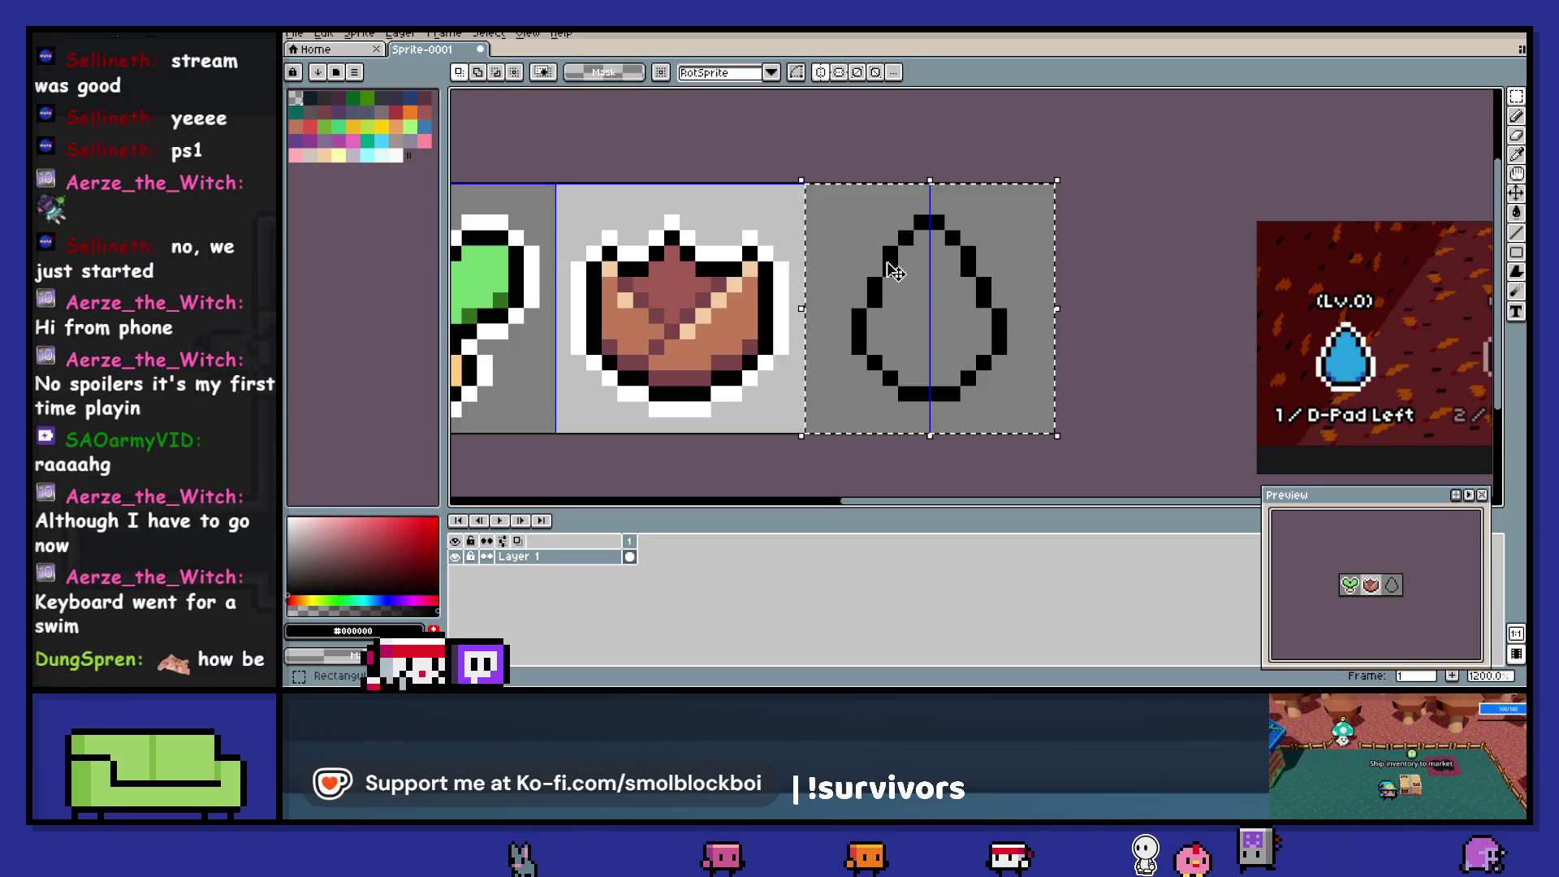
key(ctrl+z)
key(b)
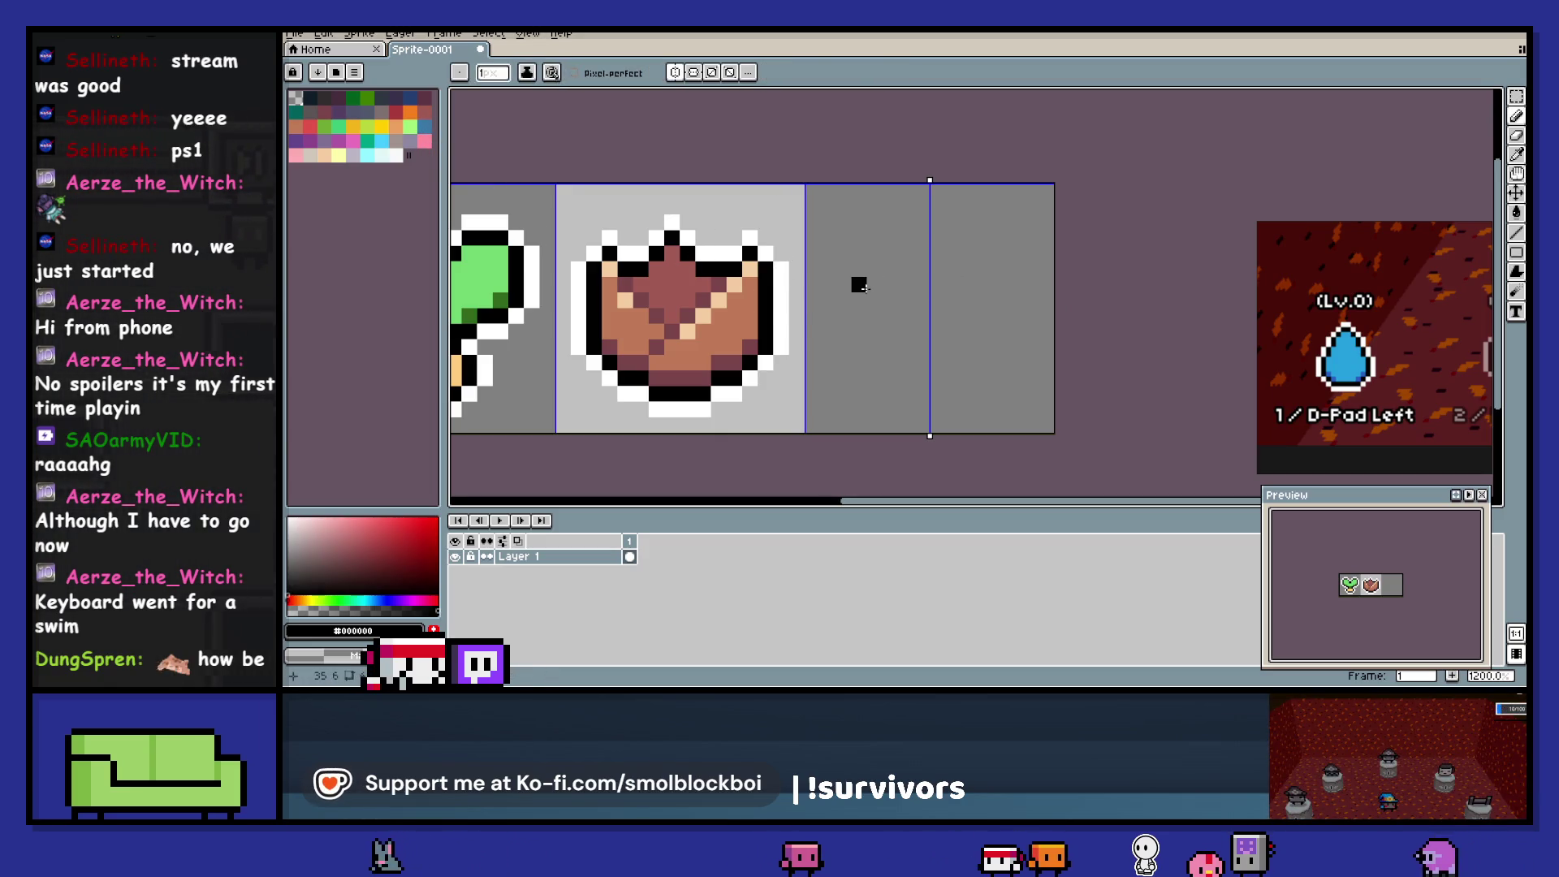
Draw a mirrored horizontal black bar with short raised pixels at both ends.
drag(998, 253, 993, 280)
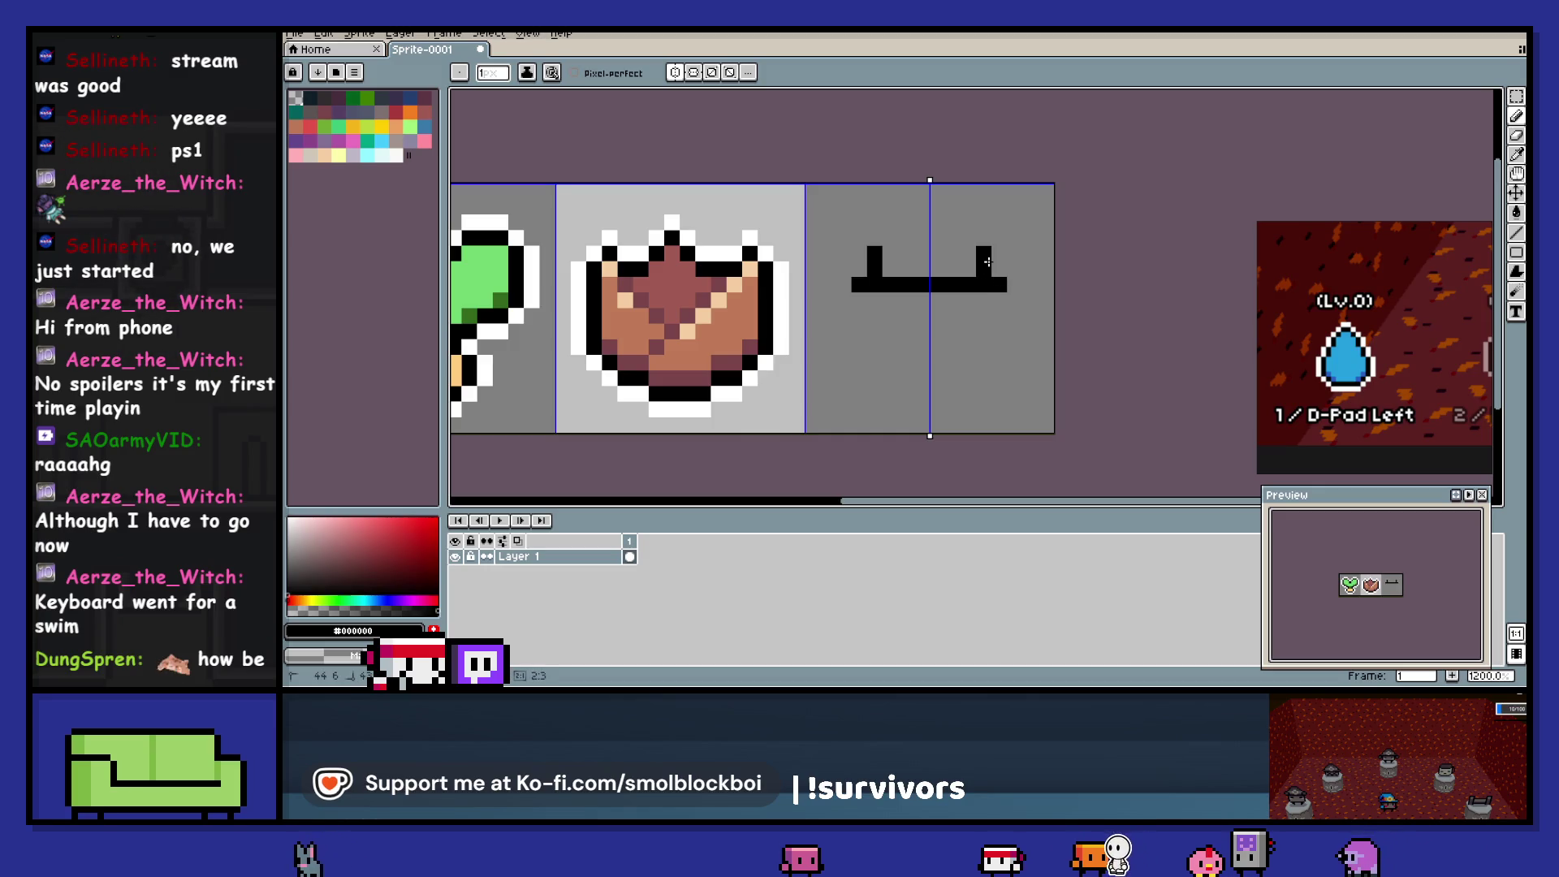
click(984, 253)
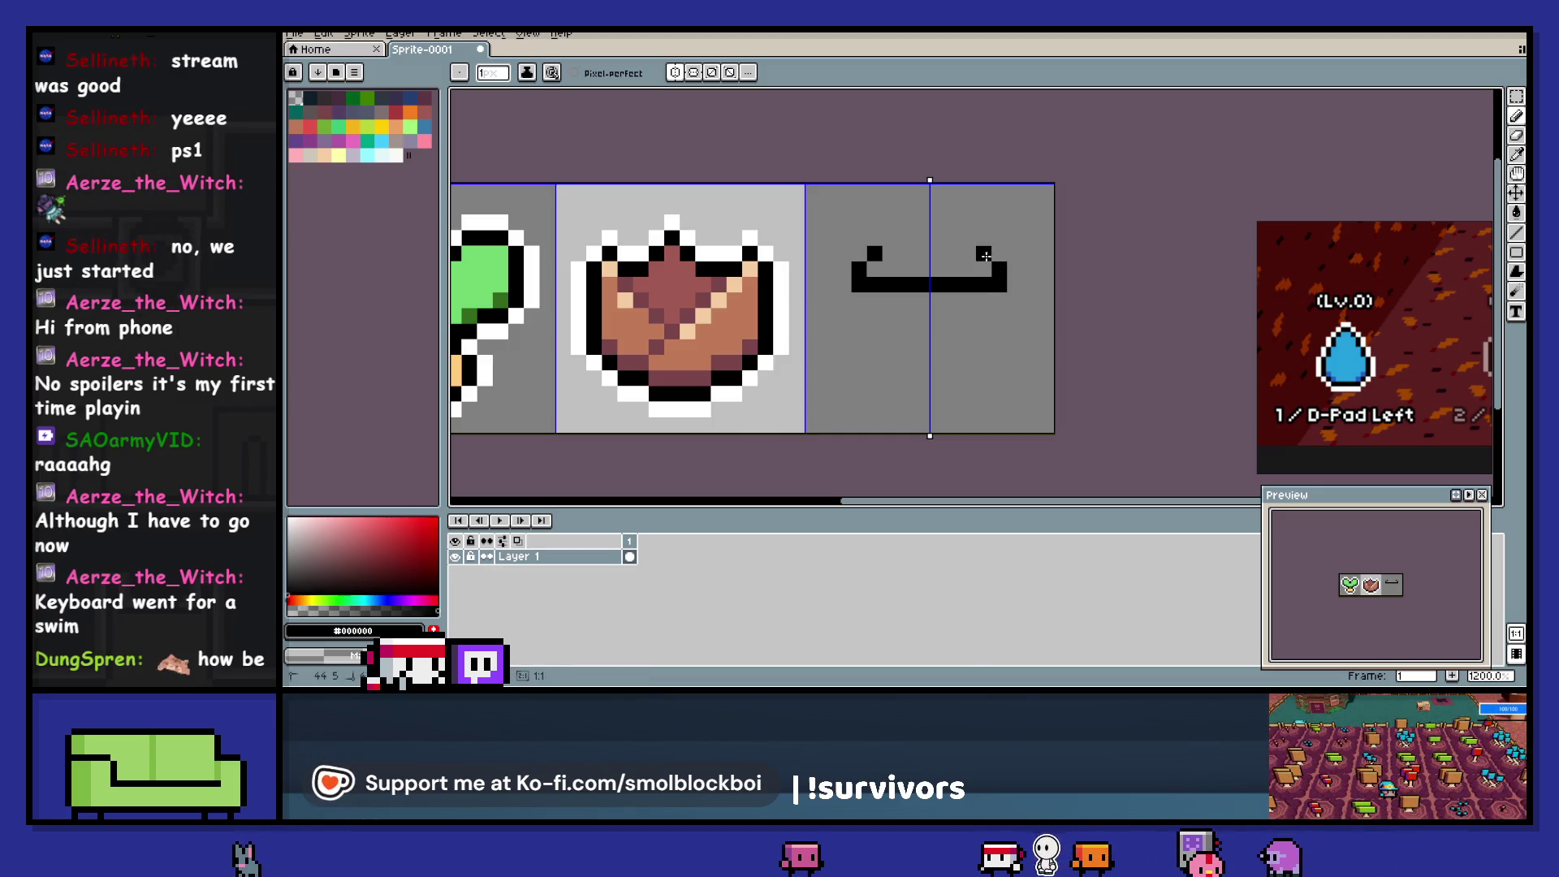
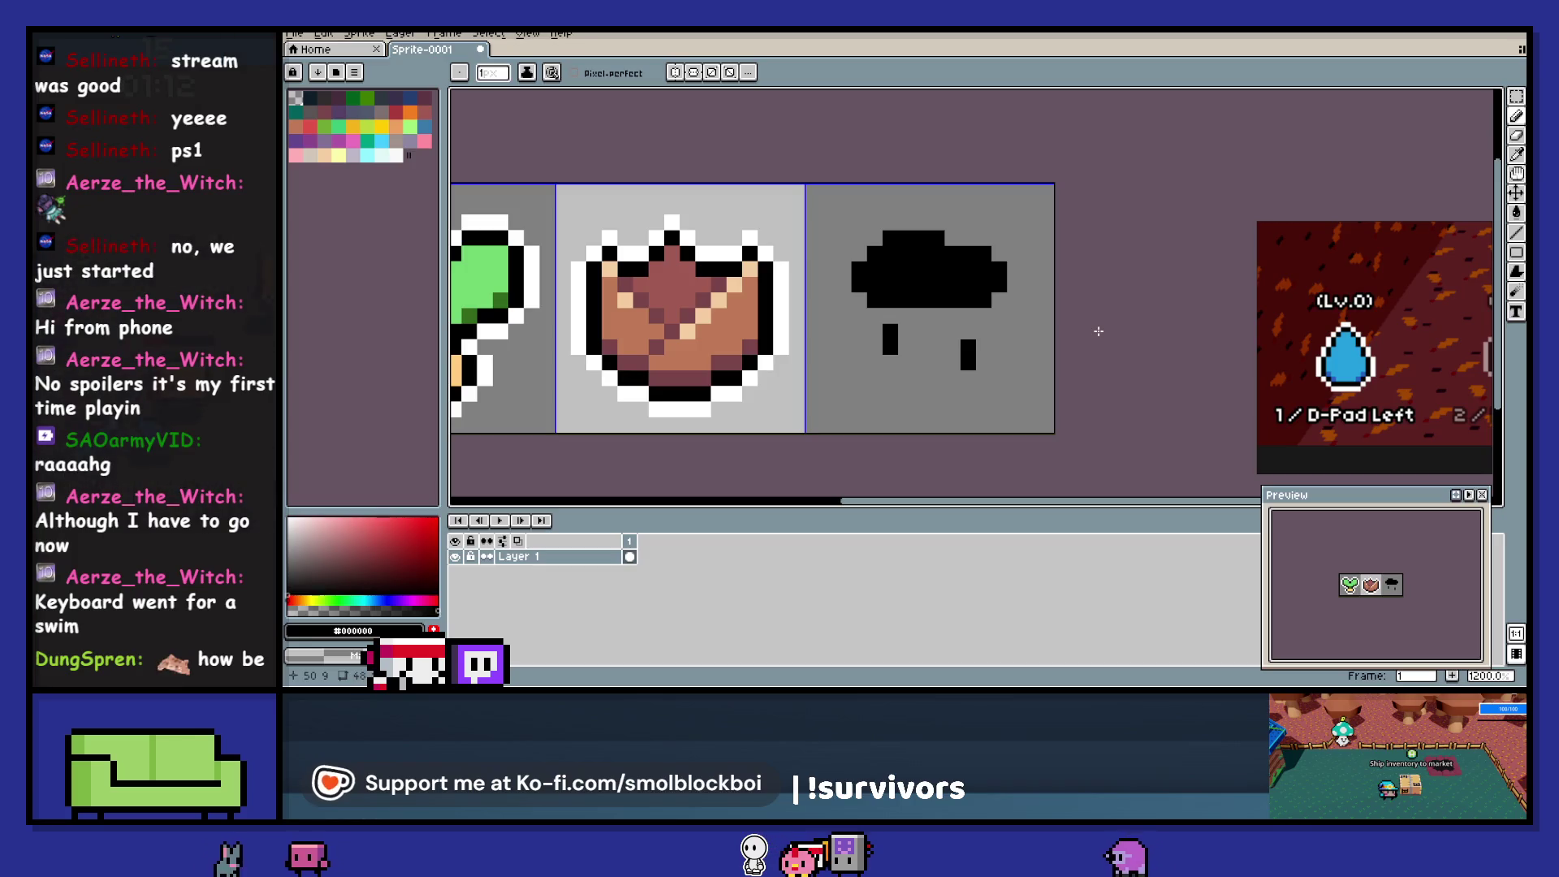
Undo the cloud strokes in the third icon, restoring the plain black water-drop outline.
click(966, 329)
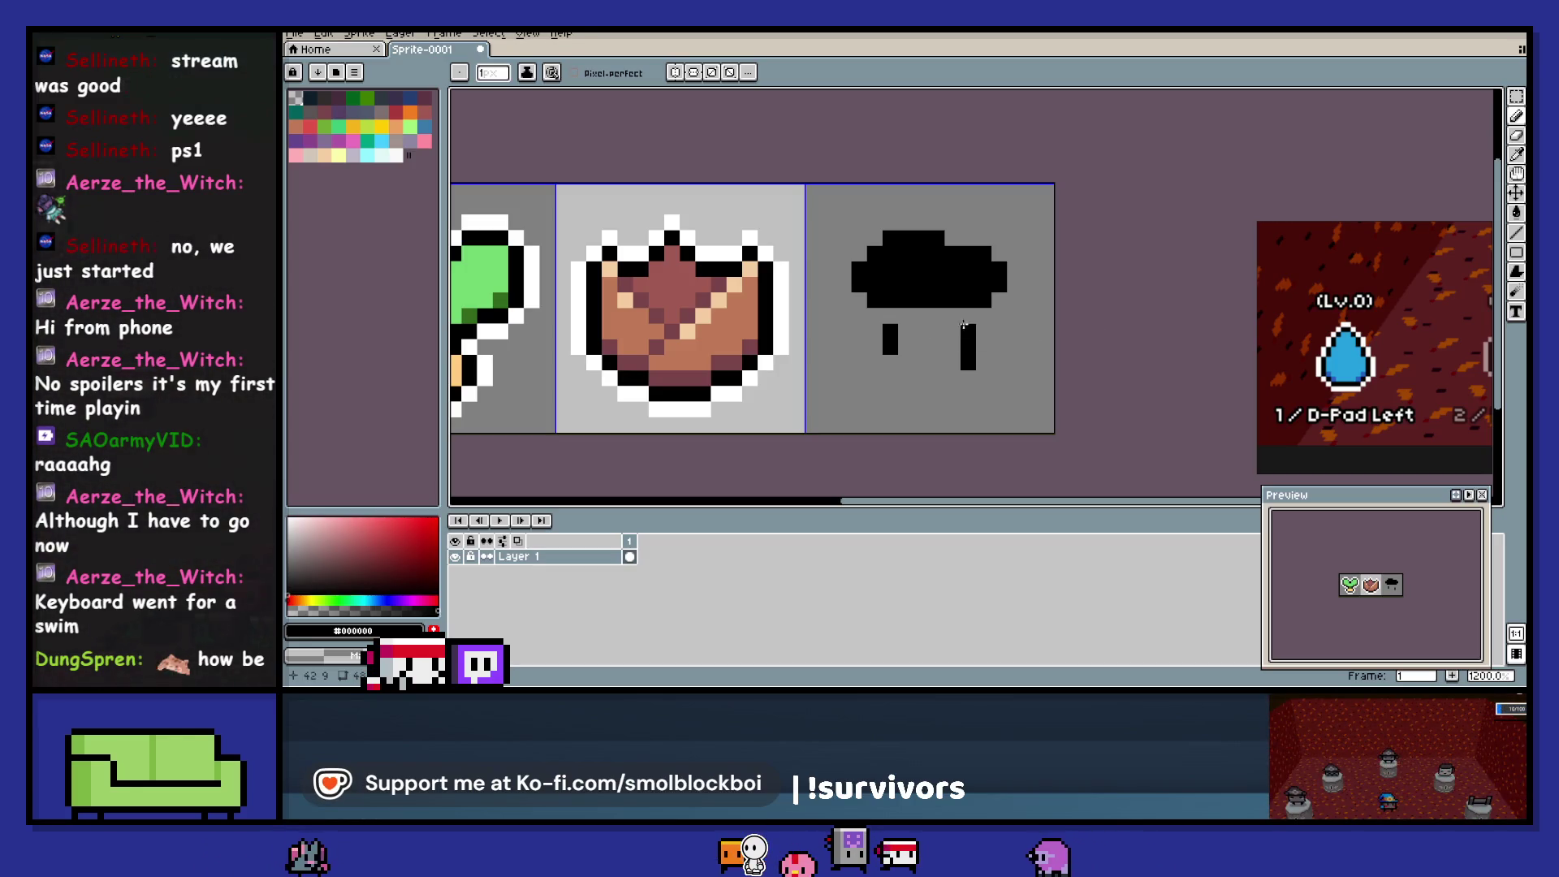
key(ctrl+z)
key(ctrl+z)
key(ctrl+z)
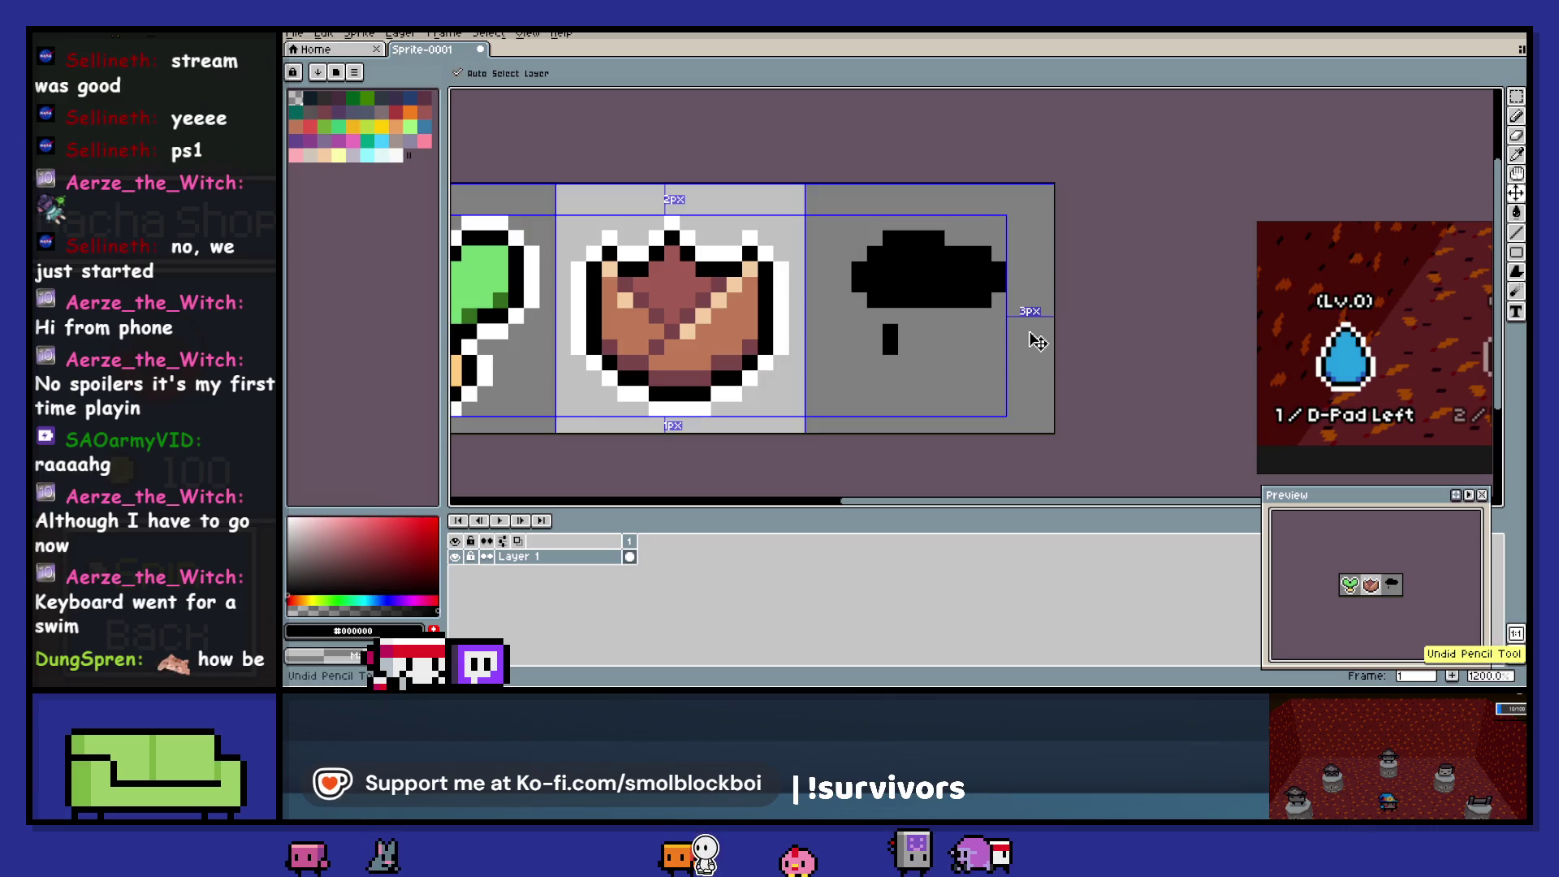
key(ctrl+z)
key(ctrl+z)
key(ctrl+z)
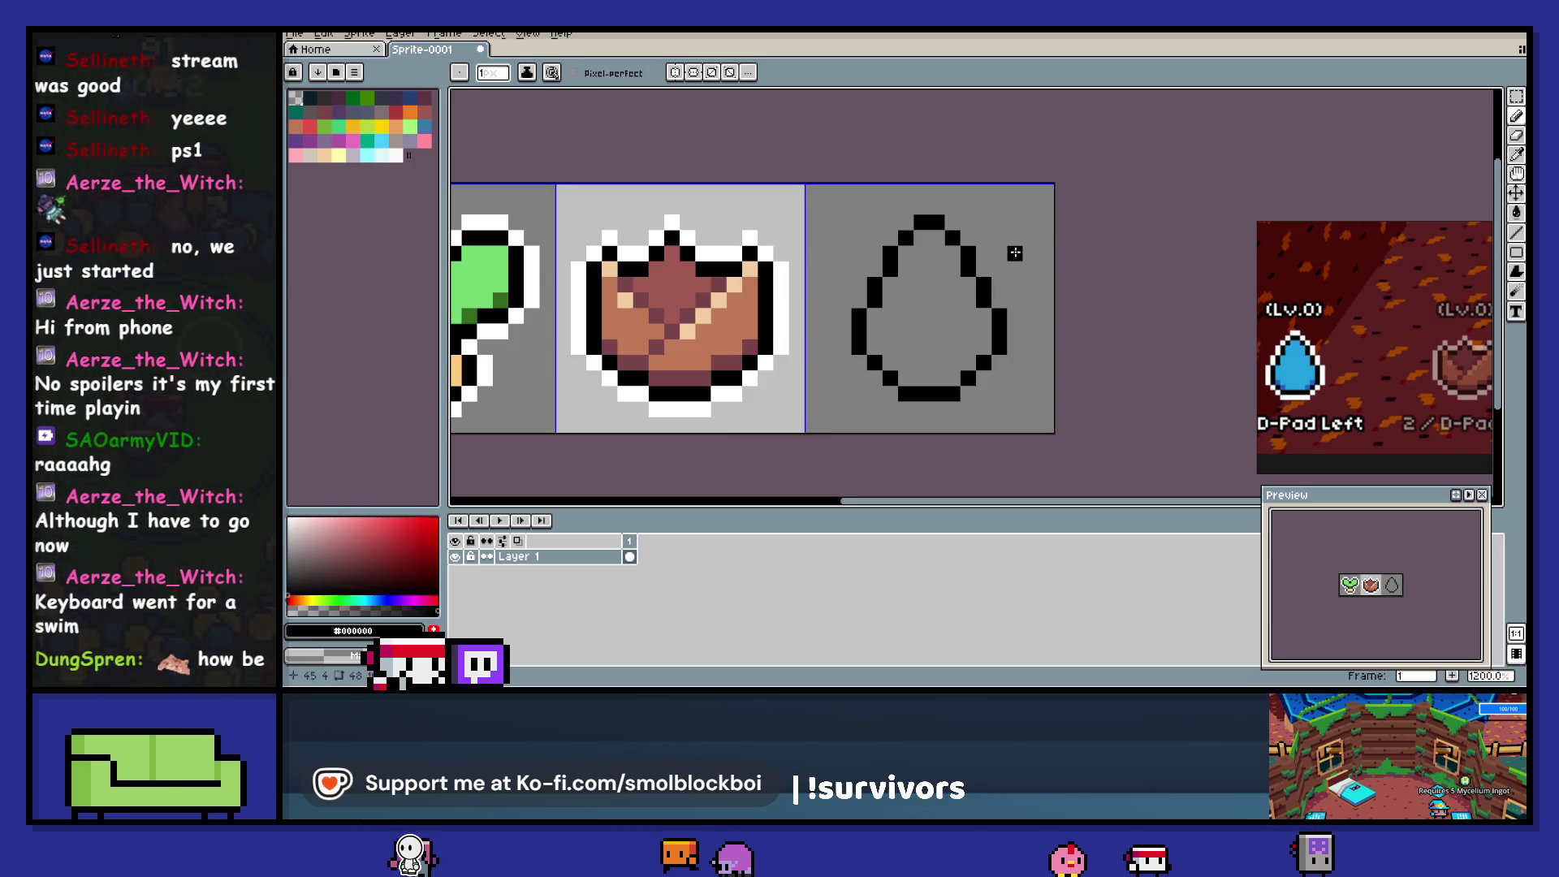
drag(1015, 252, 1029, 258)
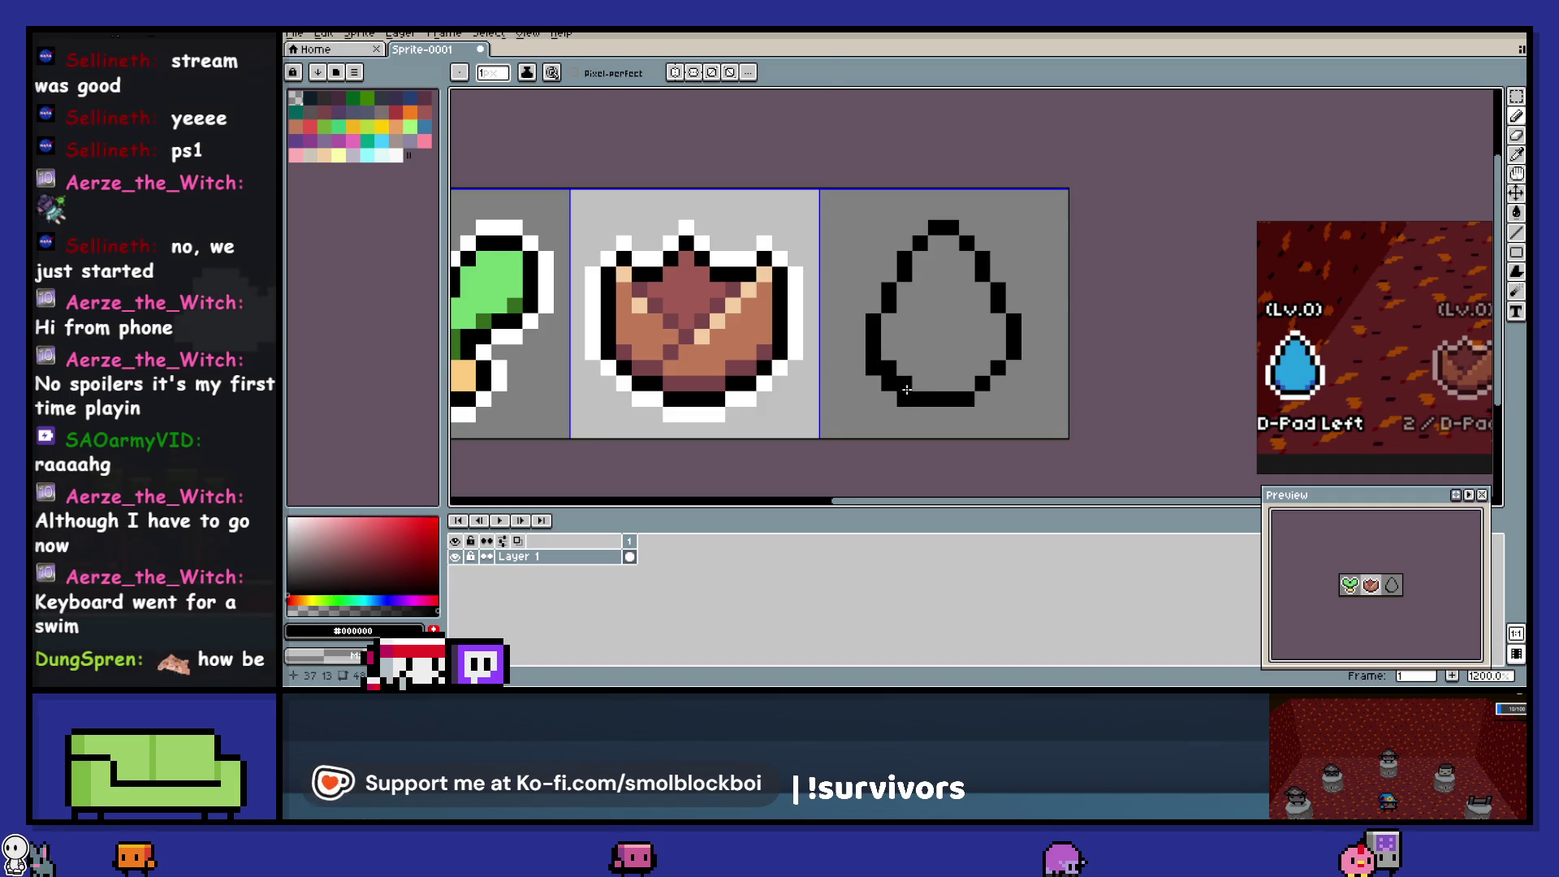
With vertical symmetry on, close the drop's outline and bucket-fill it light blue.
key(b)
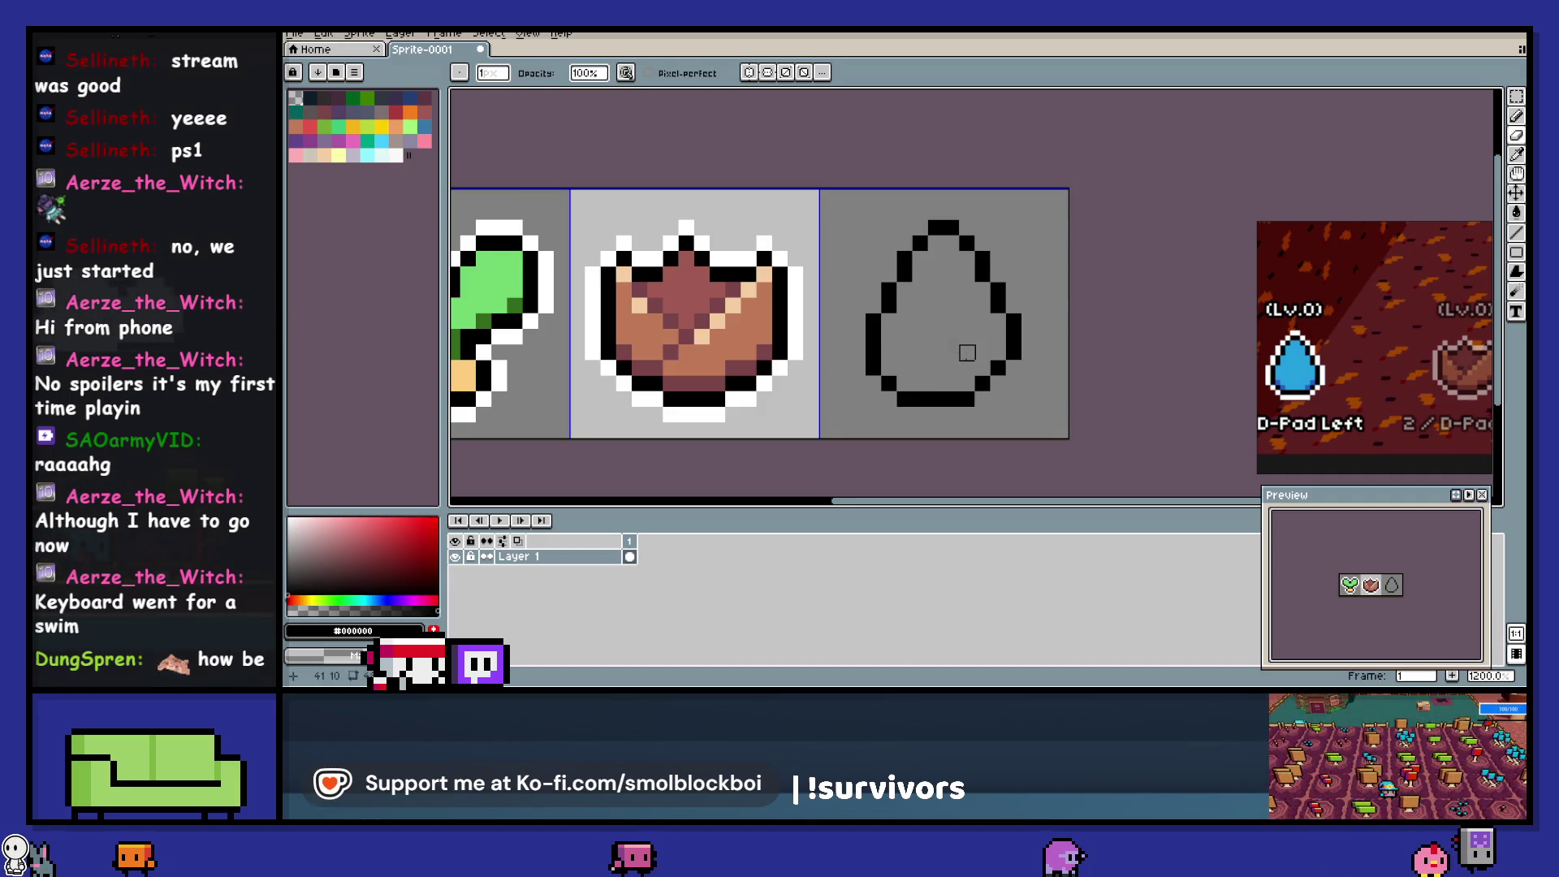
click(749, 73)
key(b)
click(901, 399)
key(b)
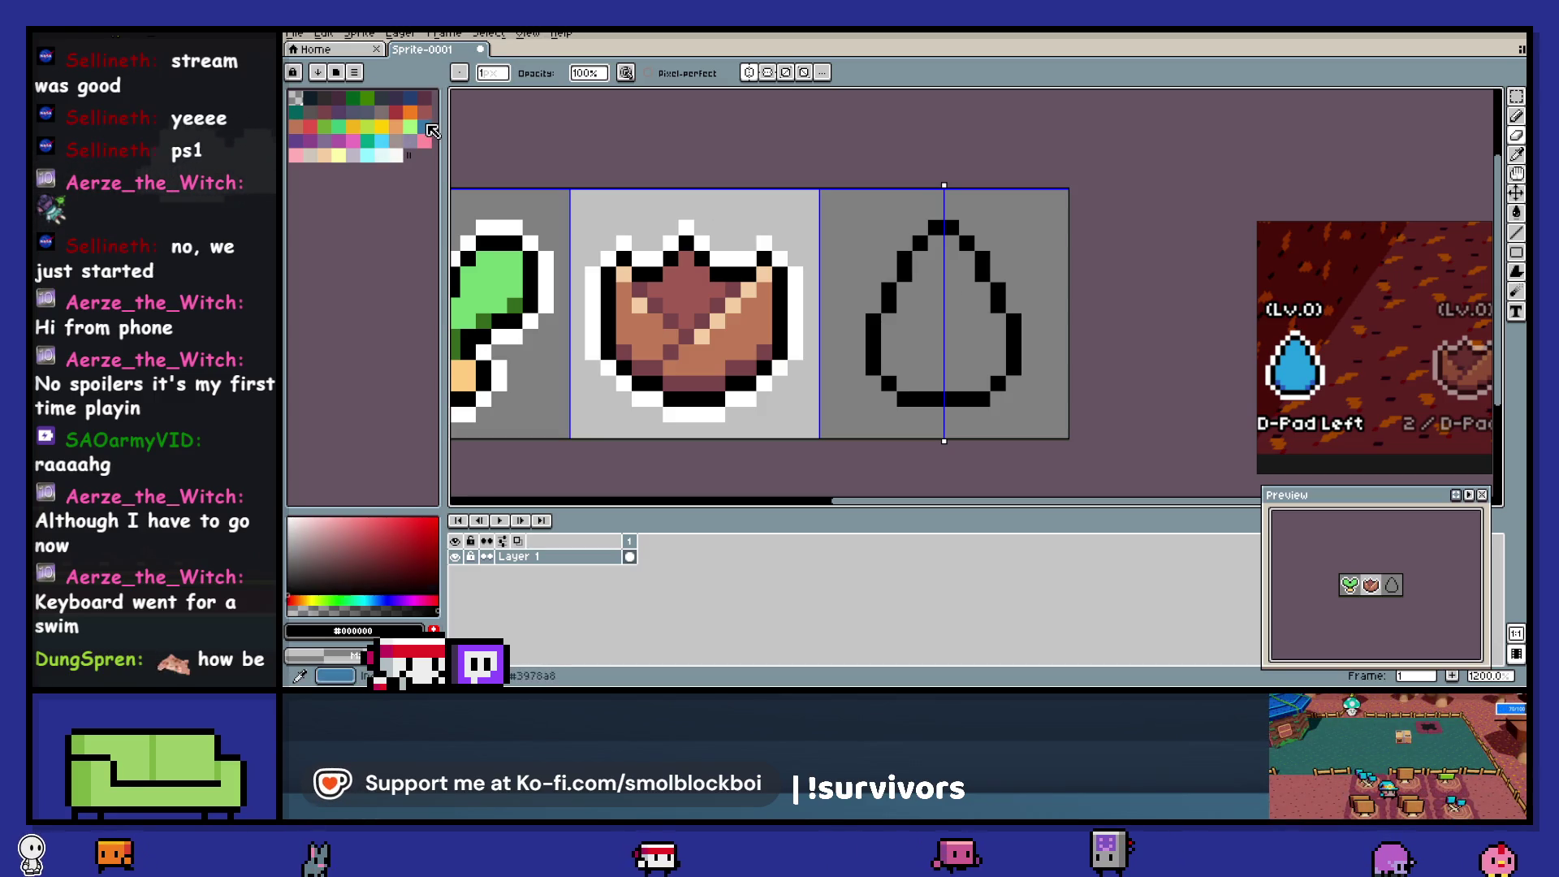
click(386, 142)
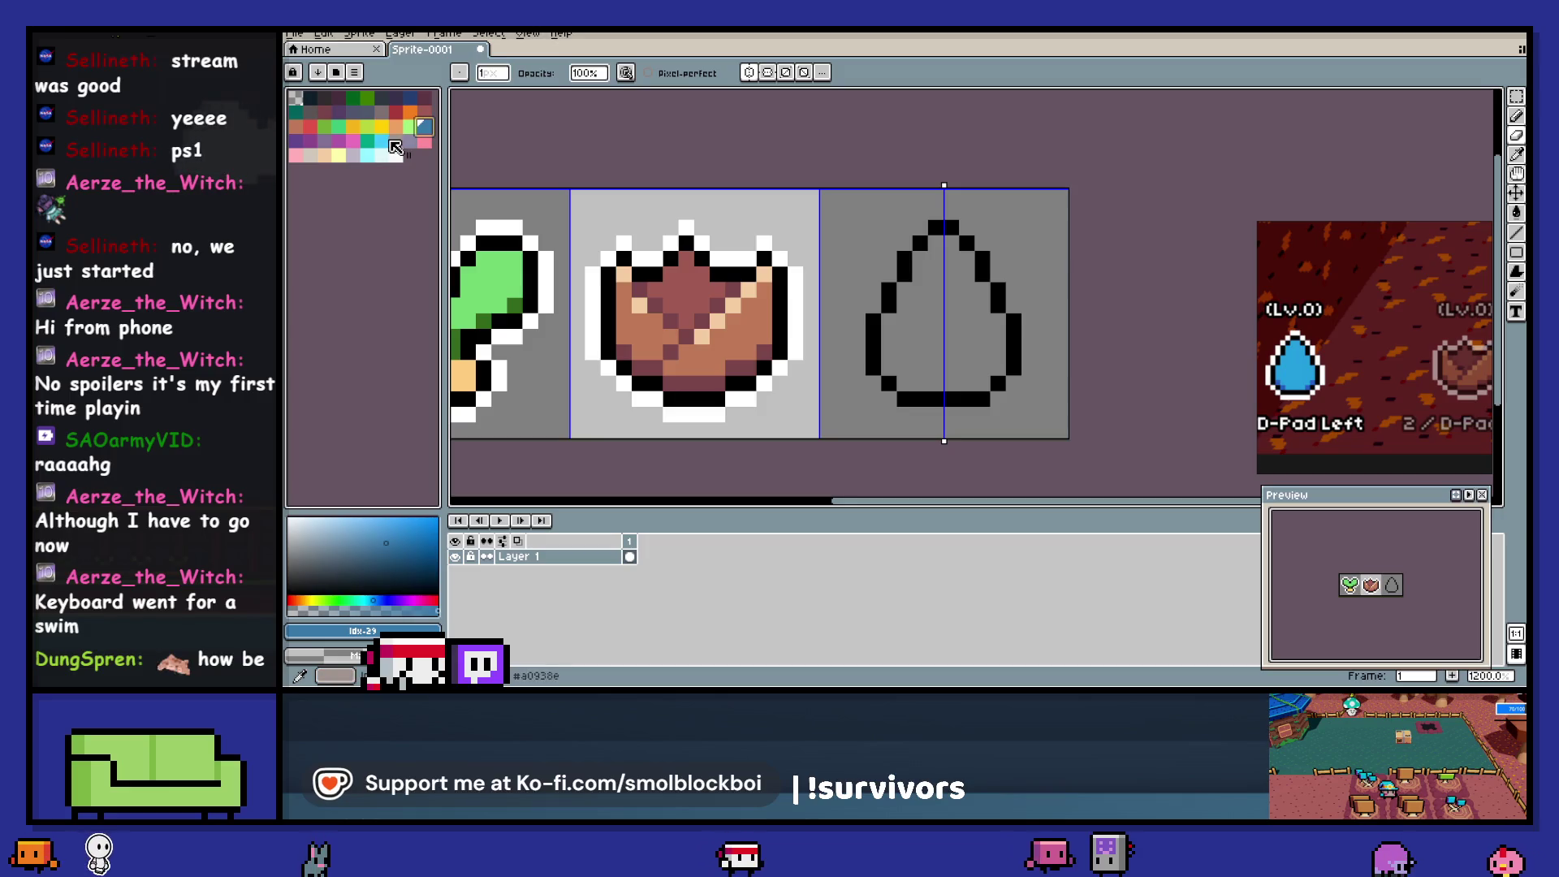
key(g)
click(957, 365)
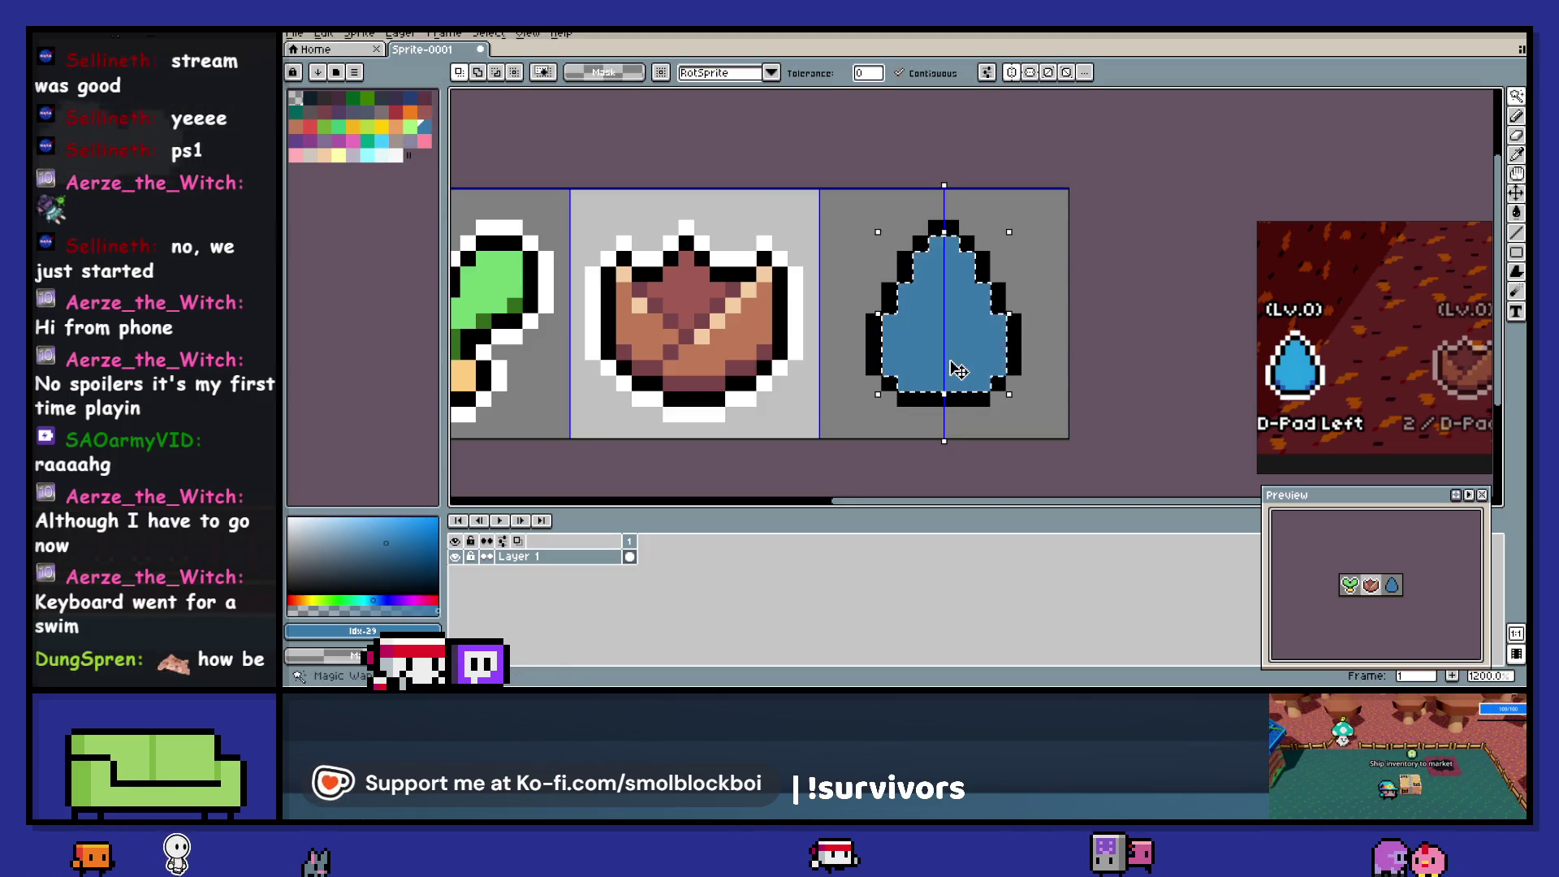
Recolour the drop's fill to a lighter cyan.
key(w)
click(381, 142)
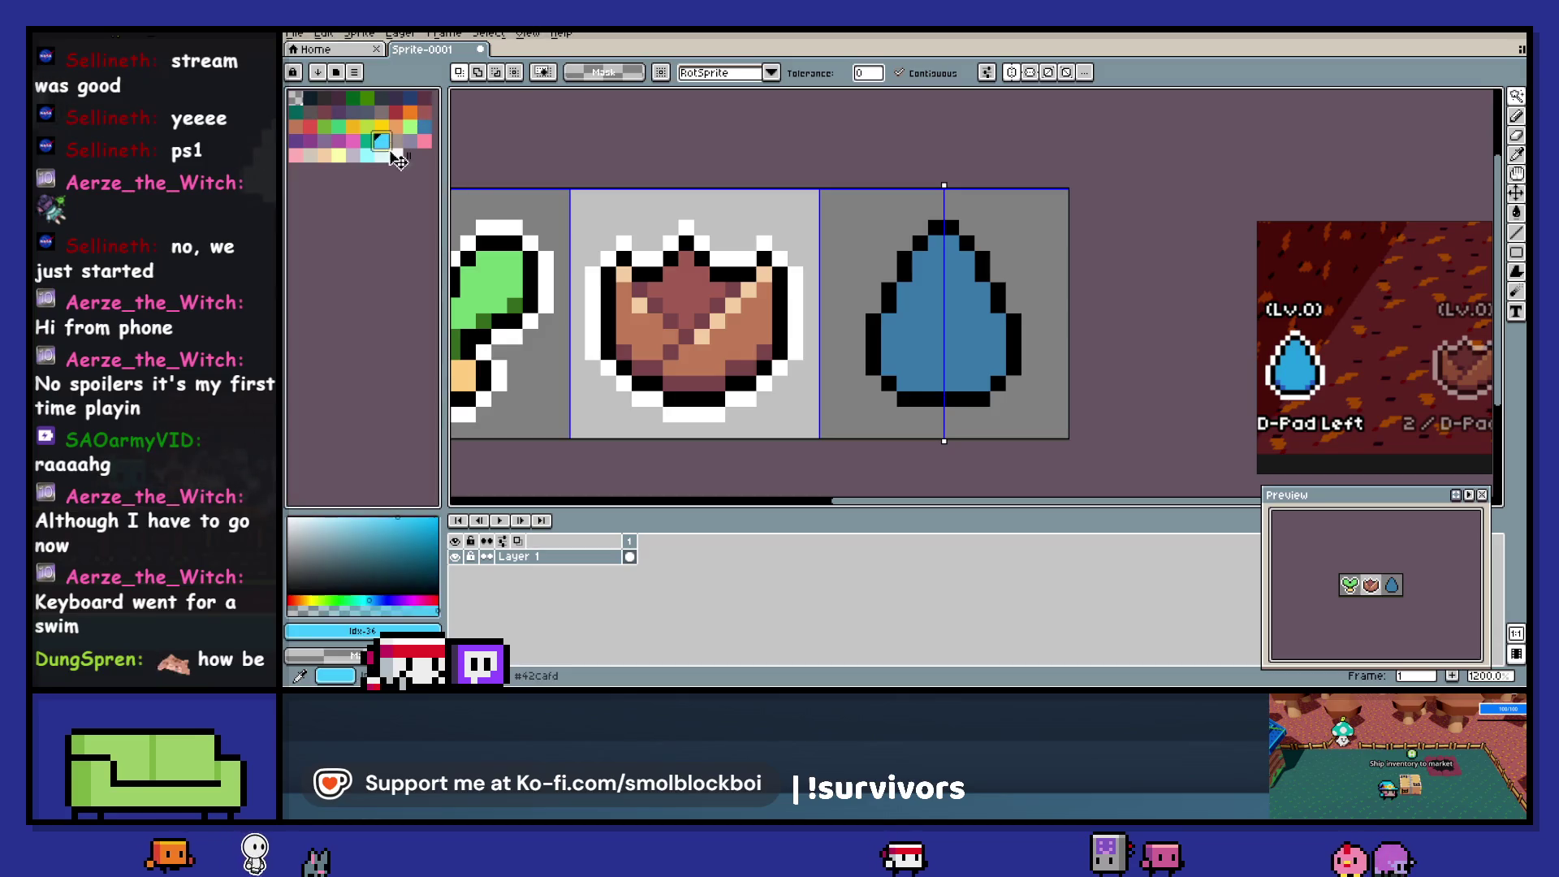
click(1002, 361)
click(423, 126)
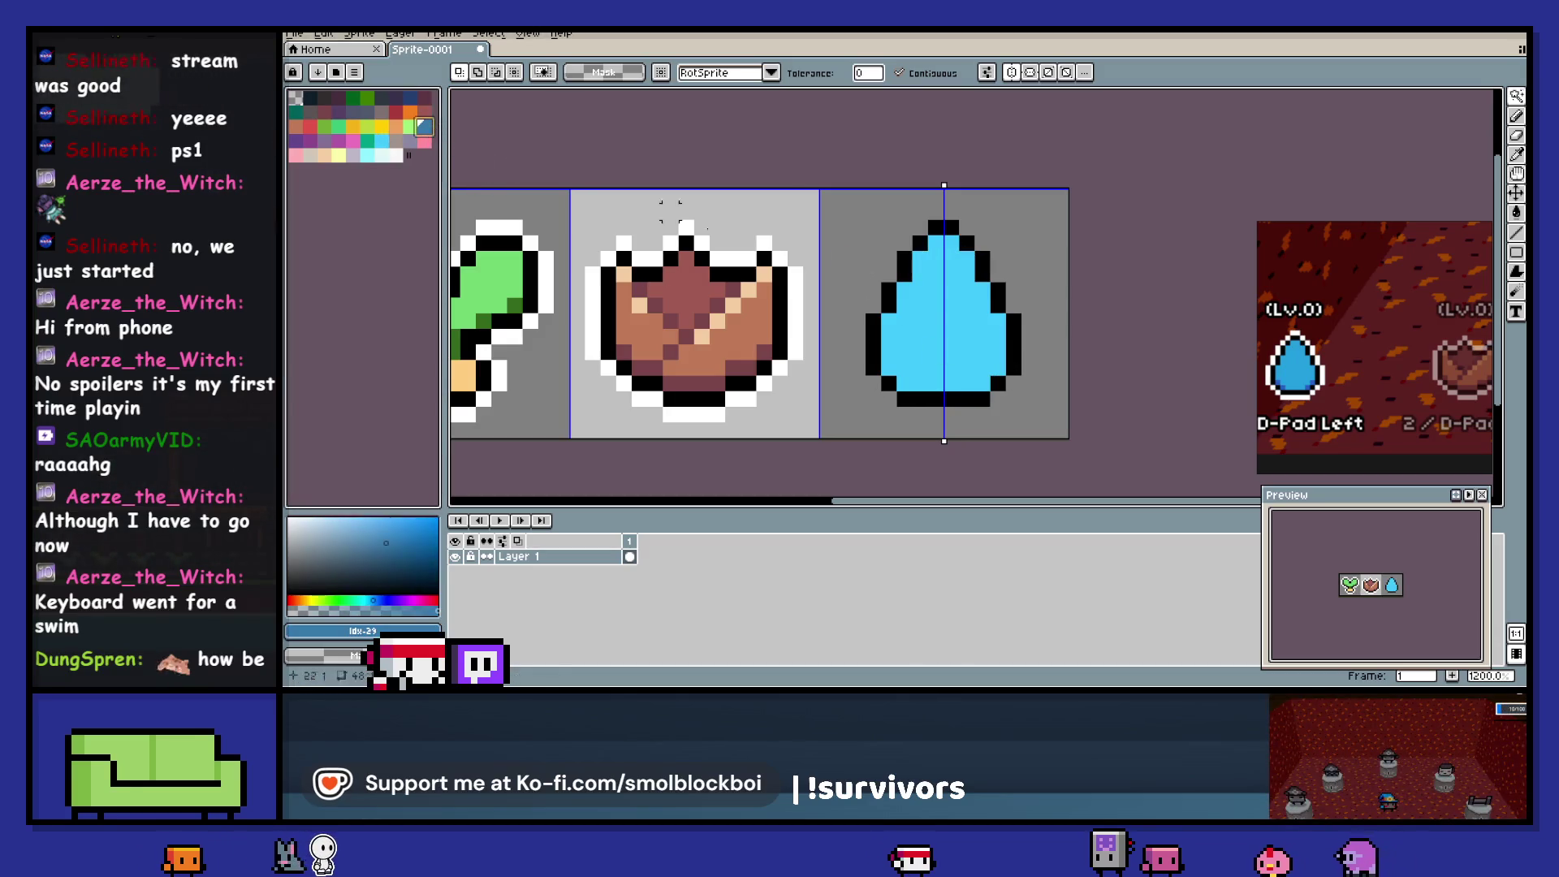
key(ctrl+d)
Add mirrored blue shading along the drop's lower sides, then turn symmetry off.
key(b)
click(894, 366)
click(905, 382)
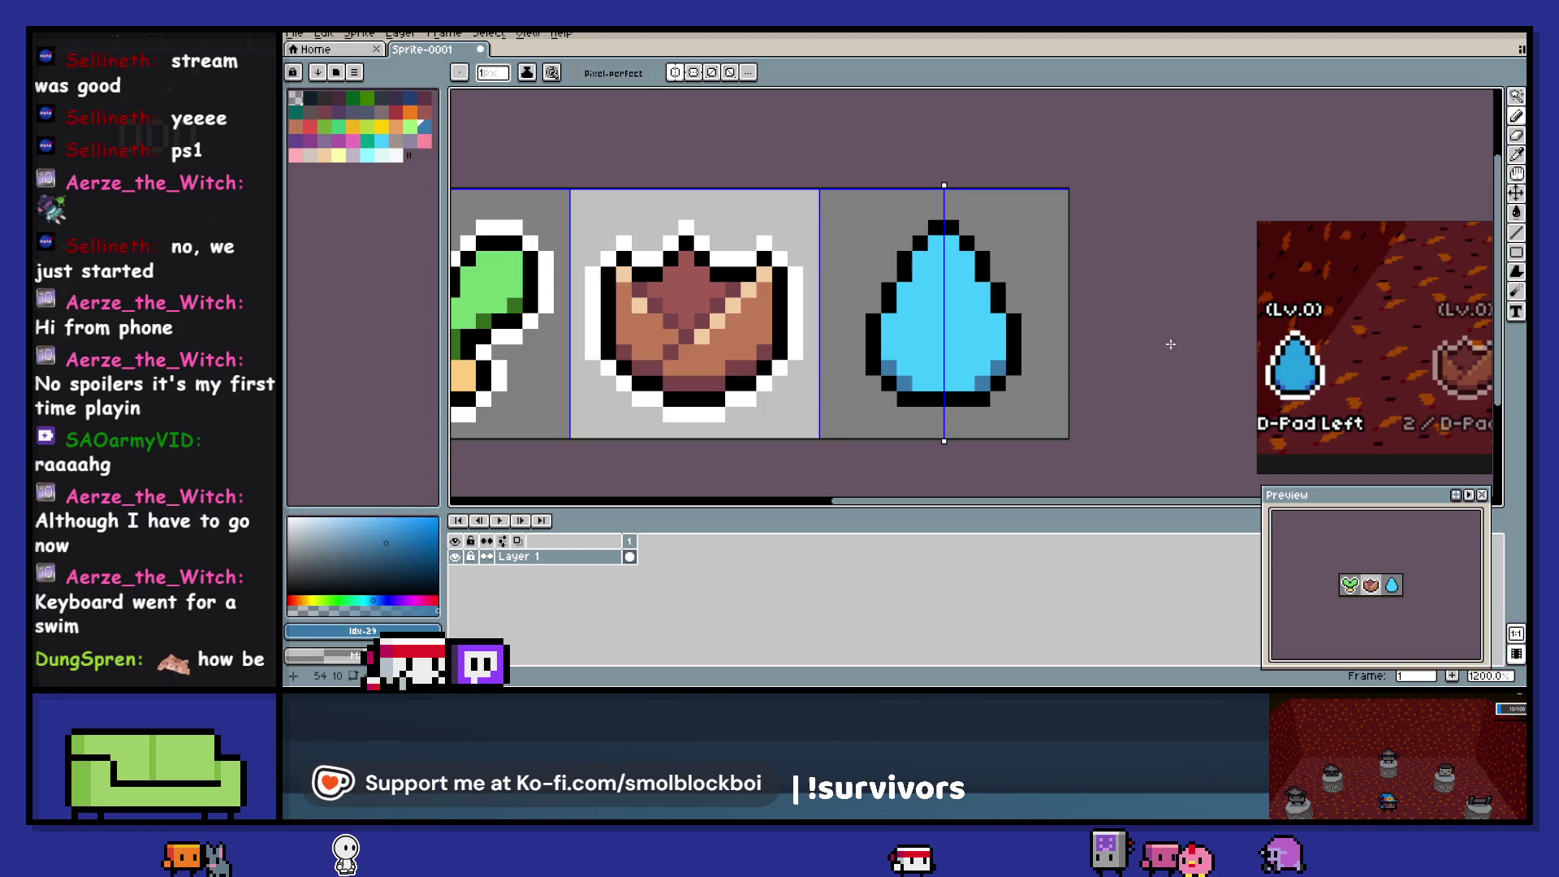
click(889, 352)
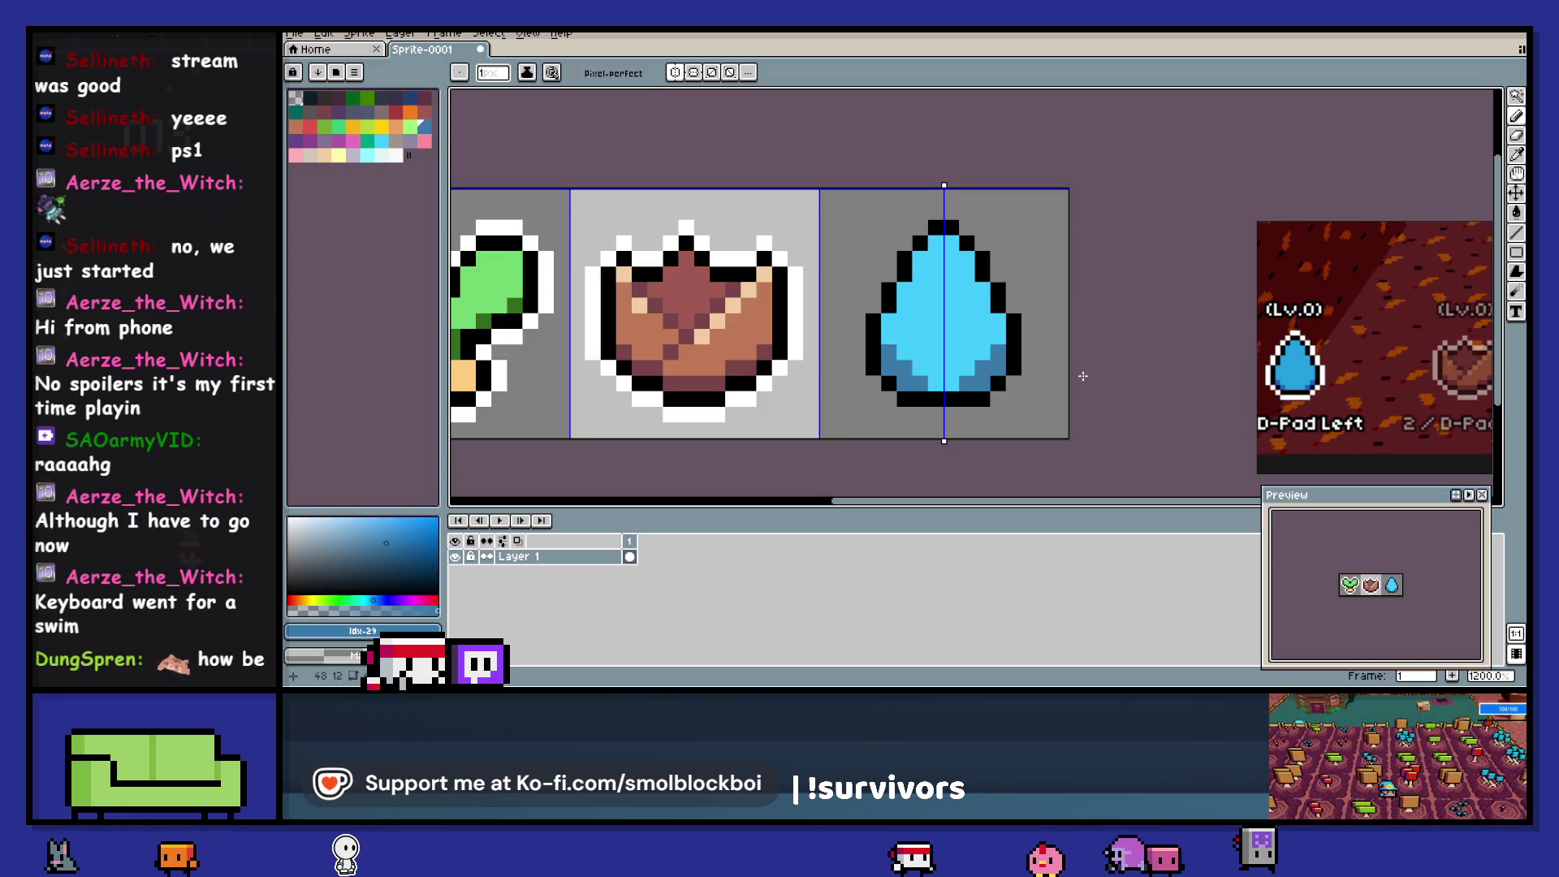
key(ctrl+z)
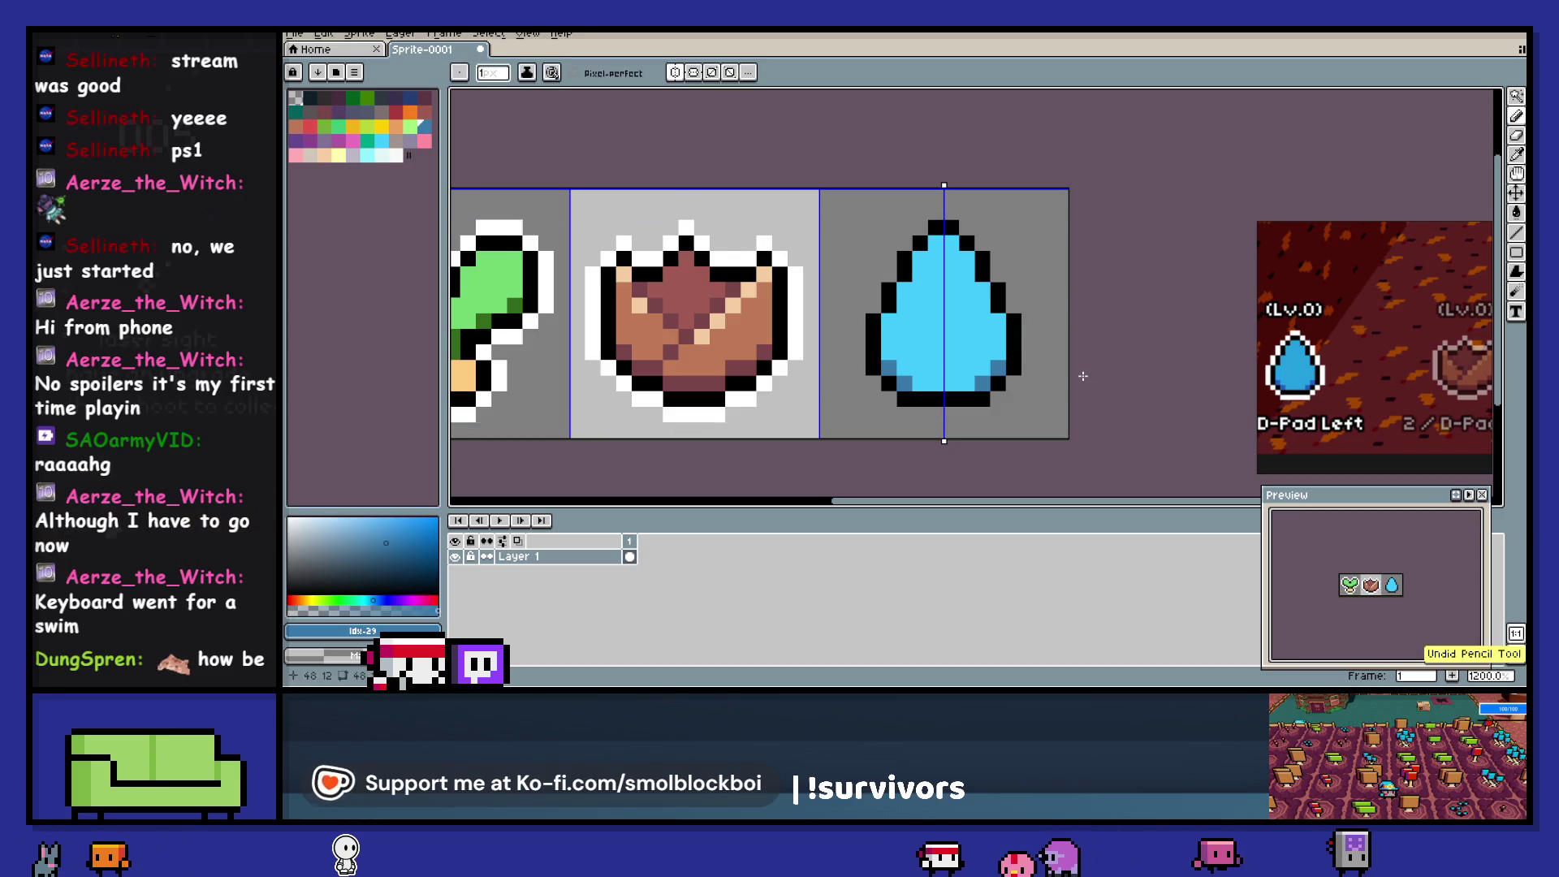
click(682, 75)
scroll(936, 276, down, 2)
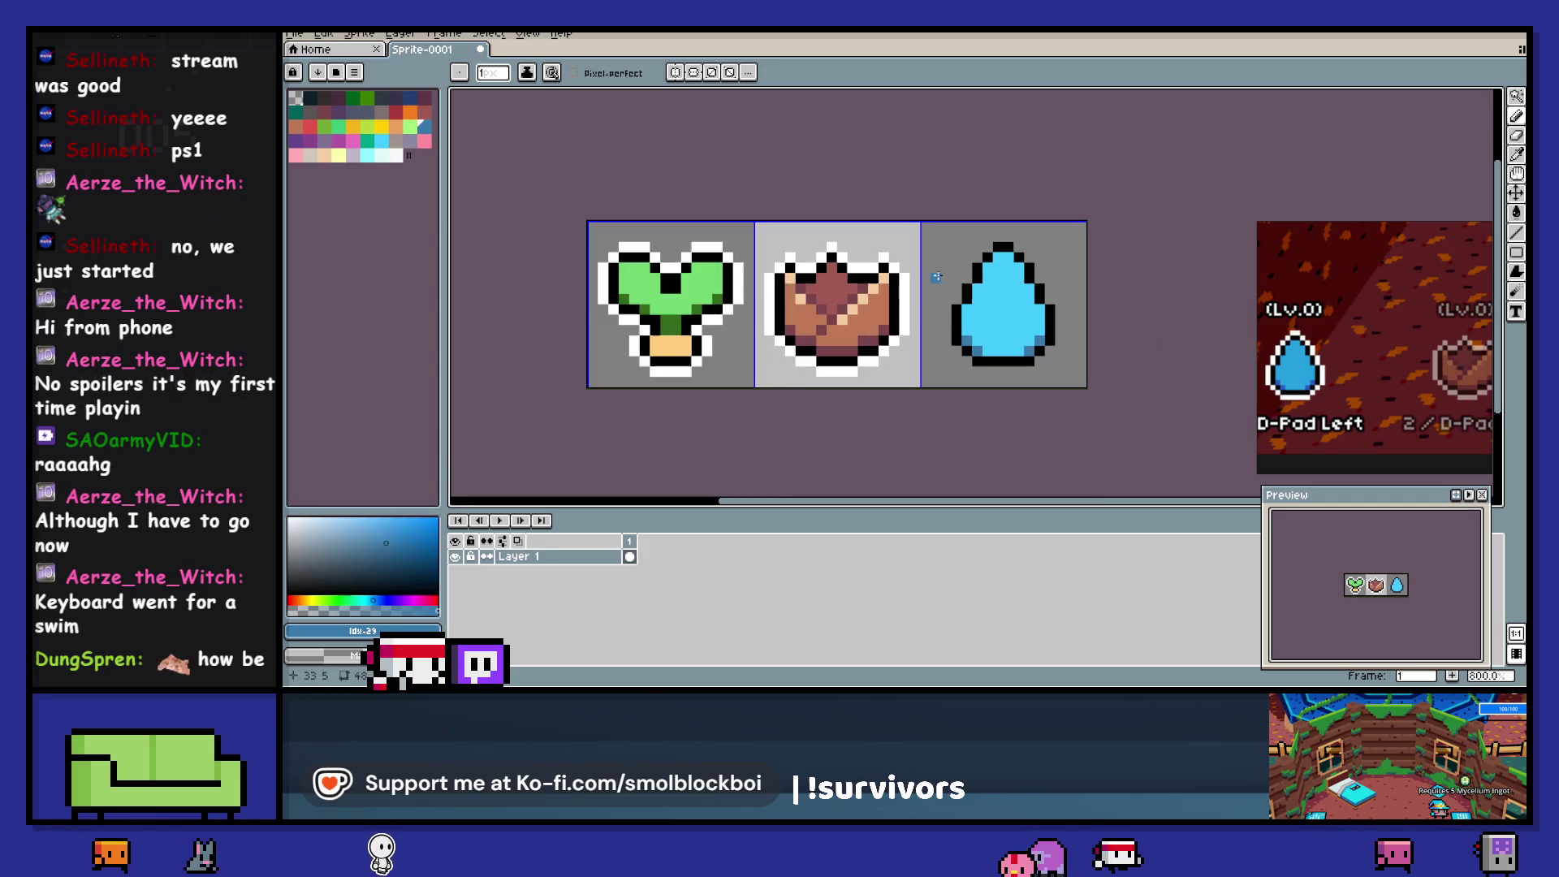
Load the Google UI palette by searching 'goo' in the palette list.
click(332, 72)
click(369, 270)
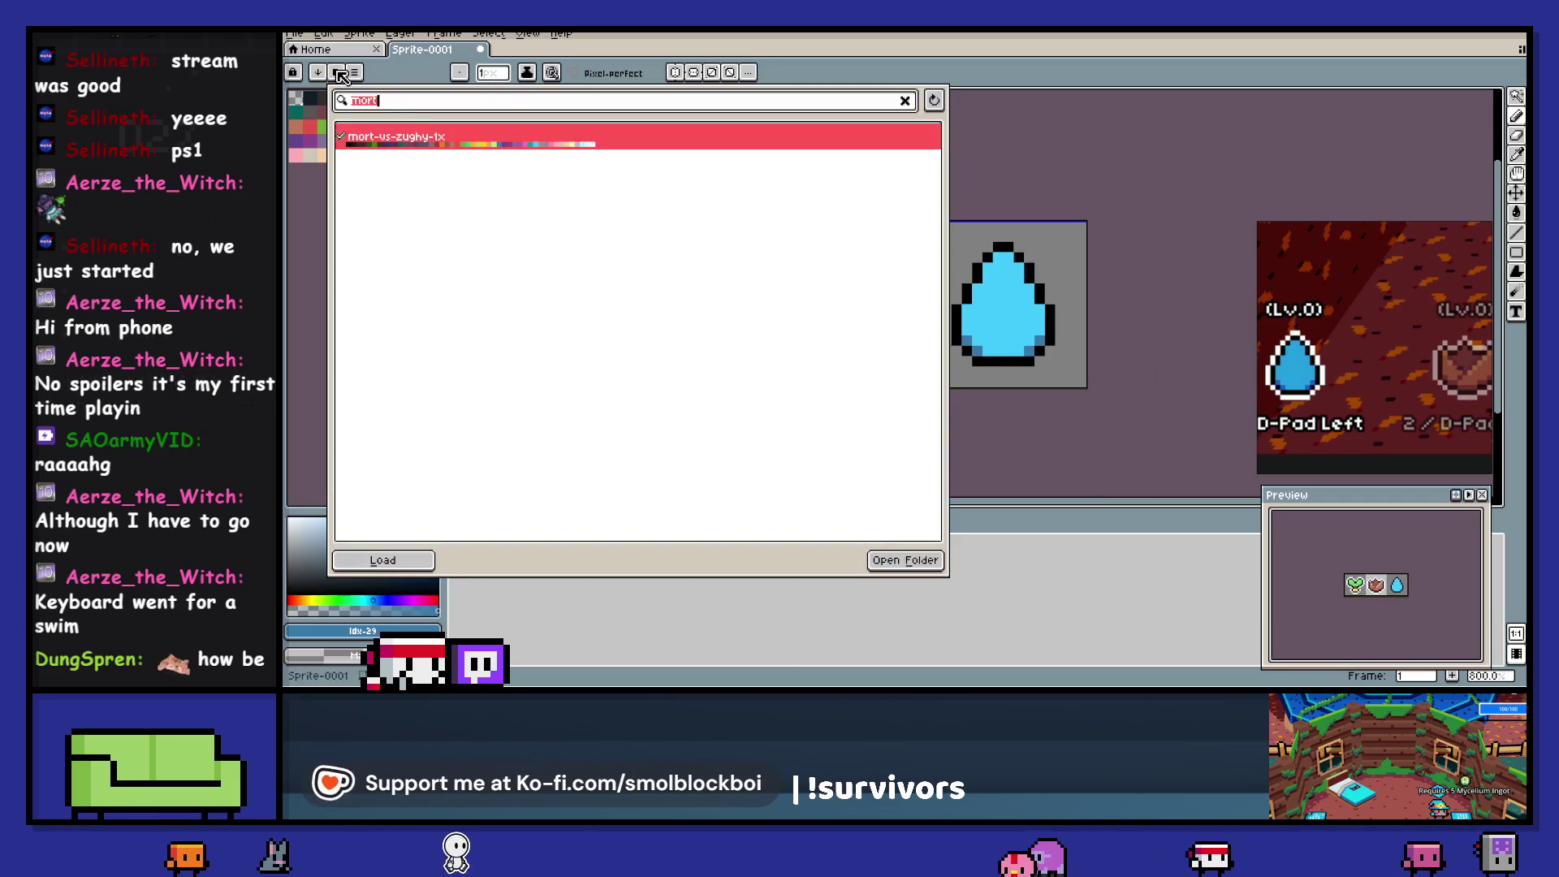
text(goo)
key(Return)
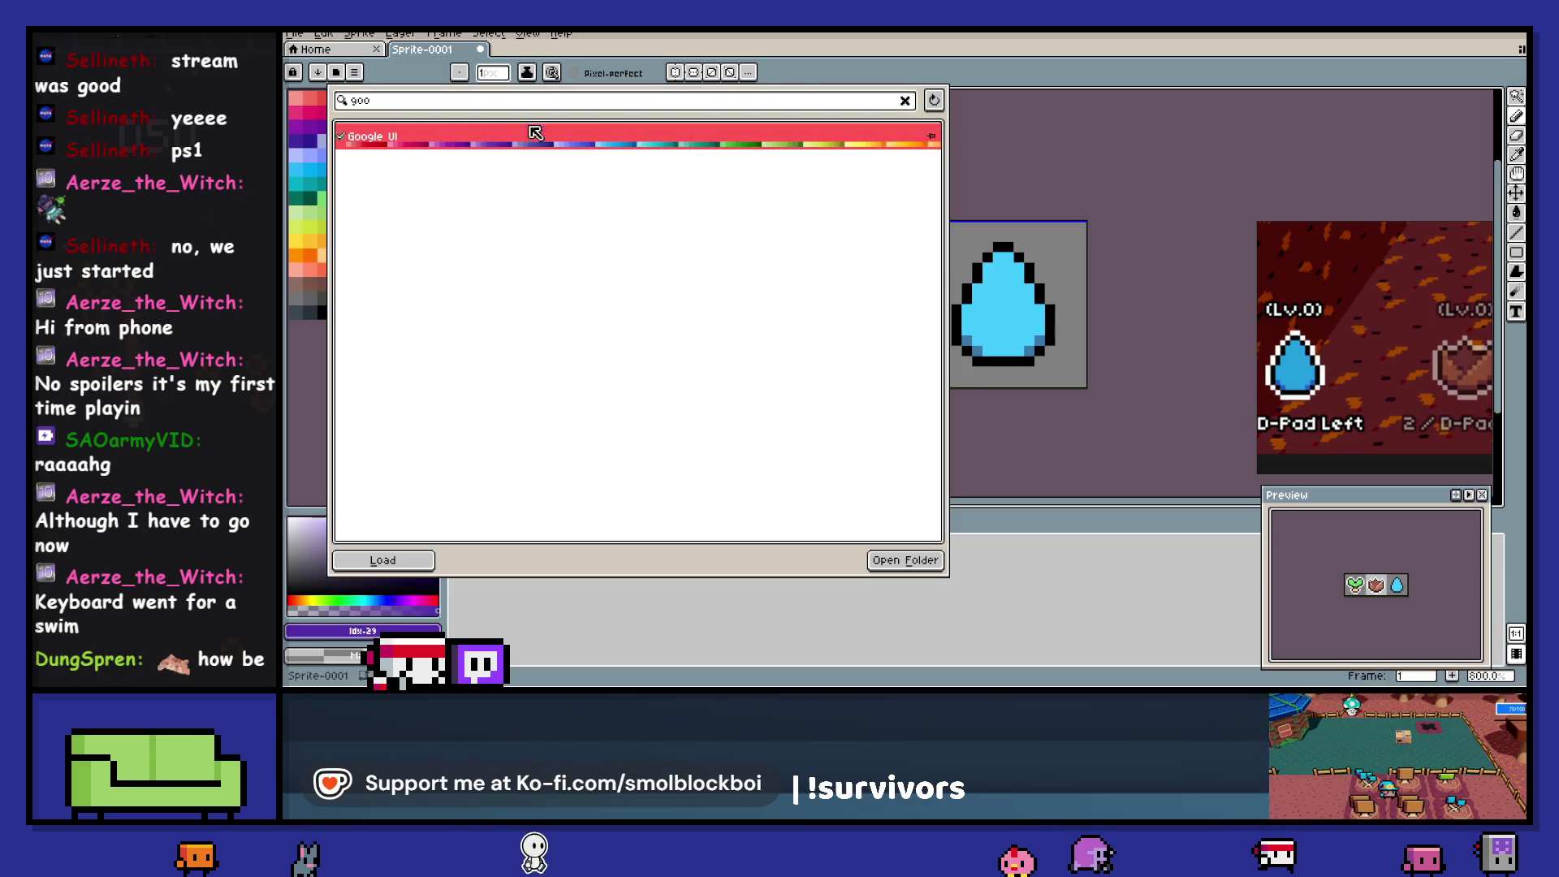
Select the water drop's cell and apply a white outline around it.
key(shift+r)
key(Escape)
key(m)
double_click(989, 325)
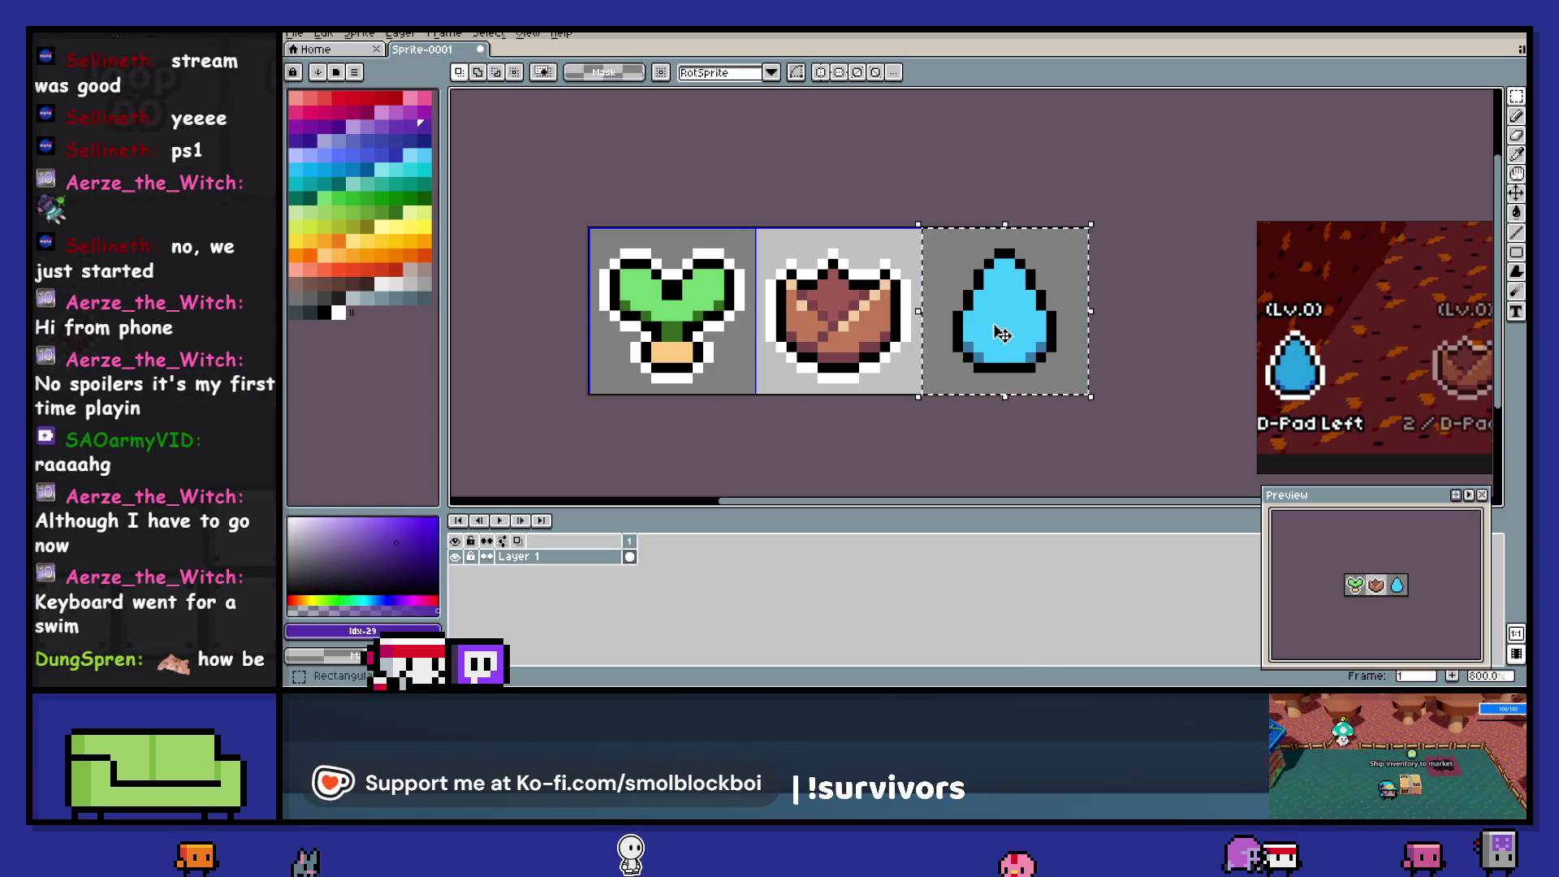
key(shift+o)
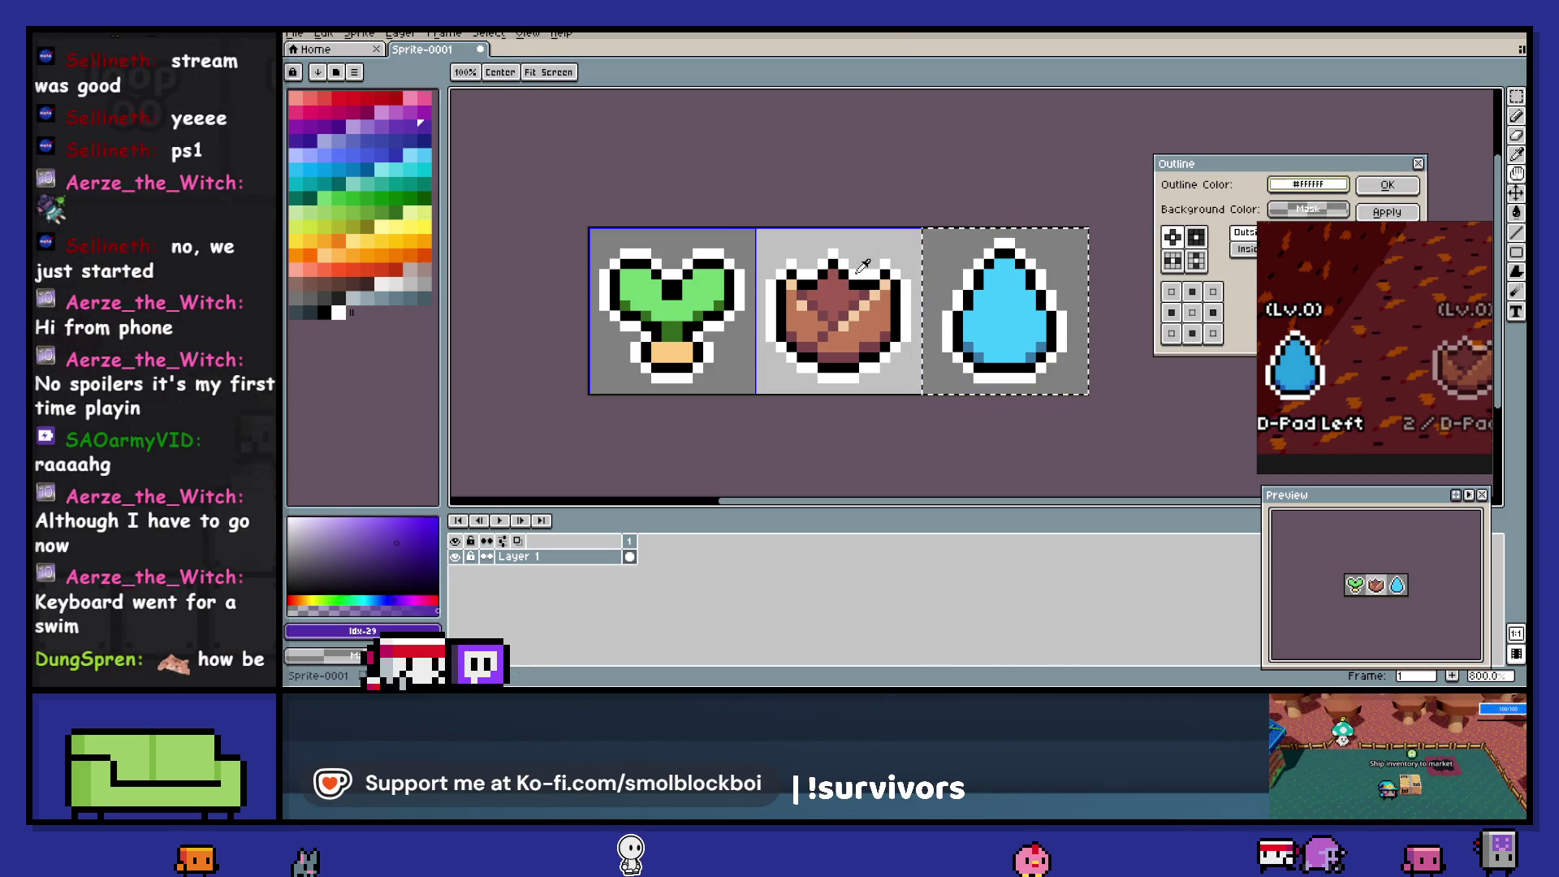
click(1381, 182)
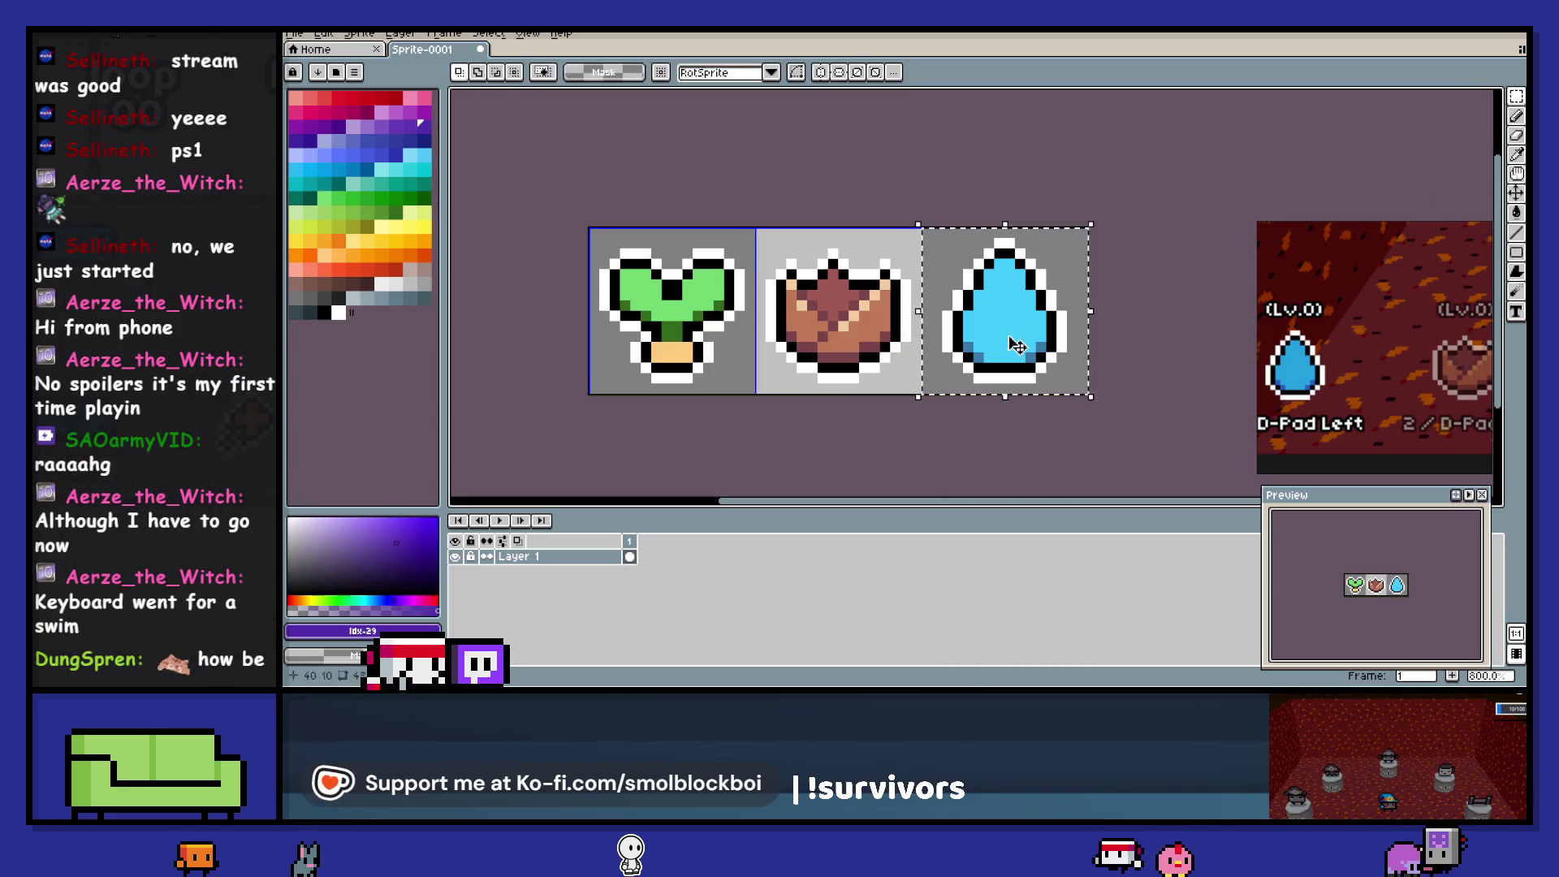
key(shift+o)
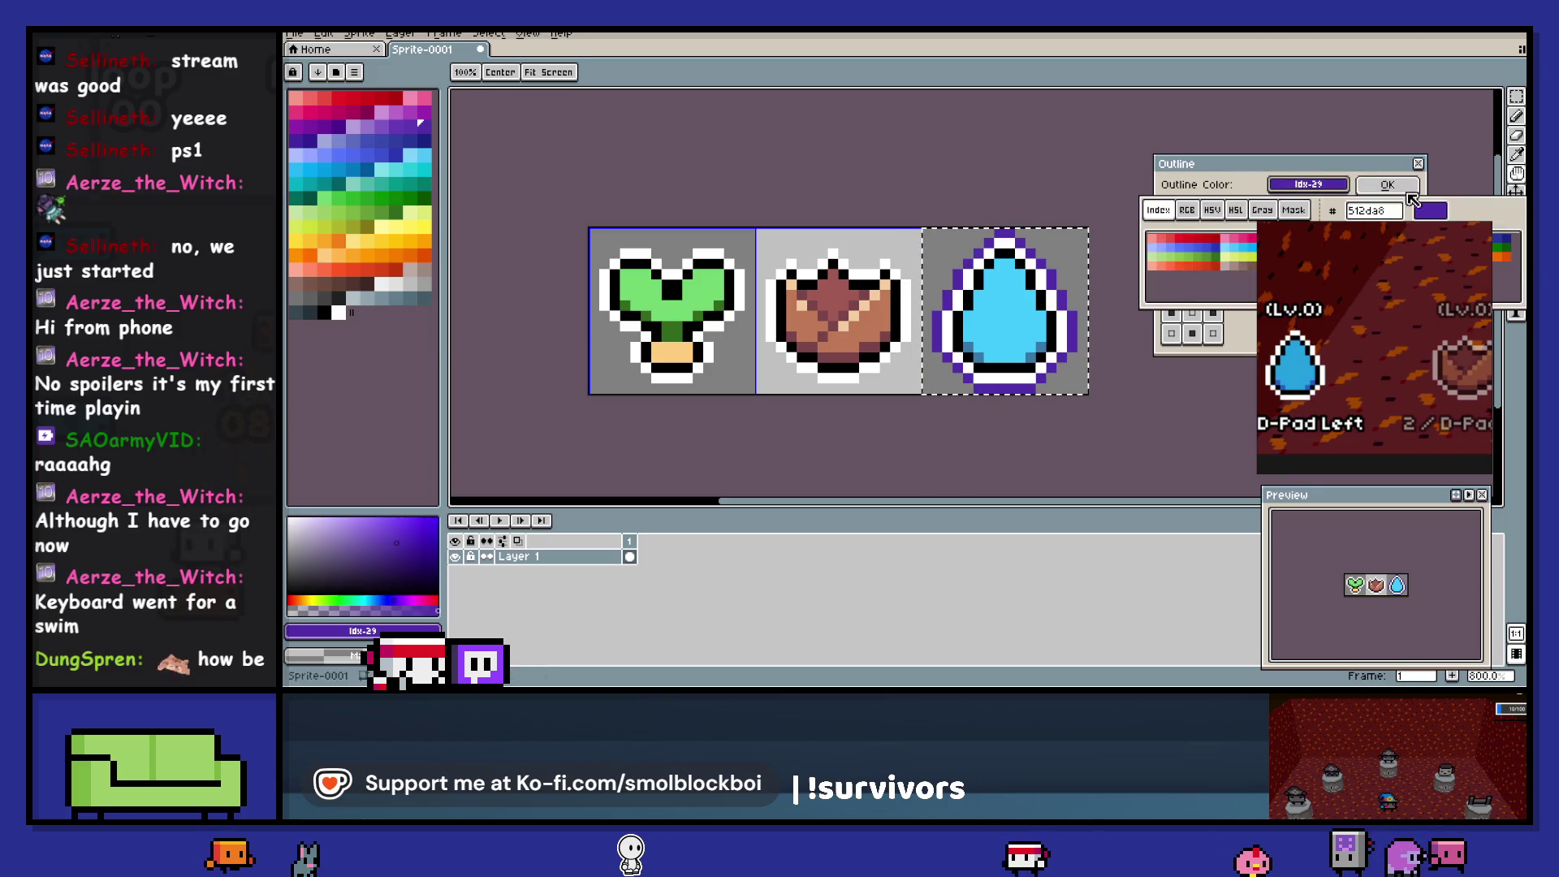
Replace the drop's blue with a light blue from the Google UI palette.
click(1418, 163)
key(shift+r)
click(1039, 280)
click(425, 154)
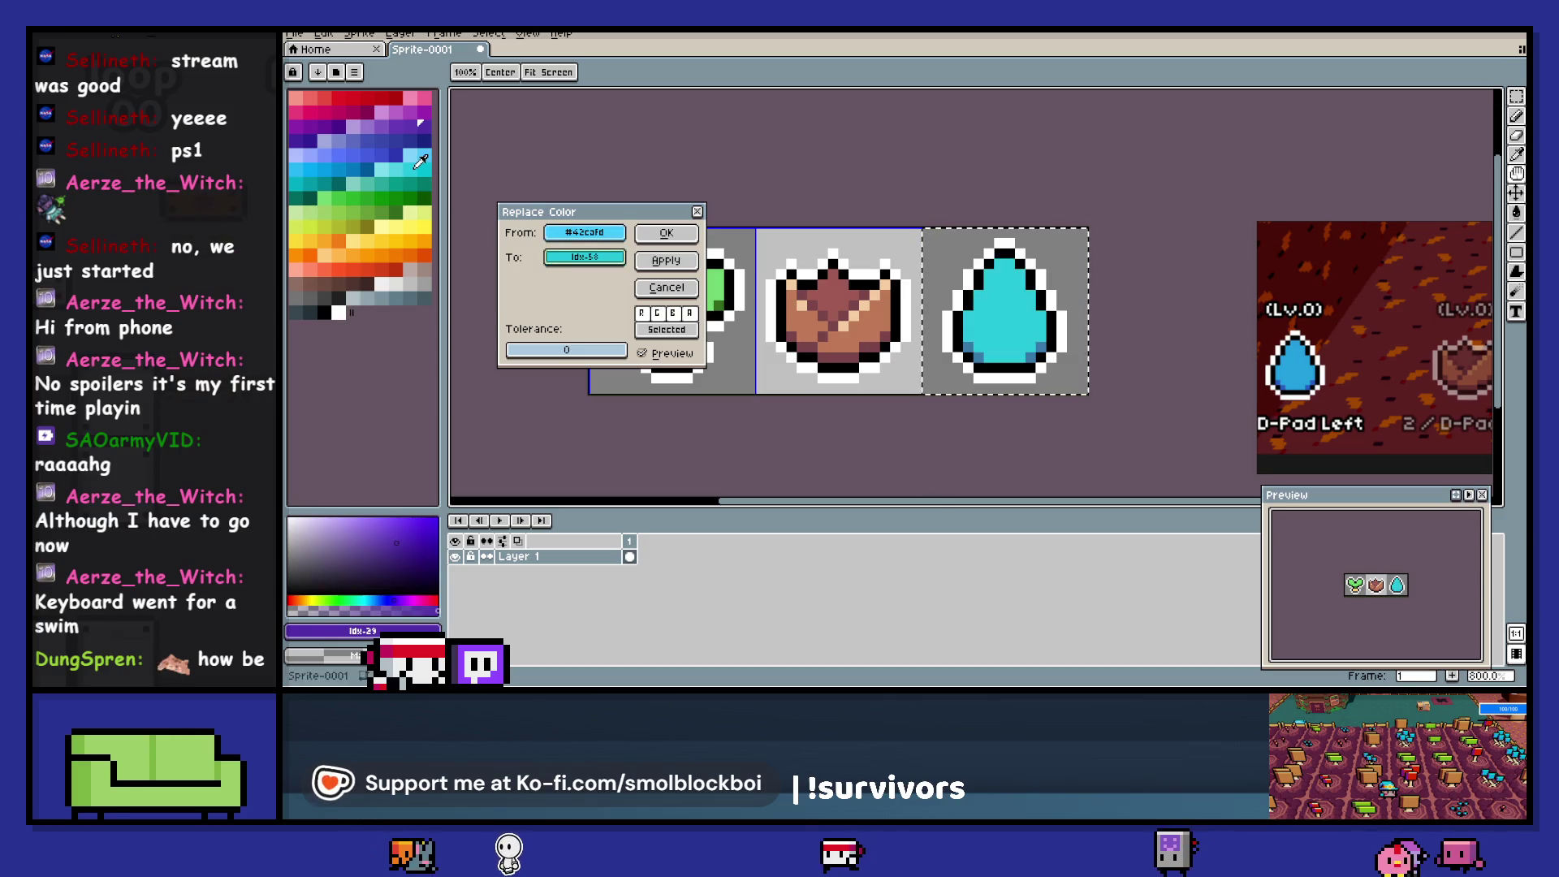
click(666, 235)
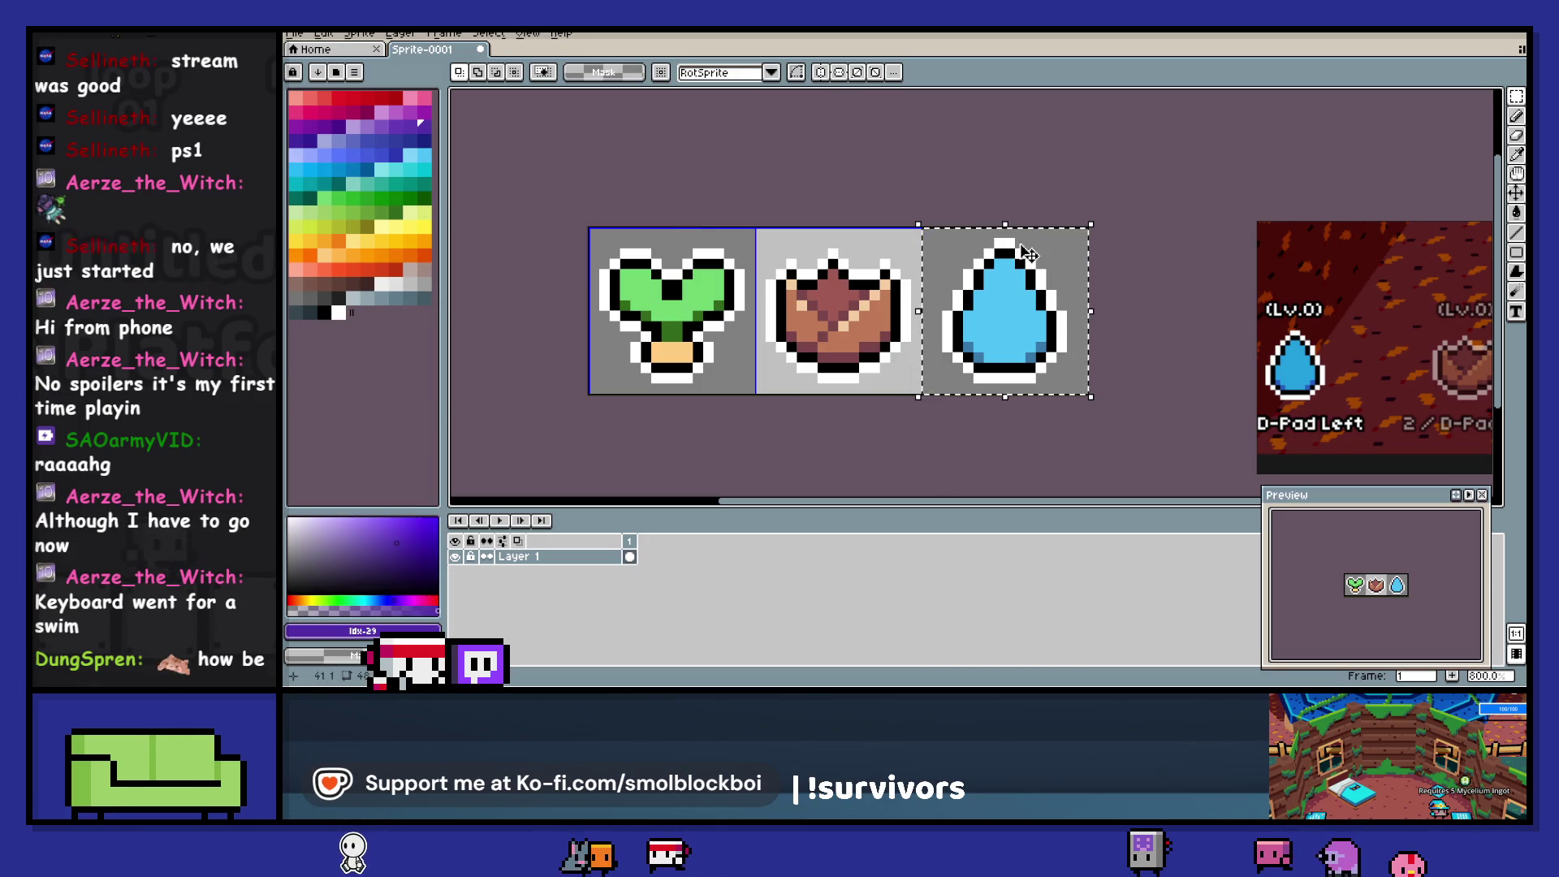
Replace the drop's lower shading colour with a palette blue.
key(shift+r)
click(1001, 304)
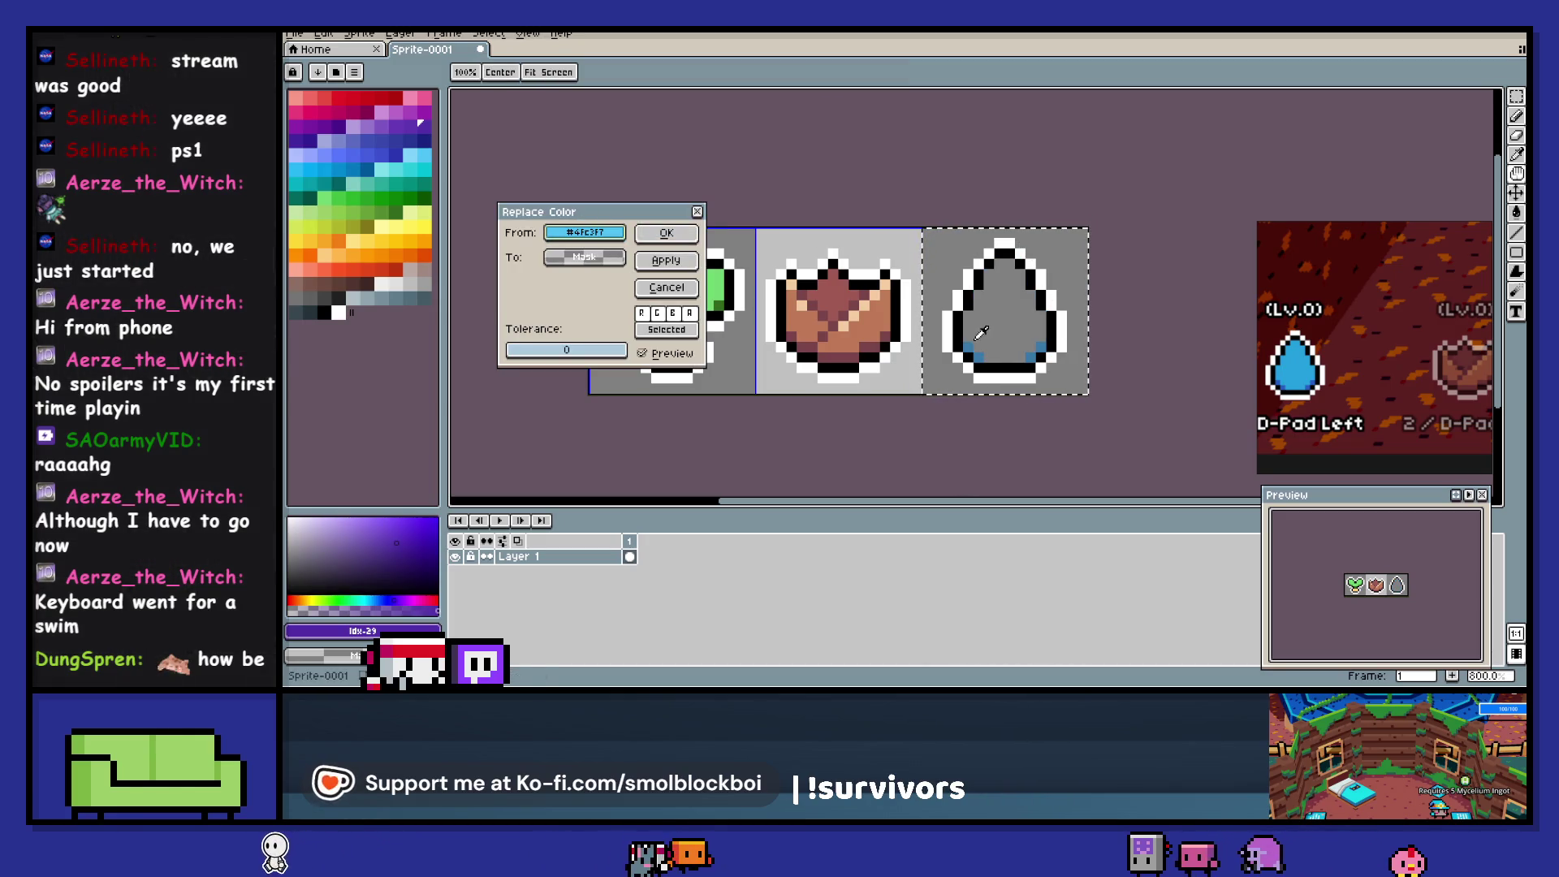
click(969, 355)
click(418, 157)
click(348, 175)
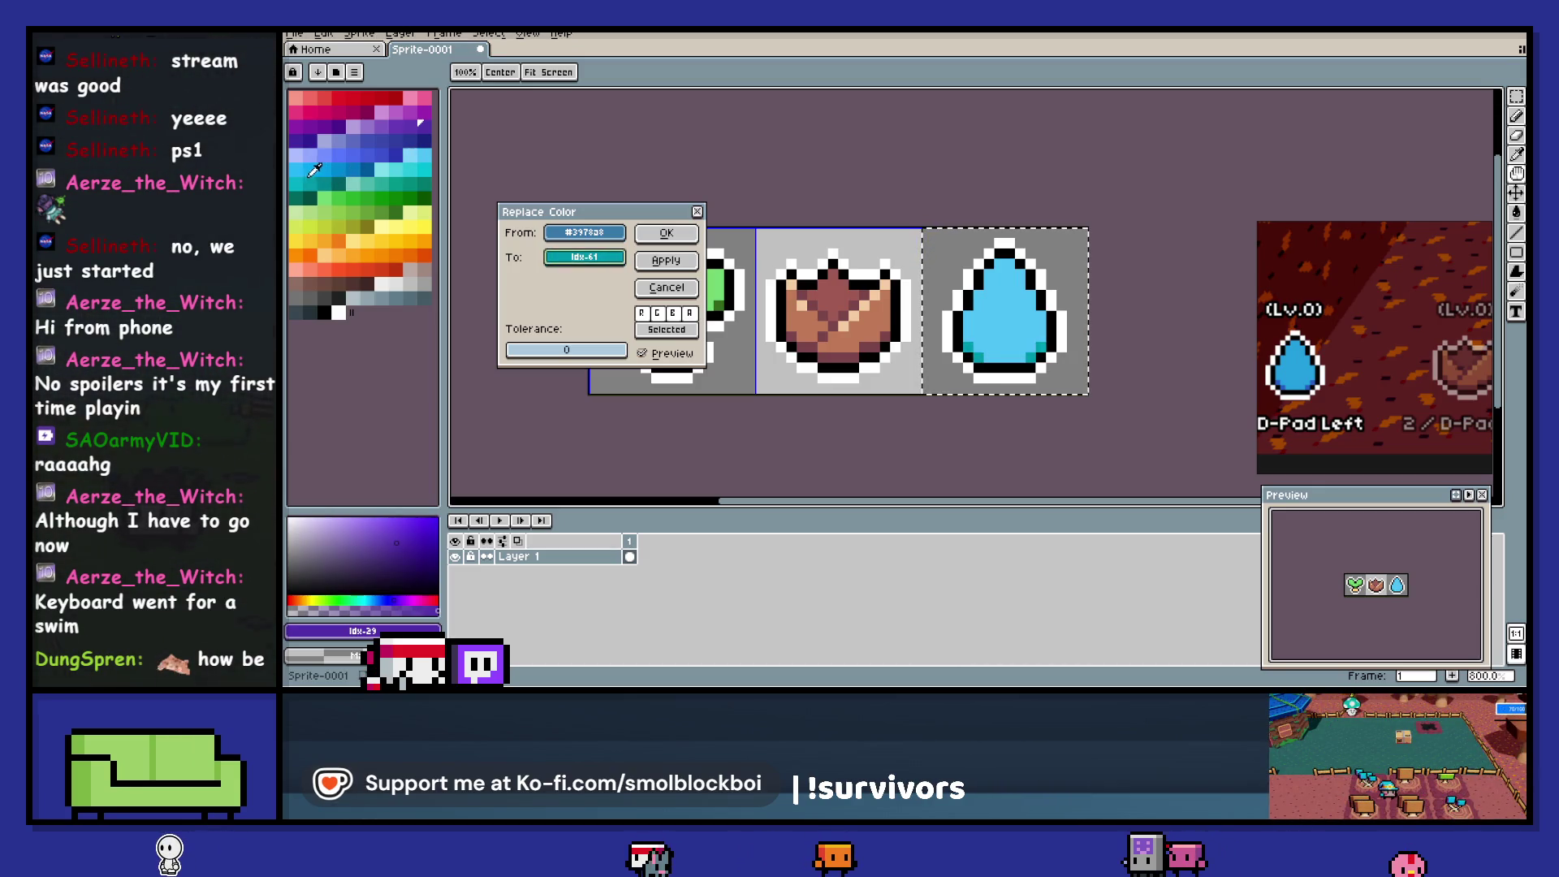
click(332, 161)
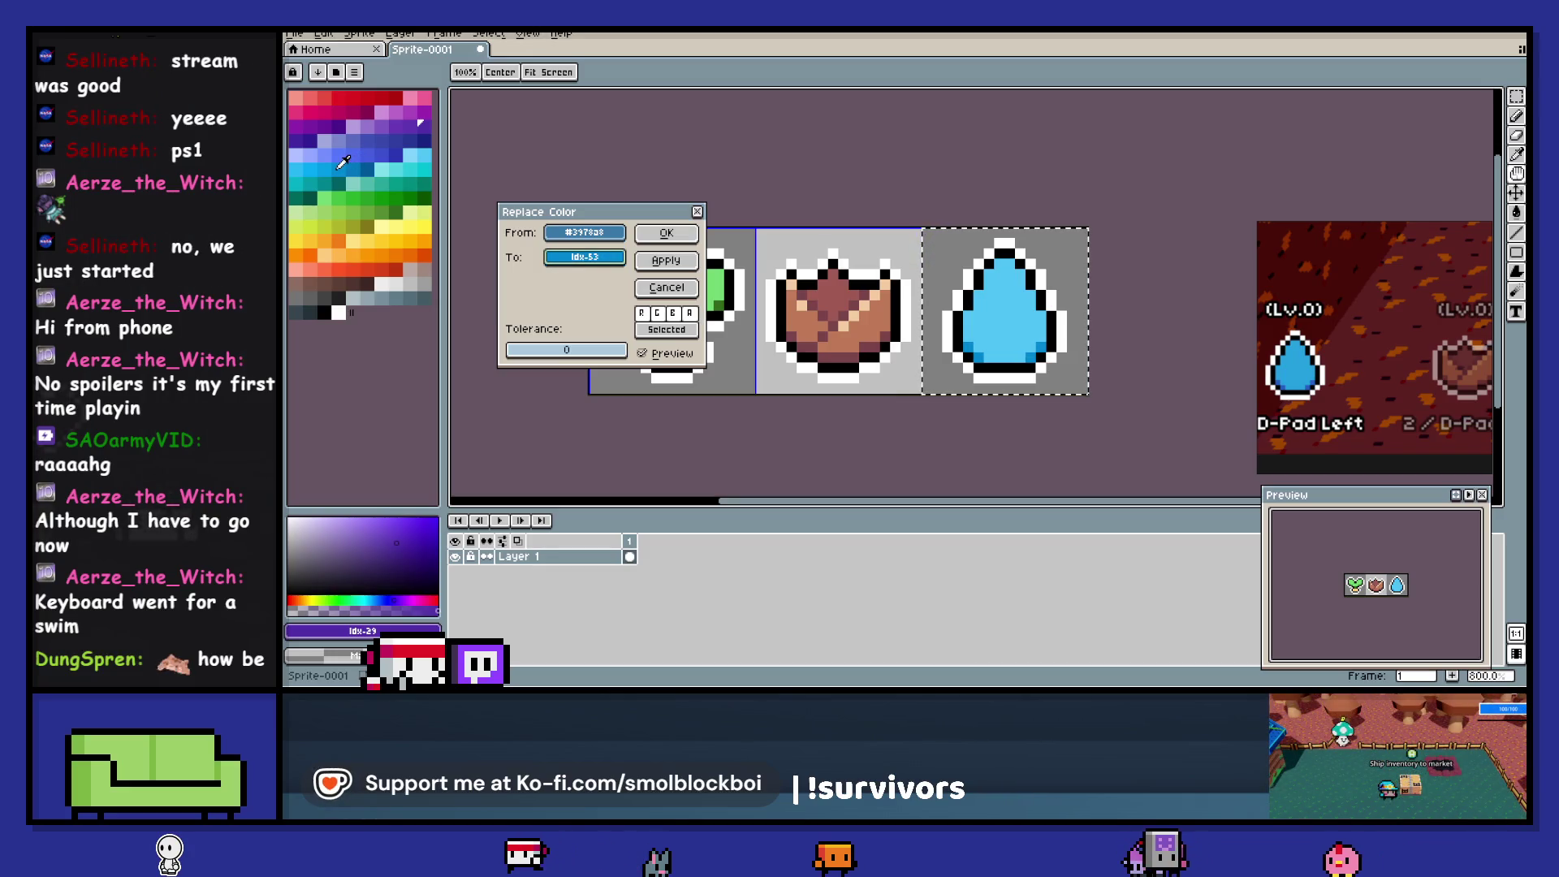
click(666, 233)
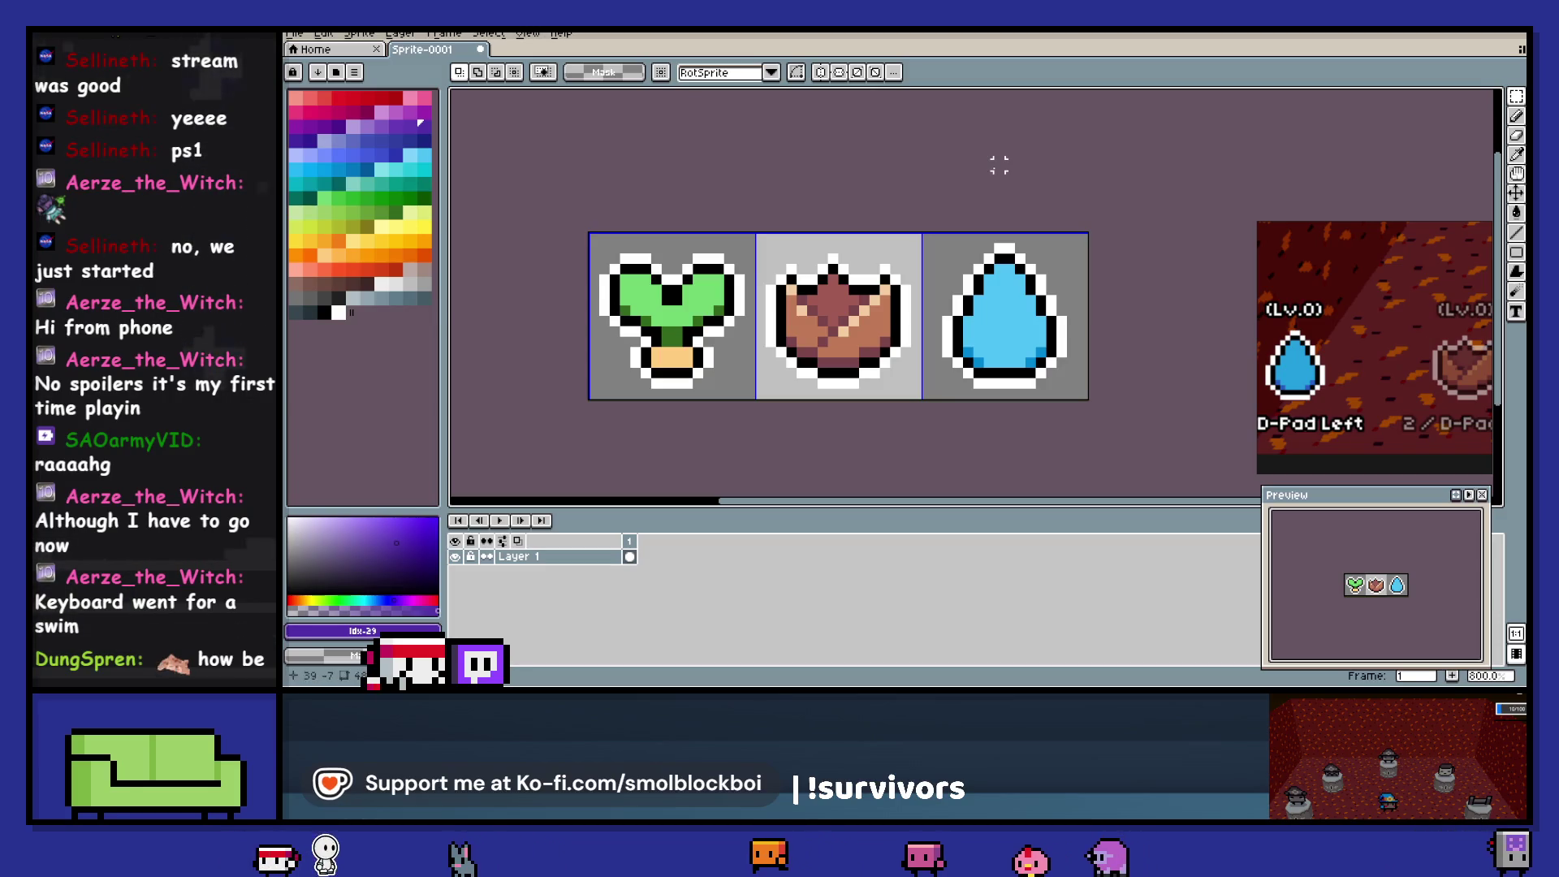
Extend the canvas width by +16 to 64 px, adding a fourth empty cell.
scroll(997, 164, down, 2)
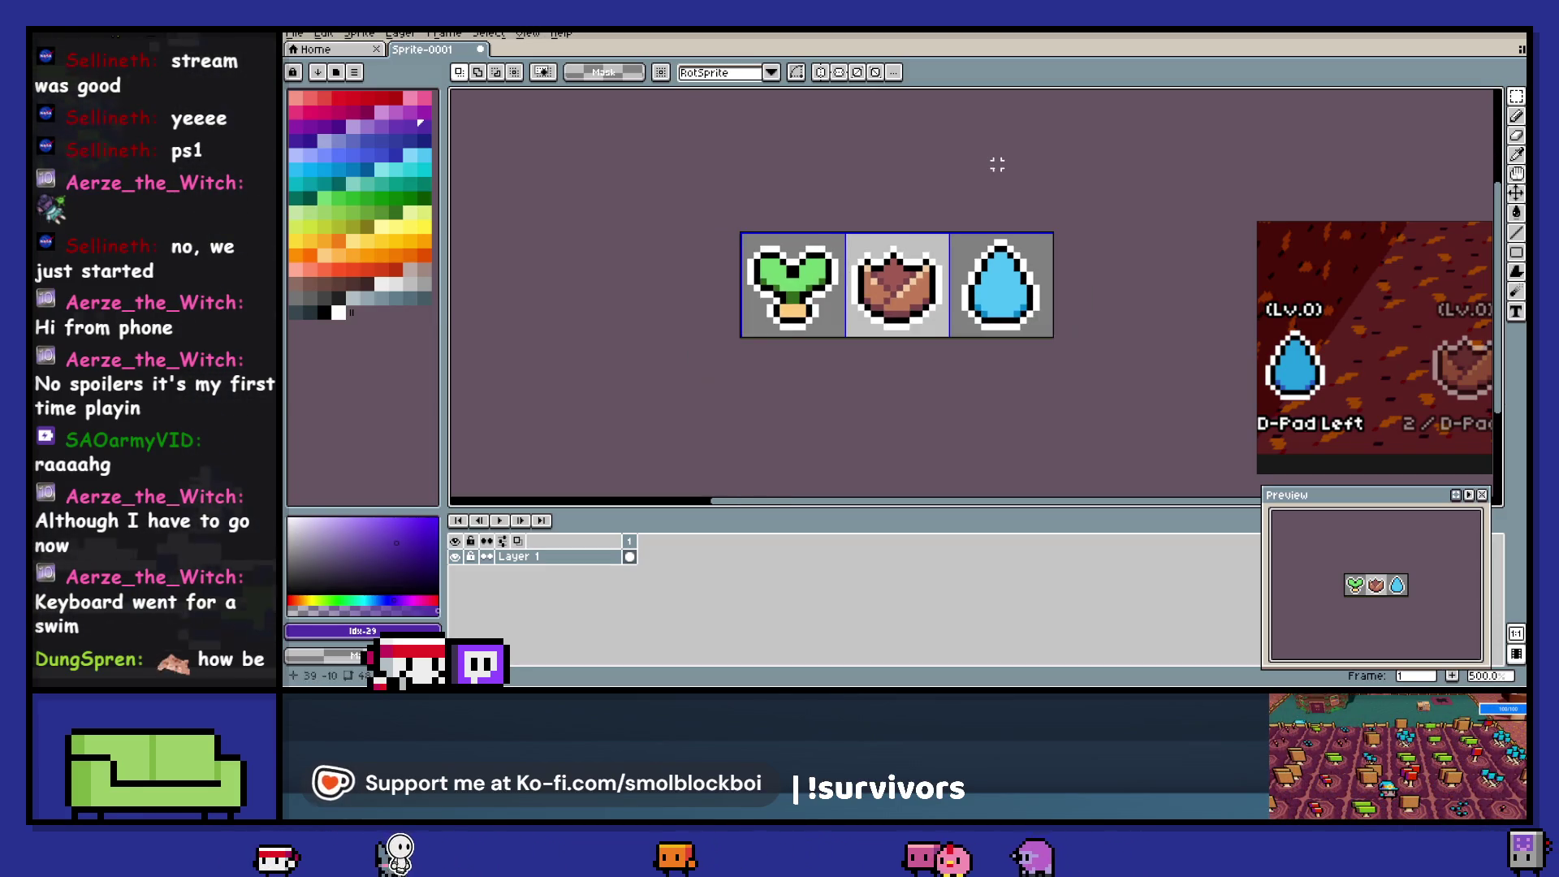
scroll(1048, 233, right, 2)
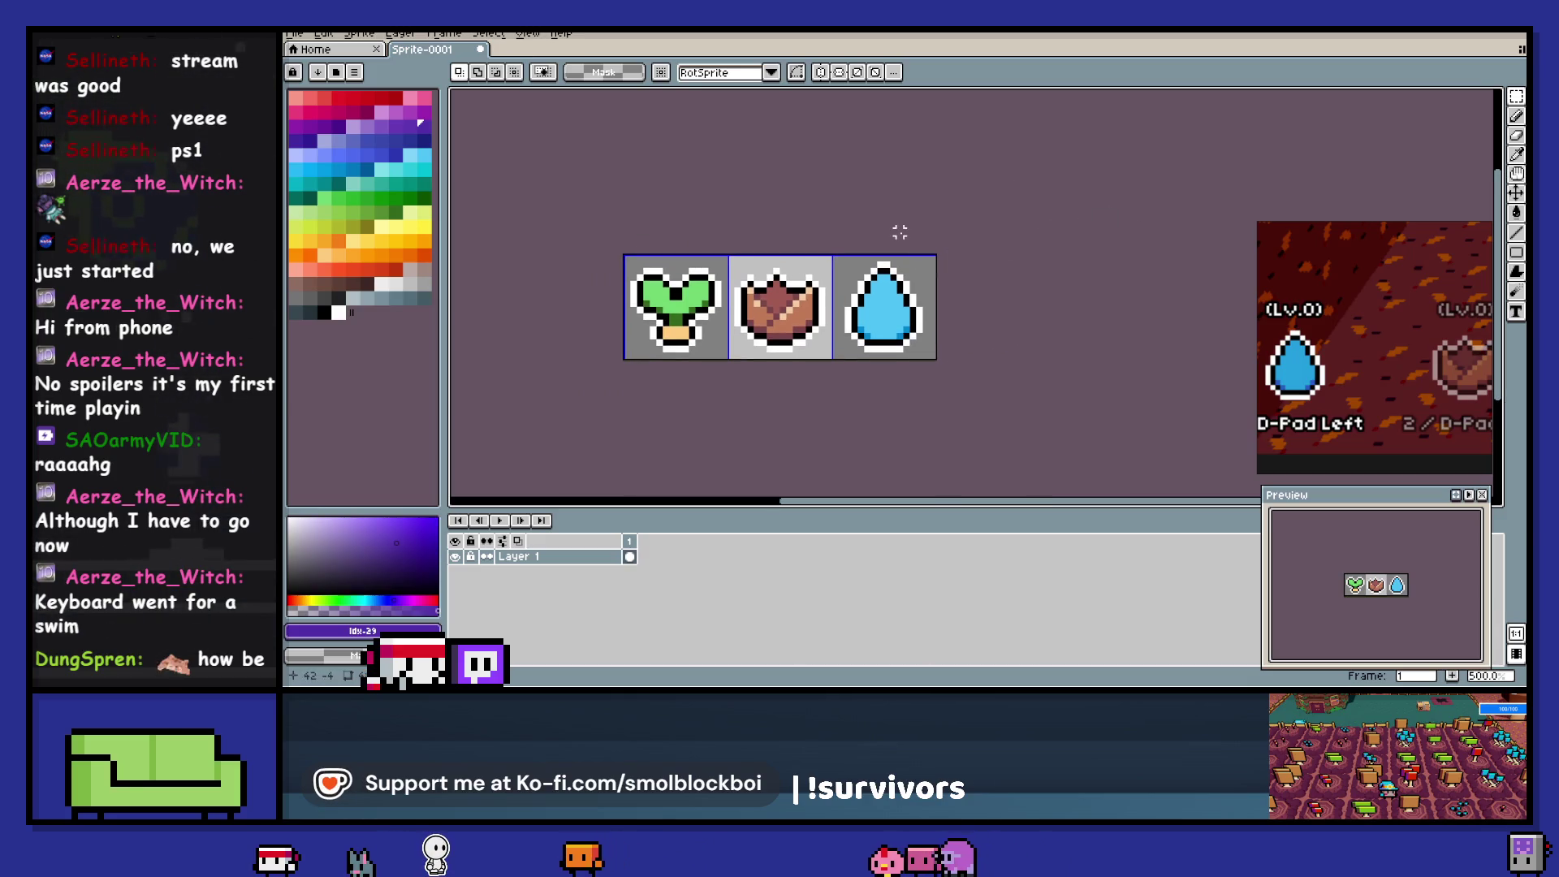
key(ctrl+alt+c)
click(588, 150)
text(+16)
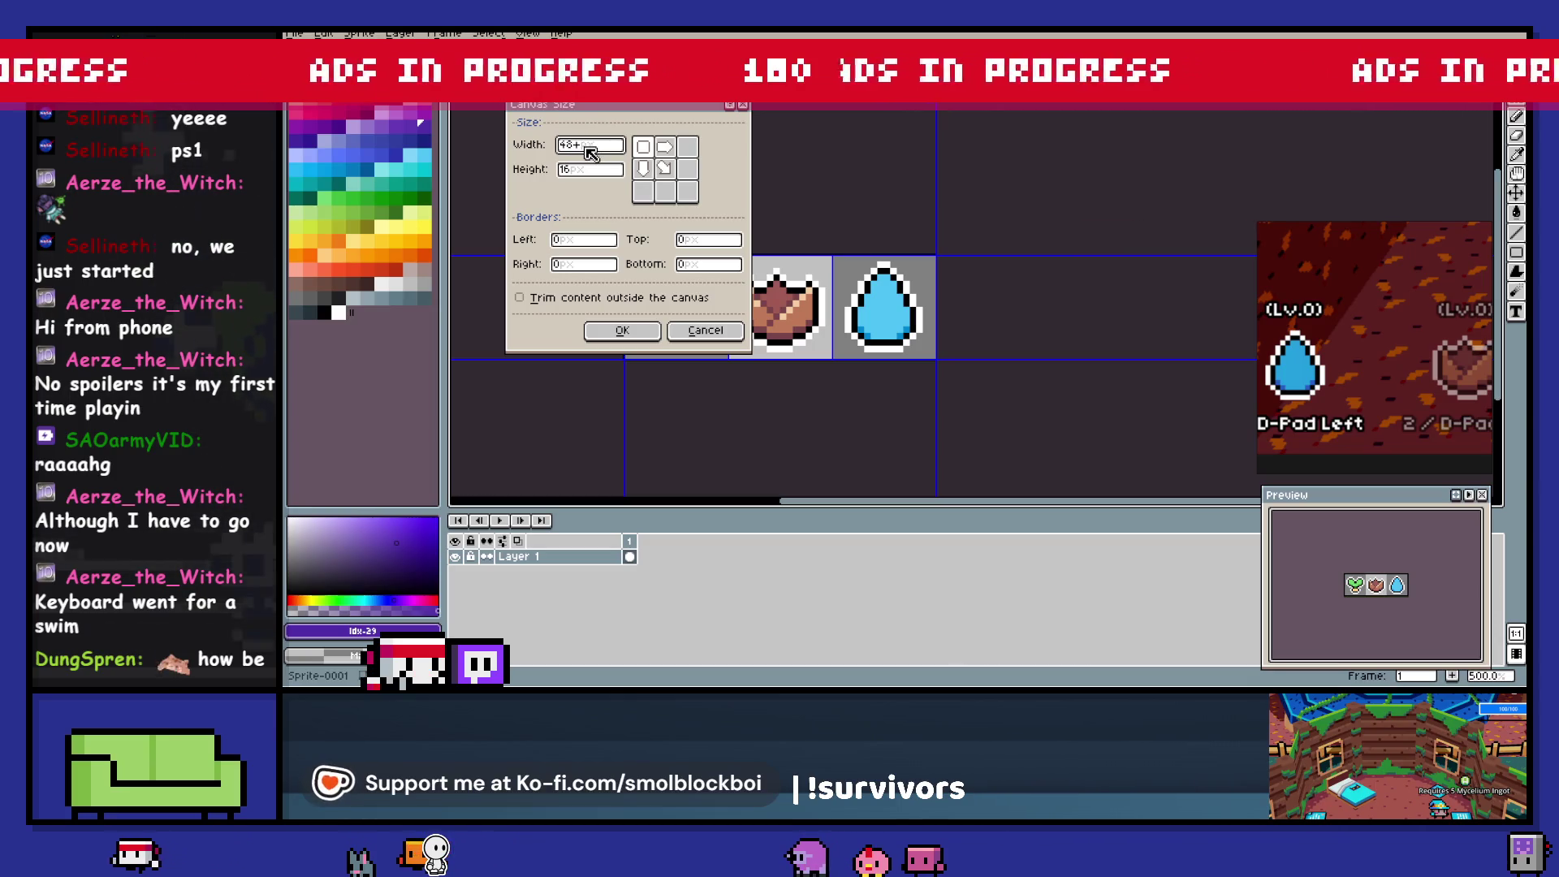
key(Return)
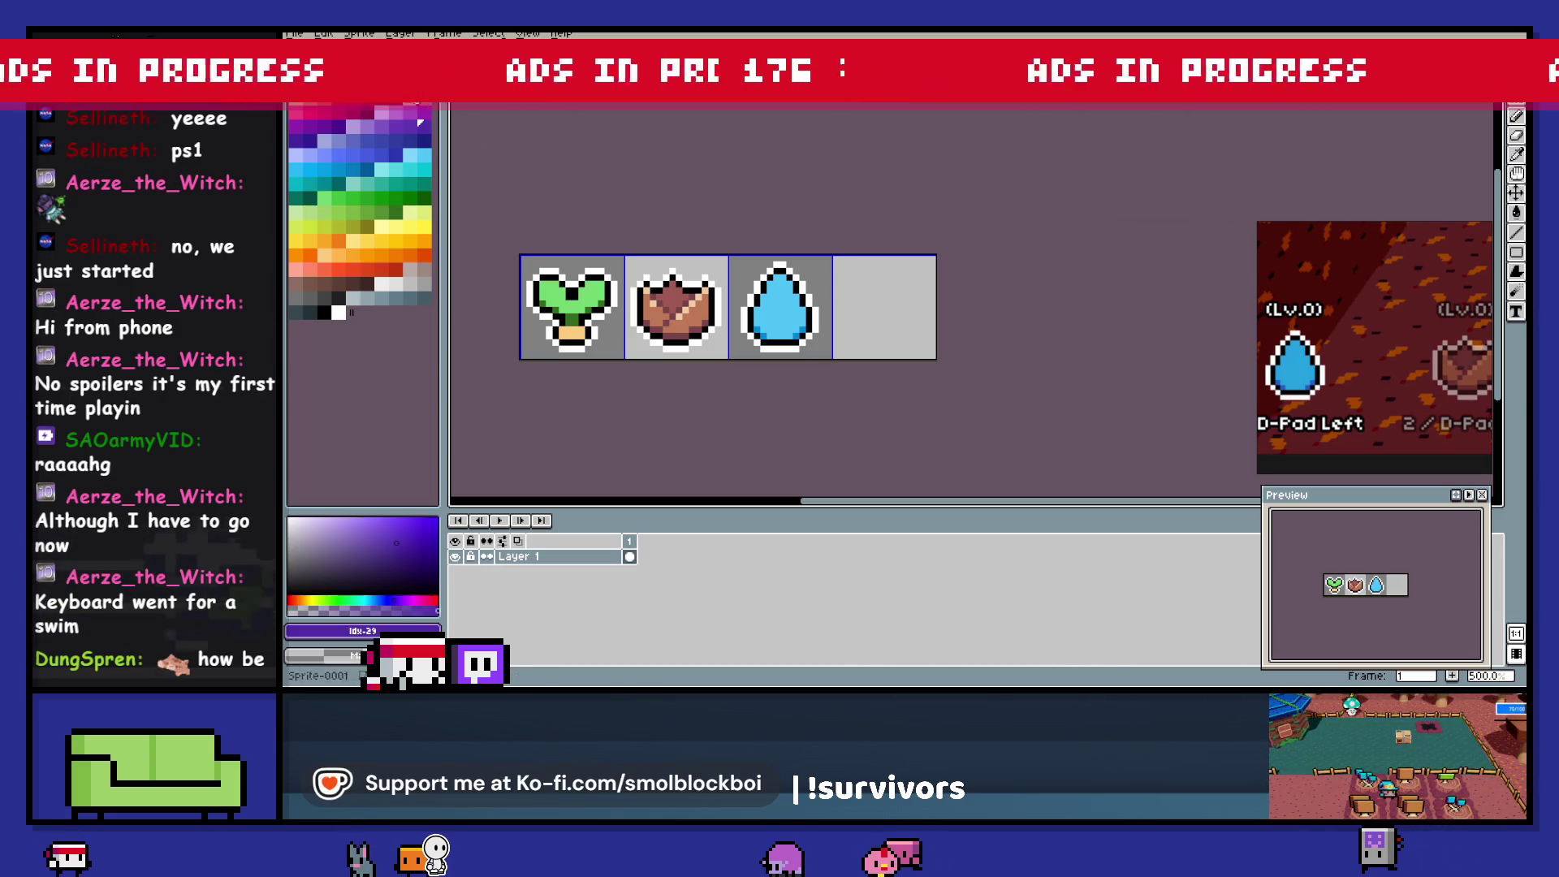
Pick orange, enlarge the brush, and stamp a filled circle in the fourth tile.
click(302, 261)
scroll(926, 342, up, 4)
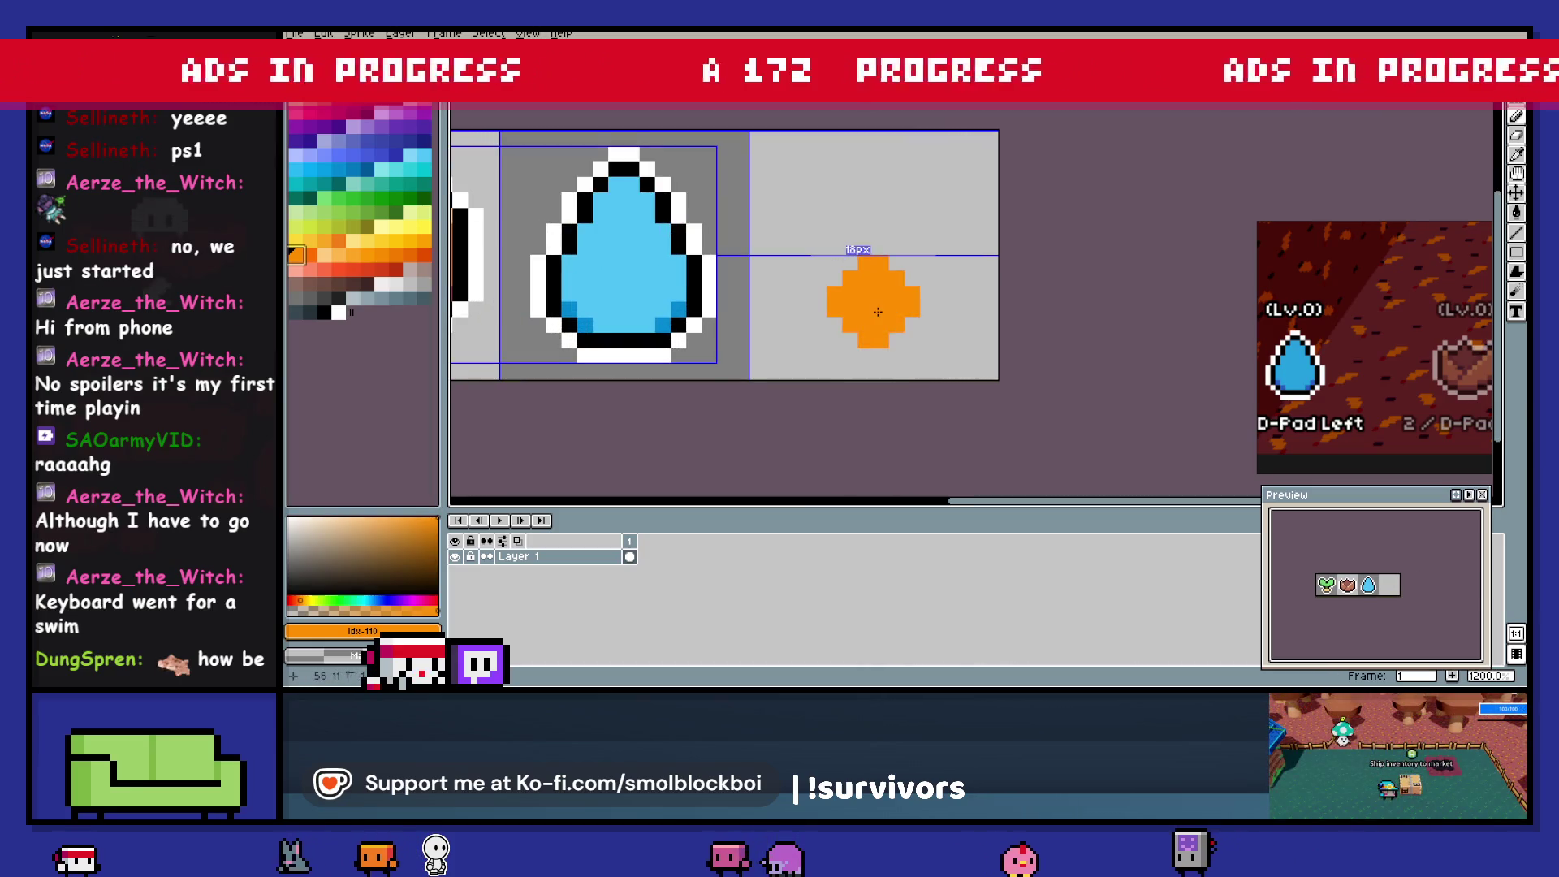
key(plus)
key(plus)
key(plus)
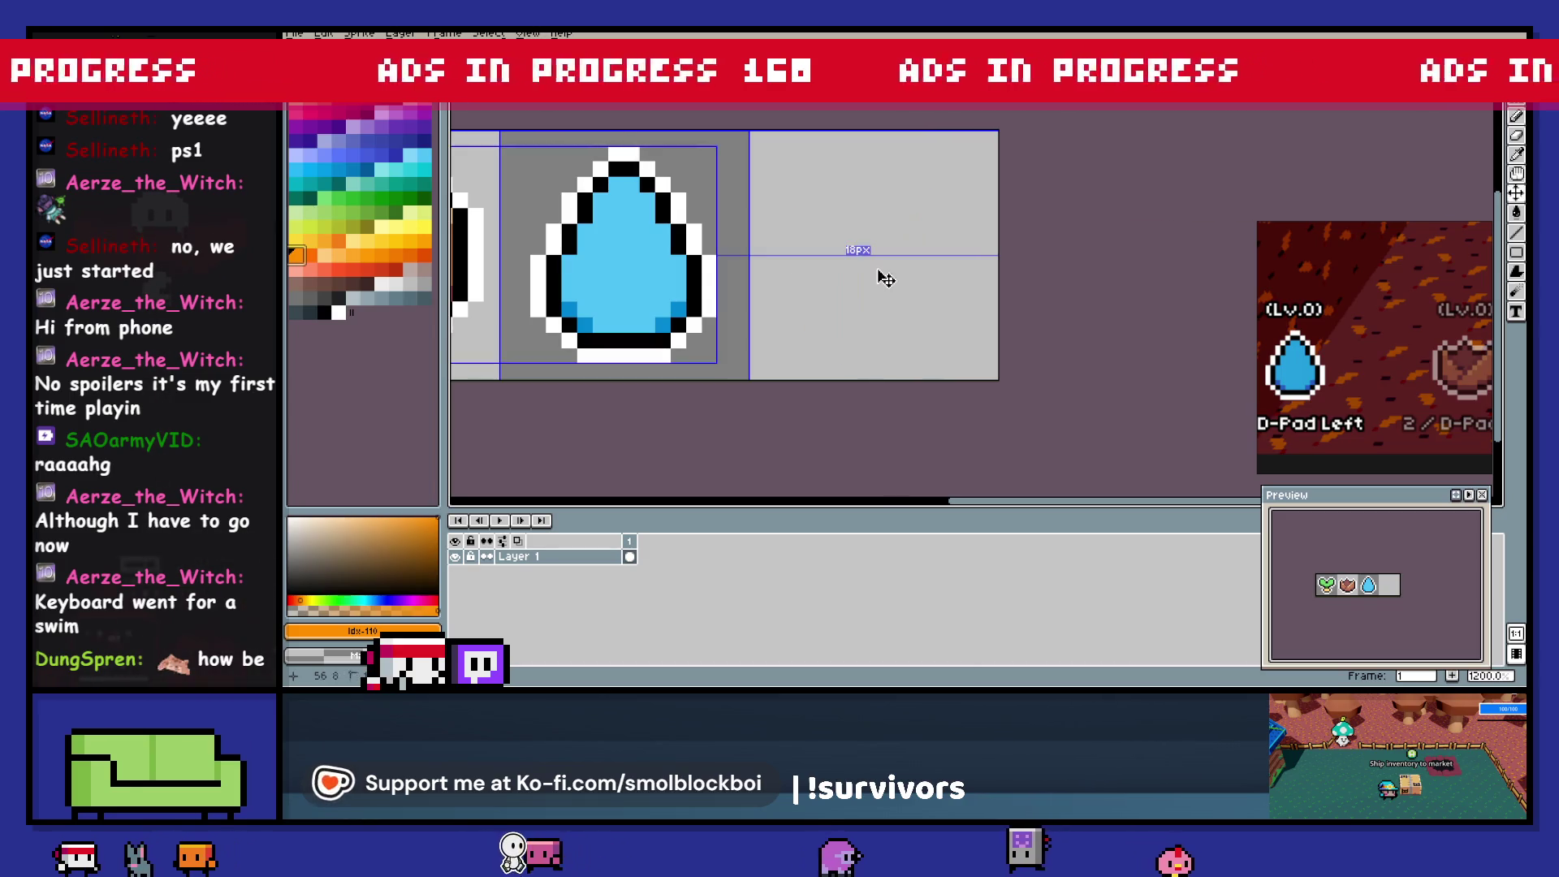
key(plus)
key(plus)
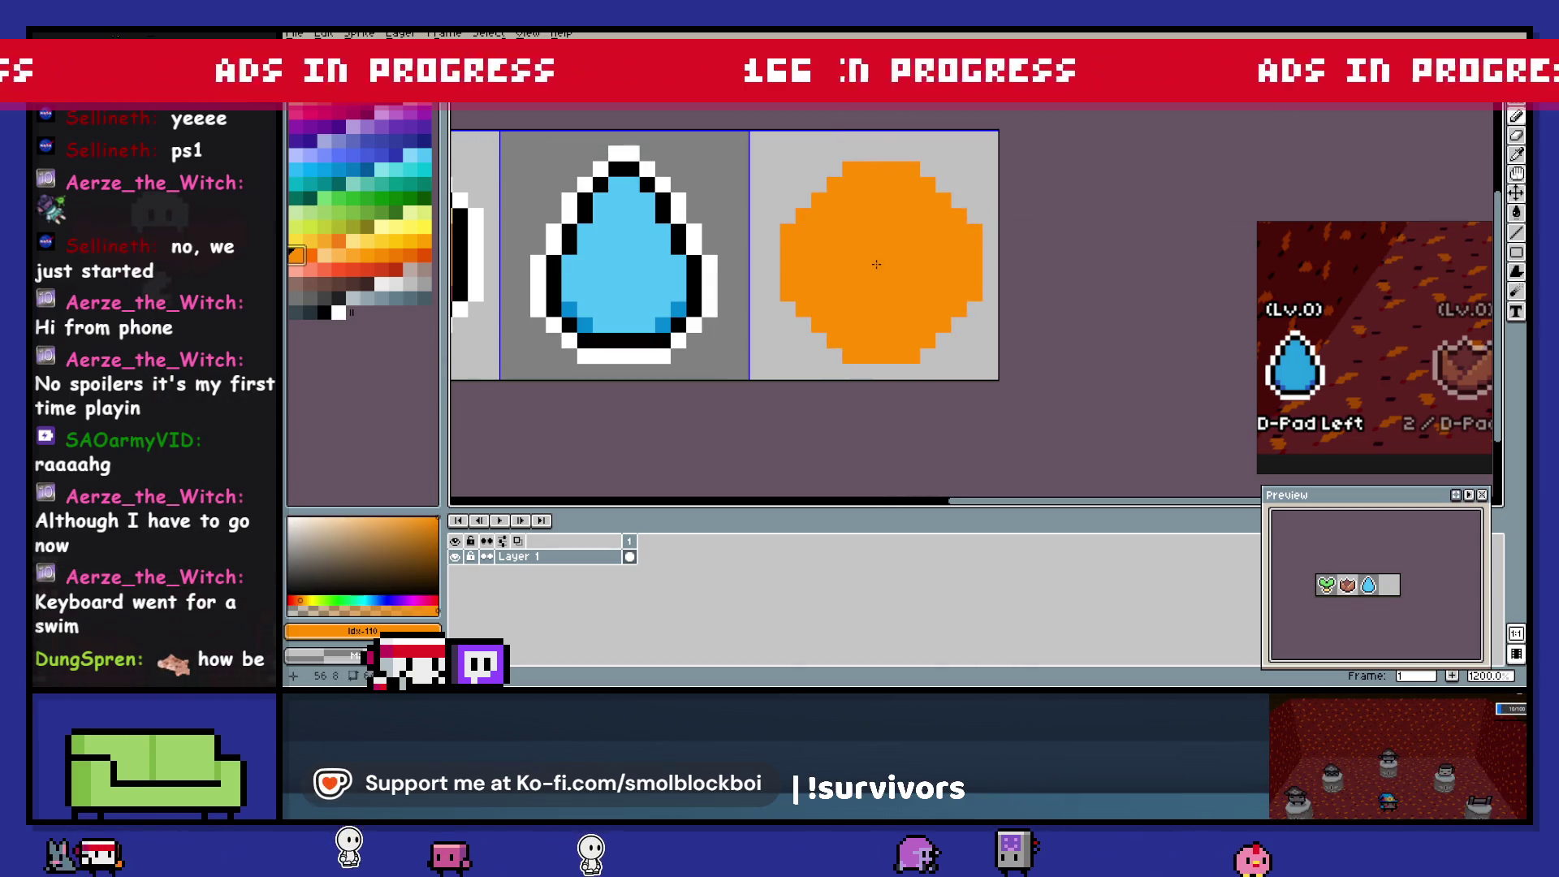
key(minus)
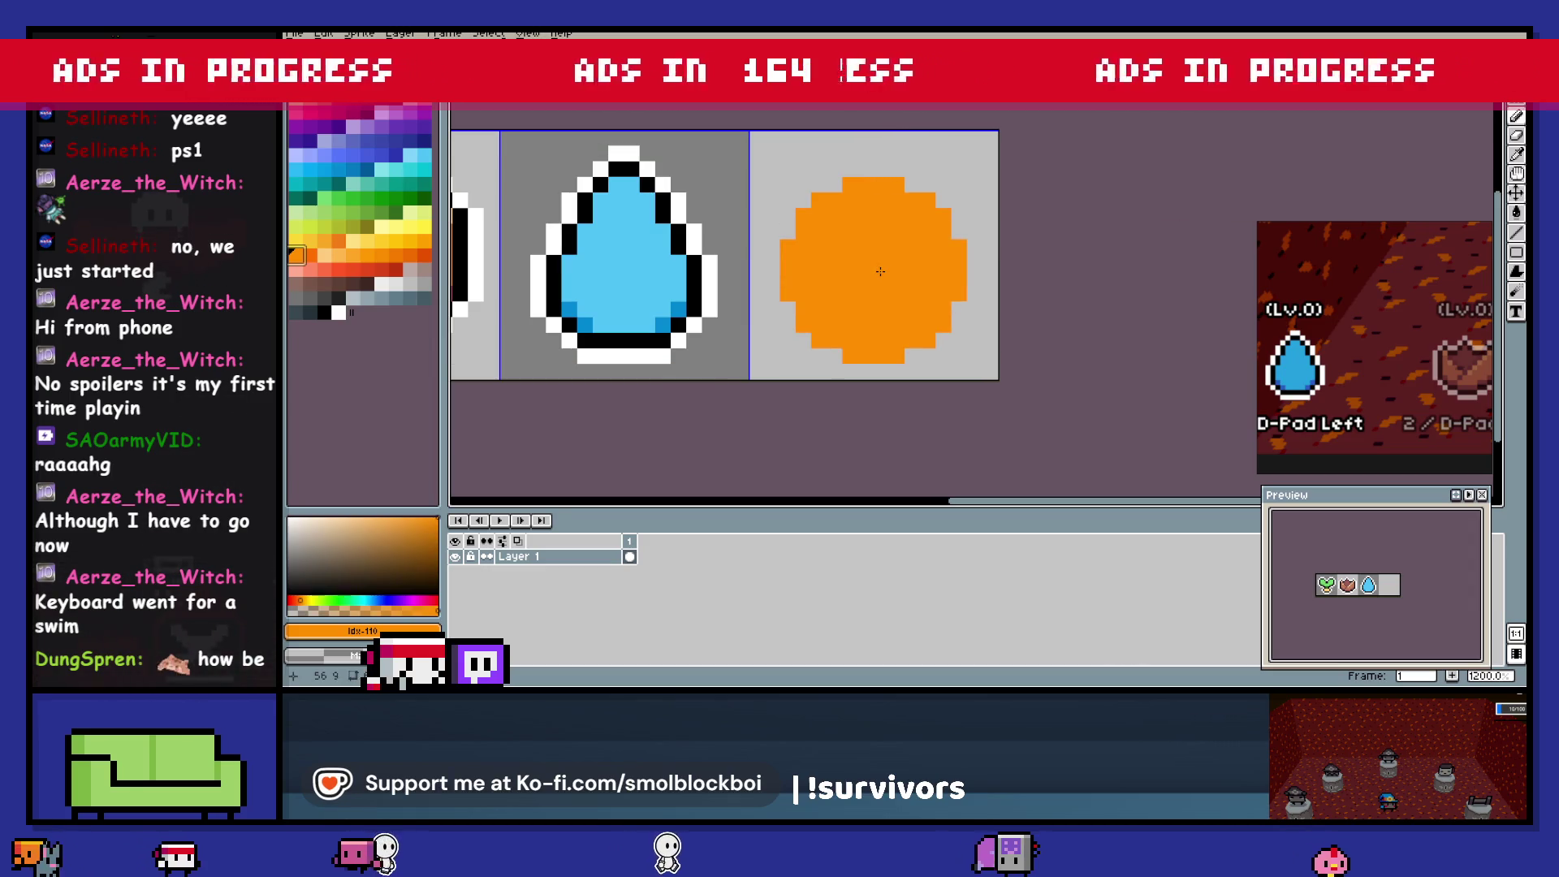
click(881, 263)
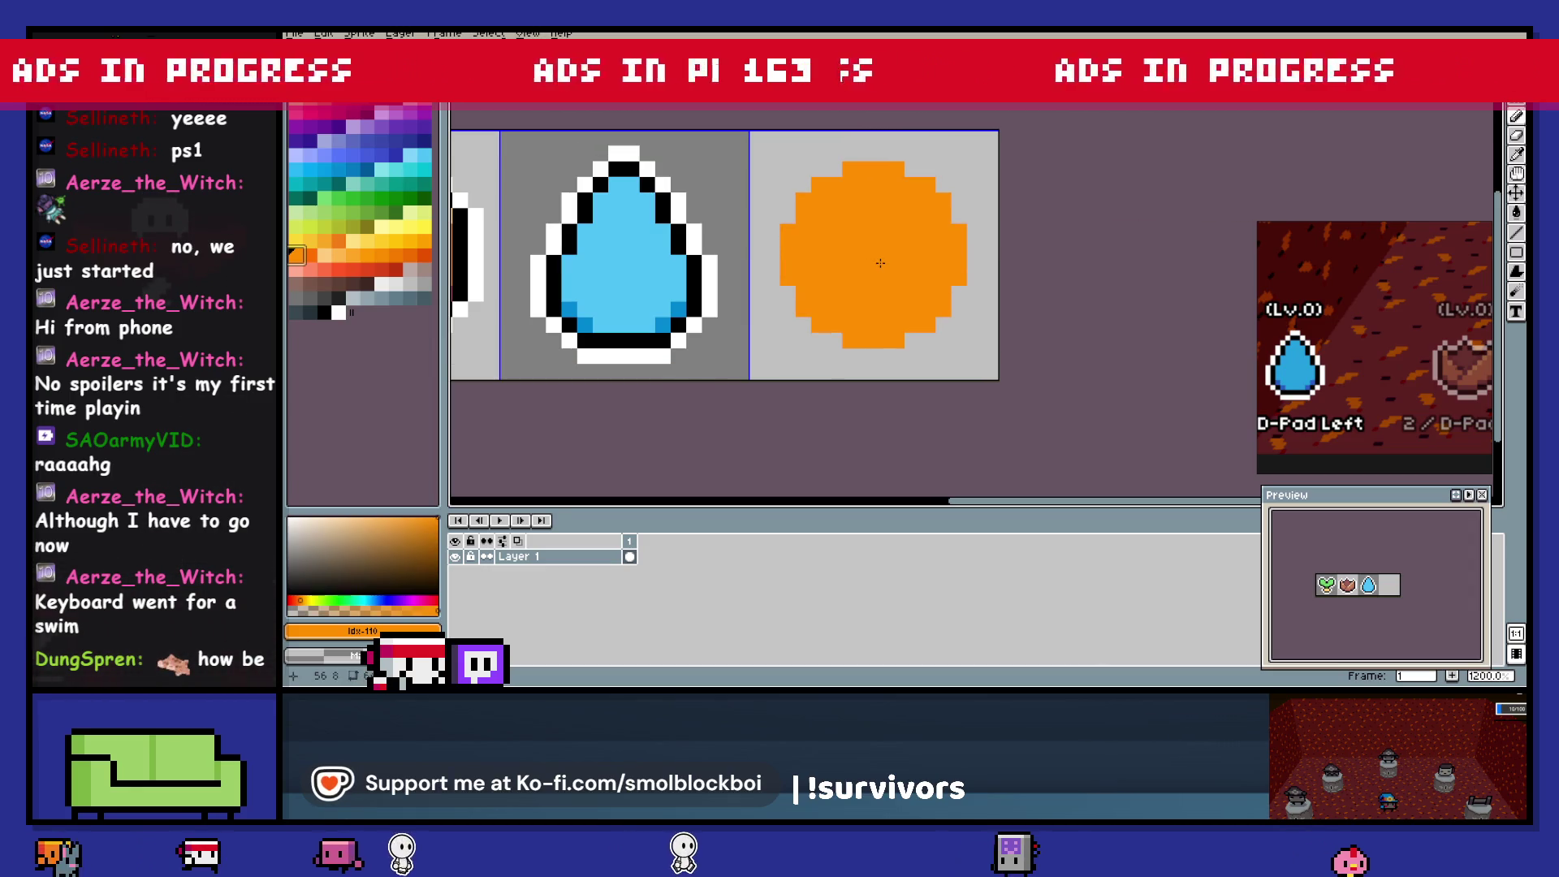
Erase parts of the orange circle to carve a flask-shaped flame silhouette.
key(e)
click(799, 193)
mouse_move(927, 207)
mouse_down()
mouse_move(911, 263)
mouse_move(925, 298)
mouse_up()
drag(811, 255, 898, 227)
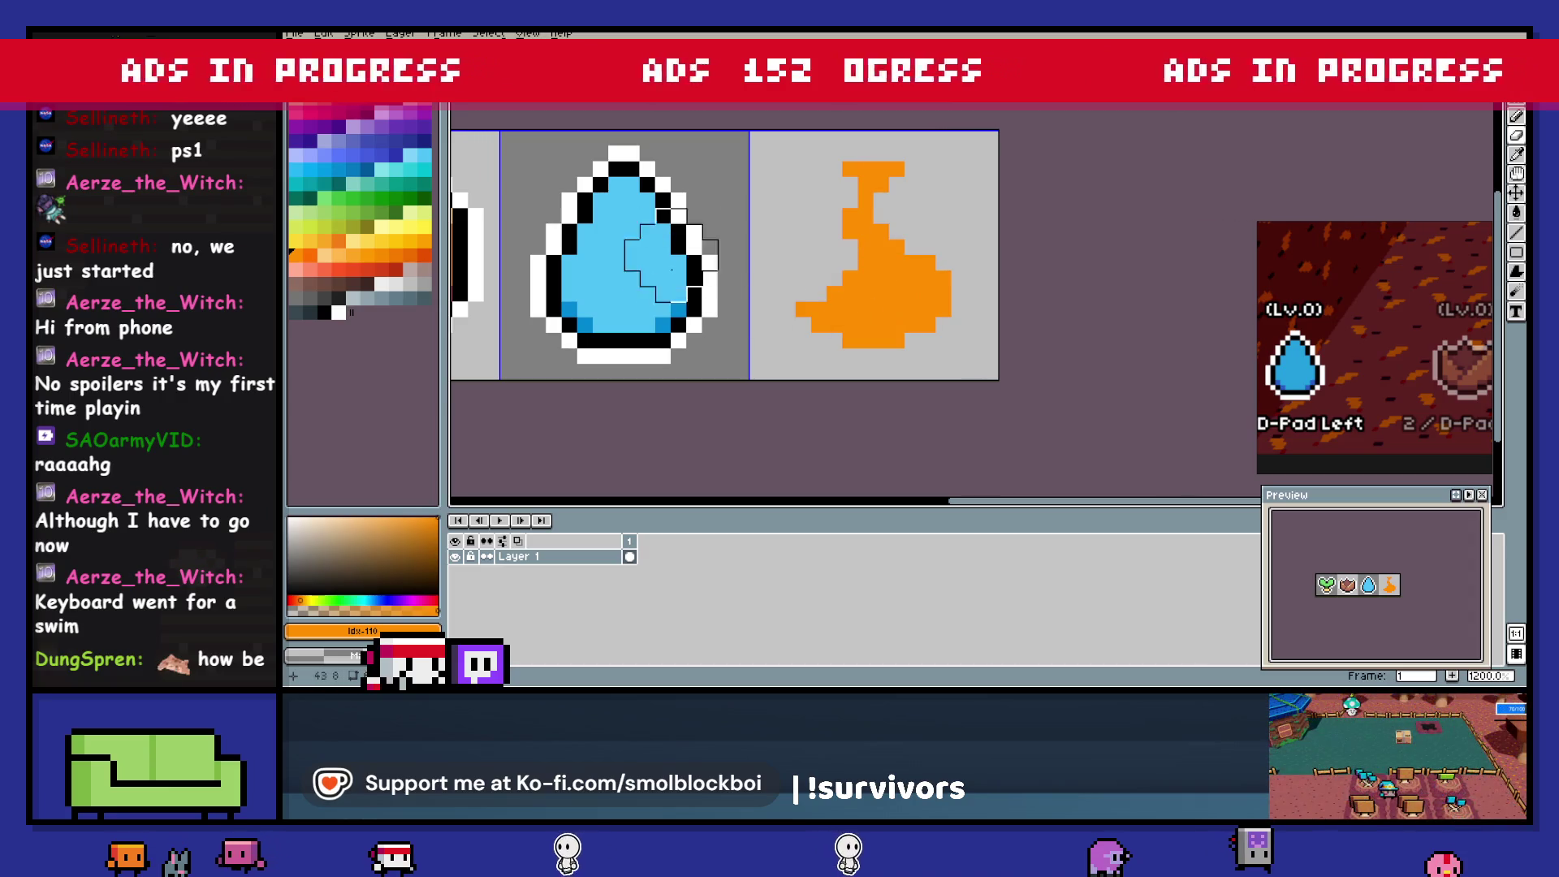
key(i)
click(705, 288)
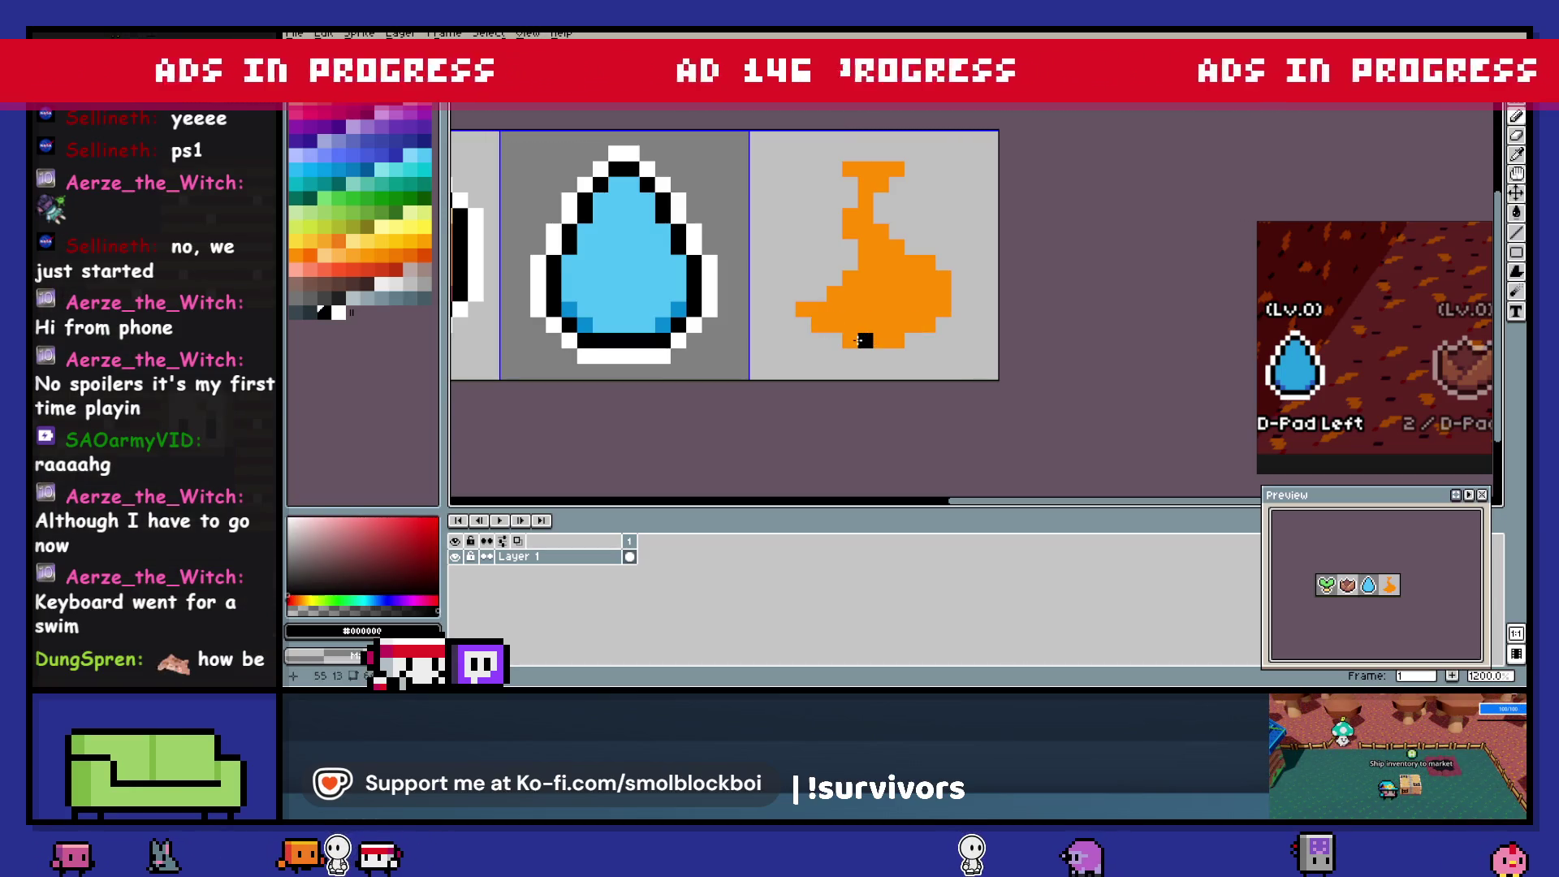
Paint the flame shape black, shift its left block, and erase the topmost pixel.
drag(881, 245, 863, 159)
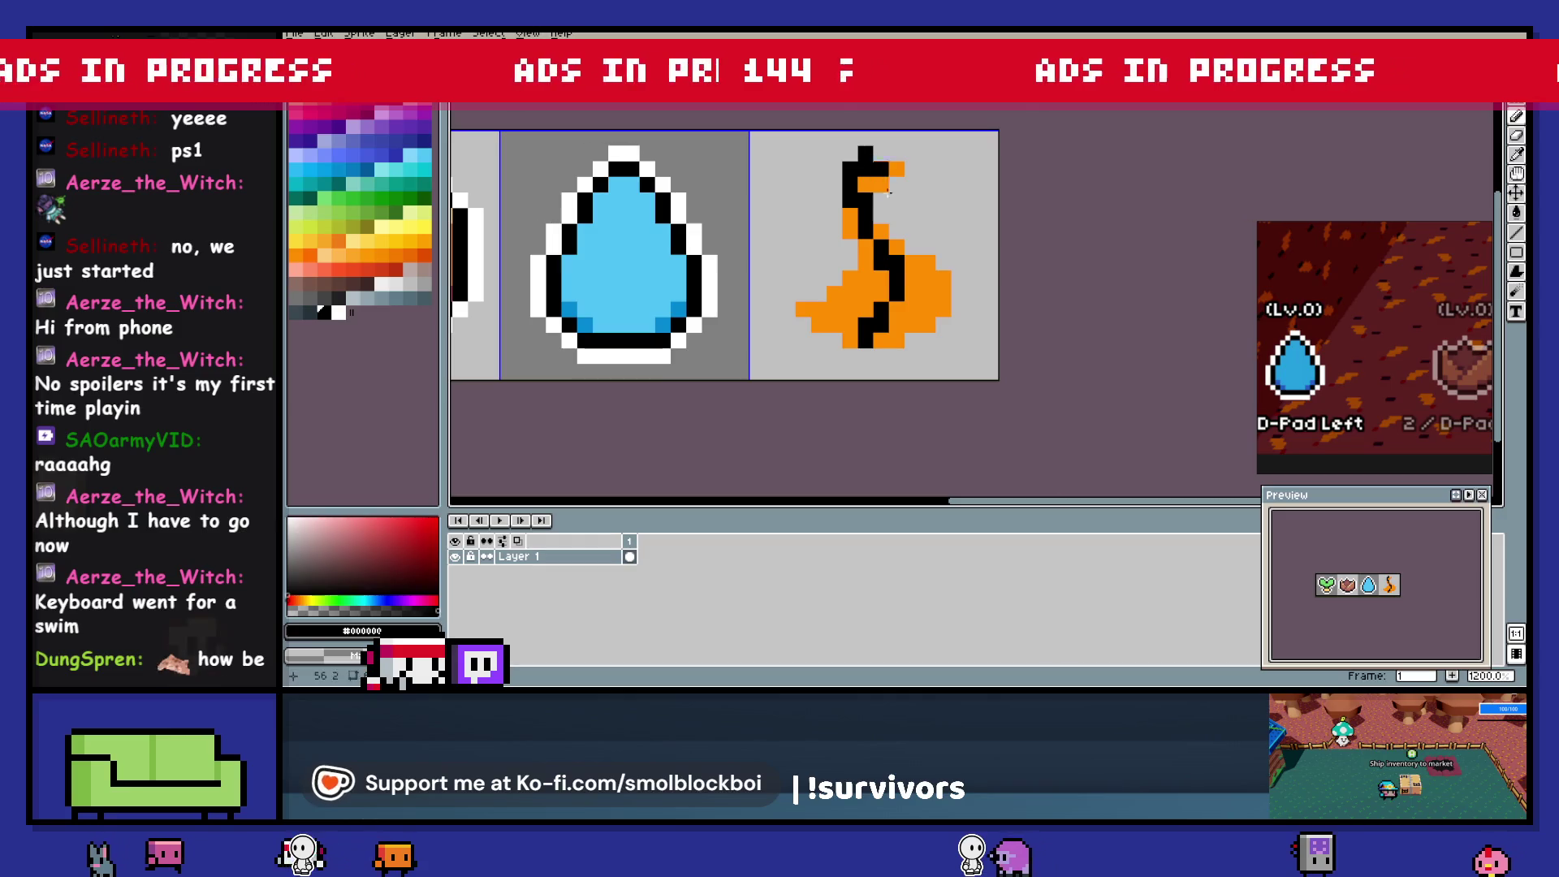
mouse_move(859, 340)
mouse_down()
mouse_move(810, 321)
mouse_move(872, 338)
mouse_move(943, 303)
mouse_up()
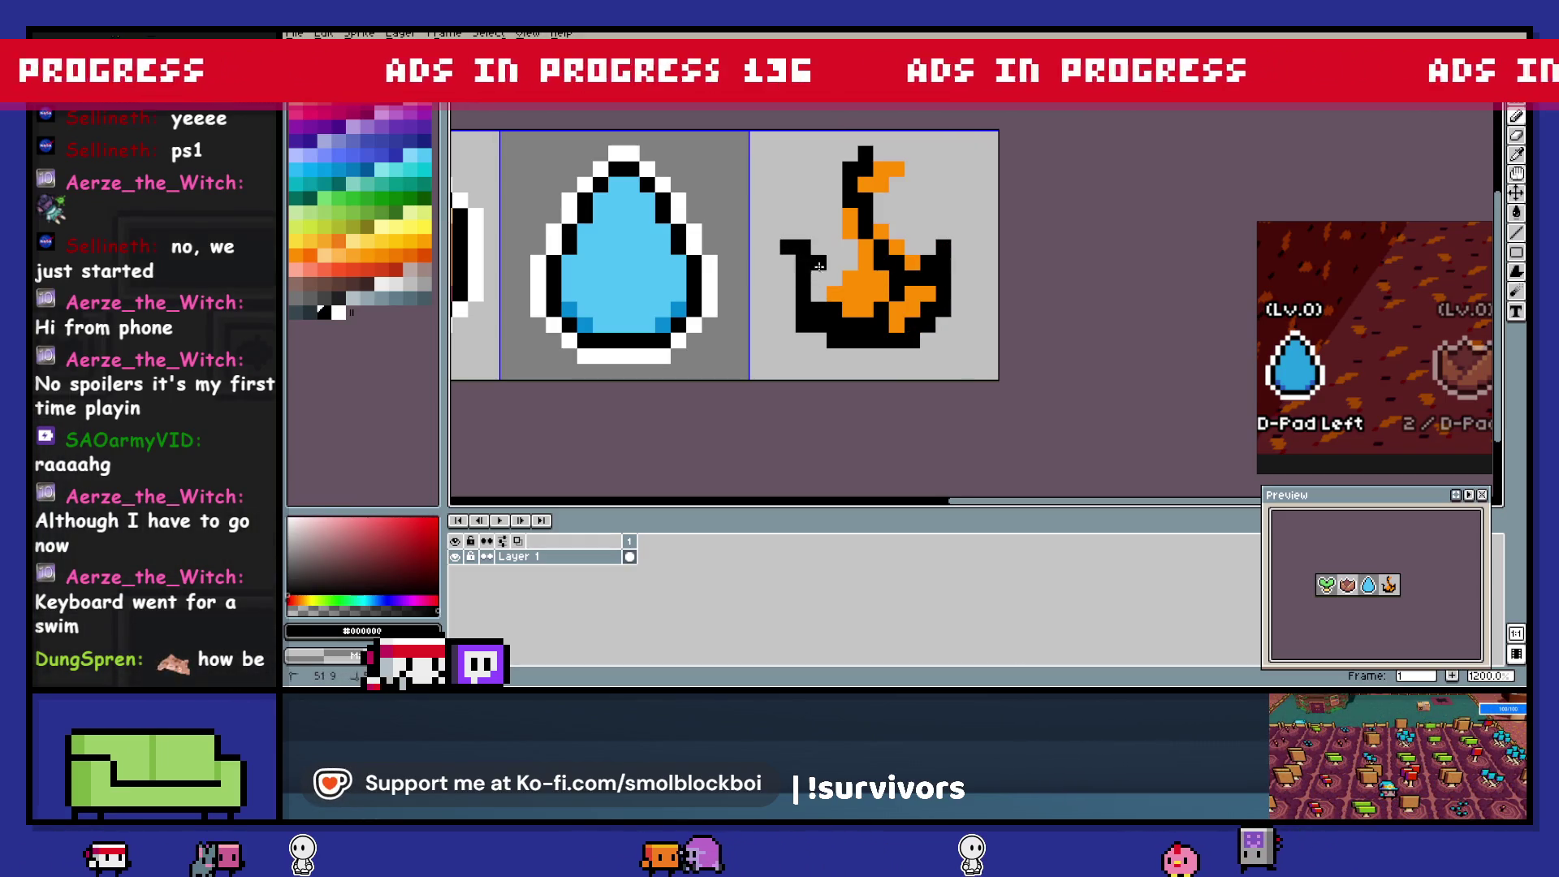
drag(818, 265, 861, 264)
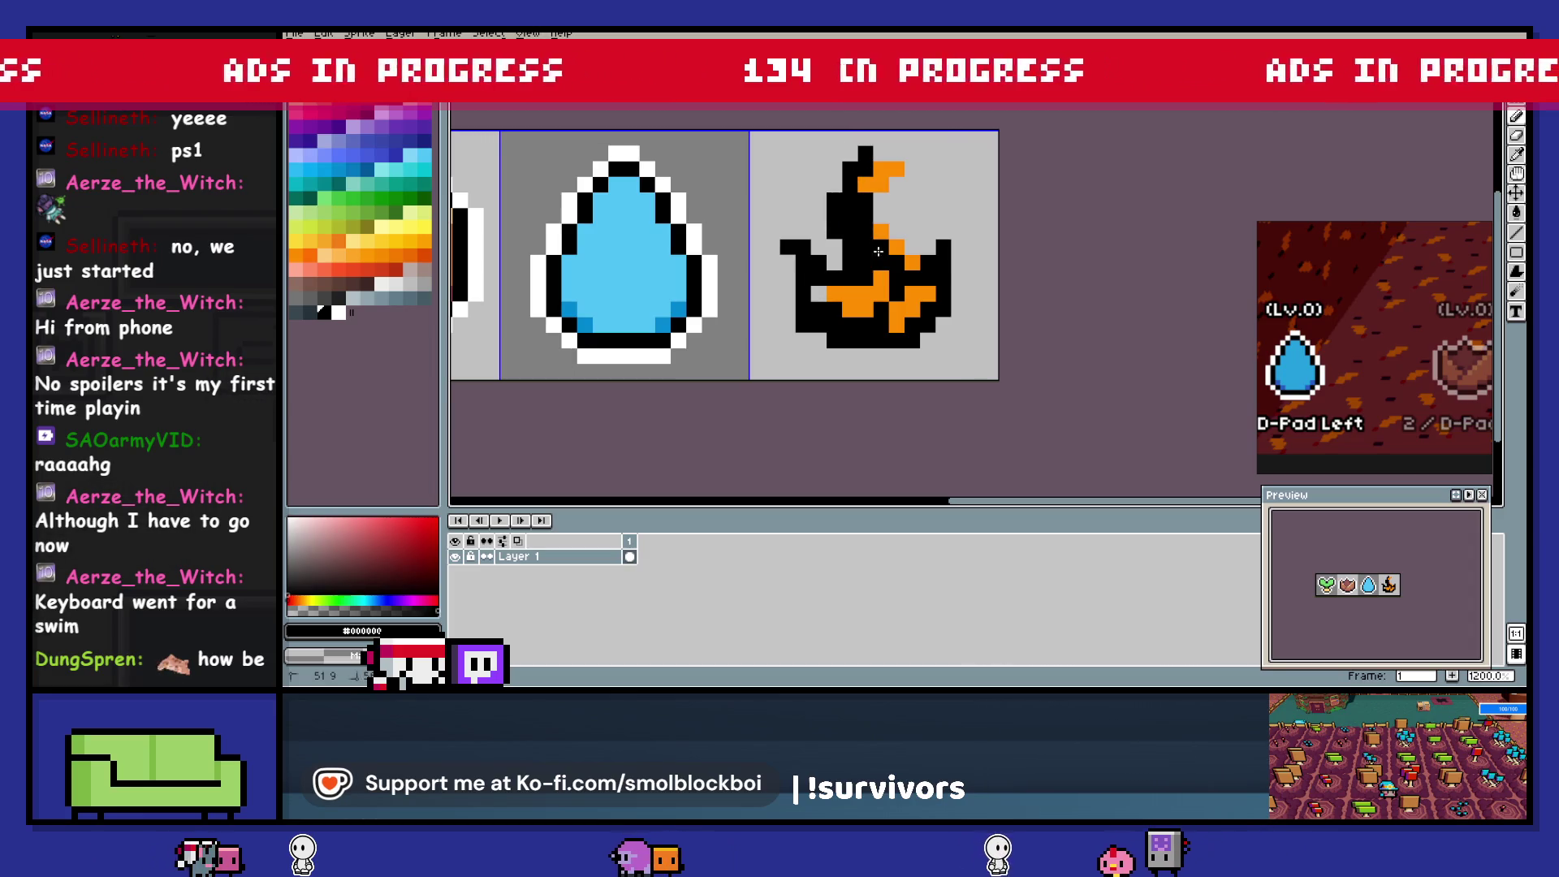
drag(862, 295, 898, 319)
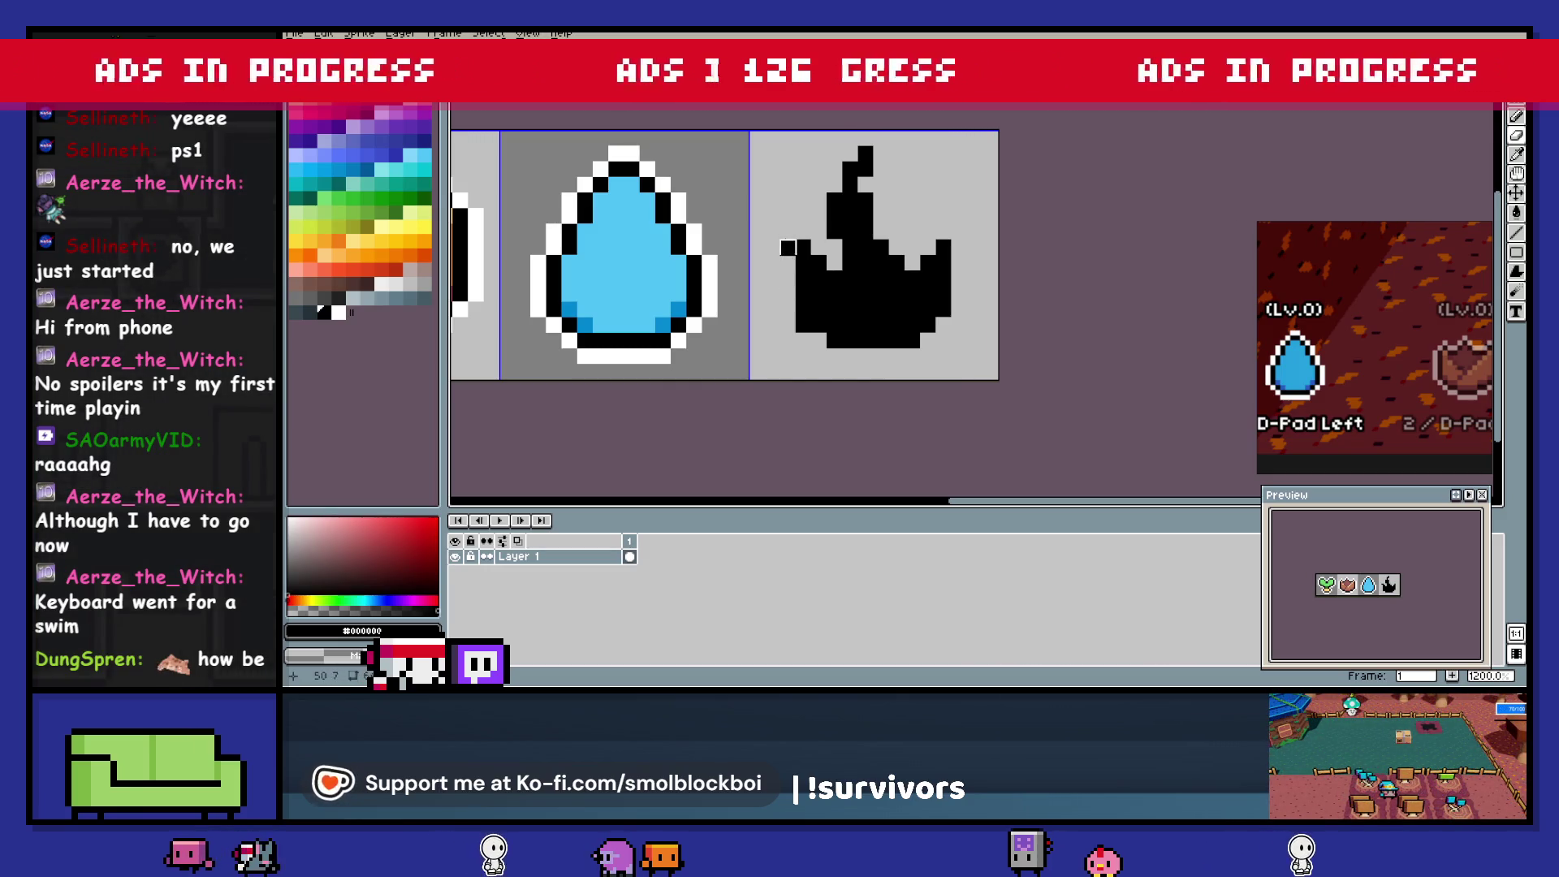
mouse_move(786, 246)
mouse_down()
mouse_move(845, 294)
mouse_move(821, 303)
mouse_up()
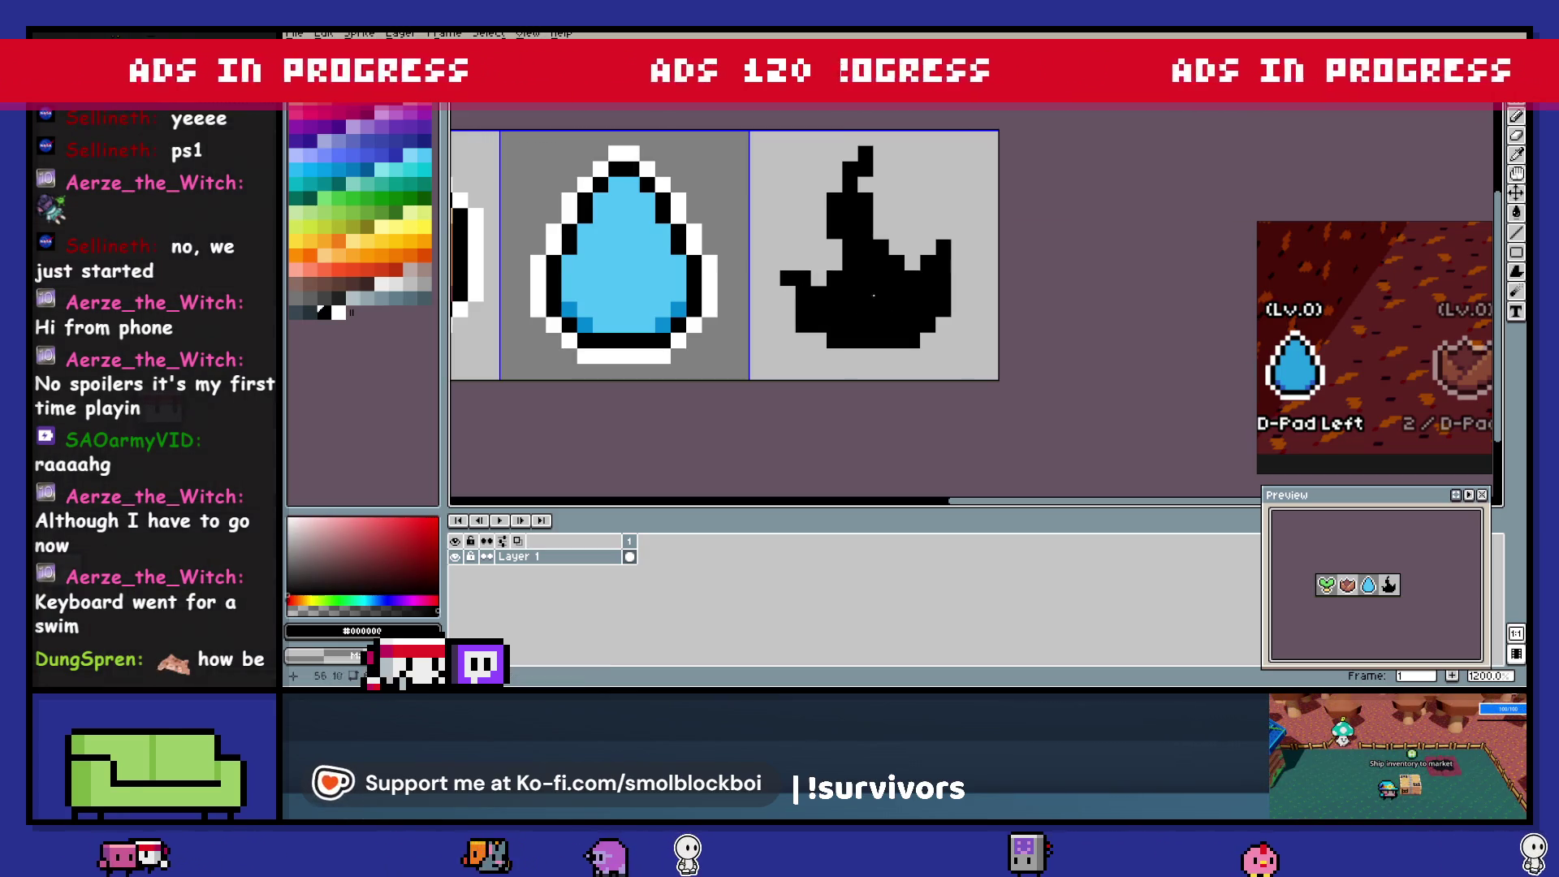
key(ctrl+z)
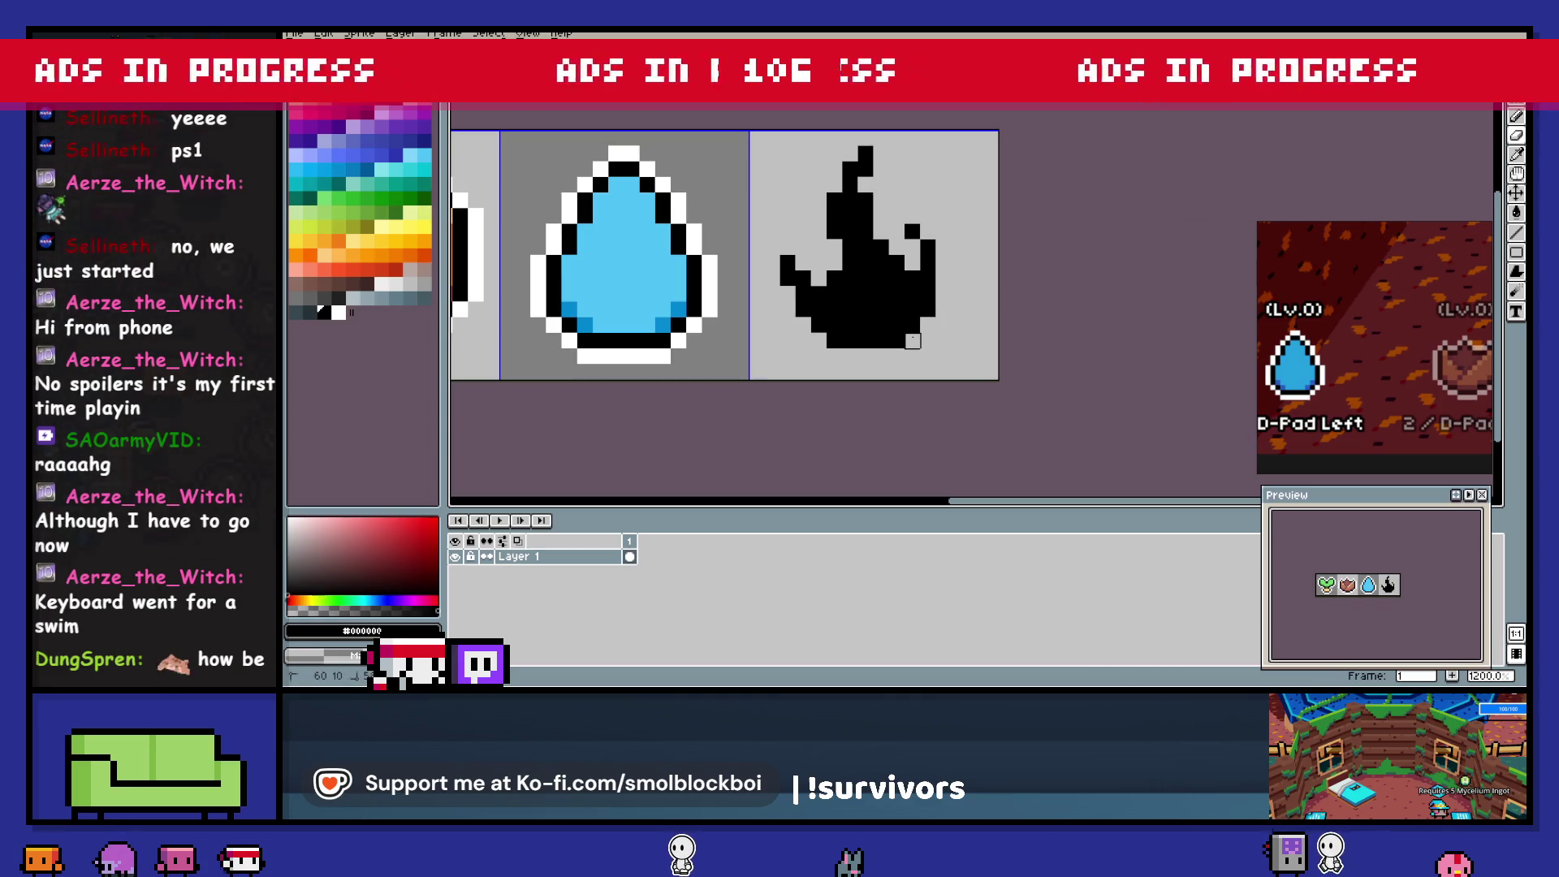
drag(893, 304, 907, 304)
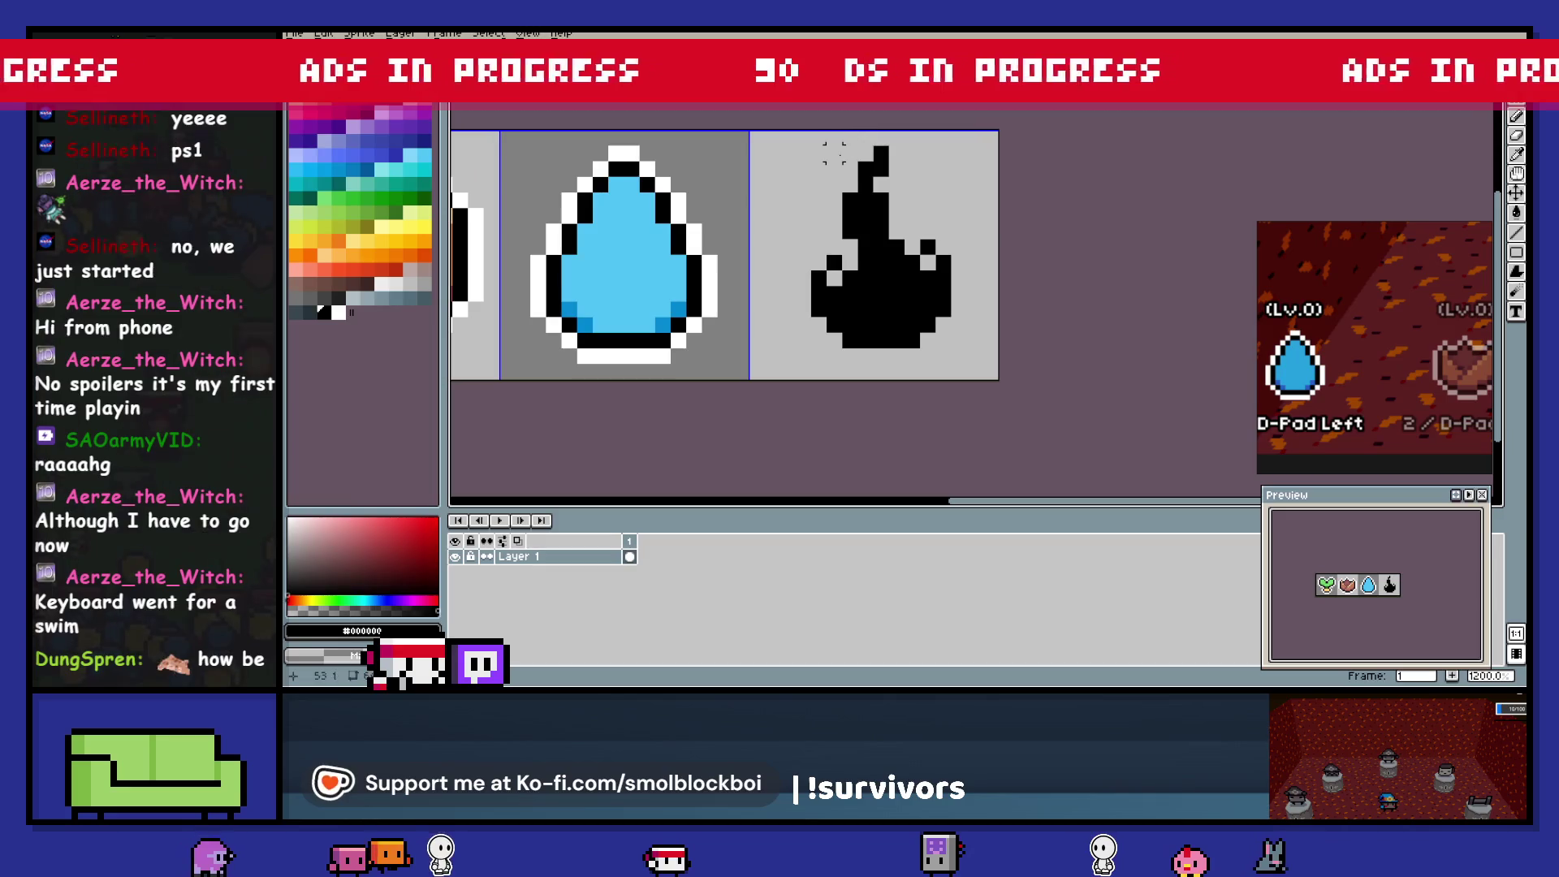
click(881, 154)
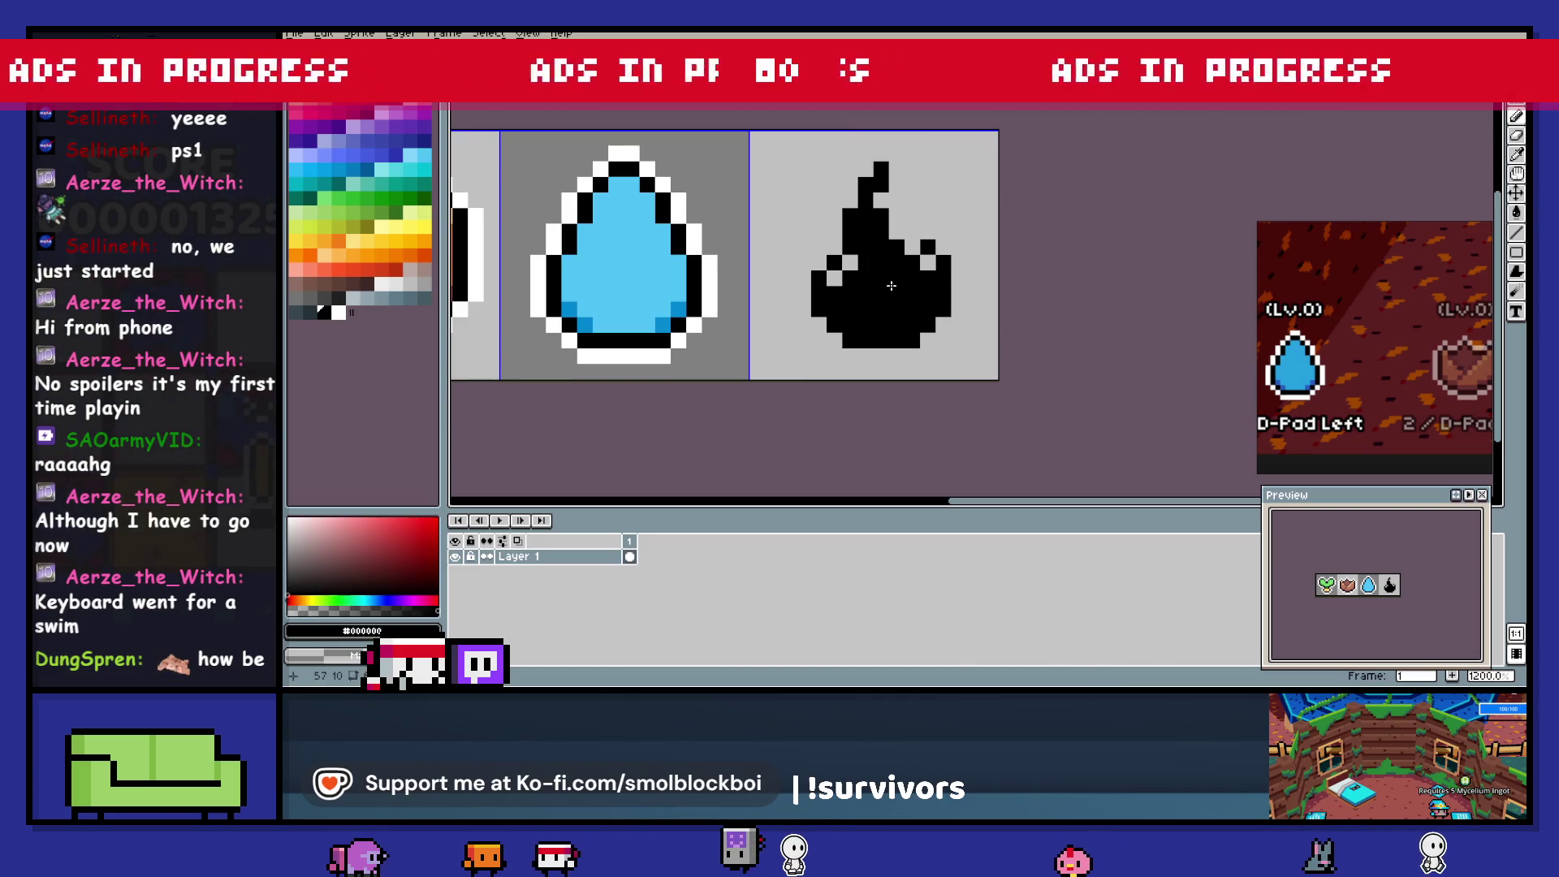
Reload the Google UI palette, pick orange, and magic-wand select the black flame.
key(F4)
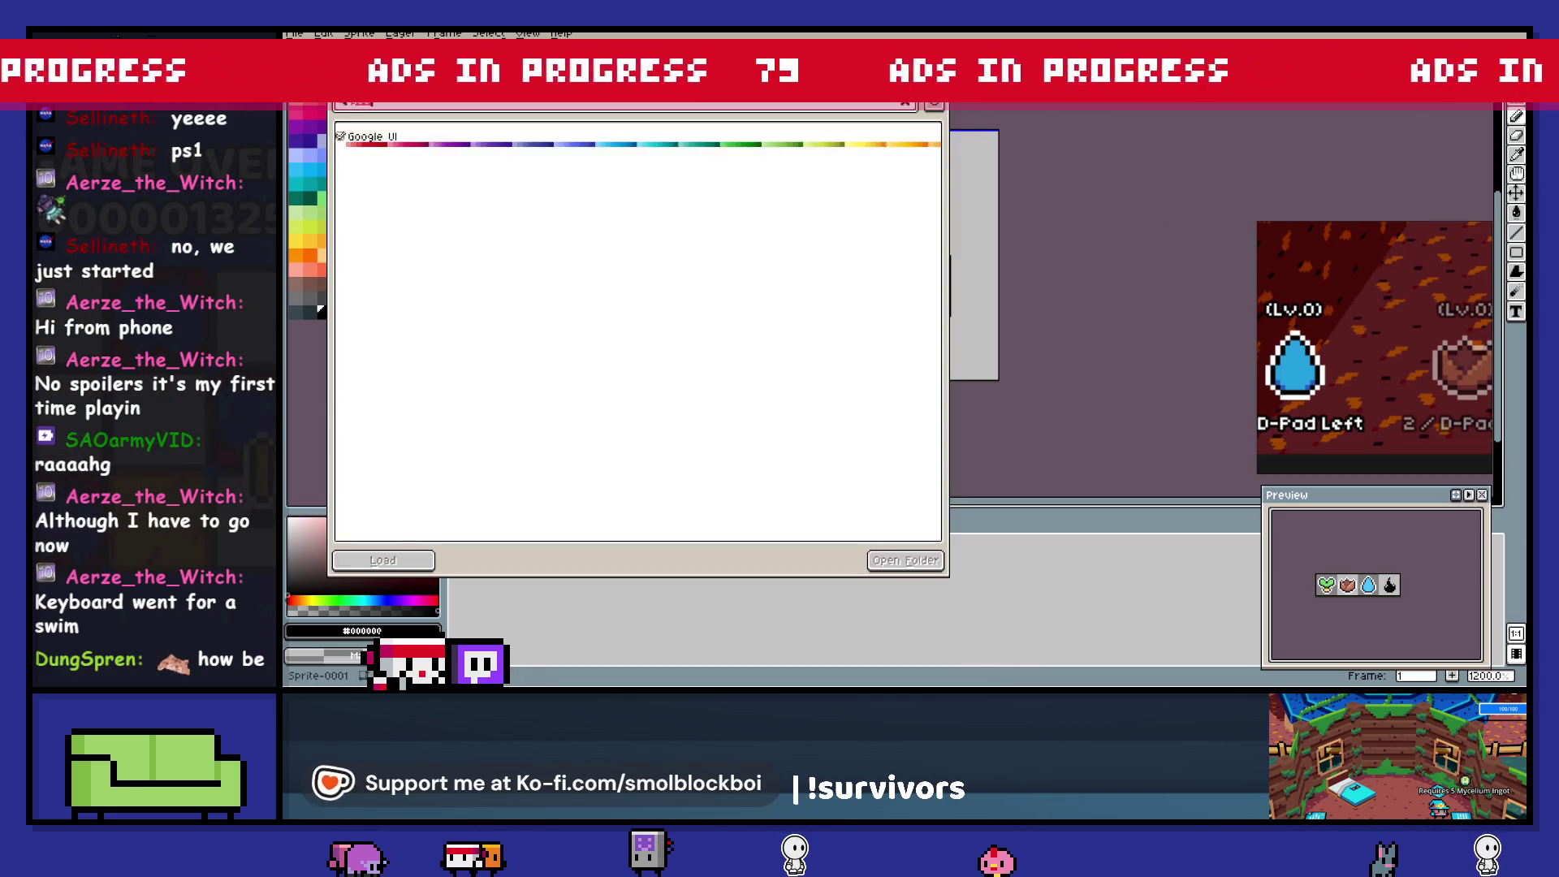
click(382, 560)
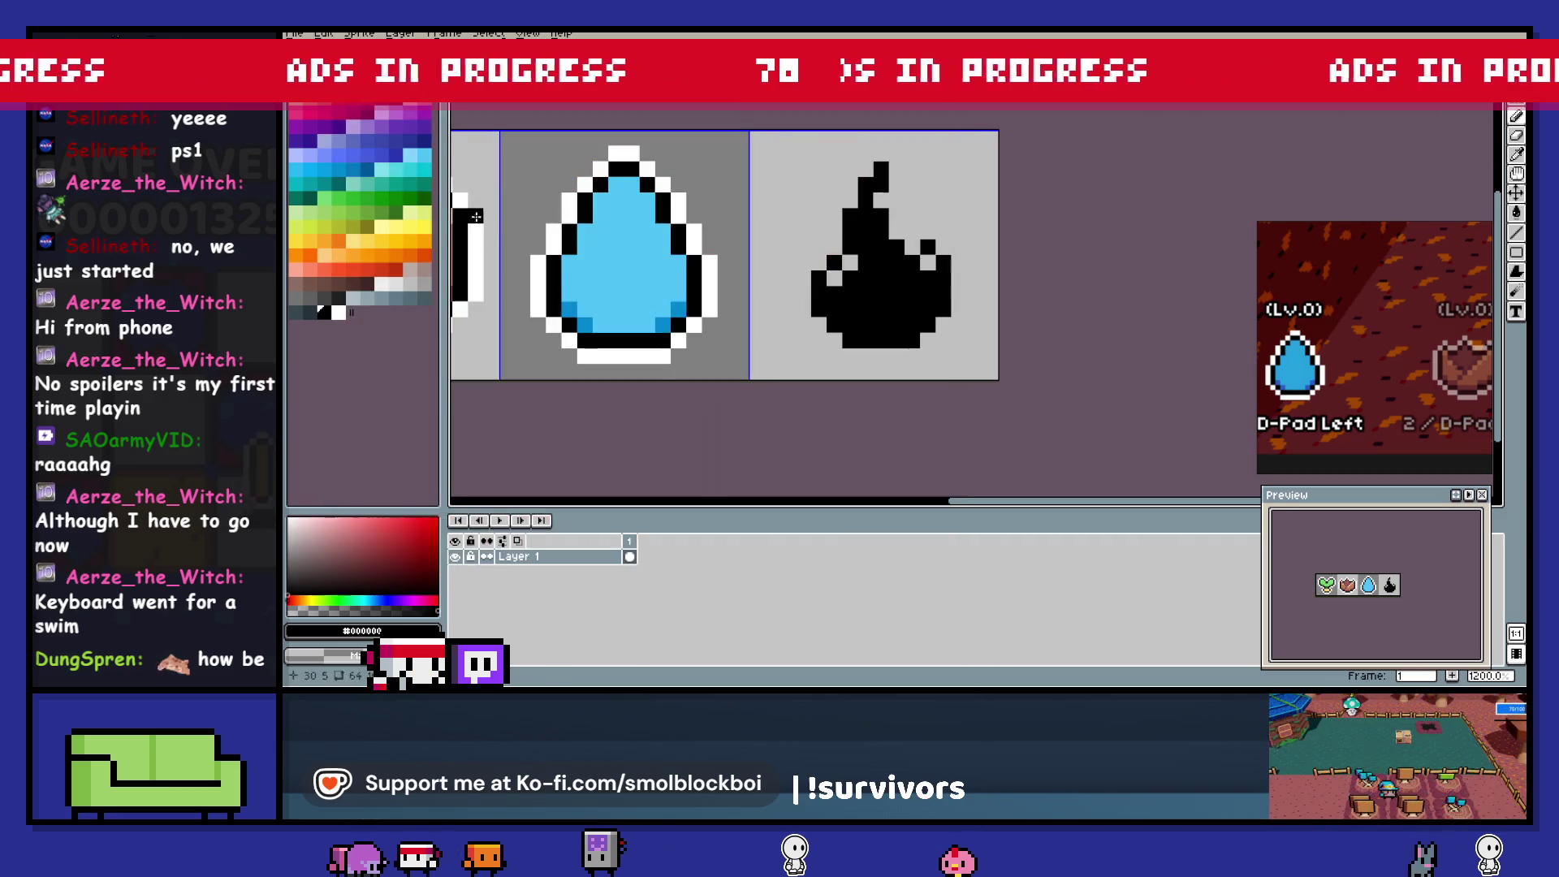
click(318, 262)
key(w)
click(889, 313)
Fill the selected flame solid orange and clear the selection.
key(f)
key(ctrl+d)
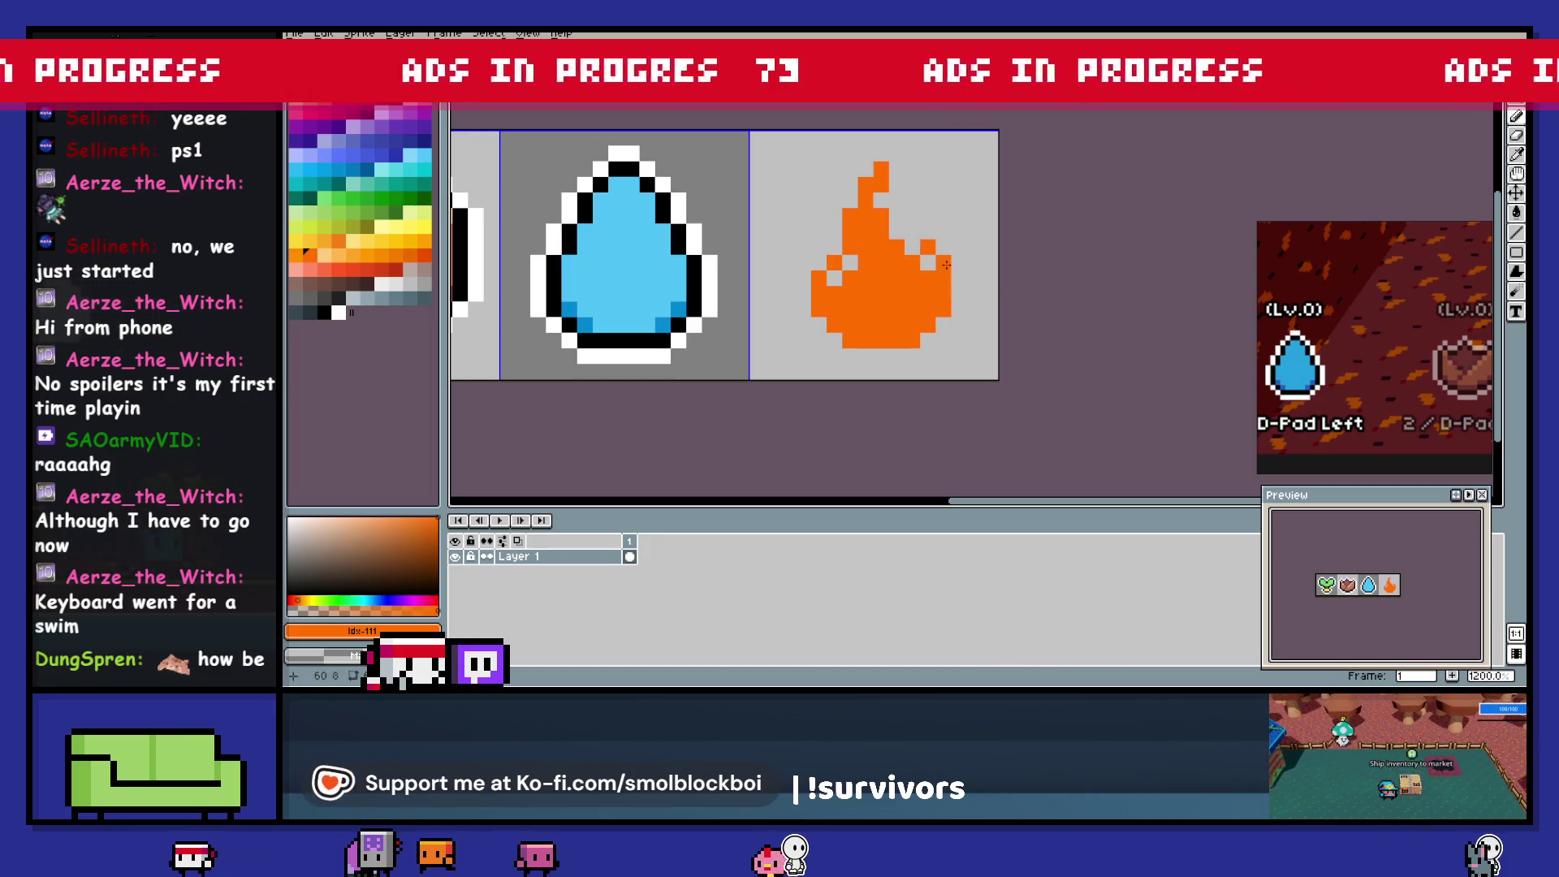
key(shift+o)
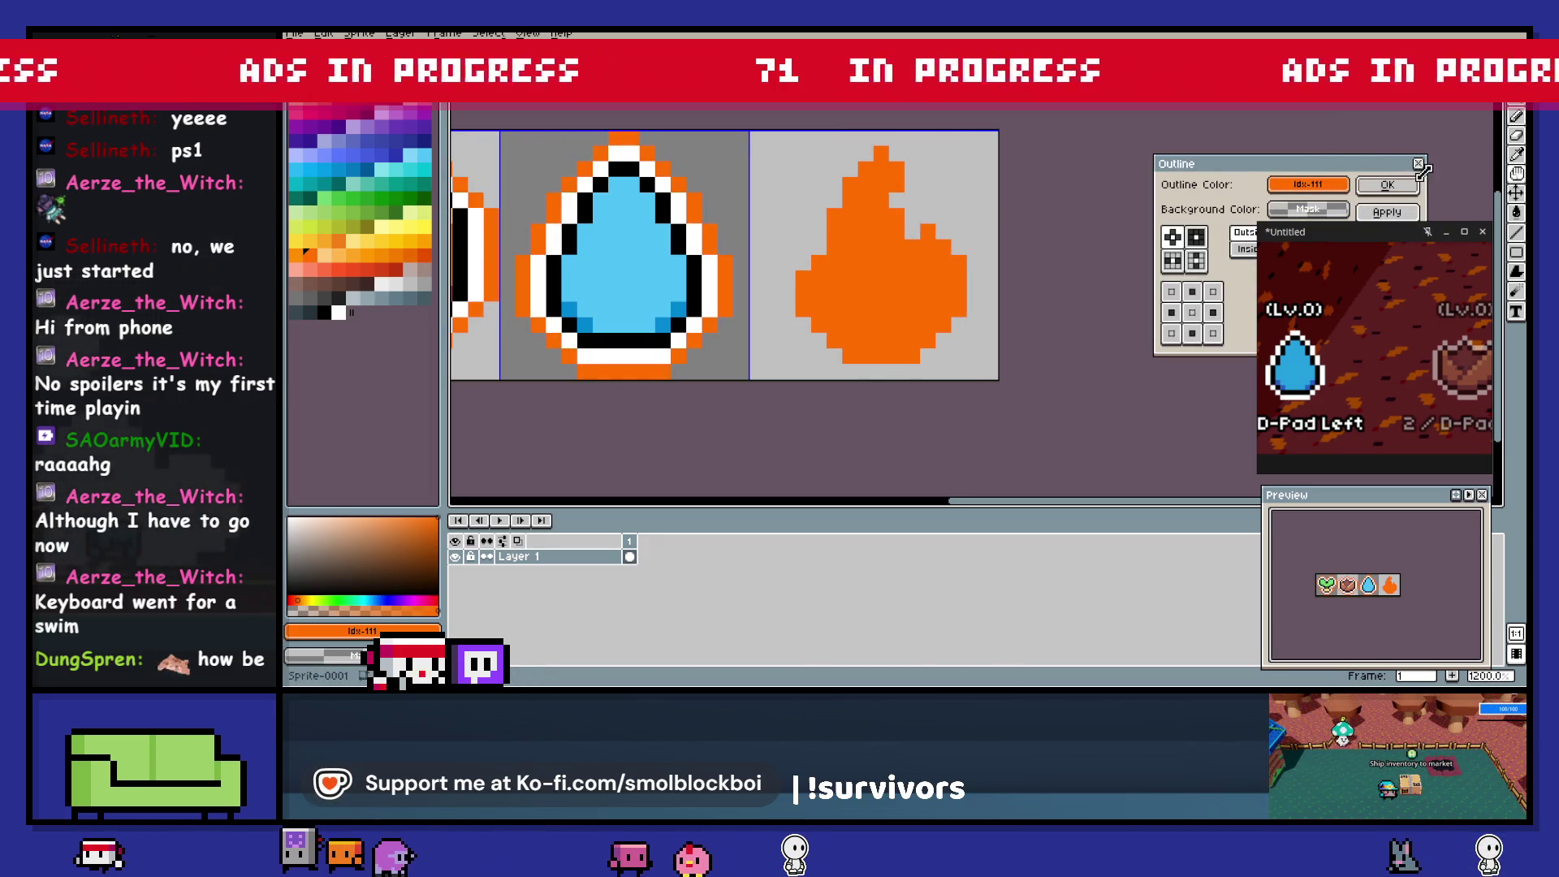
key(Escape)
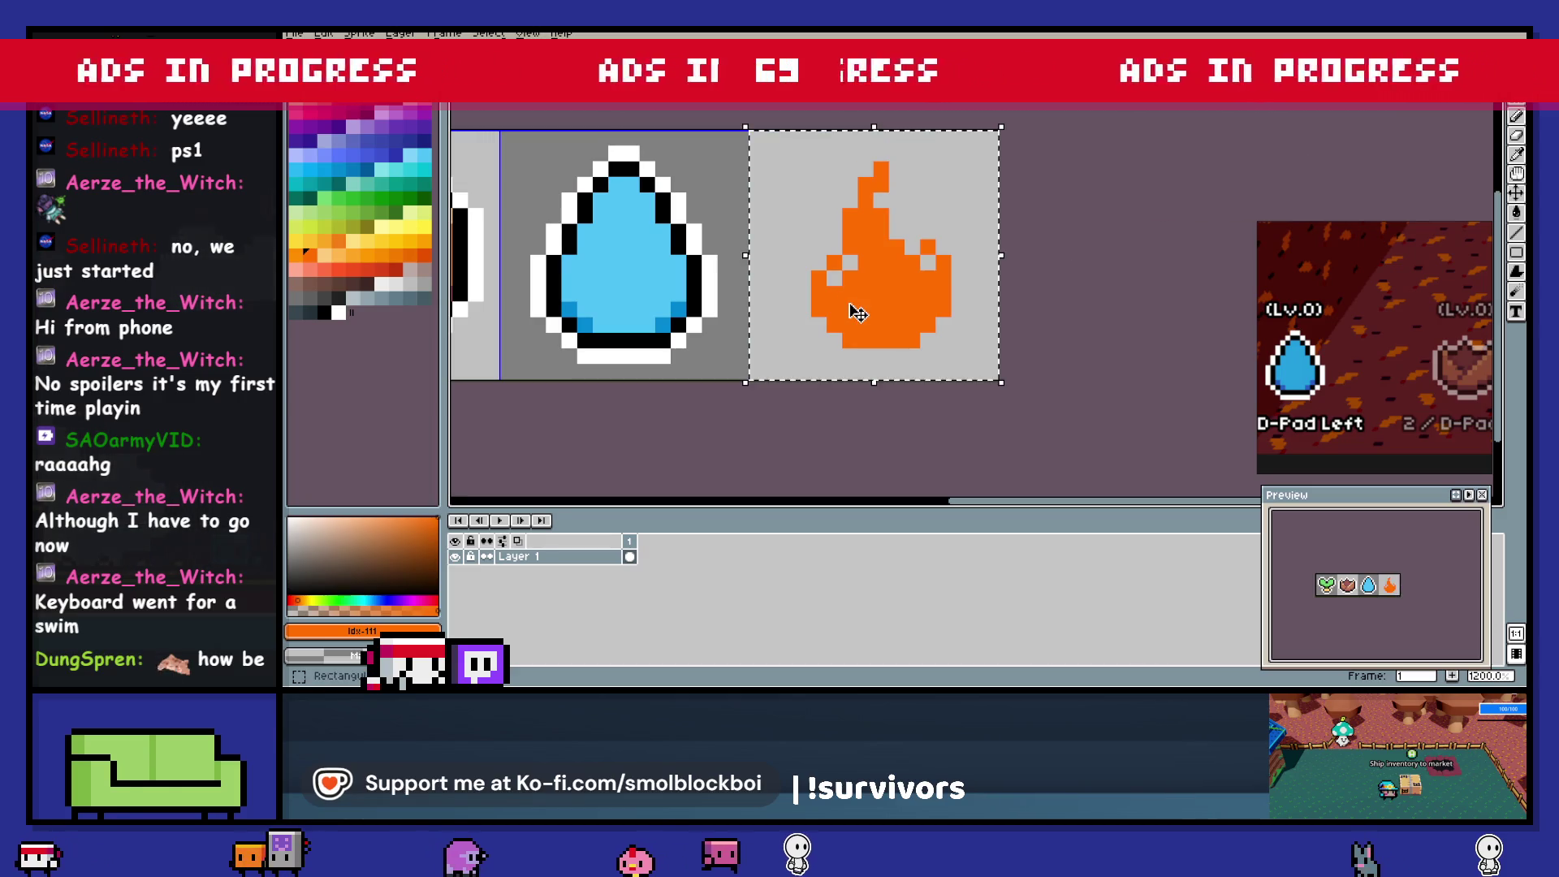
Try a black outline on the fire tile, then undo it.
key(ctrl+shift+d)
key(shift+o)
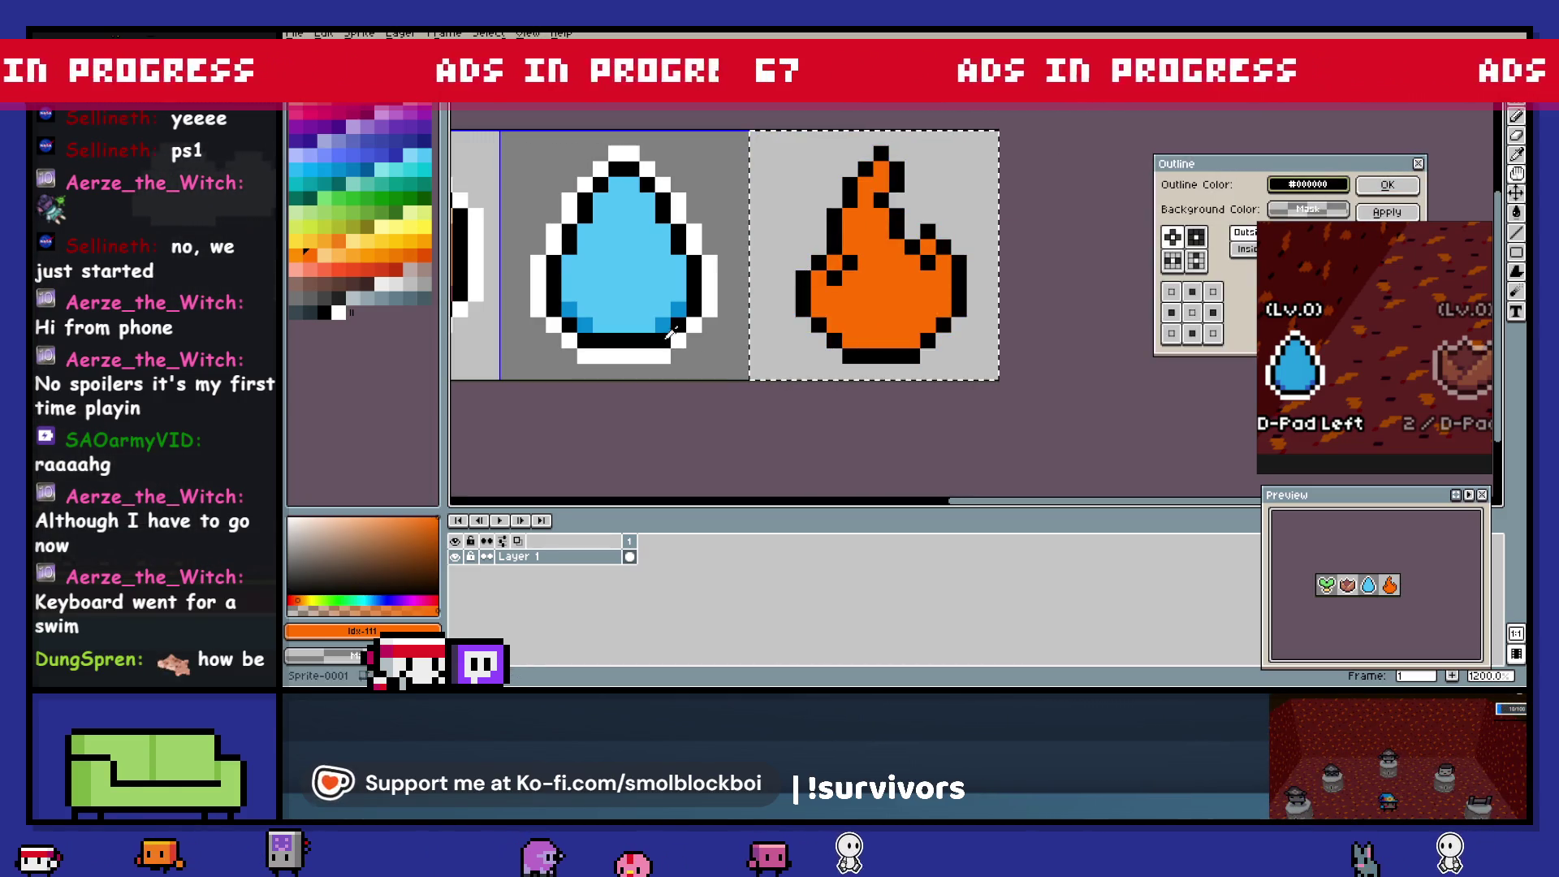
click(1379, 184)
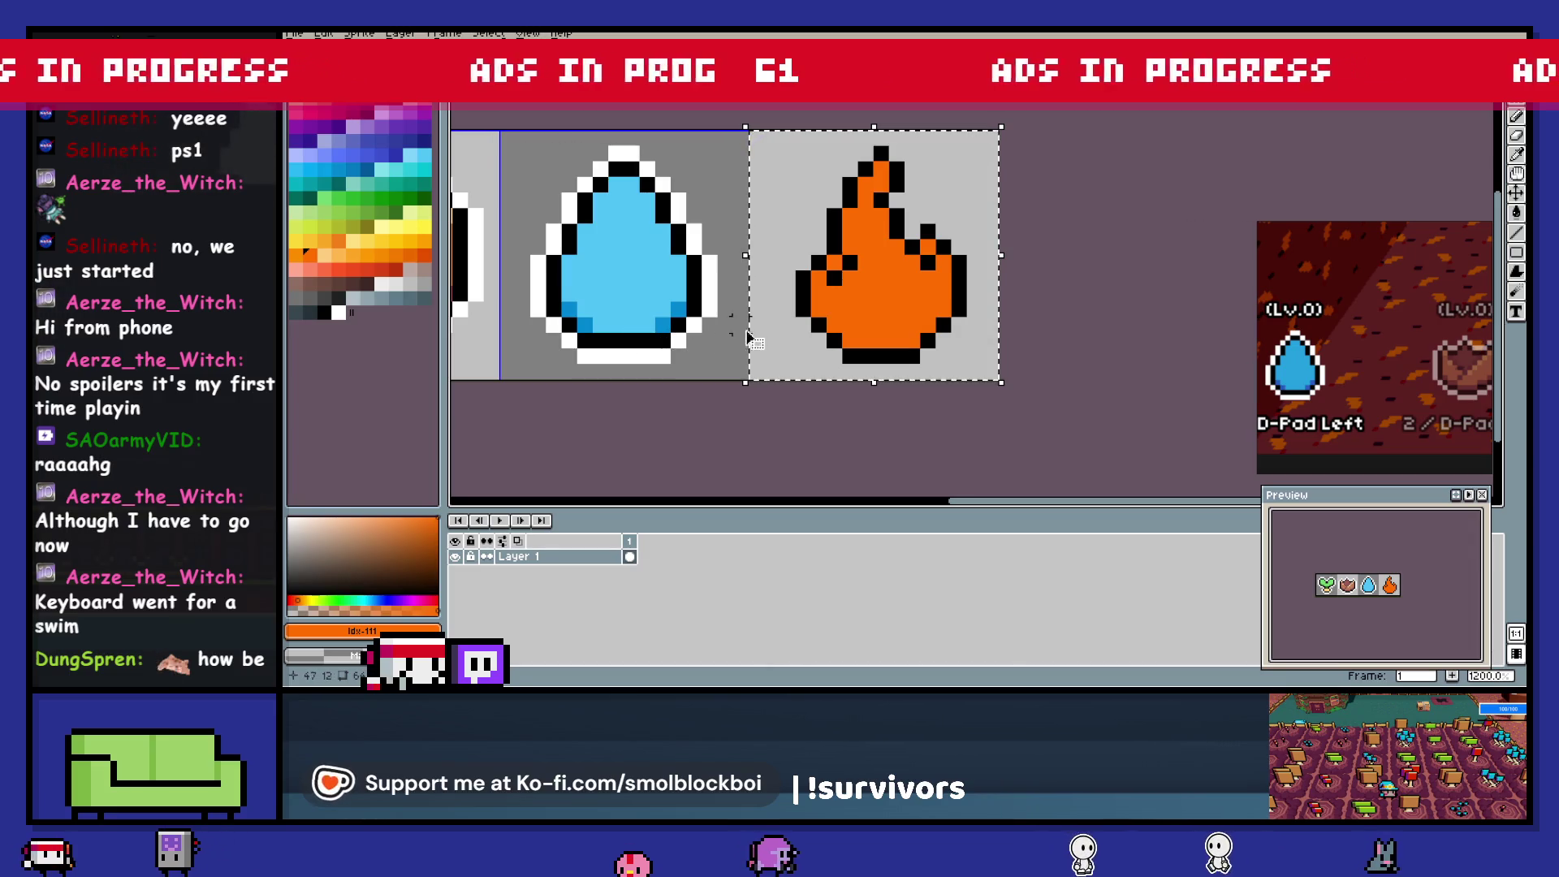
key(d)
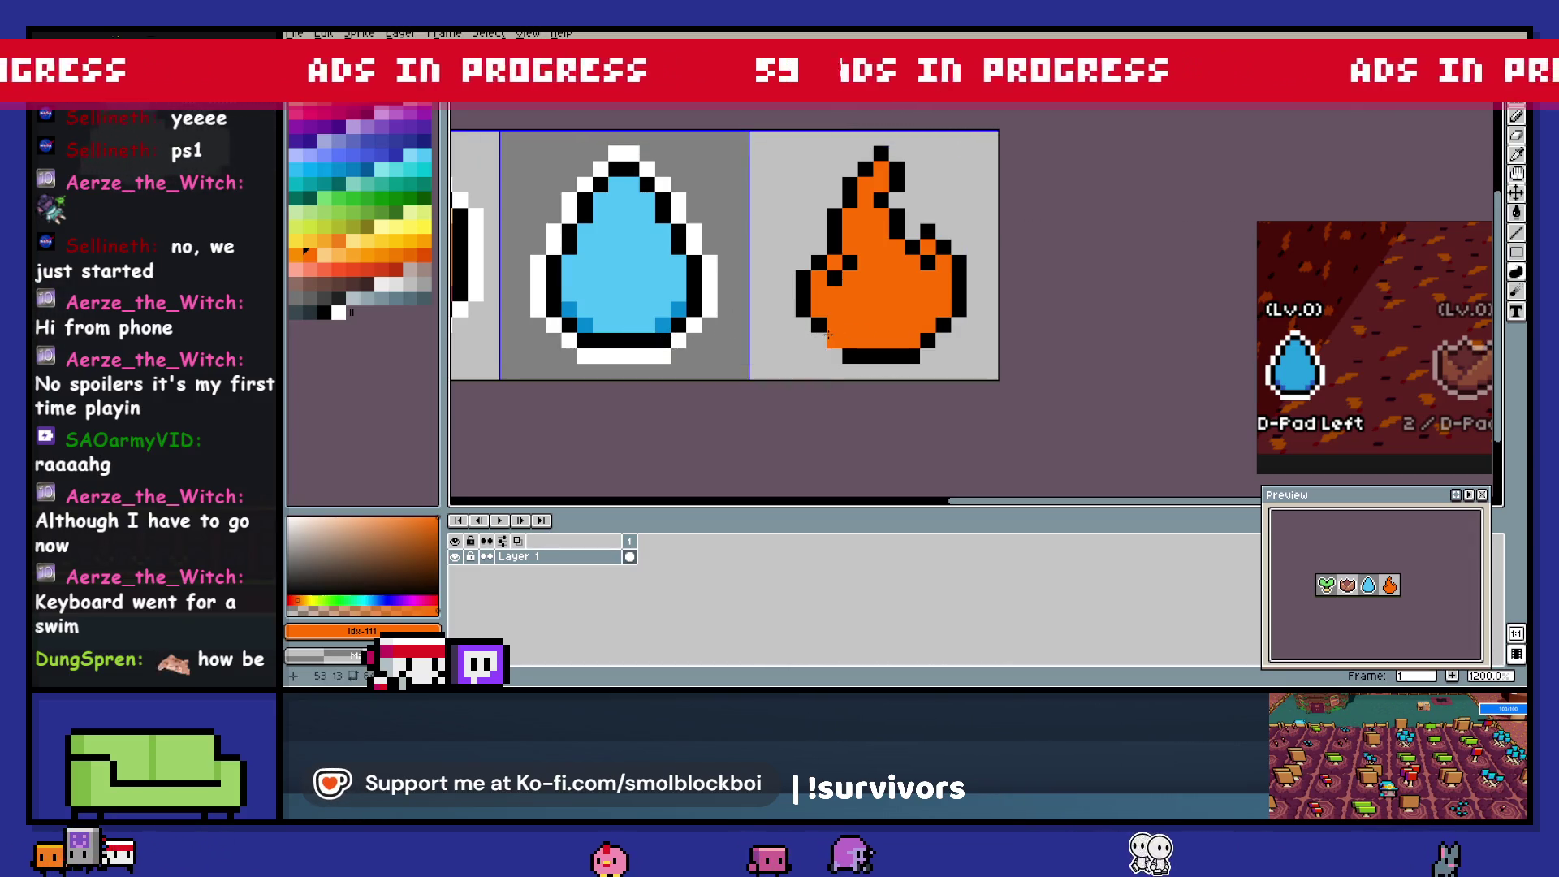
key(ctrl+z)
key(ctrl+d)
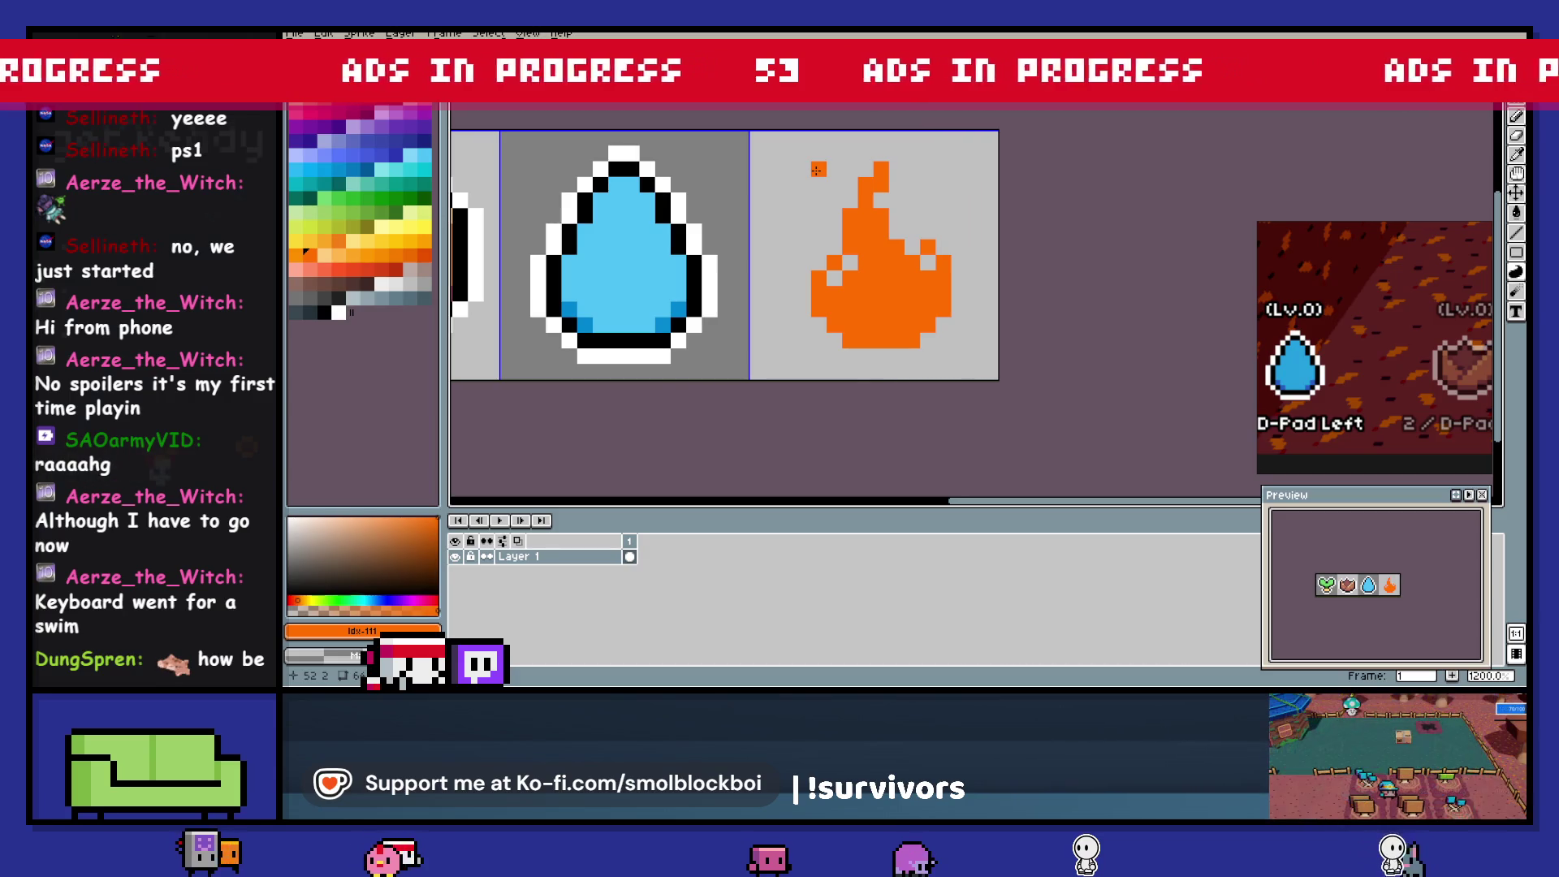
Select the flame's bottom rows and stretch them wider.
drag(817, 168, 955, 290)
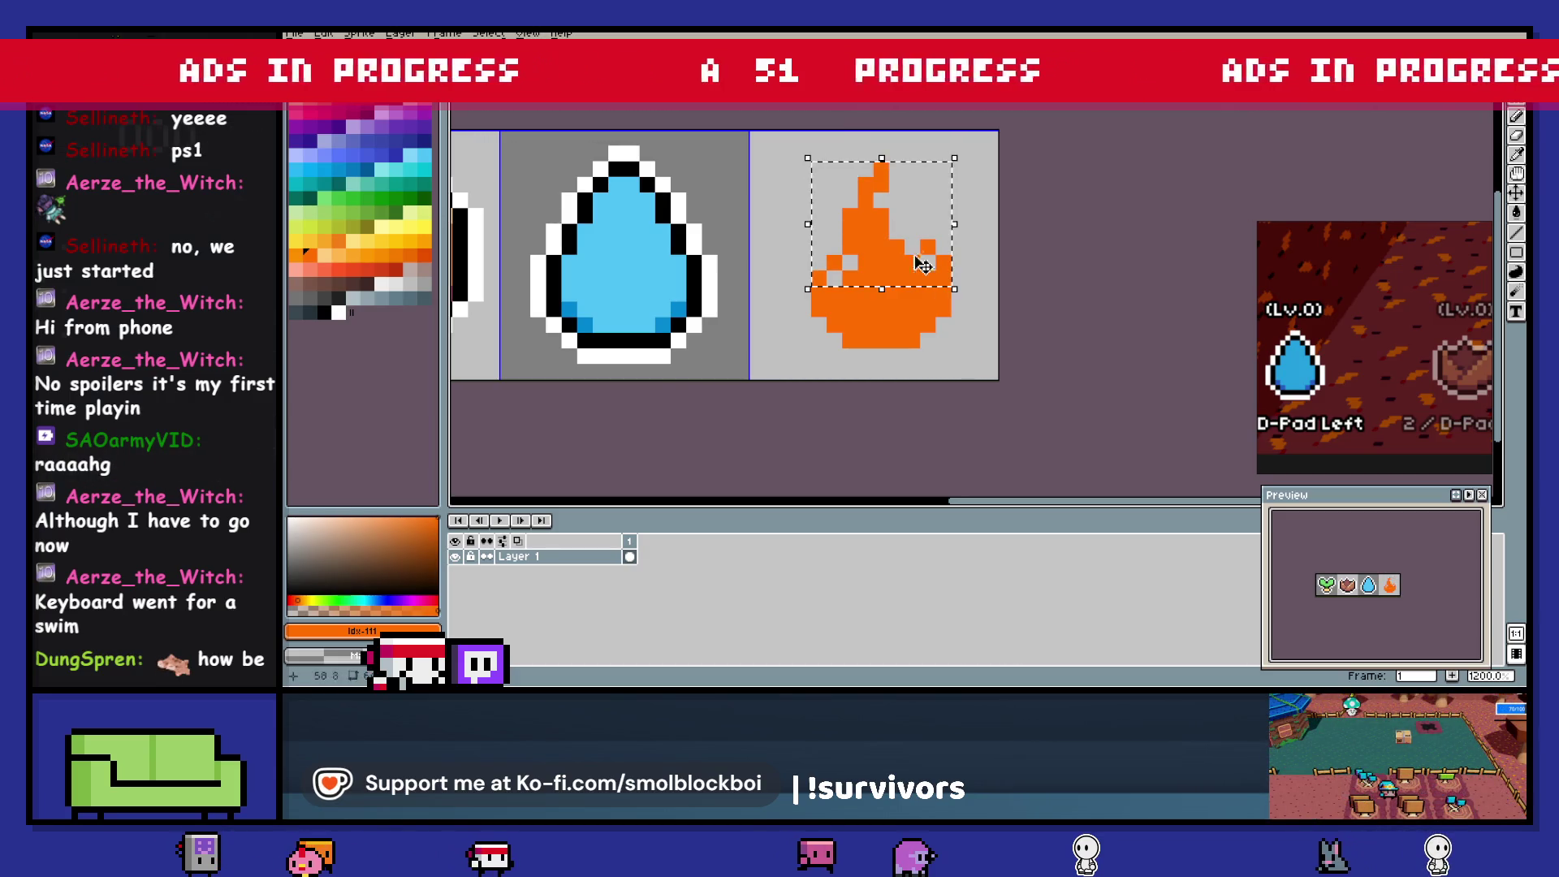
key(ctrl+d)
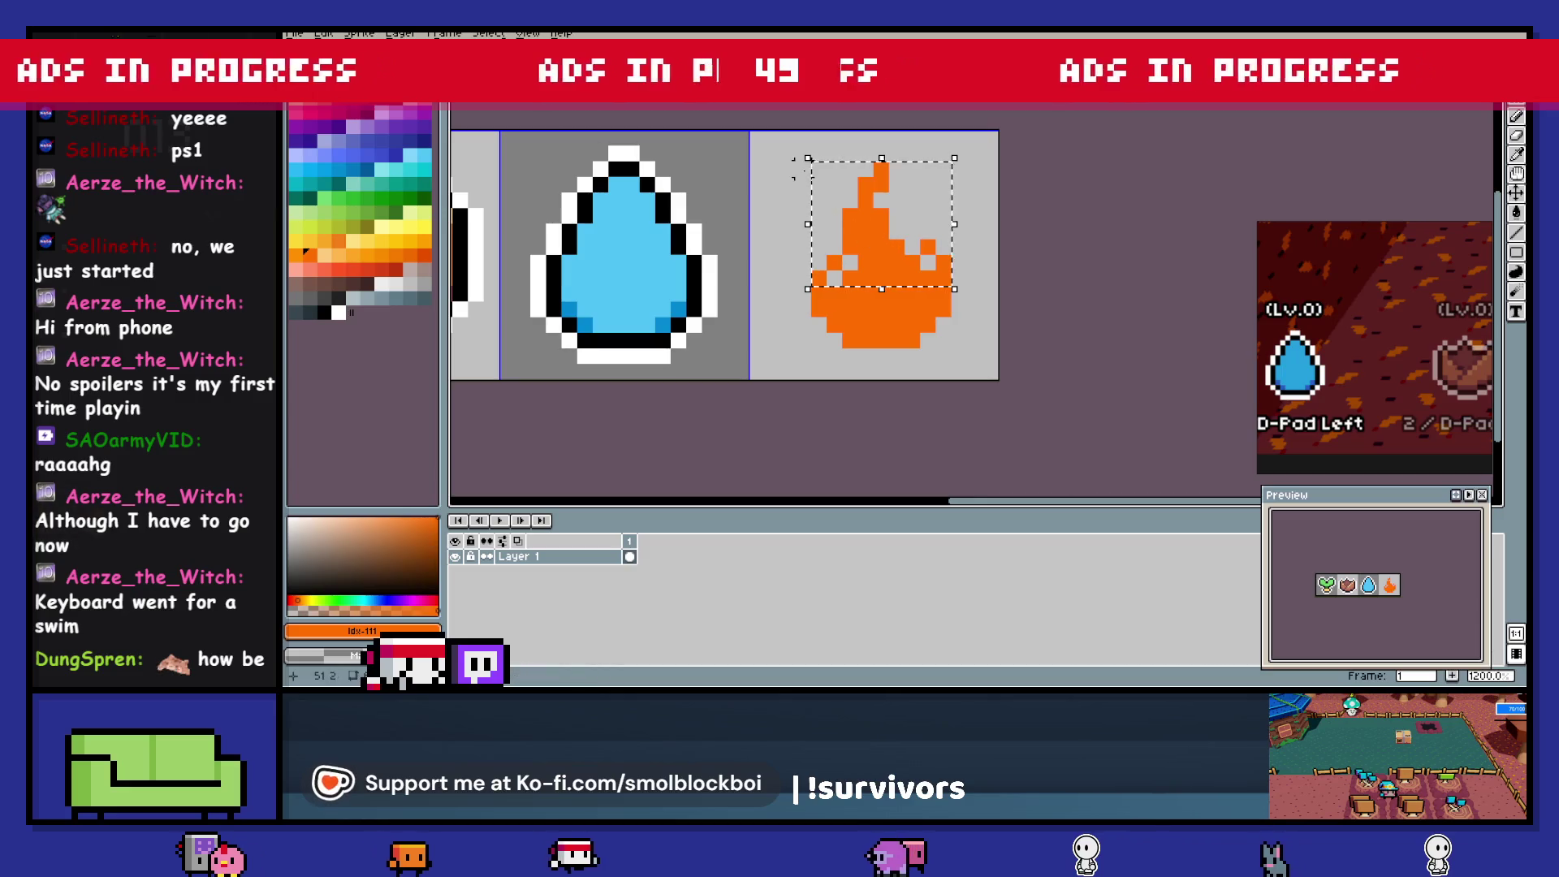
drag(820, 168, 955, 309)
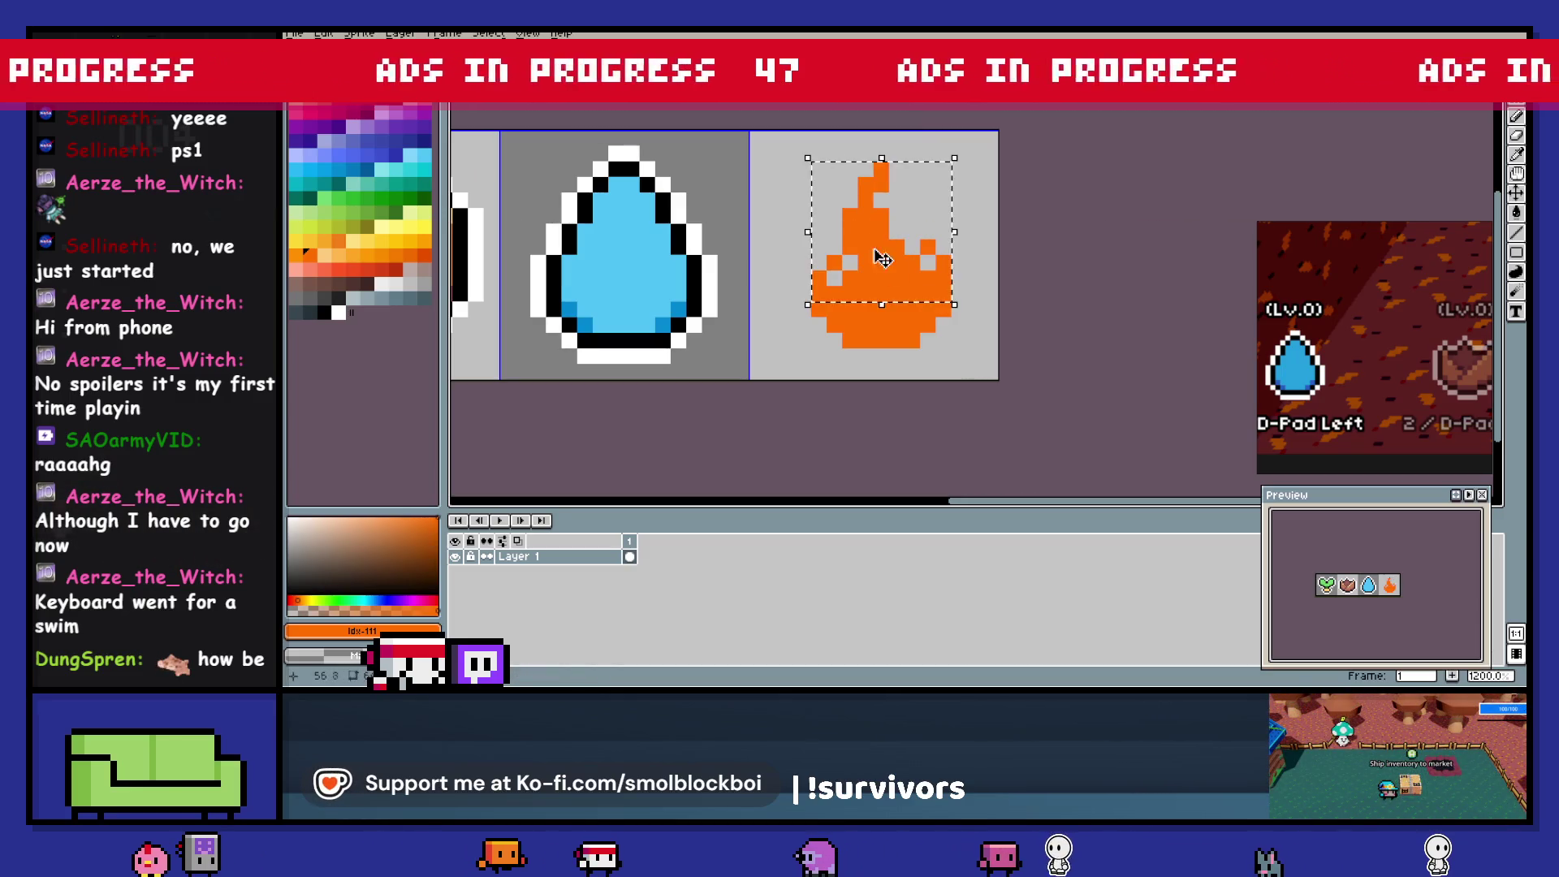
drag(826, 336, 955, 299)
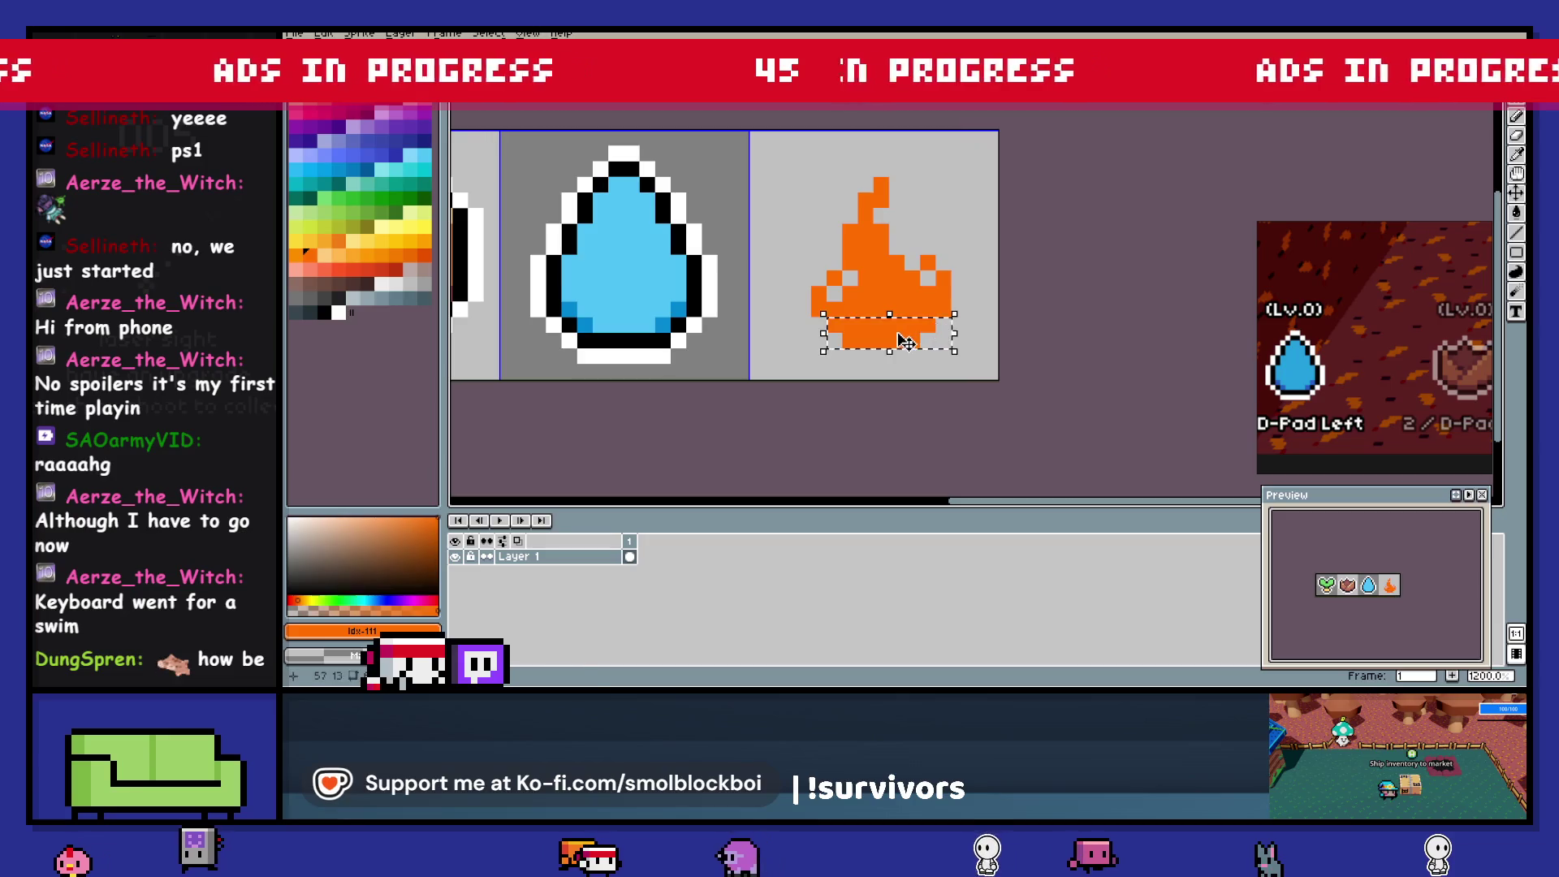
drag(850, 323, 925, 324)
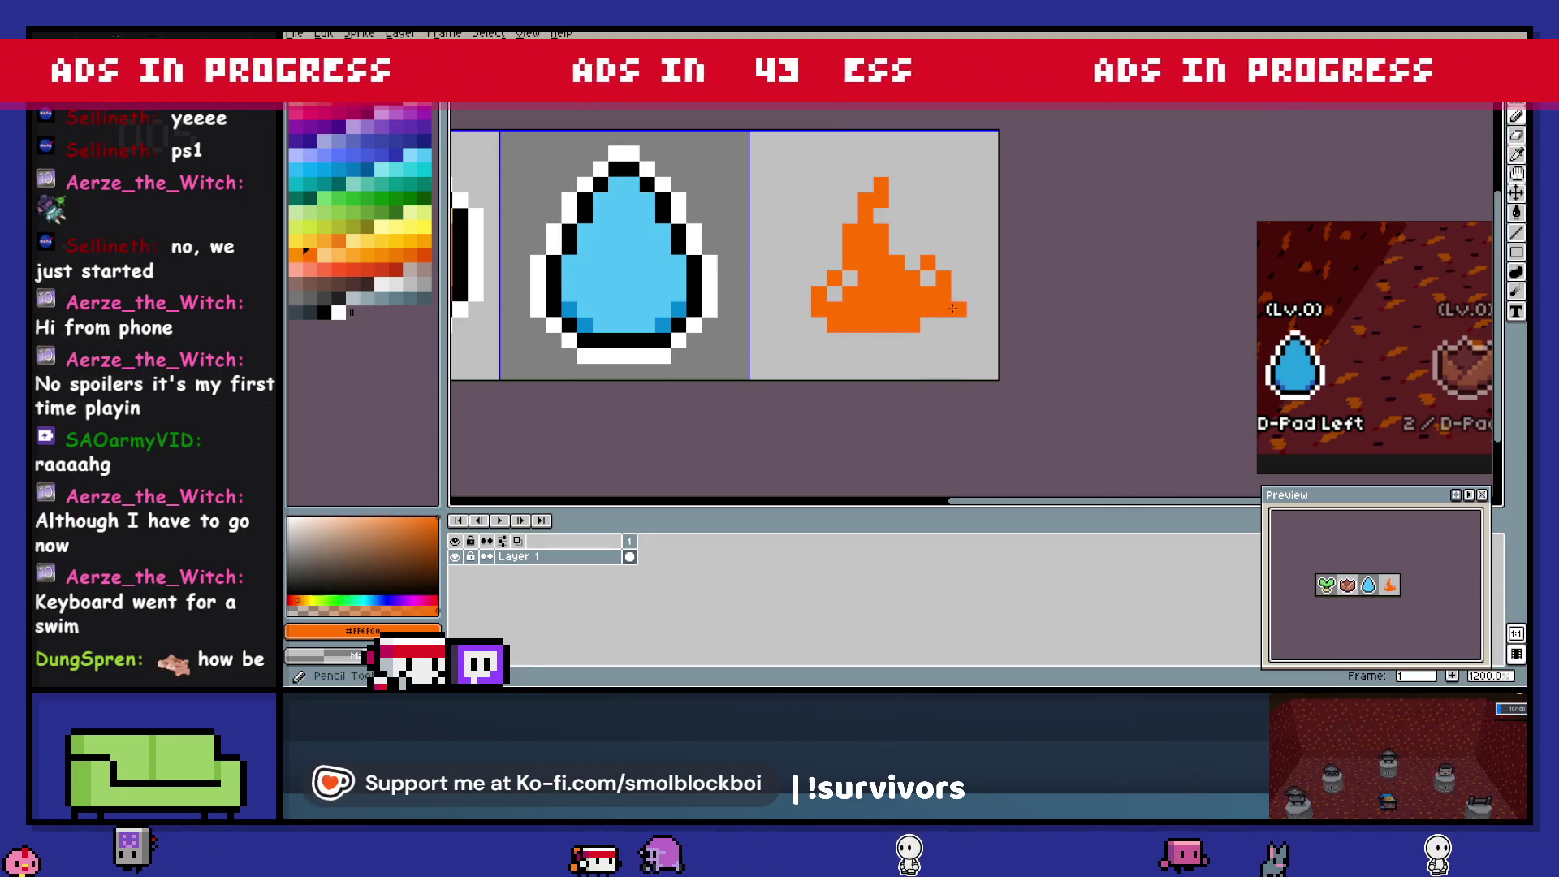
Remove the stray orange pixel and undo back to the earlier flame shape.
click(897, 188)
key(ctrl+z)
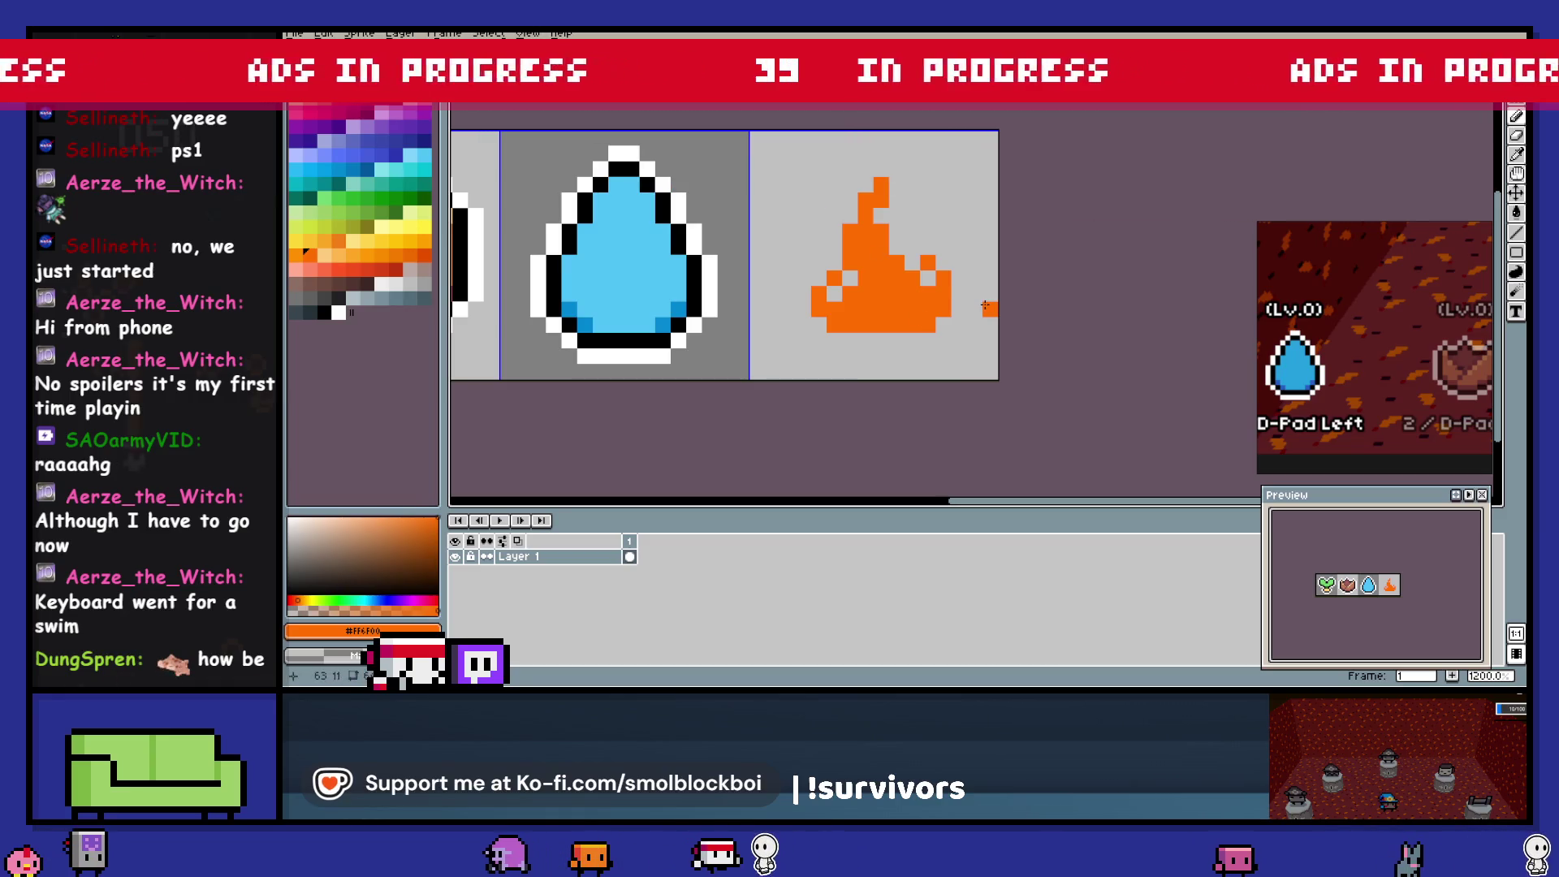
key(ctrl+z)
key(ctrl+z)
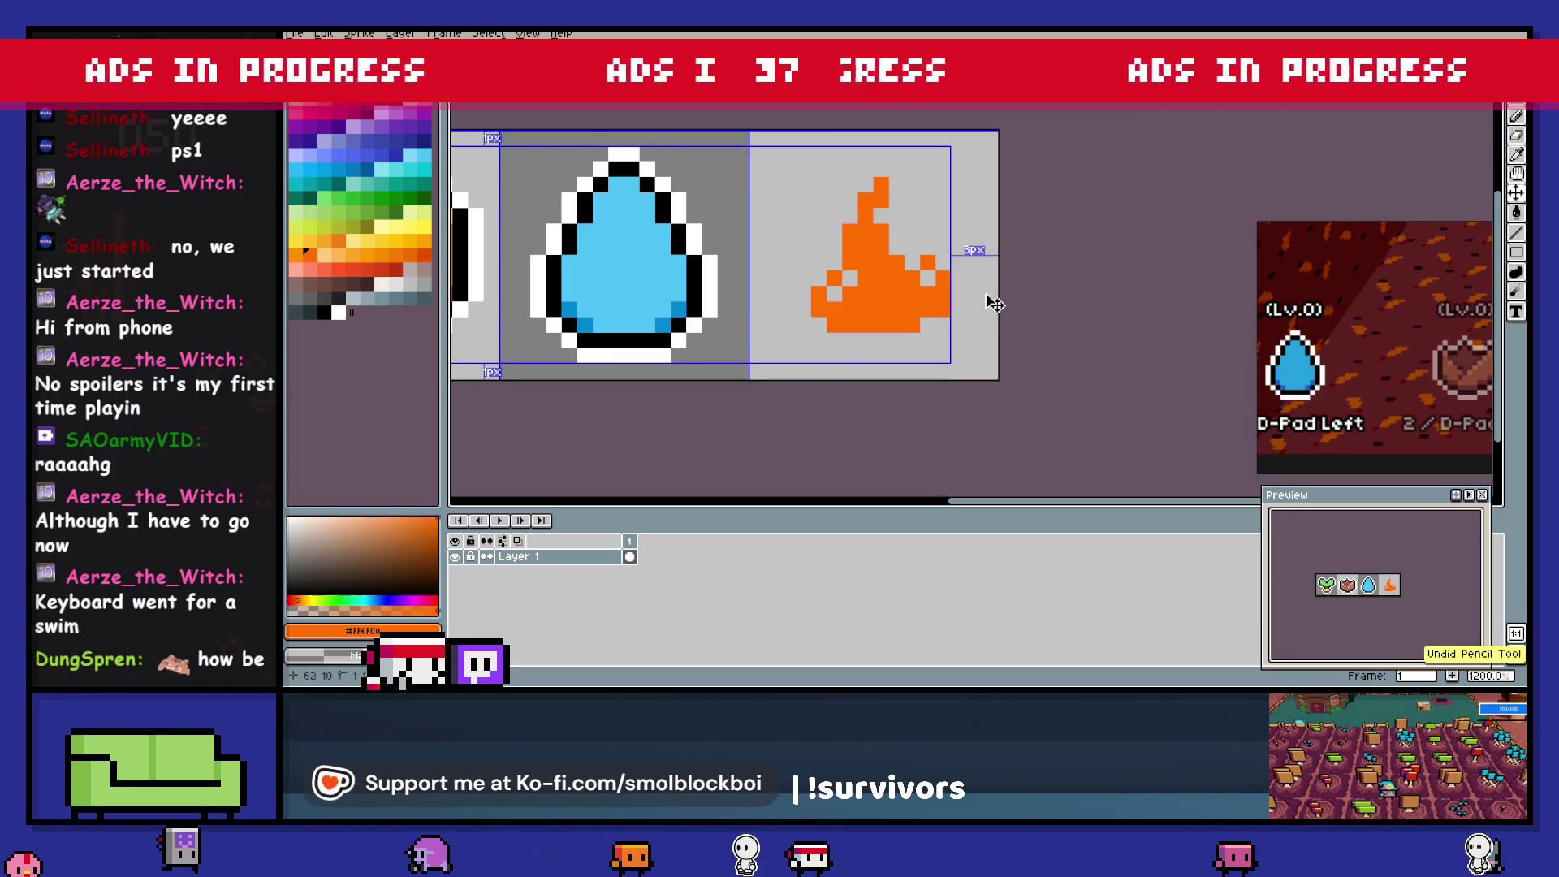
key(ctrl+d)
key(u)
mouse_move(966, 347)
mouse_down()
mouse_move(852, 295)
mouse_move(812, 242)
mouse_up()
key(ctrl+z)
key(ctrl+z)
key(ctrl+z)
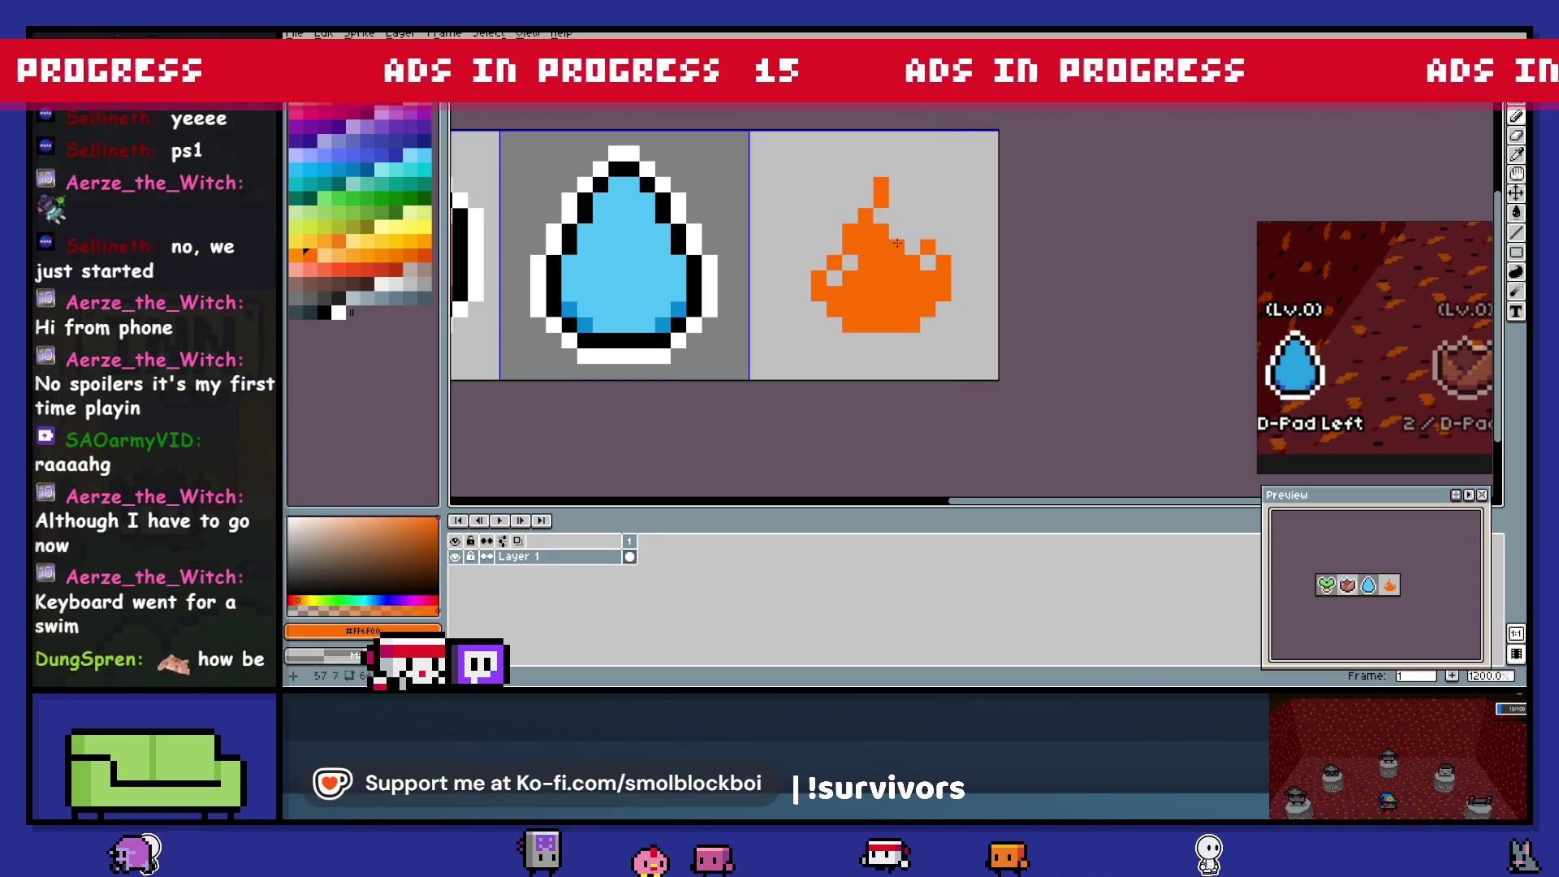
click(898, 242)
Apply a white outline to the flame, then select its orange interior and pick yellow.
key(shift+o)
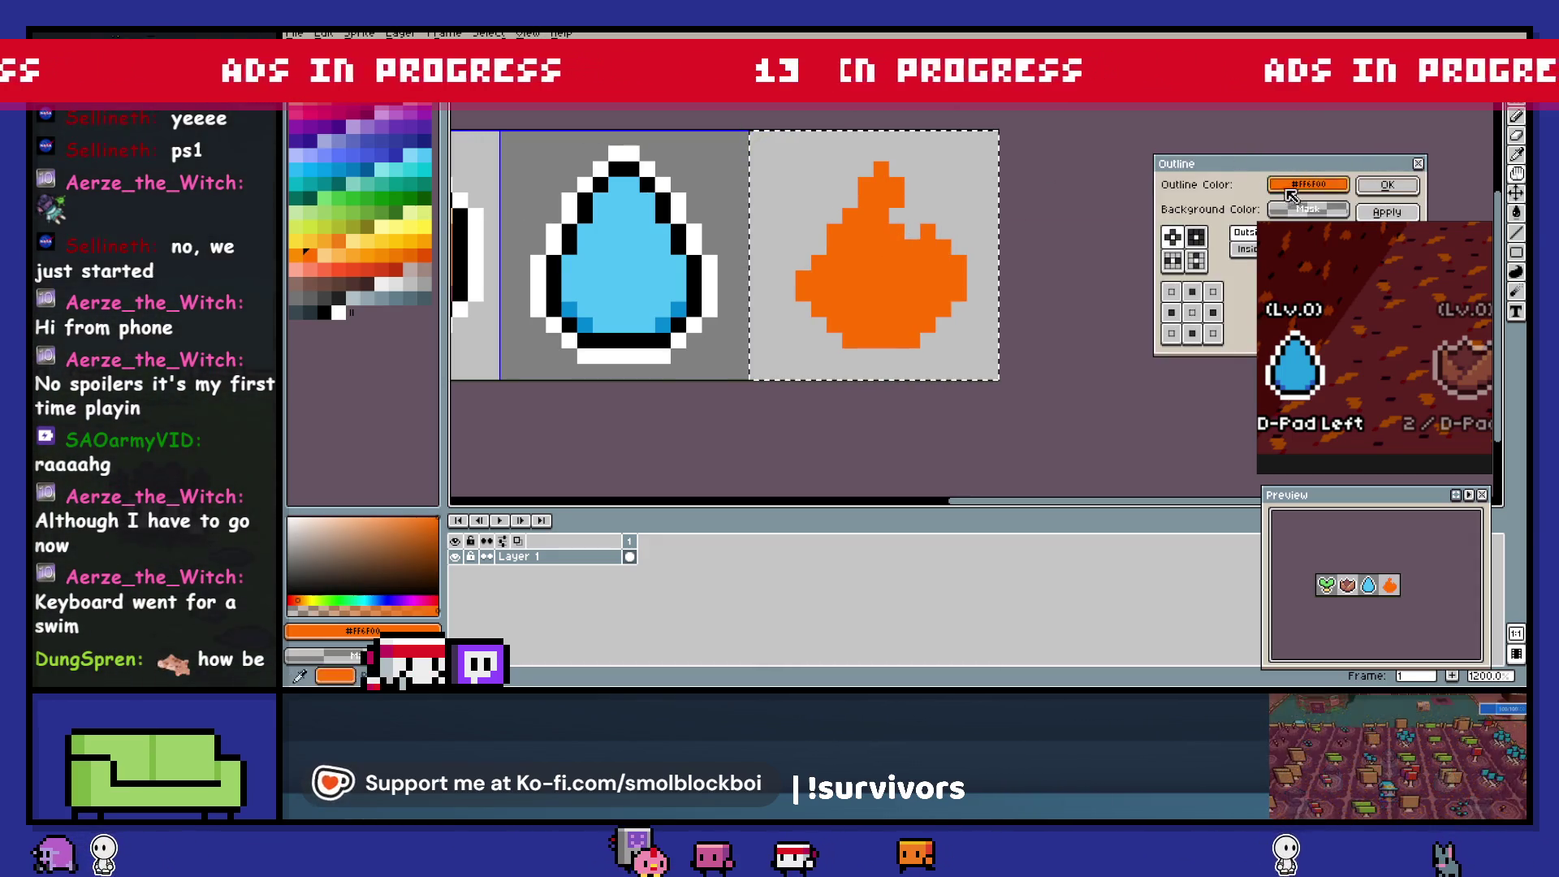
key(x)
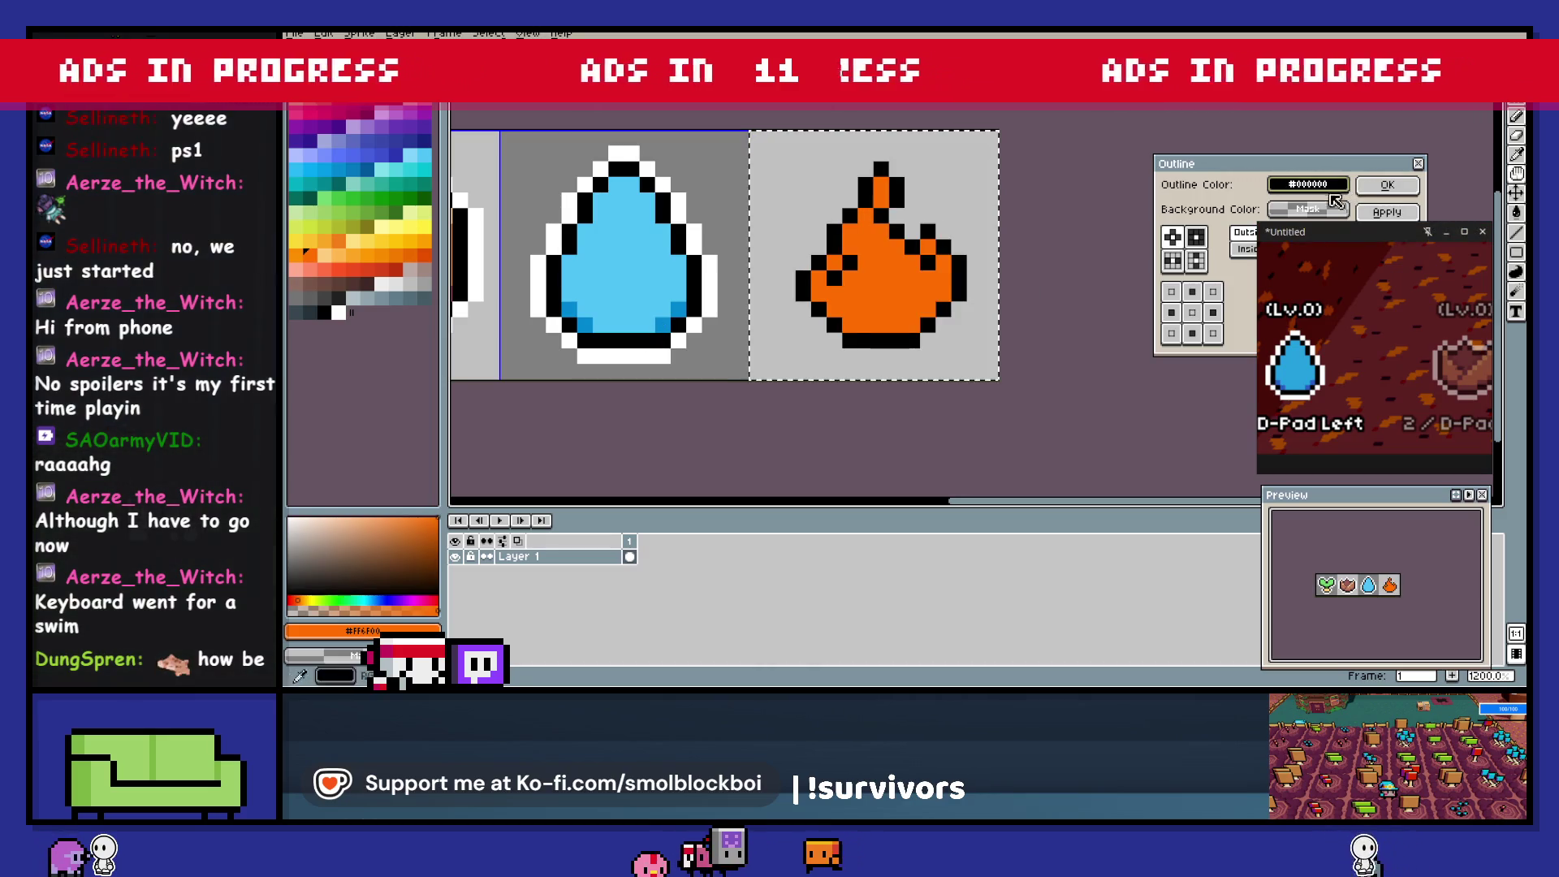
key(x)
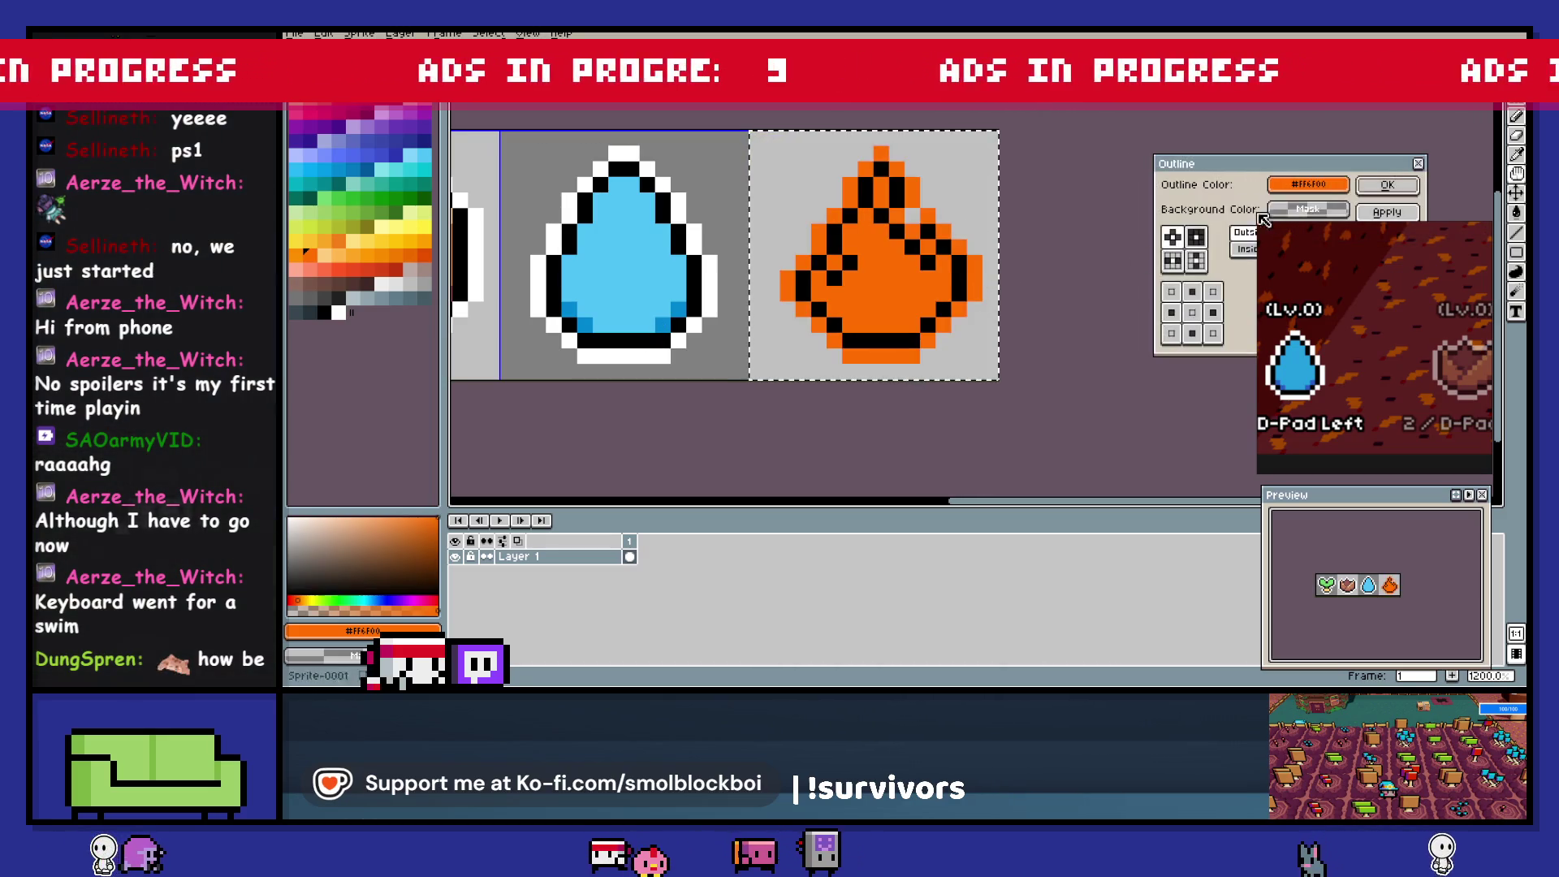
key(x)
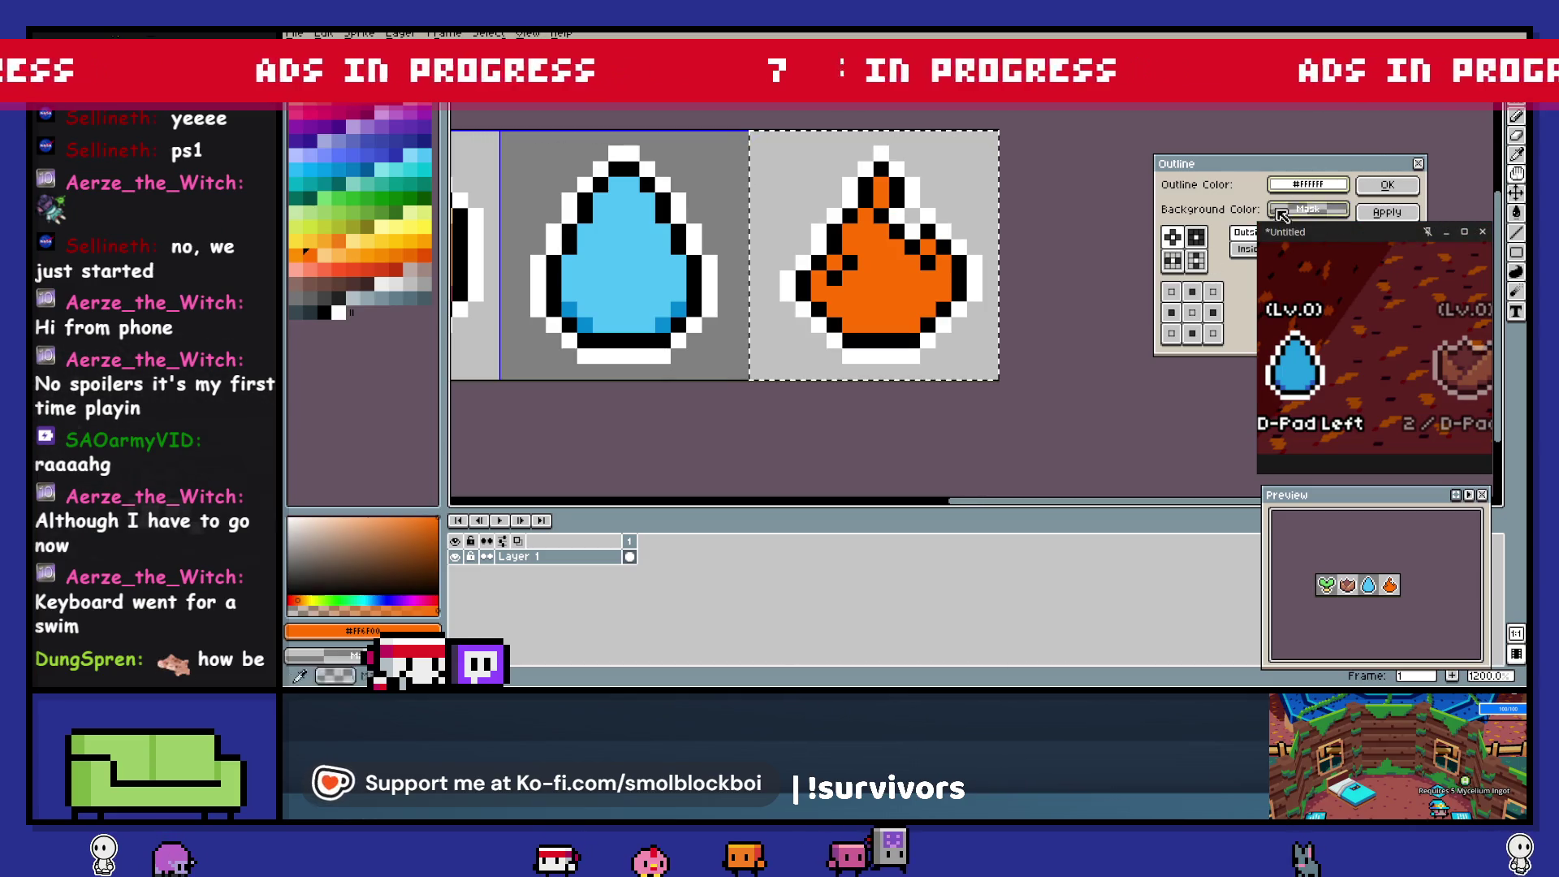
key(Return)
key(ctrl+d)
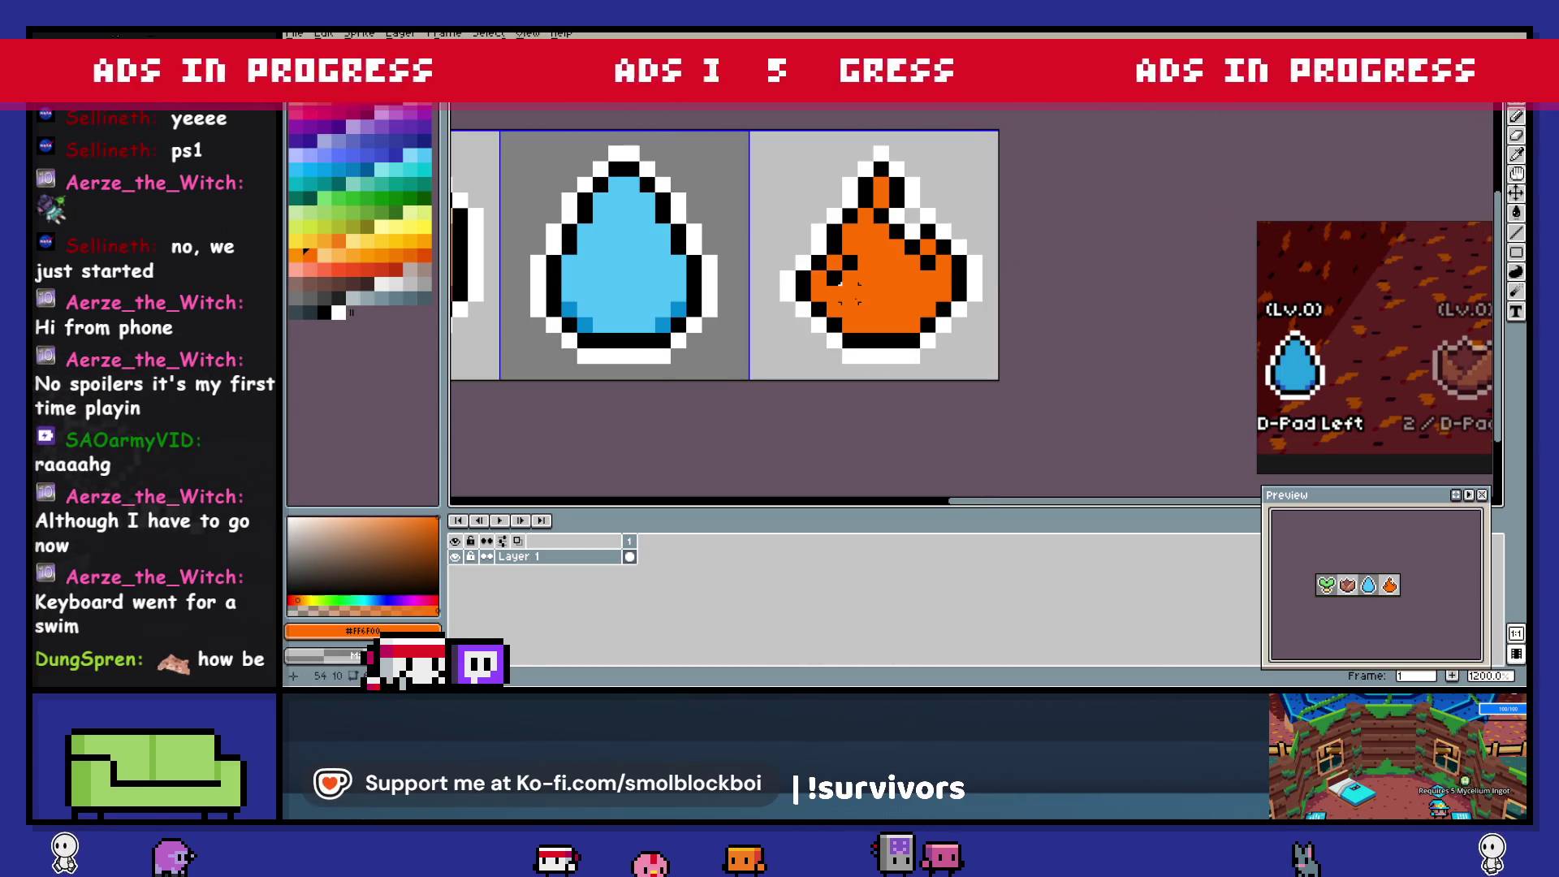
click(894, 311)
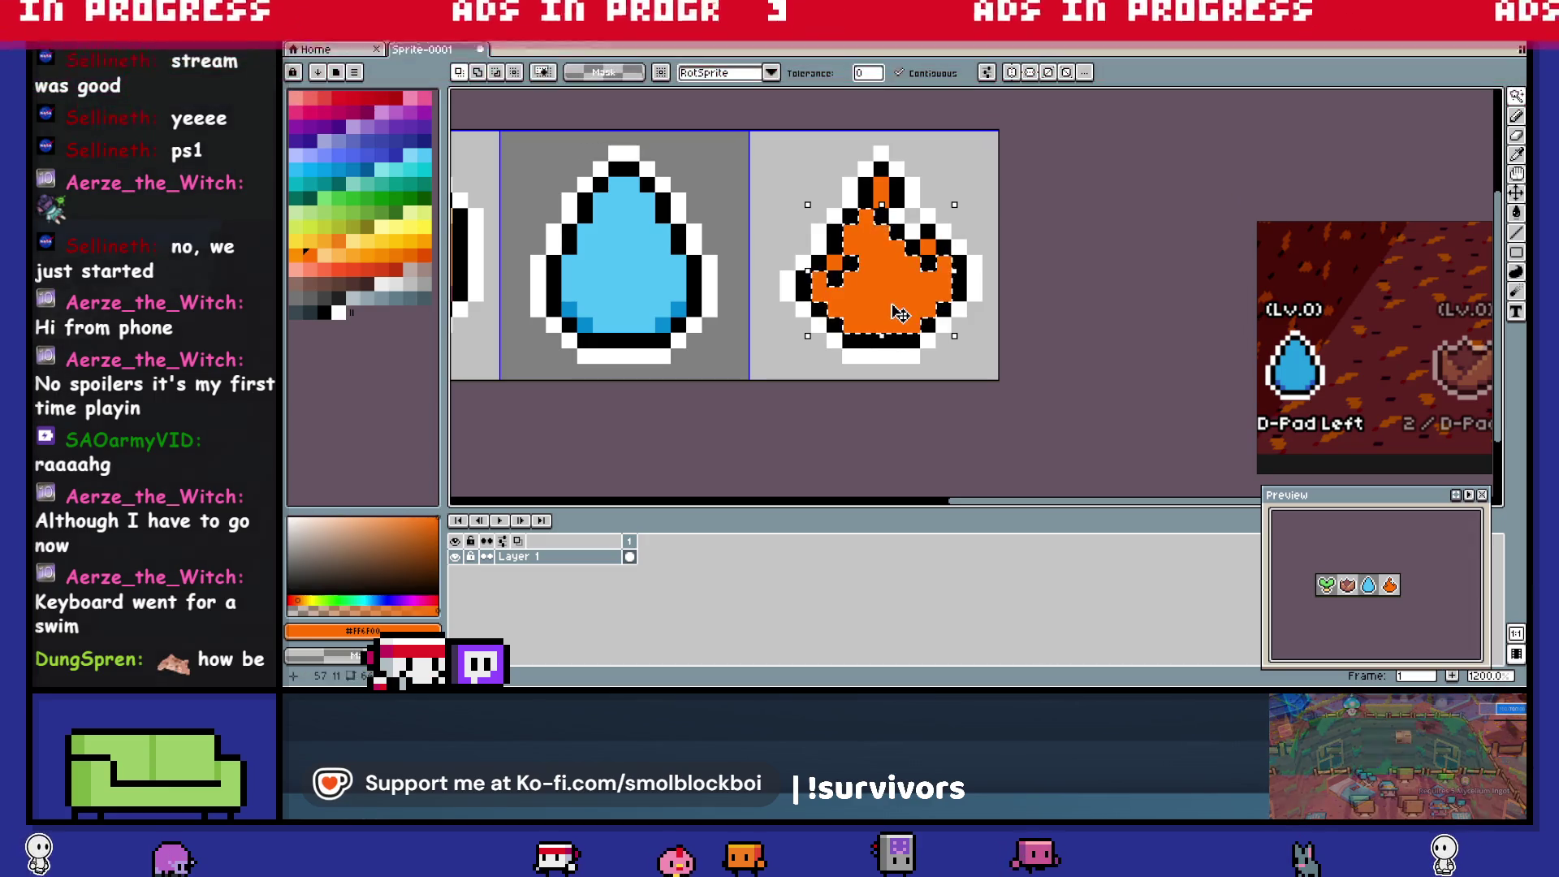
click(382, 241)
Pencil yellow into the flame's lower area and dab red-orange on it, undoing stray strokes.
key(b)
mouse_move(885, 341)
mouse_down()
mouse_move(873, 320)
mouse_move(898, 322)
mouse_up()
key(ctrl+z)
key(ctrl+z)
click(990, 269)
key(ctrl+z)
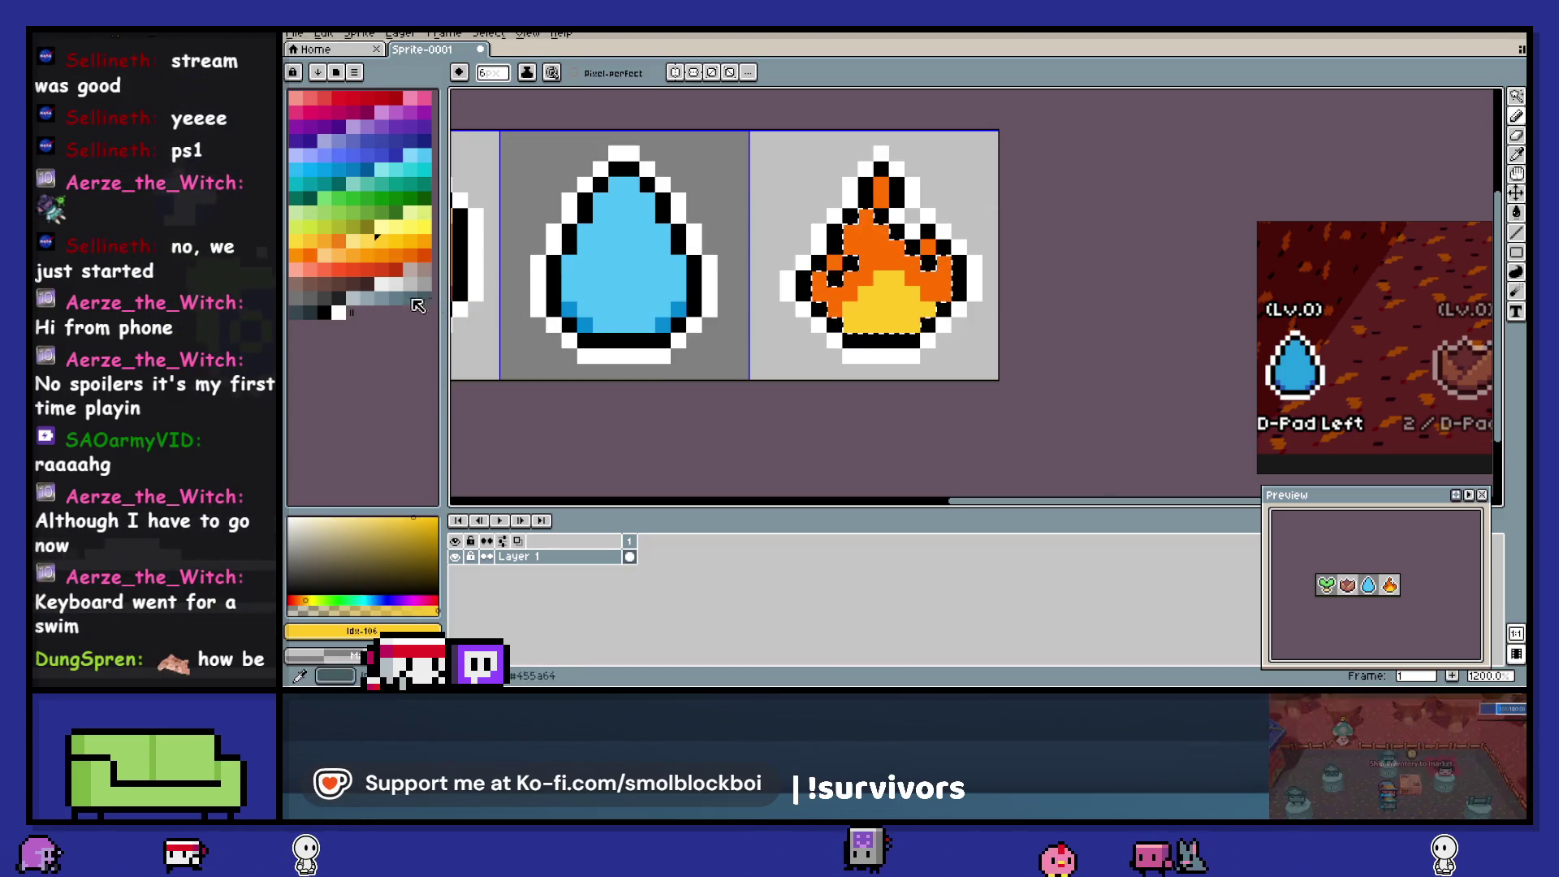
click(367, 269)
click(871, 187)
key(ctrl+z)
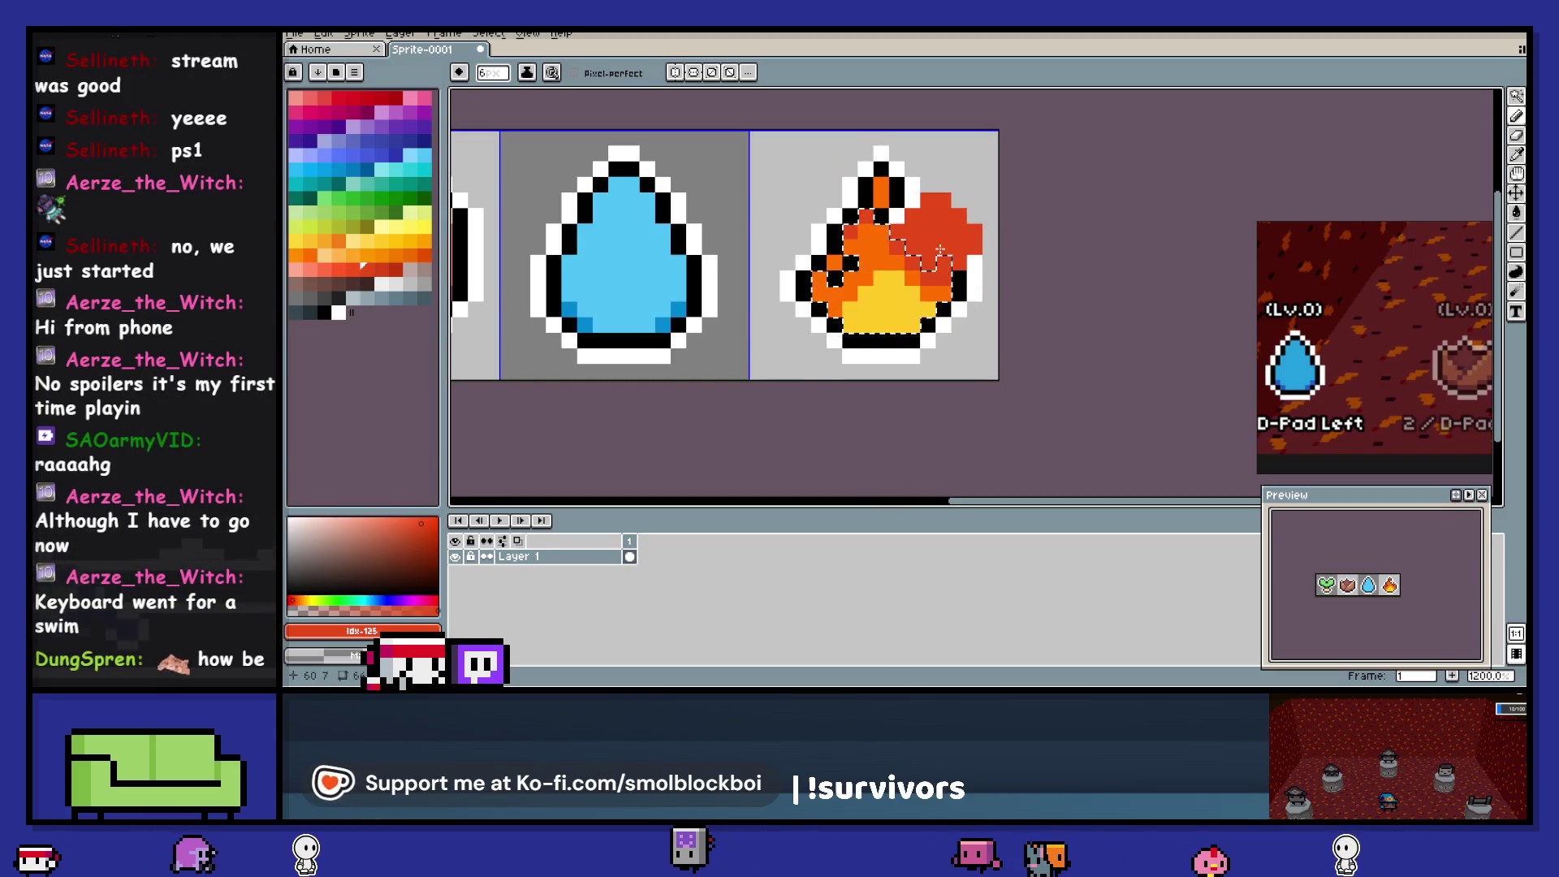
click(778, 265)
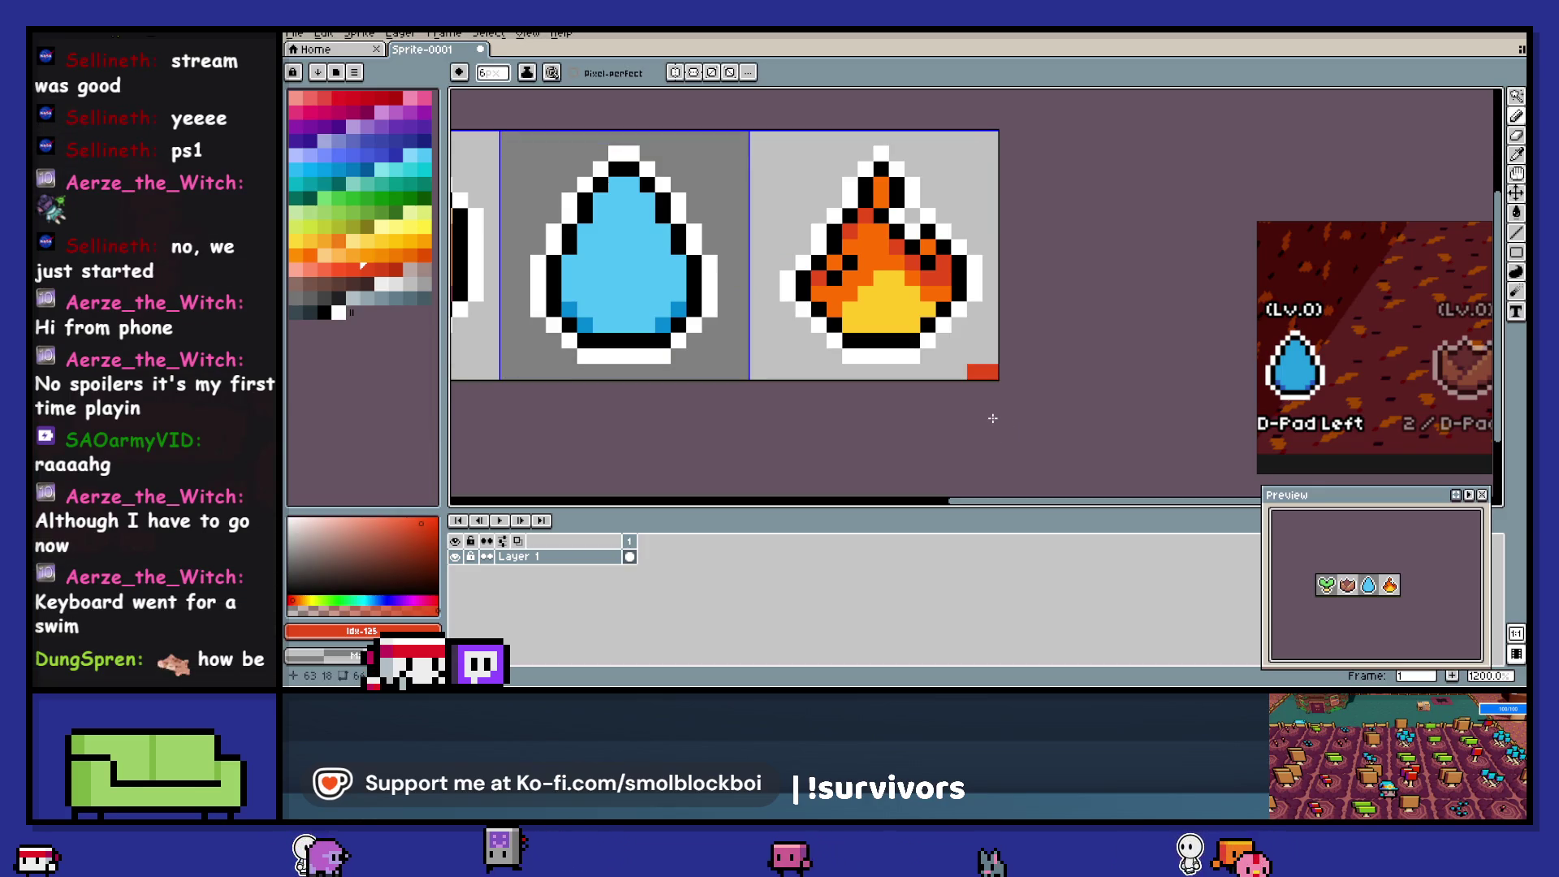
Magic-wand the flame's yellow area, sample golden yellow #ffb300, and shift those yellow pixels within the flame.
key(w)
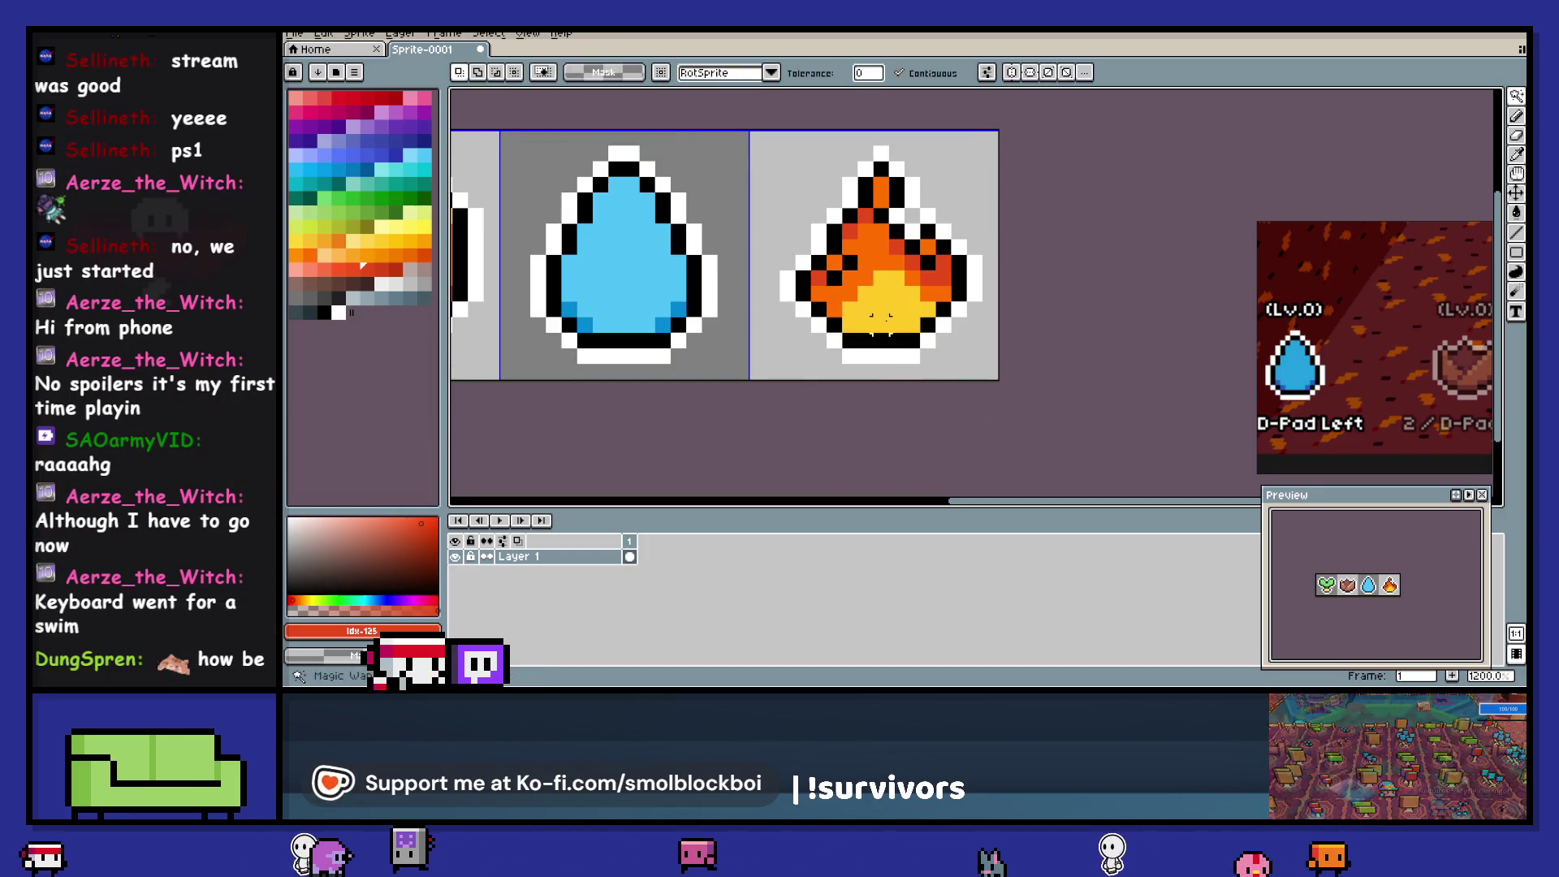
click(893, 329)
click(376, 236)
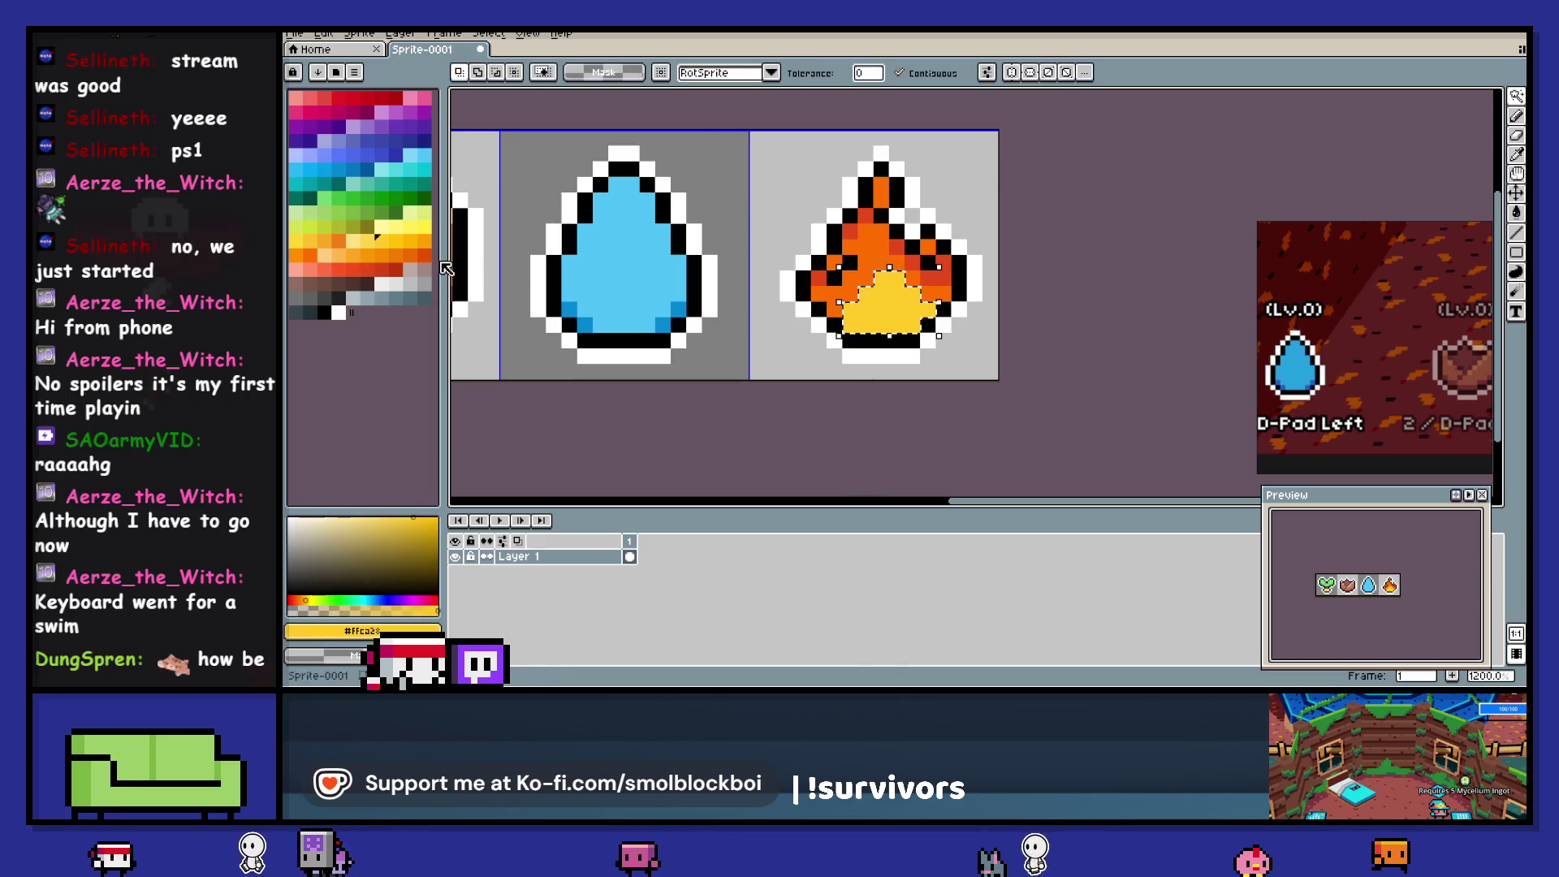
click(384, 256)
key(b)
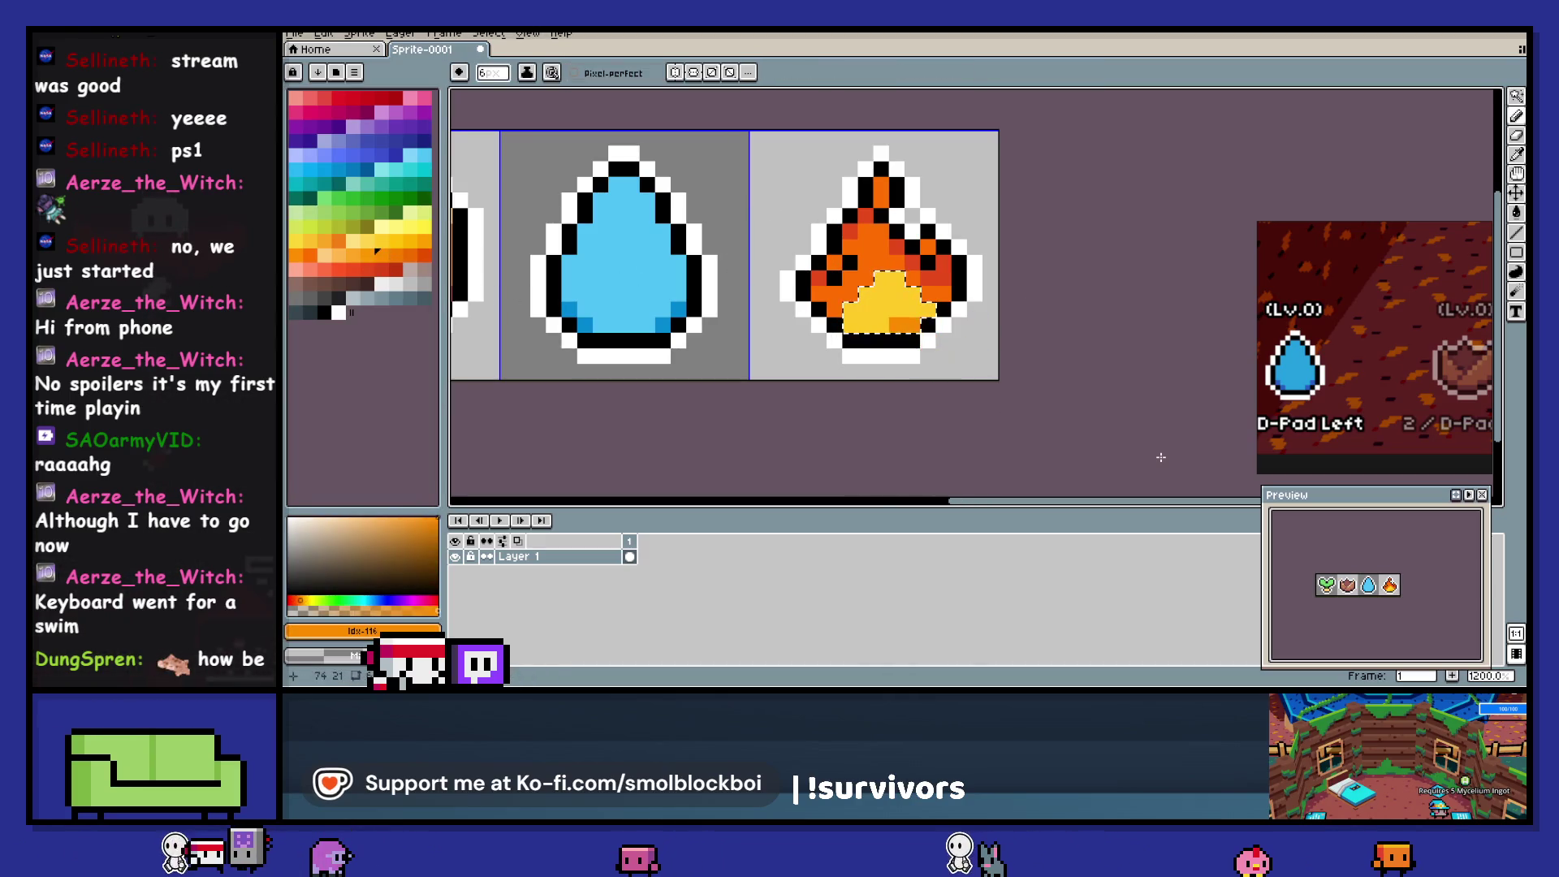
key(ctrl+z)
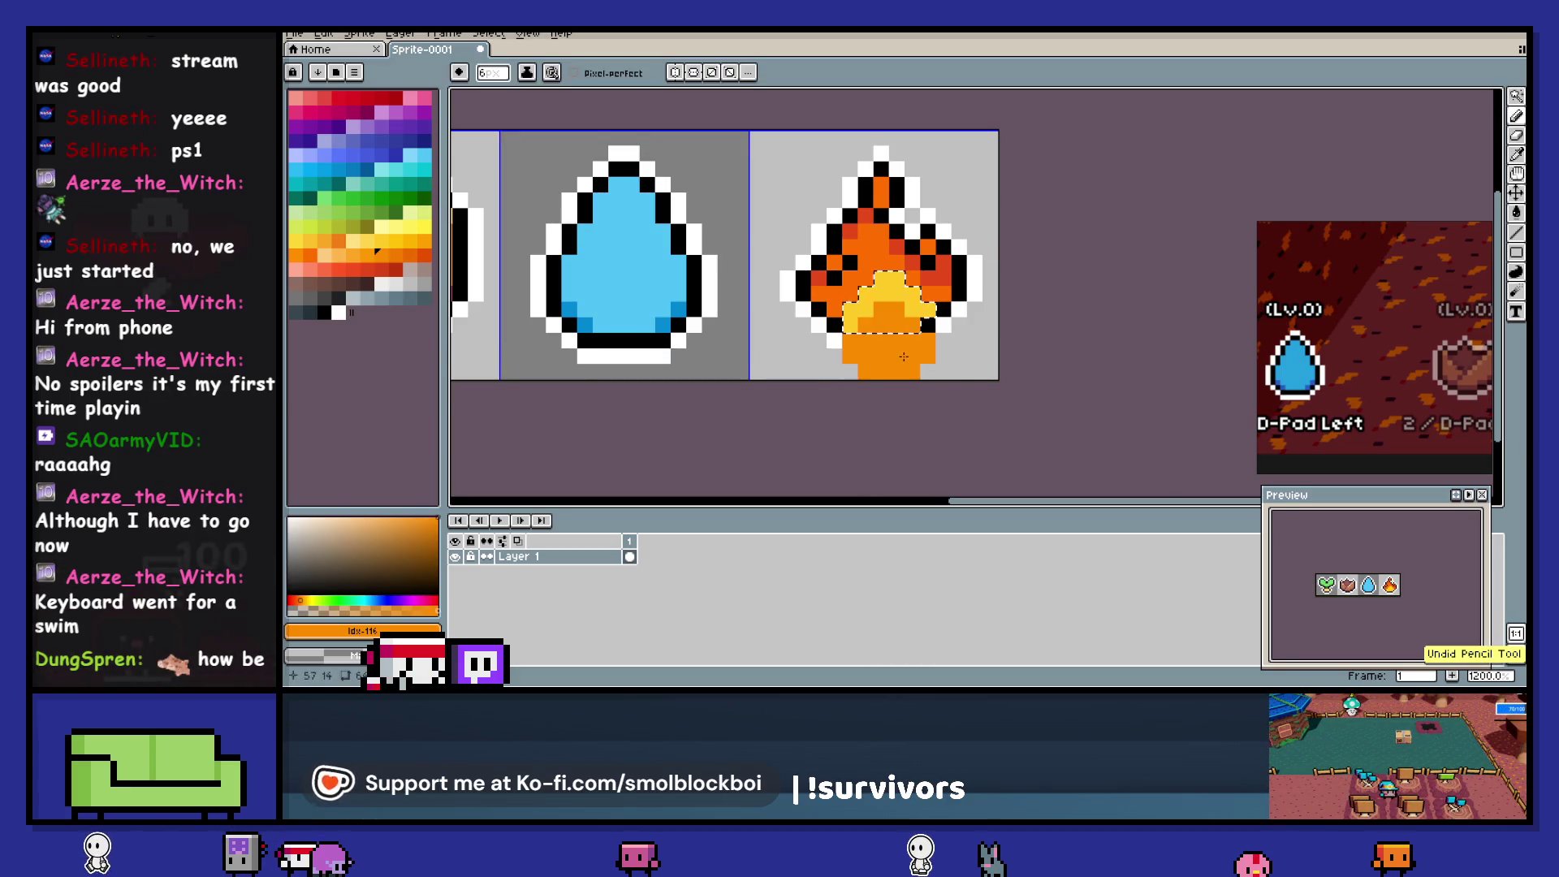
alt+click(893, 324)
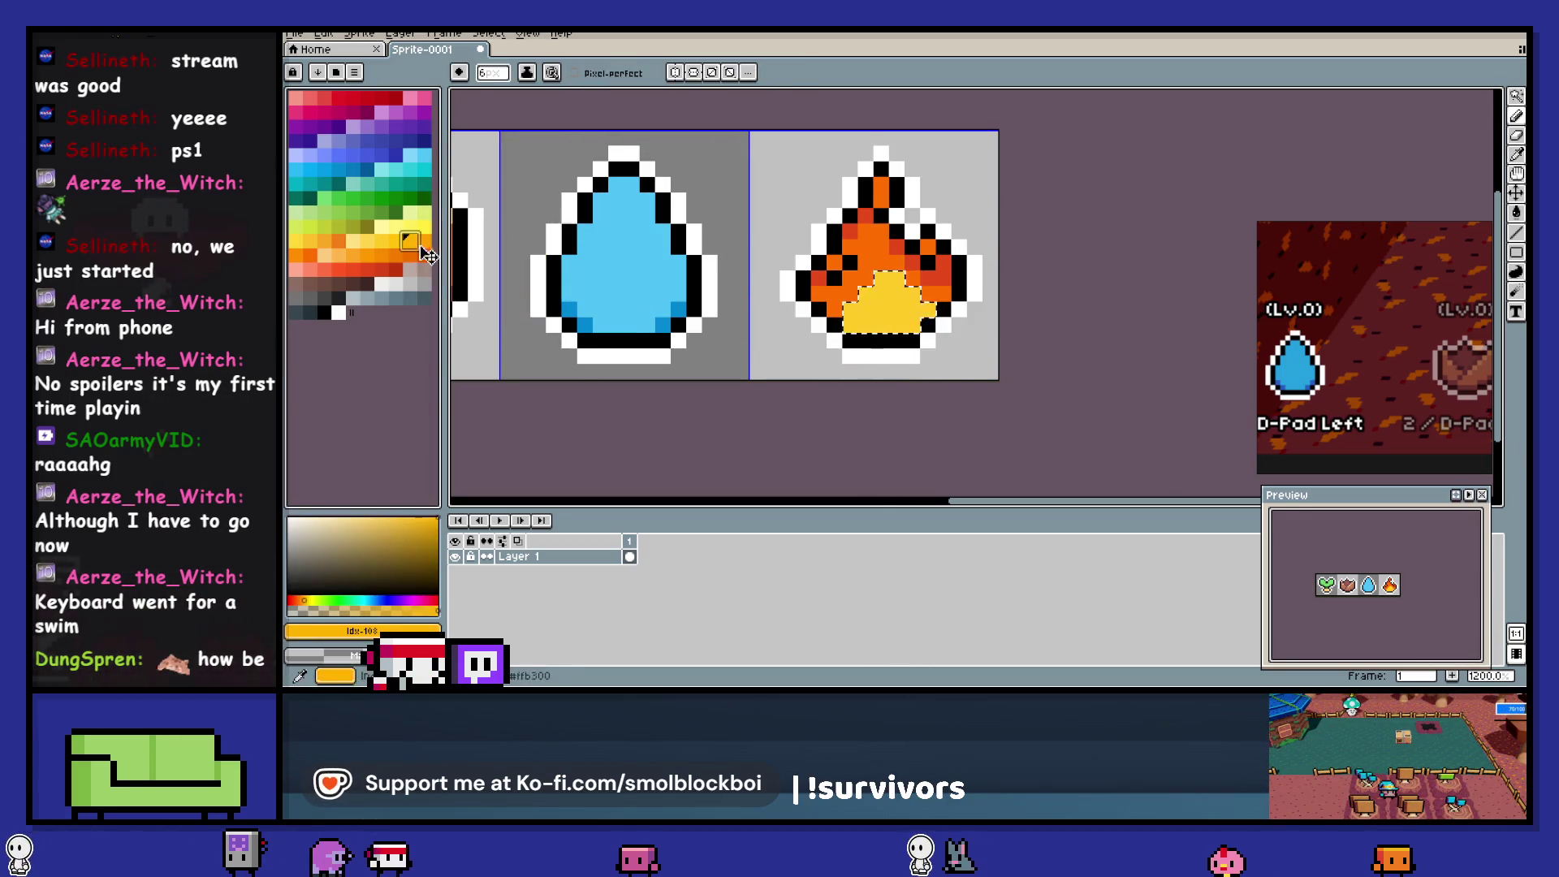
mouse_move(893, 304)
mouse_down()
mouse_move(950, 235)
mouse_move(1015, 268)
mouse_move(1081, 261)
mouse_move(895, 307)
mouse_up()
scroll(1081, 262, down, 4)
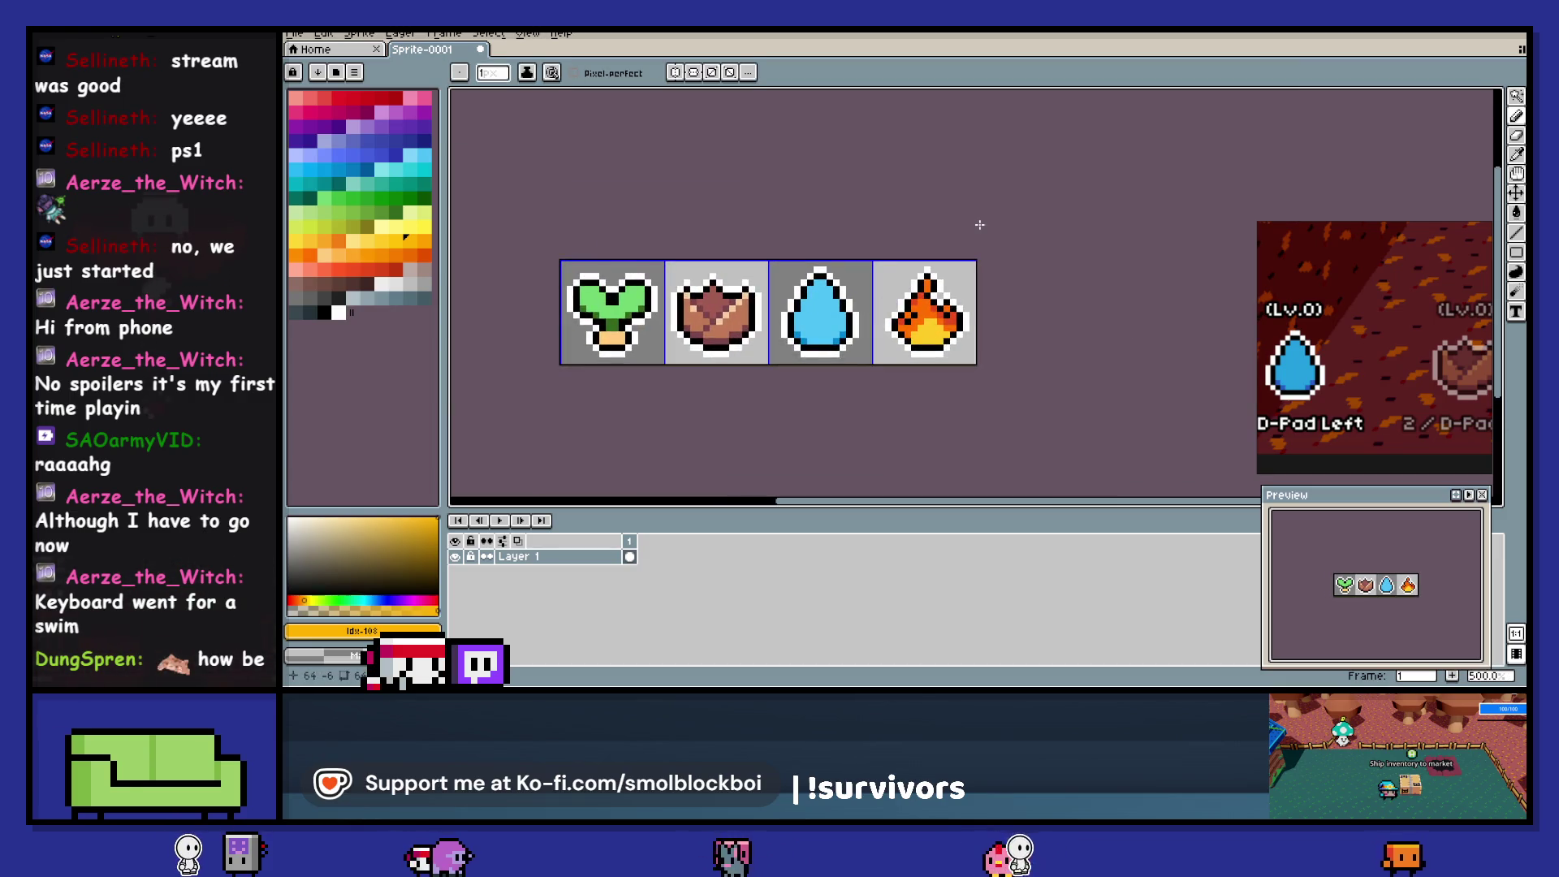
scroll(974, 301, up, 2)
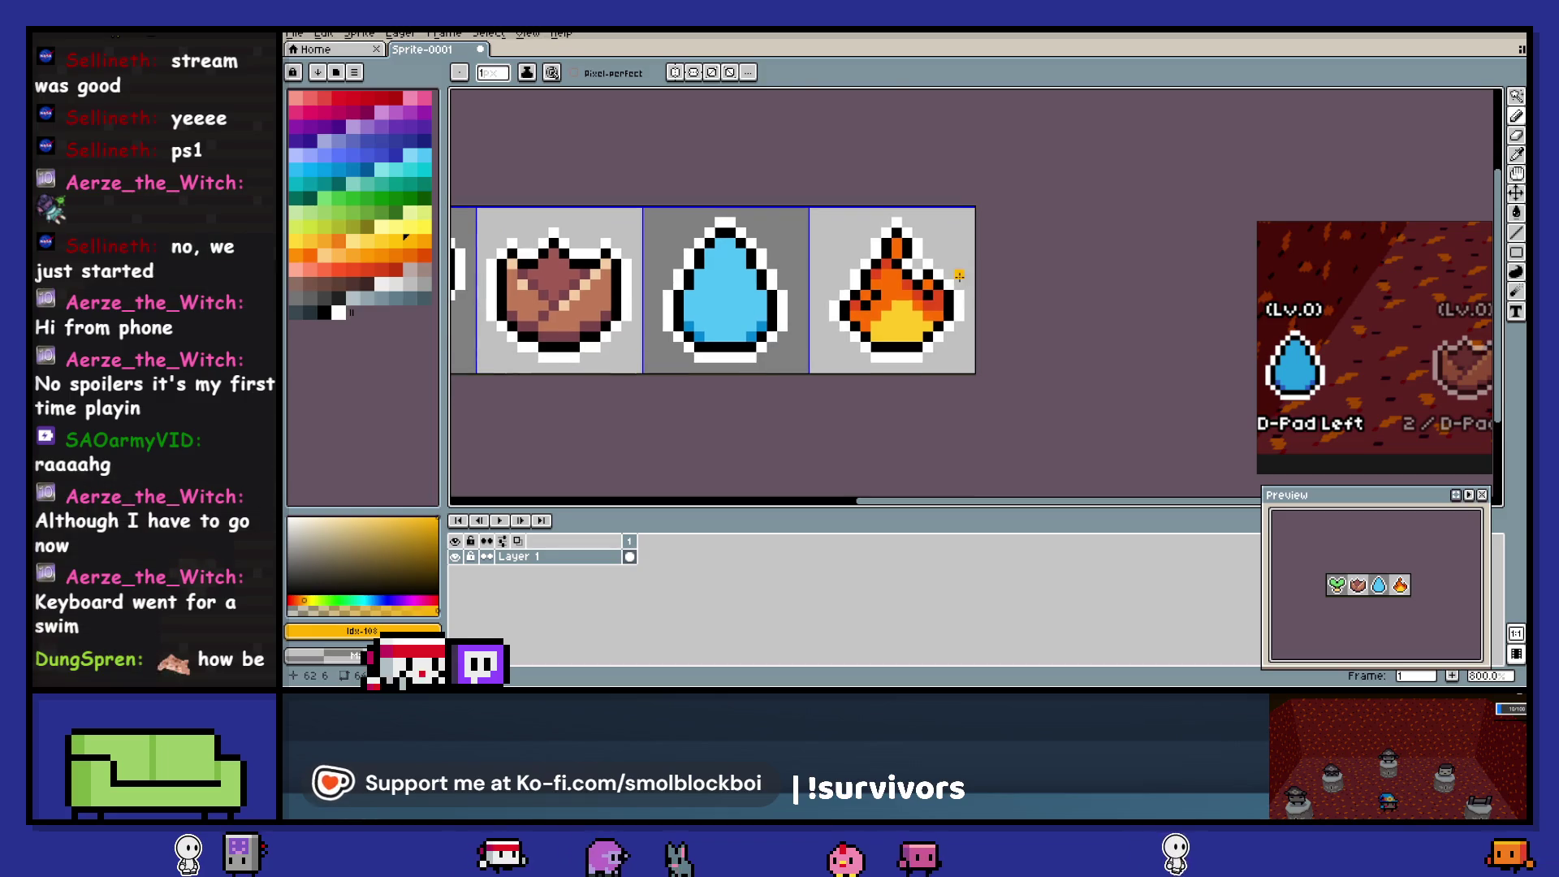
key(m)
scroll(957, 276, up, 2)
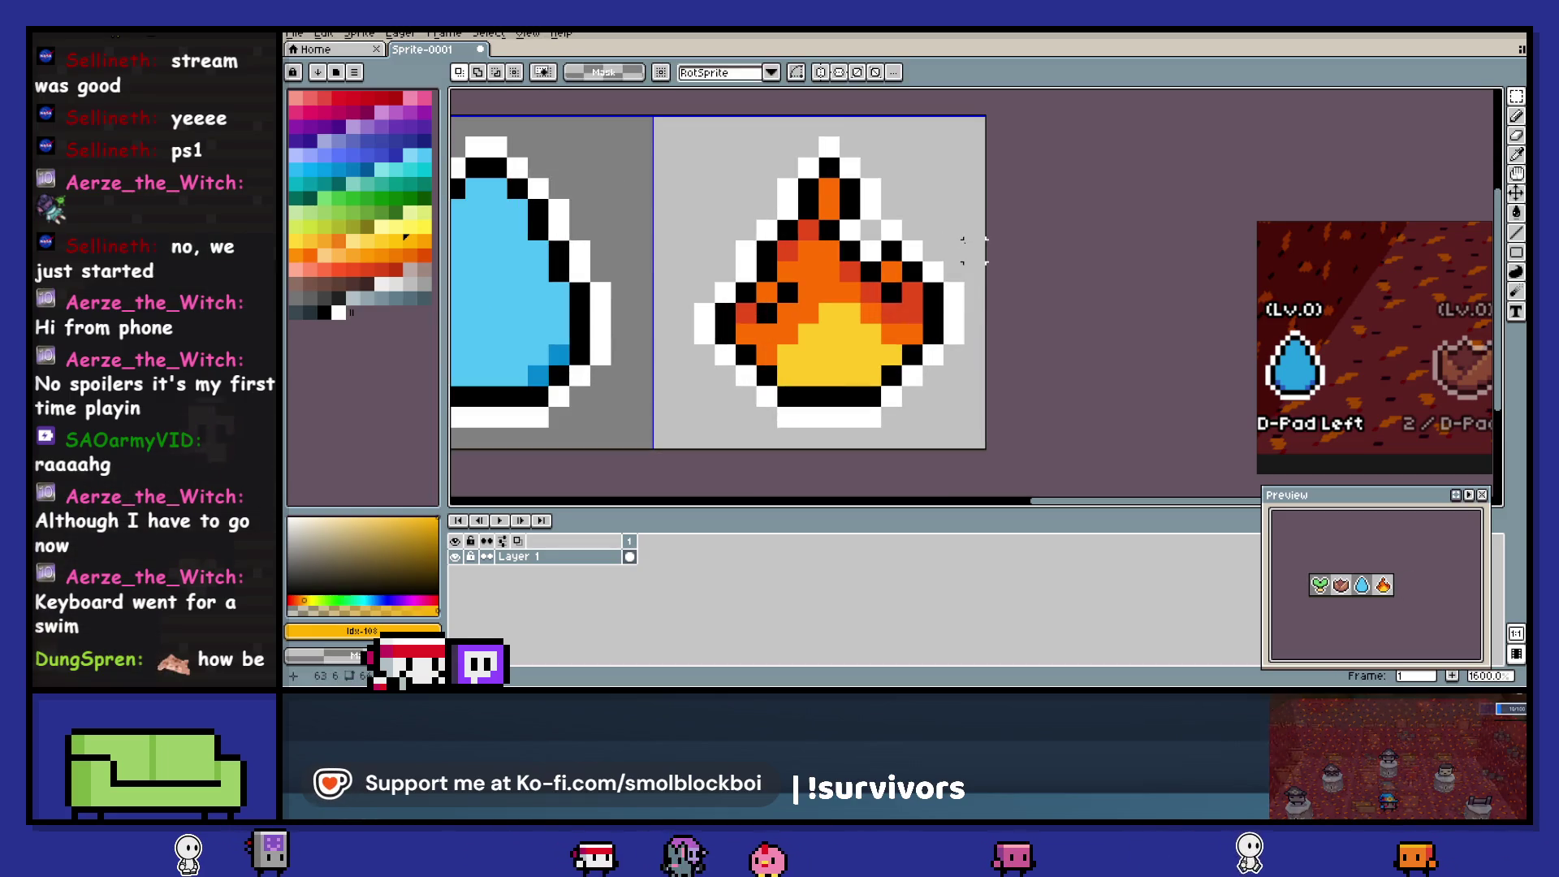
drag(981, 221, 870, 416)
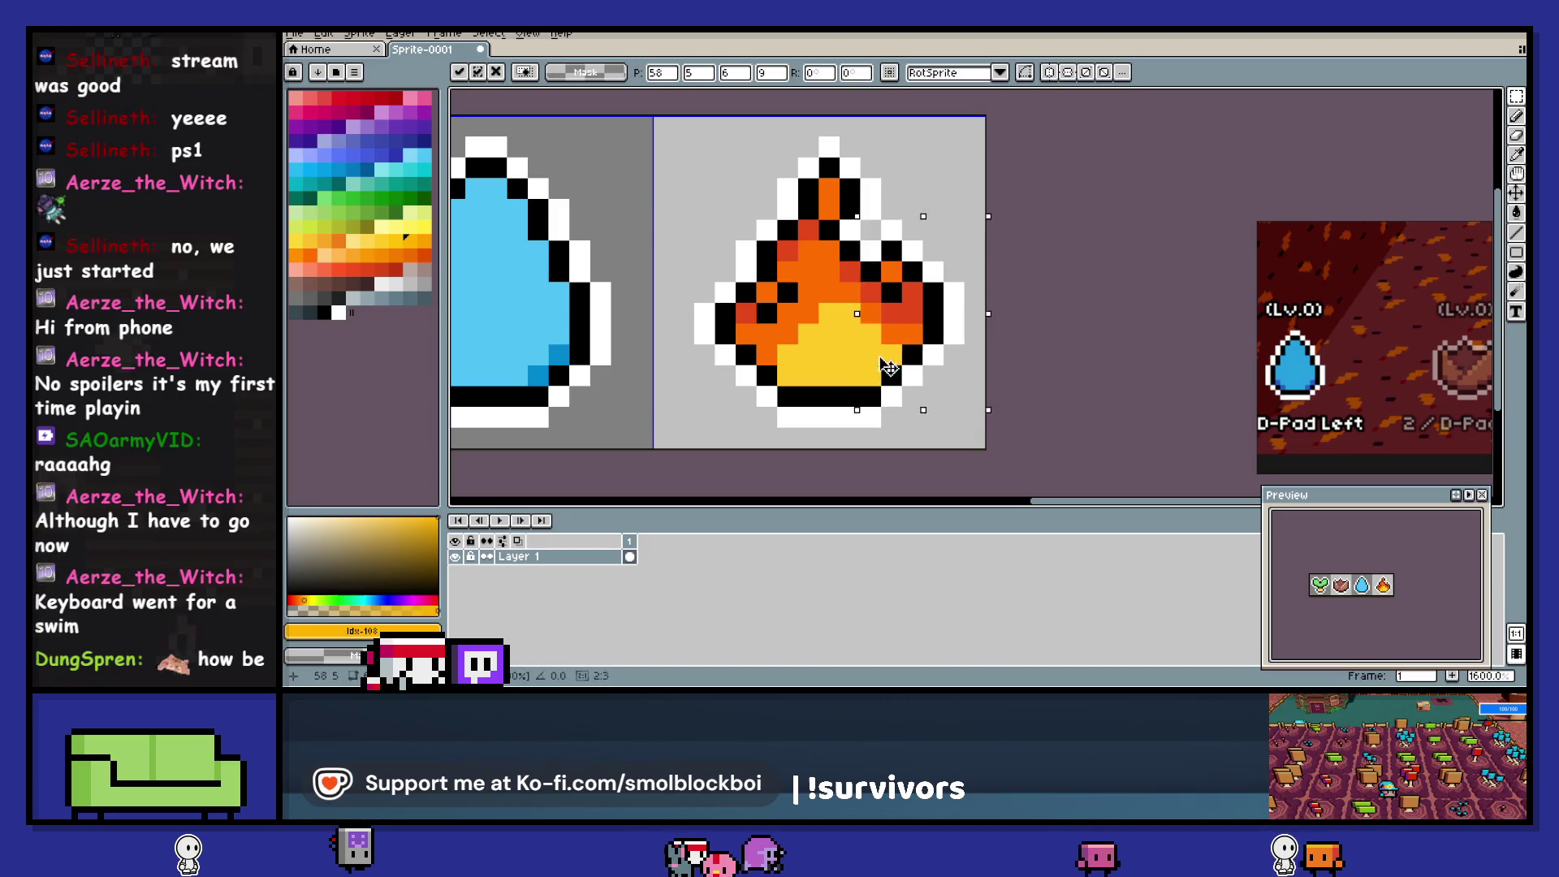
click(999, 376)
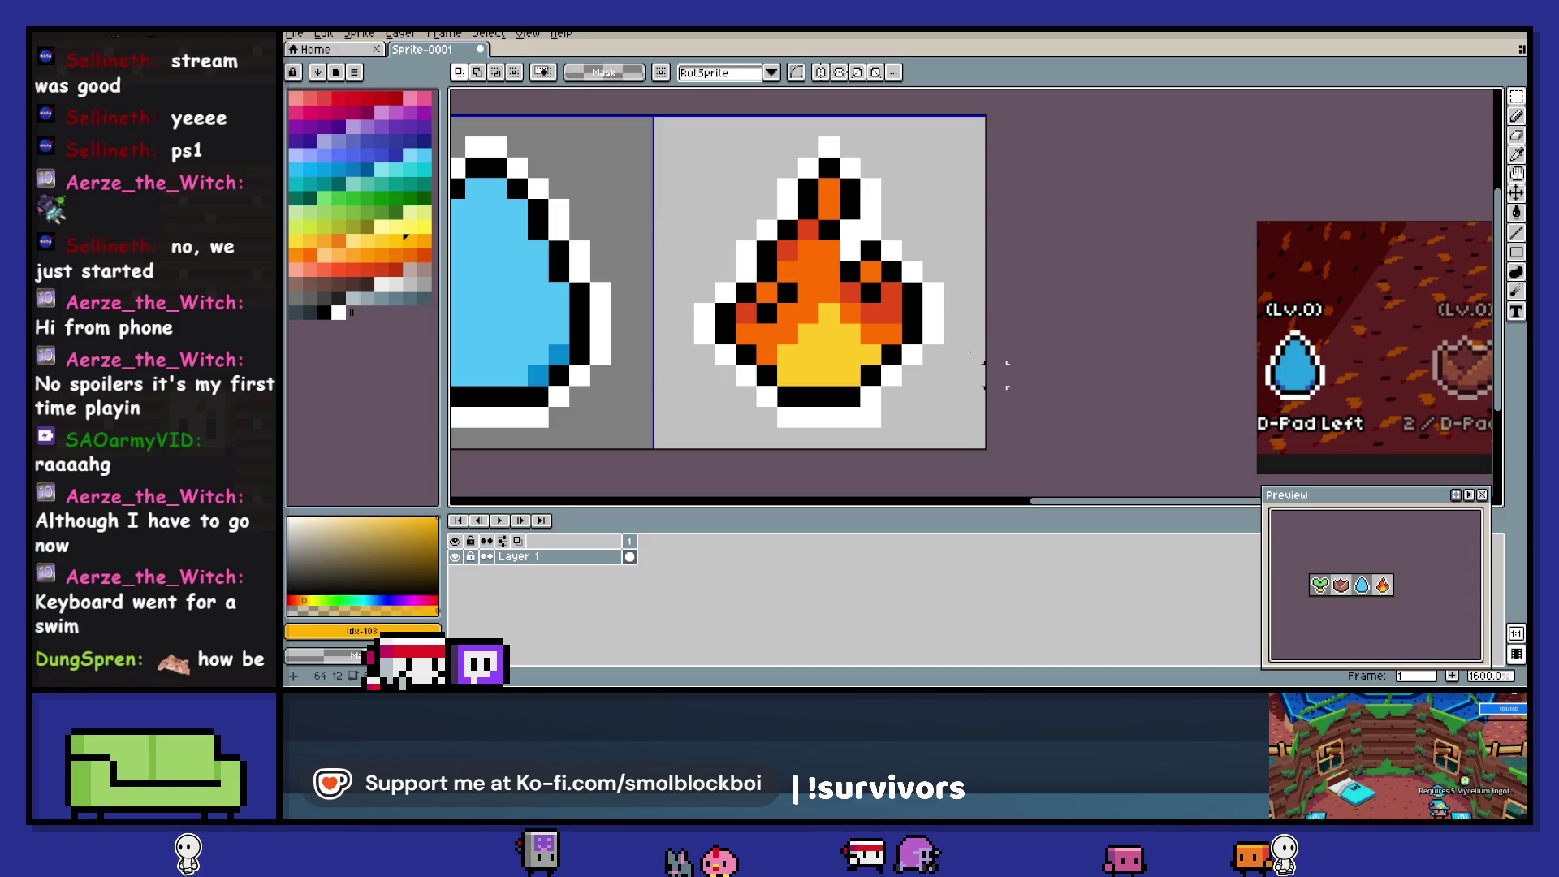
key(b)
alt+click(841, 249)
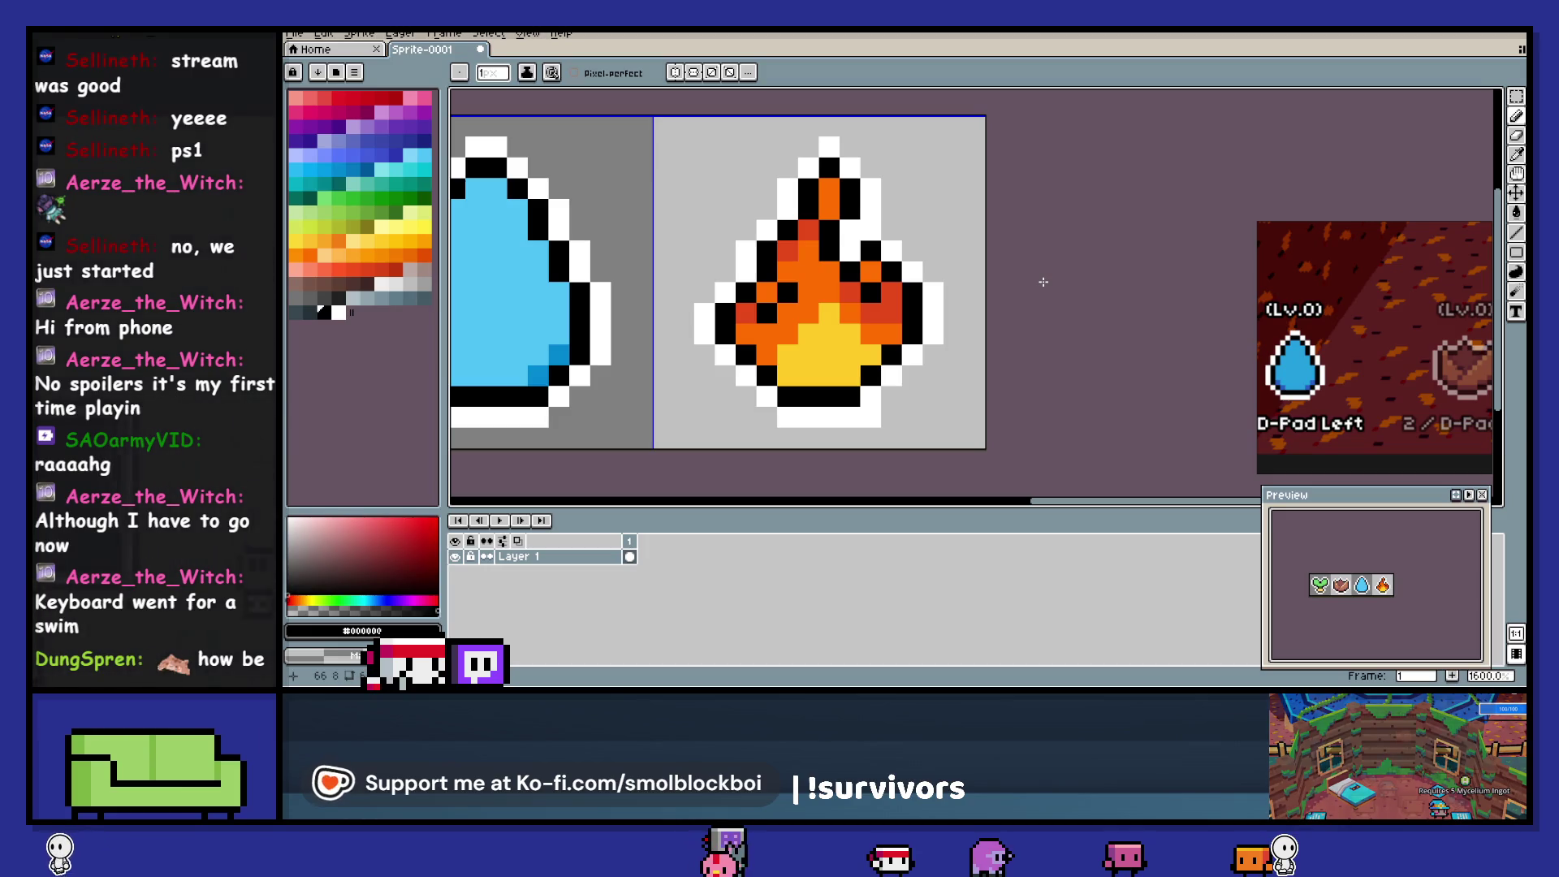
key(e)
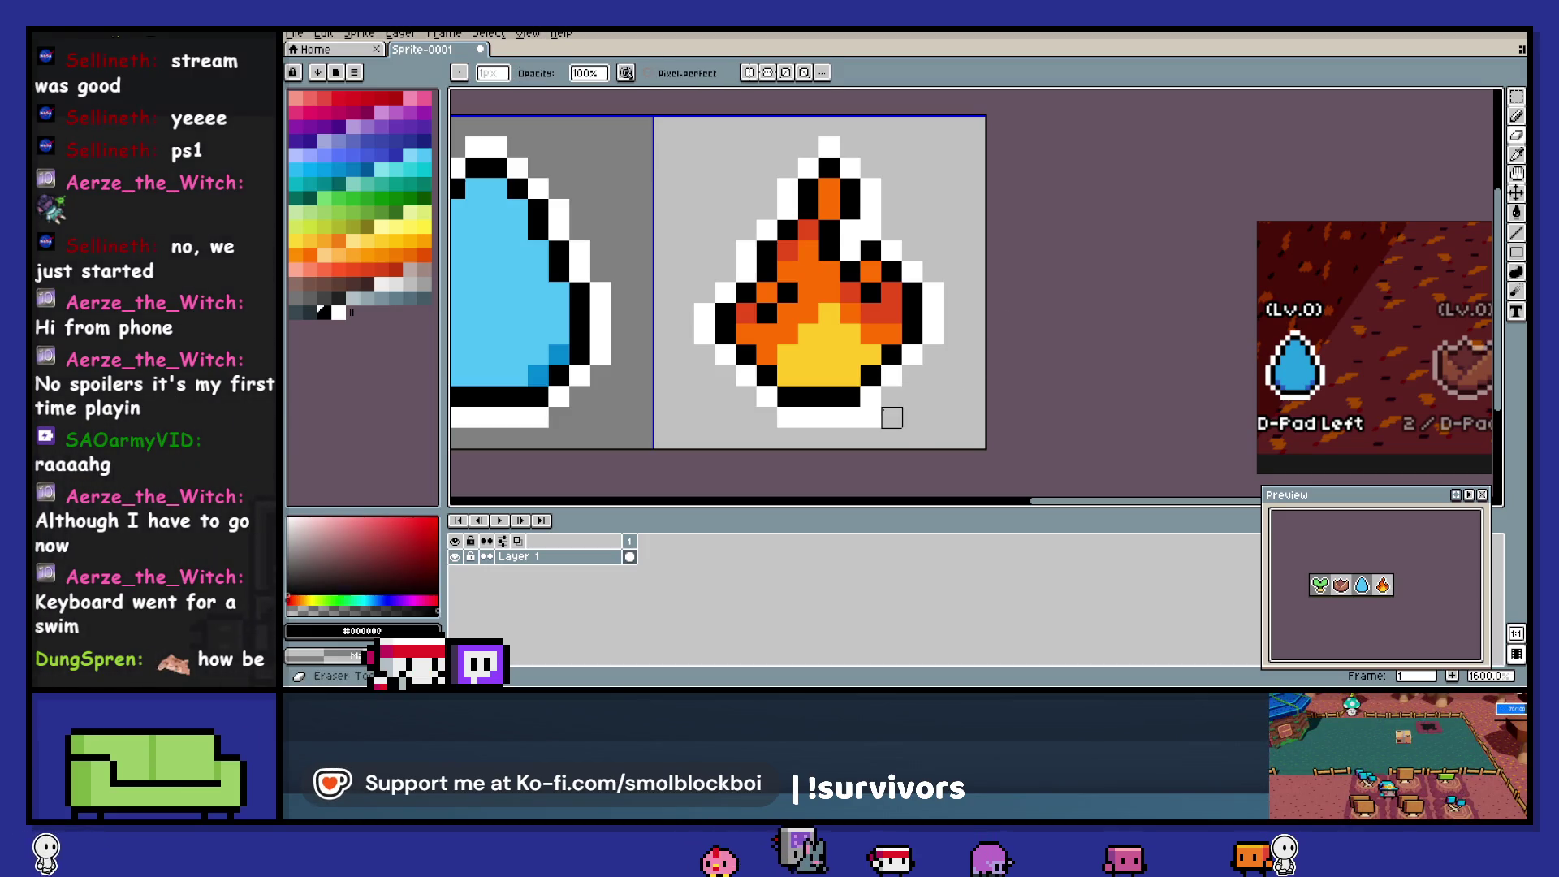
drag(871, 270, 946, 279)
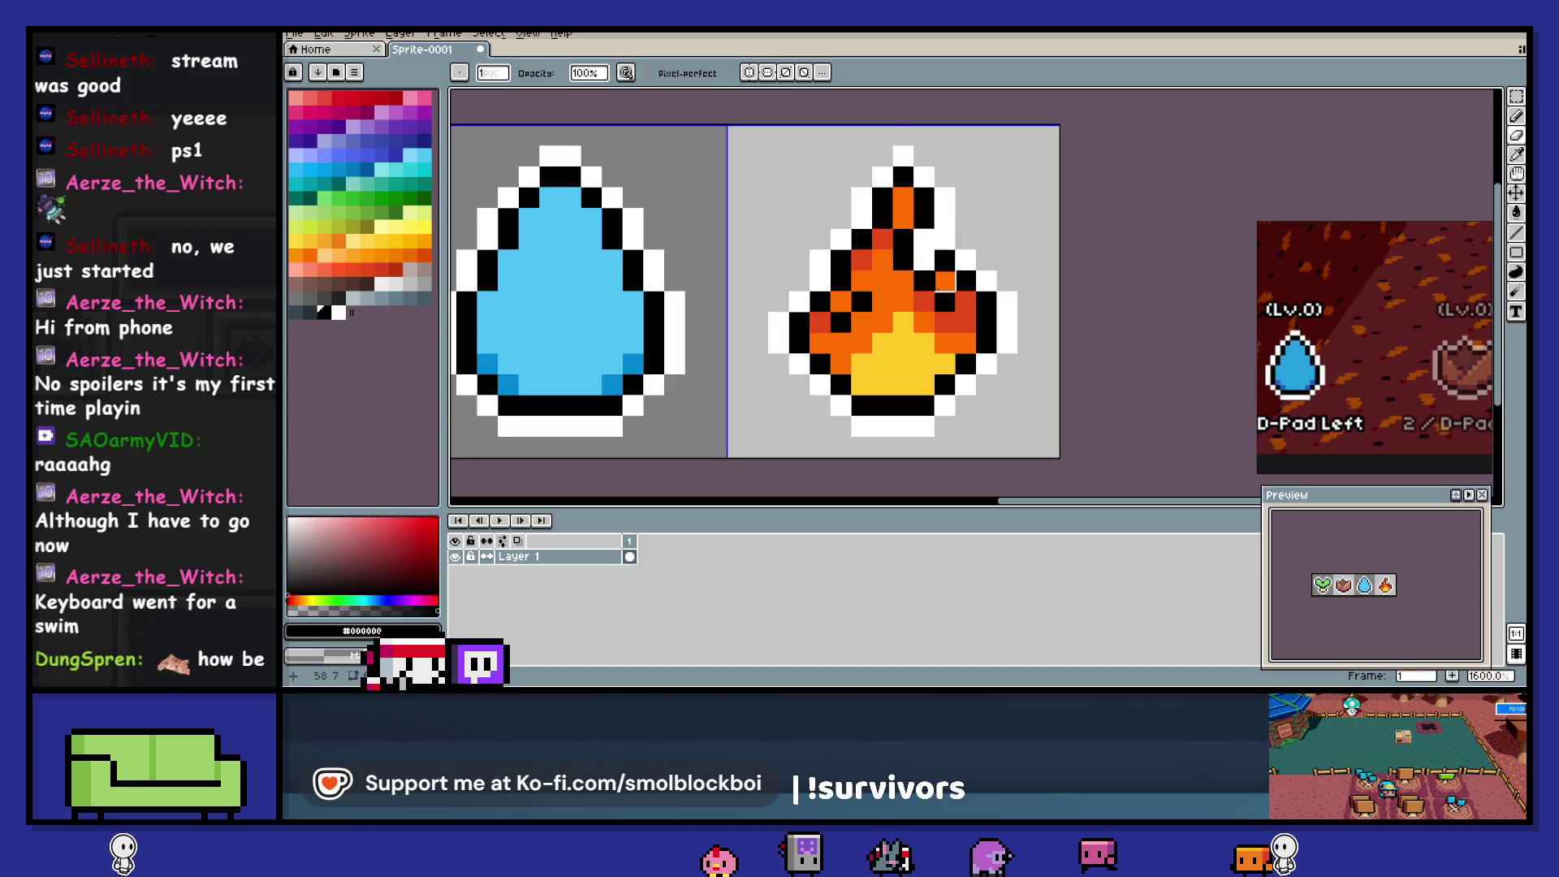
scroll(945, 280, down, 3)
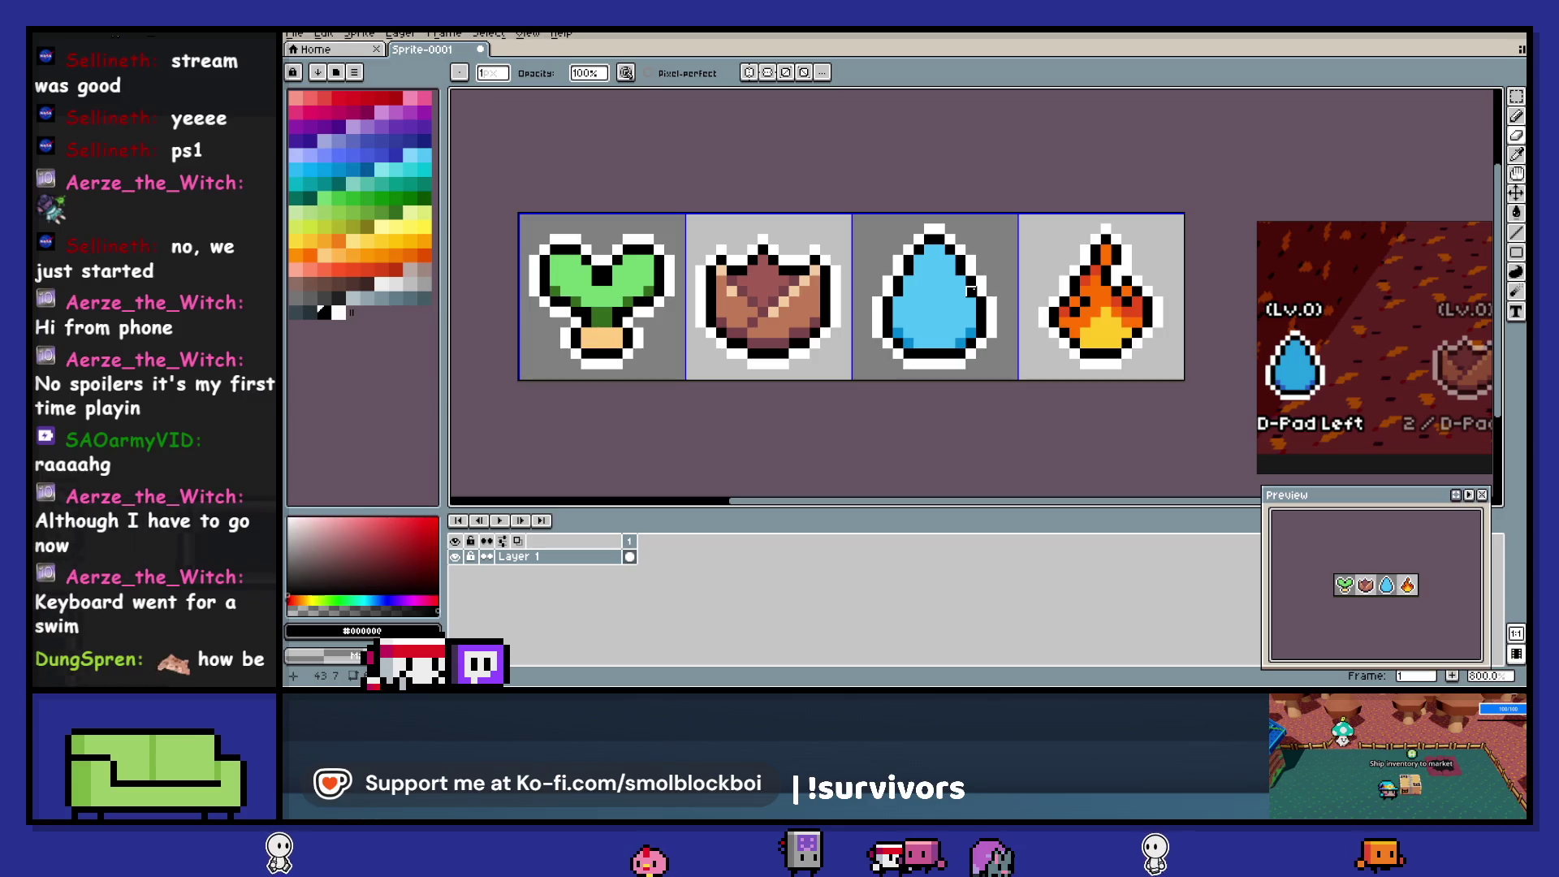
key(b)
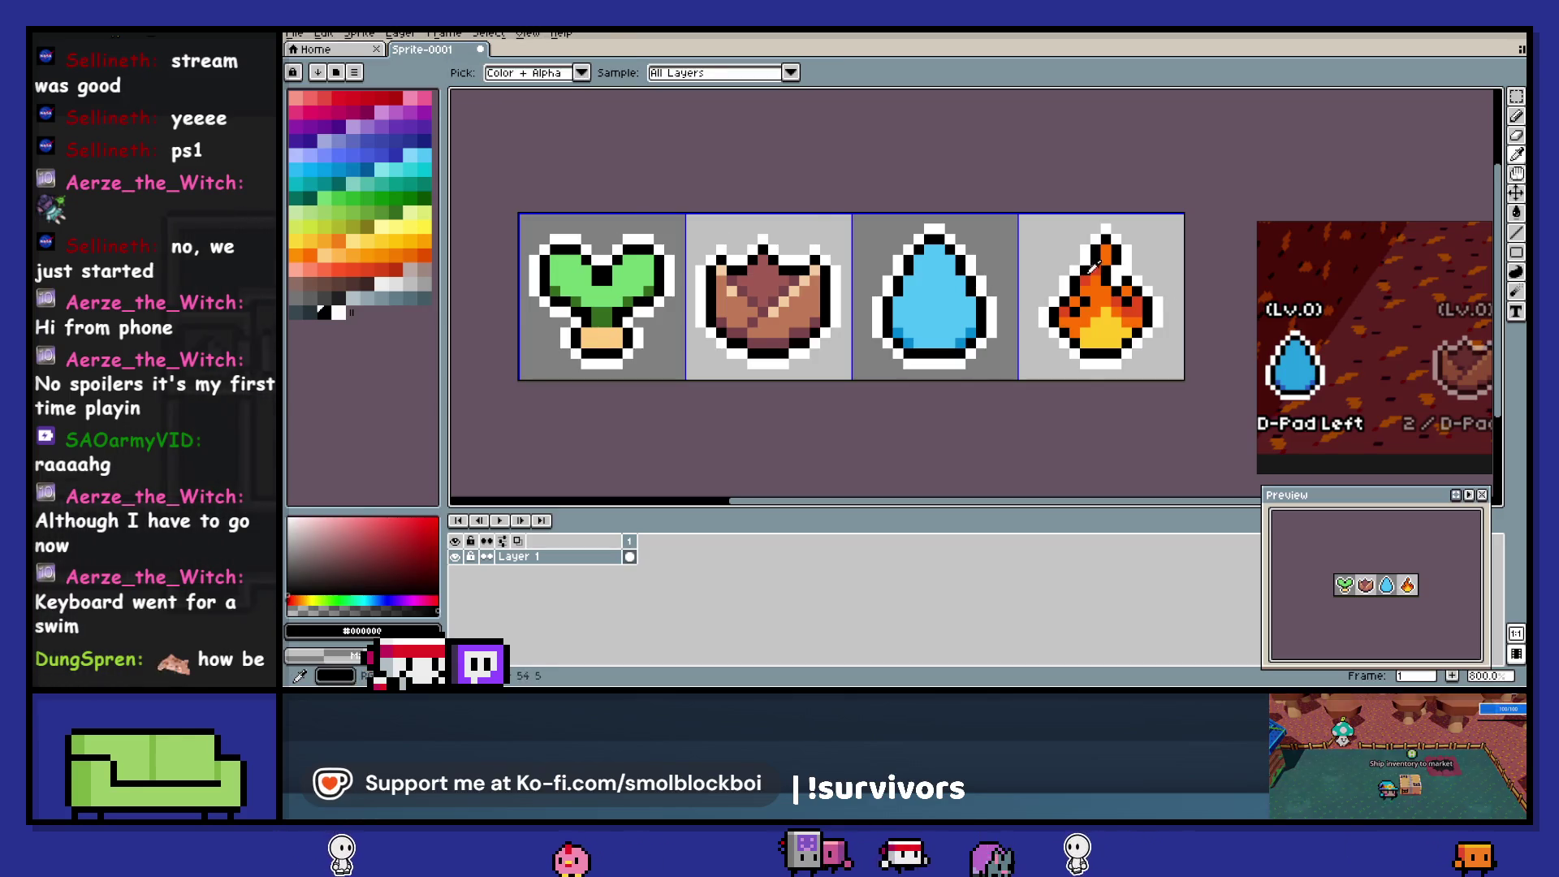
alt+click(1108, 248)
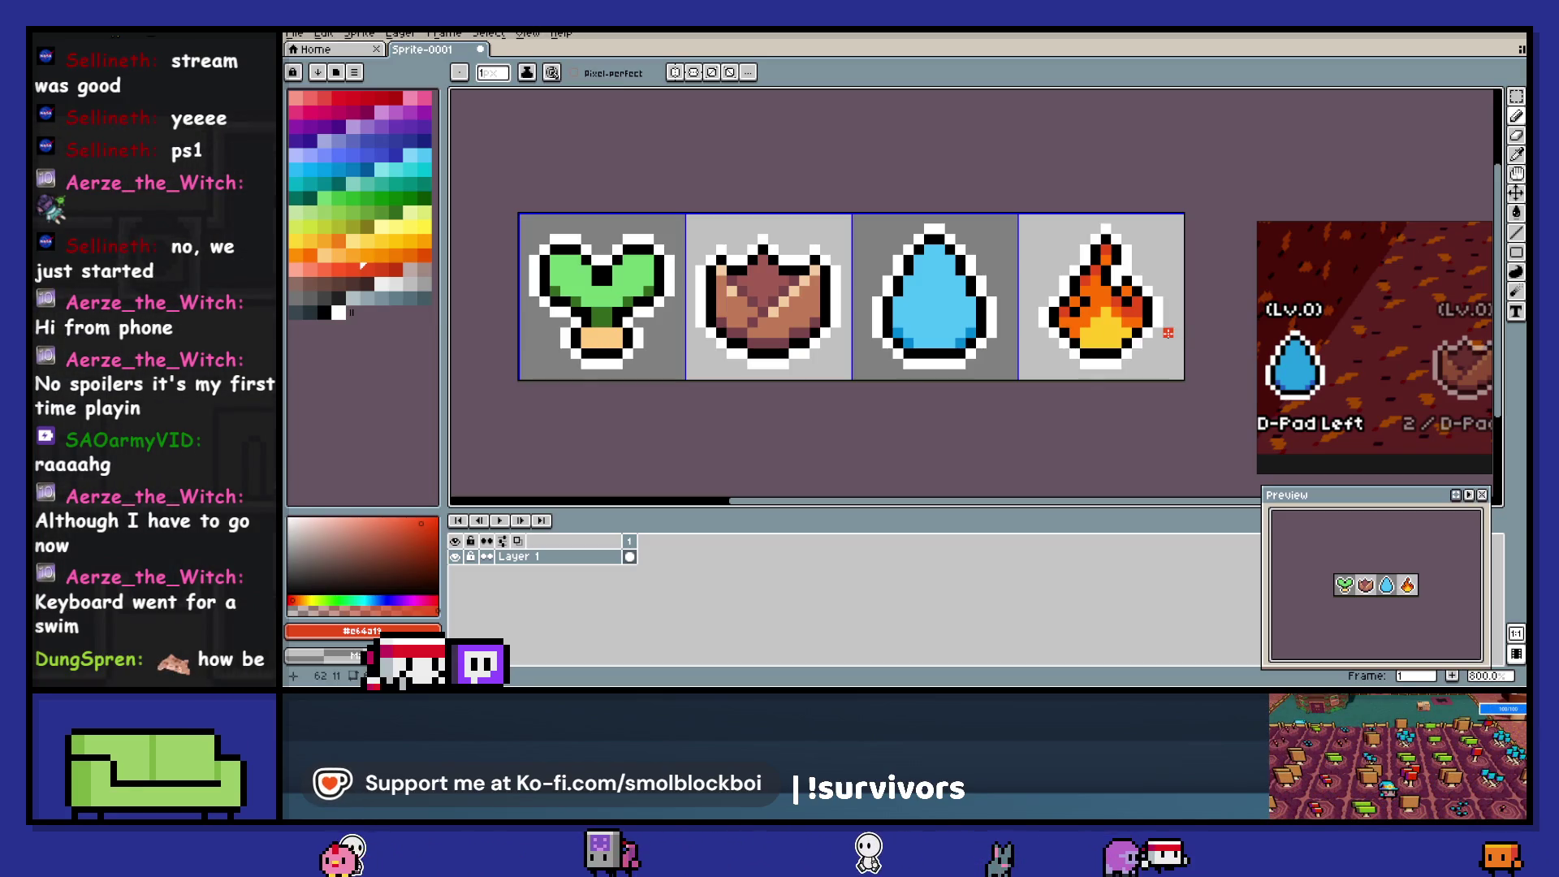
key(i)
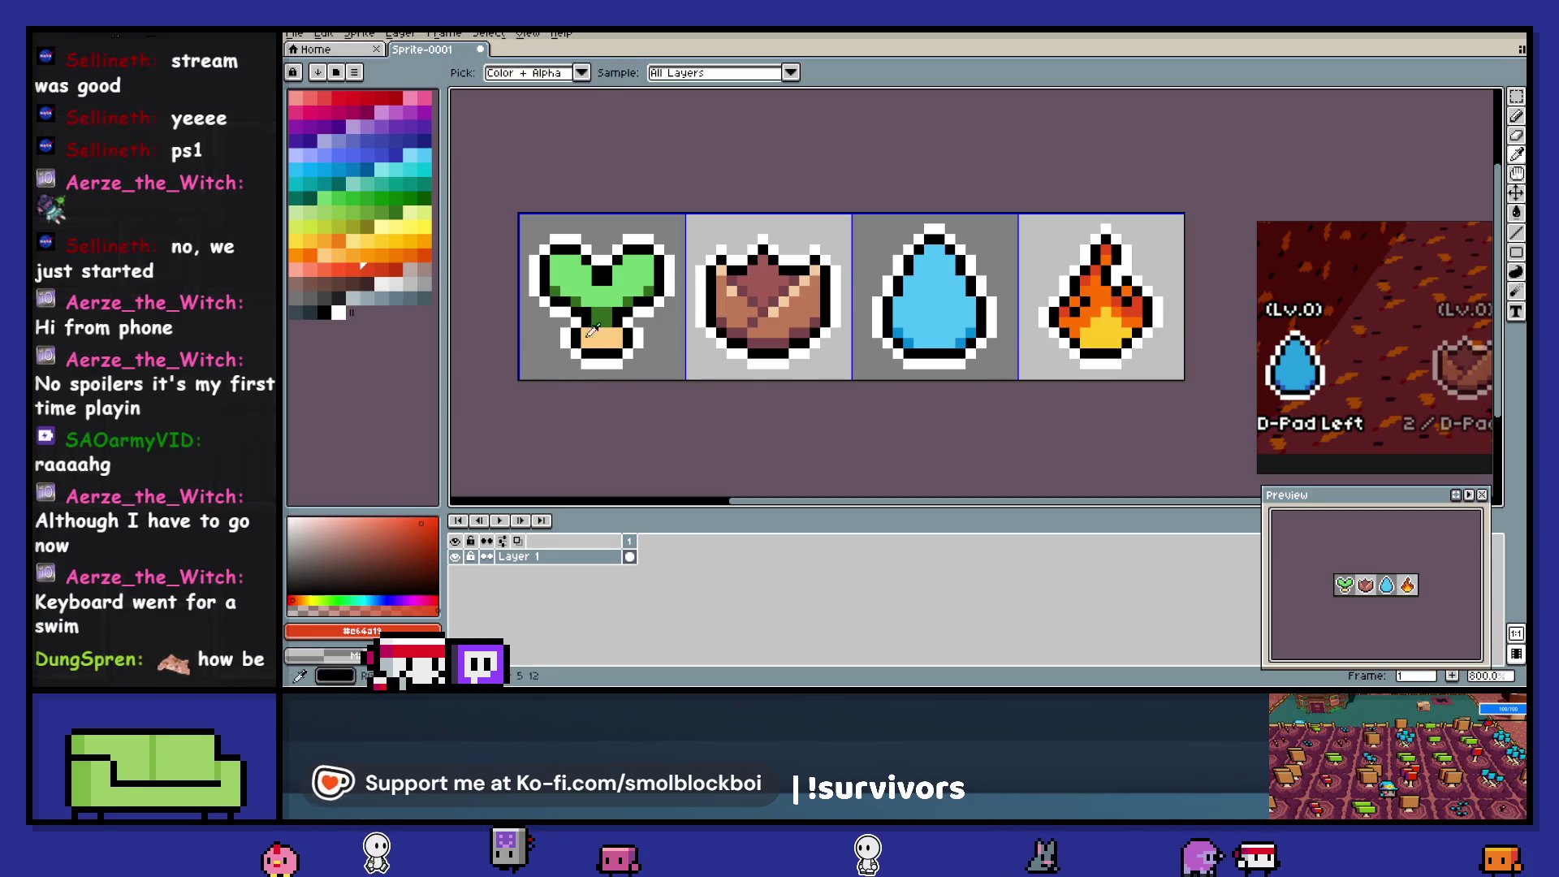
Sample the icons' colours, select the fire tile, and replace its red with a palette orange.
click(616, 284)
click(929, 304)
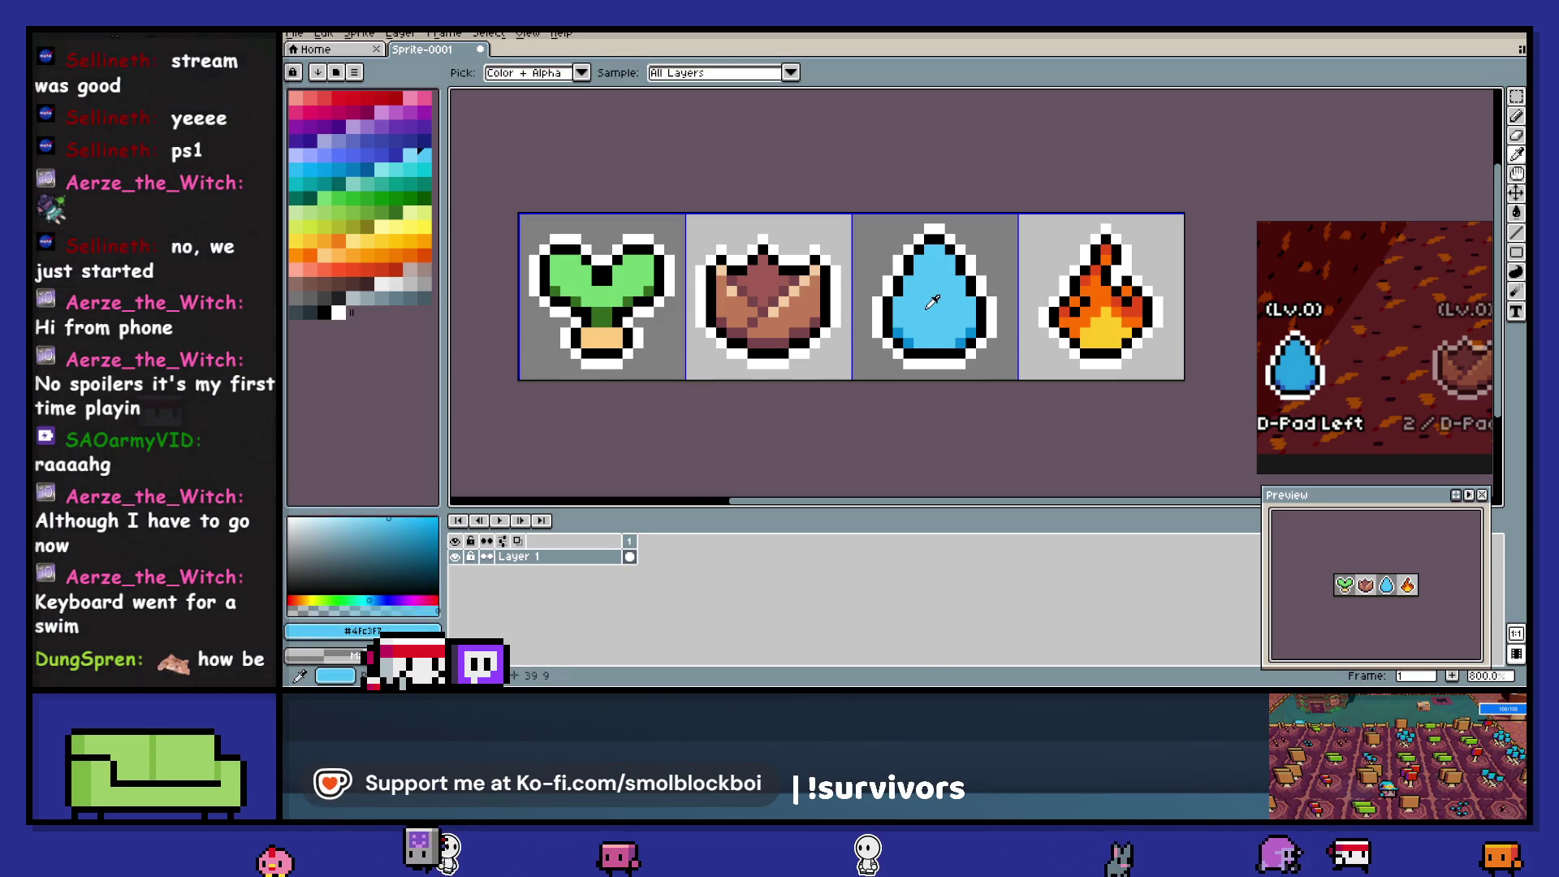
click(1106, 284)
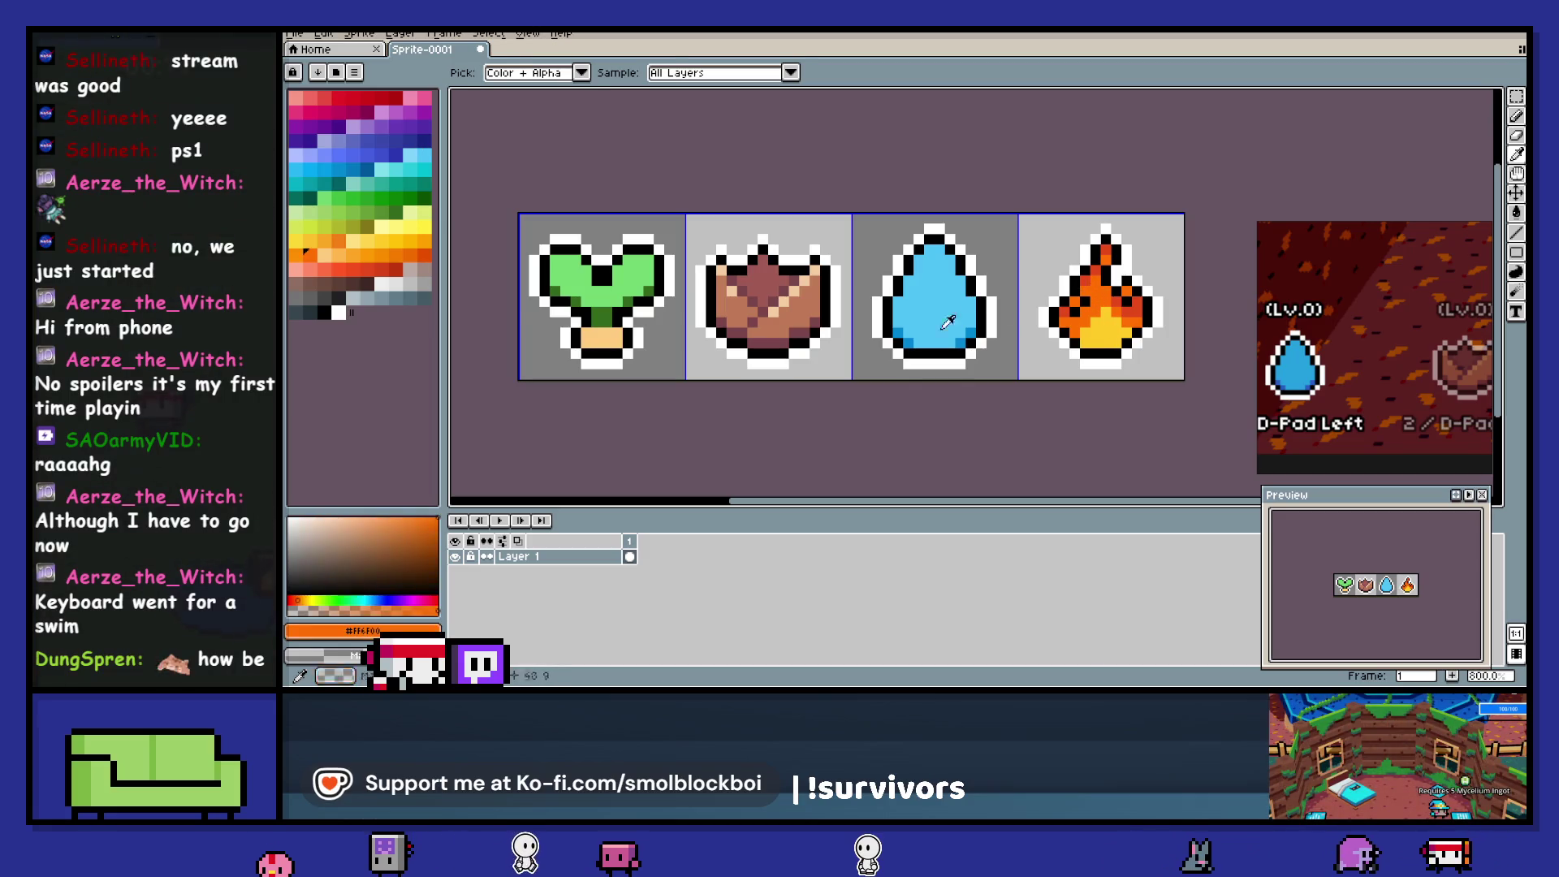
key(b)
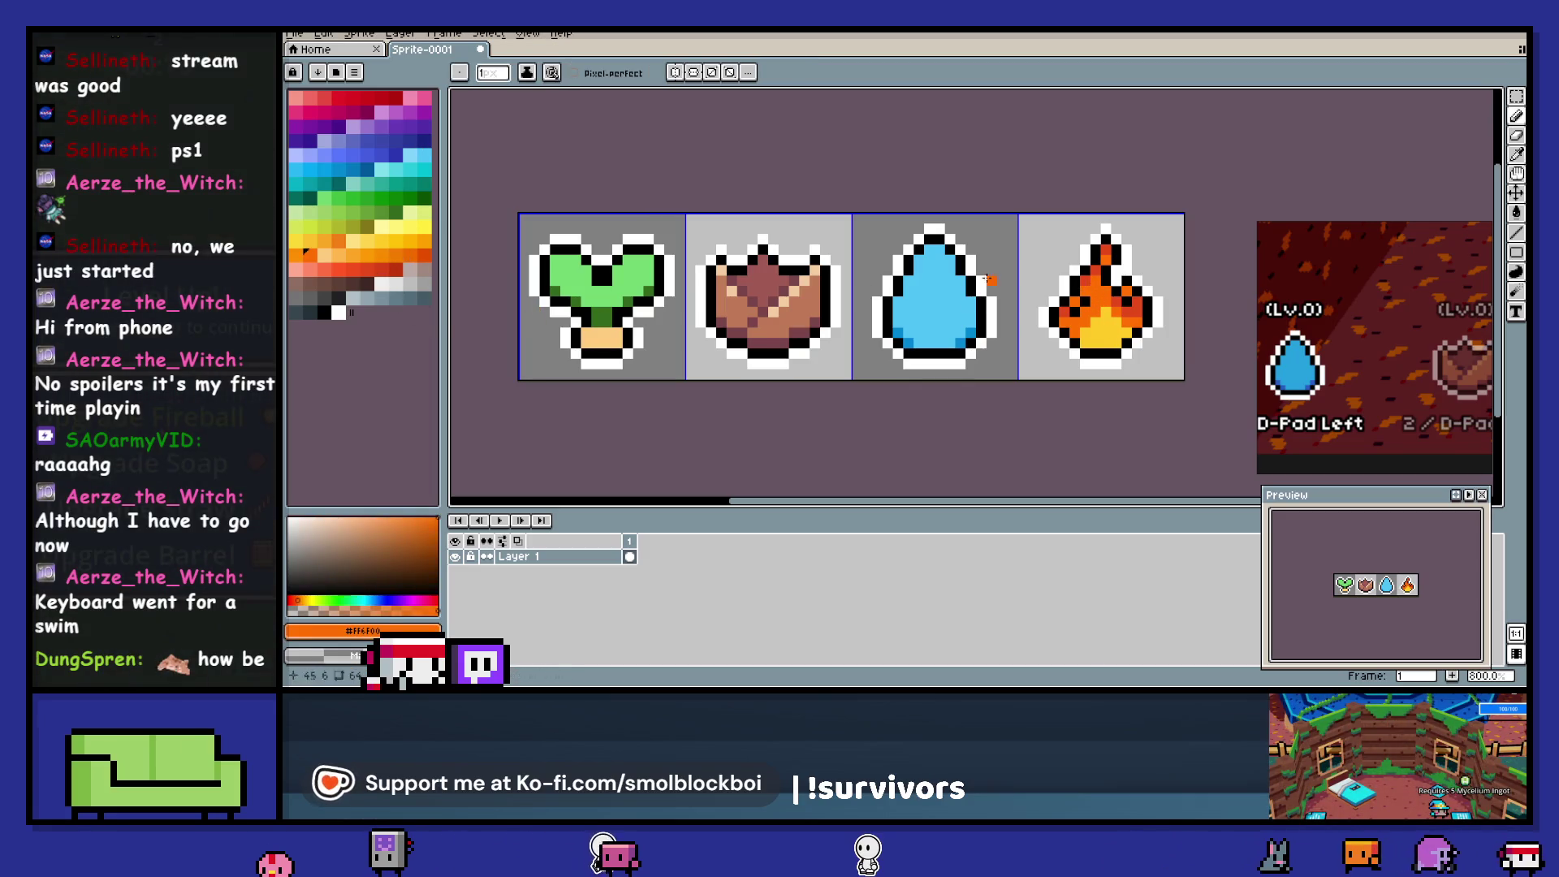
drag(1020, 214, 1184, 378)
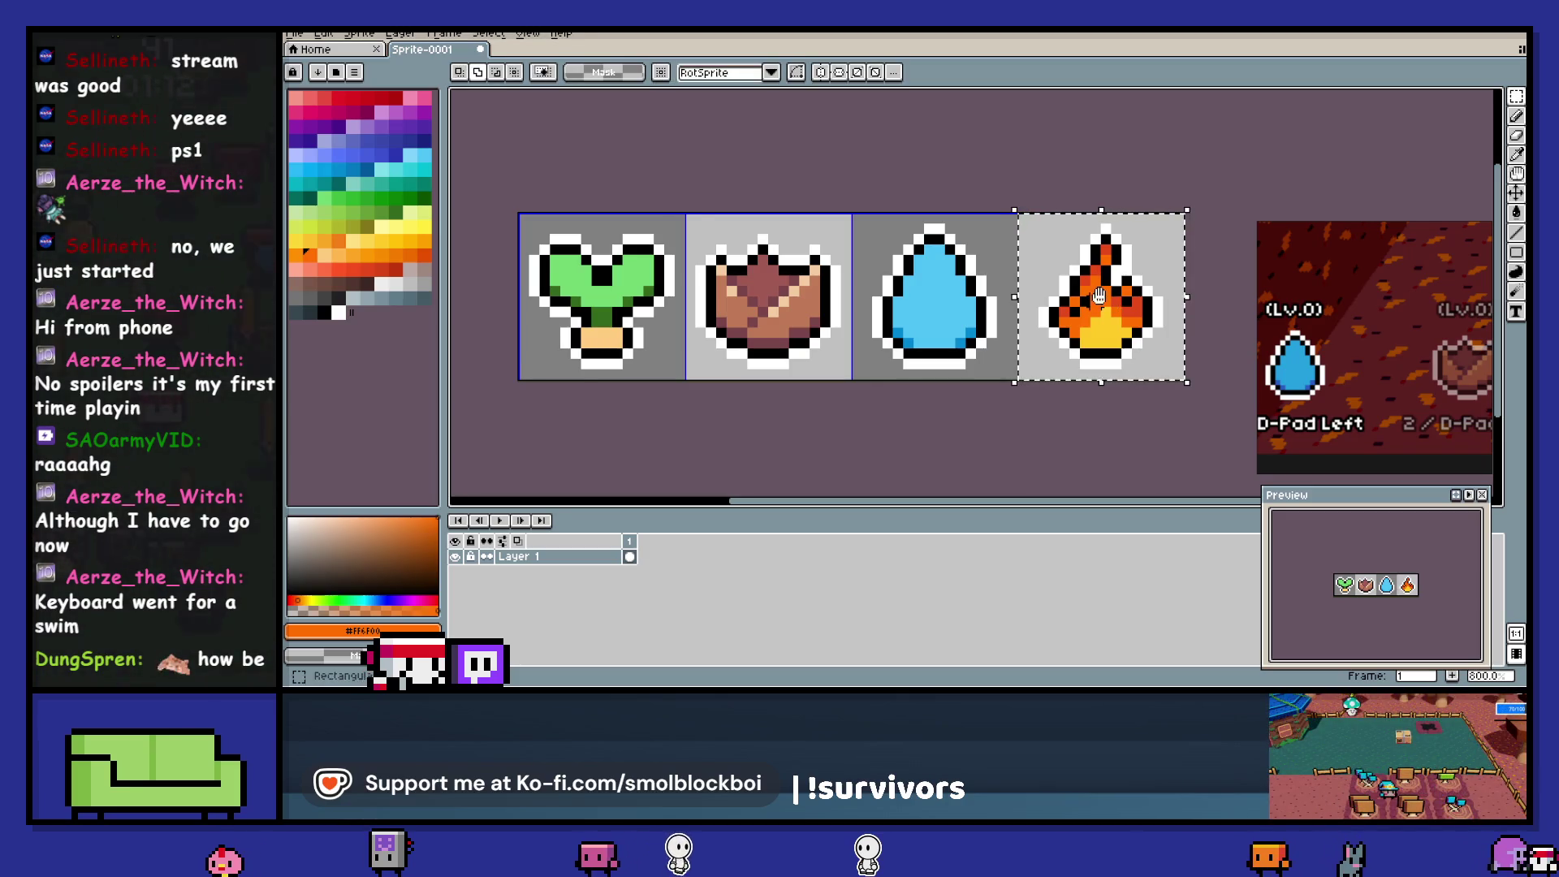
key(shift+r)
mouse_move(584, 232)
mouse_down()
mouse_move(1056, 268)
mouse_move(1066, 306)
mouse_up()
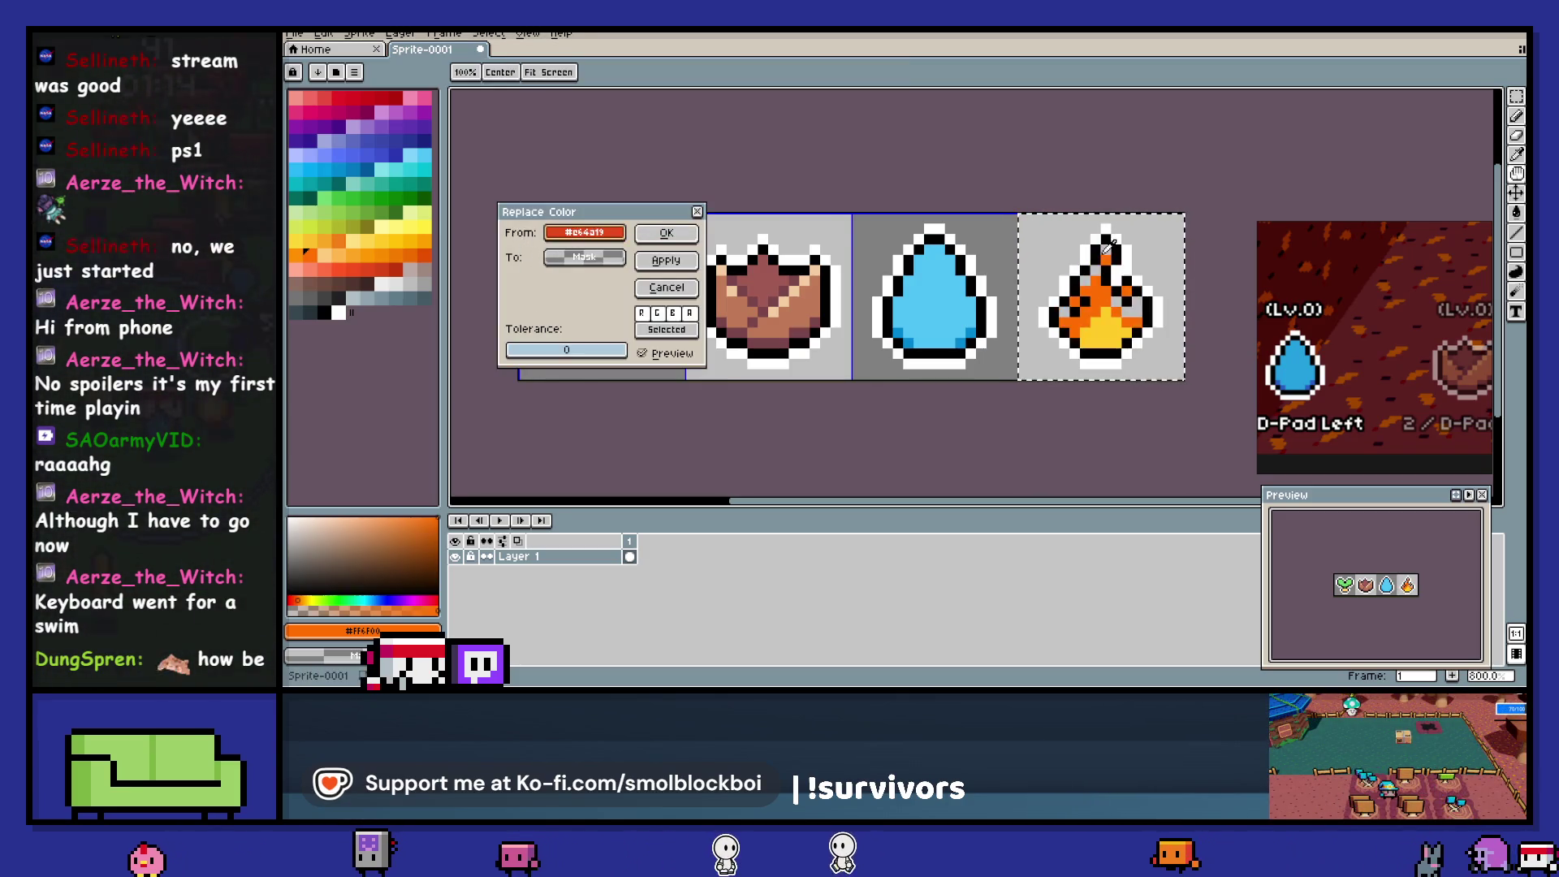
drag(585, 256, 342, 237)
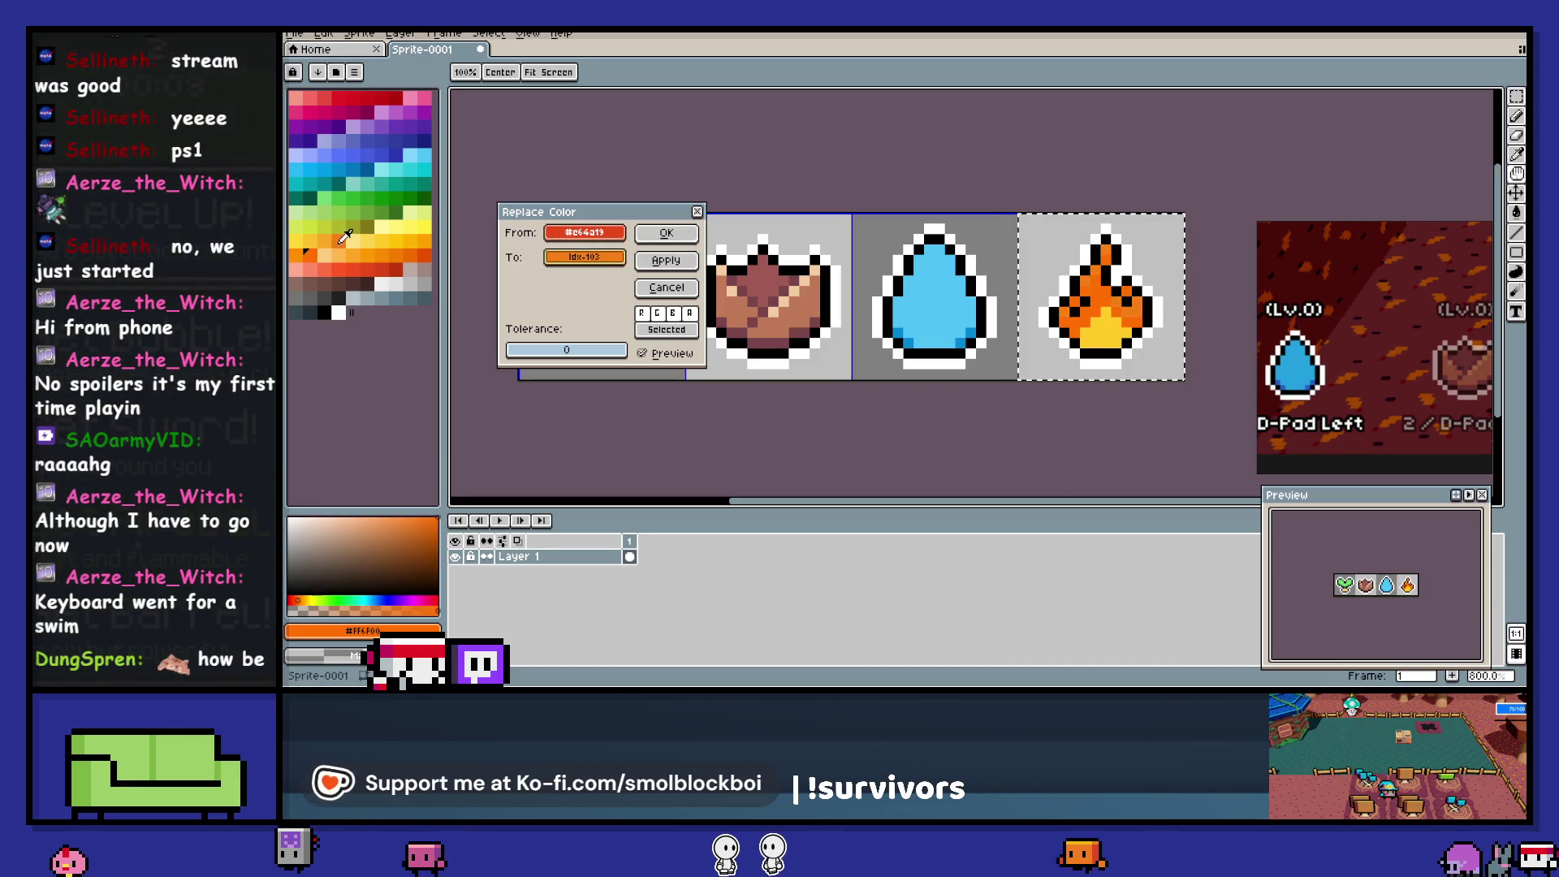
key(Escape)
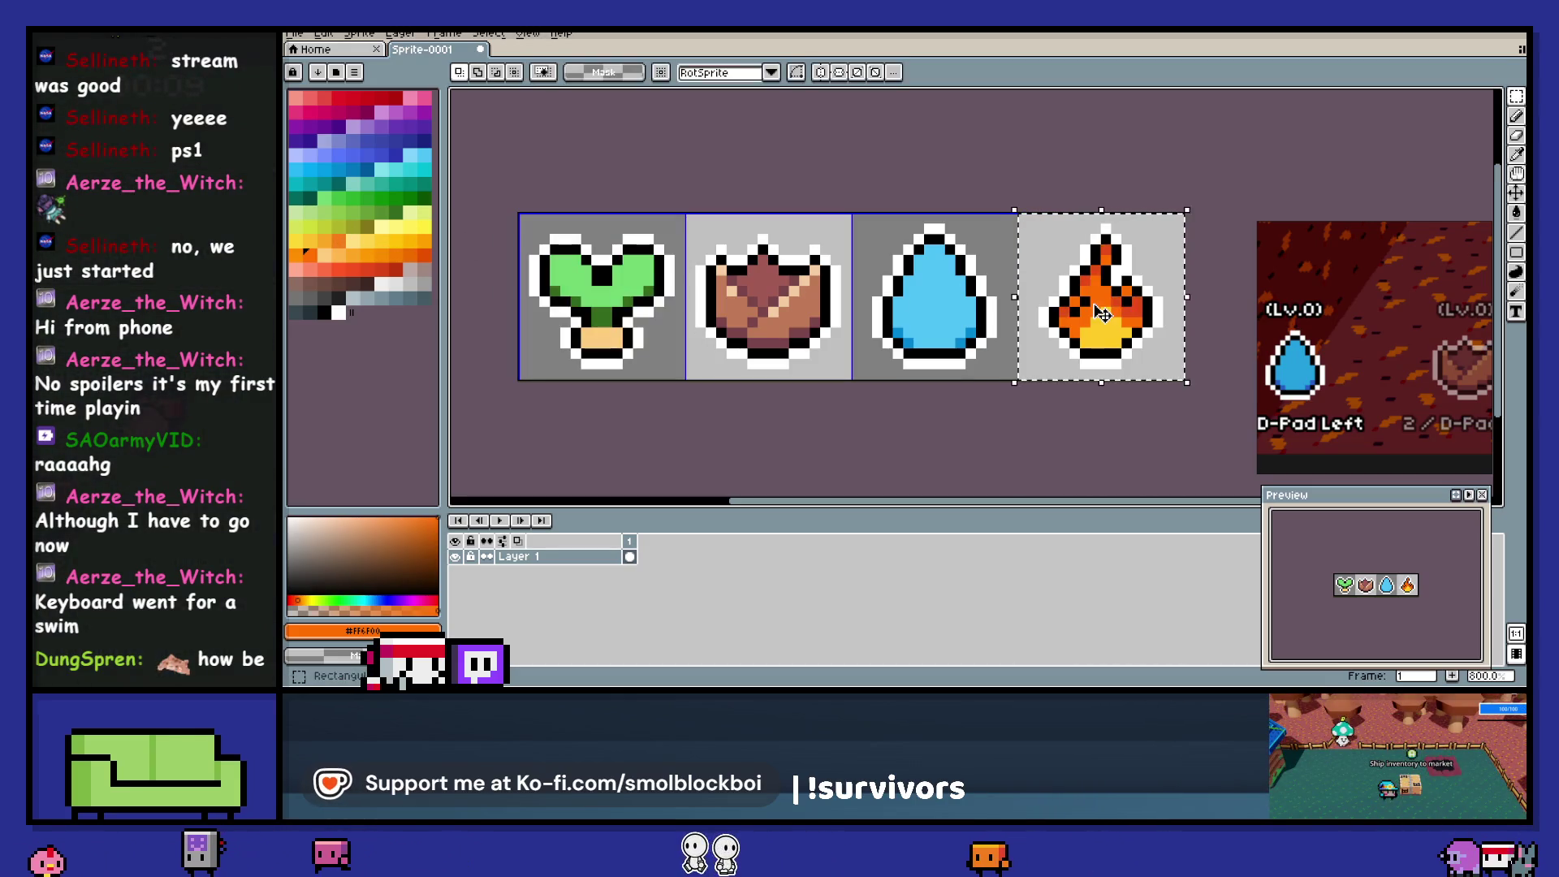
Rerun Replace Color on the fire, trying Idx-116, 100 and 115 before applying yellow Idx-98.
key(shift+r)
drag(590, 238, 1070, 286)
drag(584, 257, 425, 236)
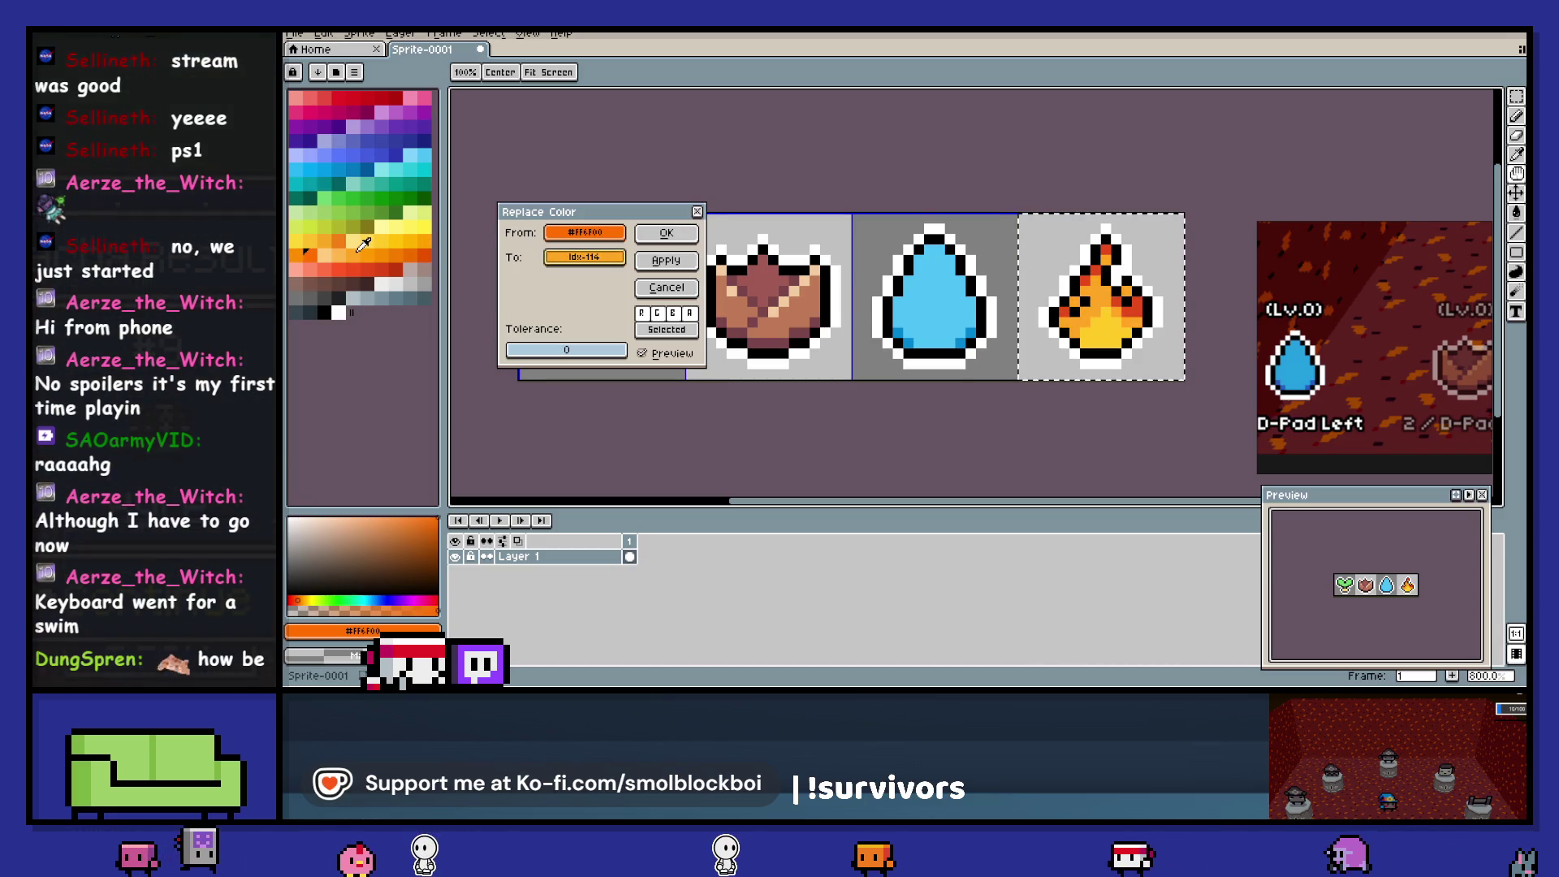
click(584, 256)
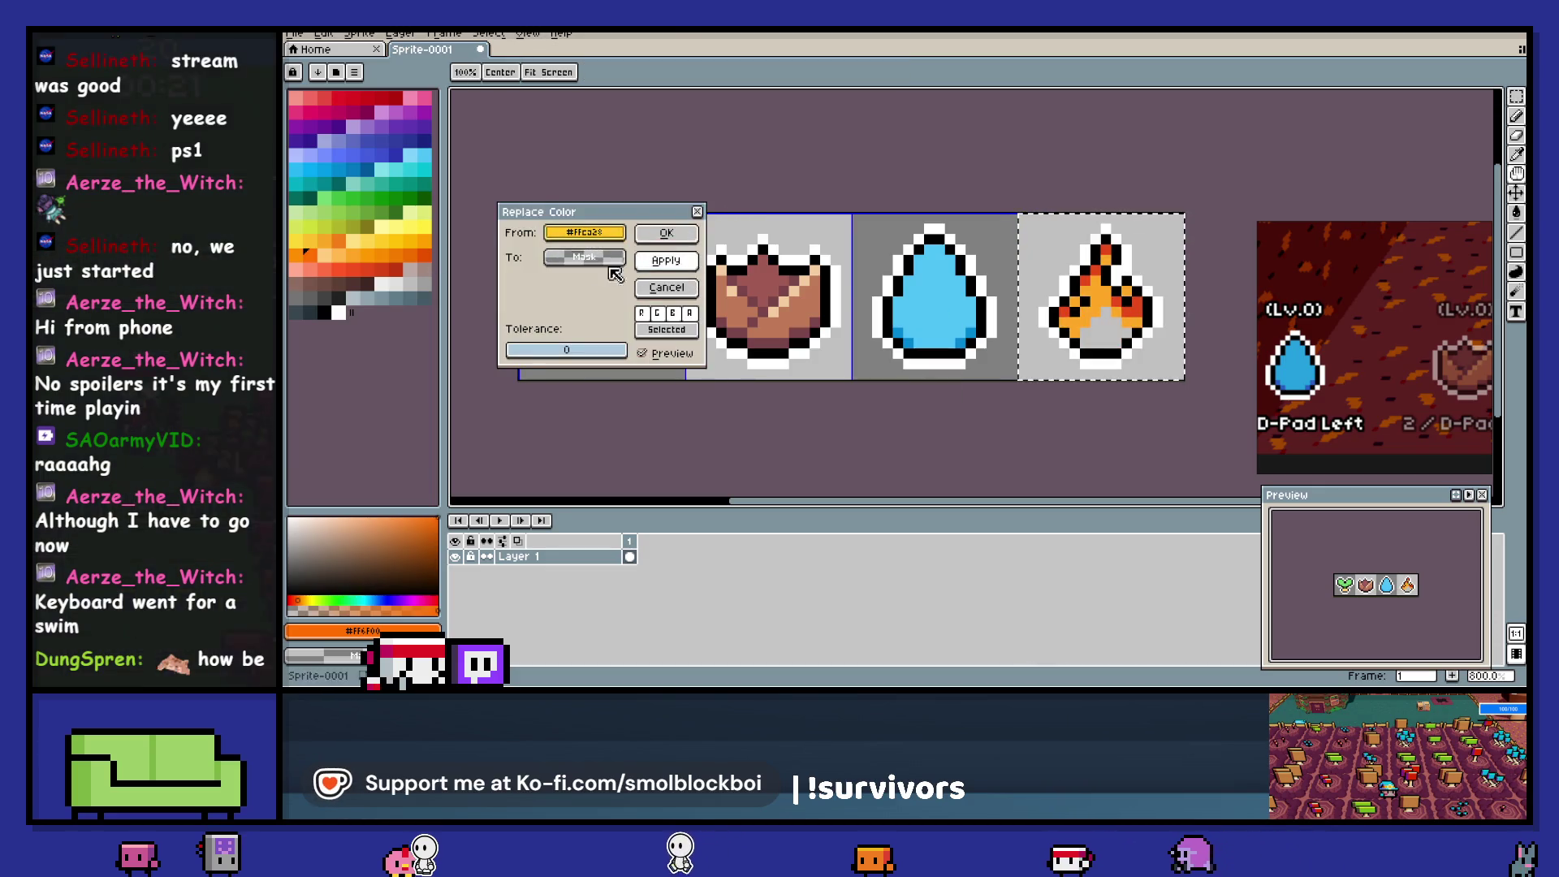
click(388, 245)
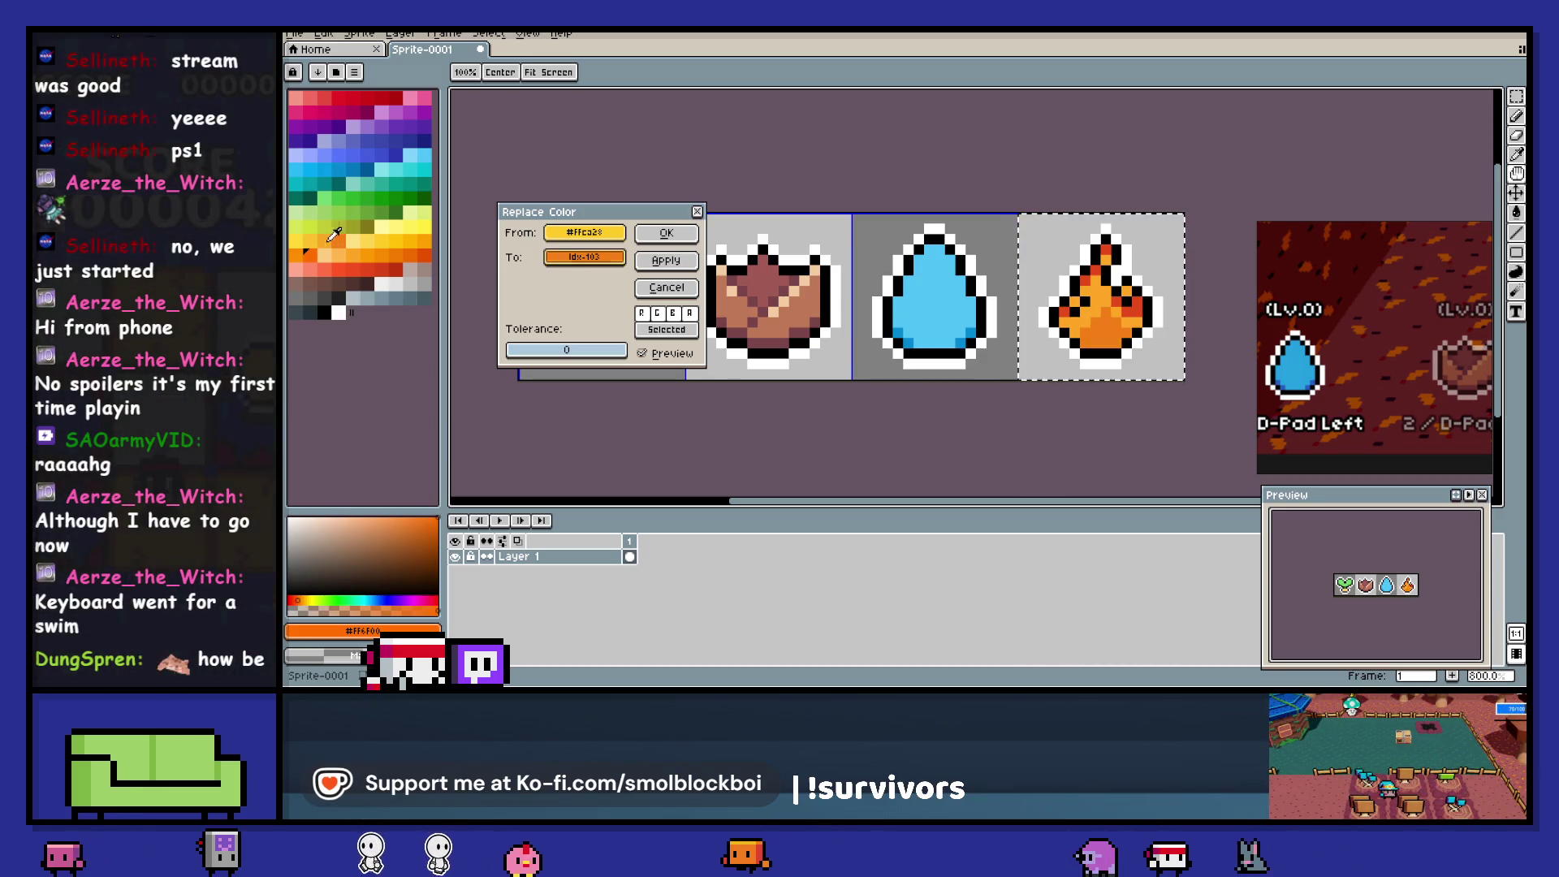
click(305, 232)
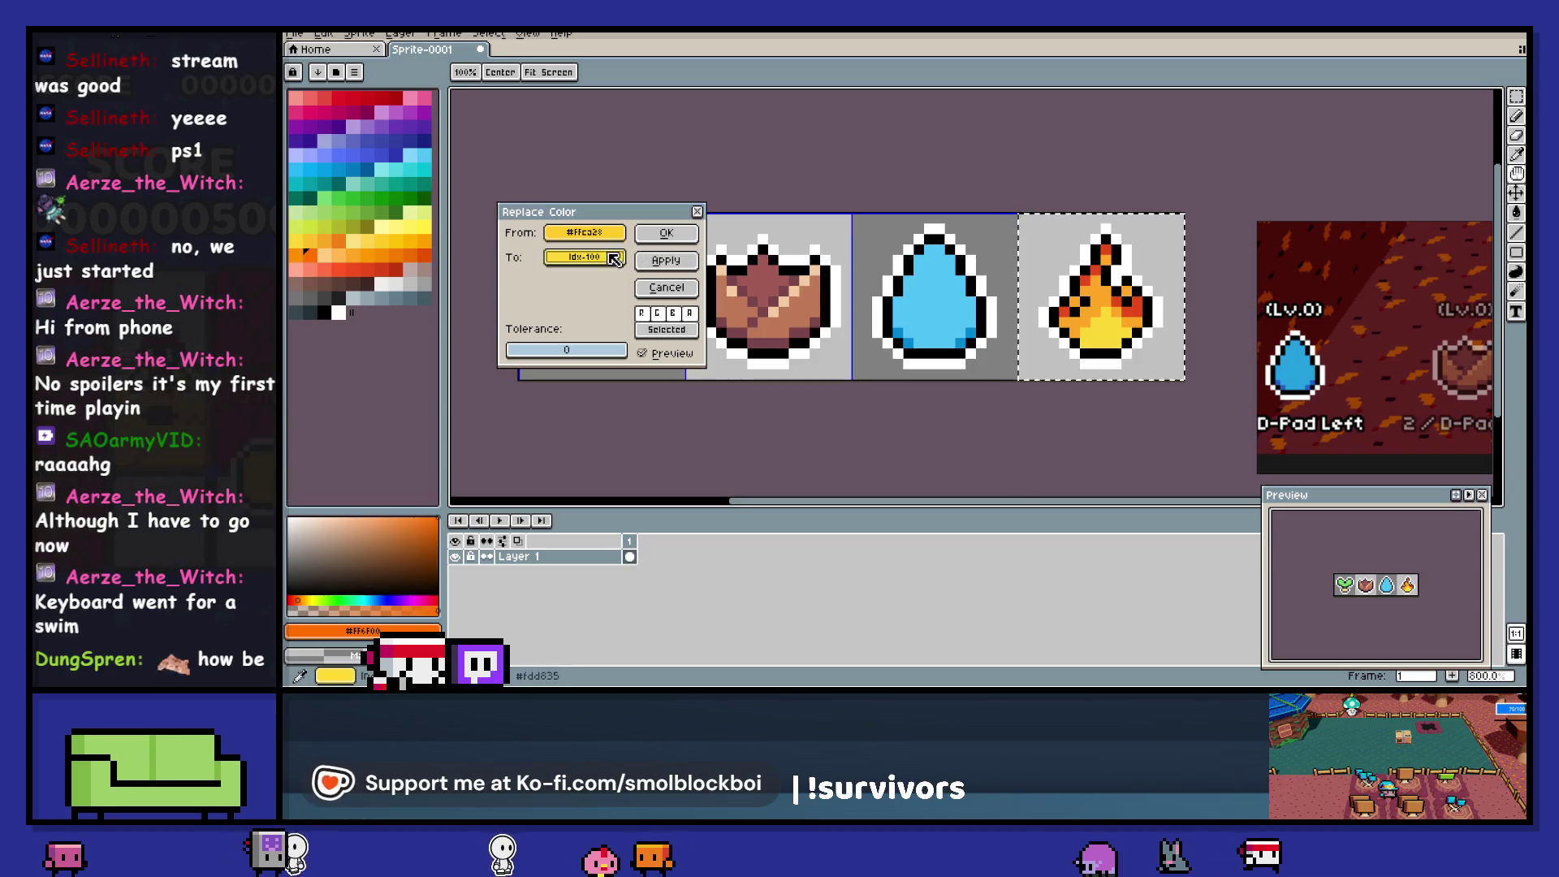
click(373, 248)
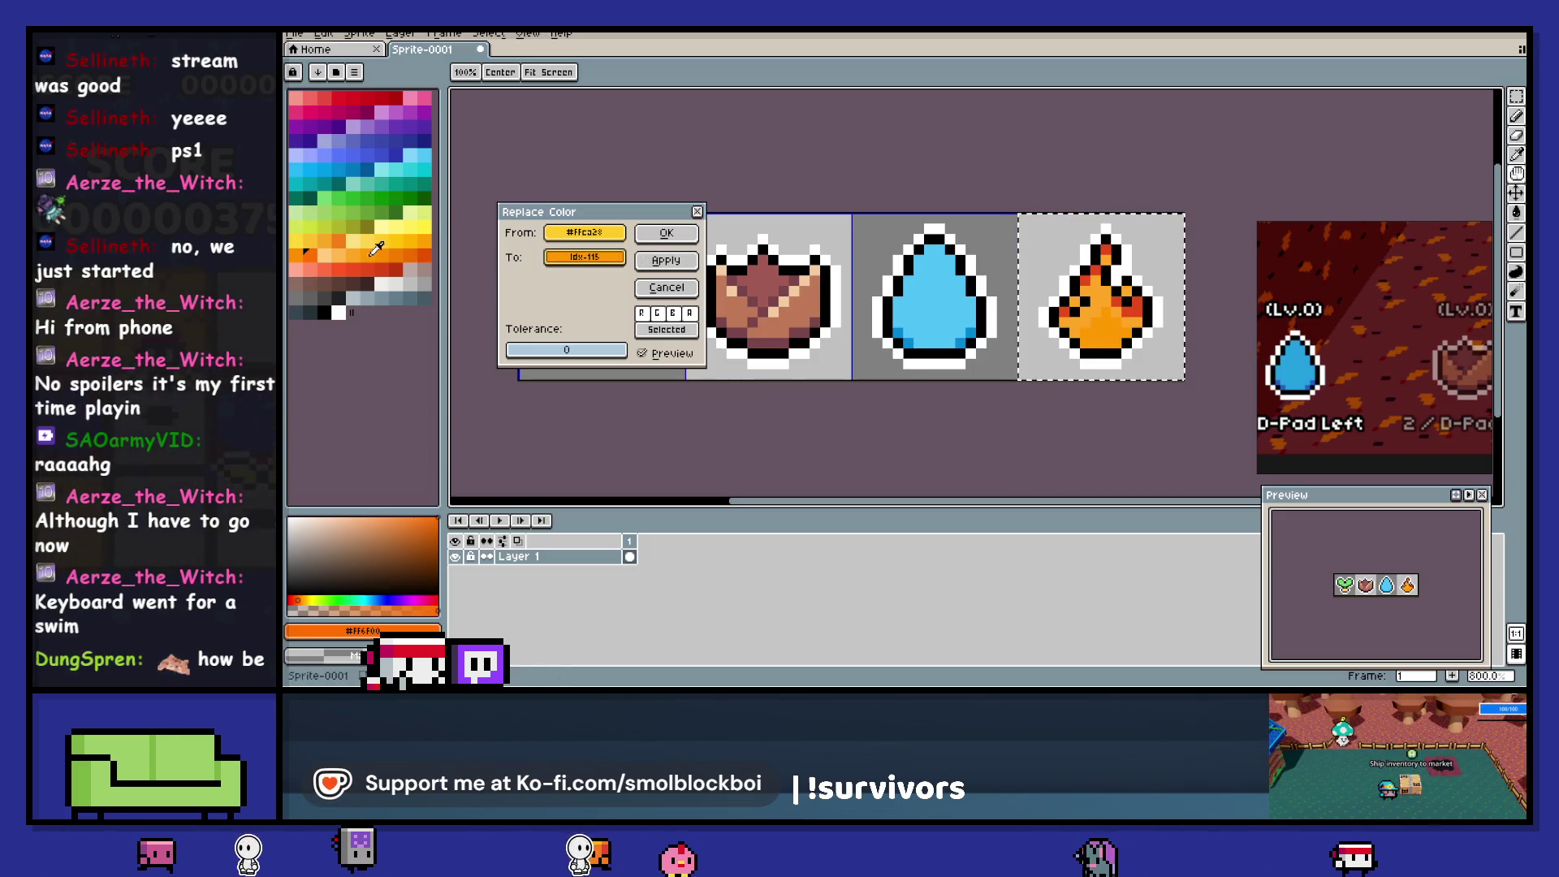
click(410, 224)
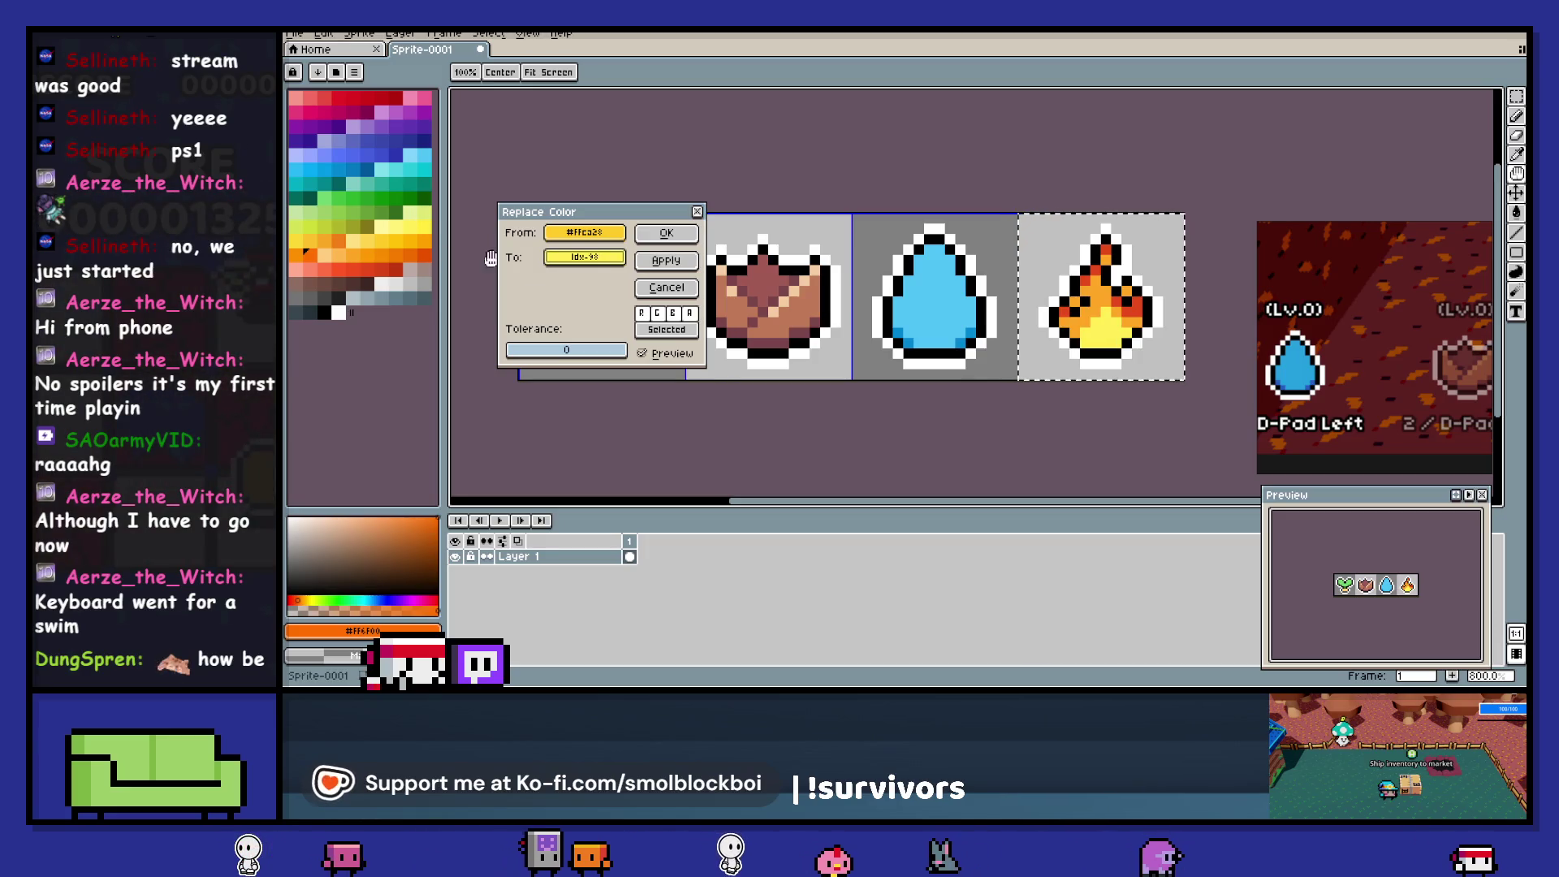
key(Return)
Replace the fire's remaining red with orange Idx-114 and start saving the icon sheet.
key(shift+r)
click(590, 242)
drag(586, 266, 358, 248)
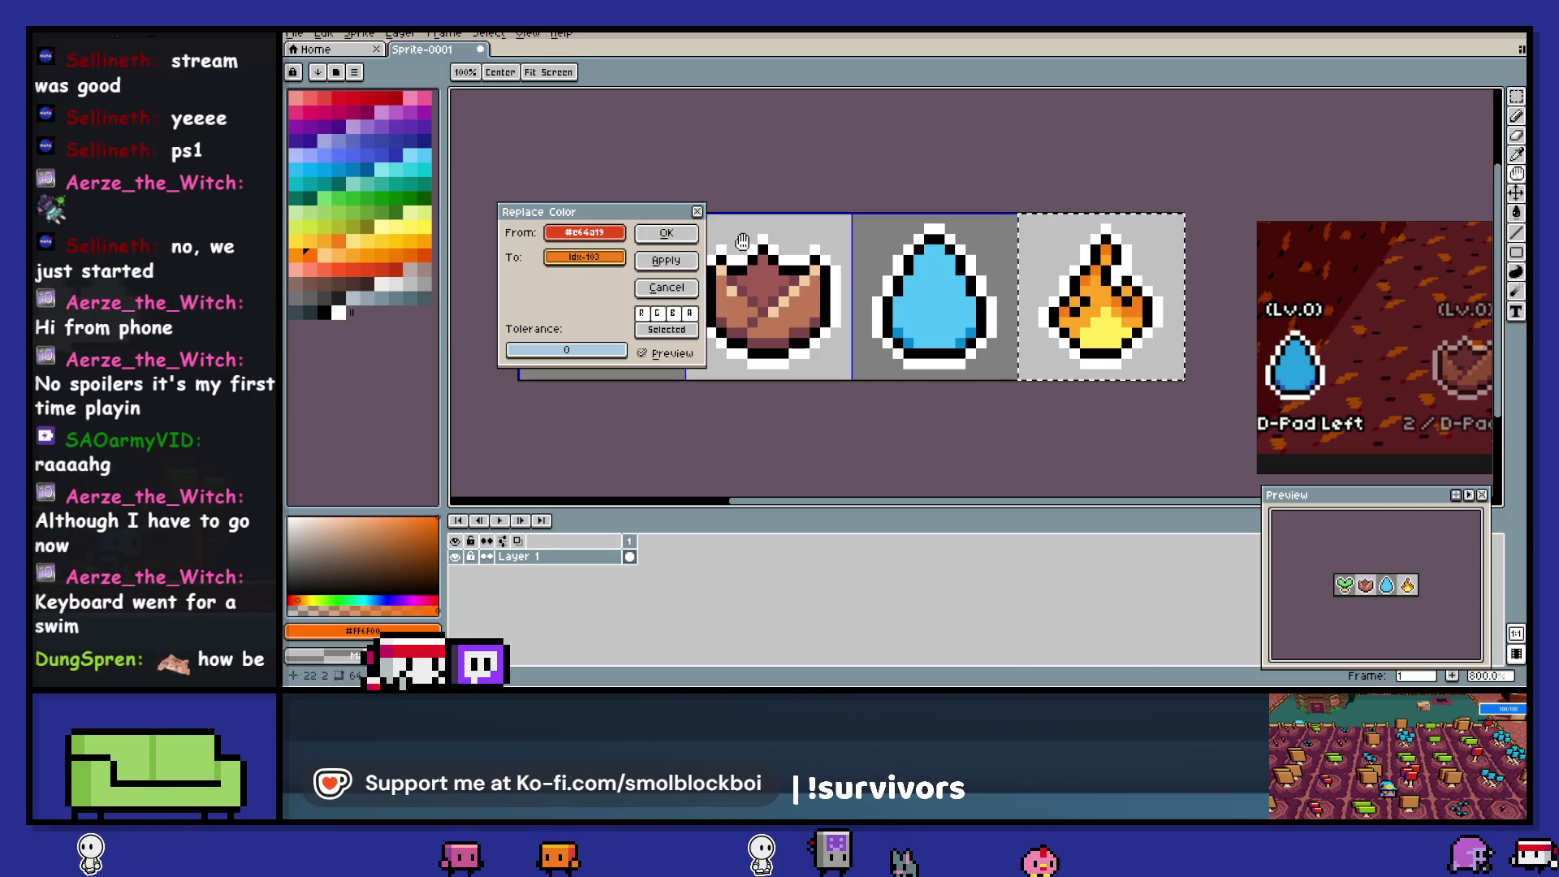
key(Return)
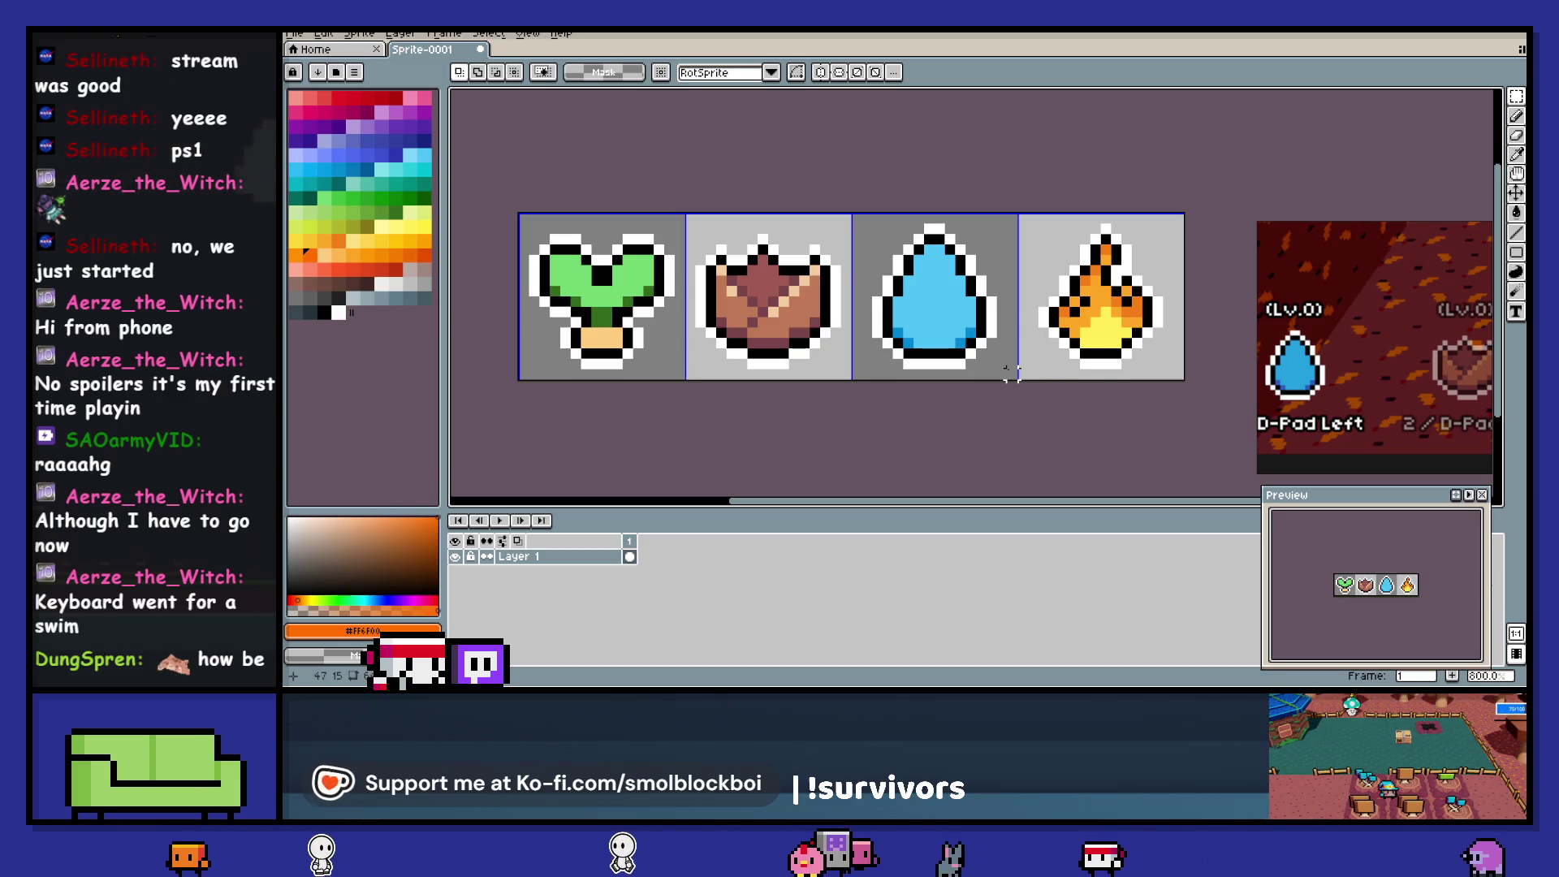
key(ctrl+s)
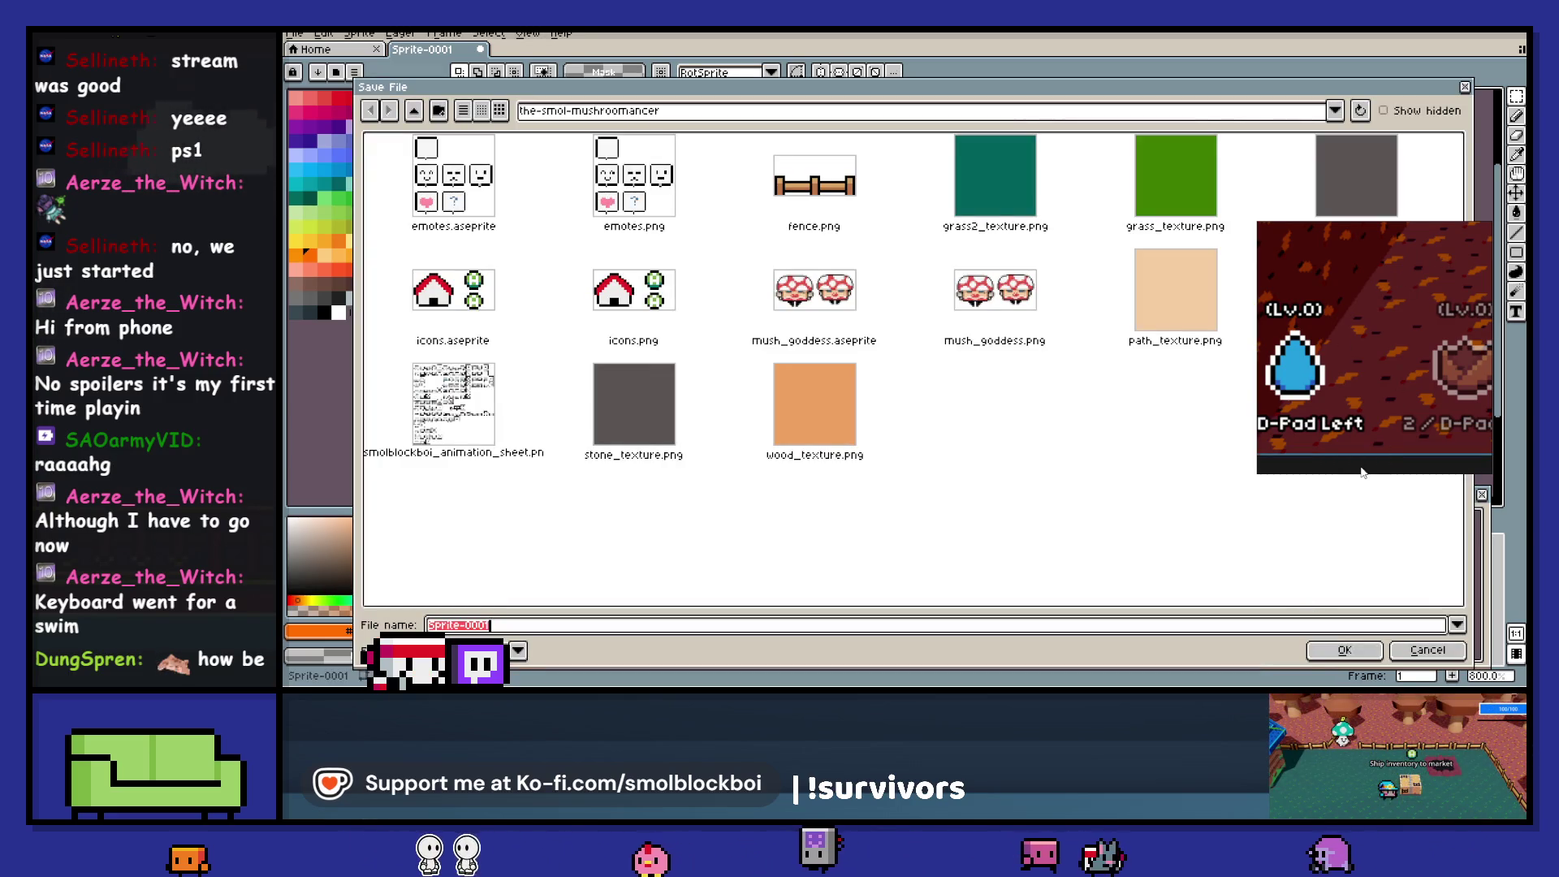
Close the floating game window and save the icon sheet as spells.aseprite.
mouse_move(1341, 446)
click(1483, 232)
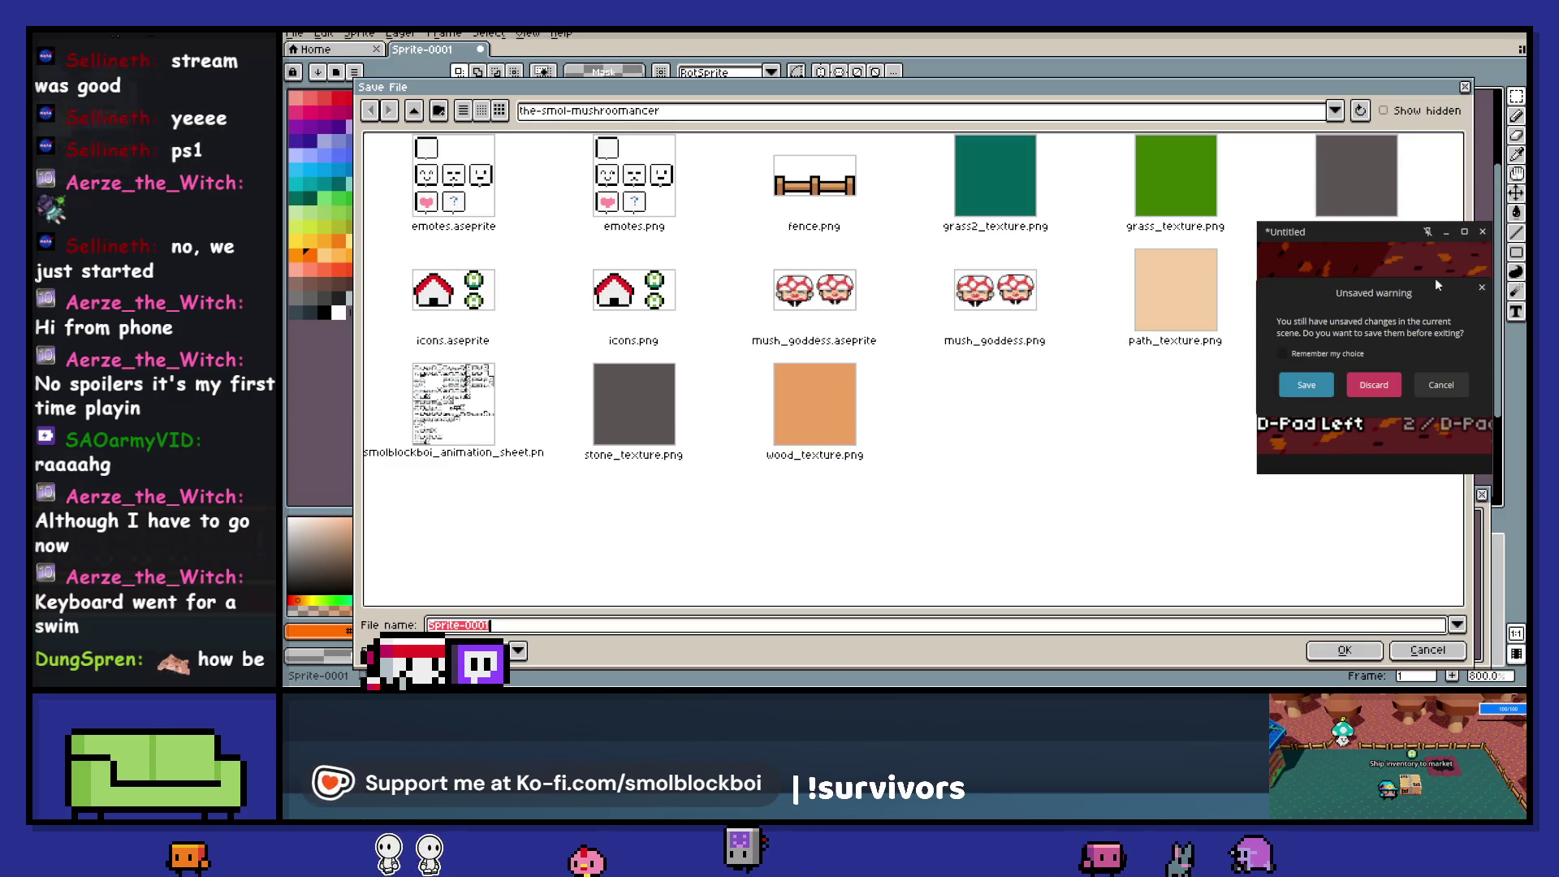
click(1374, 483)
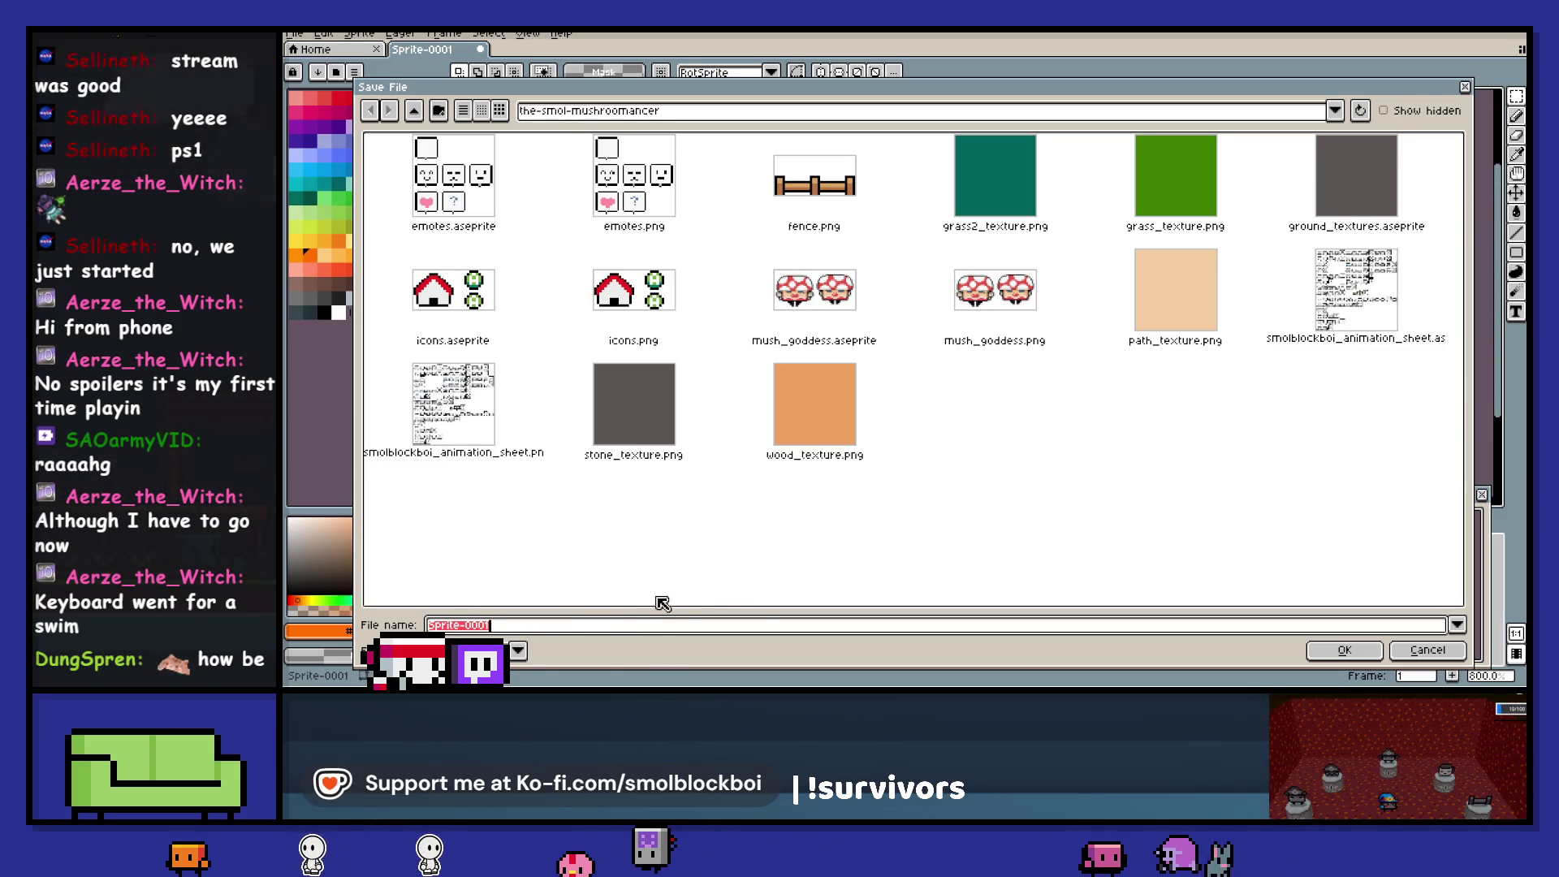
text(spells)
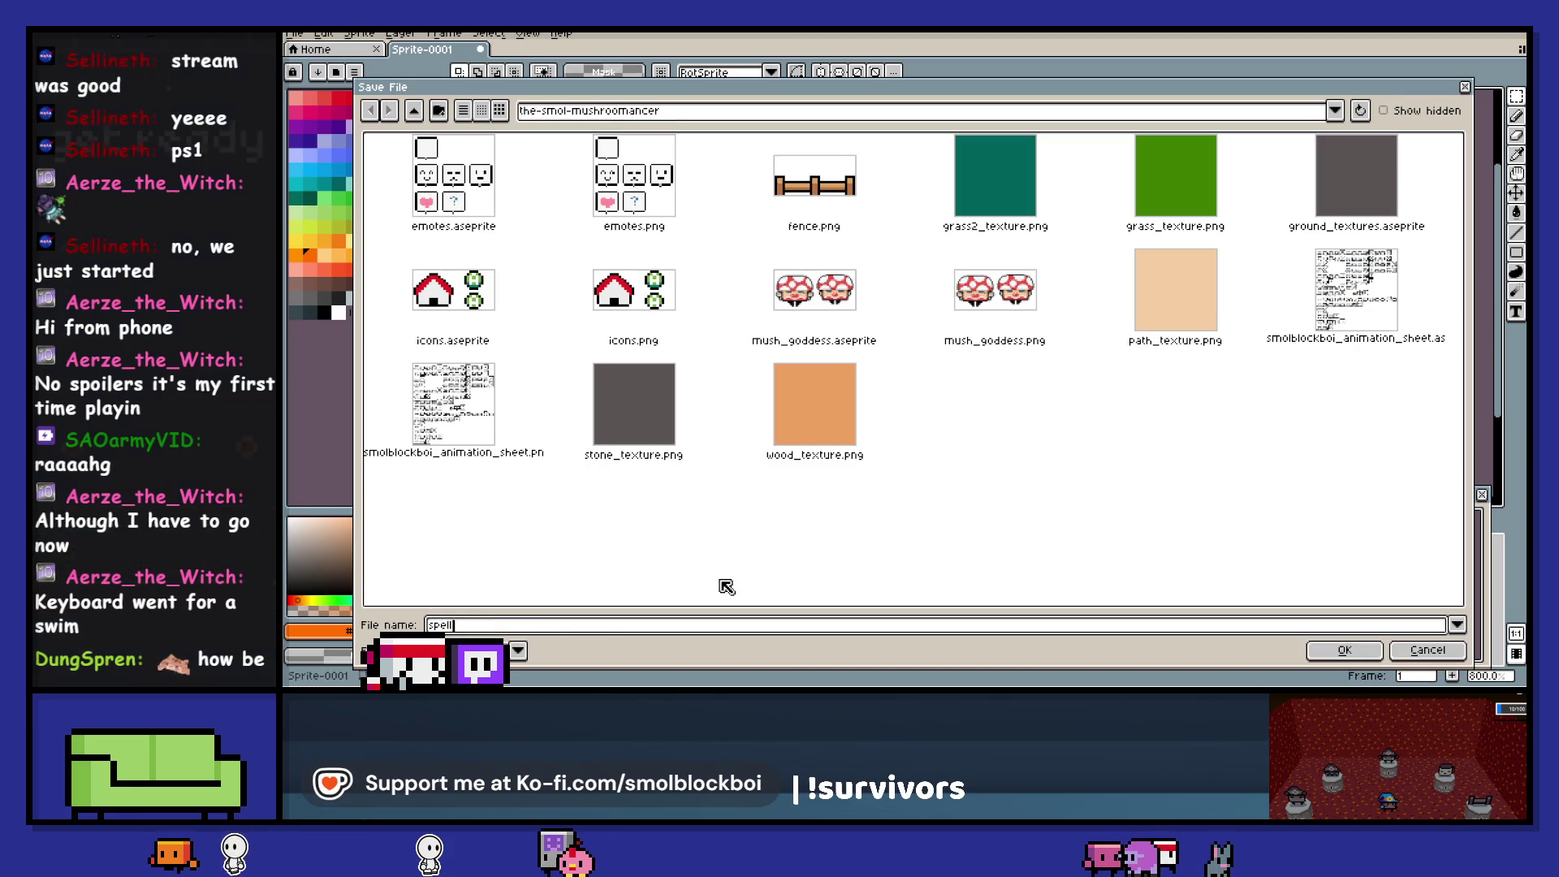
key(Return)
Export the sheet as spells.png and return to Godot's 2D scene editor.
key(ctrl+alt+shift+s)
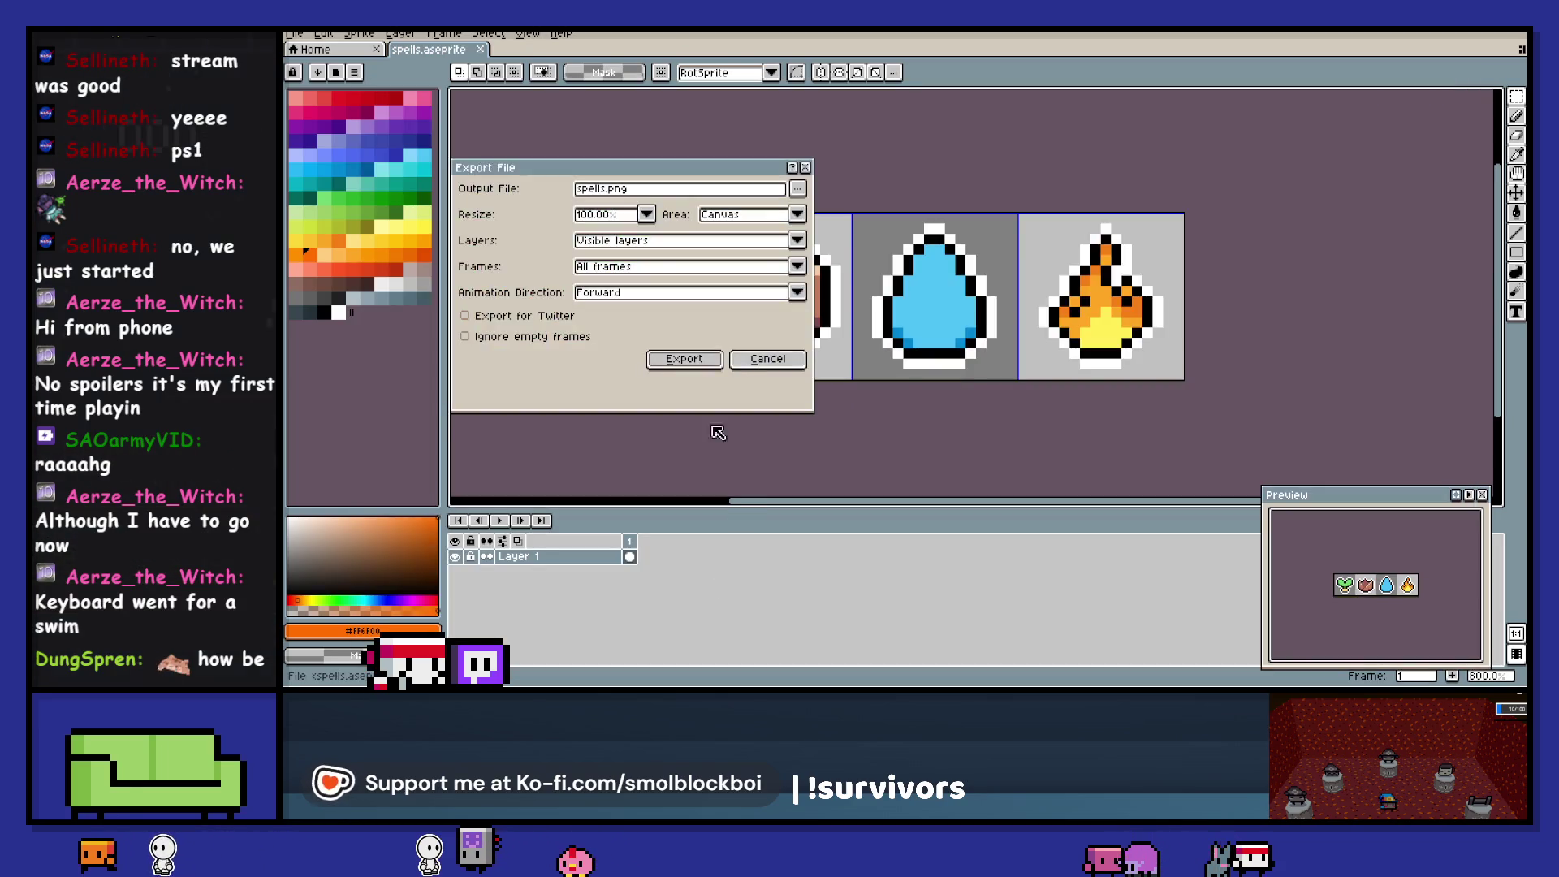
click(687, 360)
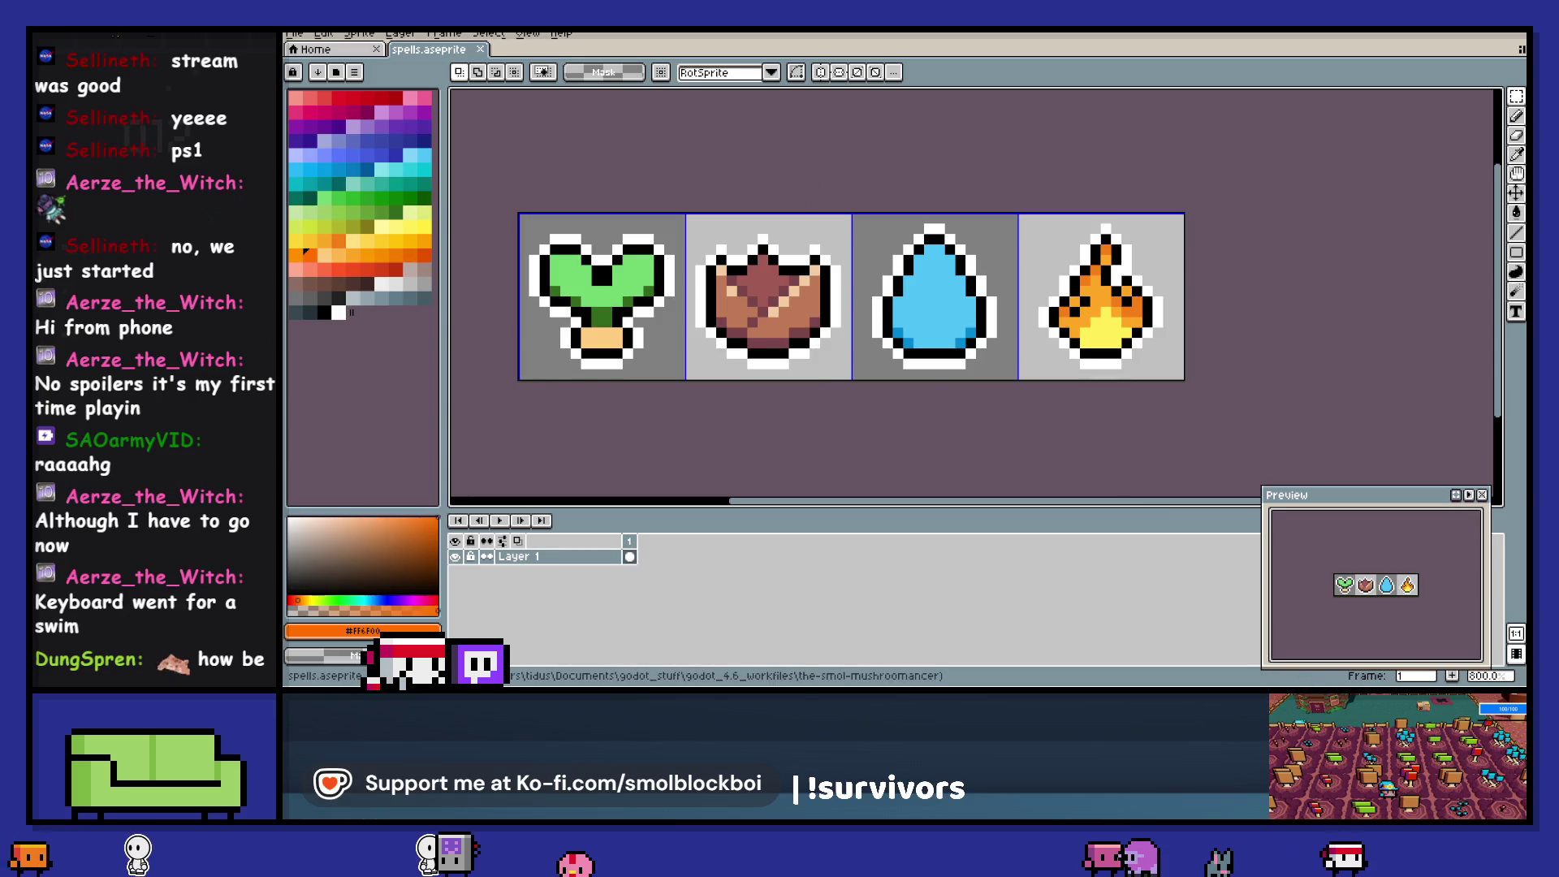
key(alt+Tab)
click(1190, 493)
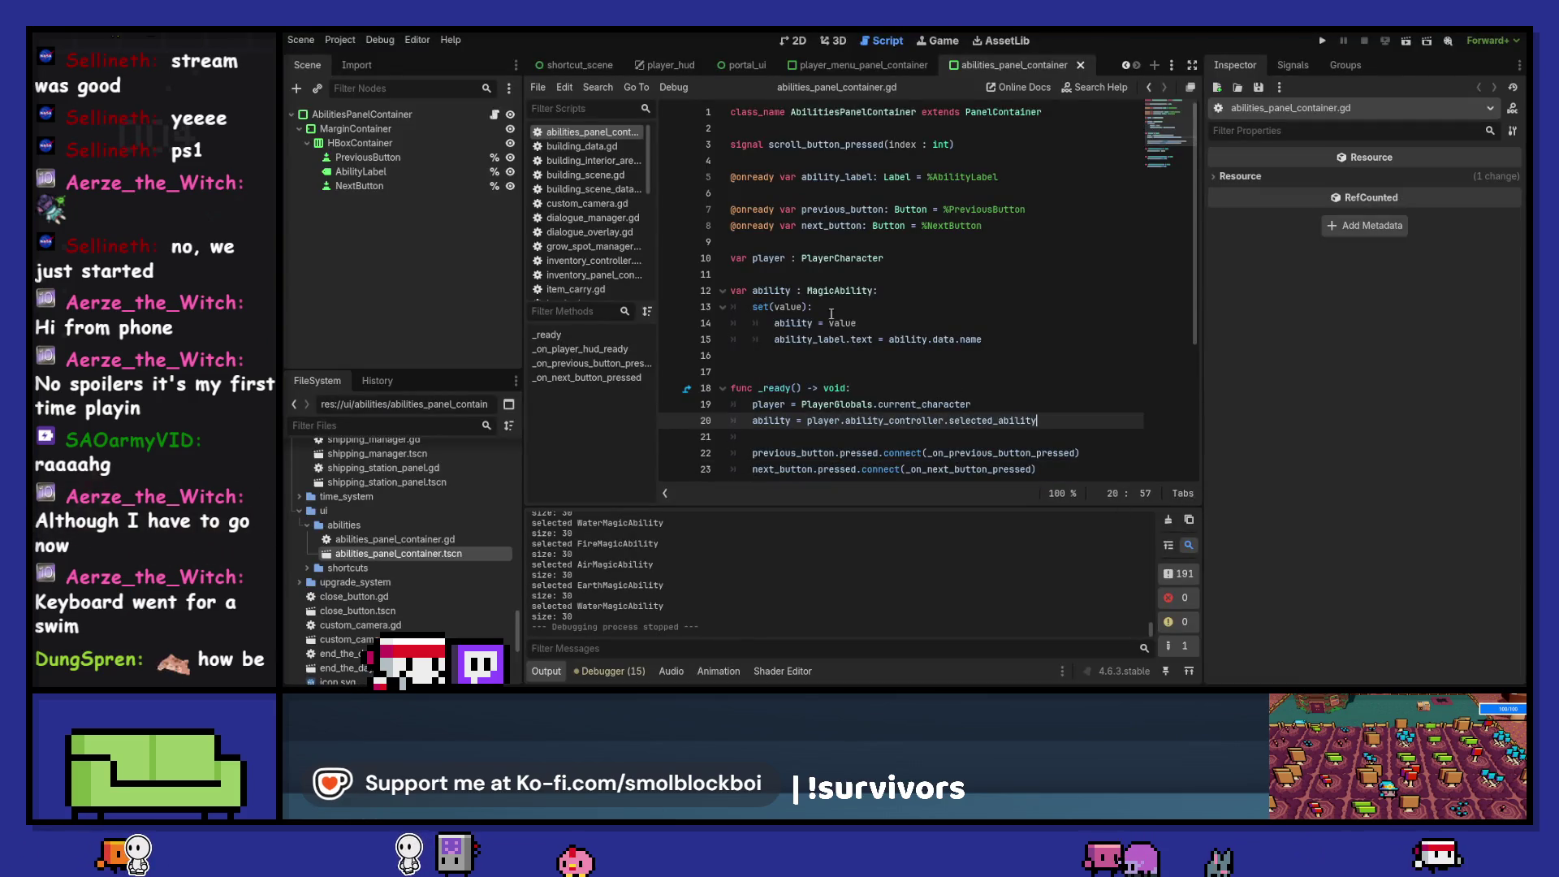
Add spells.png to the res://ui/abilities folder from the 2D view.
click(793, 39)
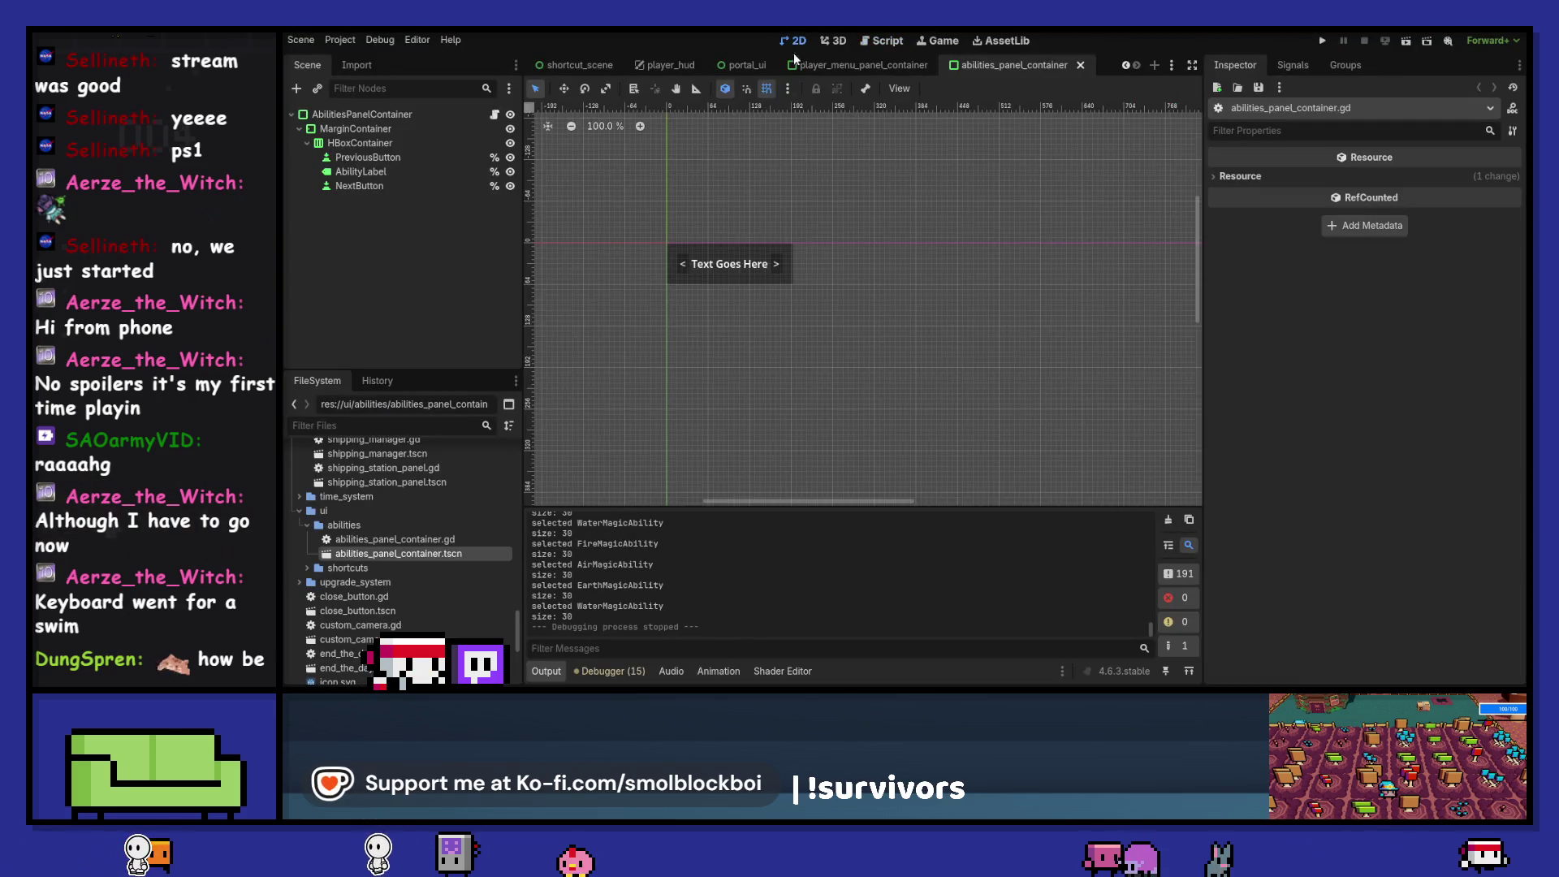
click(350, 527)
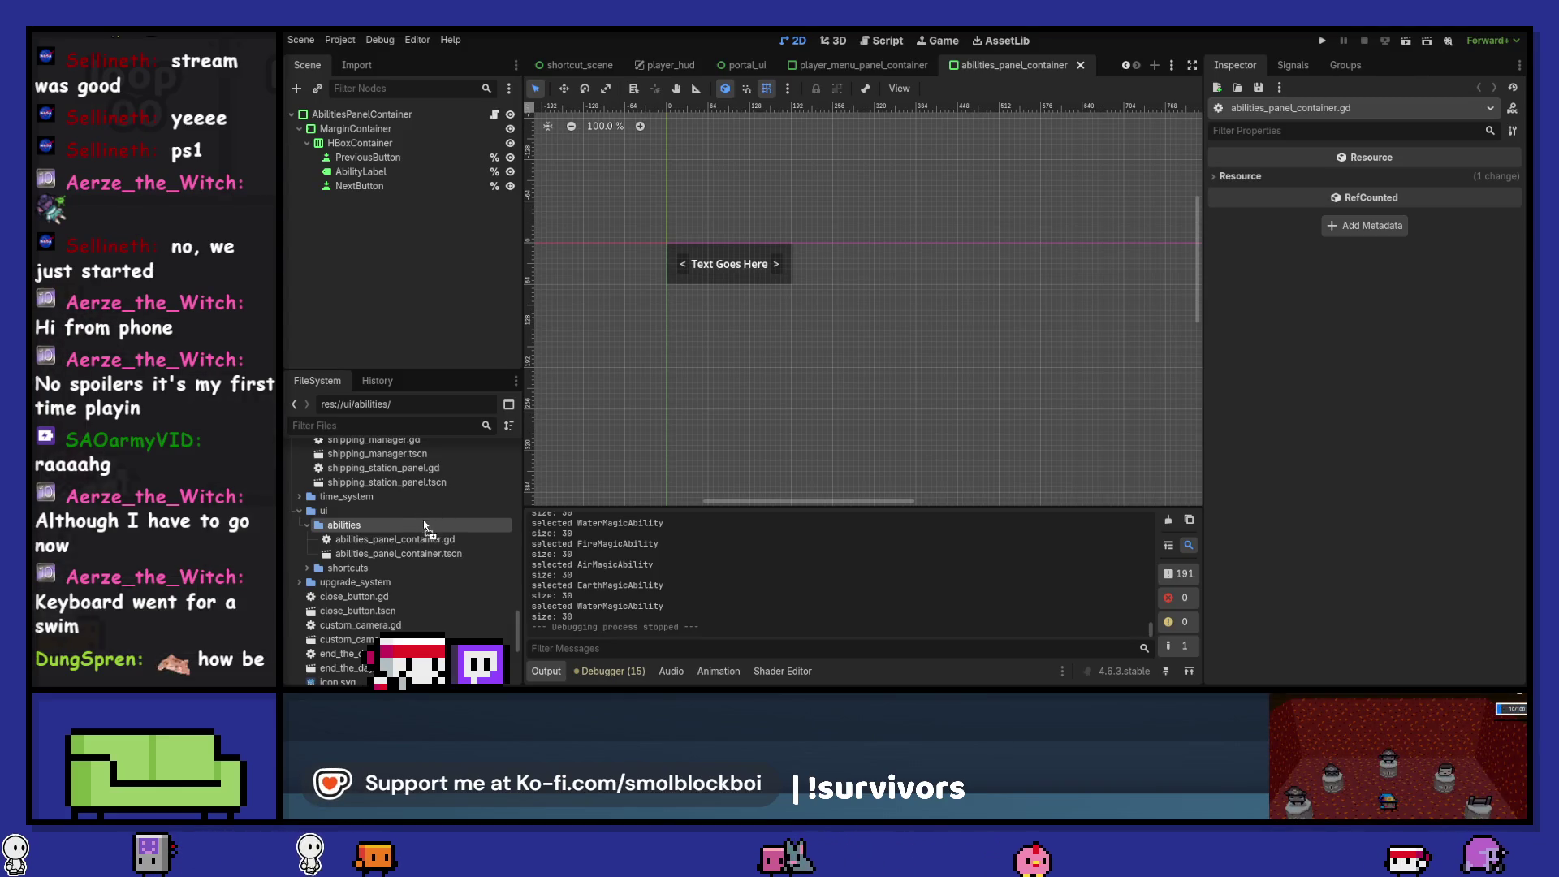
drag(426, 526, 425, 526)
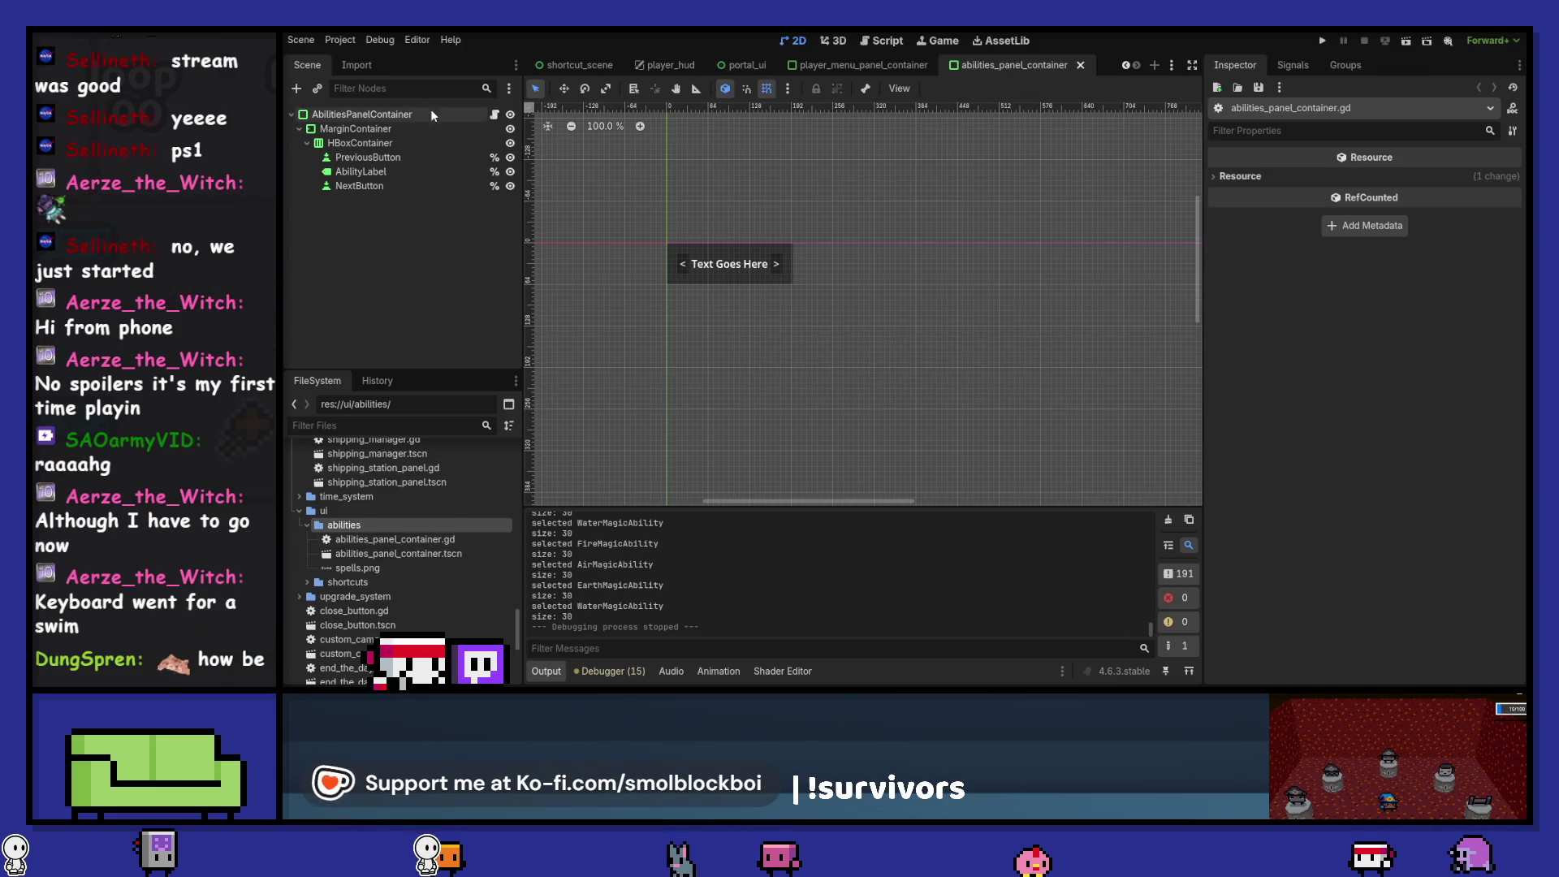
Filter the FileSystem for 'ability', inspect air_ability_data.tres, and open ability_data.gd.
click(397, 425)
text(abilitie)
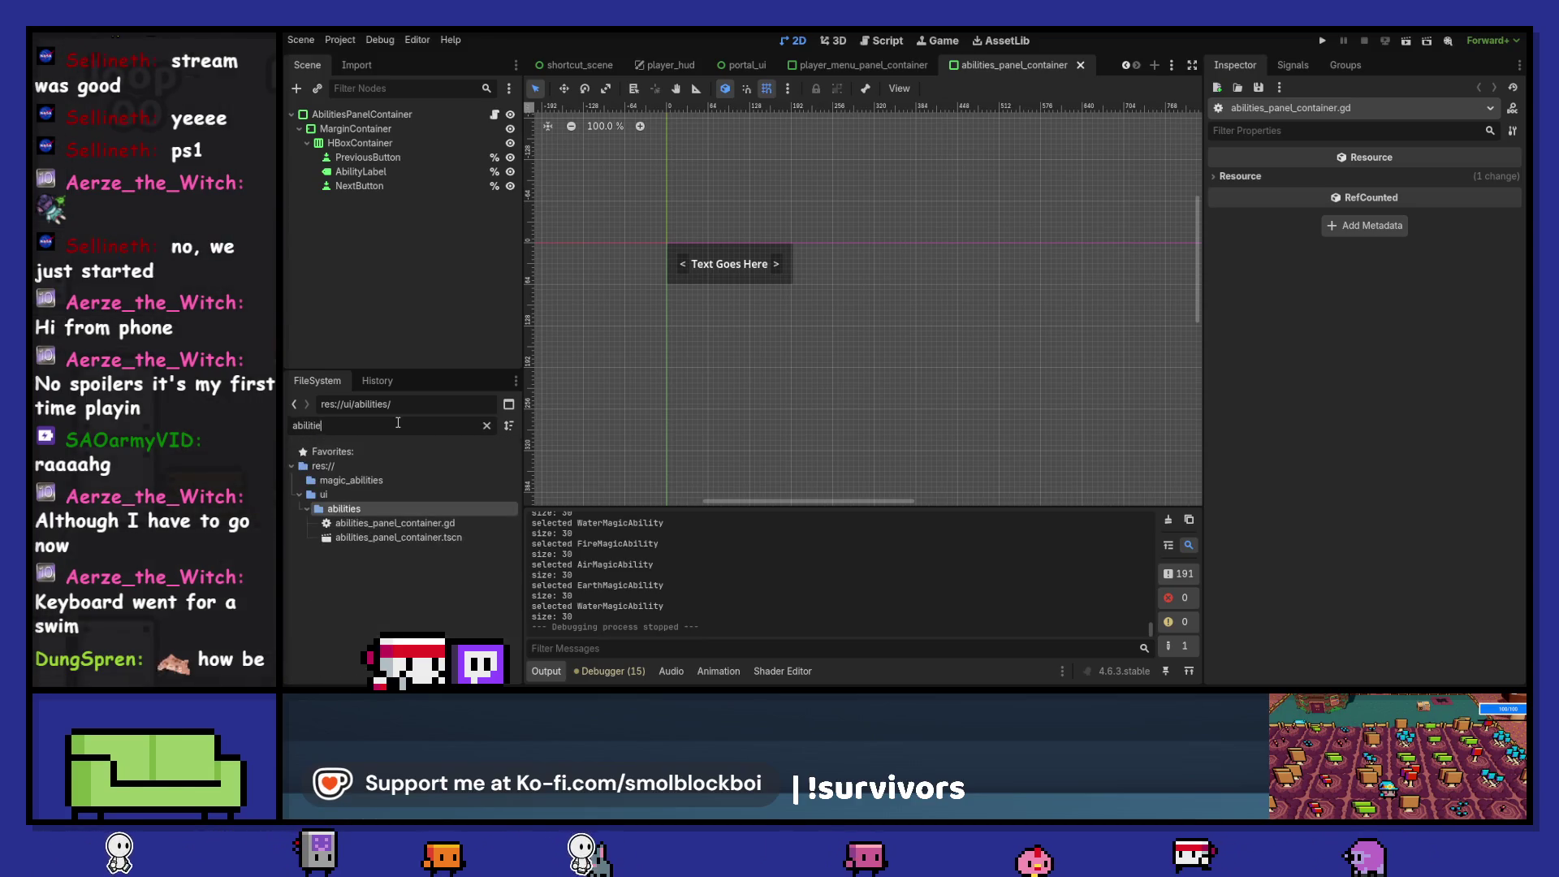
key(BackSpace)
key(BackSpace)
text(y)
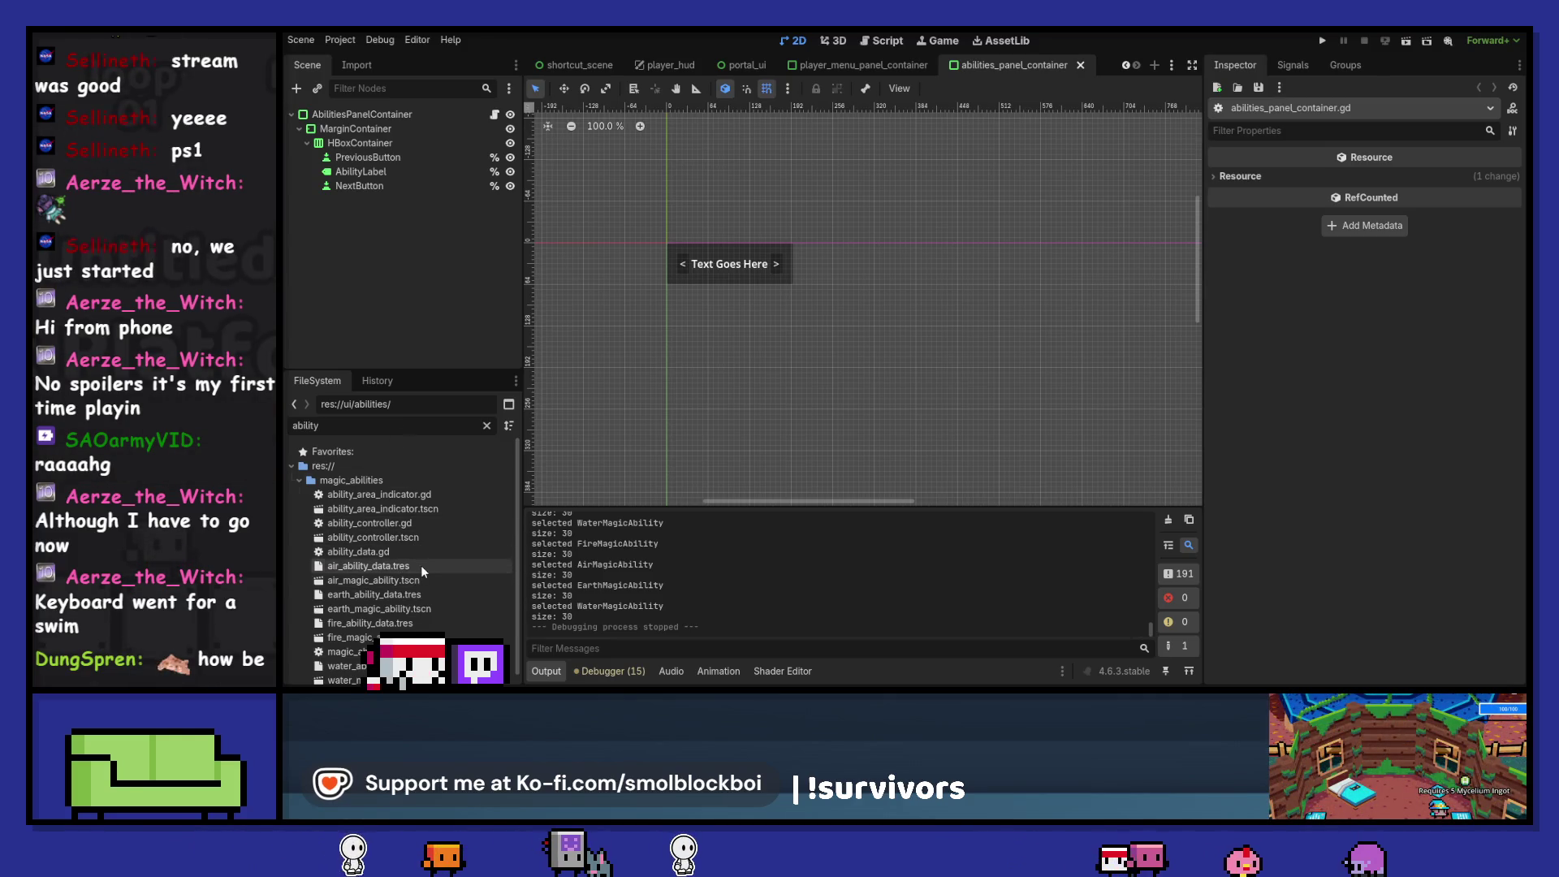
click(419, 567)
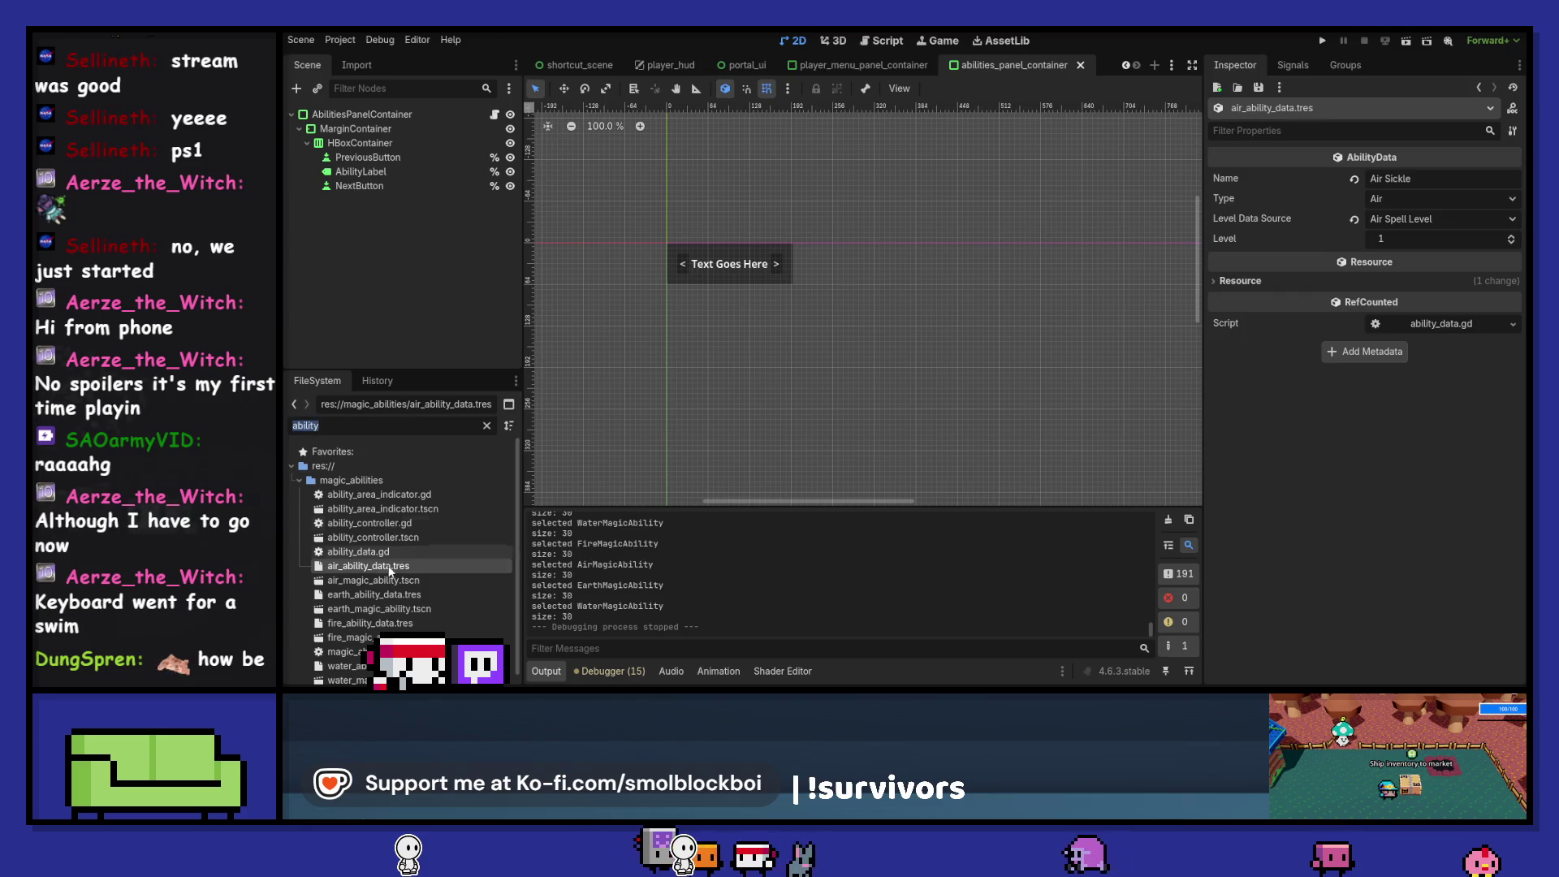
double_click(358, 552)
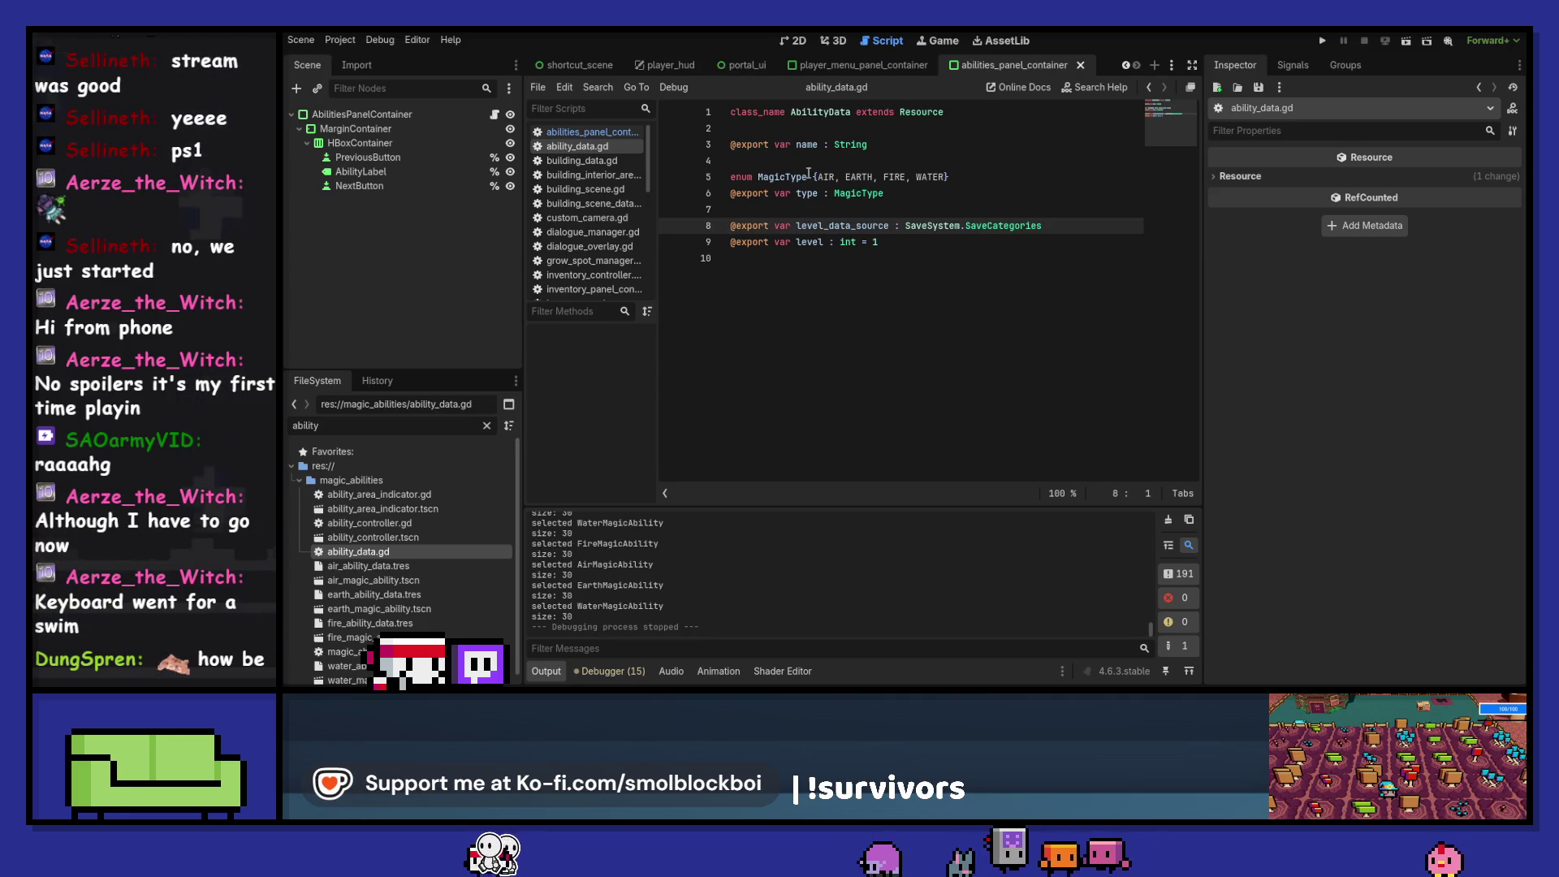
click(818, 208)
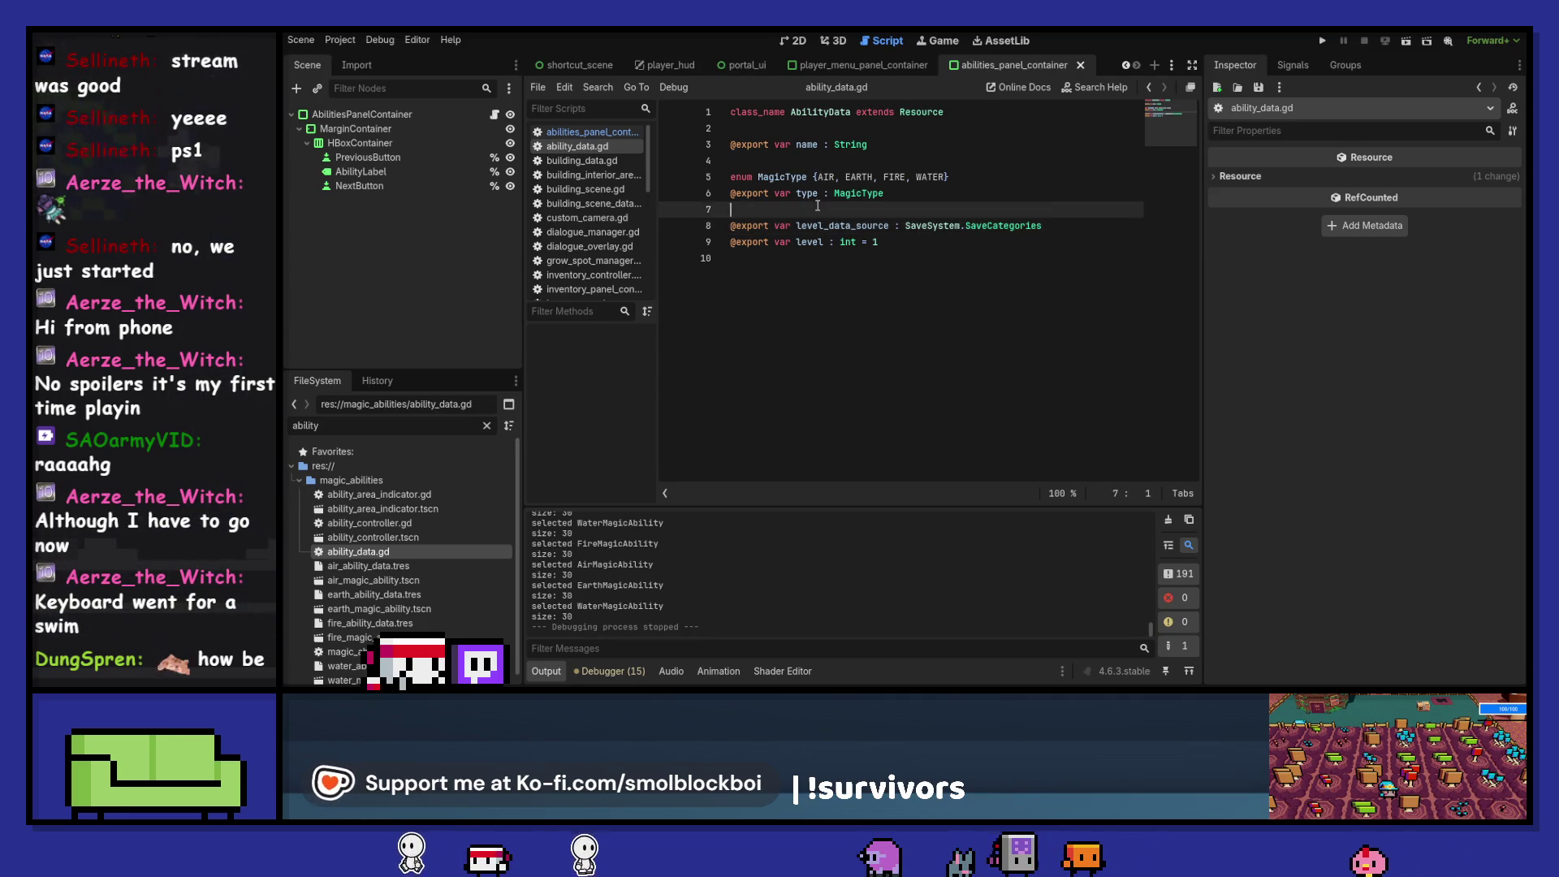
key(Return)
key(Return)
key(Up)
text(@export var icon : At)
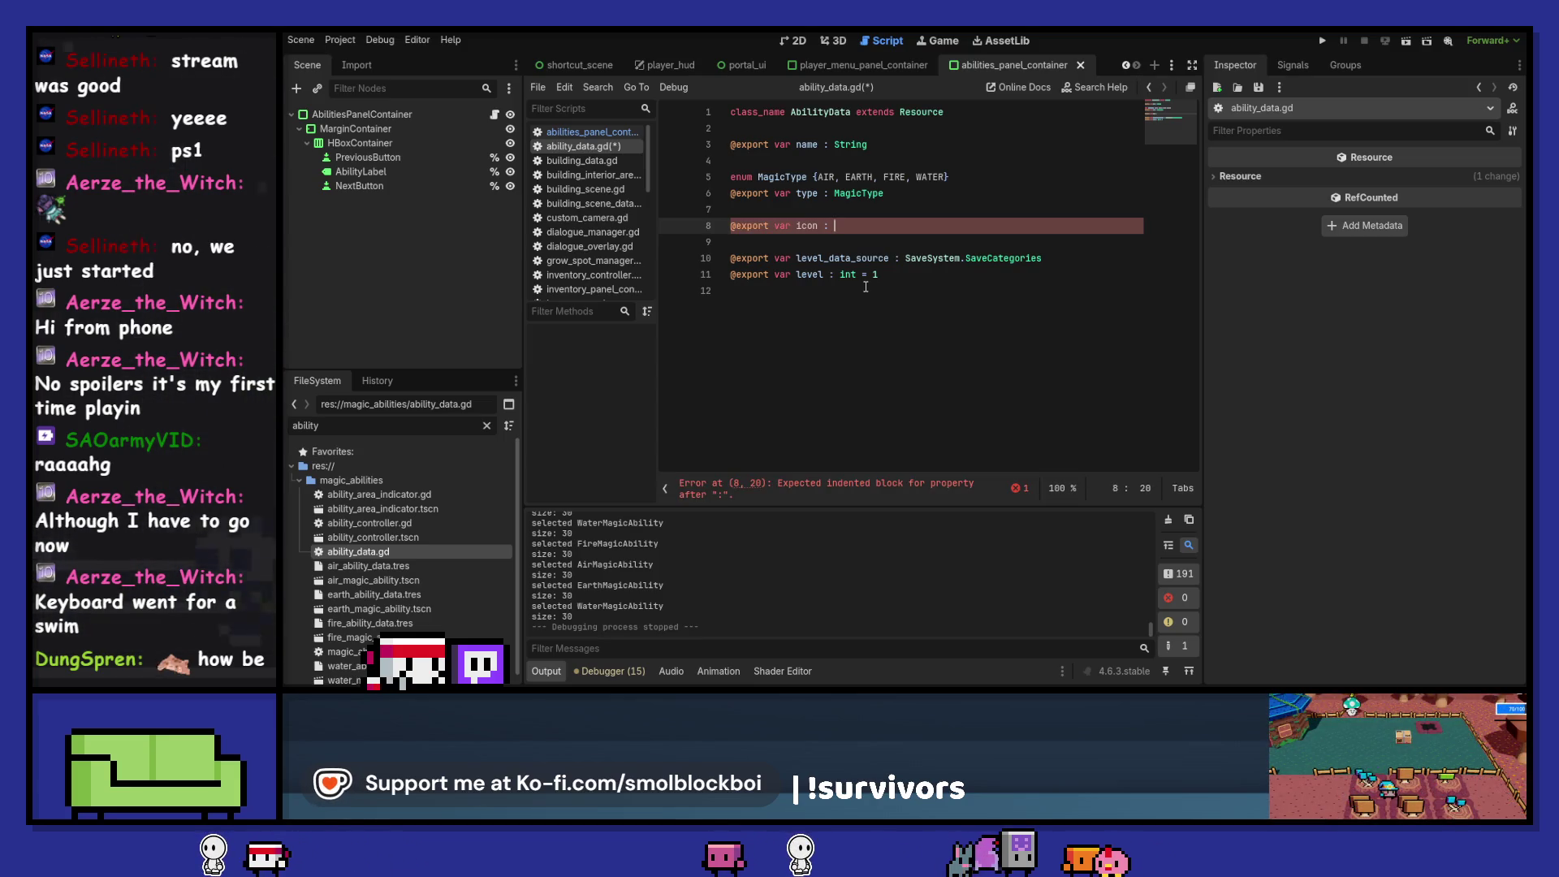
text(las)
key(Return)
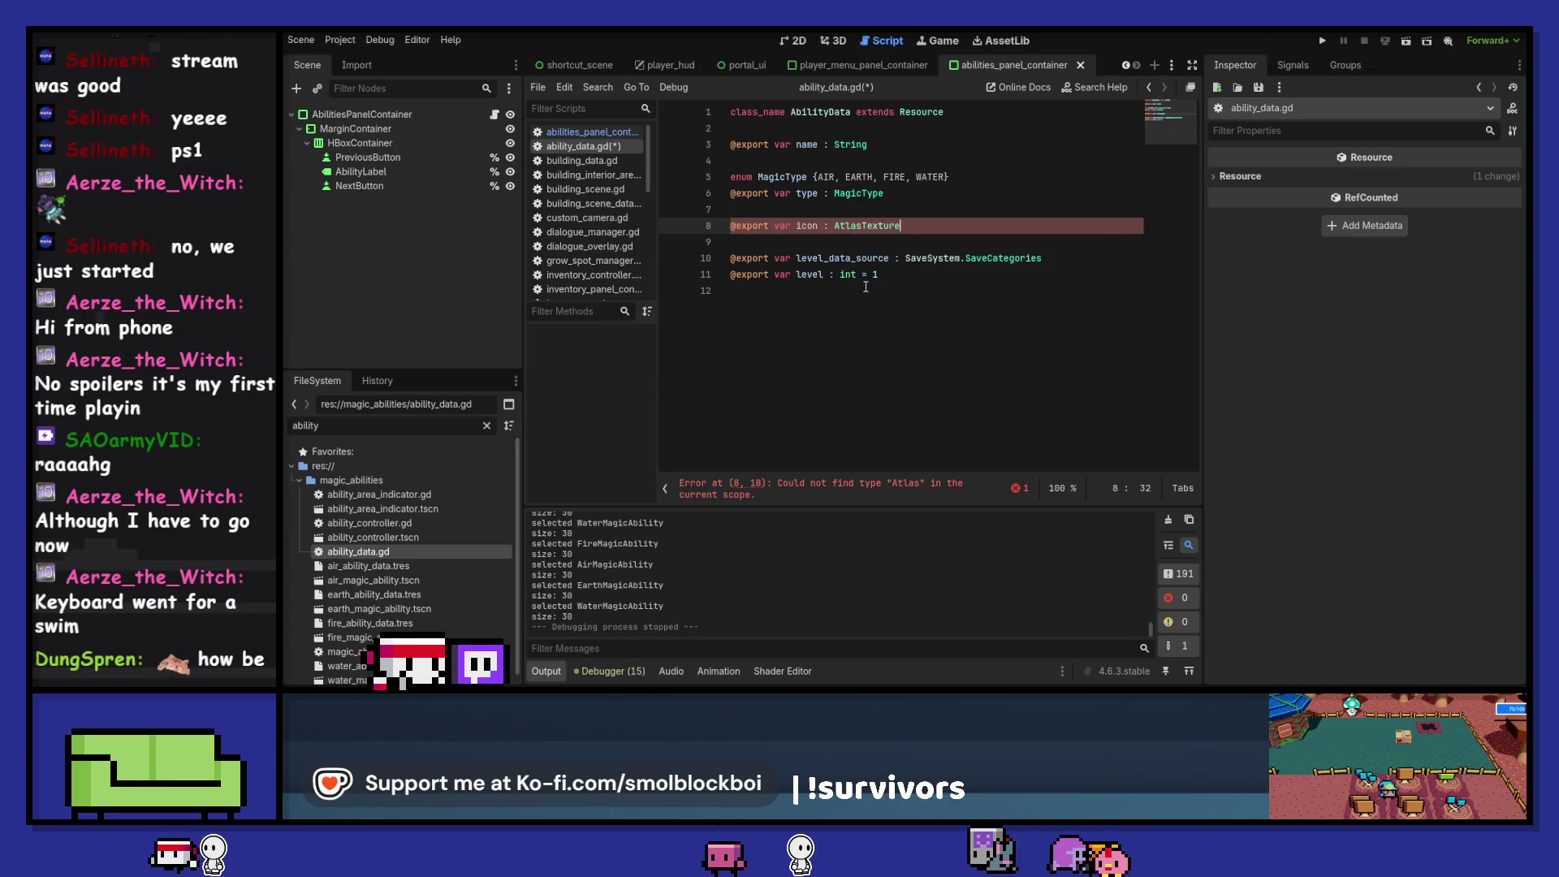
Save the script and reselect air_ability_data.tres in the 2D view.
key(ctrl+s)
click(367, 565)
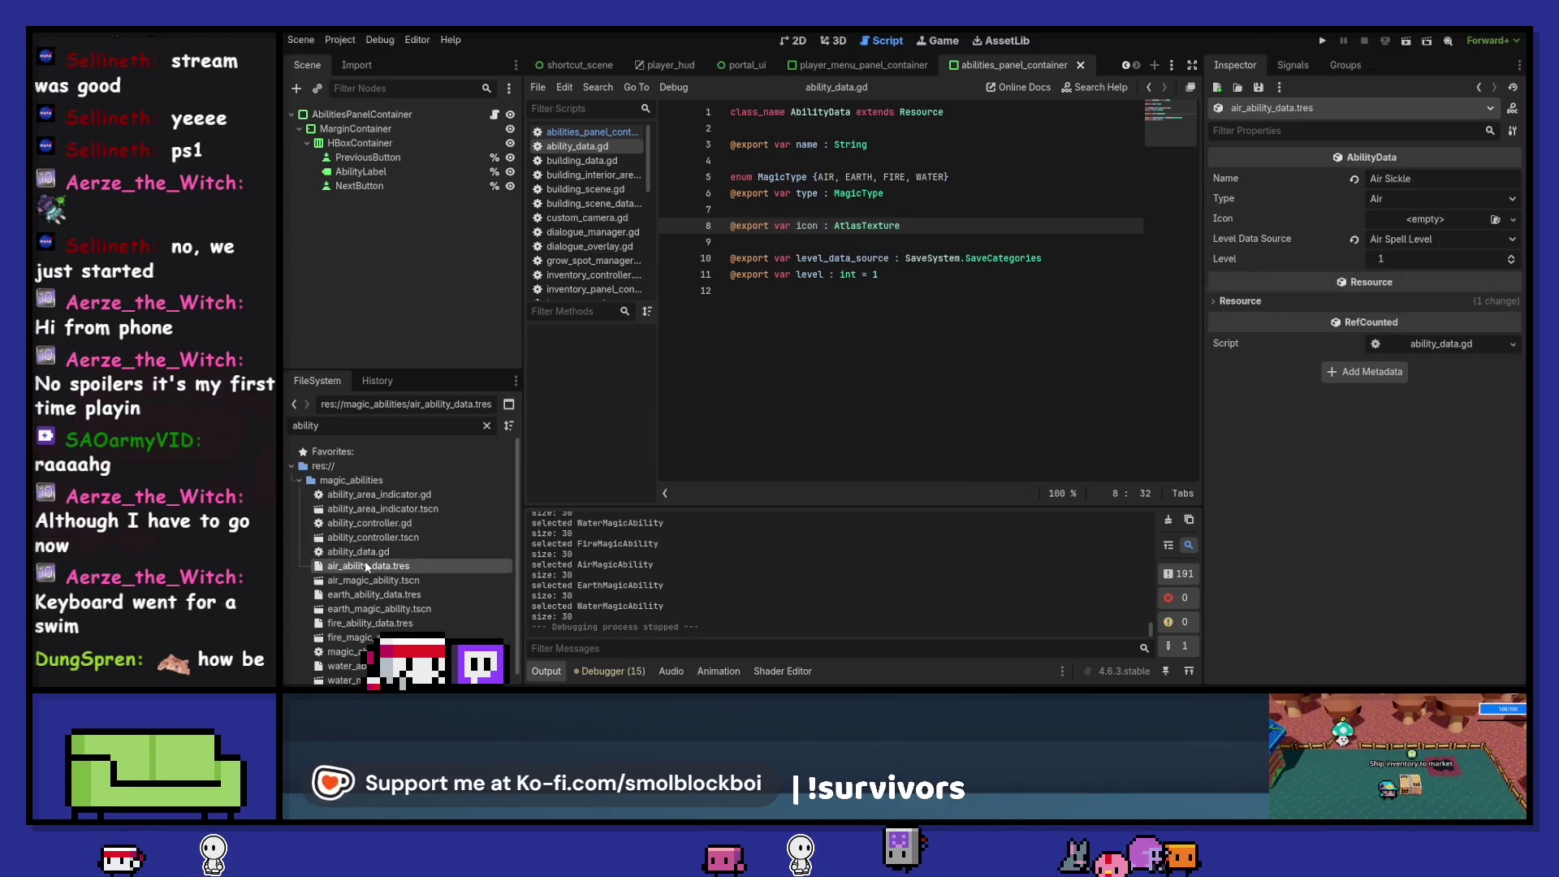
click(792, 41)
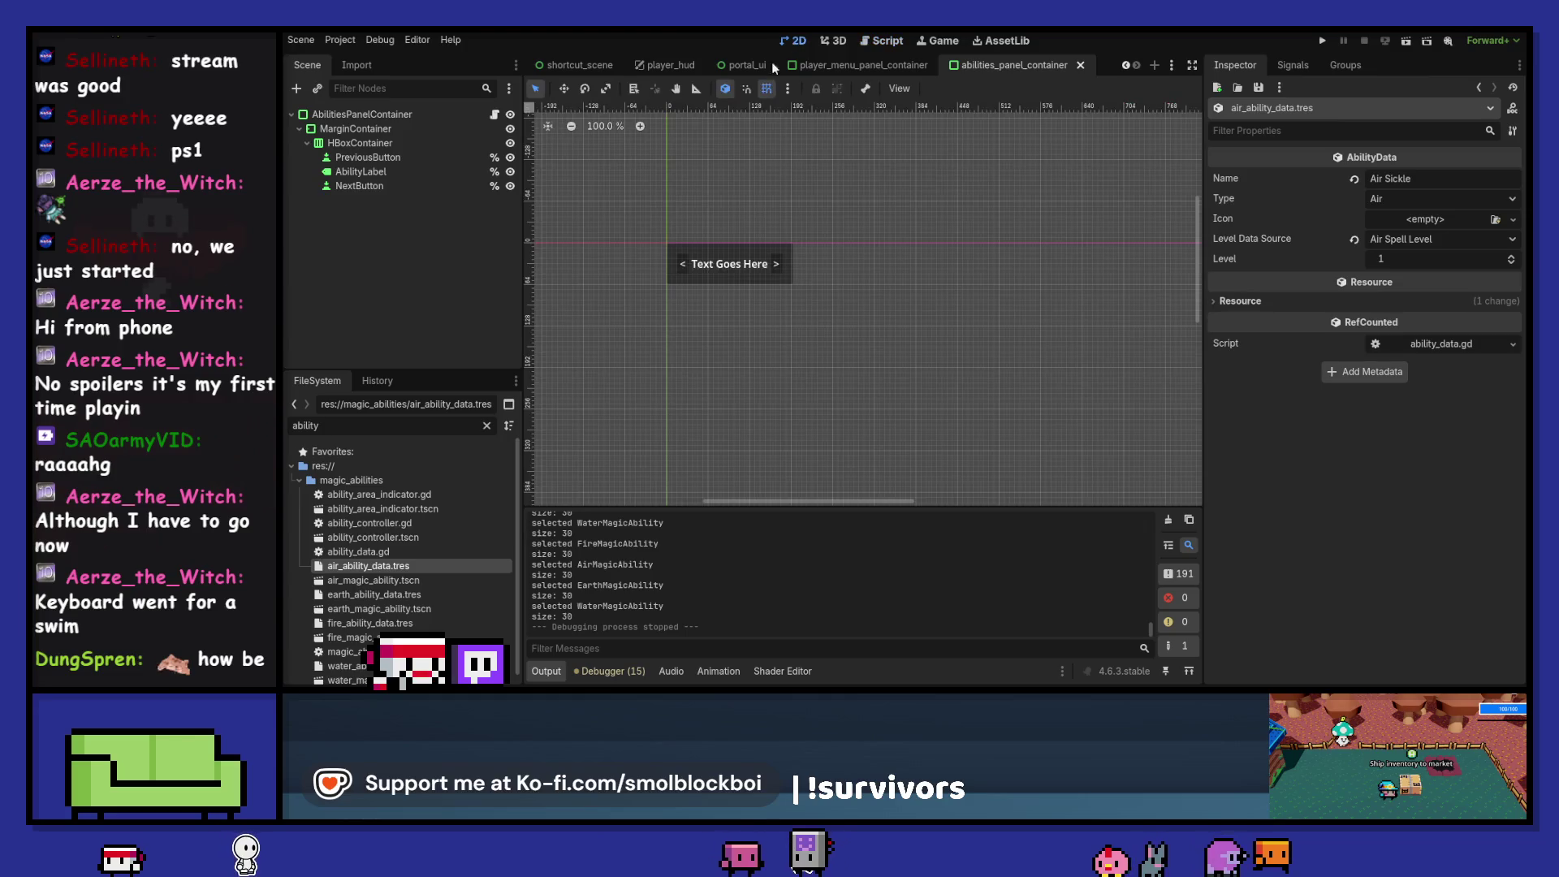
Clear the file filter, locate spells.png, and rename it to abilities.png.
click(397, 417)
key(BackSpace)
key(BackSpace)
key(BackSpace)
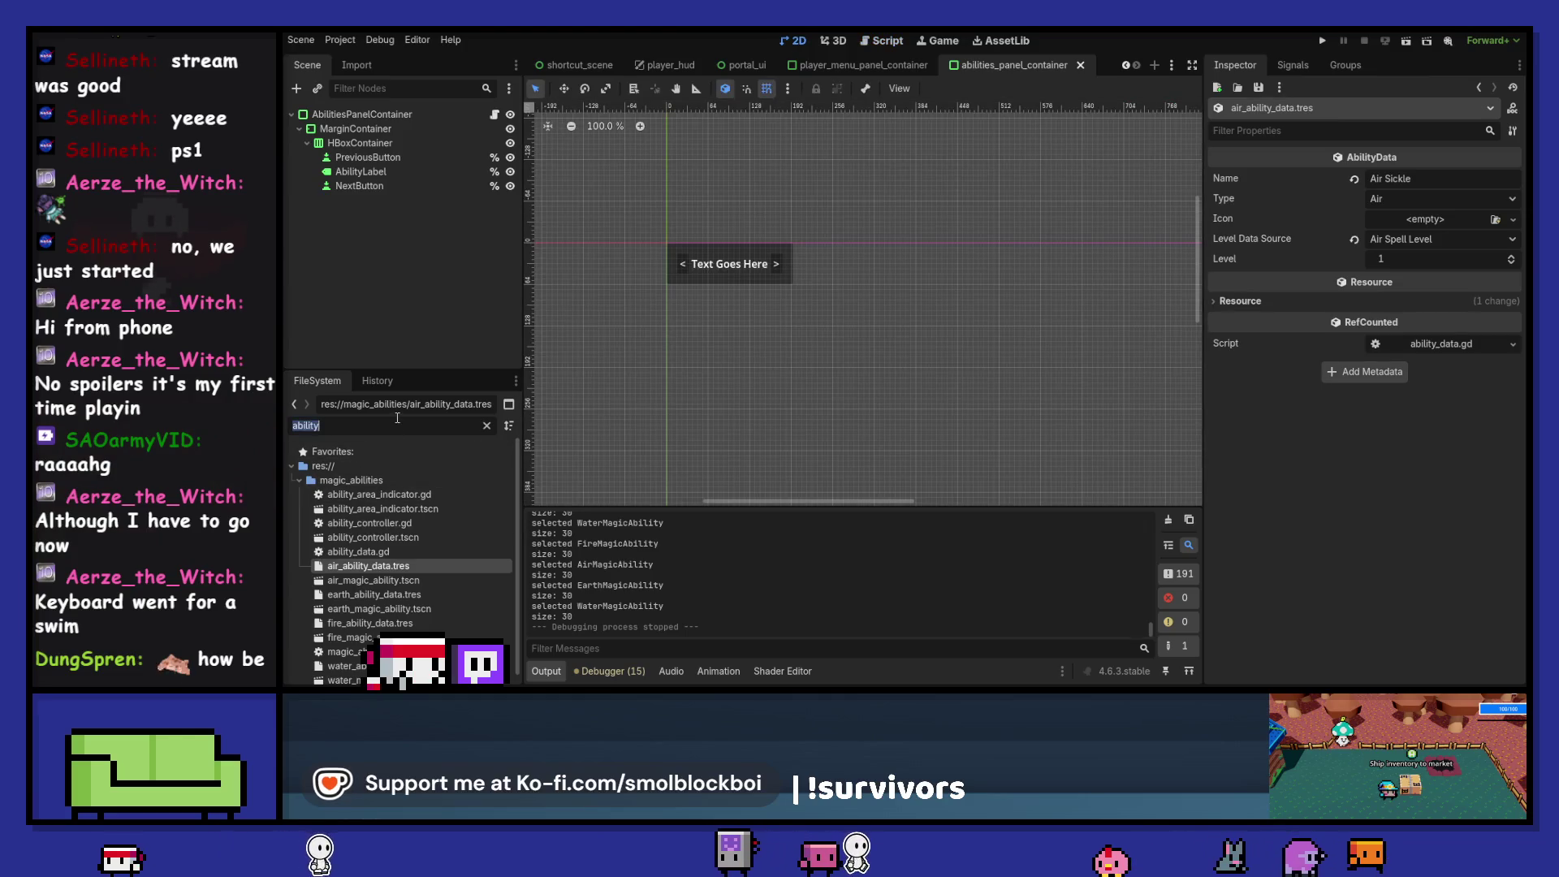
text(ui_)
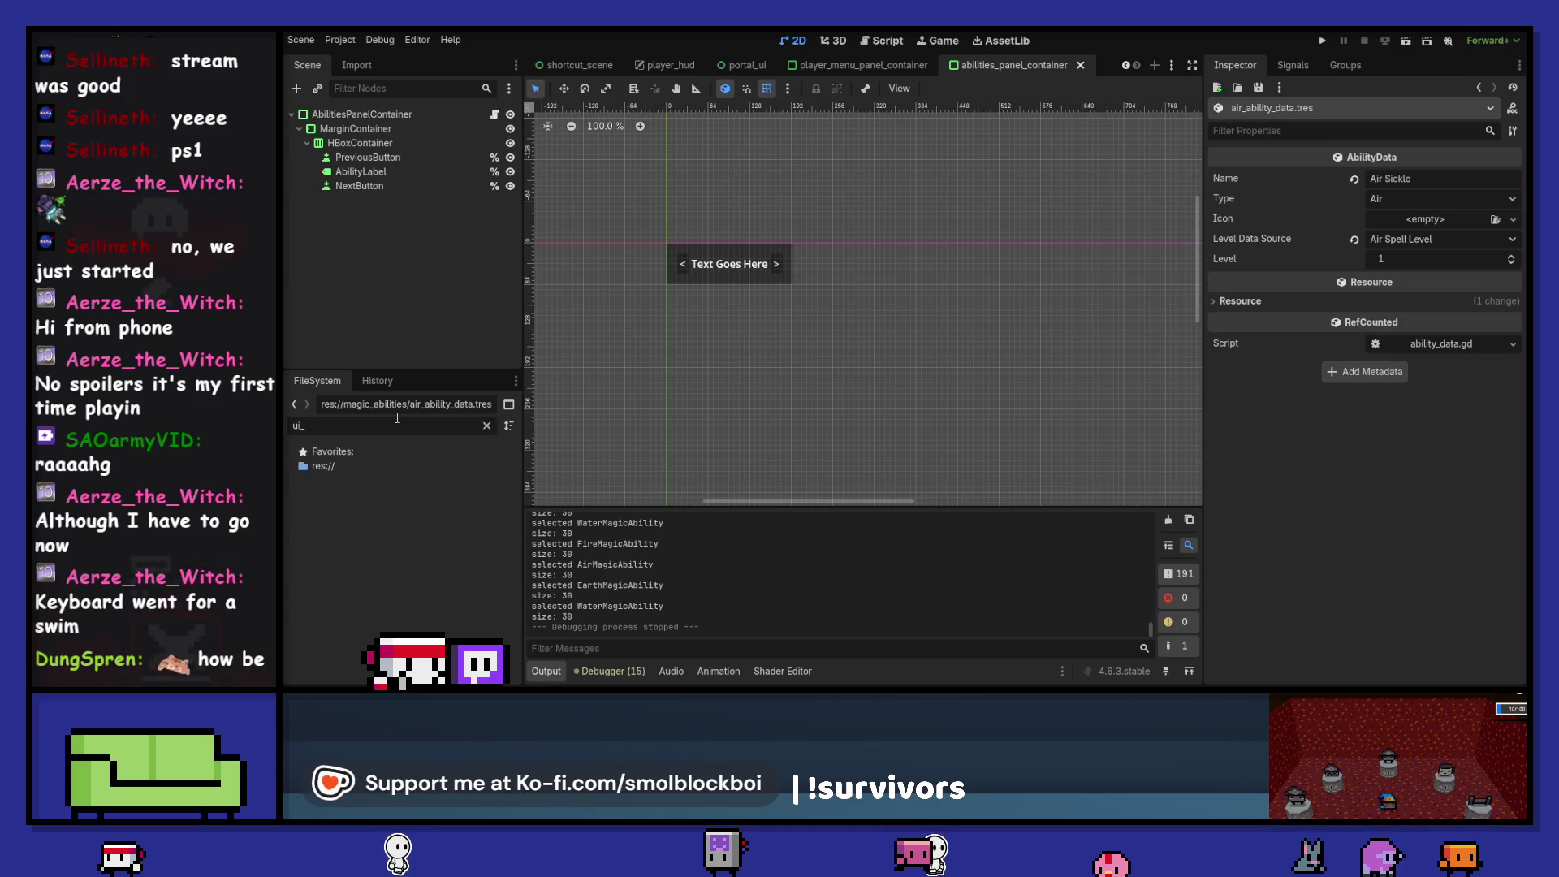
click(486, 424)
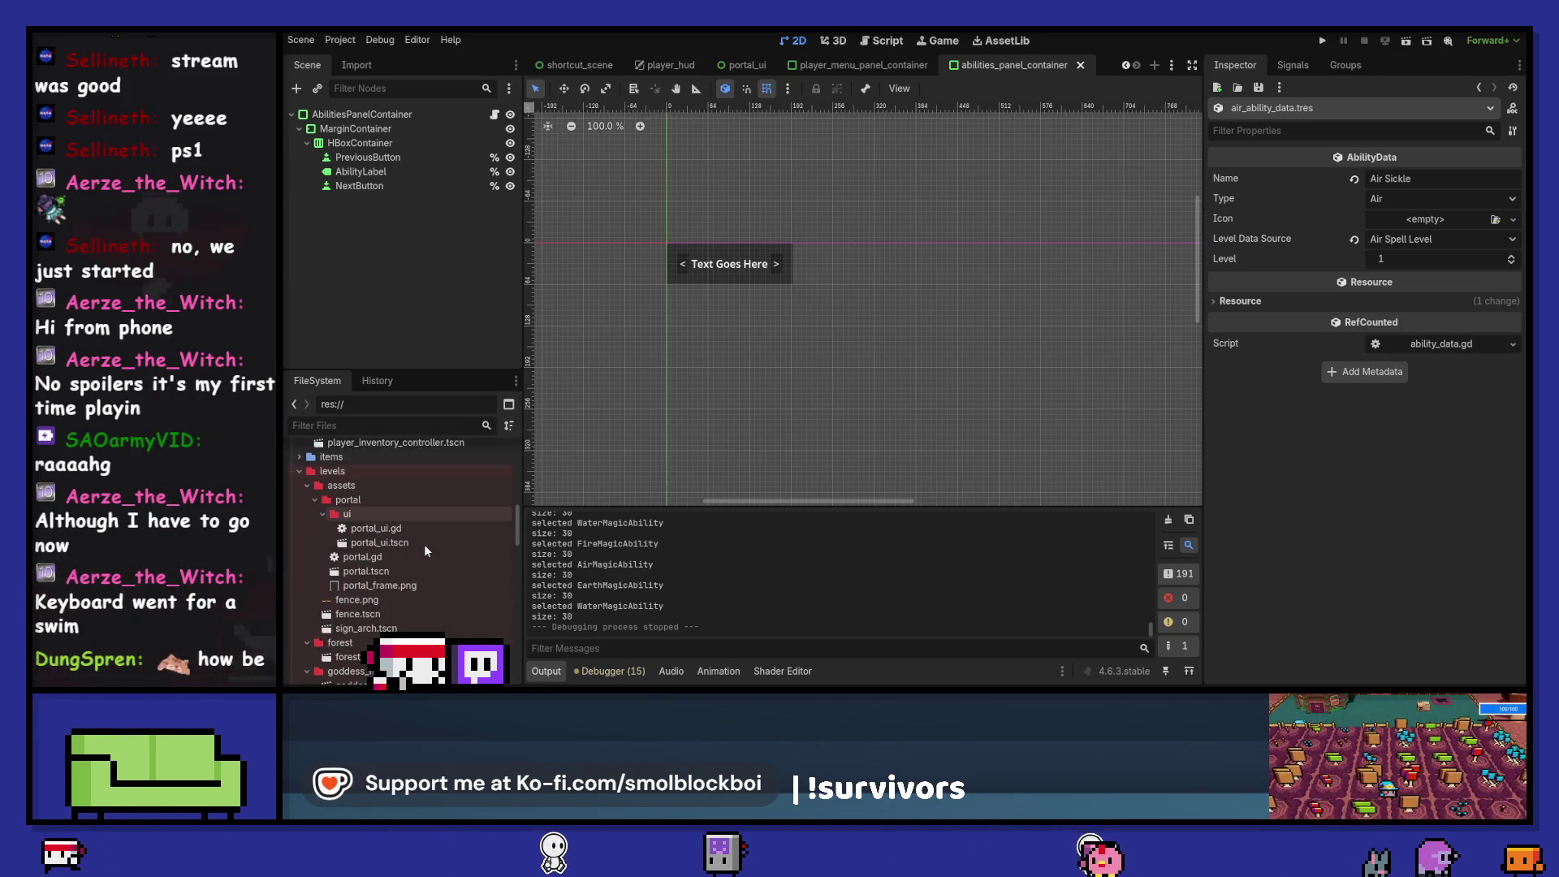
scroll(425, 551, down, 2)
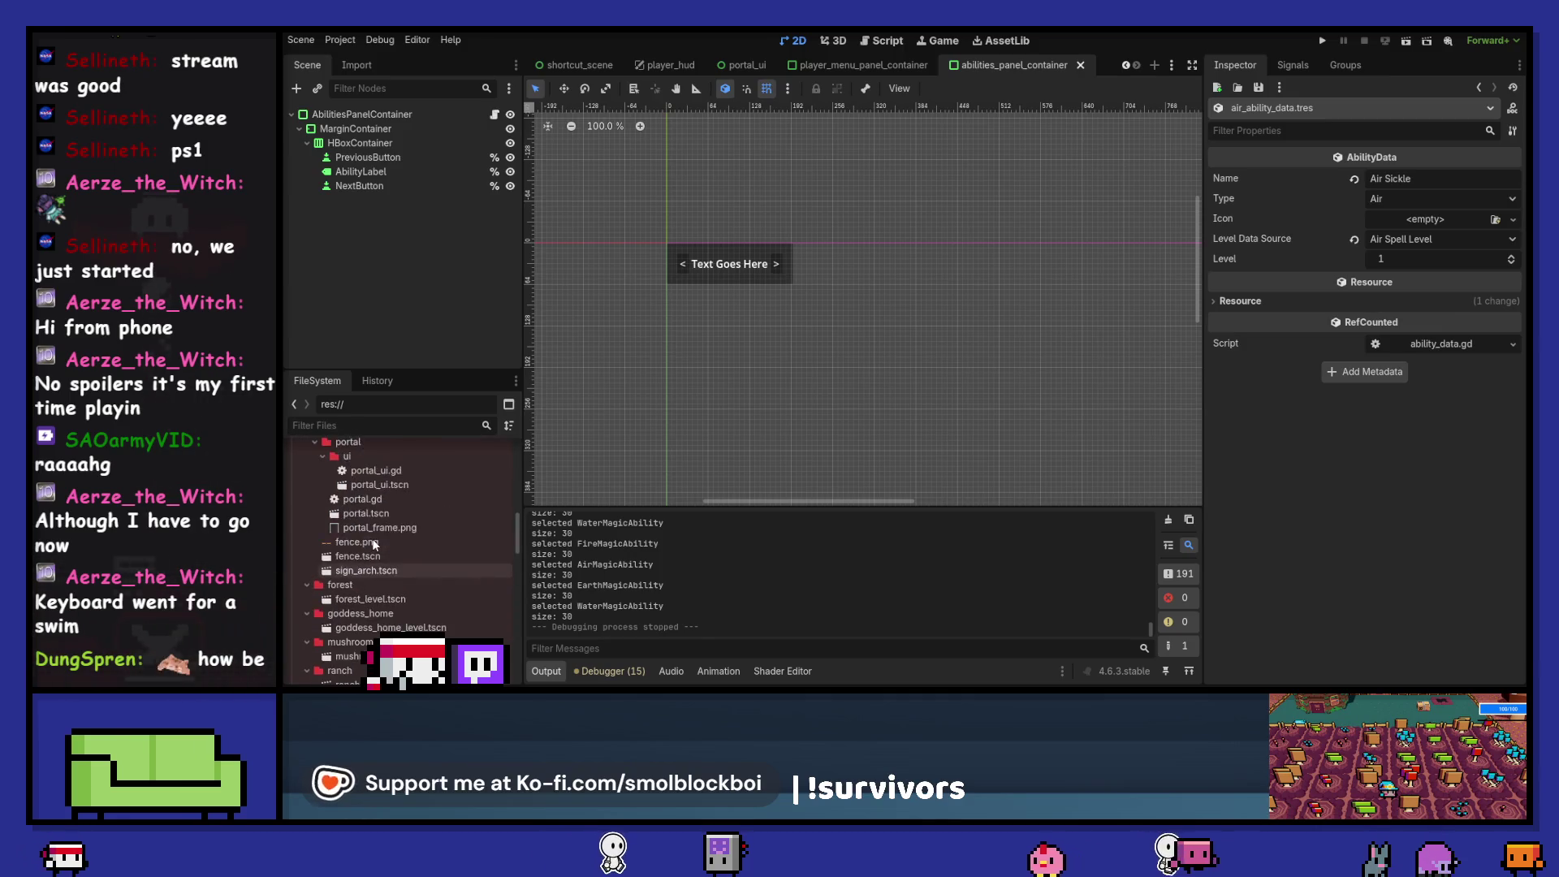
scroll(374, 544, up, 5)
double_click(404, 559)
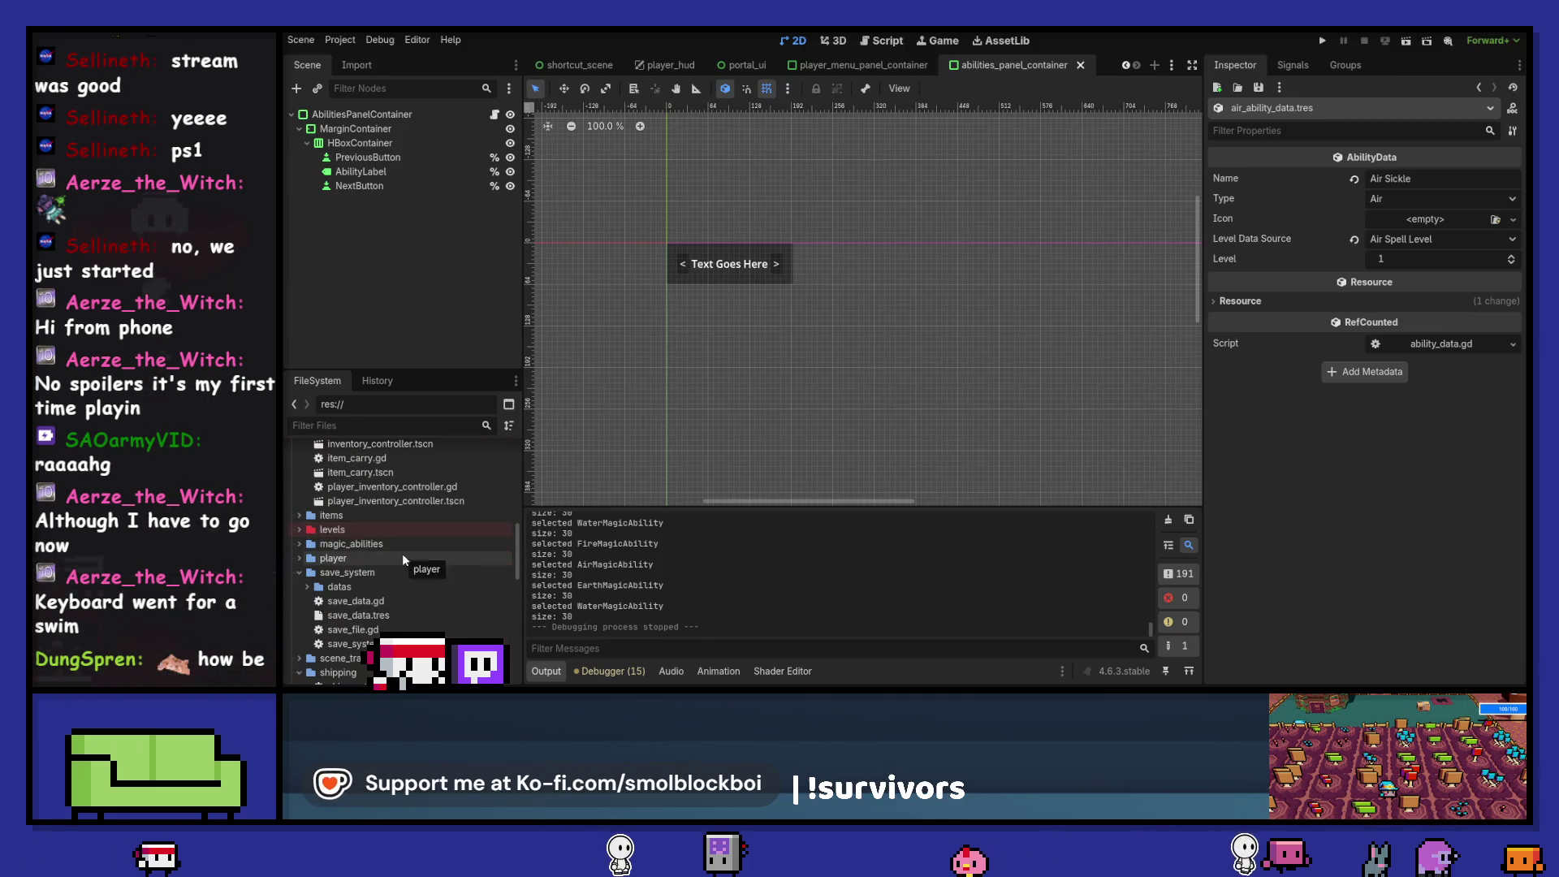
scroll(398, 584, down, 5)
click(383, 599)
click(390, 599)
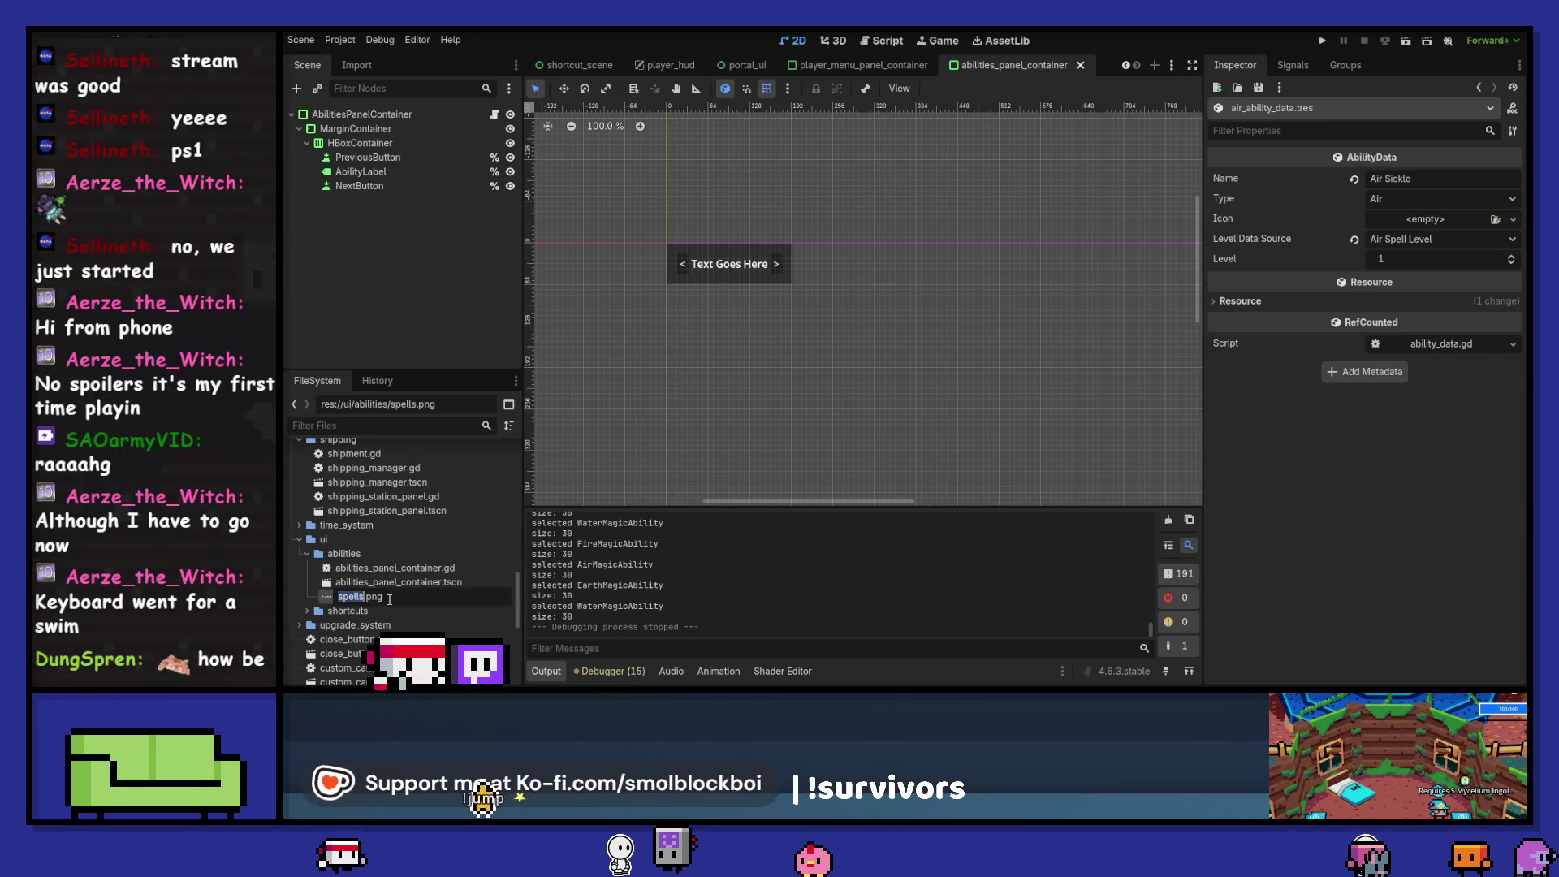
text(ities)
key(Return)
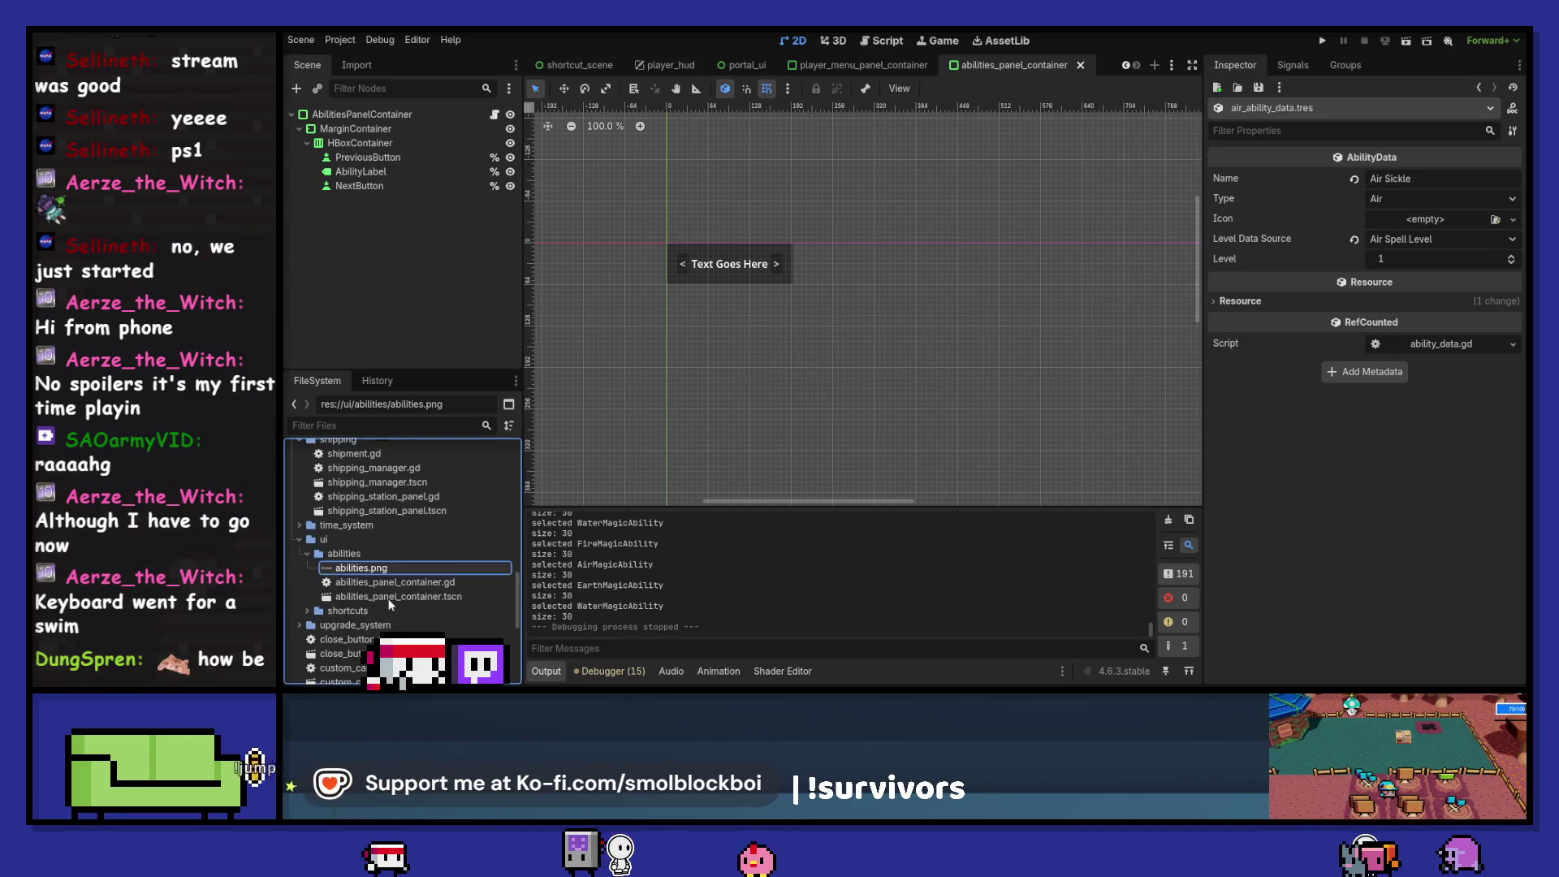
Create a new AtlasTexture resource in the abilities folder saved as spells_atlas.tres.
click(410, 554)
right_click(414, 554)
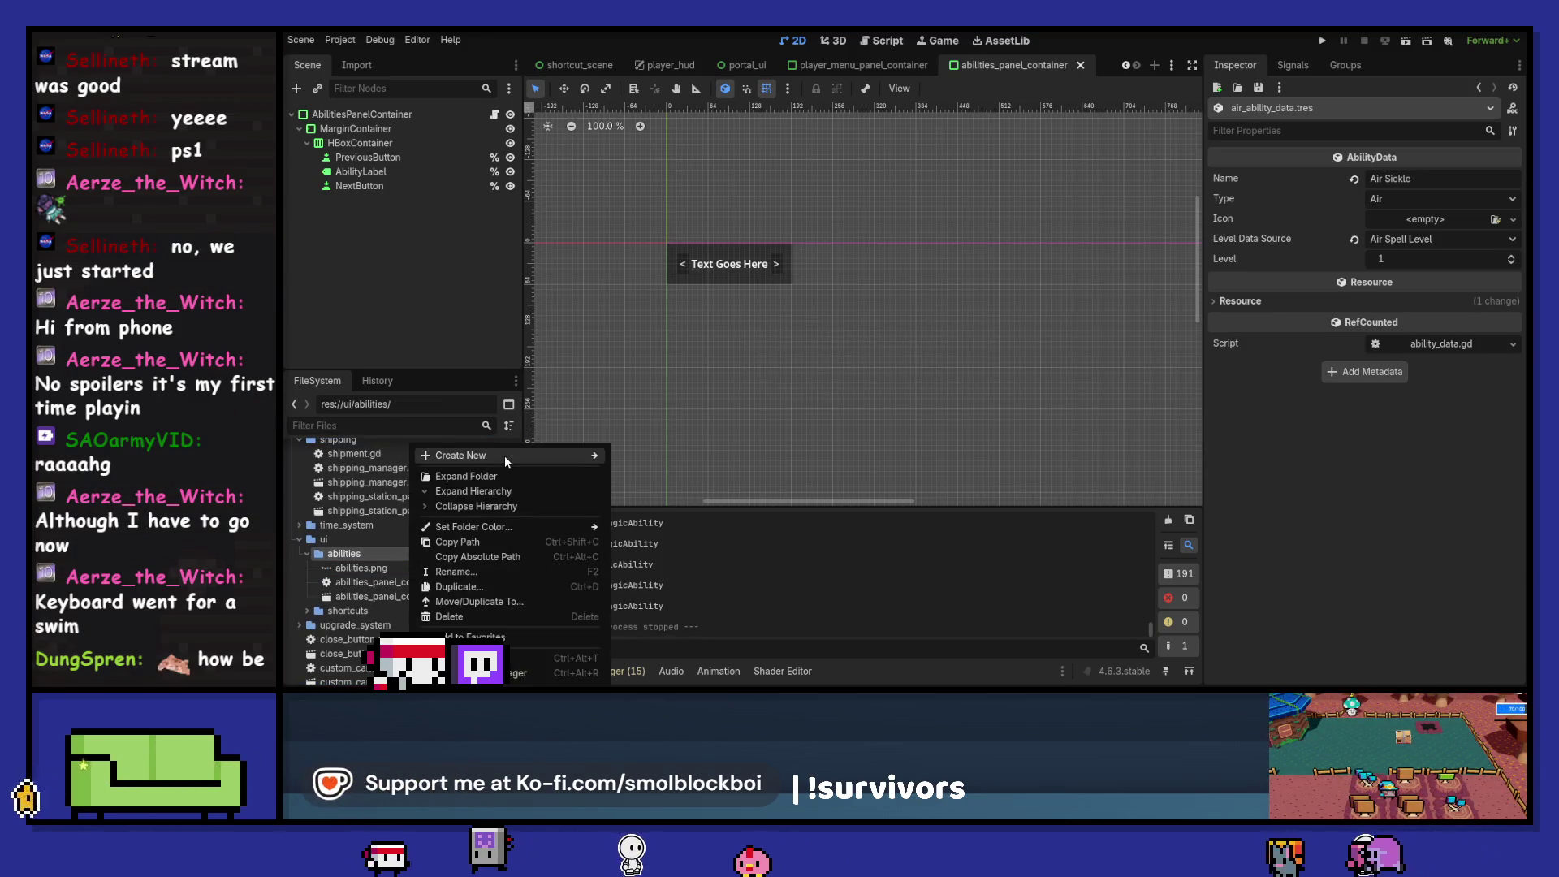
mouse_move(487, 455)
click(664, 501)
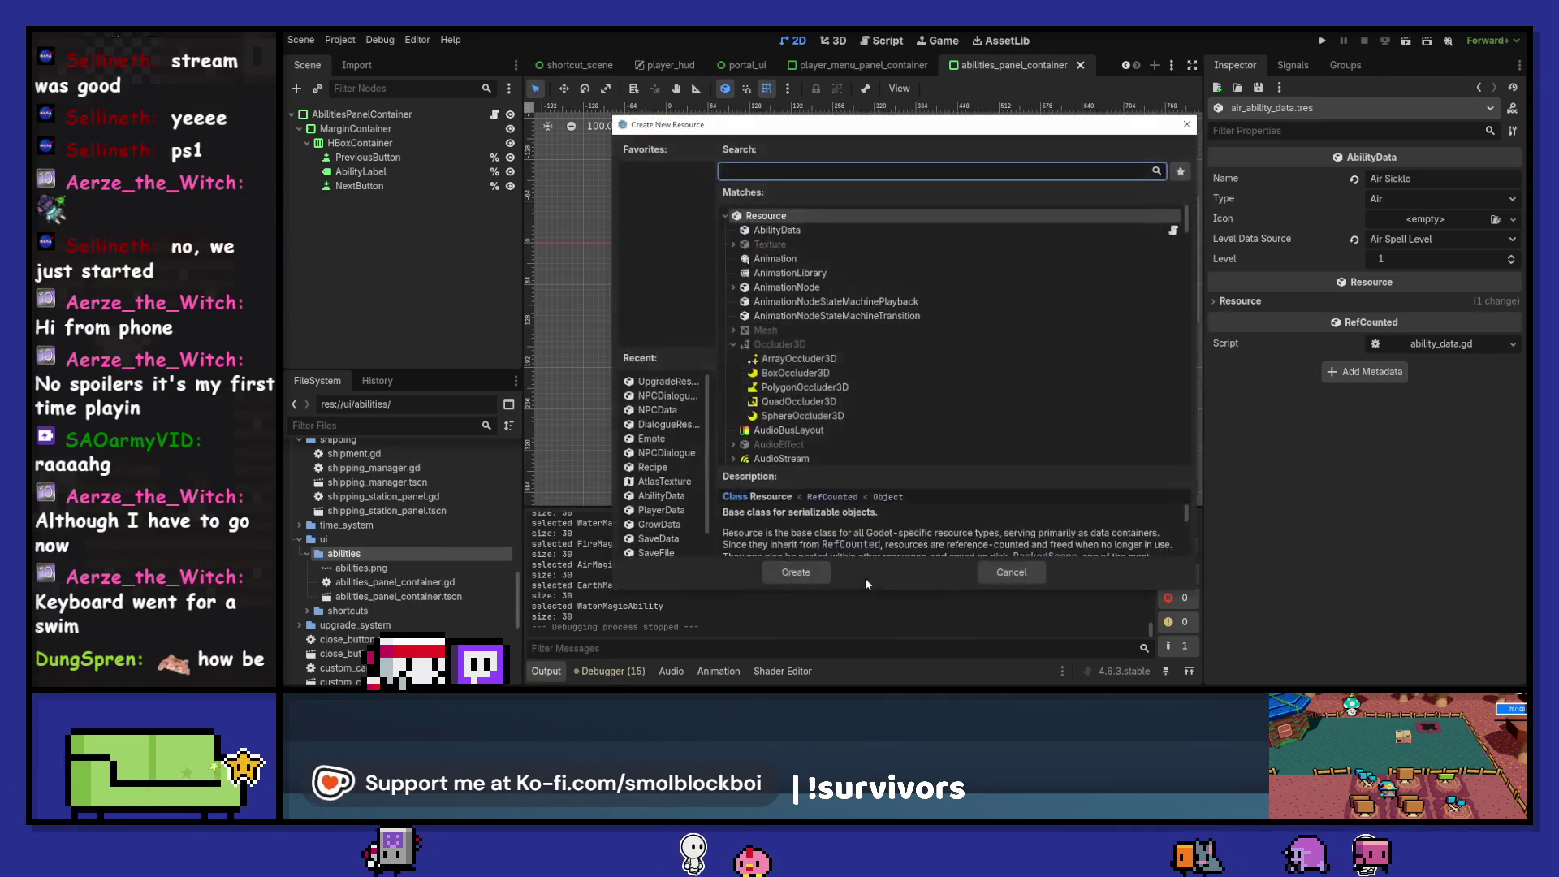
text(atlas)
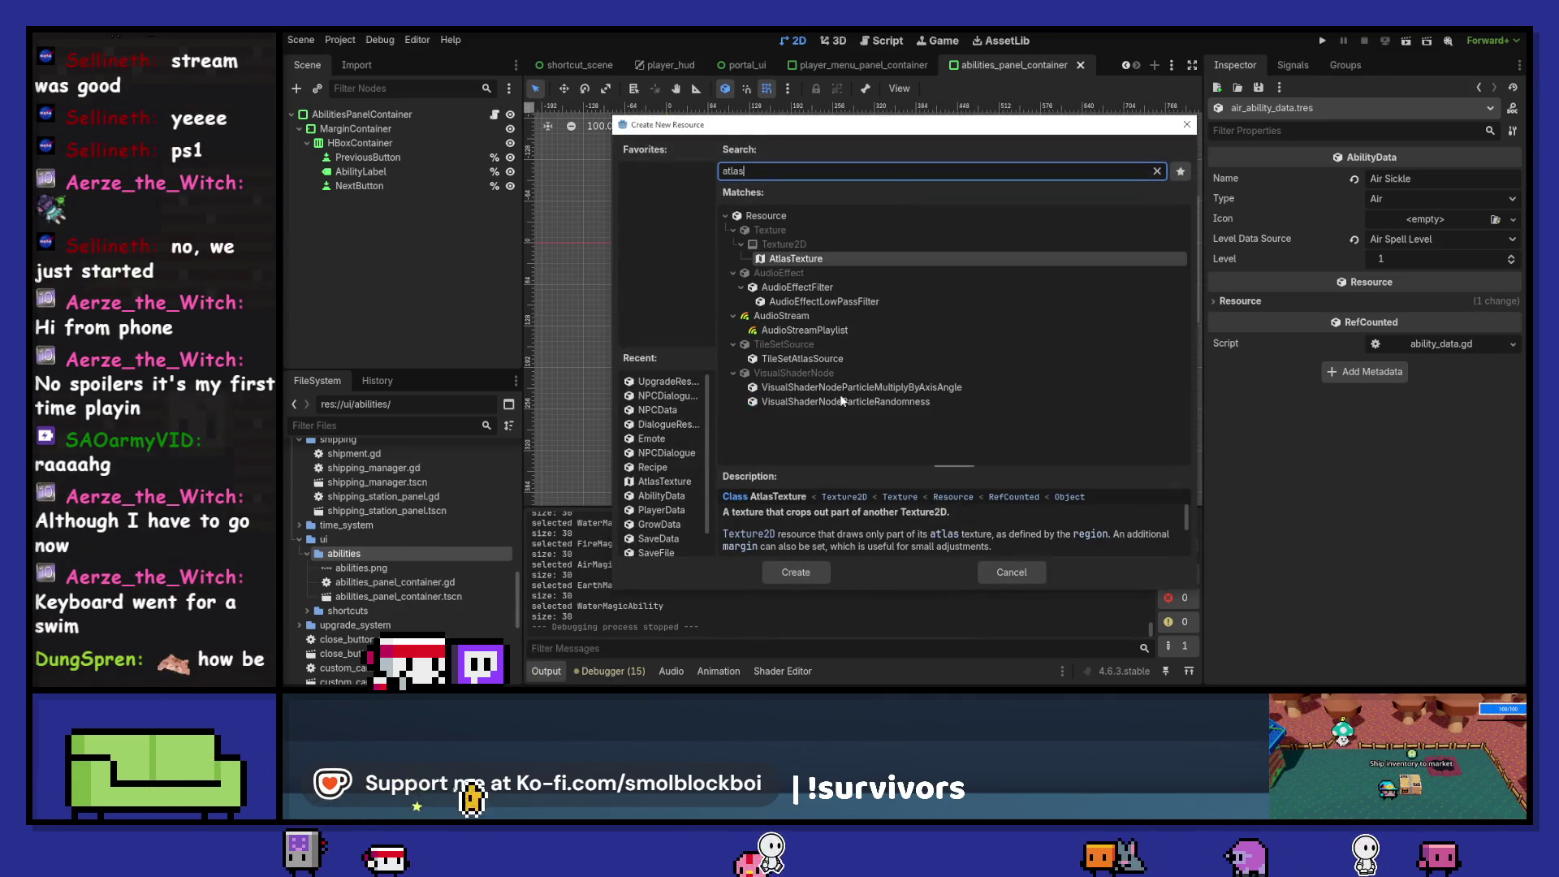
double_click(821, 262)
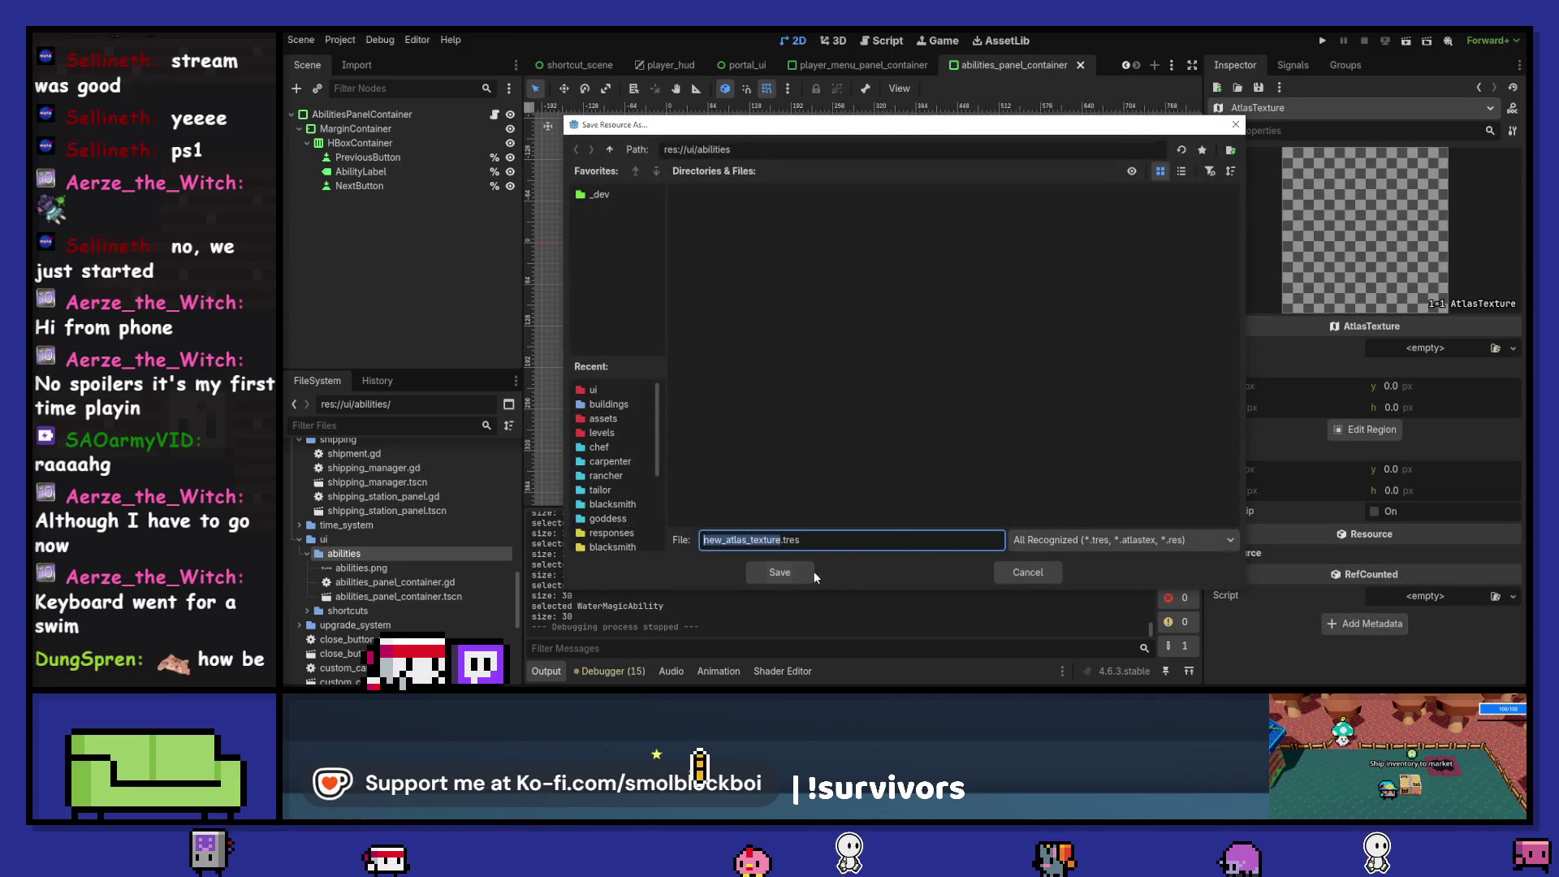
text(spells_atla)
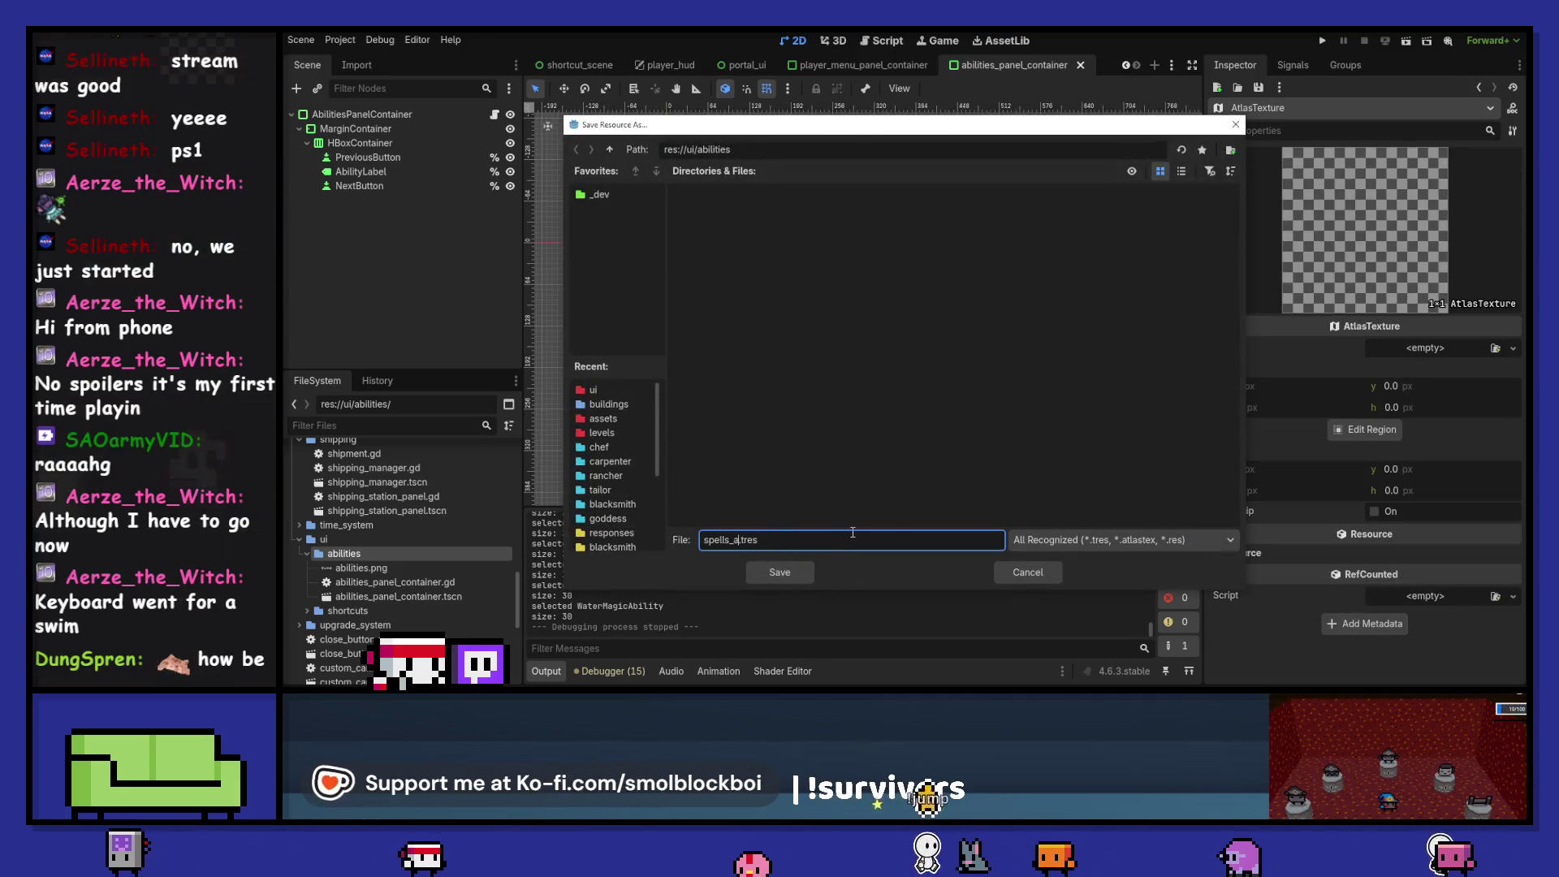
text(s)
key(Return)
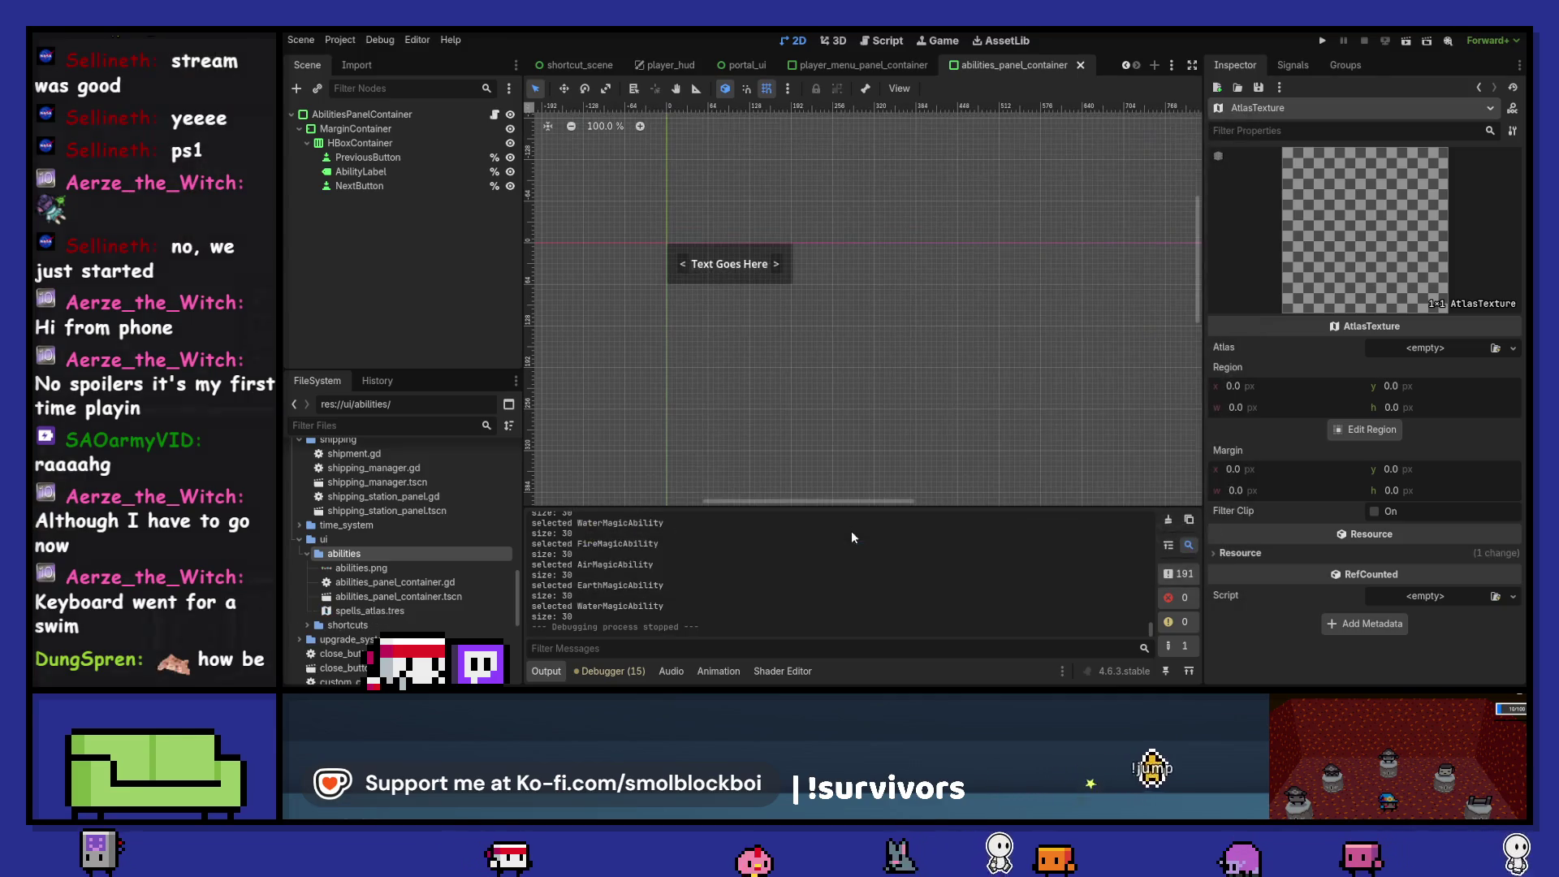
Set abilities.png as spells_atlas.tres's Atlas image and save.
mouse_move(361, 568)
mouse_down()
mouse_move(357, 555)
mouse_move(1398, 357)
mouse_up()
click(1380, 455)
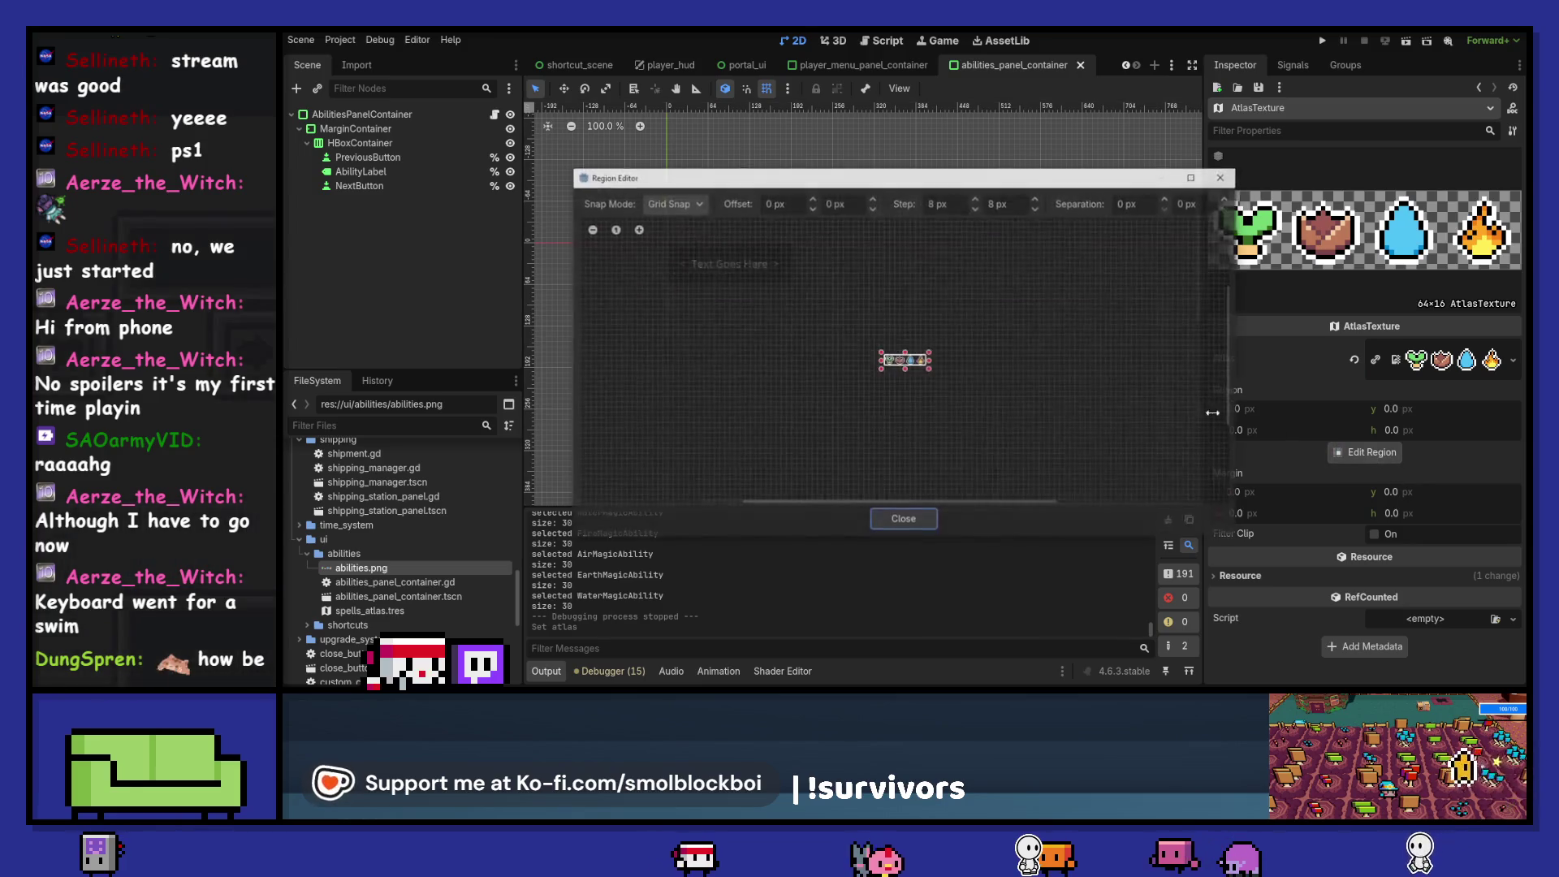
click(898, 519)
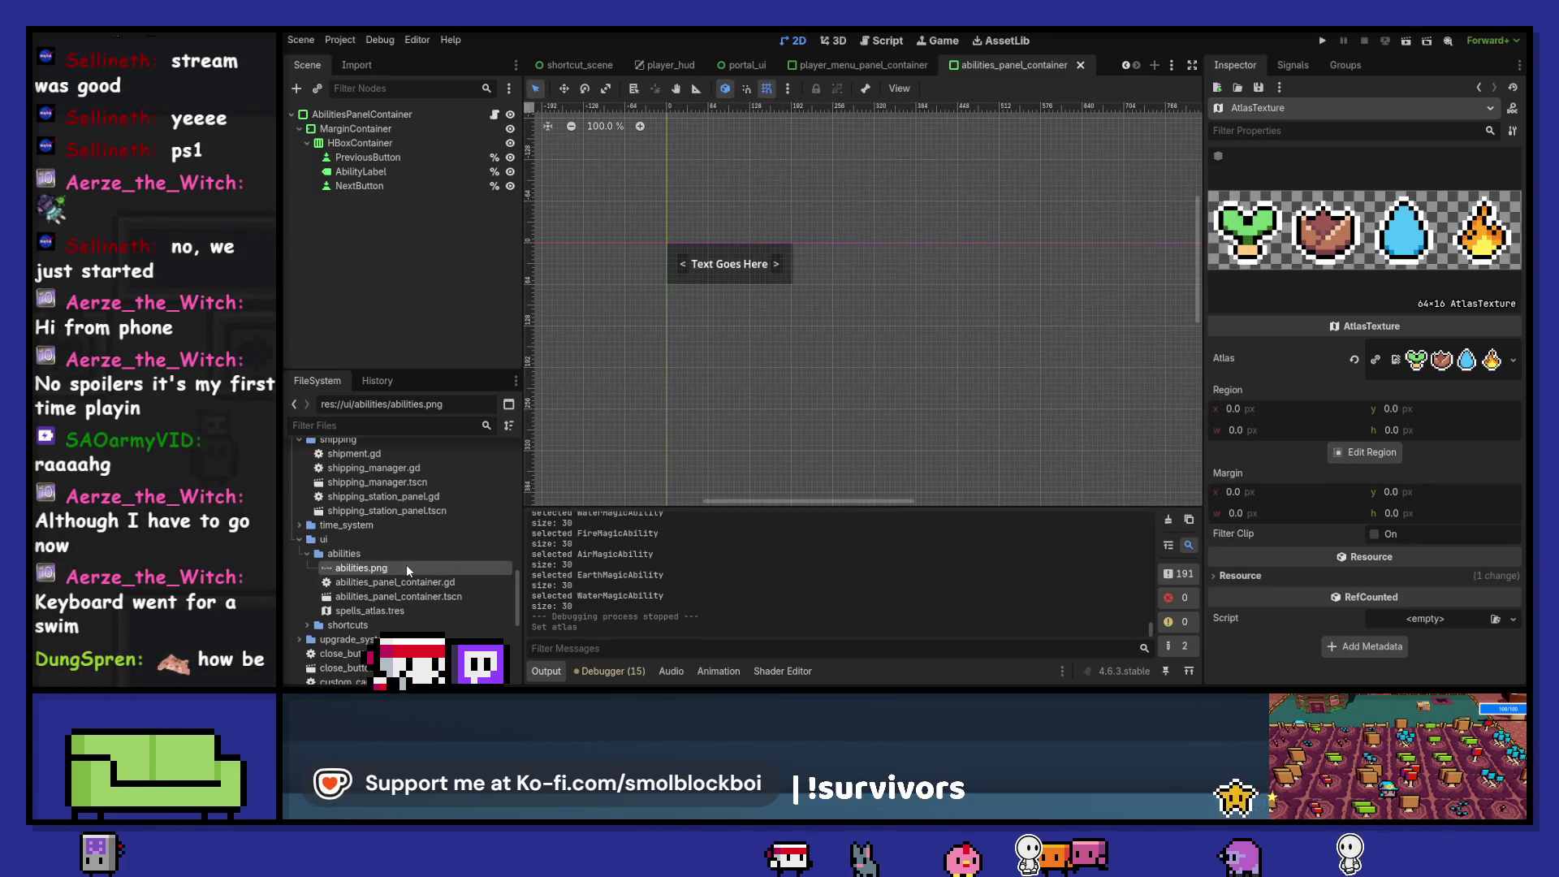
click(430, 615)
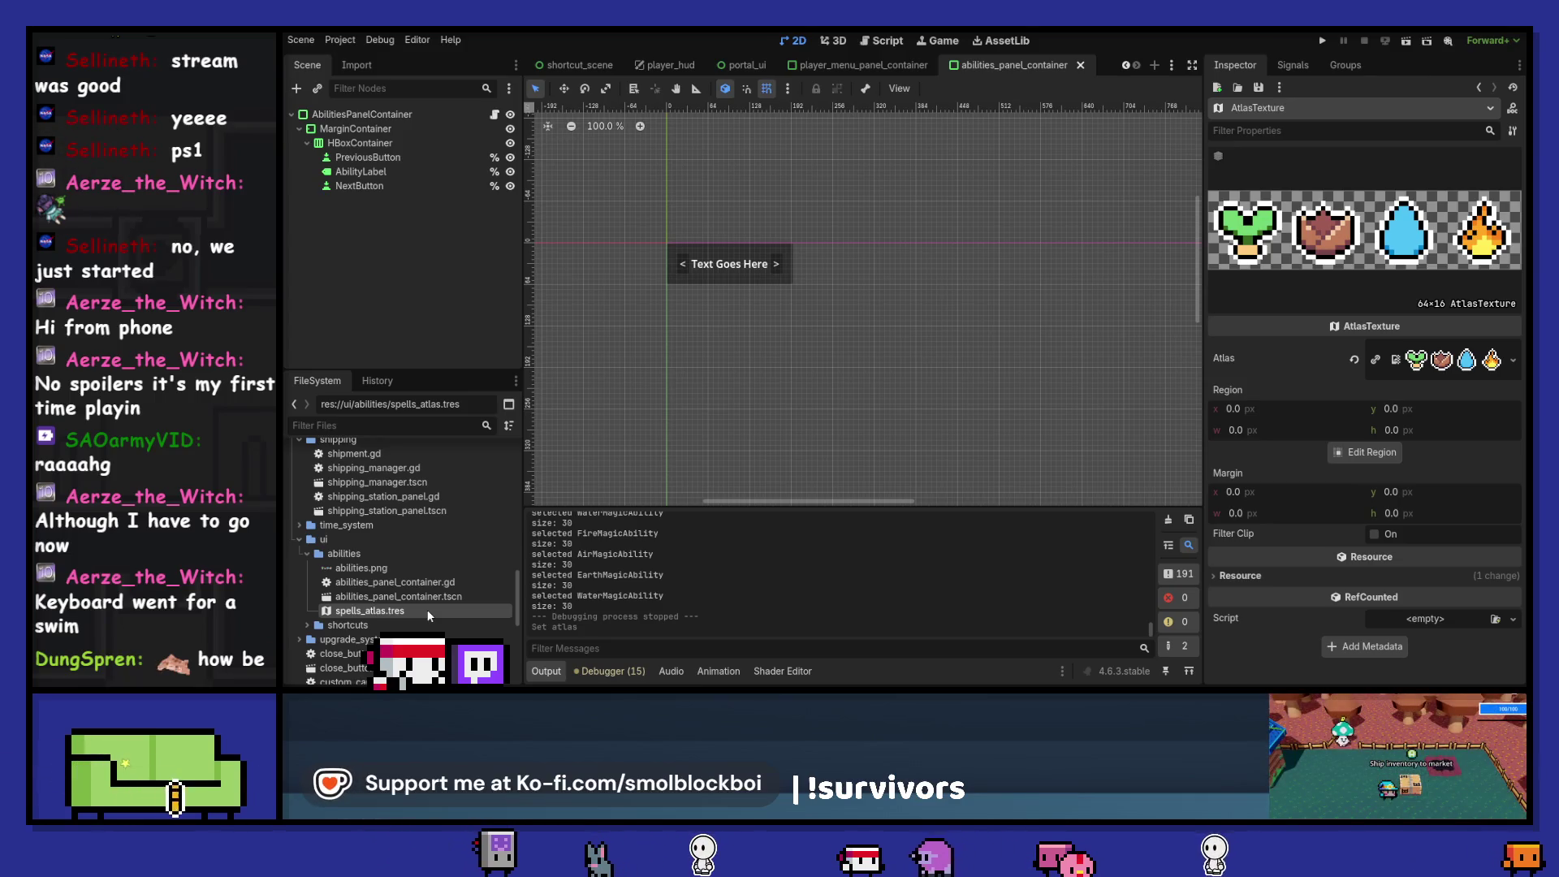
scroll(429, 616, up, 10)
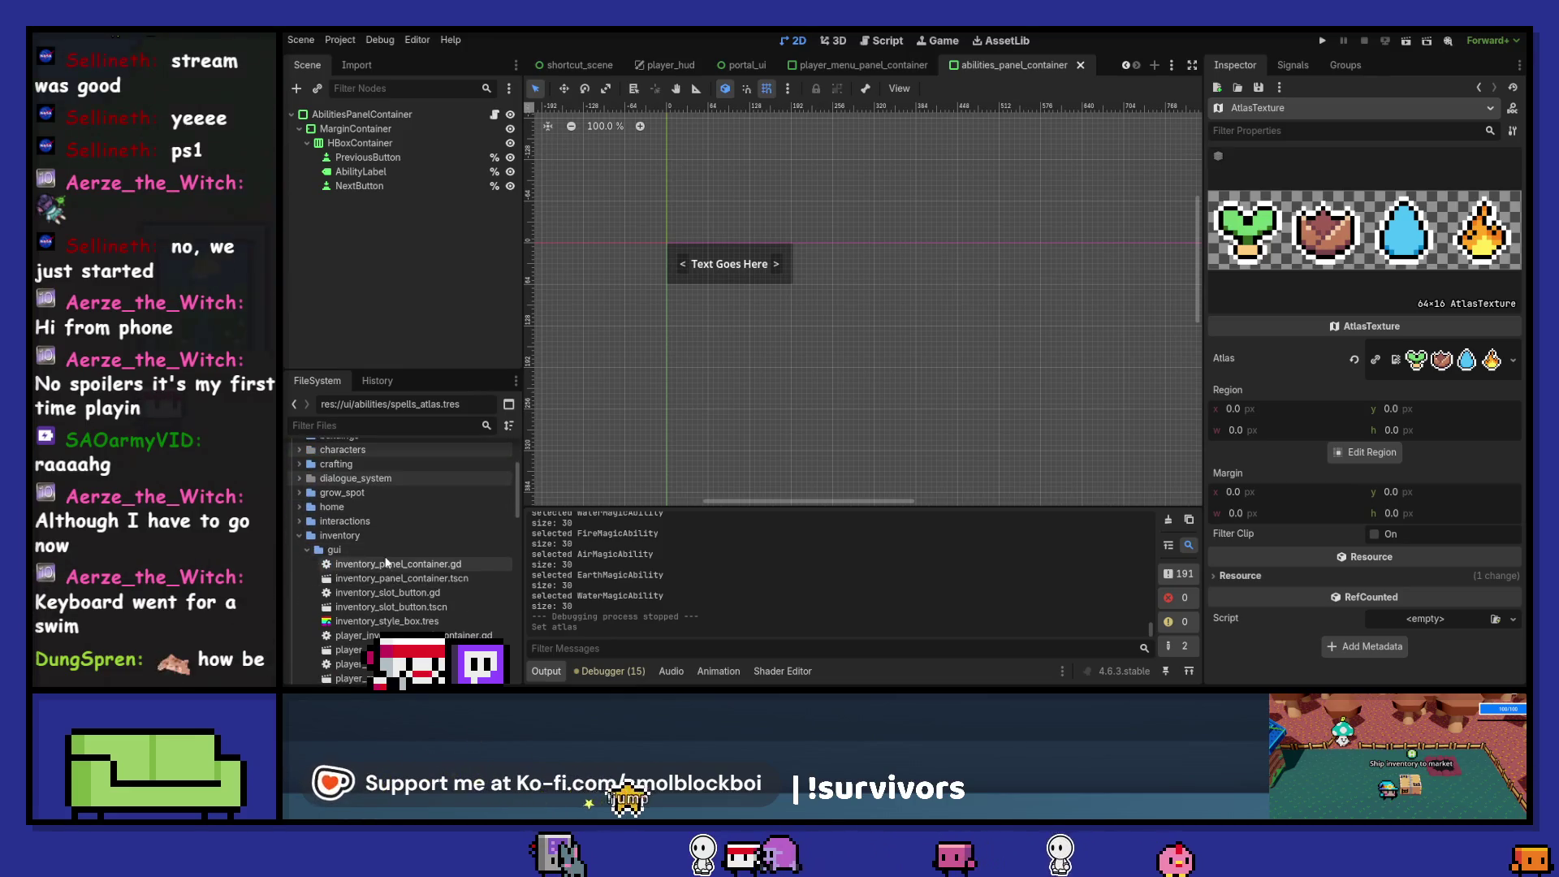
key(ctrl+s)
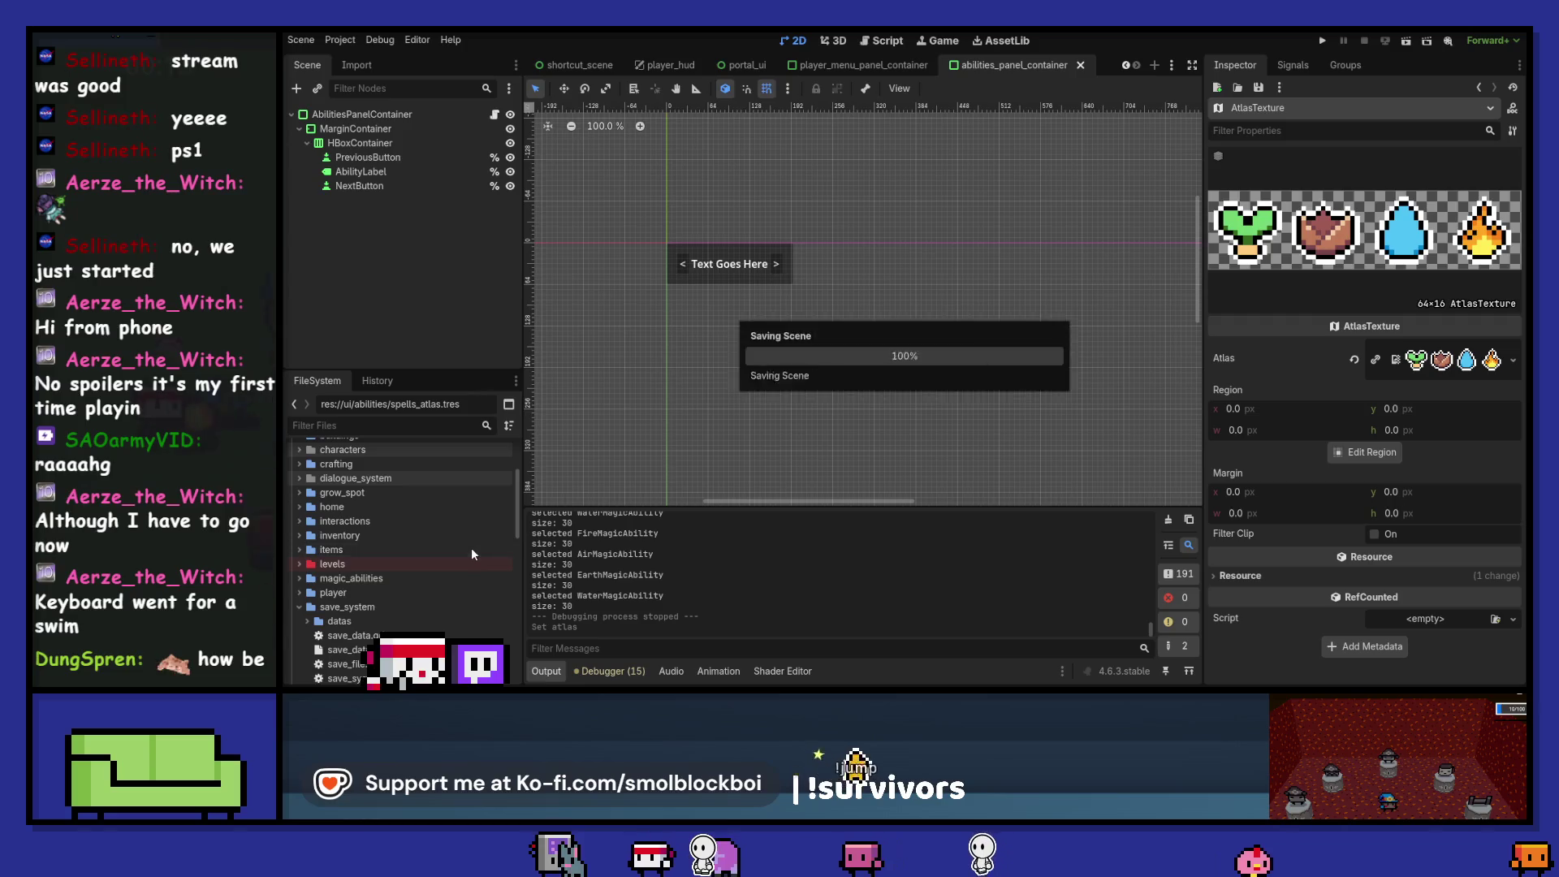
double_click(422, 578)
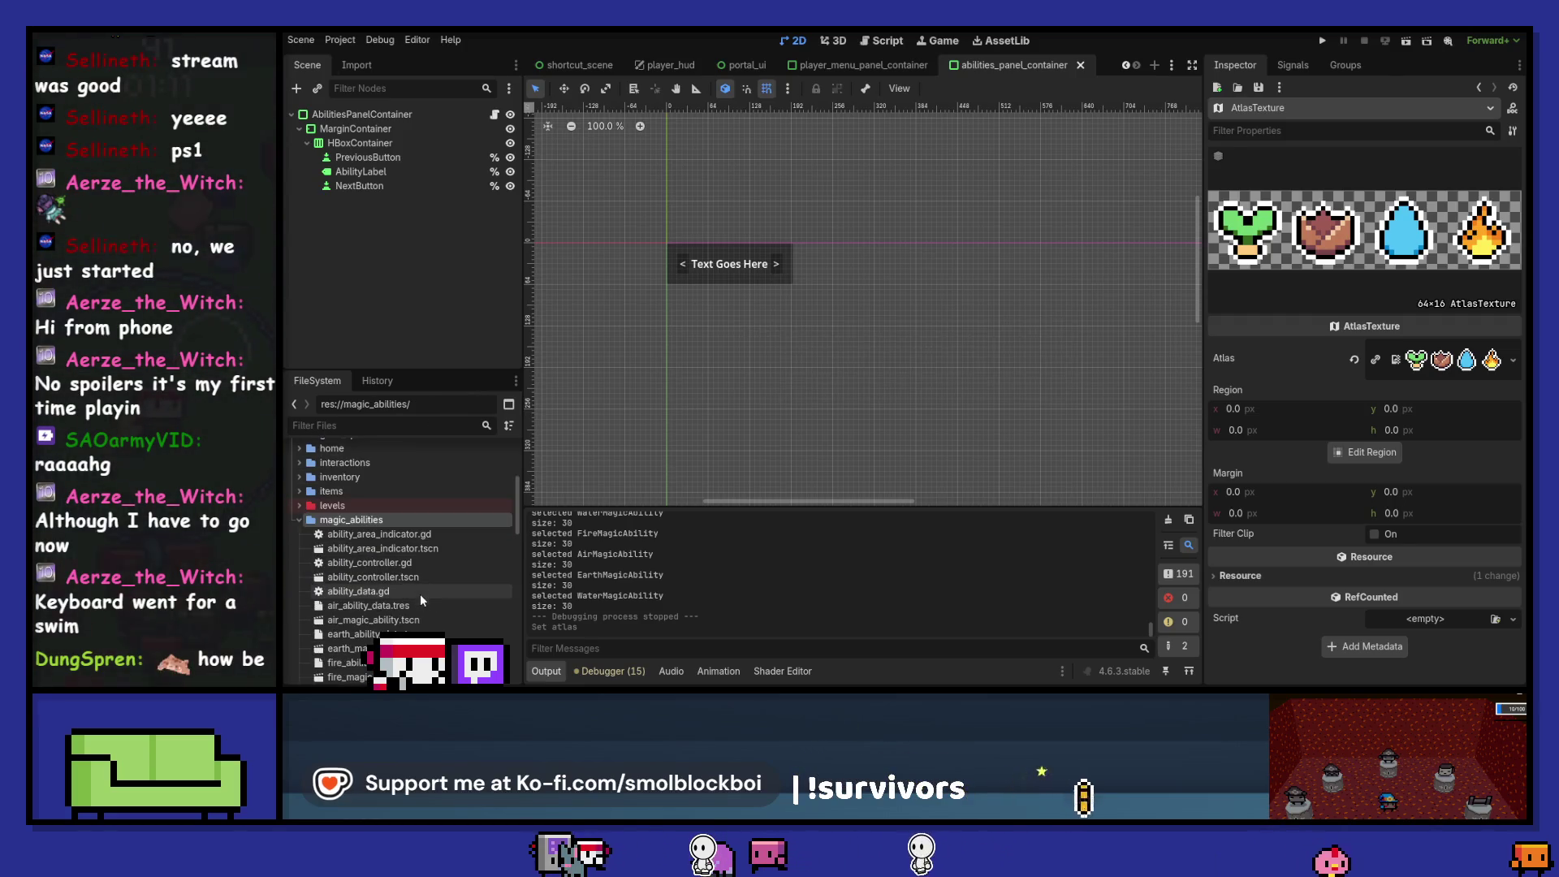
Quick-load spells_atlas.tres into the Air Sickle ability's Icon property.
click(422, 604)
click(1513, 220)
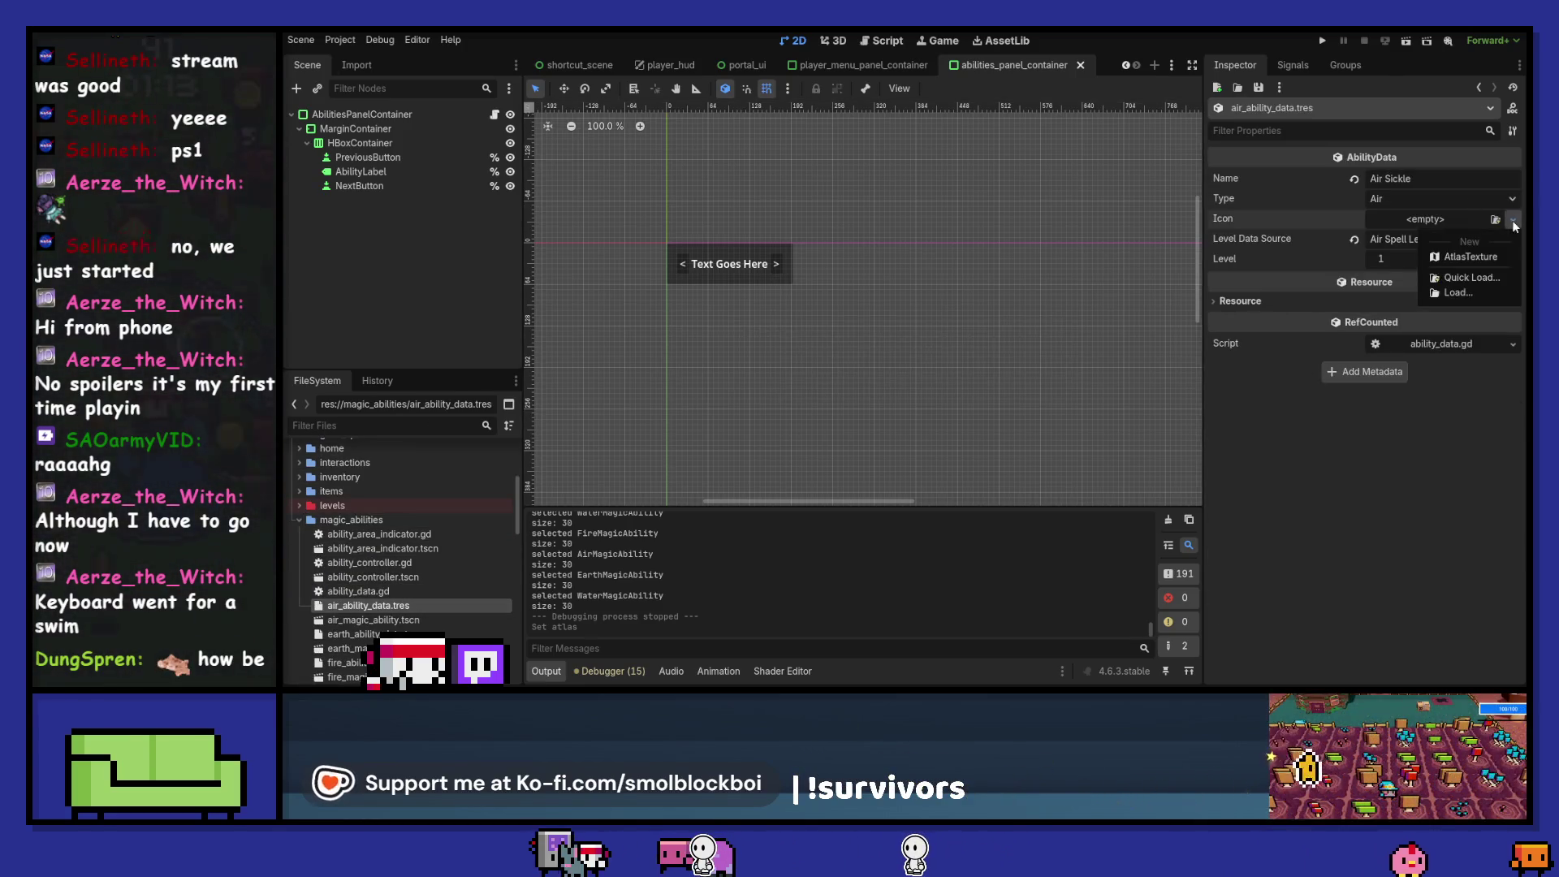
click(1471, 278)
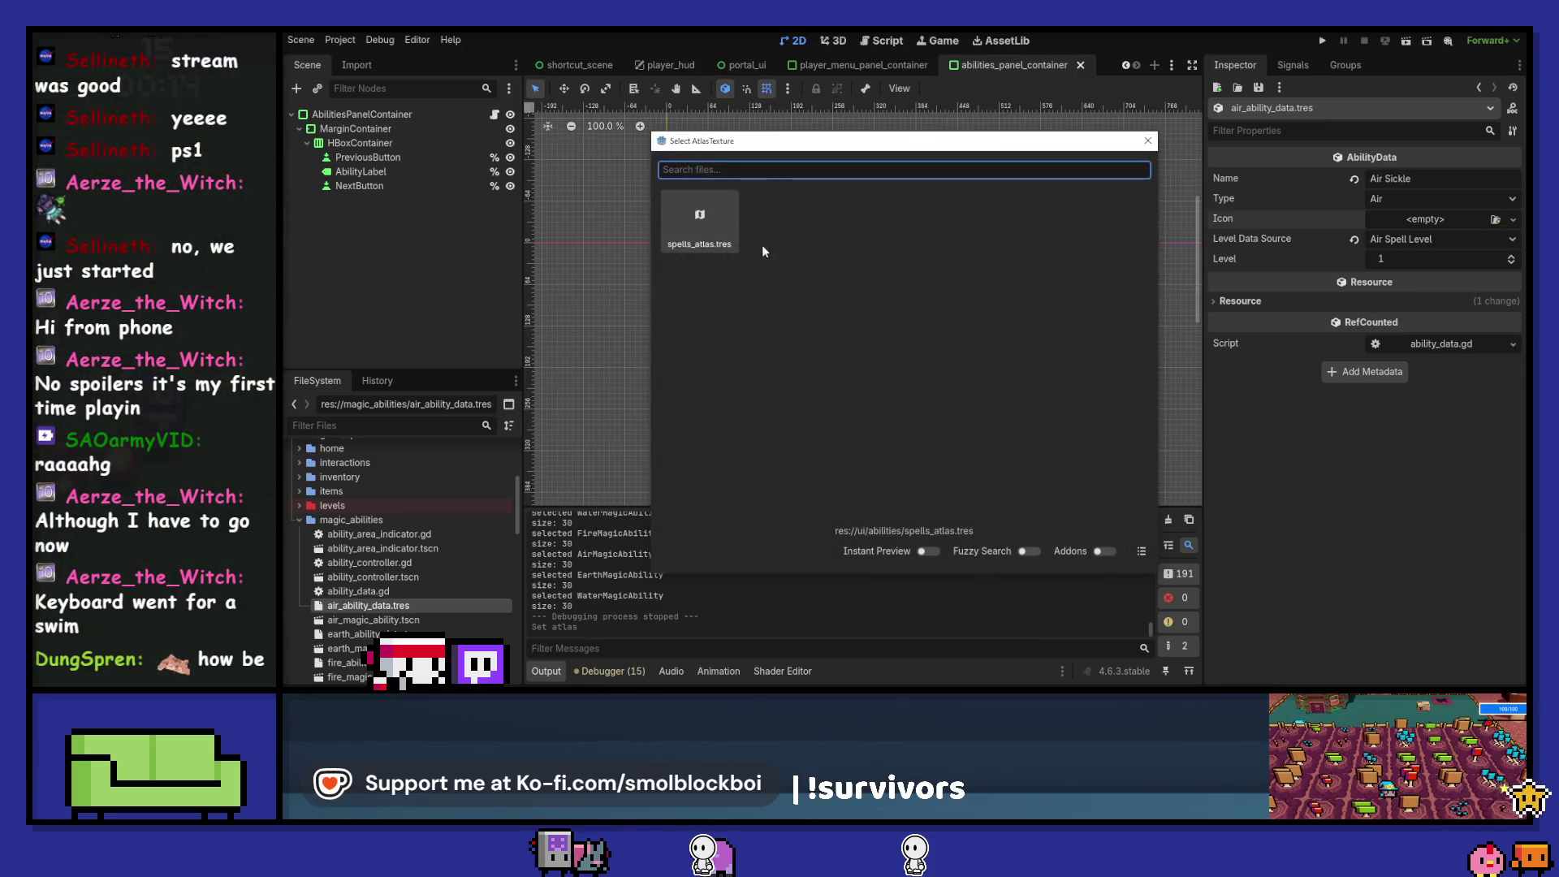
double_click(703, 231)
Crop the icon's atlas region to the first 16×16 leaf icon and save.
click(1440, 225)
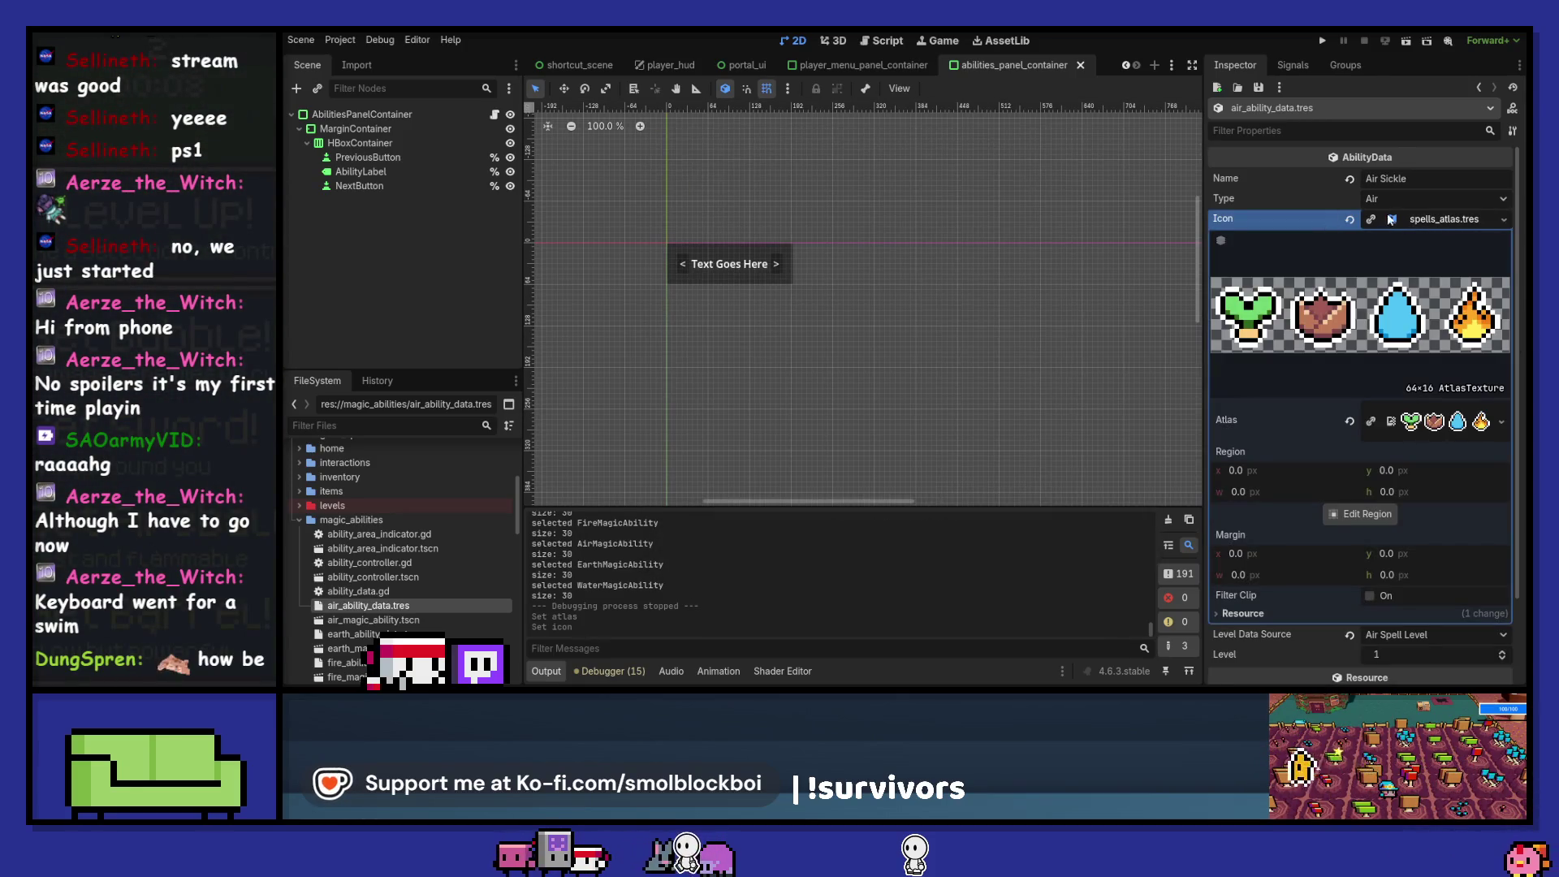
click(1368, 513)
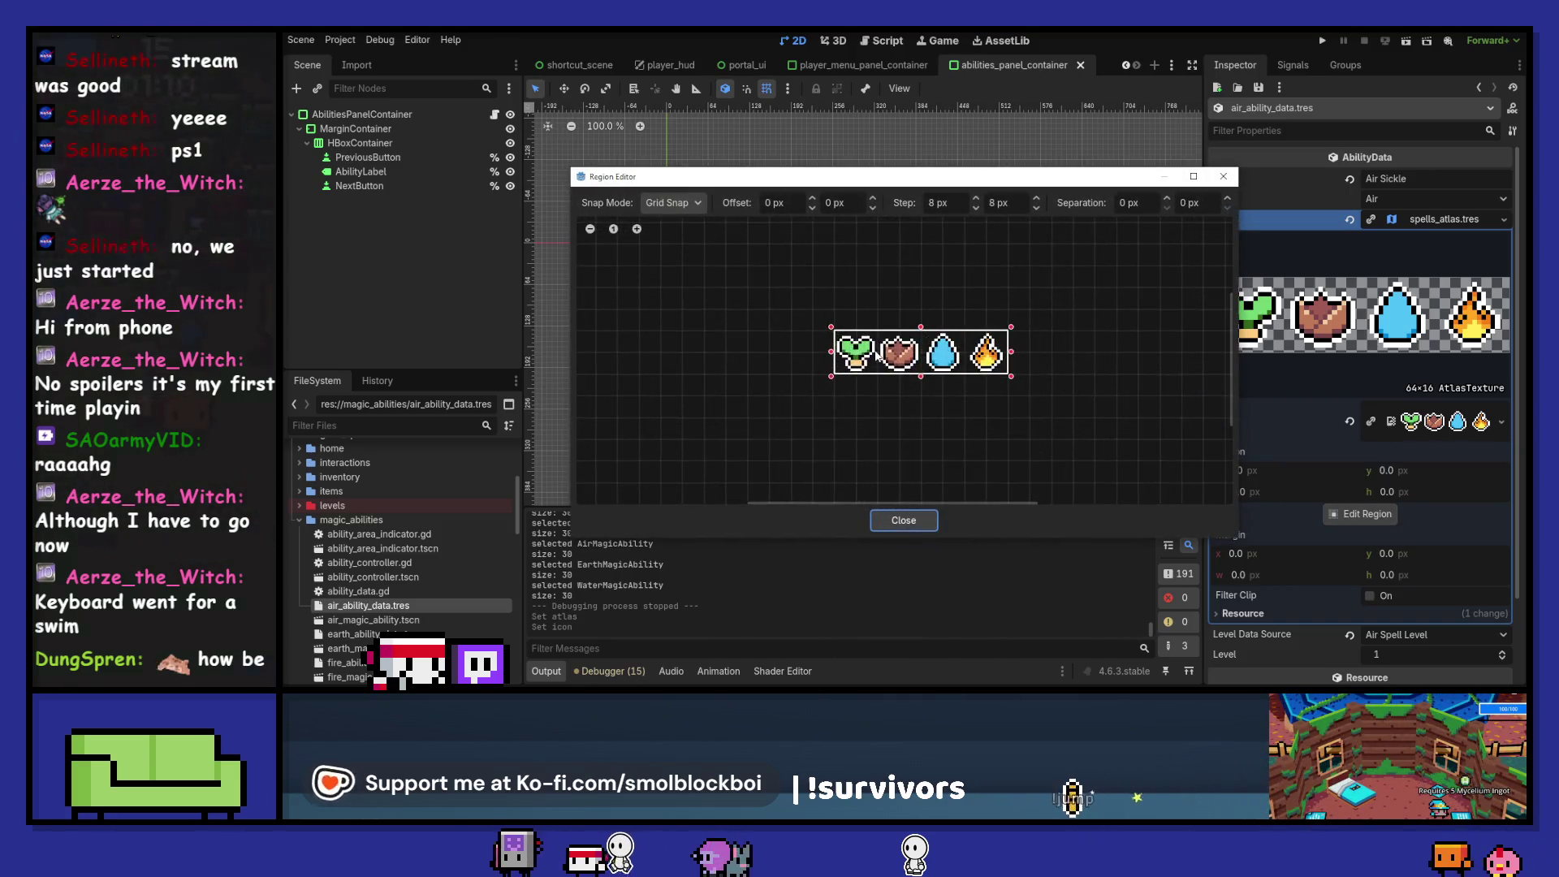
scroll(878, 348, up, 2)
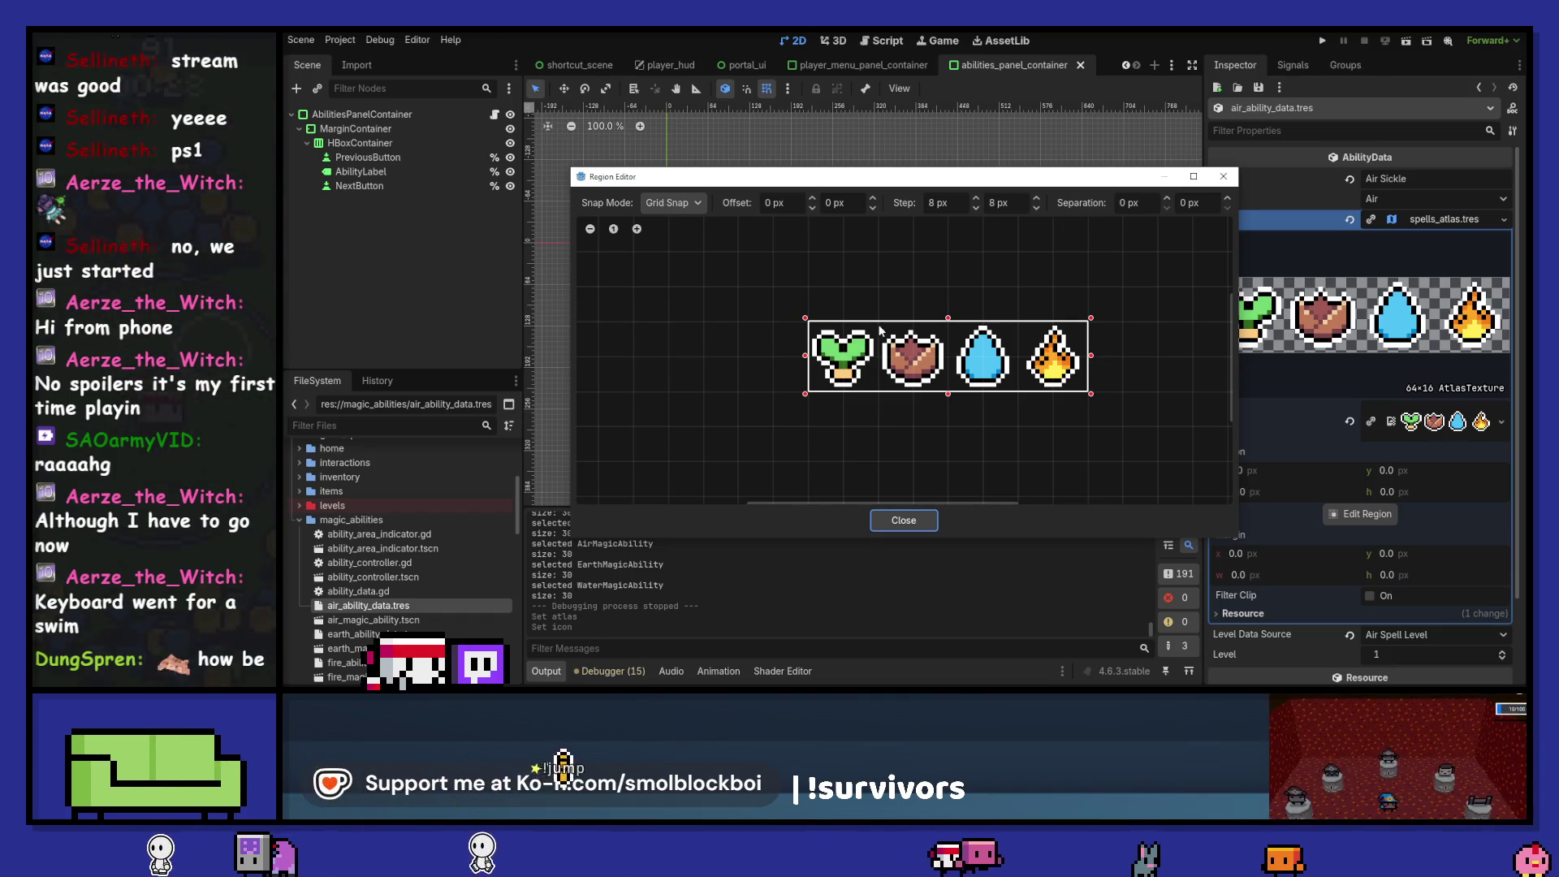
drag(808, 321, 878, 390)
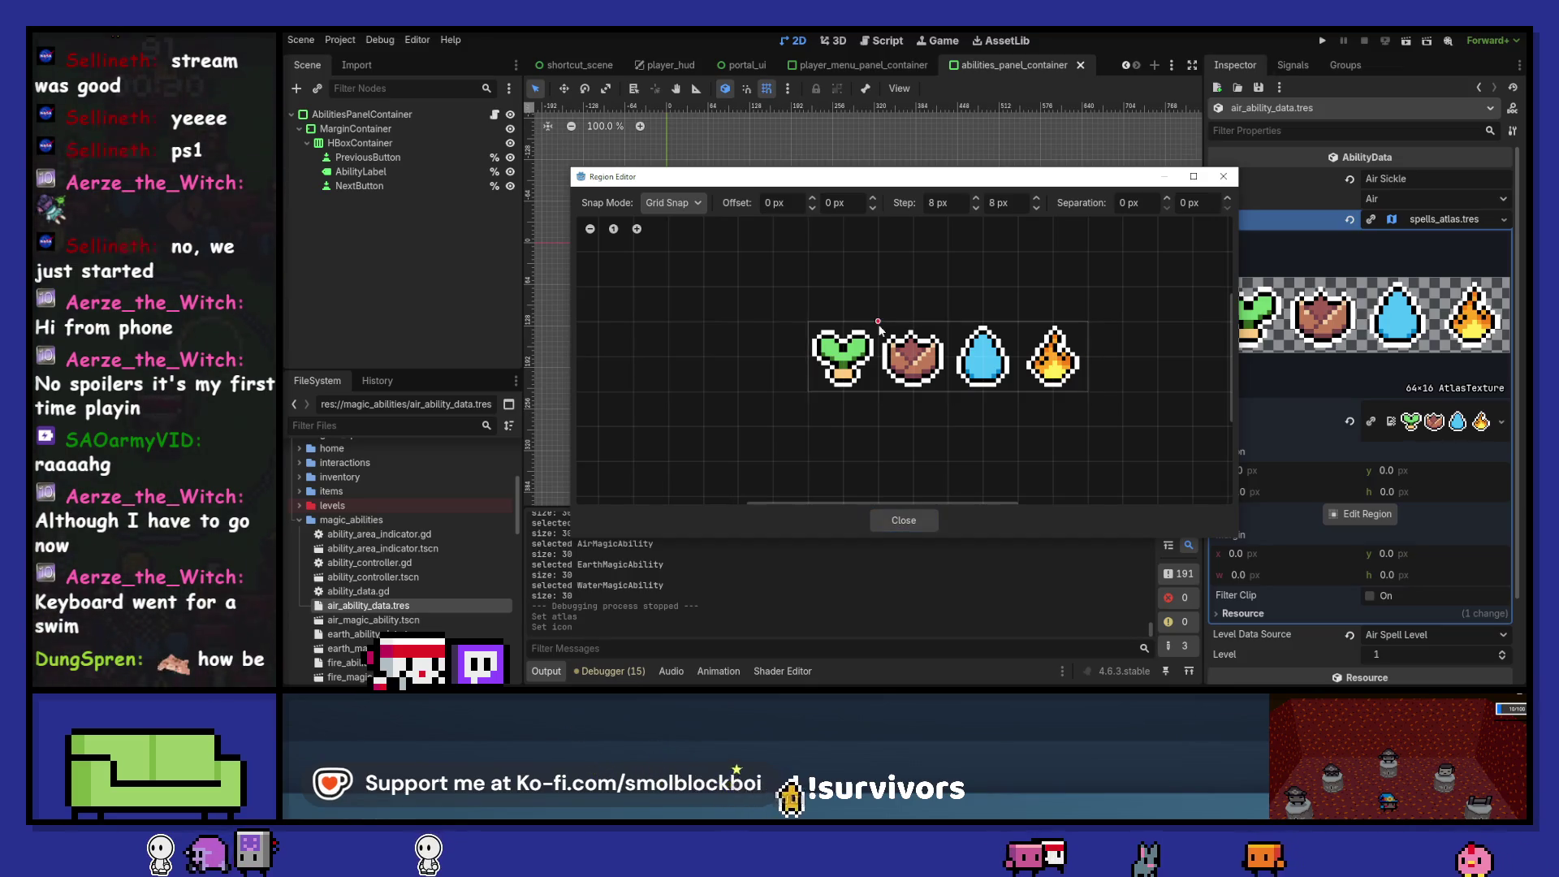
click(920, 522)
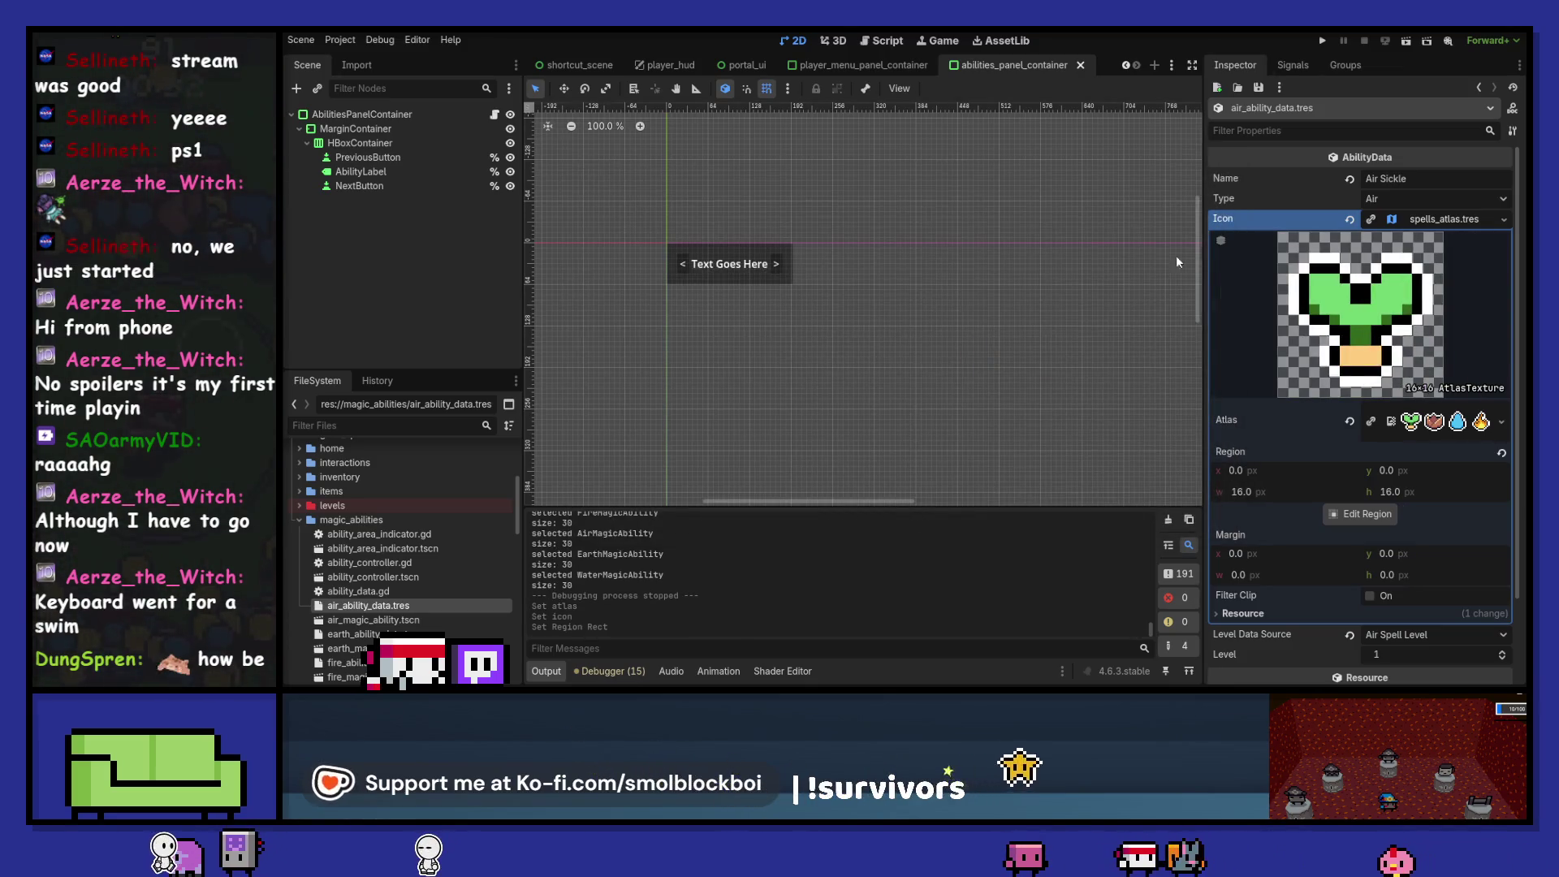
key(ctrl+s)
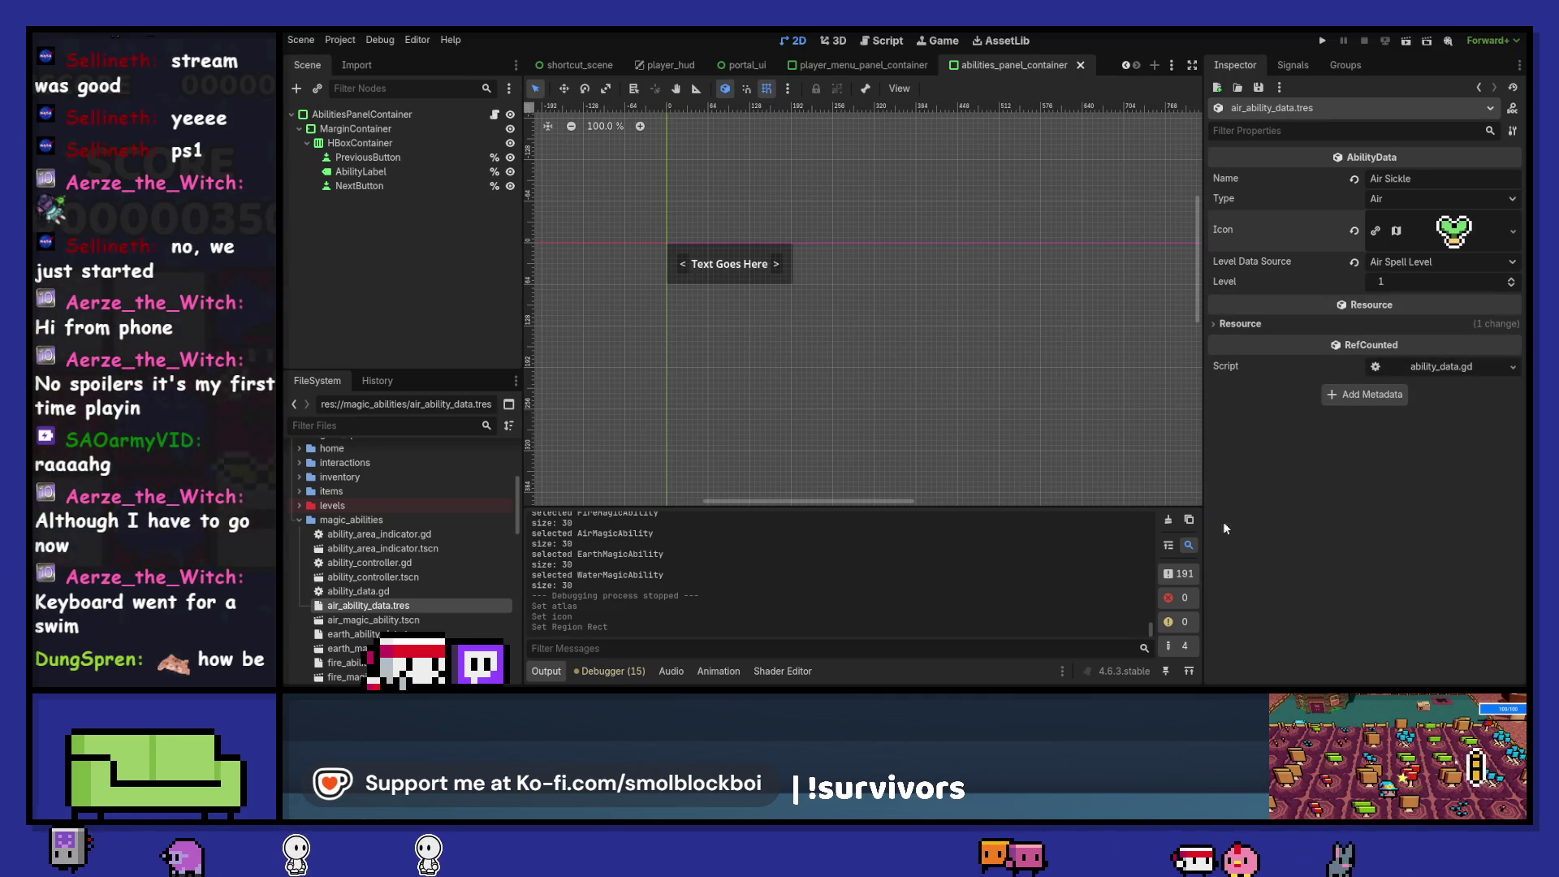
click(438, 634)
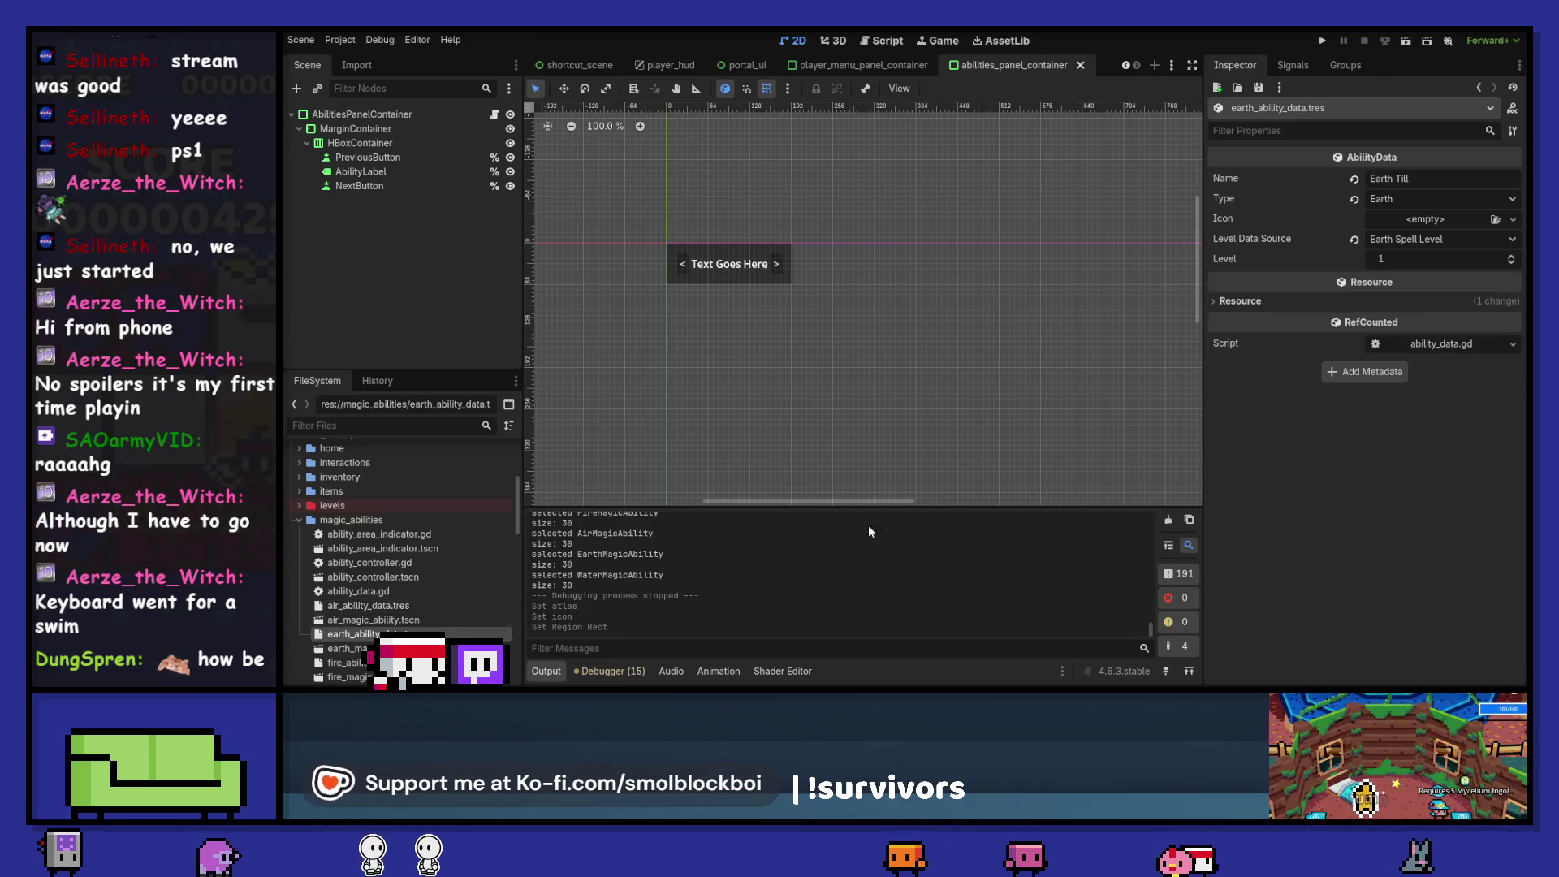
Quick-load spells_atlas.tres into the earth ability's Icon slot.
click(1494, 223)
click(1469, 276)
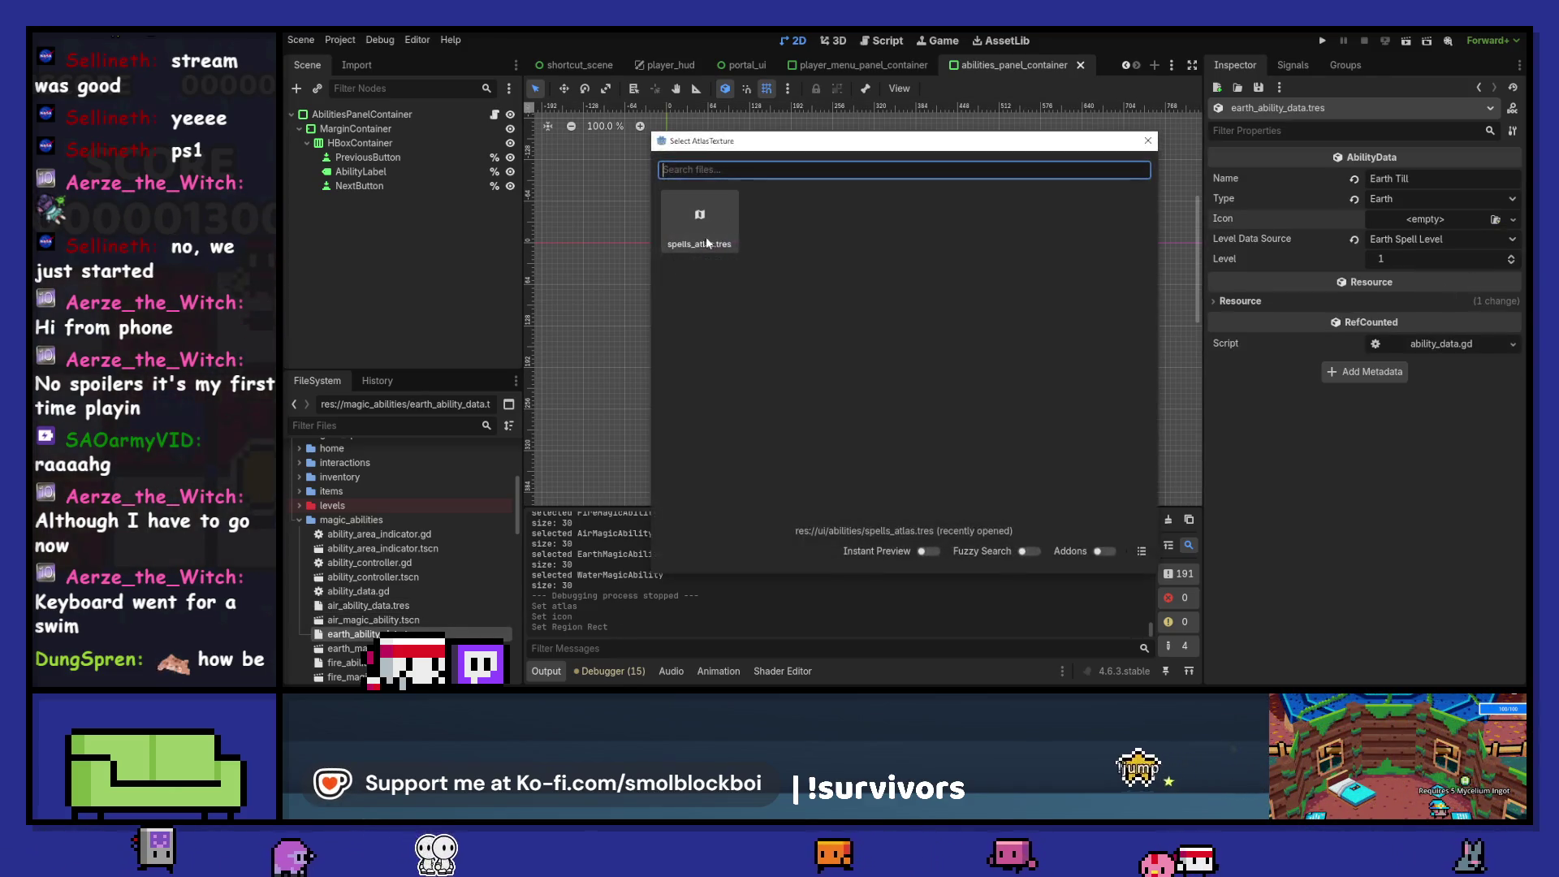
double_click(705, 236)
Select spells_atlas.tres and revert its Region so the full 64×16 strip shows.
click(368, 606)
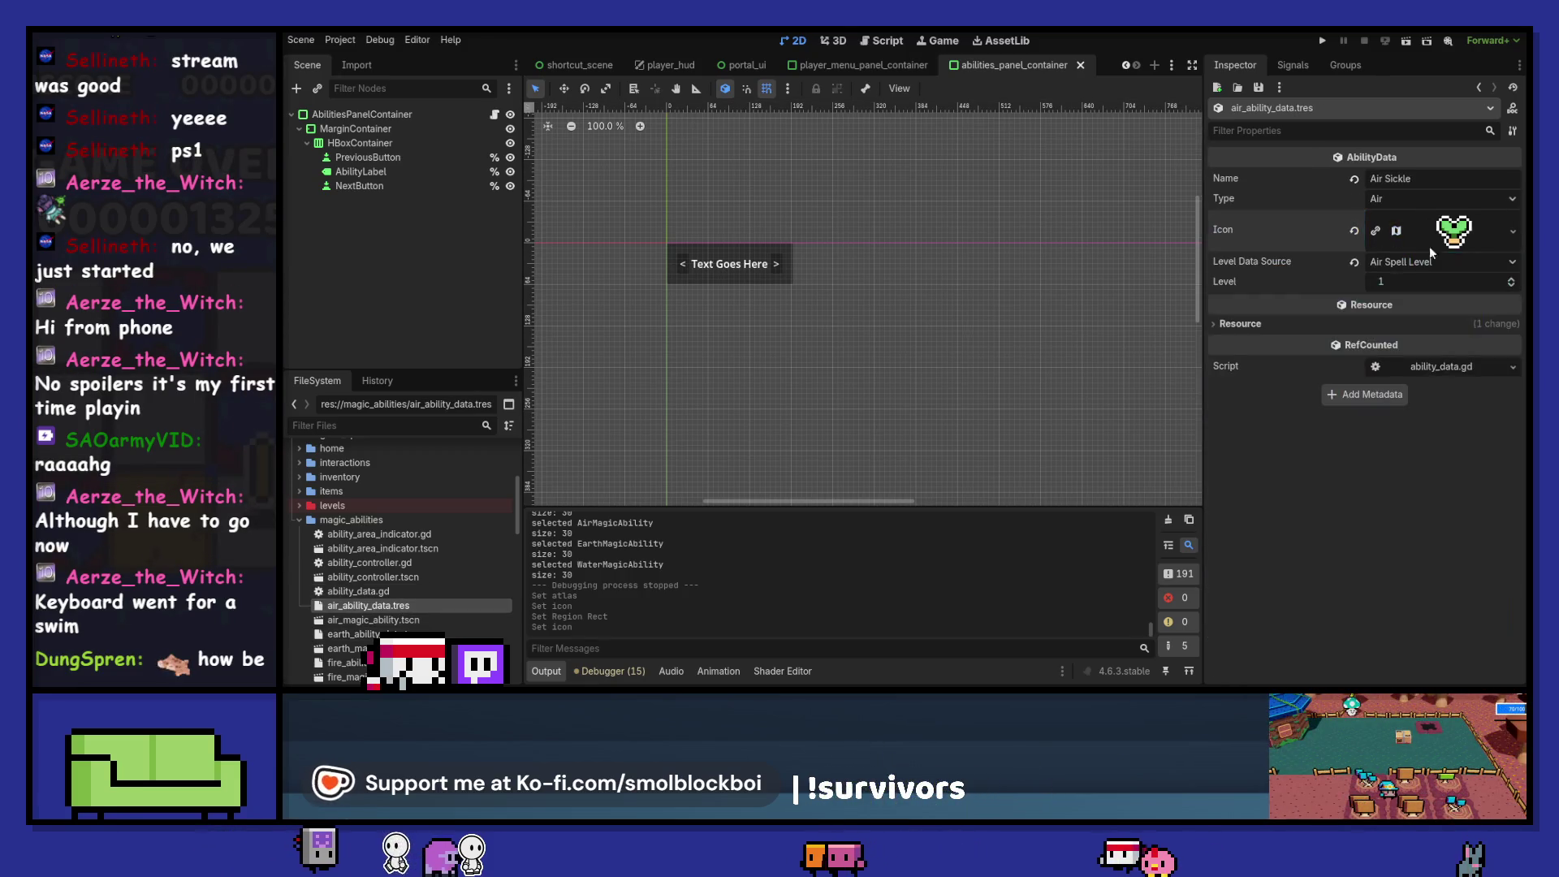
scroll(427, 597, down, 15)
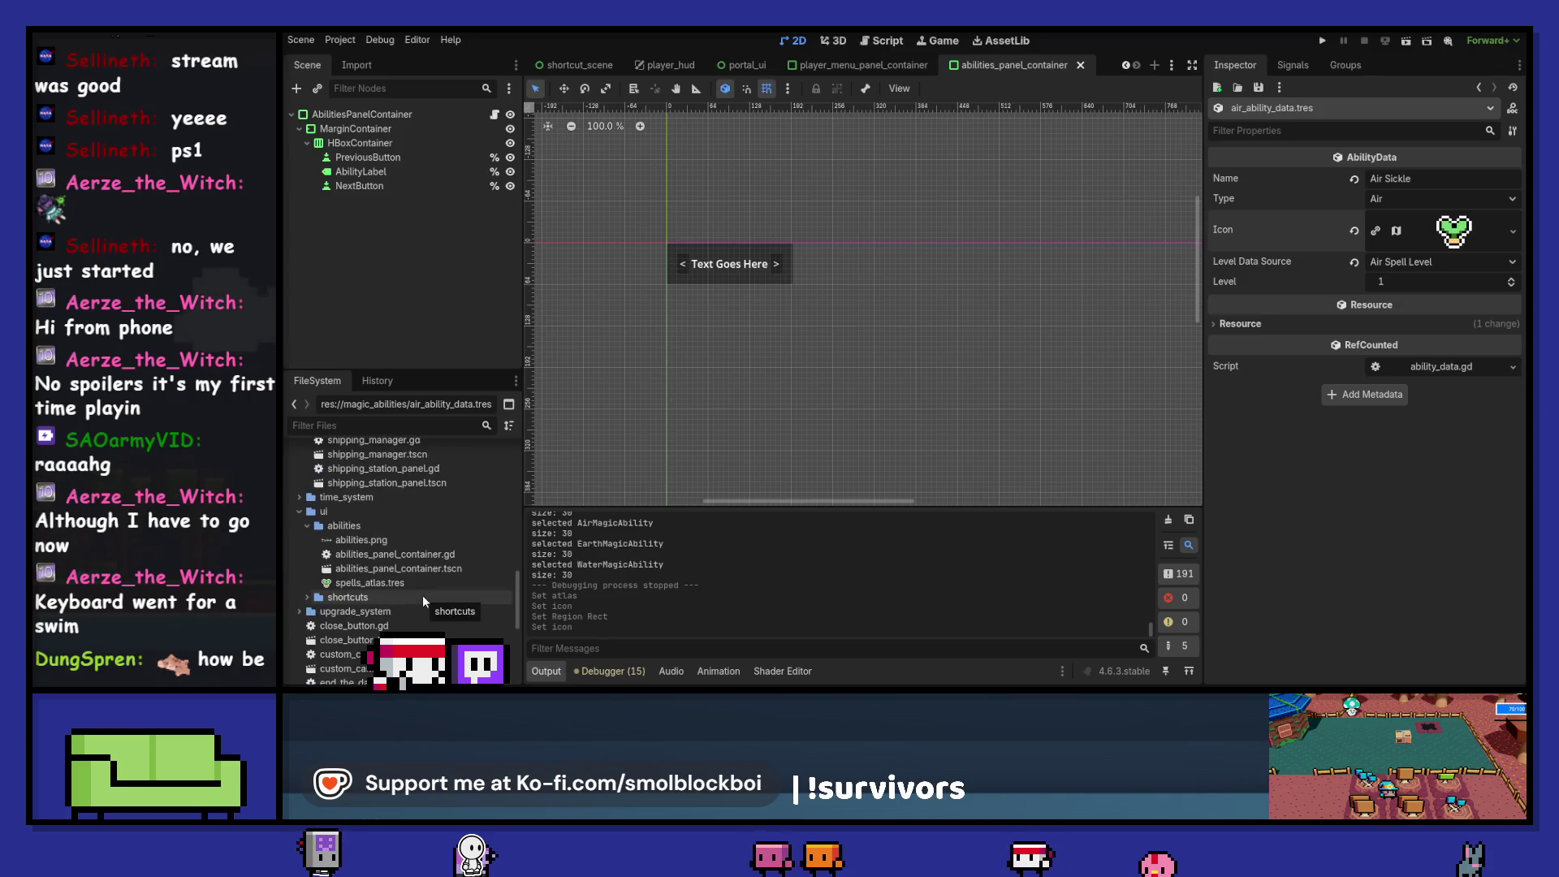
click(417, 581)
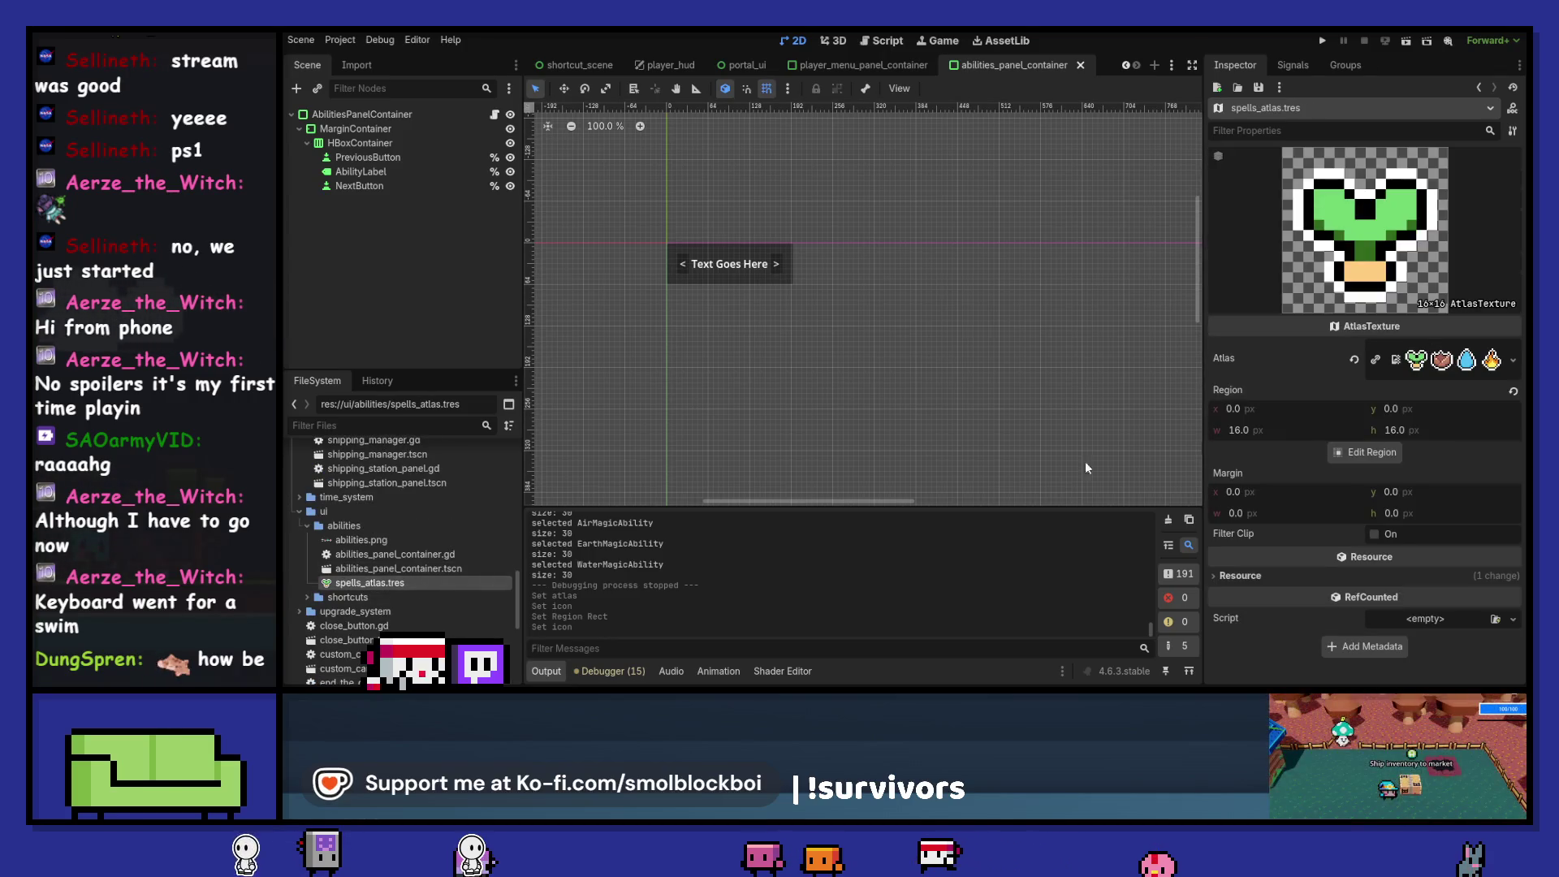
click(1513, 392)
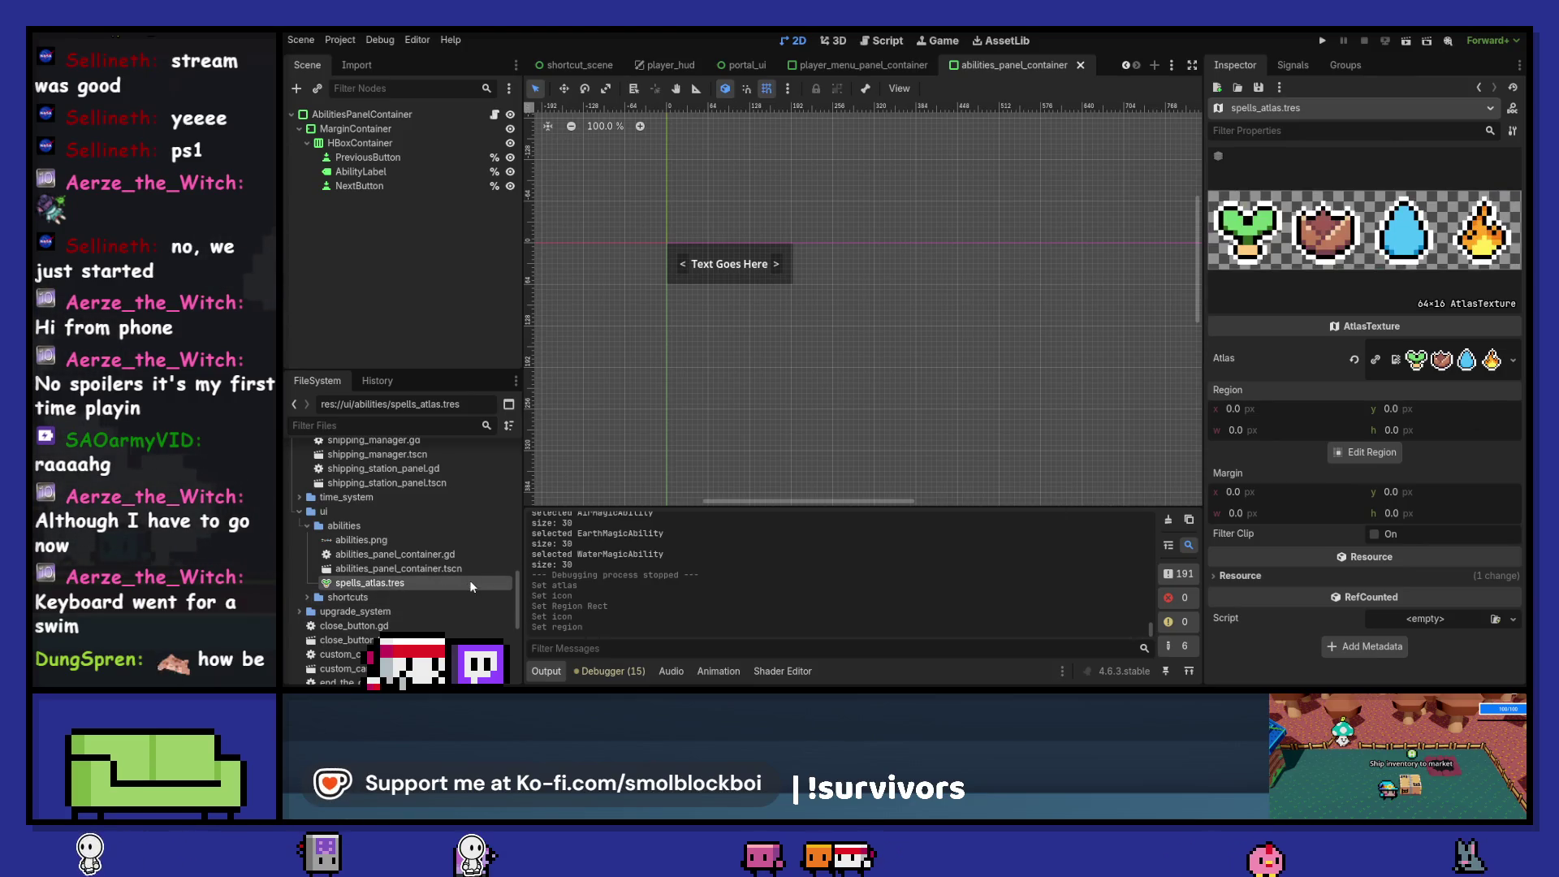
mouse_move(470, 582)
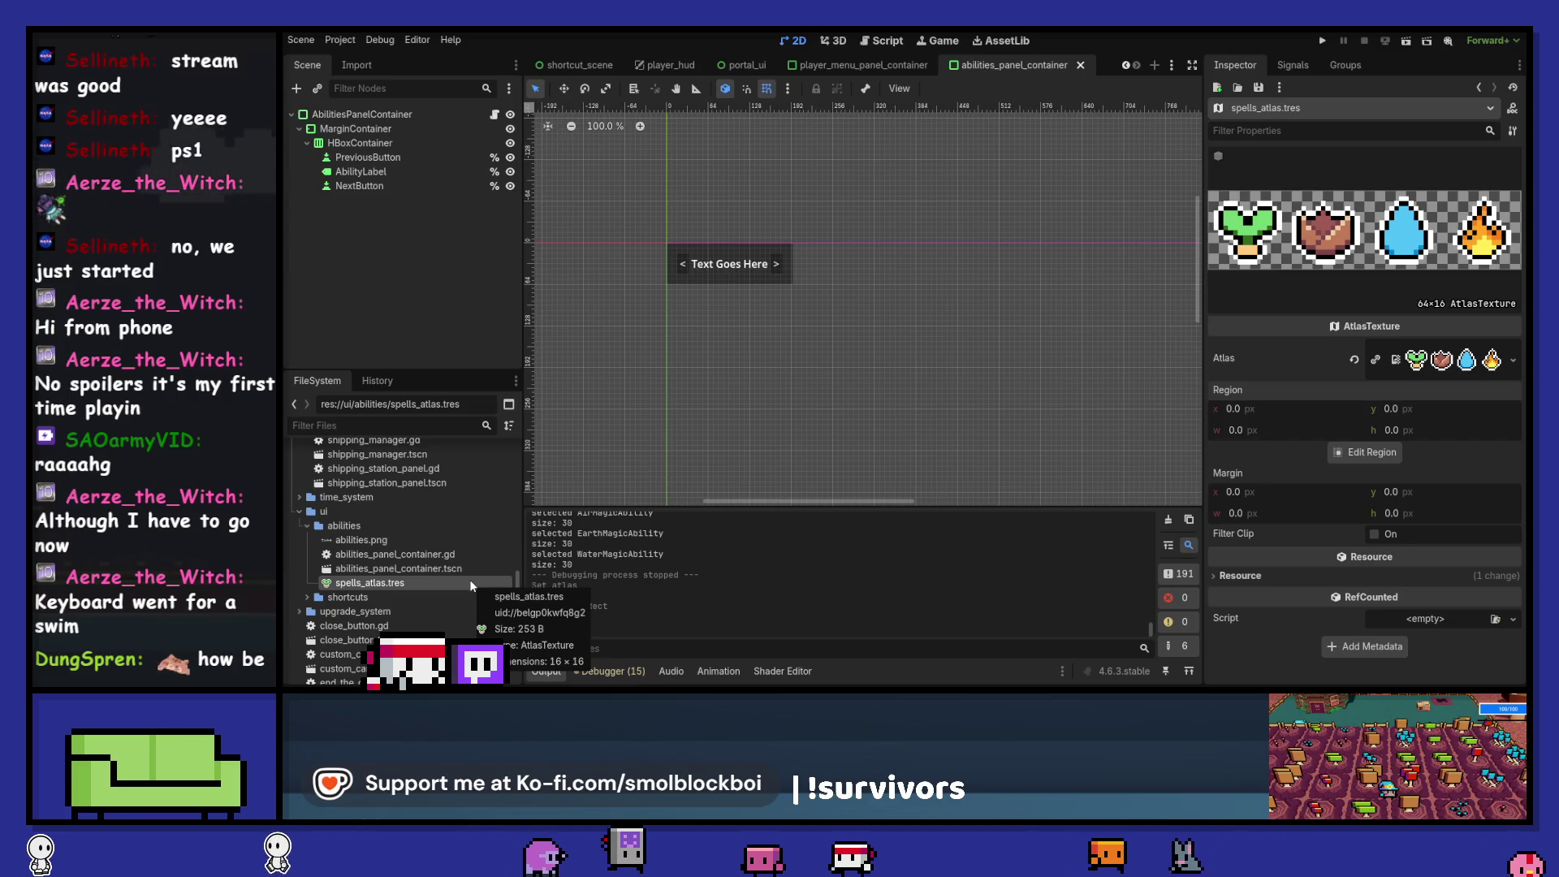
mouse_move(707, 686)
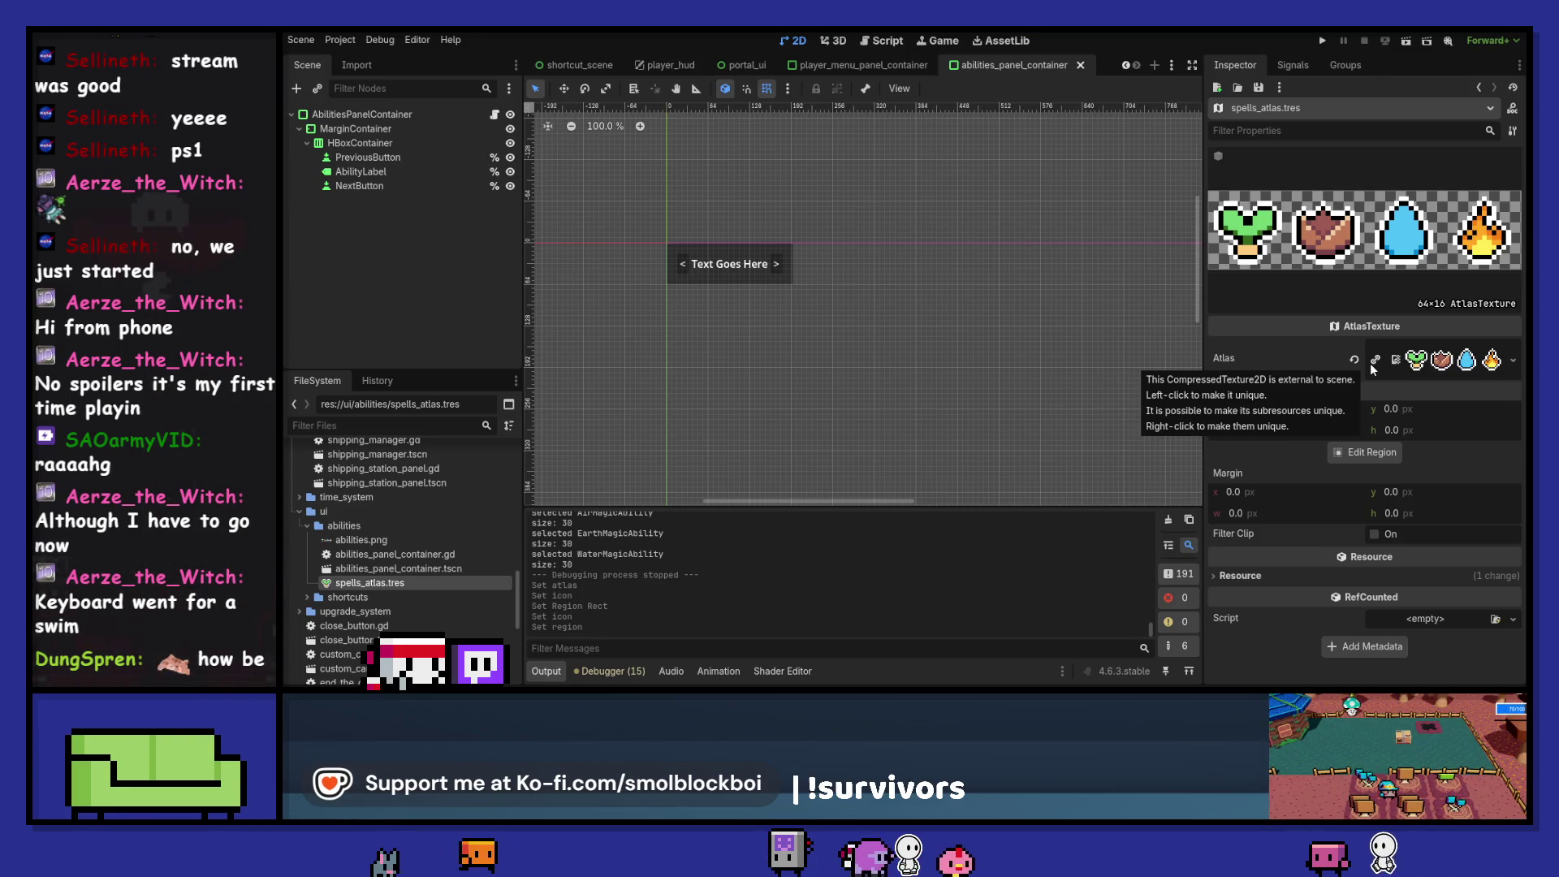
Save, then clear the Air Sickle's Icon and quick-load spells_atlas.tres into it.
key(ctrl+s)
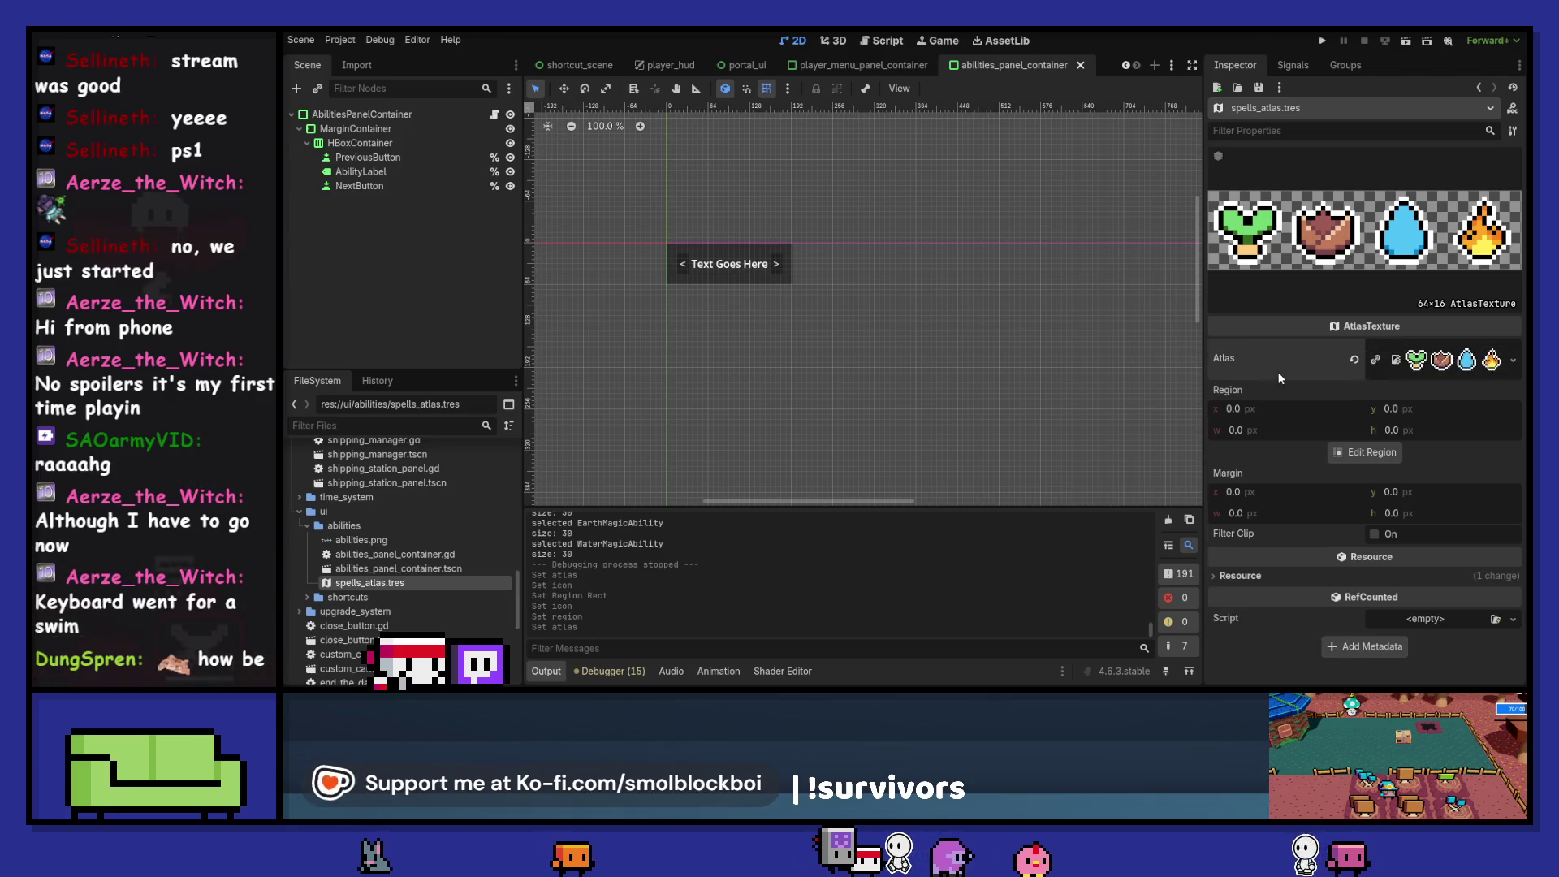
scroll(420, 560, up, 5)
scroll(418, 555, up, 3)
click(441, 607)
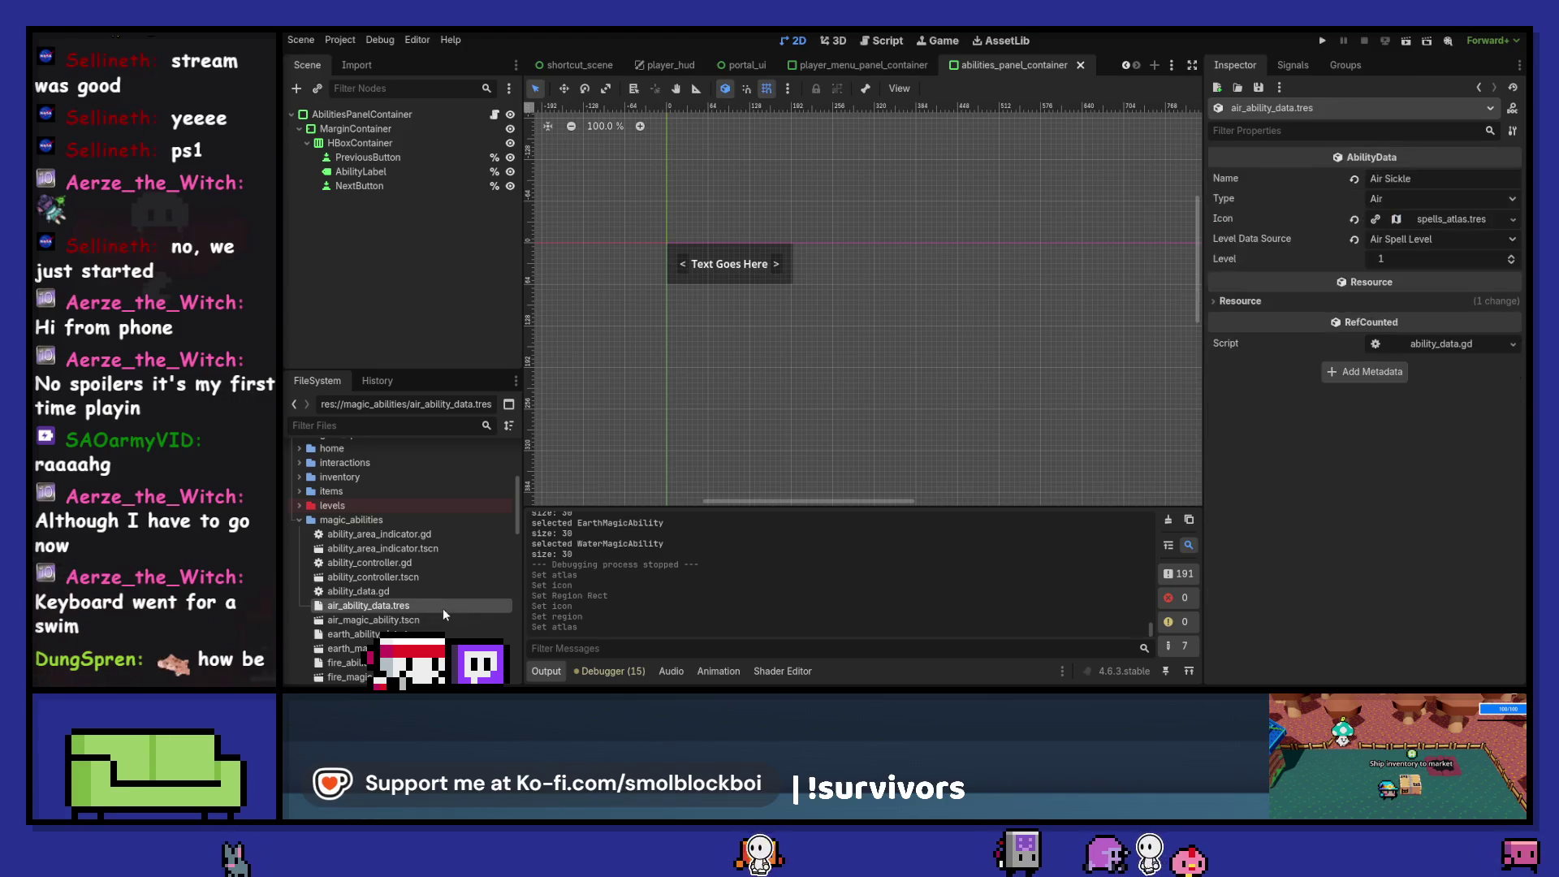
click(1465, 215)
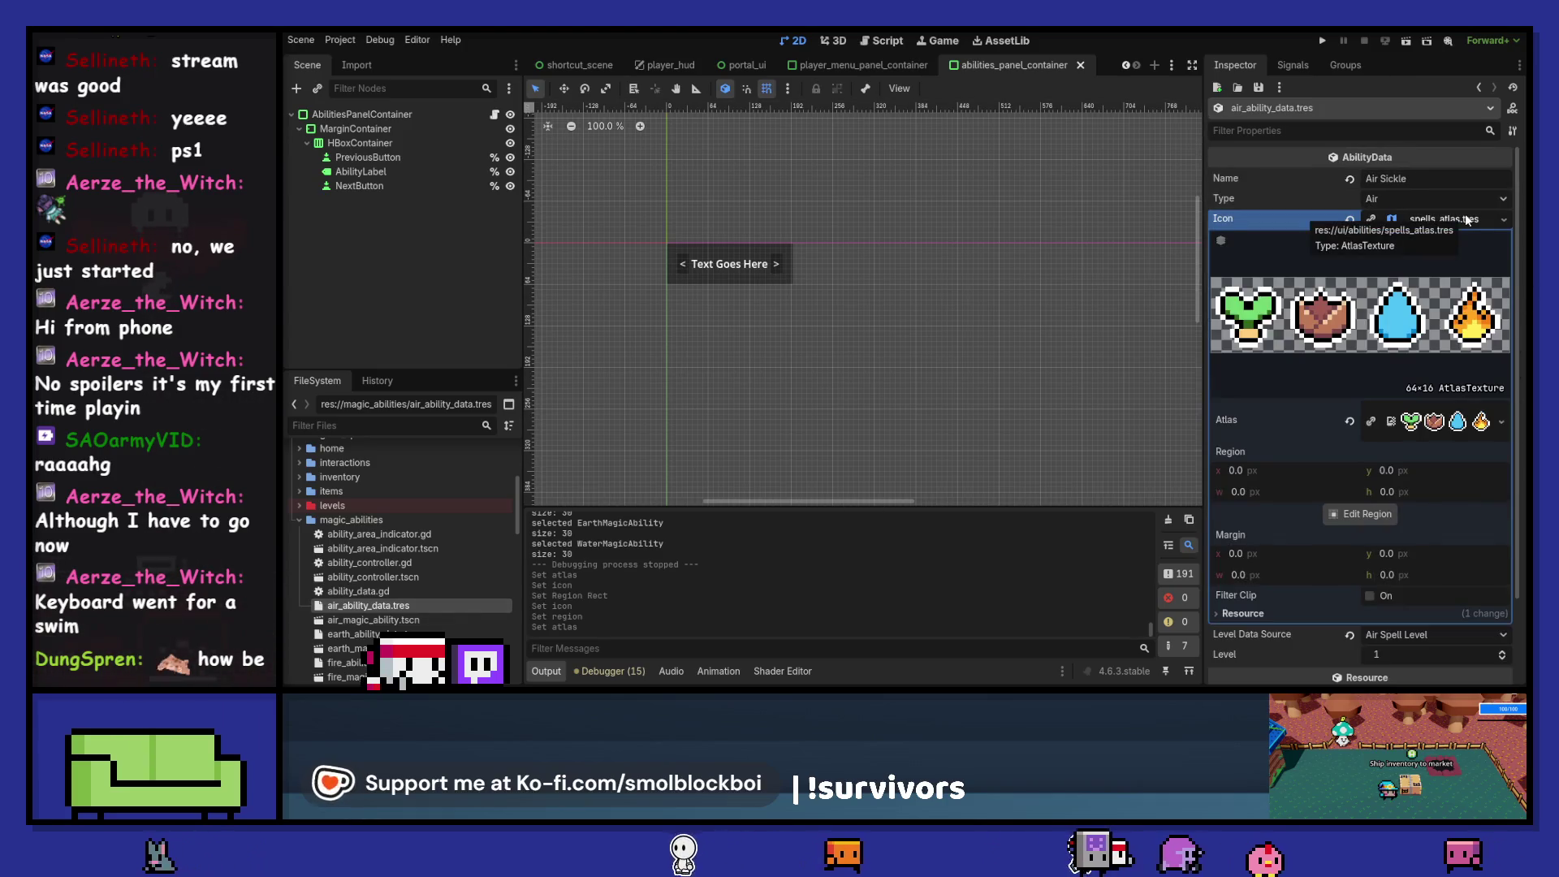
click(1471, 217)
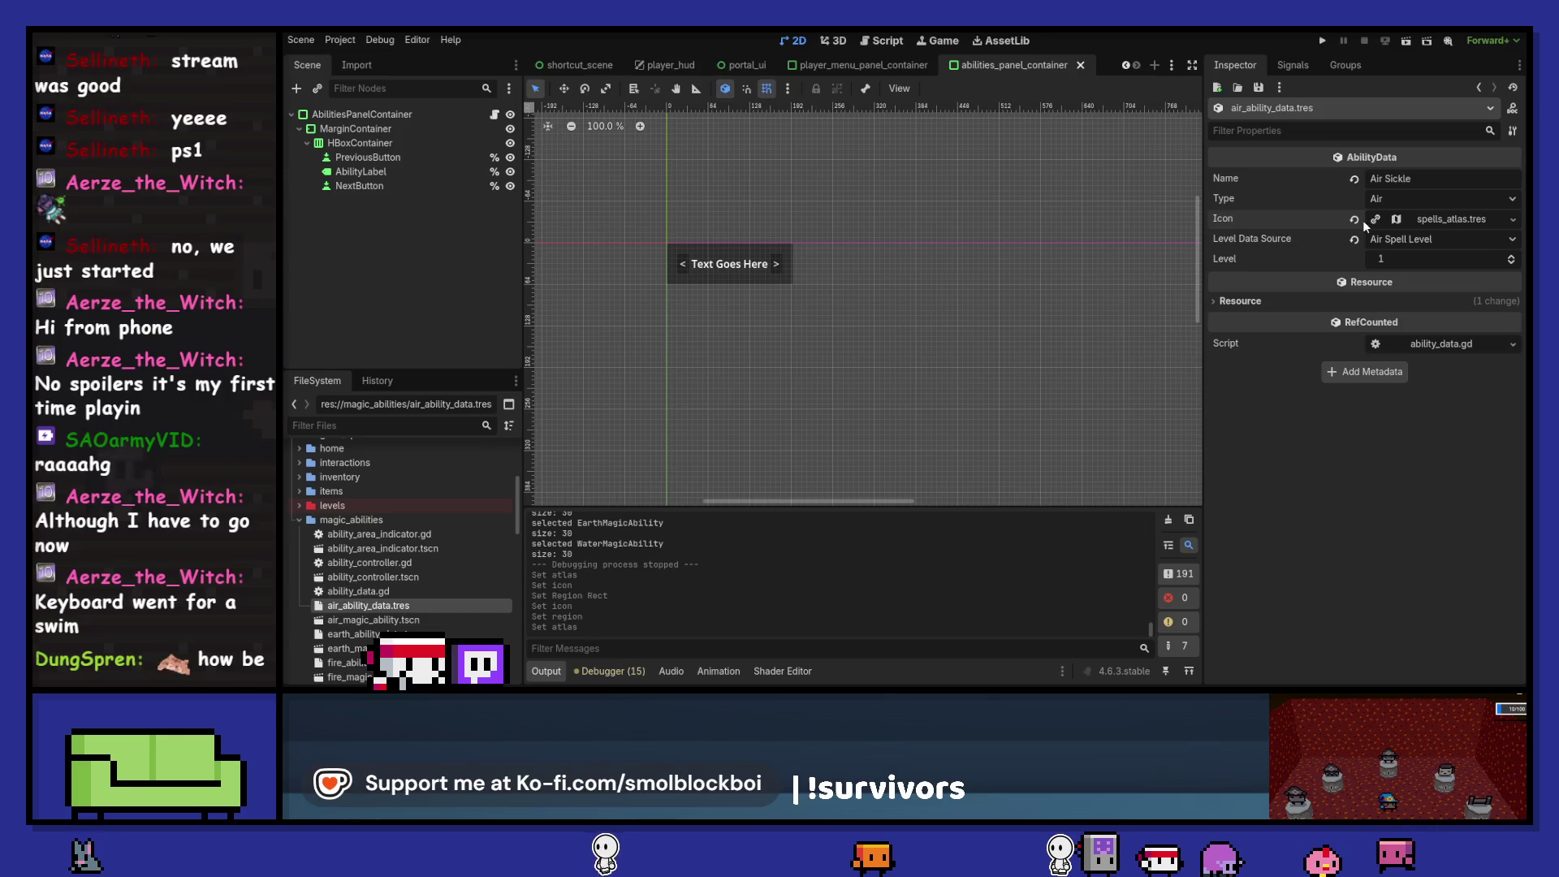
click(1354, 221)
click(1511, 221)
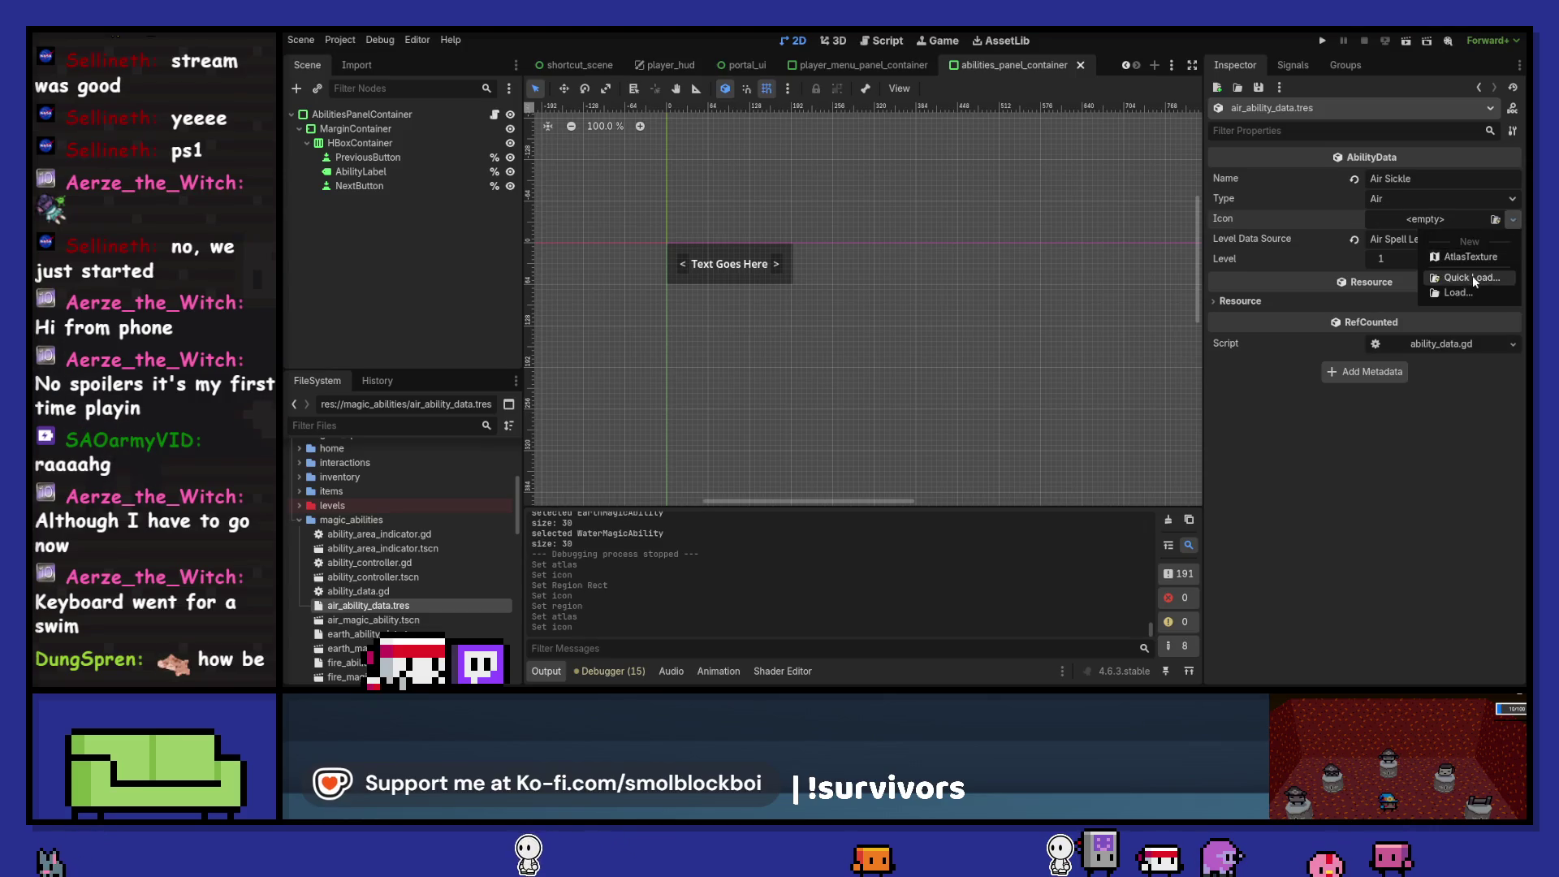
click(1472, 278)
key(Return)
Crop the icon region to the 16×16 green sickle, then clear spells_atlas.tres's atlas image.
click(1437, 221)
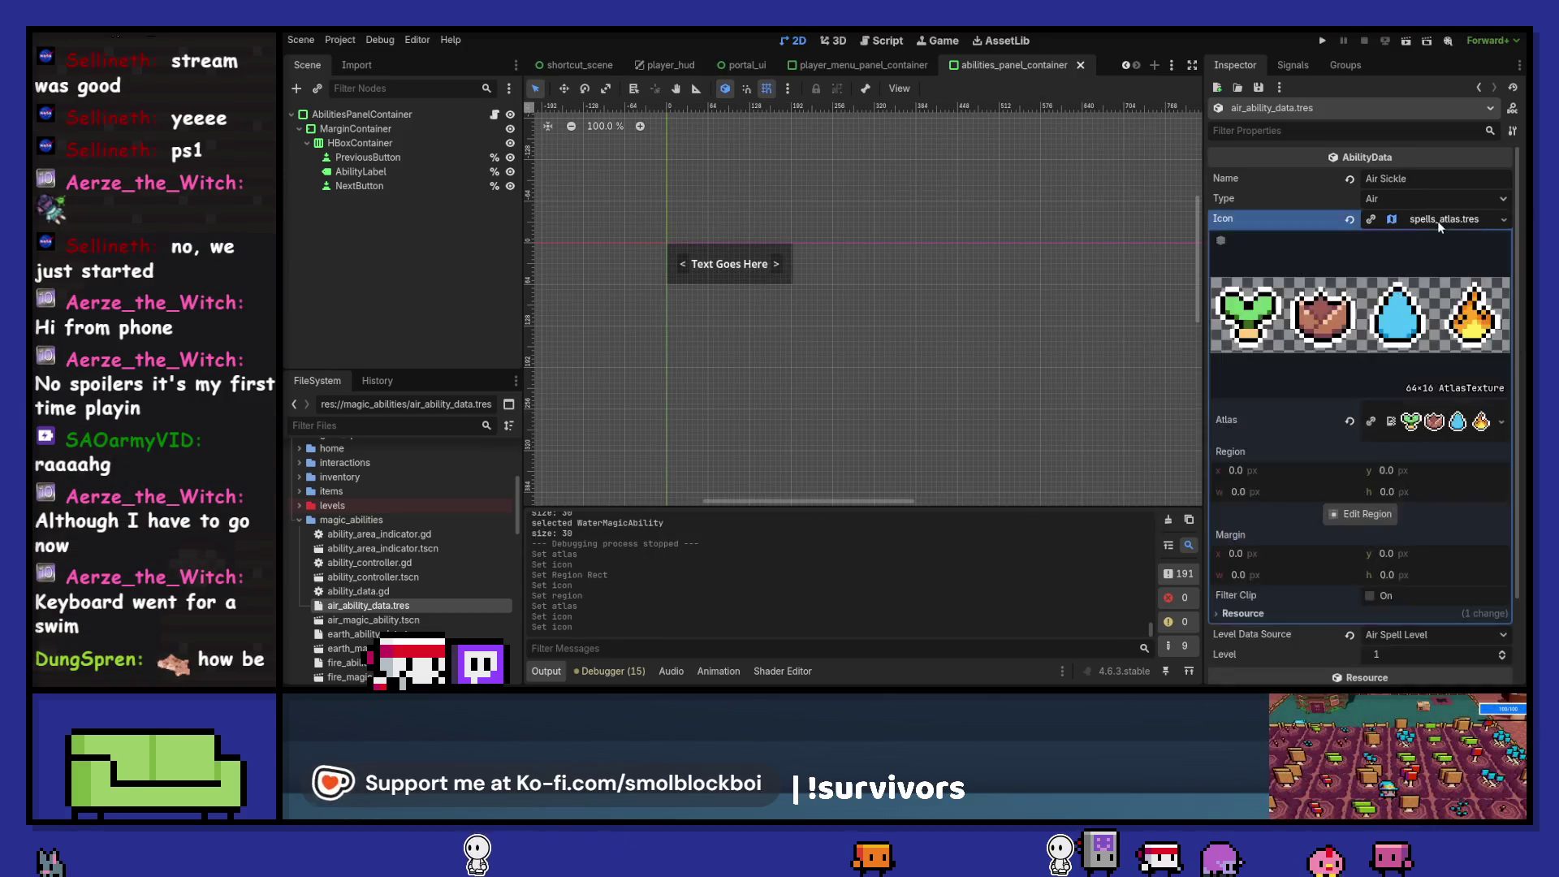
click(1366, 506)
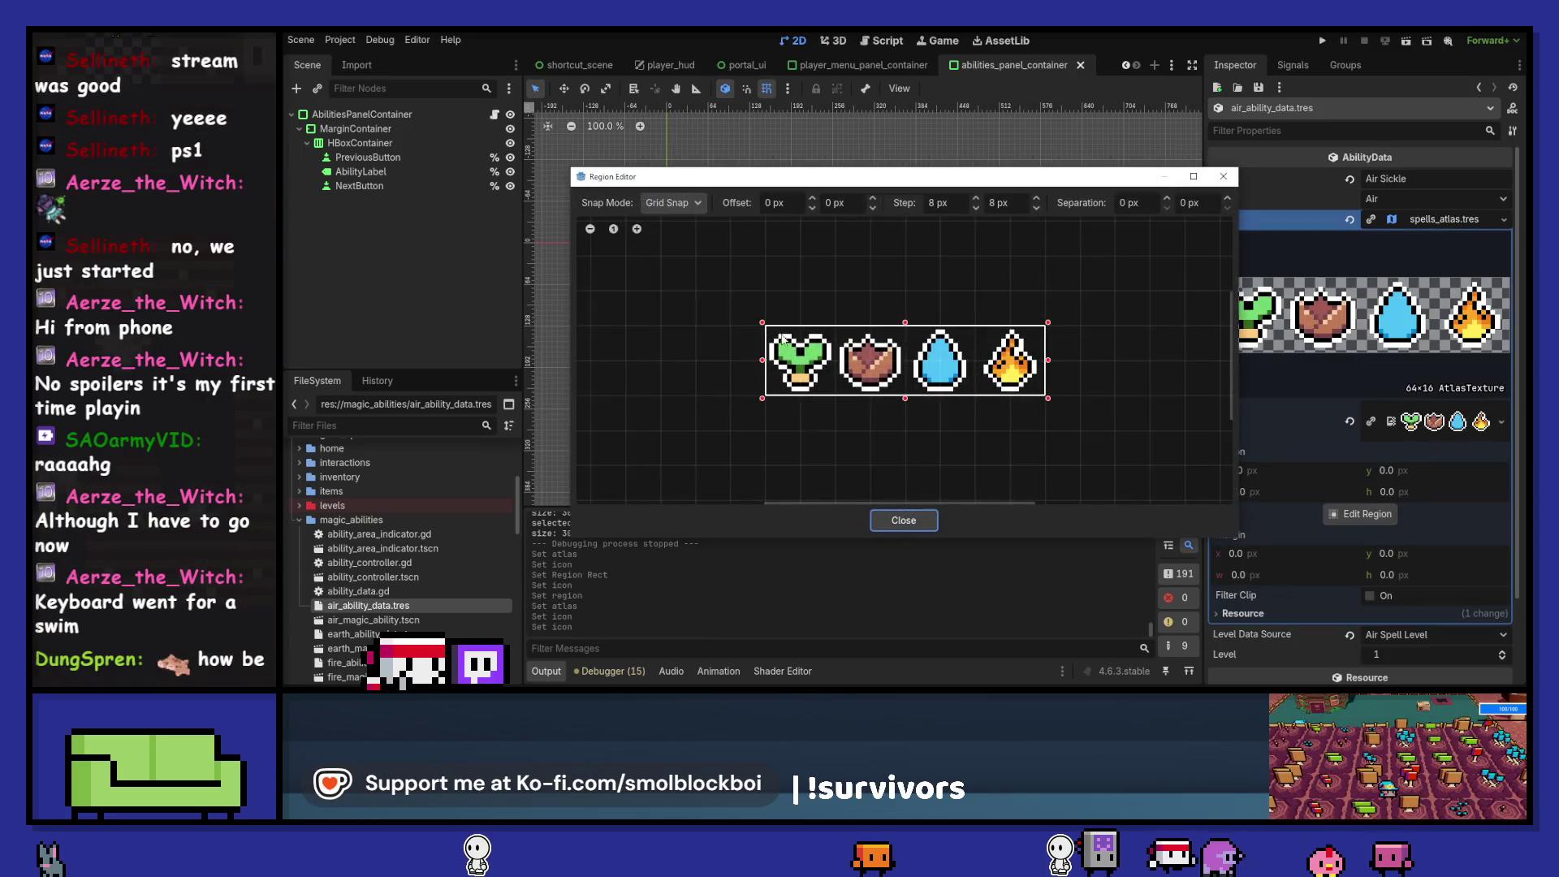
drag(779, 347, 822, 394)
click(903, 520)
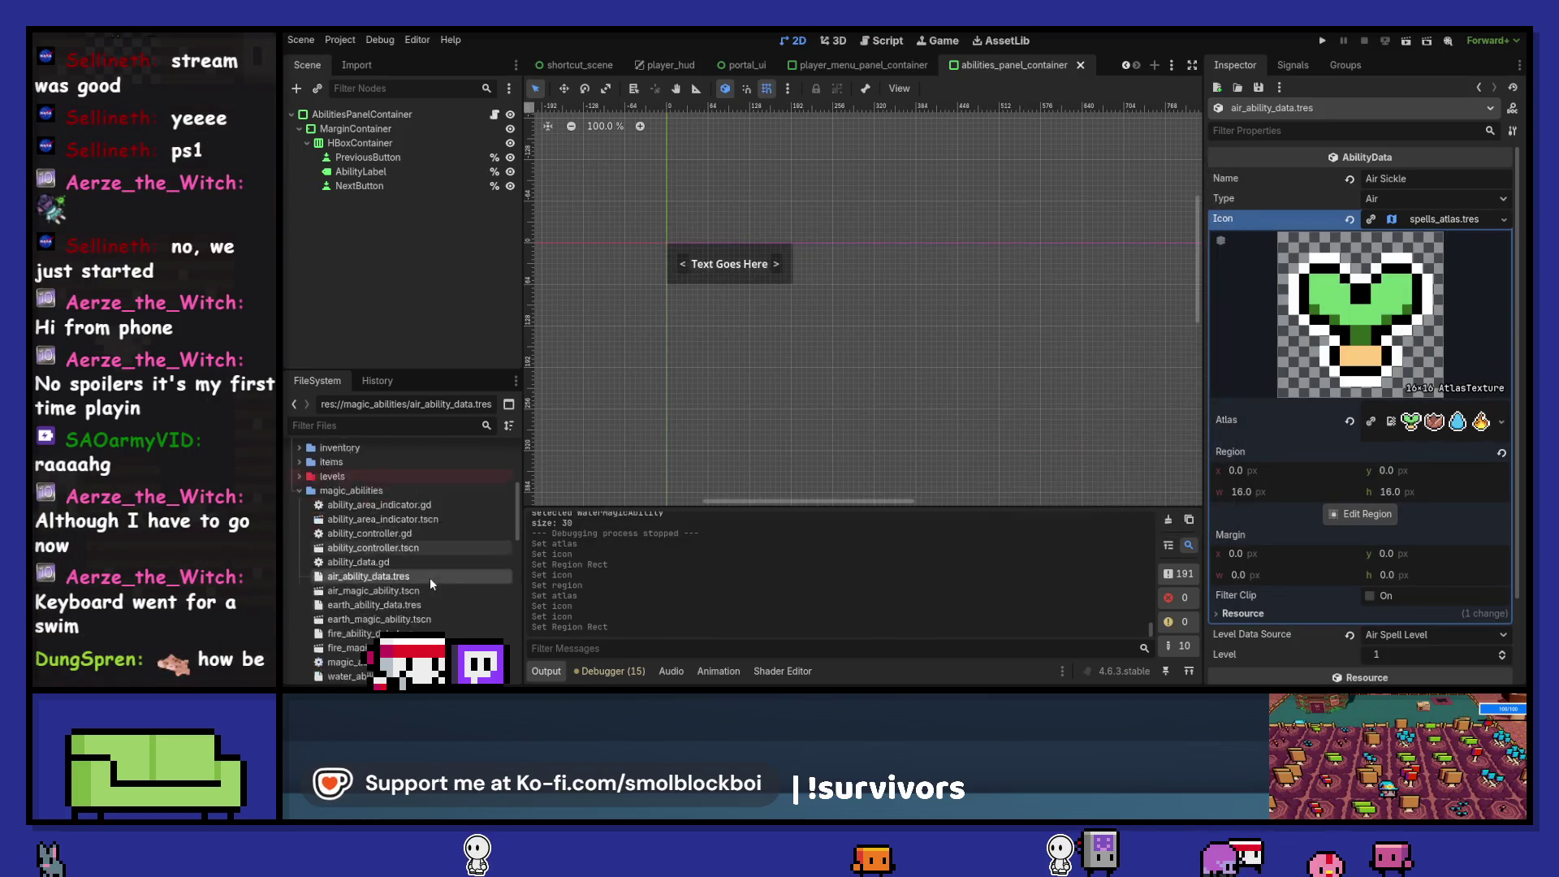
scroll(430, 578, down, 10)
click(431, 611)
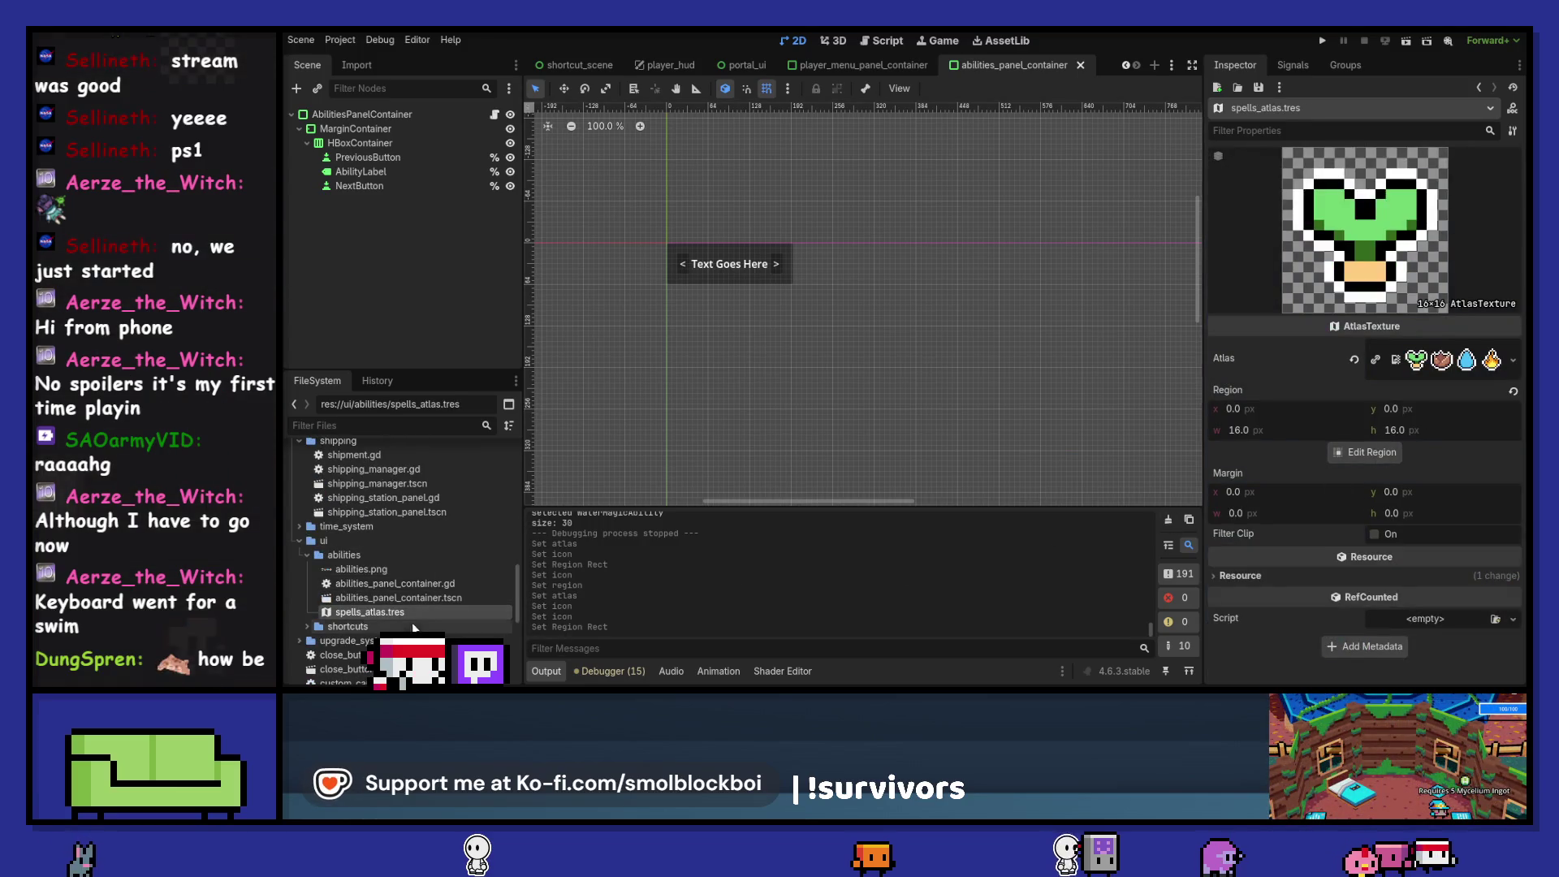
click(1354, 362)
Make abilities.png the spells atlas source and widen its region across all four icons.
key(ctrl+s)
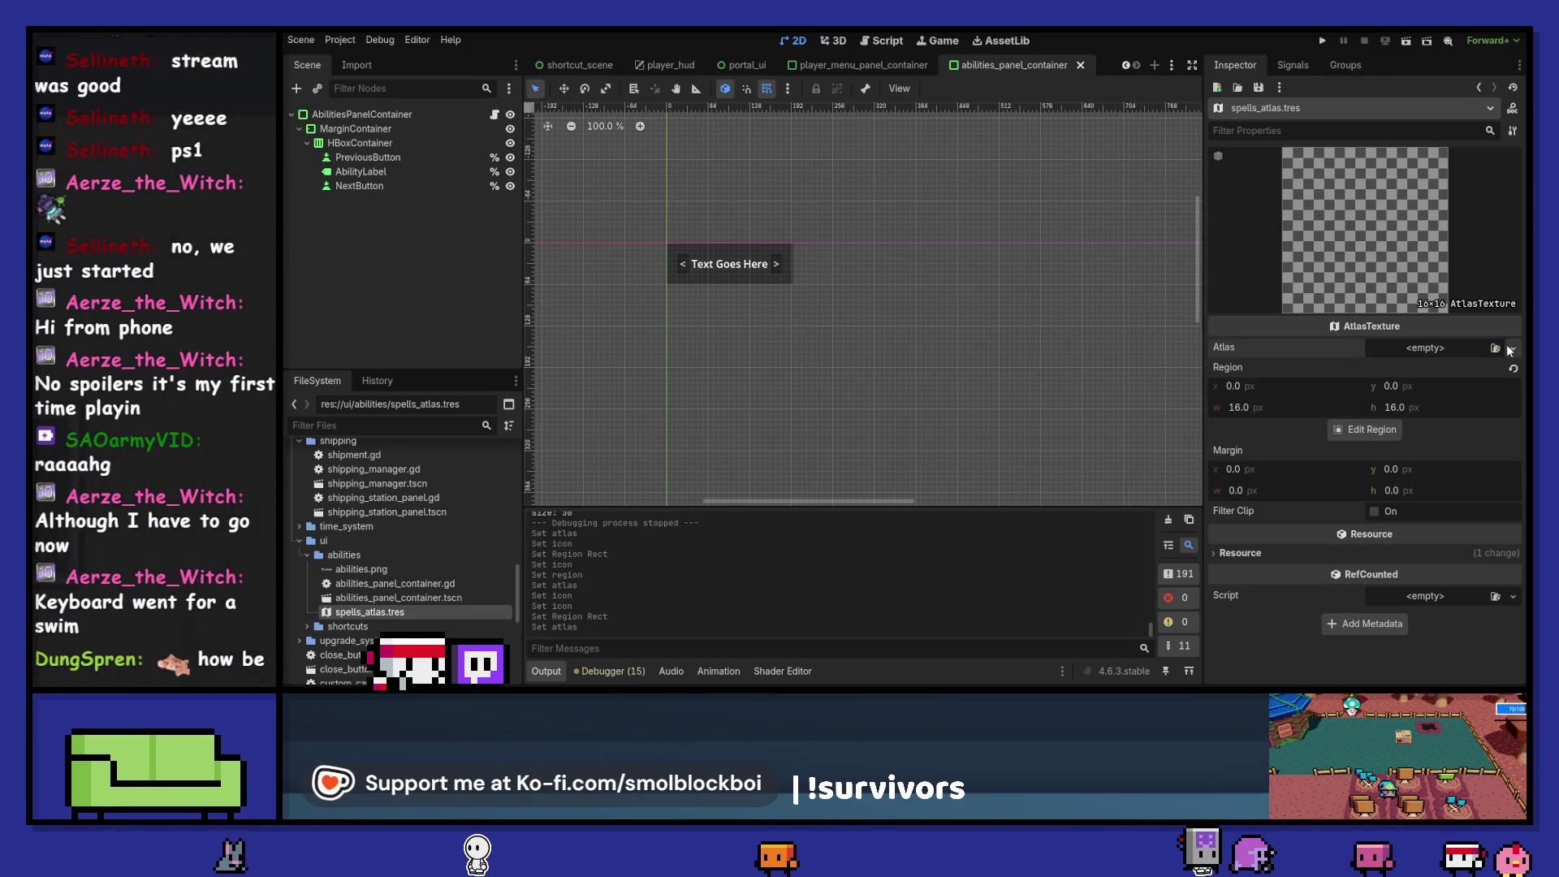
click(1512, 349)
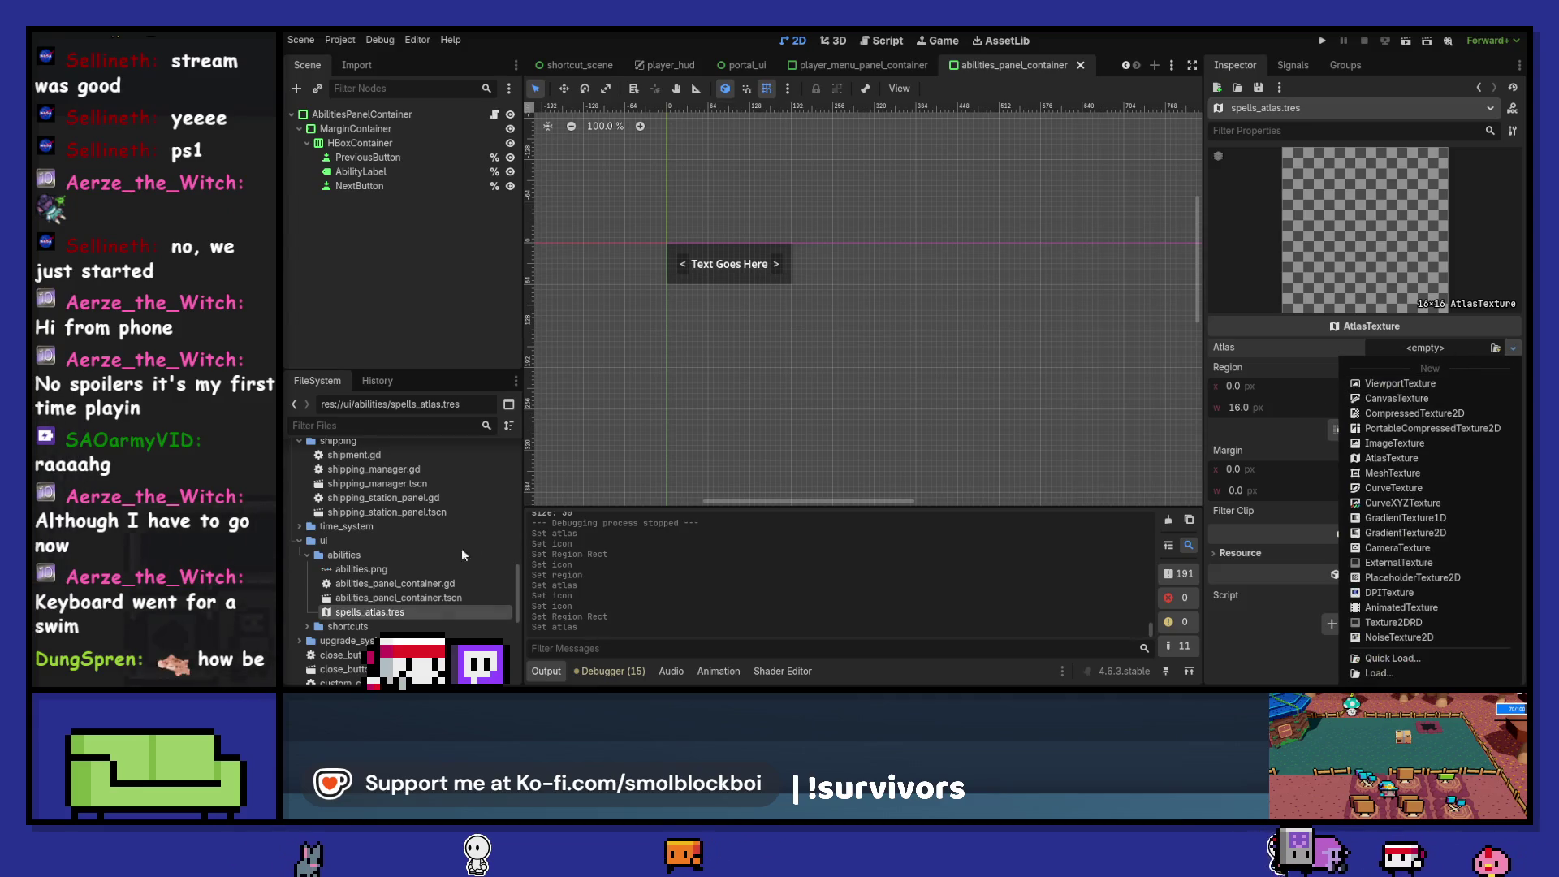
click(413, 601)
mouse_move(406, 571)
mouse_down()
mouse_move(735, 523)
mouse_move(1425, 349)
mouse_up()
click(1375, 455)
scroll(857, 358, up, 4)
drag(823, 325, 983, 328)
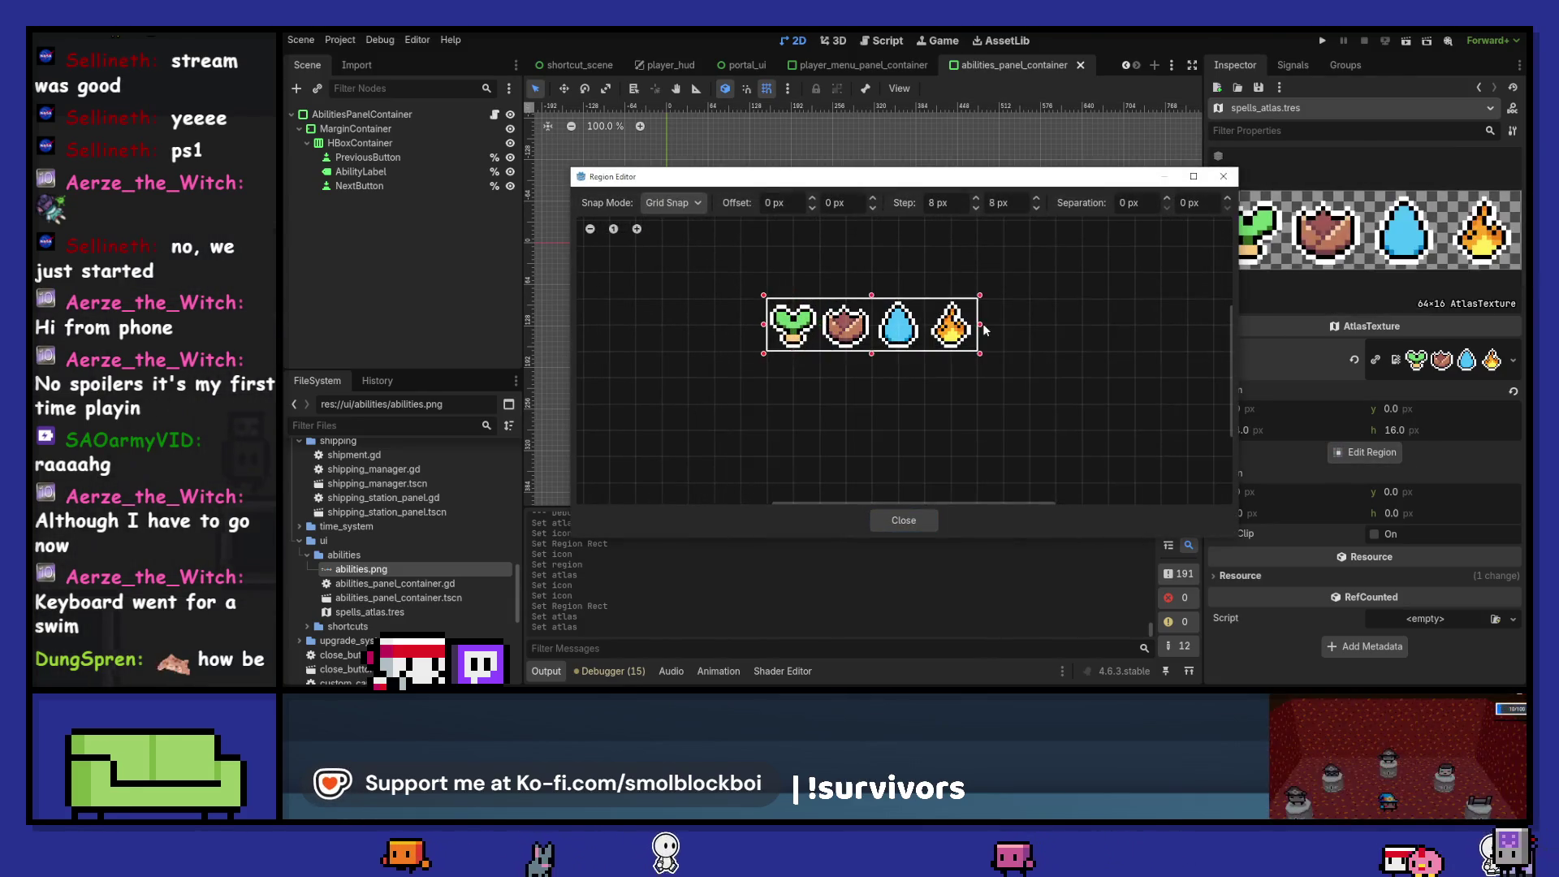
click(909, 516)
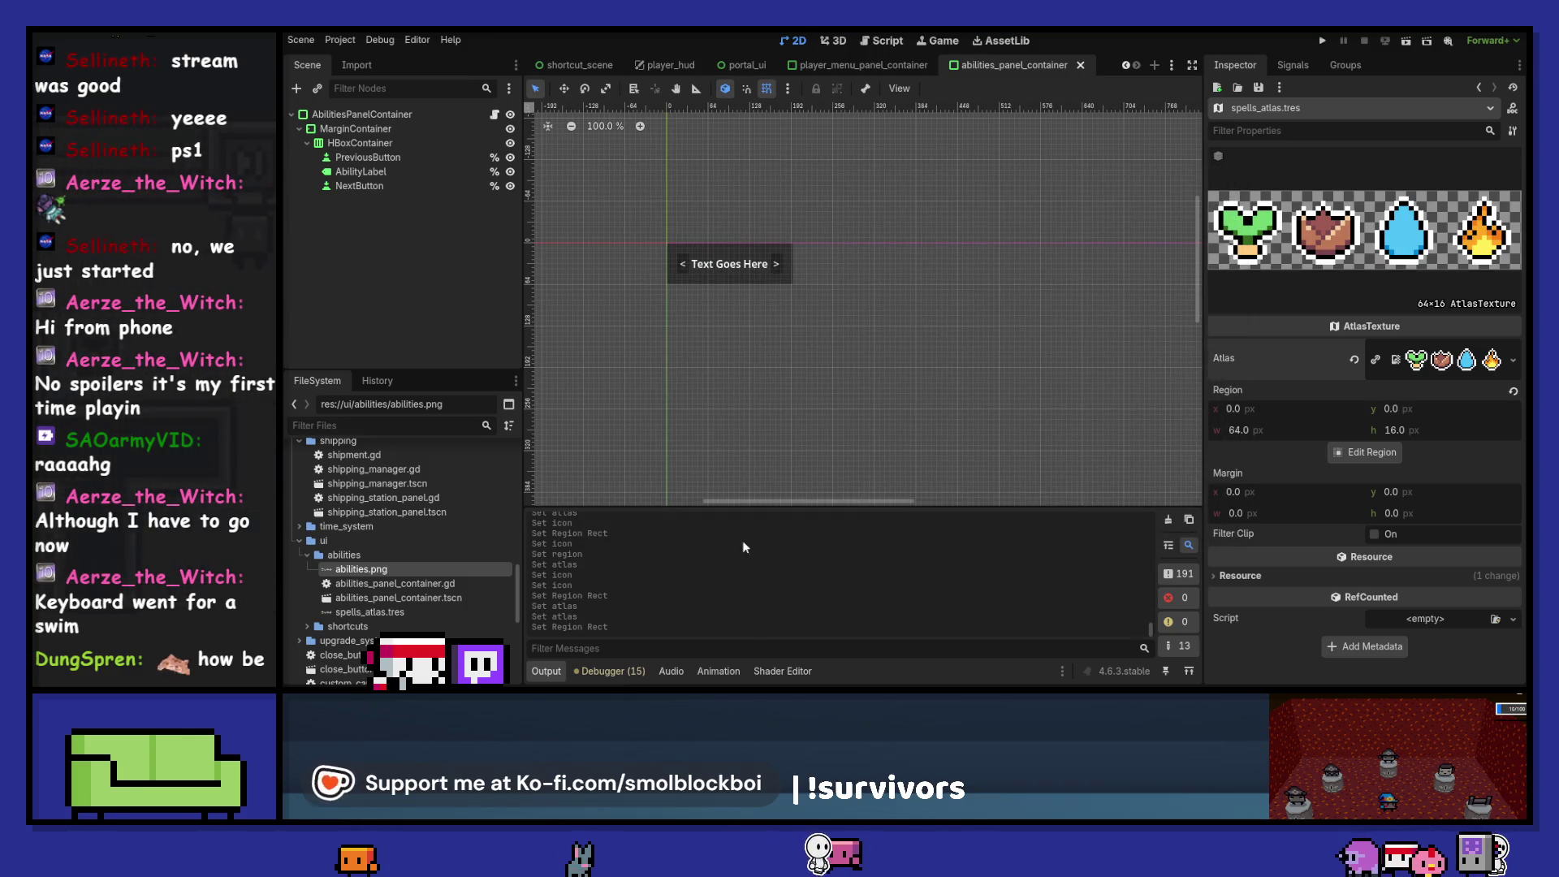
Crop the spells_atlas.tres region to the first green sprout icon, then start renaming the file.
mouse_move(435, 610)
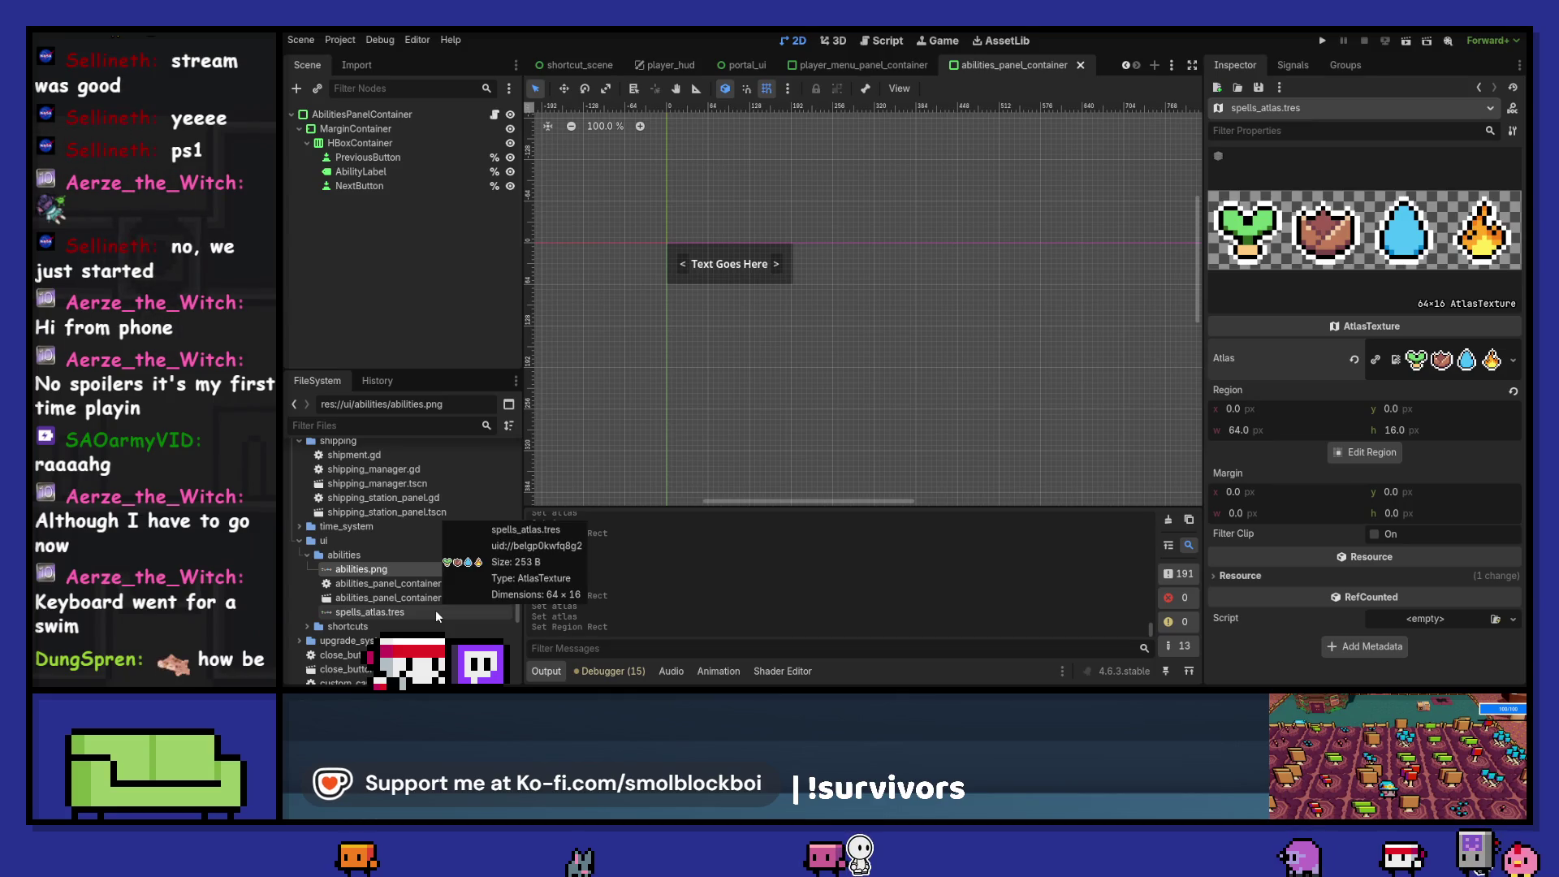
click(435, 610)
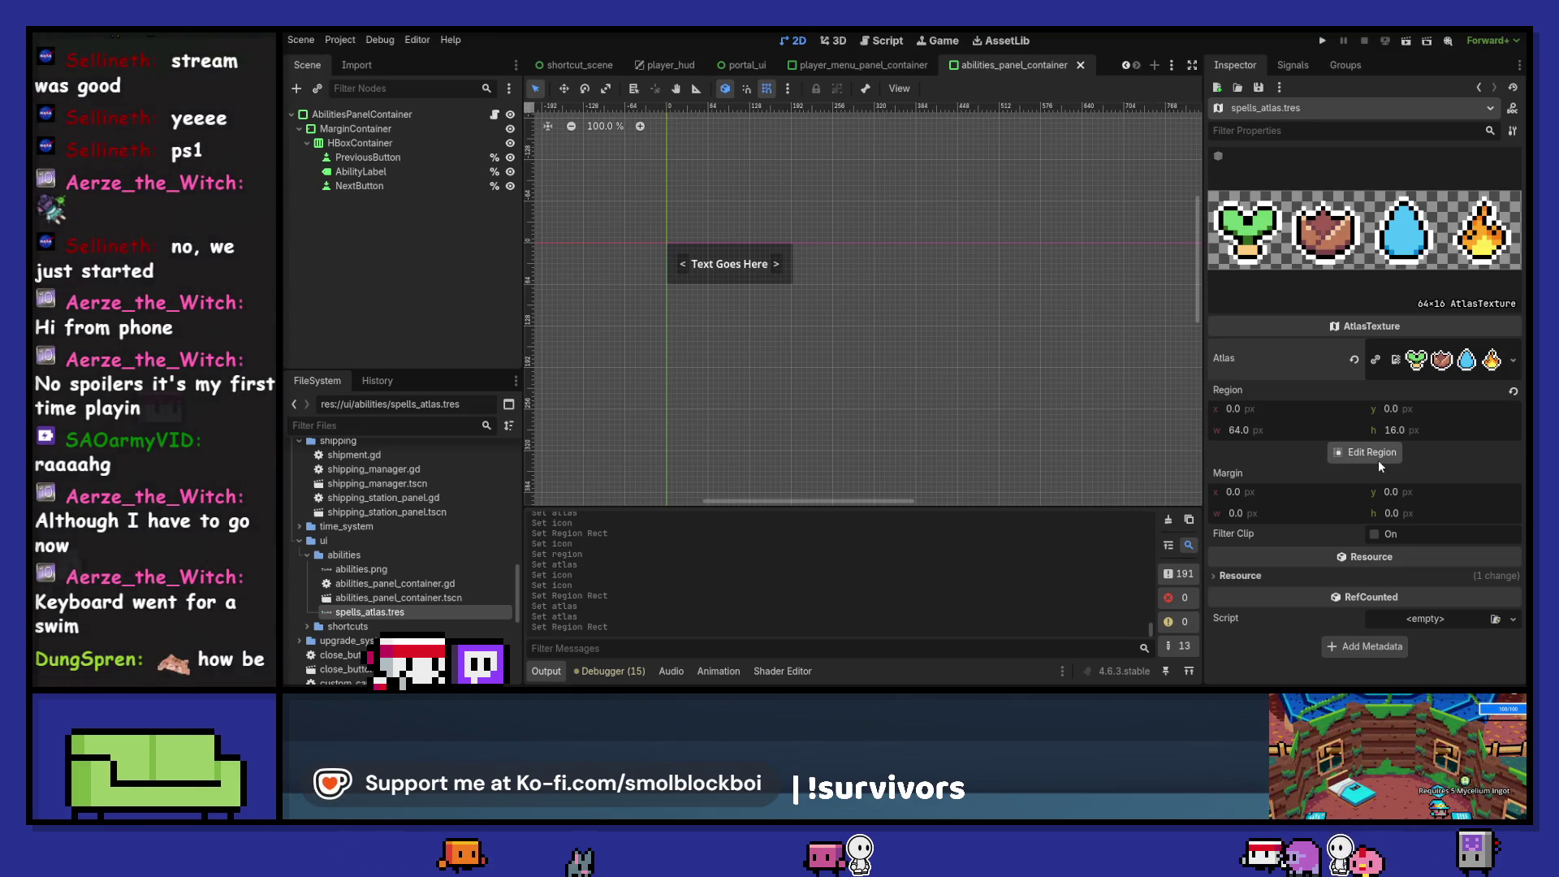
click(1377, 460)
drag(822, 323, 885, 387)
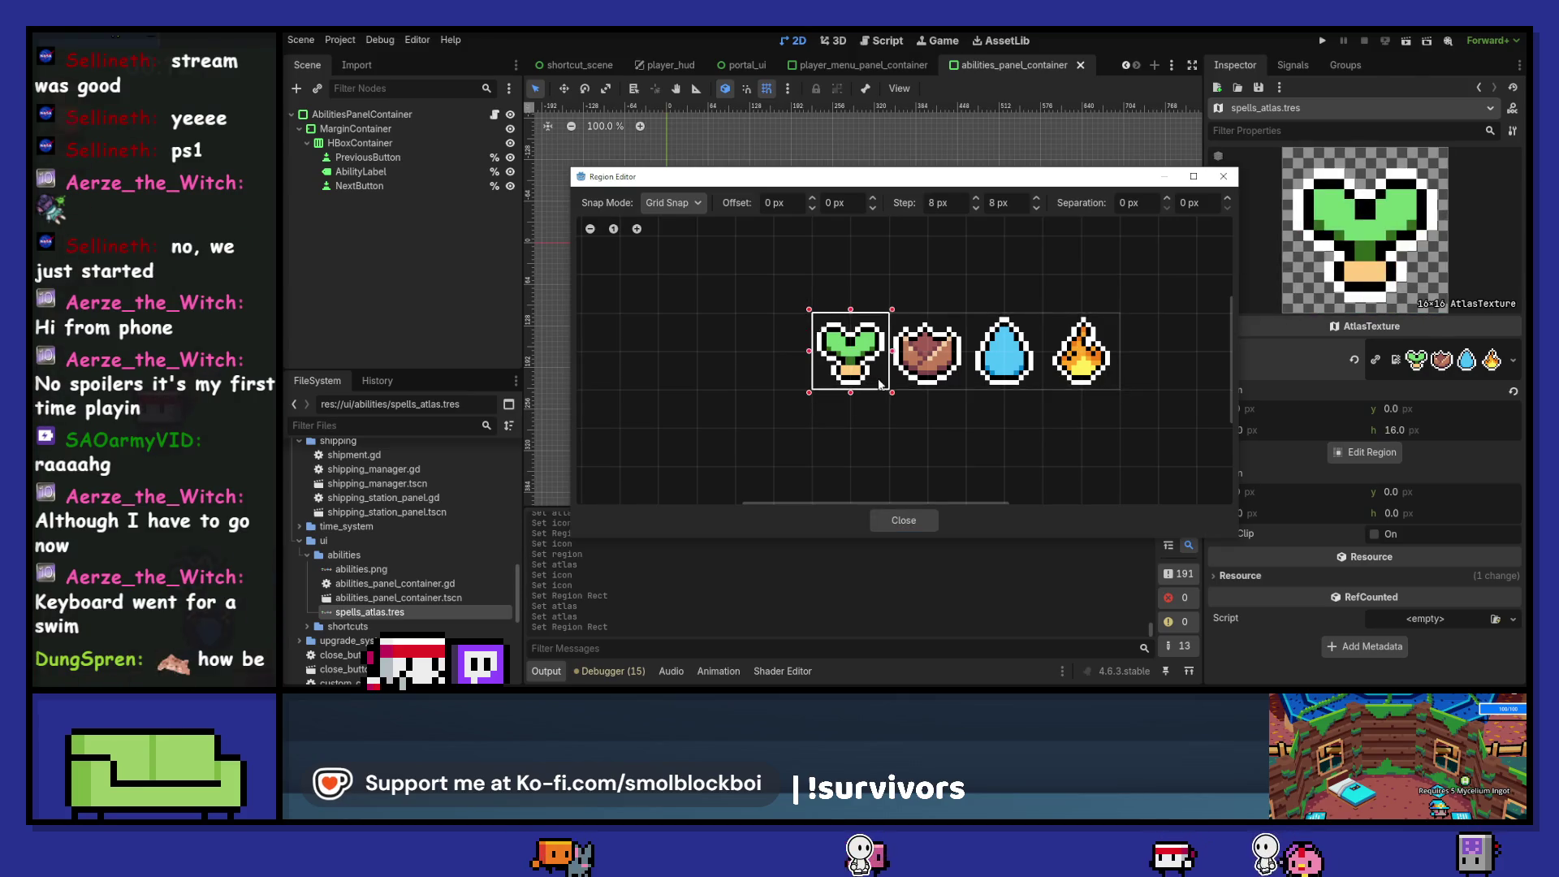
click(904, 519)
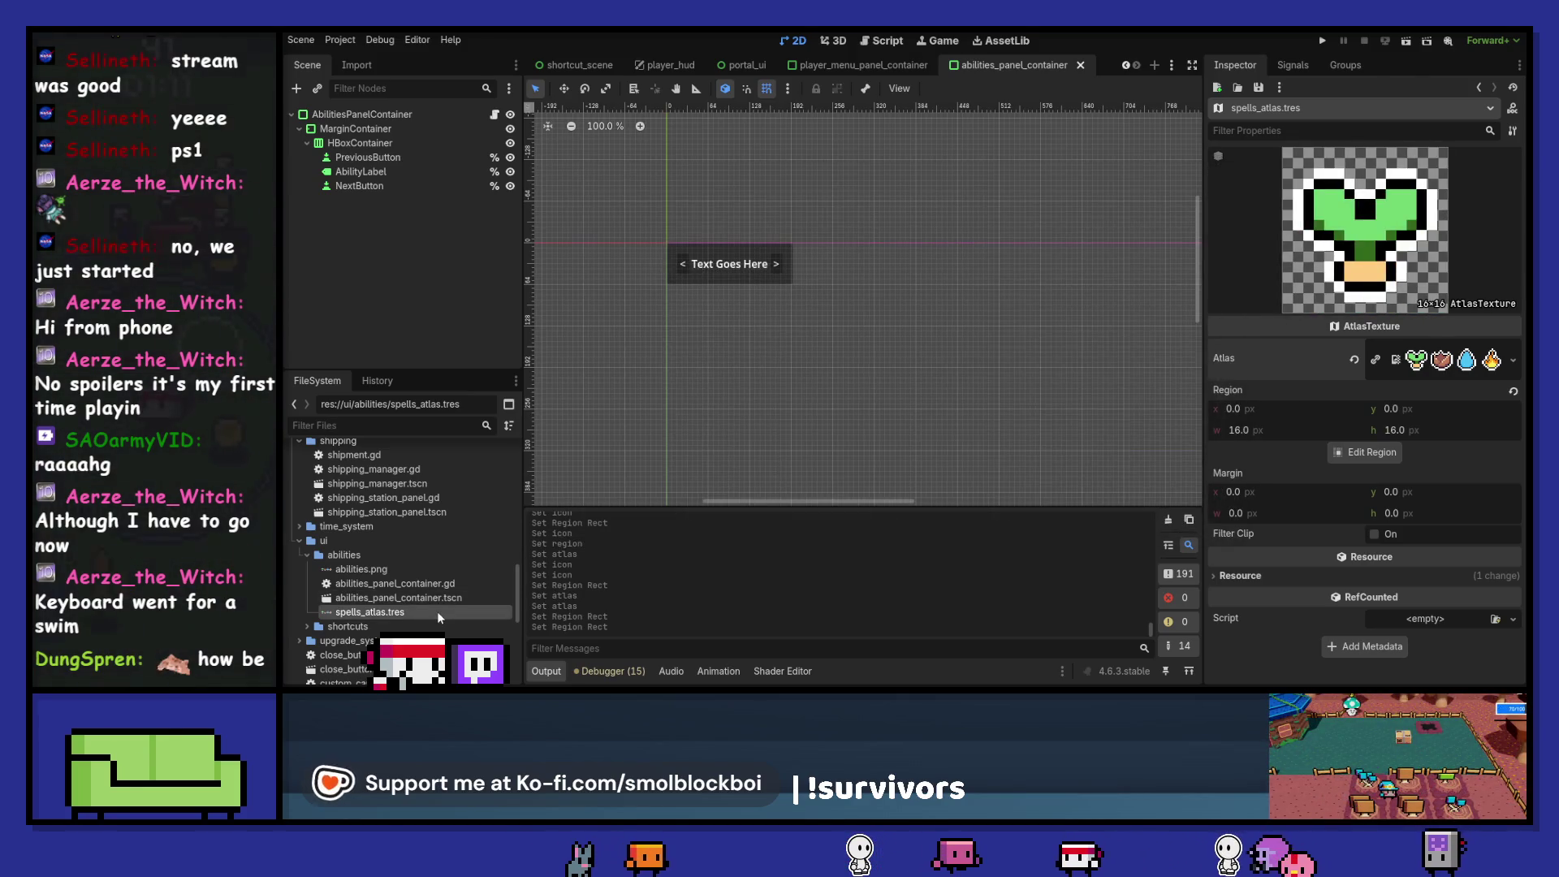
right_click(437, 610)
key(F2)
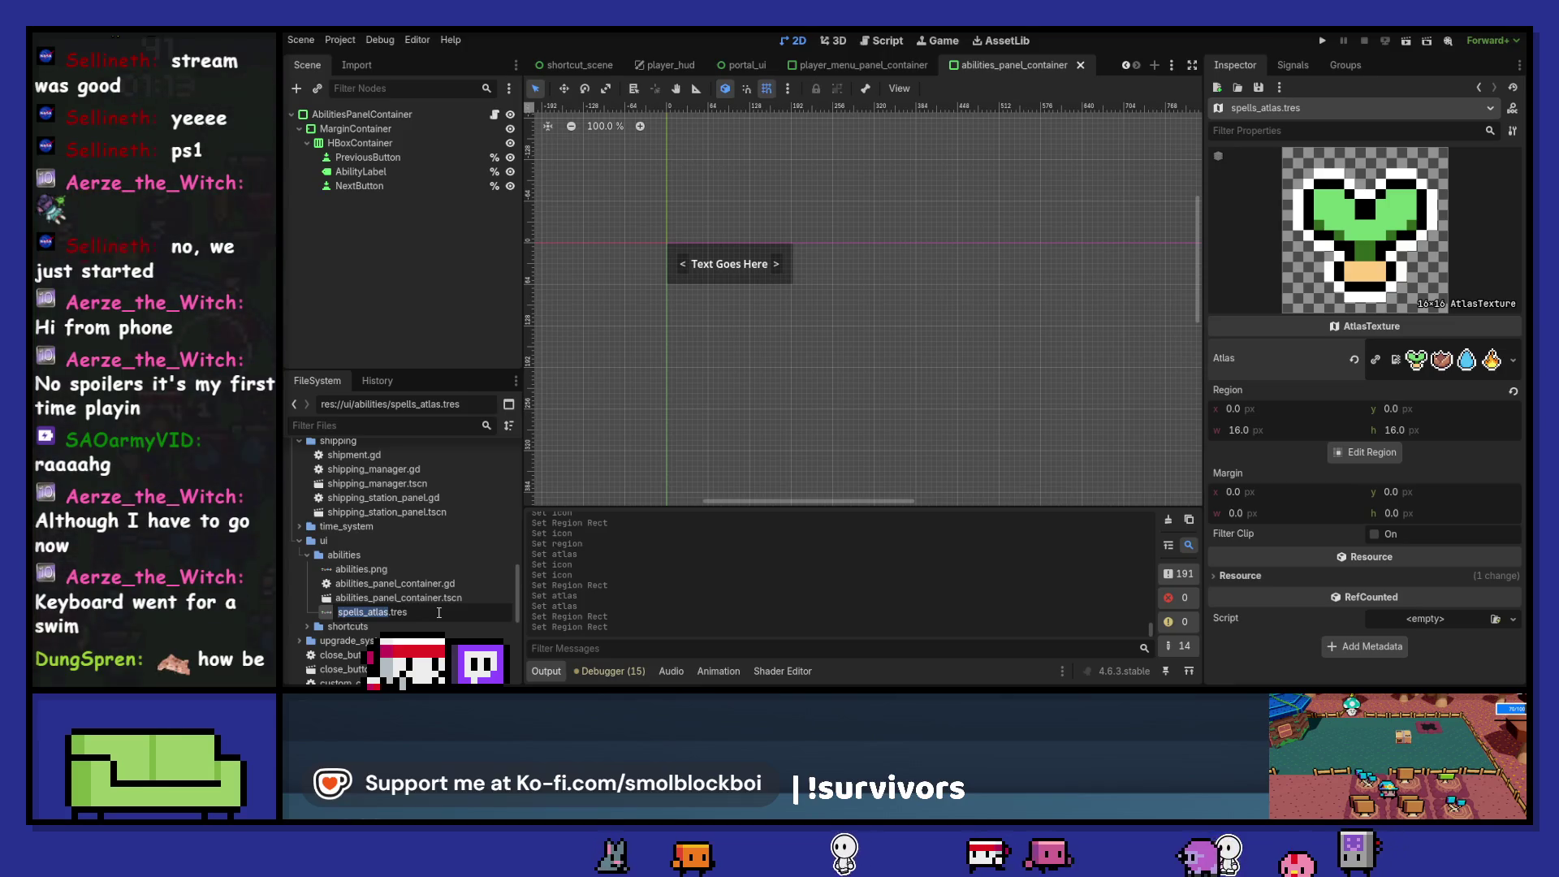
Name the file air_spell_icon.tres and crop earth_spell_icon.tres to the brown shield.
text(ai_spell_)
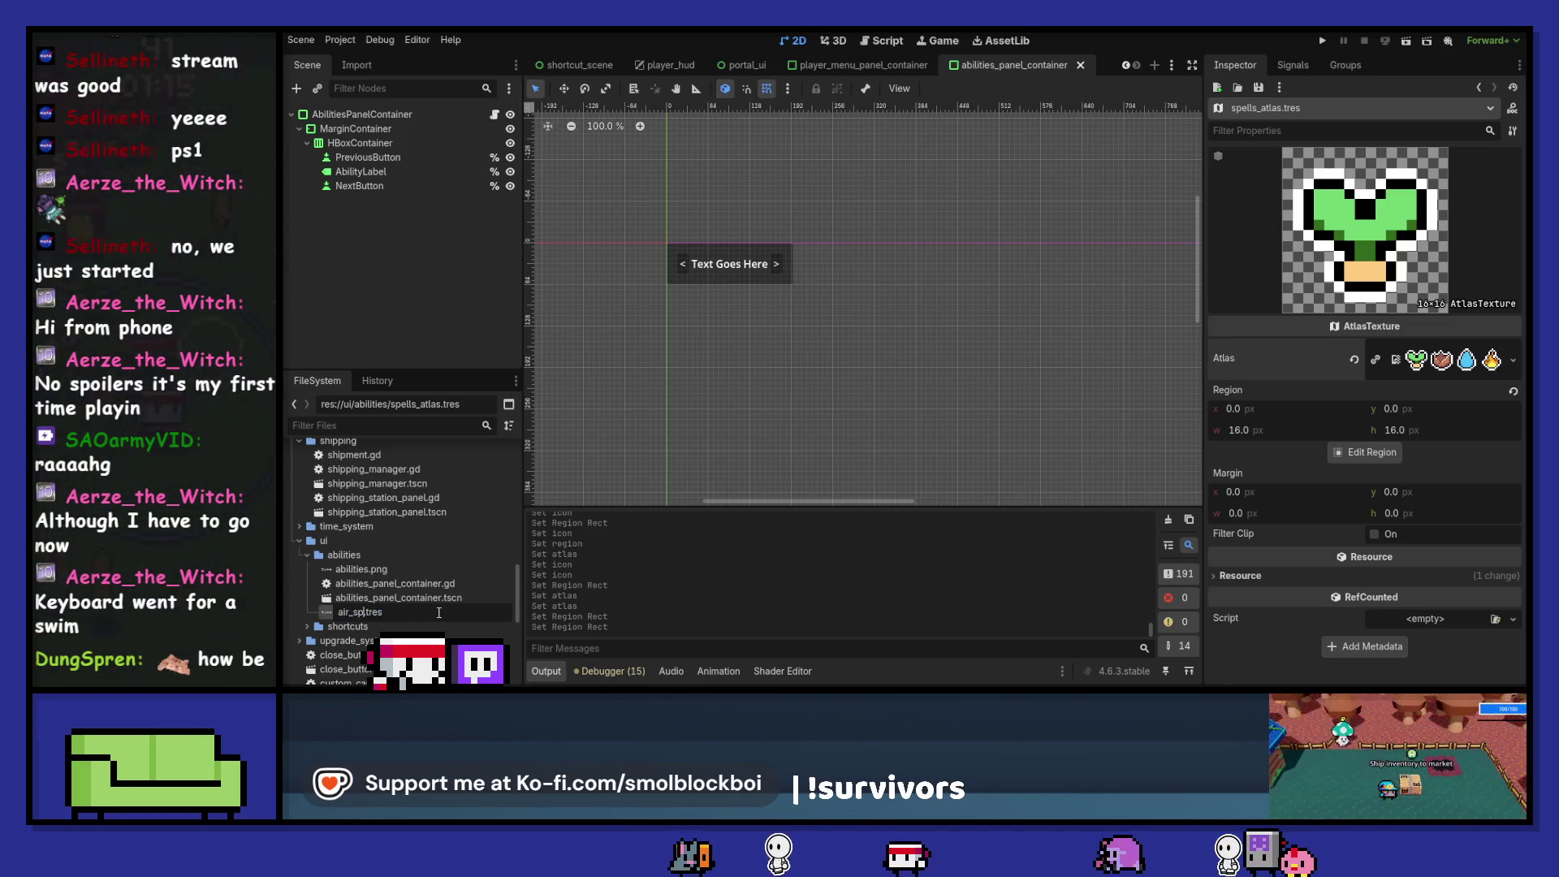
text(icon)
key(Return)
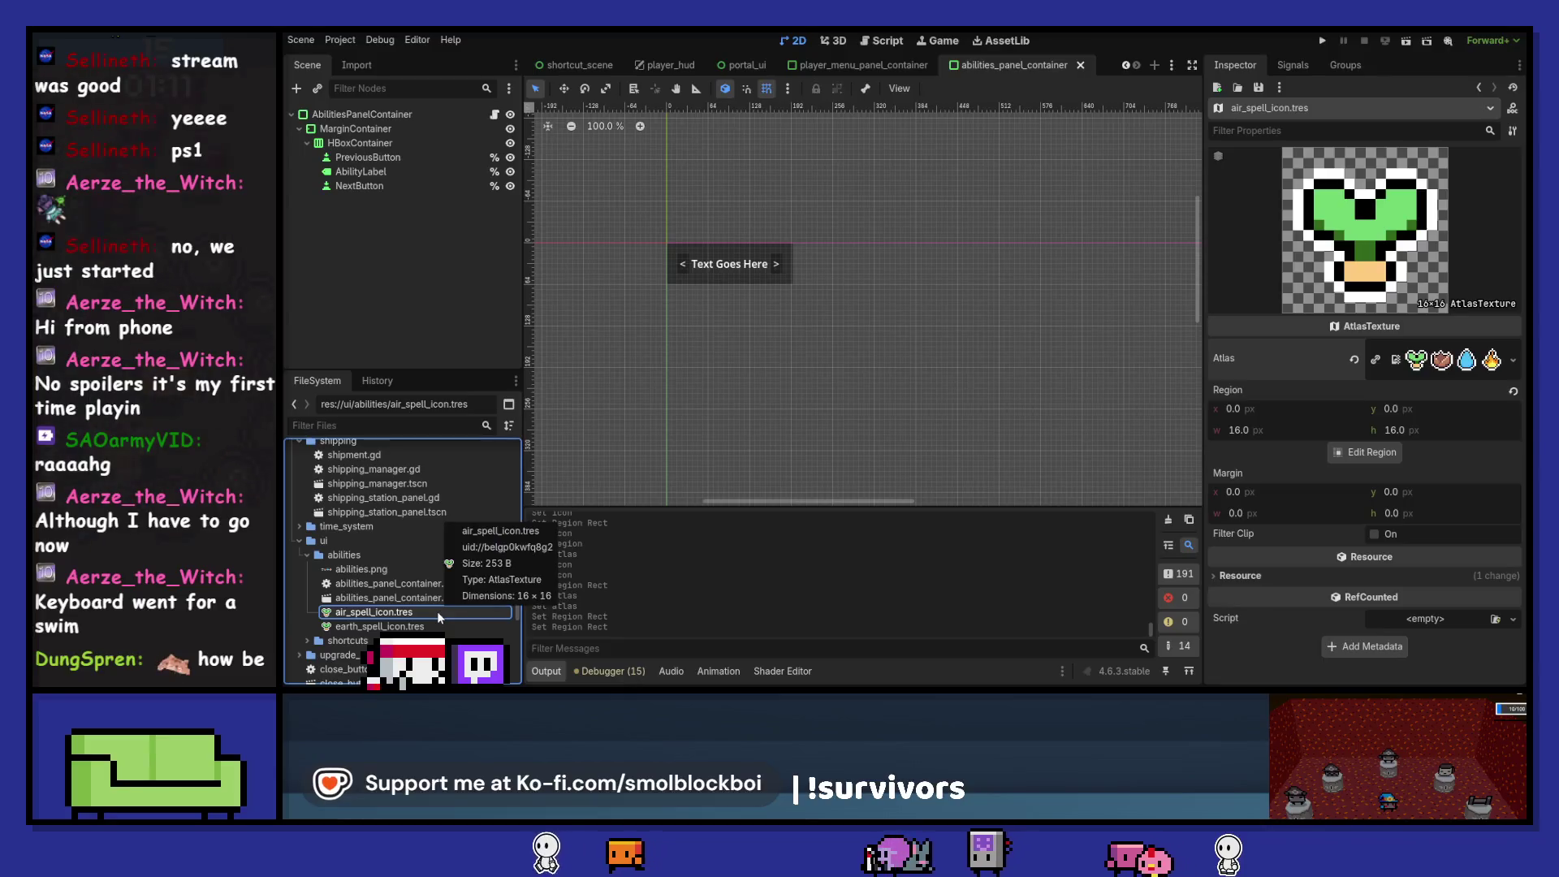
click(466, 625)
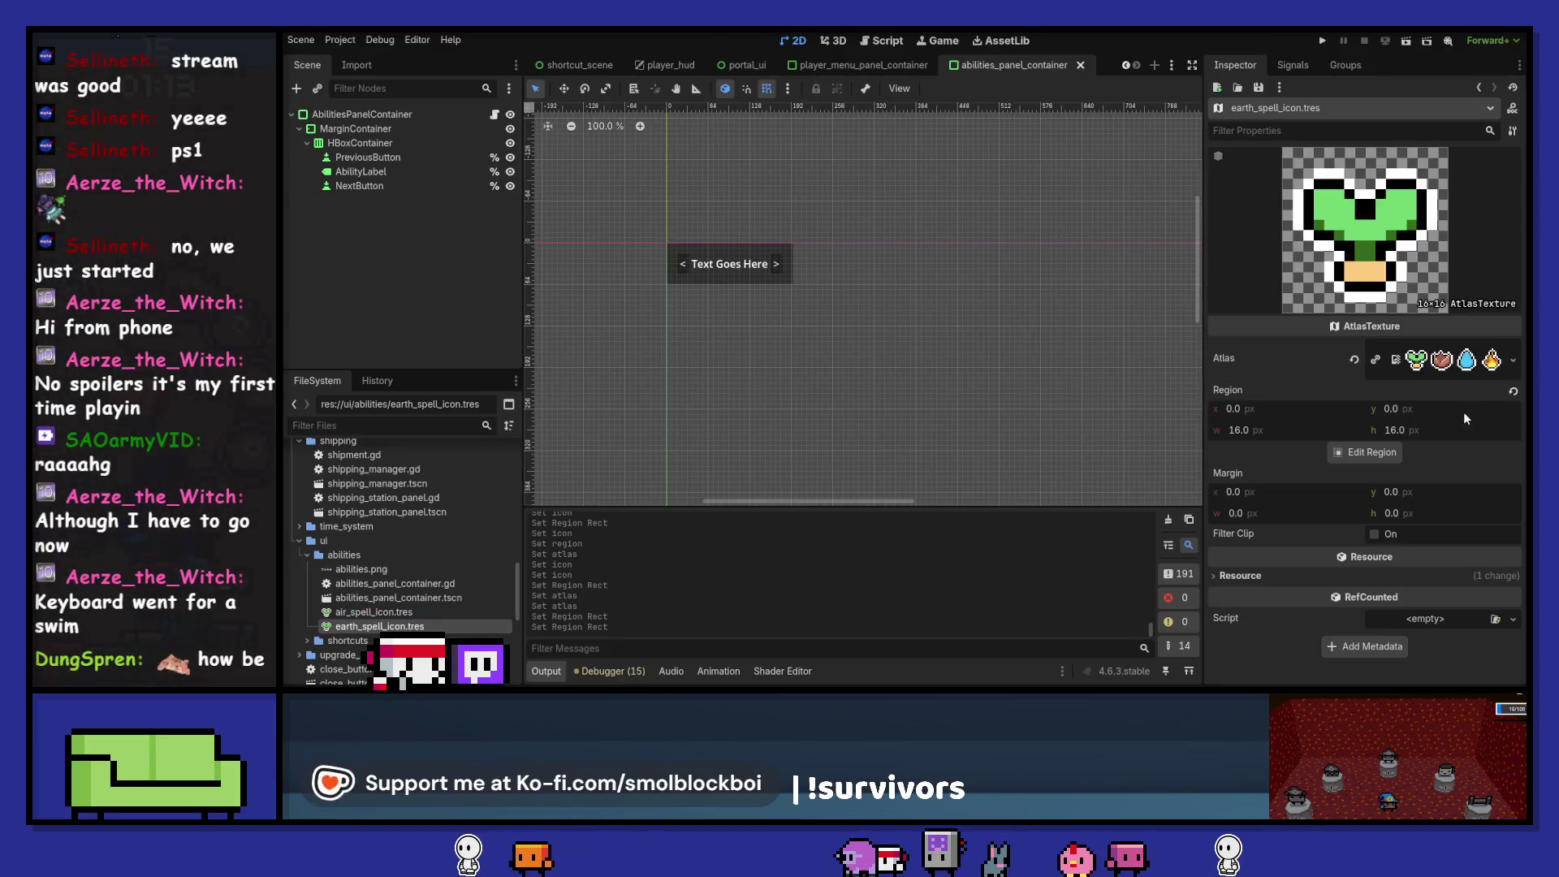
click(1390, 452)
mouse_move(902, 394)
mouse_down()
mouse_move(840, 340)
mouse_move(898, 405)
mouse_up()
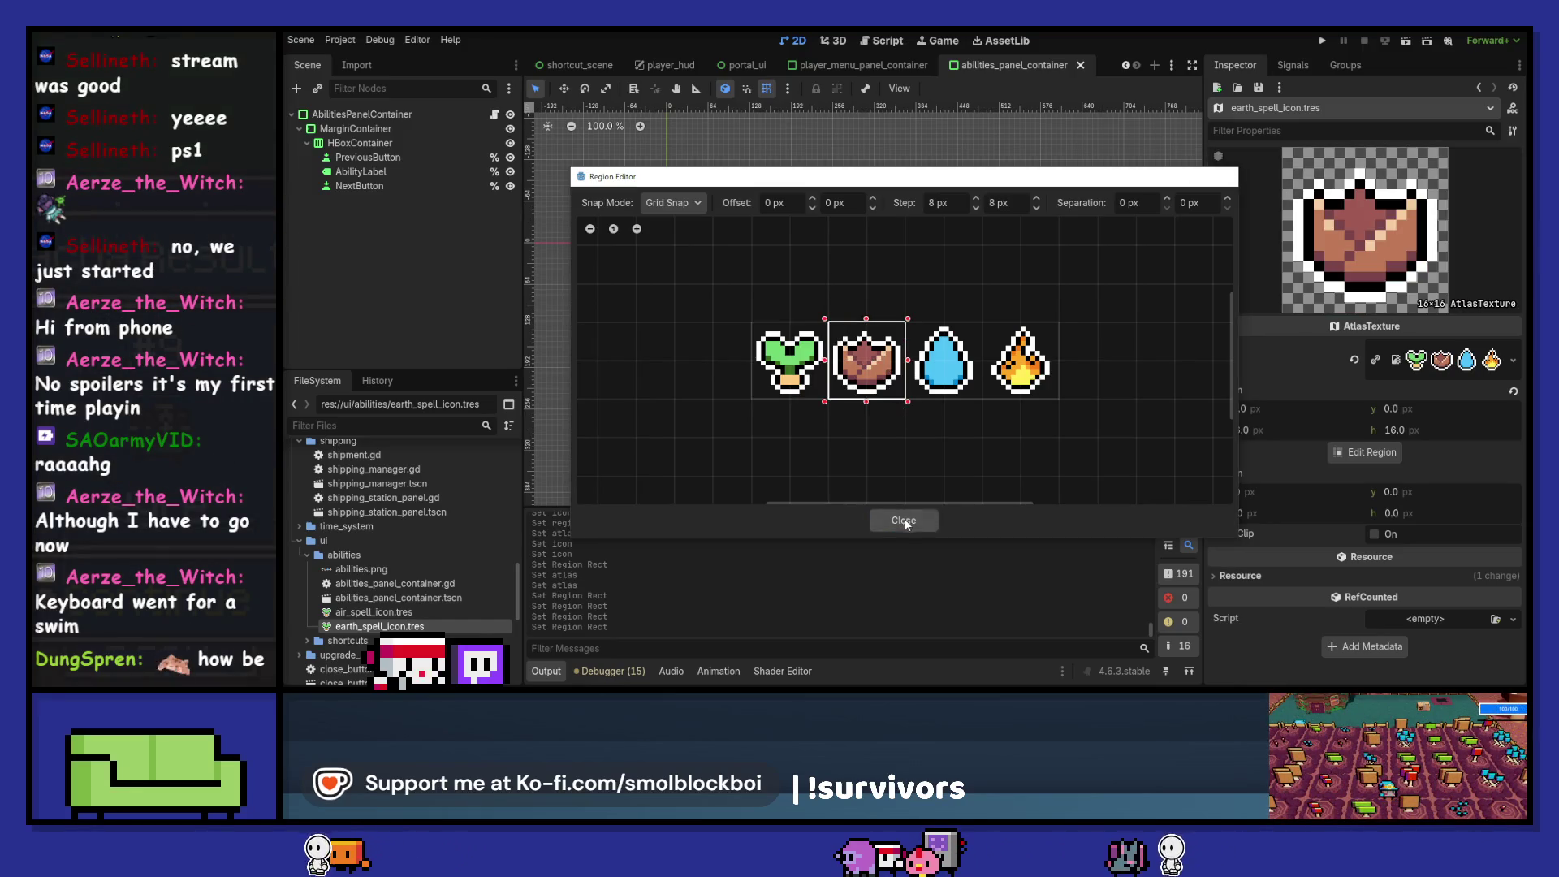
click(904, 520)
click(466, 614)
click(465, 627)
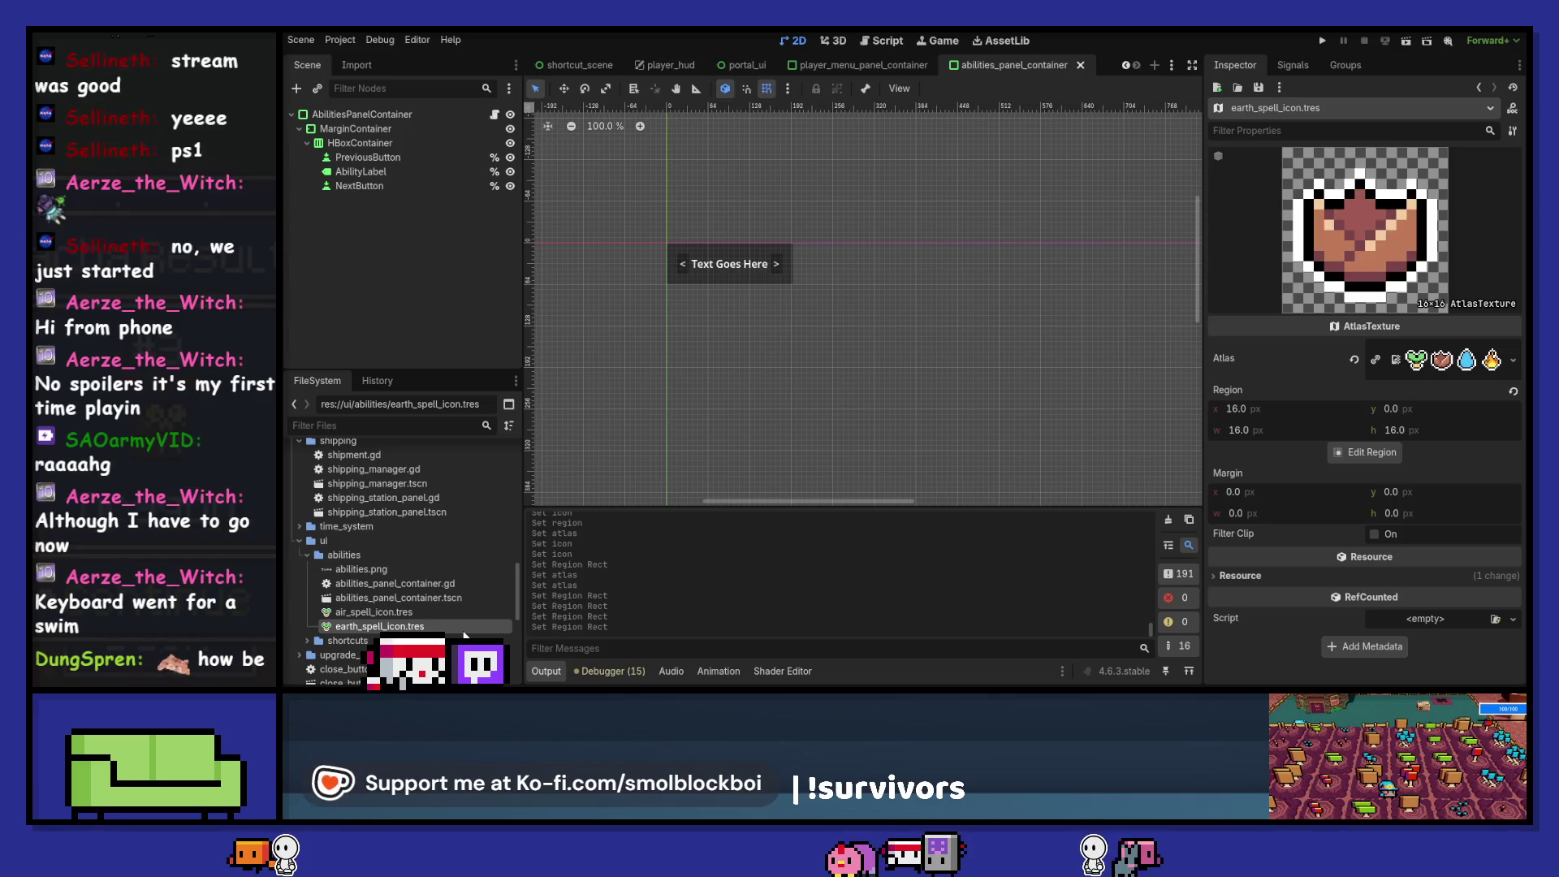
Duplicate earth_spell_icon.tres as water_spell_icon.tres.
click(457, 599)
click(459, 612)
click(464, 627)
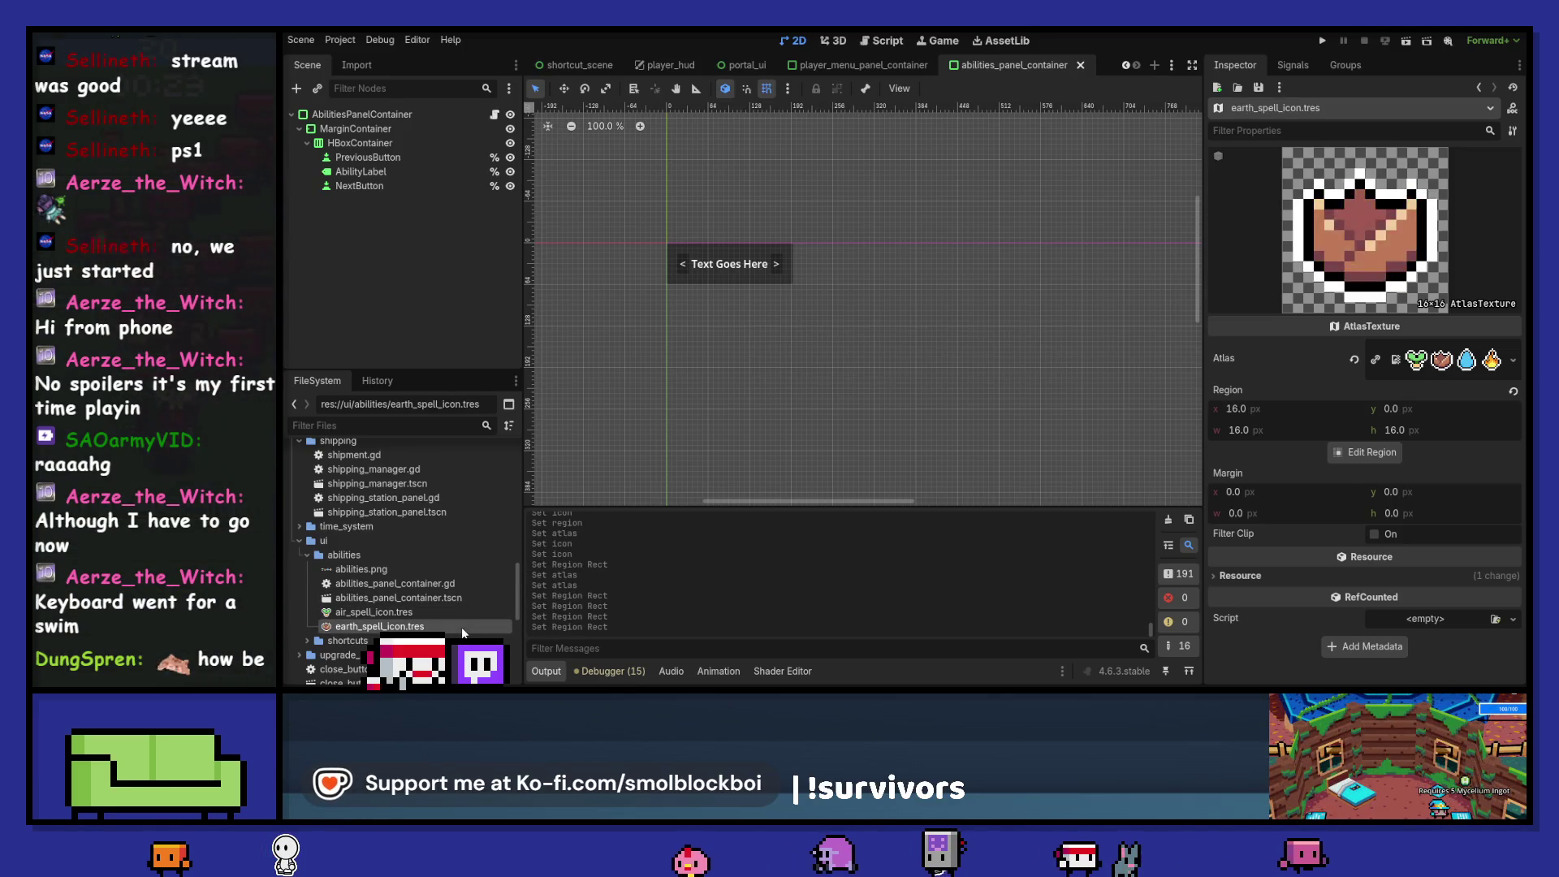
right_click(464, 627)
click(512, 586)
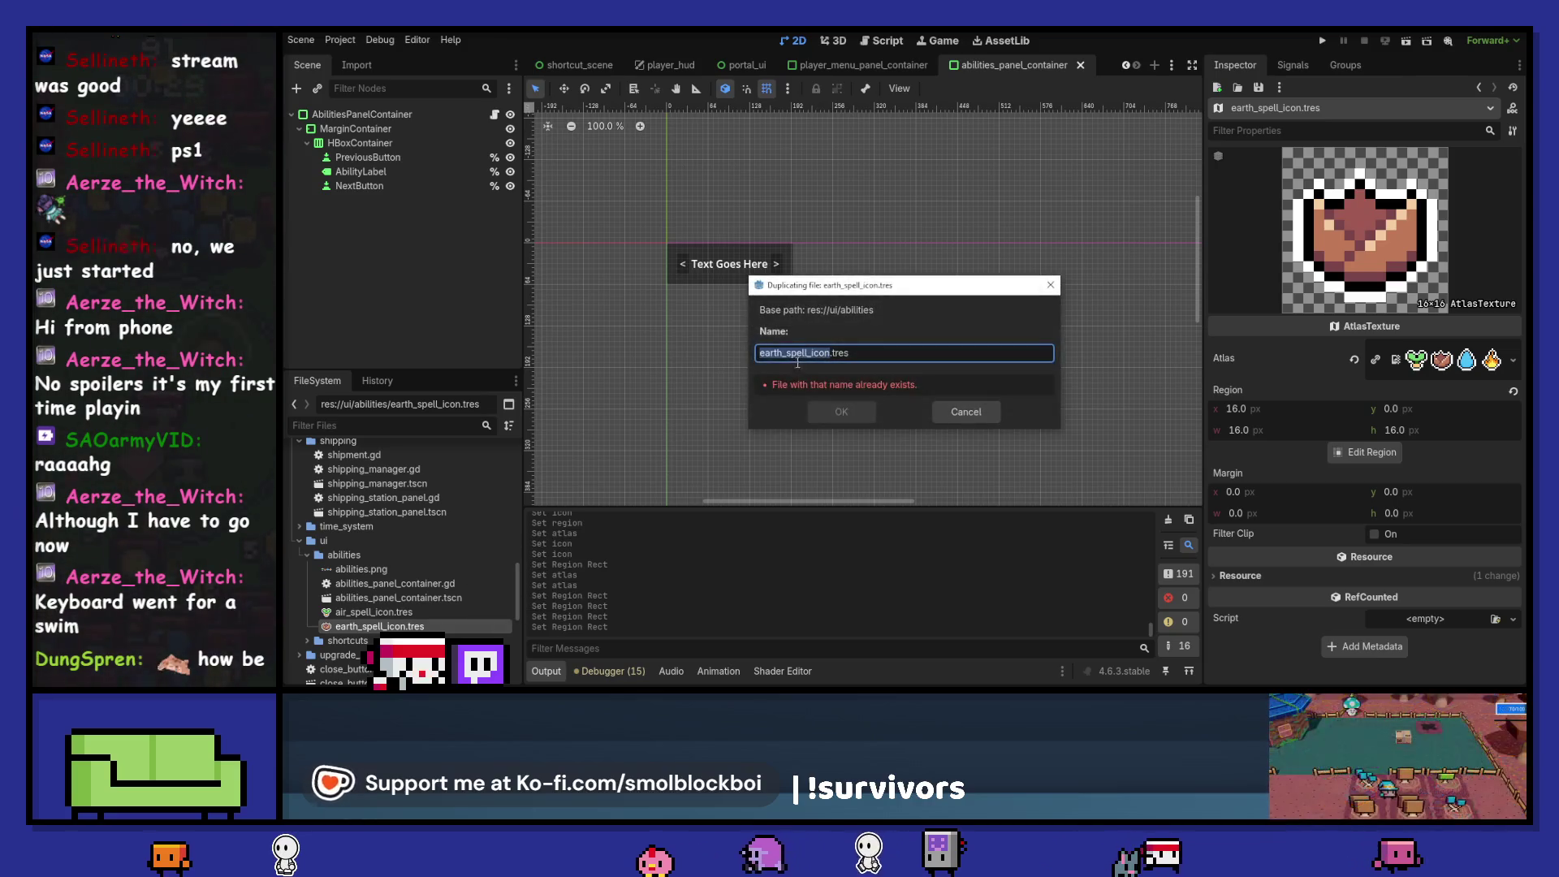
click(783, 352)
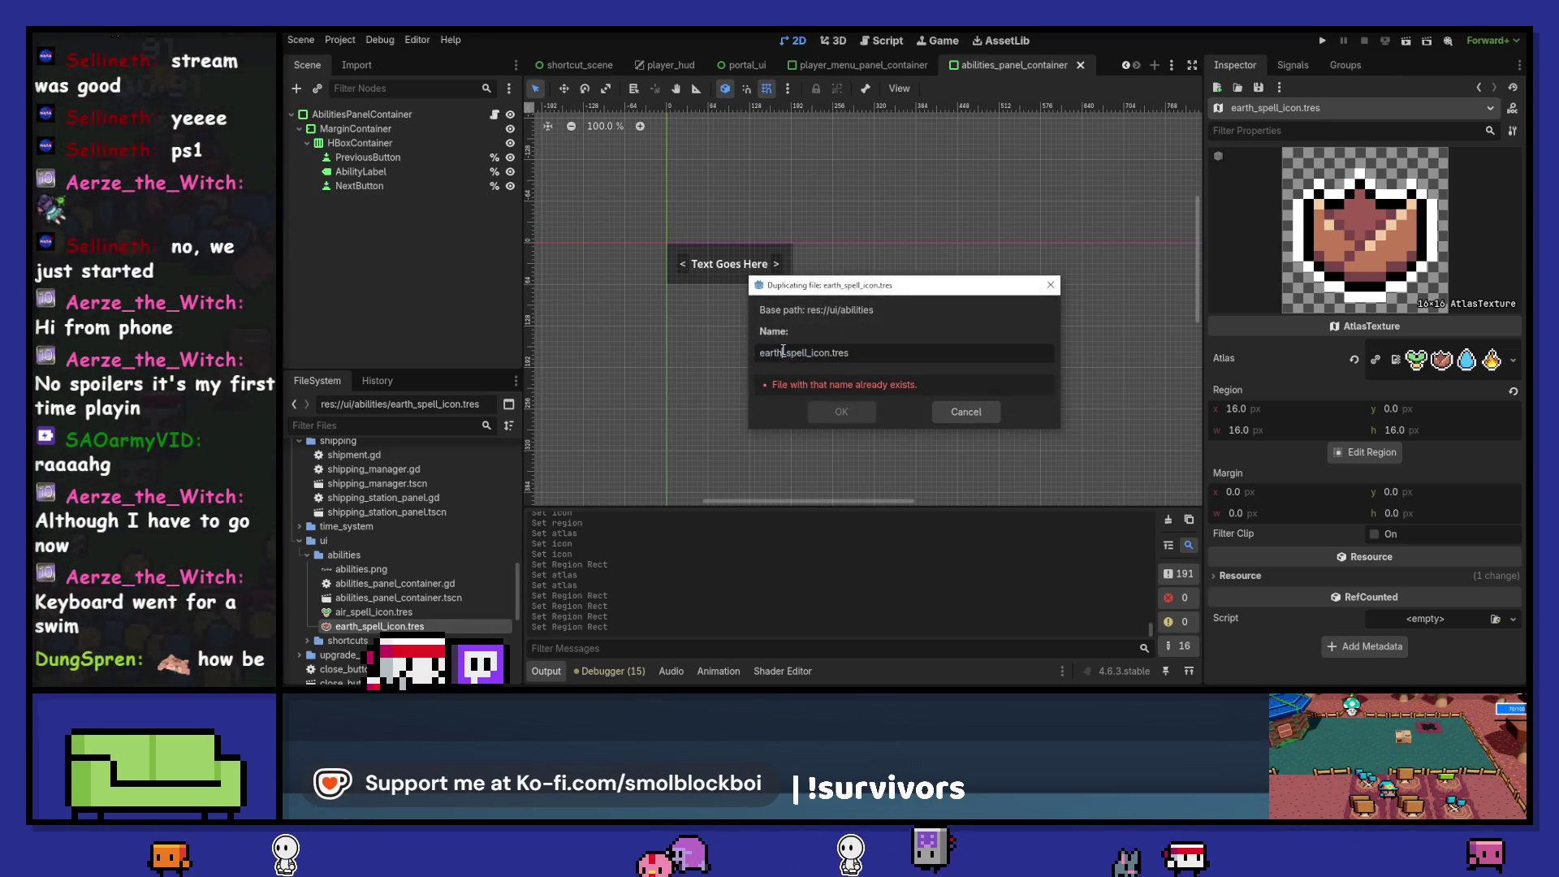
text(water)
key(Return)
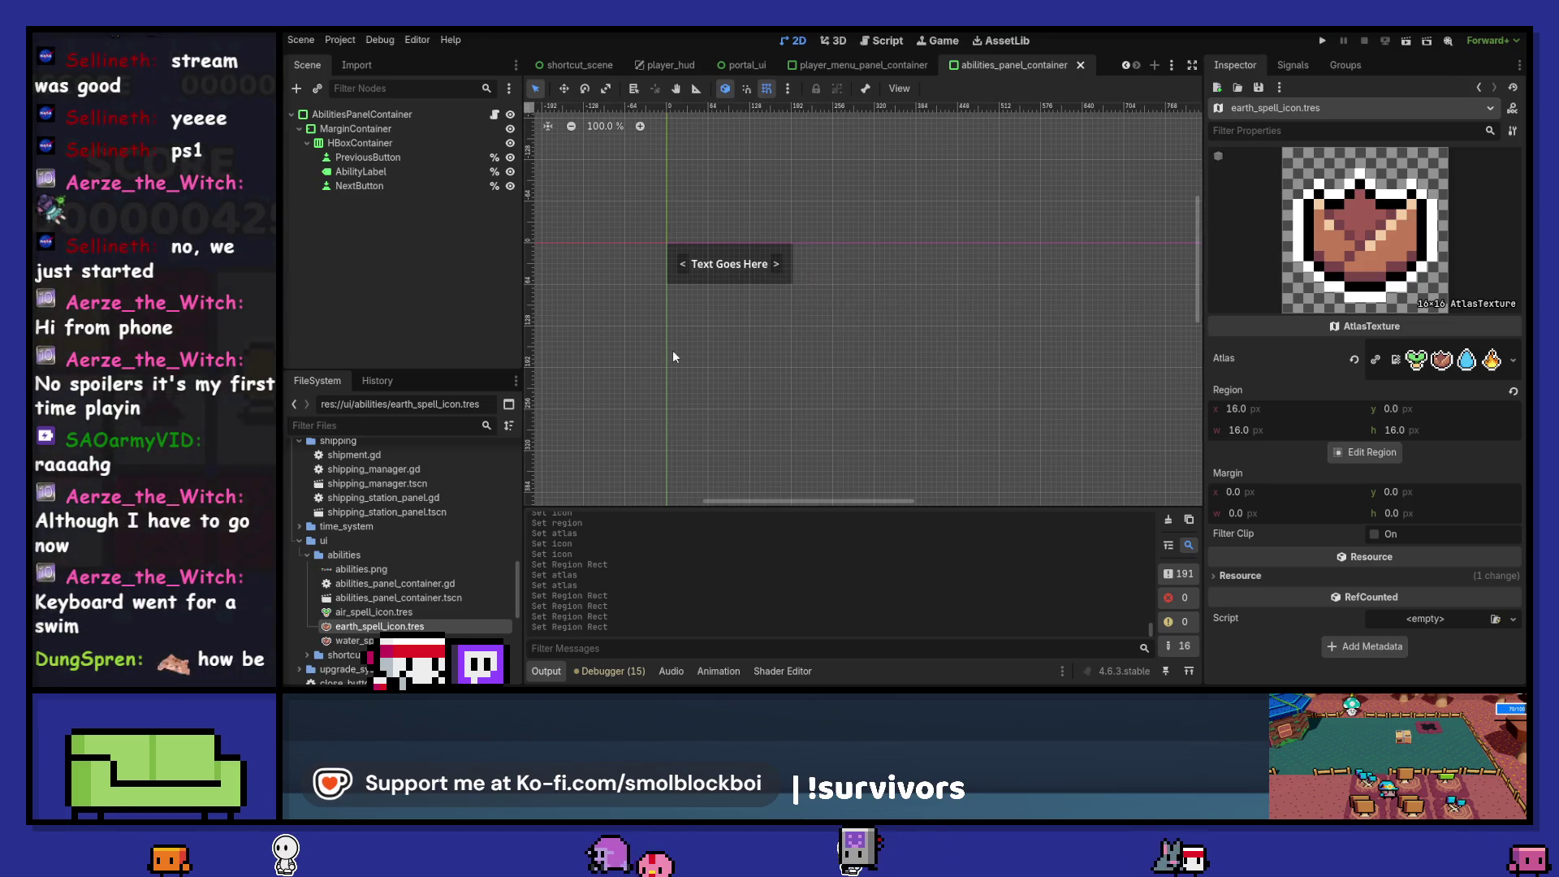
Set the water_spell_icon.tres region to the water drop sprite and save.
click(355, 641)
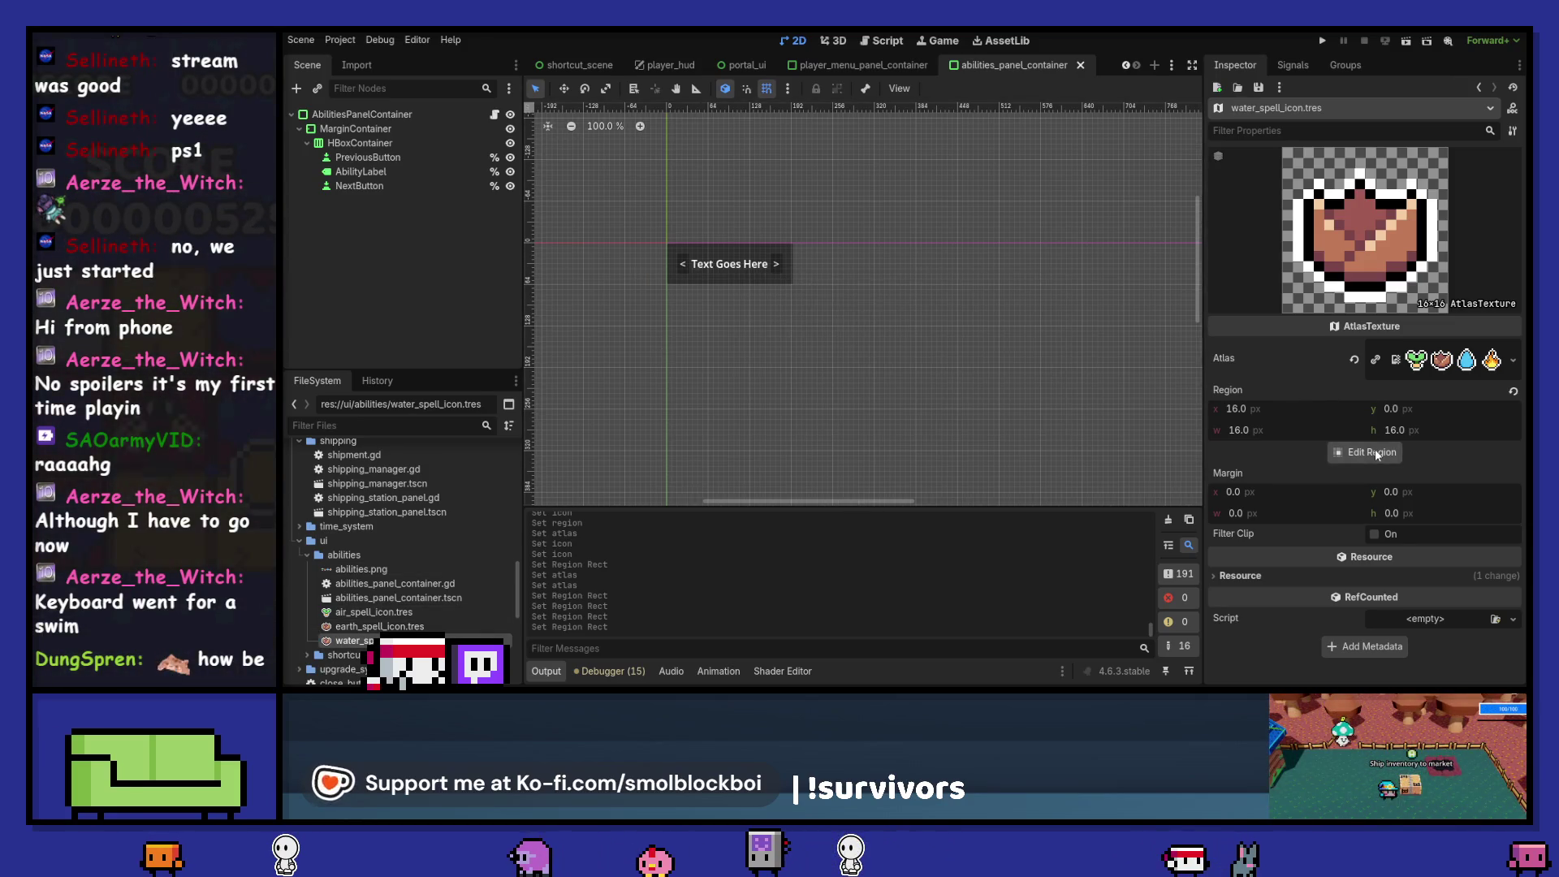
click(1371, 452)
click(977, 337)
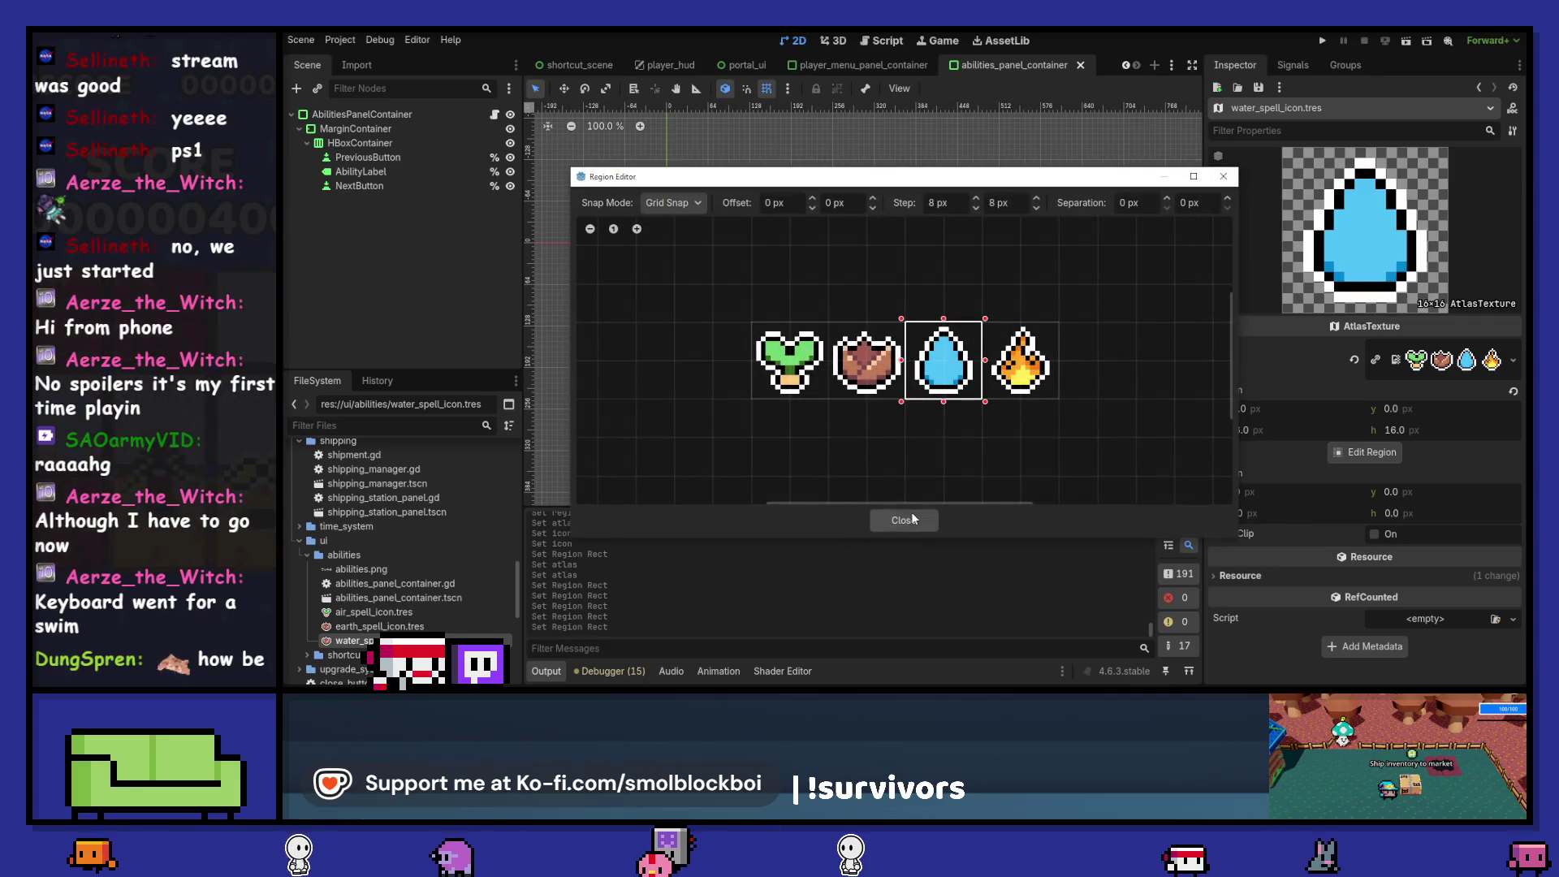
click(904, 519)
key(ctrl+s)
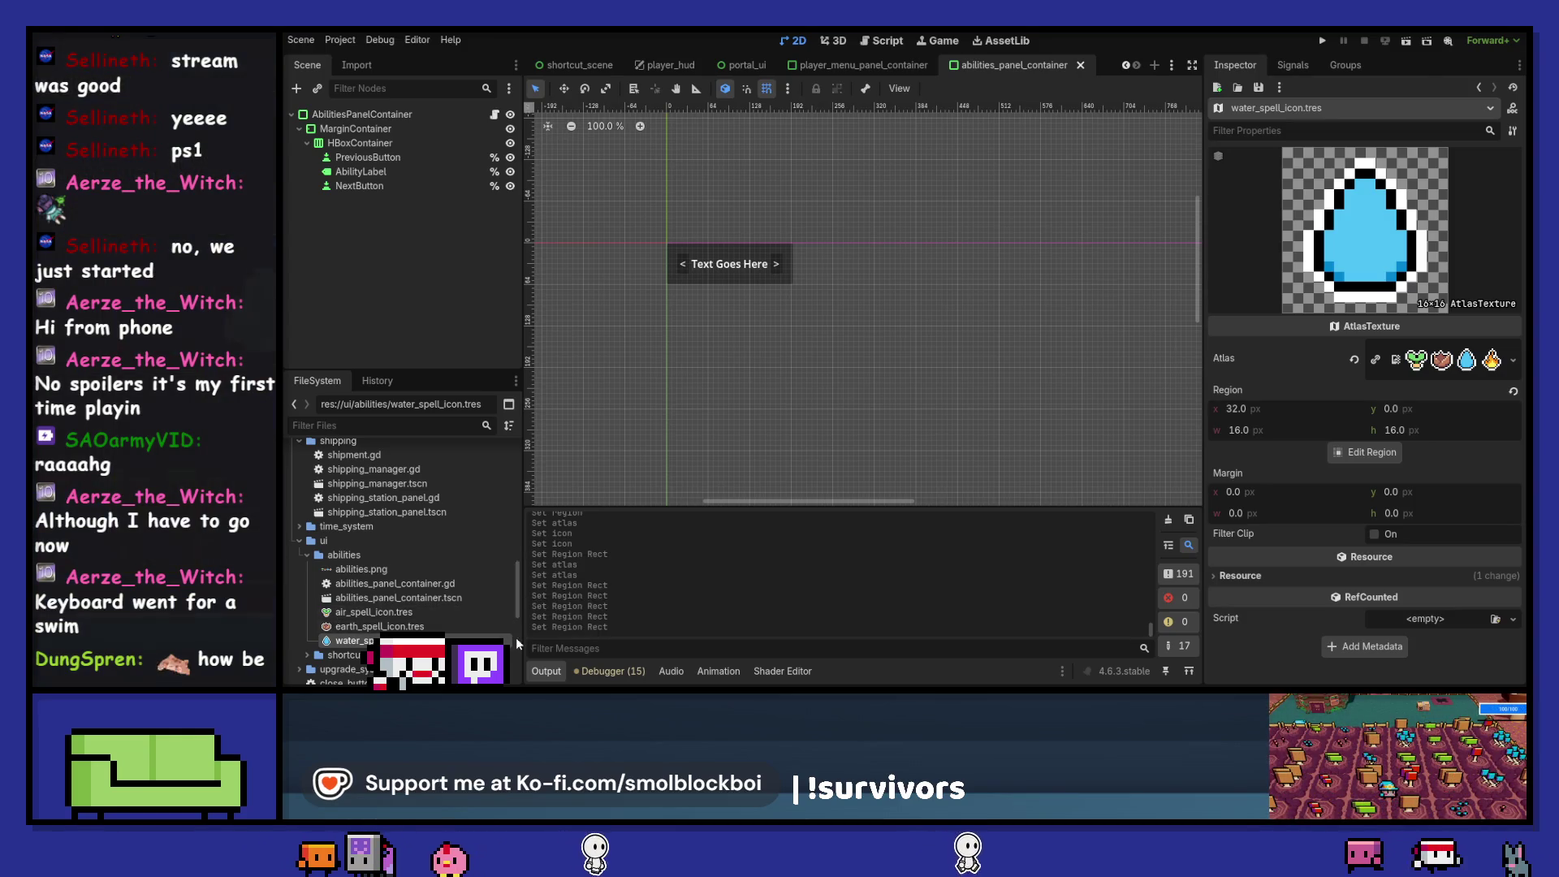
Duplicate the water icon as fire_spell_icon.tres and move its region onto the flame.
key(ctrl+d)
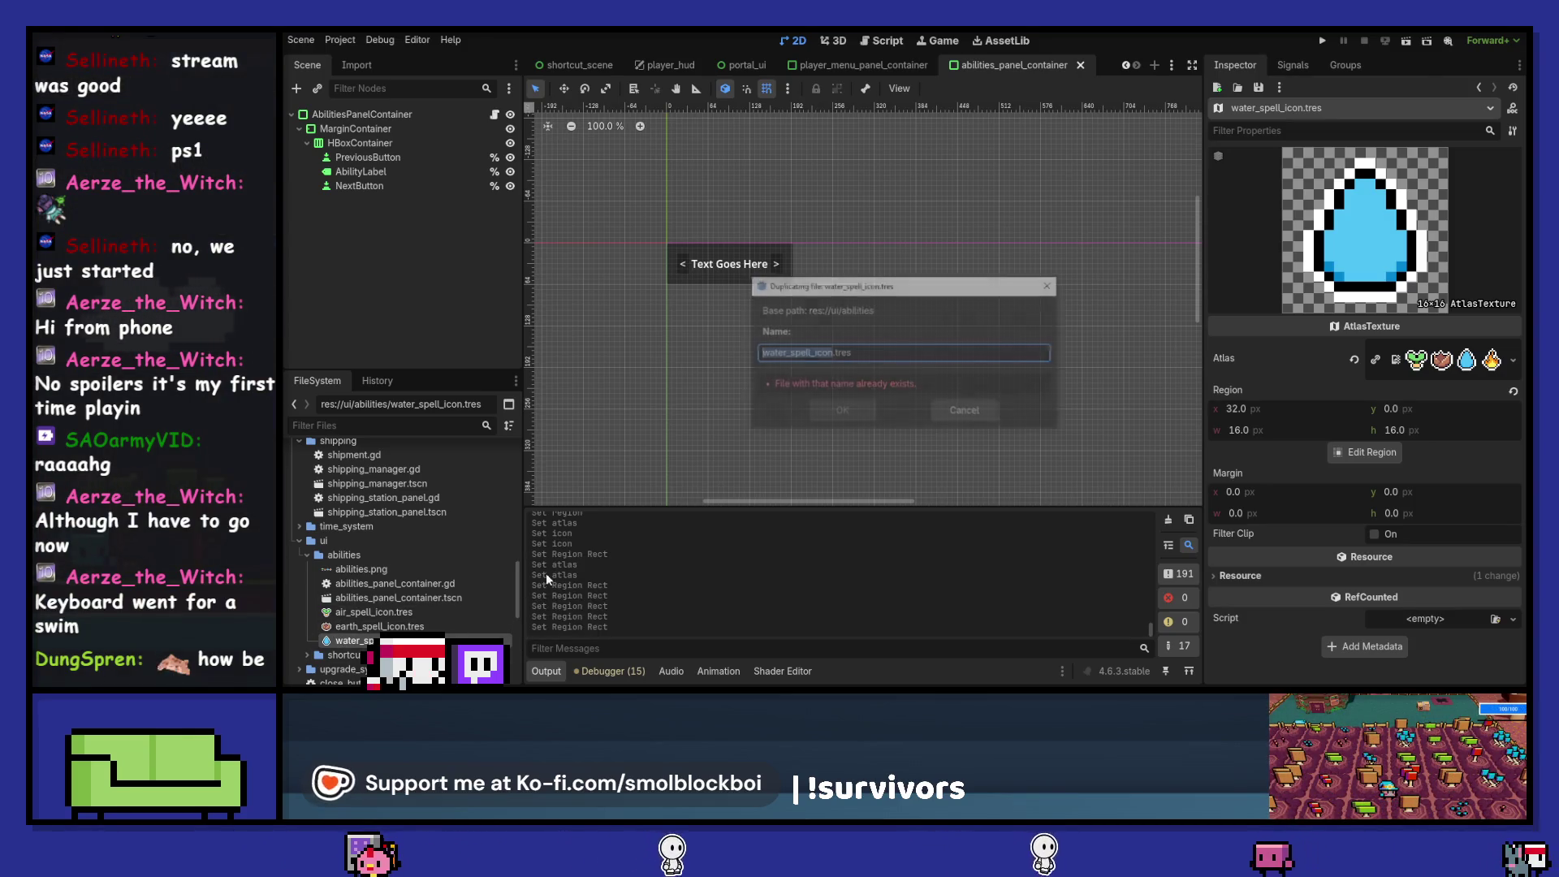
text(fire)
key(Return)
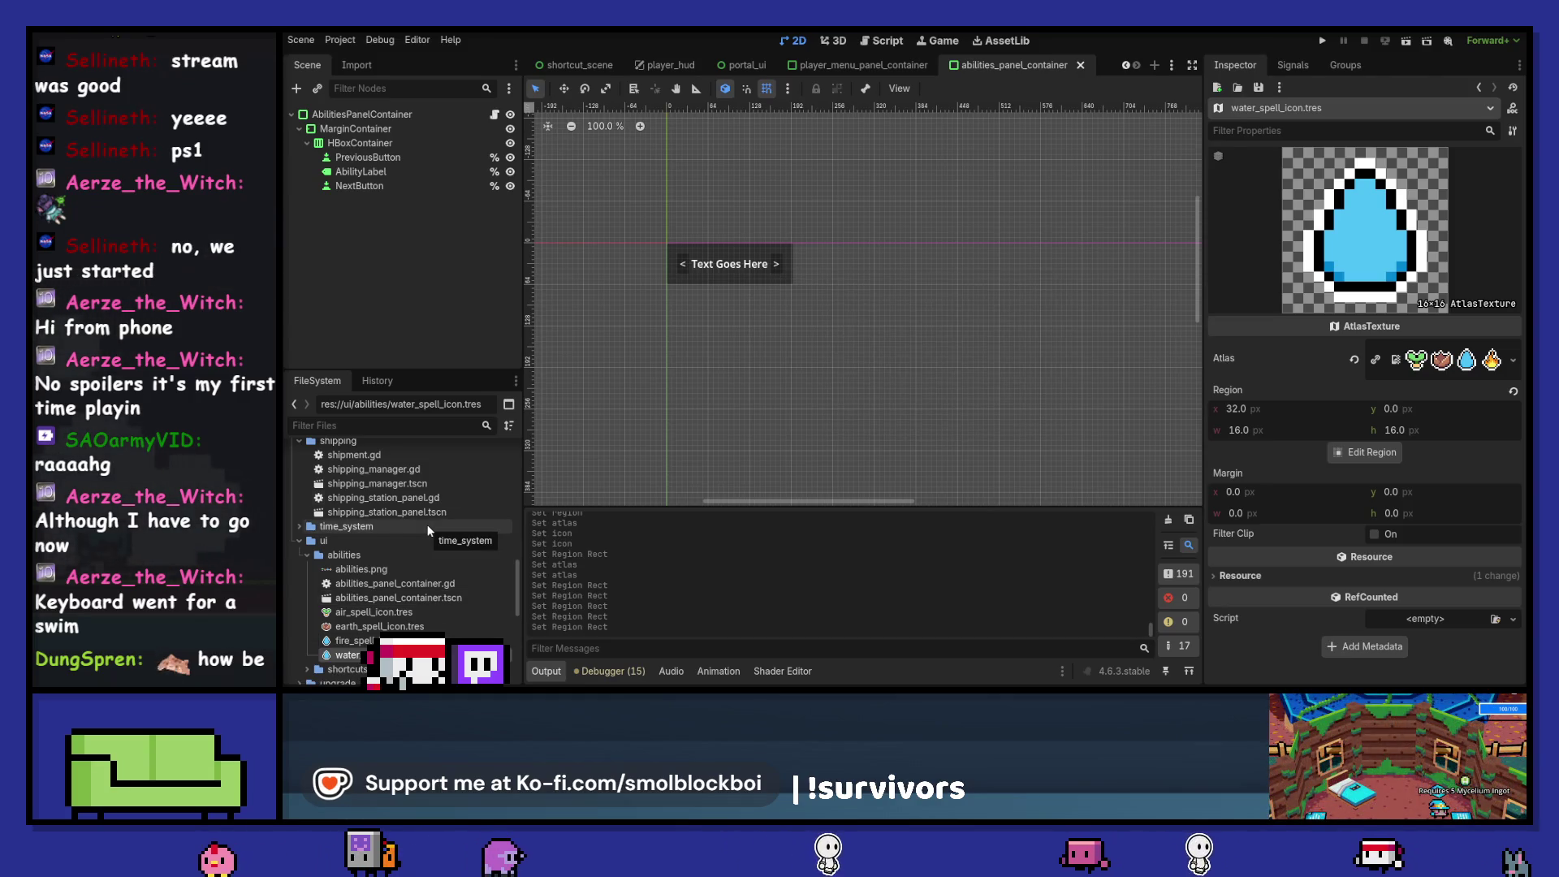
click(1366, 452)
mouse_move(1009, 341)
mouse_down()
mouse_move(987, 338)
mouse_move(1064, 401)
mouse_up()
click(903, 526)
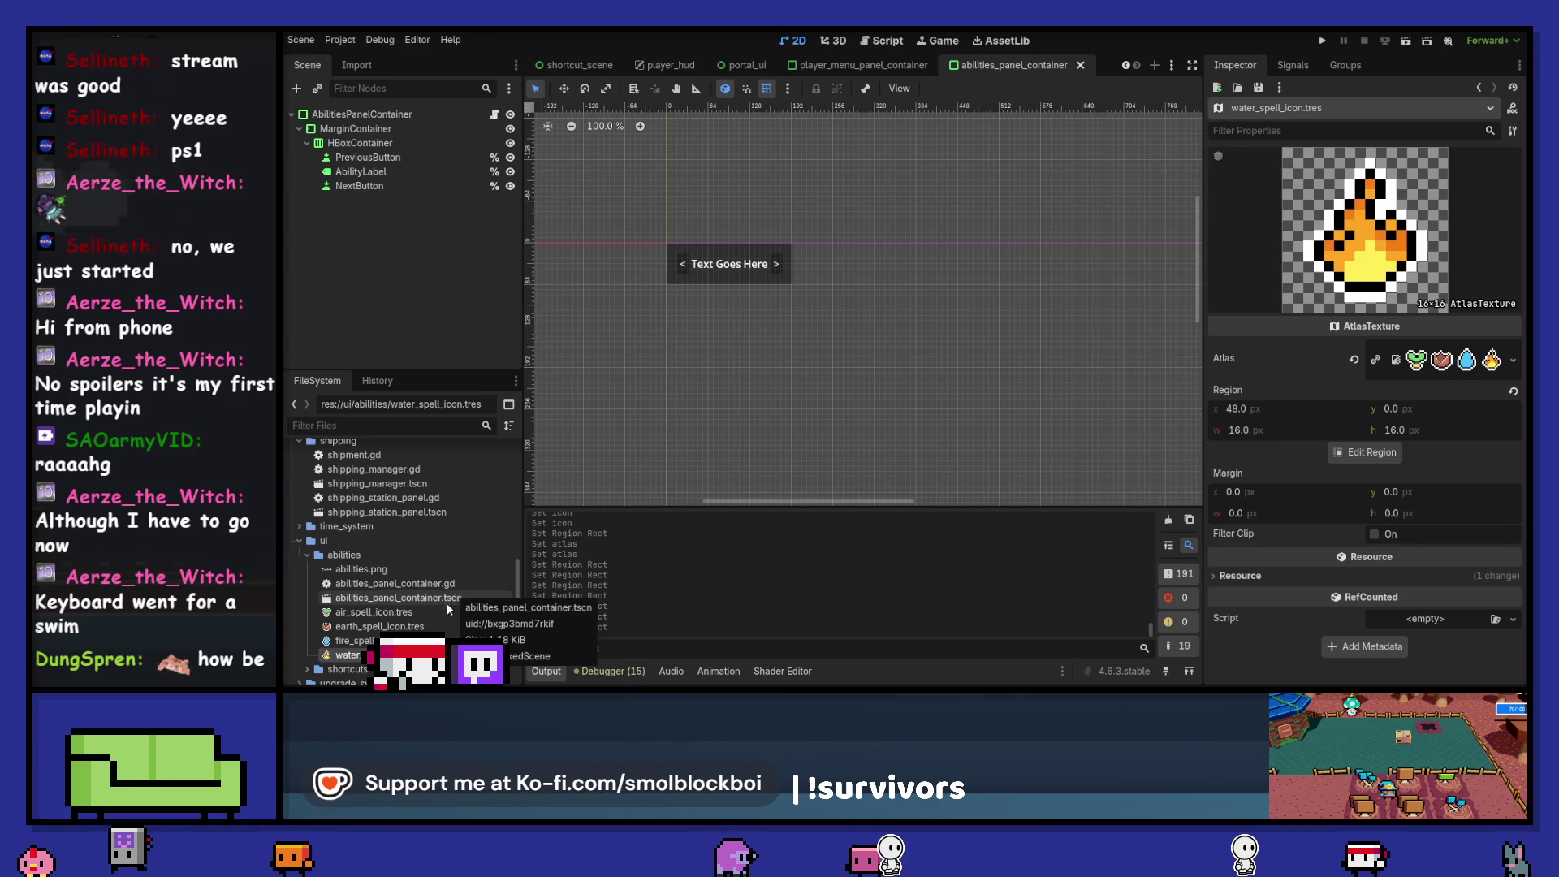
Reframe the fire_spell_icon.tres region around the flame sprite and save.
click(351, 641)
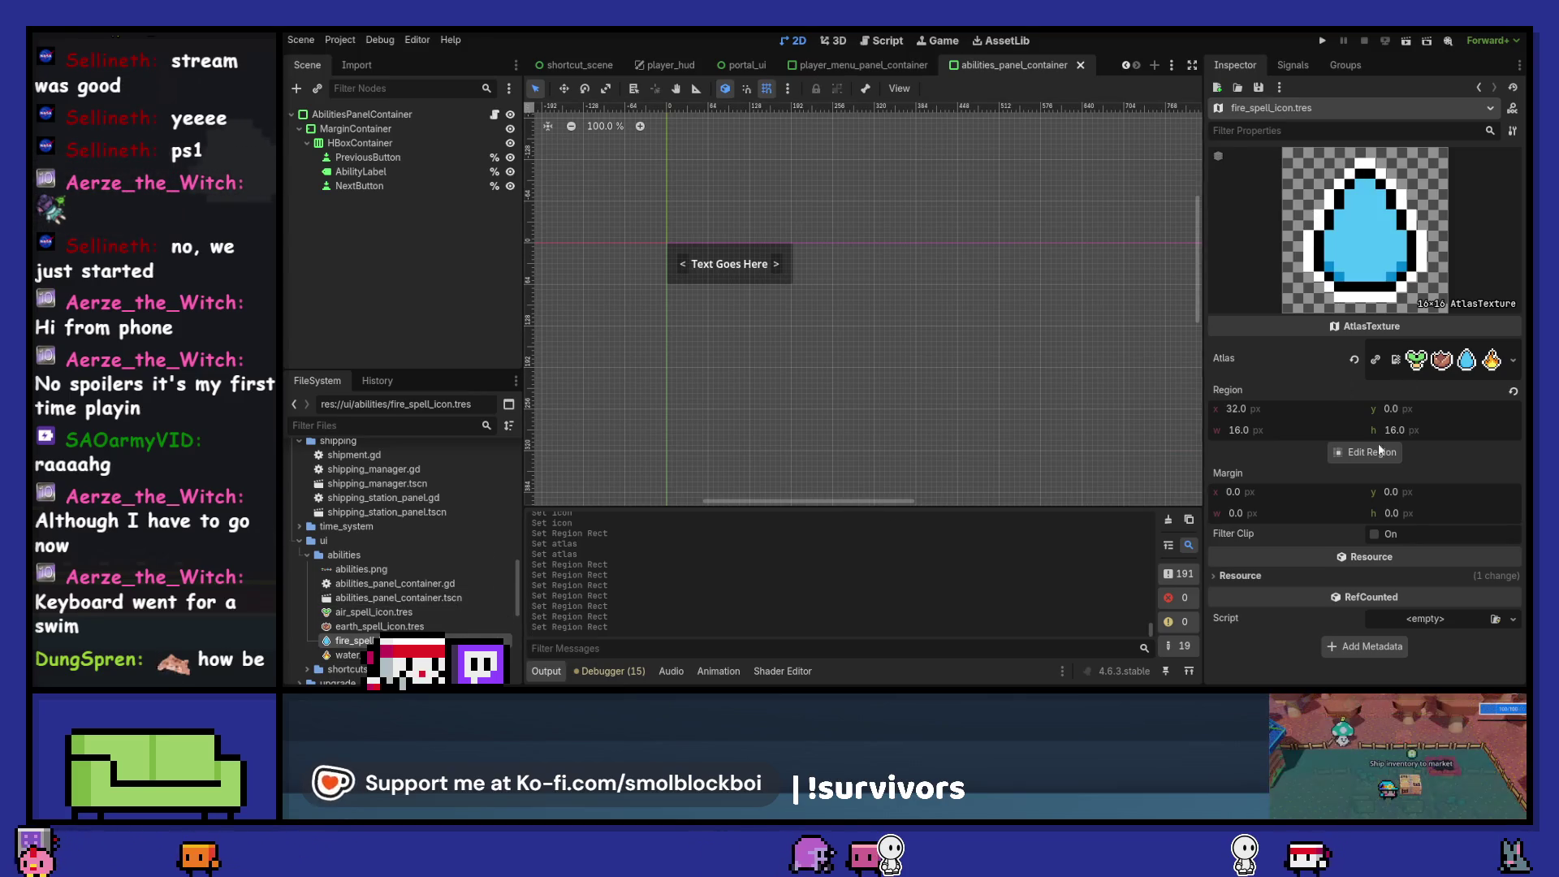
click(1372, 451)
drag(1054, 328, 998, 399)
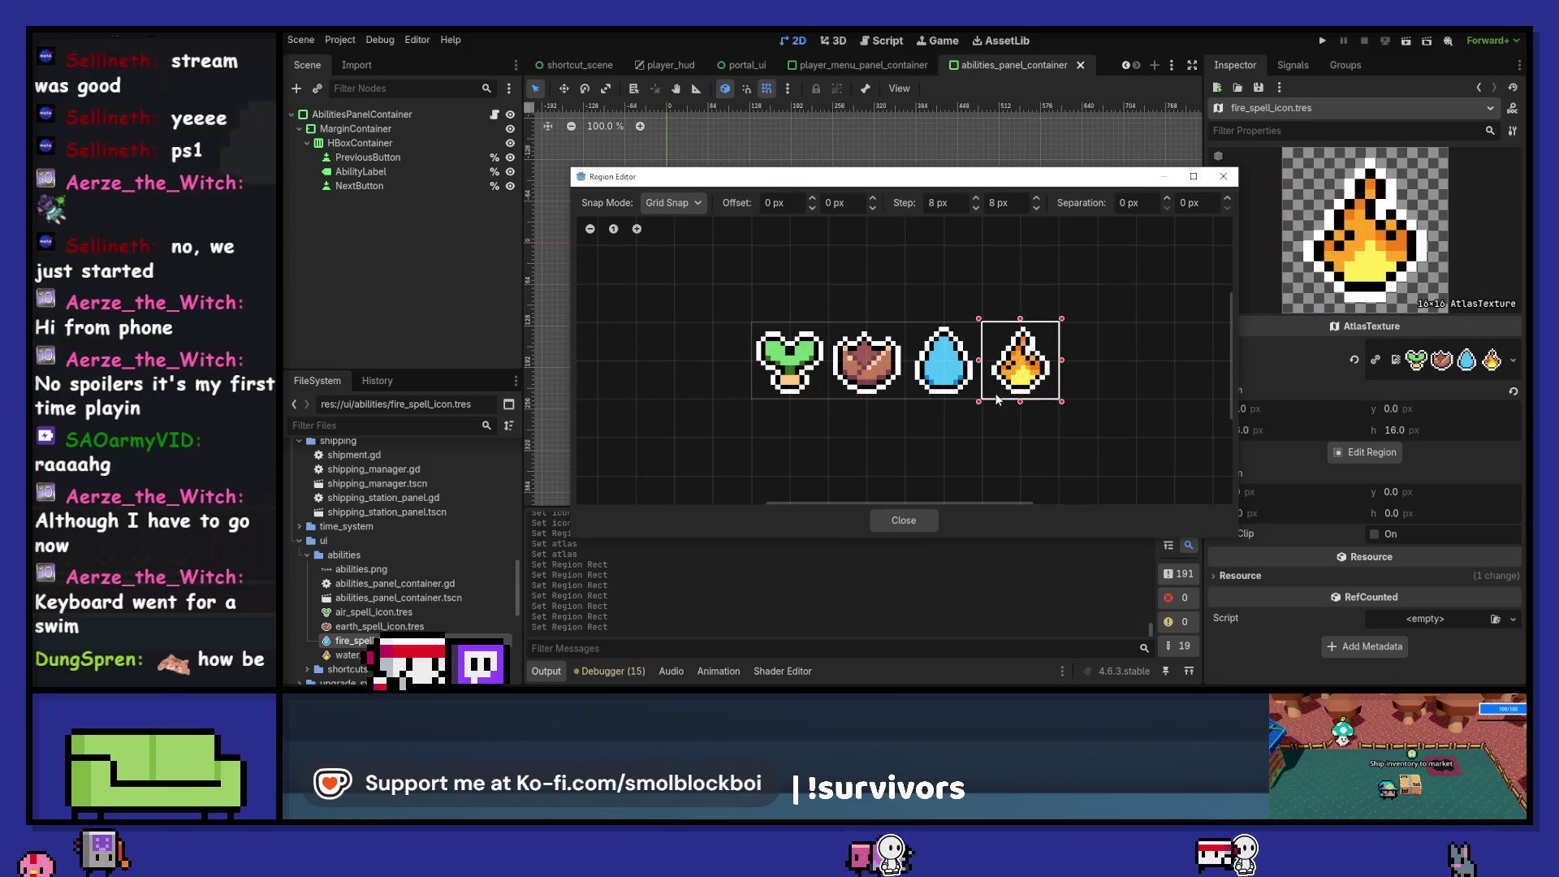
click(908, 522)
key(ctrl+s)
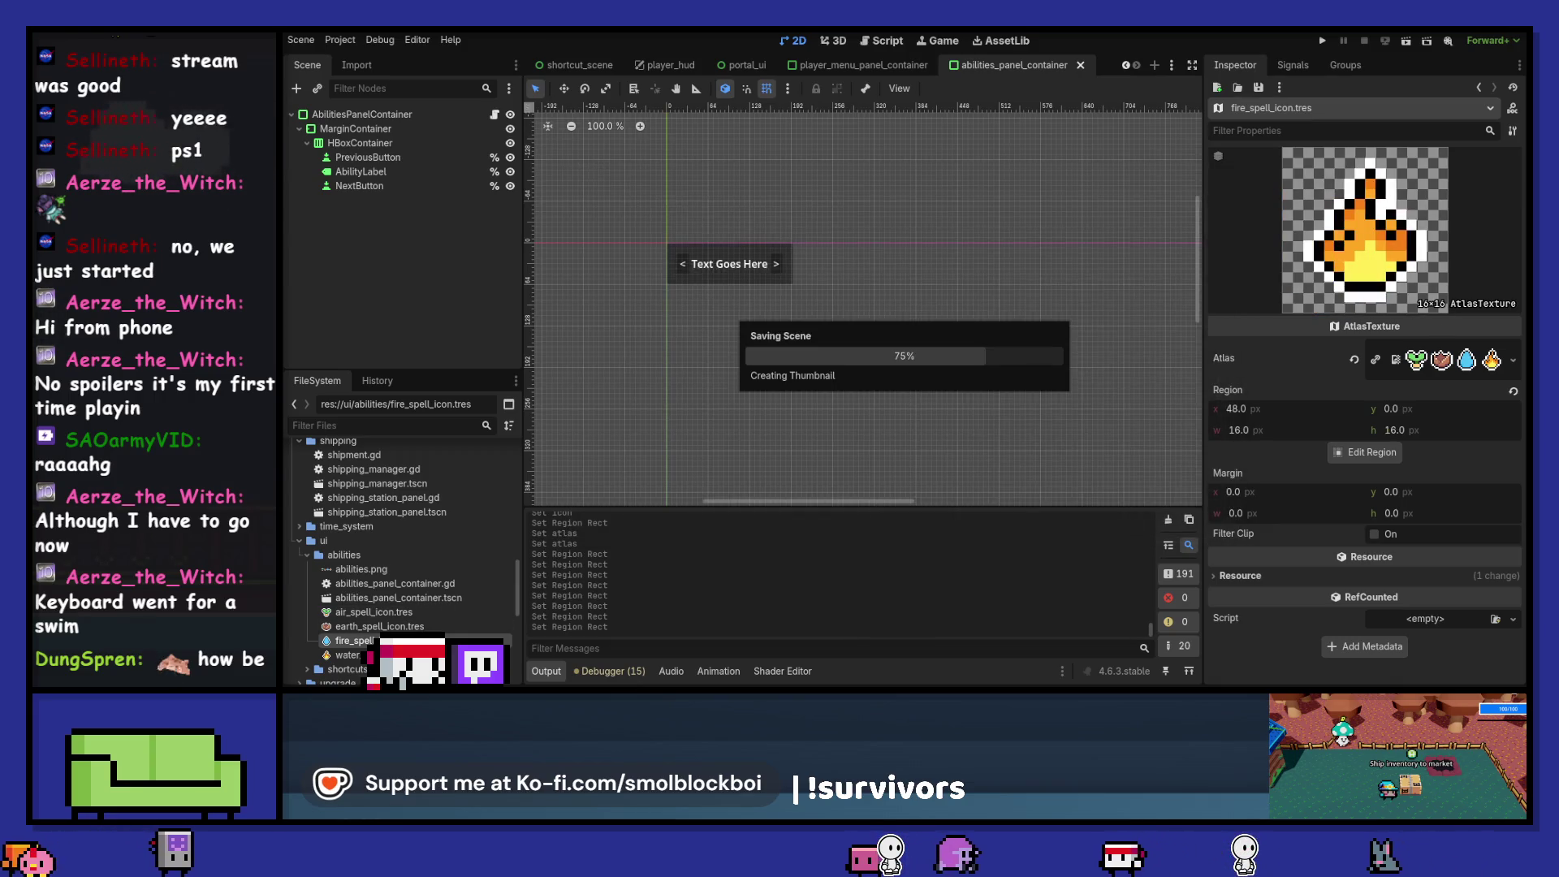
Reframe the water_spell_icon.tres region tightly around the water drop sprite.
click(348, 654)
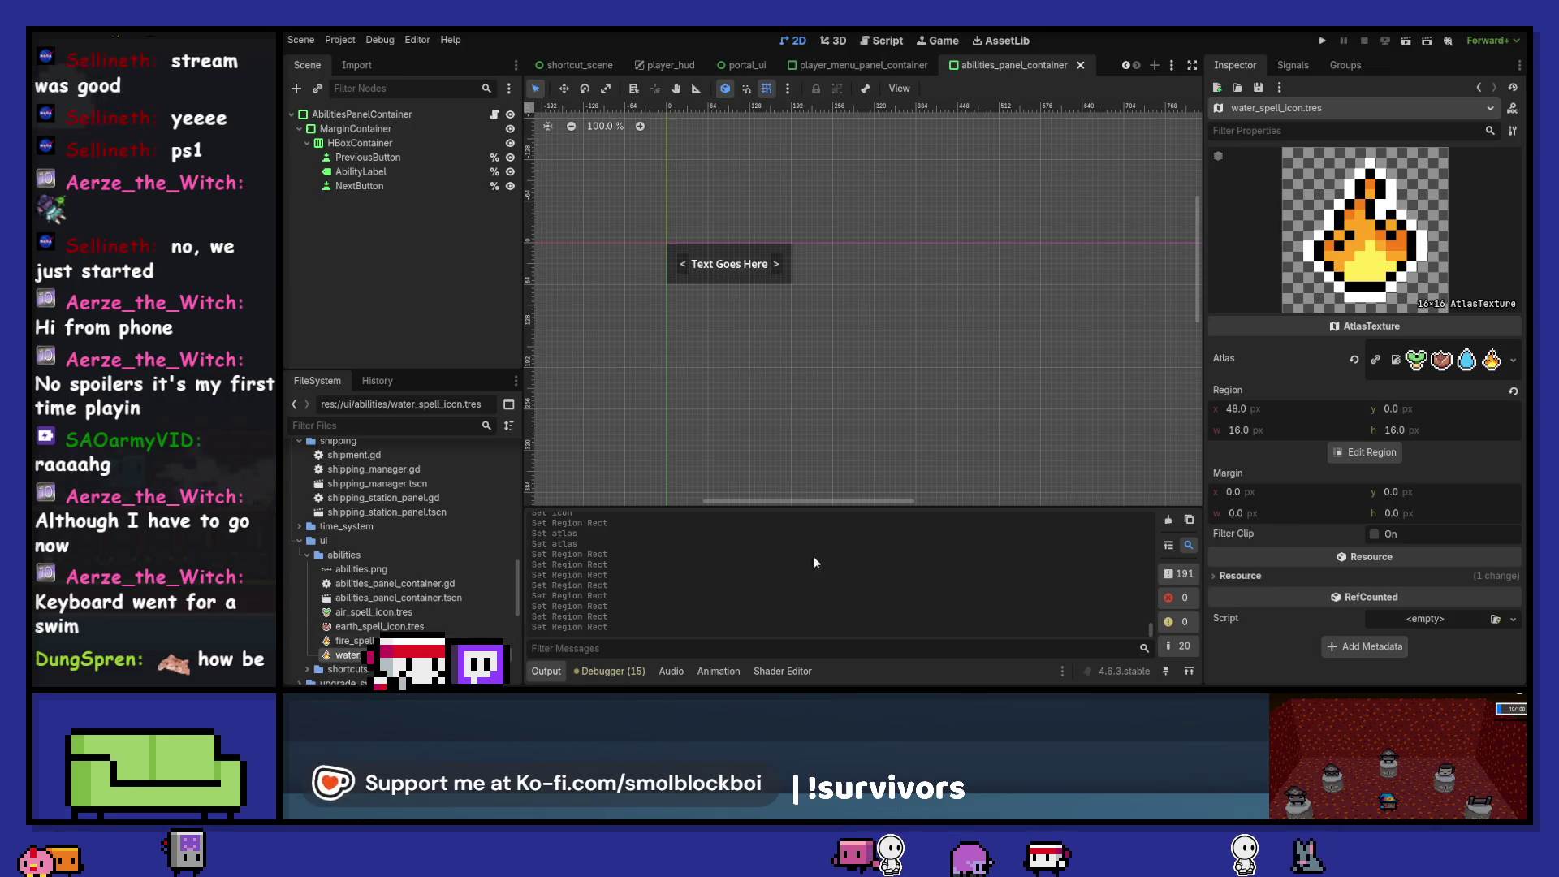
click(1344, 454)
drag(979, 321, 920, 389)
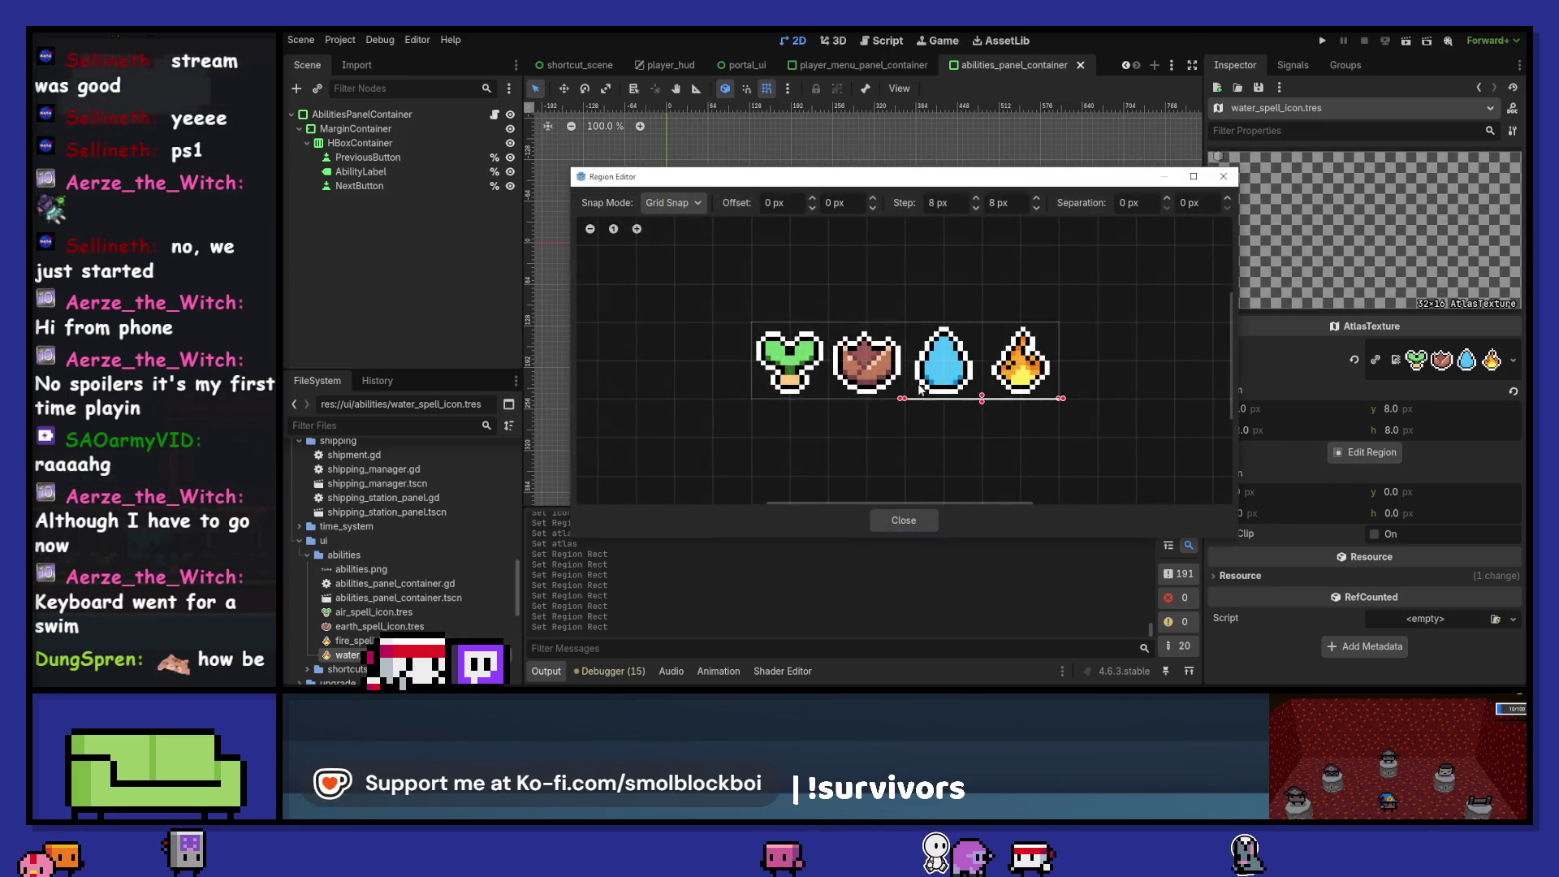
drag(926, 329, 979, 396)
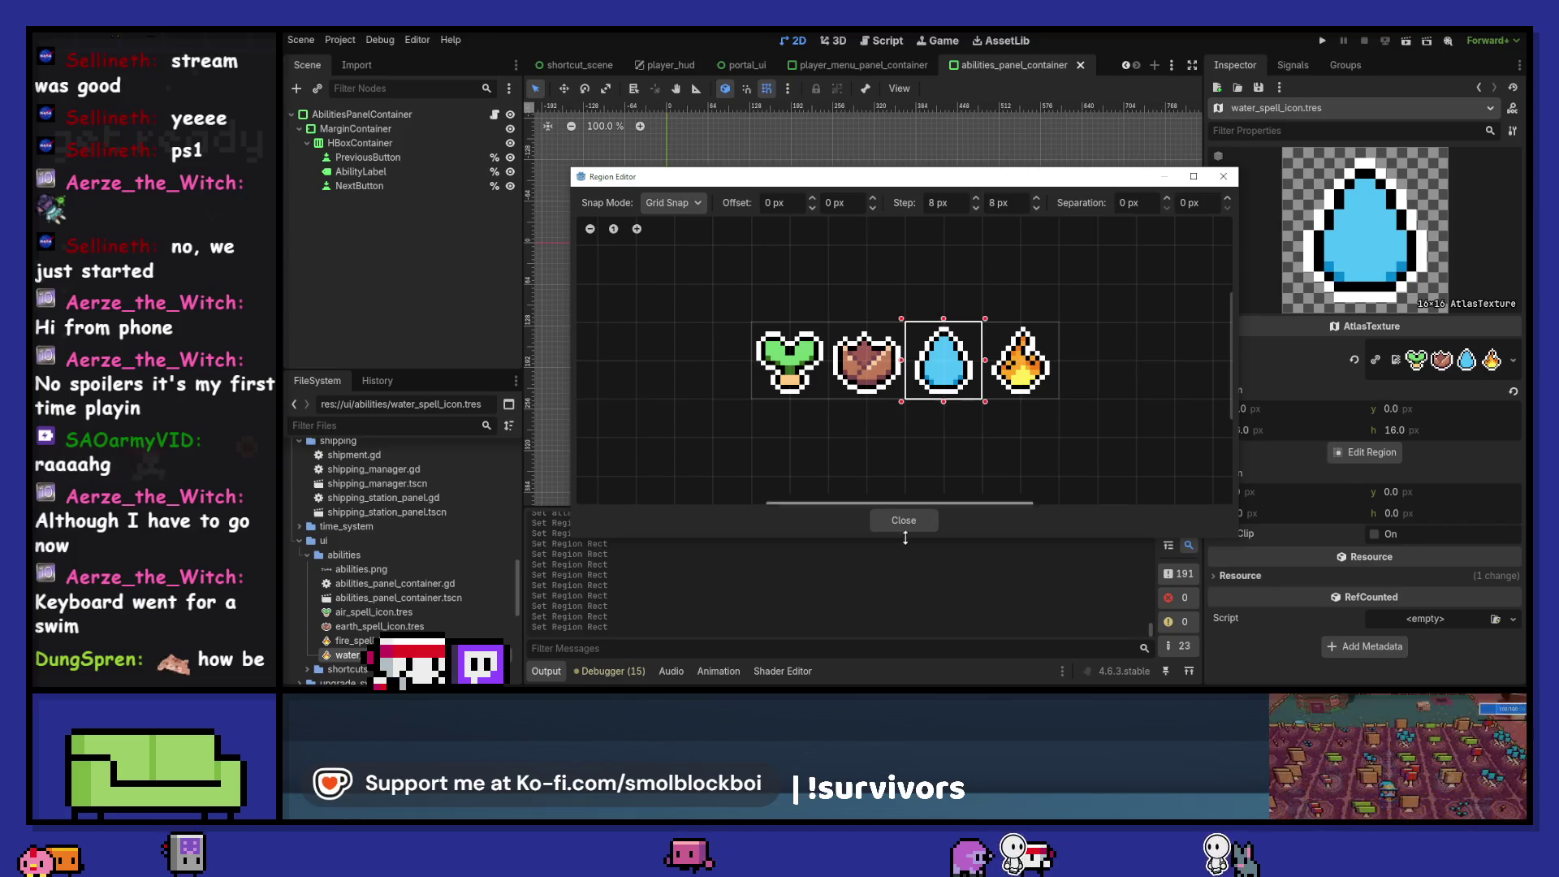
key(Escape)
scroll(373, 585, up, 10)
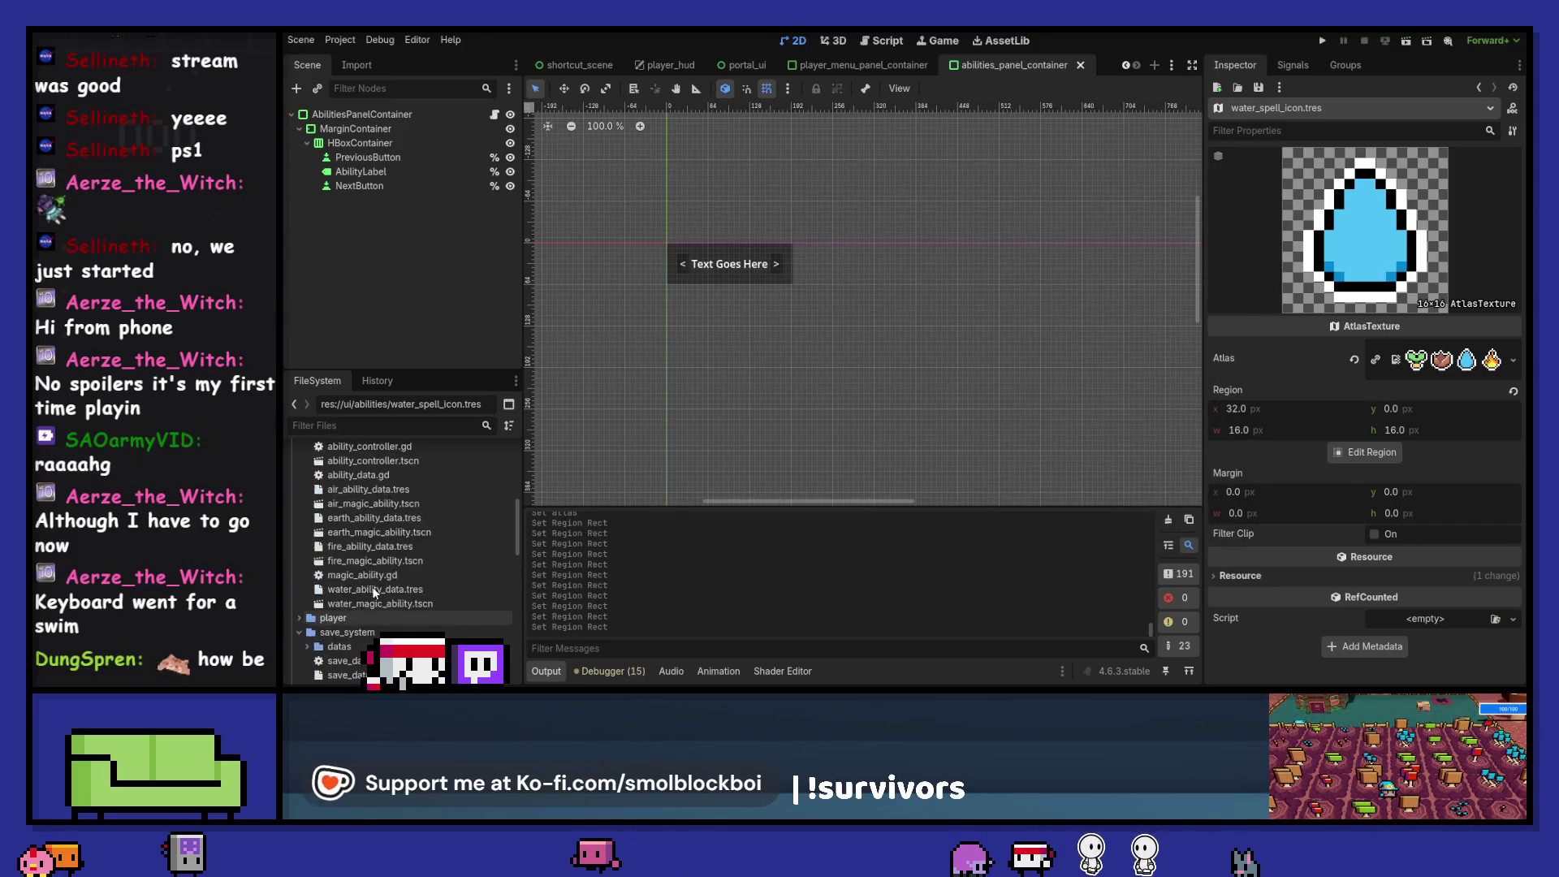
Replace the Air Sickle ability's icon with the air spell icon and save.
click(357, 634)
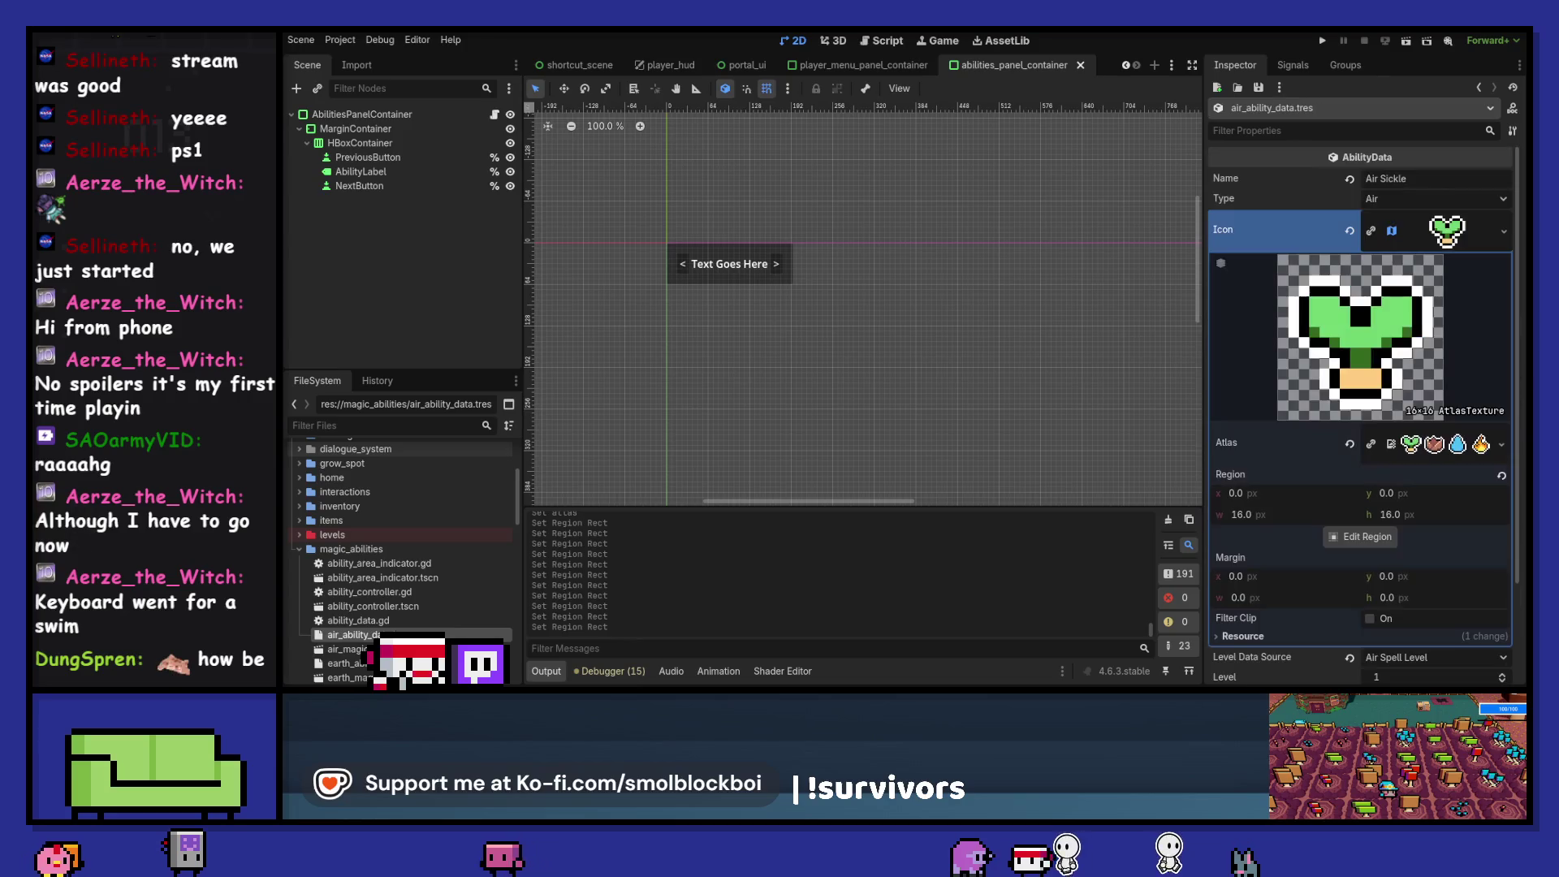
click(1350, 230)
click(1513, 219)
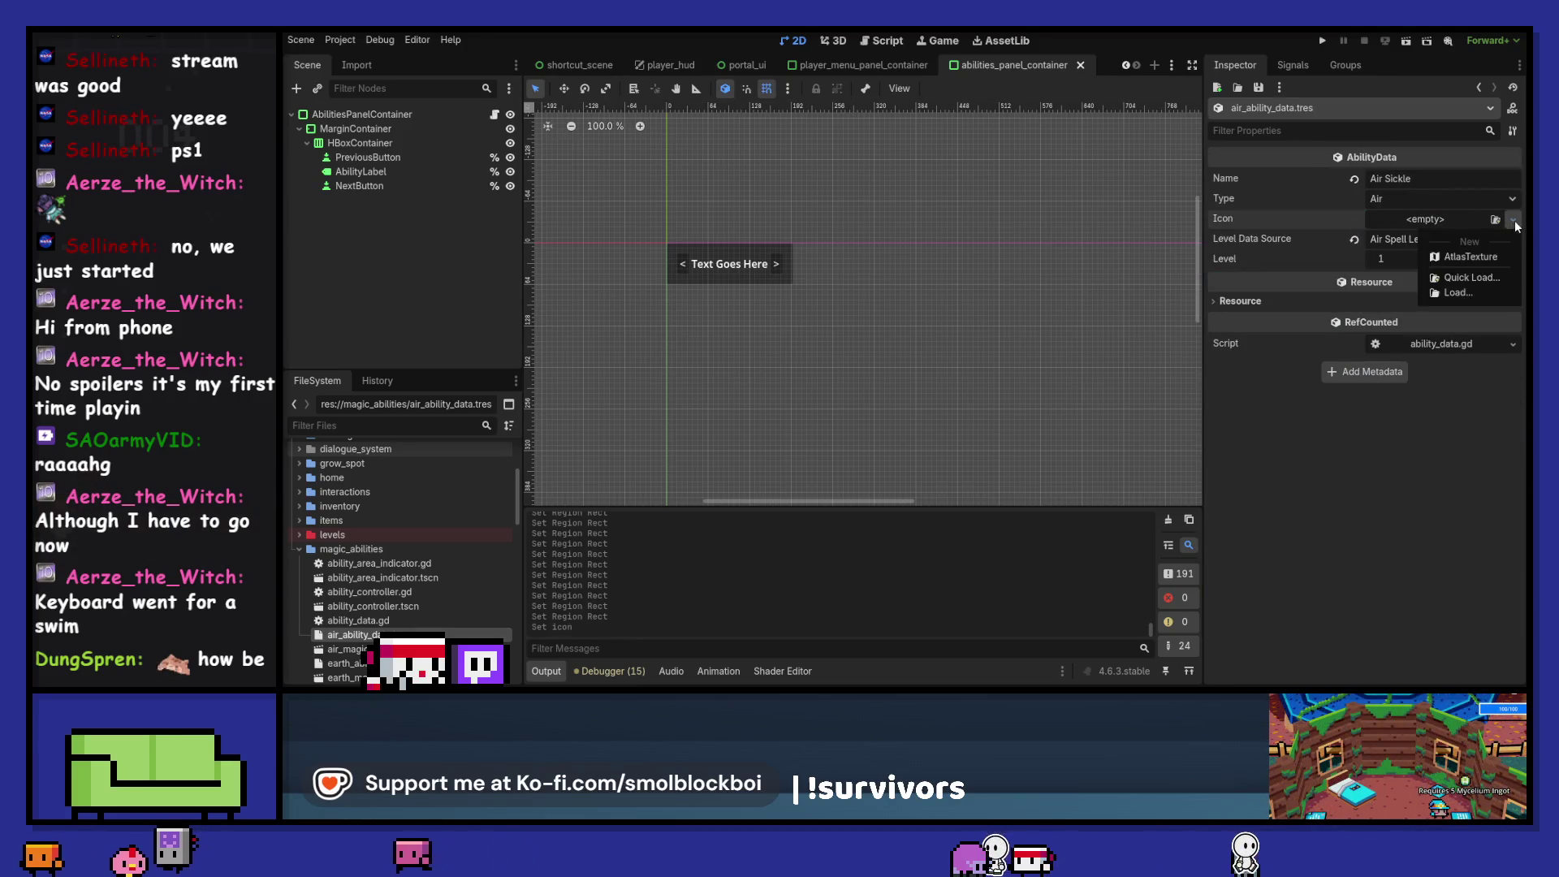
click(1466, 278)
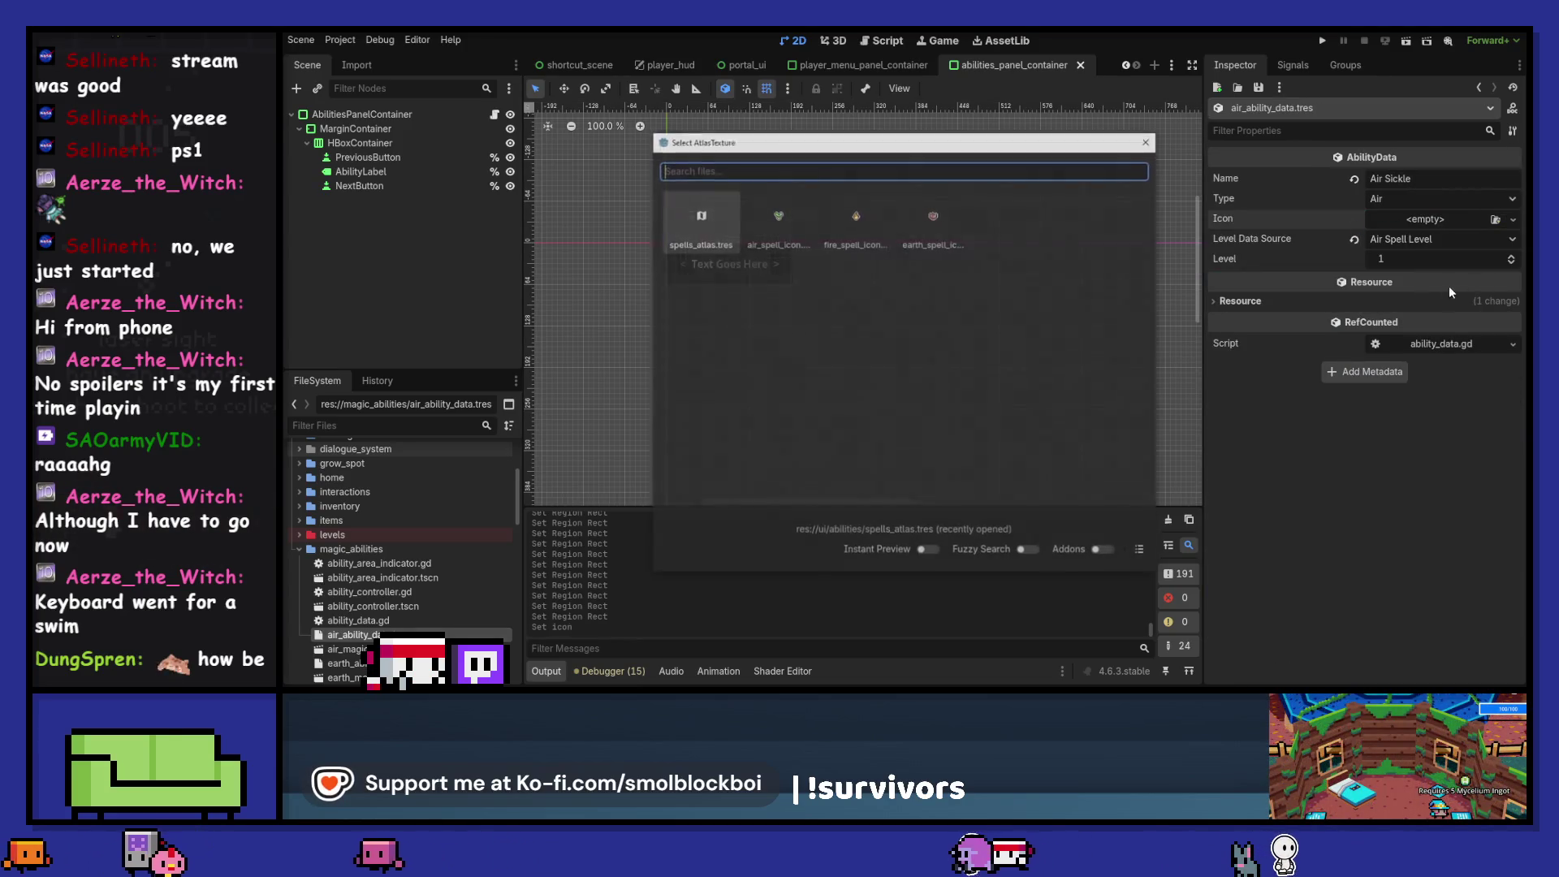
click(778, 224)
key(ctrl+s)
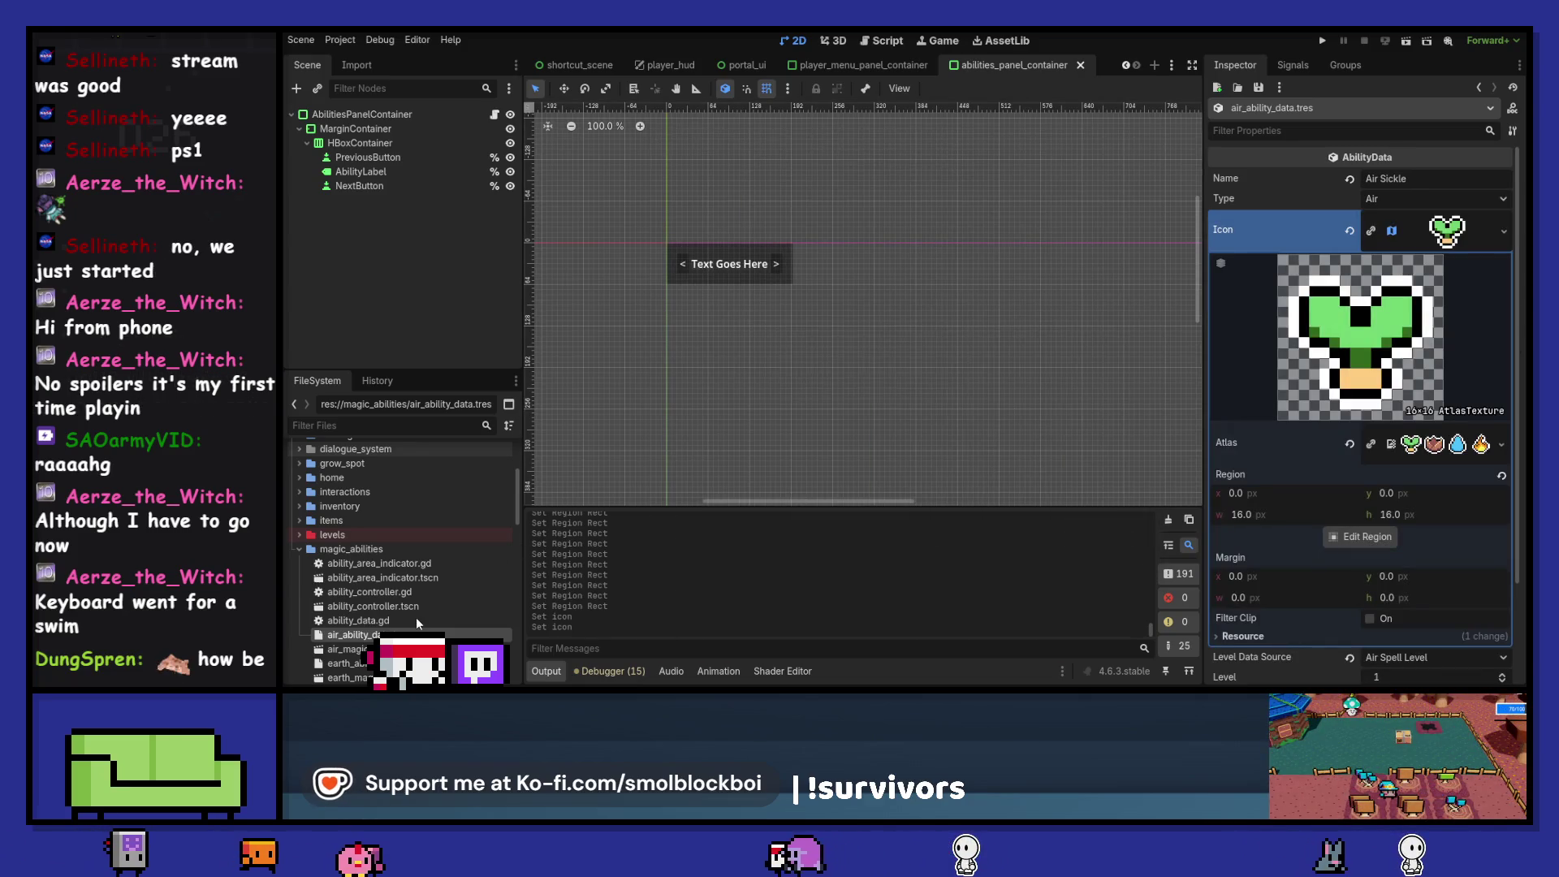
Replace the Earth Till ability's wrong icon with the earth spell icon.
scroll(415, 617, down, 3)
click(425, 573)
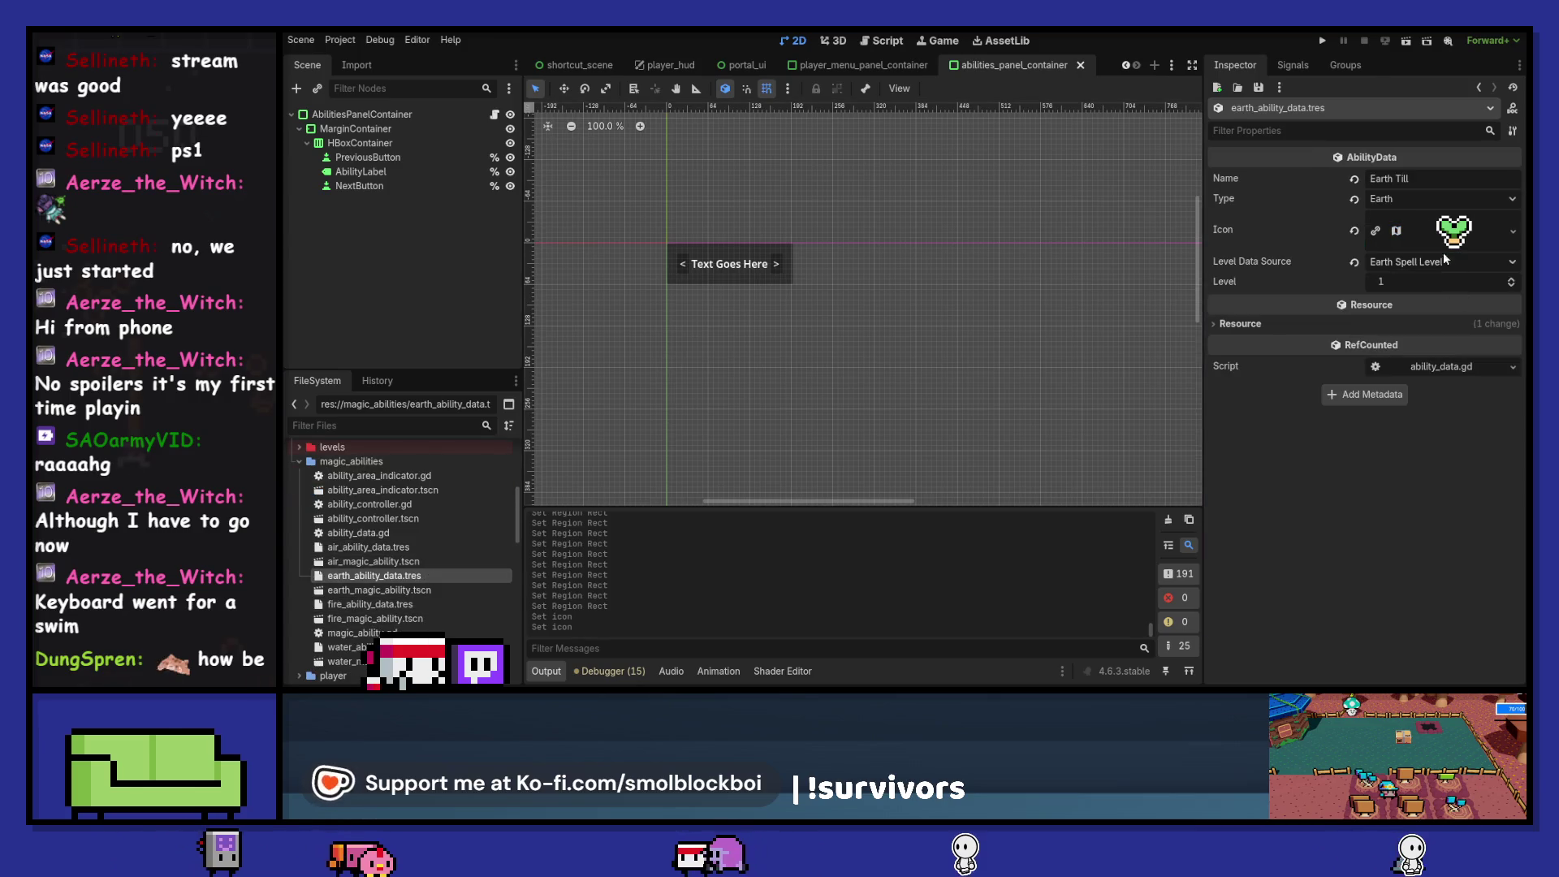
click(1354, 231)
click(1512, 220)
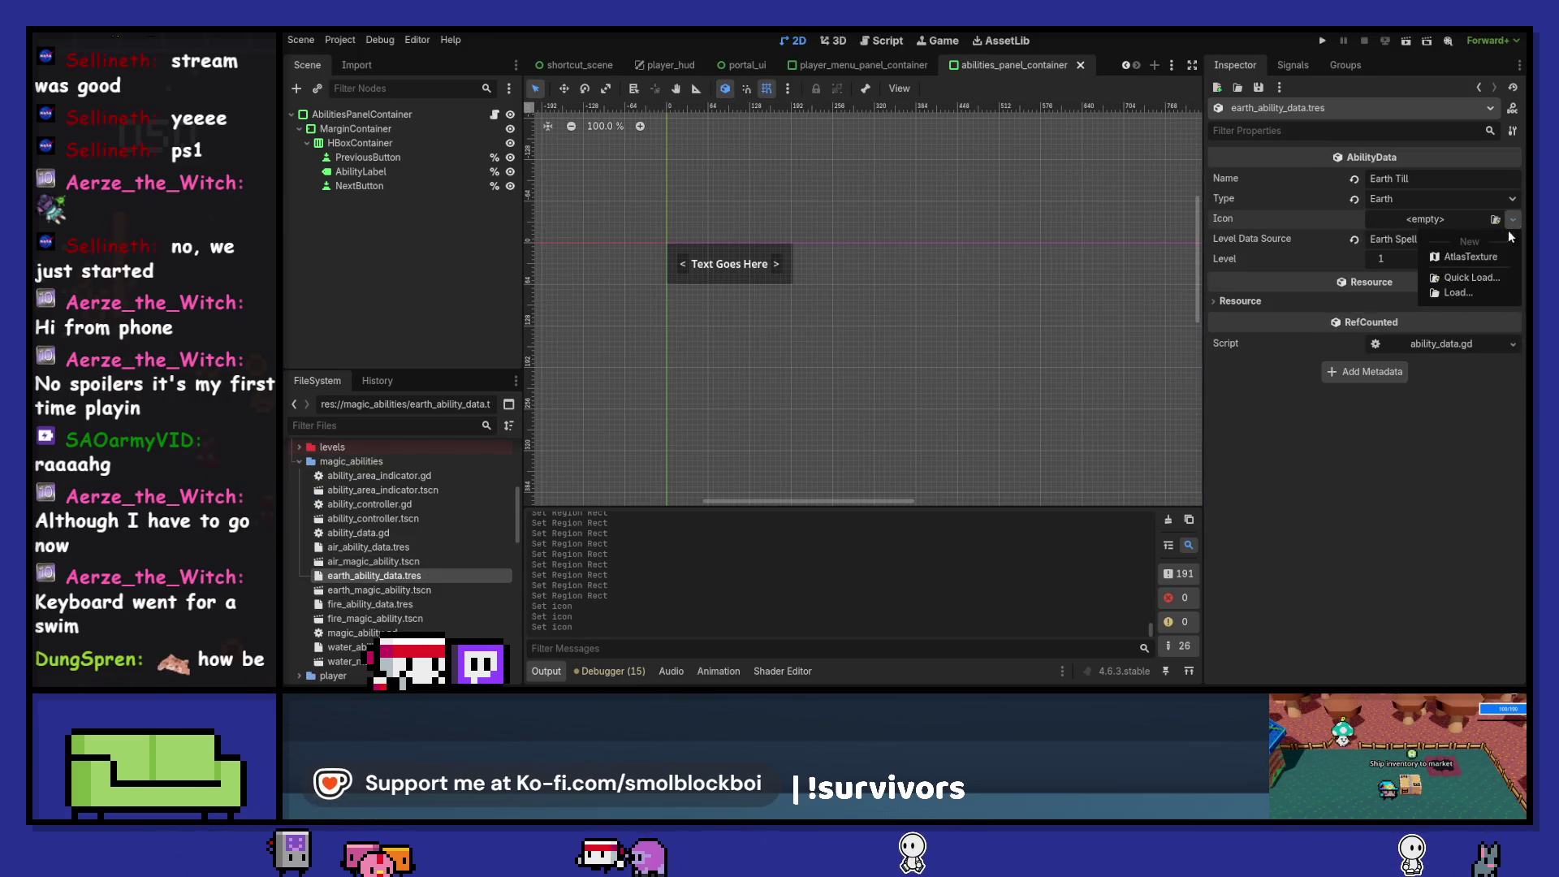
click(1458, 277)
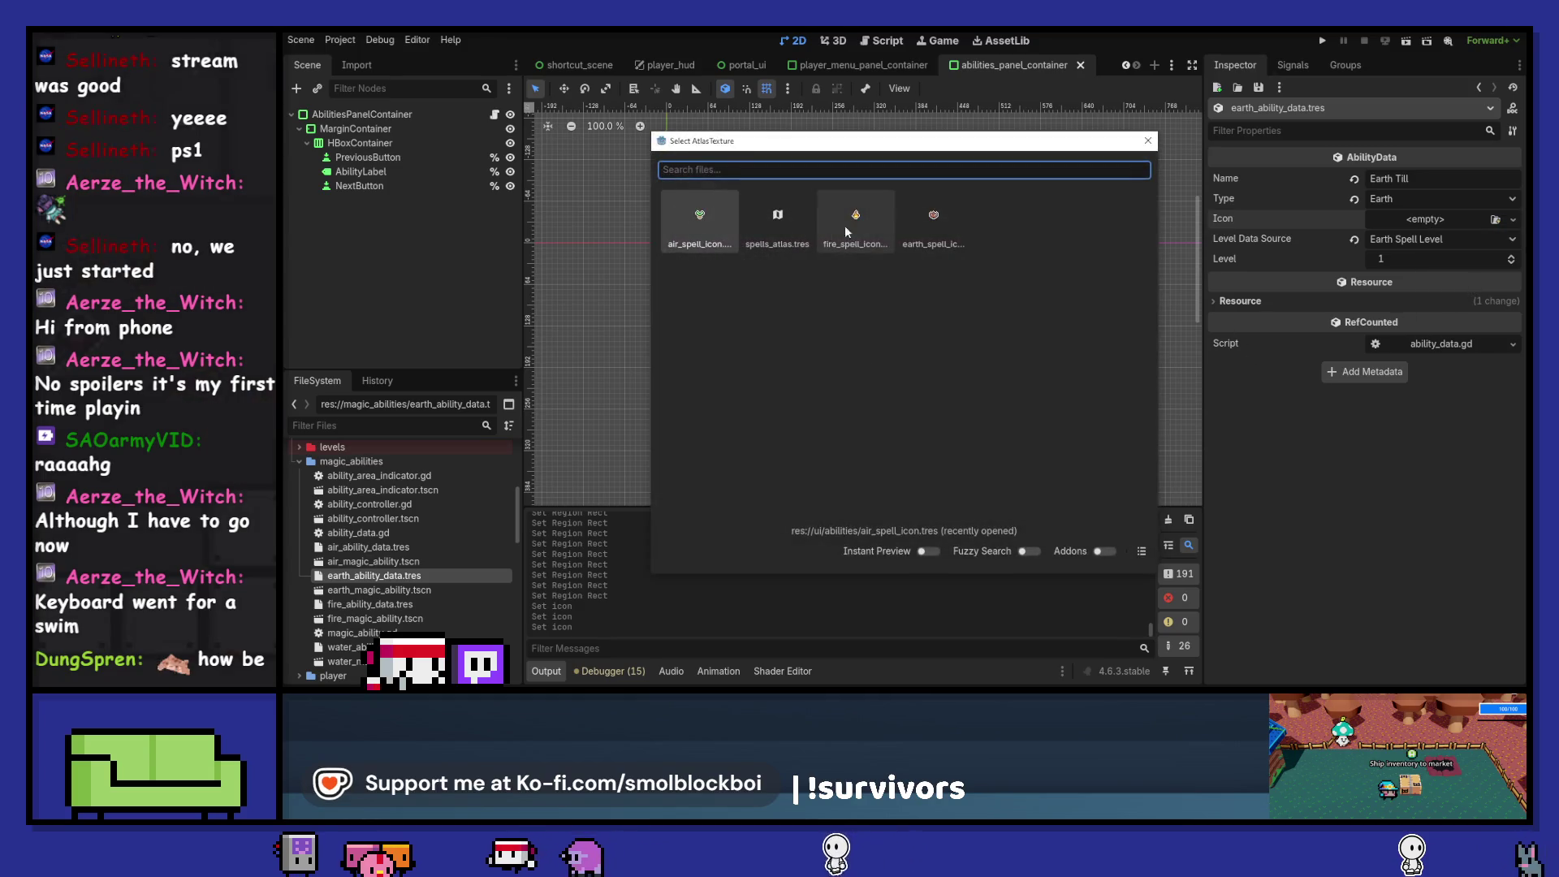
double_click(946, 218)
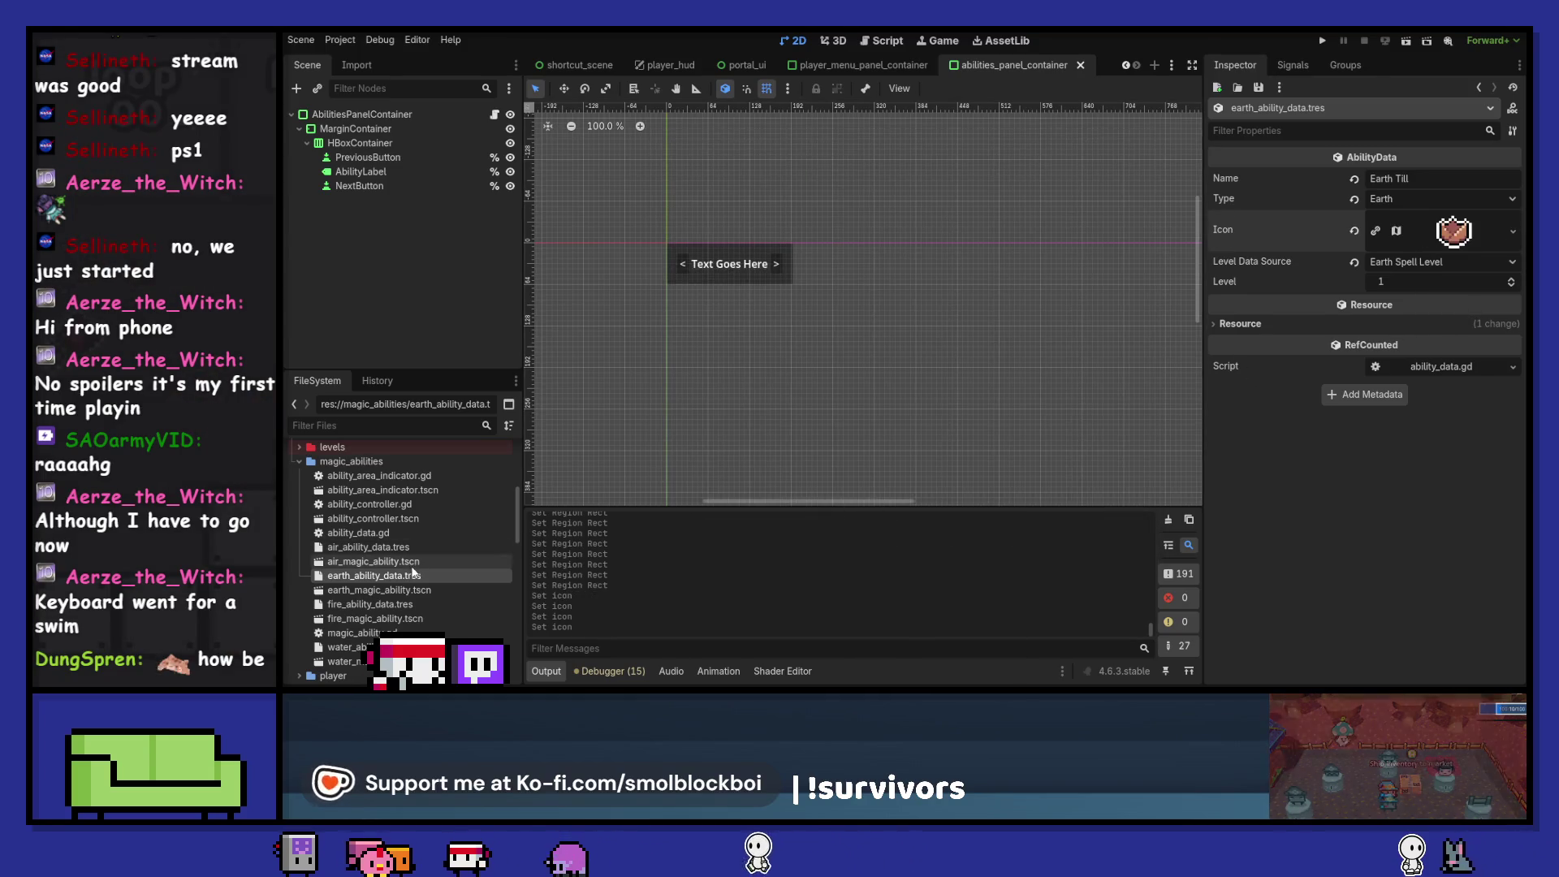
Assign the fire spell icon to the Fire Hammer ability.
click(396, 607)
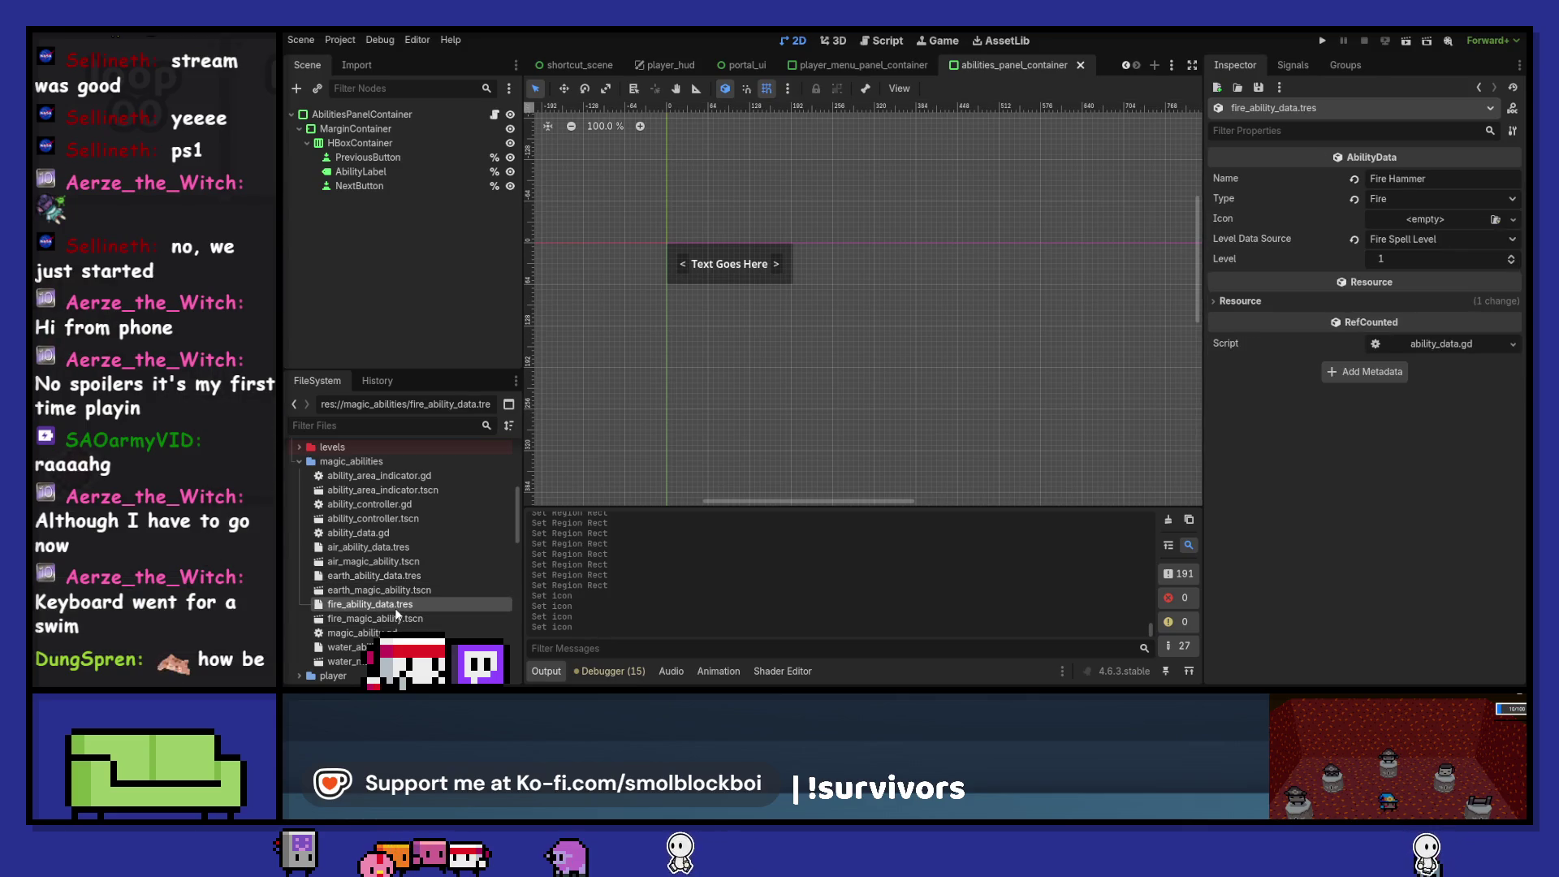
click(1511, 220)
click(1475, 283)
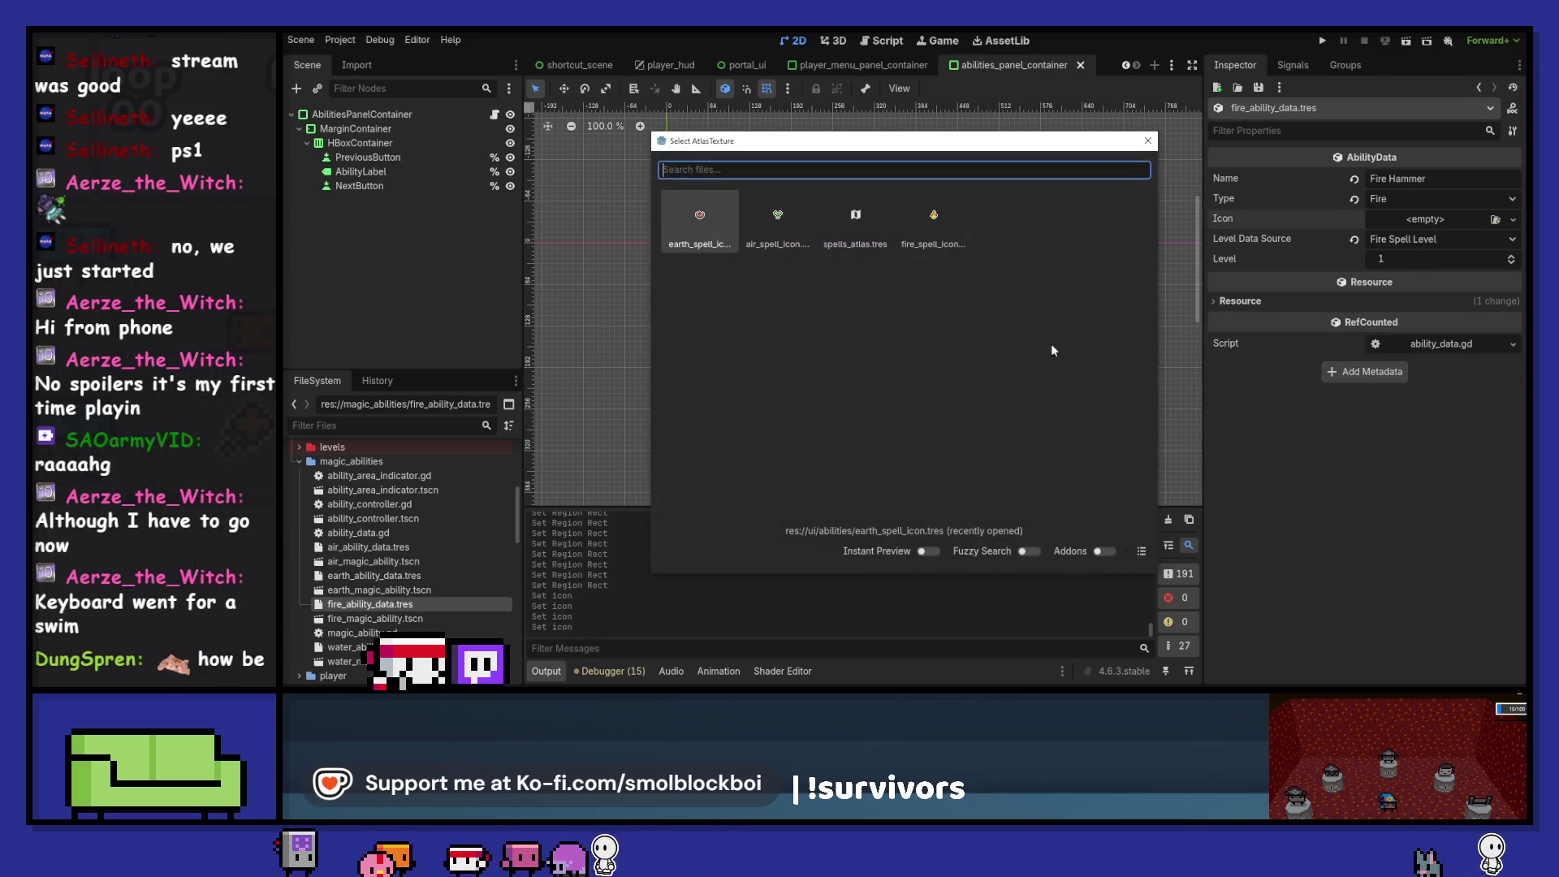
double_click(947, 232)
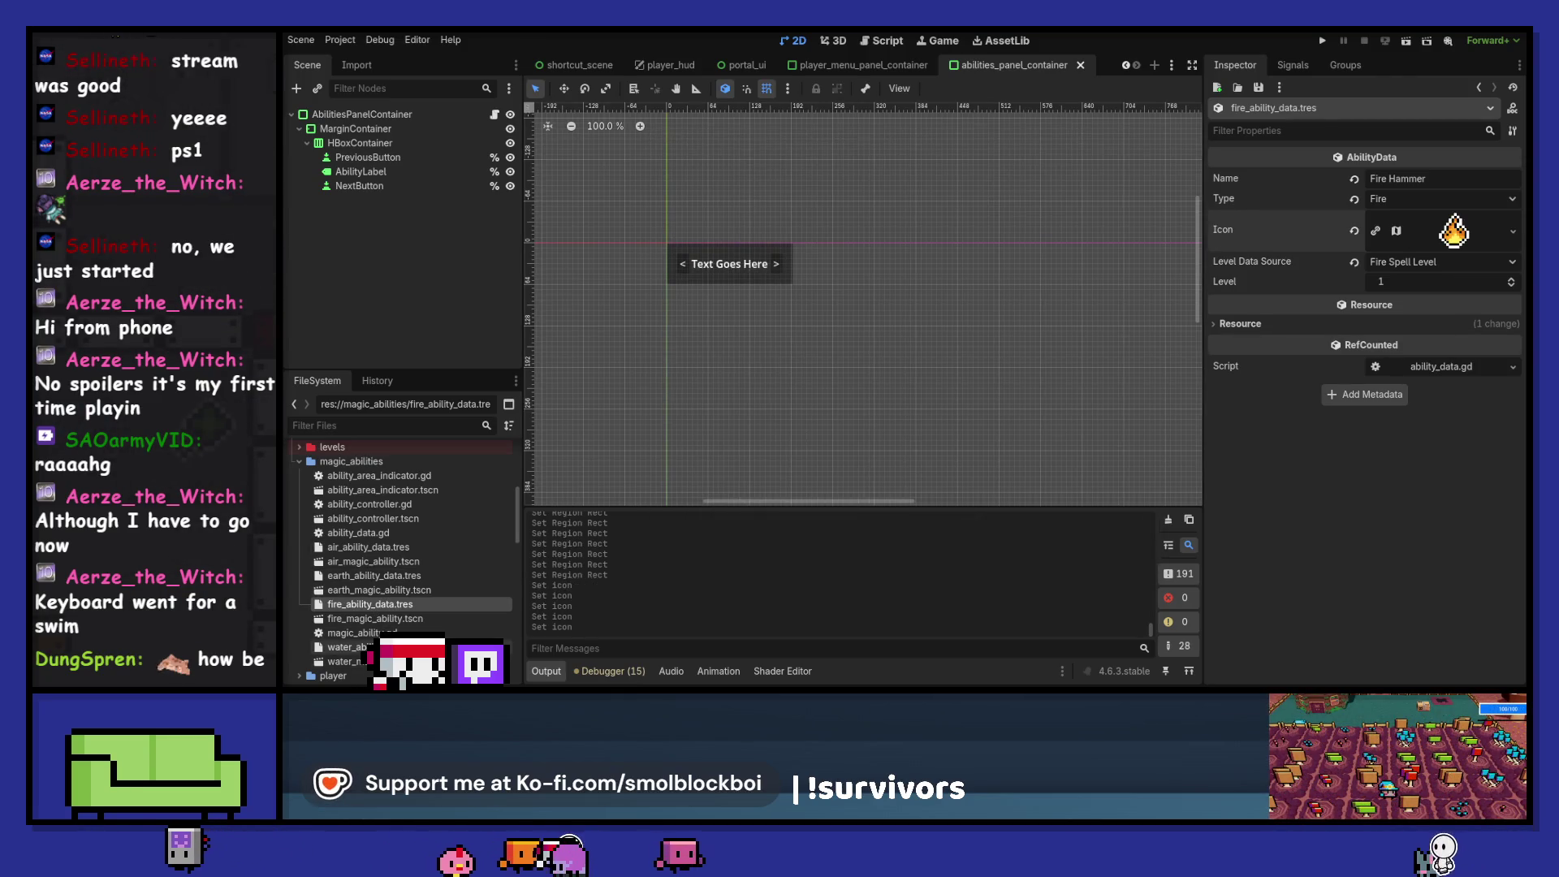
Assign water_spell_icon.tres to Watering Cloud, save, and select the AbilitiesPanelContainer root.
click(339, 647)
click(1513, 219)
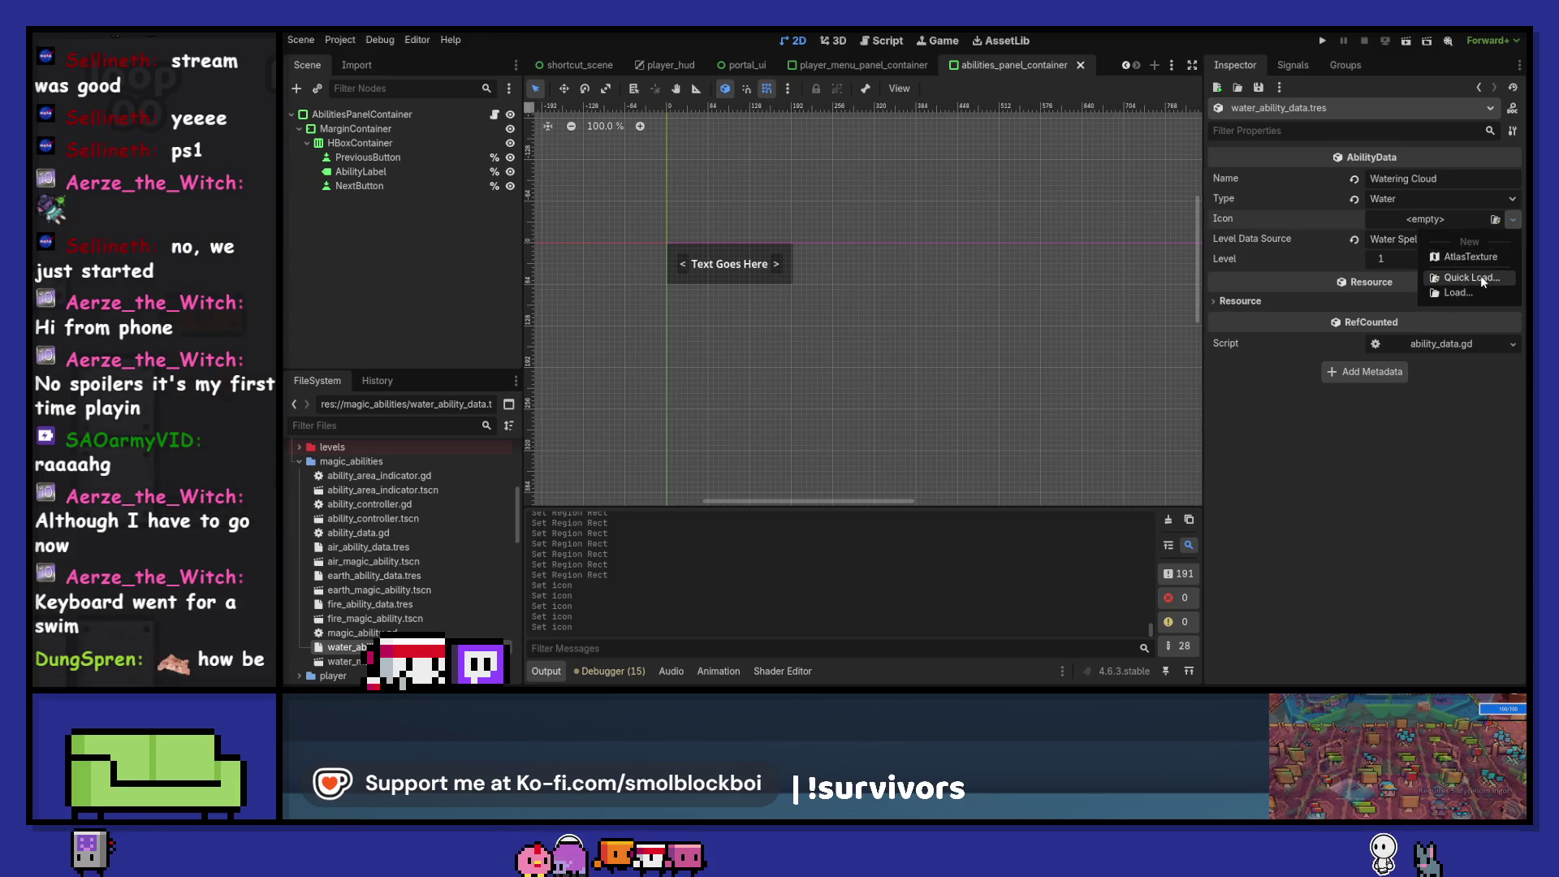
click(1461, 278)
text(water)
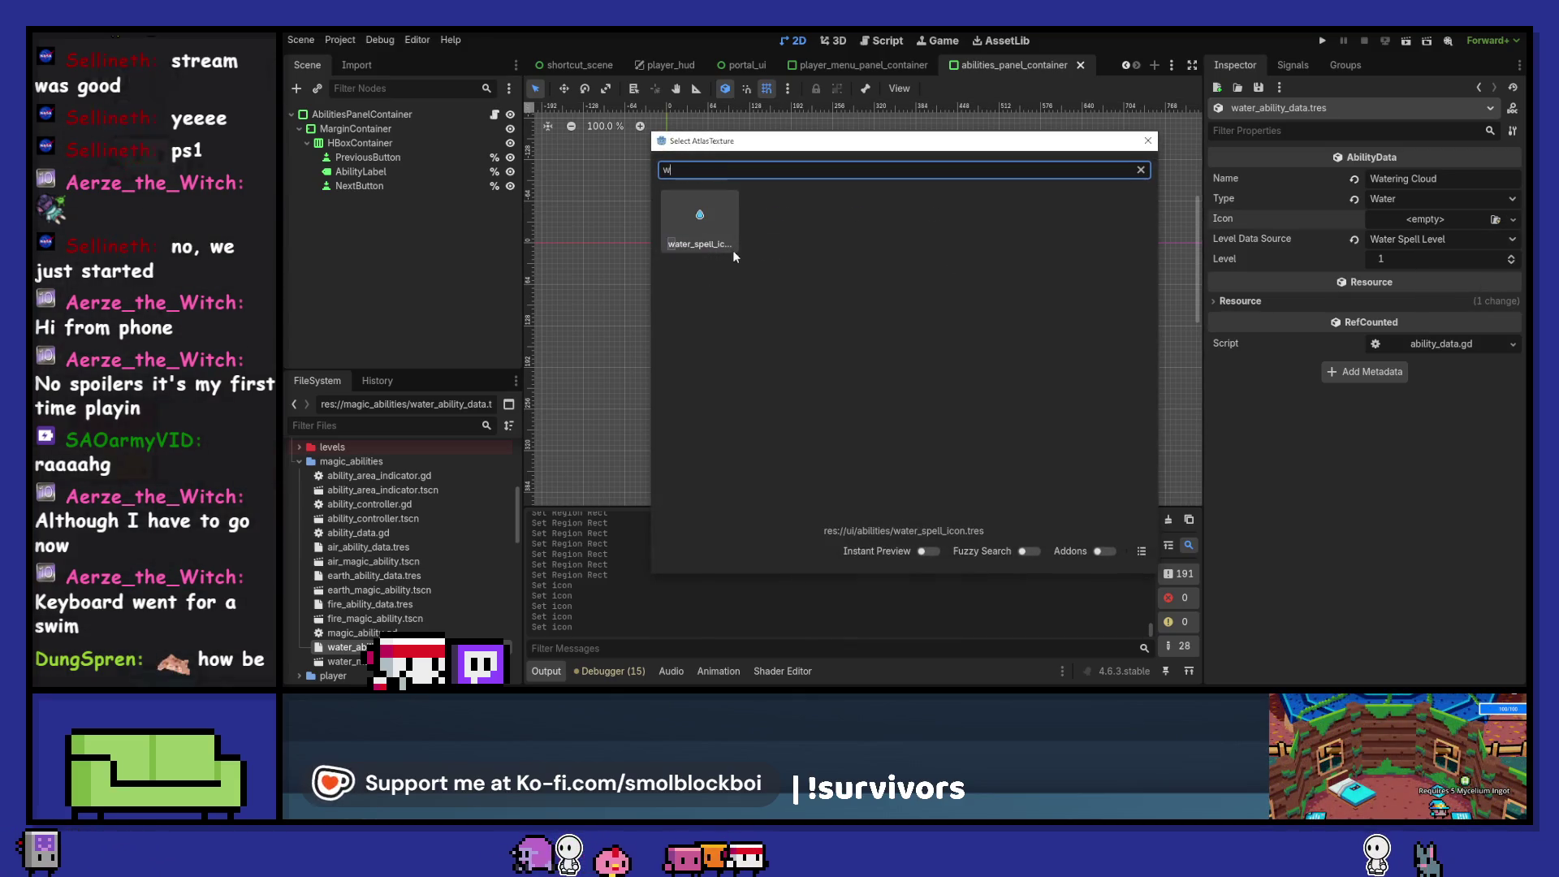
click(735, 250)
key(ctrl+s)
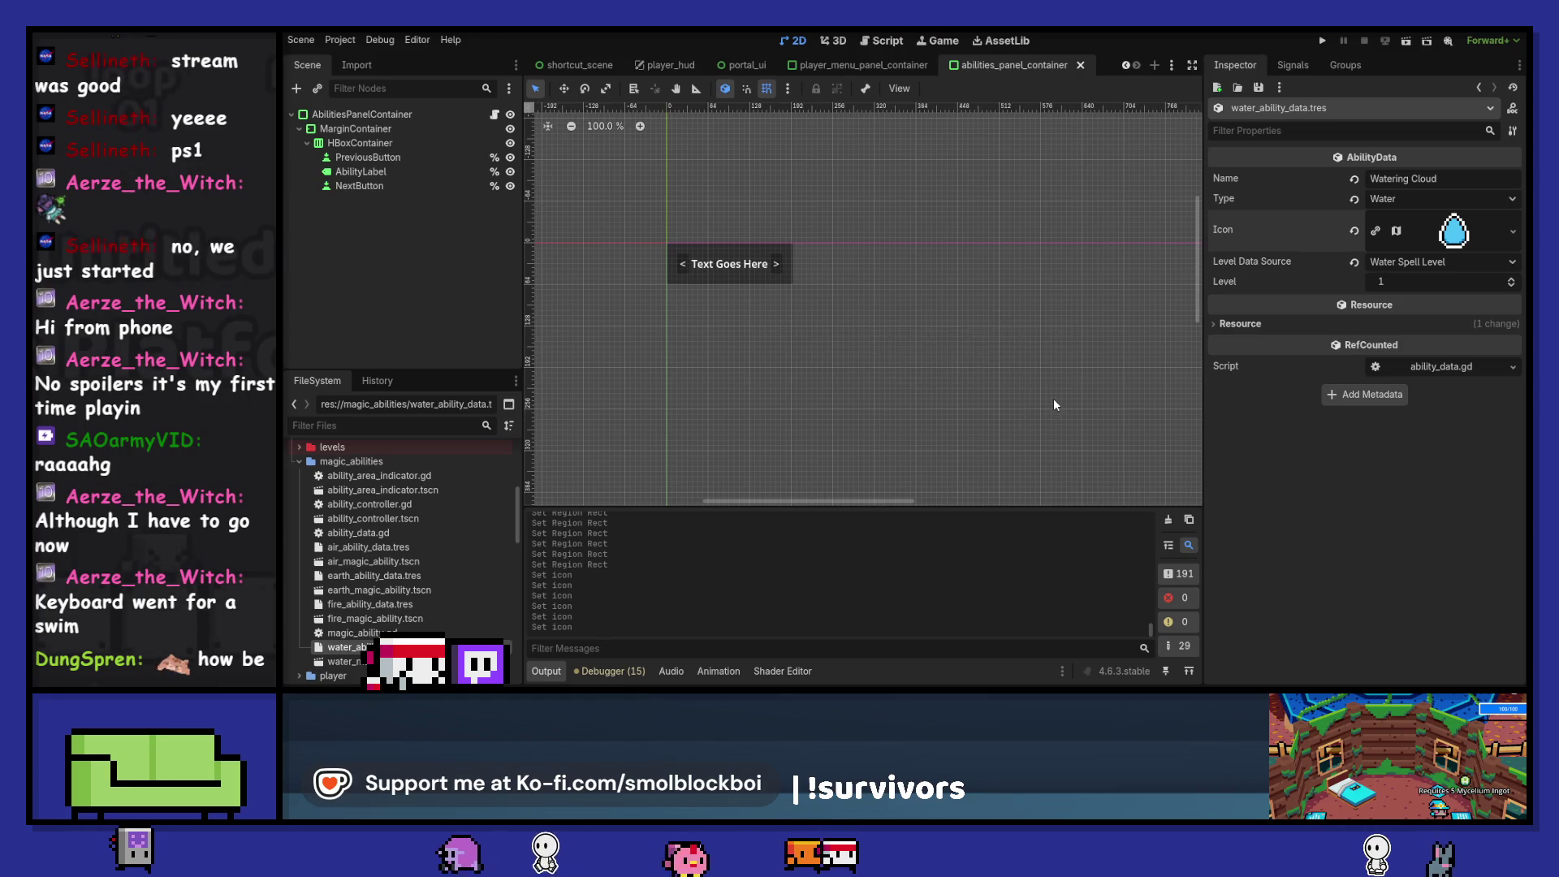
scroll(432, 617, down, 5)
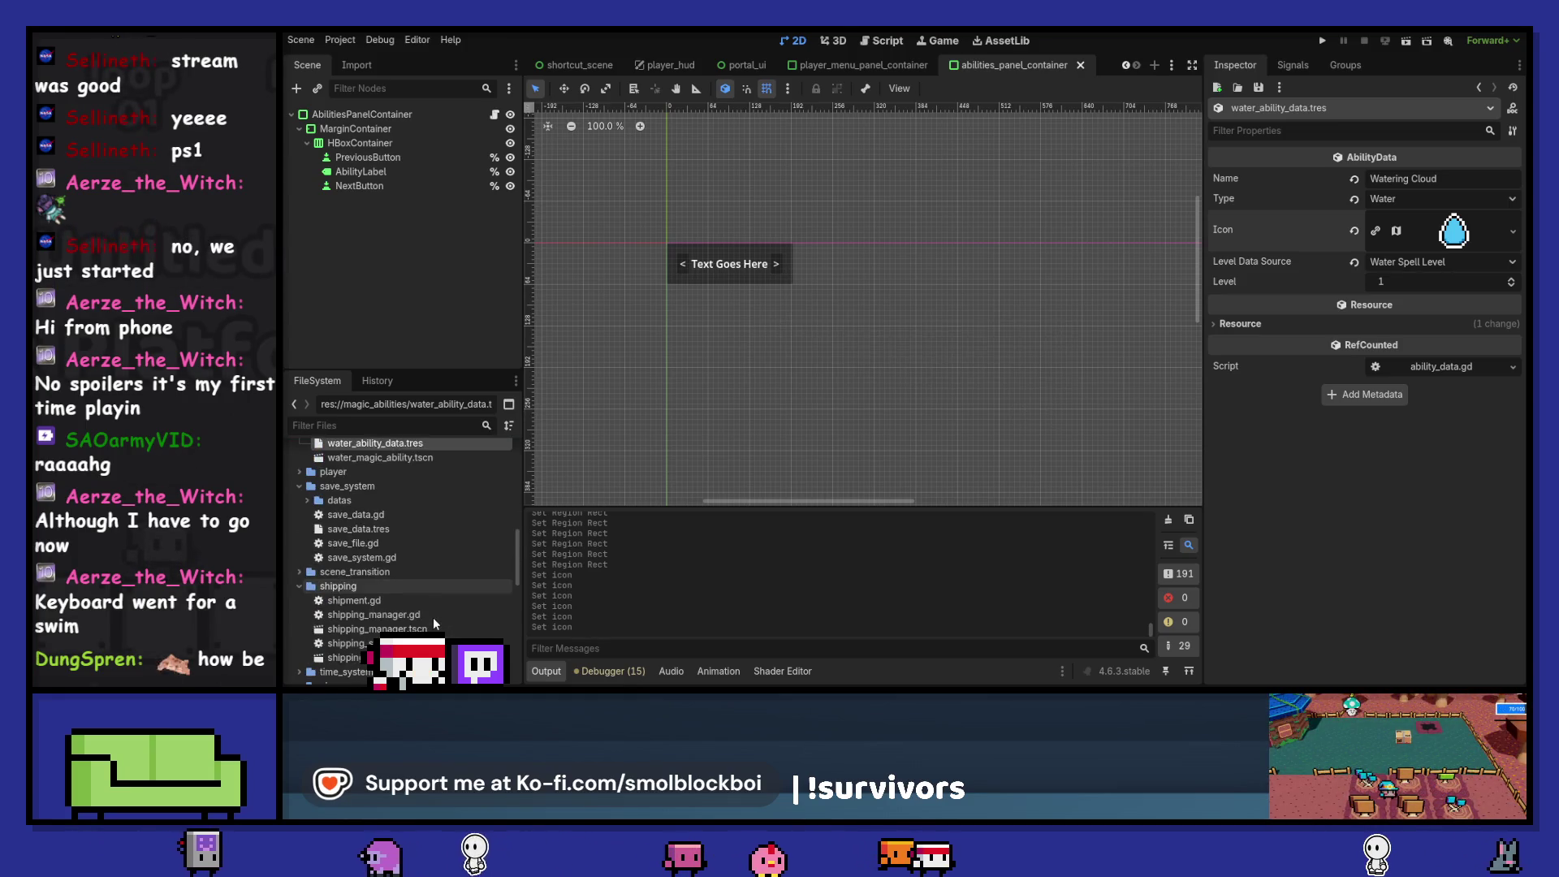
click(424, 114)
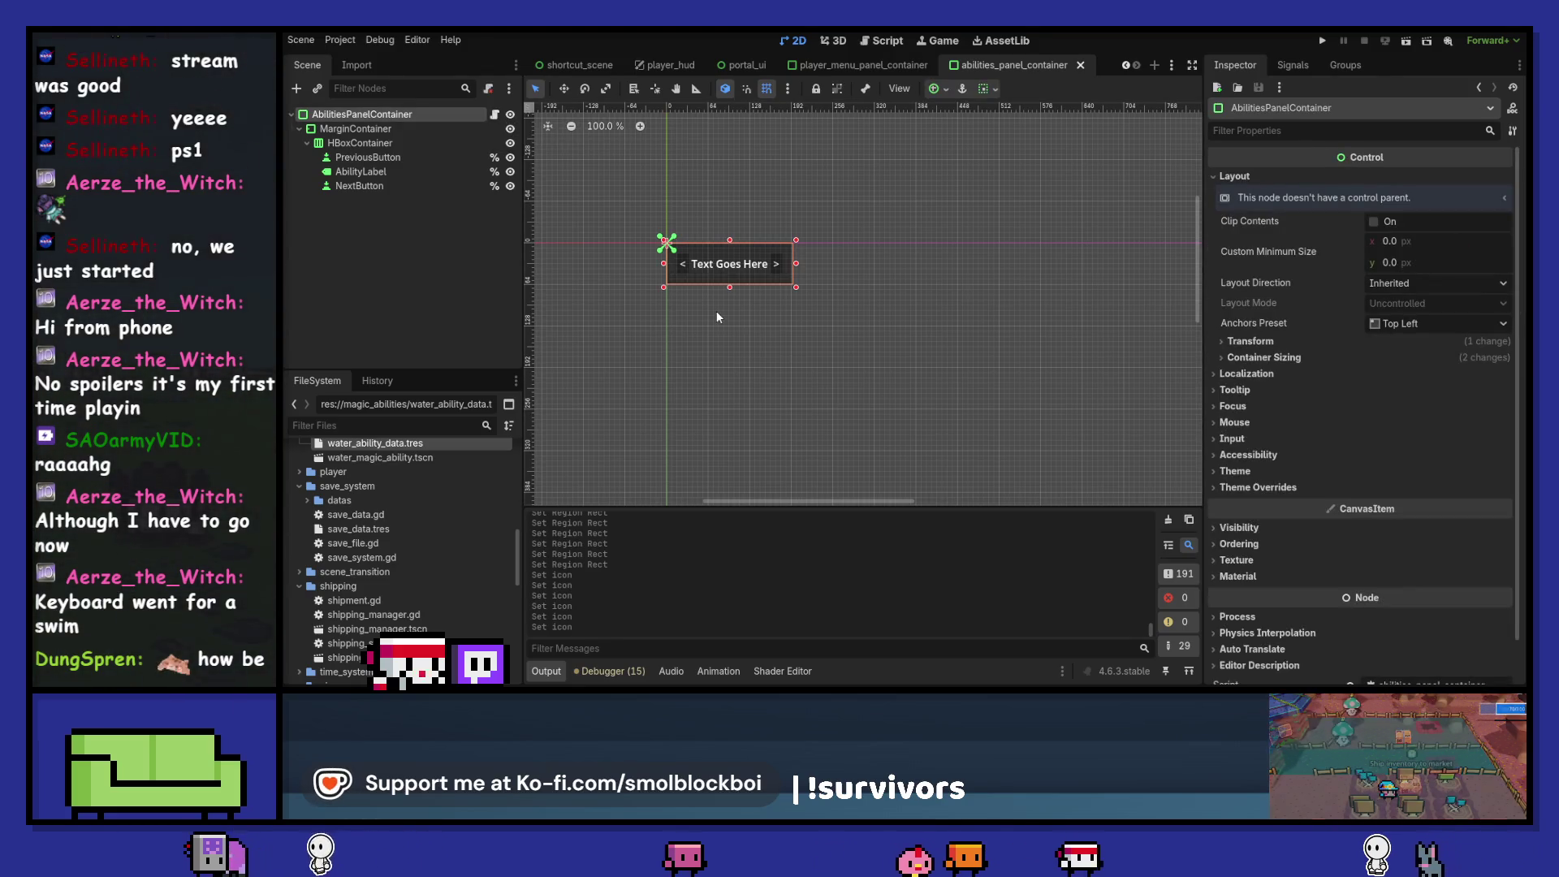
Add a TextureRect to HBoxContainer after PreviousButton with minimum width 32.
click(403, 145)
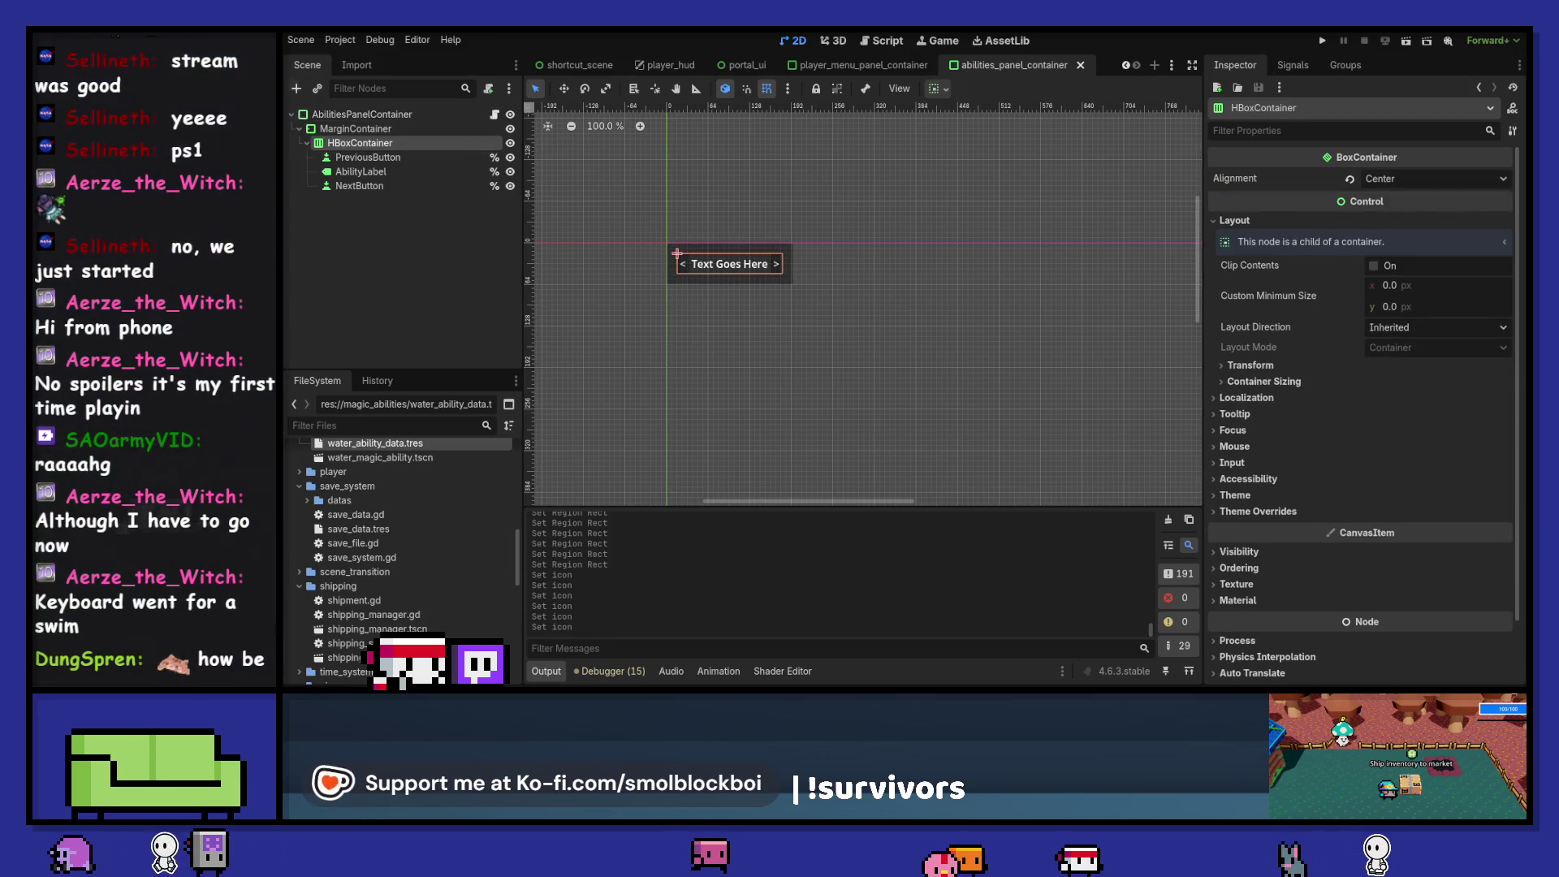
click(297, 88)
text(text)
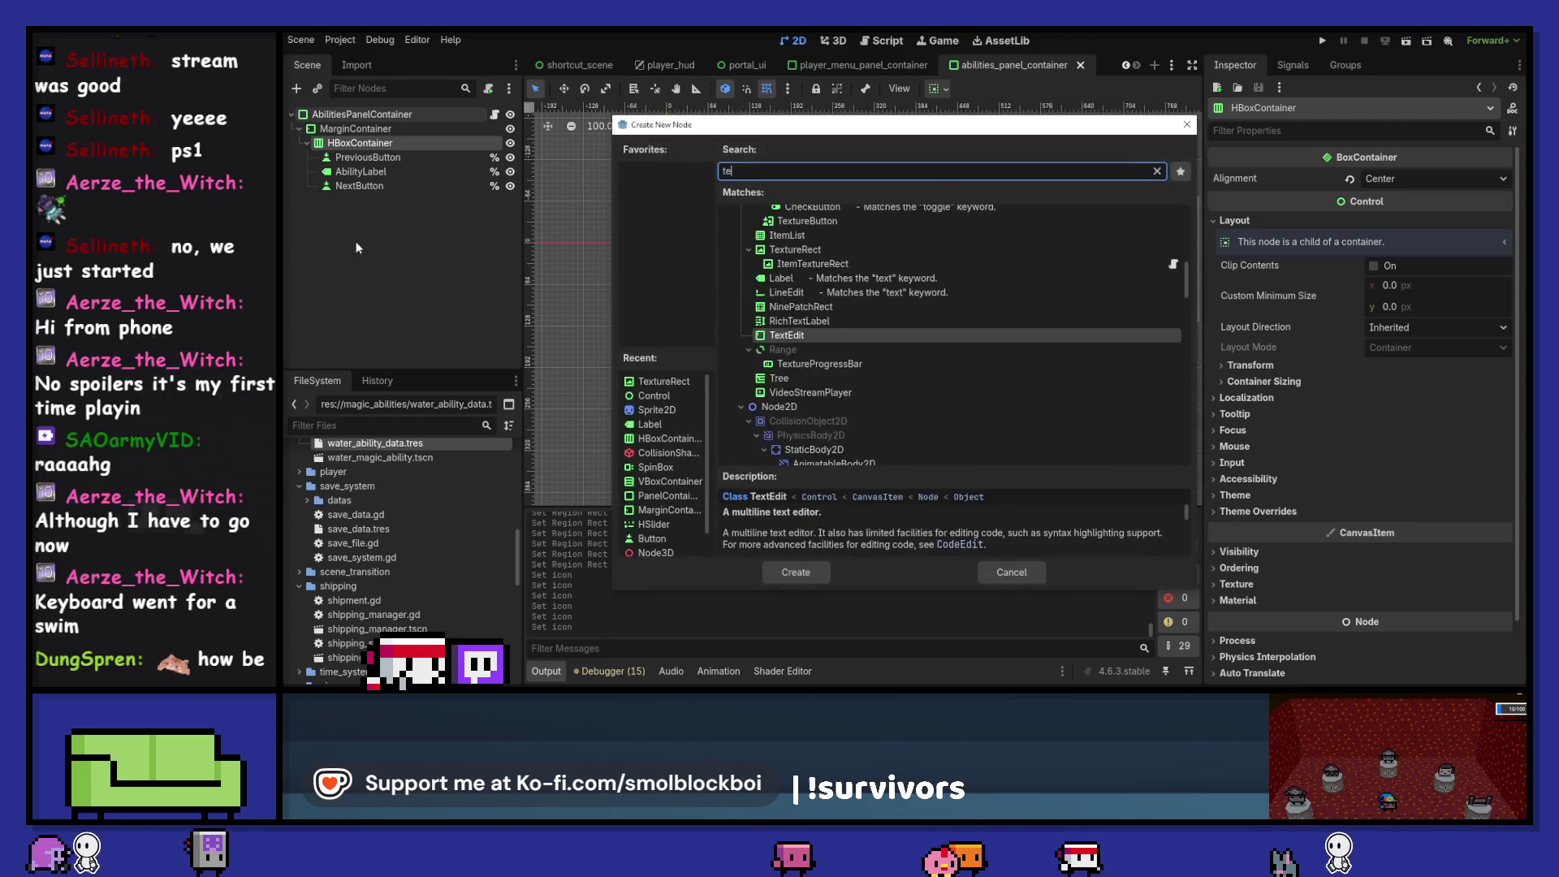
text(ure)
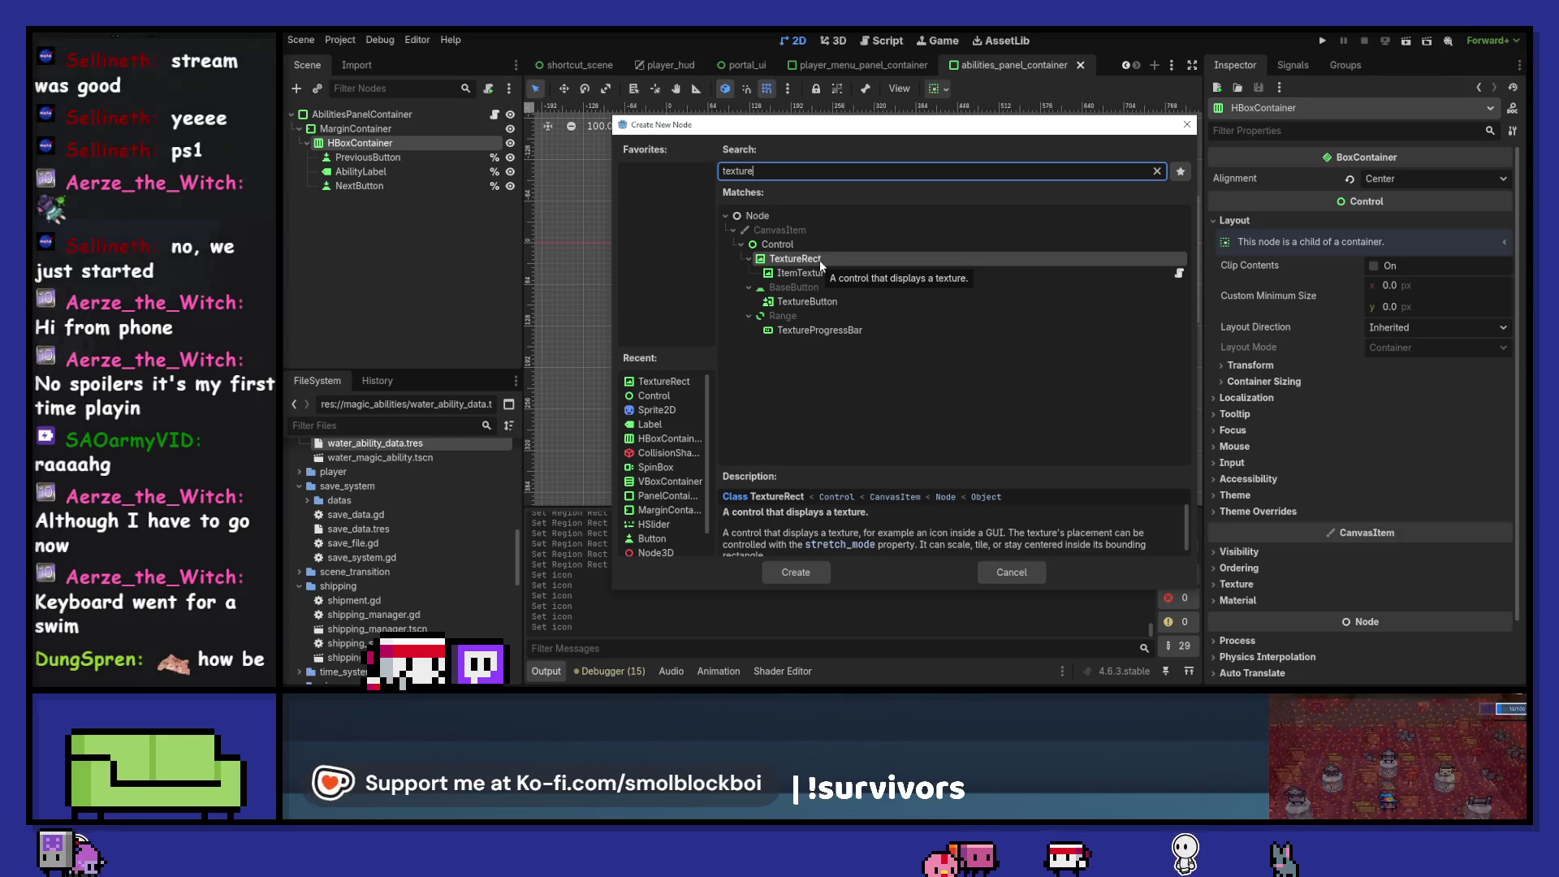
double_click(820, 262)
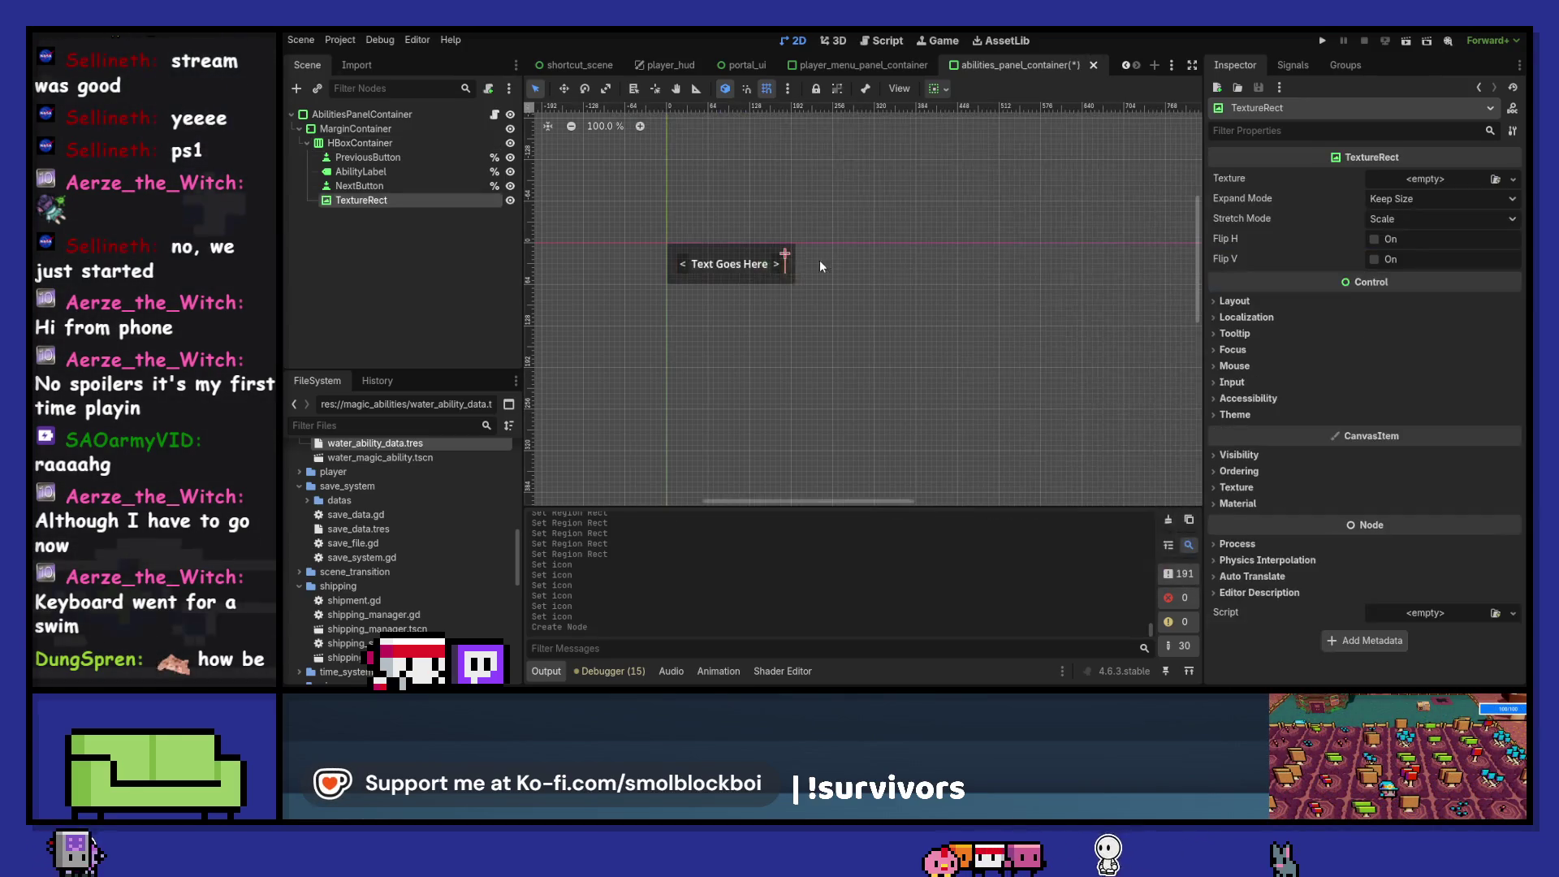
drag(348, 200, 365, 166)
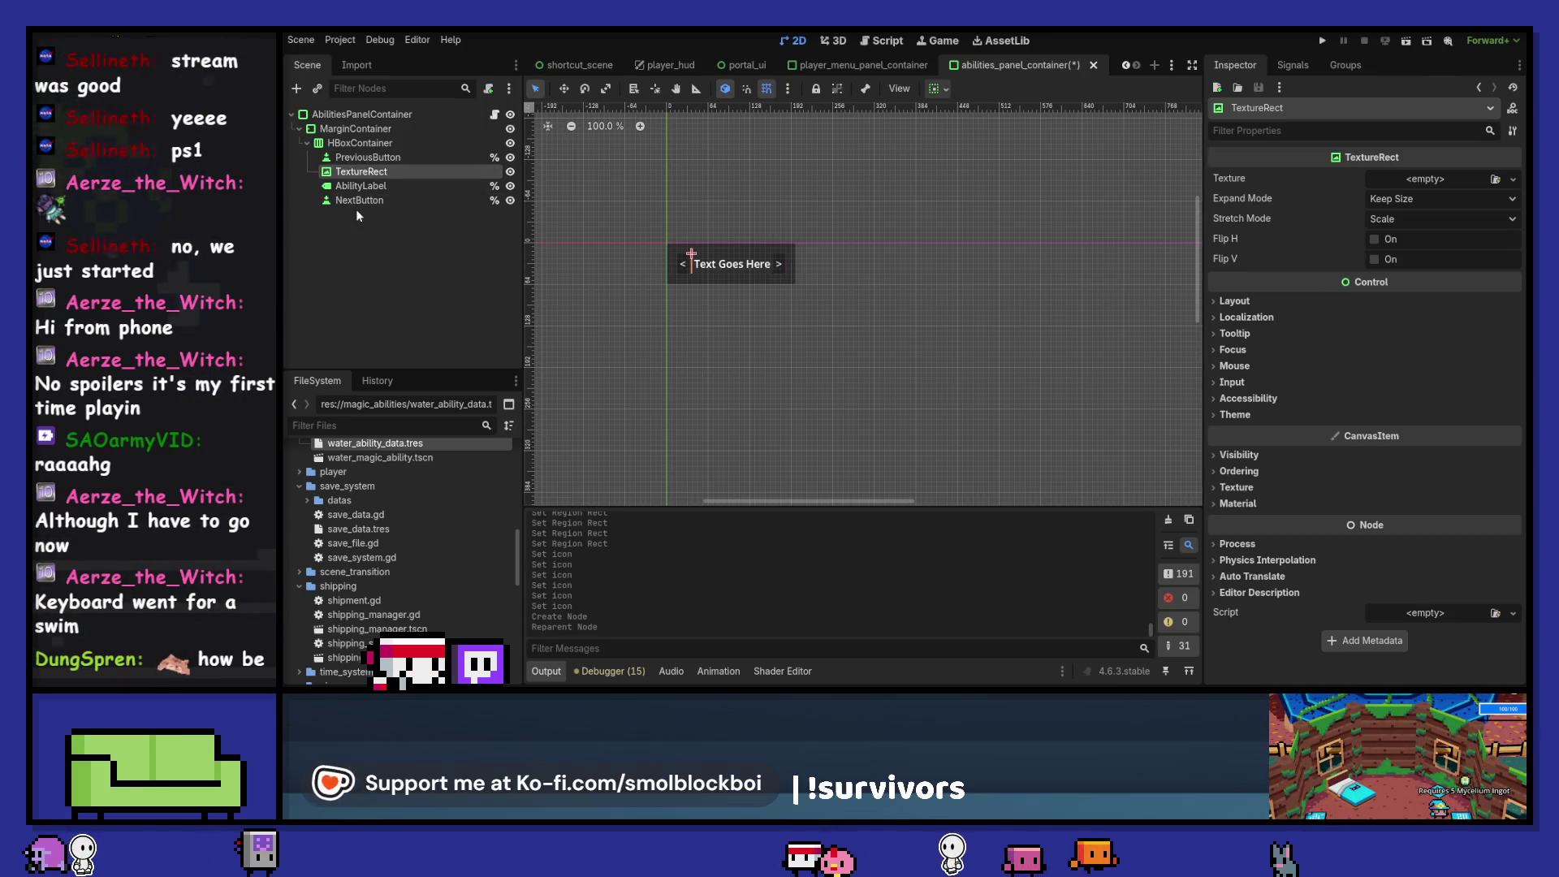
click(1263, 304)
click(1415, 365)
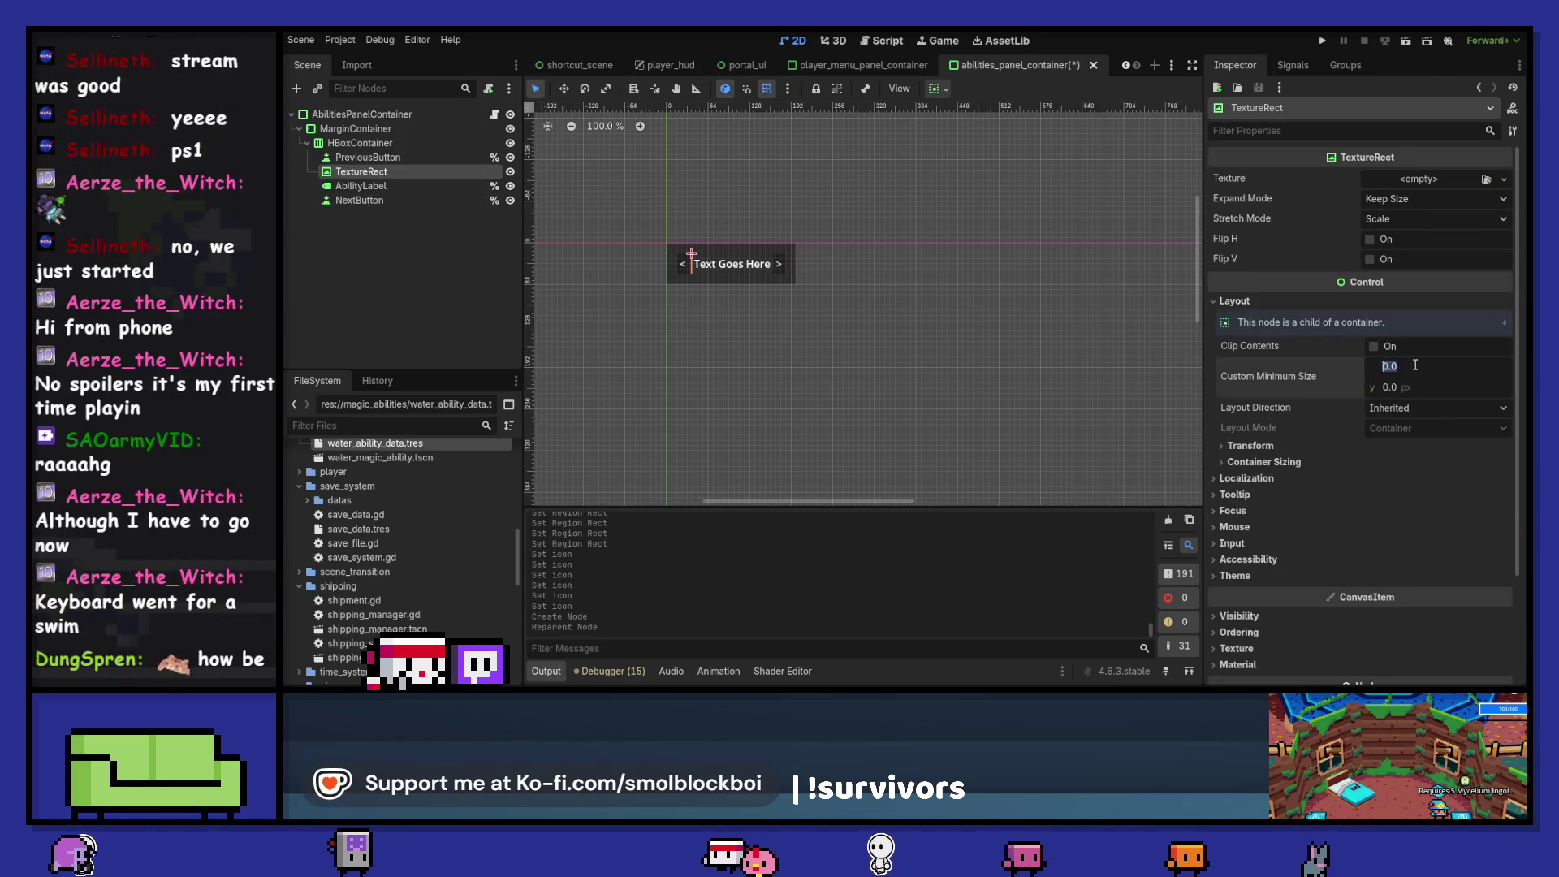
text(32)
key(Tab)
Set the TextureRect minimum height to 32 and delete the AbilityLabel node.
text(32)
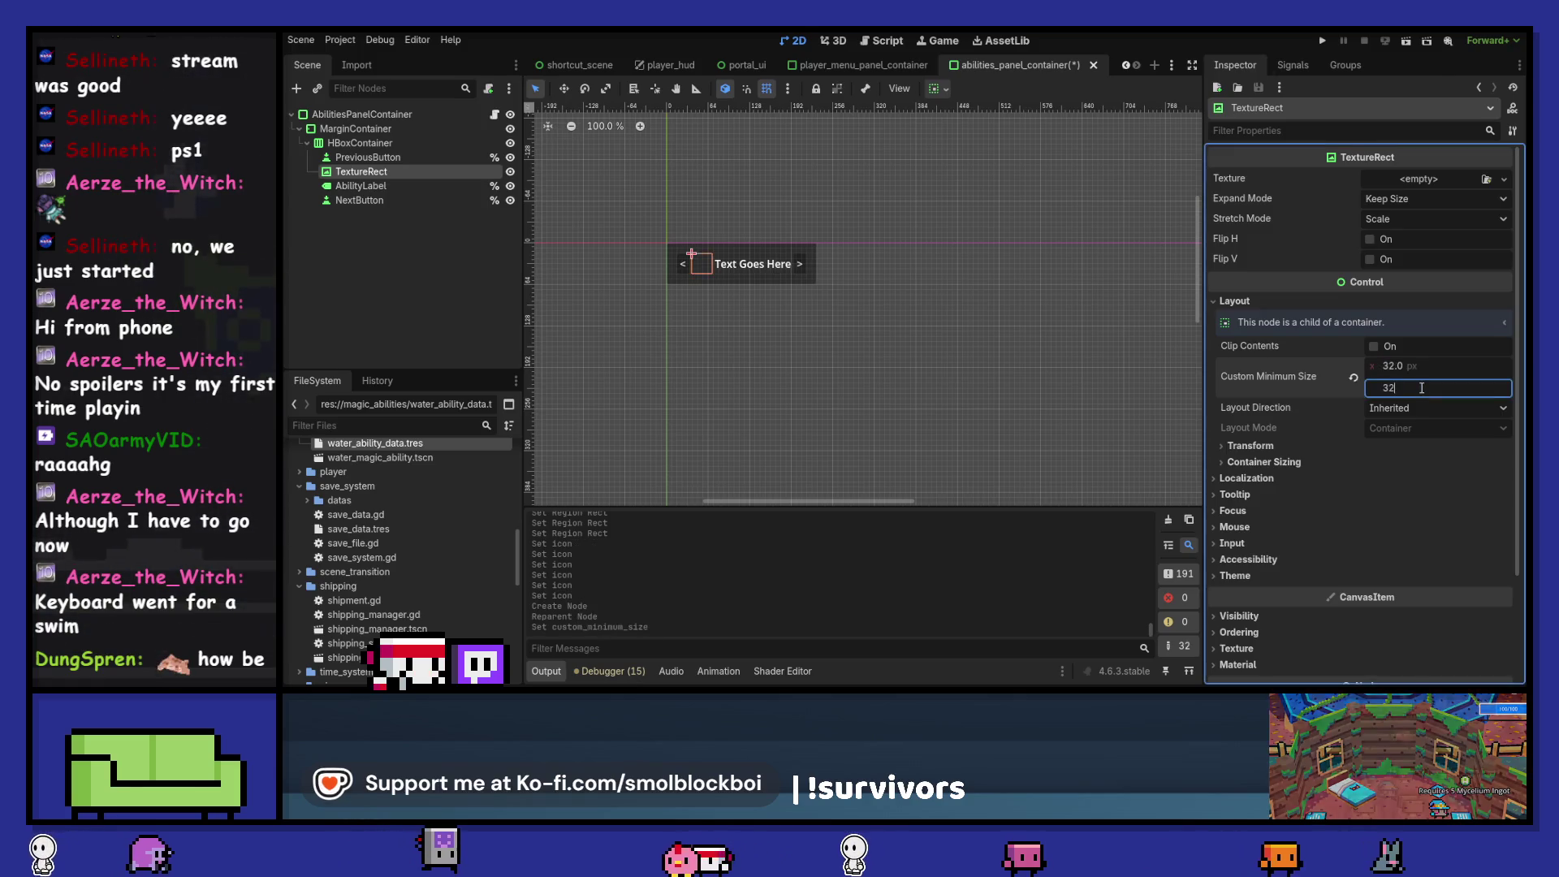
key(Tab)
click(384, 187)
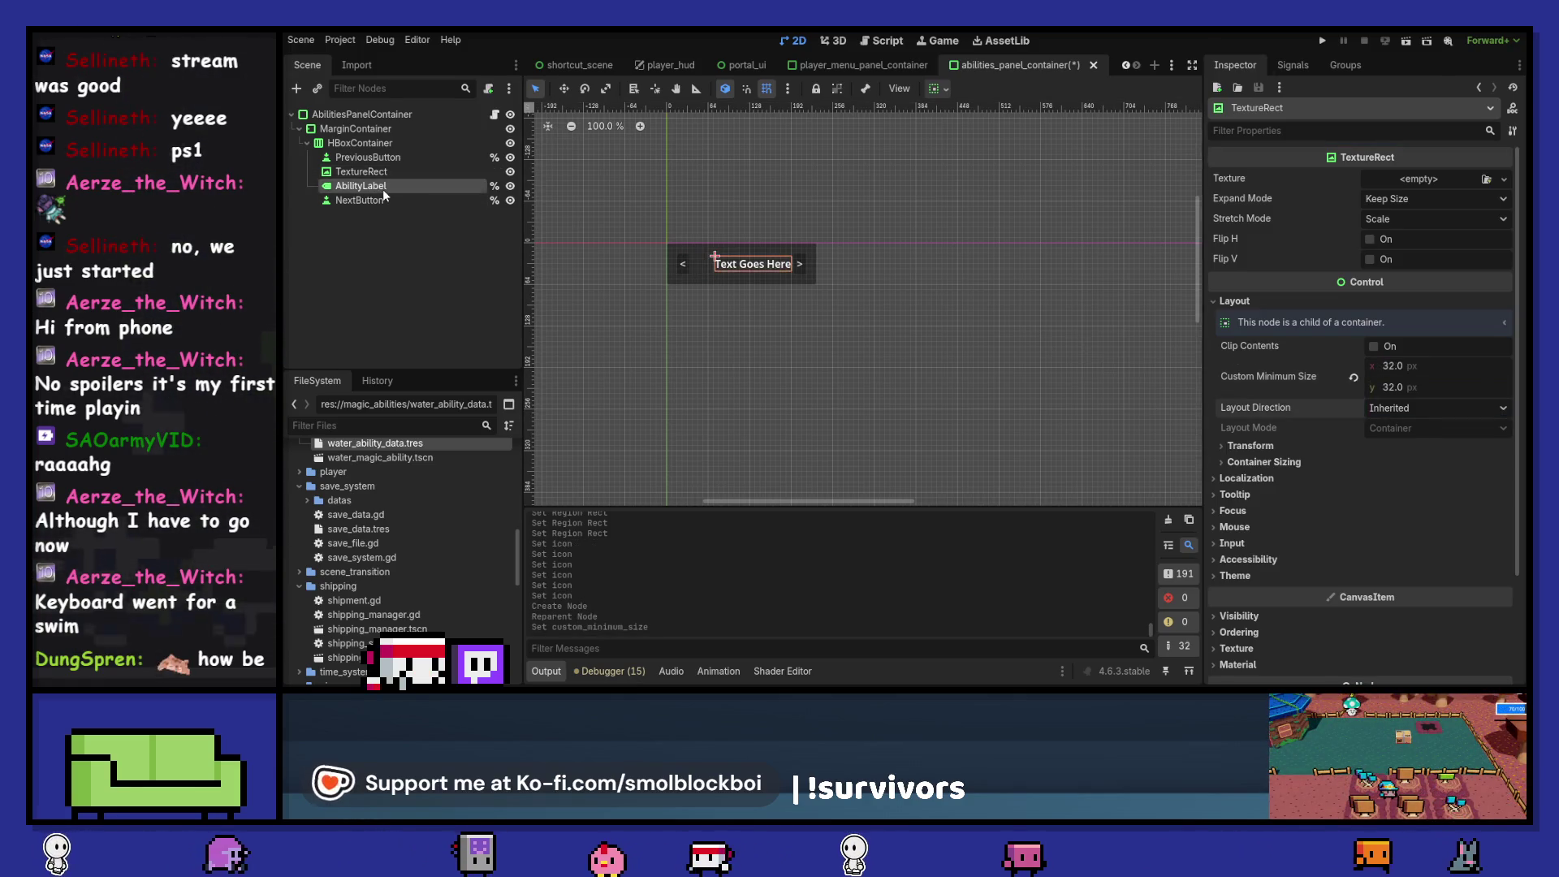
key(Delete)
Remove the ability_label variable declaration from the root container's script.
click(361, 114)
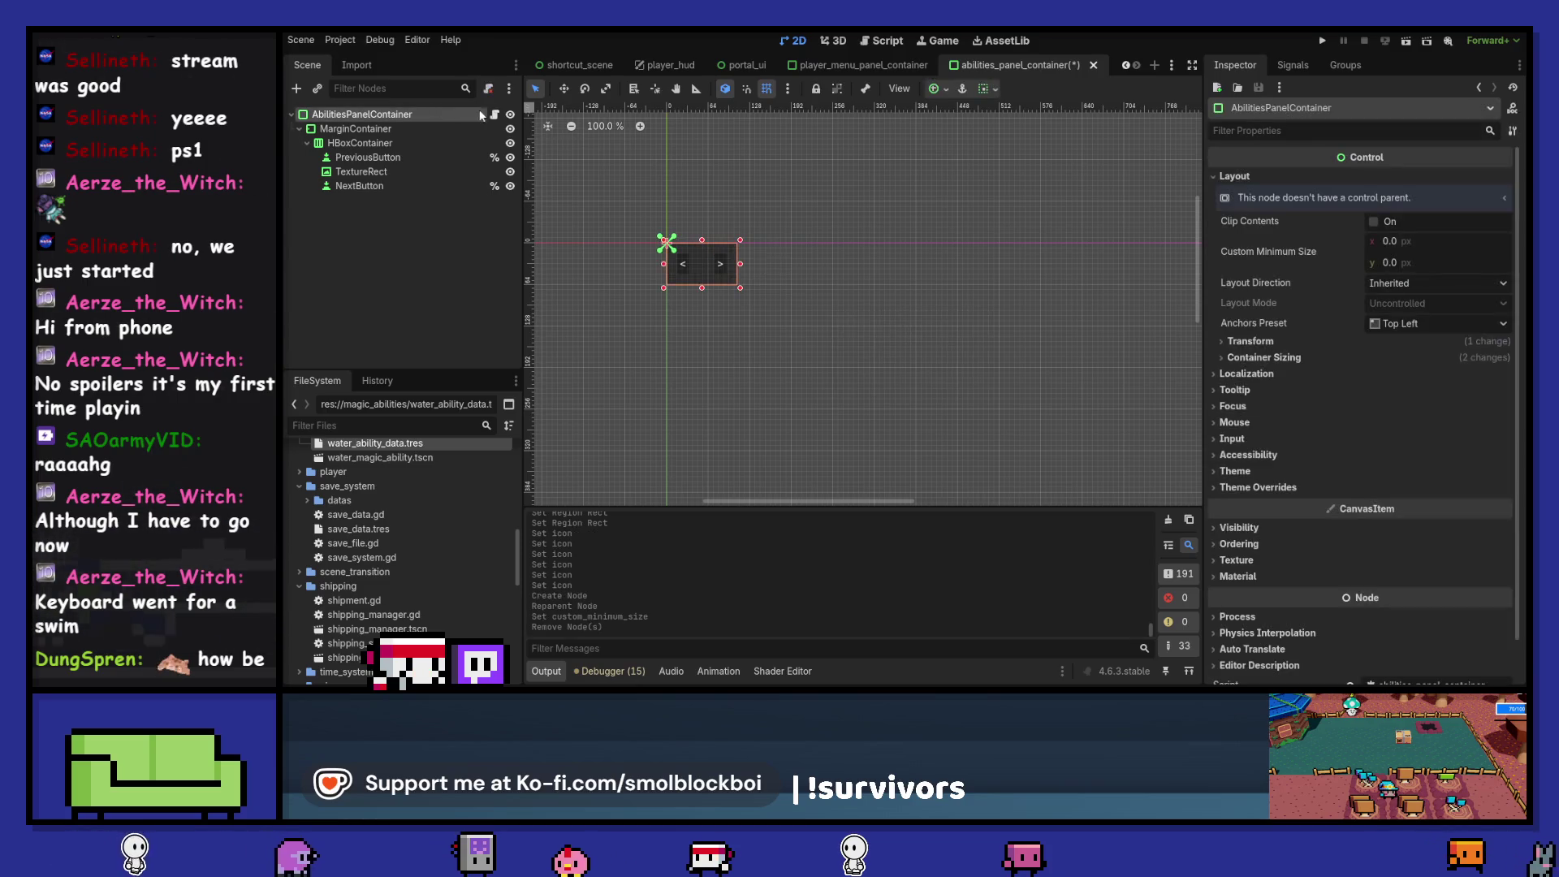
click(495, 114)
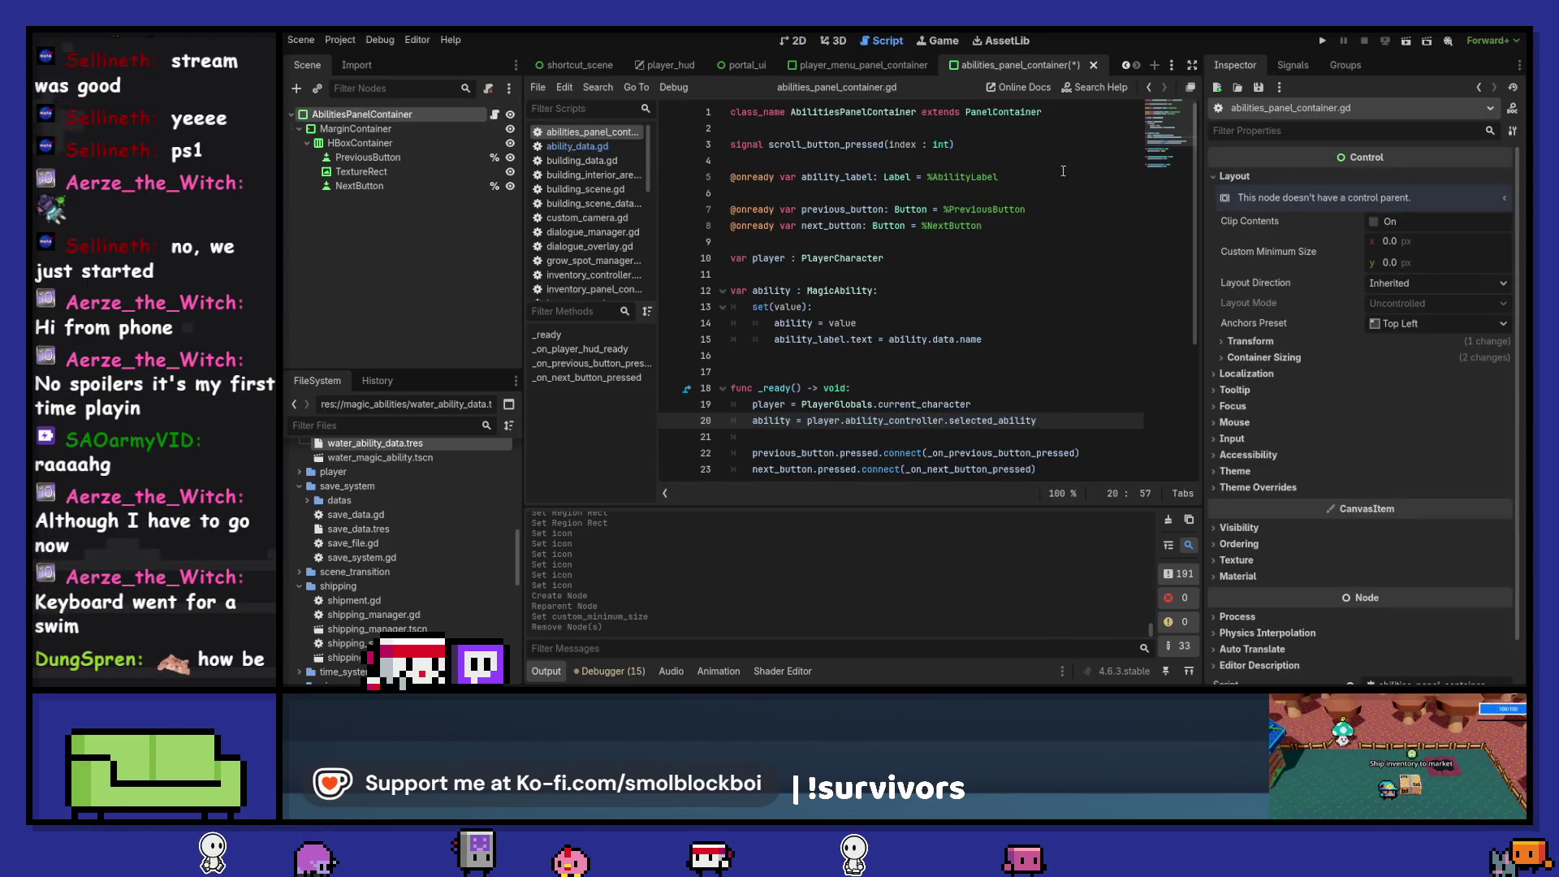
drag(1063, 171, 694, 162)
key(BackSpace)
key(BackSpace)
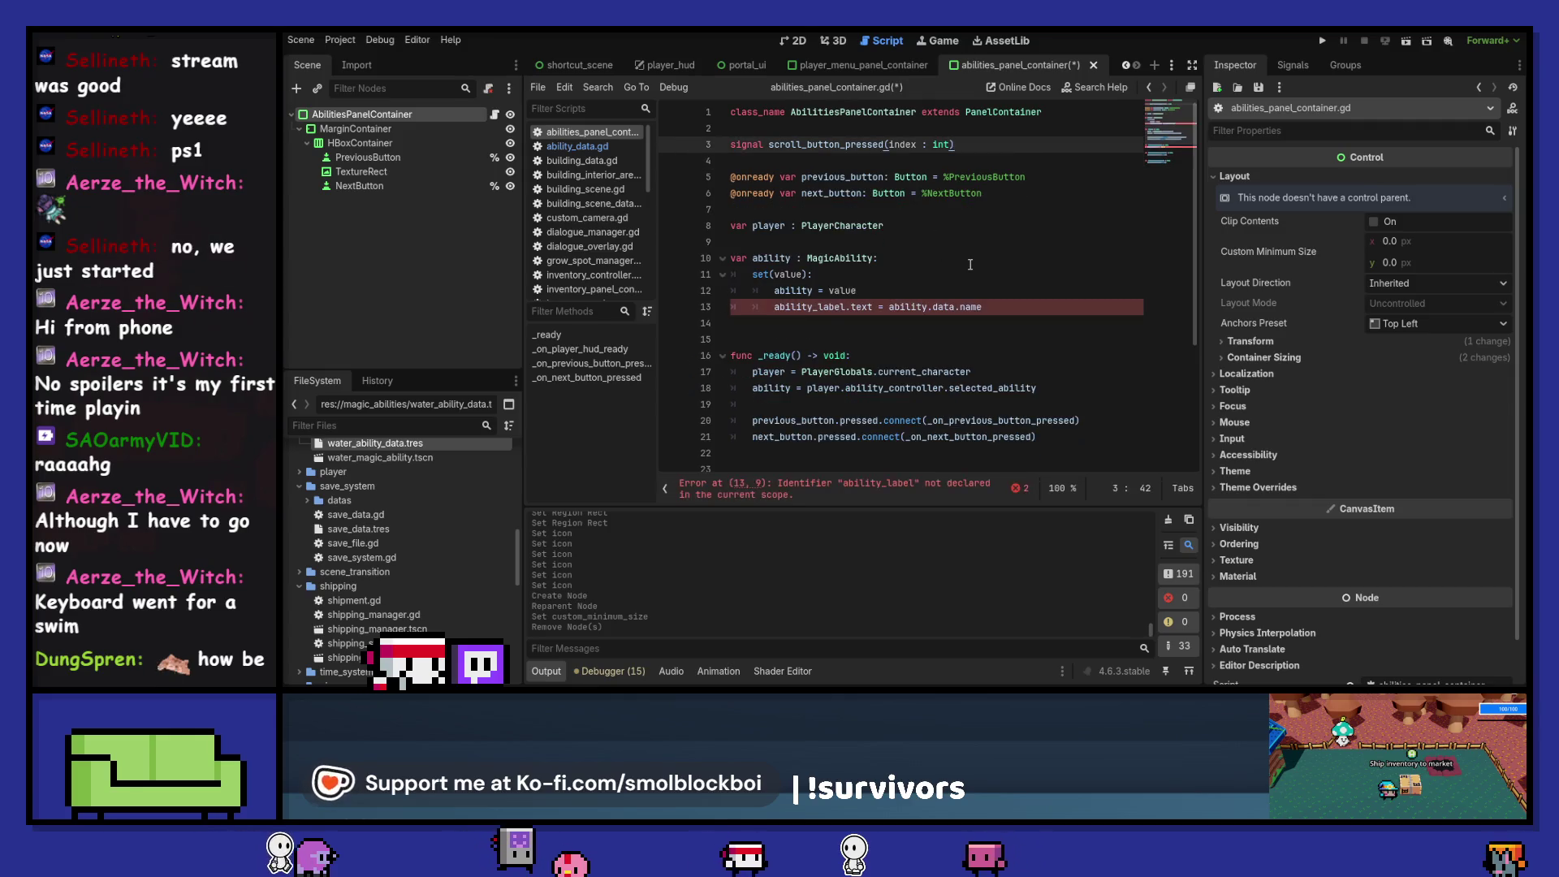
click(1024, 306)
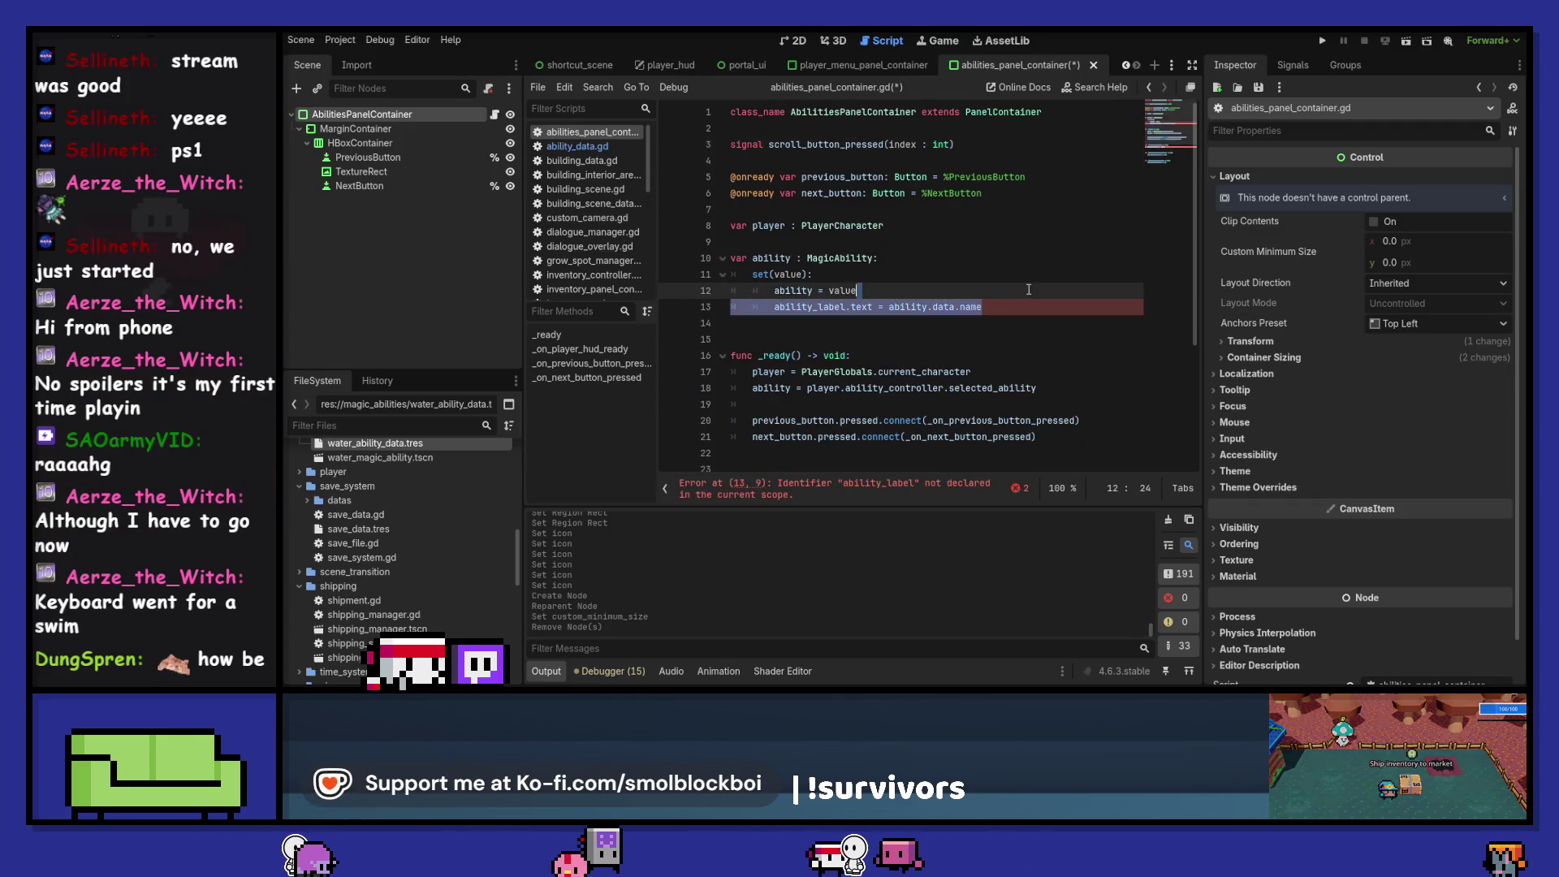
Delete the _on_player_hud_ready function, save the script, and return to 2D view.
scroll(990, 321, down, 4)
mouse_move(955, 326)
mouse_down()
mouse_move(731, 244)
mouse_move(699, 280)
mouse_up()
key(BackSpace)
key(BackSpace)
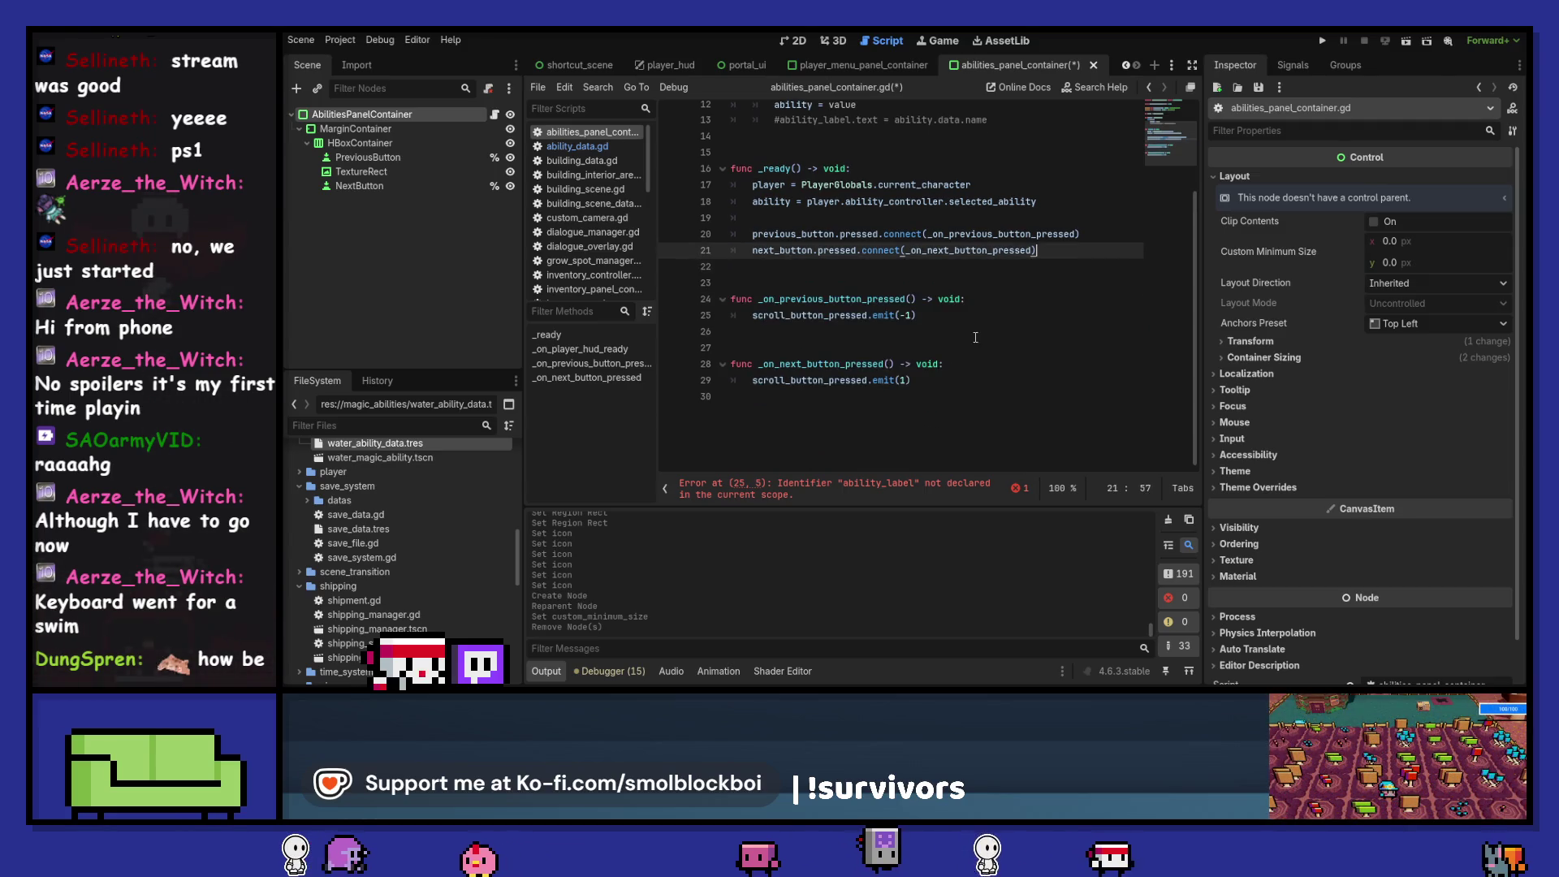
scroll(734, 210, up, 2)
key(ctrl+s)
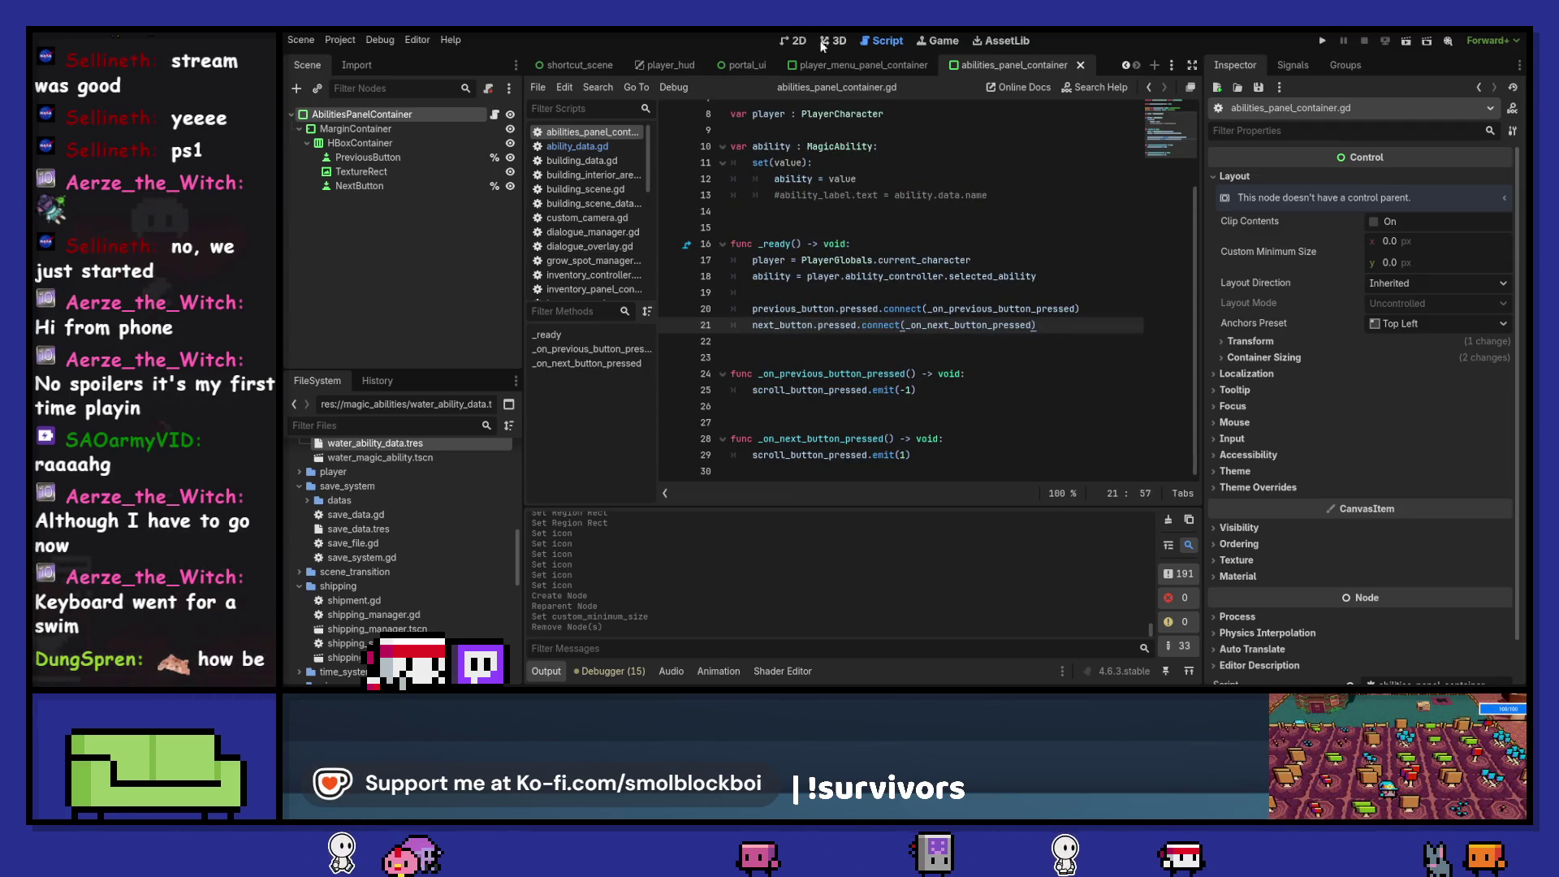
click(794, 40)
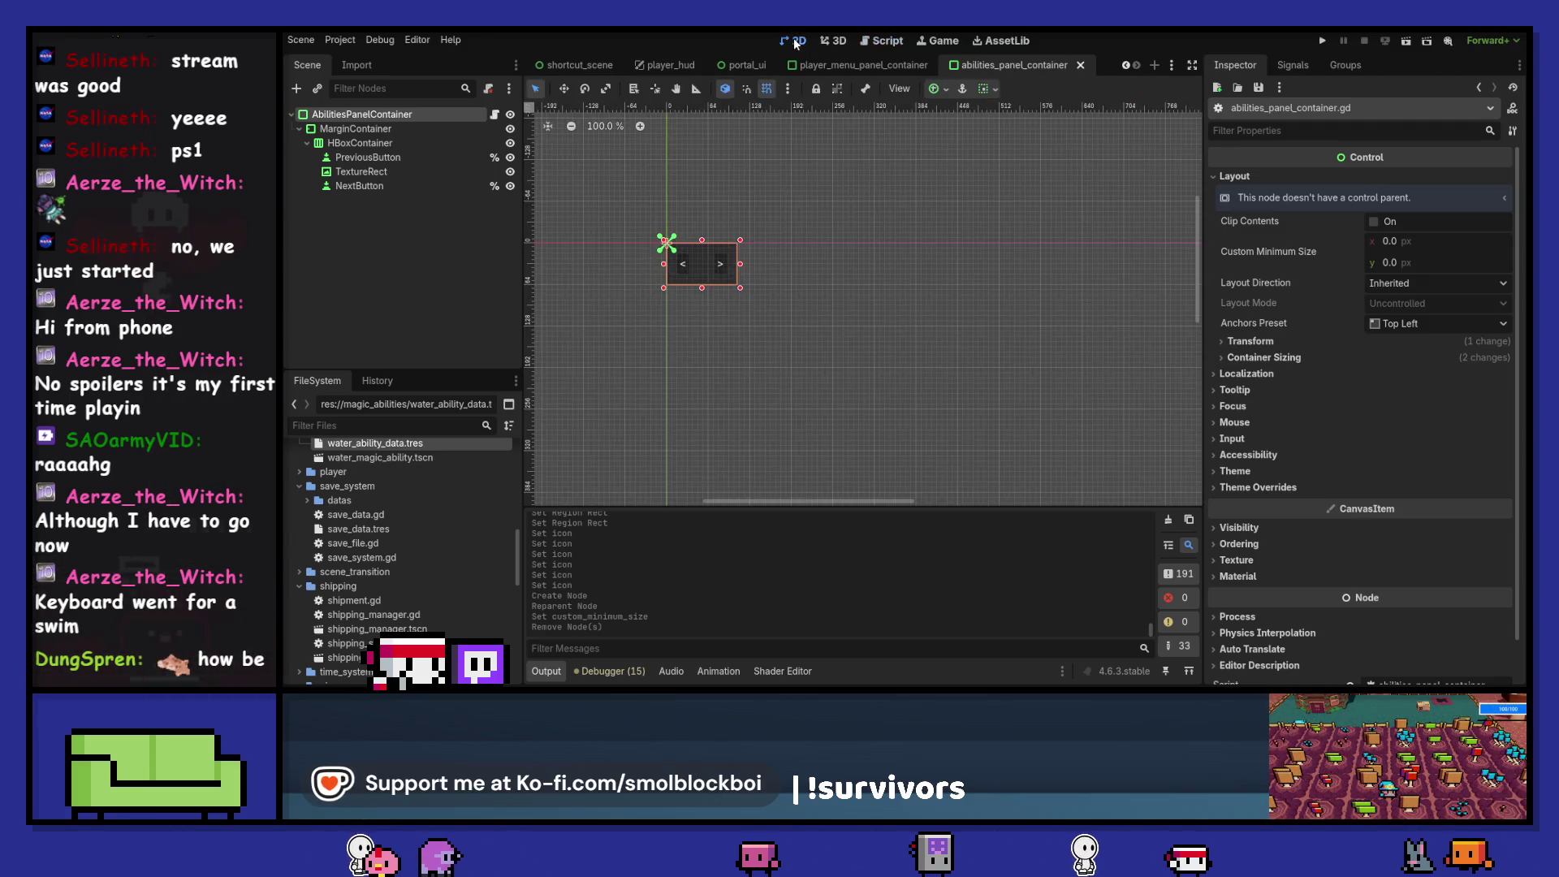
Give the TextureRect 64×64 minimum size, Fit Width Proportional expand and Keep Aspect stretch; save.
click(397, 173)
click(1455, 370)
text(62)
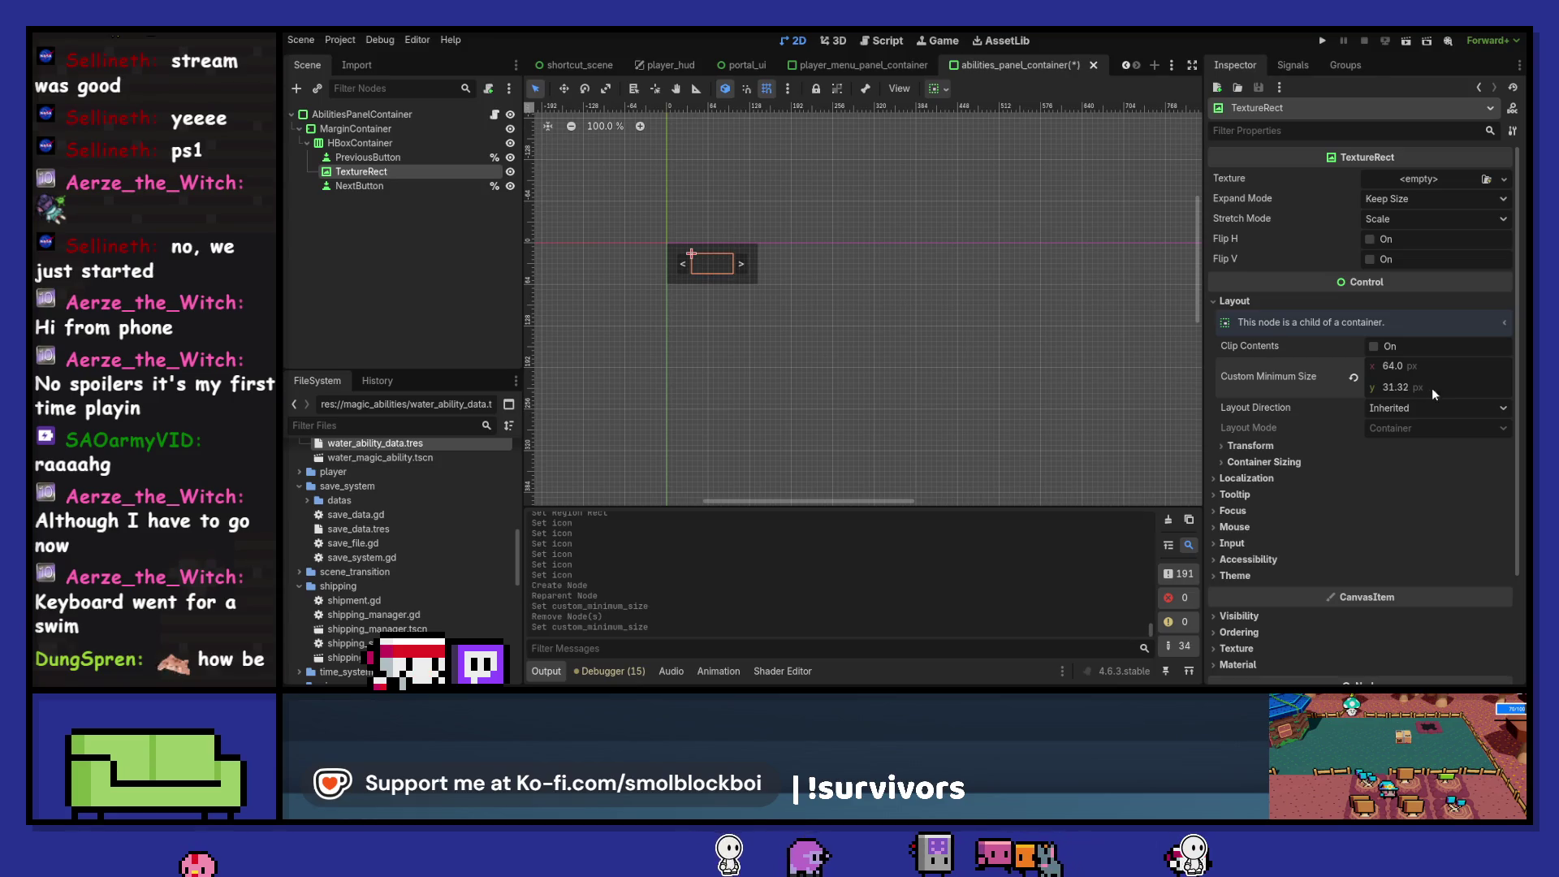
text(64)
key(Return)
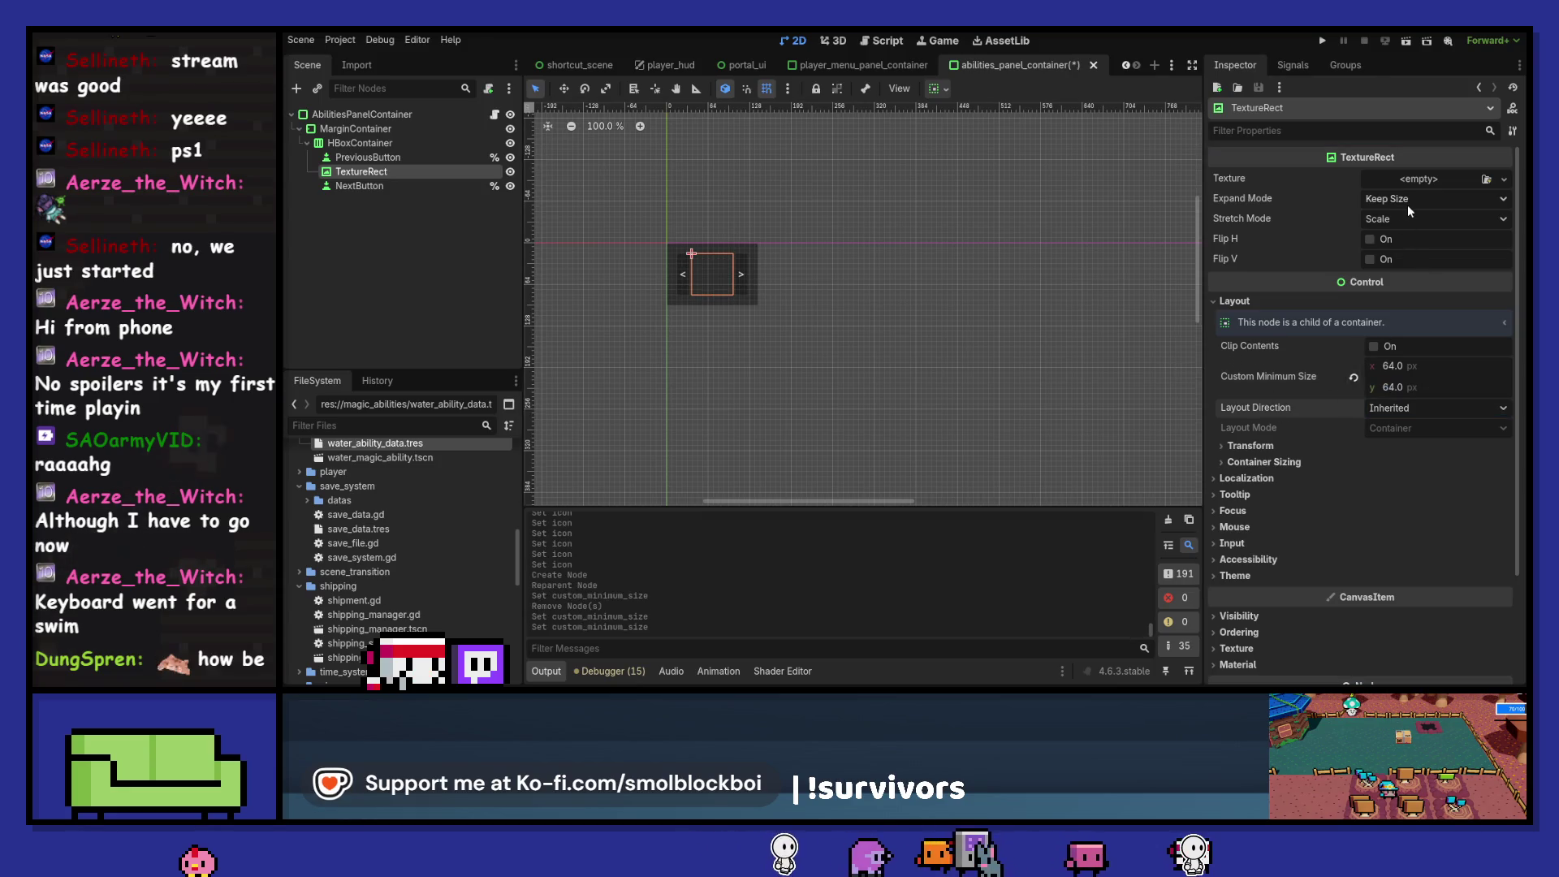
click(1406, 204)
click(1431, 268)
click(1422, 227)
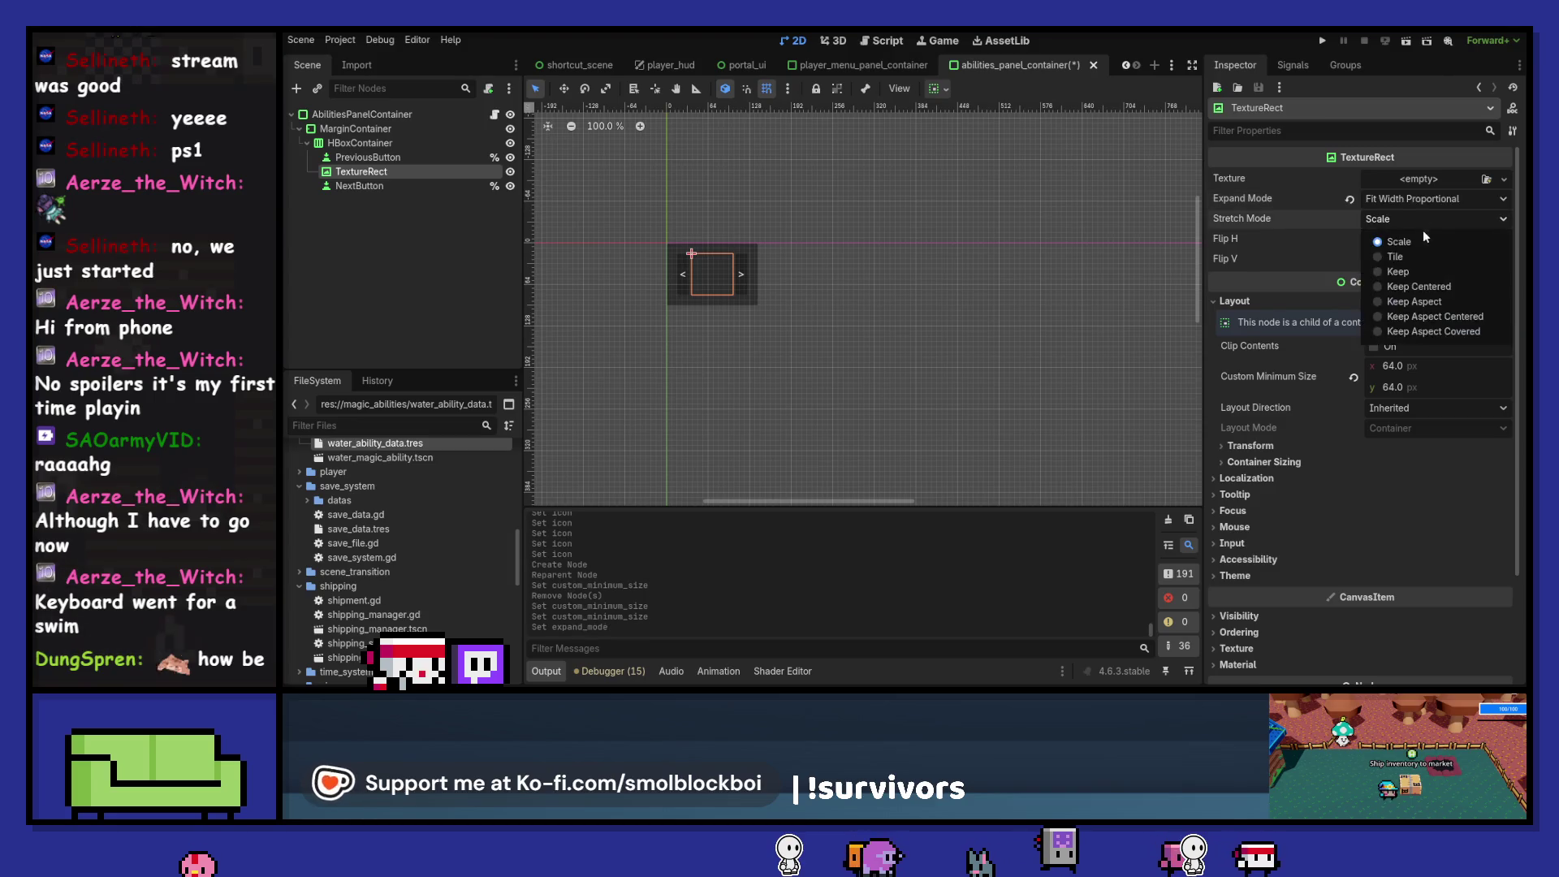
click(1439, 300)
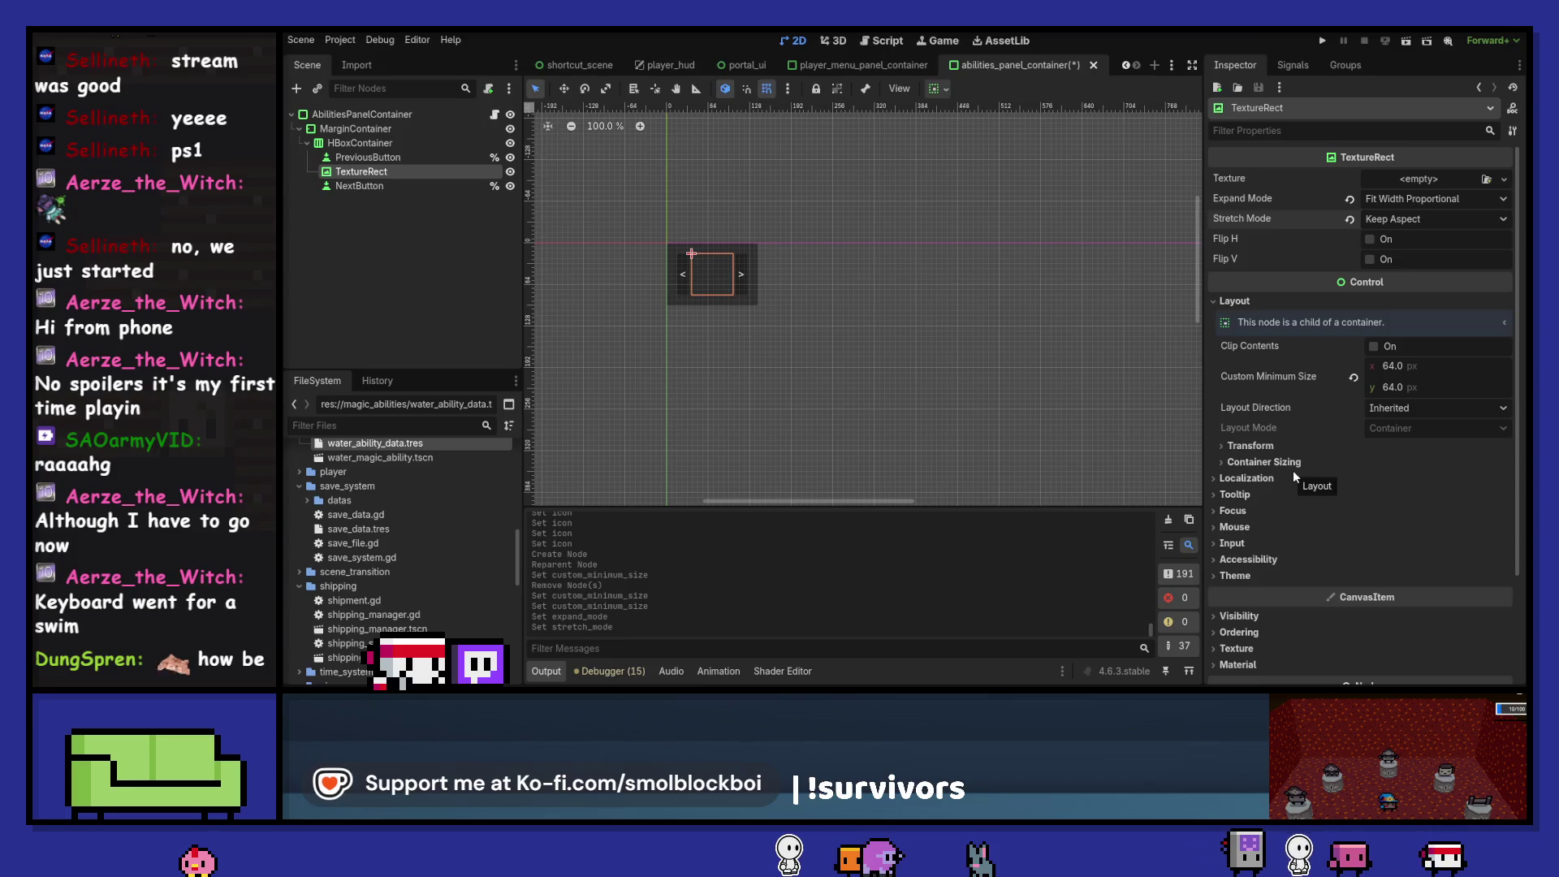
key(ctrl+s)
Assign the TextureRect a 64×64 PlaceholderTexture2D and save the scene.
click(1504, 179)
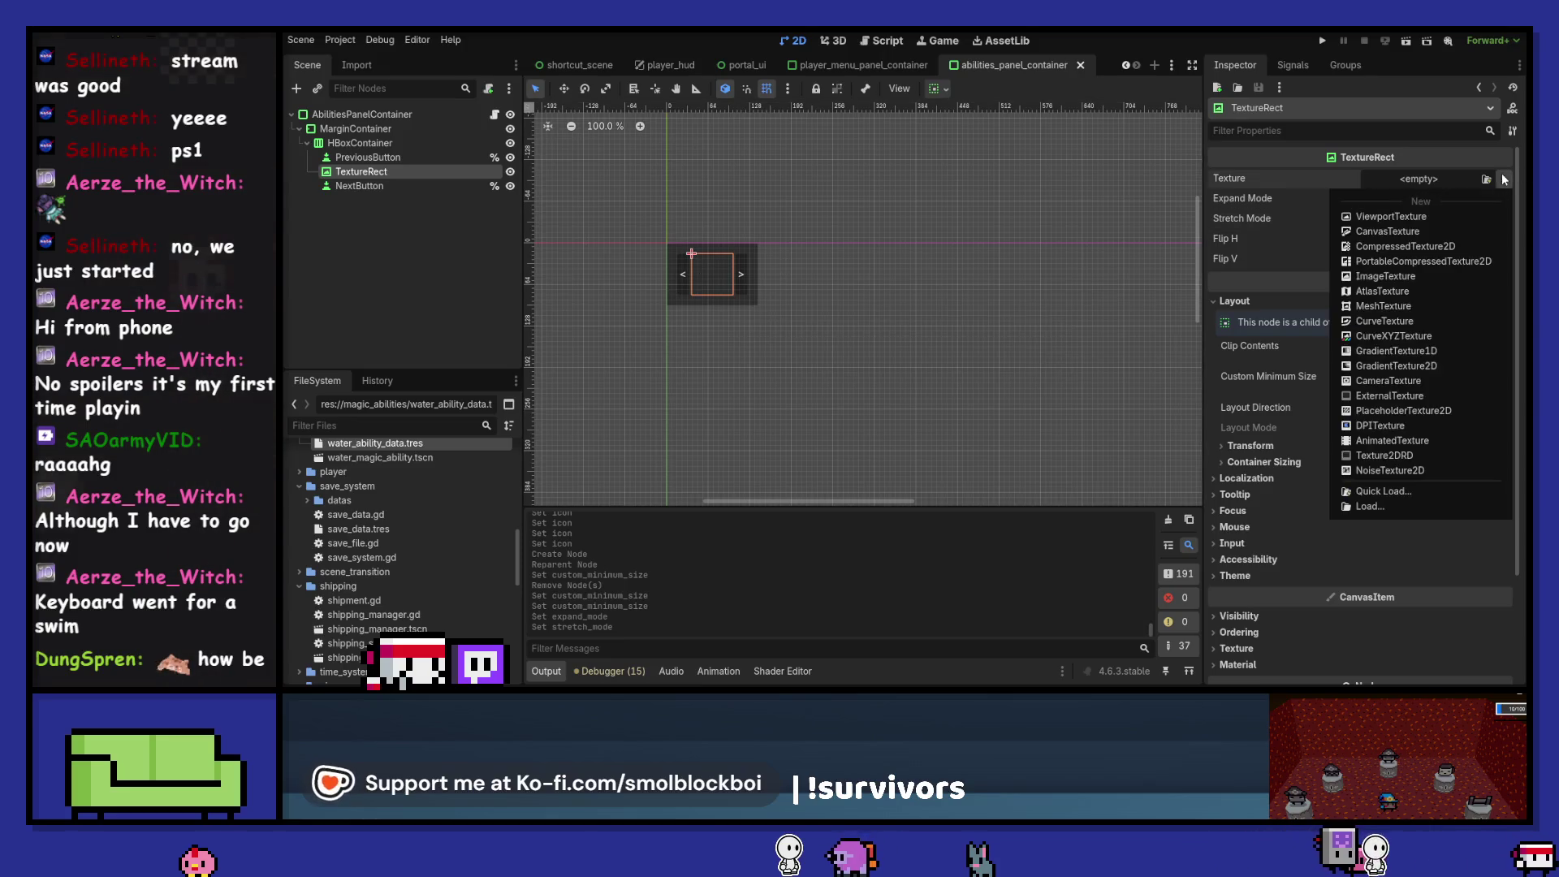
click(1442, 412)
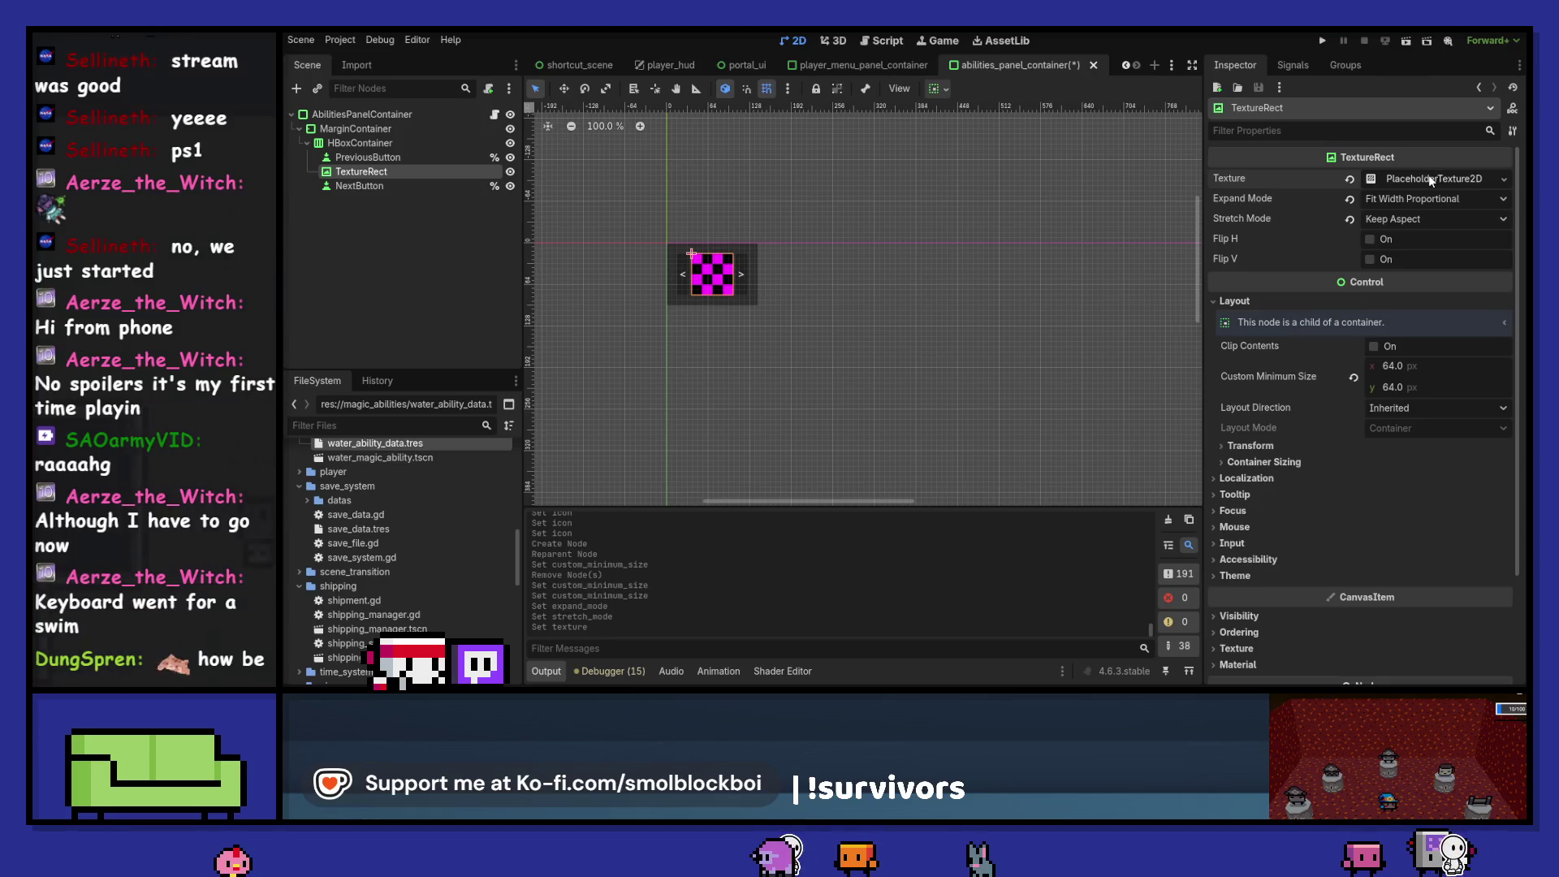
click(1429, 179)
click(1423, 205)
text(64)
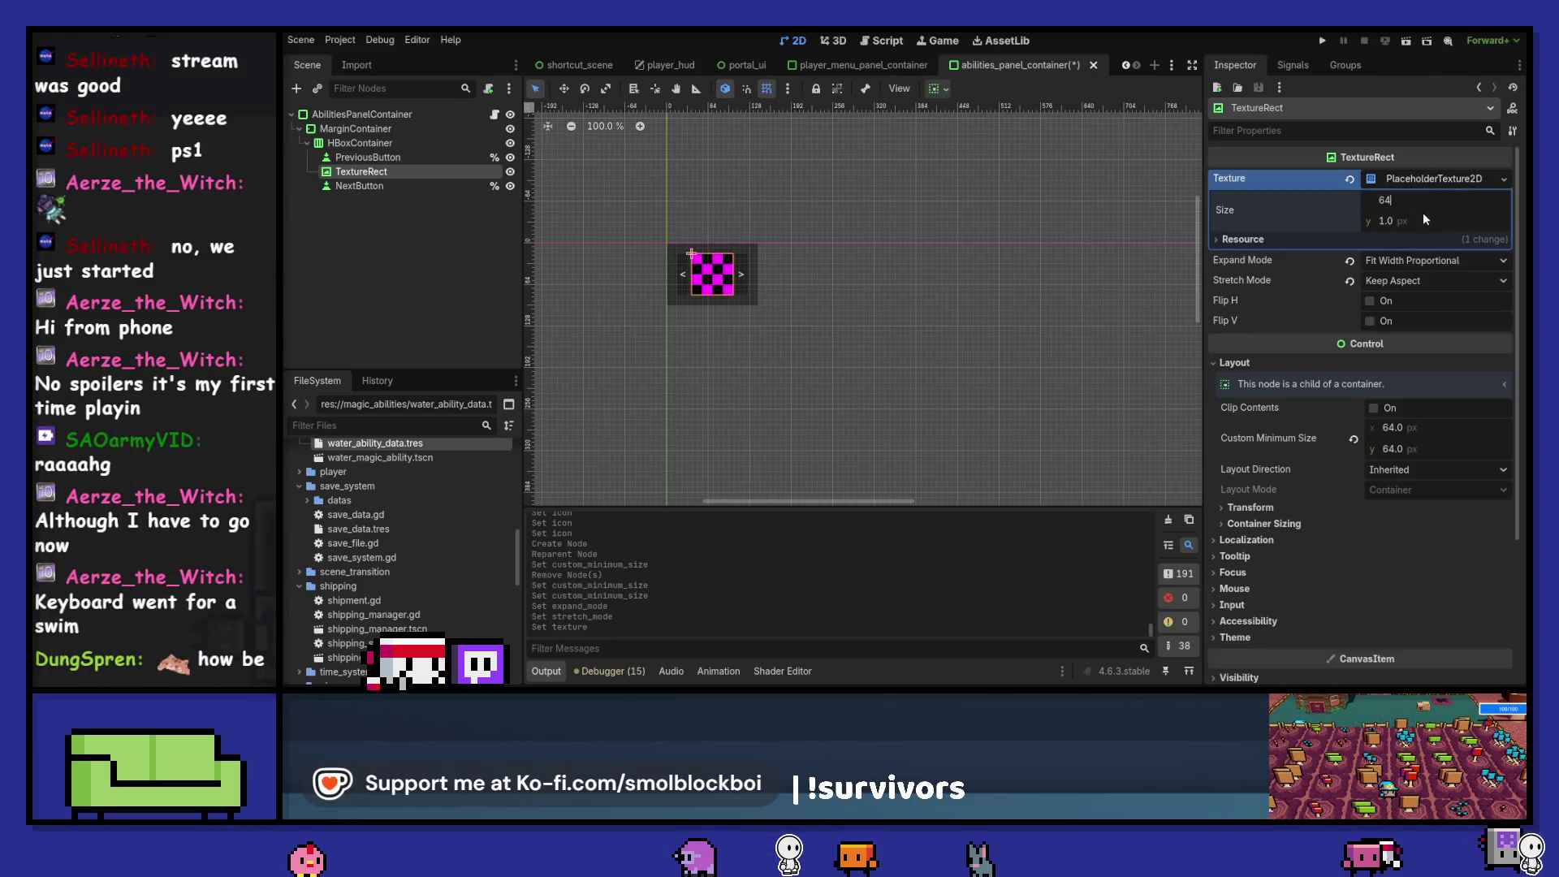
key(Tab)
text(64)
key(Tab)
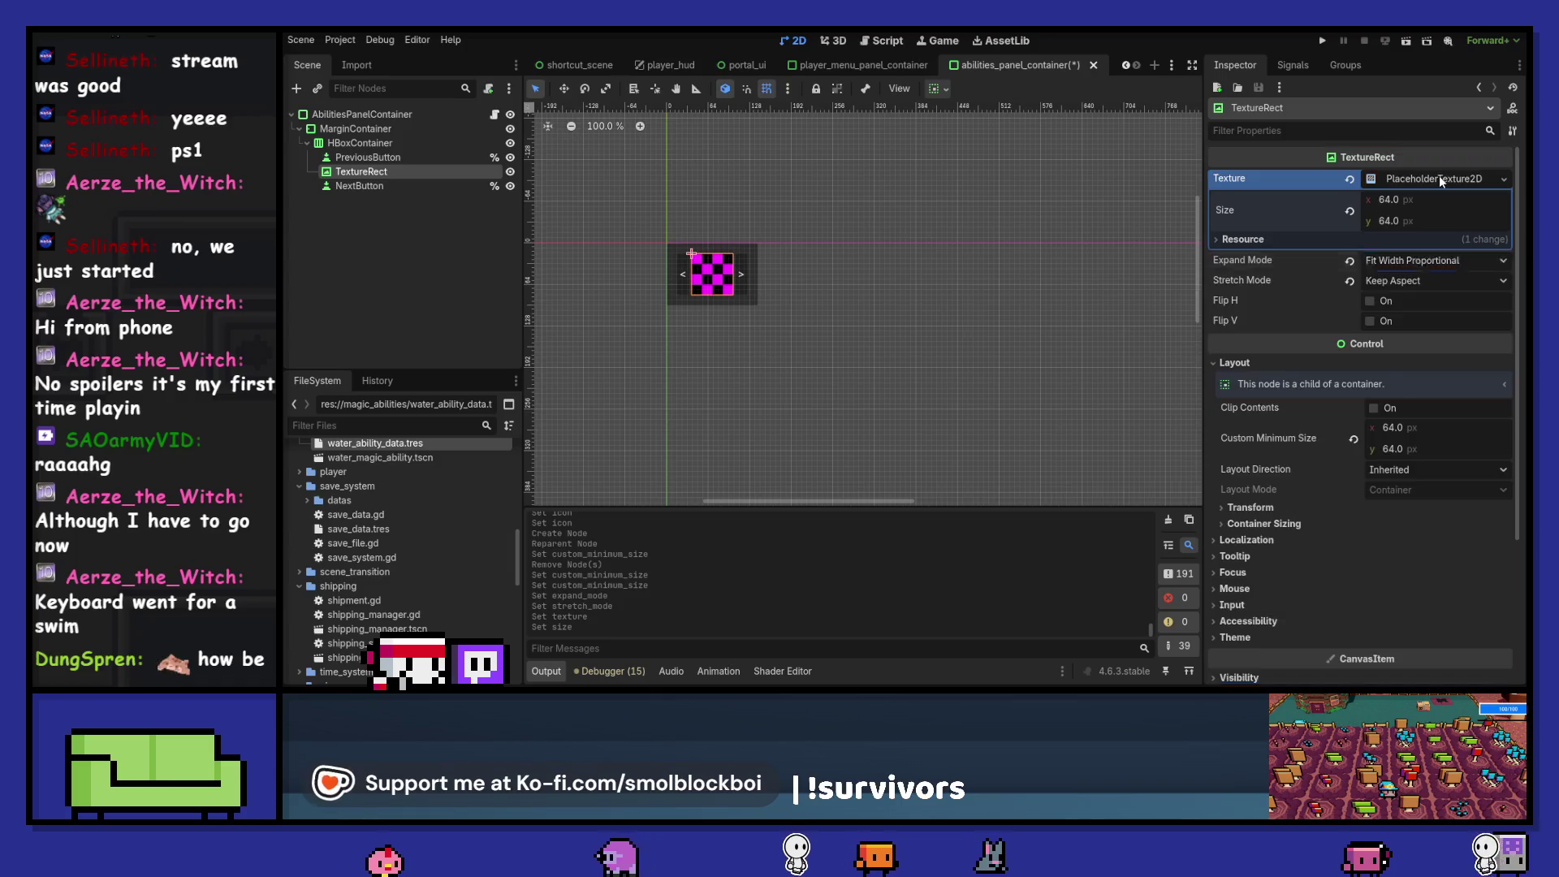
click(1439, 175)
key(ctrl+s)
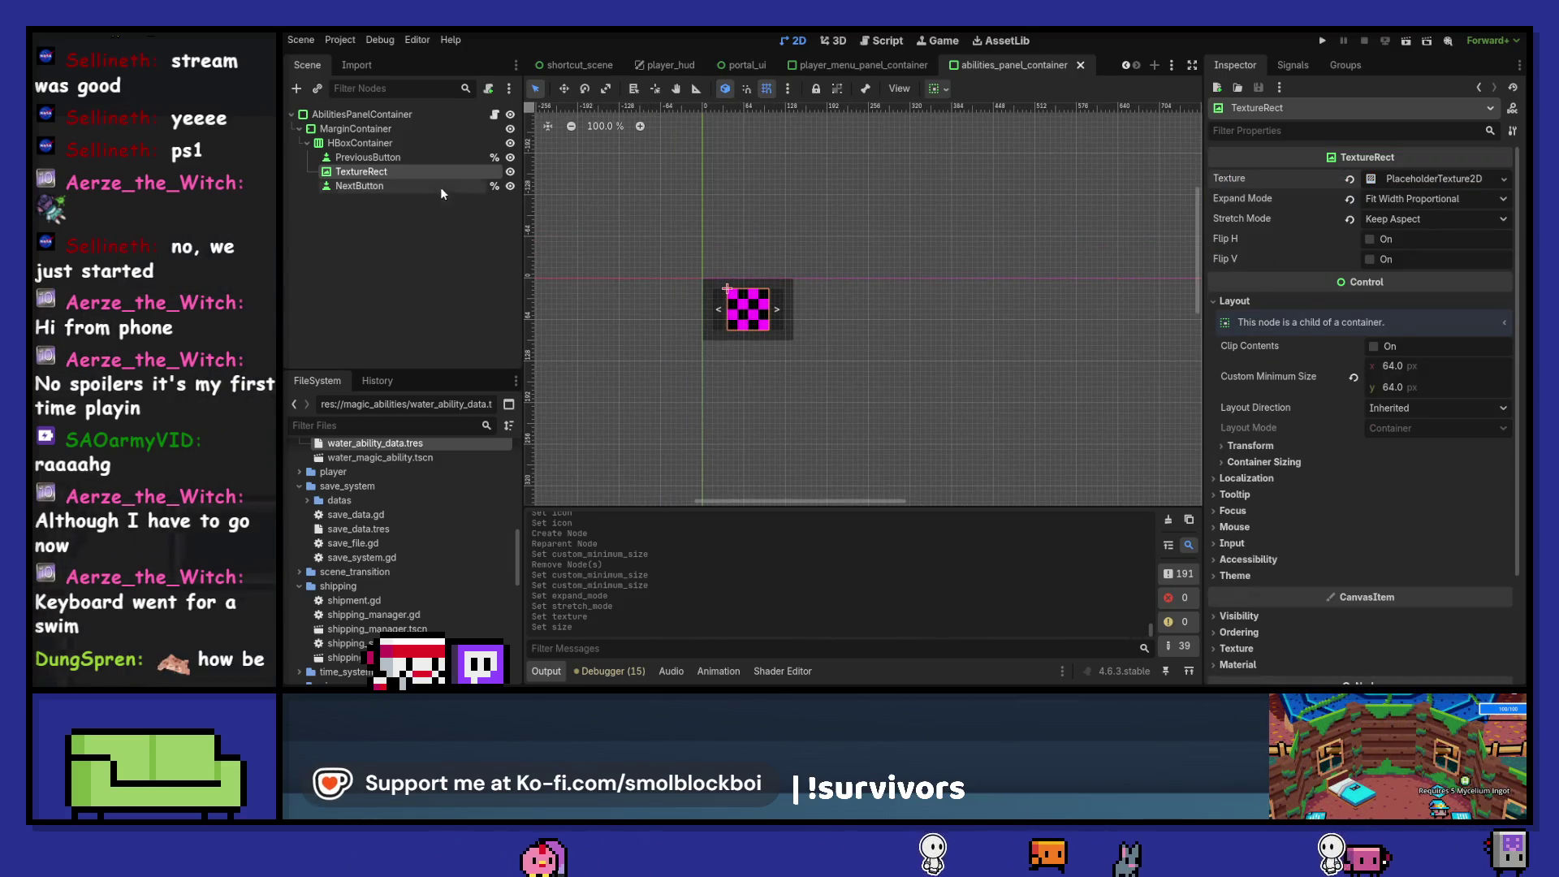
Give PreviousButton a 32×32 minimum size and Shrink Center horizontal and vertical container sizing.
click(393, 156)
scroll(1334, 403, down, 5)
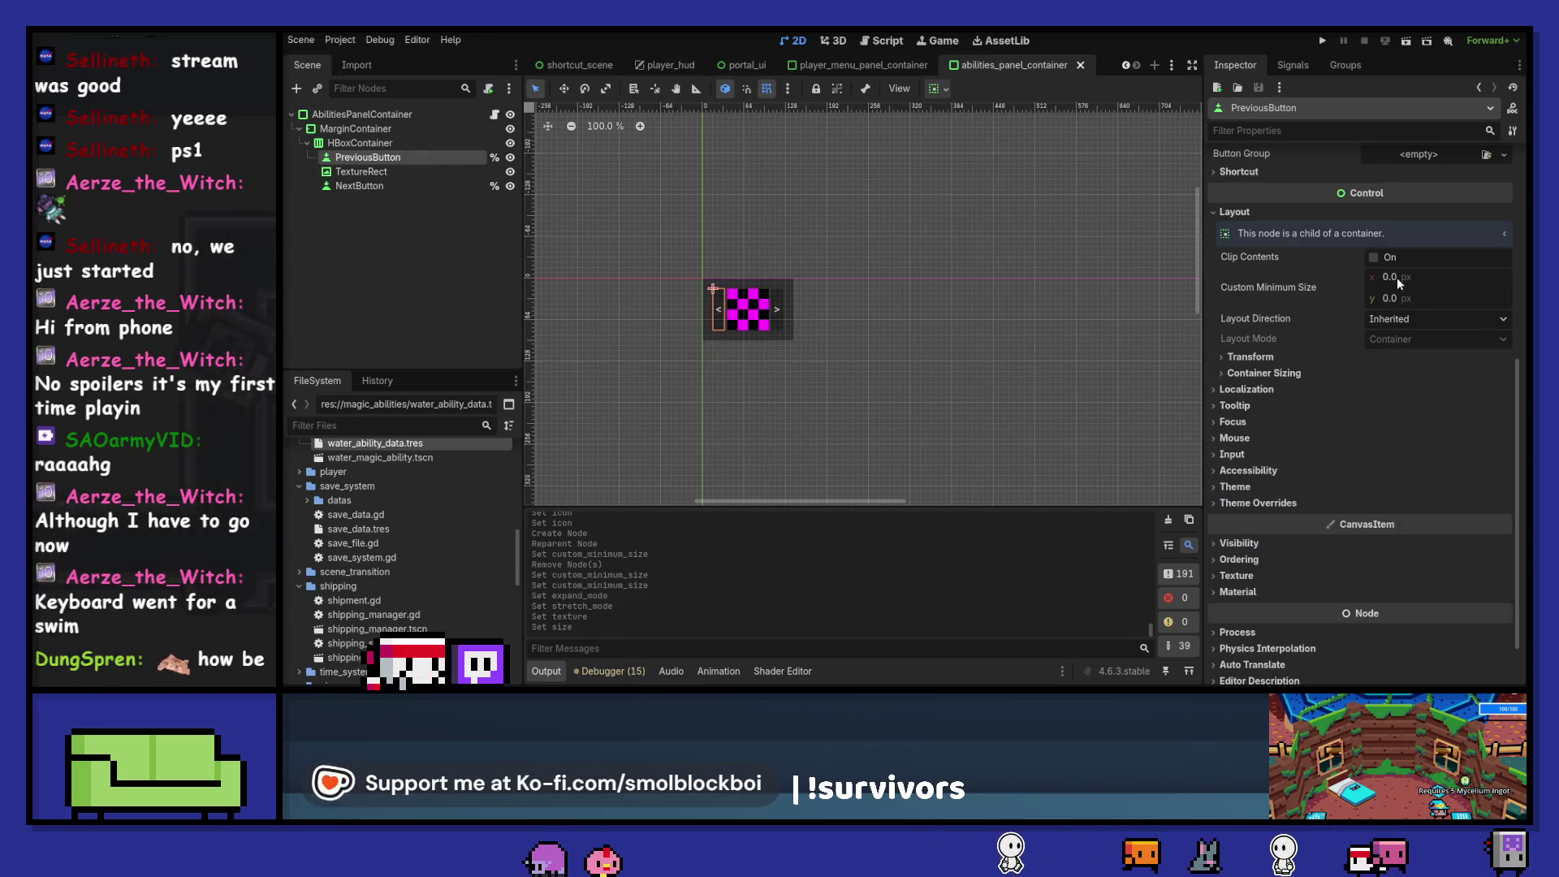
text(32)
key(Tab)
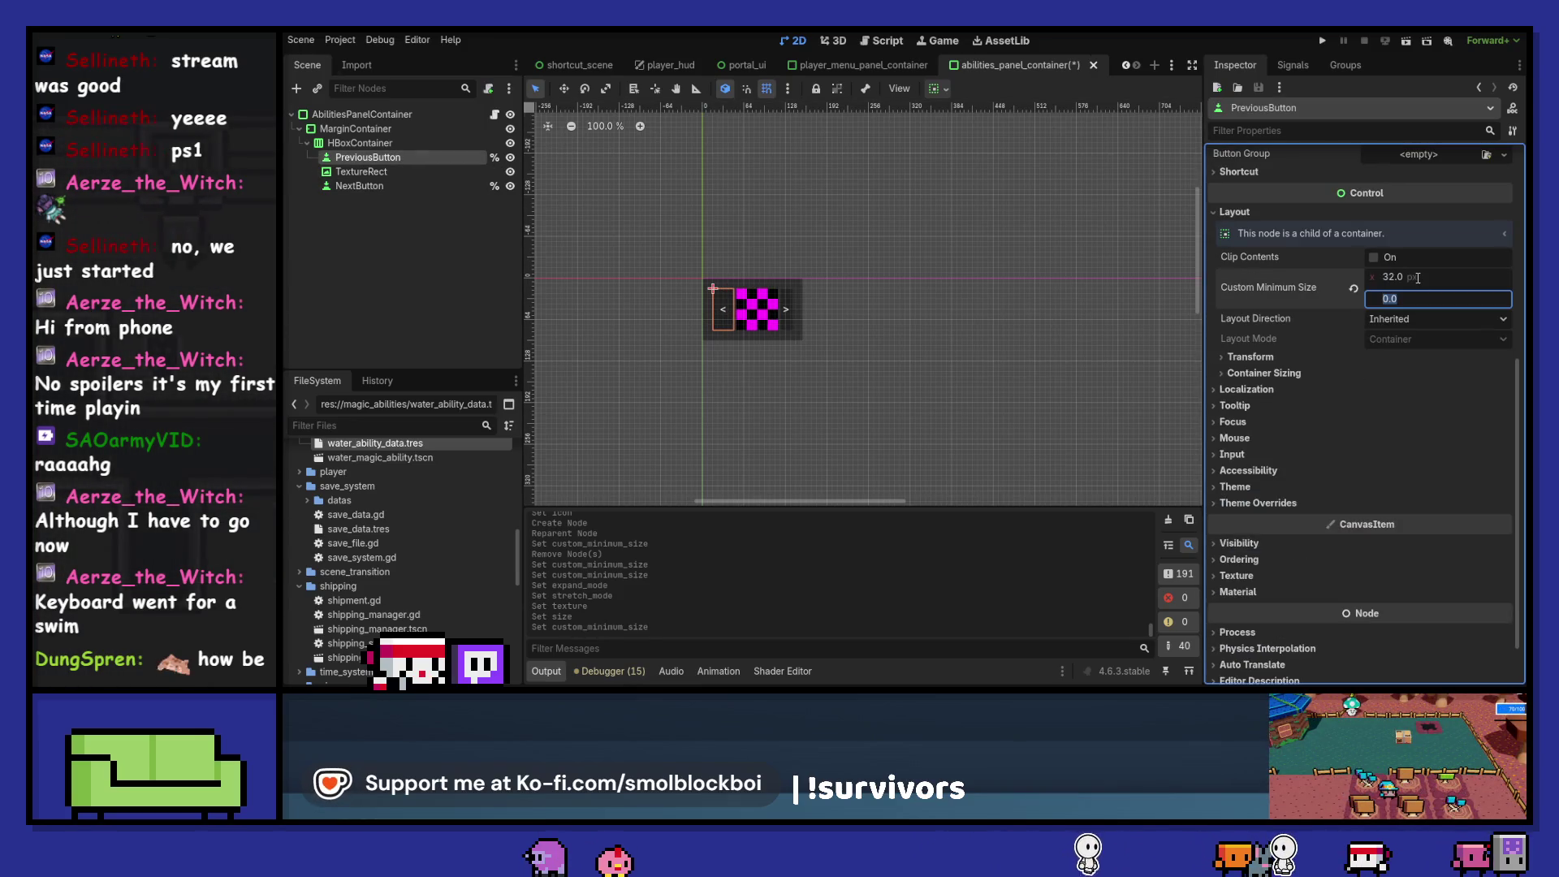
key(Tab)
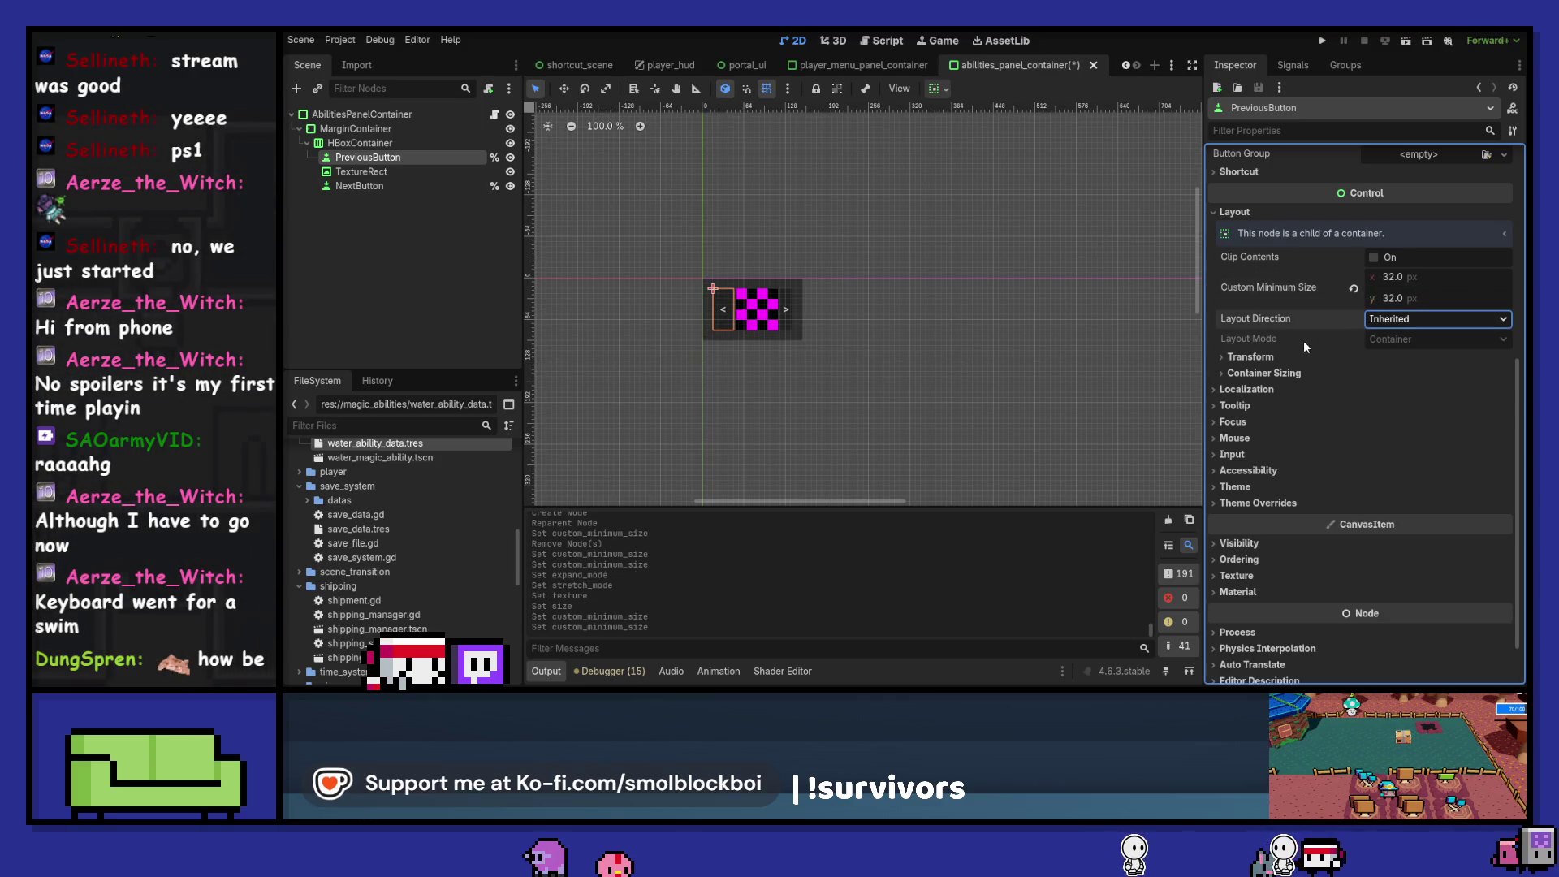
click(1273, 375)
click(1437, 391)
click(1422, 435)
click(1423, 433)
click(1438, 484)
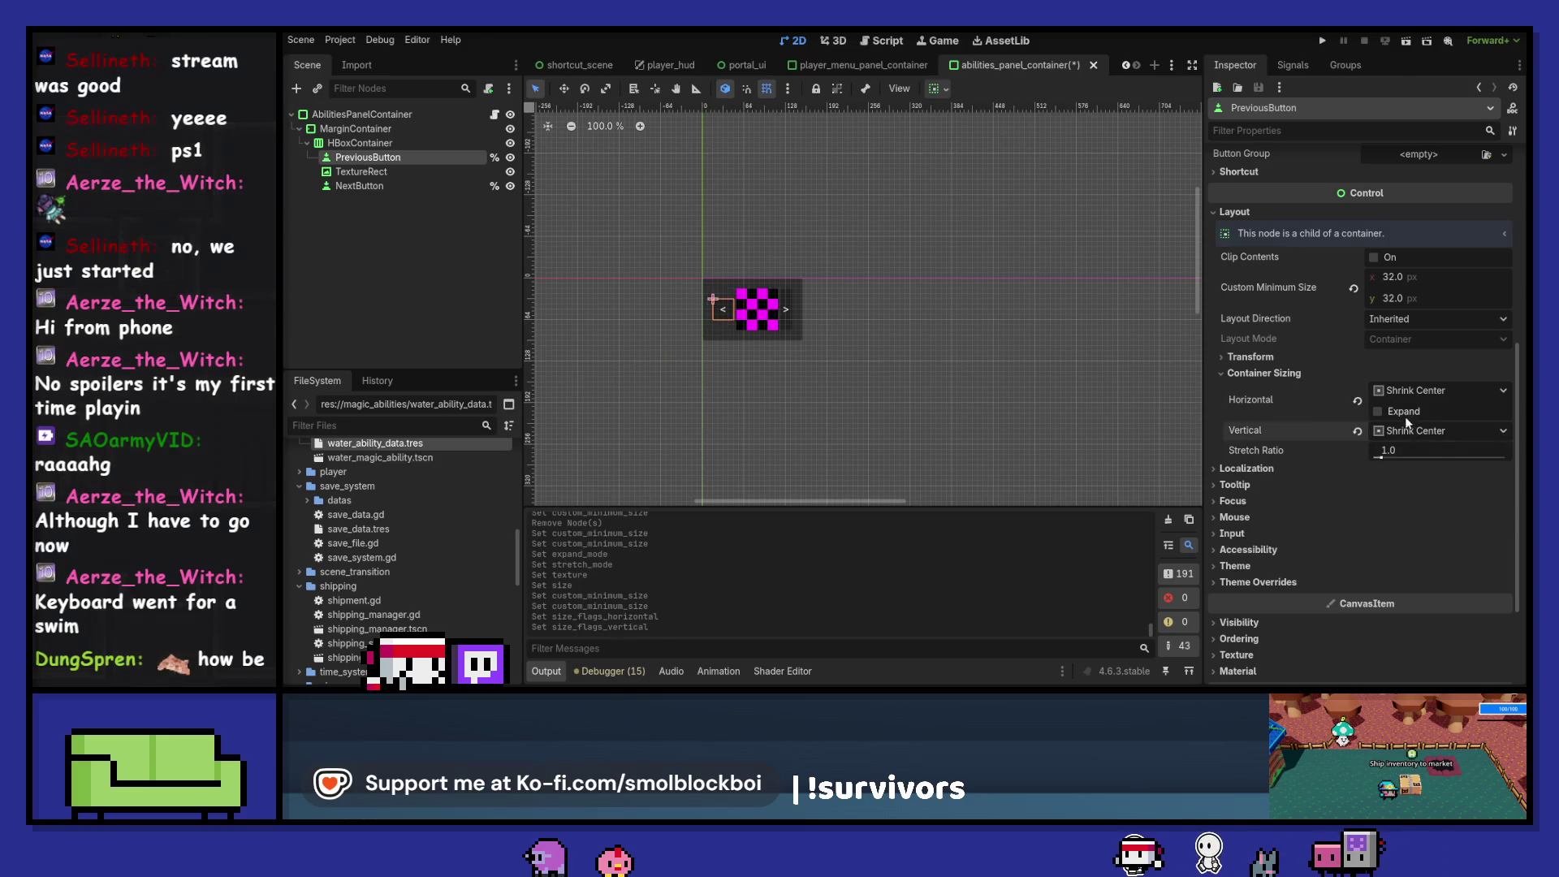
Set NextButton's horizontal and vertical container sizing to Shrink Center.
click(393, 188)
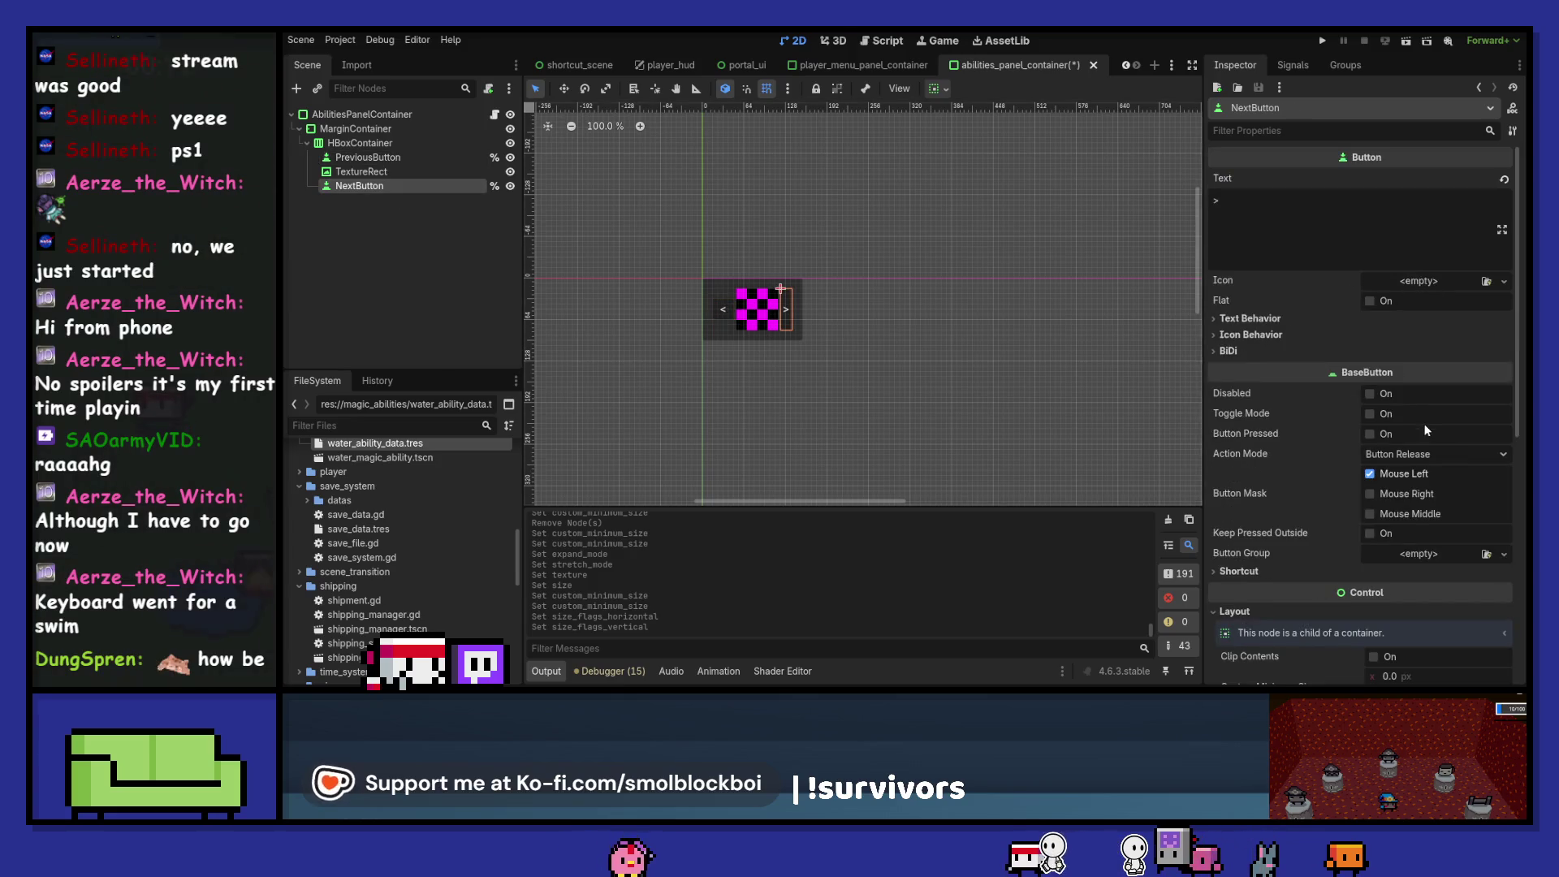
scroll(1427, 430, down, 5)
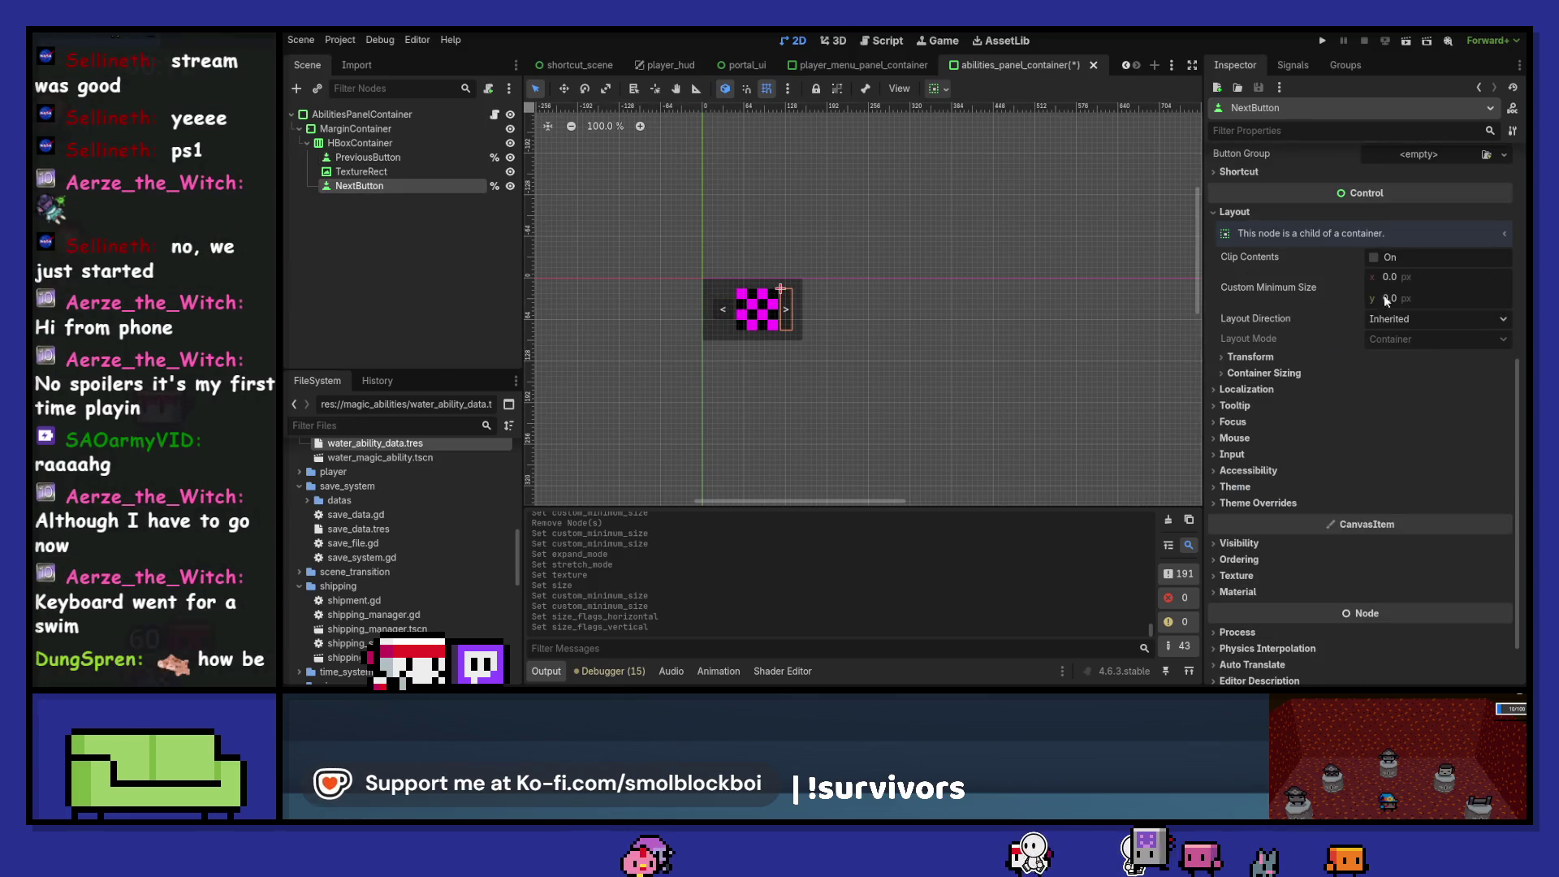
click(1259, 375)
click(1439, 393)
click(1444, 435)
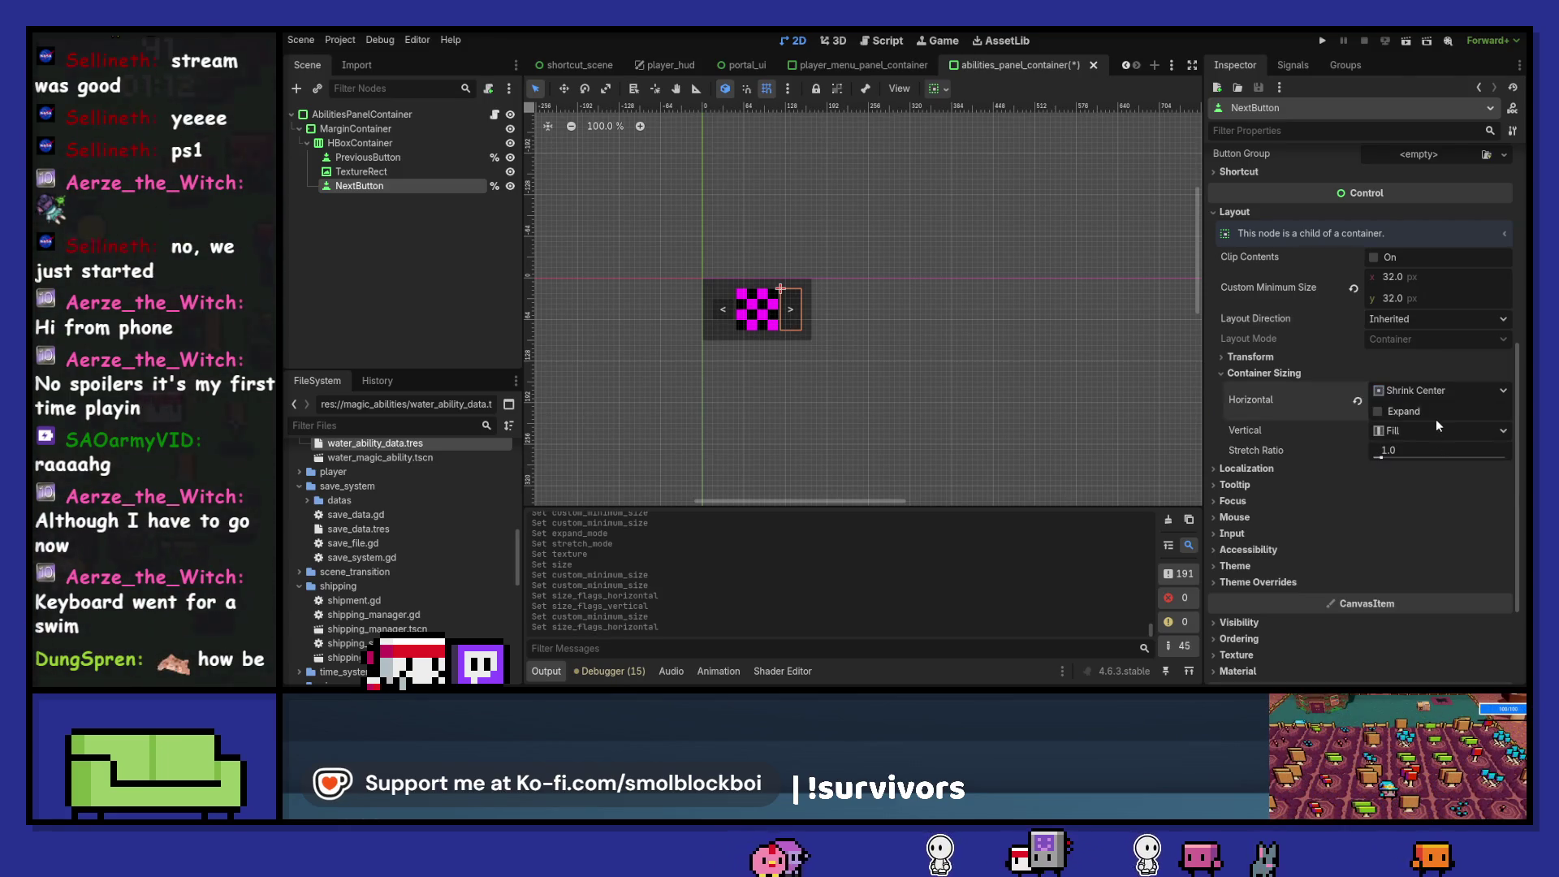
click(1437, 430)
click(1444, 476)
Raise the minimum size of both NextButton and PreviousButton to 64×64.
drag(1435, 277, 1439, 277)
key(Tab)
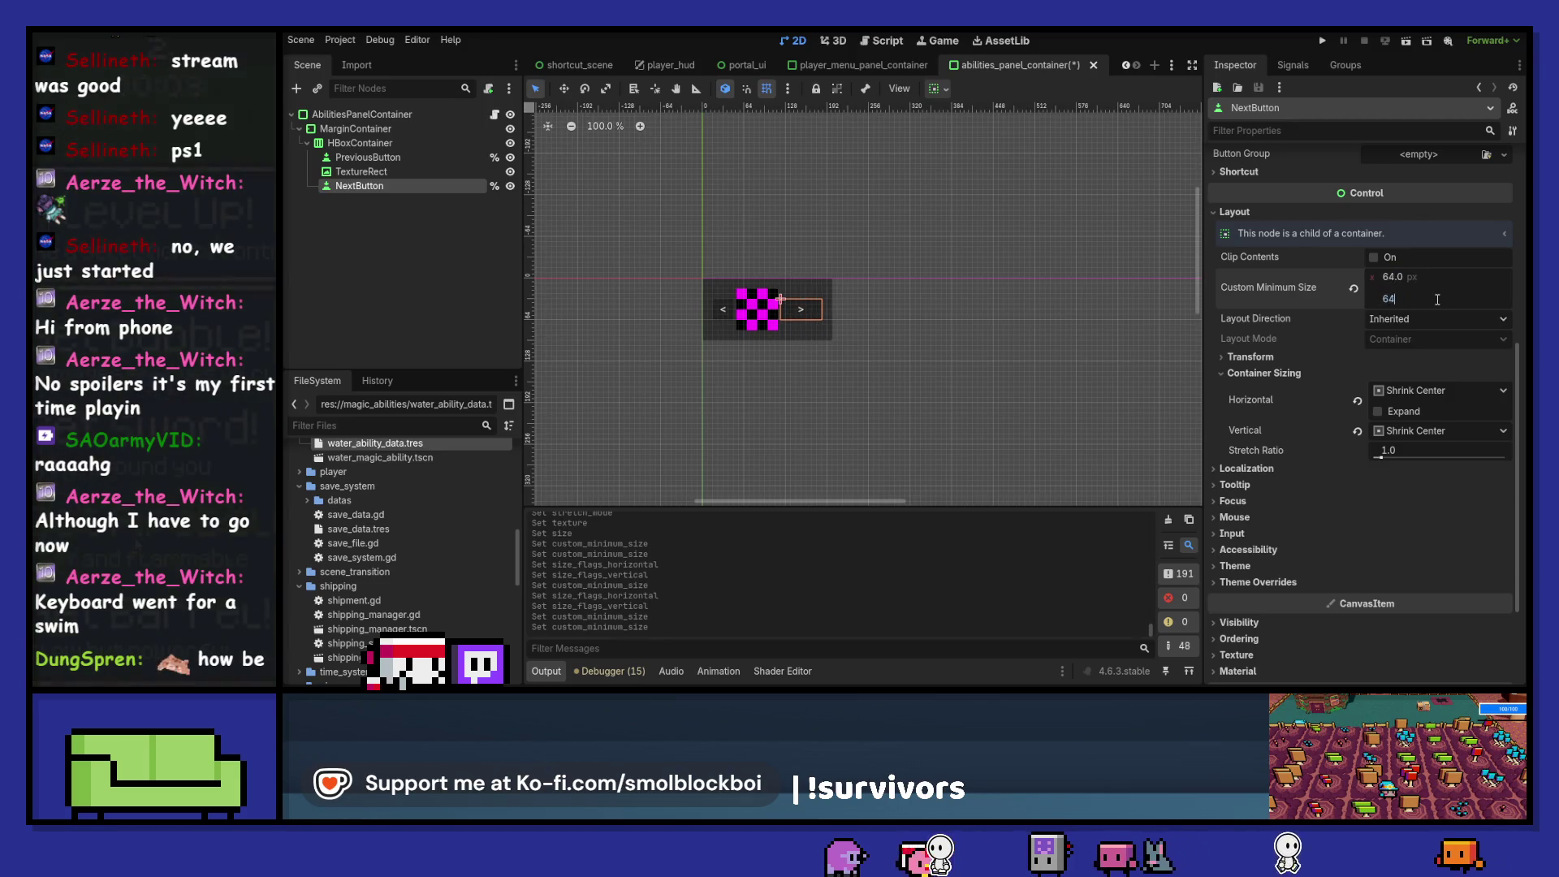
text(64)
key(Tab)
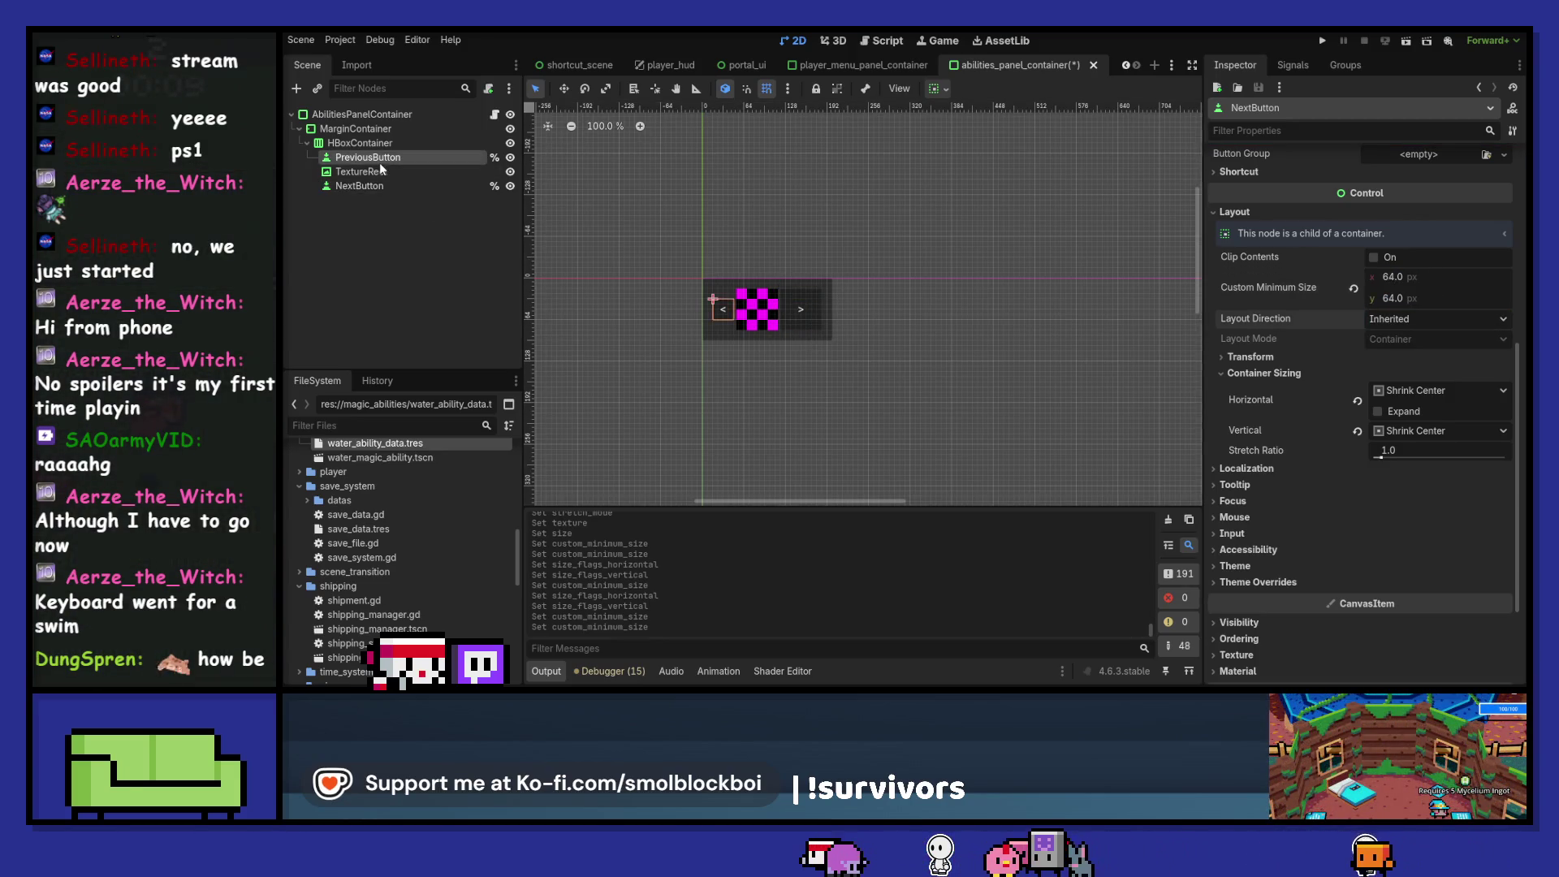
click(1422, 276)
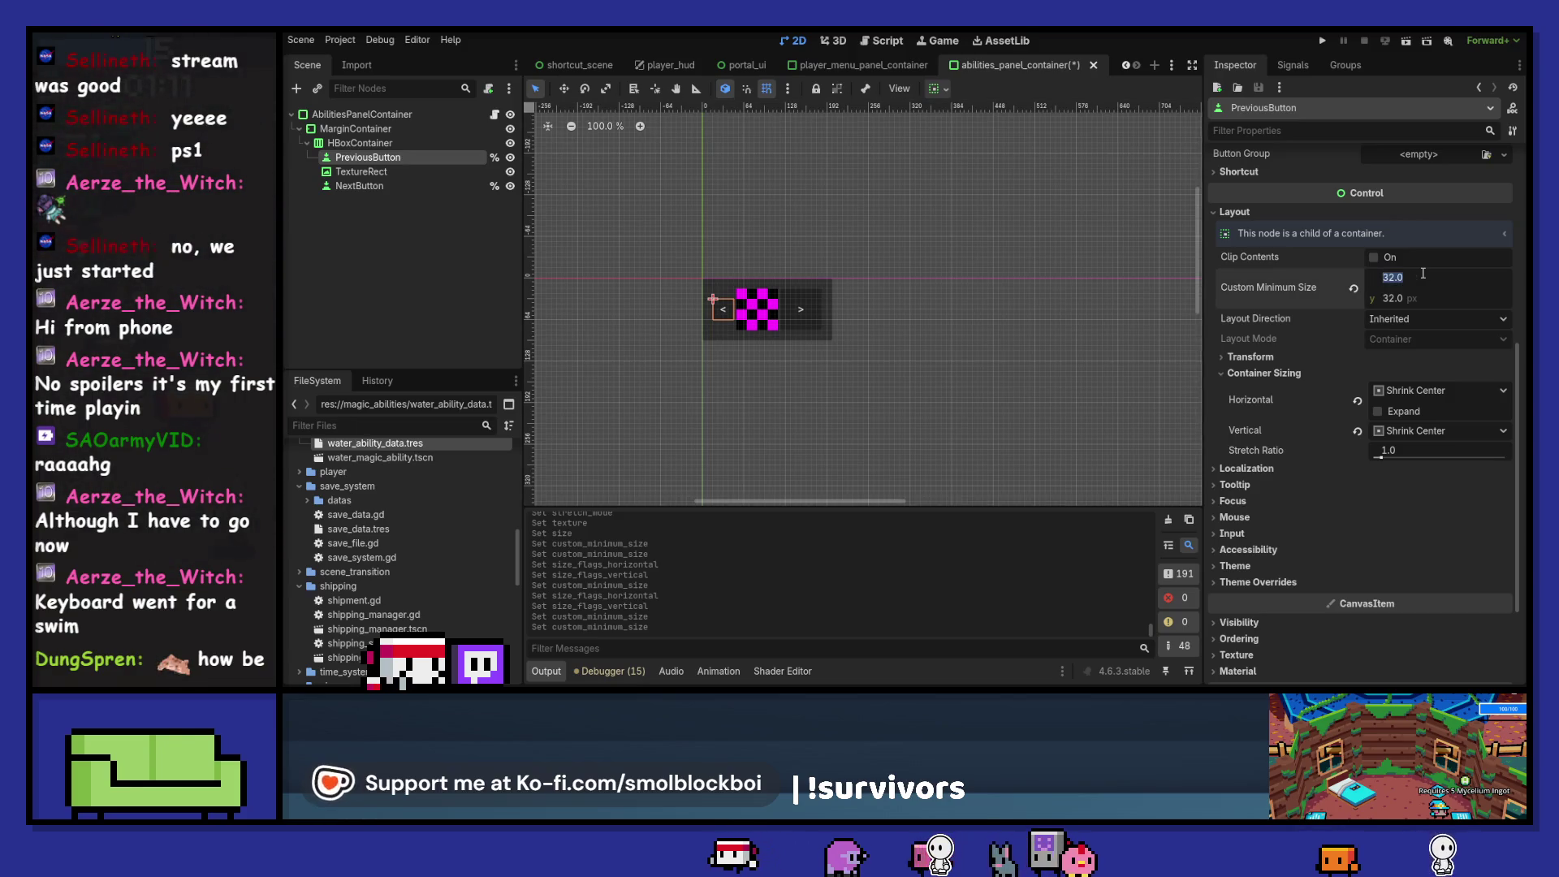
key(Tab)
text(64)
key(Tab)
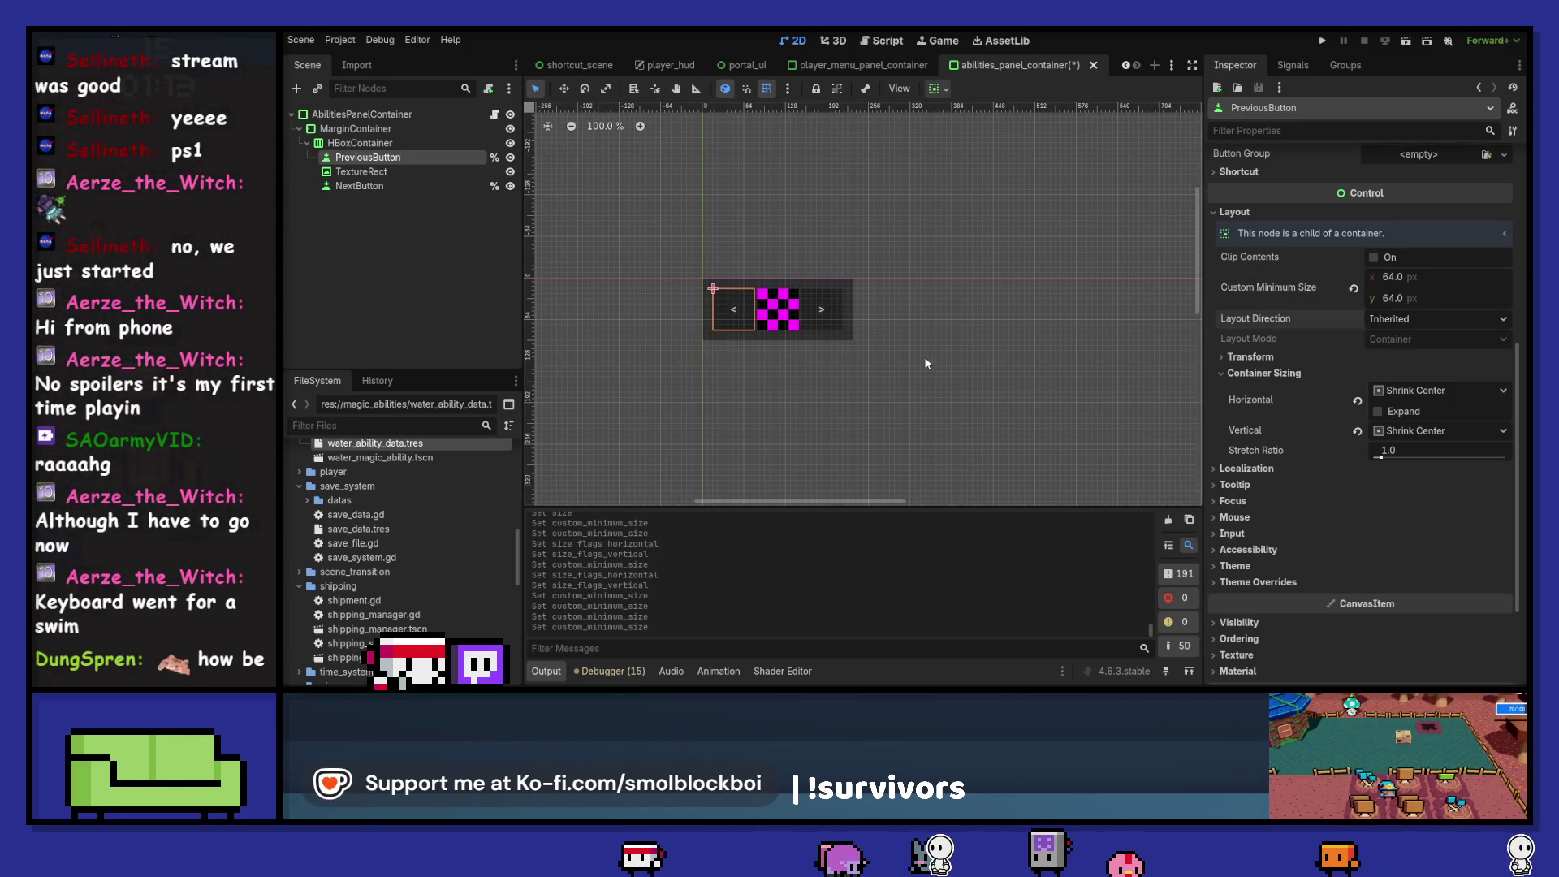
click(422, 115)
In abilities_panel_container.gd, cut the two _on_*_button_pressed handler functions.
click(494, 113)
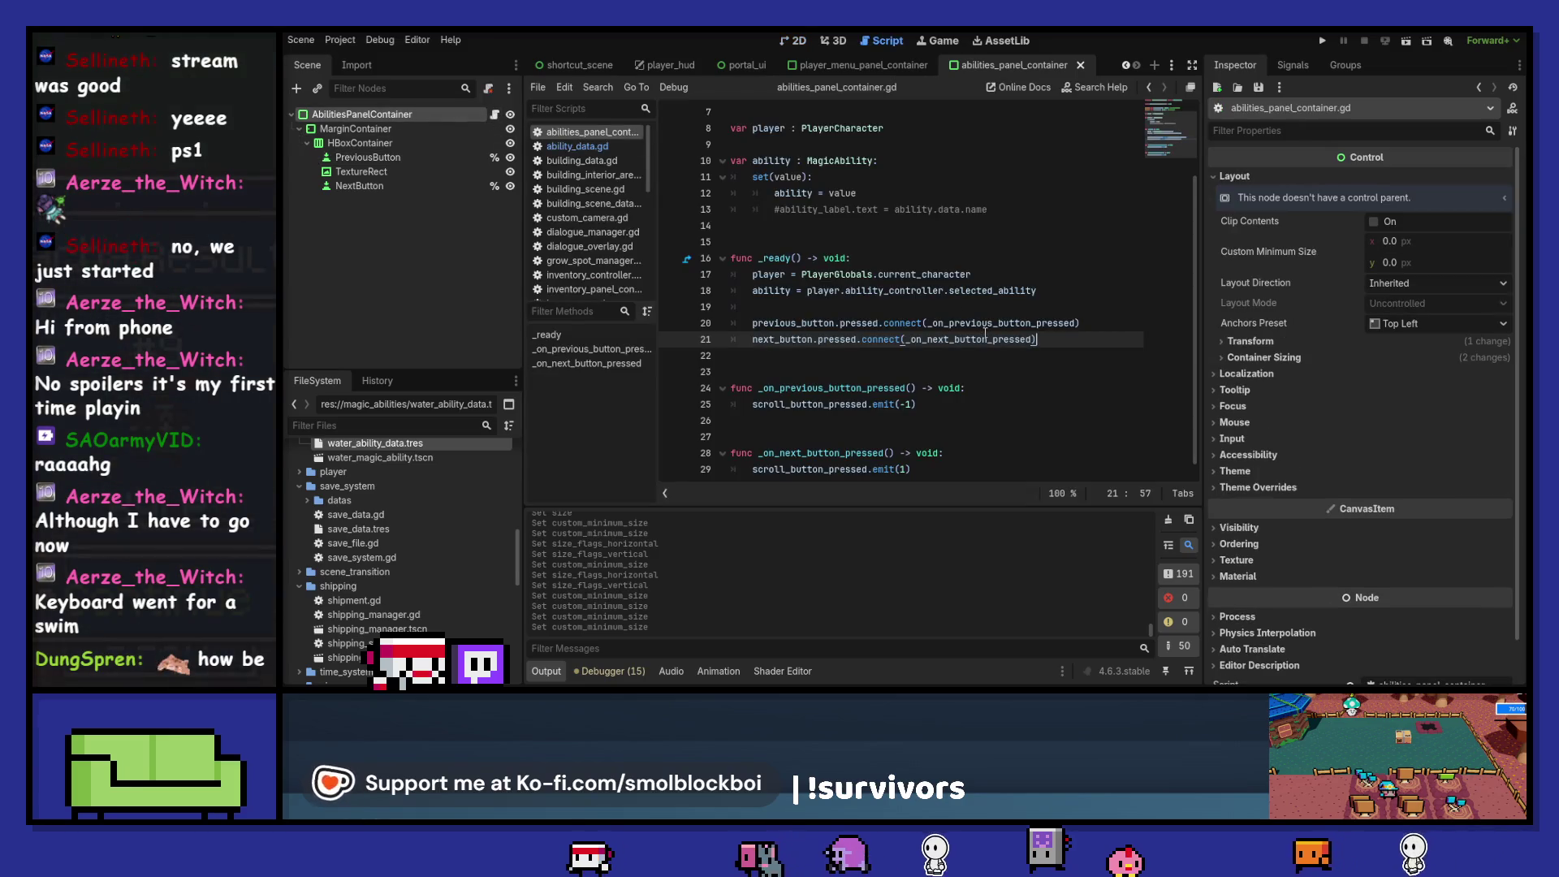
scroll(985, 334, up, 1)
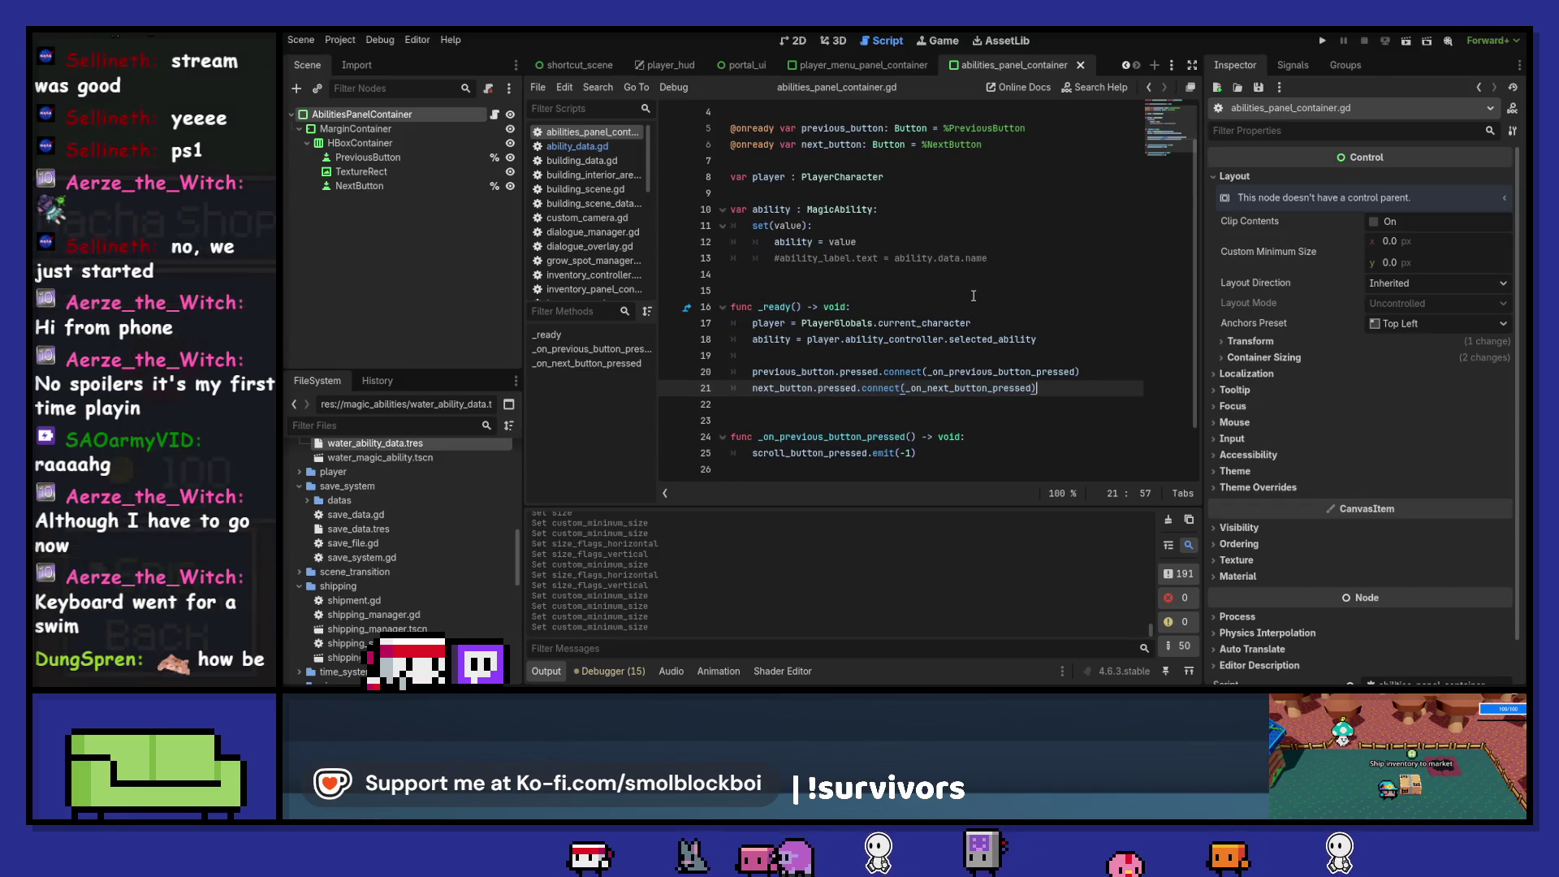
scroll(973, 295, down, 2)
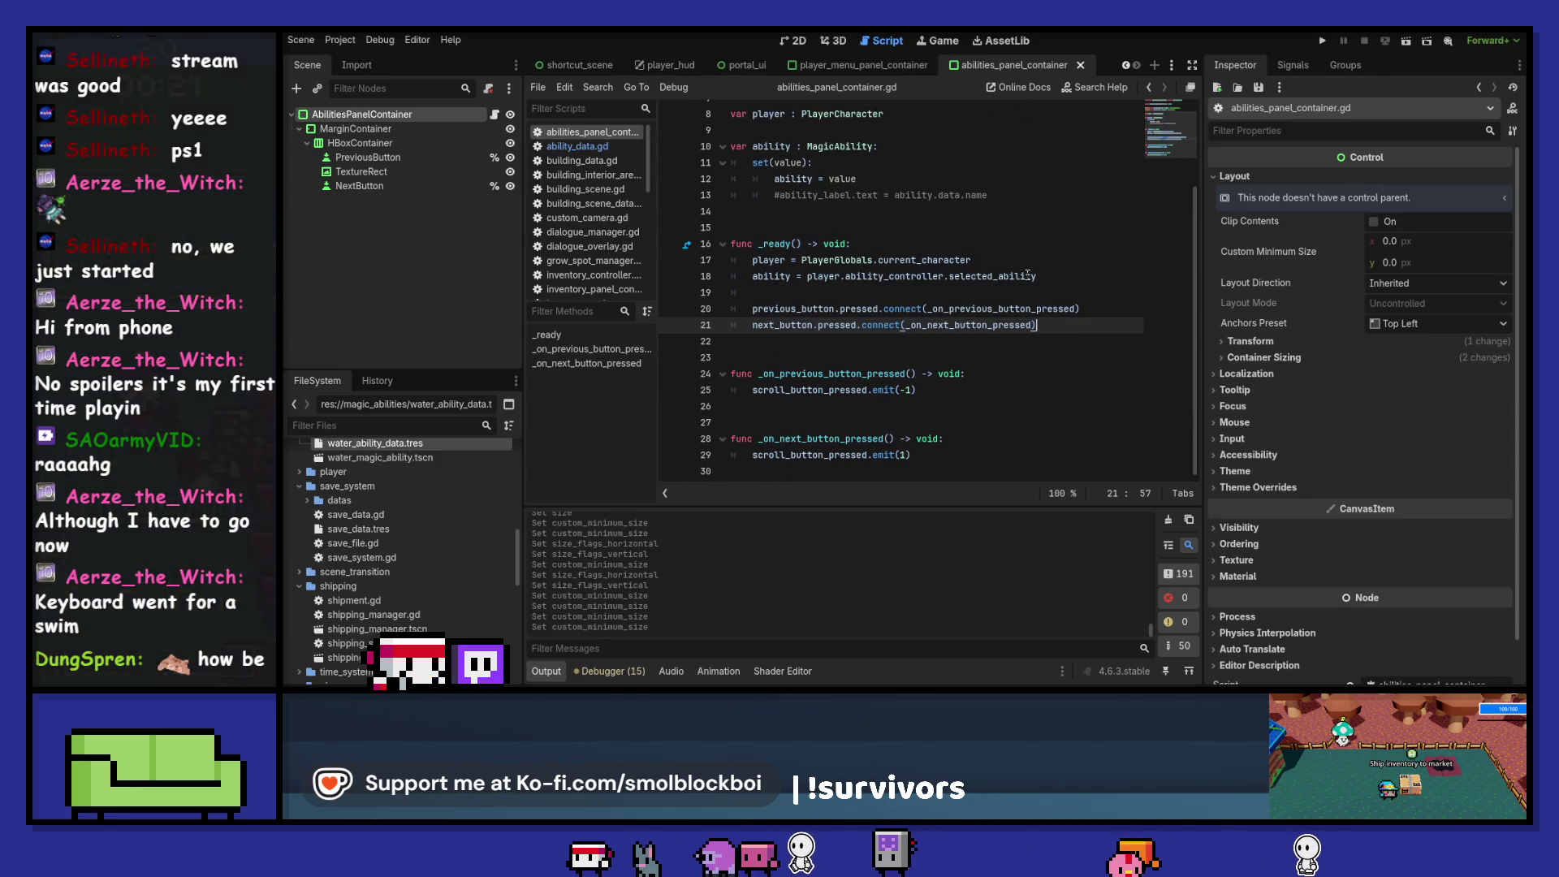
double_click(814, 390)
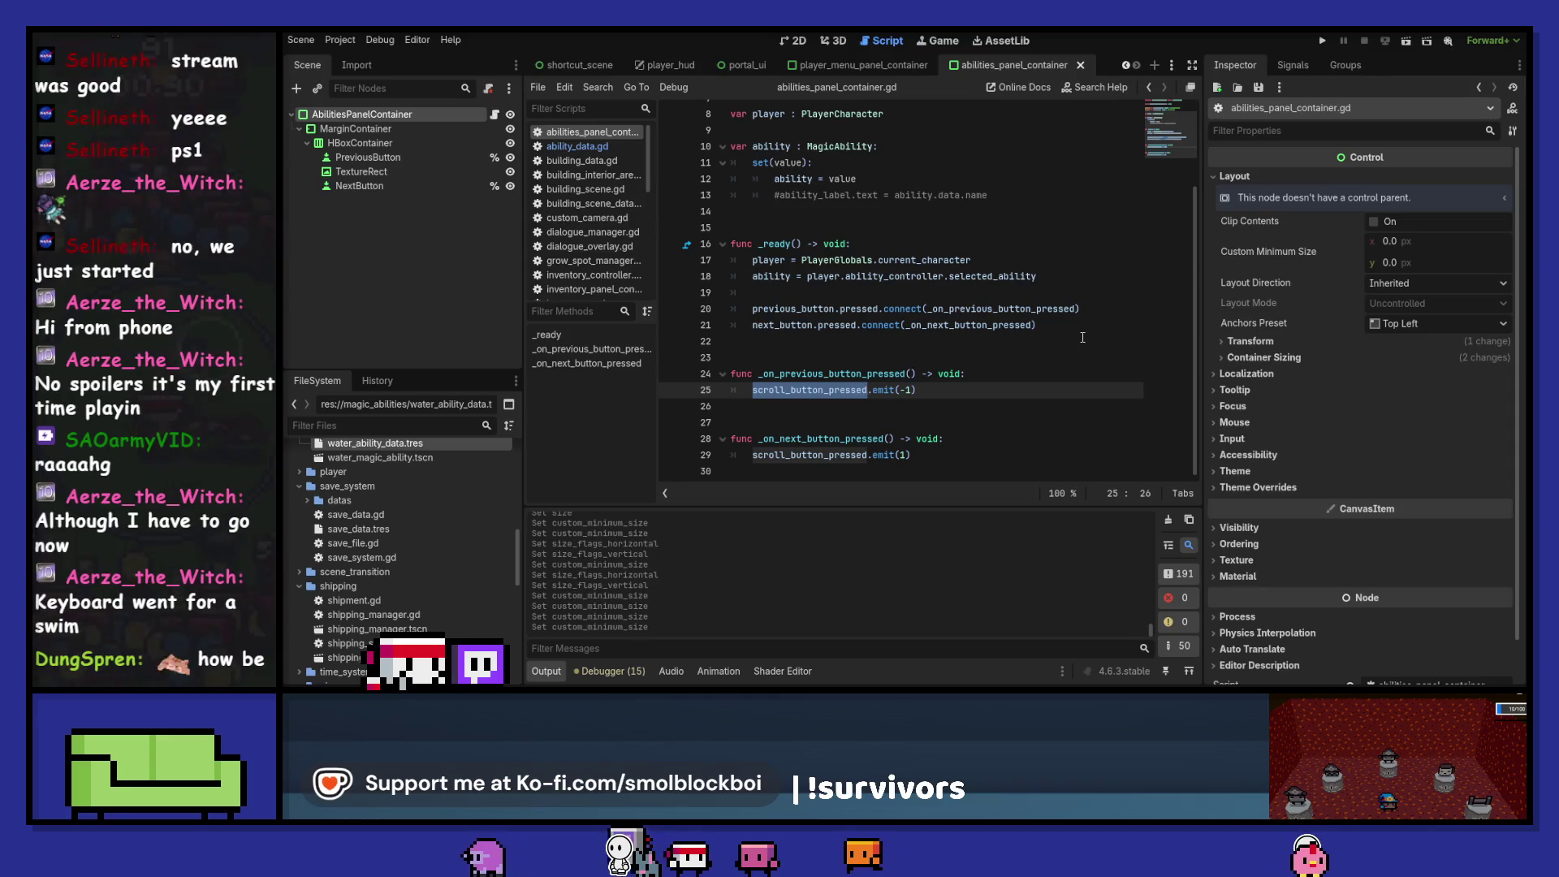
scroll(1082, 337, up, 3)
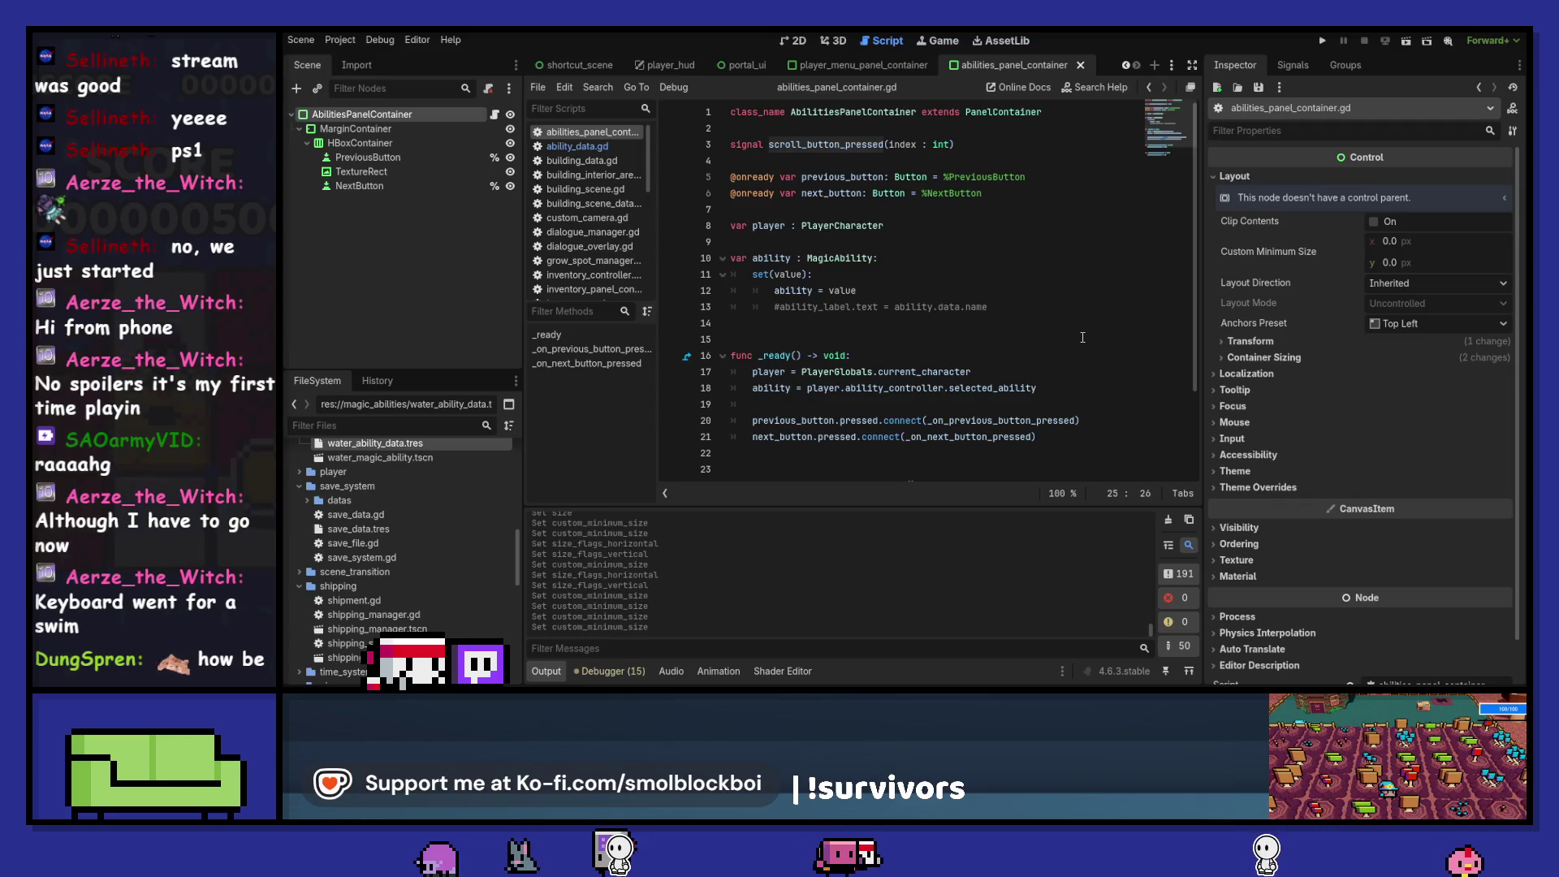
scroll(834, 238, down, 3)
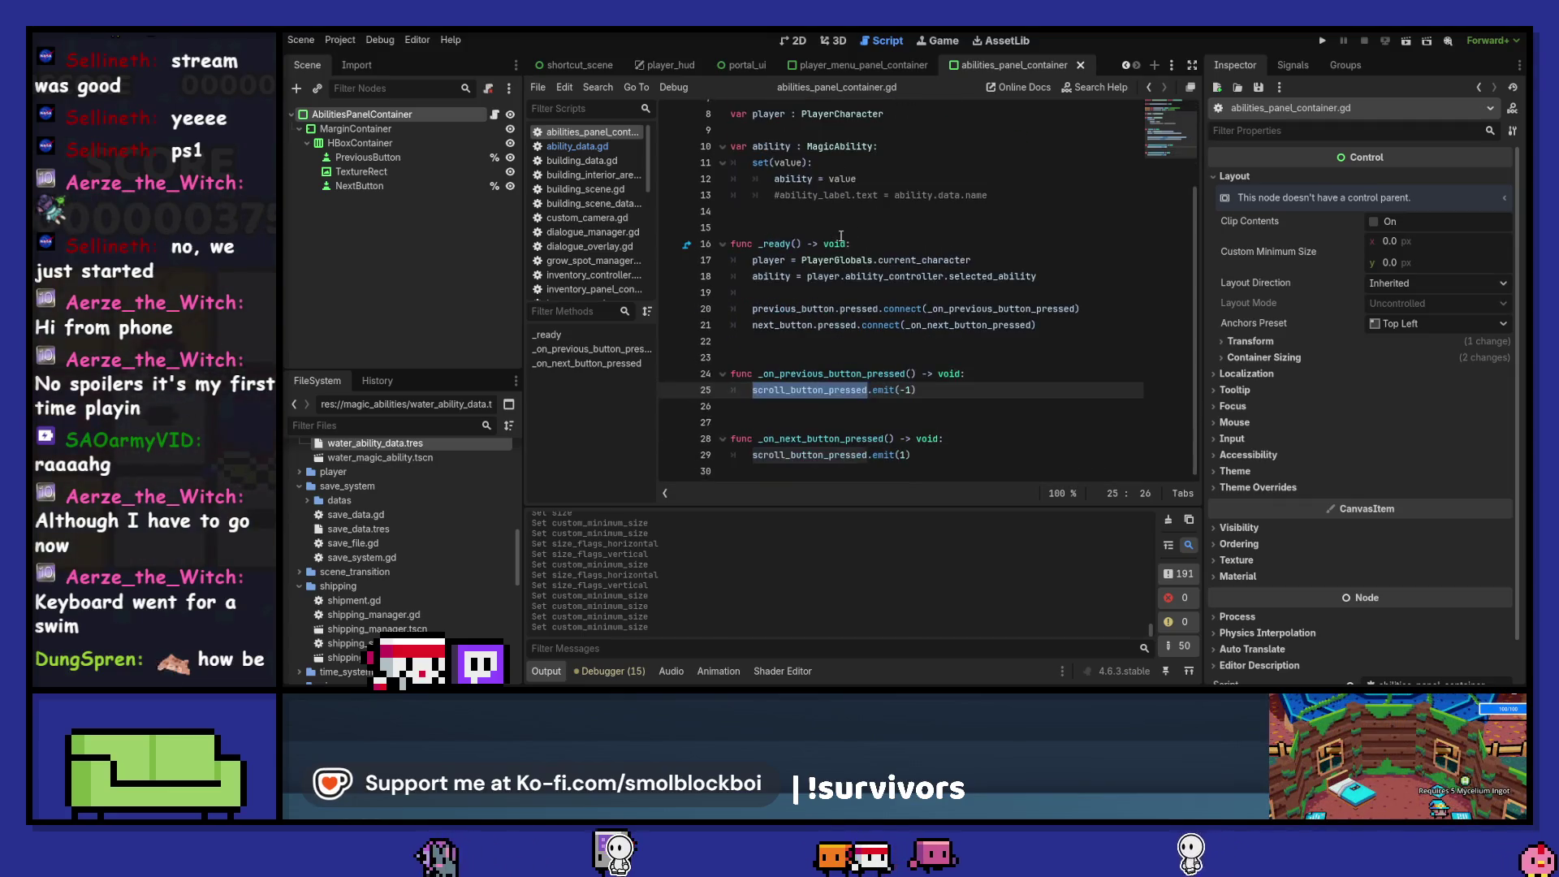
drag(918, 455, 703, 355)
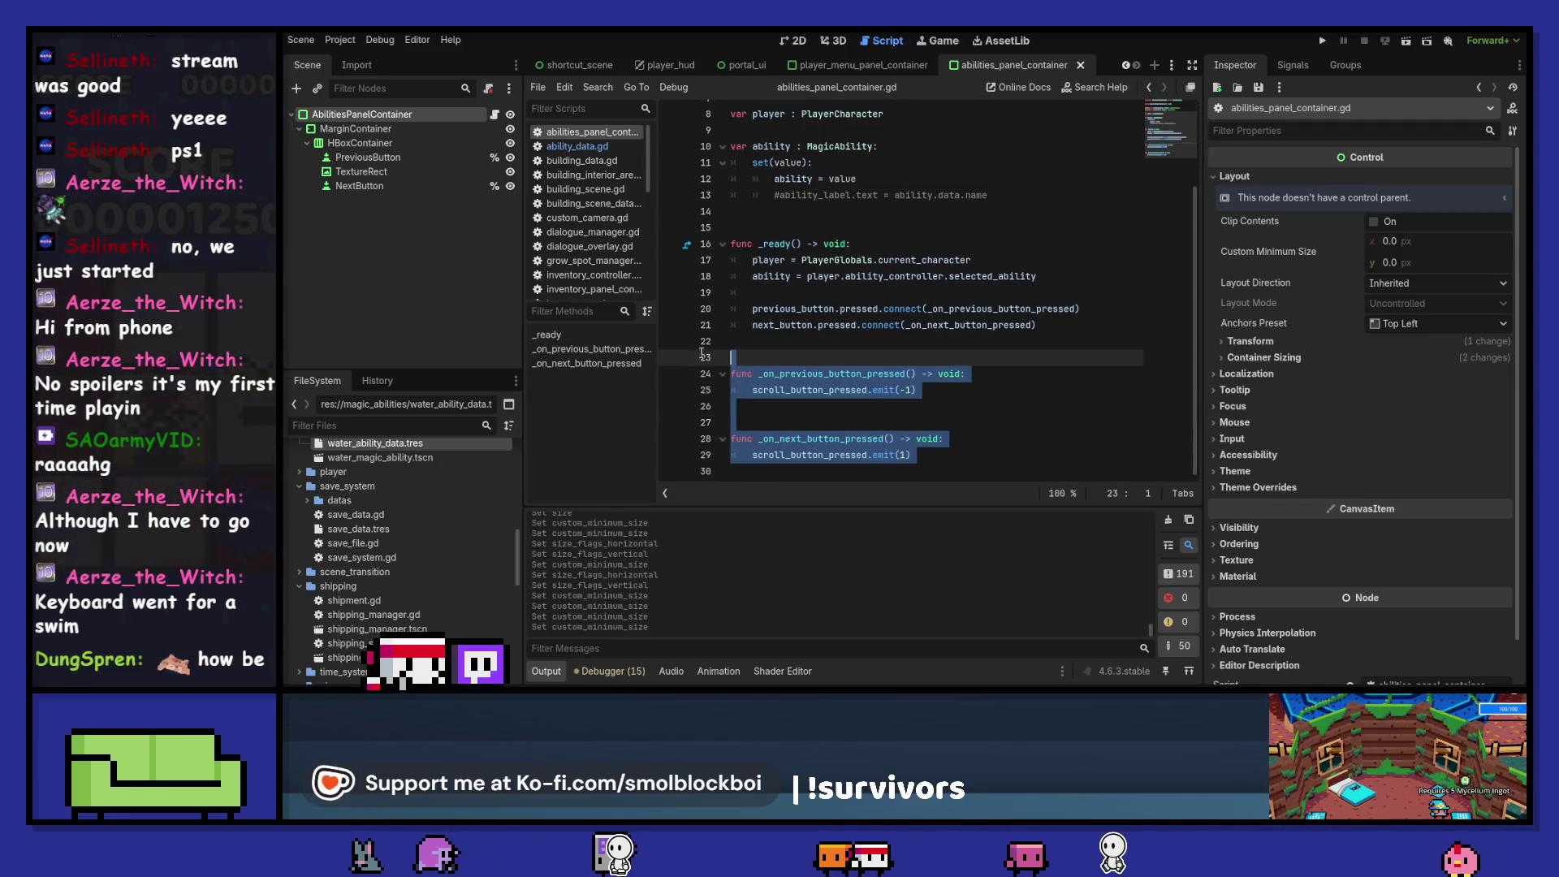
key(ctrl+x)
Delete the scroll_button_pressed signal and the button connect lines in _ready, then save.
scroll(702, 325, up, 3)
drag(955, 145, 665, 130)
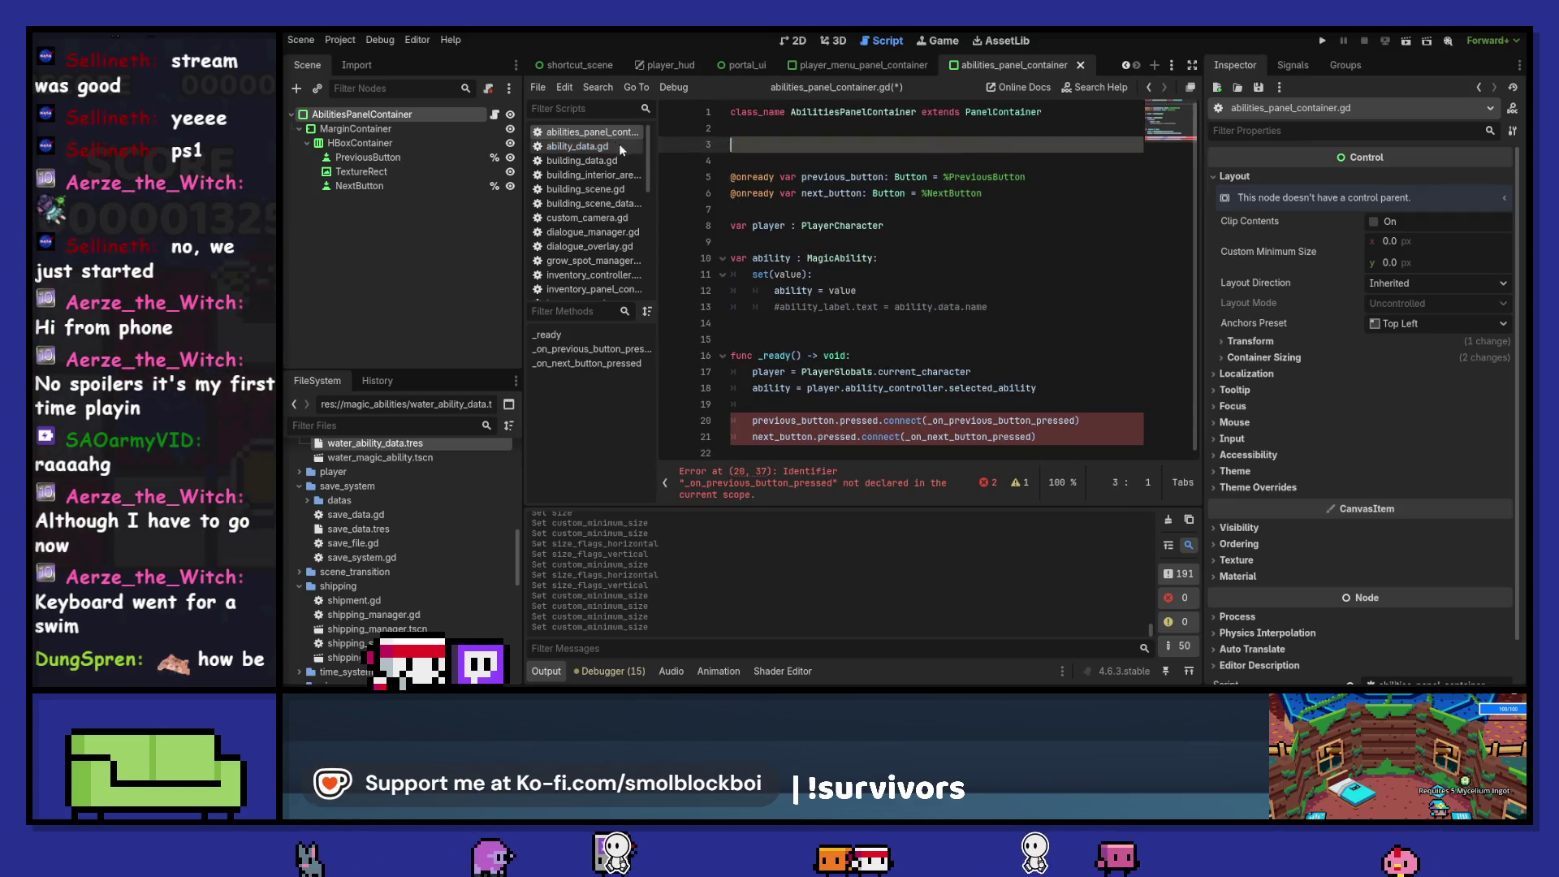
key(BackSpace)
drag(812, 446, 718, 392)
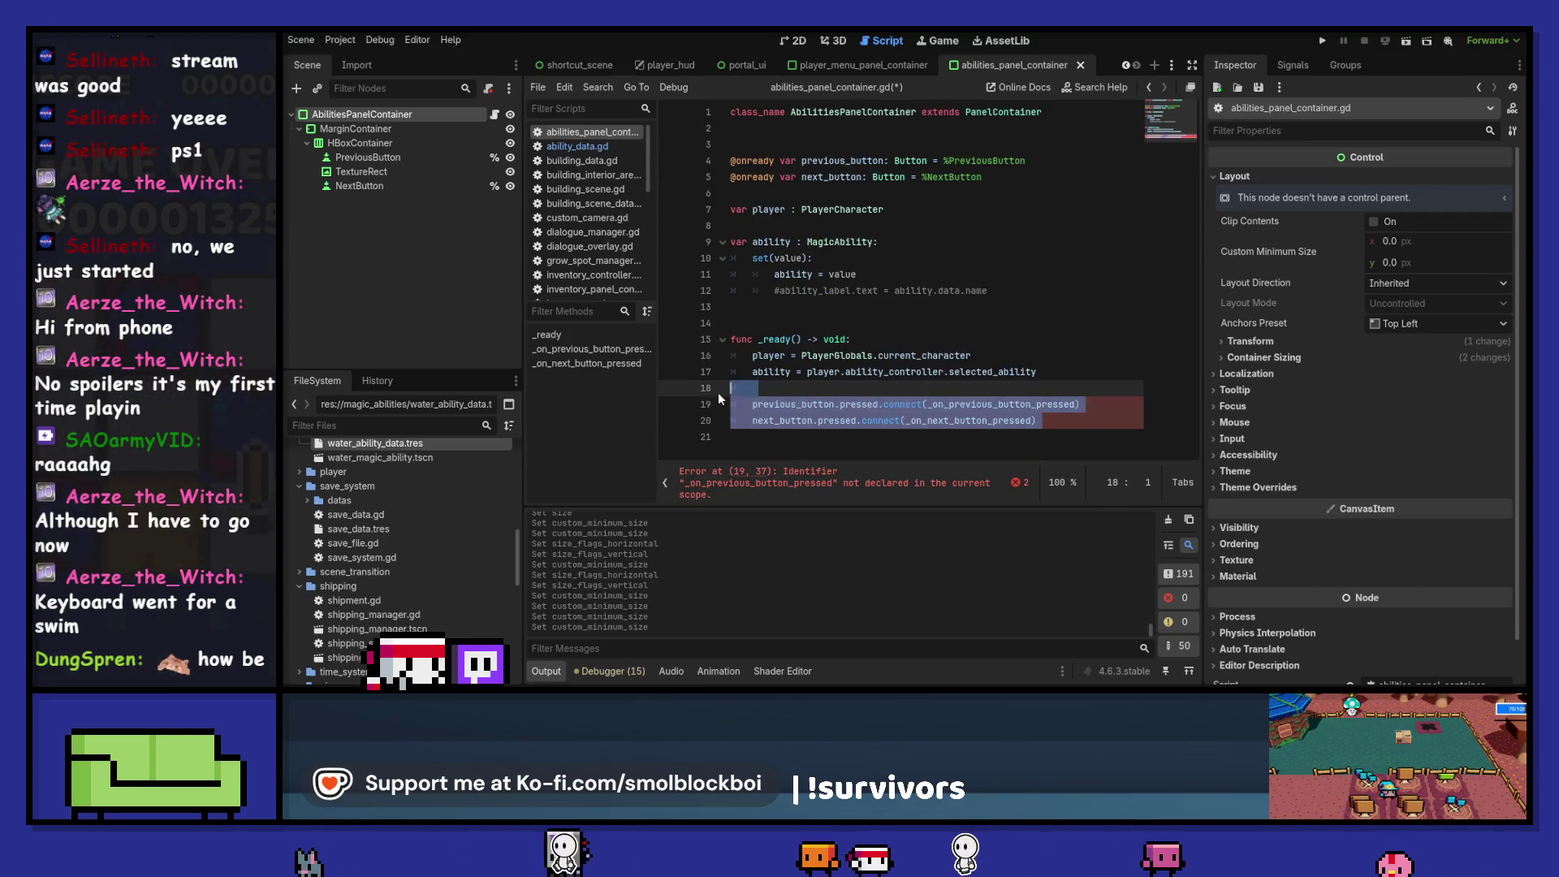
key(BackSpace)
key(BackSpace)
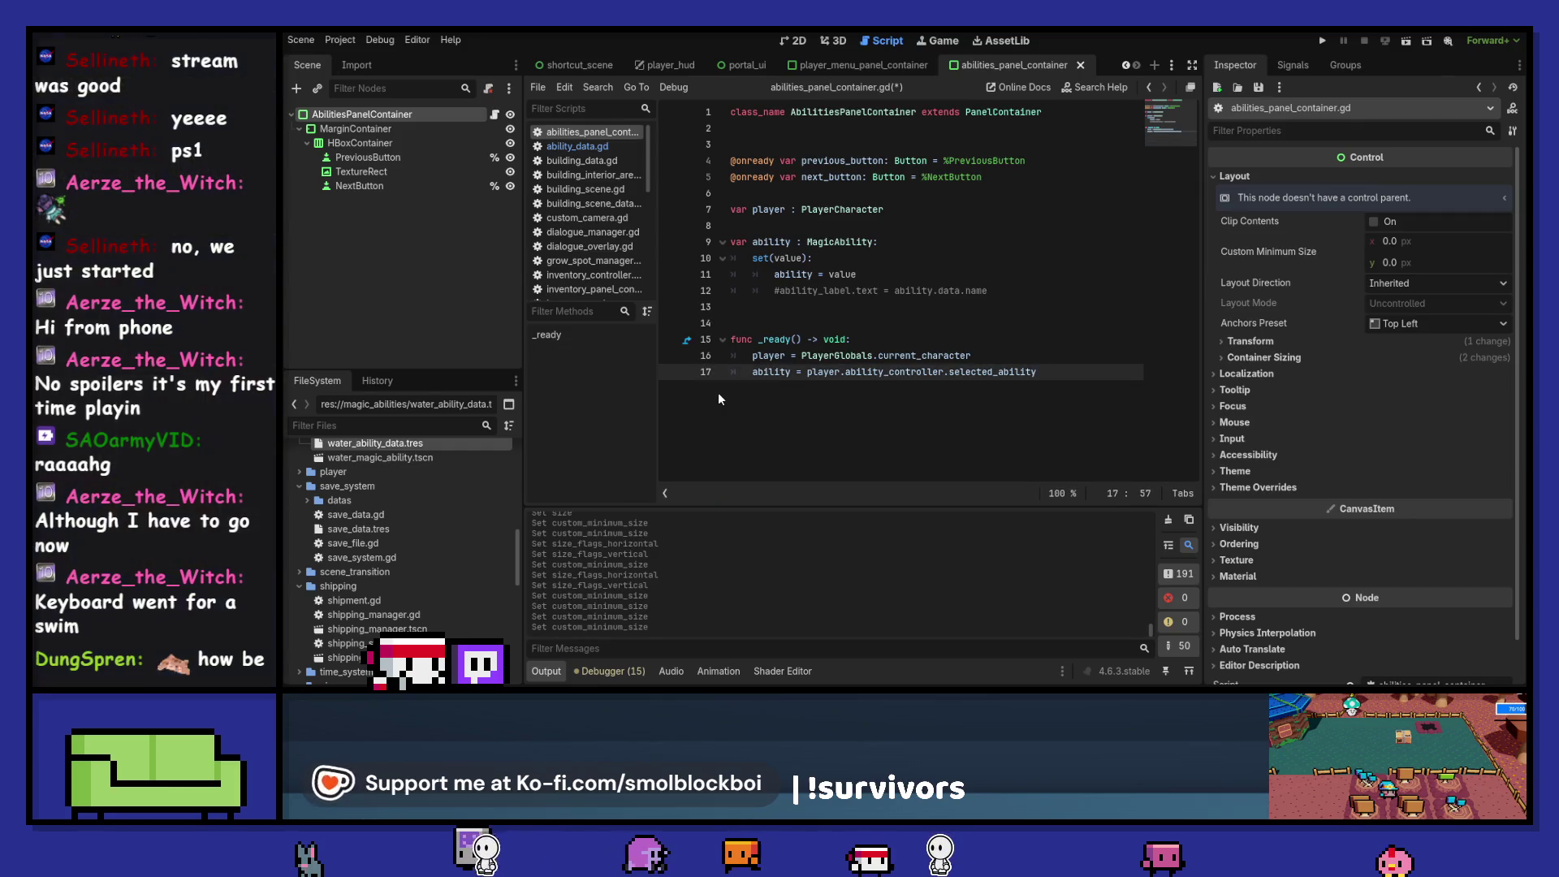
key(ctrl+s)
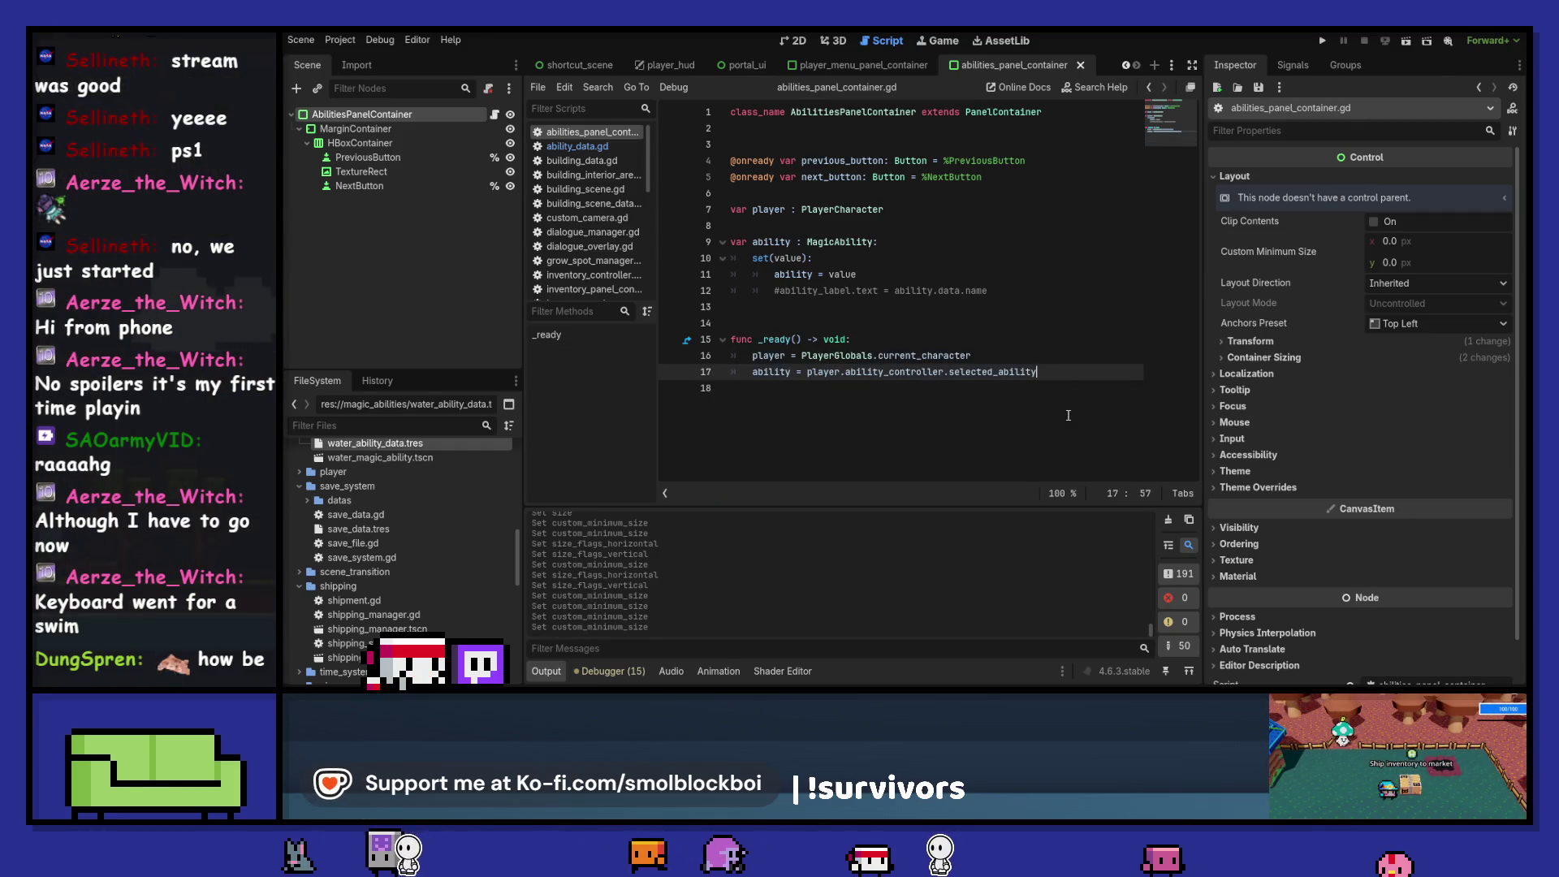
Remove the blank line above the button references and save the script.
click(825, 160)
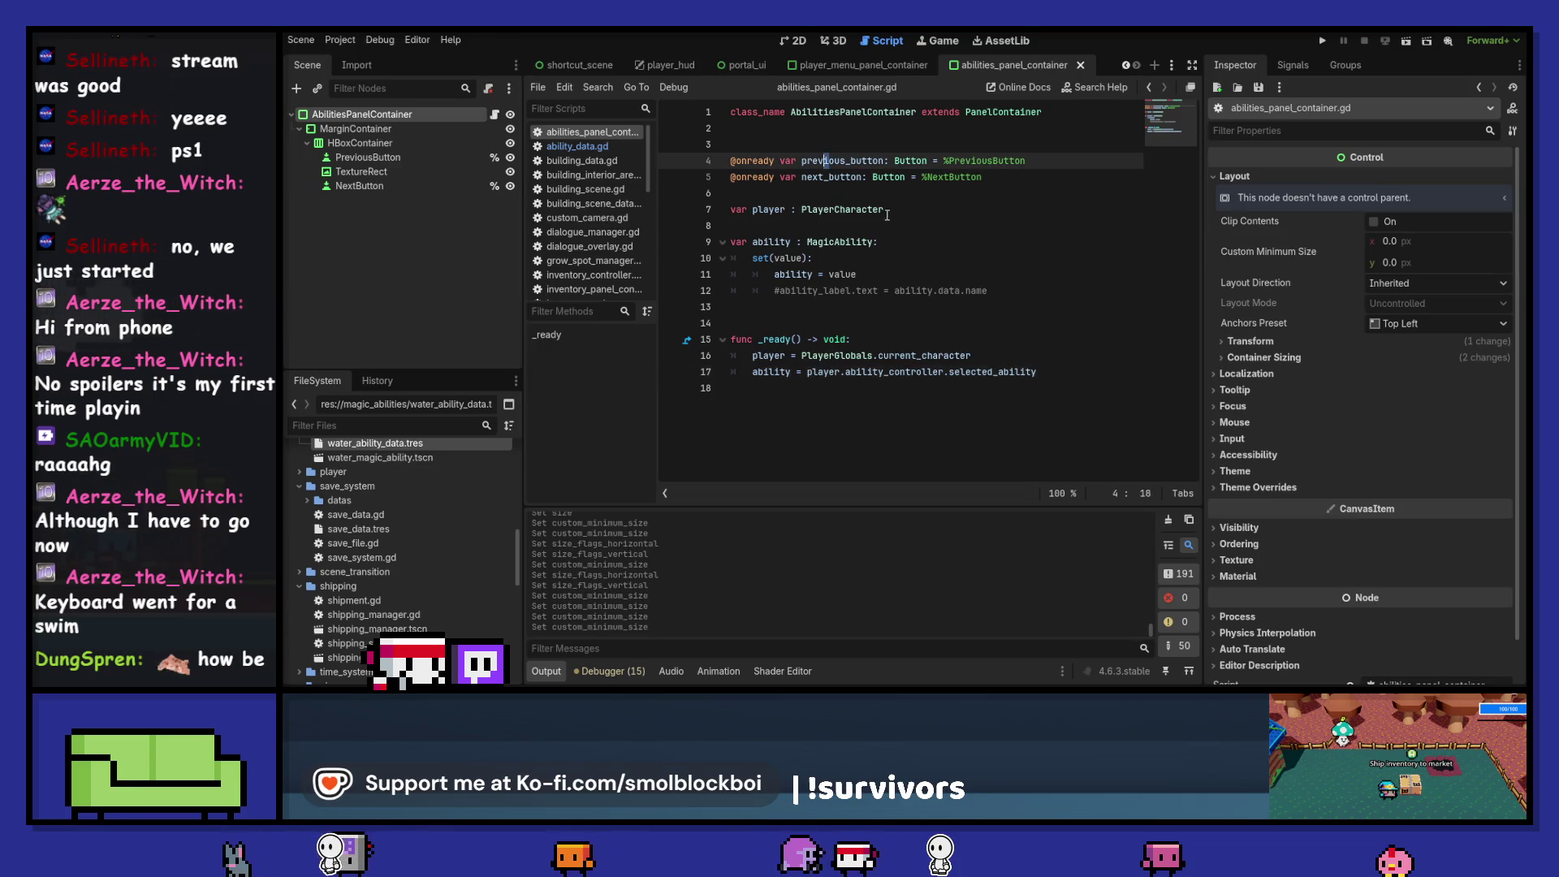
key(Home)
key(BackSpace)
key(ctrl+s)
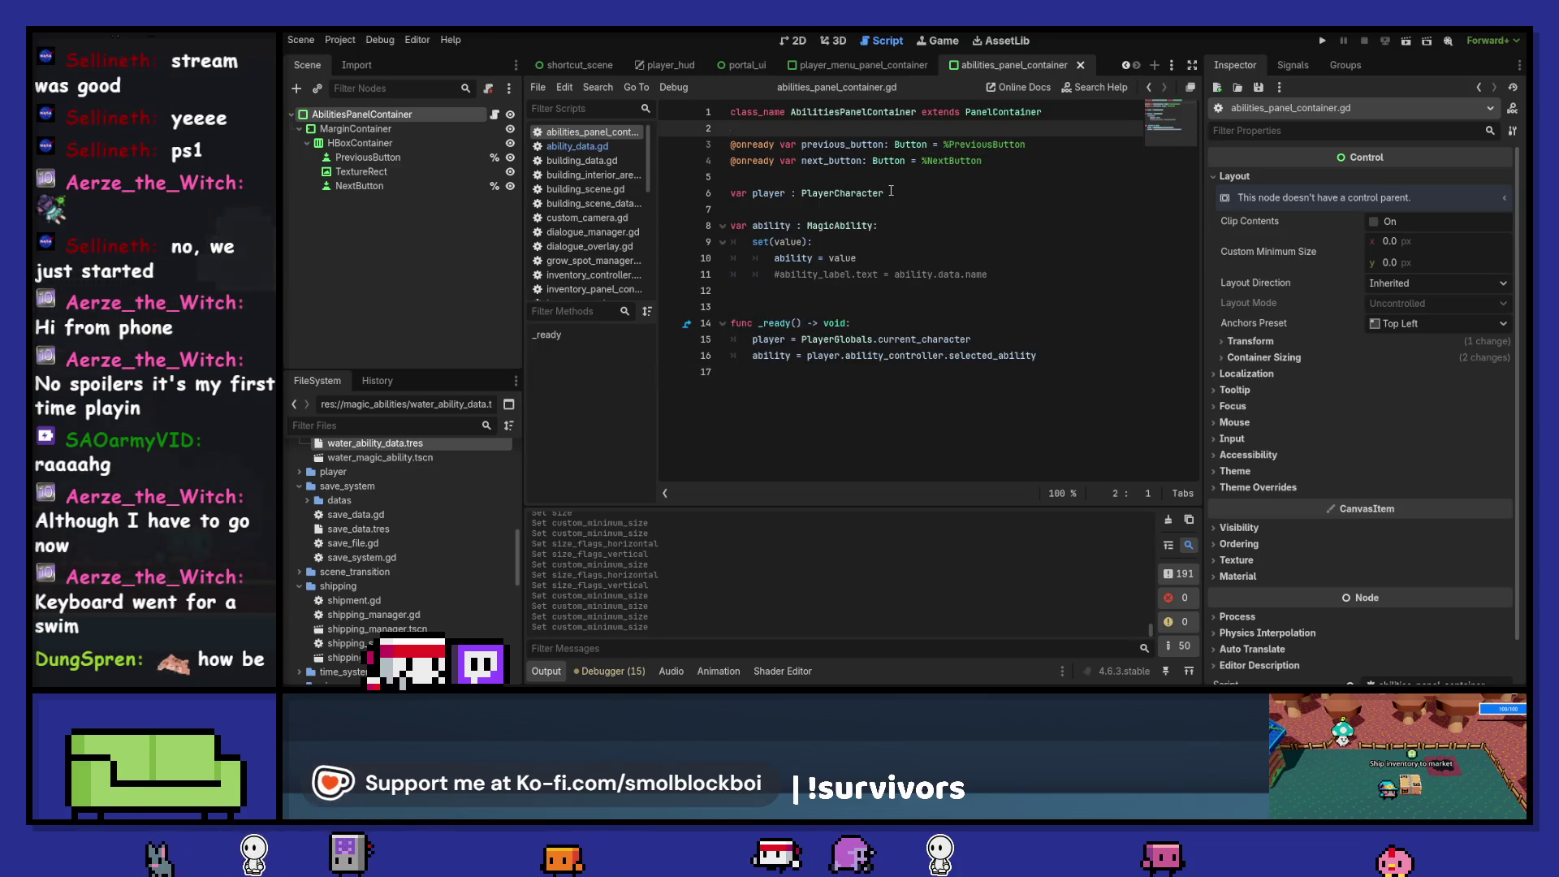
key(Down)
key(Down)
key(Down)
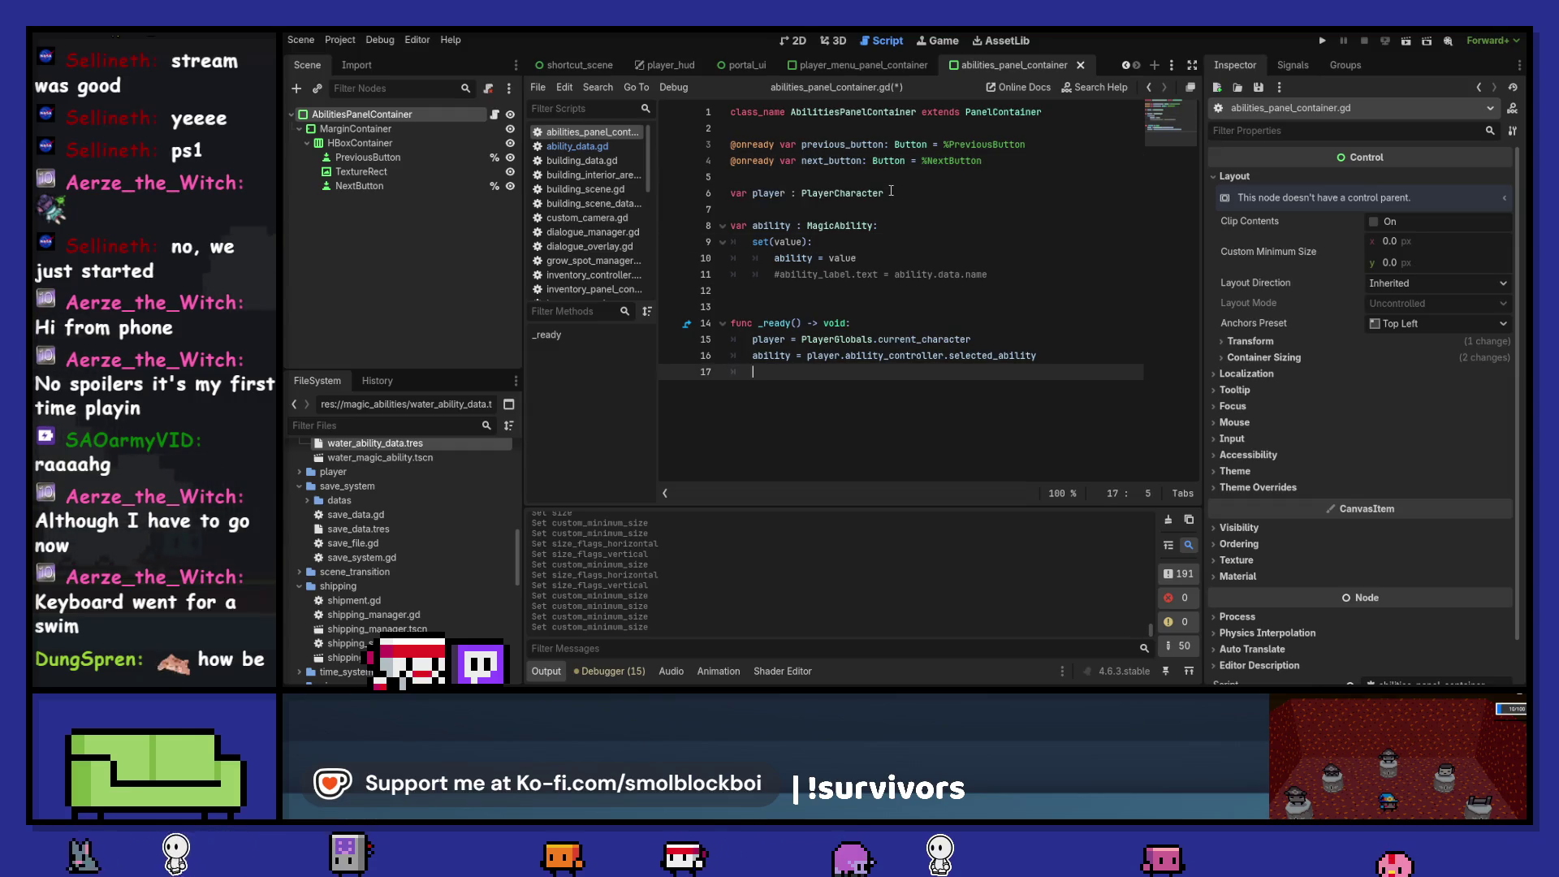
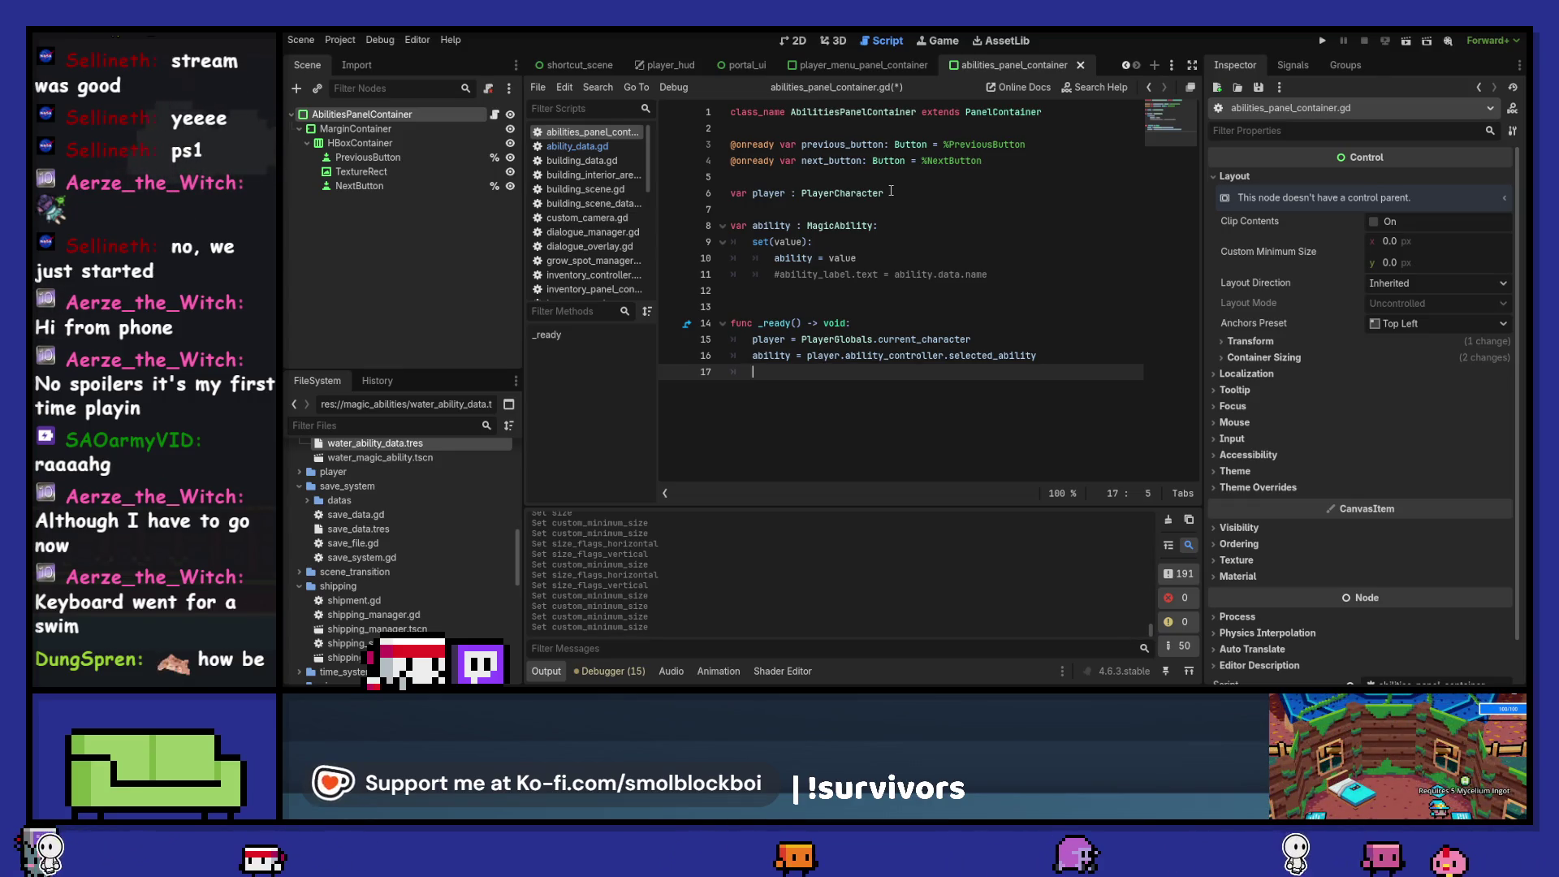
In _ready, add player.ability_controller.ability_selected.connect(_on_ability_selected).
key(Return)
key(Up)
key(Up)
key(ctrl+Right)
key(ctrl+Right)
key(ctrl+Right)
key(shift+End)
key(Down)
key(Down)
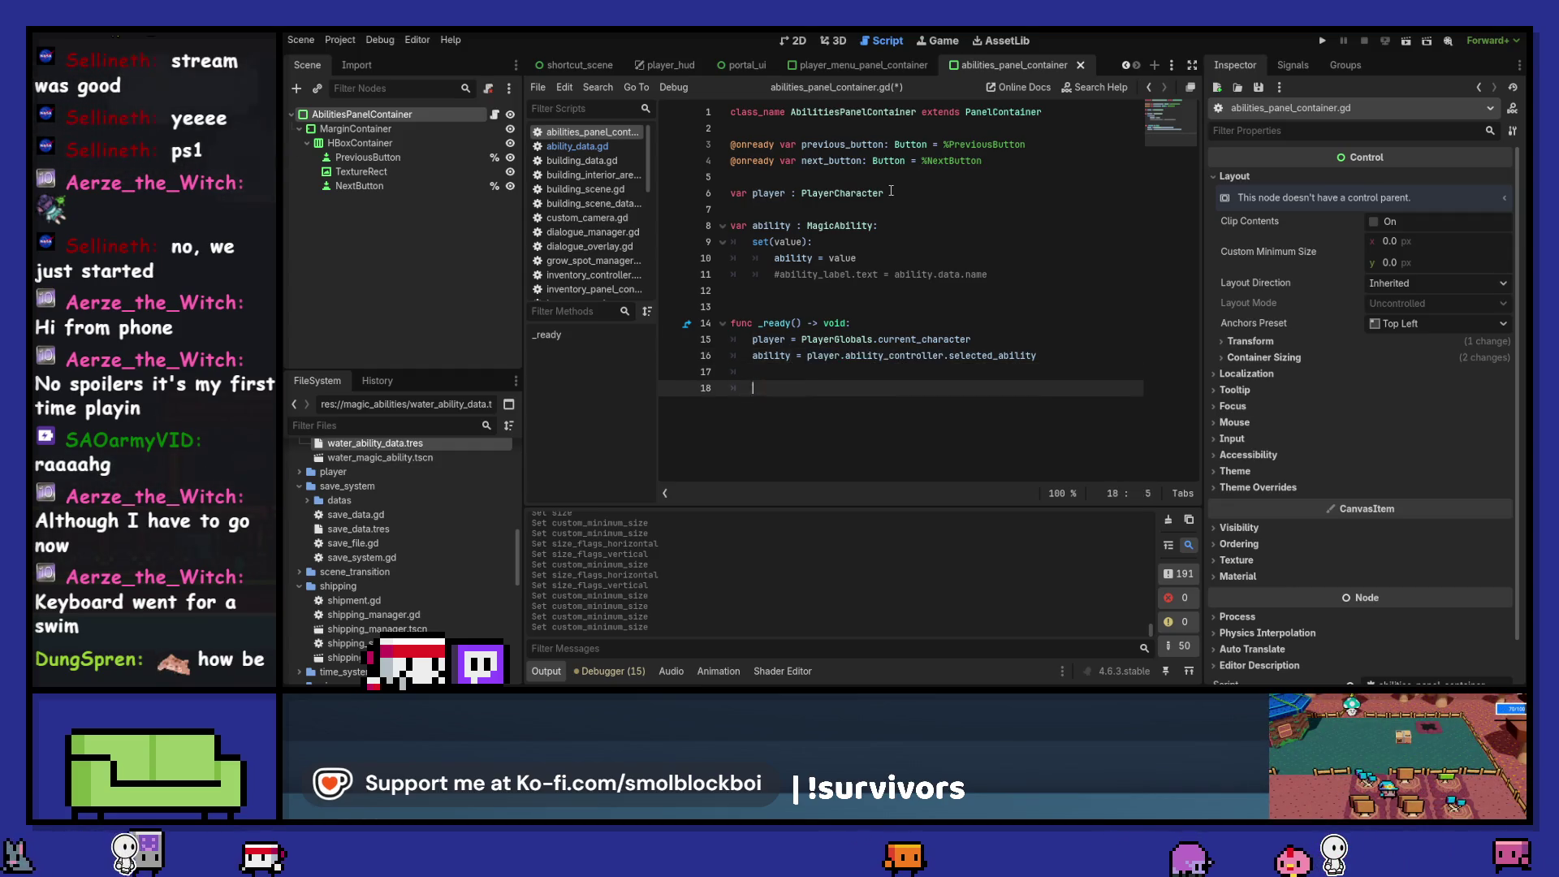
text(.ability_controller.abili)
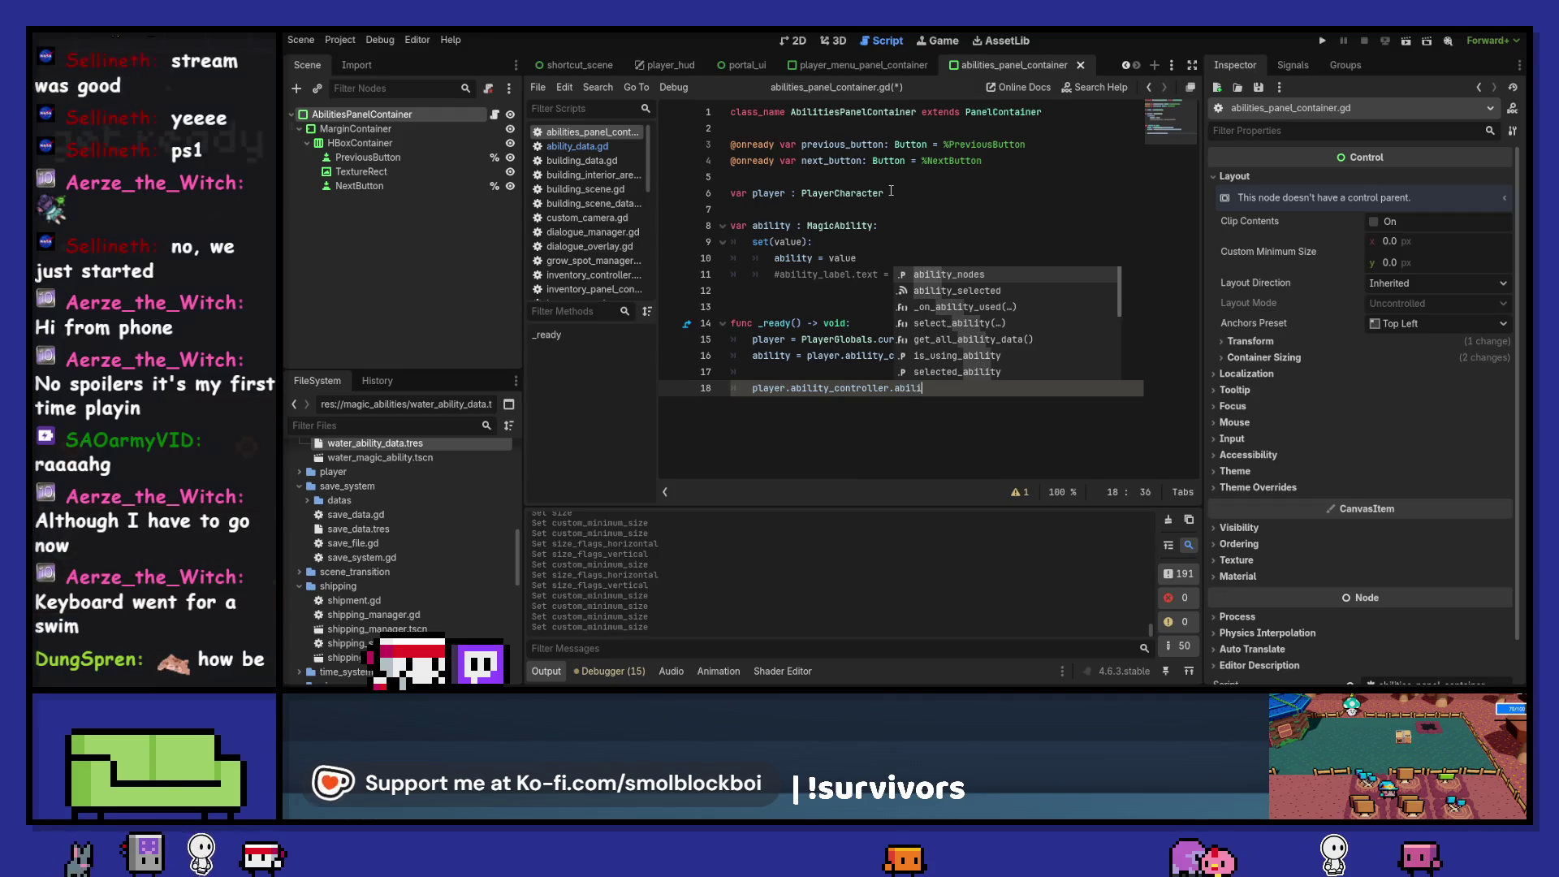
key(Return)
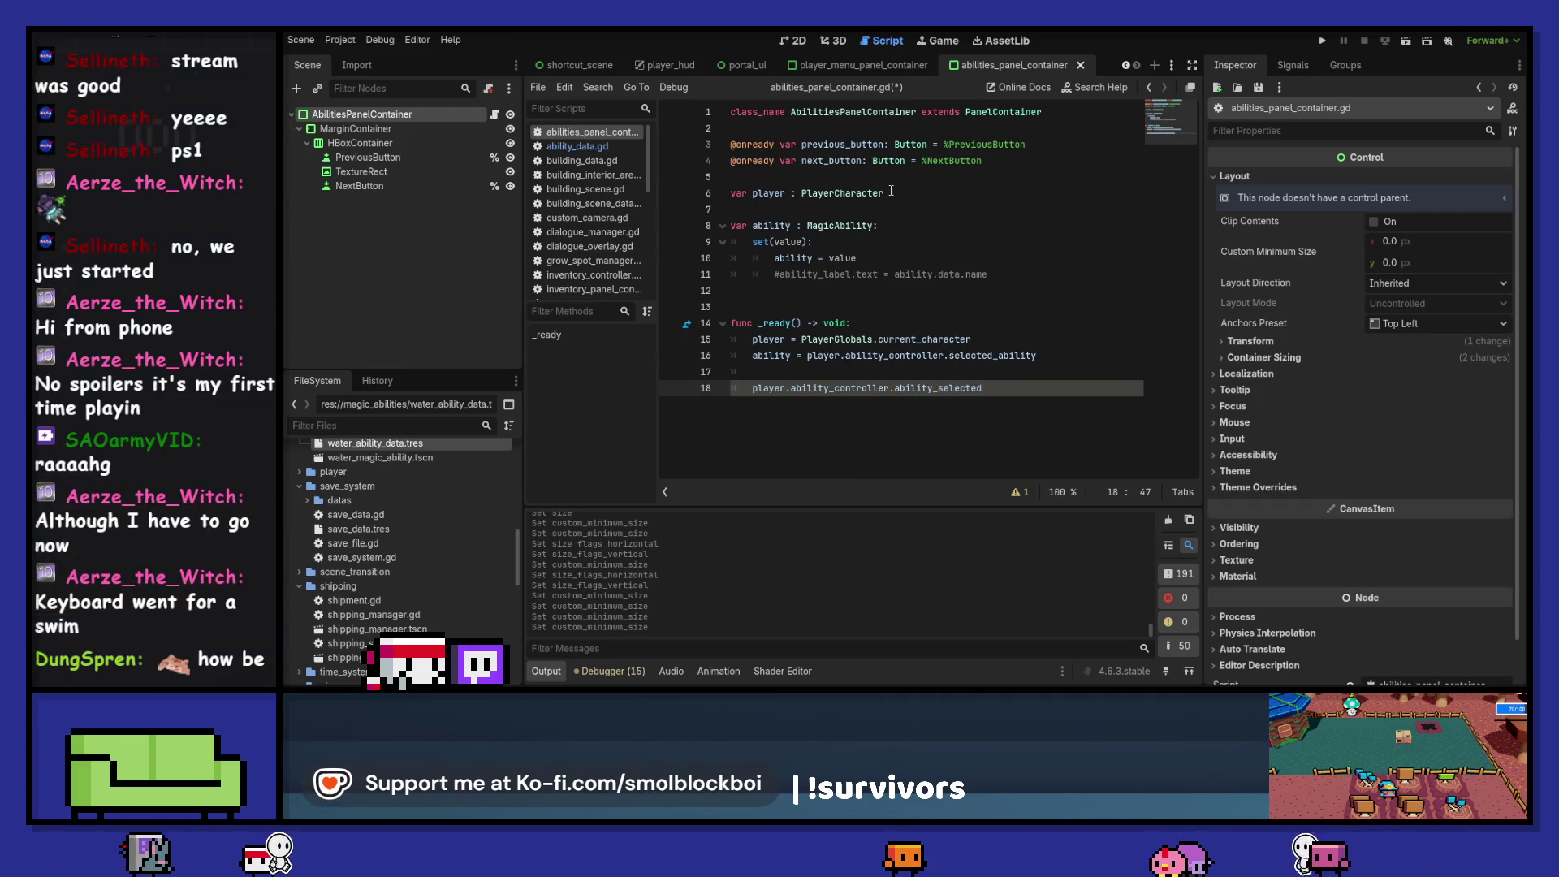
mouse_move(949, 391)
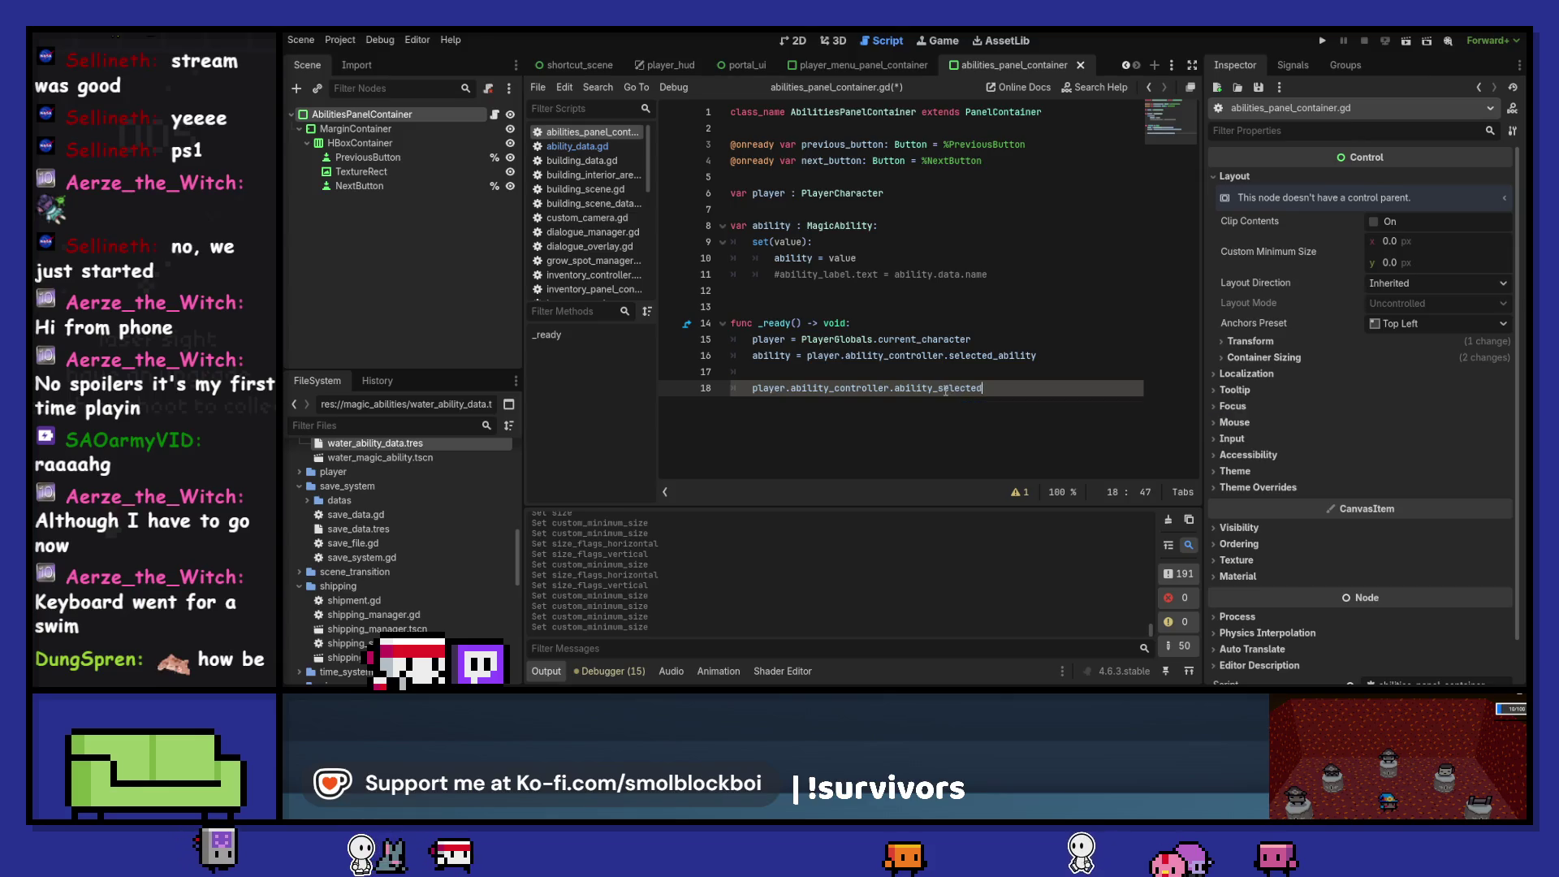
text(.con)
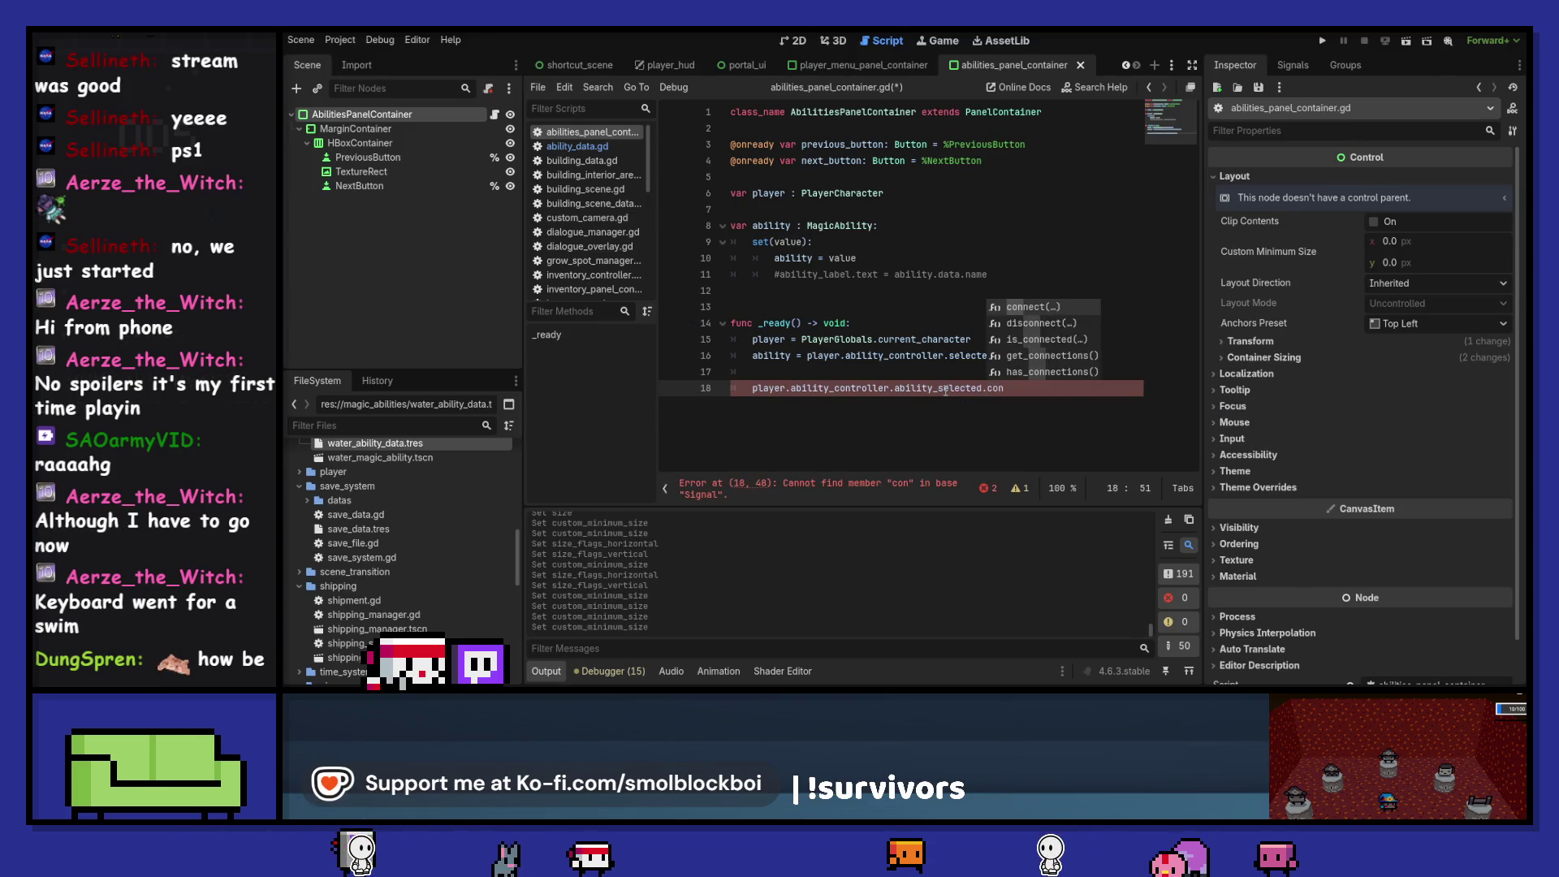
key(Return)
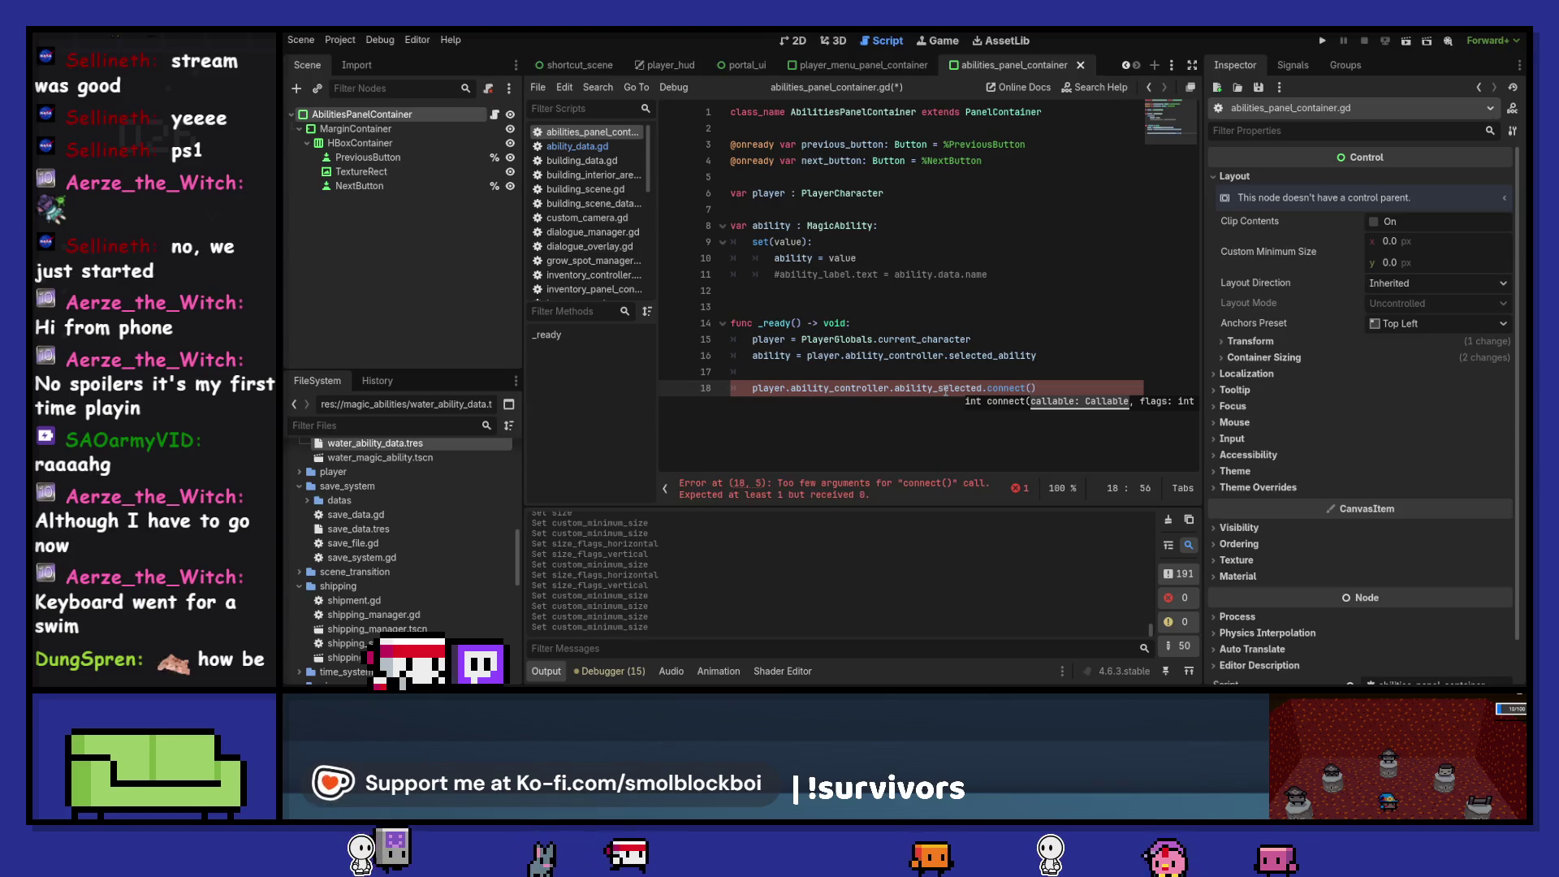
text(_)
text(_on_)
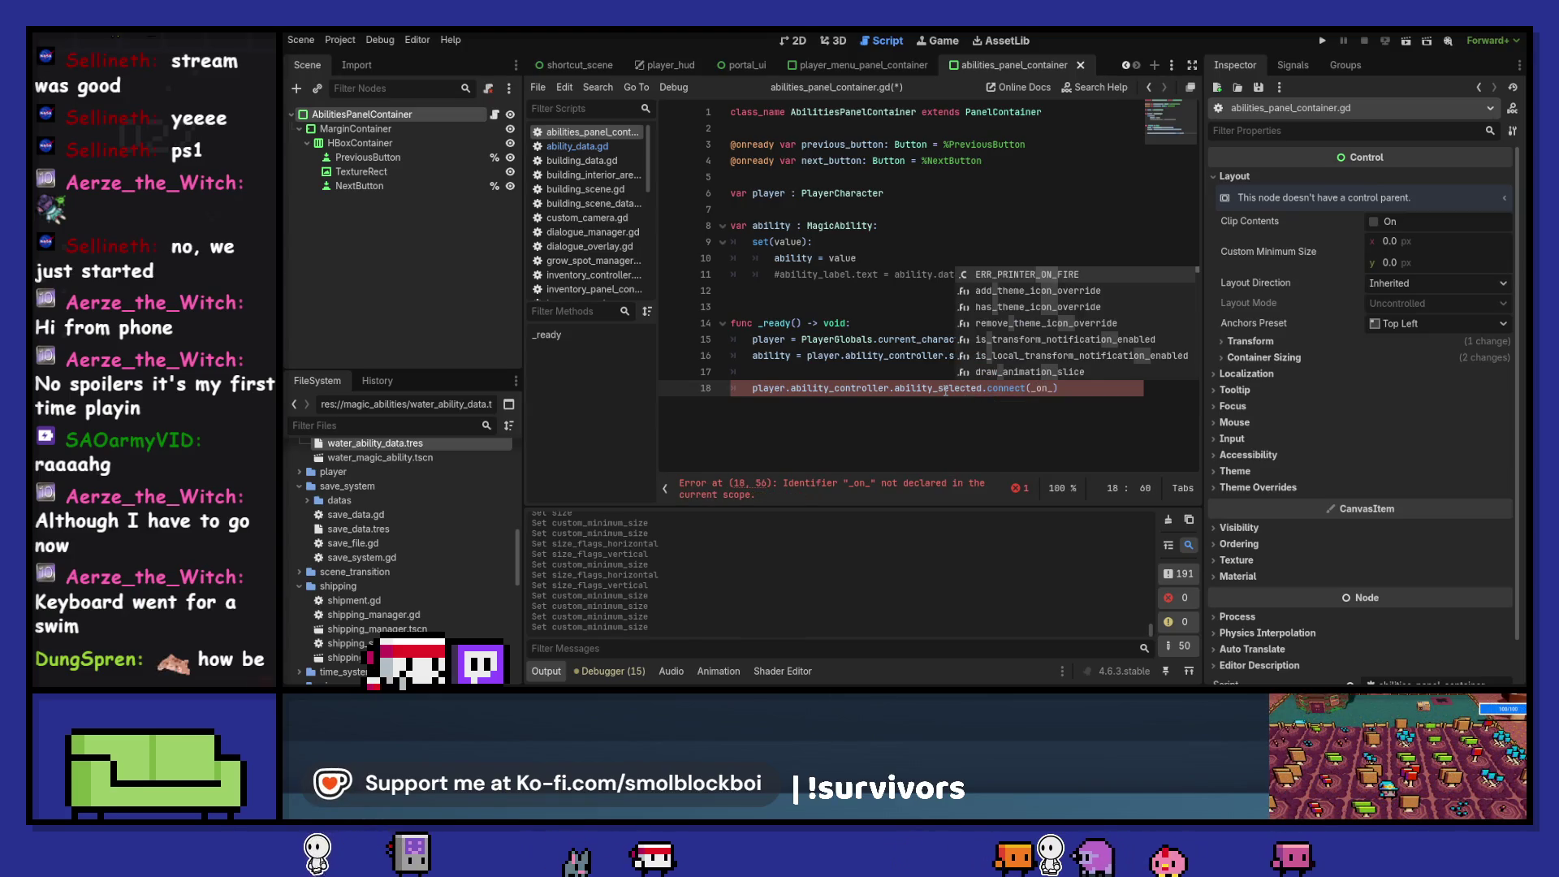
text(ability_sel)
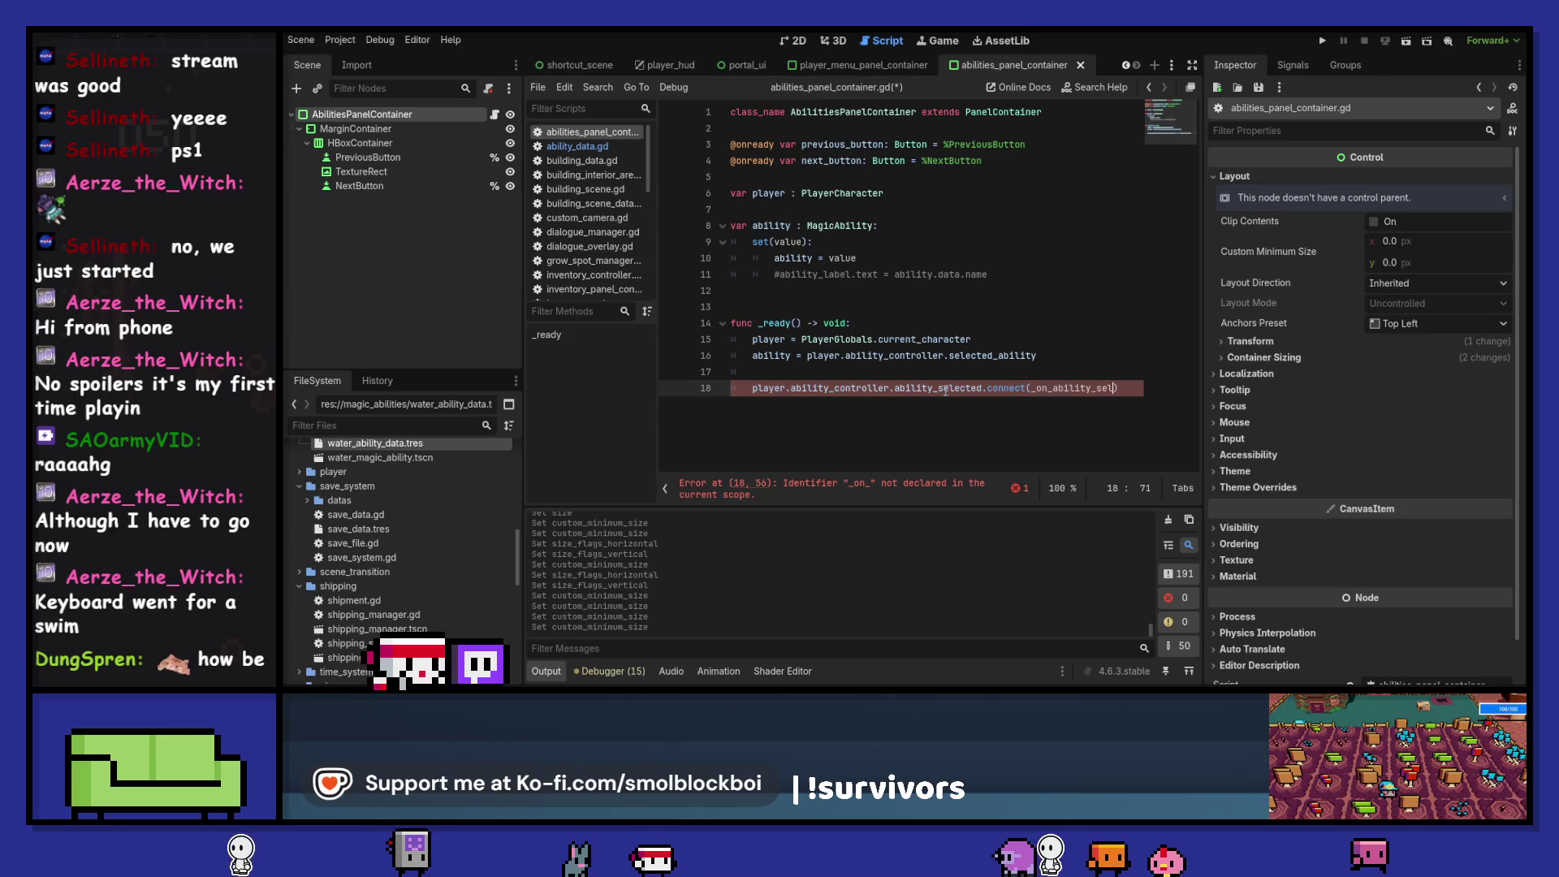
text(d)
key(Return)
key(Return)
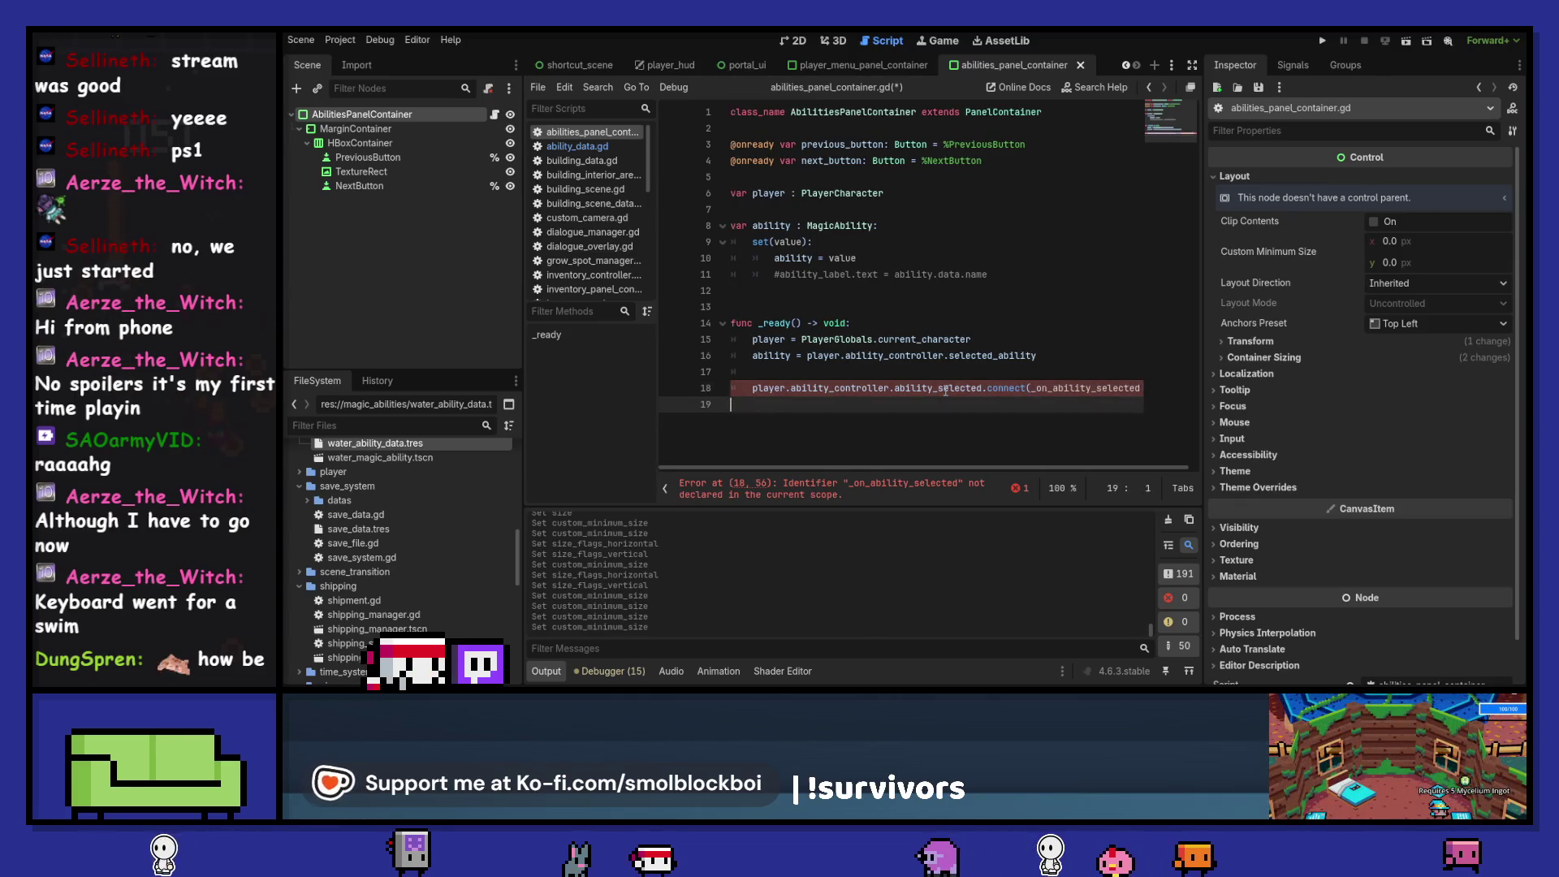
Declare func _on_ability_selected(new_ability : MagicAbility) -> void: below _ready.
text(func _on_ability_selected(ability)
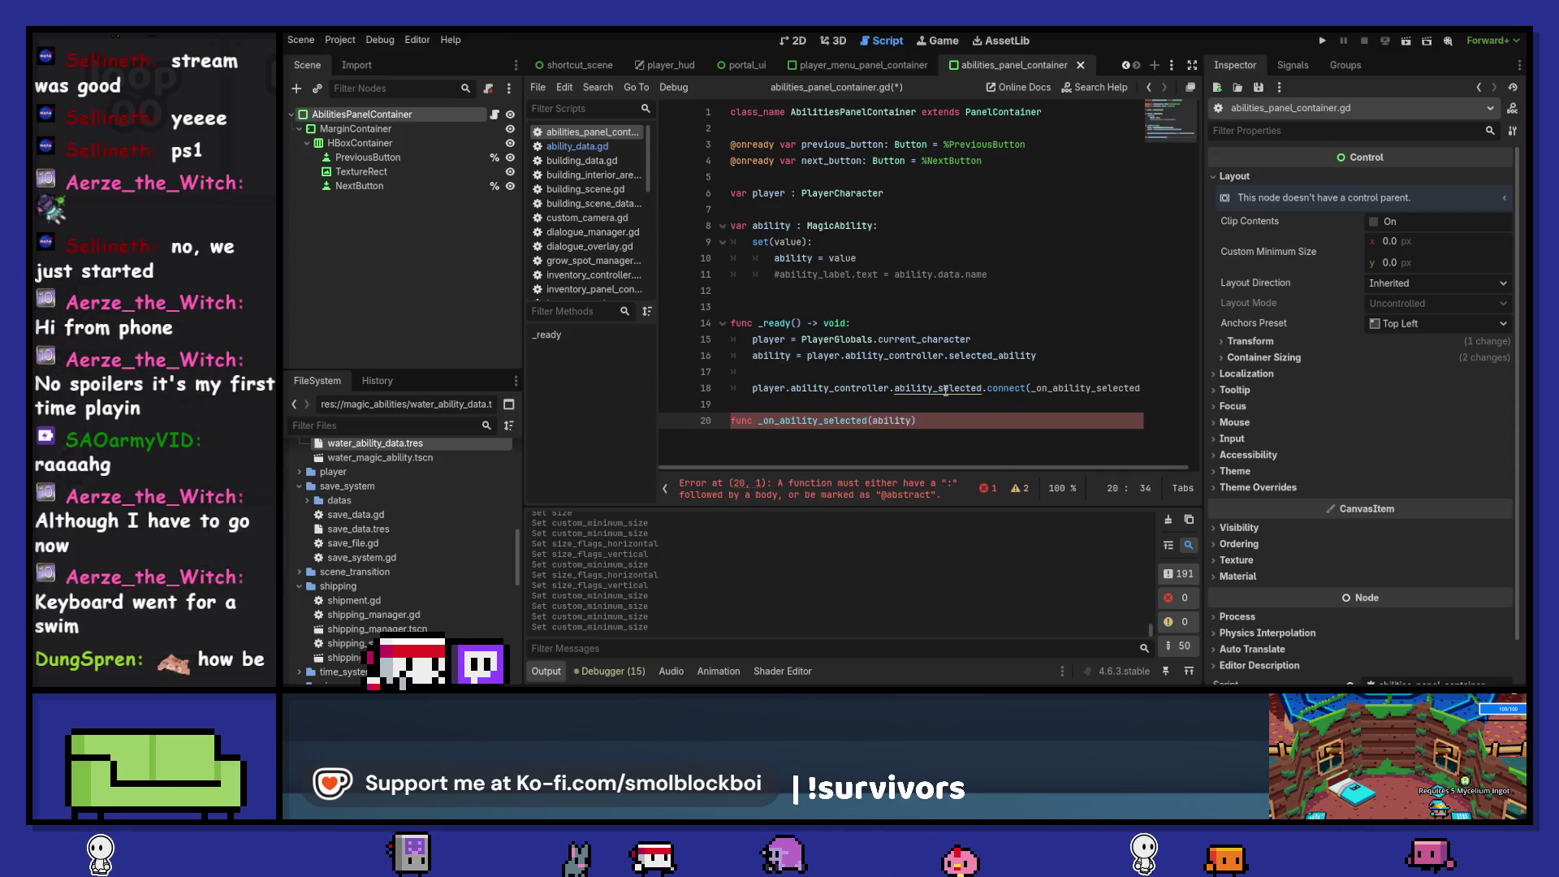
key(ctrl+shift+Left)
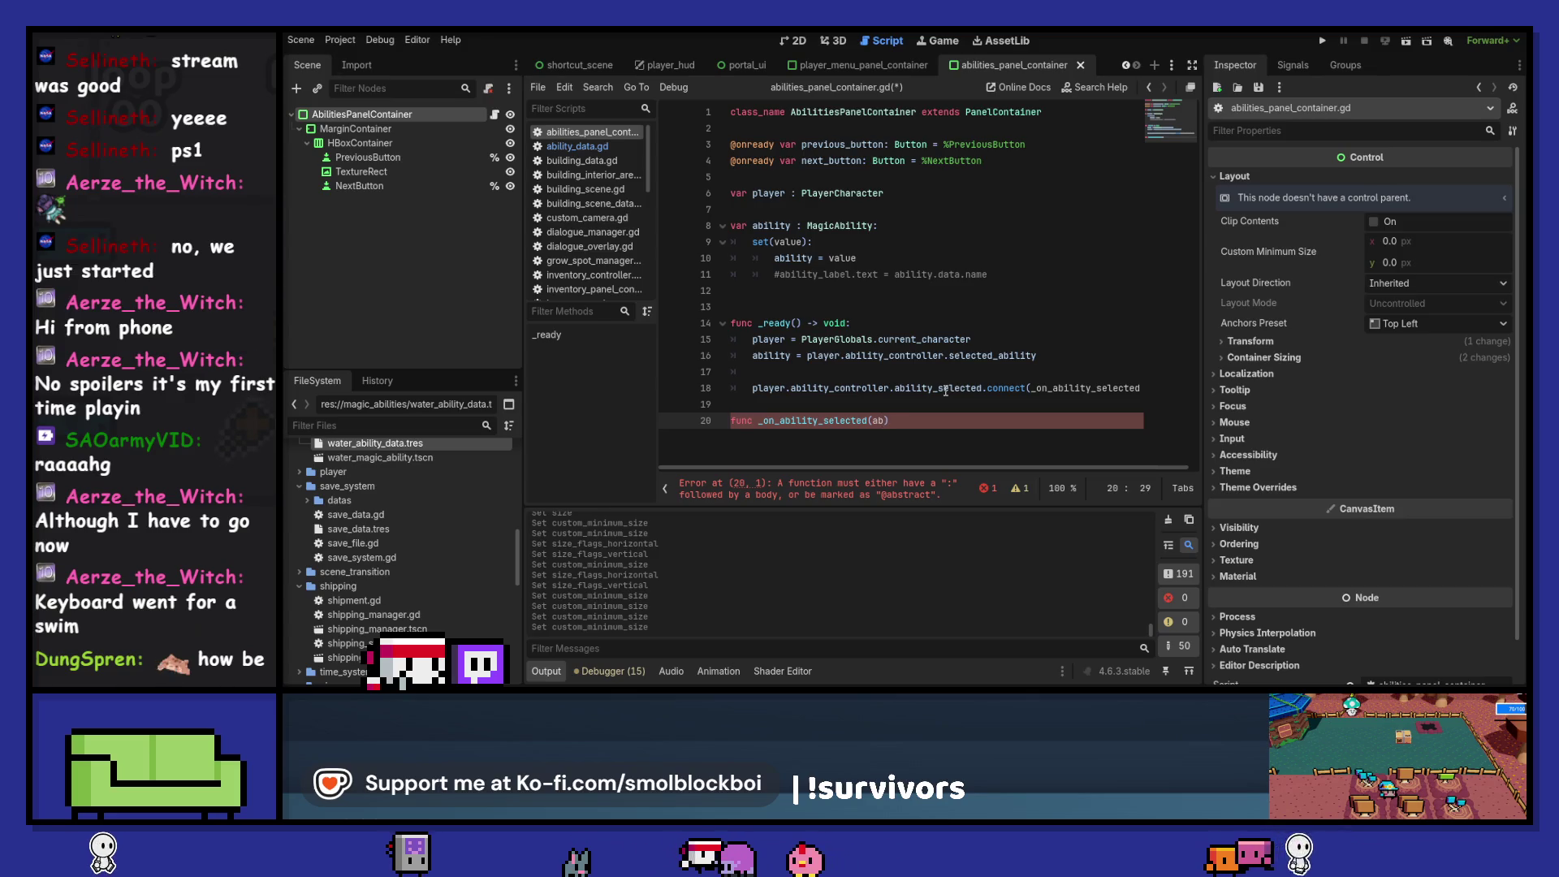
text(_ew_abil)
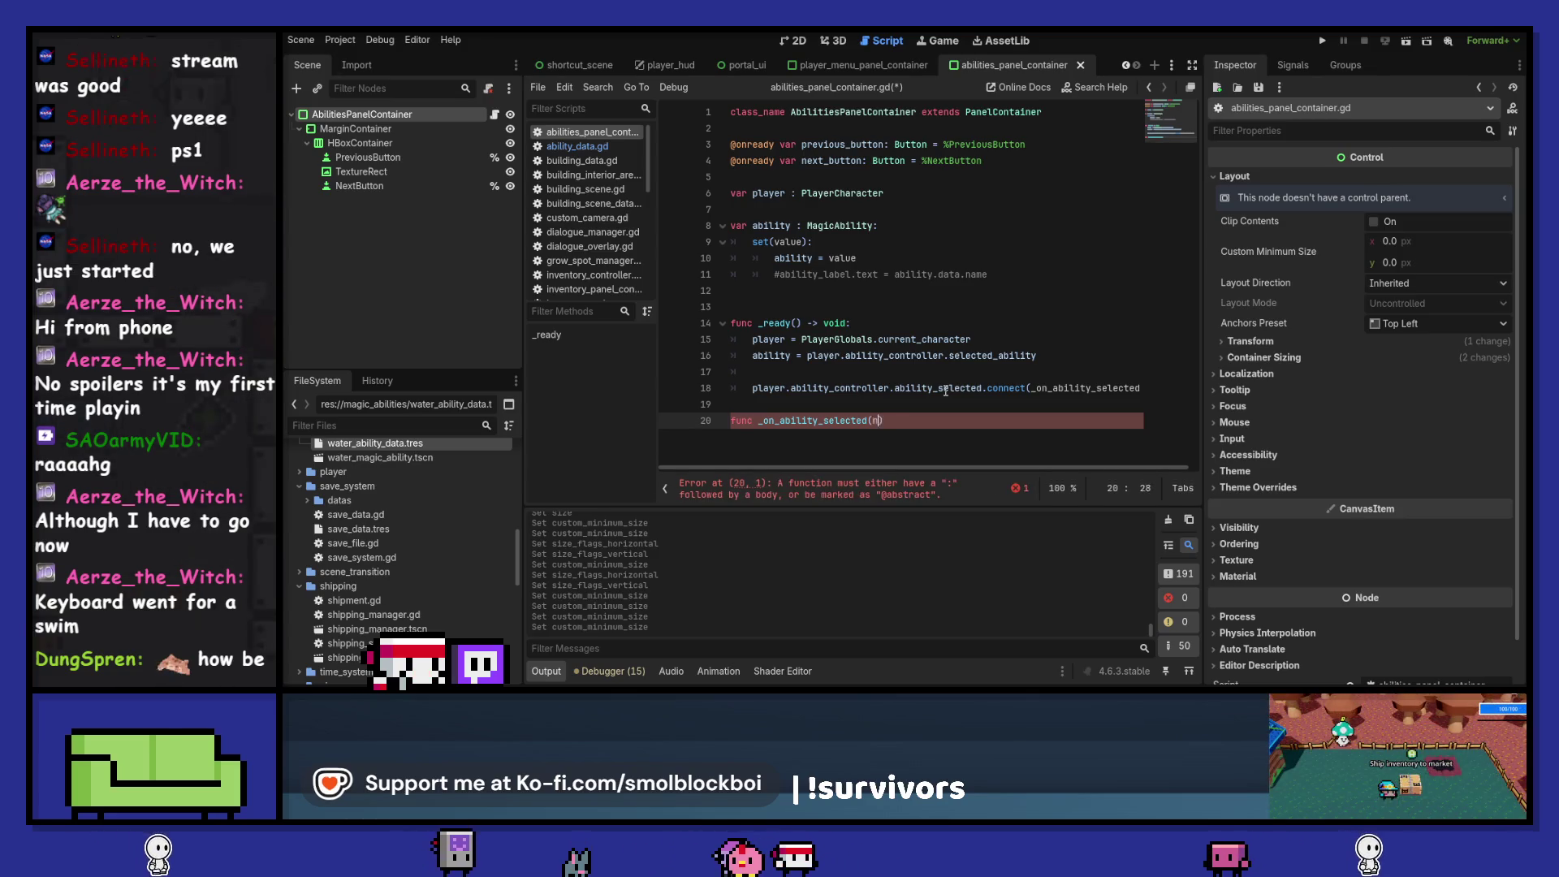
text(ity : Ab)
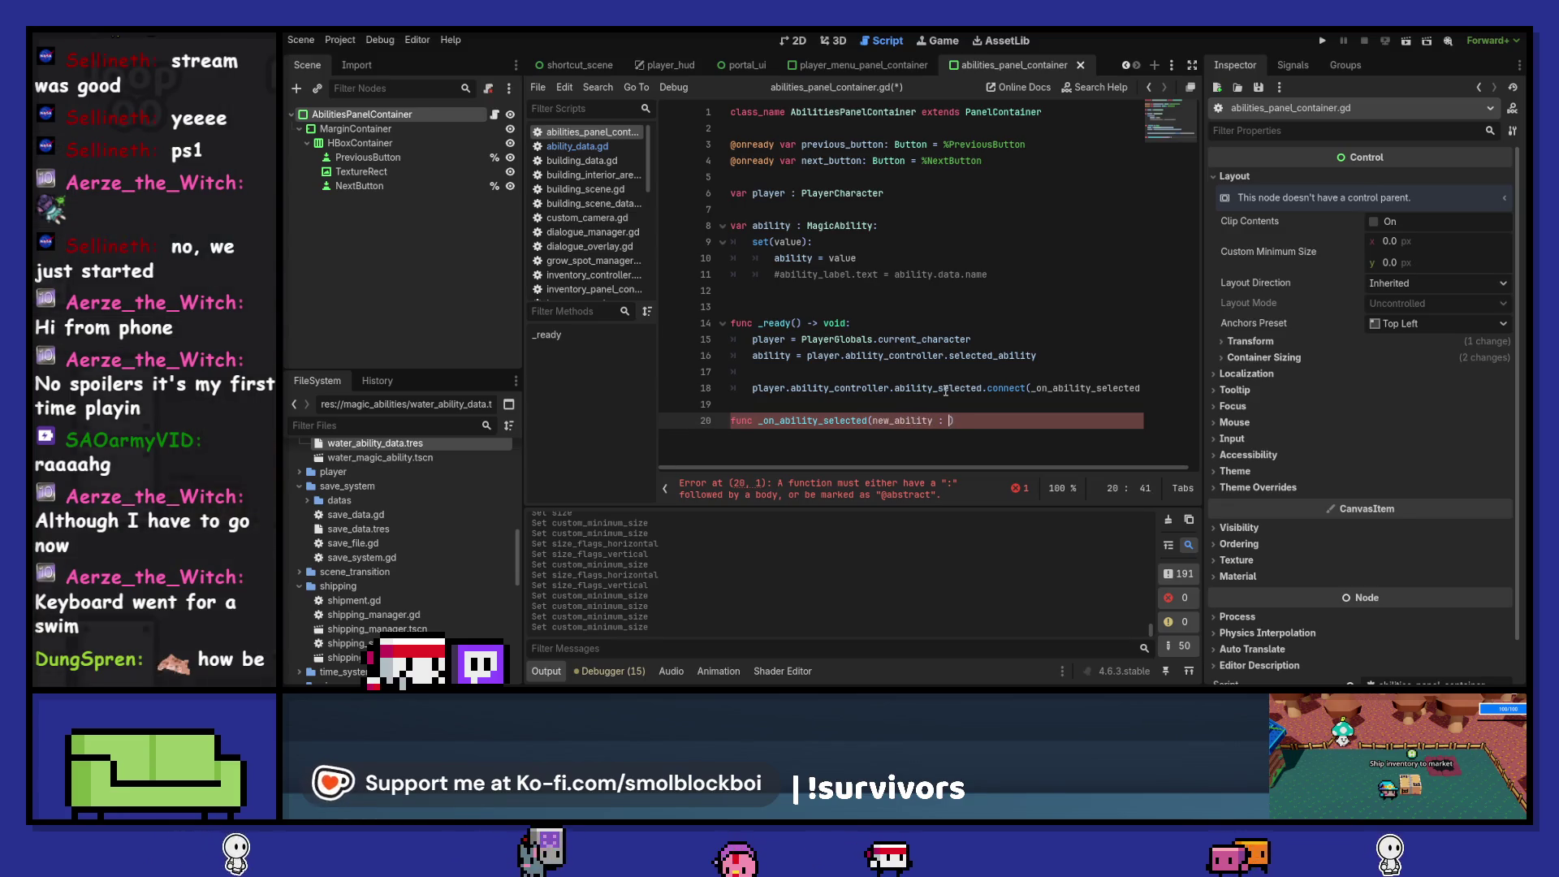
text(ility)
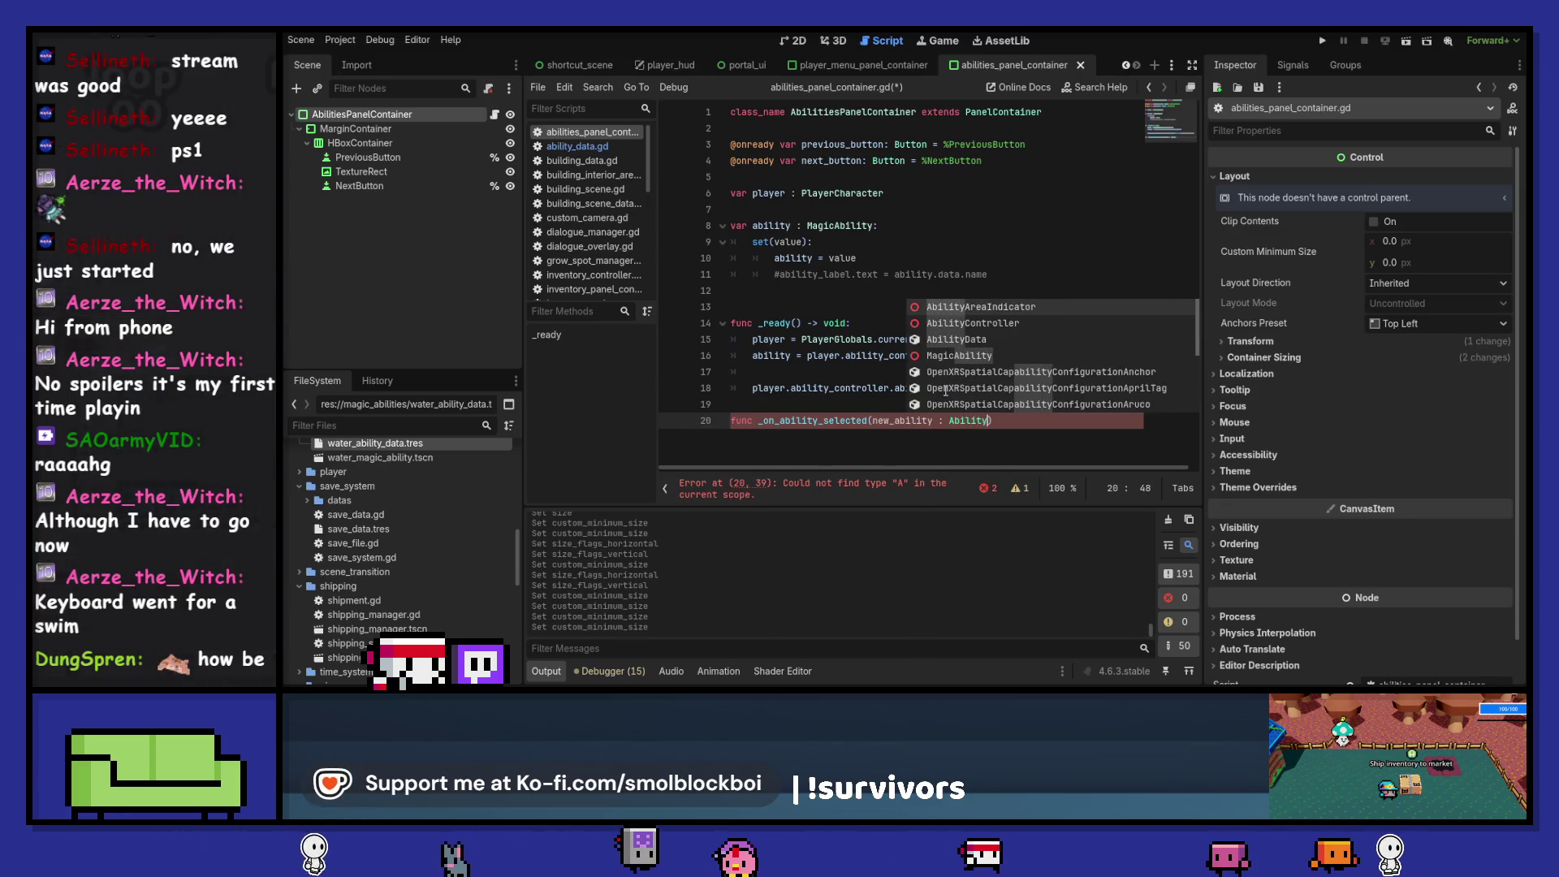
key(Escape)
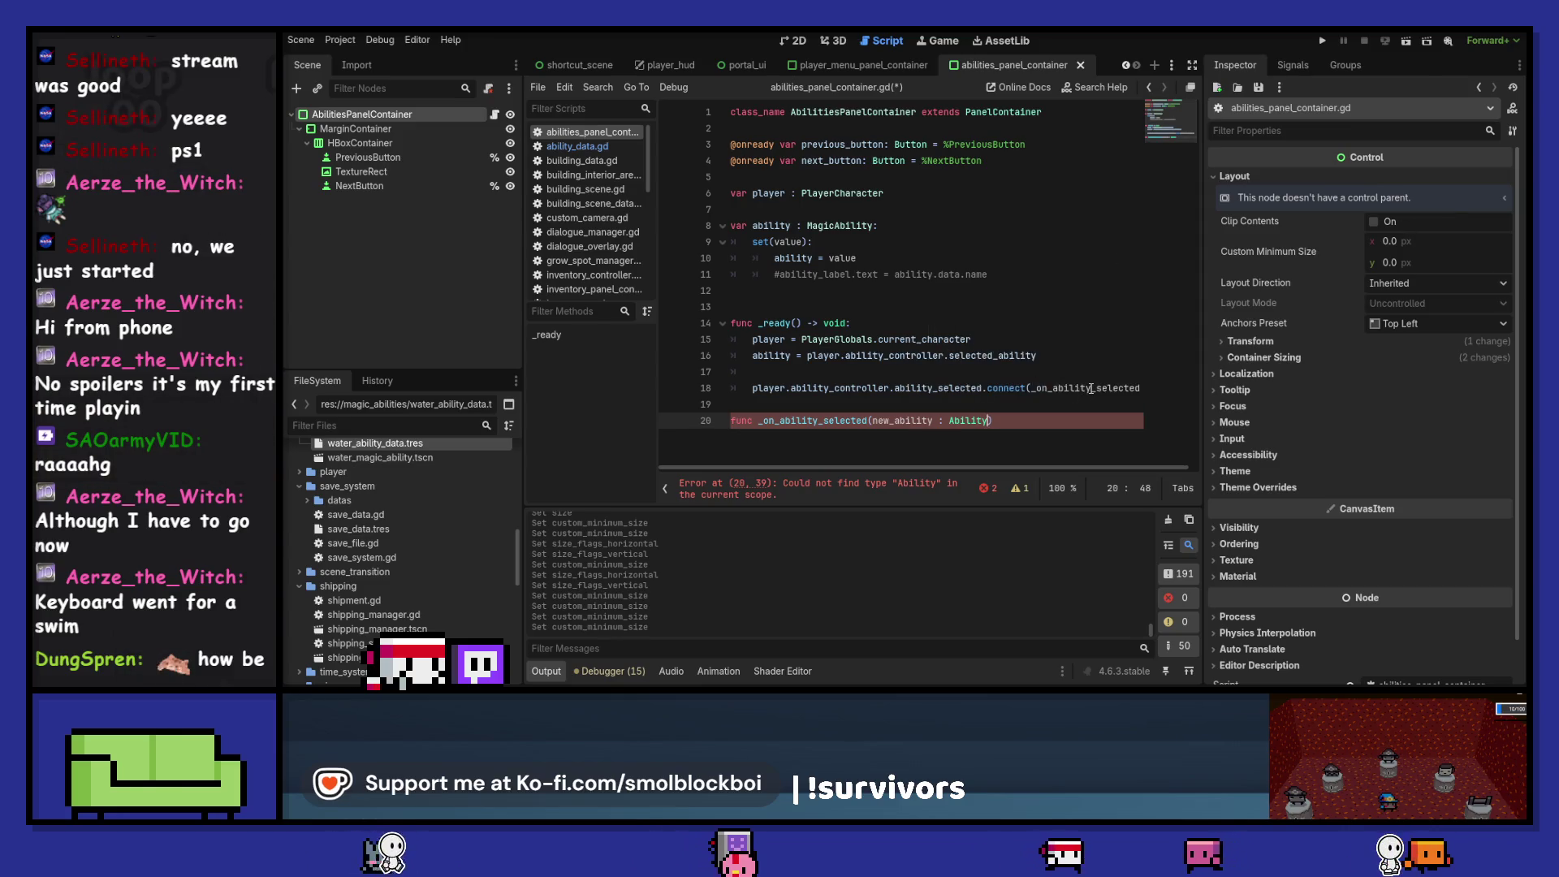
click(1091, 388)
mouse_move(1010, 386)
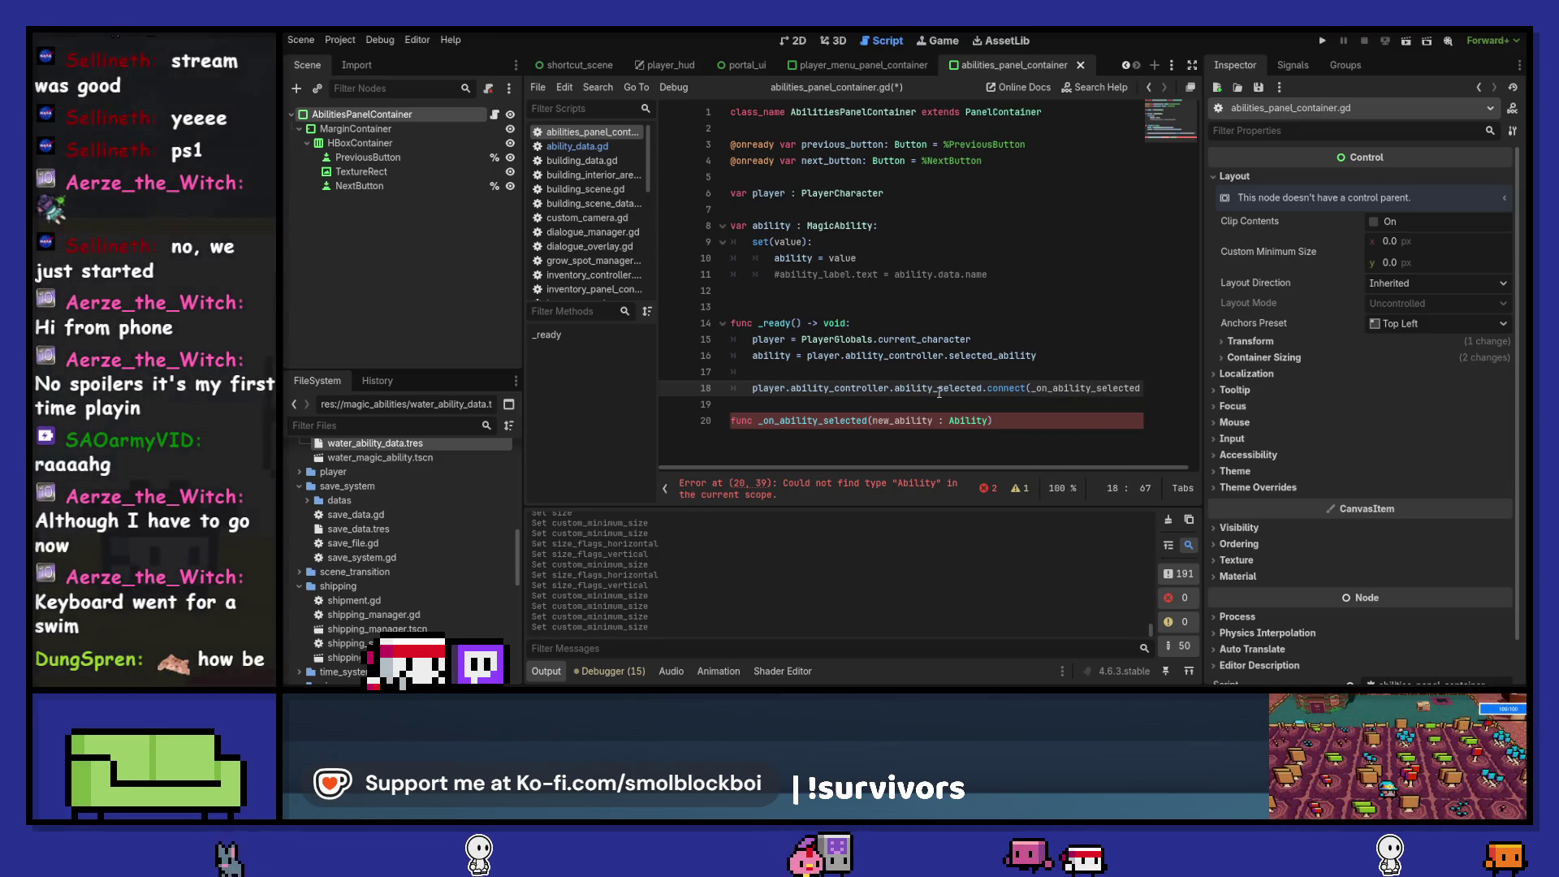
click(970, 420)
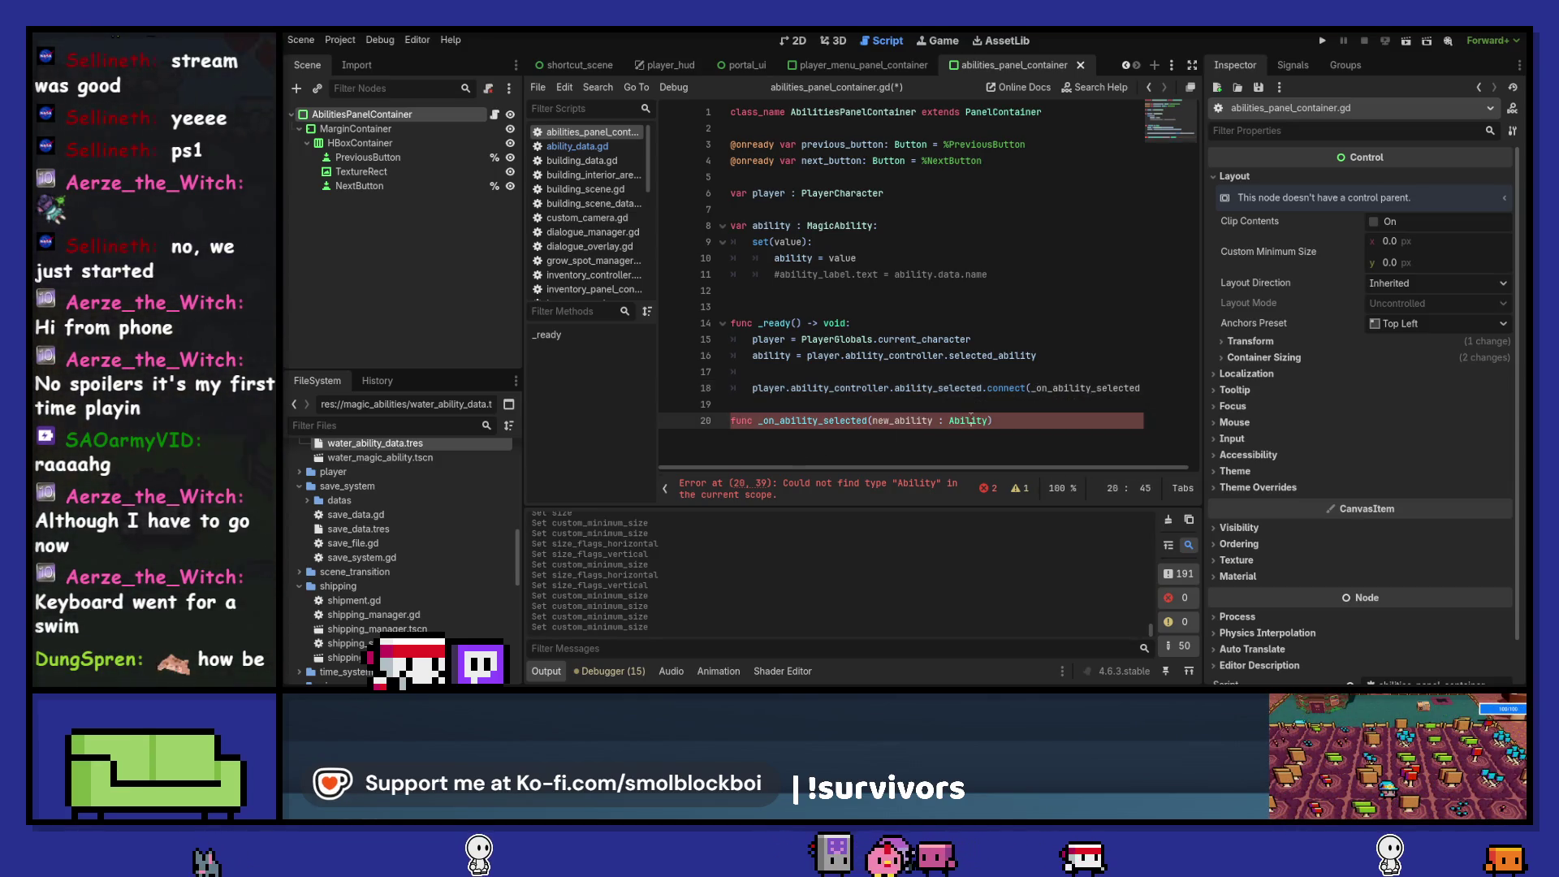
text(MagicAbility) -> v)
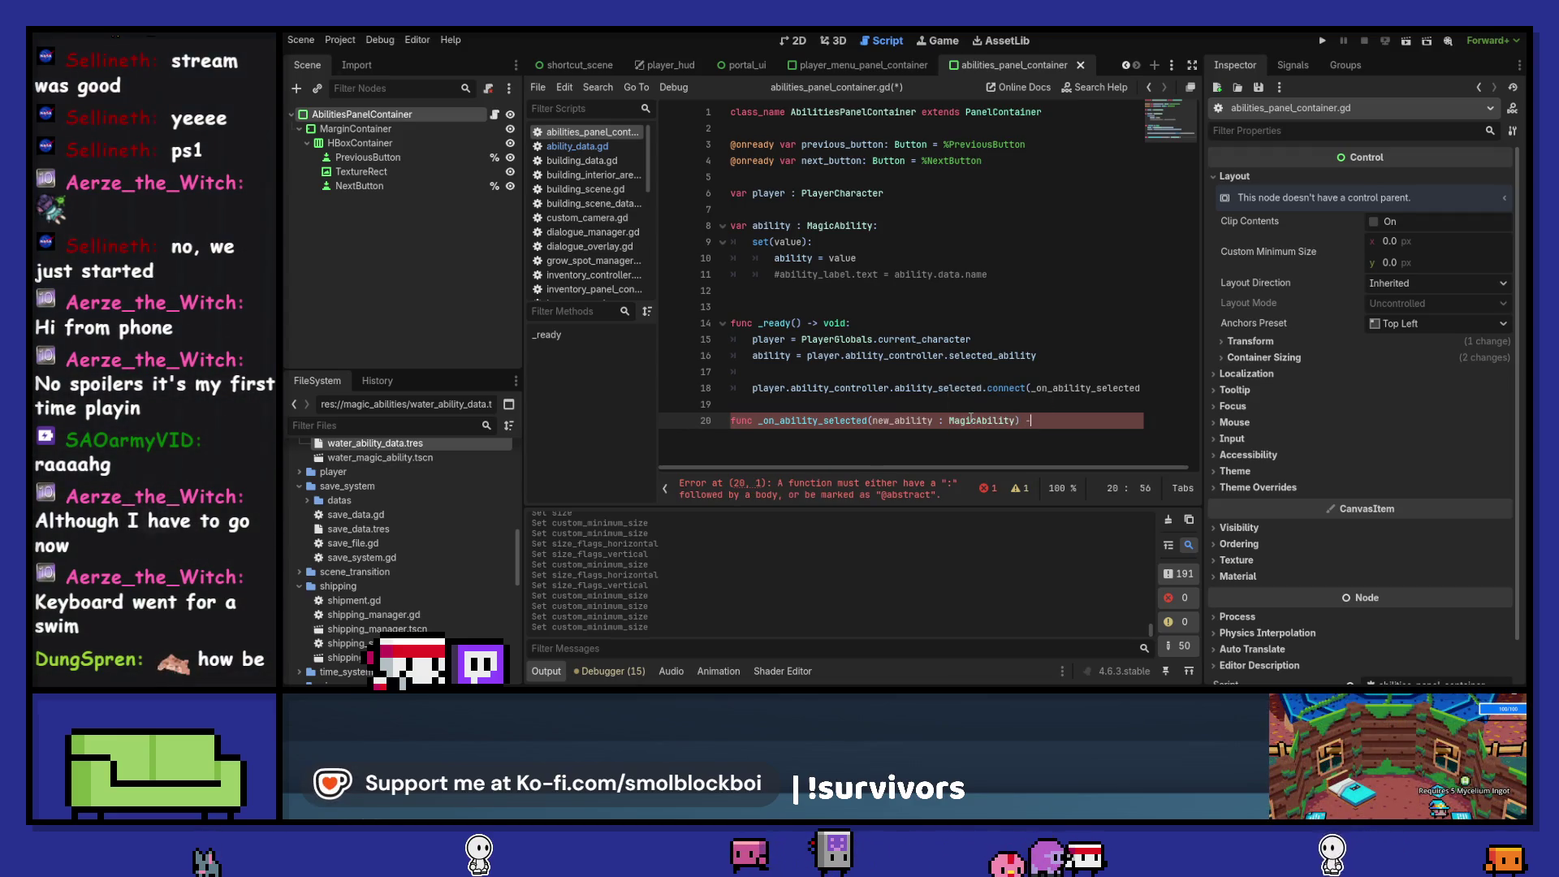
text(oid:)
Give _on_ability_selected the body 'ability = new_ability', with blank lines around the handler.
key(Return)
text(pass)
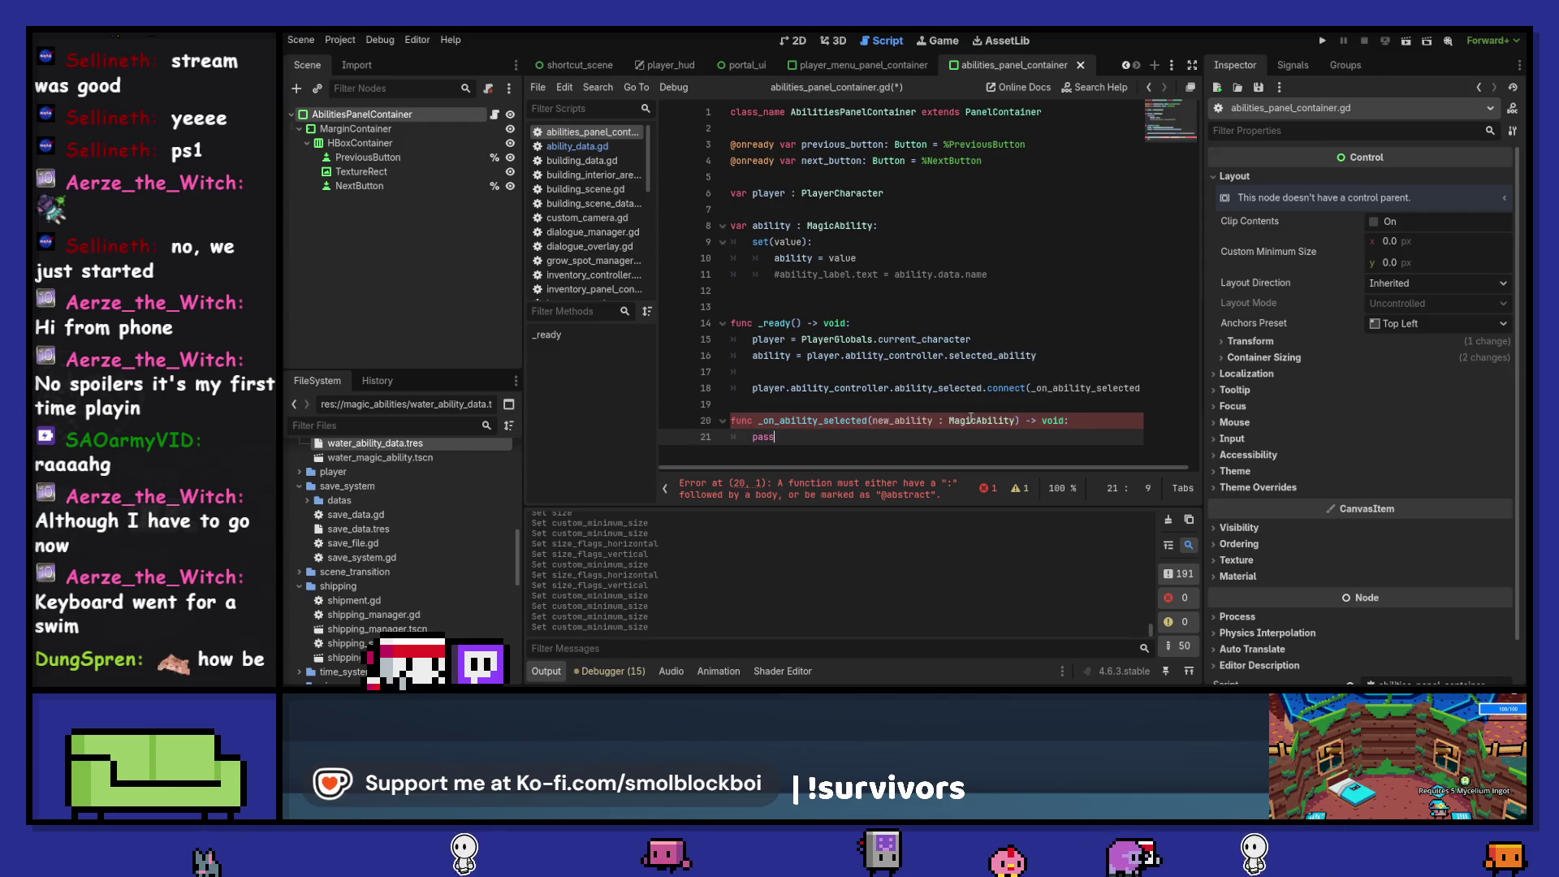
key(Up)
key(Up)
key(Return)
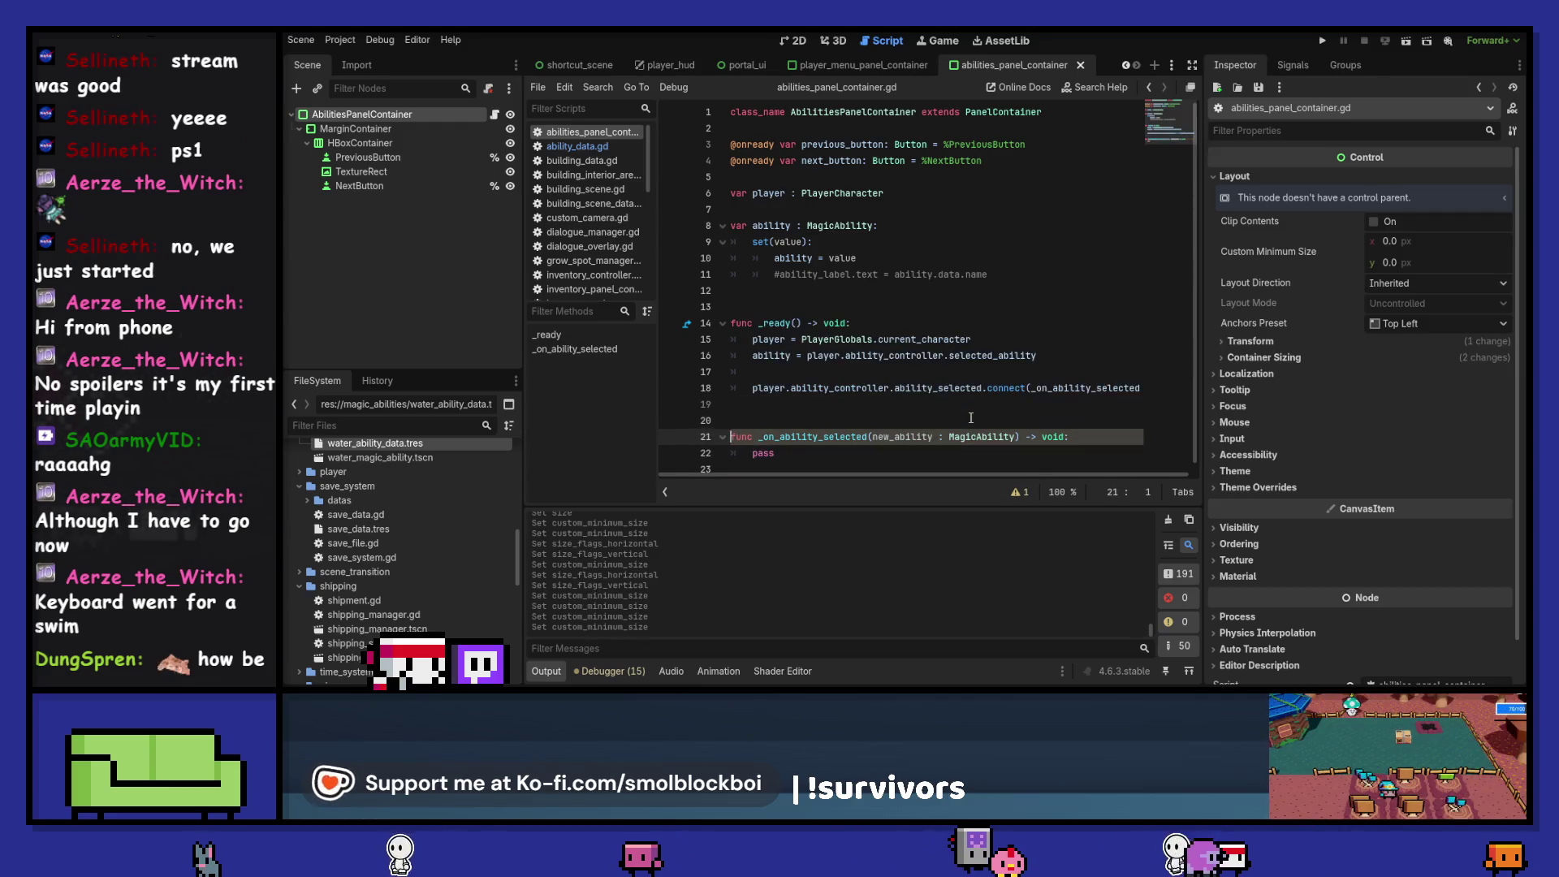
key(Down)
key(Down)
key(End)
key(Return)
key(Up)
key(End)
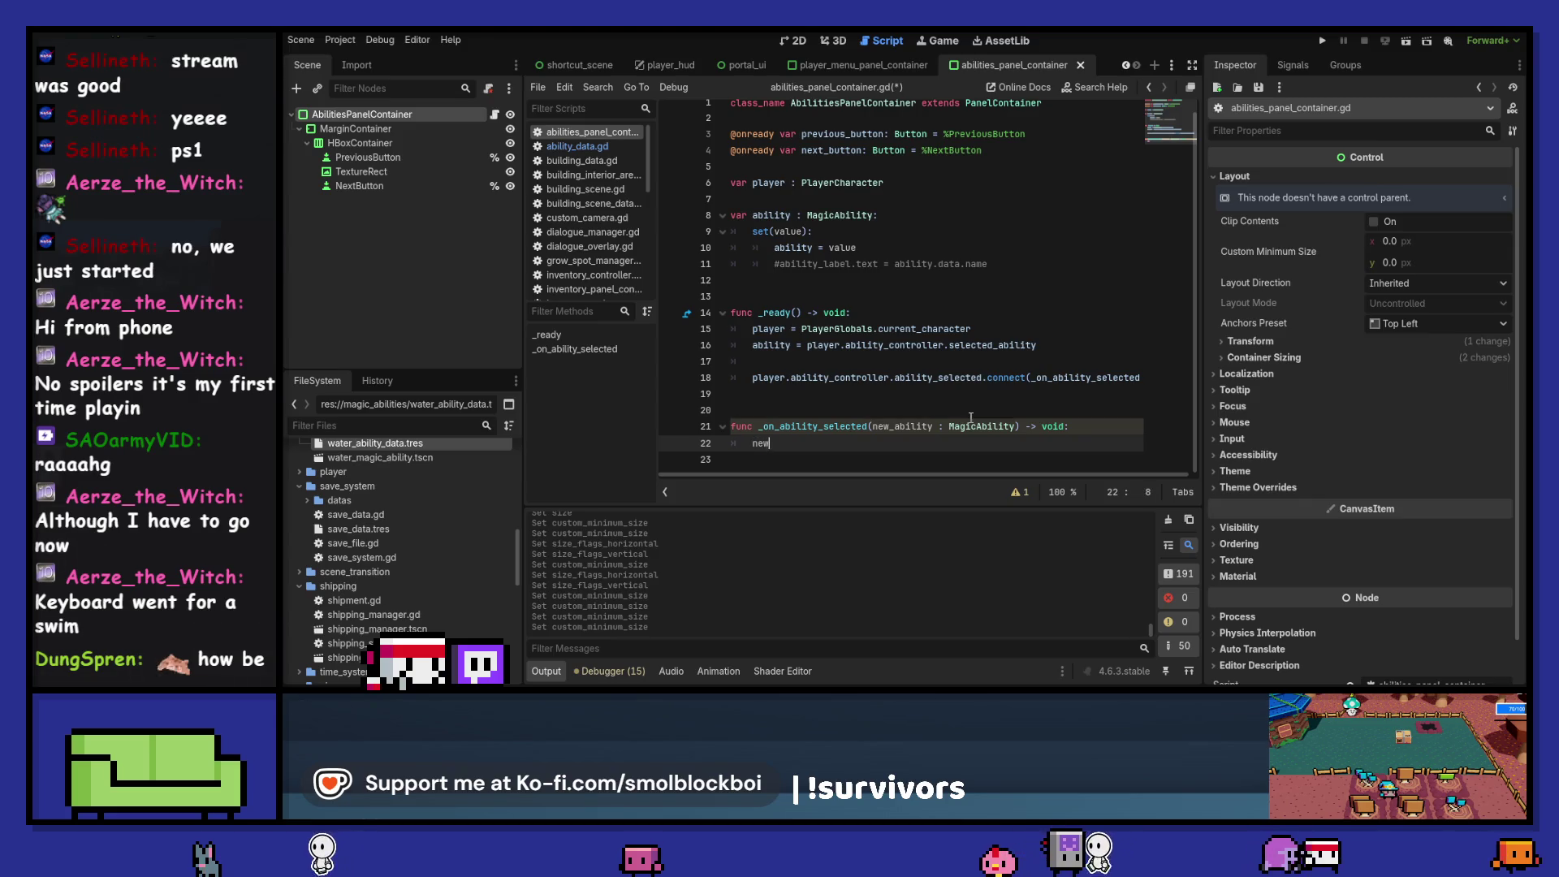
text(new_ability.)
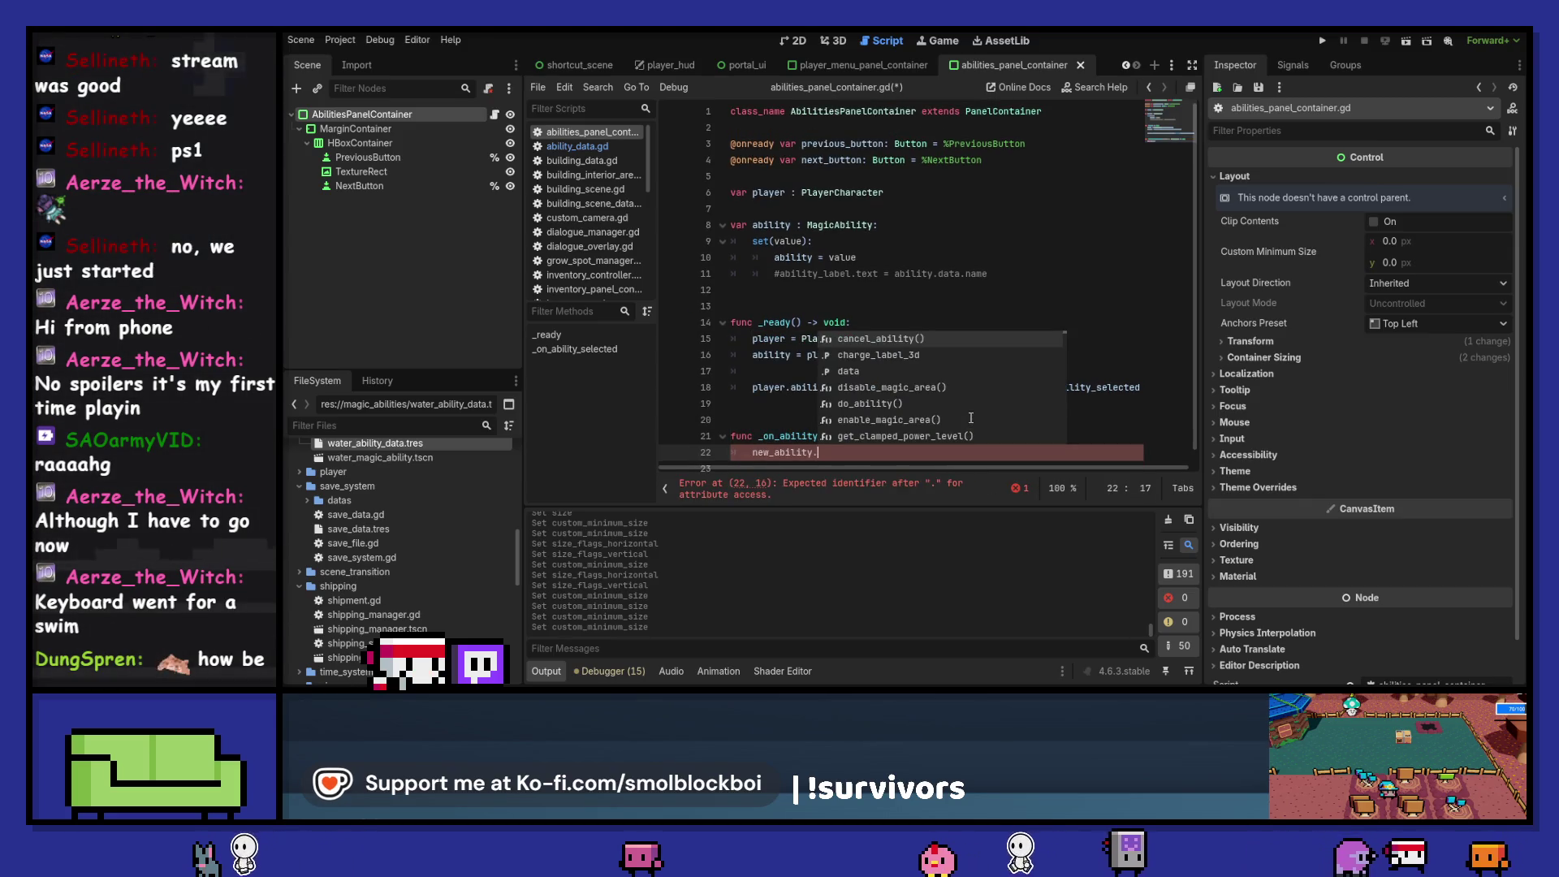
text(data.)
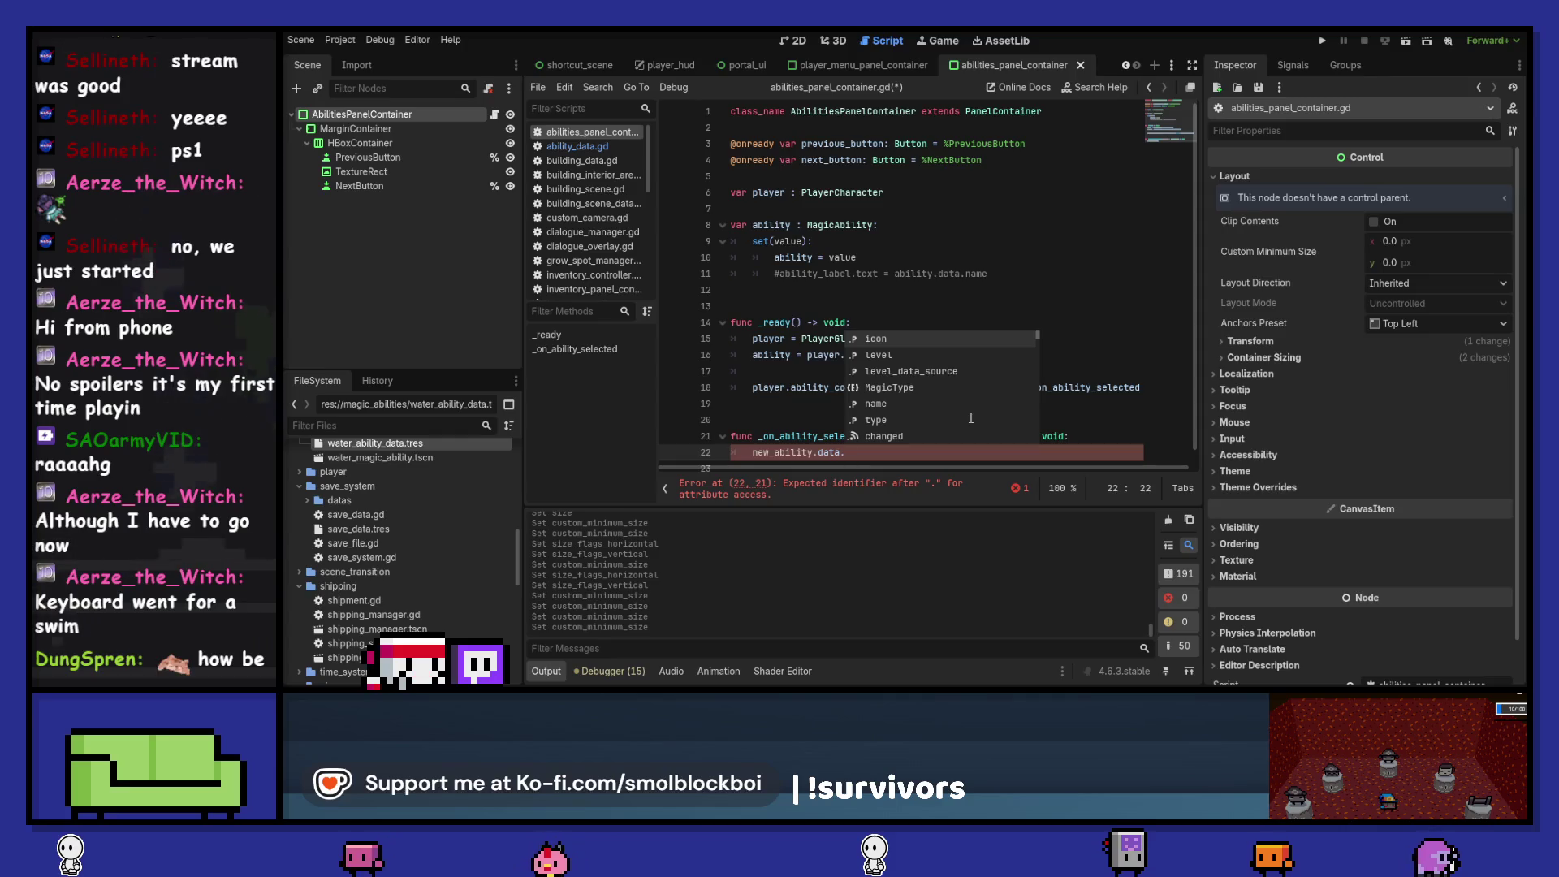
key(ctrl+shift+Left)
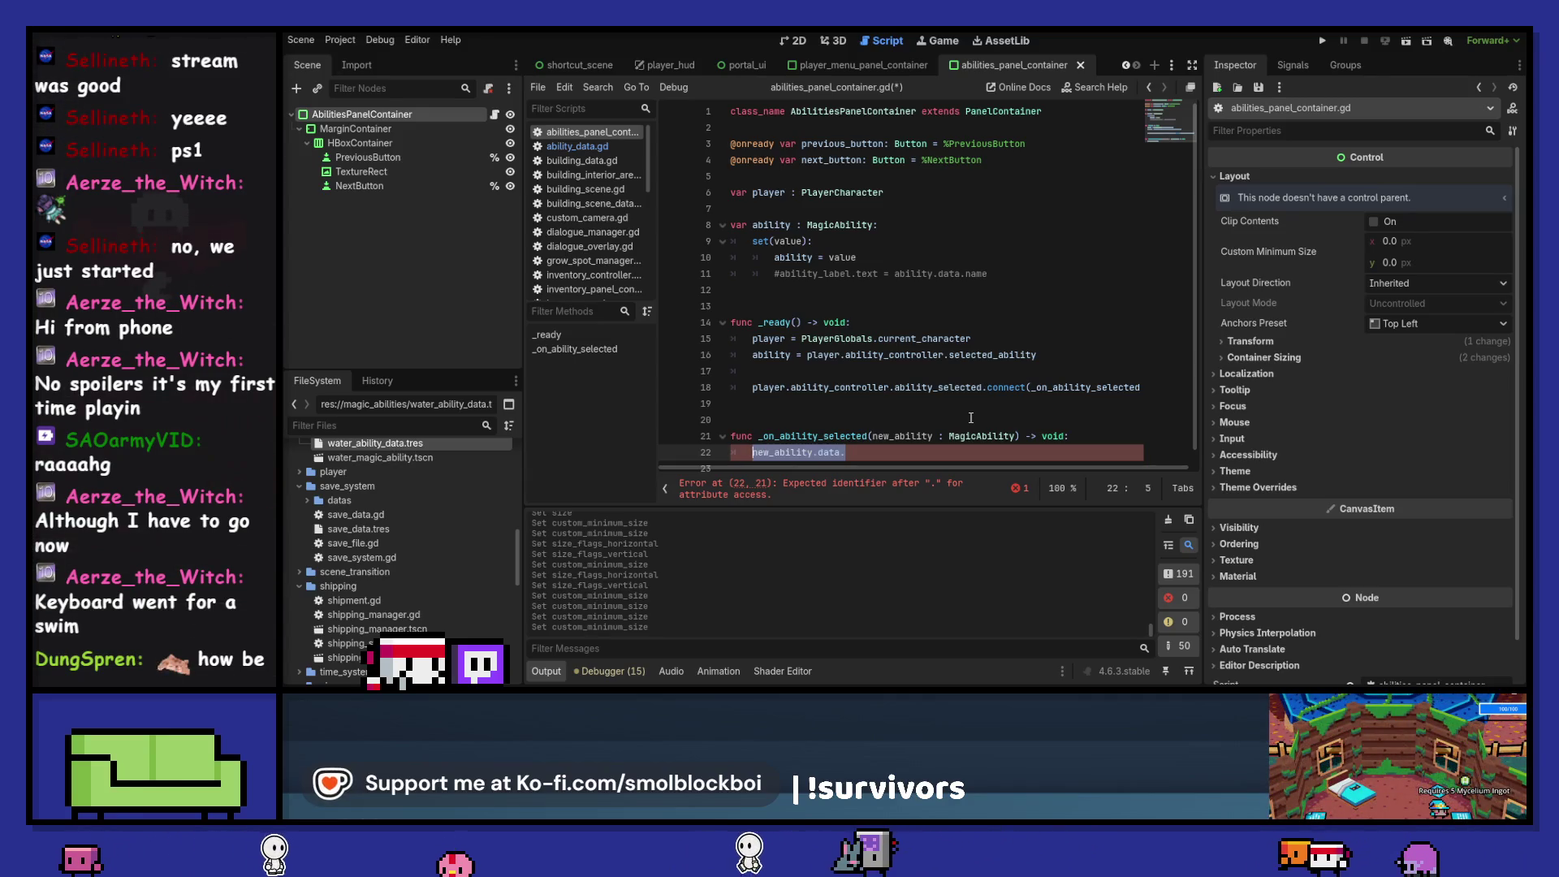
text(ability = )
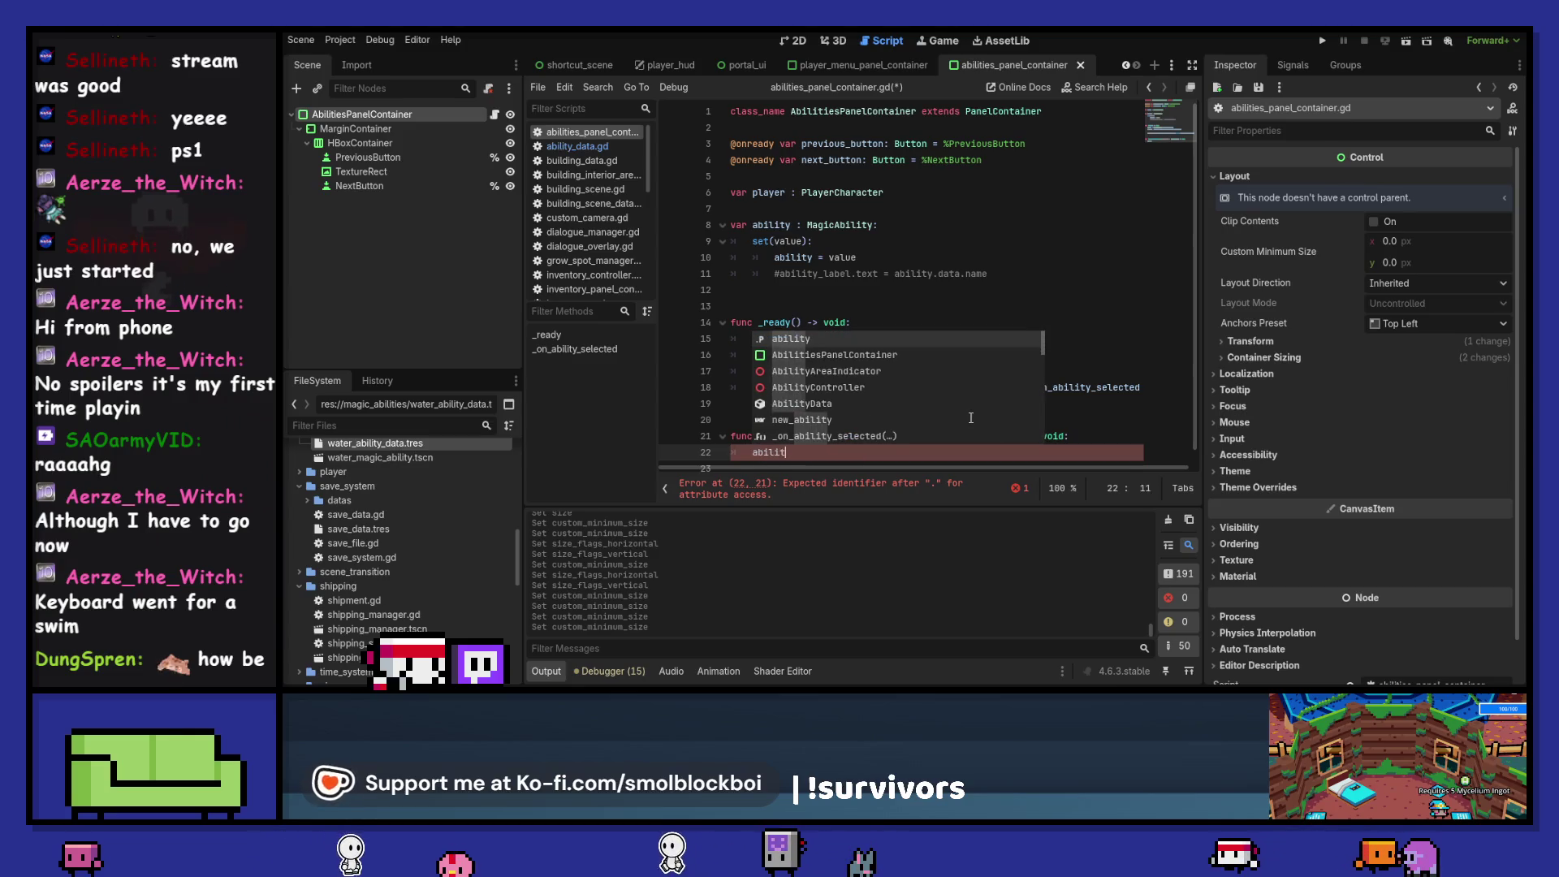
text(new)
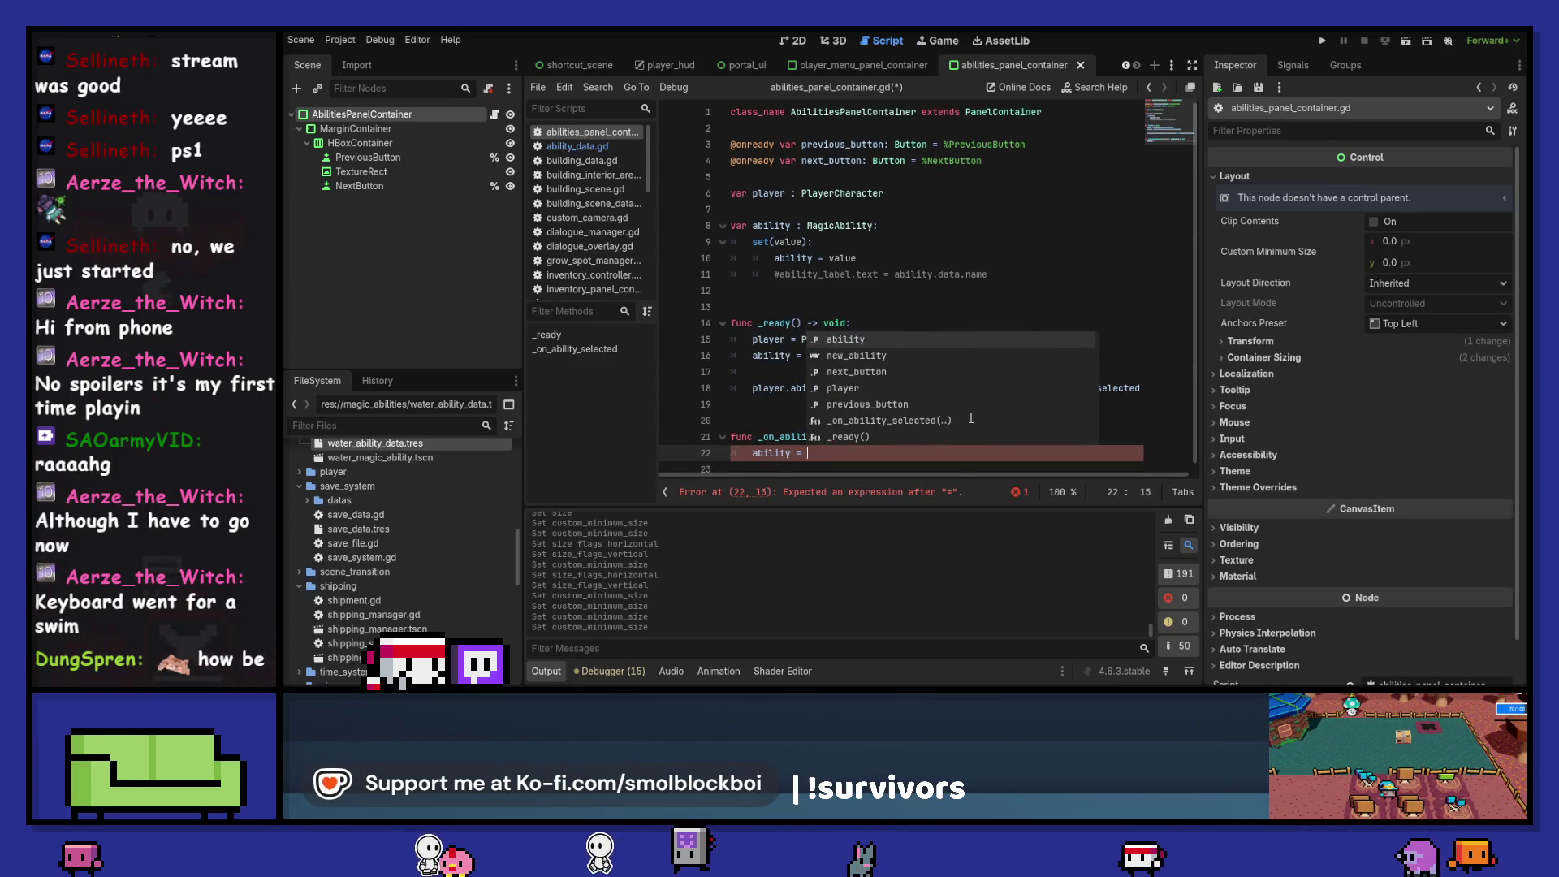
key(Return)
Save the script and delete the commented-out ability_label line from the setter.
key(ctrl+s)
key(Up)
key(Up)
key(Up)
key(Up)
key(Up)
key(Up)
key(End)
key(shift+Up)
key(BackSpace)
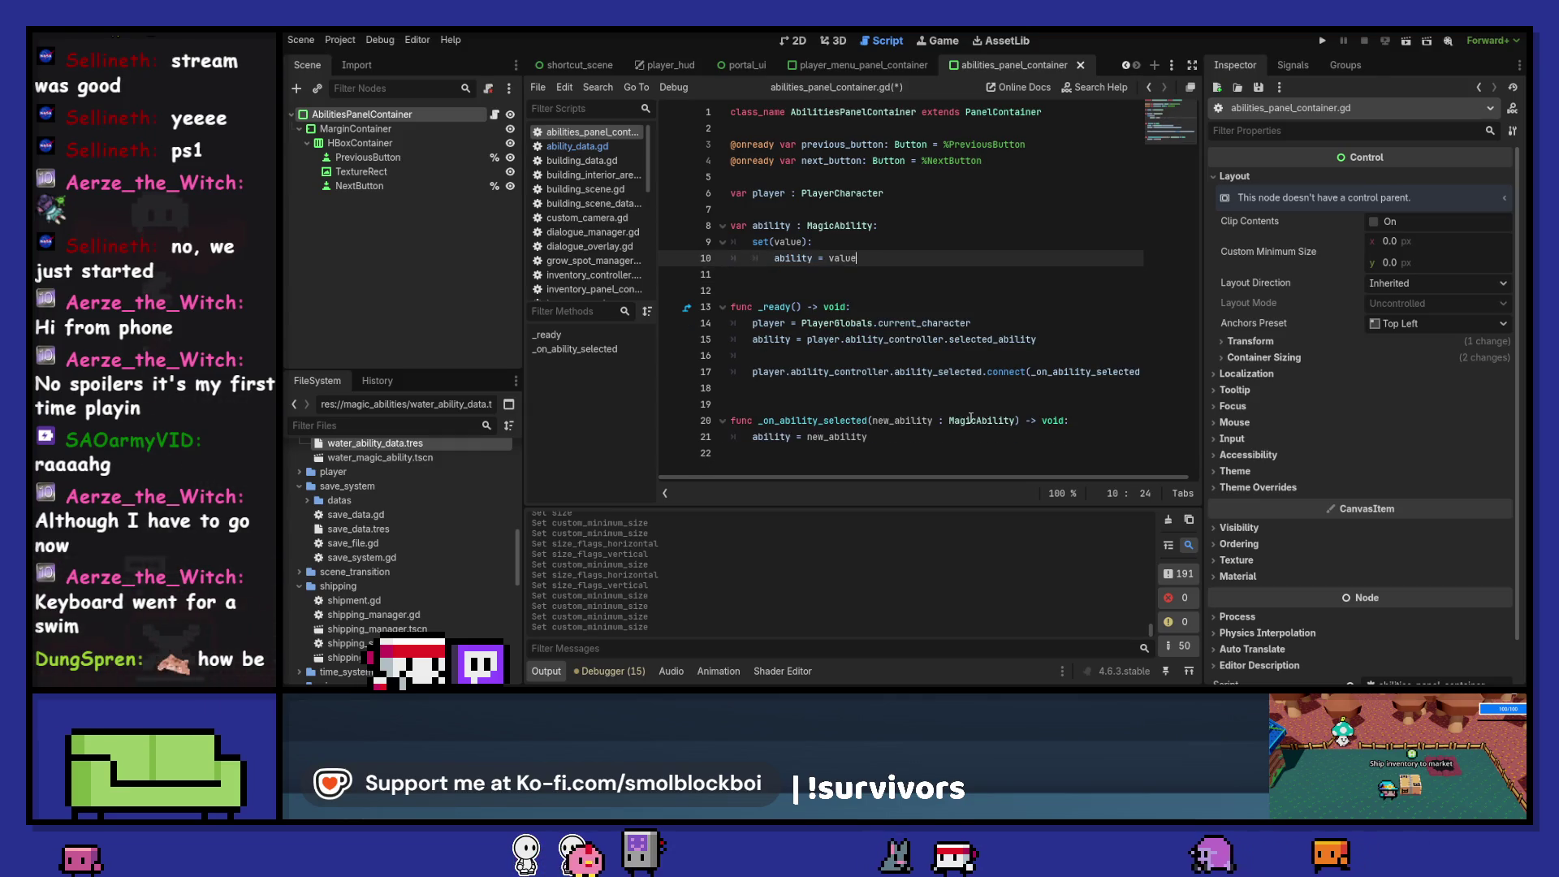
double_click(397, 172)
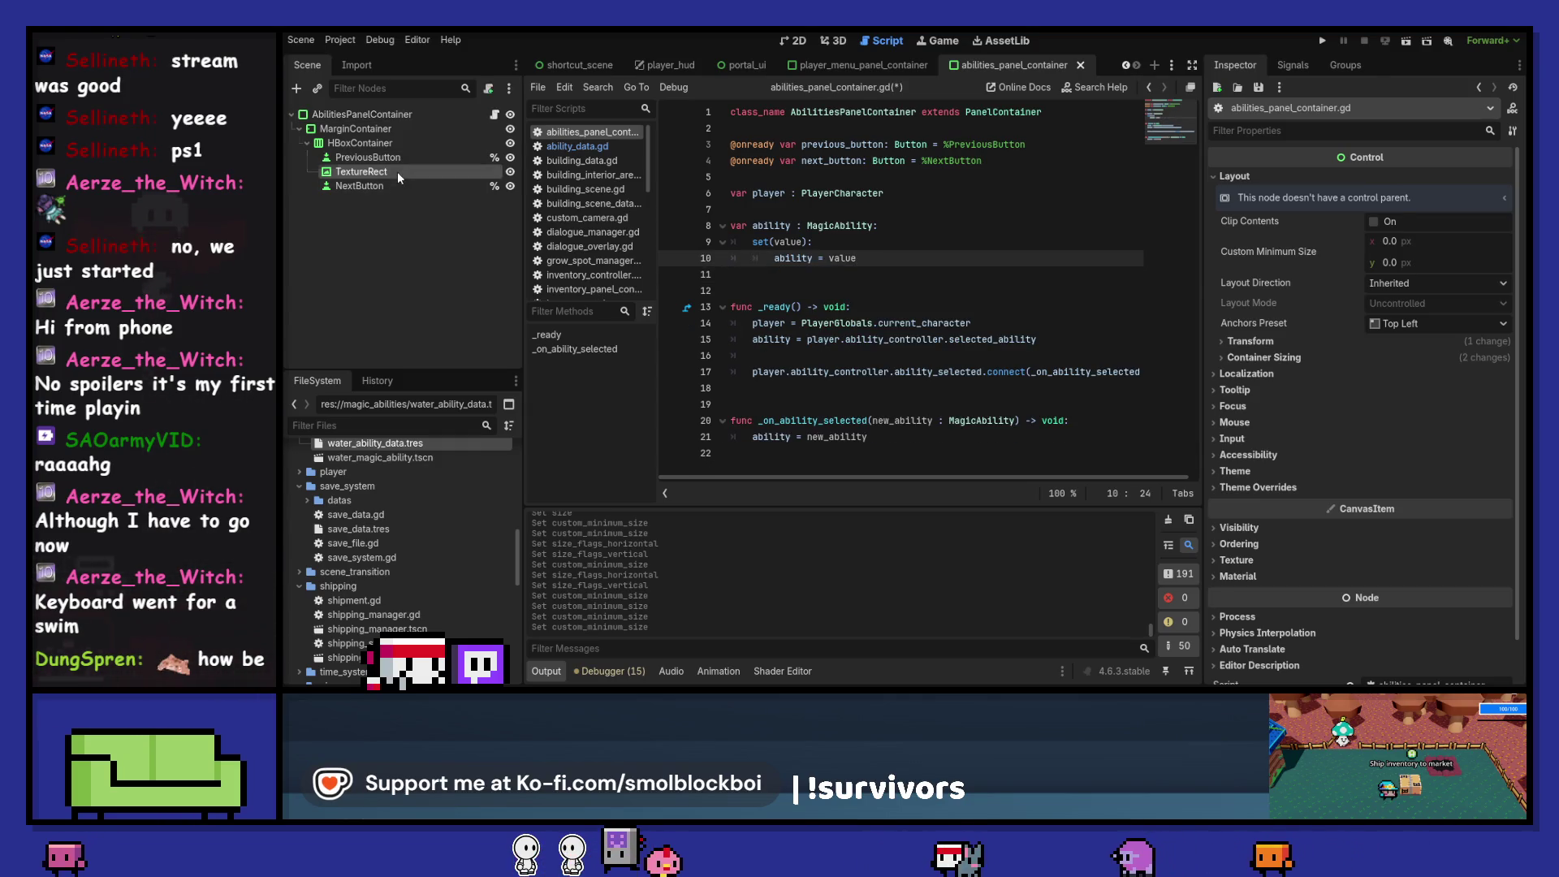
Rename the AbilityTexture node to AbilityIcon and make it accessible as a unique name.
text(AbilityTextur)
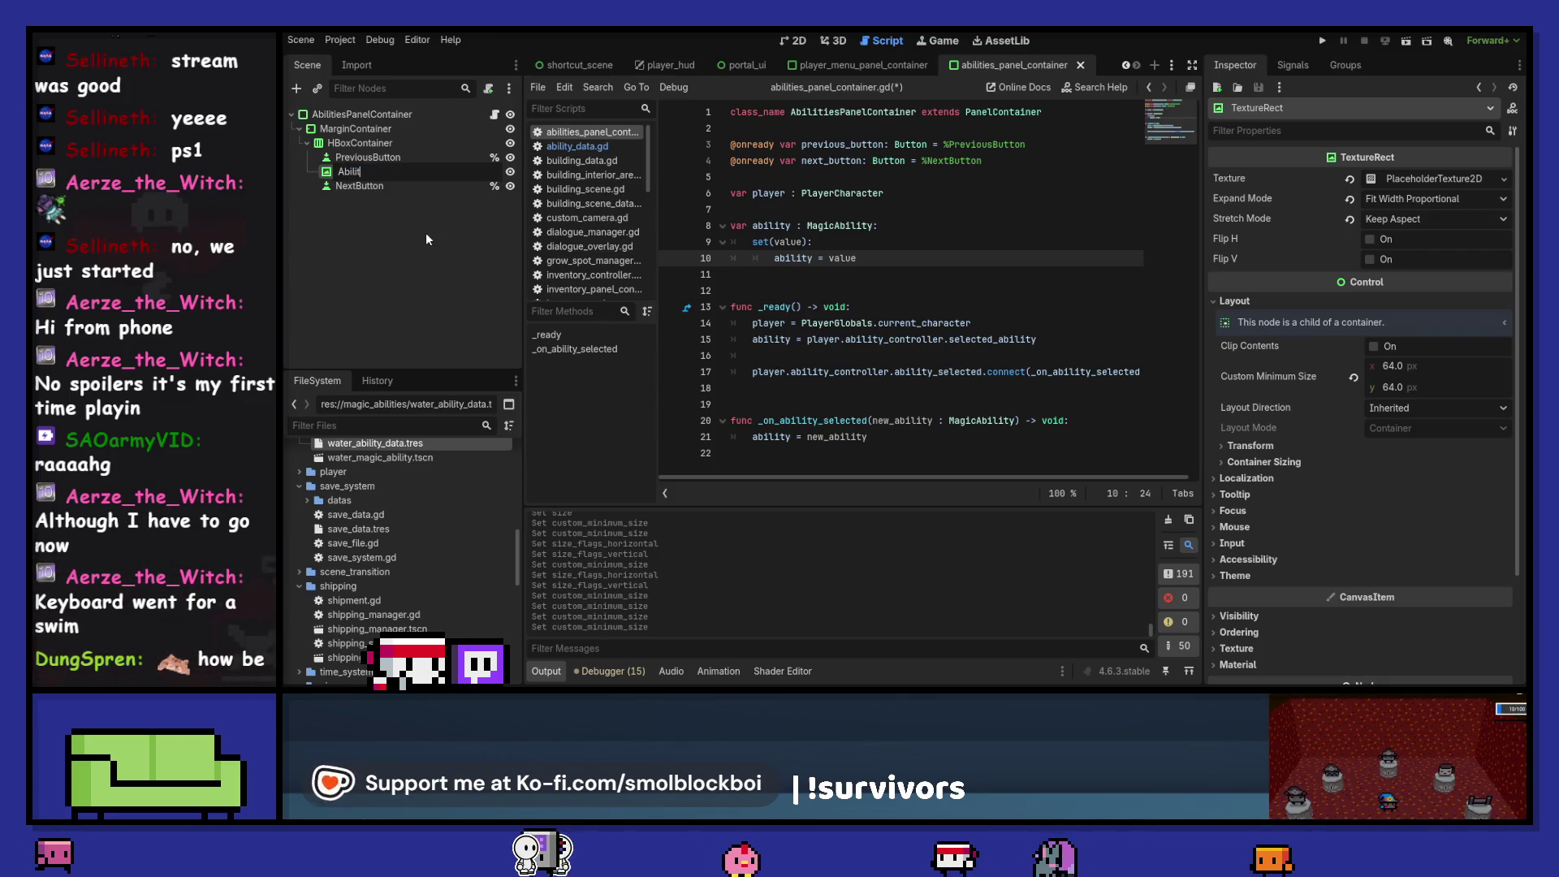
text(e)
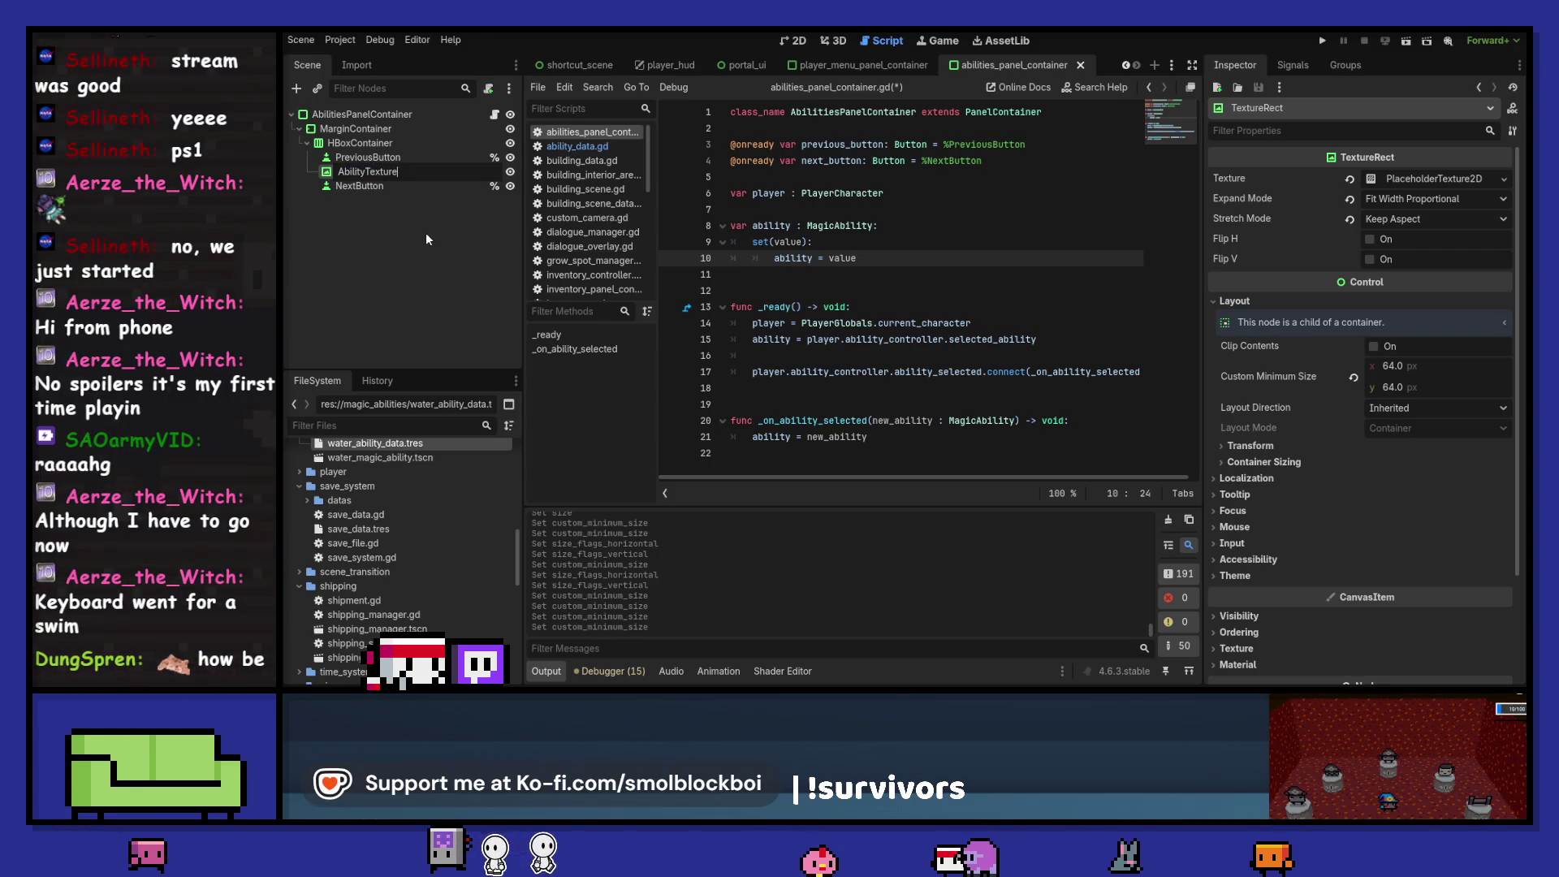
text(bilityIcon)
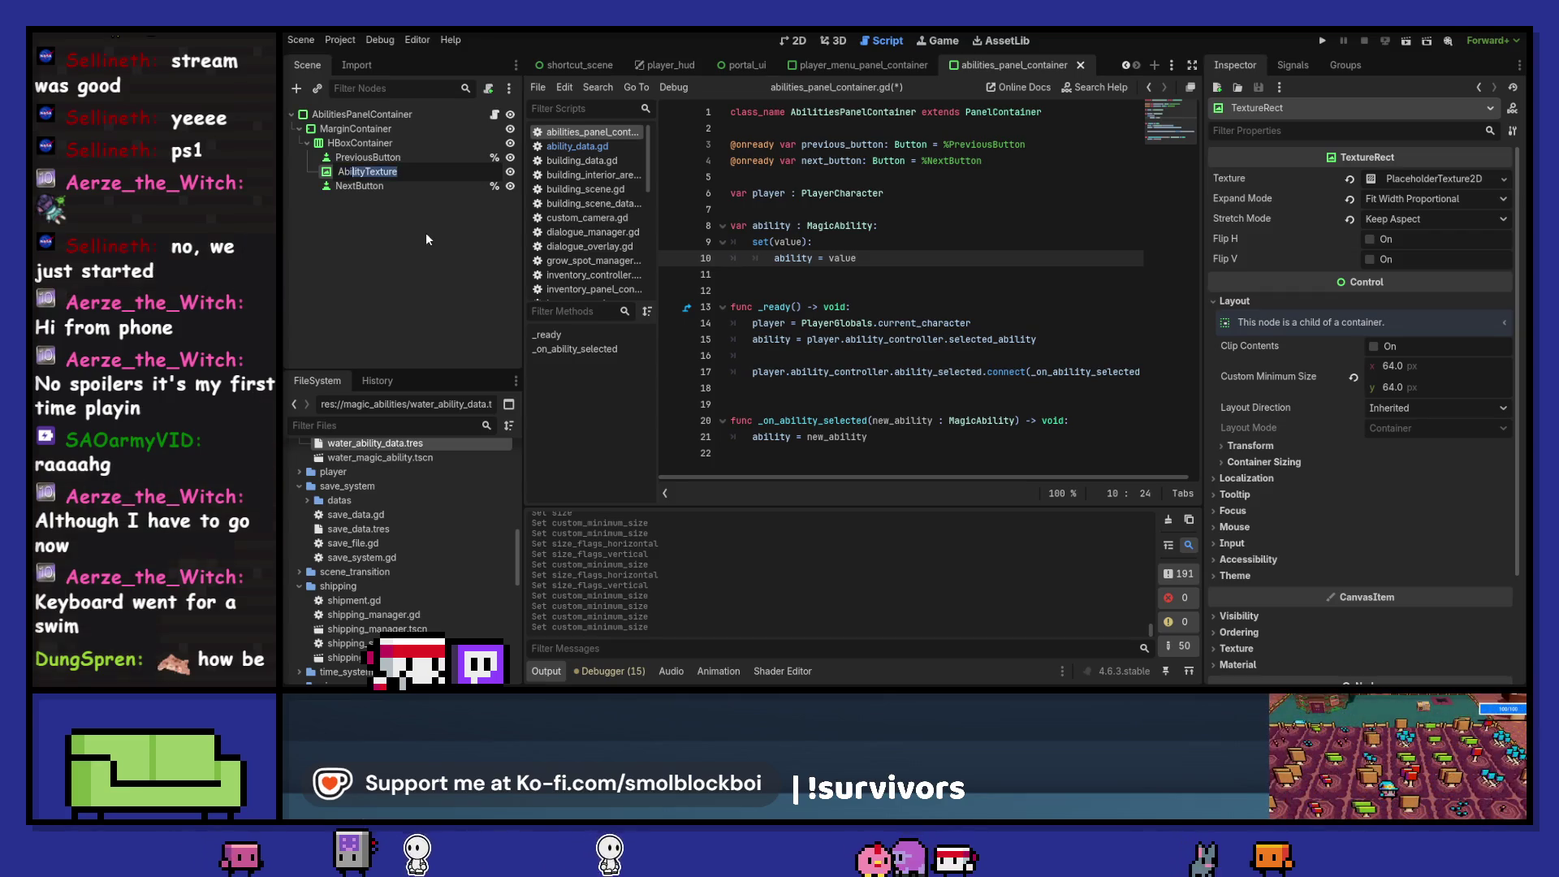
key(Return)
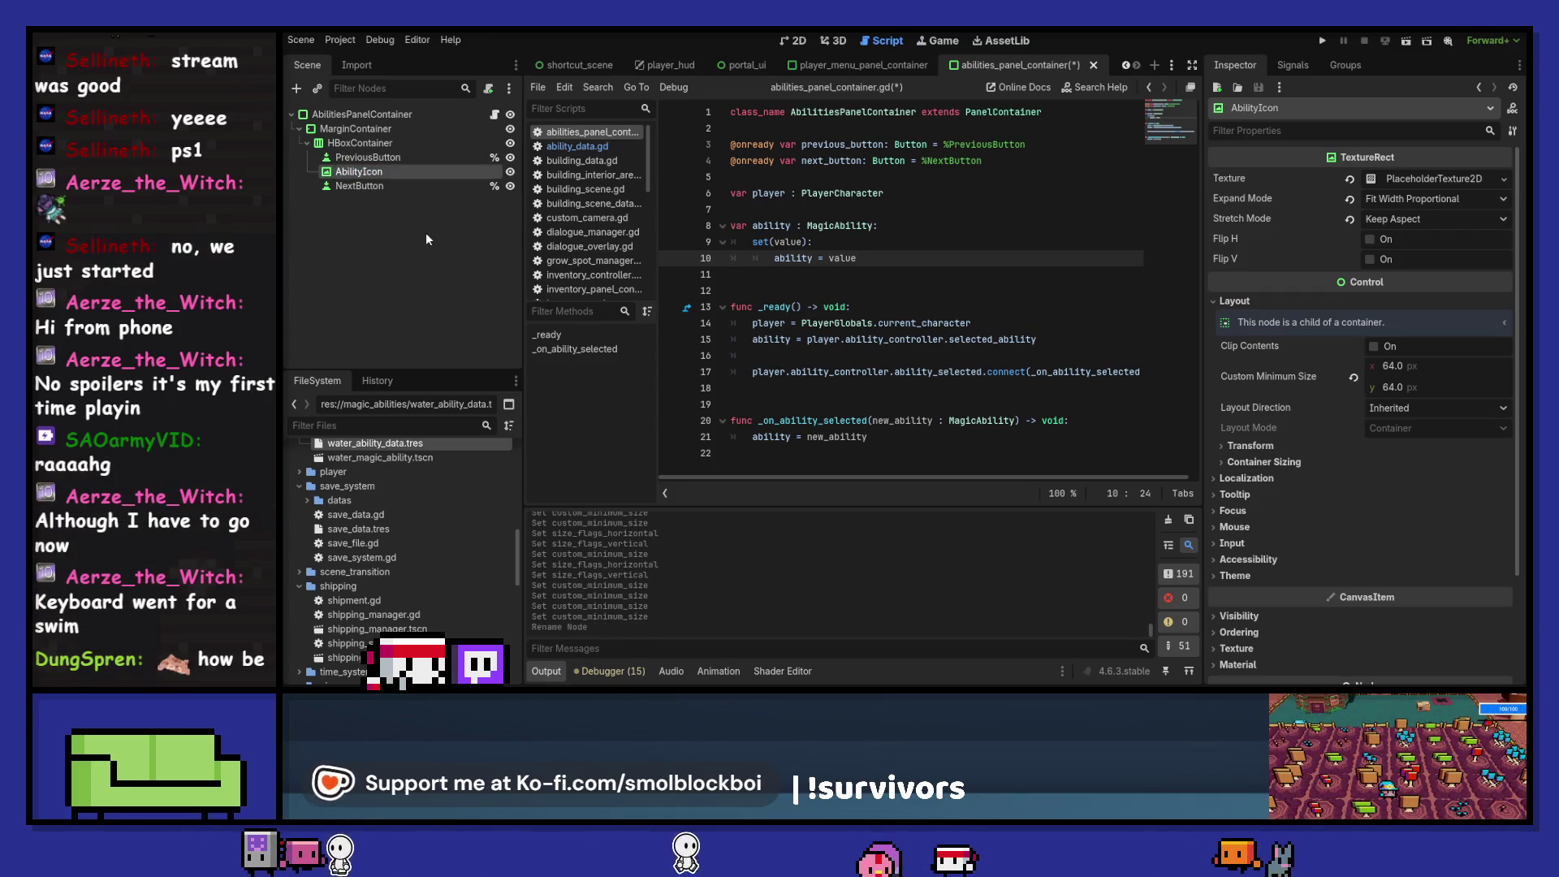
right_click(428, 176)
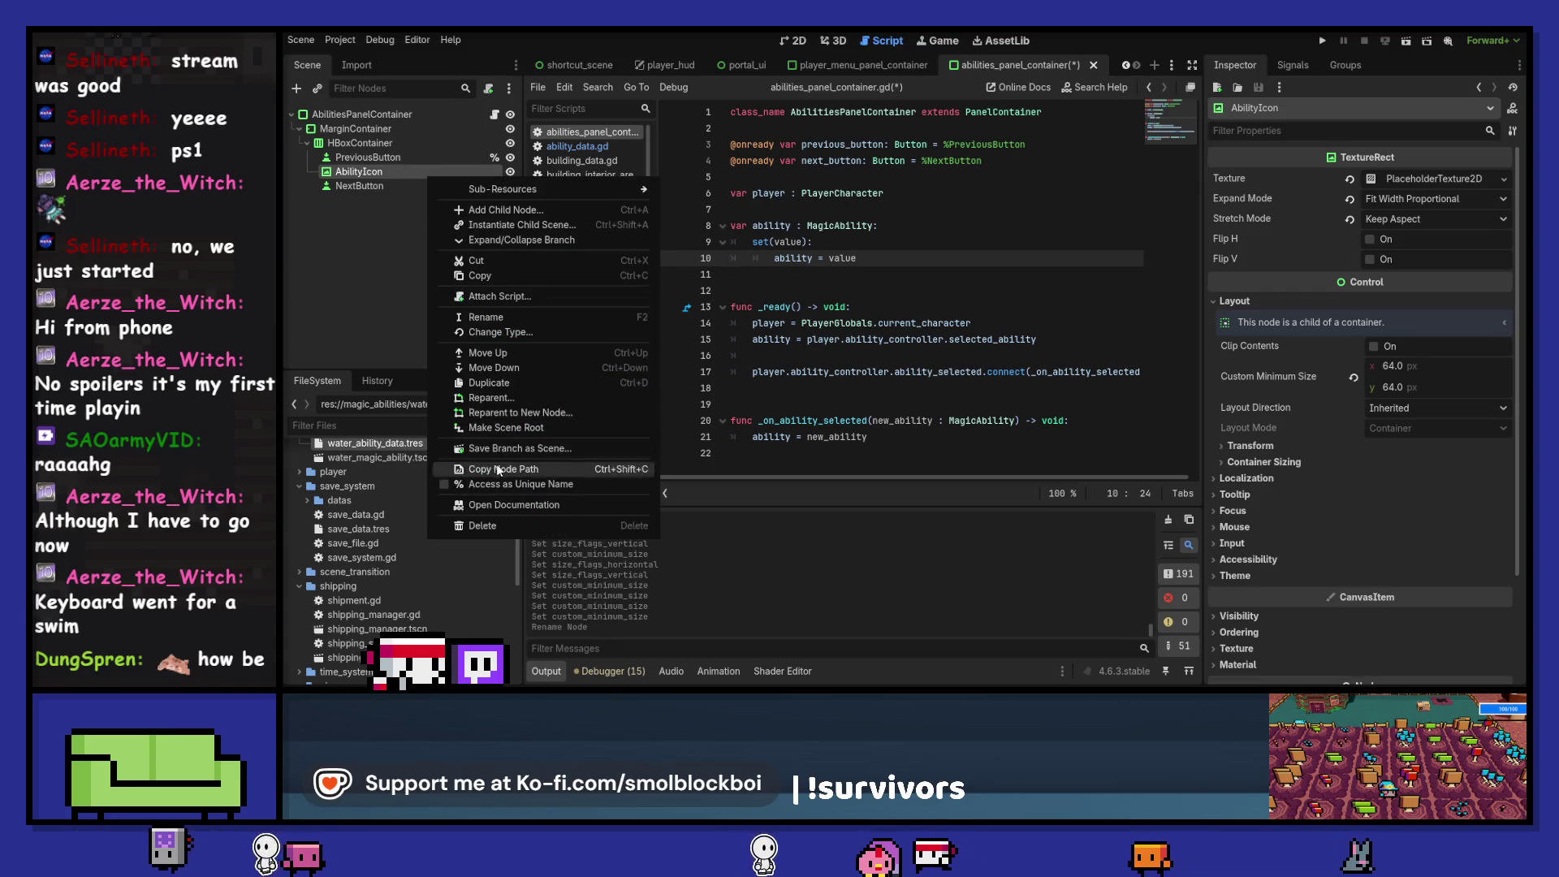
click(507, 484)
click(811, 178)
key(Return)
key(Return)
key(Up)
drag(454, 172, 812, 193)
double_click(834, 193)
scroll(869, 236, down, 1)
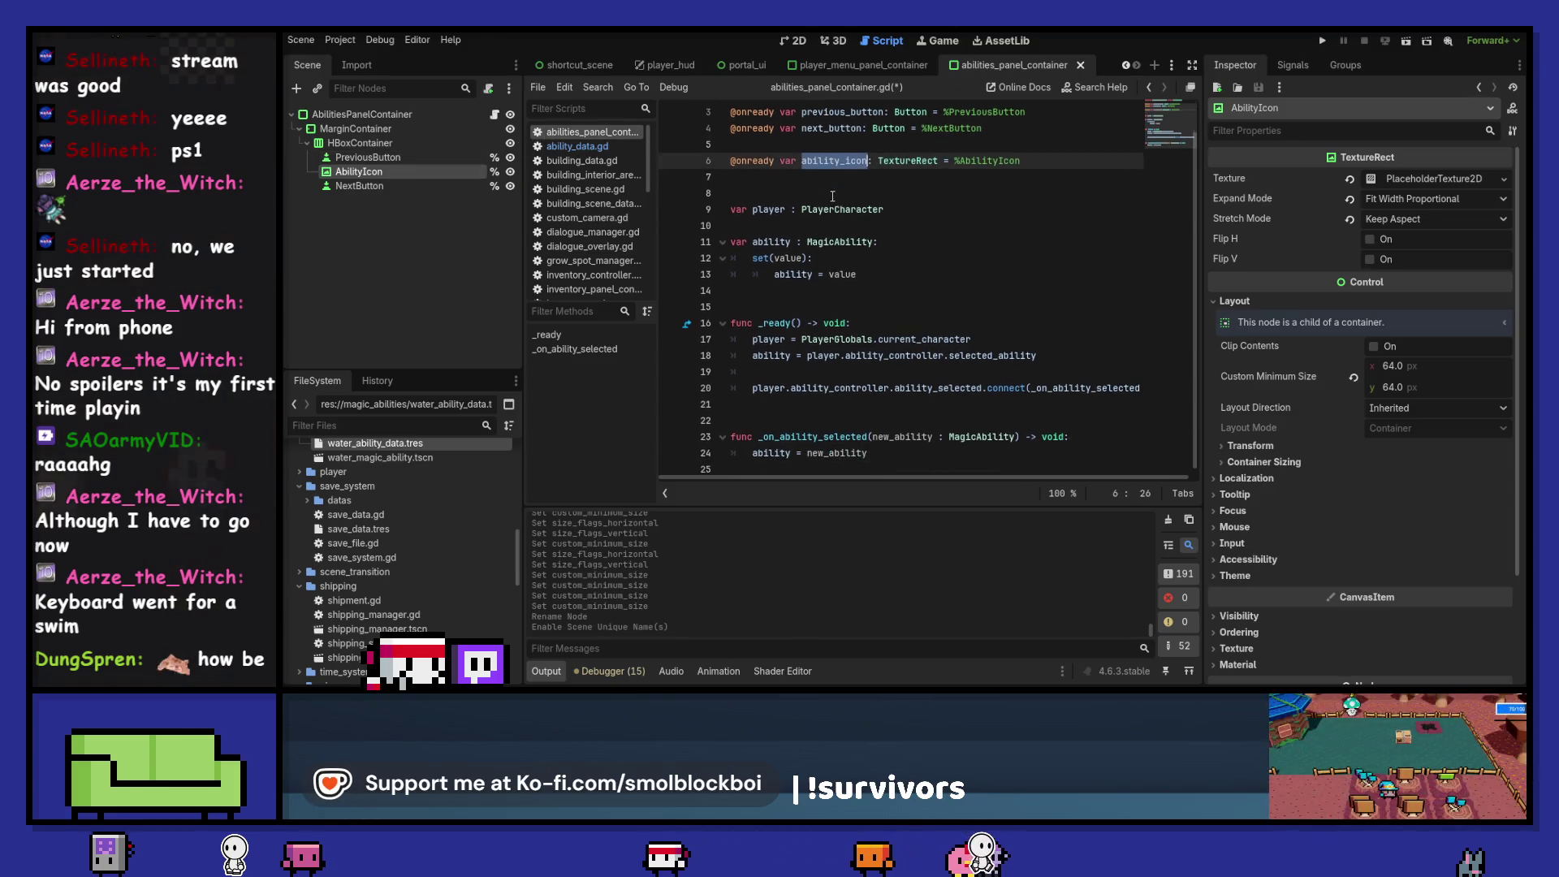
click(907, 273)
Add 'if is_inside_tree(): ability_icon.texture = ability.data.icon' to the ability setter and save.
key(Return)
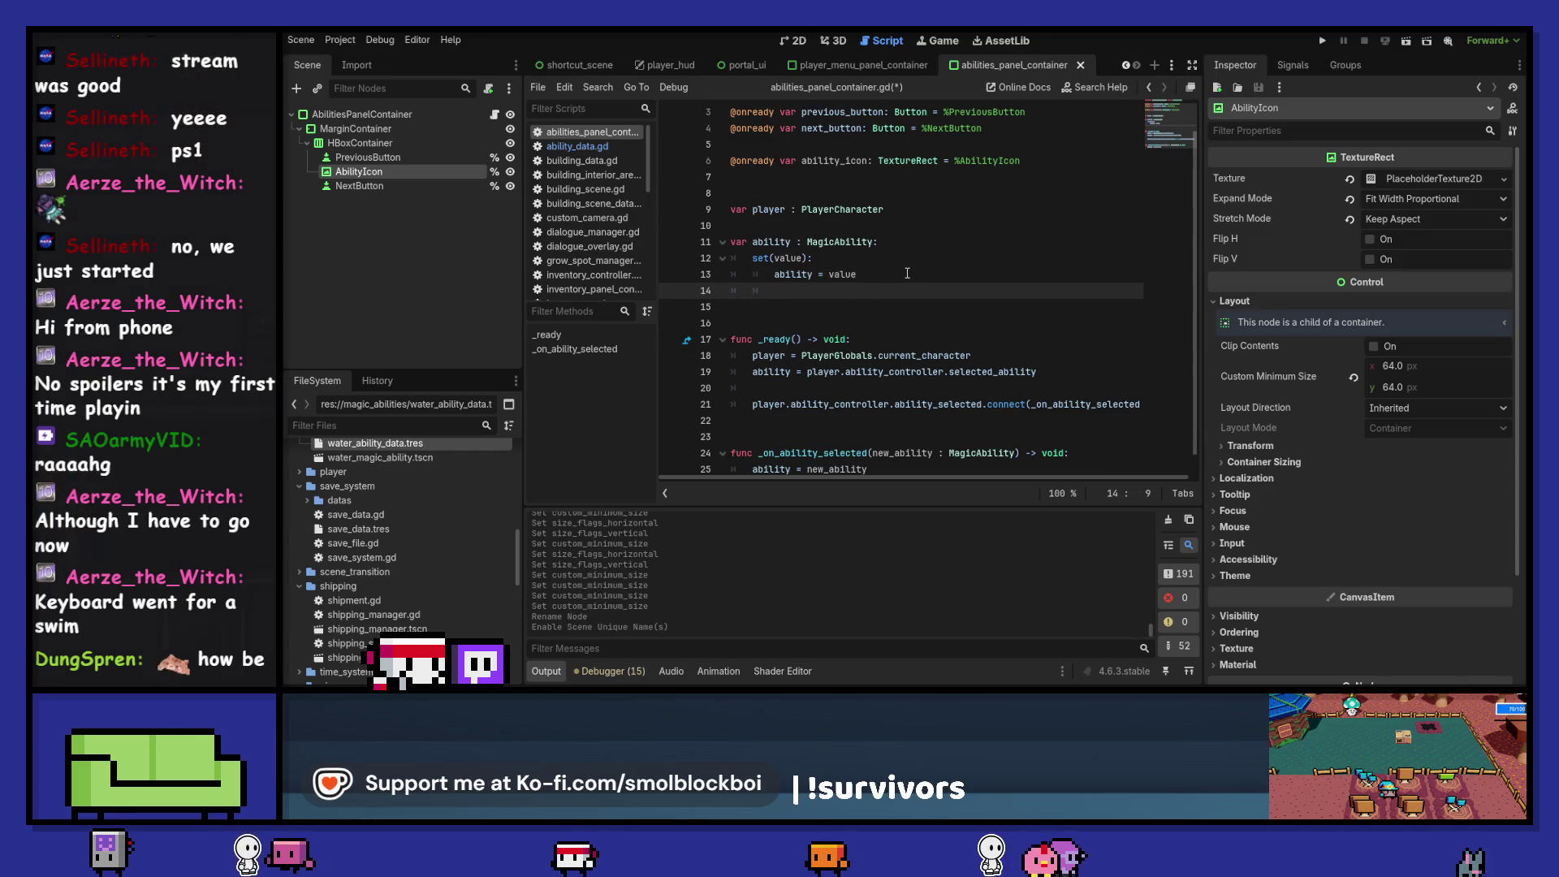
text(if is_in)
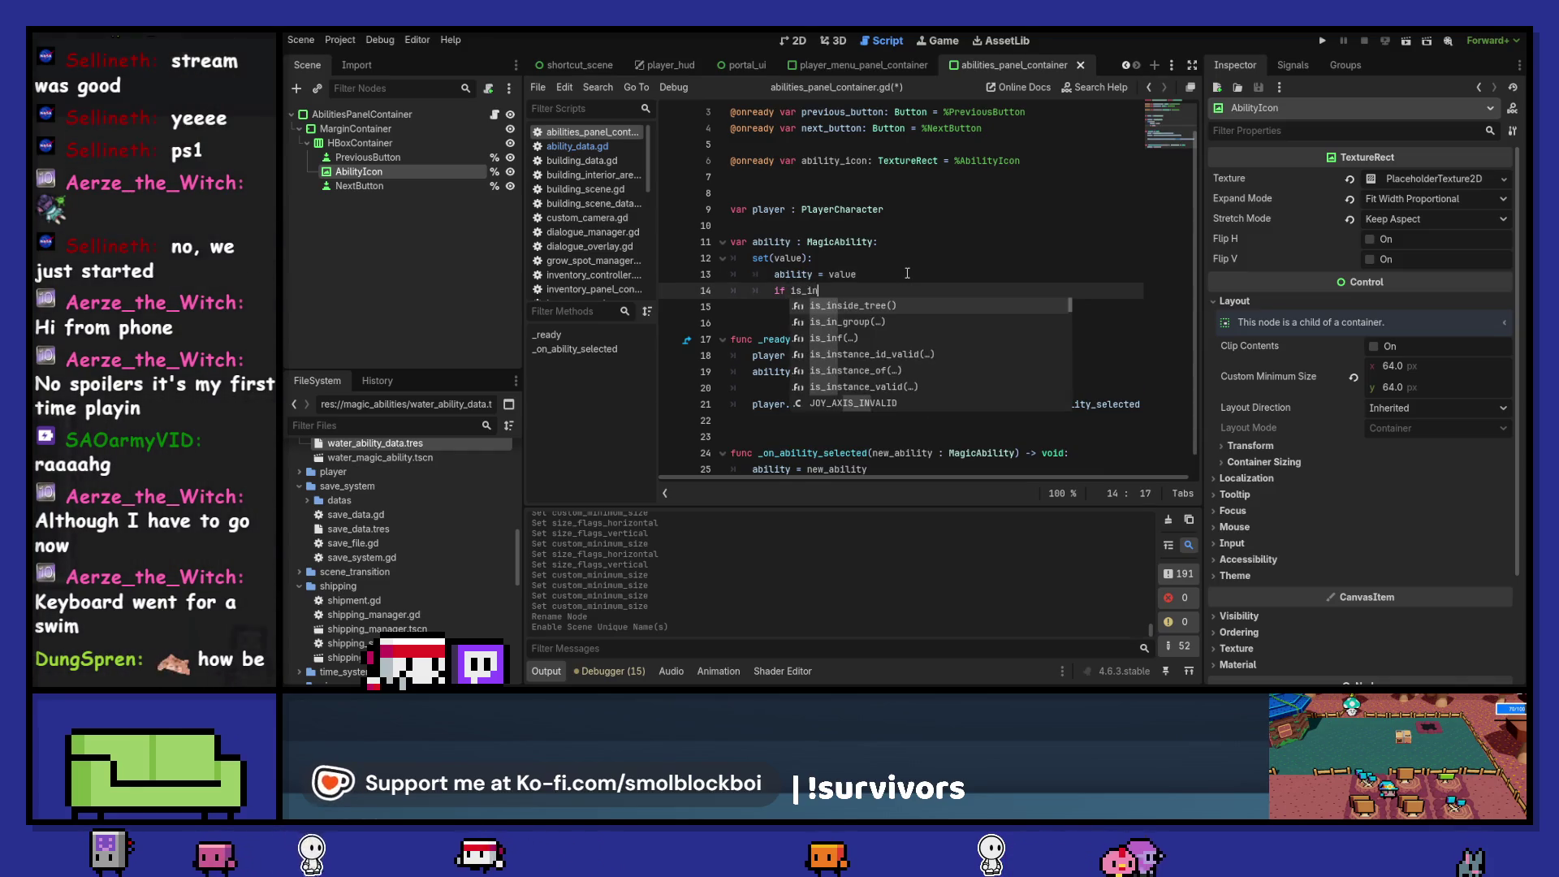
key(Return)
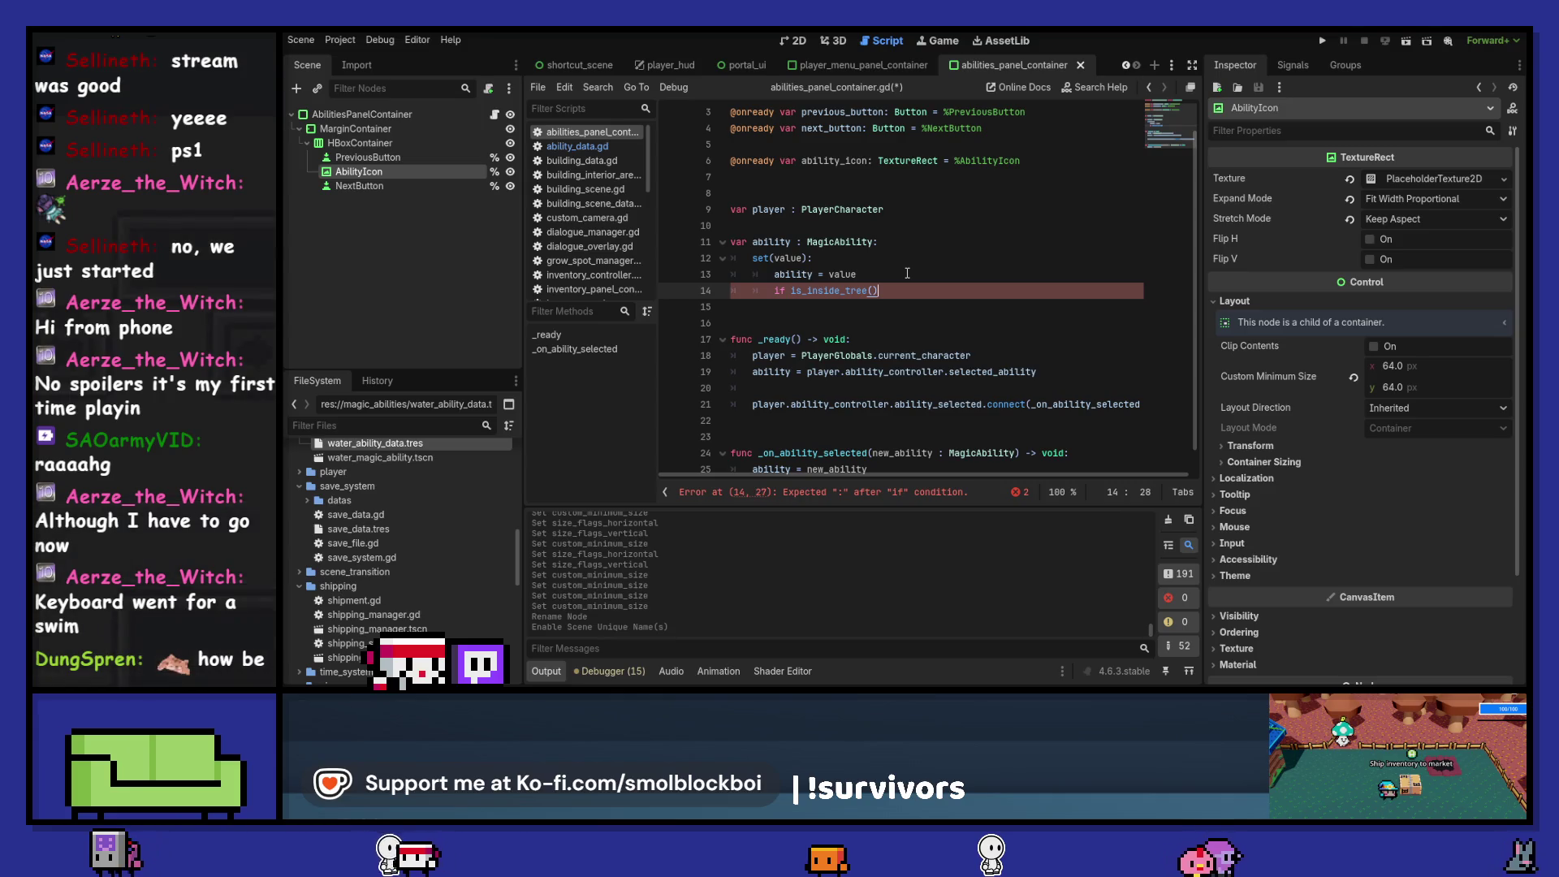
text(:)
key(Return)
text(ability_icon.texture)
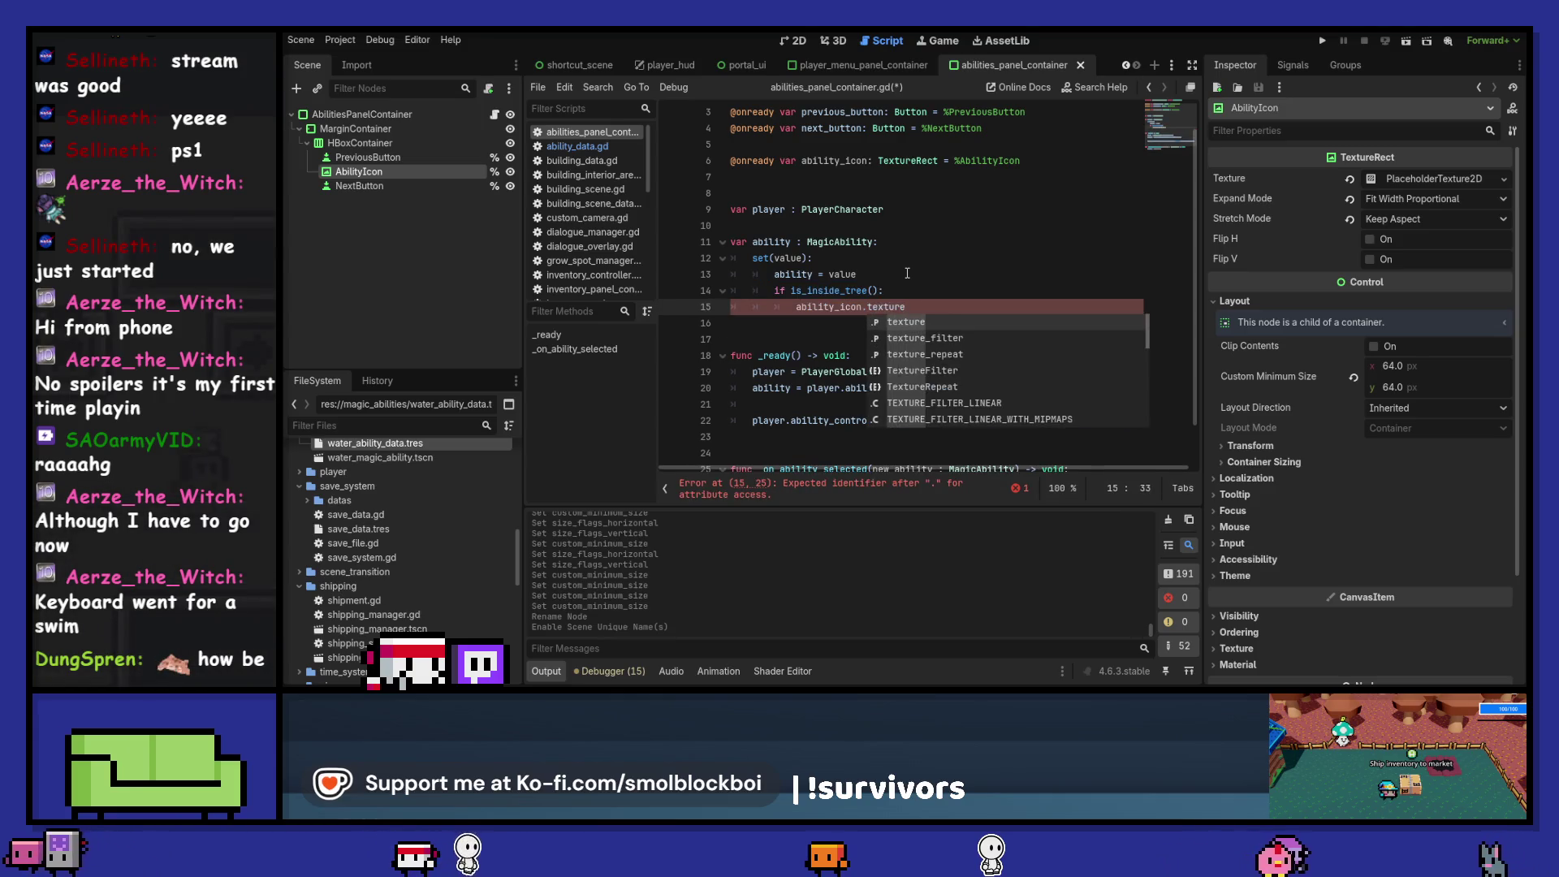
text( = ability)
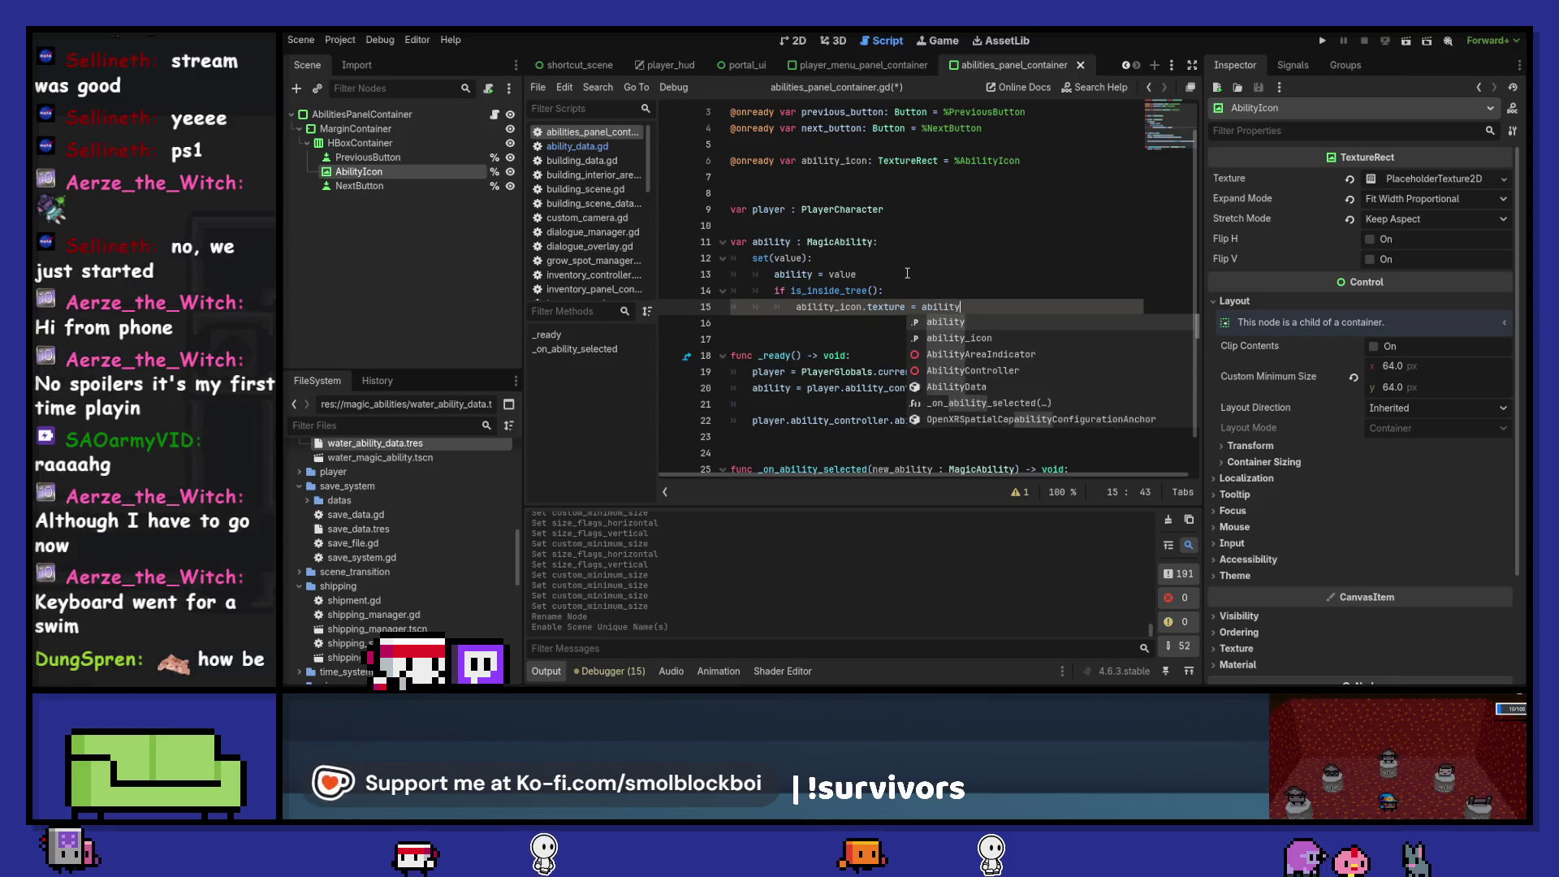
text(.data.)
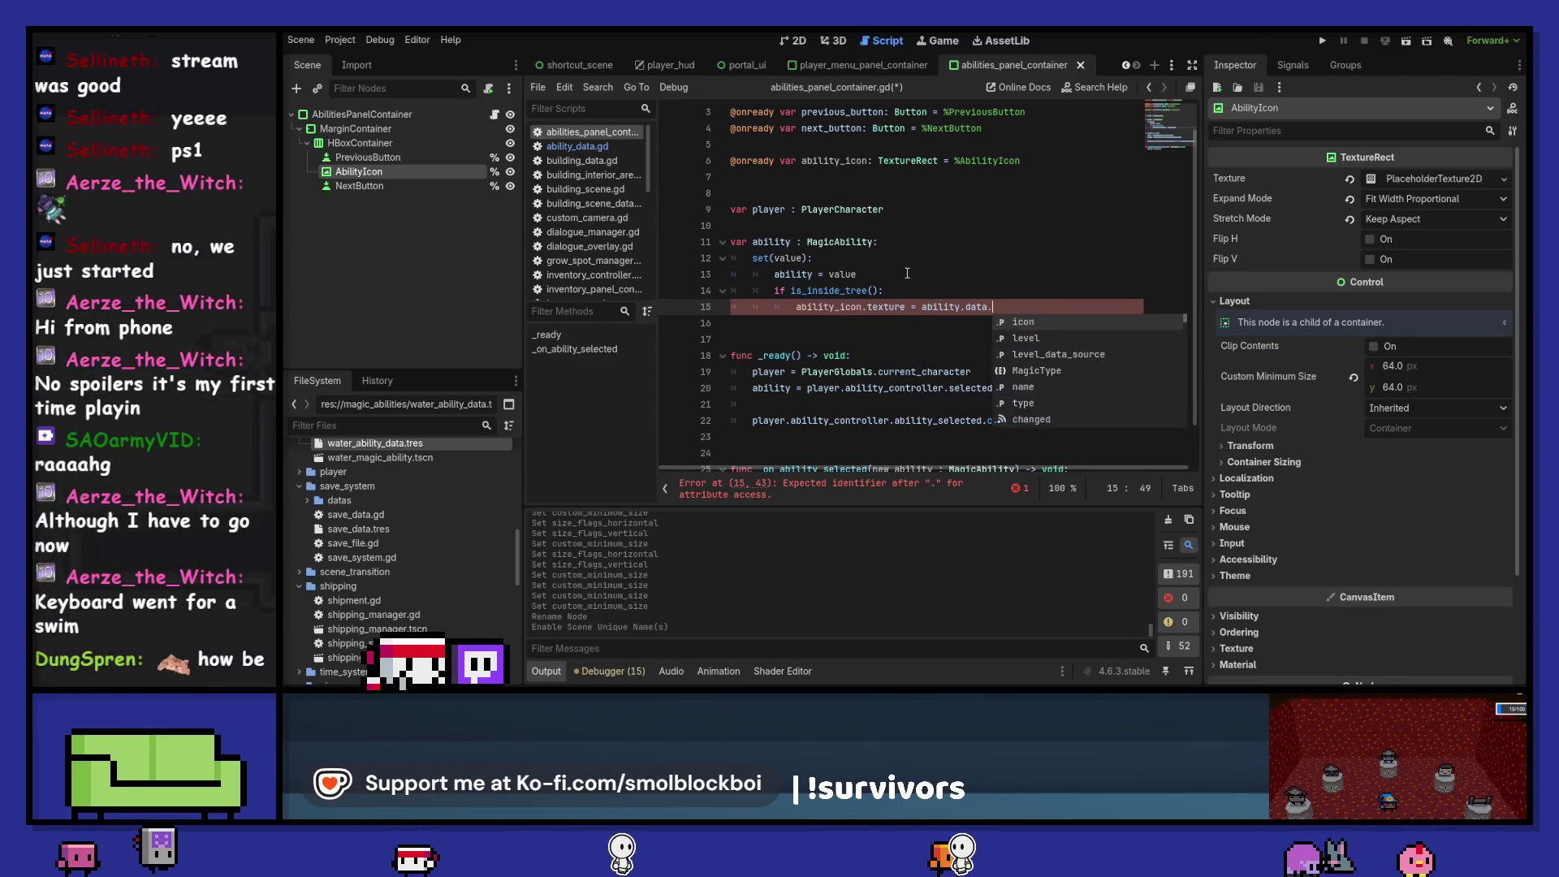
key(Return)
key(ctrl+s)
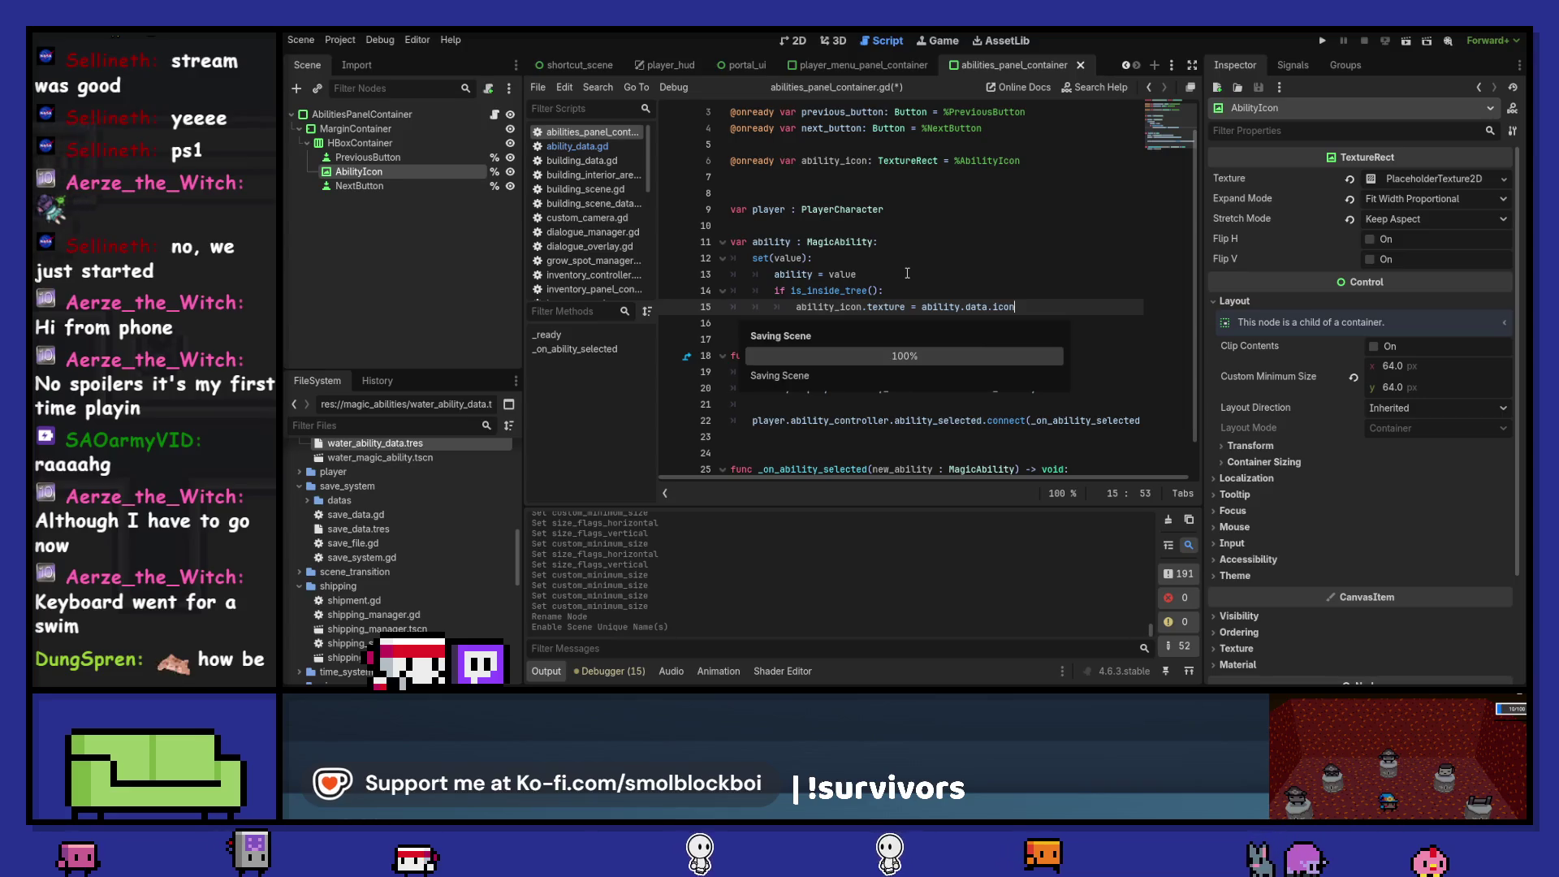
scroll(924, 284, down, 1)
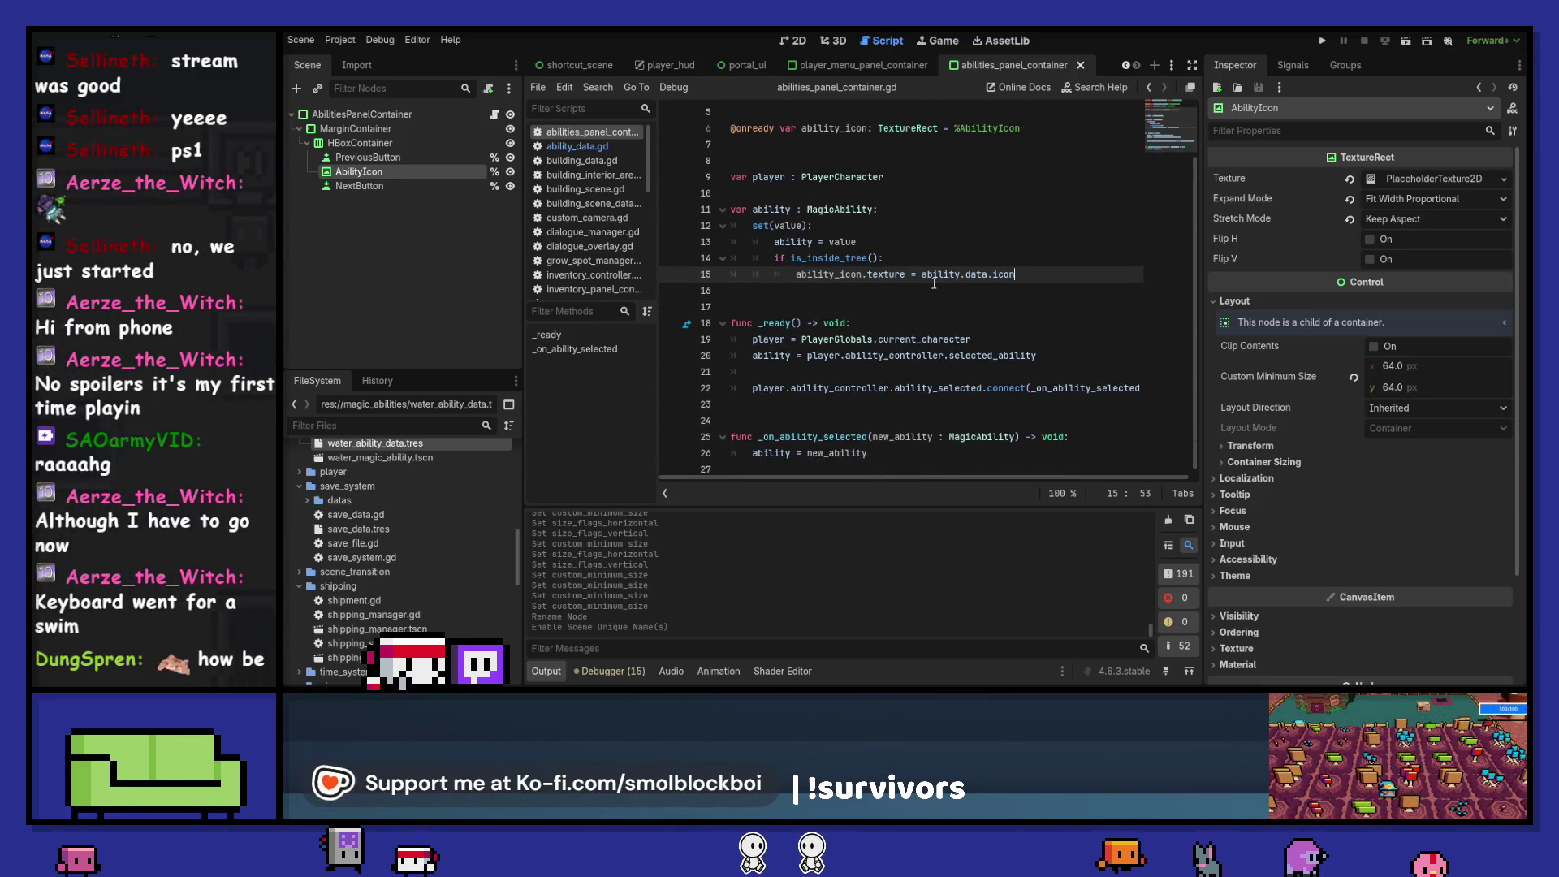
click(804, 421)
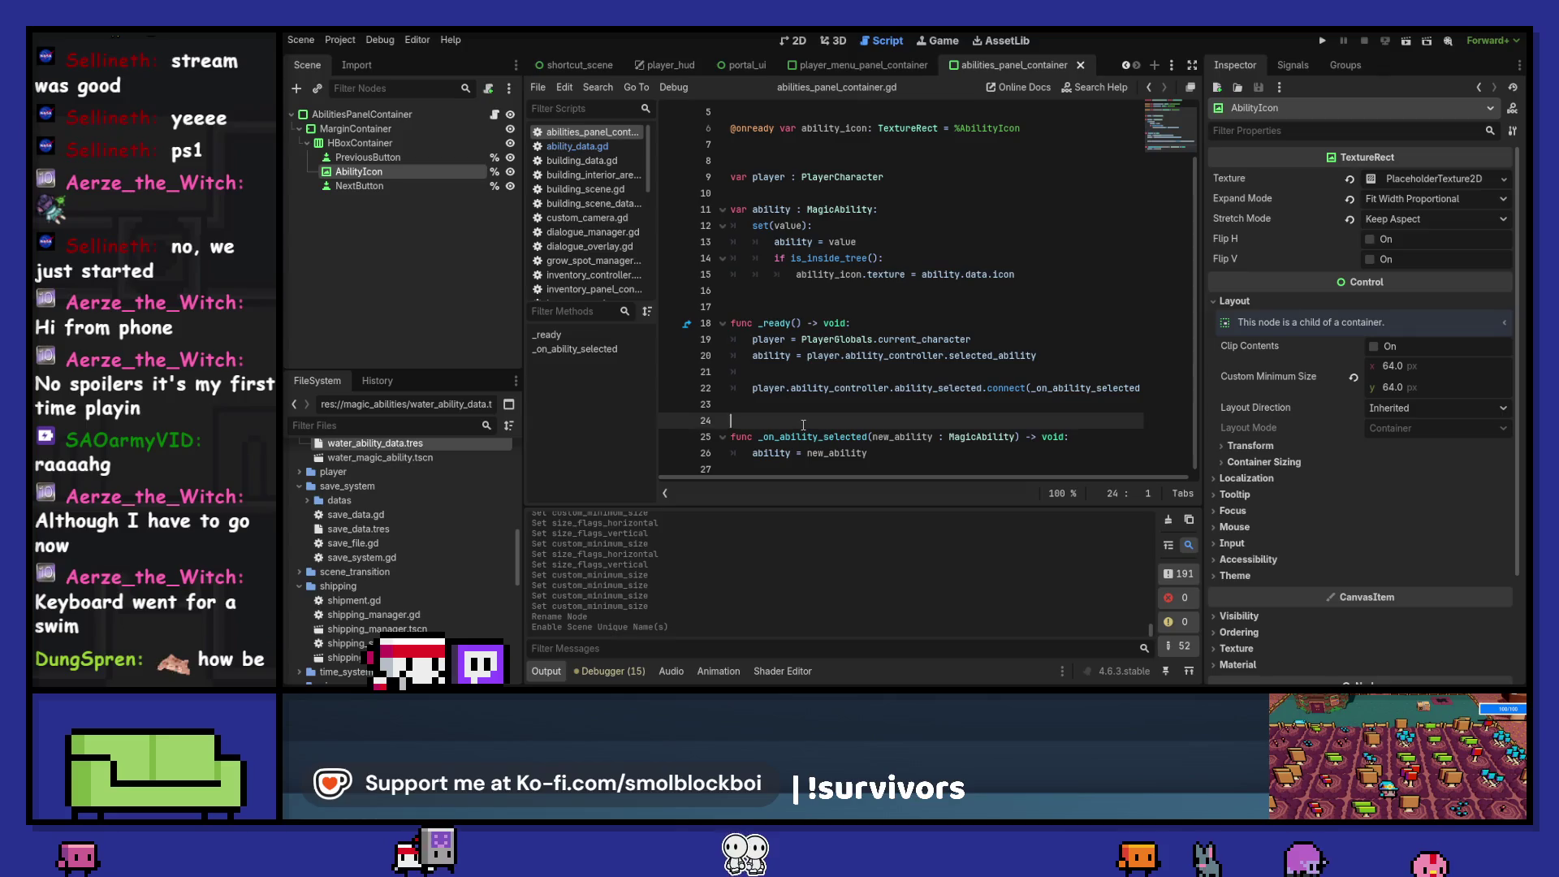
Create a new func update_panel() -> void: above _on_ability_selected and save.
key(Return)
key(Return)
key(Return)
key(Up)
key(Up)
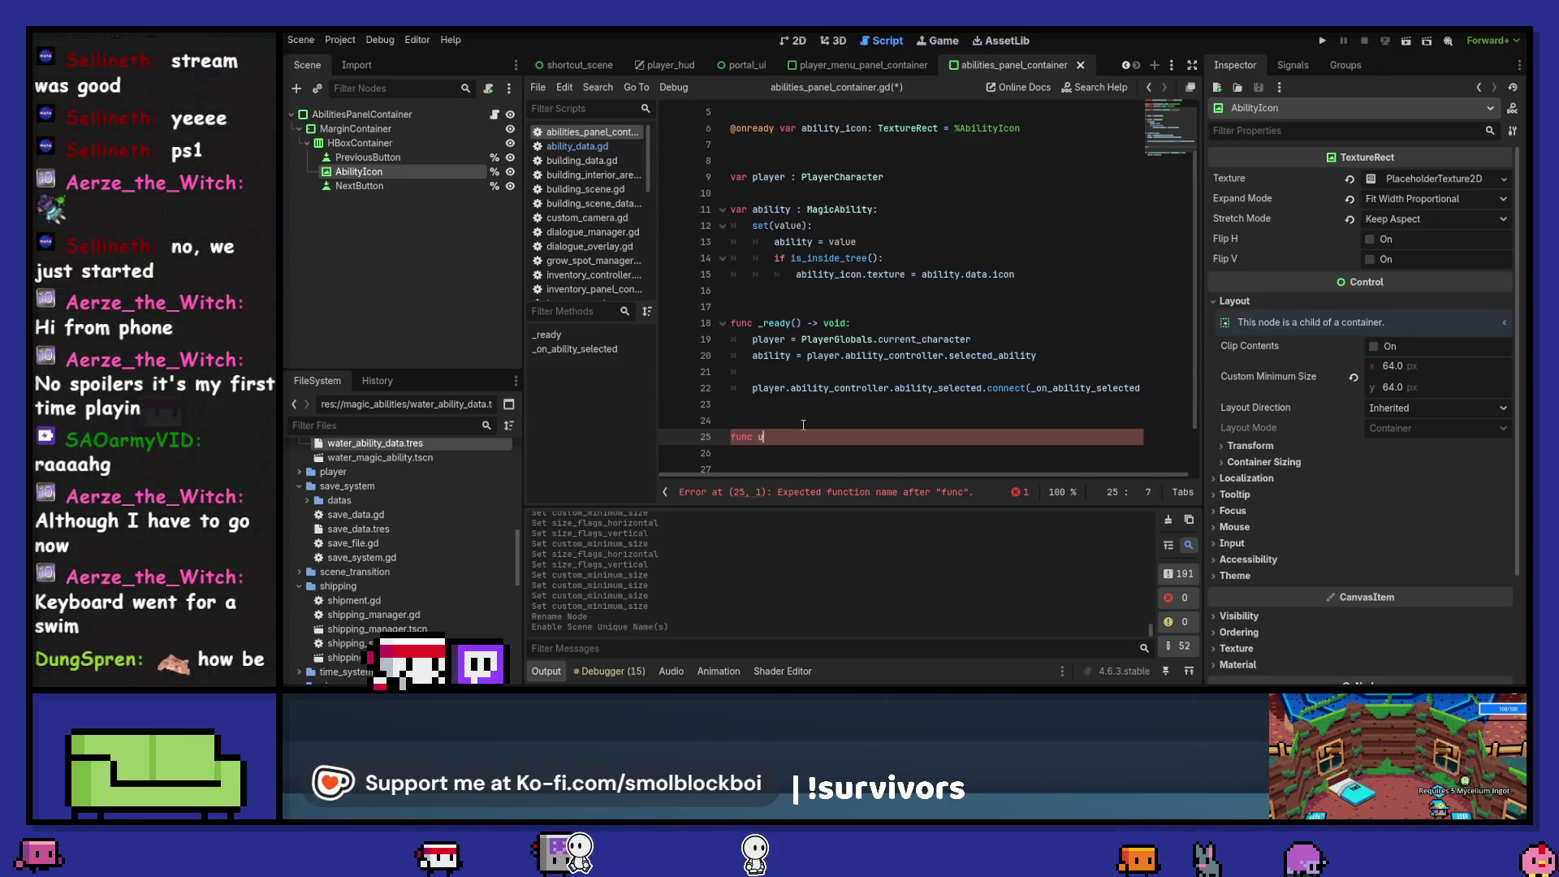
text(ab)
key(BackSpace)
key(BackSpace)
key(BackSpace)
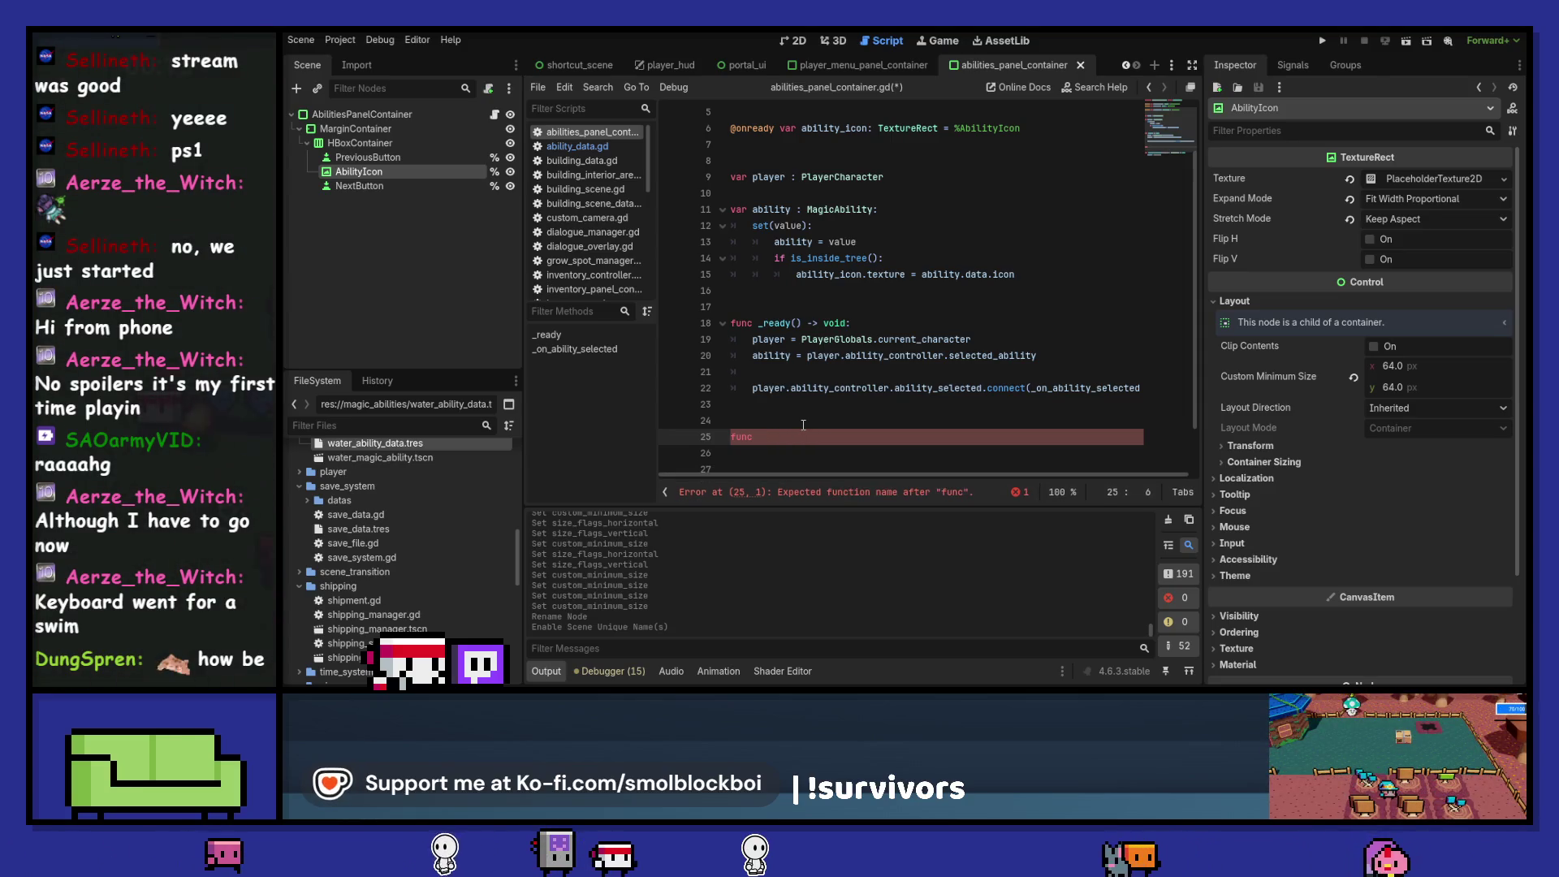
text(on_abi)
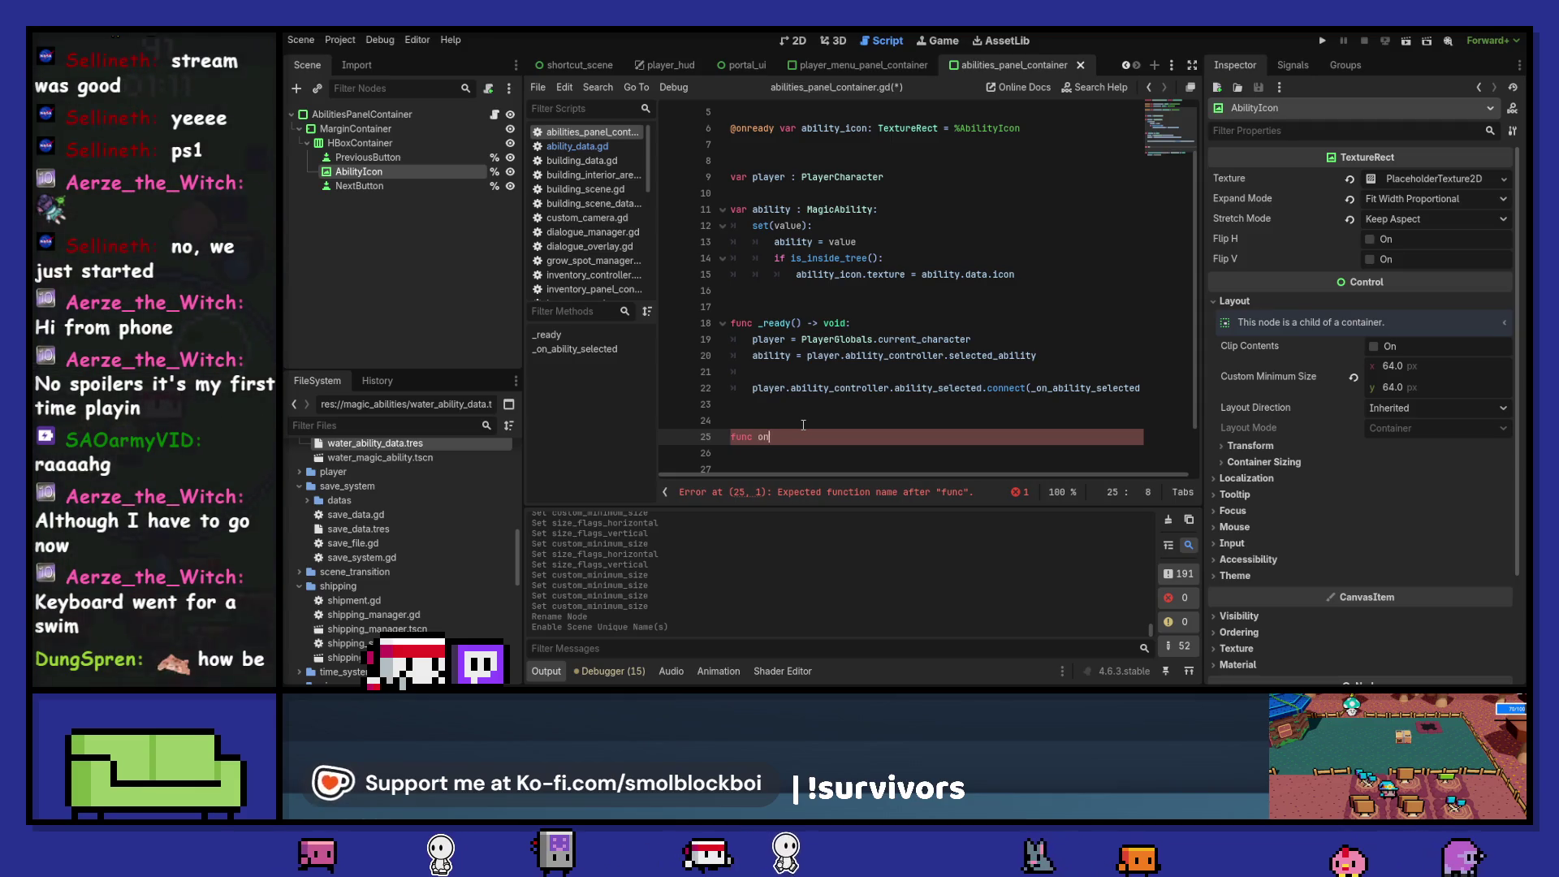
text(lity_updated)
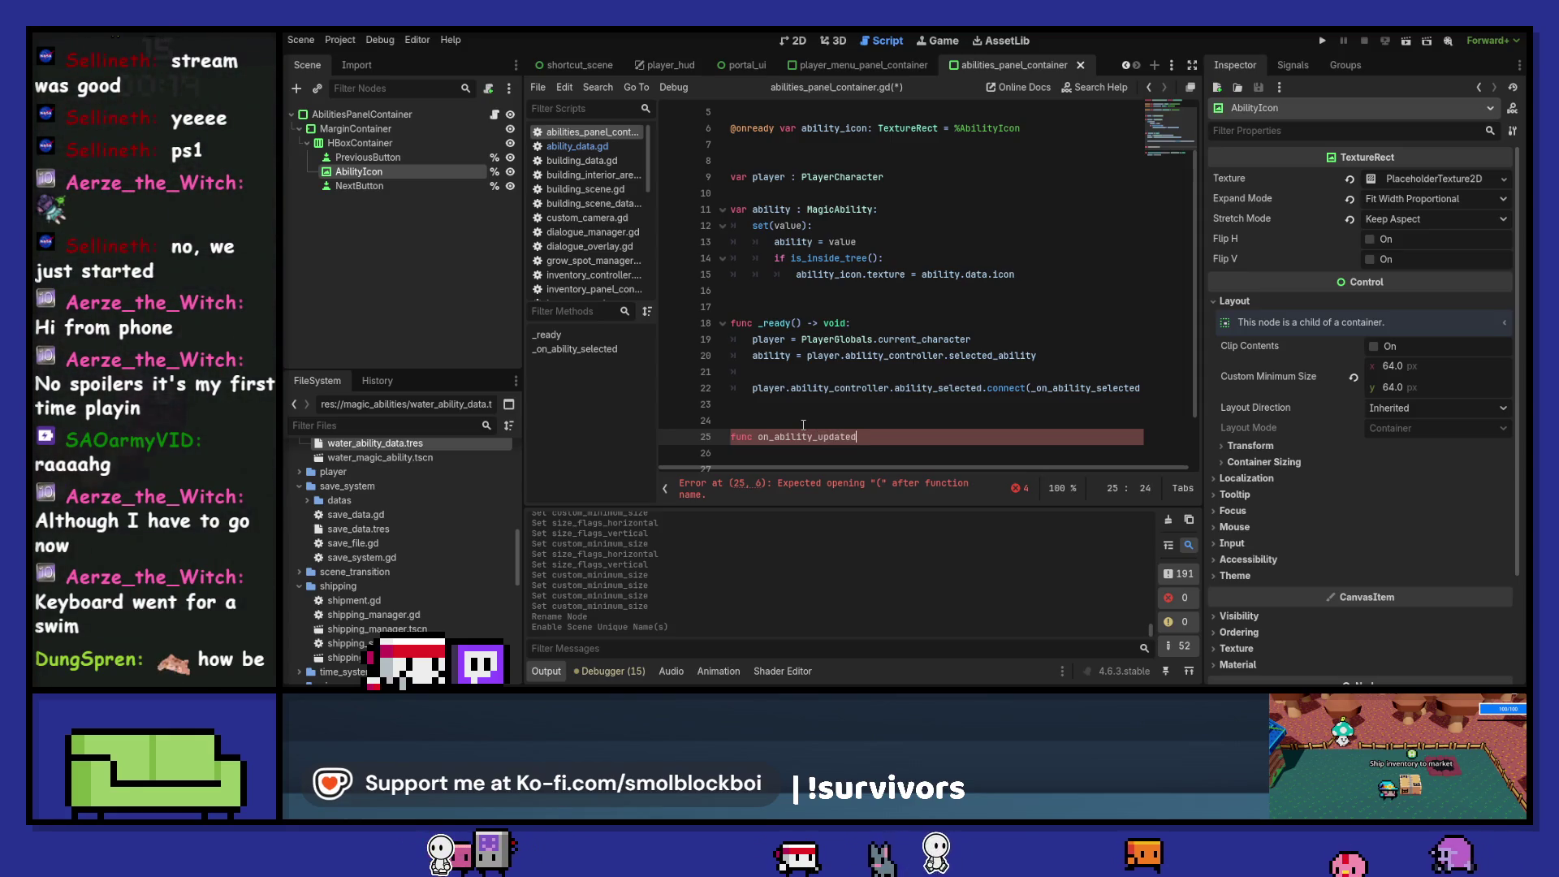
scroll(871, 123, down, 2)
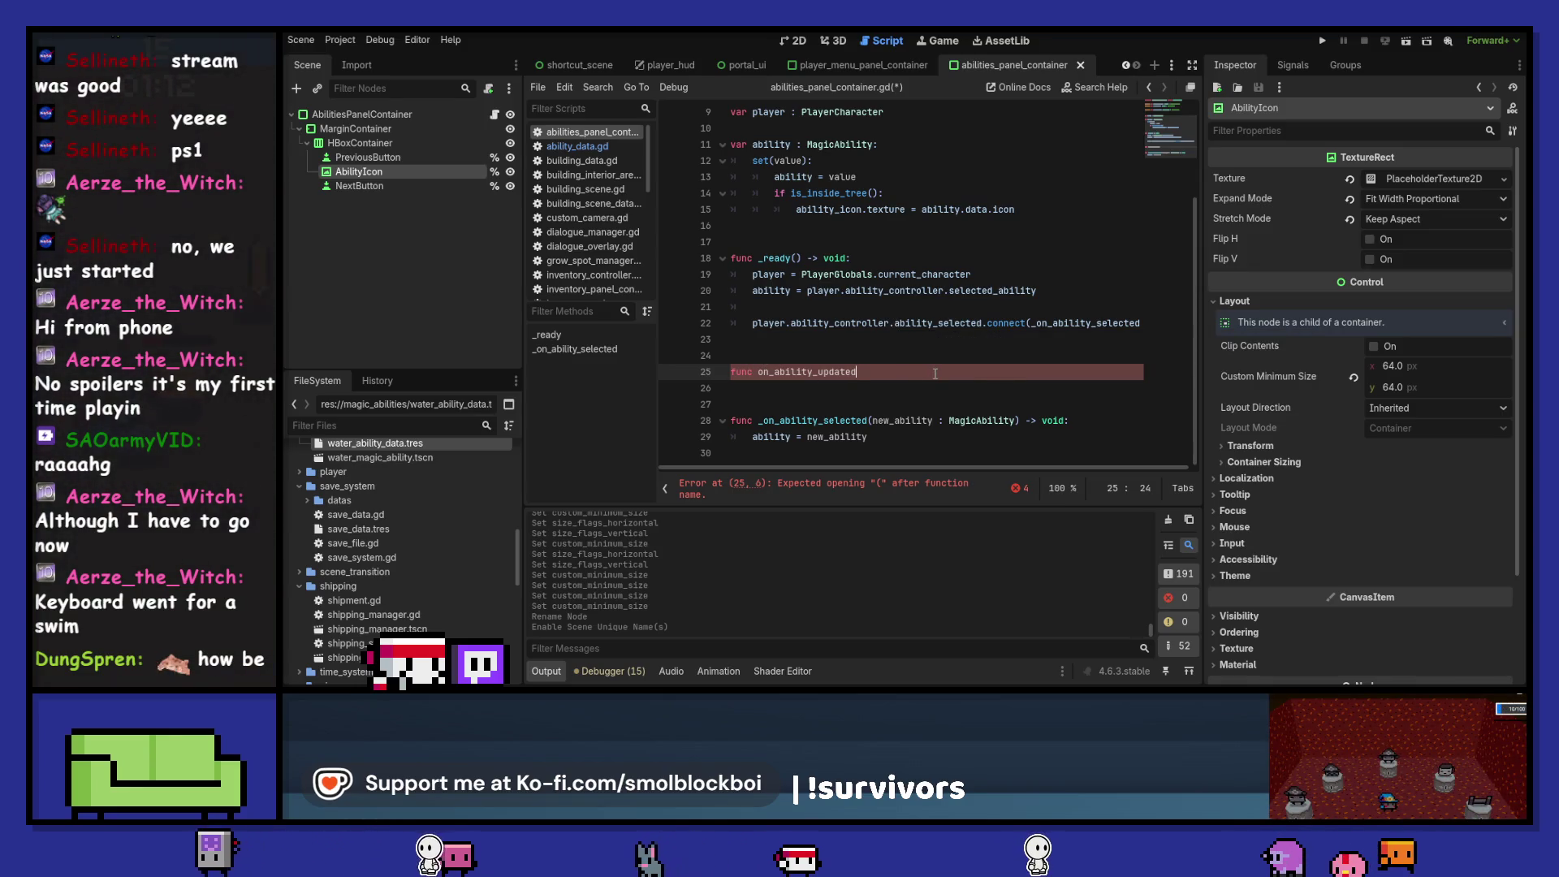
text(update_panel() -)
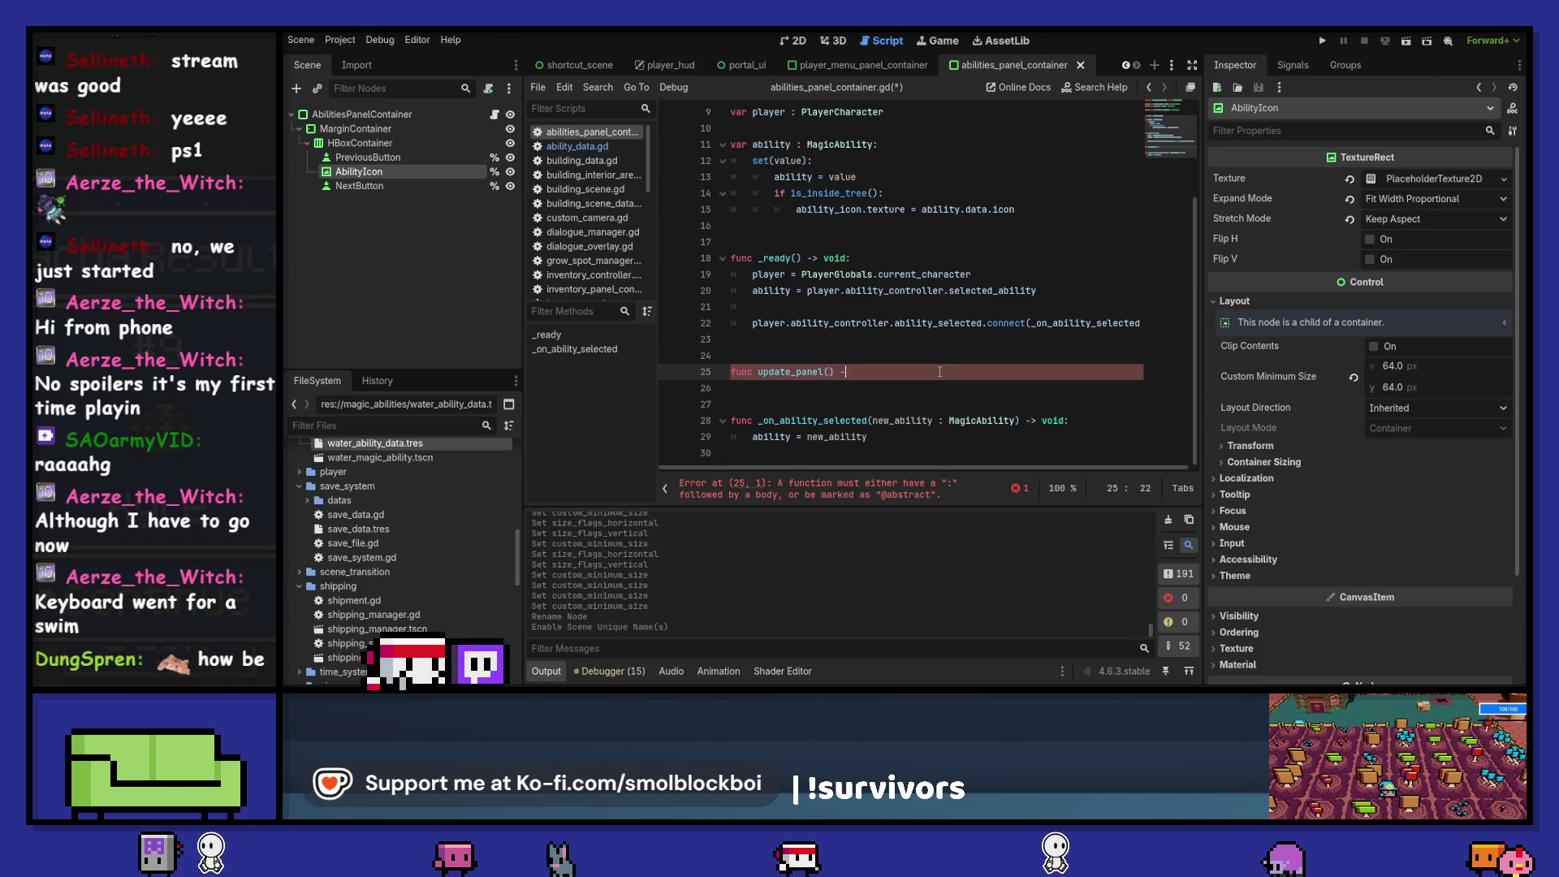
text(> void:)
key(Return)
key(Tab)
text(pass)
key(ctrl+s)
Move the icon texture assignment into update_panel and call update_panel() from the setter instead.
drag(1036, 208, 810, 212)
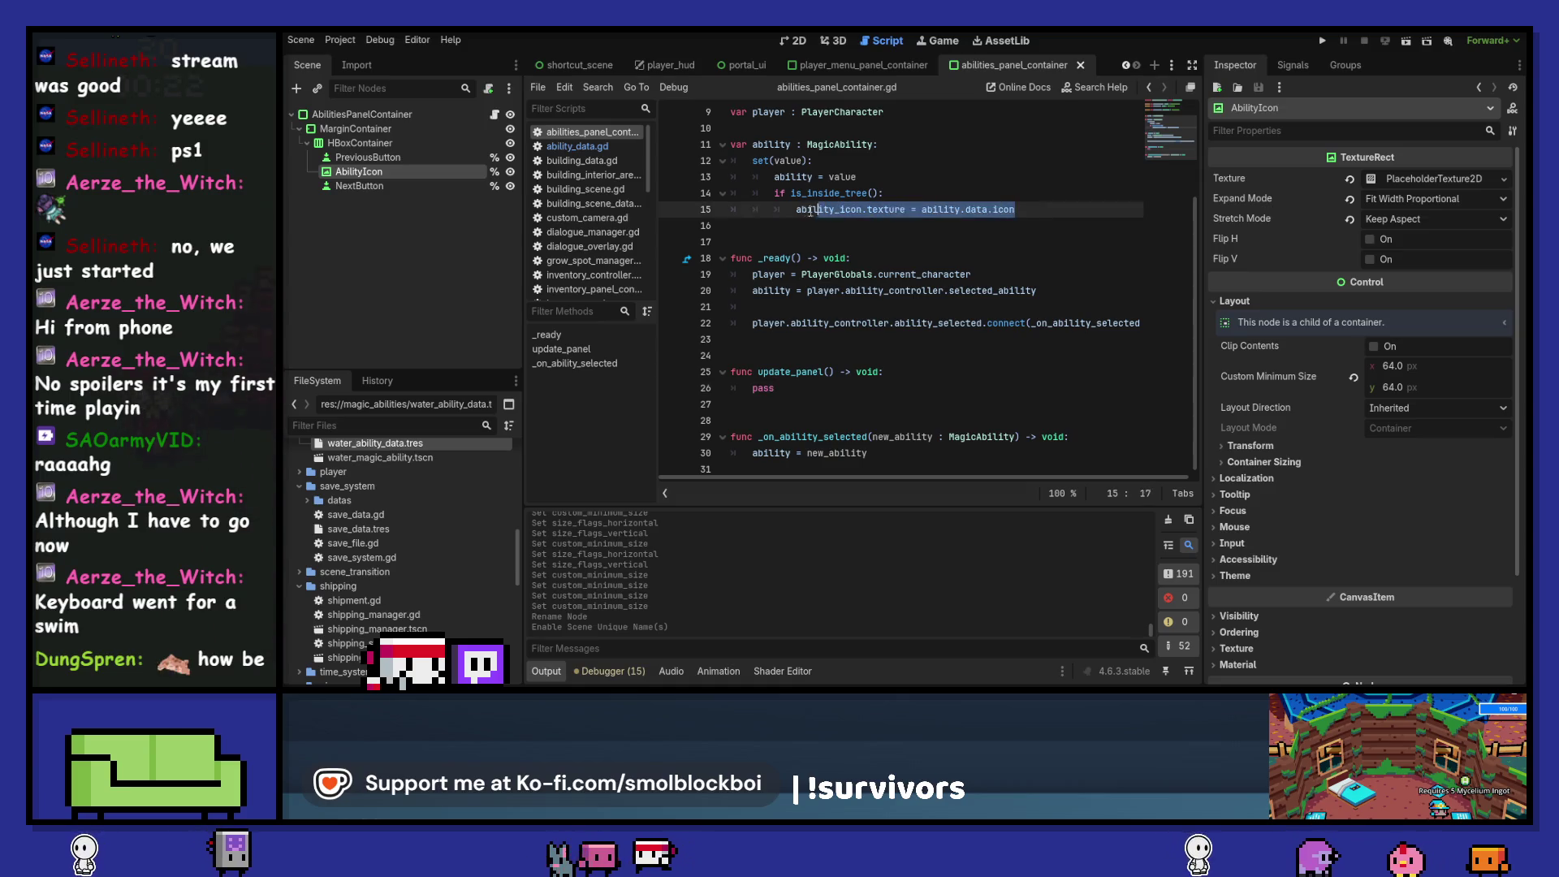
key(ctrl+c)
double_click(792, 388)
key(ctrl+v)
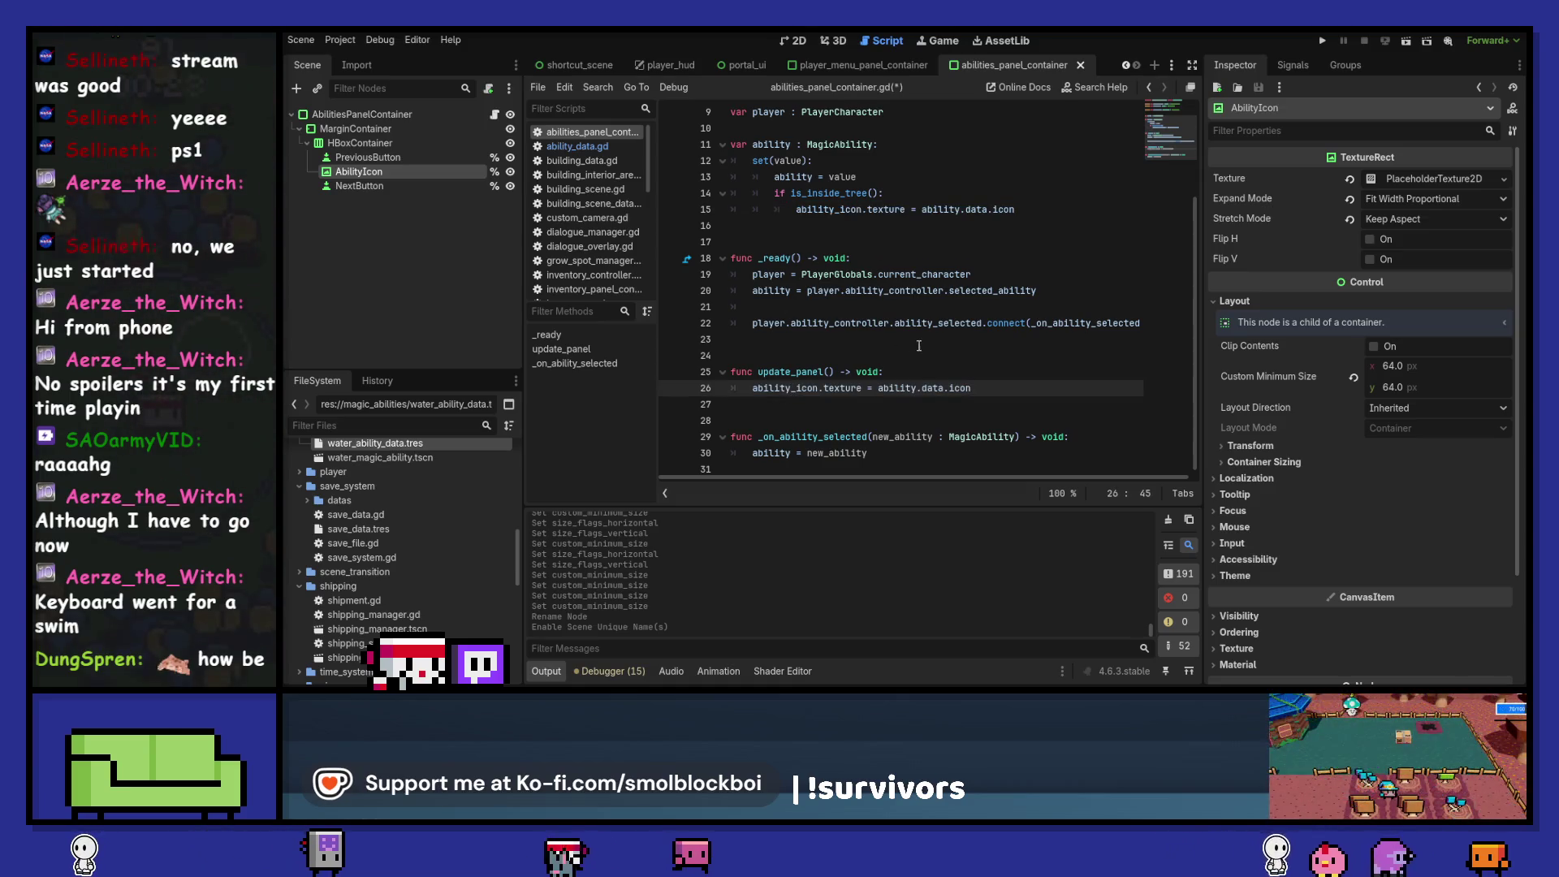
drag(760, 372, 825, 371)
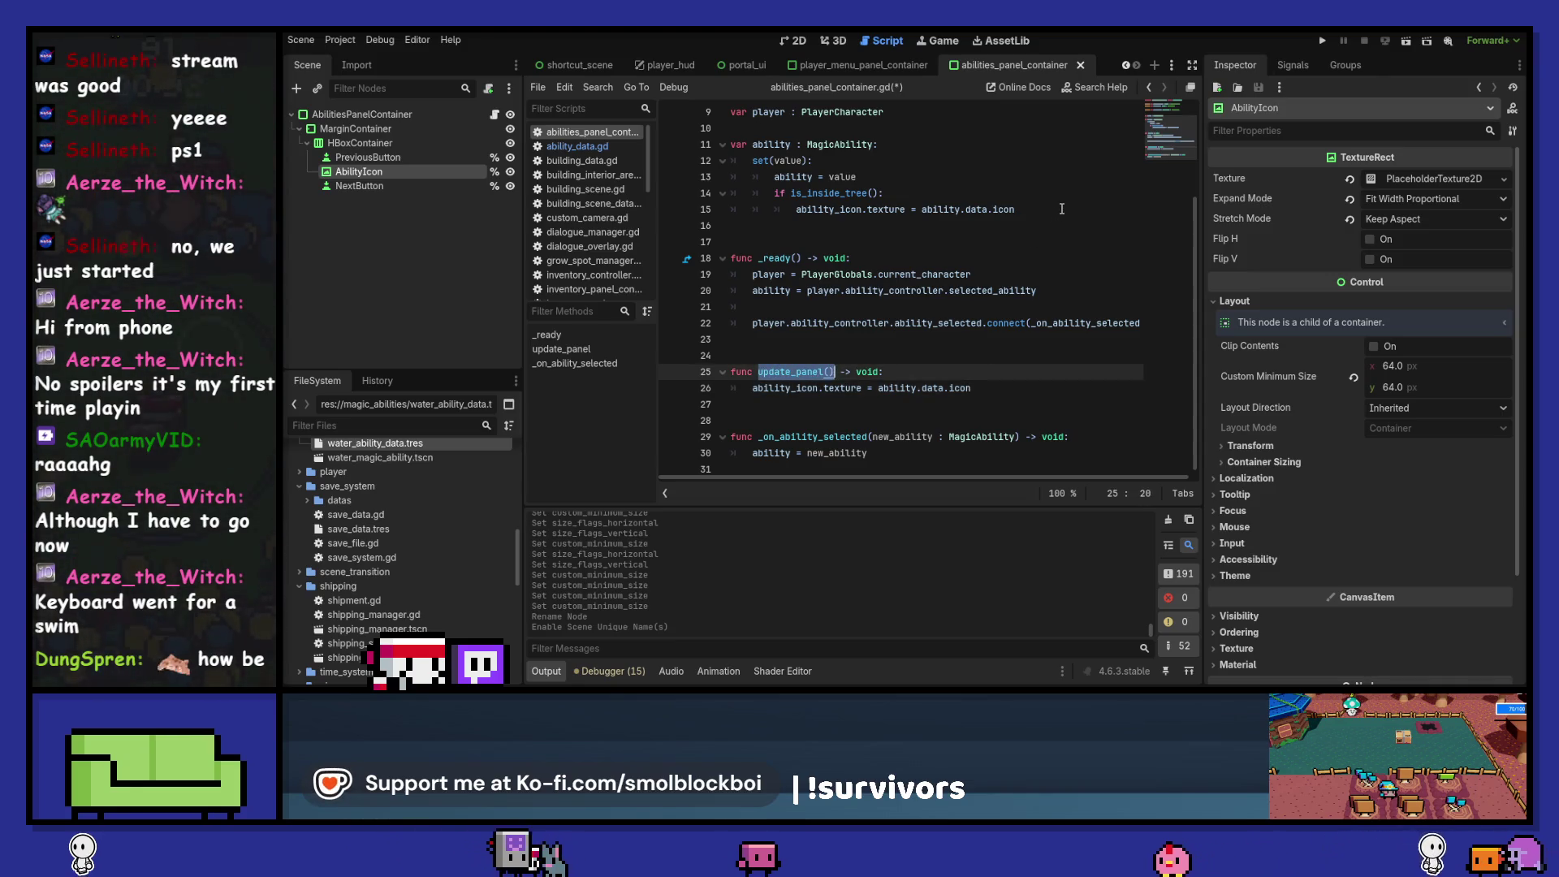
key(ctrl+c)
drag(1061, 209, 796, 210)
key(ctrl+v)
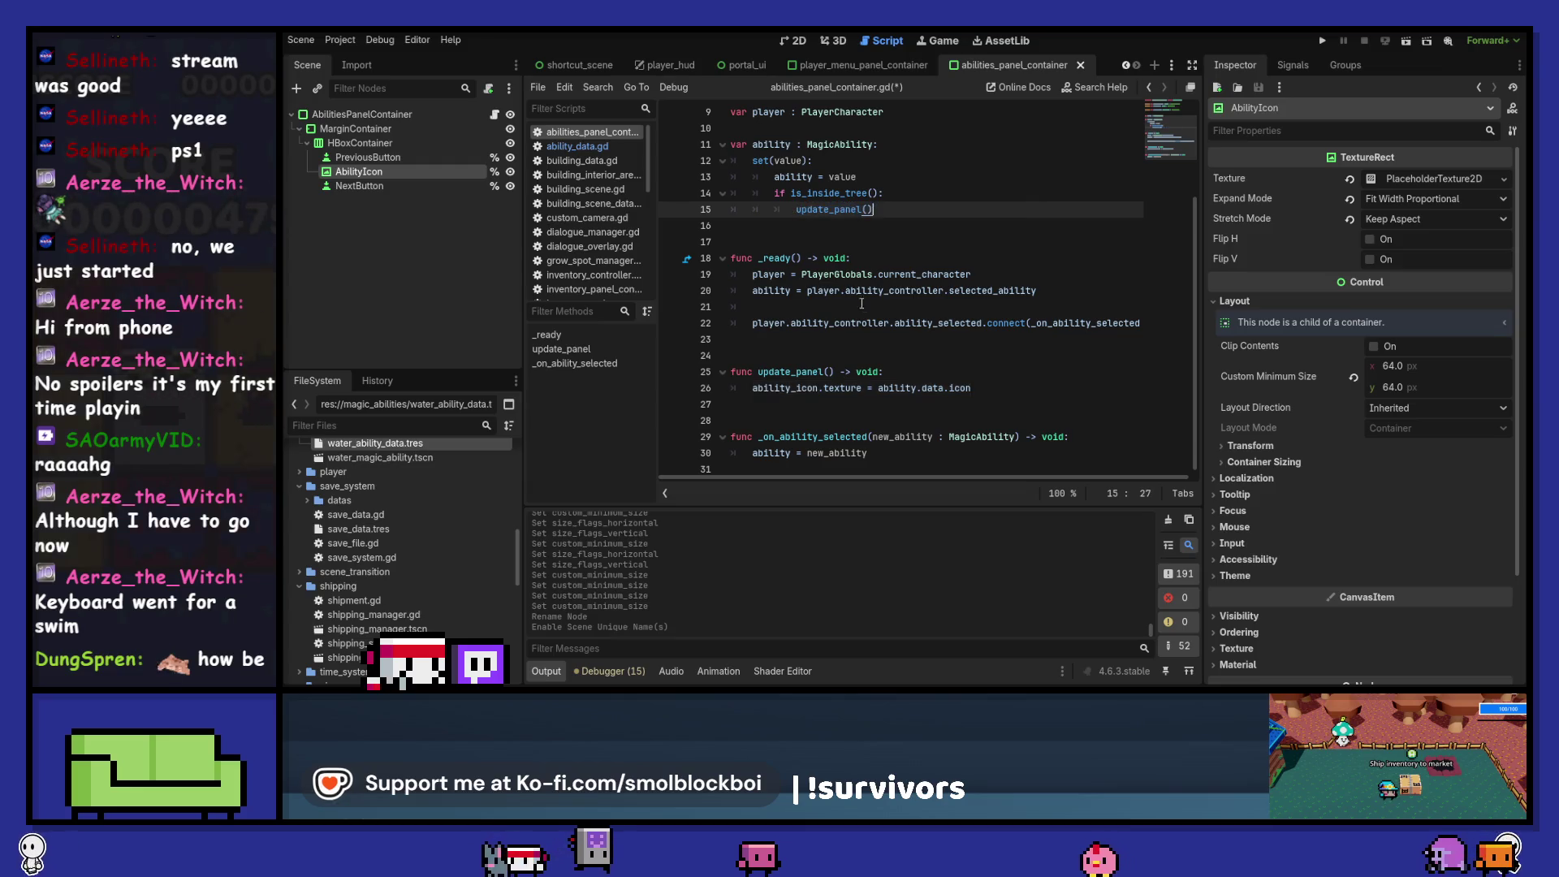
Call update_panel() at the end of _ready, save, and run the game with F5.
click(879, 339)
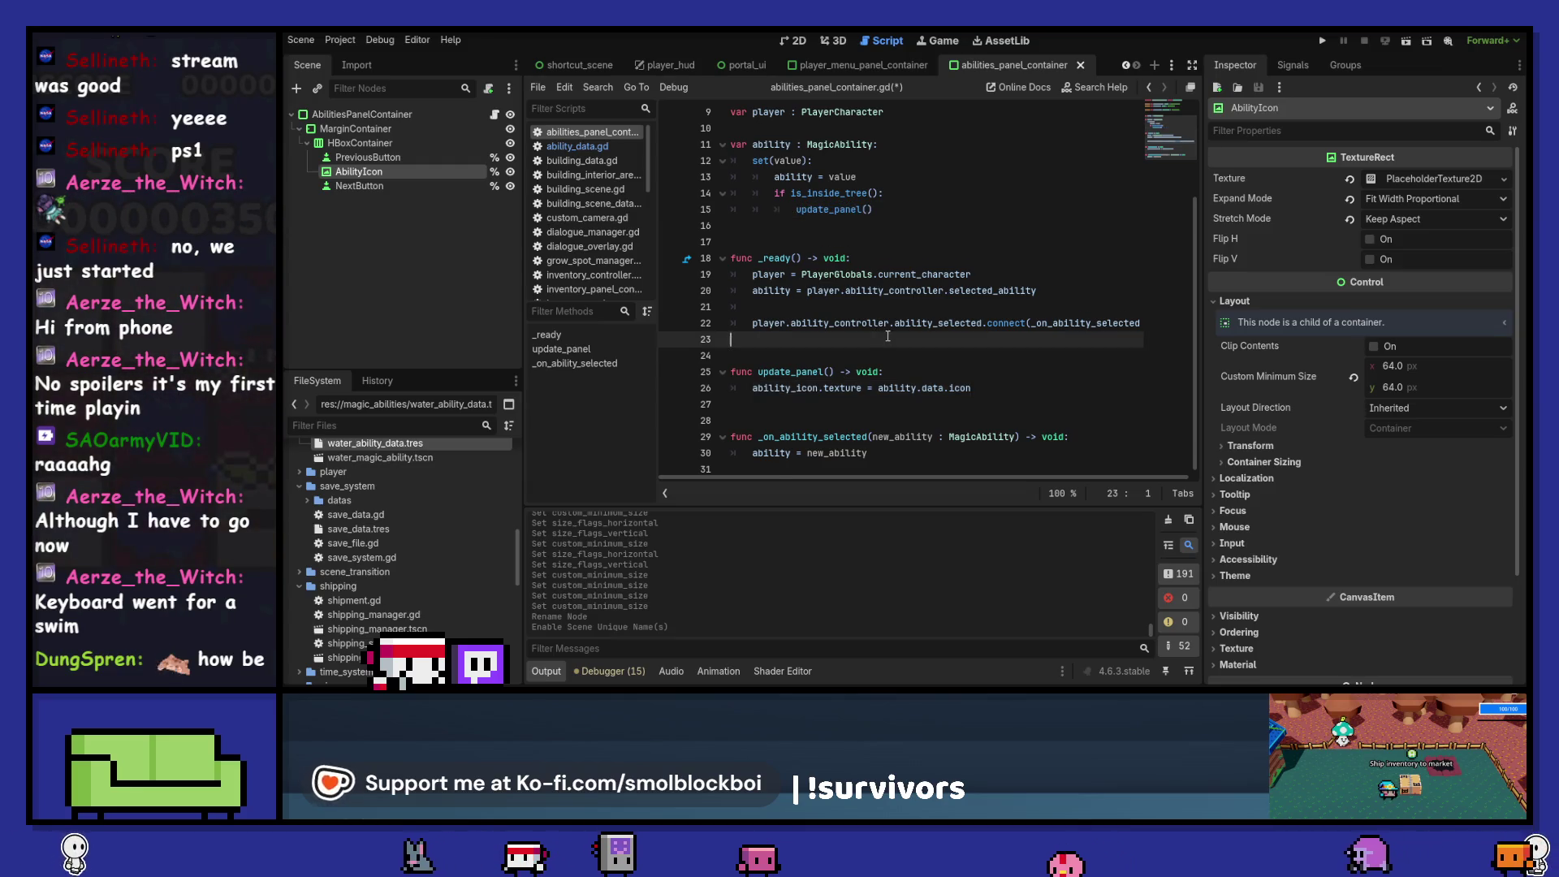
key(Return)
key(Return)
key(ctrl+v)
key(ctrl+s)
key(F5)
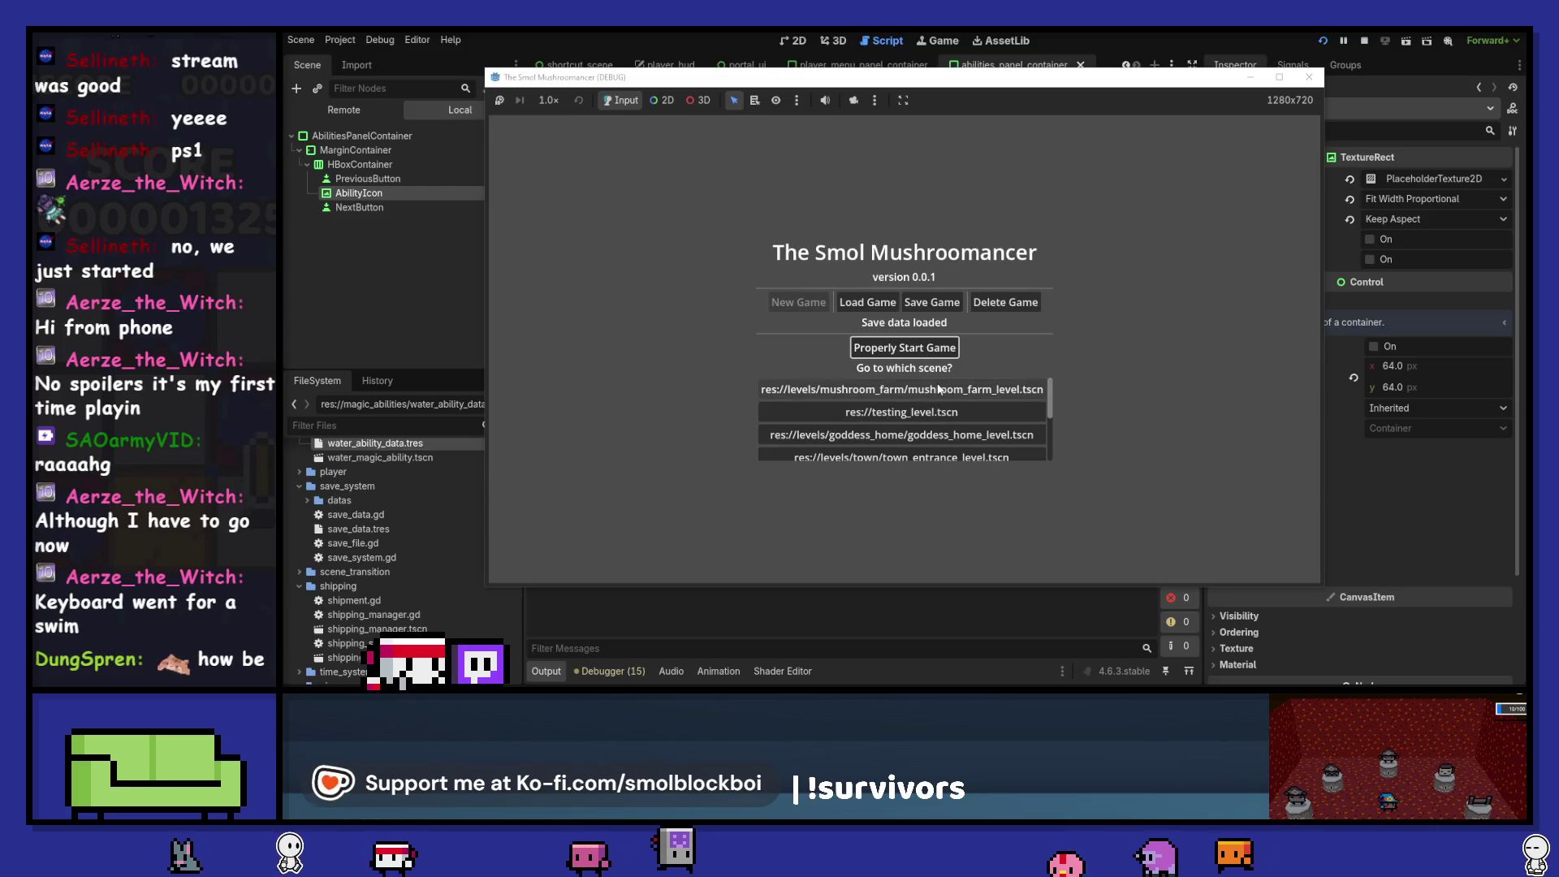
In the running game, cycle abilities through fire, air, earth and water checking the icon, then stop.
click(933, 354)
key(Tab)
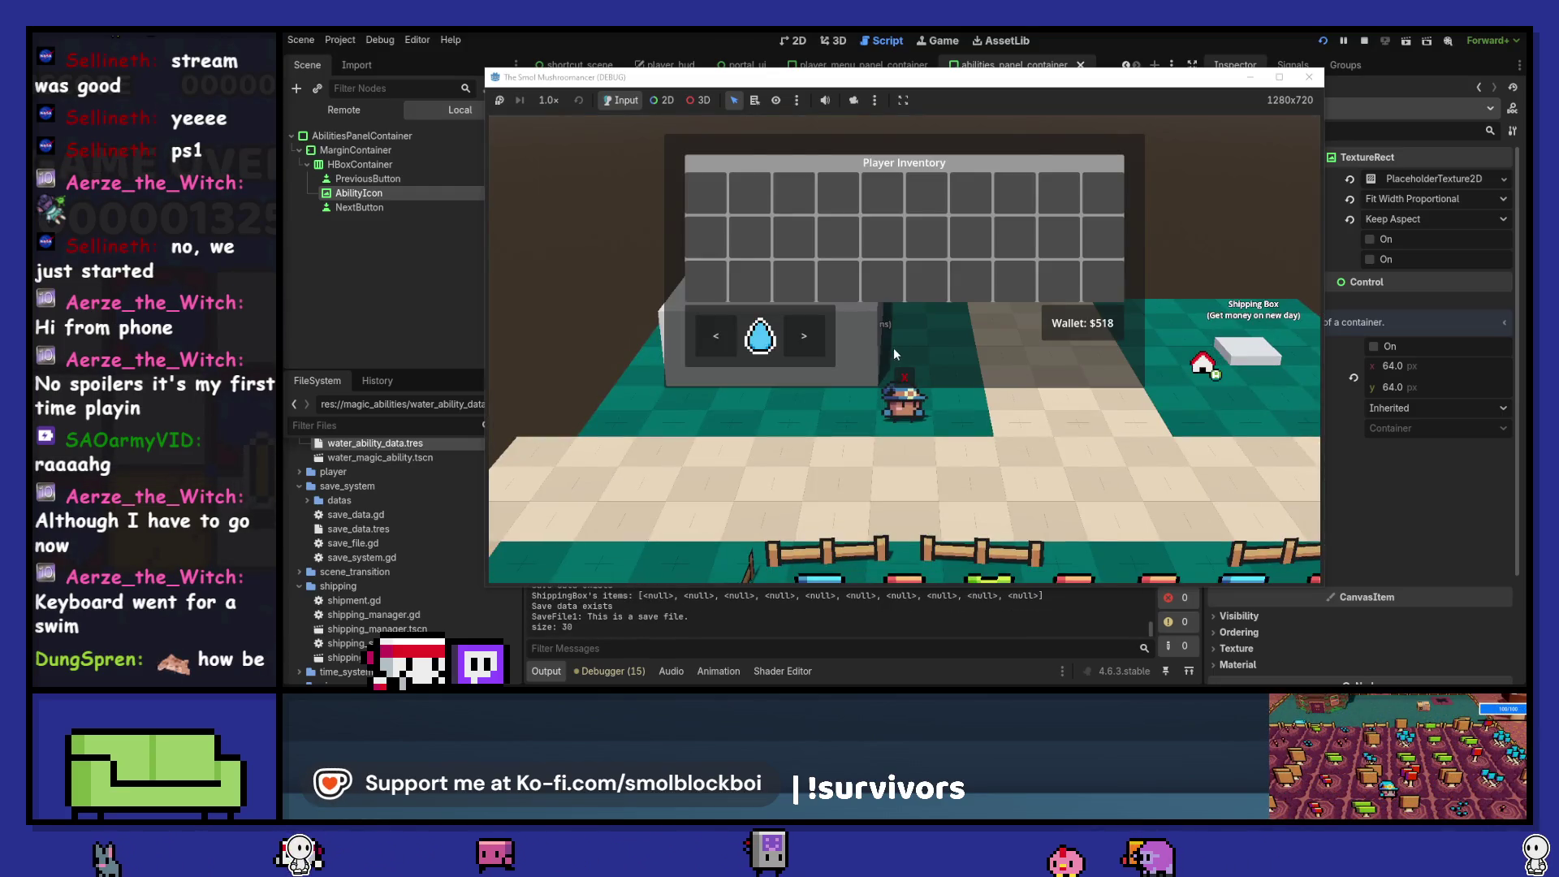
key(Tab)
key(Tab)
click(816, 344)
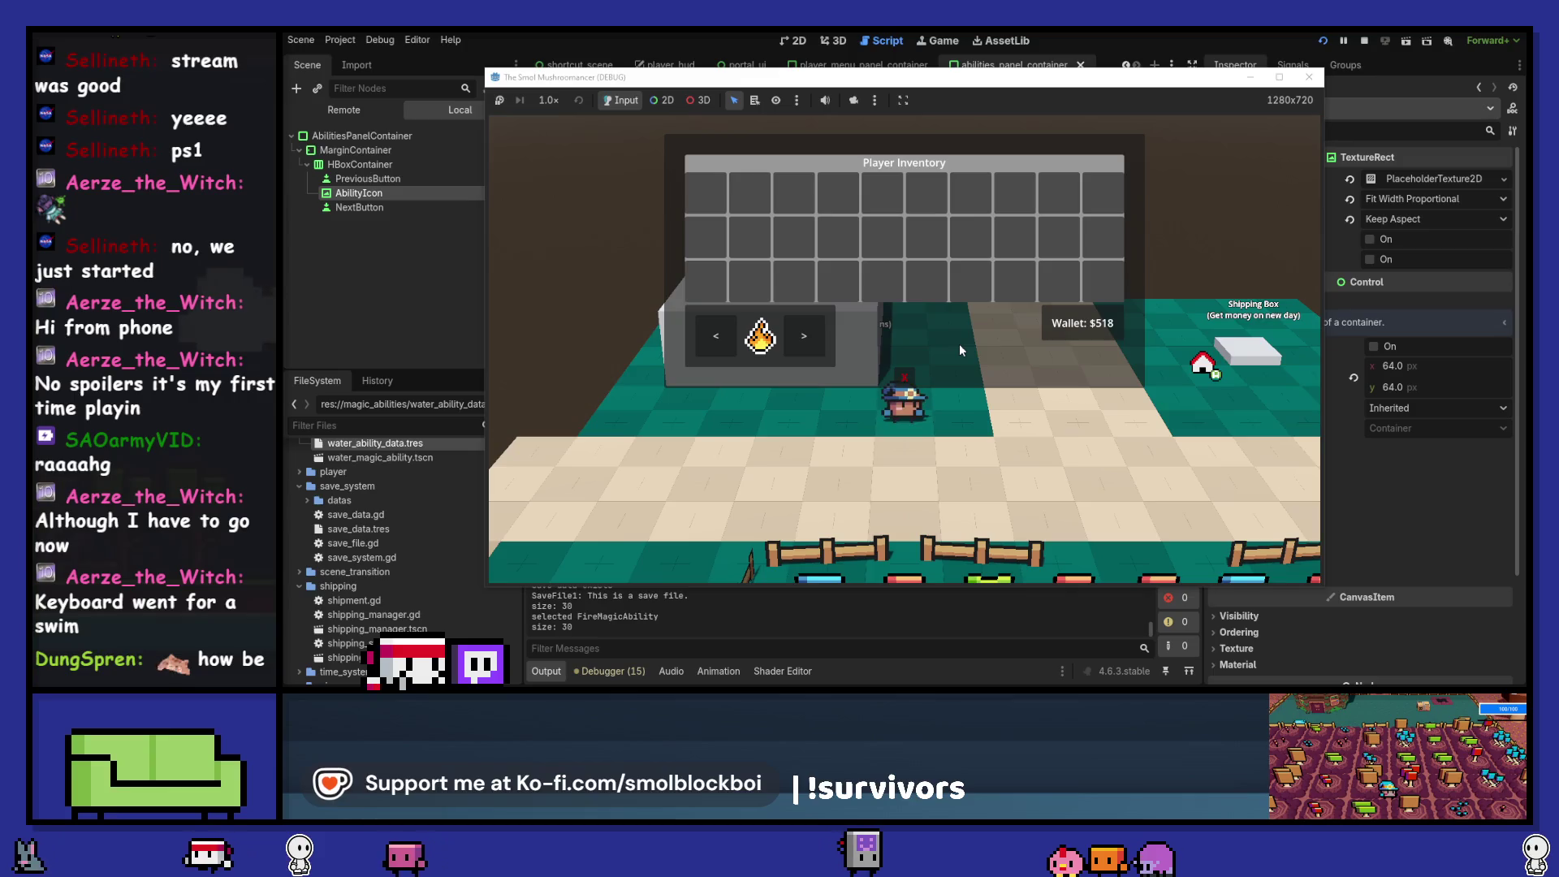
key(Tab)
key(Tab)
click(803, 336)
key(Tab)
key(Tab)
key(Tab)
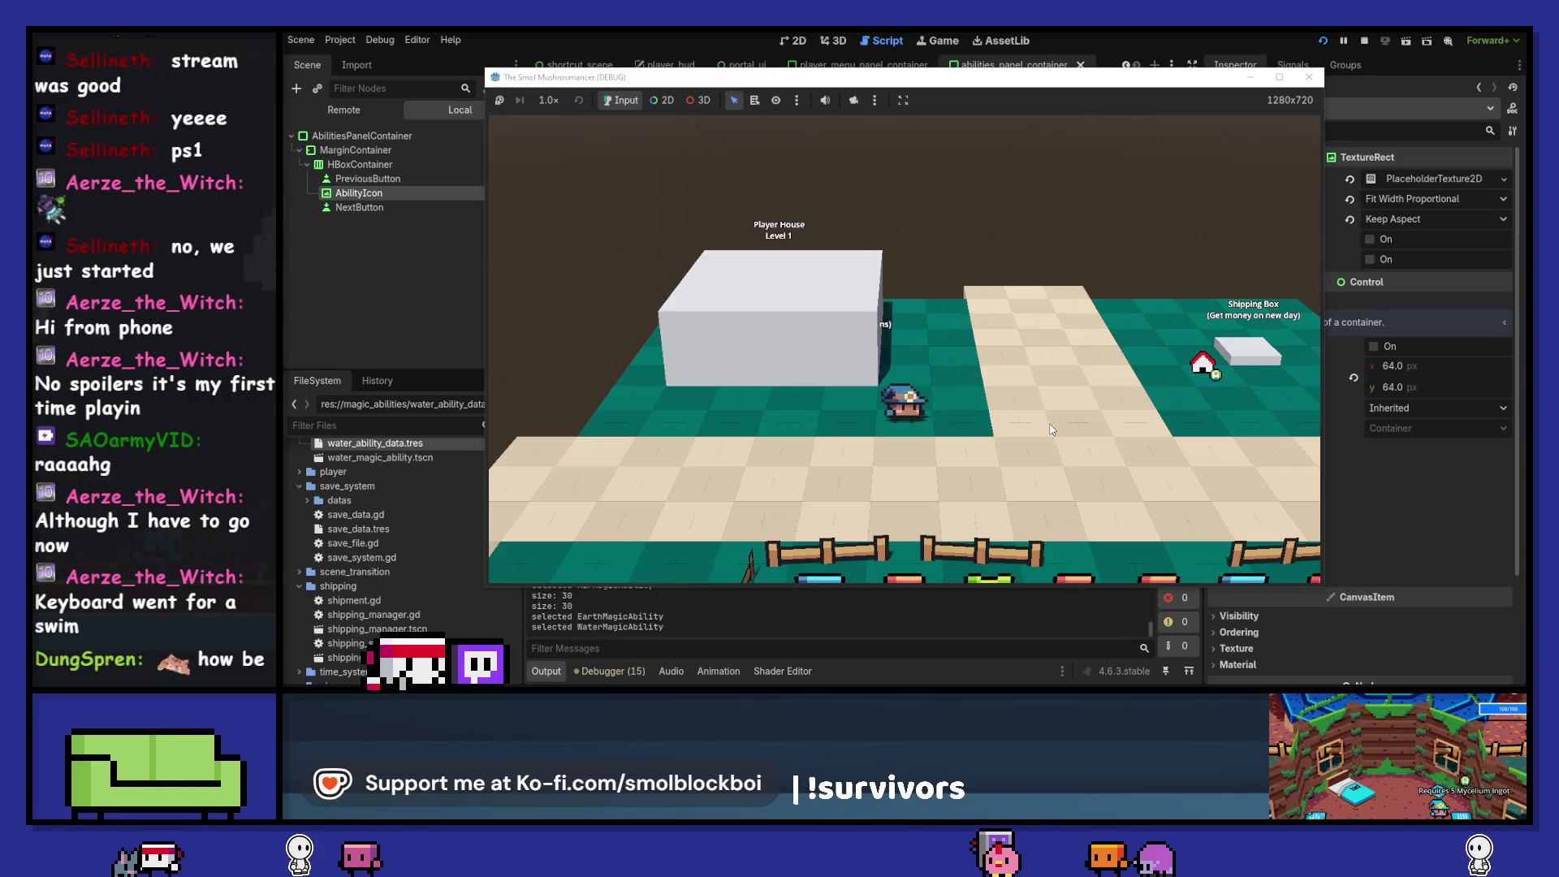
key(Tab)
key(Tab)
key(Tab)
key(Tab)
key(Tab)
key(Tab)
key(Tab)
key(Tab)
key(s)
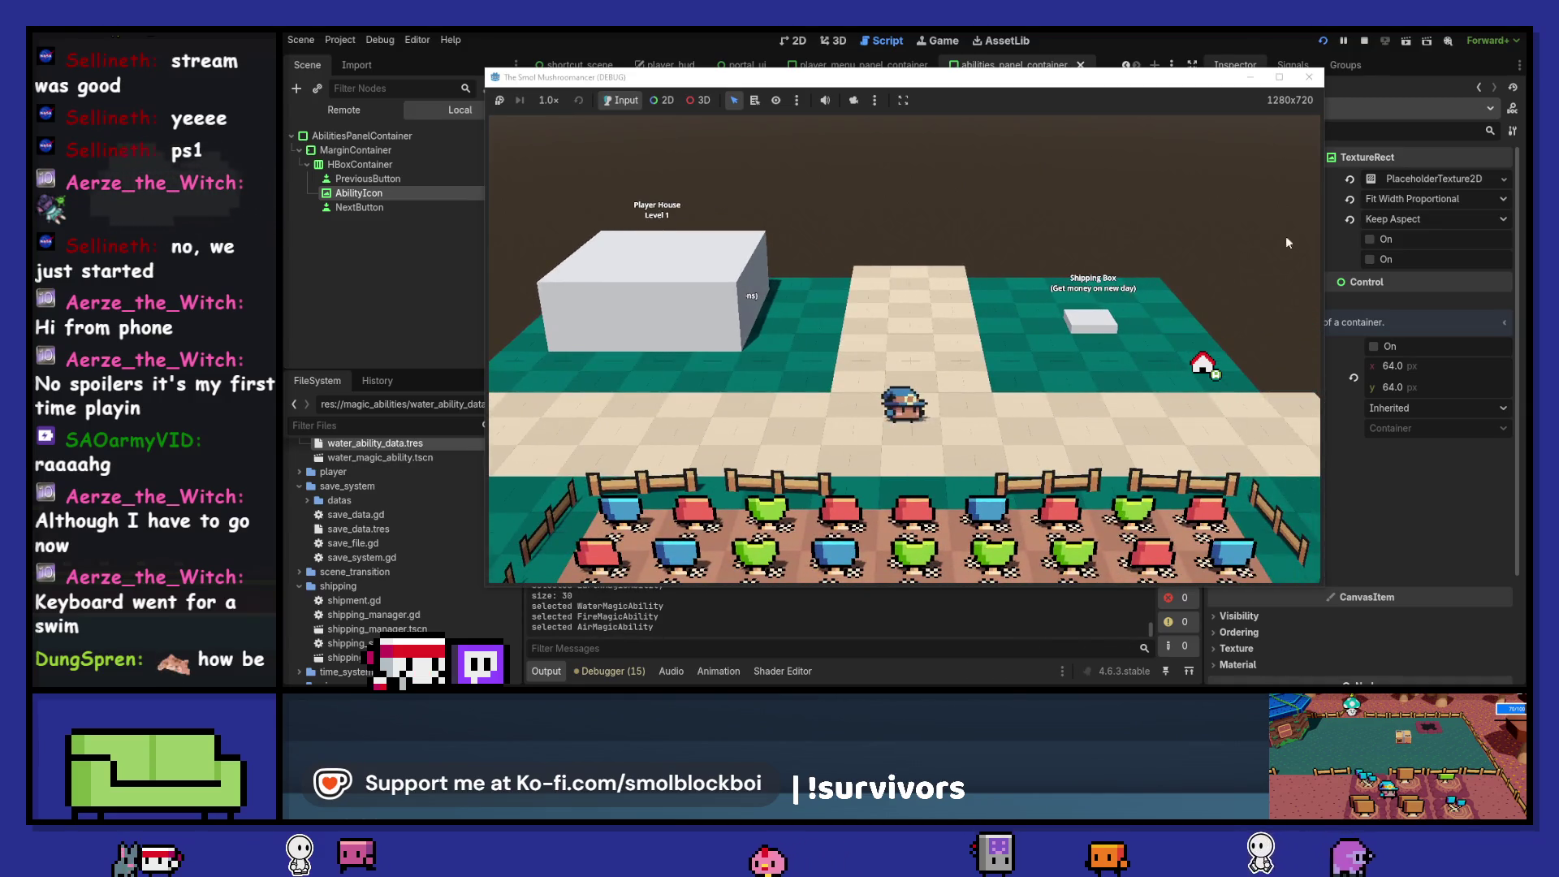
key(F8)
key(ctrl+s)
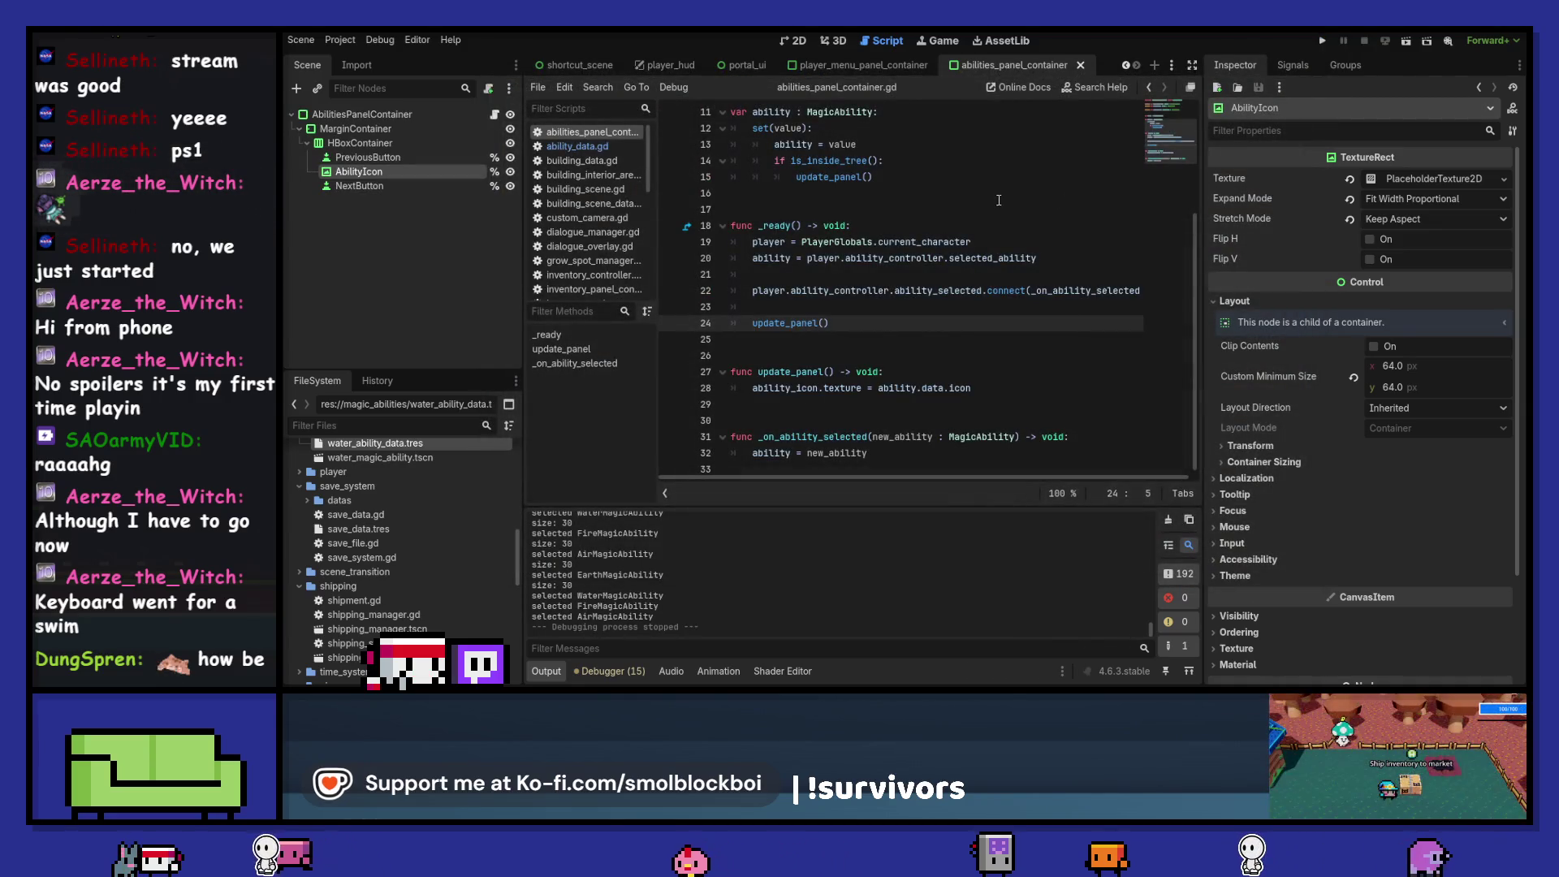
Instantiate abilities_panel_container.tscn as a child of the PlayerHUD root node in player_hud.
click(670, 57)
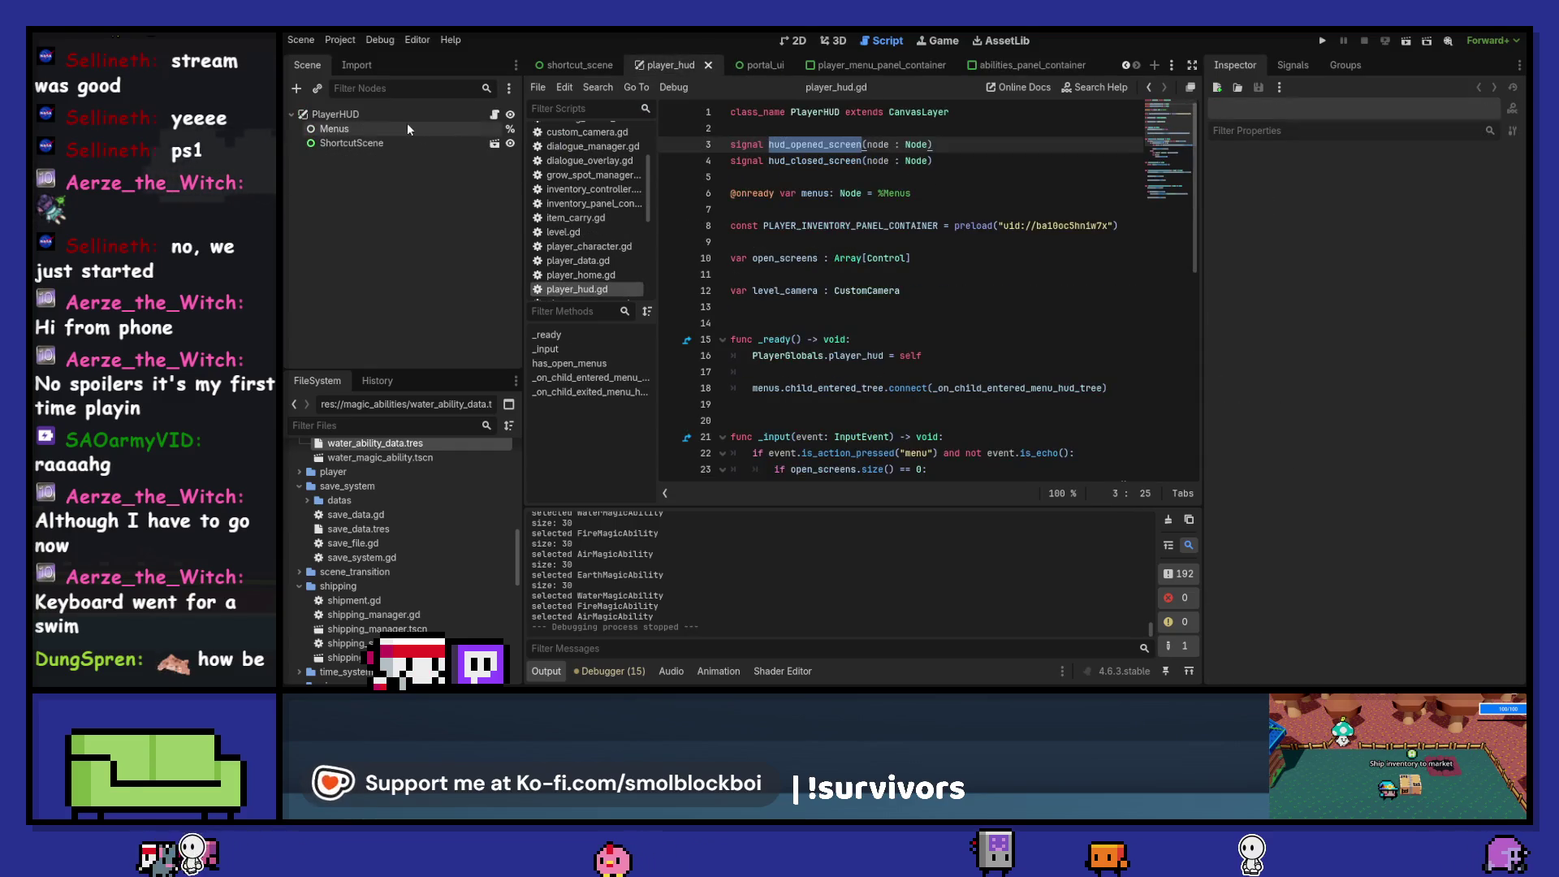
click(337, 114)
click(319, 87)
text(s)
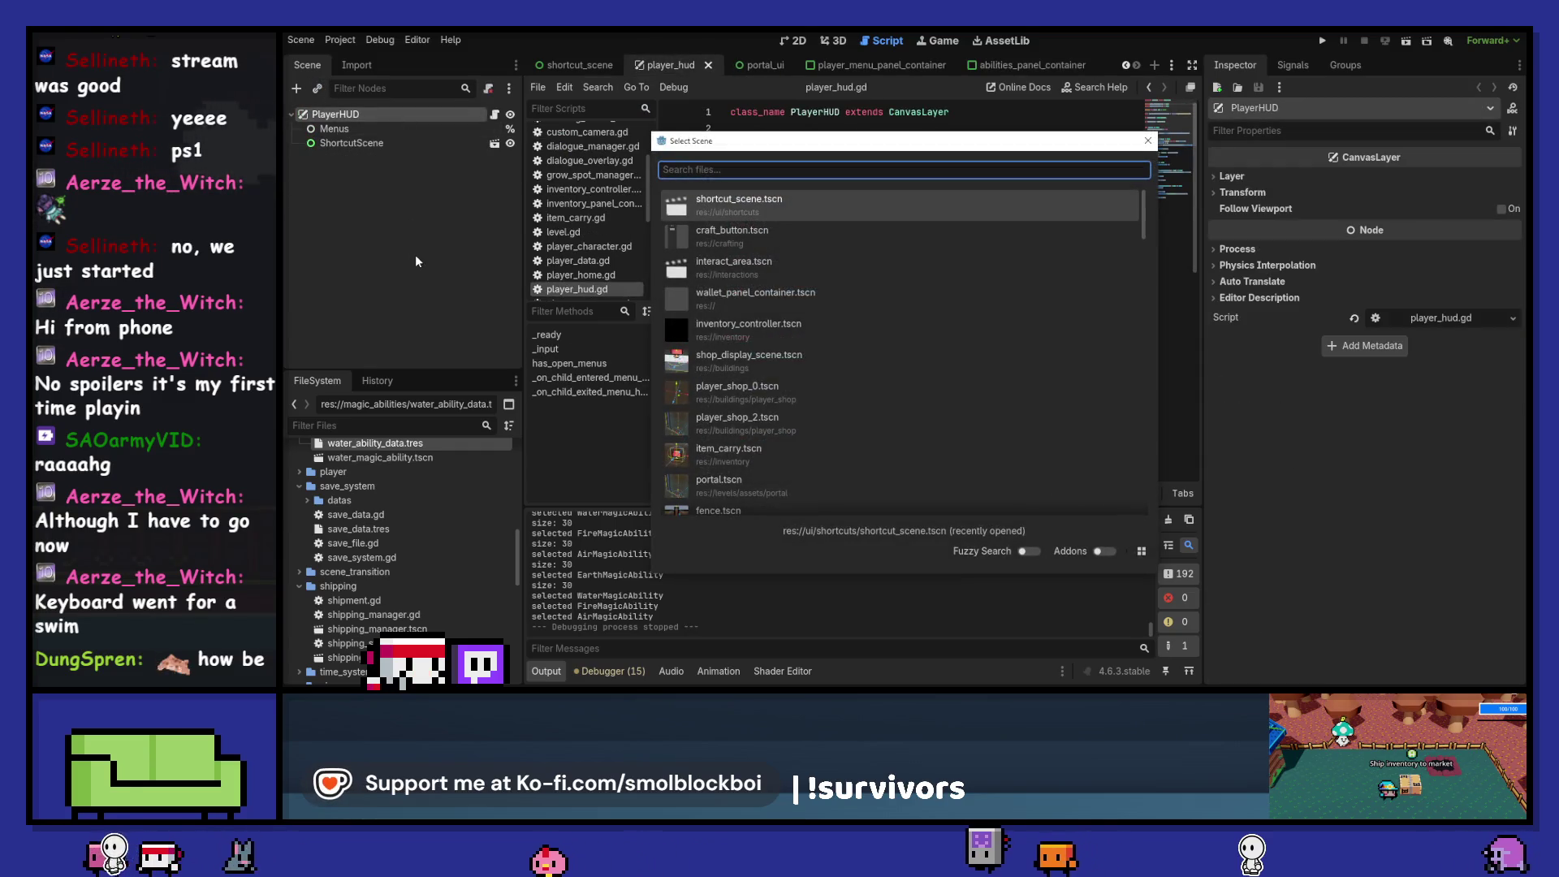
key(BackSpace)
text(abili)
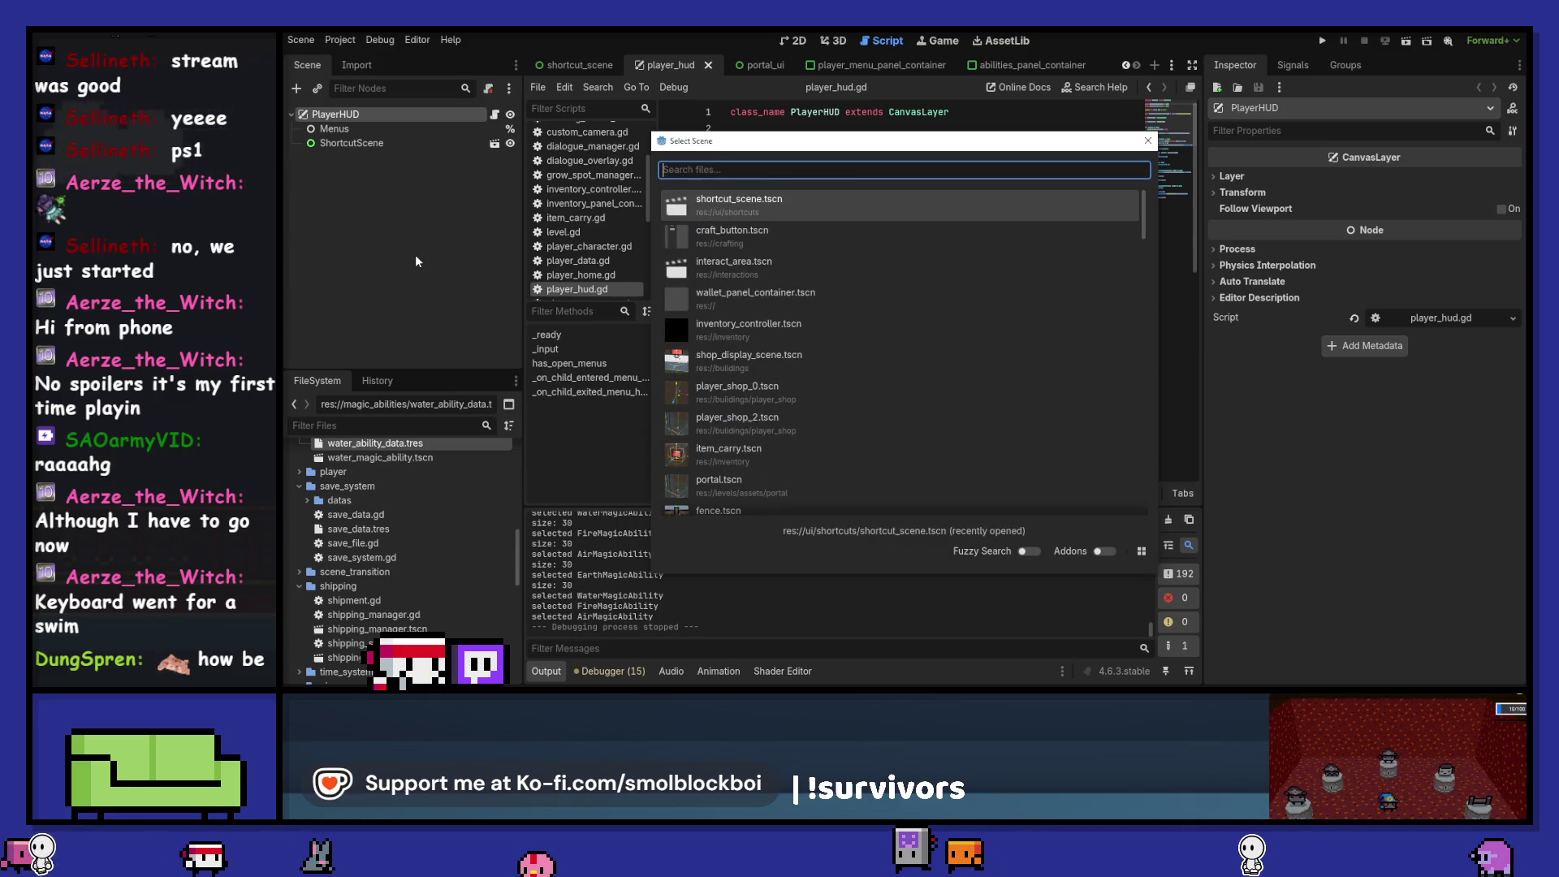
text(ty)
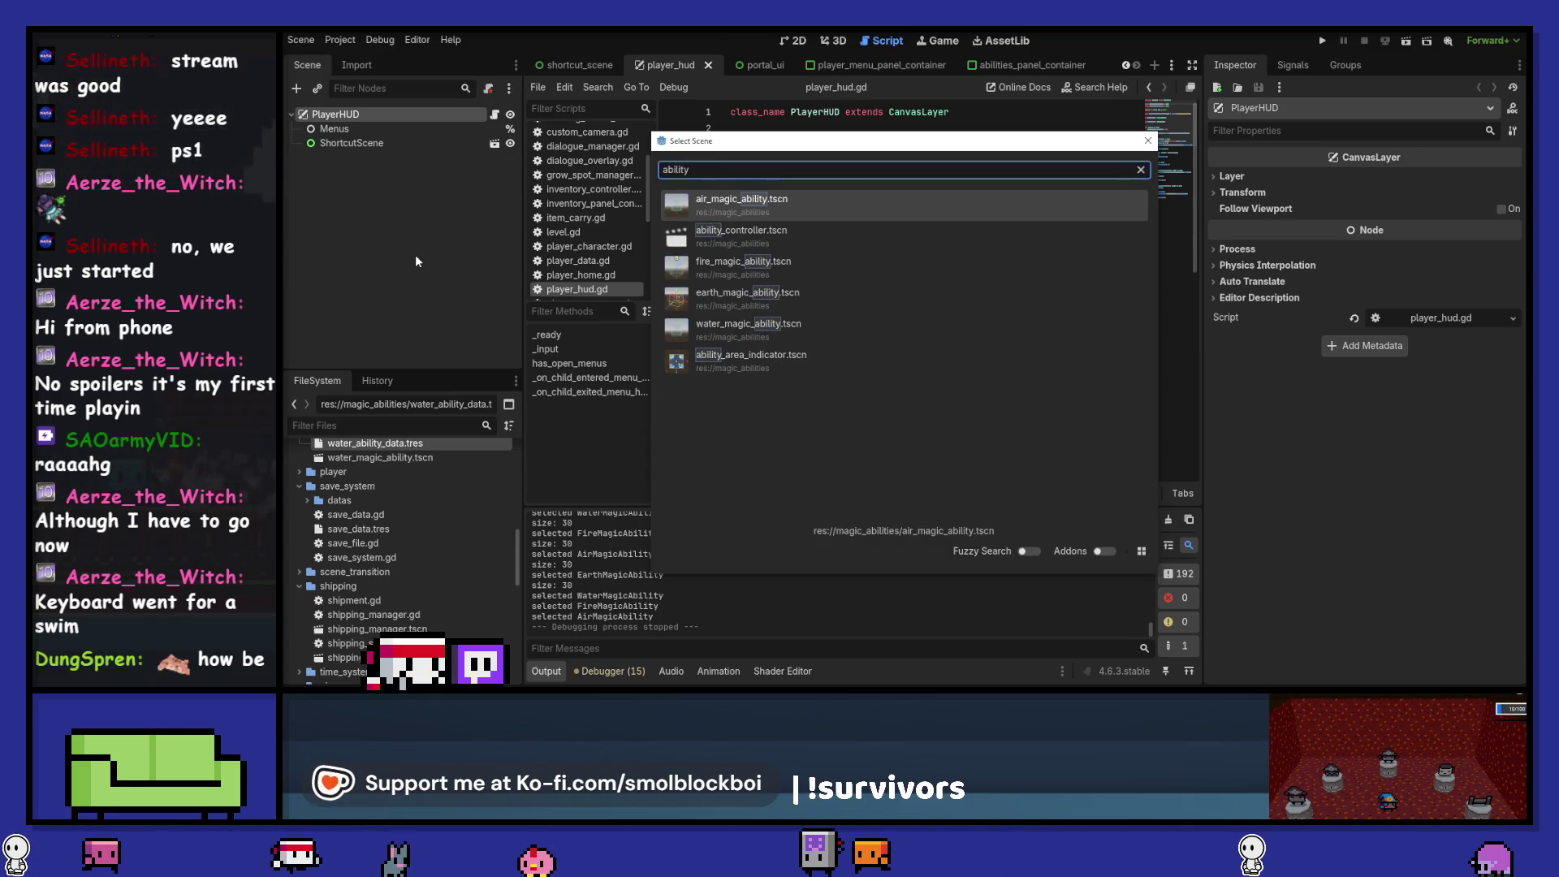
text(spel)
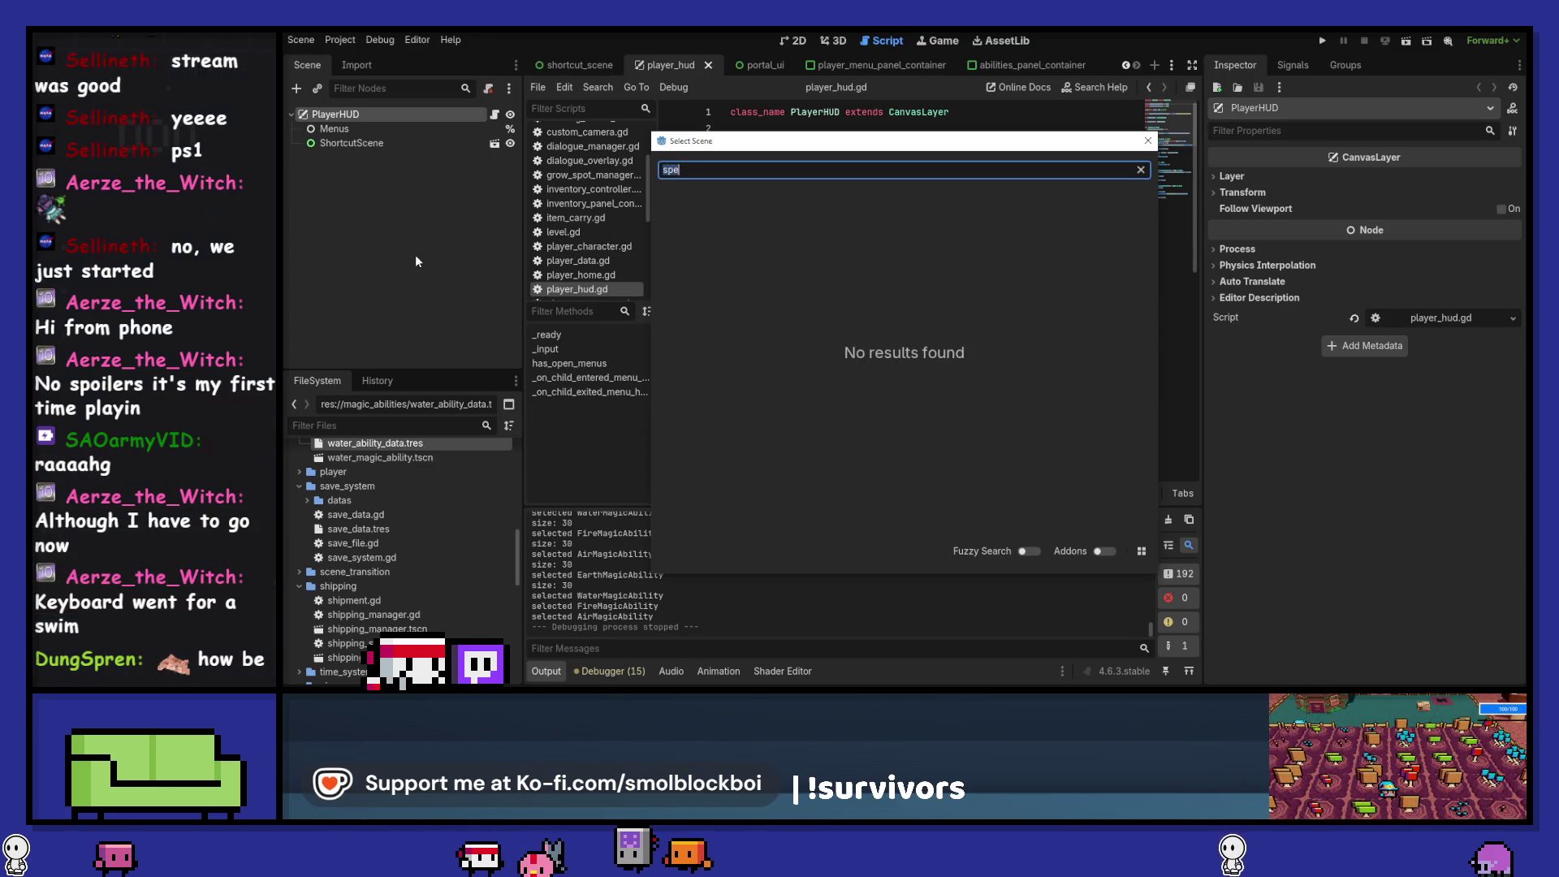
key(BackSpace)
key(BackSpace)
key(BackSpace)
text(abilities)
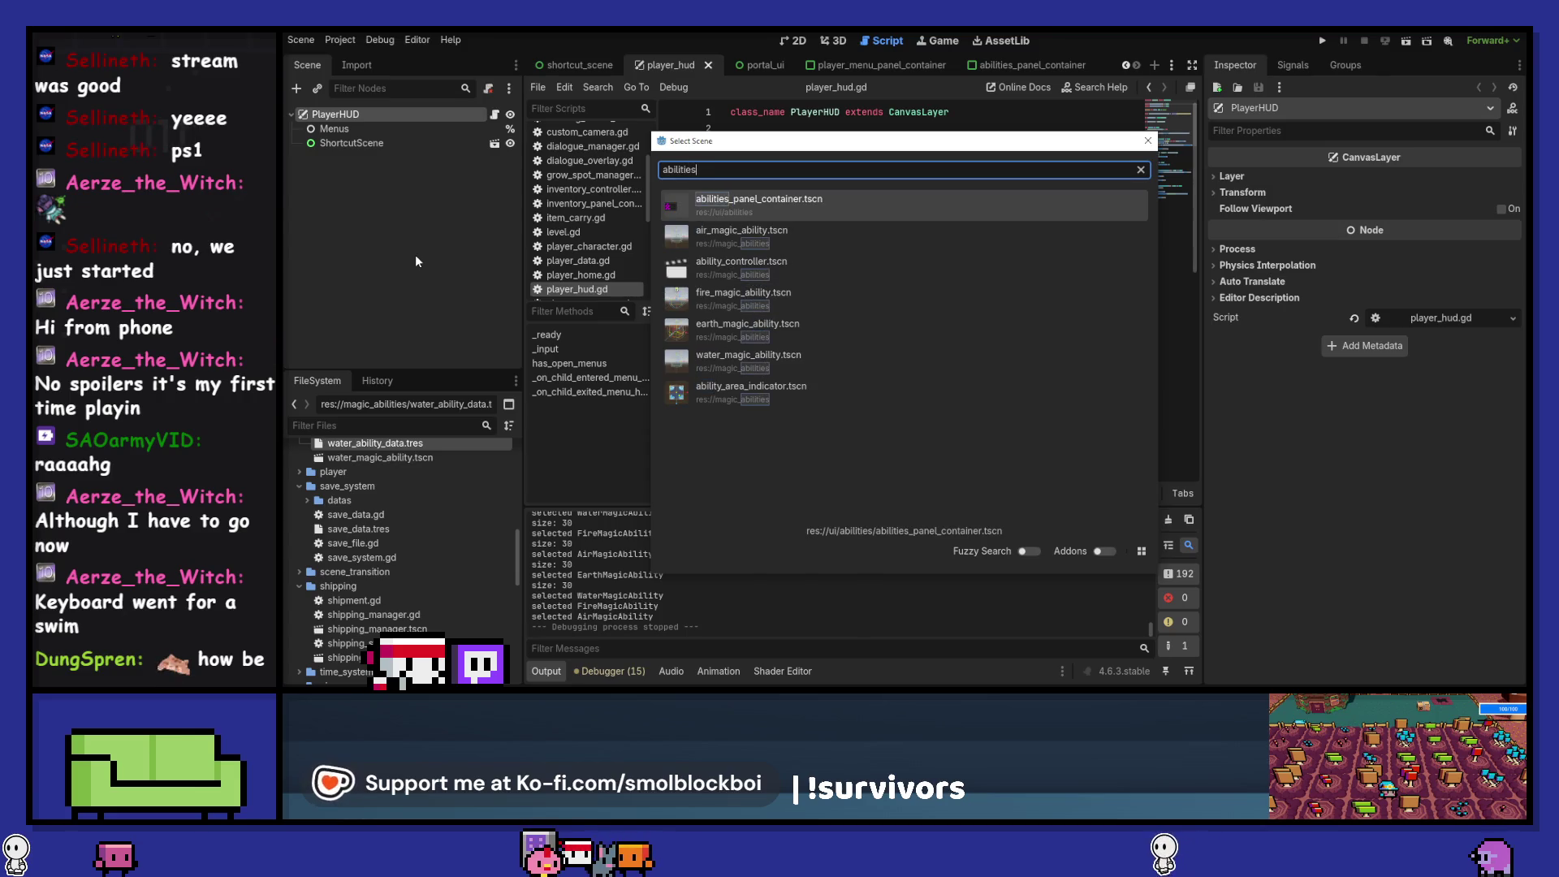
key(Return)
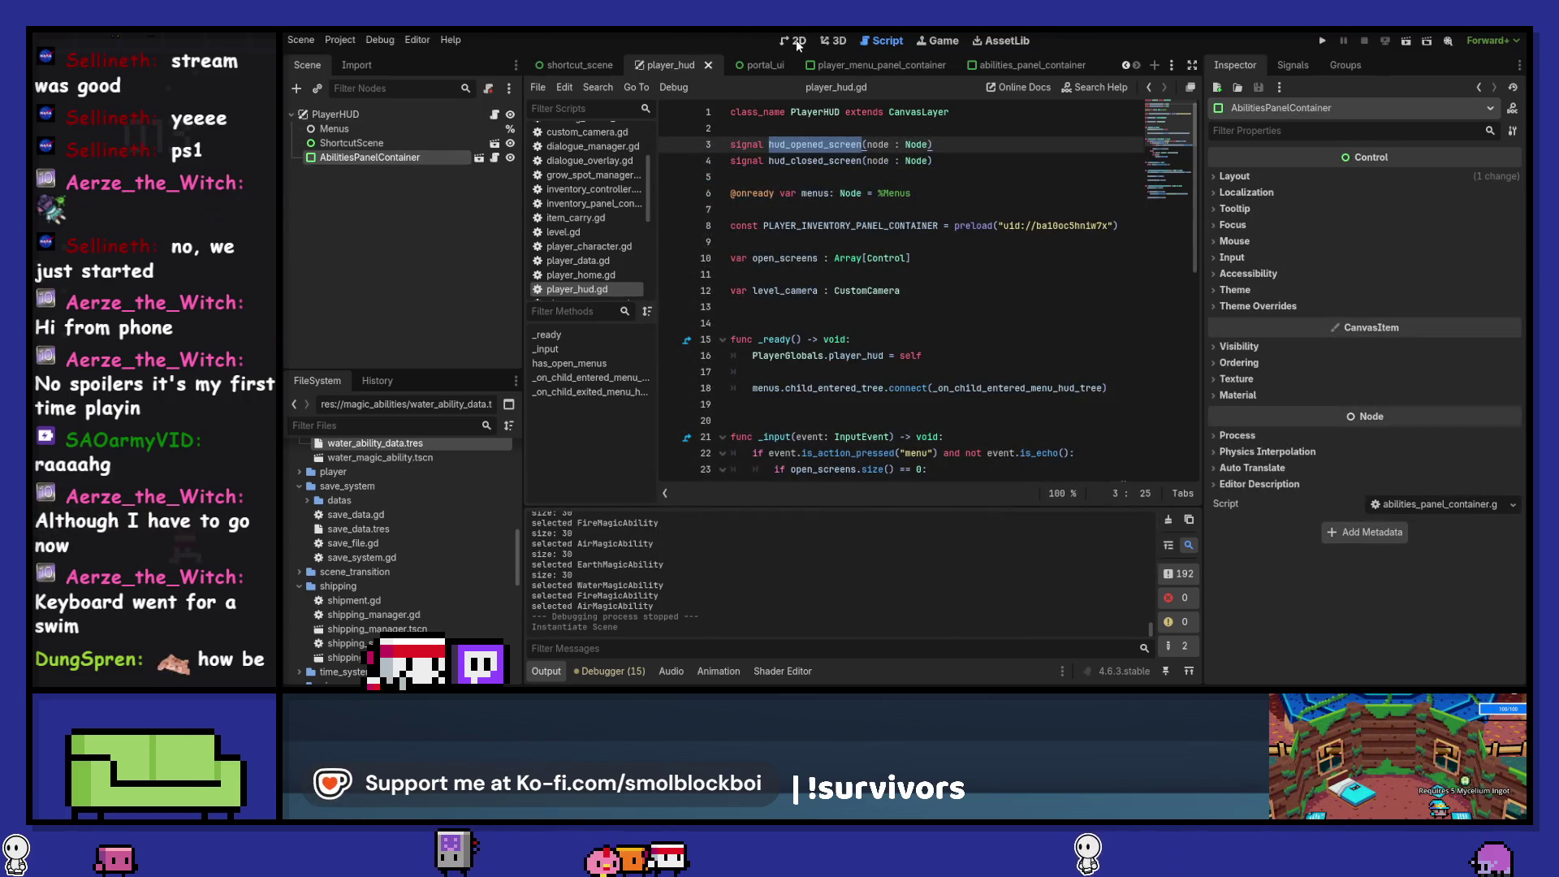
Anchor AbilitiesPanelContainer with the Center Bottom preset in the 2D view, then save and run.
click(796, 42)
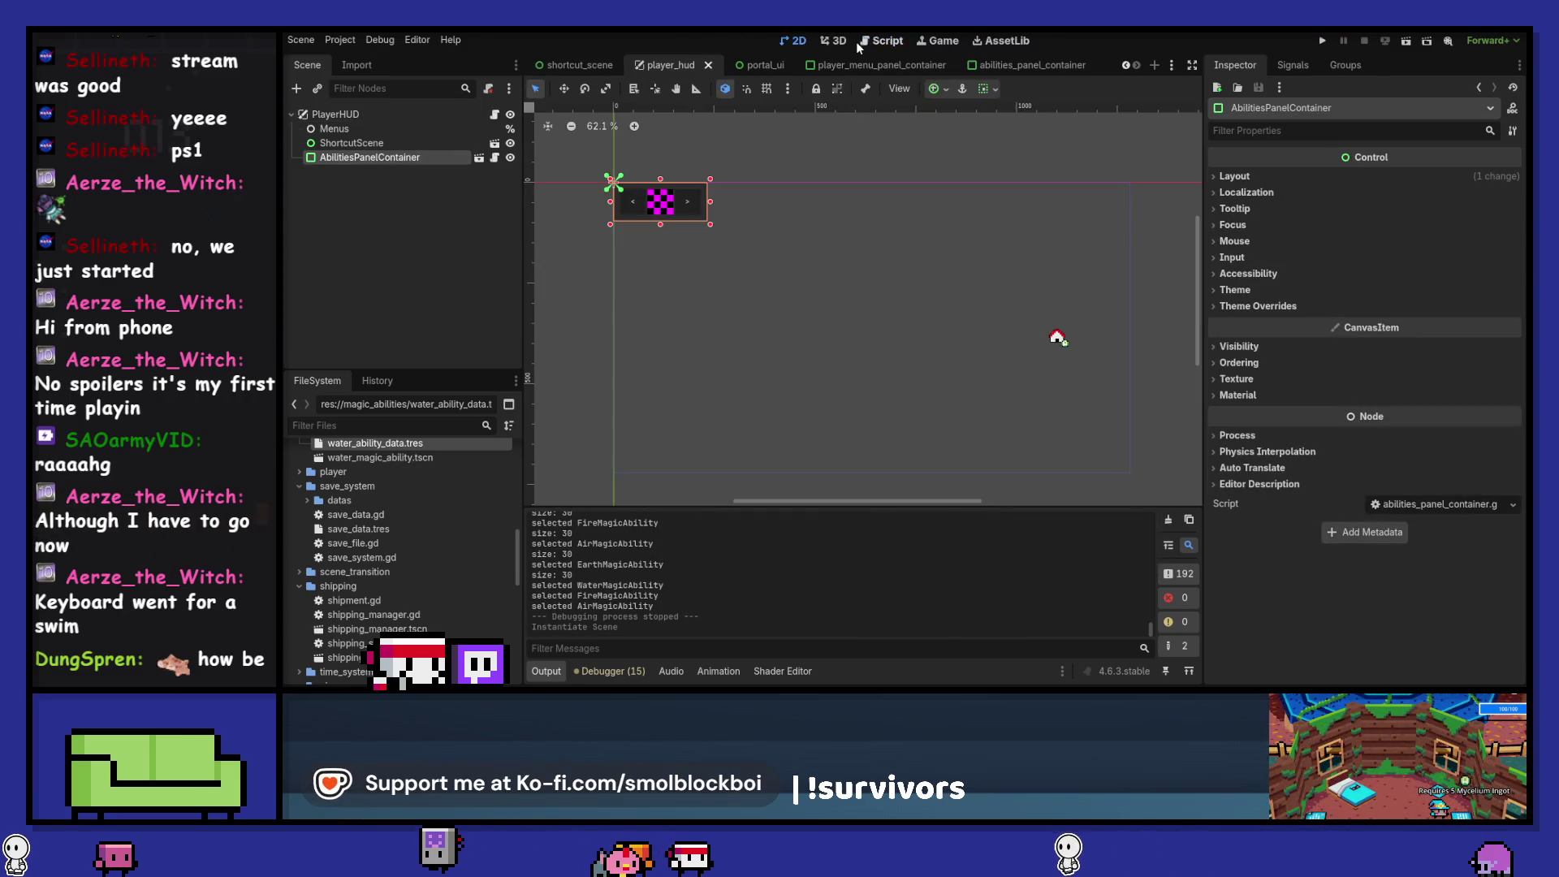
click(932, 91)
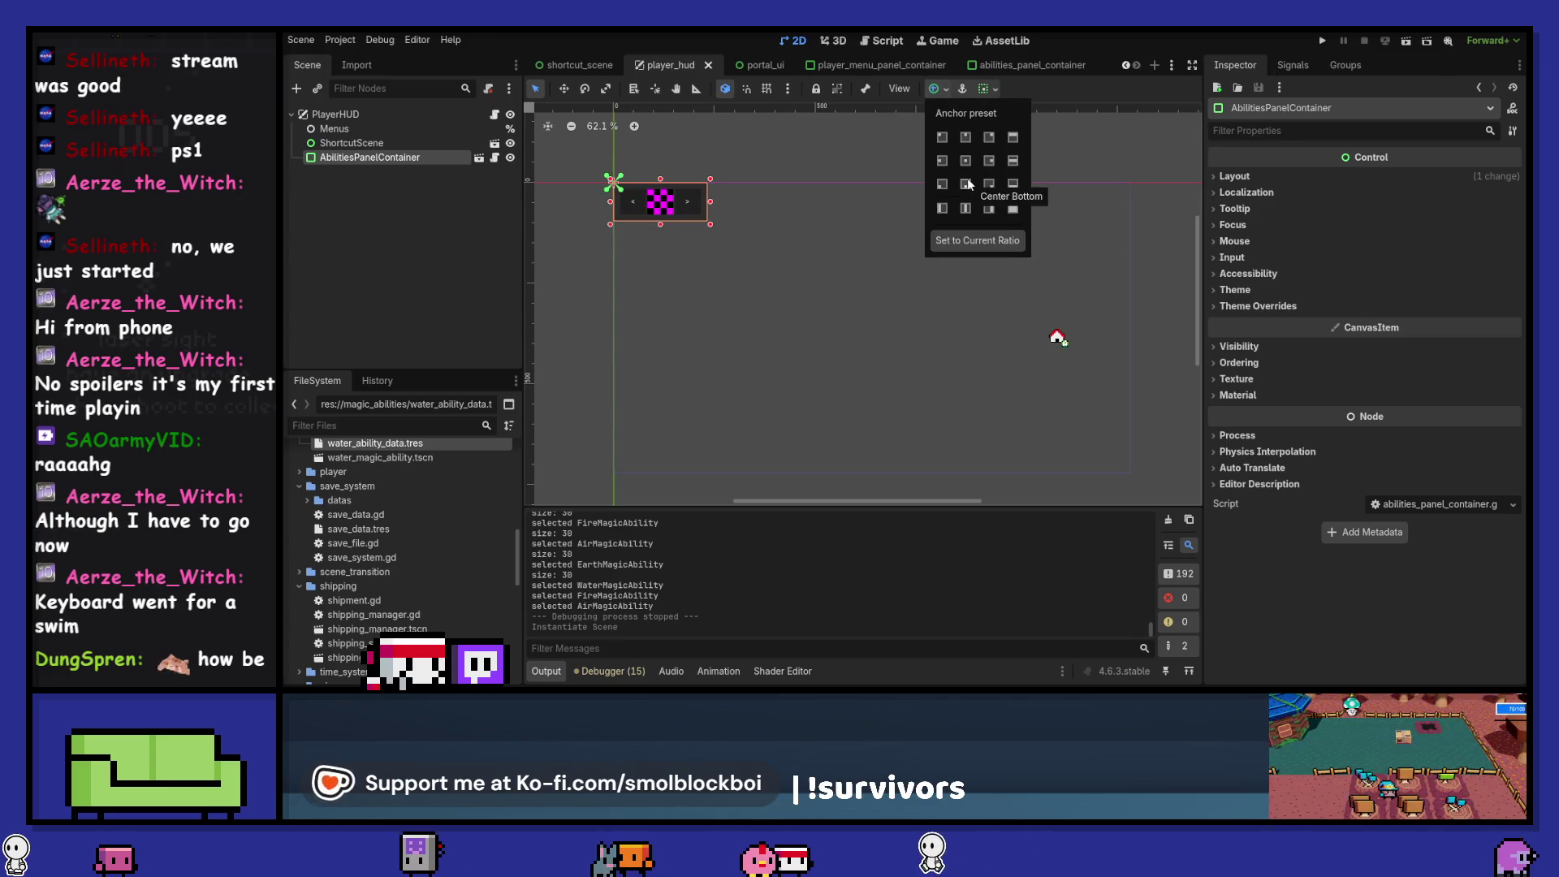
click(965, 183)
key(ctrl+s)
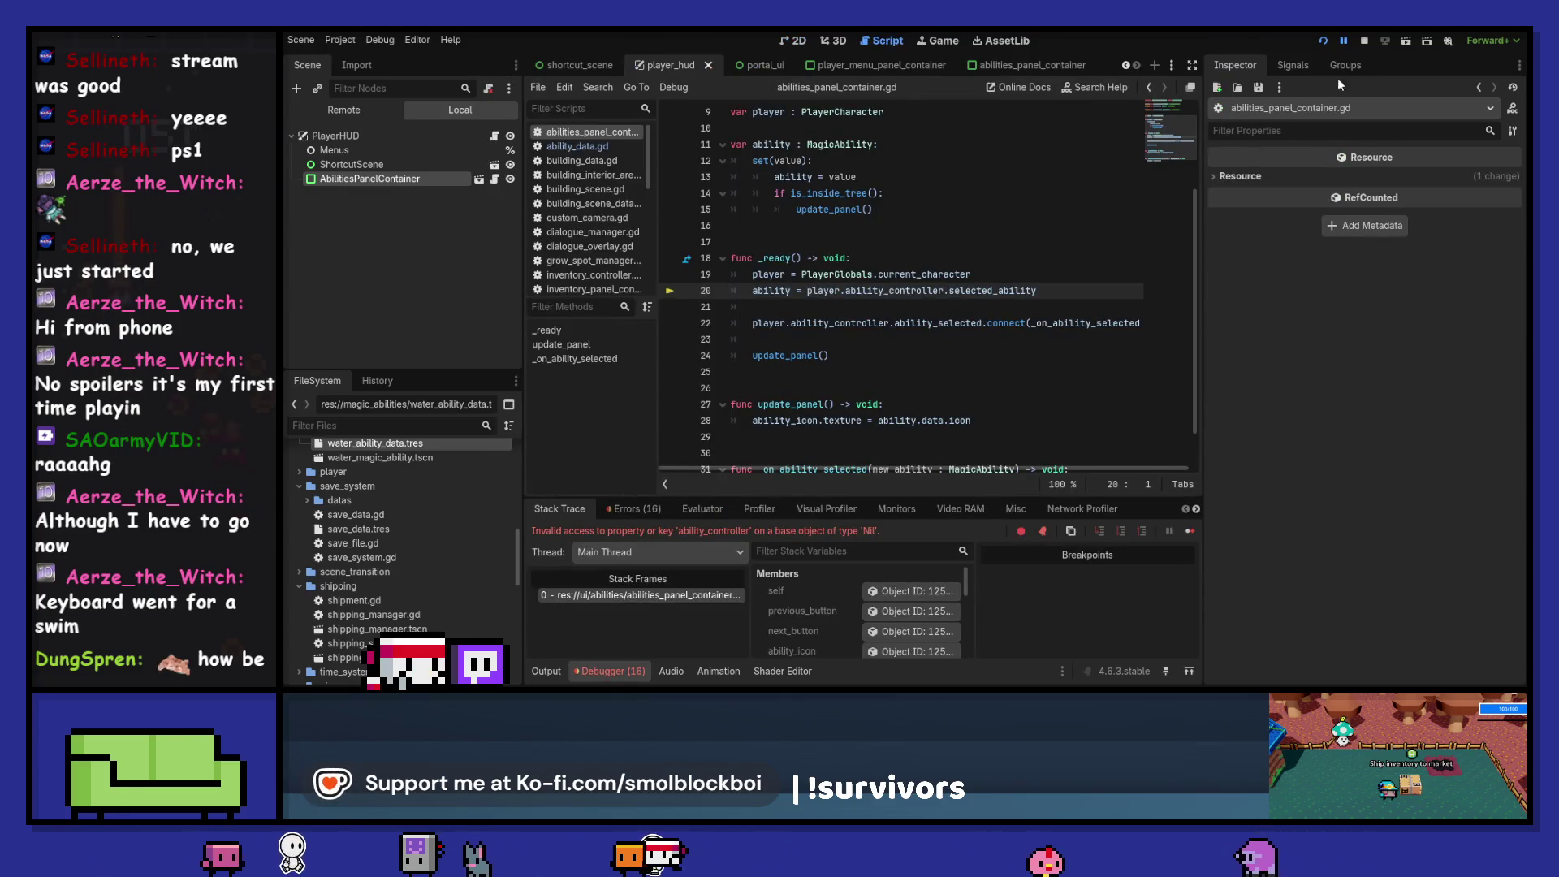
Stop the game, read the Nil 'ability_controller' error in the Debugger Errors list, and open player_hud.gd.
click(1365, 40)
click(878, 308)
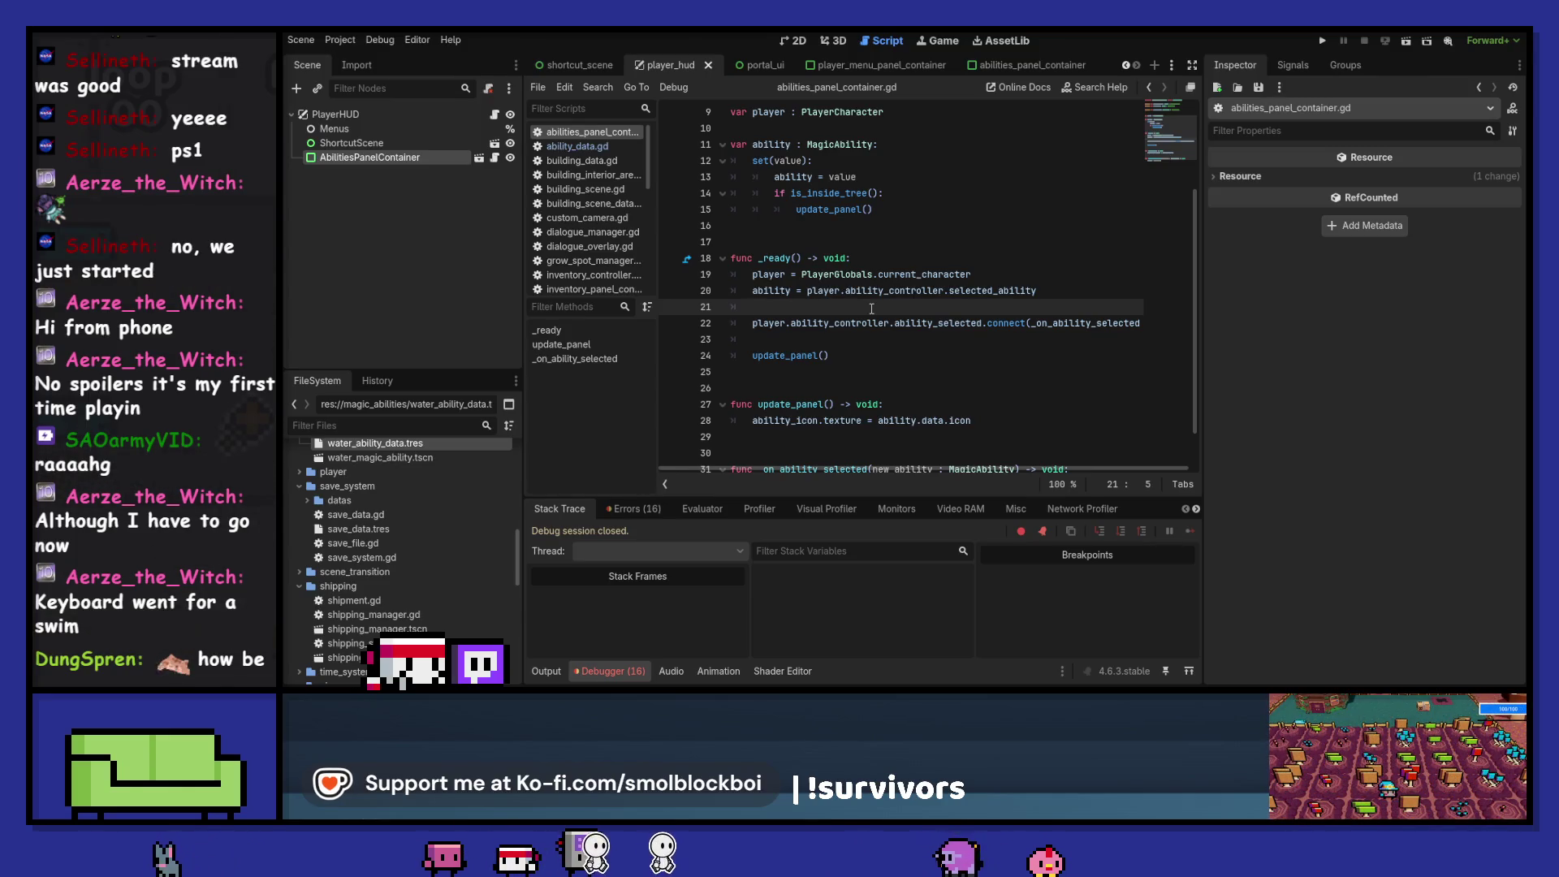
click(635, 509)
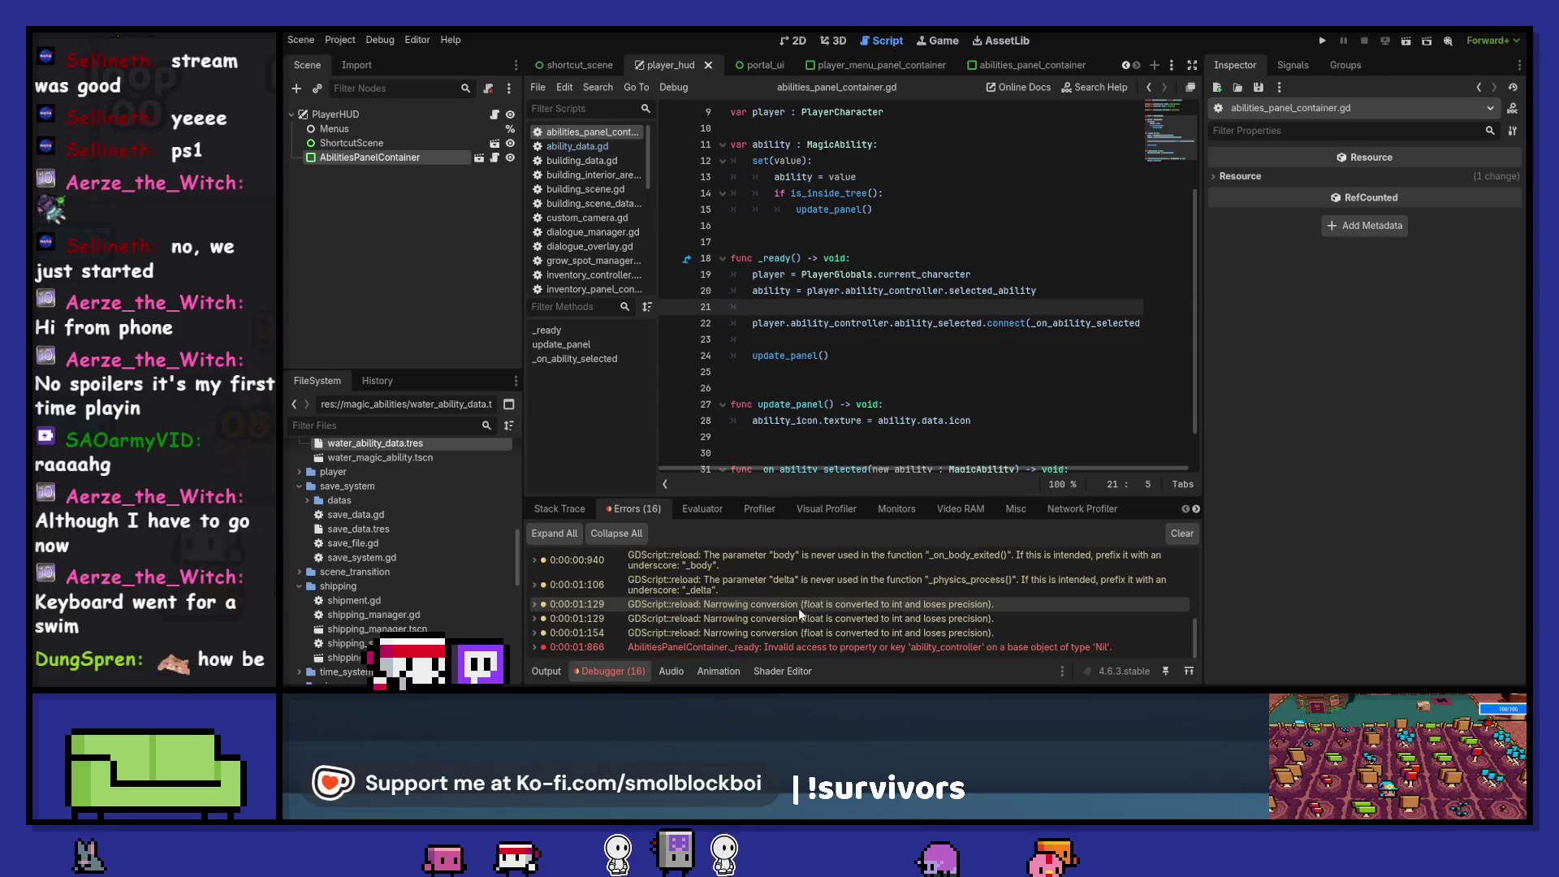
mouse_move(952, 646)
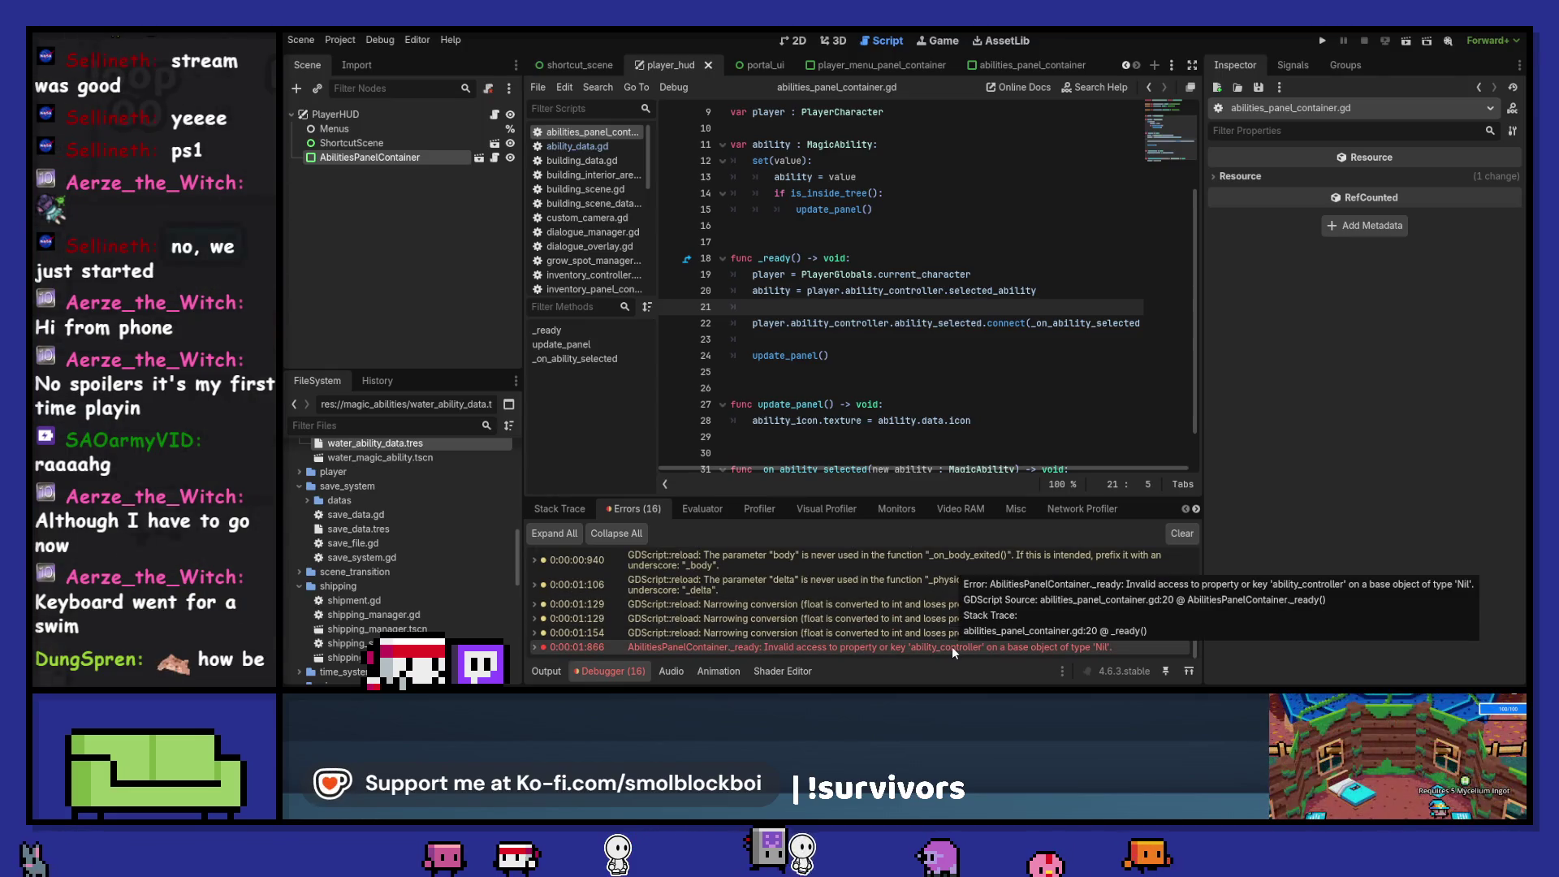
mouse_move(953, 322)
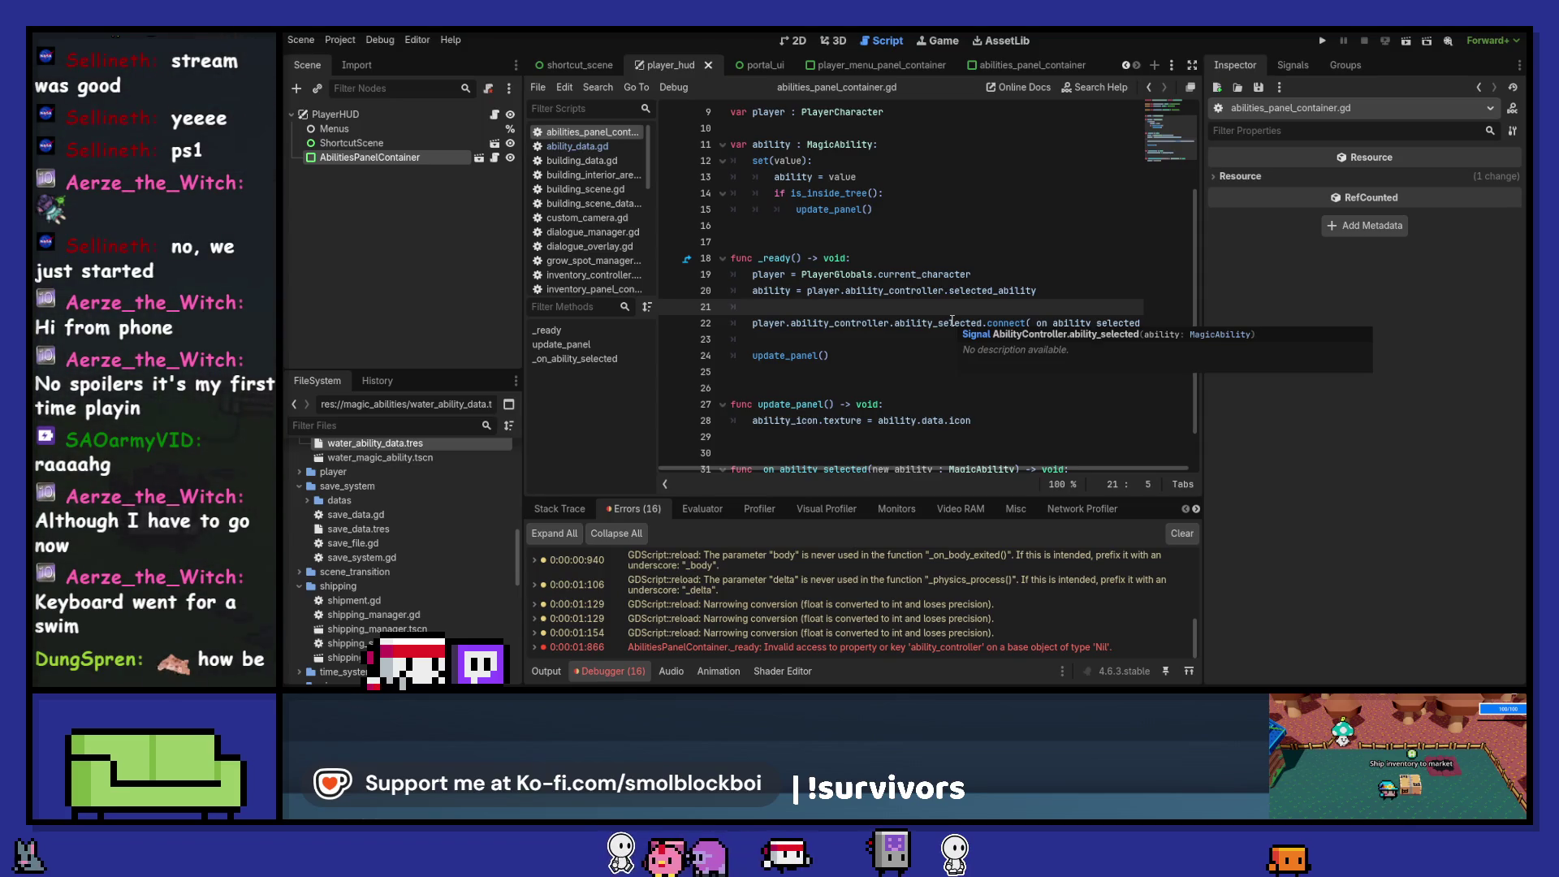
click(496, 116)
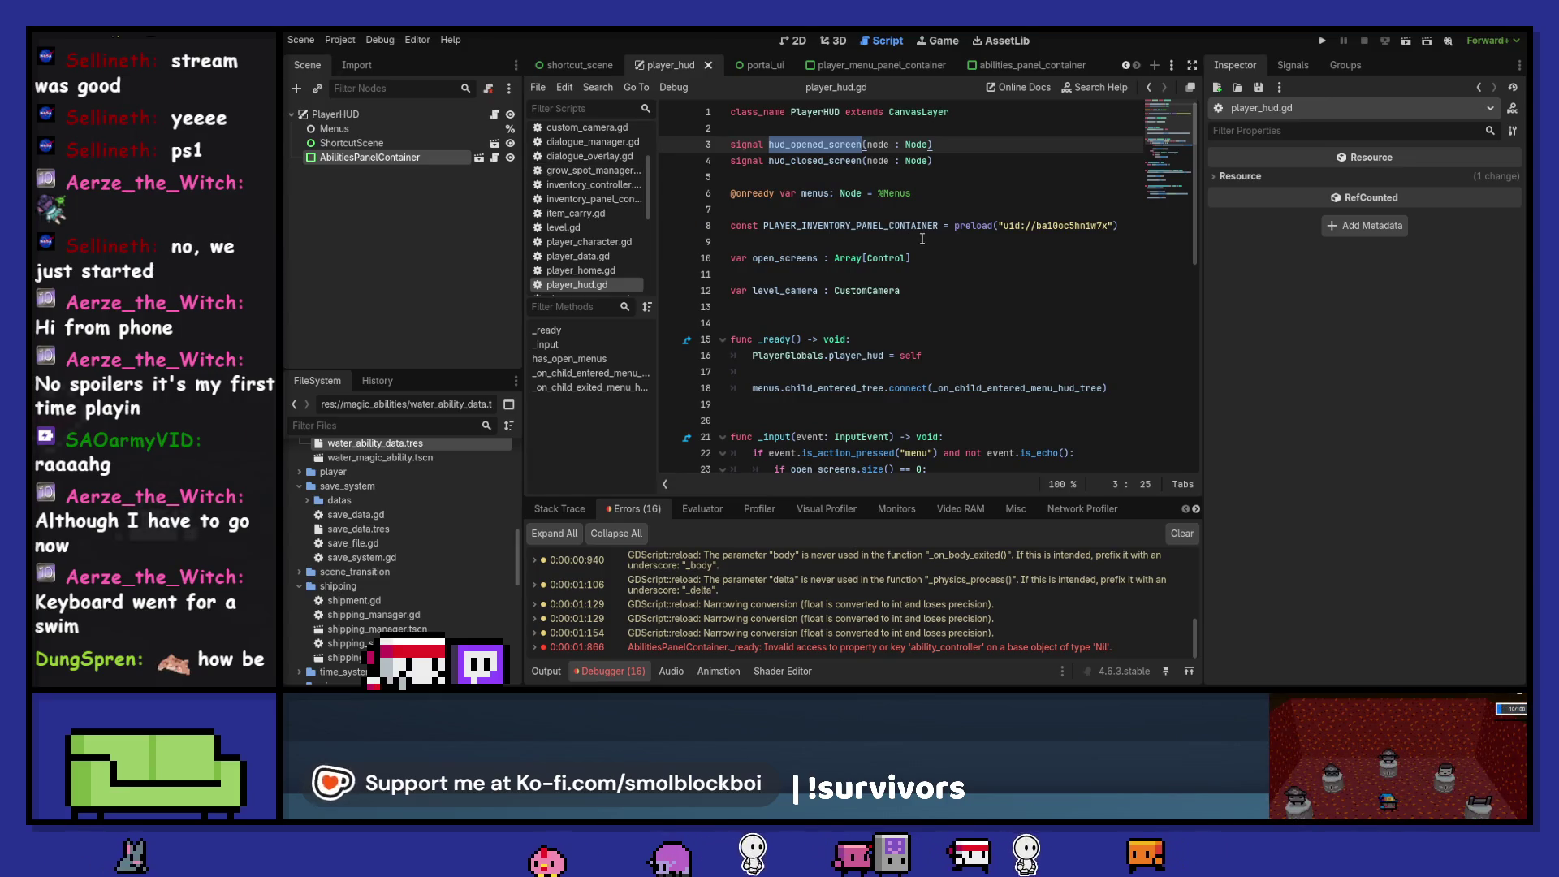
Scroll through player_hud.gd, then reopen abilities_panel_container.gd from the Scene dock.
scroll(933, 327, down, 1)
scroll(949, 304, down, 6)
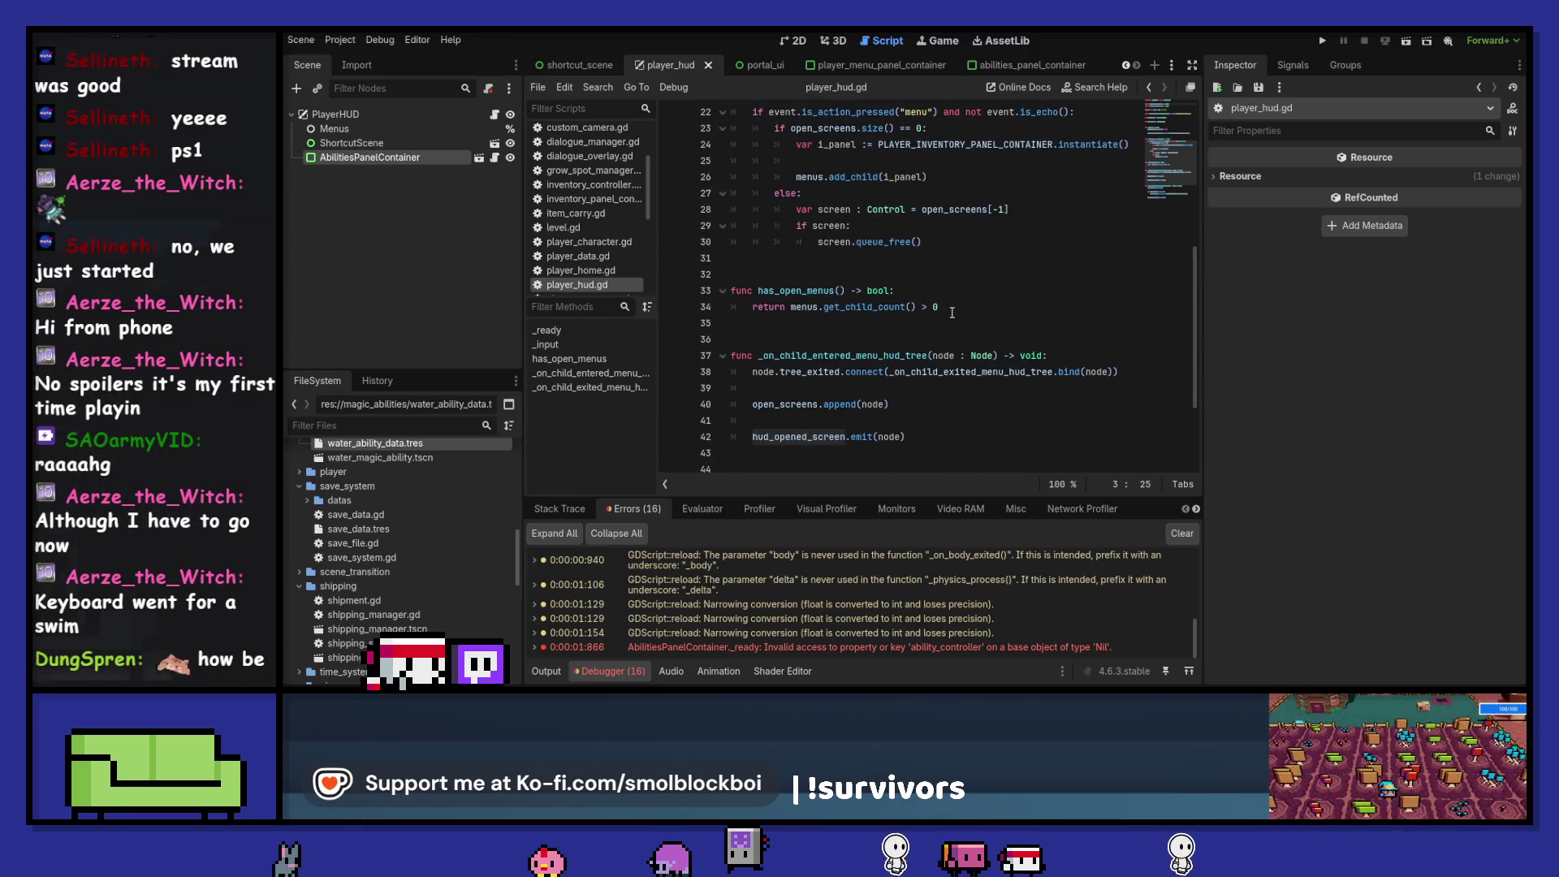
scroll(951, 312, down, 3)
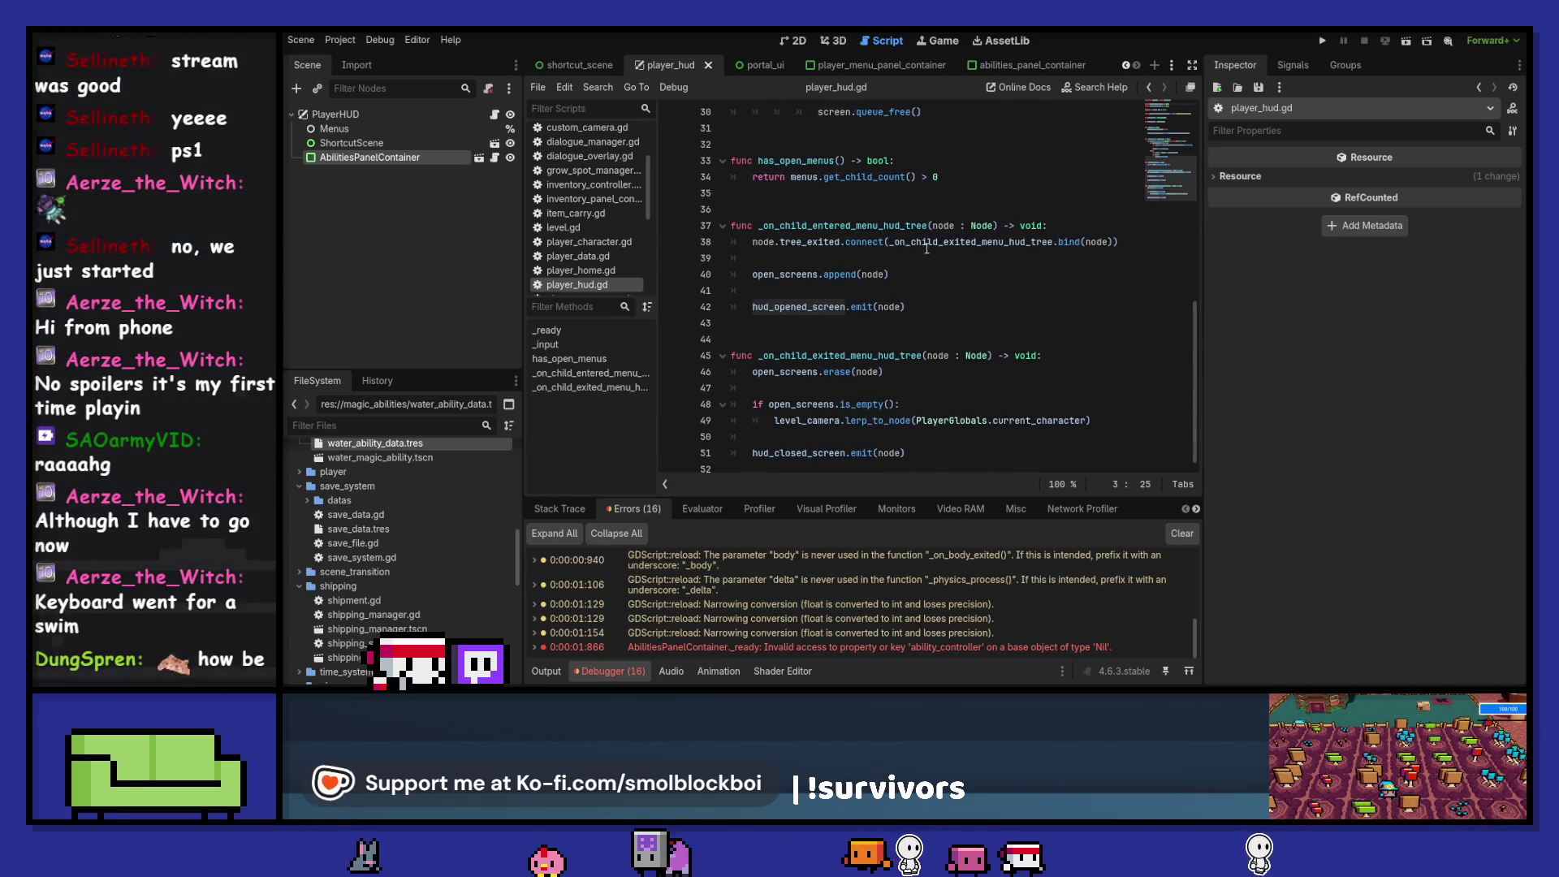
scroll(938, 238, up, 10)
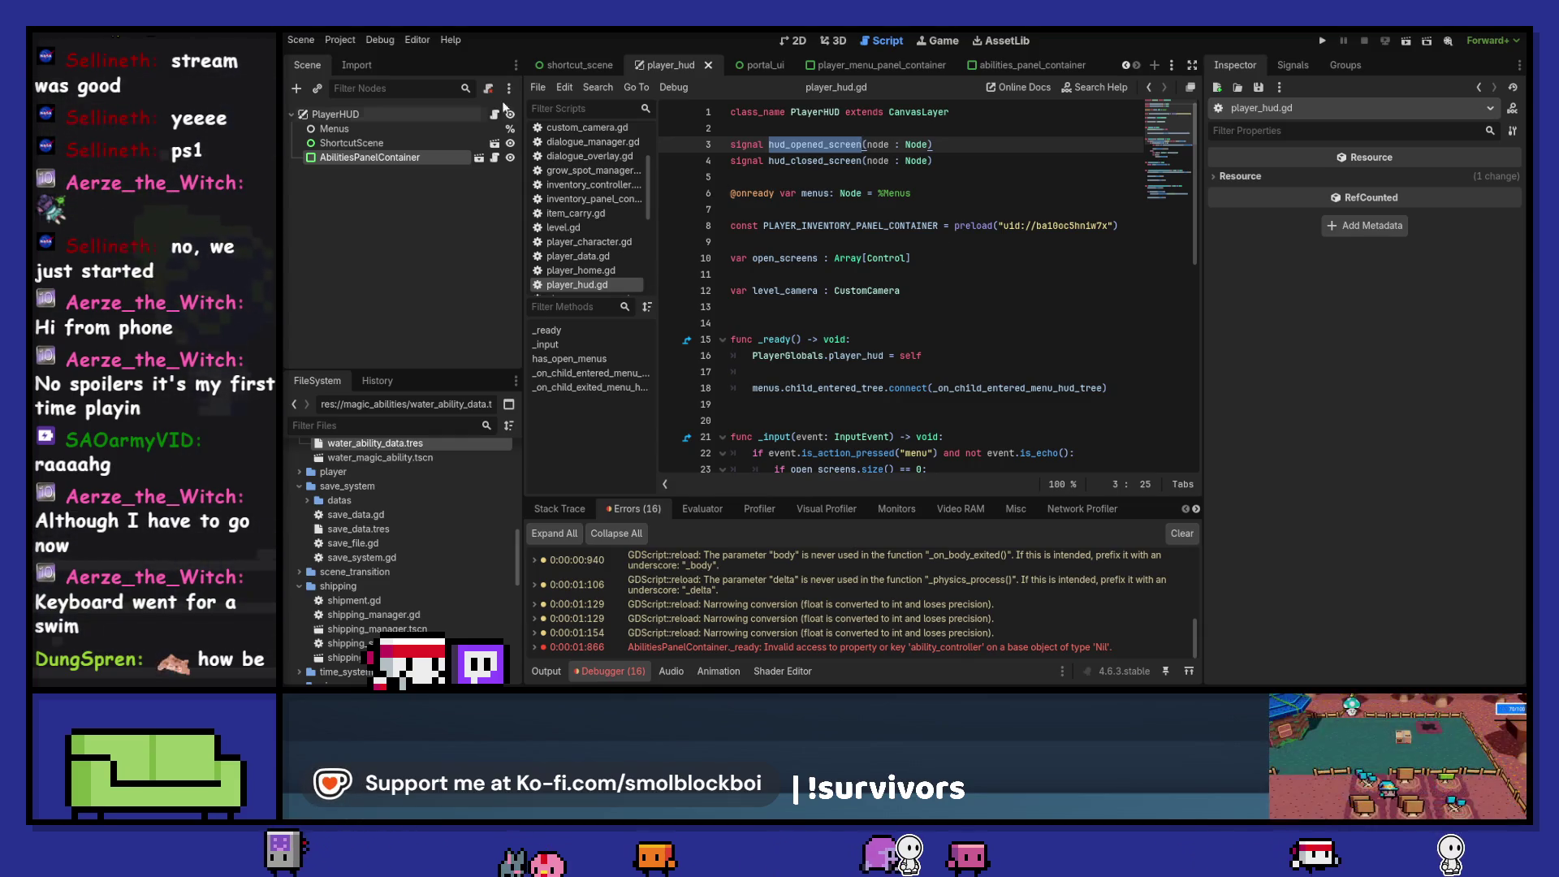
click(495, 157)
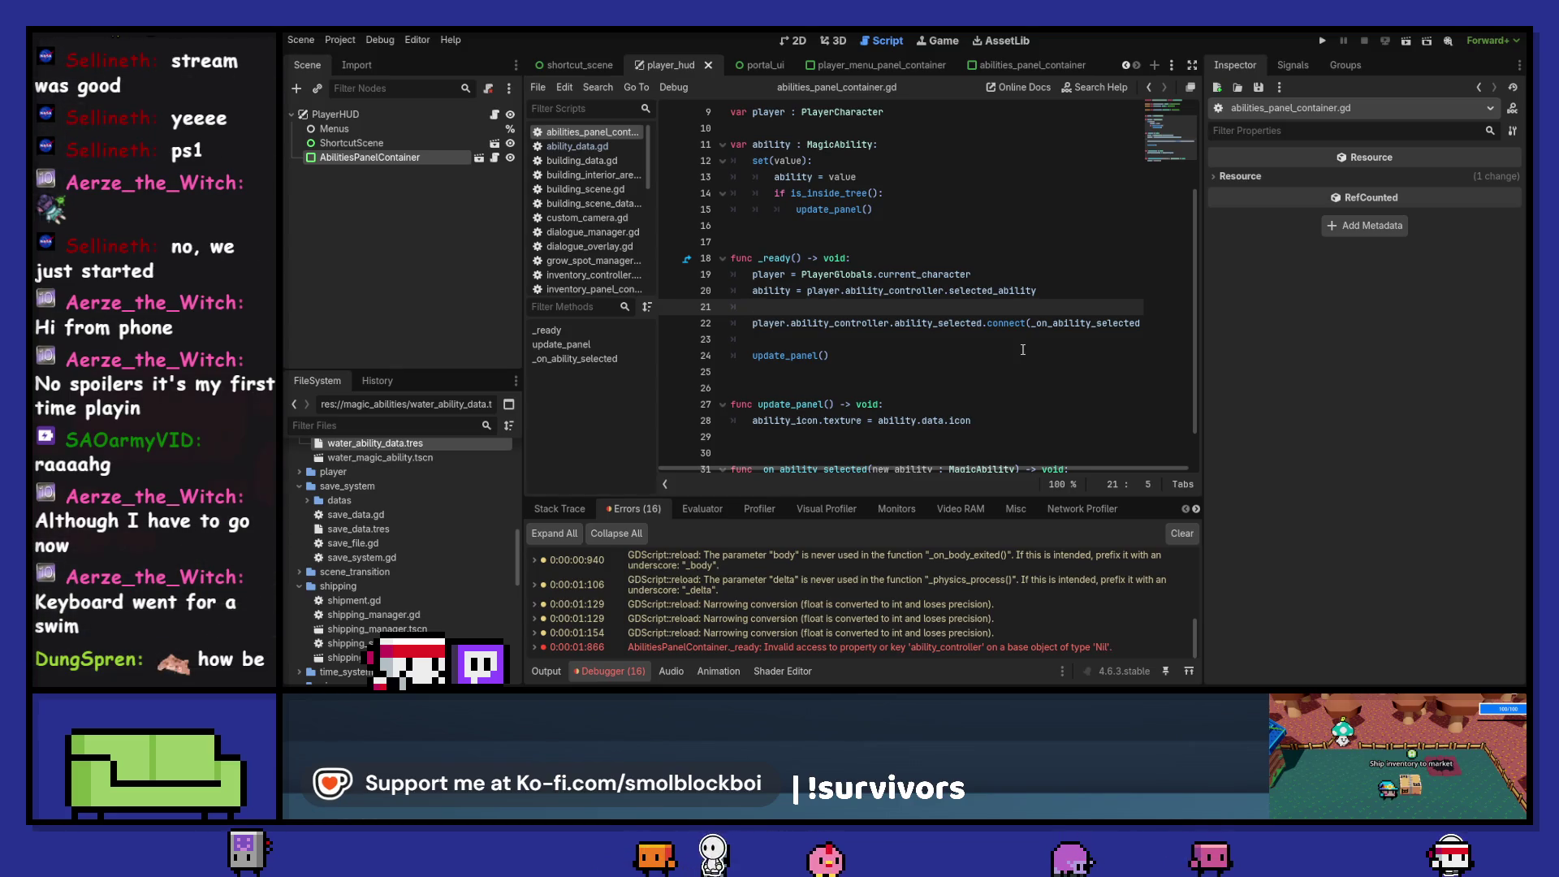
Dismiss the connect documentation popup and start a setter block under var player : PlayerCharacter.
click(893, 255)
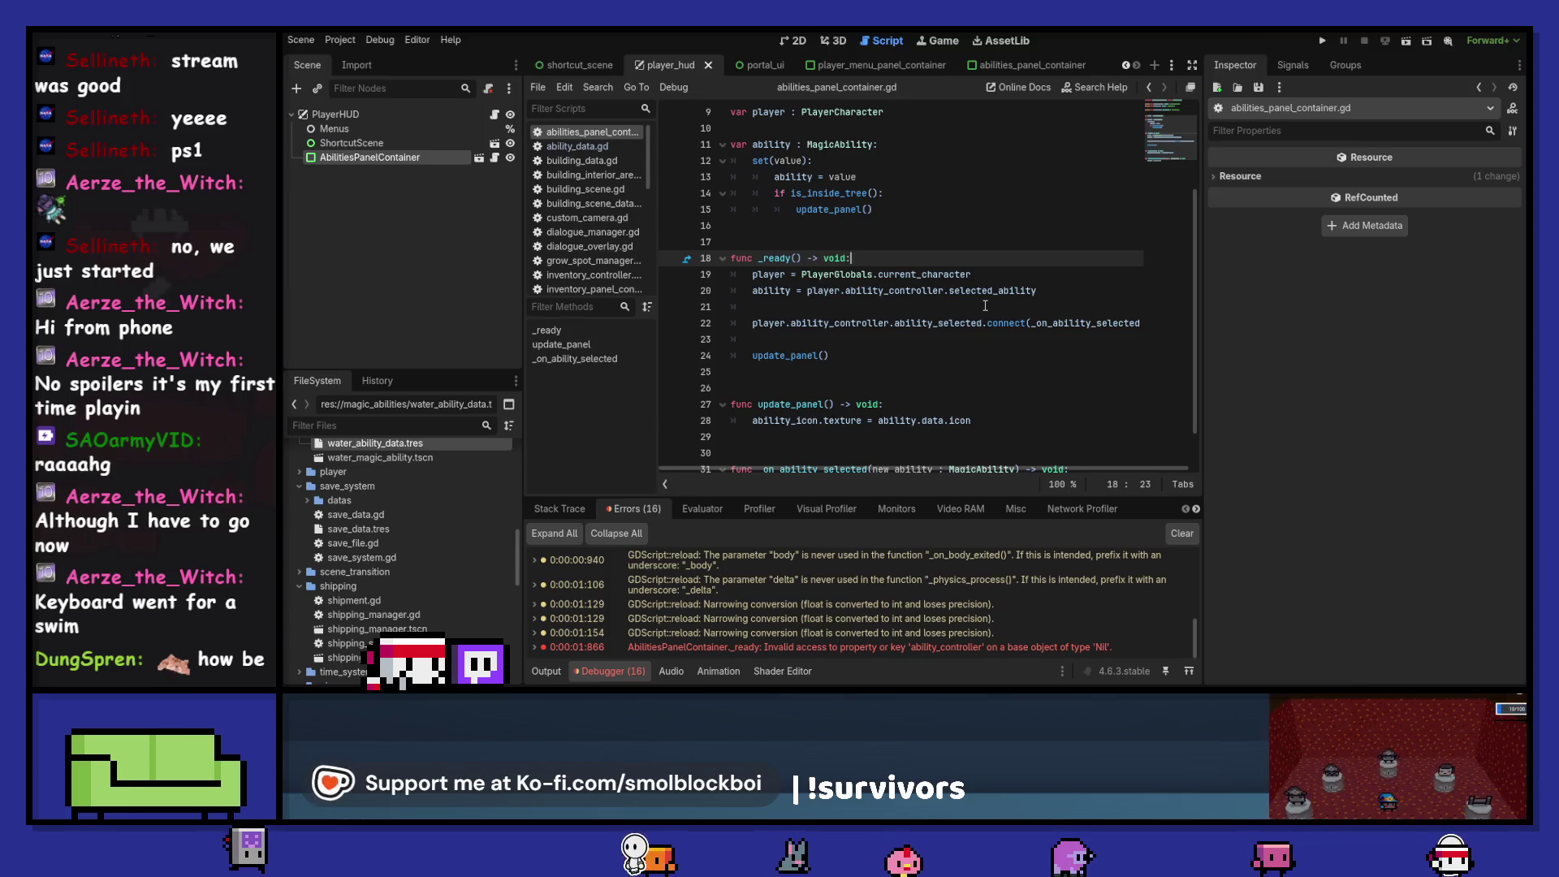
mouse_move(1002, 322)
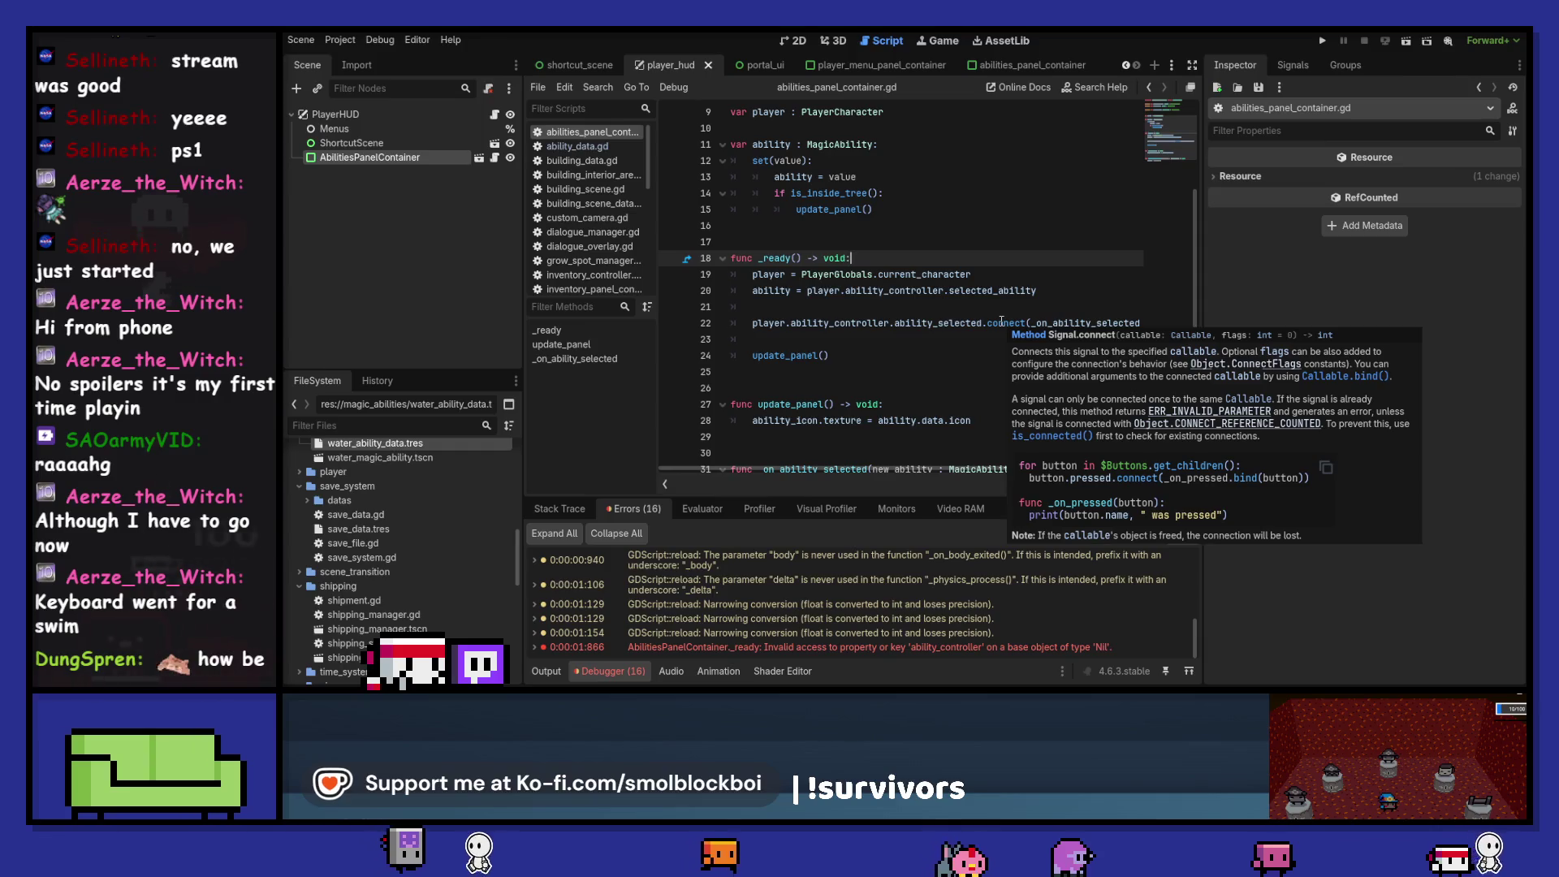
click(1019, 241)
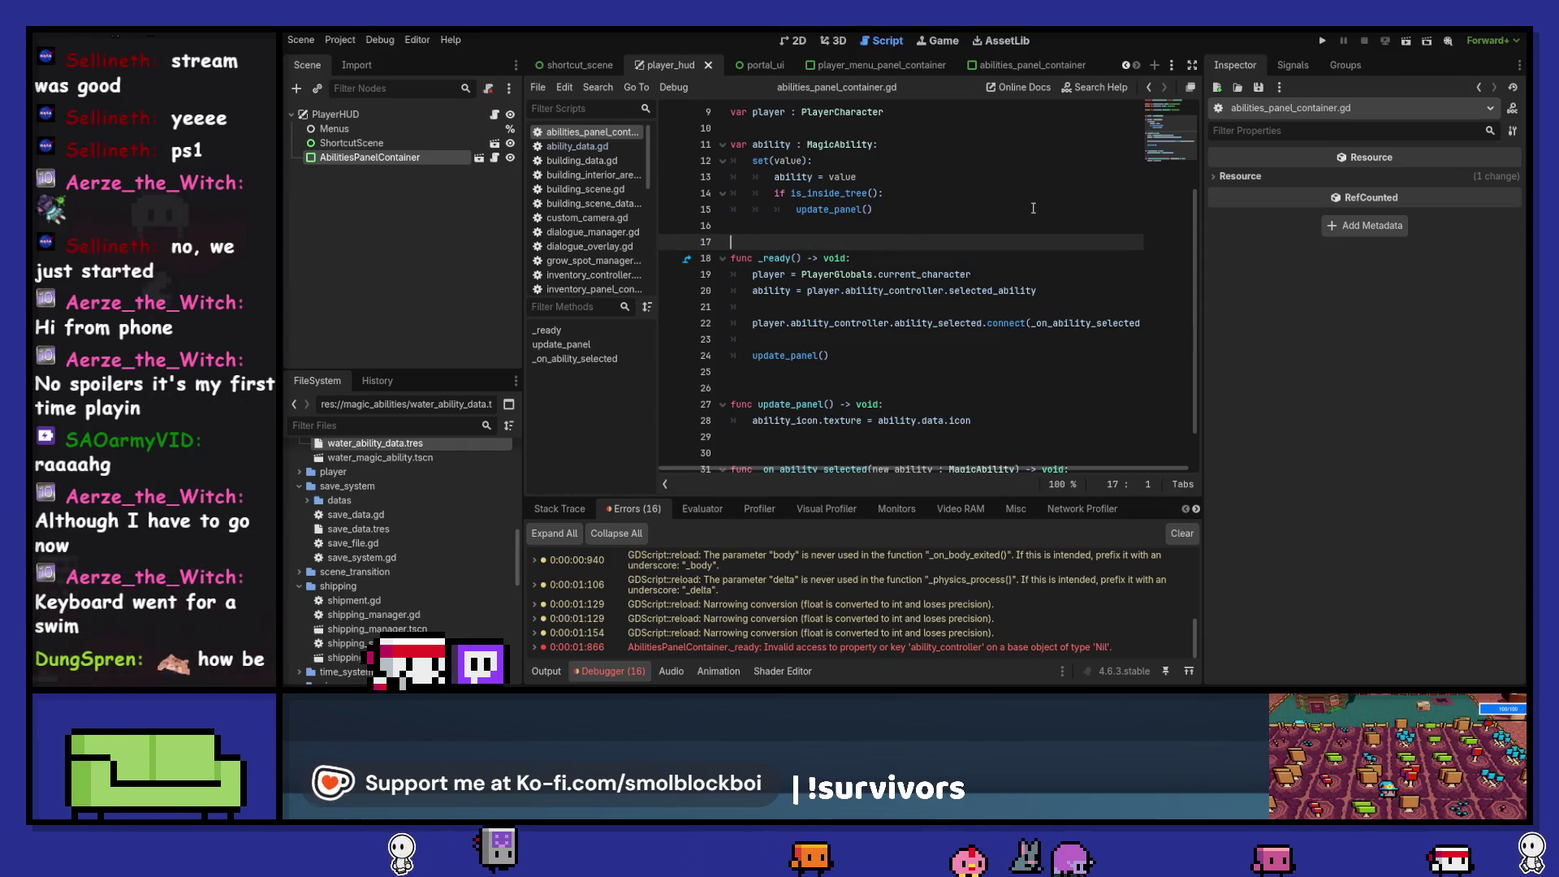
scroll(1033, 209, up, 3)
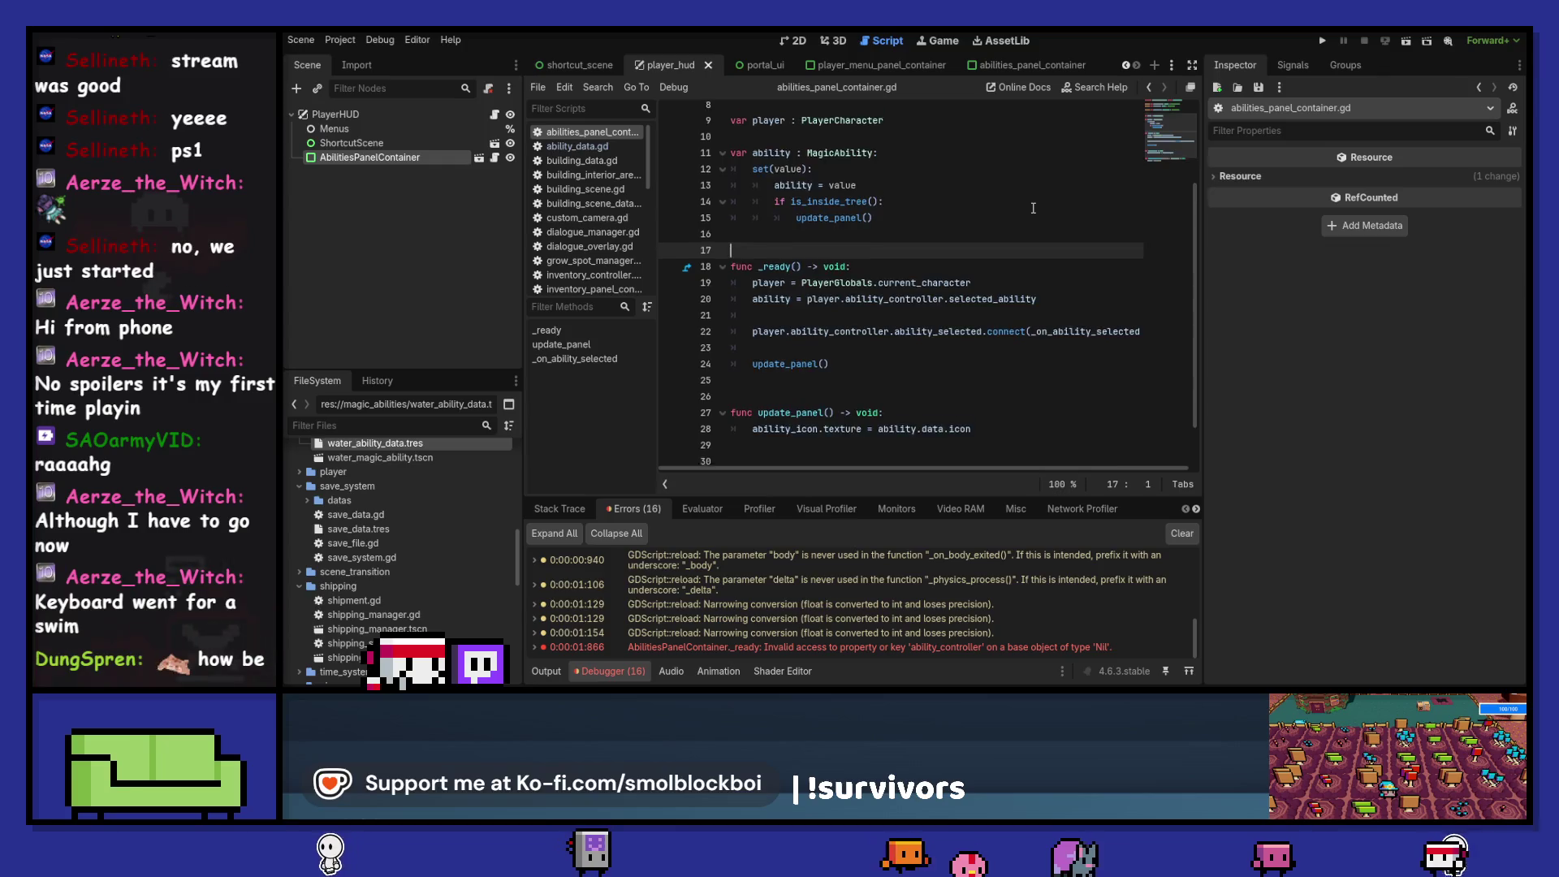
click(942, 241)
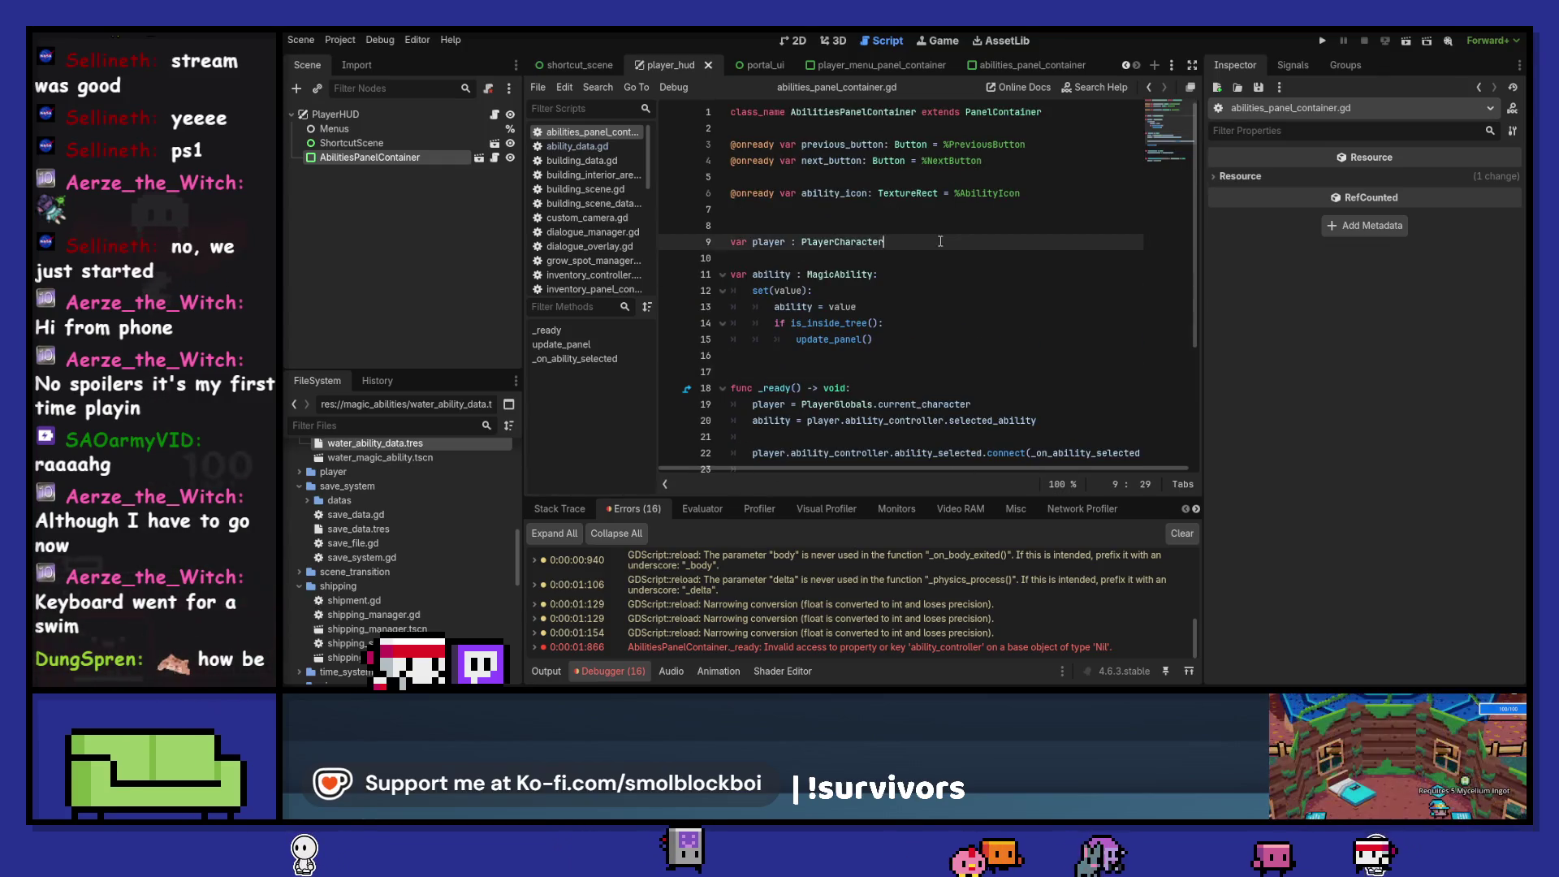
text(:)
key(Return)
Write the set(new_player) body so player = new_player runs only when new_player exists.
text(se)
text(()
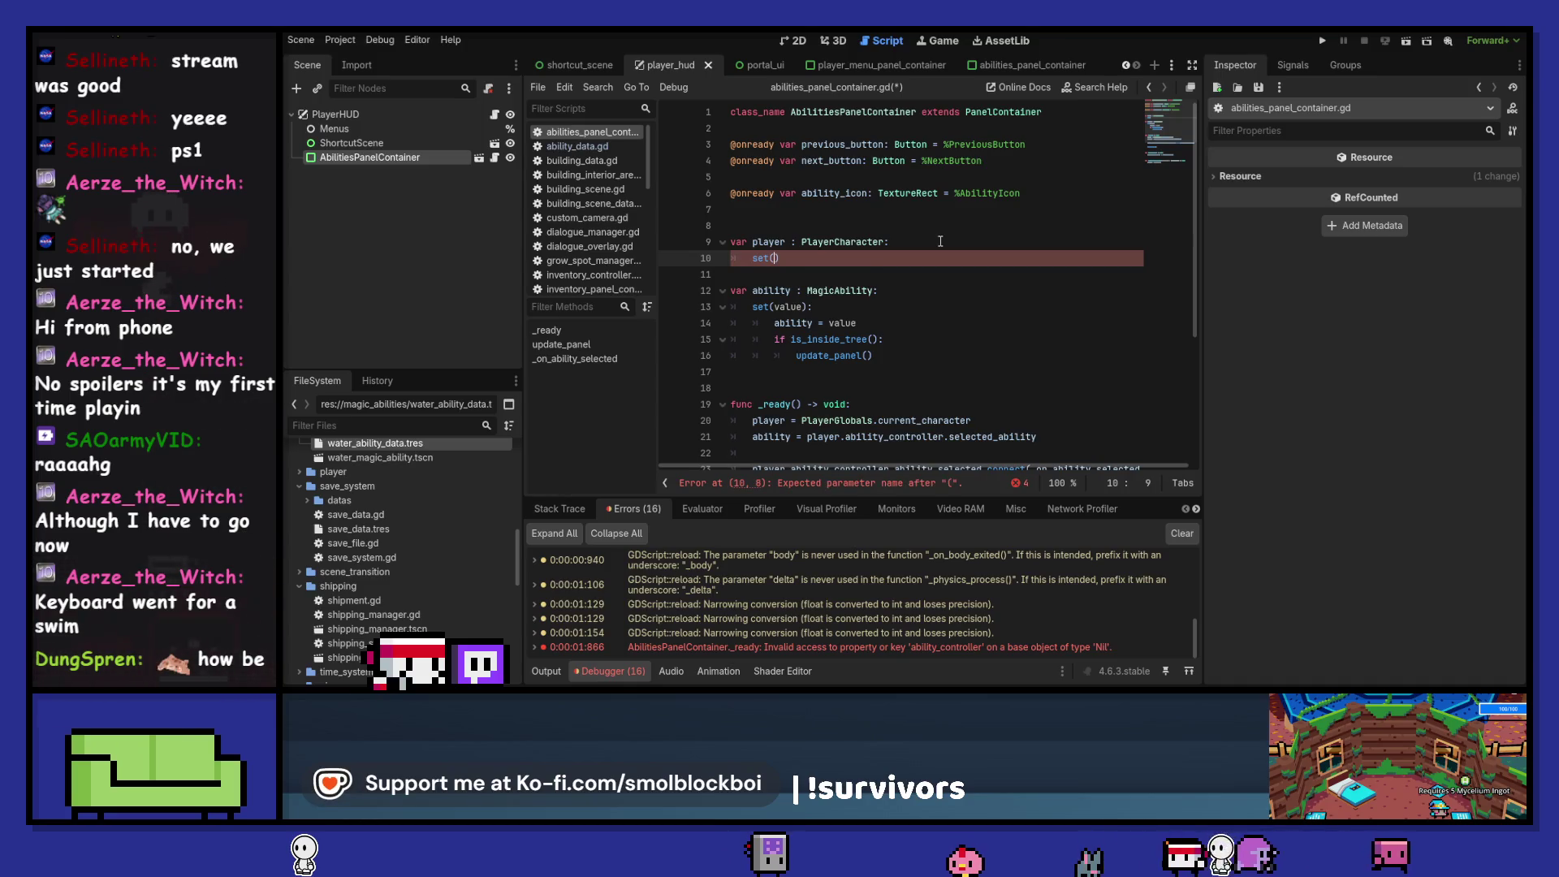
text(cha)
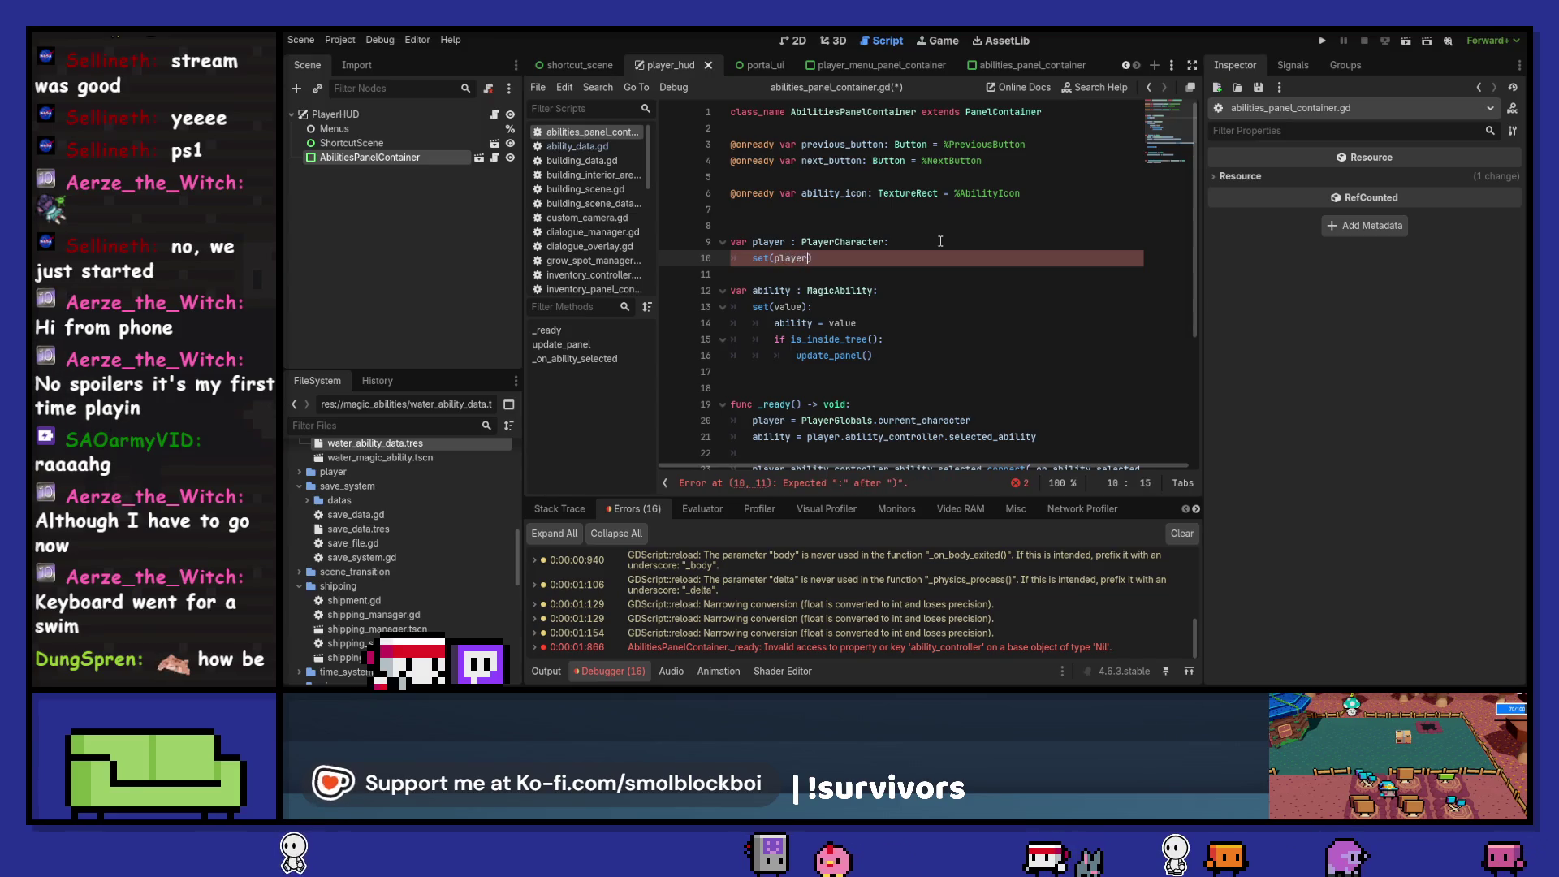
text(new_)
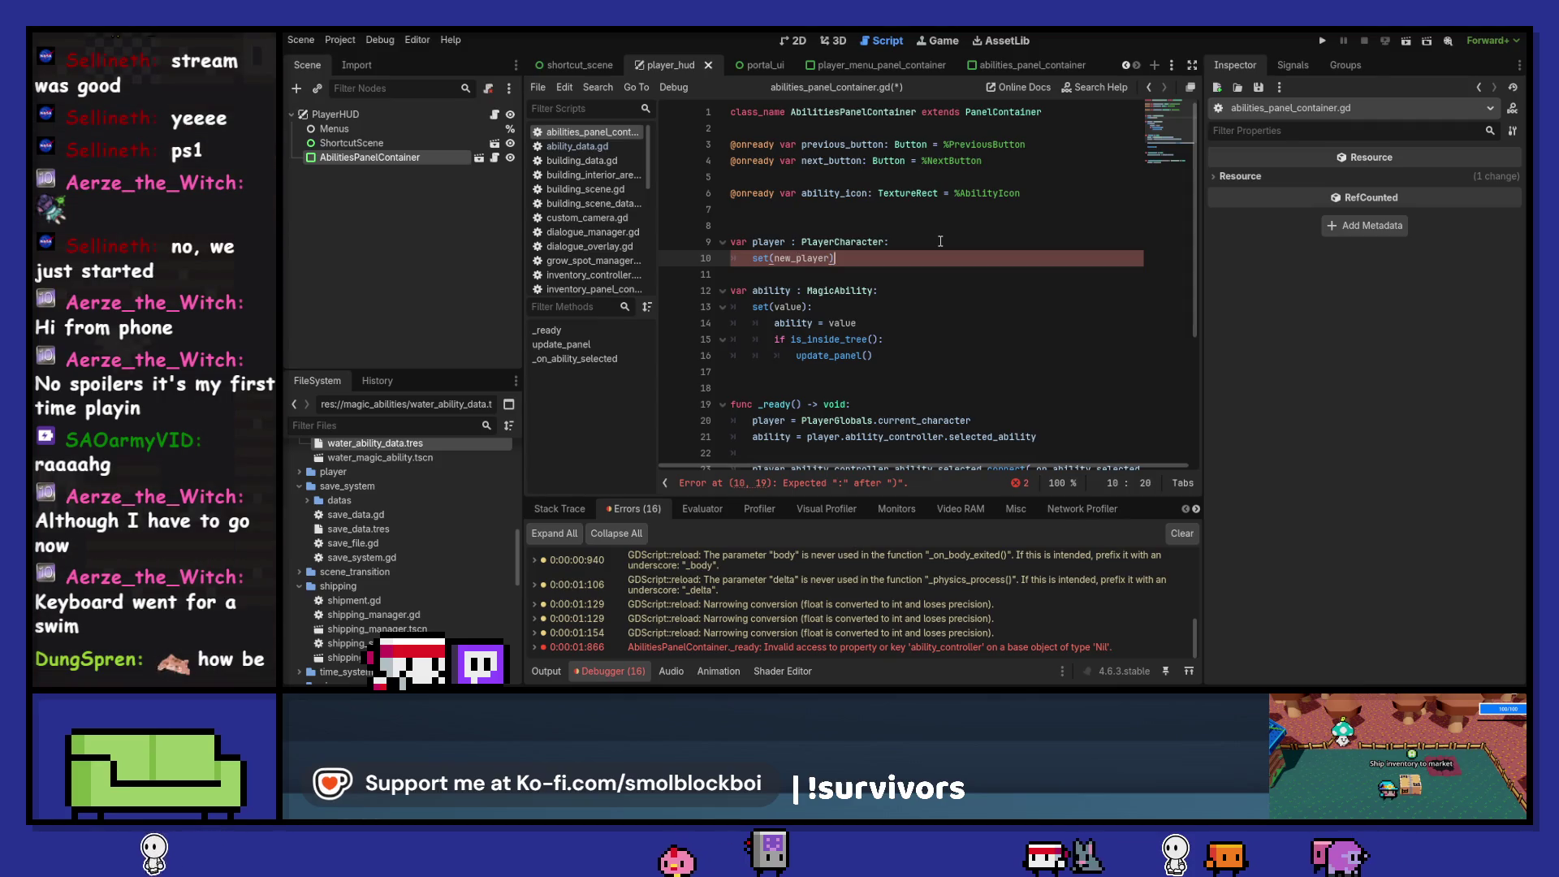
text(:)
key(Return)
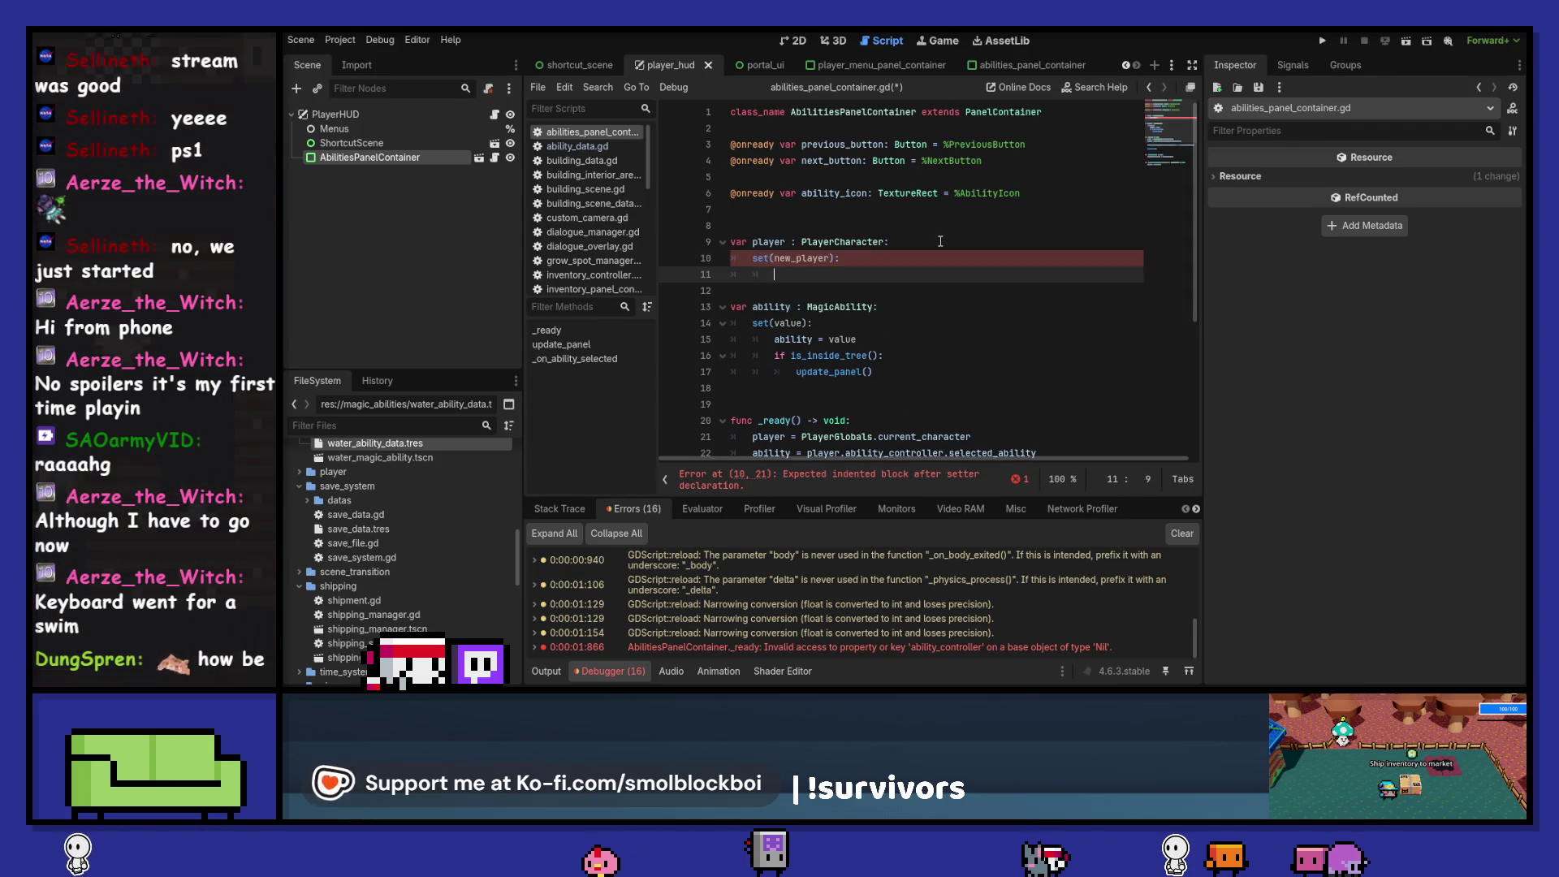
text(if new_player:)
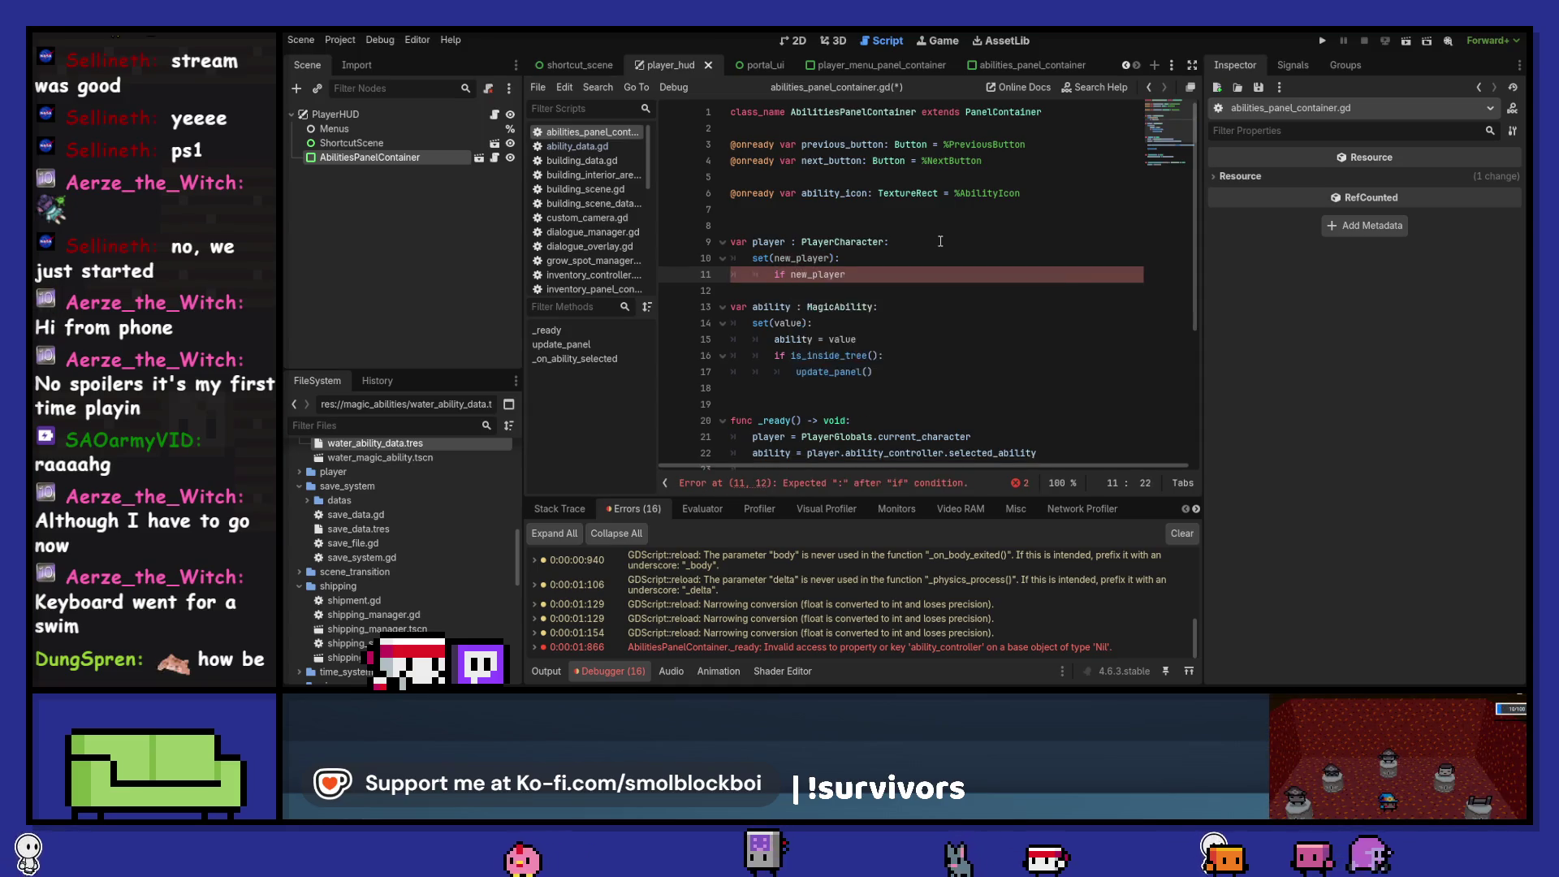
key(Return)
text(er = new_player)
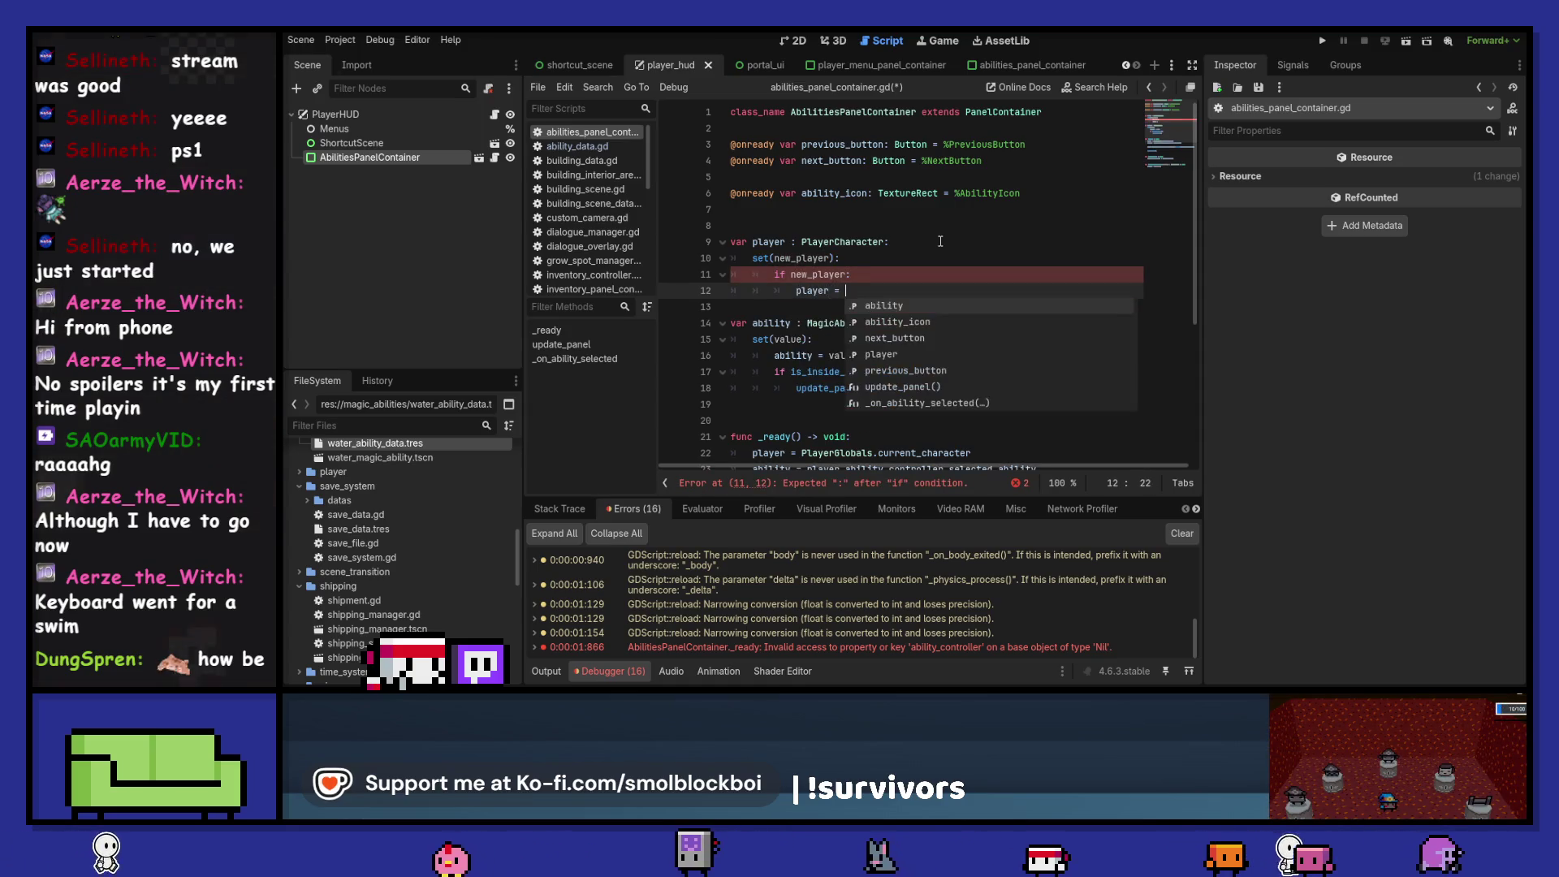
scroll(888, 241, down, 3)
scroll(888, 241, down, 1)
click(790, 371)
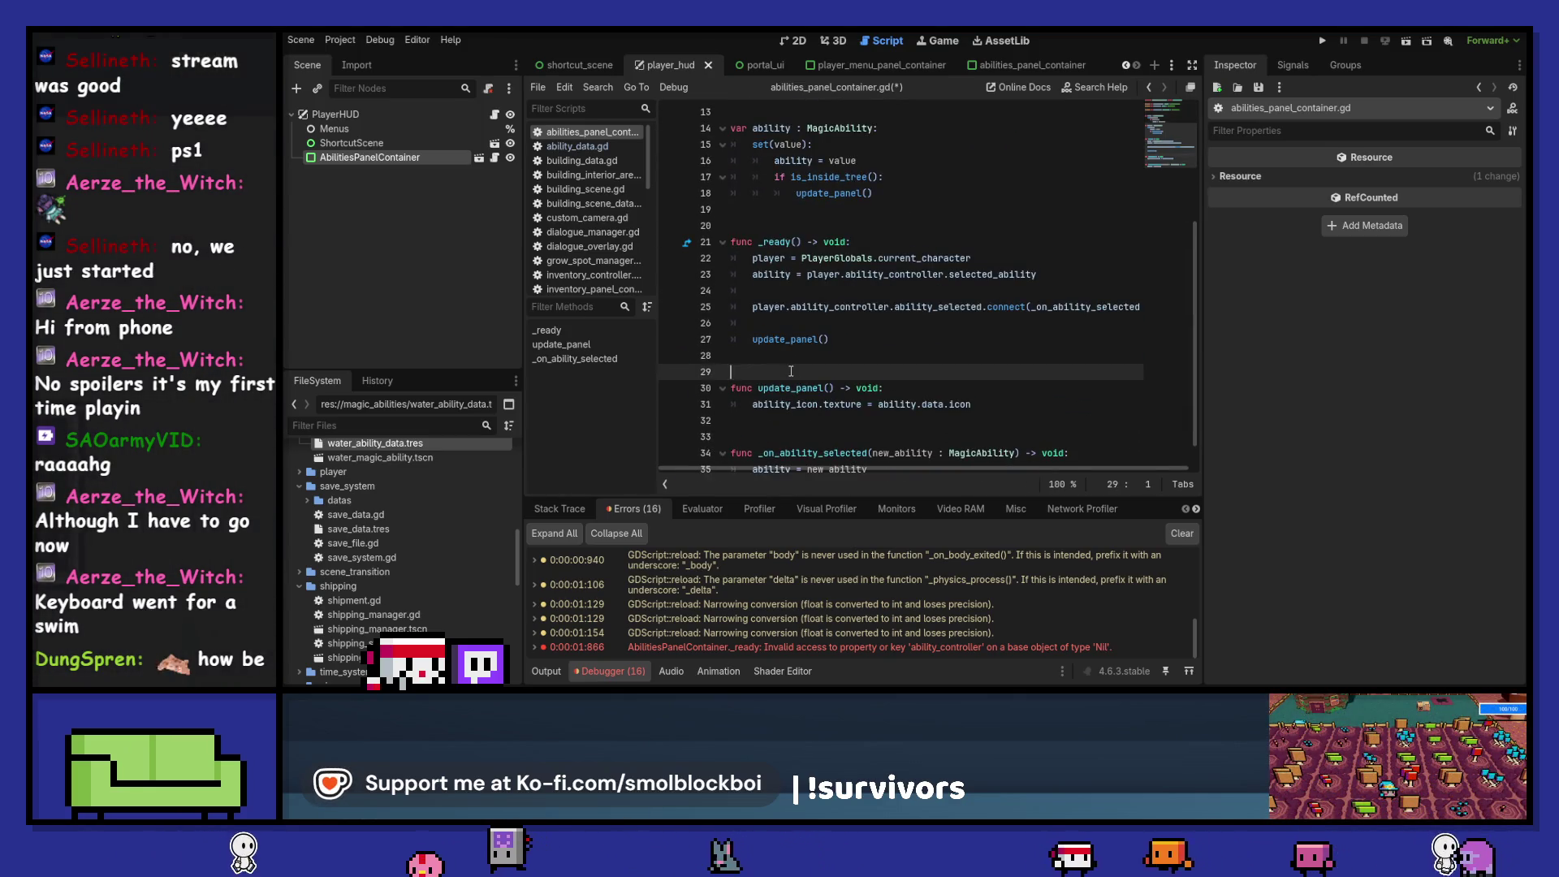
Add a new void function with a pass placeholder below _ready.
key(Return)
key(Return)
key(Up)
key(Up)
text(f)
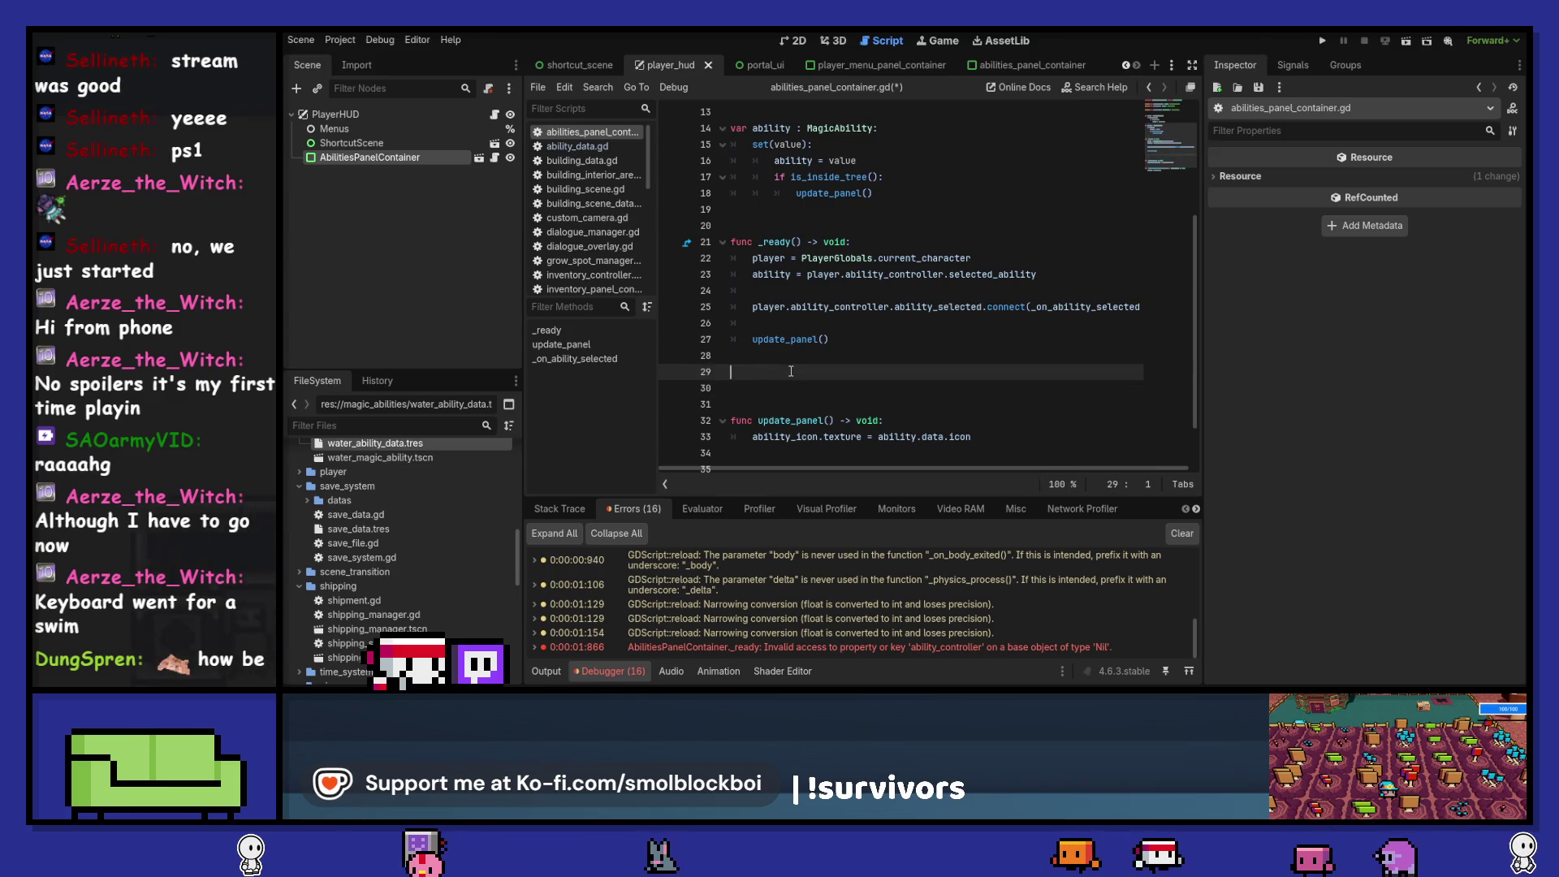
text(unc st)
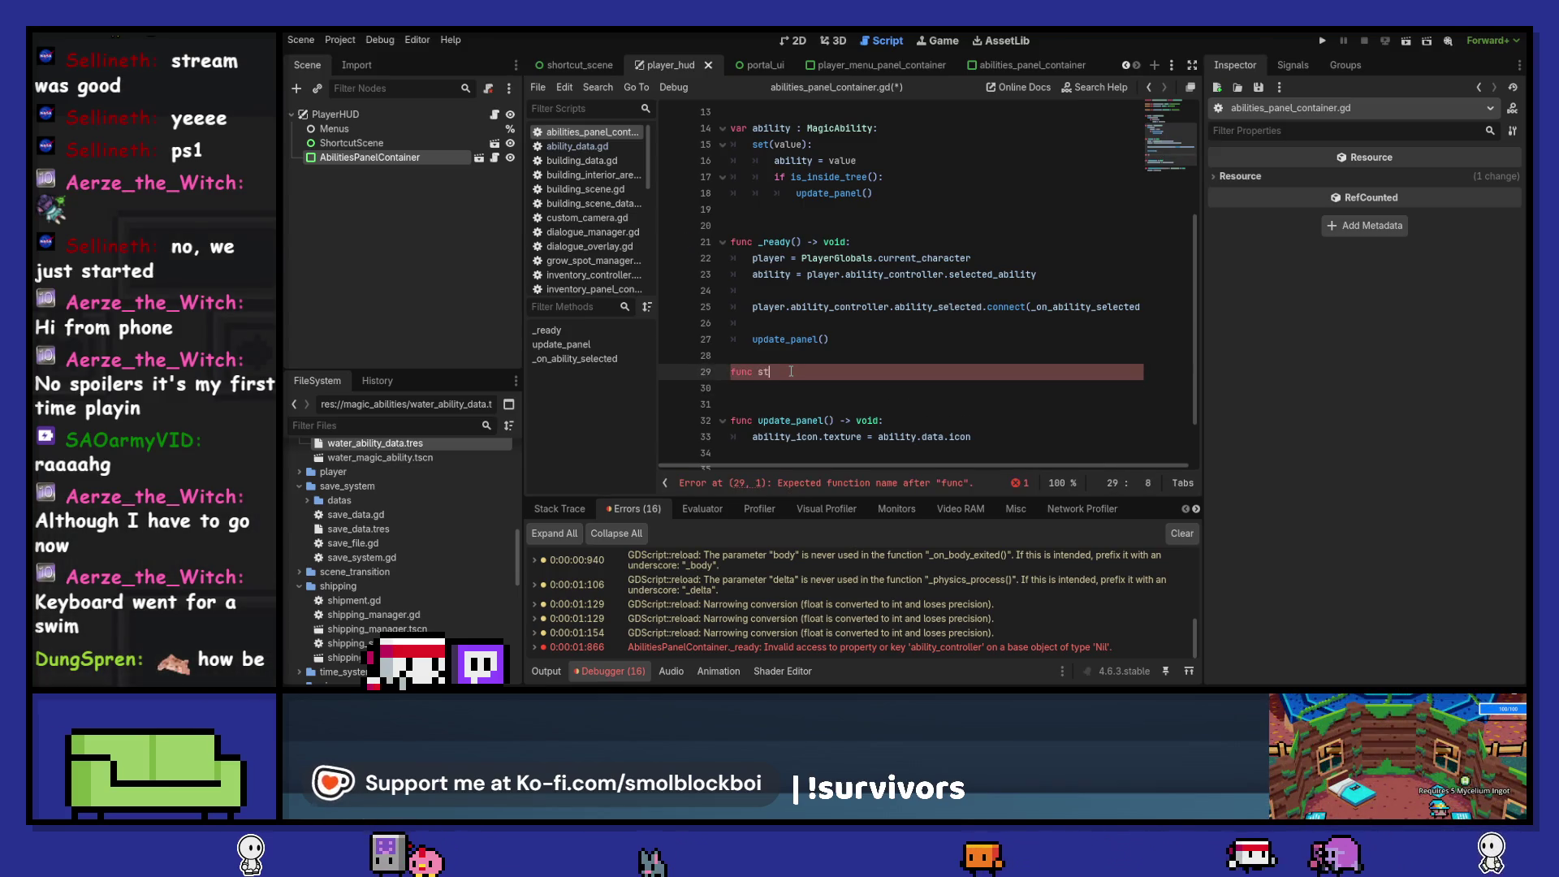
text(_panel()
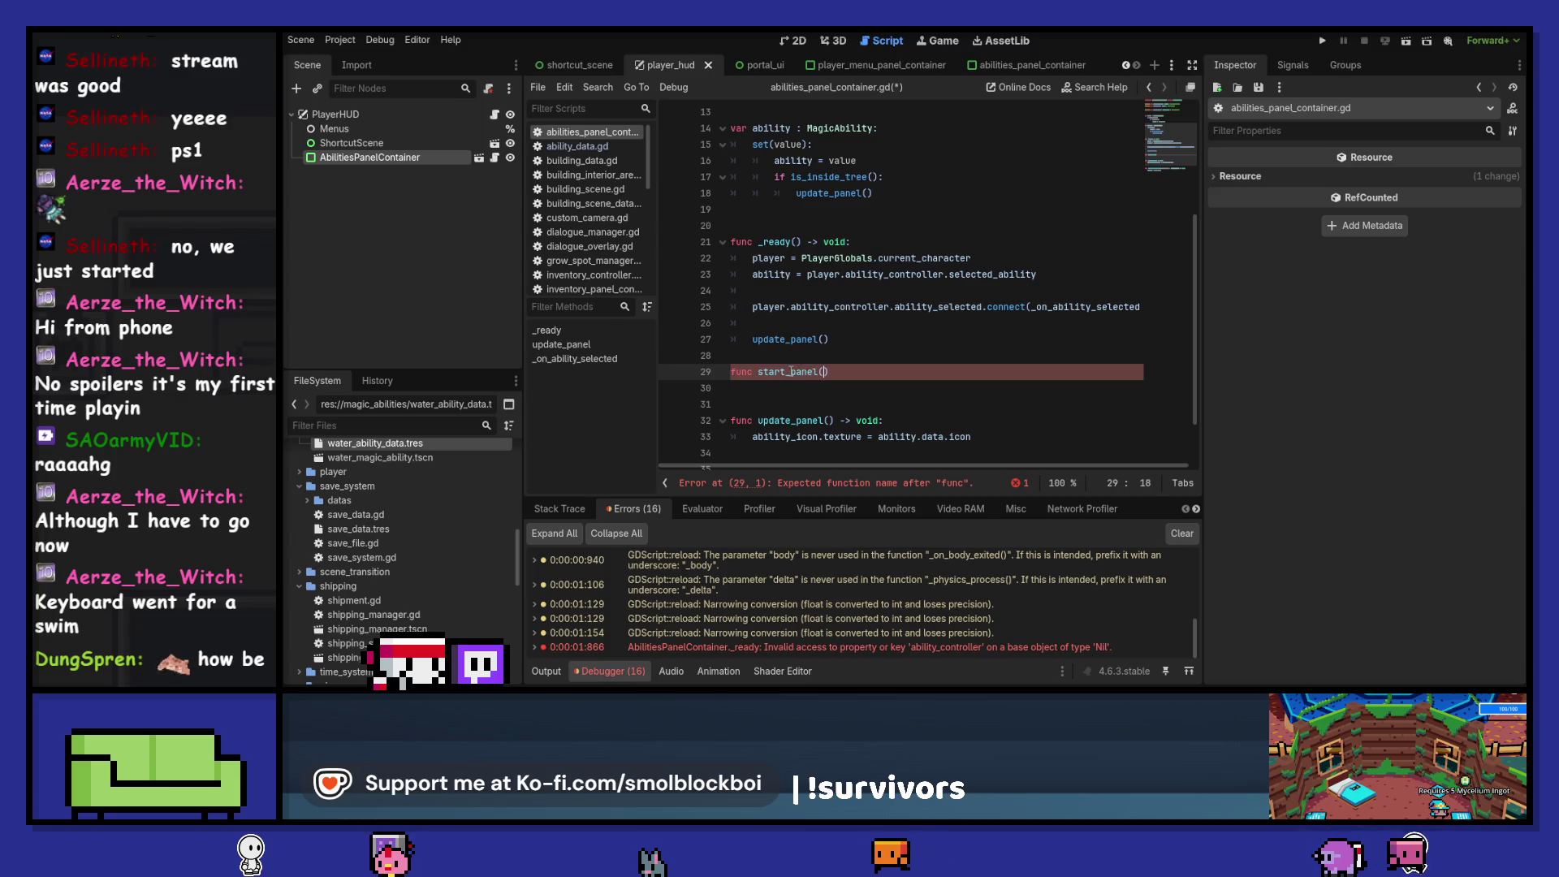
text()) ->)
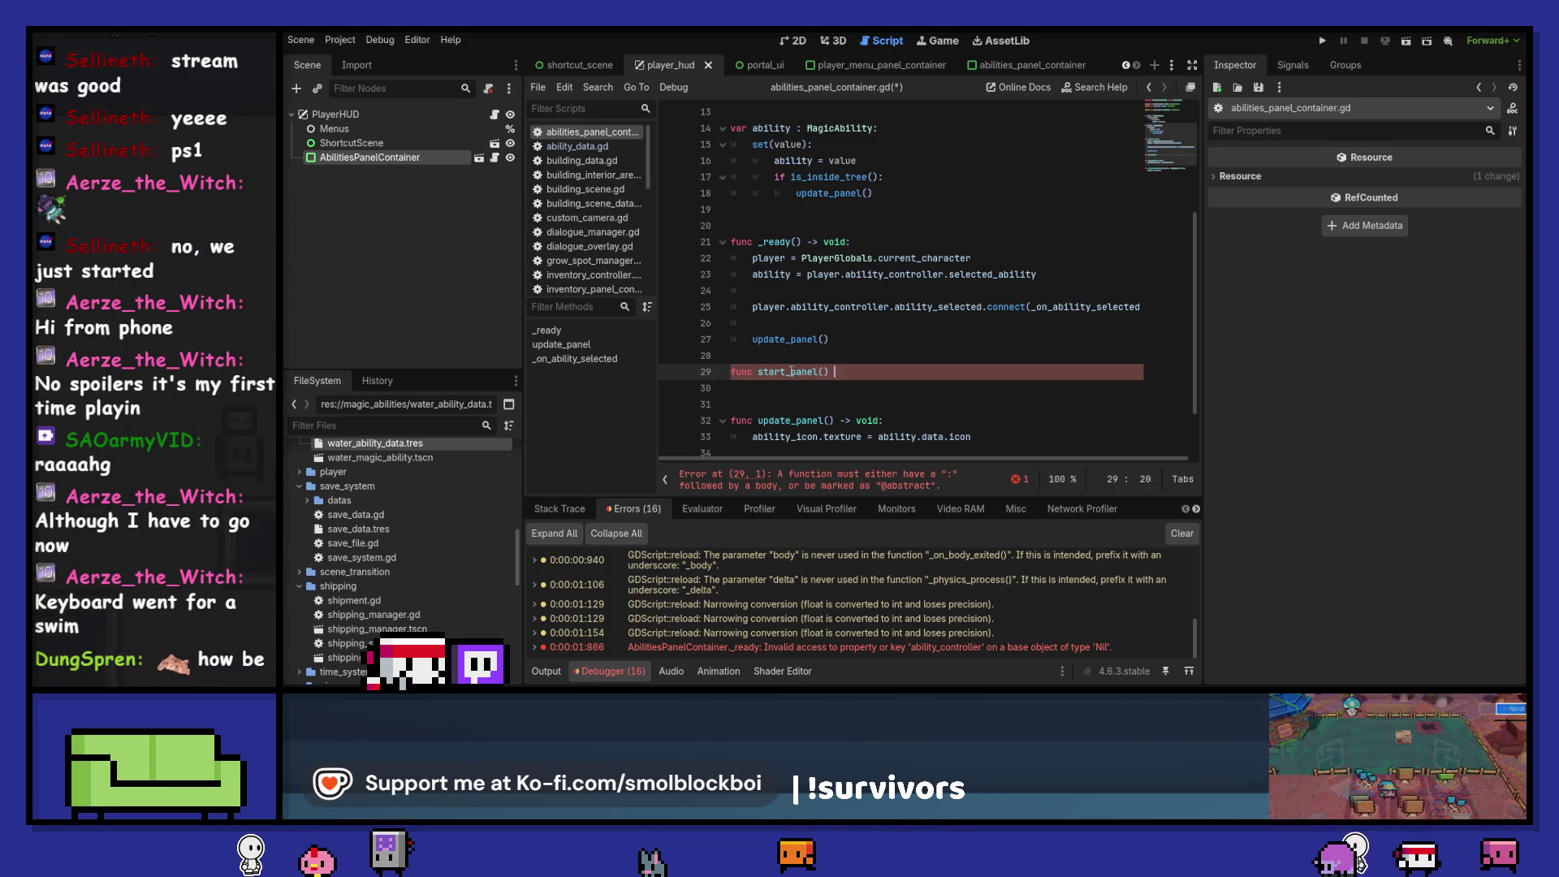
key(Return)
text(pass)
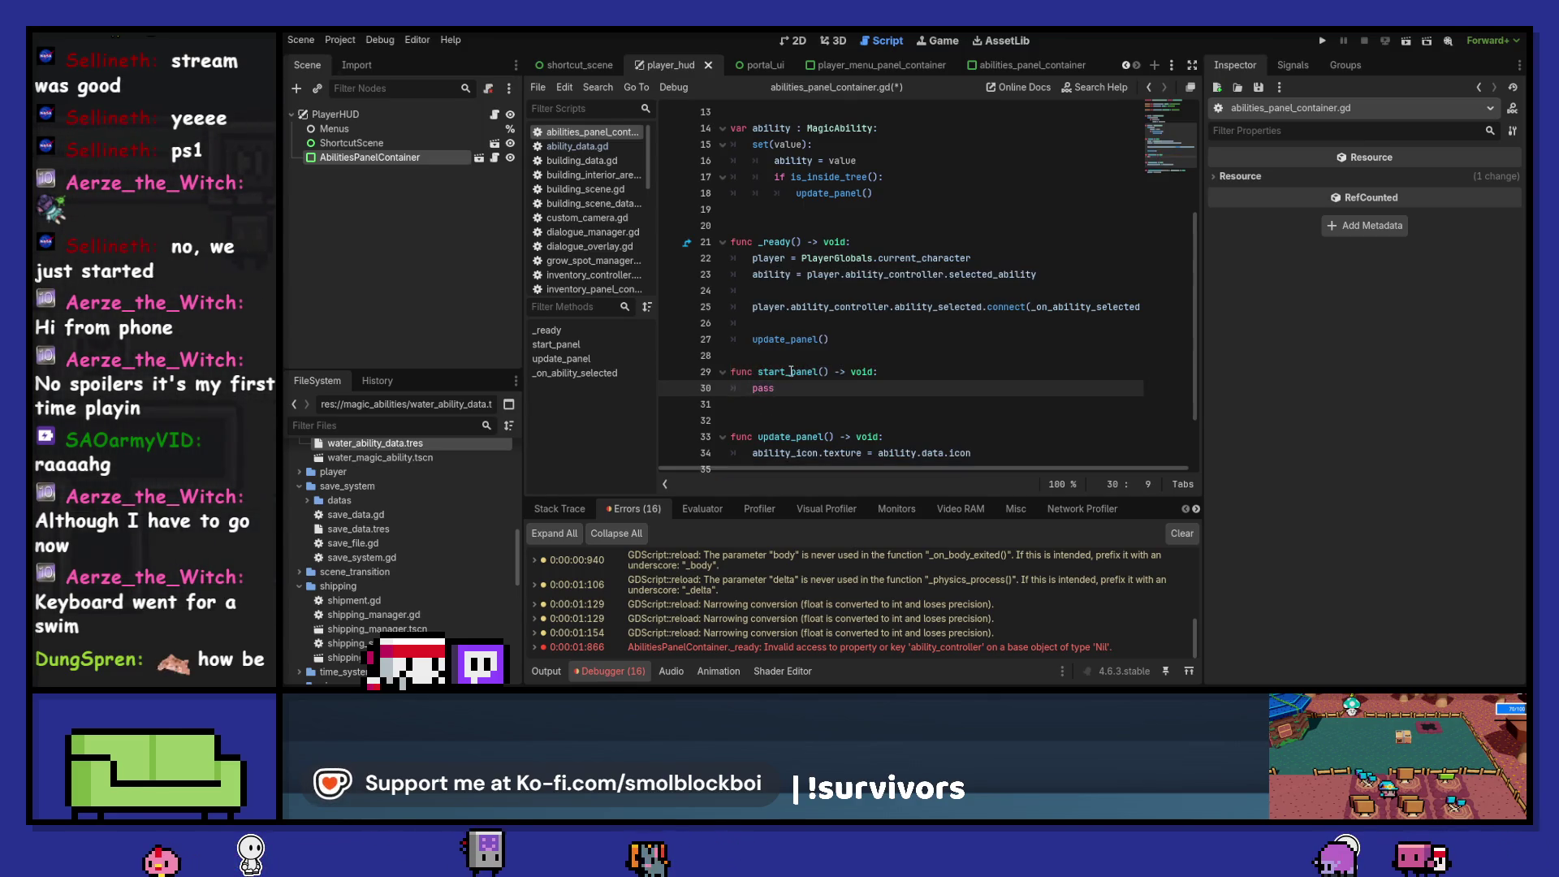
click(791, 371)
key(Up)
key(Return)
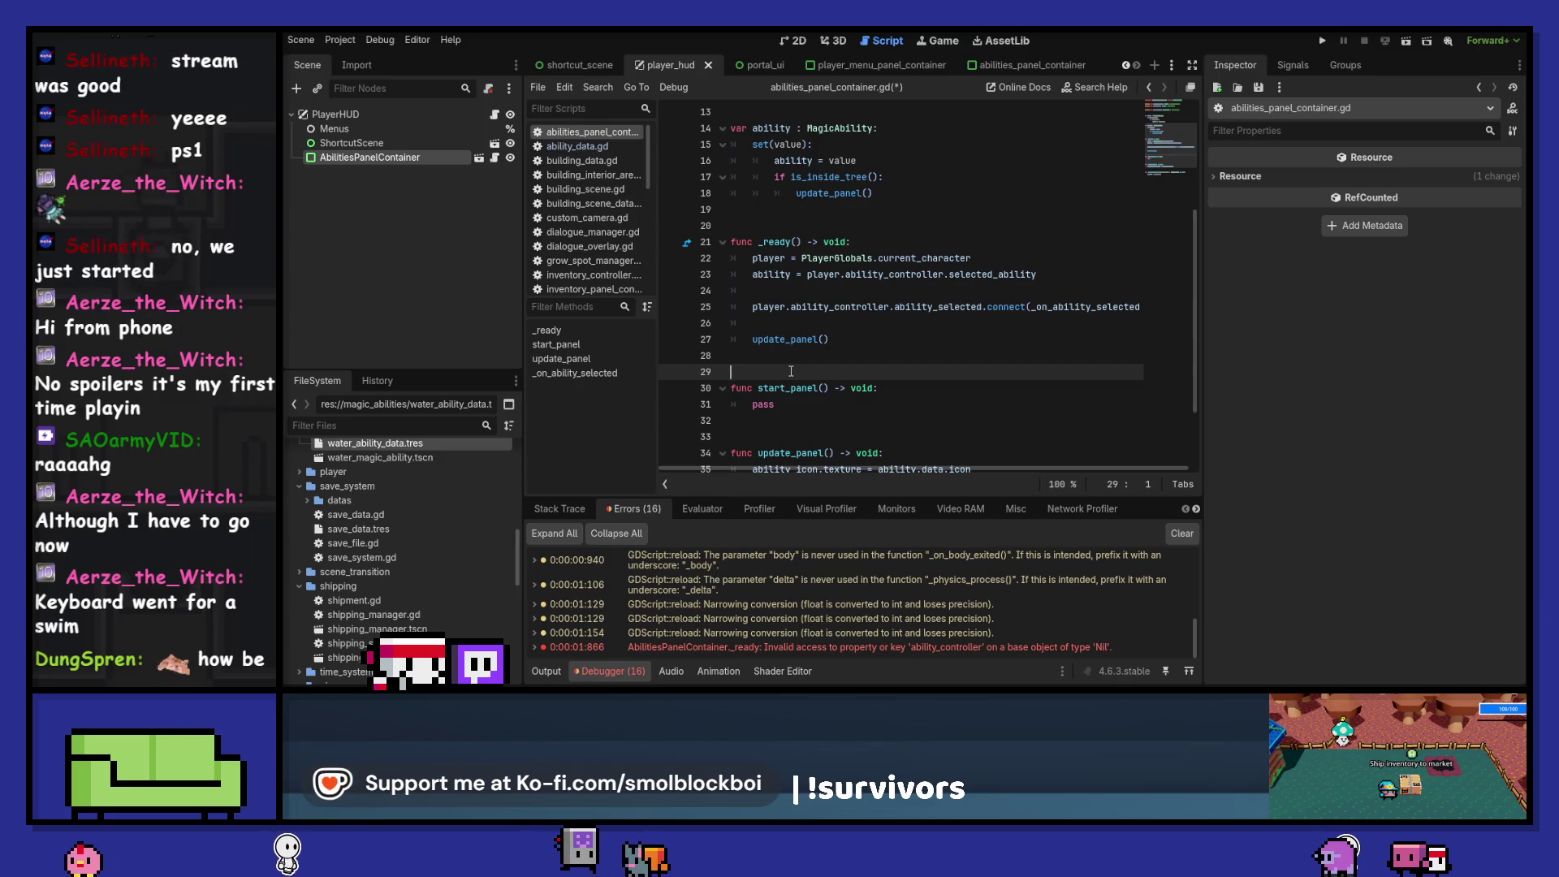
Paste the _ready code into the new function in place of pass and rename it initialize_panel.
mouse_move(856, 342)
mouse_down()
mouse_move(755, 307)
mouse_move(734, 274)
mouse_up()
key(ctrl+c)
scroll(735, 274, down, 1)
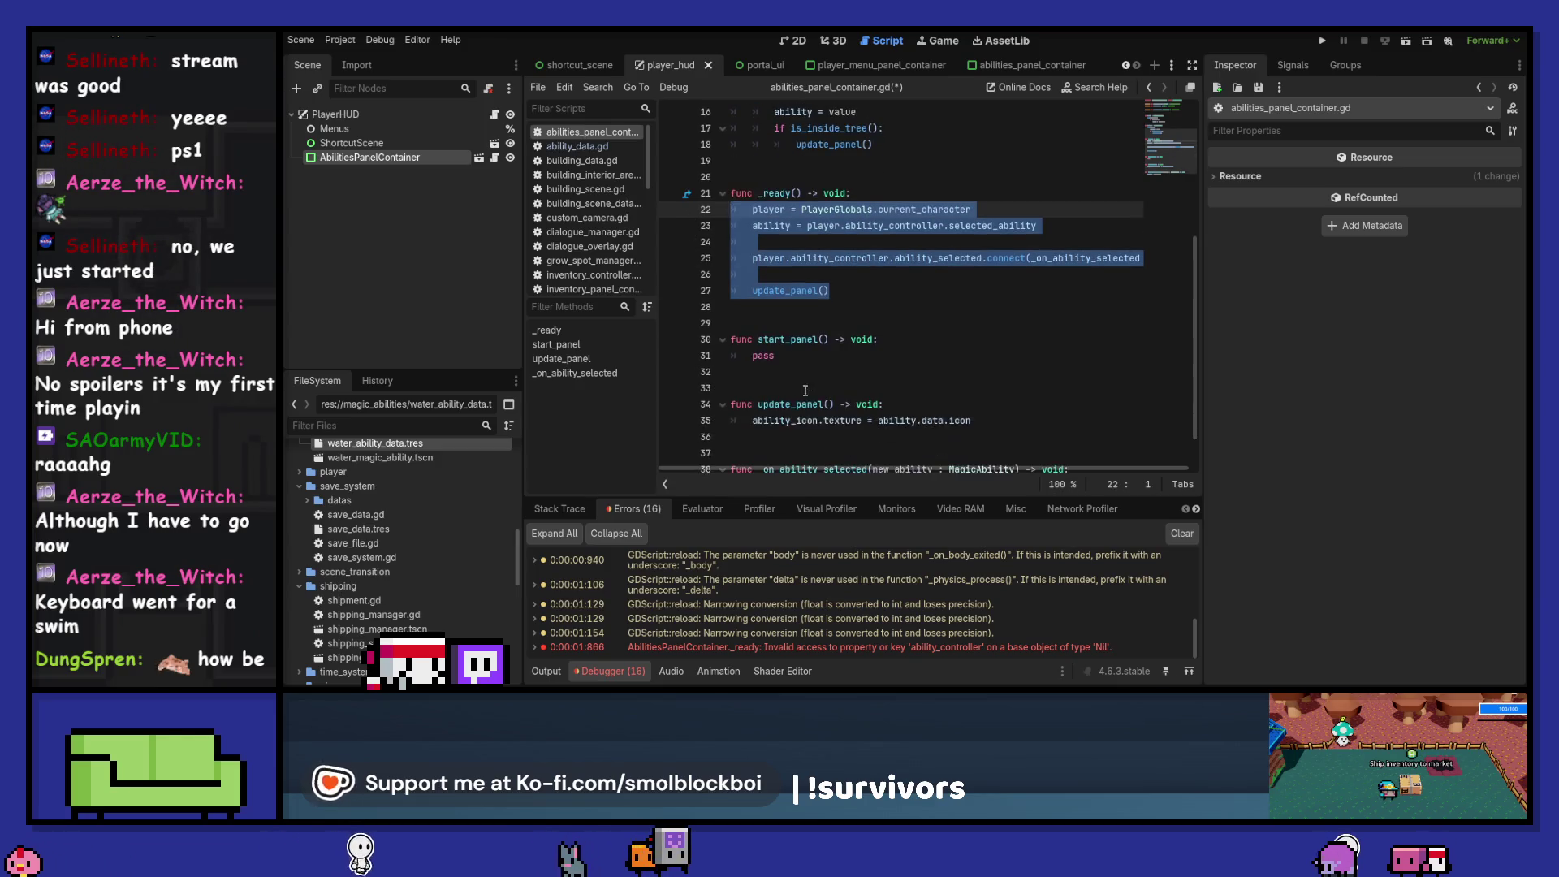
click(782, 358)
double_click(771, 357)
key(ctrl+v)
double_click(779, 340)
text(in)
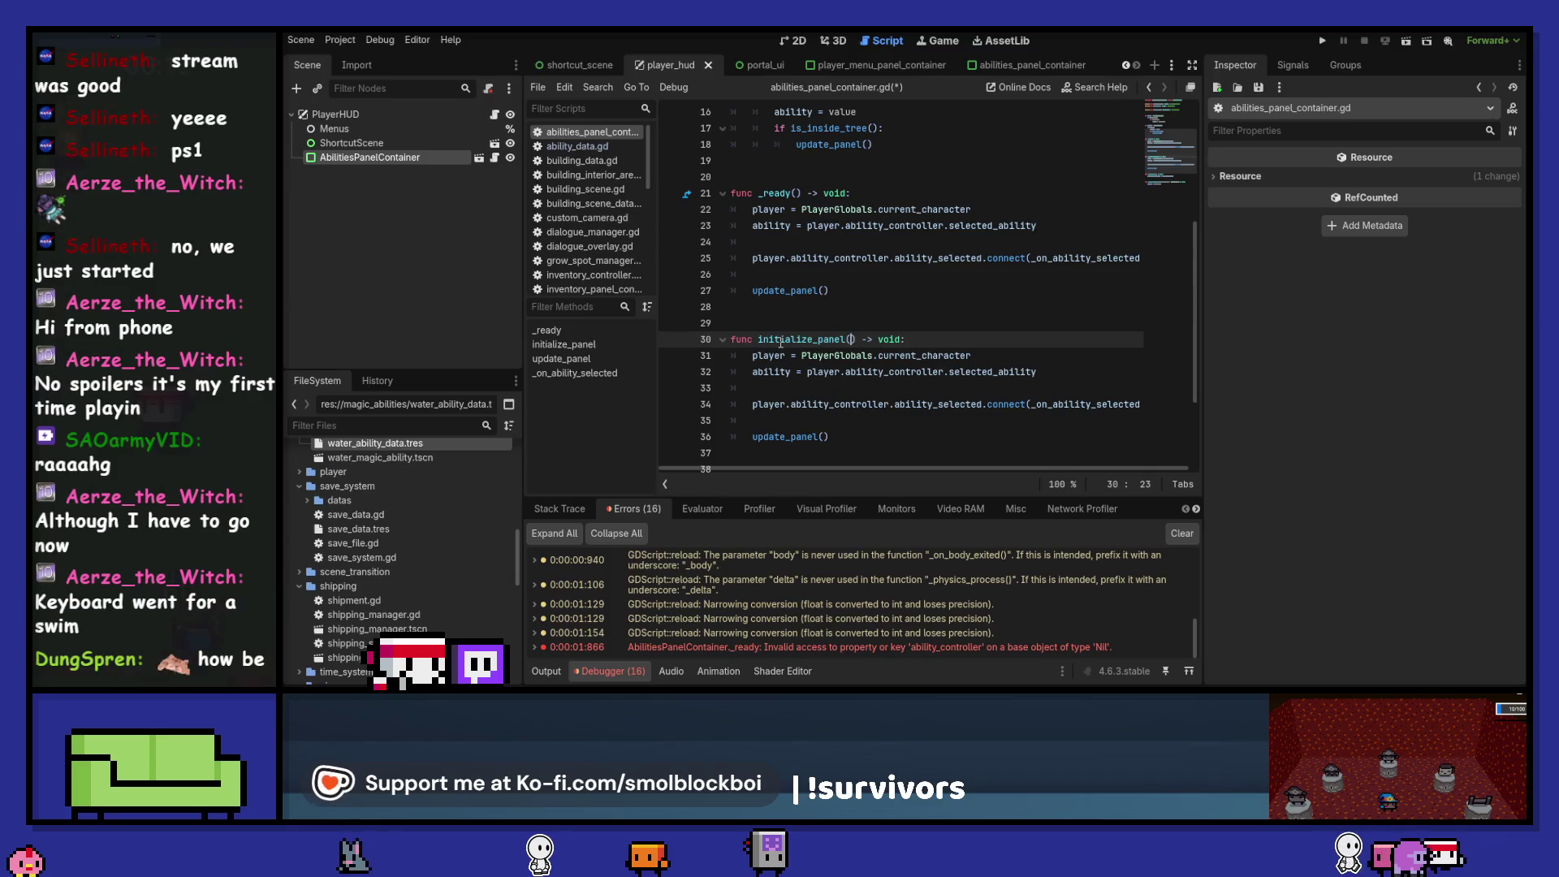
Comment out the old _ready function with Ctrl+K and save the script.
key(Up)
key(Up)
key(Up)
key(End)
key(shift+Up)
key(shift+Up)
key(shift+Up)
key(shift+Home)
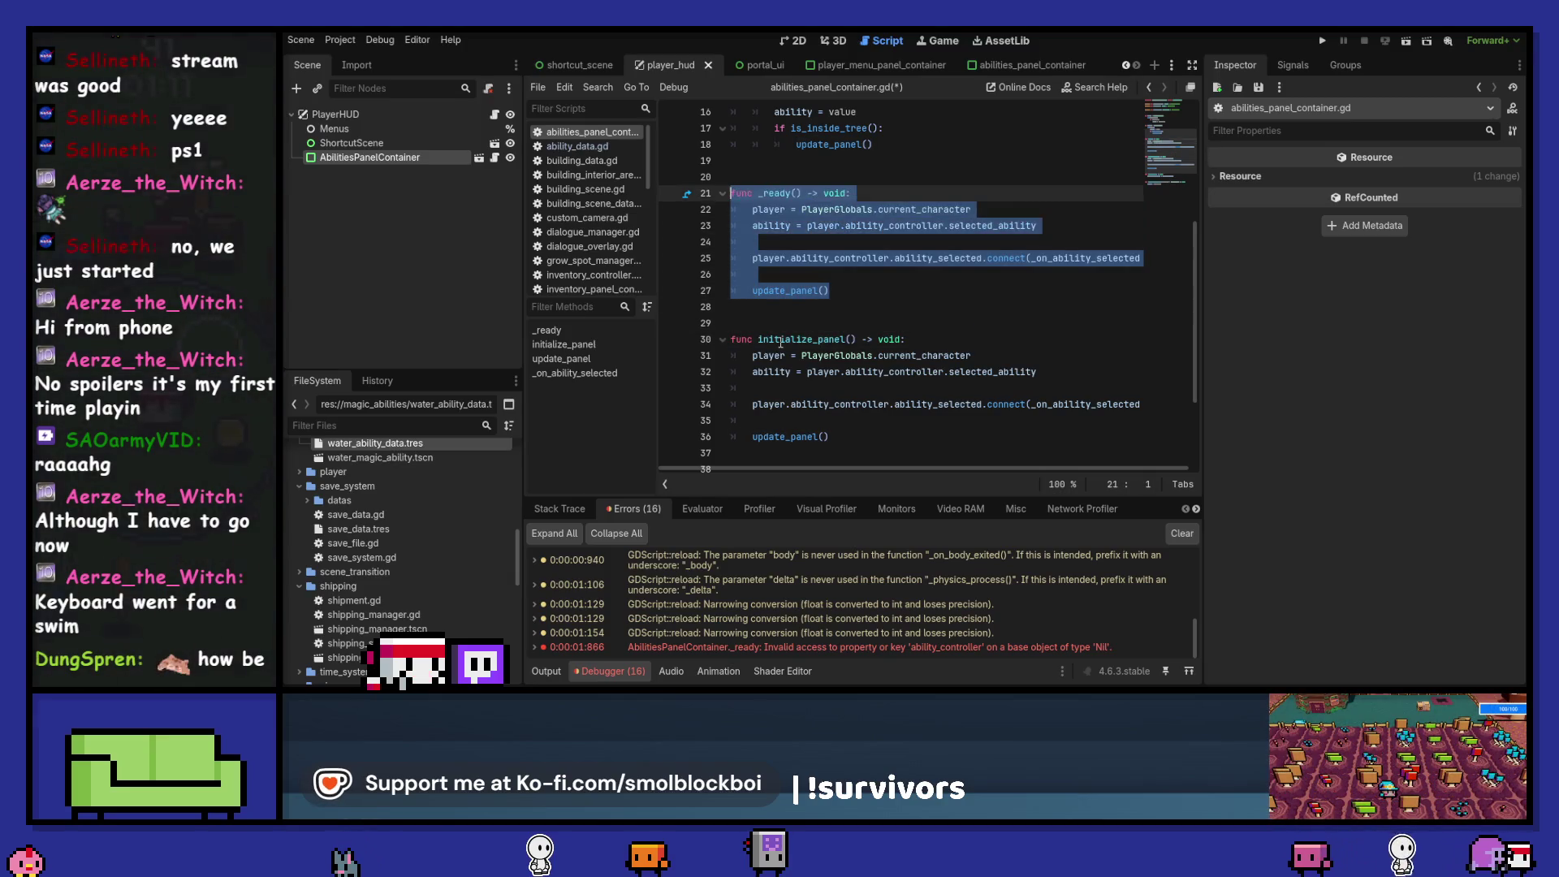
key(ctrl+k)
click(781, 341)
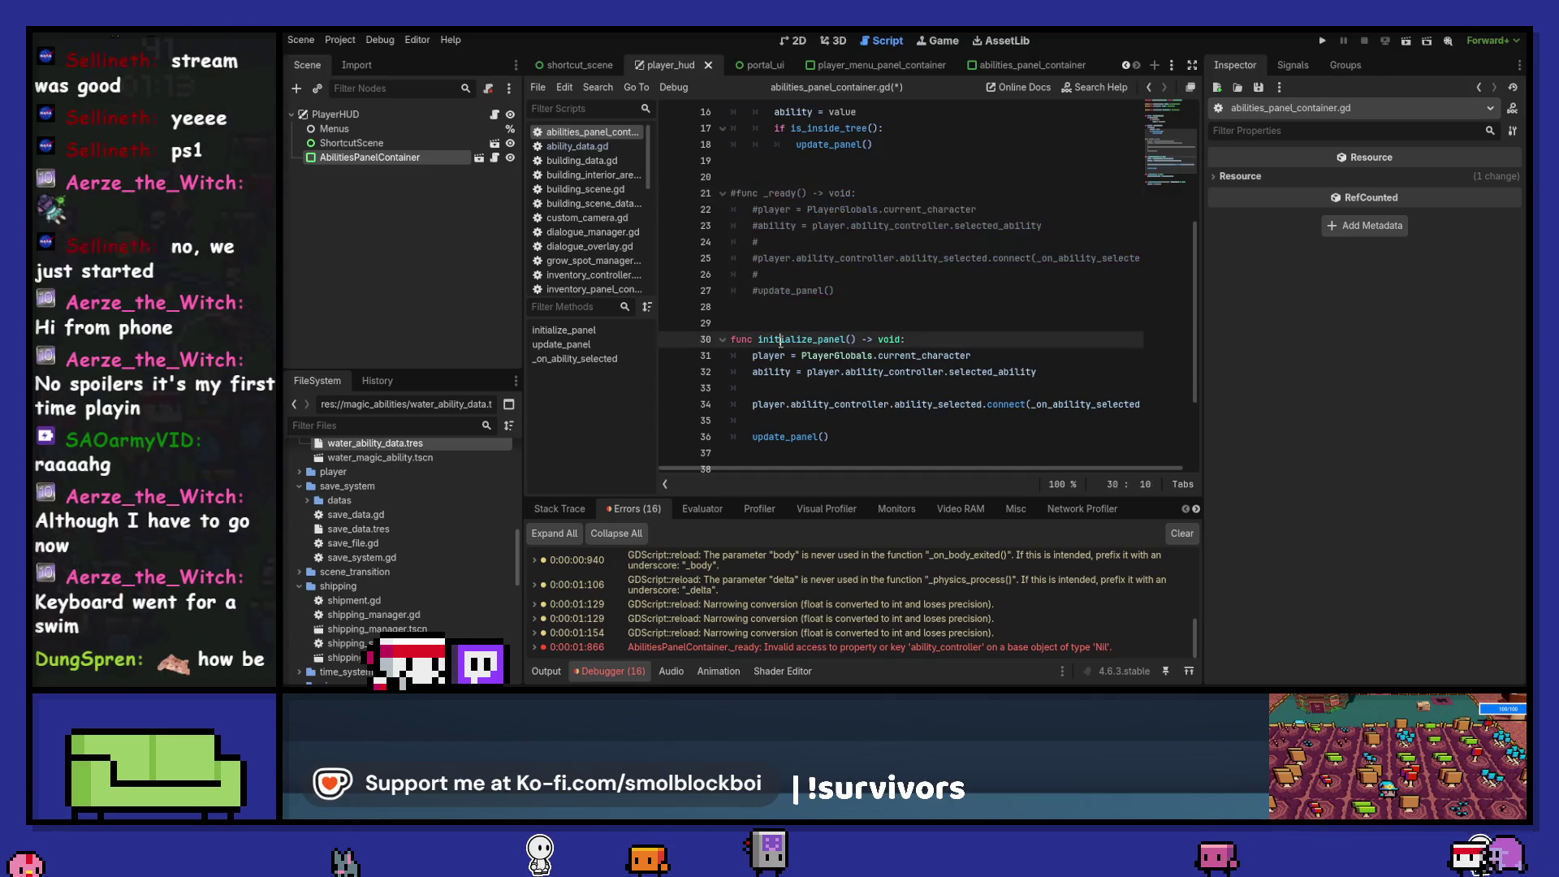
mouse_move(759, 340)
mouse_down()
mouse_move(859, 339)
mouse_move(853, 355)
mouse_move(857, 340)
mouse_up()
key(ctrl+s)
Call initialize_panel() after player = new_player in the setter, save, and run the project.
scroll(877, 318, up, 5)
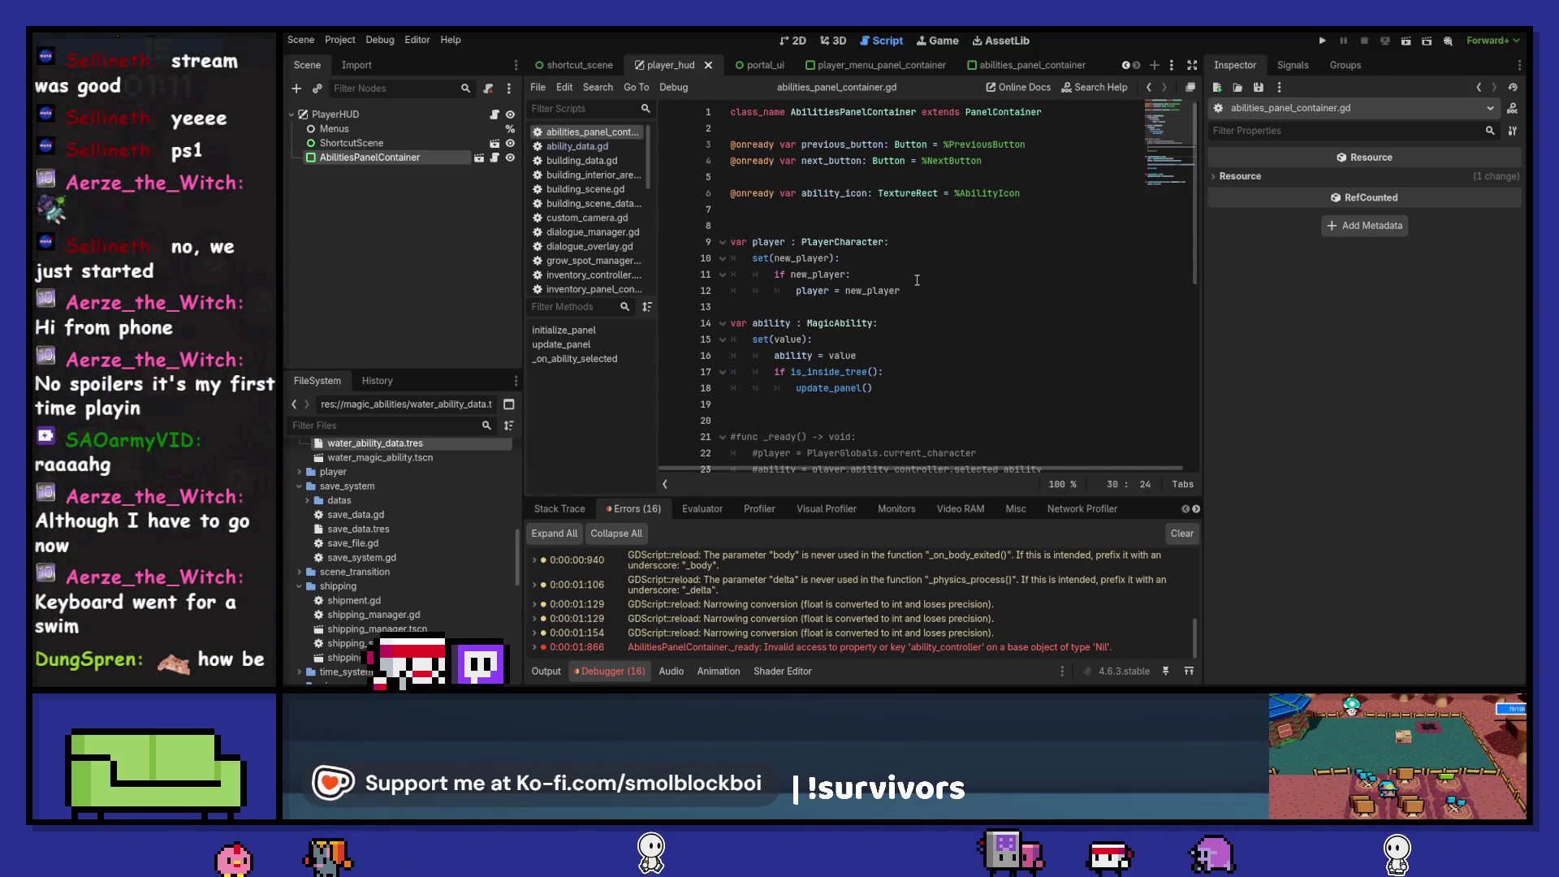
click(942, 294)
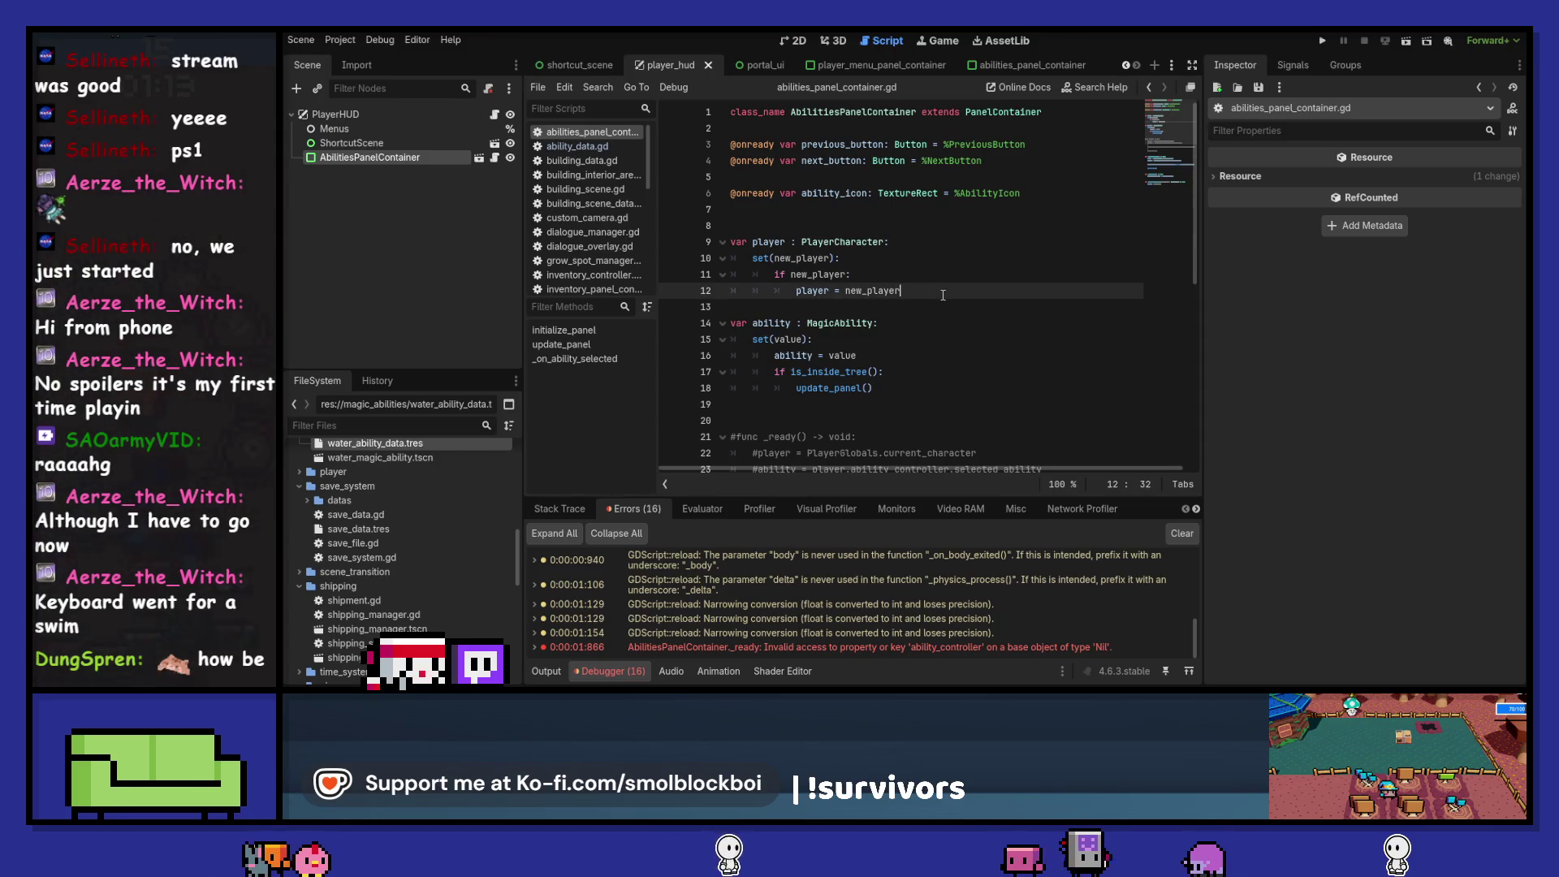
key(Return)
text(initialize_panel())
key(ctrl+s)
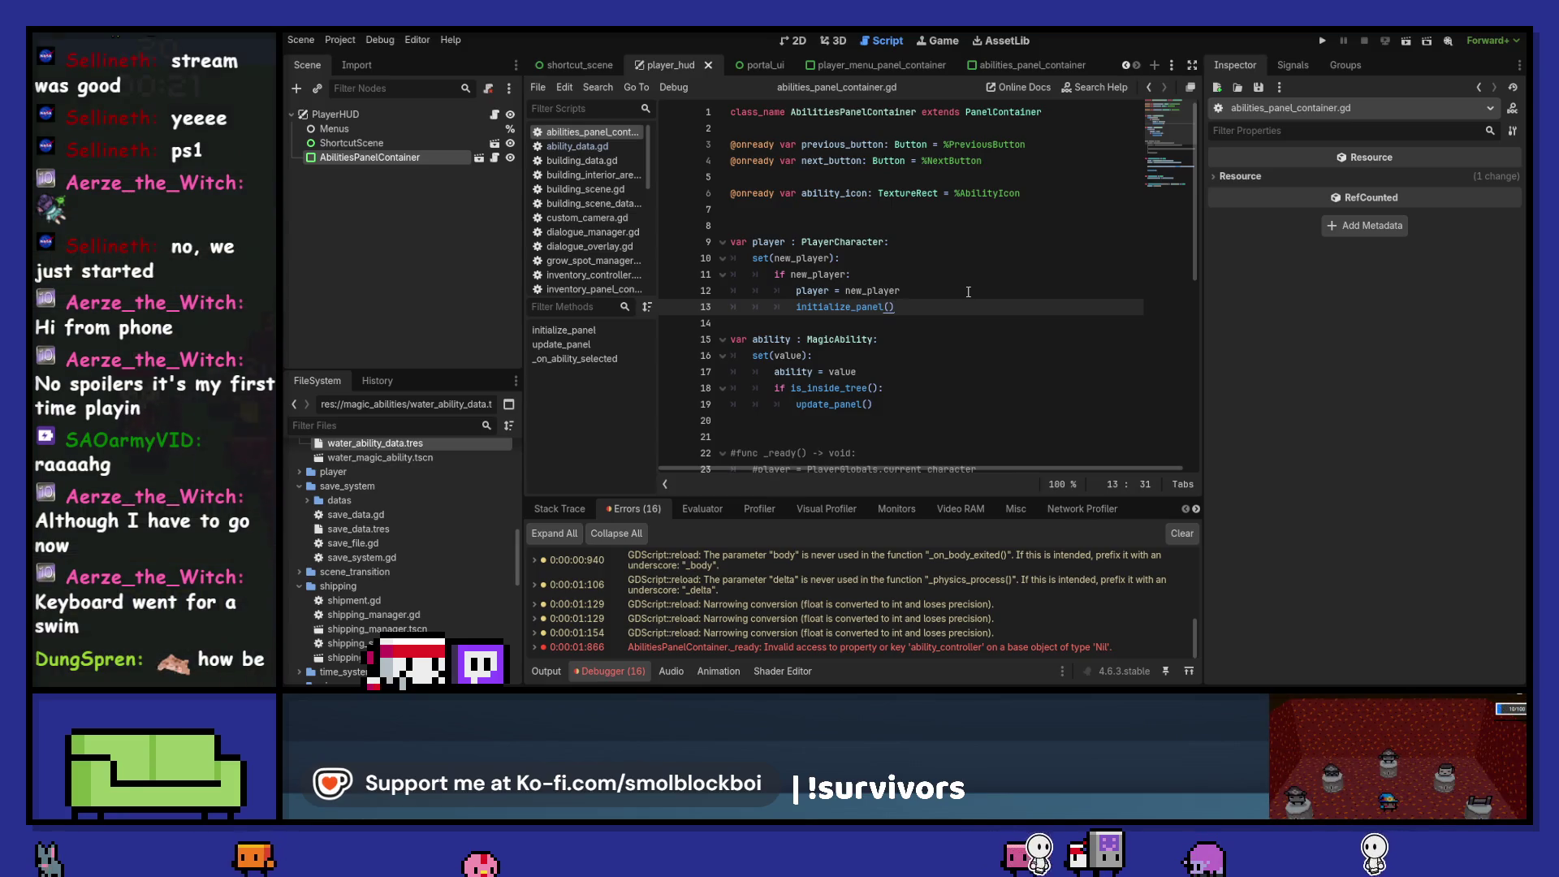
scroll(968, 292, down, 5)
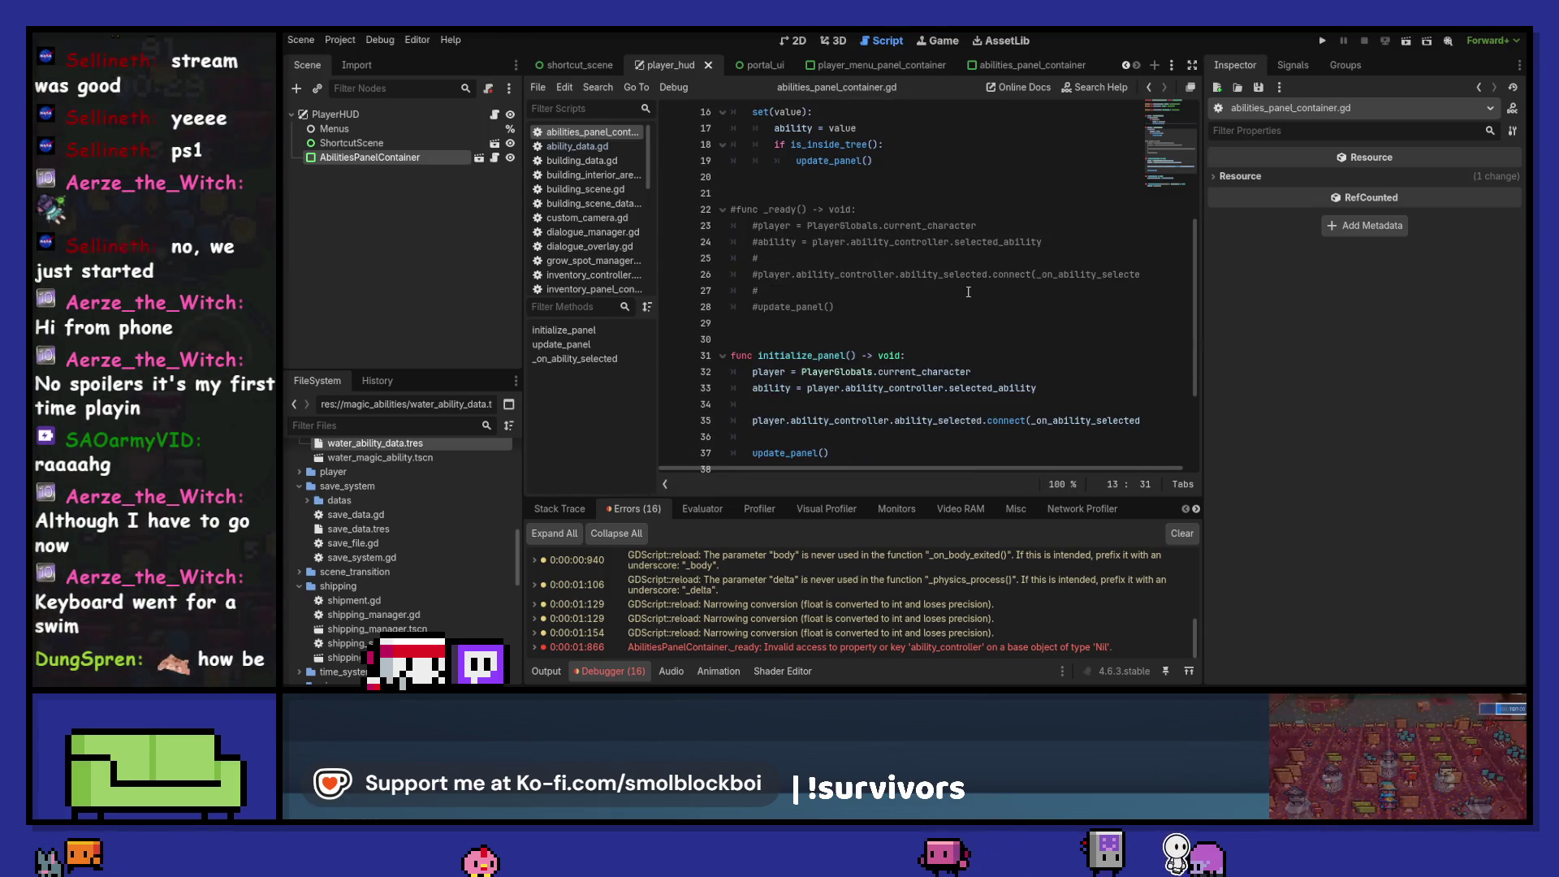
scroll(968, 291, up, 4)
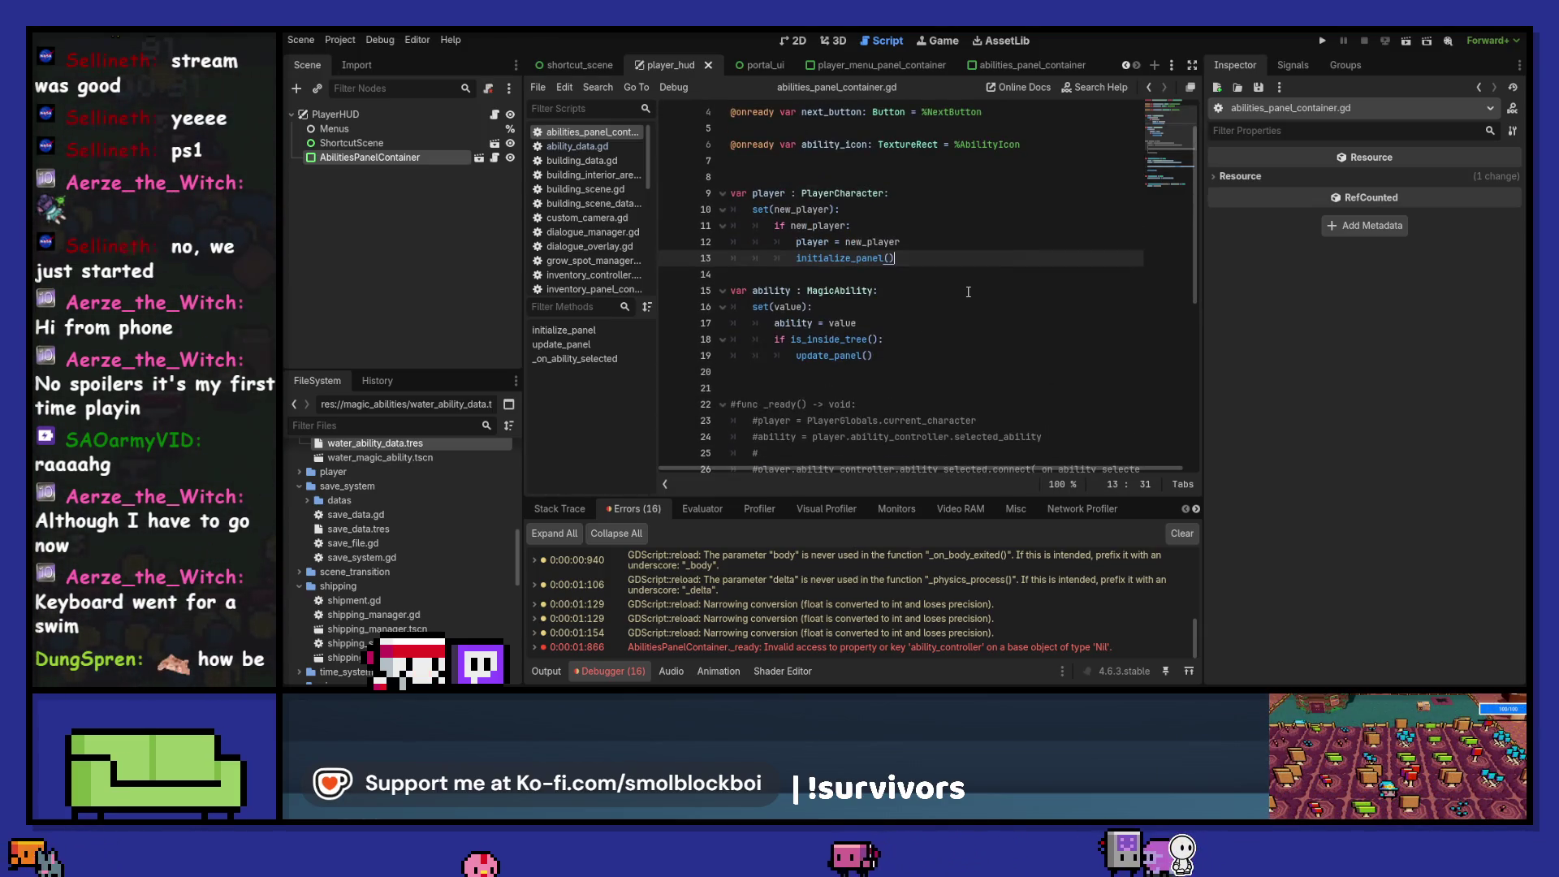
key(F5)
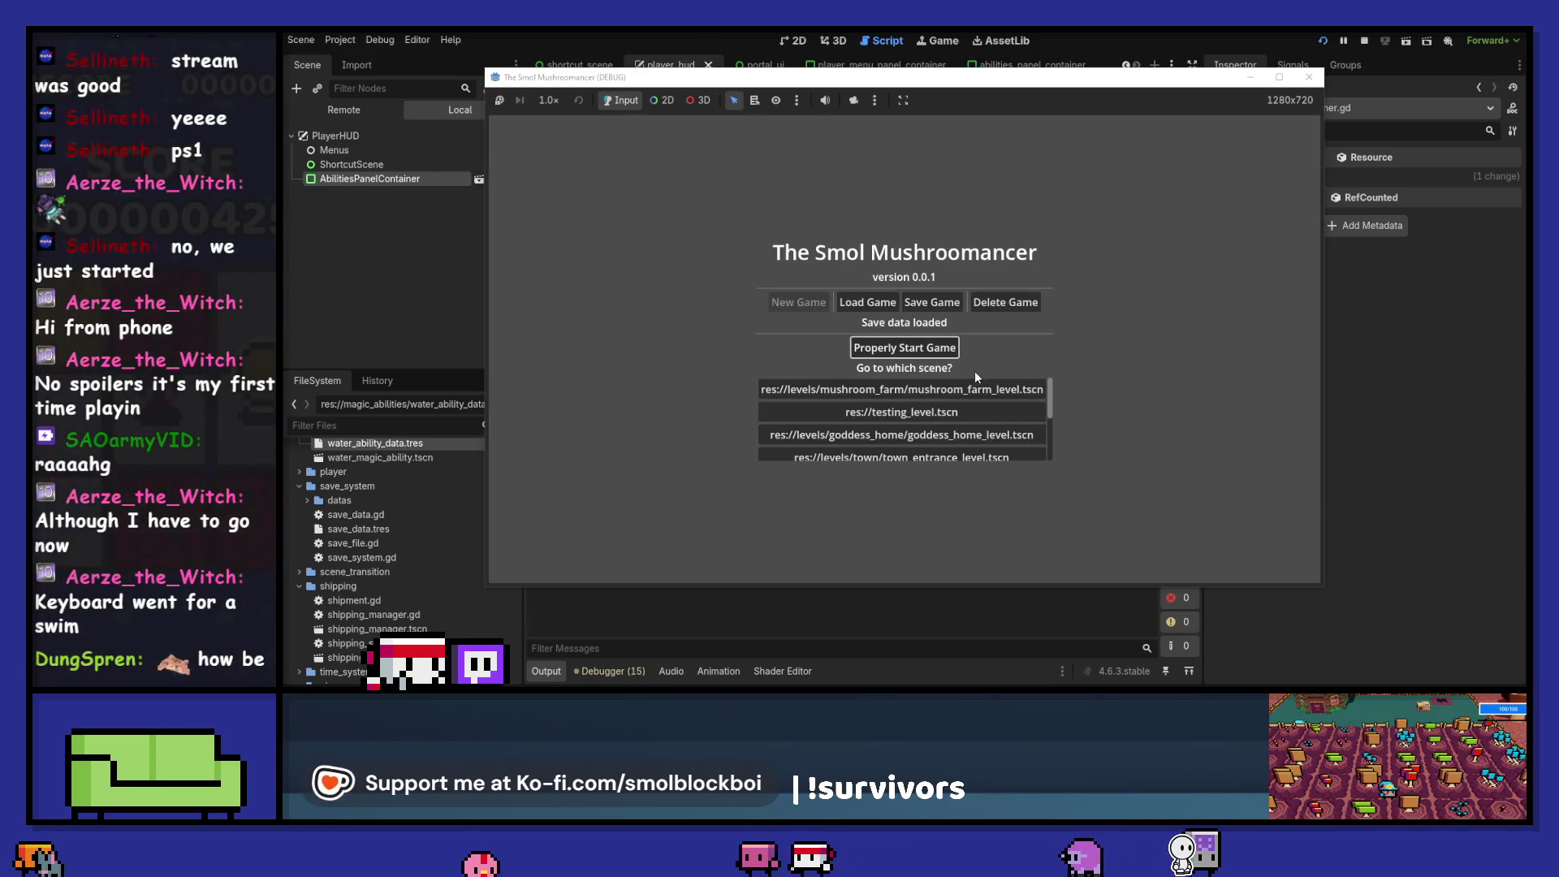
Load the farm level via Properly Start Game, walk to check the abilities HUD, then stop.
click(937, 347)
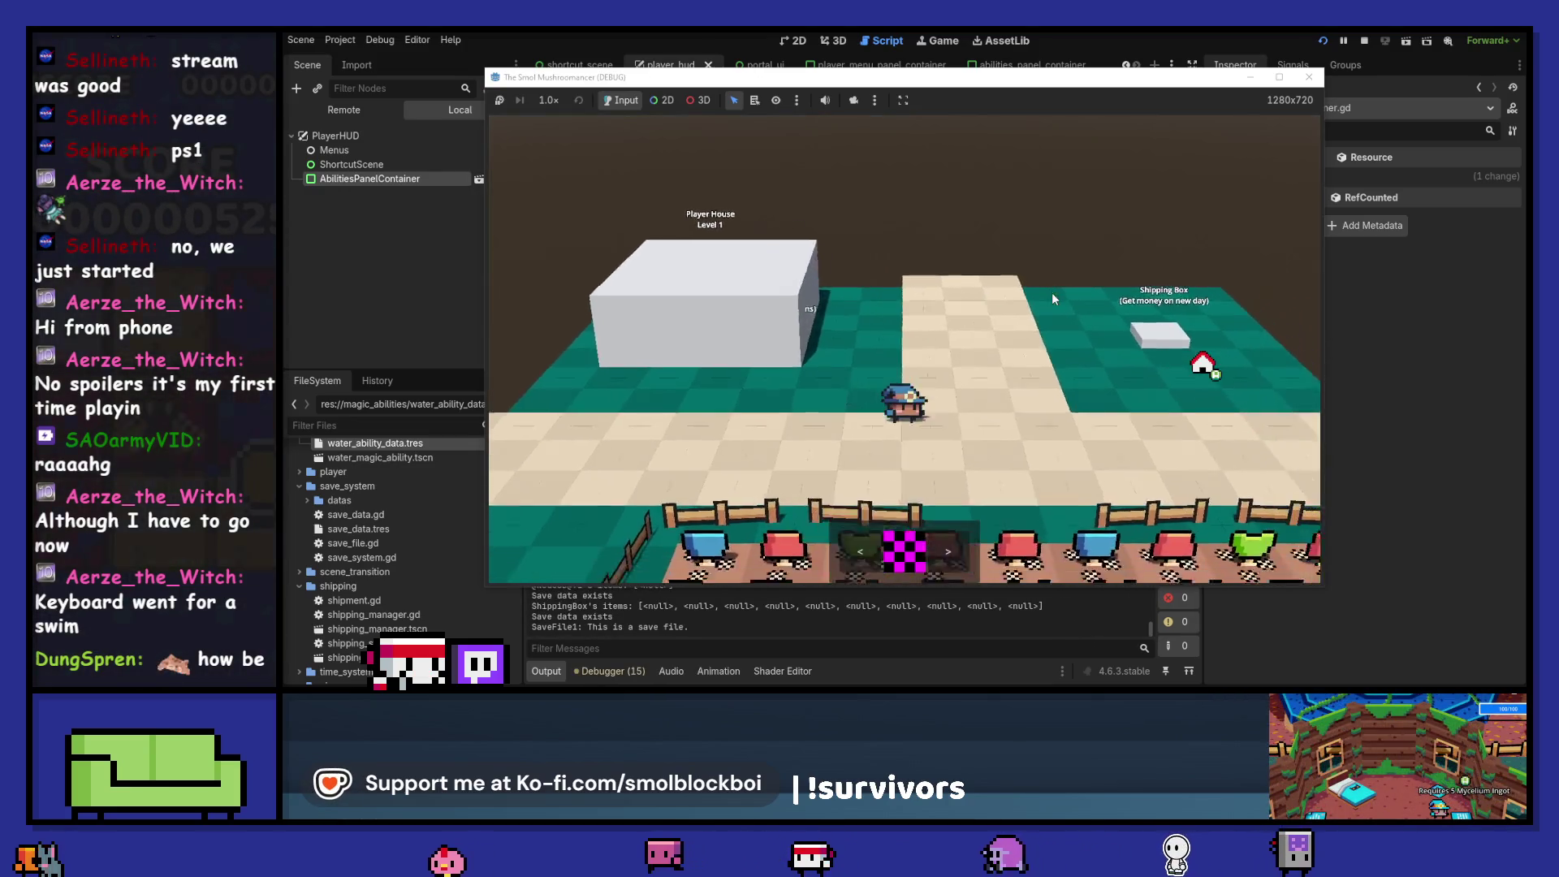
key(d)
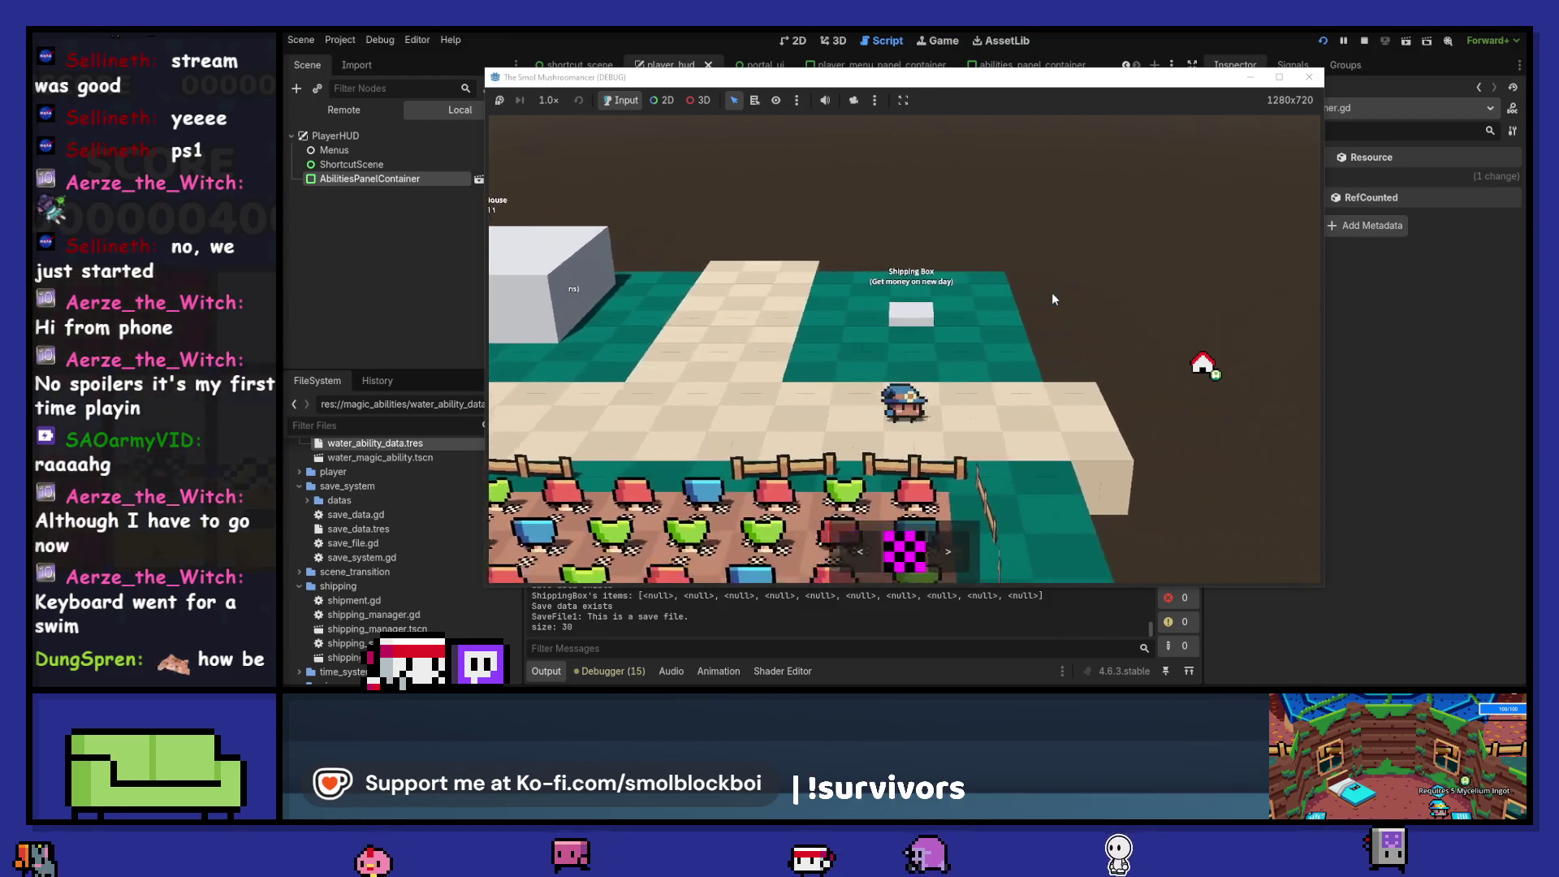
click(1309, 77)
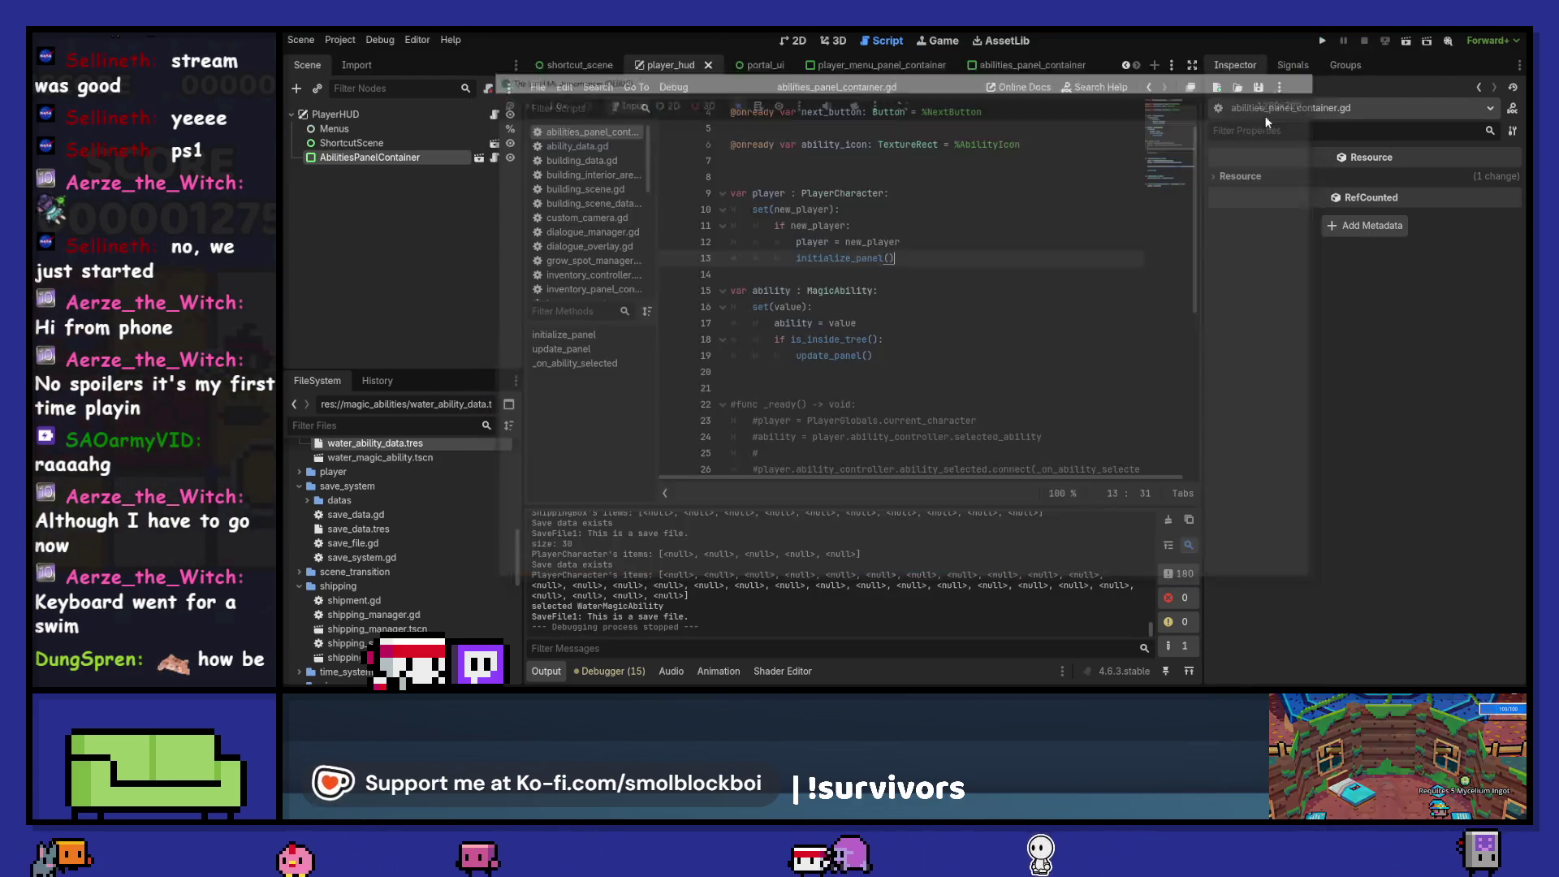
click(968, 226)
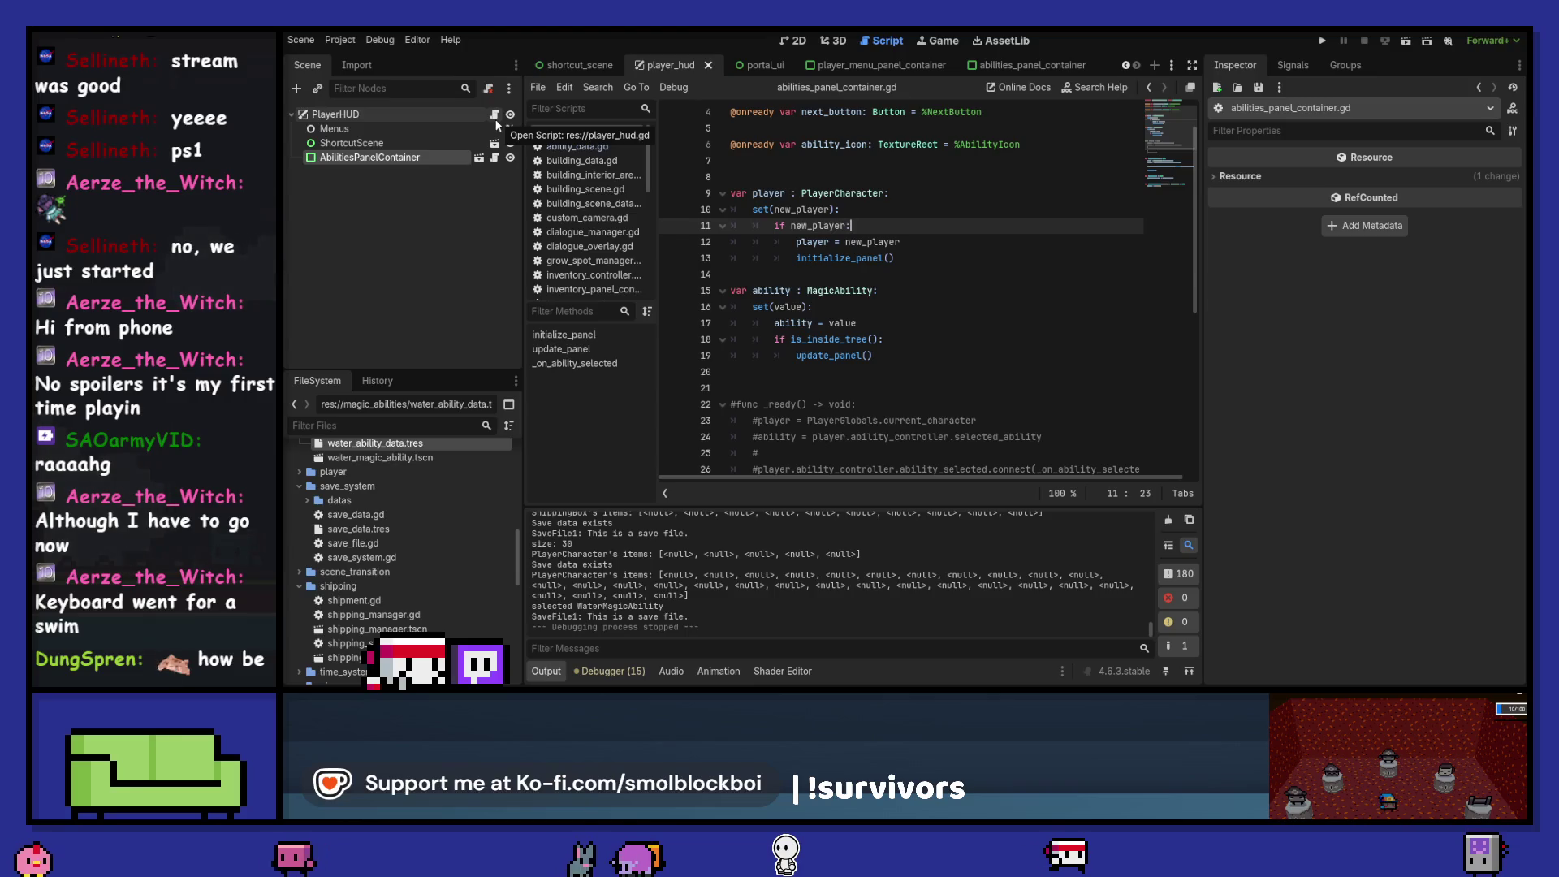
Export an abilities_panel variable in player_hud.gd and assign the AbilitiesPanelContainer node to it.
click(496, 120)
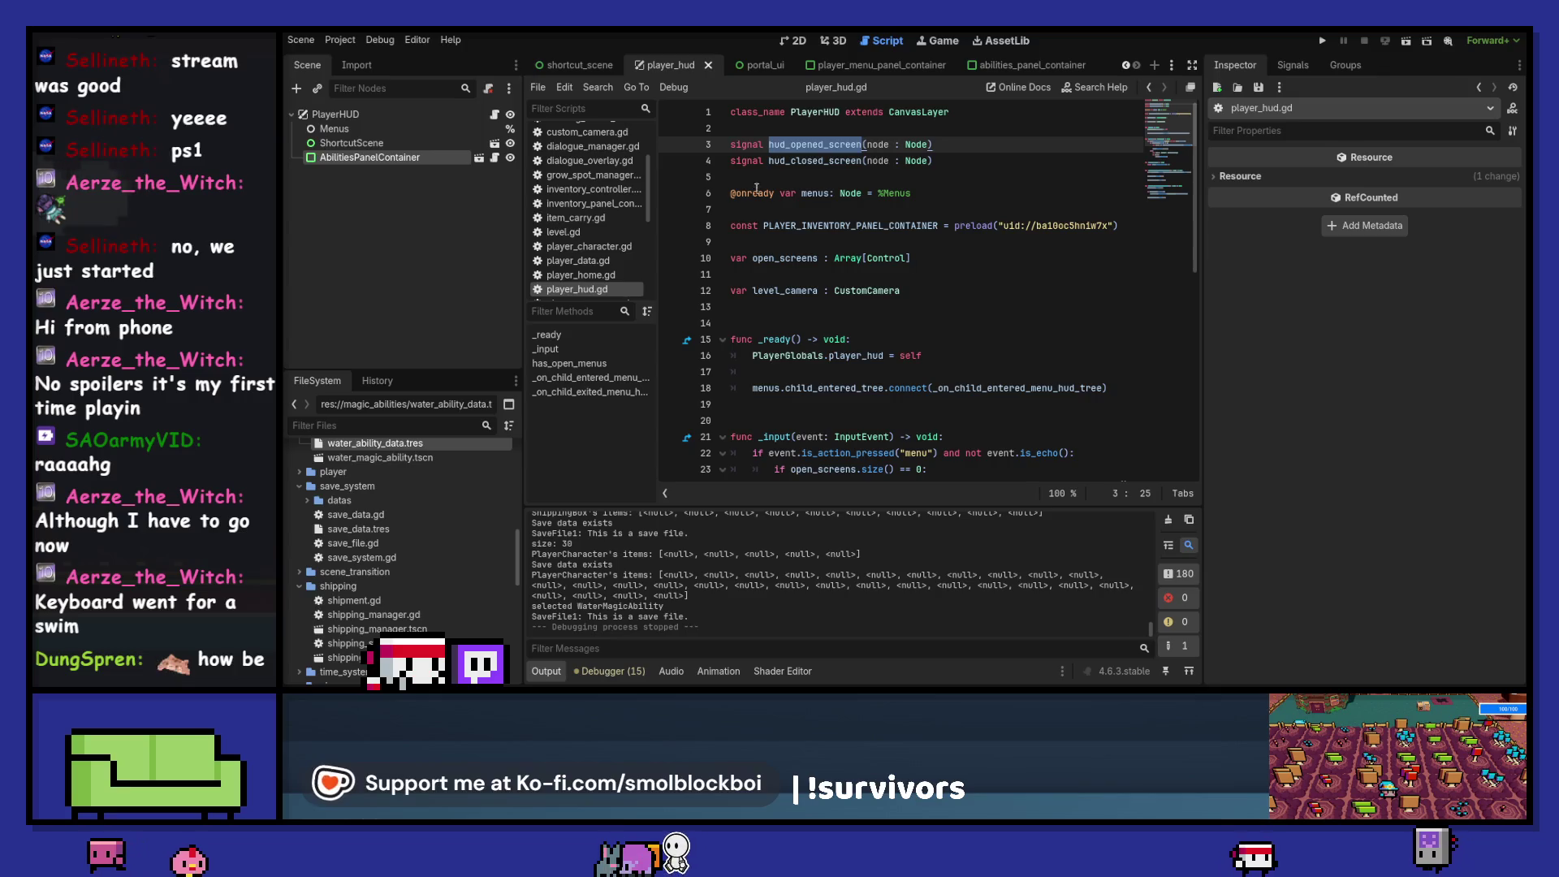
click(401, 119)
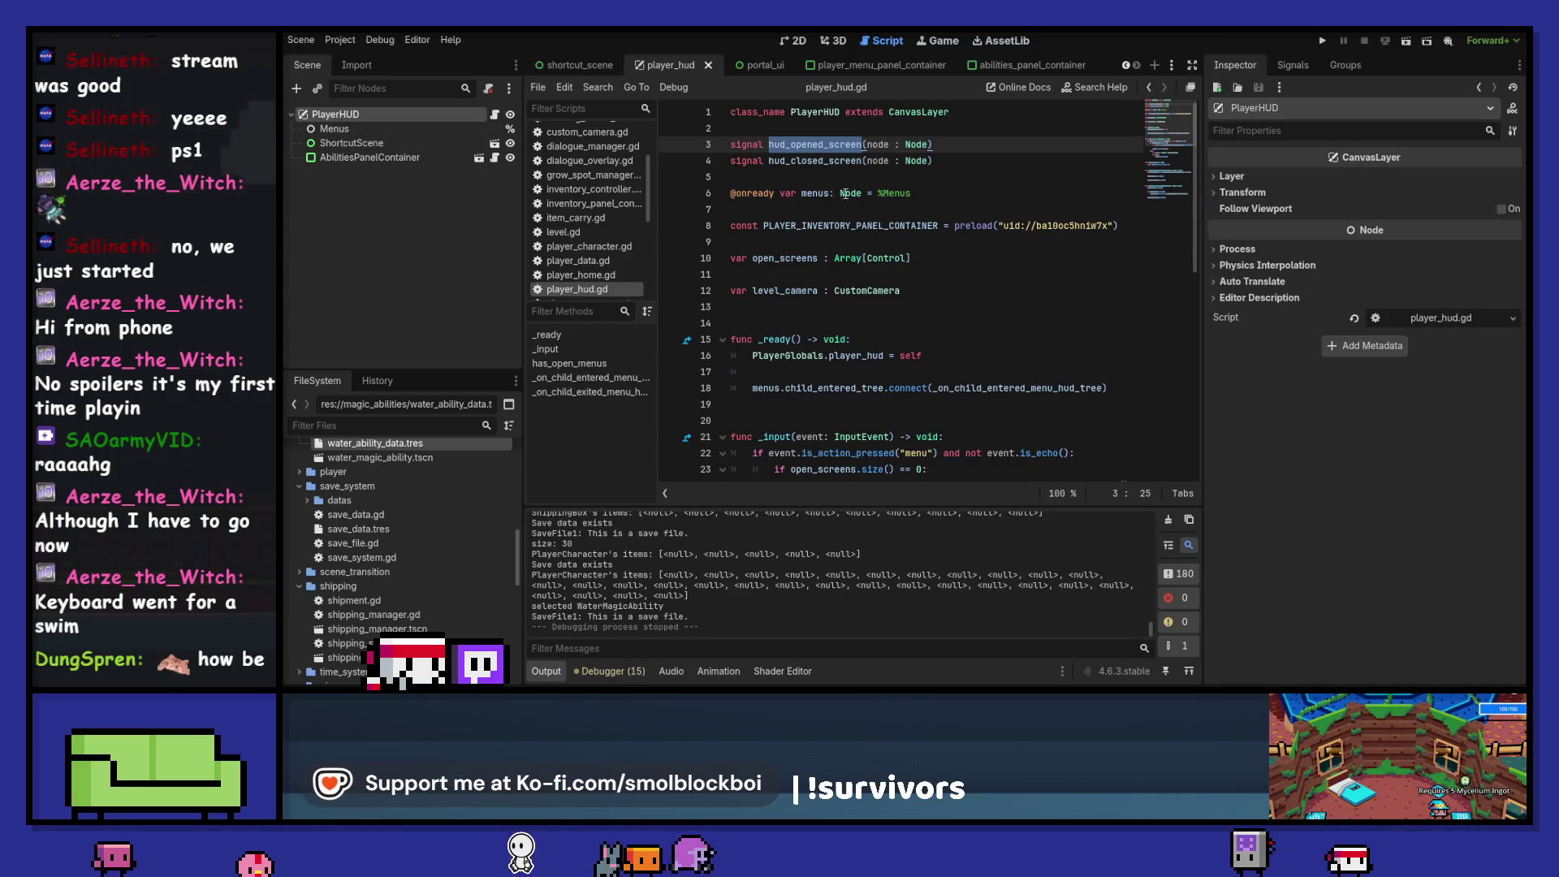
click(817, 178)
key(Return)
text(@export var abili)
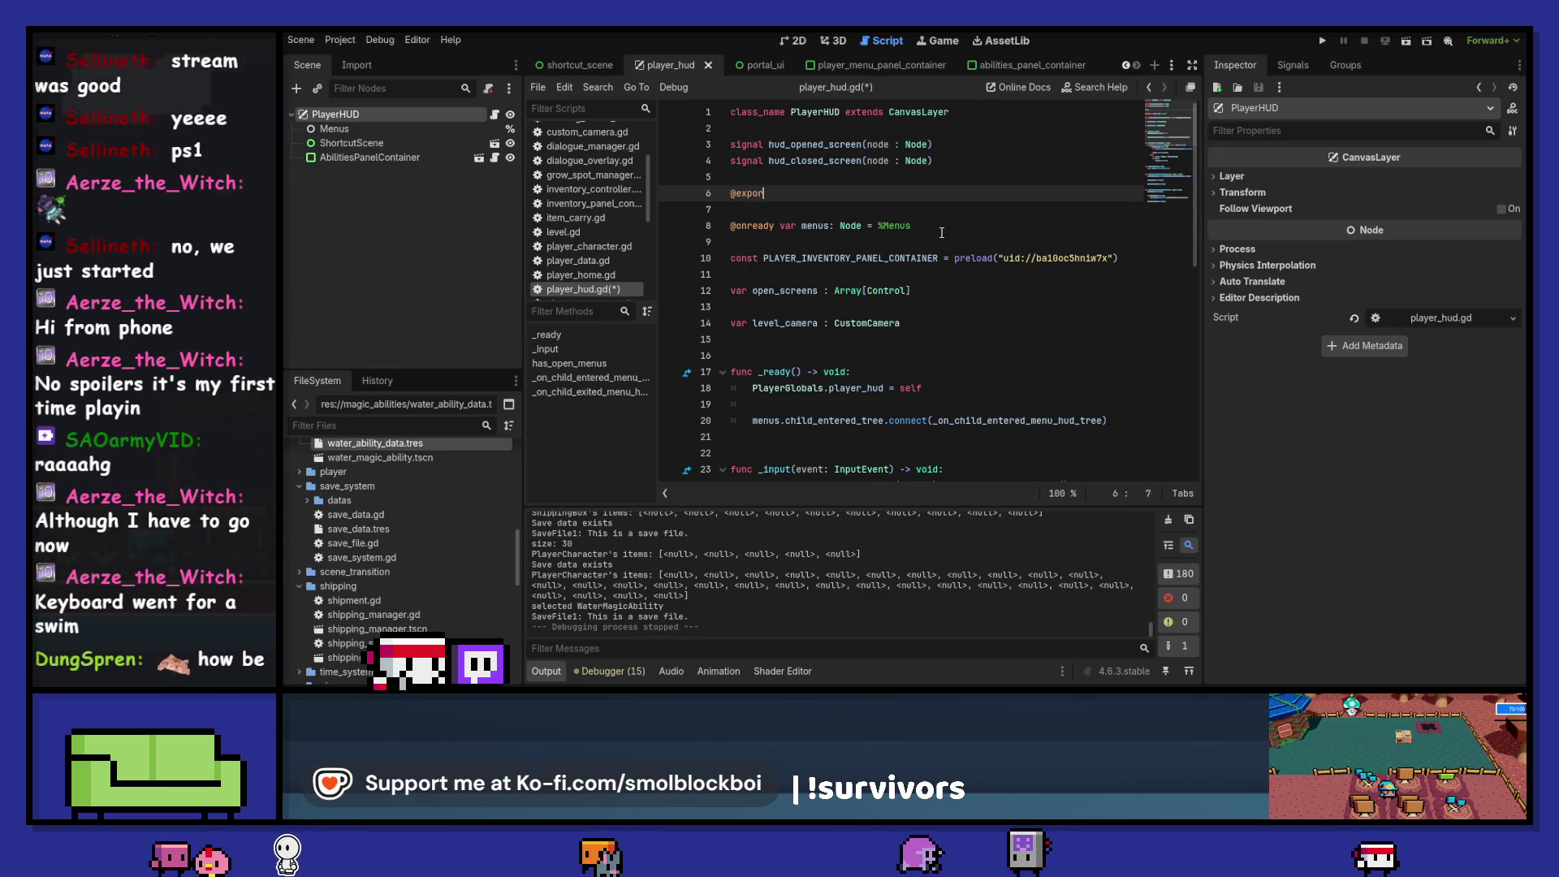
text(ties_panel : Abi)
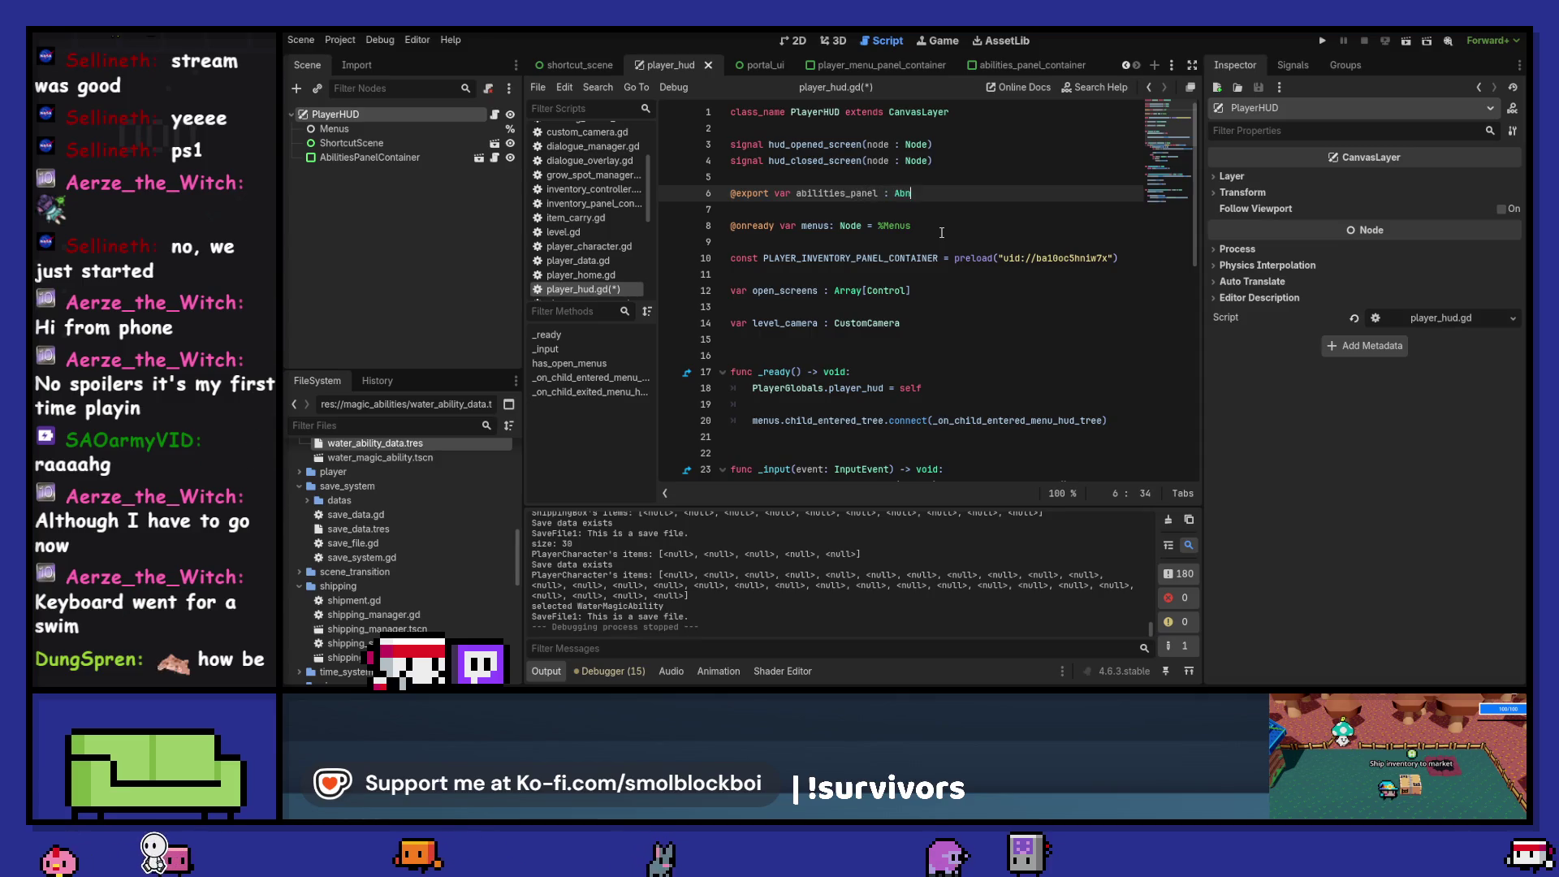
key(Return)
key(ctrl+s)
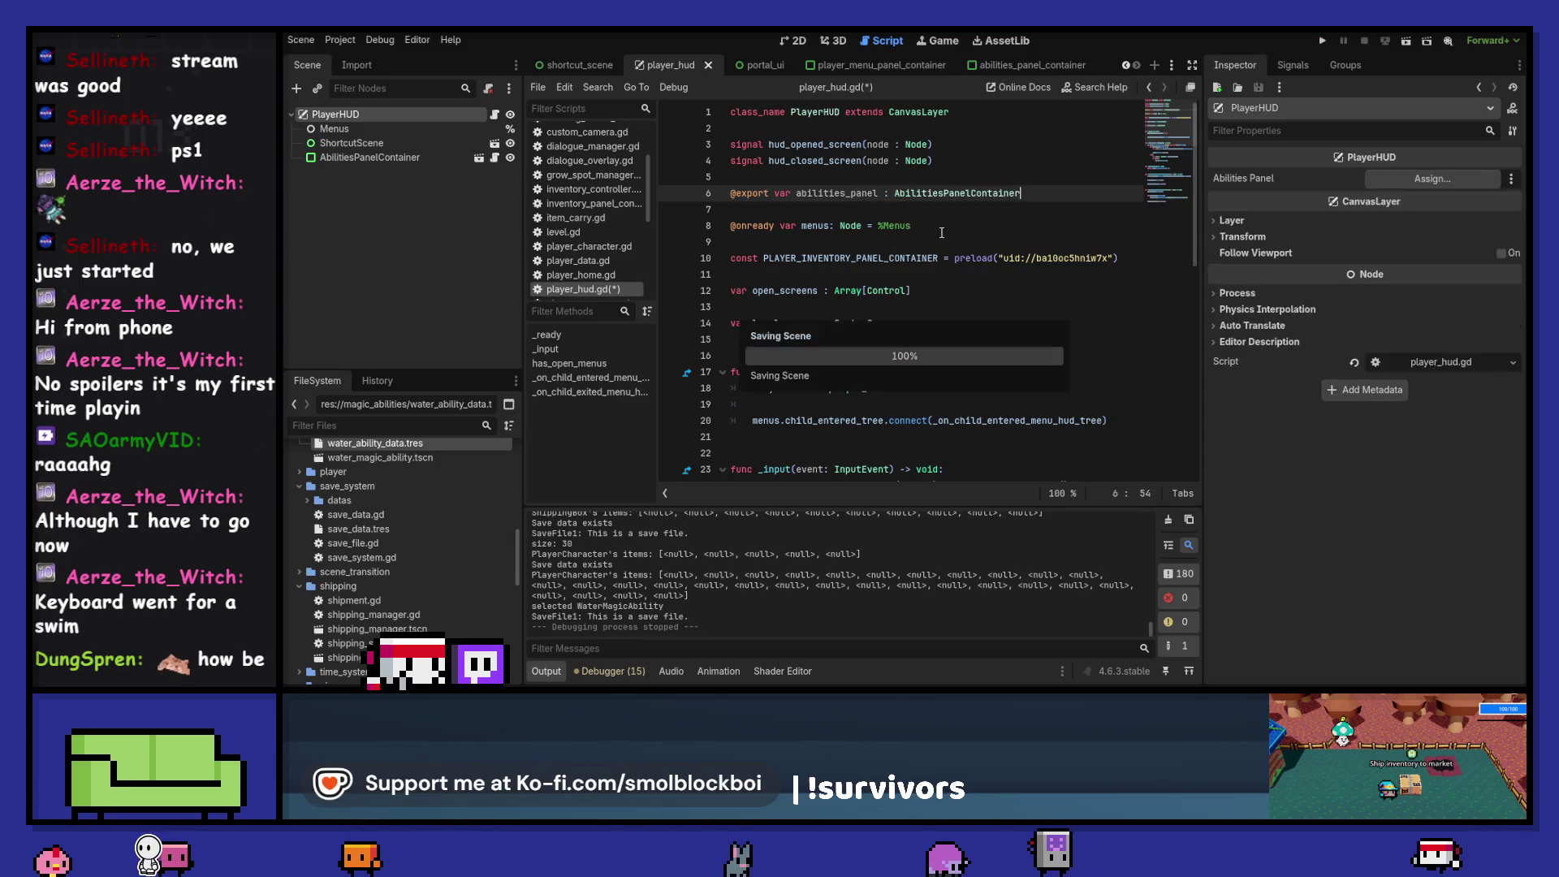
mouse_move(370, 156)
mouse_down()
mouse_move(1319, 202)
mouse_move(1402, 188)
mouse_up()
double_click(854, 192)
key(ctrl+s)
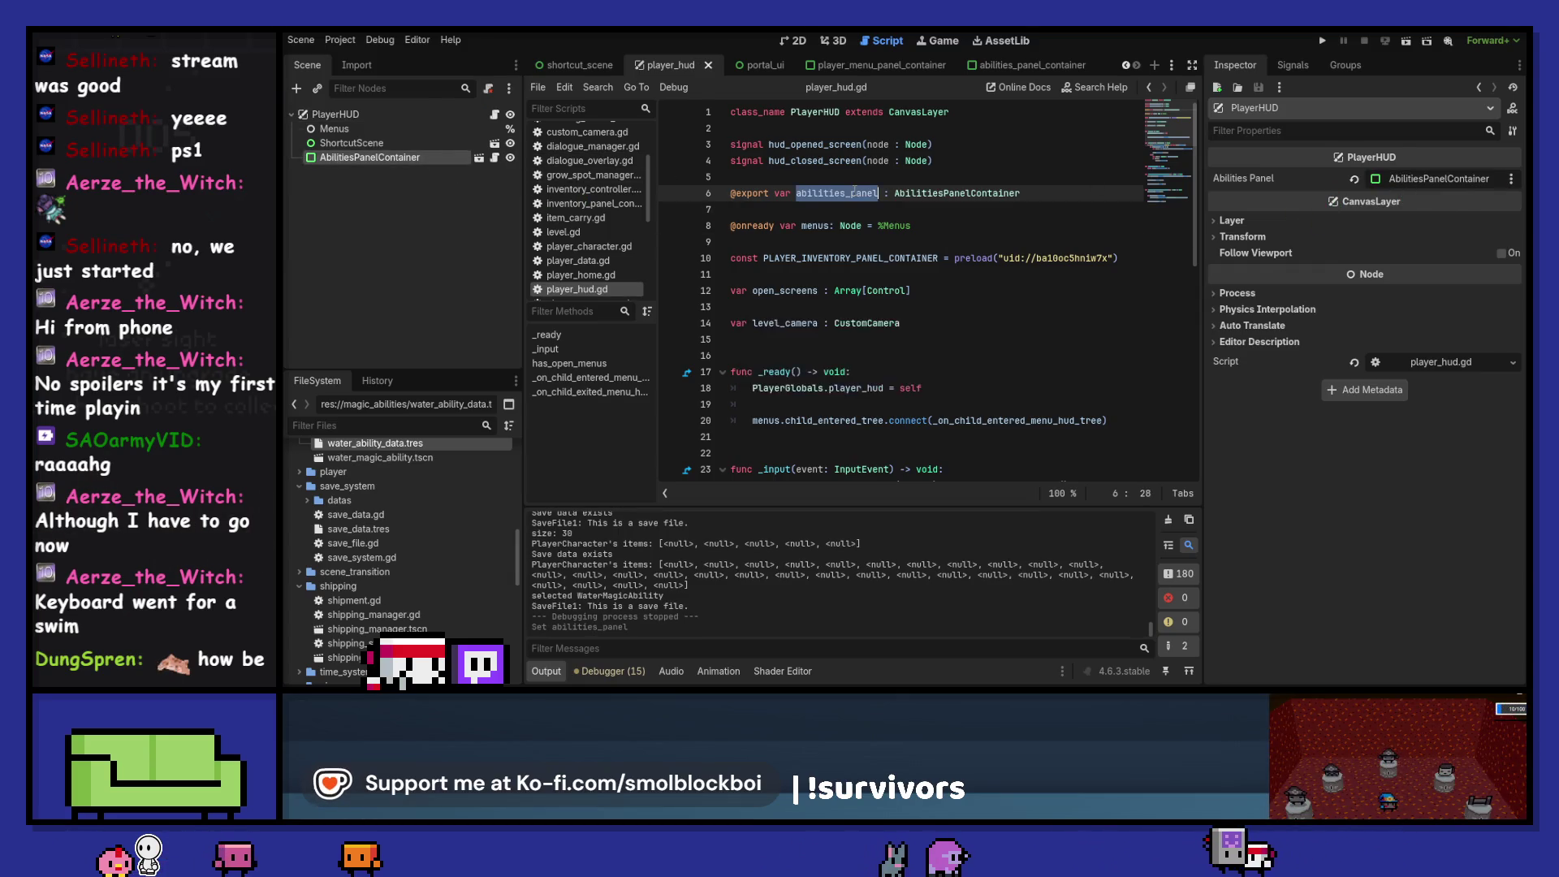
Add abilities_panel.initialize_panel() to _ready on line 20 and save.
scroll(893, 244, down, 2)
click(917, 305)
key(Return)
key(Return)
key(Up)
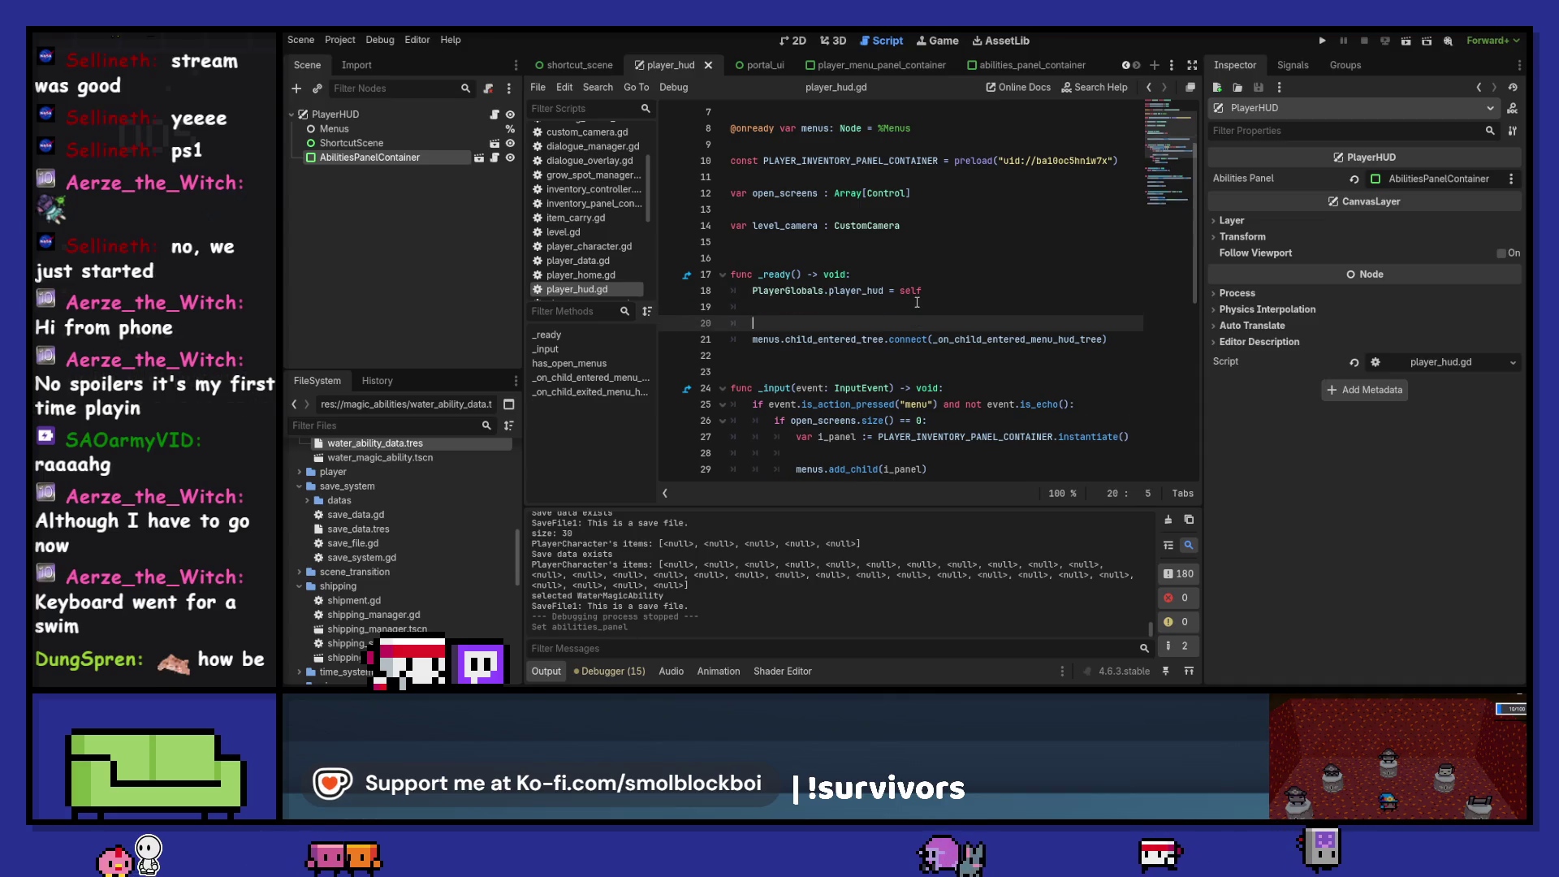
text(abilities_panel)
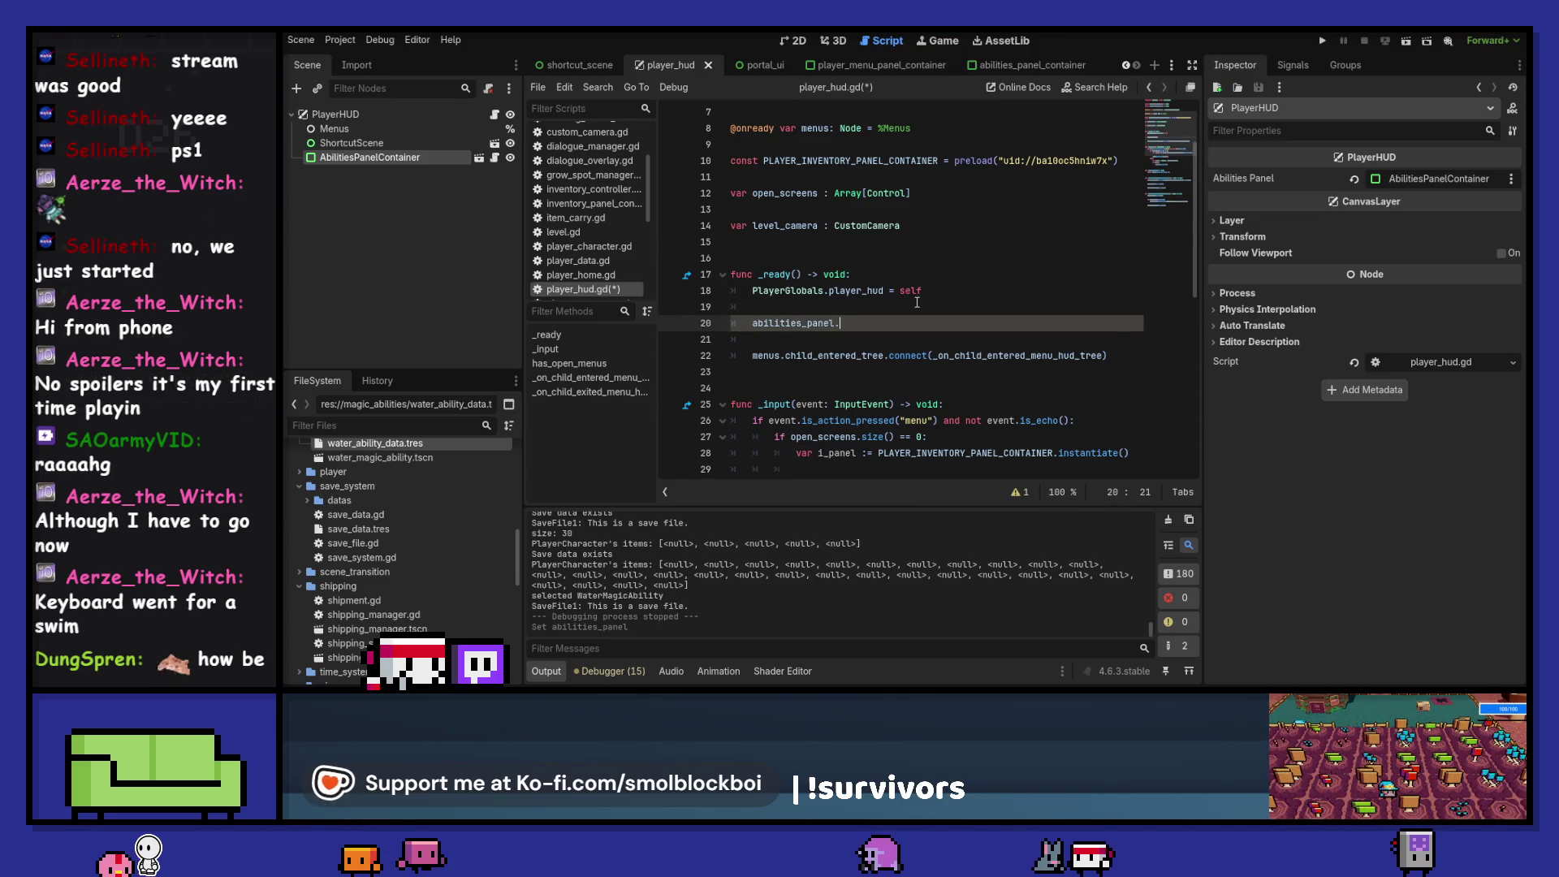
text(.ini)
key(Return)
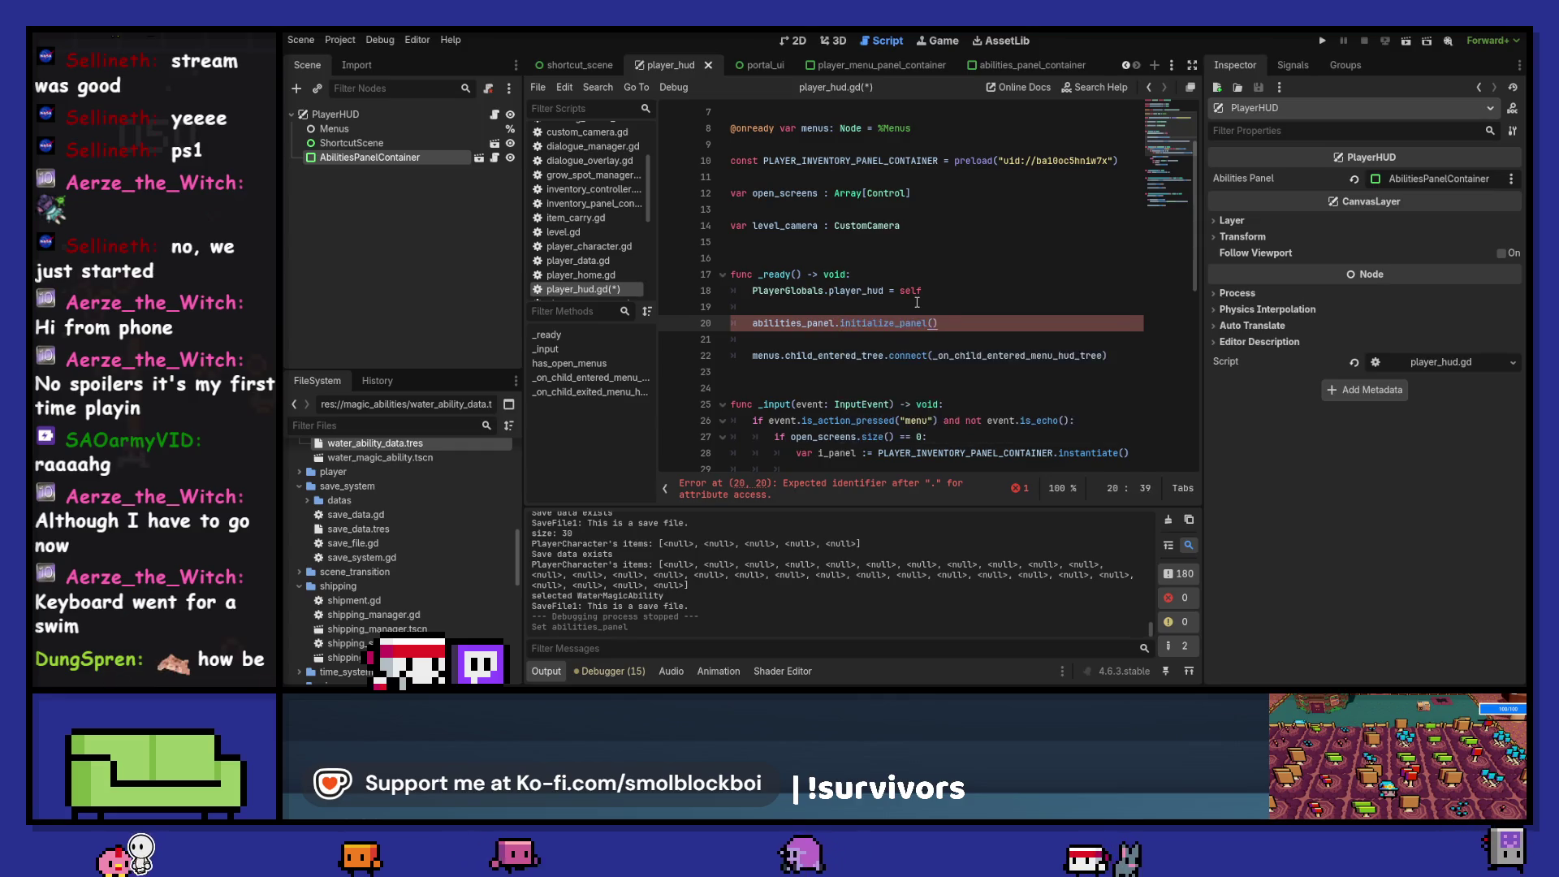
key(ctrl+s)
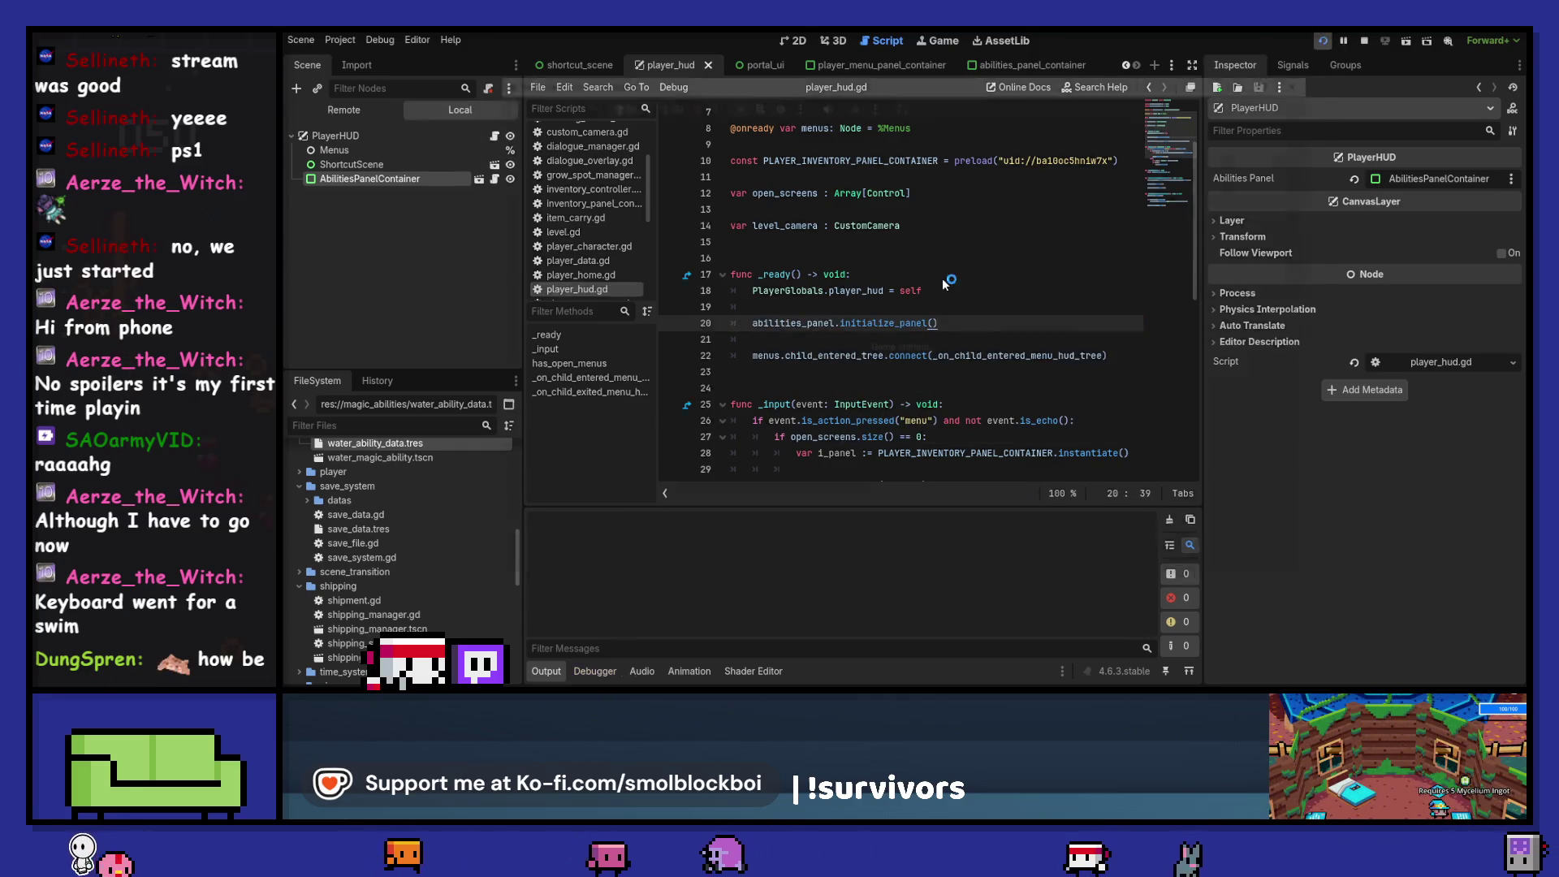
Run the game, hit the nil ability_controller error, stop it, and return to player_hud.gd.
click(959, 372)
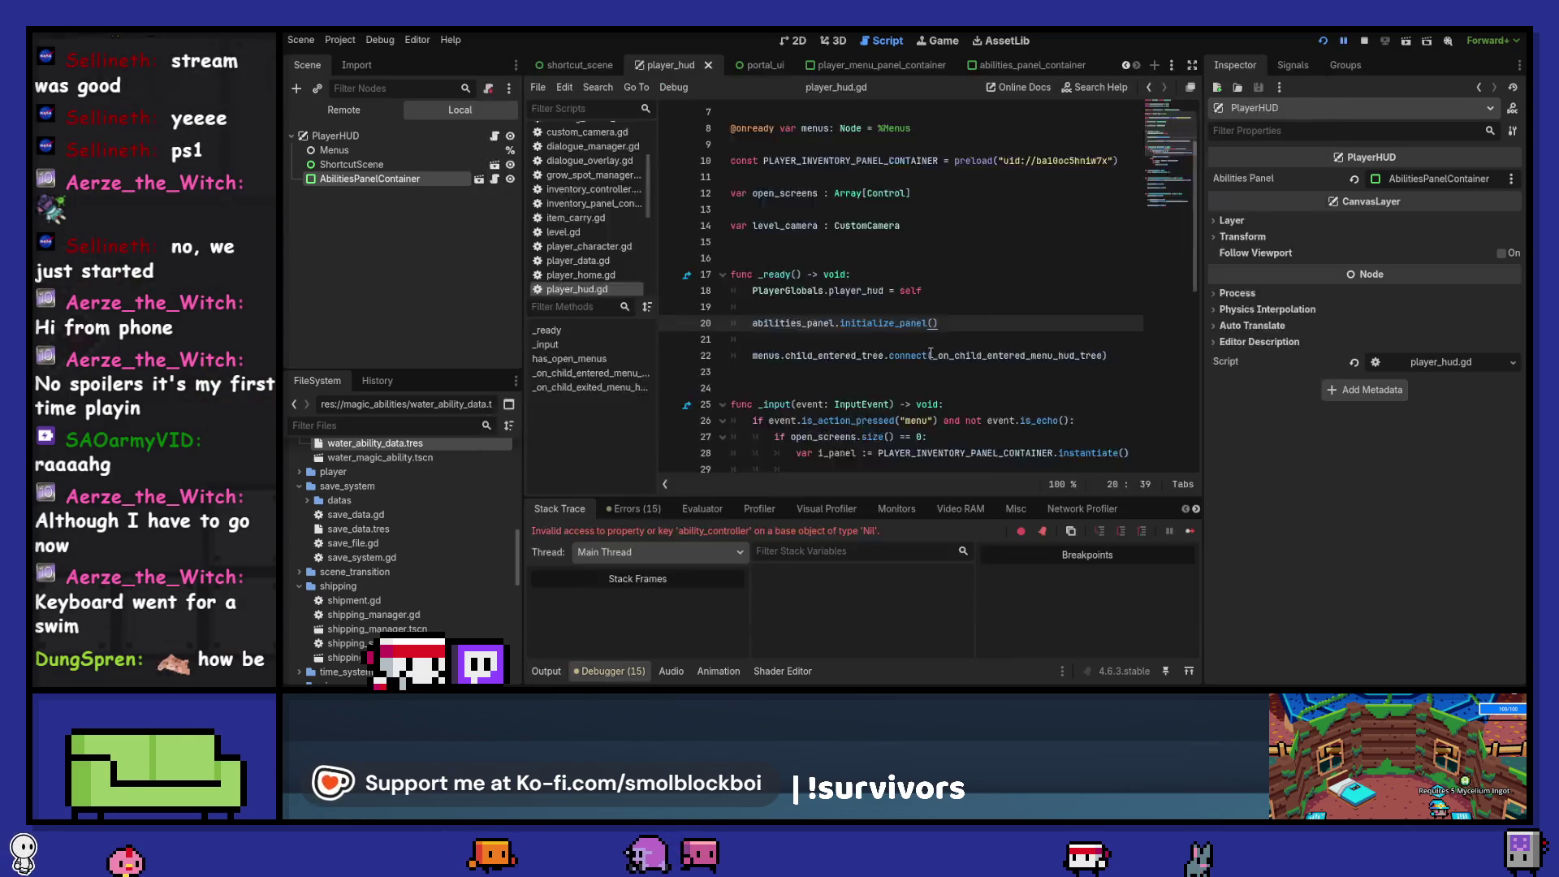
click(1364, 40)
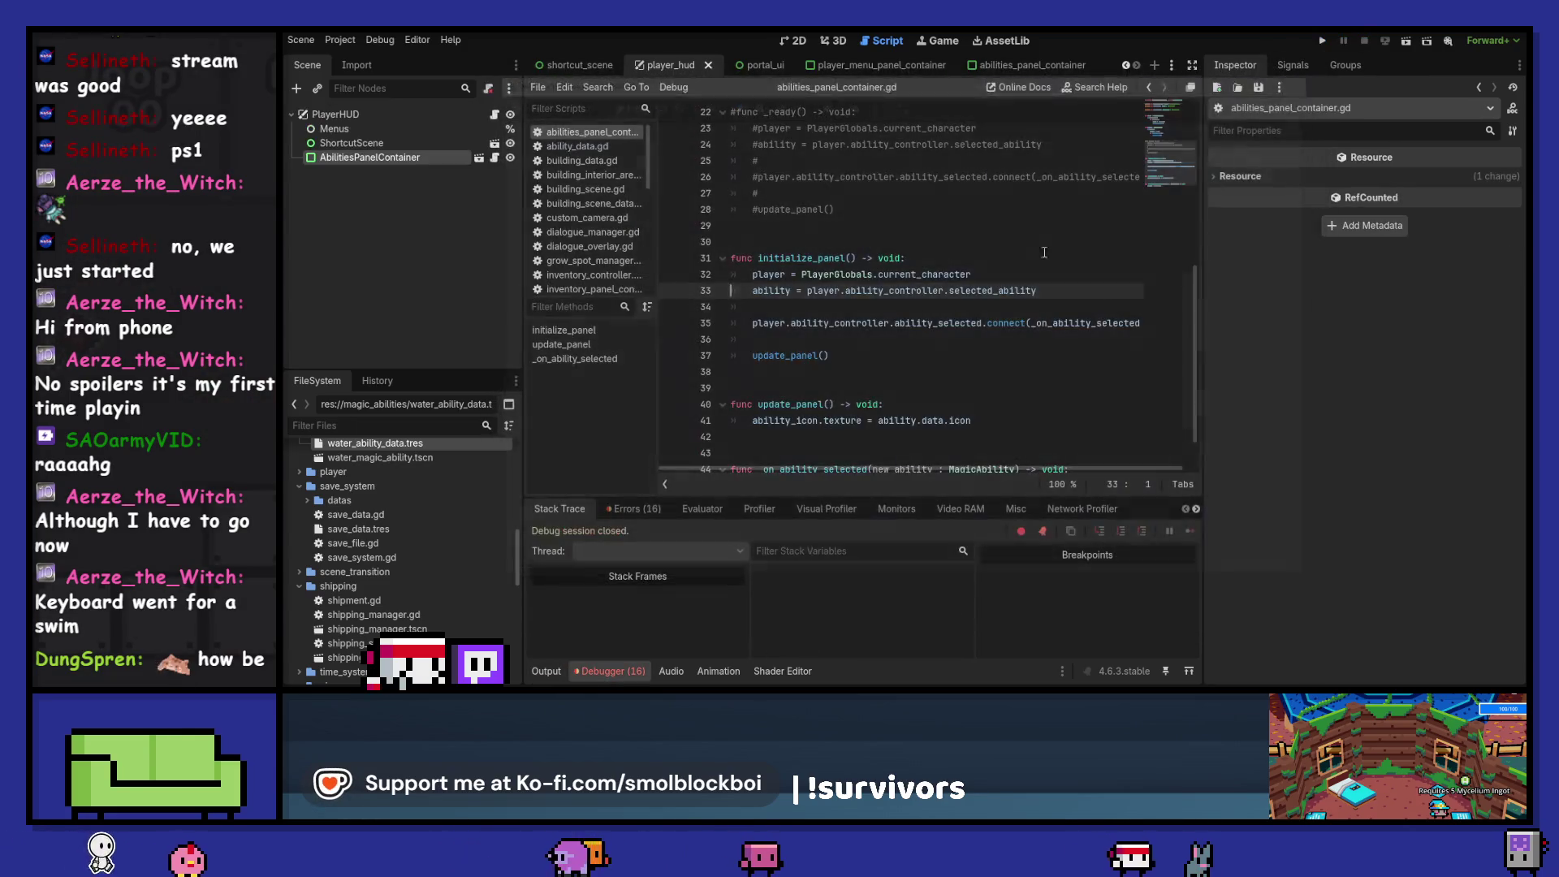
scroll(927, 278, up, 3)
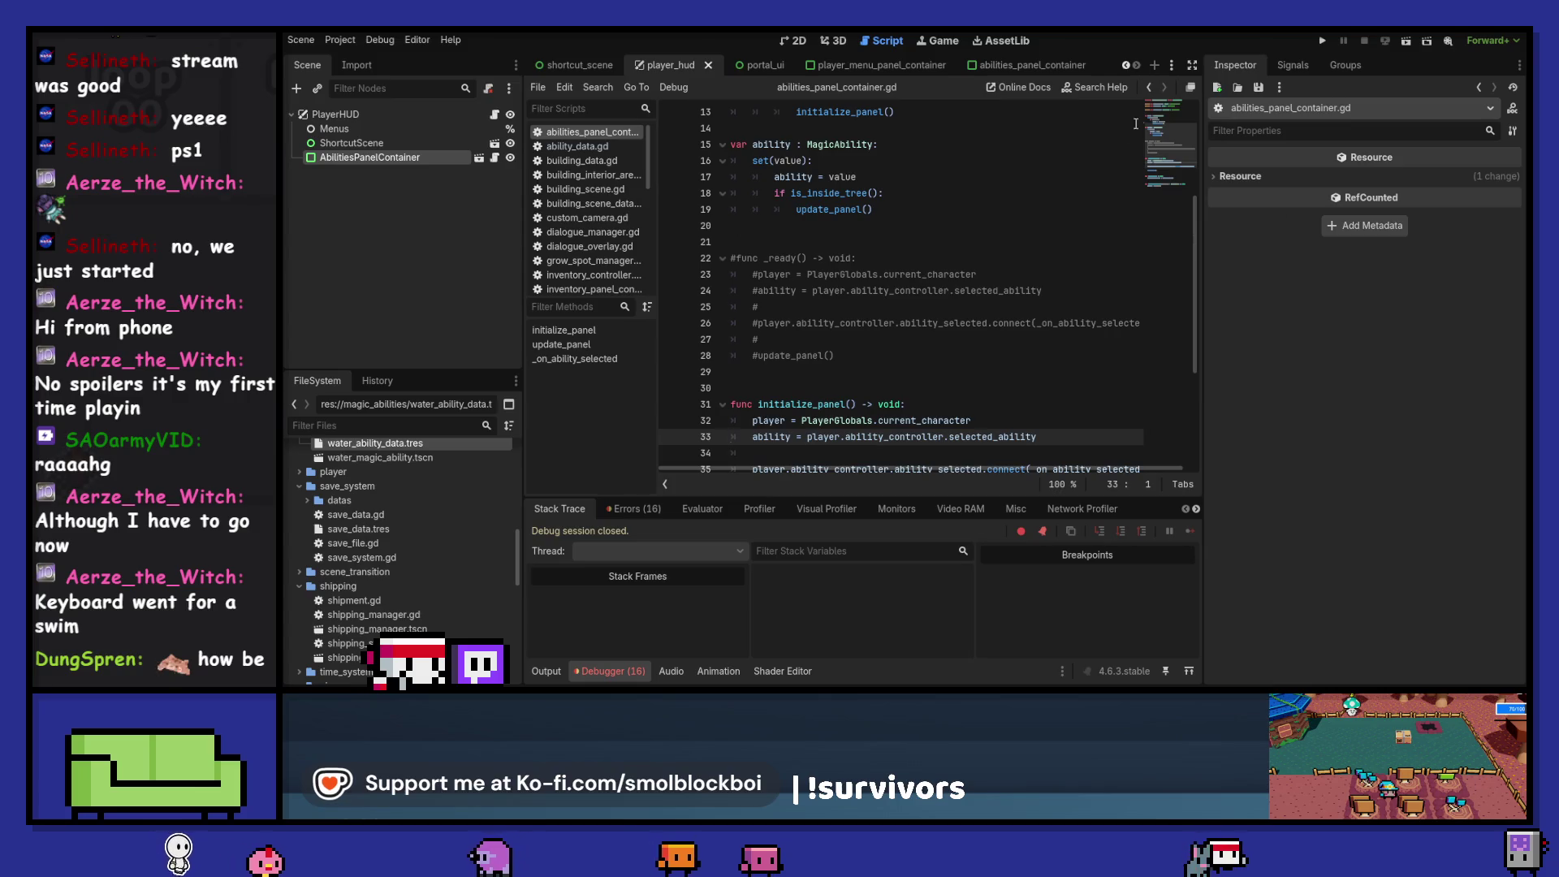
click(1149, 88)
click(1150, 91)
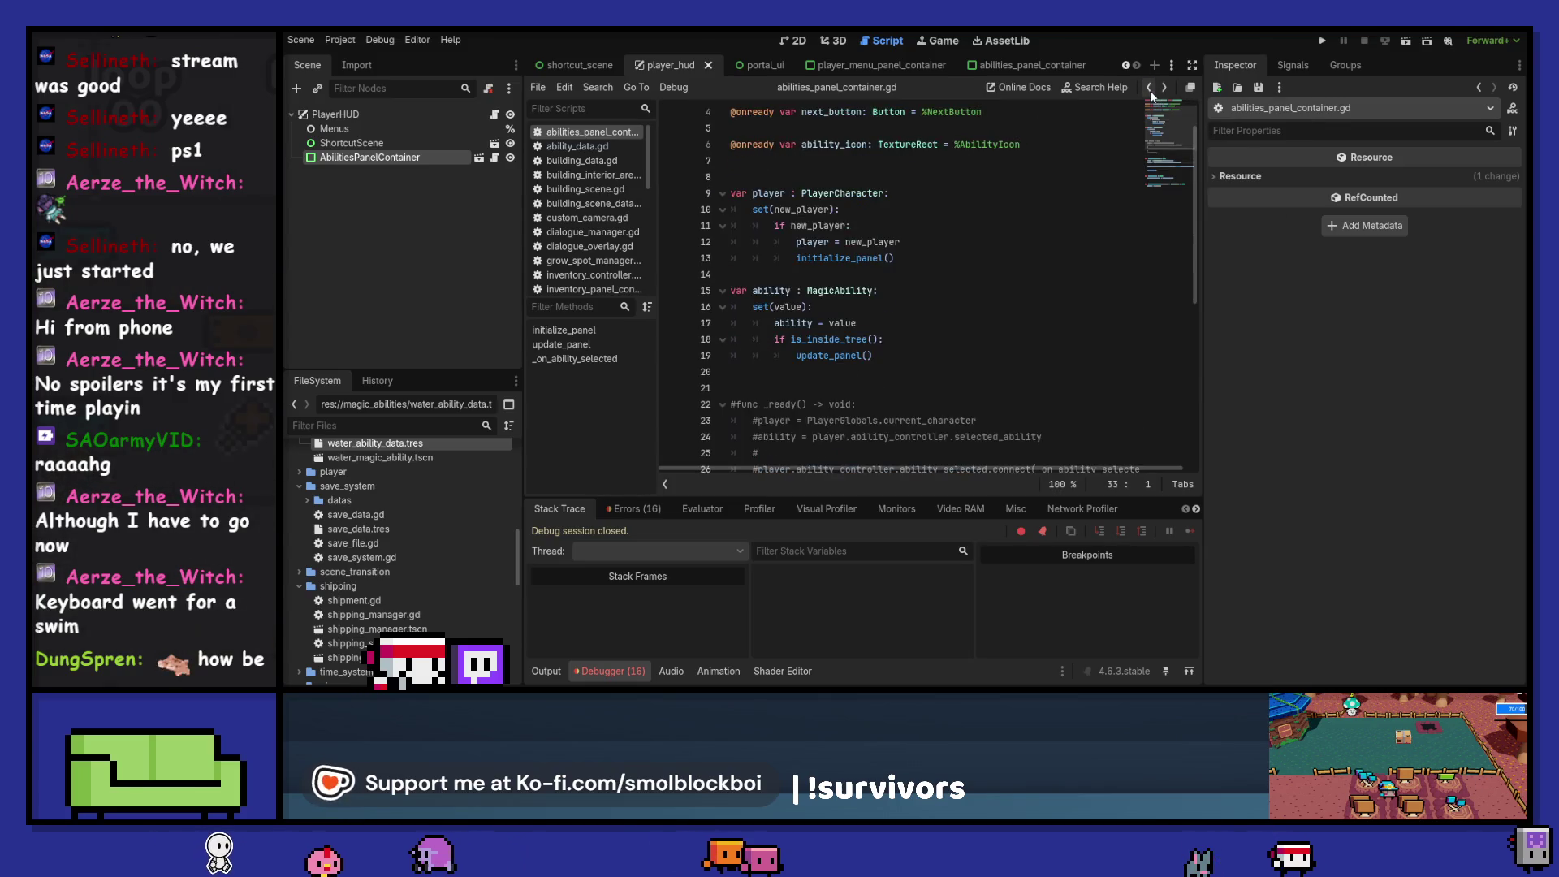
Delete the abilities_panel.initialize_panel() line from _ready and save player_hud.gd.
click(417, 116)
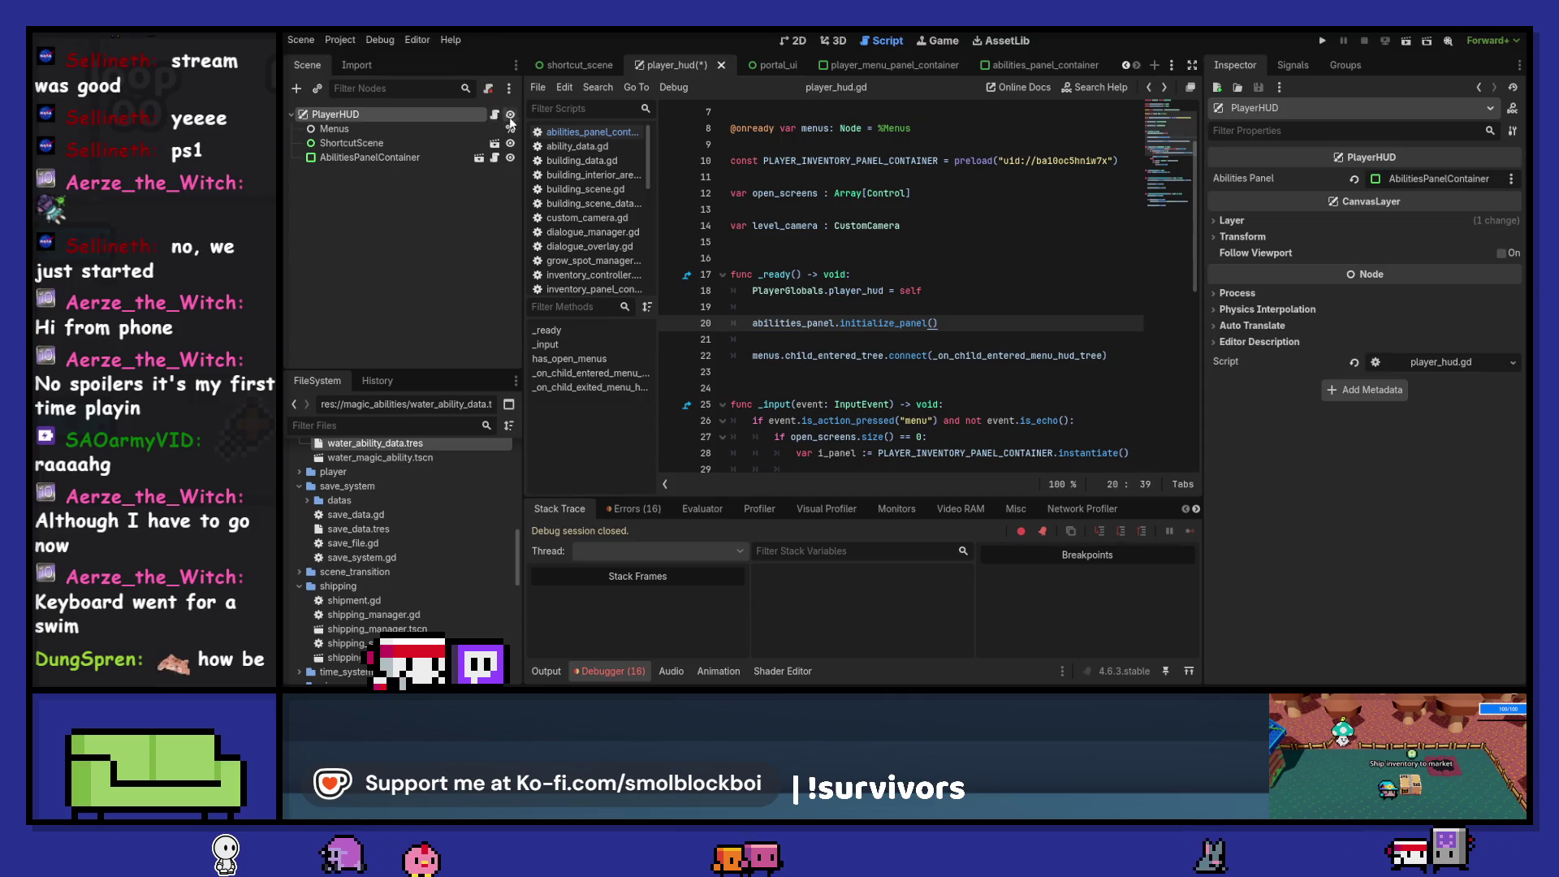
click(494, 114)
key(ctrl+s)
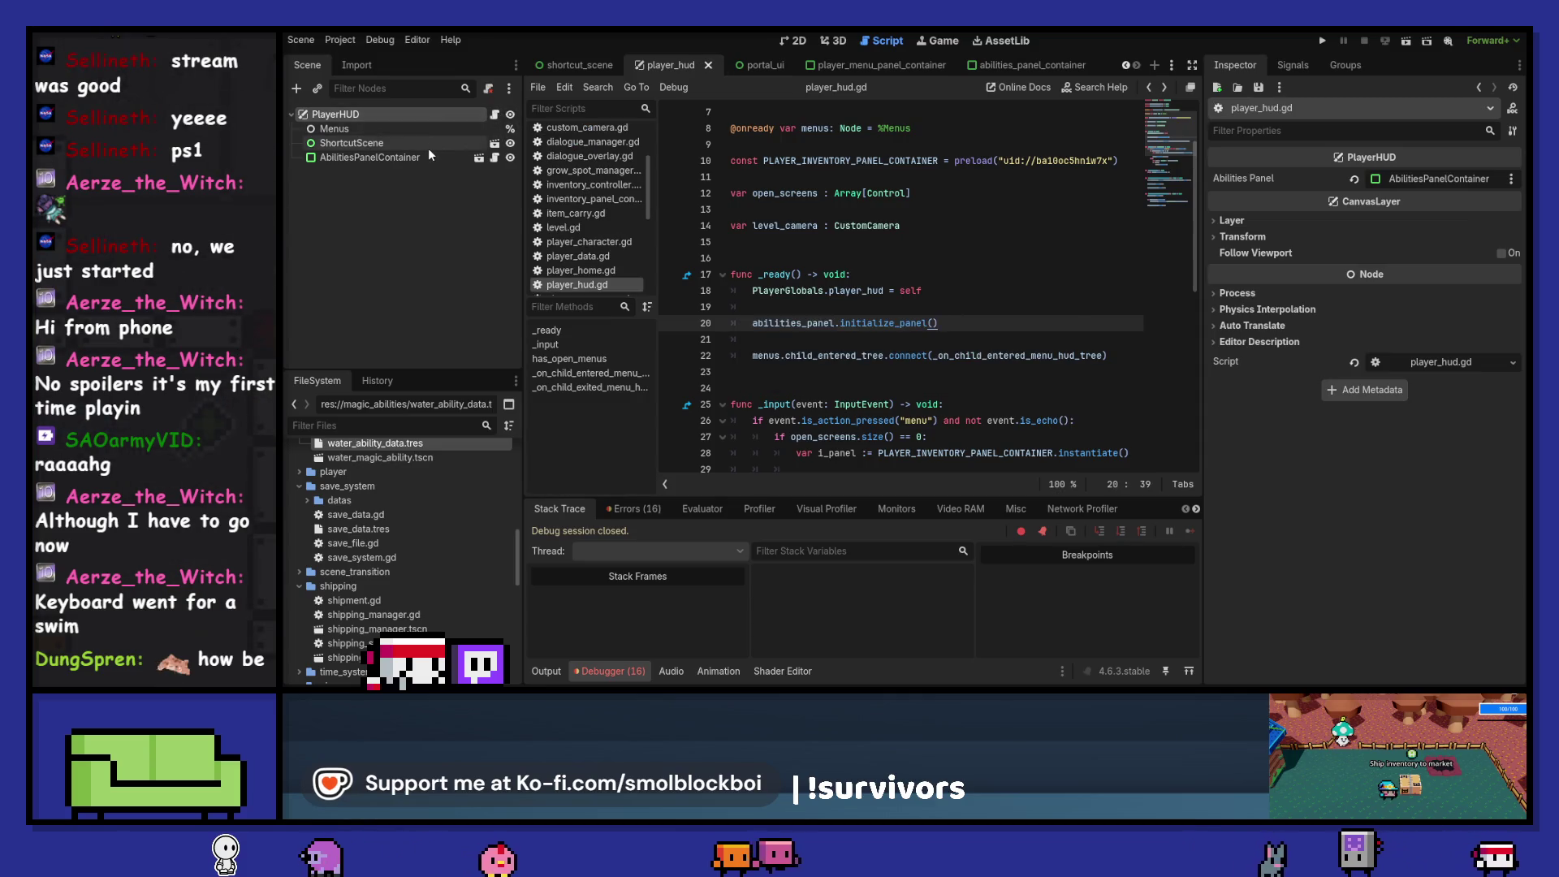
key(shift+Up)
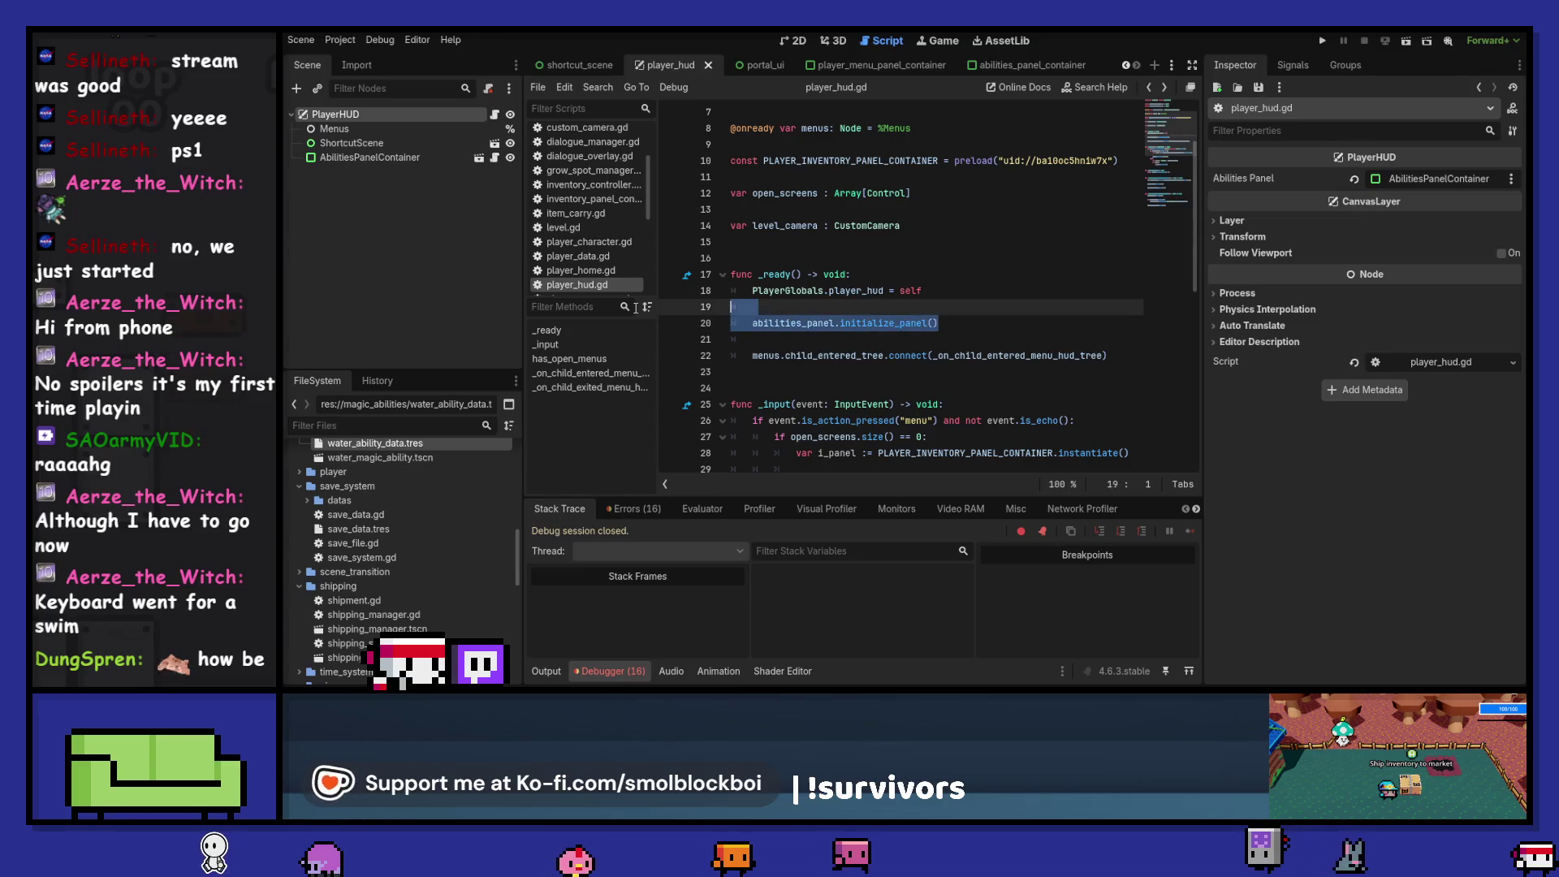
key(BackSpace)
key(BackSpace)
key(ctrl+s)
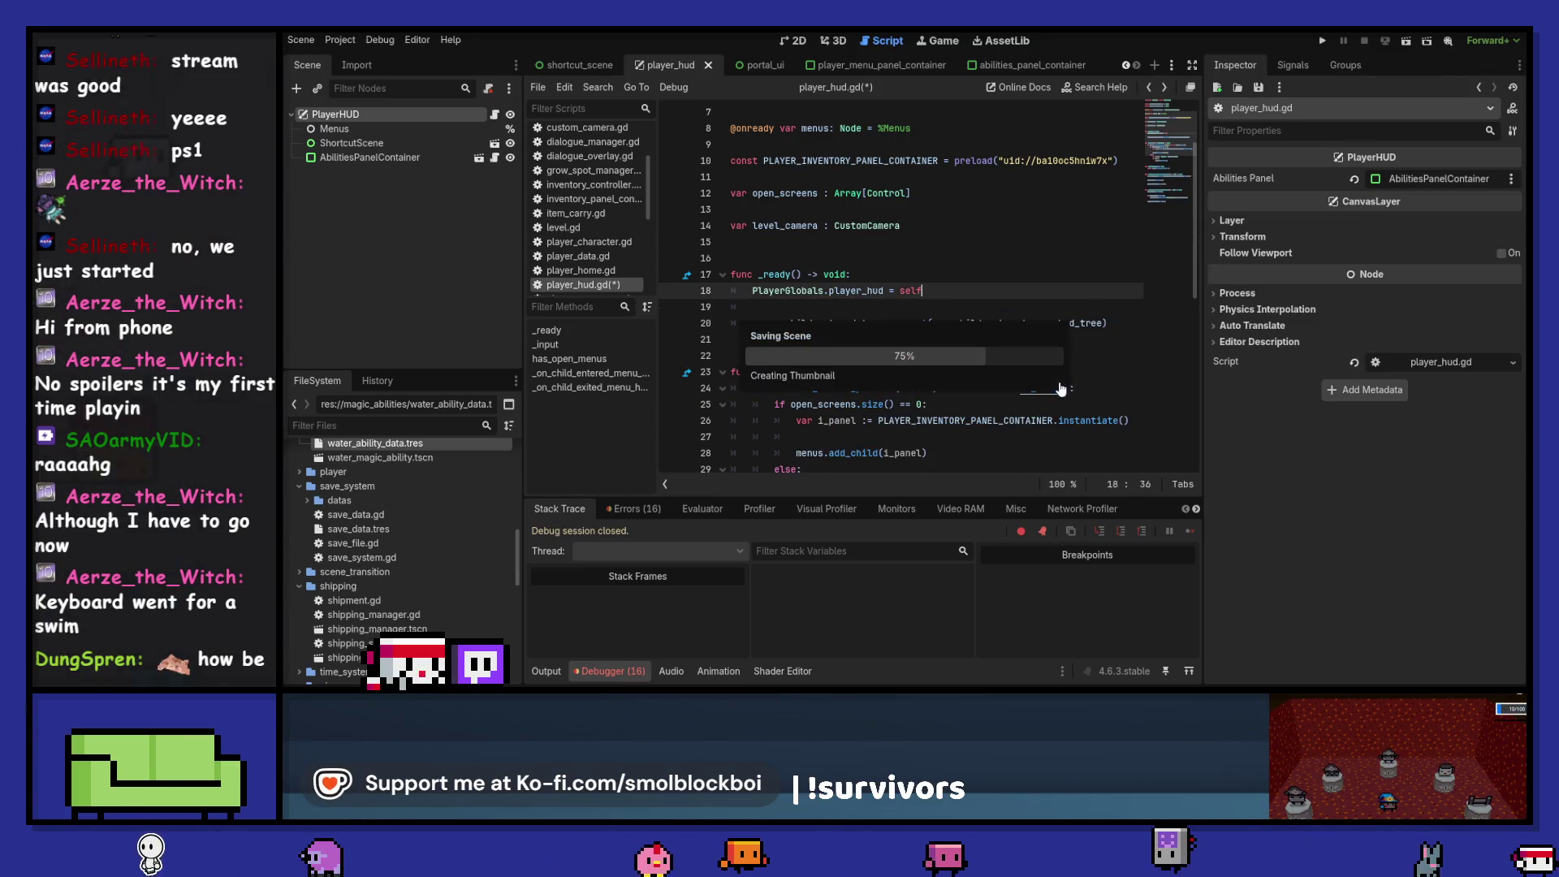
Open the AbilitiesPanelContainer node's script to review its player and ability setters.
scroll(989, 332, down, 2)
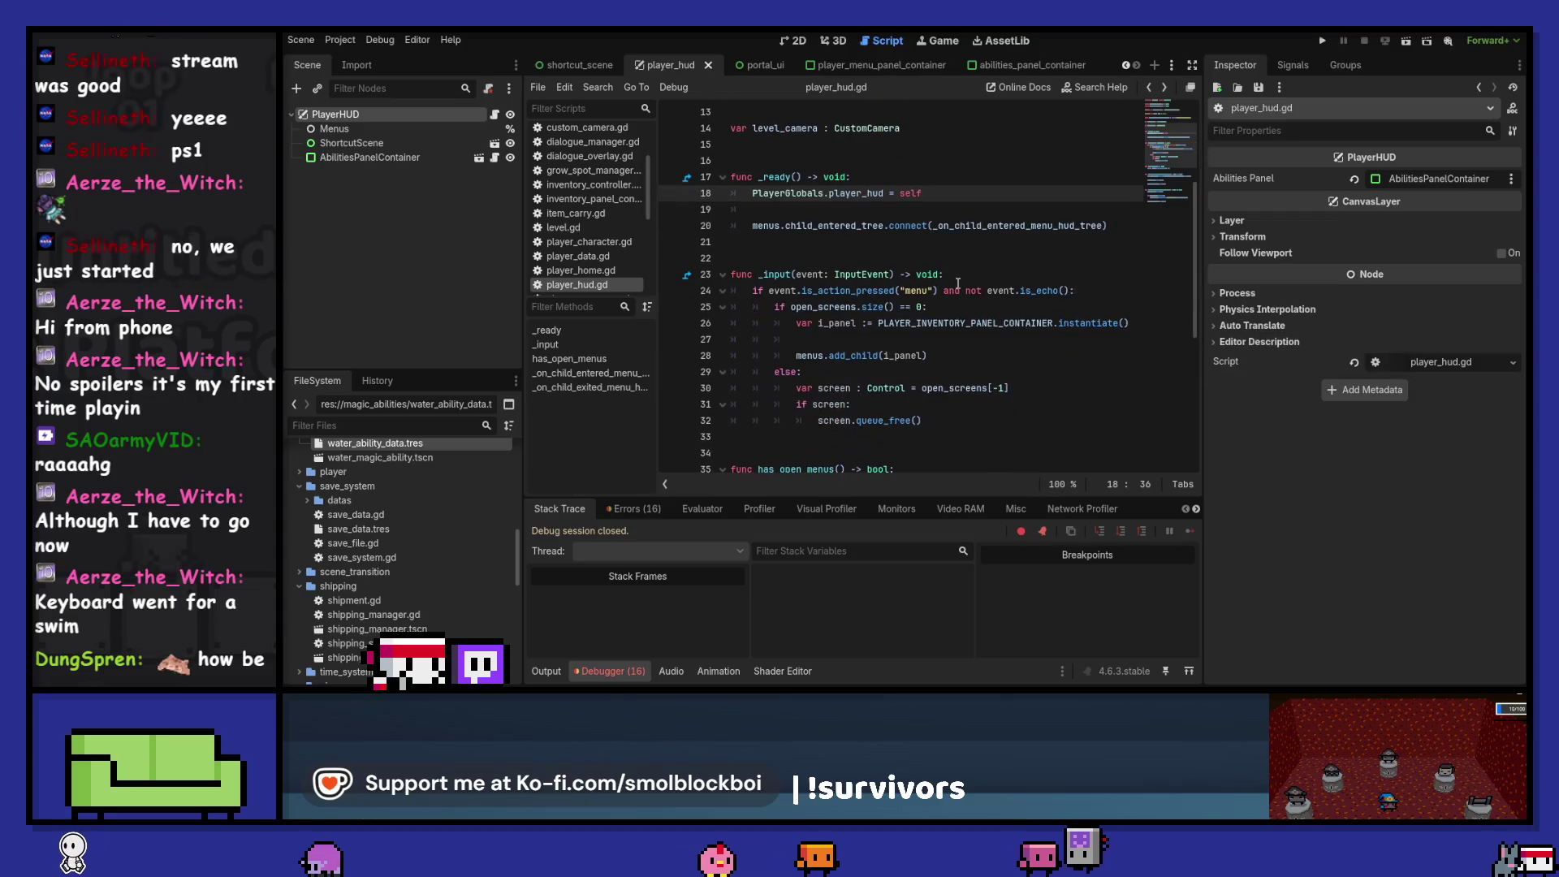
scroll(984, 294, down, 5)
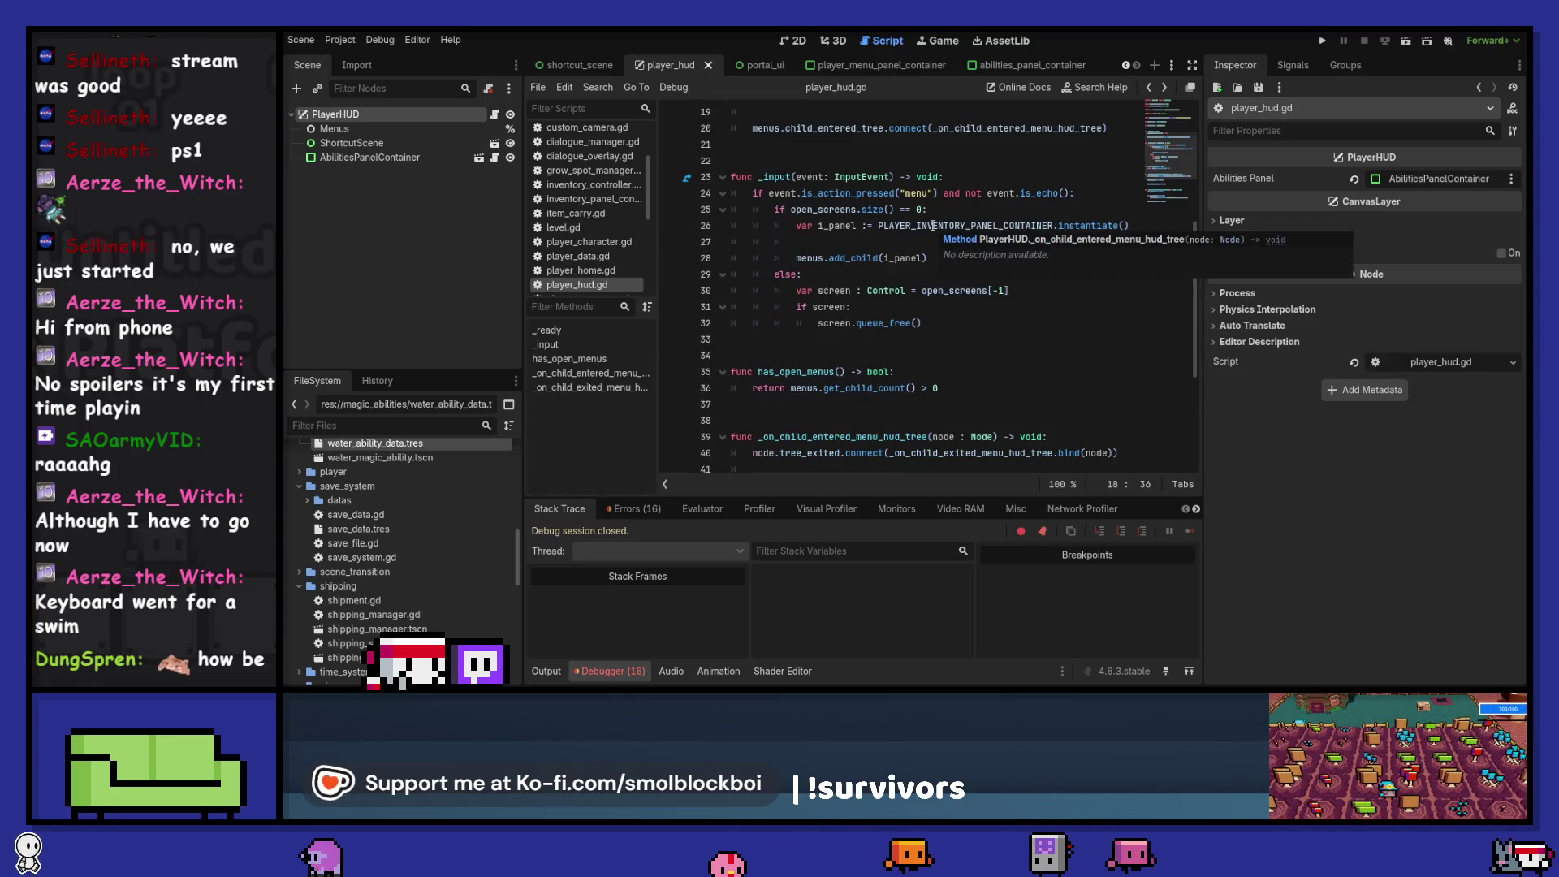
scroll(951, 238, up, 2)
scroll(951, 238, up, 7)
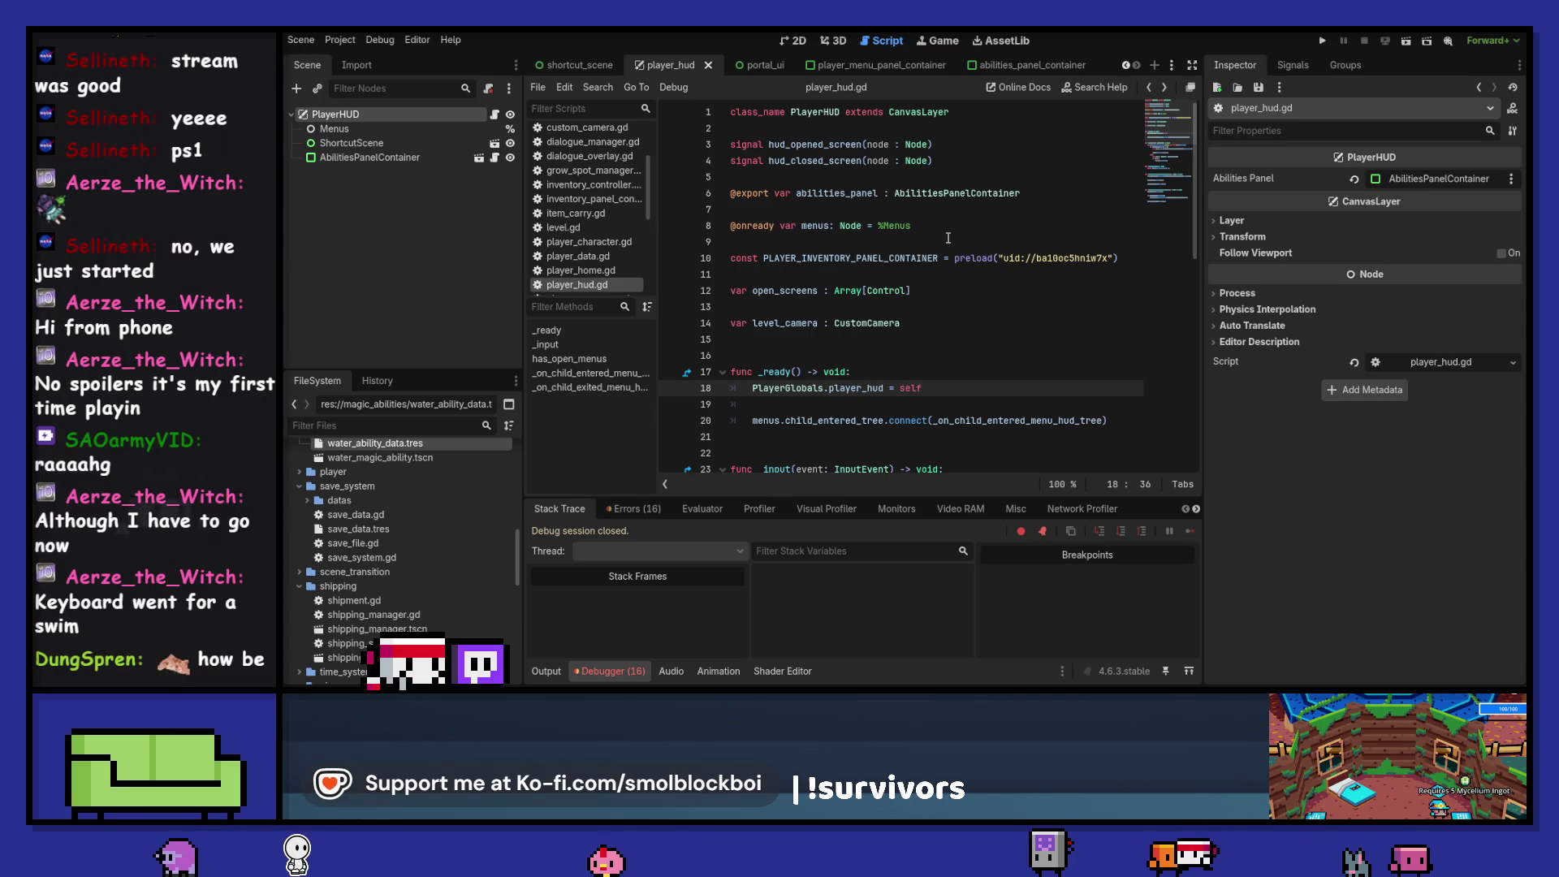
click(406, 157)
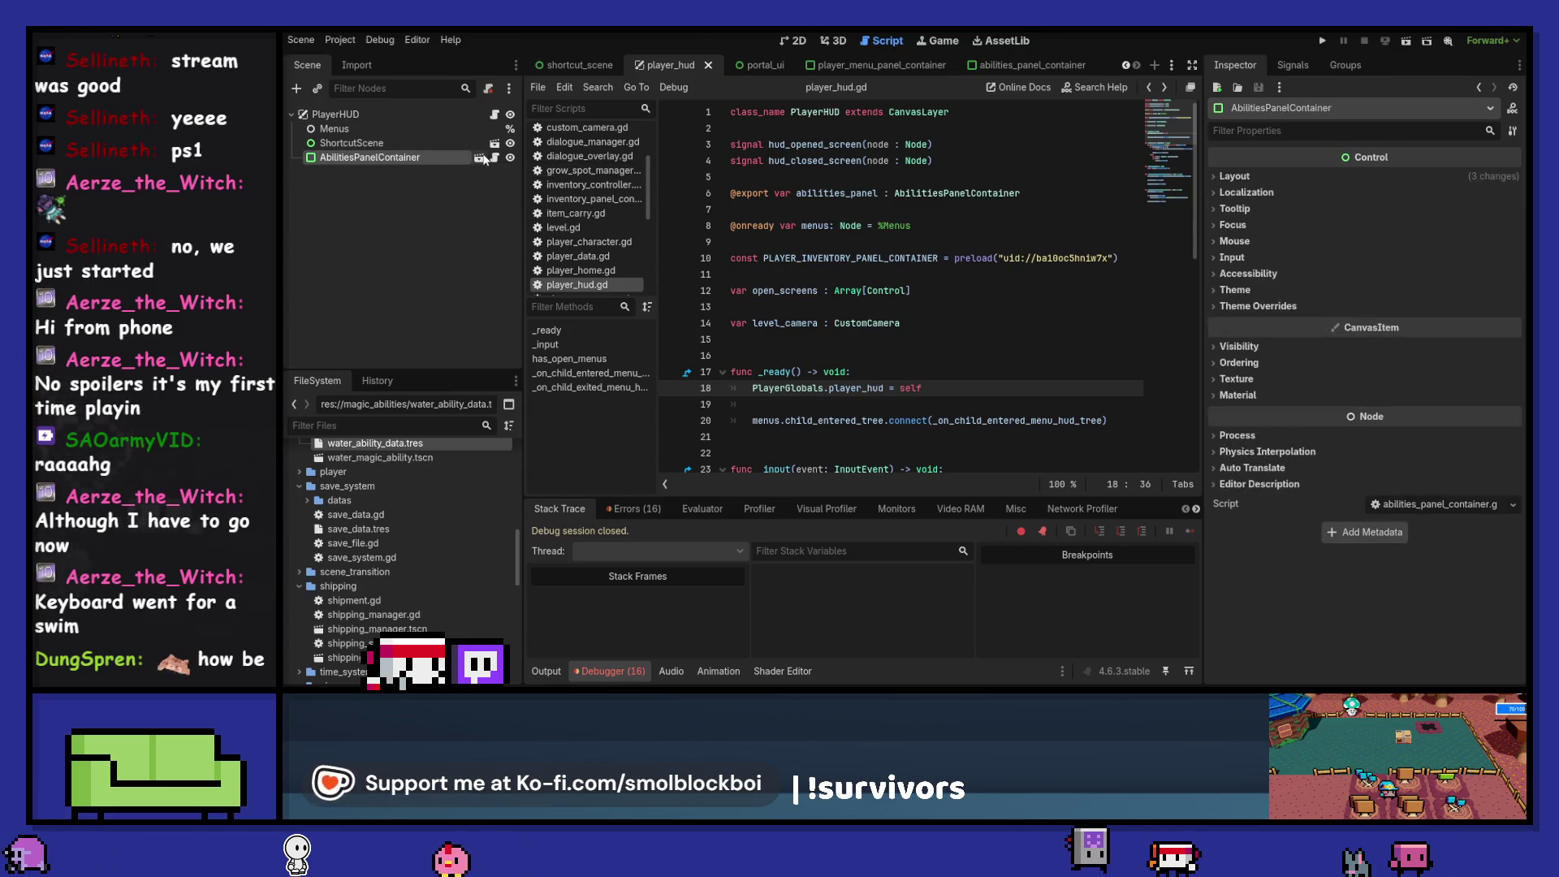
click(495, 158)
mouse_move(836, 259)
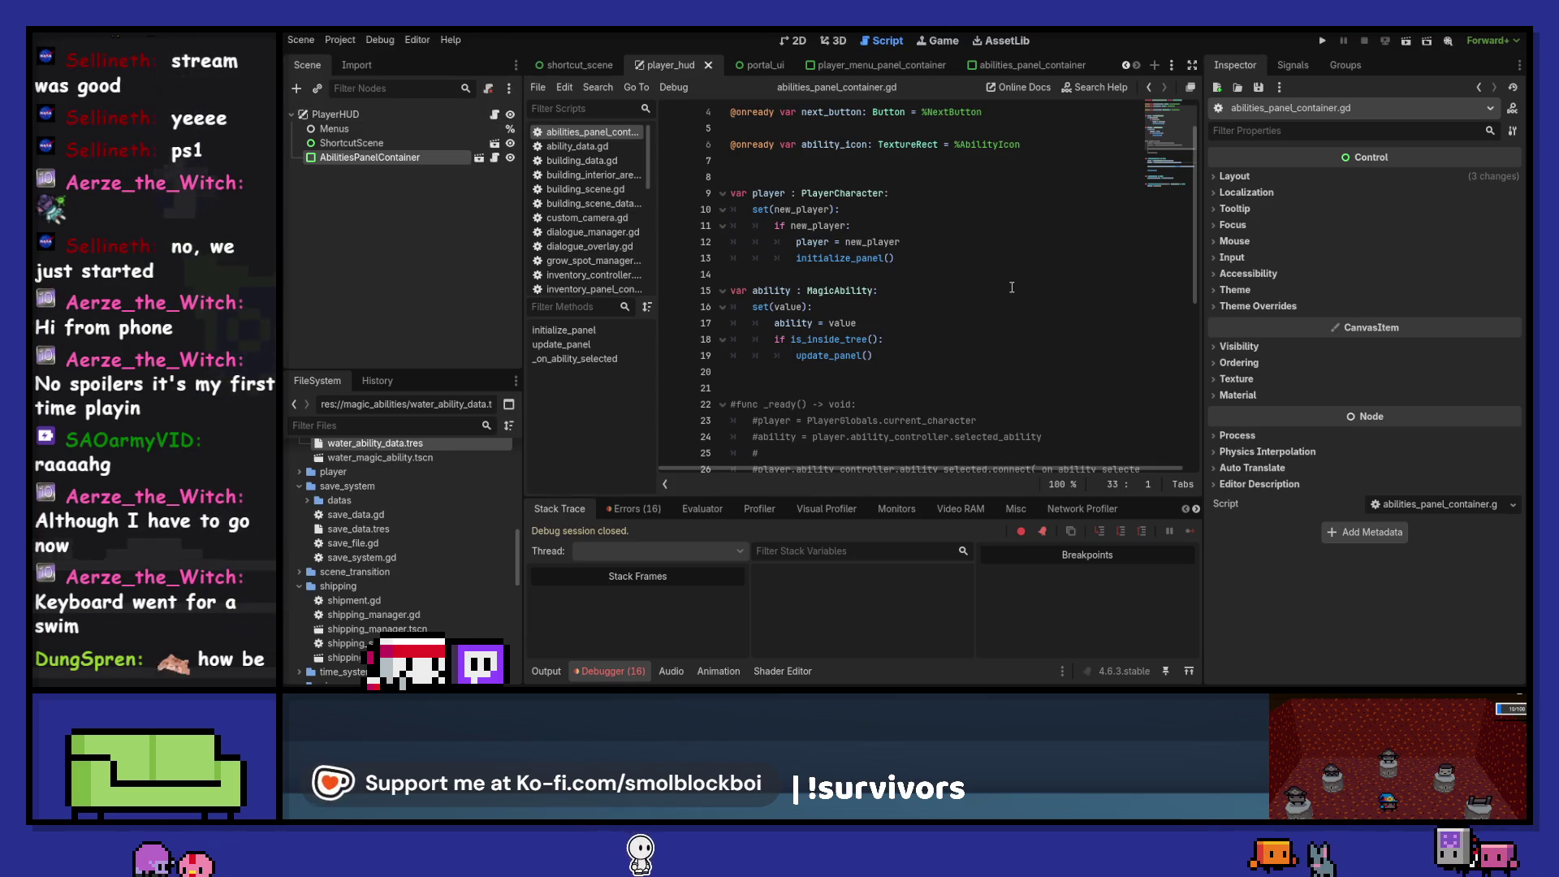
scroll(1012, 289, up, 1)
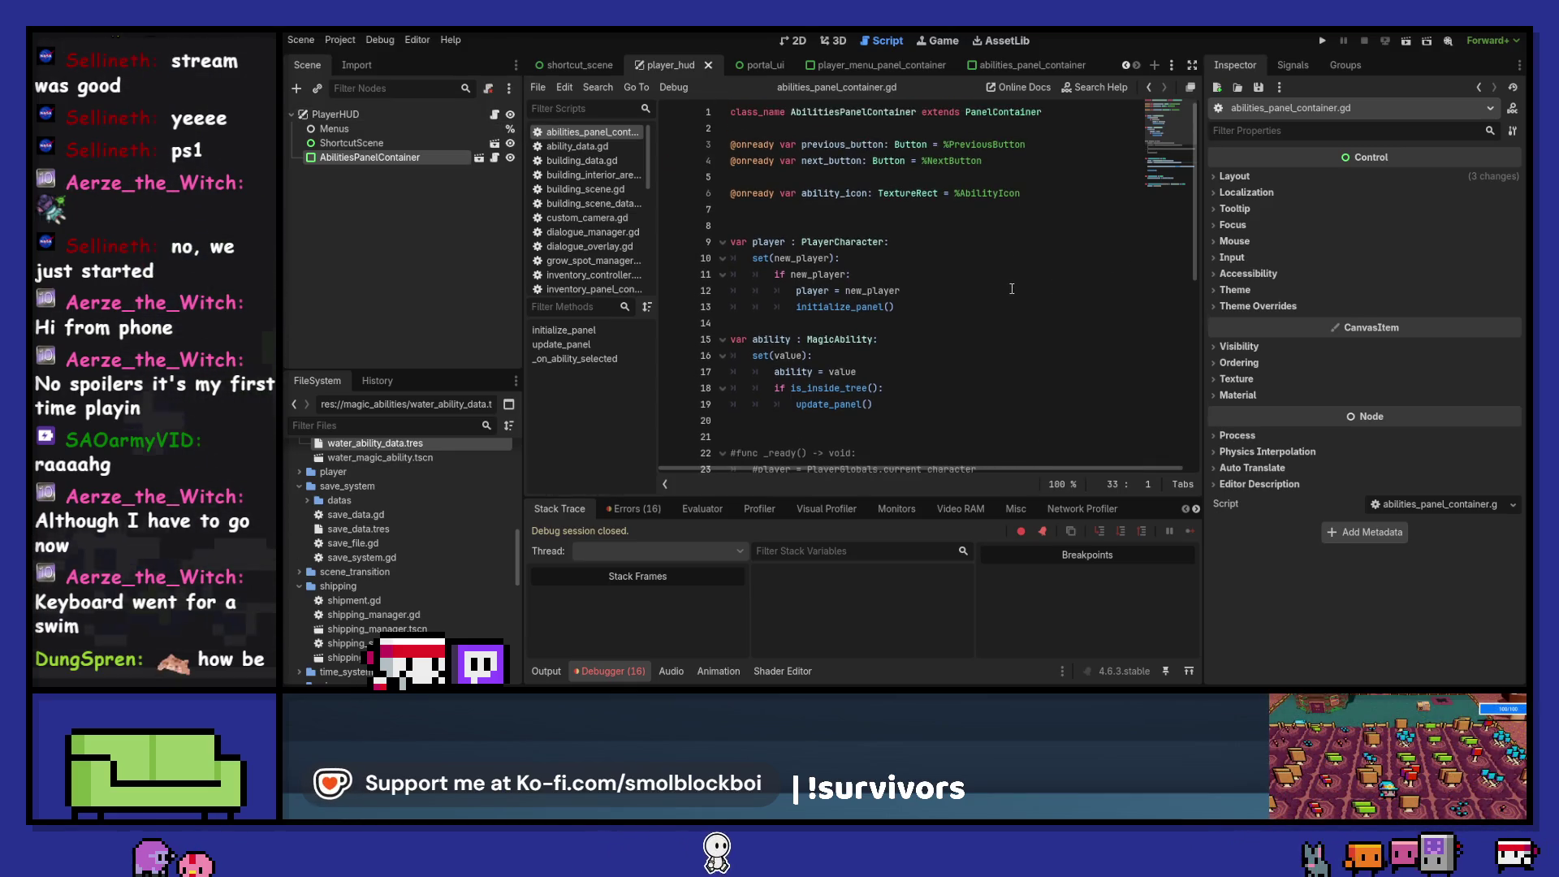
click(423, 429)
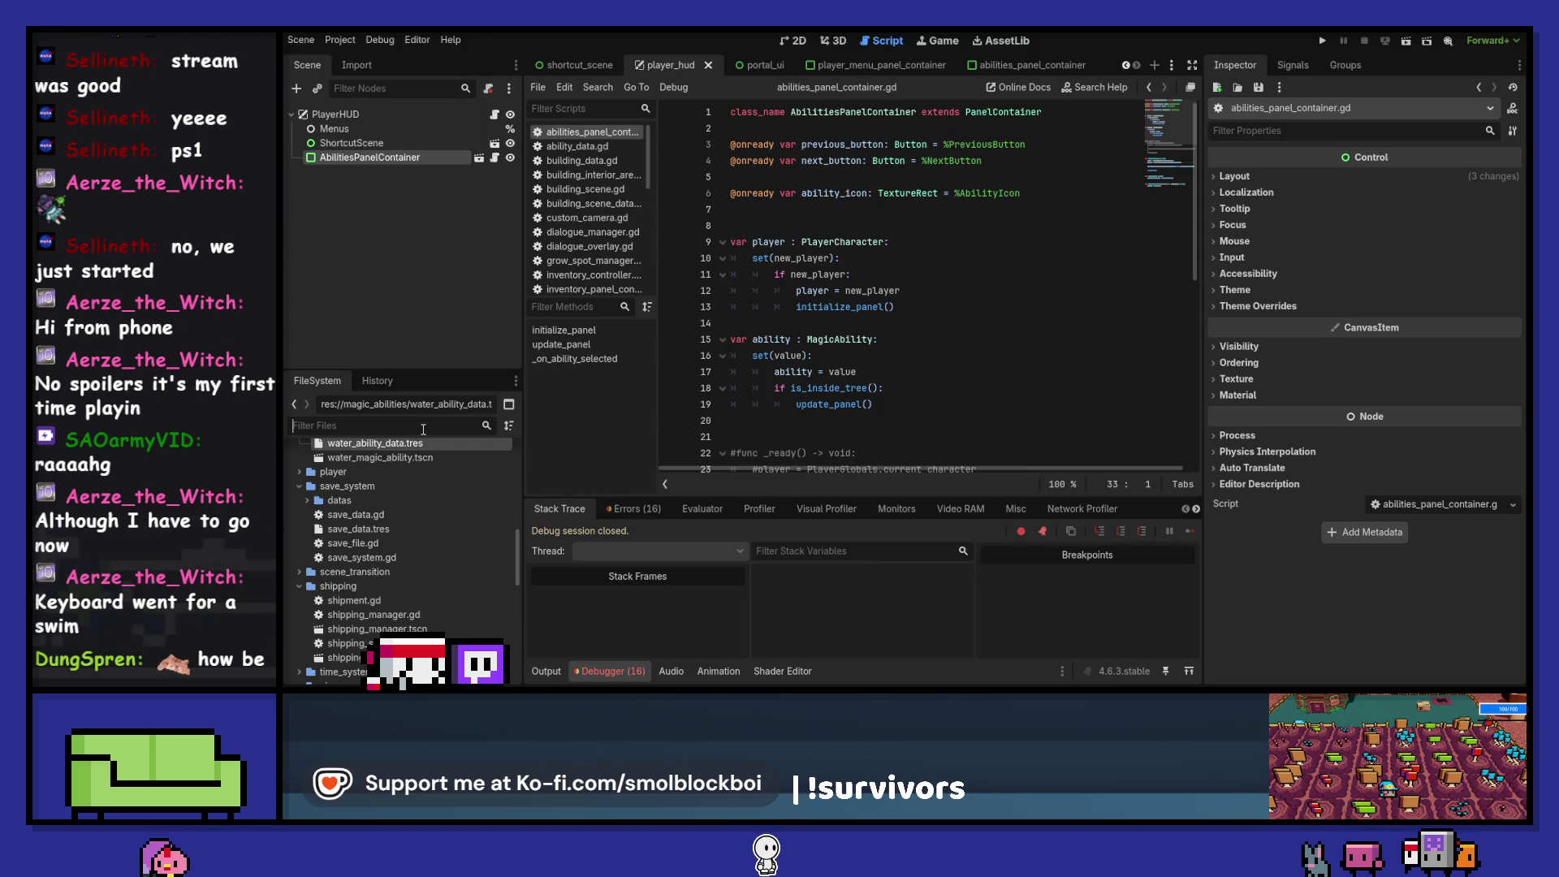
Open player_globals.gd and declare signal player_connected(player : PlayerCharacter).
text(player_glo)
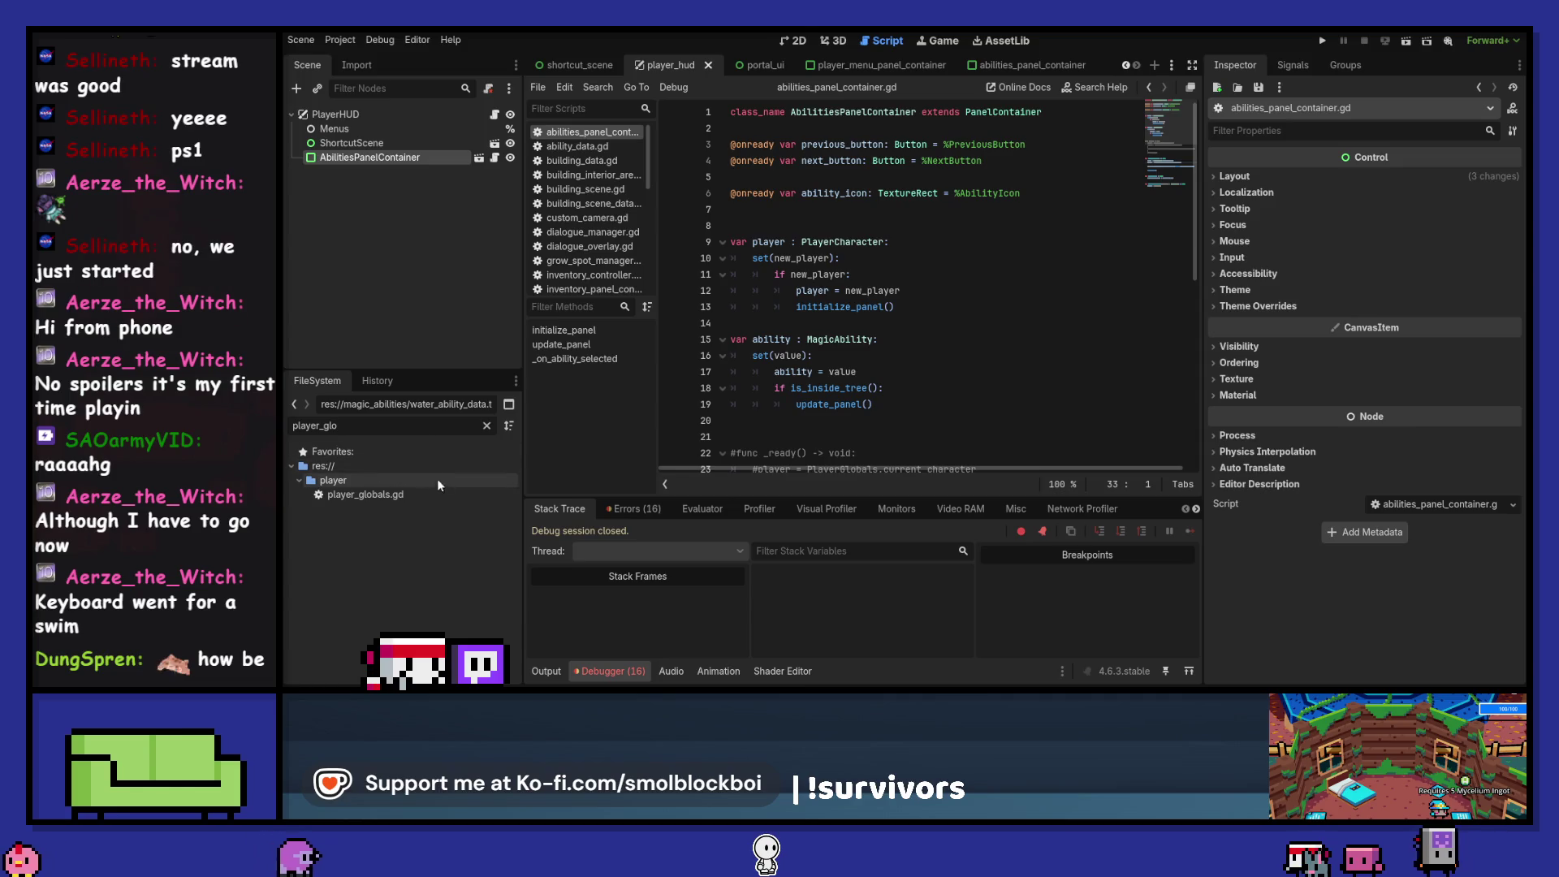
double_click(441, 492)
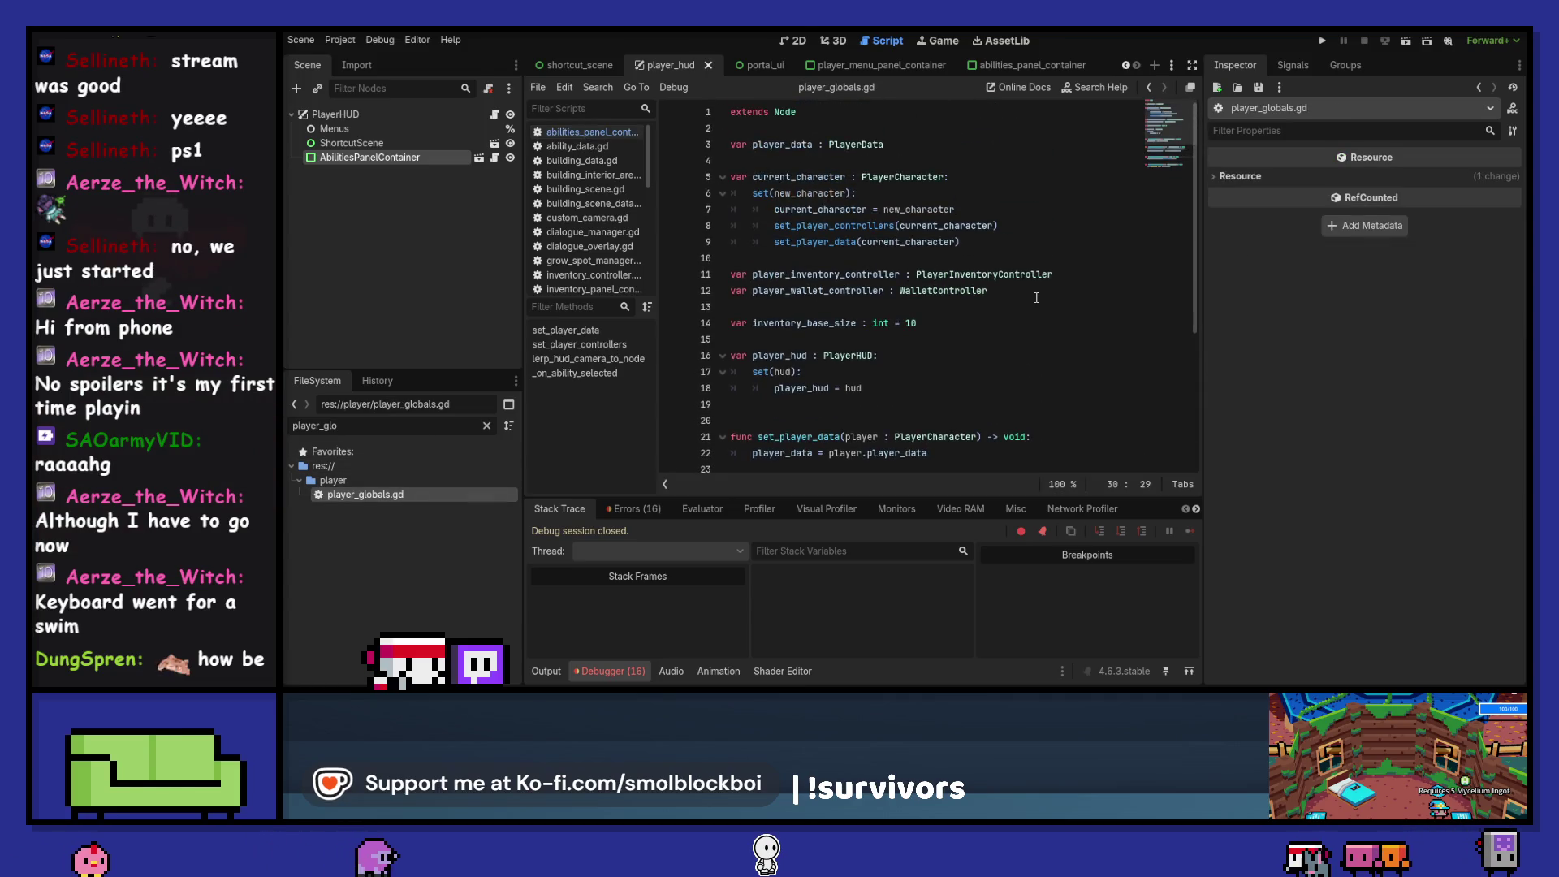
scroll(1036, 297, down, 3)
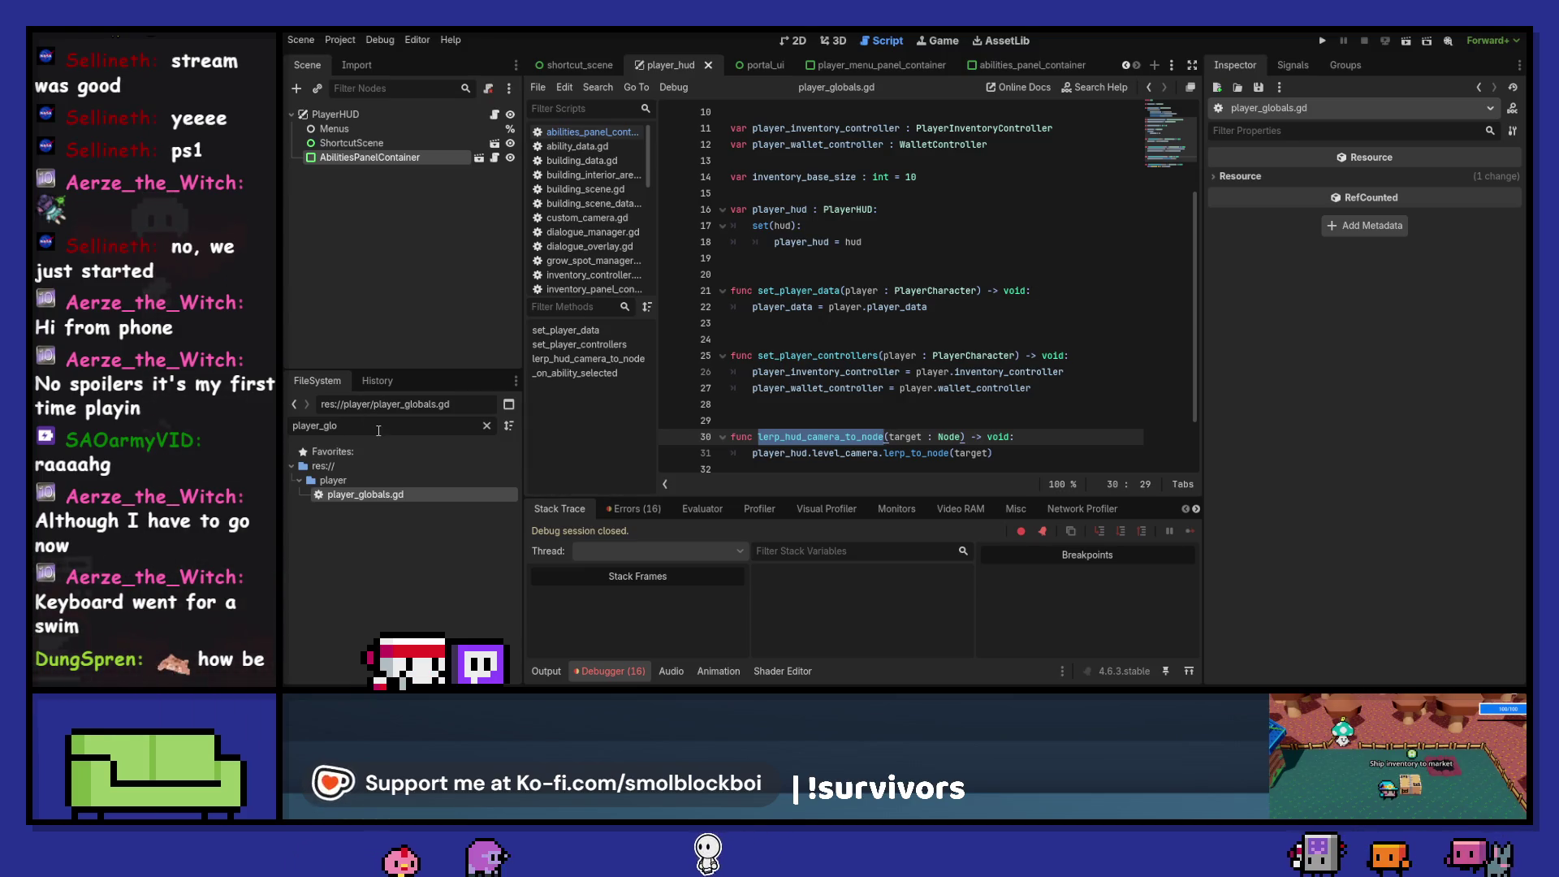
scroll(851, 335, up, 3)
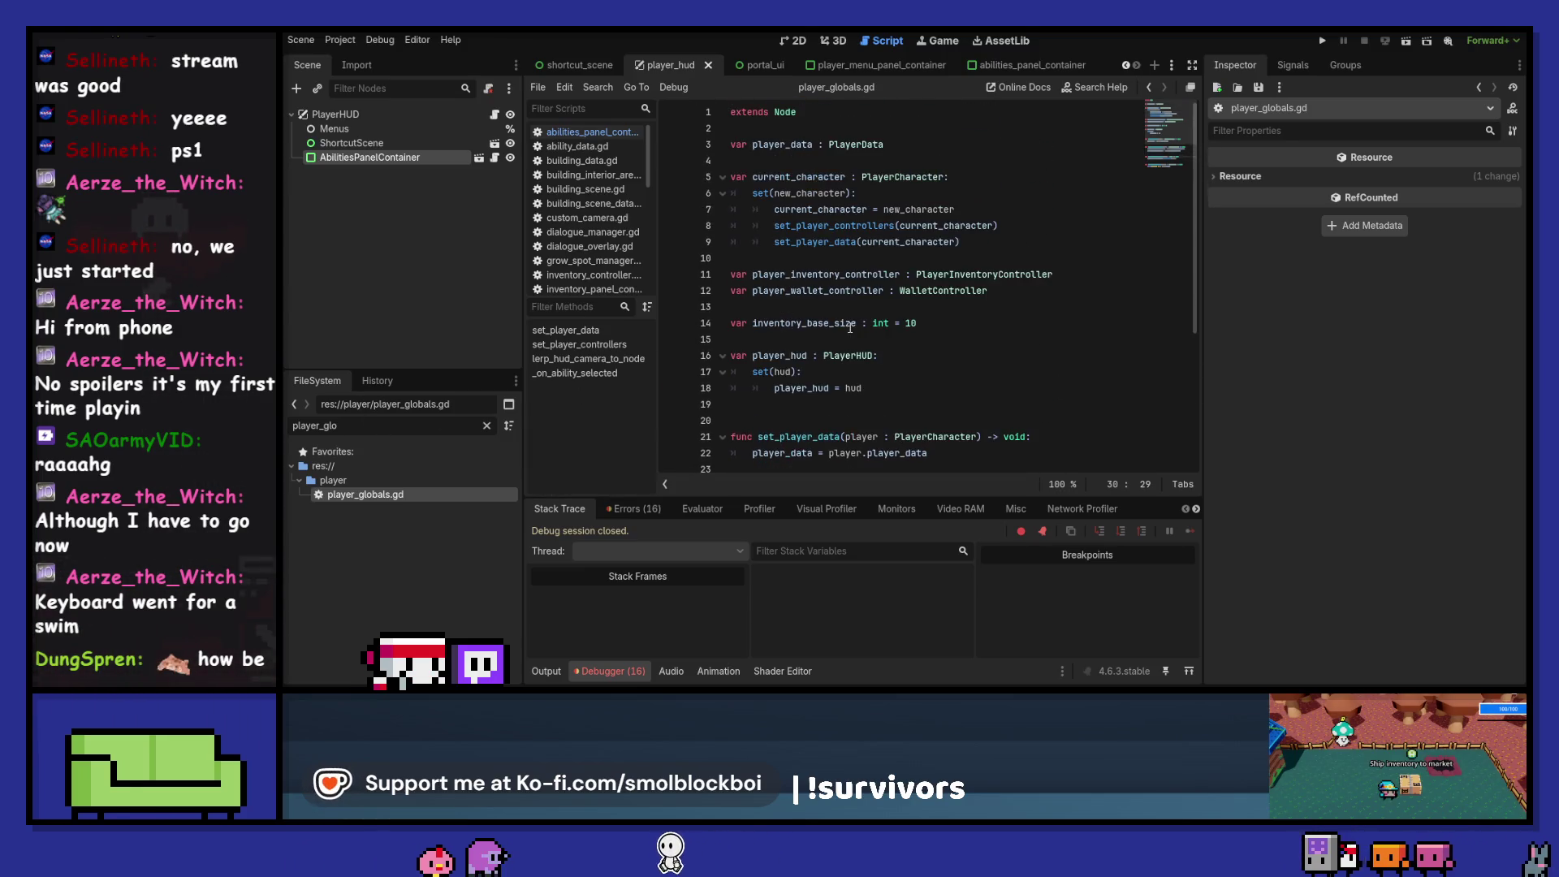
double_click(797, 177)
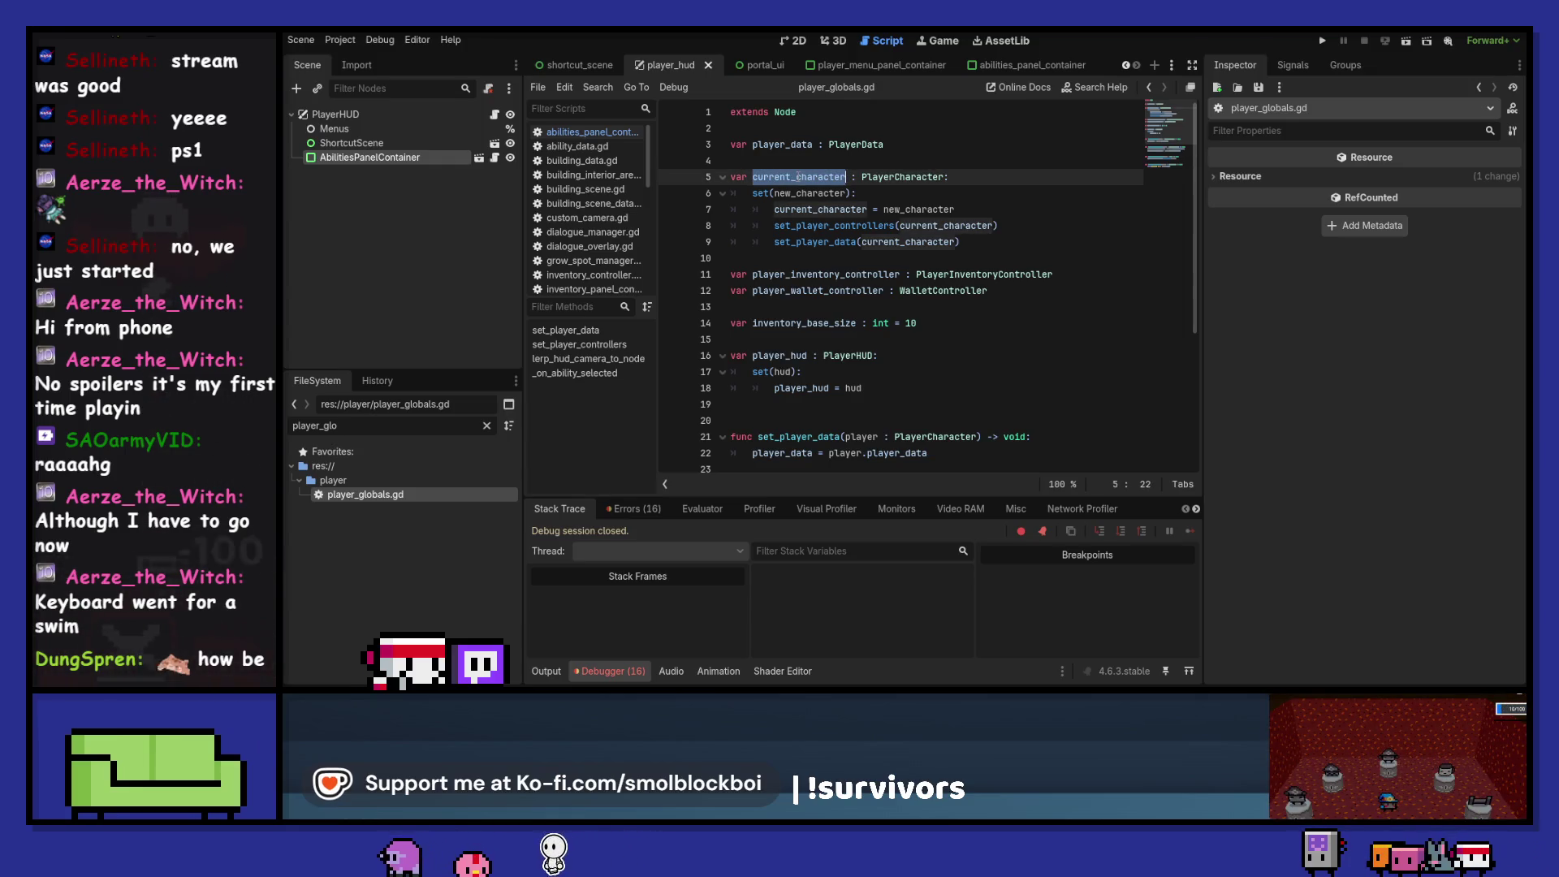
click(787, 129)
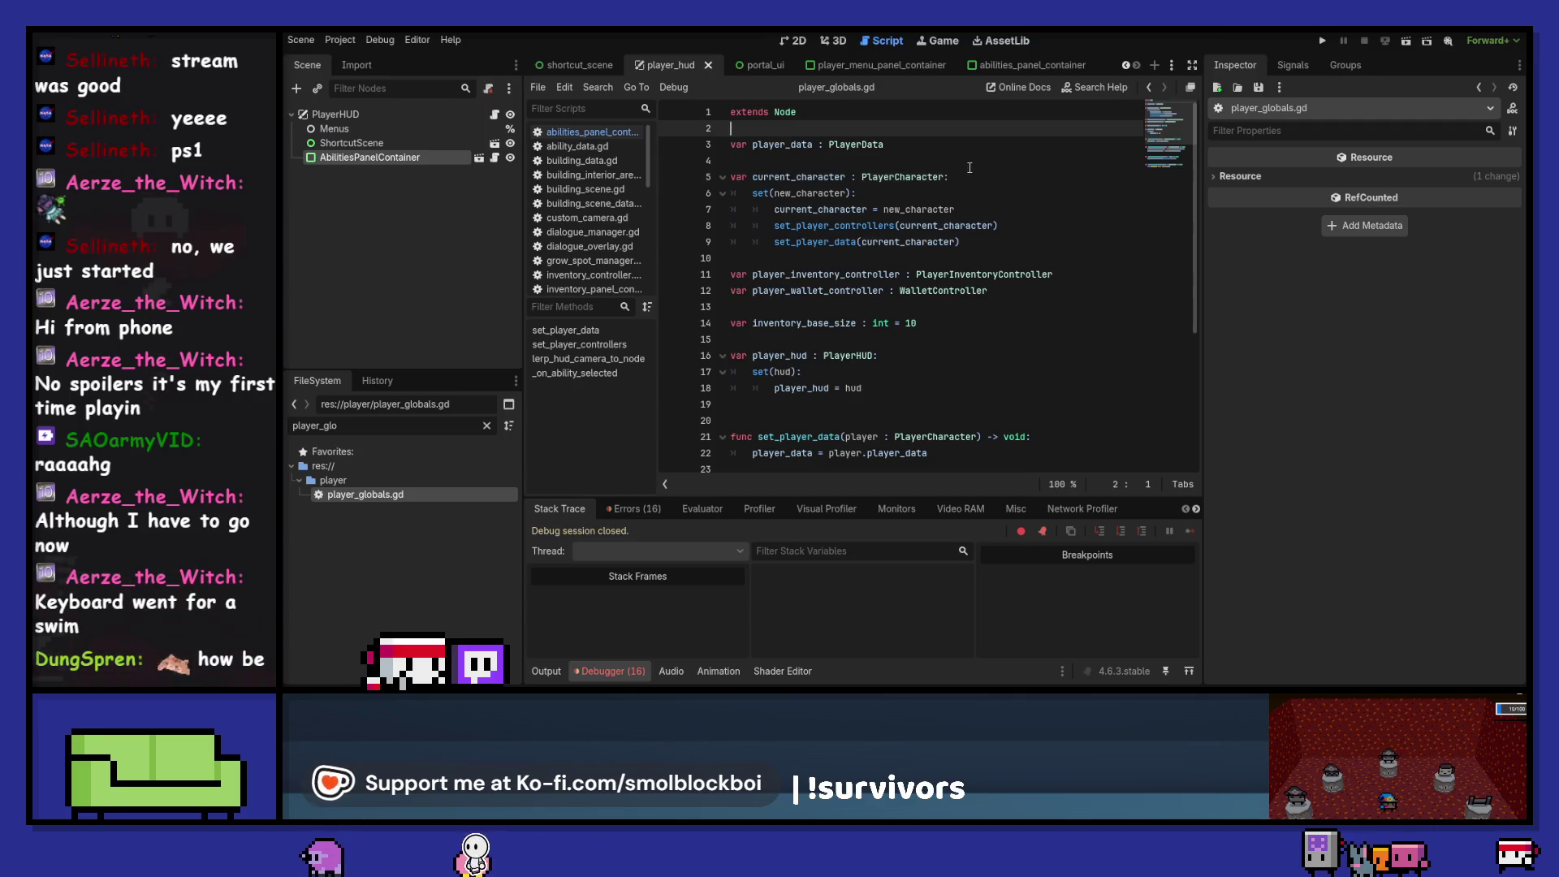
key(Return)
key(Return)
key(Up)
text(si)
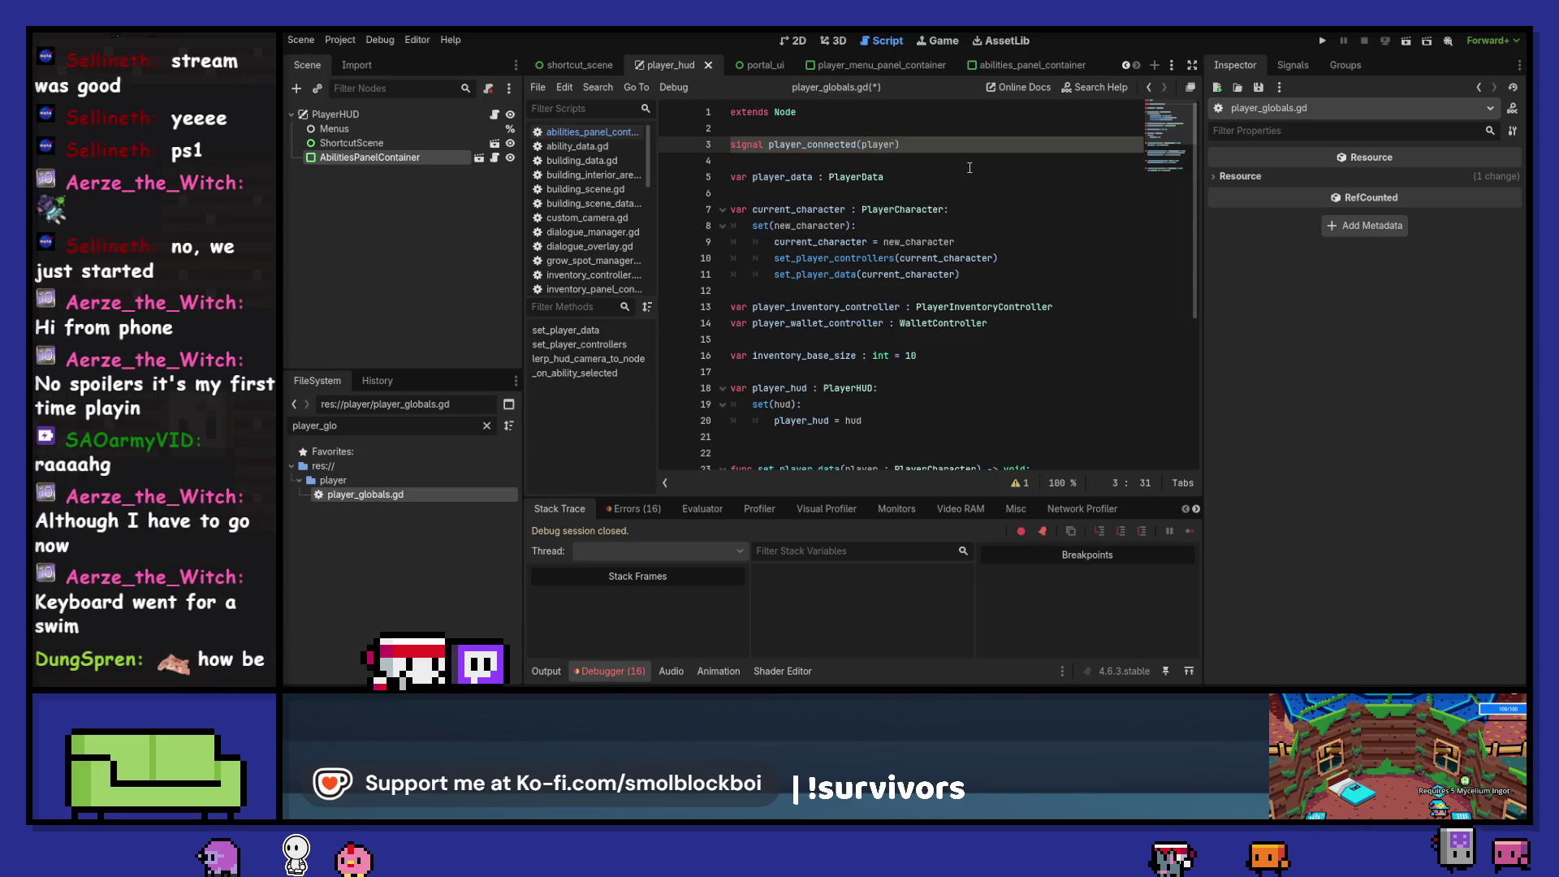
text(PlayerCharacter)
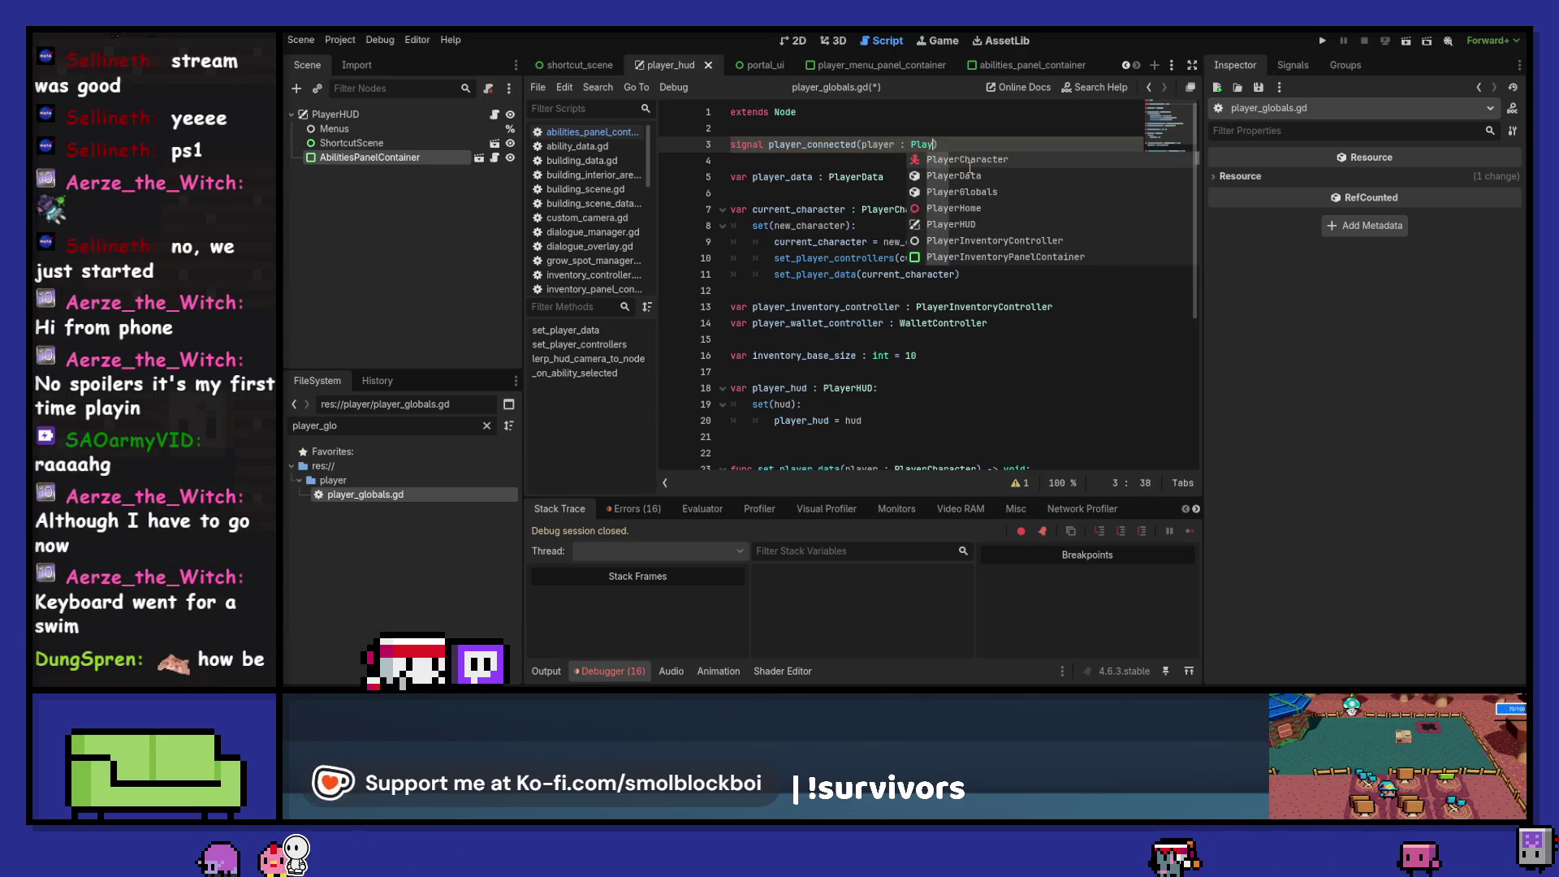
double_click(787, 148)
Emit player_connected at the end of the current_character setter.
click(1003, 270)
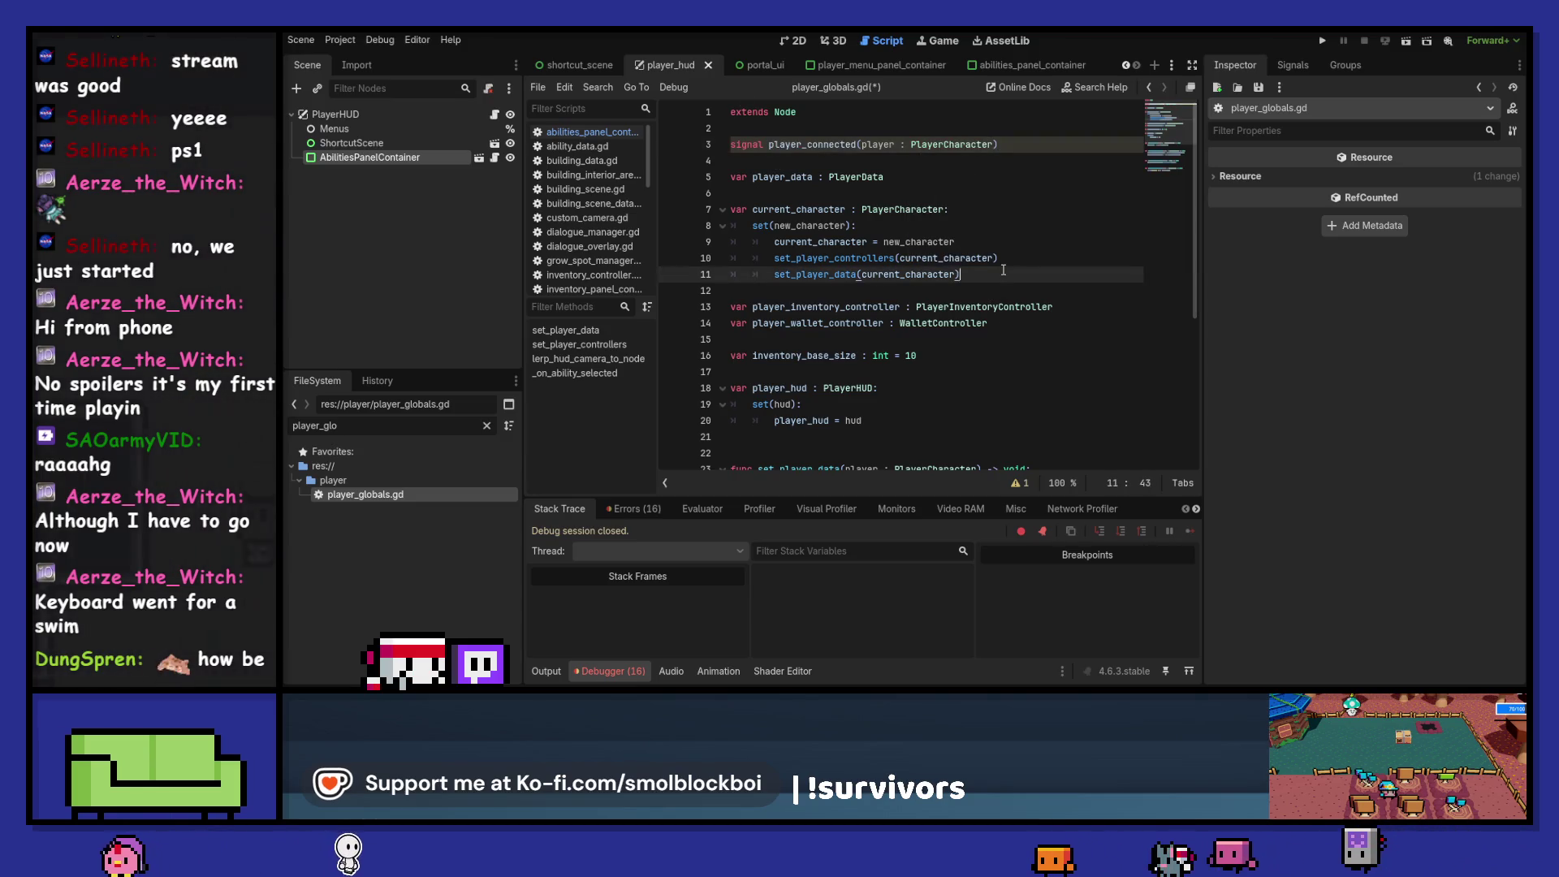
key(Return)
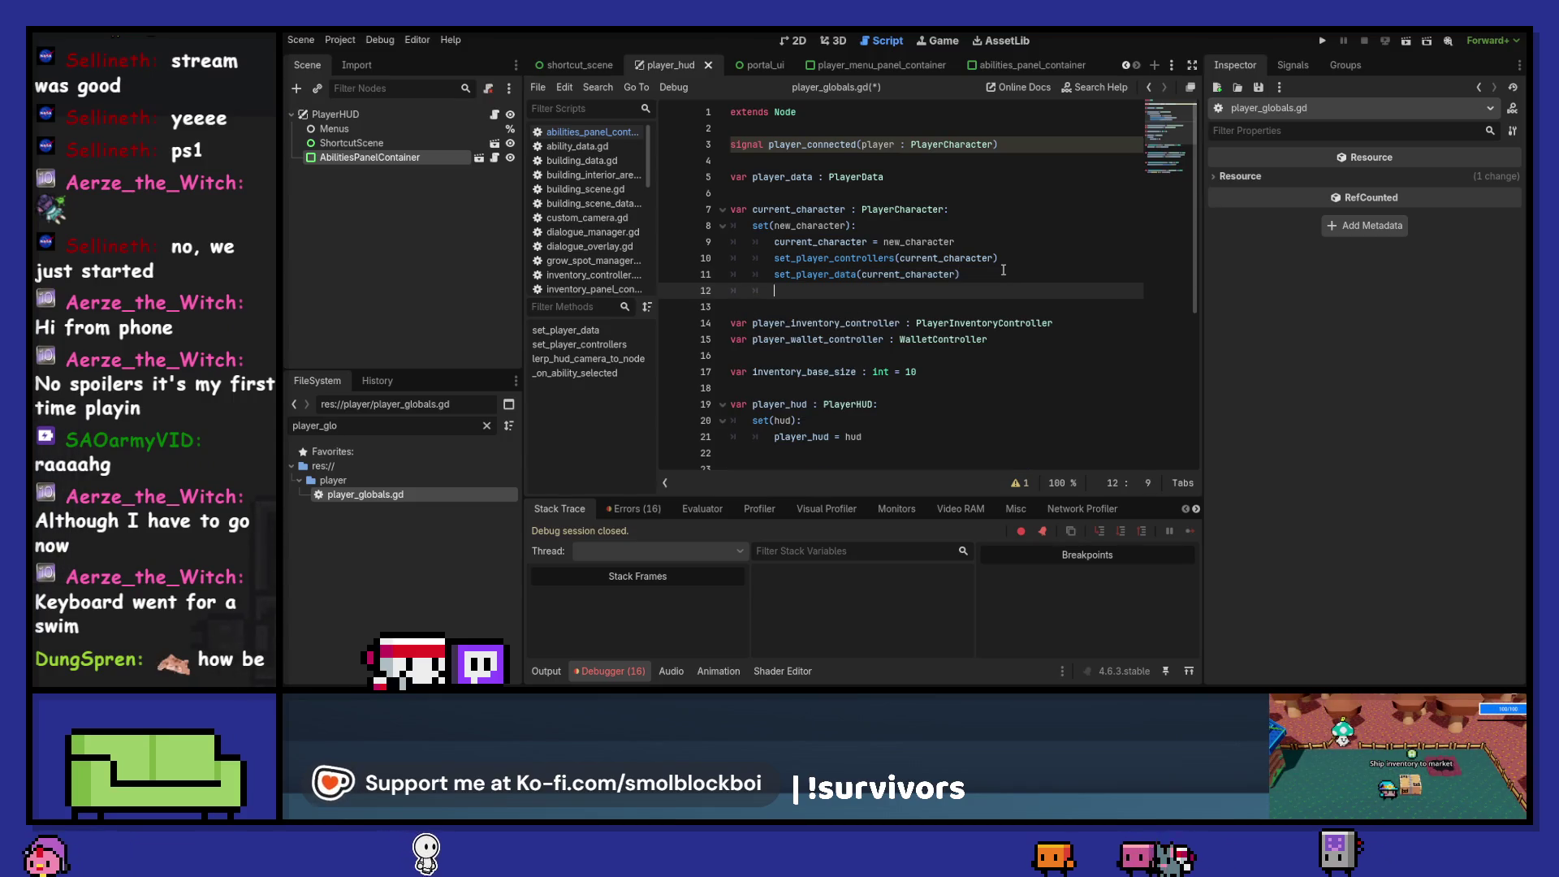
text(player_connected.emit()
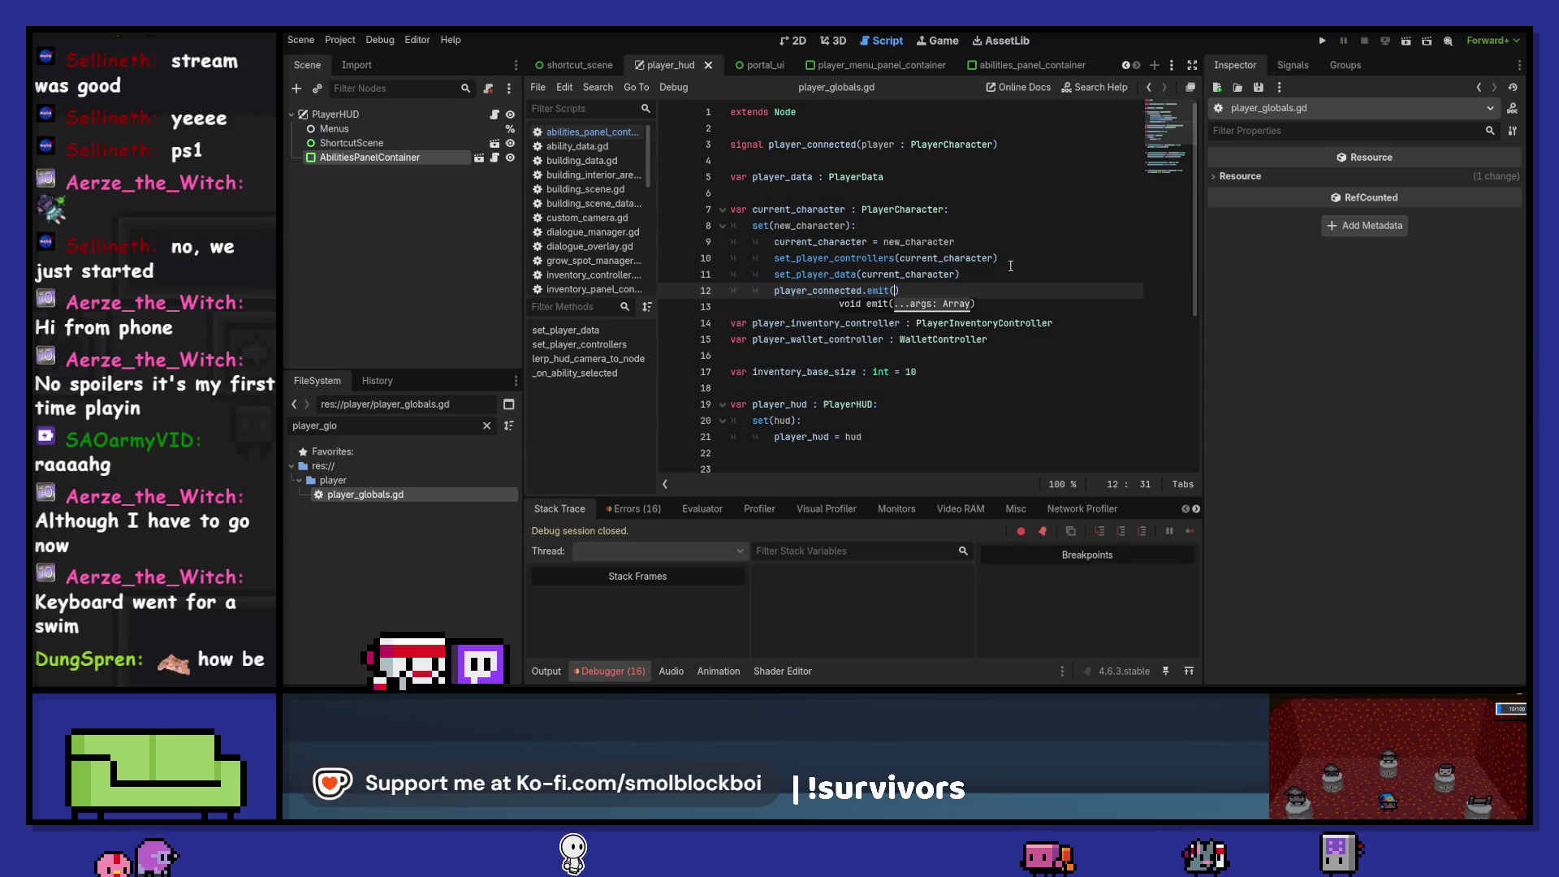
click(589, 132)
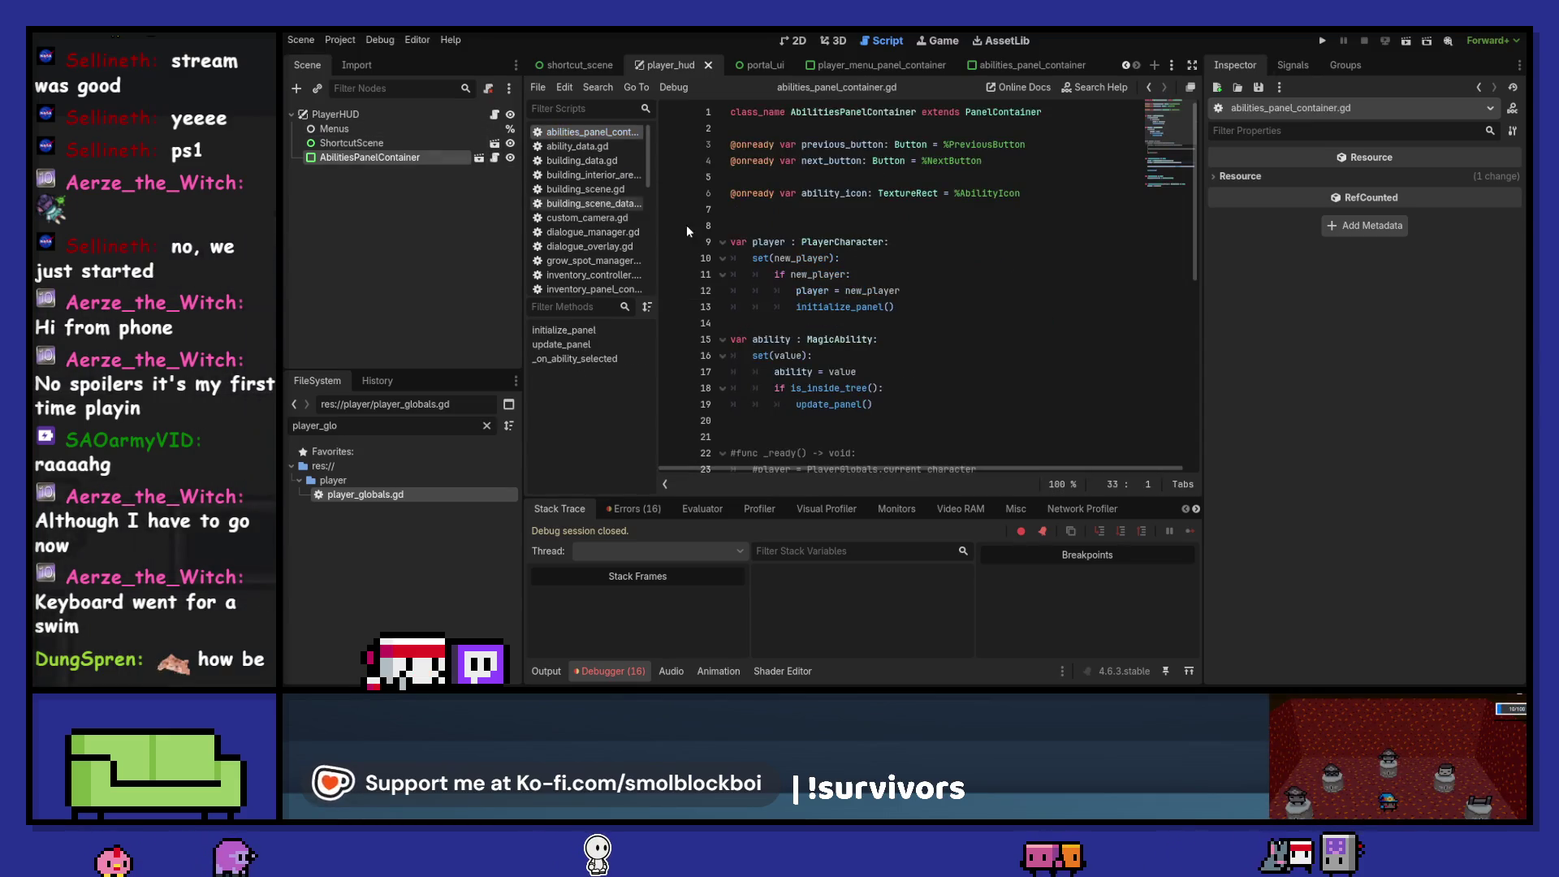
Make _ready connect PlayerGlobals.player_connected to _on_player_connected.
scroll(784, 262, down, 3)
click(875, 305)
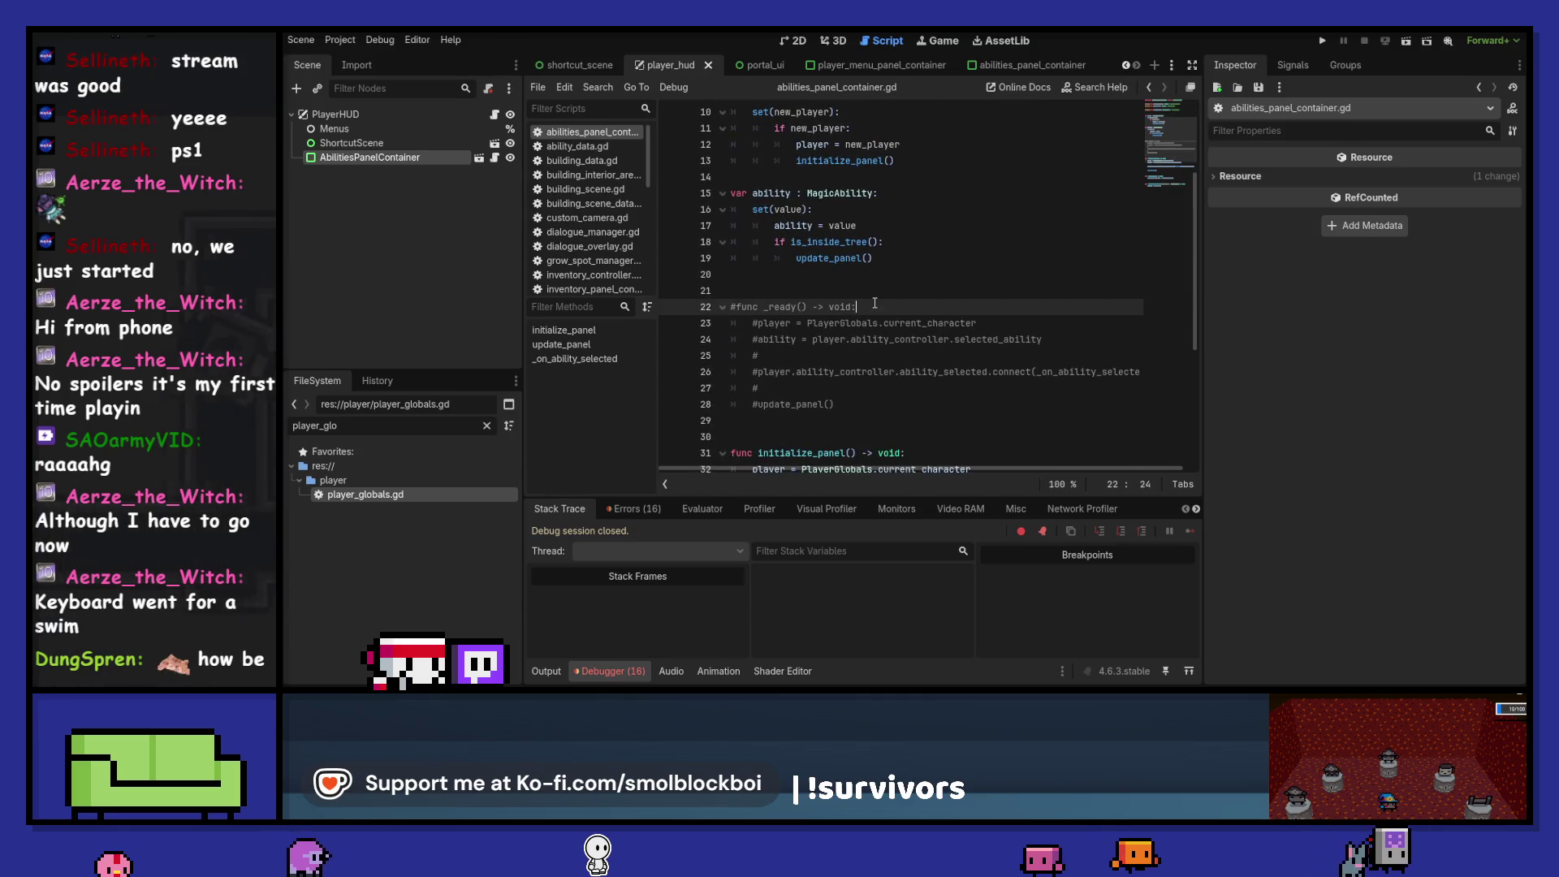
key(Delete)
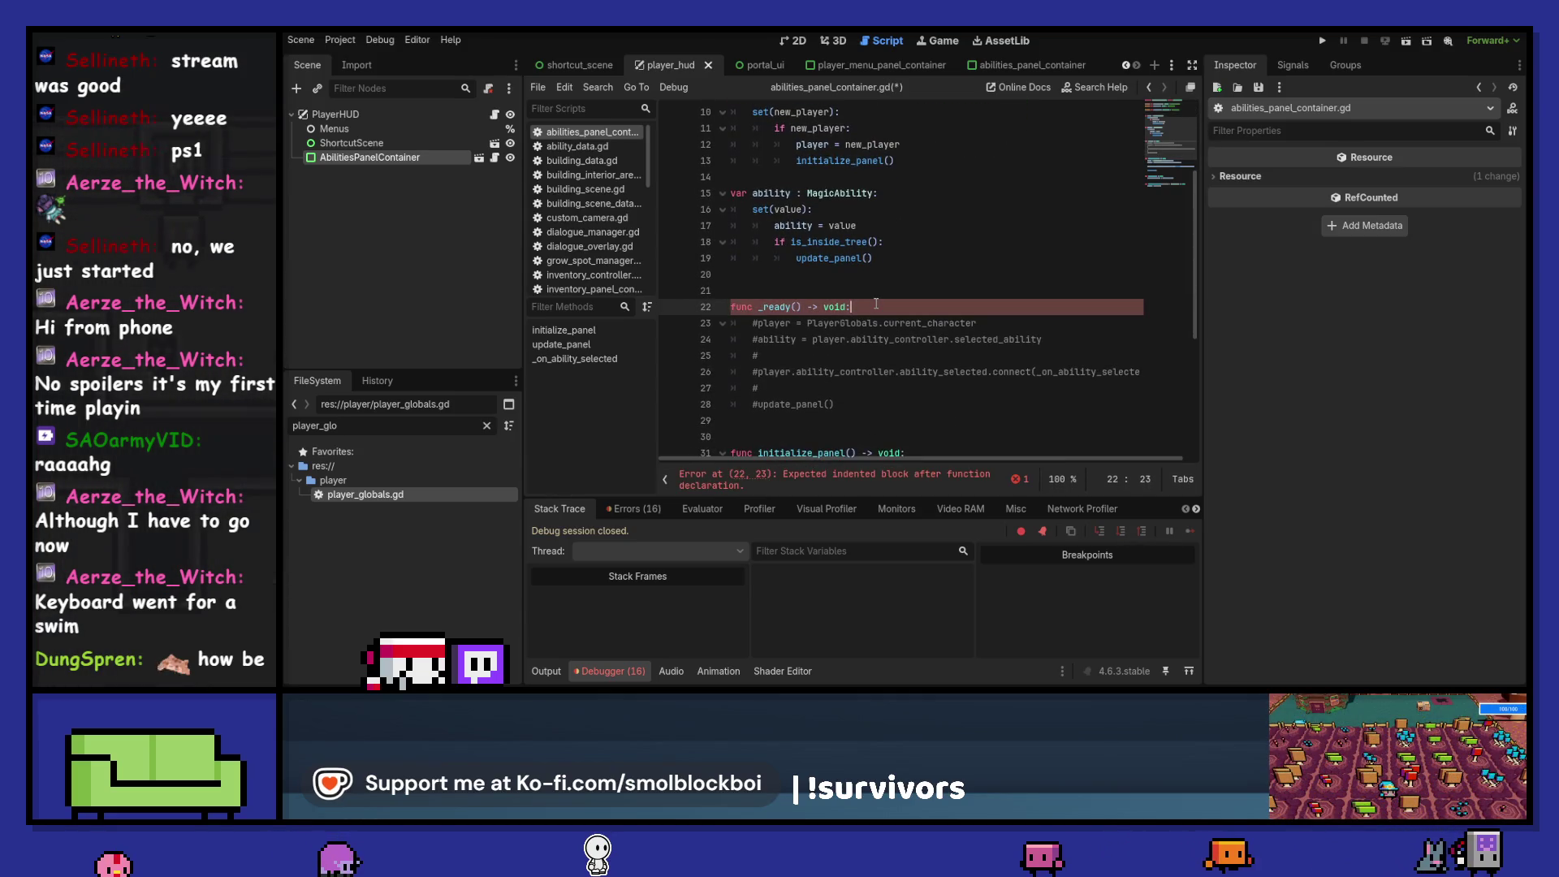
key(Return)
text(erGlobals.)
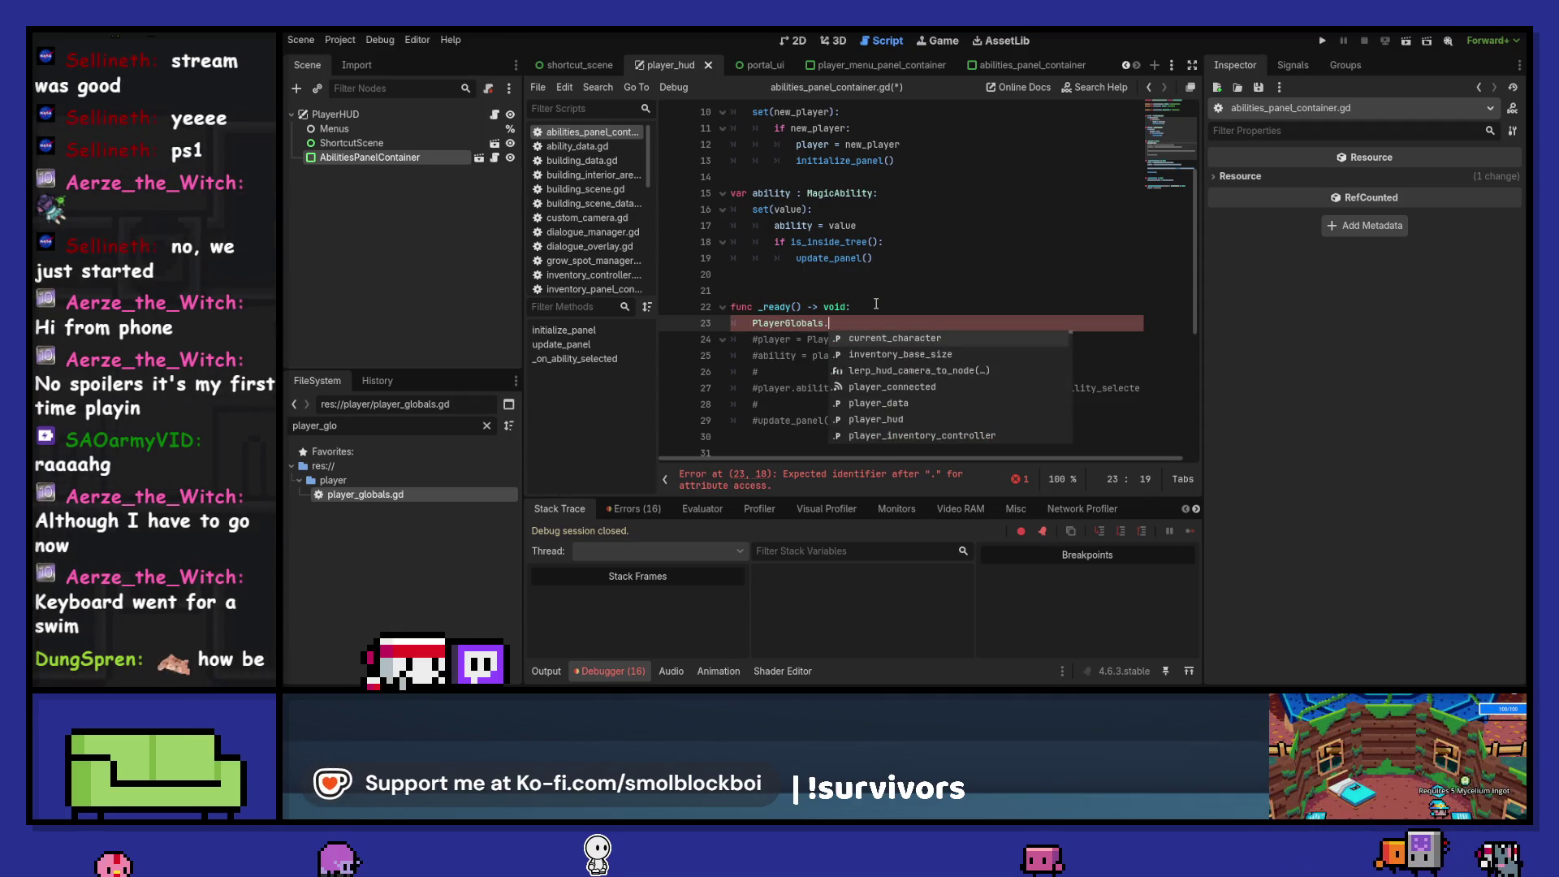
text(player_connected.connect(_on_)
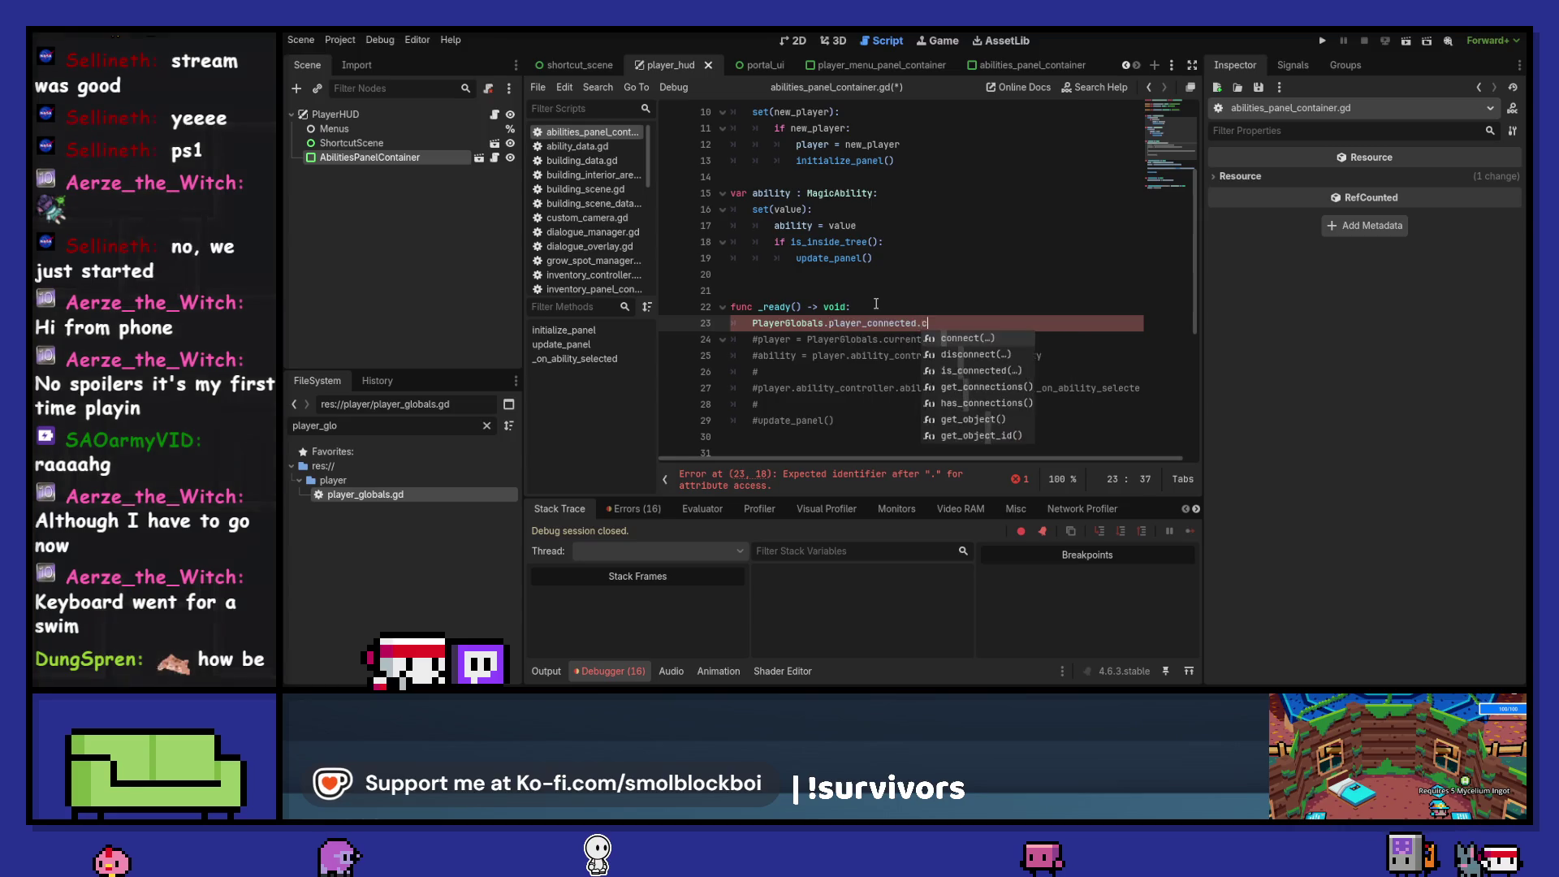
text(player_connected)
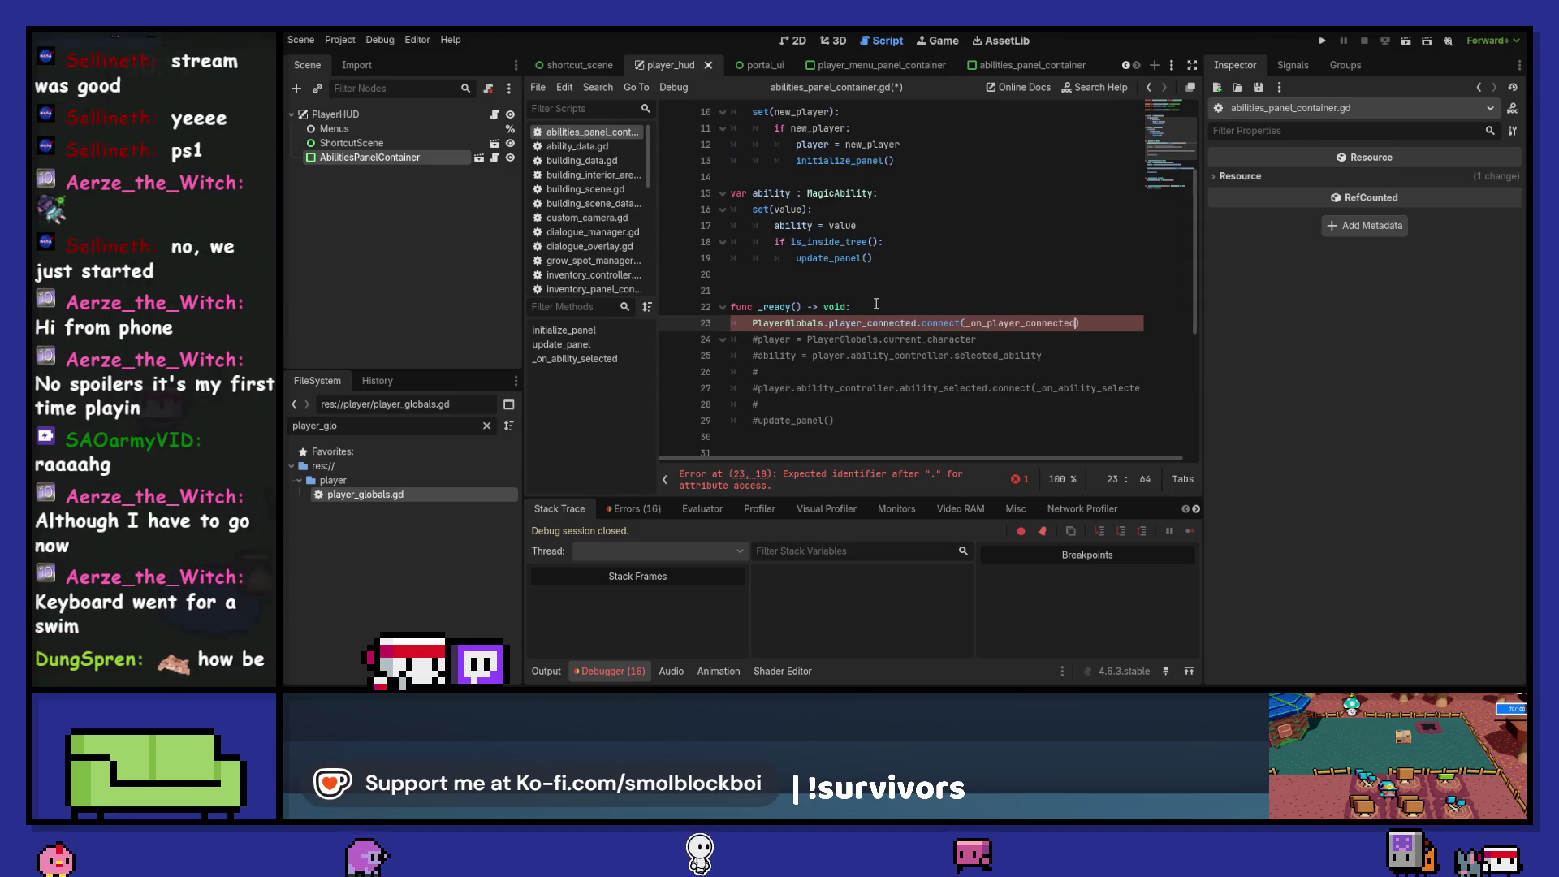
key(Down)
key(Down)
key(Down)
key(Up)
key(Up)
key(Up)
key(Down)
key(Up)
key(Down)
Add func _on_player_connected(new_player : PlayerCharacter) with a pass placeholder.
key(Up)
key(Return)
key(Up)
text(f)
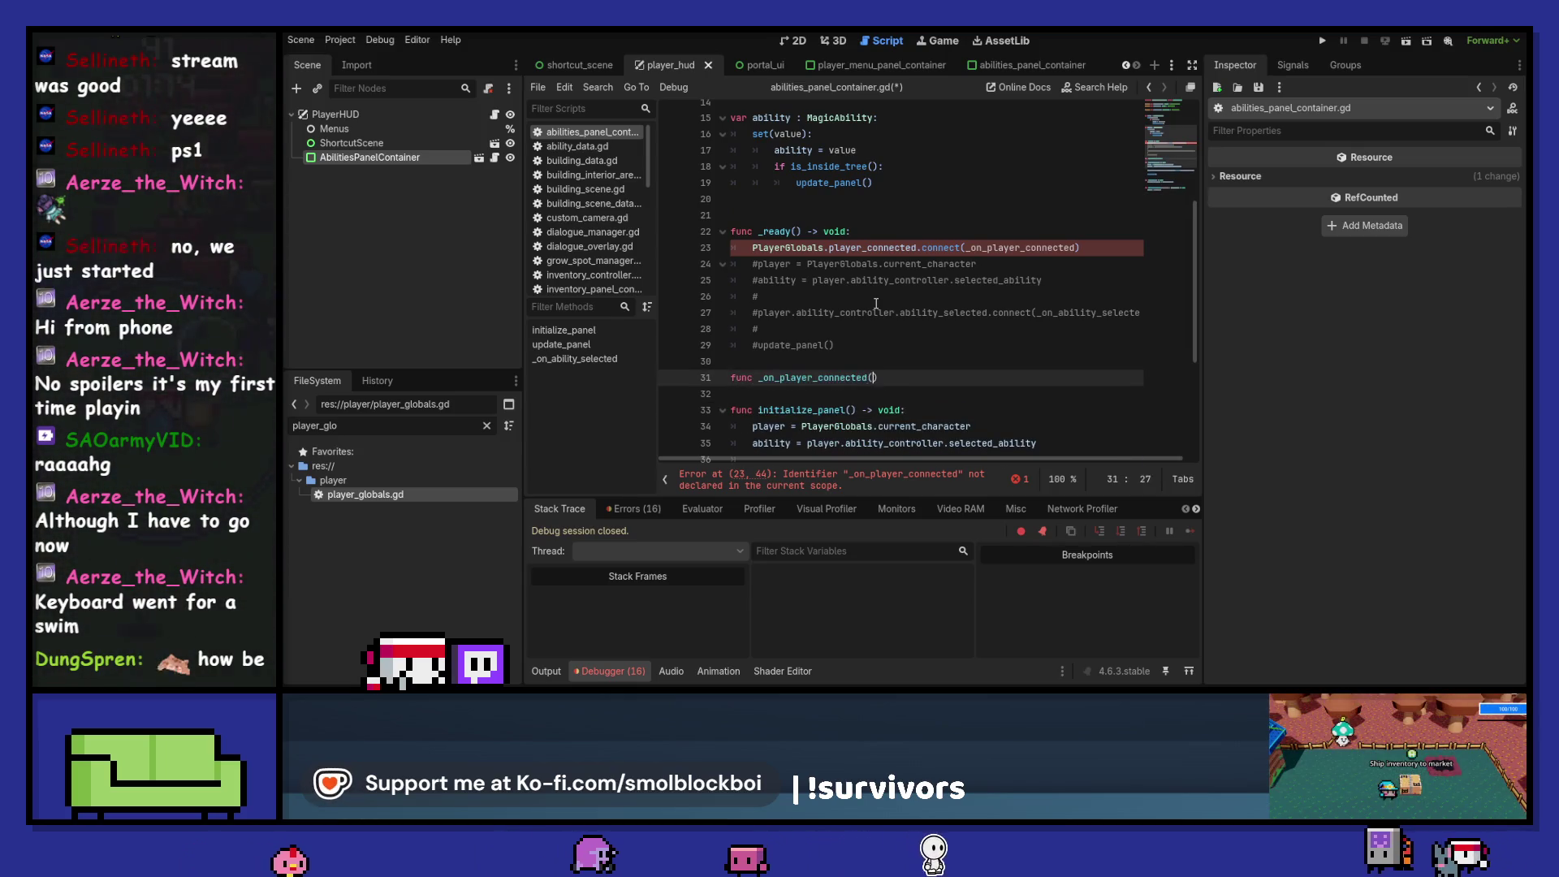
text(new_)
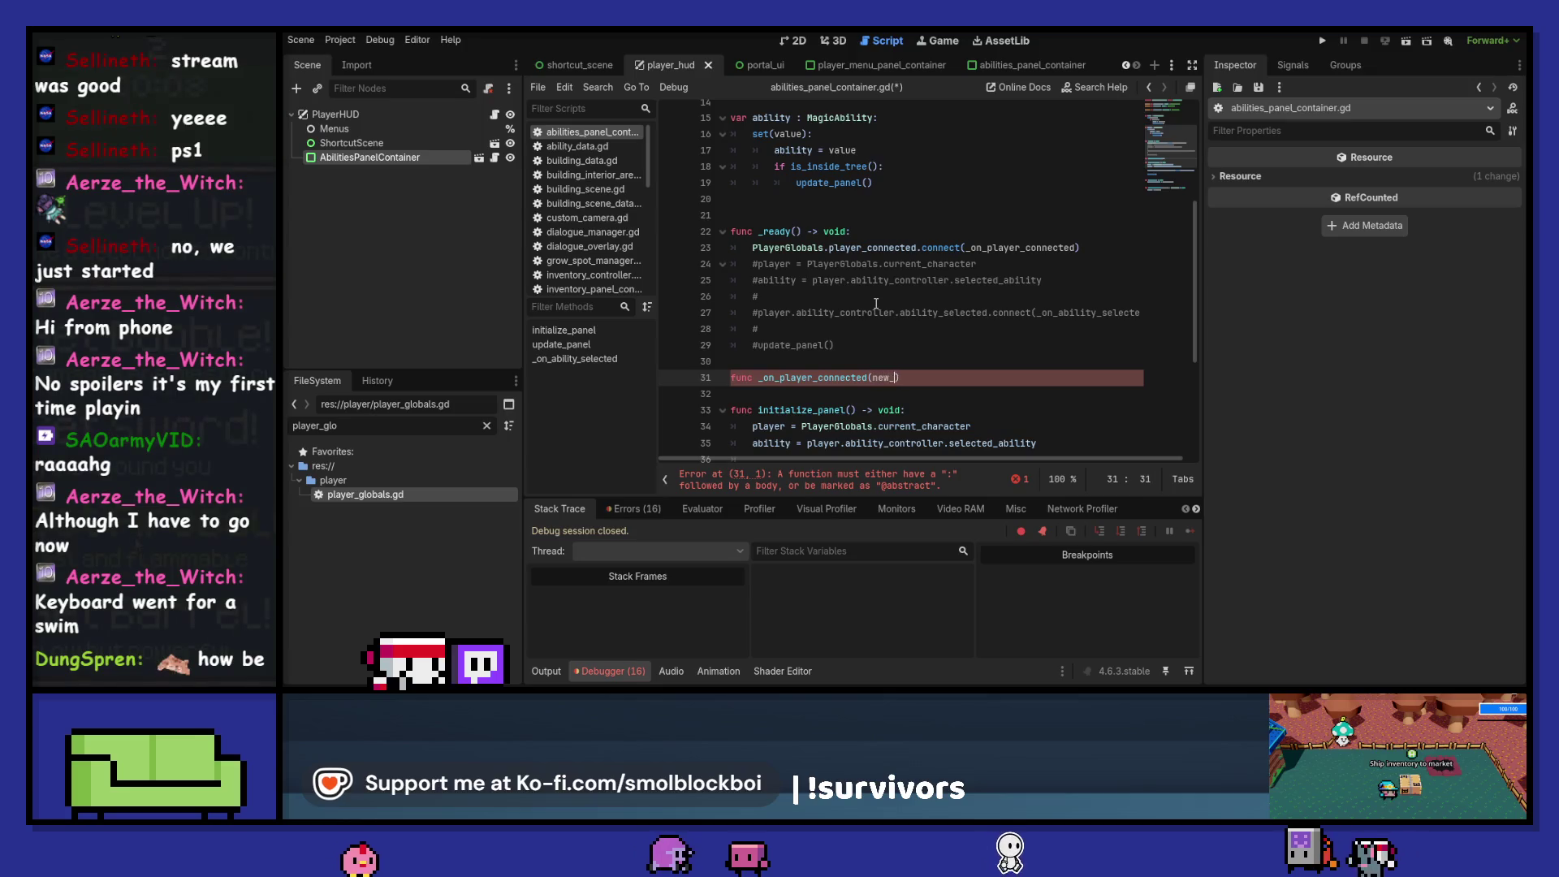
text(player : PlayerC)
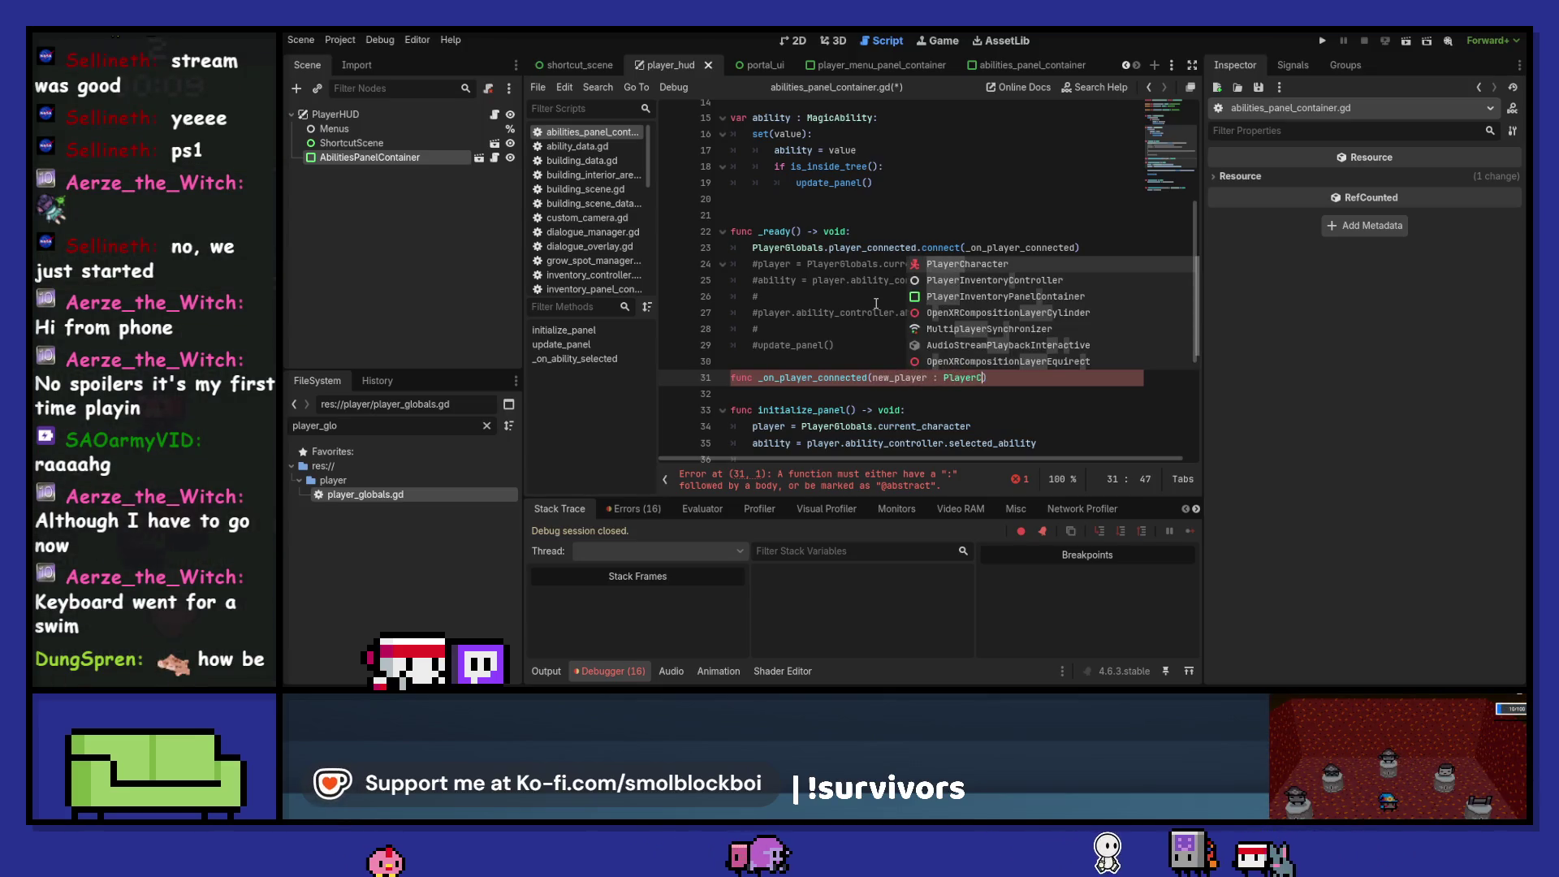
key(Return)
key(End)
text(:)
key(Return)
text(pass)
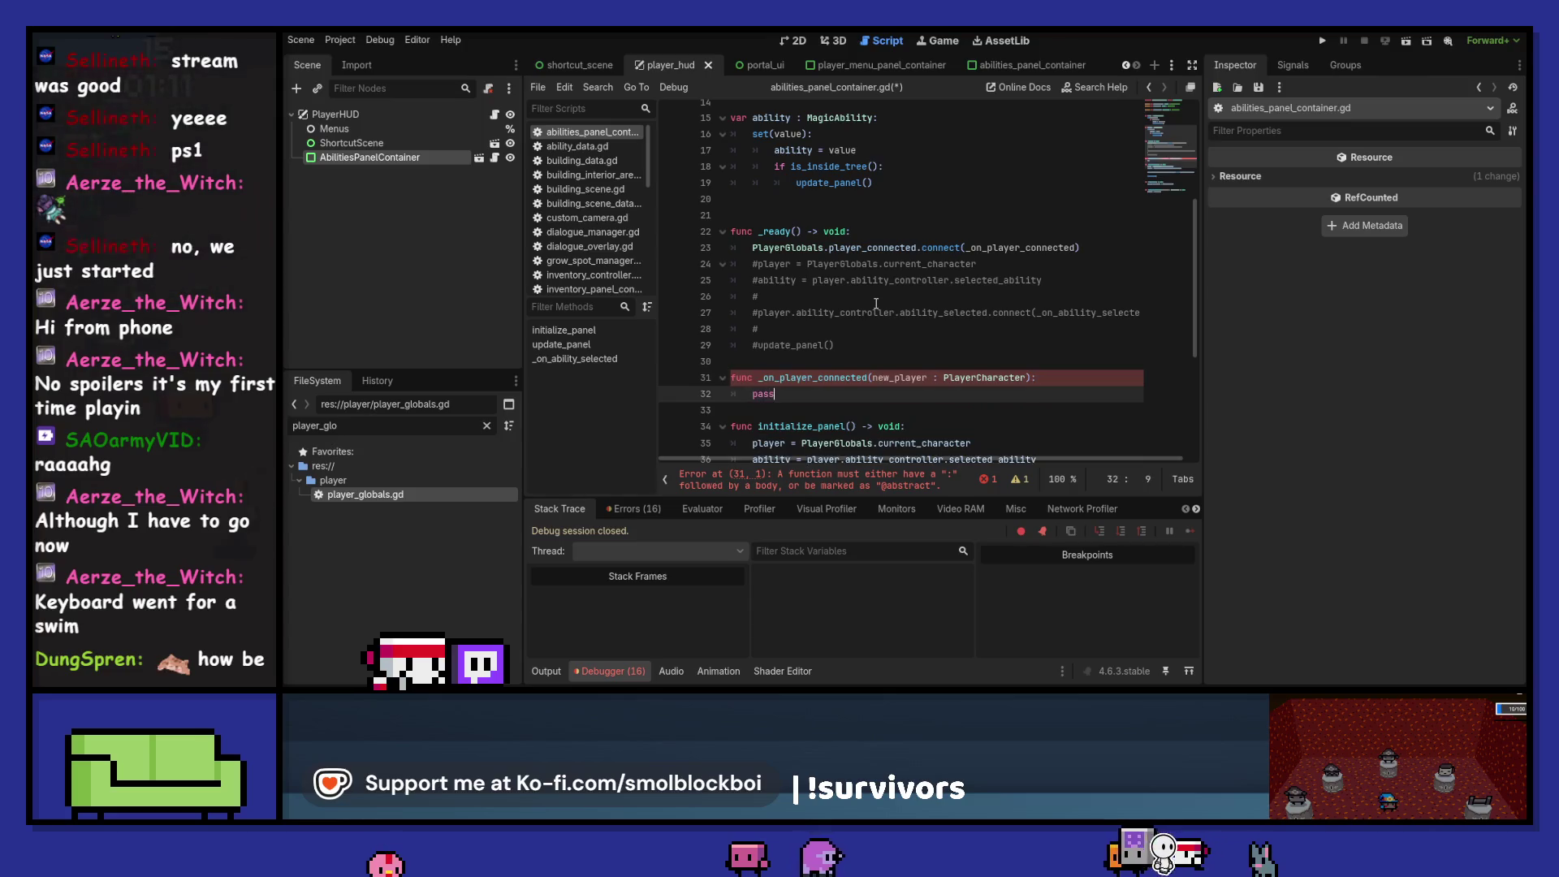
Replace the handler's pass with initialize_panel(), save, and run the game.
scroll(876, 304, down, 3)
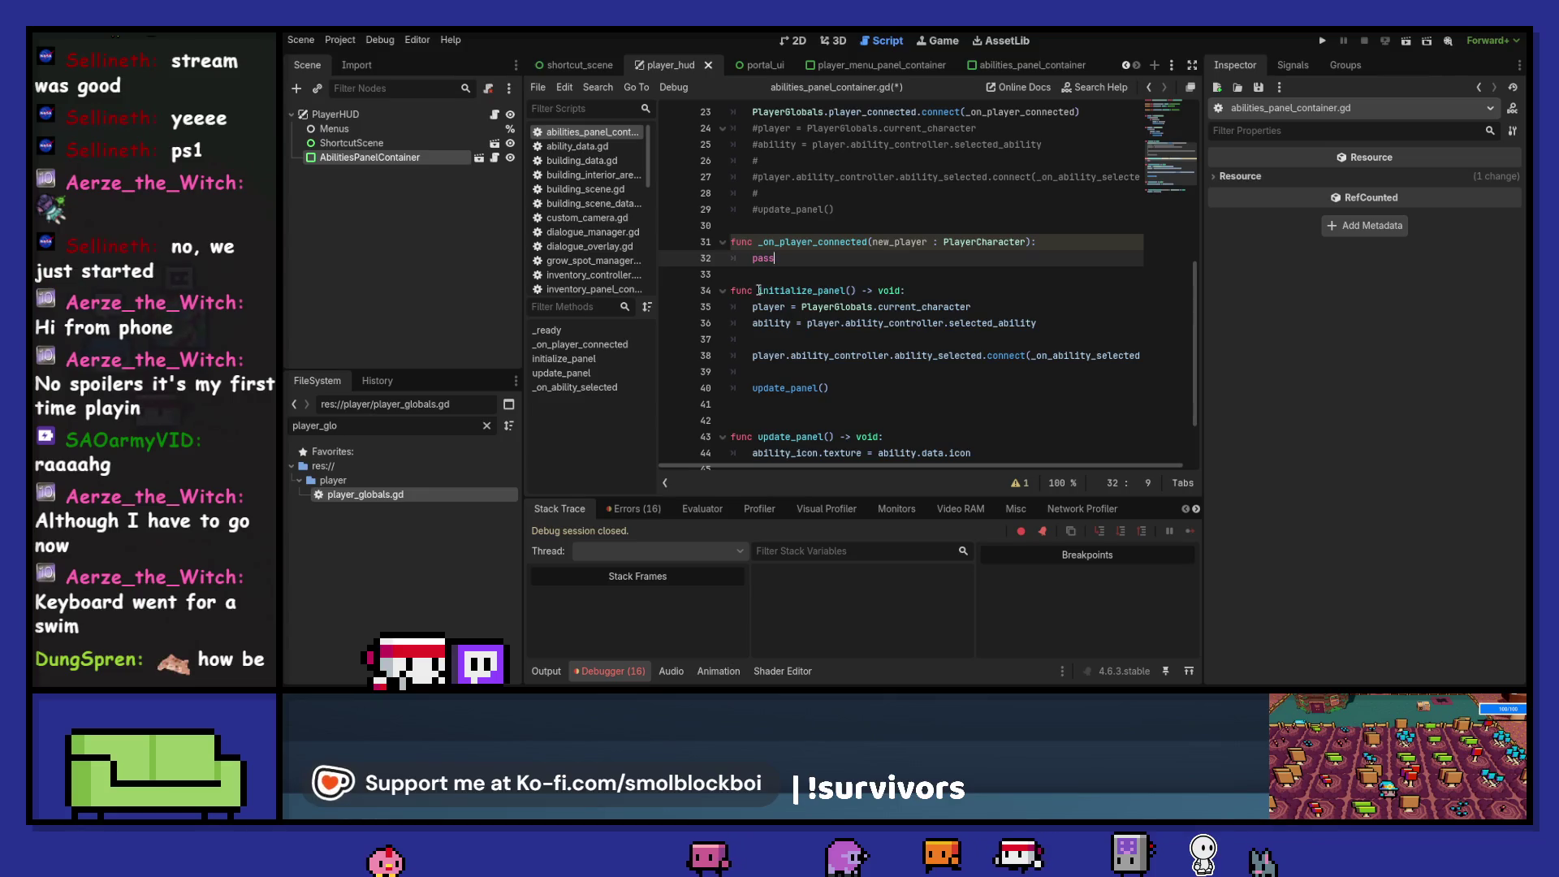
drag(759, 290, 820, 290)
double_click(817, 259)
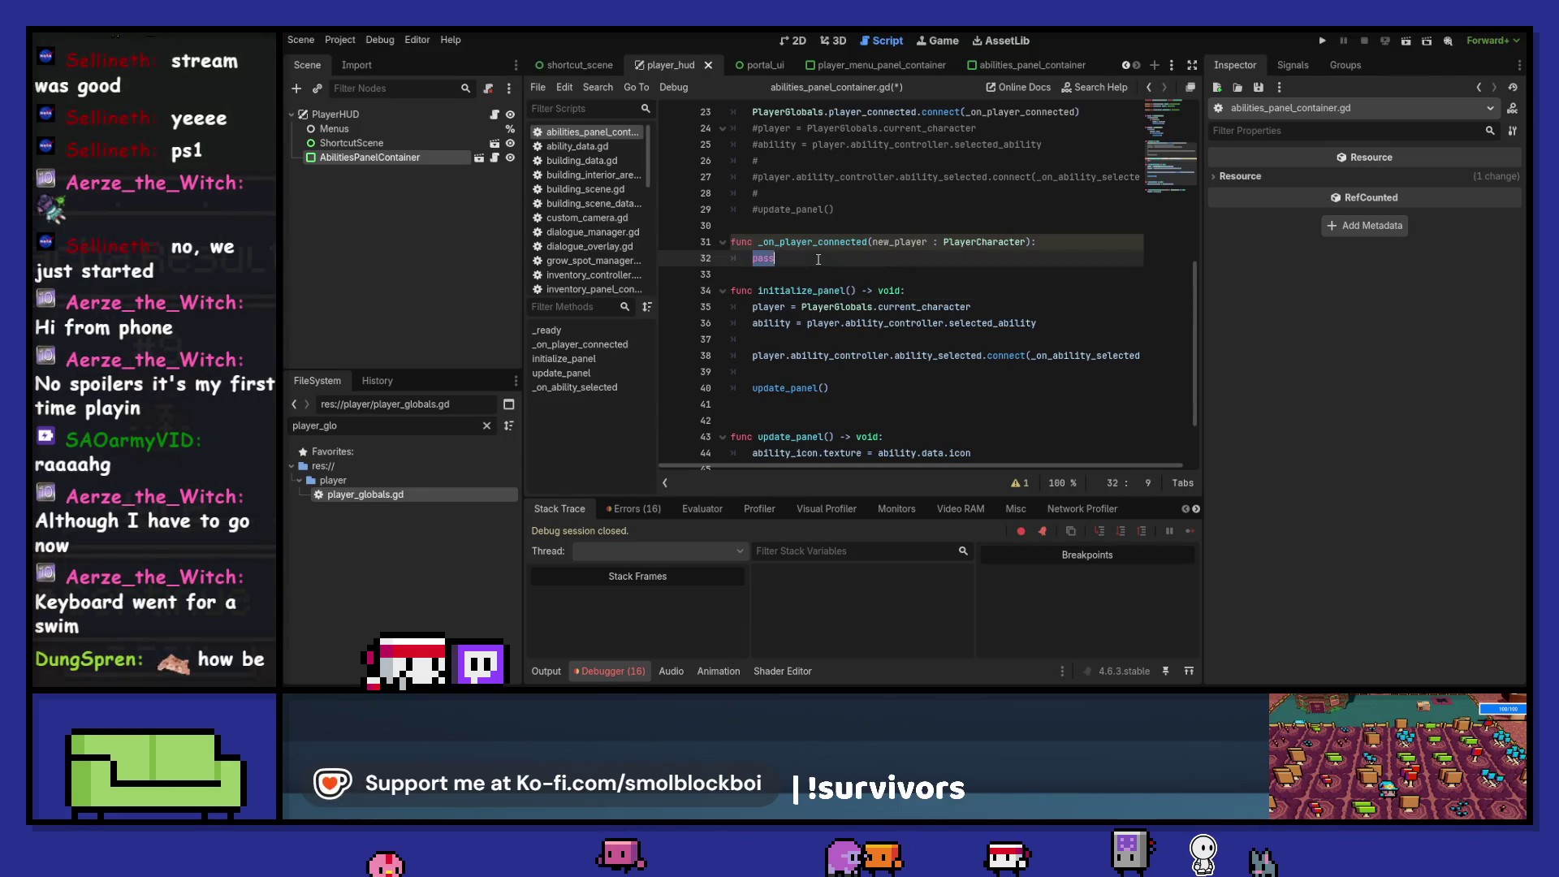
text(initialize_panel())
click(794, 271)
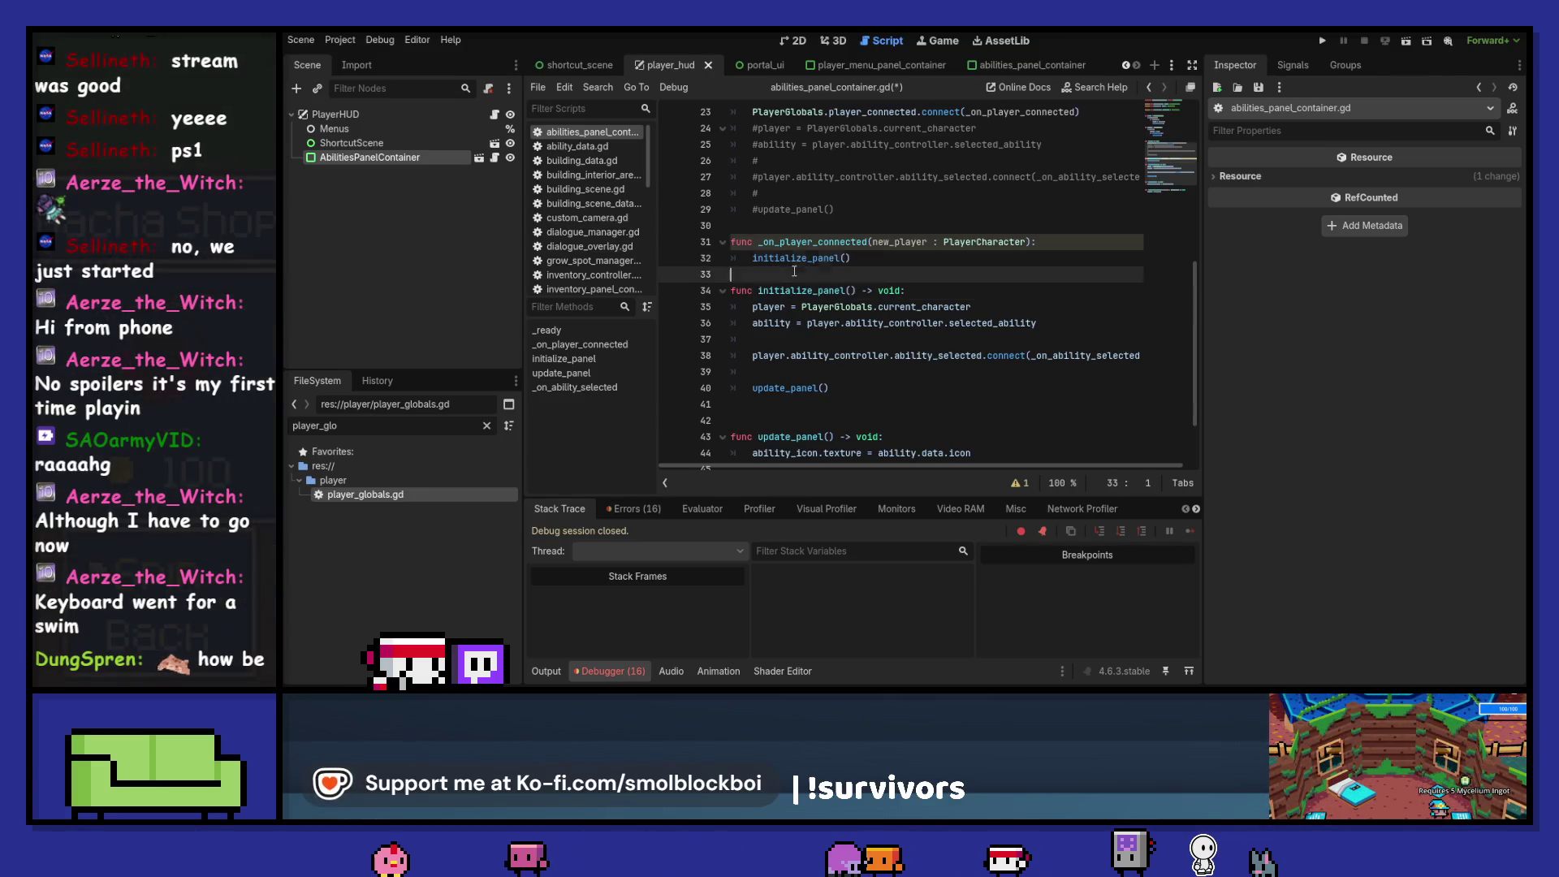
key(Return)
click(788, 229)
key(Return)
key(ctrl+s)
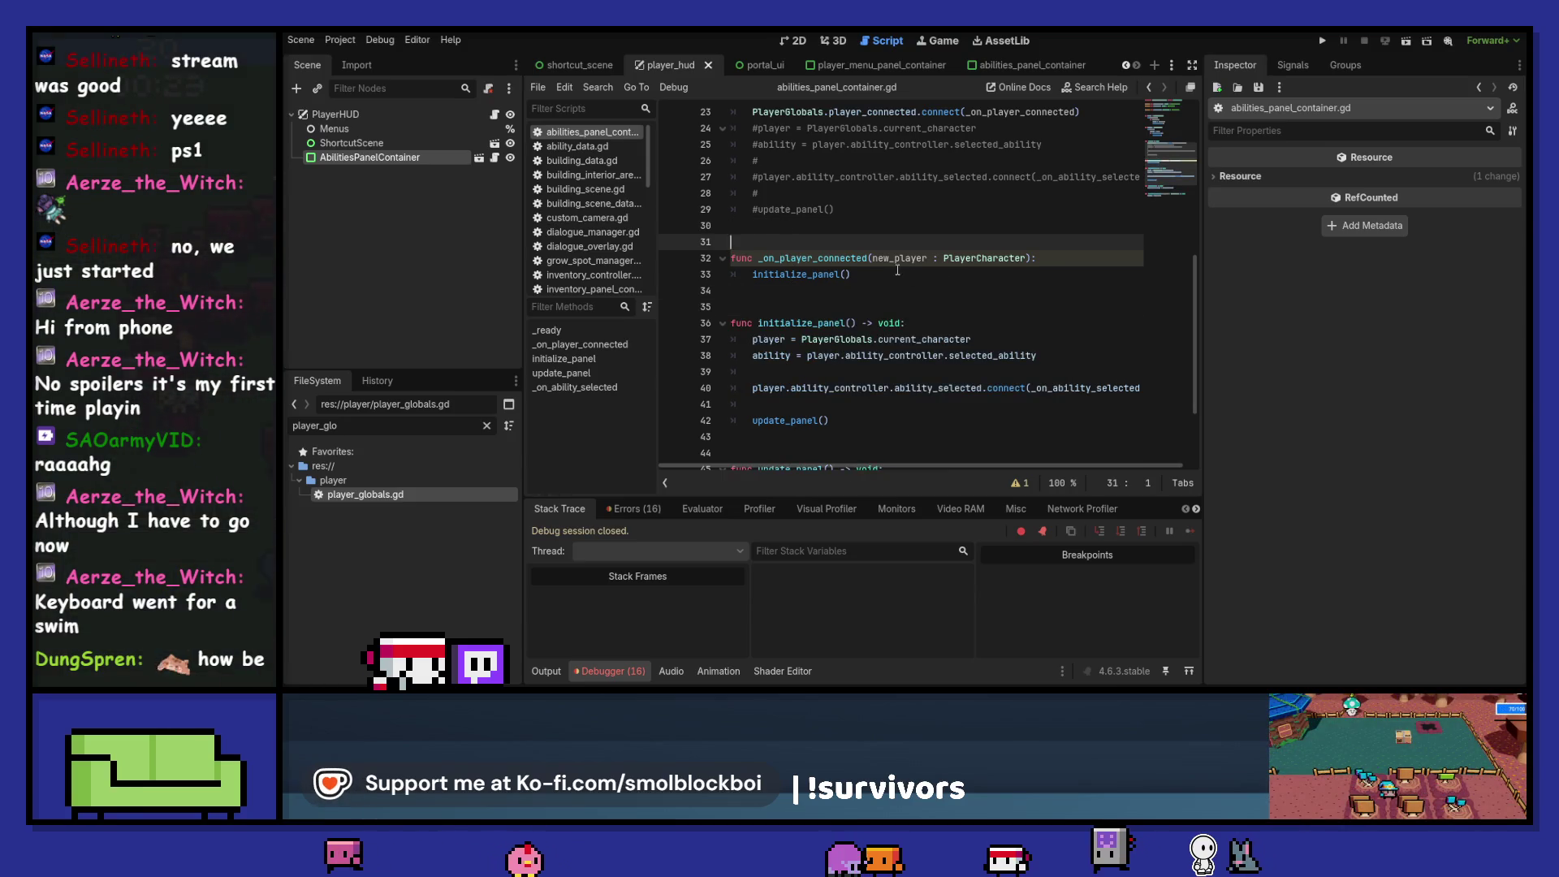
click(873, 258)
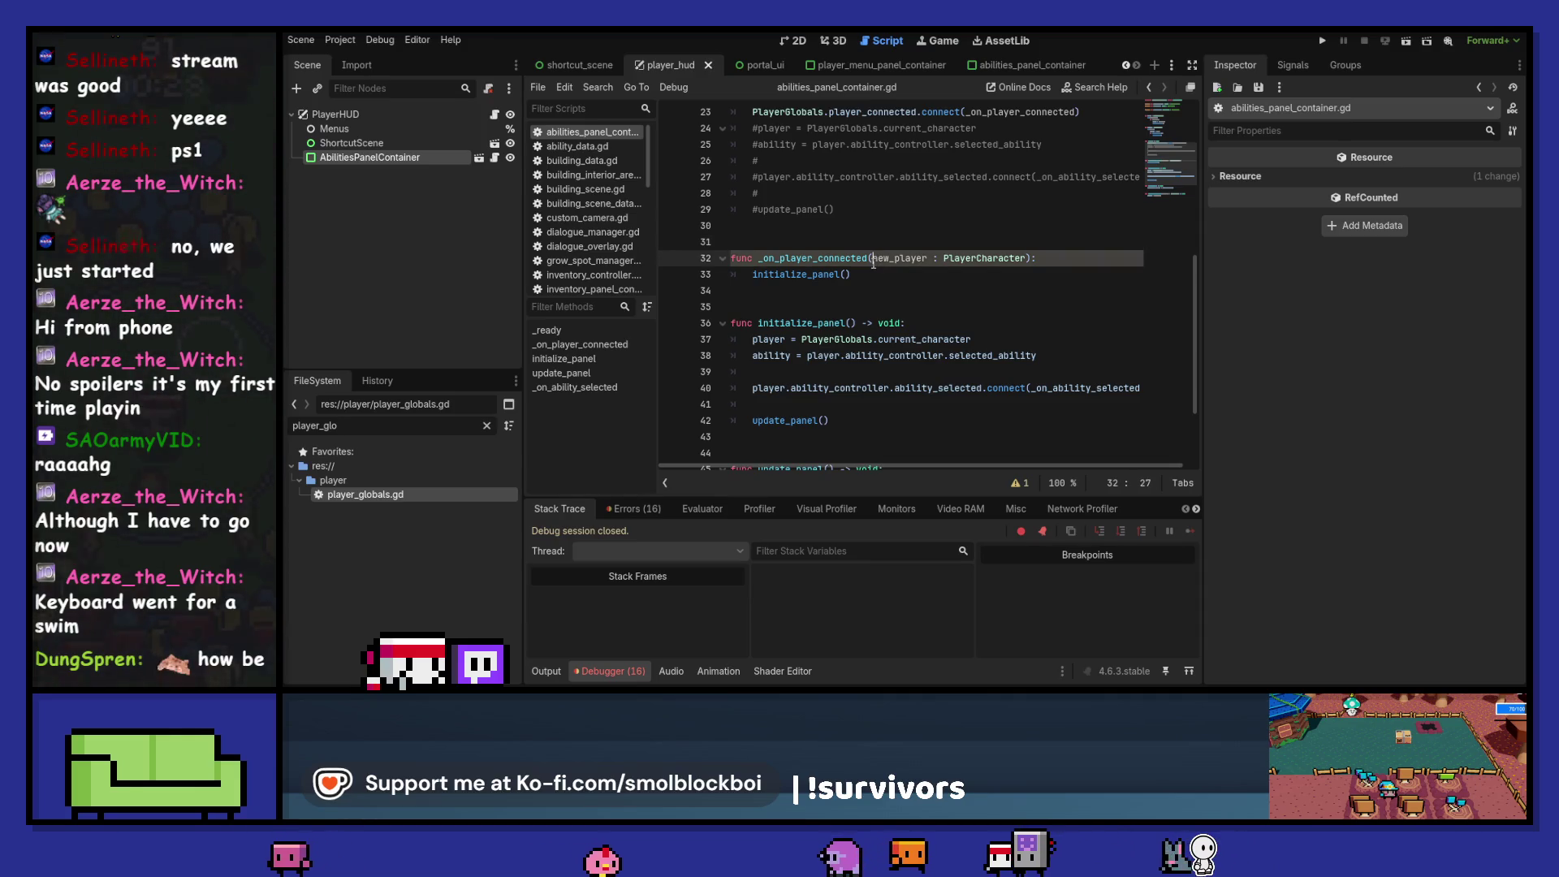
text(_)
key(F5)
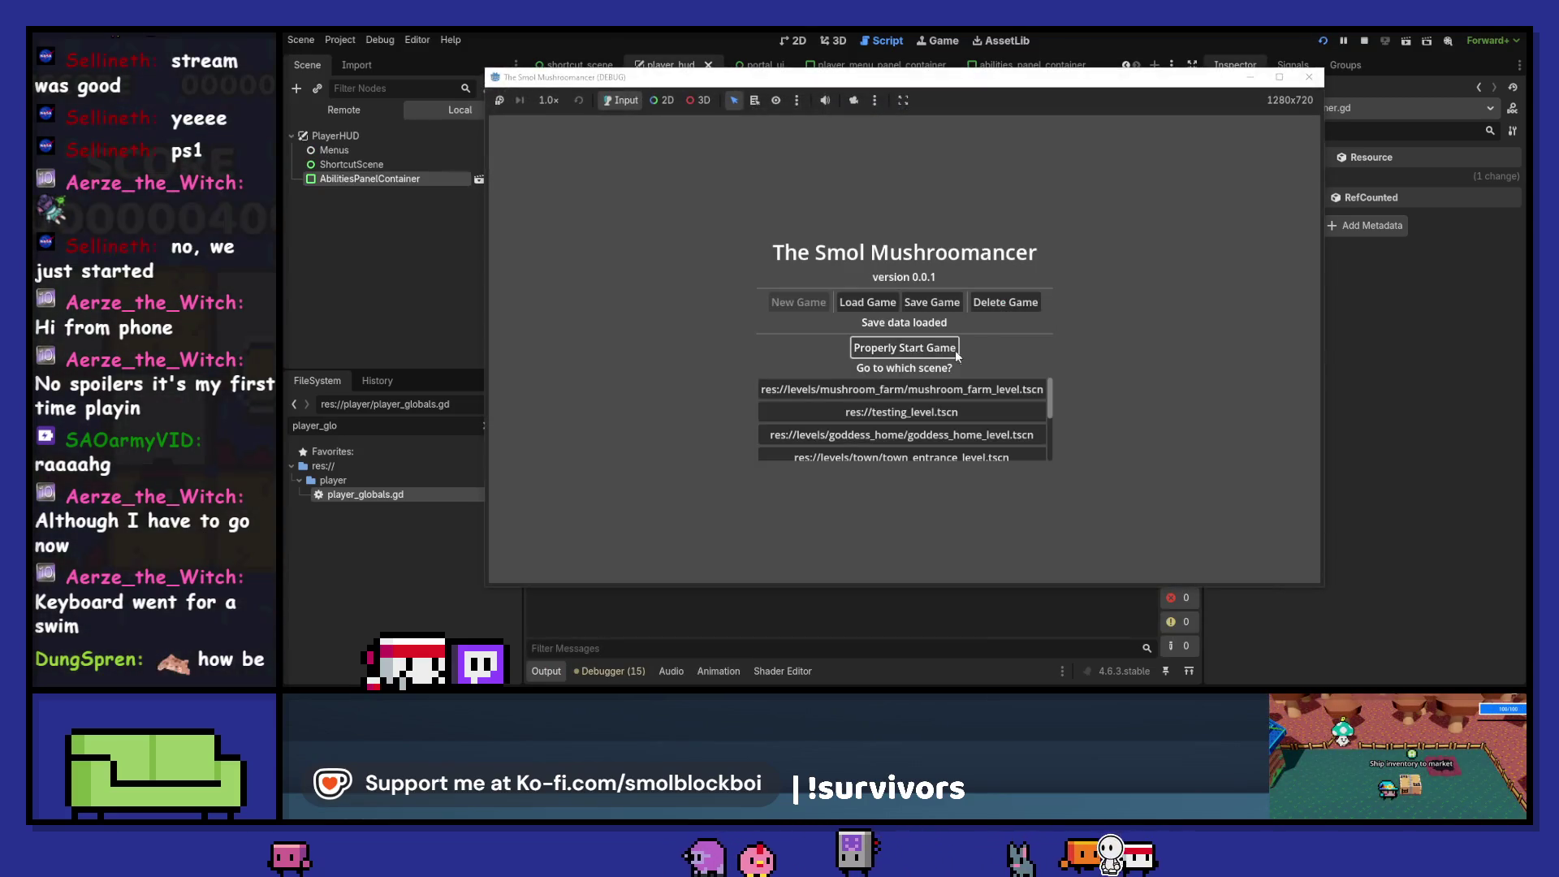
Start the game, then jump from the Debugger error to the offending player_globals.gd line.
click(861, 442)
key(Tab)
key(Tab)
click(625, 671)
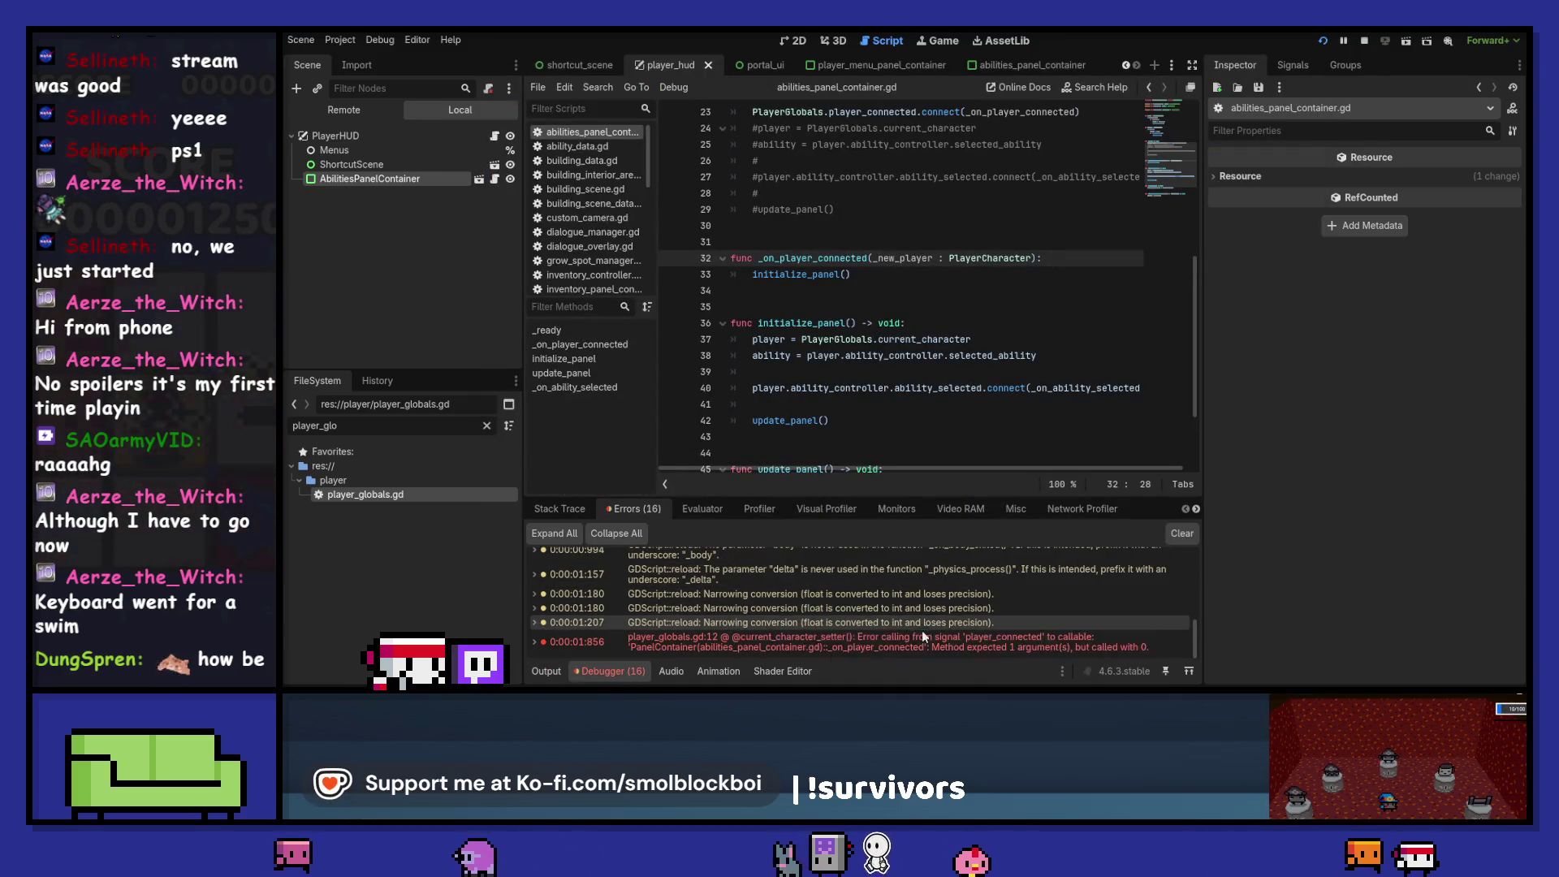
double_click(925, 647)
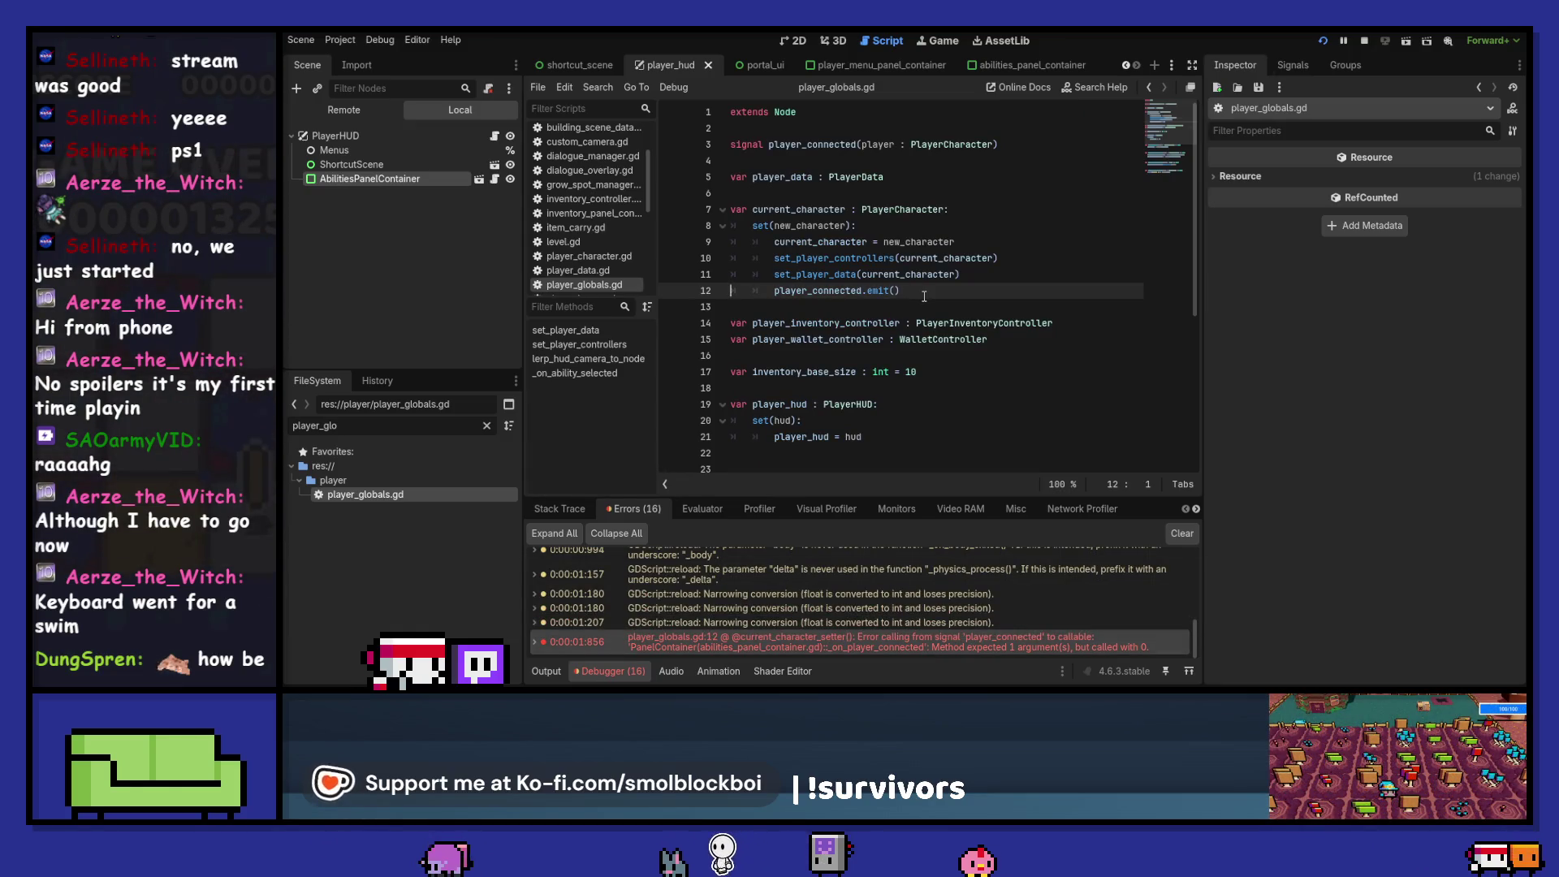
Delete the parameter from the player_connected signal and from the _on_player_connected handler, then save.
drag(862, 144, 995, 144)
key(BackSpace)
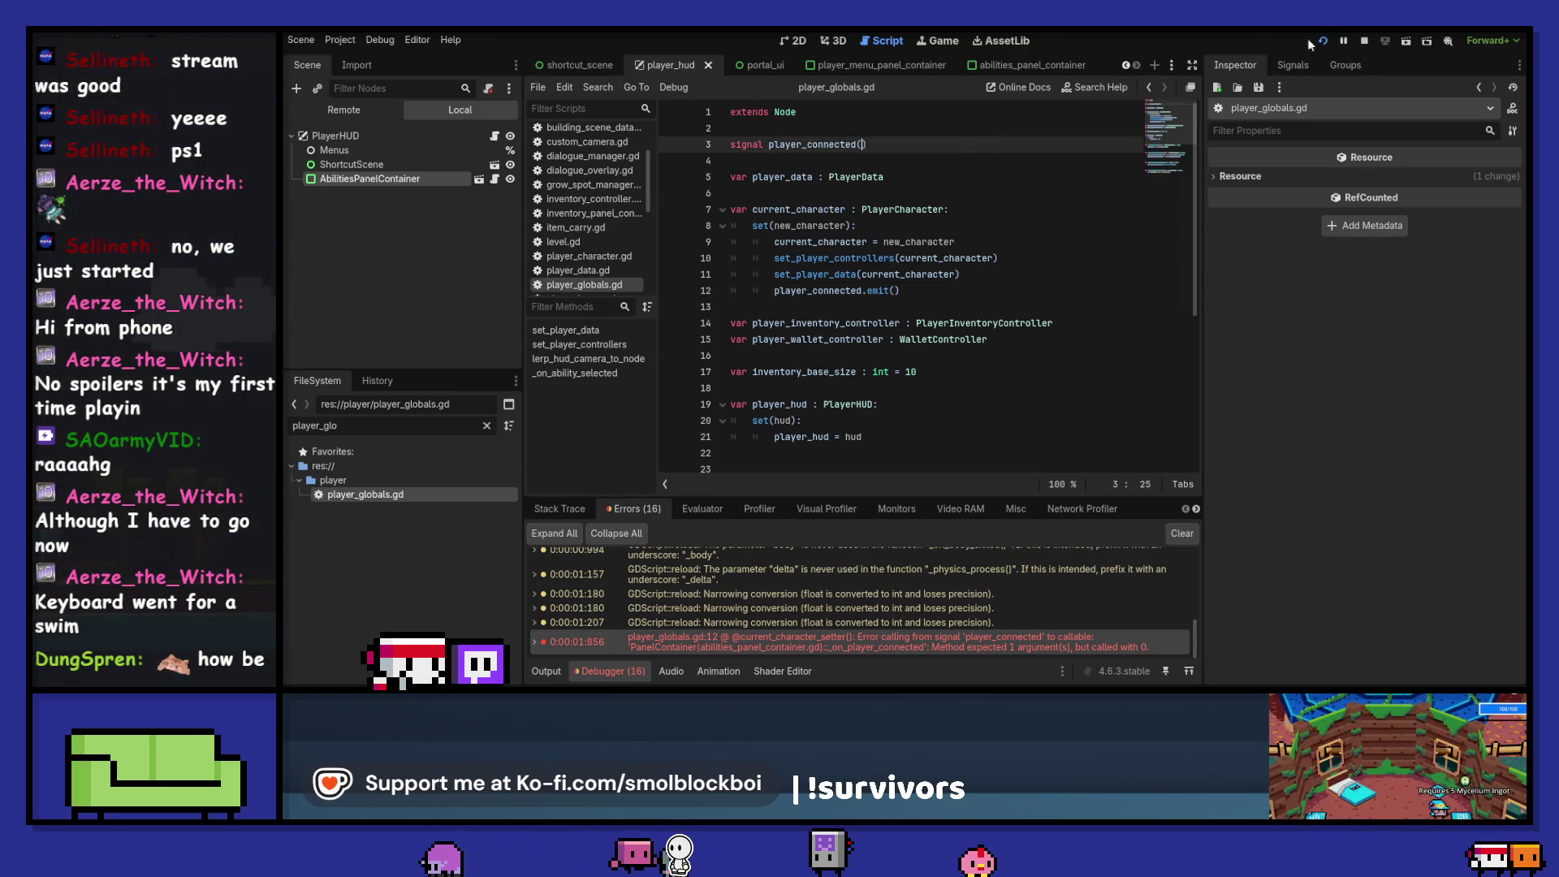
click(494, 158)
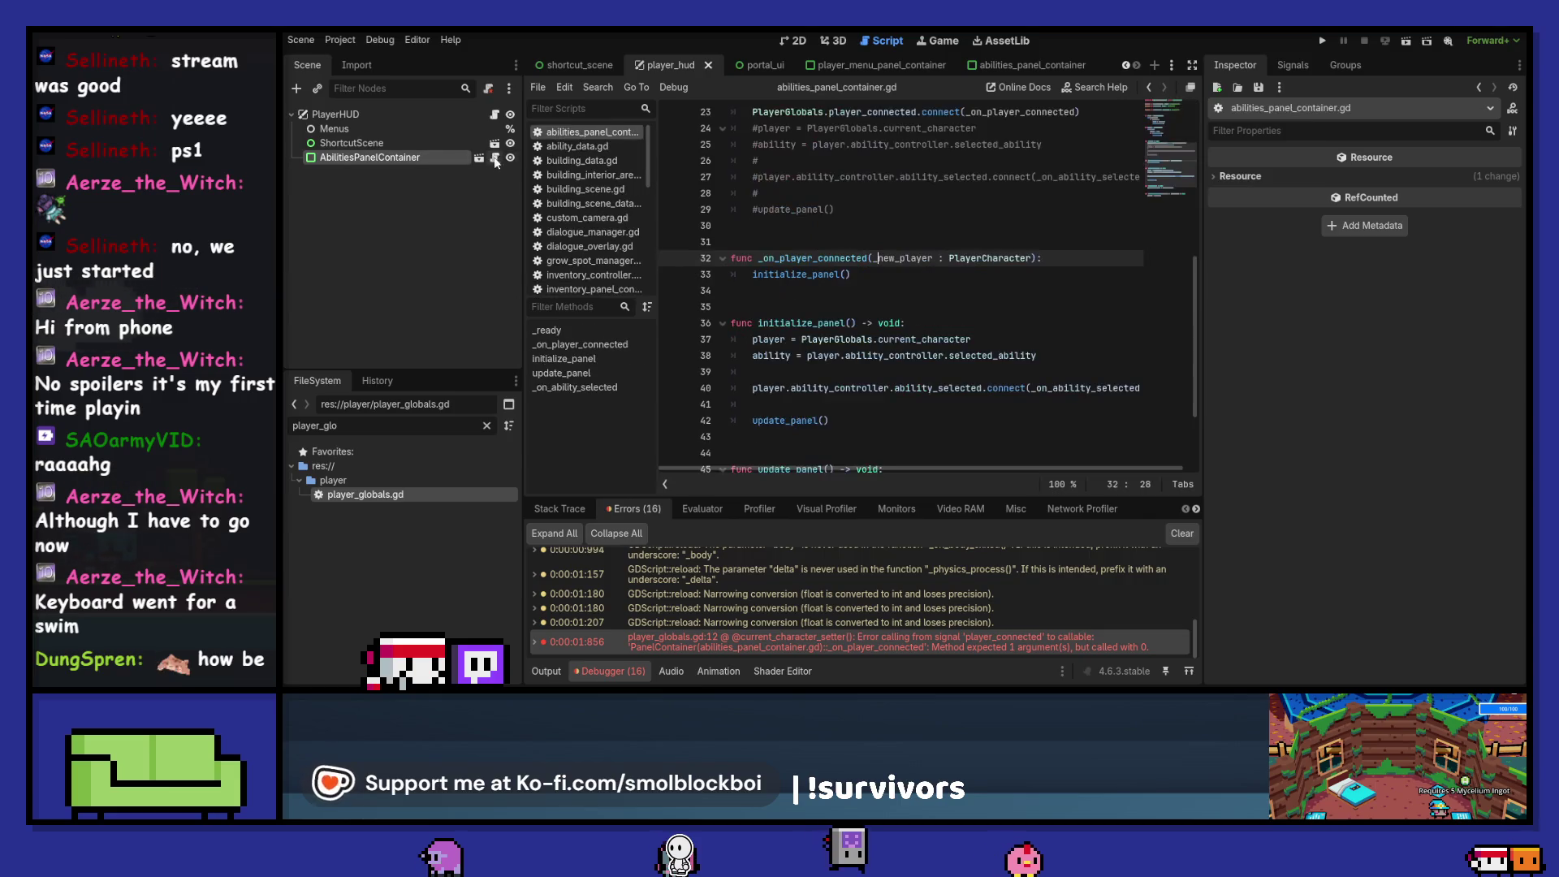
drag(874, 258, 1036, 259)
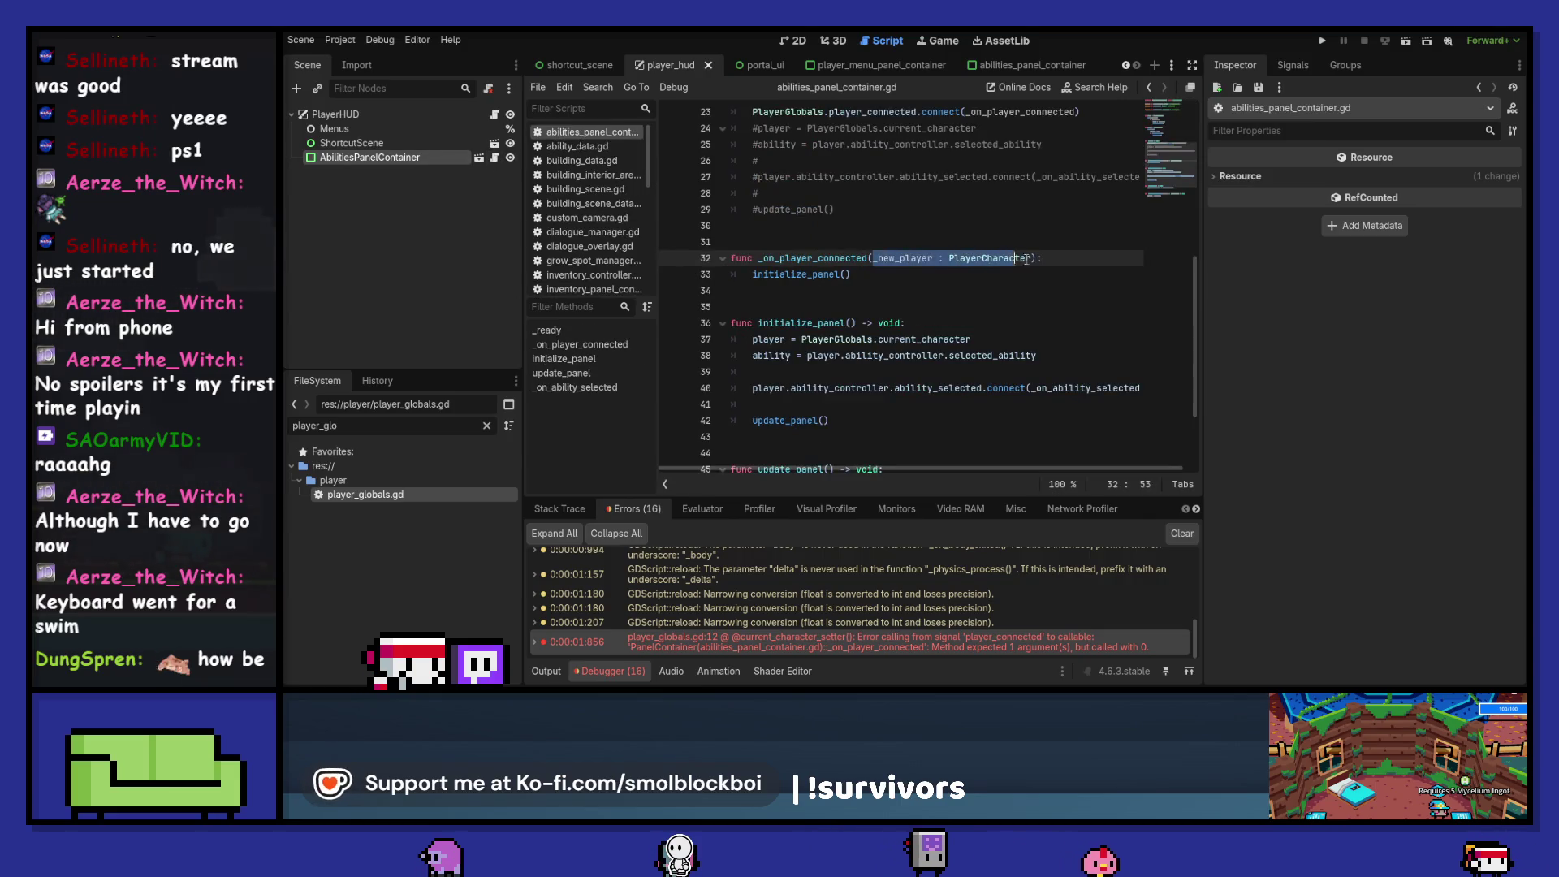
key(BackSpace)
key(ctrl+s)
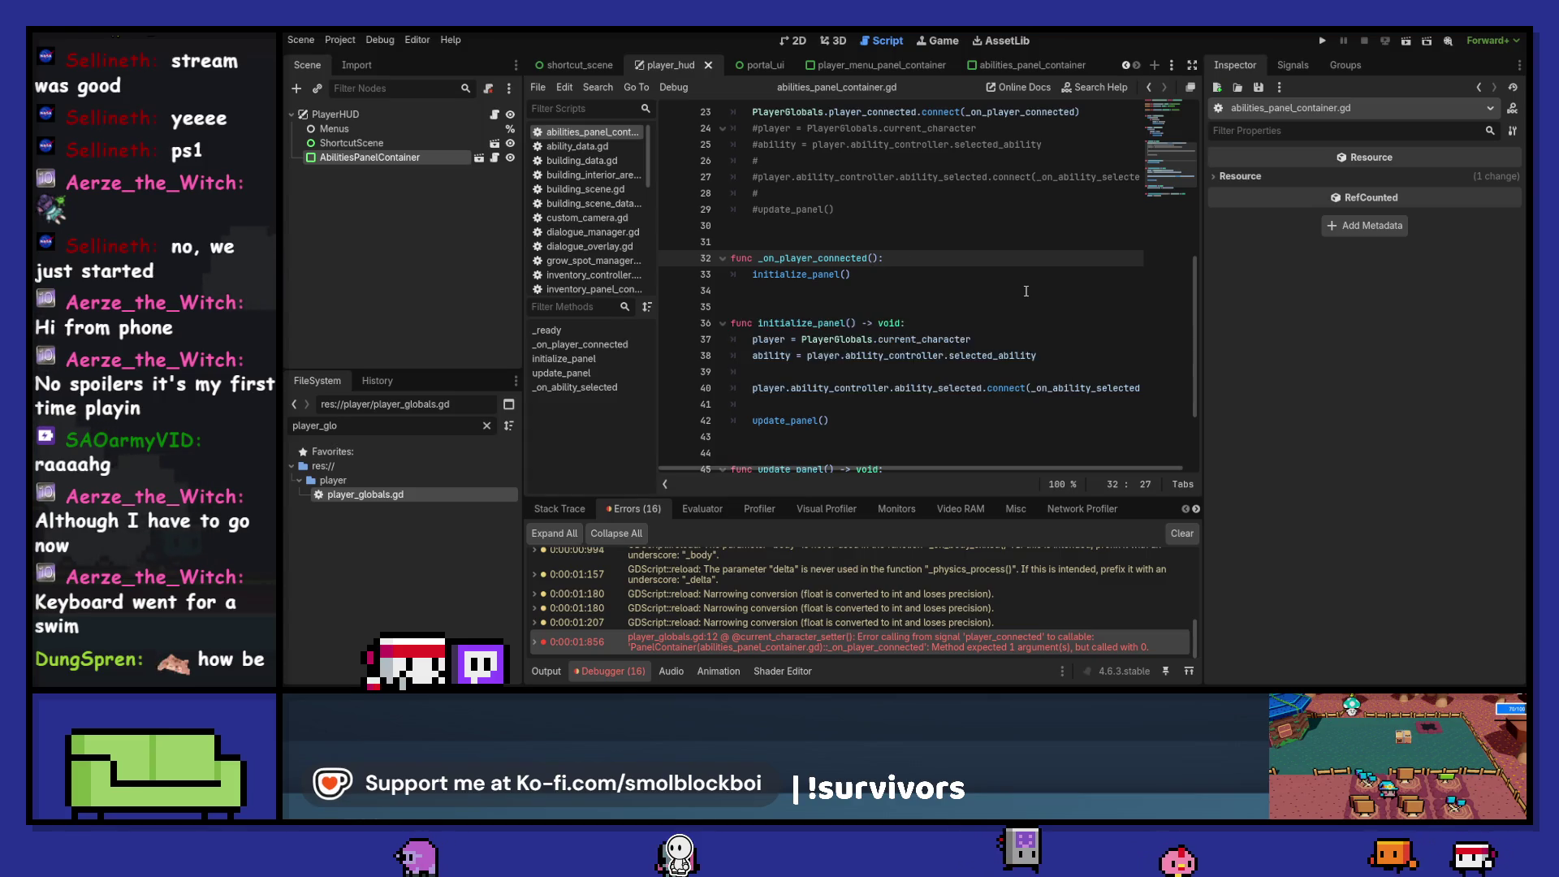
Rerun the game, which hits a stack overflow in initialize_panel, and stop it.
key(F5)
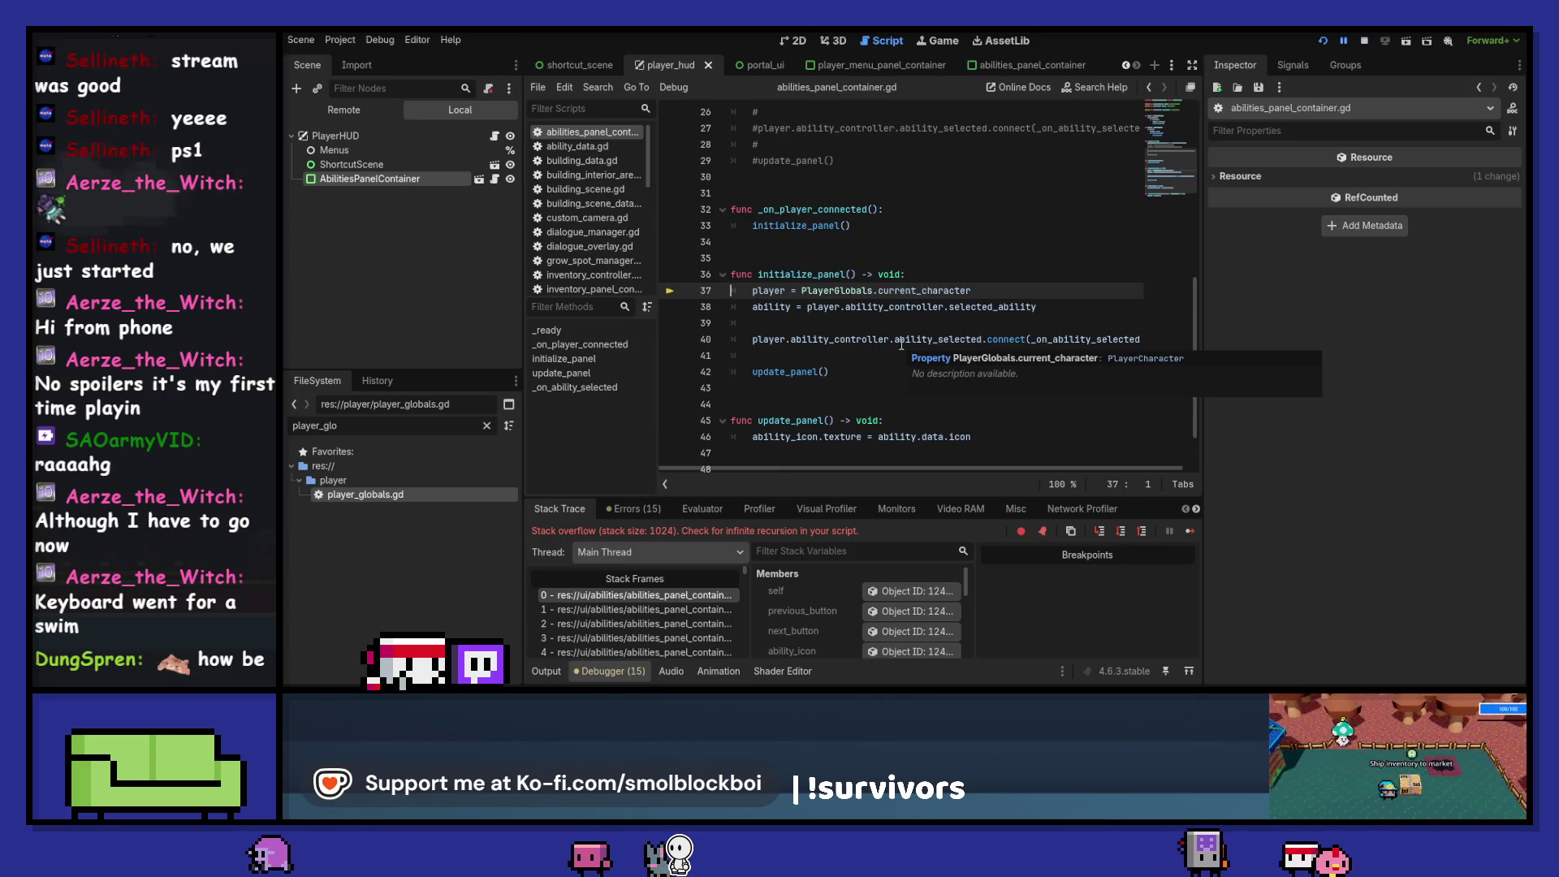
key(F8)
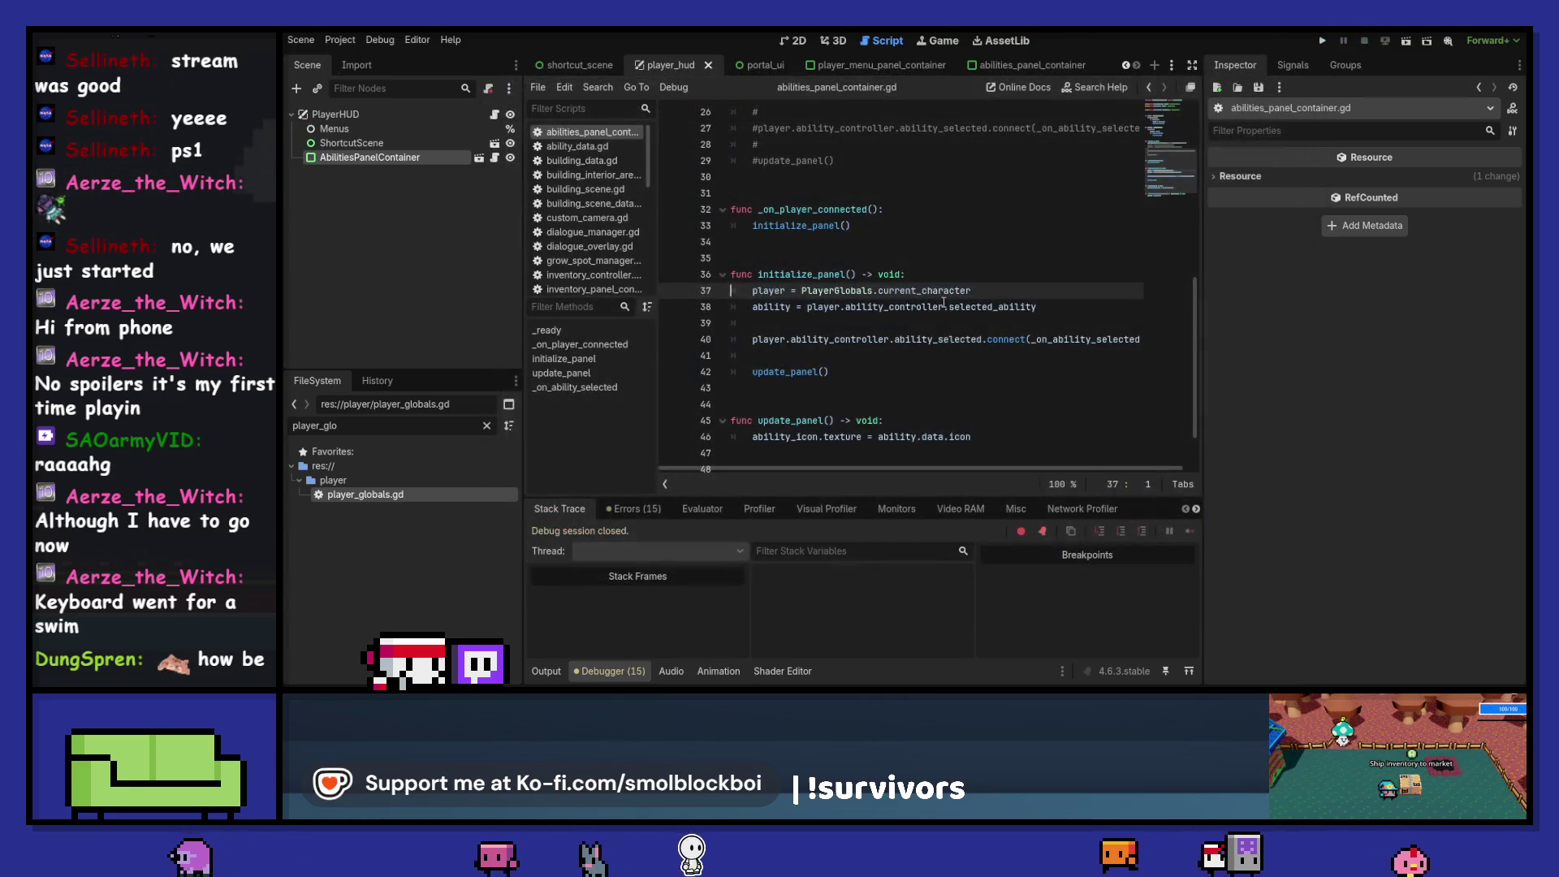
scroll(942, 302, up, 6)
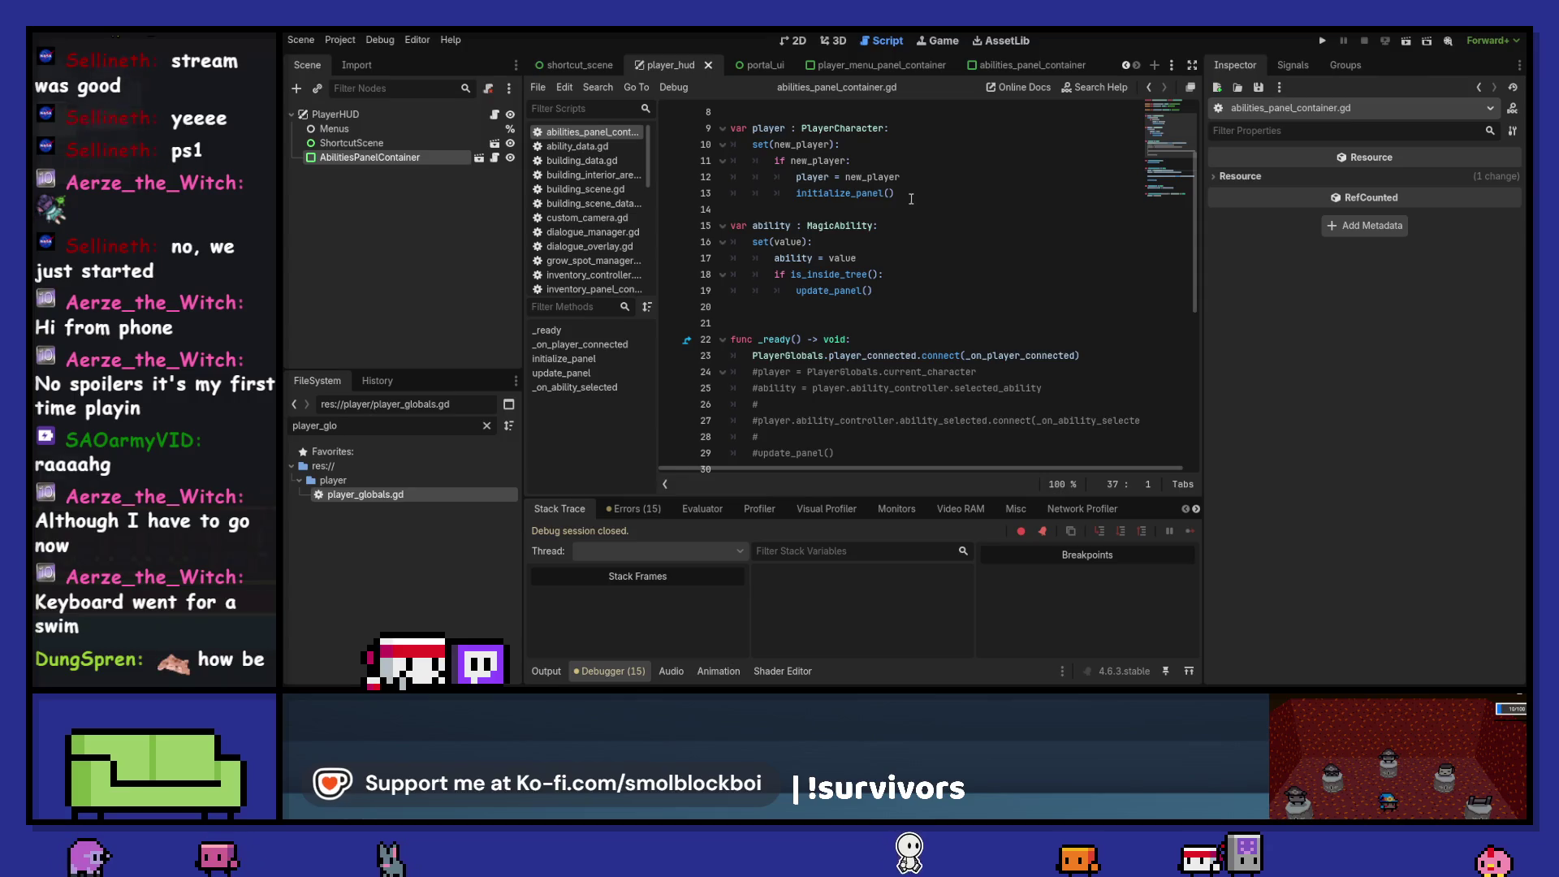
Remove the setter block from the player variable in abilities_panel_container.gd, leaving a plain variable.
drag(925, 193, 924, 178)
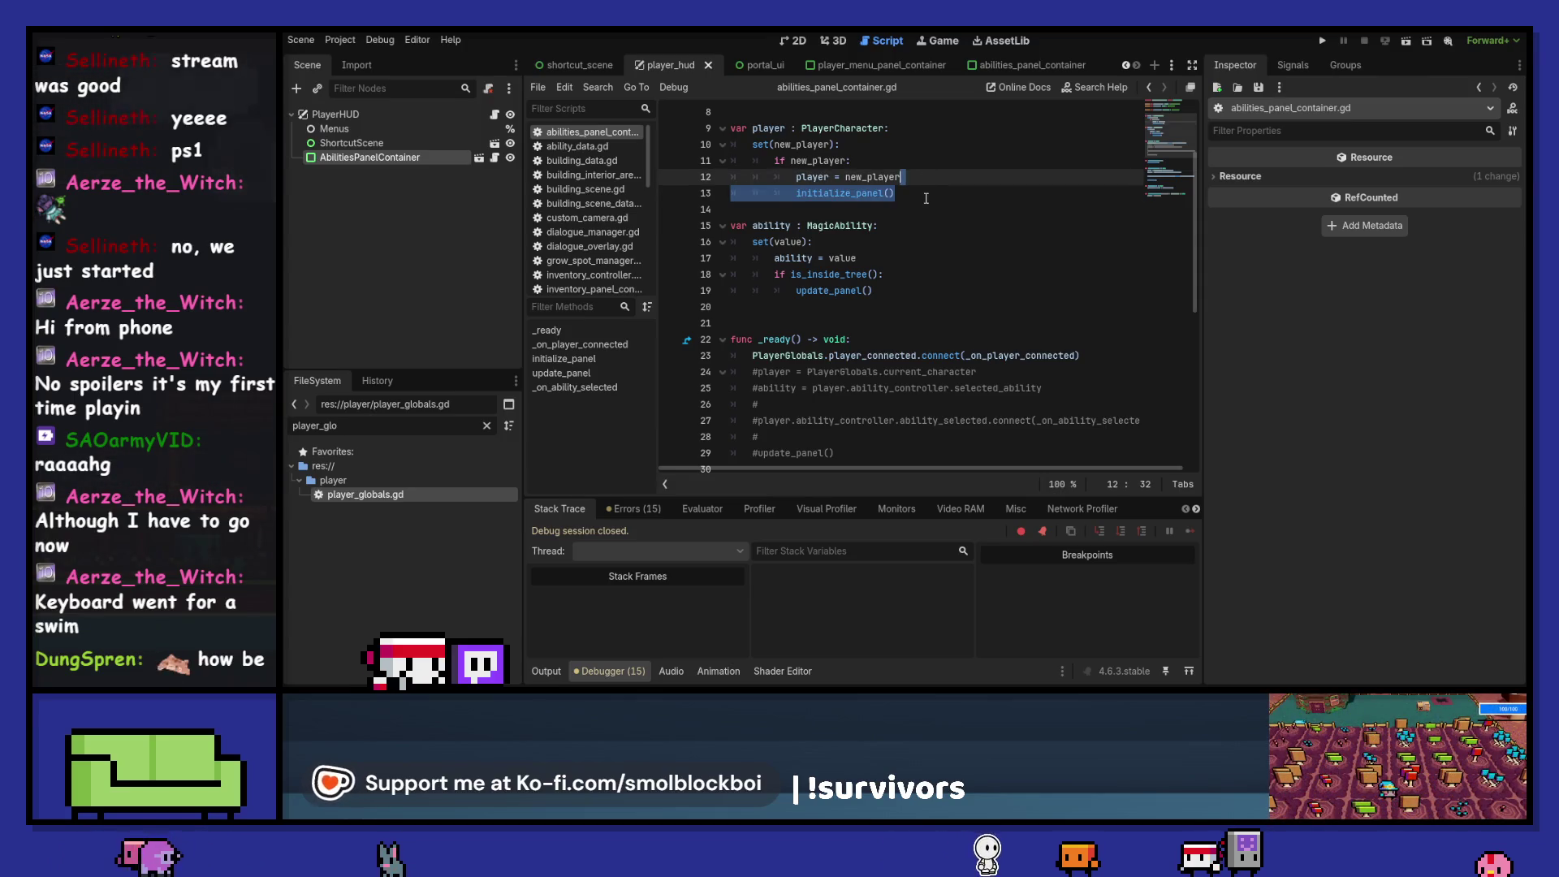
scroll(926, 198, down, 4)
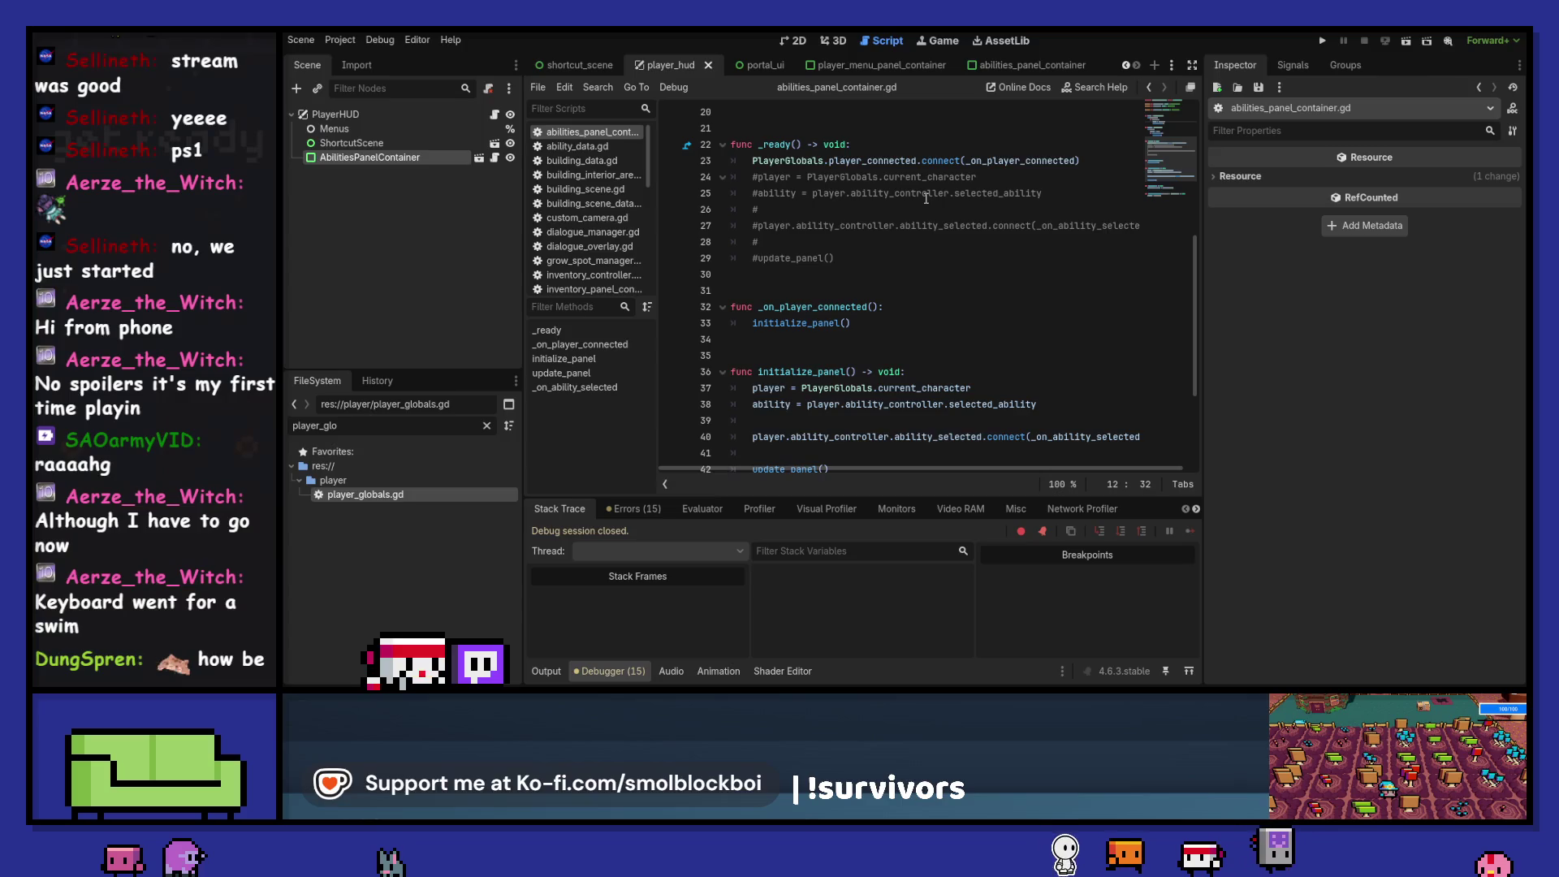
scroll(925, 198, down, 2)
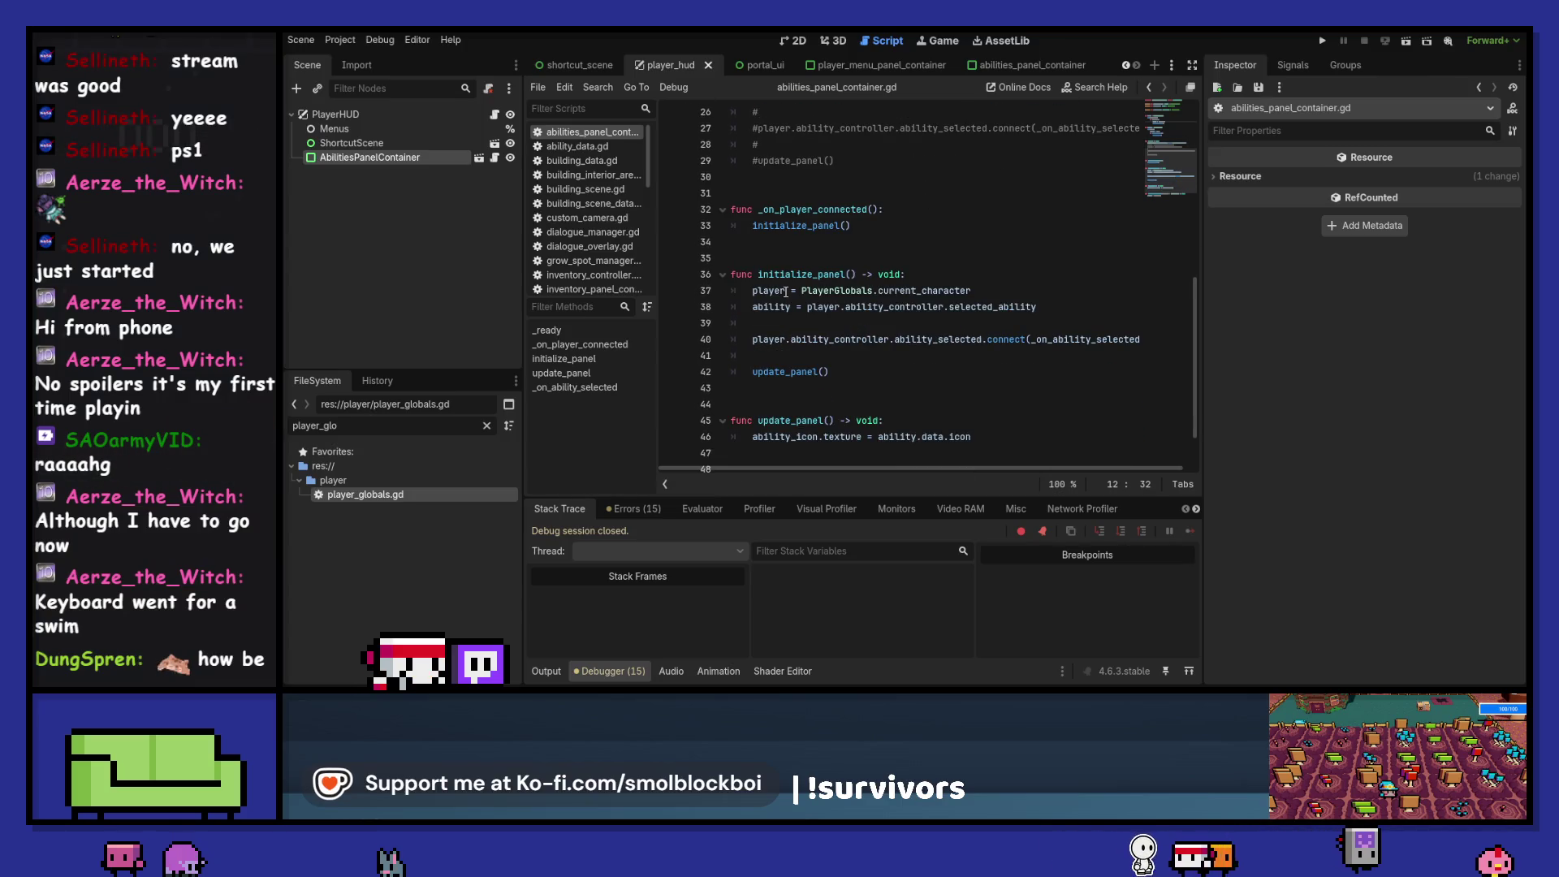
double_click(785, 292)
scroll(869, 315, up, 8)
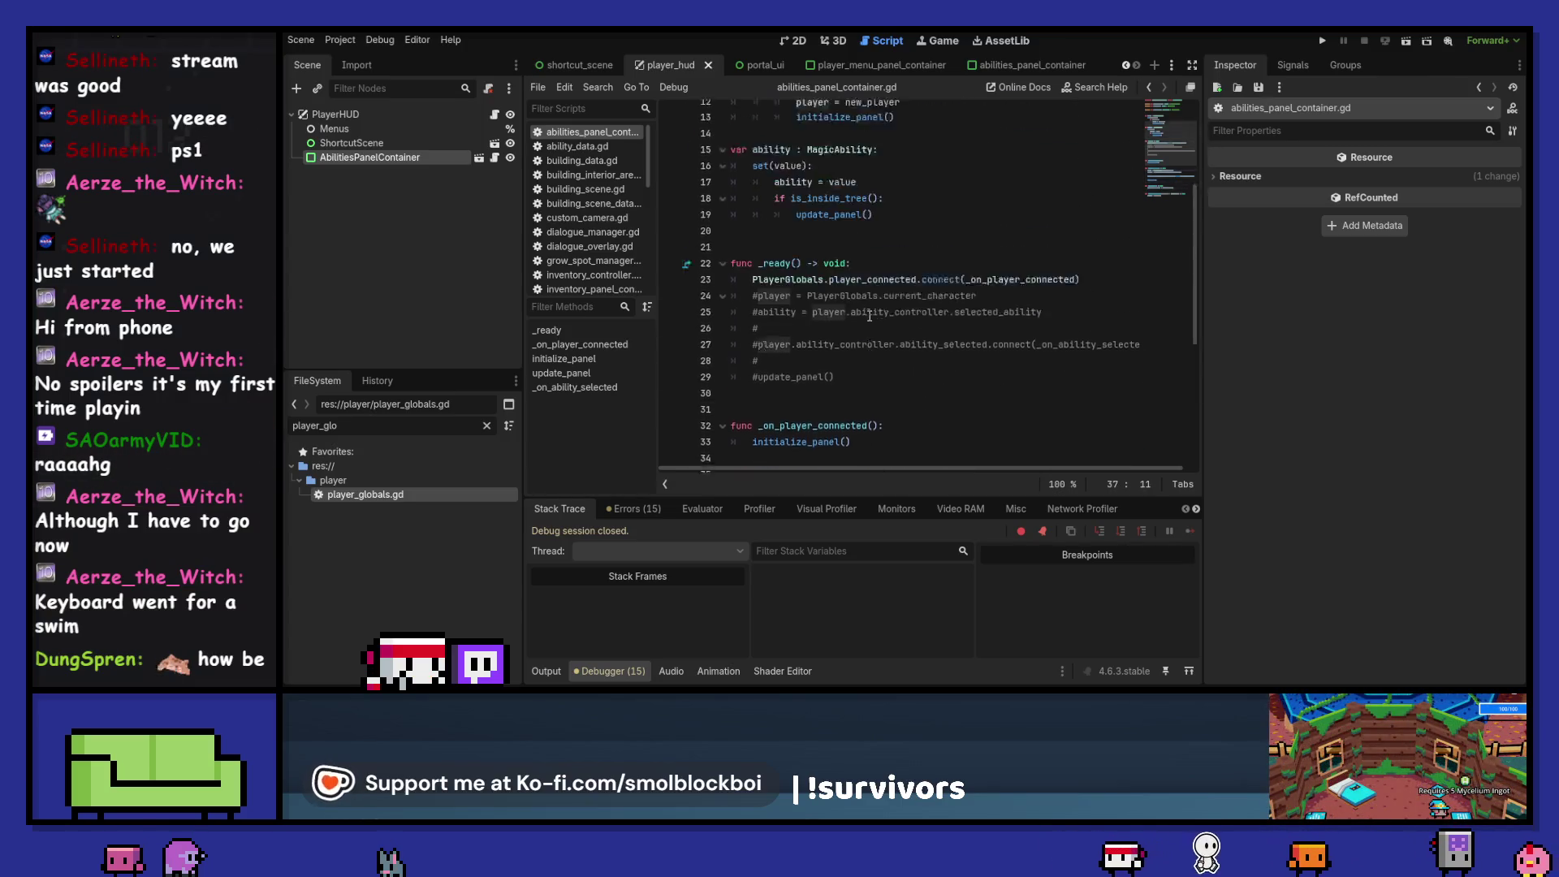
click(929, 294)
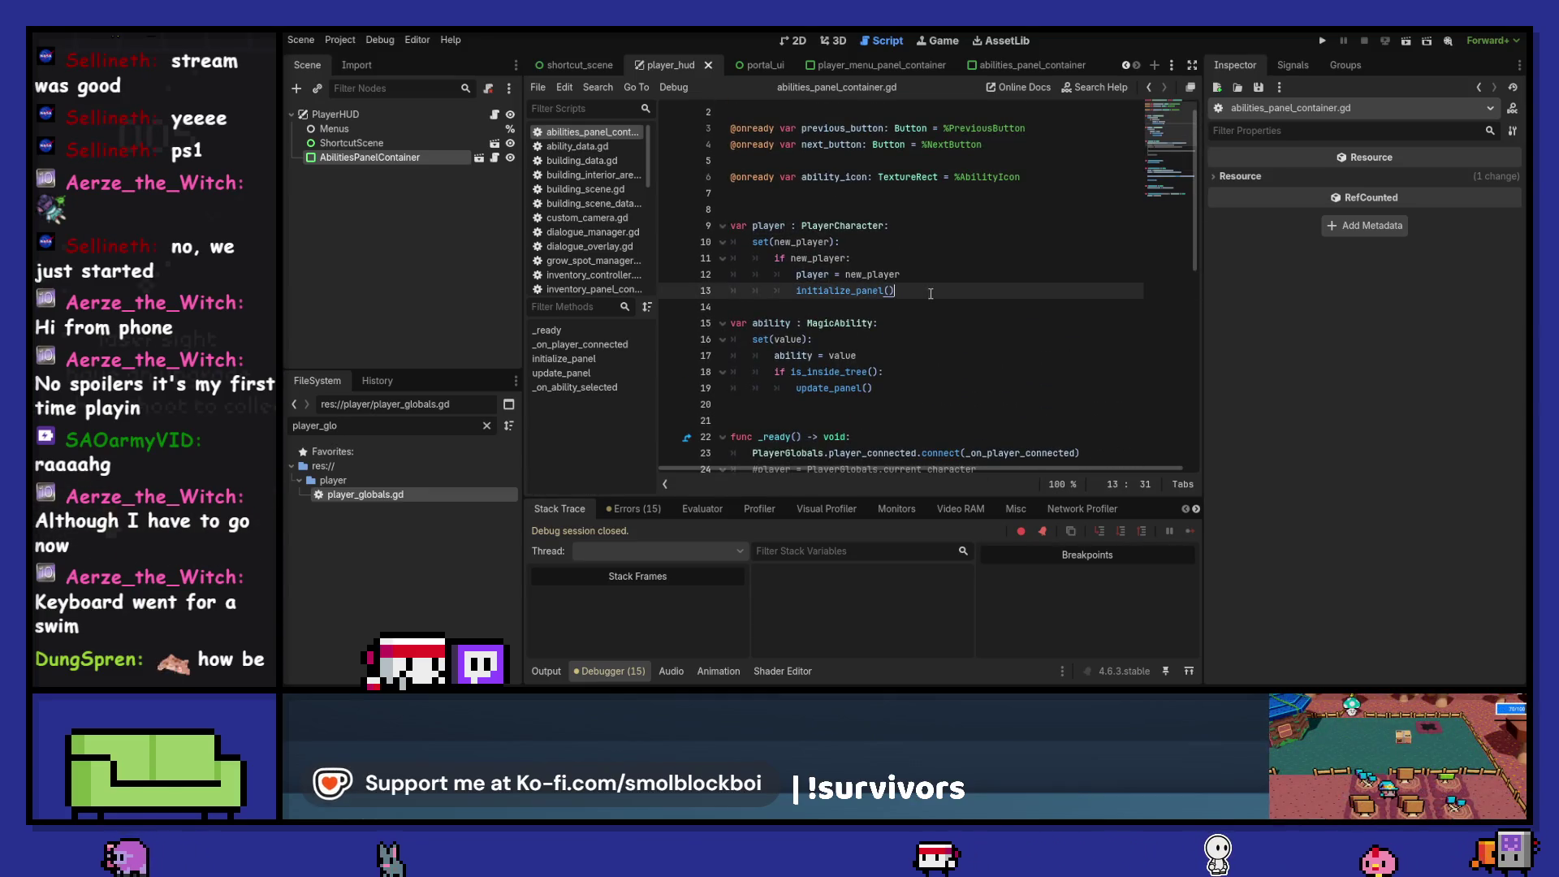
drag(931, 294, 894, 226)
key(BackSpace)
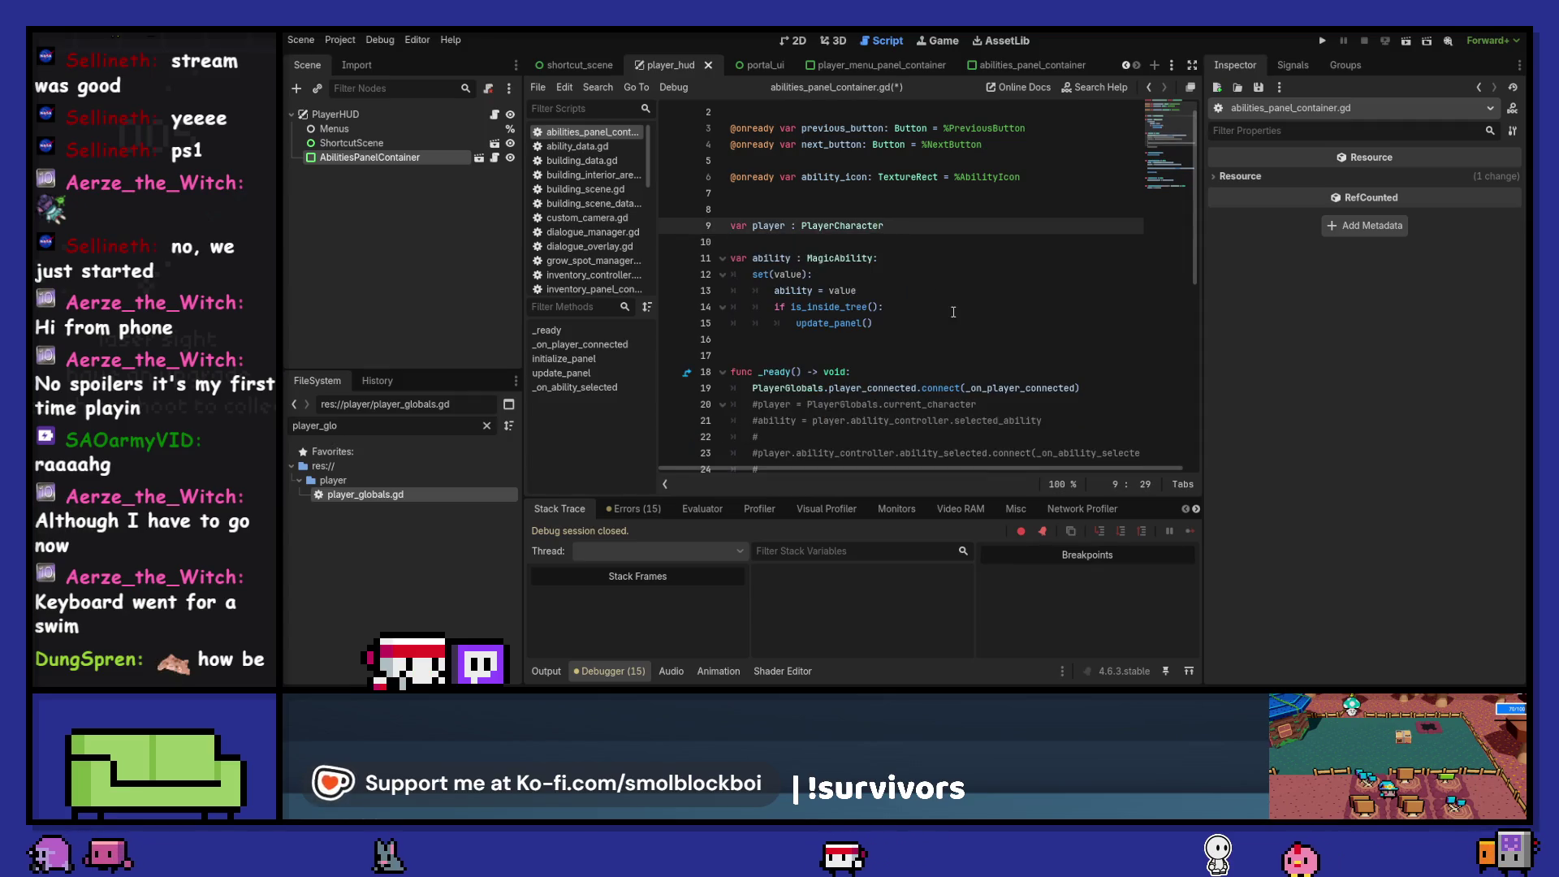
key(Down)
key(Return)
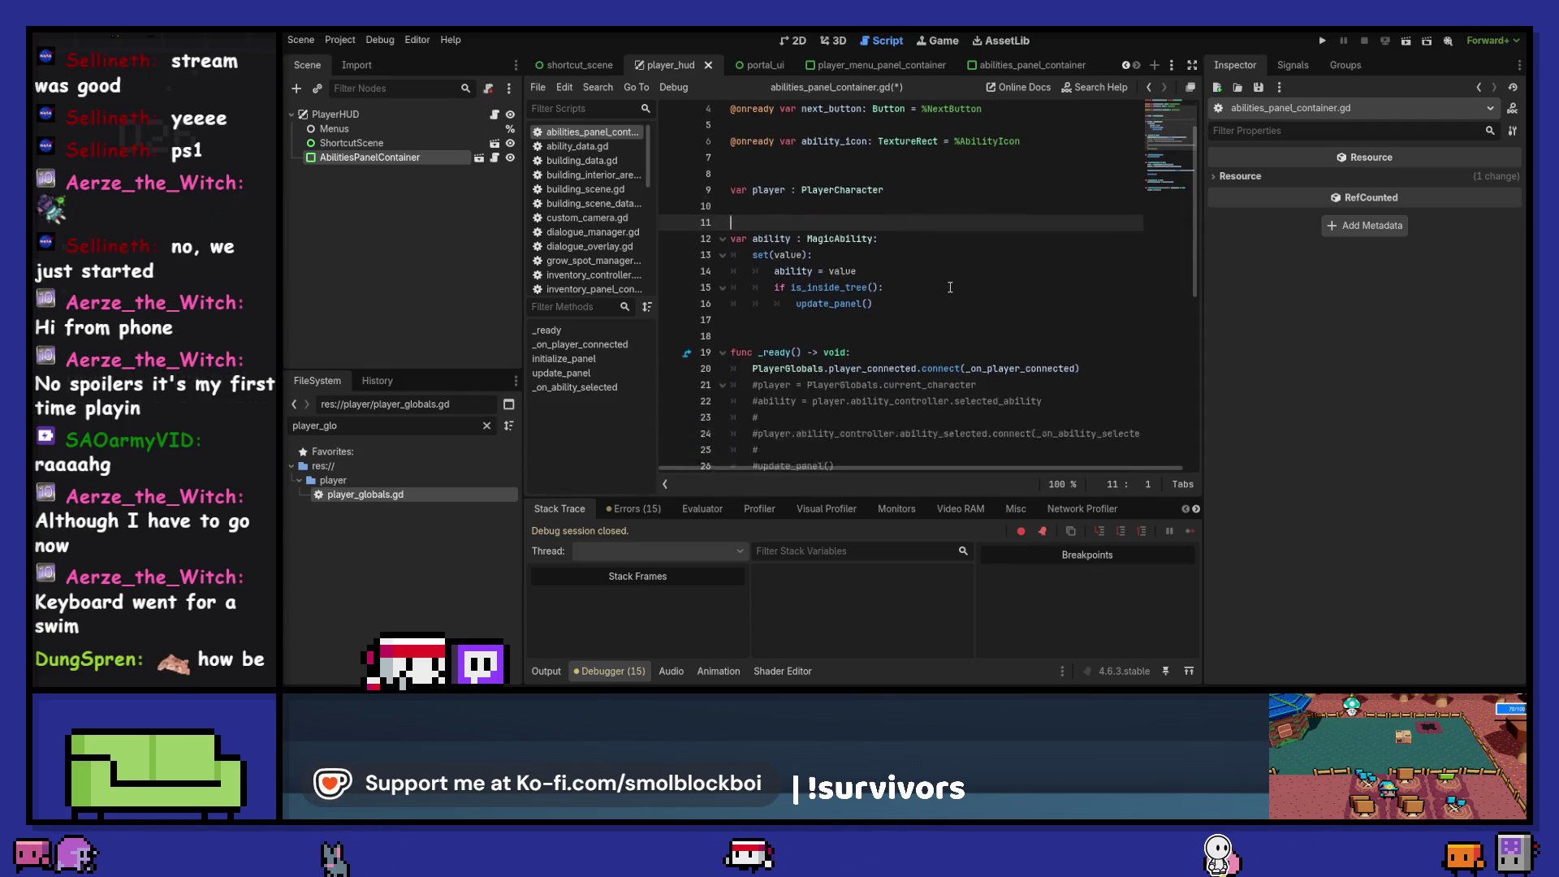
Save abilities_panel_container.gd and launch the game with F5.
scroll(950, 286, down, 6)
key(ctrl+s)
scroll(950, 287, up, 5)
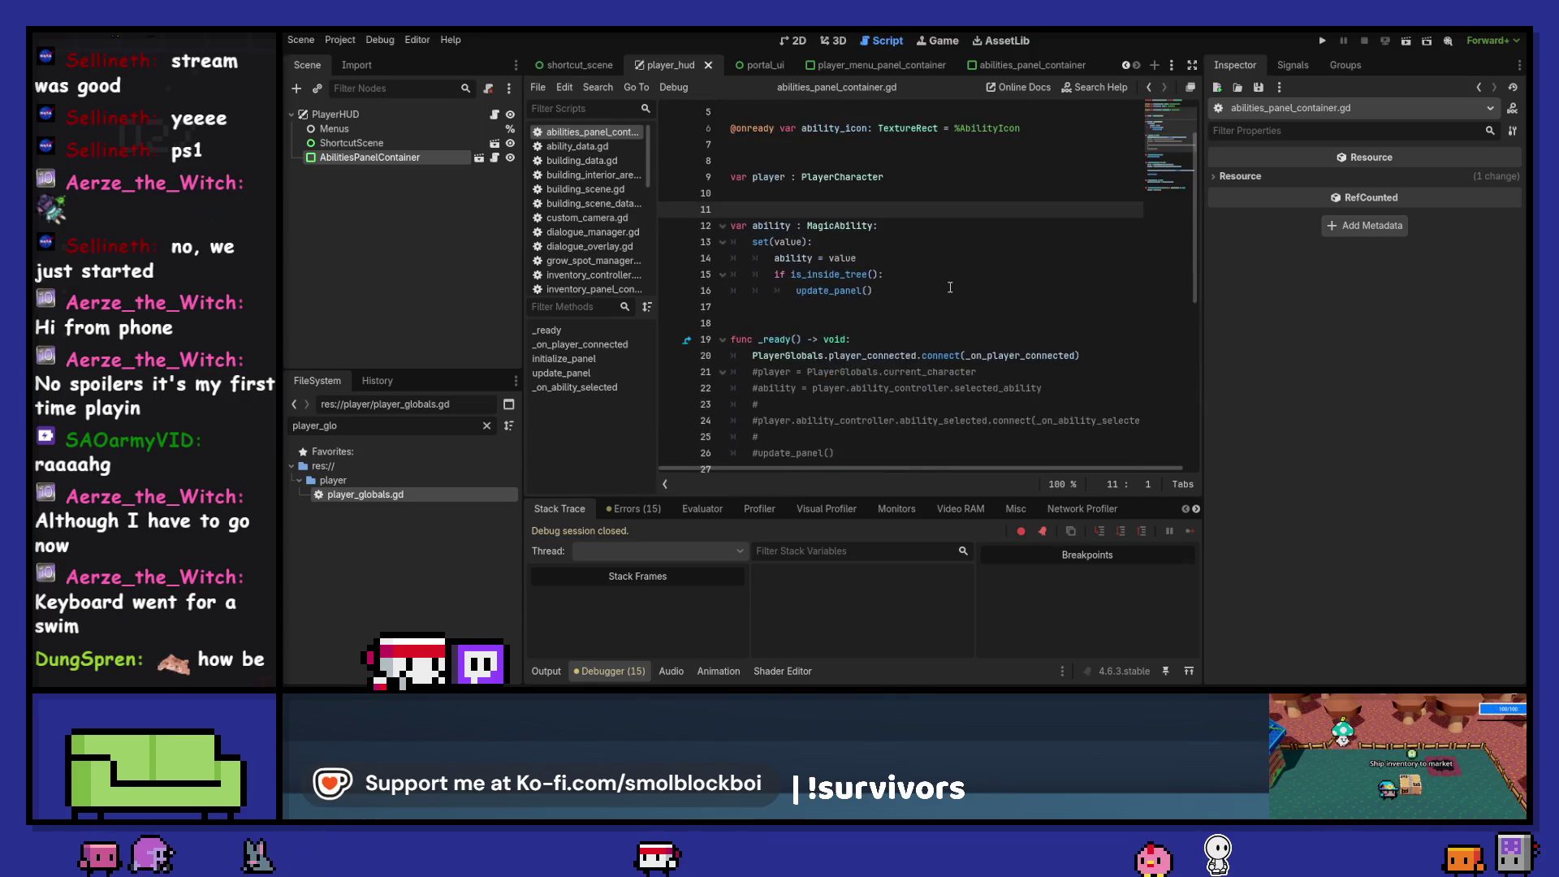
scroll(950, 287, down, 5)
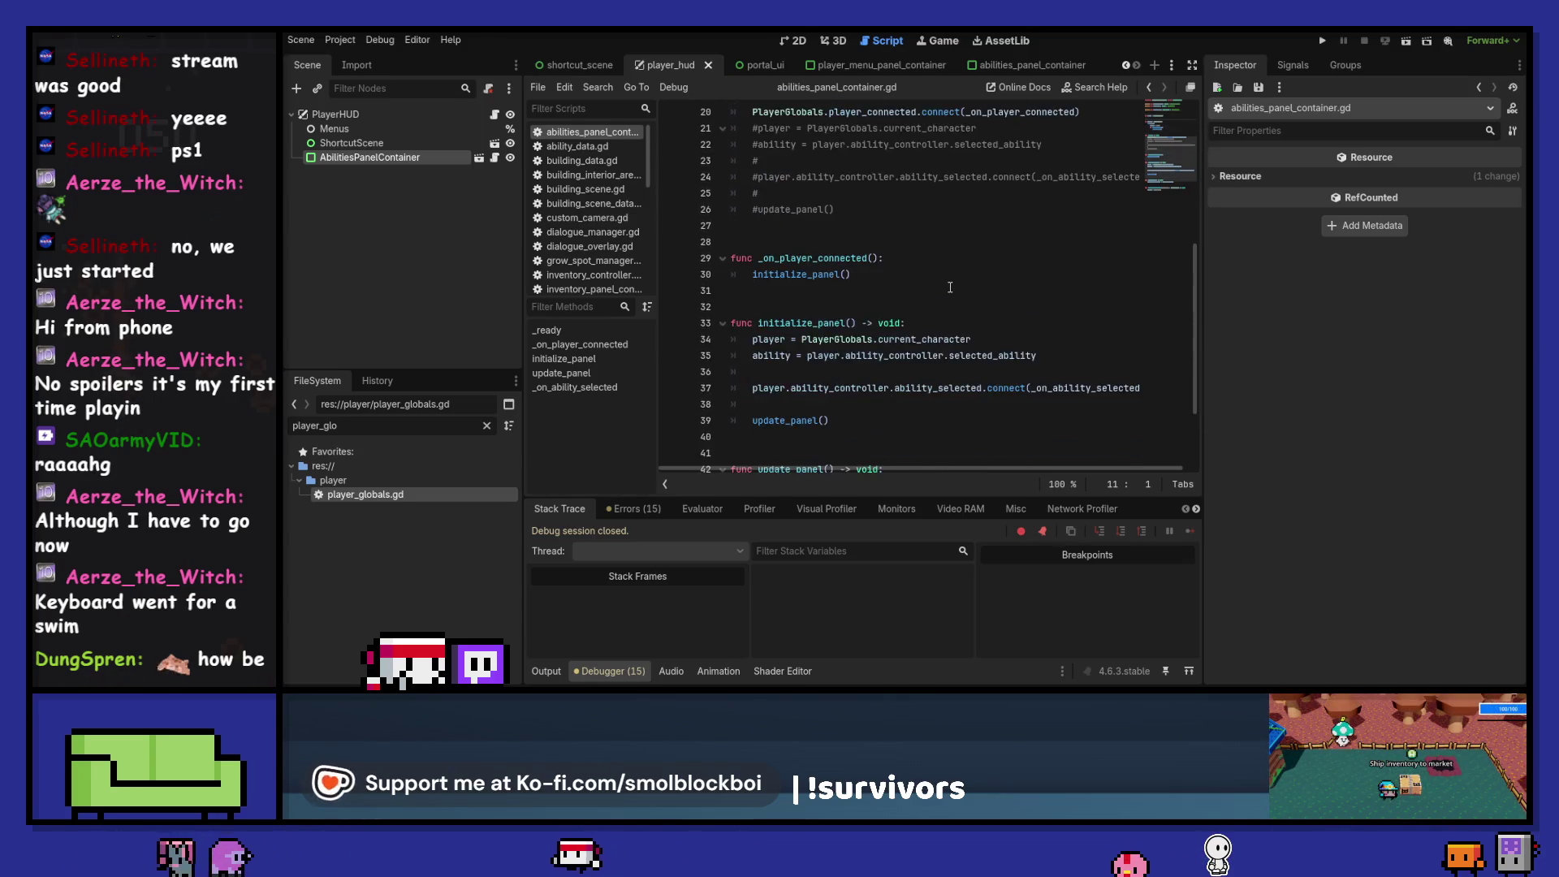
key(F5)
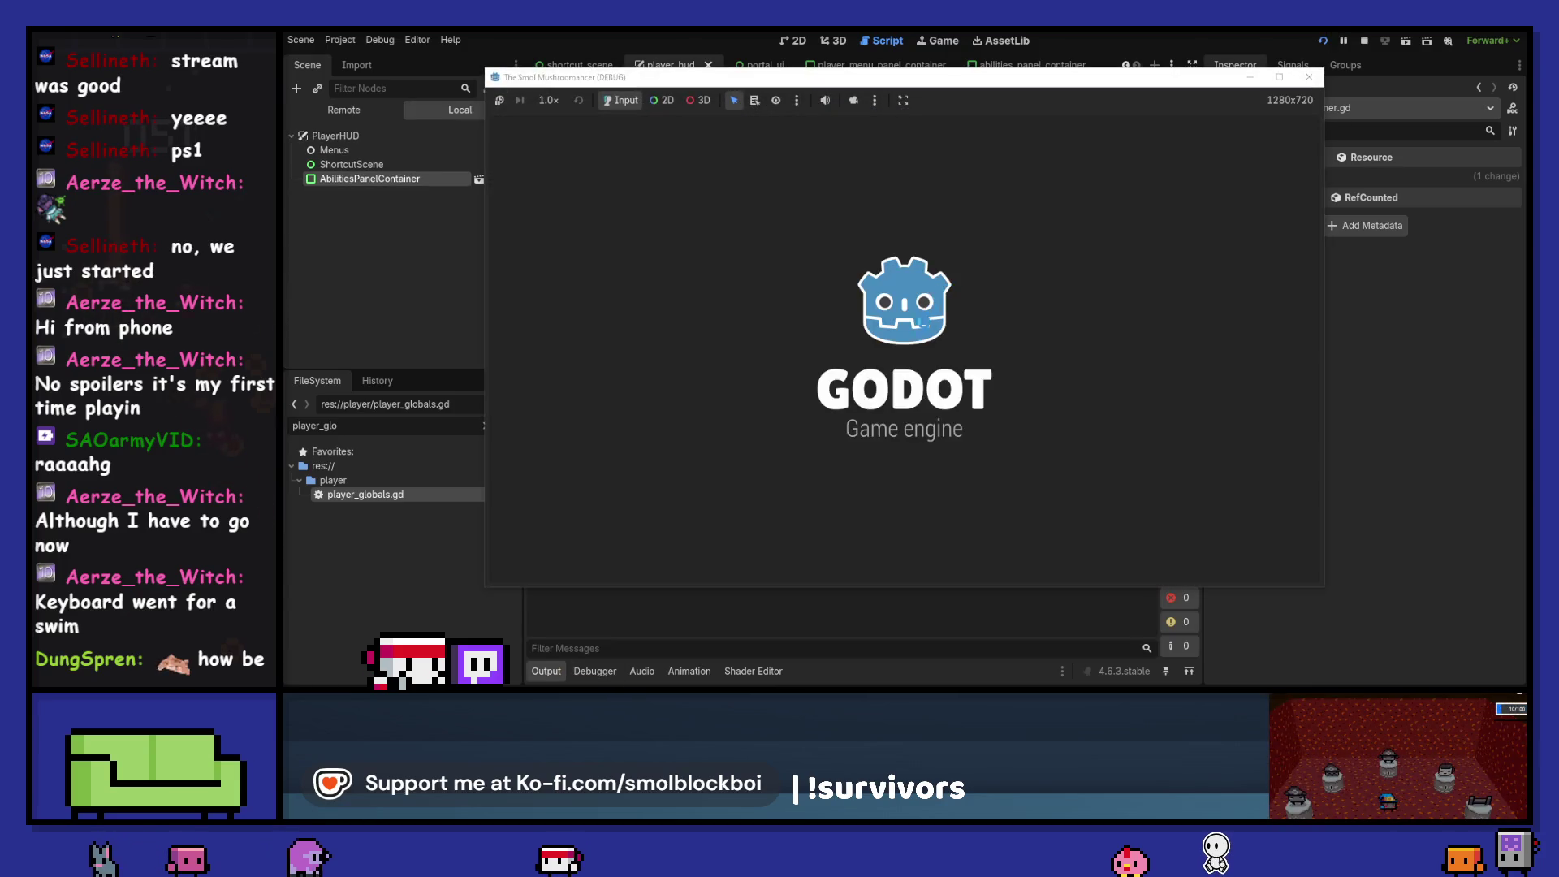
Start the game and cycle the HUD abilities through fire, earth, air and water.
click(913, 347)
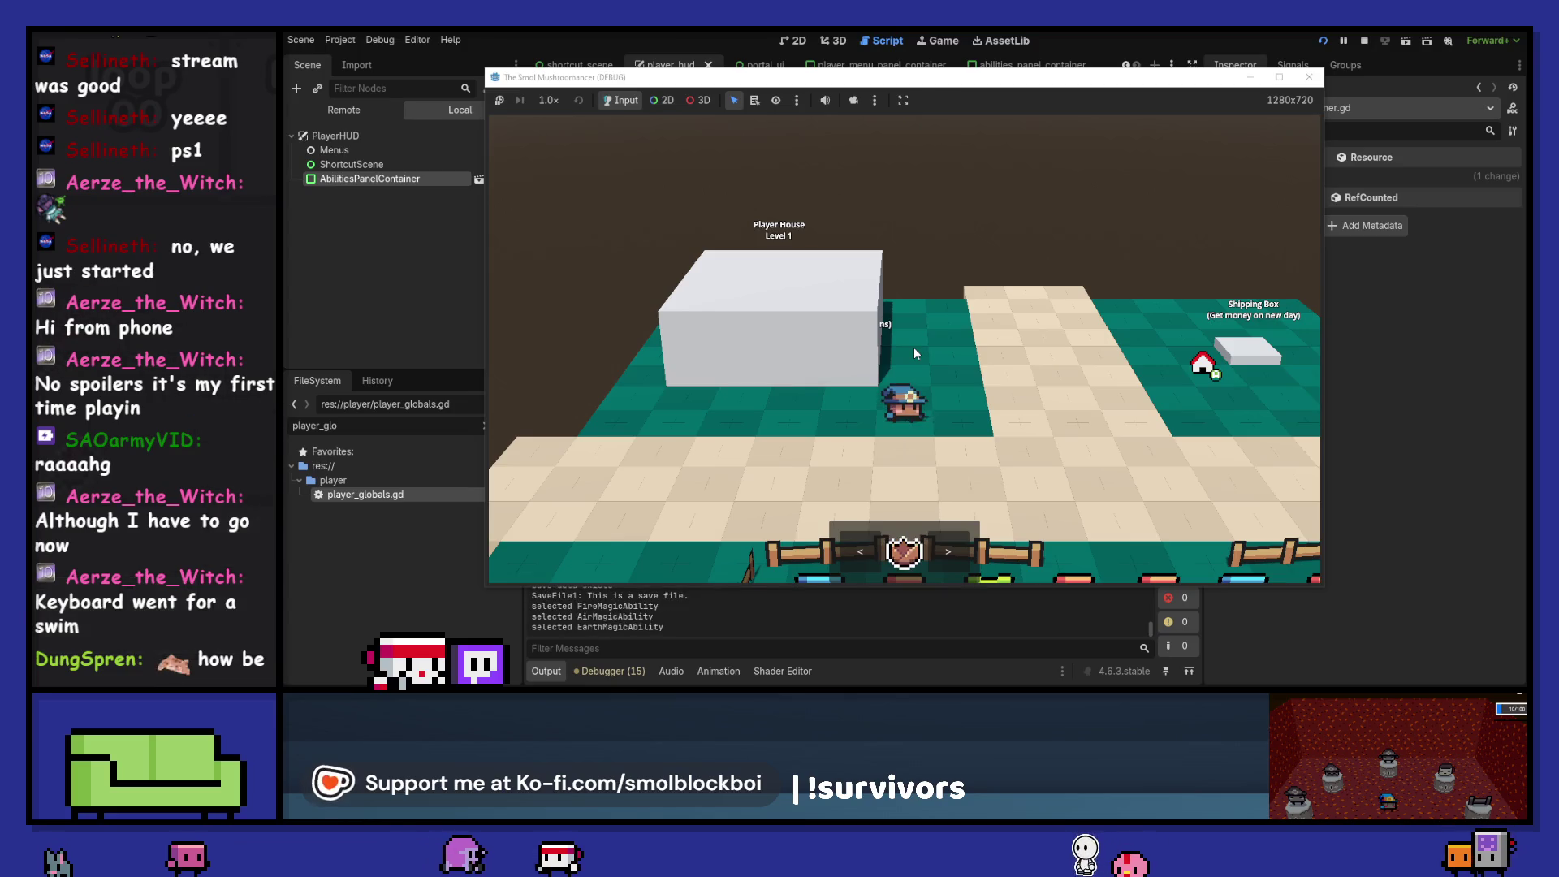
key(d)
scroll(913, 348, down, 4)
scroll(914, 353, down, 4)
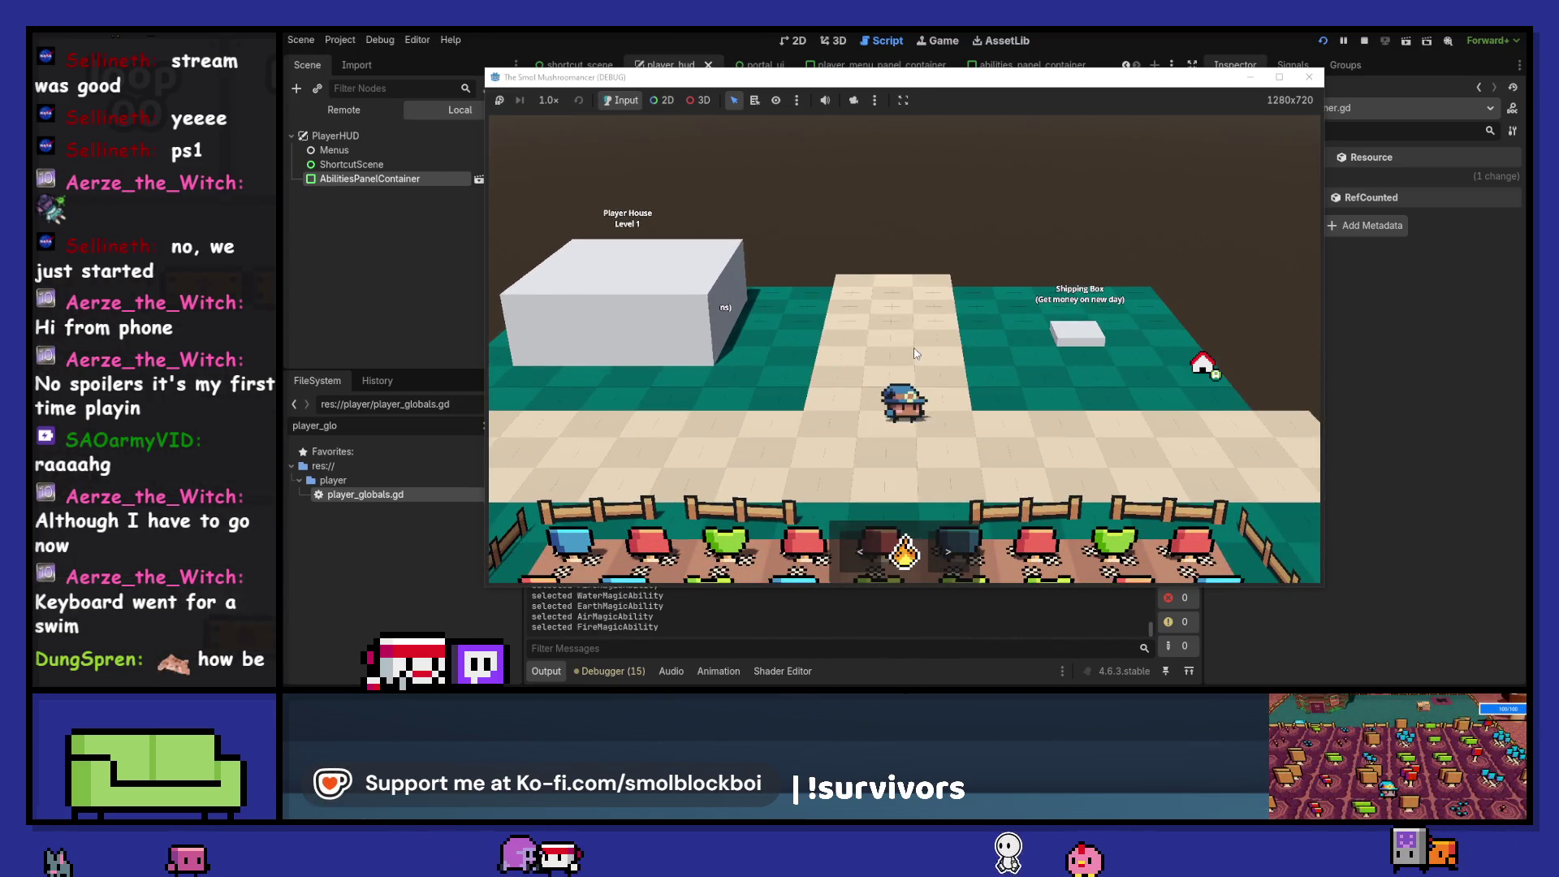
scroll(914, 353, down, 4)
key(w)
key(a)
scroll(913, 353, down, 3)
scroll(914, 353, down, 3)
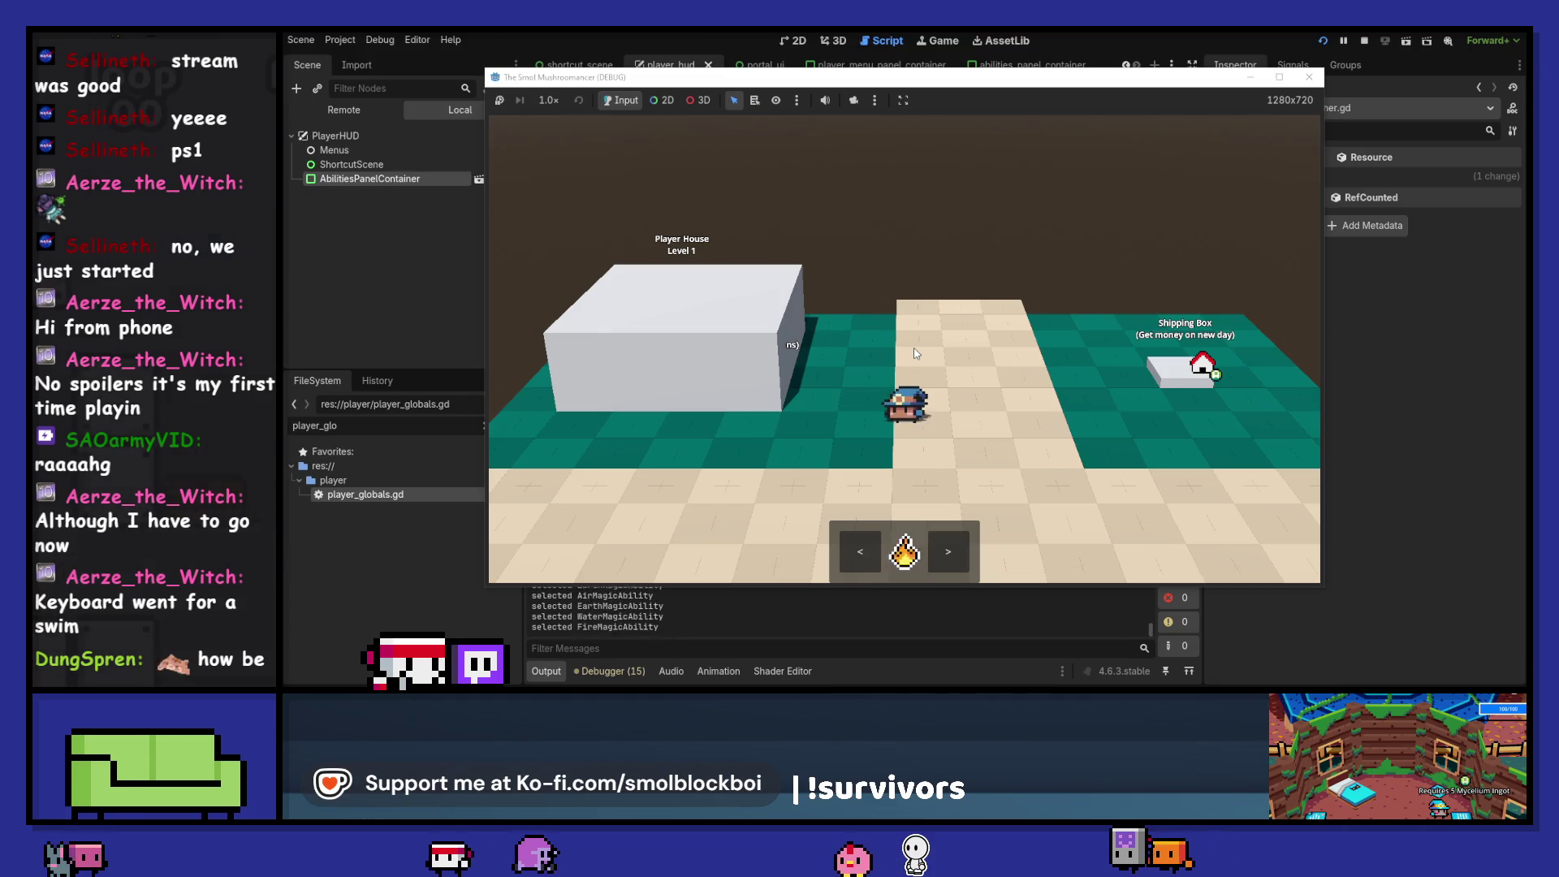
Open and close the player inventory, then stop the running game.
key(i)
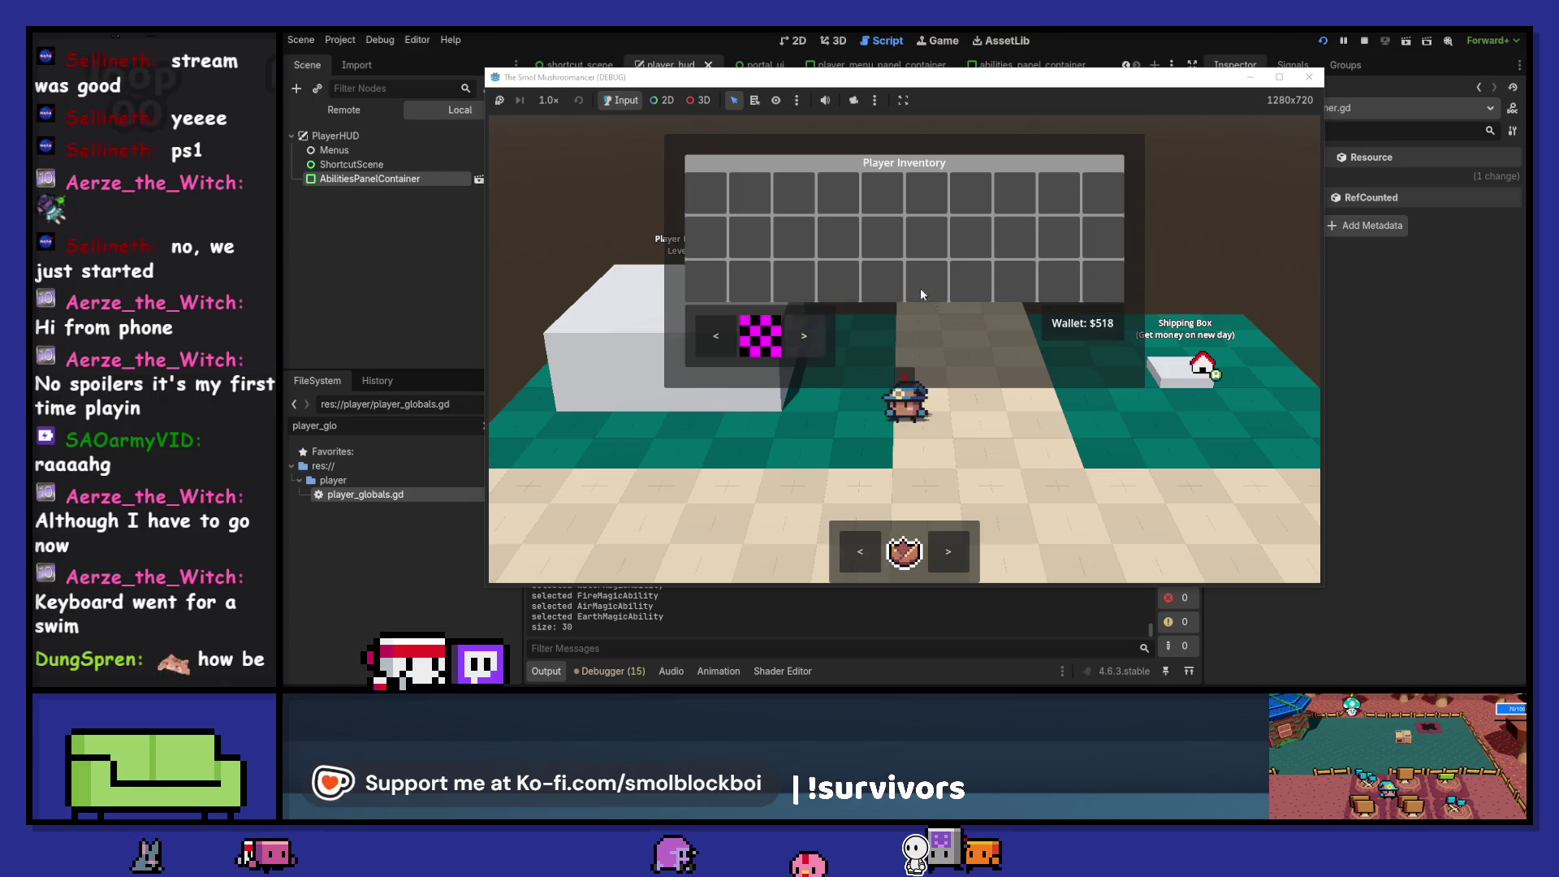
key(i)
click(1307, 80)
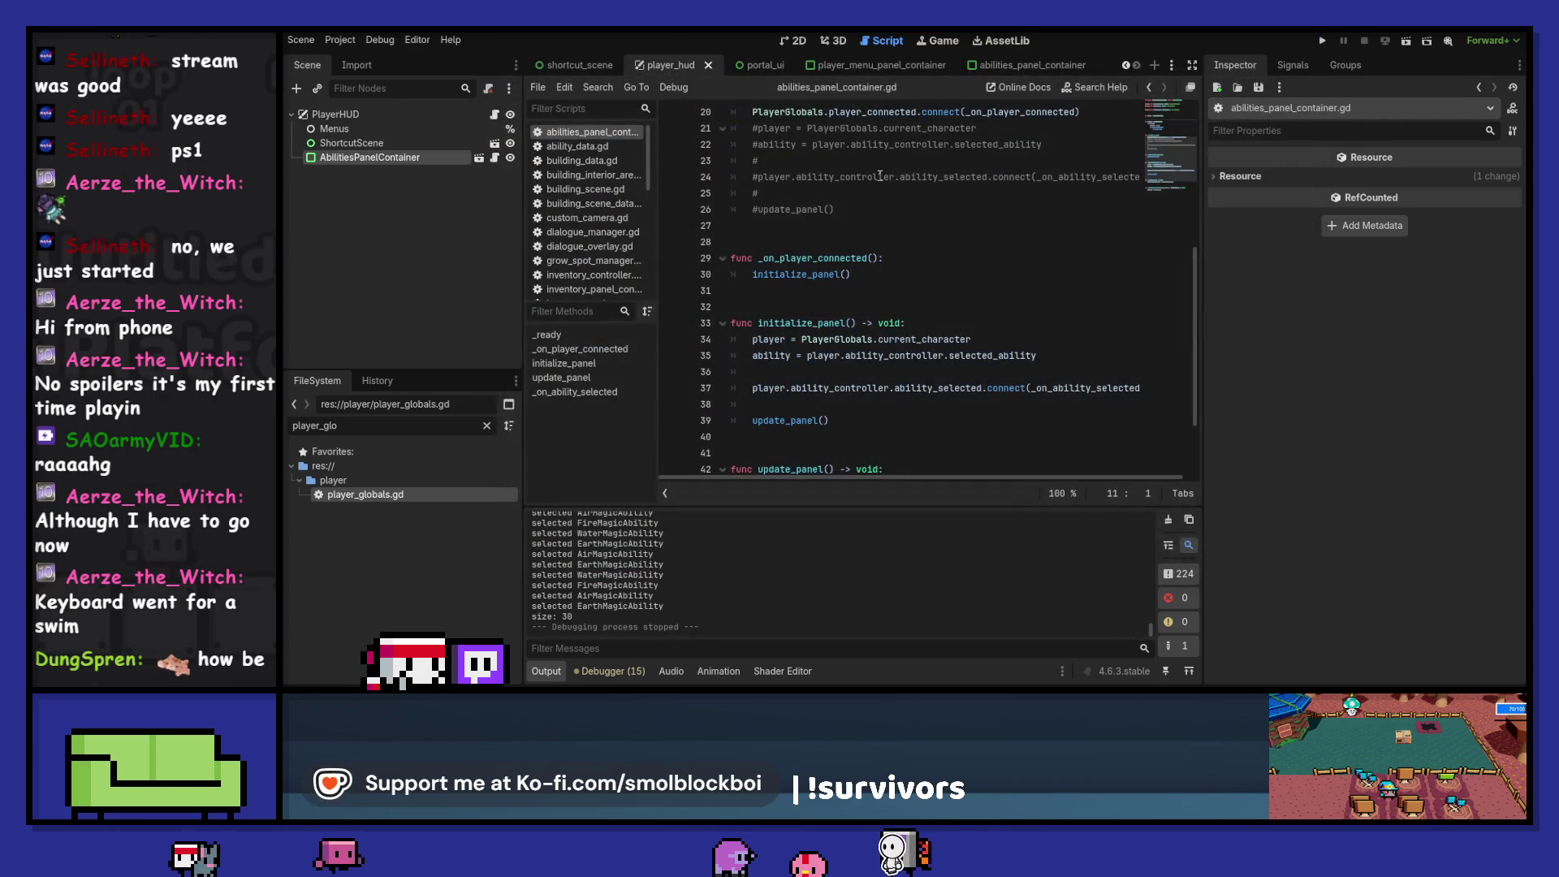
Open the player_menu_panel_container scene, clear the Output log and clear the FileSystem filter.
click(866, 66)
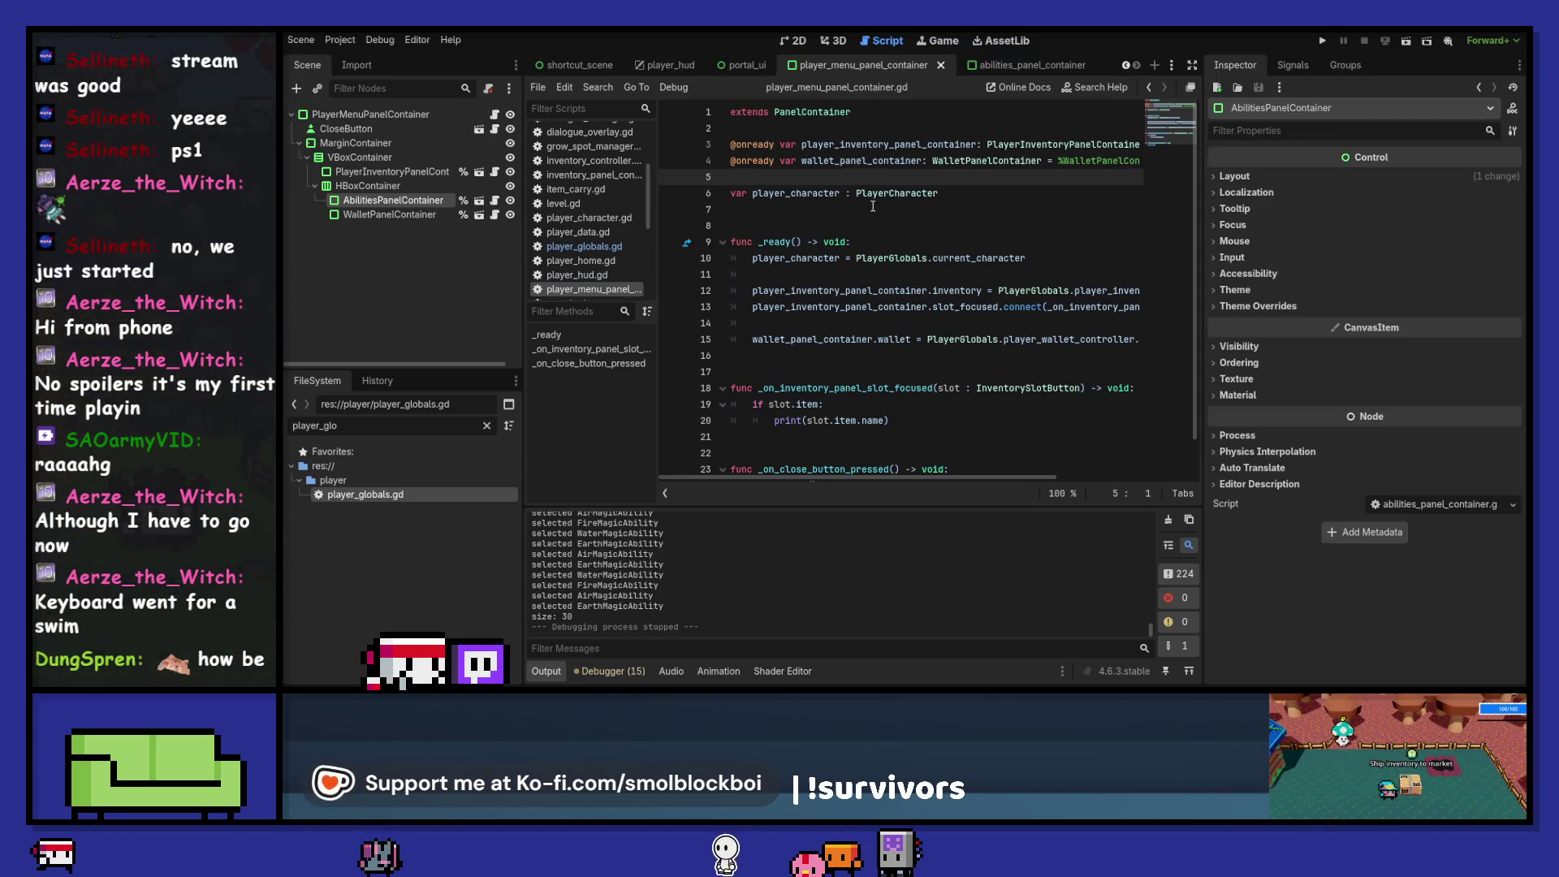
click(1167, 522)
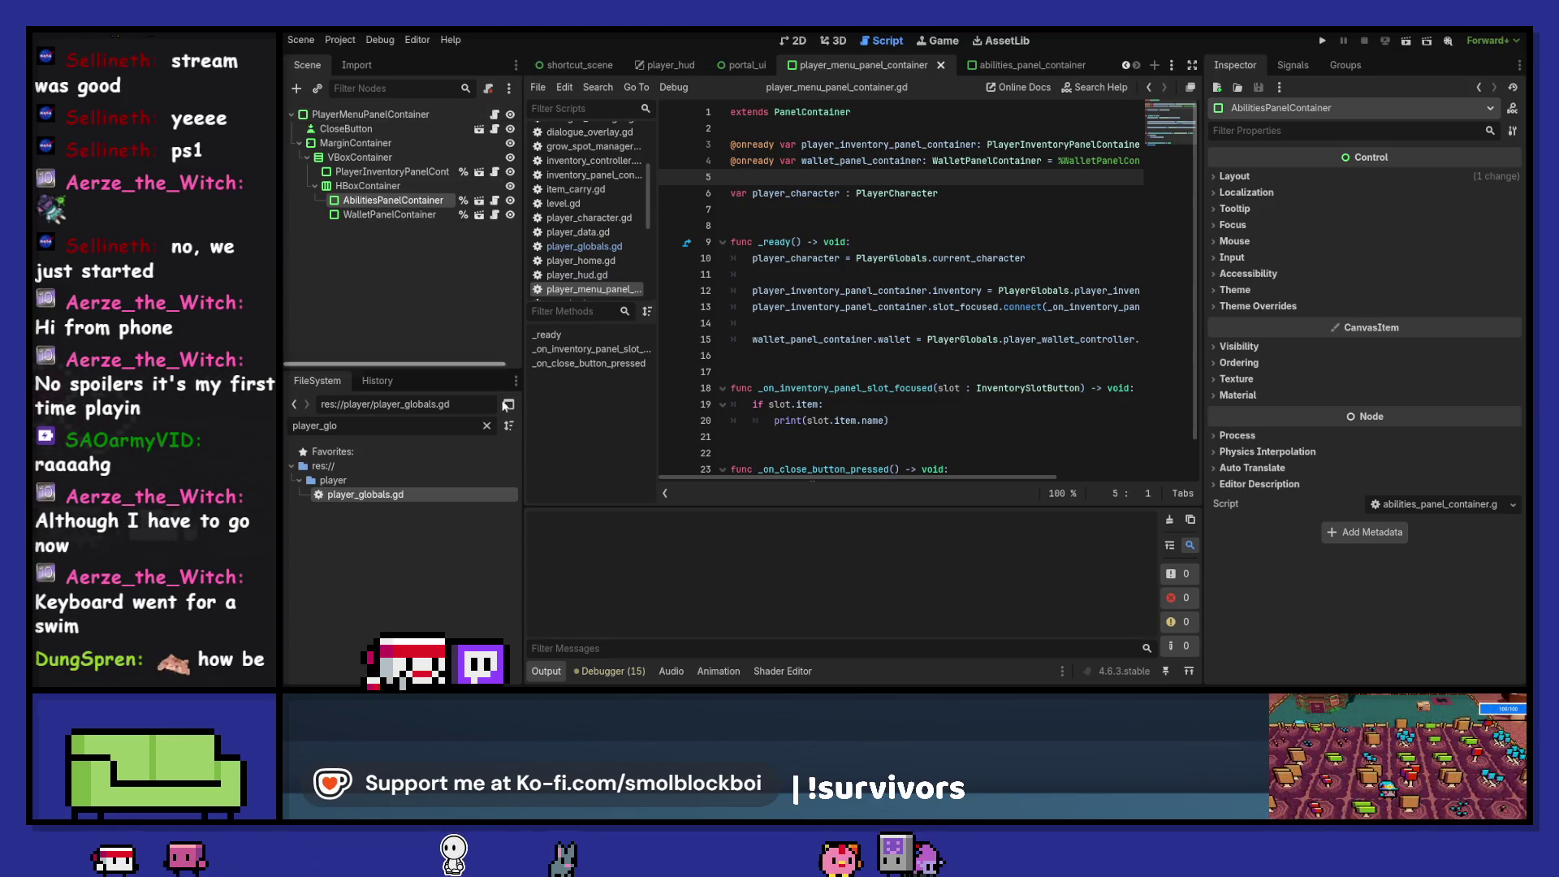
click(486, 426)
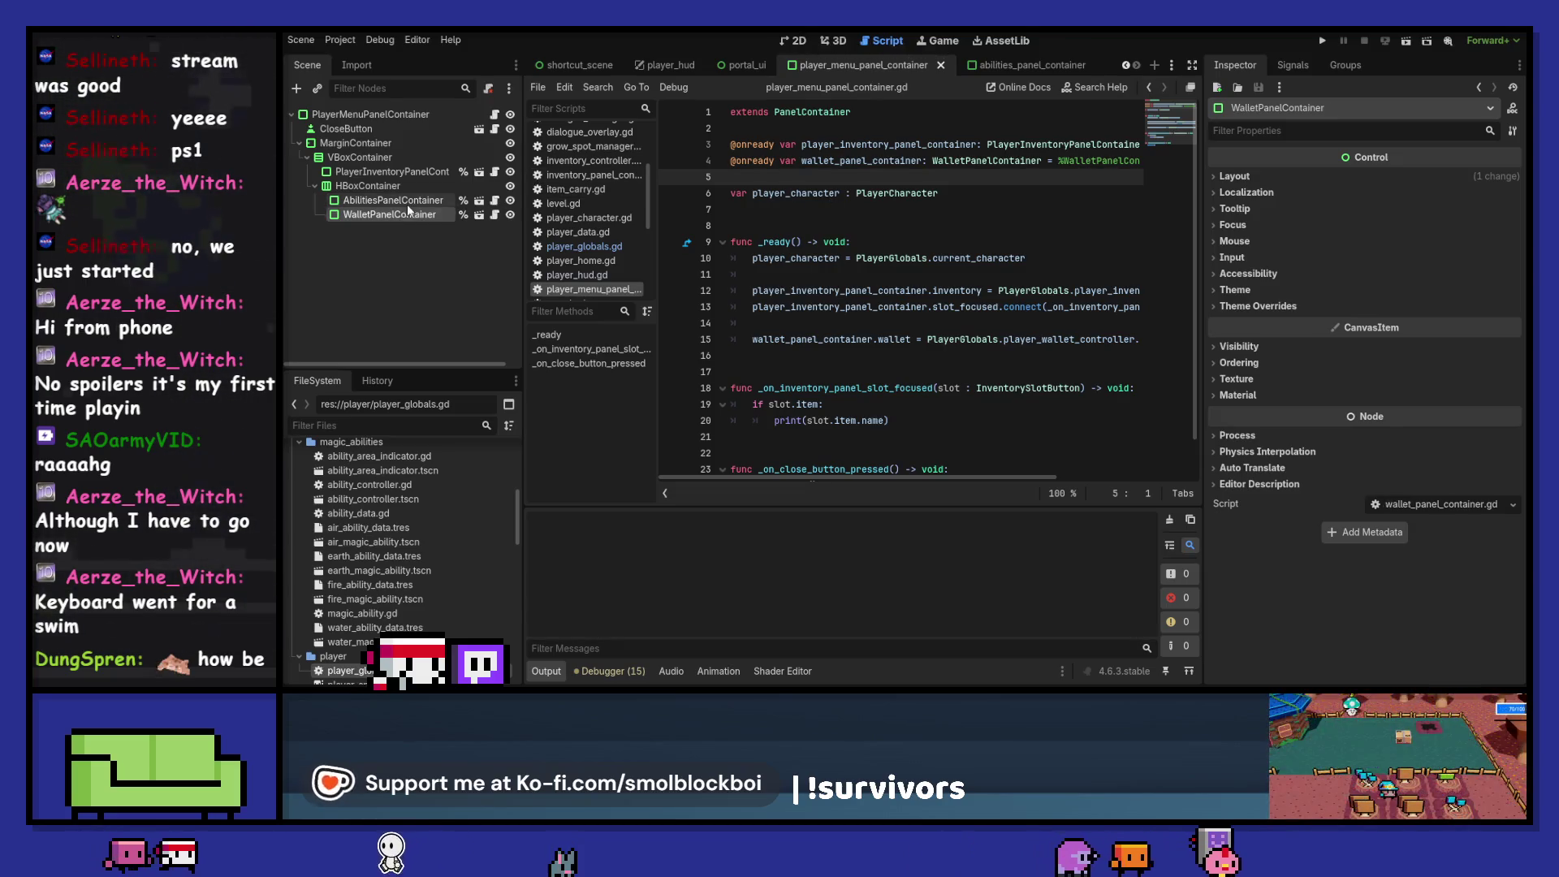
Open abilities_panel_container.gd and select the commented-out lines in _ready().
click(494, 200)
scroll(934, 276, up, 2)
drag(877, 307, 704, 225)
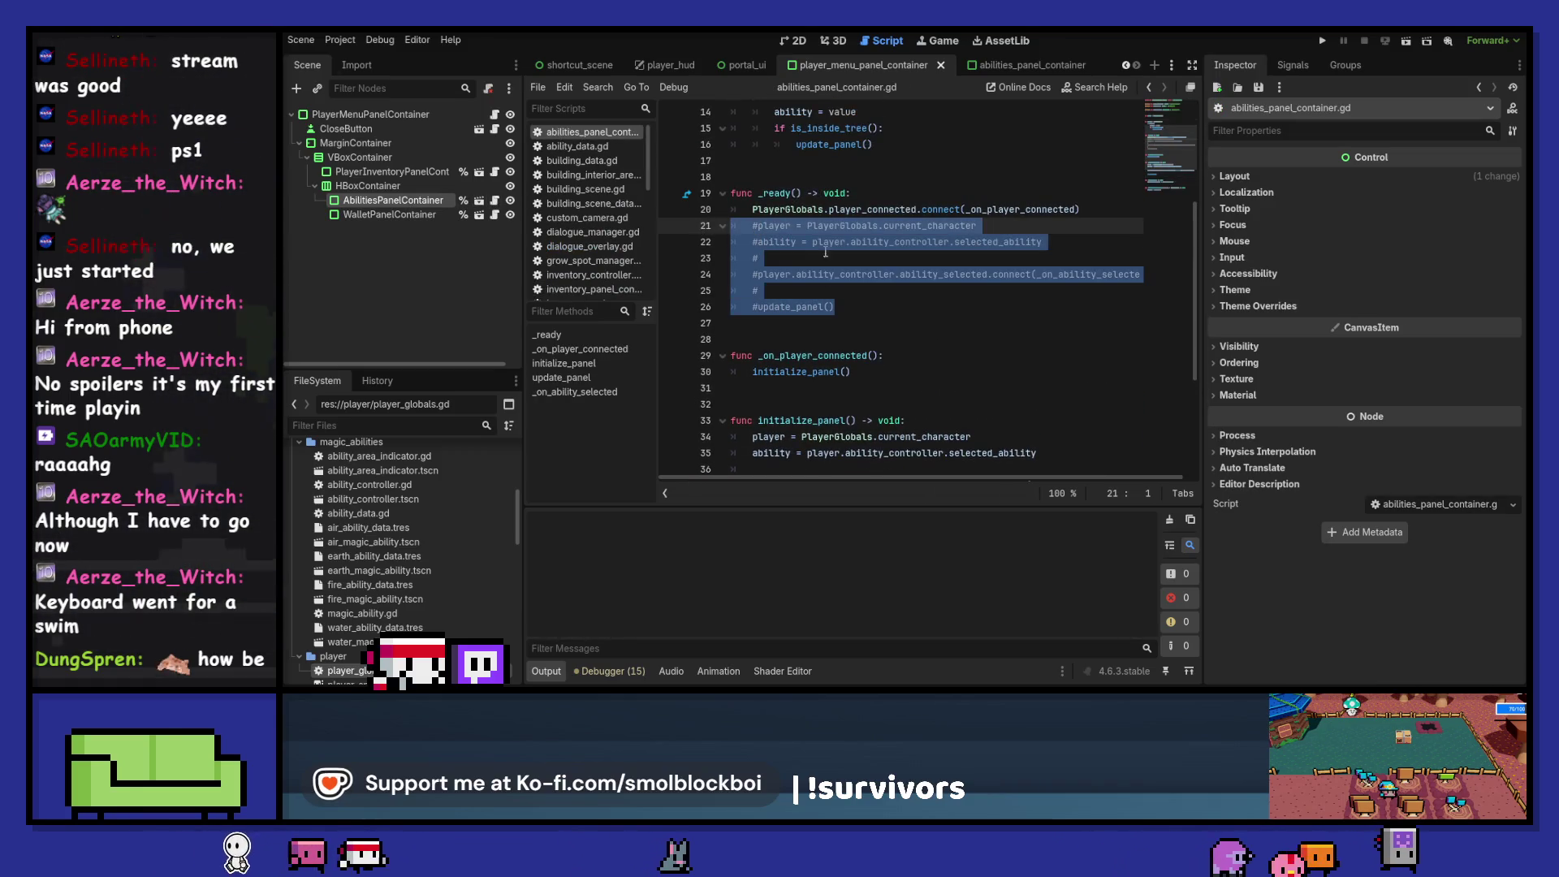
Delete commented lines 21–26 from _ready() and start an 'if p' line after its declaration.
key(BackSpace)
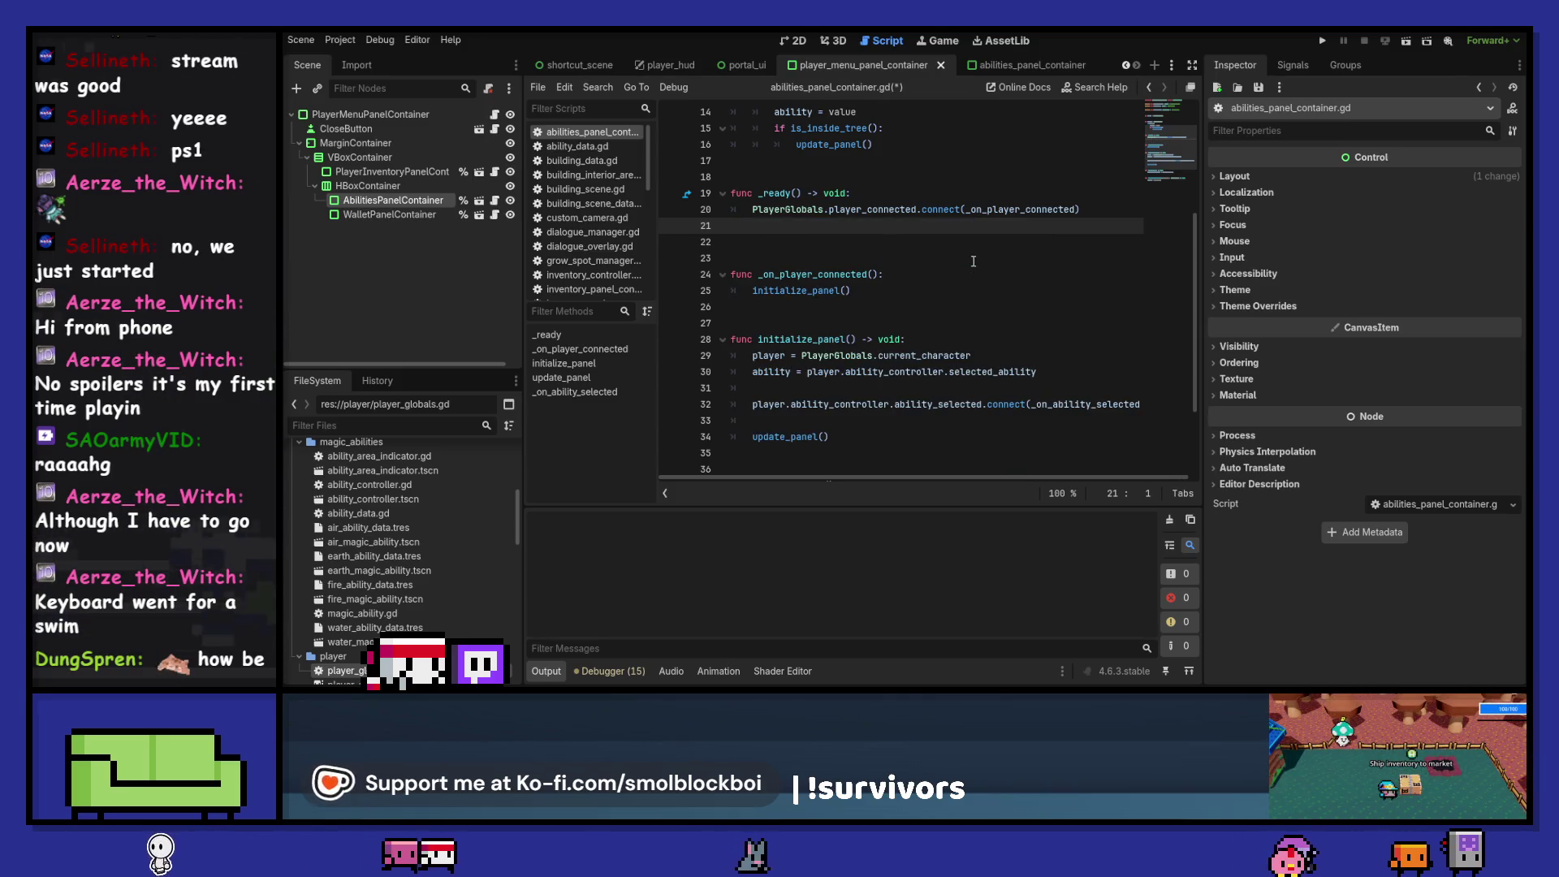
key(BackSpace)
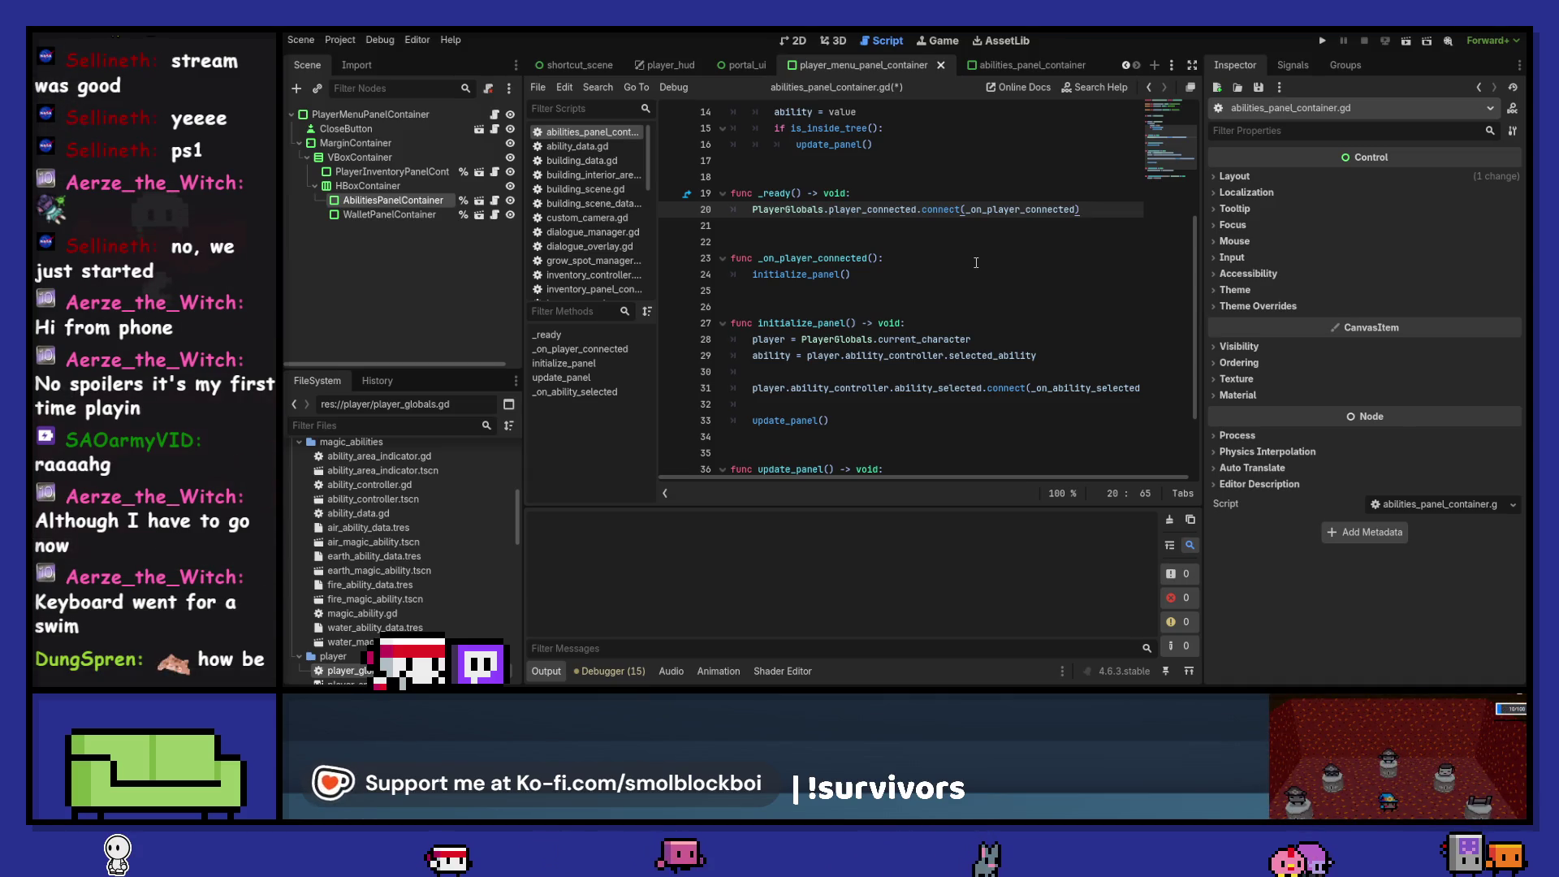
click(905, 199)
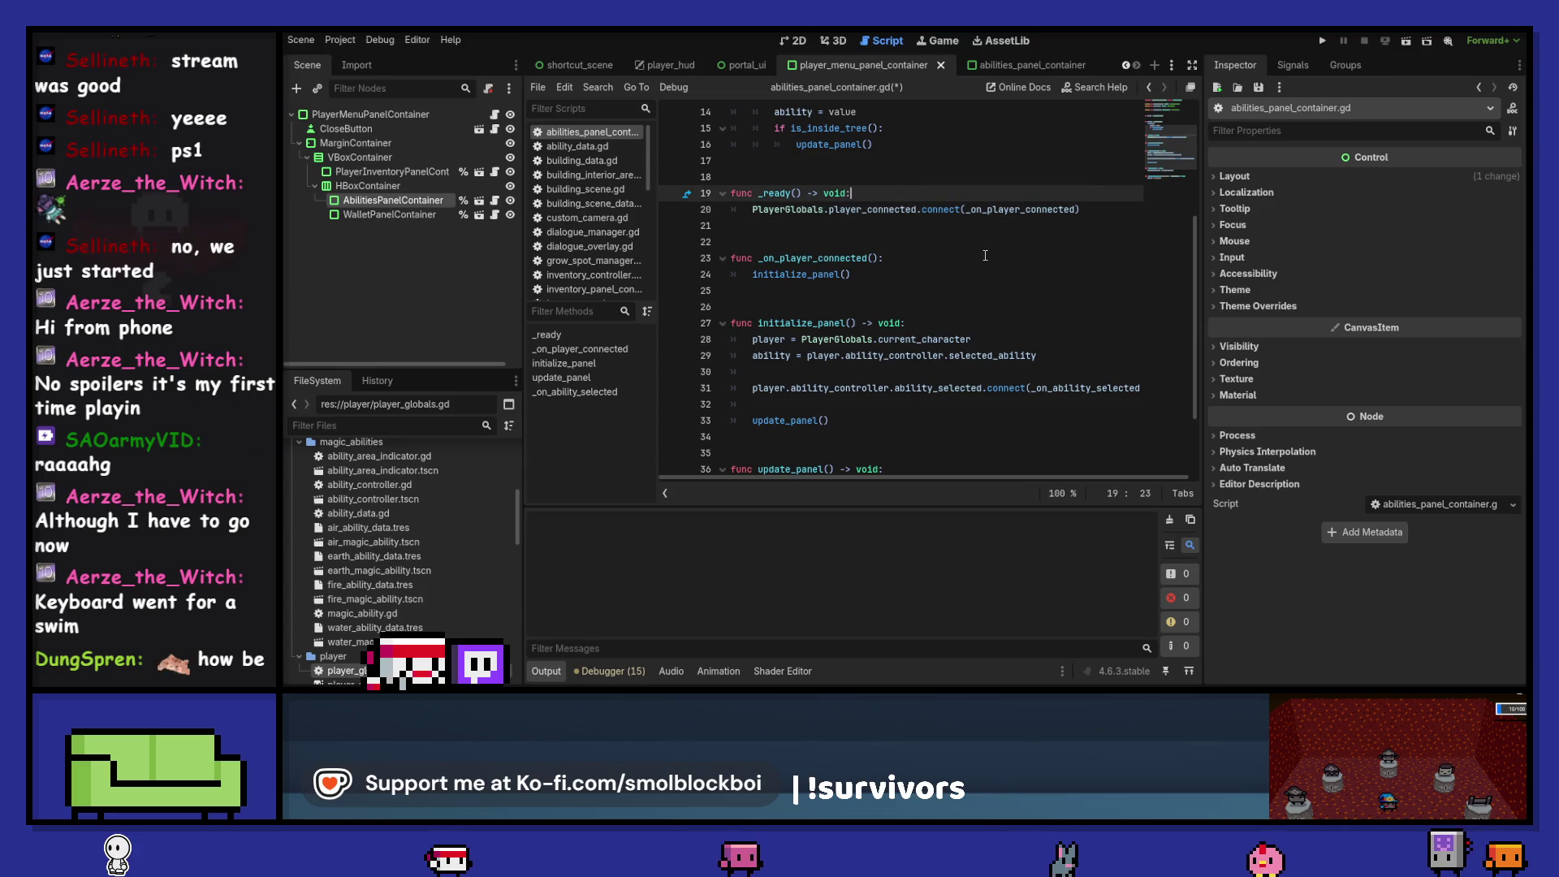
key(Return)
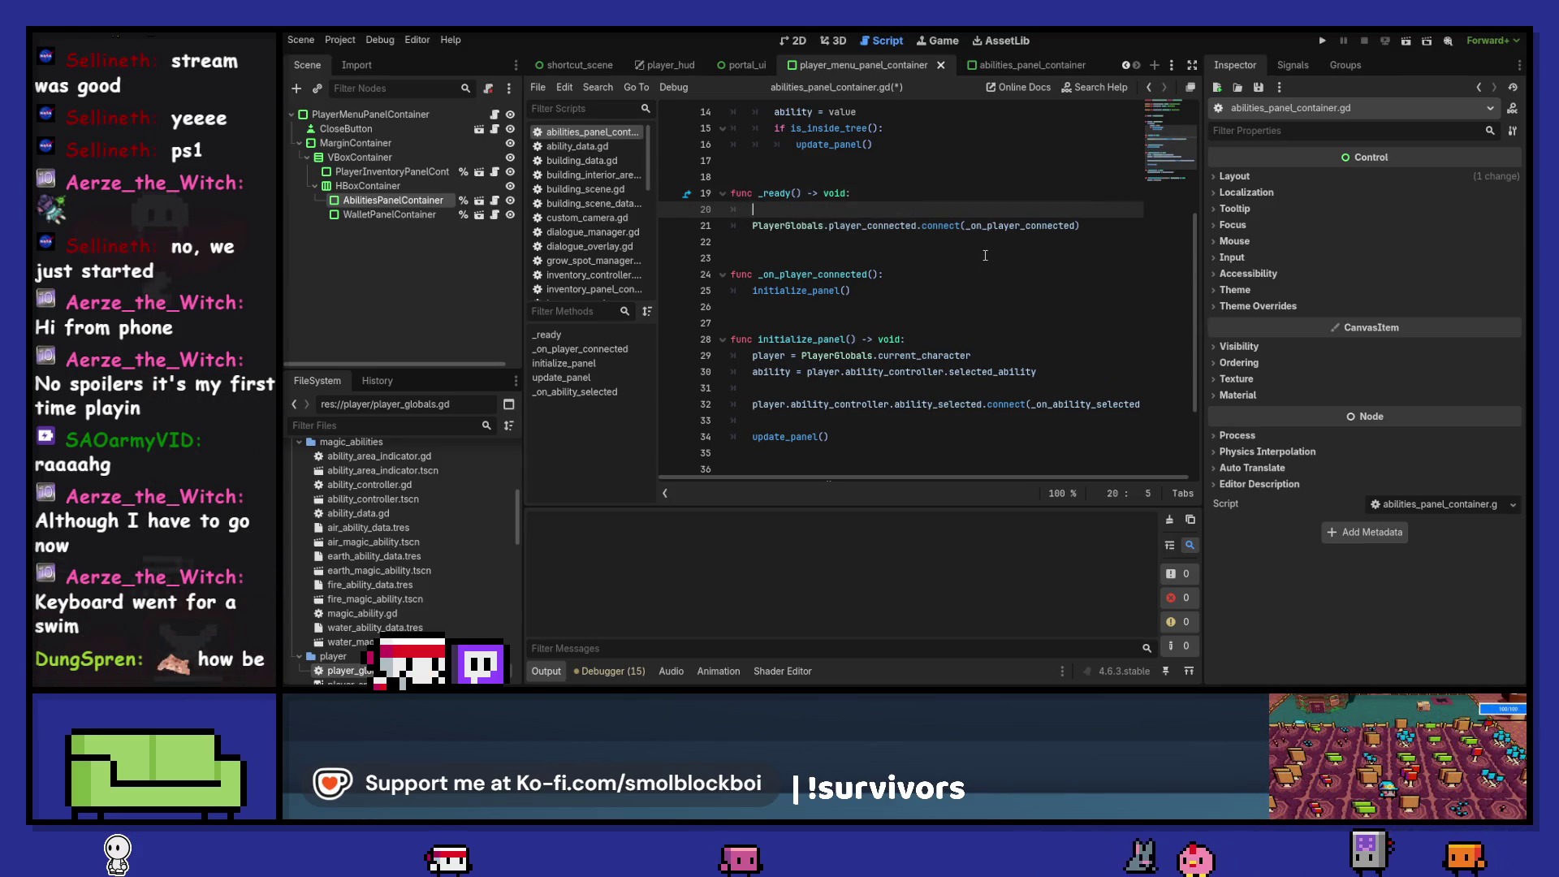
text(if pla)
key(BackSpace)
key(BackSpace)
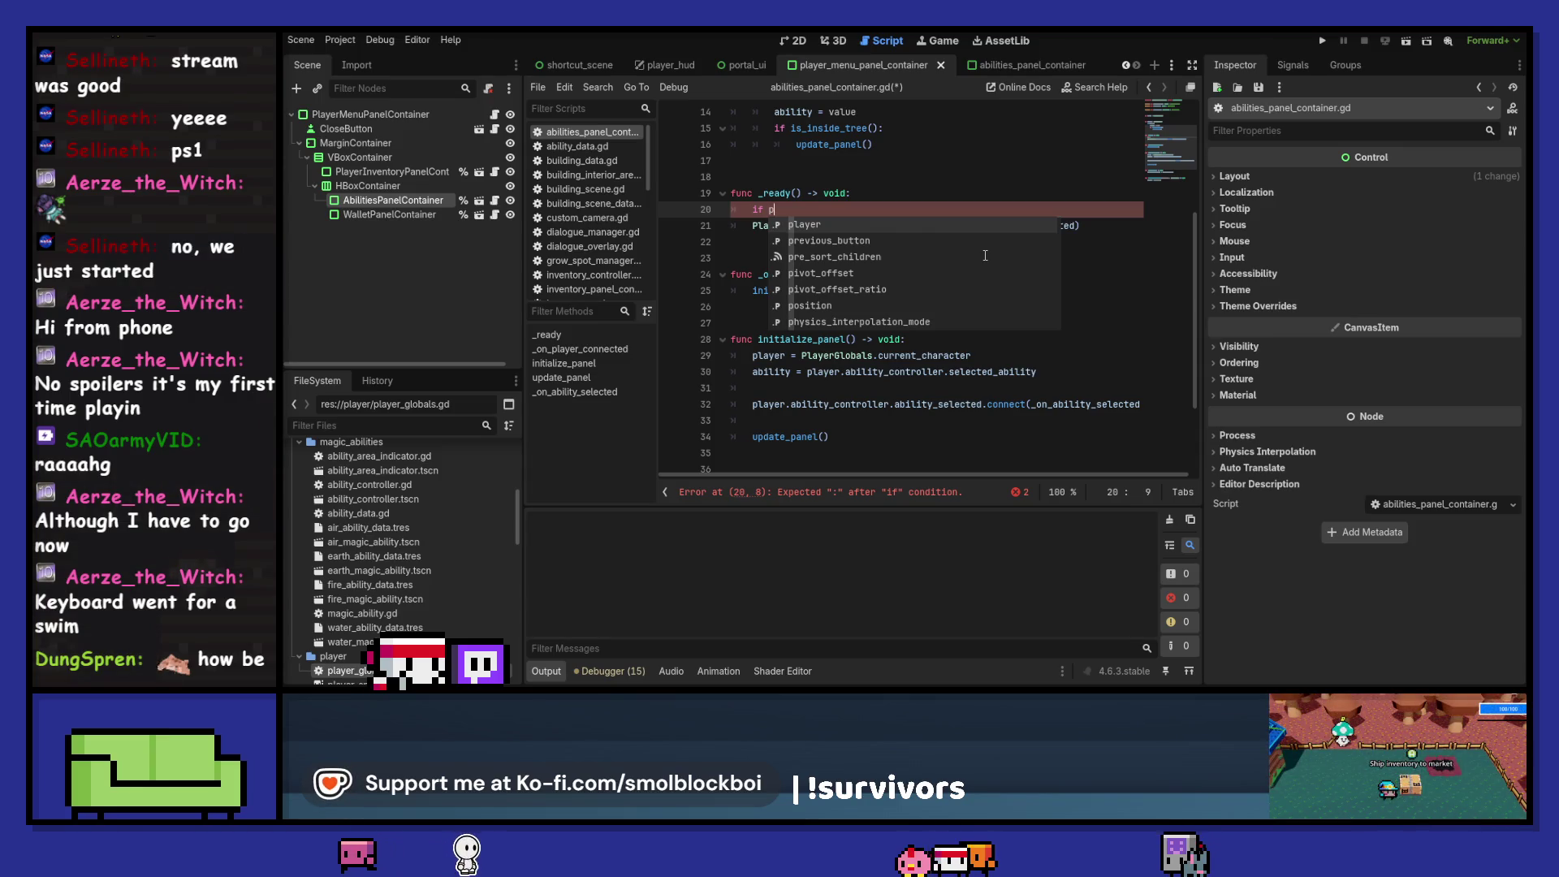
Write a player assignment from PlayerGlobals.current_character at the top of _ready().
text(\)
text(layer)
key(BackSpace)
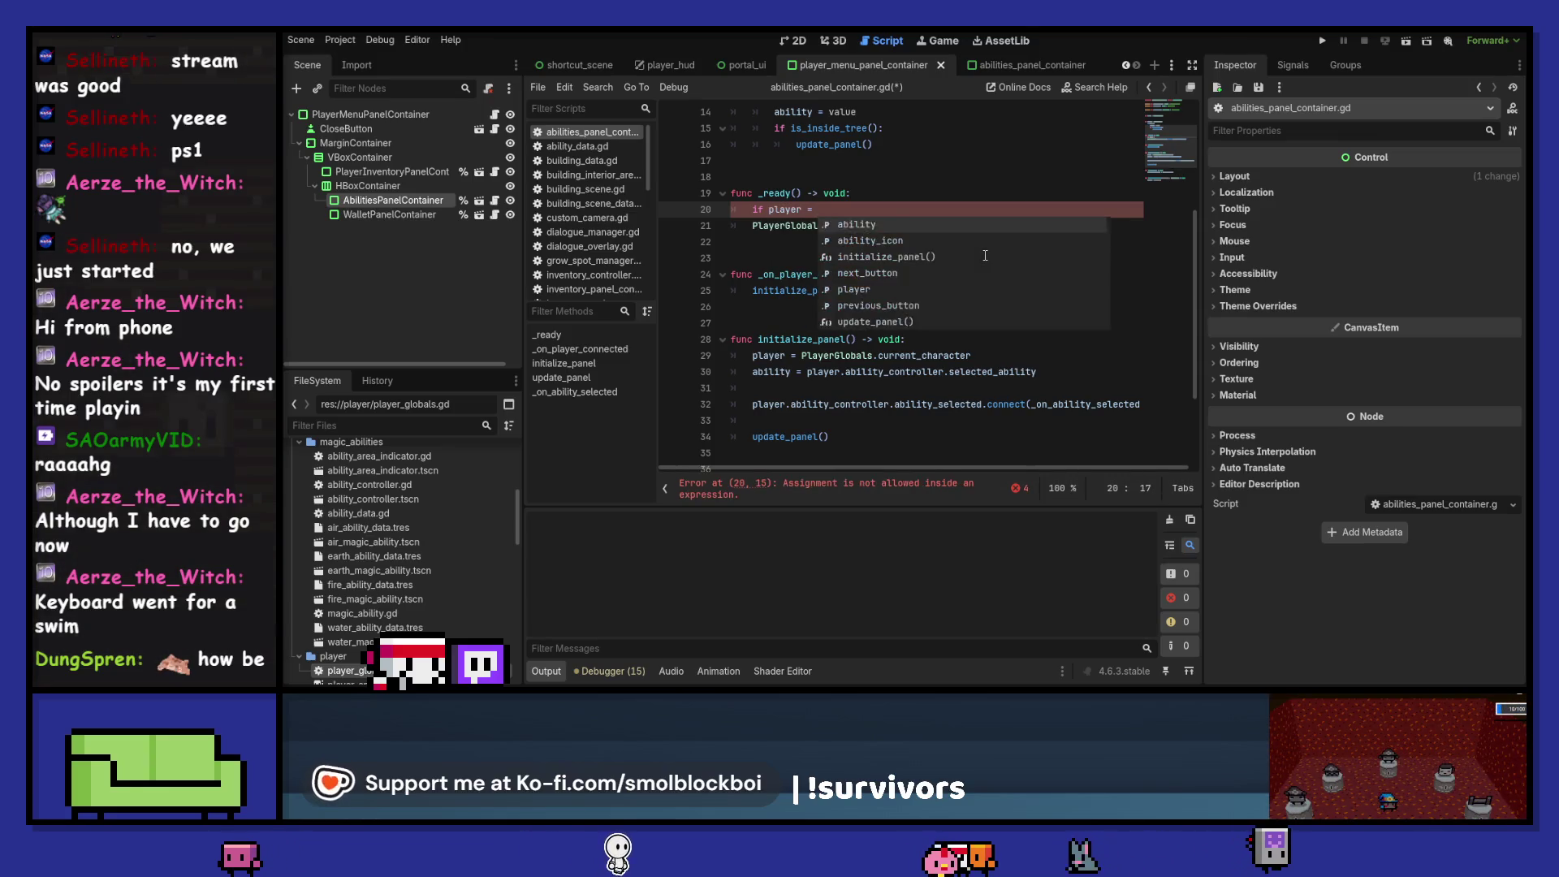
text(Player)
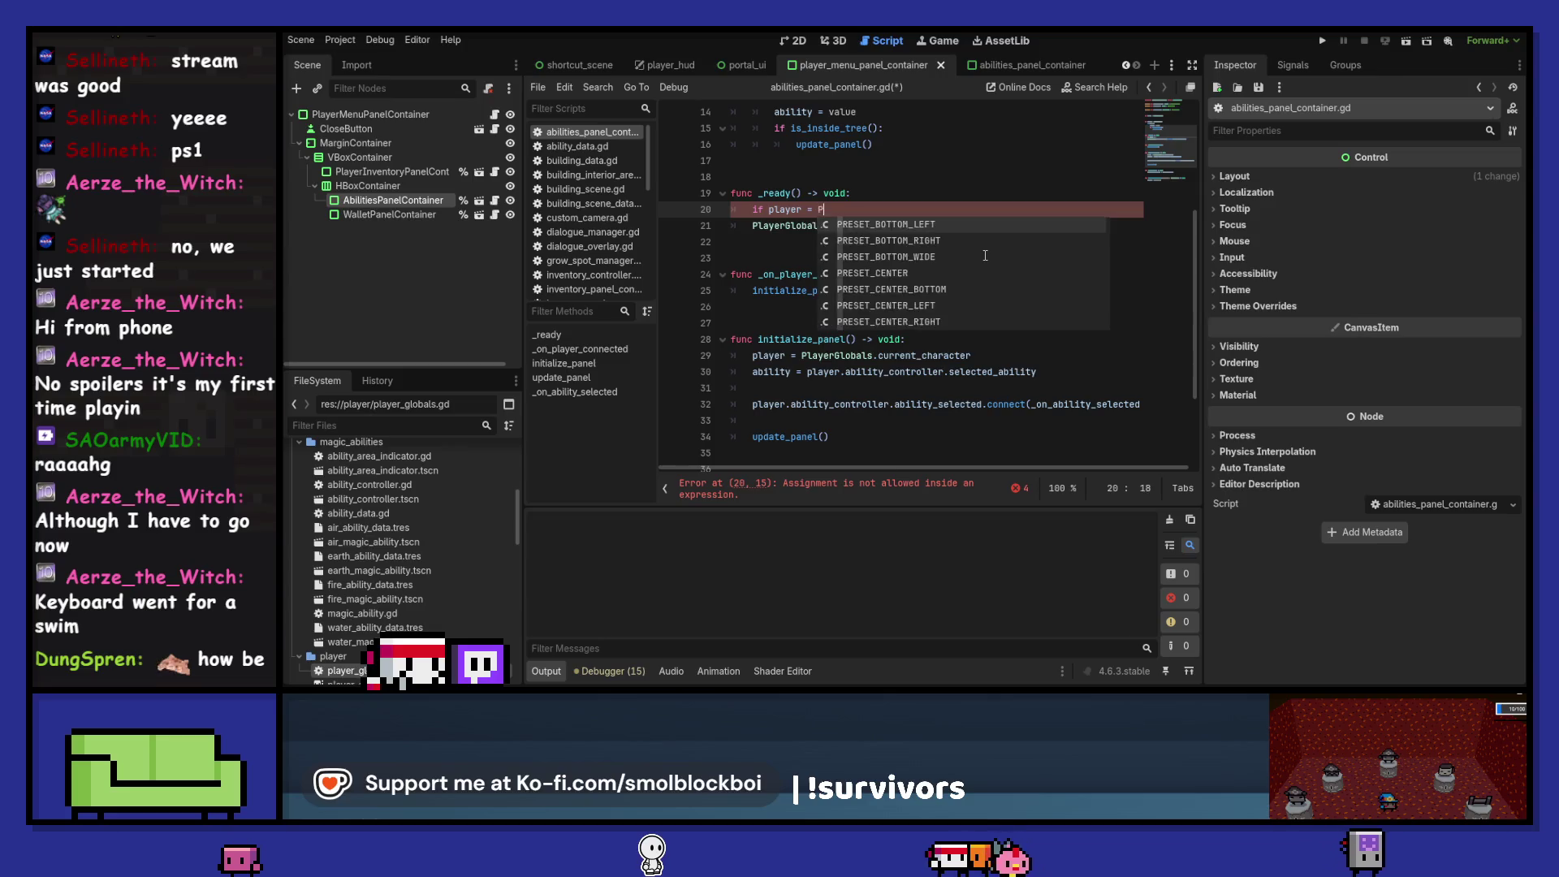
text(Globals.current_character)
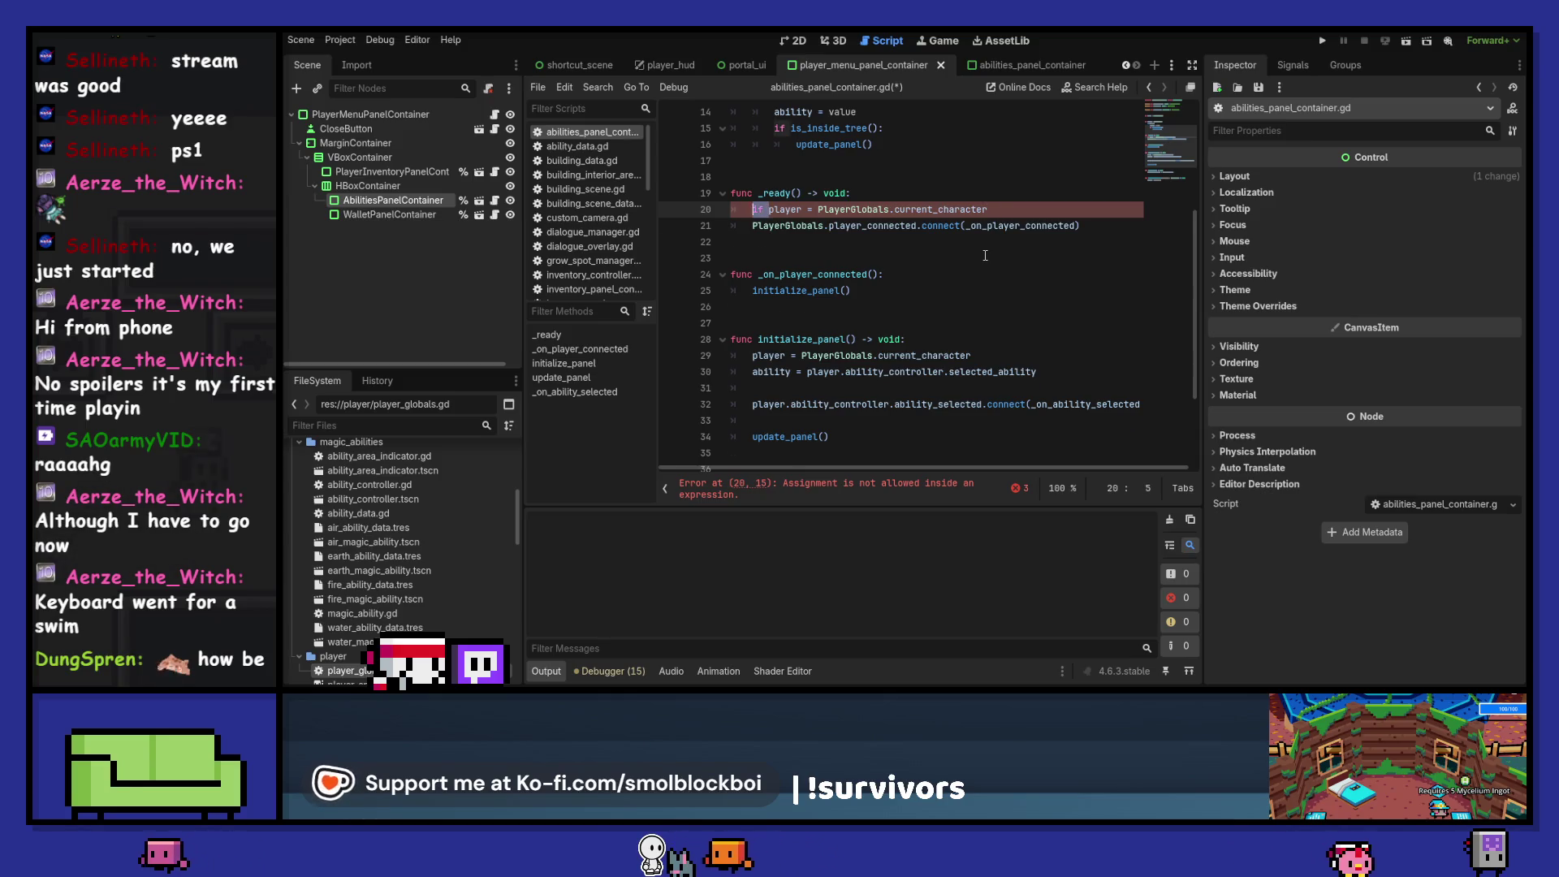
key(Return)
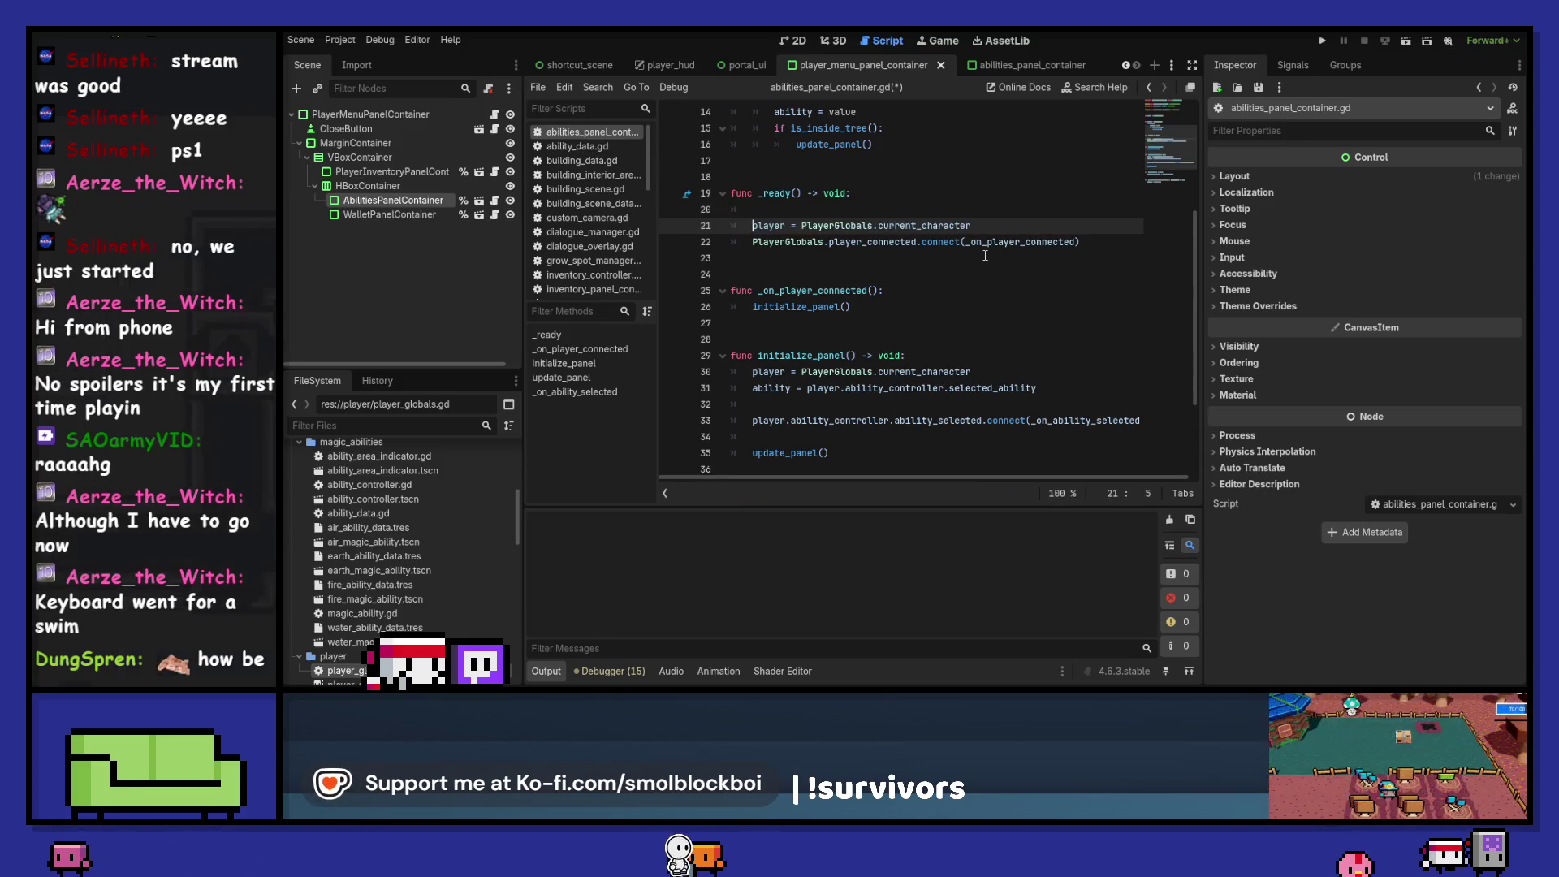
key(ctrl+z)
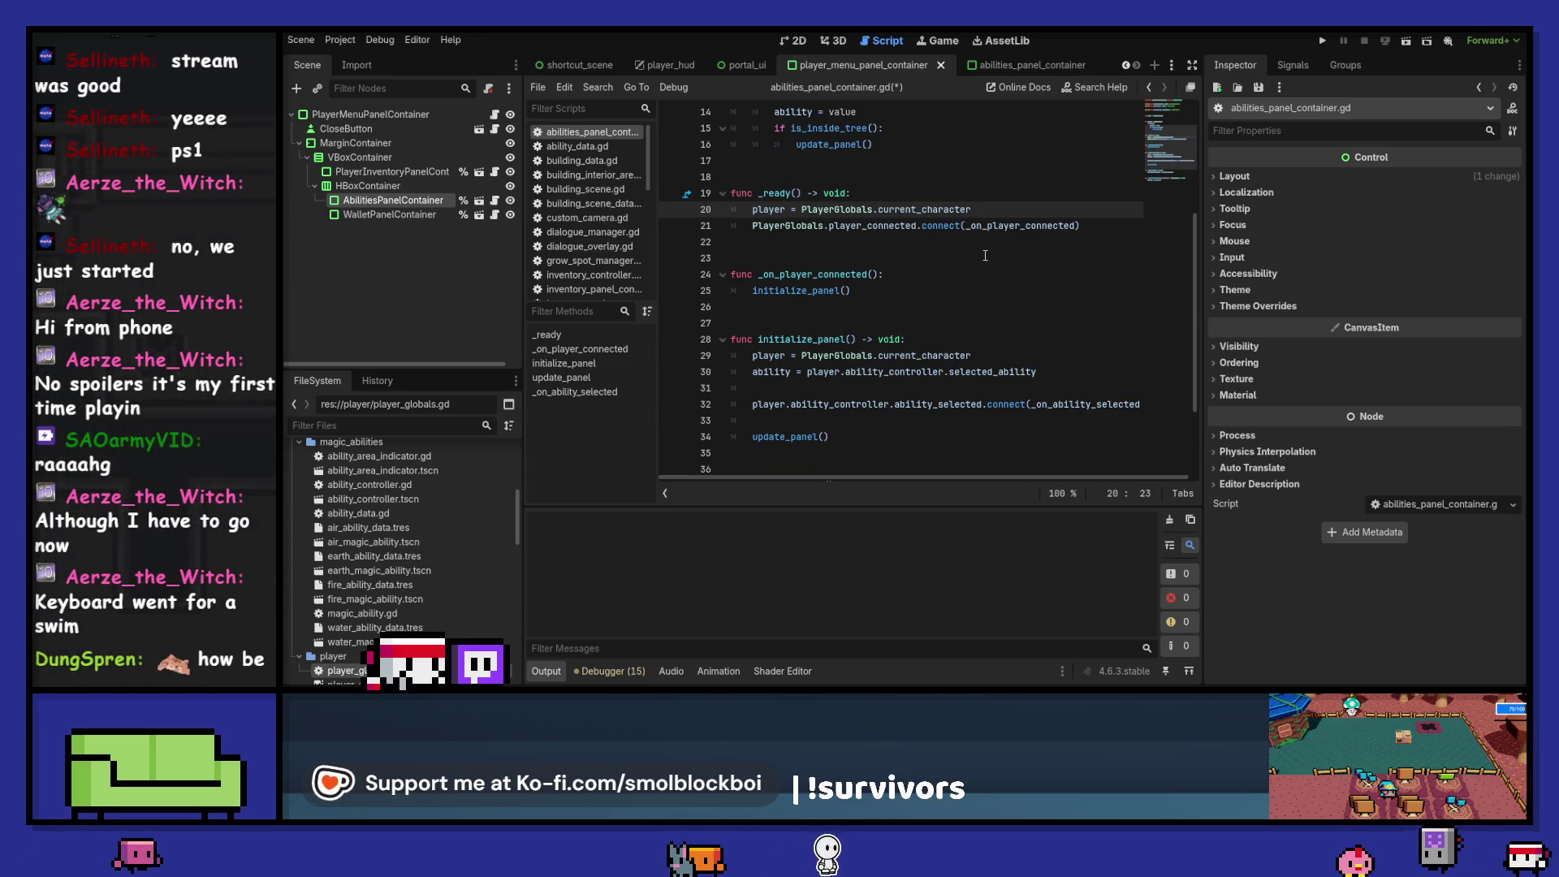
Turn the line into 'if not PlayerGlobals.current_character:' and indent the connect call beneath it.
key(shift+Home)
text(if)
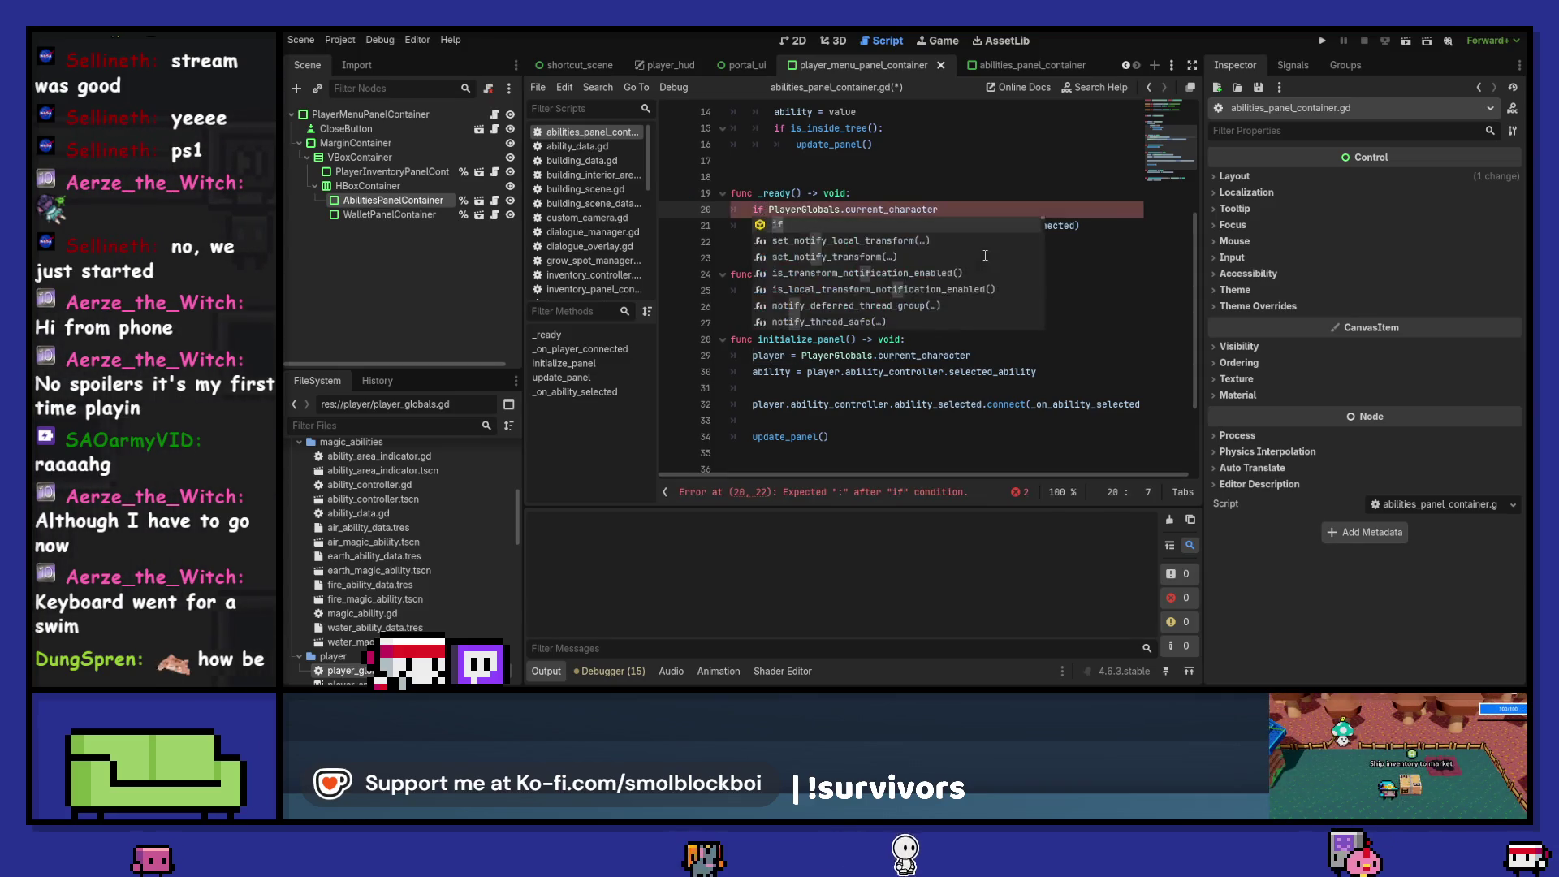
key(End)
key(Home)
key(End)
key(ctrl+Left)
key(ctrl+Left)
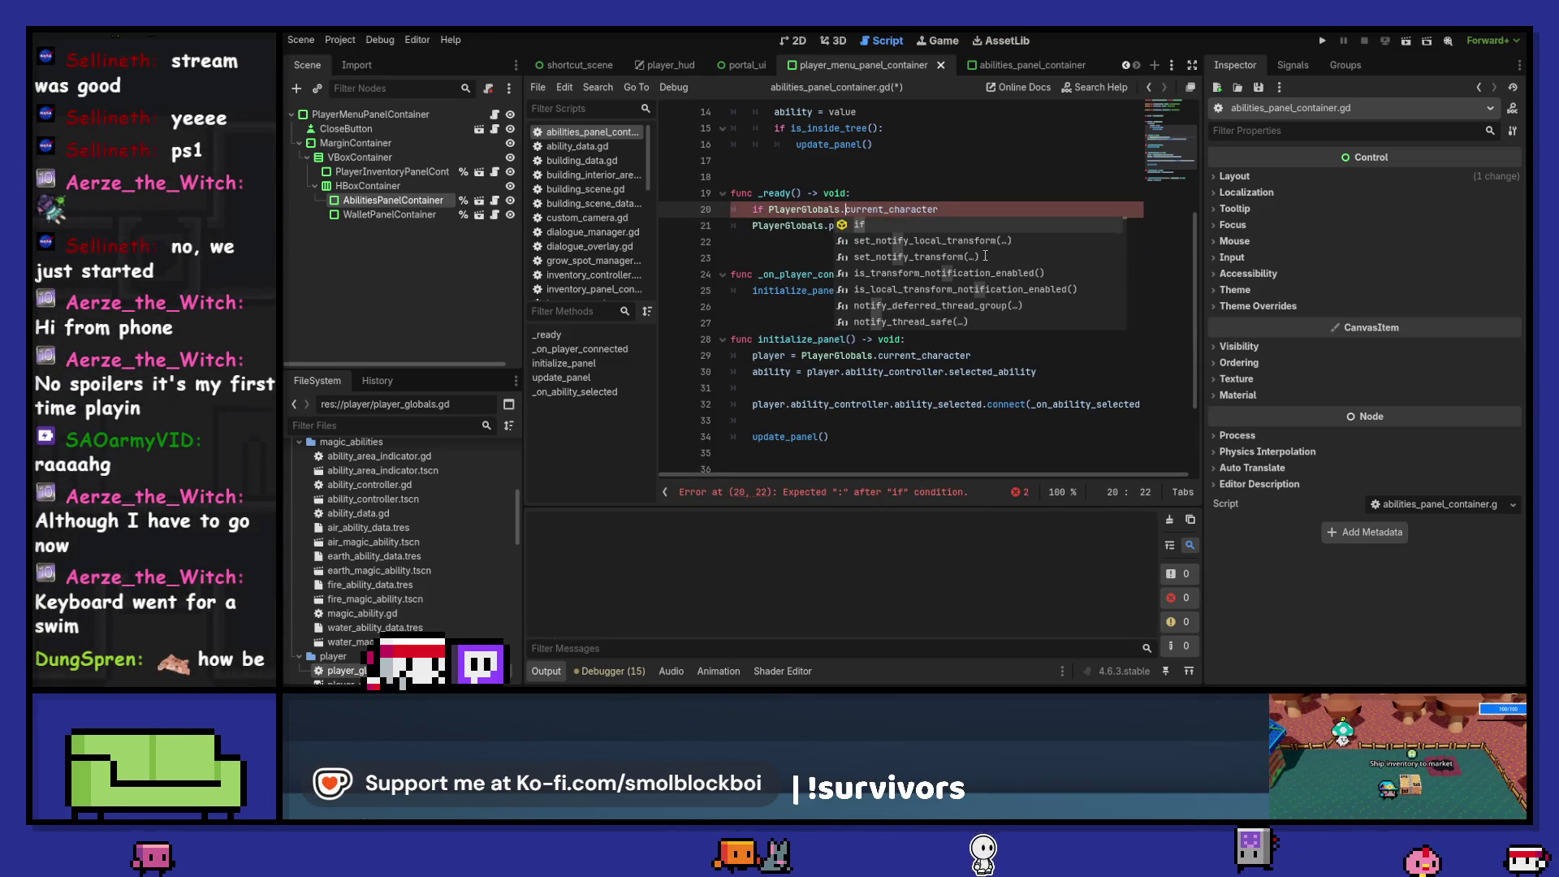
text(not)
key(ctrl+Right)
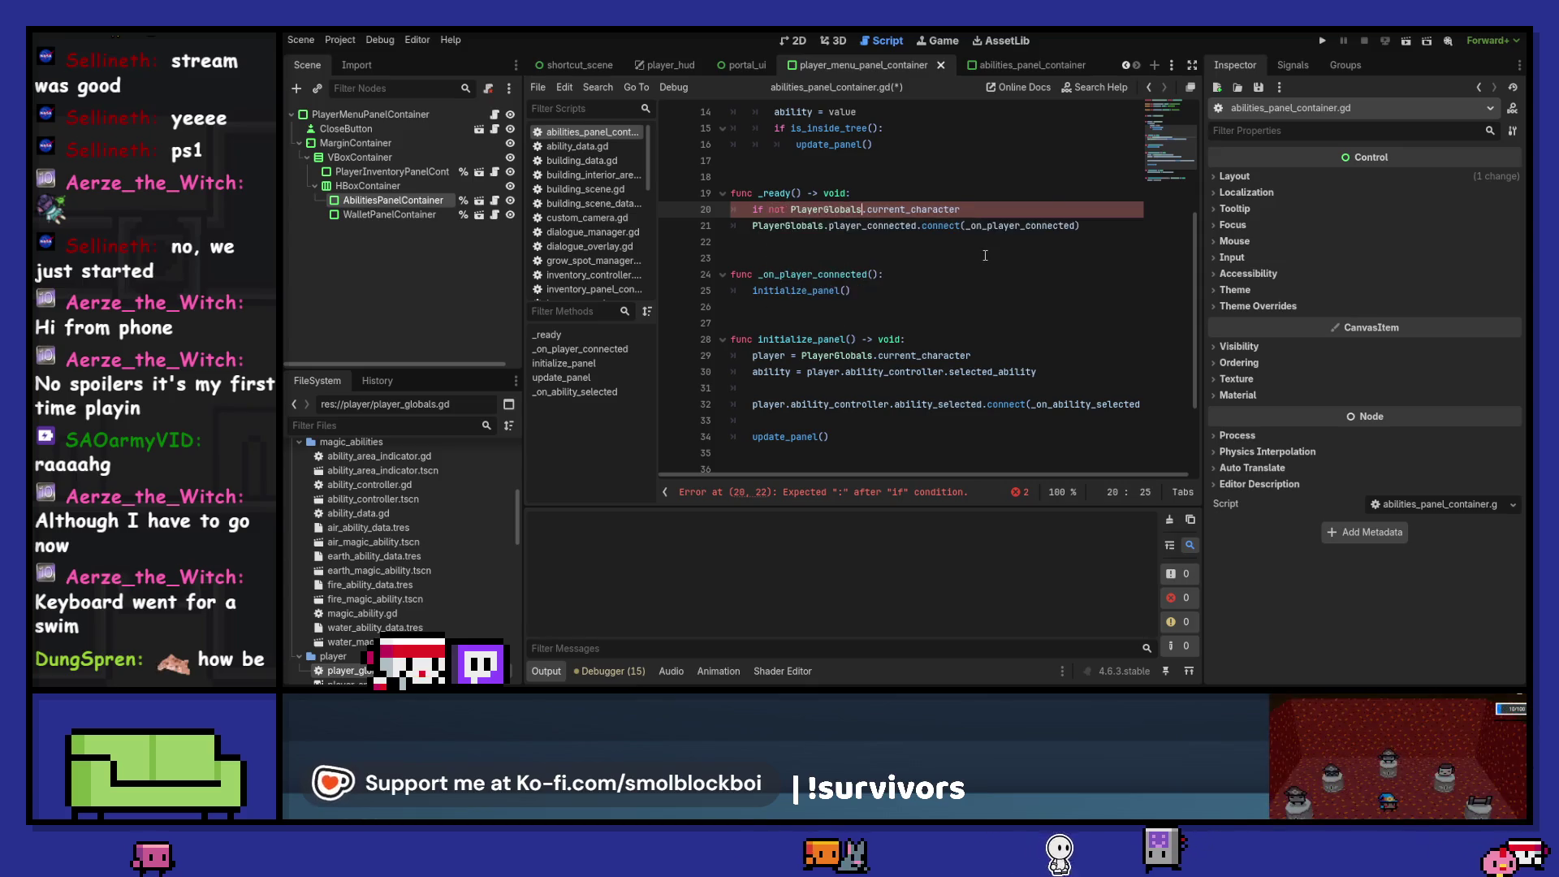
key(Down)
key(Home)
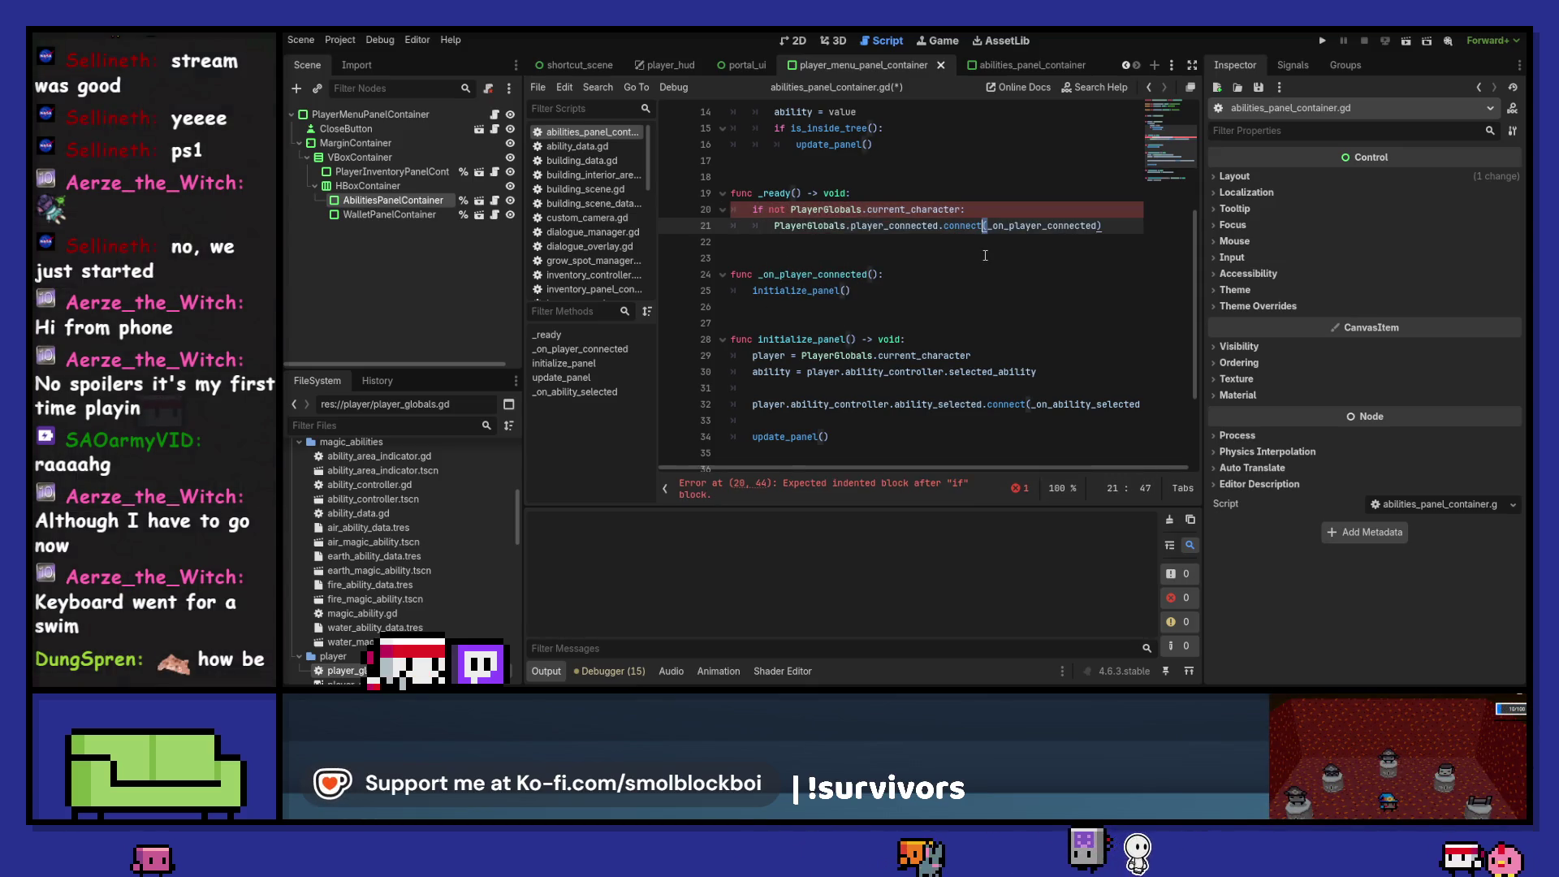
key(Tab)
key(End)
Add an else branch calling initialize_panel(), save the script and run the game.
key(Return)
key(BackSpace)
text(e)
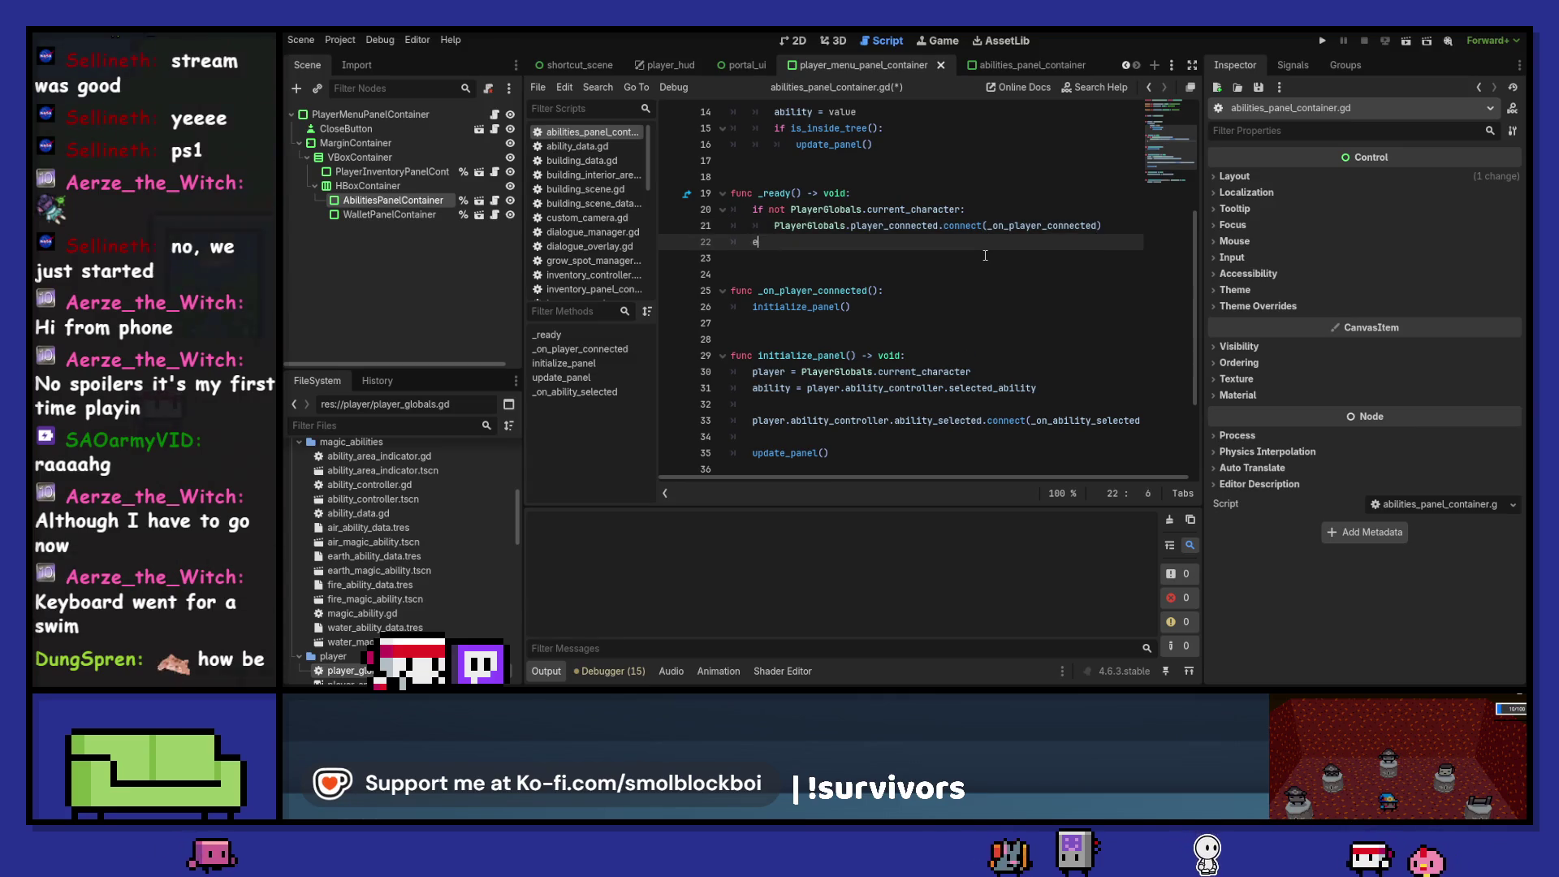
text(:)
key(Return)
text(initi)
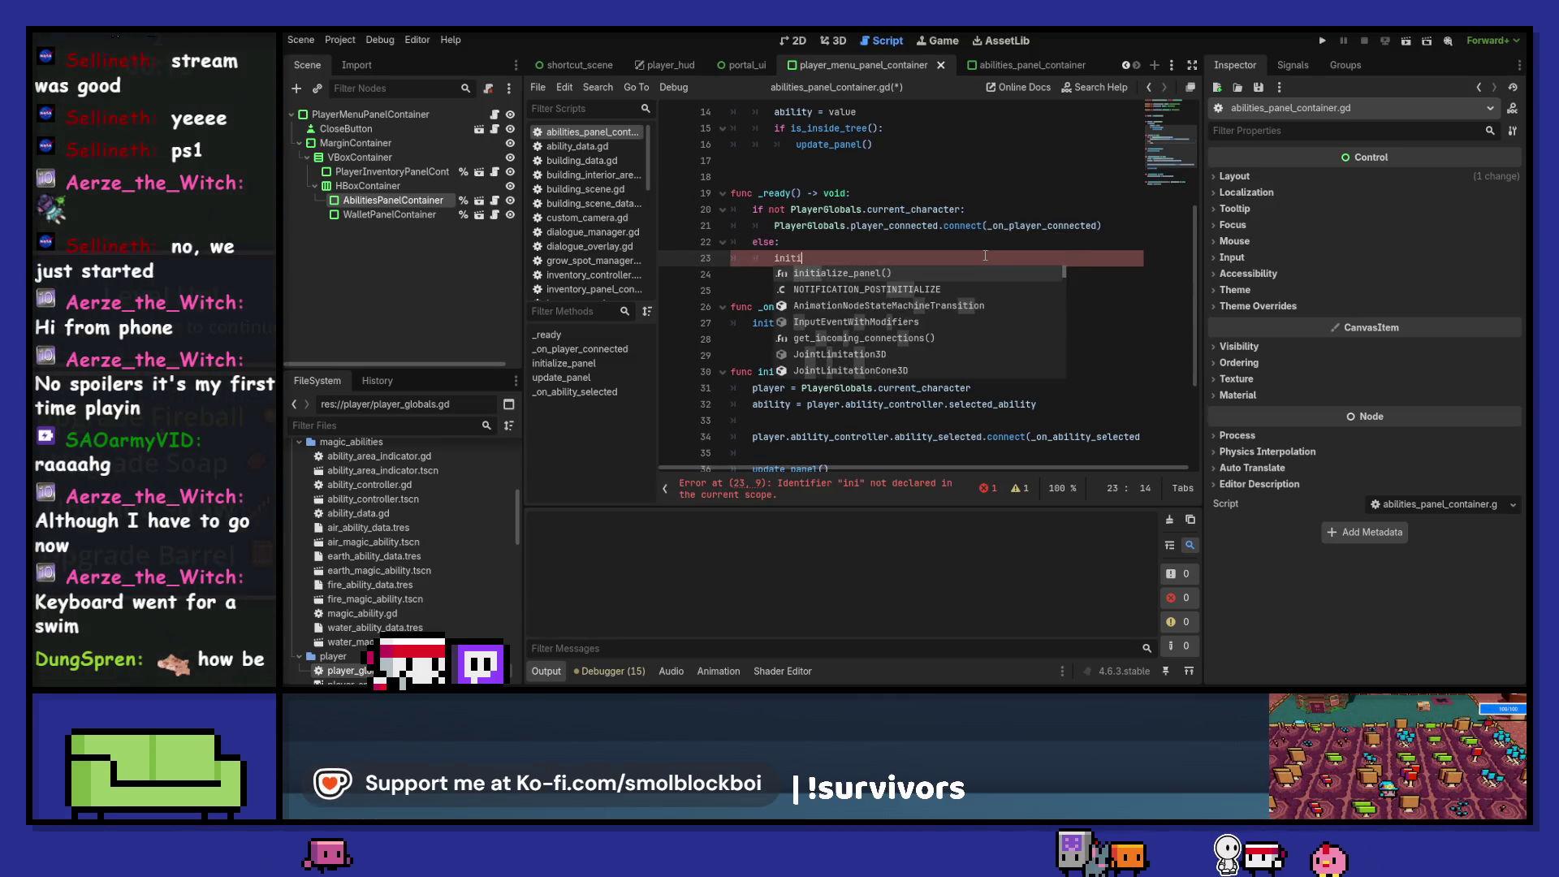
key(Return)
key(ctrl+s)
key(F5)
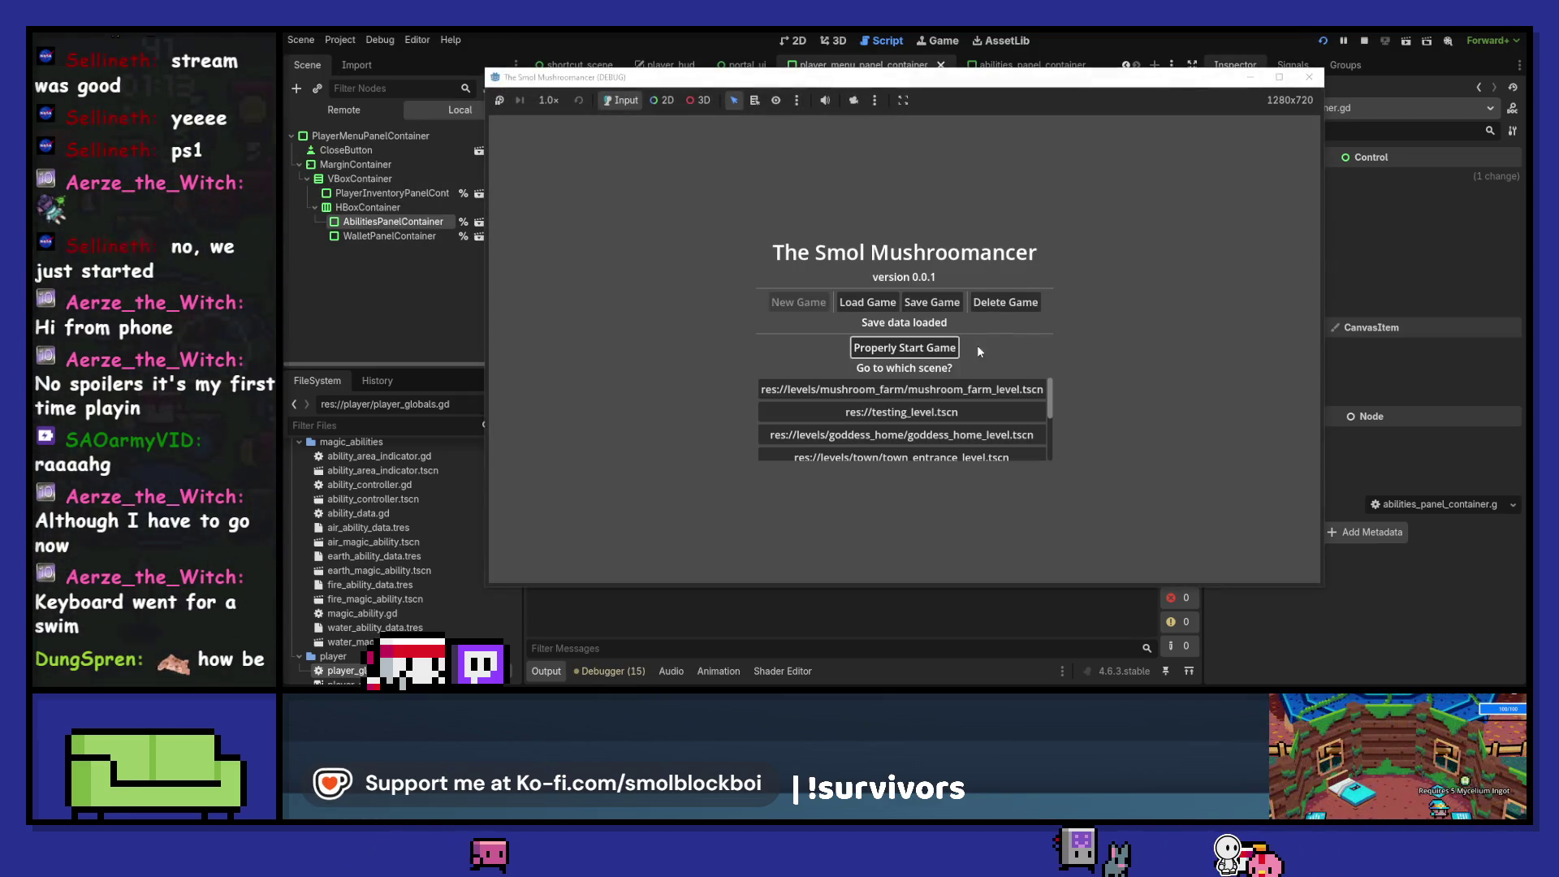
Start the game, cycle the selected ability twice, then stop it.
click(954, 347)
scroll(909, 397, down, 1)
key(Tab)
key(Tab)
scroll(909, 397, down, 1)
key(Tab)
key(Tab)
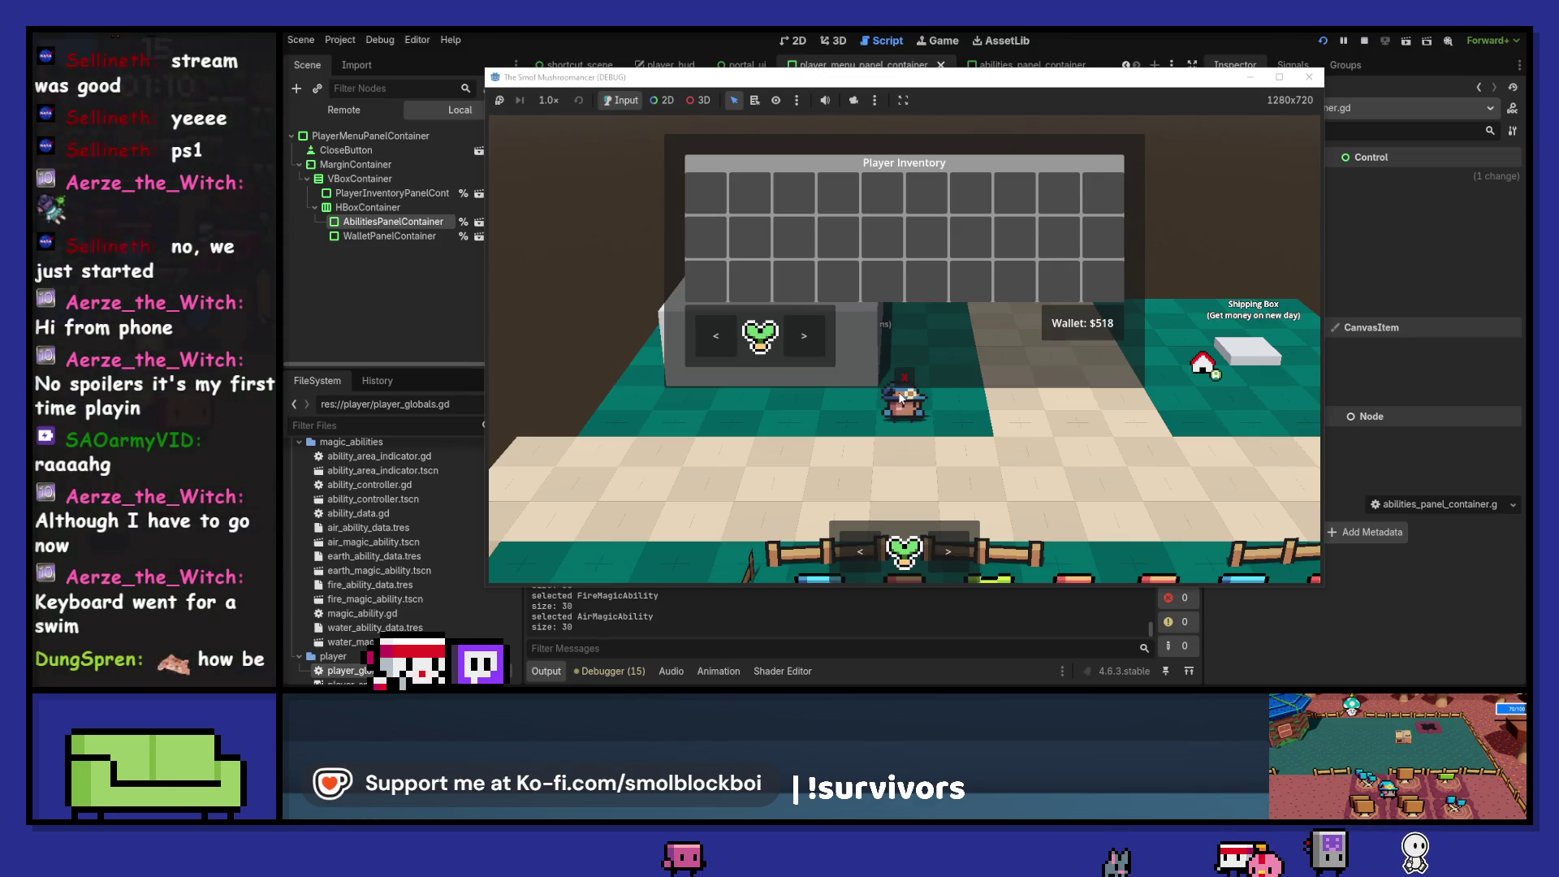
click(1308, 82)
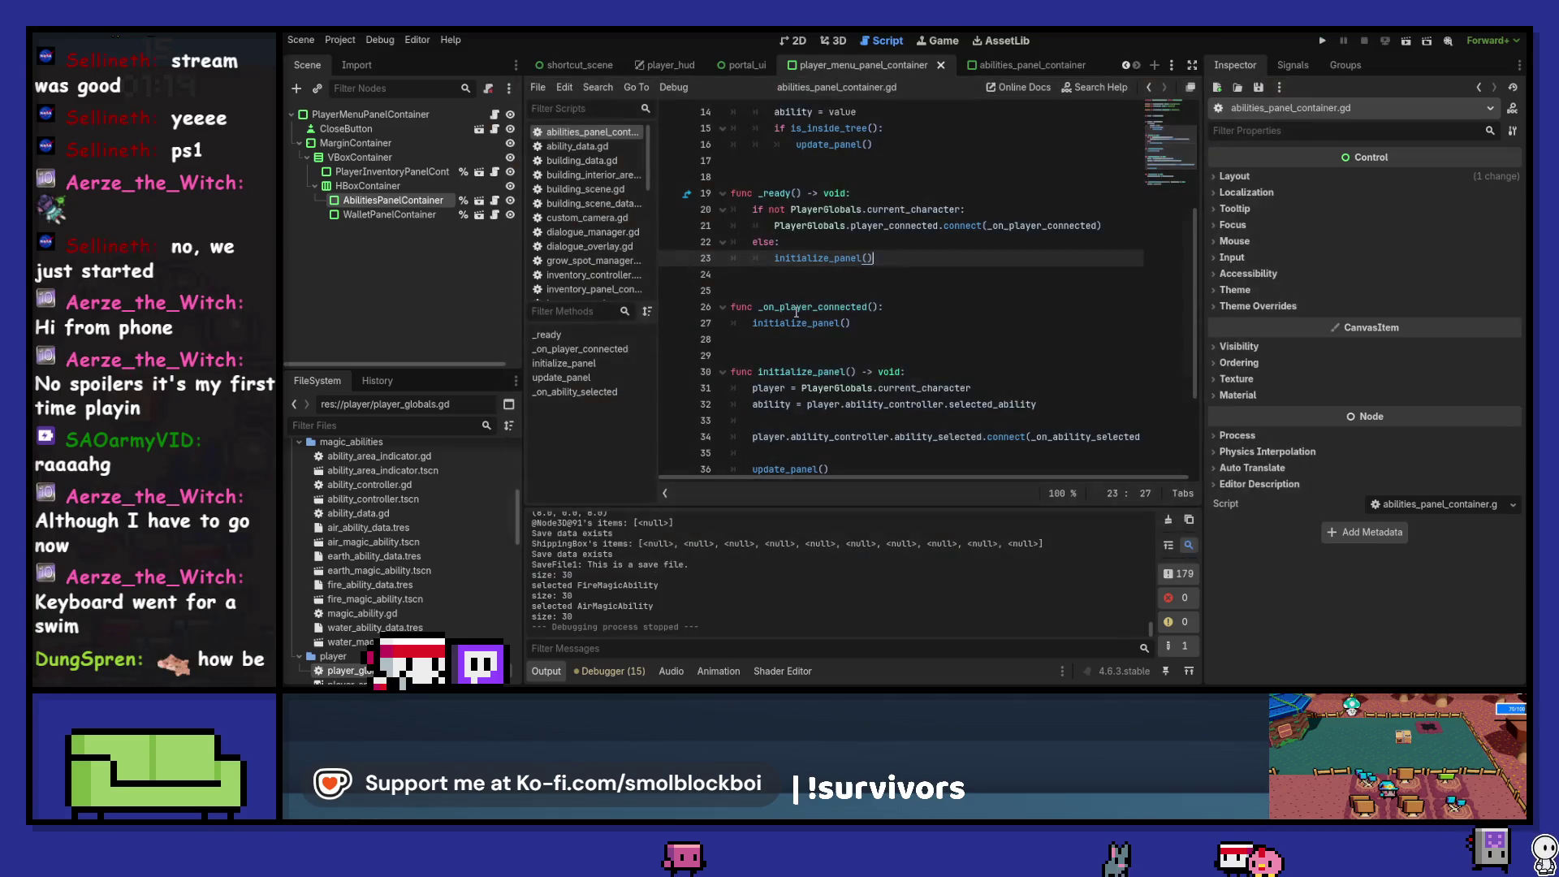
Rerun the game from the Run button, start it and walk the character around.
click(883, 226)
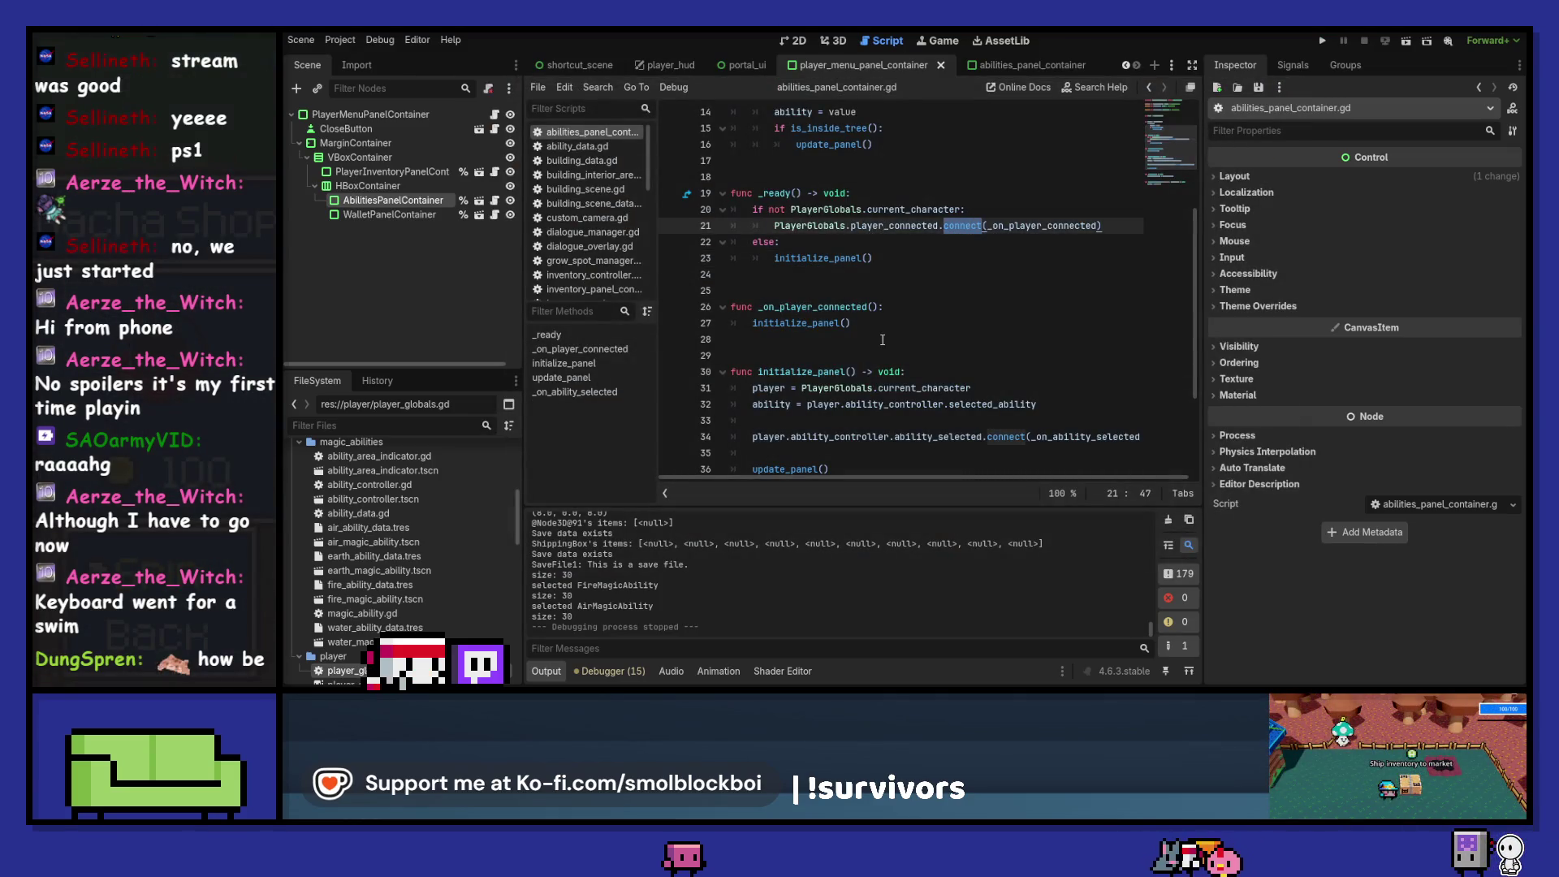
scroll(883, 339, down, 1)
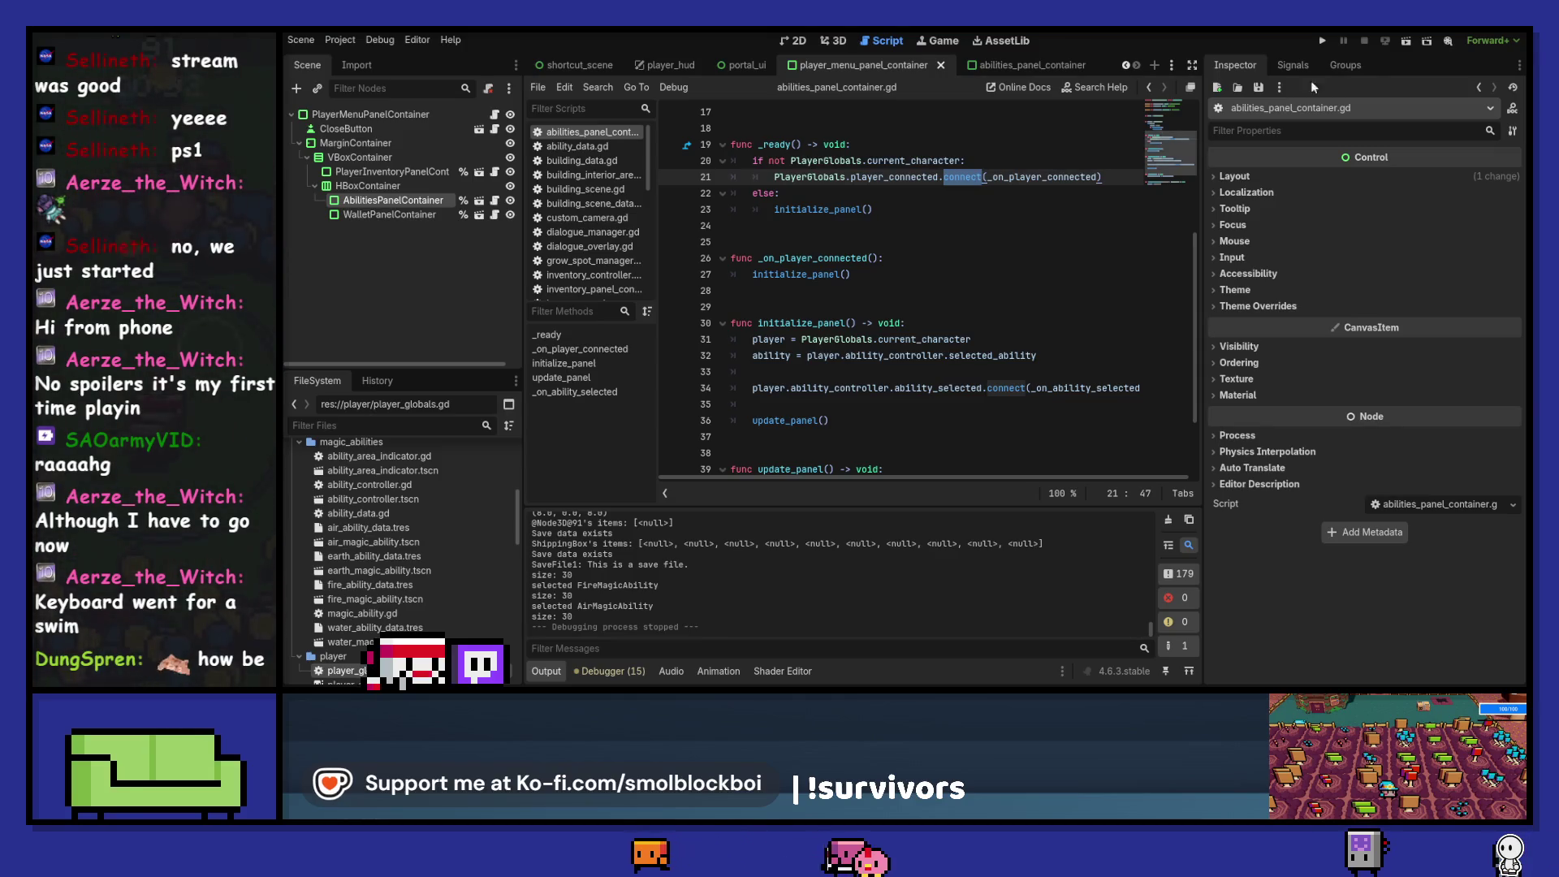
click(1323, 41)
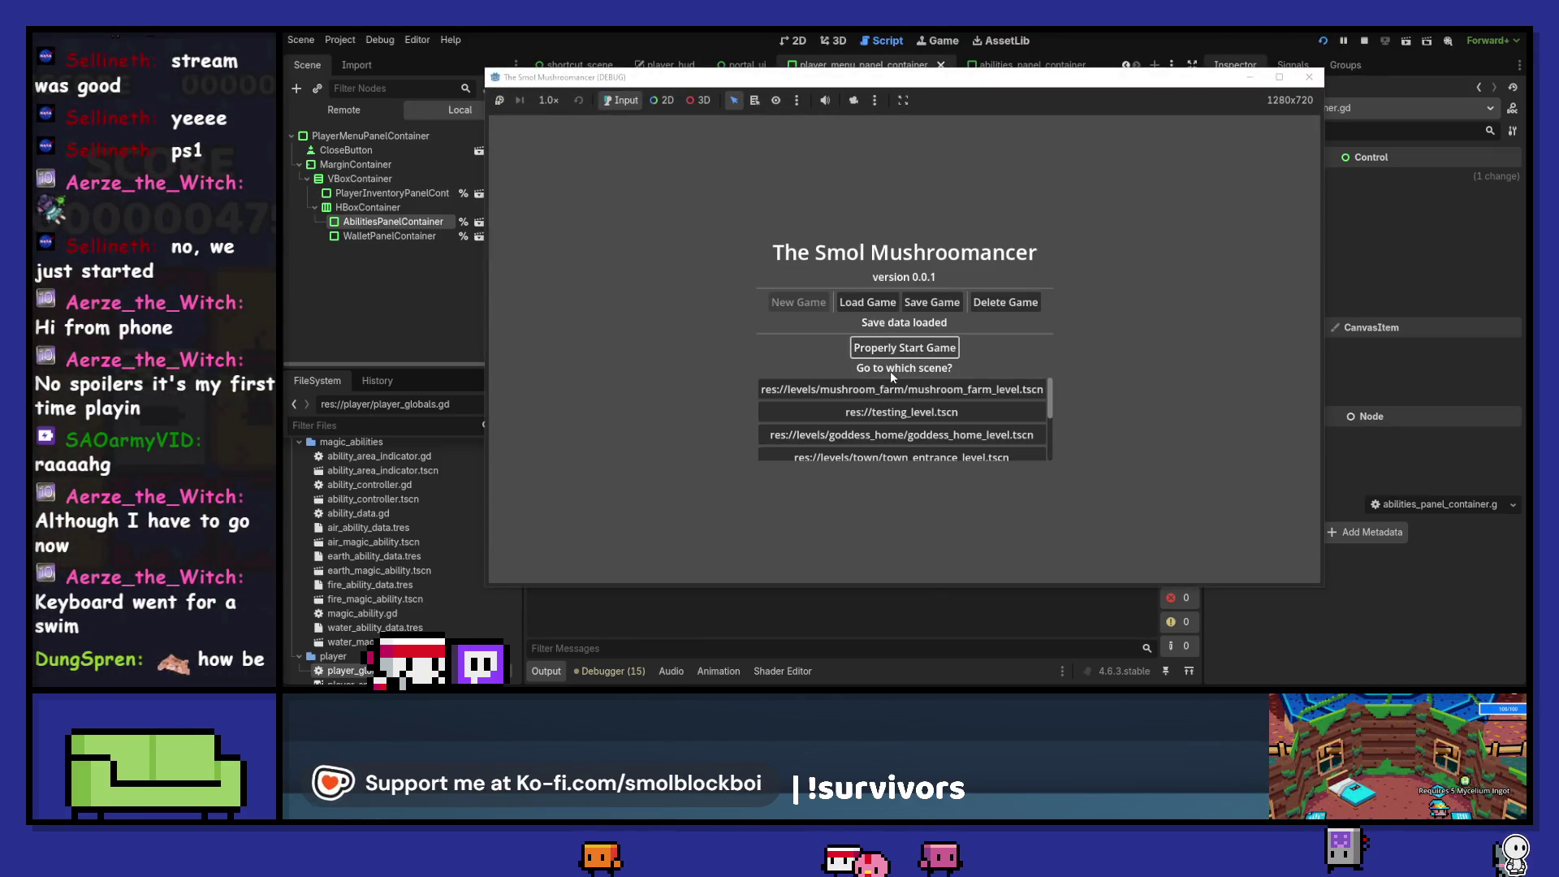
click(915, 349)
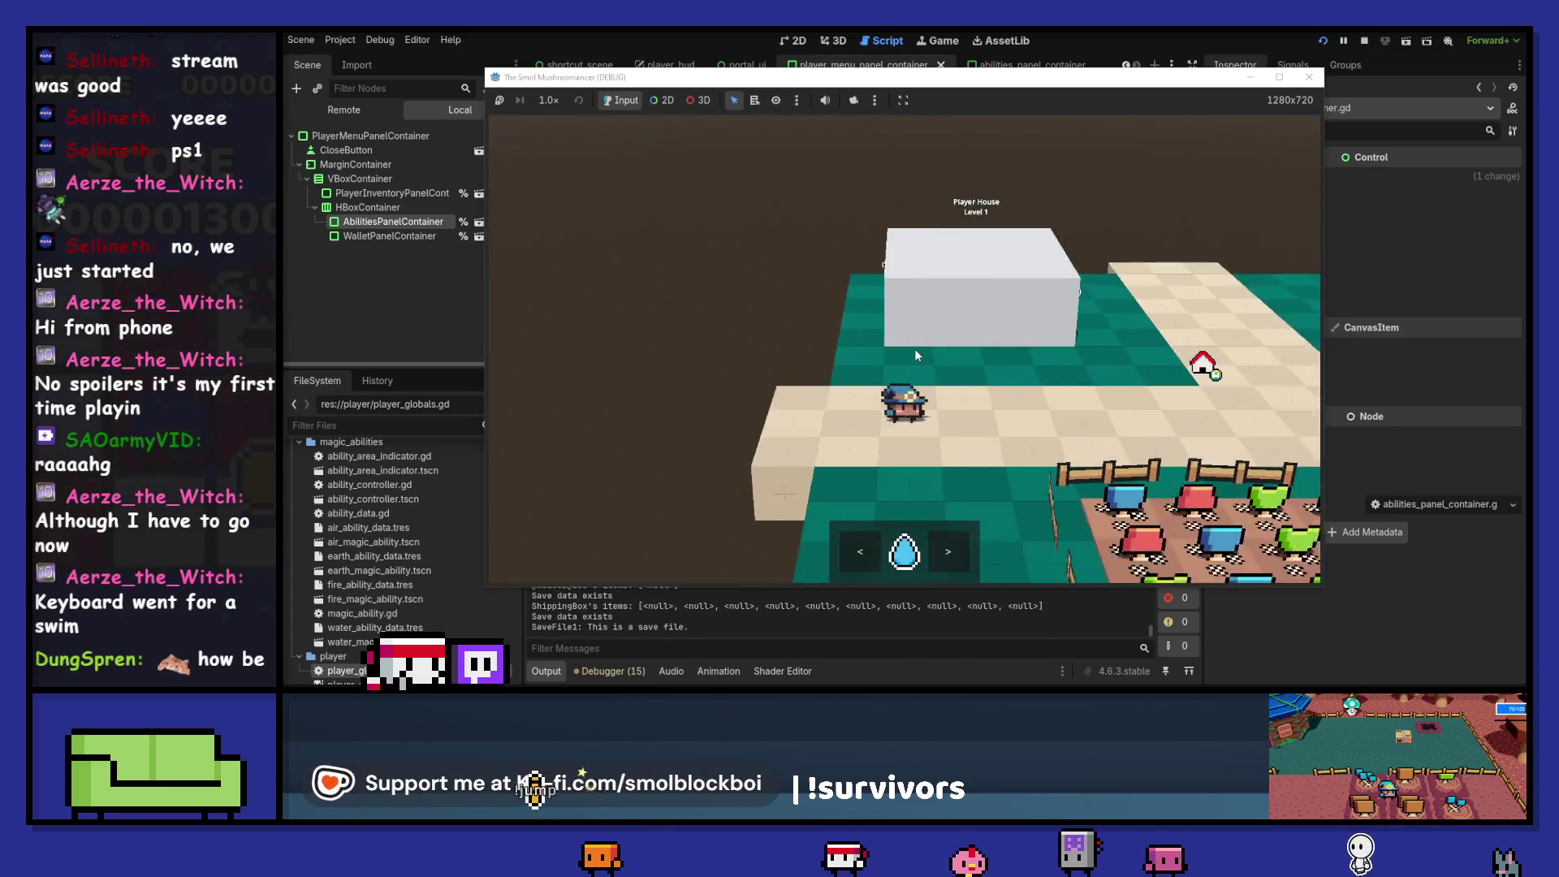
key(d)
key(e)
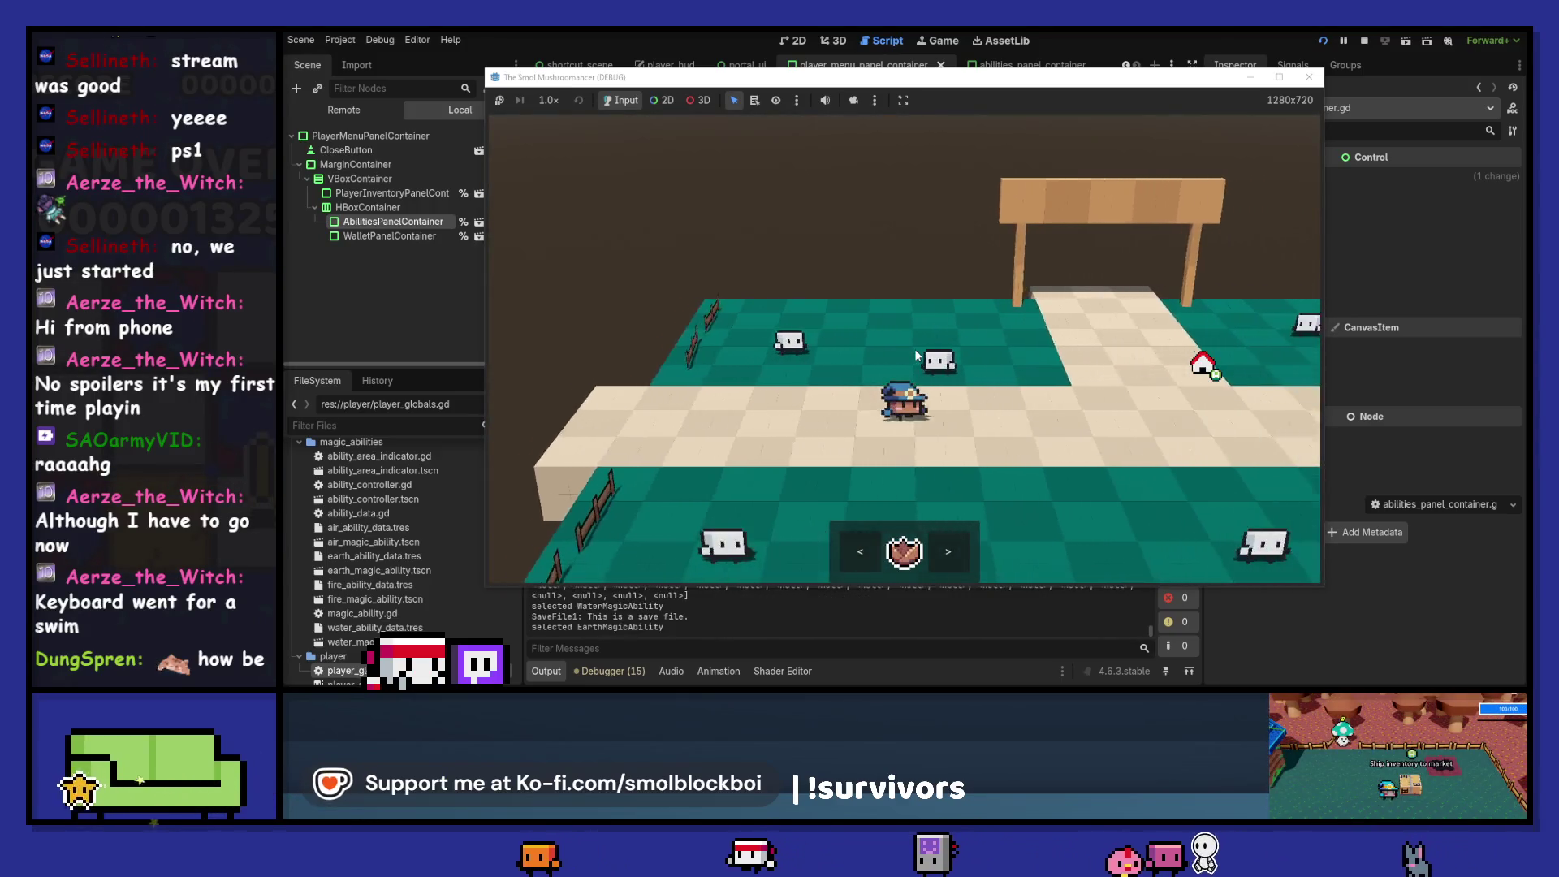
key(q)
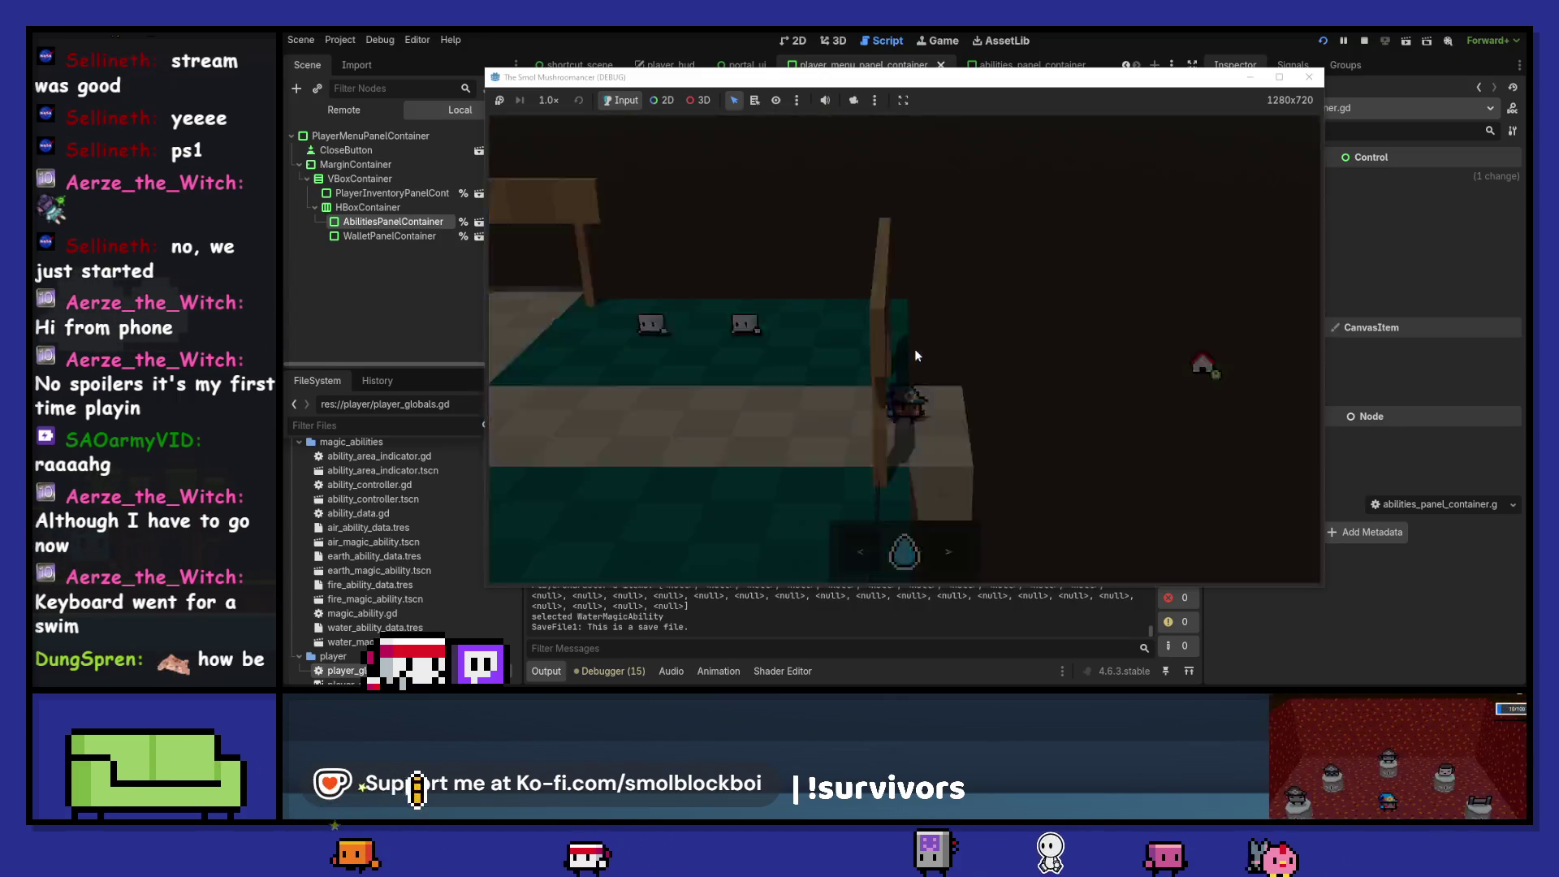
Cycle the selected ability in-game, then stop the game with F8.
scroll(915, 355, down, 2)
scroll(915, 355, down, 1)
key(q)
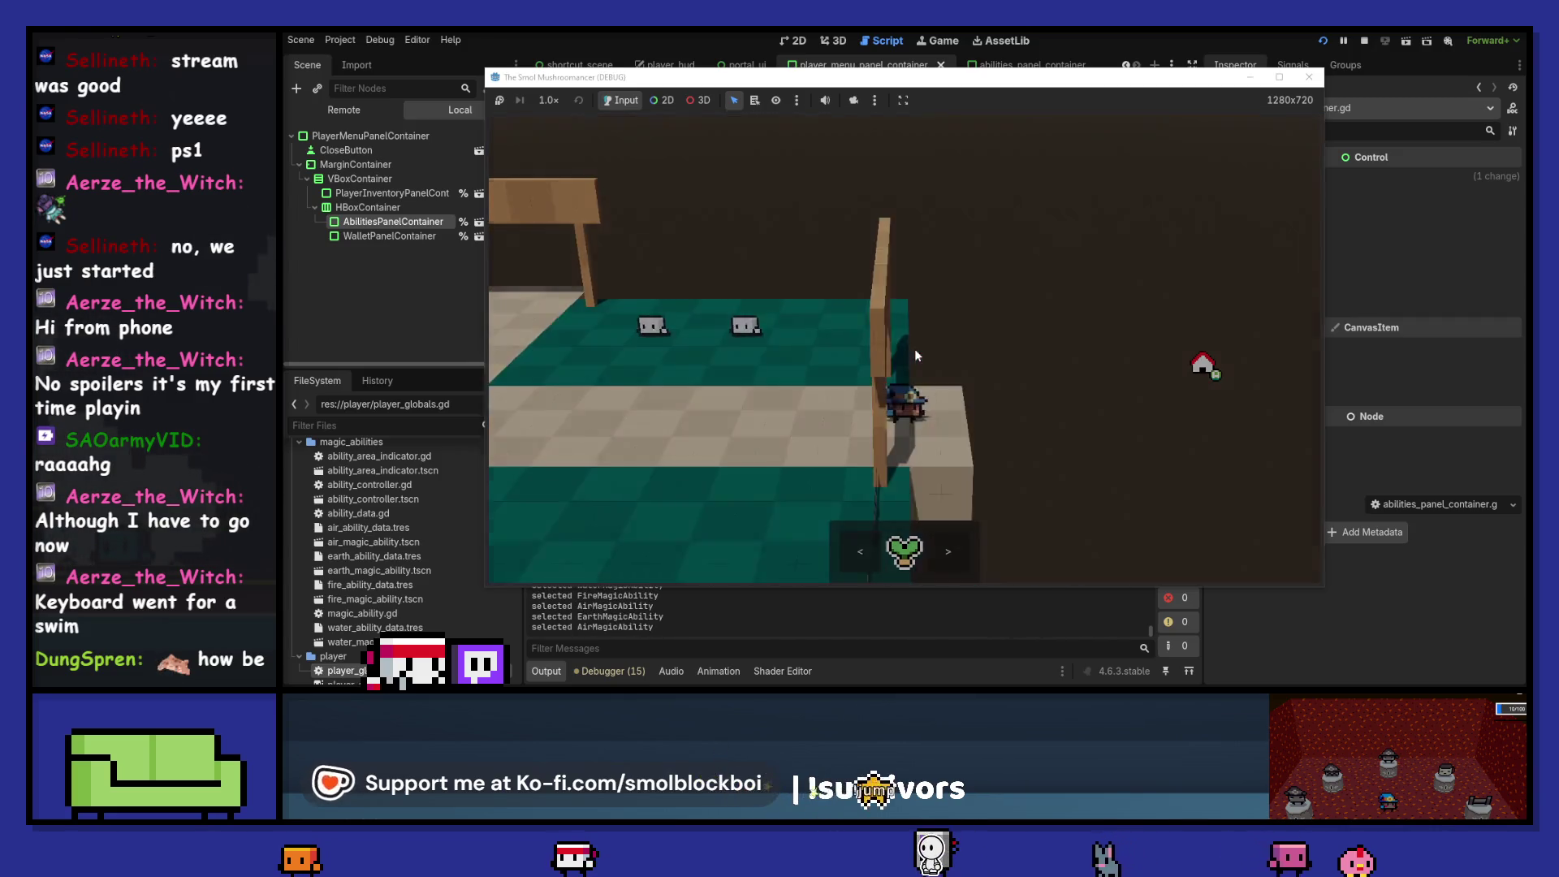
scroll(914, 354, down, 1)
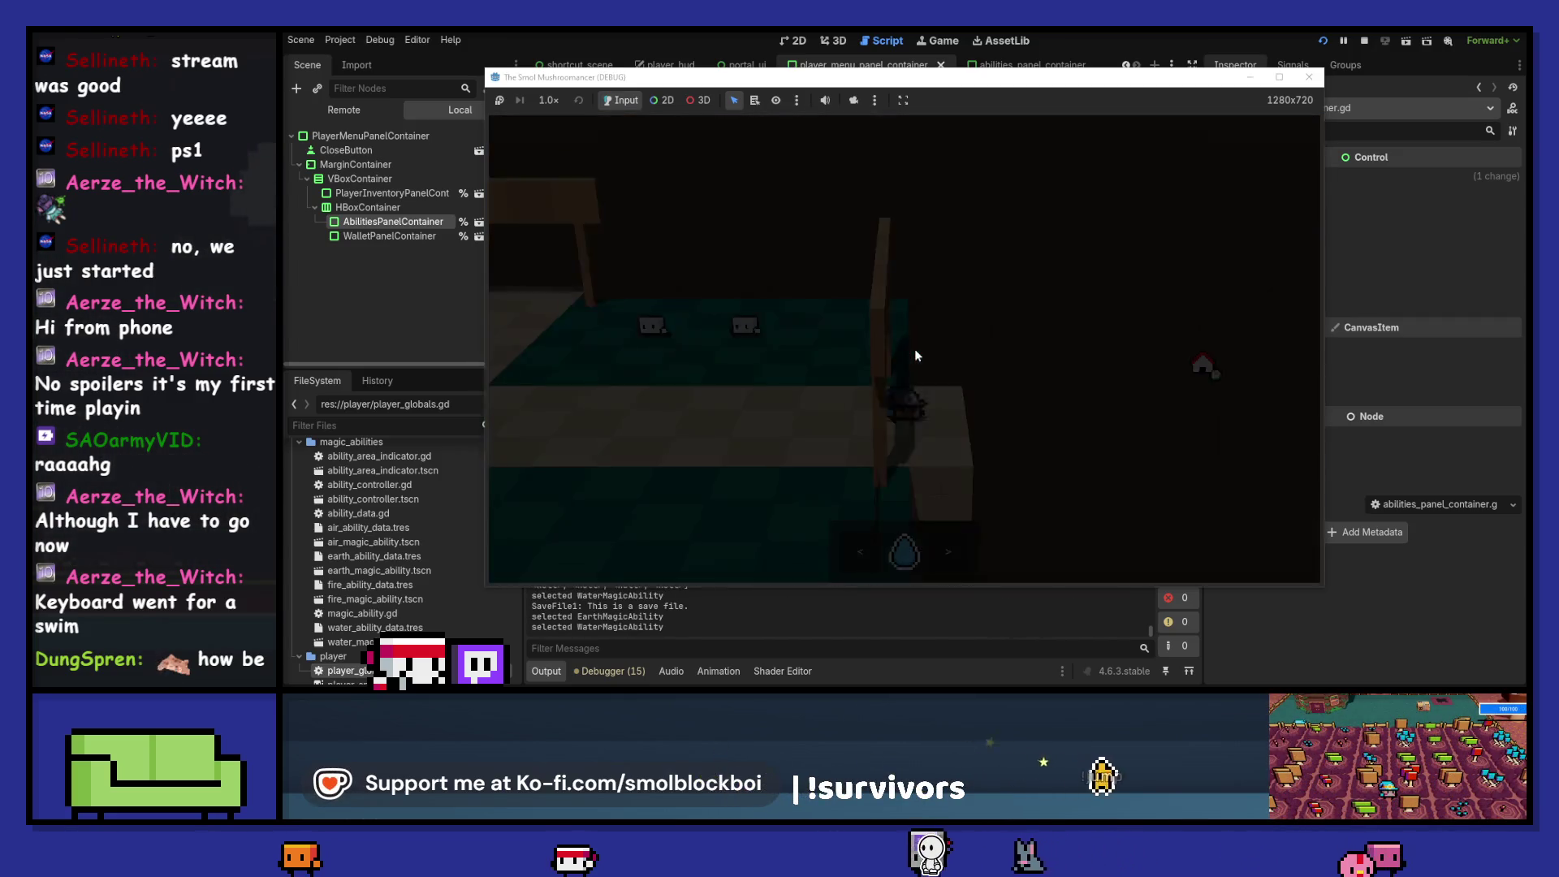
scroll(916, 355, down, 1)
key(F8)
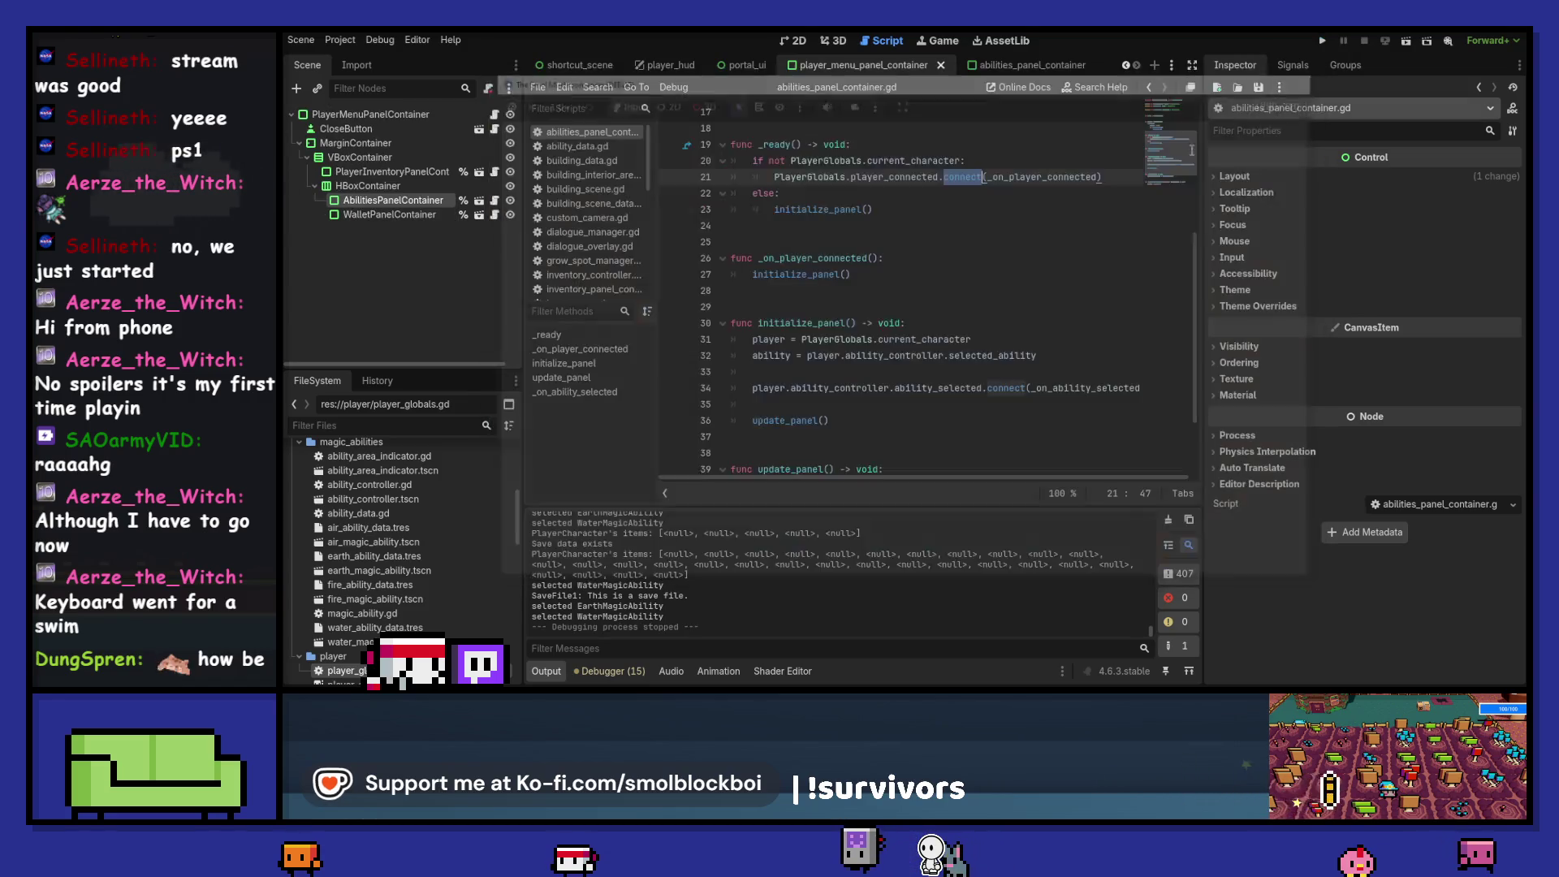
Switch to the 2D scene view, briefly rerun the game, and select the AbilitiesPanelContainer node.
click(960, 200)
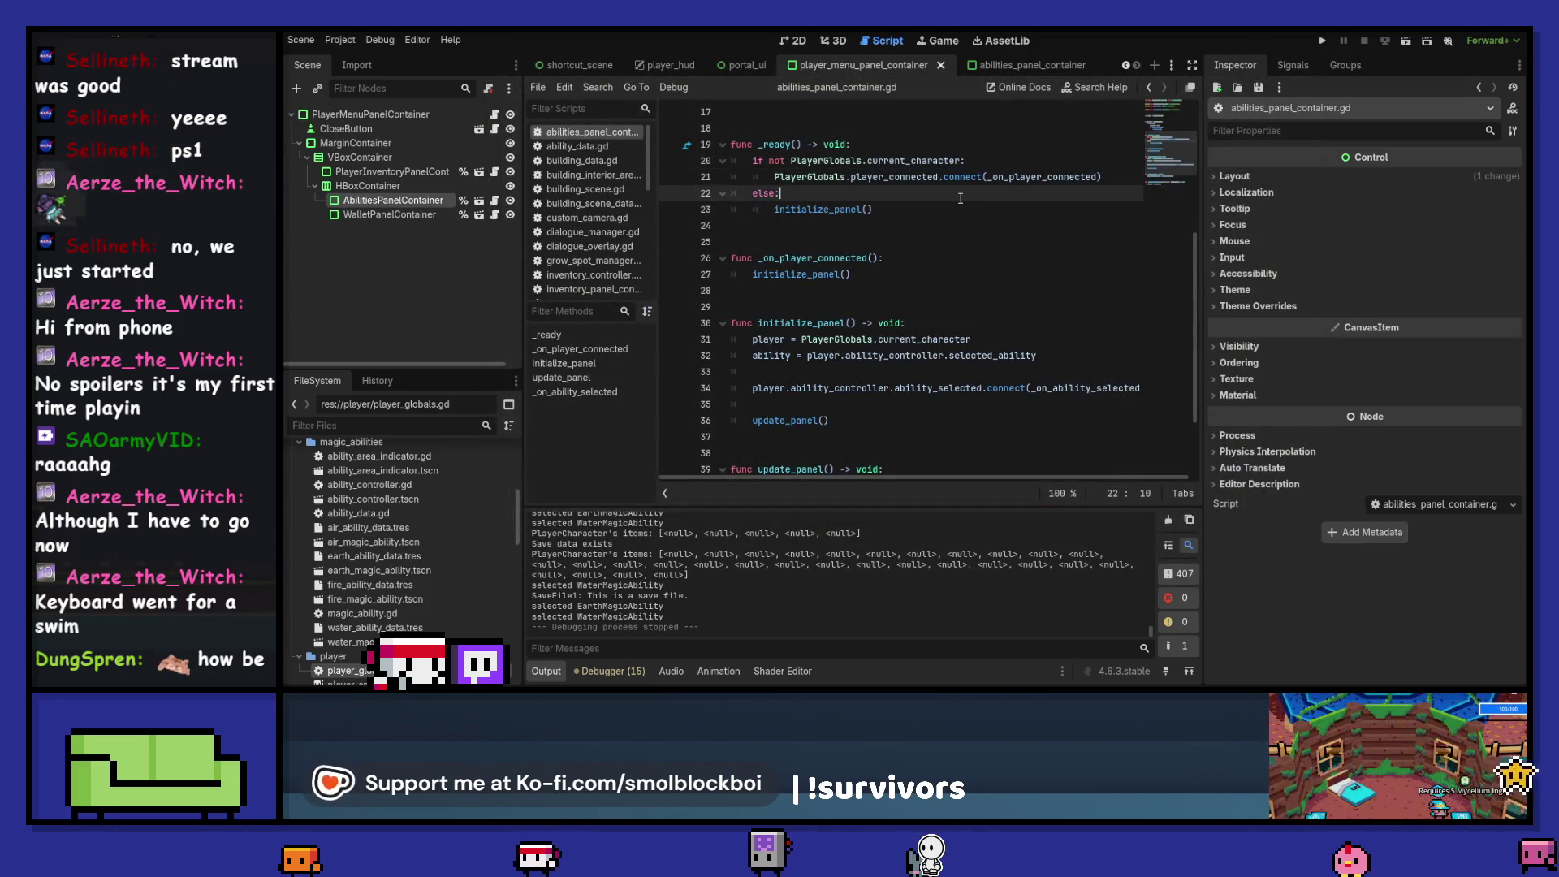
click(806, 38)
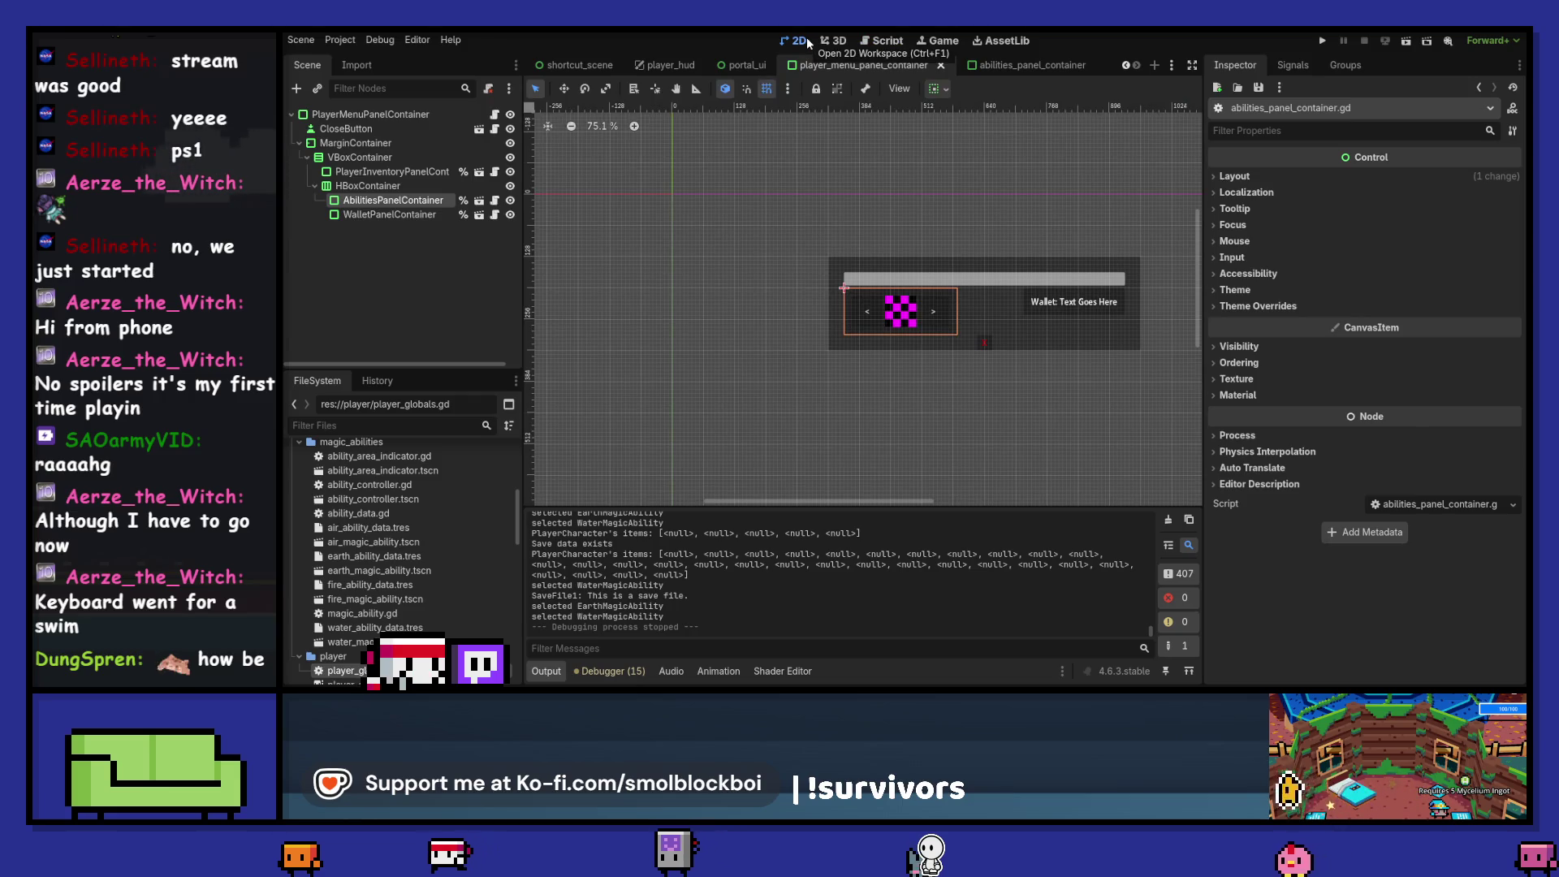
key(F5)
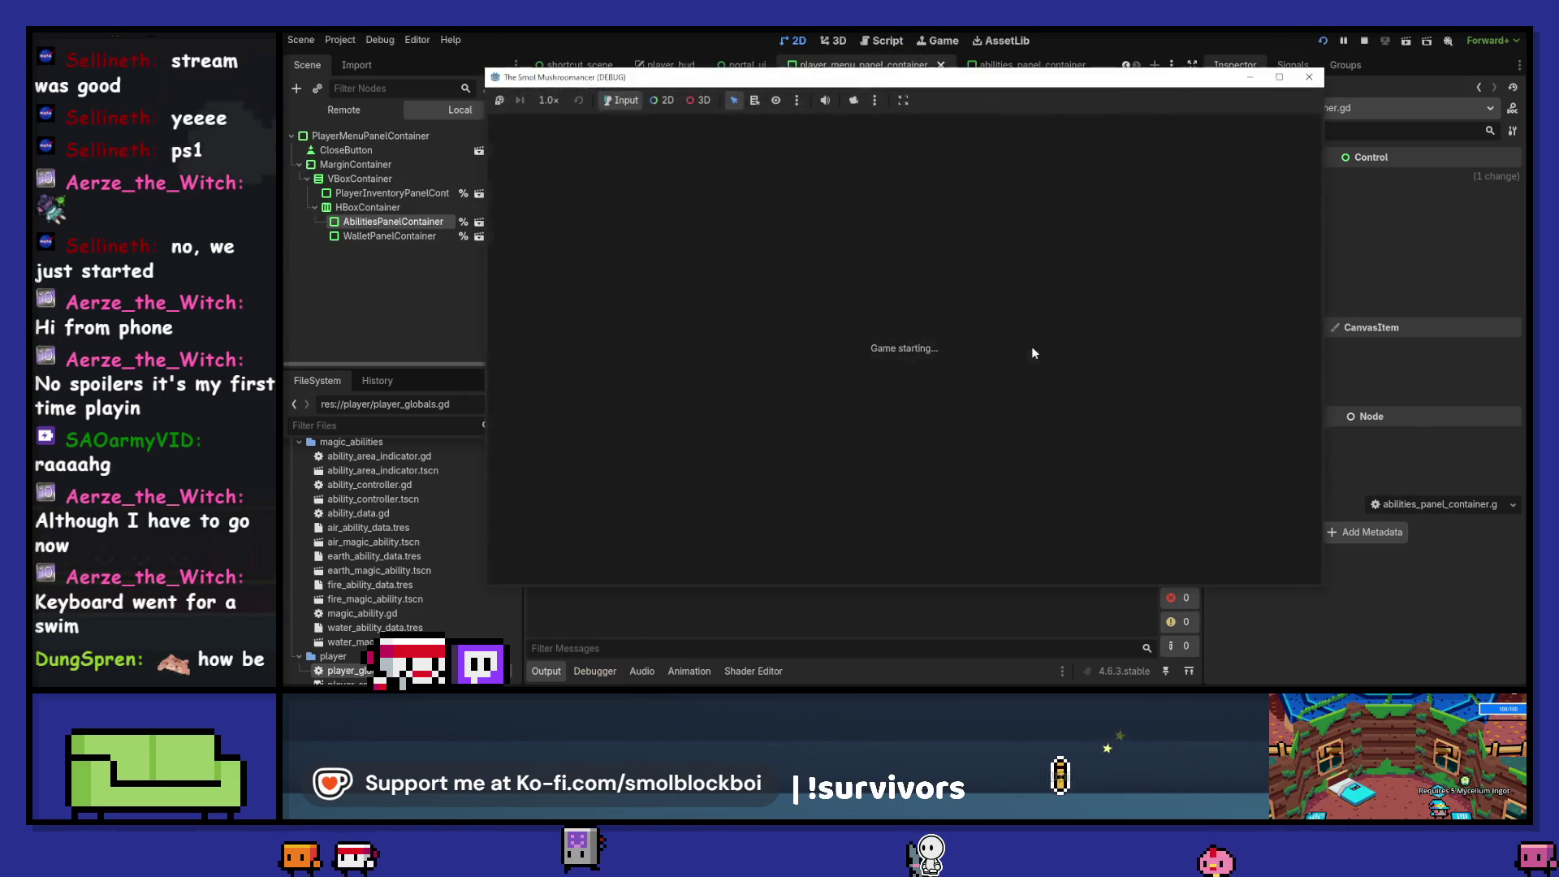
click(904, 347)
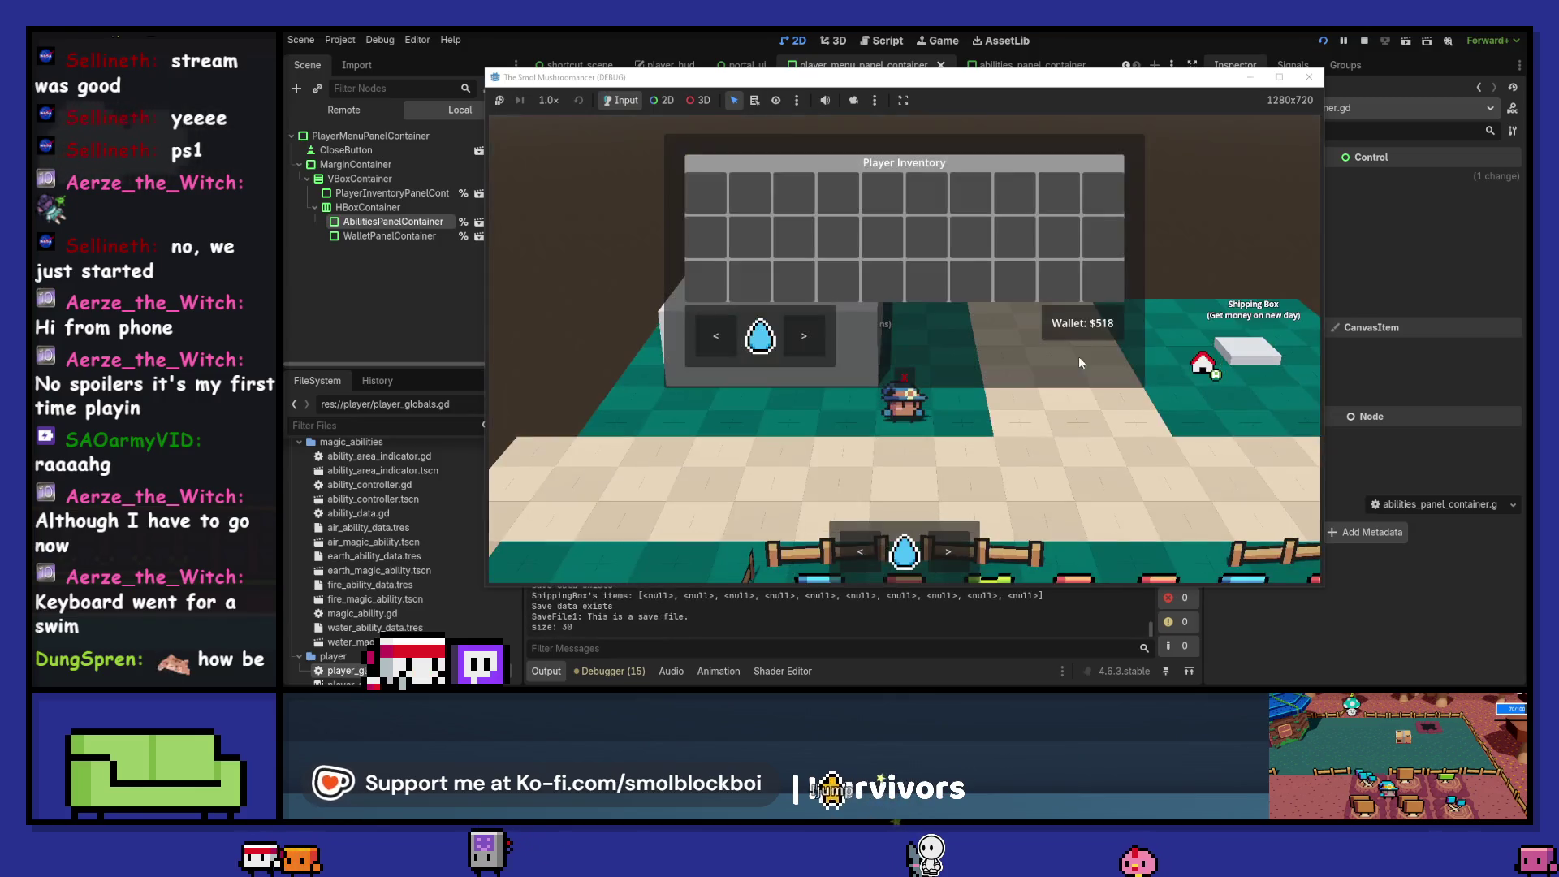
key(F5)
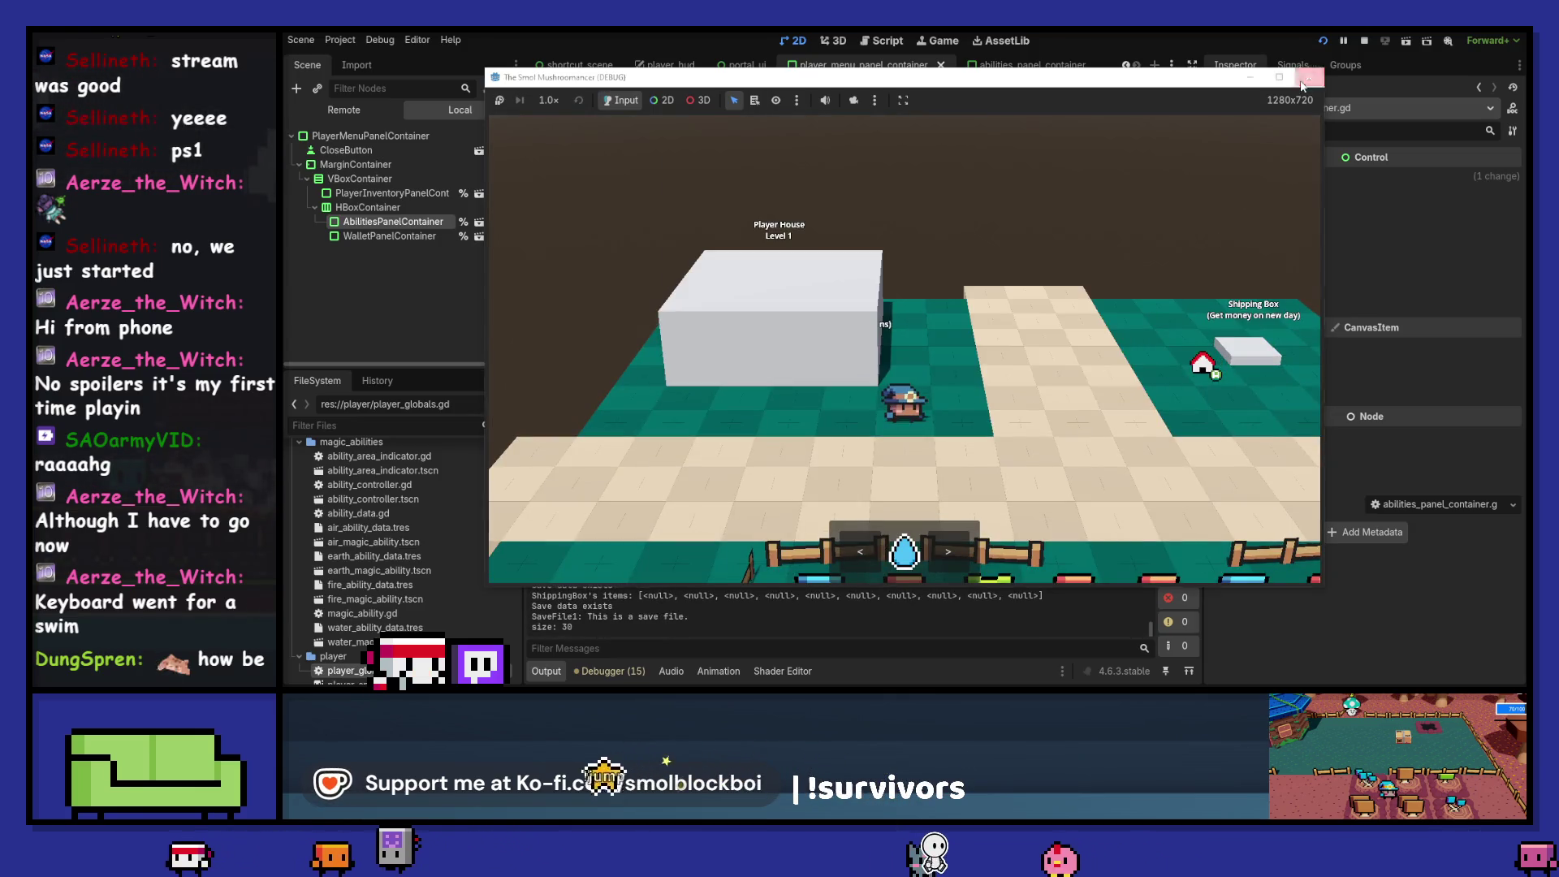
click(387, 202)
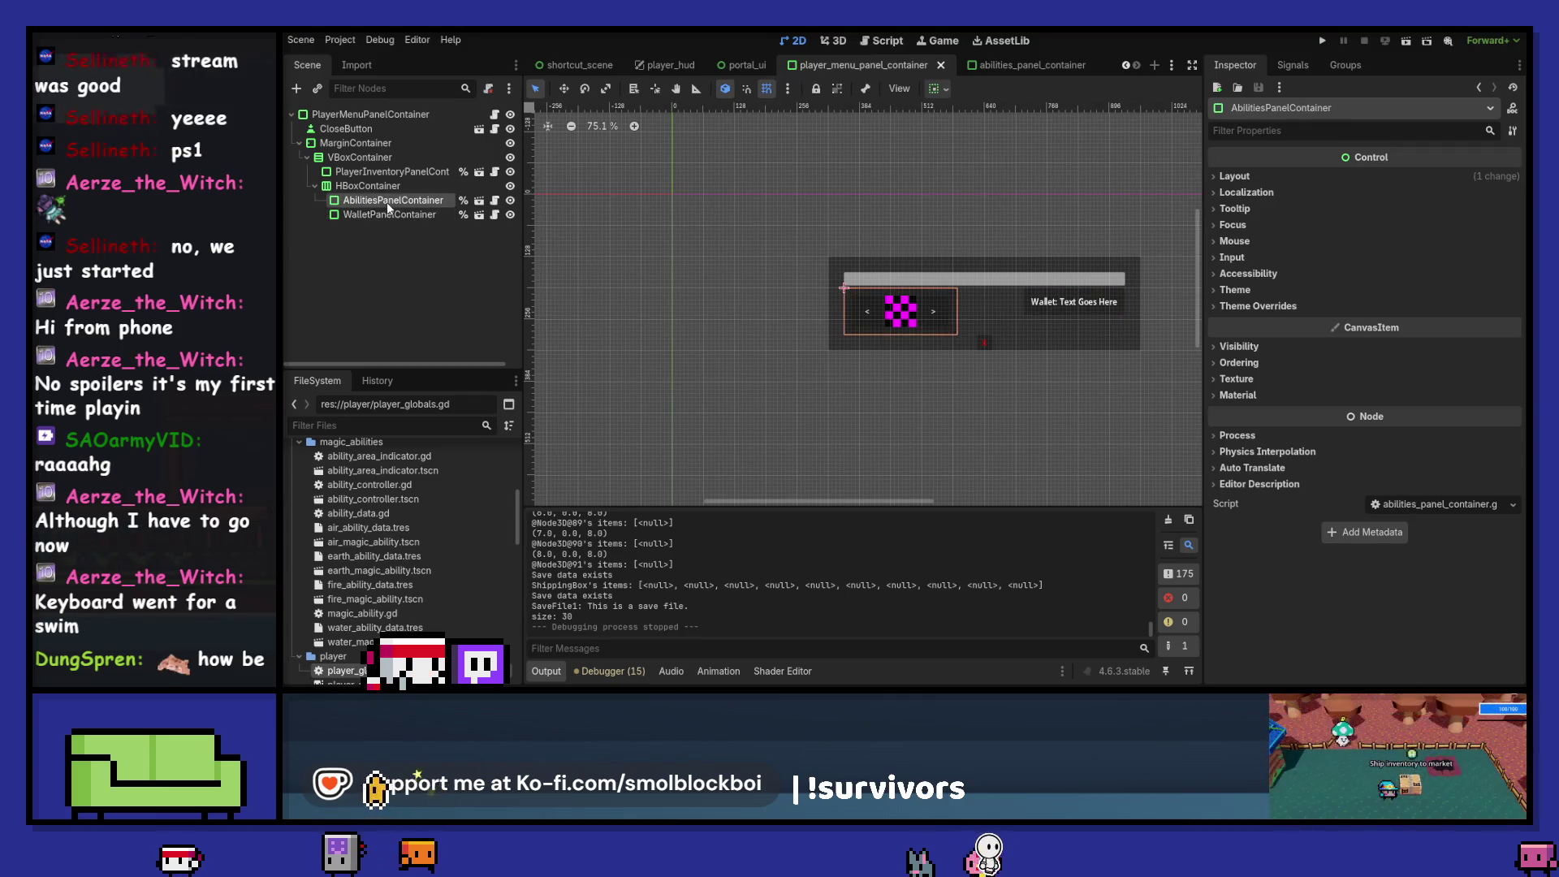
Delete AbilitiesPanelContainer, move WalletPanelContainer directly under VBoxContainer, and delete the empty HBoxContainer.
key(Delete)
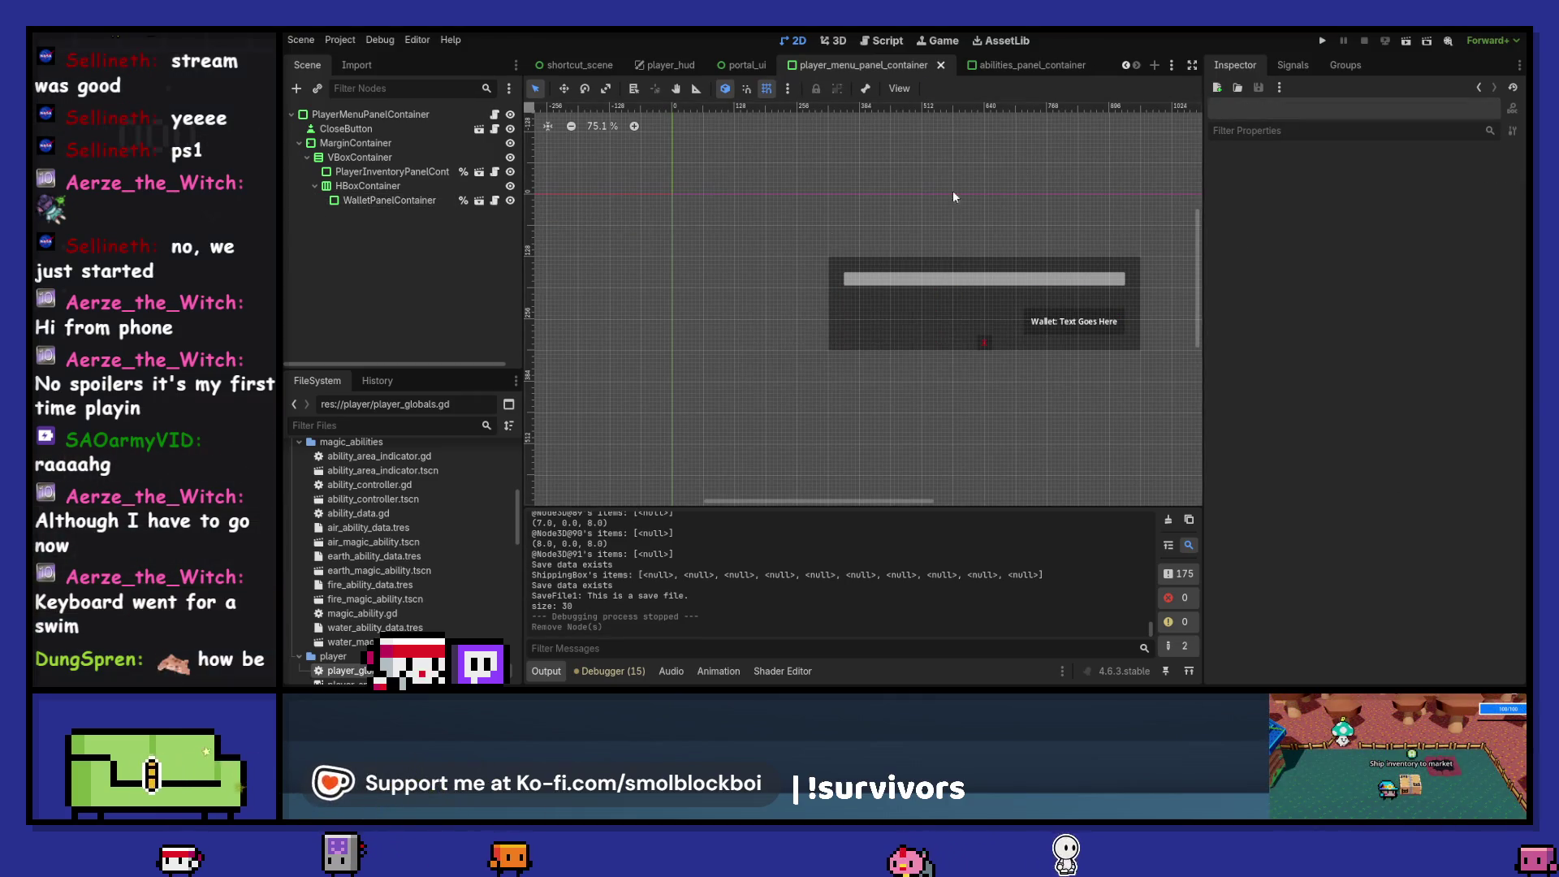
click(406, 201)
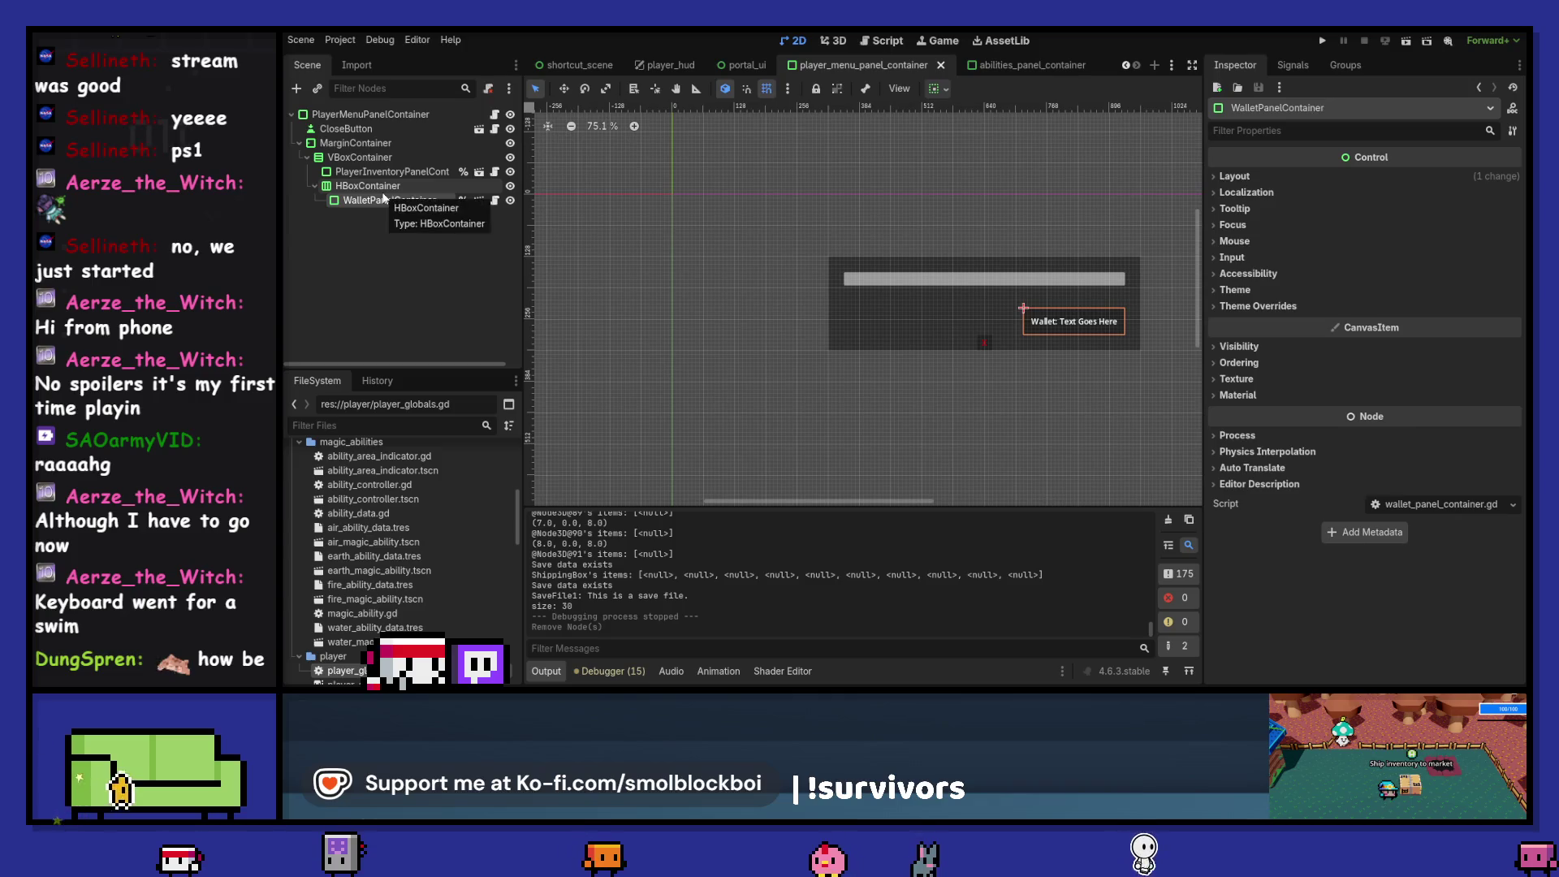
click(382, 189)
mouse_move(384, 198)
mouse_down()
mouse_move(368, 163)
mouse_move(370, 179)
mouse_up()
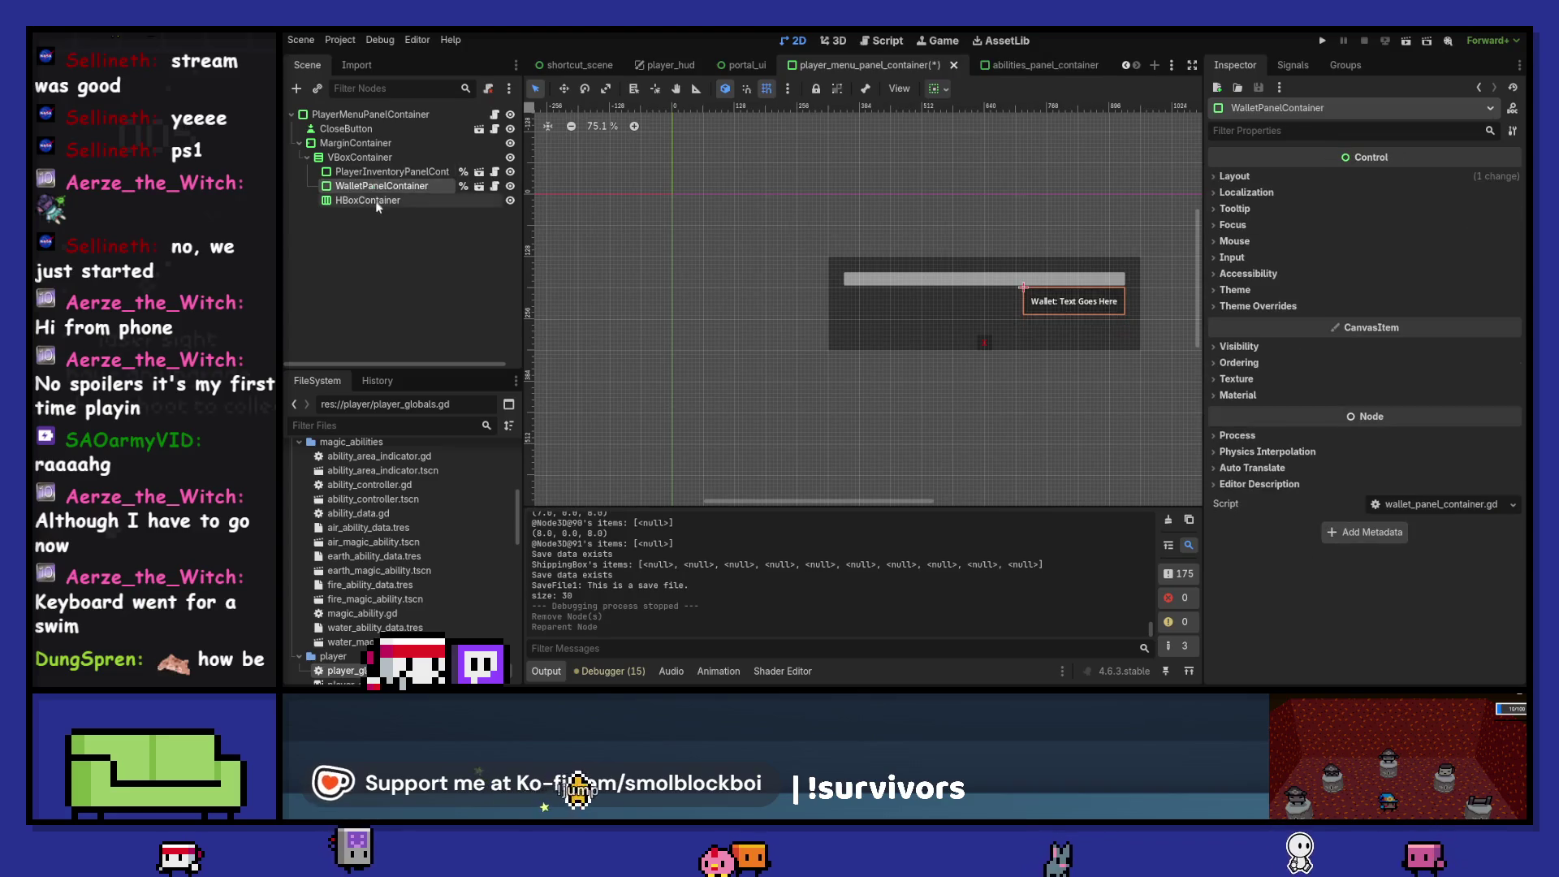
key(Delete)
click(380, 187)
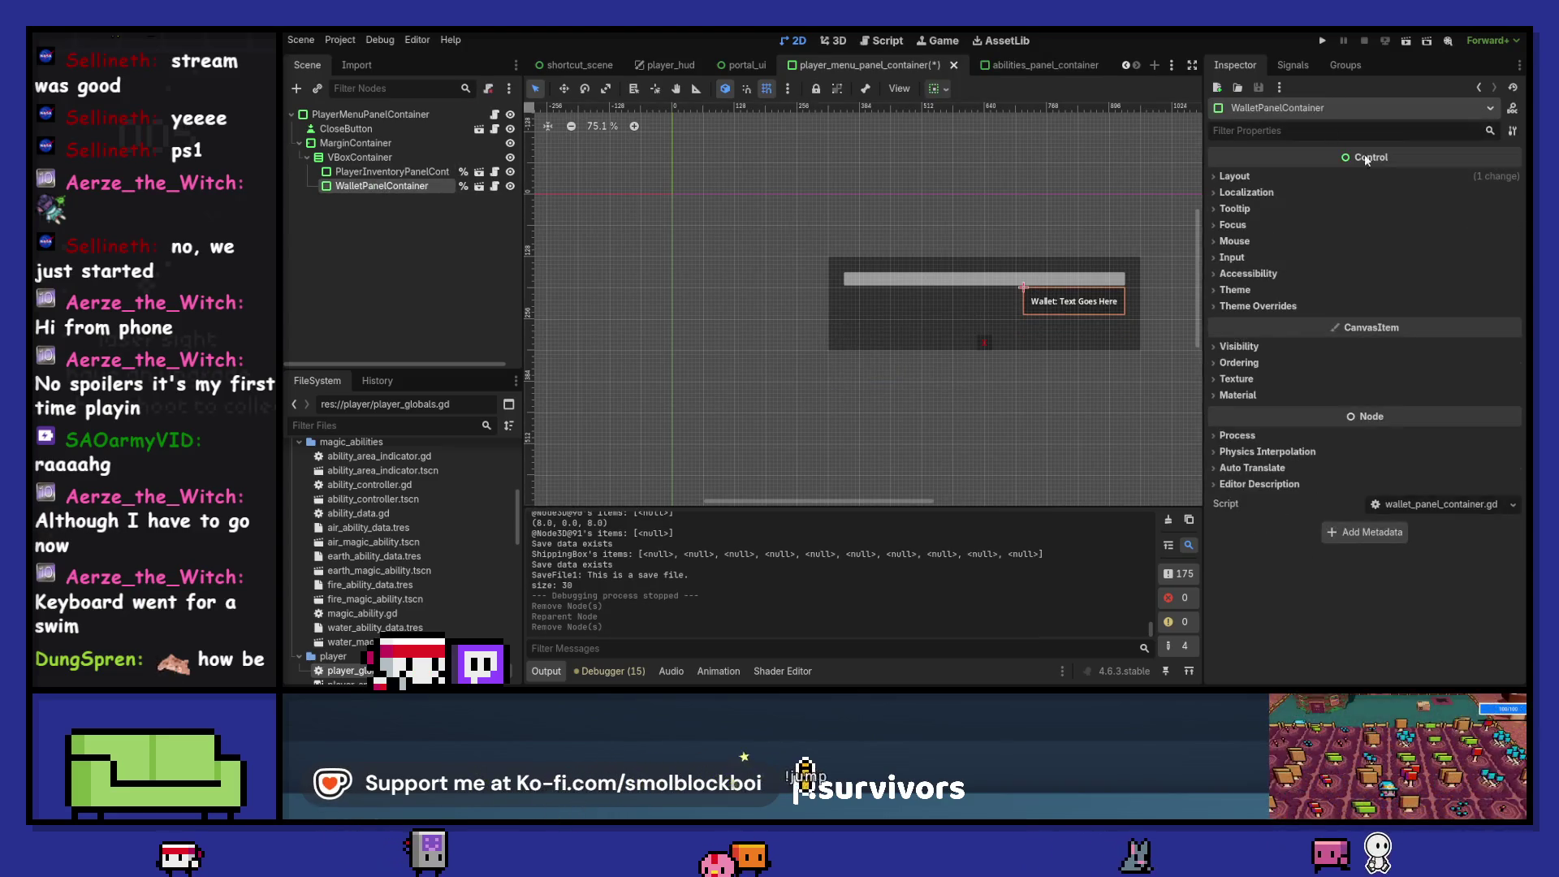
Set the wallet panel's horizontal container sizing to Shrink Center and launch the game.
click(1344, 178)
click(1405, 338)
click(1415, 353)
click(1427, 404)
key(F5)
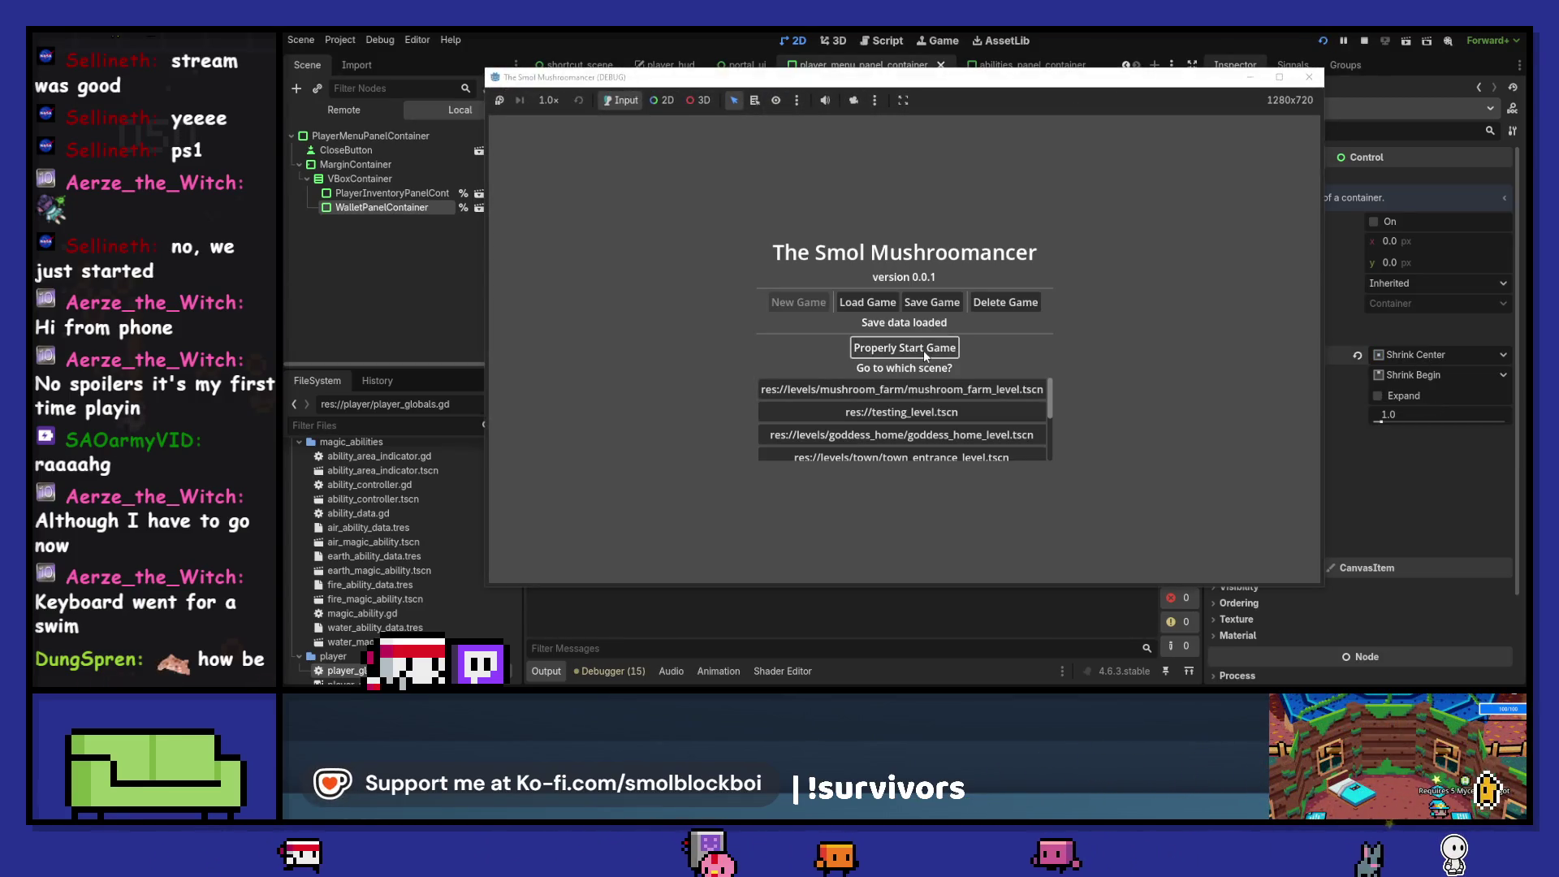
Start the game, check the inventory, walk around, advance the HUD ability from Fire to Water, then stop.
click(923, 349)
key(i)
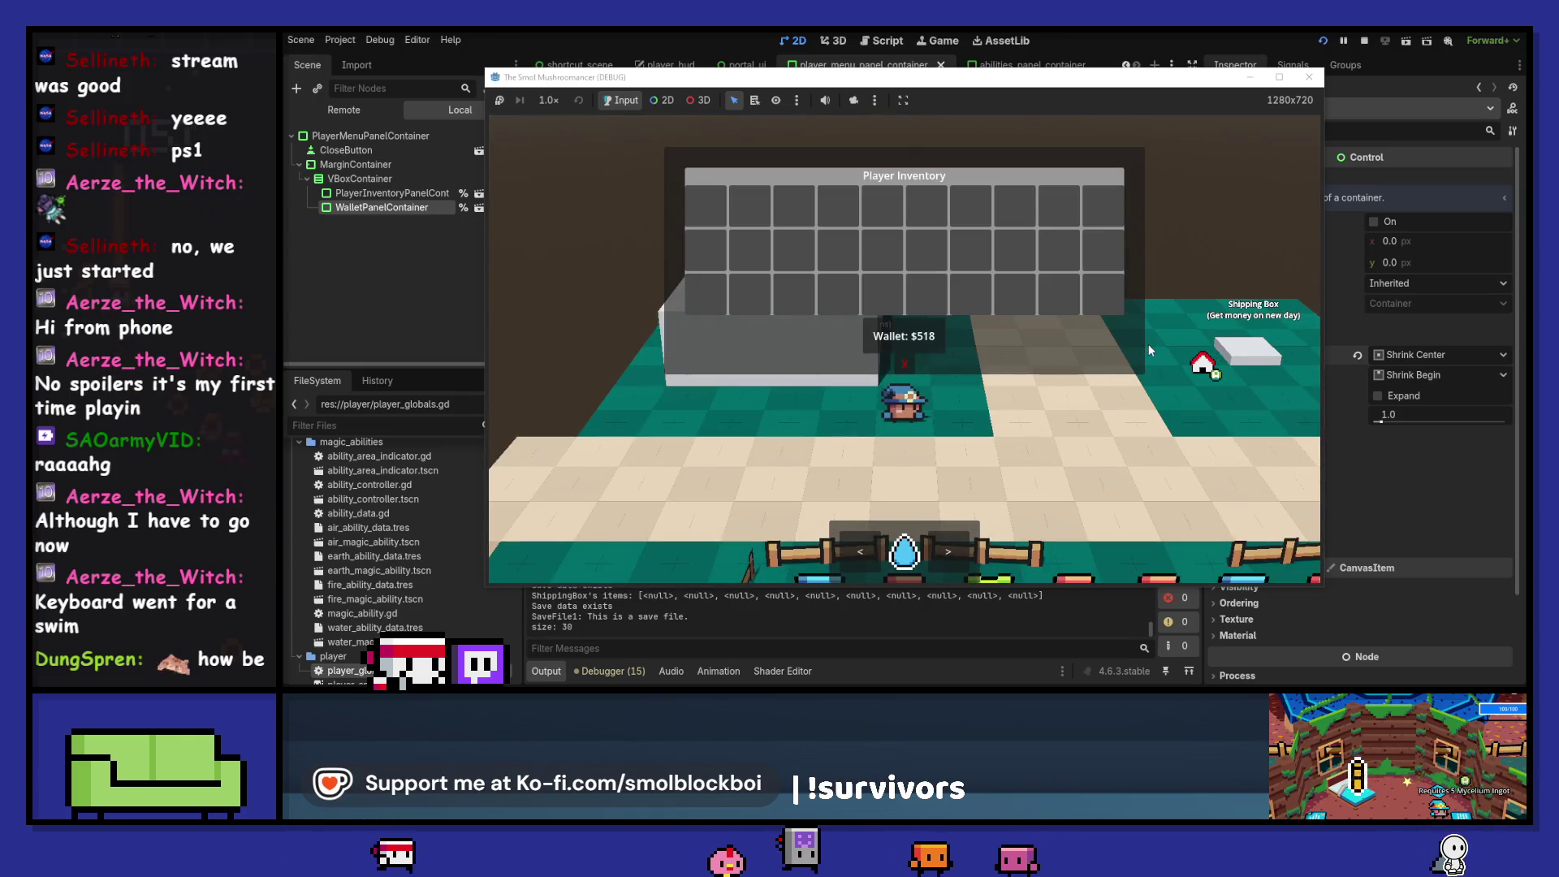
key(i)
key(d)
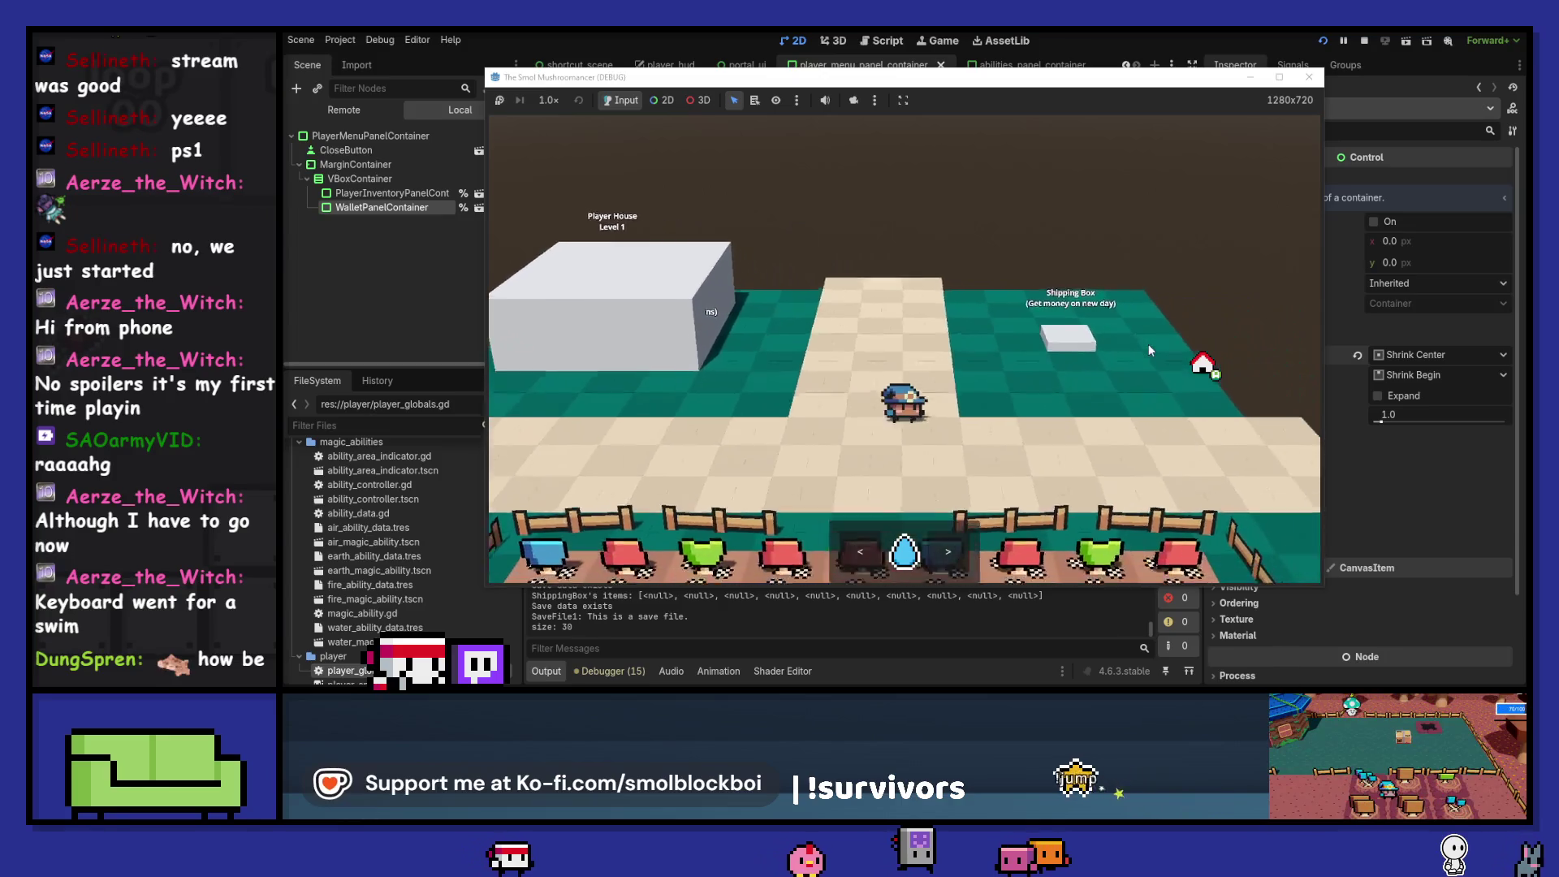
key(s)
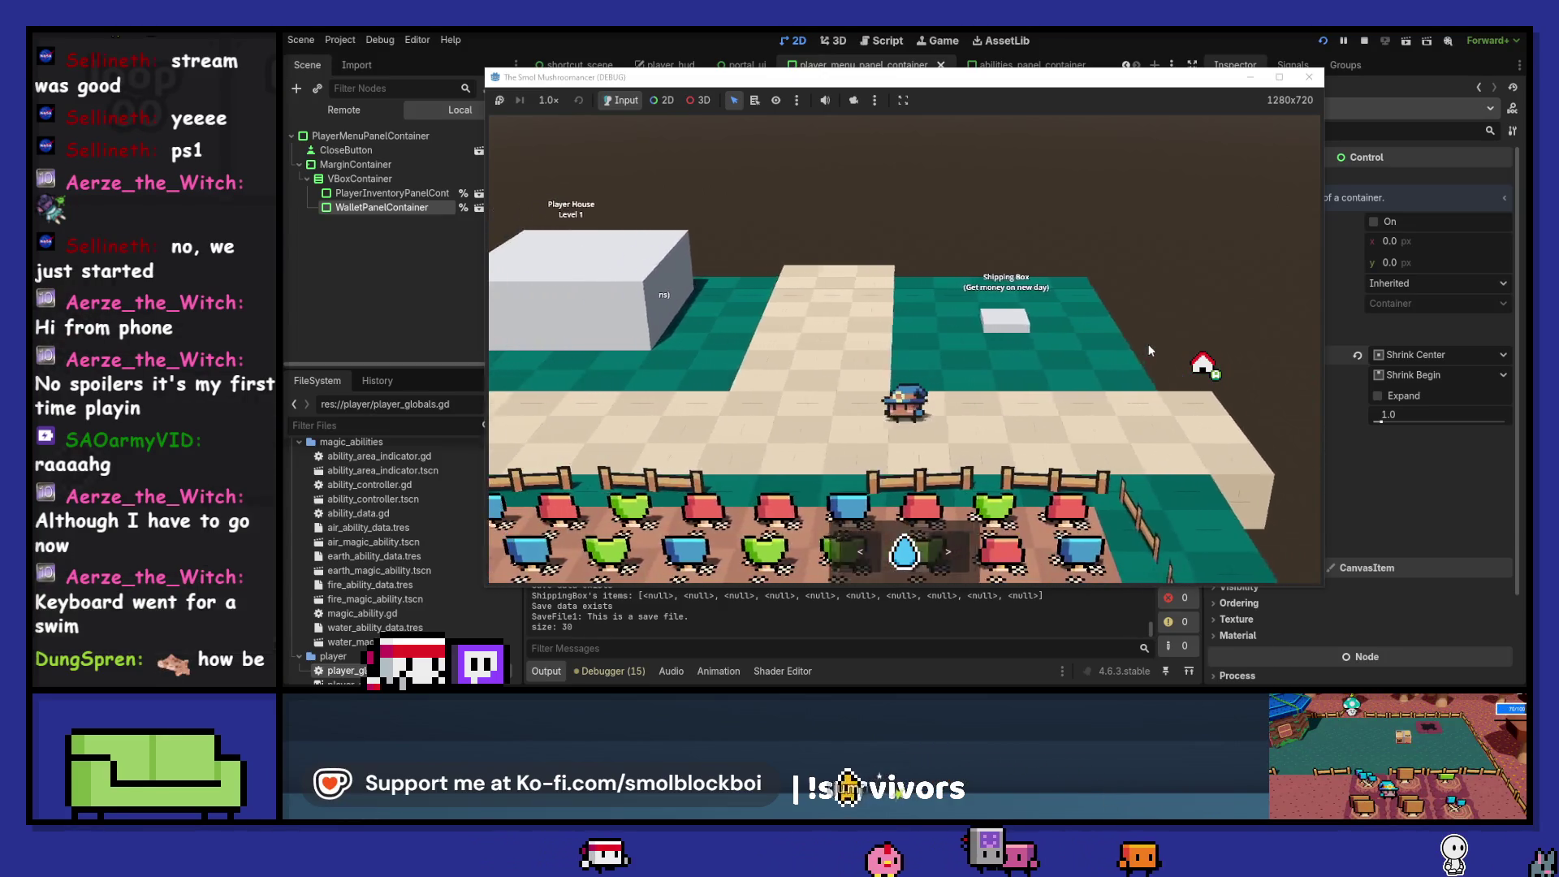
key(a)
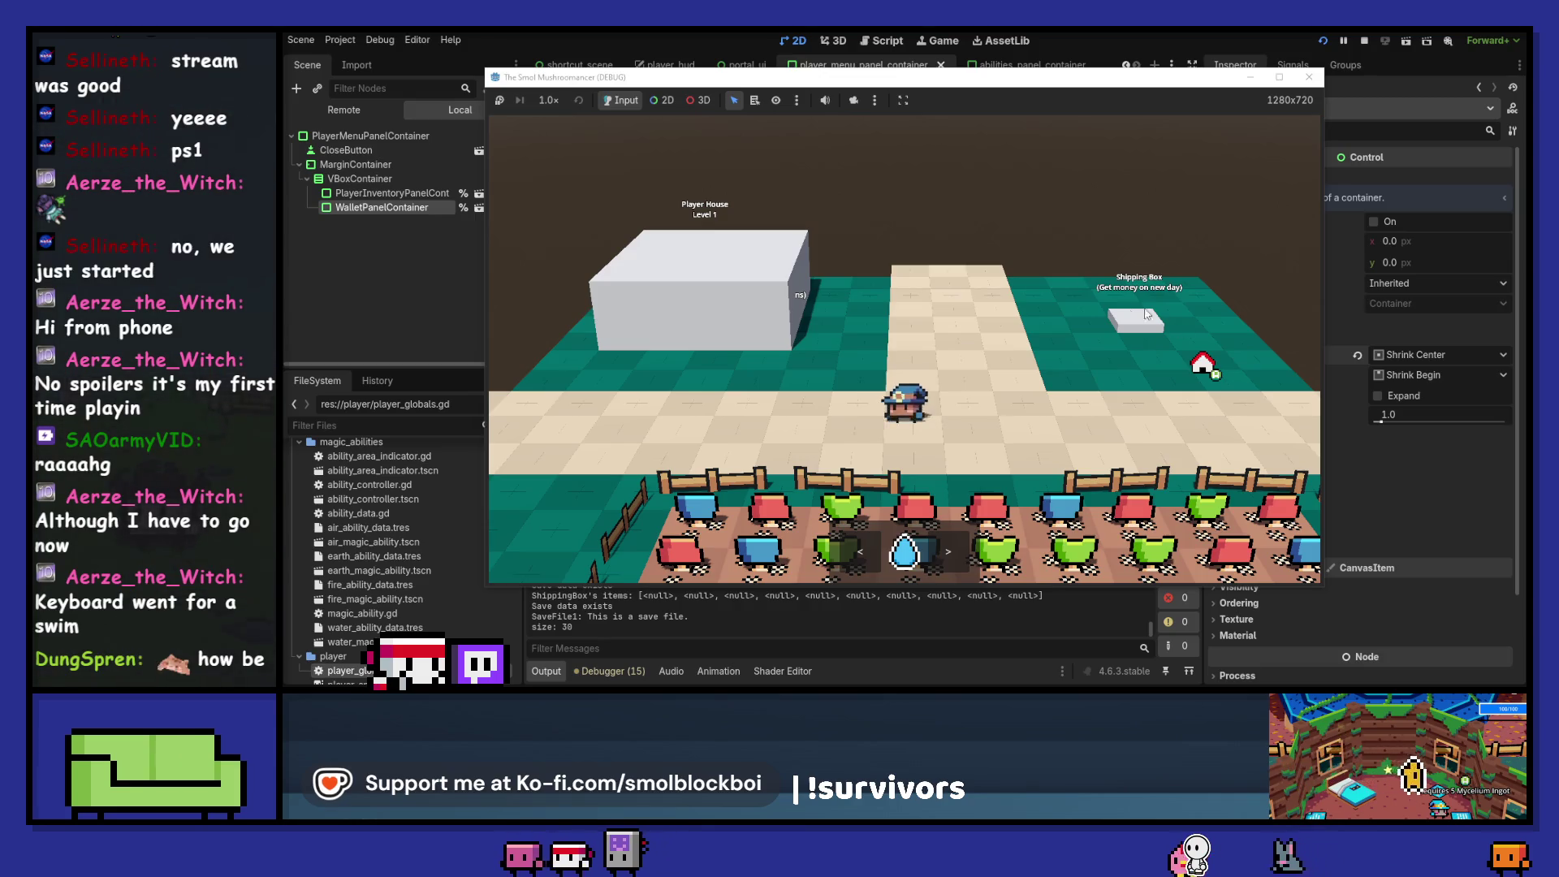
click(948, 552)
click(949, 552)
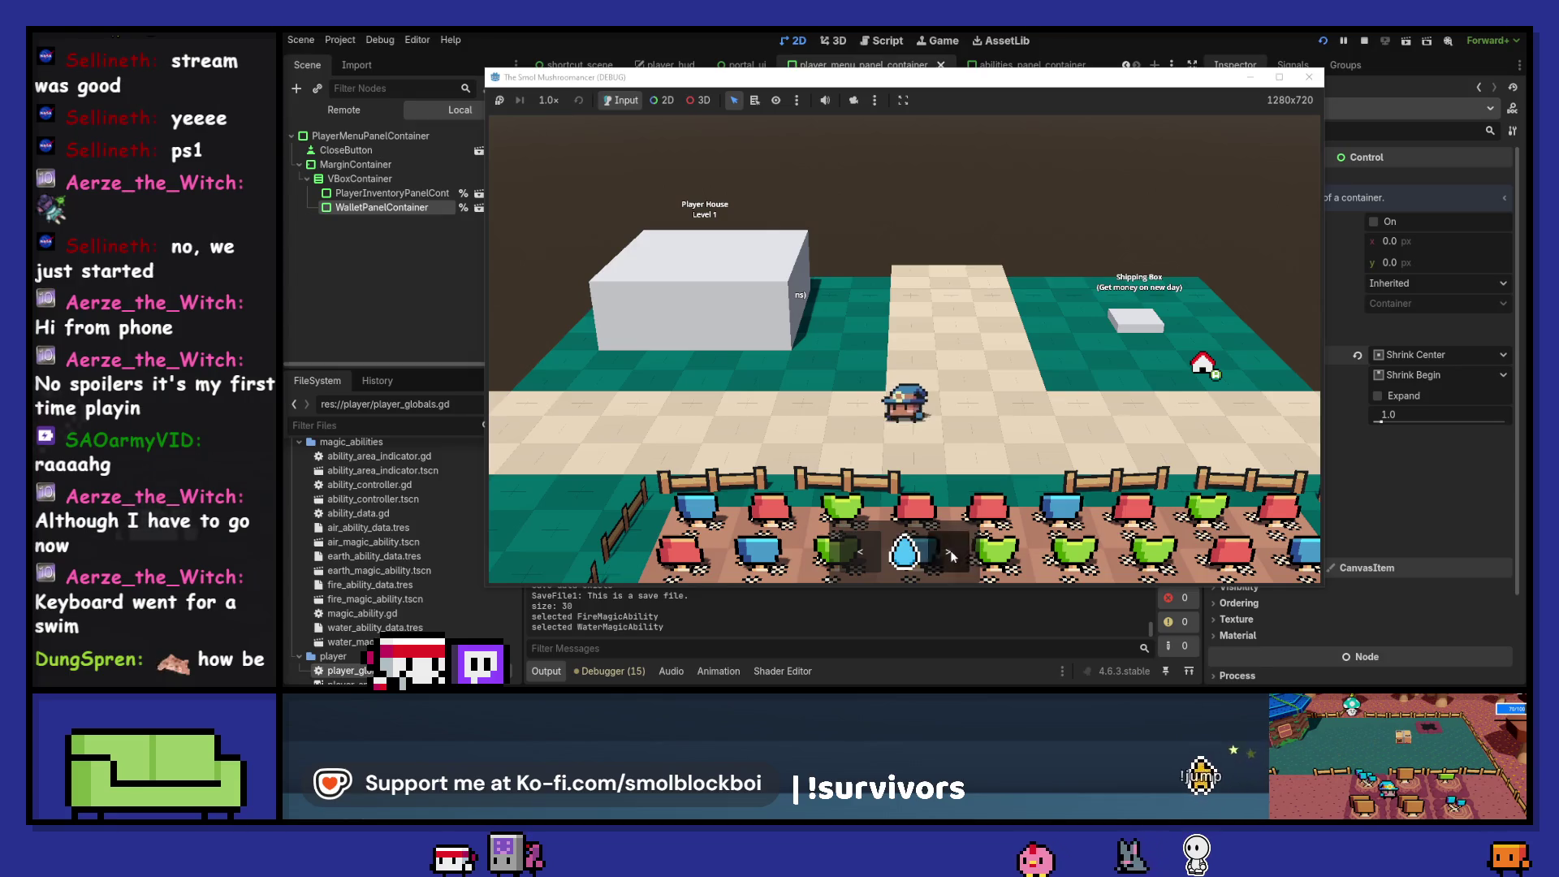
click(1309, 79)
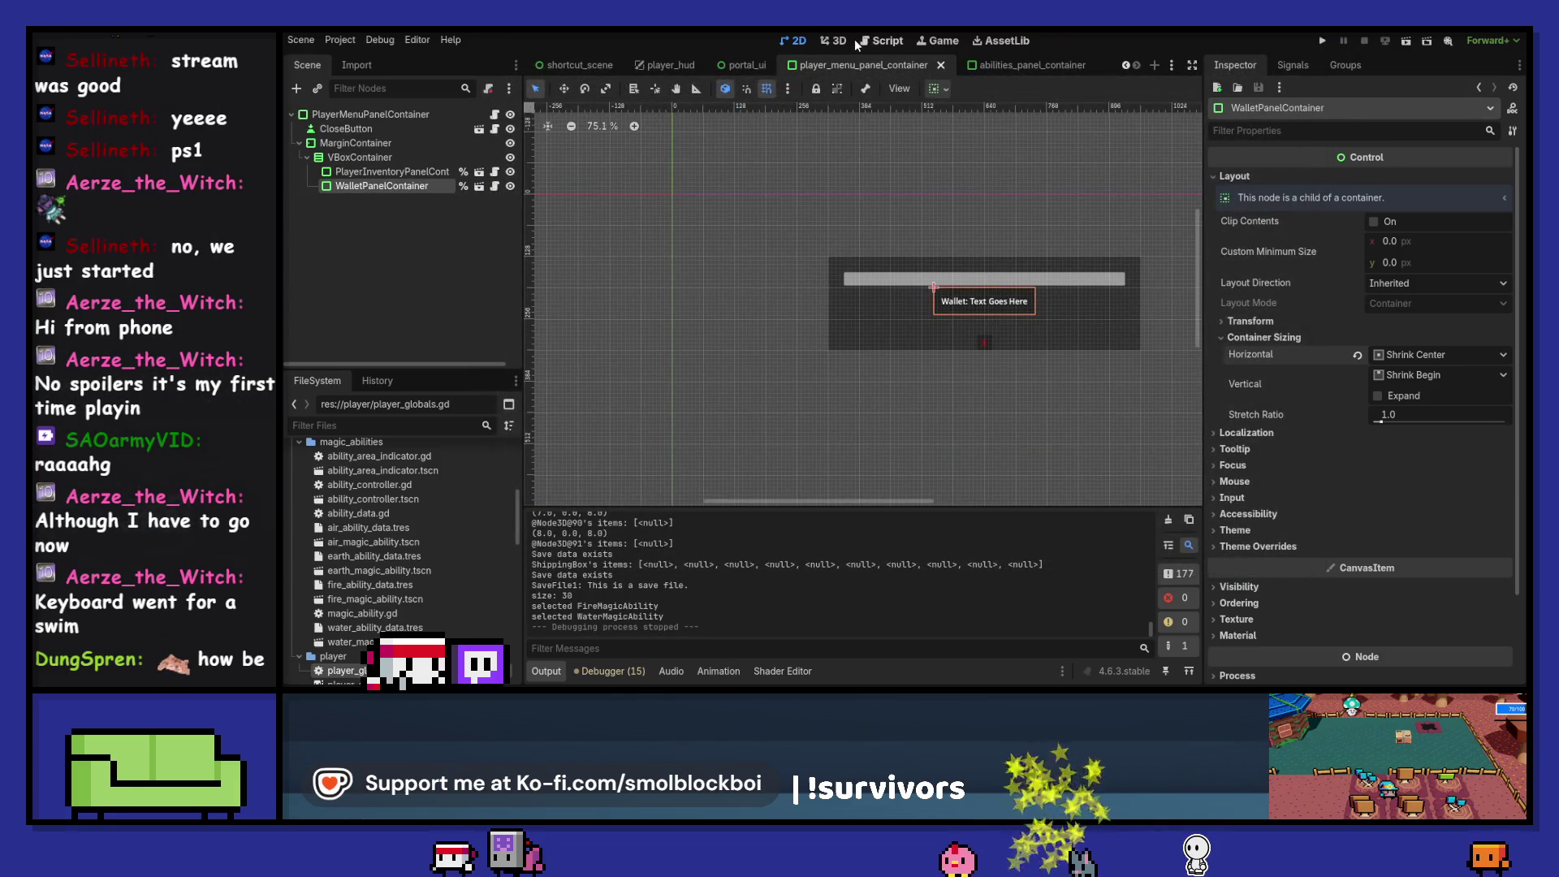
Open the player menu's script and briefly inspect the PlayerInventoryPanelContainer scene before returning.
click(873, 40)
click(495, 114)
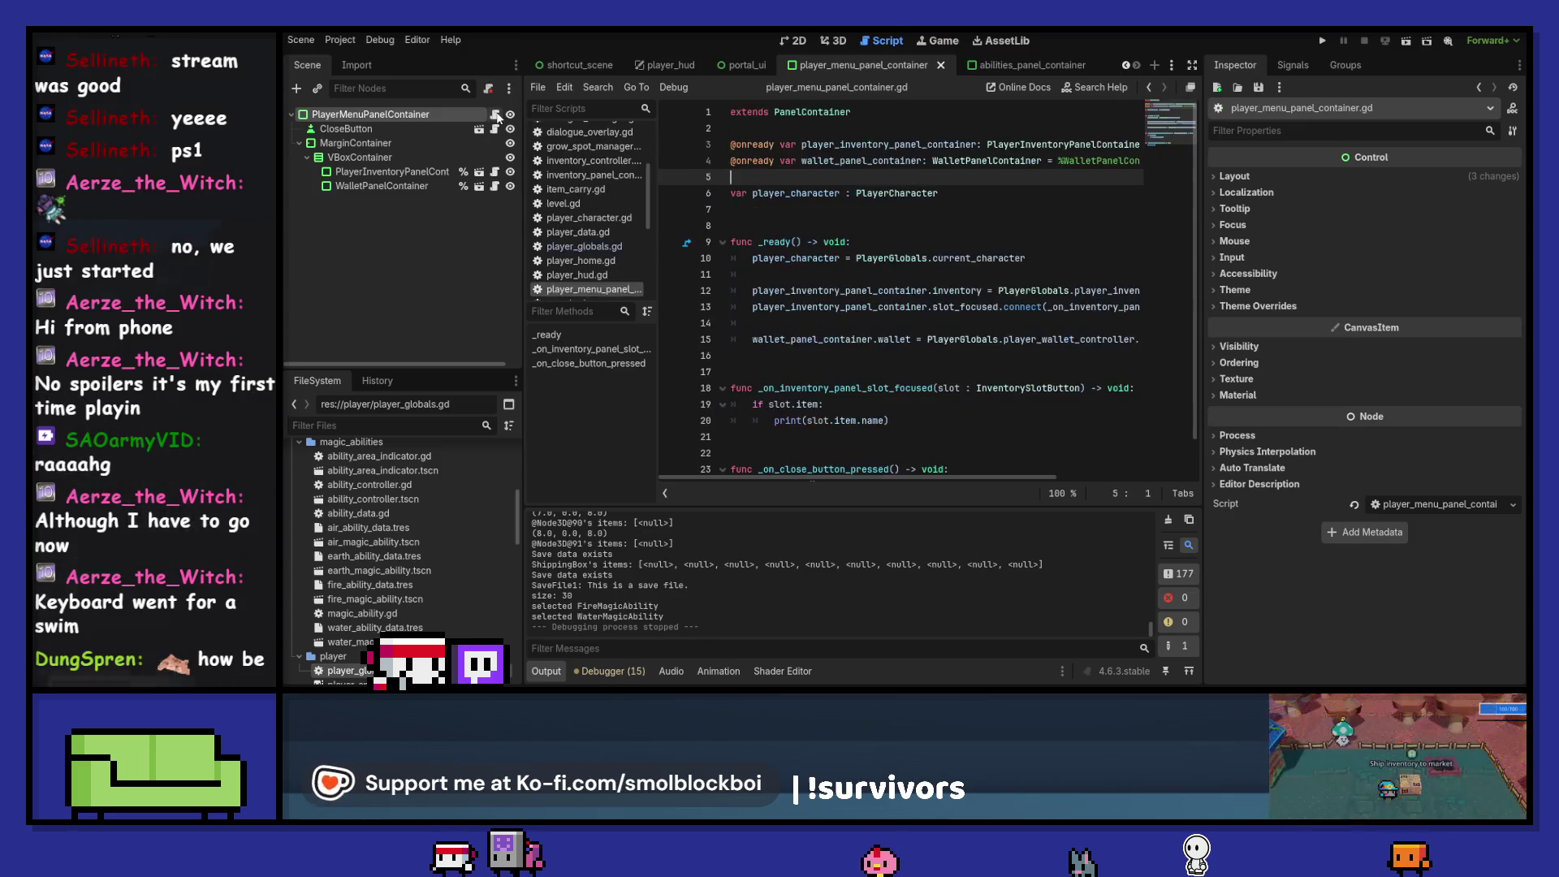
click(435, 171)
click(479, 171)
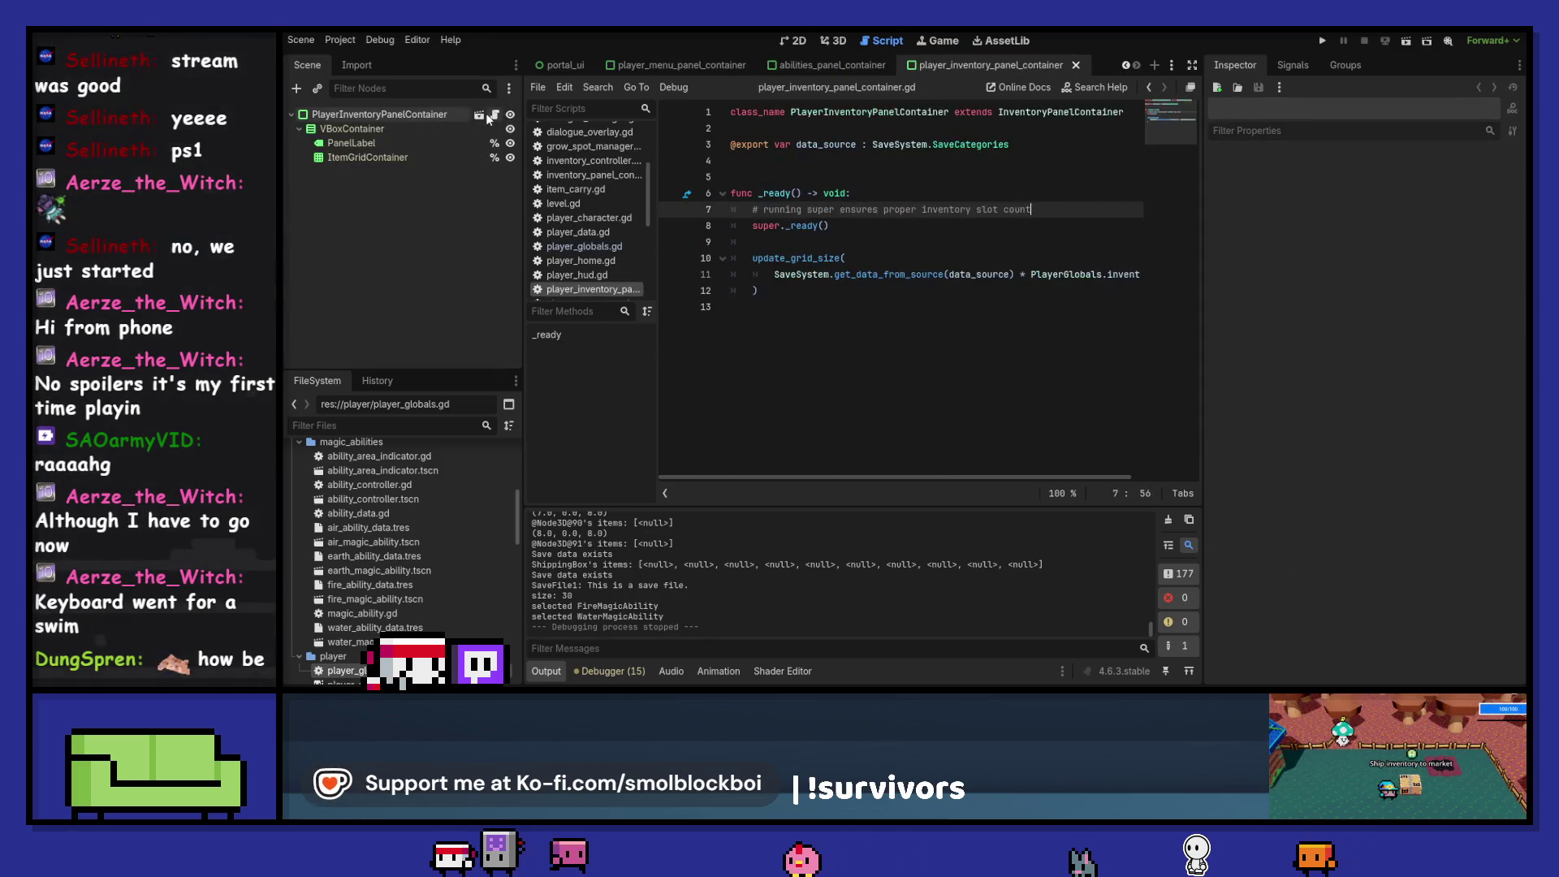
click(1075, 65)
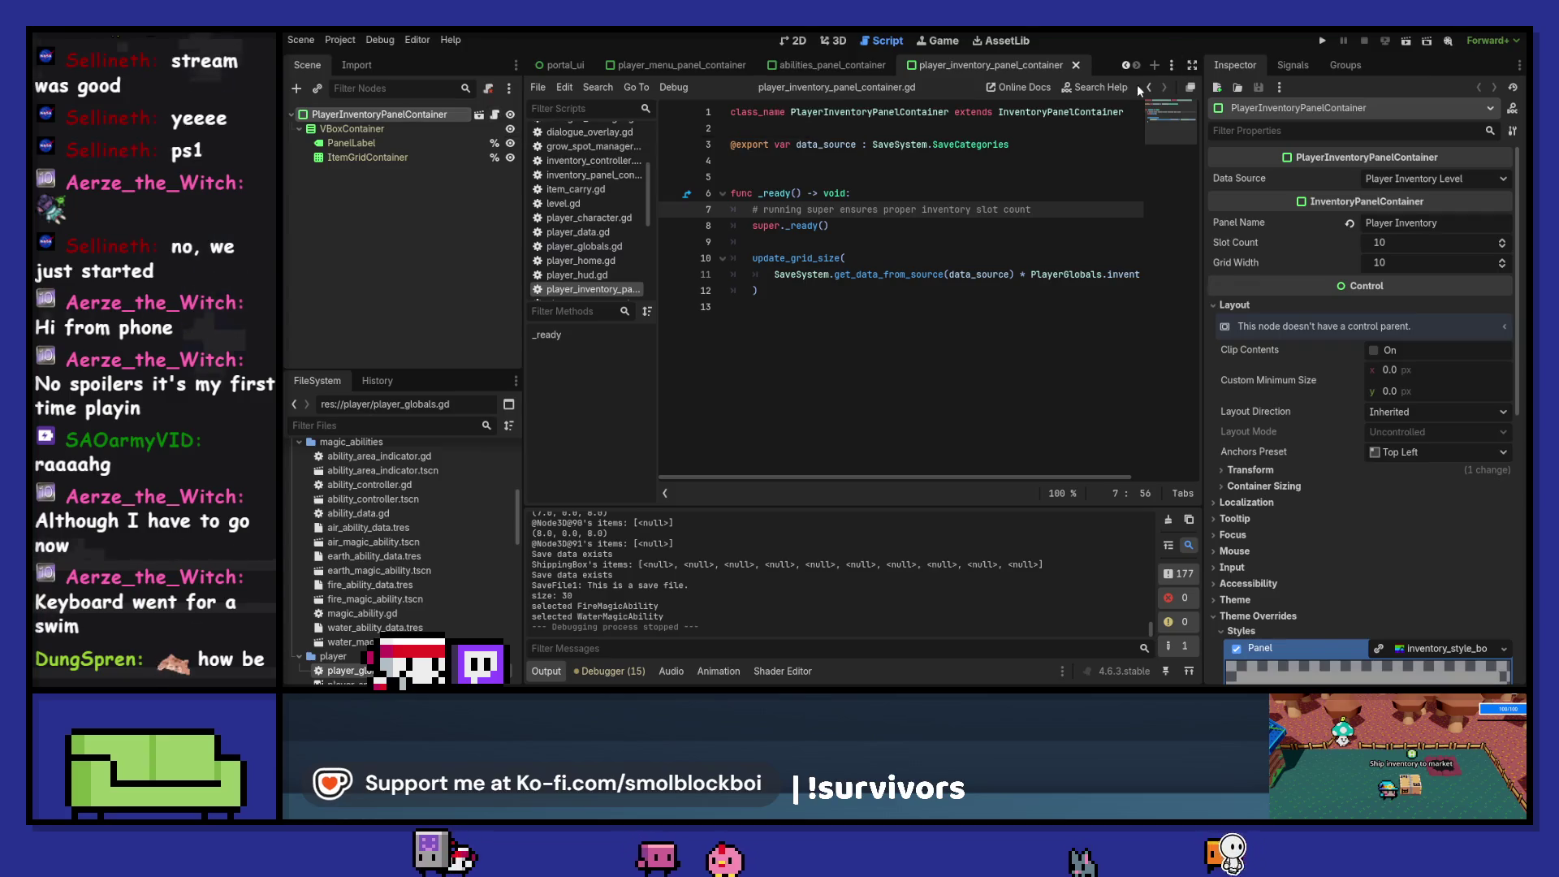
click(826, 63)
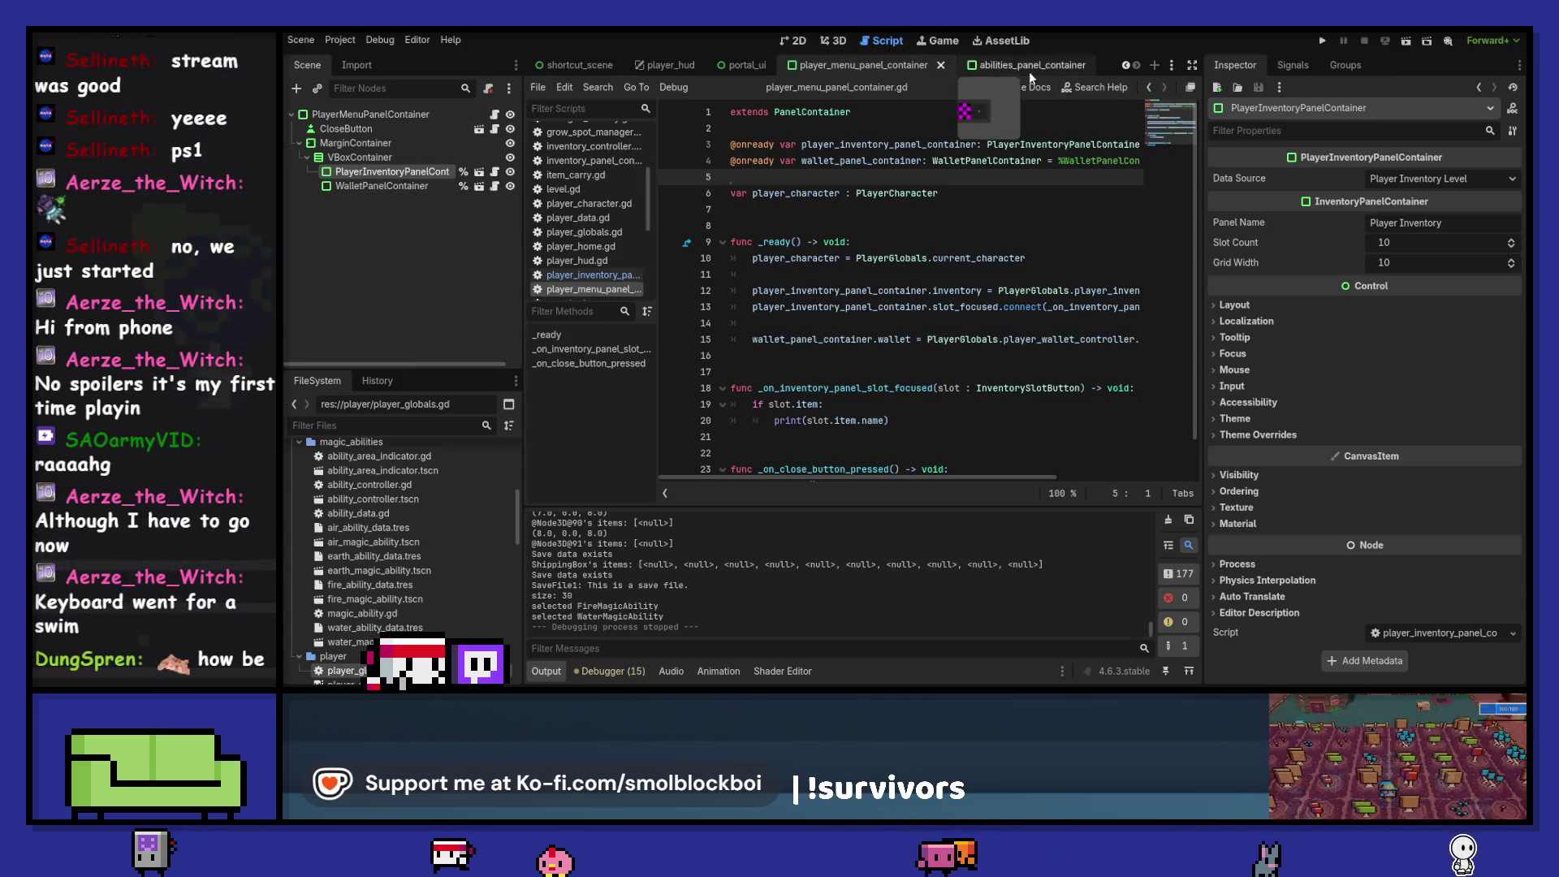
Switch to the abilities_panel_container scene, open its root script and scroll to initialize_panel().
key(ctrl+Tab)
click(793, 41)
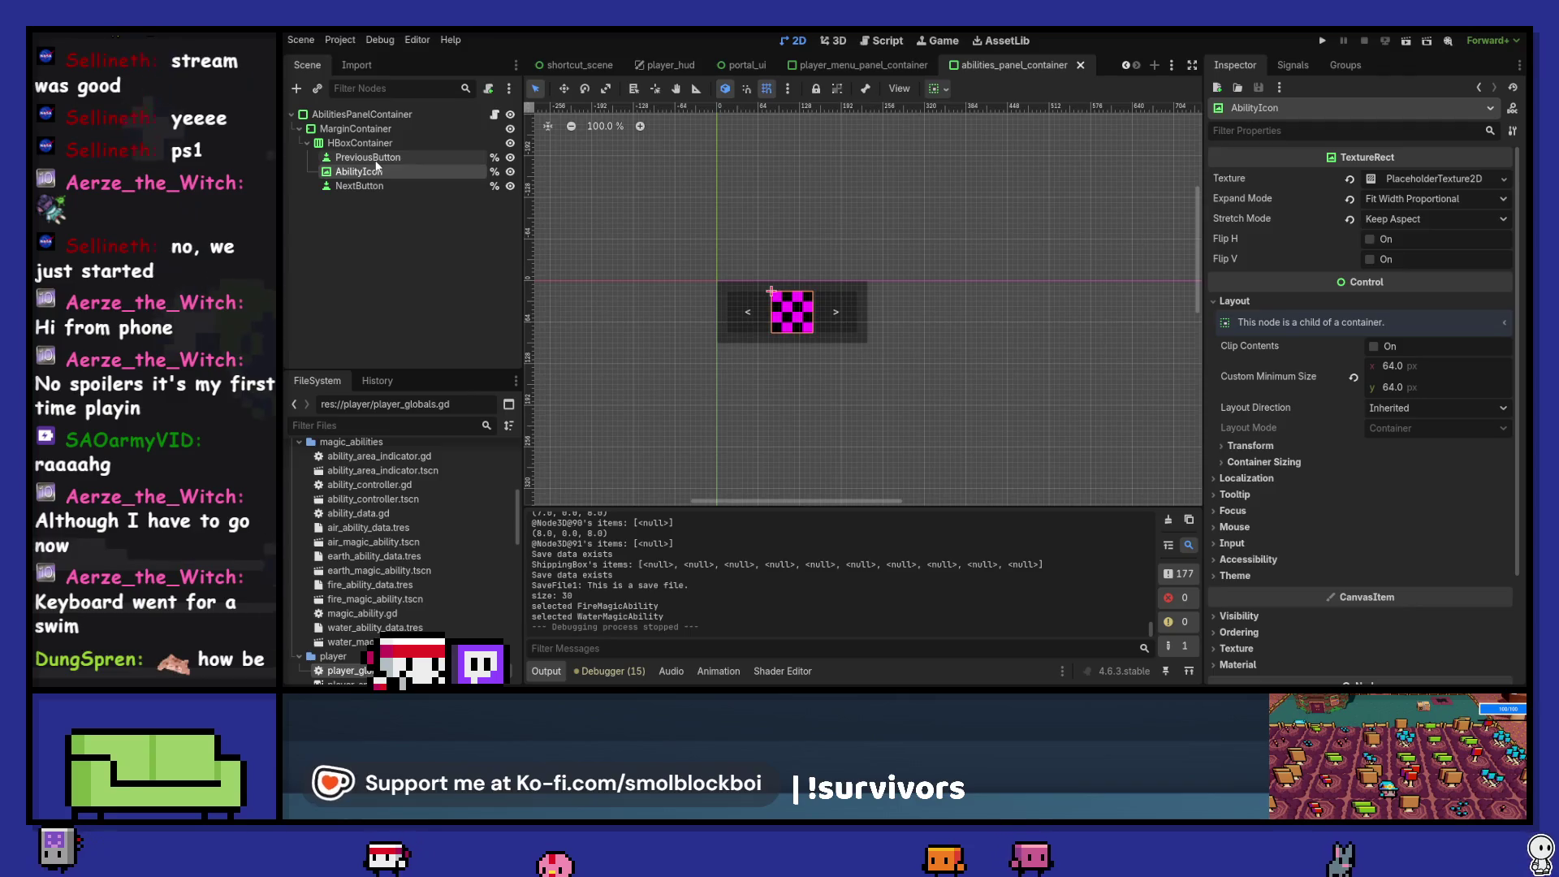
click(394, 116)
click(493, 116)
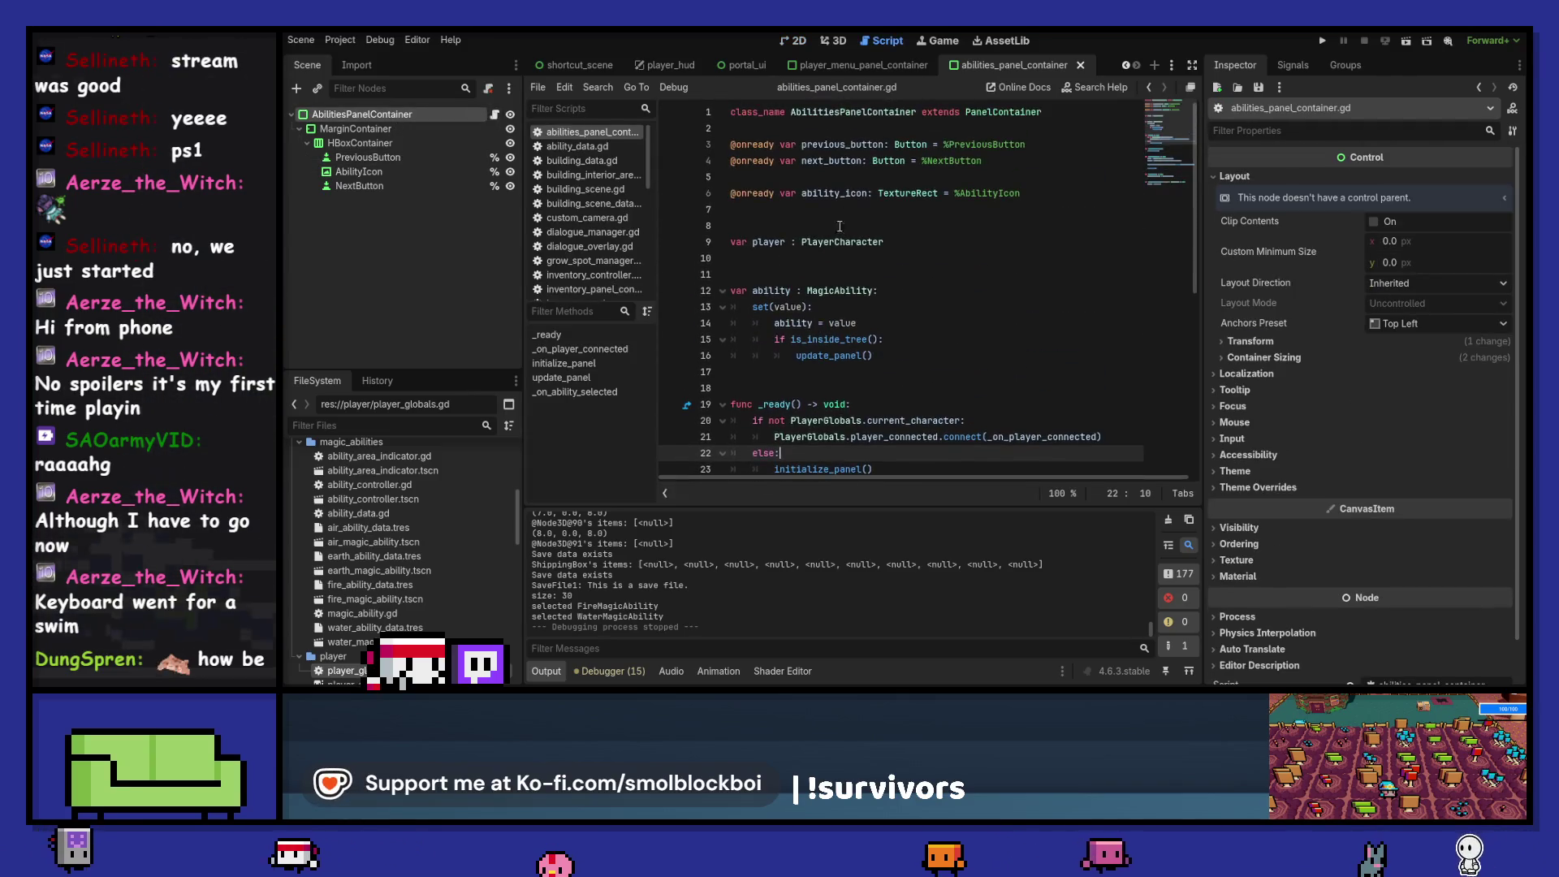
scroll(845, 158, down, 4)
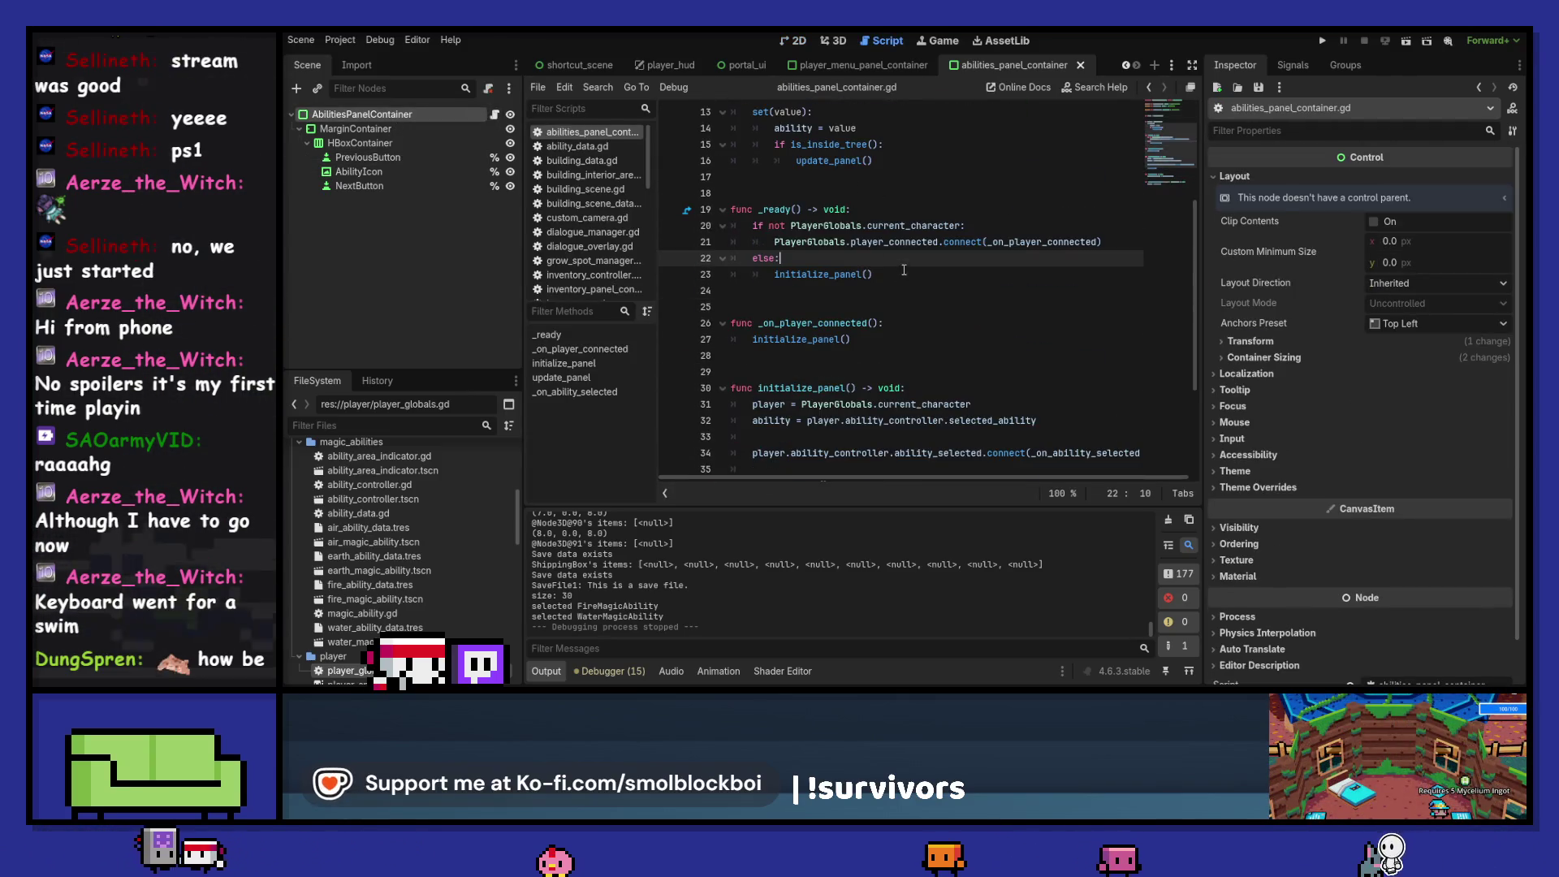
scroll(896, 348, down, 3)
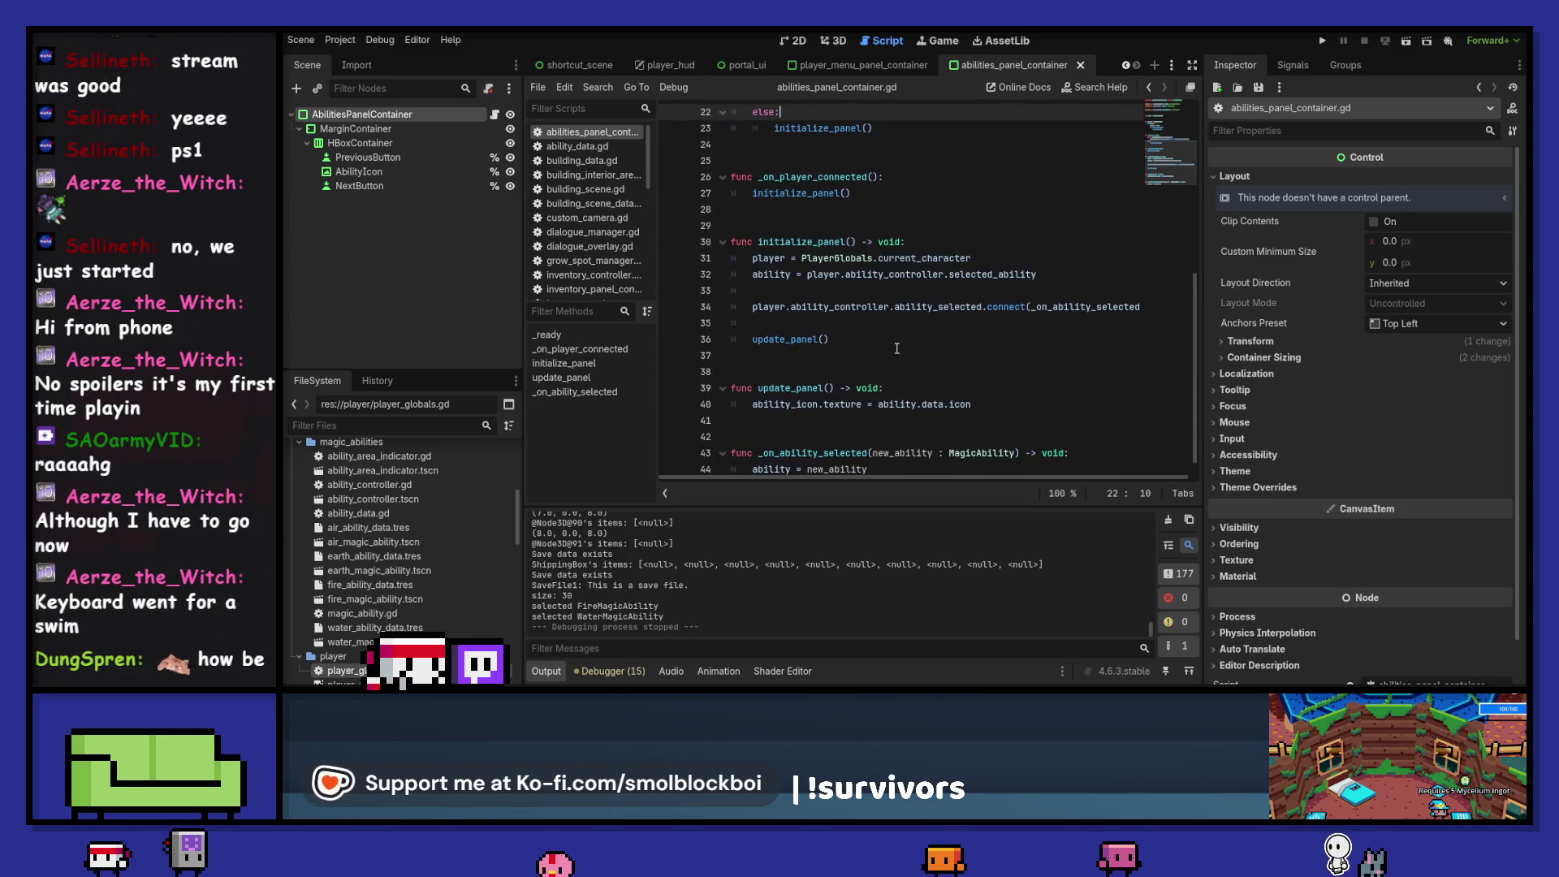
scroll(897, 348, up, 2)
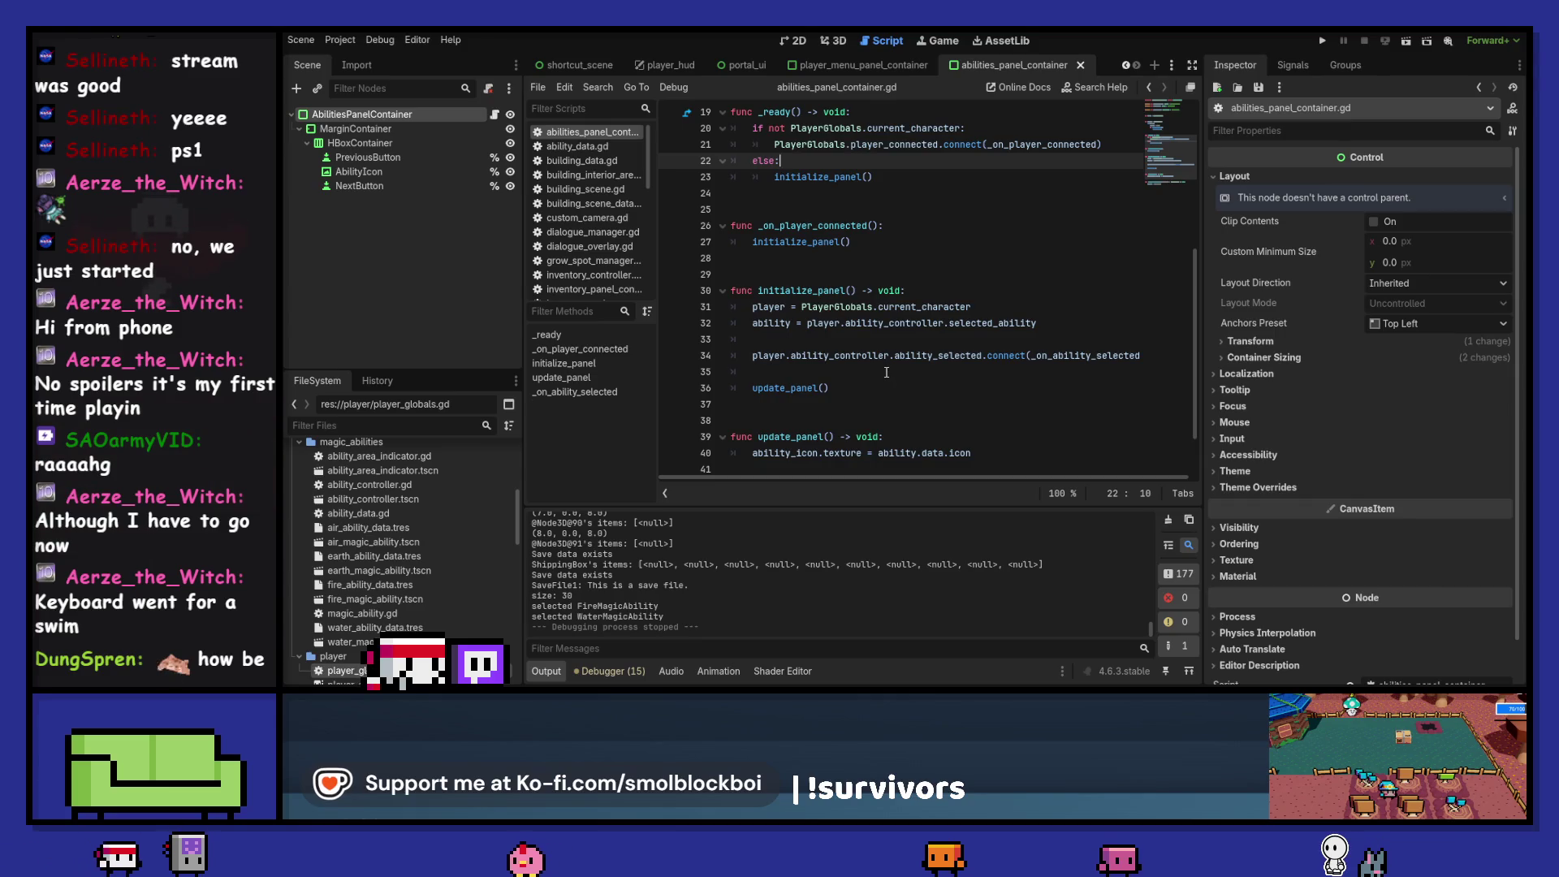
In initialize_panel, connect previous_button and next_button pressed to _on_navigation_button_pressed, bound to -1 and 1.
click(892, 372)
key(Return)
key(Return)
key(Up)
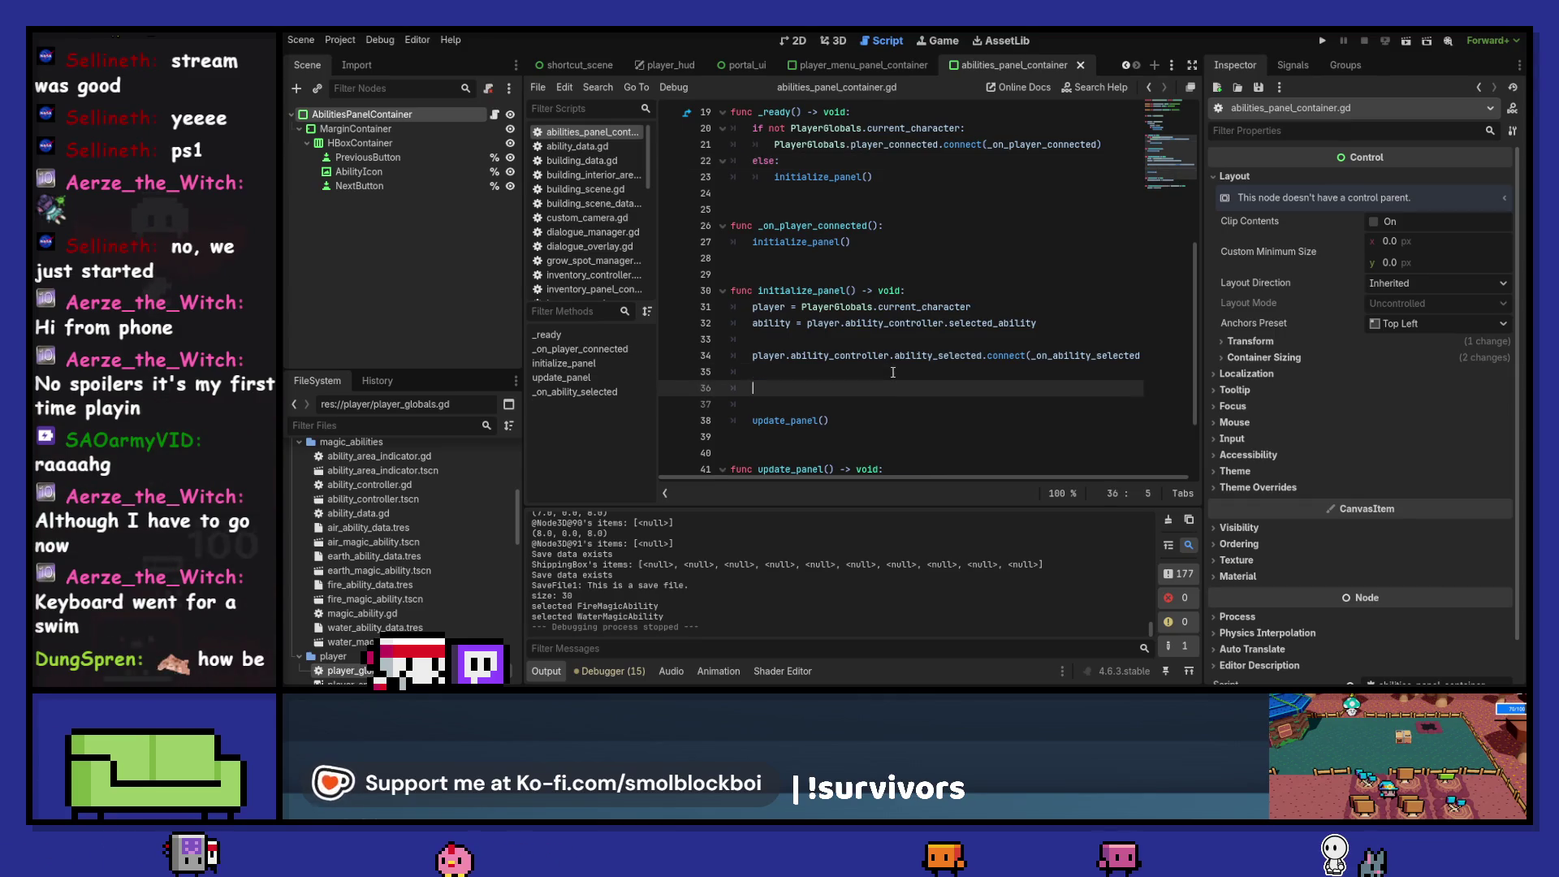
text(previ)
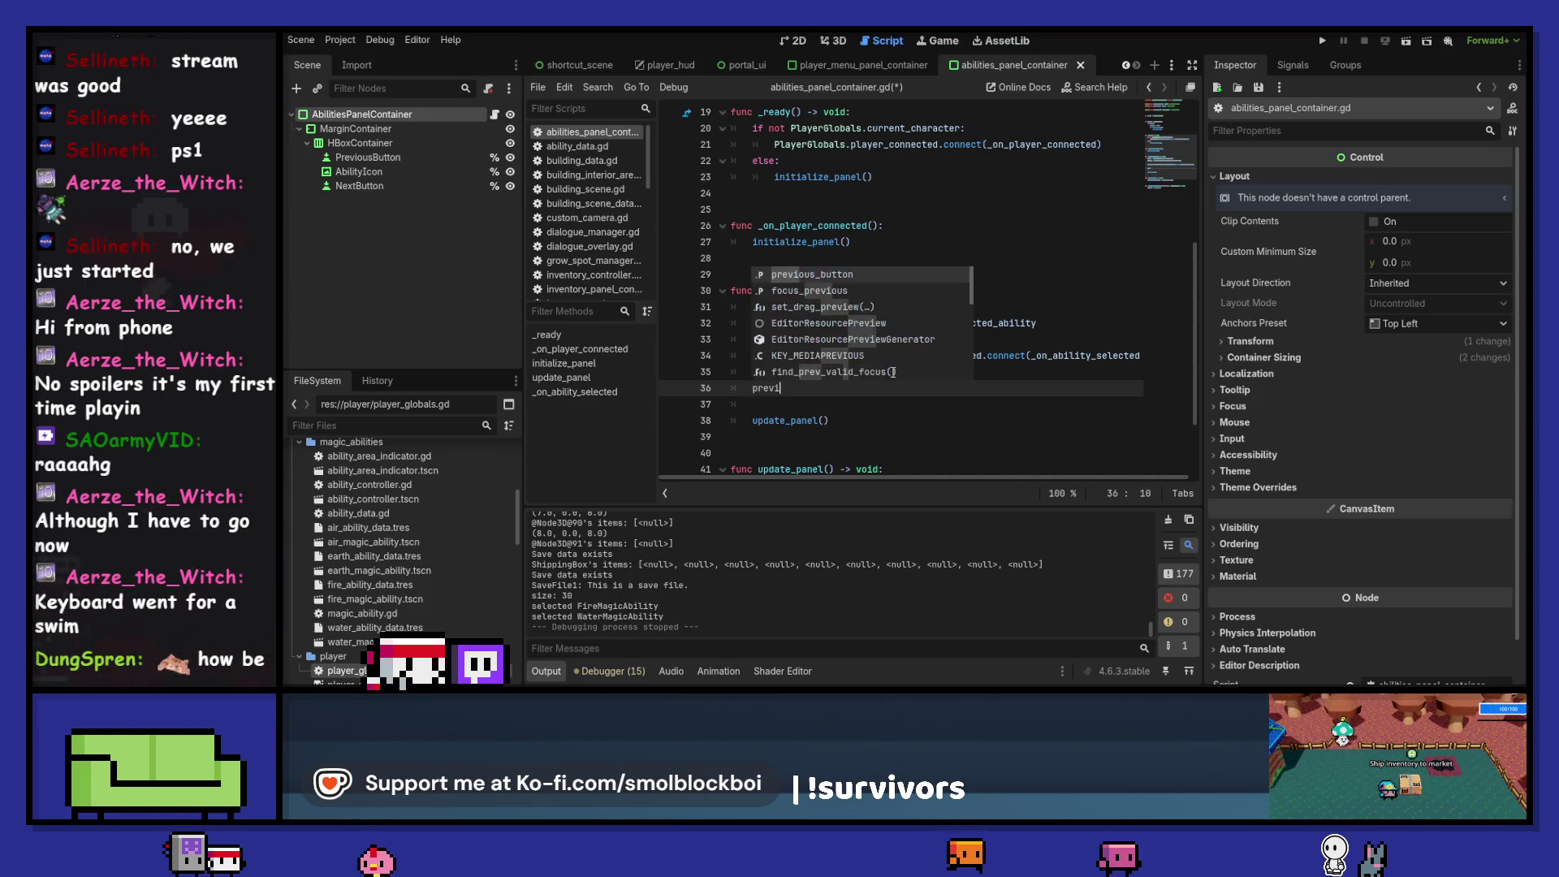
key(Return)
text(.pressed.)
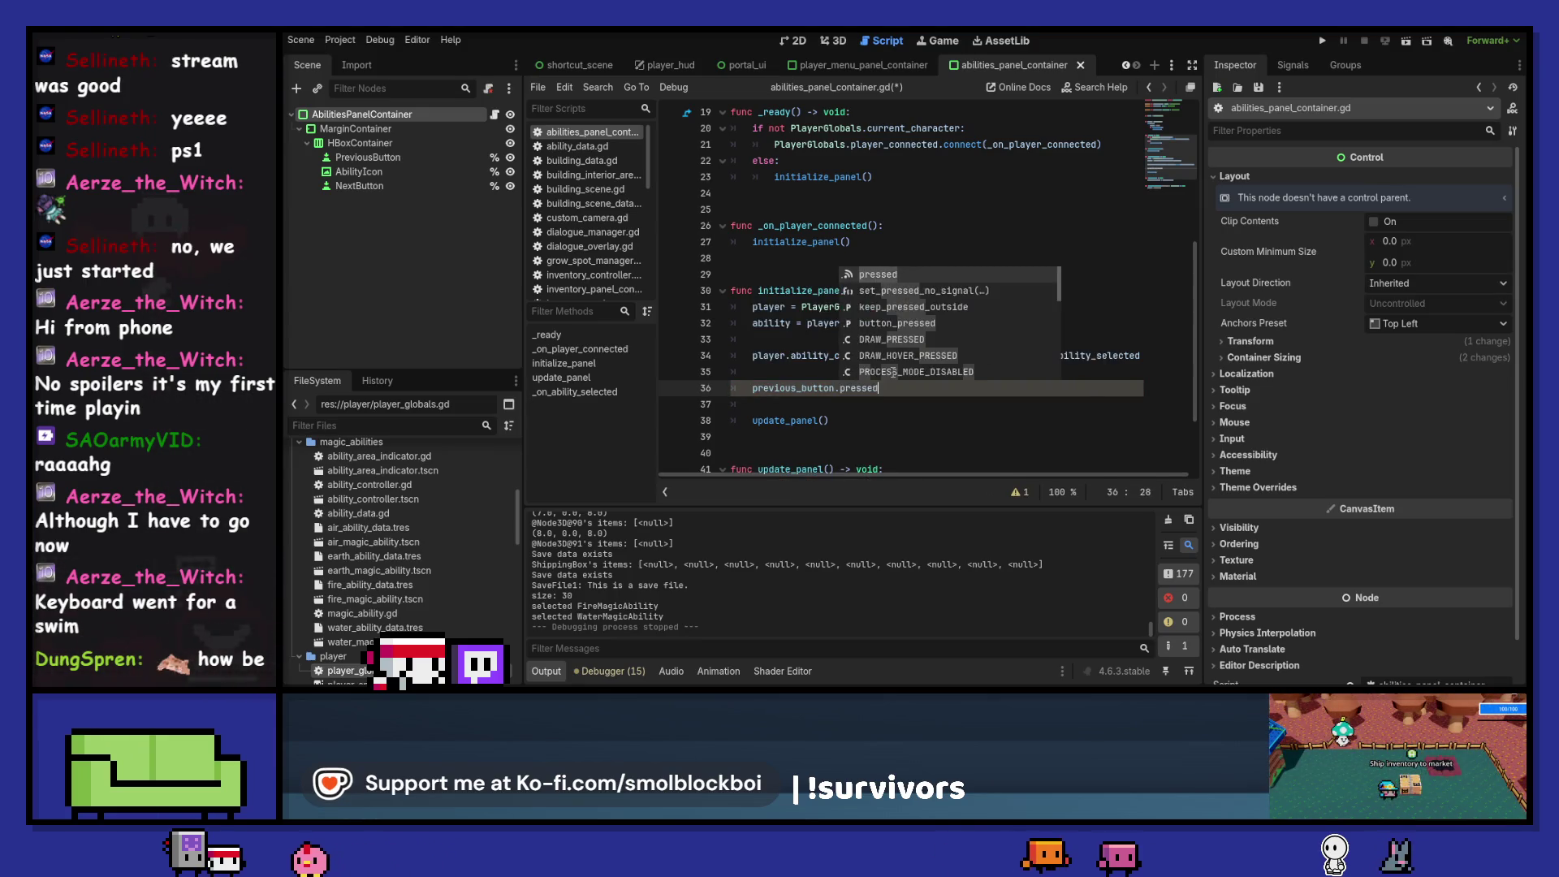
text(connect(_on_)
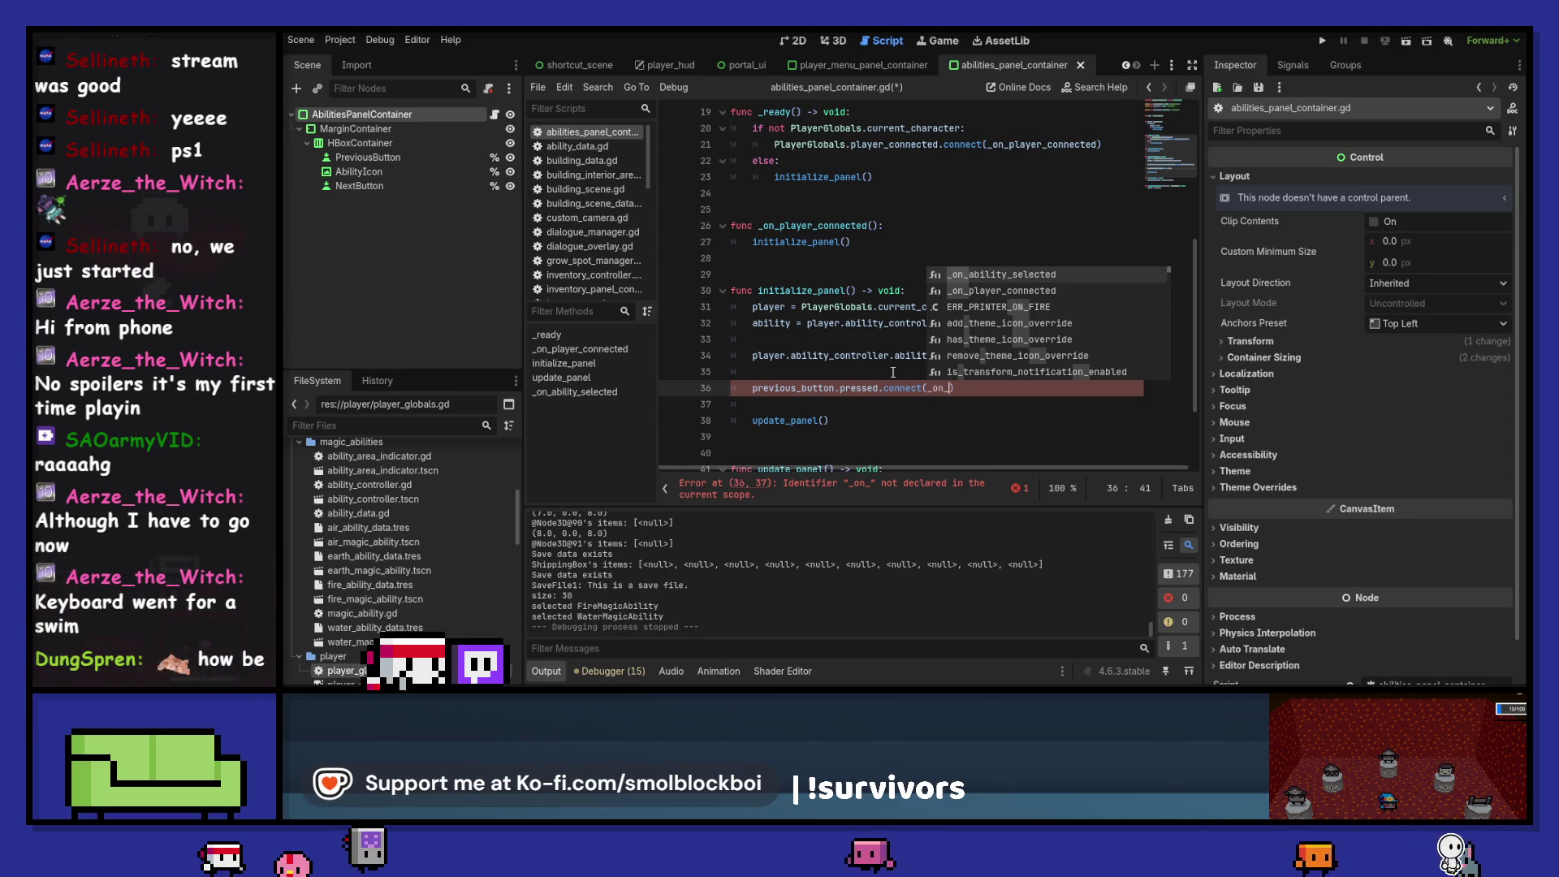
text(navigation_button_pressed)
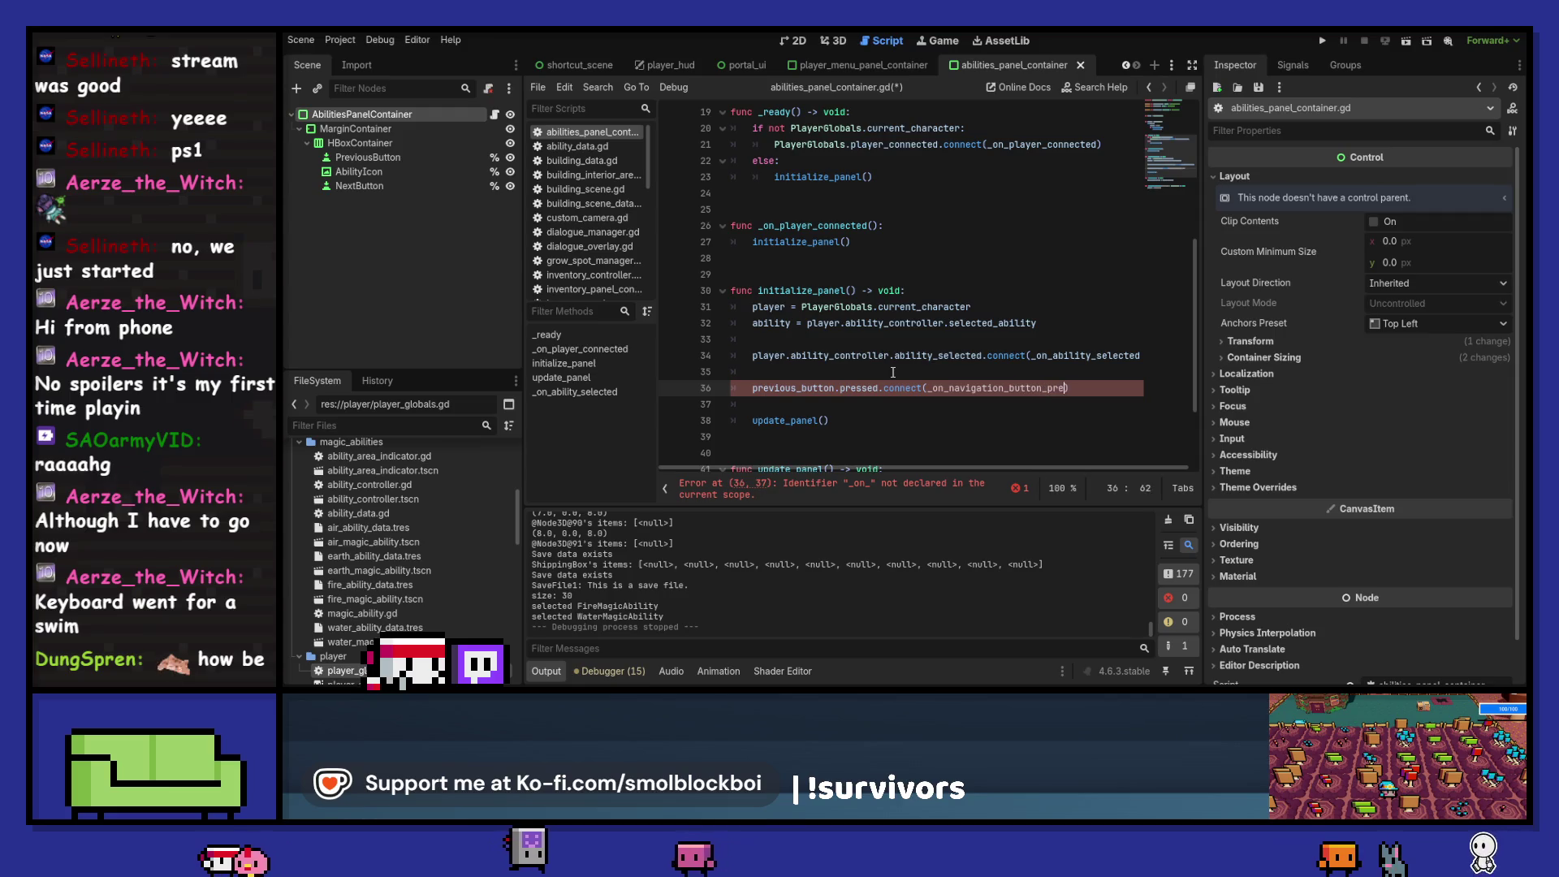
text(.bind(-1)
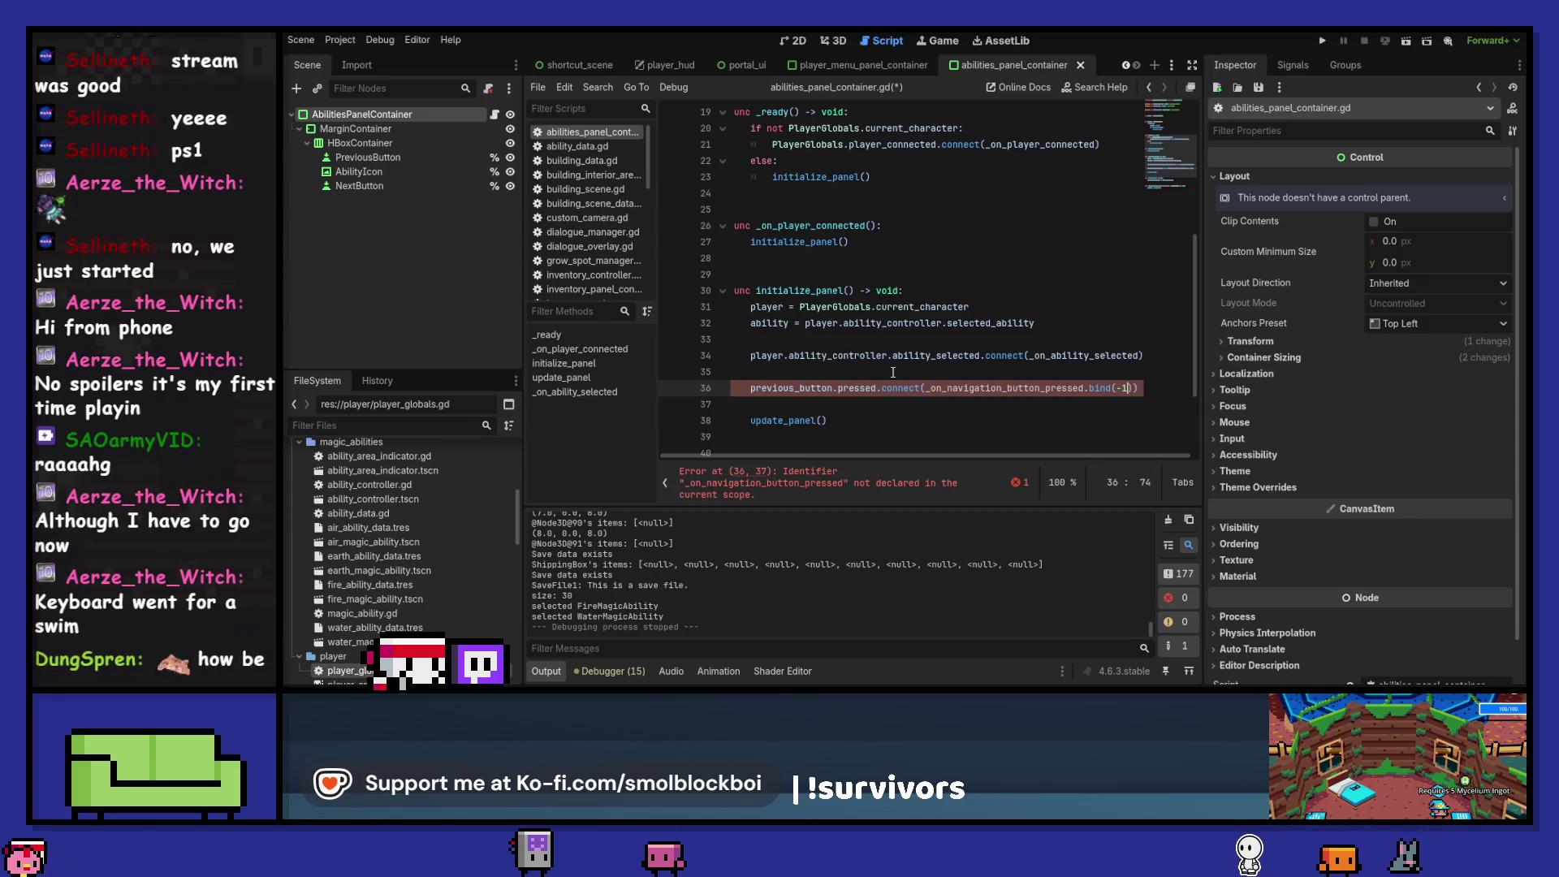
key(ctrl+shift+d)
text(next_button.pressed.connect(_on_navigation_button_pressed.bind(1)
key(Escape)
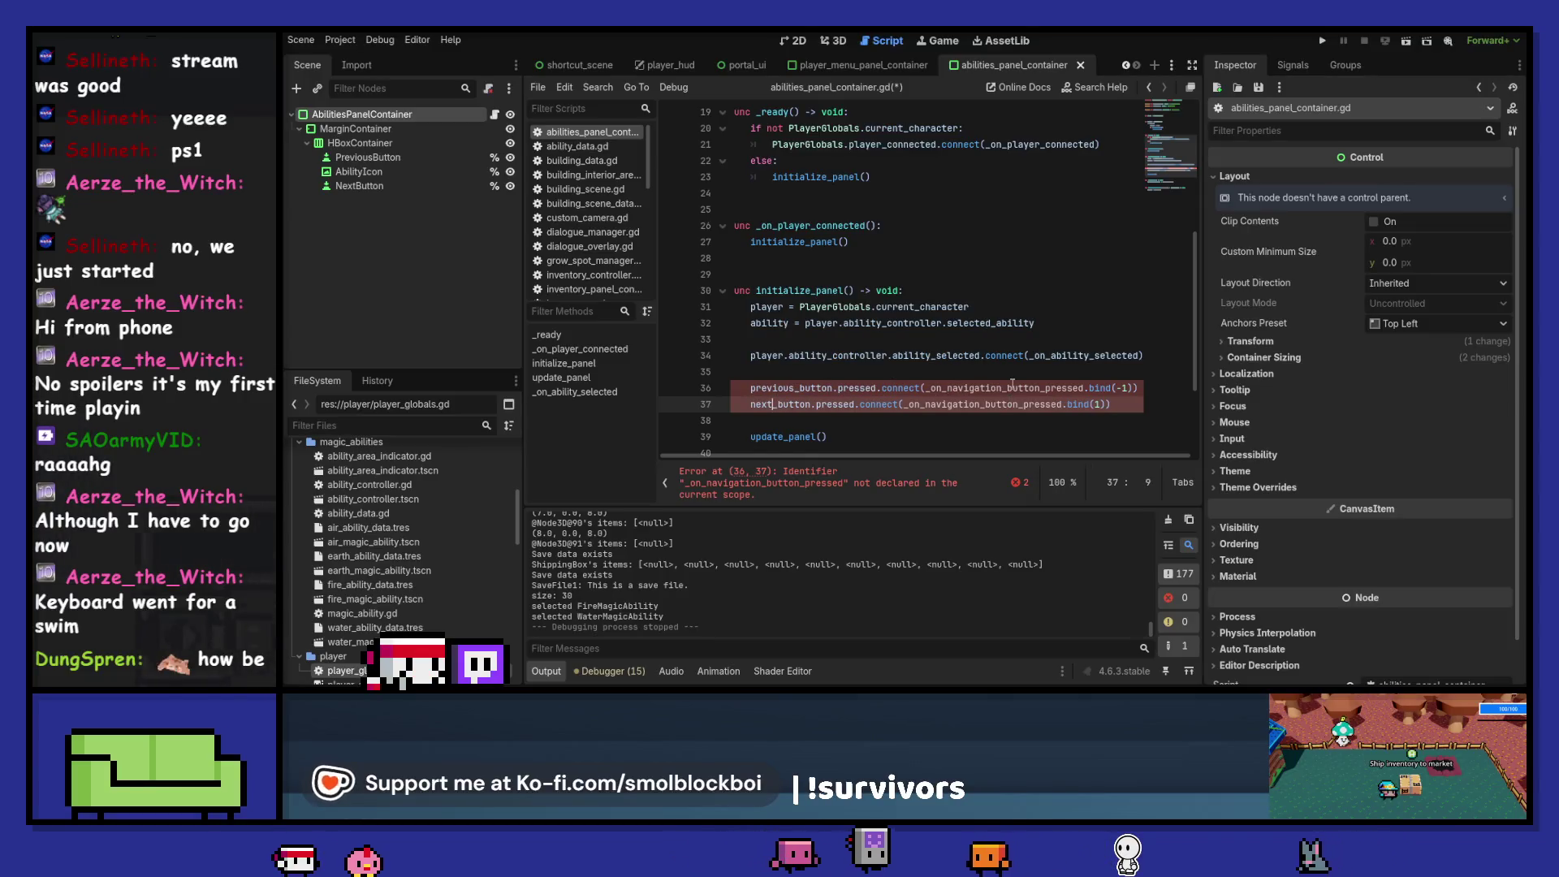
Add a func _on_navigation_button_pressed(index : int) -> void: pass stub and save the script.
double_click(1013, 387)
key(ctrl+c)
scroll(815, 332, down, 3)
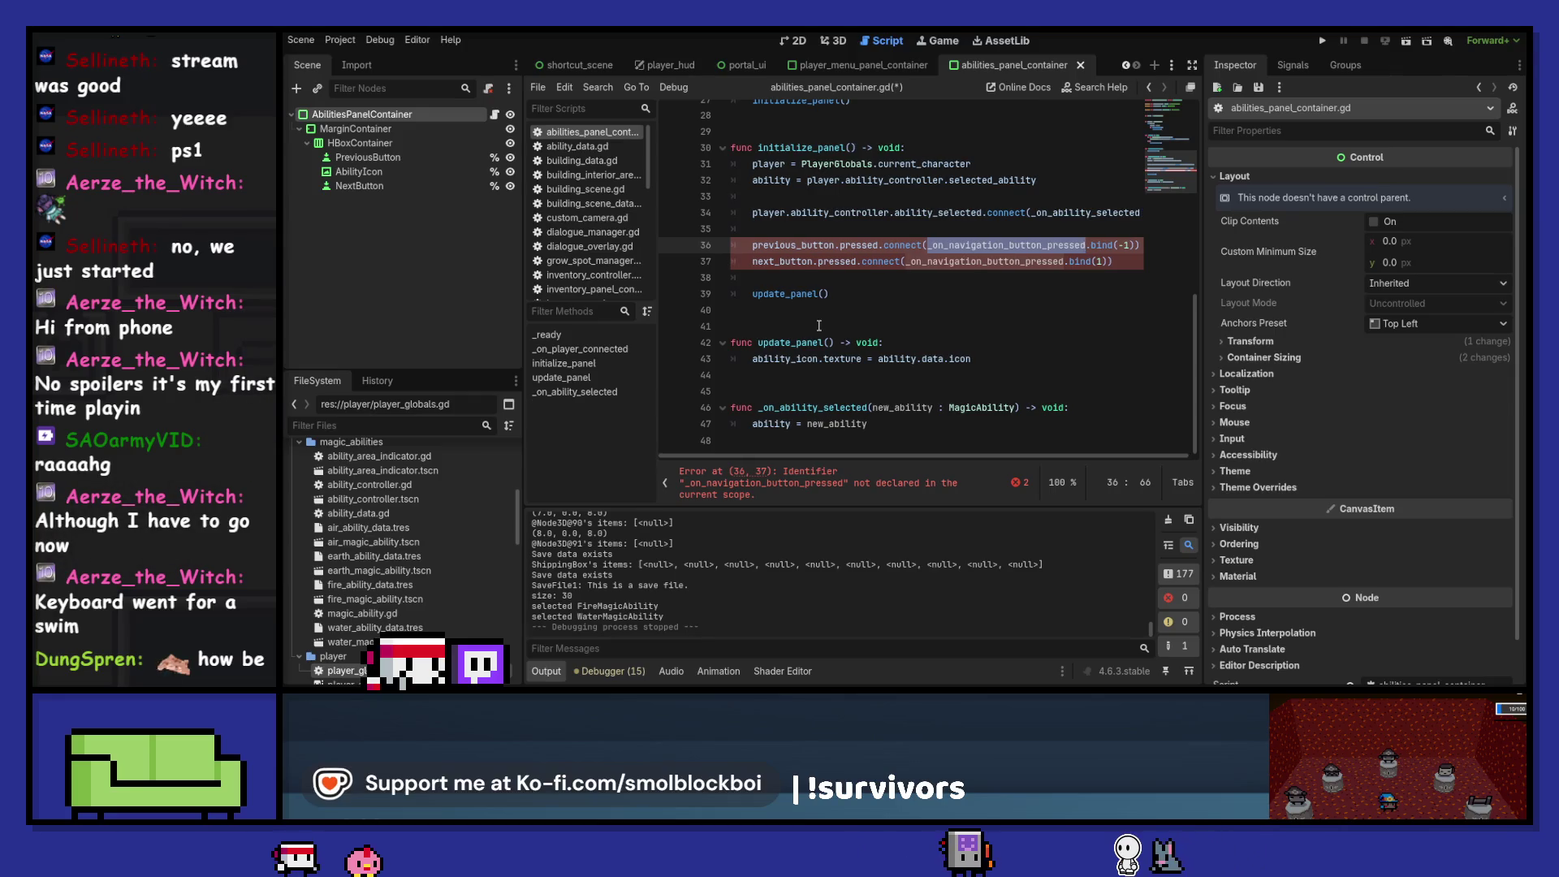
click(800, 393)
key(Return)
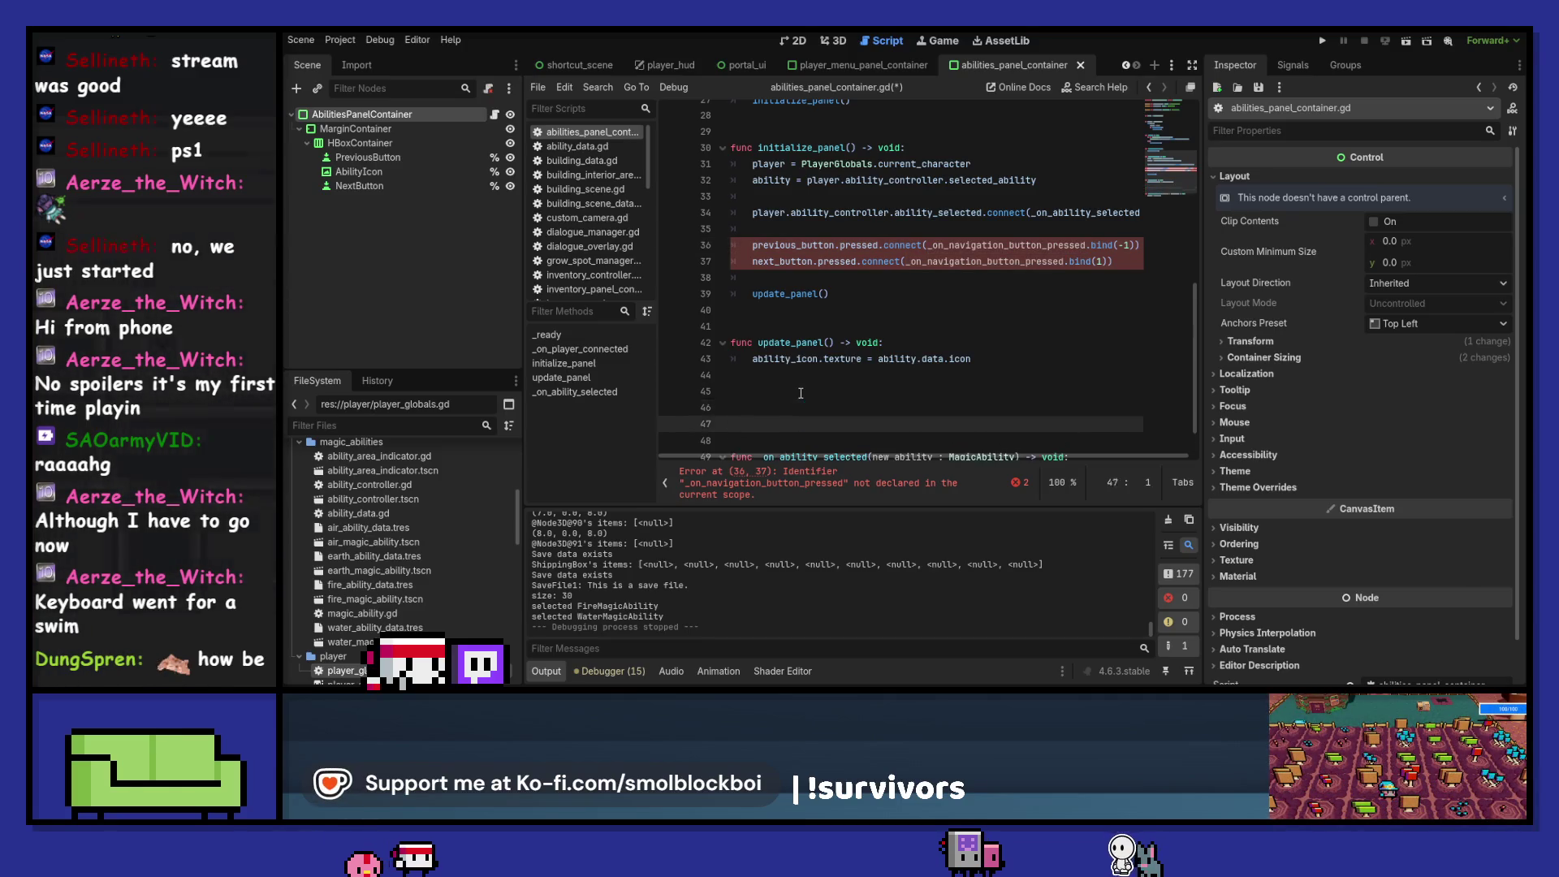
key(ctrl+f)
scroll(828, 387, down, 2)
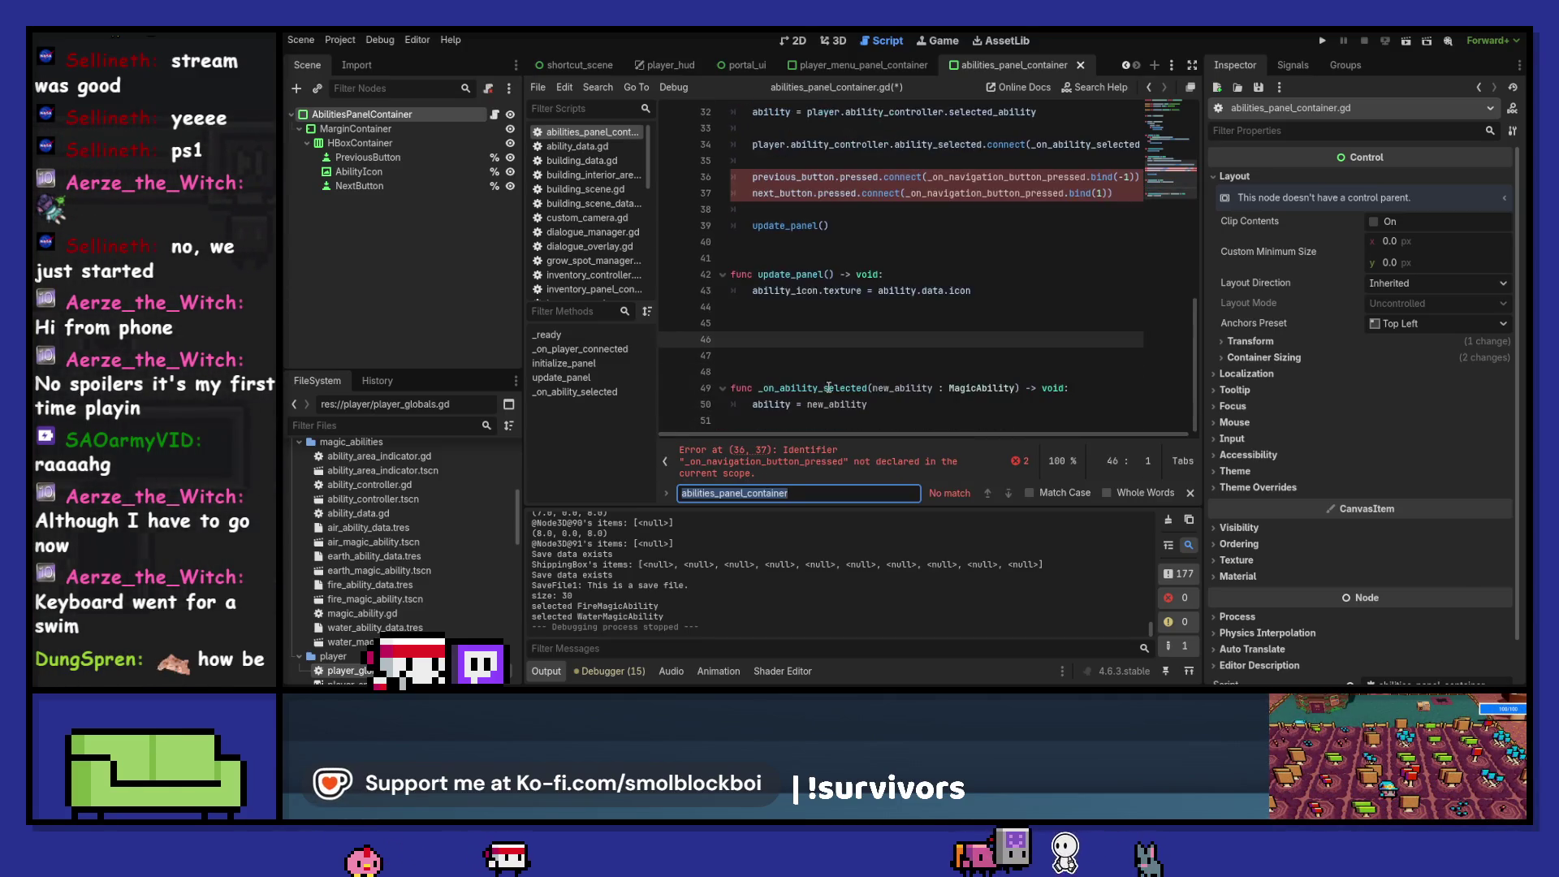
click(808, 334)
key(ctrl+v)
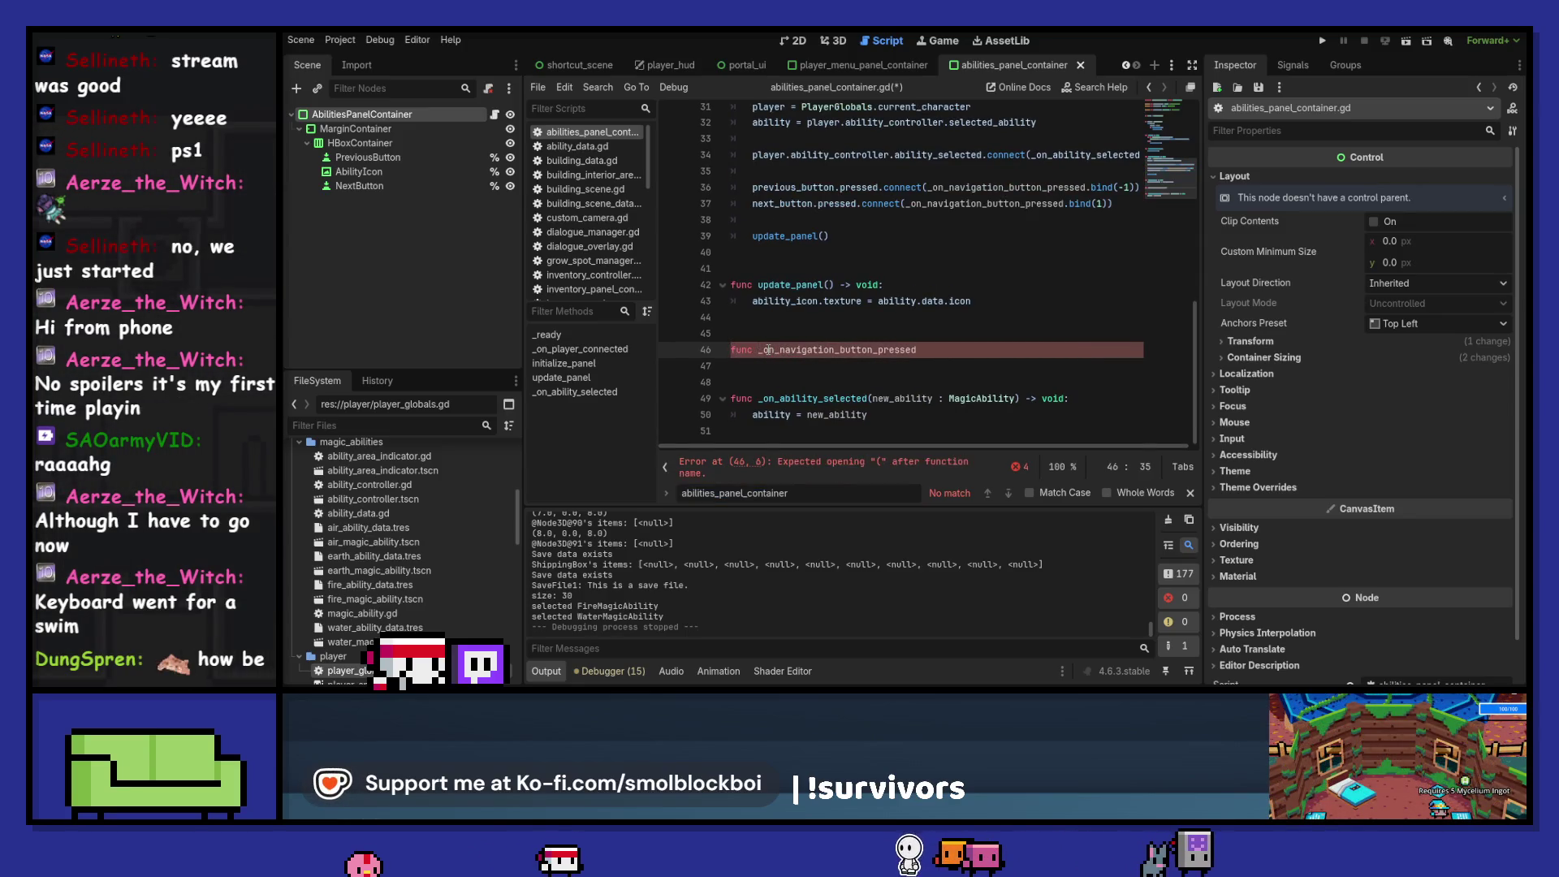
text(x : int))
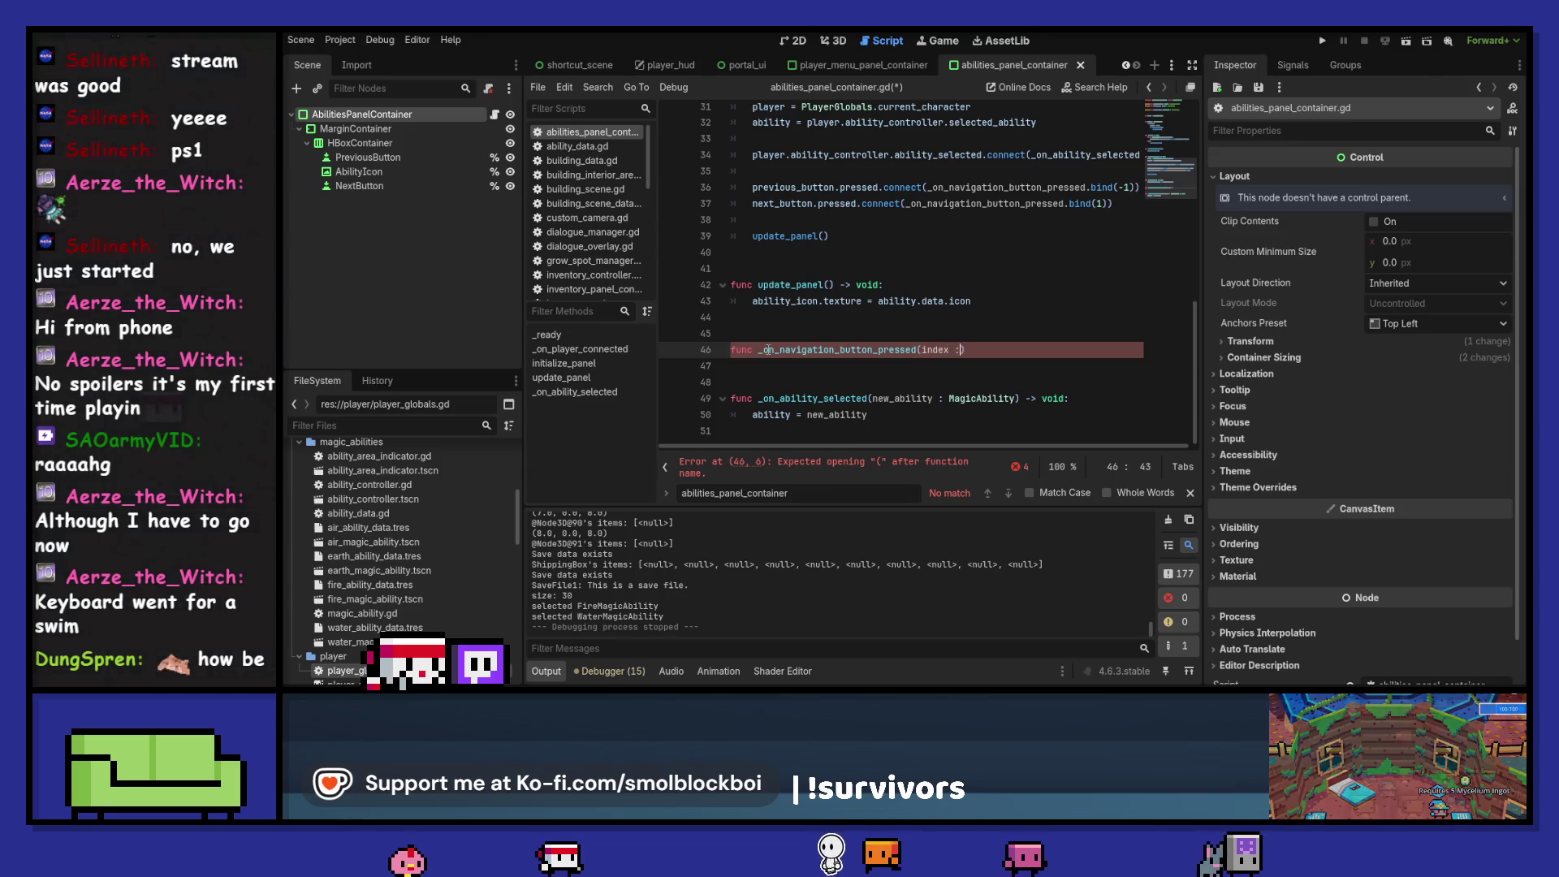
text( -> void)
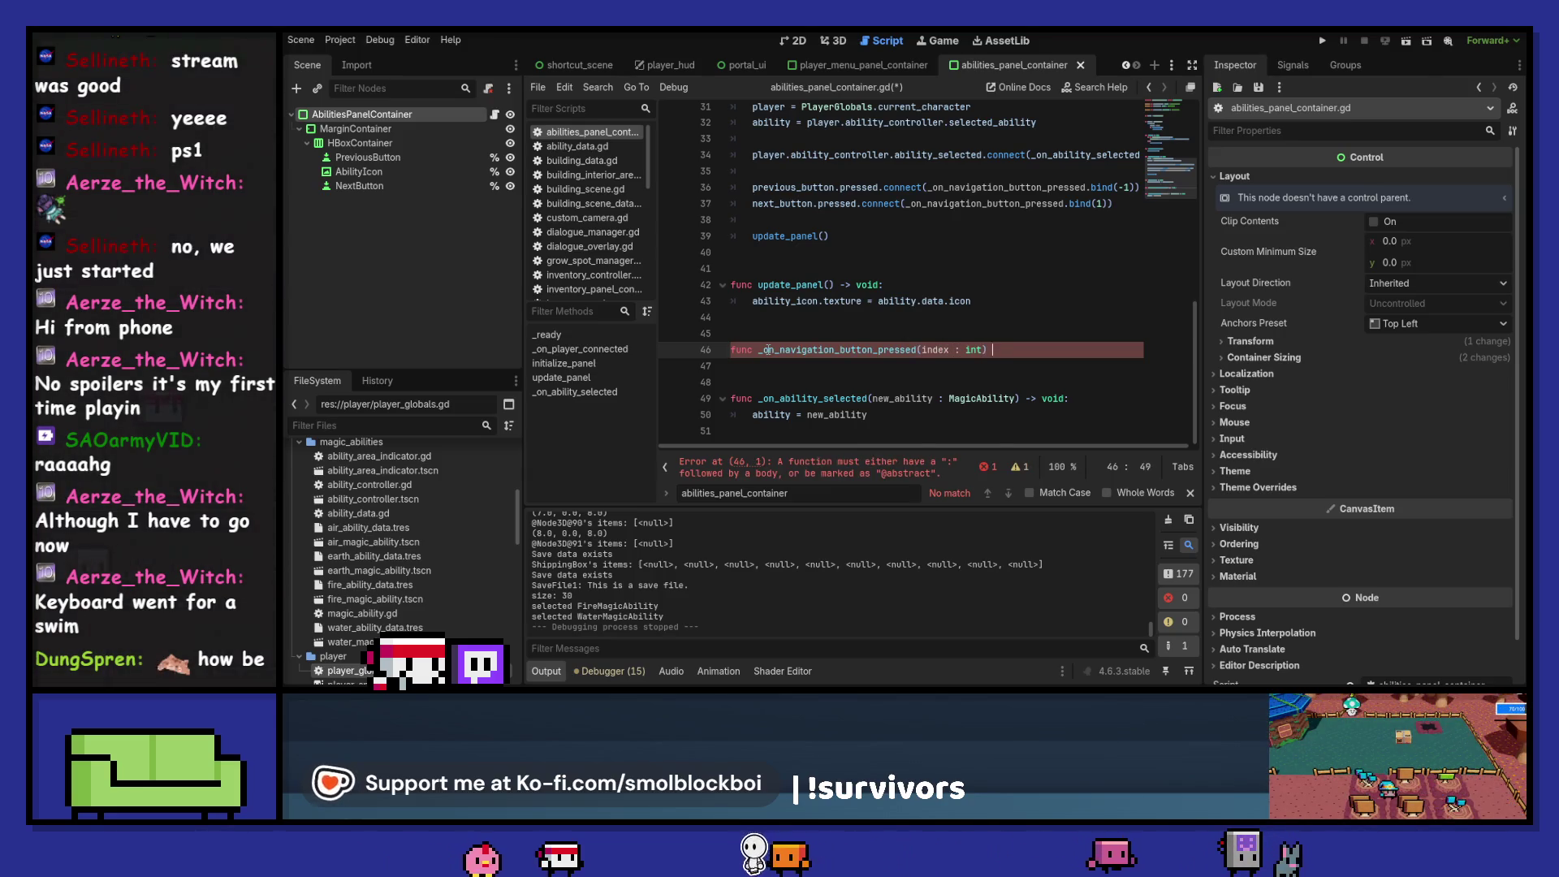
text(:)
key(Return)
text(pass)
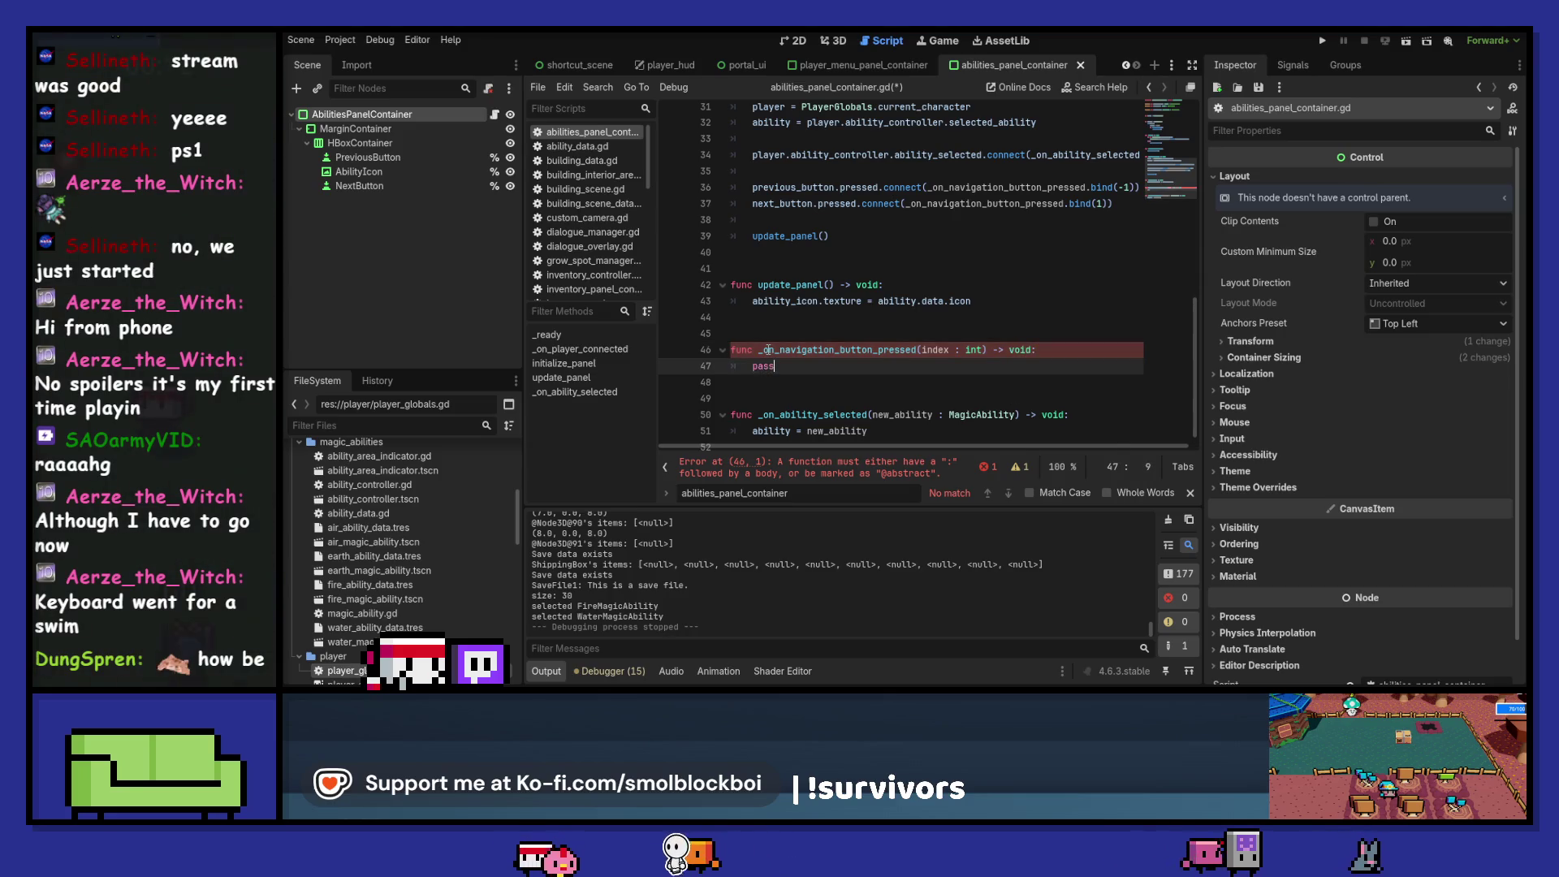
key(ctrl+s)
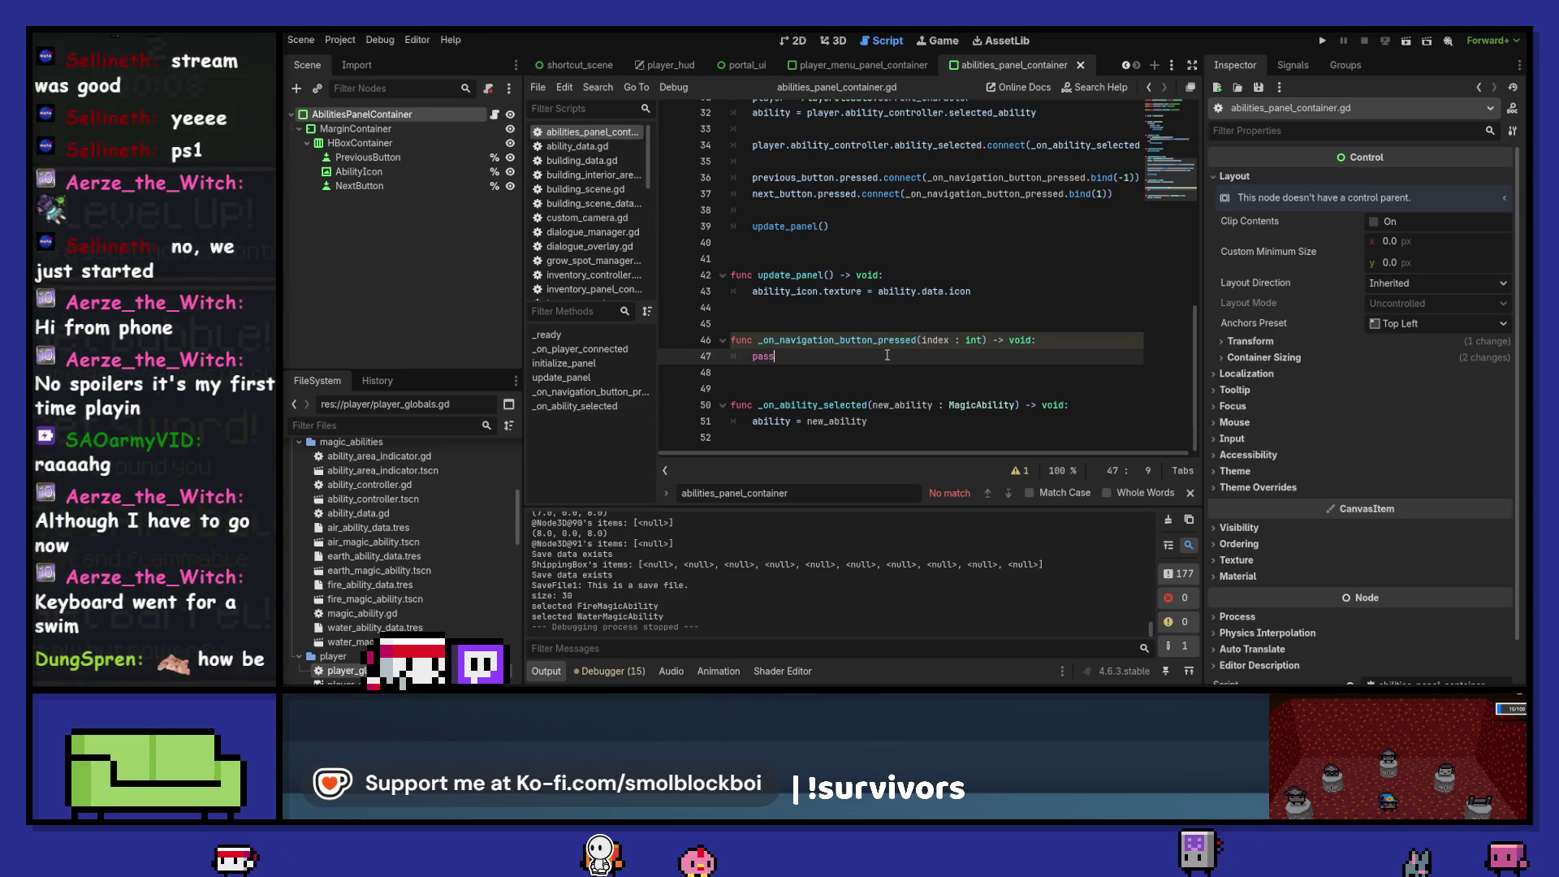
Close the search bar and scroll back up to the top of the script.
click(1191, 492)
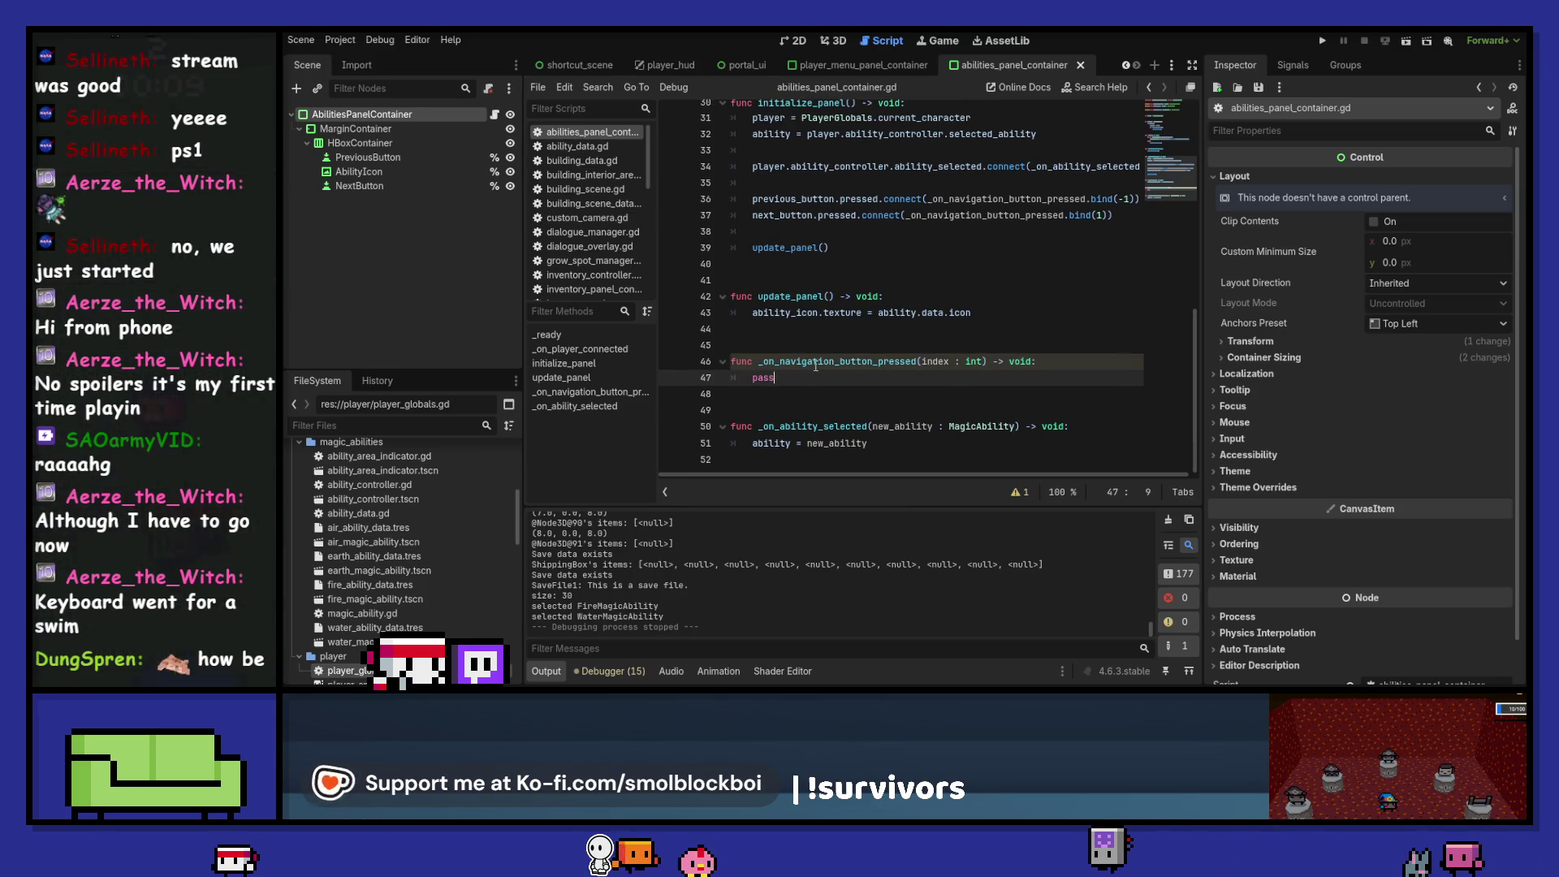
scroll(818, 380, up, 2)
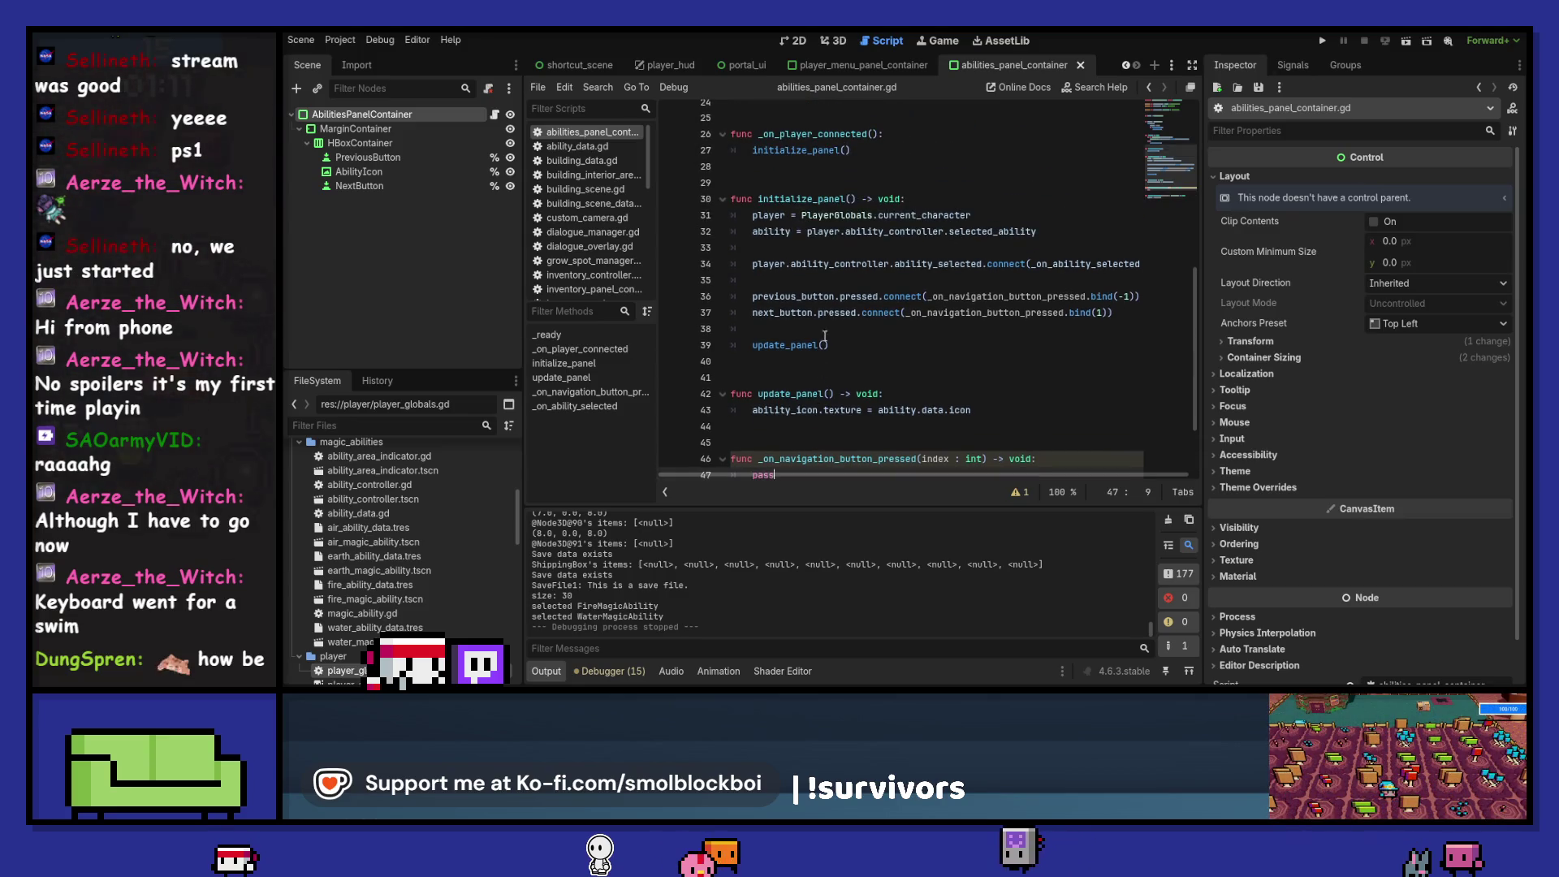
mouse_move(776, 234)
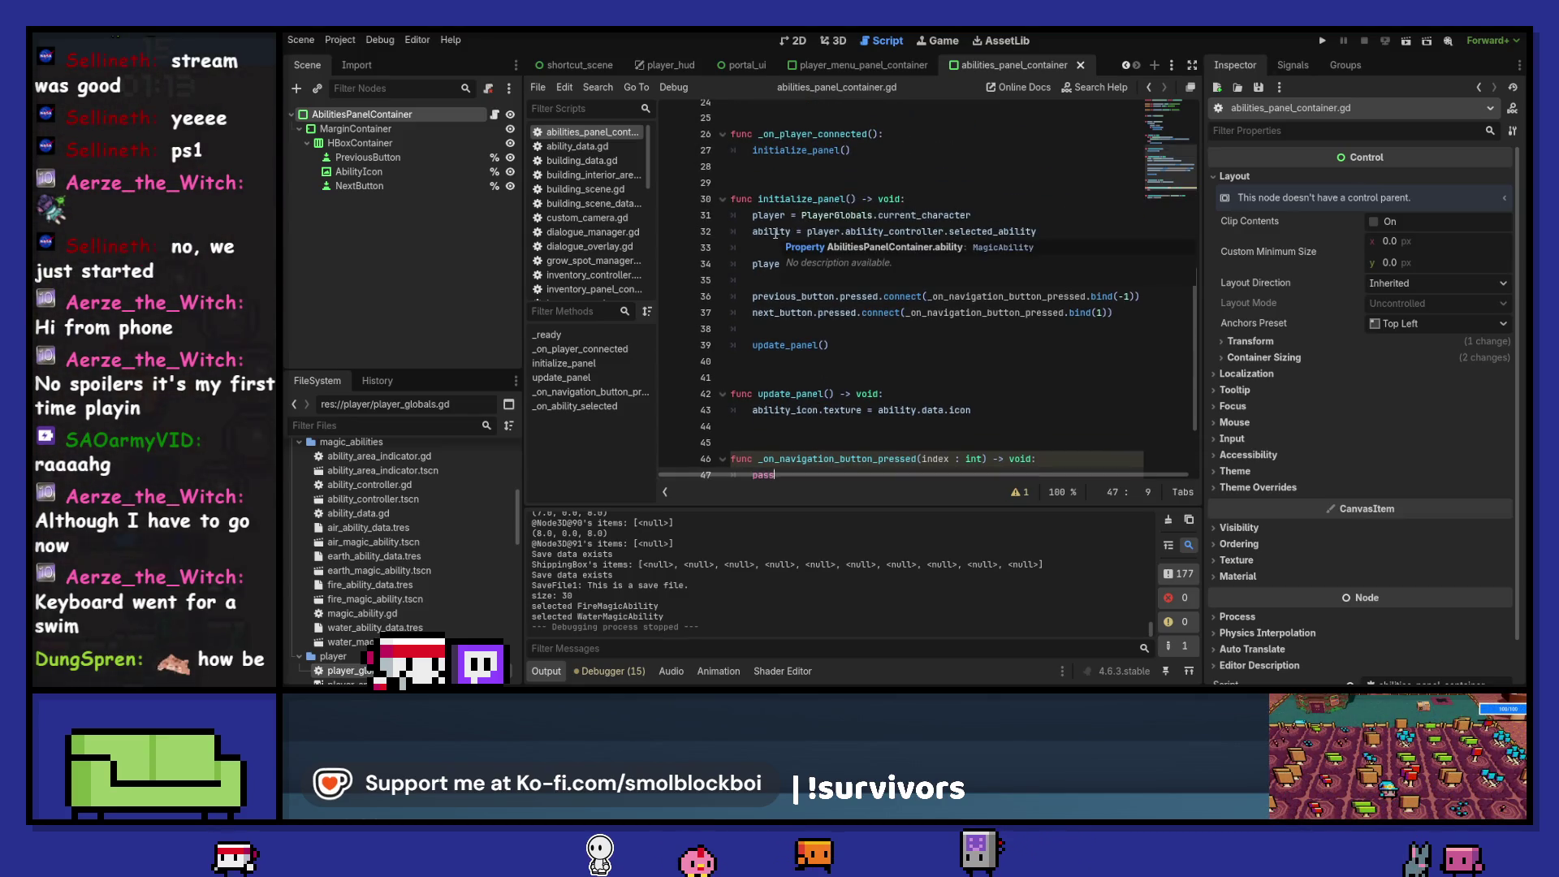
scroll(775, 234, up, 8)
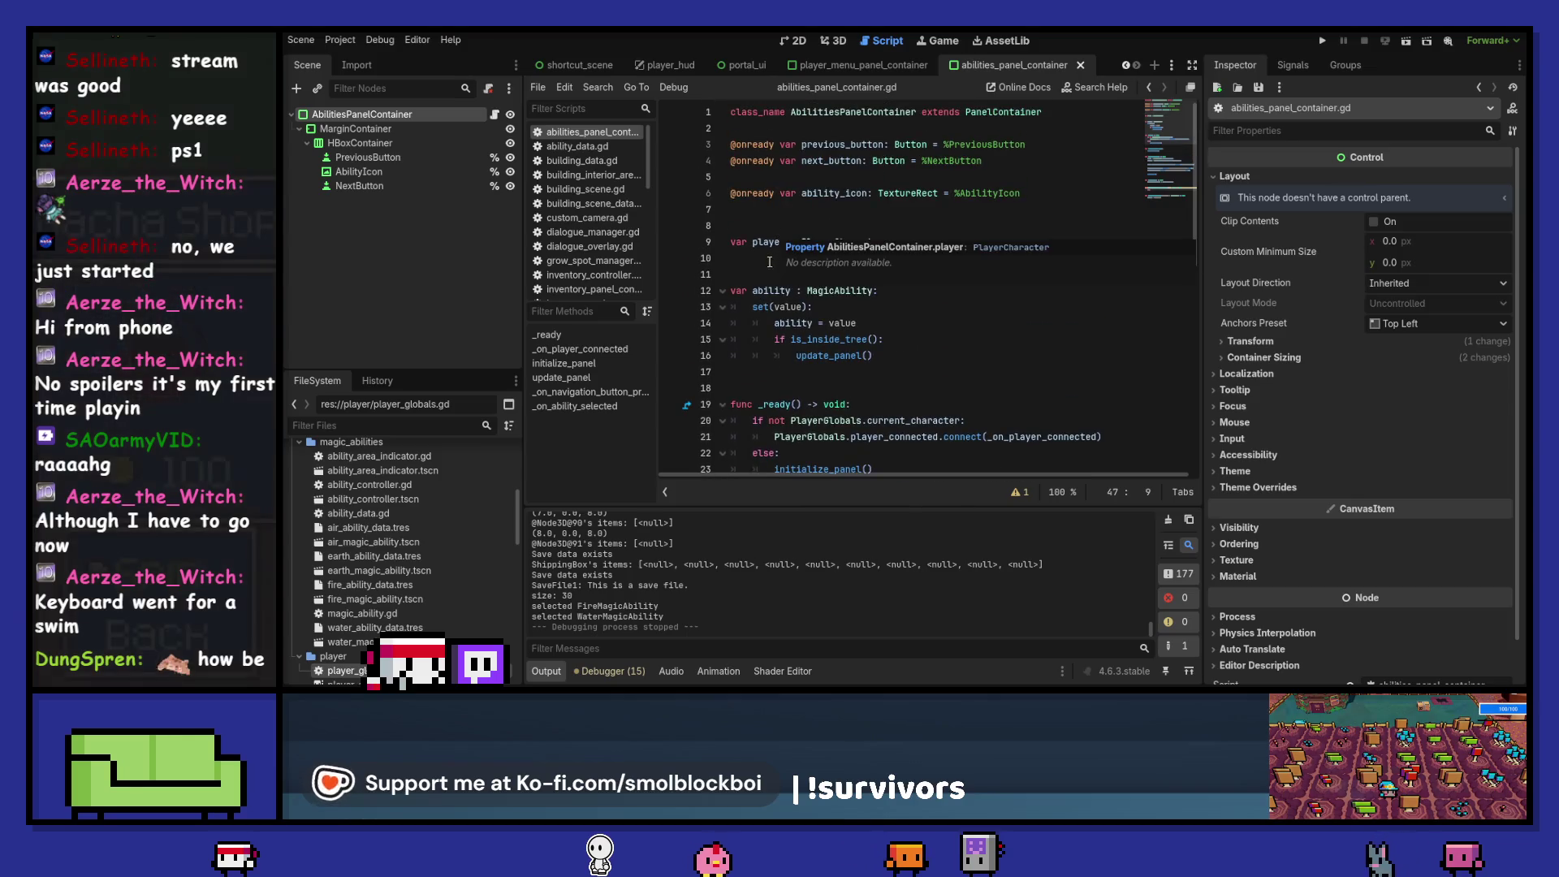
Declare a new variable ability_controller : AbilityController on line 10.
click(769, 262)
text(ar ability)
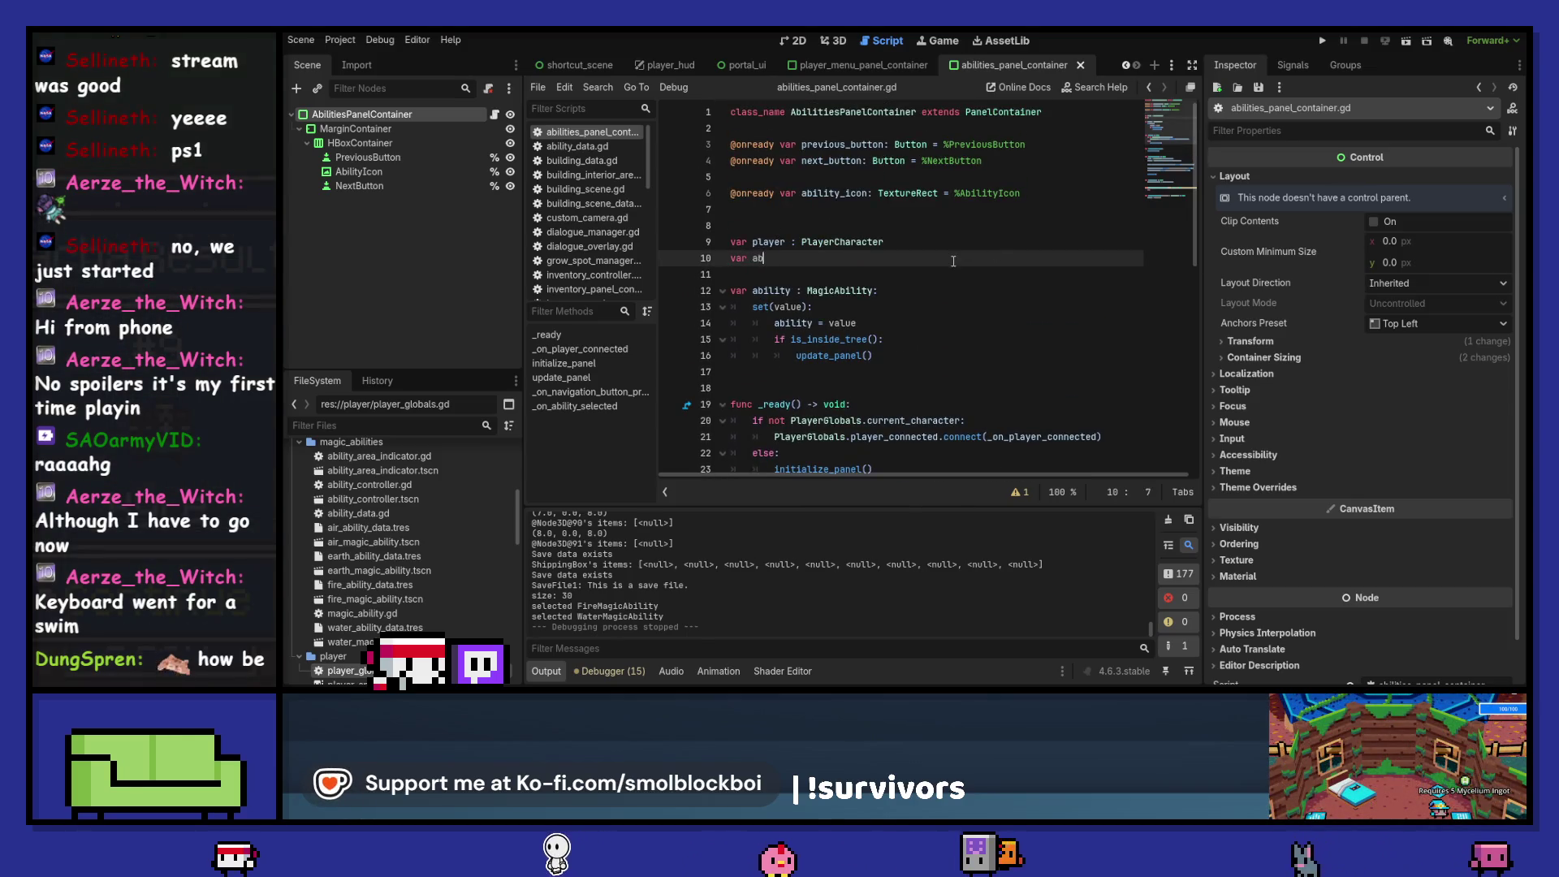
text(_controller : Abilit)
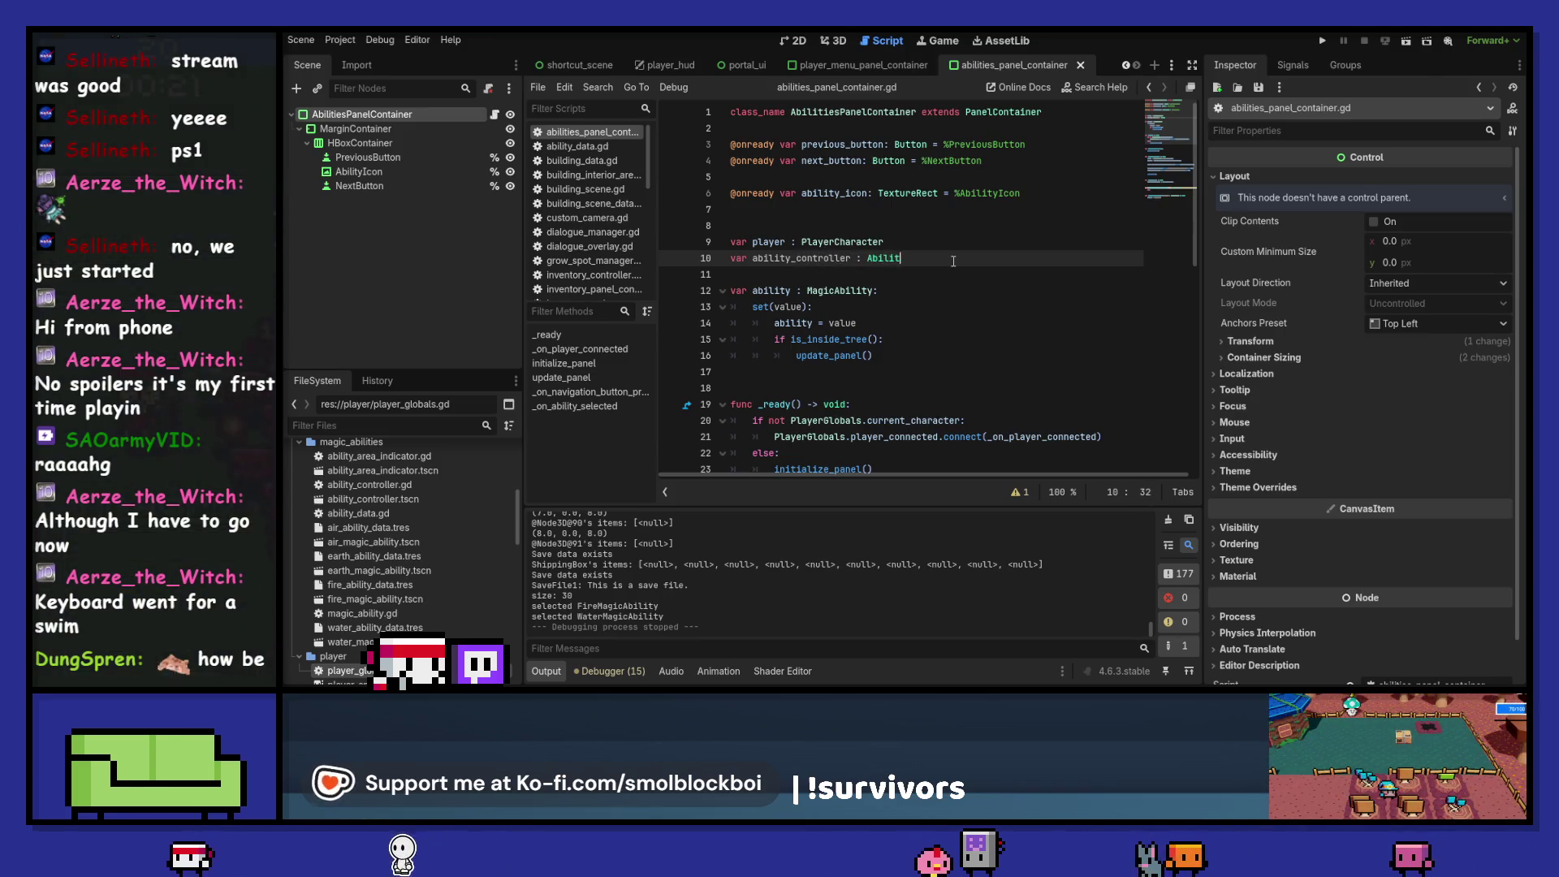
text(y)
key(Down)
key(Return)
key(Down)
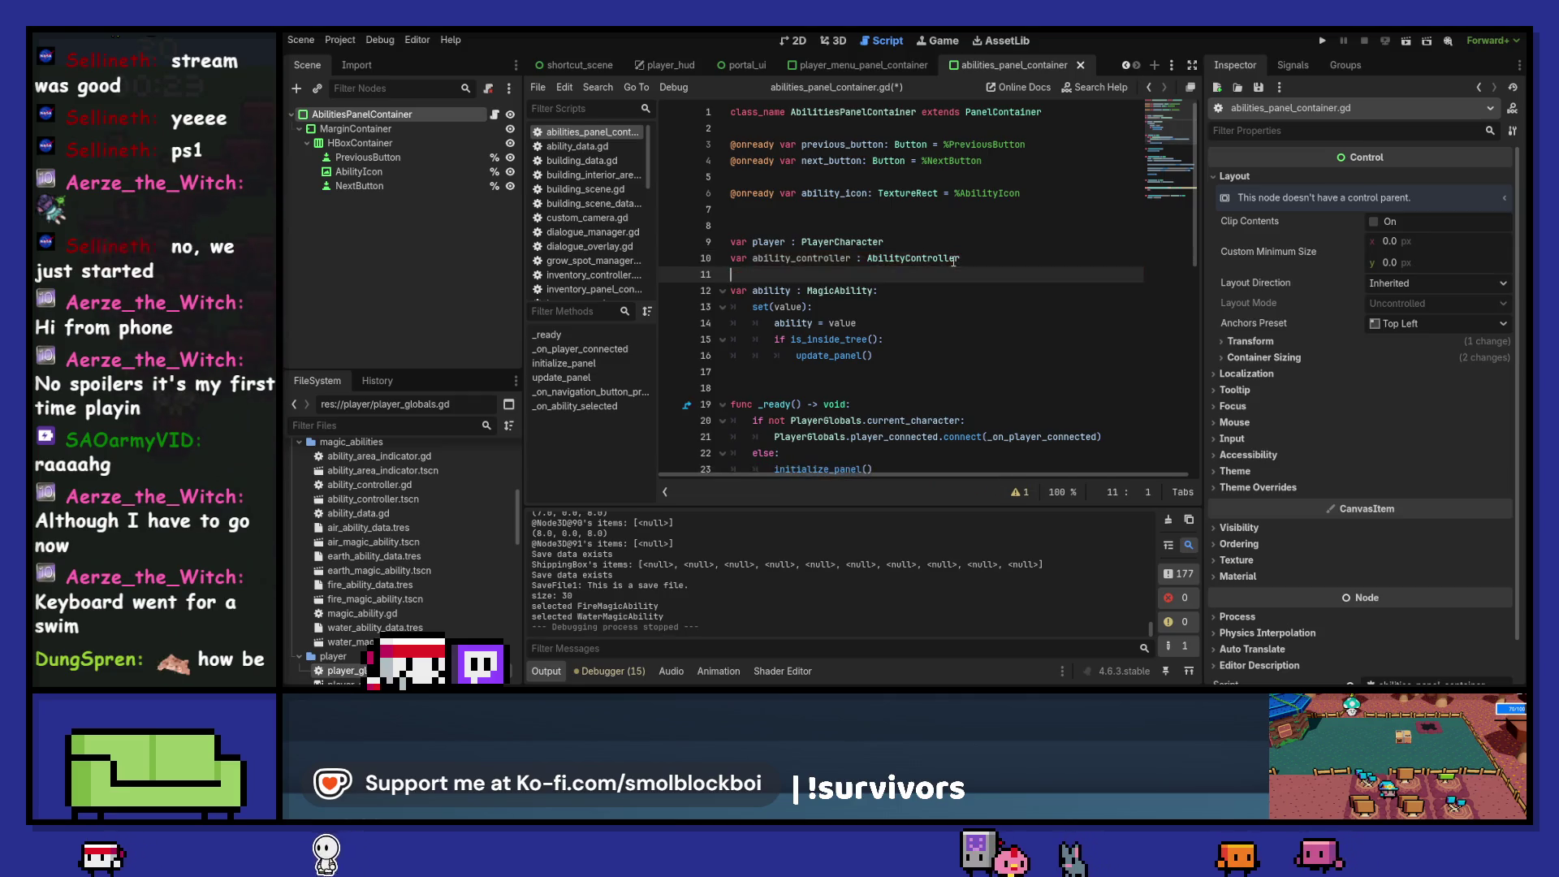
Store the controller itself in ability_controller on line 32 and use it on line 34, then save.
double_click(800, 259)
key(ctrl+c)
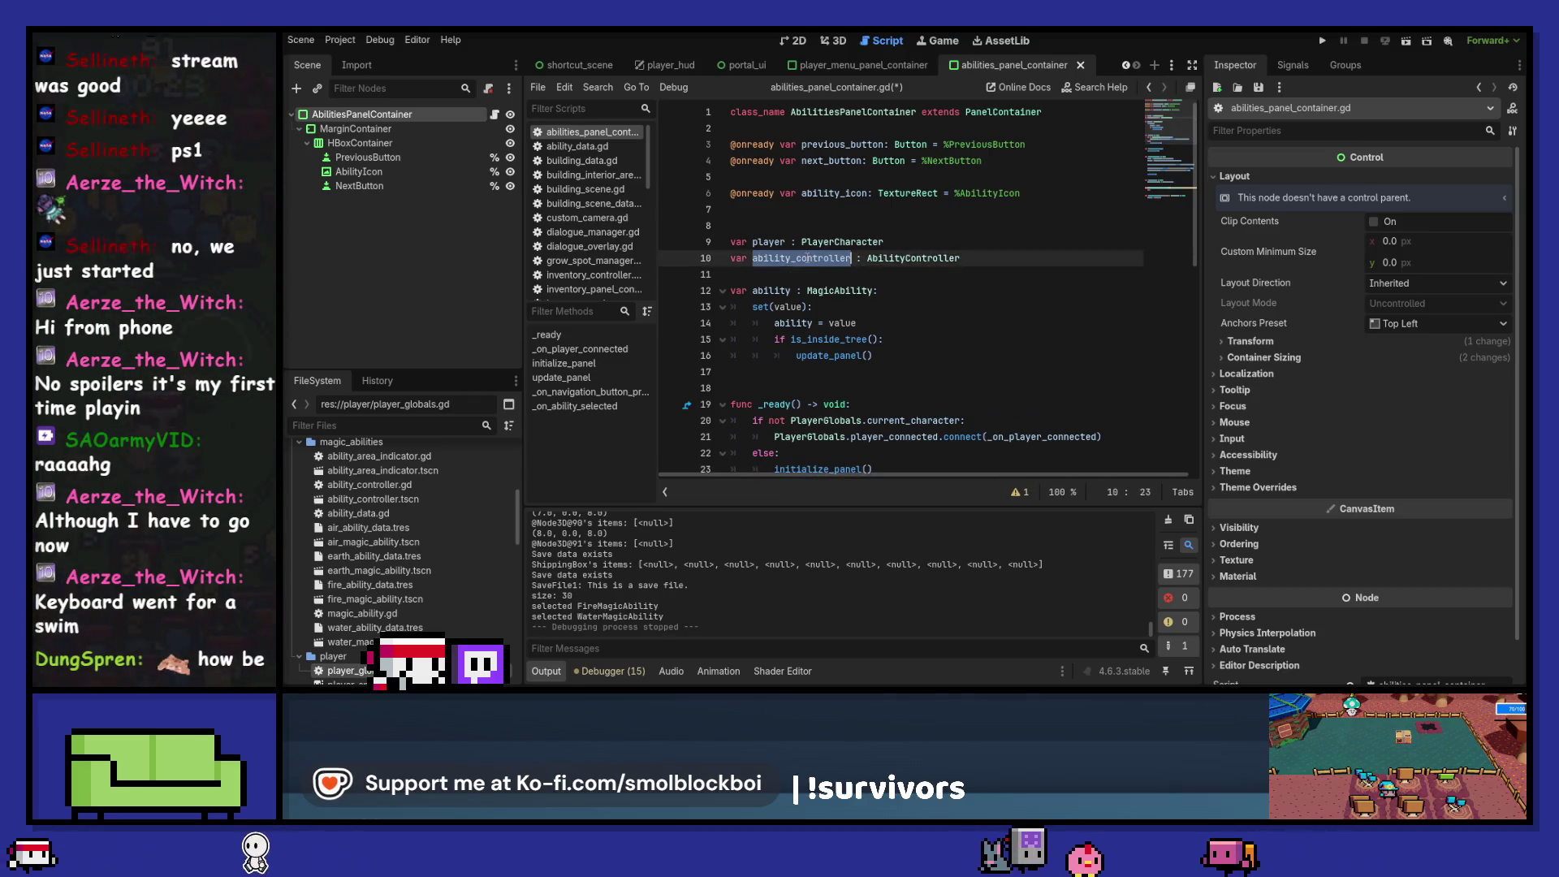
scroll(810, 267, down, 6)
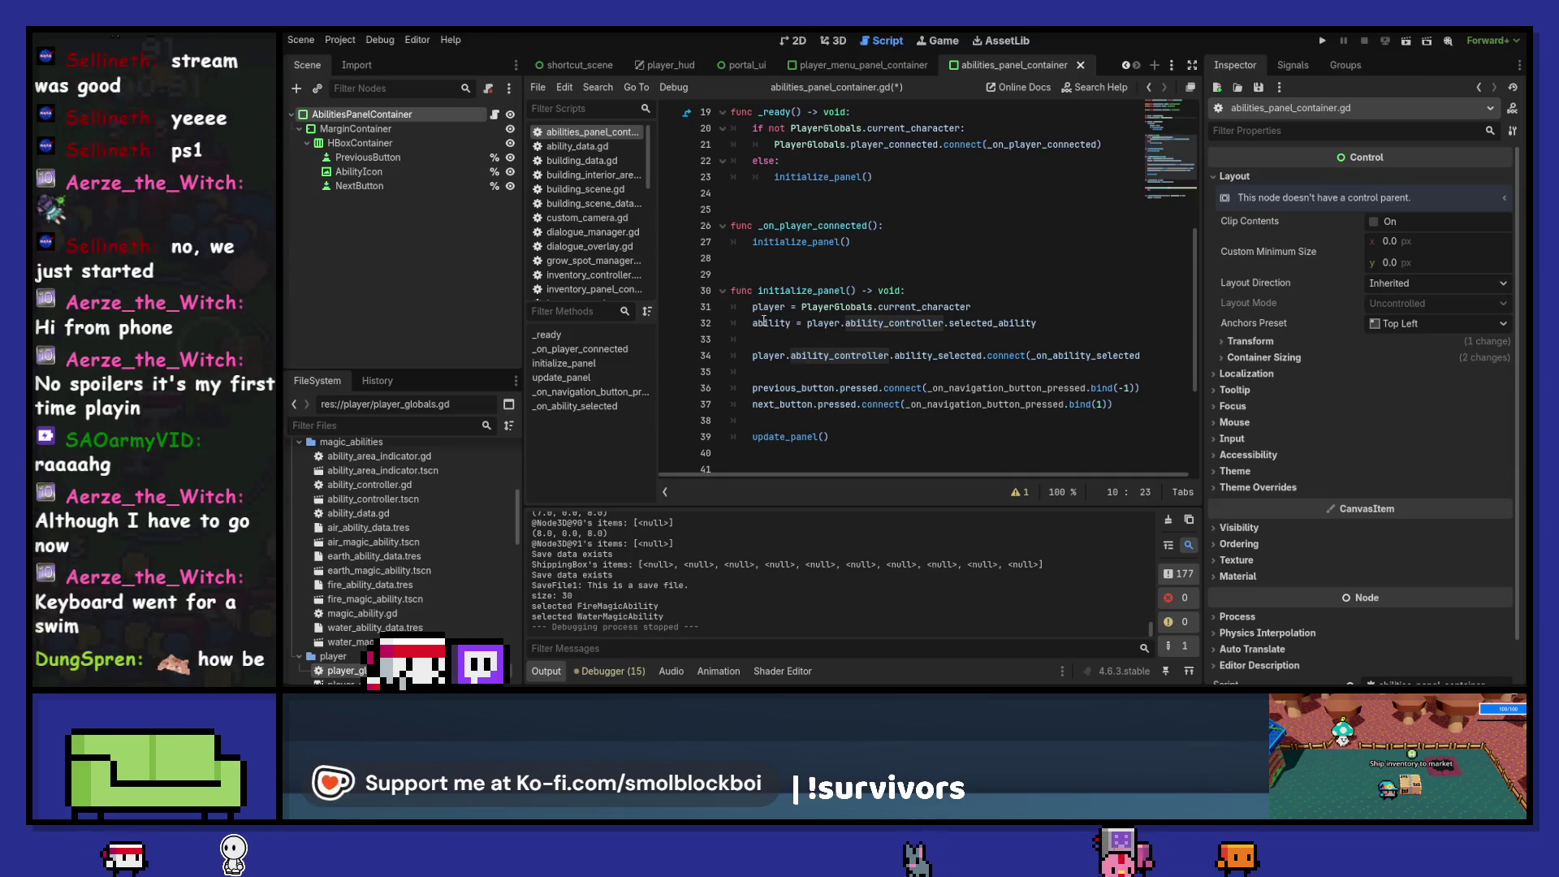
double_click(753, 324)
key(ctrl+v)
drag(1007, 324, 1155, 319)
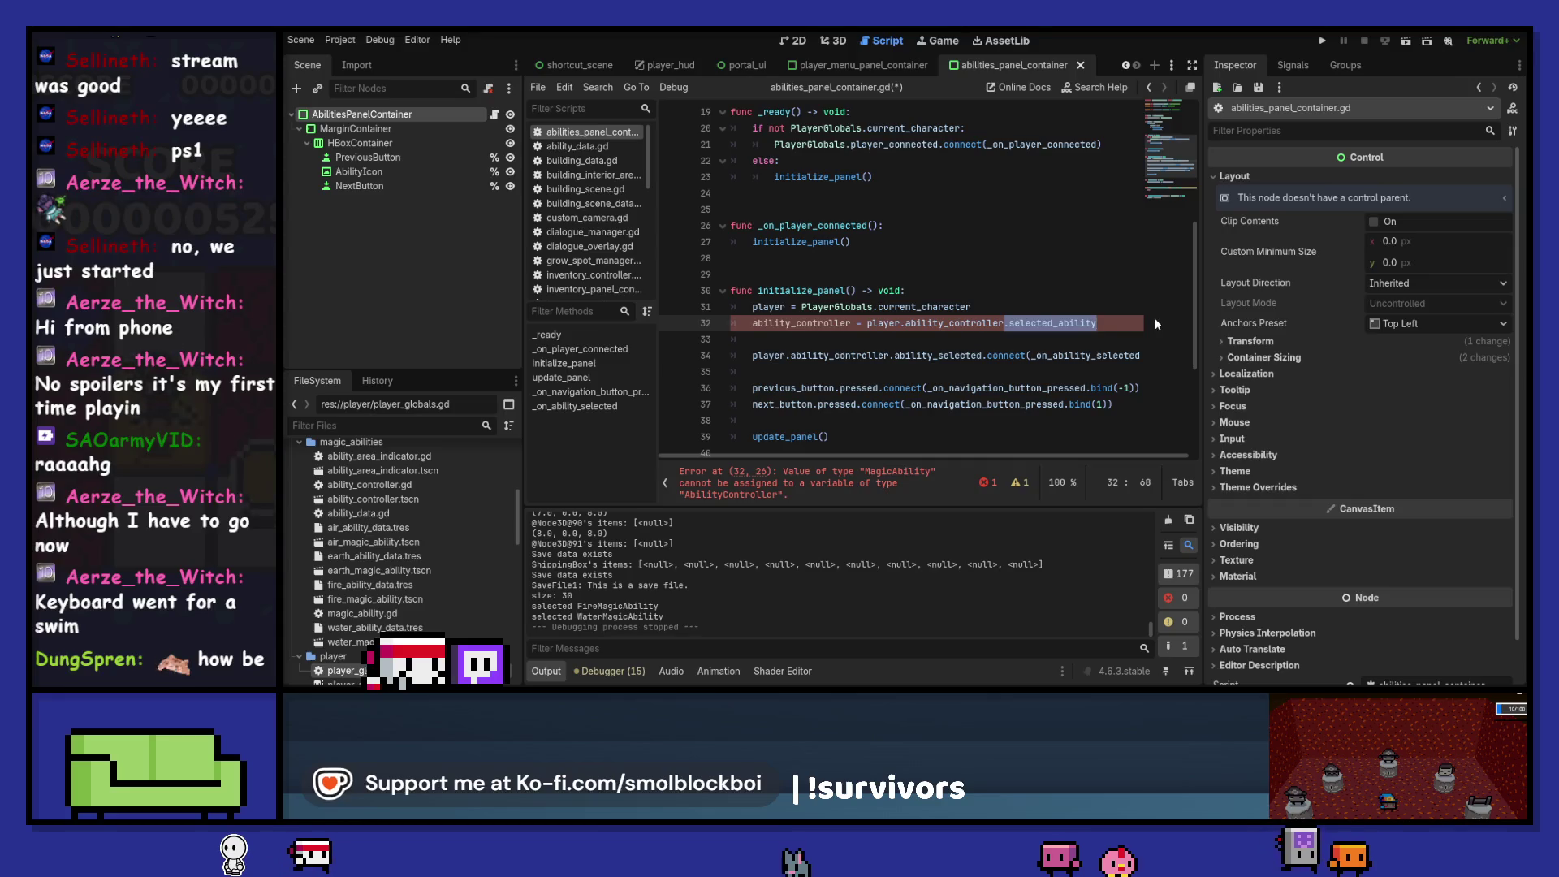
key(BackSpace)
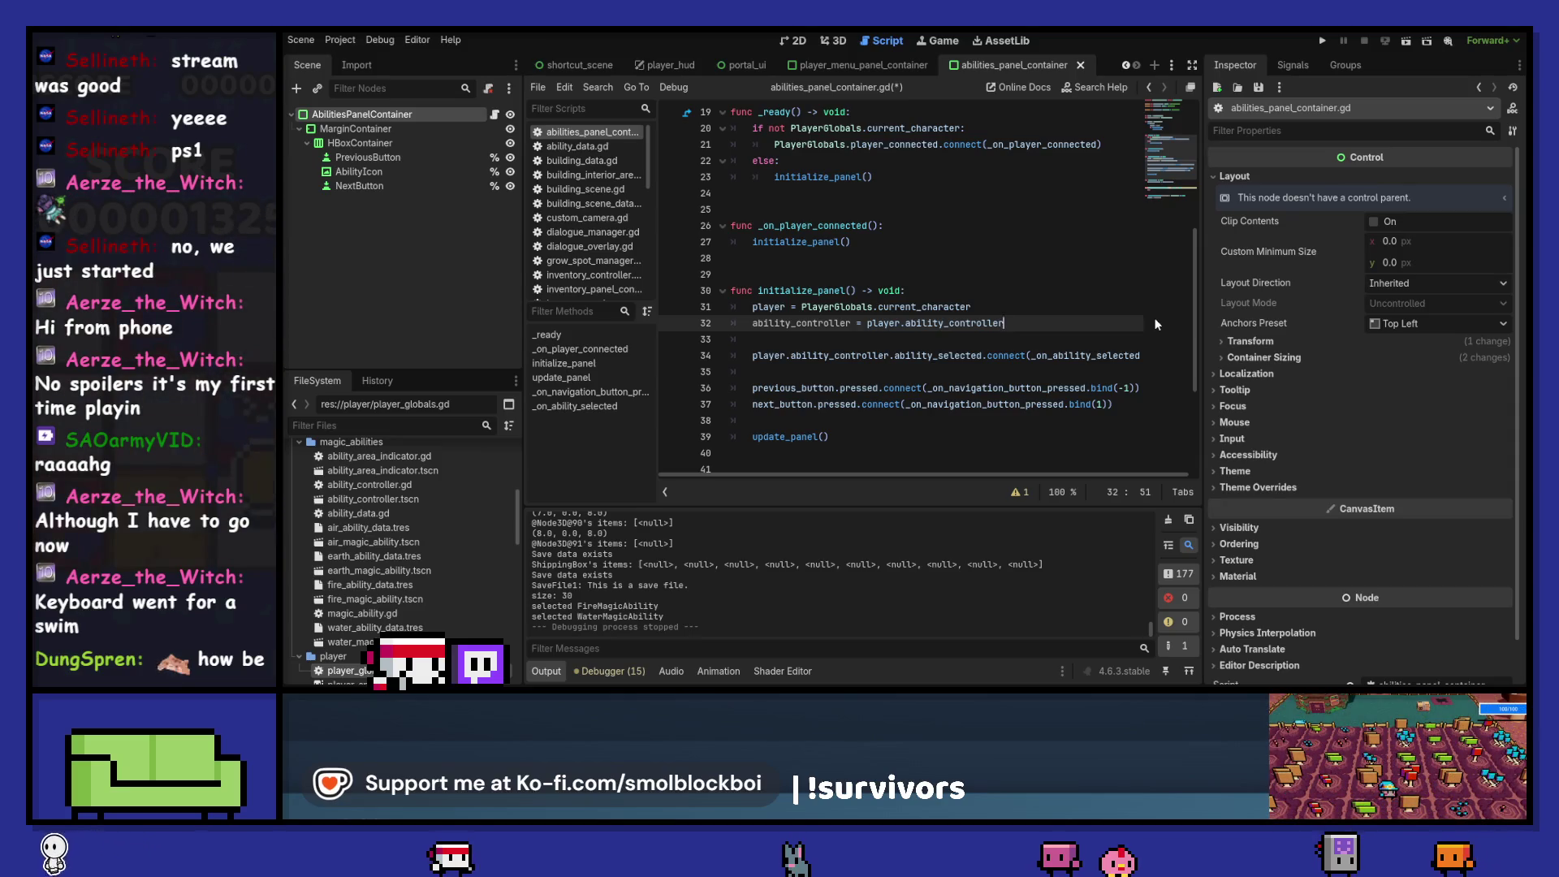
double_click(804, 323)
drag(753, 355, 889, 351)
key(ctrl+v)
key(ctrl+s)
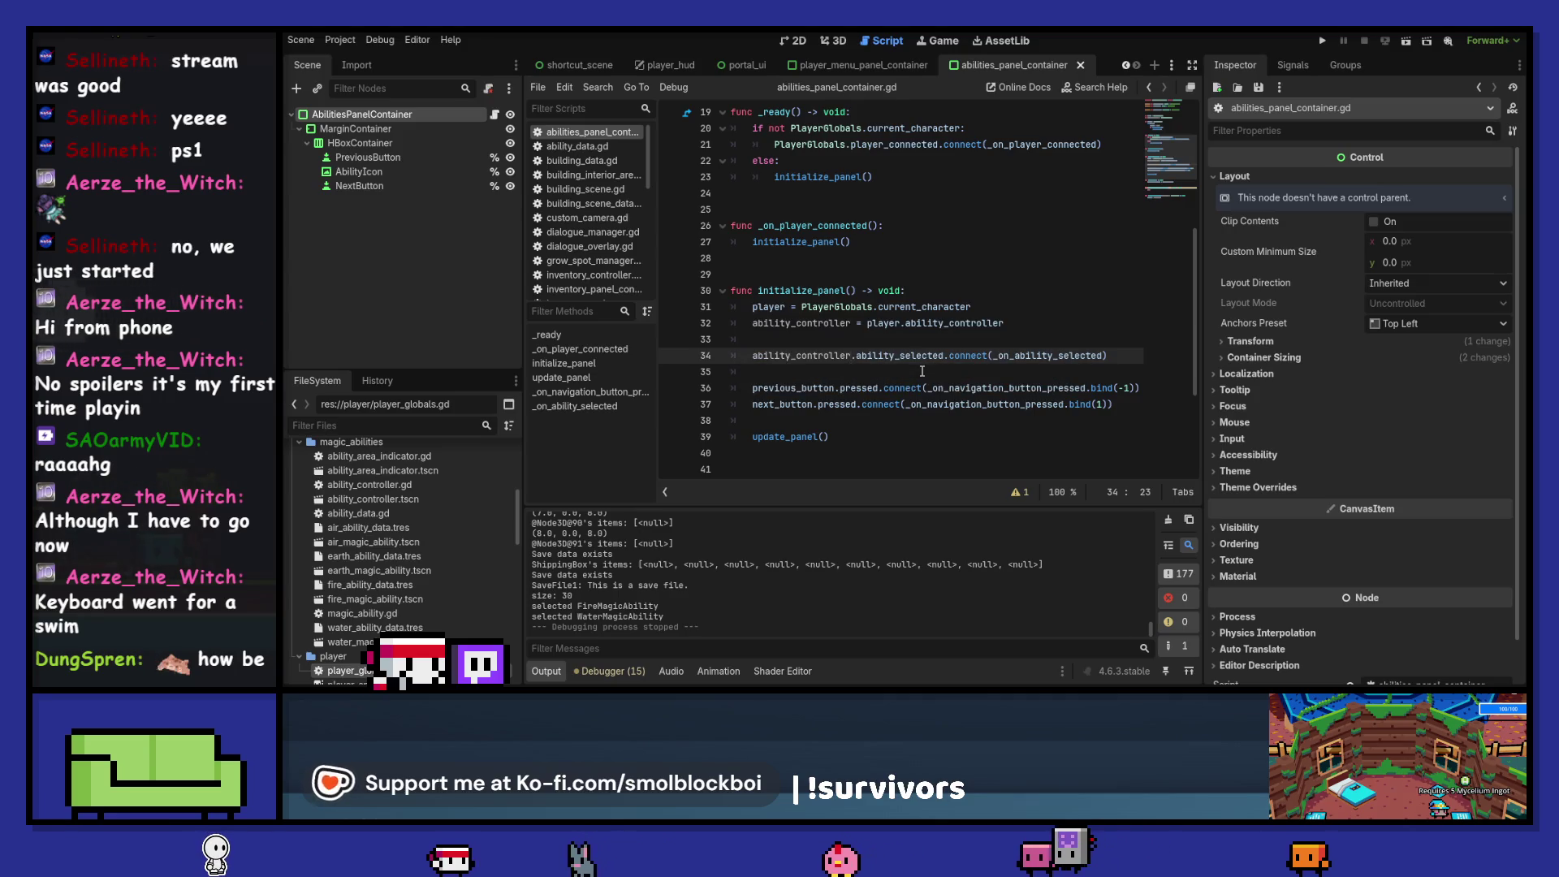
Replace pass with ability_controller.change_selected_index(index) in the navigation handler and launch the game.
scroll(922, 371, down, 2)
scroll(821, 365, down, 2)
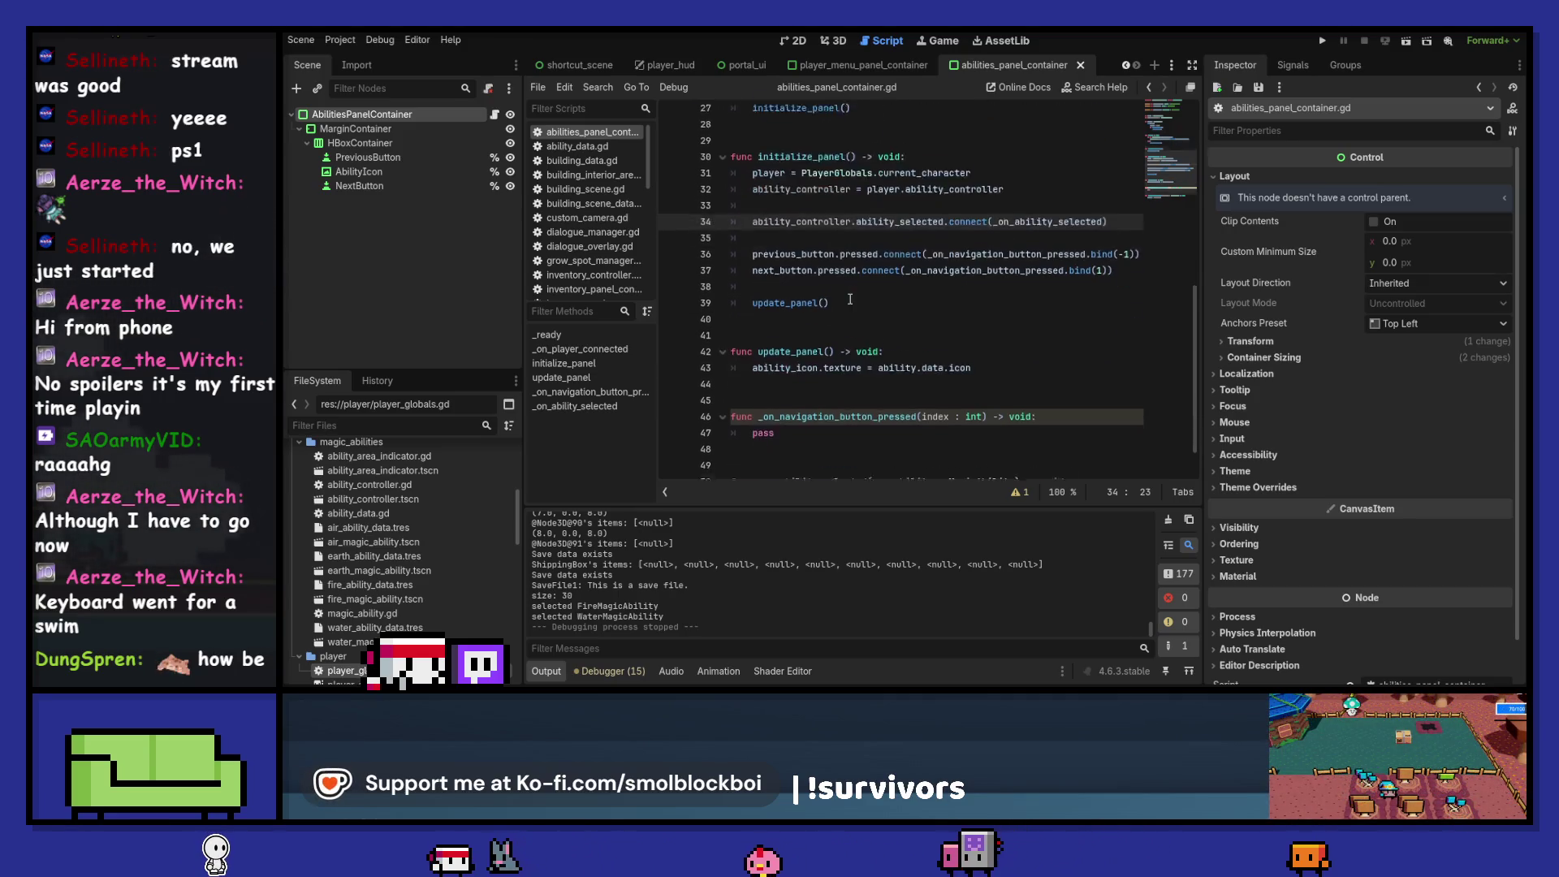
double_click(801, 176)
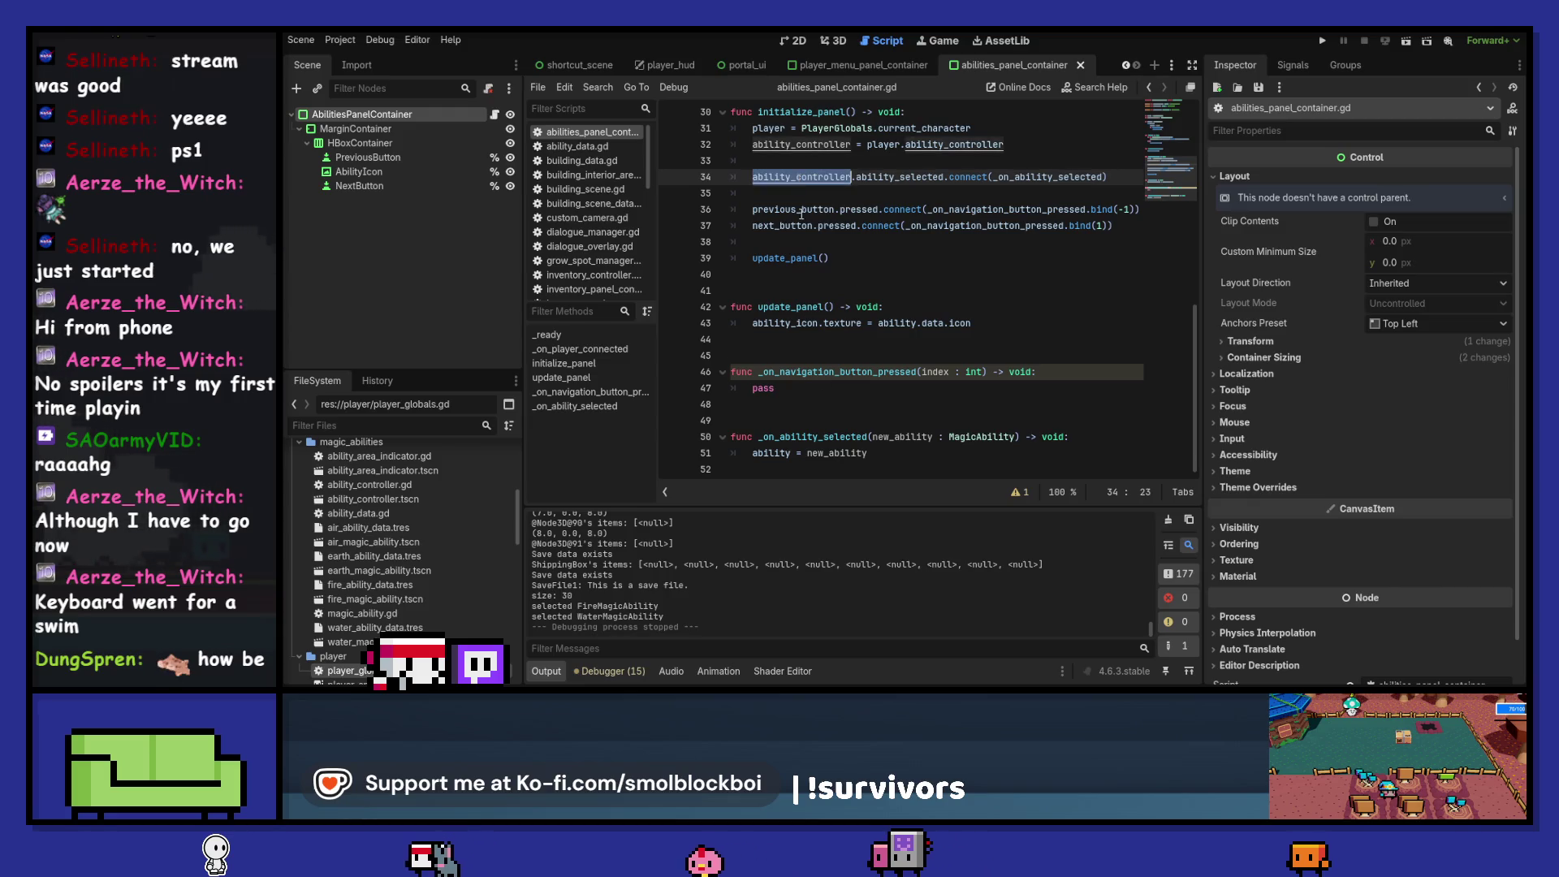
double_click(796, 390)
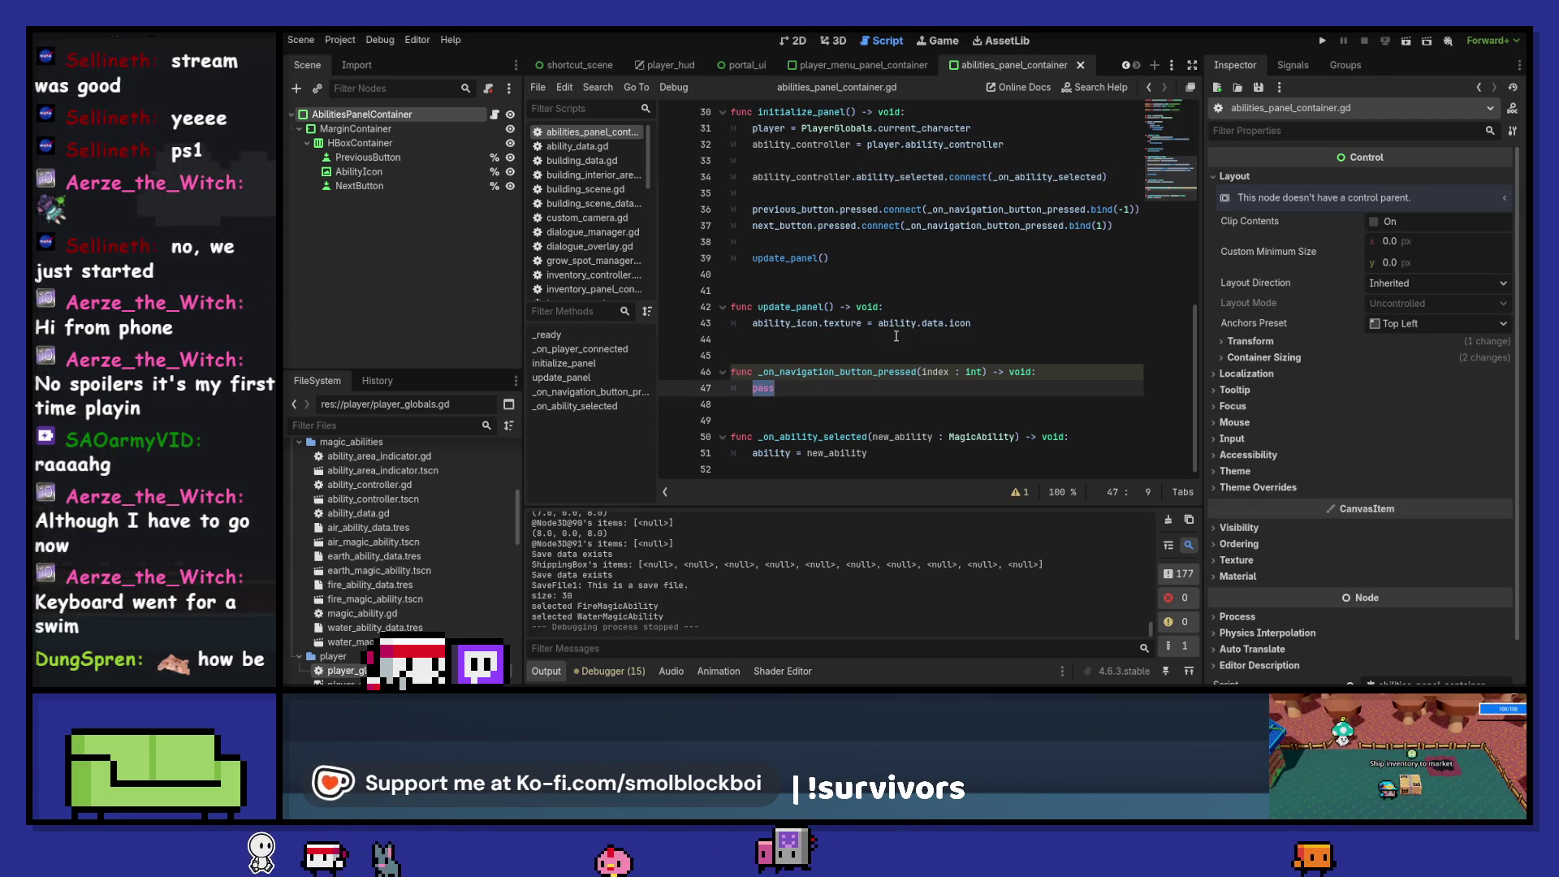
text(ability_controller.)
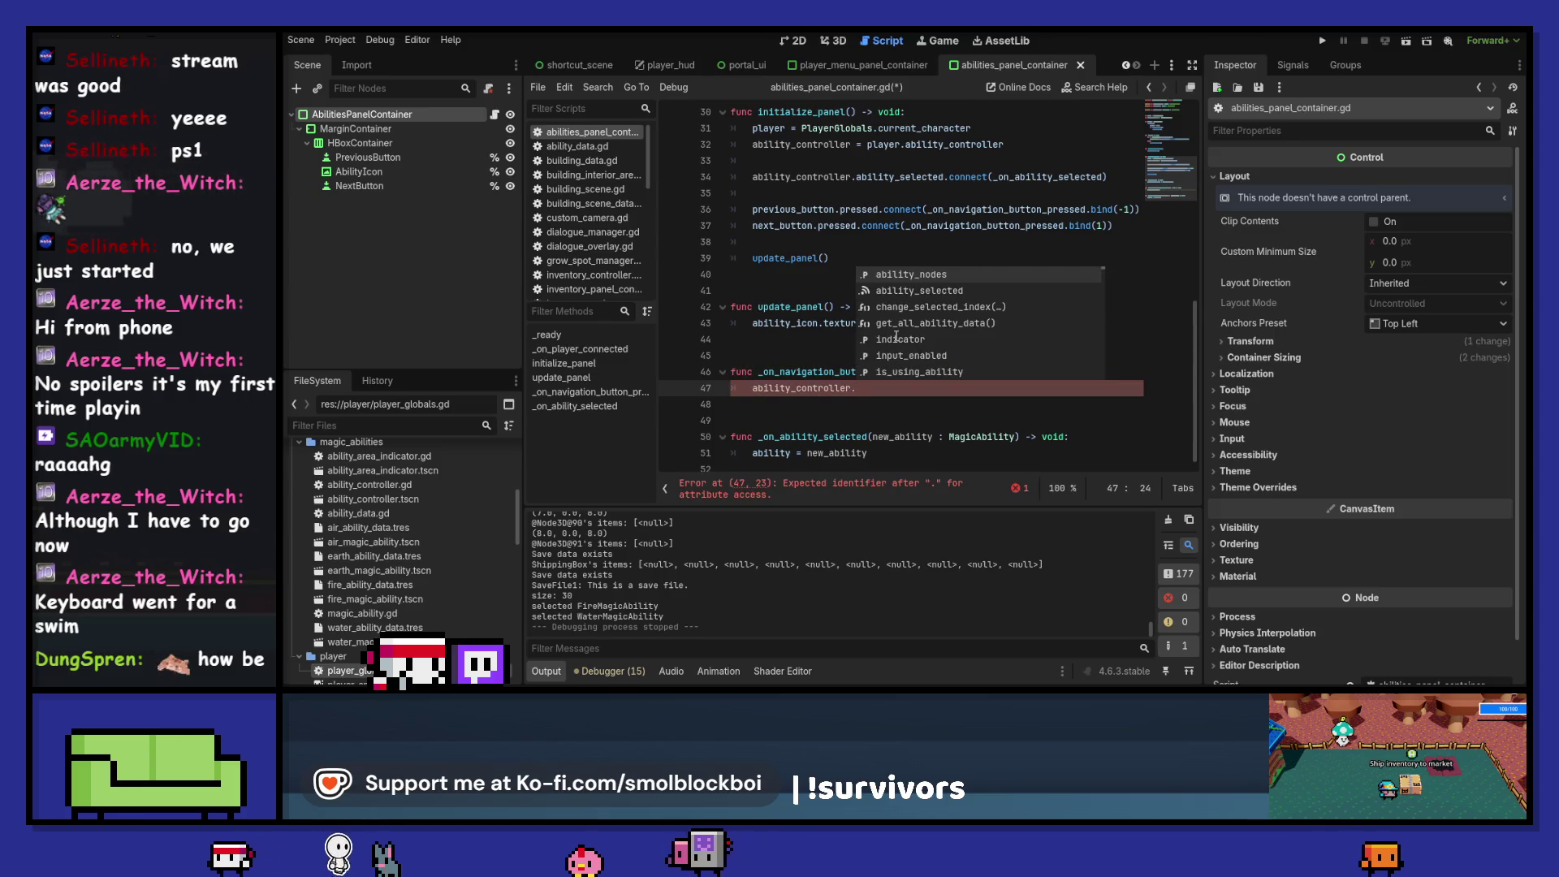
key(Down)
key(Down)
key(Return)
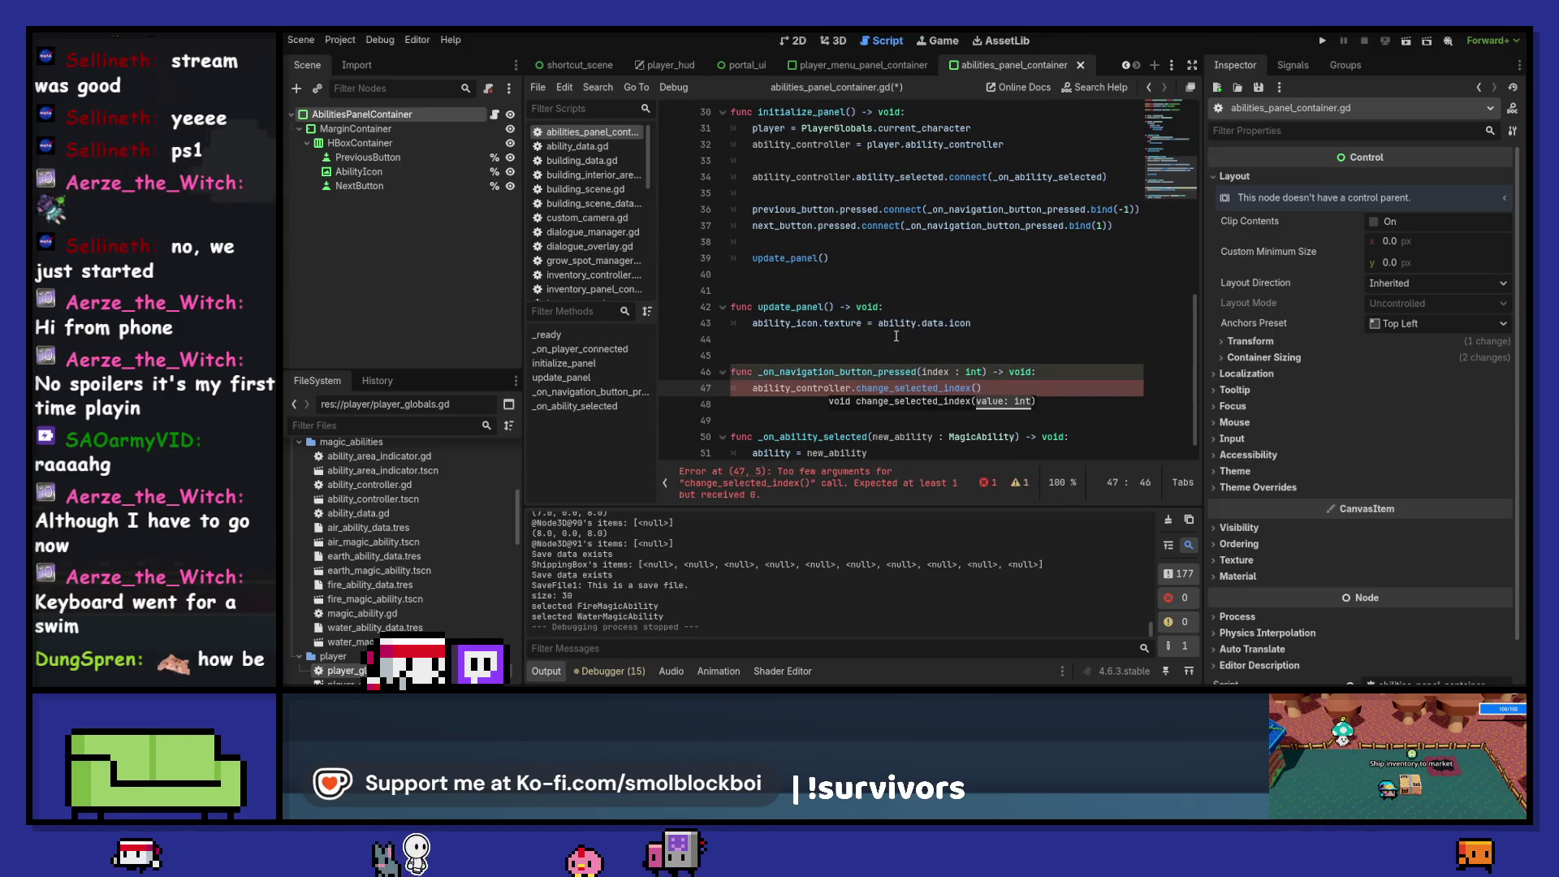
text(index)
key(F5)
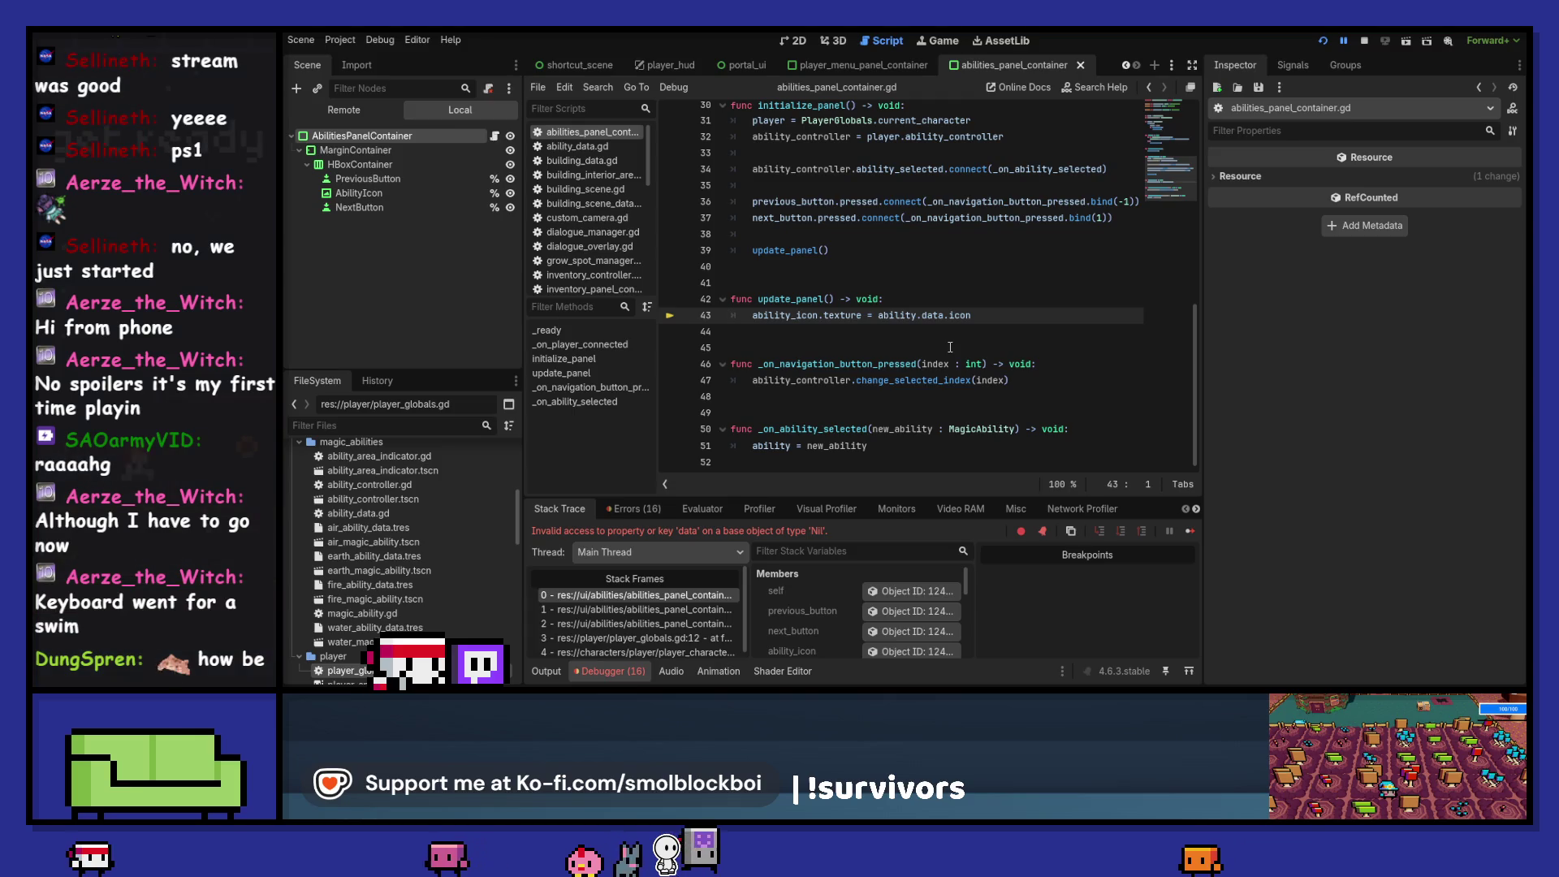
Stop the crashed game and add 'ability = ability_controller.selected_ability' on line 33 of initialize_panel.
scroll(950, 347, up, 7)
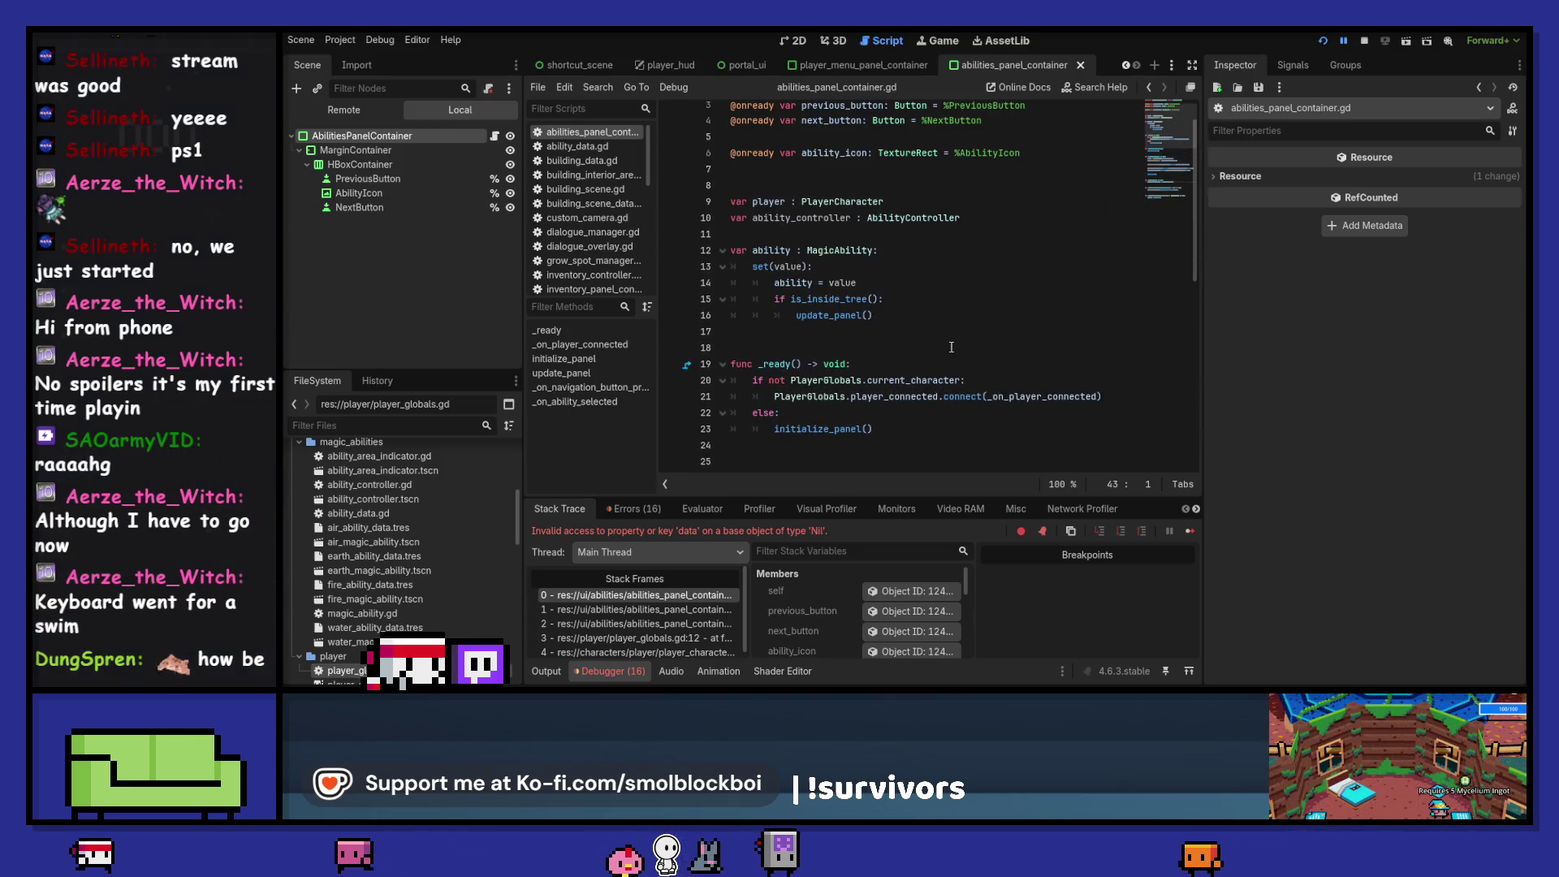
scroll(951, 347, down, 5)
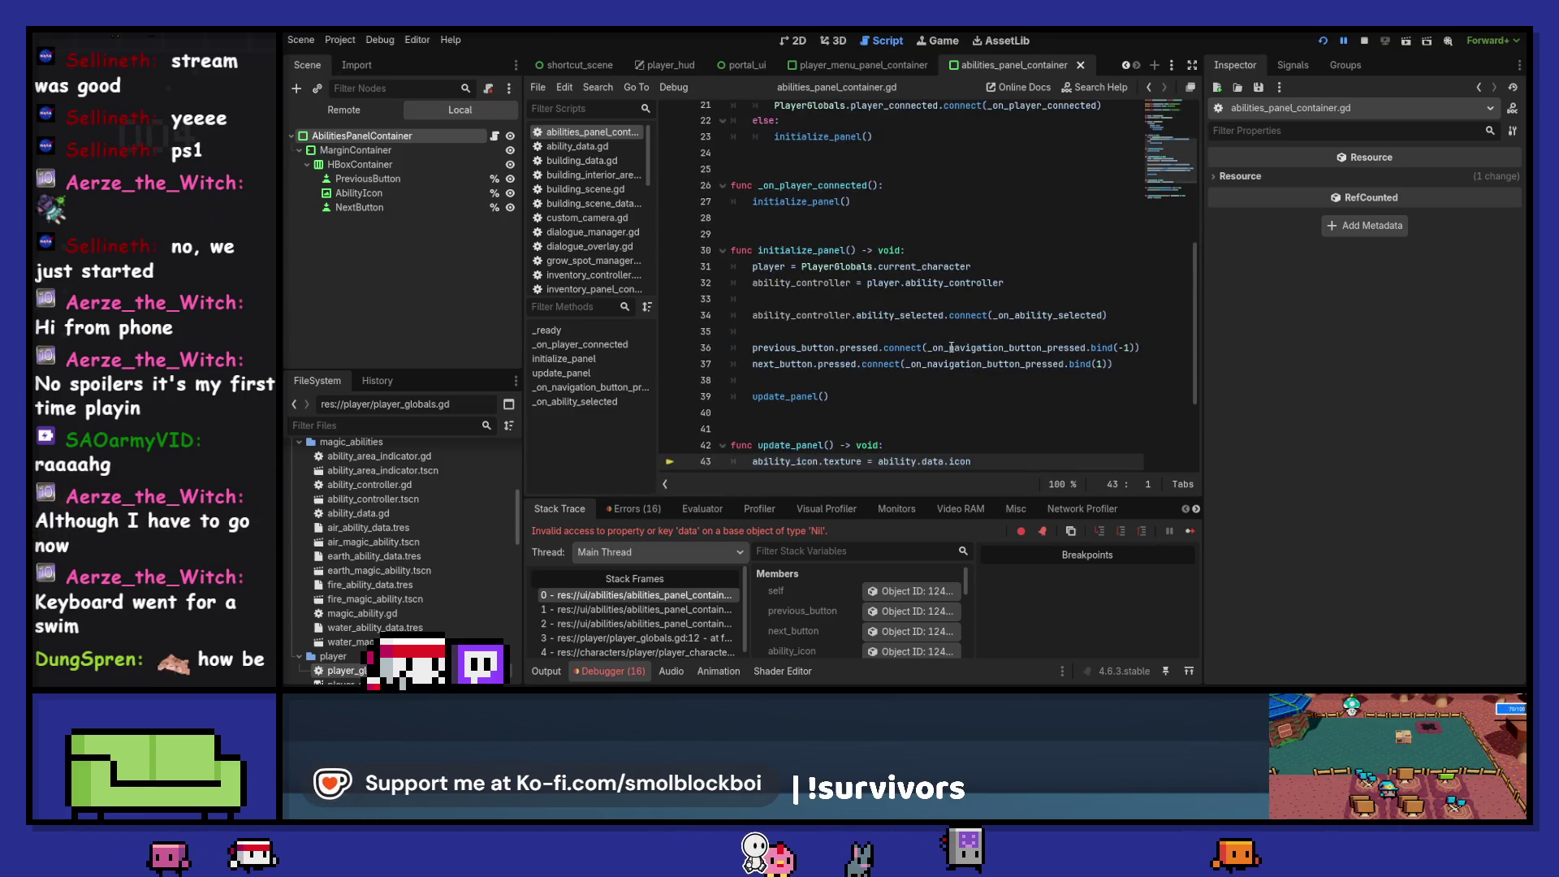
key(F8)
click(821, 298)
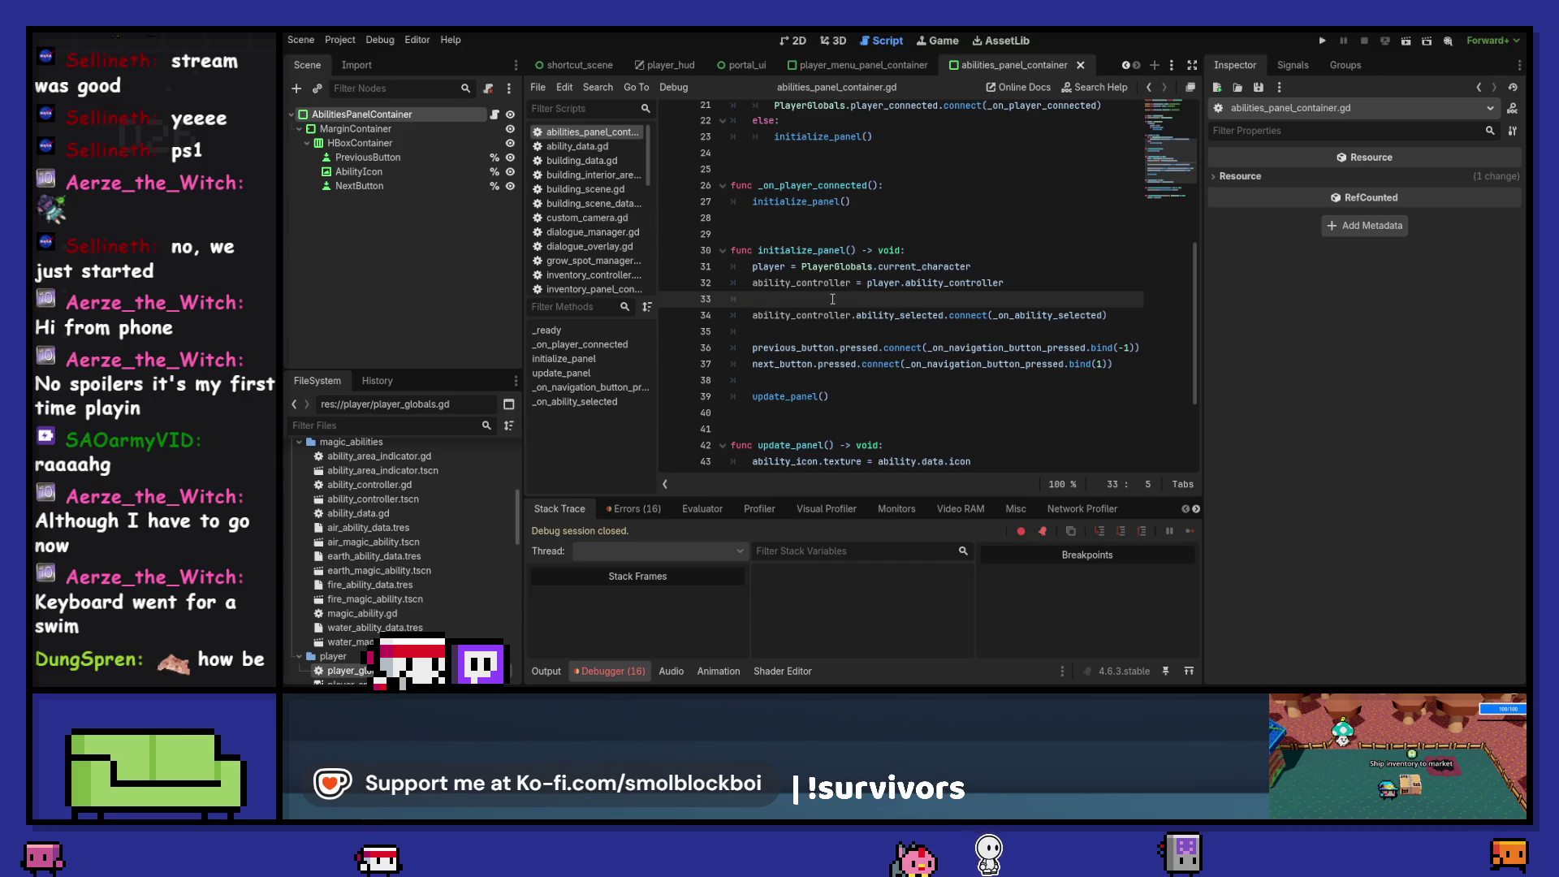
key(Return)
key(Up)
text(ab)
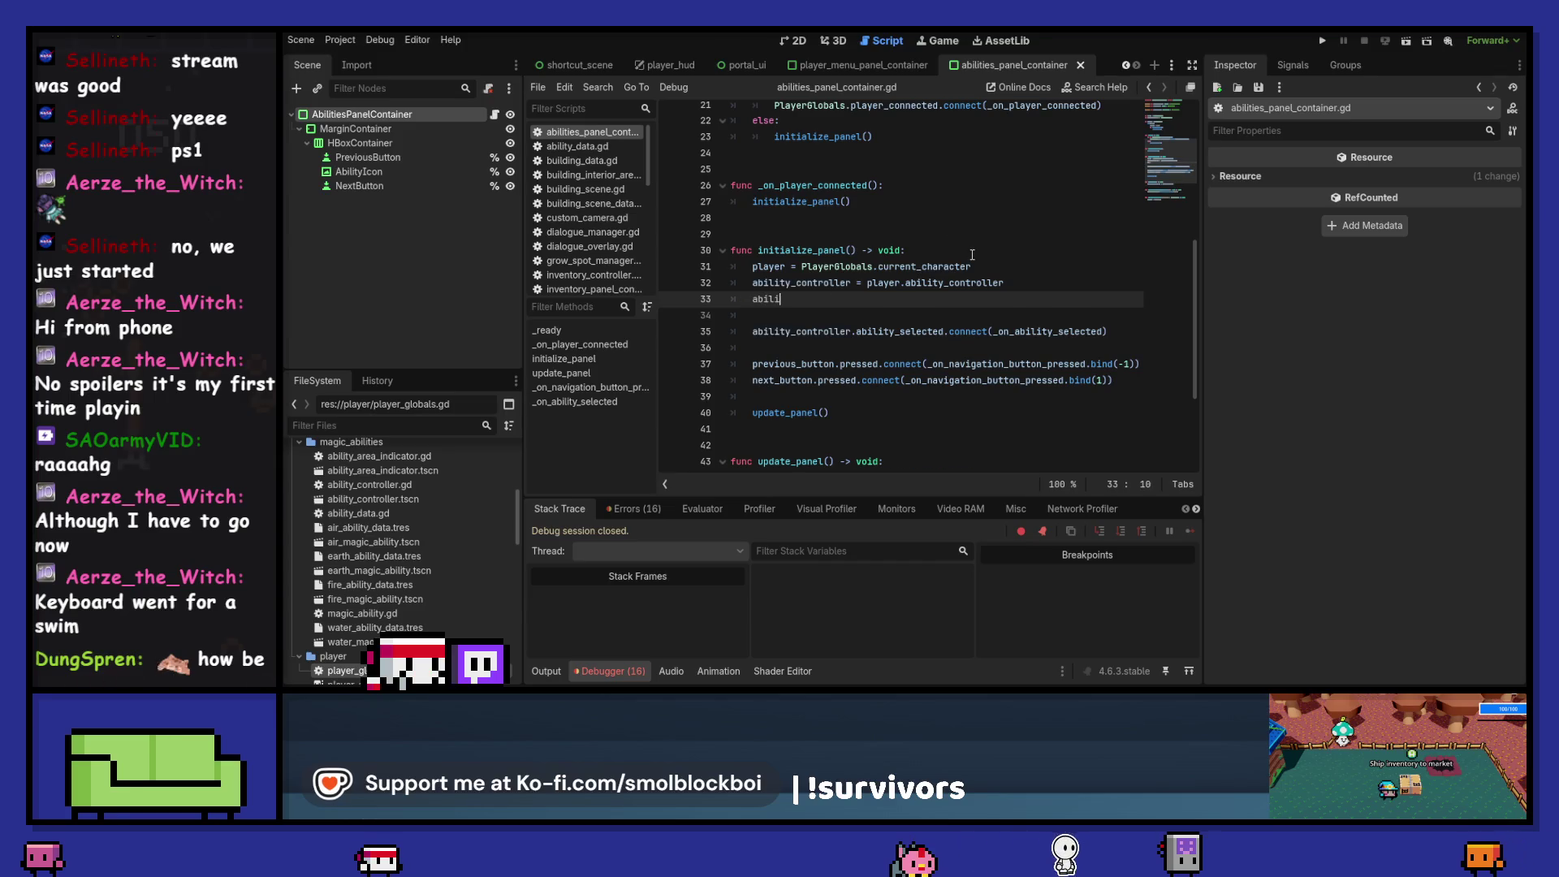
text(abi)
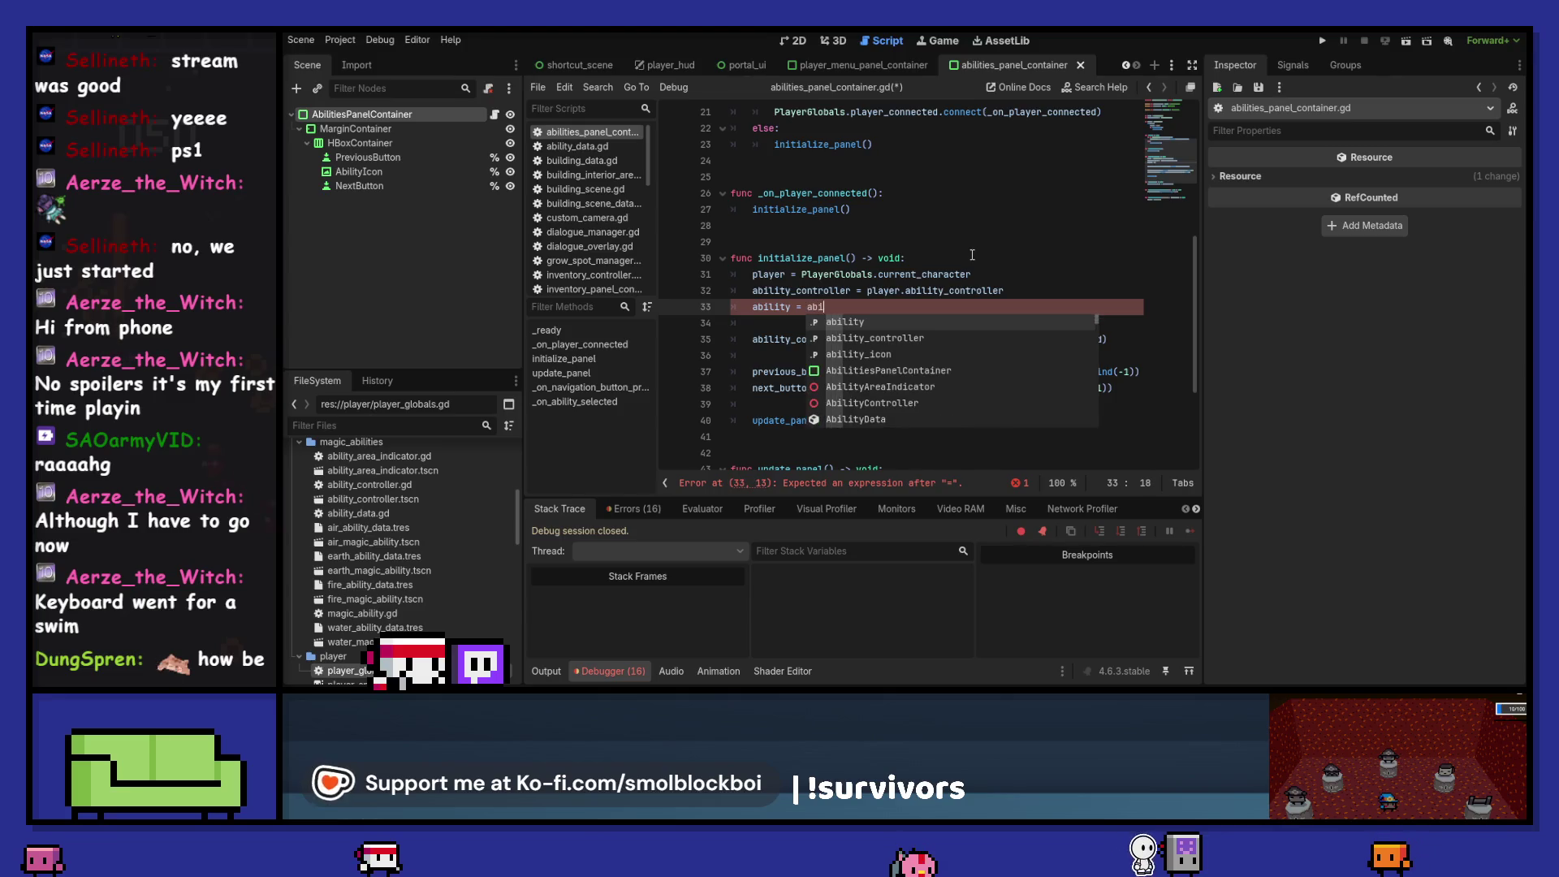
key(Return)
text(.)
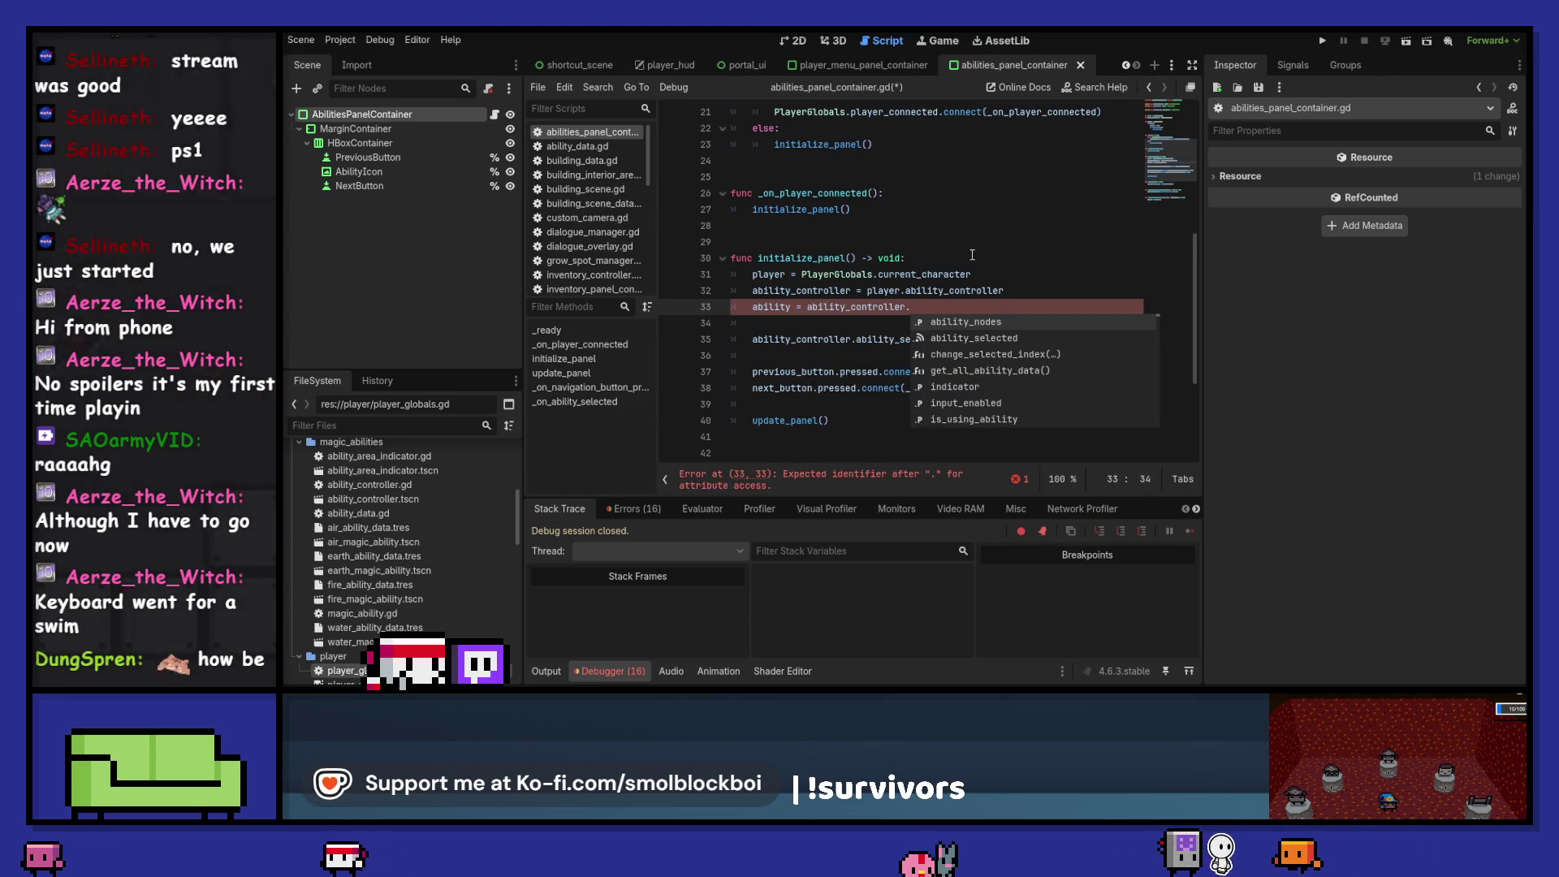
text(sel)
key(Return)
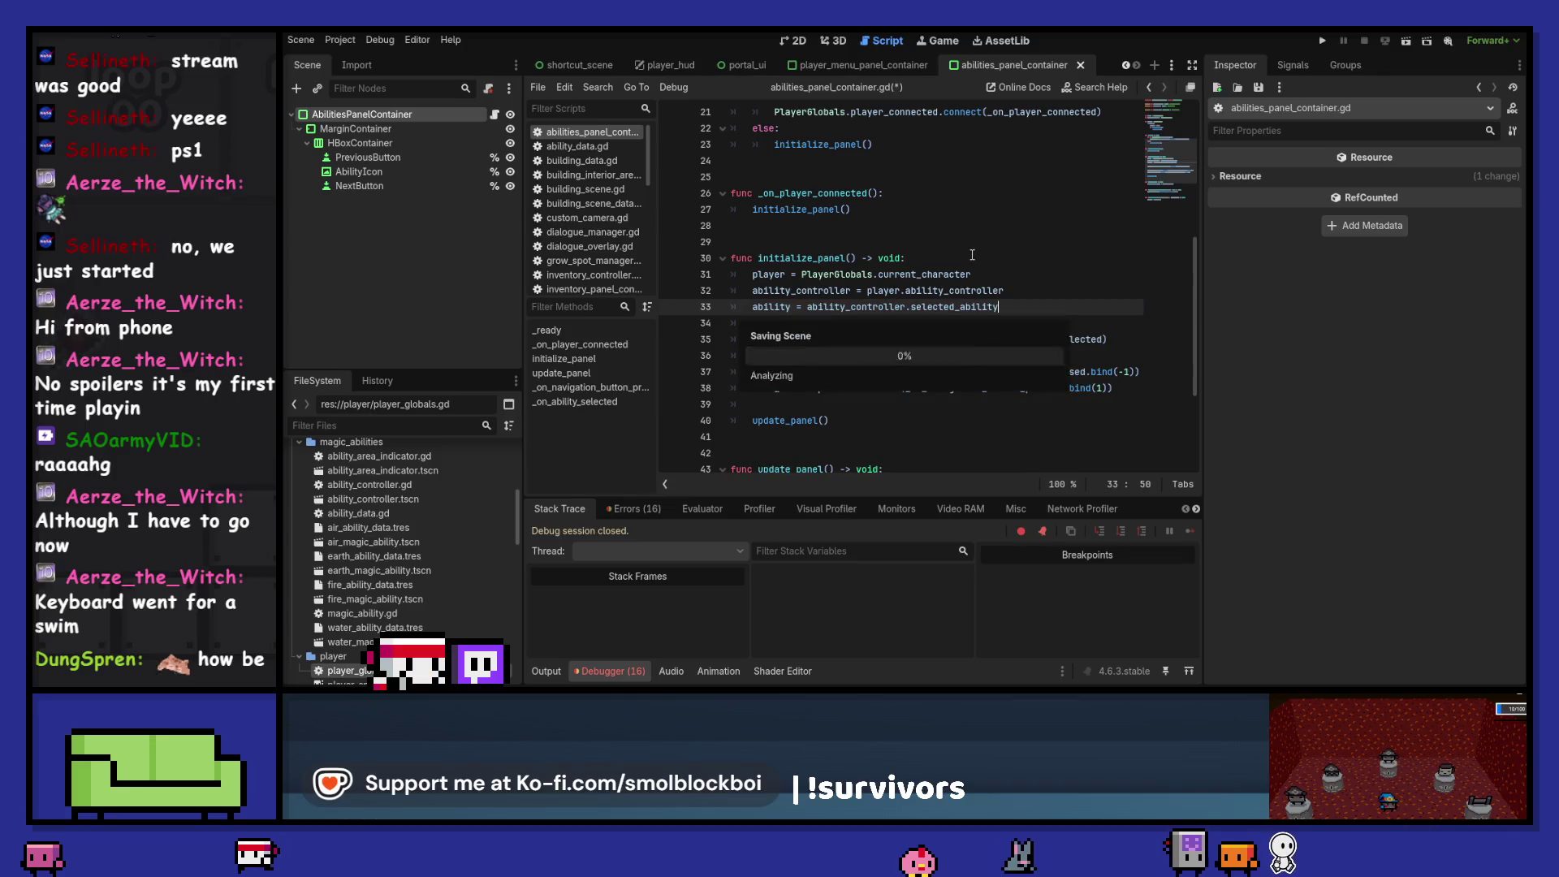
scroll(972, 255, down, 3)
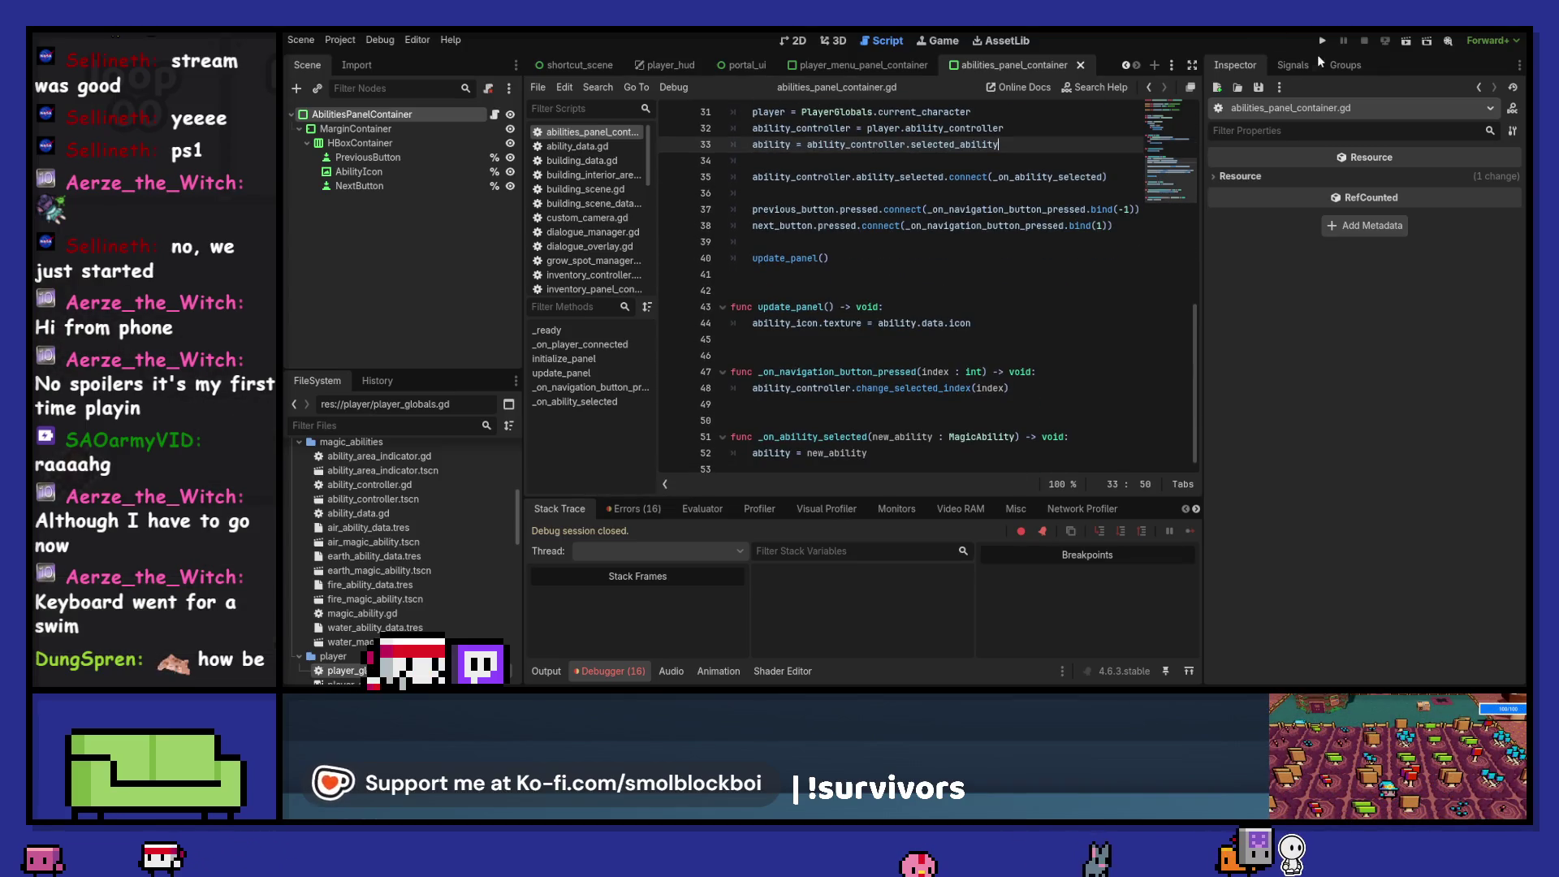
Run the game in the farm level and cycle the HUD ability icon with the arrow button.
click(1322, 40)
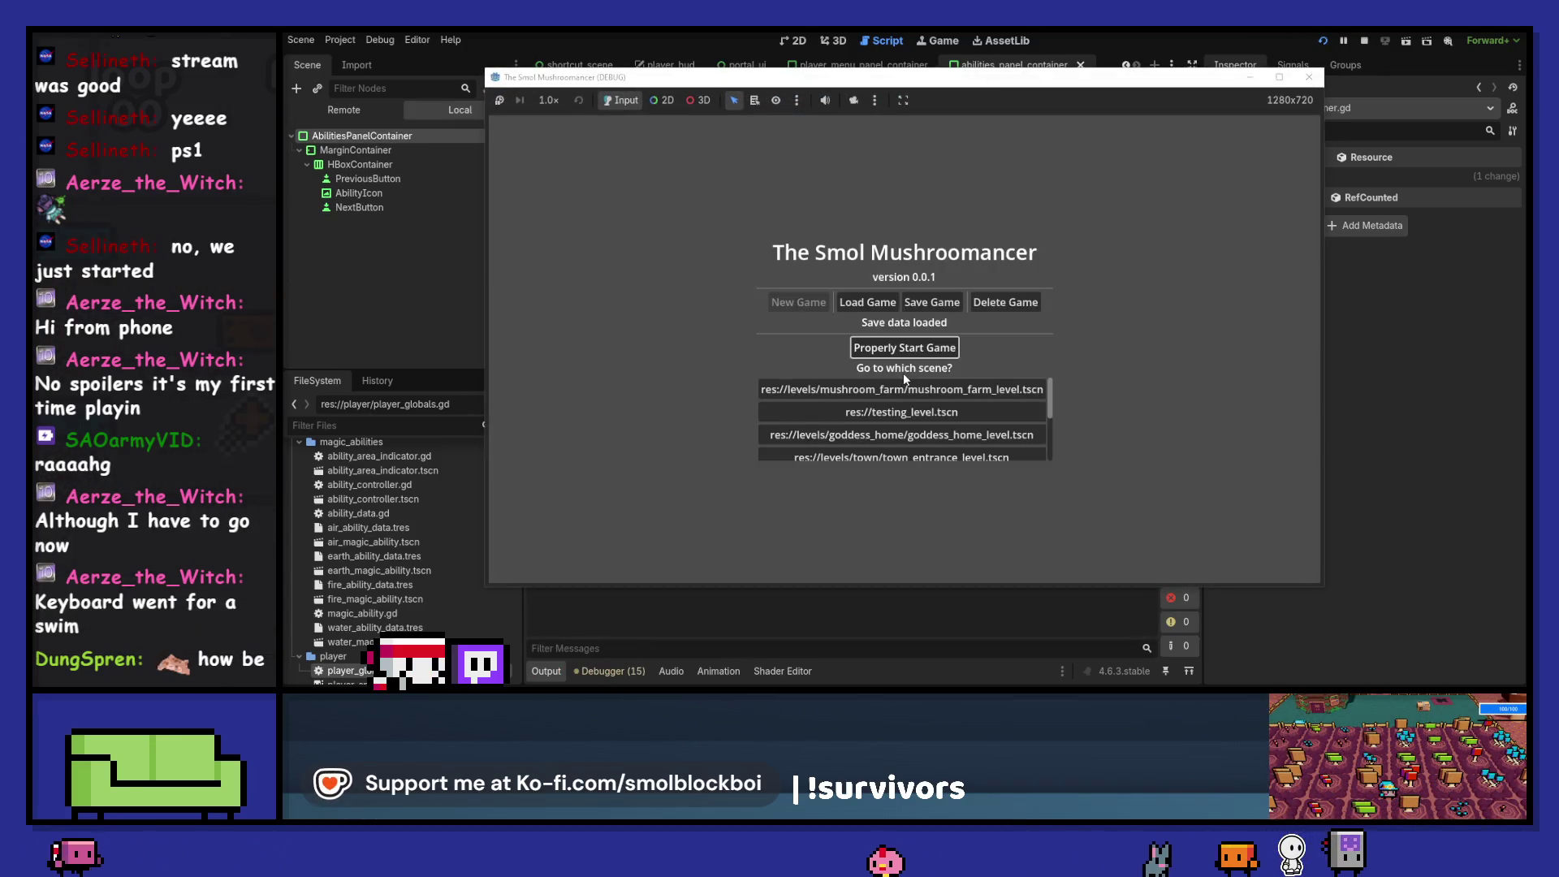
click(916, 353)
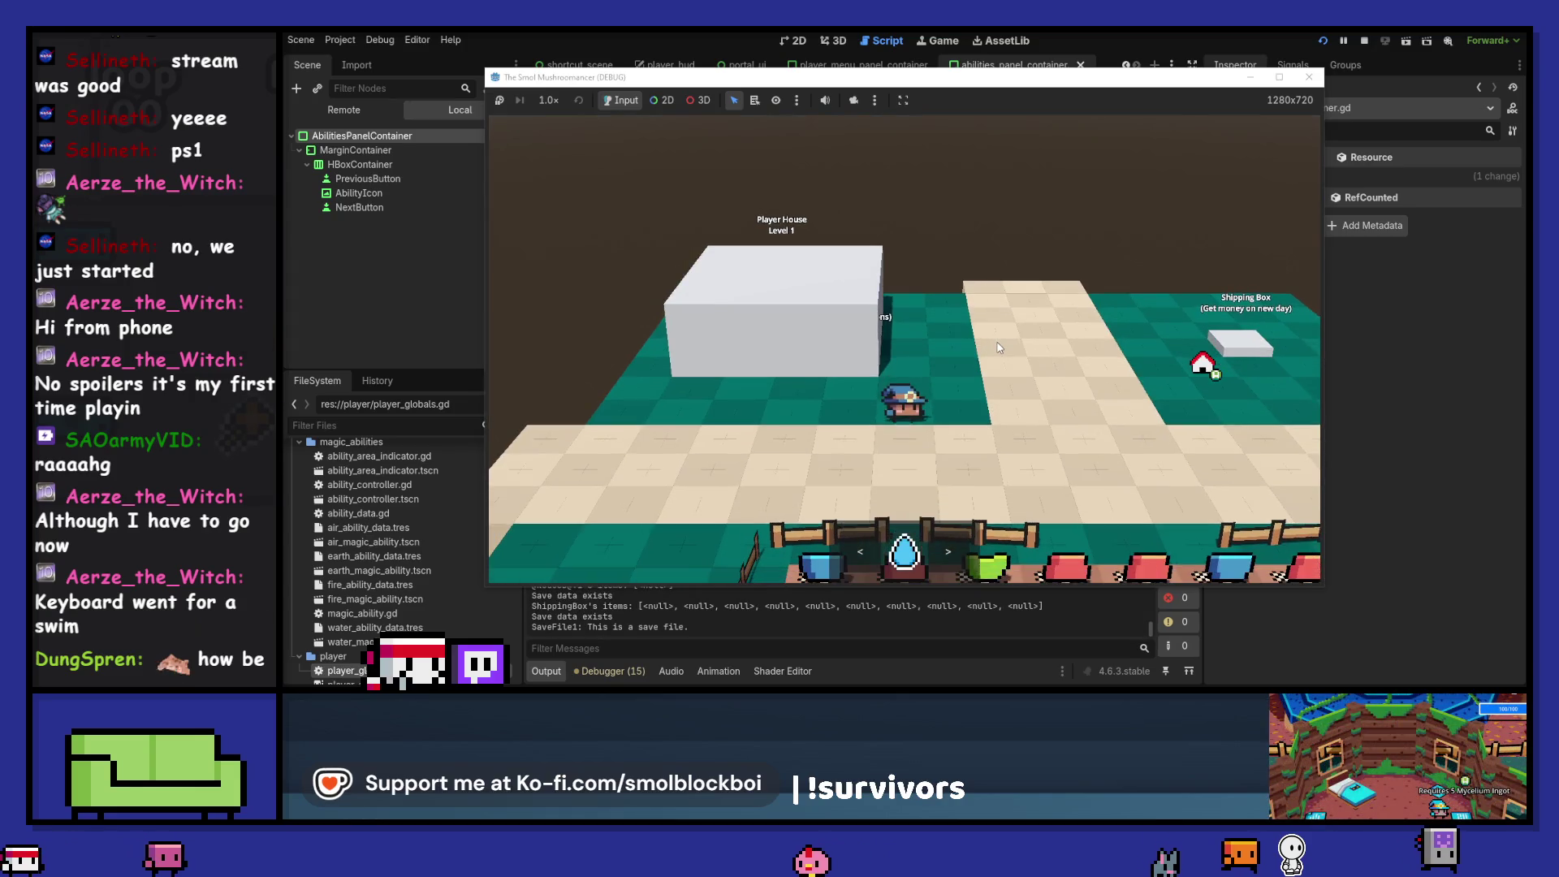
click(859, 553)
click(859, 553)
click(859, 553)
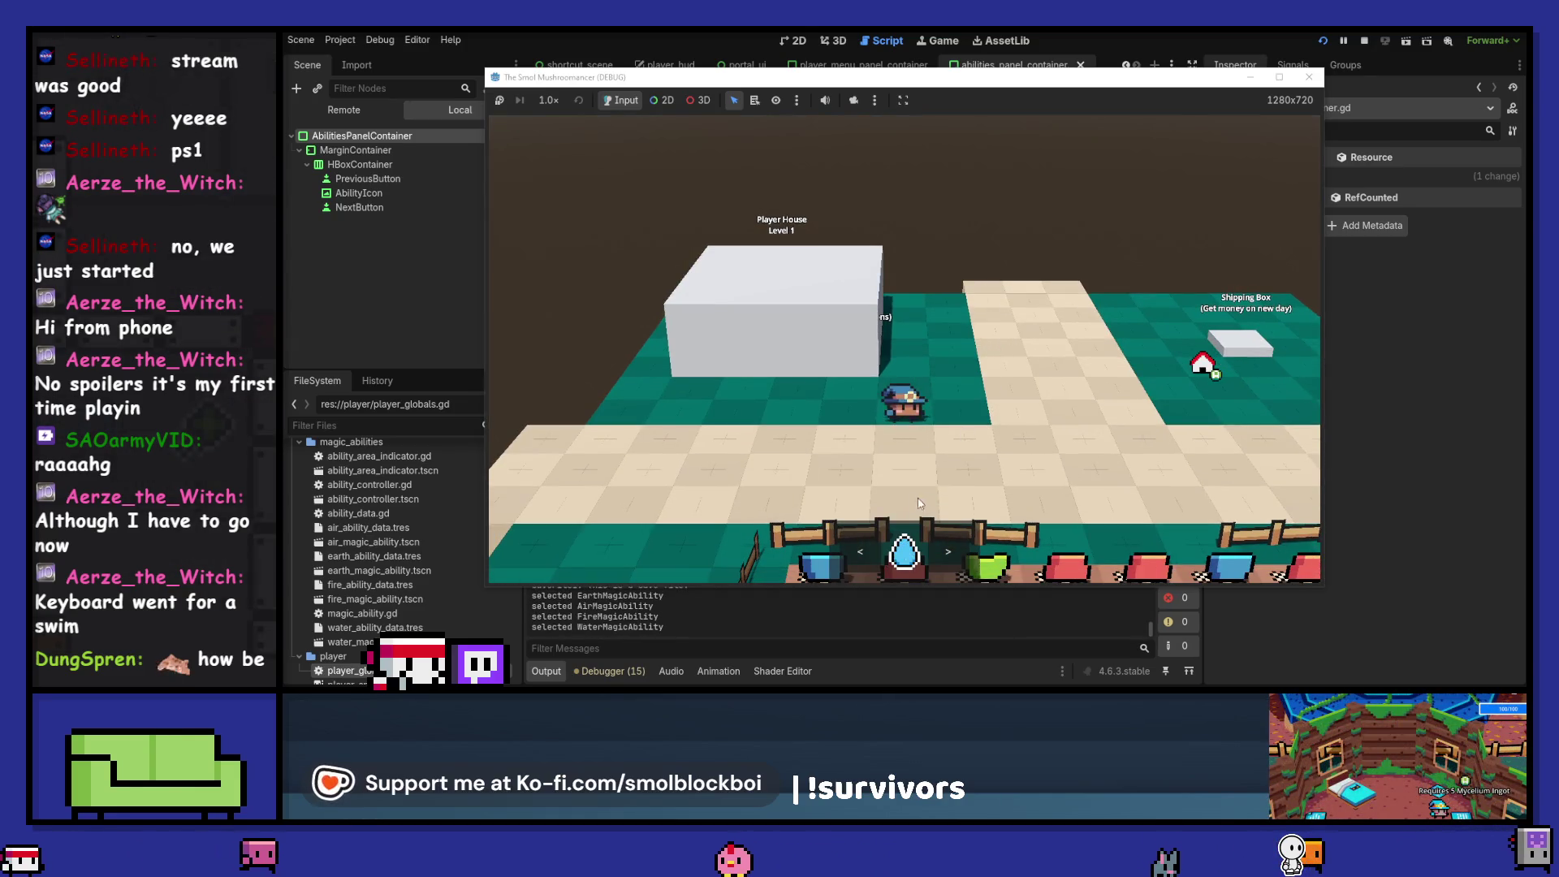
click(859, 553)
click(859, 553)
click(859, 553)
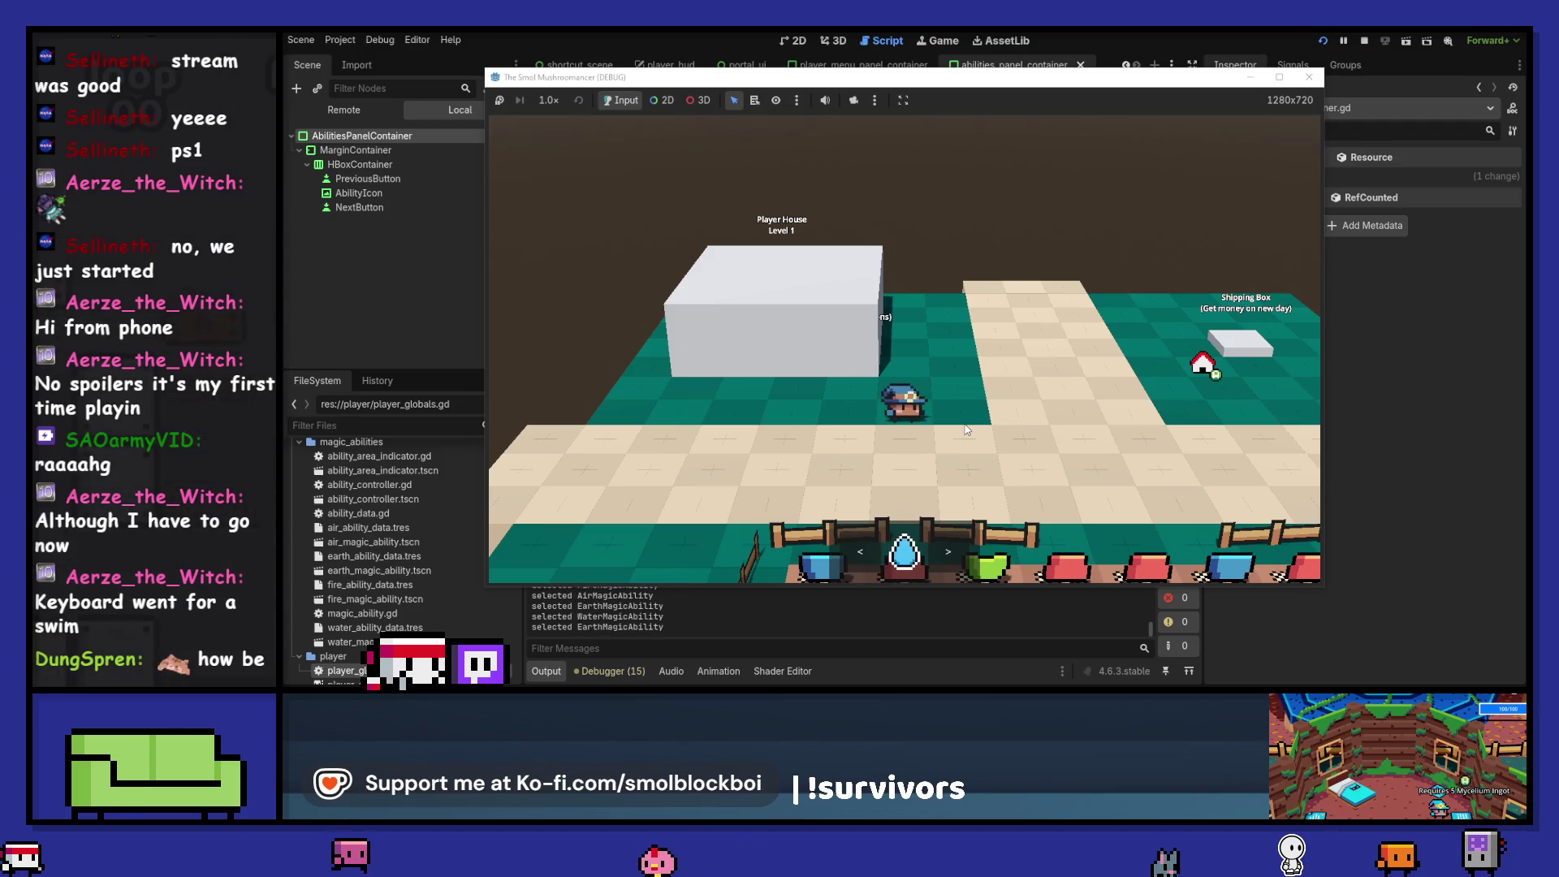
Cycle abilities back and forth with both arrow buttons and the E/Q keys, then stop the game.
key(e)
click(948, 552)
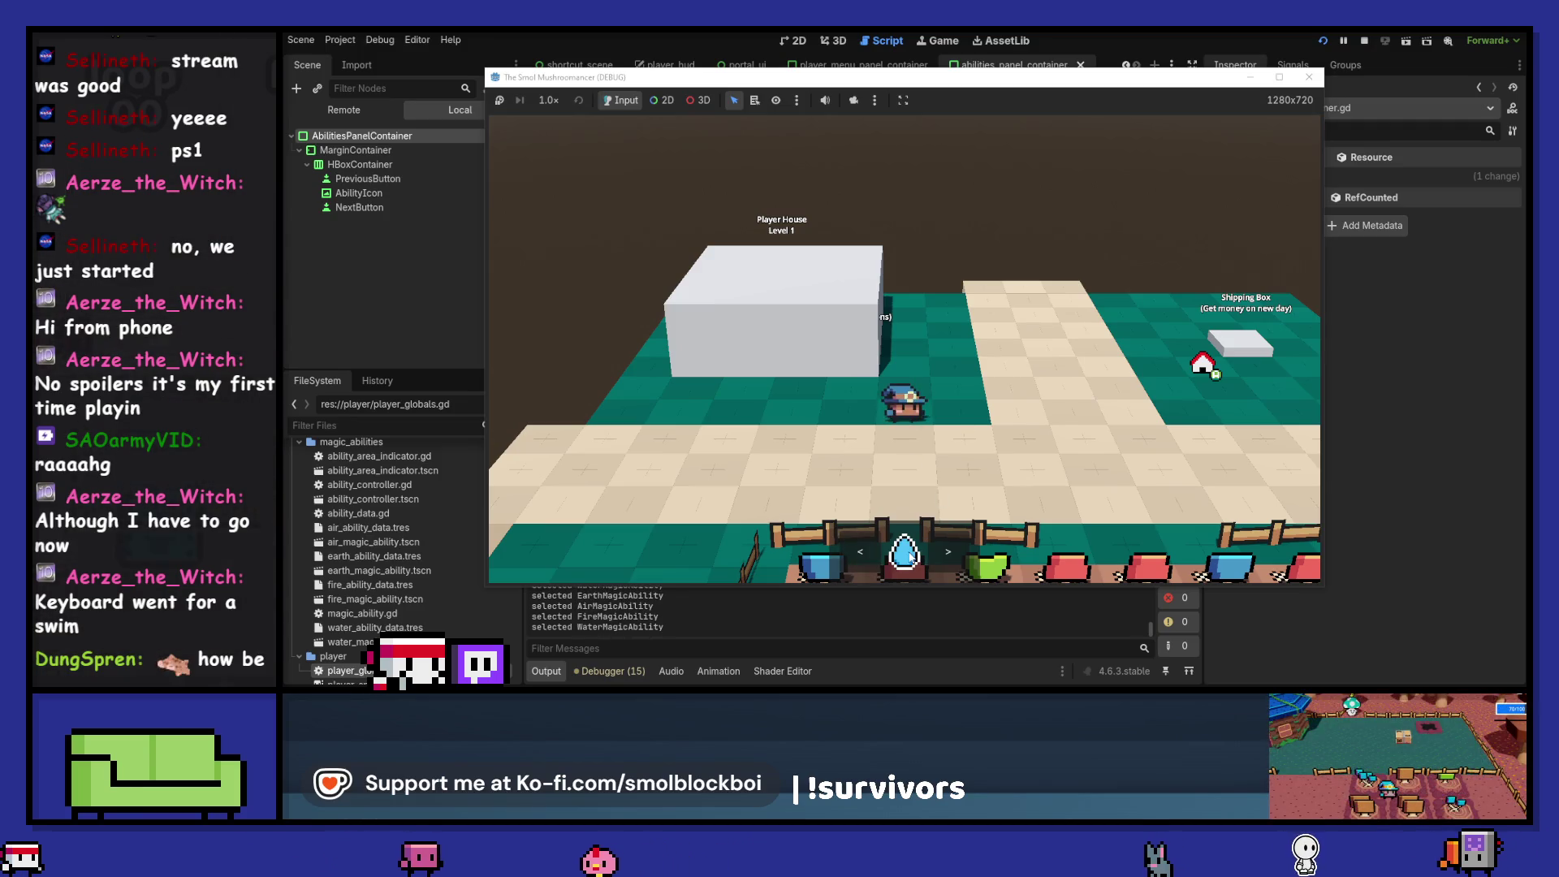
click(947, 551)
click(859, 553)
click(859, 553)
click(948, 551)
click(948, 551)
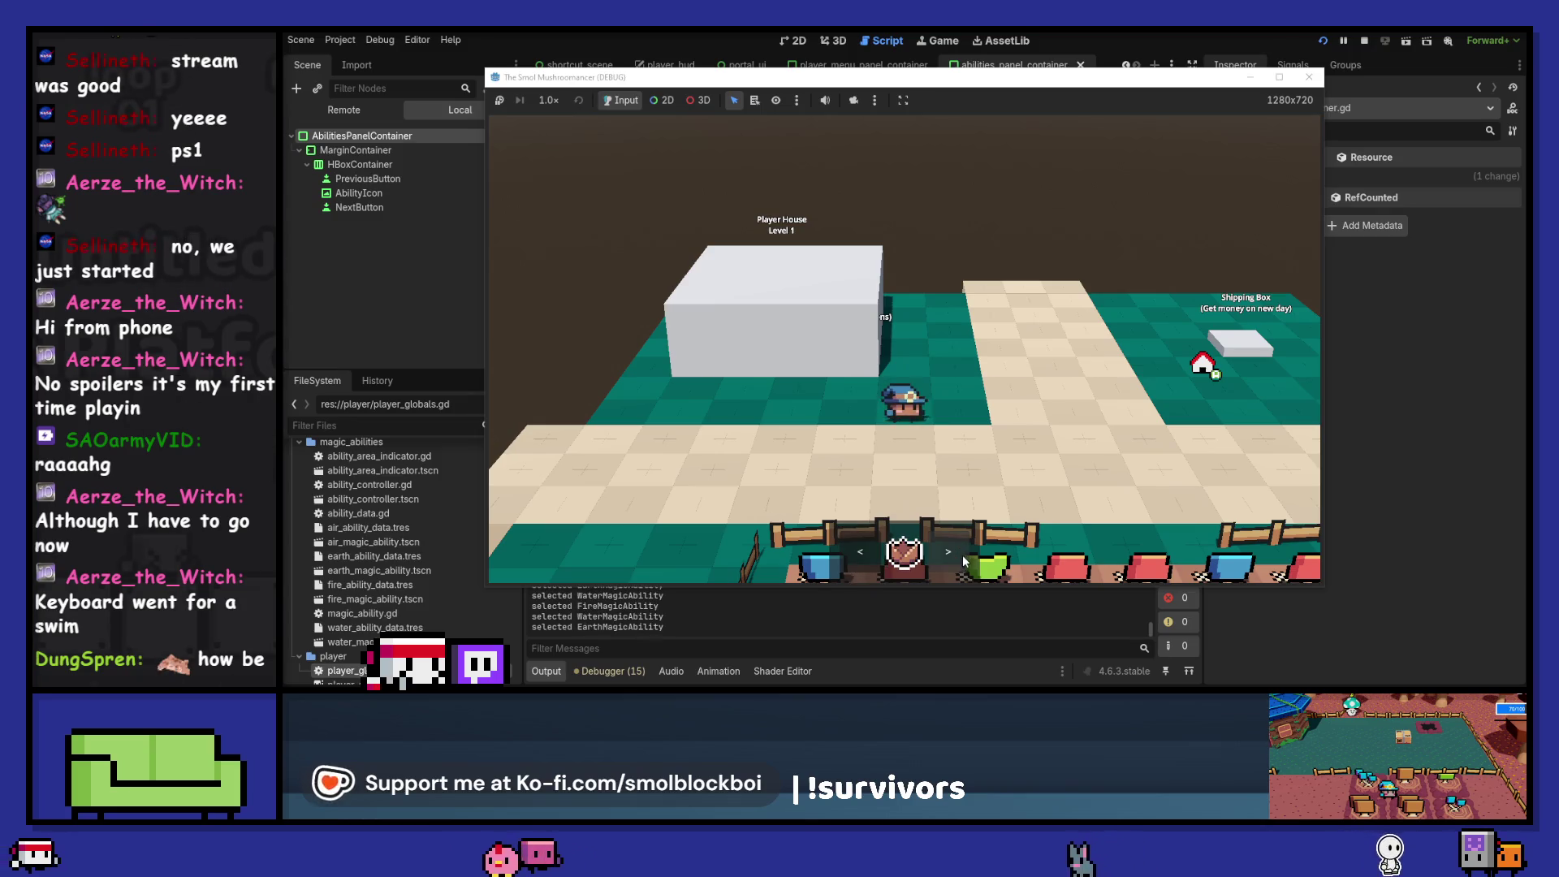
key(q)
key(q)
key(q)
key(q)
key(q)
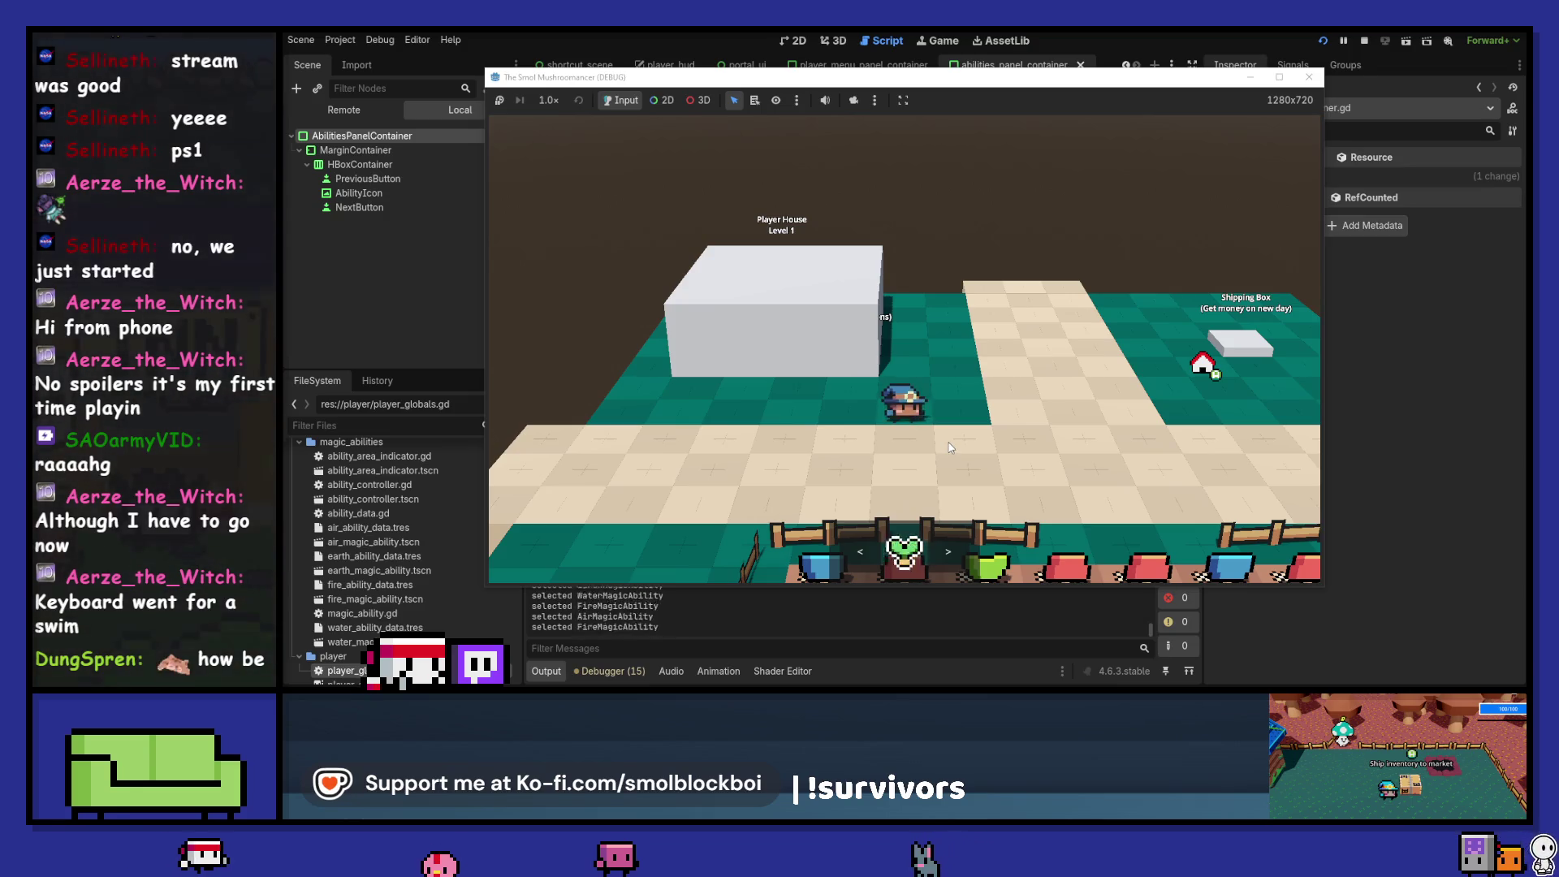
key(d)
key(q)
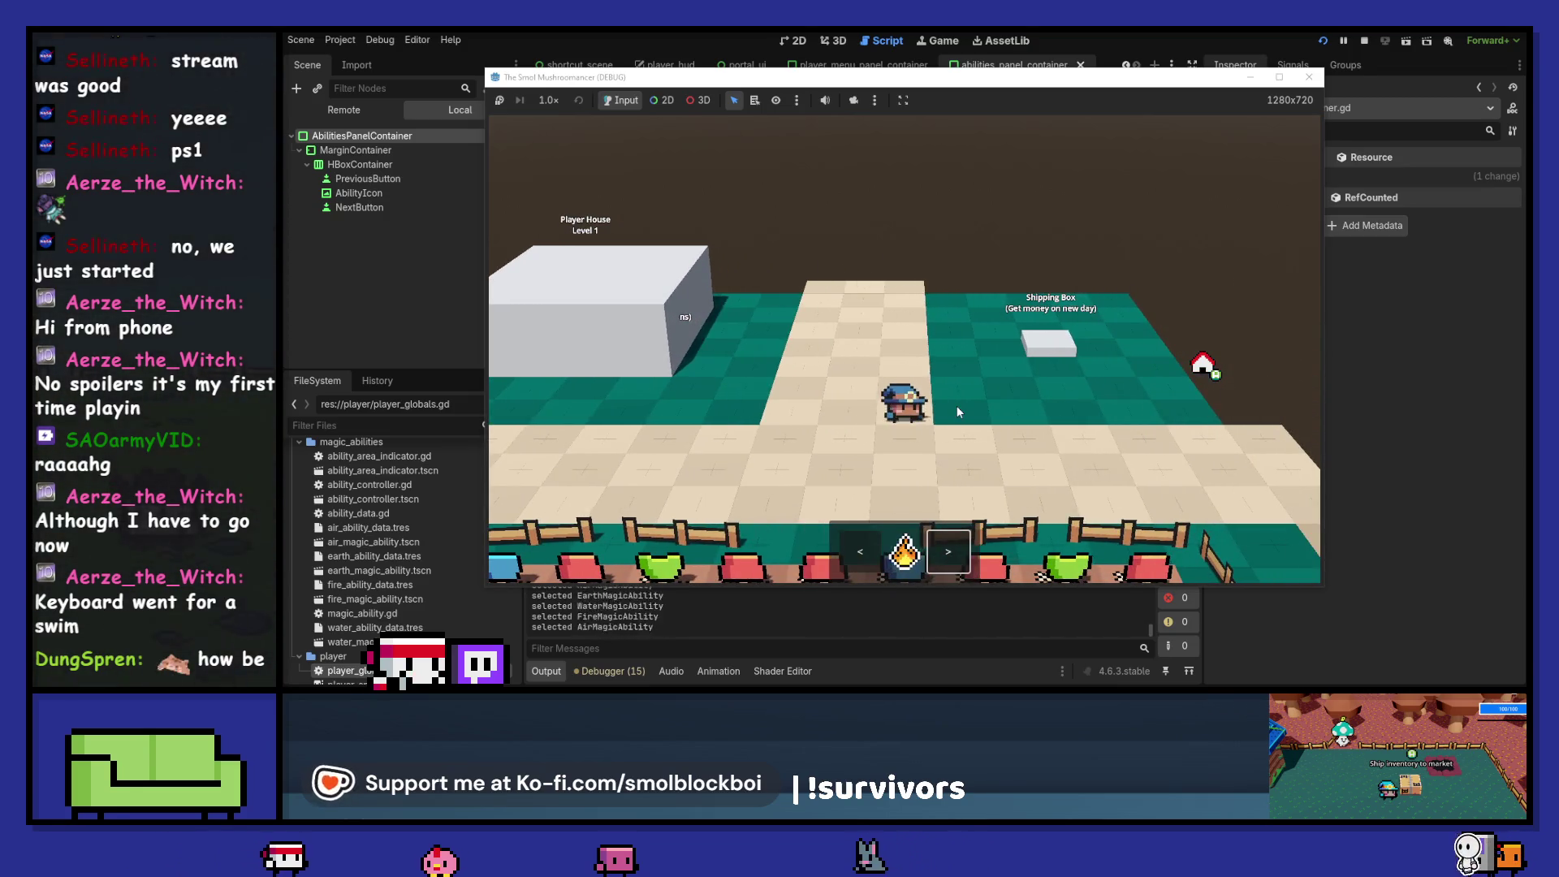
key(q)
key(F8)
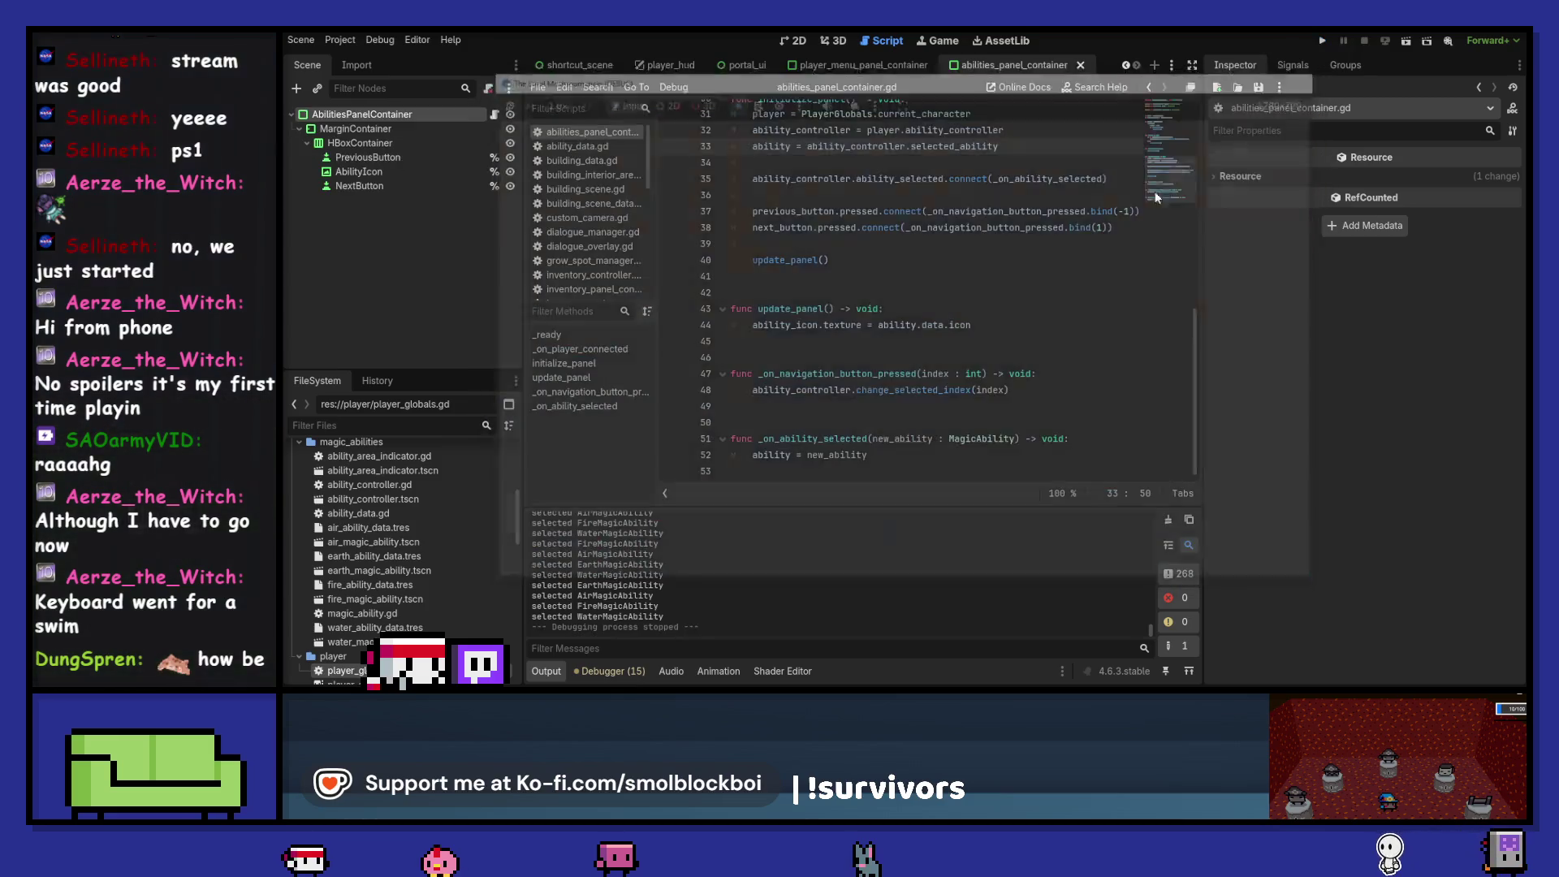
In the 2D panel scene, select PreviousButton and confirm its Focus mode stays All.
click(801, 42)
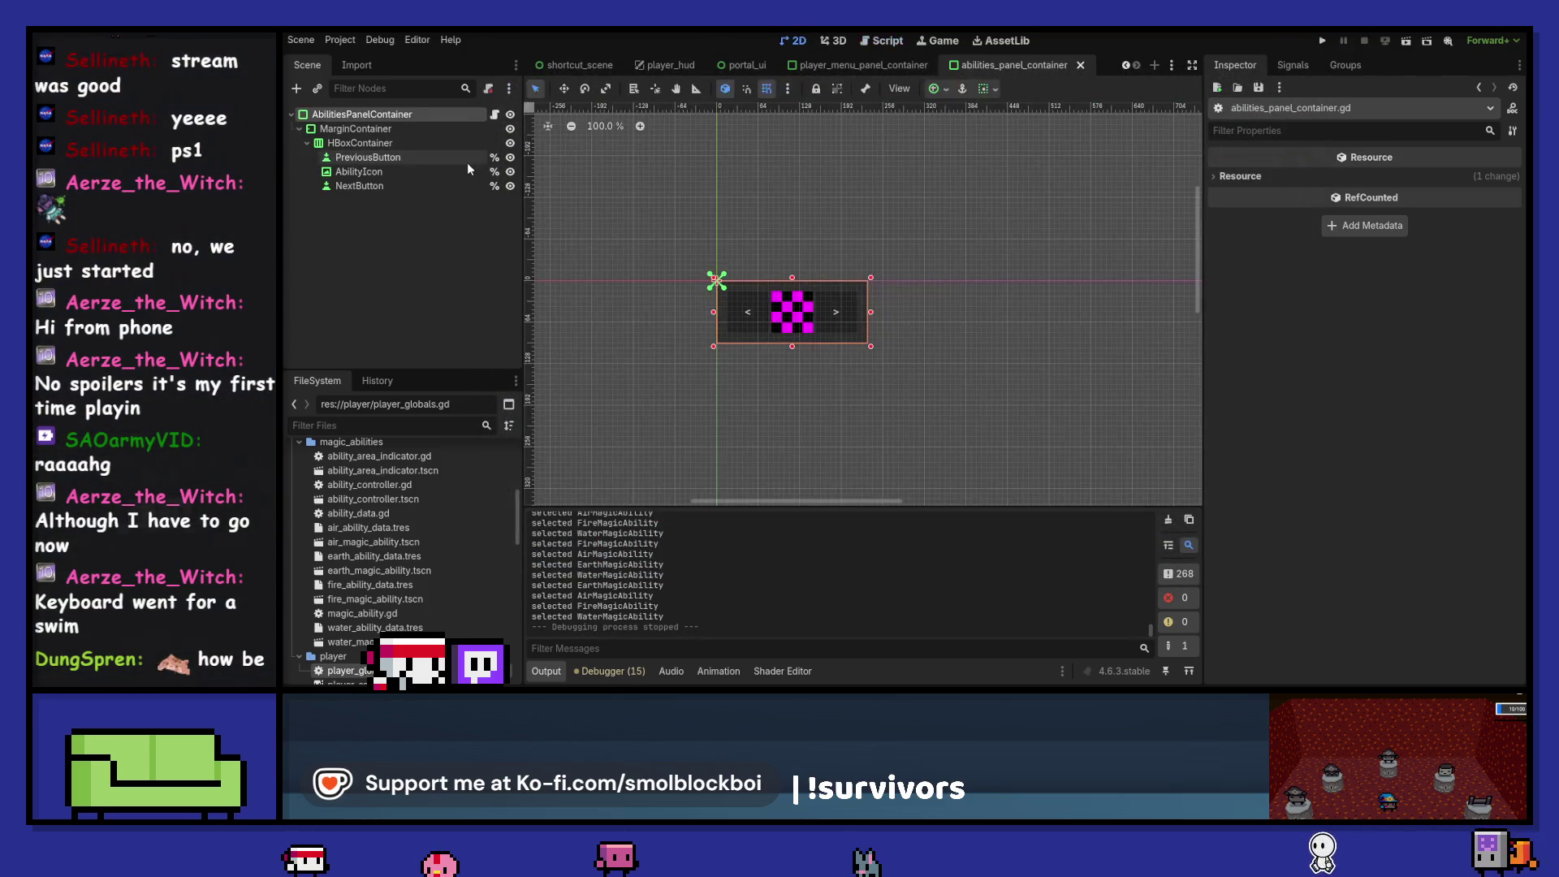
click(367, 156)
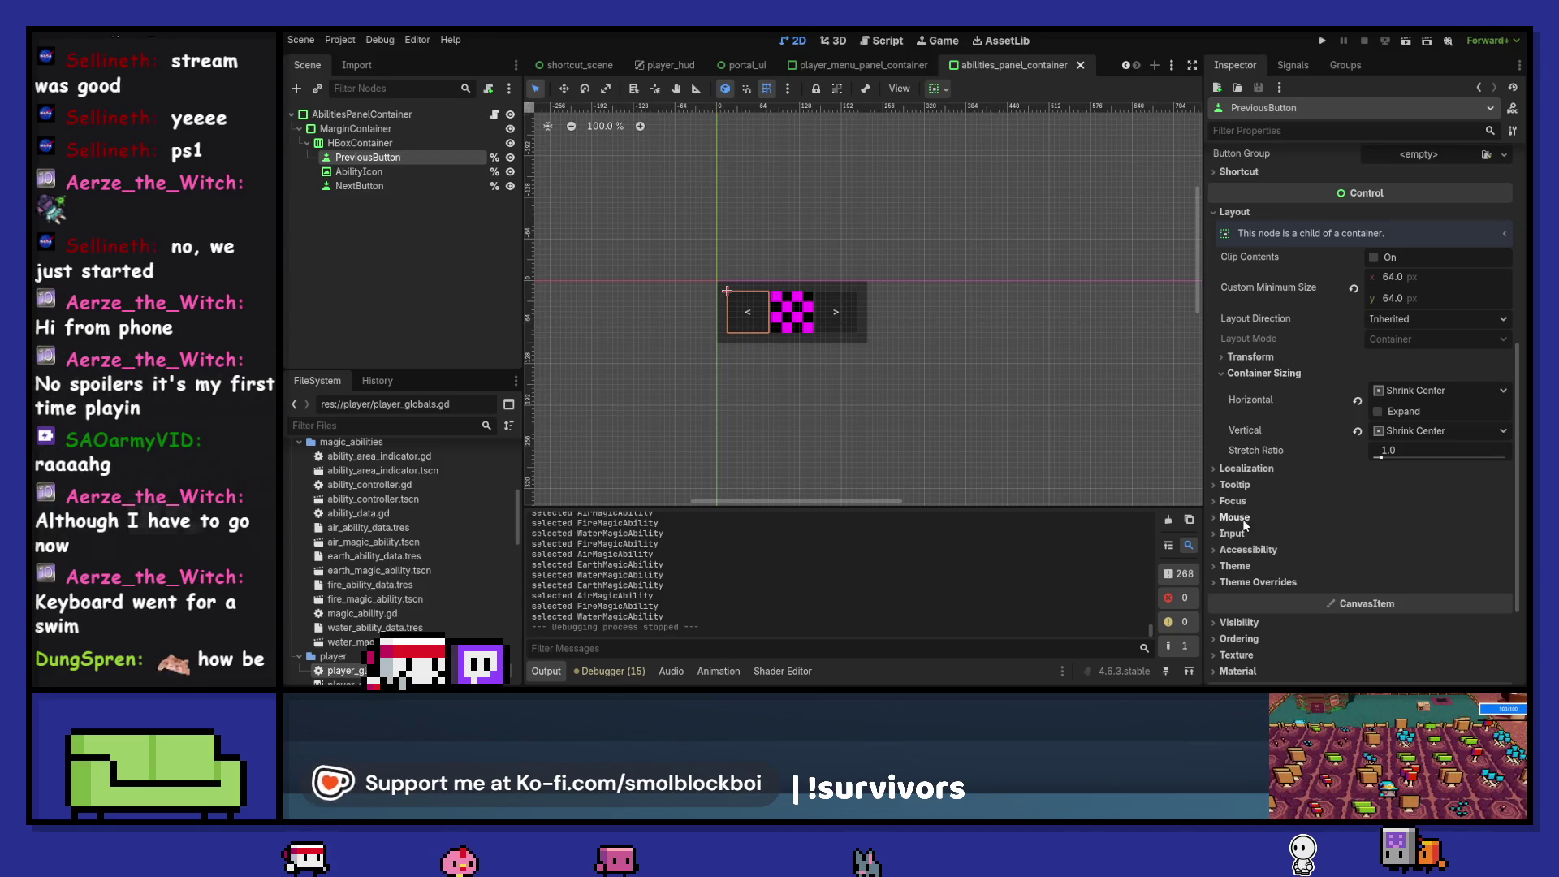
click(1236, 502)
scroll(1244, 510, down, 2)
click(1392, 508)
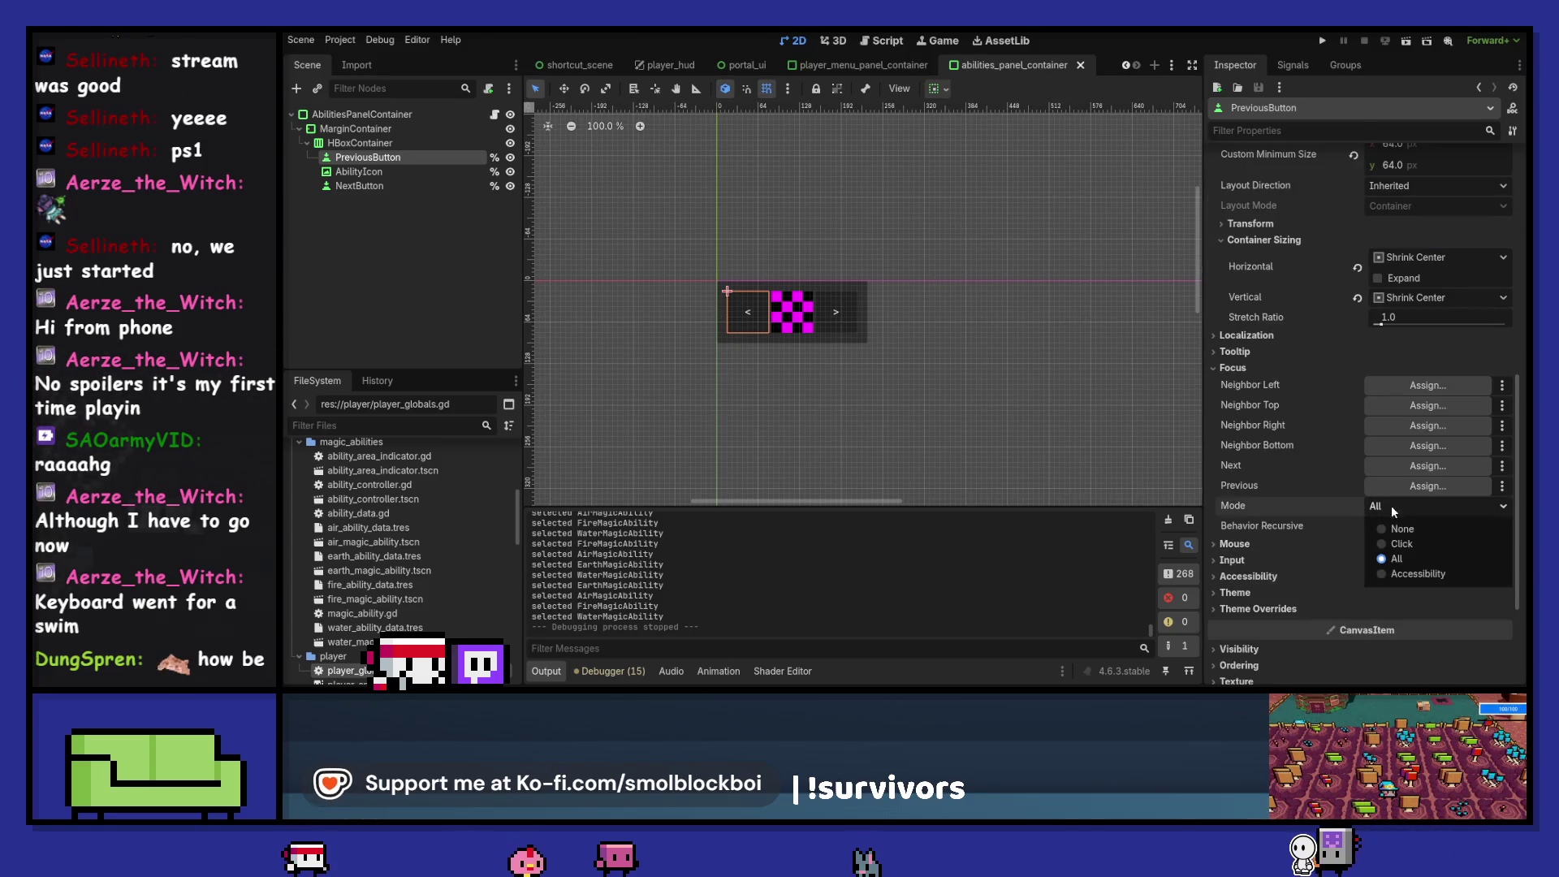
click(1300, 517)
mouse_move(1226, 509)
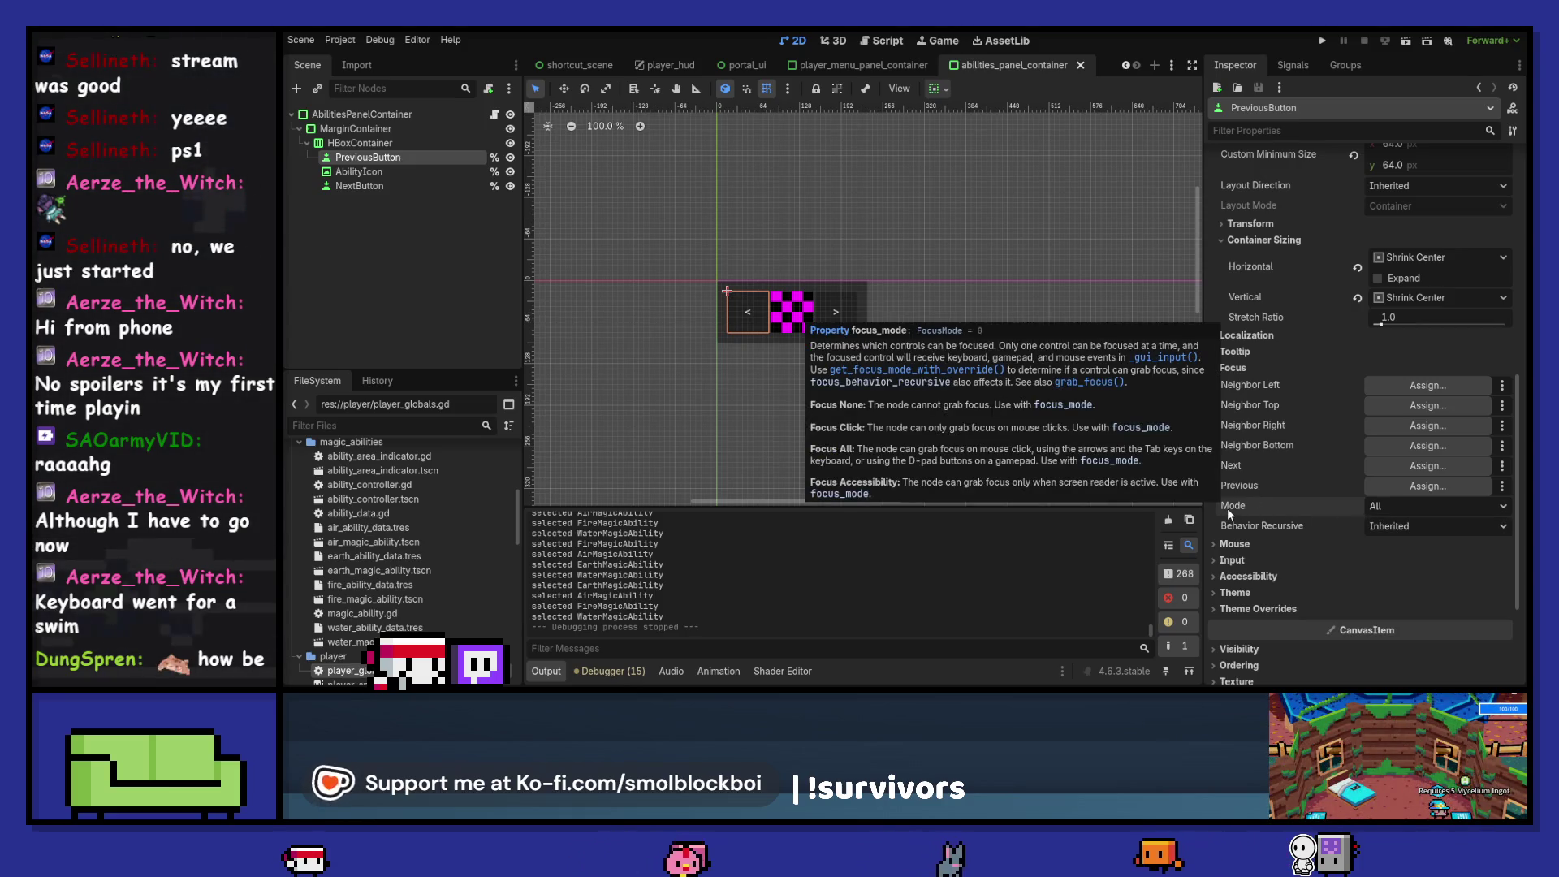
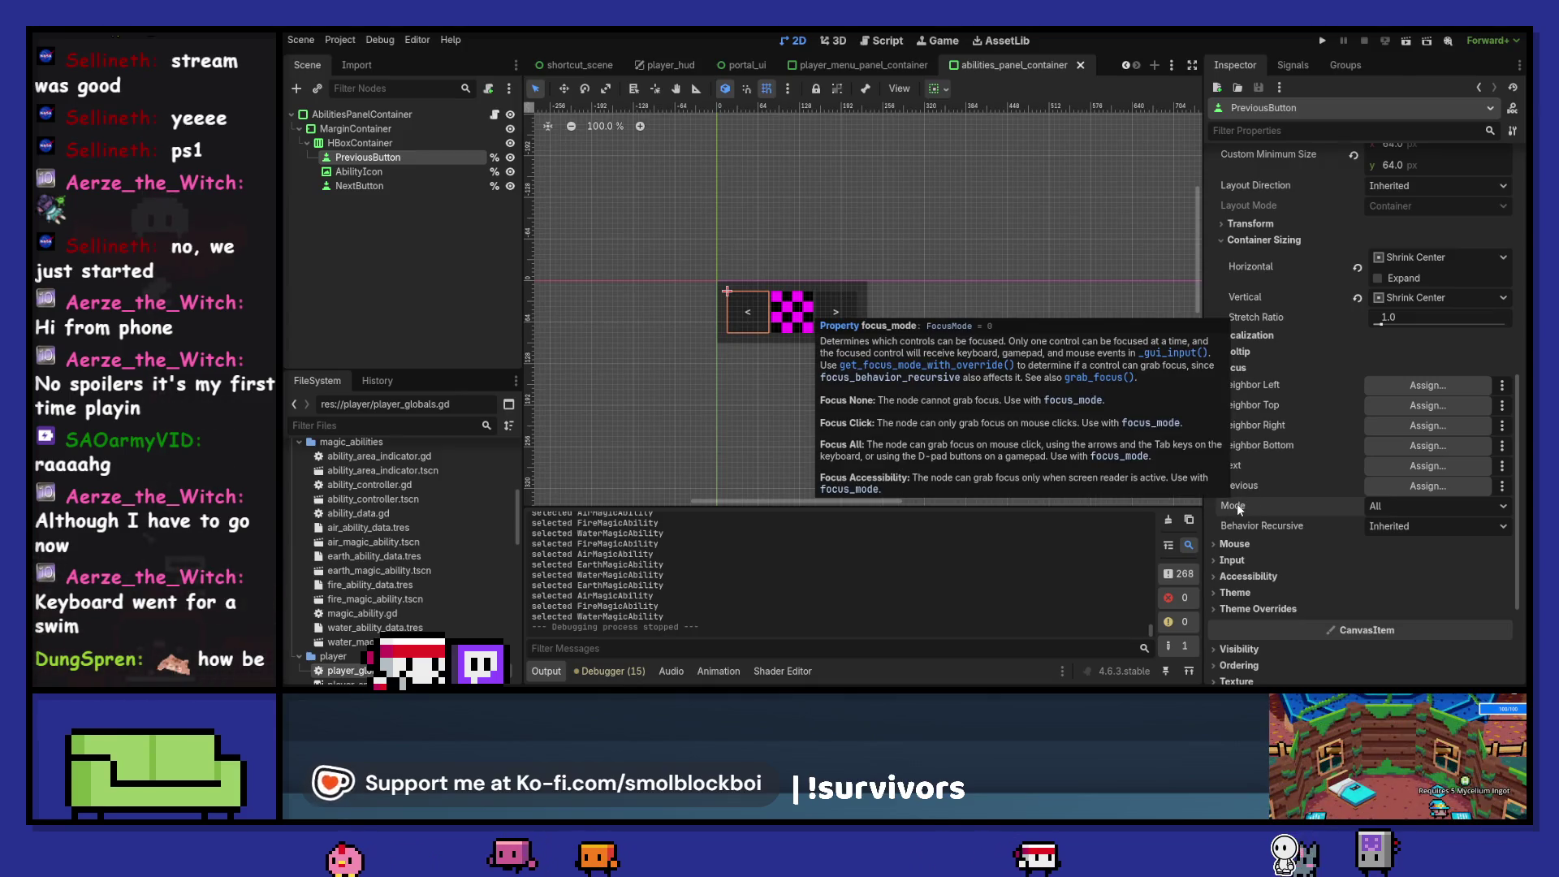
Set PreviousButton's focus mode to None and save the scene.
mouse_move(1272, 525)
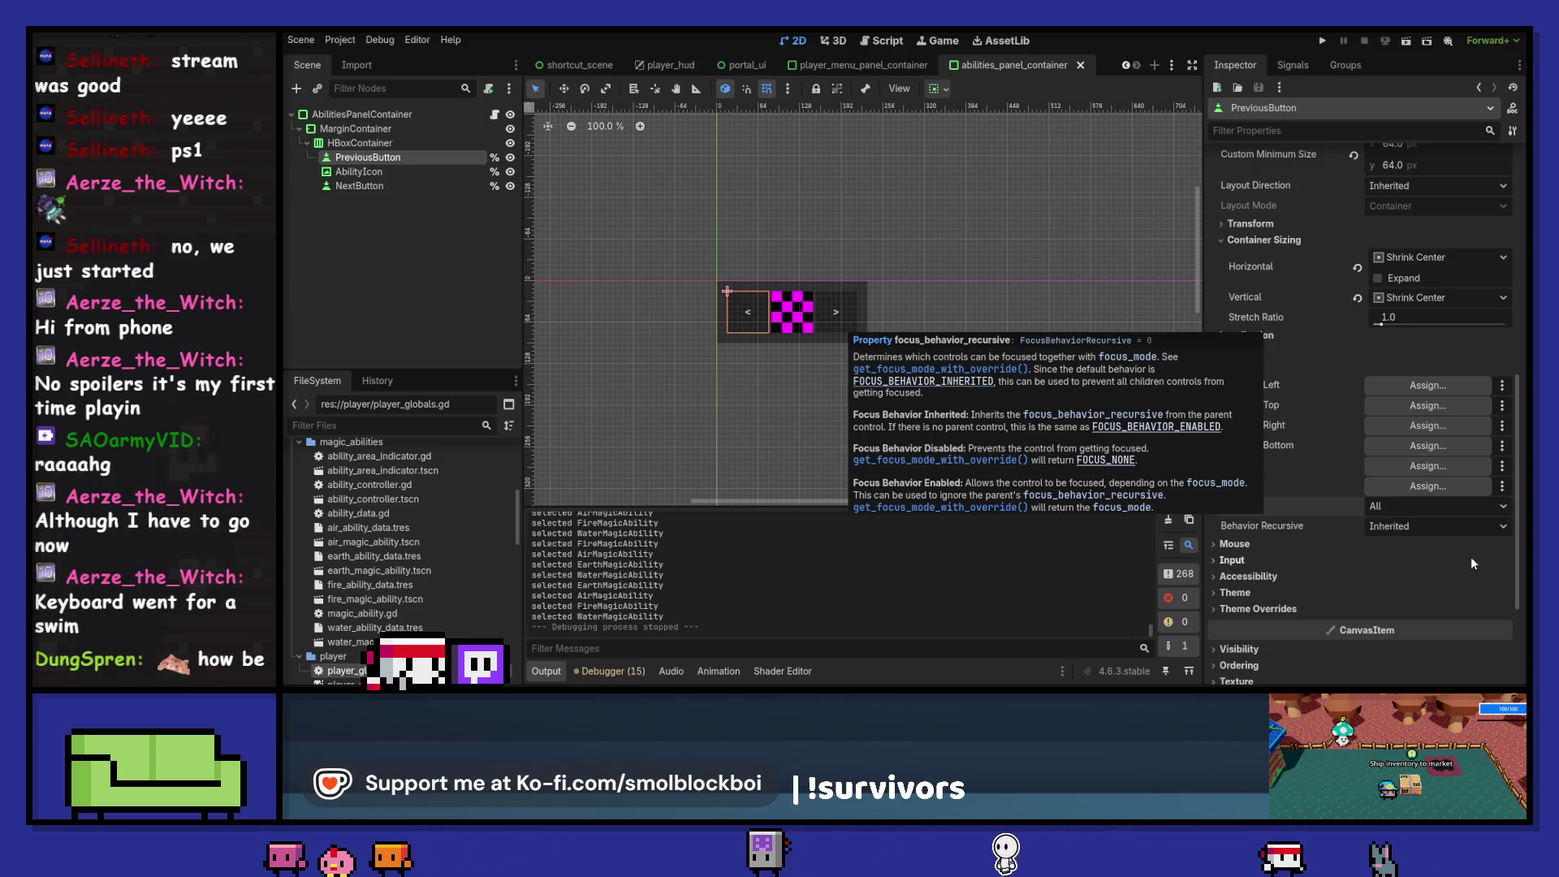
click(1446, 520)
click(1446, 519)
click(1411, 505)
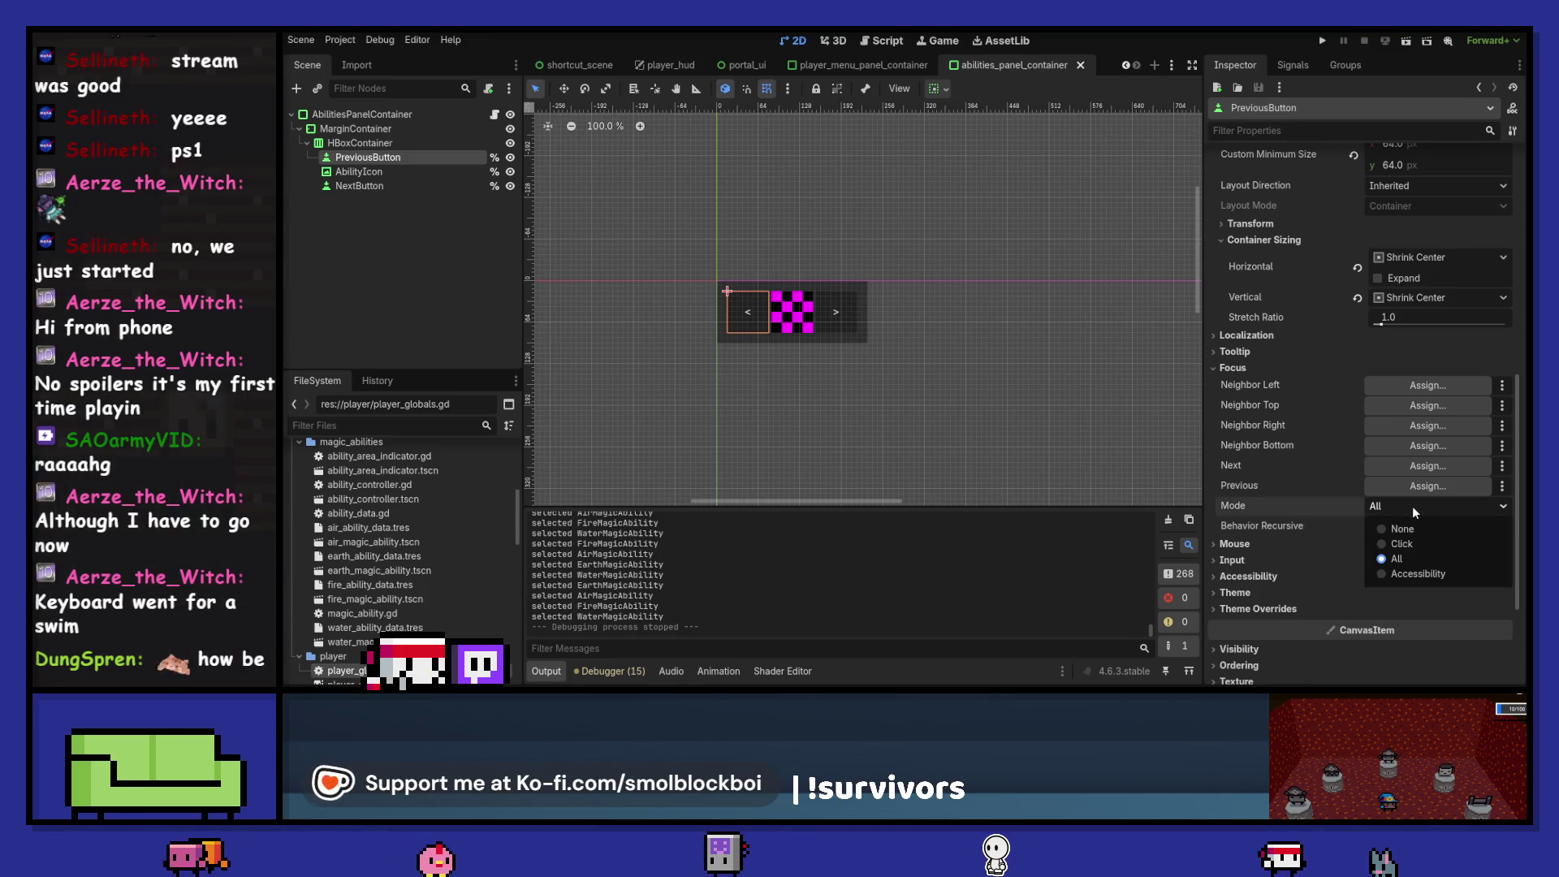
click(1416, 529)
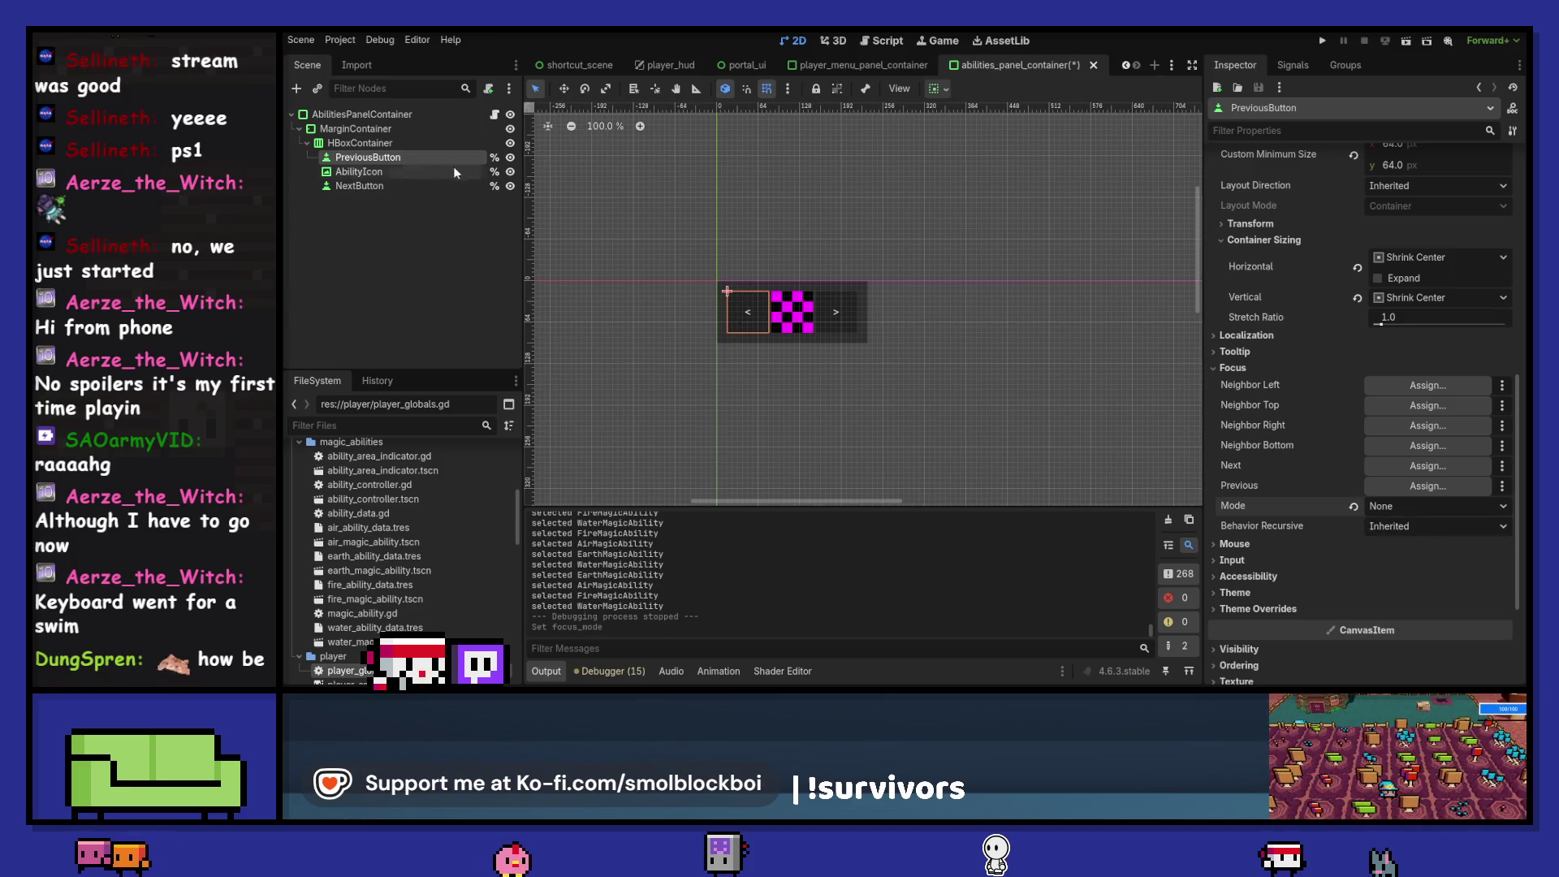
key(ctrl+s)
Set NextButton's focus mode to None as well and save again.
click(392, 185)
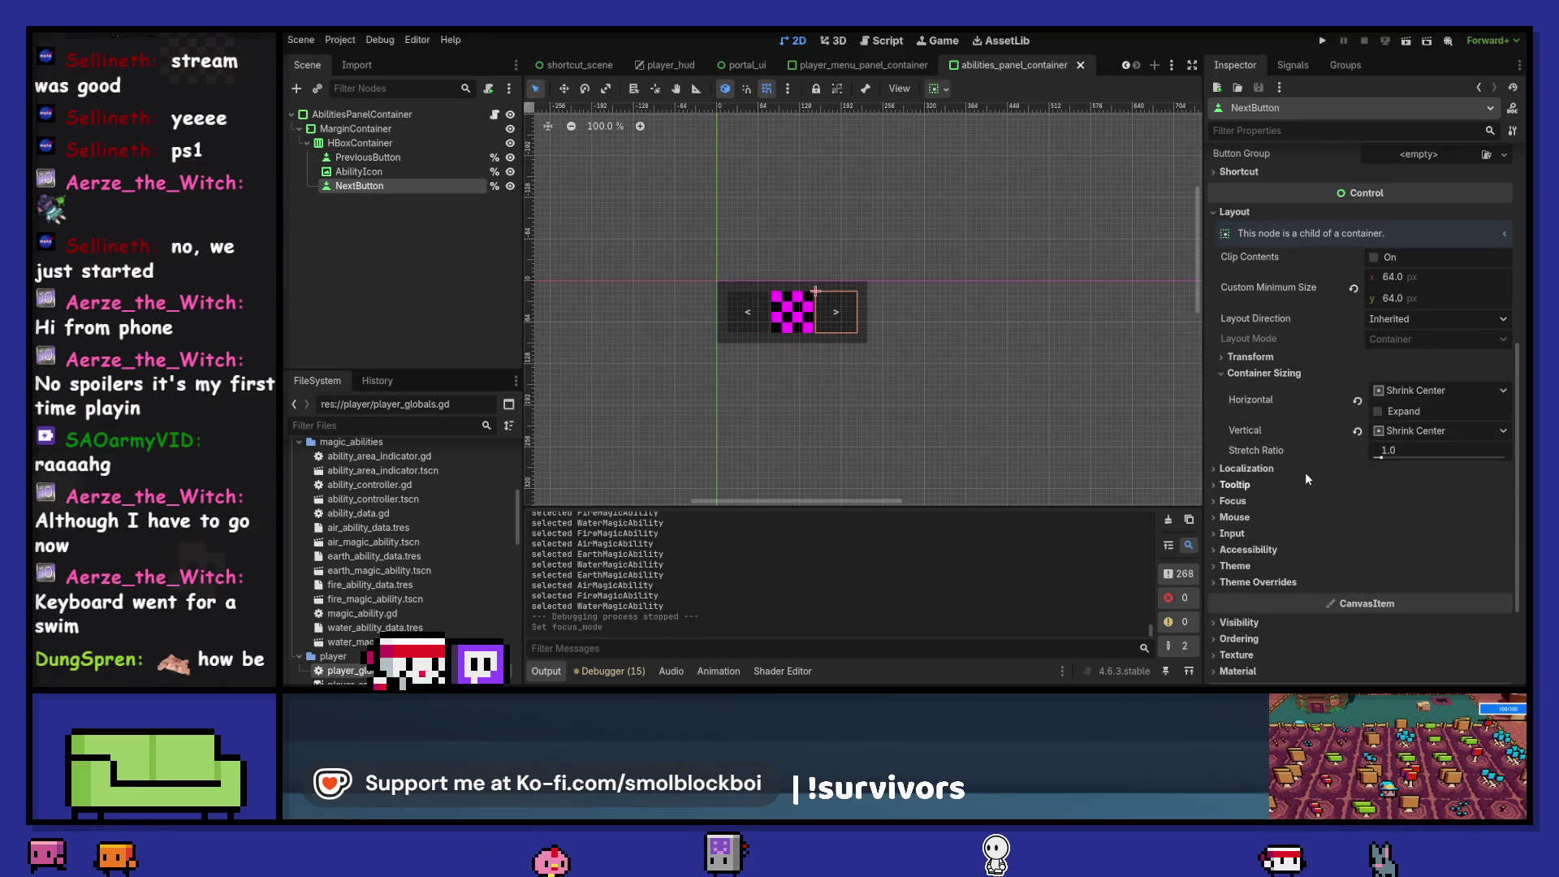
click(1232, 501)
scroll(1382, 605, down, 3)
click(1401, 506)
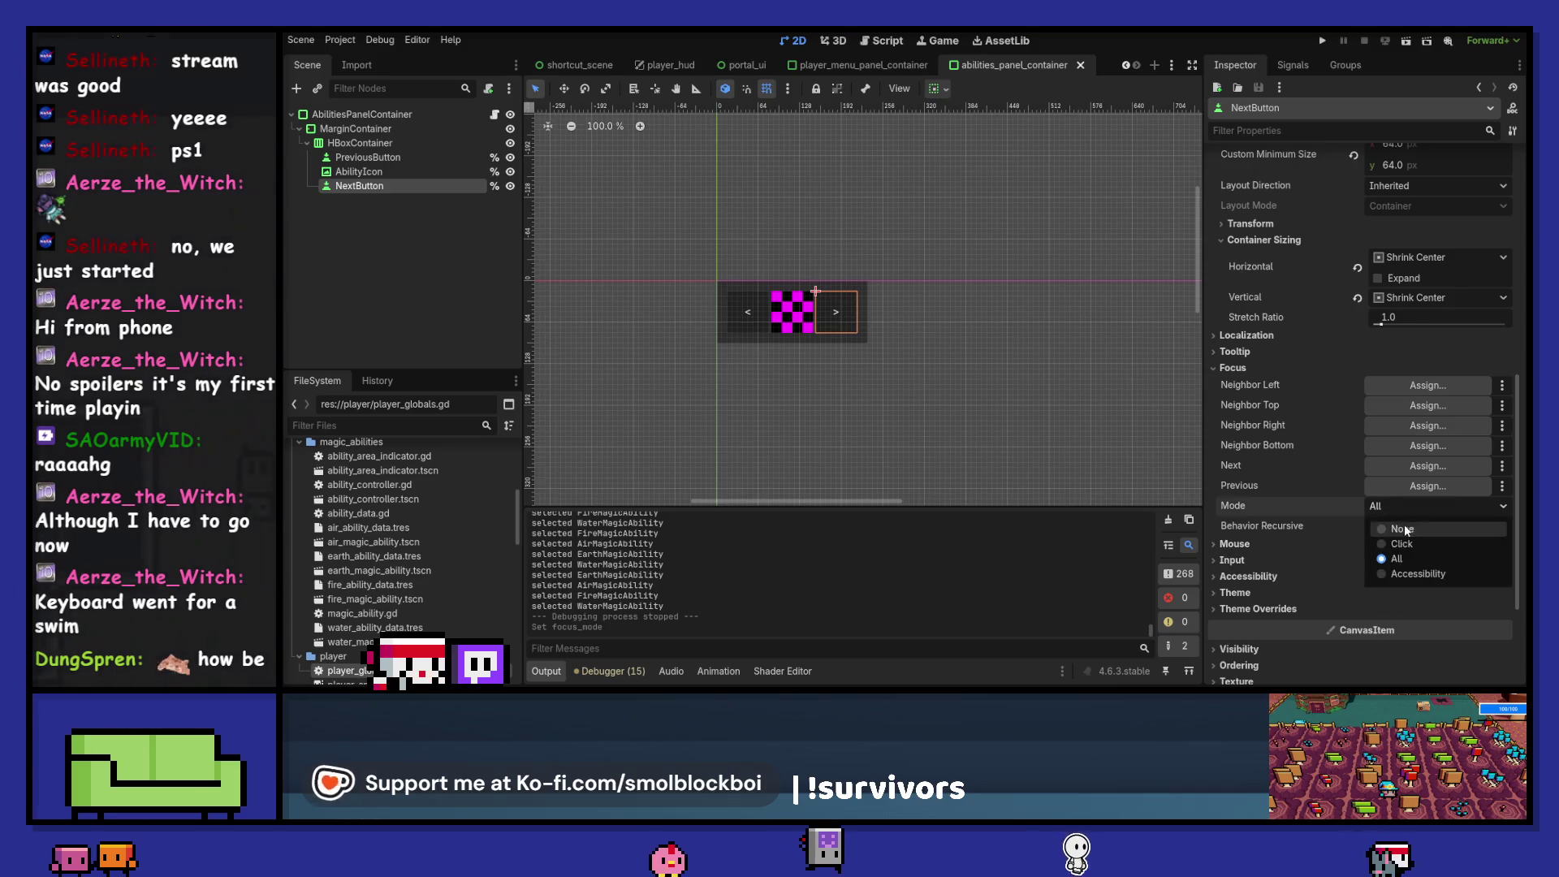
click(1405, 528)
key(ctrl+s)
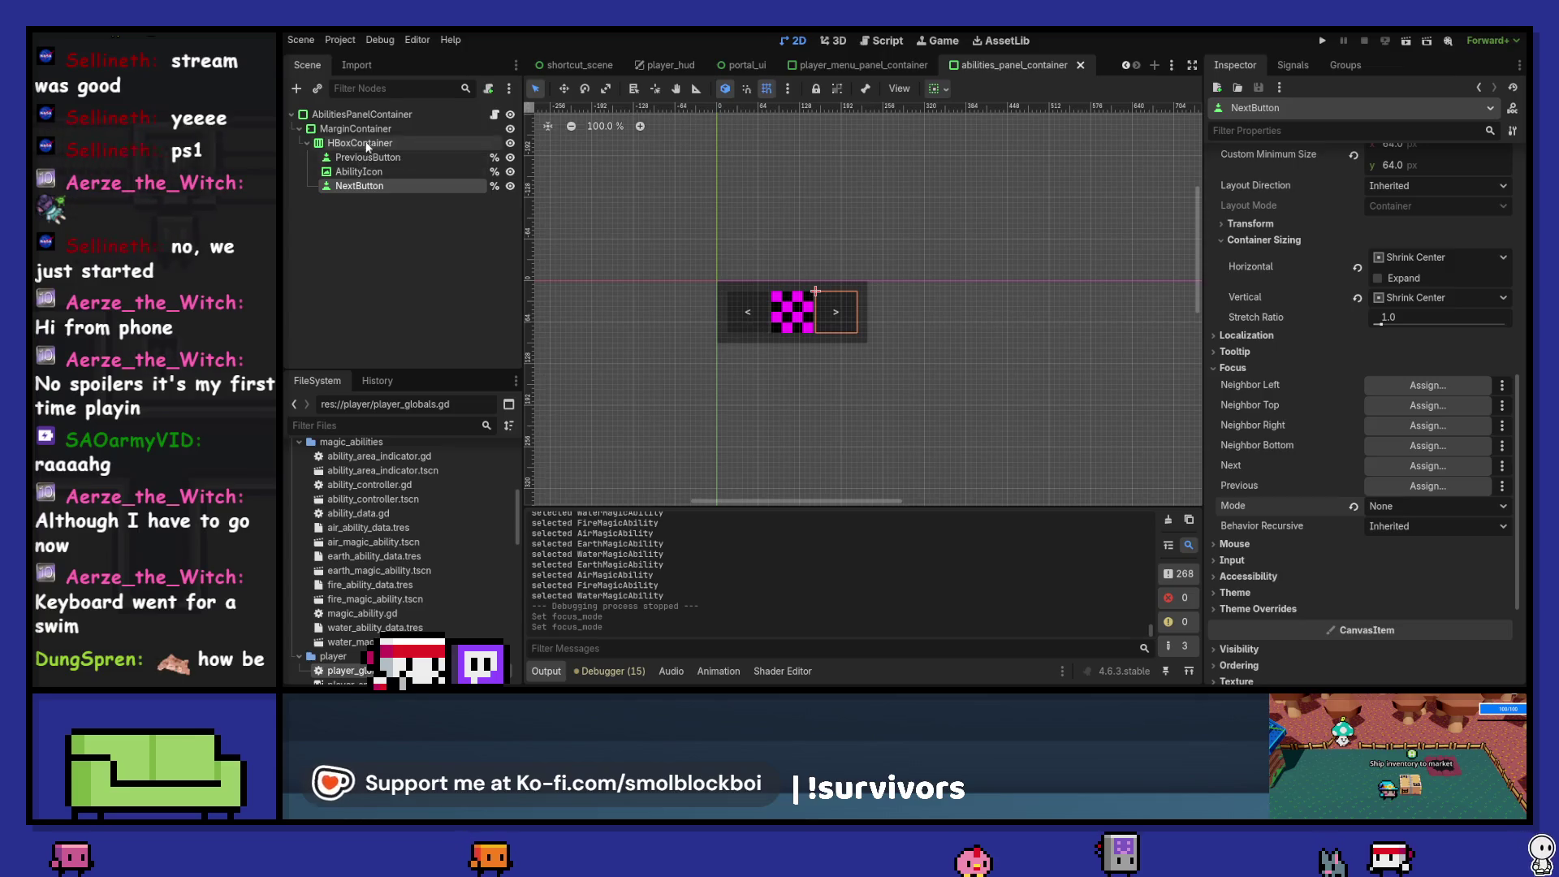
Clear the output log, add a VBoxContainer under HBoxContainer, and move it above AbilityIcon.
scroll(722, 323, up, 2)
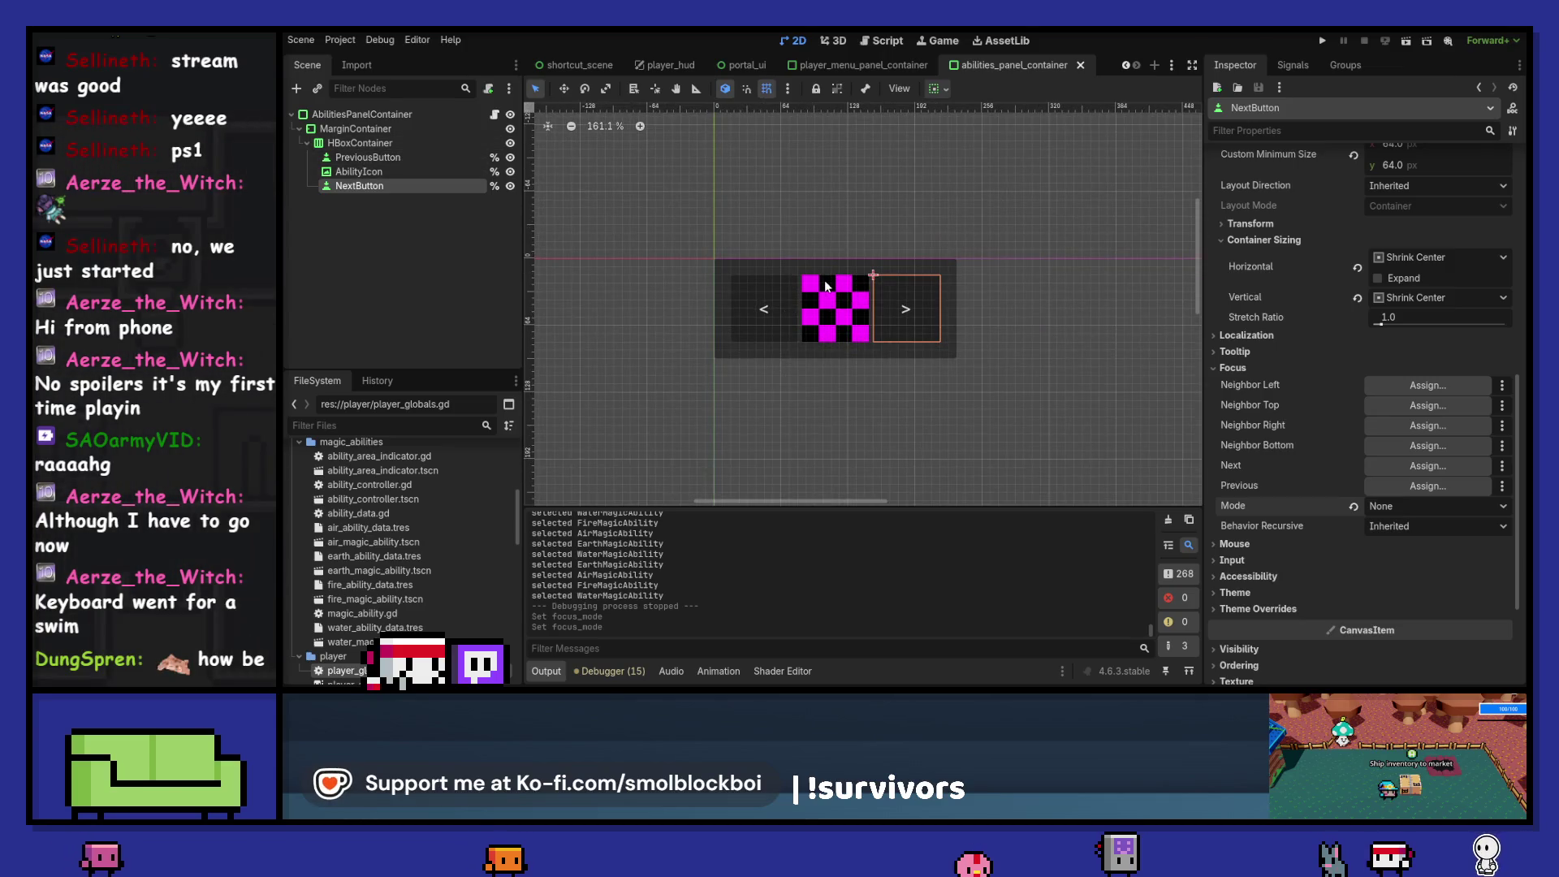
click(1168, 521)
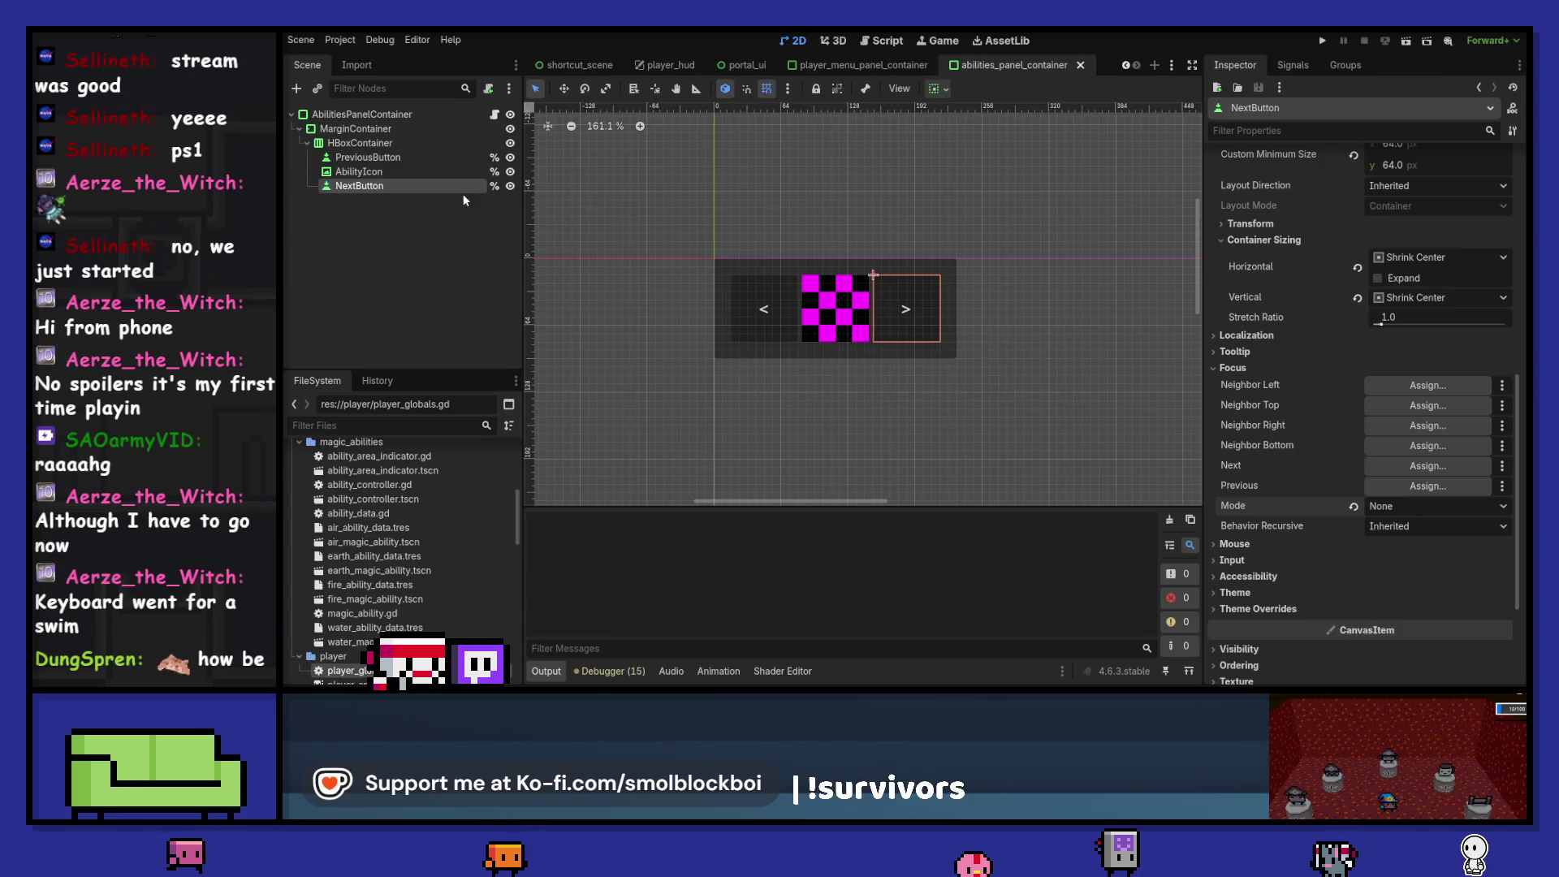
click(360, 143)
click(296, 90)
text(vh)
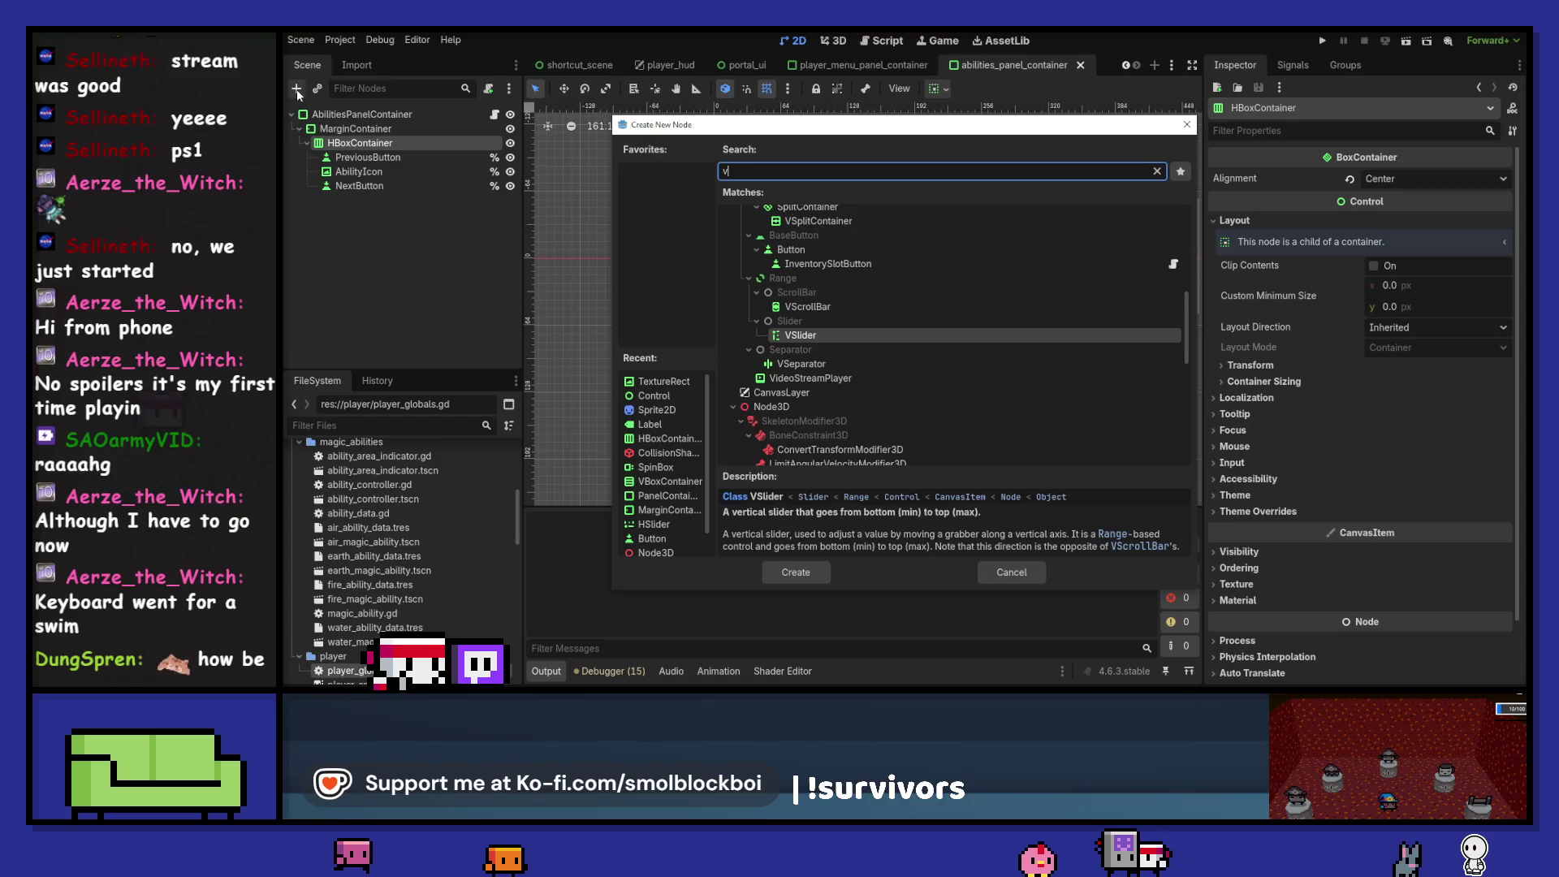
key(BackSpace)
text(b)
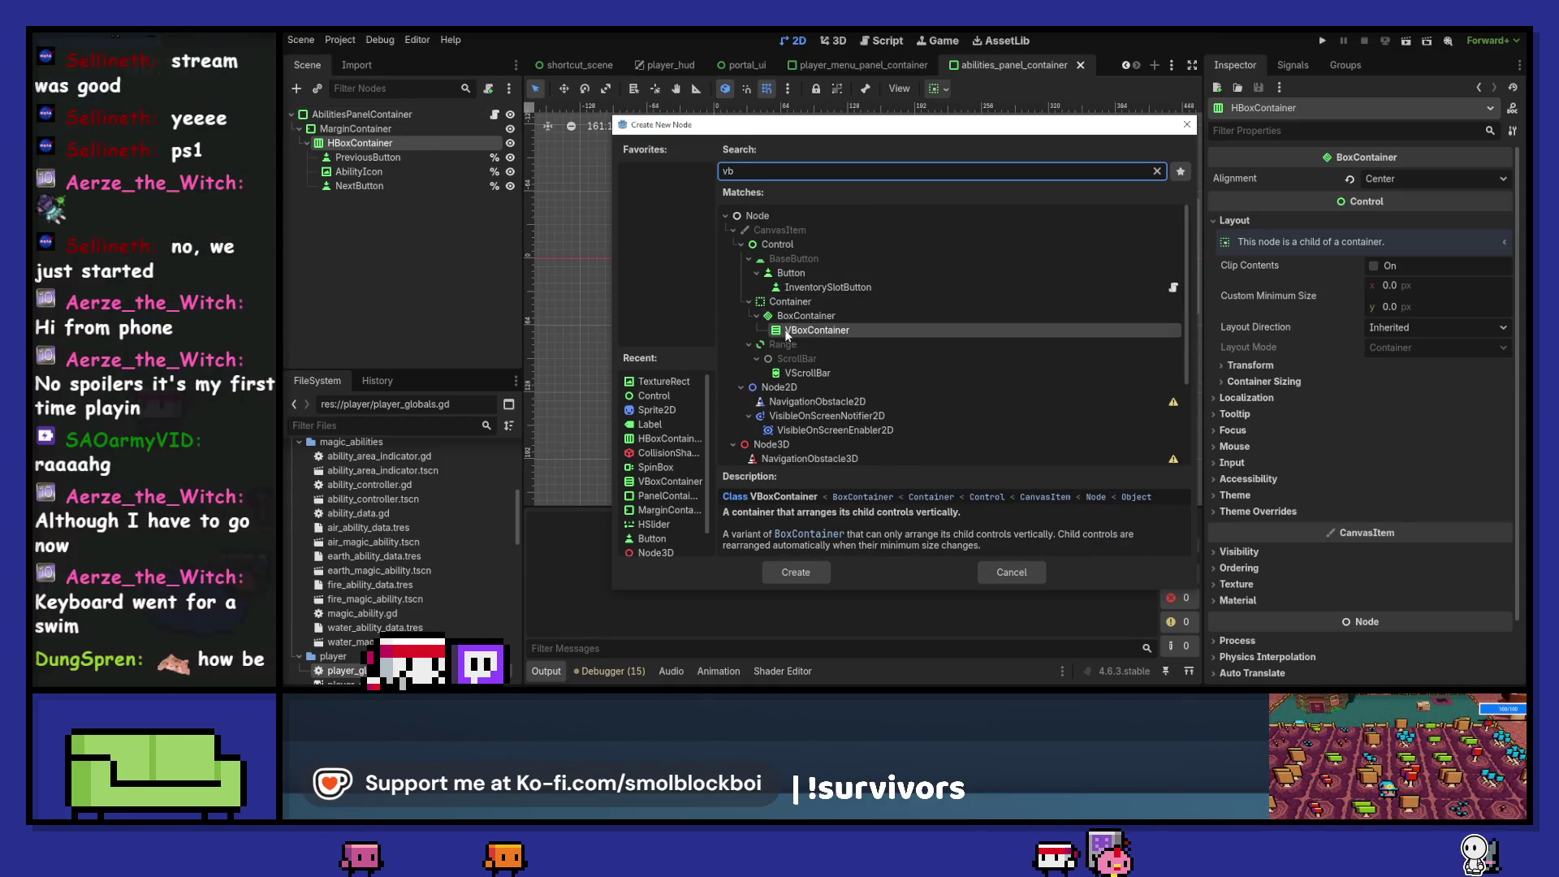
double_click(790, 335)
drag(422, 200, 384, 171)
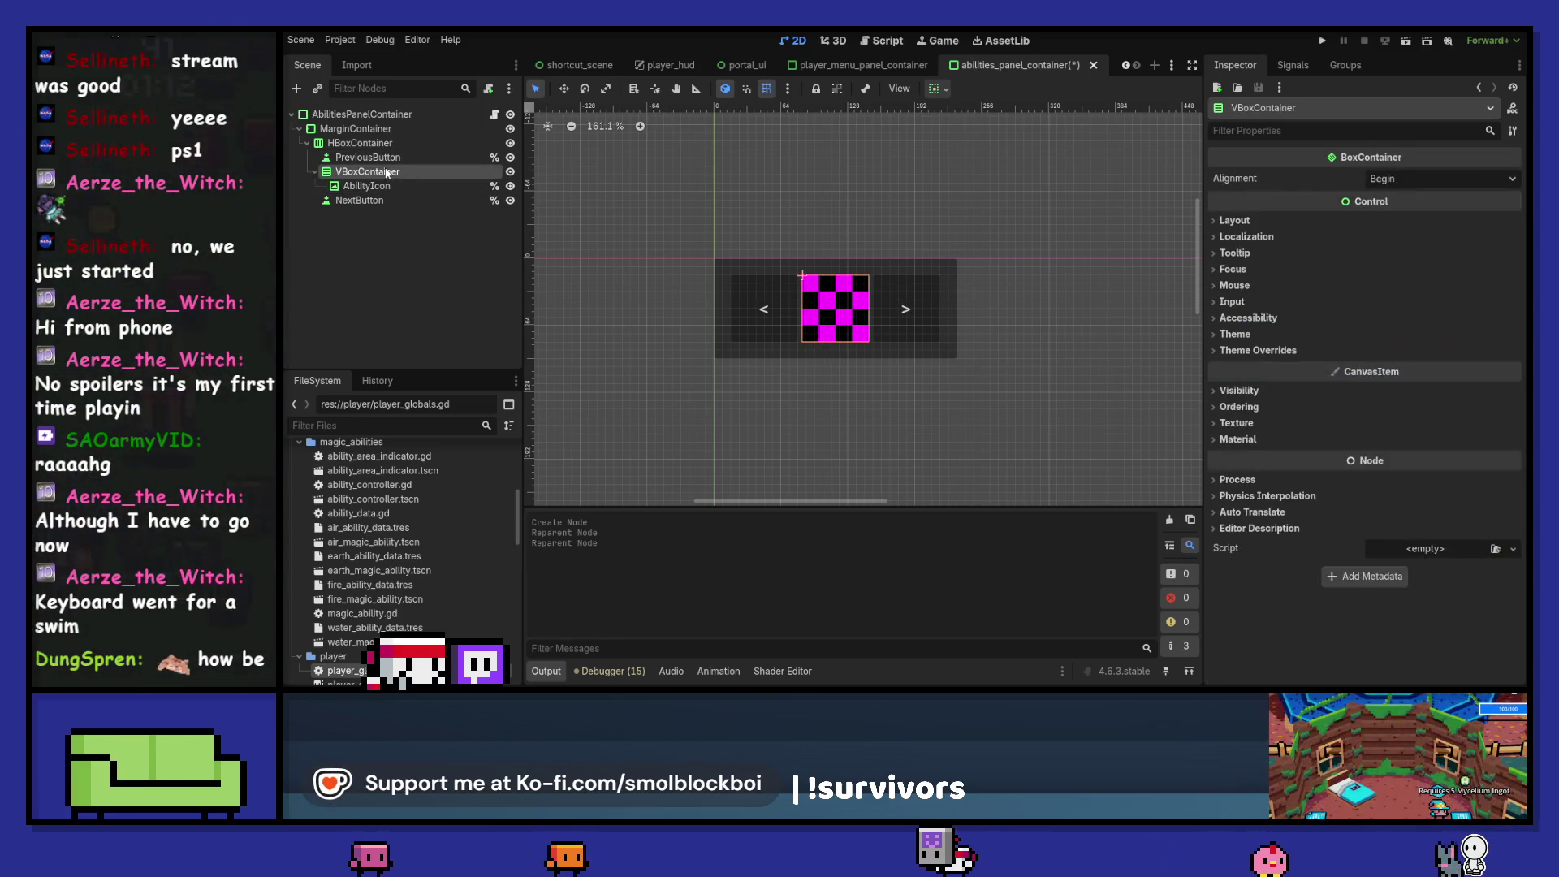
Add a test Label to the VBoxContainer, then undo the label and the icon move.
click(300, 87)
text(label)
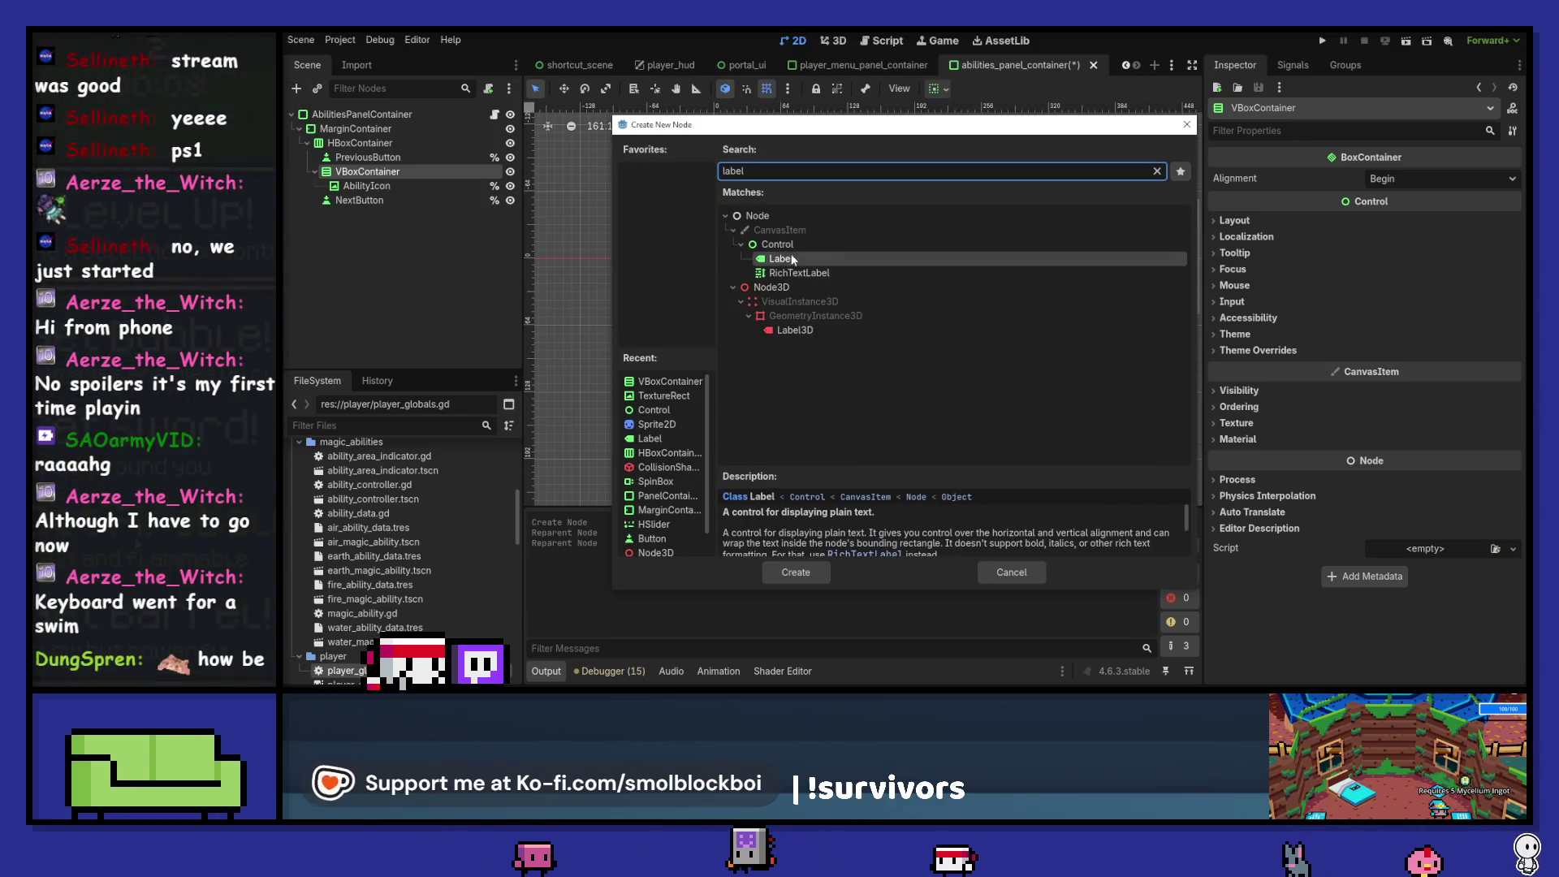
double_click(779, 287)
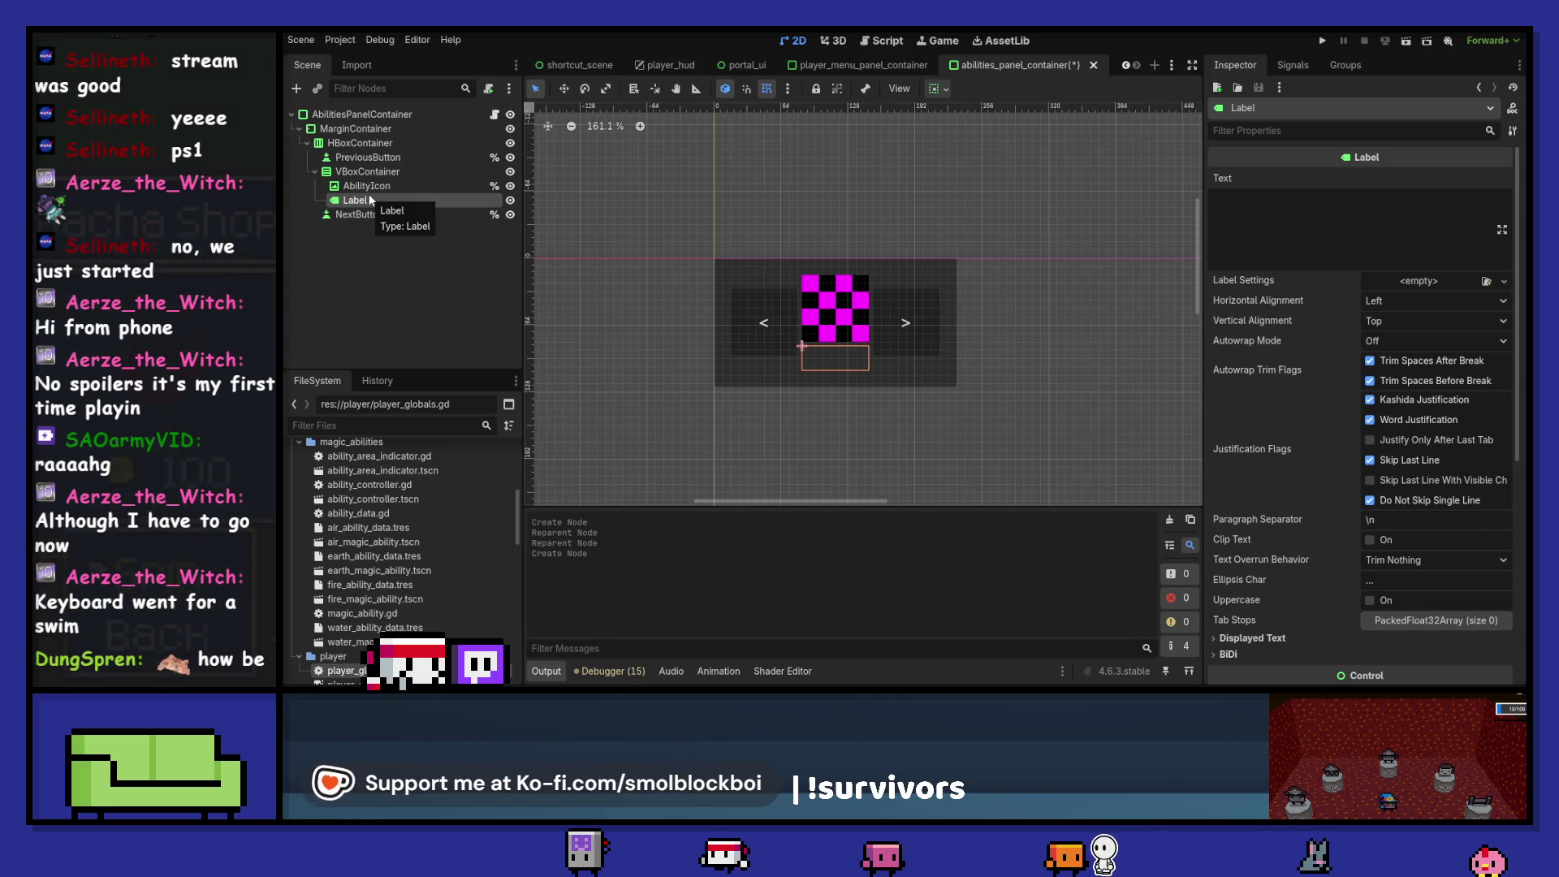
key(ctrl+z)
key(ctrl+z)
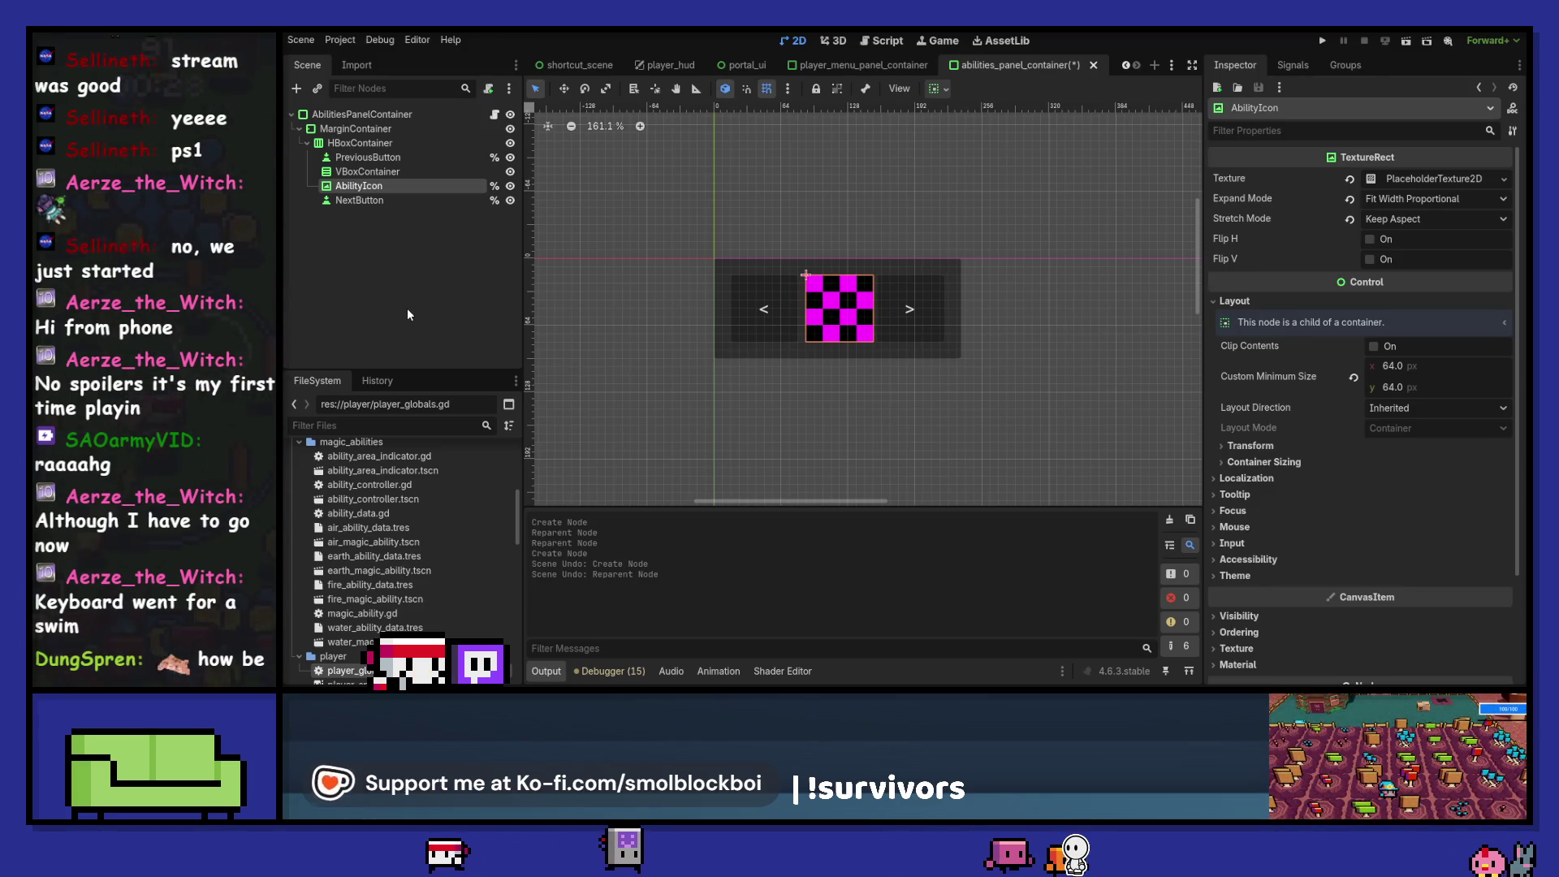
Delete the VBoxContainer and add a Full Rect MarginContainer under AbilityIcon.
click(357, 172)
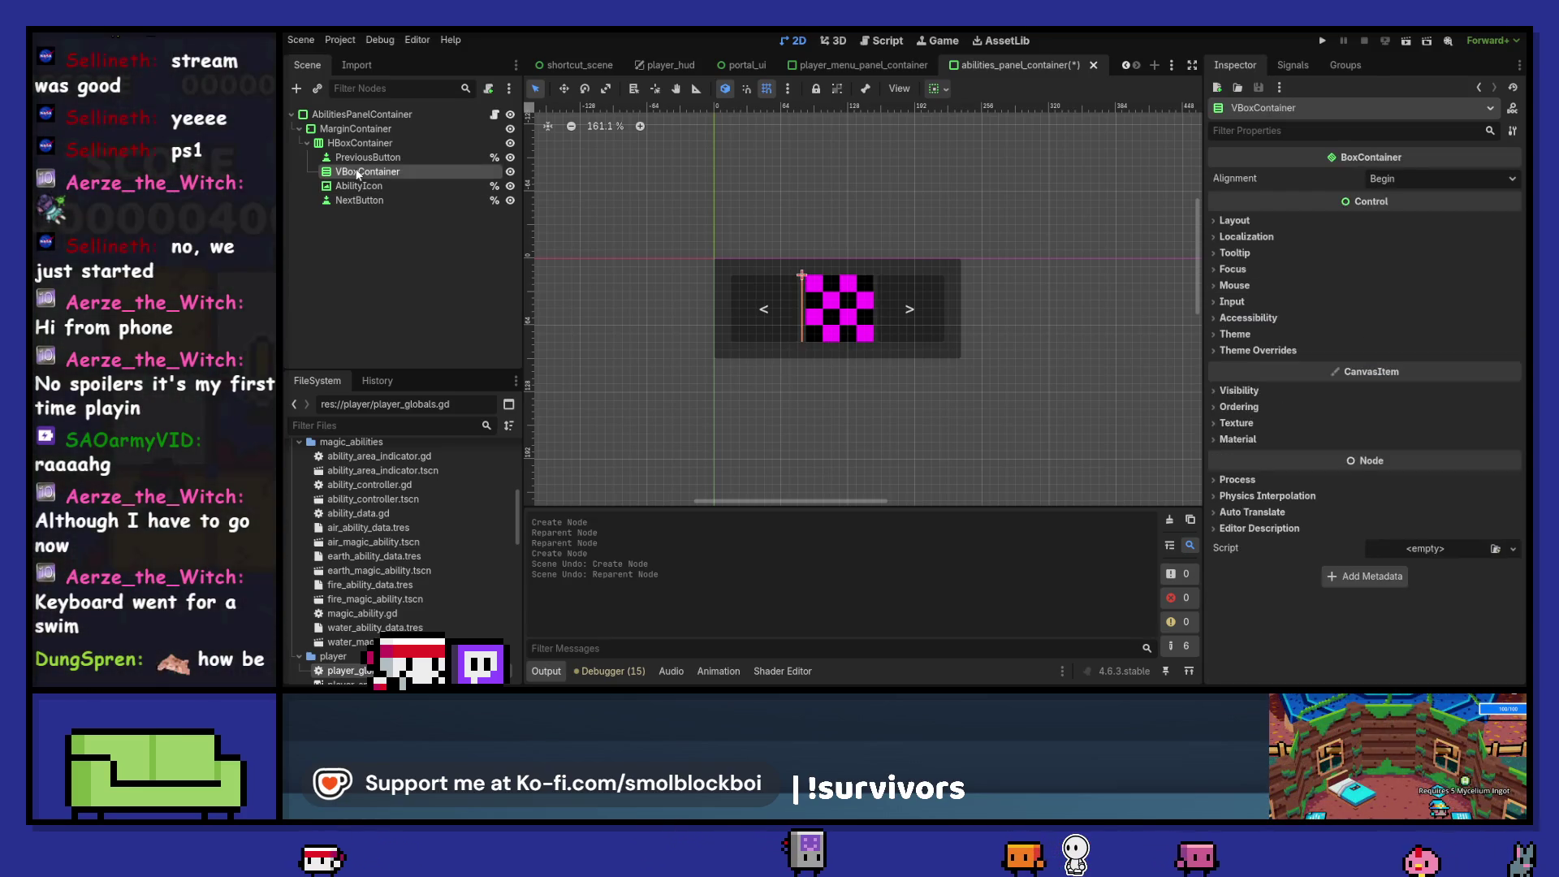
key(Delete)
click(297, 88)
text(margin)
double_click(833, 305)
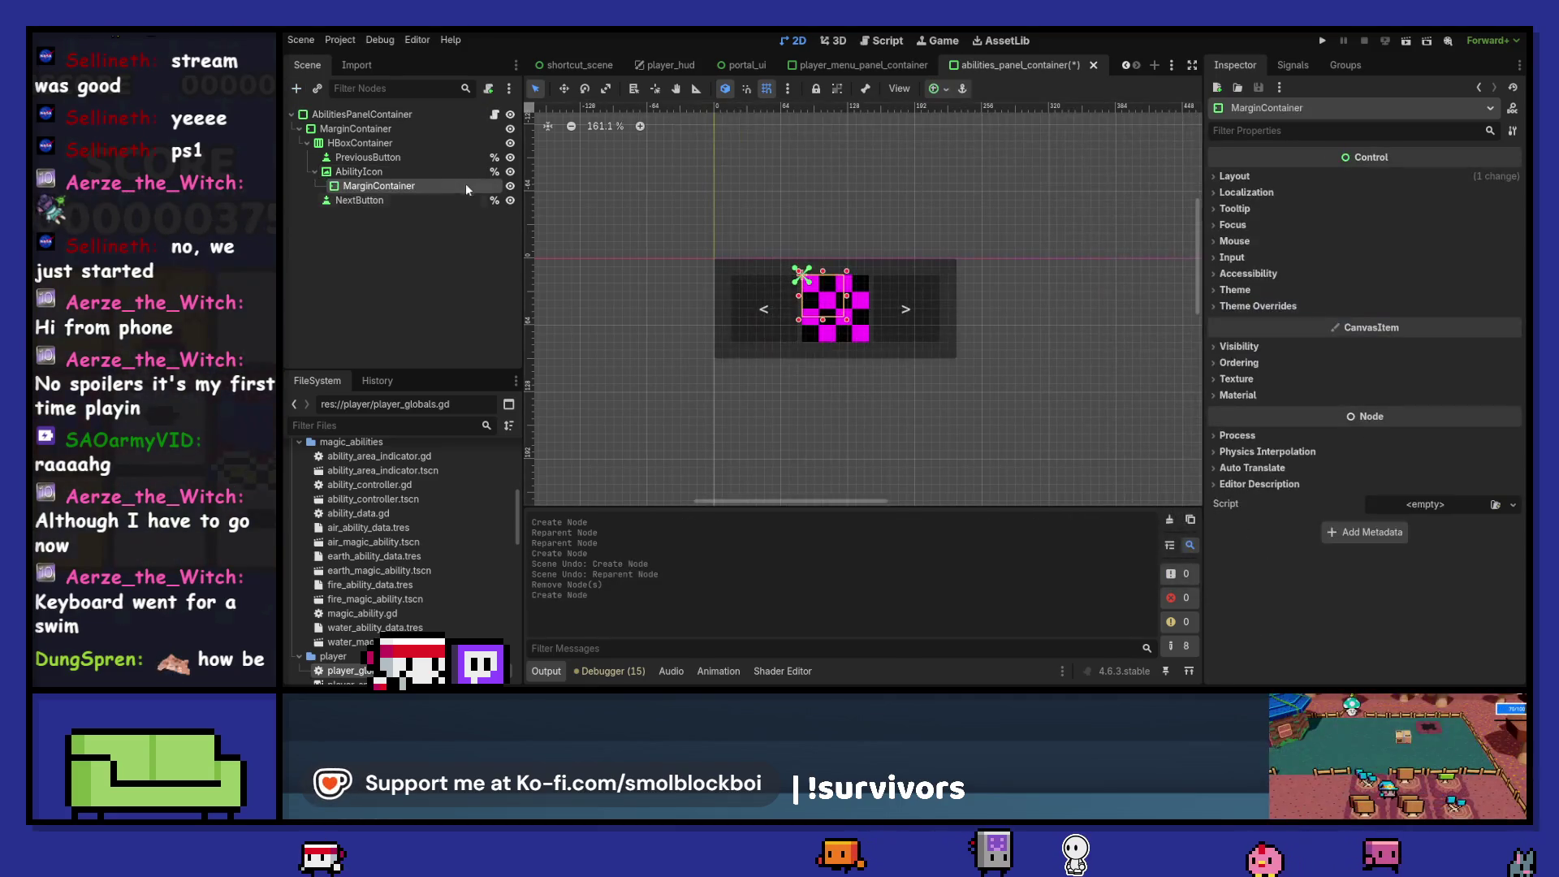
click(939, 88)
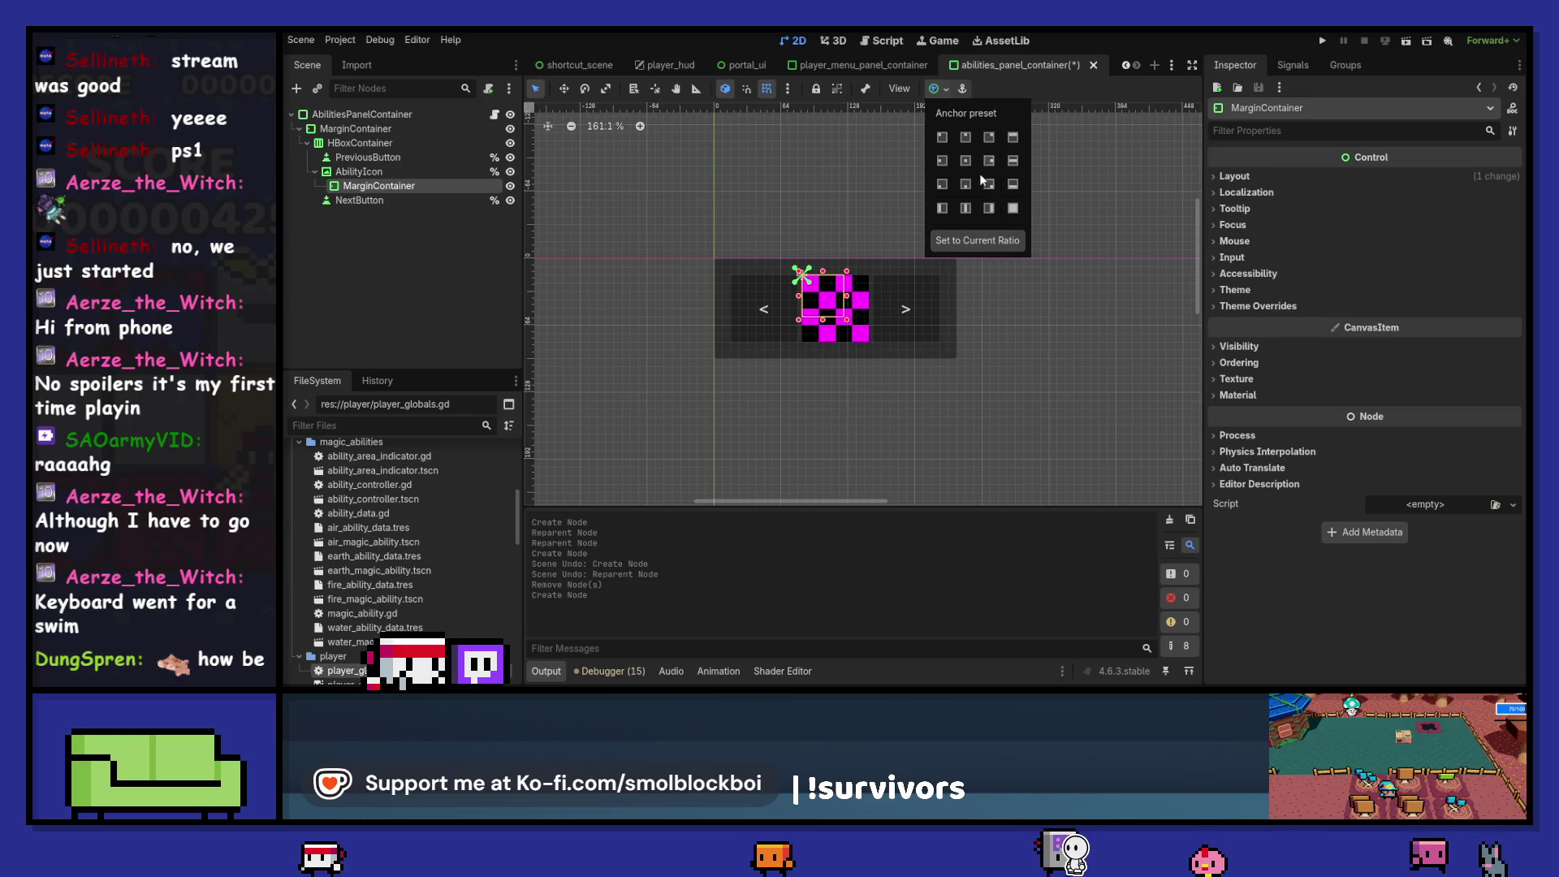
click(1014, 210)
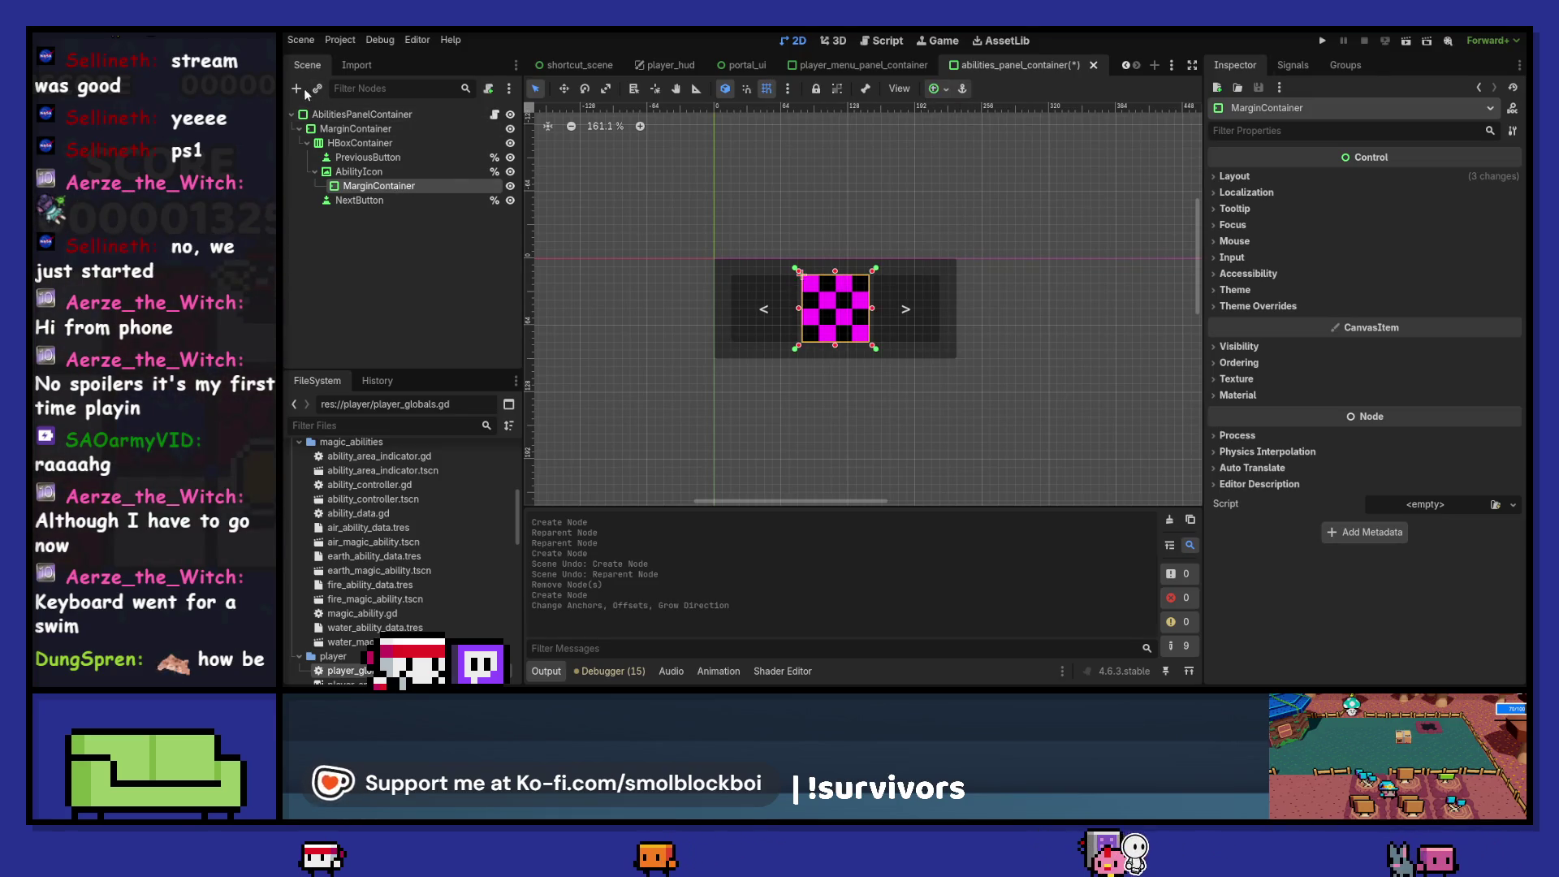
Add a Label reading '9' inside the MarginContainer.
click(301, 88)
text(te)
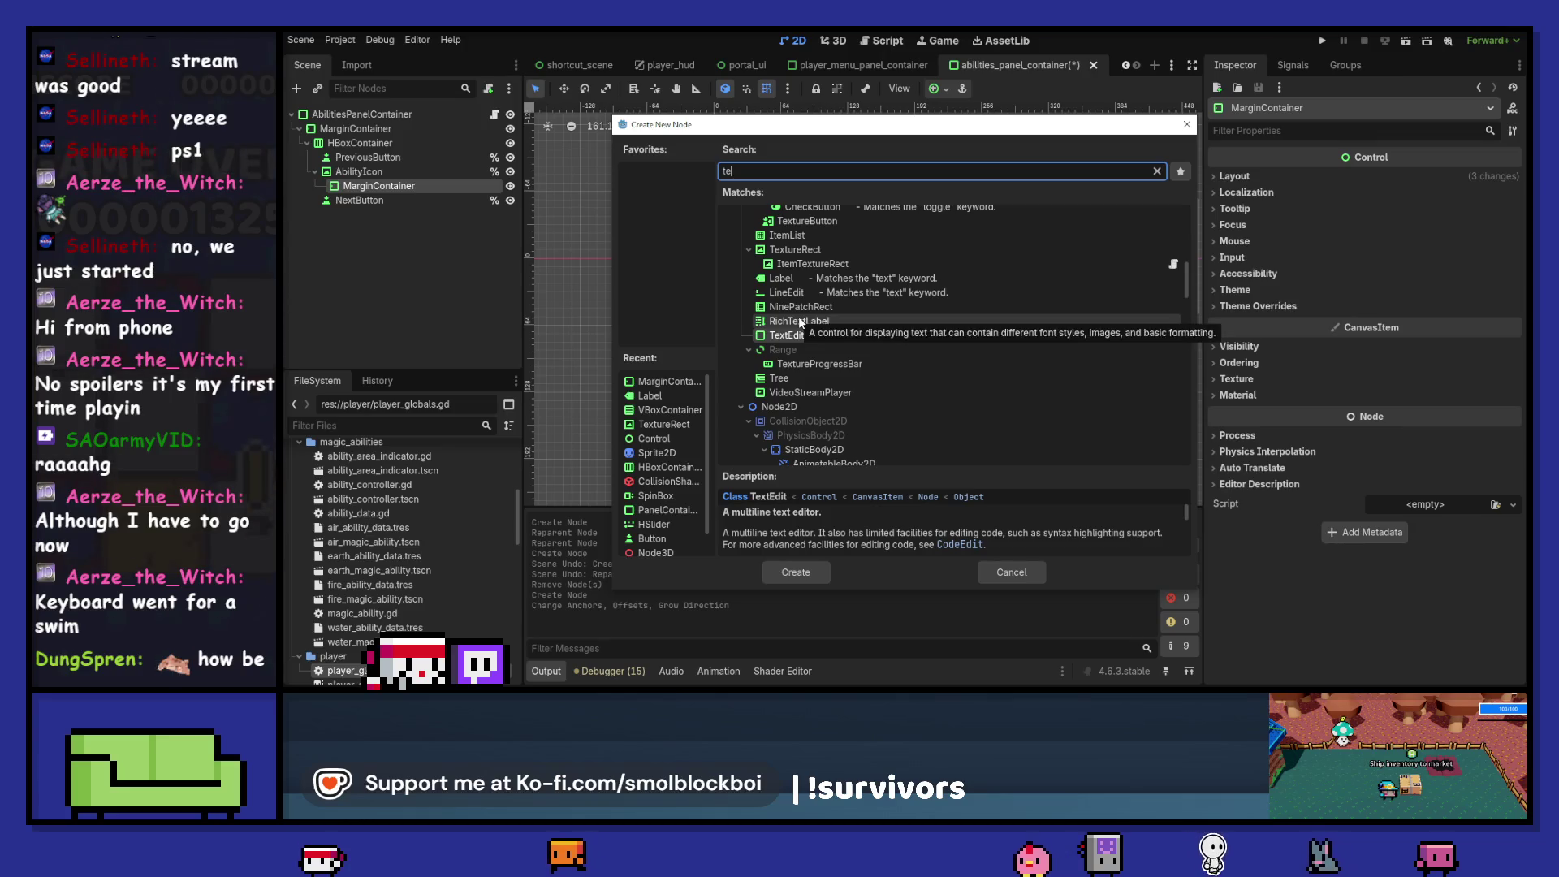
key(BackSpace)
key(BackSpace)
text(labe)
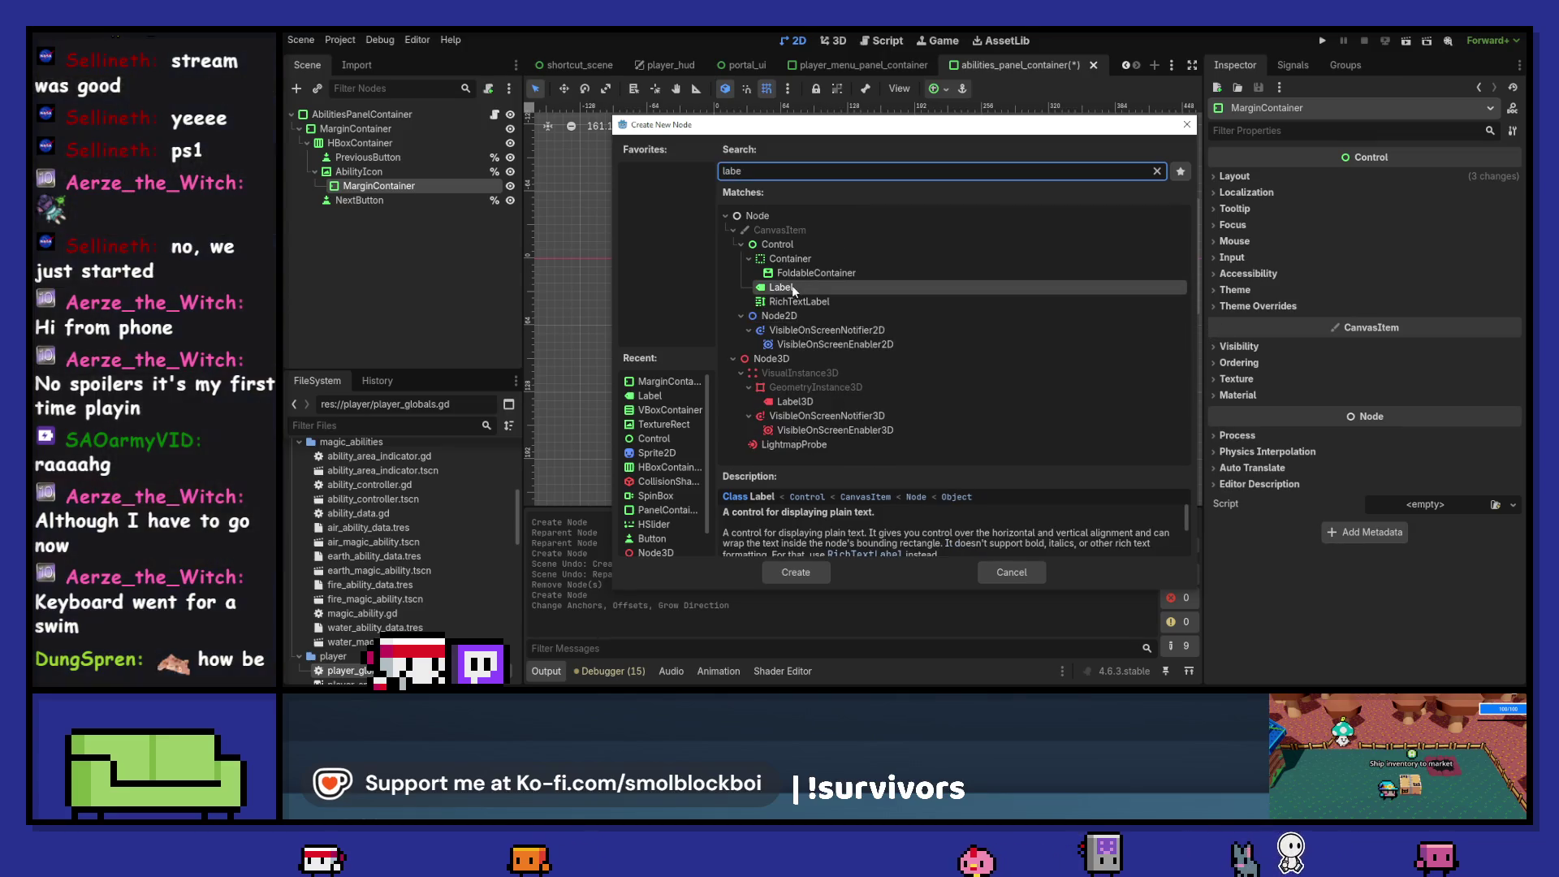
double_click(794, 290)
click(1336, 237)
text(9)
Centre the label text horizontally and align it to the bottom of its container.
click(1417, 308)
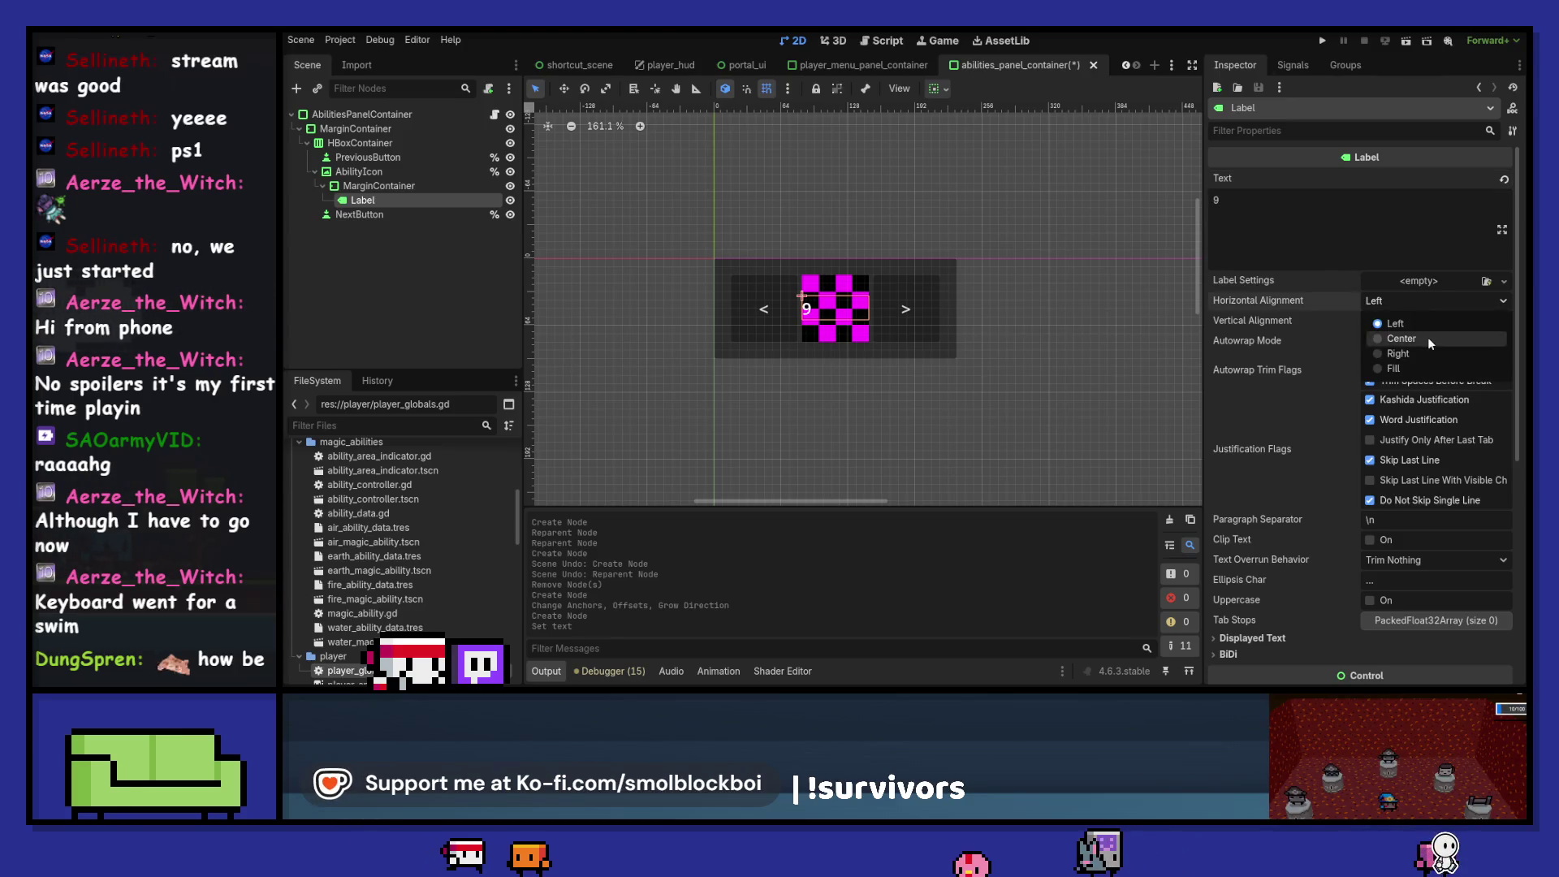
click(1428, 338)
click(1422, 320)
click(1418, 373)
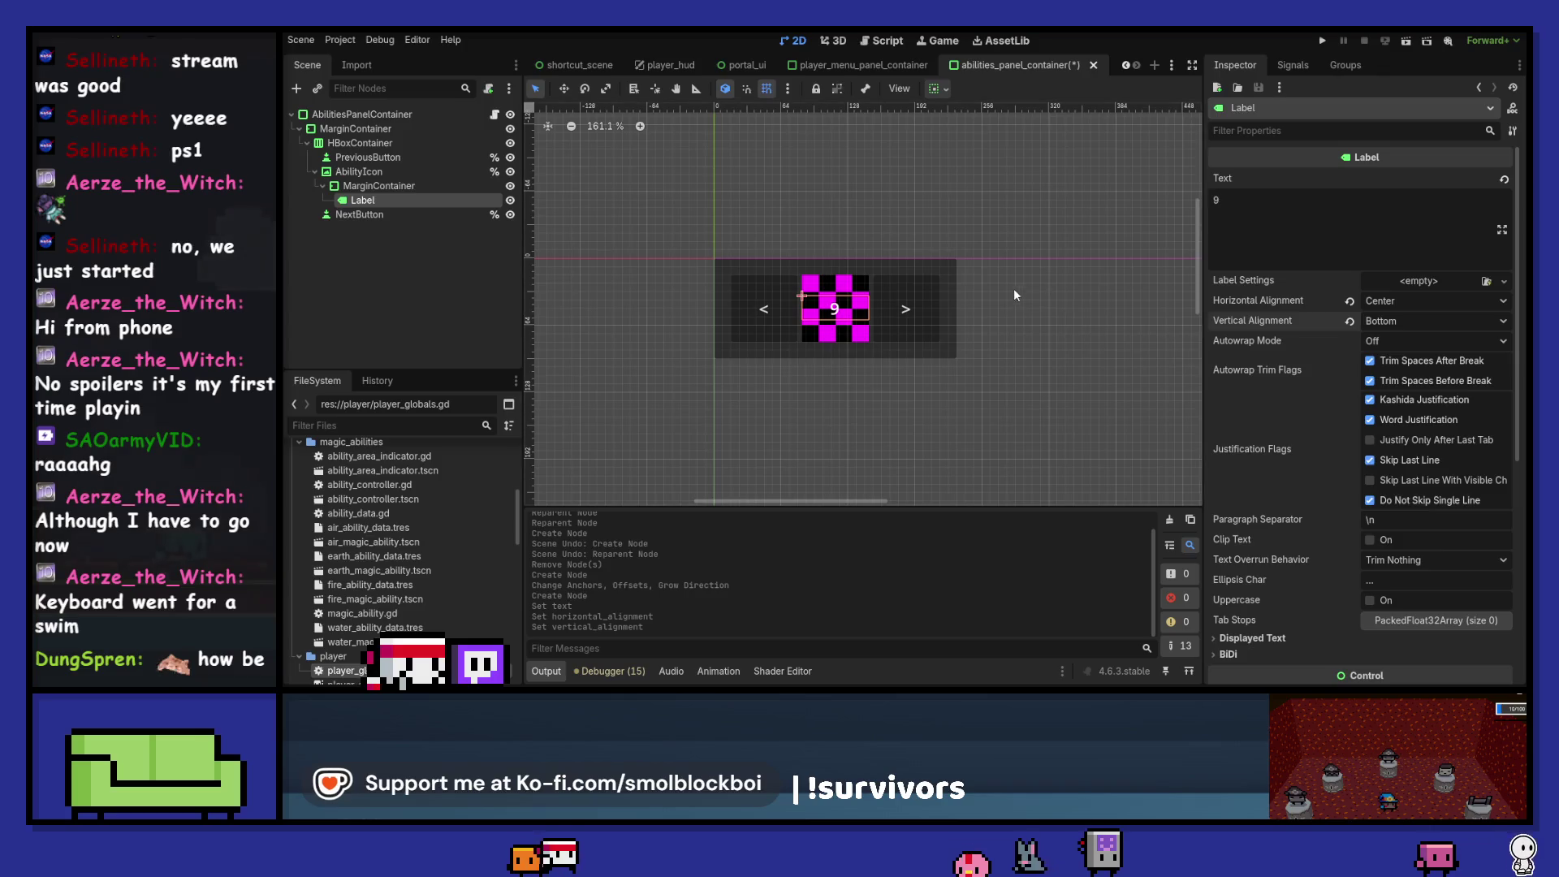
click(939, 89)
click(992, 217)
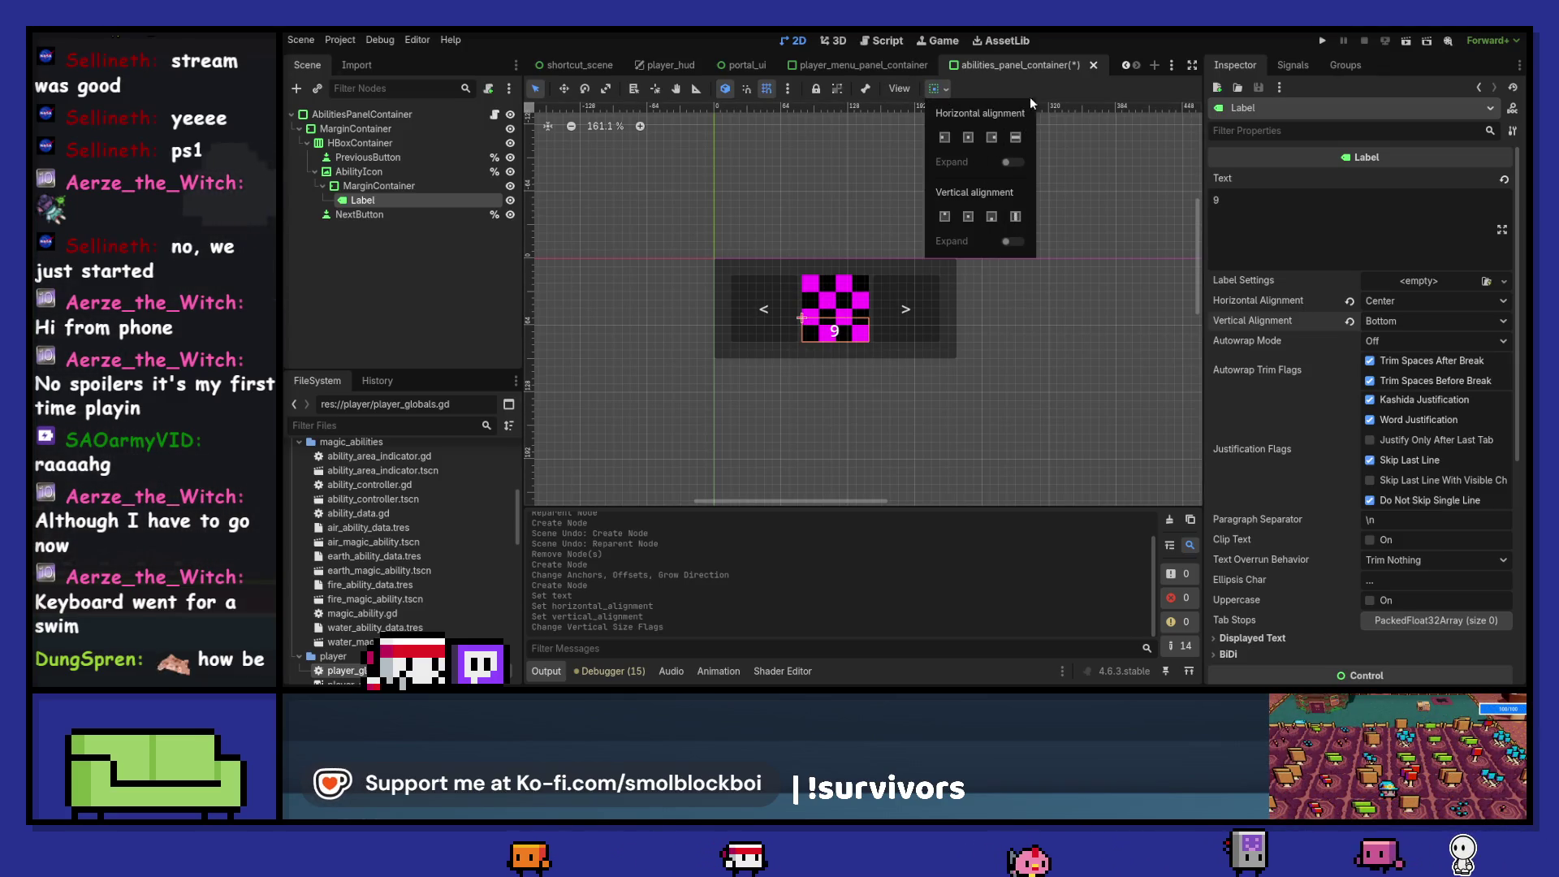
click(1085, 37)
Override the MarginContainer's bottom margin to -16 and save the scene.
click(378, 186)
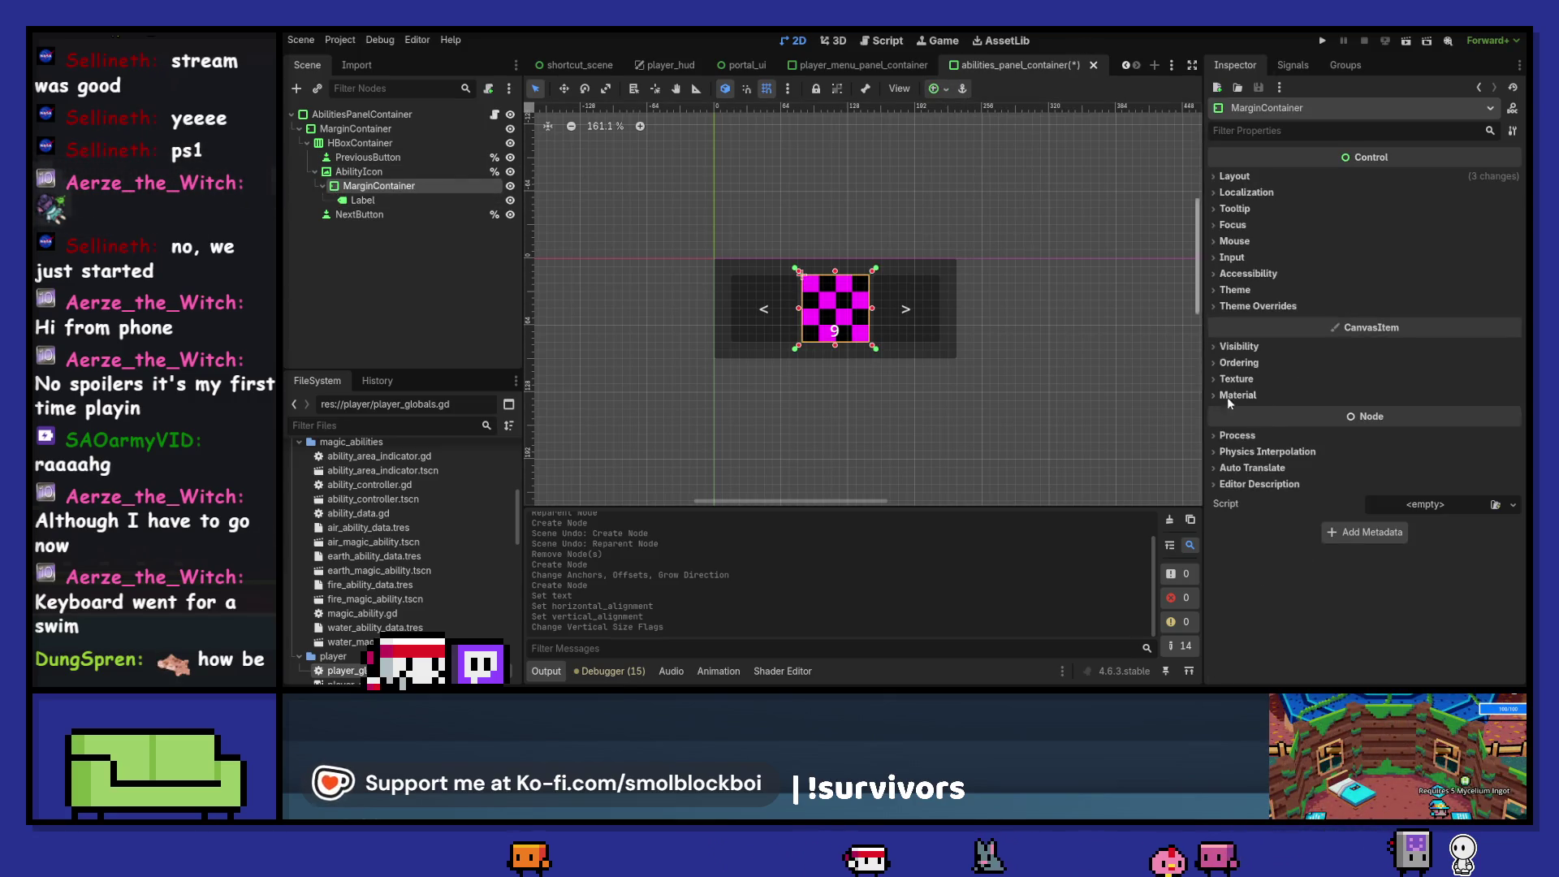
click(1257, 305)
click(1250, 321)
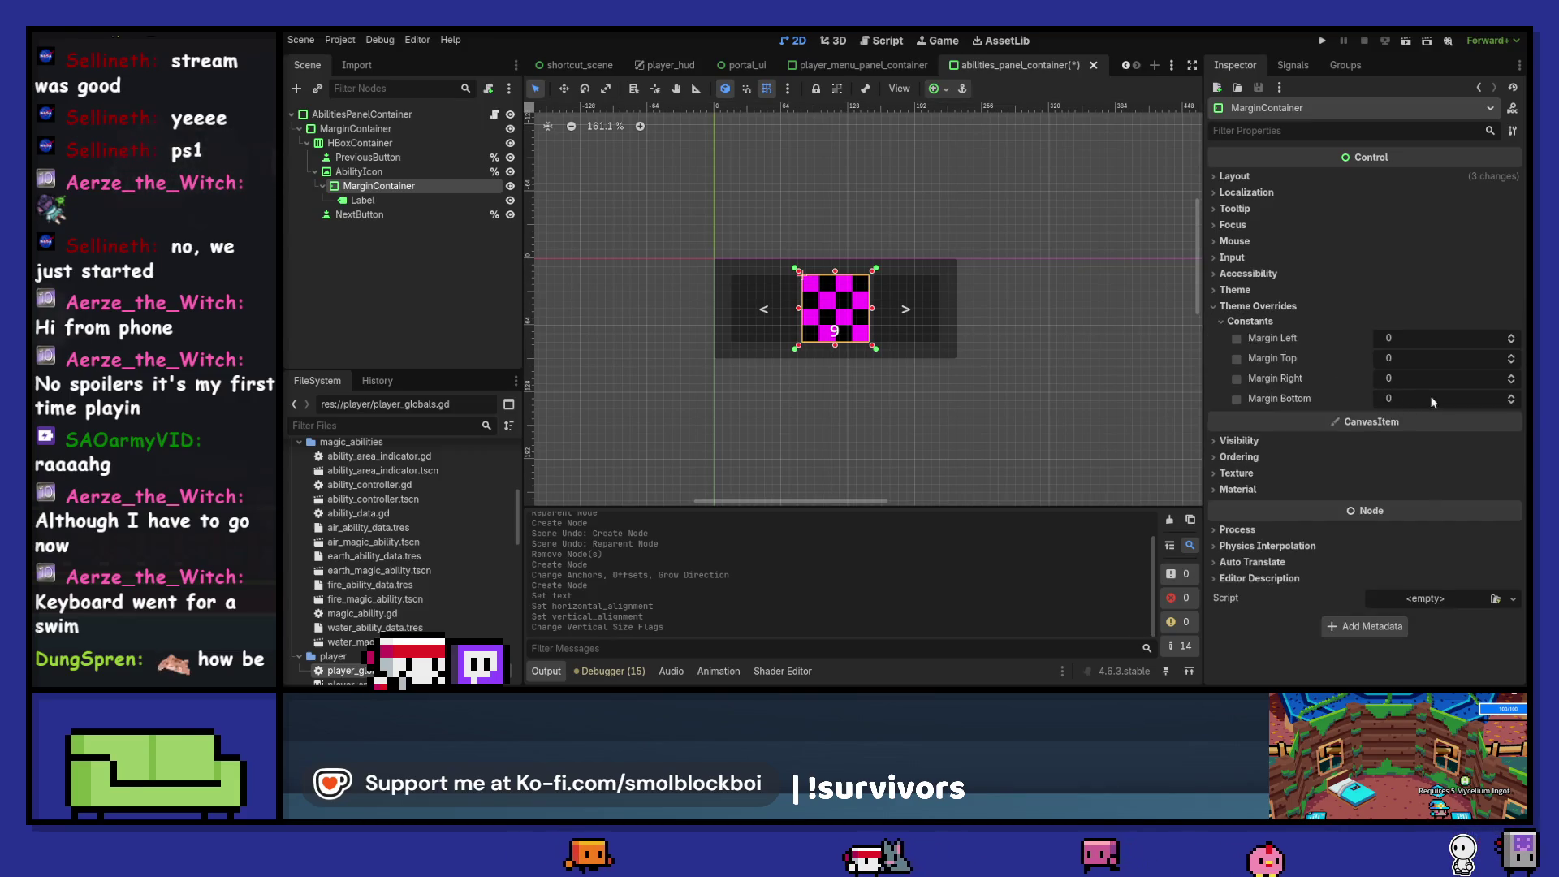
click(1510, 403)
click(1511, 403)
click(1510, 402)
click(1510, 402)
click(1510, 402)
click(1510, 402)
click(1510, 402)
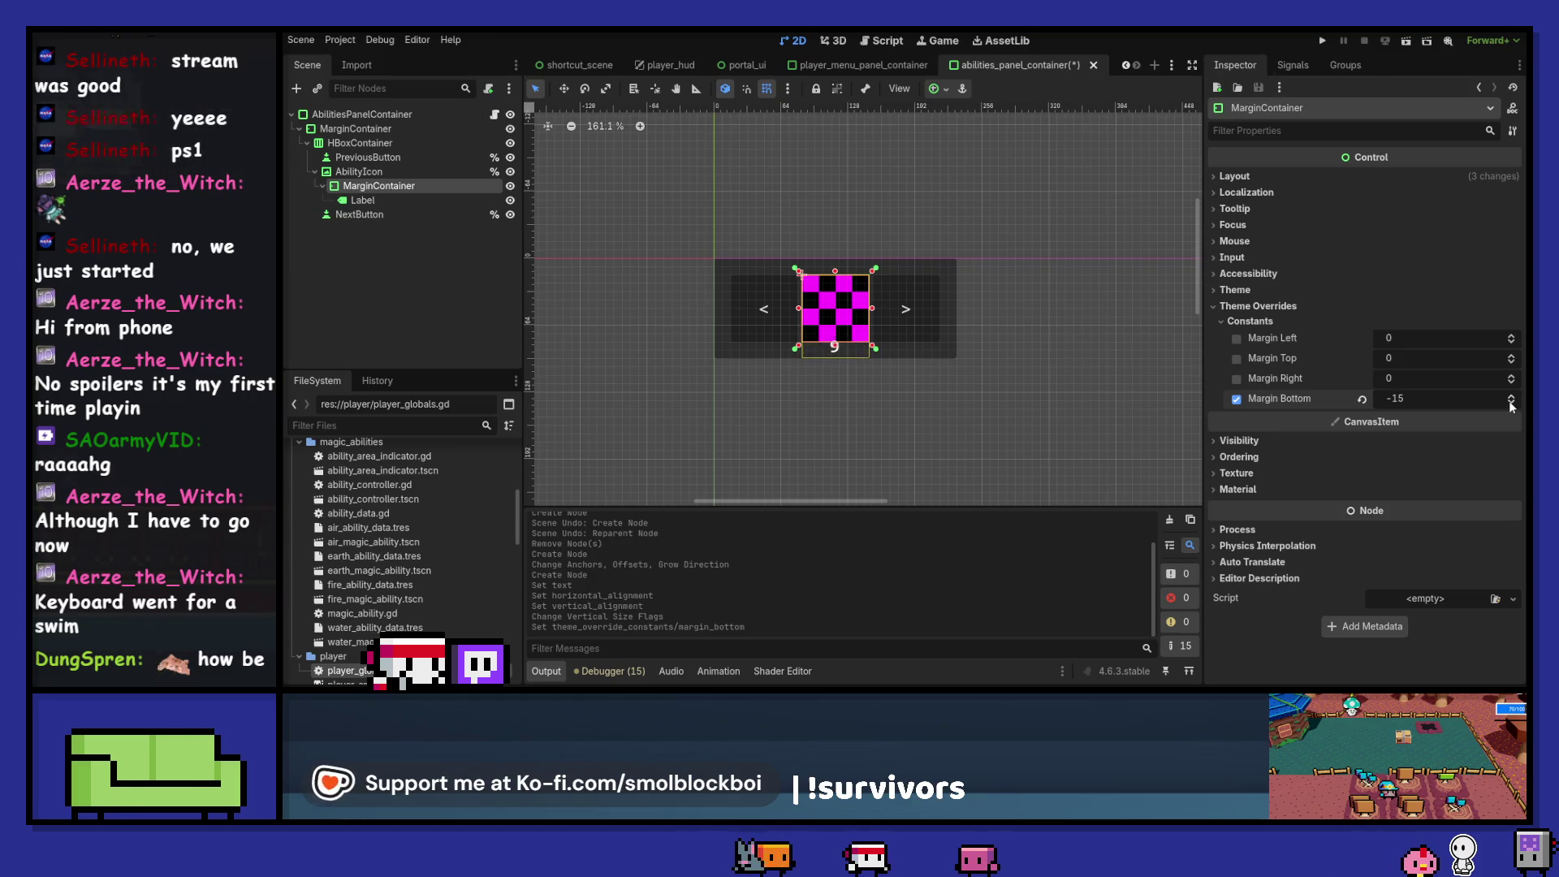
click(1510, 402)
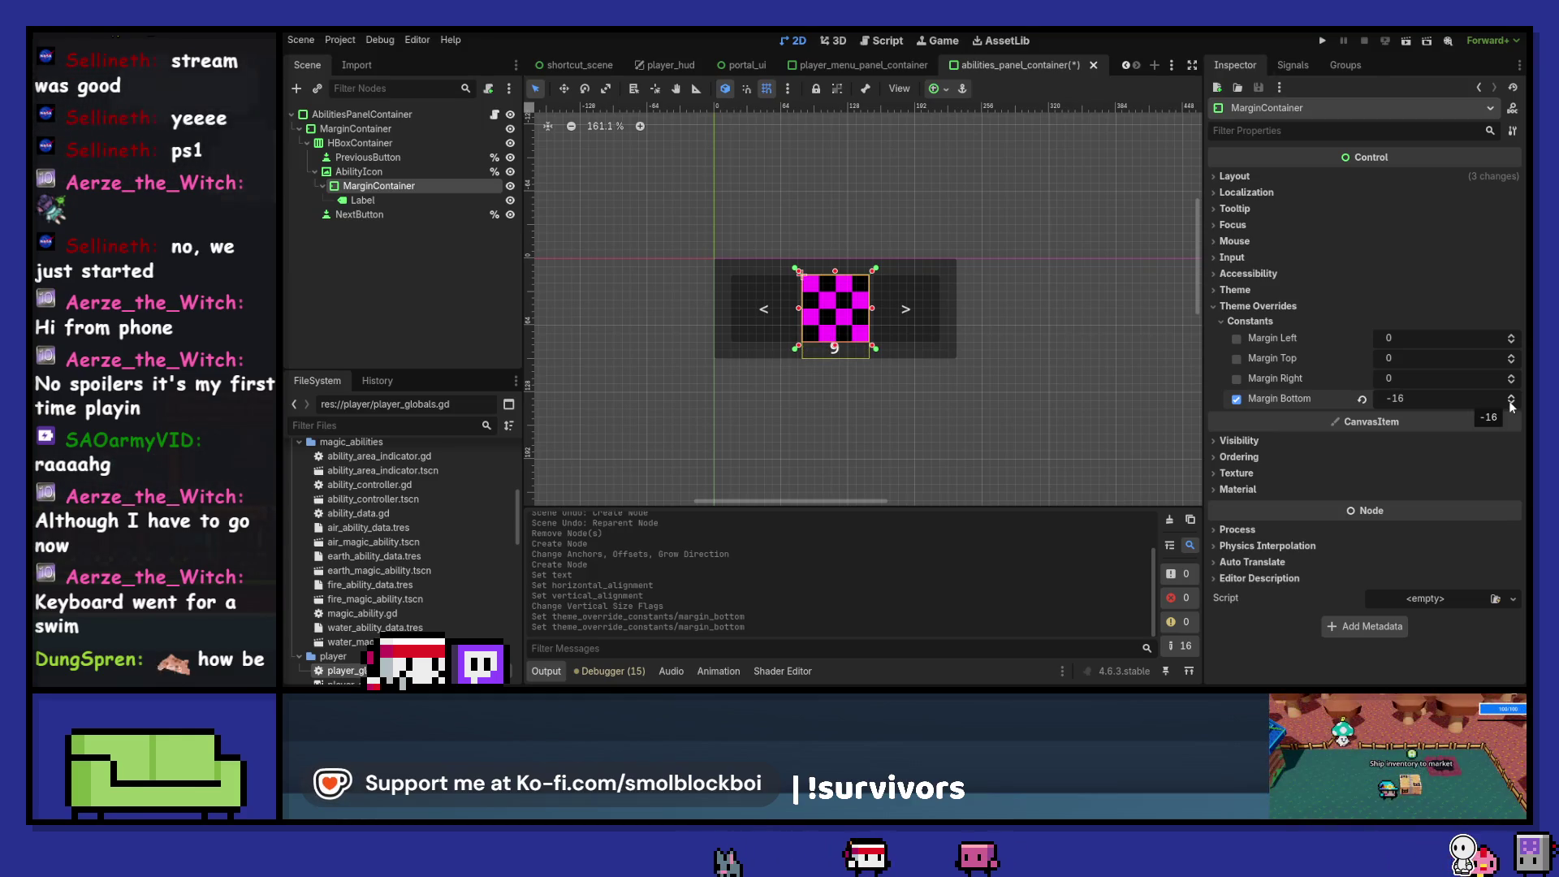
click(401, 171)
key(ctrl+s)
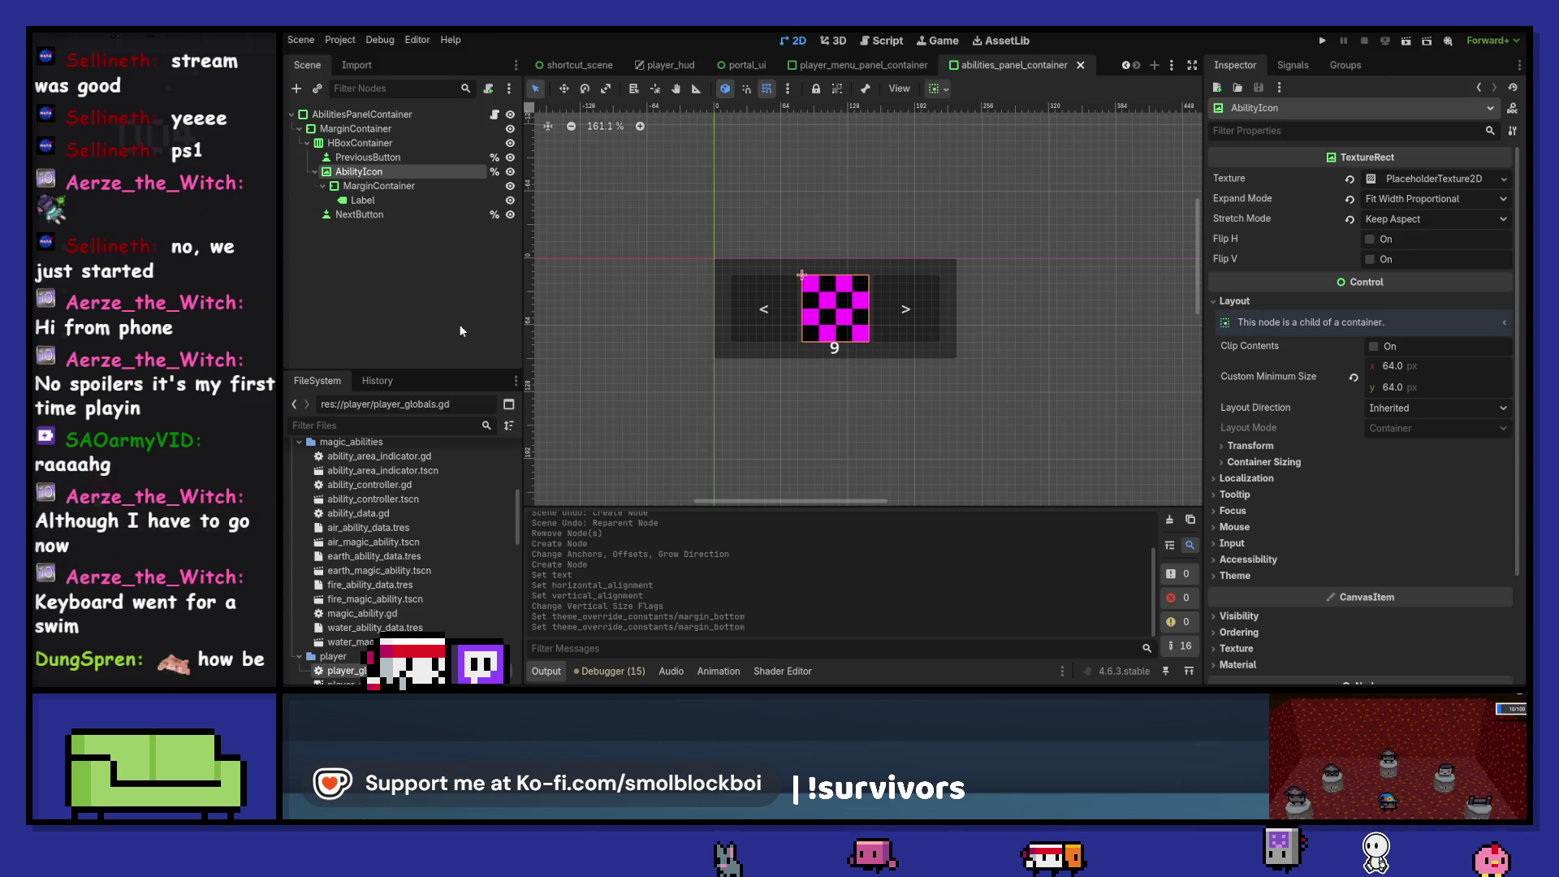
click(401, 199)
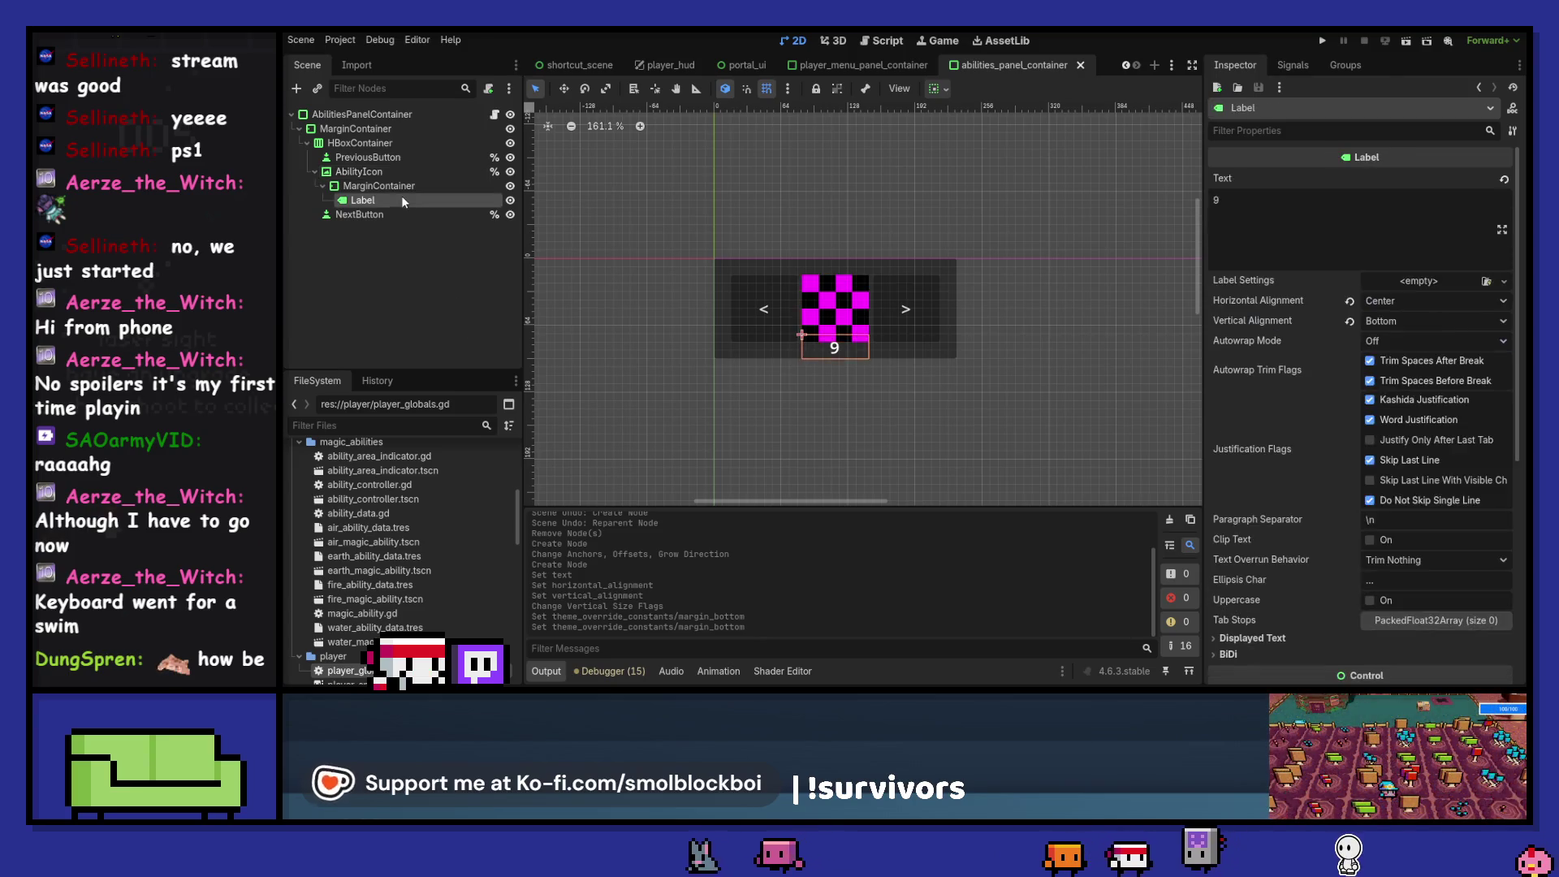
Right-align the level label, set the container's bottom margin to -8, and save.
click(1404, 300)
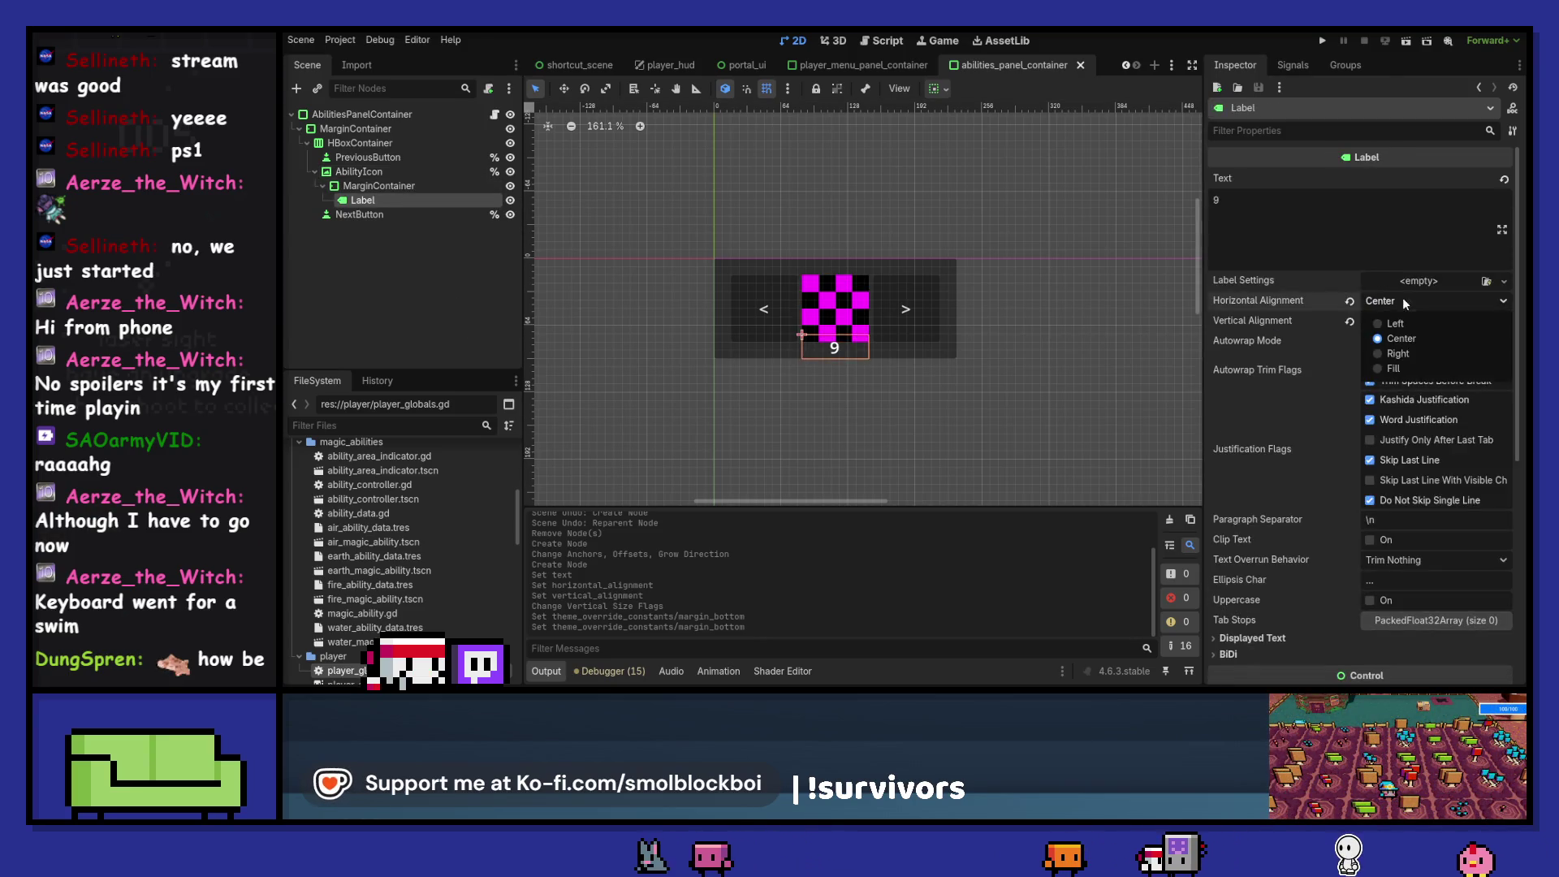
click(1428, 353)
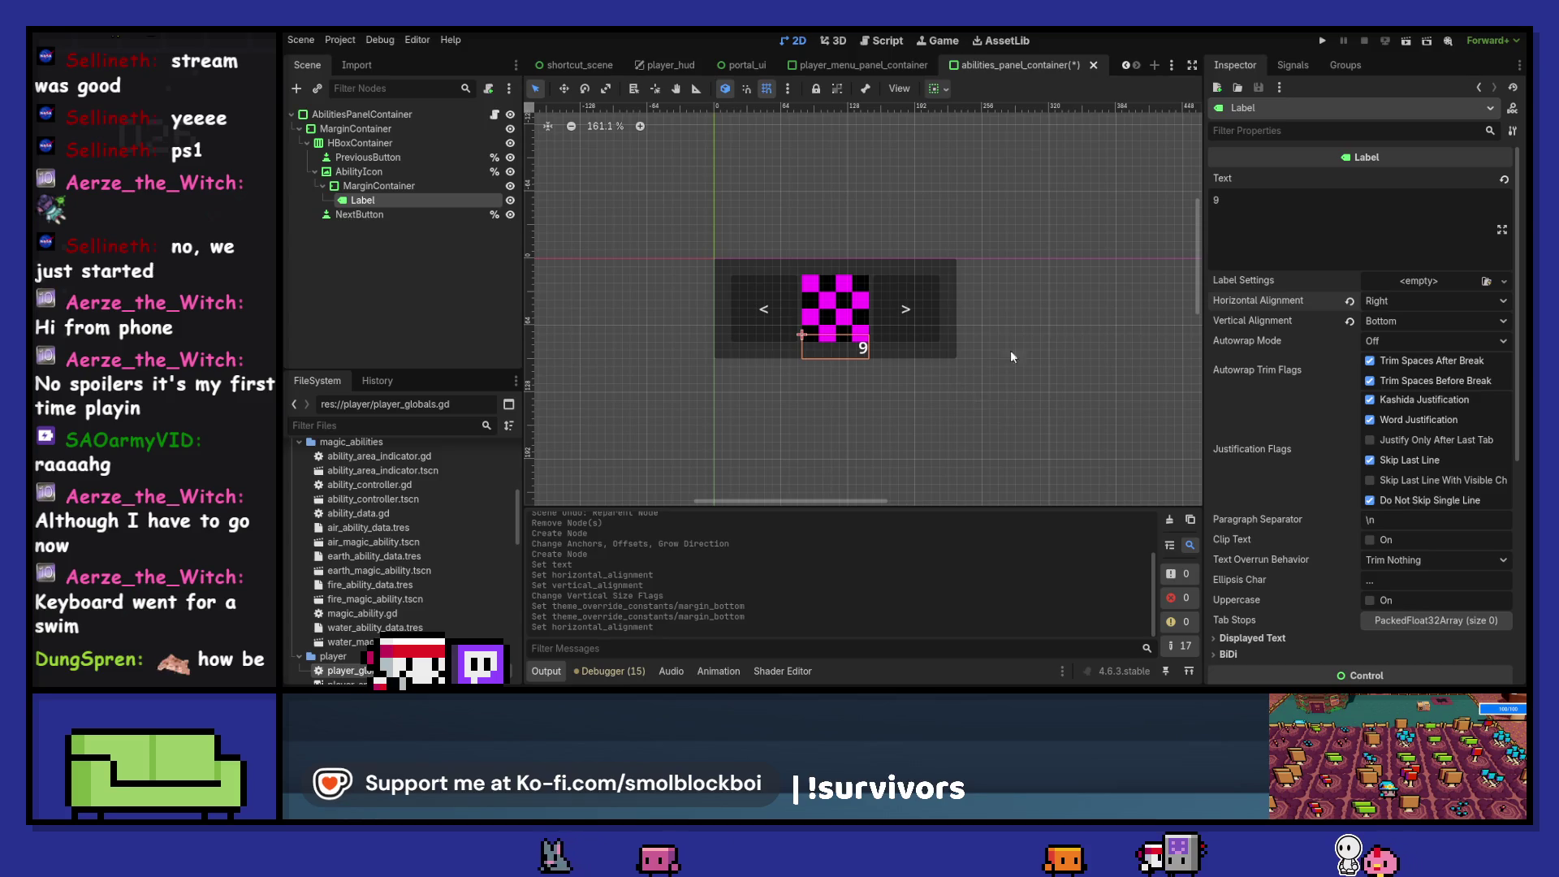
click(378, 185)
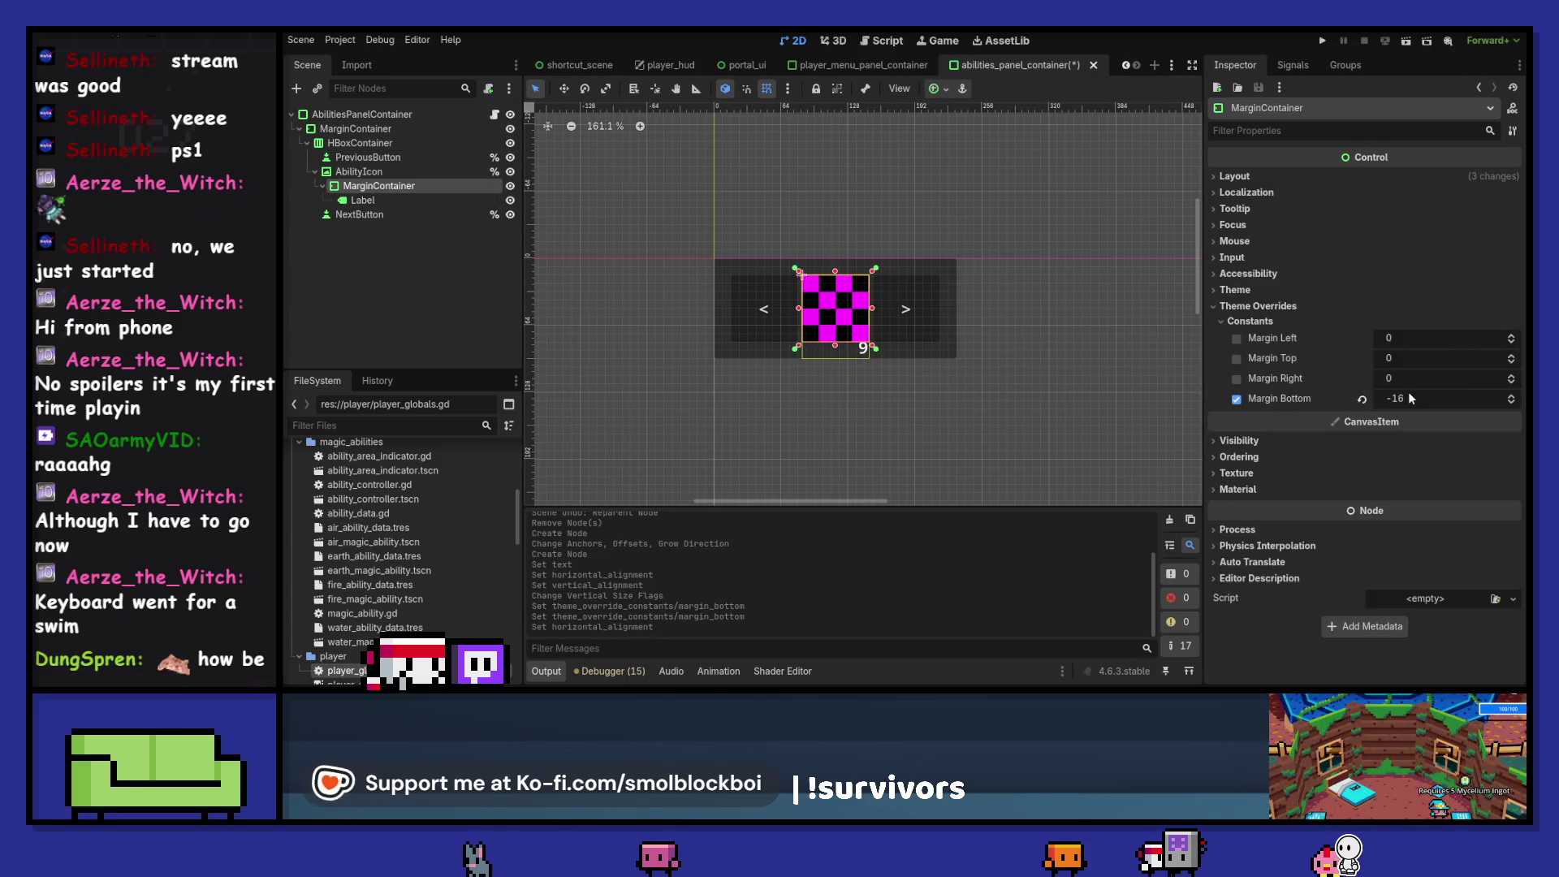
key(Return)
click(1071, 411)
key(ctrl+s)
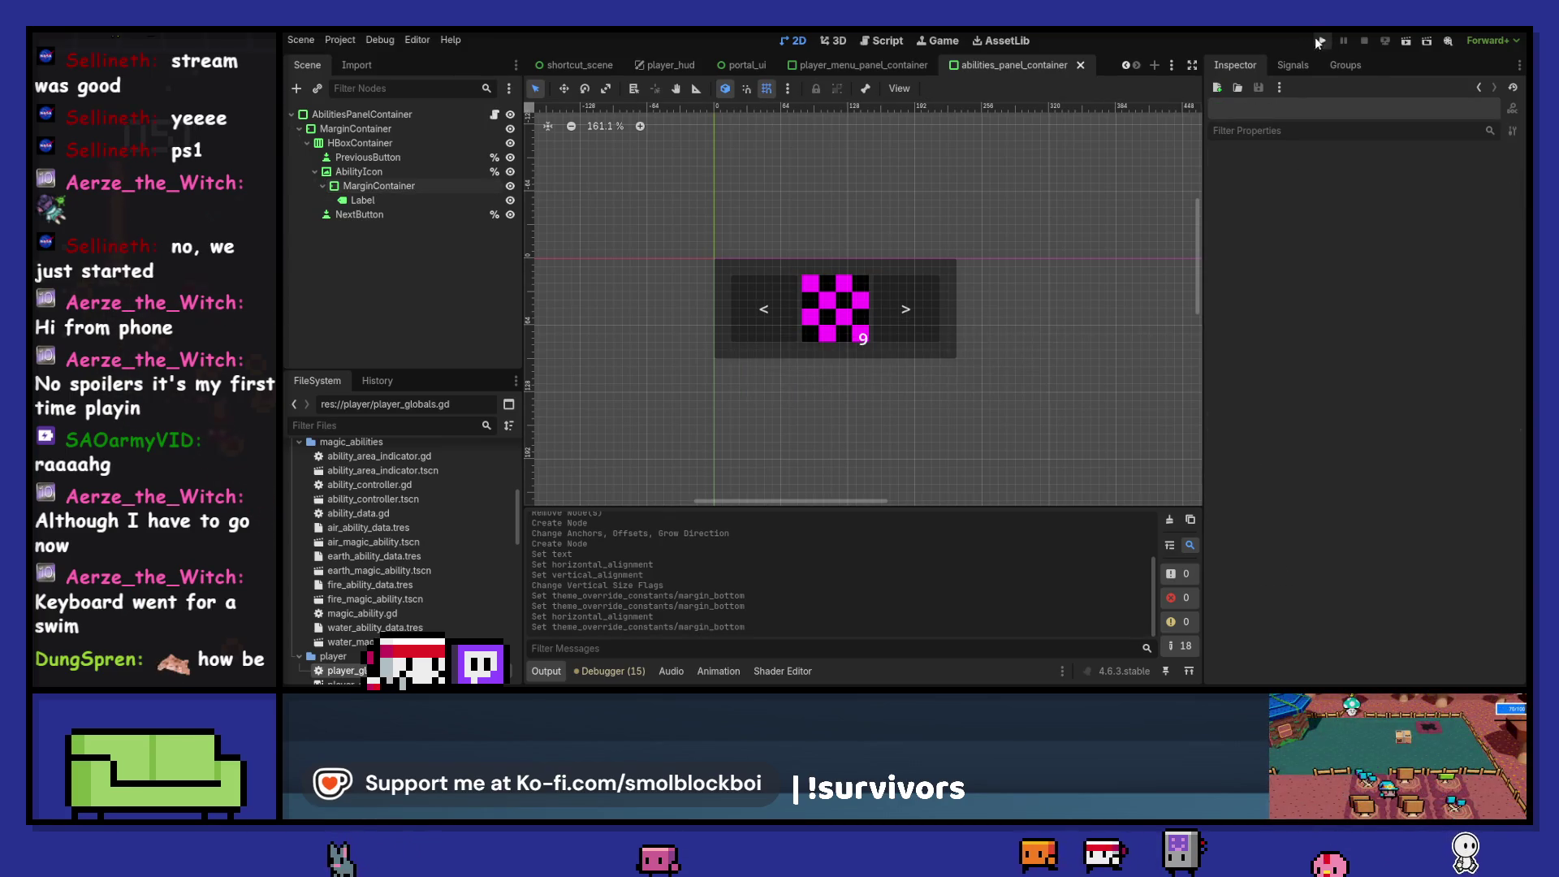
Rename the Label to LevelLabel, enable Access as Unique Name, and open abilities_panel_container.gd.
double_click(406, 200)
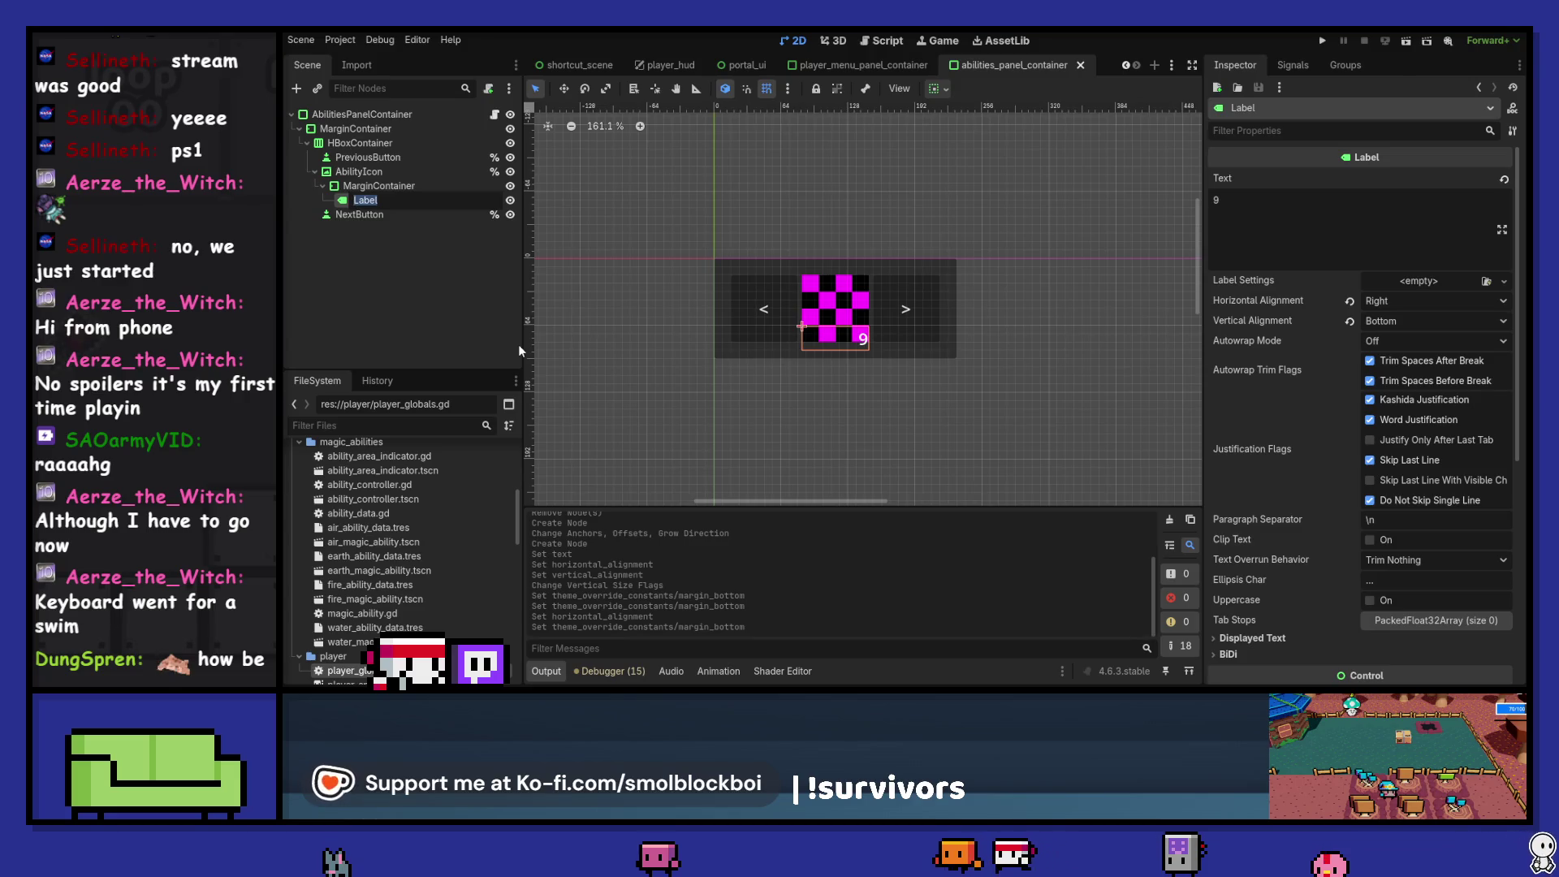
text(vel)
key(Return)
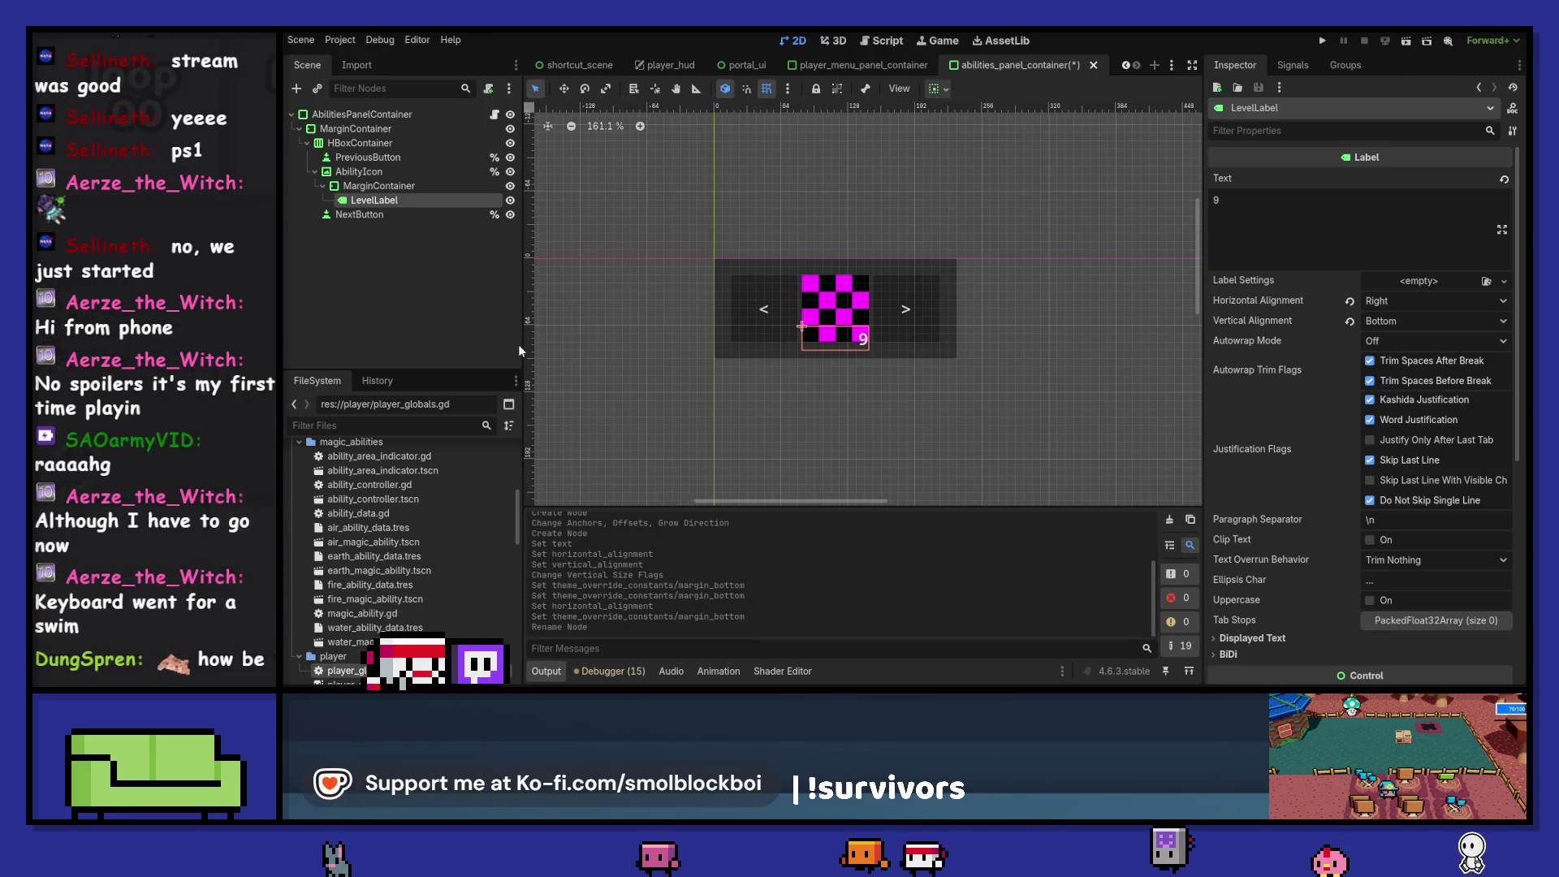
right_click(417, 201)
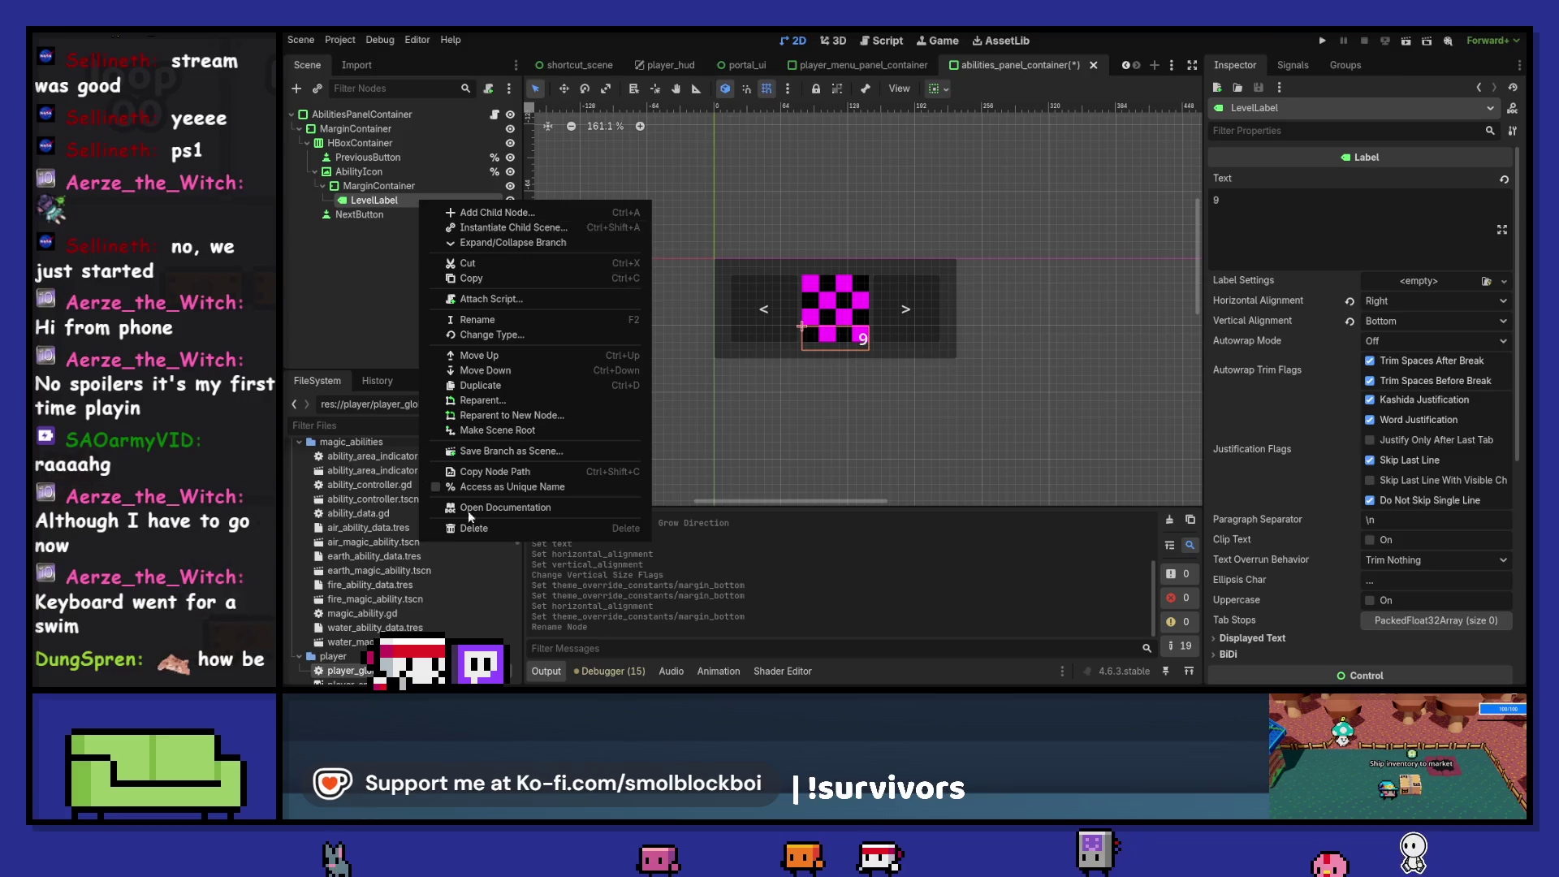
click(475, 485)
click(494, 115)
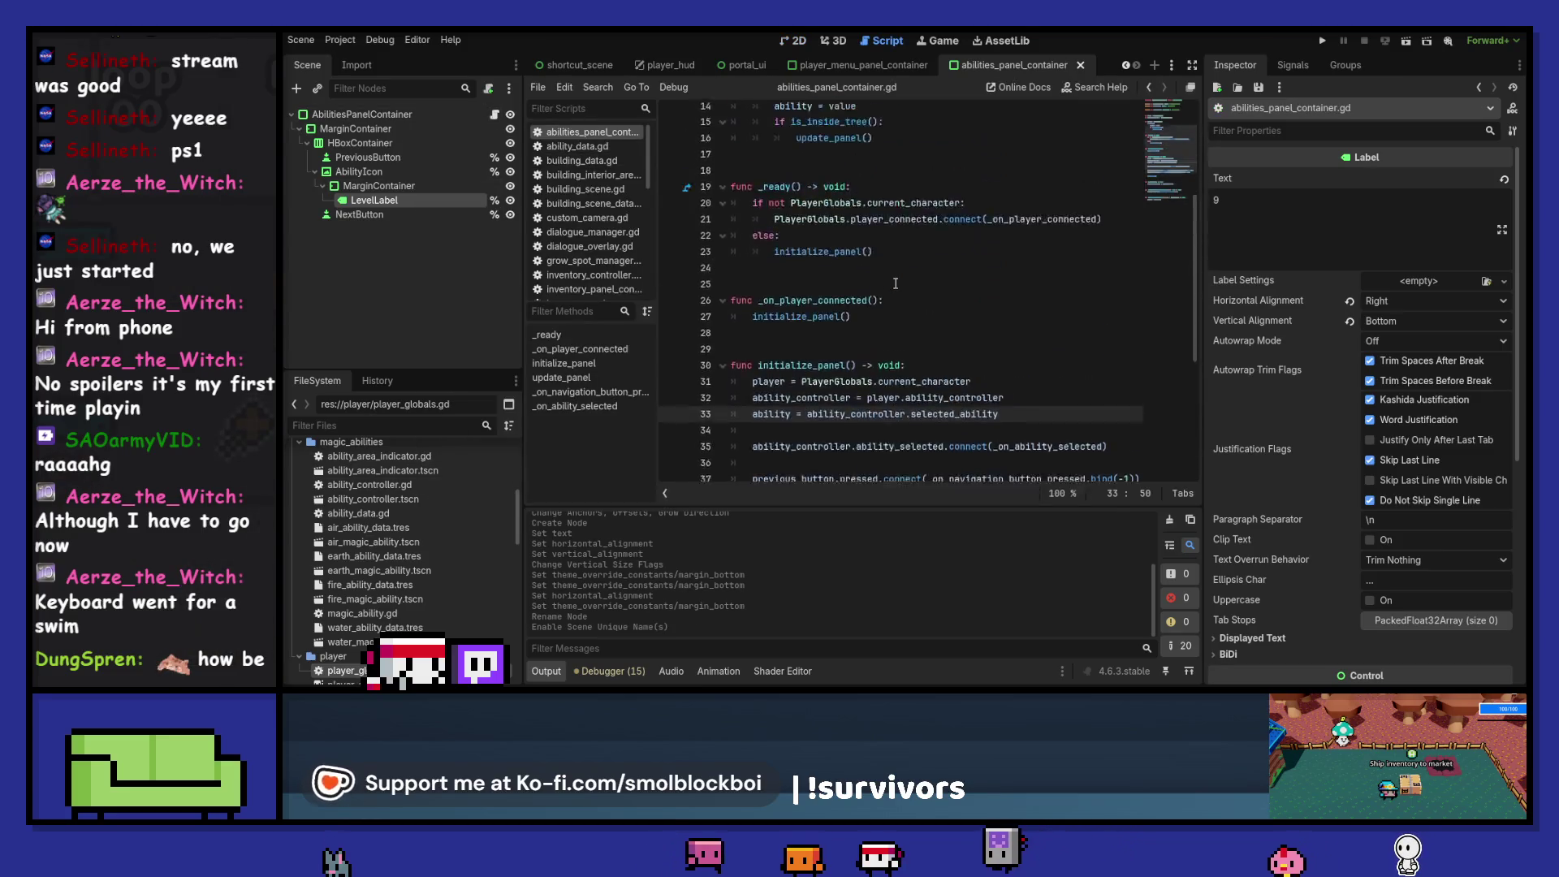
scroll(895, 283, up, 5)
click(812, 209)
mouse_move(436, 198)
mouse_down()
mouse_move(893, 194)
mouse_move(875, 221)
mouse_up()
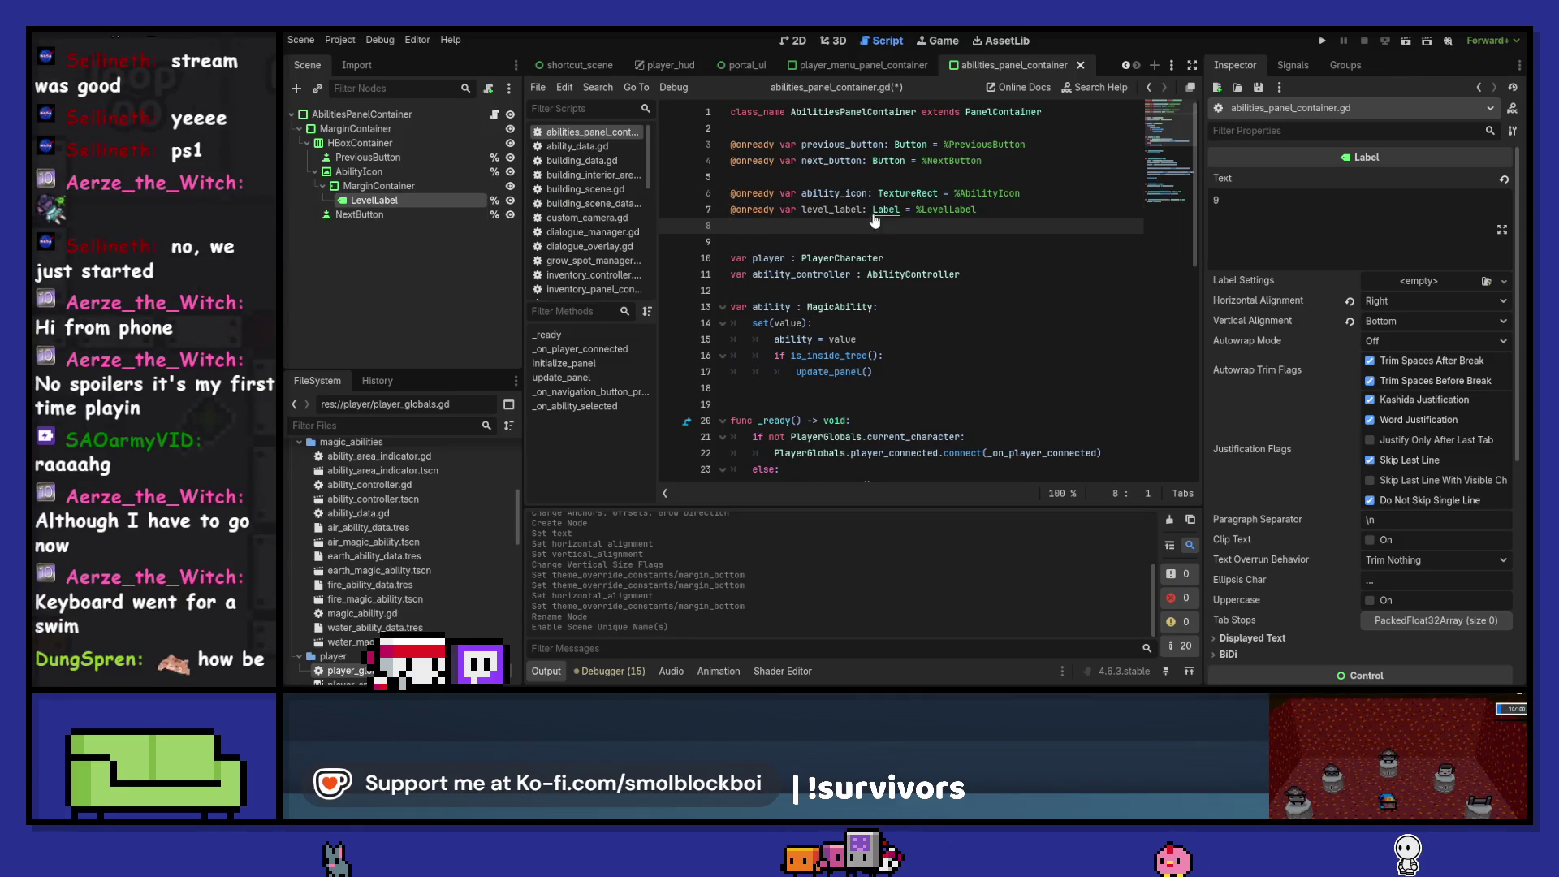
double_click(839, 207)
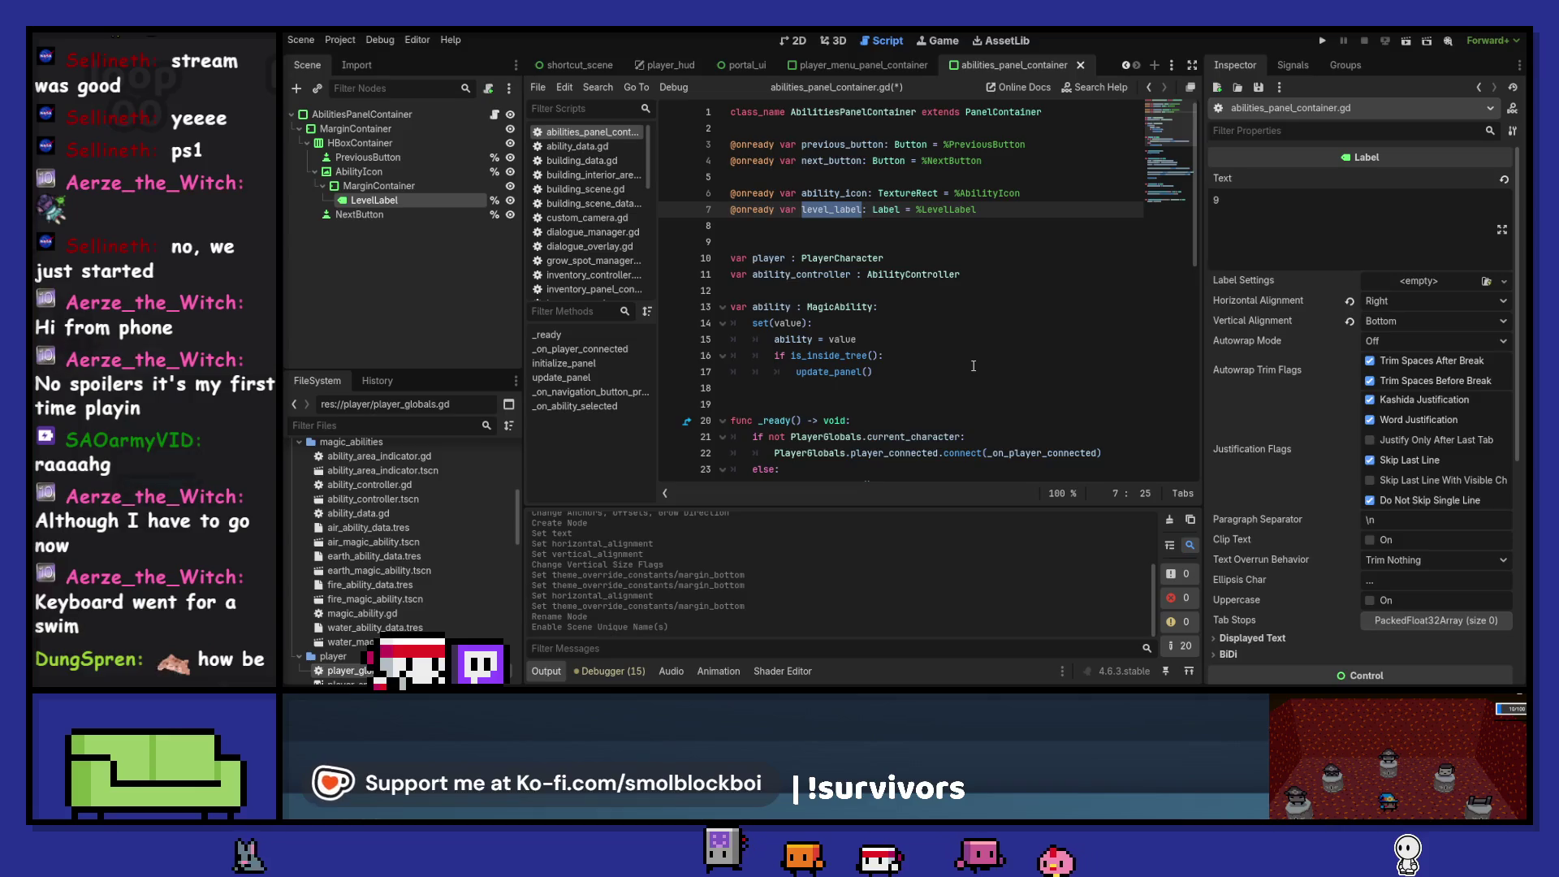
Add level_label.text = "%d" % ability.data.level to update_panel, save, and run with F5.
scroll(966, 357, down, 9)
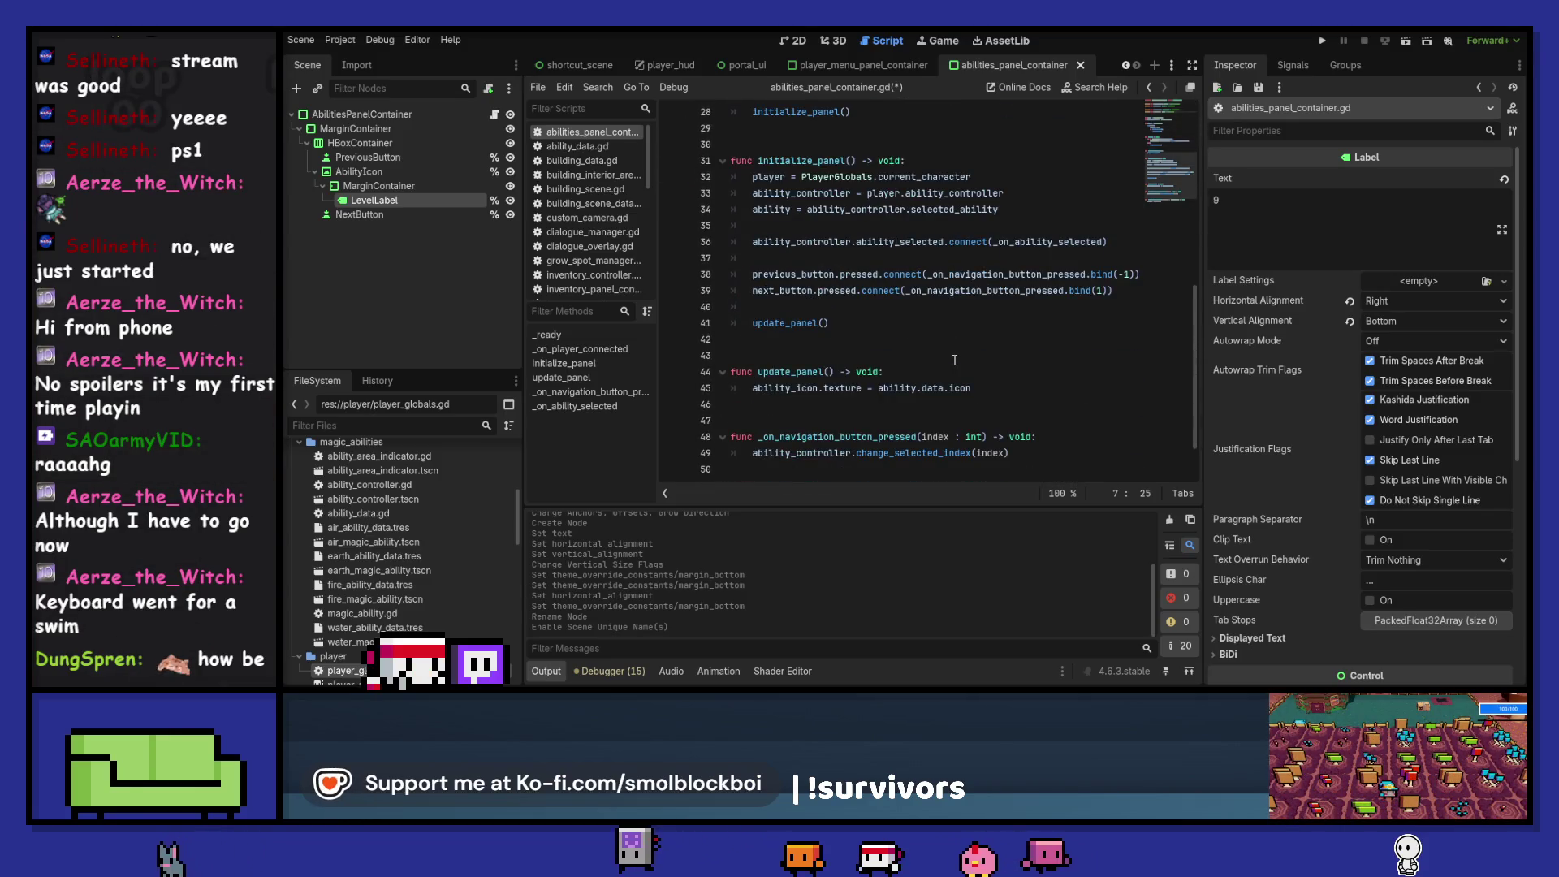
click(997, 387)
key(Return)
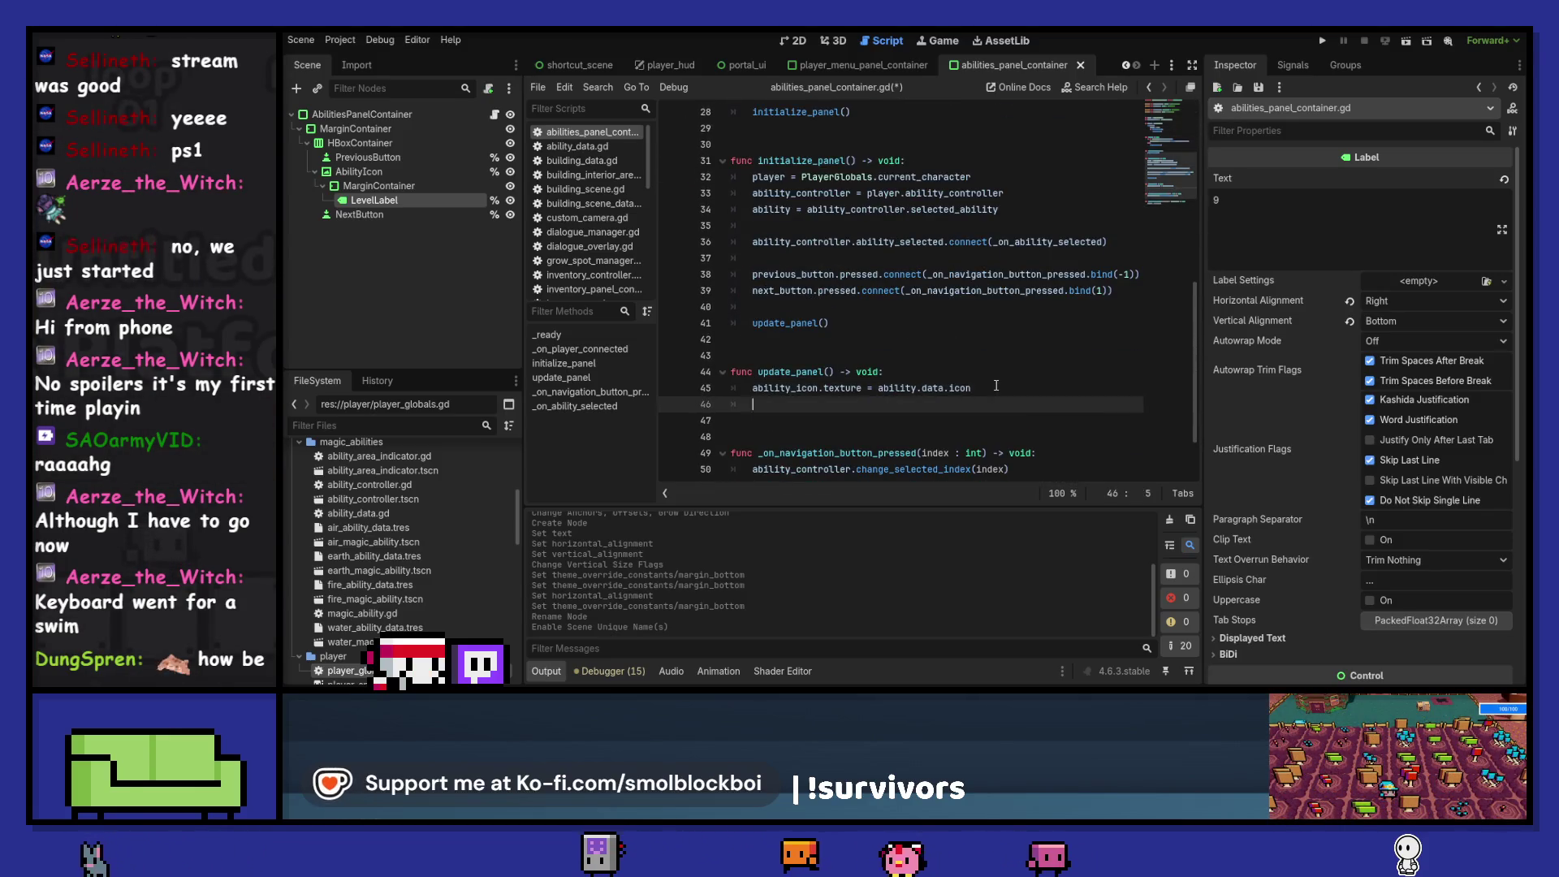
text(level_label.text = )
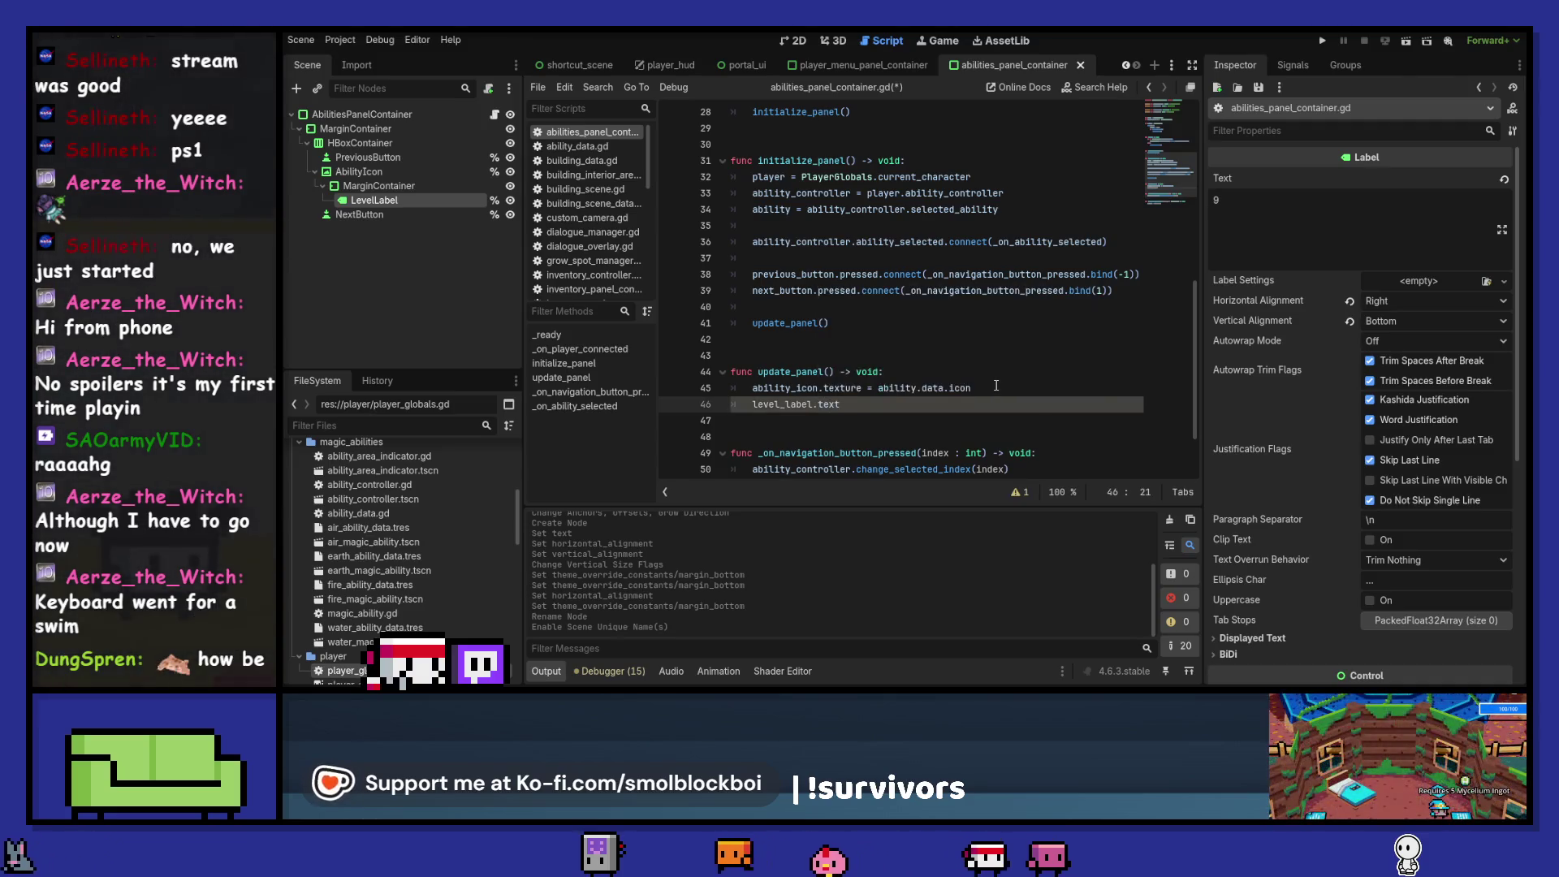
text(")
key(Escape)
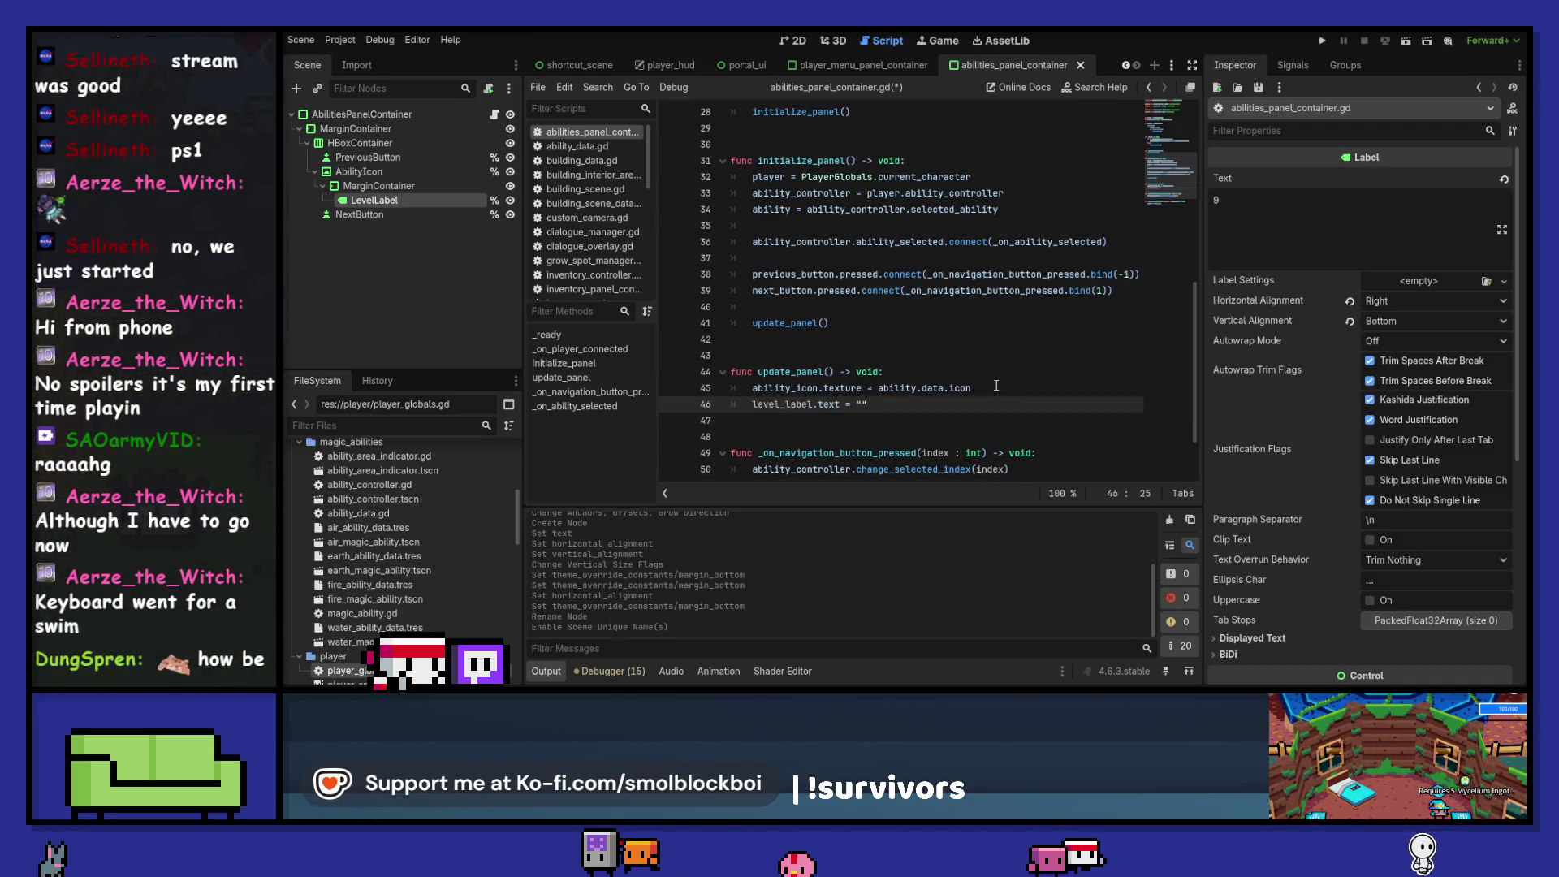
text(%d" % abilit)
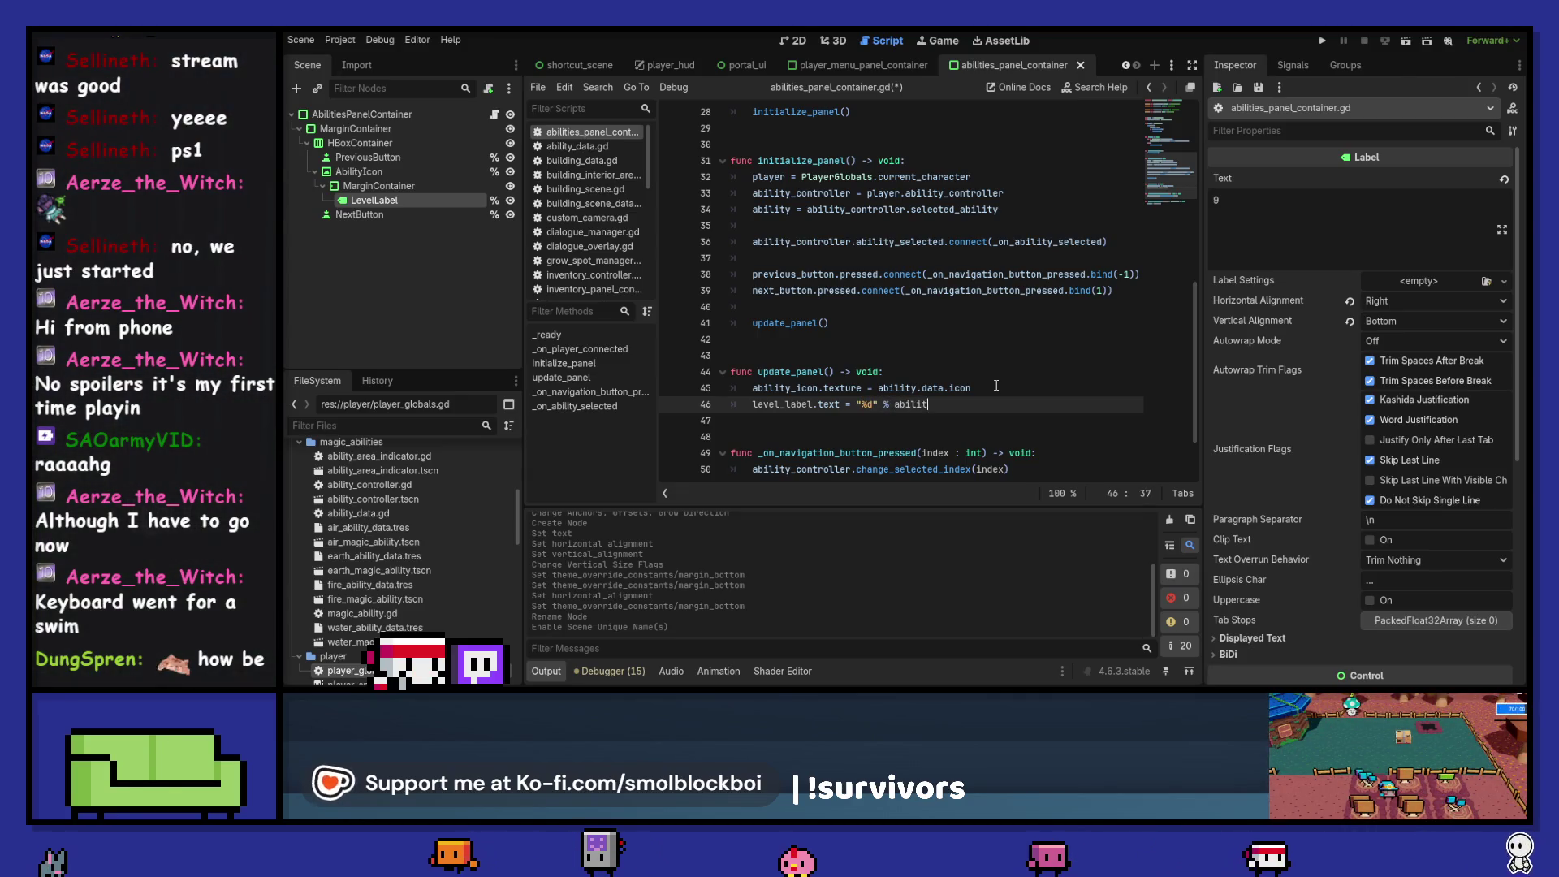
text(y.data)
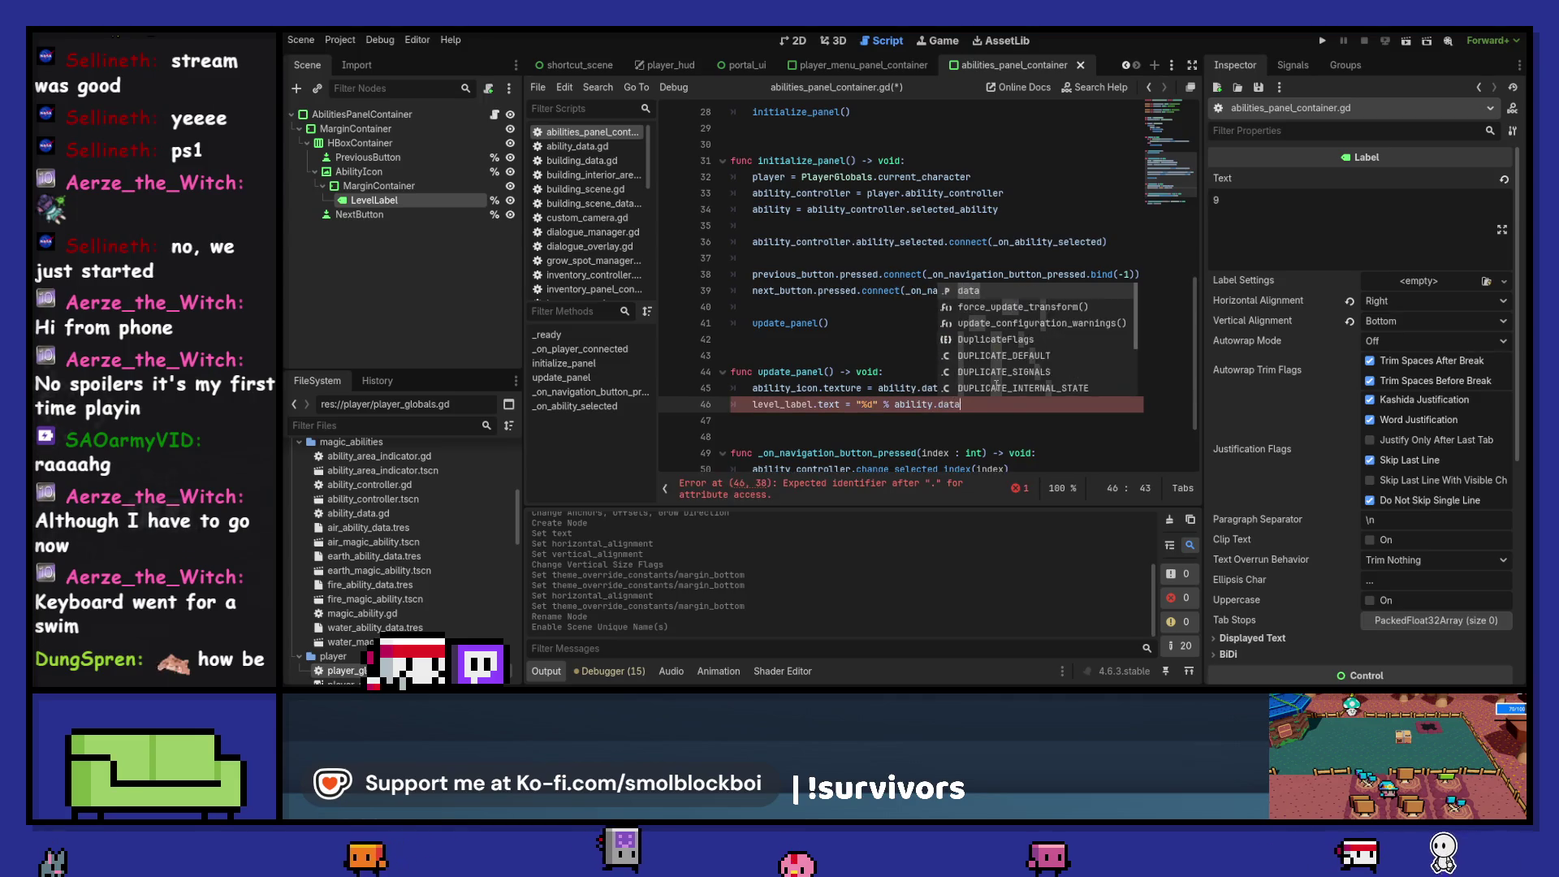
text(.)
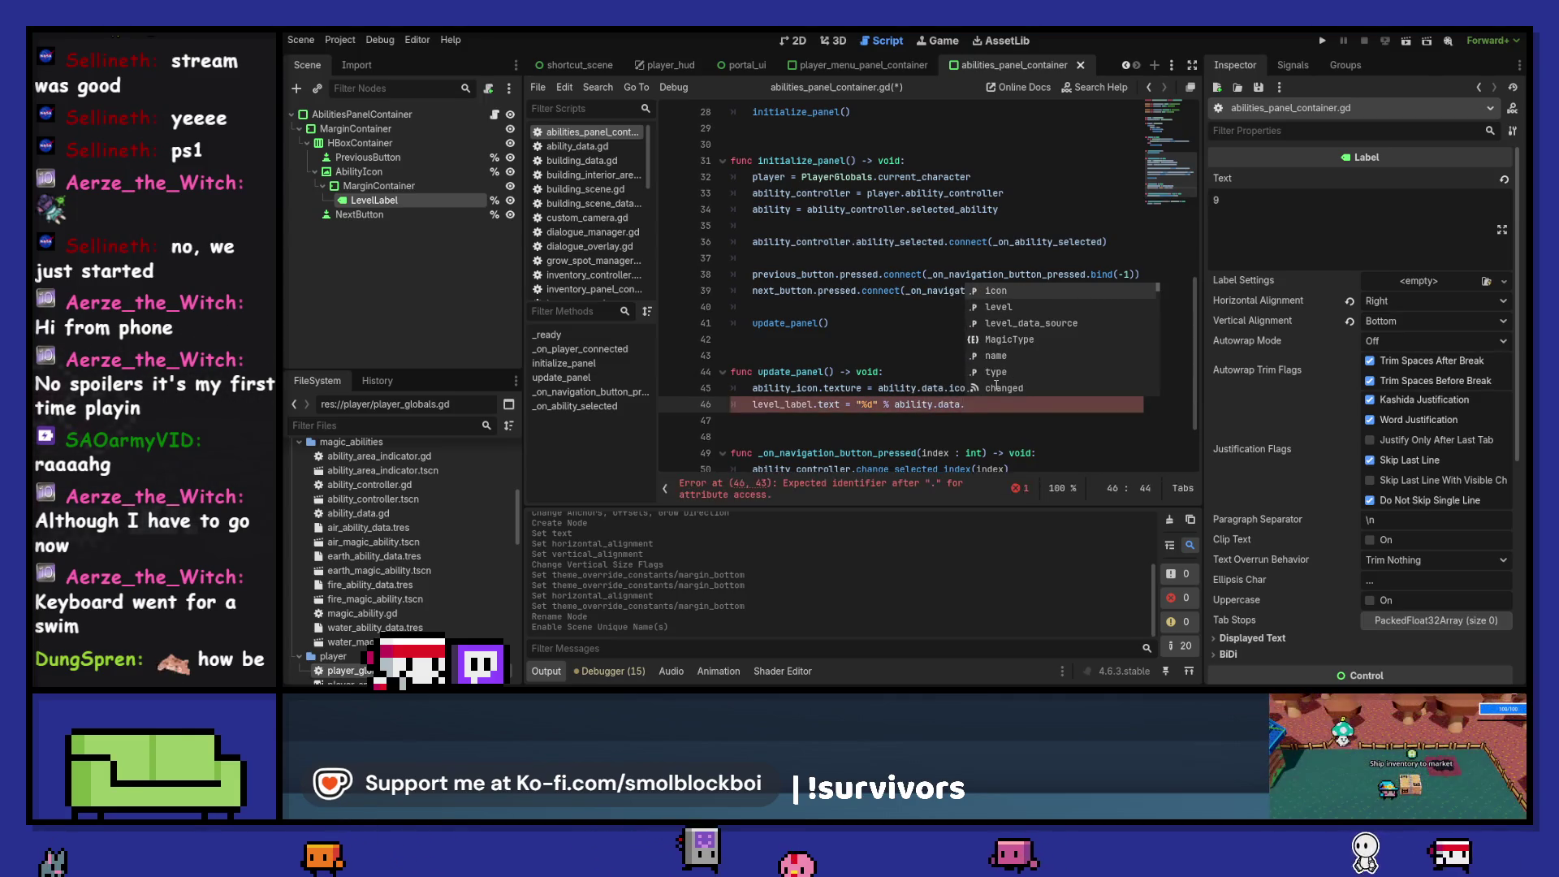
key(Down)
key(Return)
key(ctrl+s)
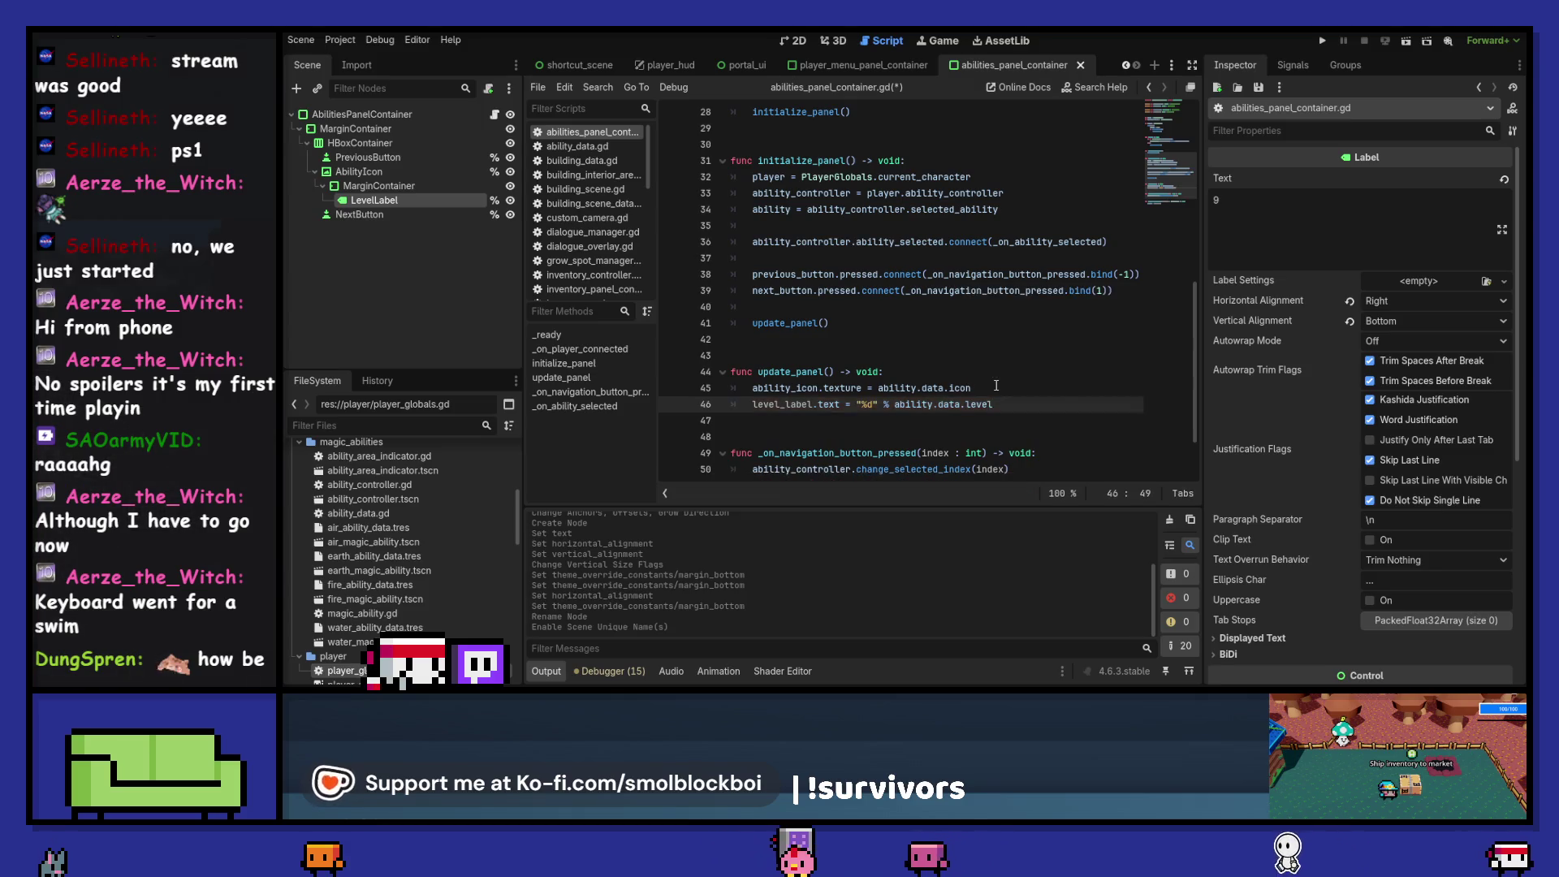
key(F5)
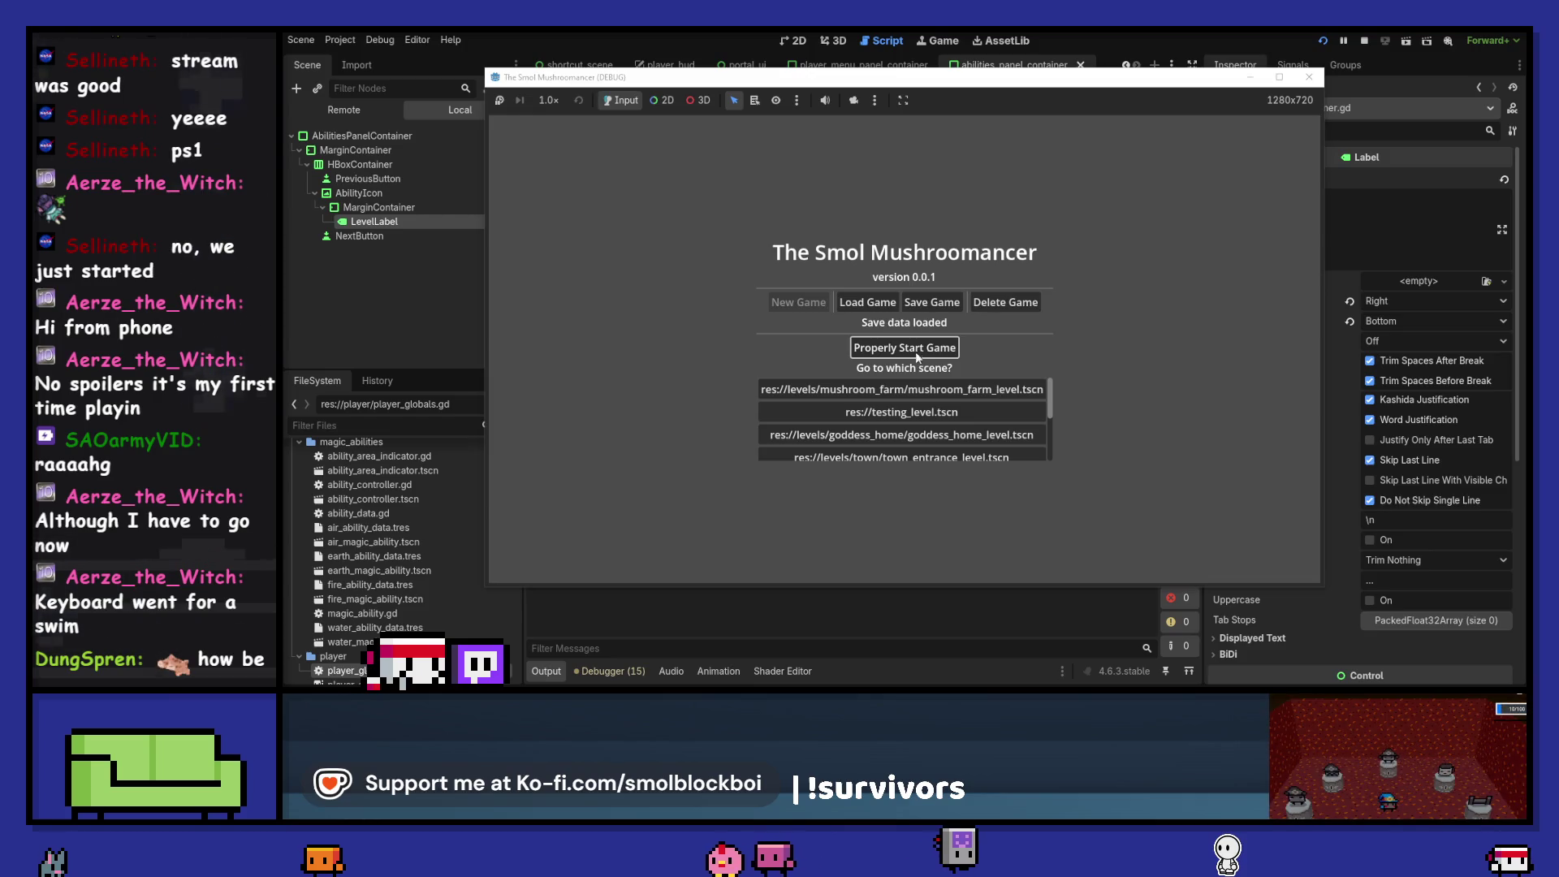
Load the mushroom farm level, scroll through abilities, and use the water ability.
click(997, 390)
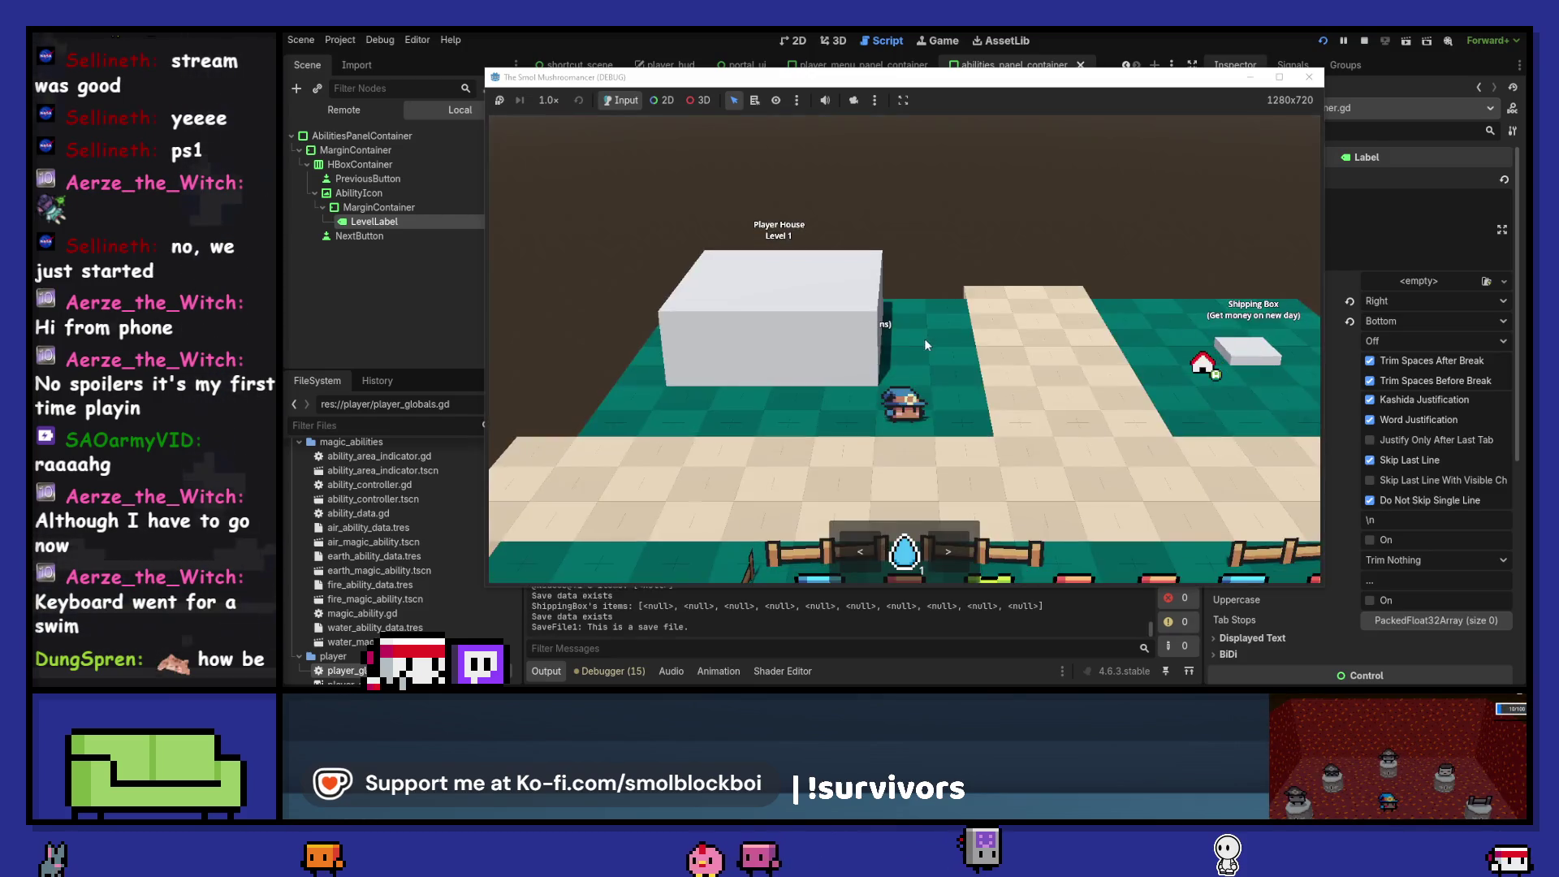
scroll(1040, 349, down, 4)
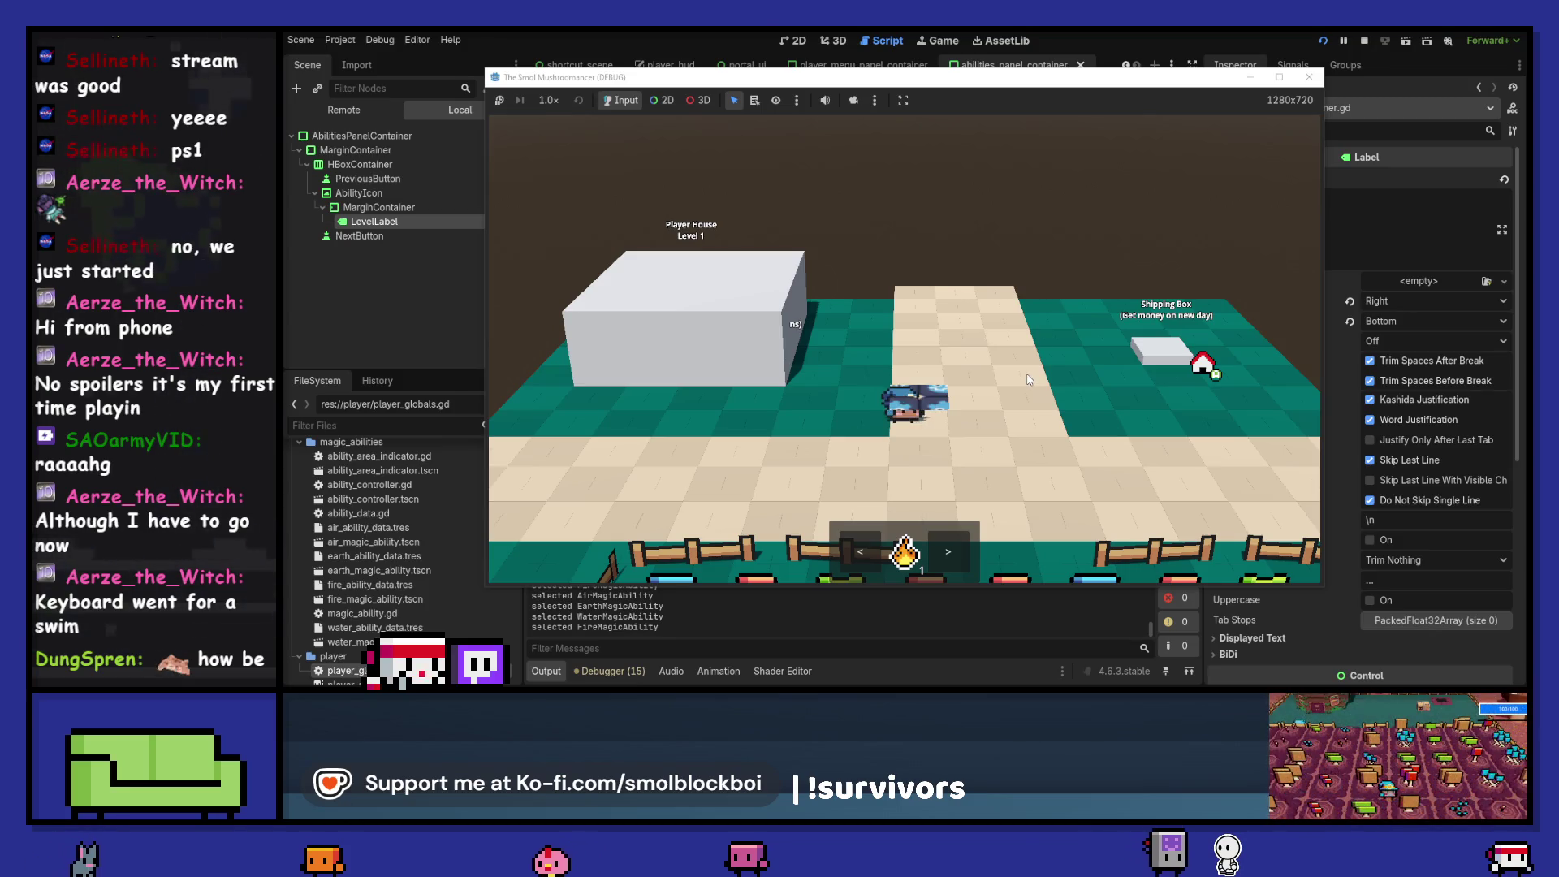
scroll(1031, 373, up, 1)
click(1028, 379)
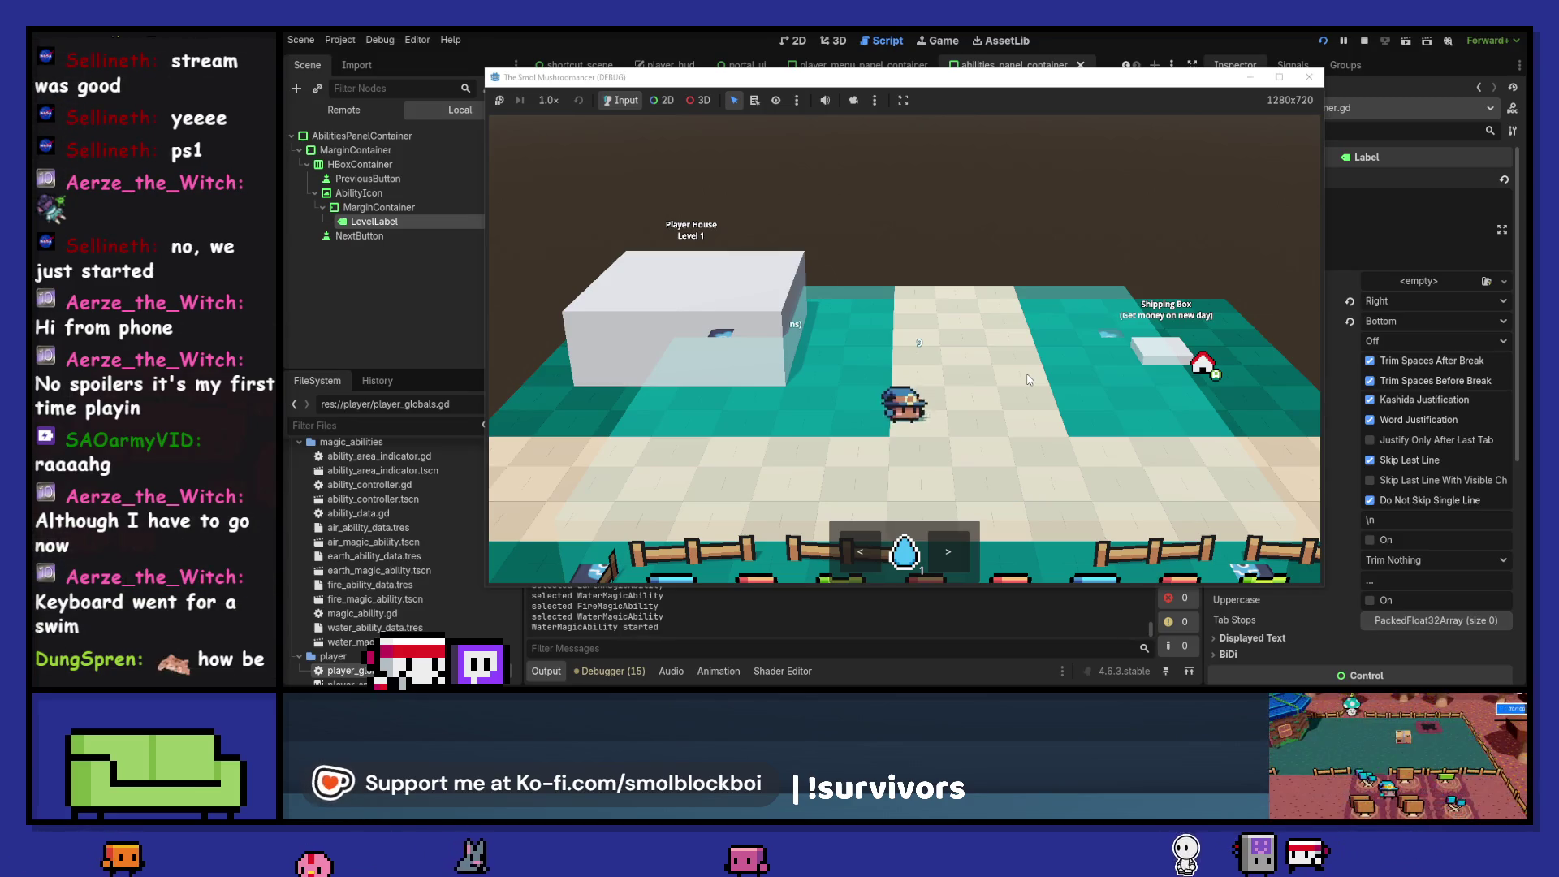
key(space)
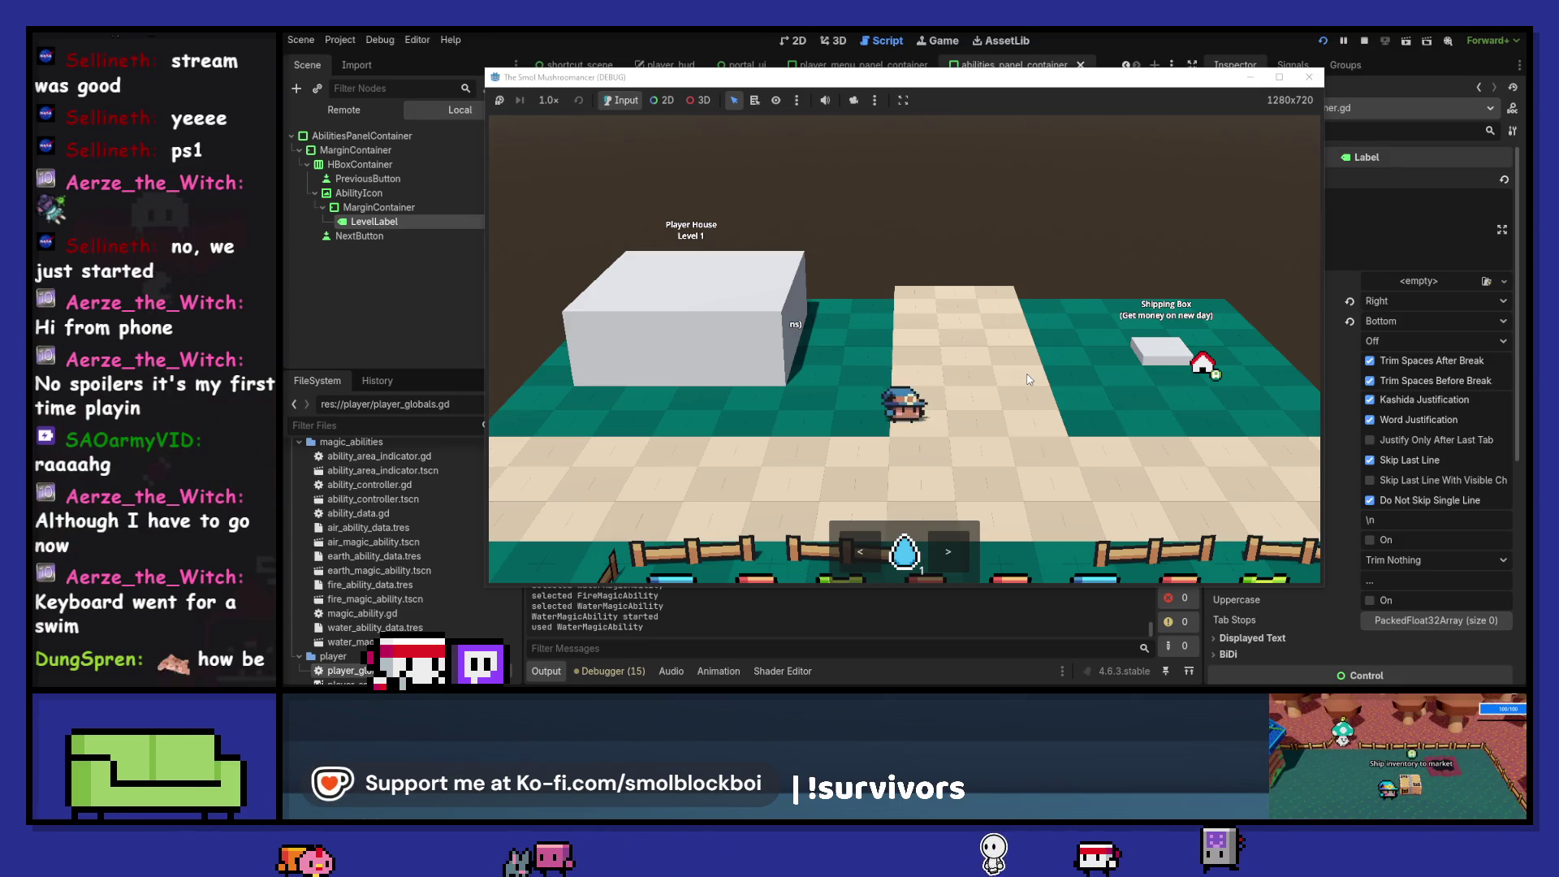
Walk to Goddess Mushroomie, upgrade the water spell, and close the game window.
key(w)
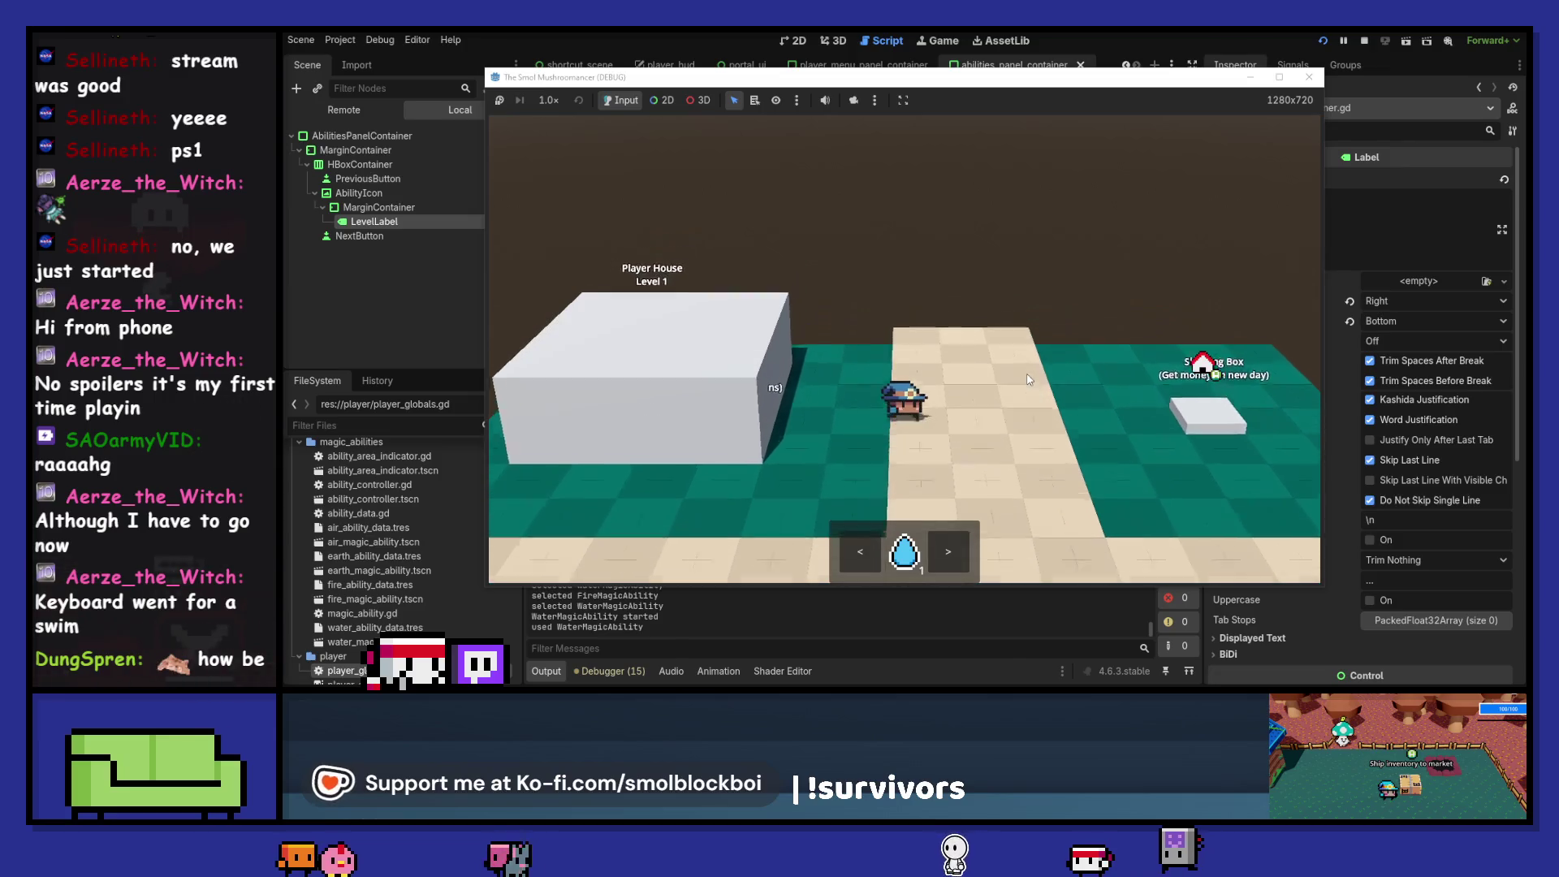
key(w)
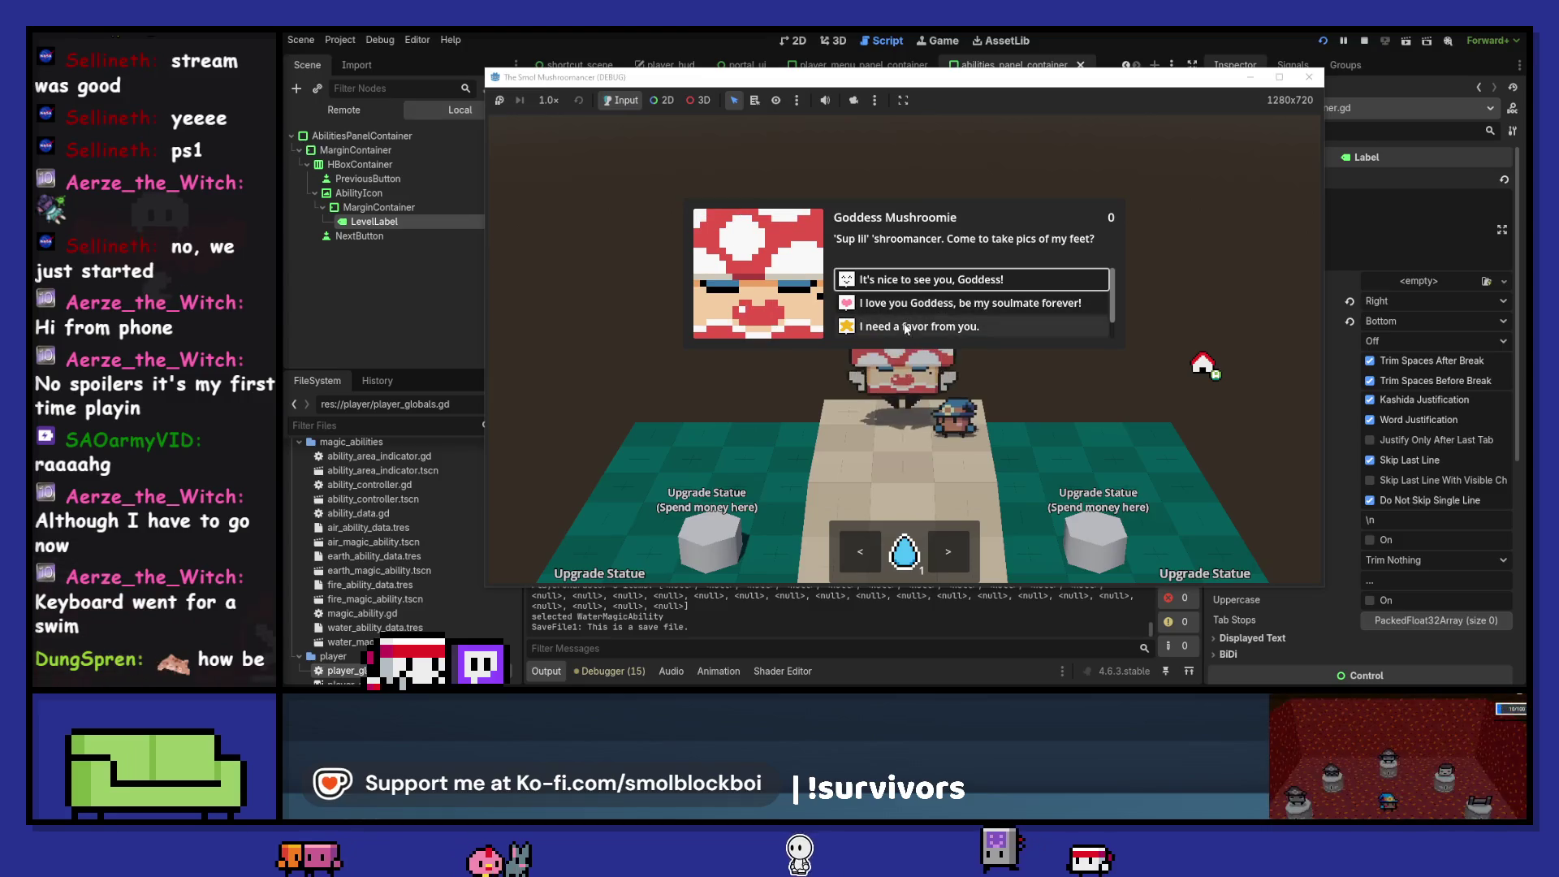
click(904, 324)
click(913, 287)
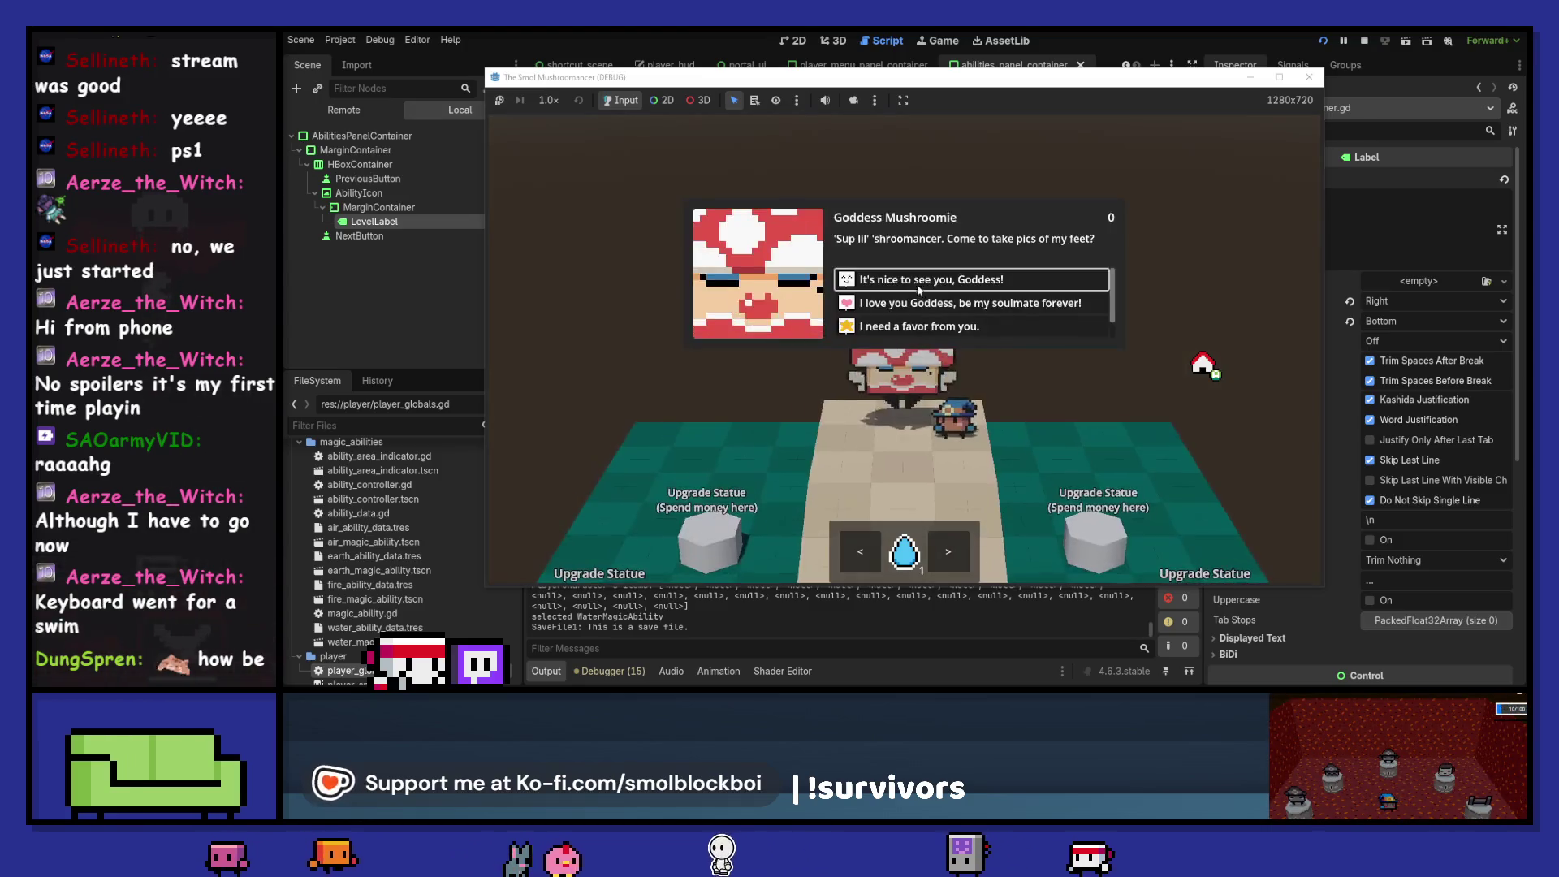
click(911, 328)
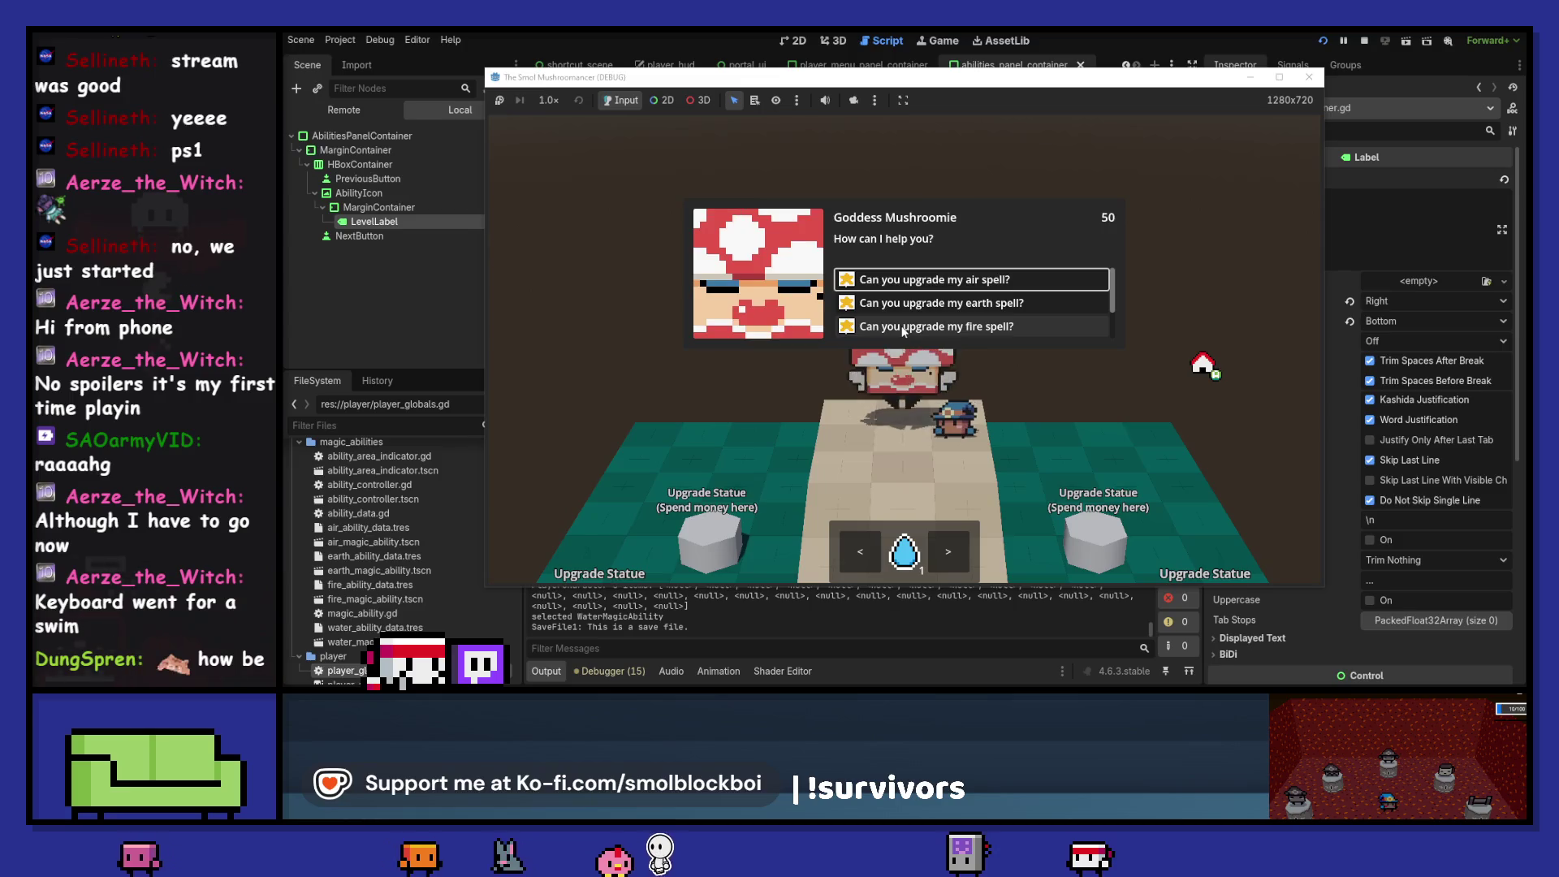
scroll(914, 314, down, 2)
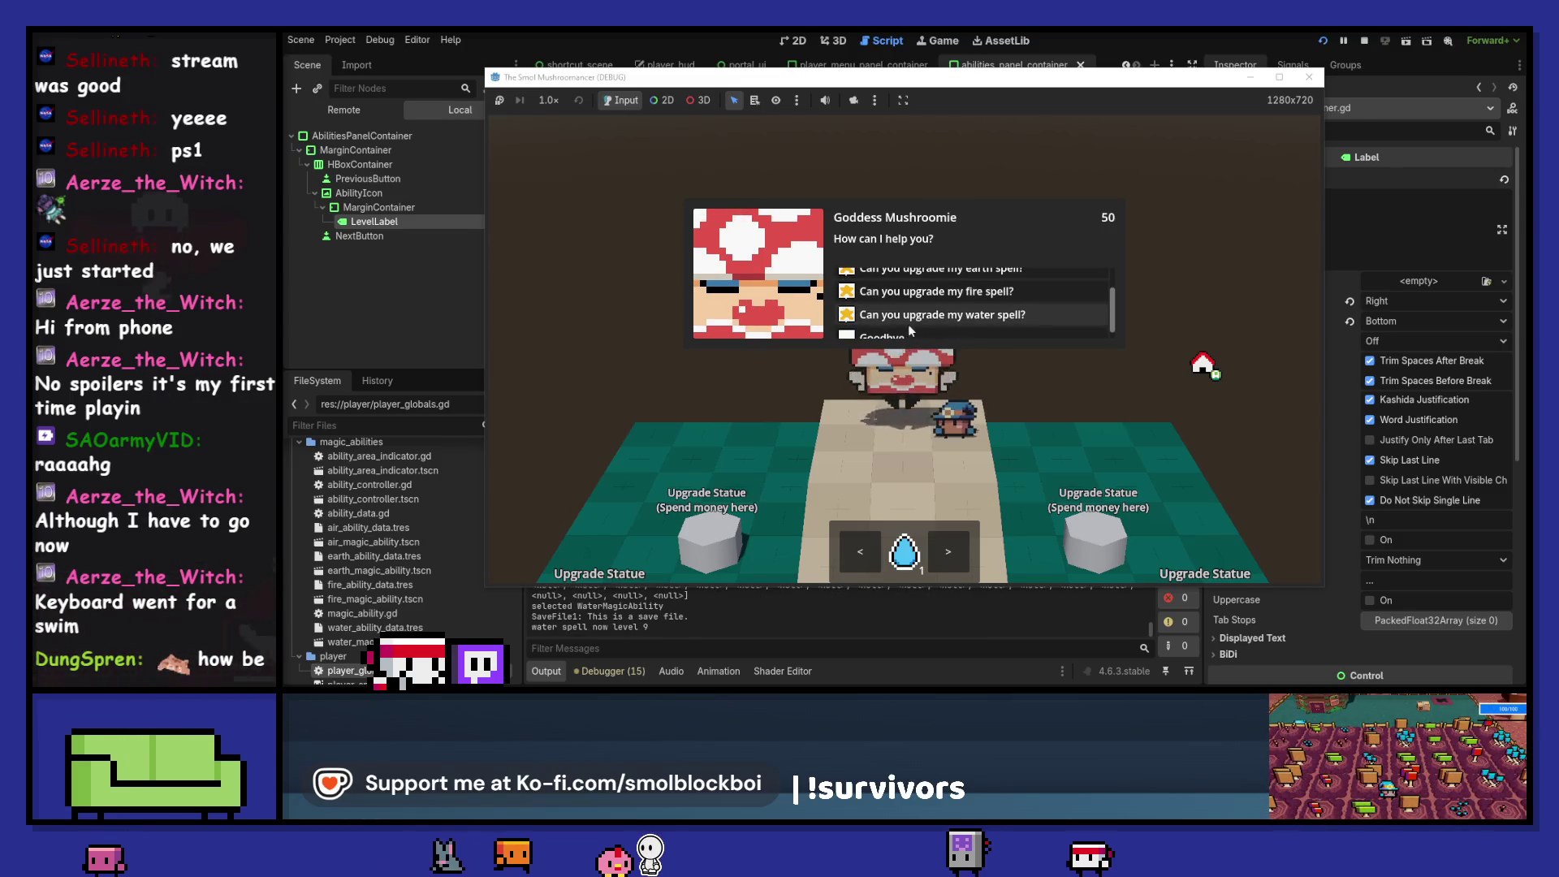
scroll(908, 324, down, 1)
click(910, 304)
key(s)
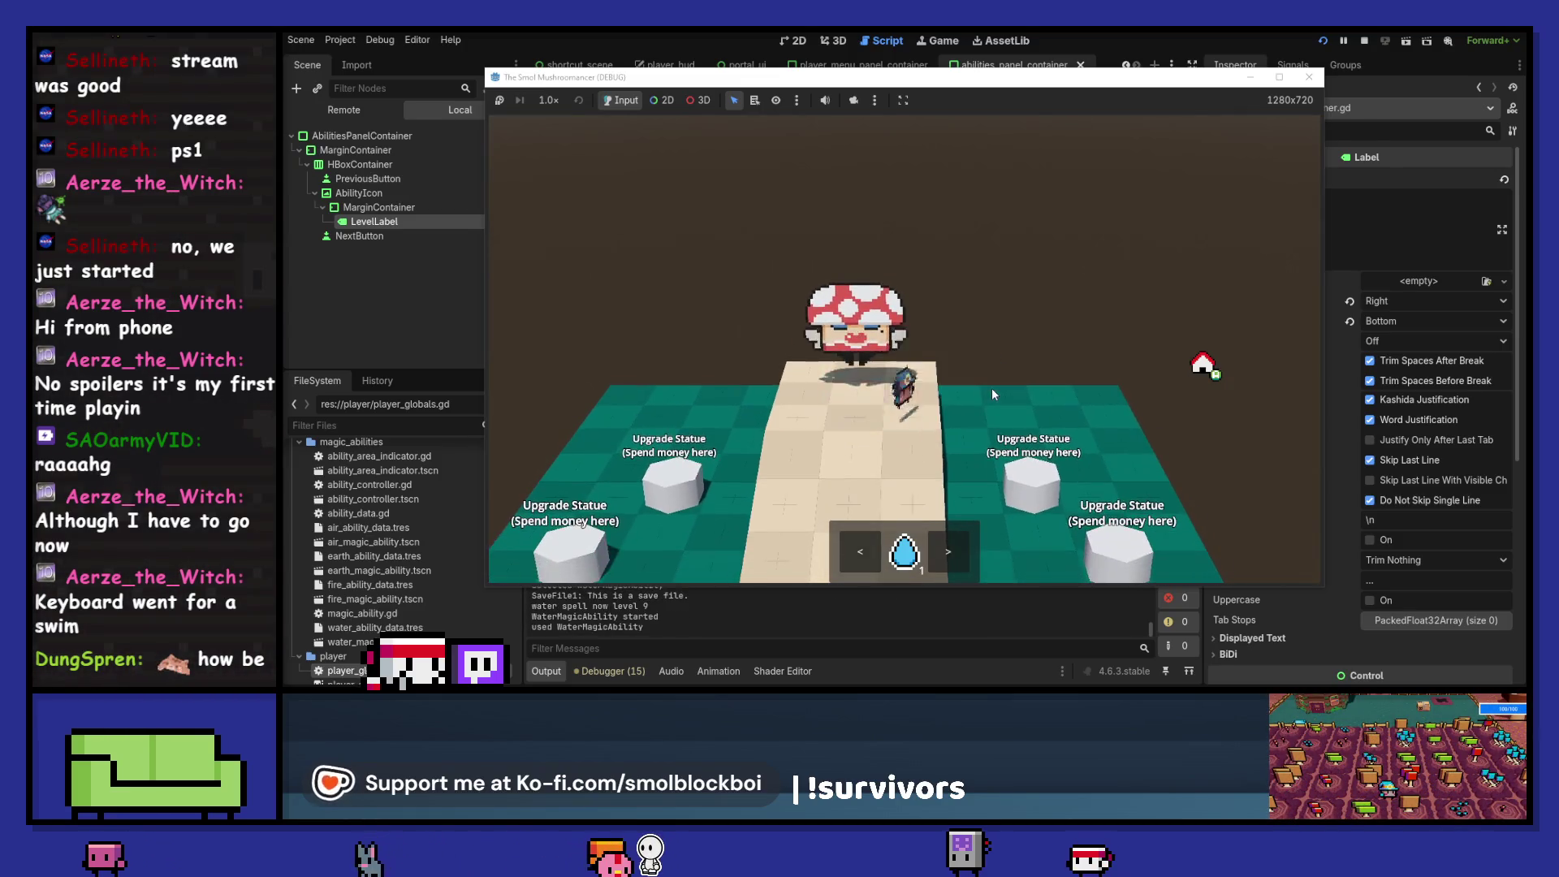
click(1310, 78)
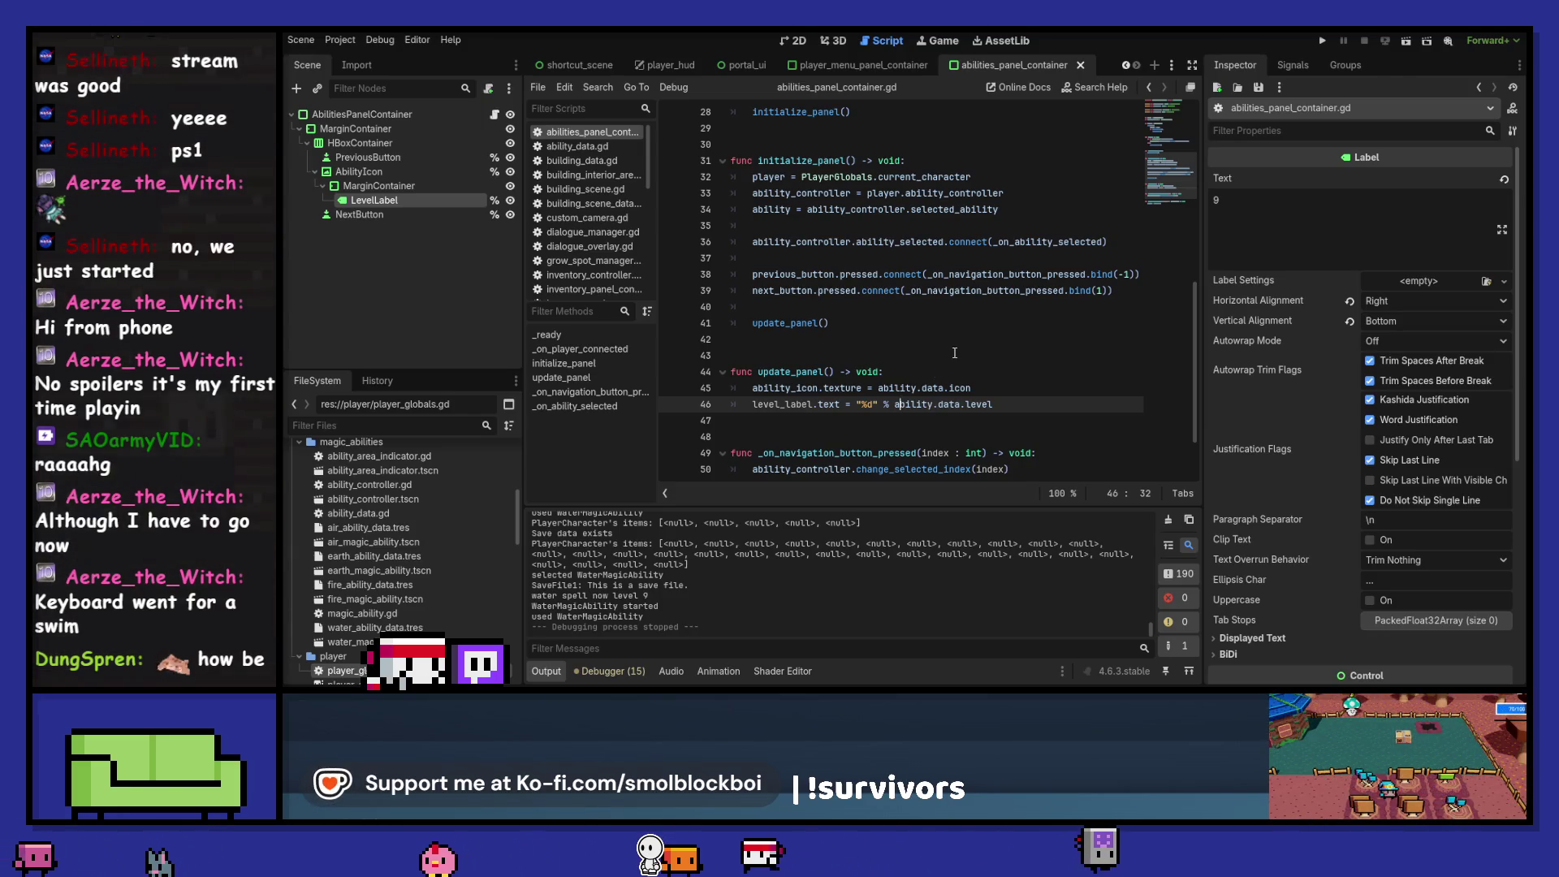
Search the script, then the whole project, for the spell-level message text.
key(ctrl+f)
text(w)
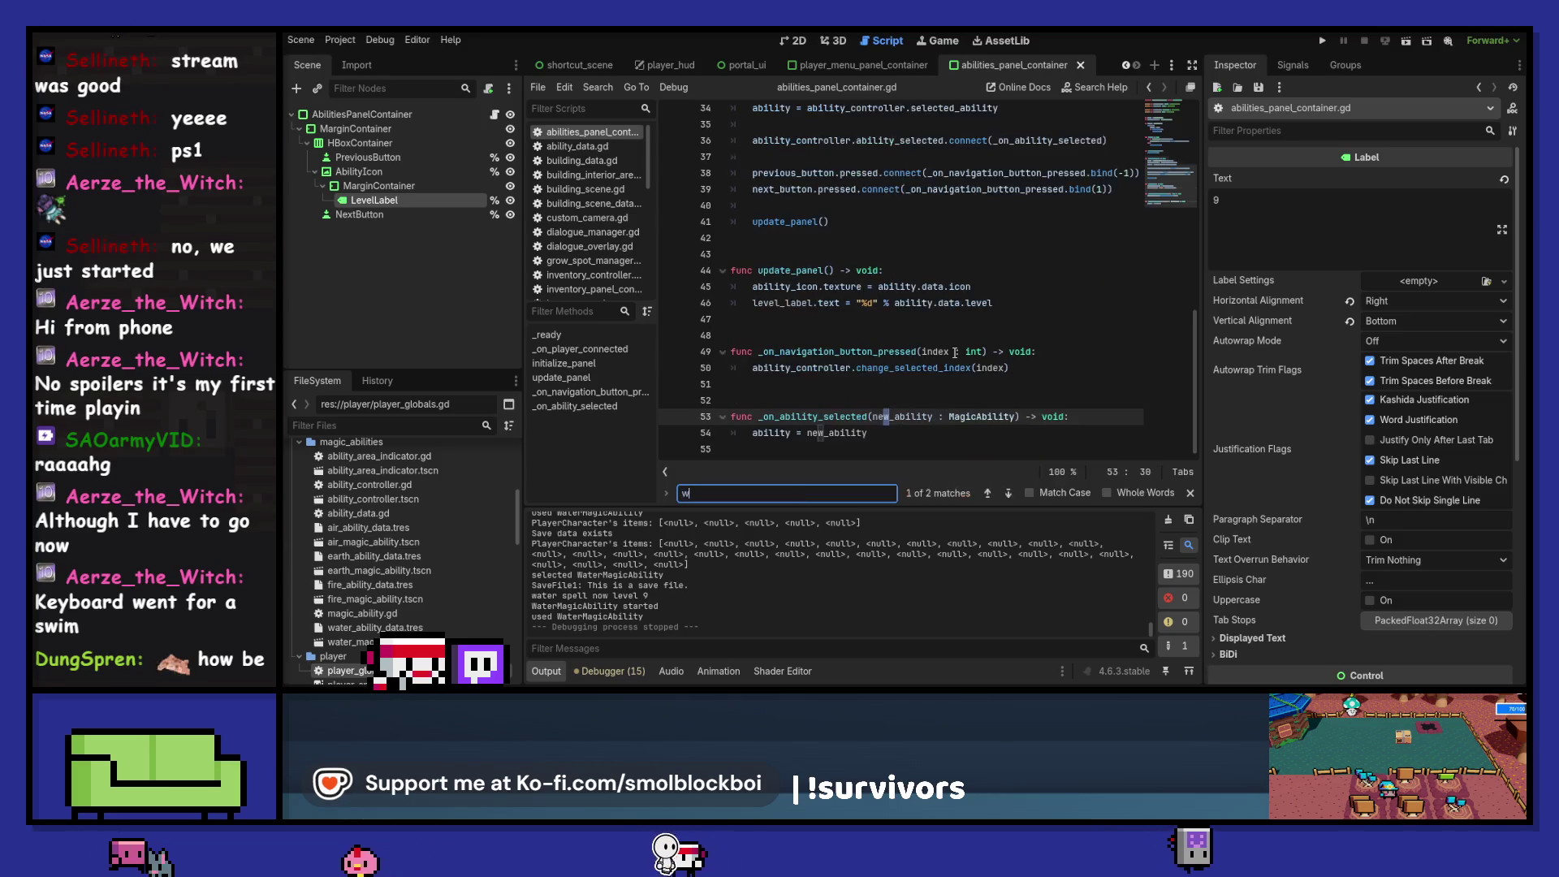
key(BackSpace)
key(BackSpace)
key(BackSpace)
key(BackSpace)
key(ctrl+shift+f)
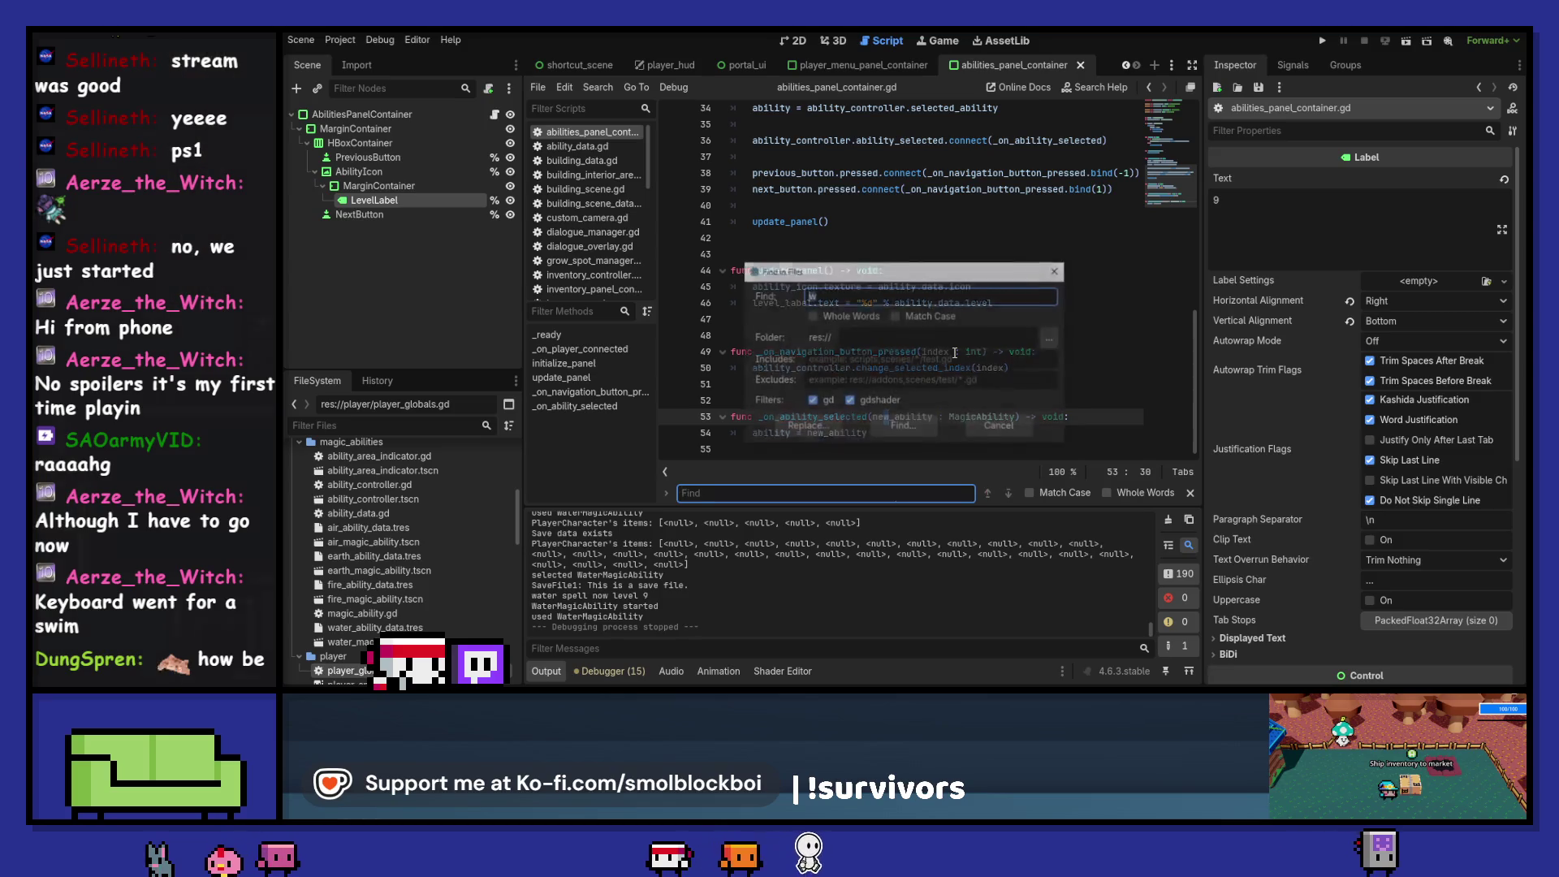
text(ter spell)
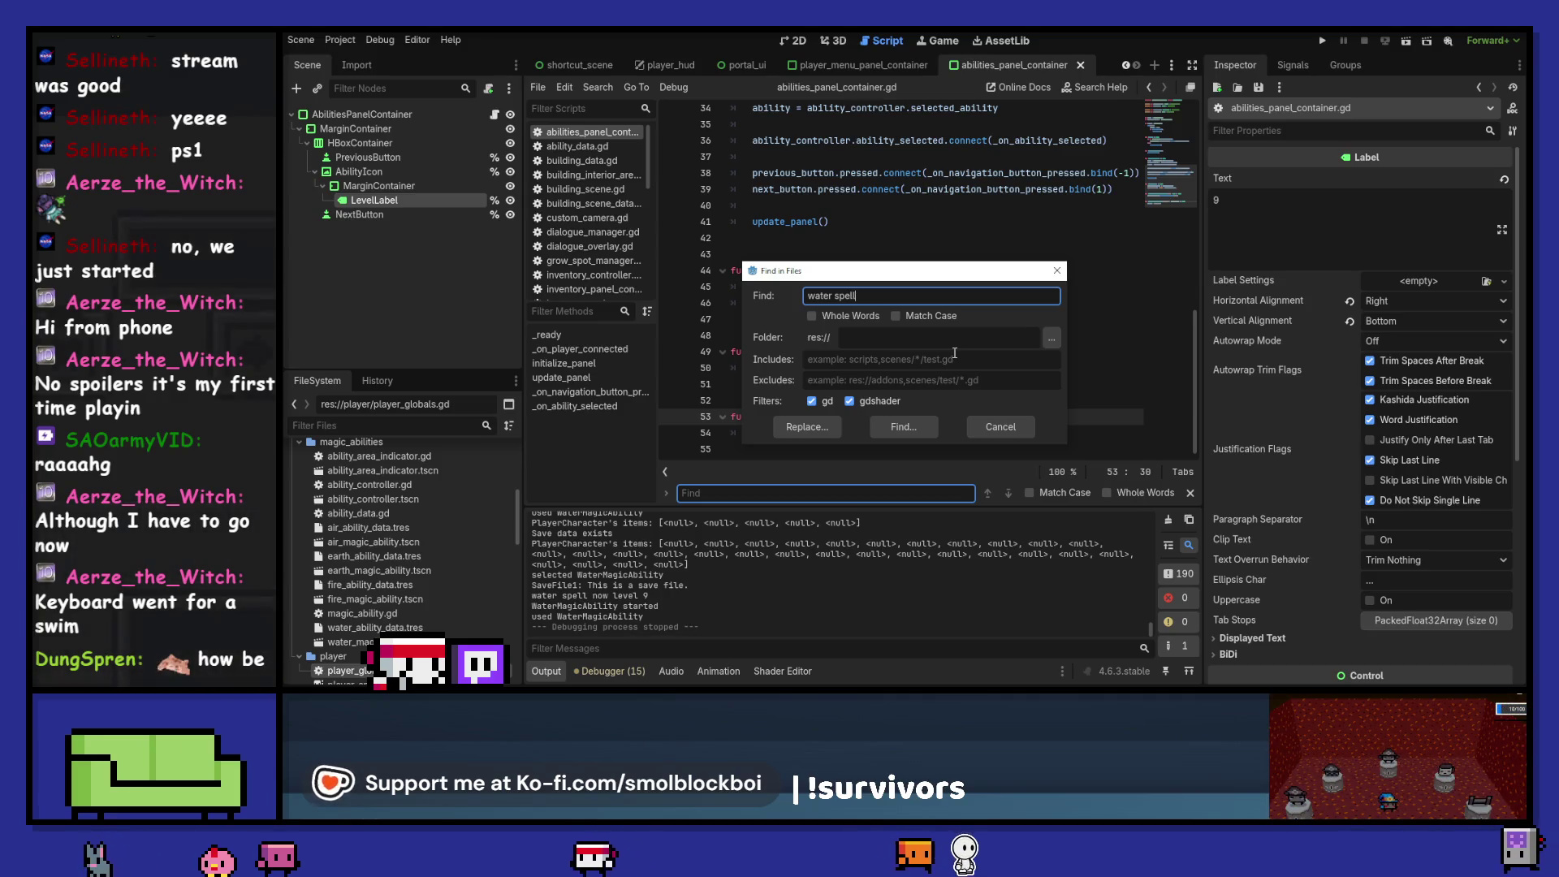
key(ctrl+a)
text(spel)
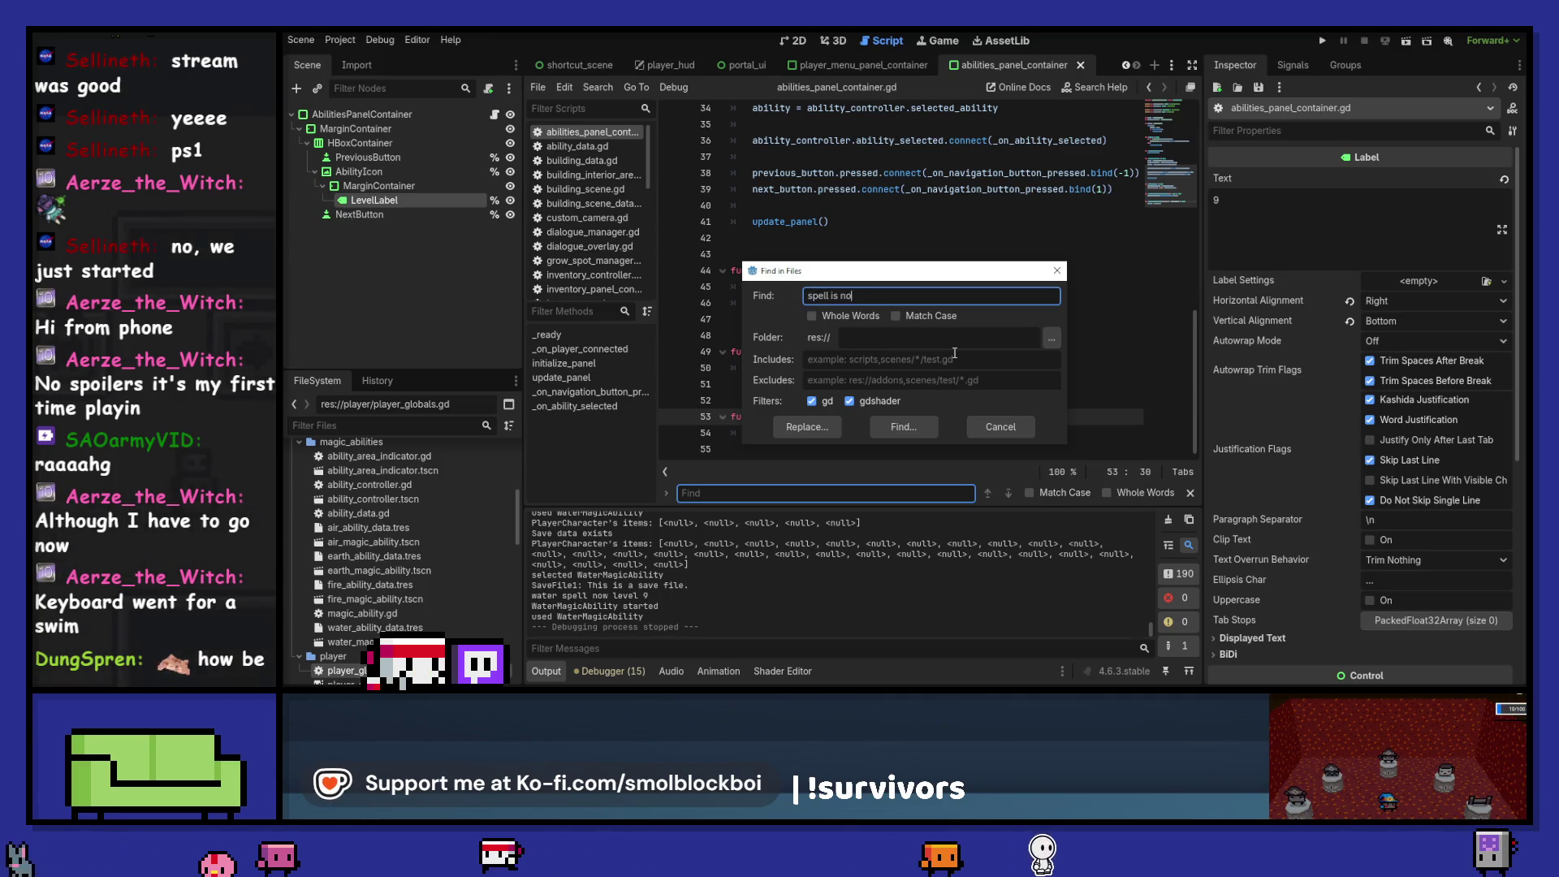
text(vel)
key(Return)
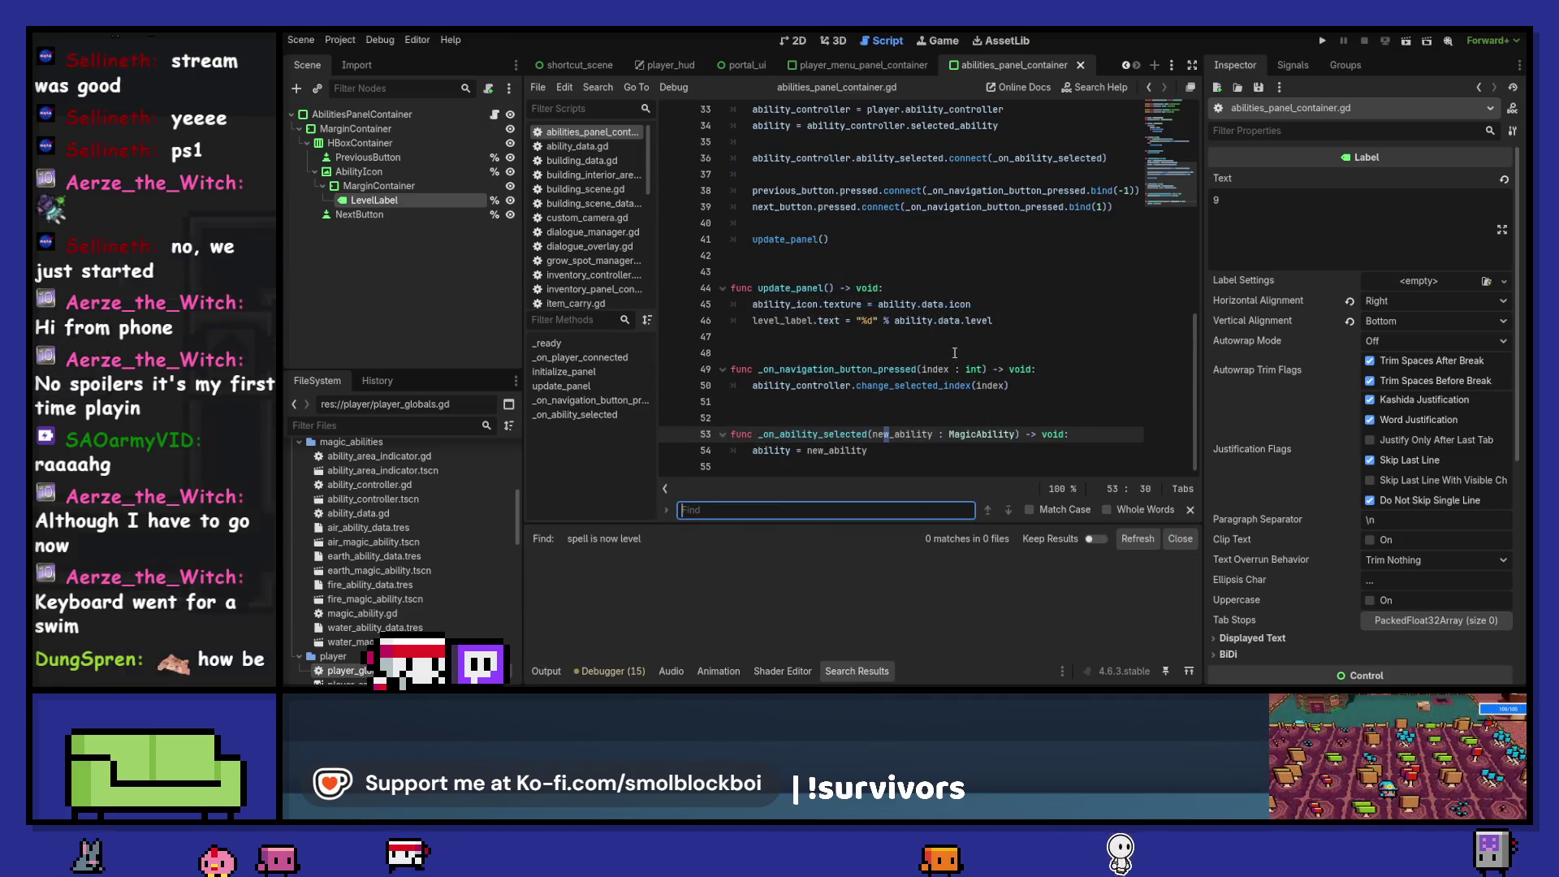
Rerun the project-wide search with shorter phrases, including 'spell is now'.
key(ctrl+shift+f)
text(spell is n)
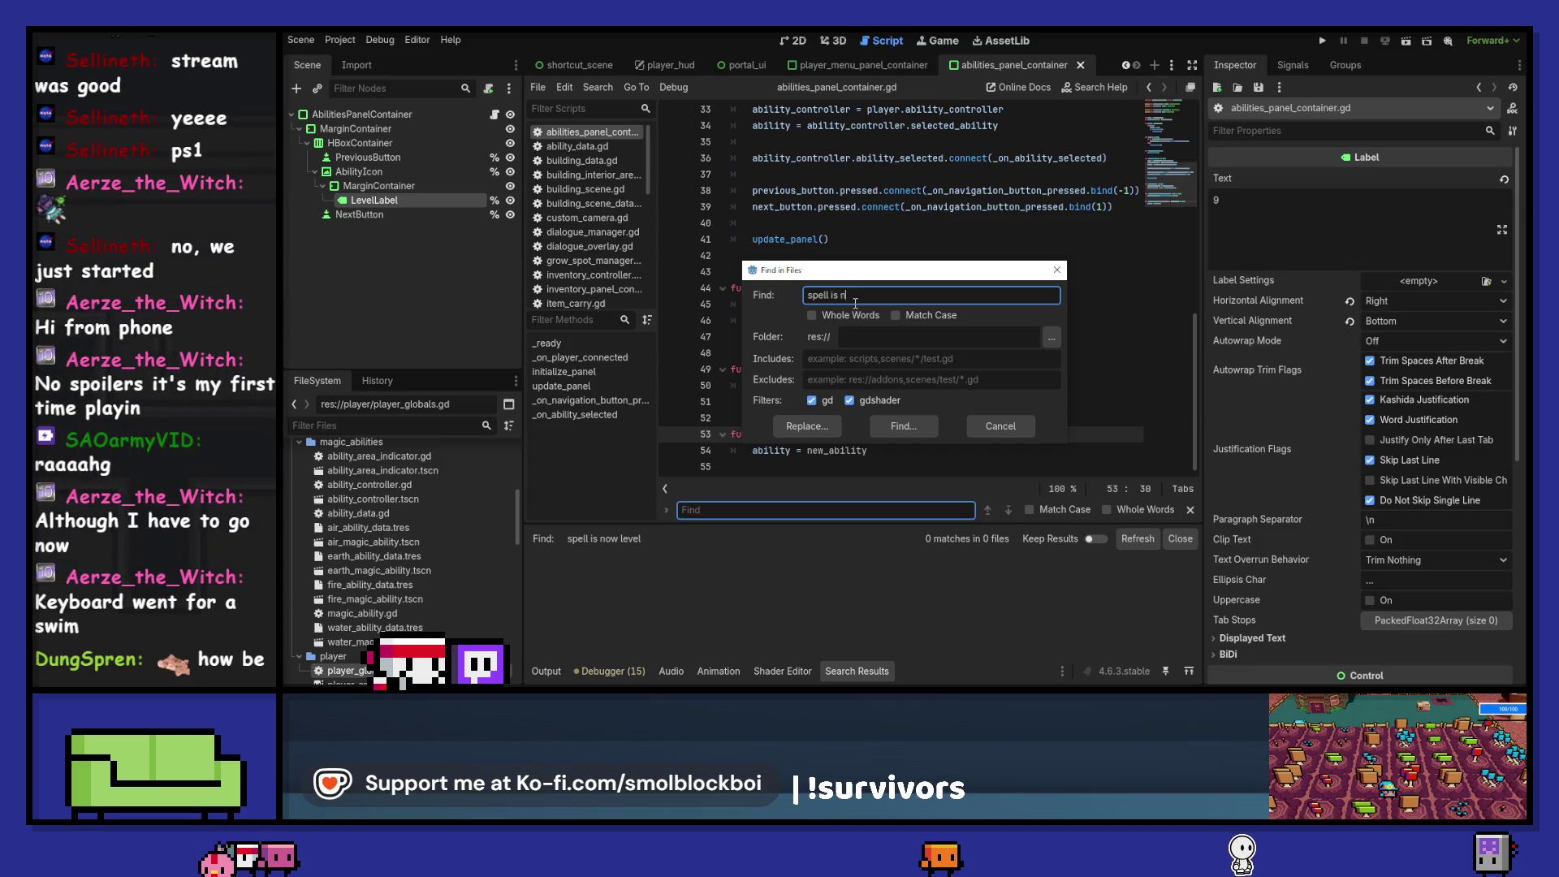
text(ow)
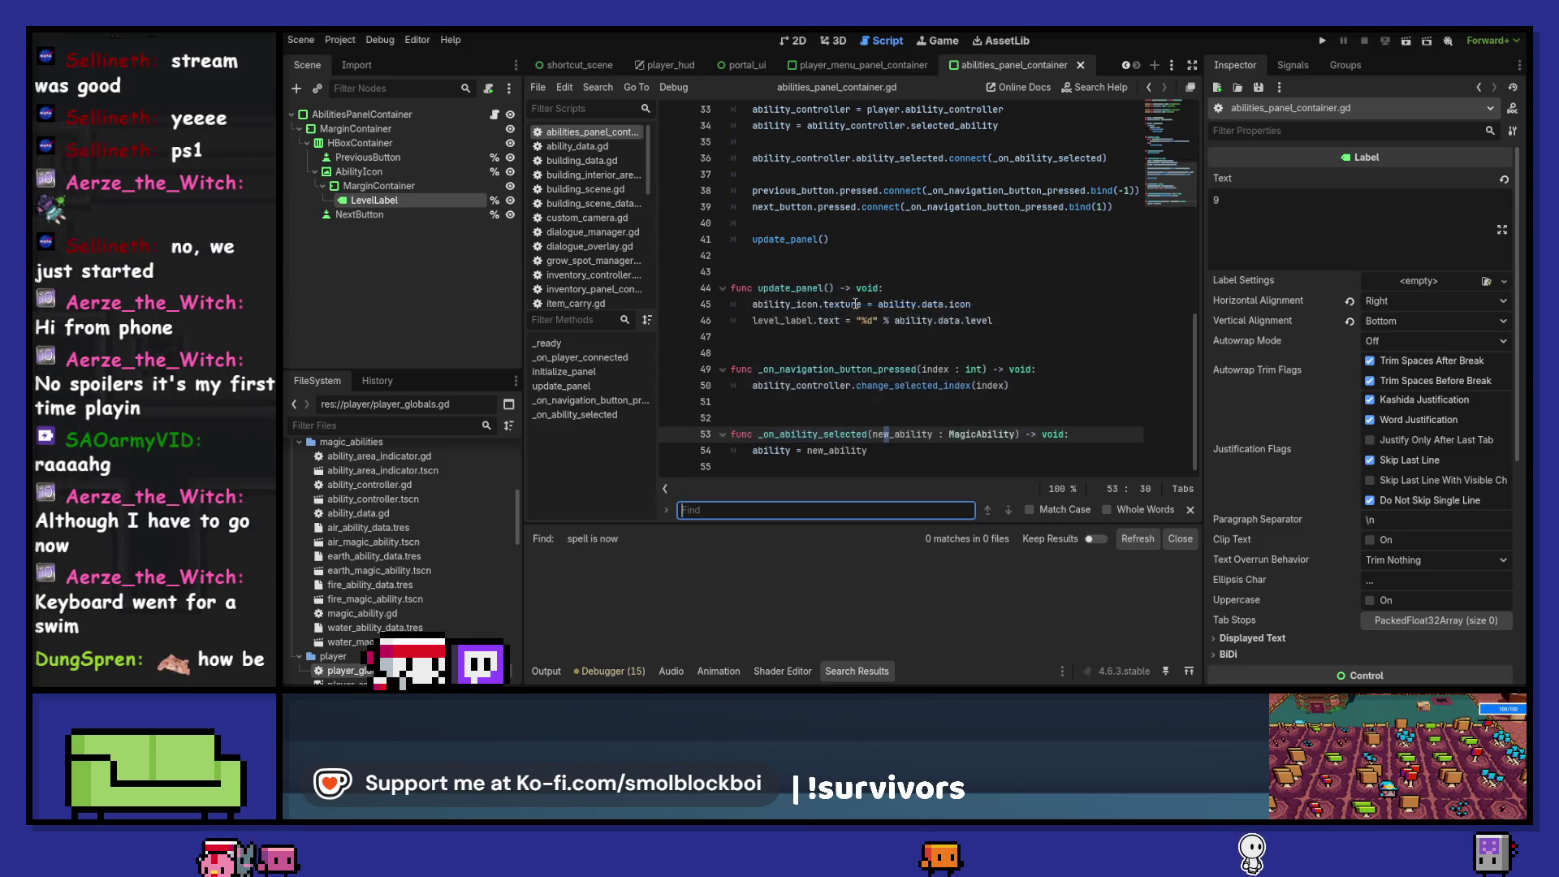
key(Return)
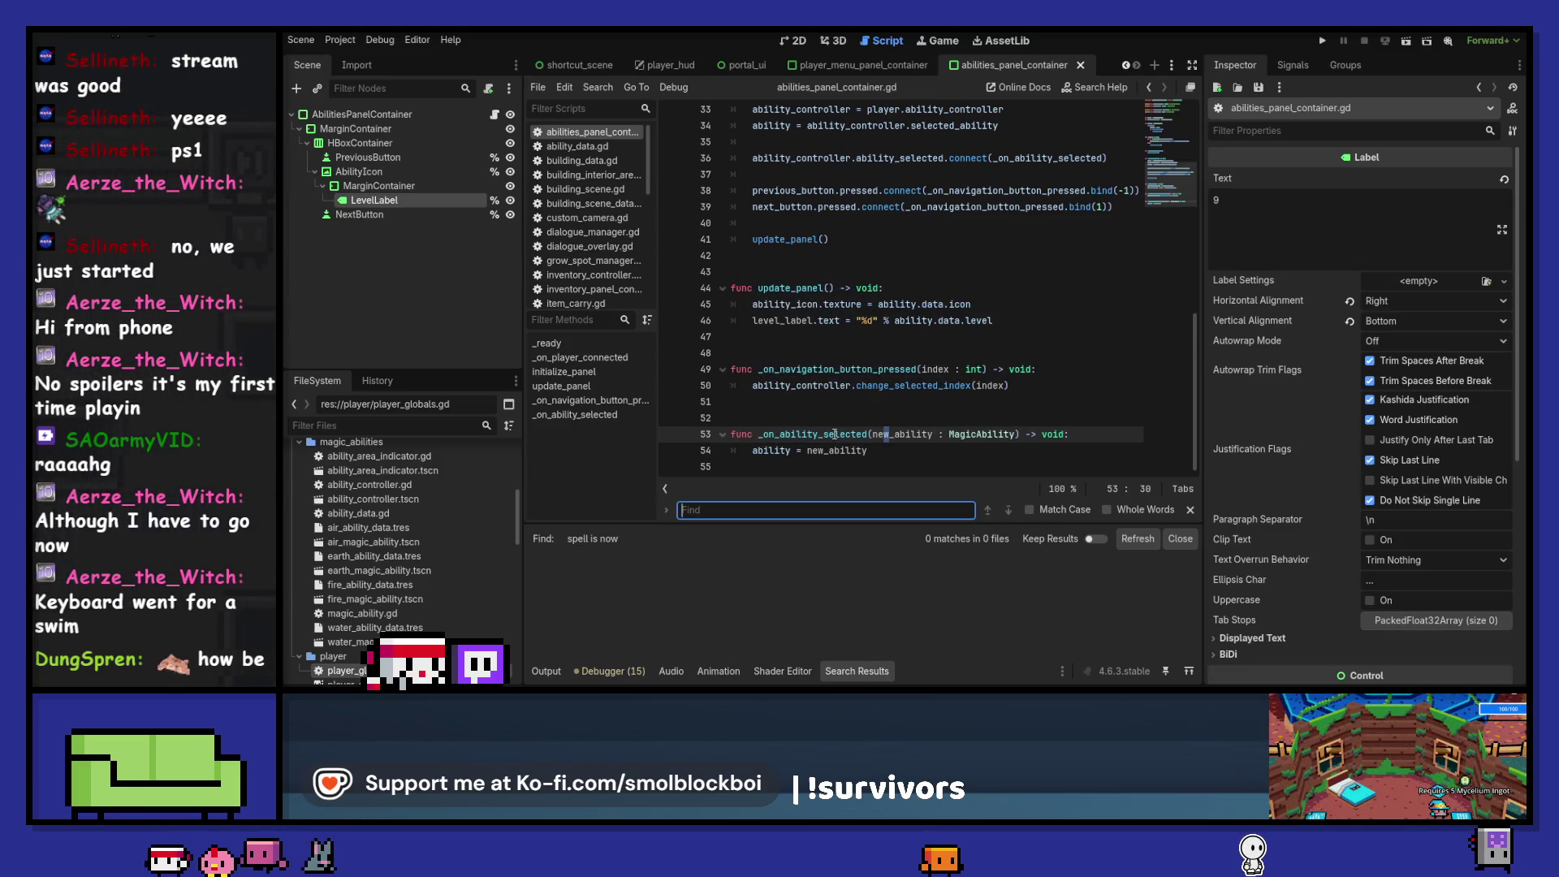
click(835, 434)
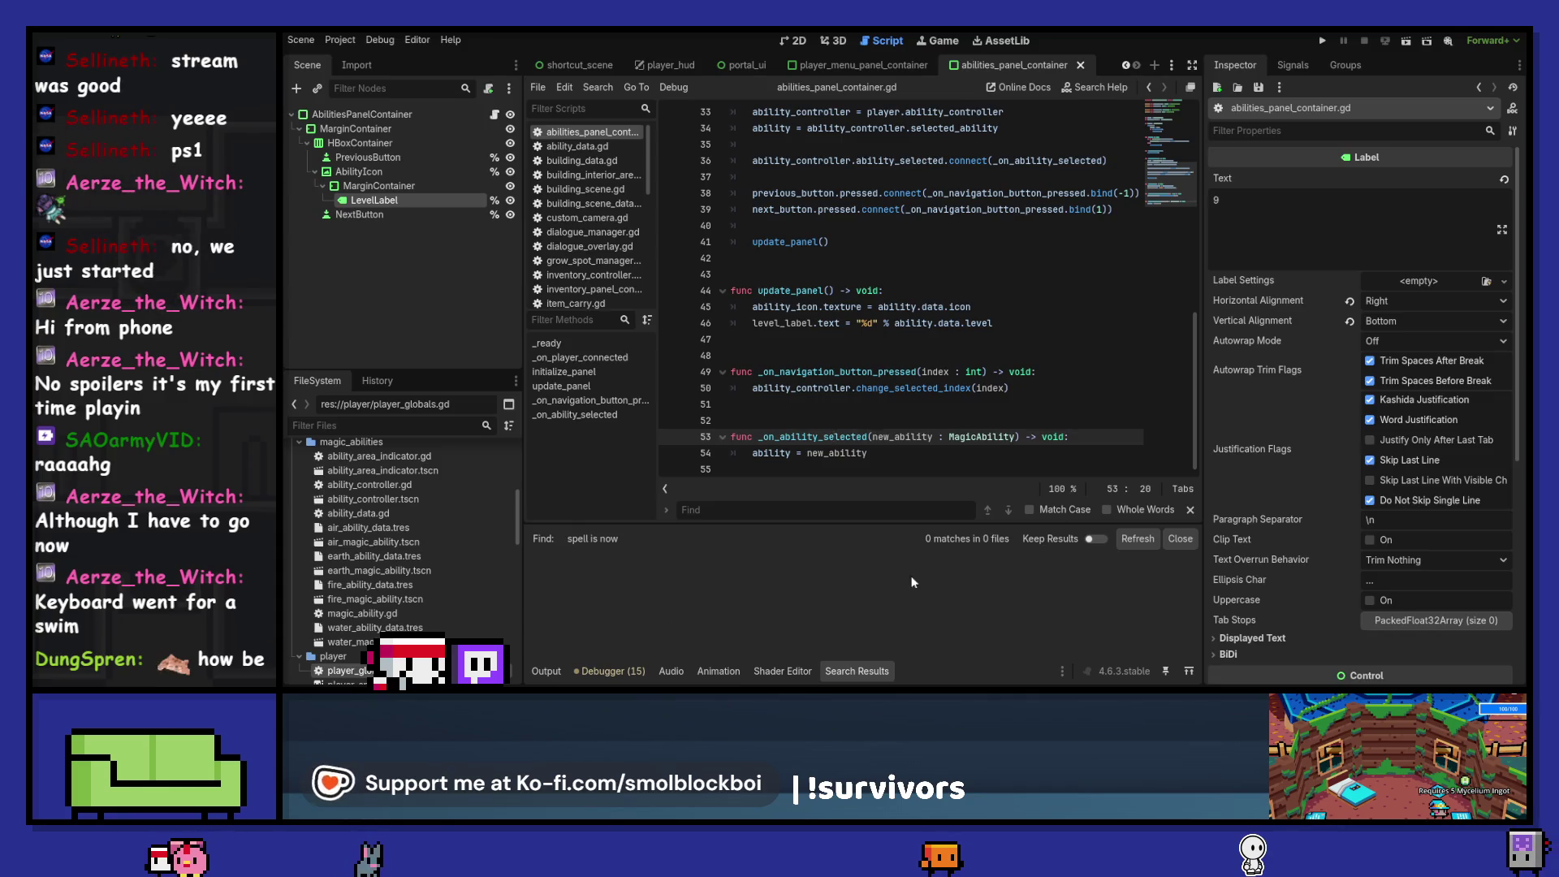
key(ctrl+shift+f)
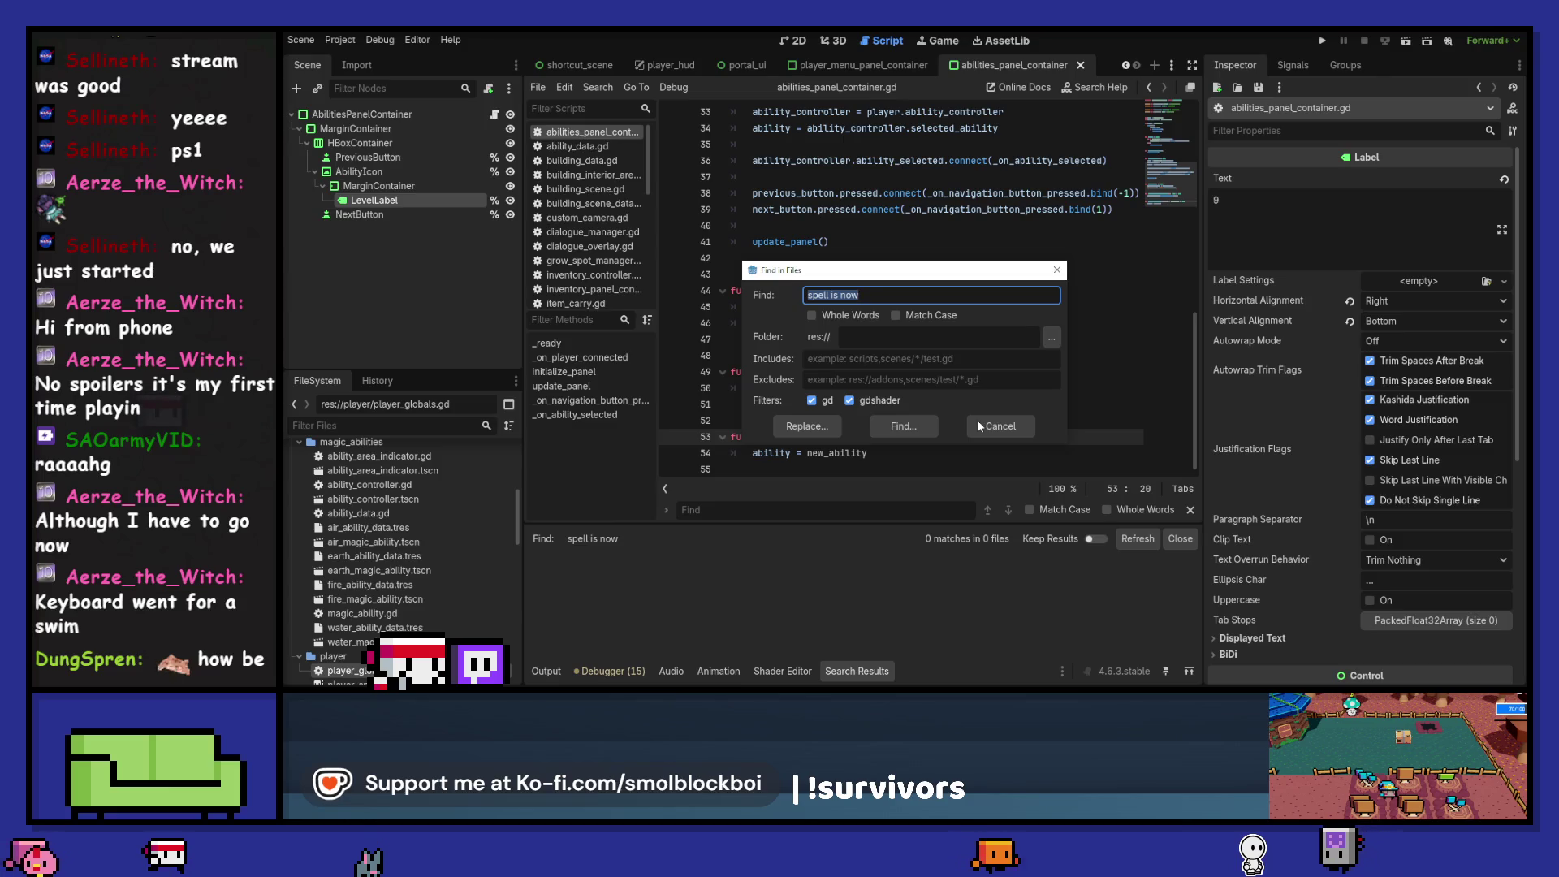
text(is now)
key(Return)
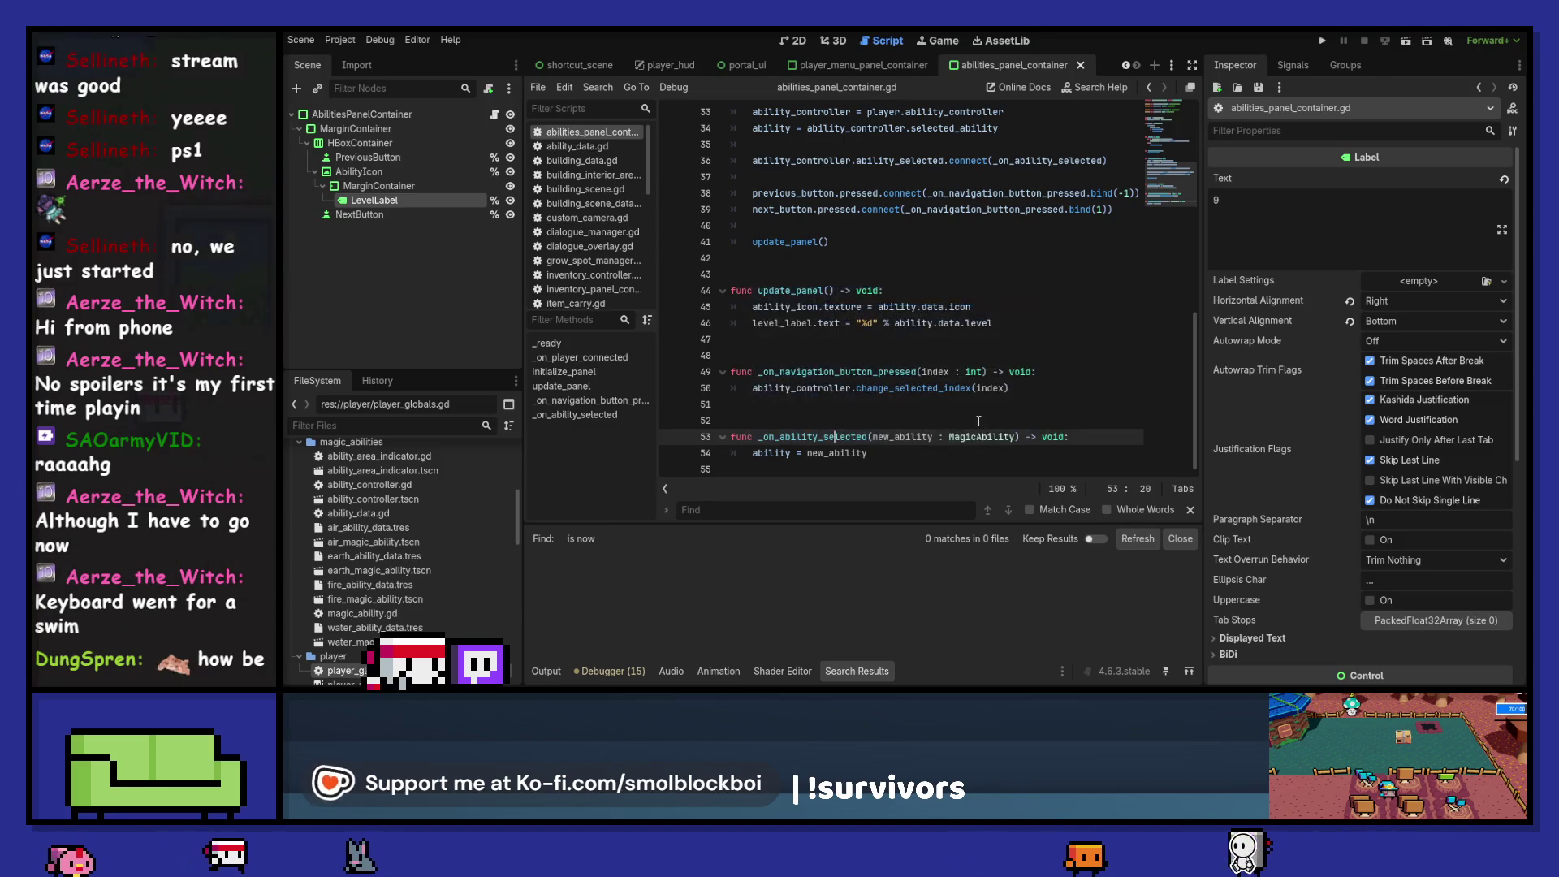
Check the output log and search the project again for 'spell now'.
click(547, 671)
click(891, 406)
key(ctrl+f)
key(ctrl+shift+f)
text(spell n)
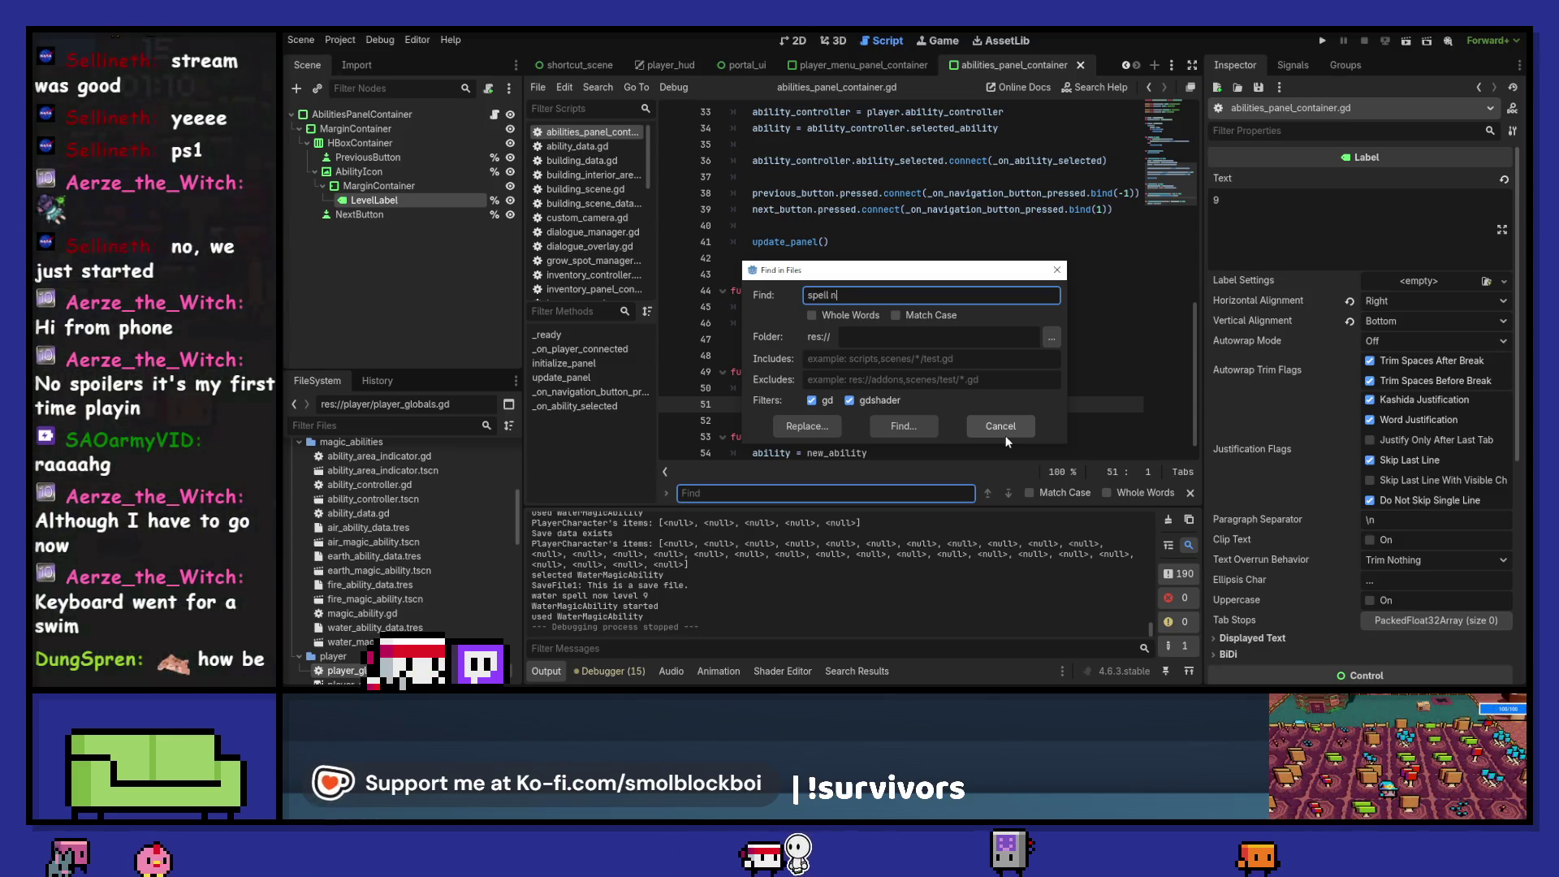
text(ow)
key(Return)
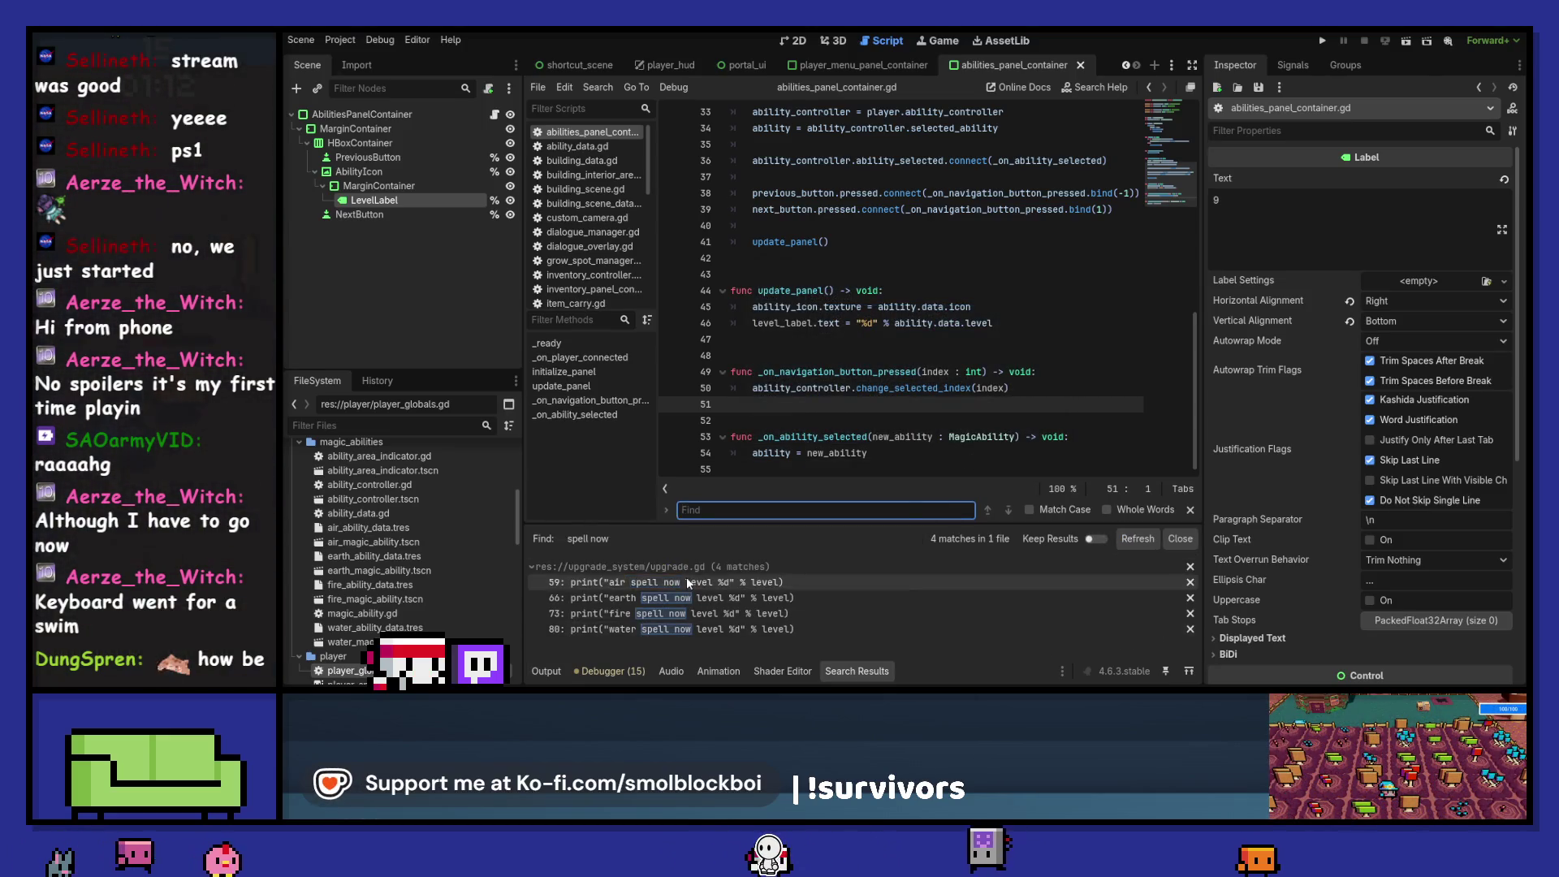
Review the first match in upgrade.gd, return to the panel script, and inspect air_ability_data.tres.
click(685, 580)
scroll(926, 420, up, 3)
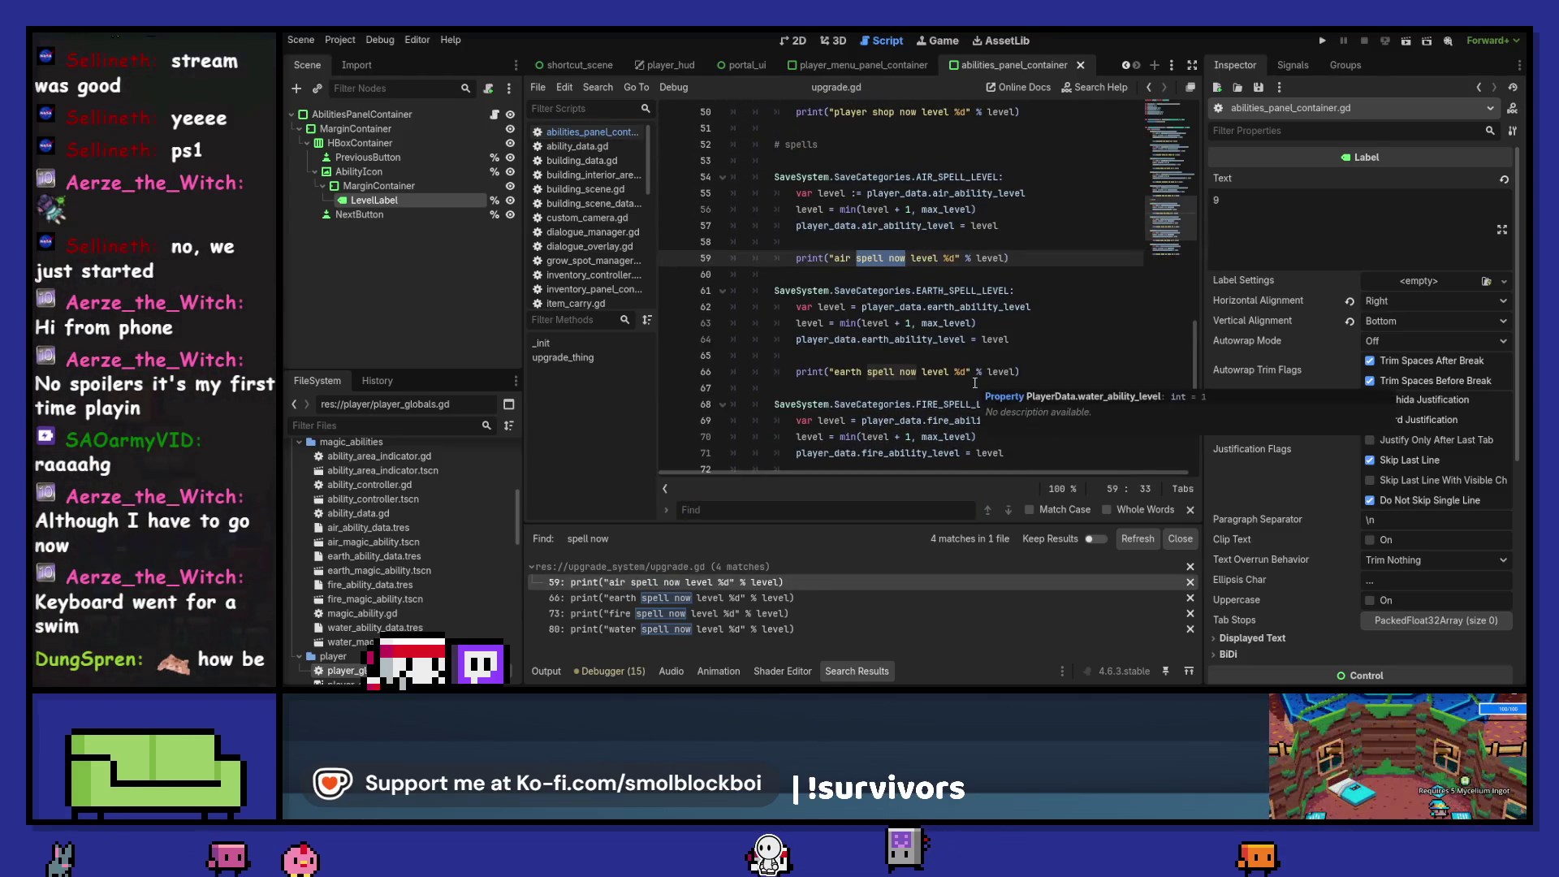
mouse_move(993, 259)
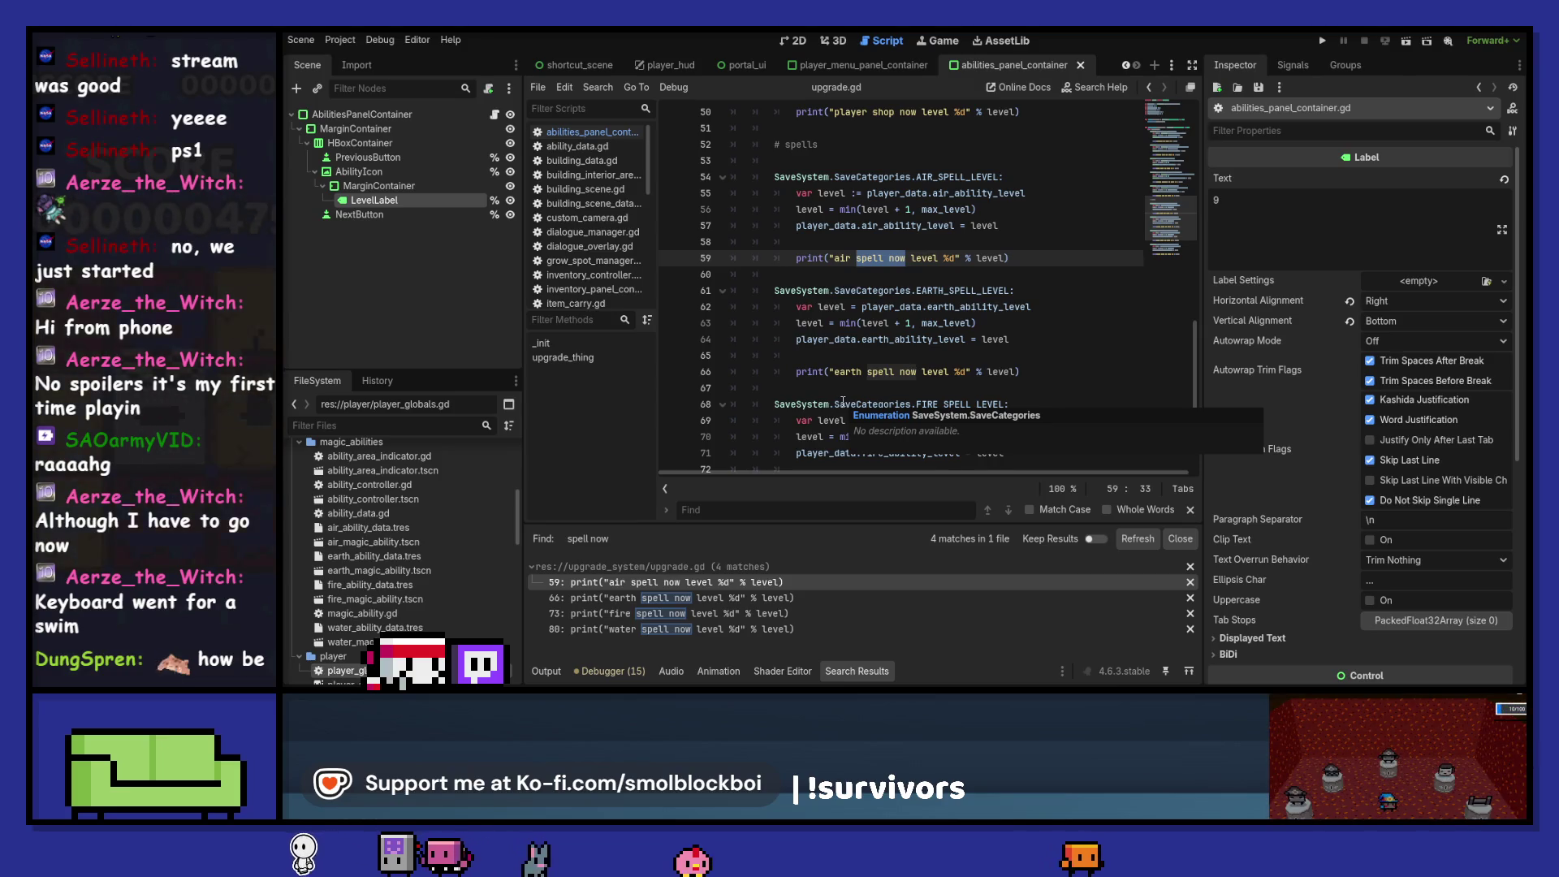
click(861, 65)
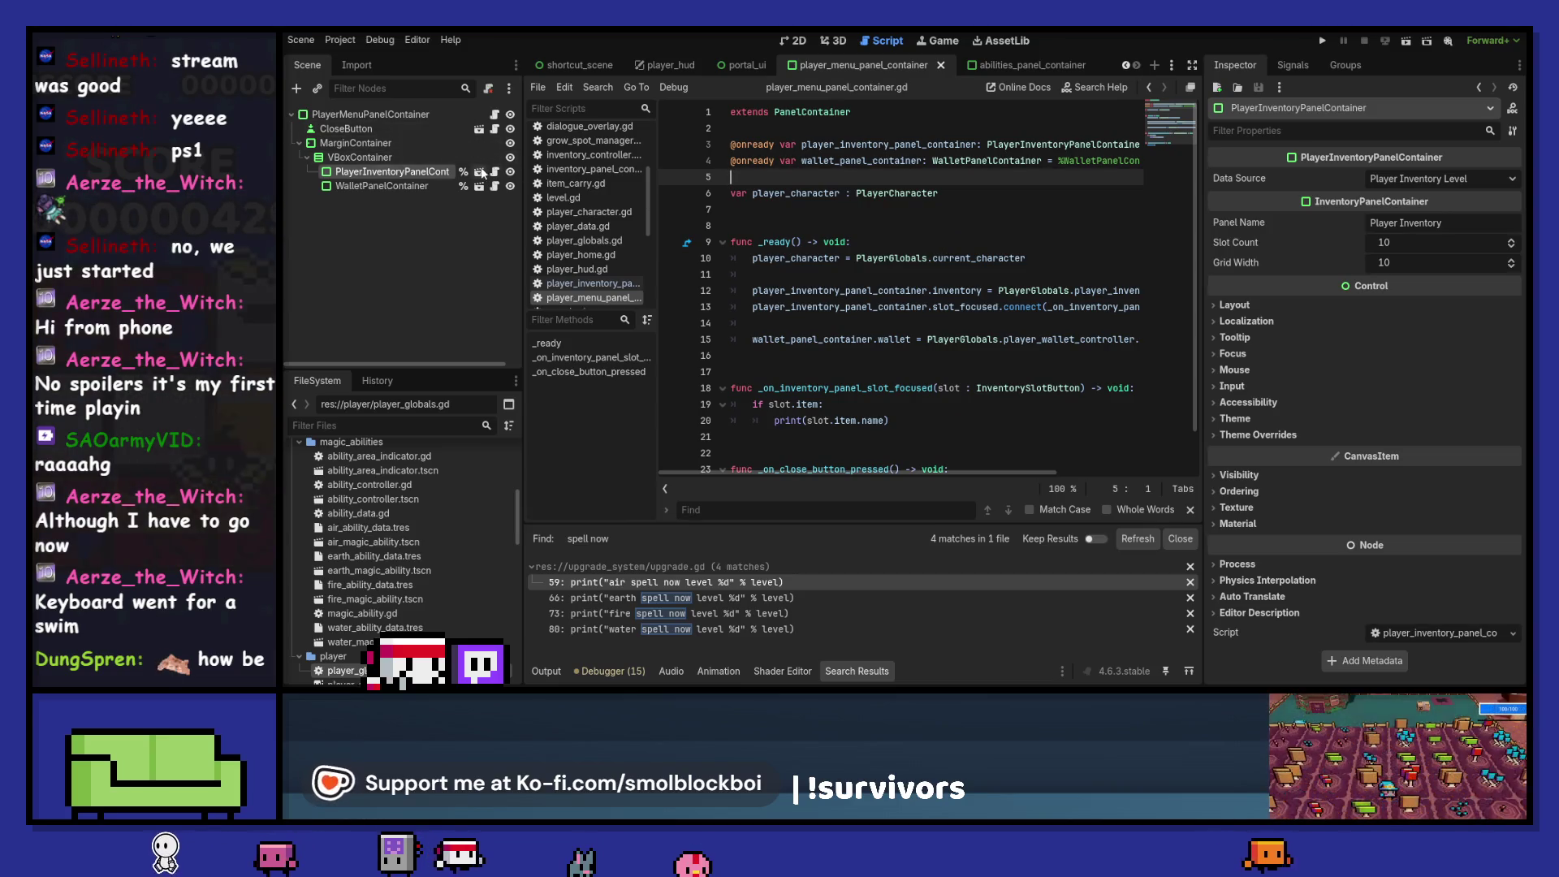
click(1035, 64)
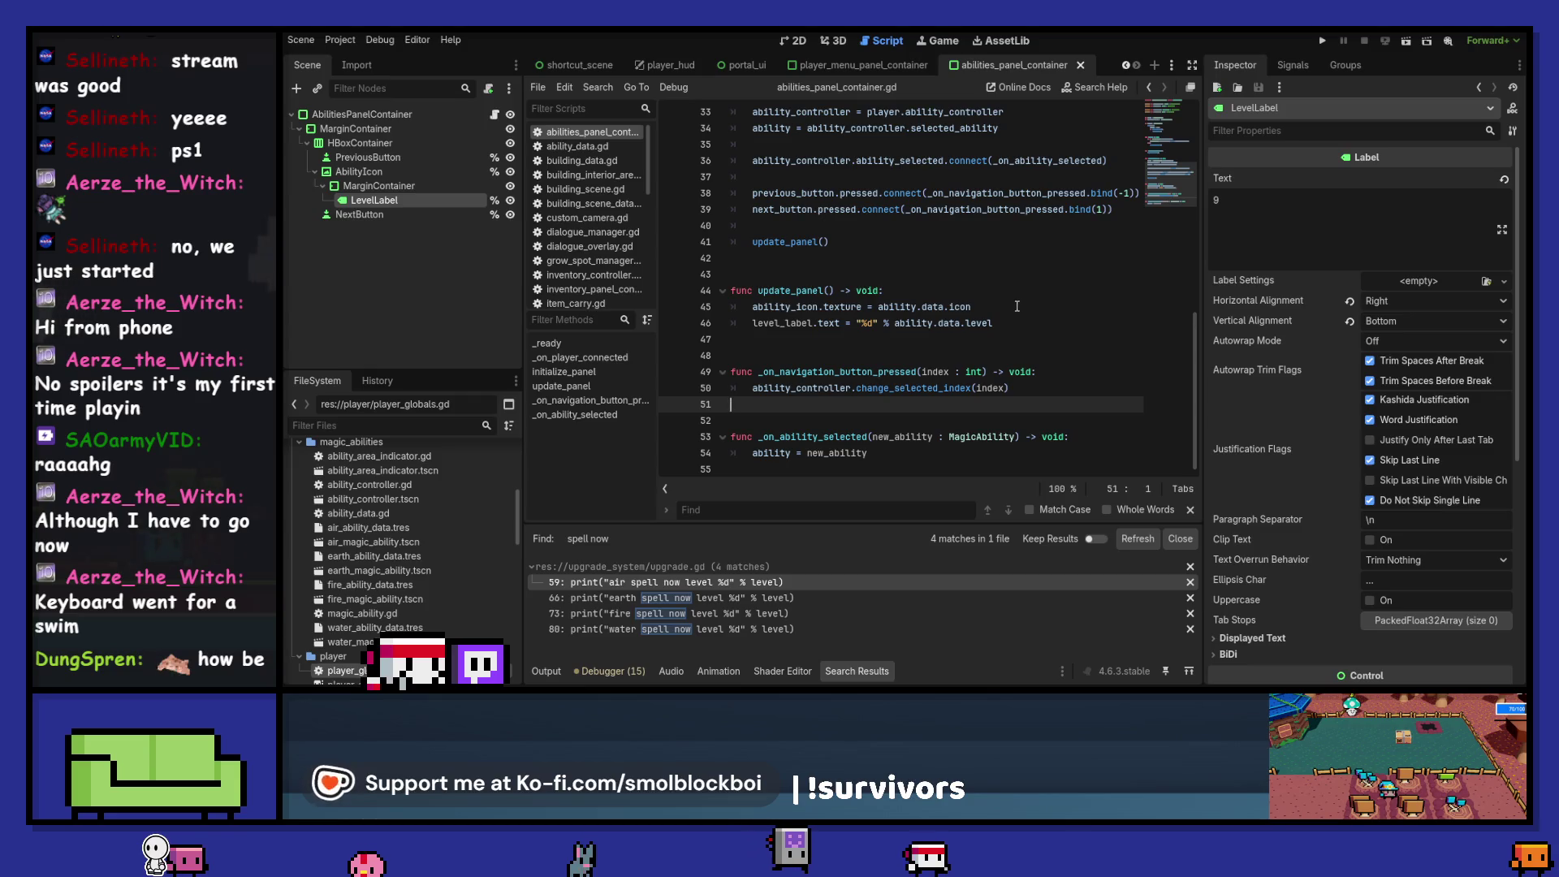
click(368, 527)
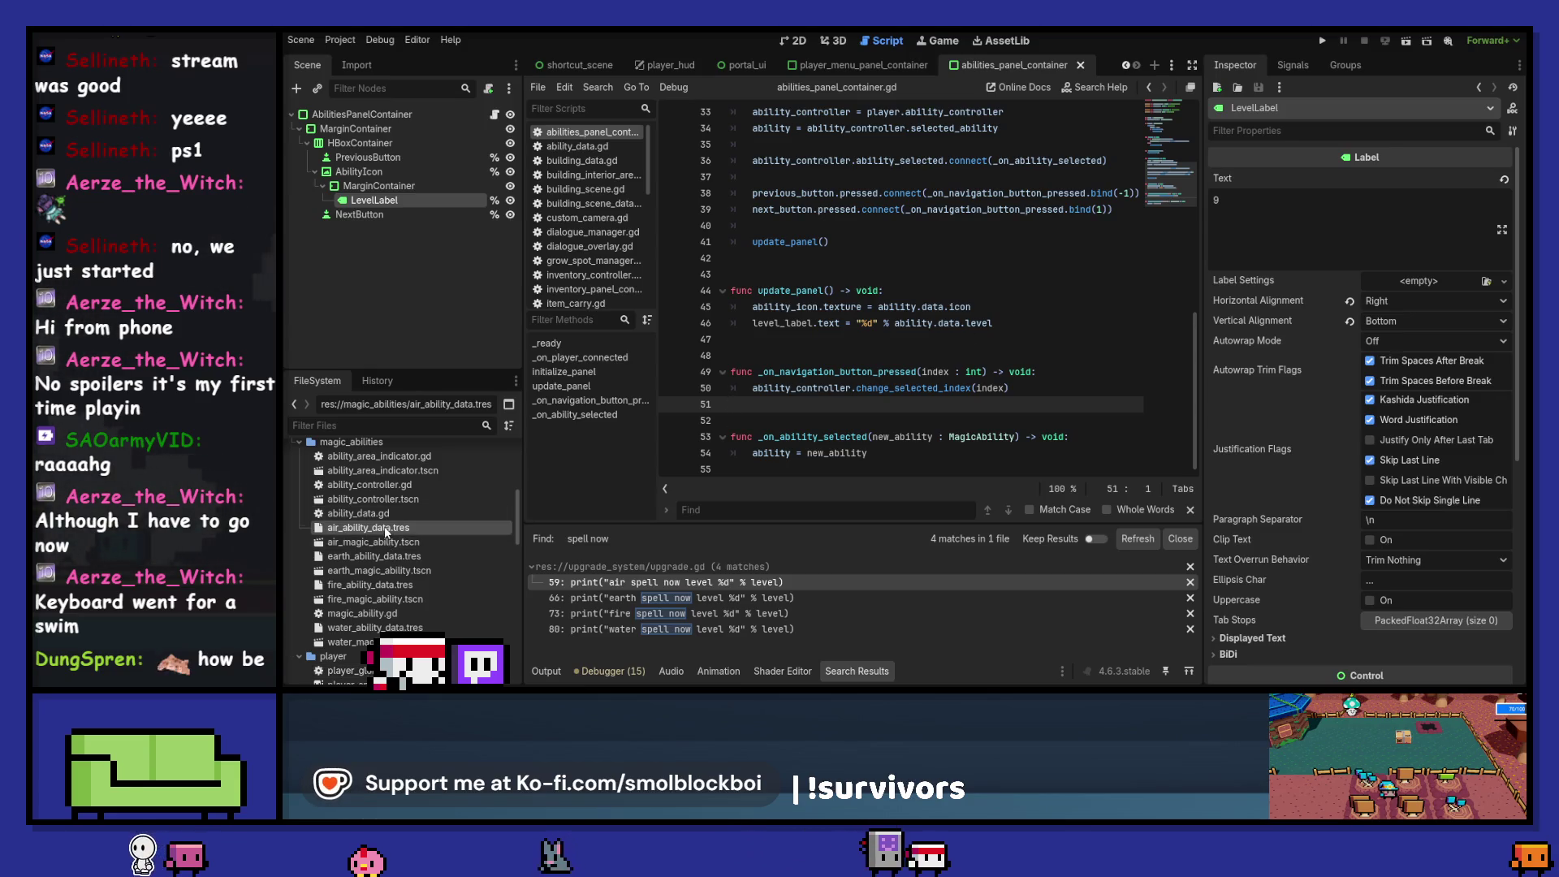
Collapse the ability data's Icon, review update_panel around line 45, and close the Find bar.
click(1429, 240)
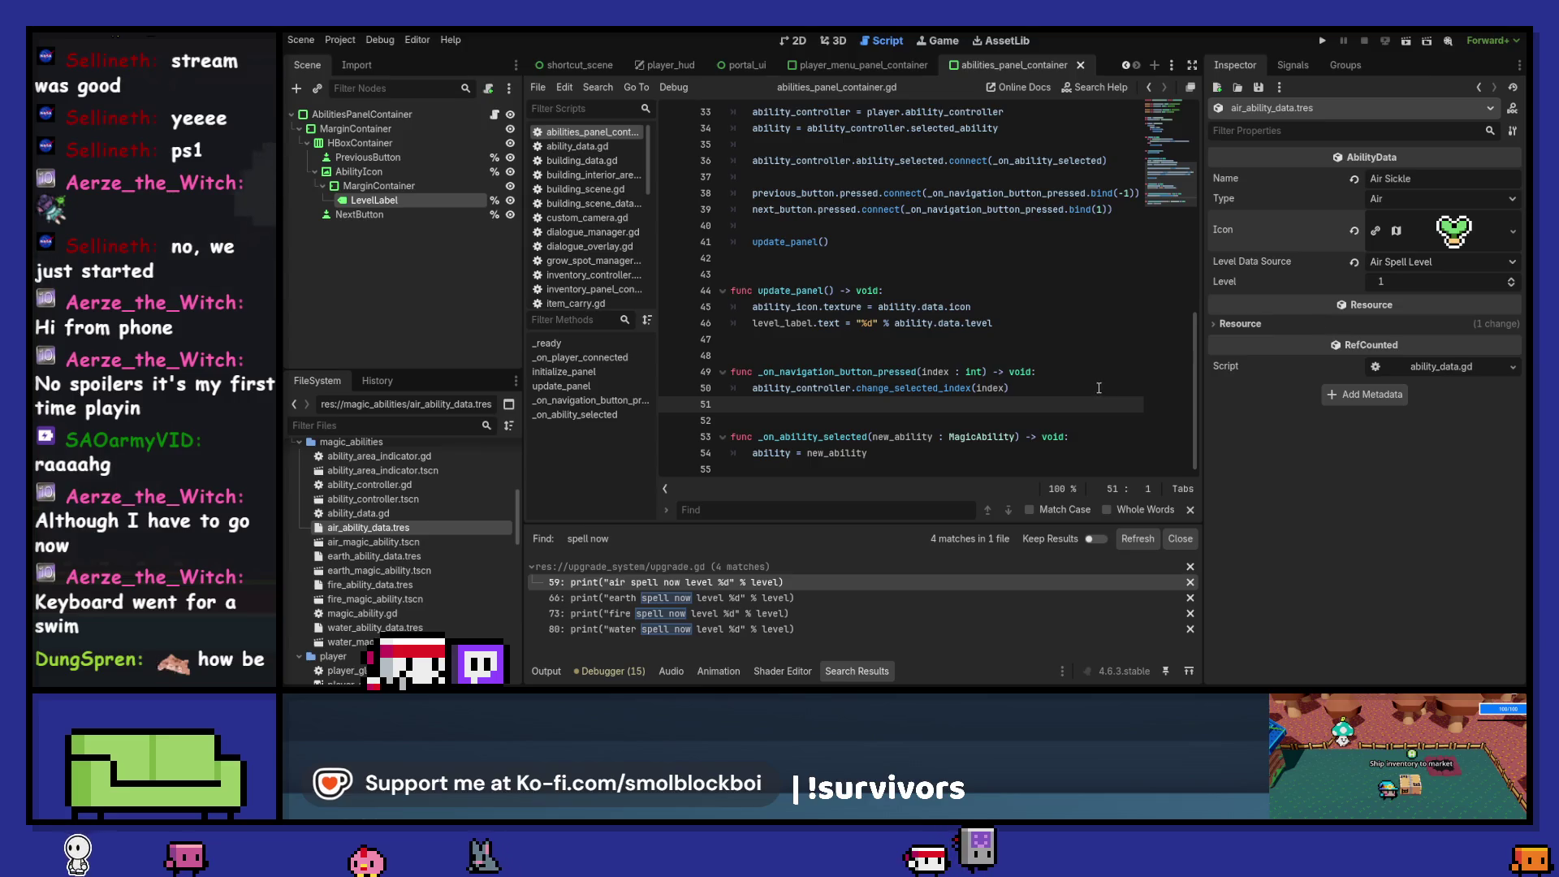
click(1059, 307)
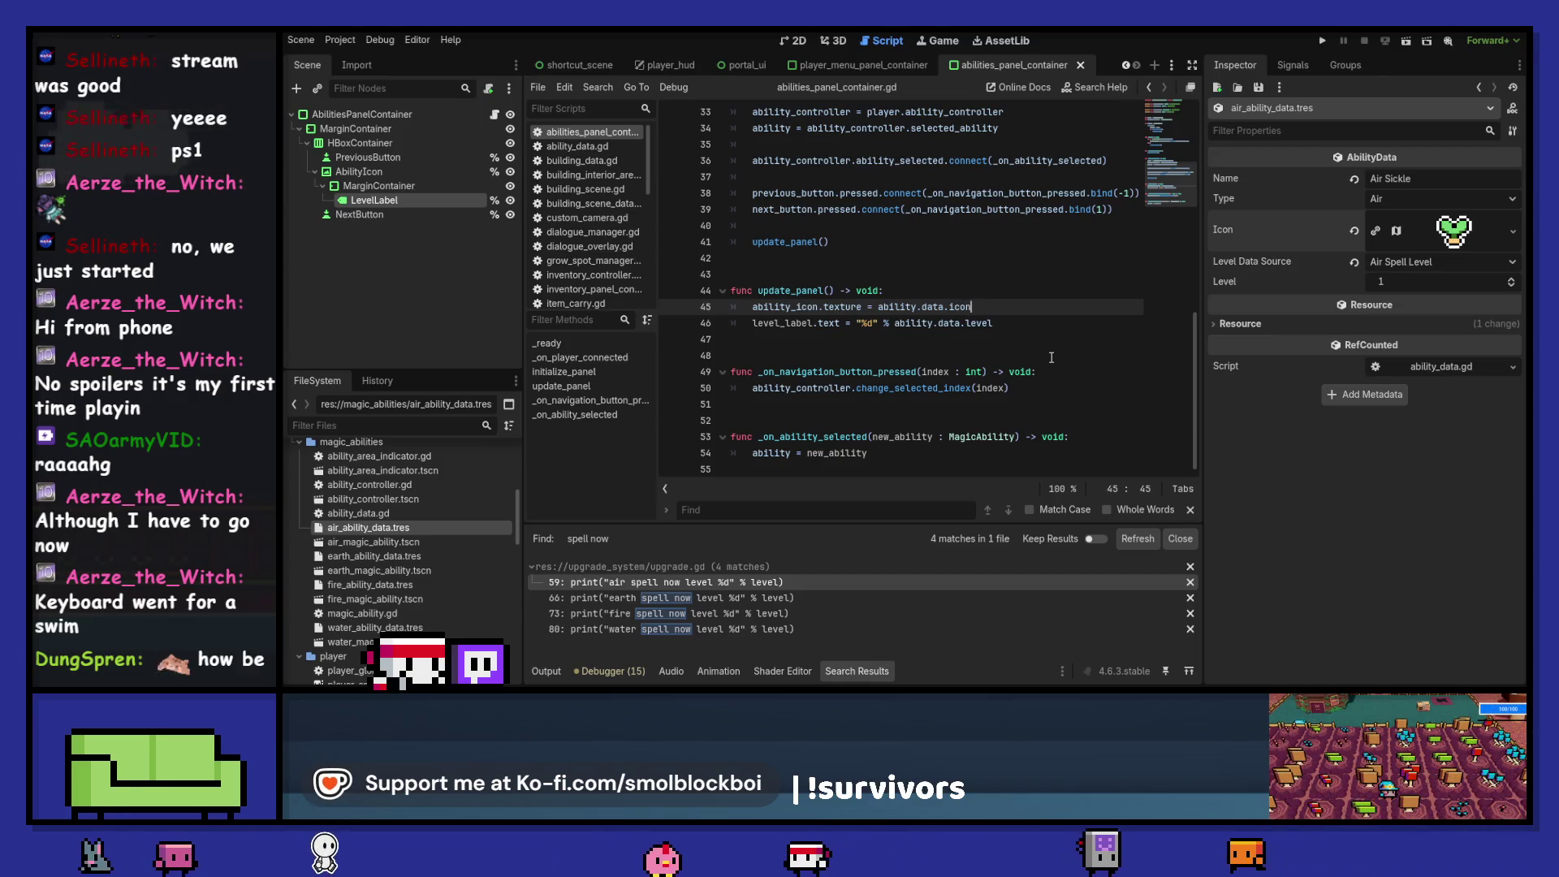
scroll(1031, 348, up, 10)
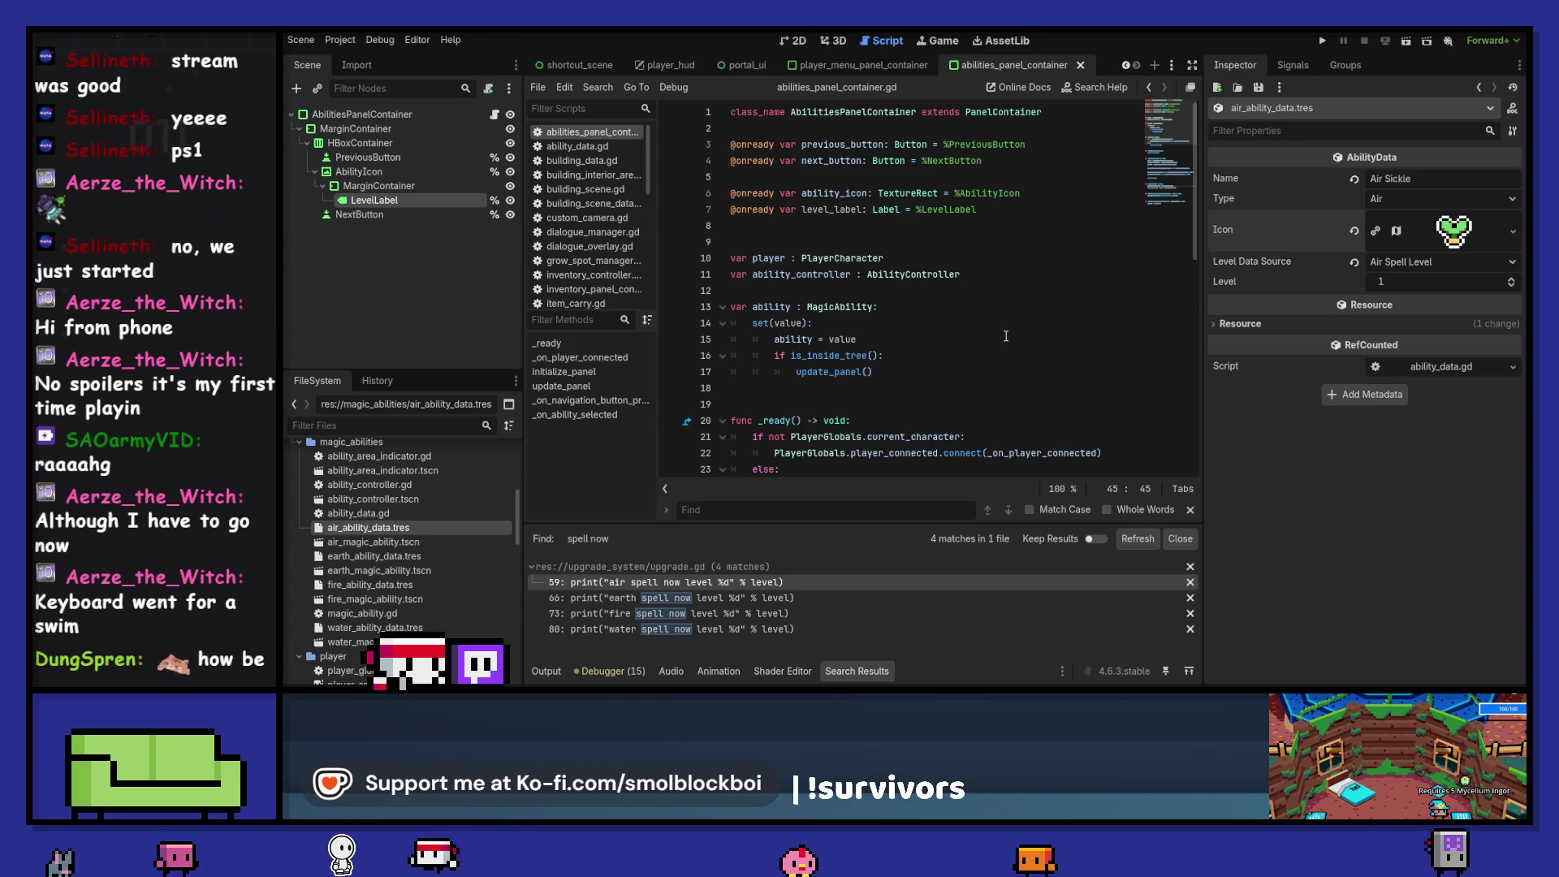
scroll(1005, 335, down, 10)
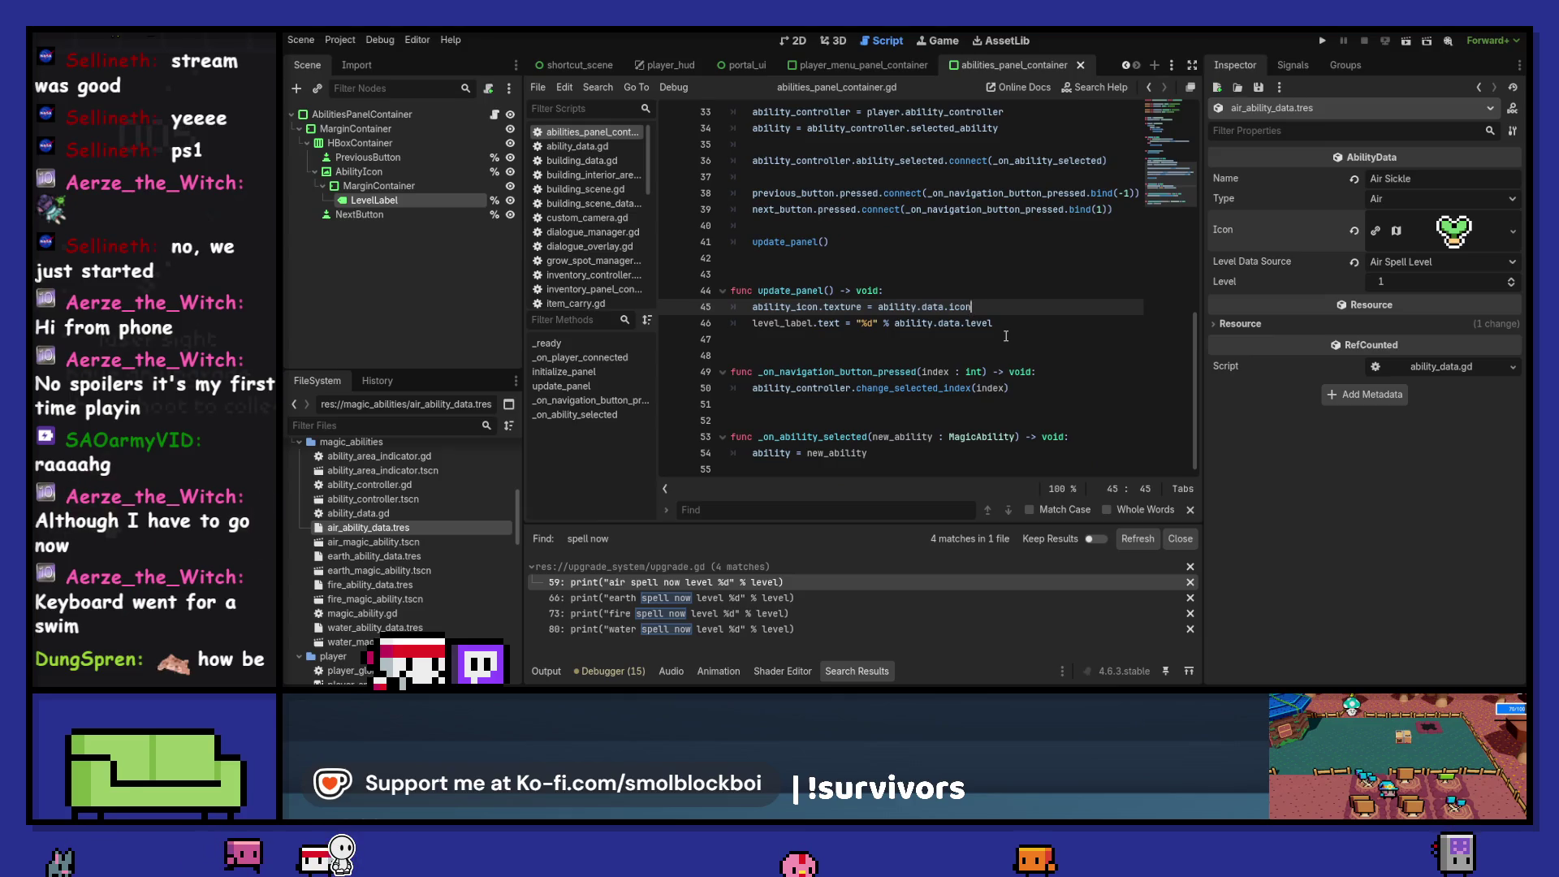
scroll(1006, 335, up, 10)
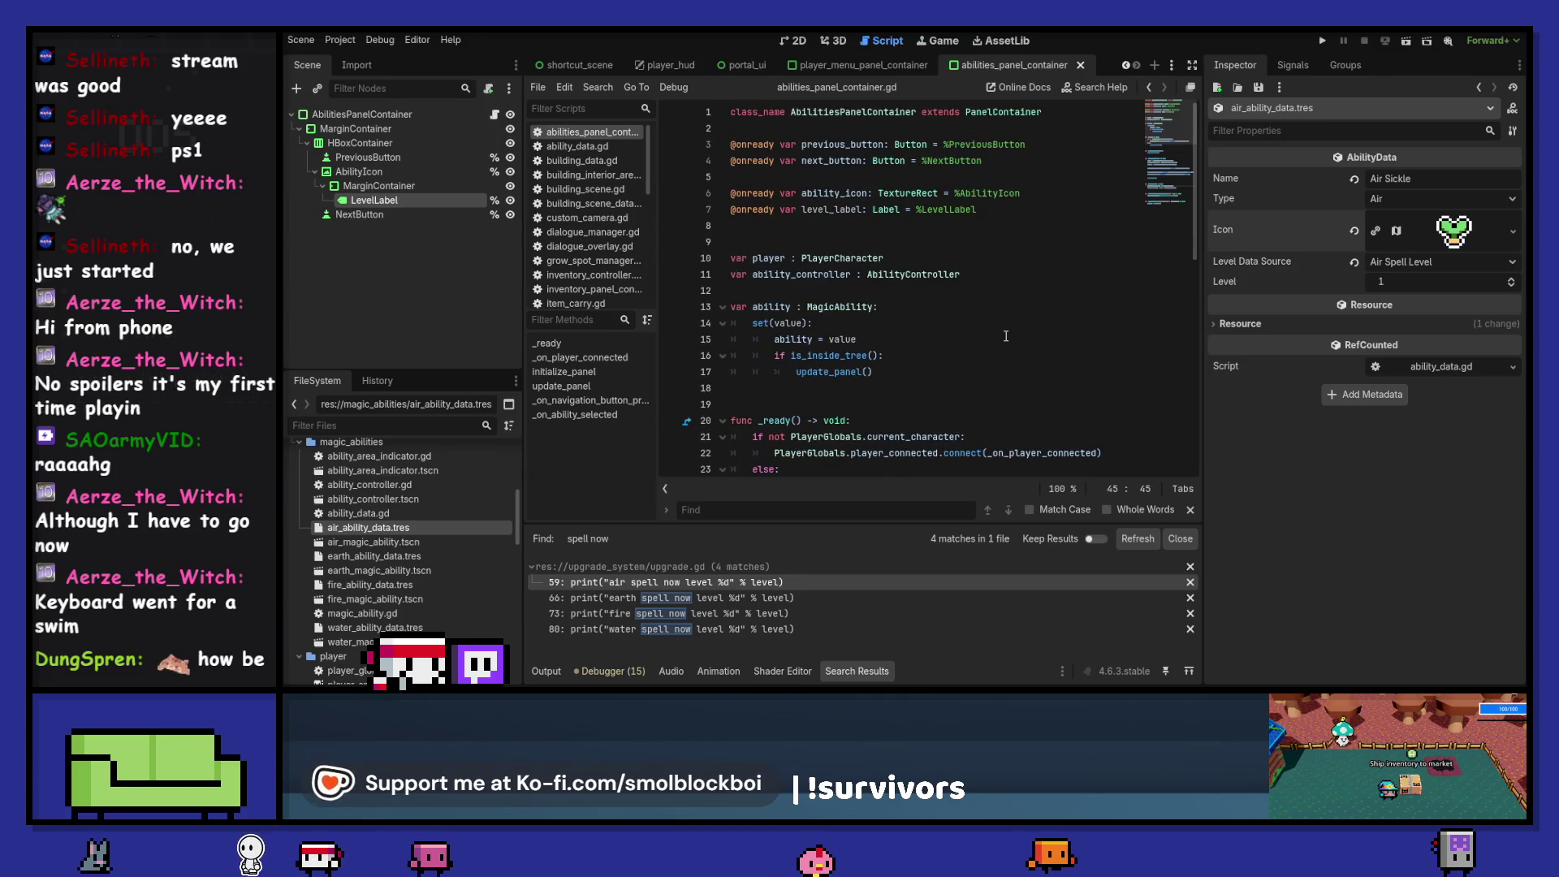
scroll(1005, 335, down, 4)
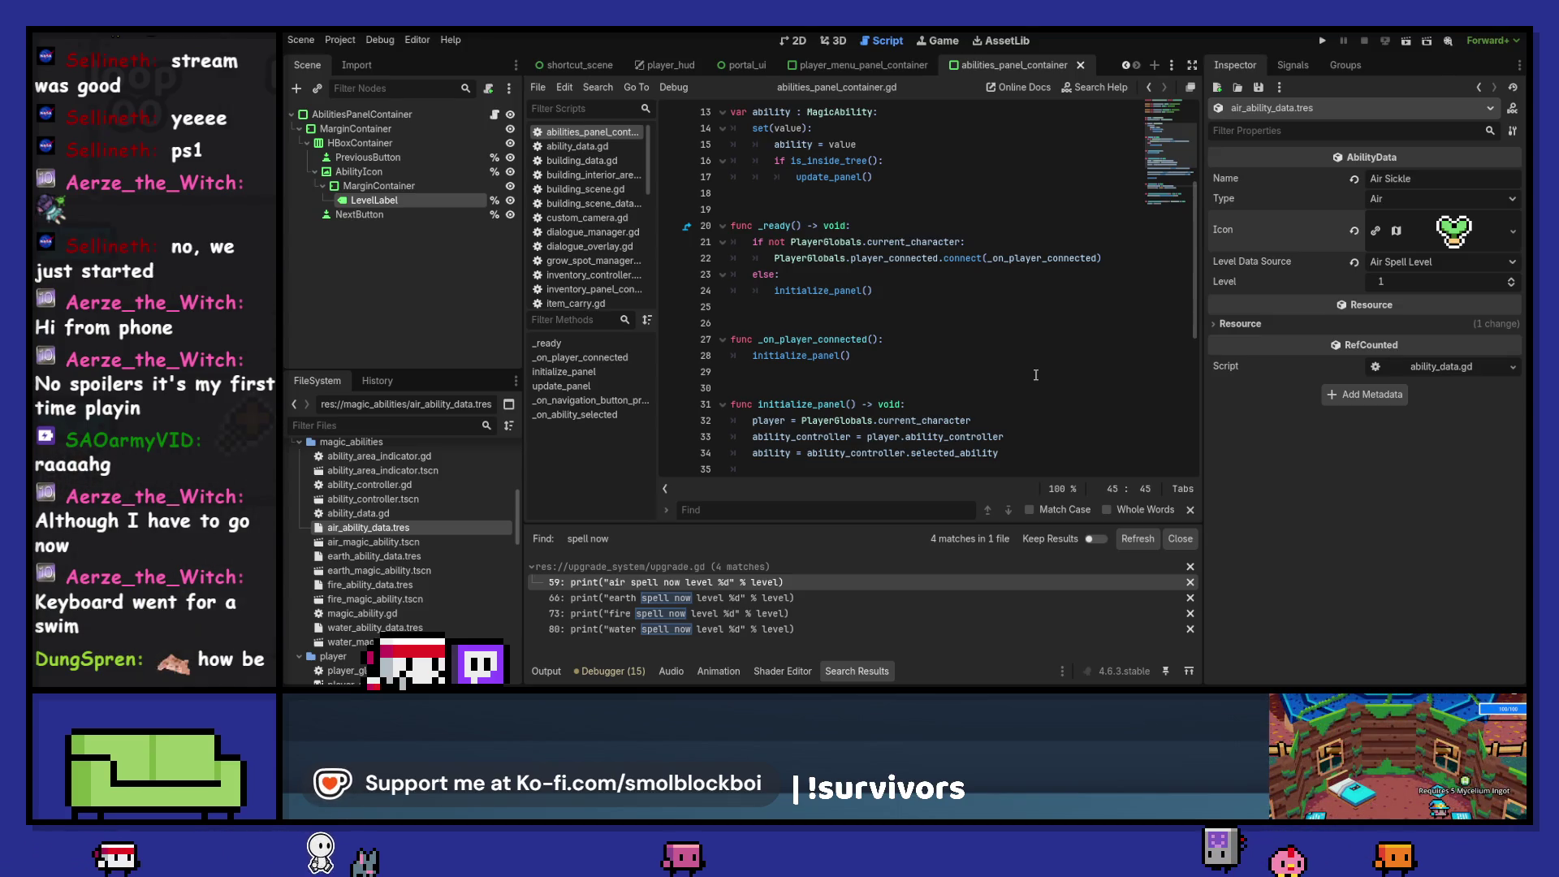
scroll(1035, 375, down, 7)
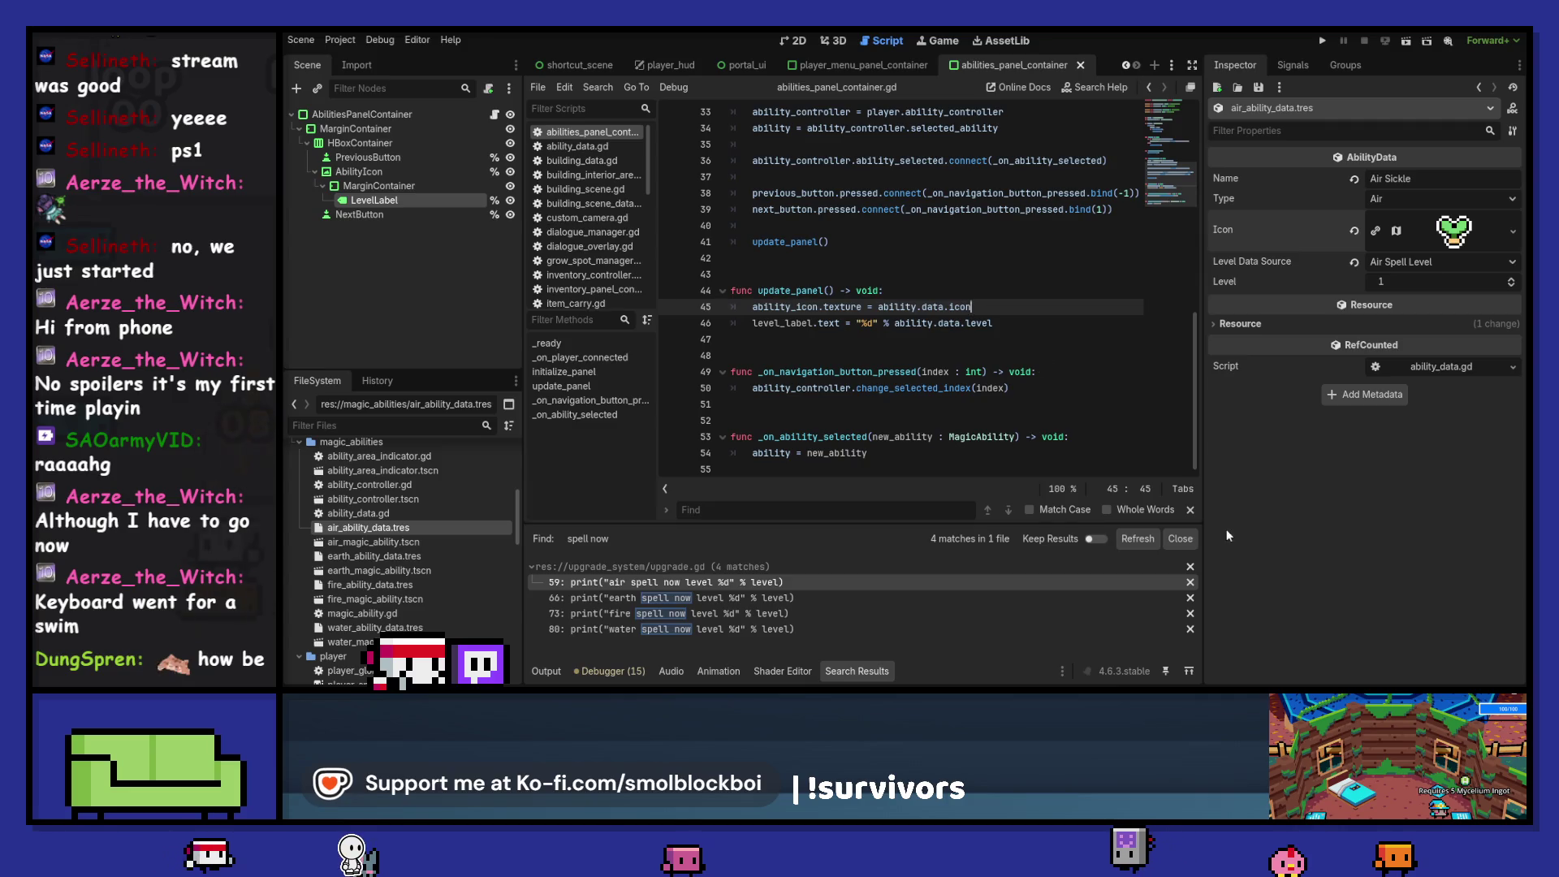
click(1188, 510)
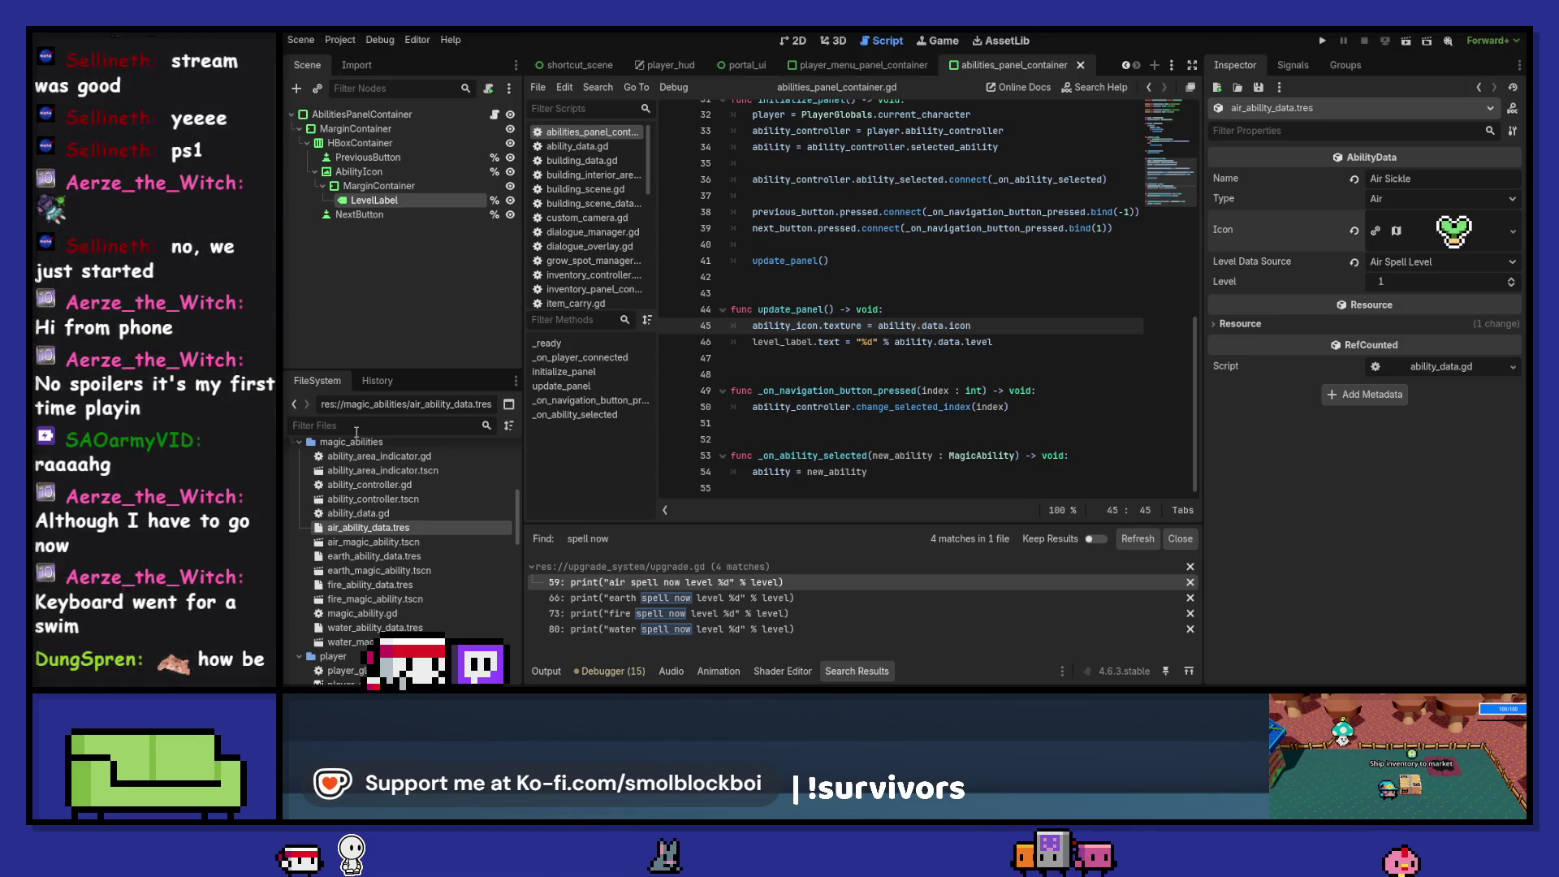
Filter the FileSystem dock for 'ability' and open the ability controller.
text(abilitie)
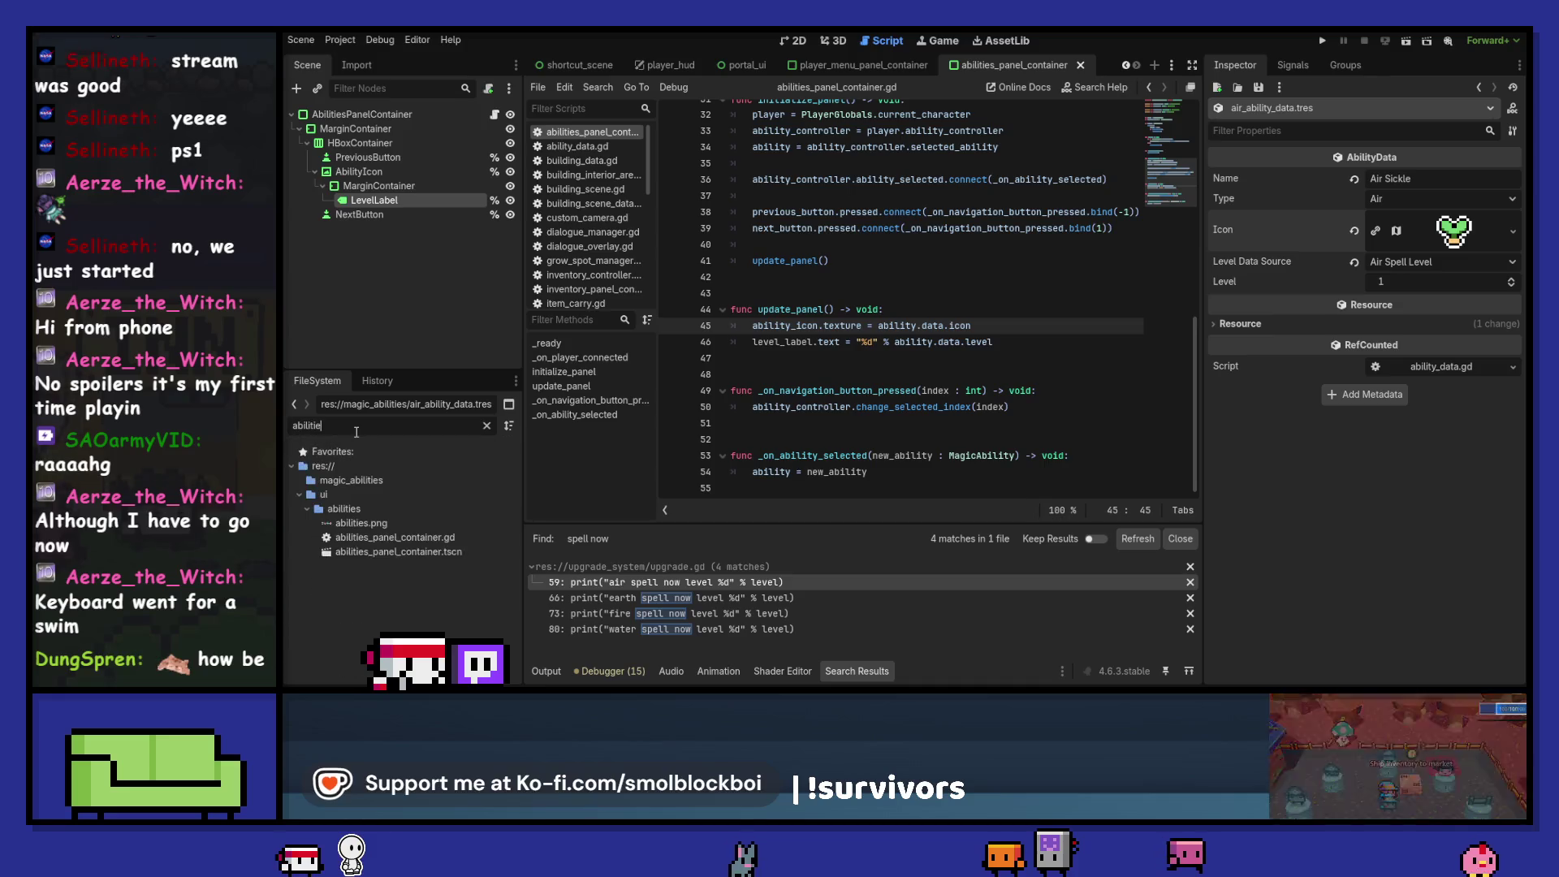
key(BackSpace)
key(BackSpace)
text(y)
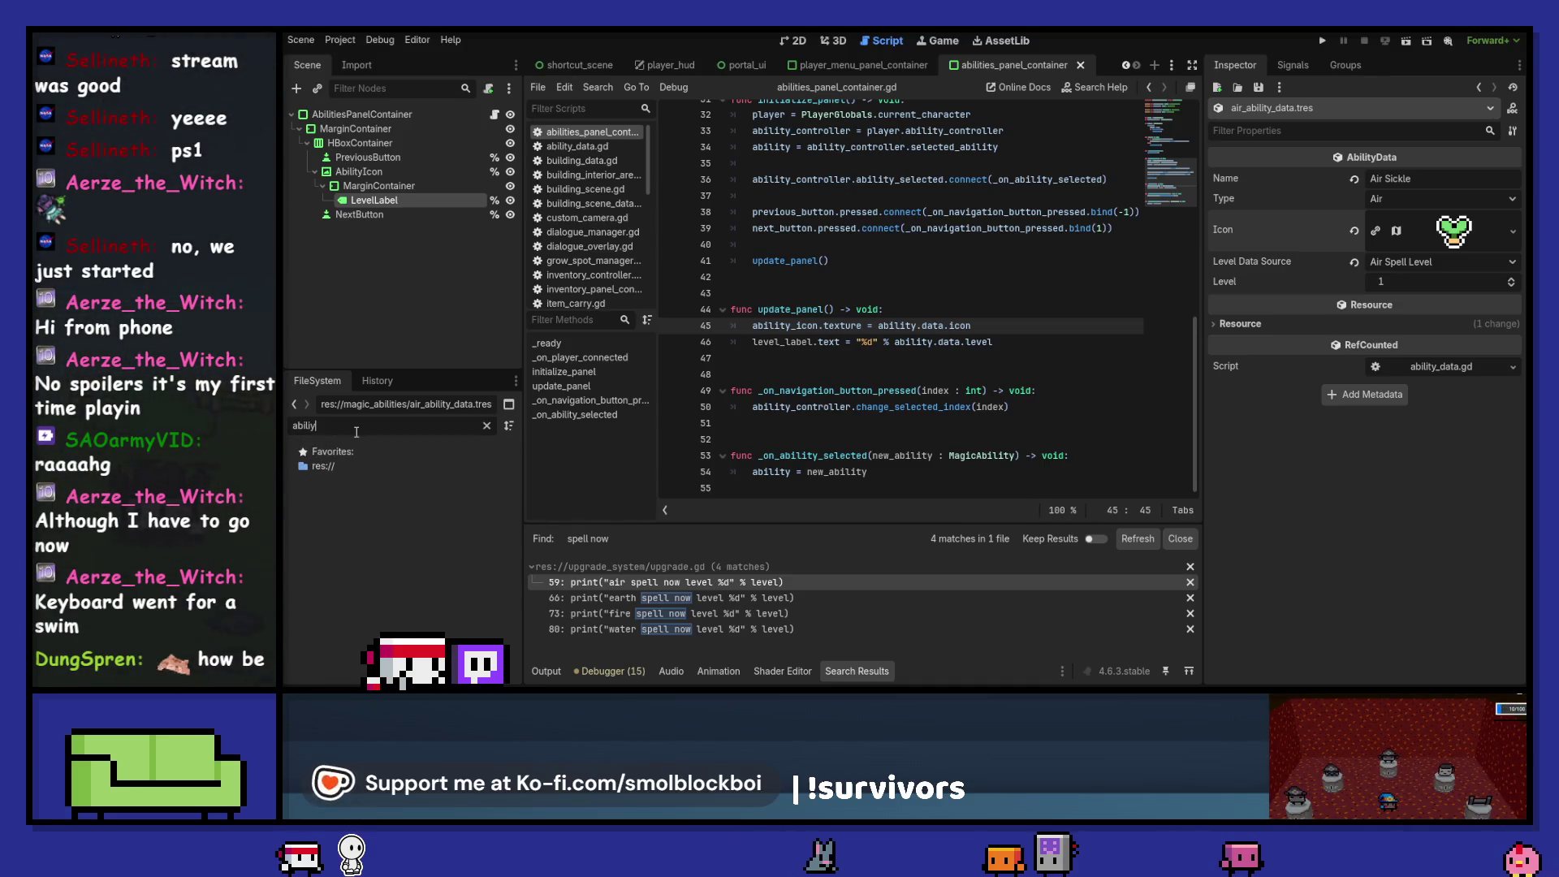
key(BackSpace)
text(ty)
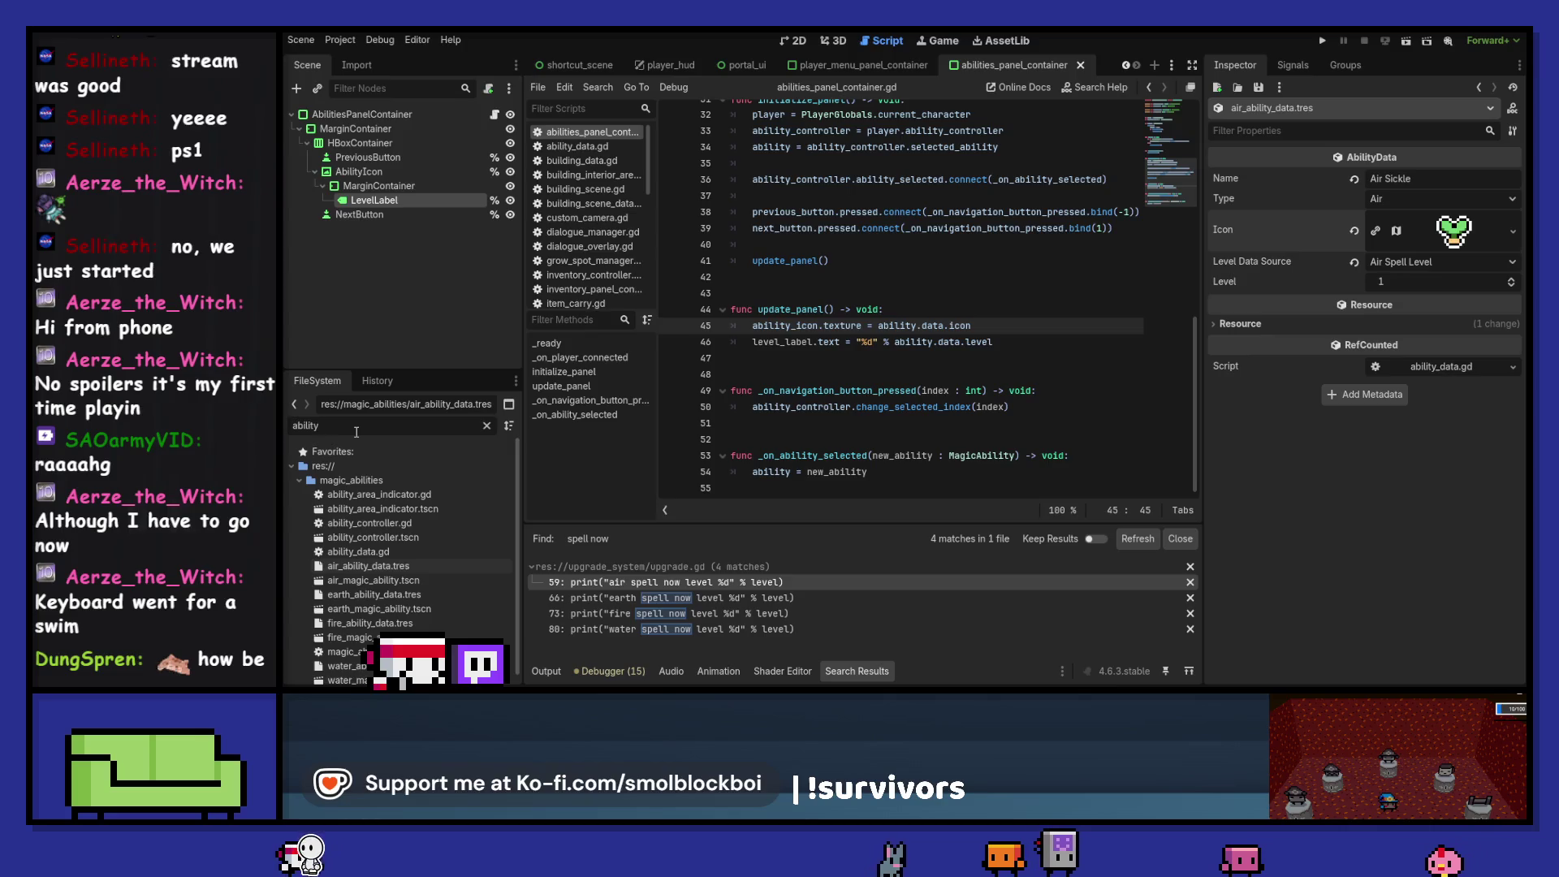
double_click(423, 532)
Scroll through ability_controller.gd to review its code.
scroll(878, 321, down, 8)
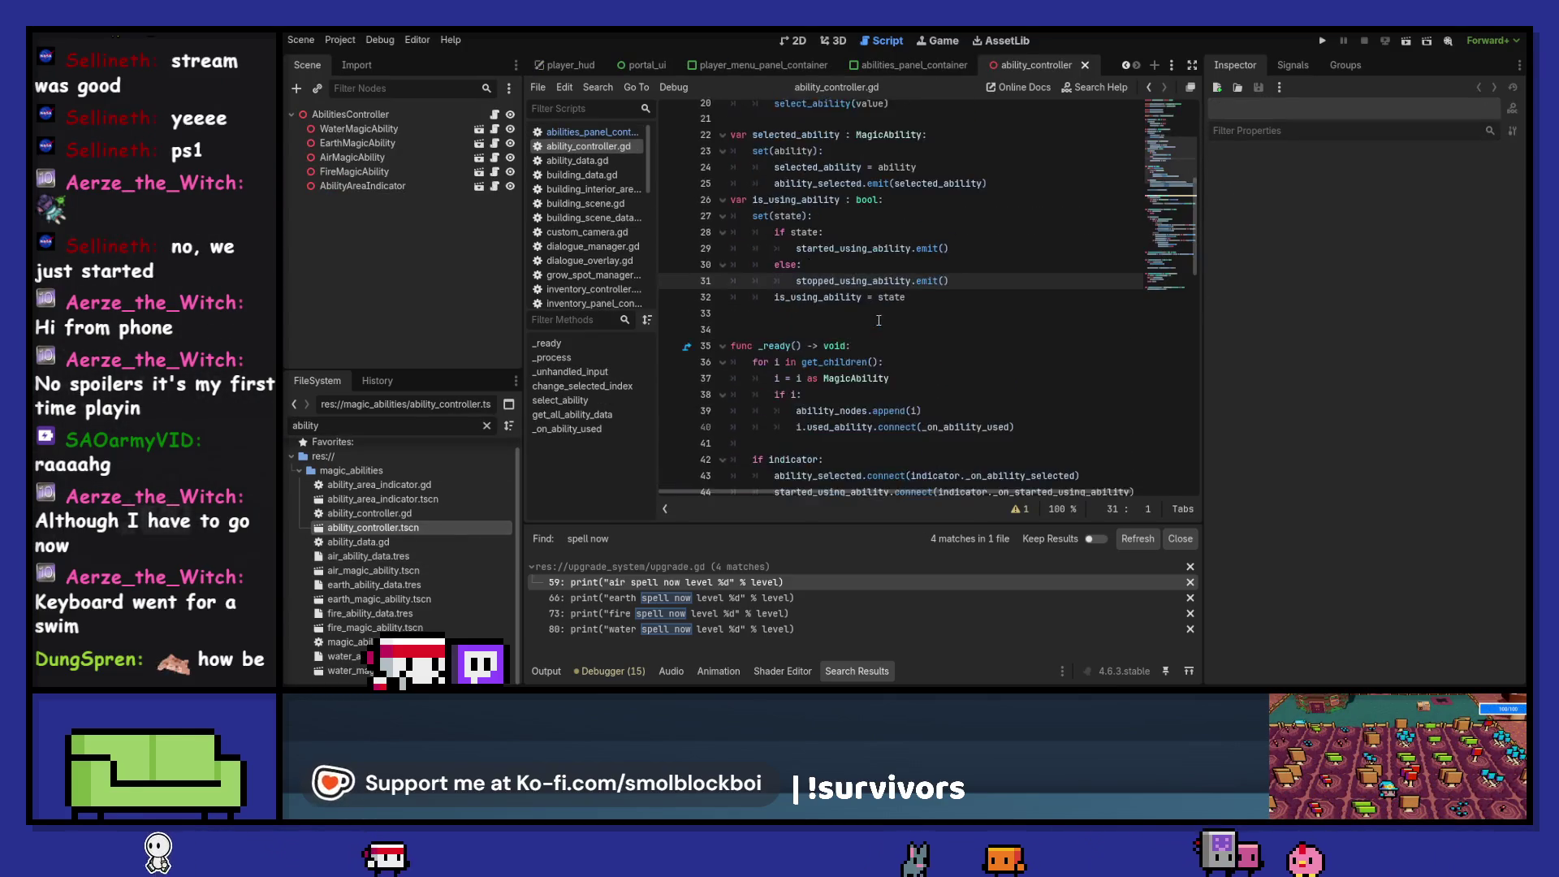
scroll(879, 321, down, 7)
scroll(879, 320, up, 16)
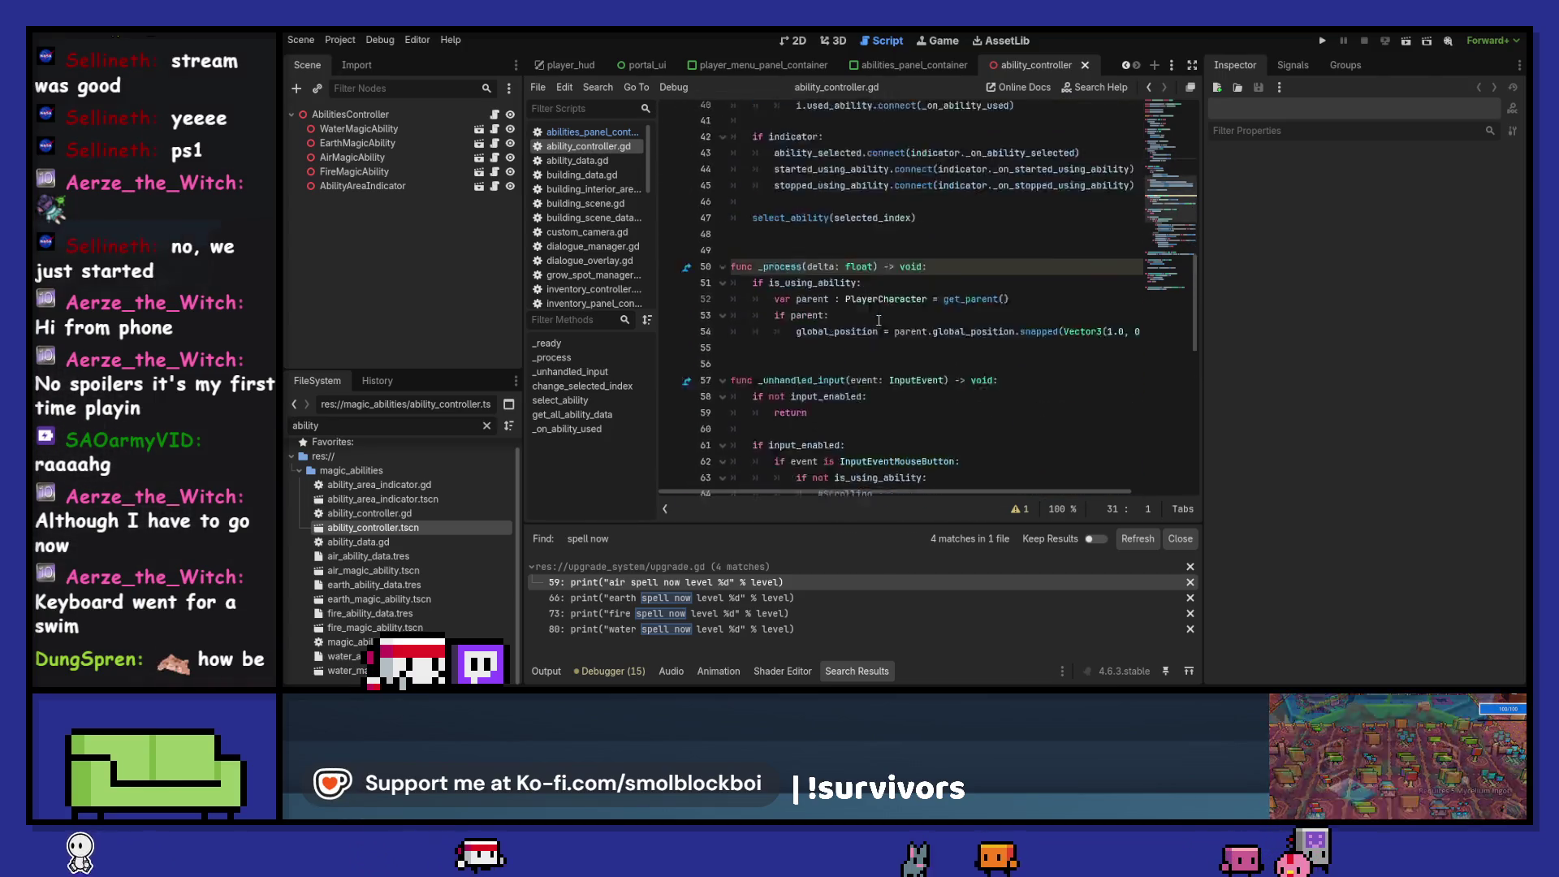
scroll(879, 321, up, 1)
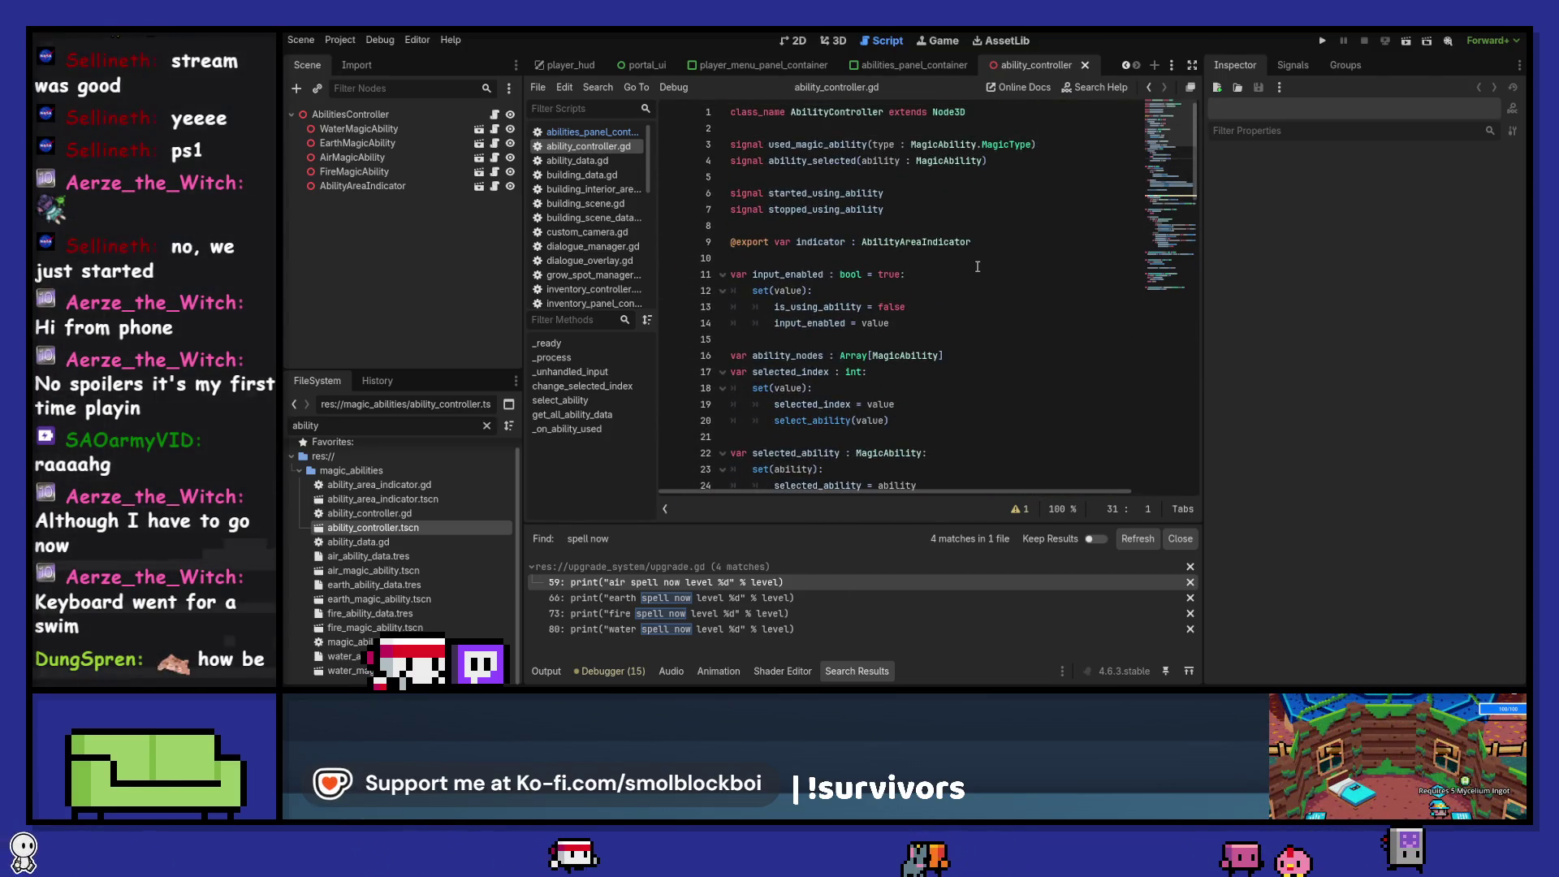
scroll(979, 266, down, 2)
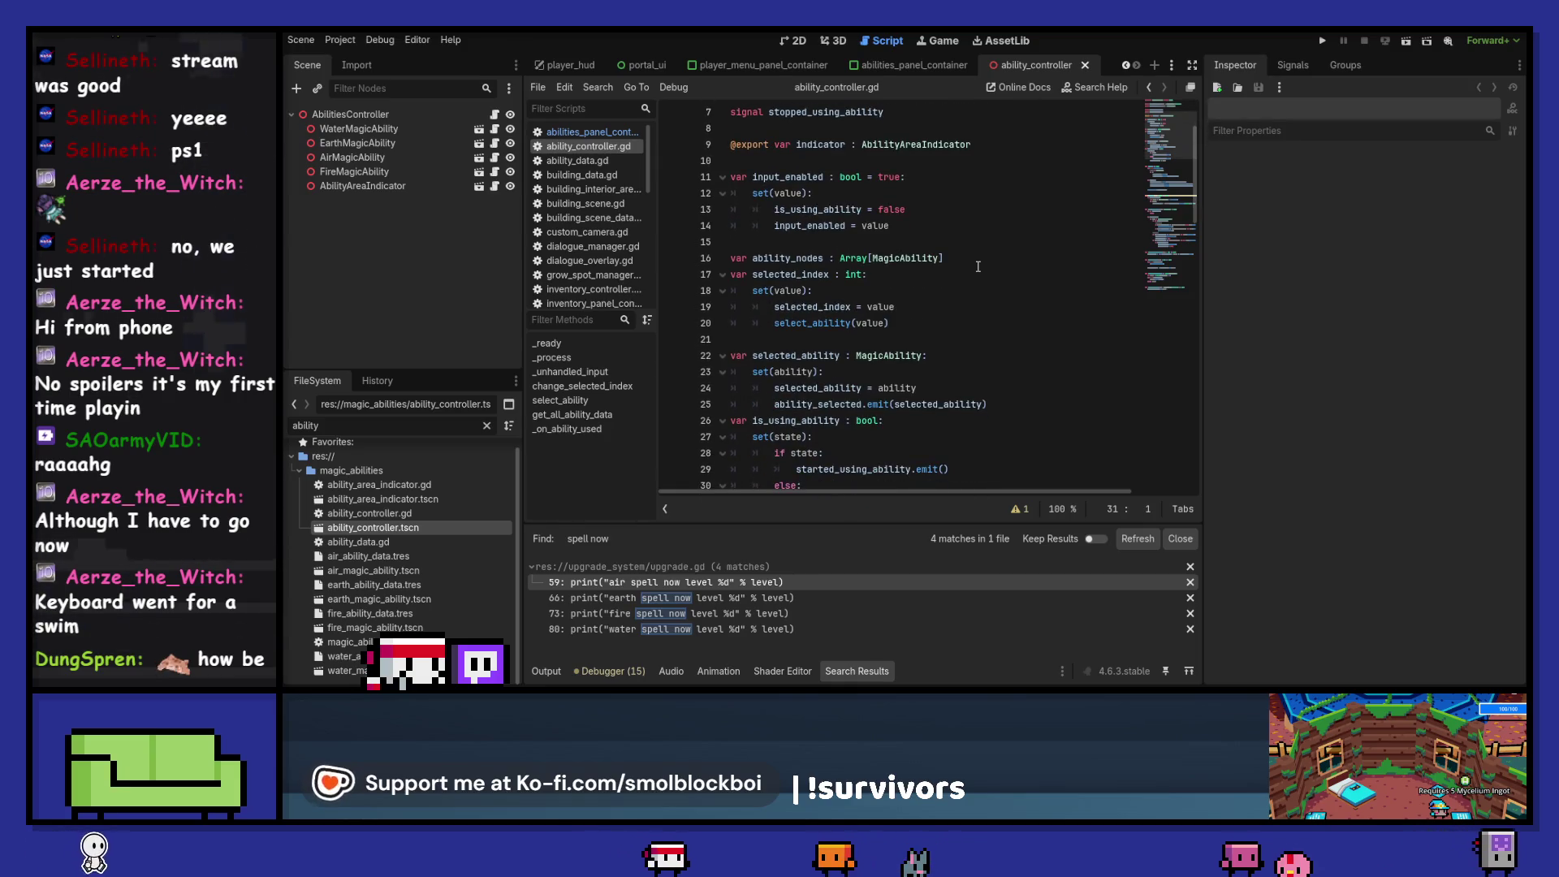
scroll(978, 266, down, 1)
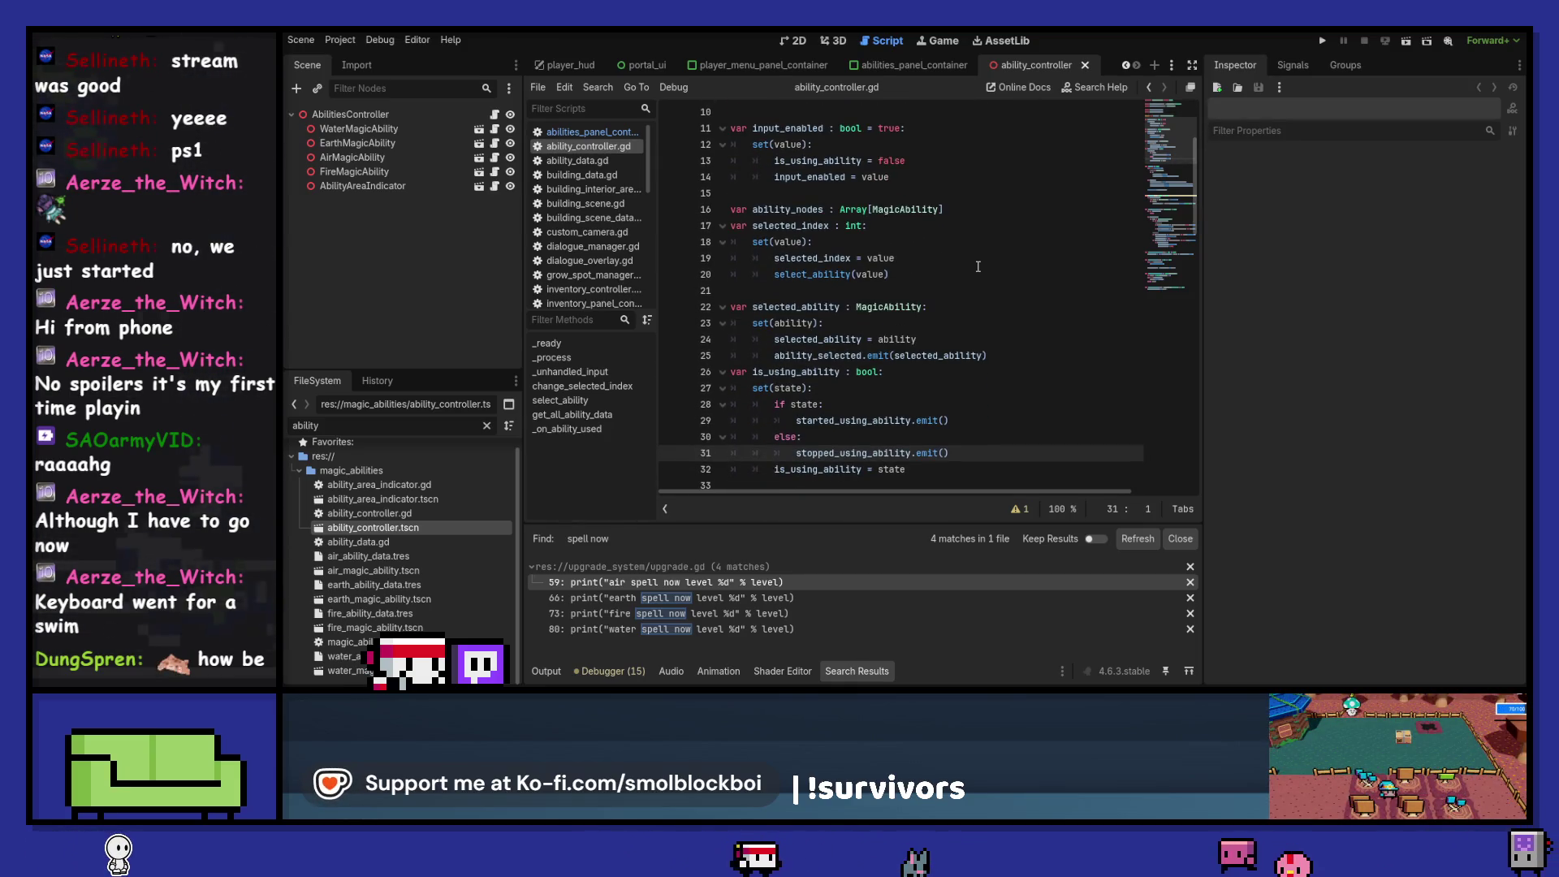
scroll(979, 267, down, 8)
scroll(978, 267, down, 13)
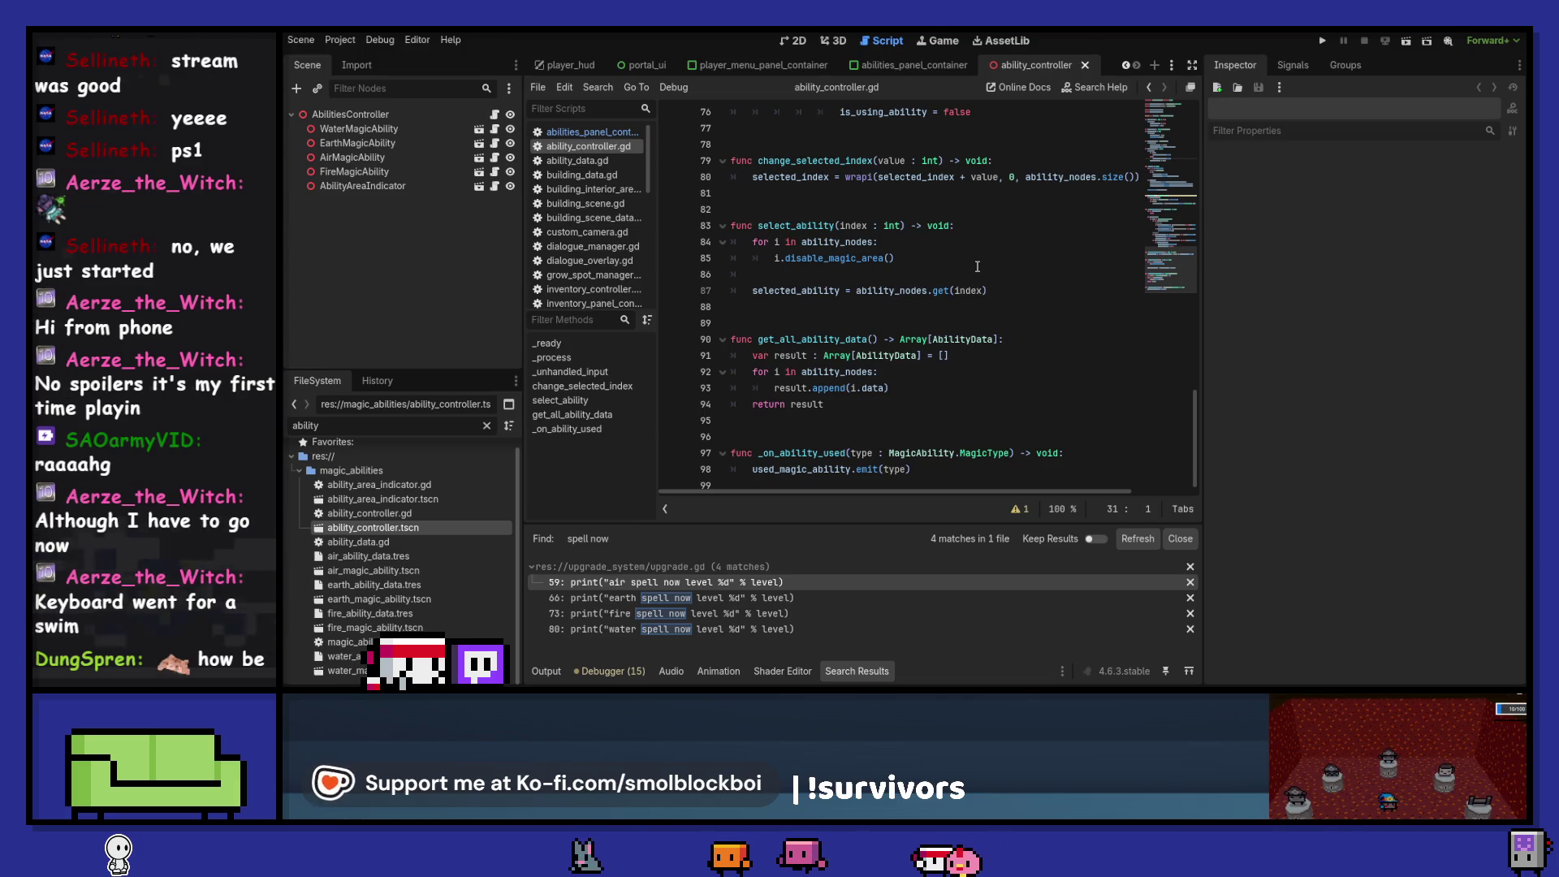
Inspect WaterMagicAbility's properties, including water_ability_data.tres, and open its magic_ability.gd script.
click(383, 130)
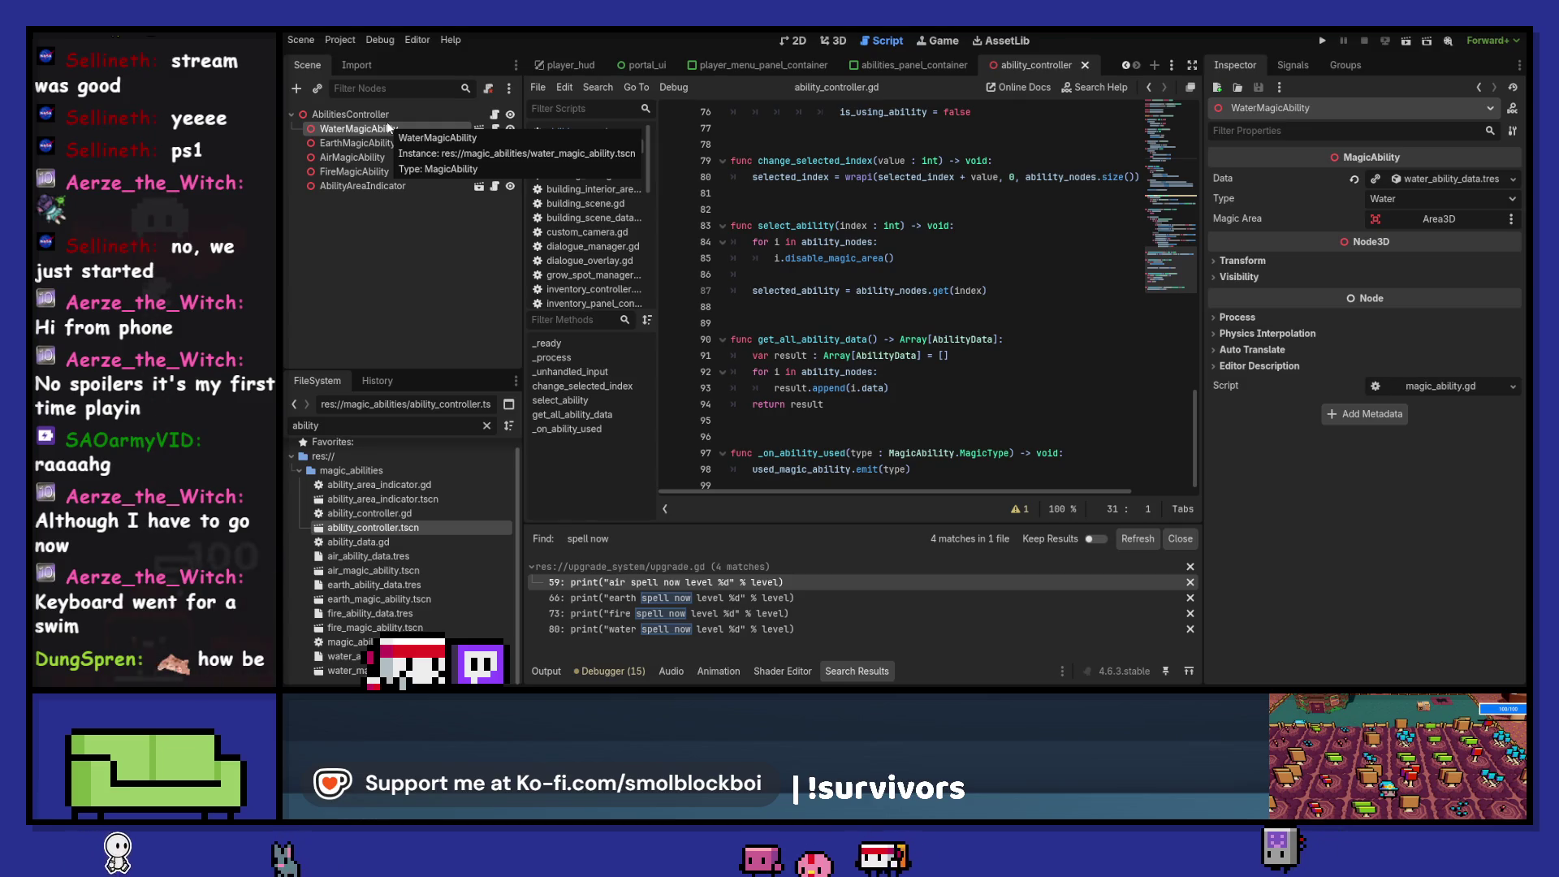
scroll(1043, 287, up, 15)
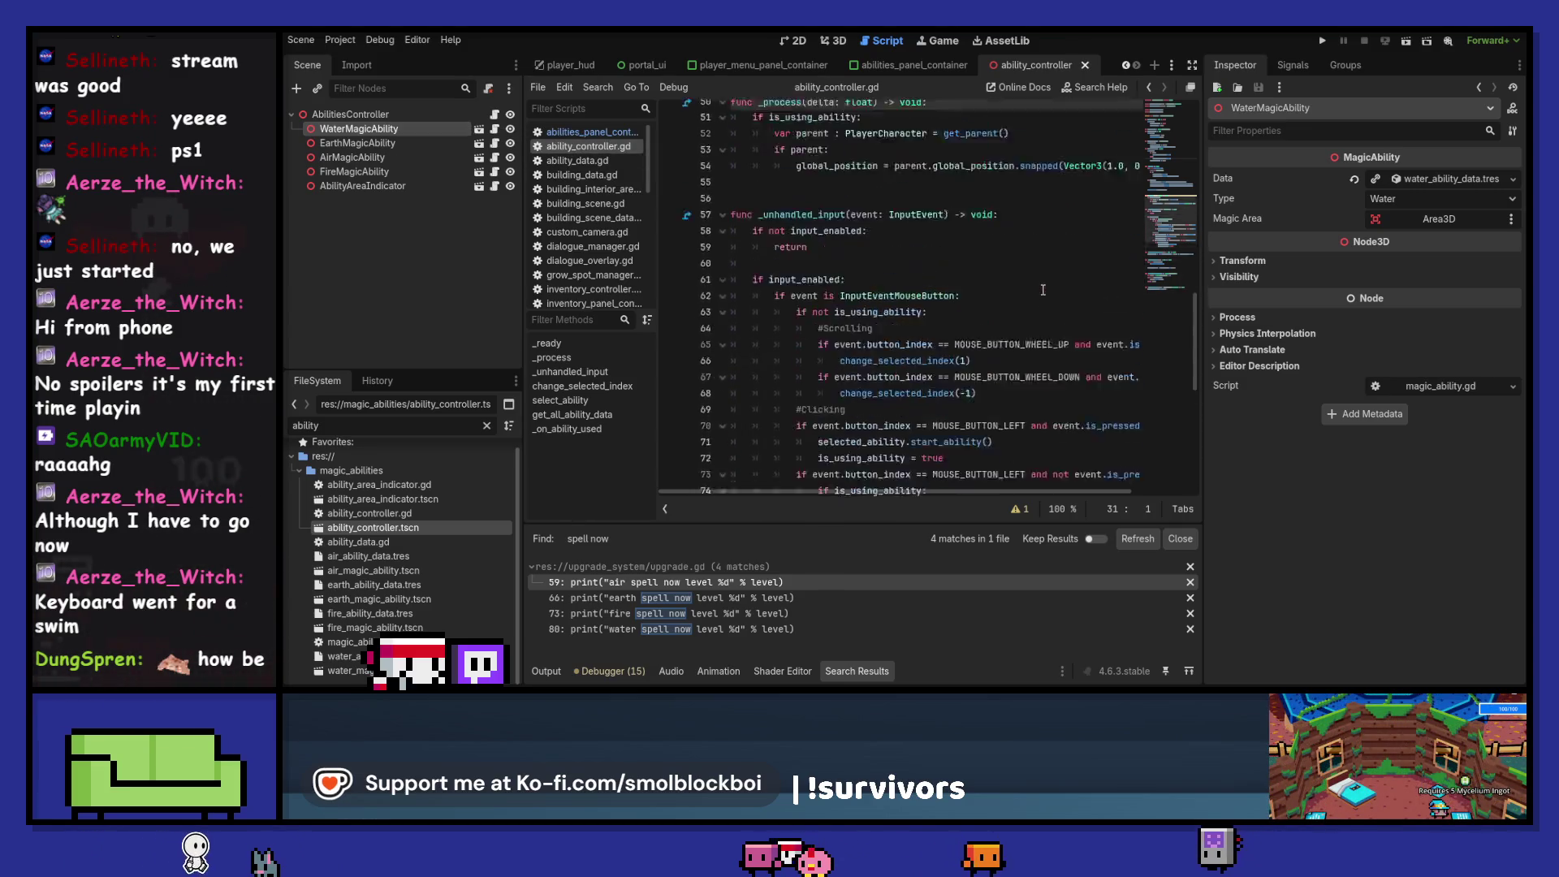
scroll(1042, 288, up, 5)
scroll(1041, 287, down, 5)
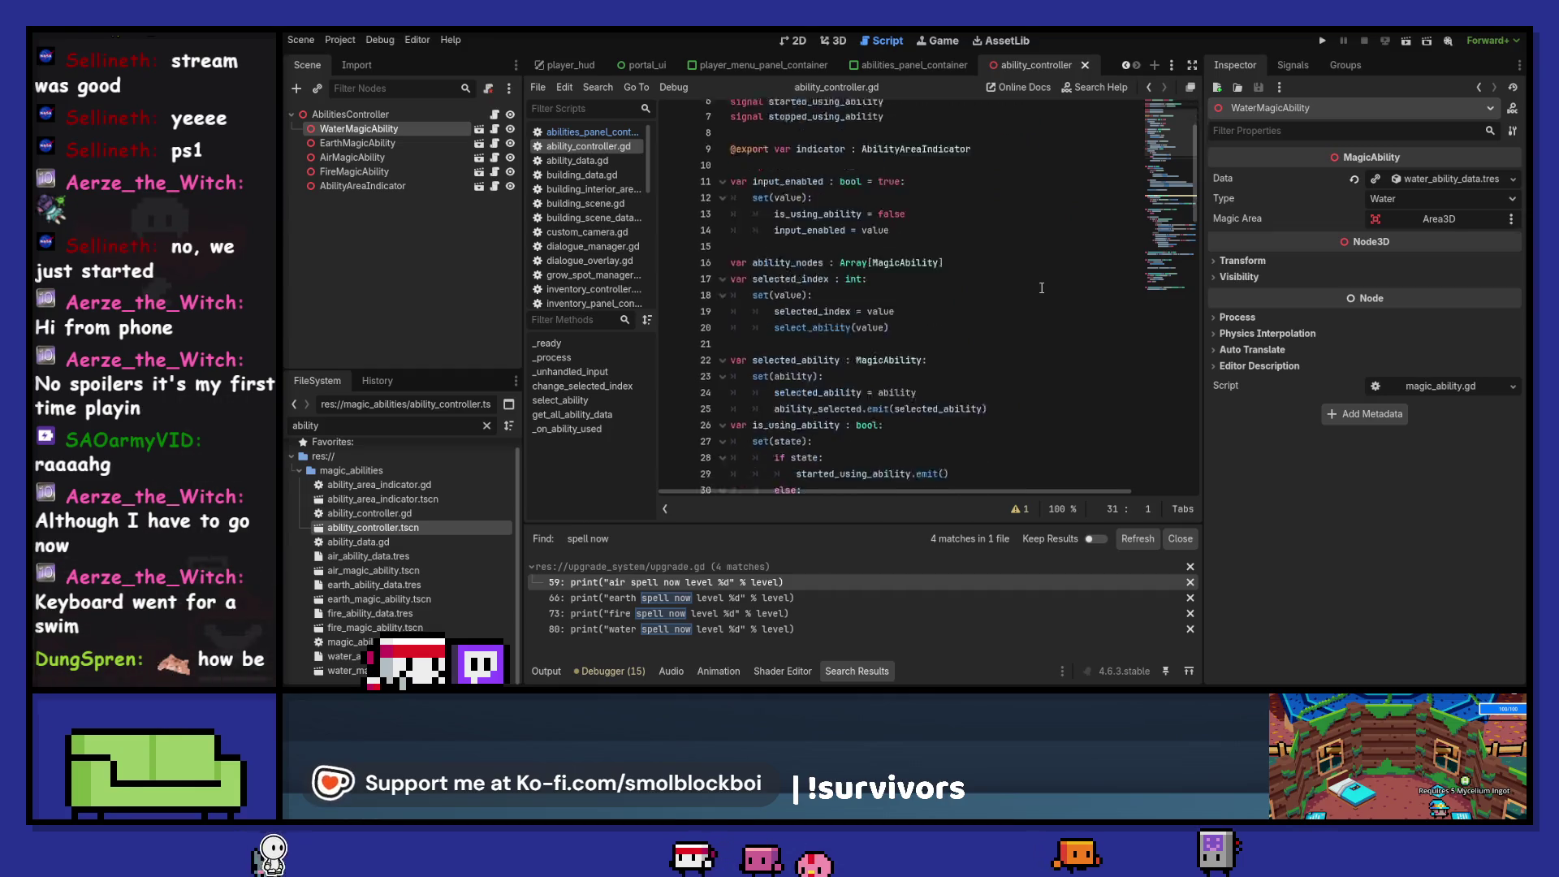
scroll(1041, 287, down, 6)
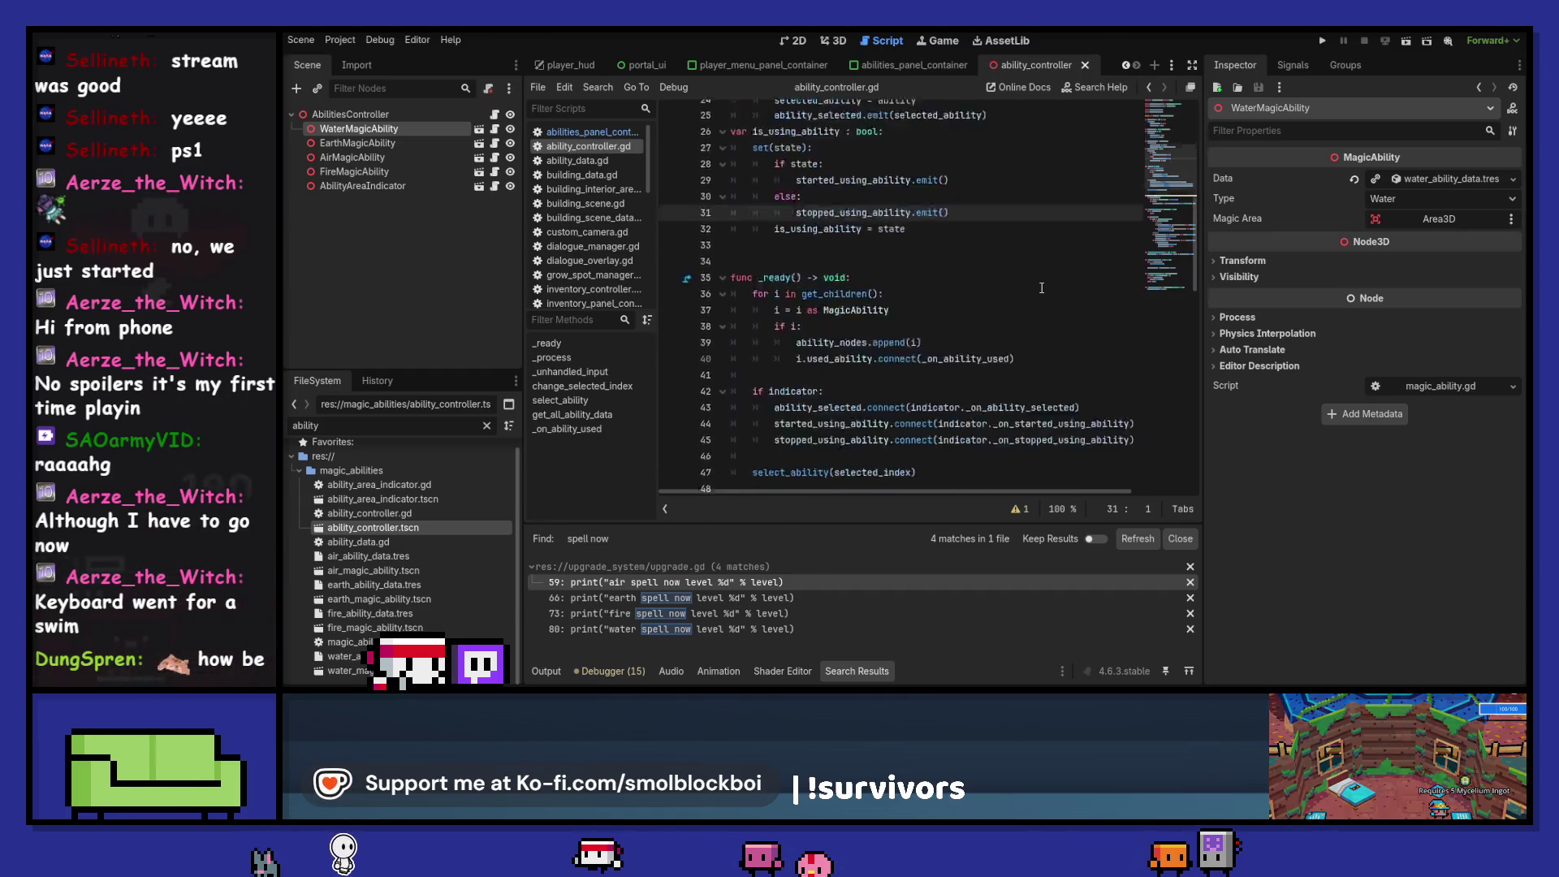
scroll(1042, 287, down, 2)
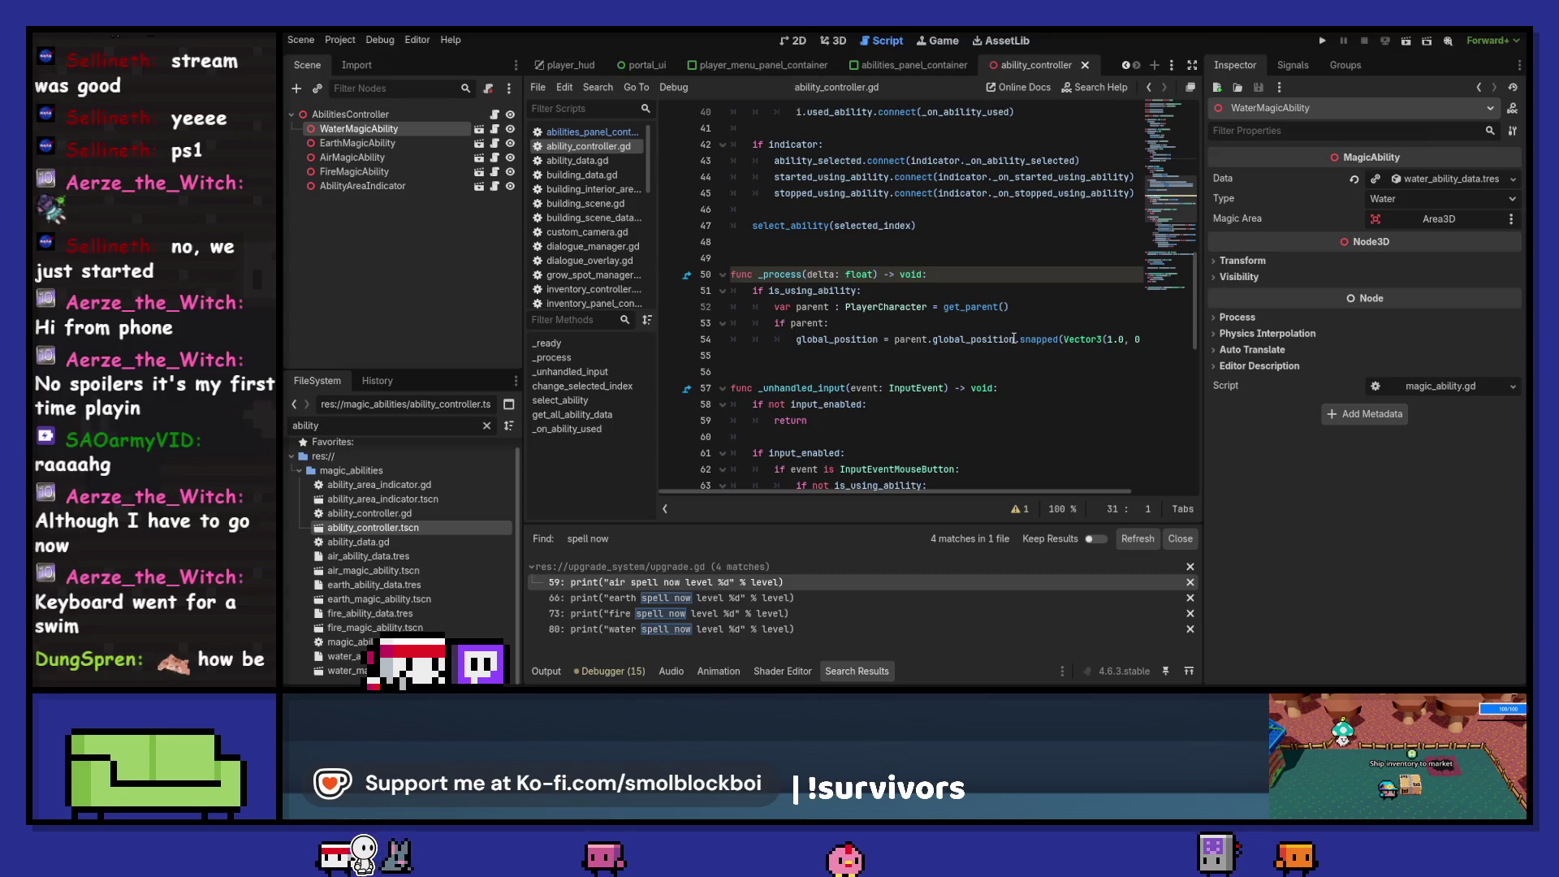
scroll(1014, 339, down, 1)
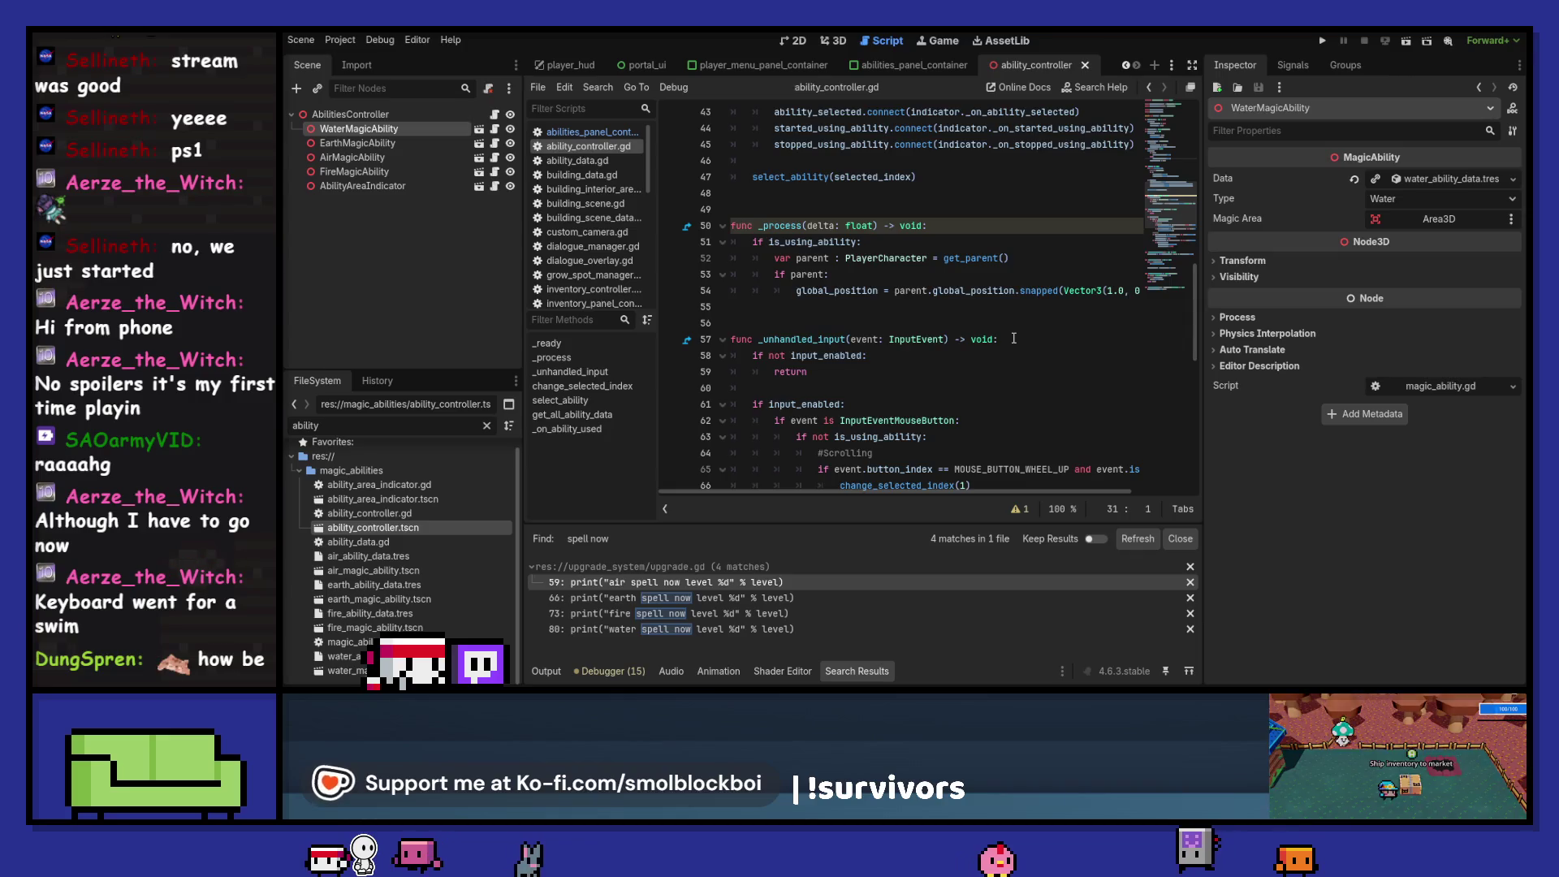
scroll(1015, 339, down, 4)
scroll(1014, 339, down, 5)
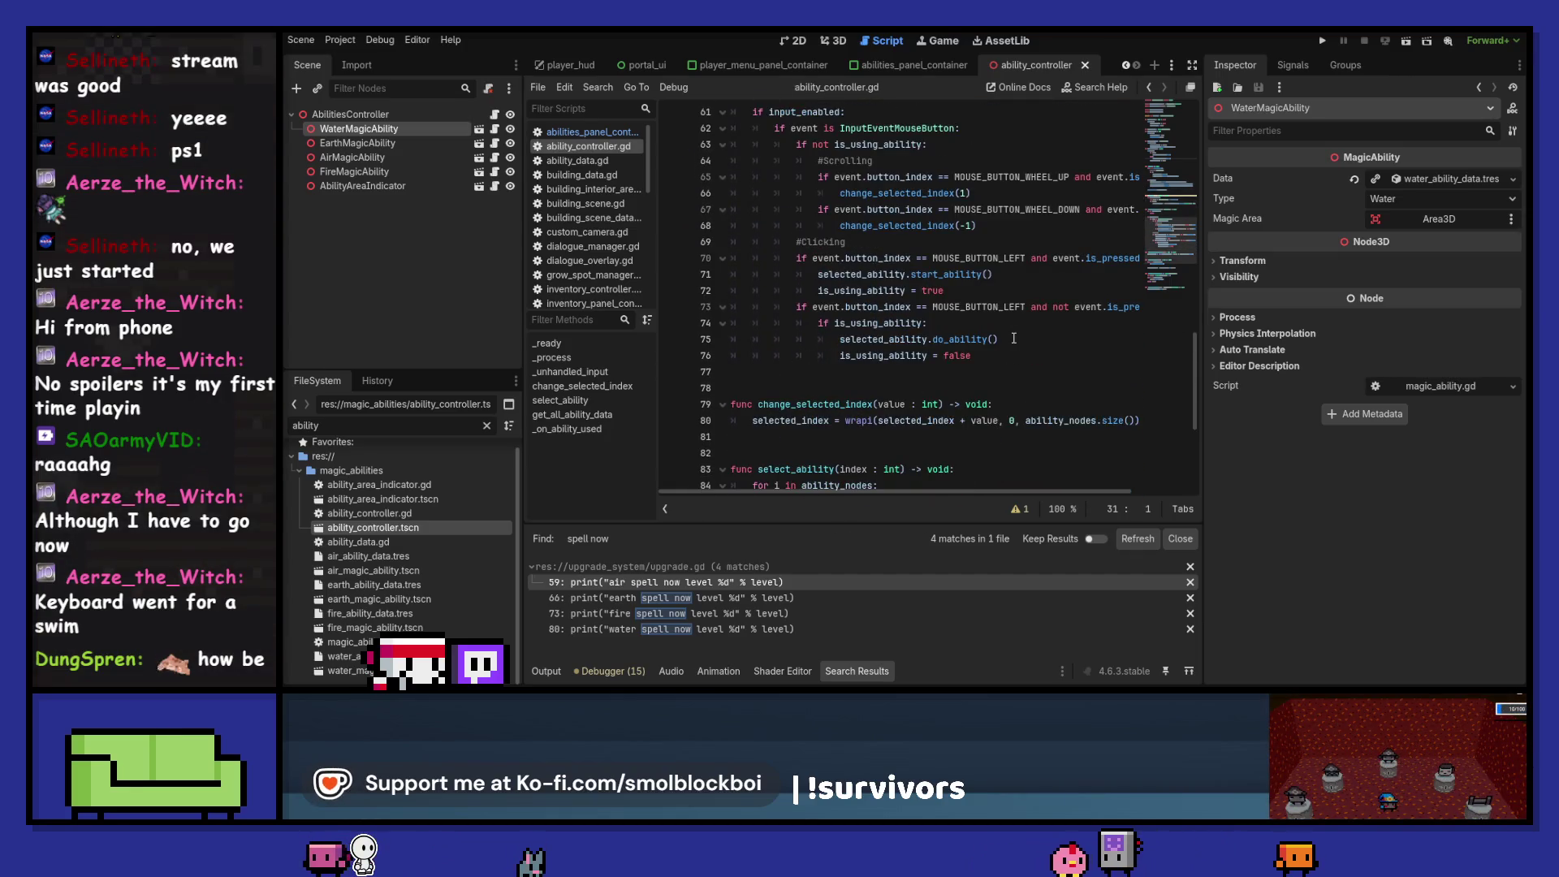
scroll(1014, 338, down, 2)
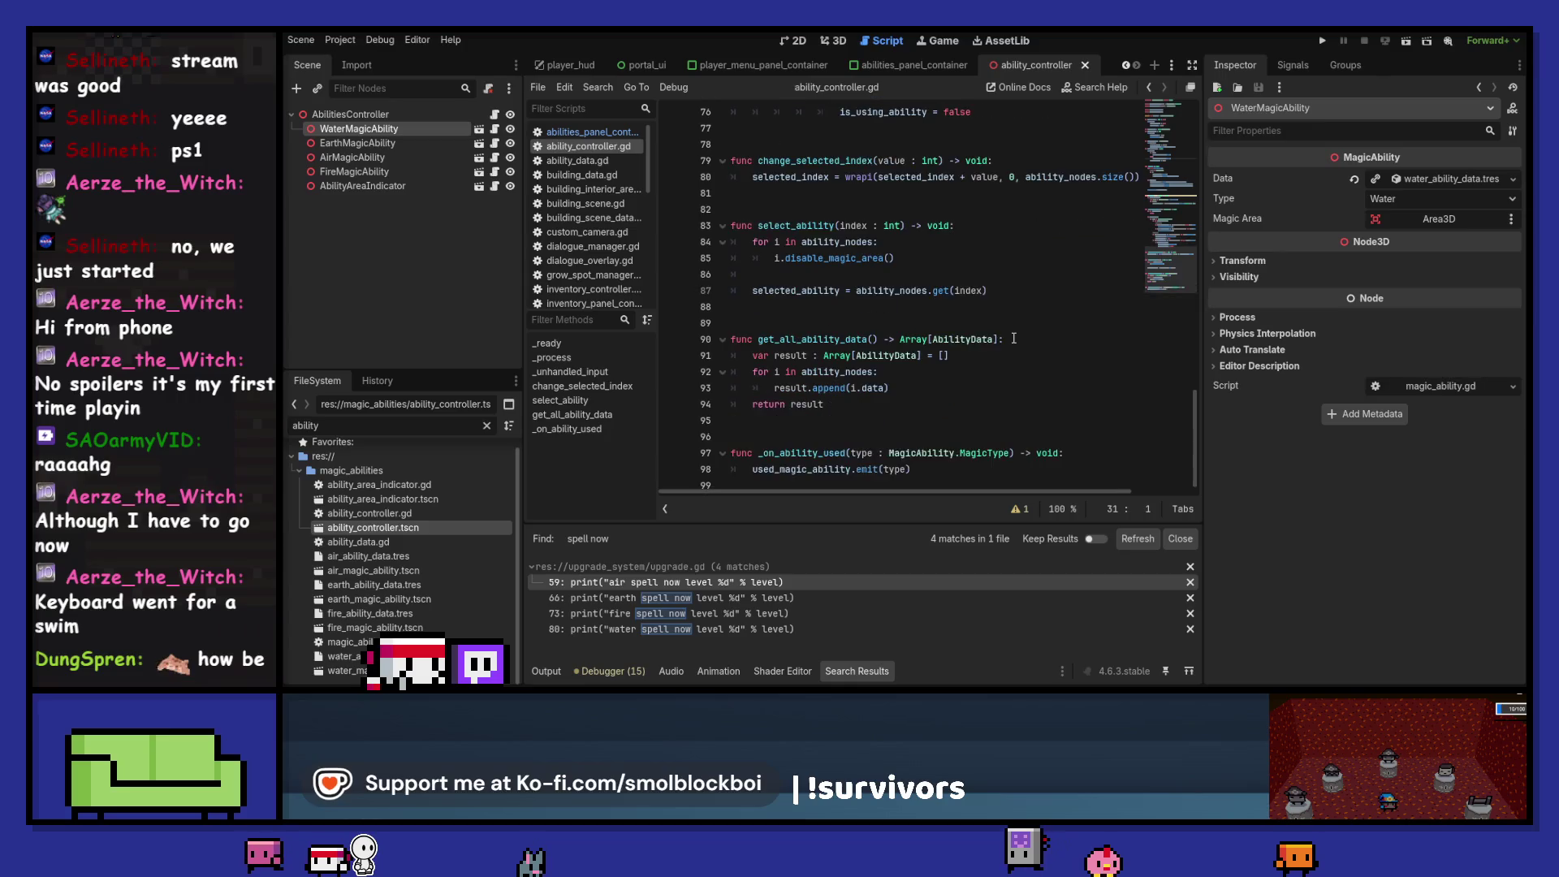
scroll(1014, 338, down, 1)
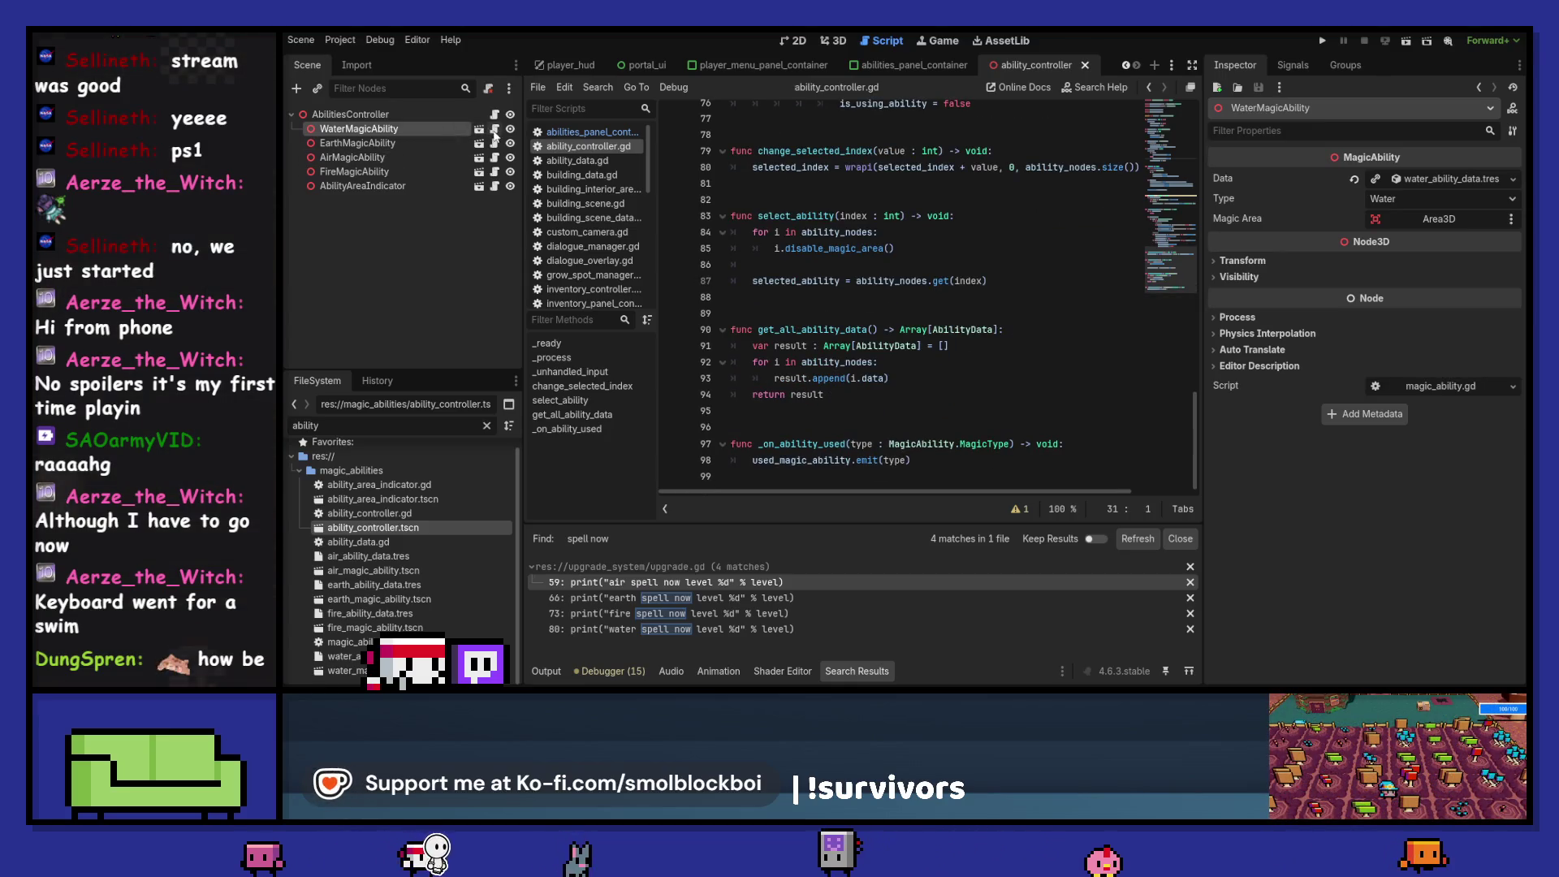
click(1438, 386)
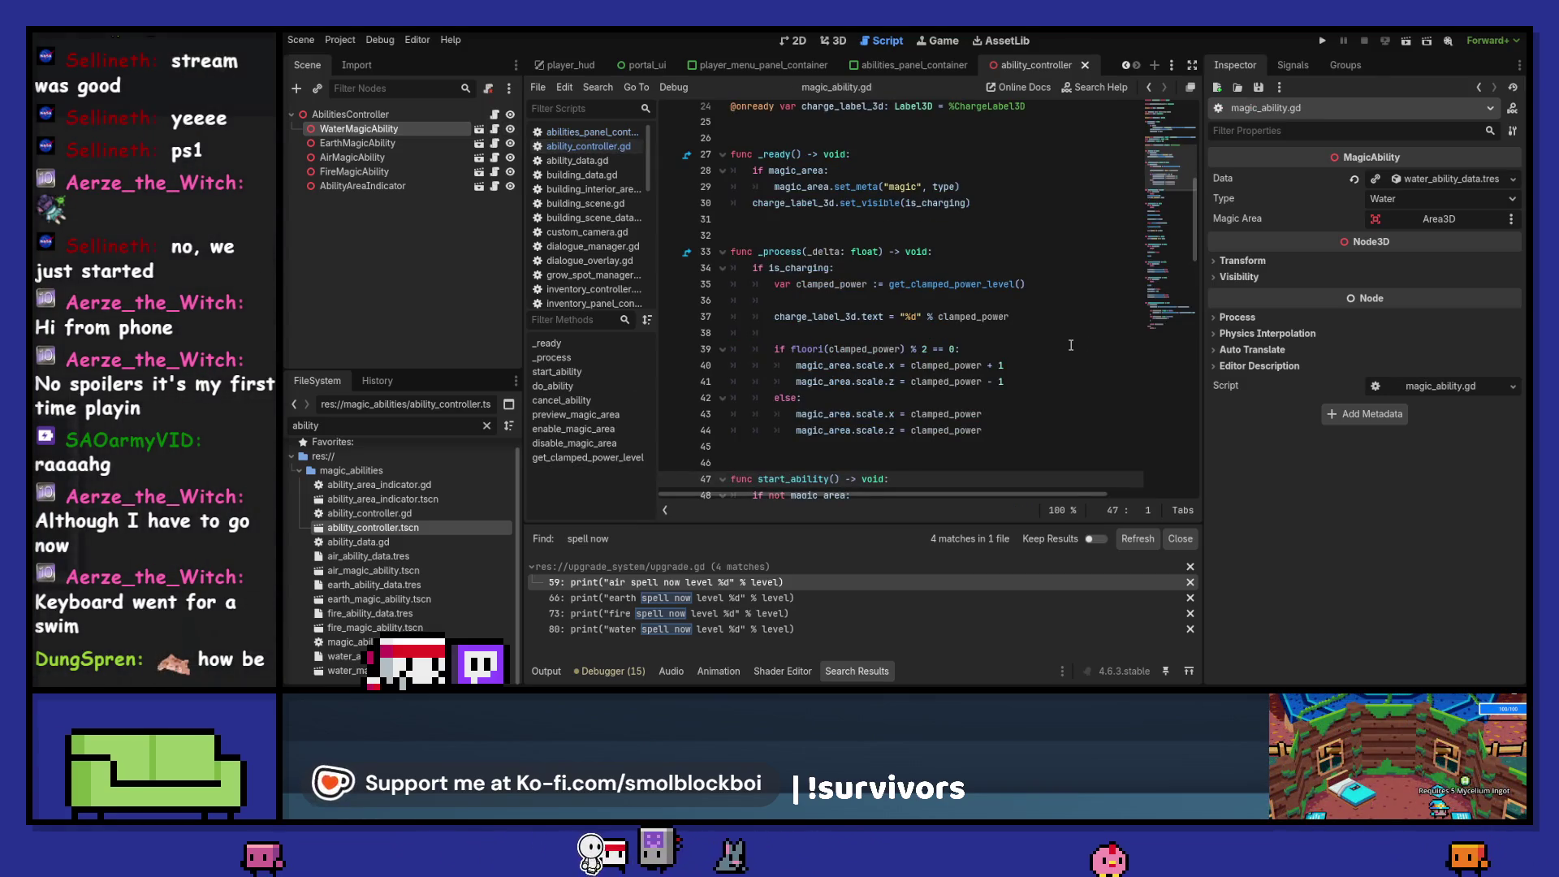
Highlight clamped_power in magic_ability.gd and jump to the get_clamped_power_level definition.
scroll(1071, 345, up, 5)
scroll(1071, 345, up, 3)
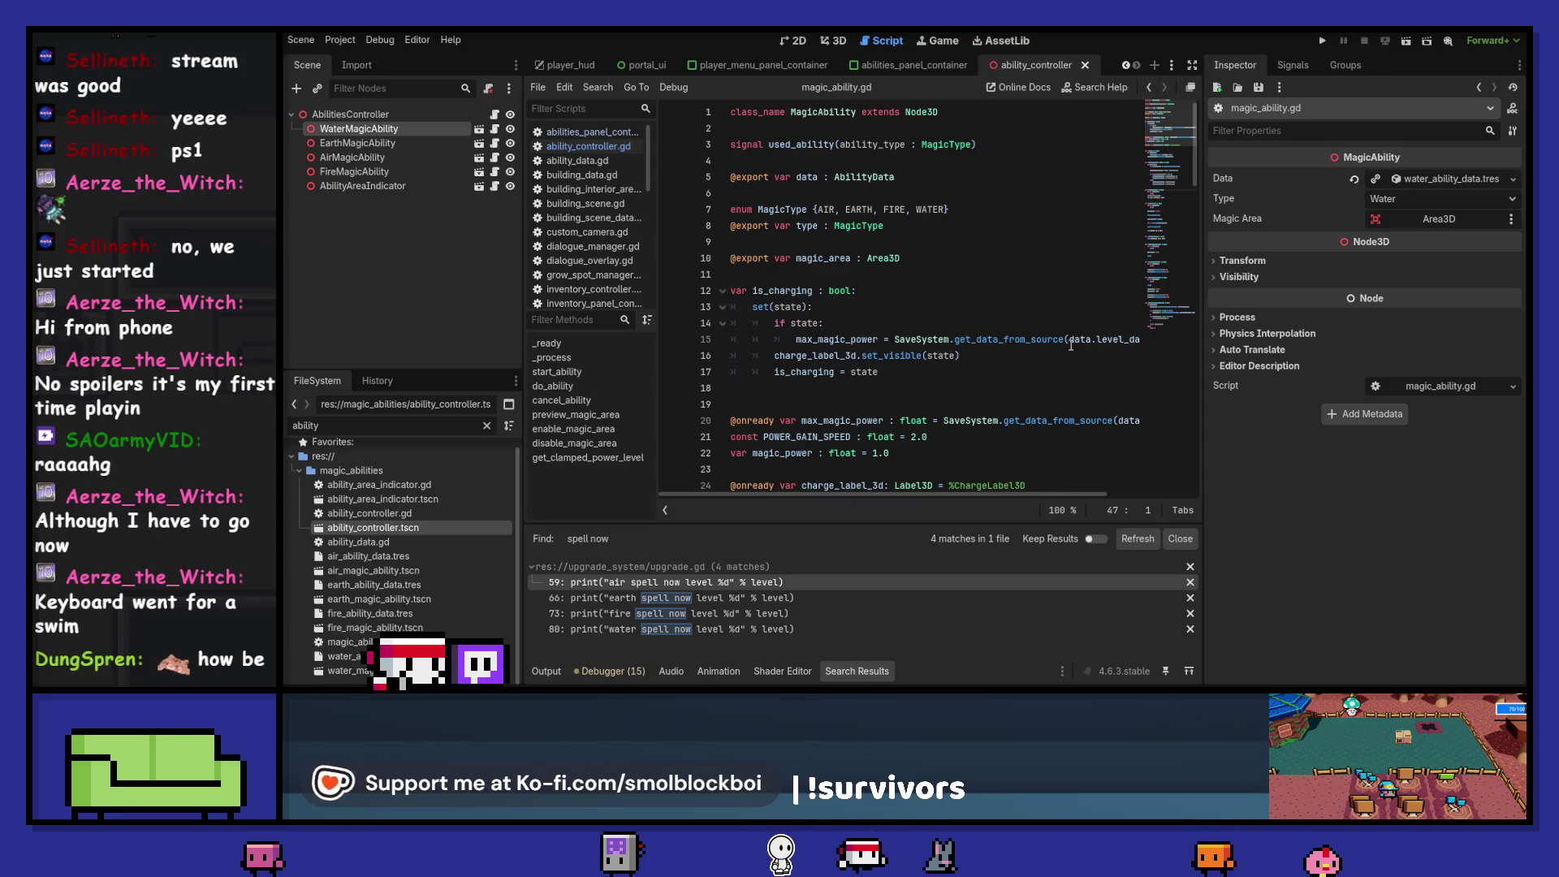
scroll(1071, 345, down, 4)
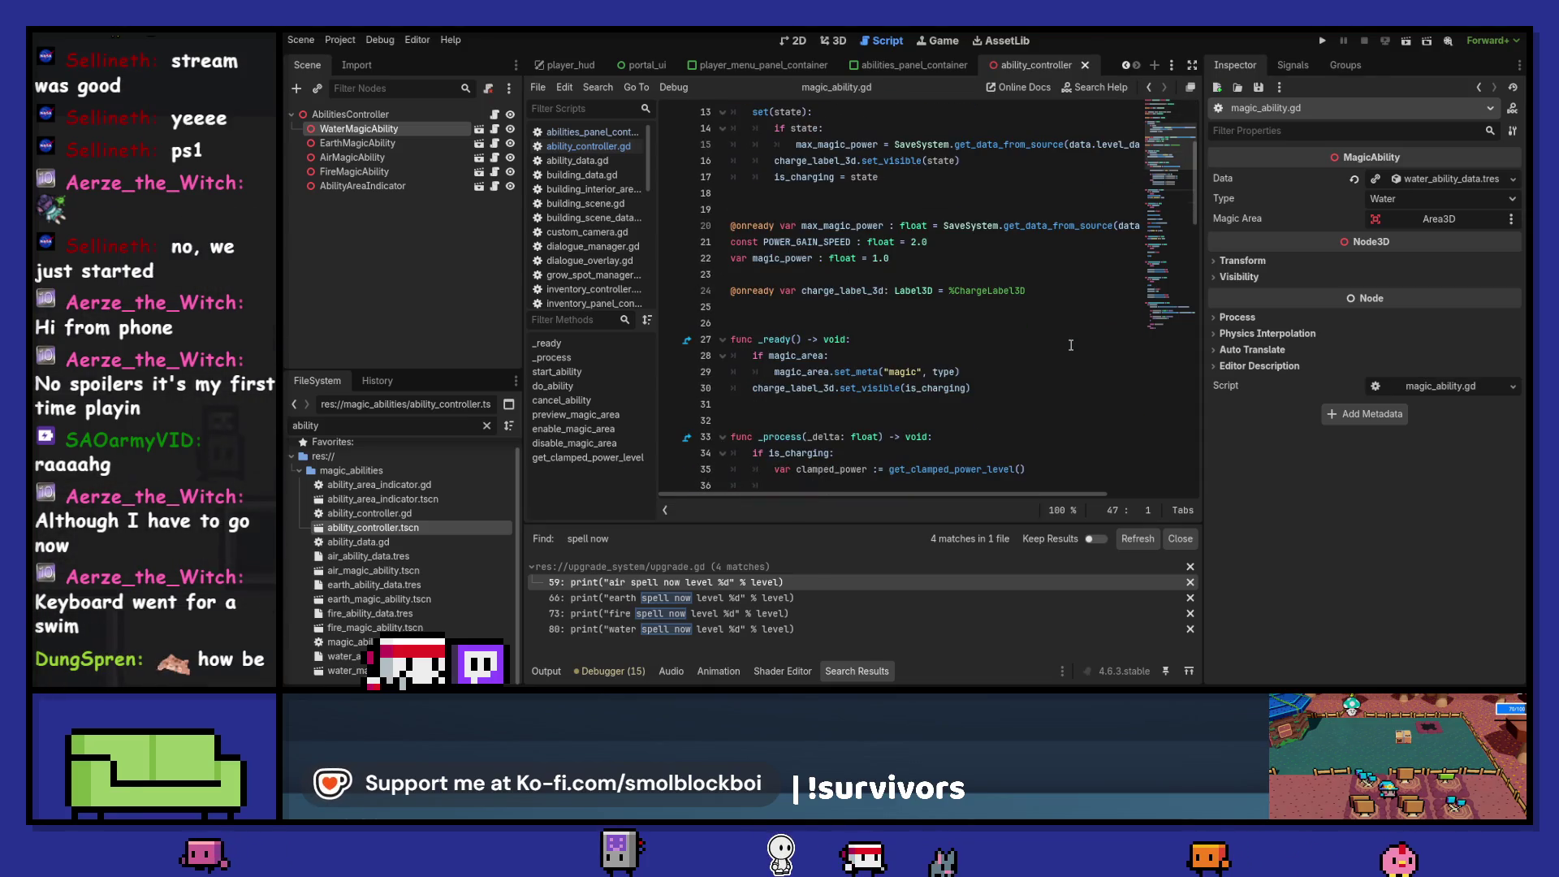
scroll(1071, 345, down, 4)
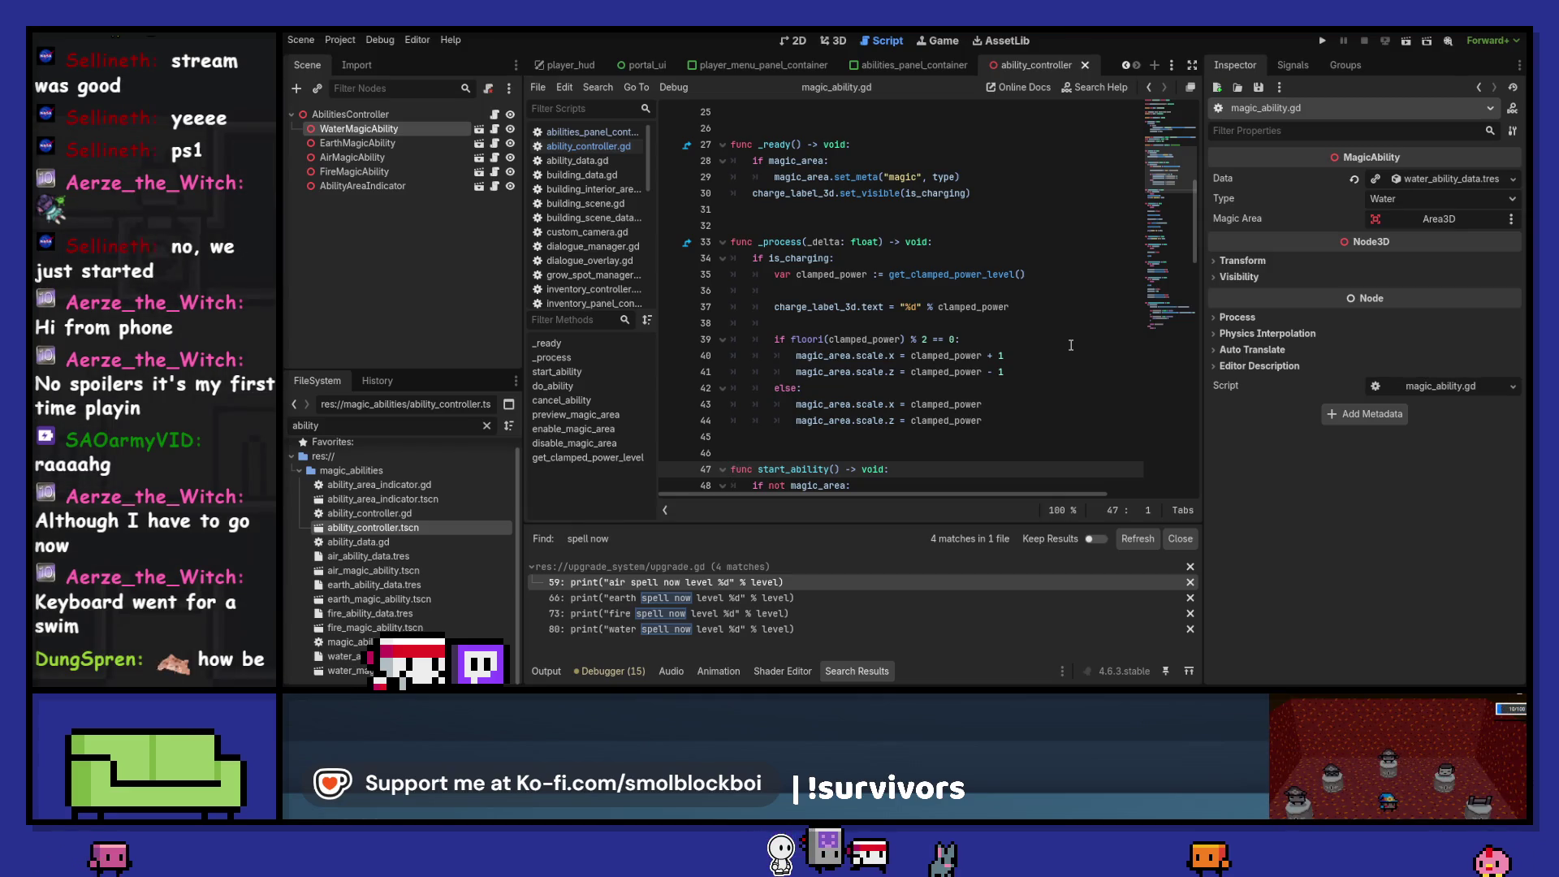
double_click(928, 358)
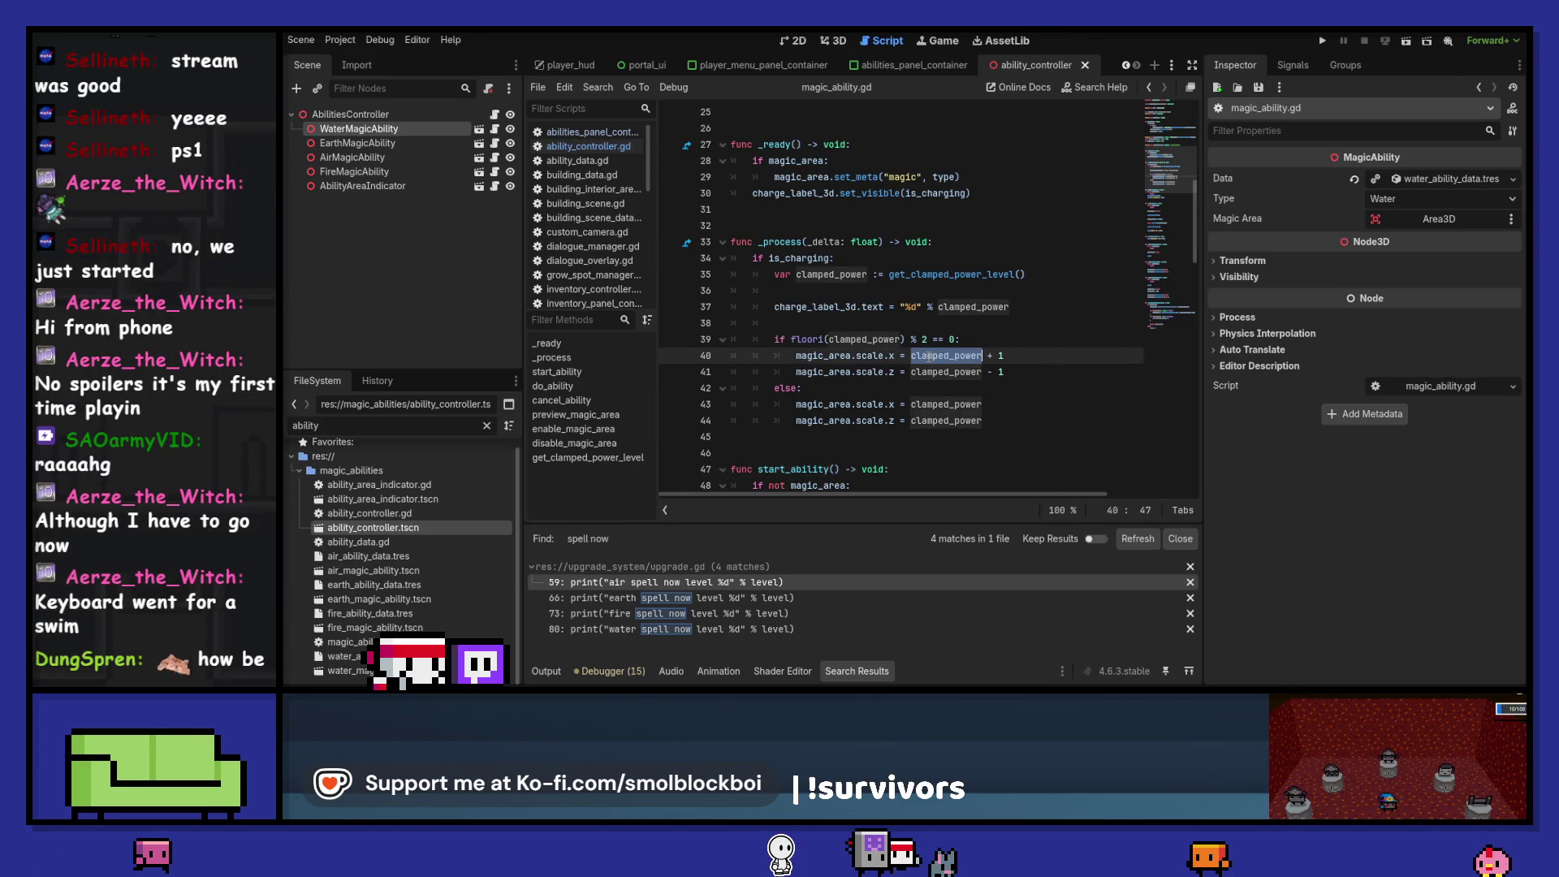
ctrl+click(956, 274)
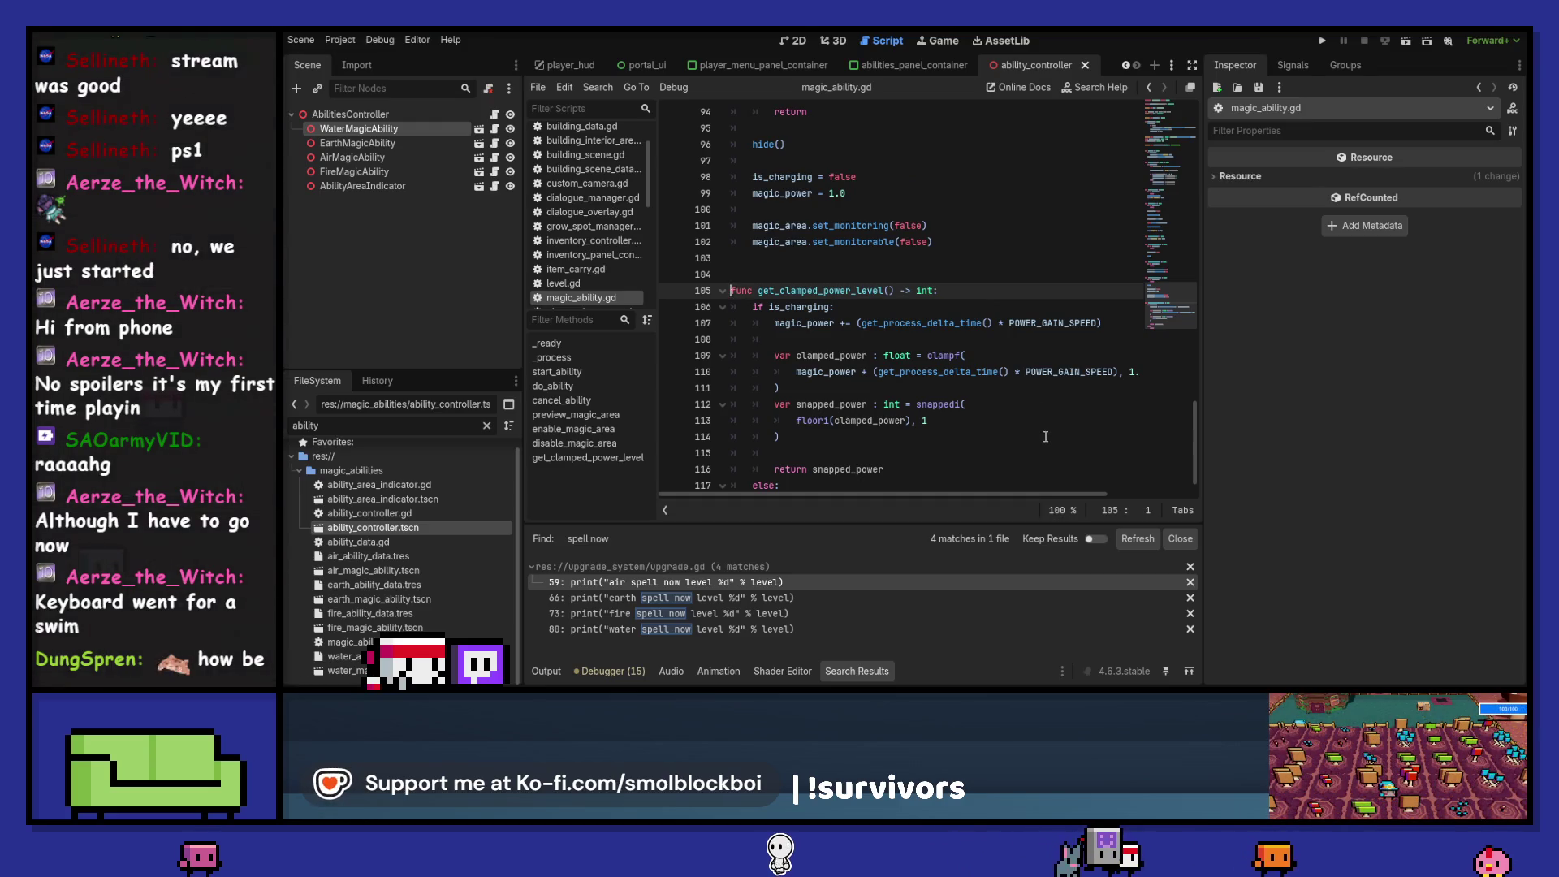
Trace how magic_power is clamped to the max_magic_power declaration, then reselect WaterMagicAbility.
click(829, 371)
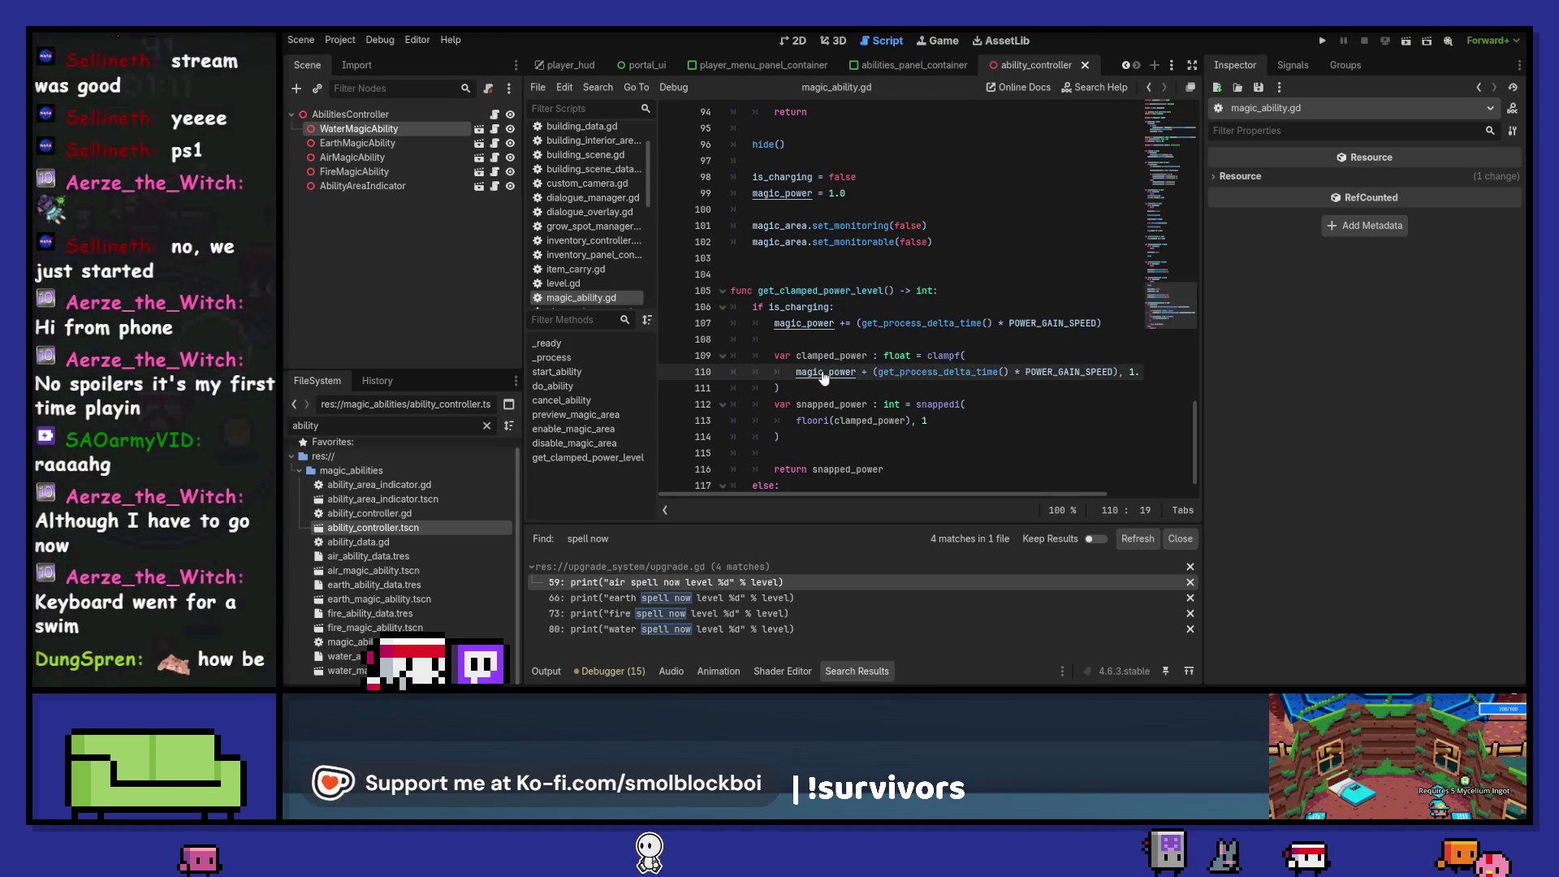
scroll(893, 375, right, 3)
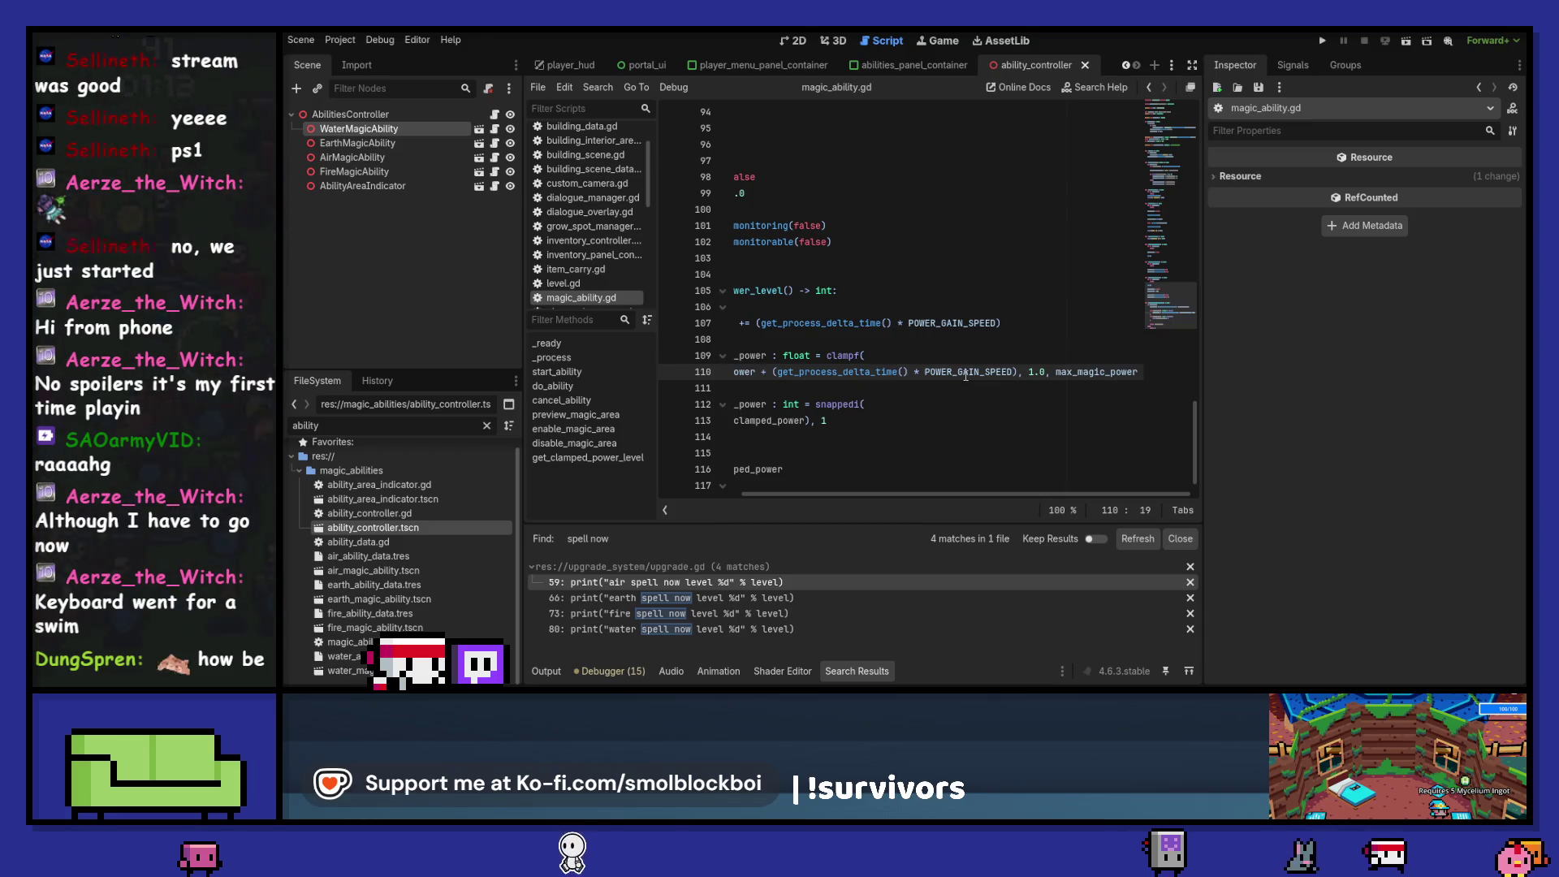
scroll(965, 376, left, 3)
scroll(1052, 361, right, 3)
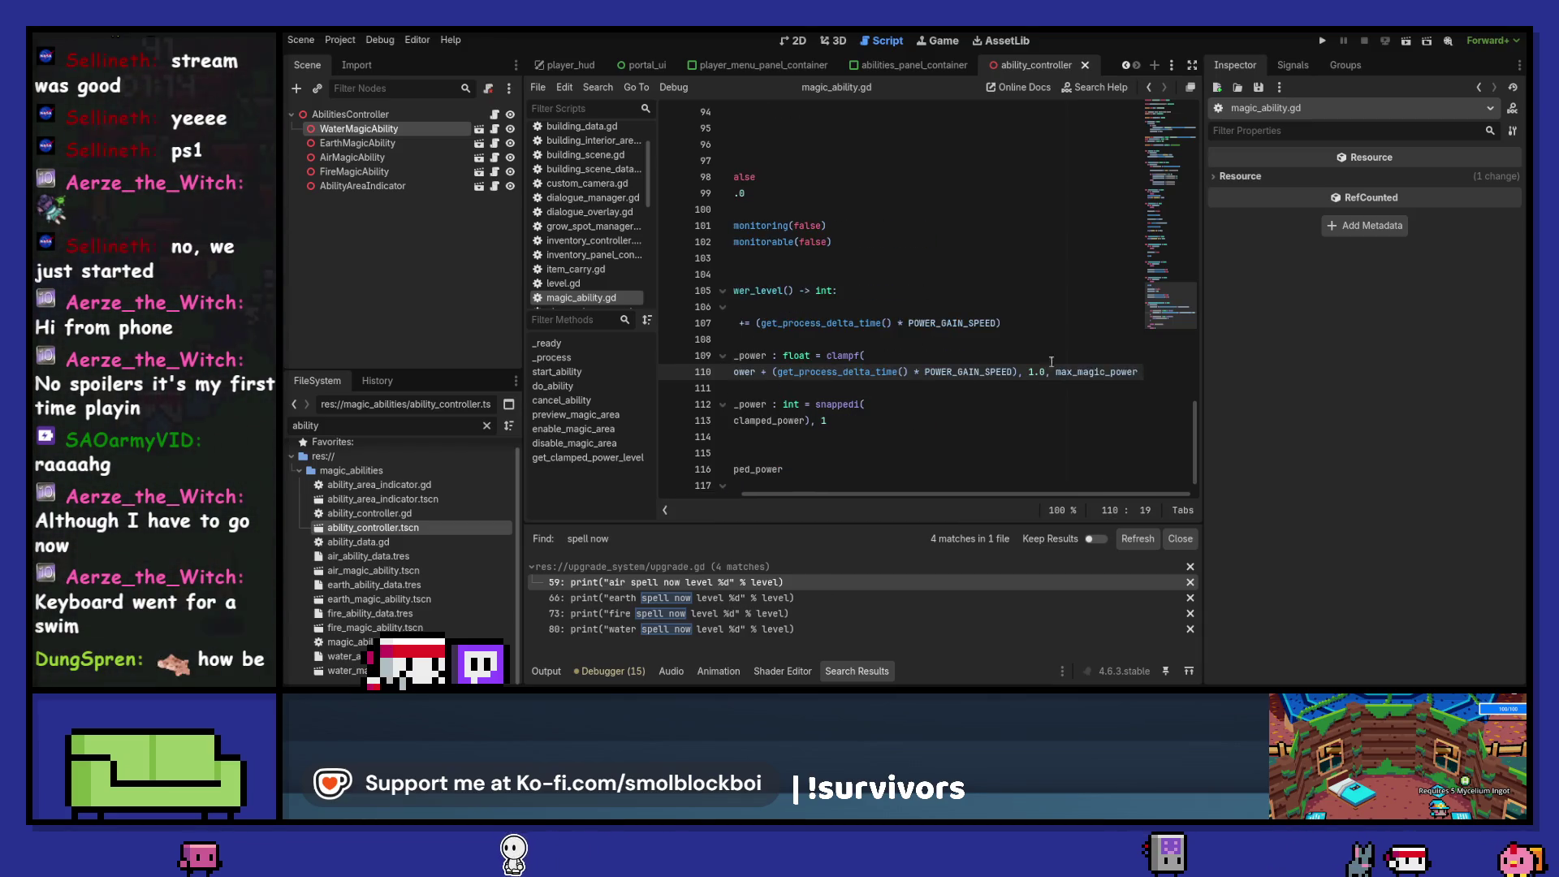
ctrl+click(1097, 375)
scroll(1028, 339, right, 3)
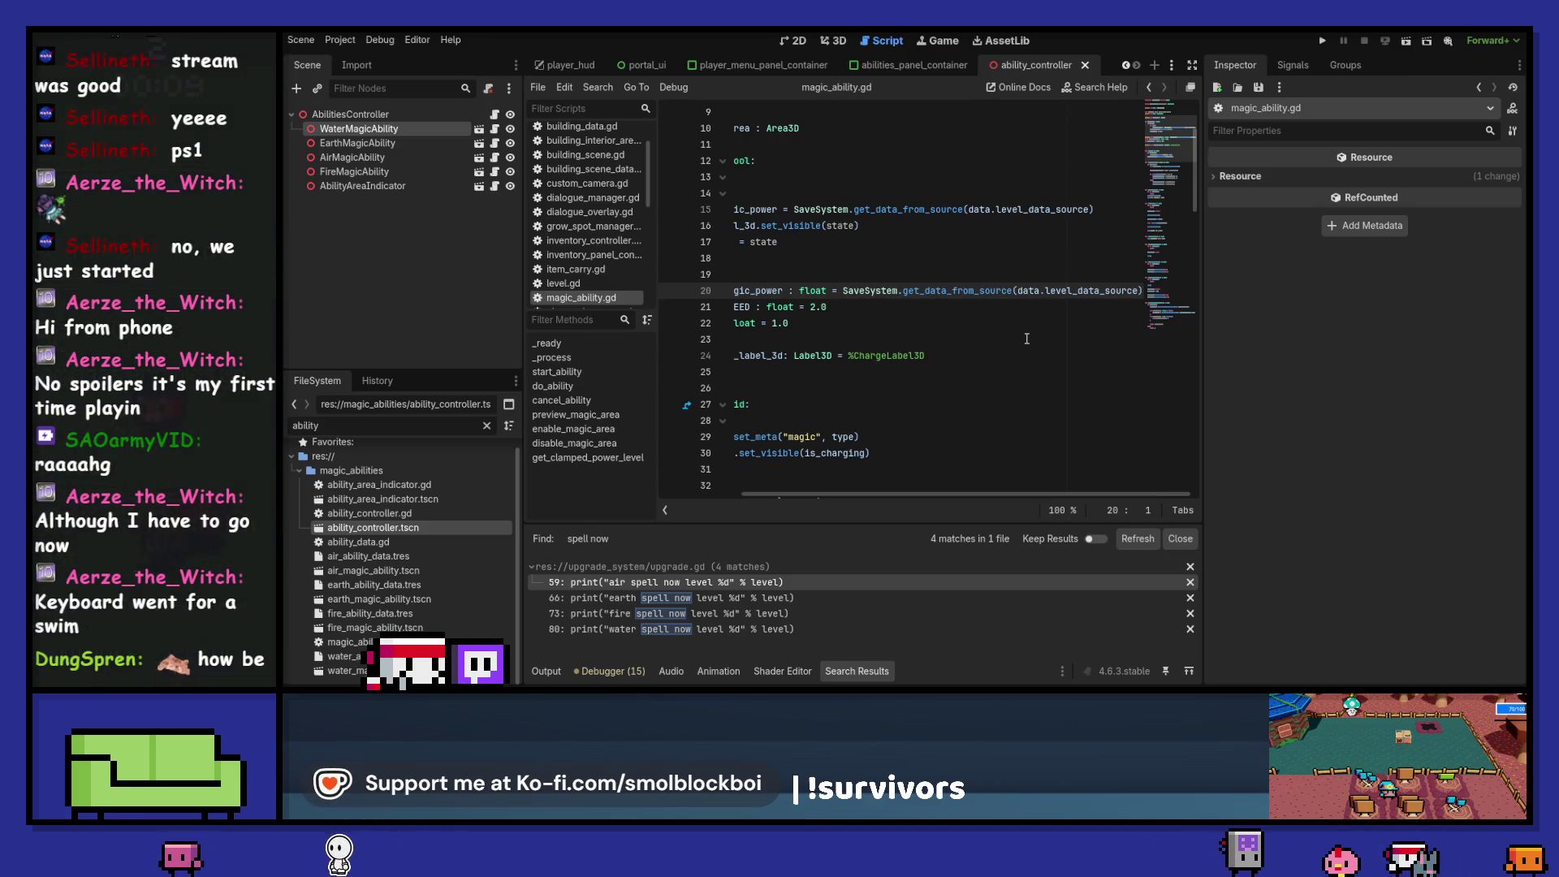
scroll(1027, 338, left, 3)
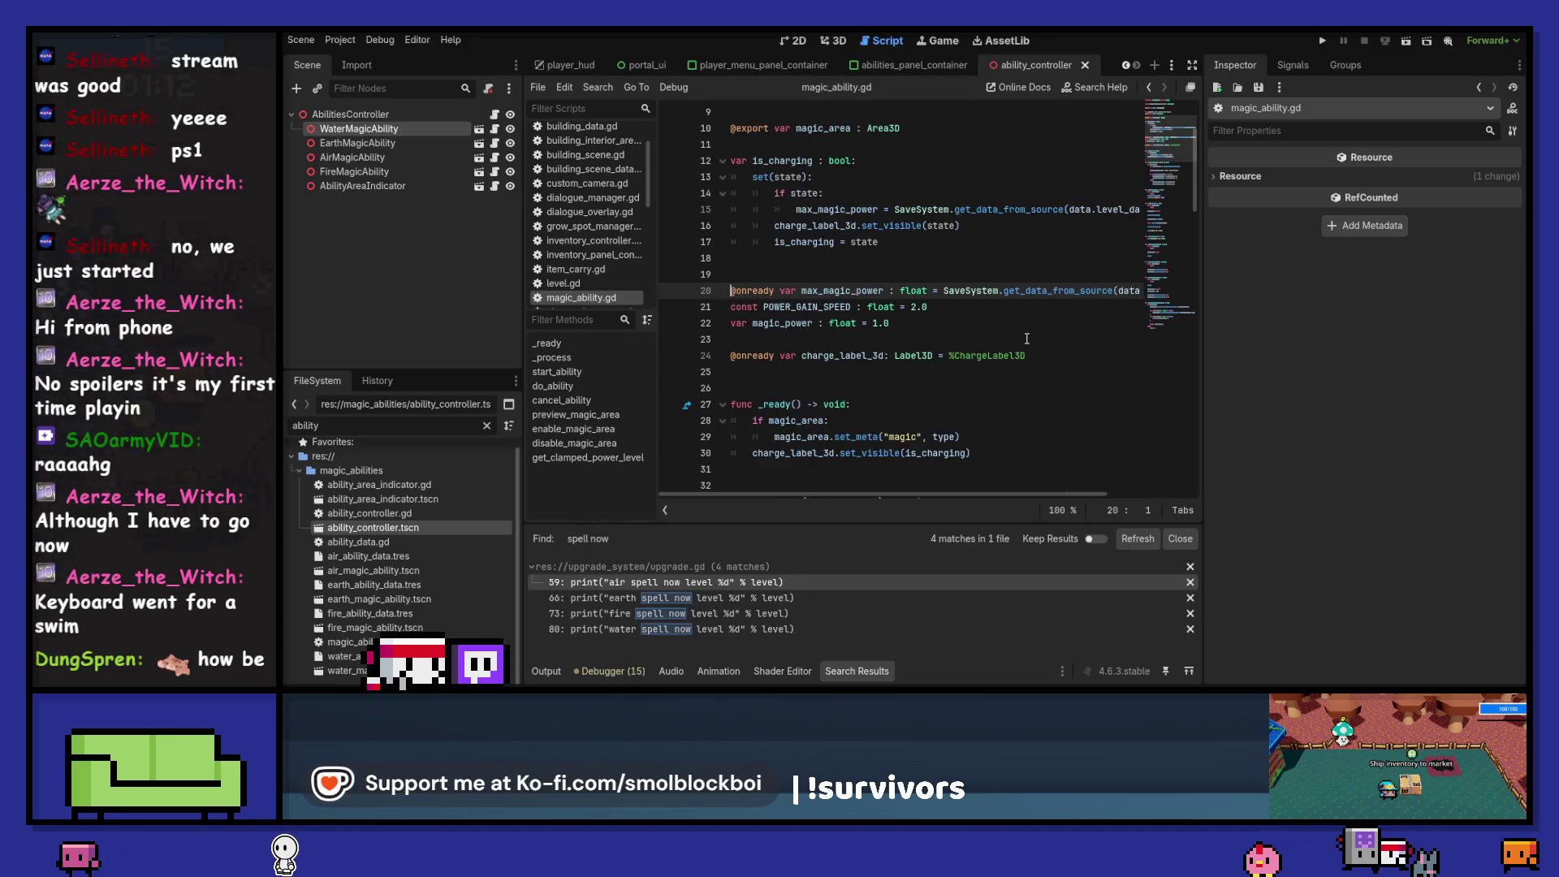
click(428, 123)
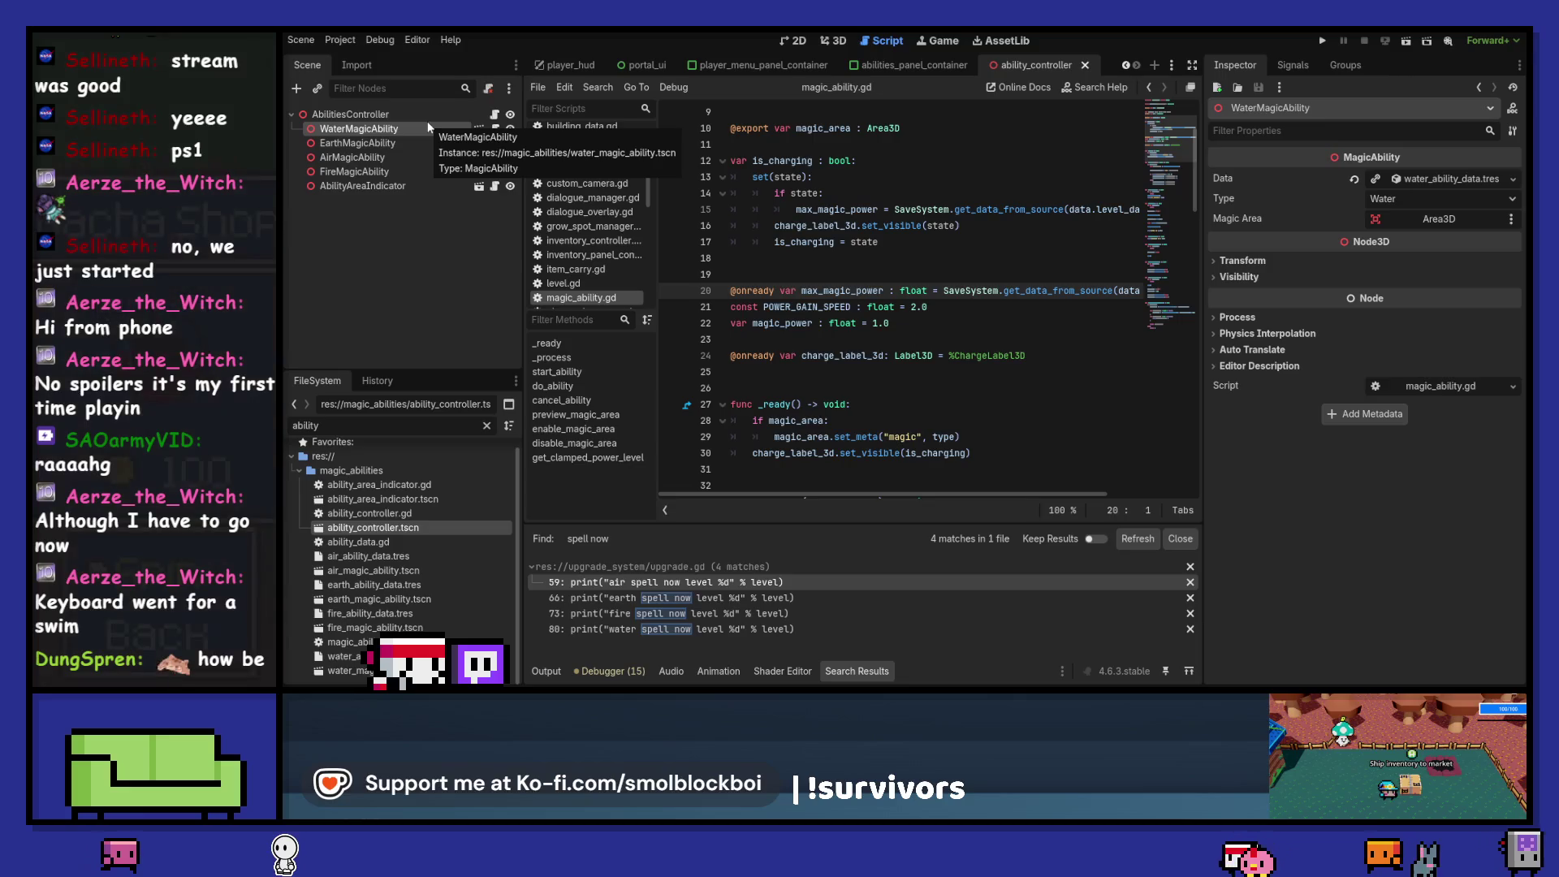
Check the water ability data's level fields, then copy 'SaveSystem.get_data_from_source(data.level_data_source)' from line 20.
scroll(851, 290, up, 3)
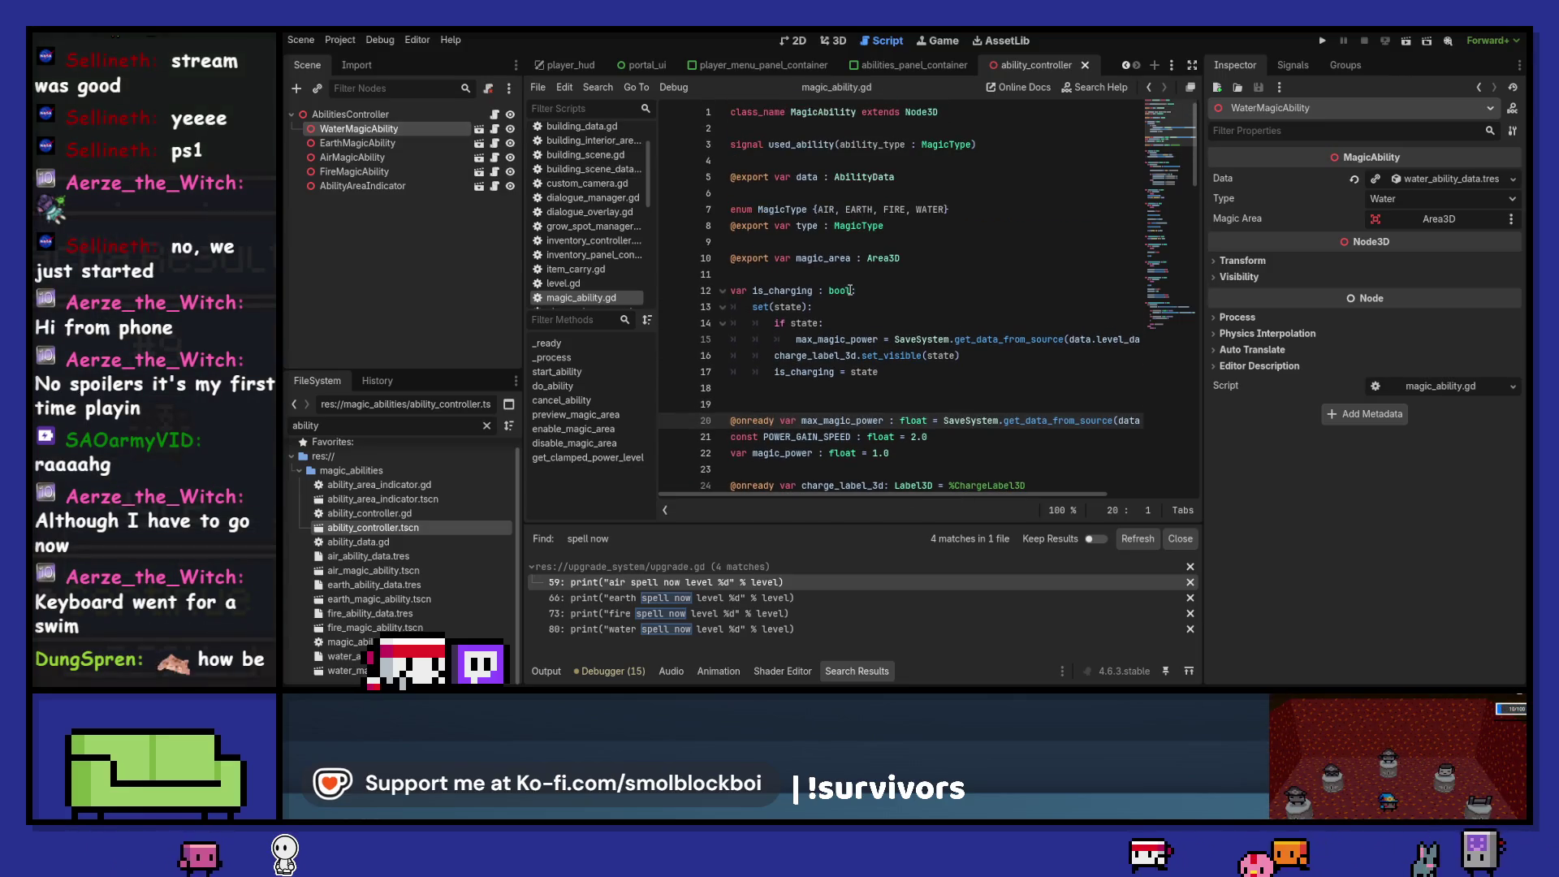
scroll(851, 290, down, 2)
scroll(850, 290, right, 2)
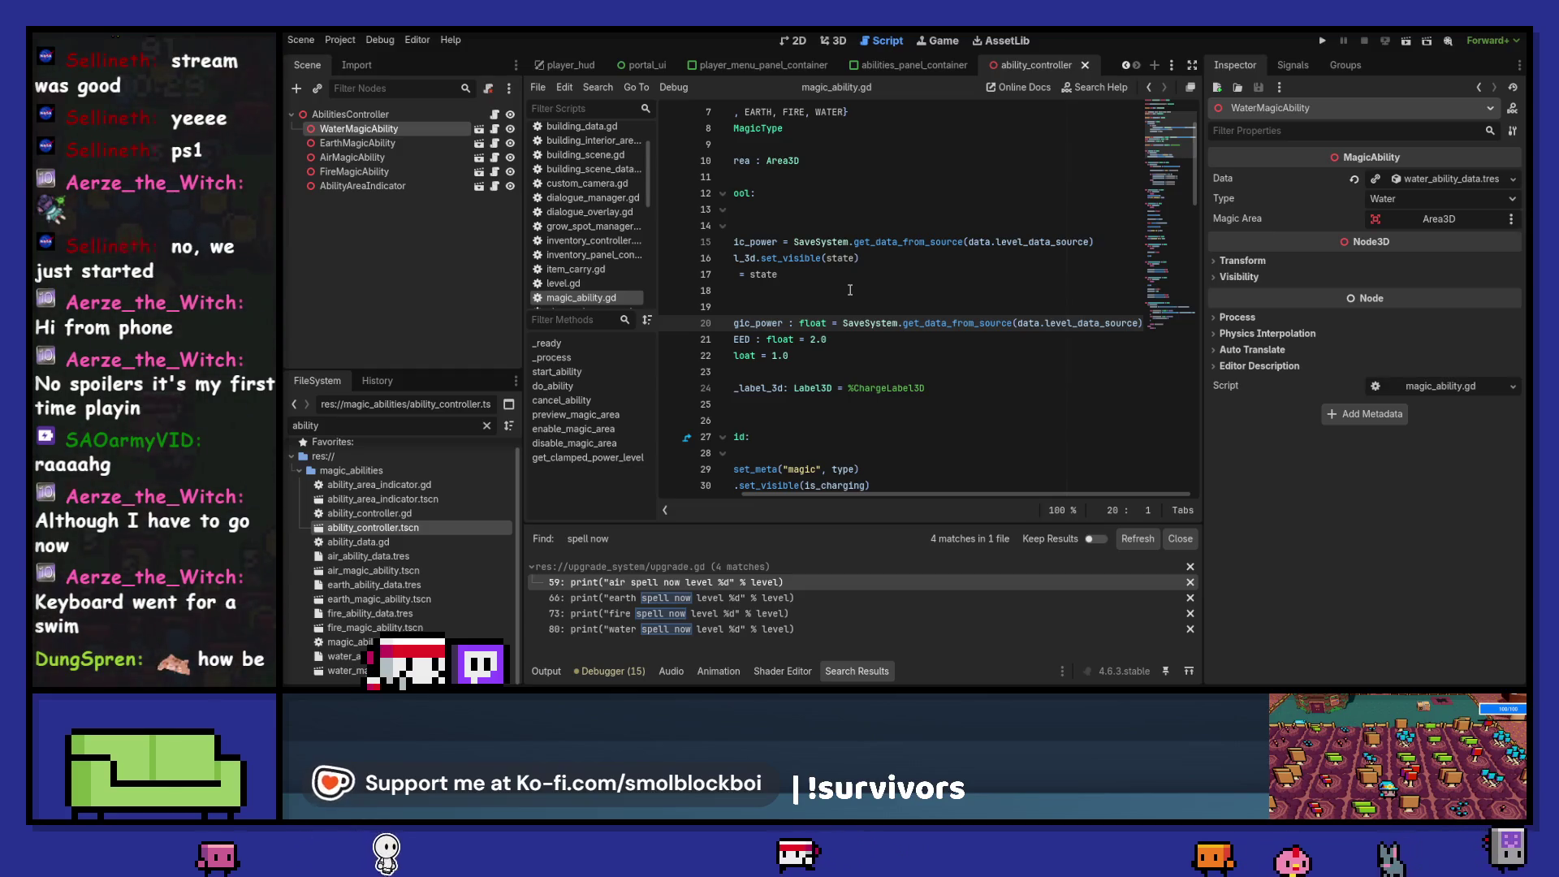
scroll(850, 289, left, 2)
scroll(850, 290, up, 2)
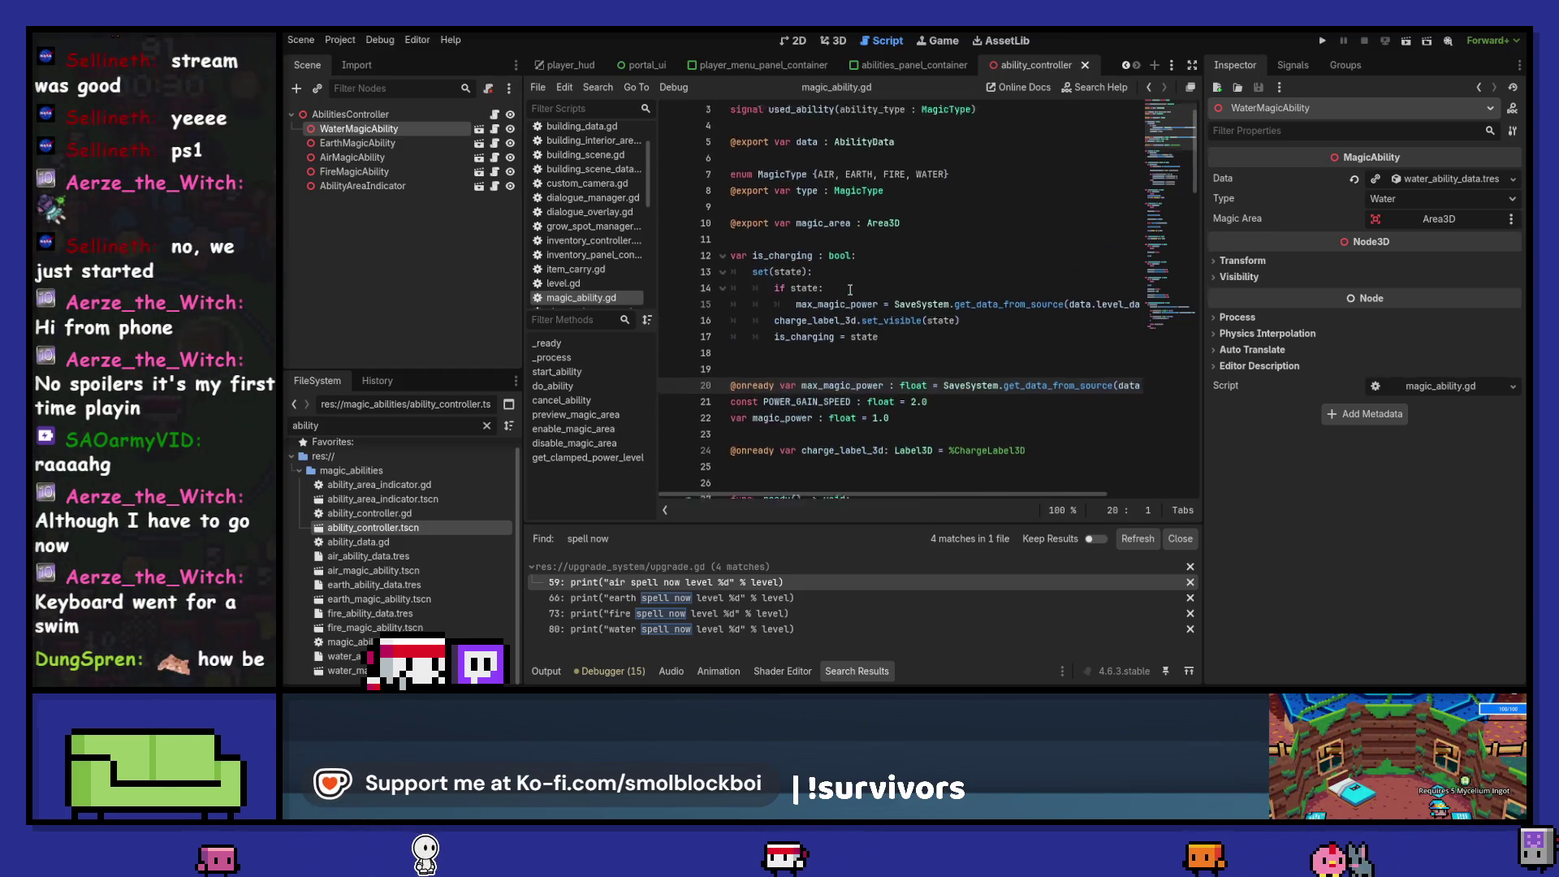
click(1414, 178)
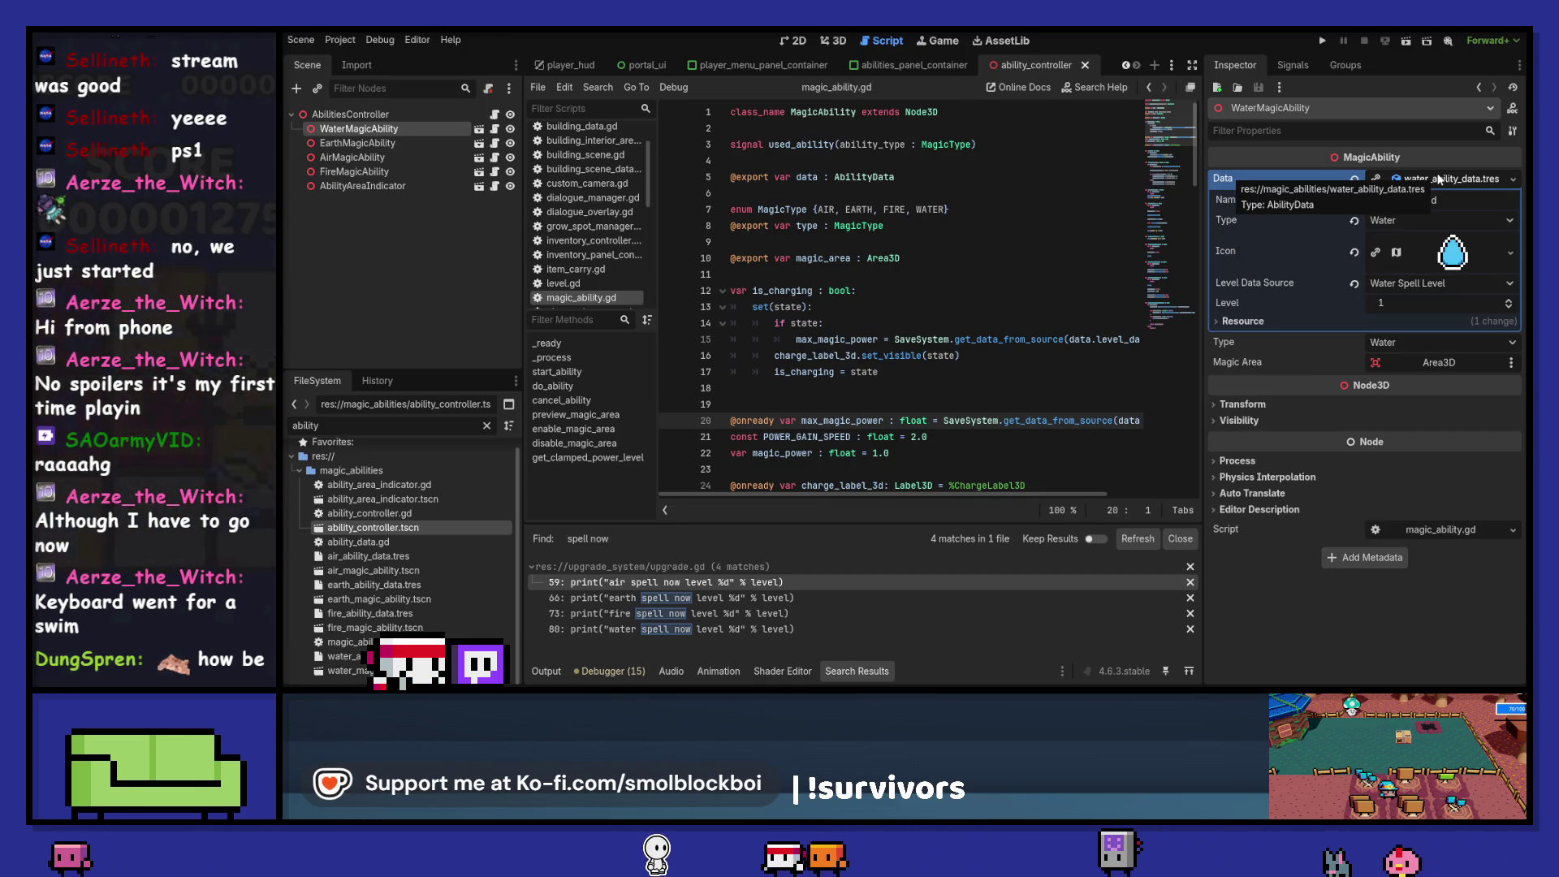
click(1438, 179)
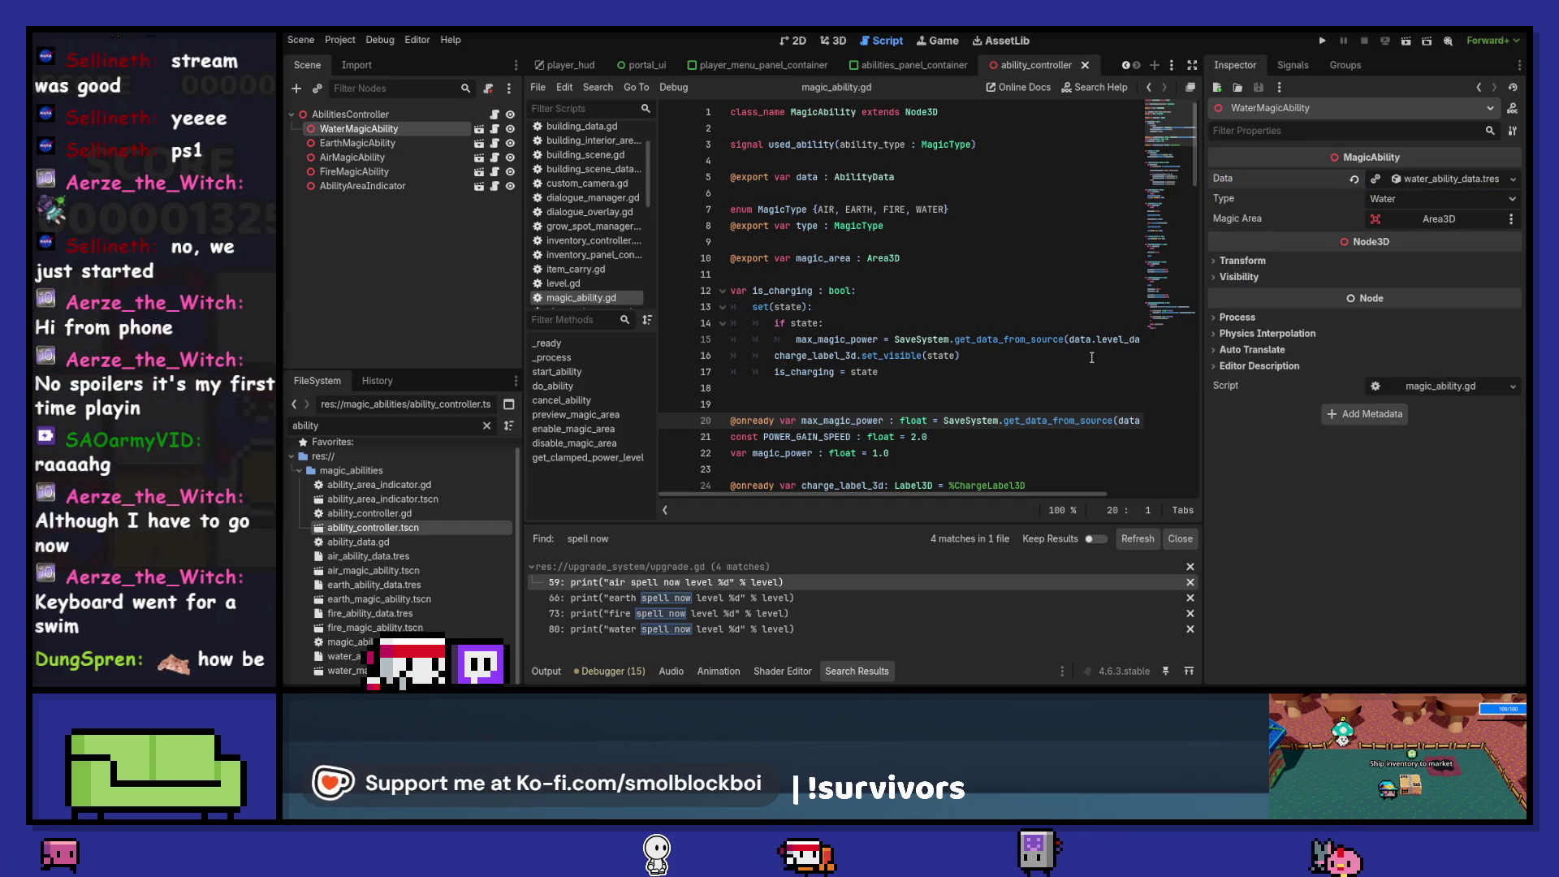
scroll(1056, 349, right, 3)
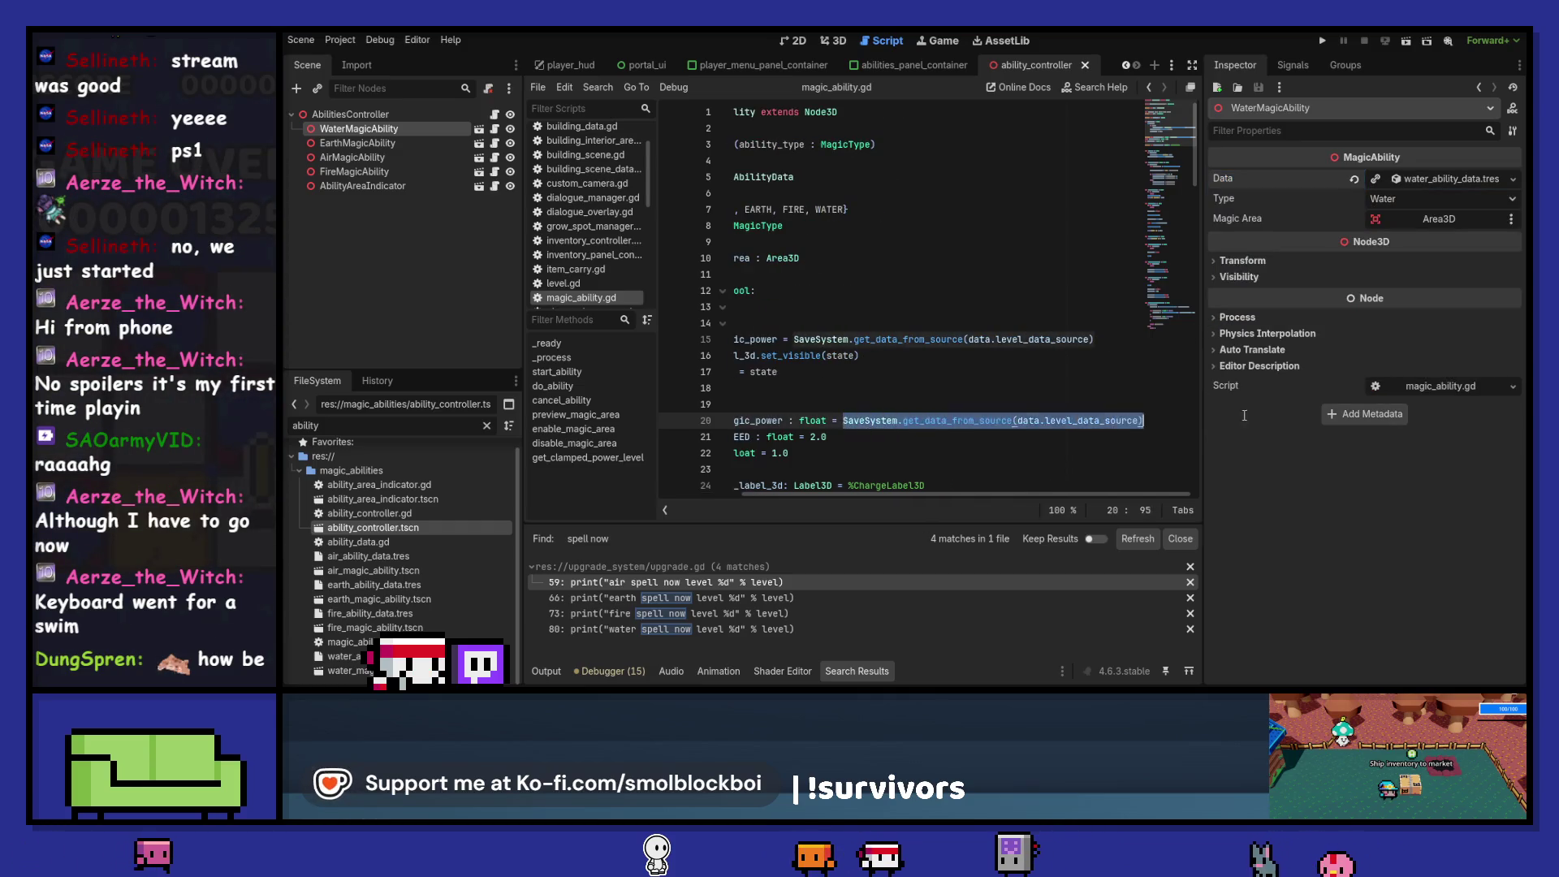
drag(844, 423, 715, 403)
drag(944, 421, 1386, 417)
key(ctrl+s)
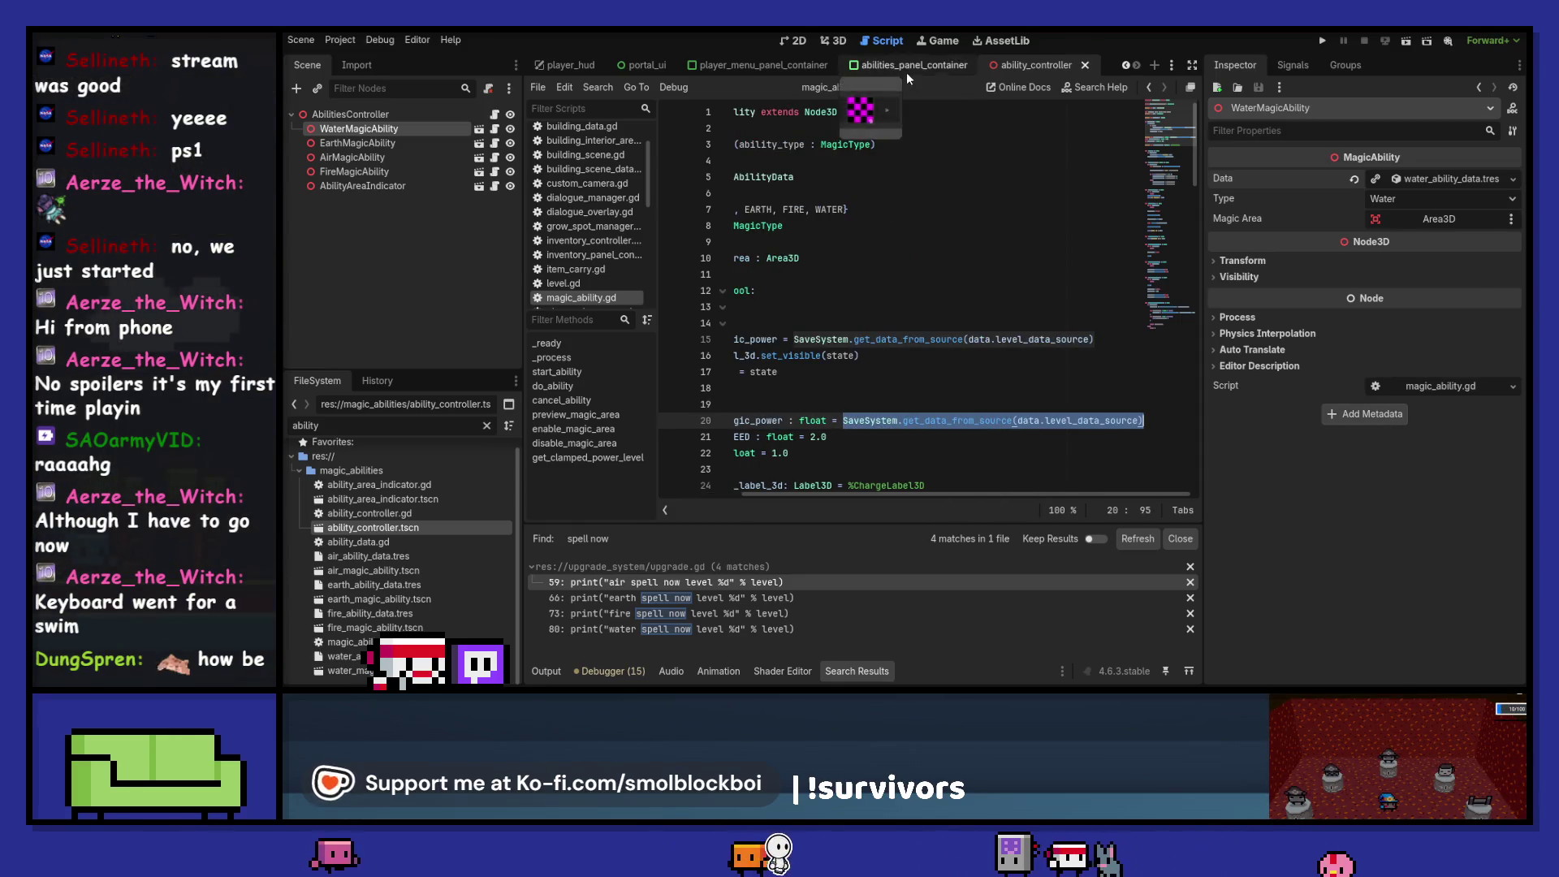
Set level_label.text to "%d" % SaveSystem.get_data_from_source(ability.data.level_data_source) in update_panel and launch the game.
click(905, 71)
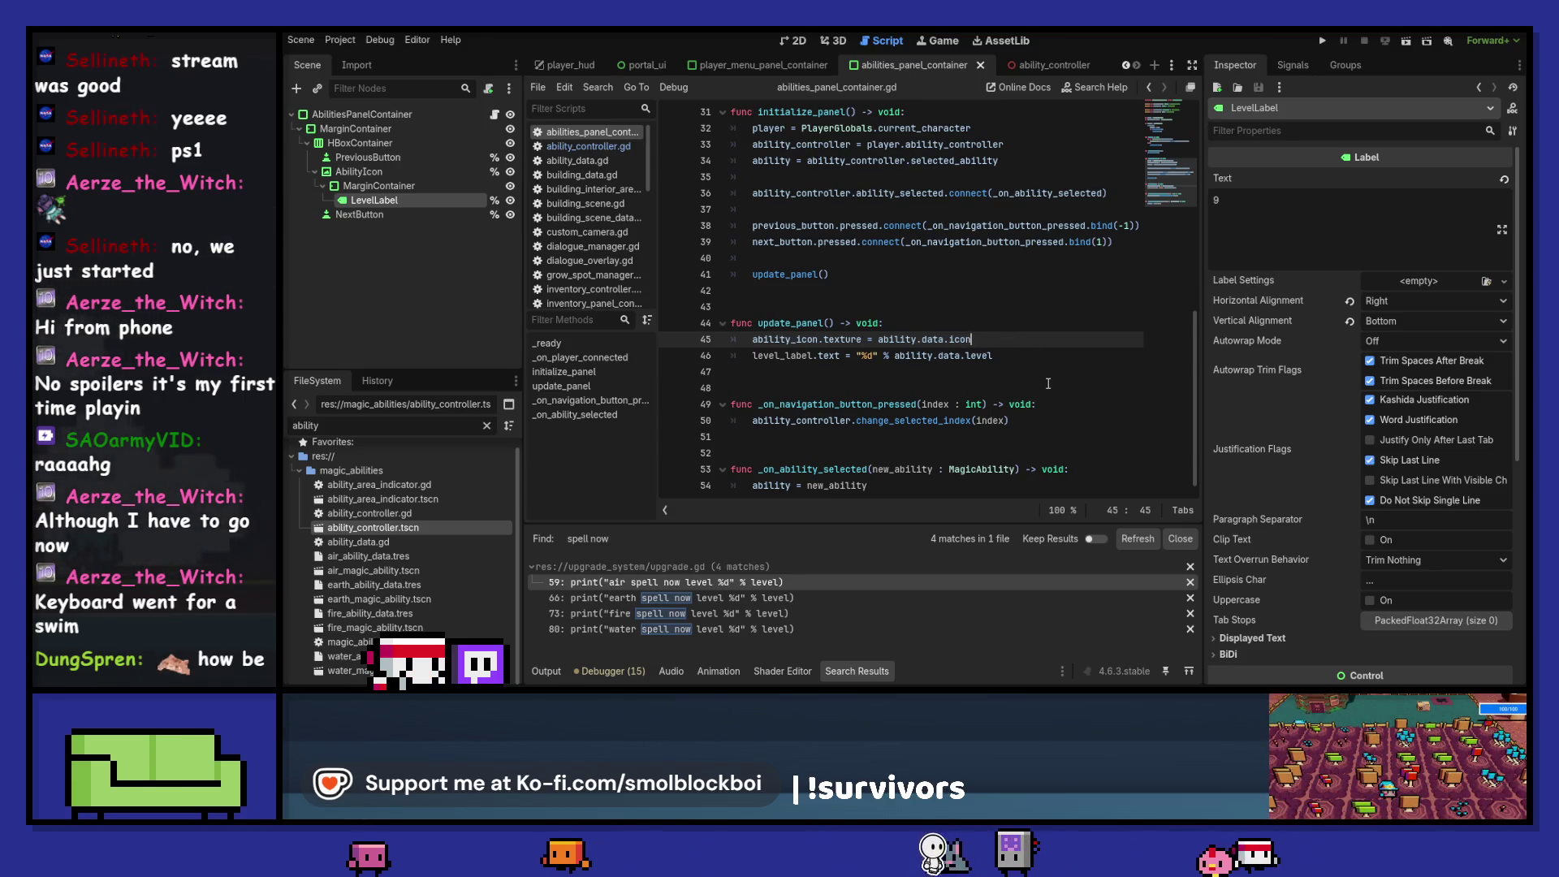
key(Return)
text(SaveSystem.get_data_from_source(data.level_data_source))
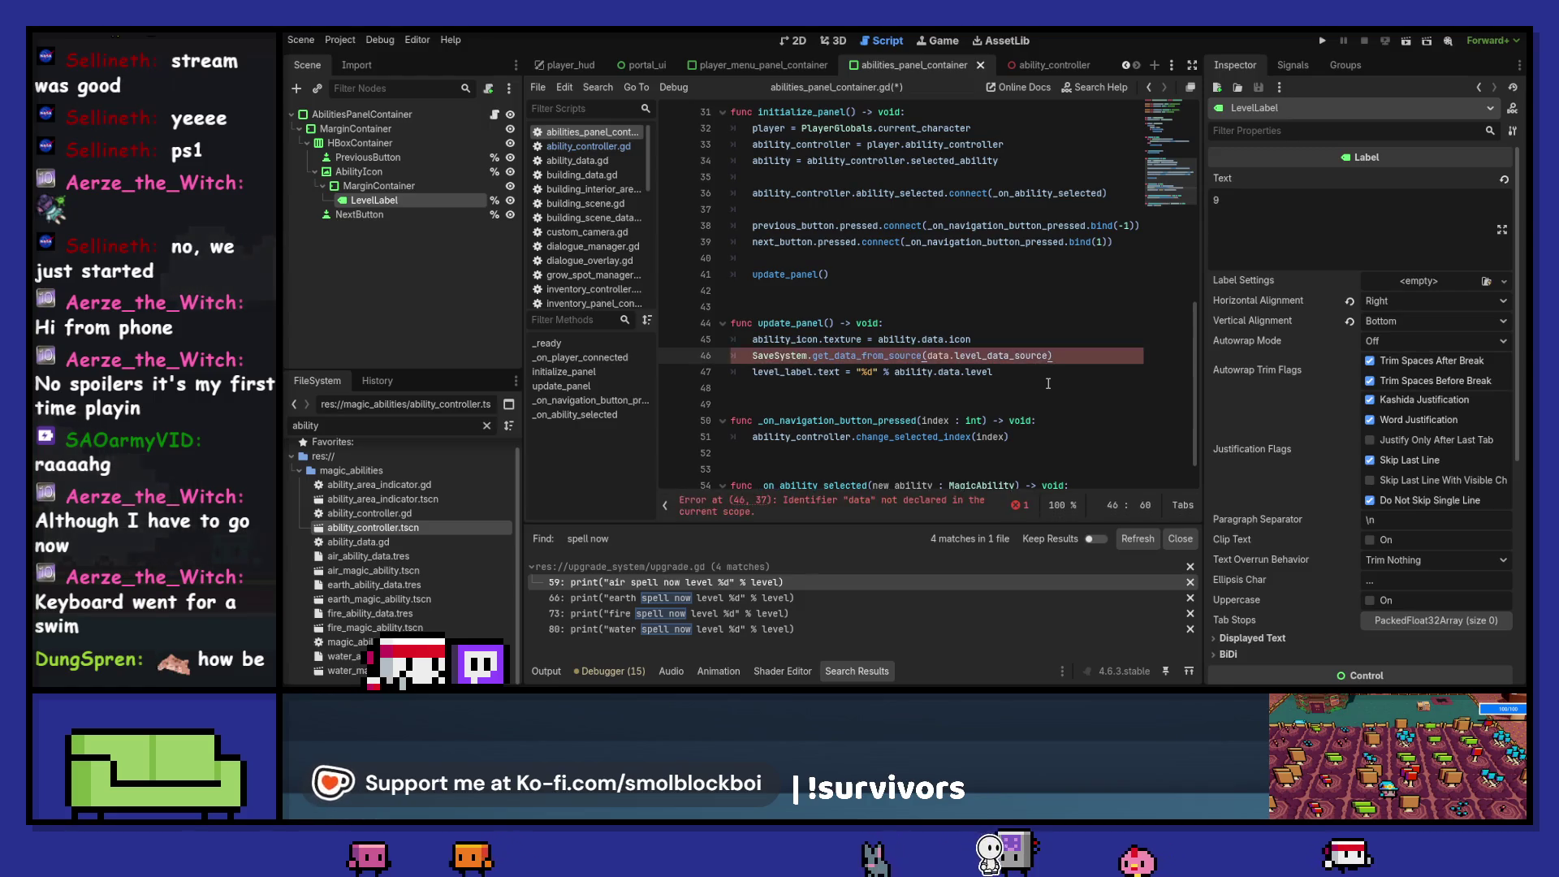
key(Left)
key(Left)
key(Left)
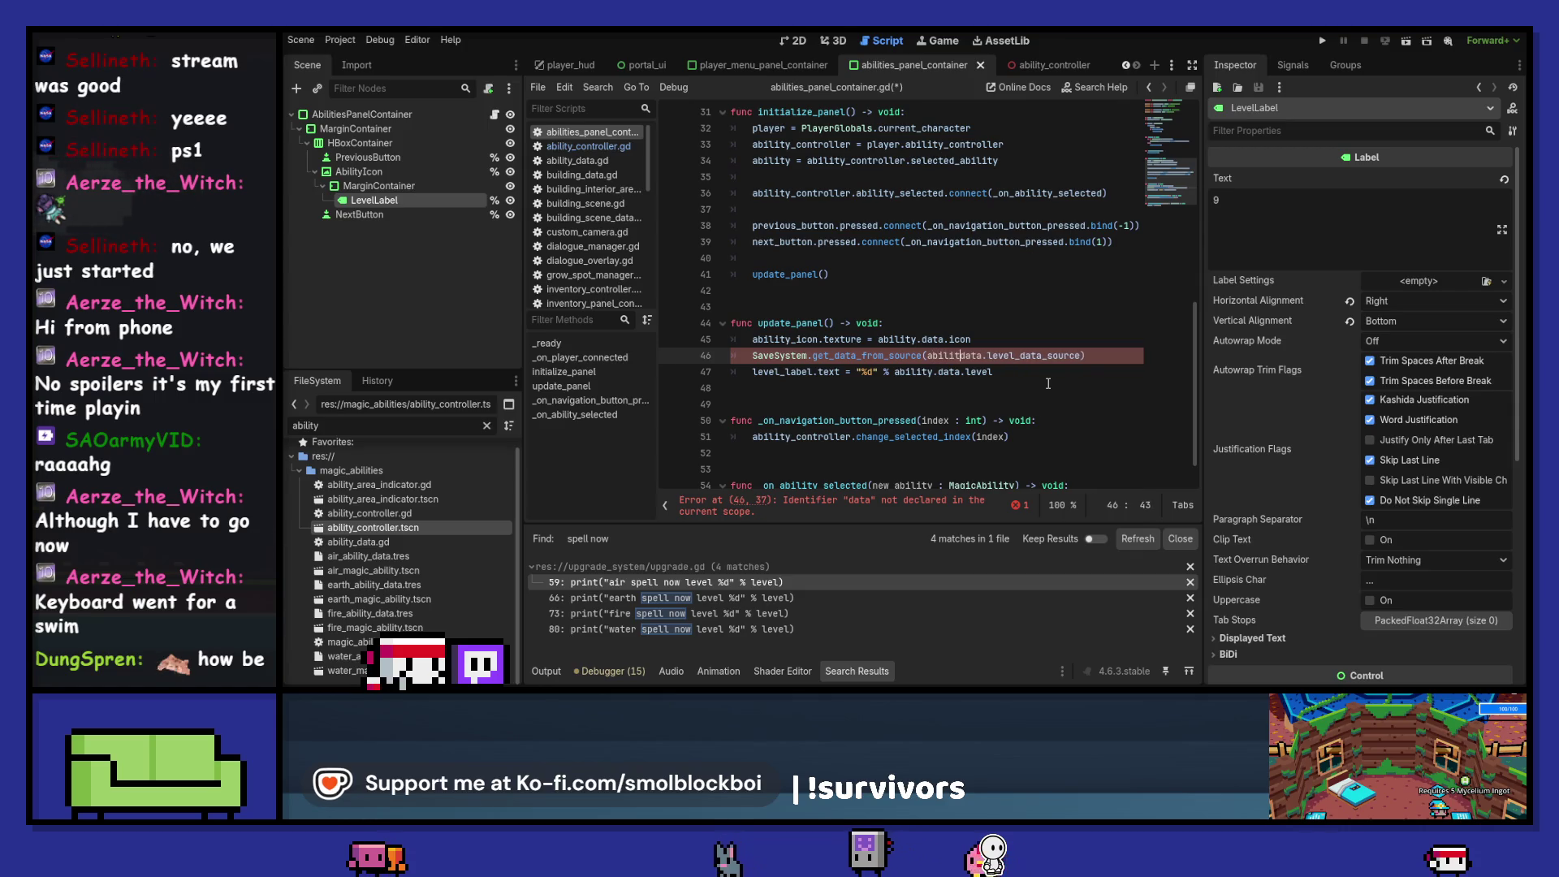
text(y.)
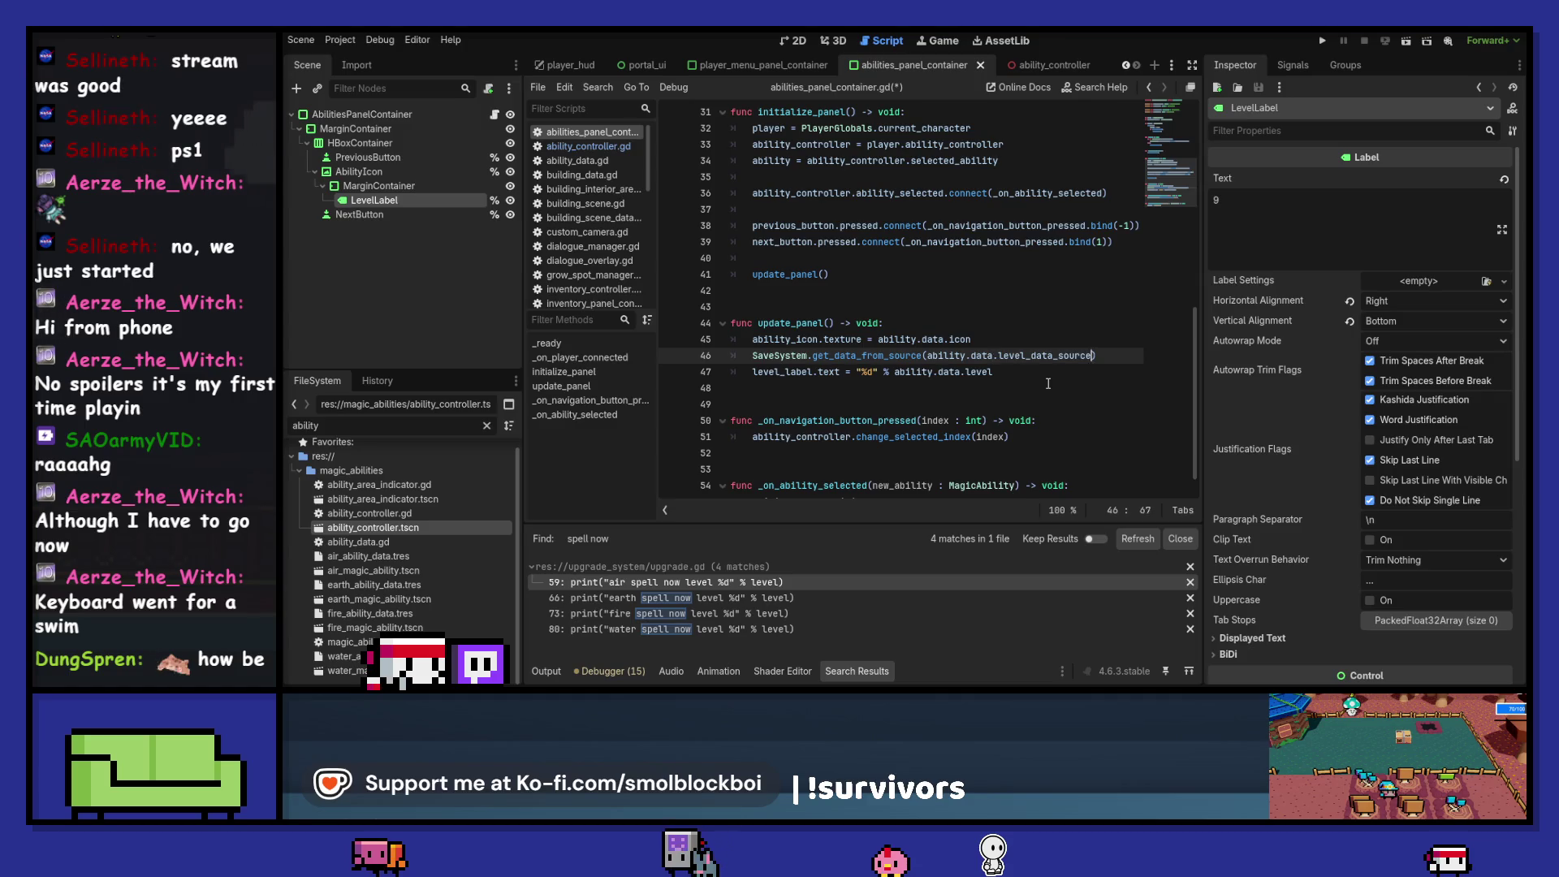
key(ctrl+shift+k)
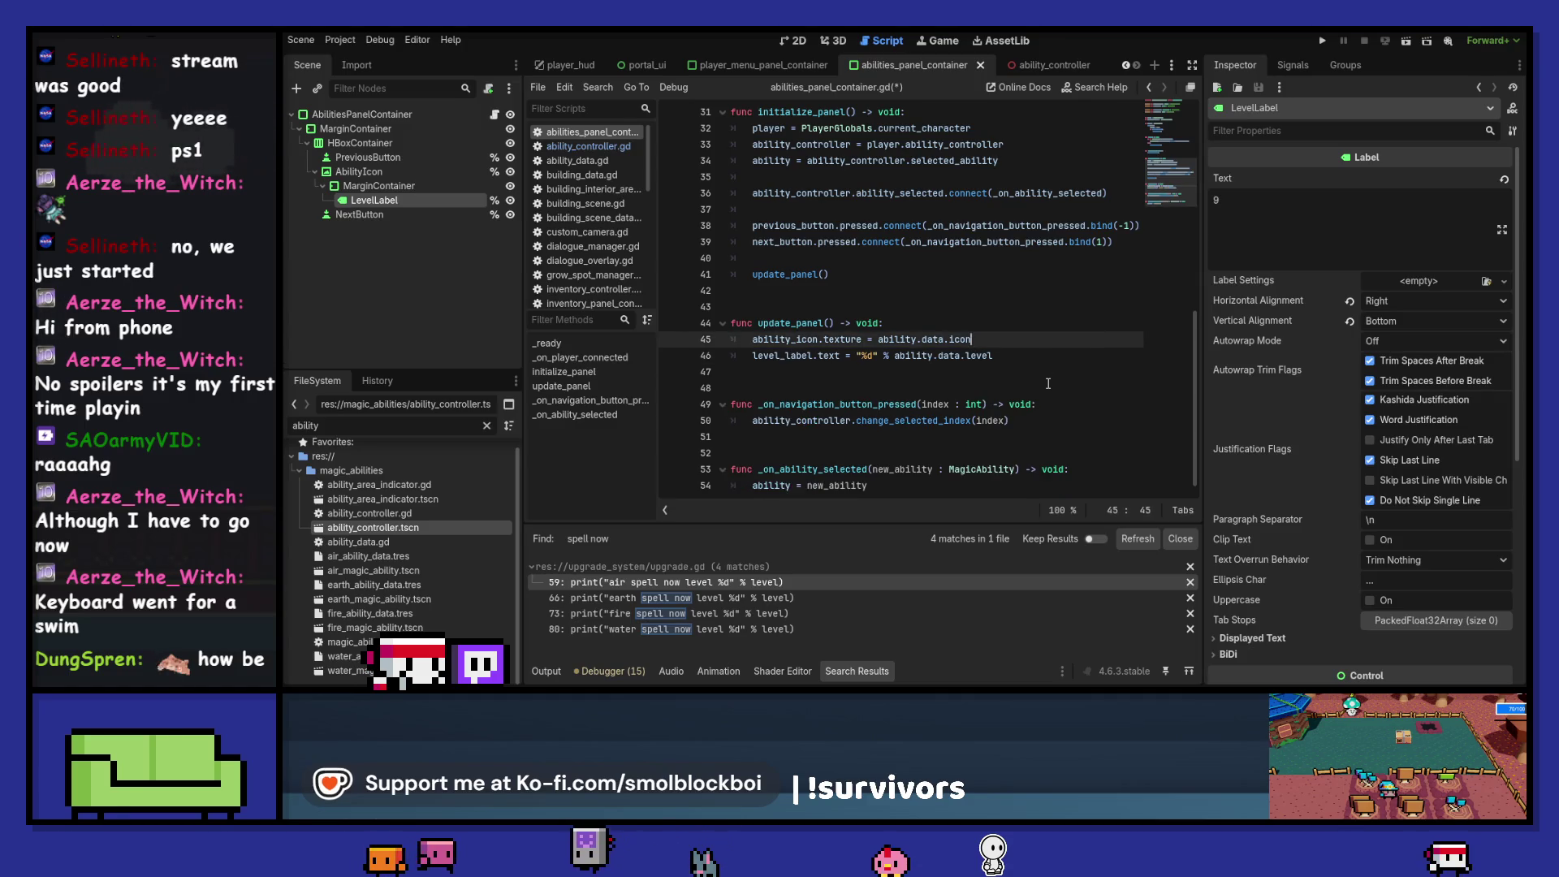
key(ctrl+z)
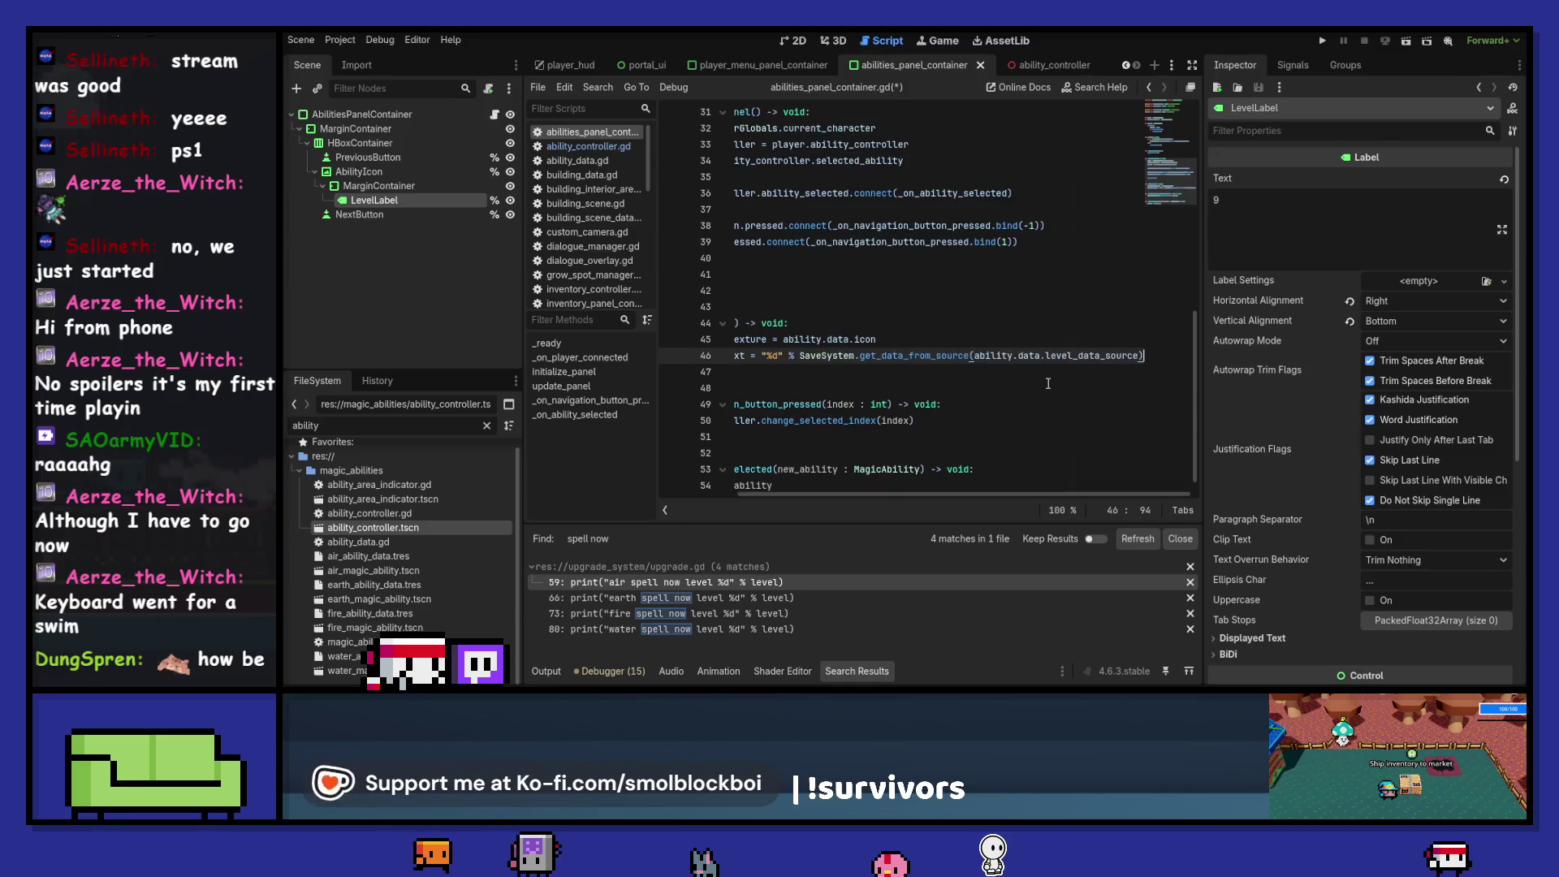
key(F5)
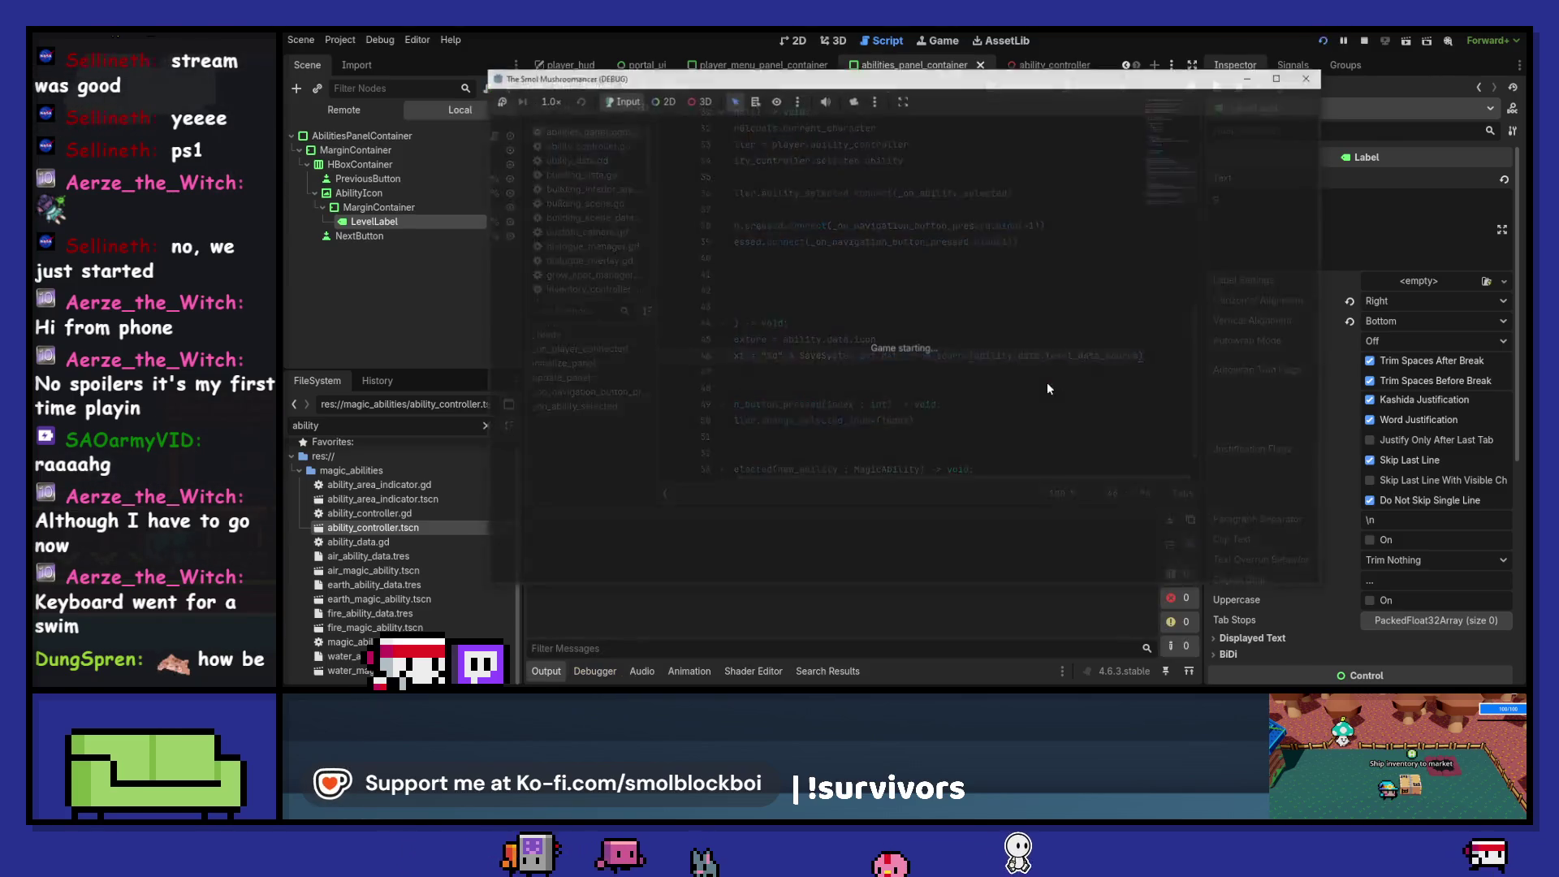
Start the game from its main menu and walk the player up to the mushroom NPC.
click(933, 348)
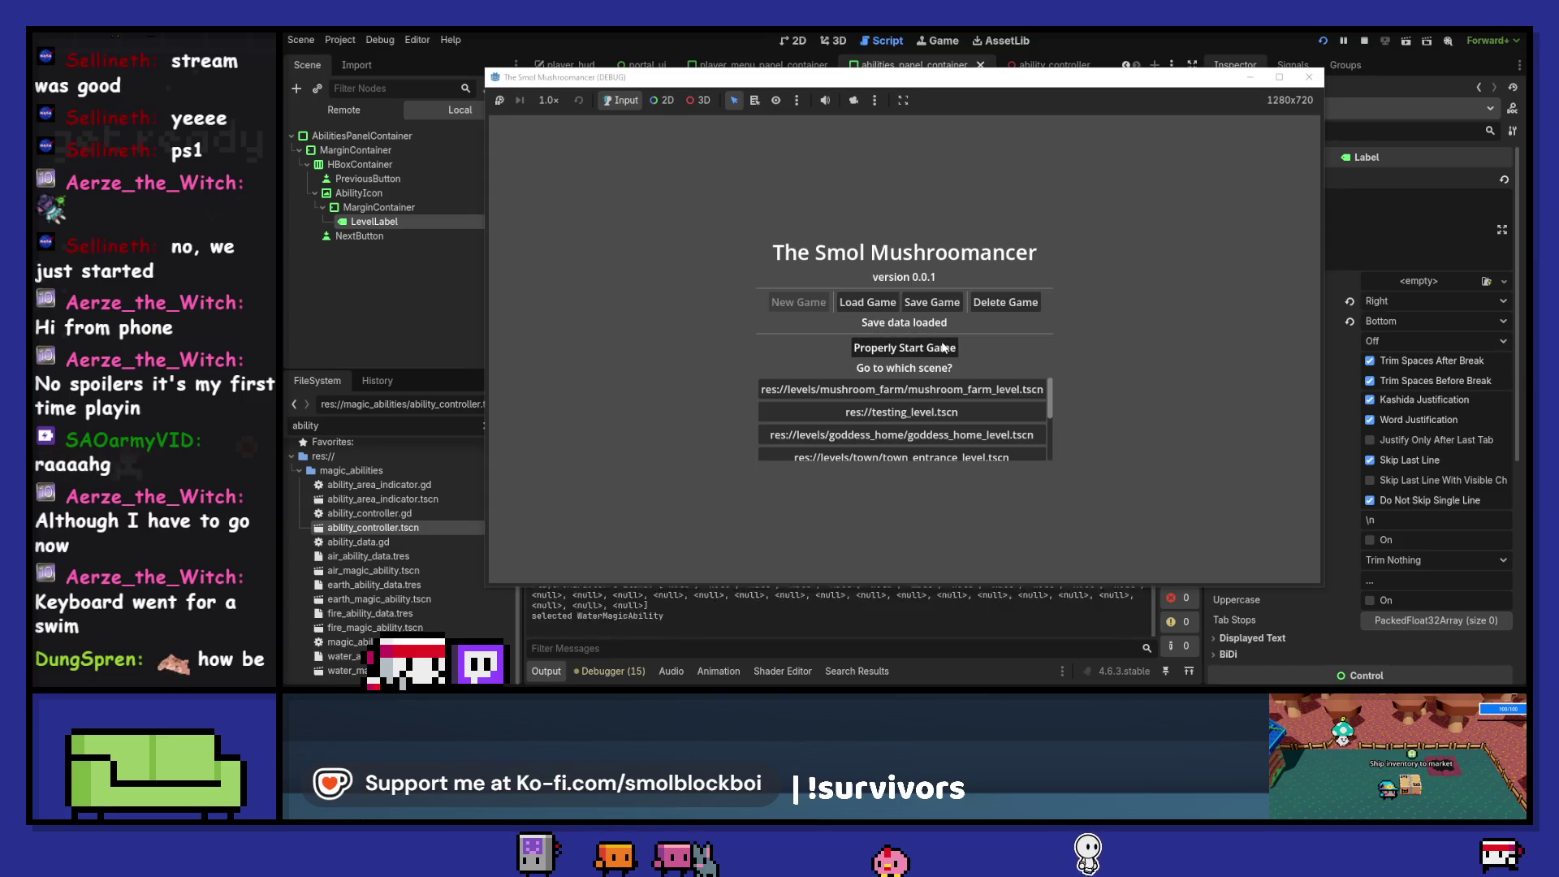
scroll(1012, 377, down, 4)
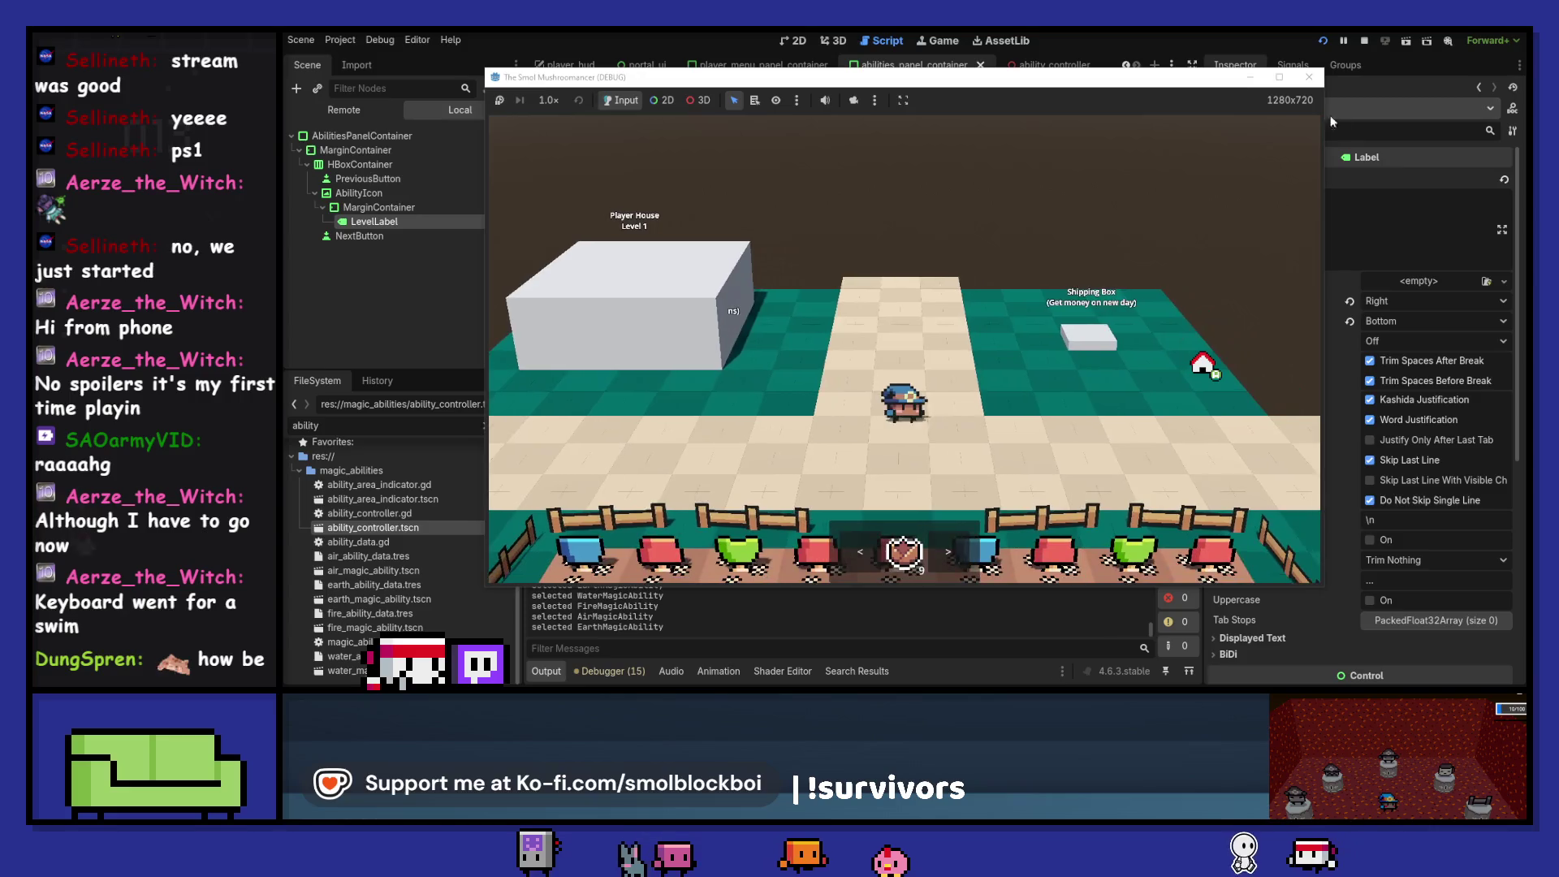
key(F5)
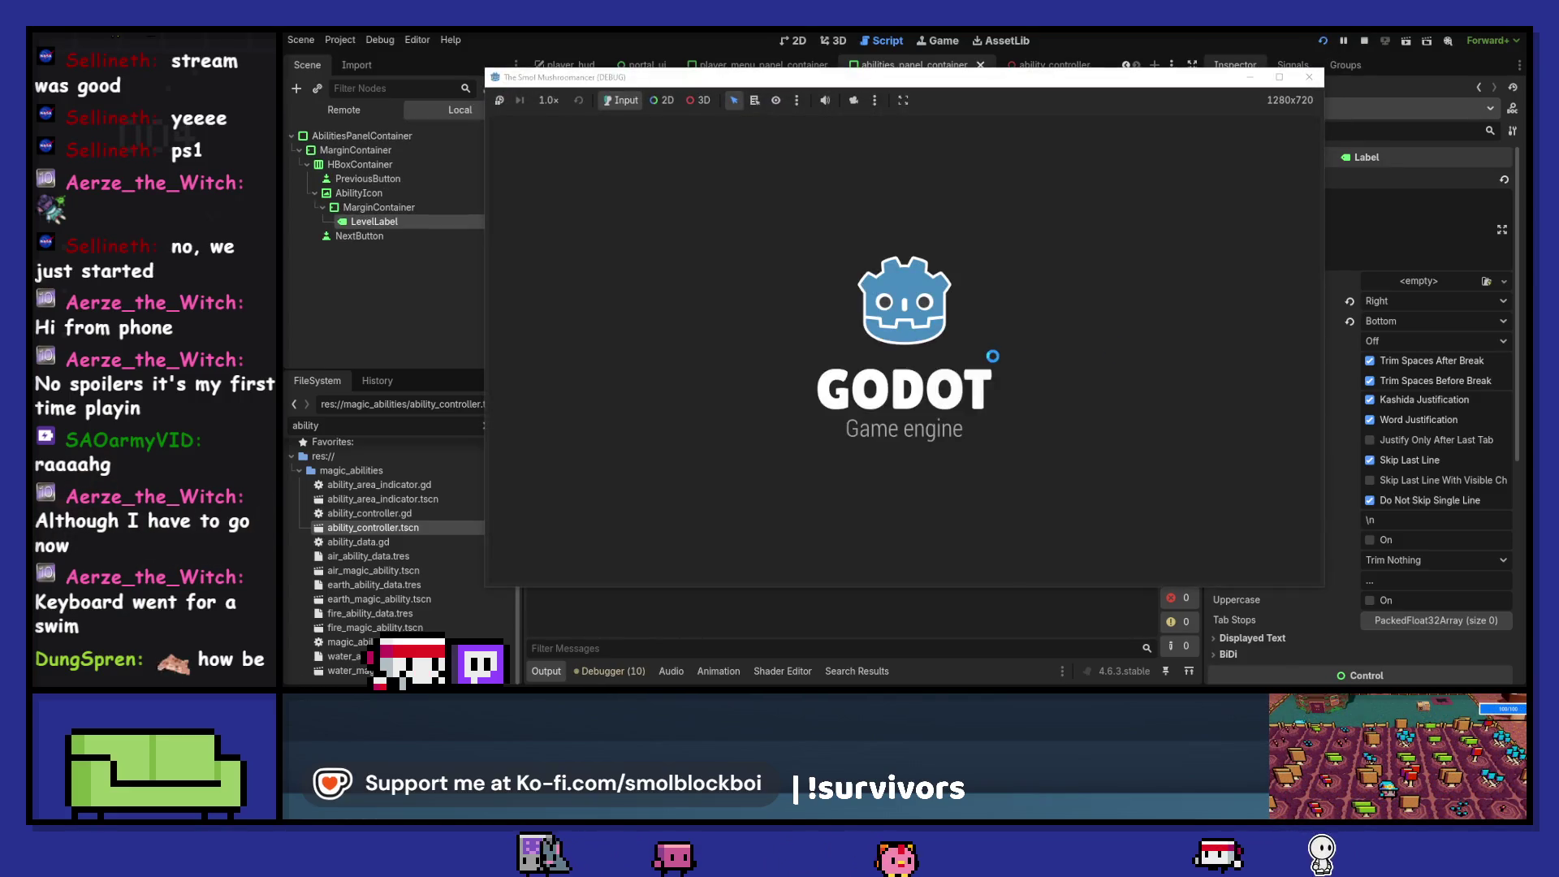
click(846, 333)
key(d)
scroll(1088, 333, down, 5)
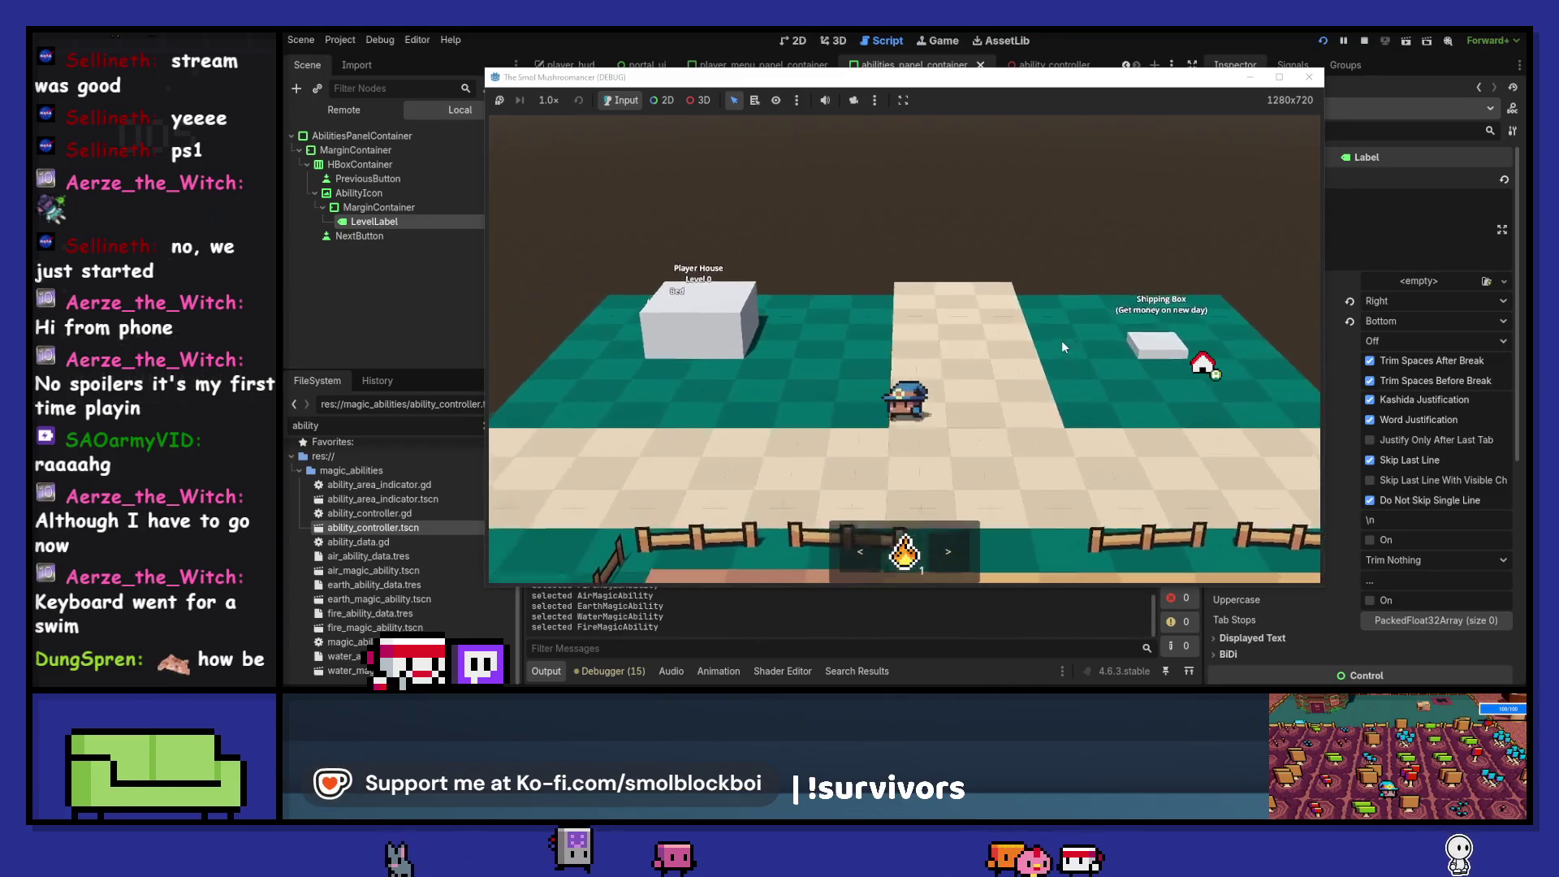
key(w)
scroll(1062, 341, down, 3)
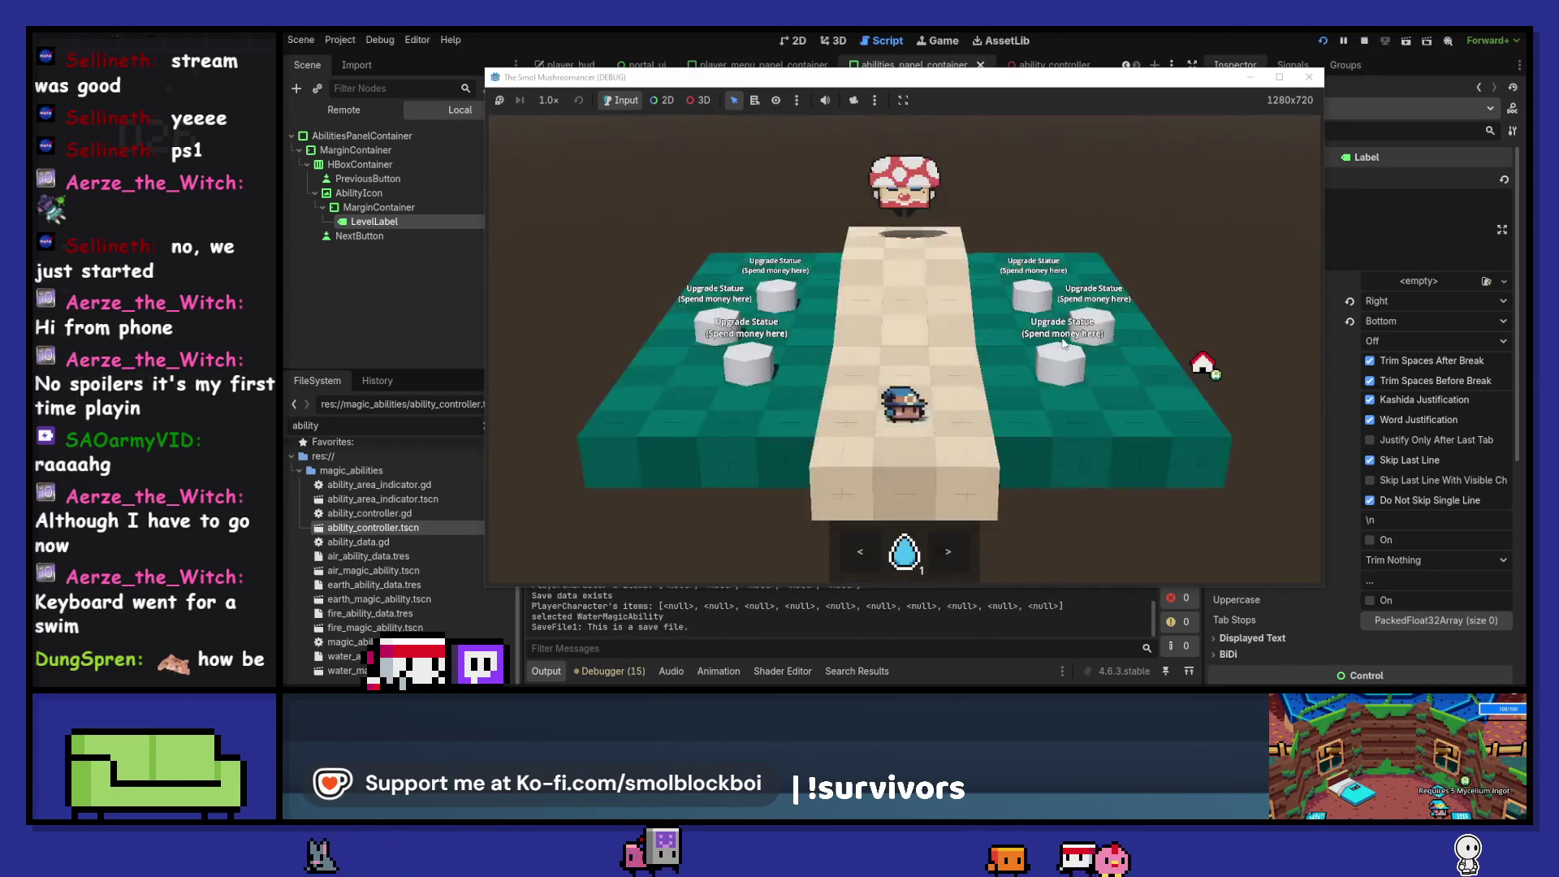
key(w)
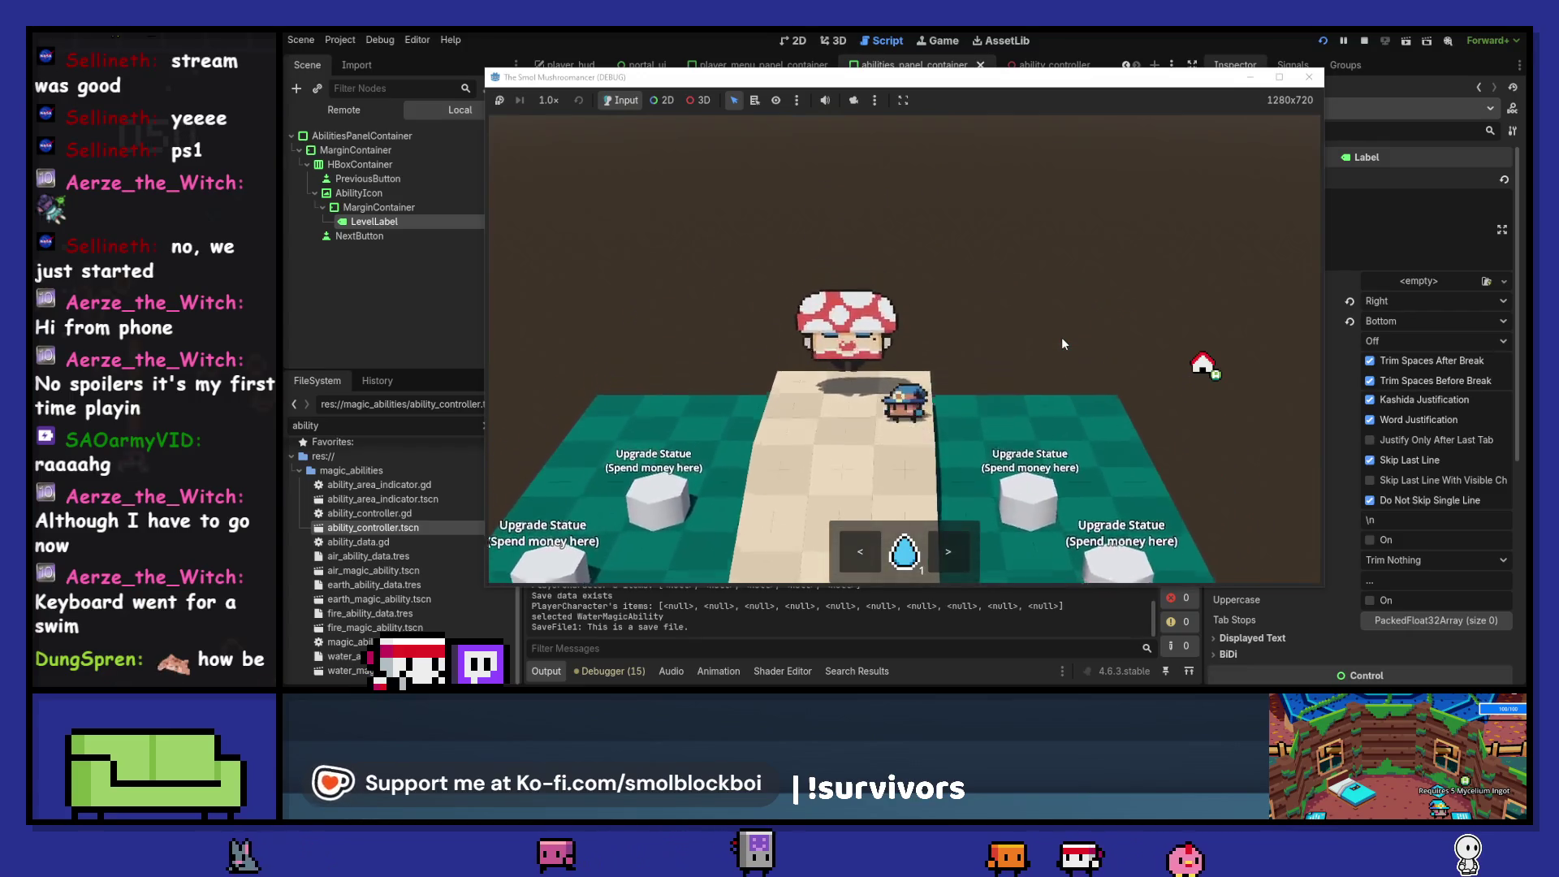
Upgrade the earth, air and water spells with Goddess Mushroomie, confirm level 2 shows, then close the game.
key(e)
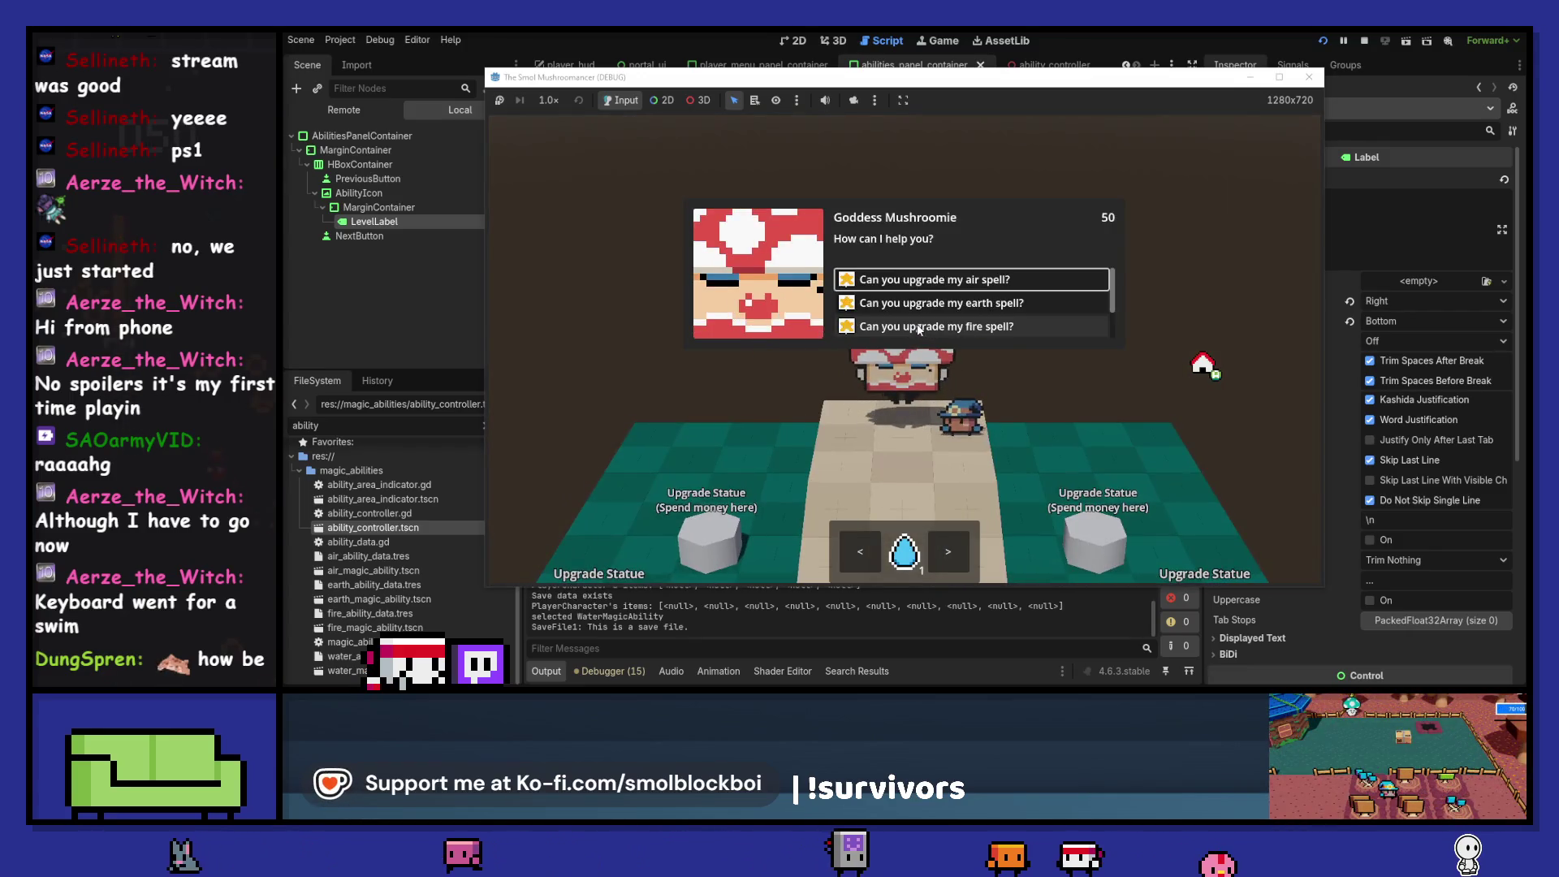
click(934, 303)
click(957, 281)
scroll(958, 293, down, 2)
click(1013, 328)
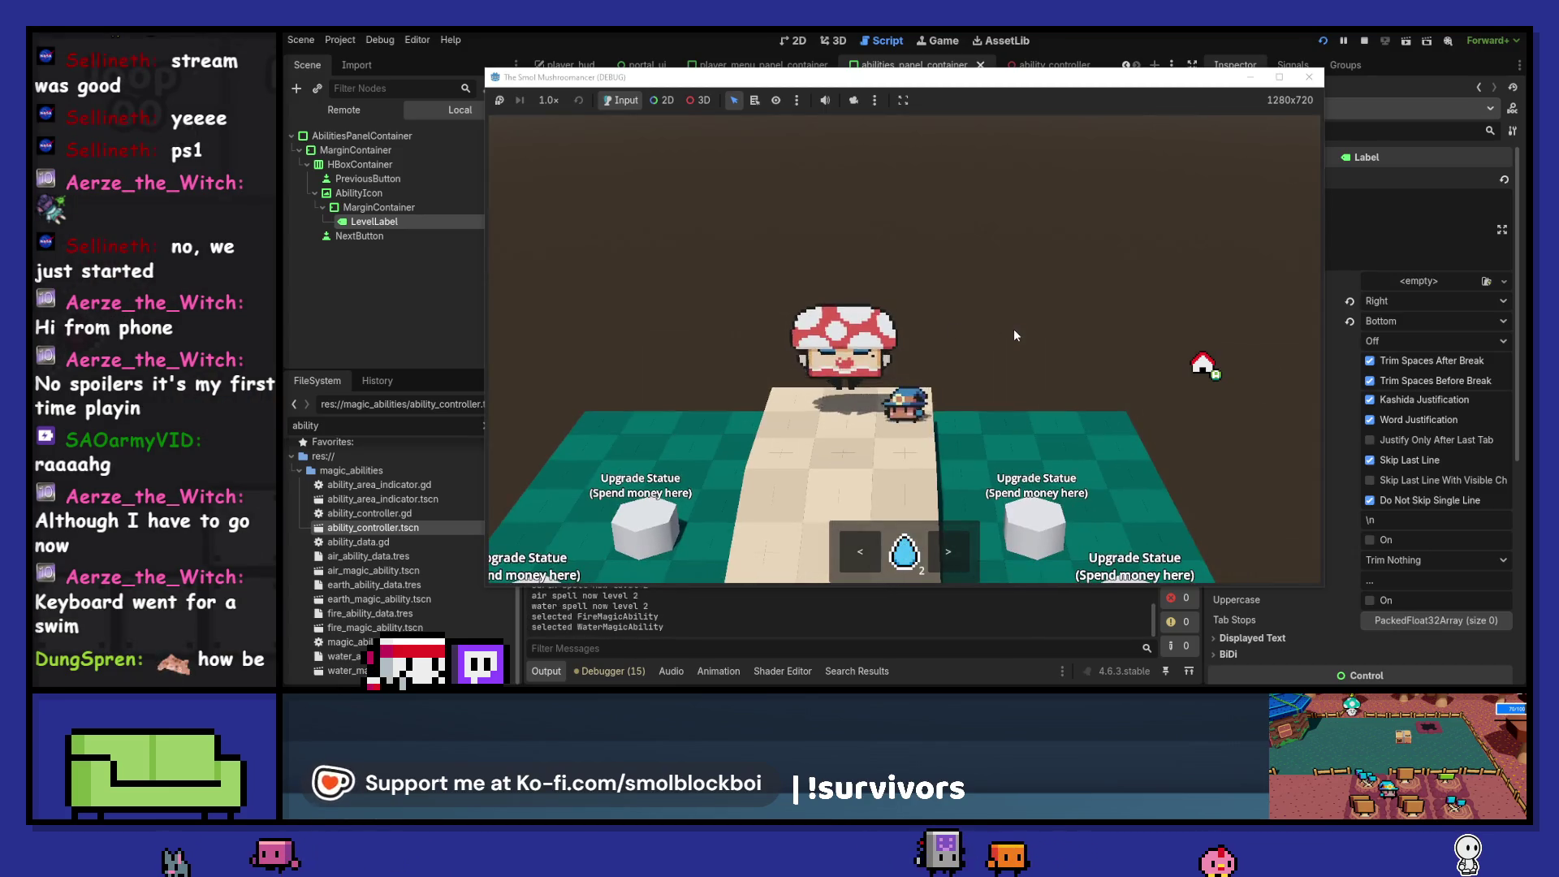
scroll(1014, 331, down, 4)
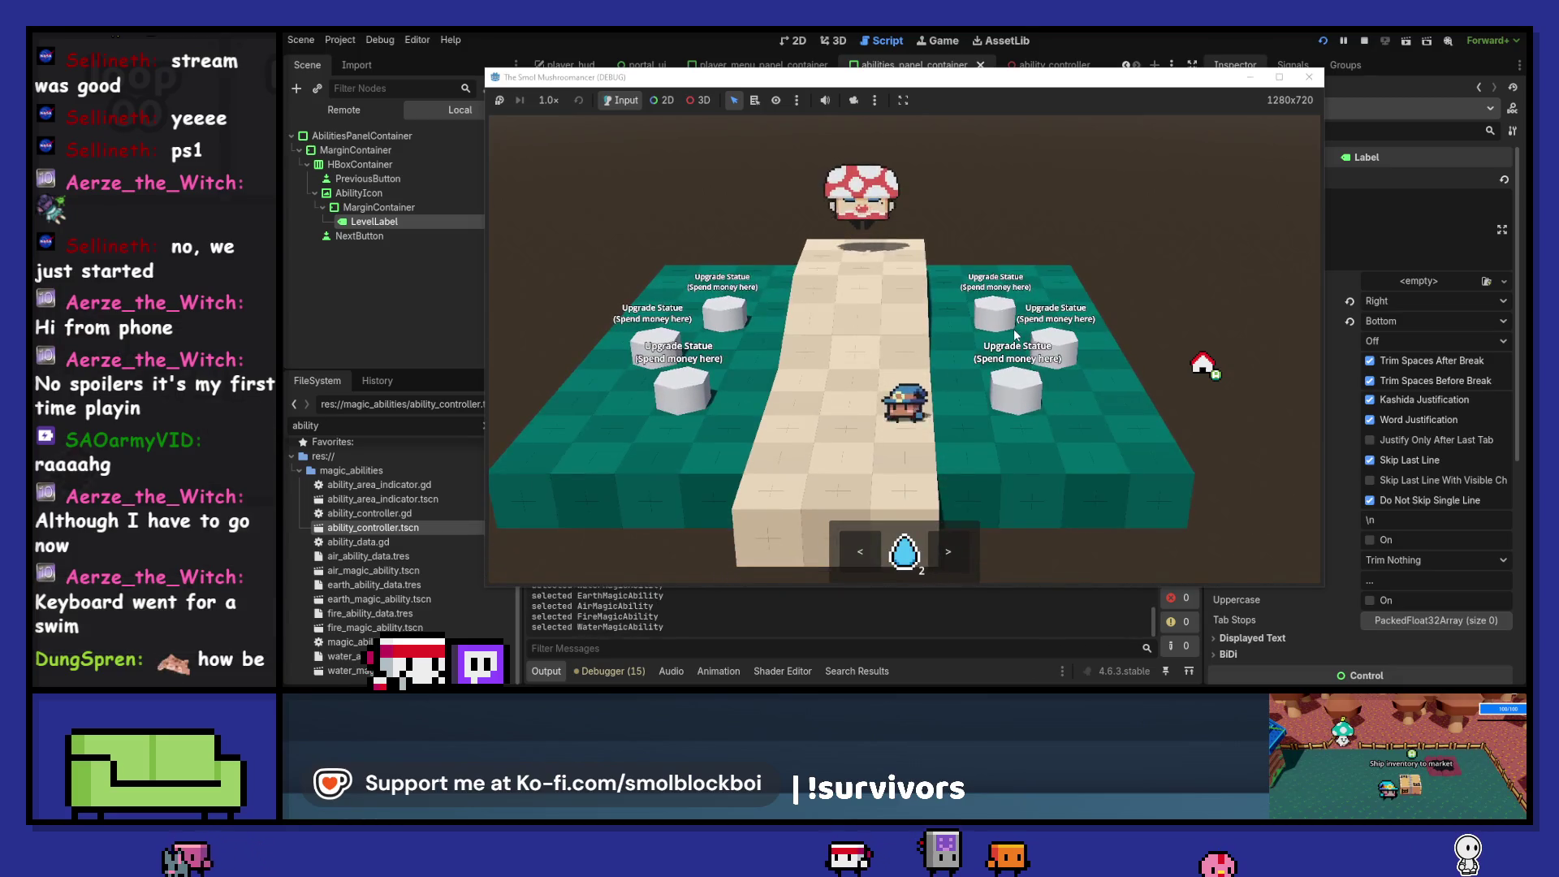
scroll(1015, 335, down, 1)
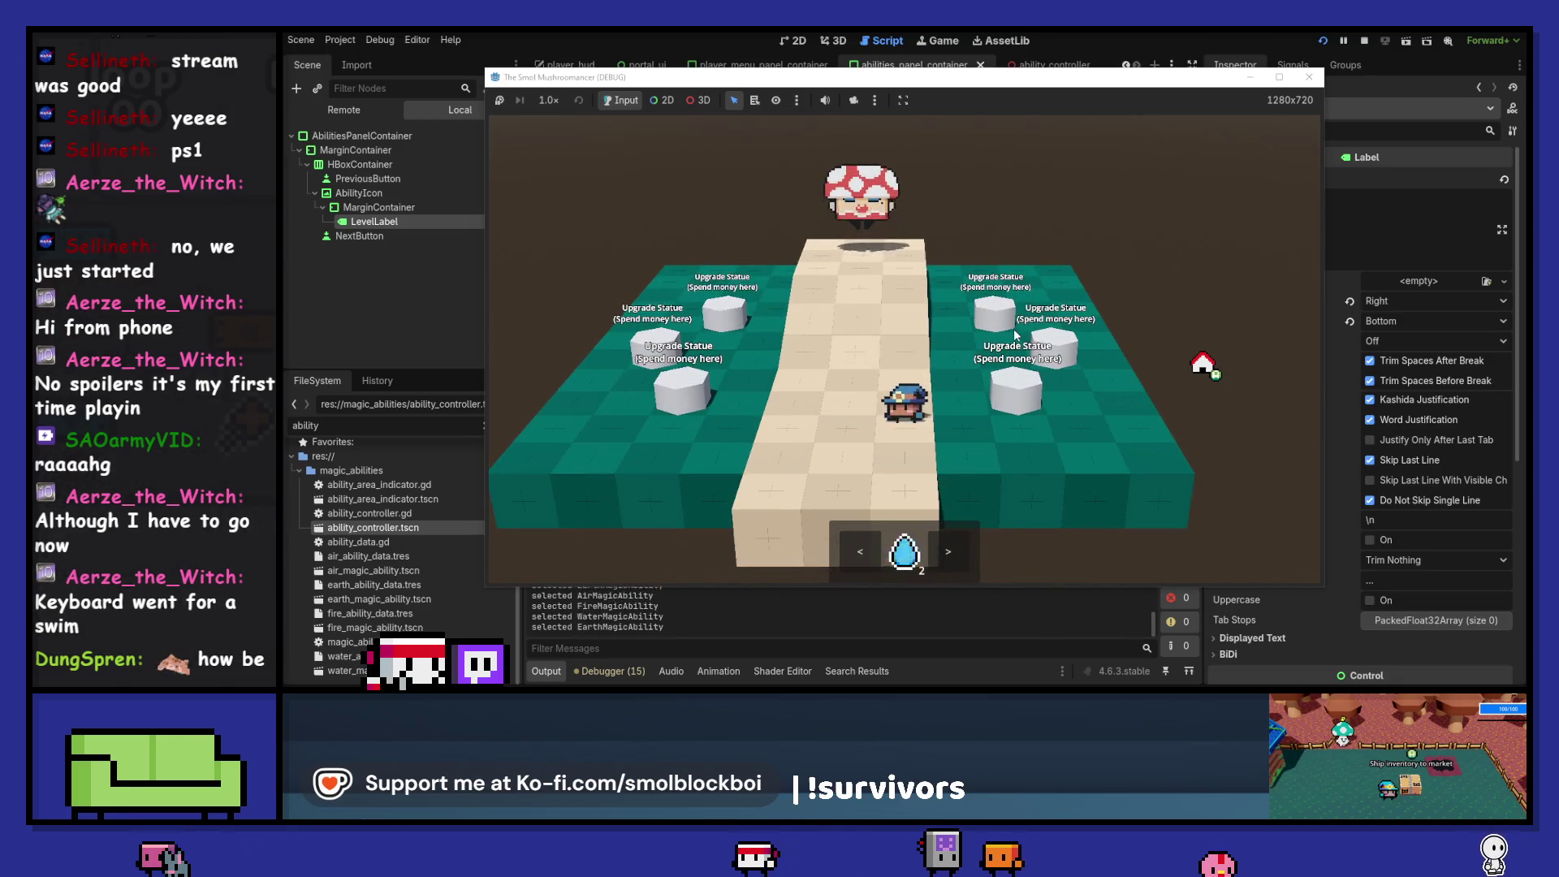
scroll(1015, 335, down, 3)
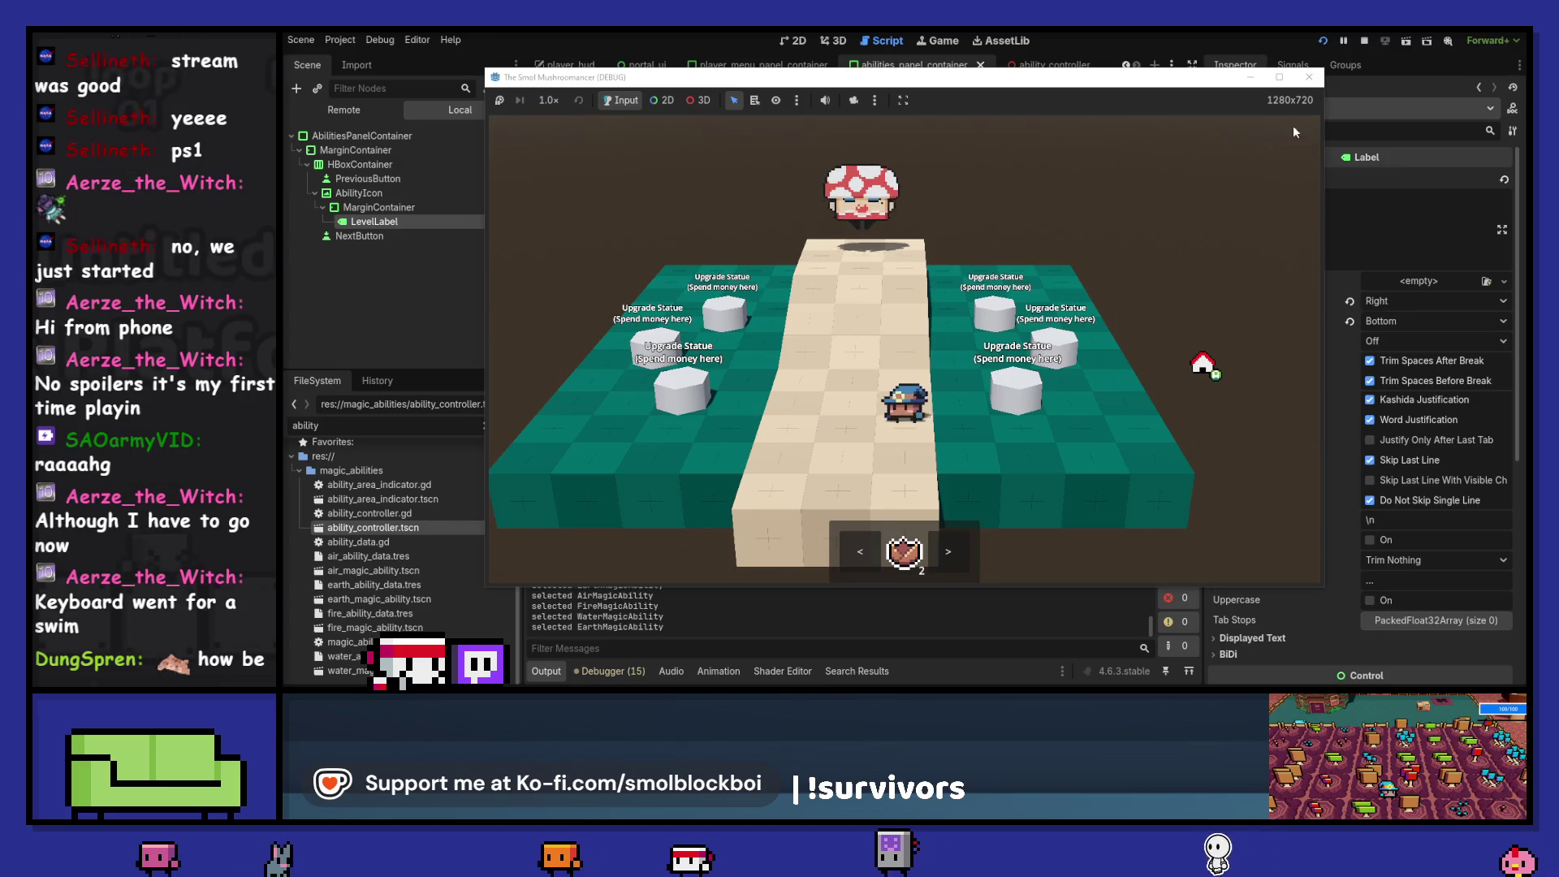
click(1304, 81)
click(796, 41)
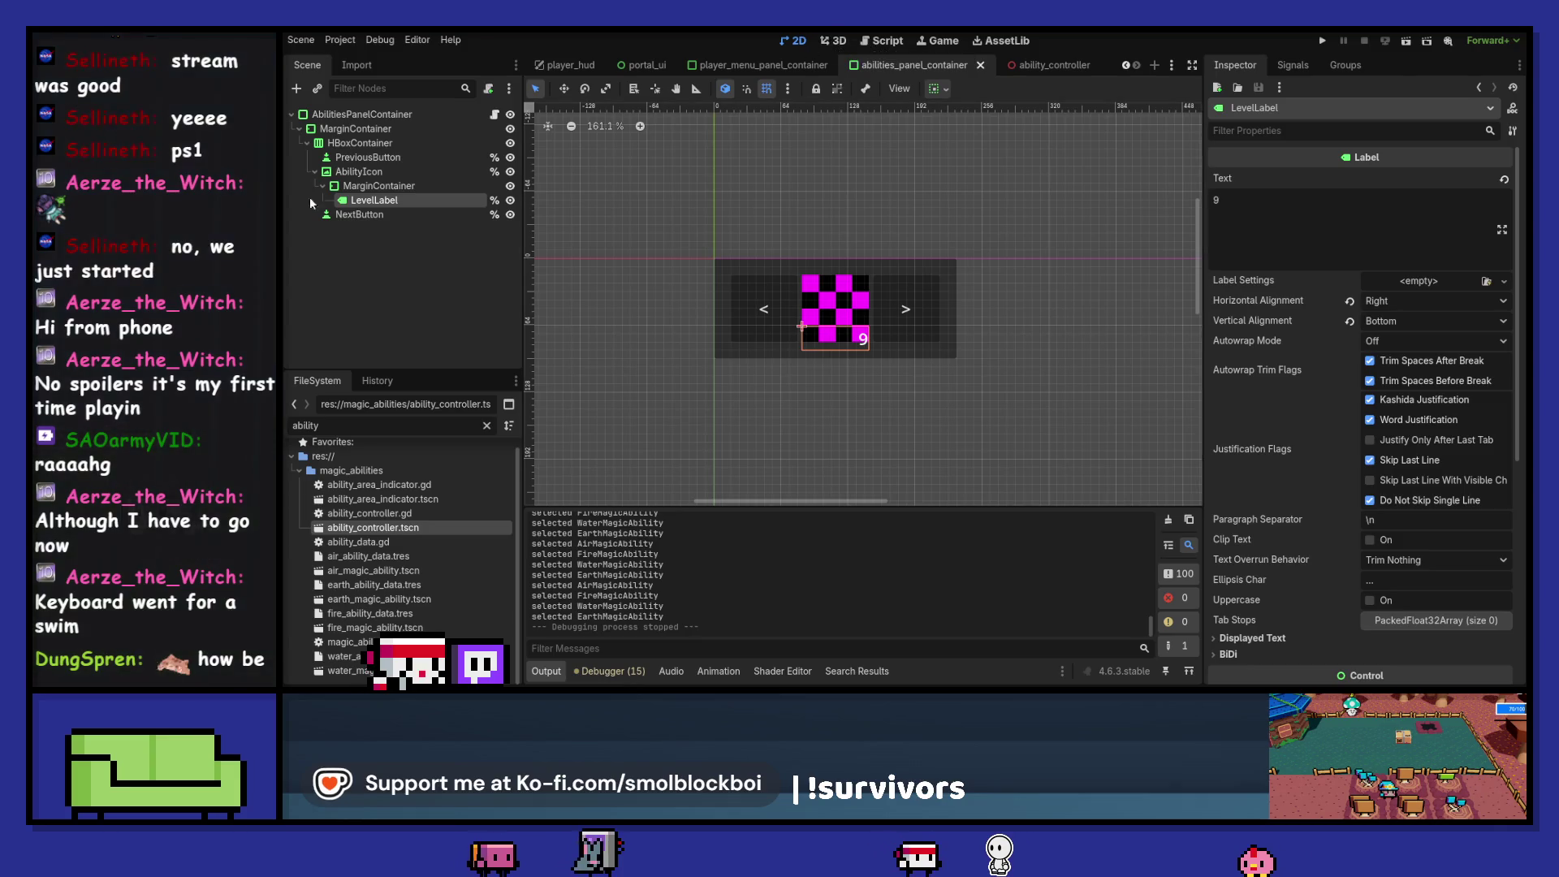
Change the level label format on line 46 to "Lv. %d", save, and select LevelLabel.
click(495, 114)
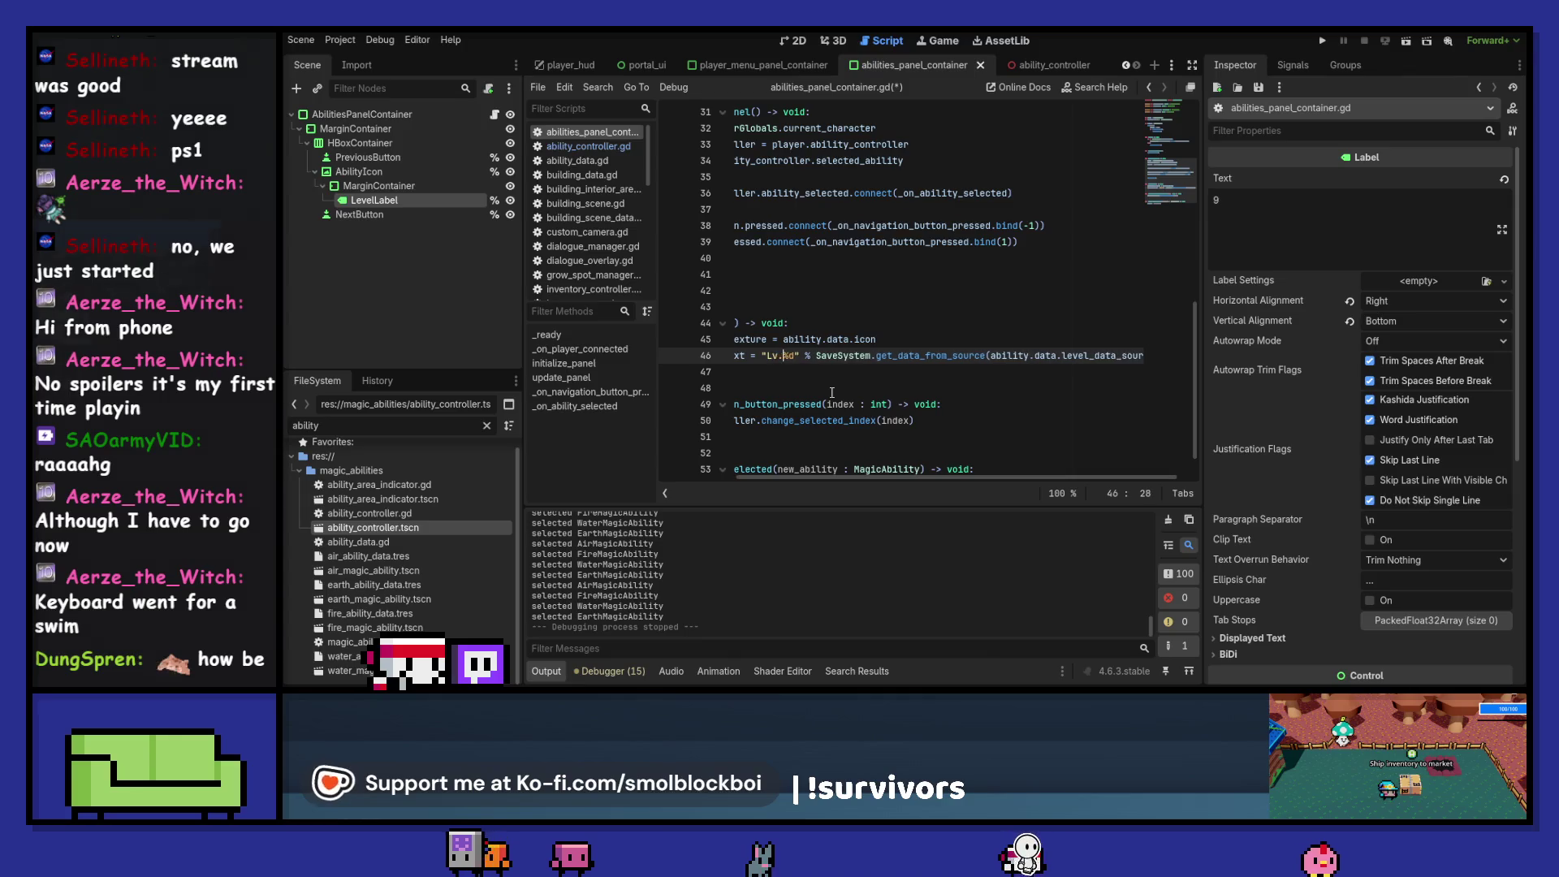
key(ctrl+s)
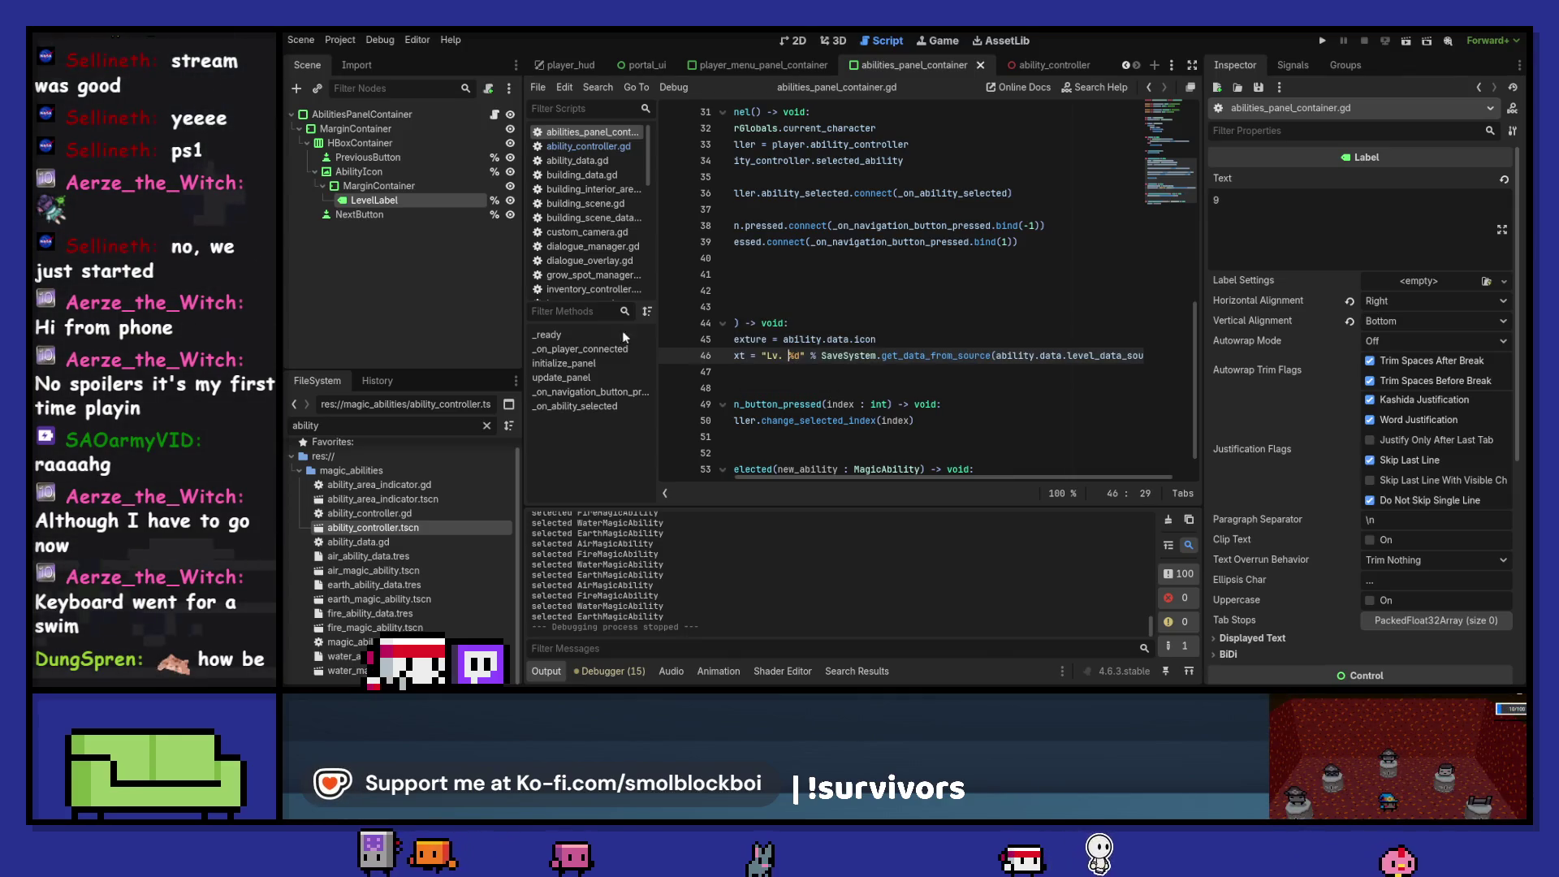
click(442, 189)
click(439, 200)
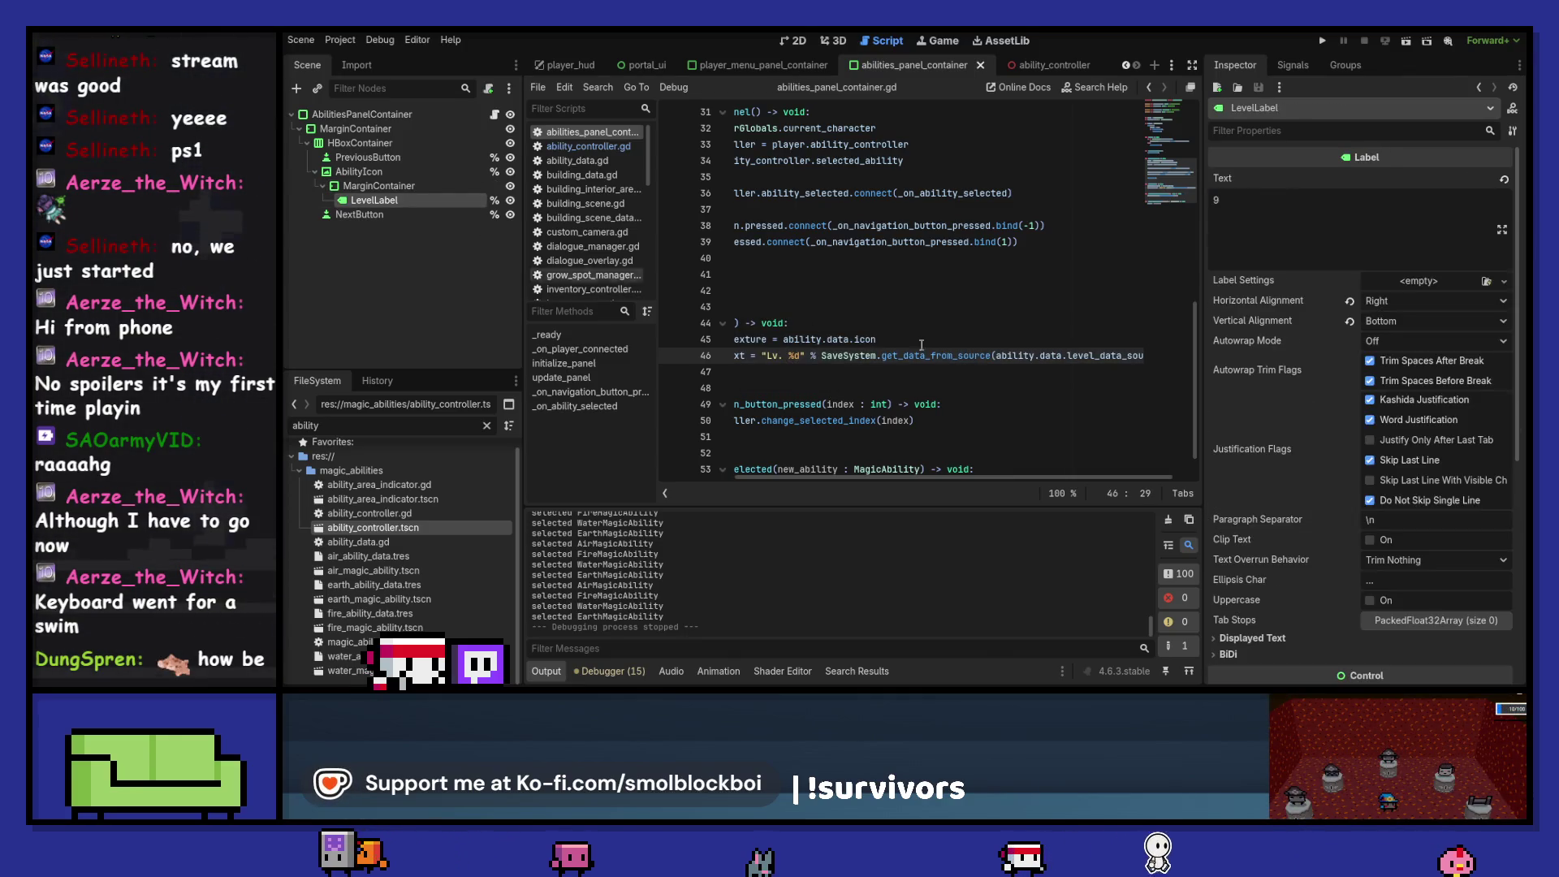
Set LevelLabel's Horizontal Alignment to Center and save the abilities panel scene.
click(1436, 302)
click(1428, 334)
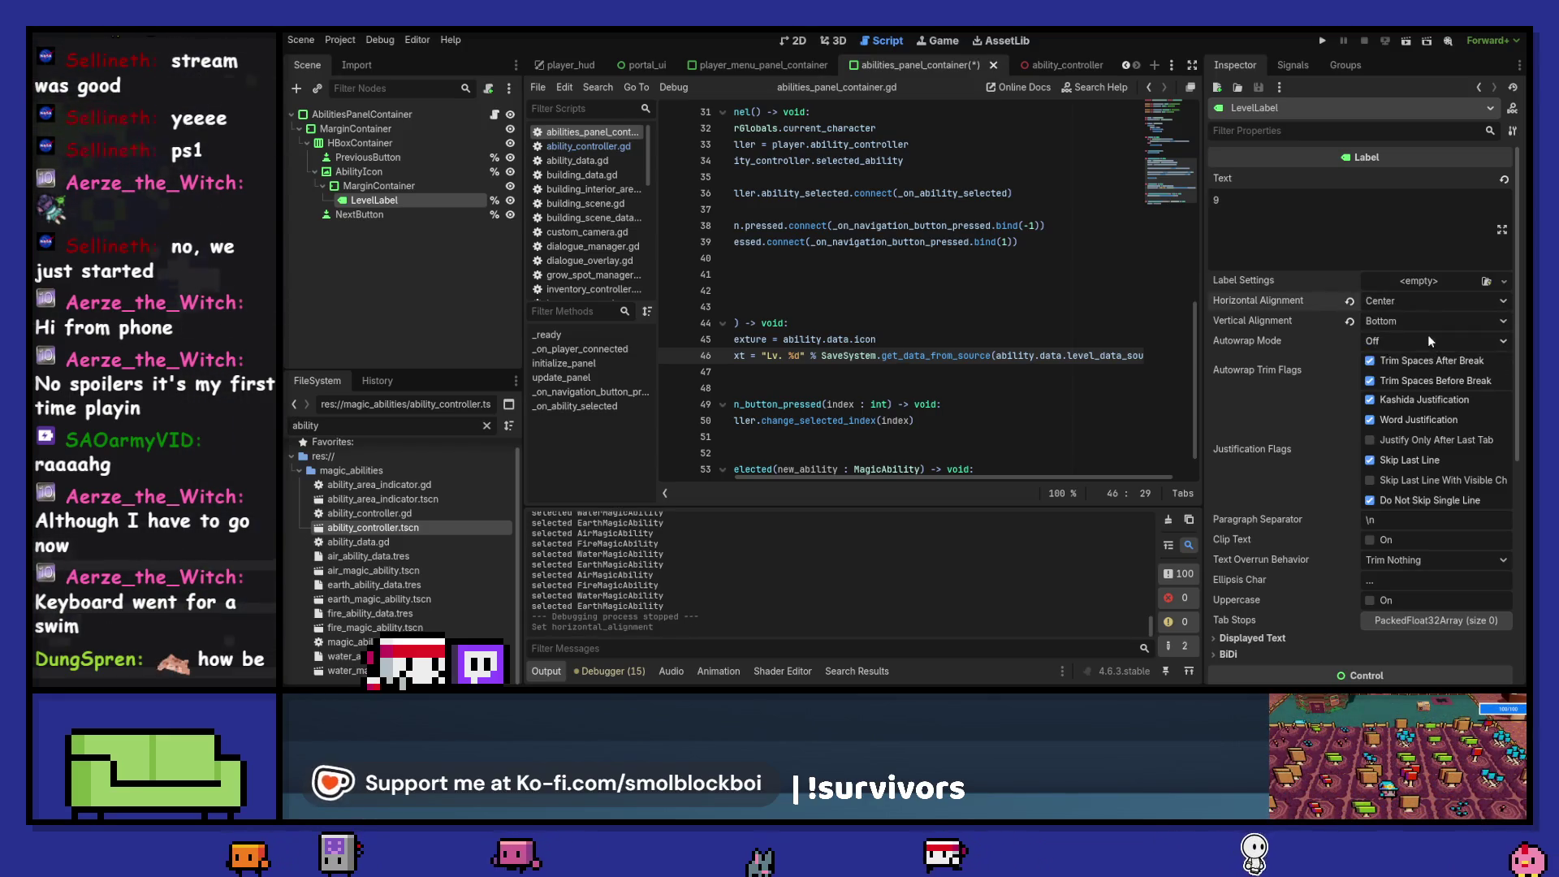
key(ctrl+s)
key(ctrl+F1)
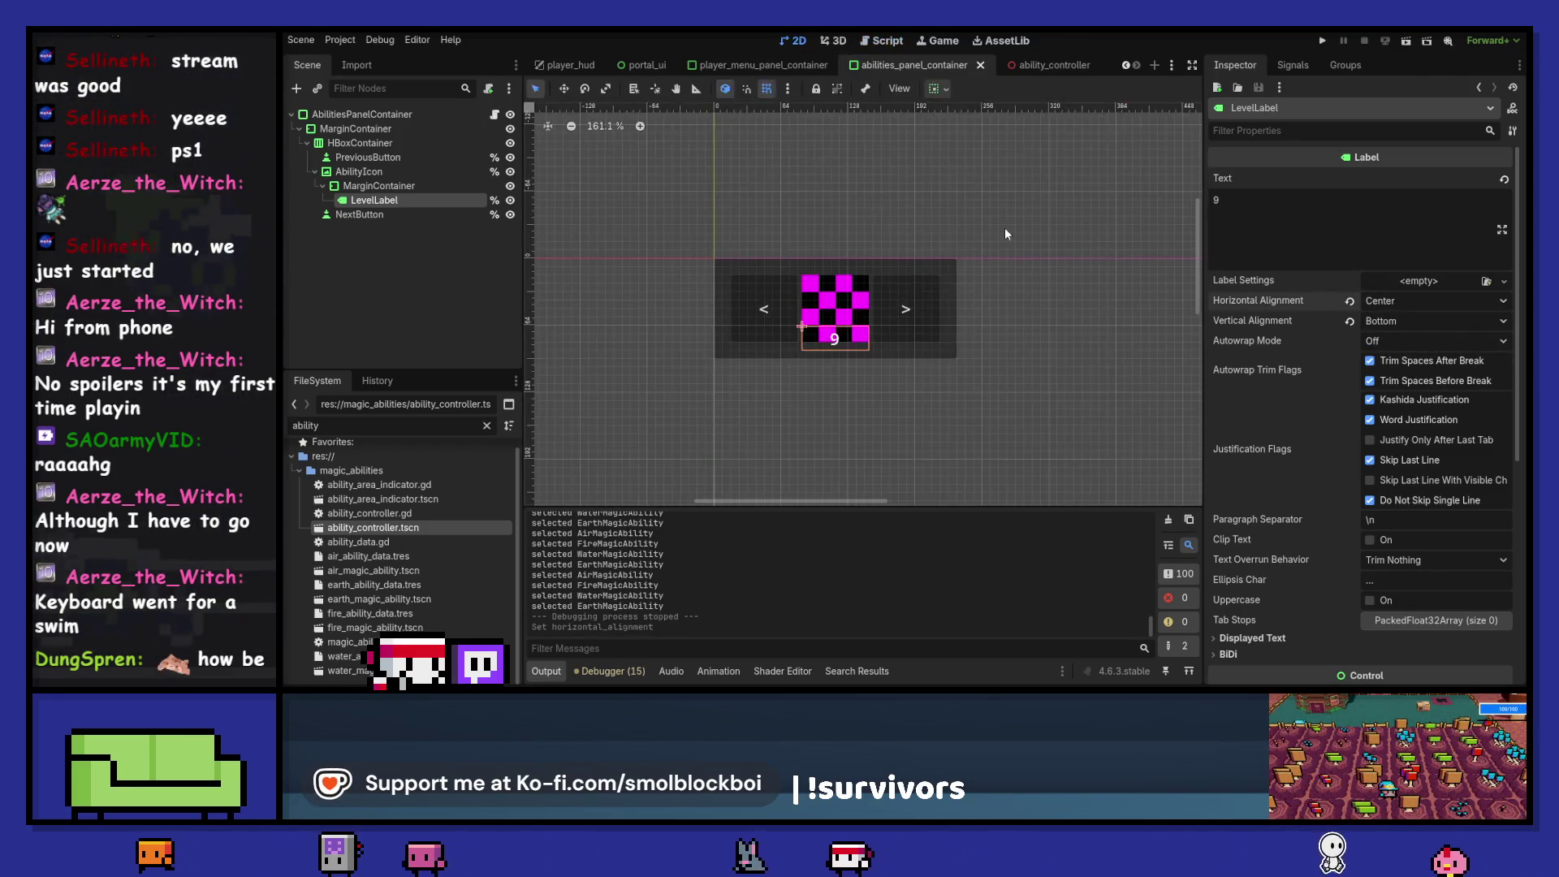
Run the game, start it from the main menu to view the ability panel, then stop it.
key(F5)
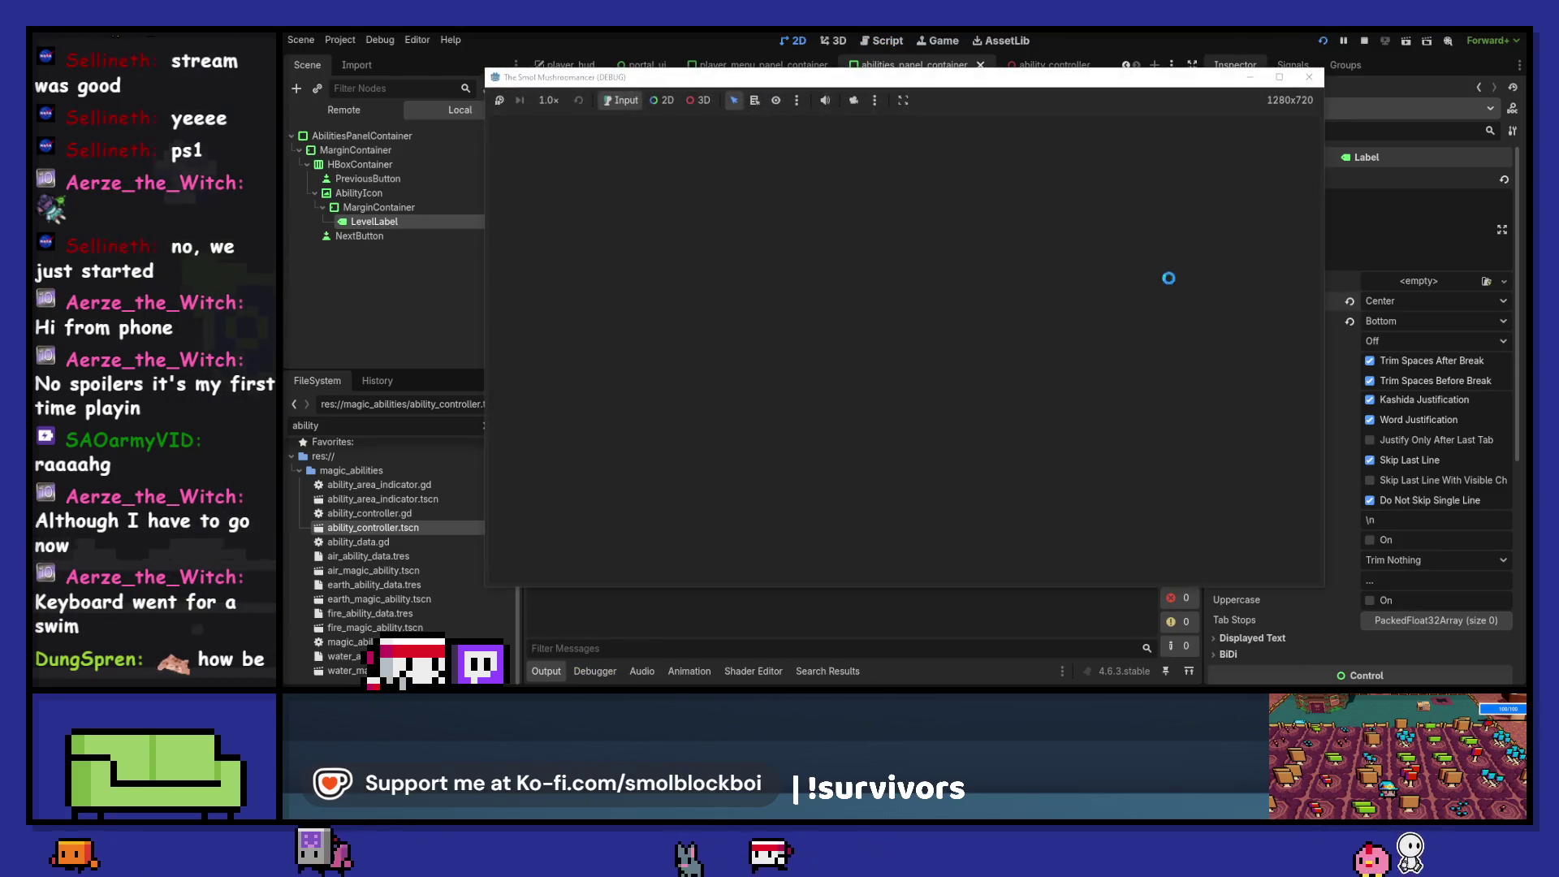
click(912, 349)
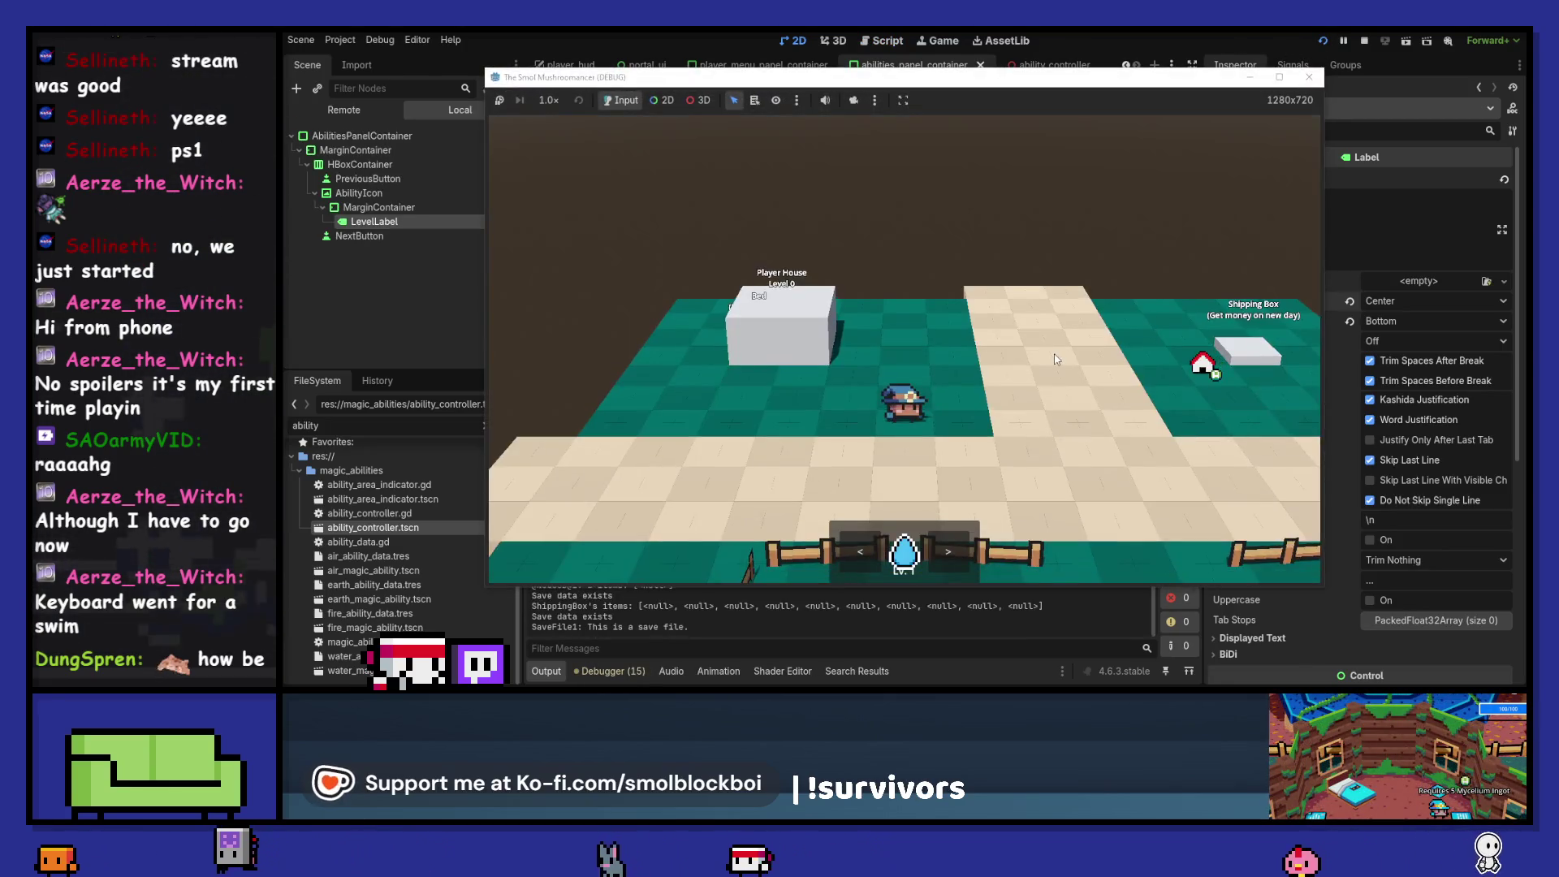
key(d)
scroll(1054, 352, down, 4)
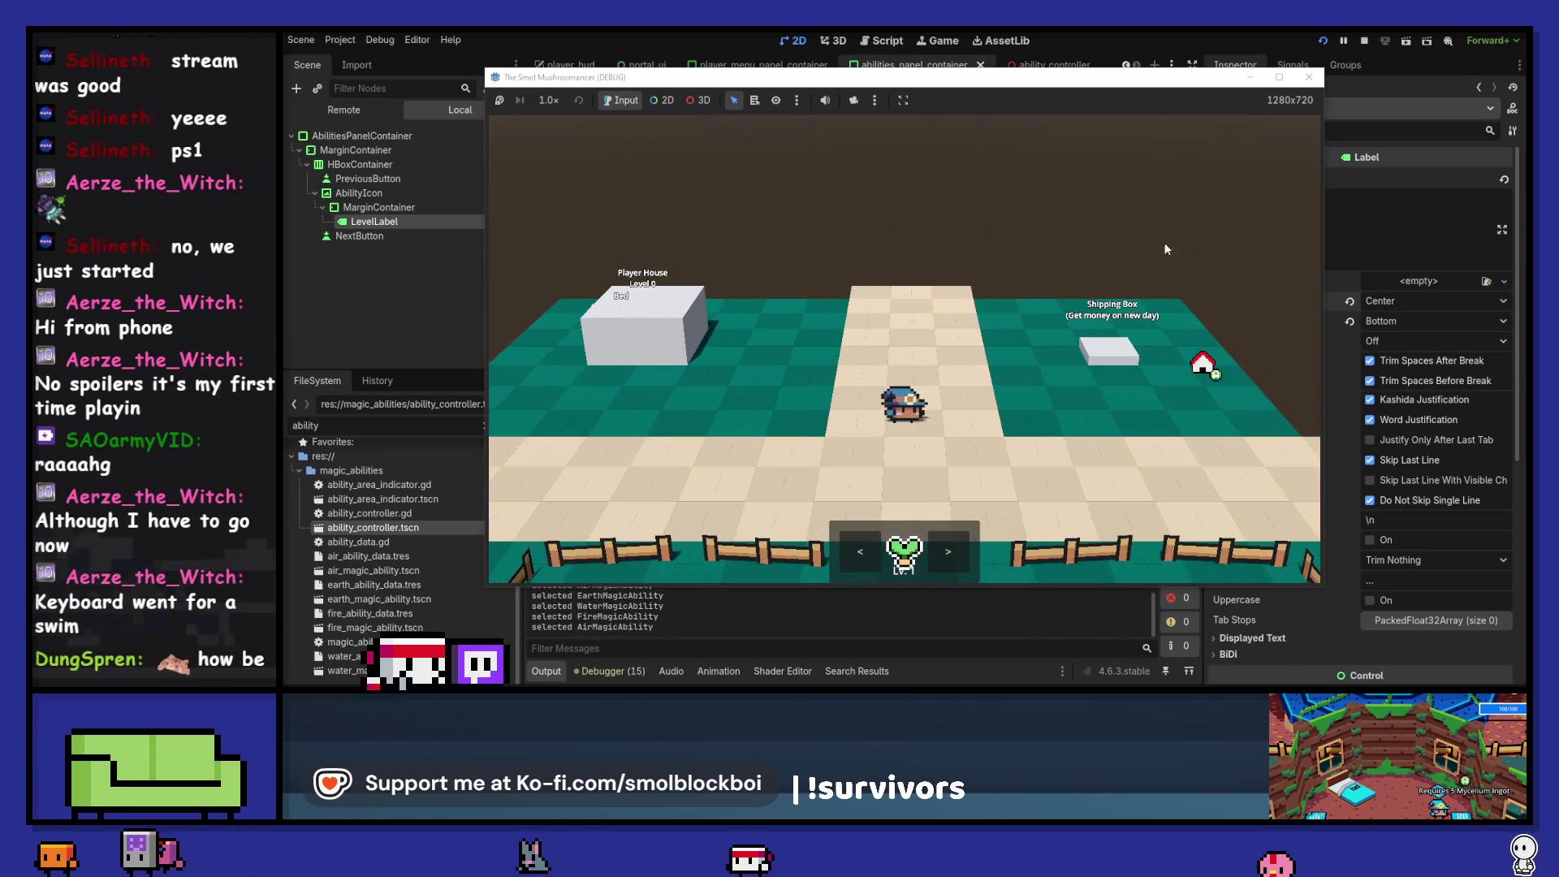
key(F8)
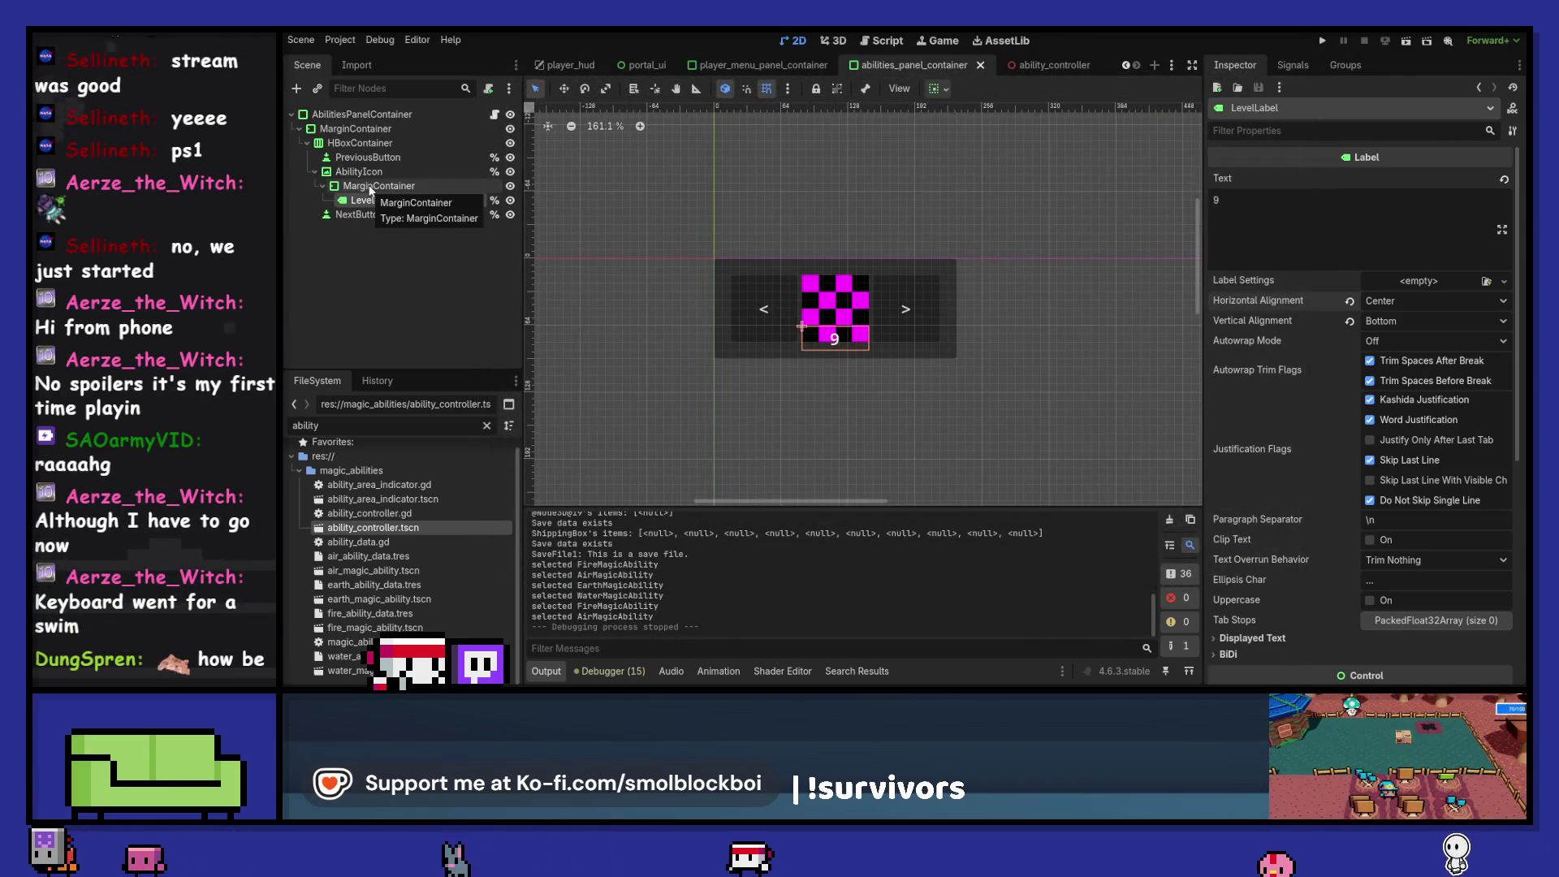
Add a PanelContainer node and make it a child of LevelLabel.
click(369, 187)
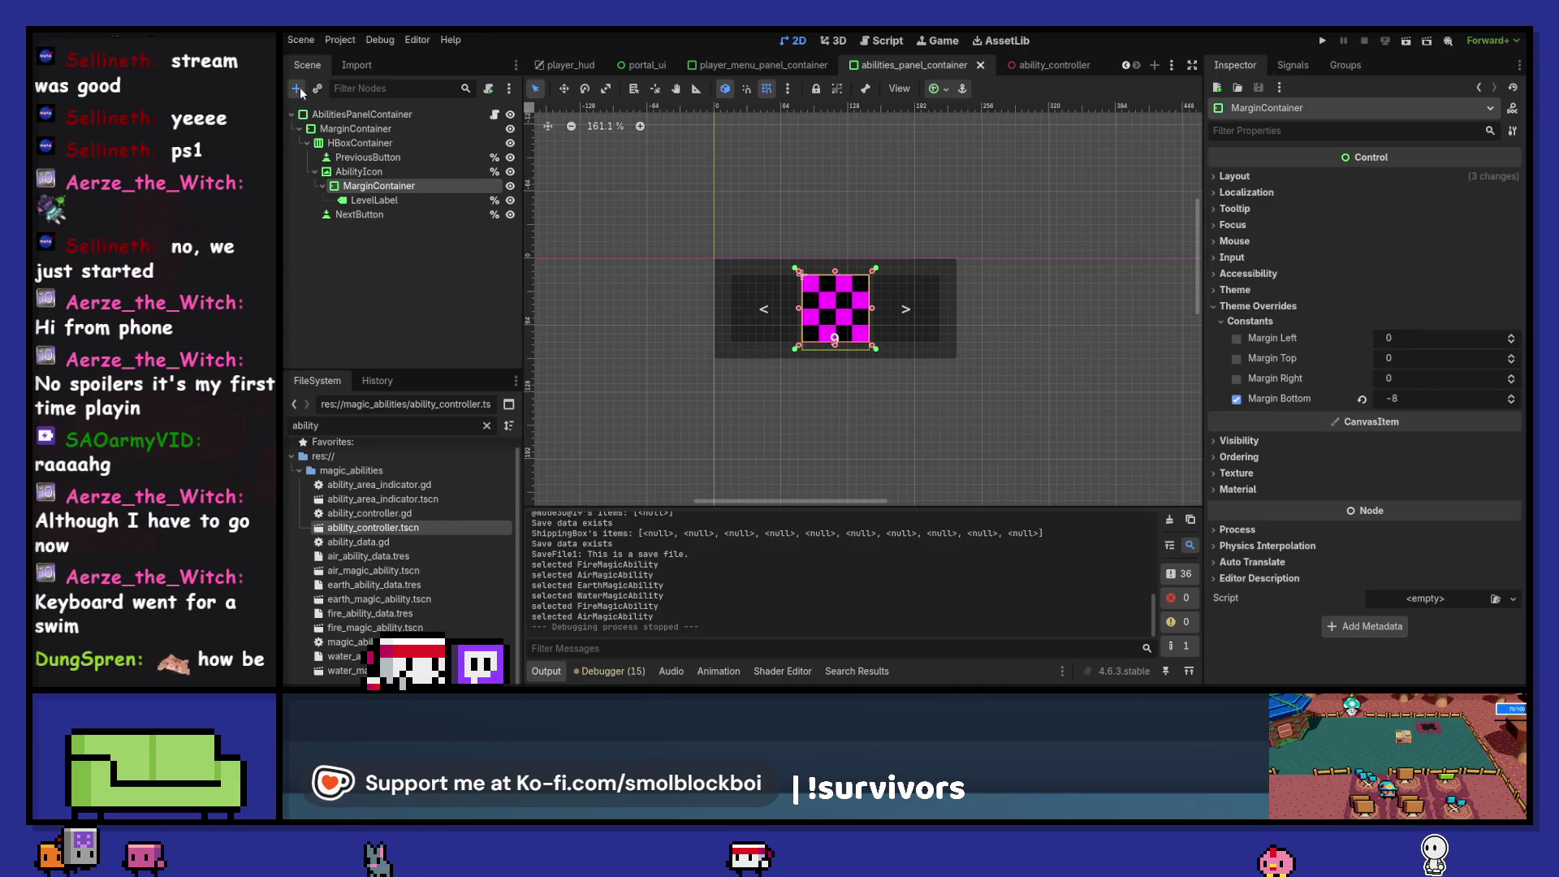
click(297, 88)
text(panel)
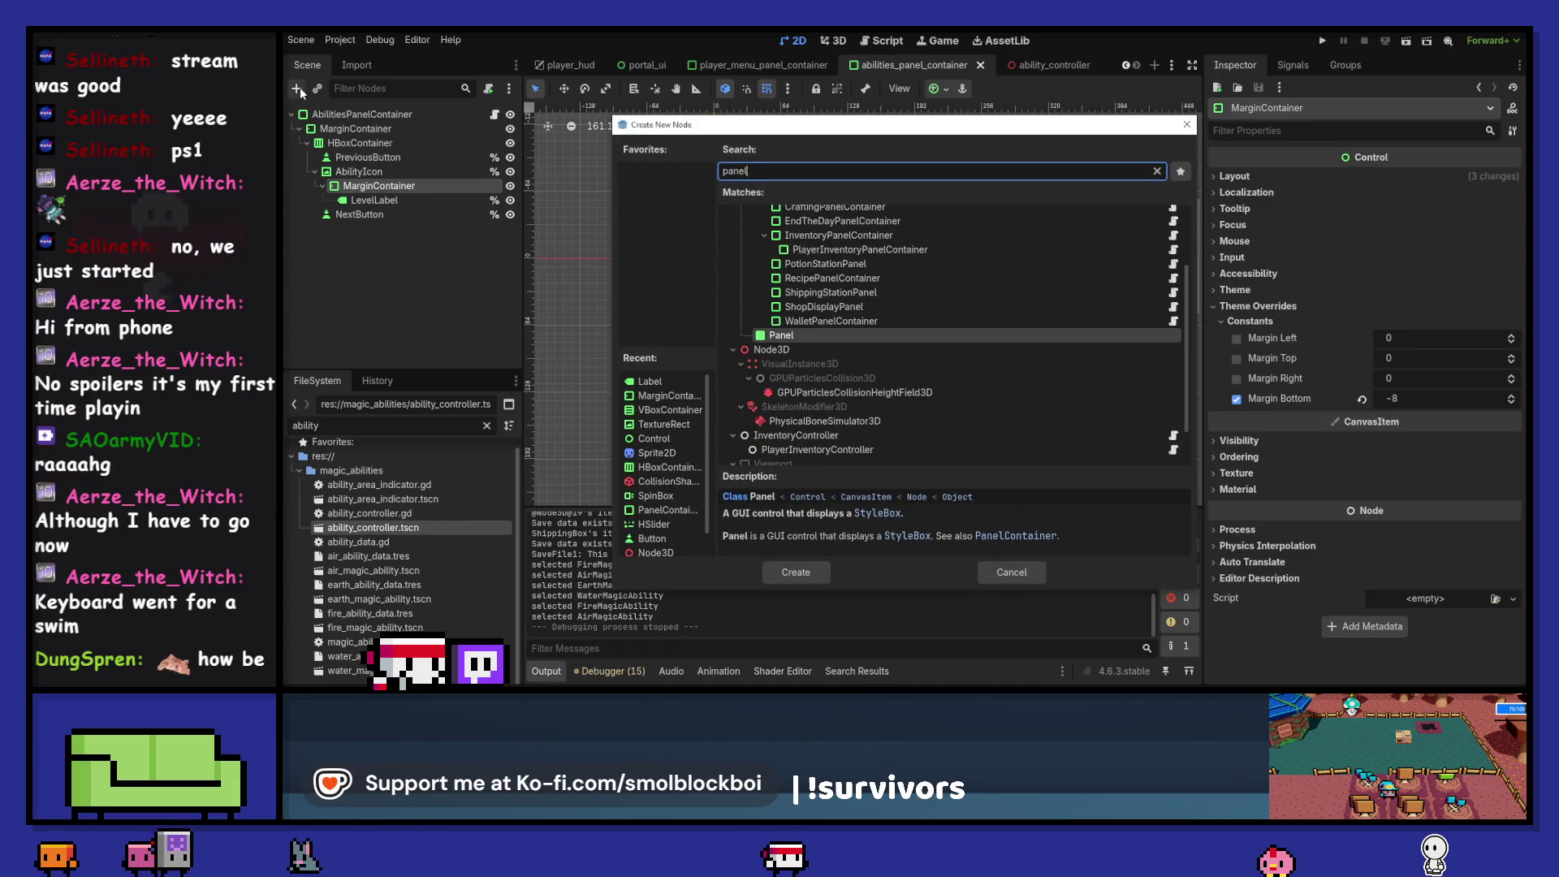
text(container)
key(Return)
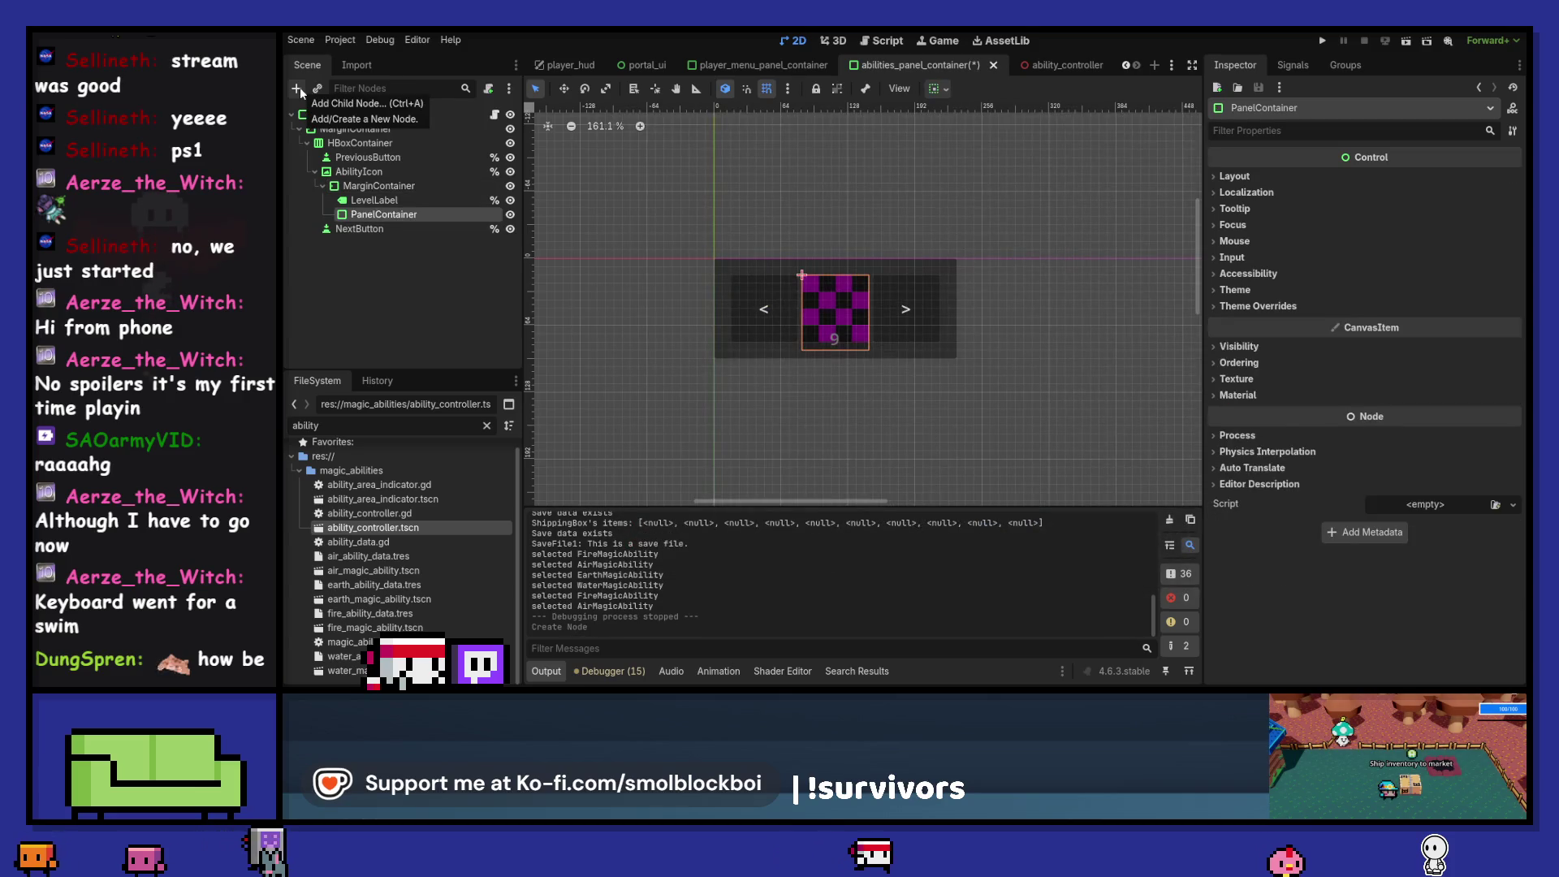
mouse_move(387, 200)
mouse_down()
mouse_move(384, 224)
mouse_move(393, 203)
mouse_up()
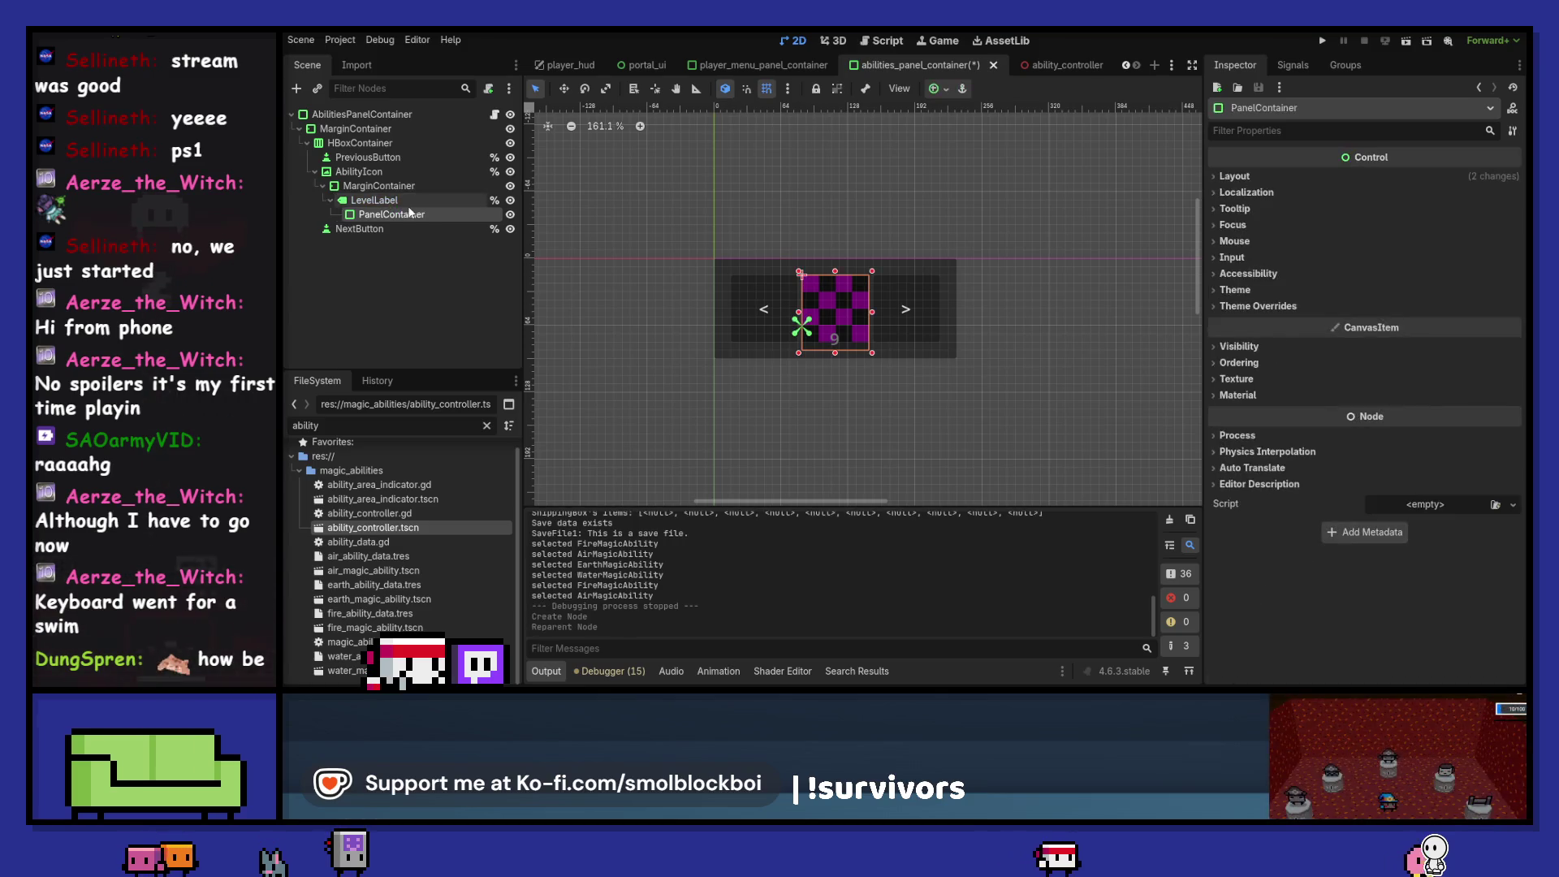
double_click(415, 214)
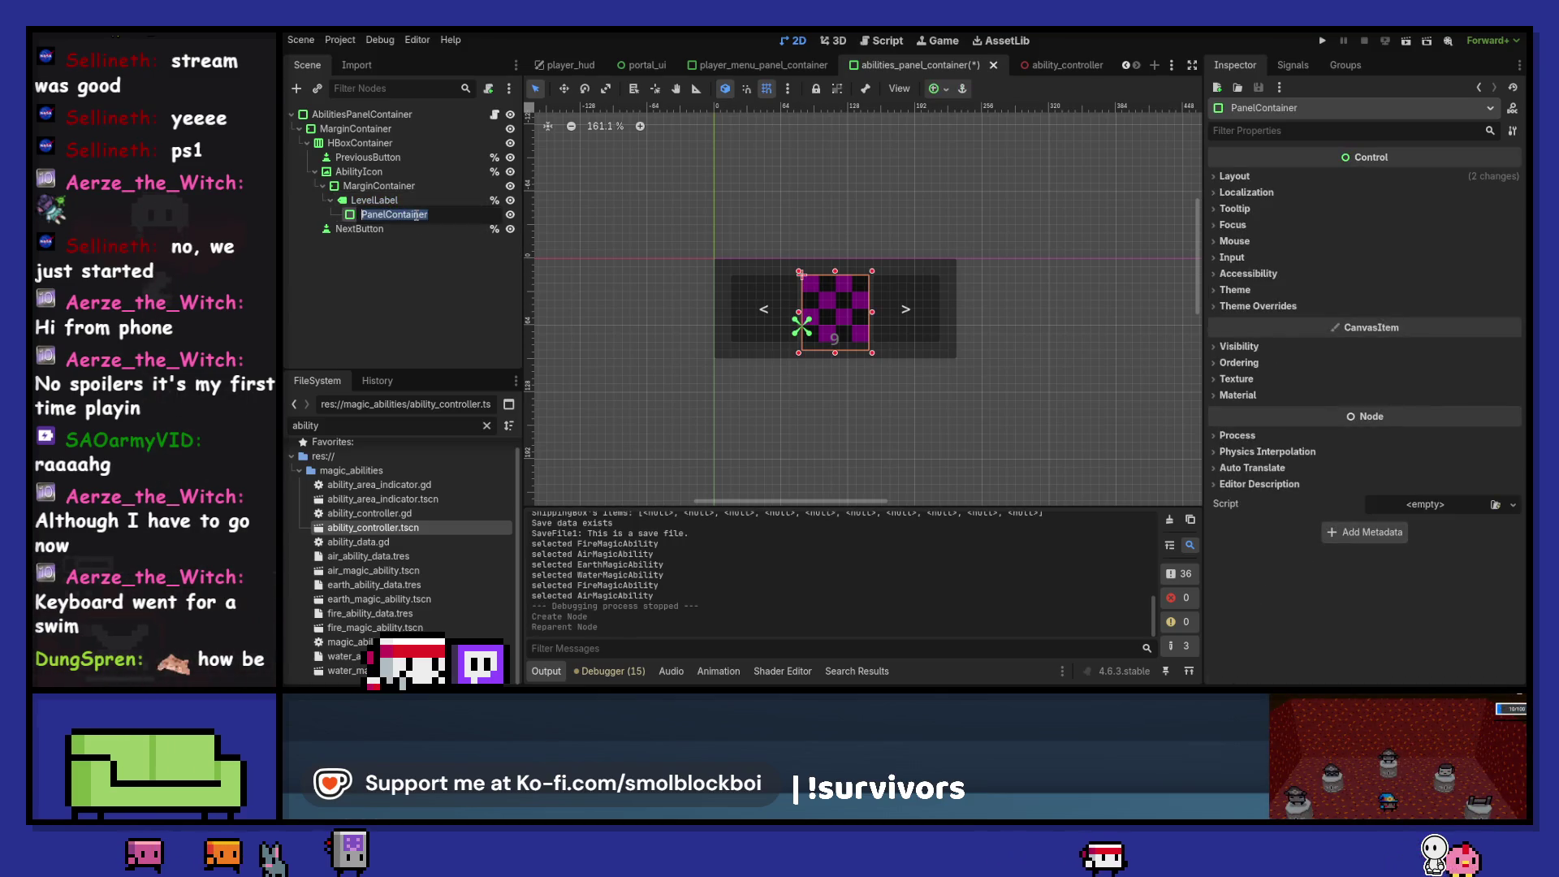
Apply the Full Rect anchor preset to the PanelContainer, enable Show Behind Parent, and run the project.
click(934, 88)
double_click(1012, 207)
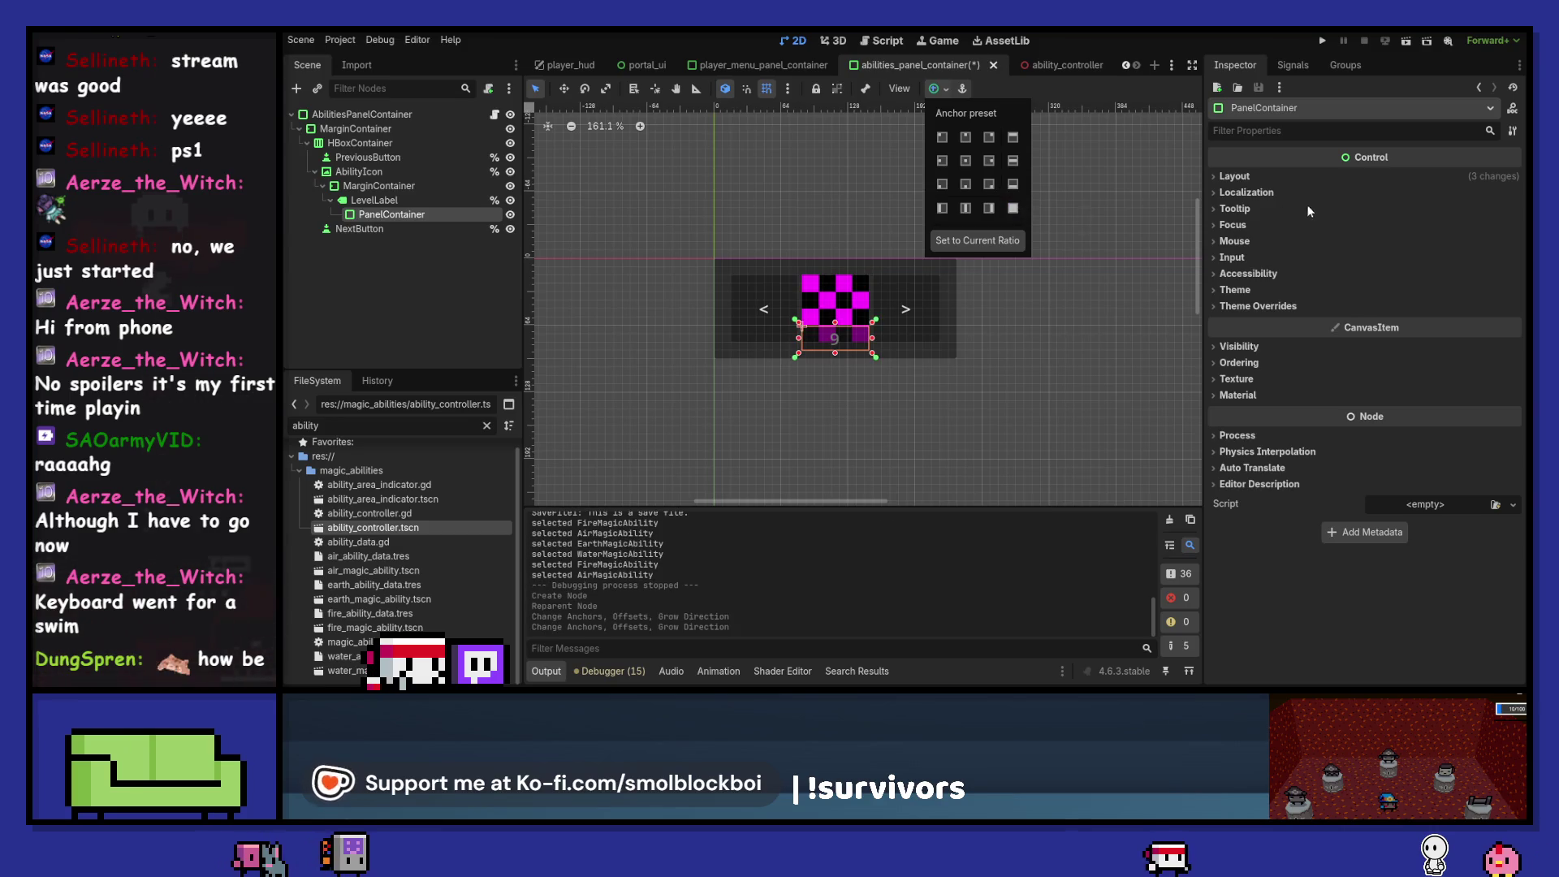
click(1275, 235)
click(1247, 306)
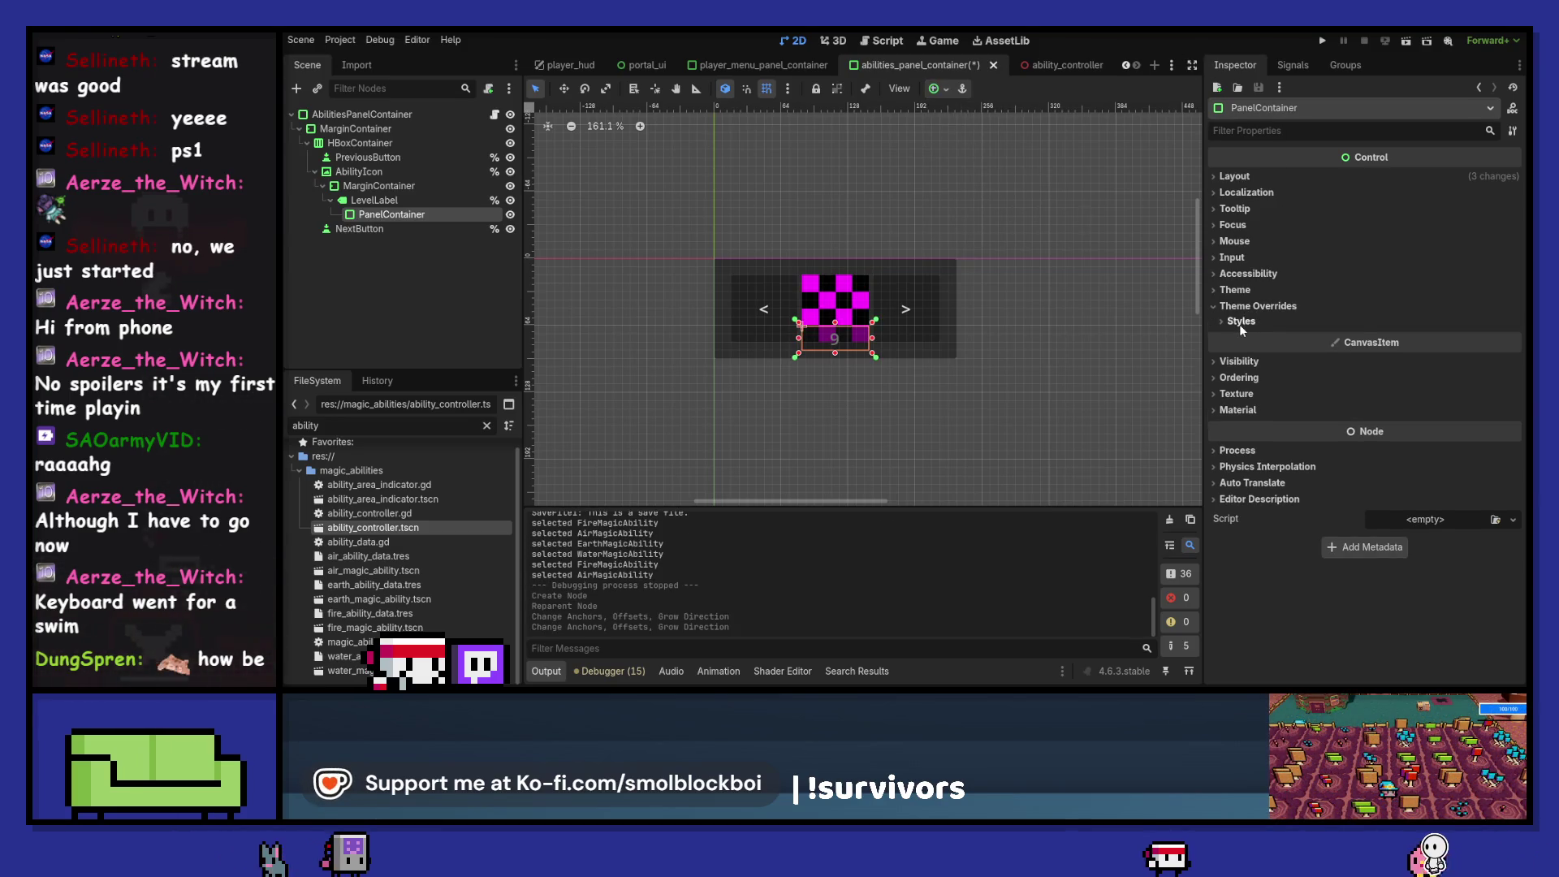
click(1241, 308)
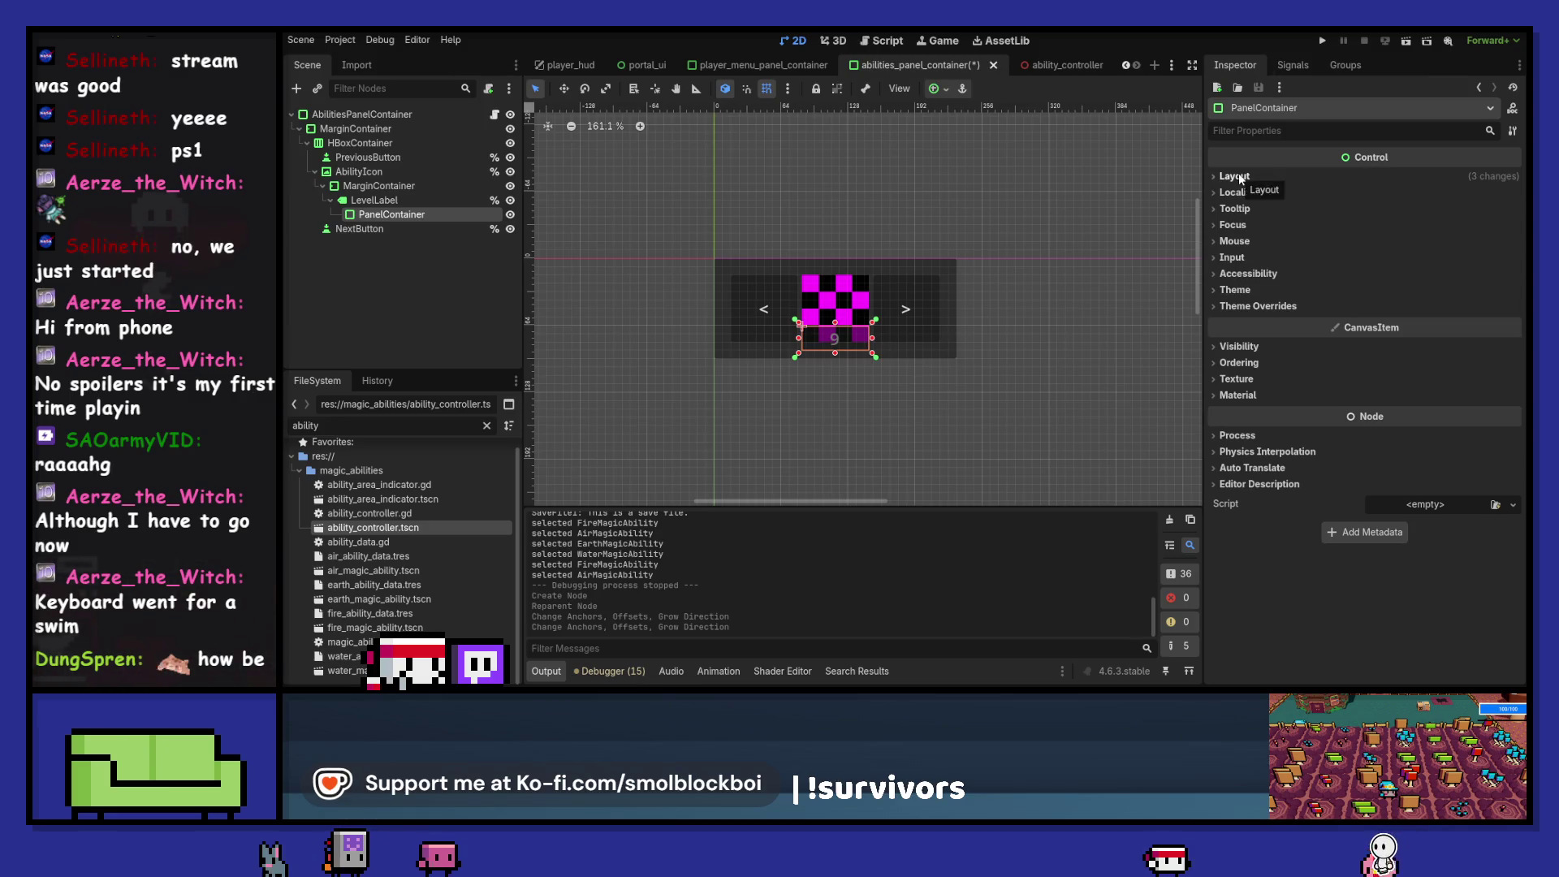
click(1236, 363)
click(1236, 363)
click(1236, 378)
click(1236, 378)
click(1247, 347)
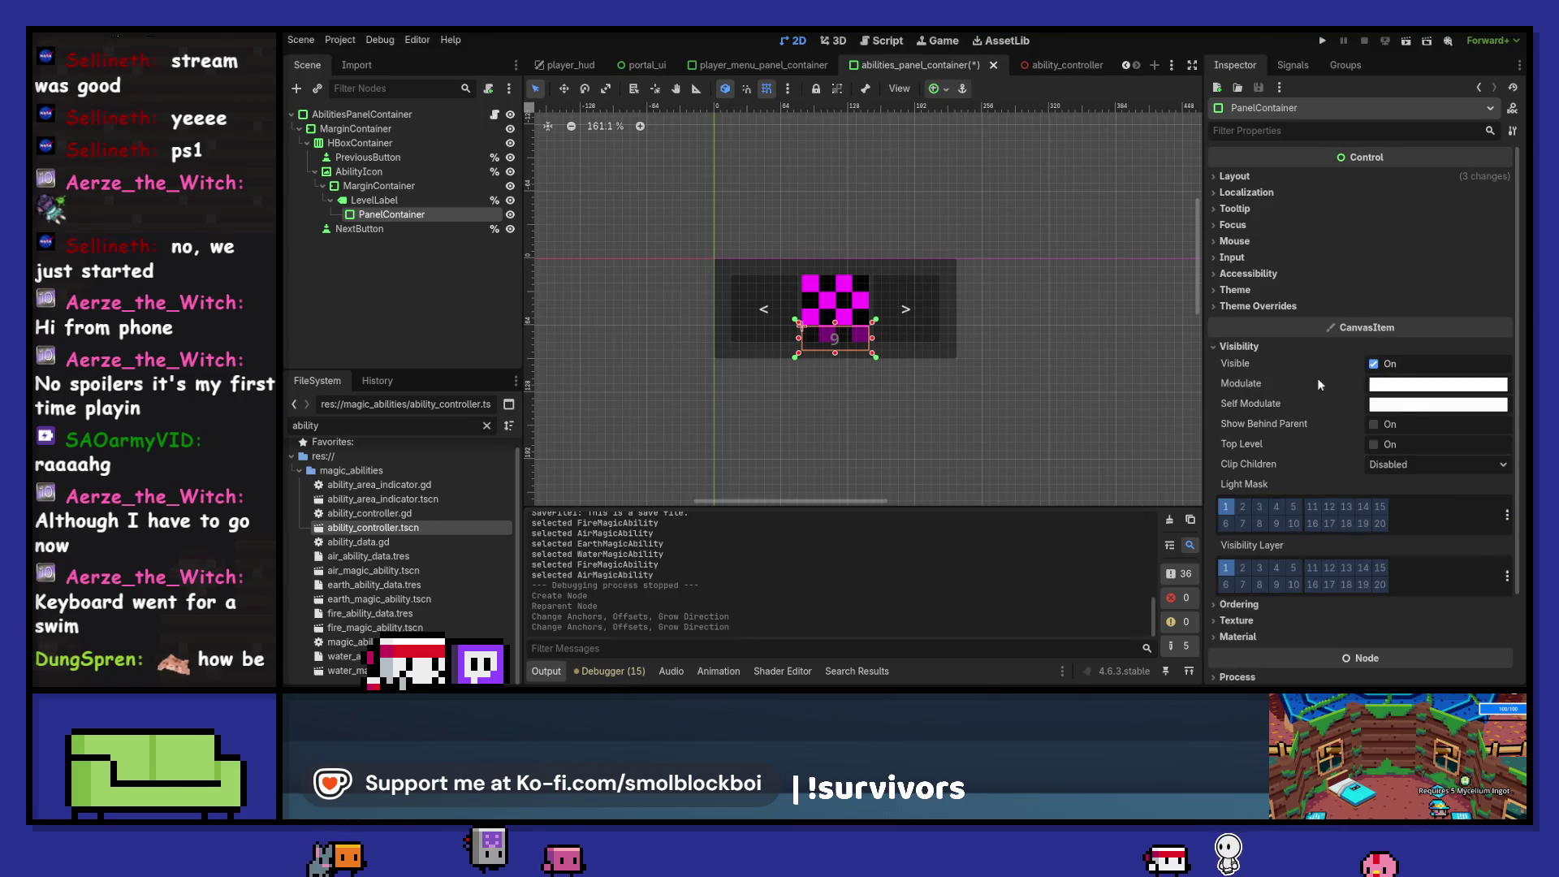
click(1373, 424)
click(1322, 40)
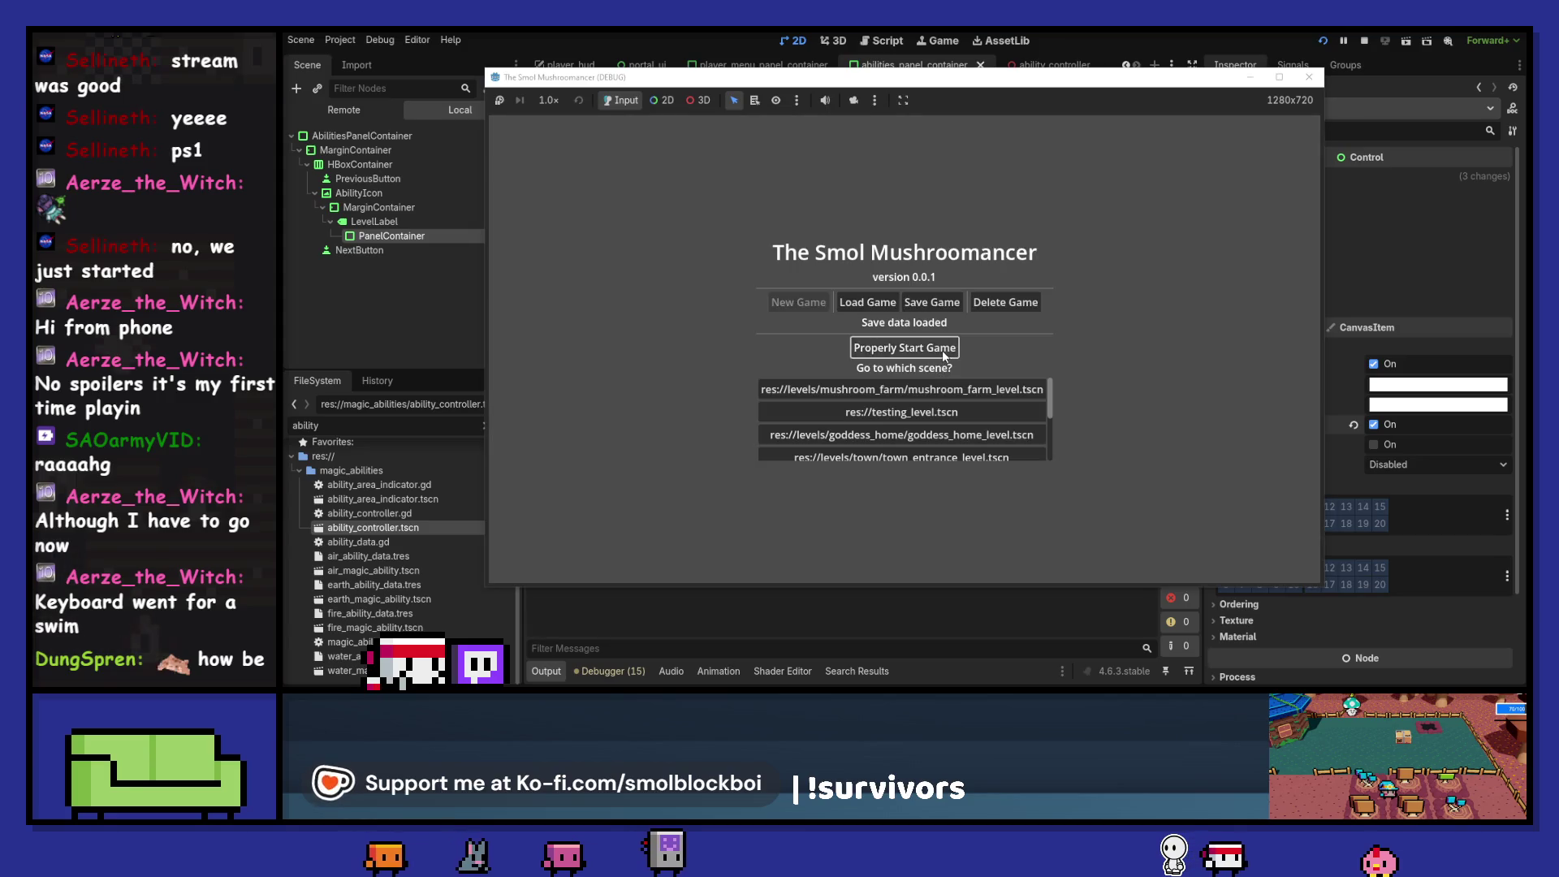
Start the farm level, cycle through the abilities up to Fire checking each shows Lv. 1, then stop the game.
click(933, 351)
key(d)
scroll(1048, 406, down, 2)
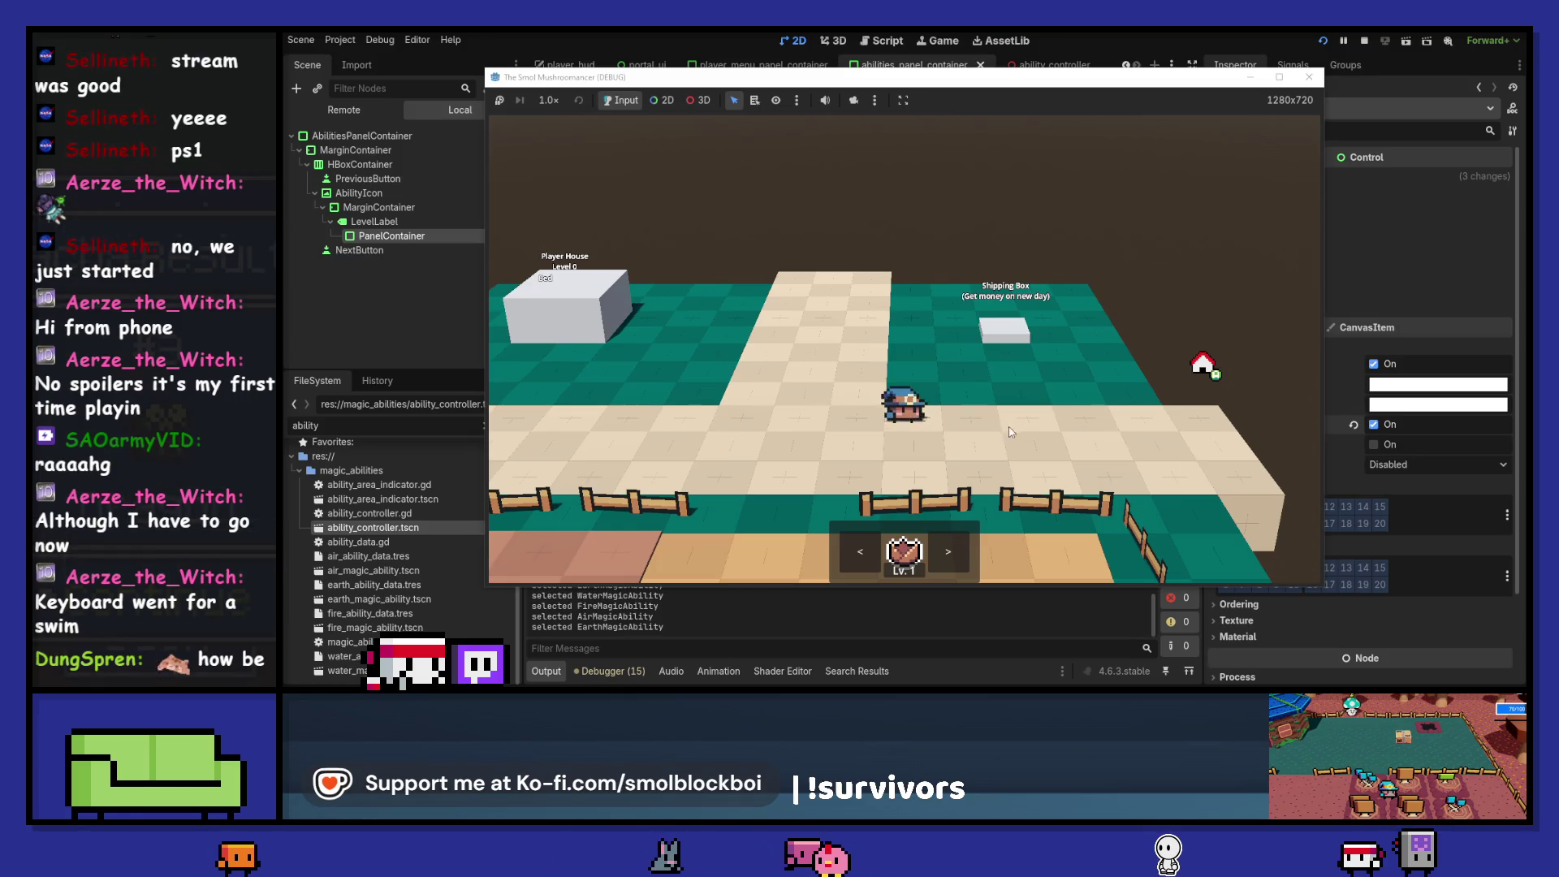
key(q)
key(q)
key(i)
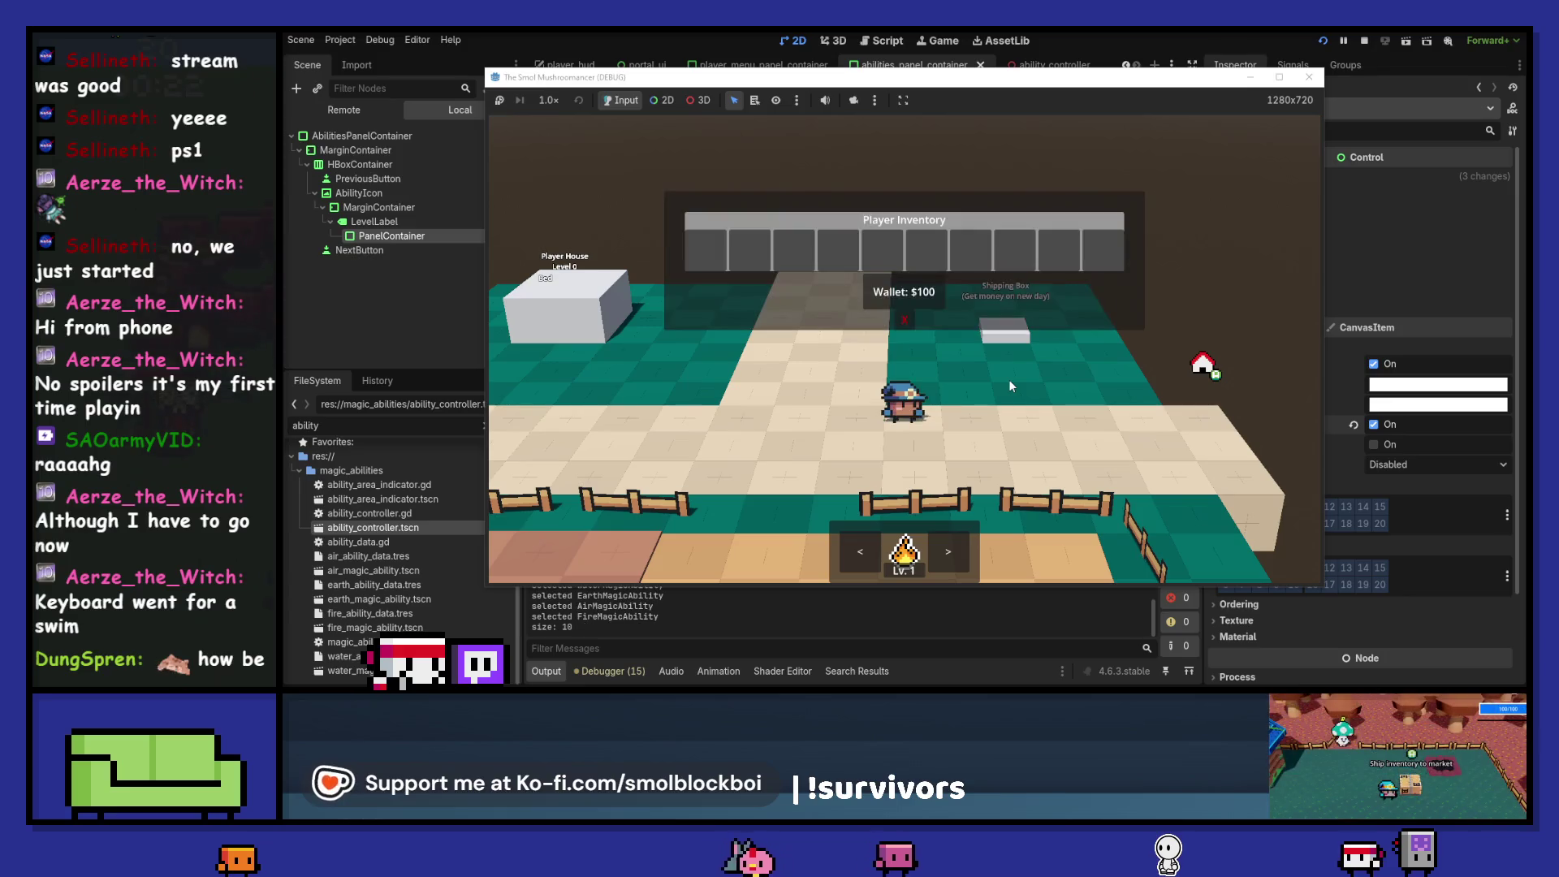
key(i)
key(e)
key(e)
key(e)
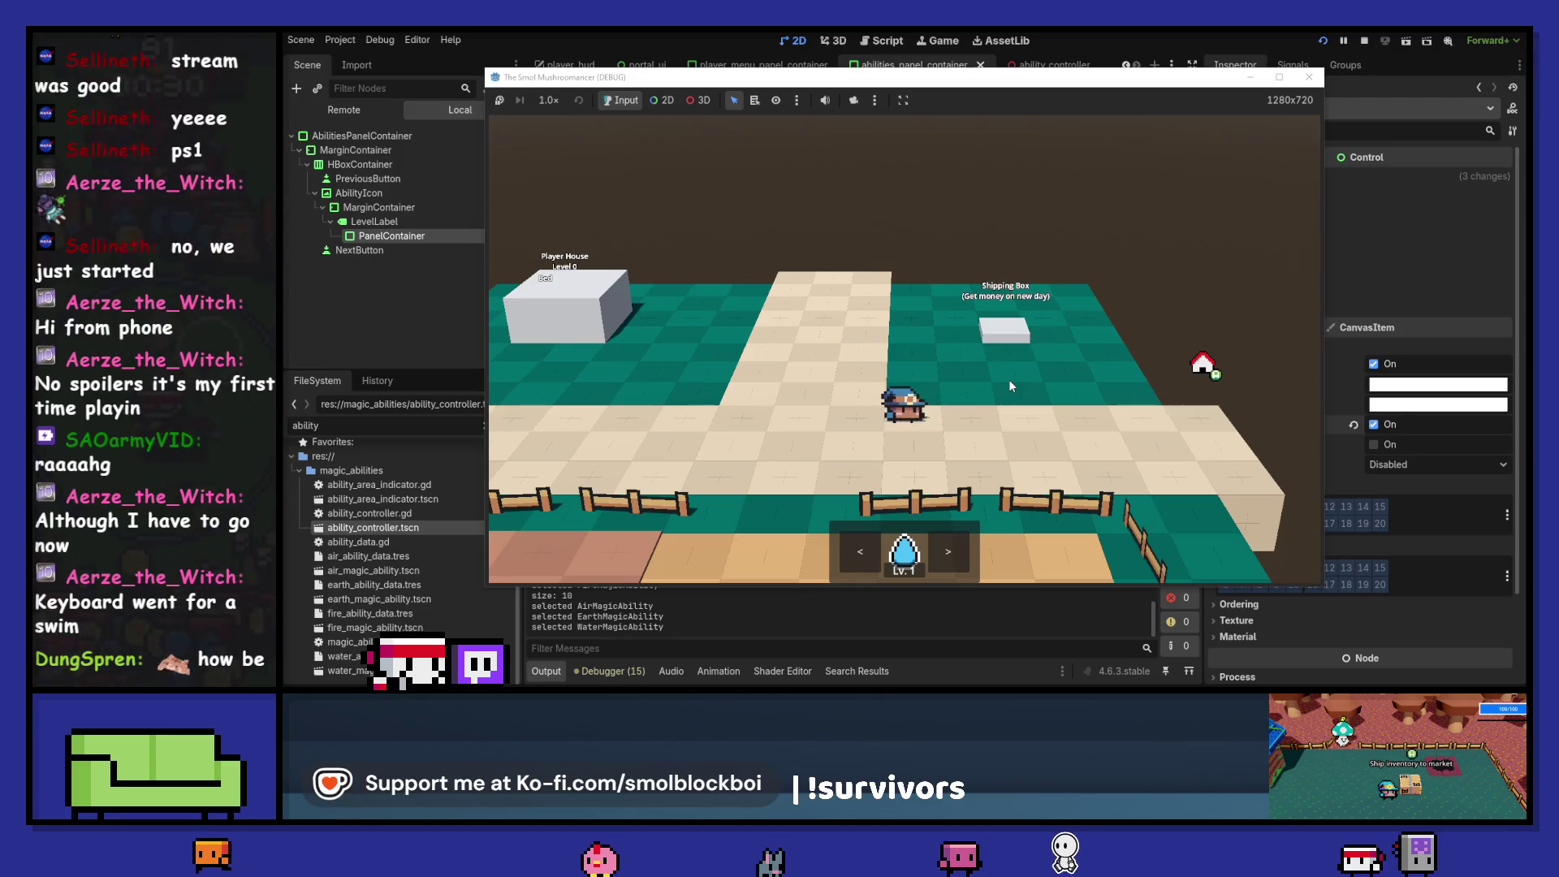
key(e)
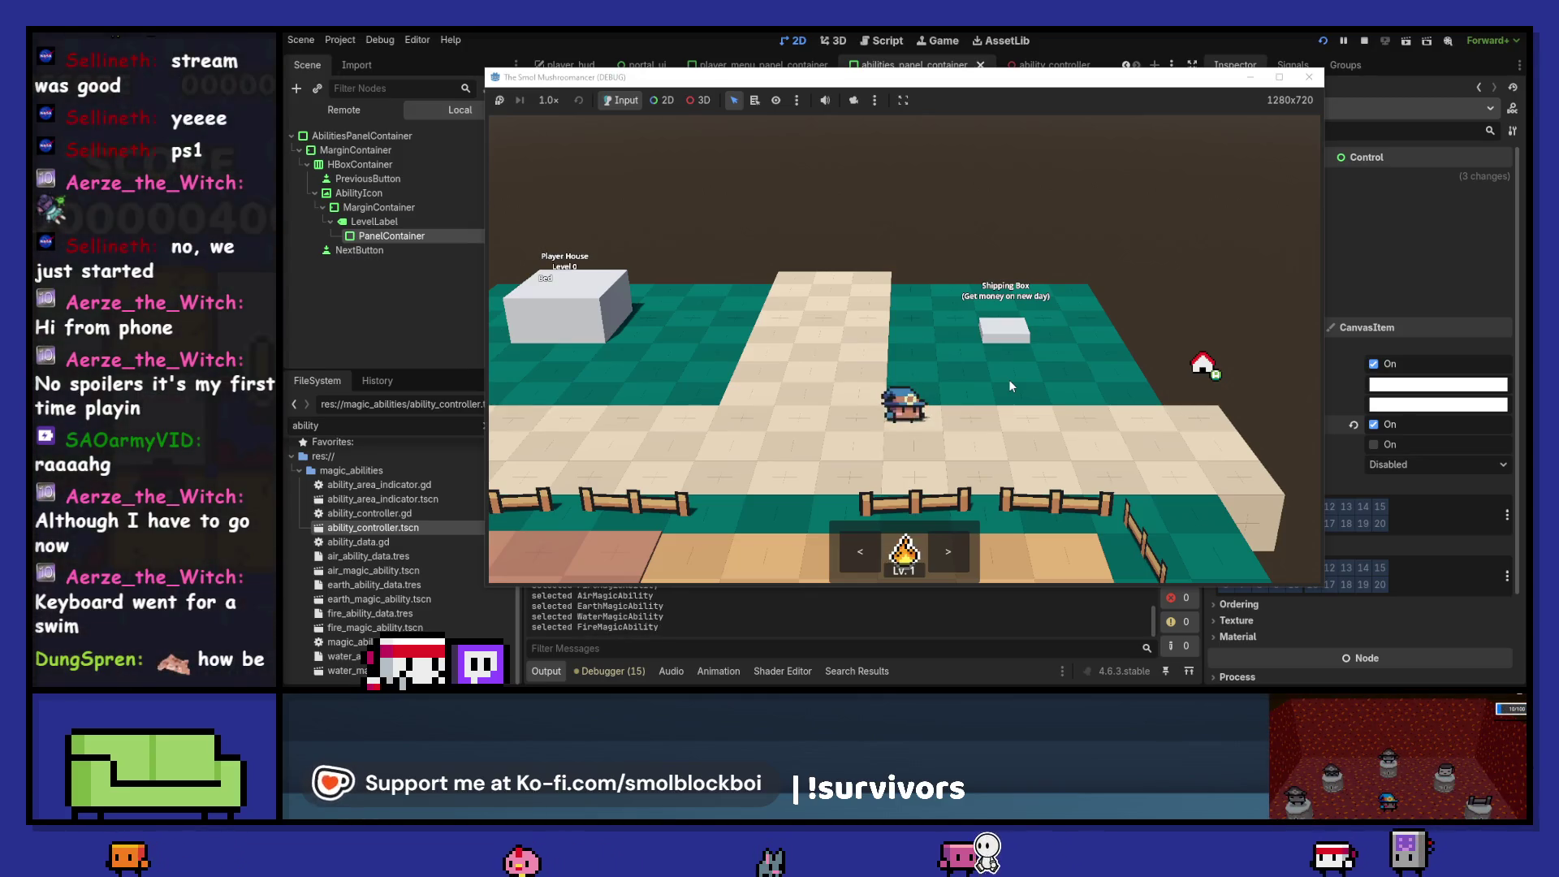
key(F8)
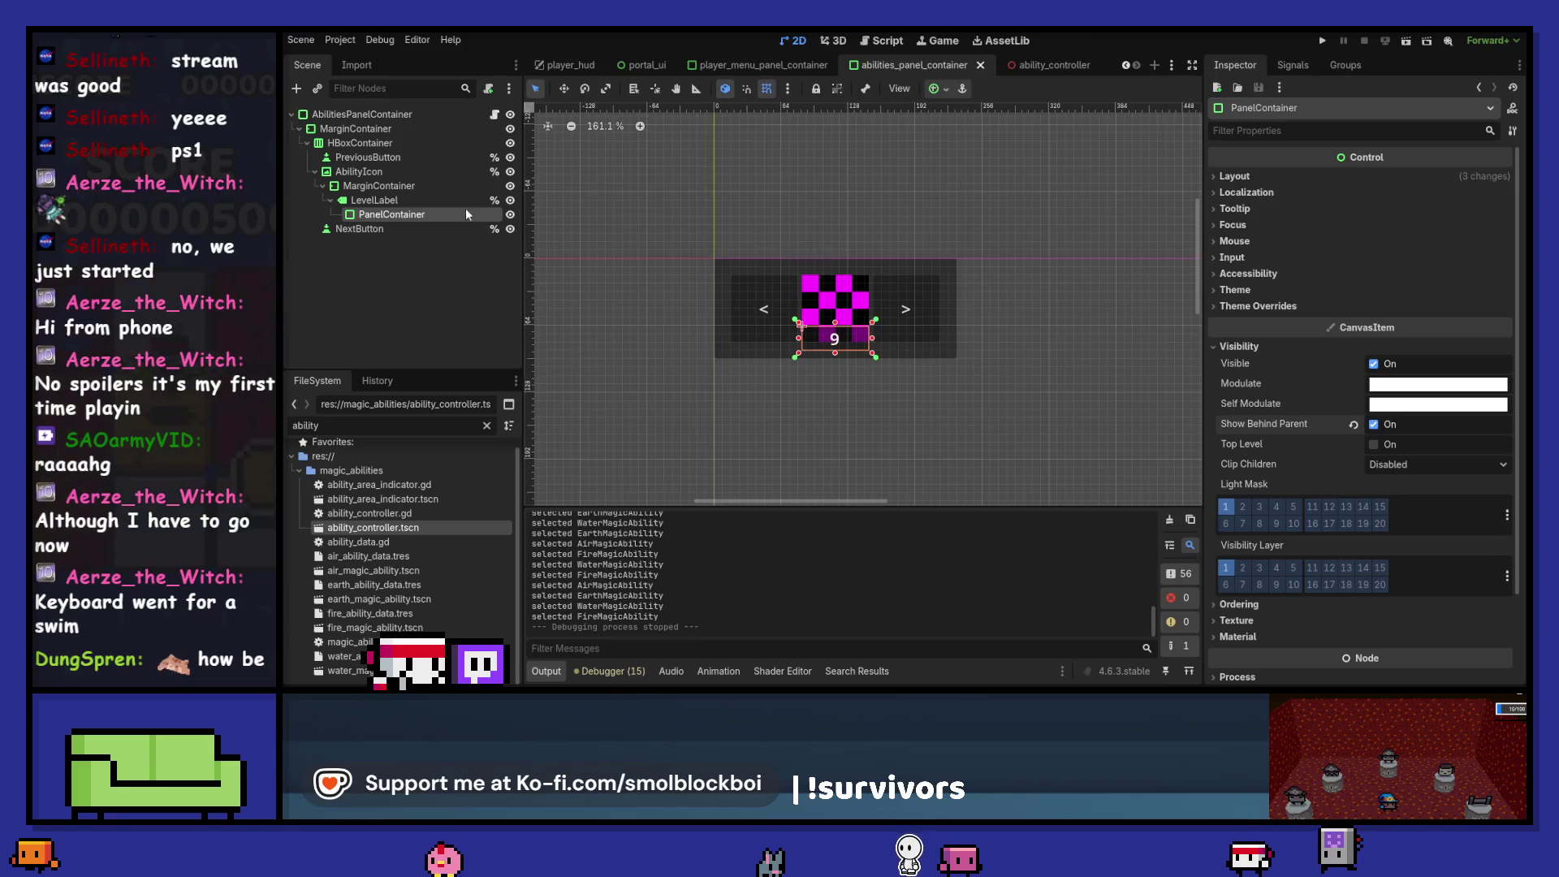
Add a VBoxContainer as a child of the outer MarginContainer.
click(379, 185)
click(374, 199)
click(378, 185)
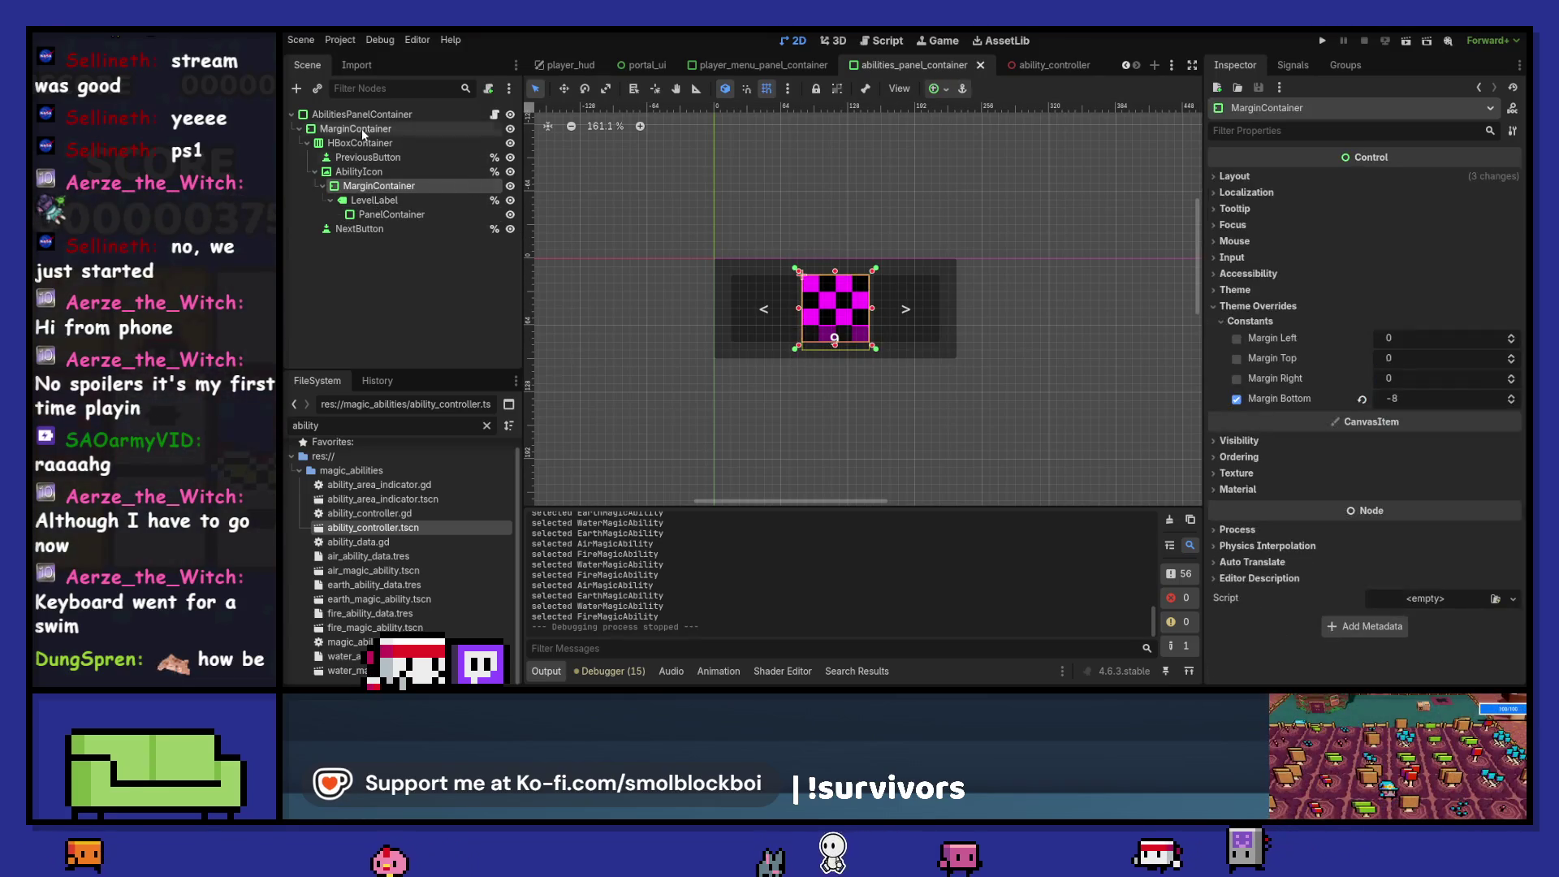
click(362, 142)
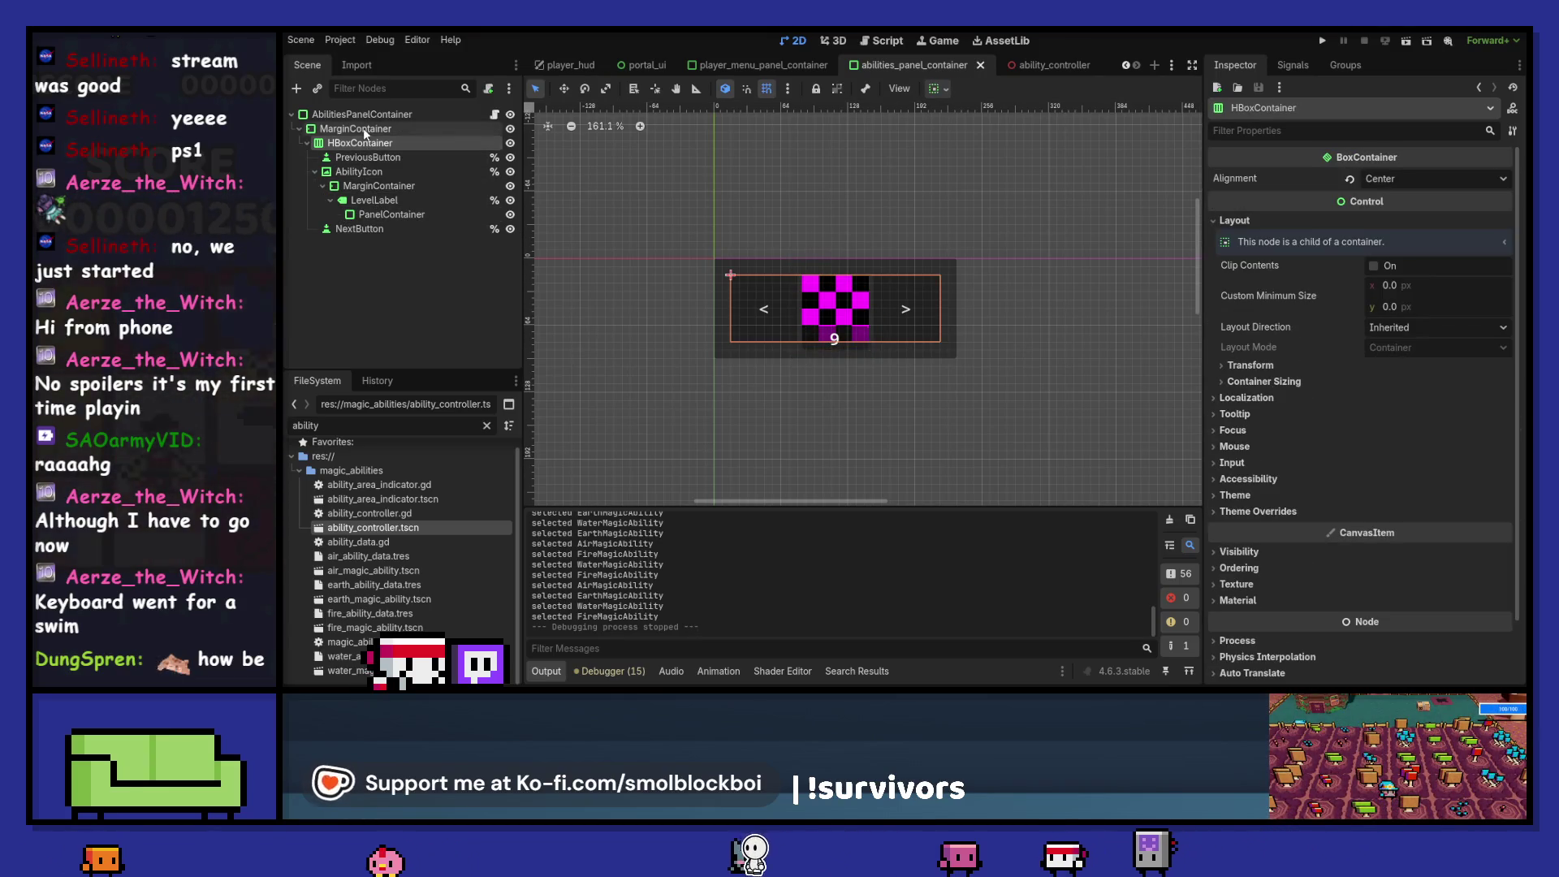
click(363, 128)
click(297, 89)
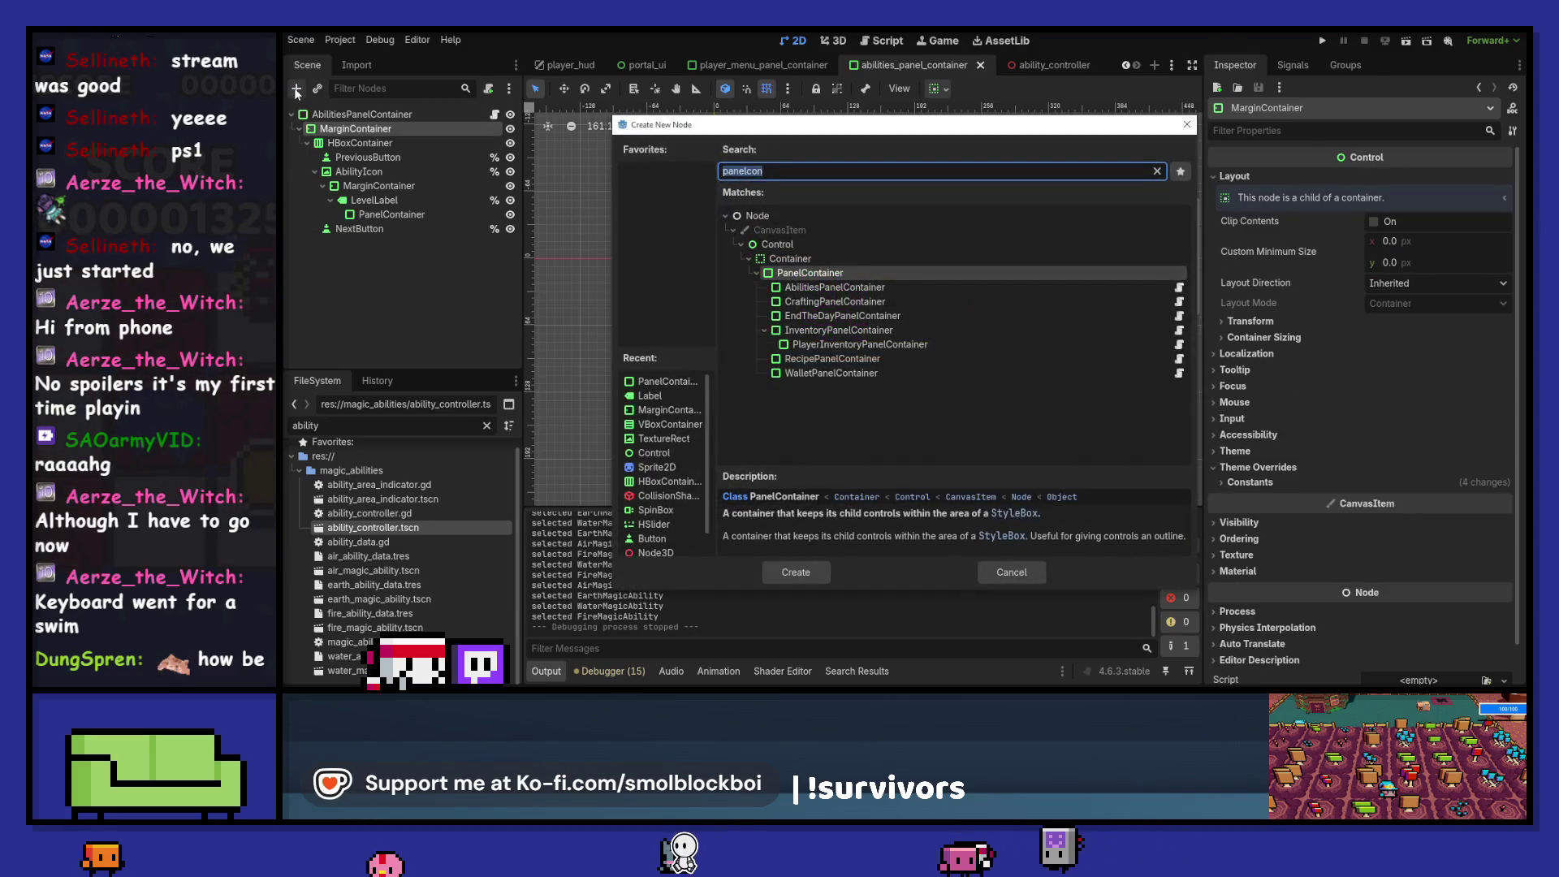
text(vbox)
double_click(839, 328)
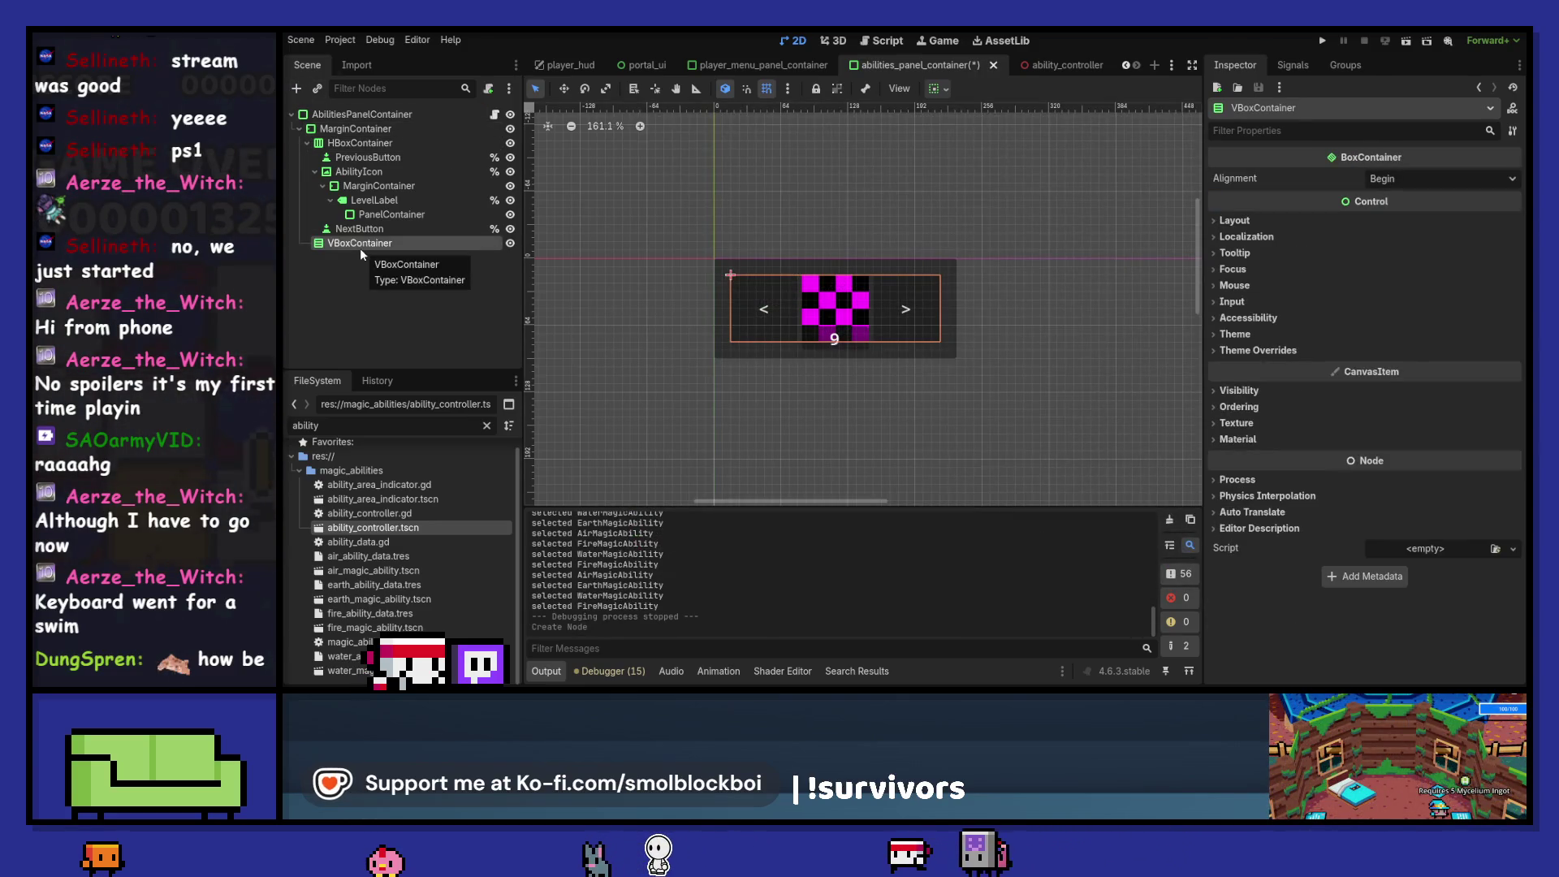
Nest the HBoxContainer inside the VBoxContainer and move LevelLabel above the icon row.
drag(359, 245, 362, 143)
click(364, 127)
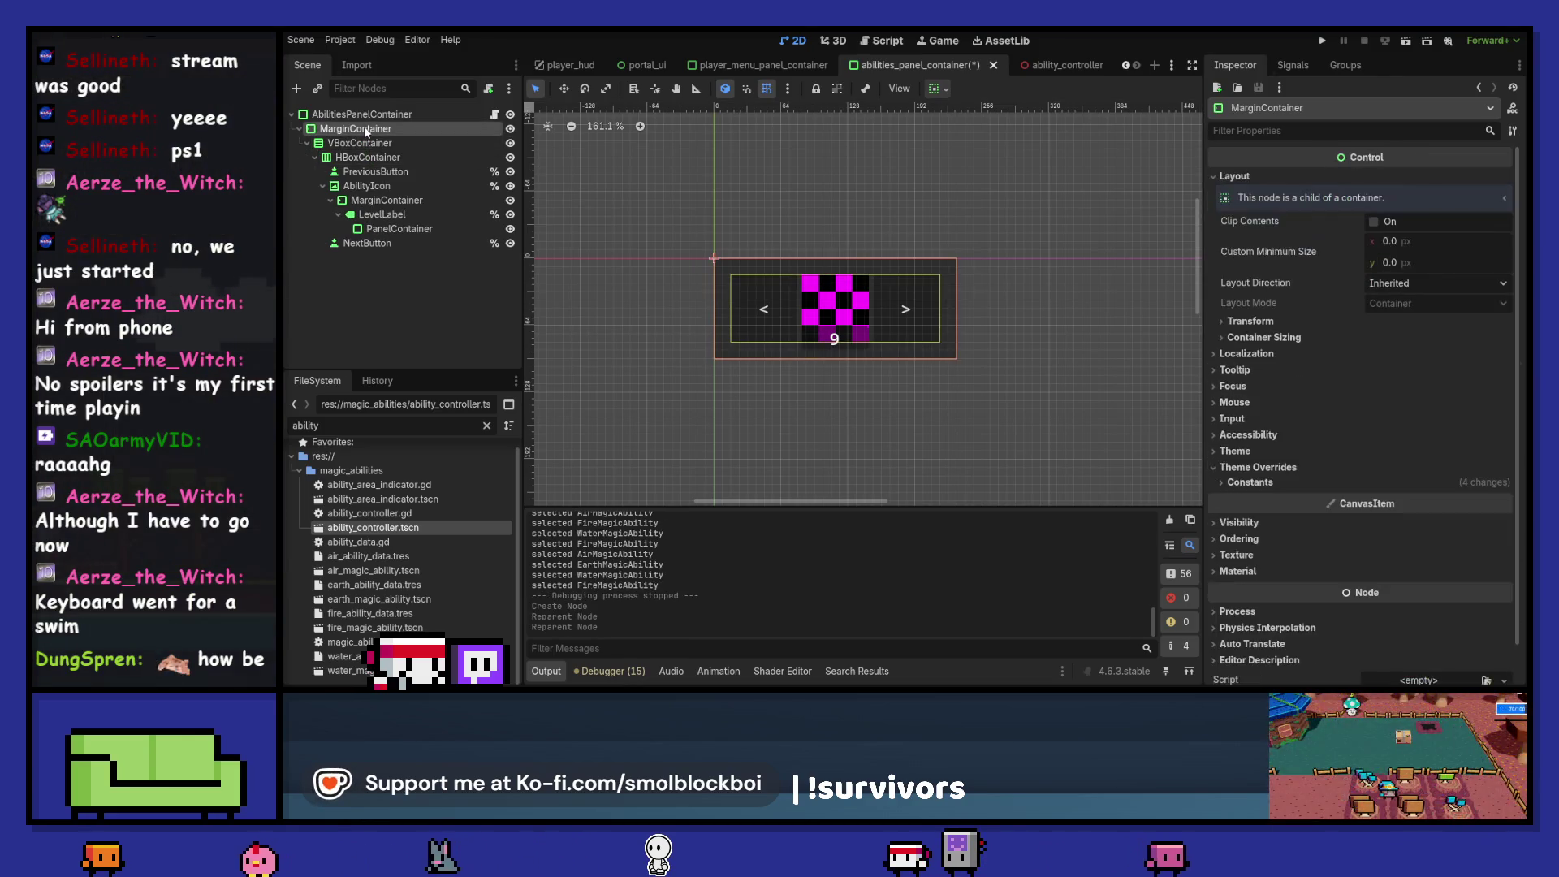
click(365, 143)
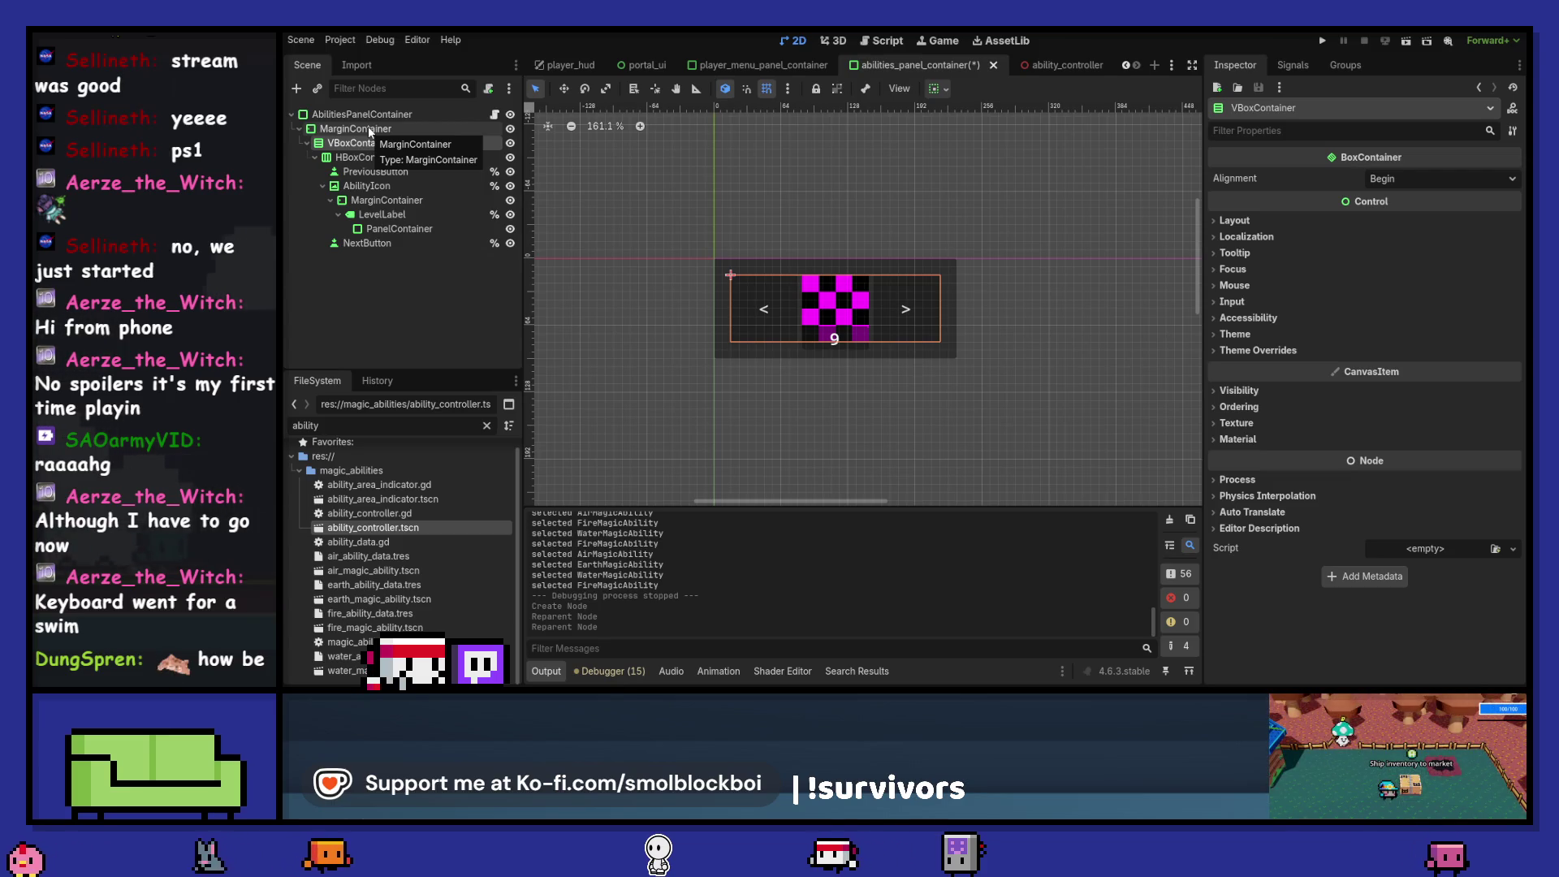
click(368, 127)
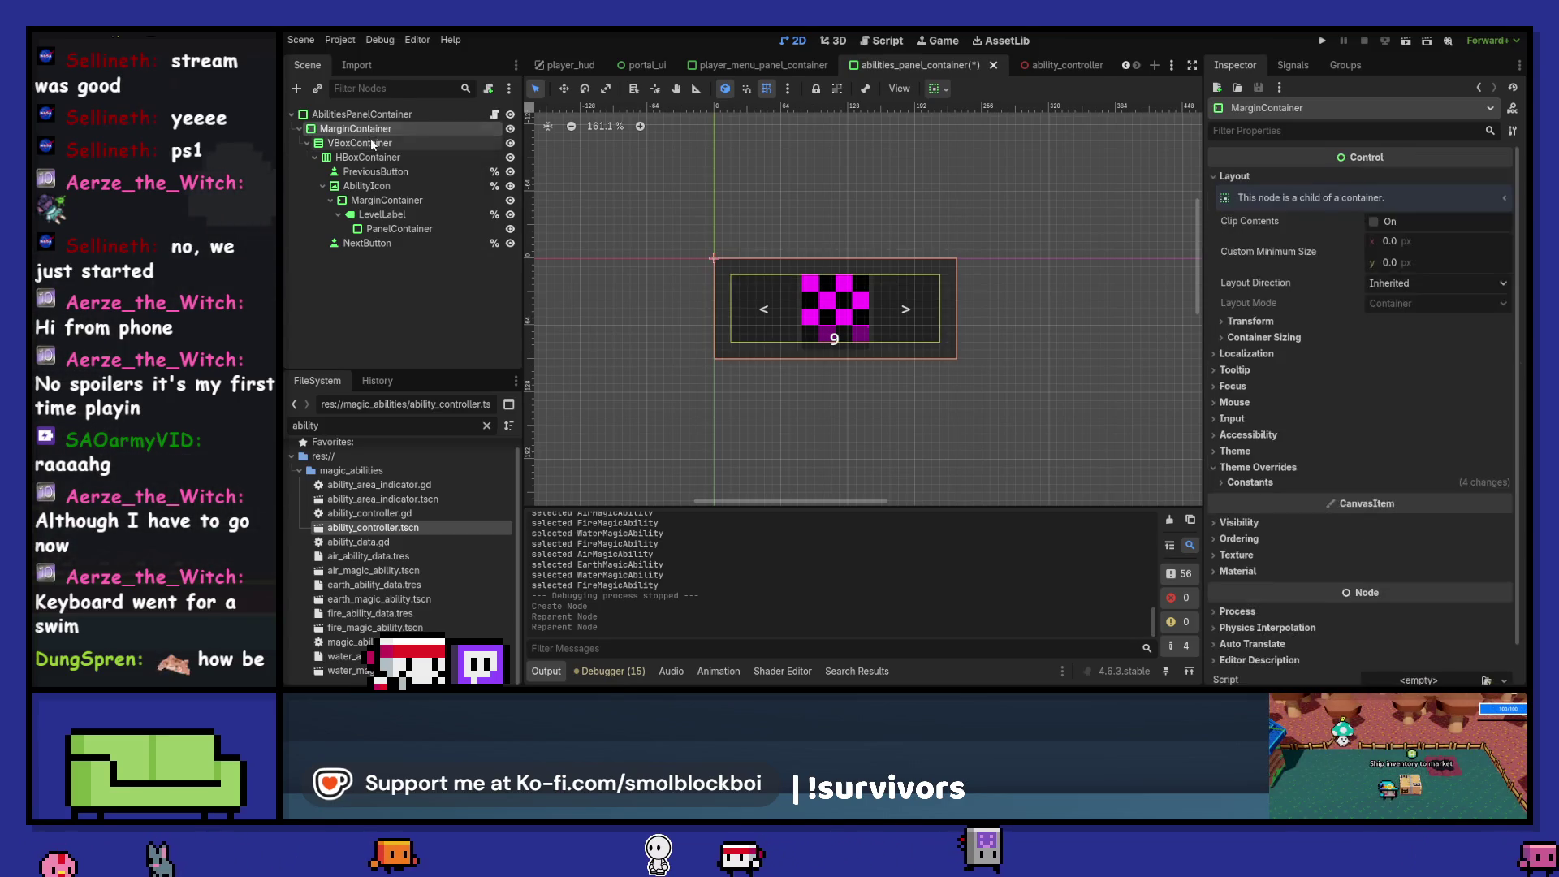
click(372, 158)
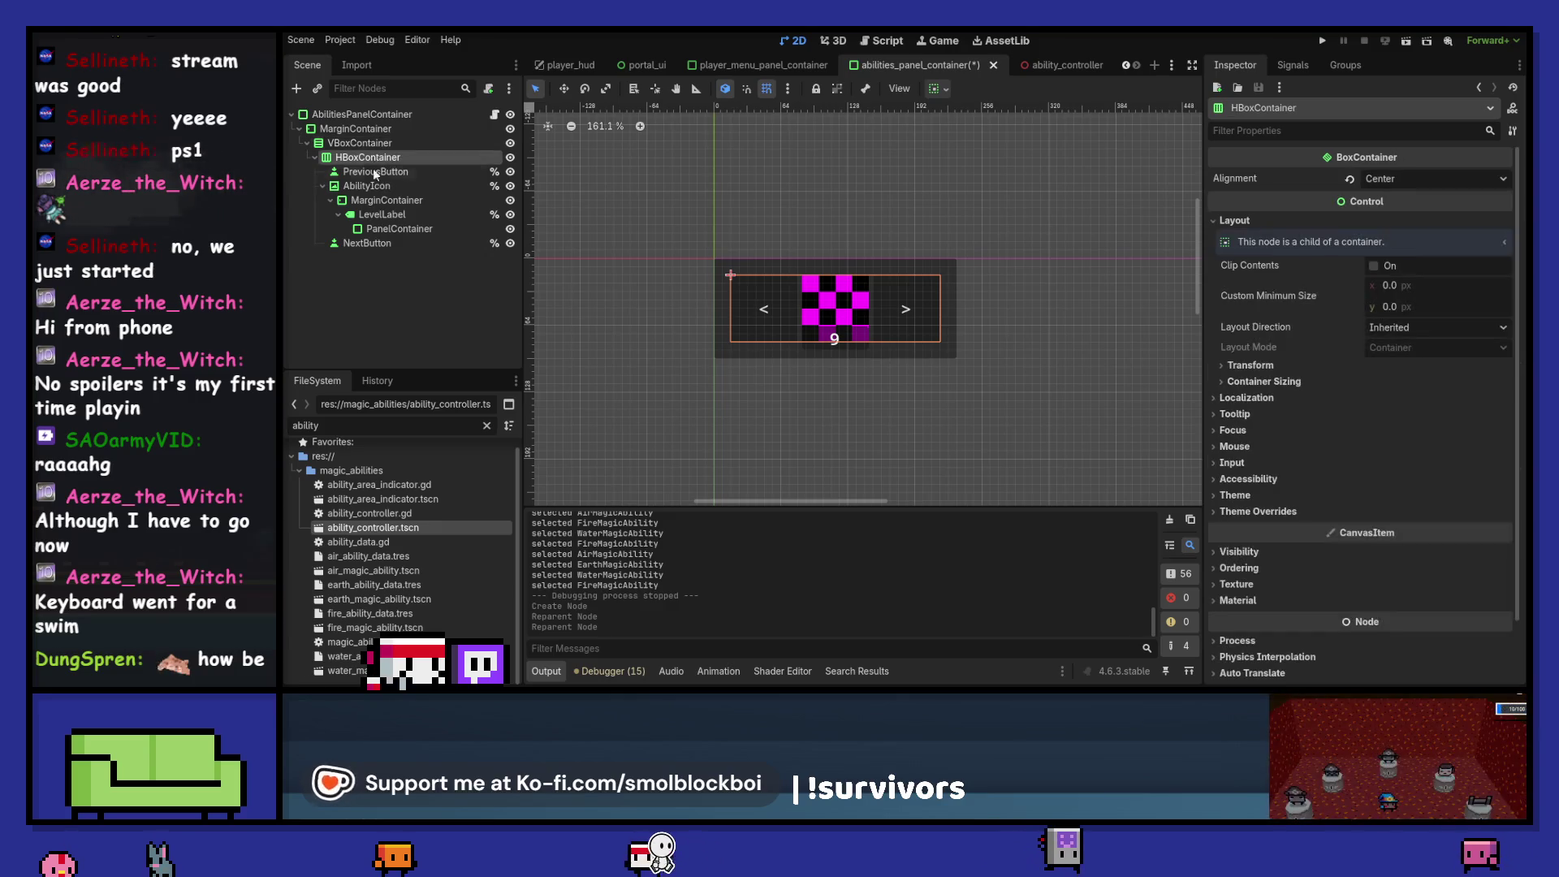
click(381, 200)
click(381, 214)
drag(383, 220, 368, 152)
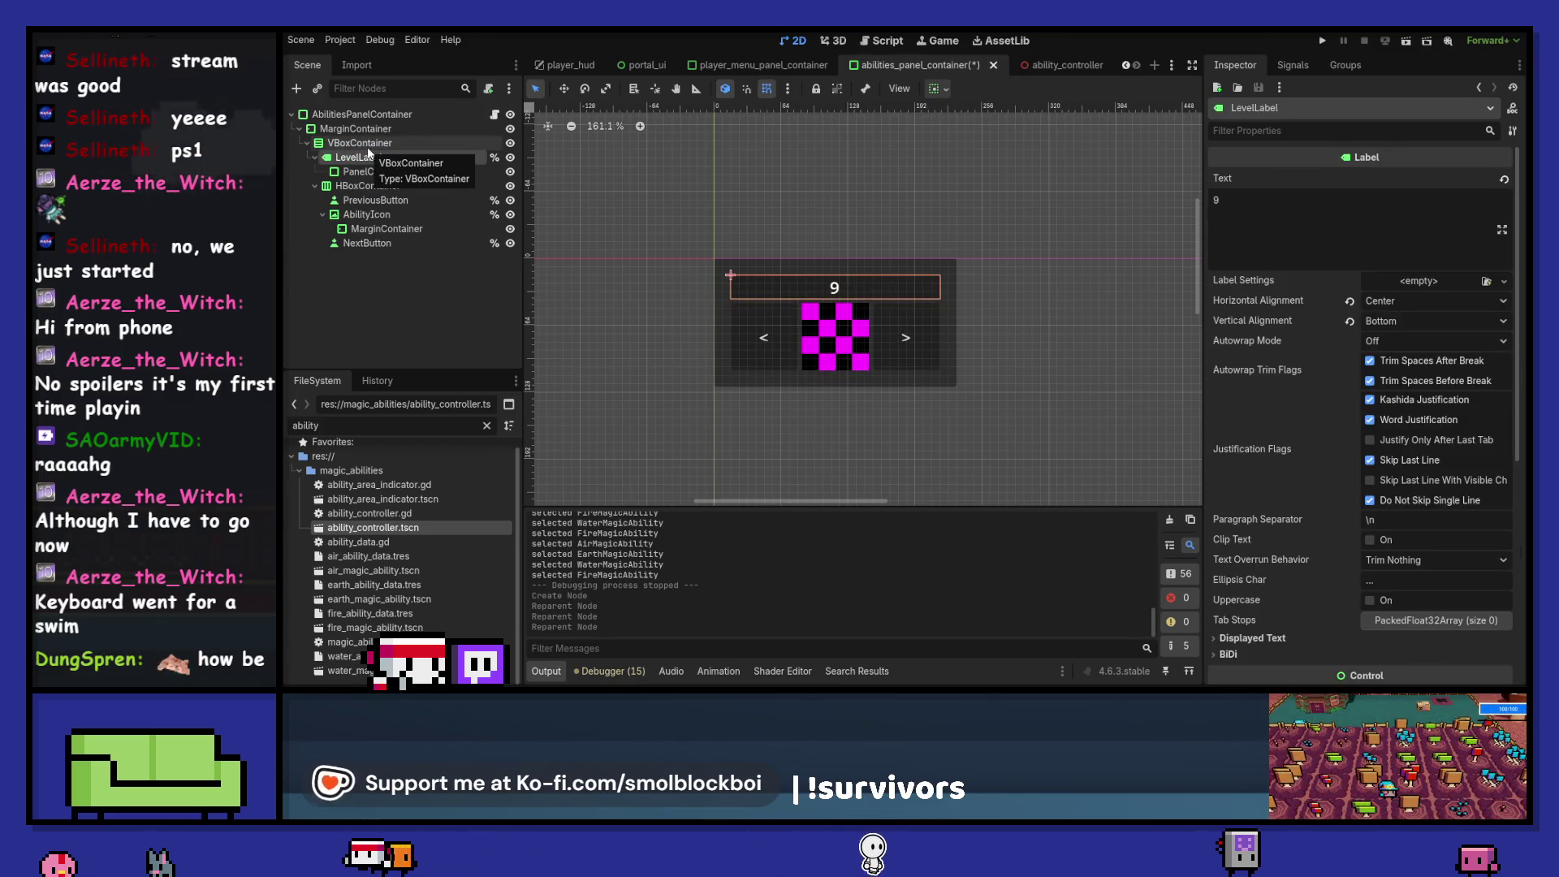
Check LevelLabel and its PanelContainer background, save the scene, and reopen abilities_panel_container.gd.
click(377, 244)
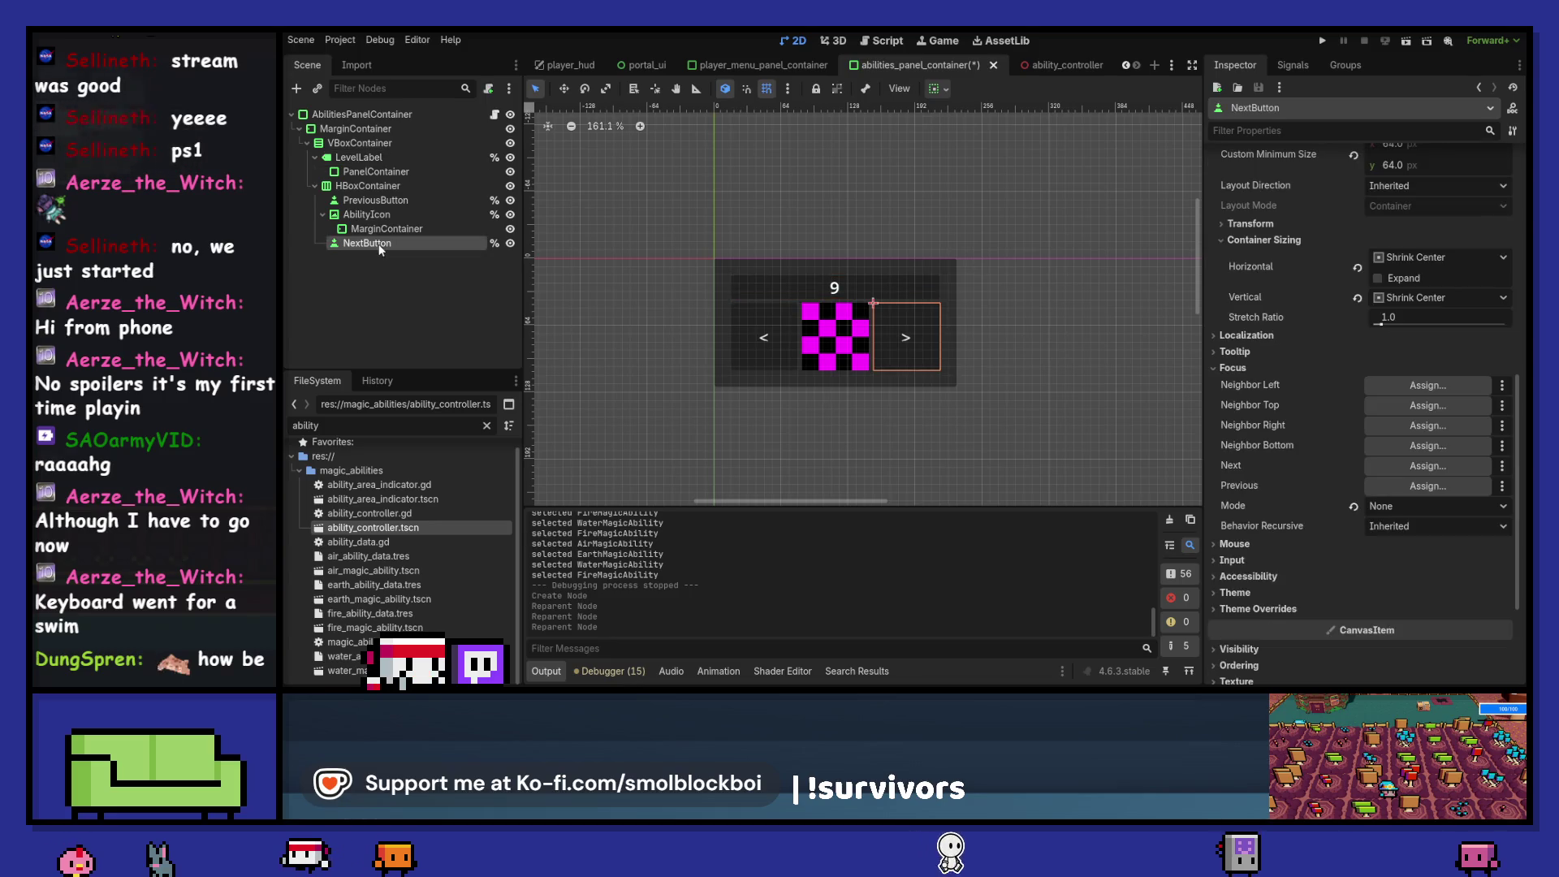
click(378, 158)
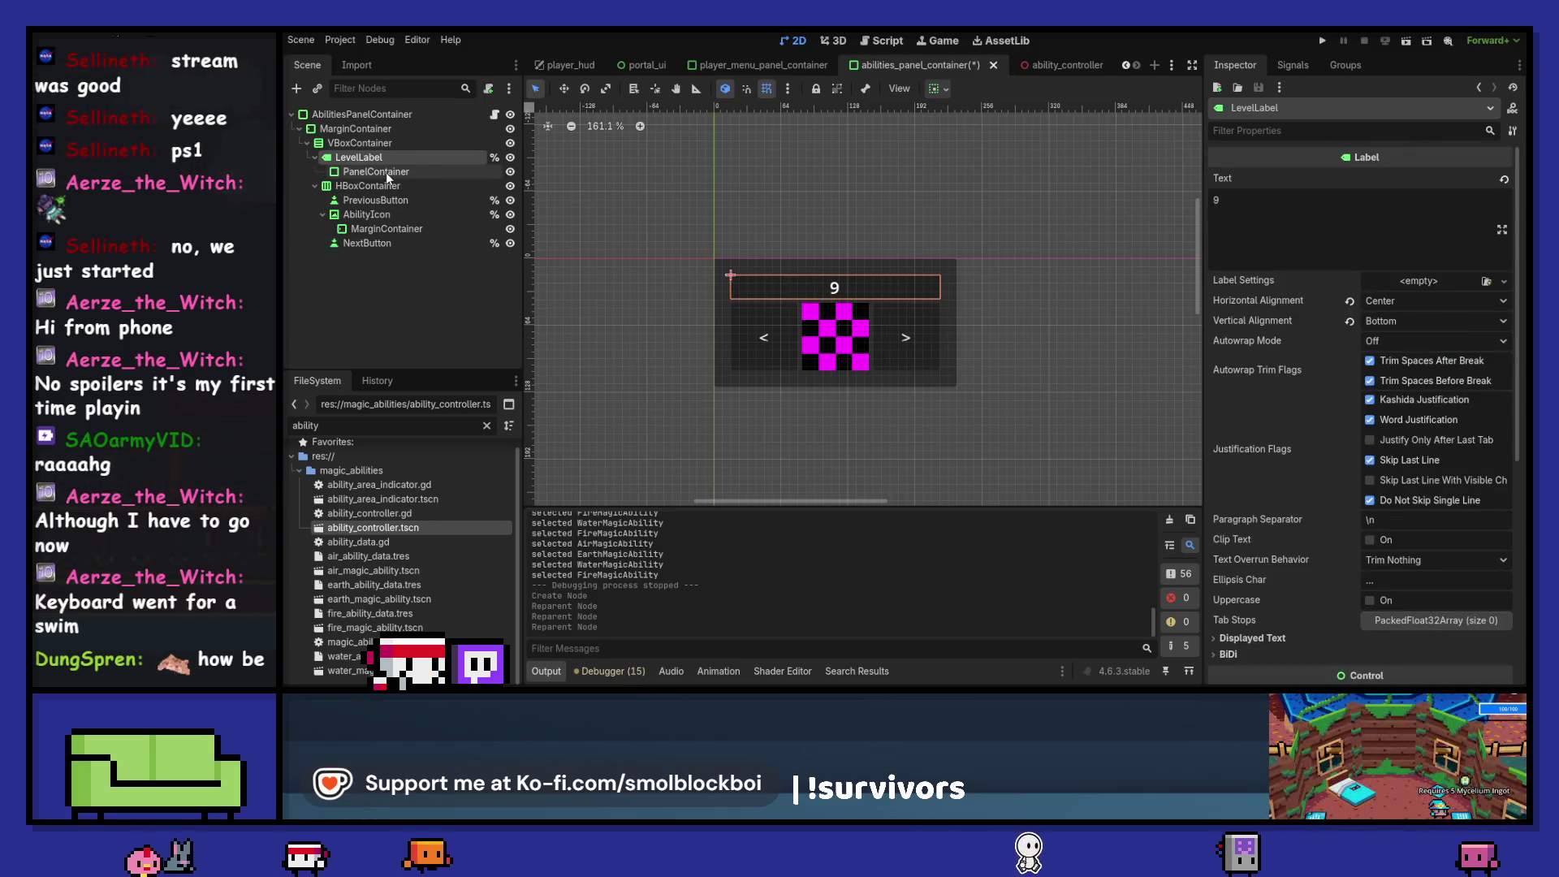
click(386, 172)
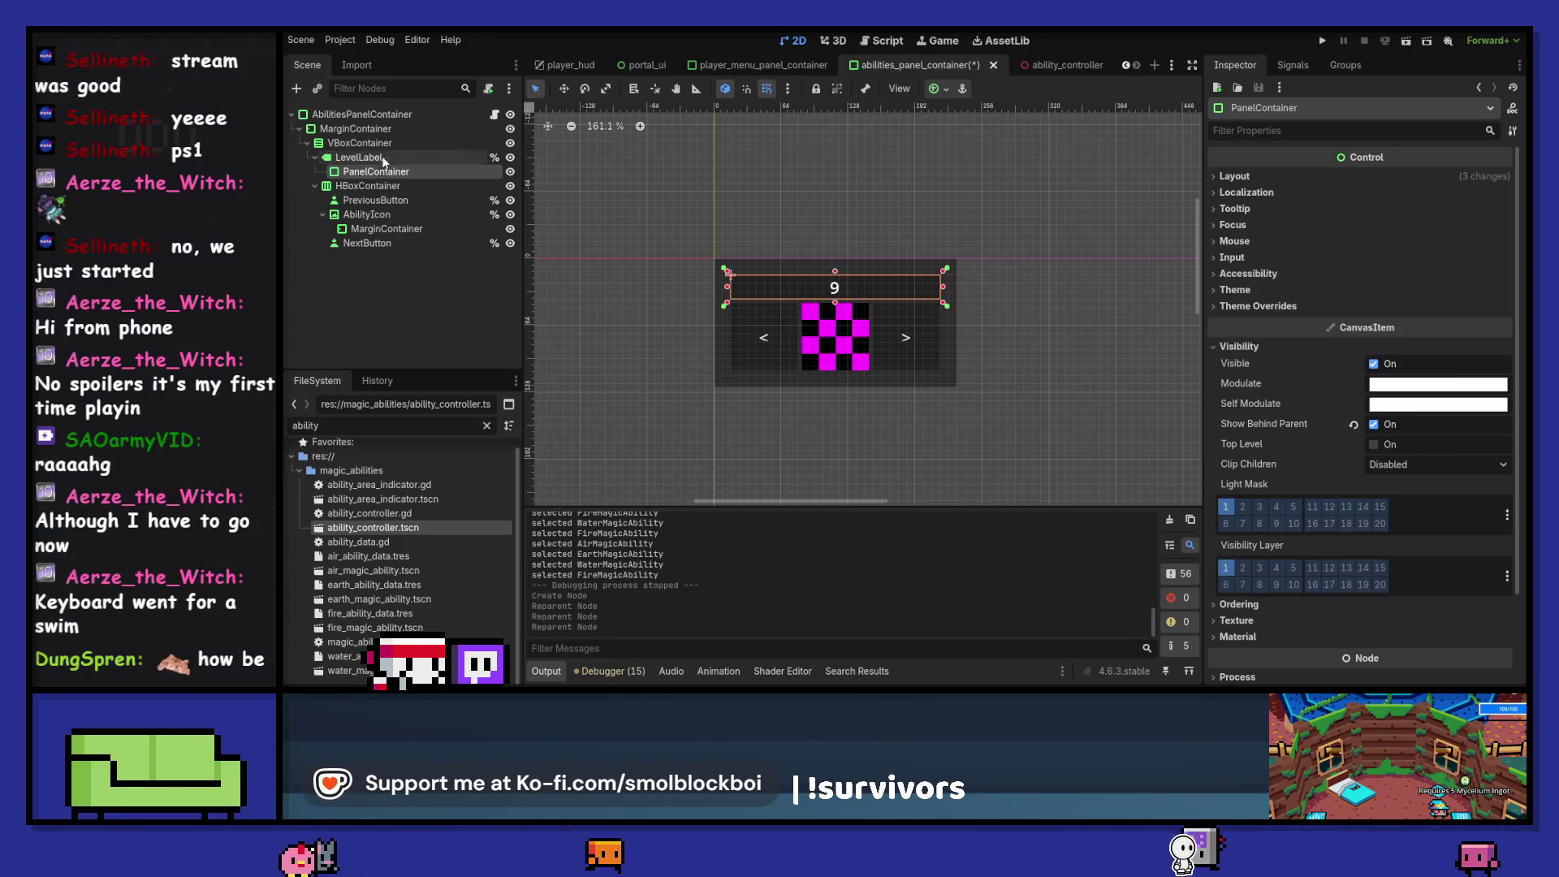
key(Up)
key(ctrl+s)
click(494, 114)
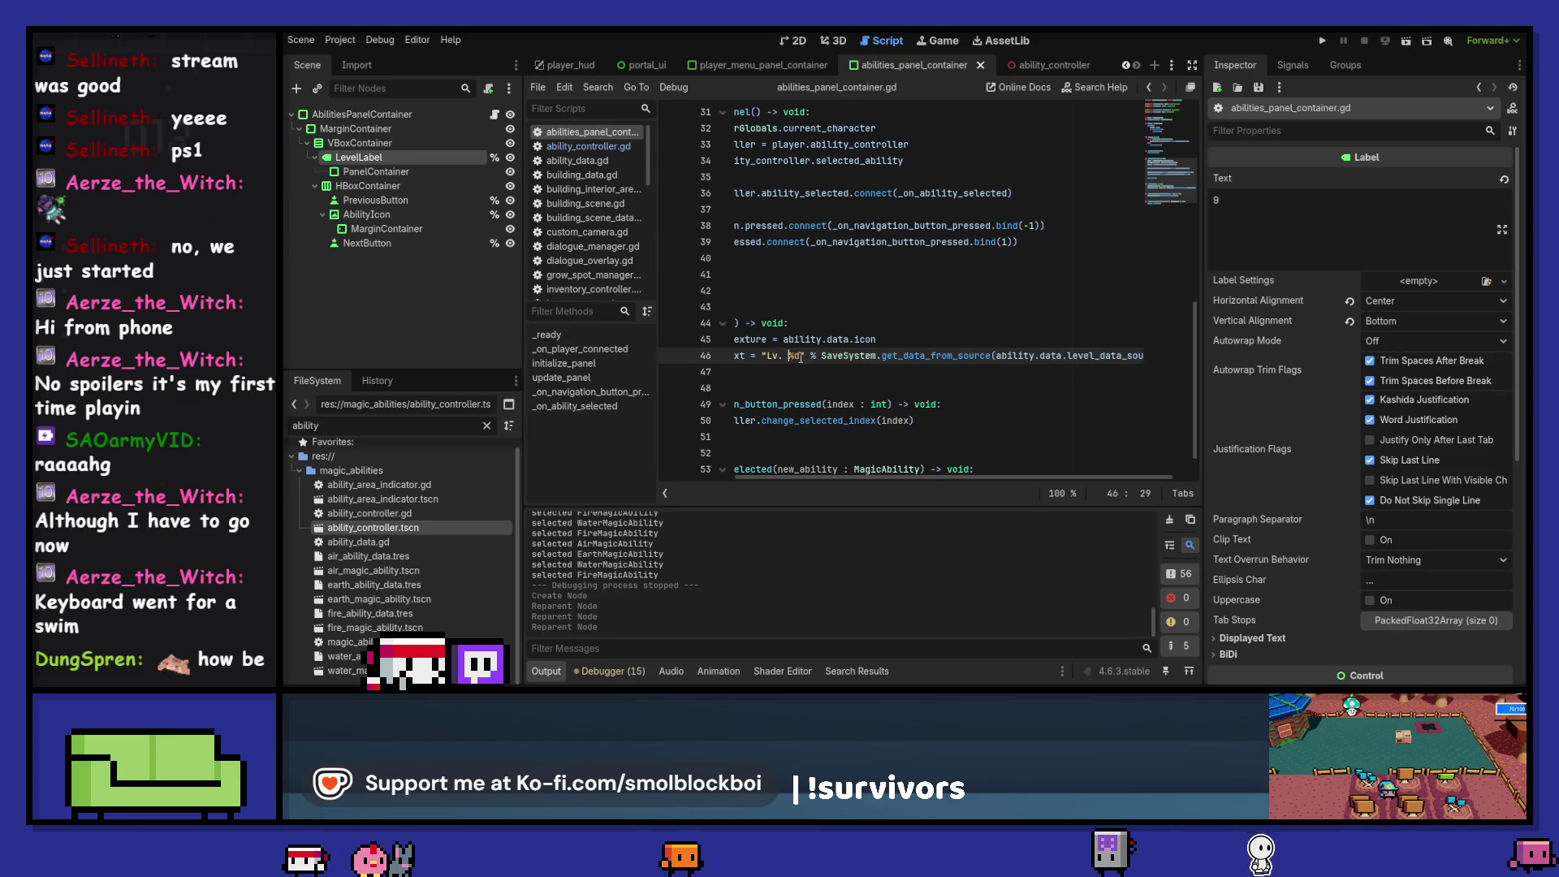
Add an int ability_level variable from the SaveSystem level lookup, use it on the label line, and save.
scroll(800, 357, up, 2)
scroll(800, 357, left, 3)
scroll(844, 341, down, 3)
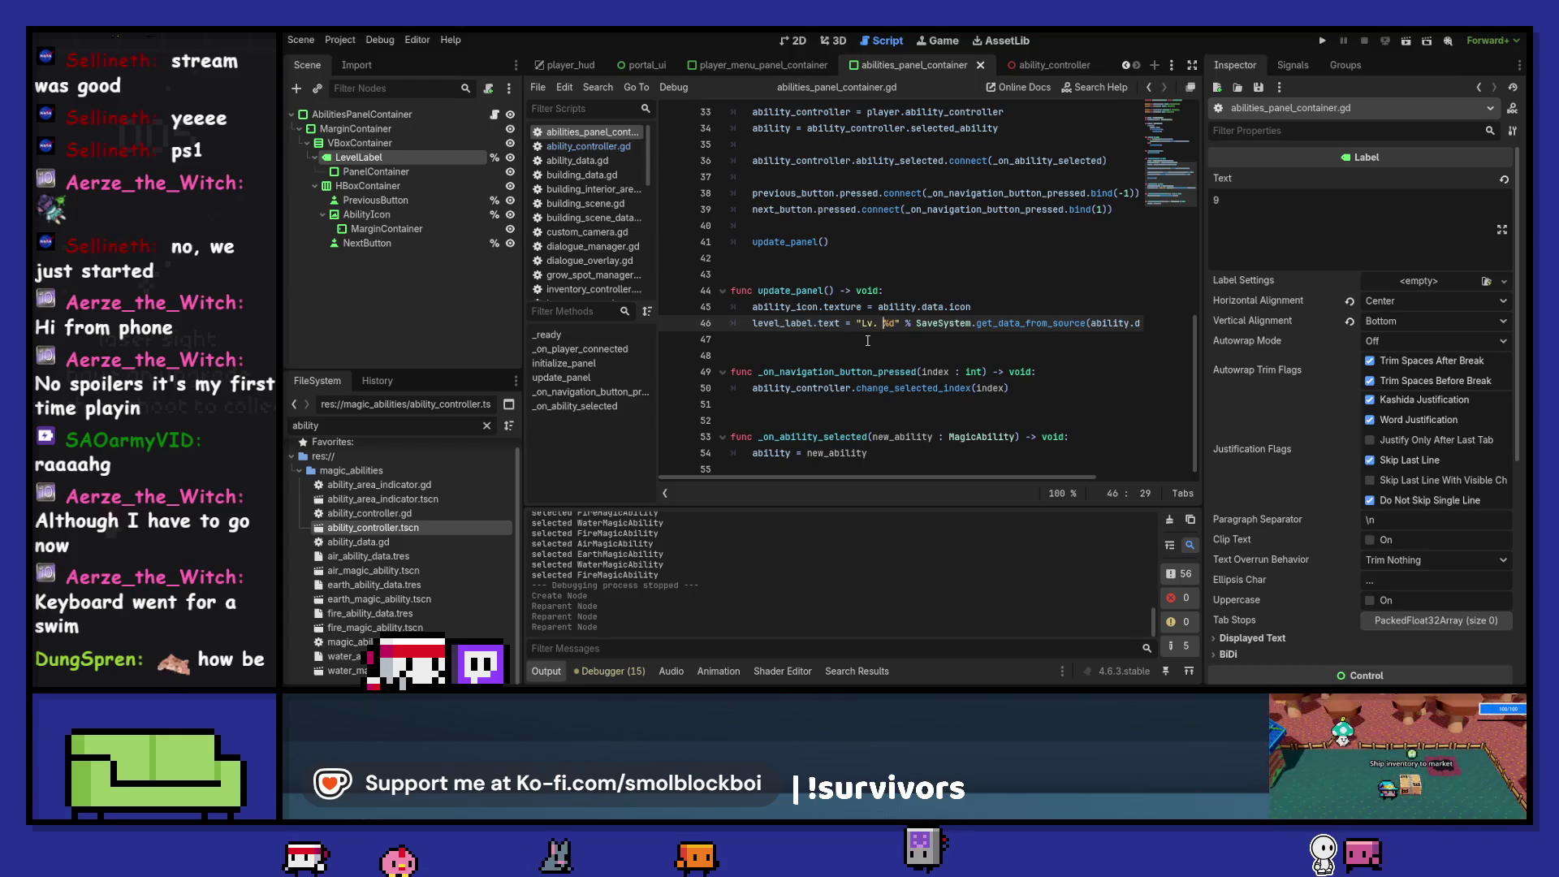
click(992, 313)
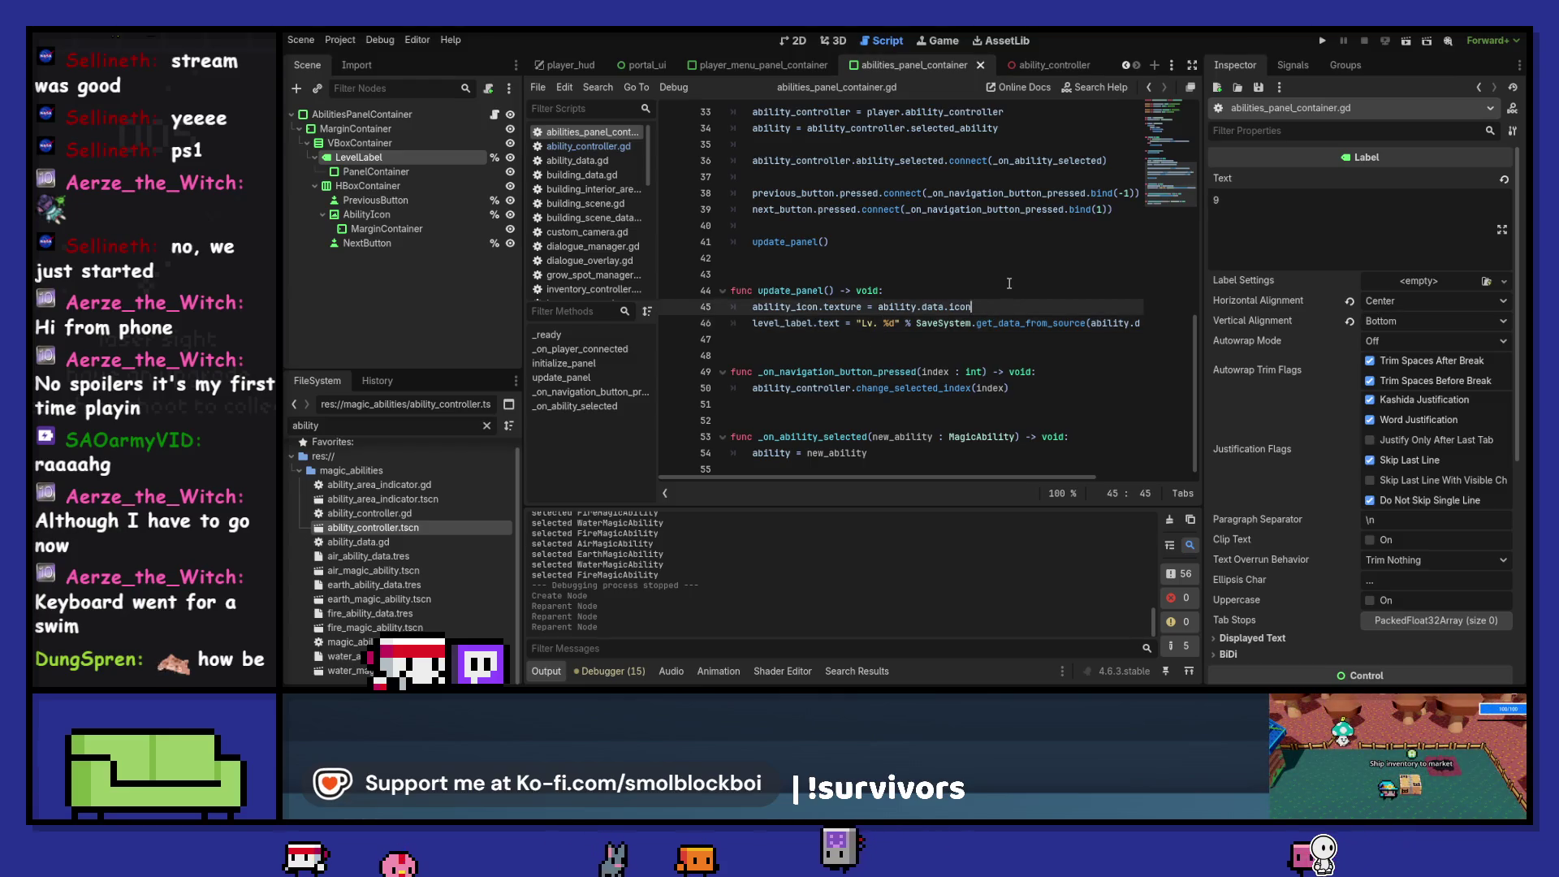
key(Return)
key(Return)
text(var ability_level :=)
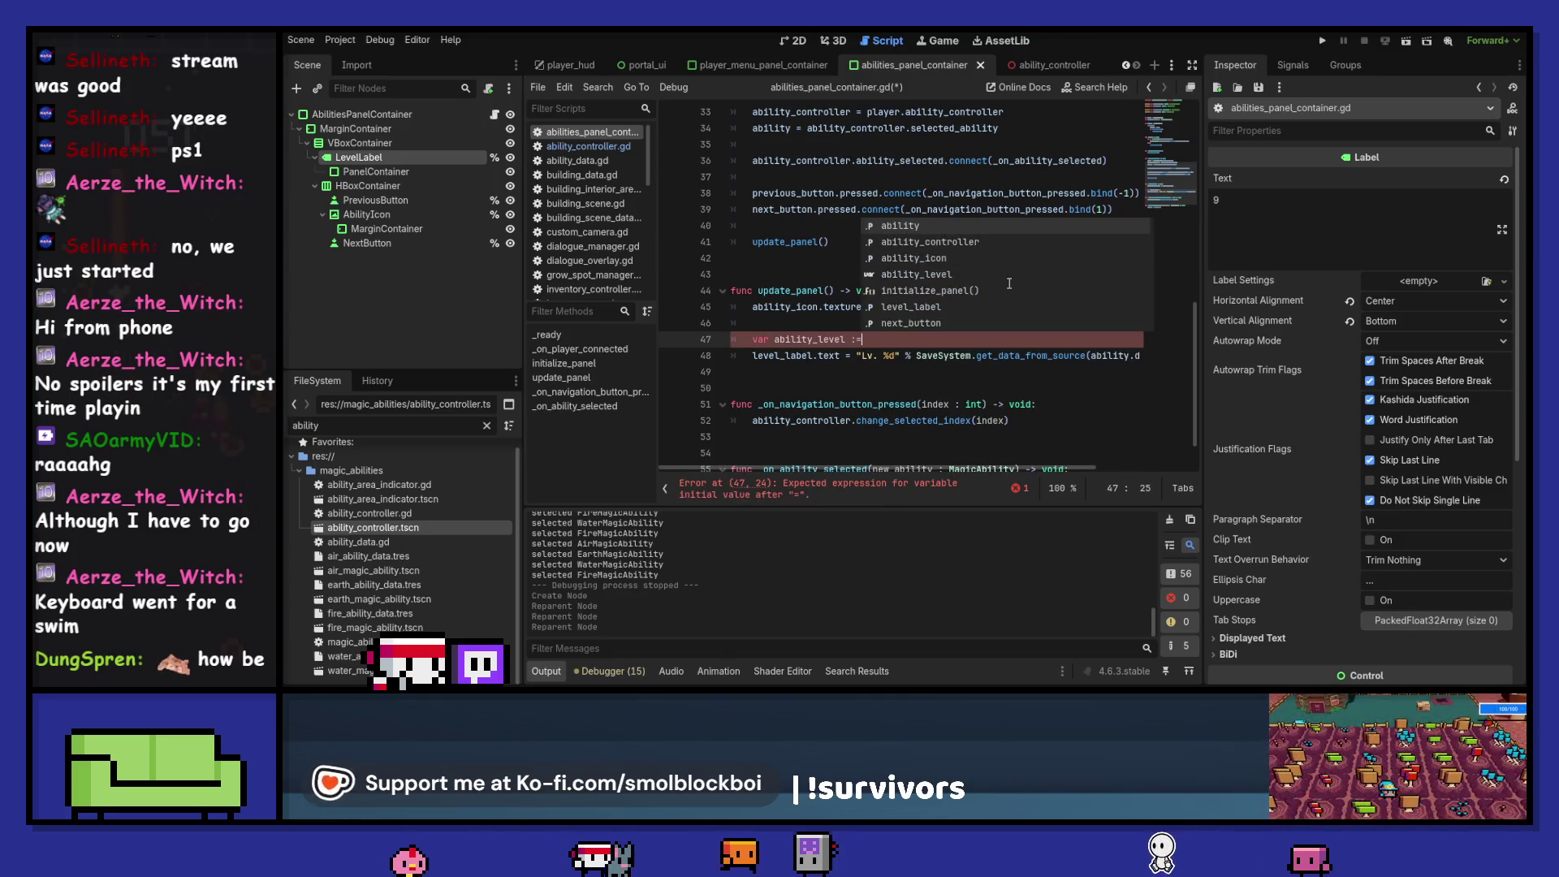
text(int)
key(Down)
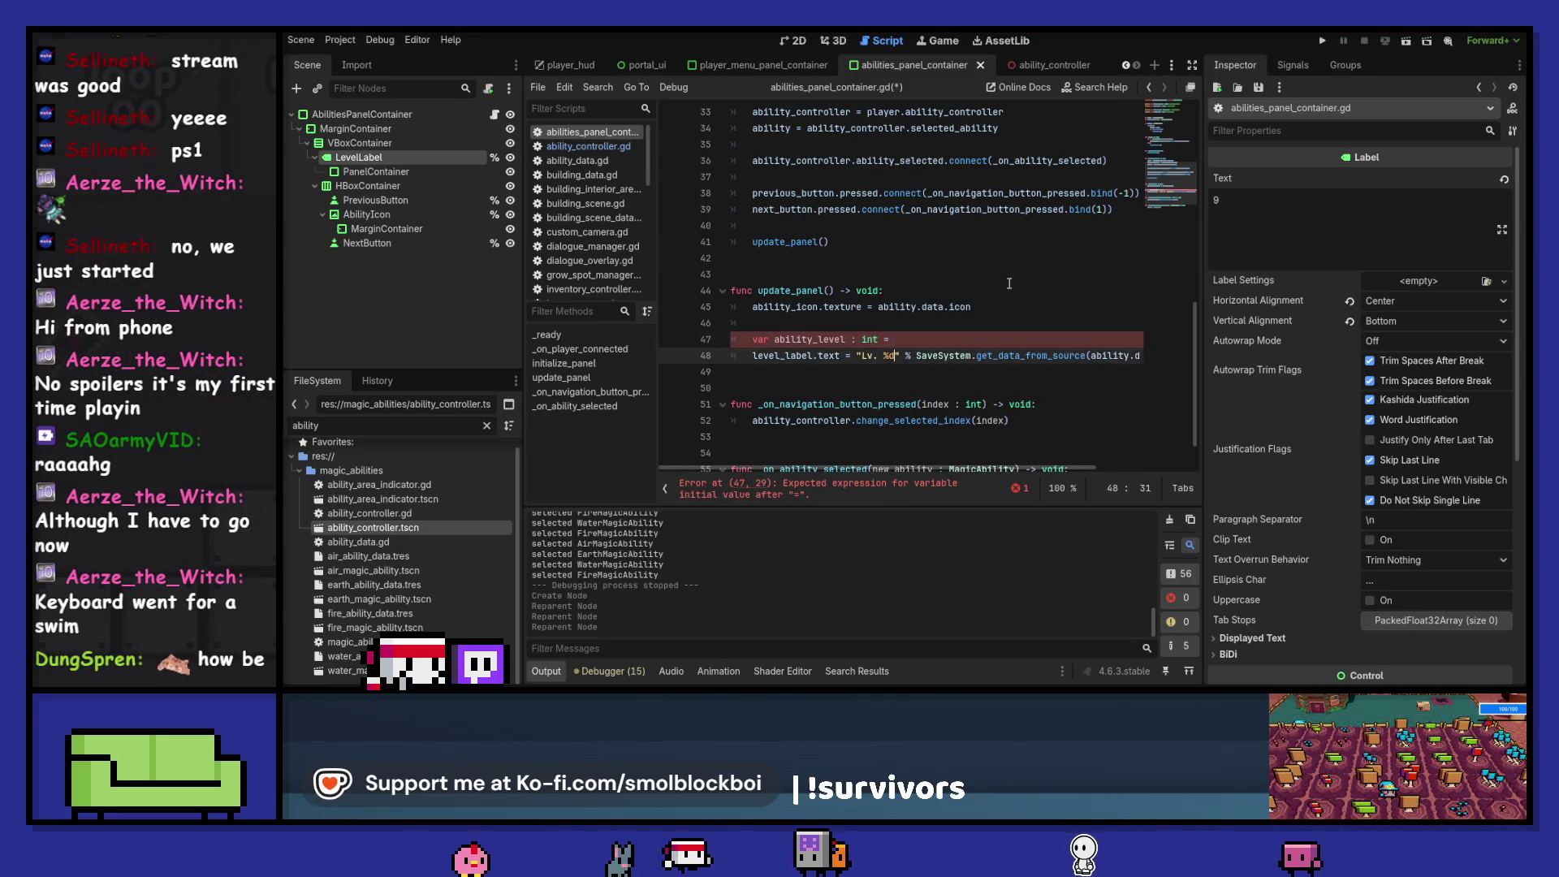
key(shift+End)
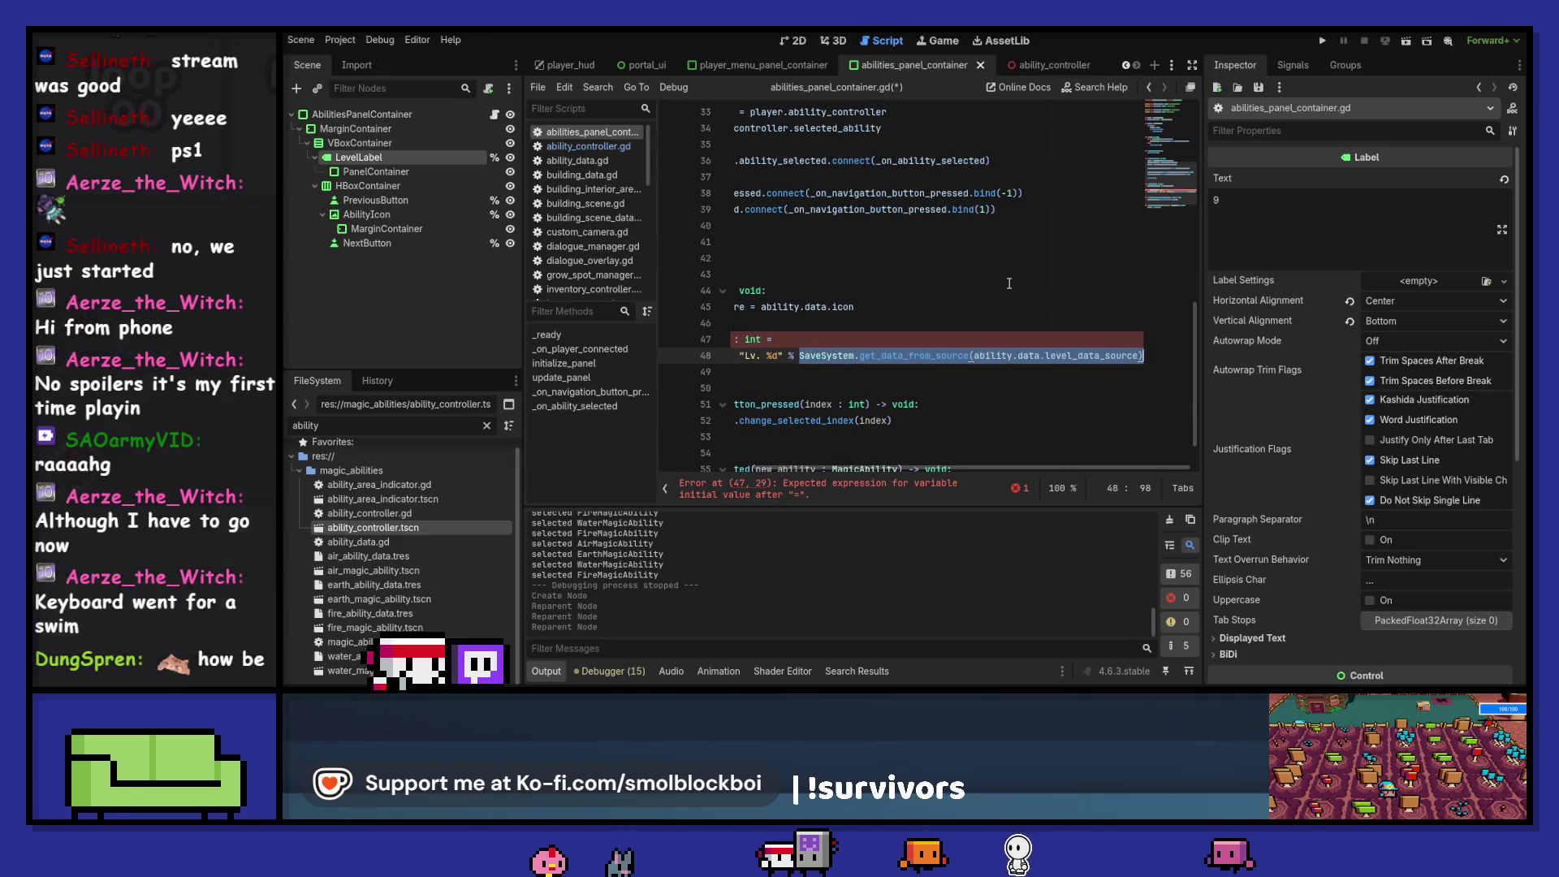
key(ctrl+c)
key(Up)
key(ctrl+v)
key(ctrl+Left)
key(ctrl+Left)
key(ctrl+Left)
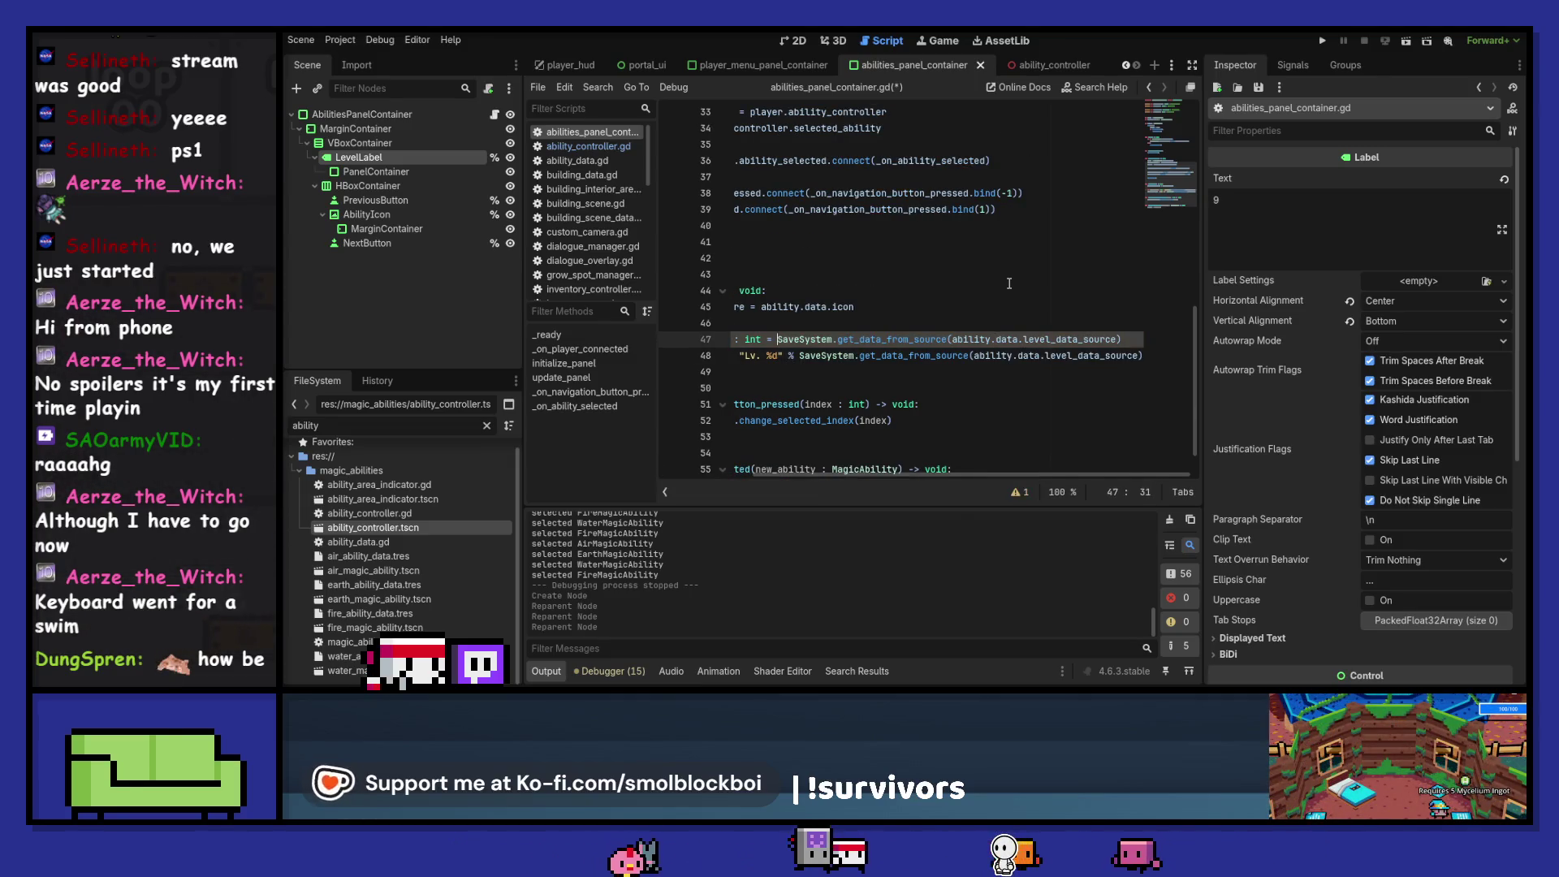
key(Home)
key(Down)
key(Right)
key(Right)
key(Right)
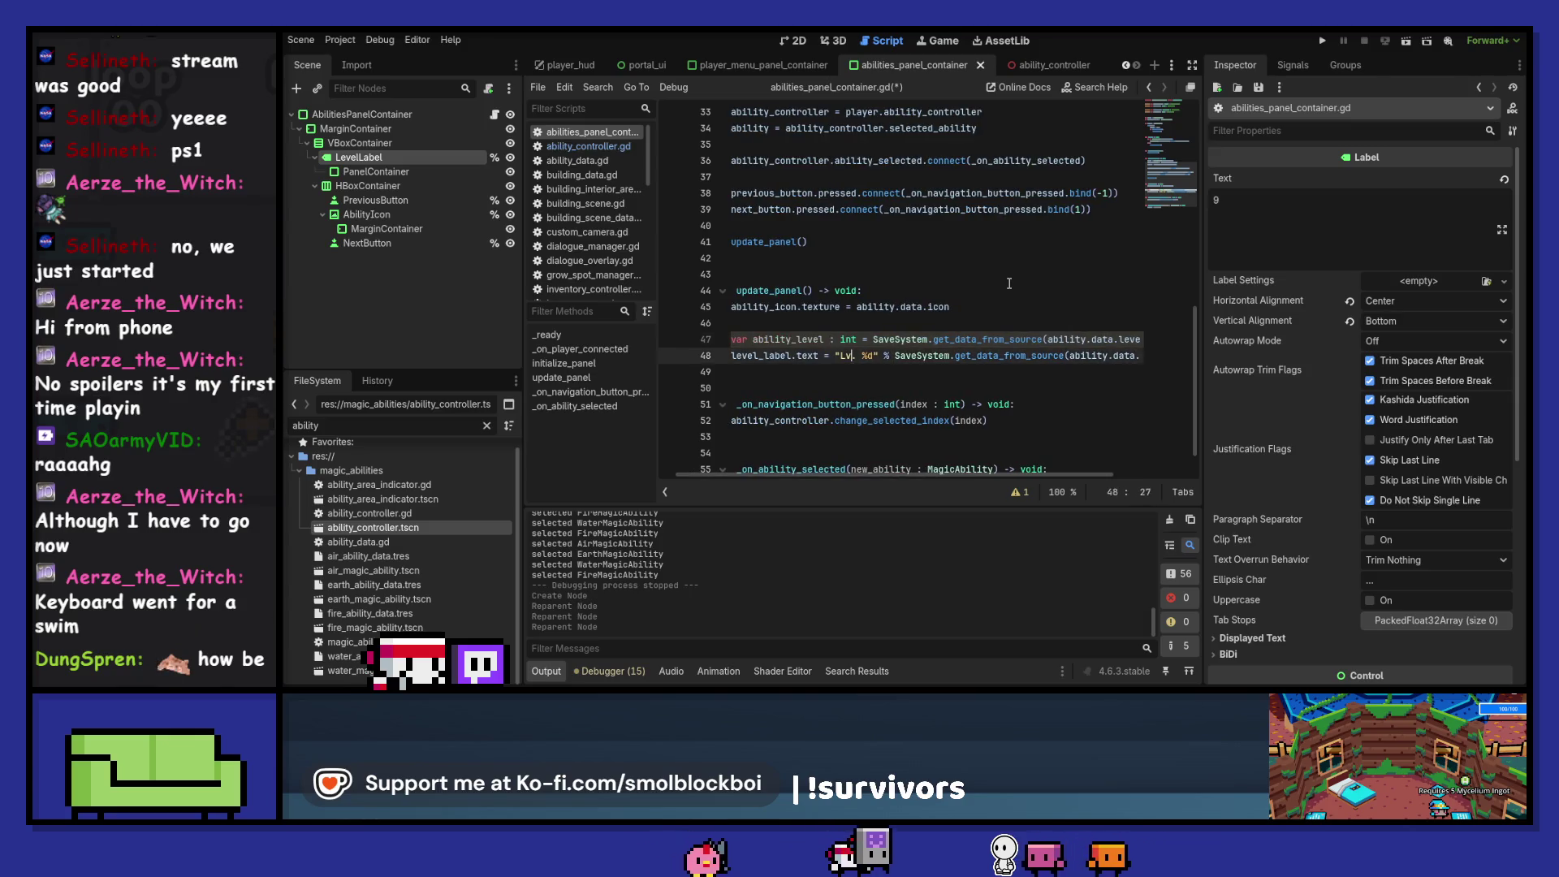
key(shift+End)
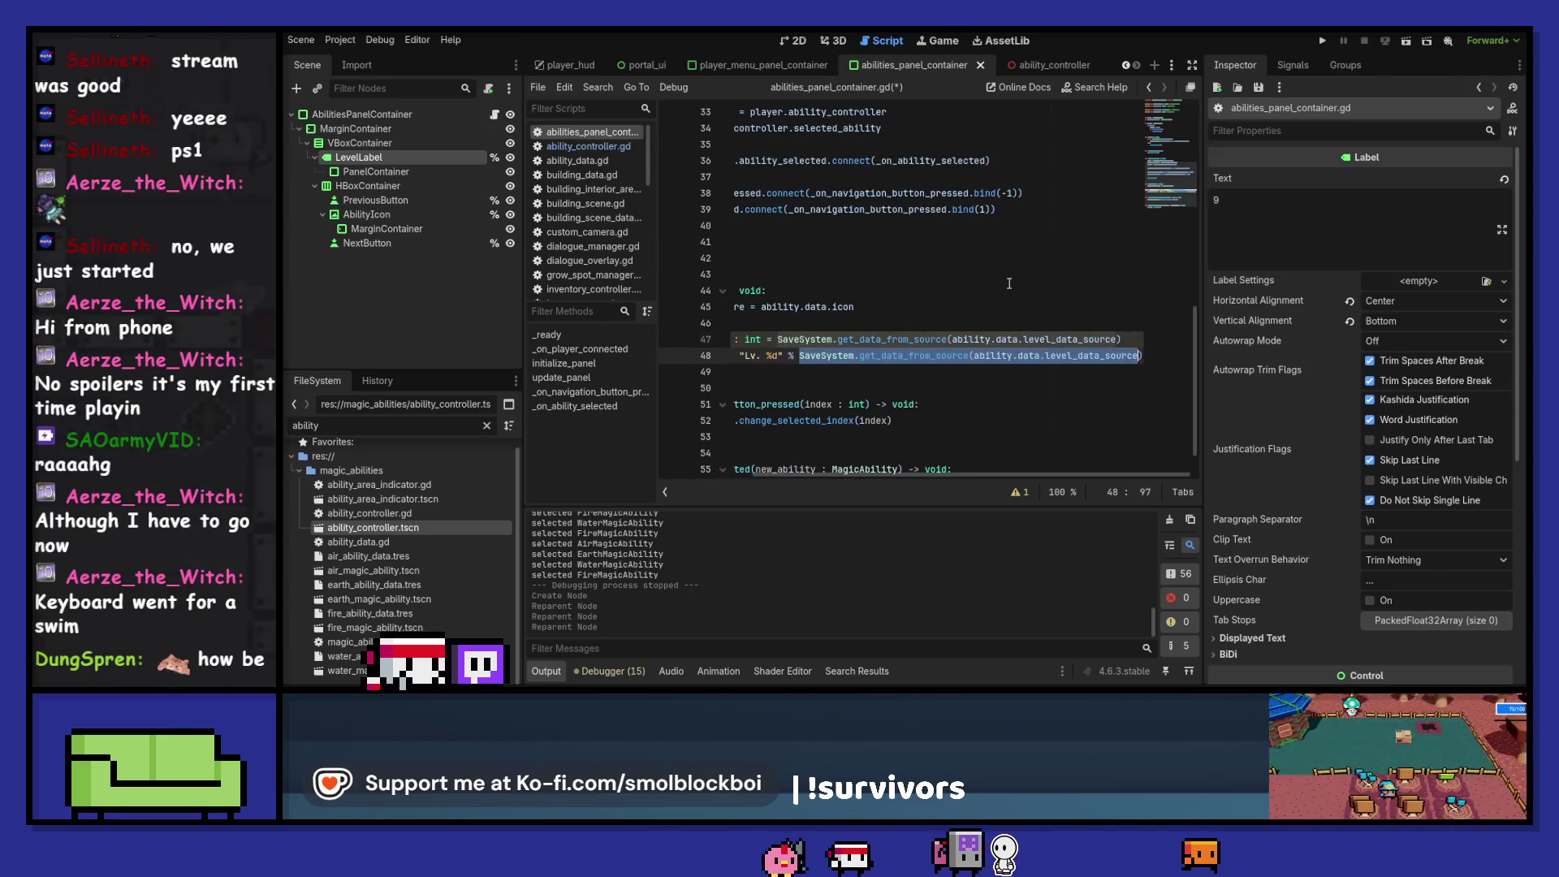
text(ability_level)
key(ctrl+s)
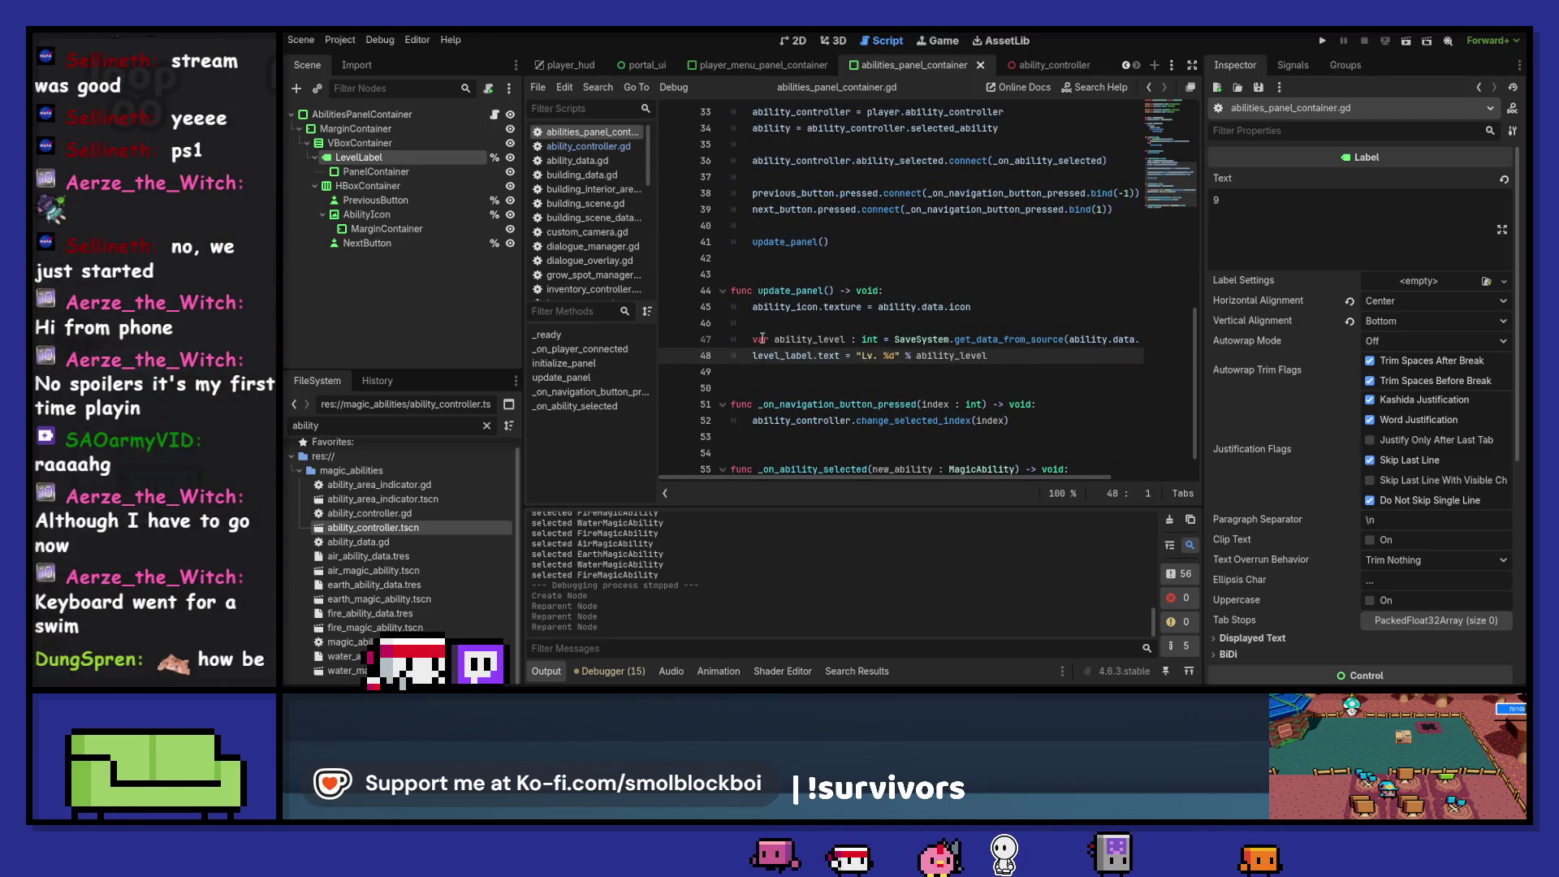
Declare ability_name : String = ability.data.name above the ability_level declaration.
key(Return)
key(Return)
click(791, 356)
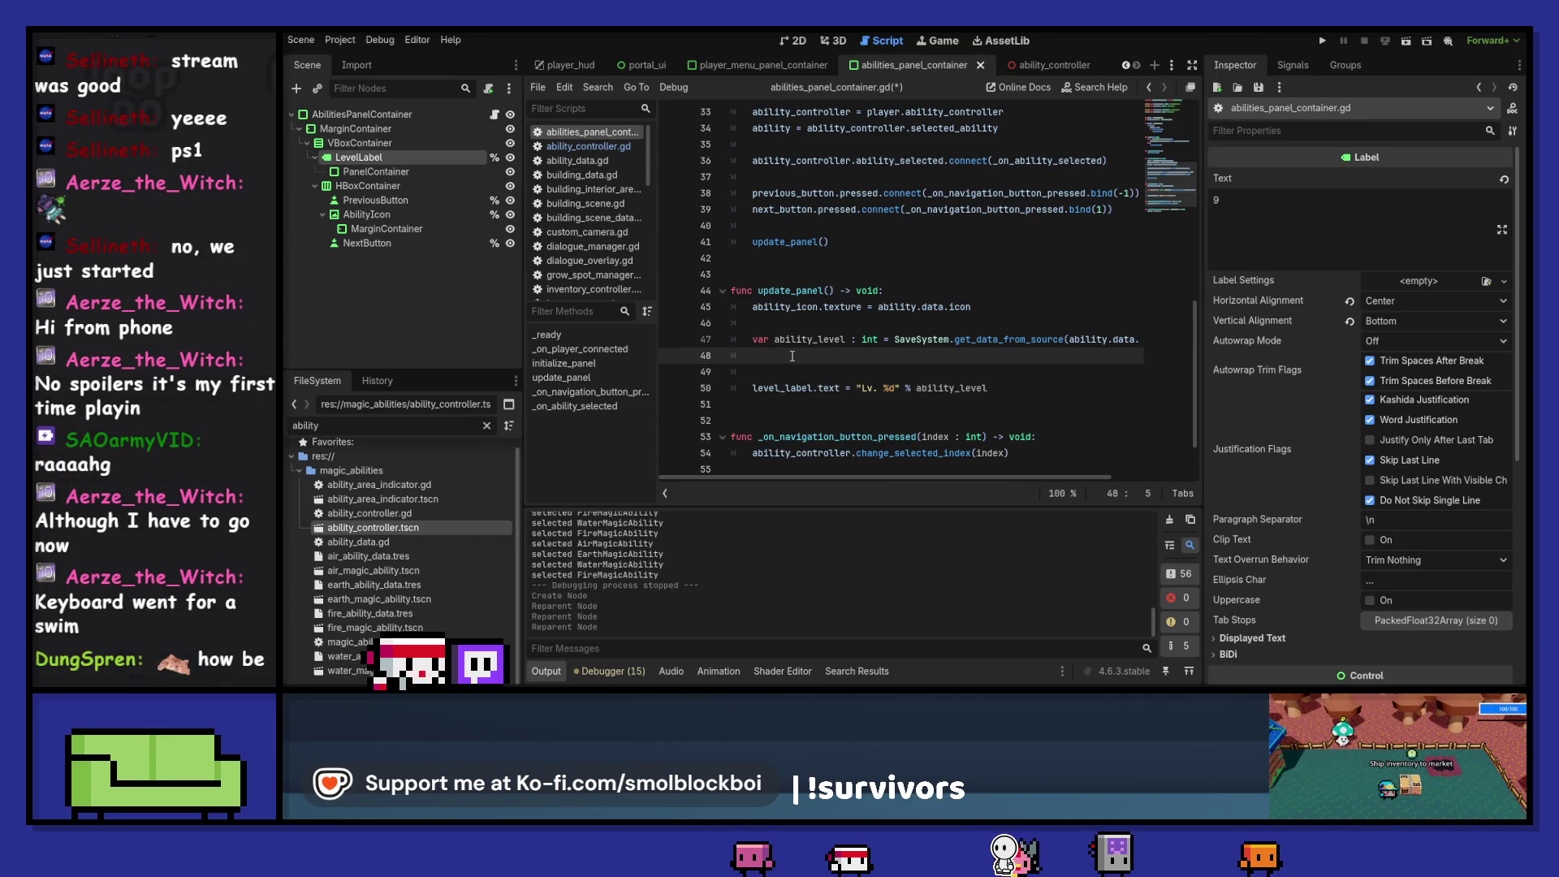
key(alt+Up)
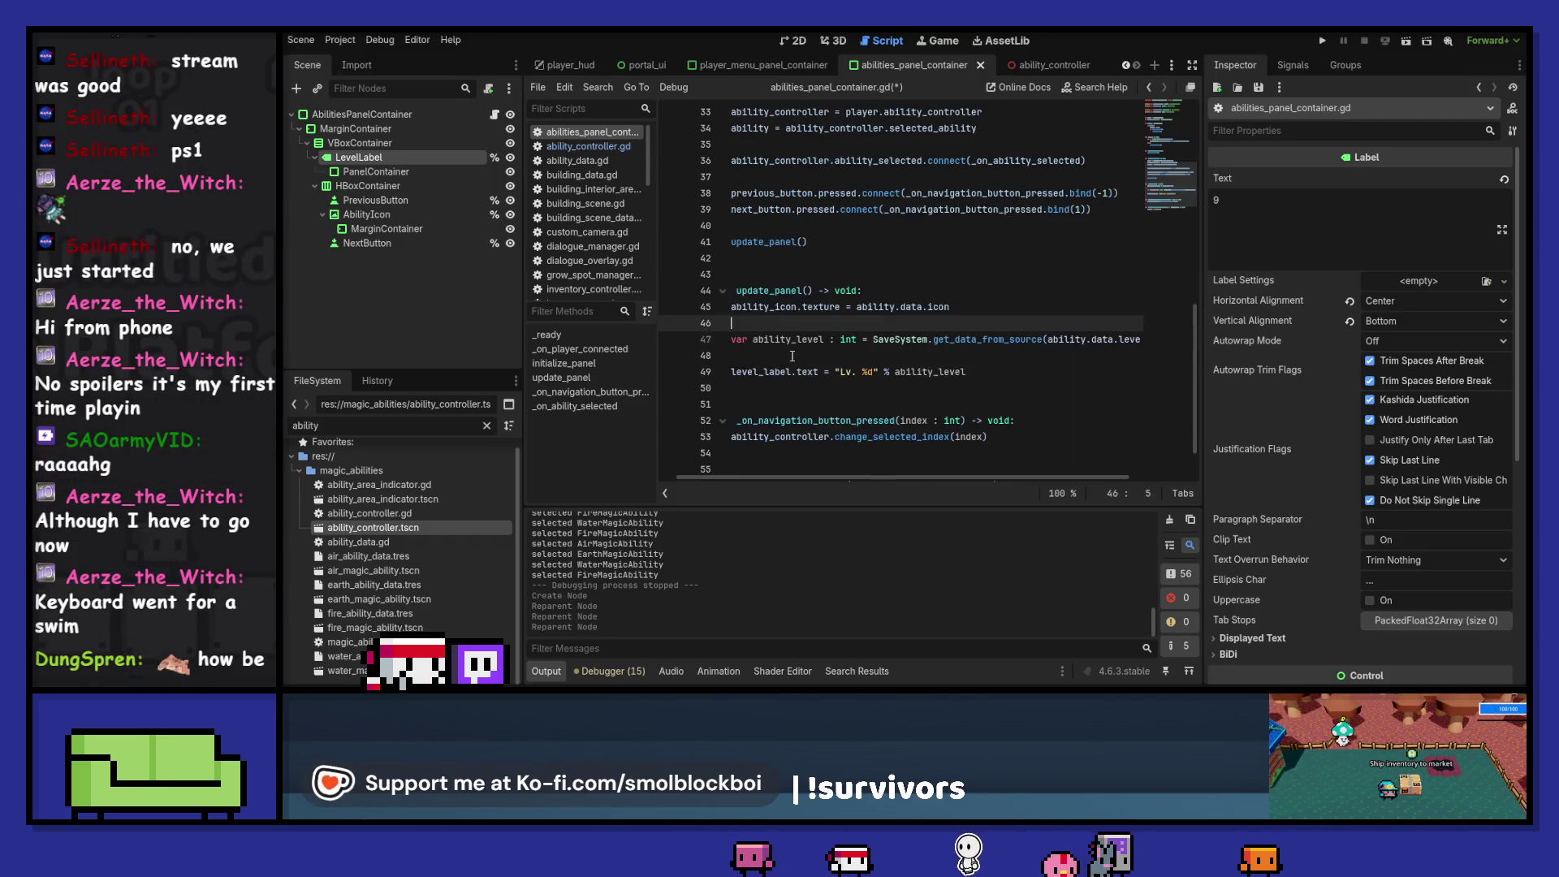
text(varability_)
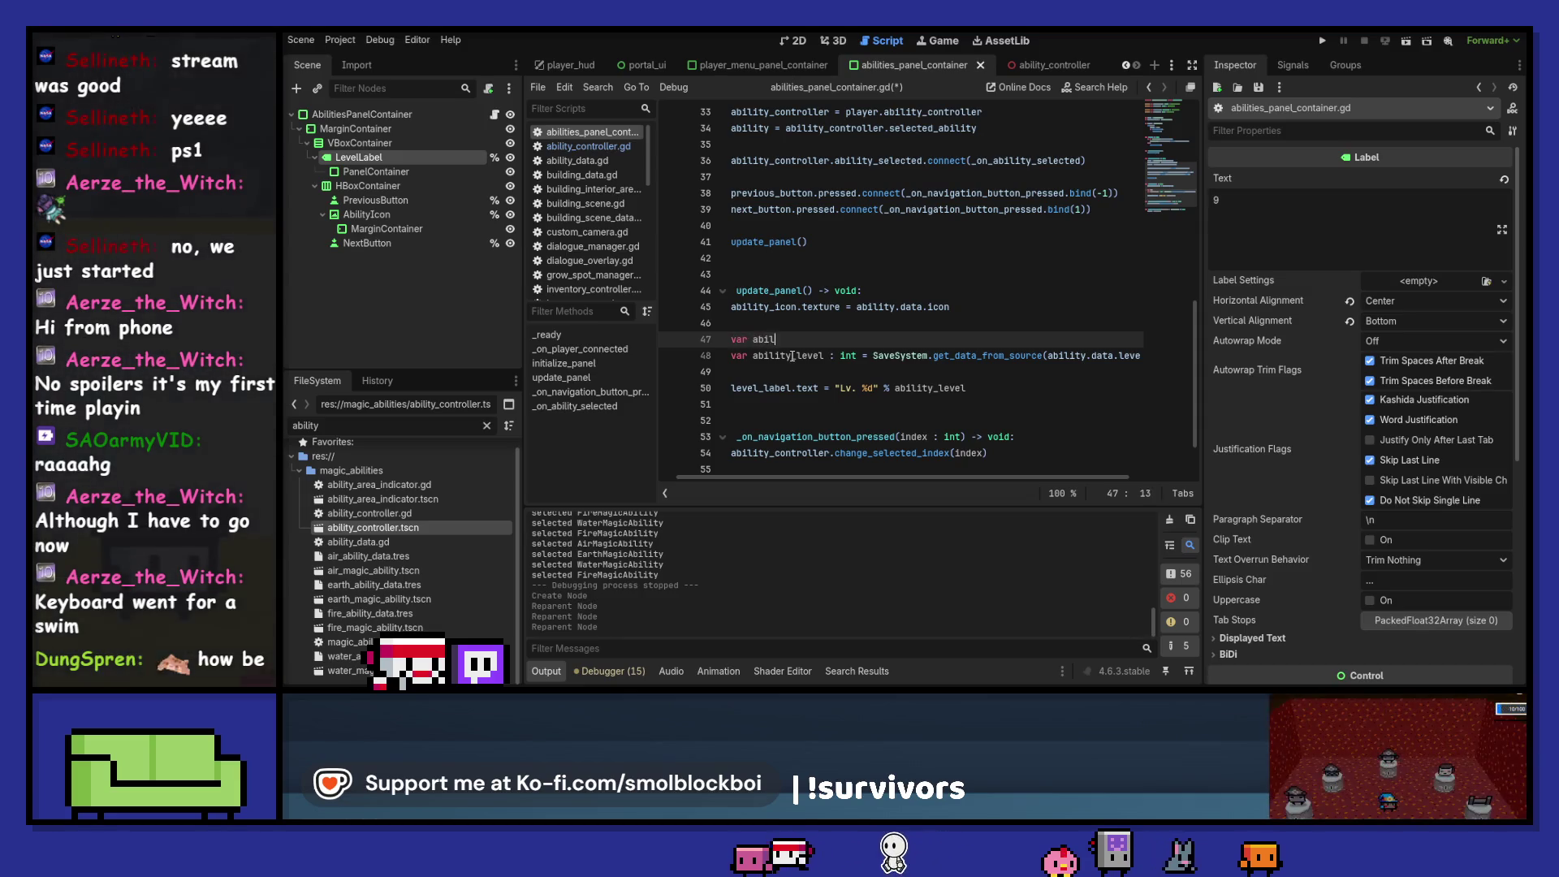
text(name : String )
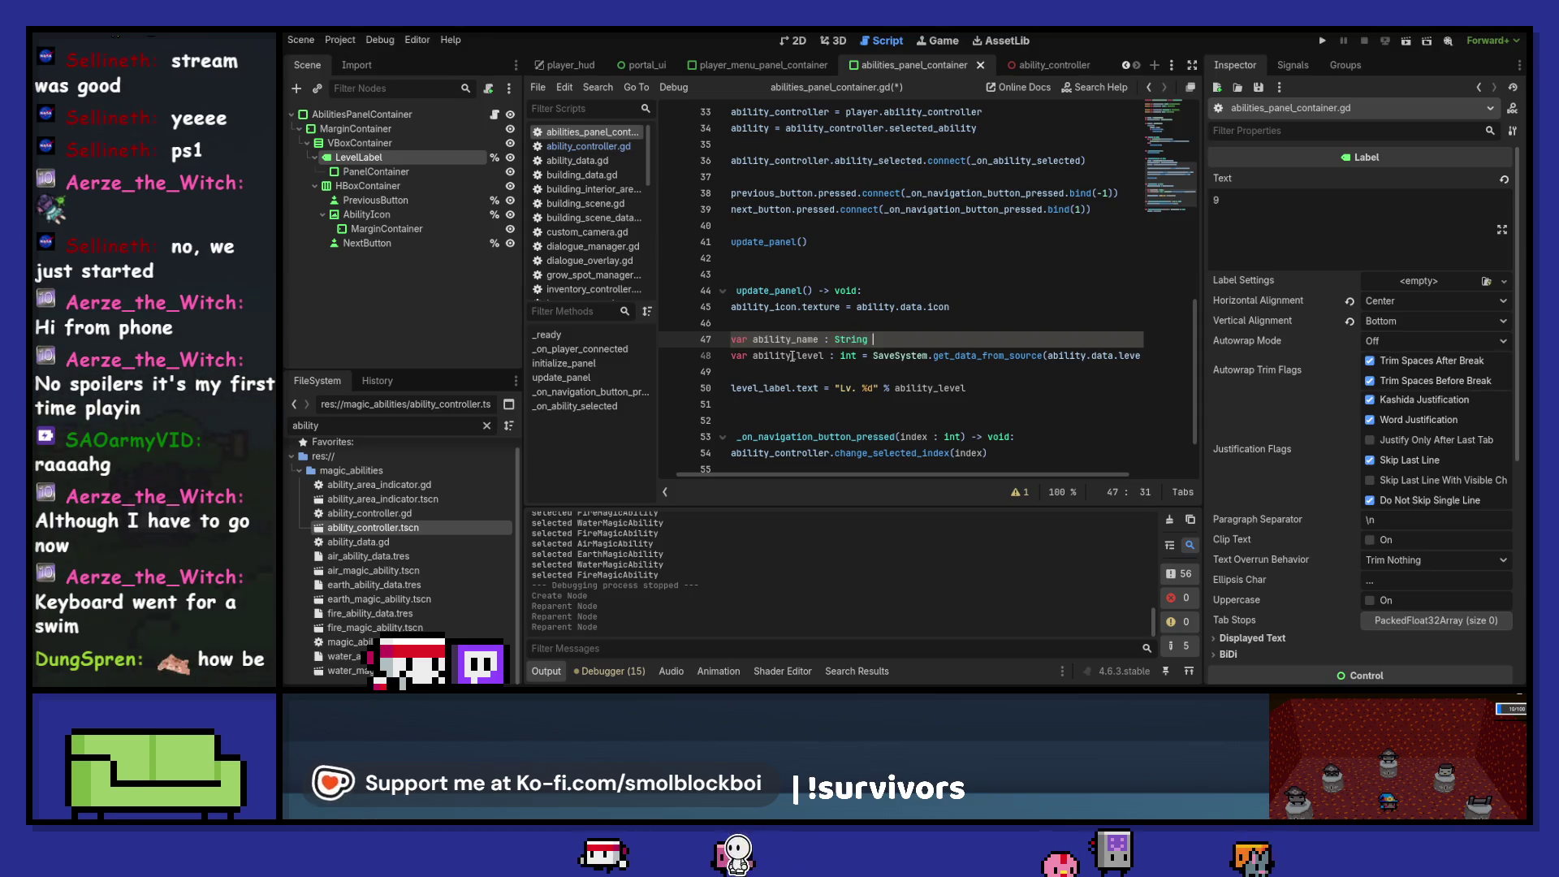
text(= )
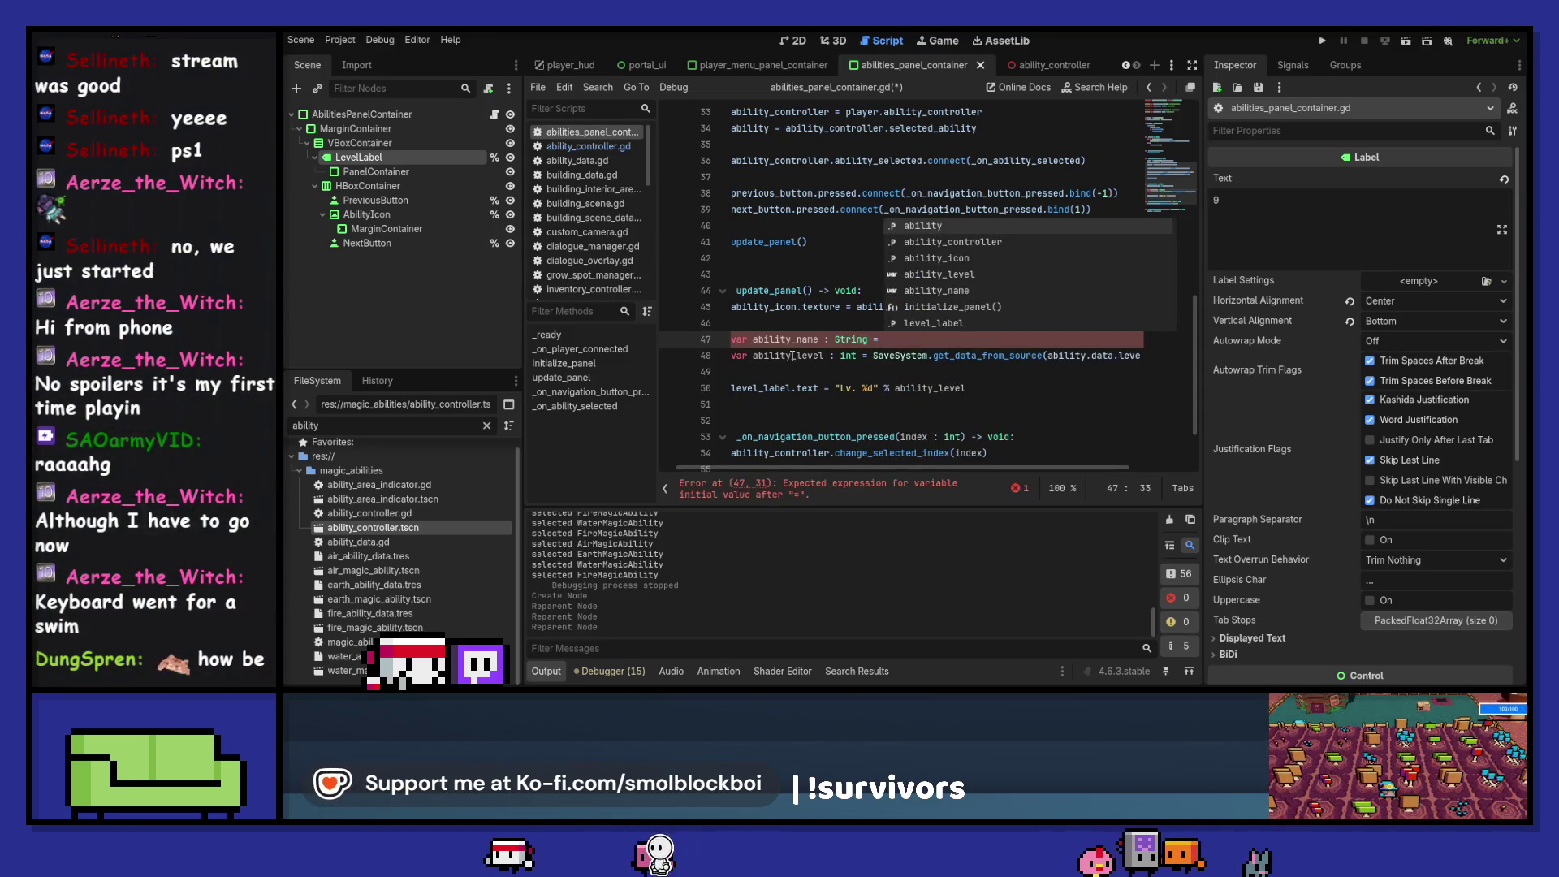
text(ability.)
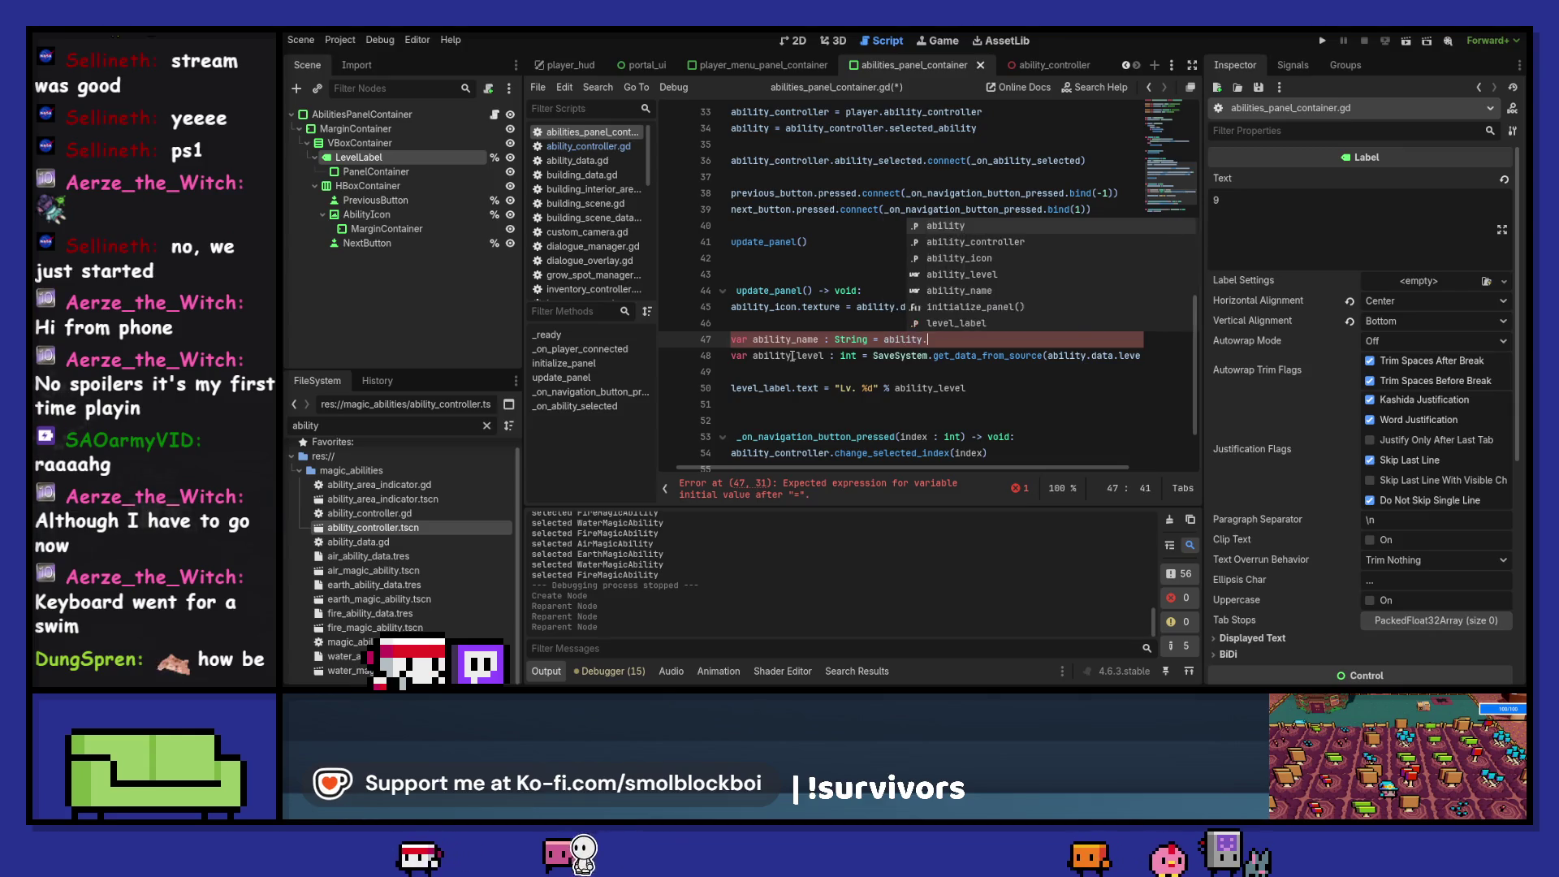
text(data.)
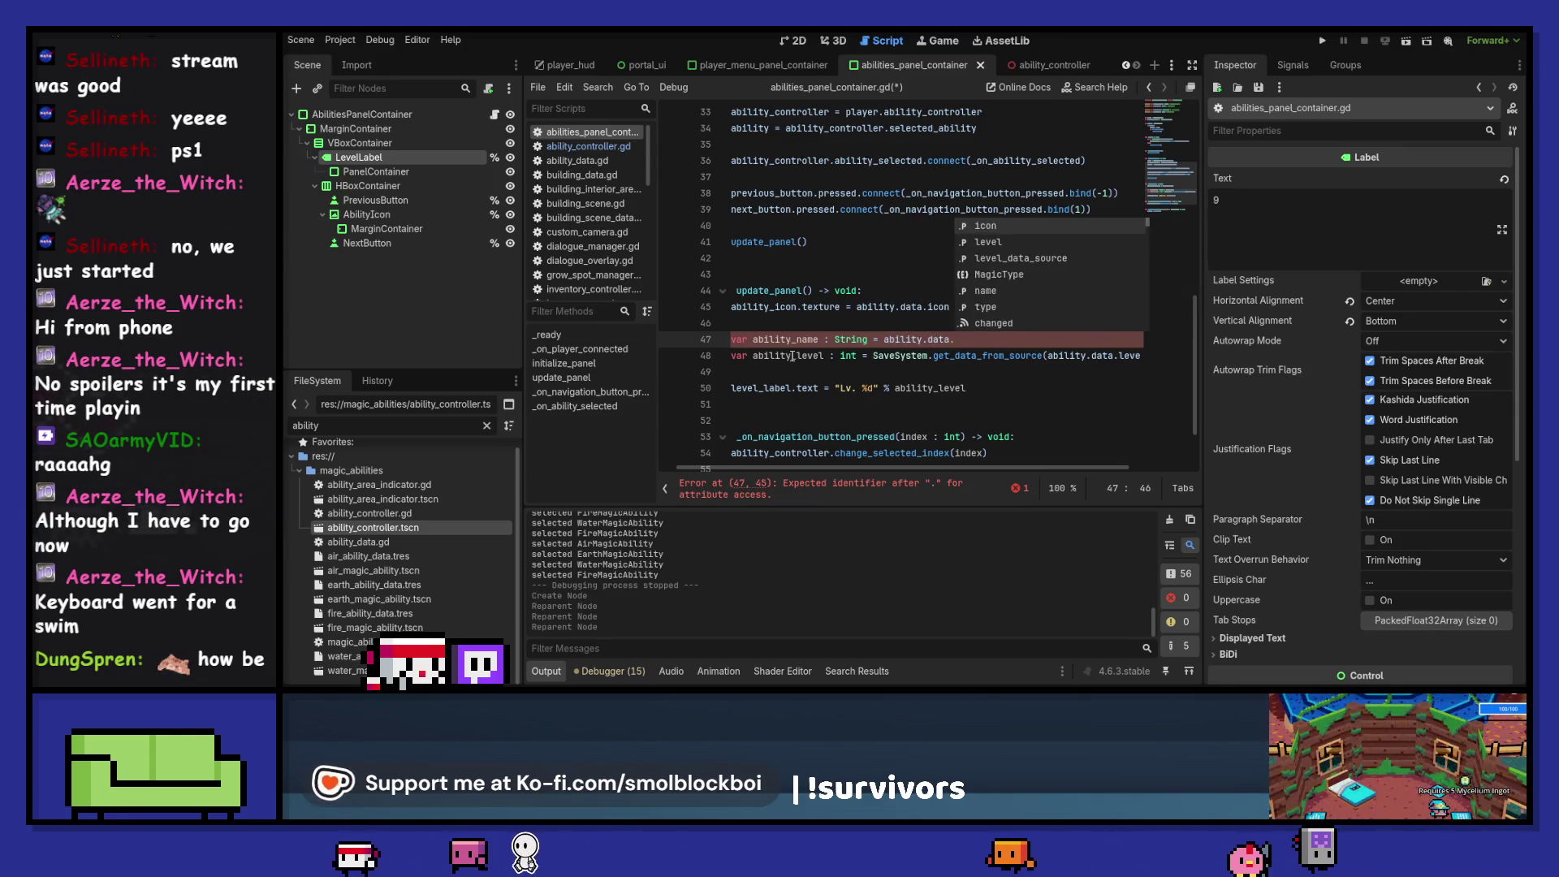
key(Down)
key(Down)
key(Return)
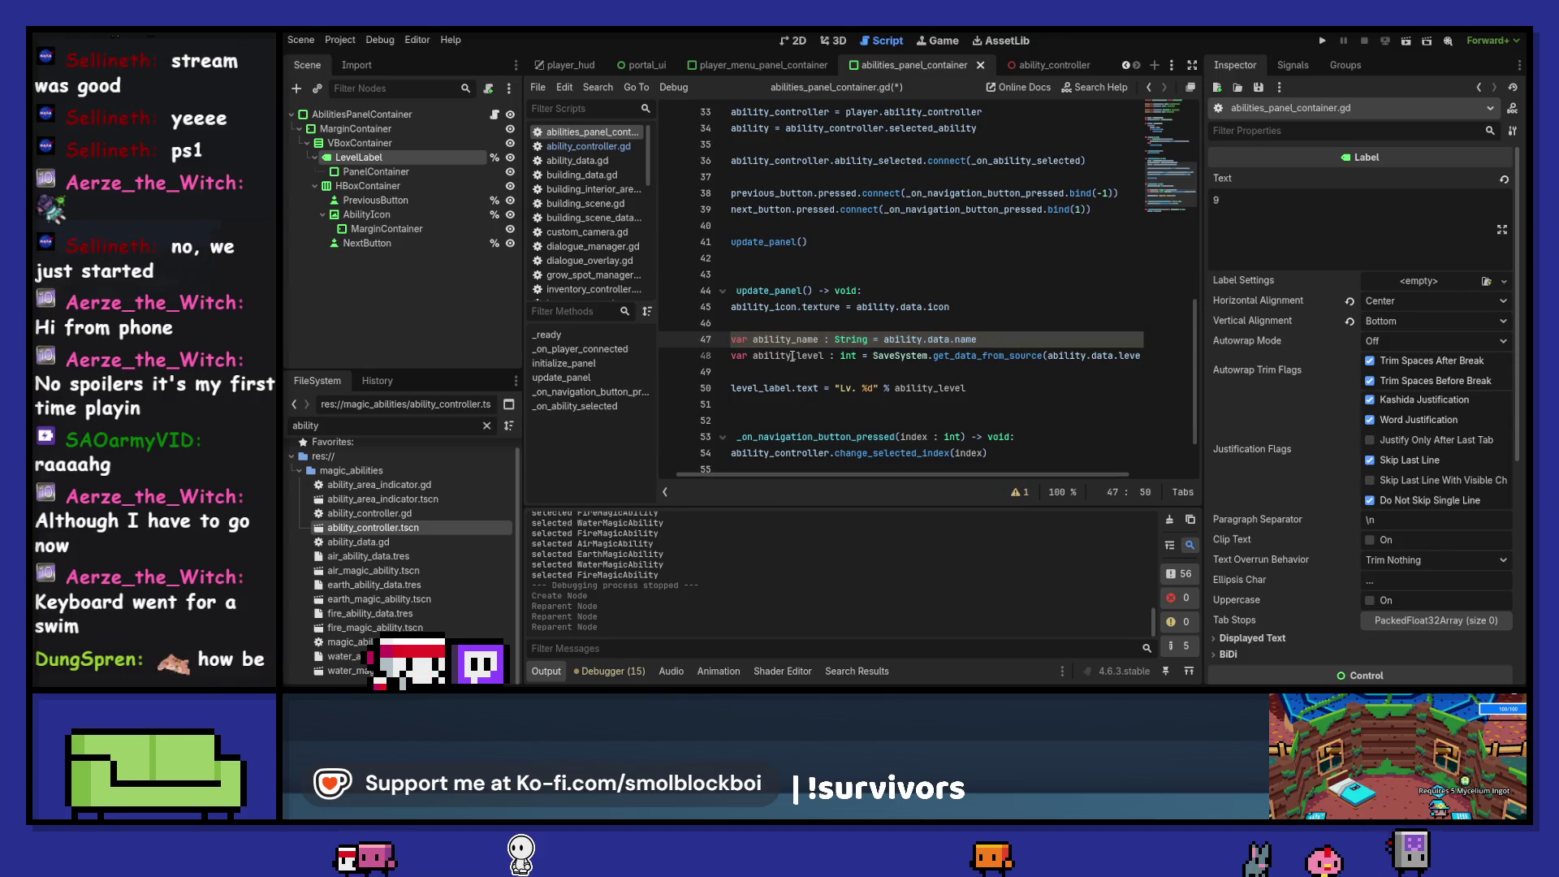
Format the level label as "%s | Lv.%d" % [ability_name, ability_level] and save the script.
key(Down)
key(Down)
key(Down)
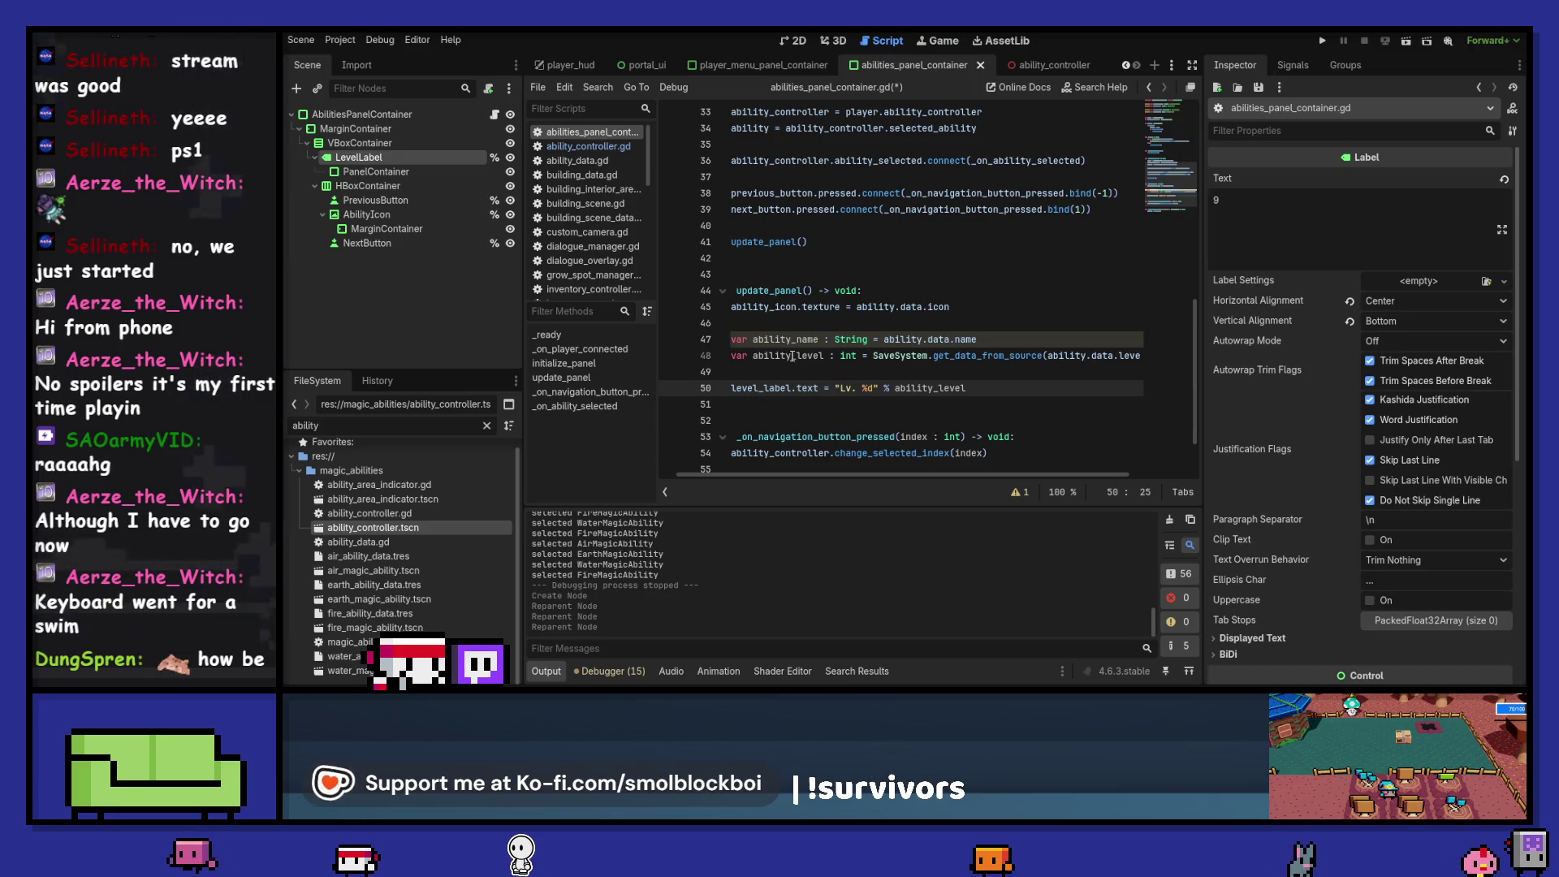
key(Left)
text(%s)
key(End)
key(ctrl+shift+Left)
text([)
key(Left)
key(Left)
text(abi)
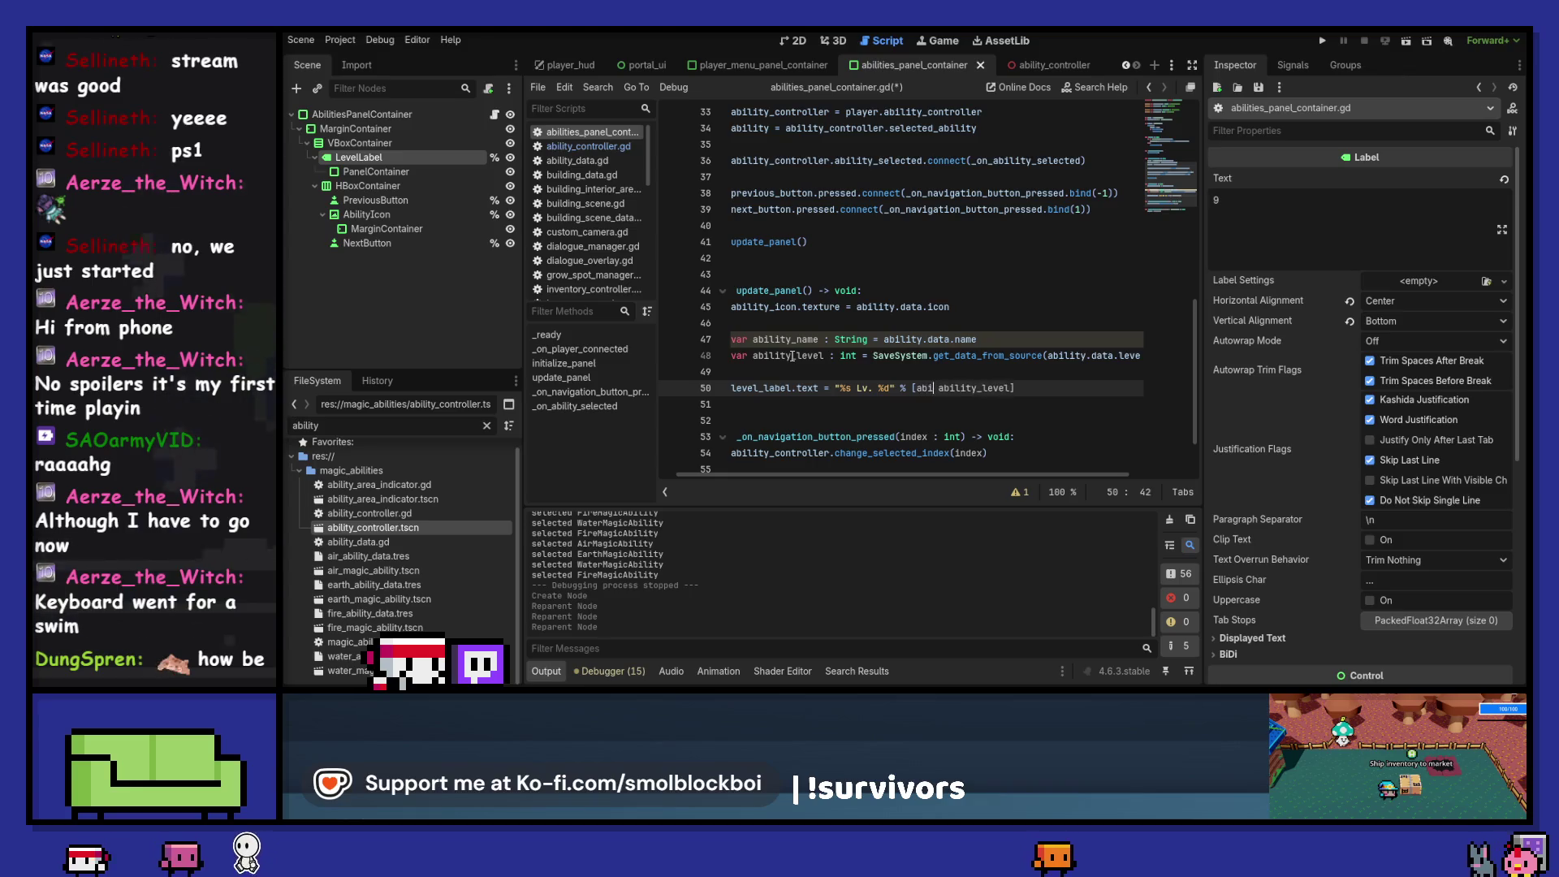
text(lity.na)
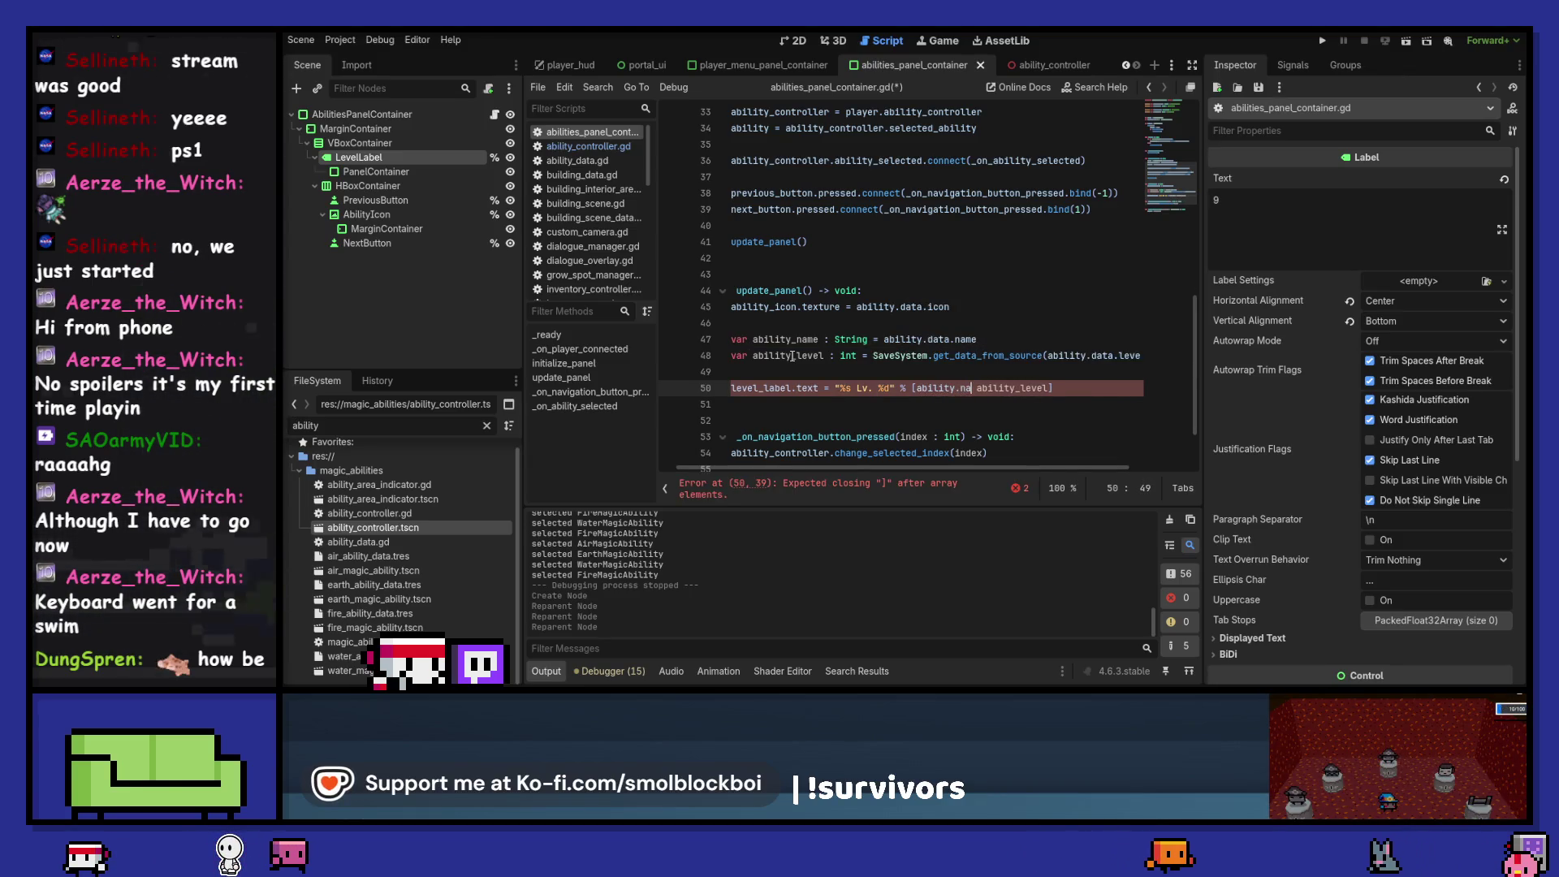
key(BackSpace)
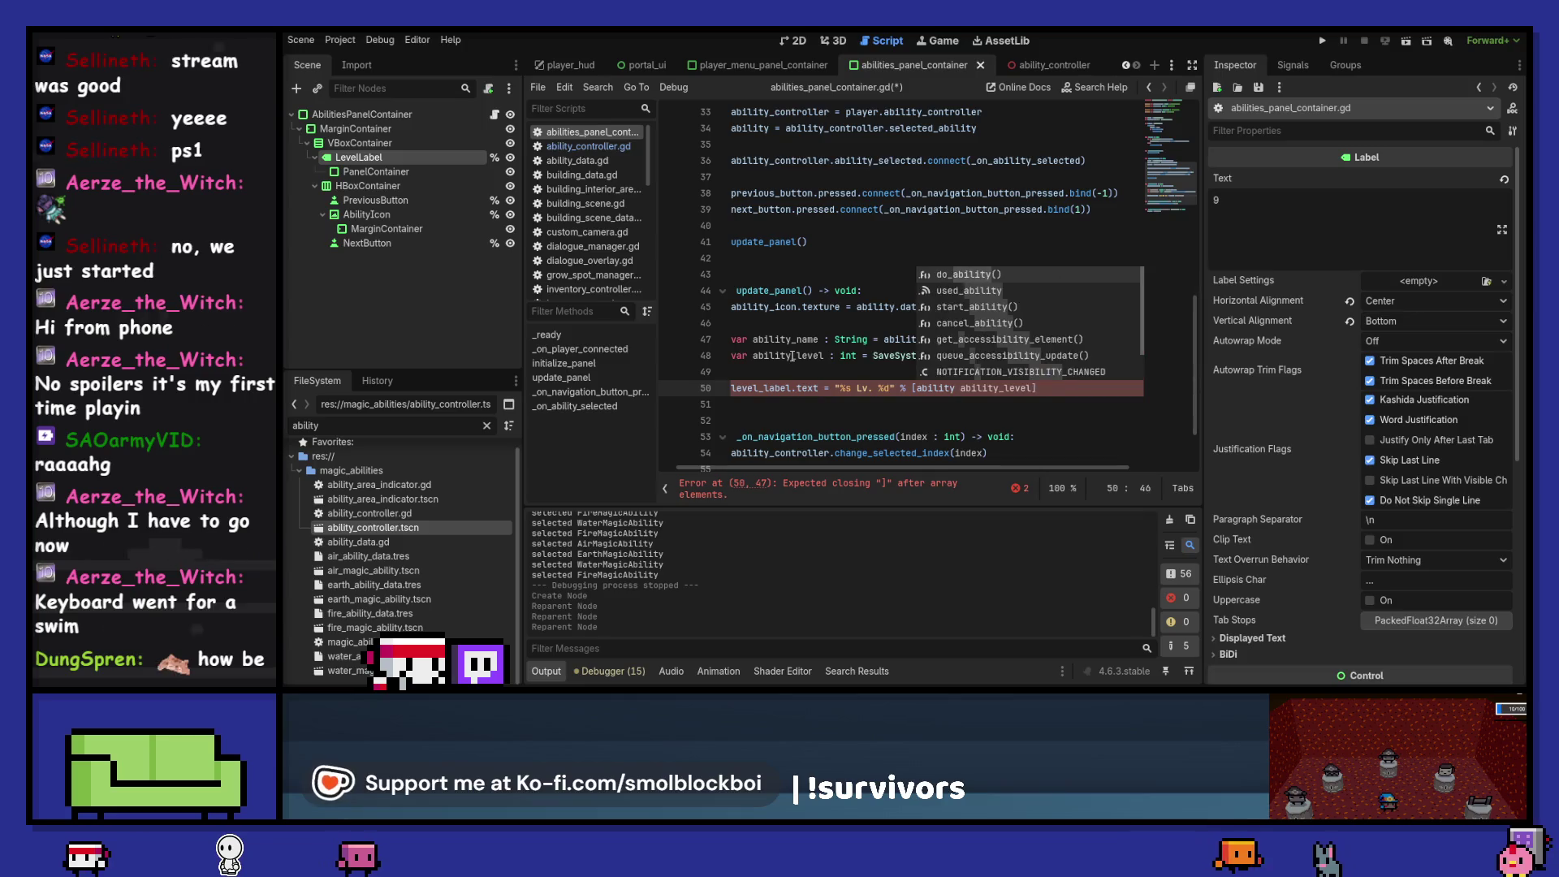
text(_name,)
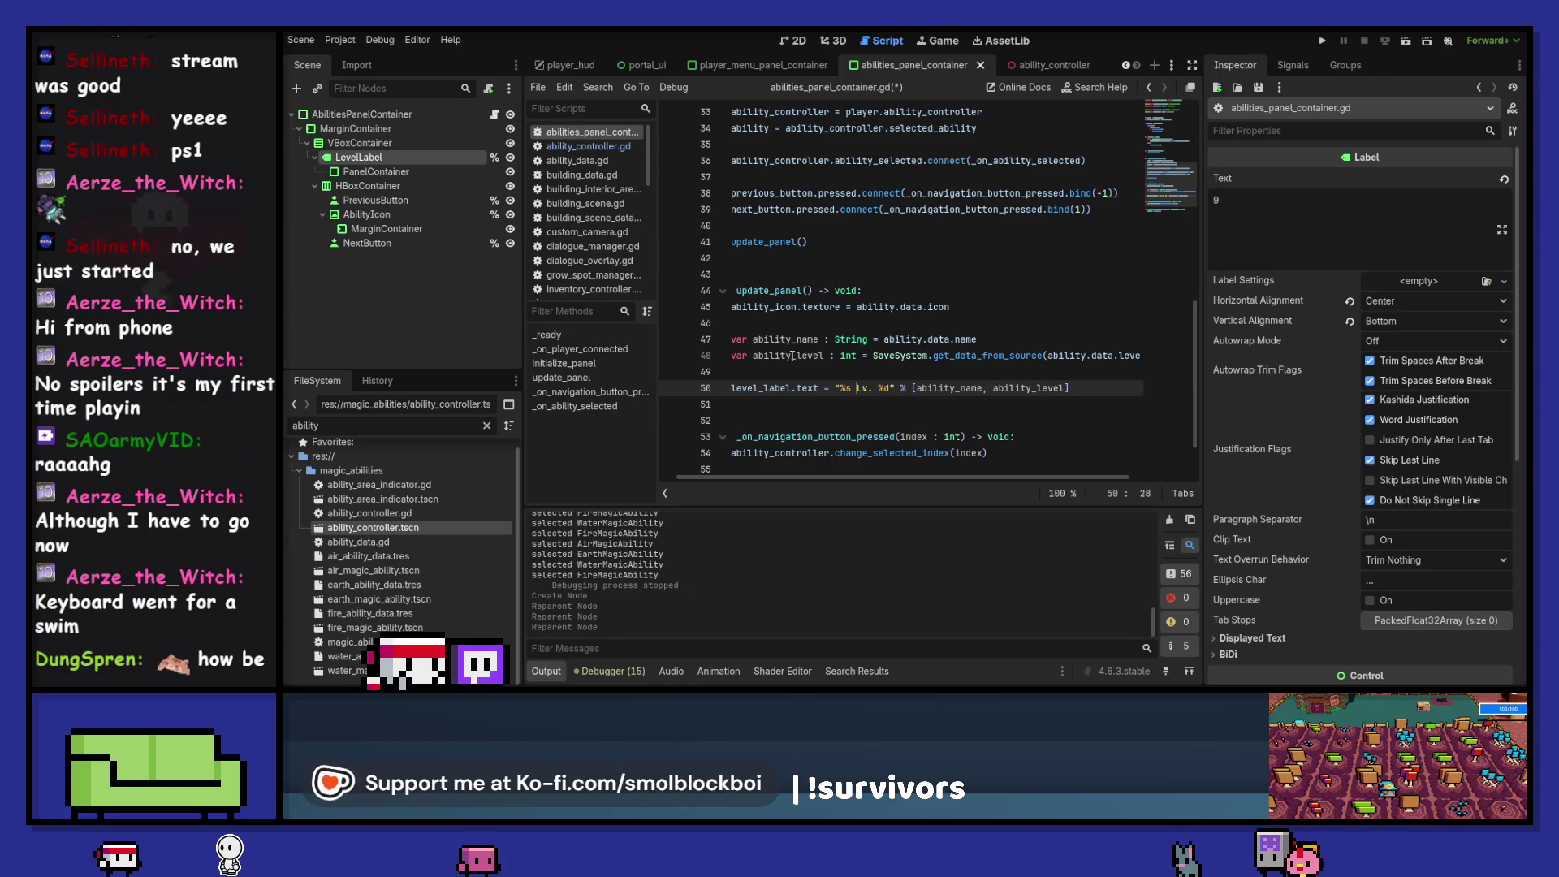
key(ctrl+s)
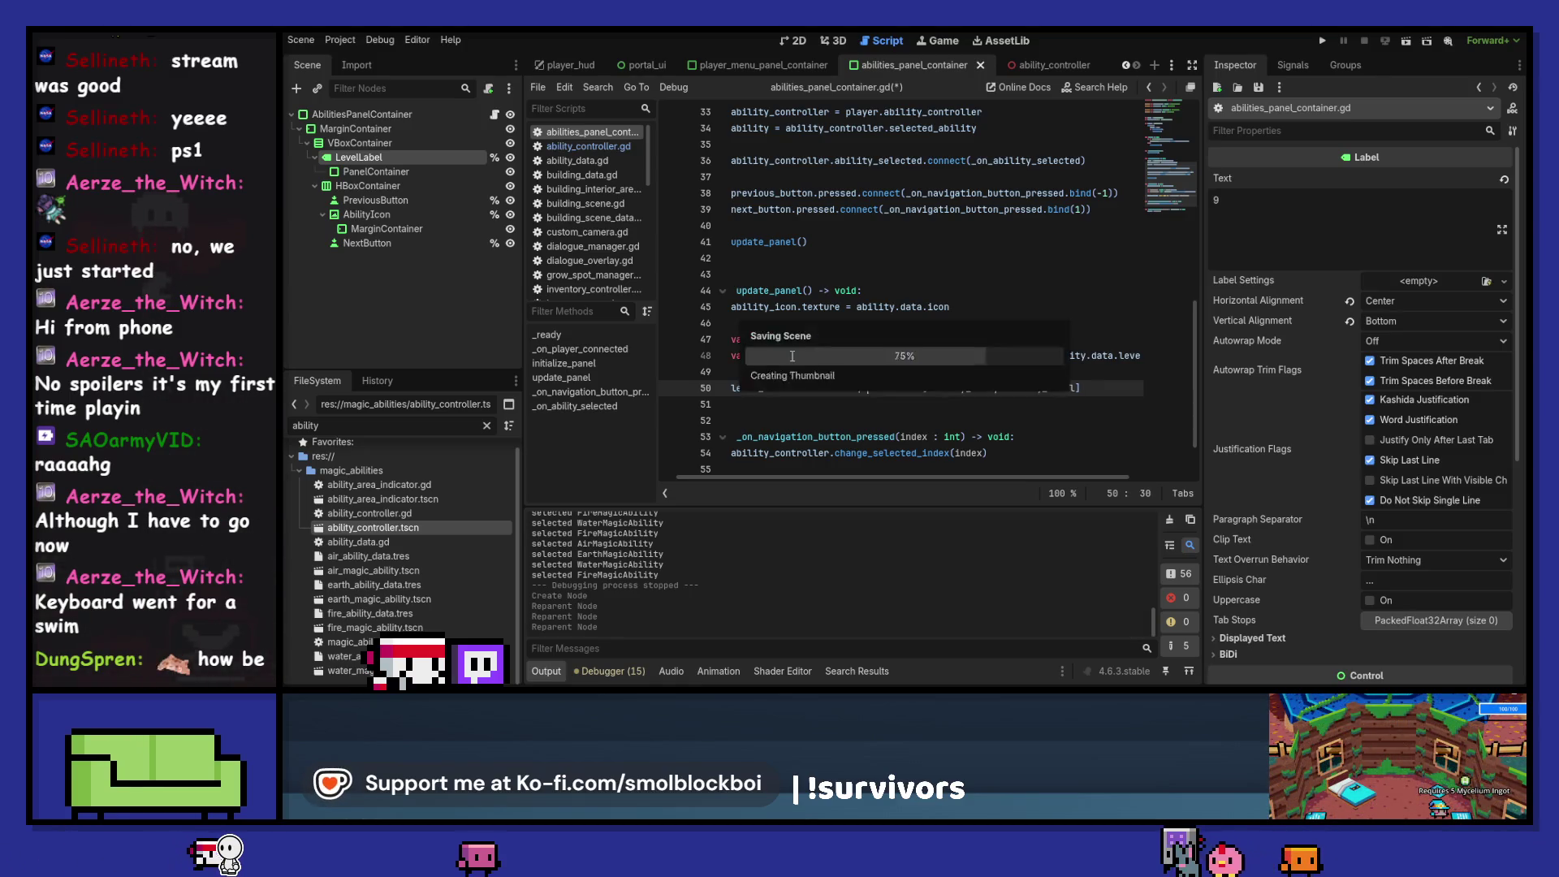
Remove the space between 'Lv.' and %d, then run the game with F5.
key(Right)
key(Right)
key(Right)
key(BackSpace)
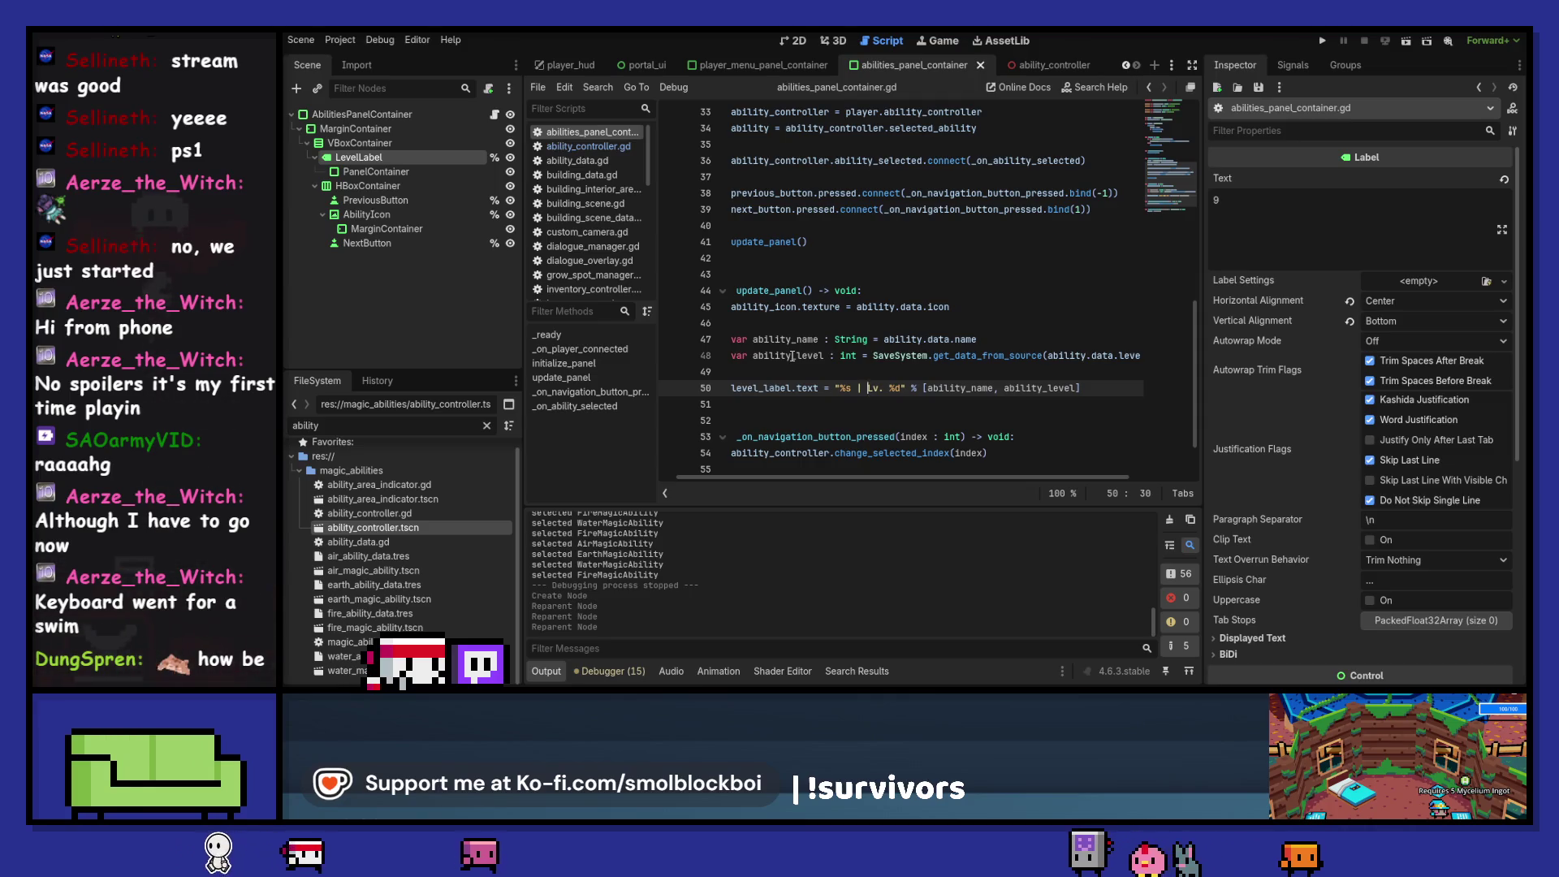
key(F5)
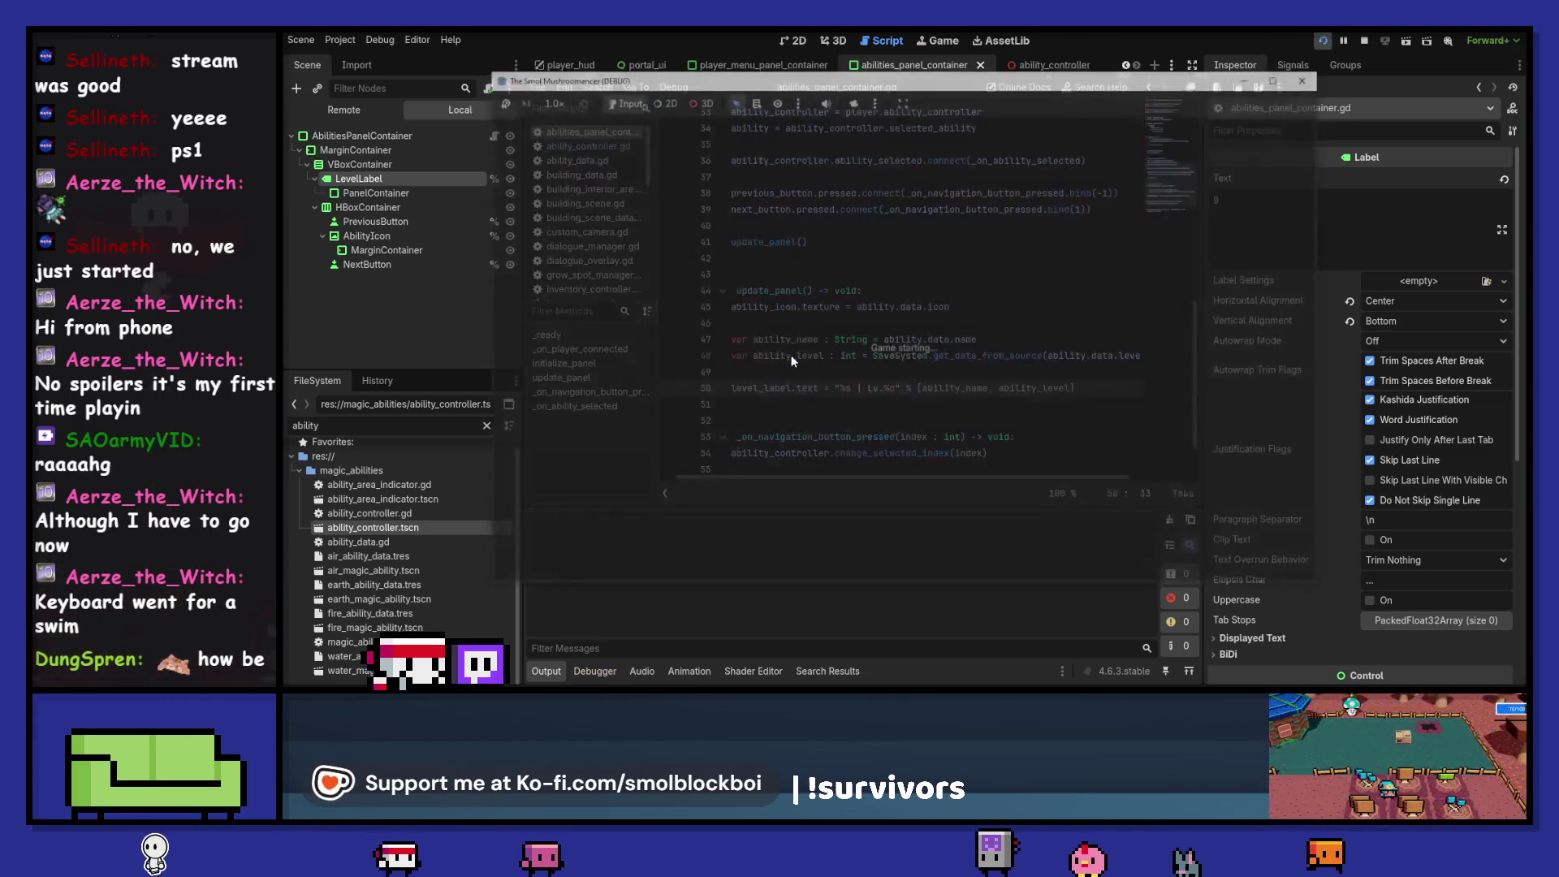
Start the game and cycle abilities to check labels like 'Fire Hammer | Lv.1' and 'Watering Cloud | Lv.1'.
click(812, 395)
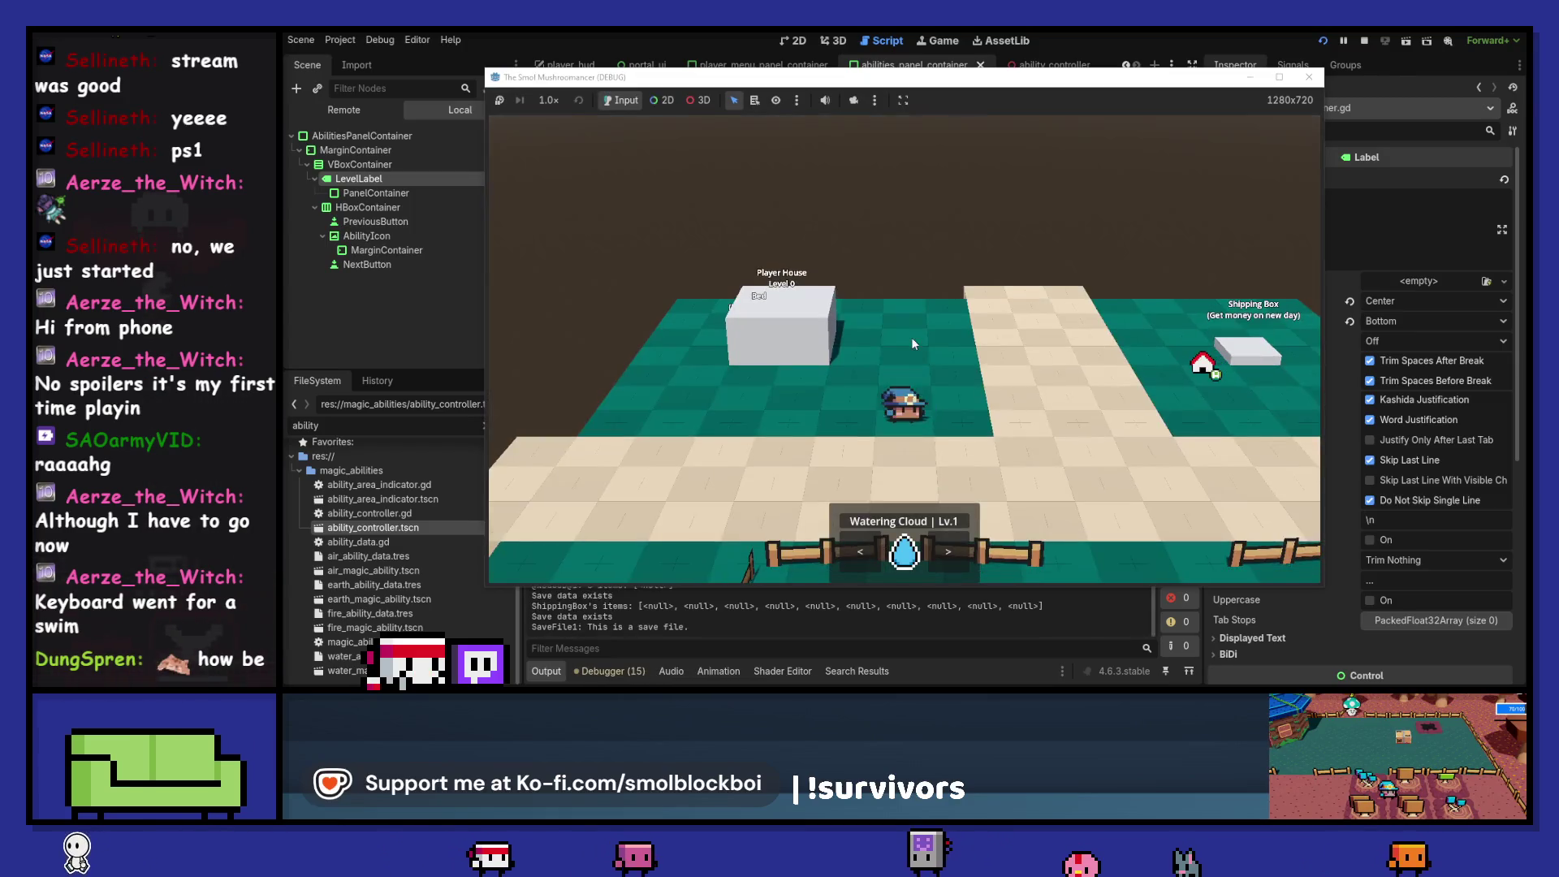
key(e)
key(q)
key(q)
key(e)
key(e)
key(e)
key(e)
key(e)
key(e)
key(e)
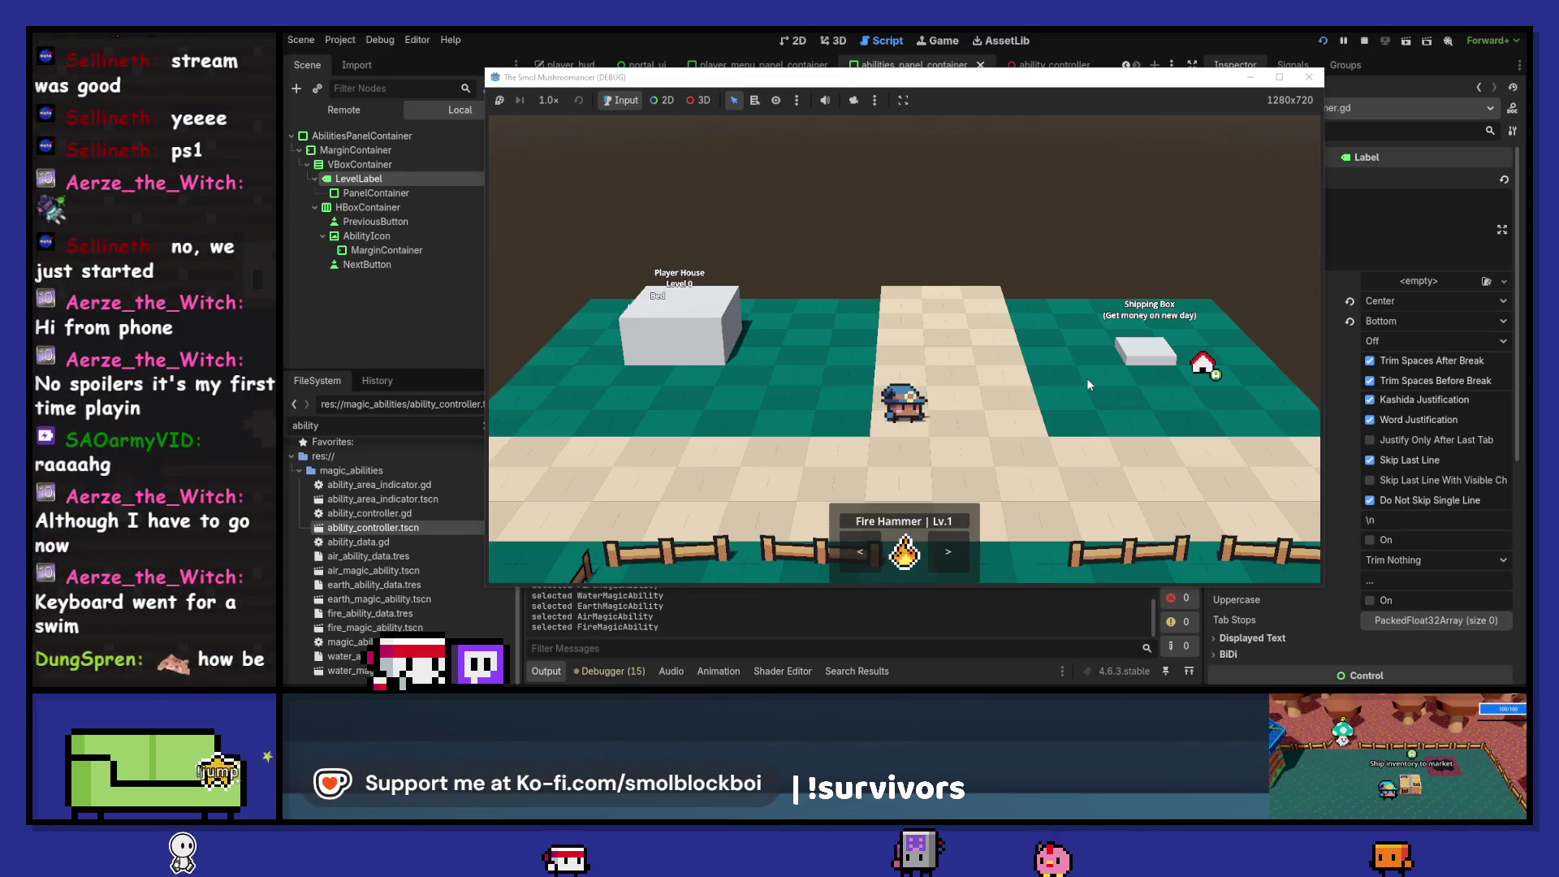
key(q)
key(e)
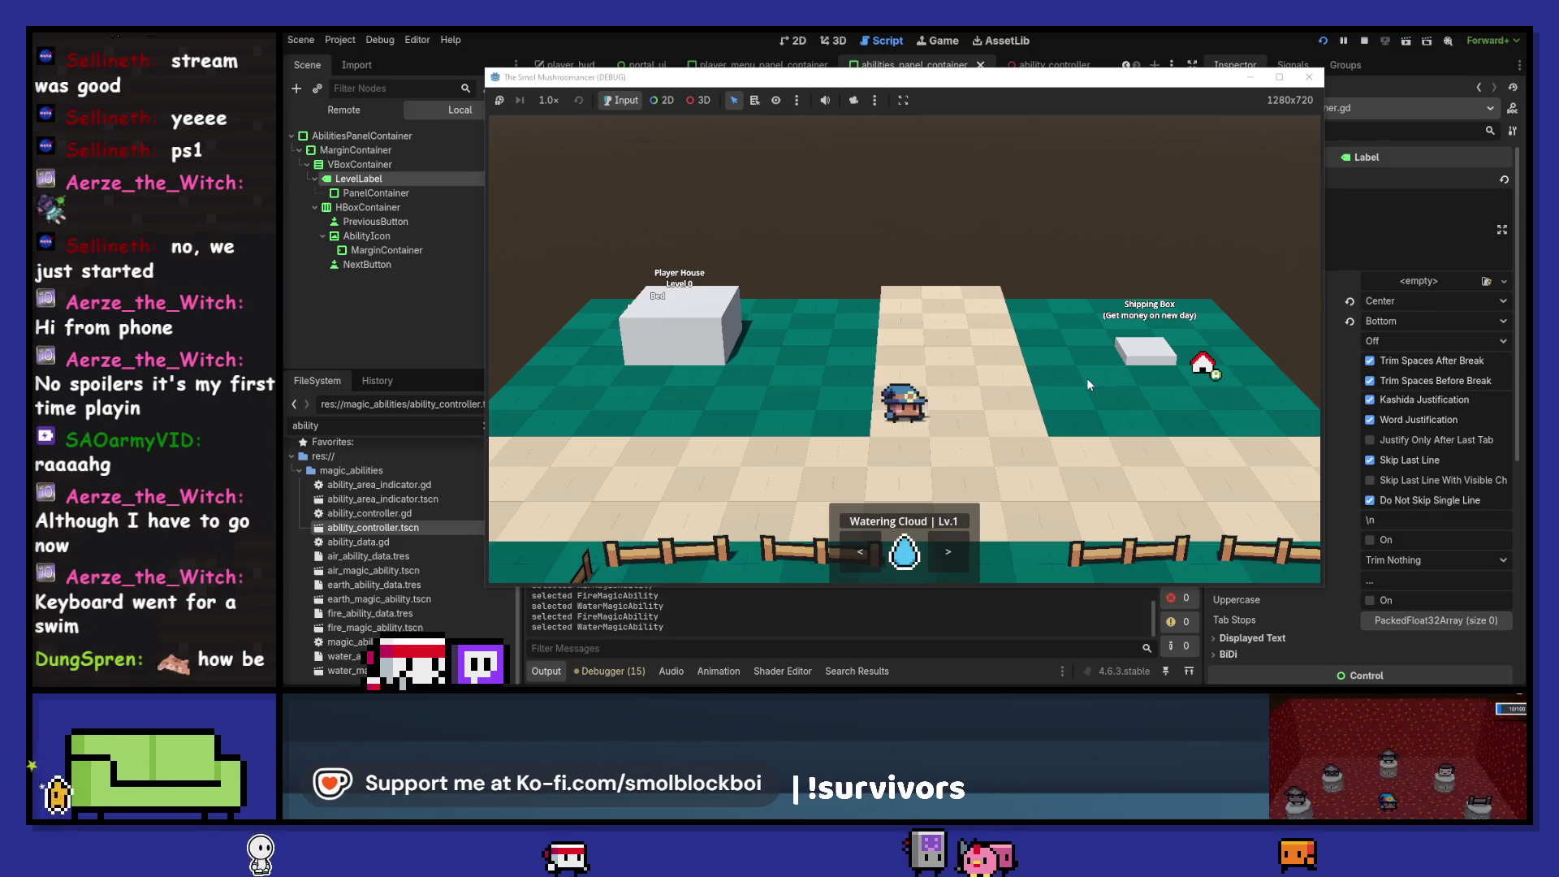
key(s)
key(d)
key(e)
key(e)
key(e)
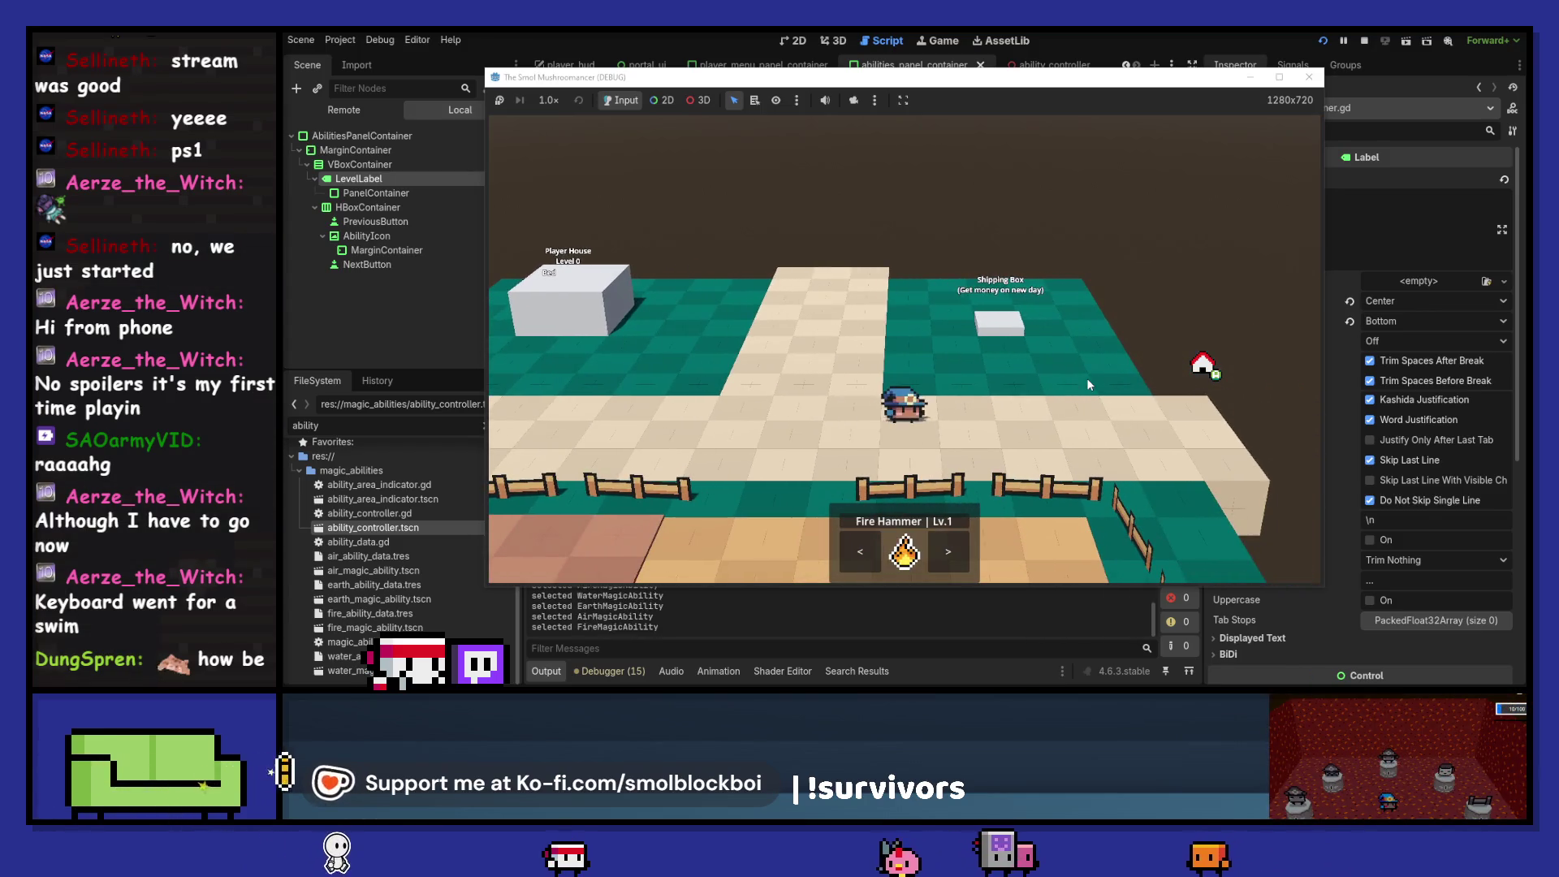
key(q)
key(q)
key(q)
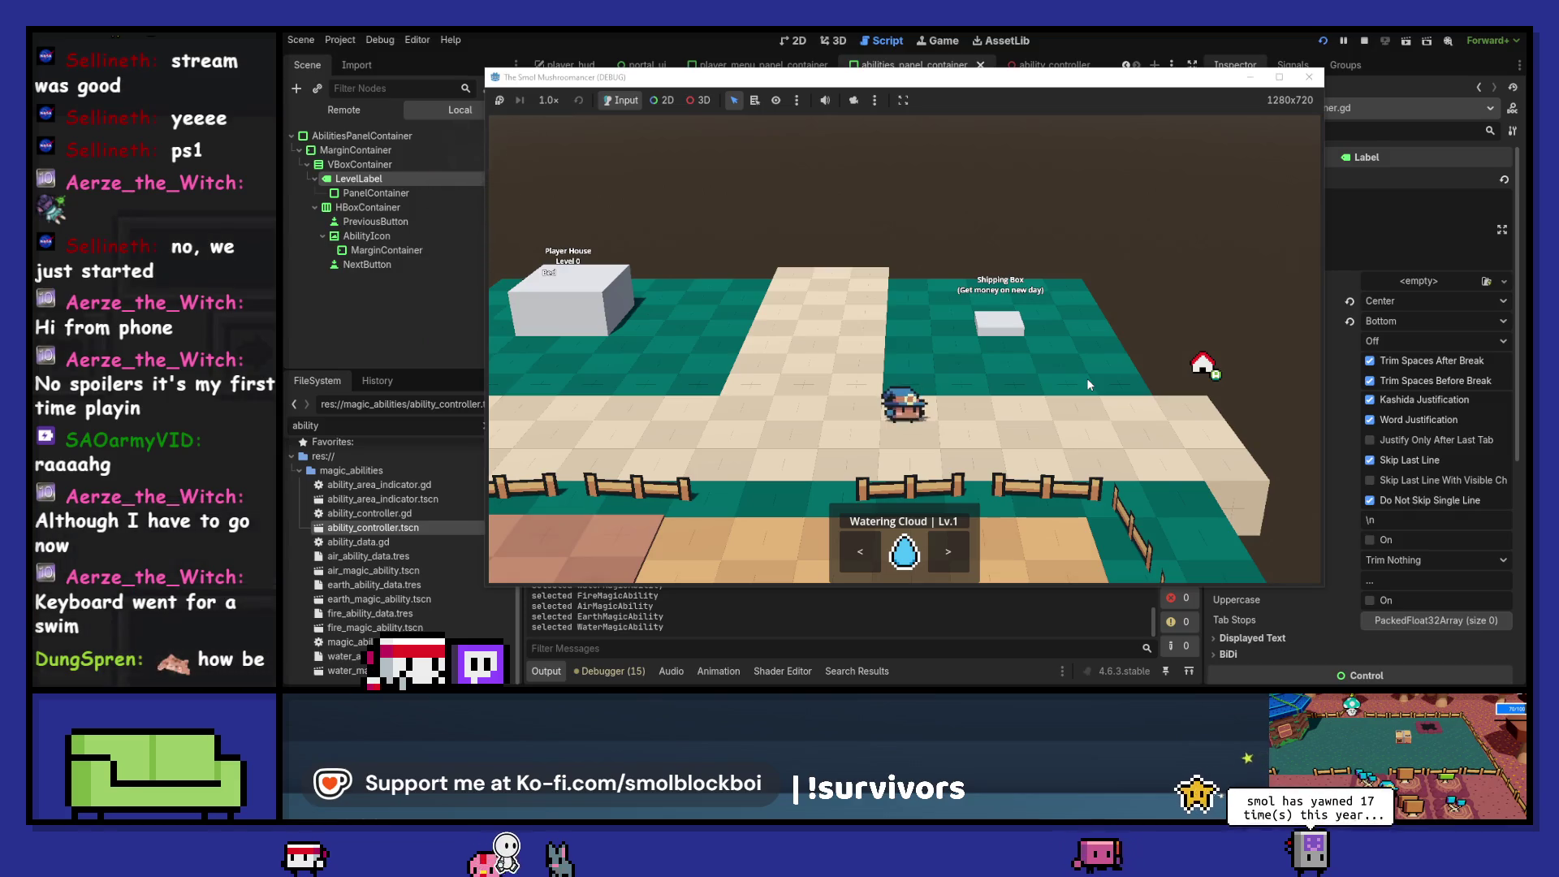
key(q)
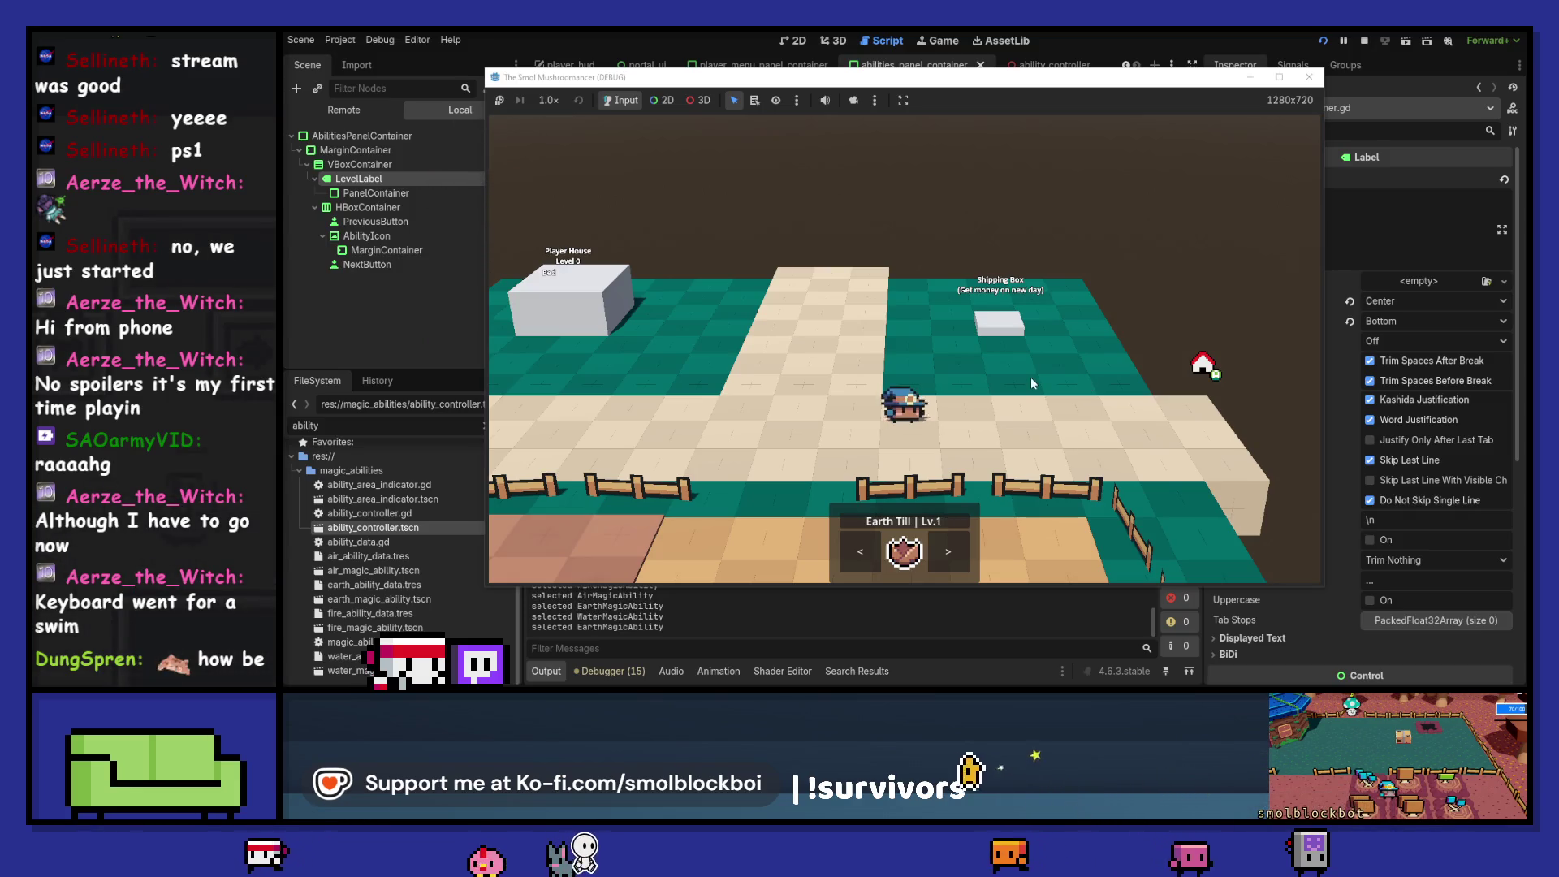
key(e)
key(e)
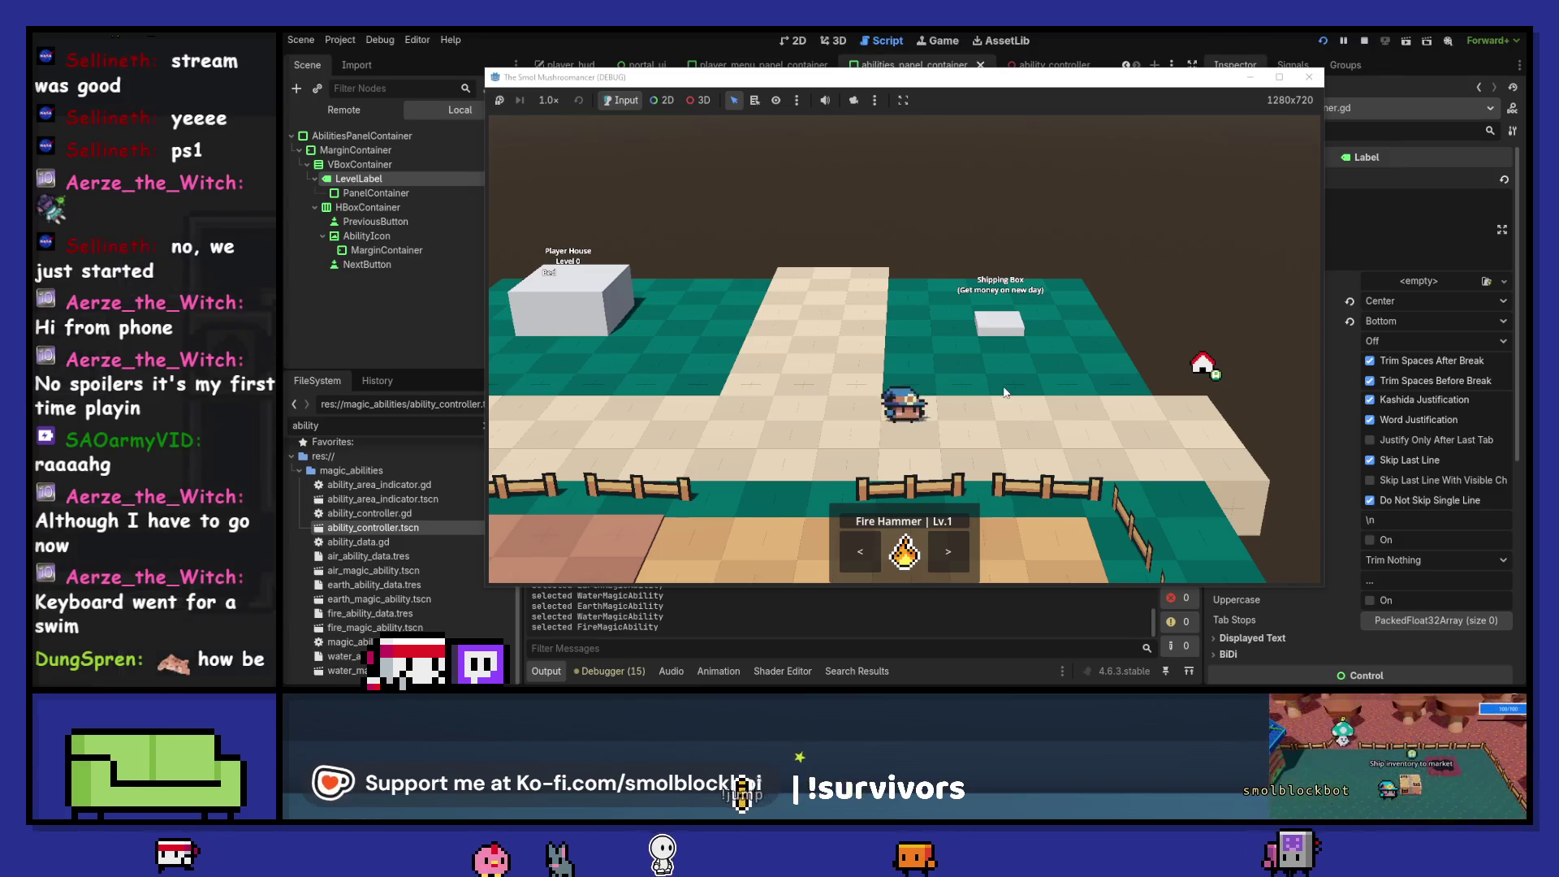
Walk onto the tilled plot, water a tile with Watering Cloud, then stop the game.
key(a)
key(s)
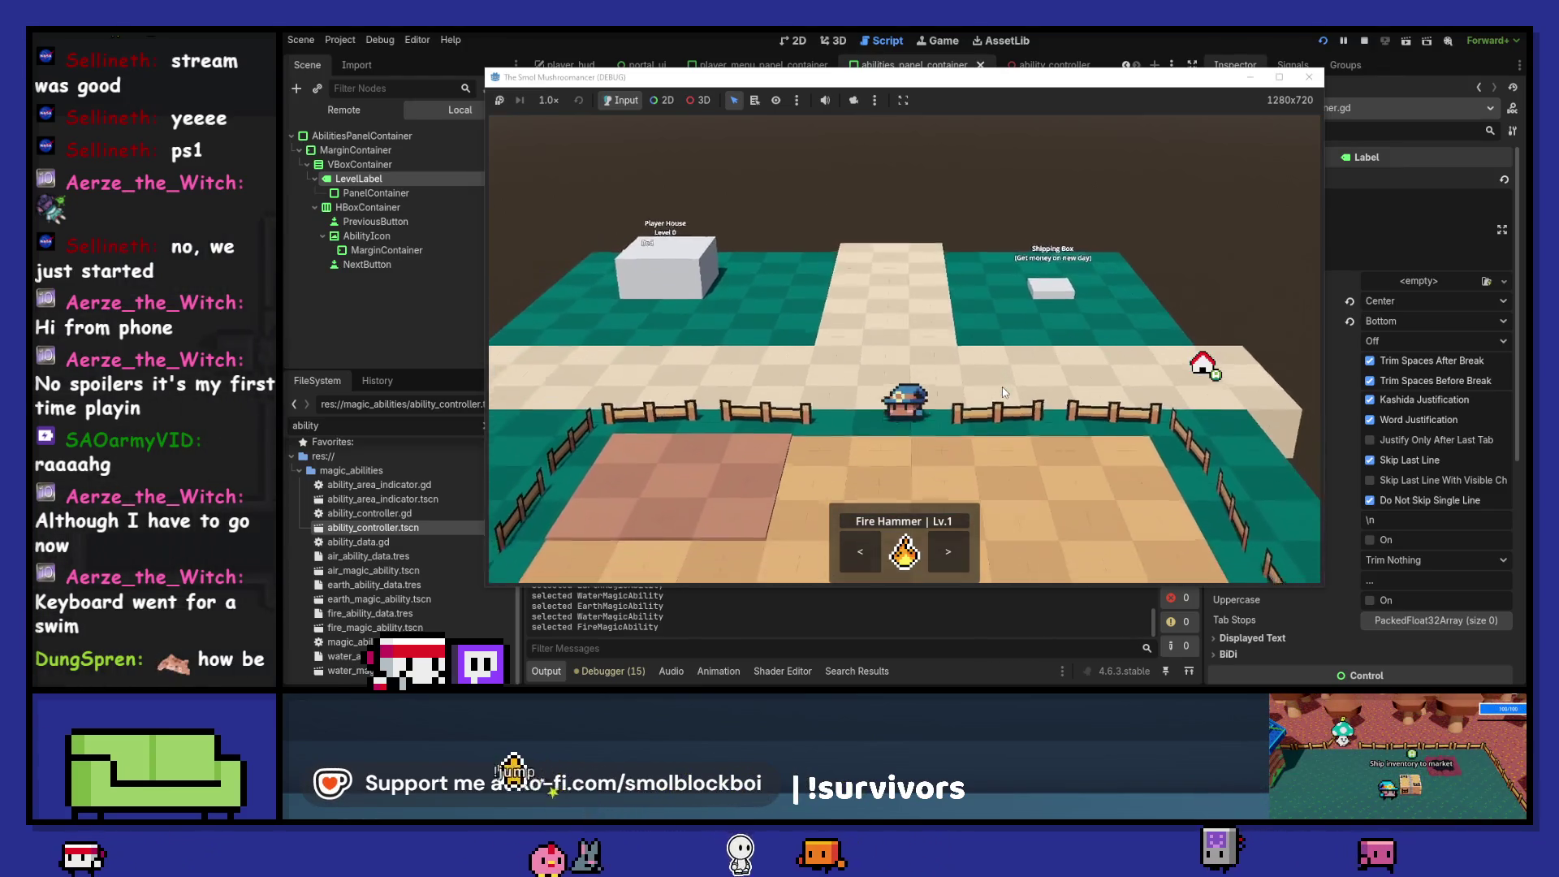
key(e)
key(e)
key(e)
key(space)
key(a)
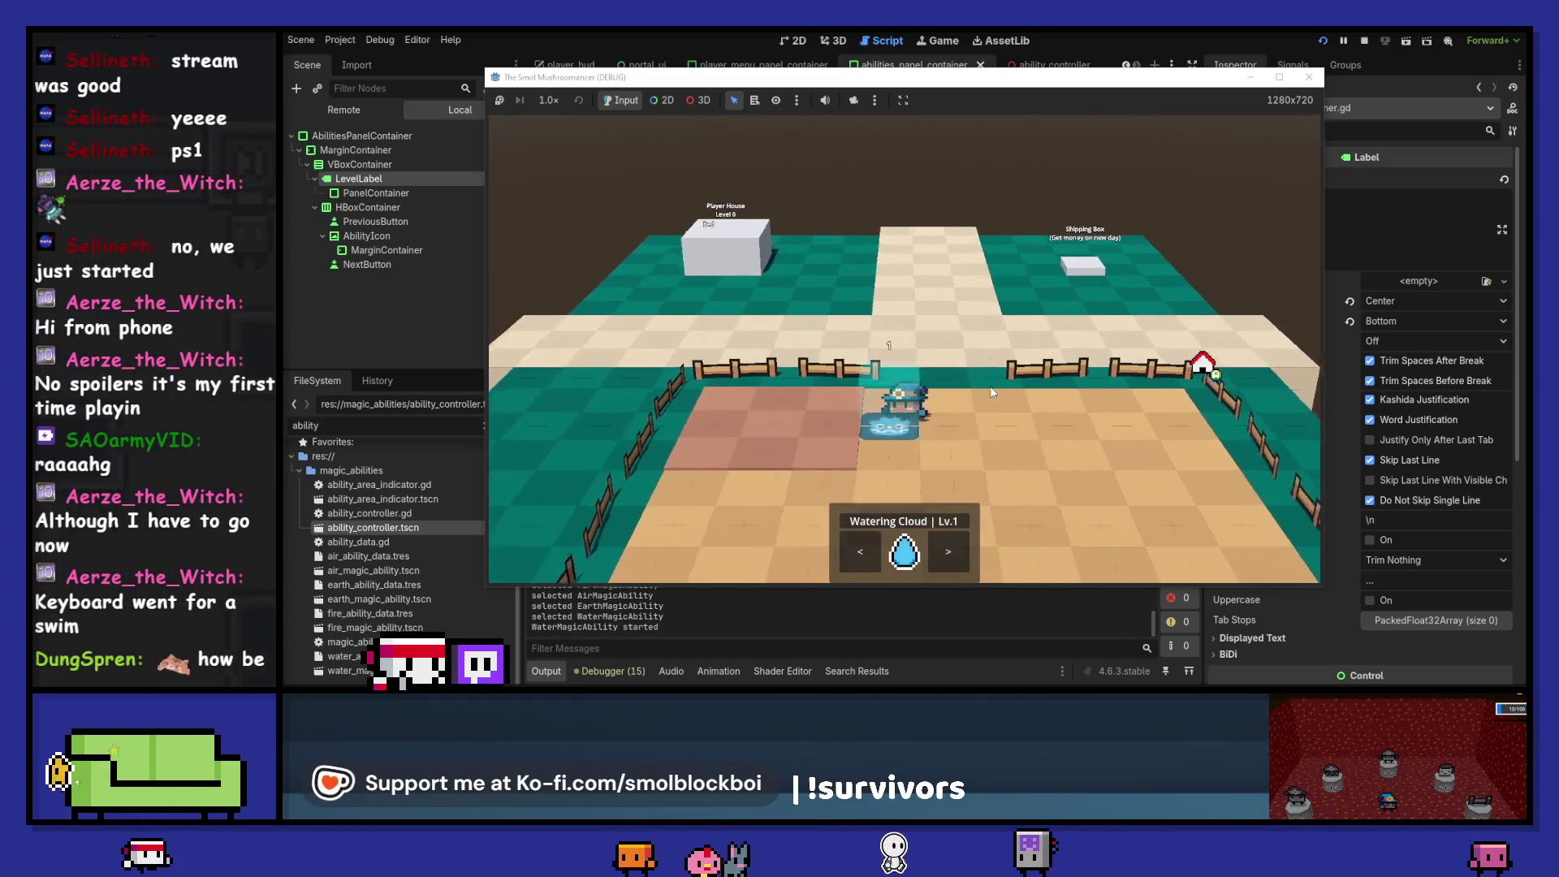
key(space)
key(w)
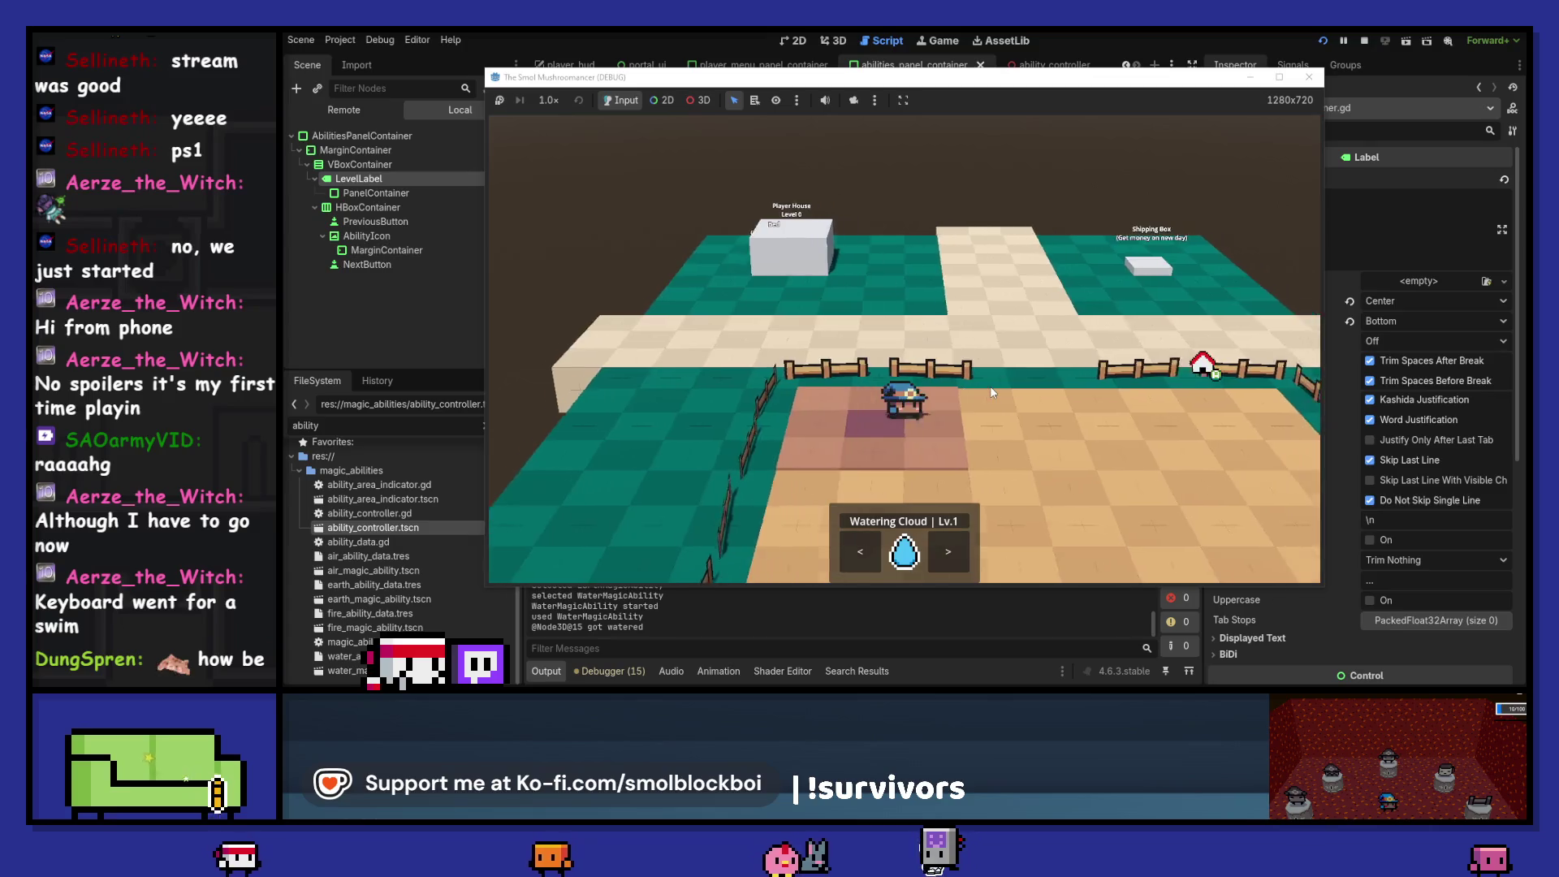
key(w)
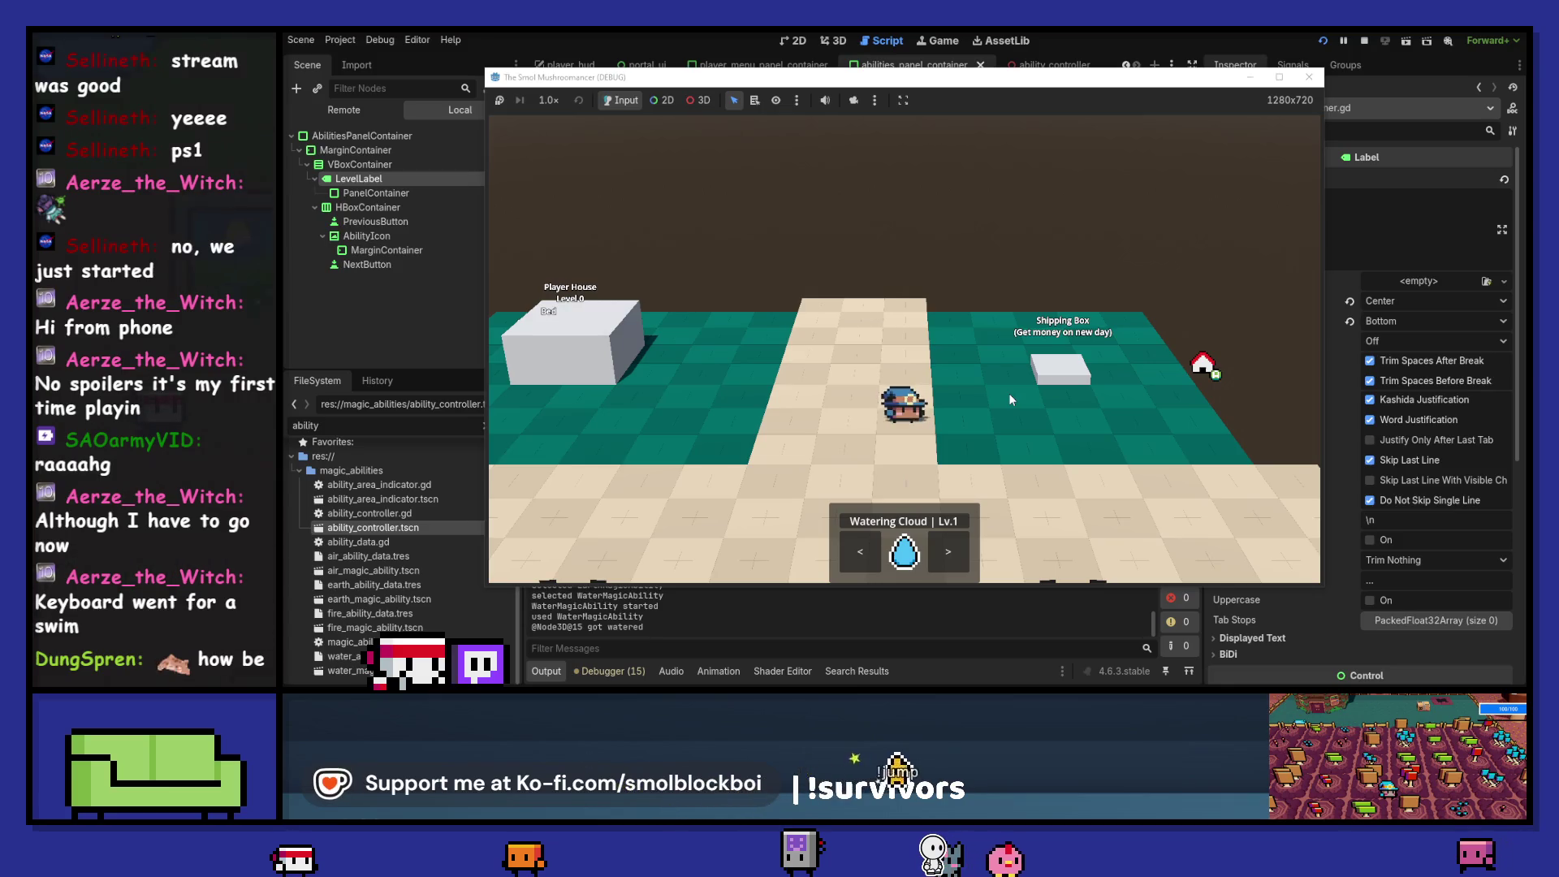
click(1309, 77)
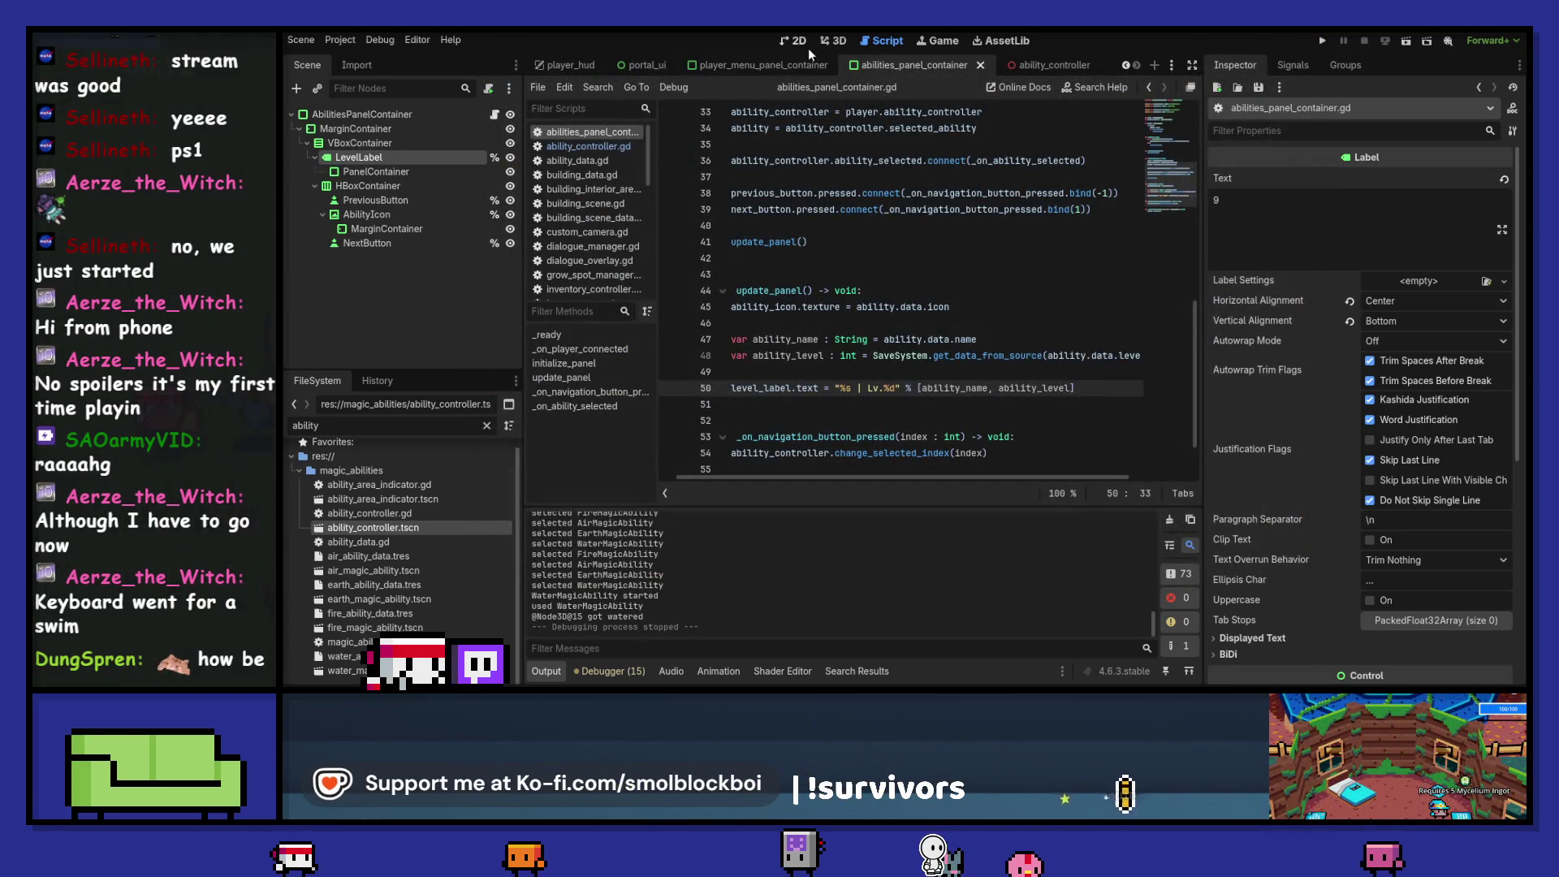
Show the panel scene in the 2D view, do a quick test run, and stop it.
click(807, 43)
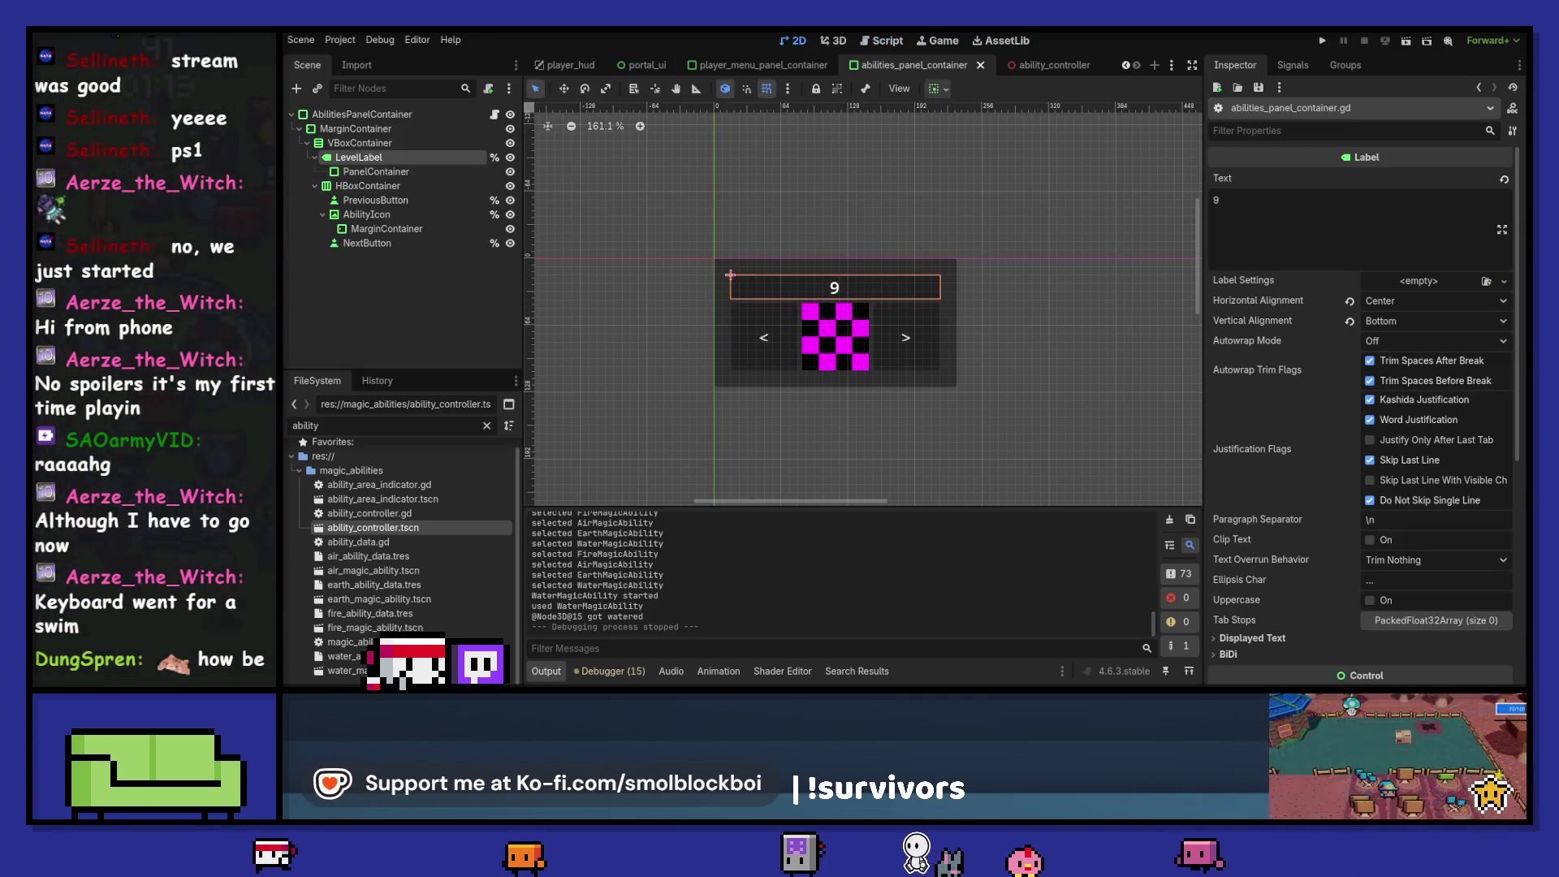
click(1323, 41)
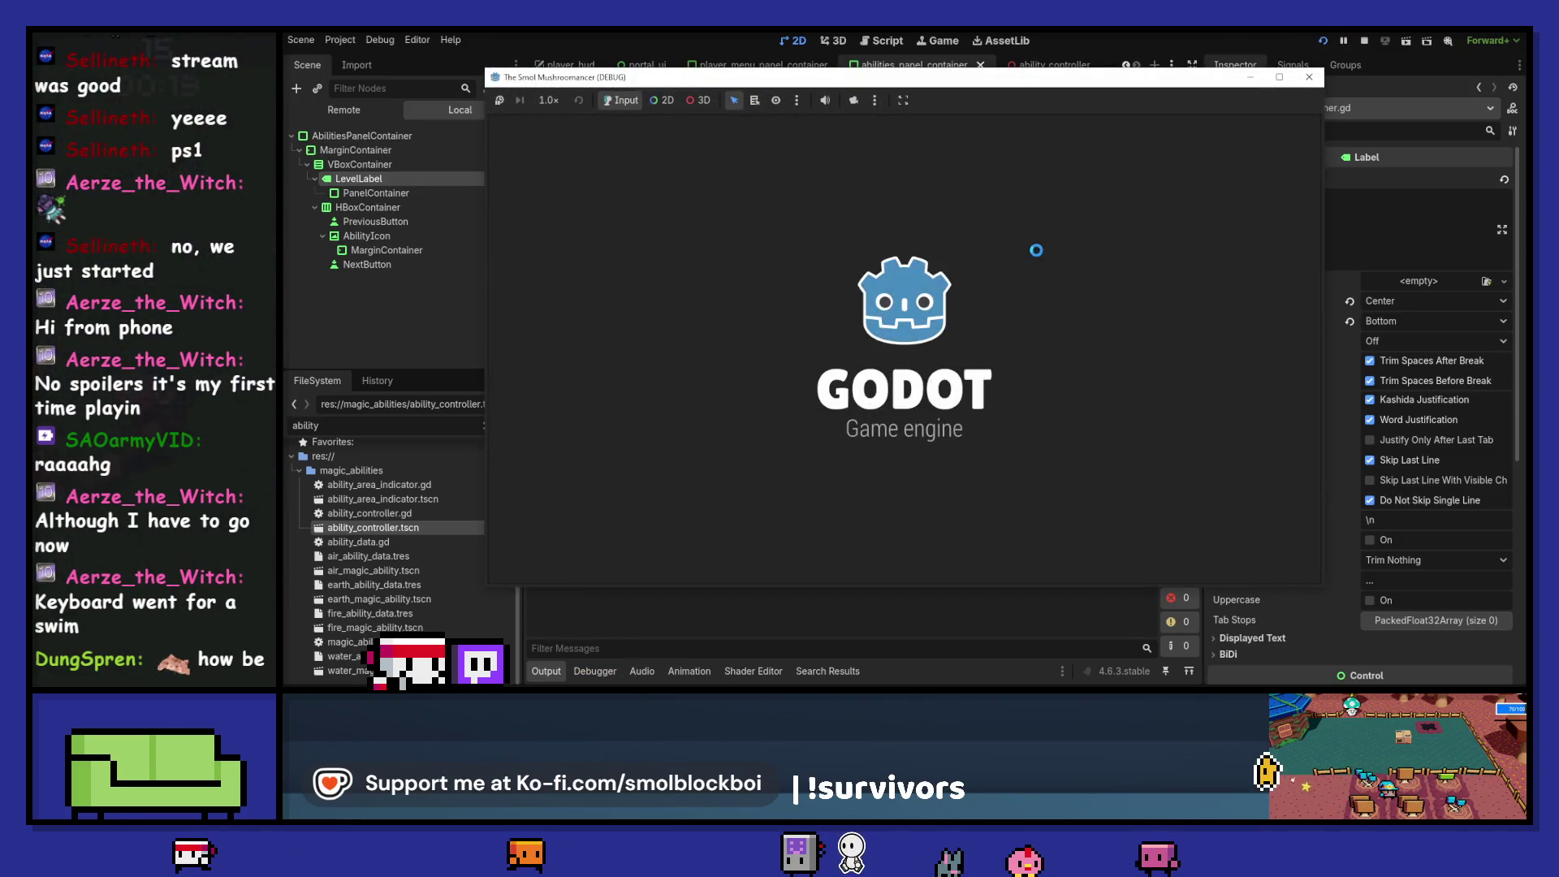
click(903, 354)
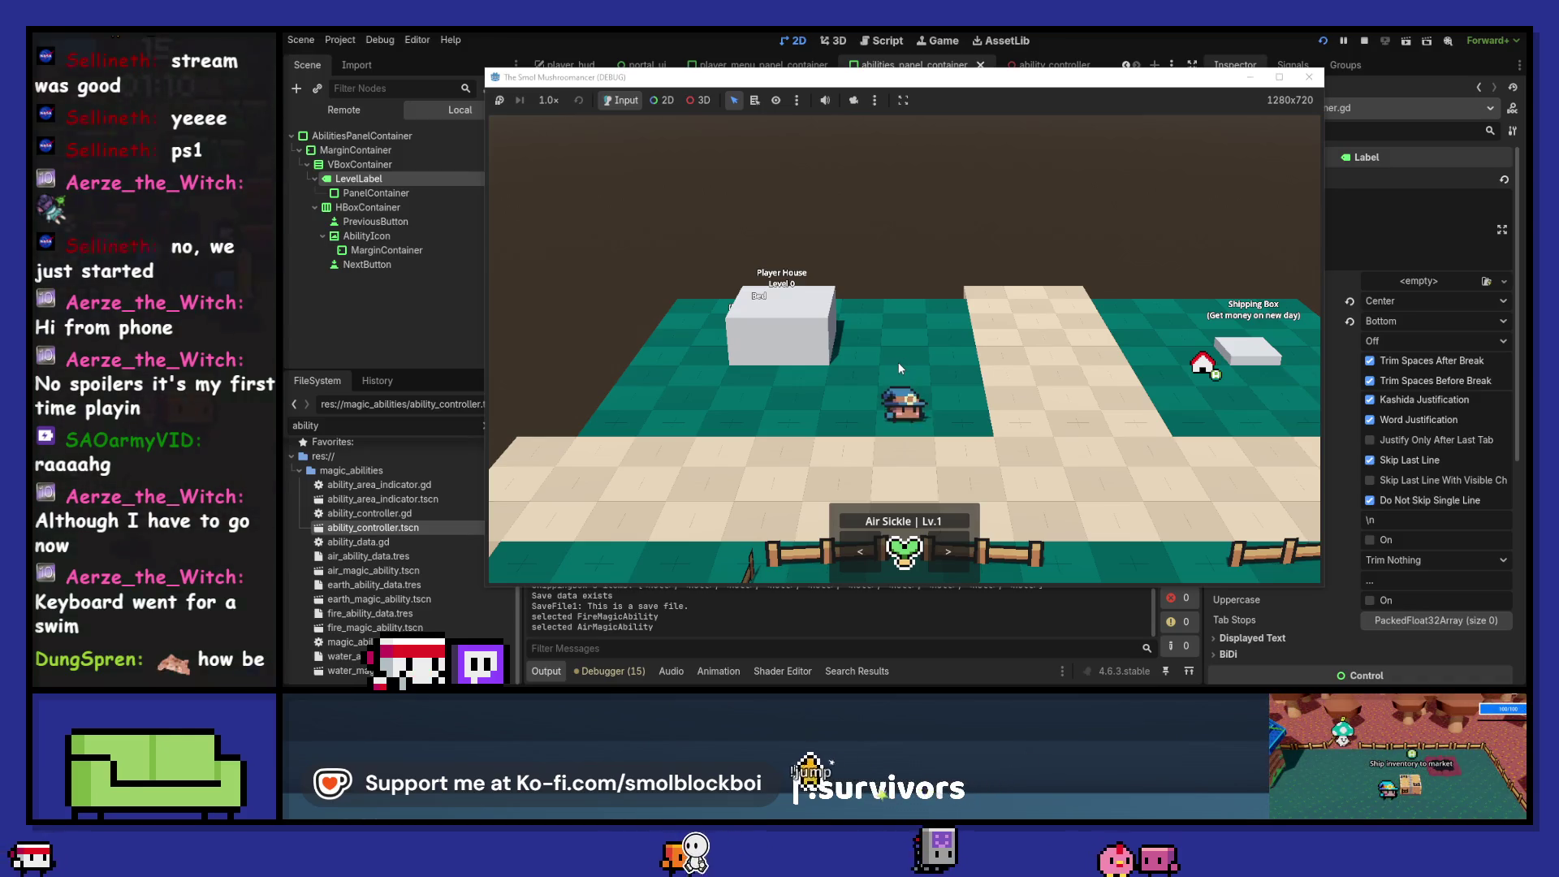
scroll(899, 362, down, 3)
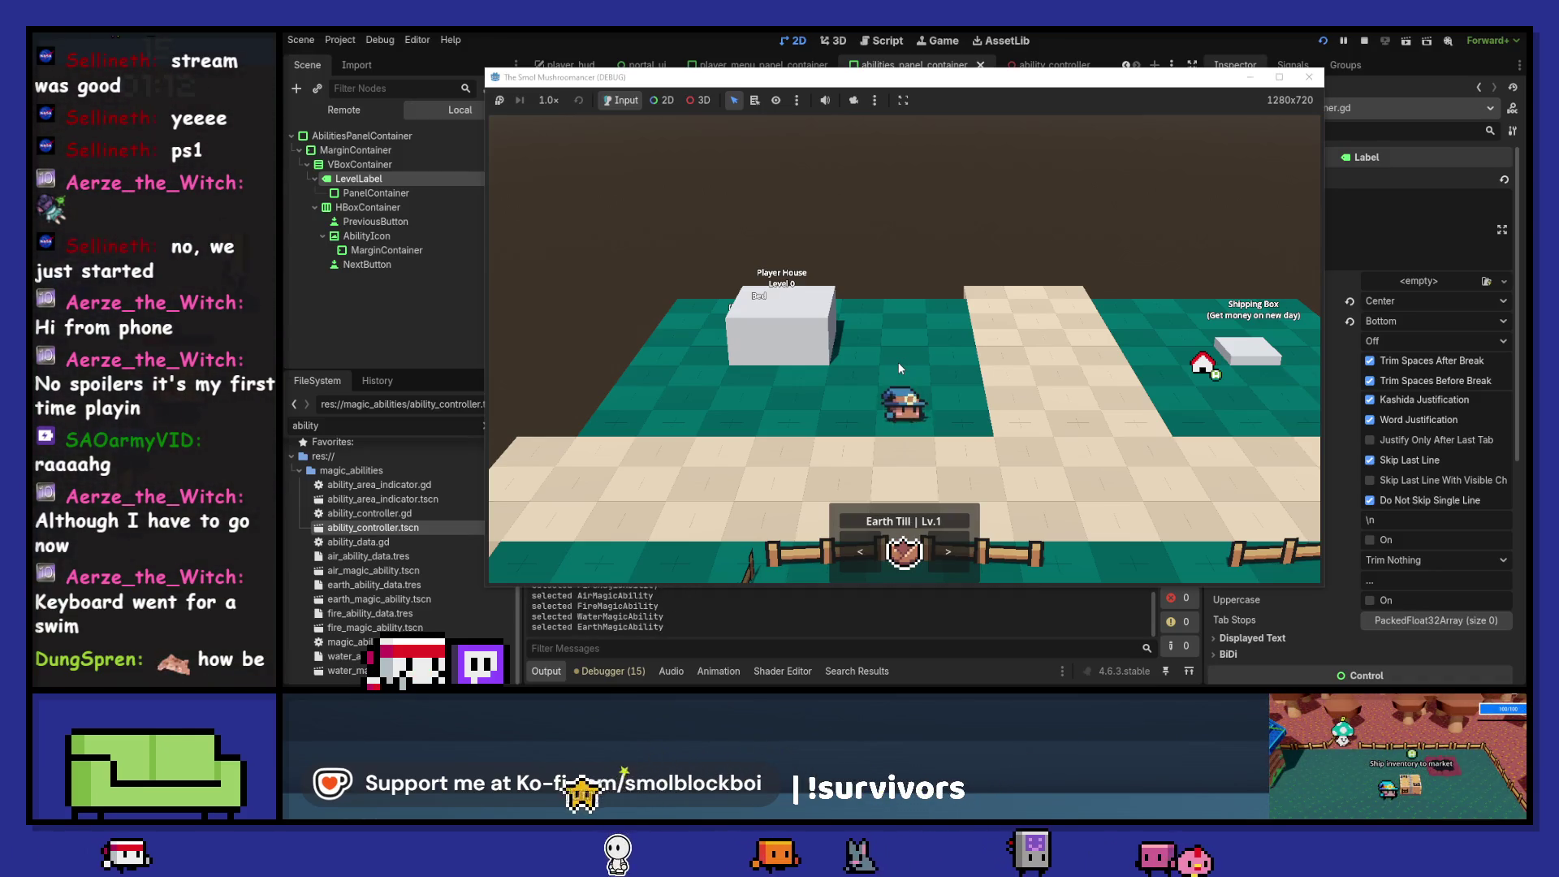
click(1309, 81)
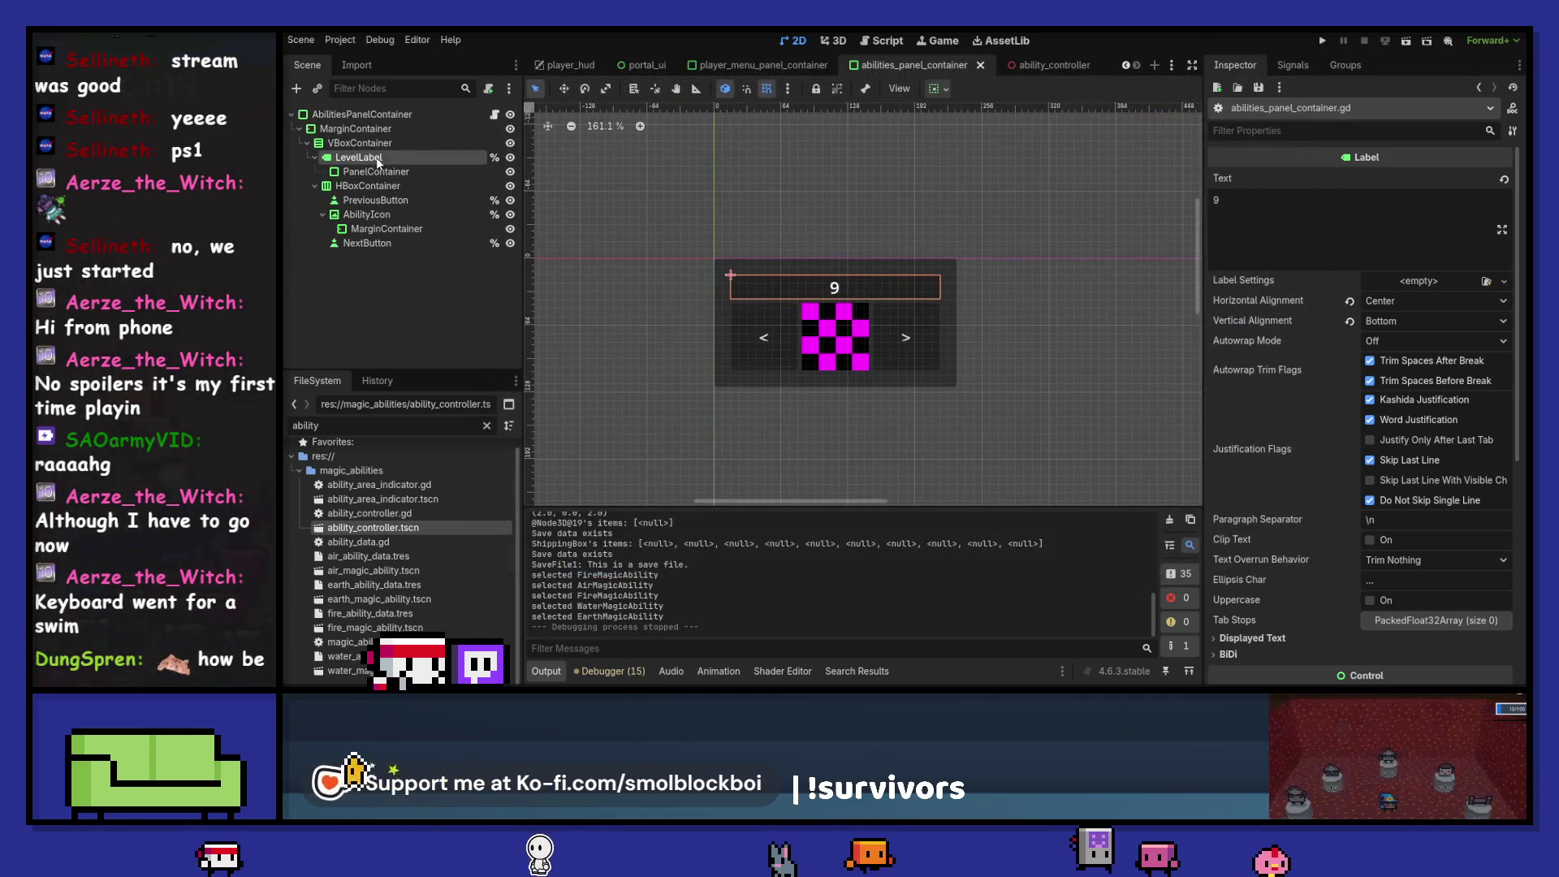
Right-align LevelLabel and rerun the game, cycling through Earth Till, Air Sickle and Watering Cloud.
click(1404, 301)
click(1397, 353)
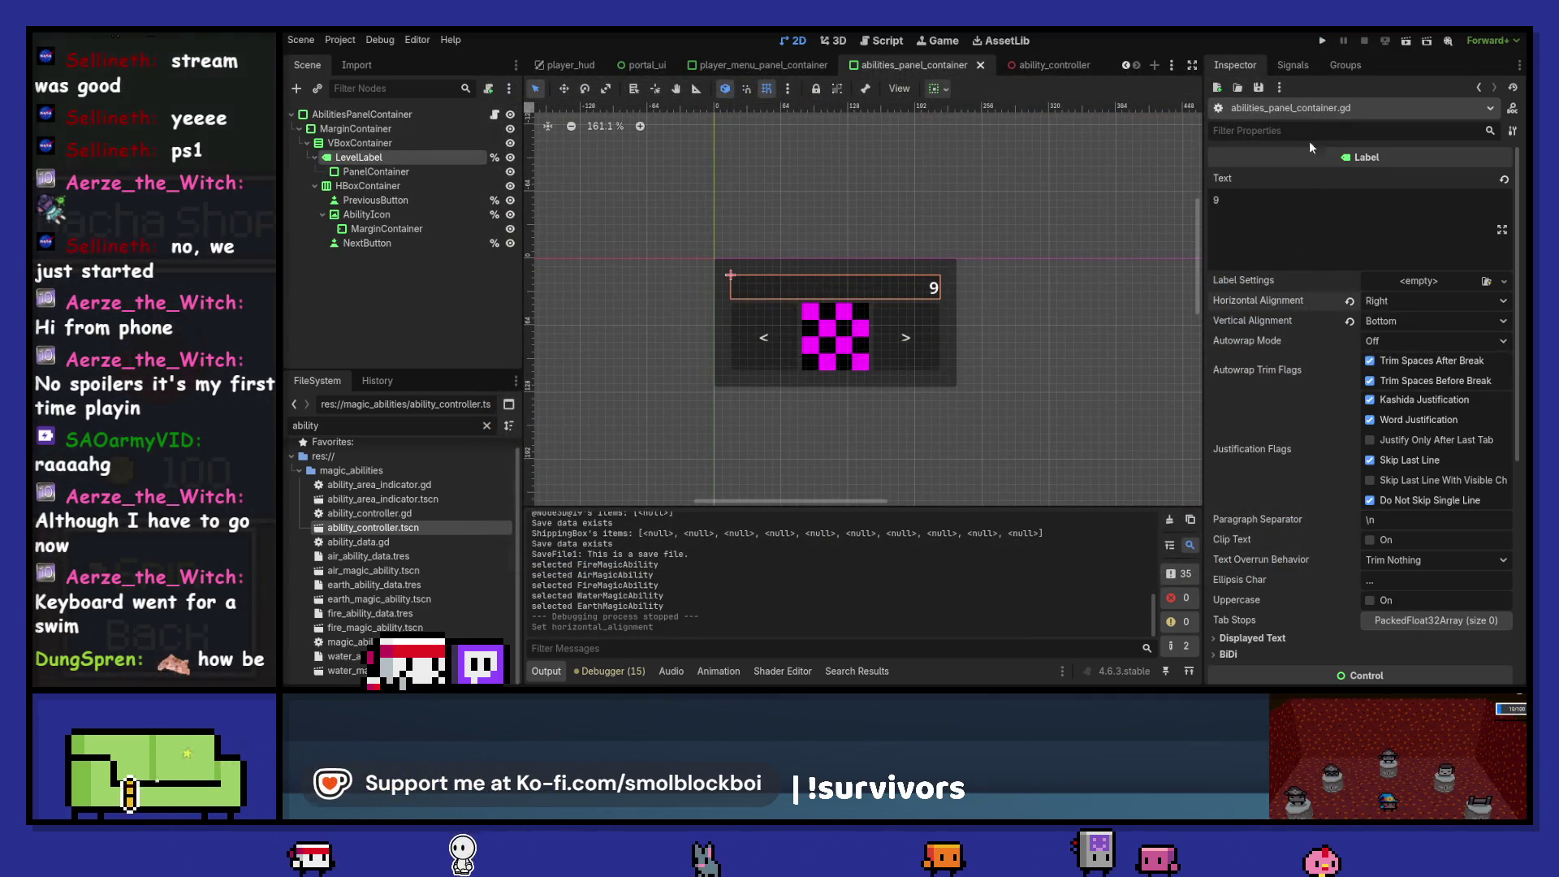
key(F5)
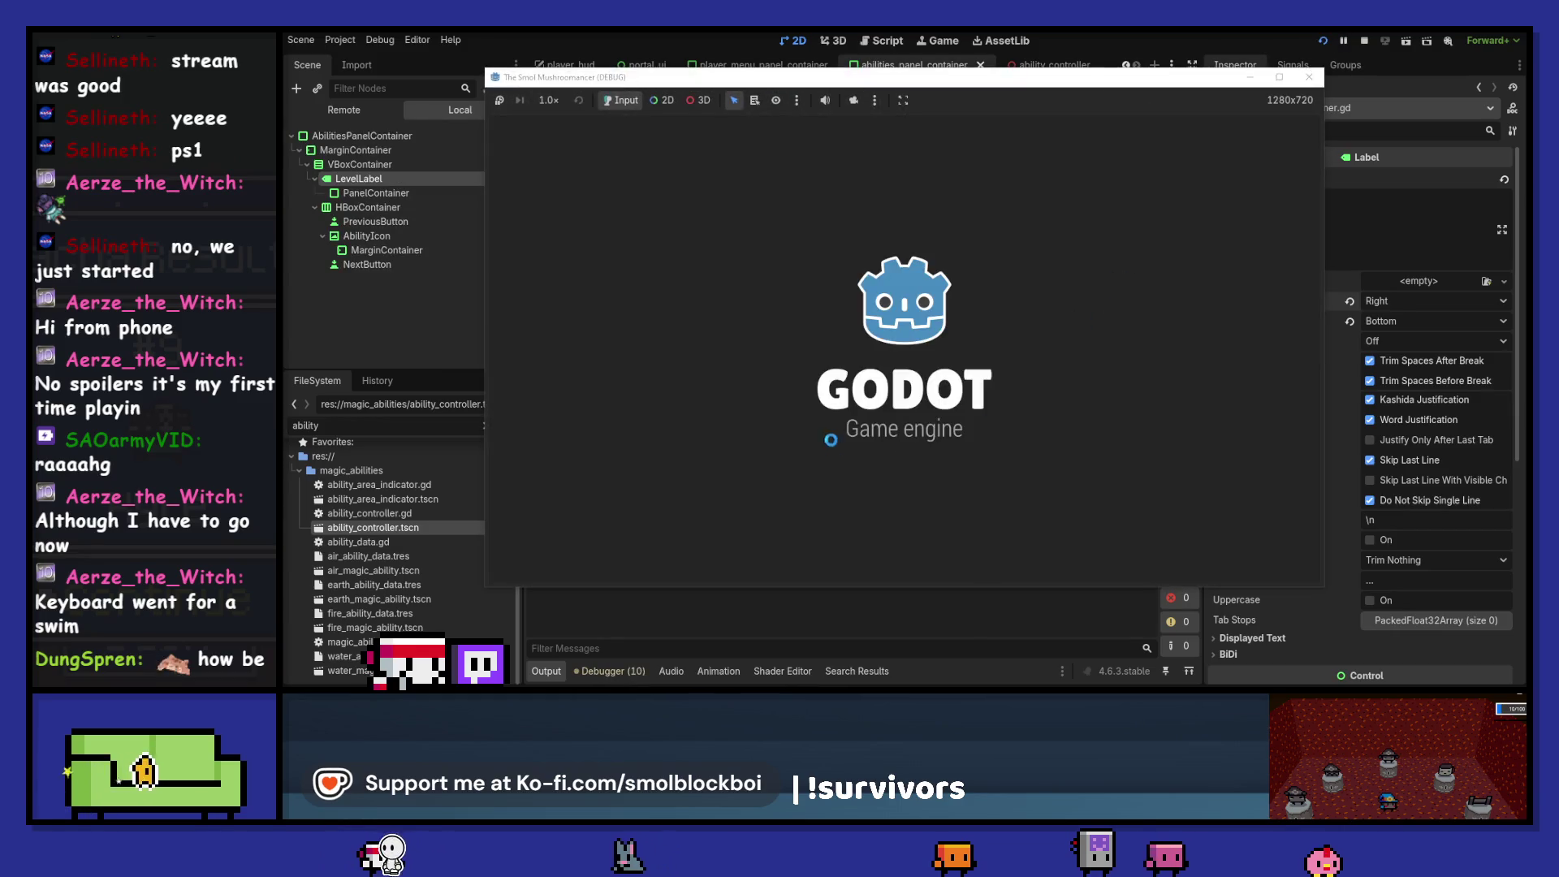
click(989, 359)
key(Right)
key(Right)
key(Right)
key(Left)
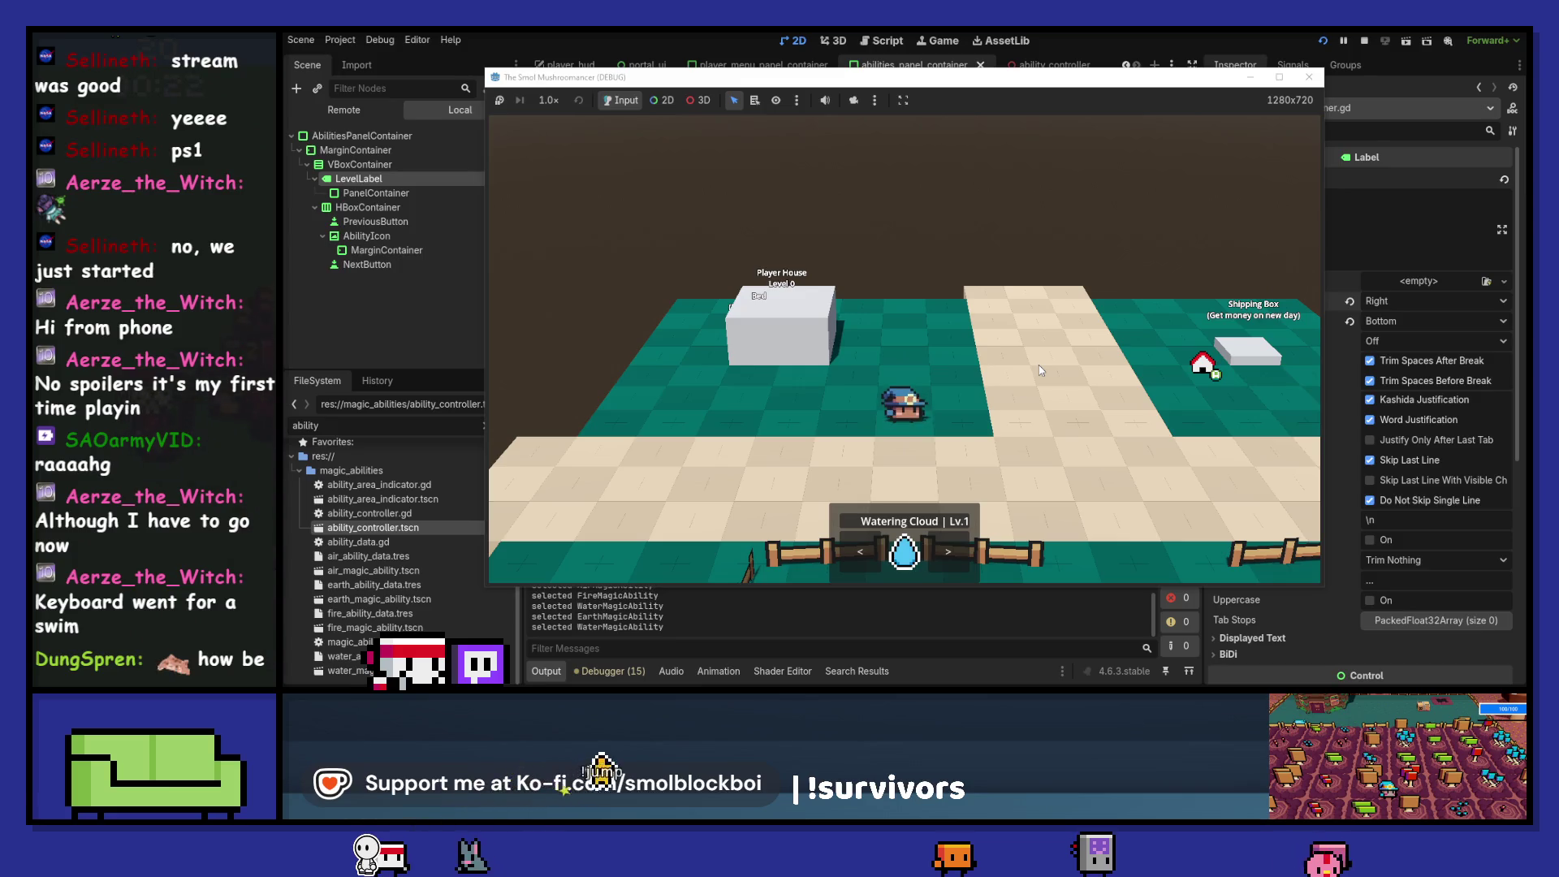
key(Right)
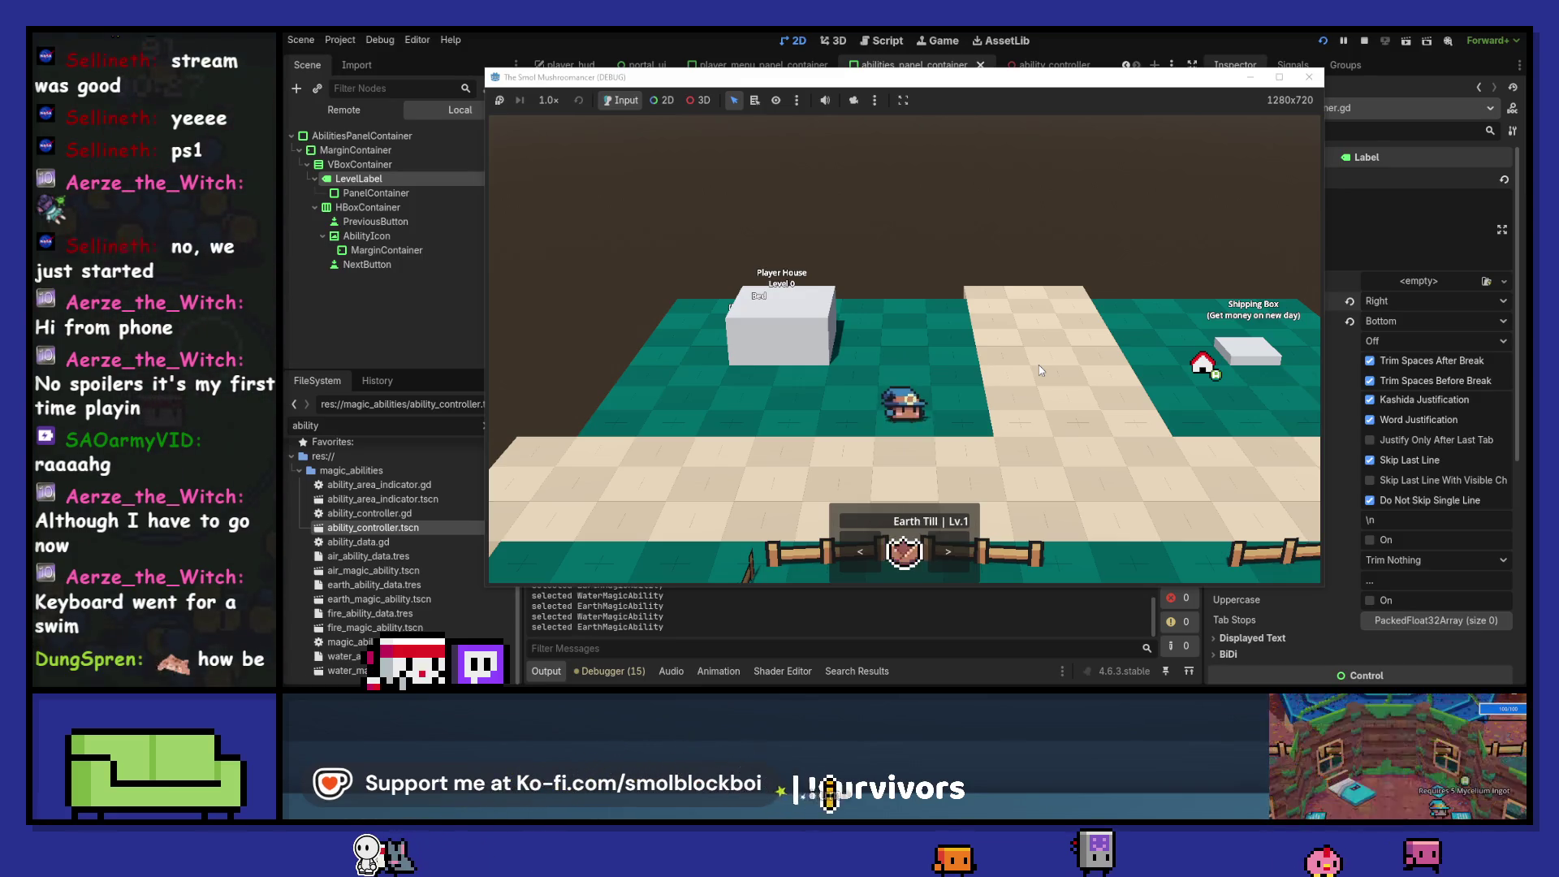
key(Right)
key(Right)
key(Left)
key(Right)
key(Right)
key(Right)
key(Right)
key(Right)
key(Right)
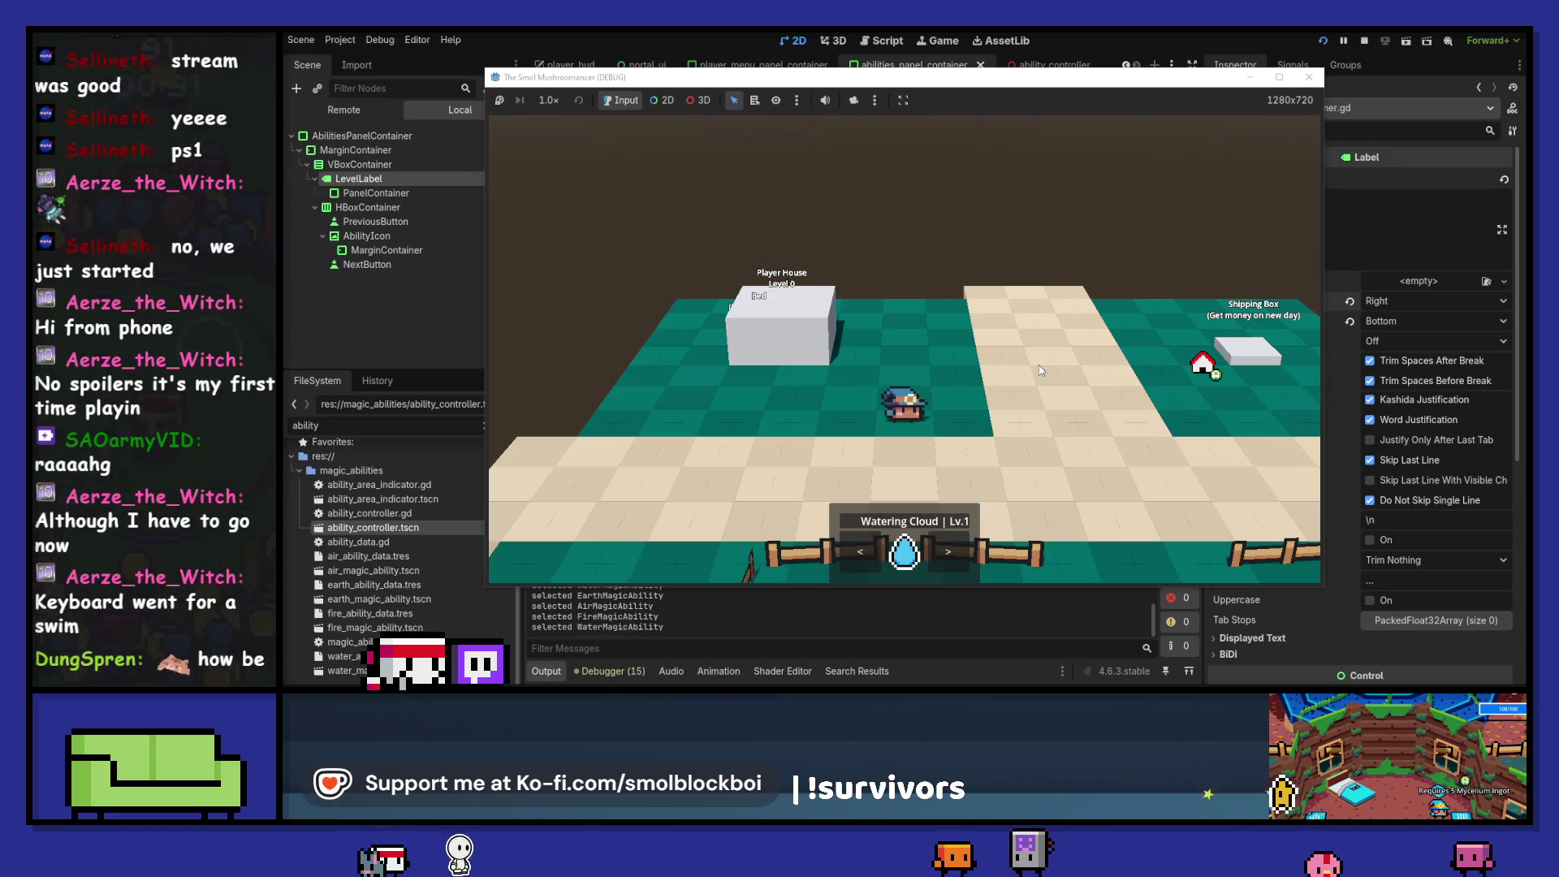
key(Left)
key(Left)
key(Left)
key(Left)
key(Left)
key(Right)
key(Left)
key(Left)
key(Left)
key(Left)
key(Left)
key(Left)
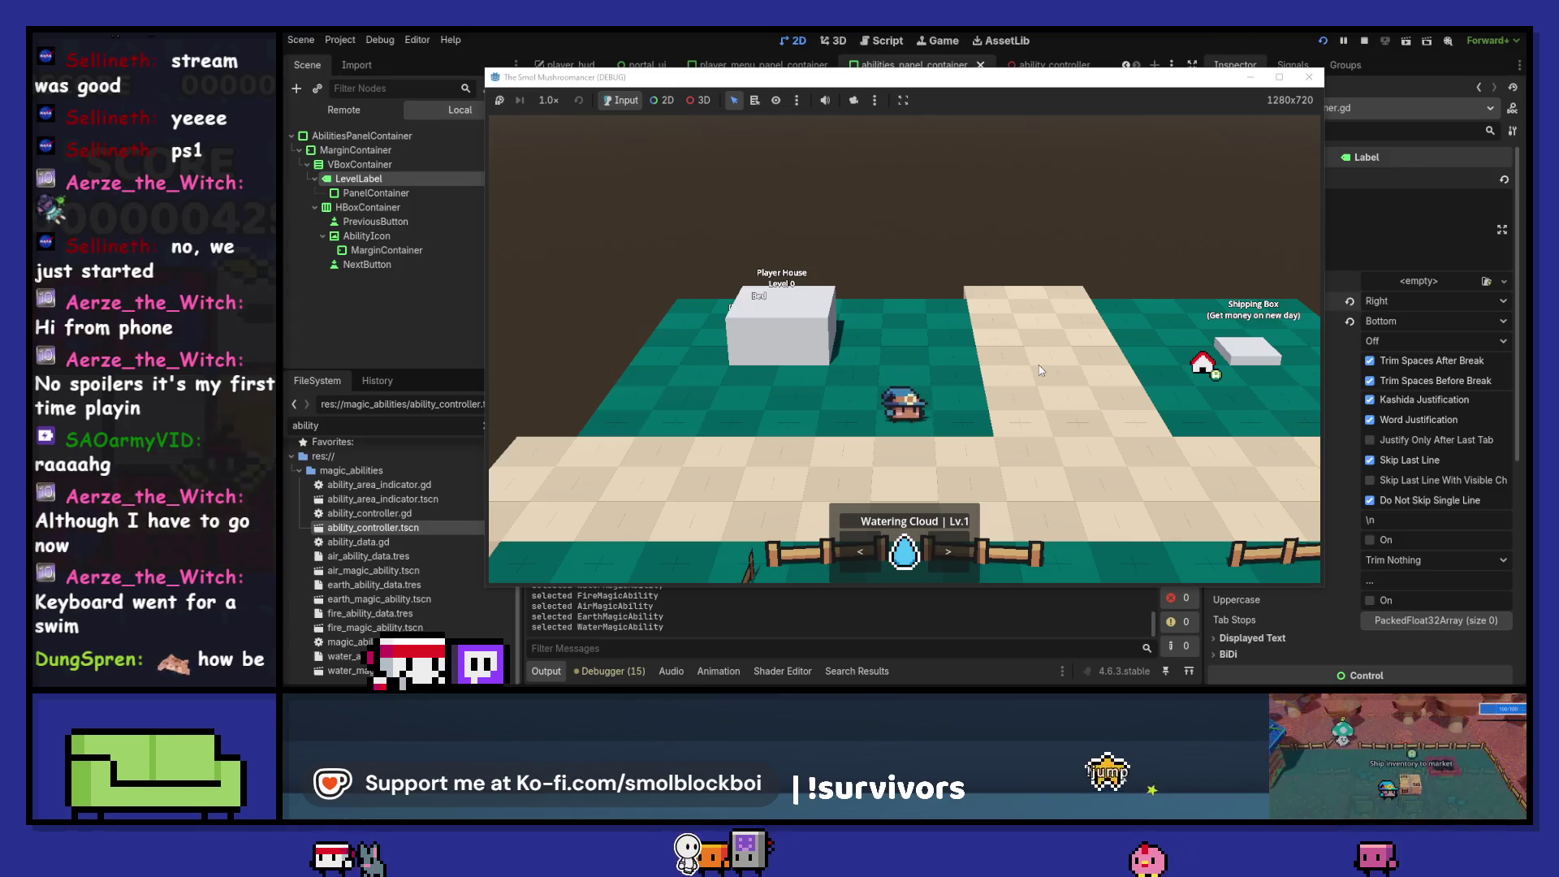
Stop the game, set LevelLabel's horizontal alignment back to Center, and save the panel scene.
click(1309, 76)
click(1384, 301)
click(1380, 339)
key(ctrl+s)
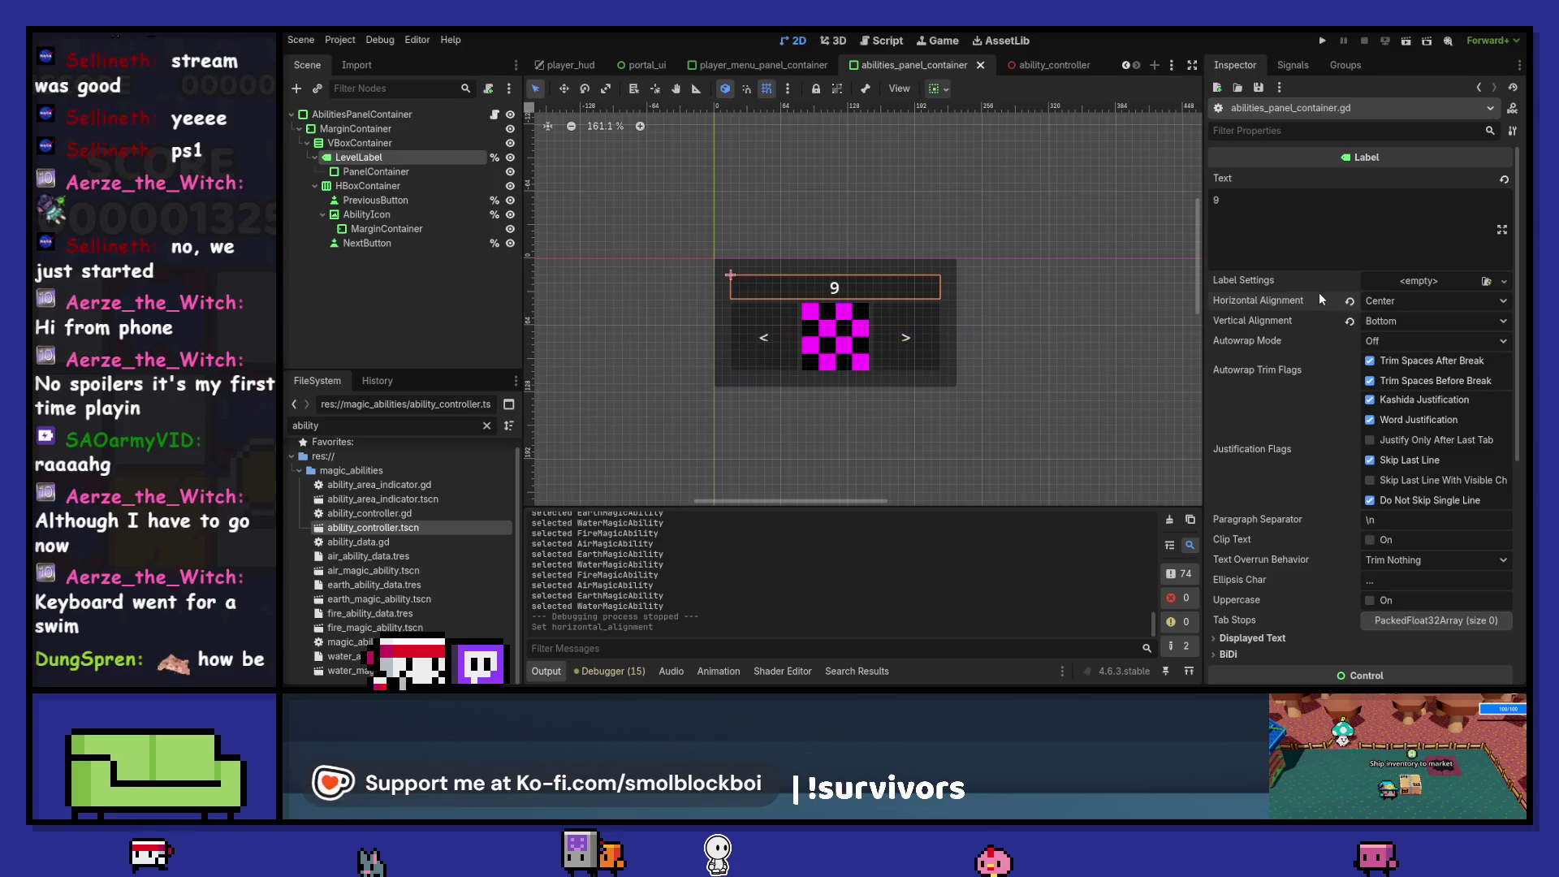
Run the game and cycle the centred label through Watering Cloud, Fire Hammer and Earth Till.
click(1332, 39)
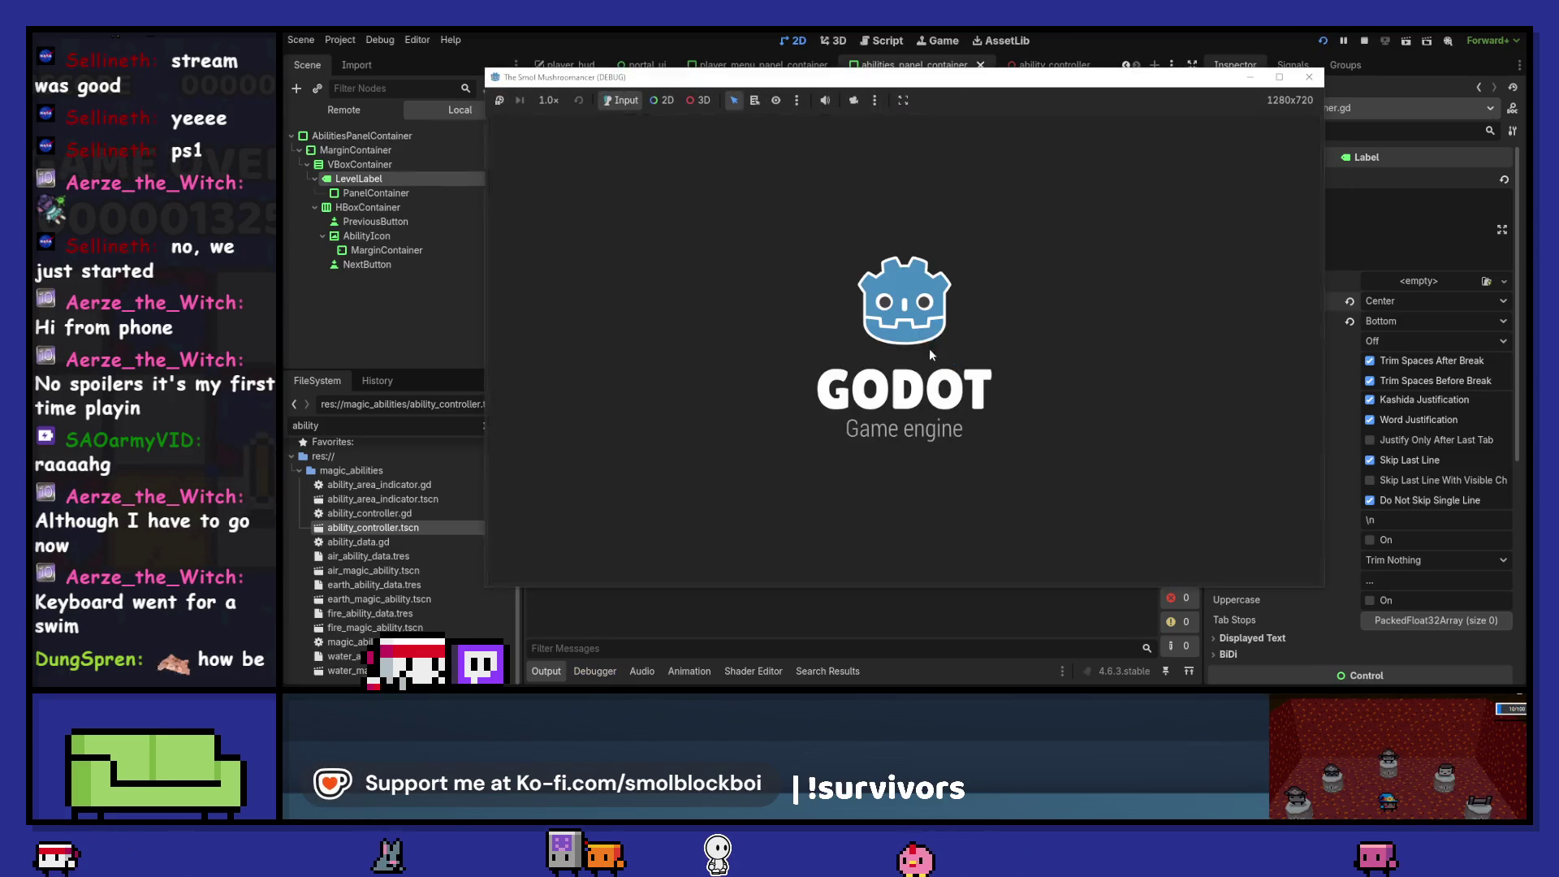
click(931, 367)
key(e)
key(e)
key(e)
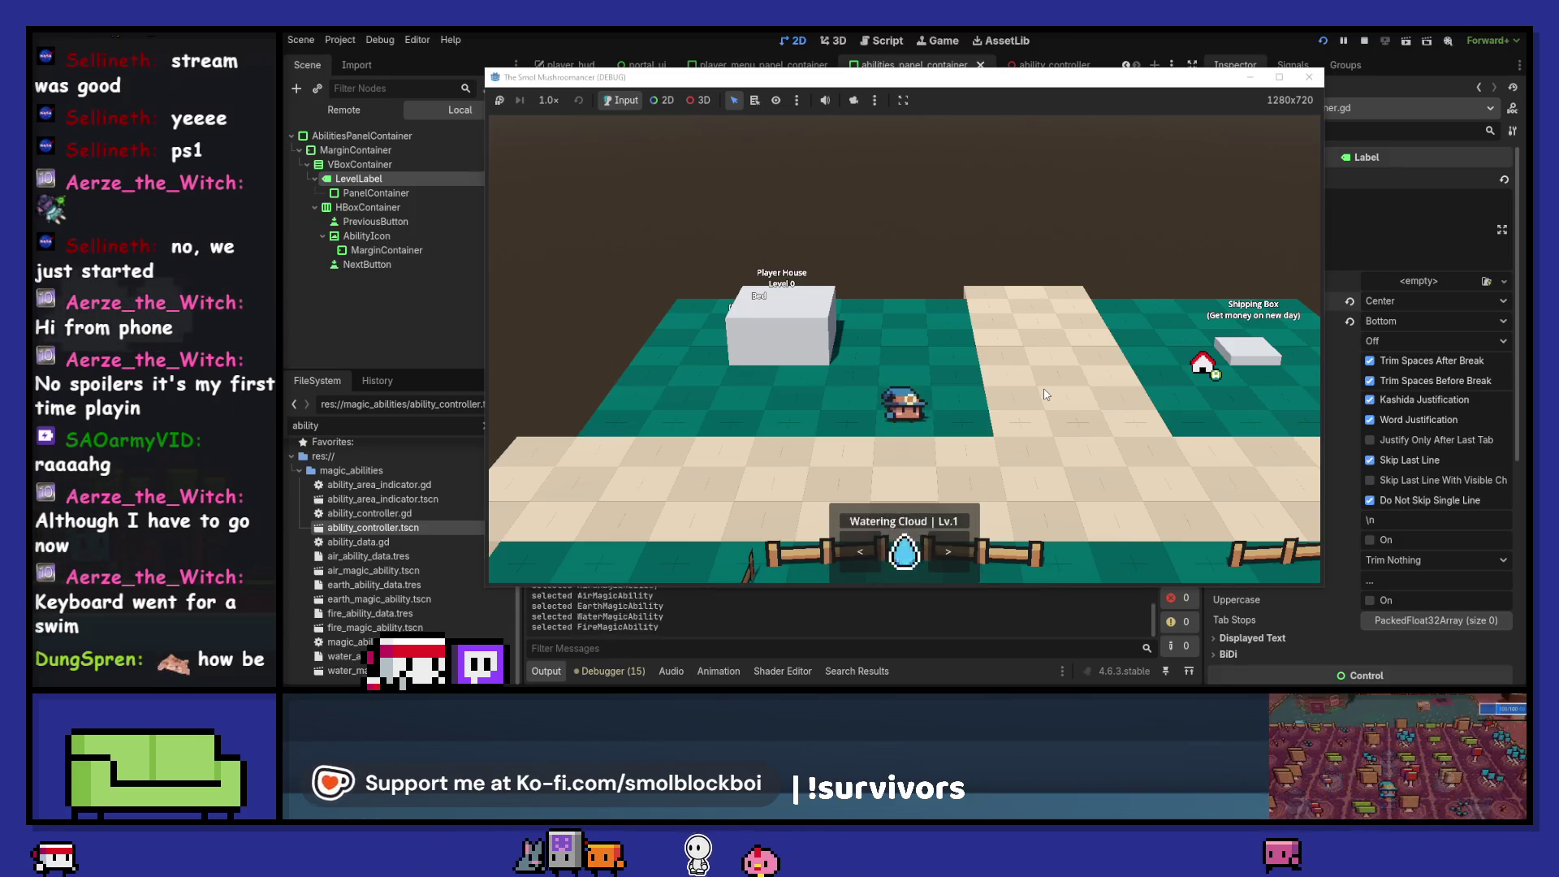
key(e)
key(e)
key(e)
key(q)
key(w)
key(d)
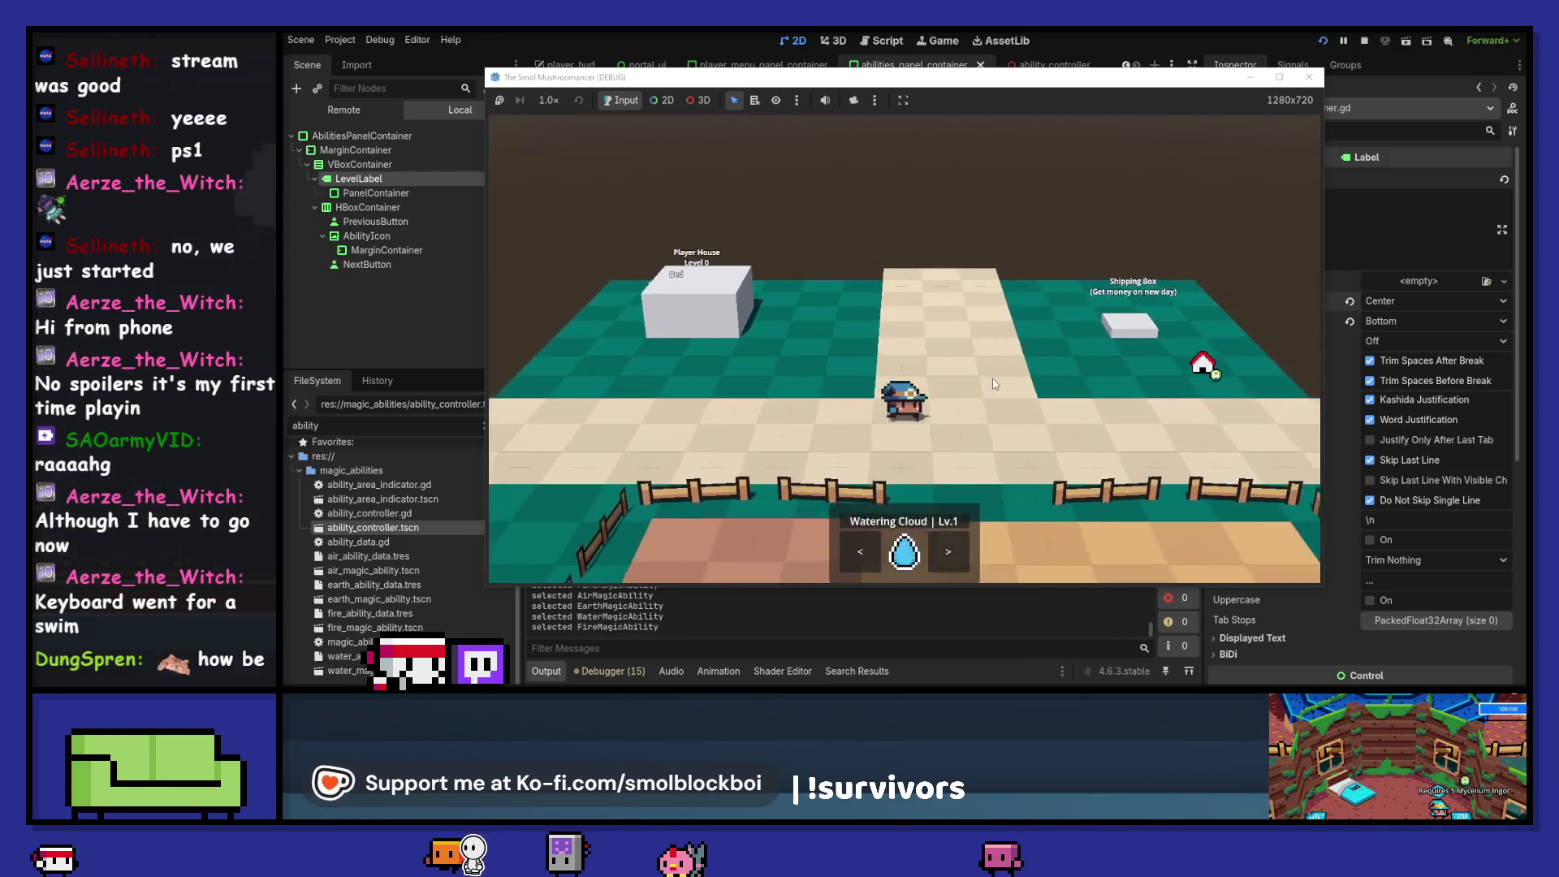
key(e)
Open and close the player inventory twice, stop the game, and switch to the player_hud scene.
key(i)
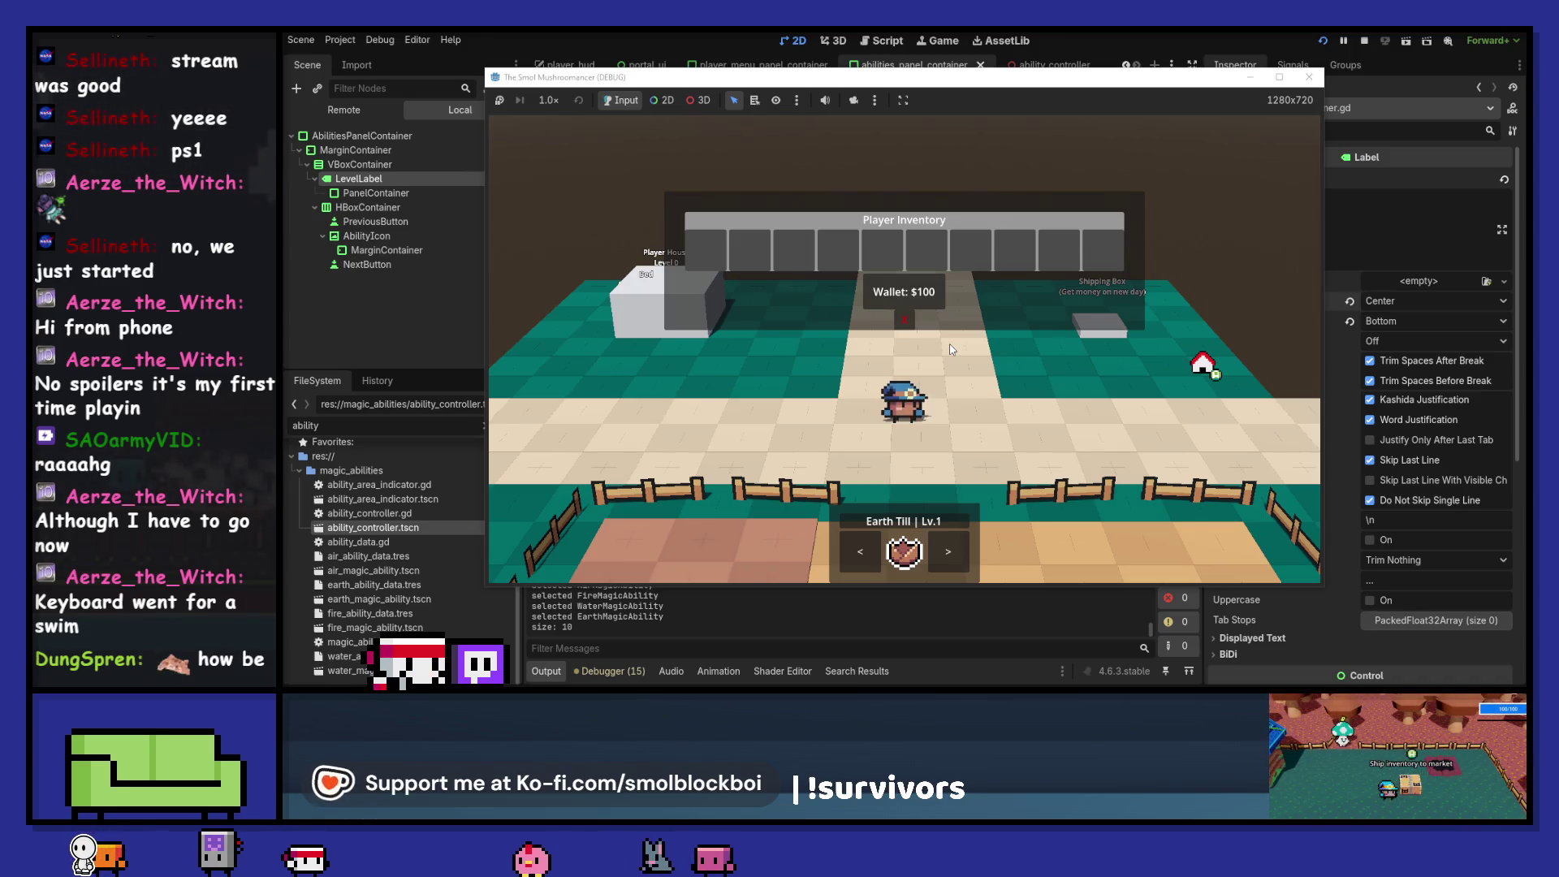
key(Escape)
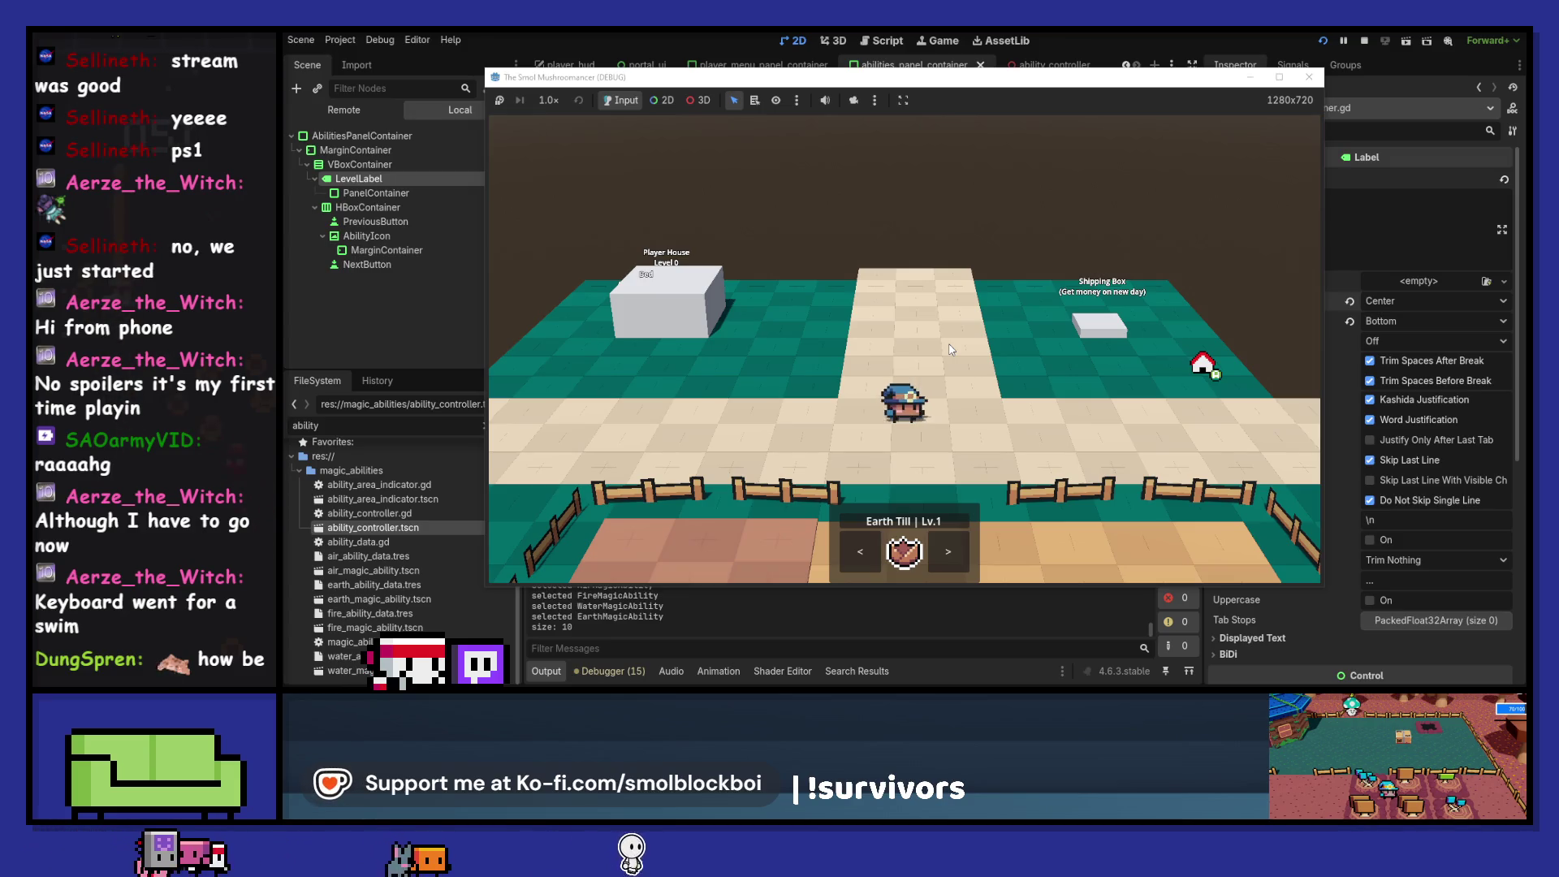
key(i)
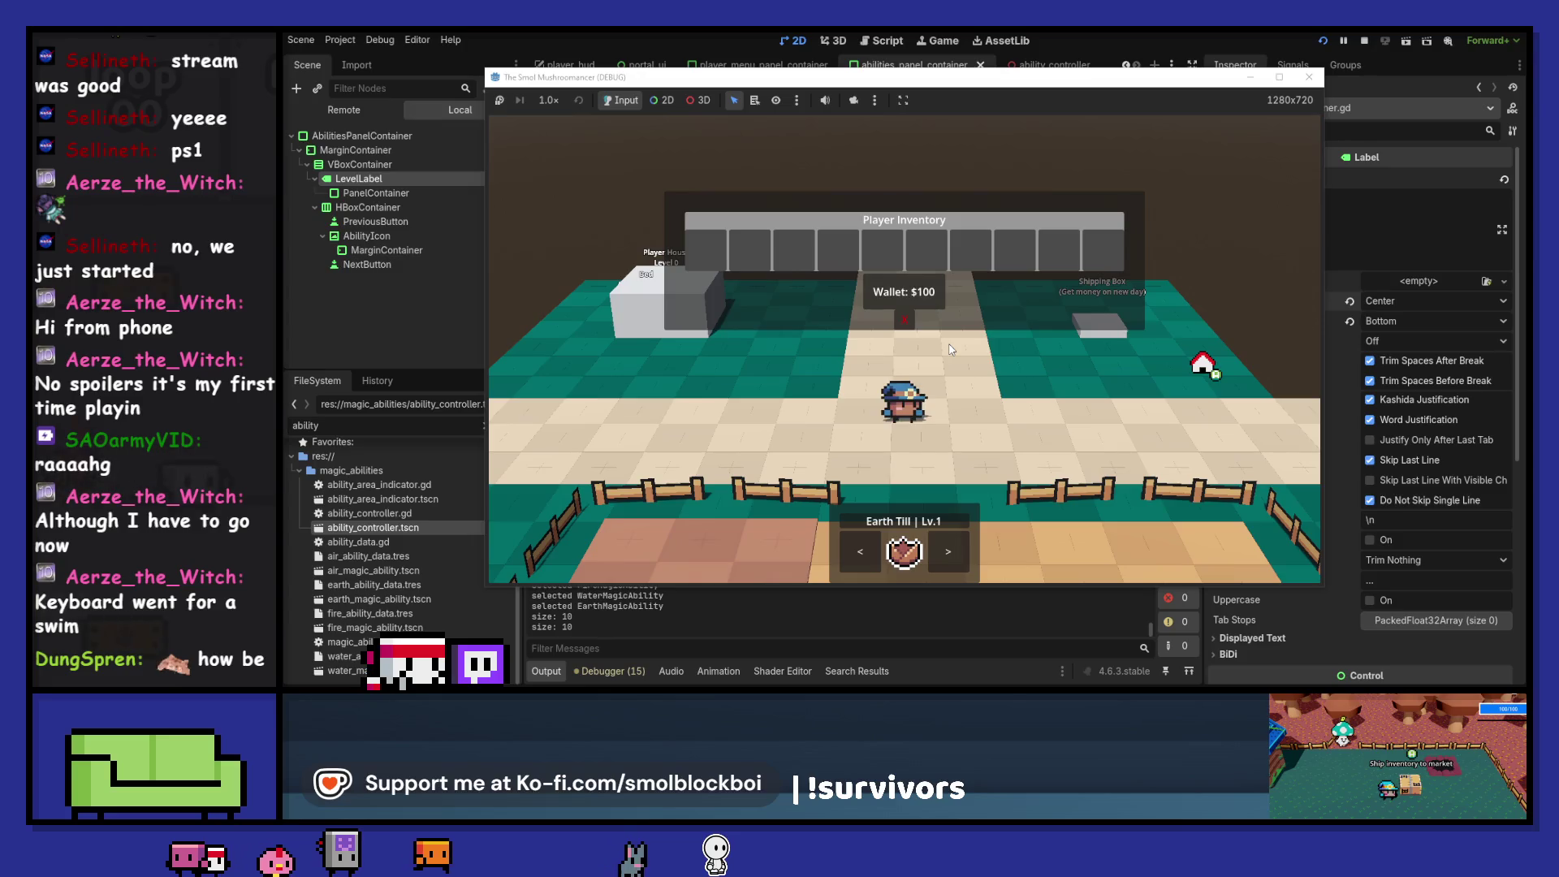
key(i)
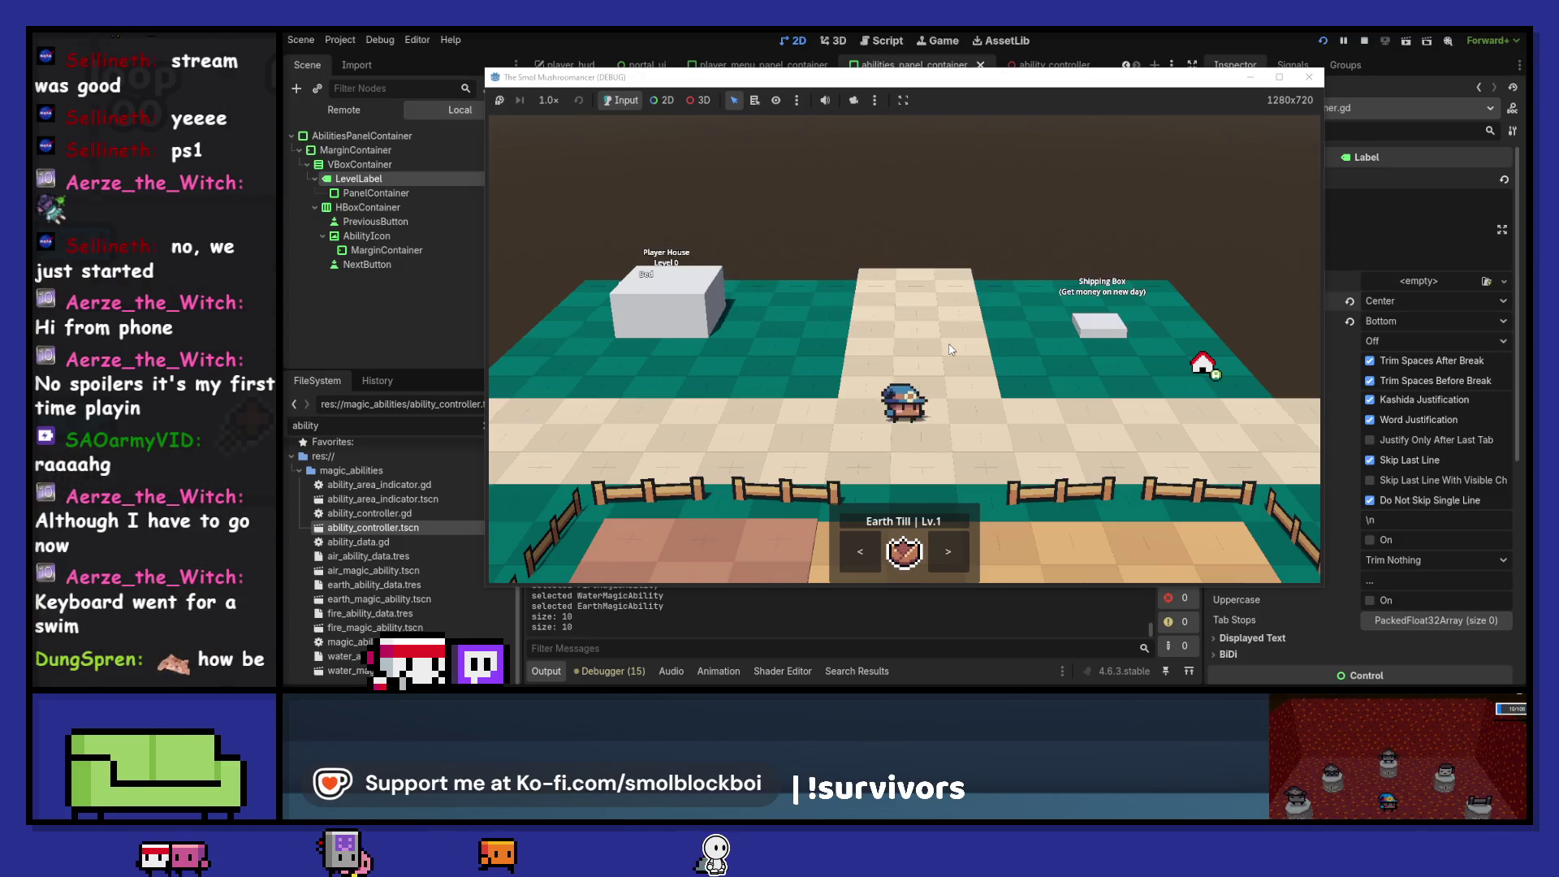
click(1307, 82)
click(575, 68)
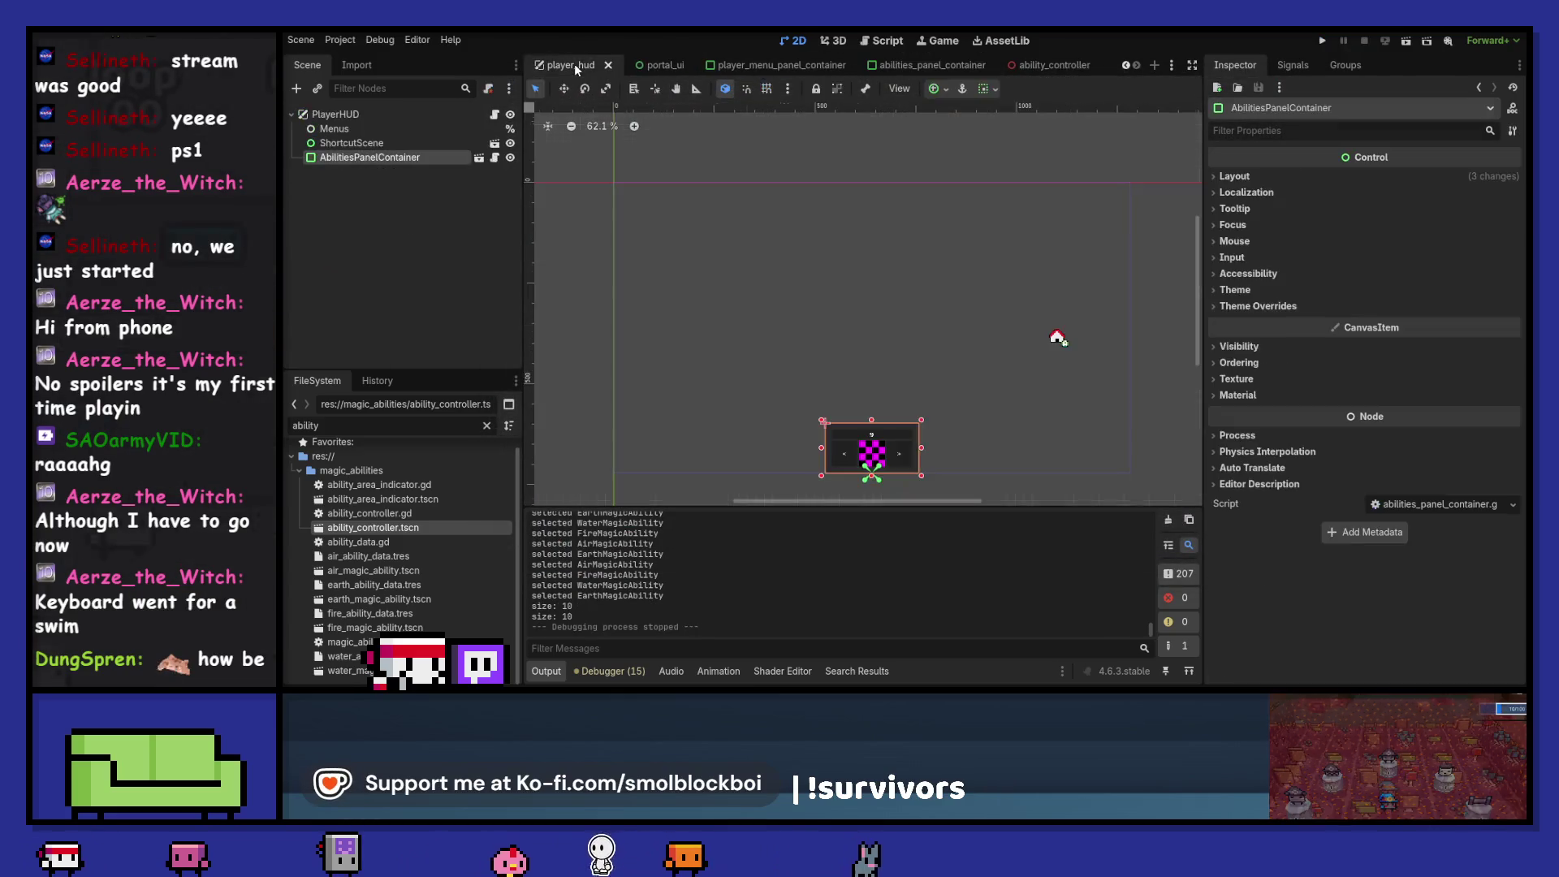
Delete the ShortcutScene node from PlayerHUD and save the player_hud scene.
click(388, 142)
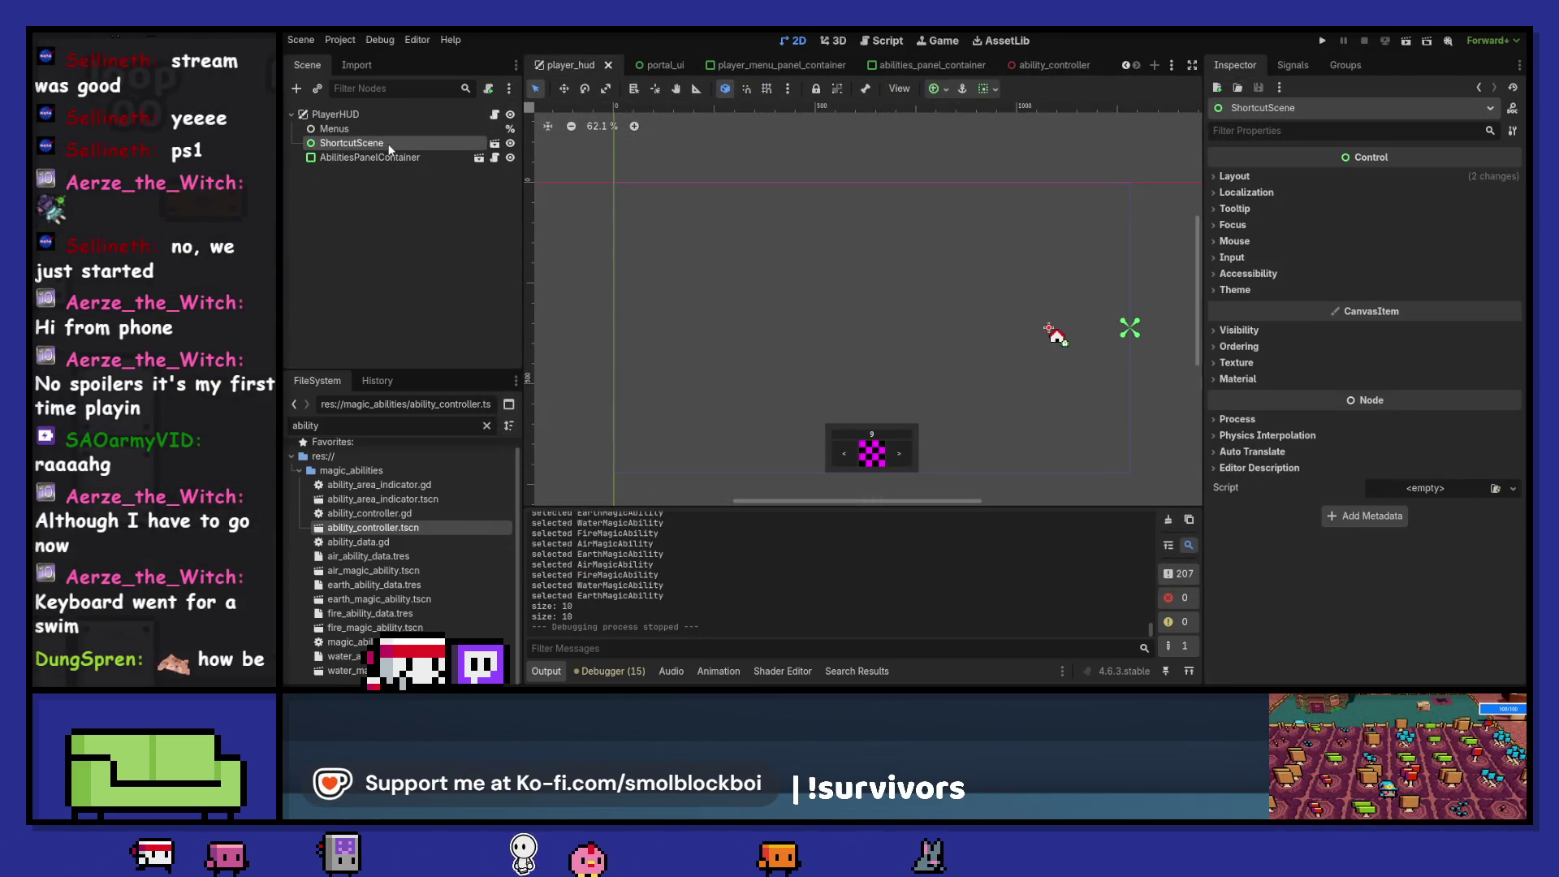
key(Delete)
key(ctrl+s)
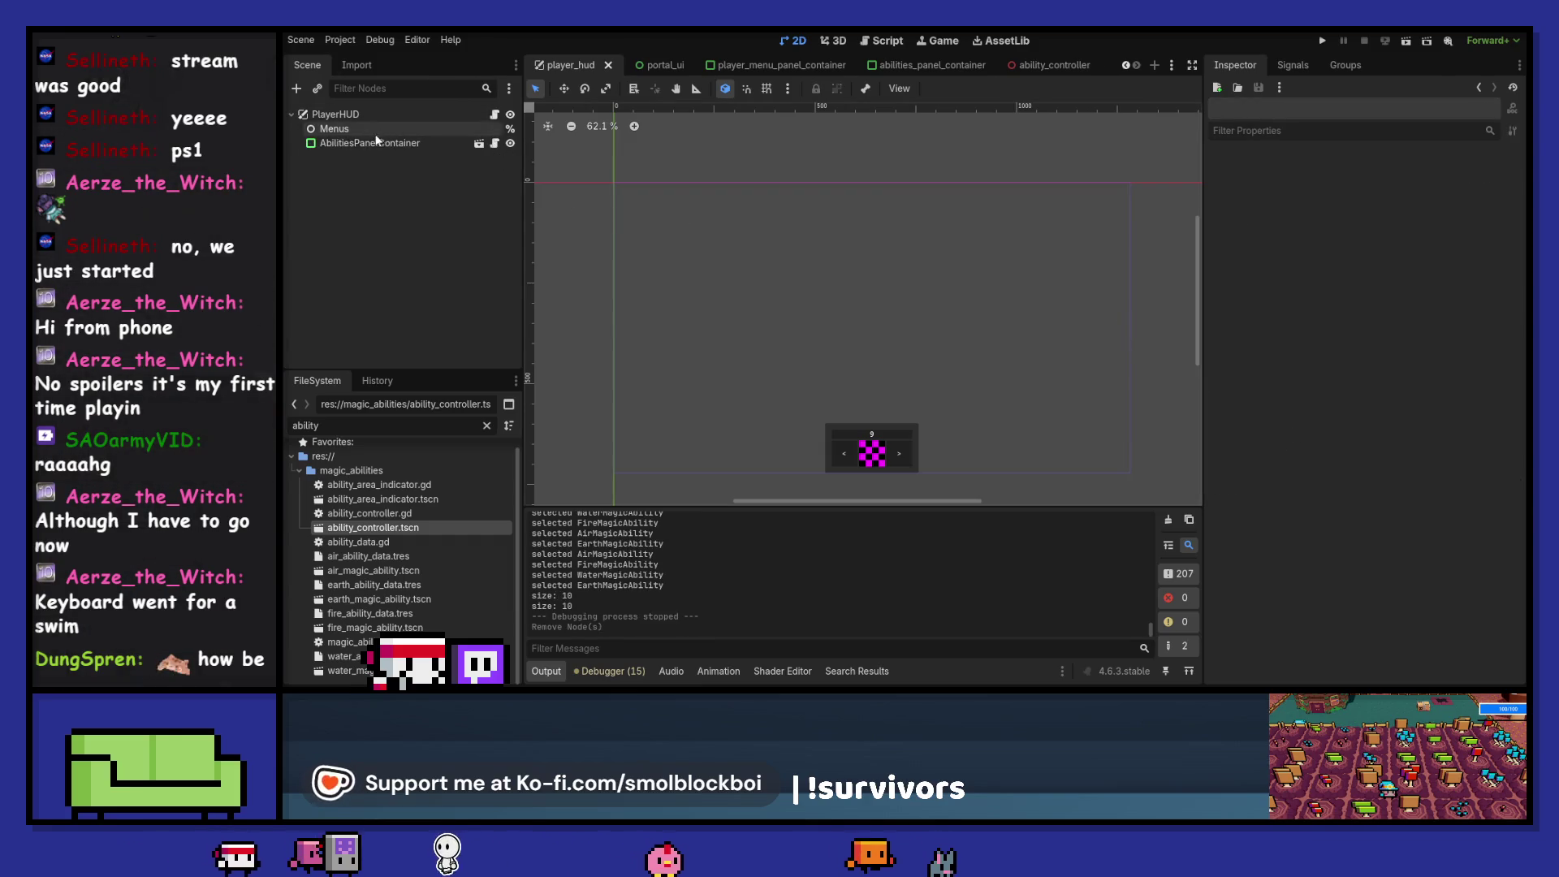